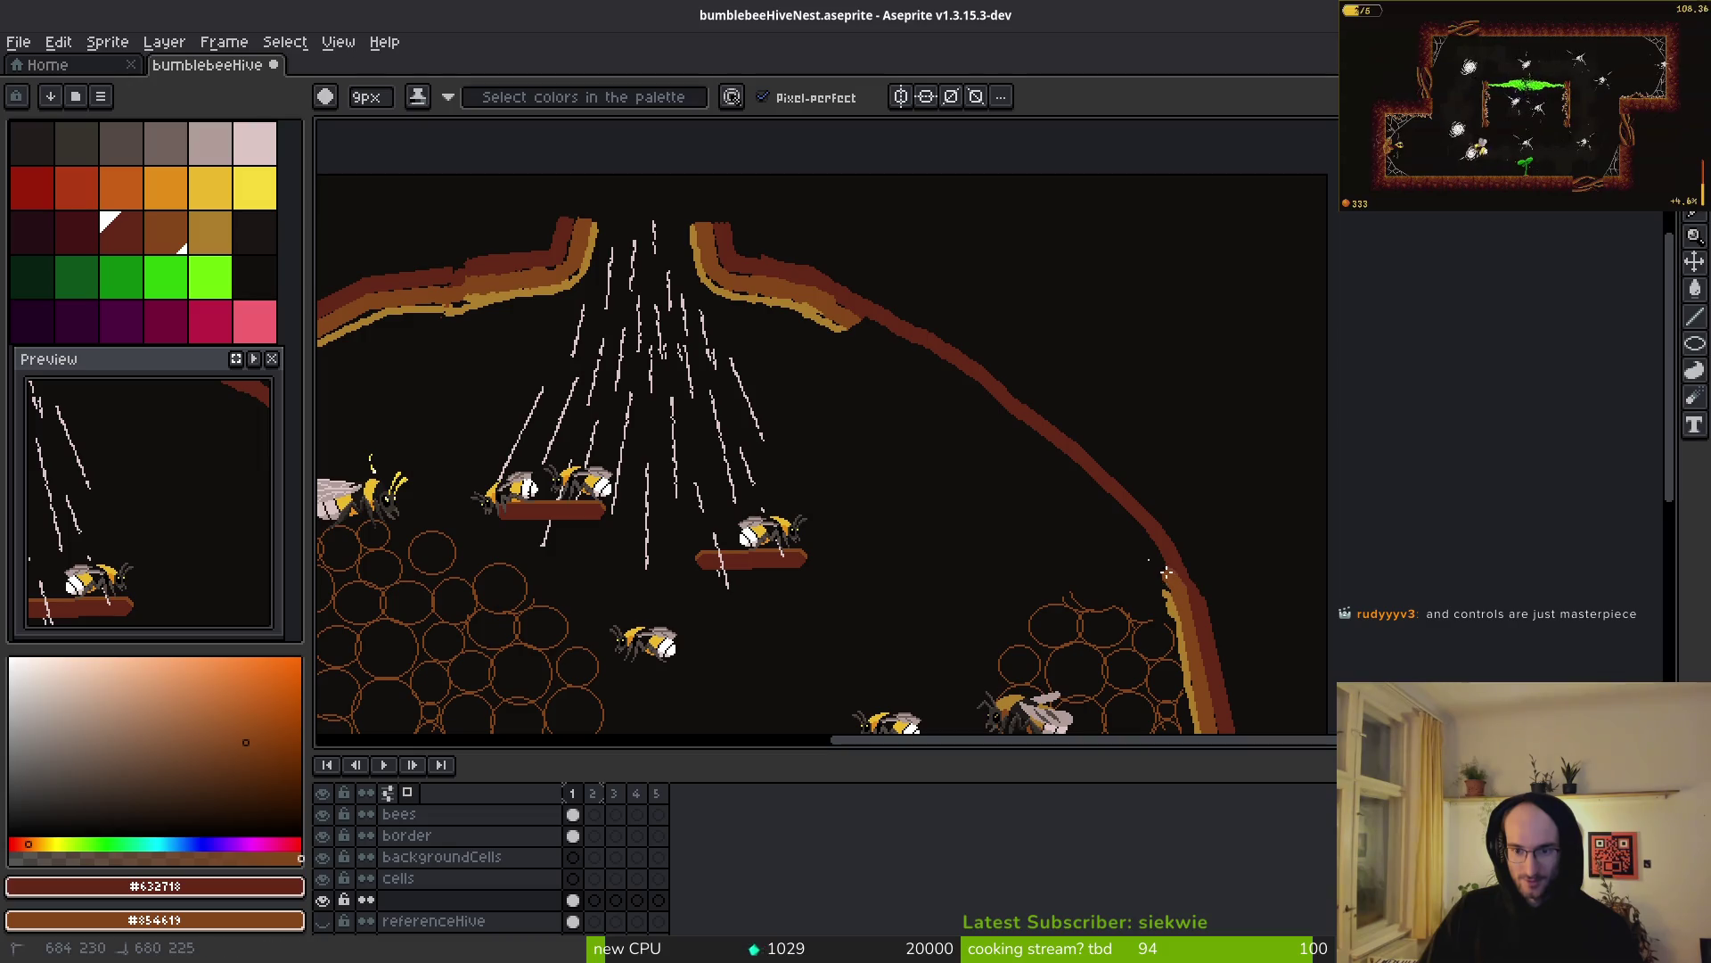
- Eyedrop the border's tan, then its dark brown, and undo the last pencil stroke
{"action": "left_click", "coordinate": [840, 335], "text": "alt"}
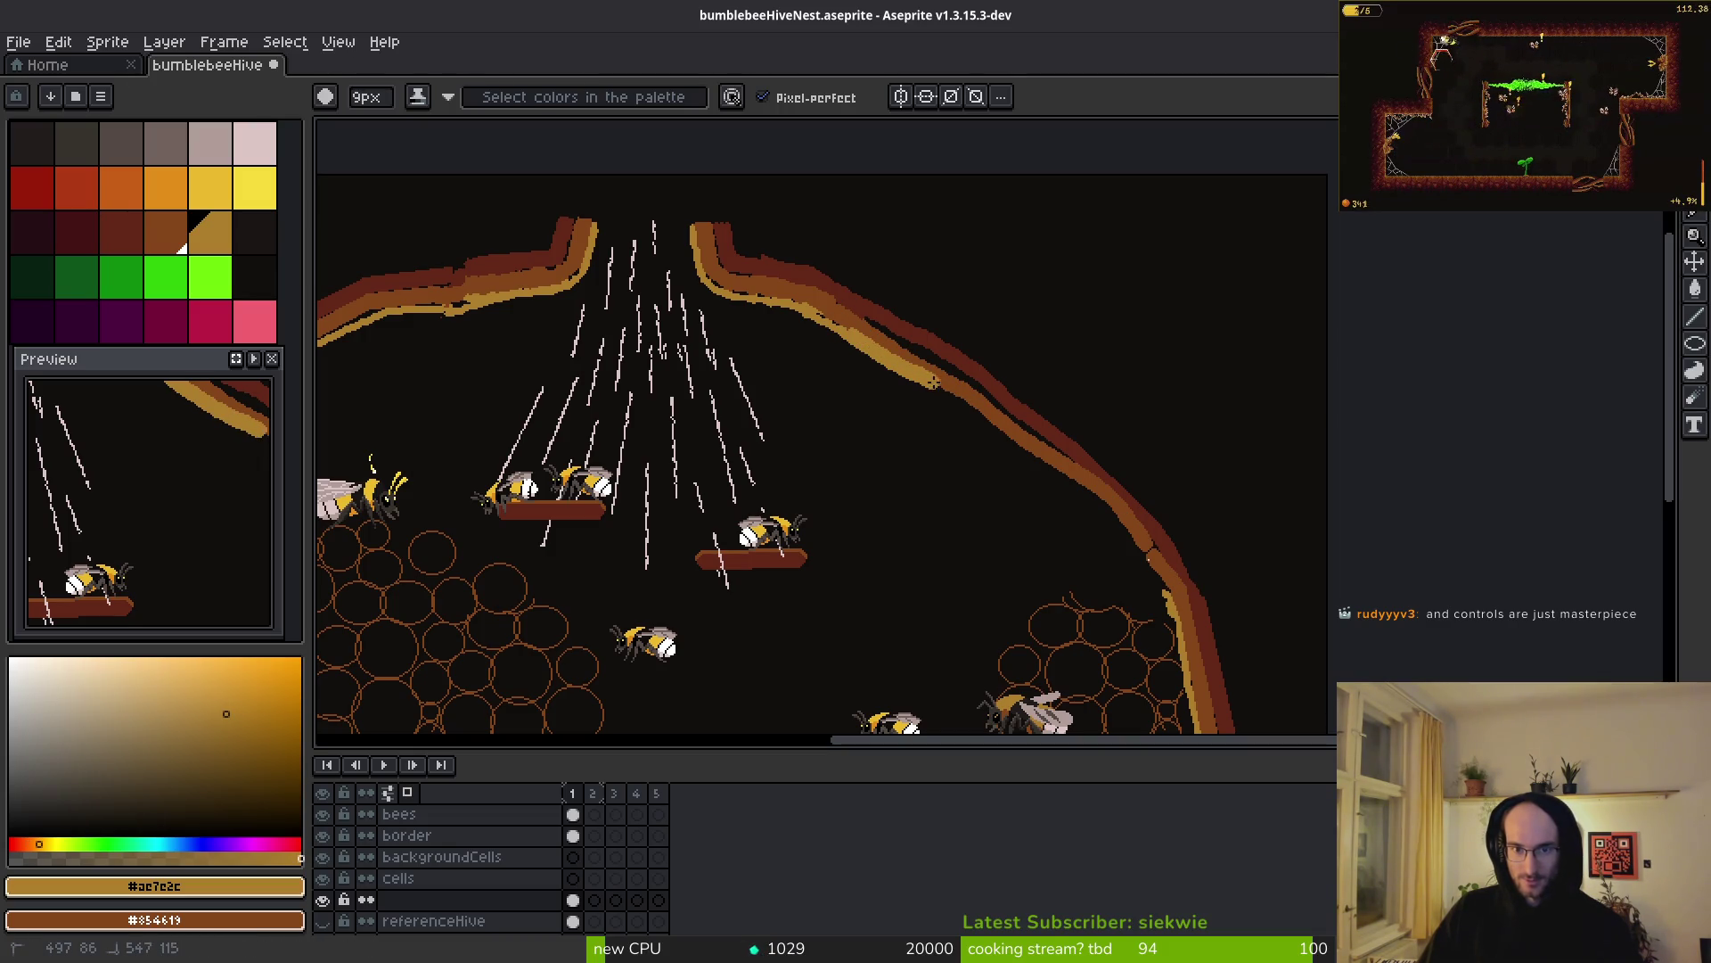
{"action": "left_click", "coordinate": [1191, 606], "text": "alt"}
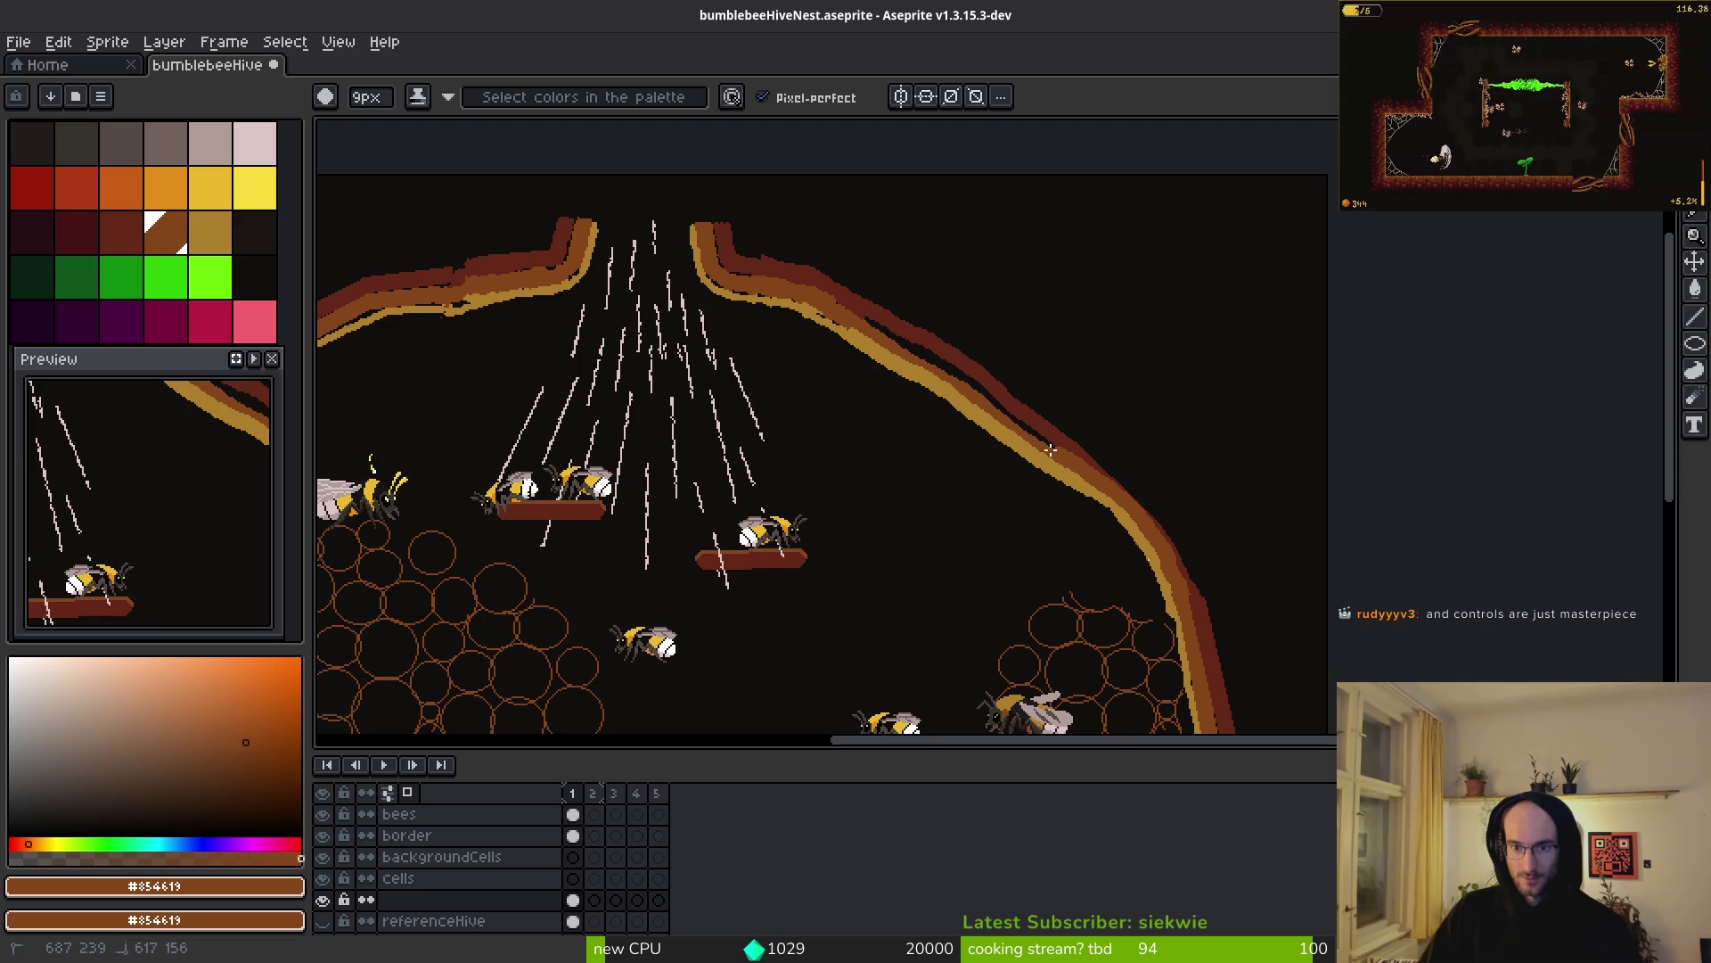
{"action": "scroll", "coordinate": [876, 318], "scroll_direction": "down", "scroll_amount": 5}
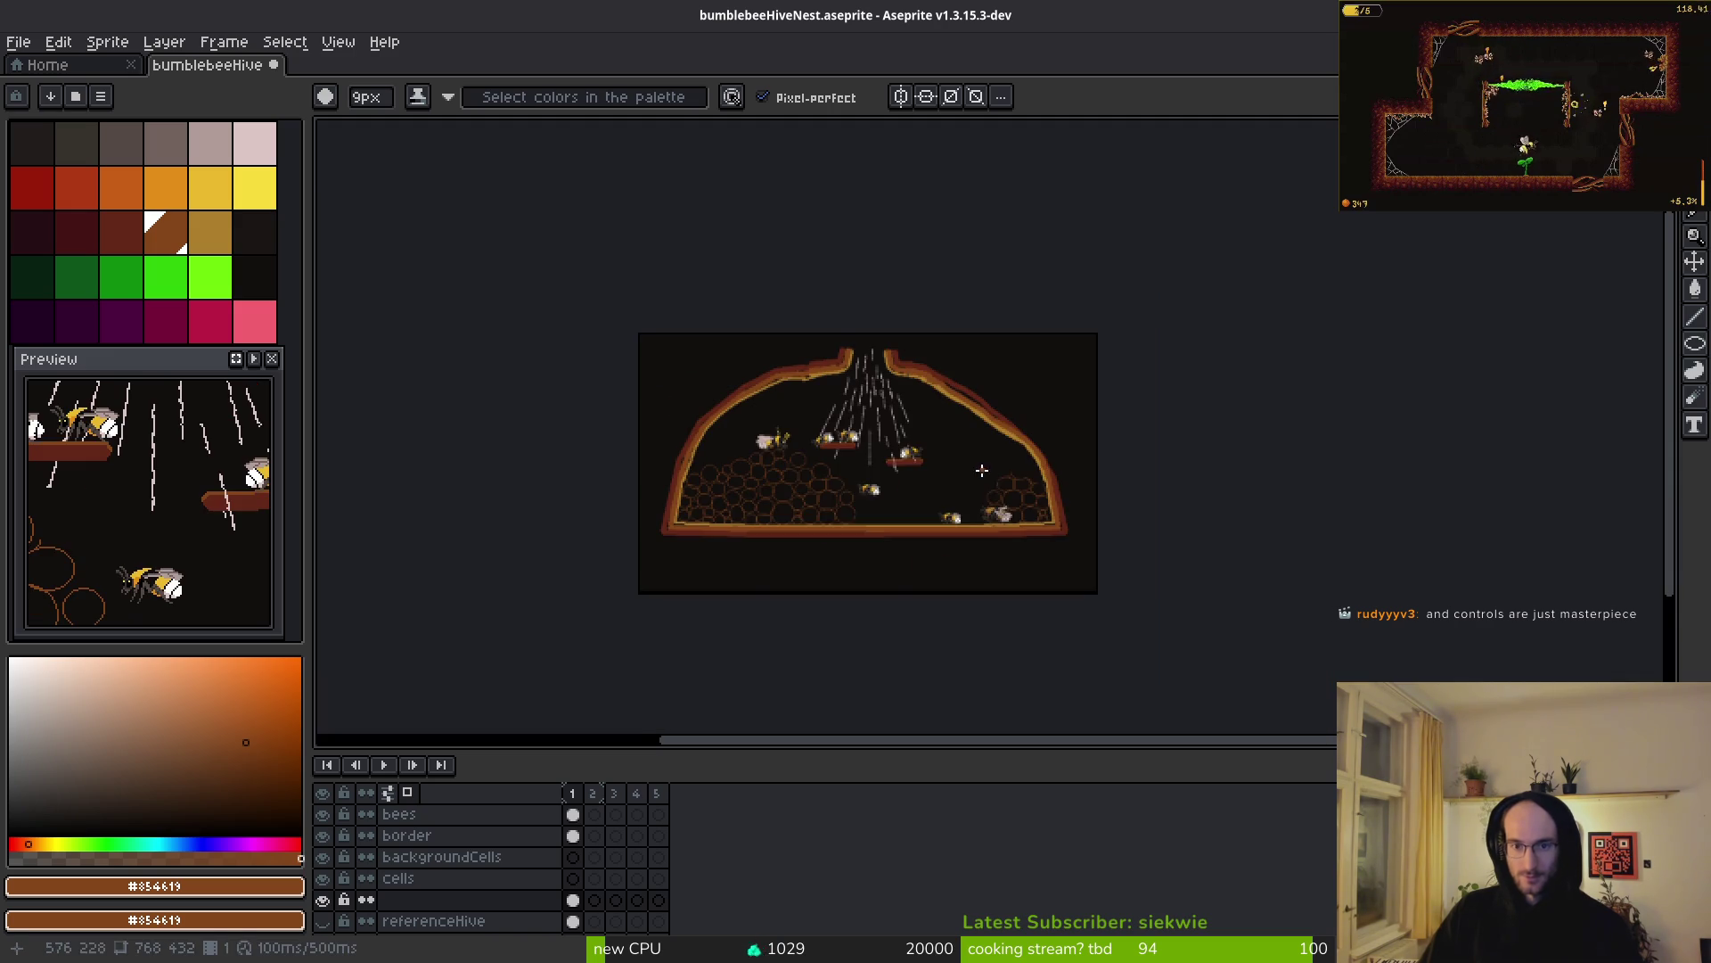
{"action": "key", "text": "ctrl+z"}
{"action": "key", "text": "m"}
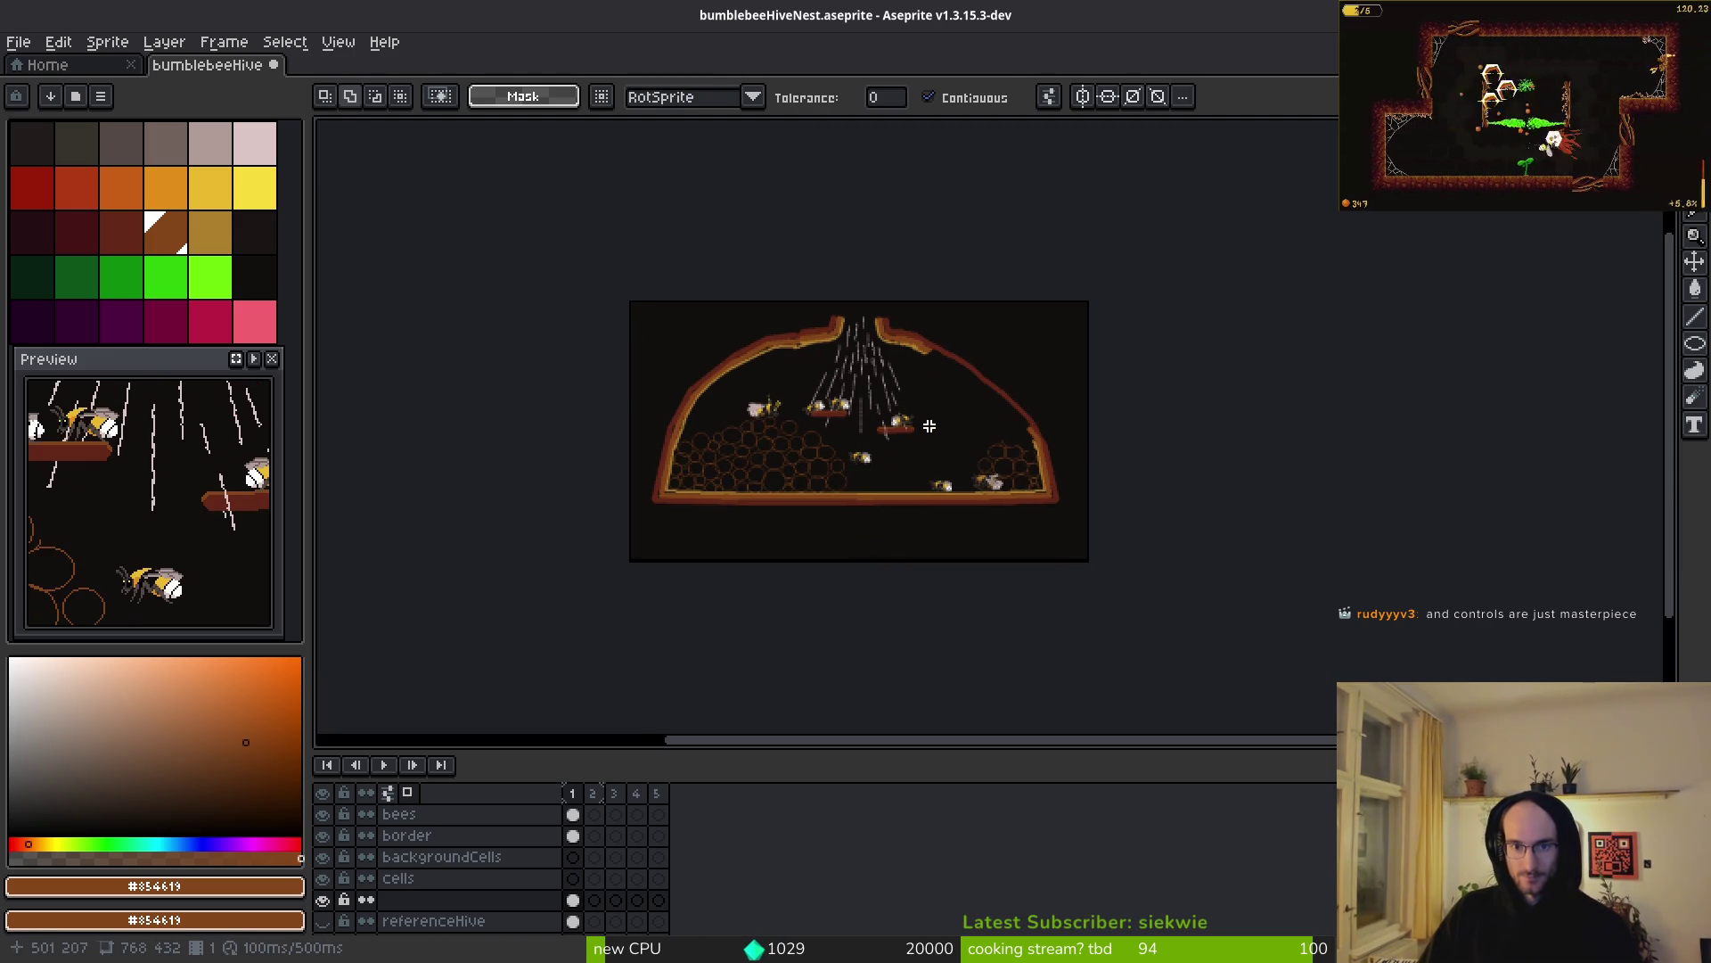
{"action": "left_click_drag", "start_coordinate": [936, 401], "coordinate": [966, 412]}
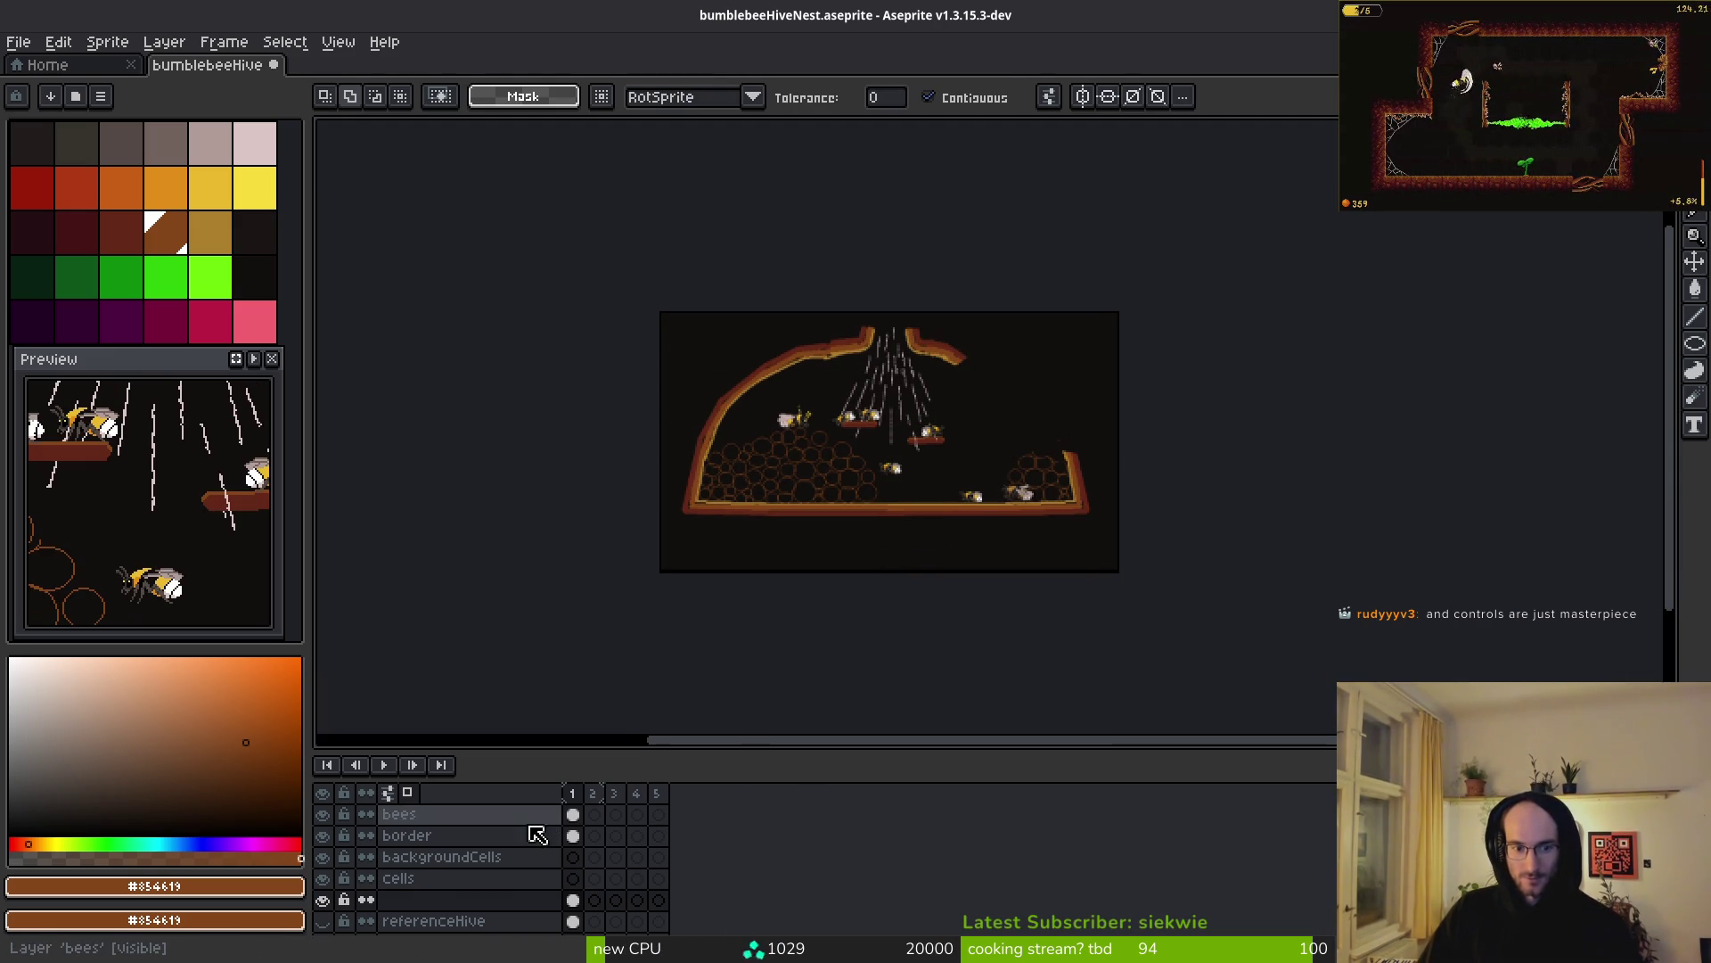
- On the border layer, flip the left half of the hive border and place it on the right side
{"action": "left_click", "coordinate": [573, 835]}
{"action": "left_click_drag", "start_coordinate": [929, 428], "coordinate": [1025, 458]}
{"action": "scroll", "coordinate": [1025, 458], "scroll_direction": "up", "scroll_amount": 1}
{"action": "key", "text": "b"}
{"action": "left_click", "coordinate": [944, 406]}
{"action": "key", "text": "shift+h"}
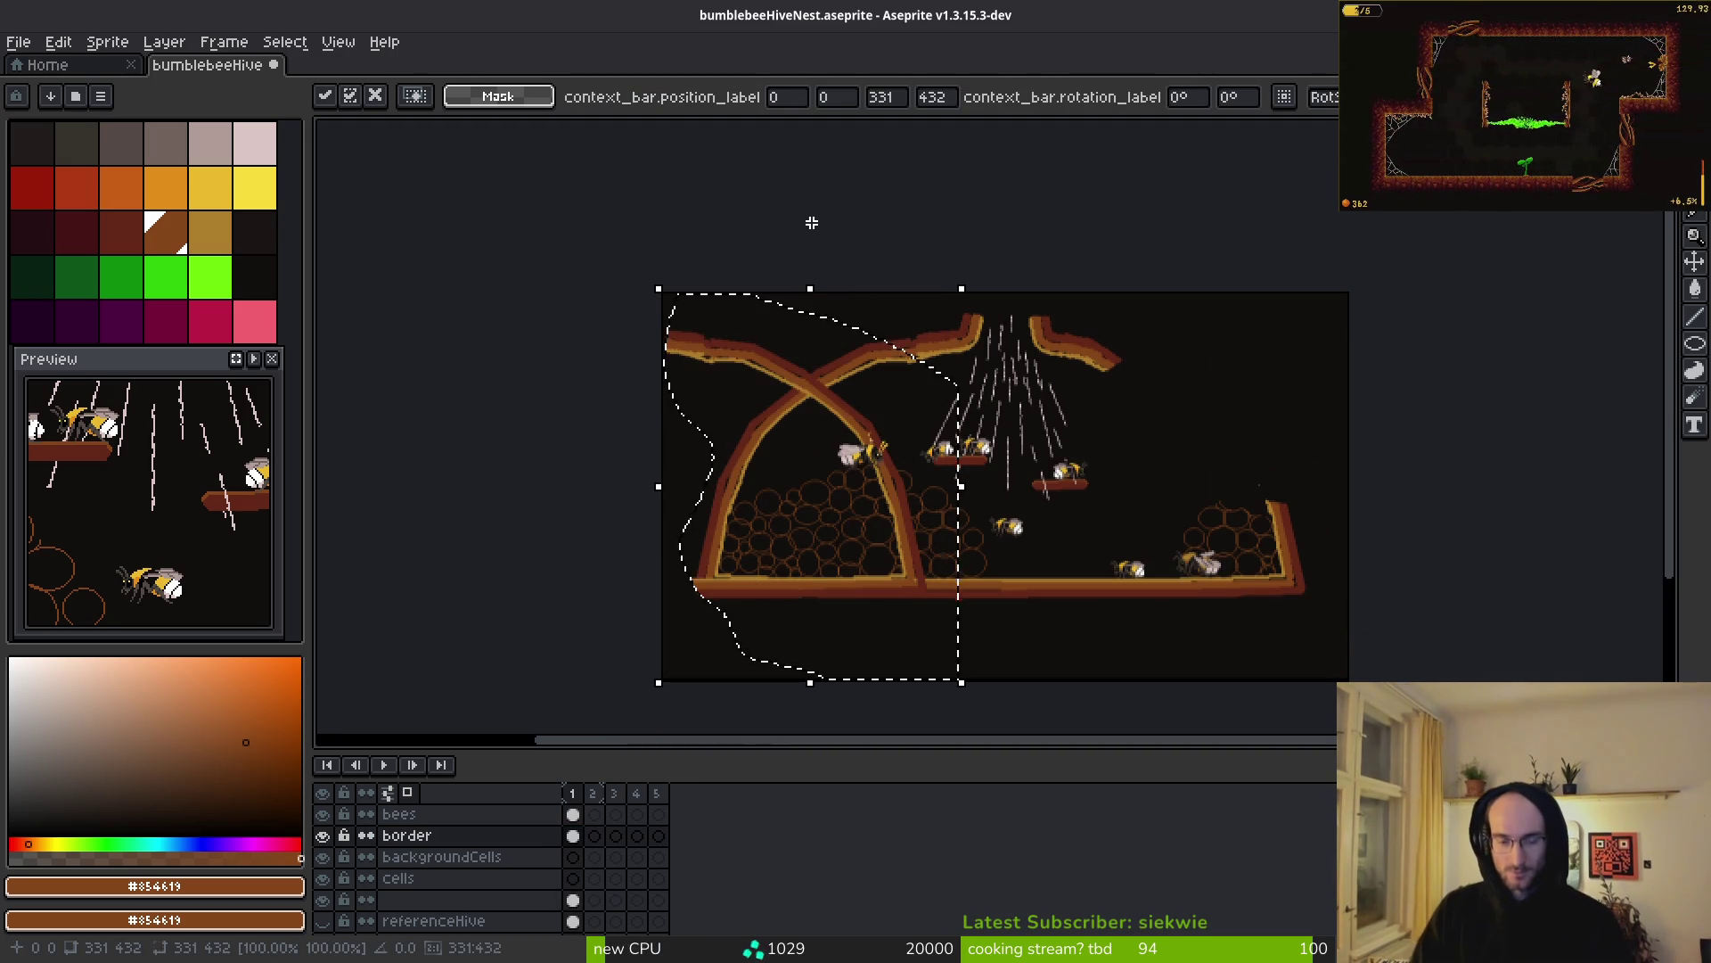
{"action": "scroll", "coordinate": [1187, 461], "scroll_direction": "up", "scroll_amount": 1}
{"action": "left_click_drag", "start_coordinate": [496, 381], "coordinate": [1273, 379]}
{"action": "key", "text": "b"}
- Clean up the ceiling seam and save bumblebeeHiveNest.aseprite
{"action": "scroll", "coordinate": [1074, 321], "scroll_direction": "up", "scroll_amount": 3}
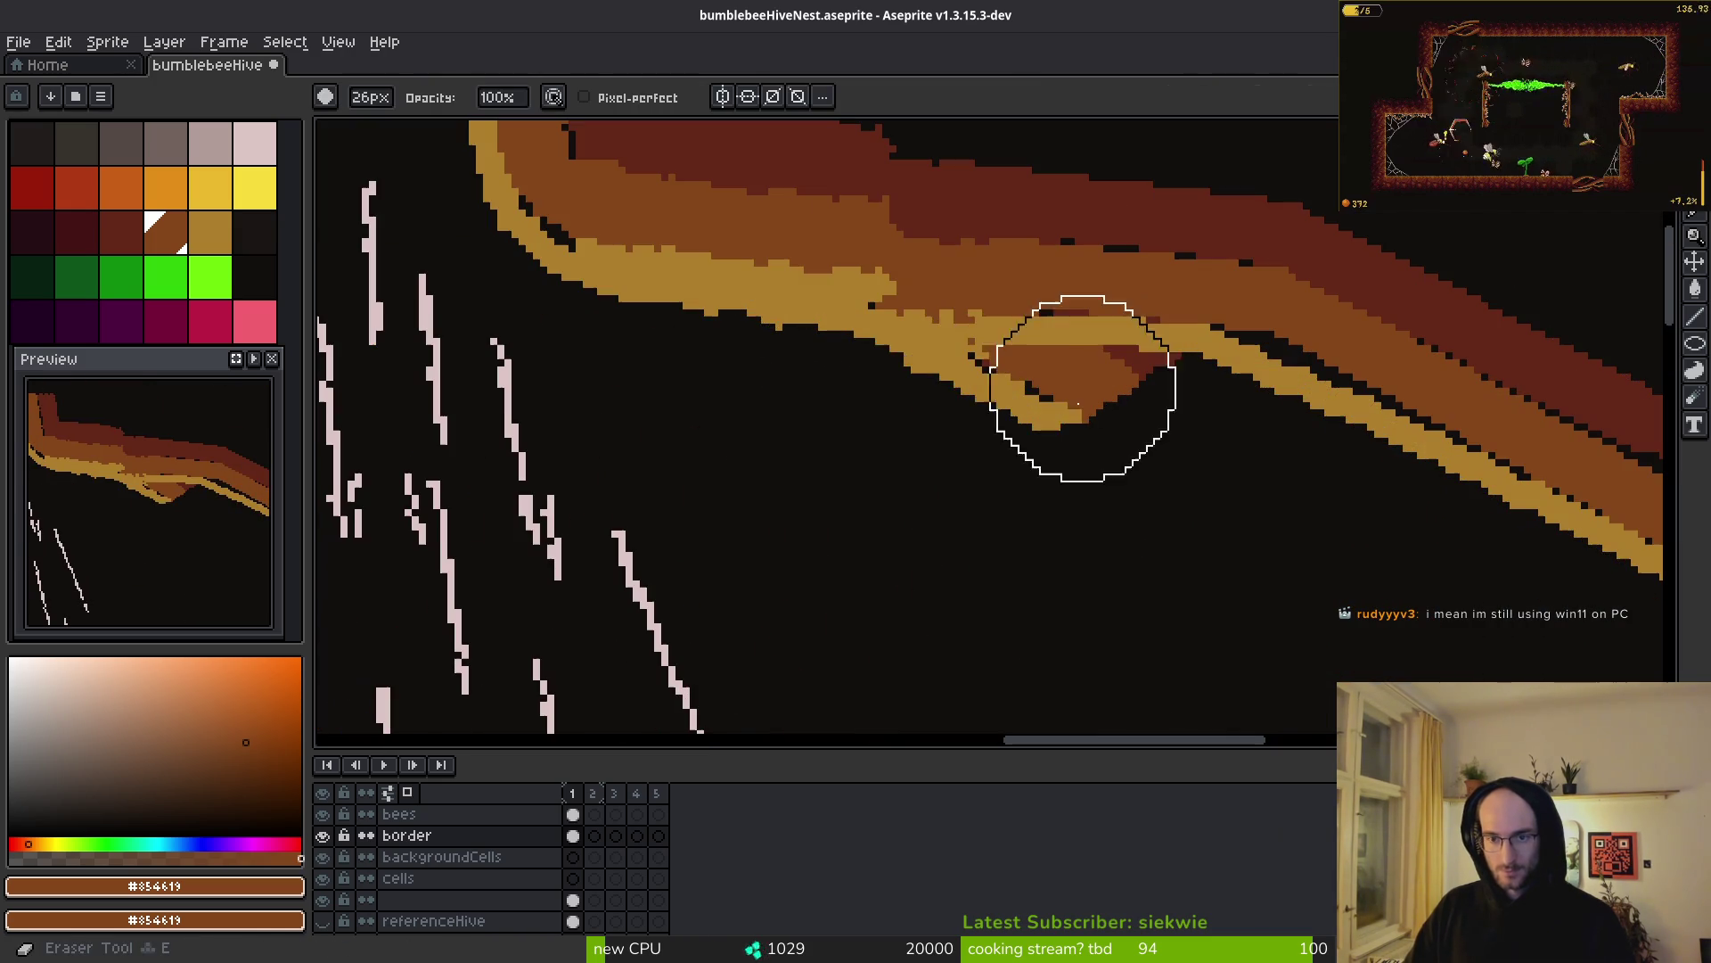
{"action": "scroll", "coordinate": [1173, 547], "scroll_direction": "down", "scroll_amount": 3}
{"action": "key", "text": "ctrl+s"}
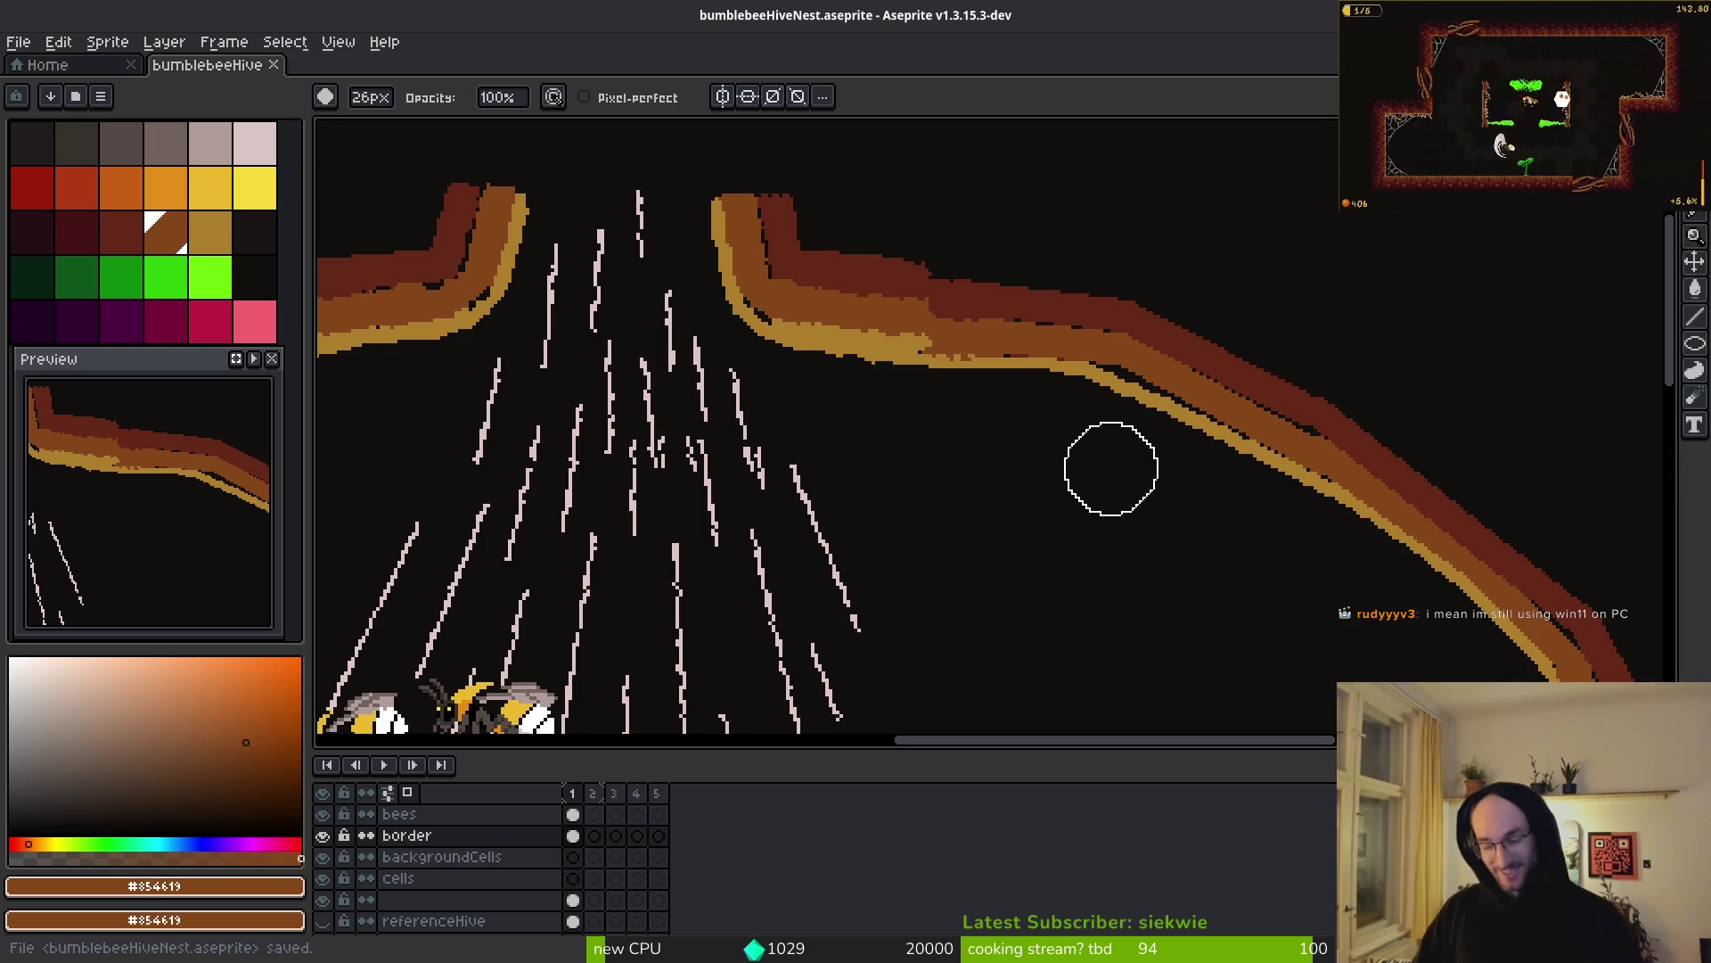
{"action": "scroll", "coordinate": [1184, 394], "scroll_direction": "down", "scroll_amount": 1}
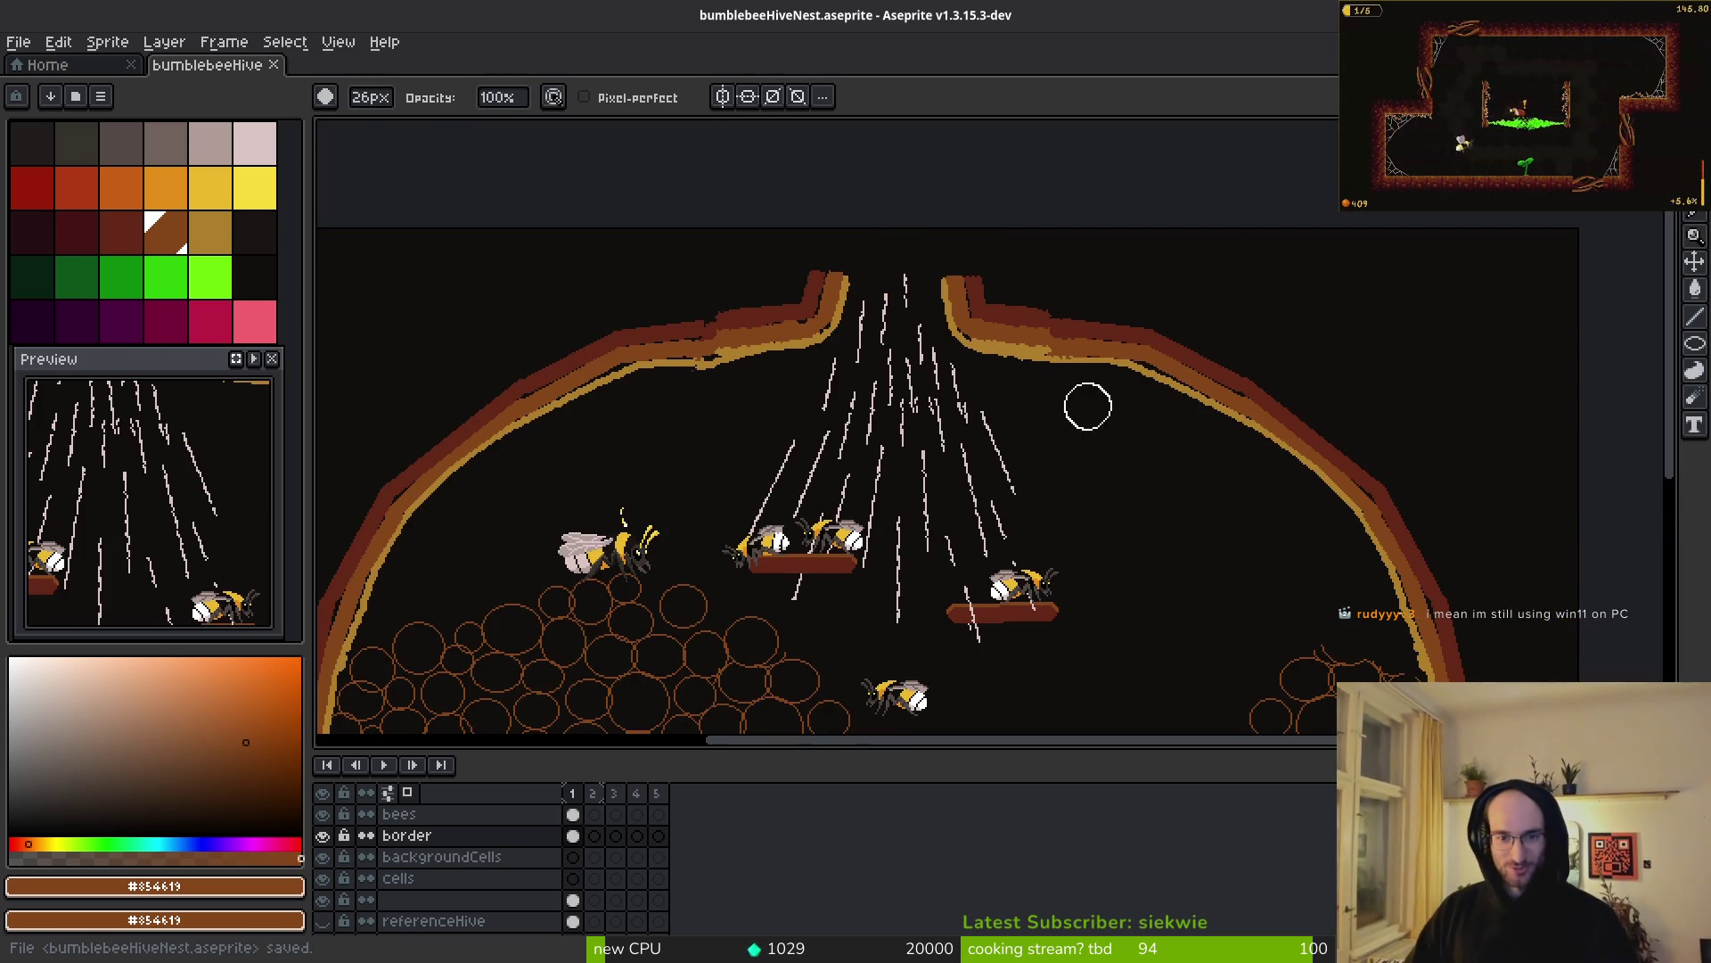
{"action": "scroll", "coordinate": [1083, 408], "scroll_direction": "down", "scroll_amount": 3}
{"action": "scroll", "coordinate": [1061, 513], "scroll_direction": "left", "scroll_amount": 2}
{"action": "key", "text": "ctrl+s"}
{"action": "scroll", "coordinate": [1087, 517], "scroll_direction": "down", "scroll_amount": 1}
{"action": "scroll", "coordinate": [1043, 529], "scroll_direction": "up", "scroll_amount": 1}
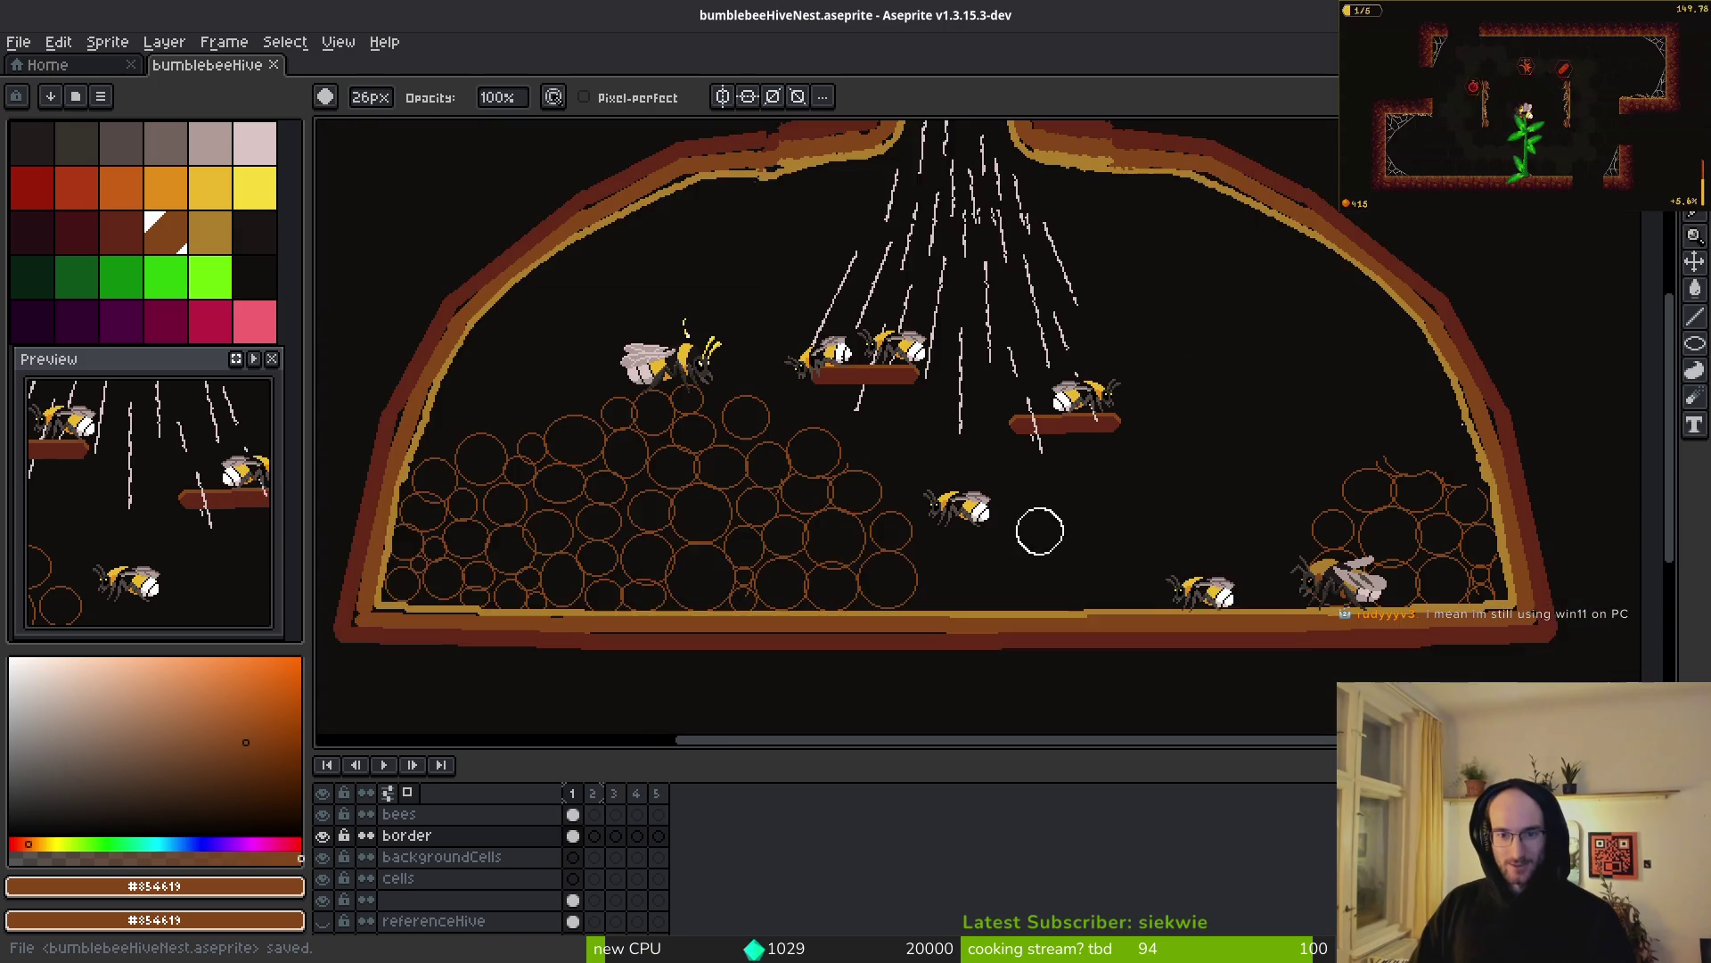
{"action": "scroll", "coordinate": [1043, 529], "scroll_direction": "left", "scroll_amount": 2}
- On the bees layer, move a bee onto the right honeycomb
{"action": "left_click", "coordinate": [439, 836]}
{"action": "left_click", "coordinate": [457, 816]}
{"action": "key", "text": "m"}
{"action": "mouse_move", "coordinate": [927, 468]}
{"action": "left_mouse_down"}
{"action": "mouse_move", "coordinate": [1039, 546]}
{"action": "mouse_move", "coordinate": [1186, 542]}
{"action": "mouse_move", "coordinate": [1435, 452]}
{"action": "left_mouse_up"}
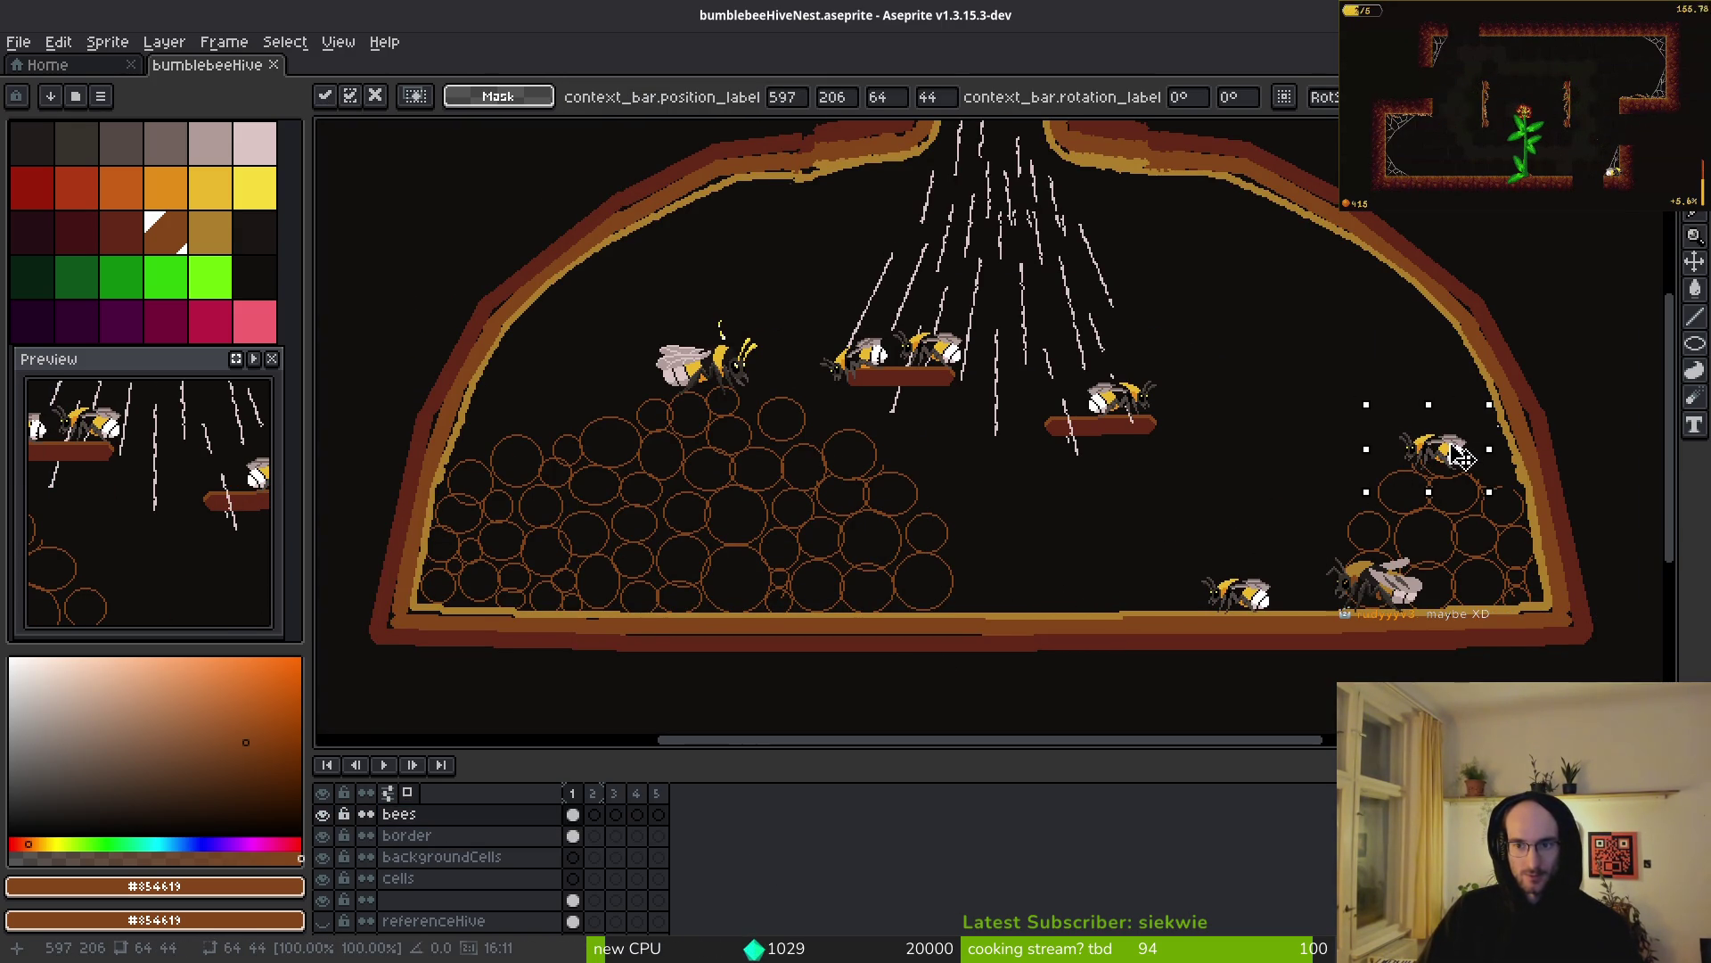
{"action": "left_click", "coordinate": [1224, 468]}
{"action": "scroll", "coordinate": [1149, 445], "scroll_direction": "up", "scroll_amount": 2}
- On the border layer, copy the right platform higher and to the right as a new platform
{"action": "mouse_move", "coordinate": [772, 443]}
{"action": "left_mouse_down"}
{"action": "mouse_move", "coordinate": [1081, 562]}
{"action": "mouse_move", "coordinate": [1215, 585]}
{"action": "left_mouse_up"}
{"action": "scroll", "coordinate": [1040, 525], "scroll_direction": "down", "scroll_amount": 4}
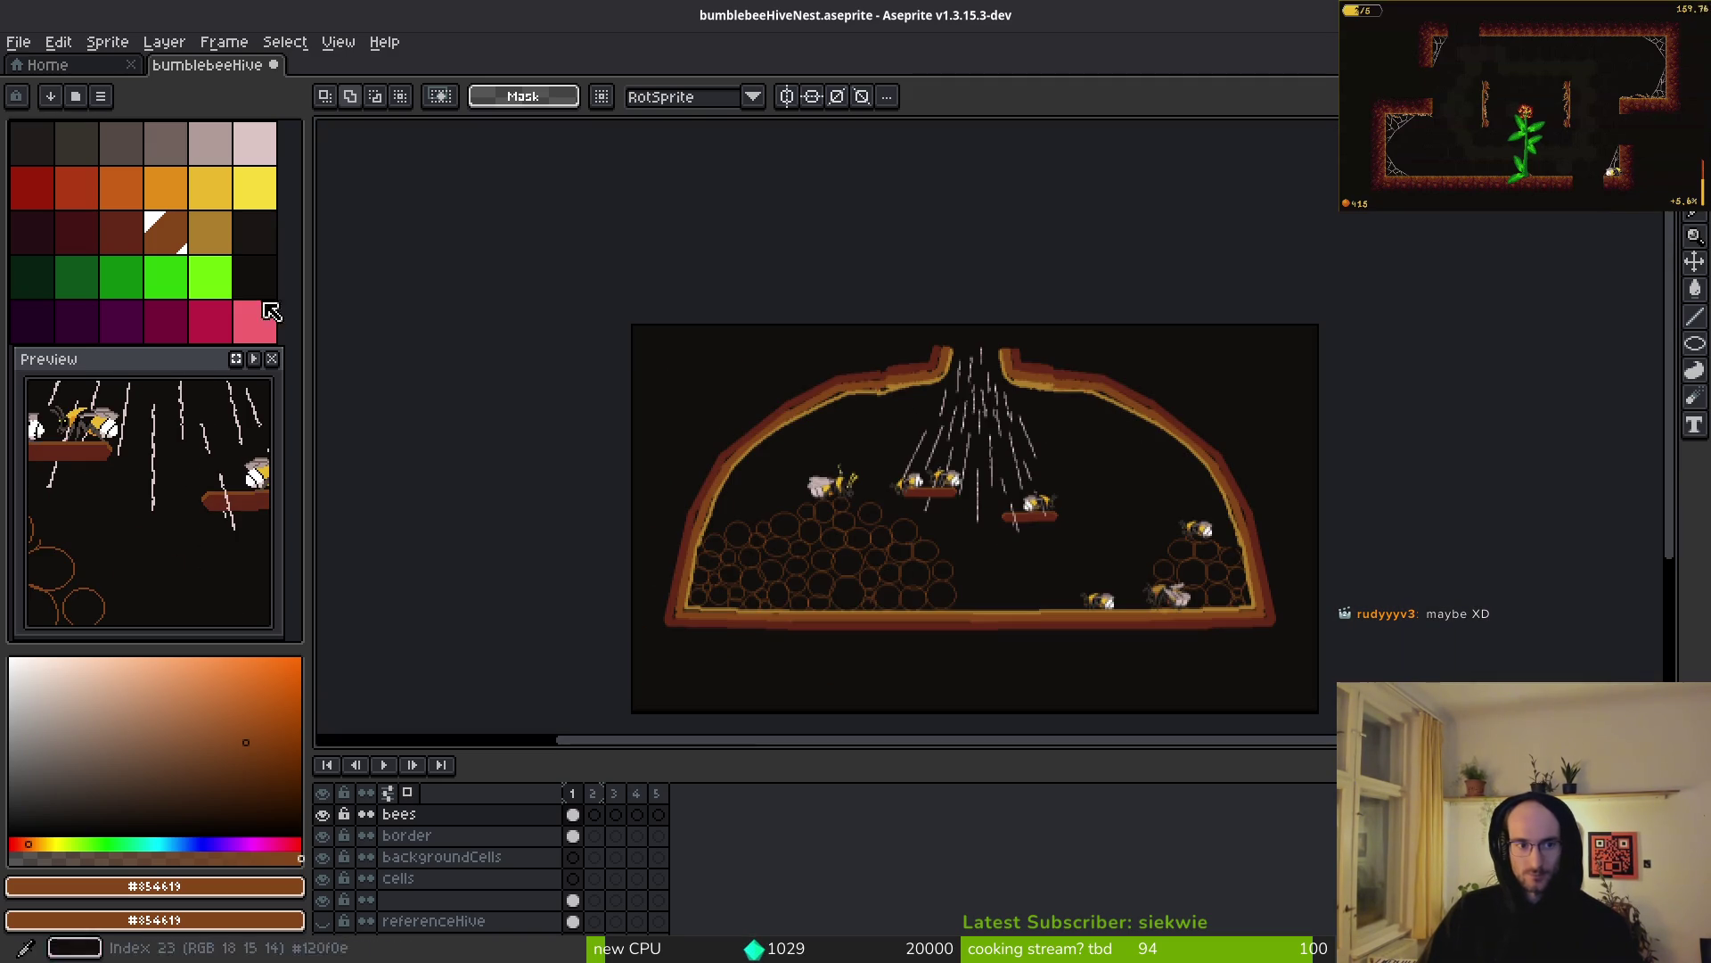
{"action": "left_click", "coordinate": [464, 836]}
{"action": "scroll", "coordinate": [1089, 539], "scroll_direction": "up", "scroll_amount": 3}
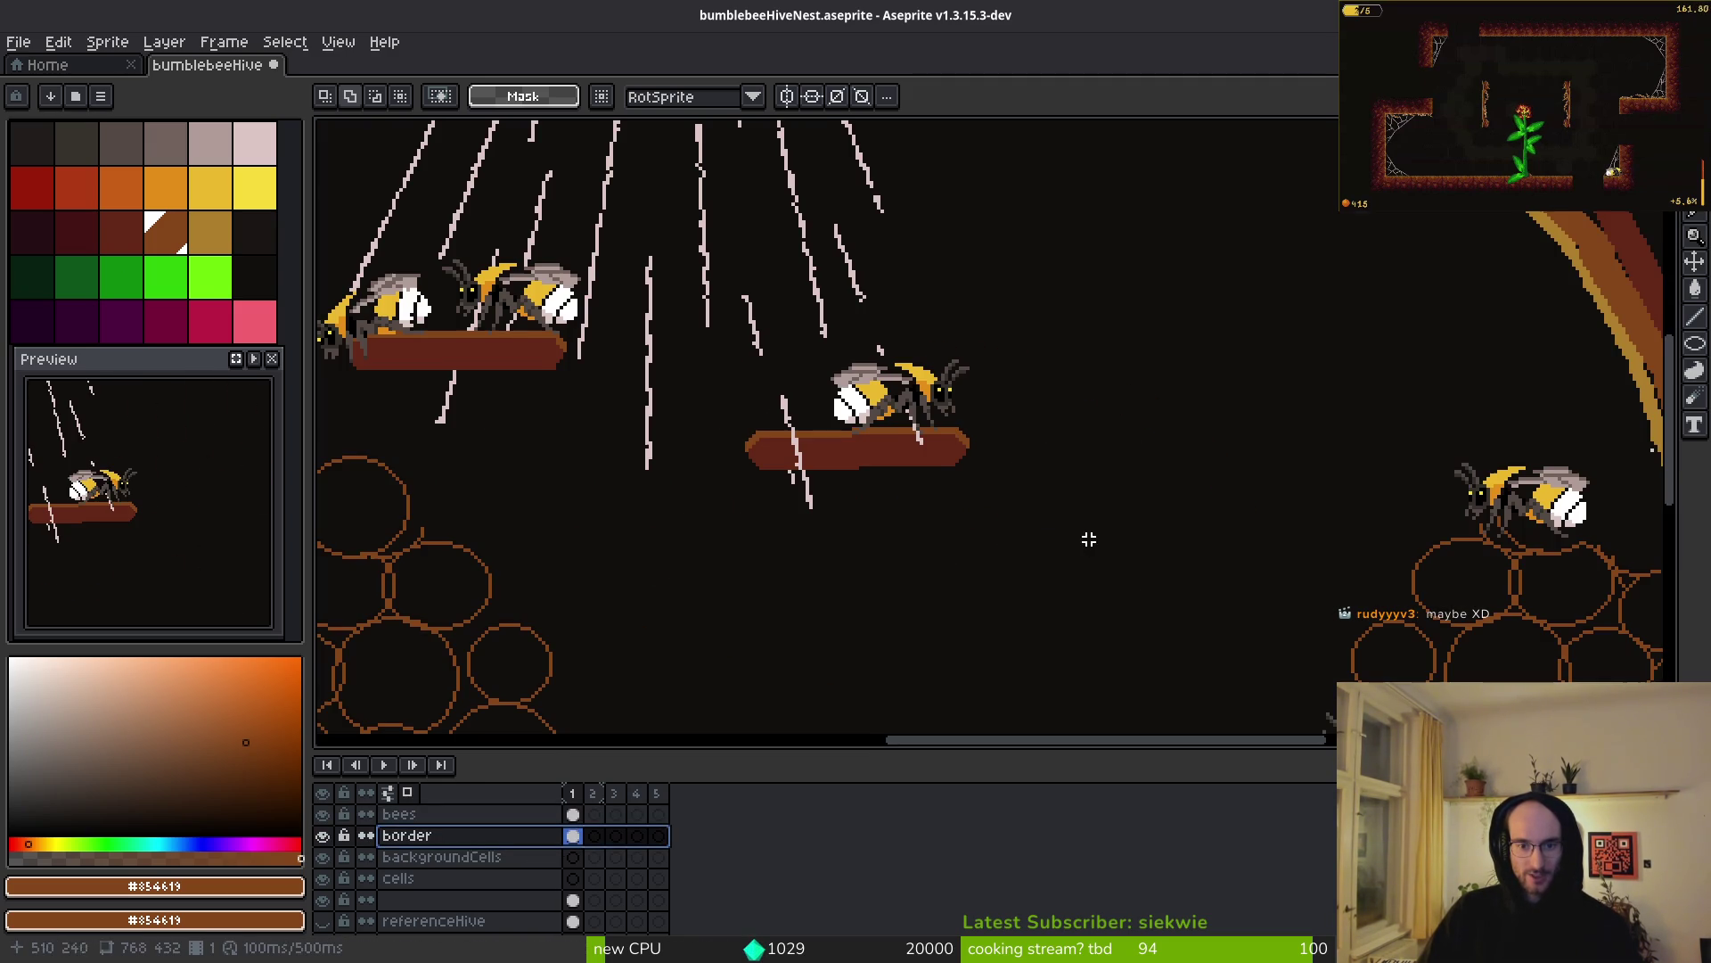
{"action": "left_click_drag", "start_coordinate": [682, 297], "coordinate": [1050, 538]}
{"action": "mouse_move", "coordinate": [935, 485]}
{"action": "left_mouse_down"}
{"action": "mouse_move", "coordinate": [974, 362]}
{"action": "mouse_move", "coordinate": [1060, 287]}
{"action": "mouse_move", "coordinate": [1092, 468]}
{"action": "mouse_move", "coordinate": [1024, 382]}
{"action": "left_mouse_up"}
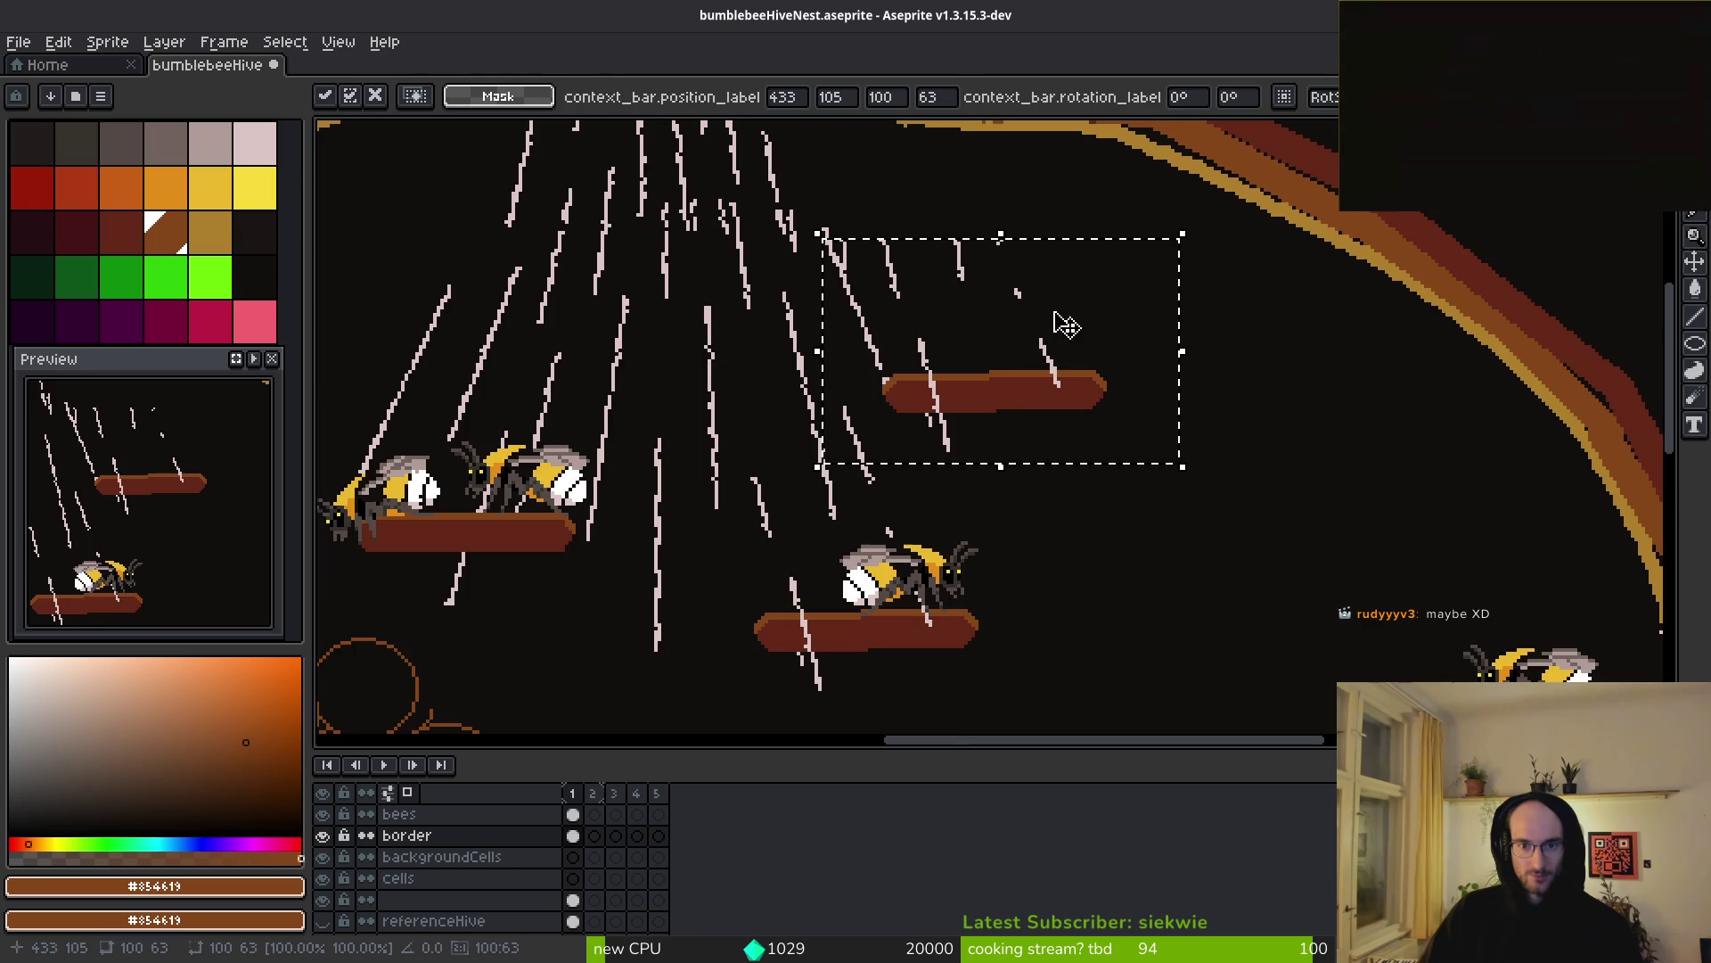
{"action": "key", "text": "ctrl+d"}
{"action": "scroll", "coordinate": [1043, 306], "scroll_direction": "up", "scroll_amount": 1}
{"action": "key", "text": "b"}
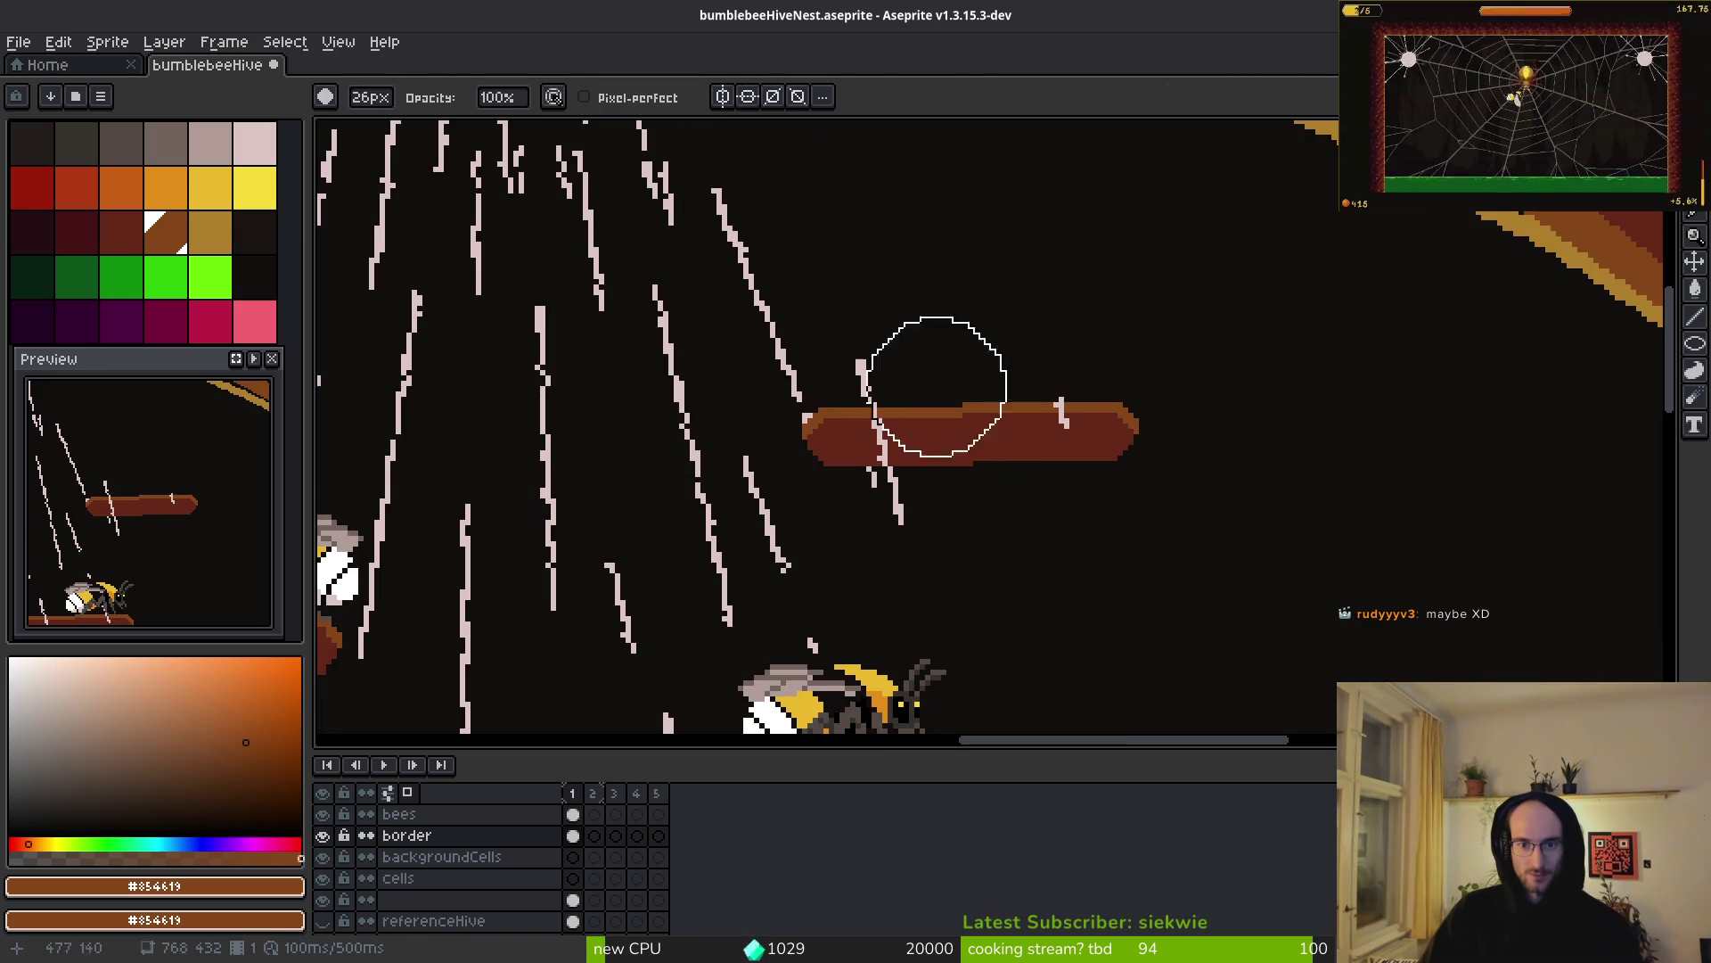
{"action": "scroll", "coordinate": [1213, 514], "scroll_direction": "down", "scroll_amount": 2}
{"action": "scroll", "coordinate": [1299, 591], "scroll_direction": "up", "scroll_amount": 2}
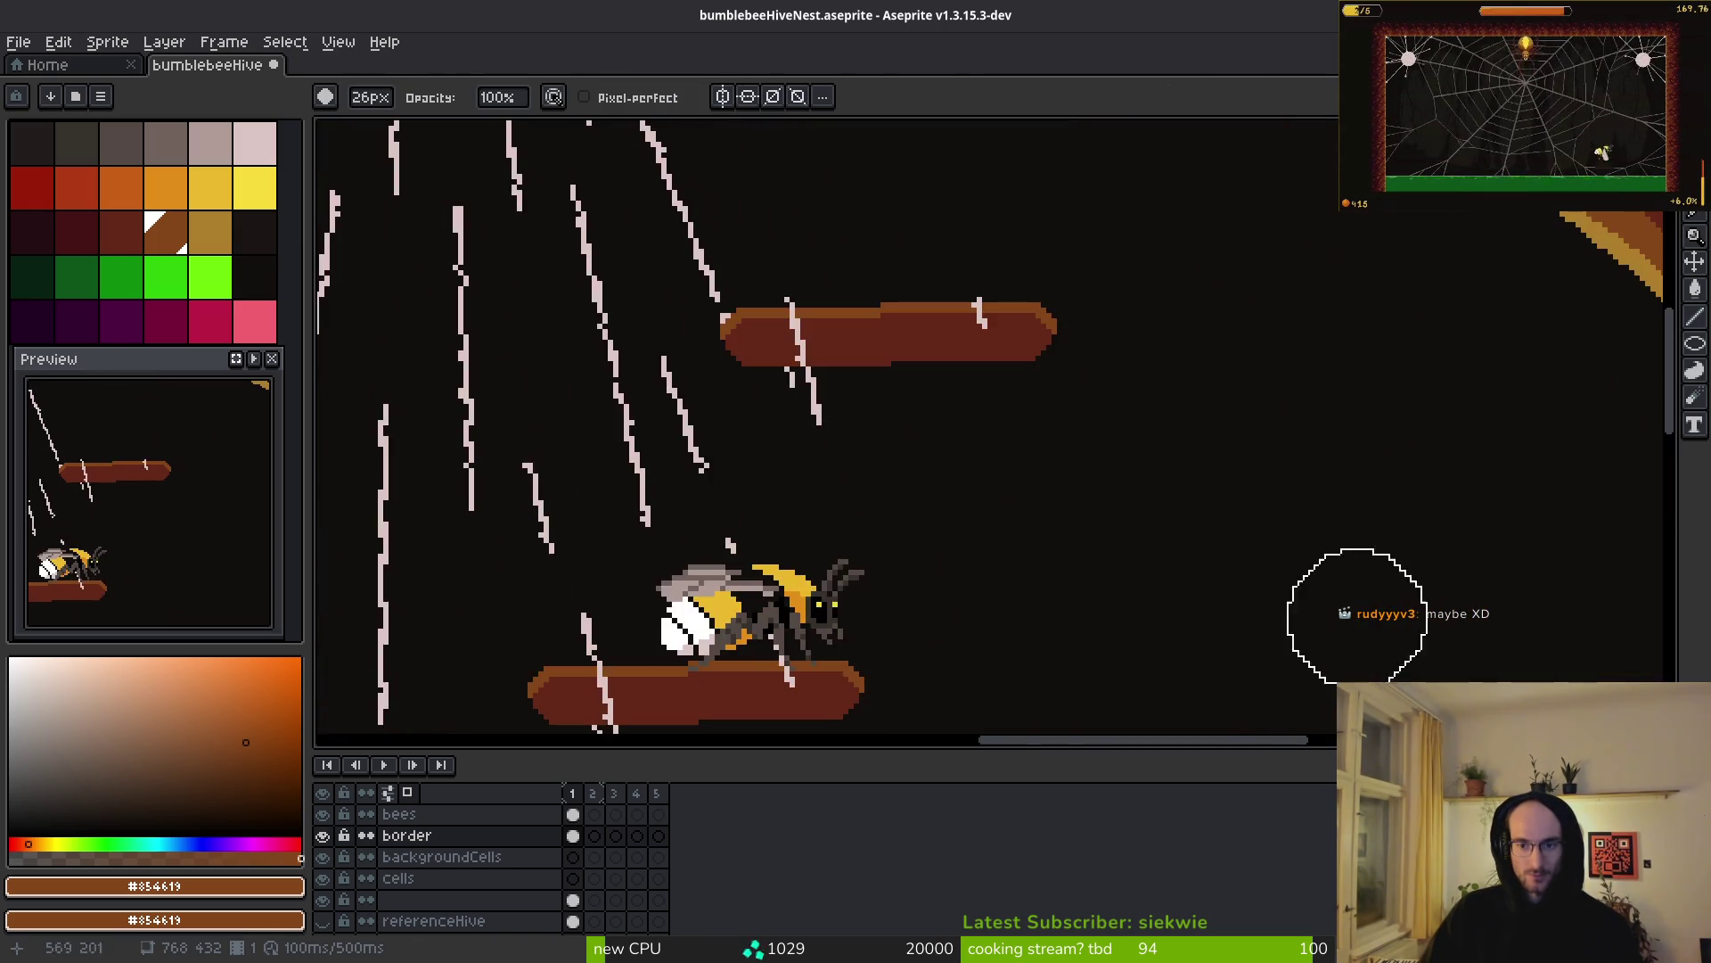
{"action": "scroll", "coordinate": [1299, 591], "scroll_direction": "down", "scroll_amount": 2}
{"action": "scroll", "coordinate": [1426, 535], "scroll_direction": "up", "scroll_amount": 2}
- Move the lower-platform bee onto the new upper platform, flipped, and save the file
{"action": "left_click", "coordinate": [512, 837]}
{"action": "left_click", "coordinate": [552, 814]}
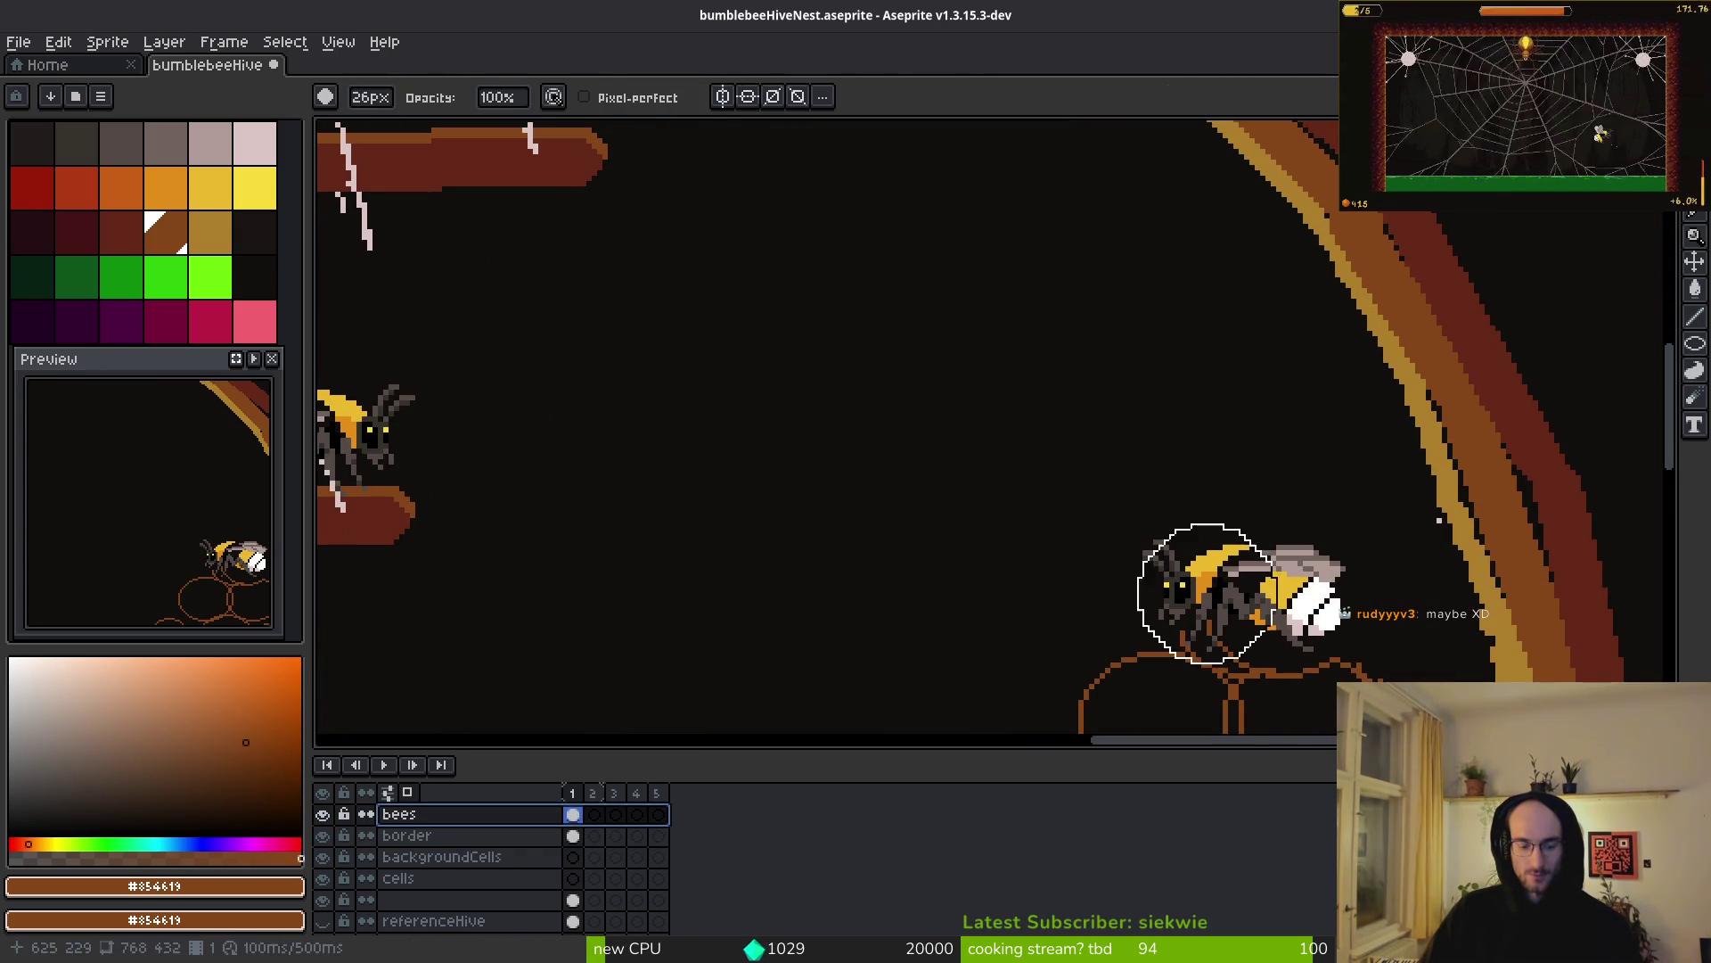
{"action": "key", "text": "m"}
{"action": "left_click_drag", "start_coordinate": [1005, 473], "coordinate": [1397, 680]}
{"action": "mouse_move", "coordinate": [1264, 576]}
{"action": "left_mouse_down"}
{"action": "mouse_move", "coordinate": [1387, 675]}
{"action": "mouse_move", "coordinate": [692, 236]}
{"action": "mouse_move", "coordinate": [924, 422]}
{"action": "mouse_move", "coordinate": [791, 369]}
{"action": "left_mouse_up"}
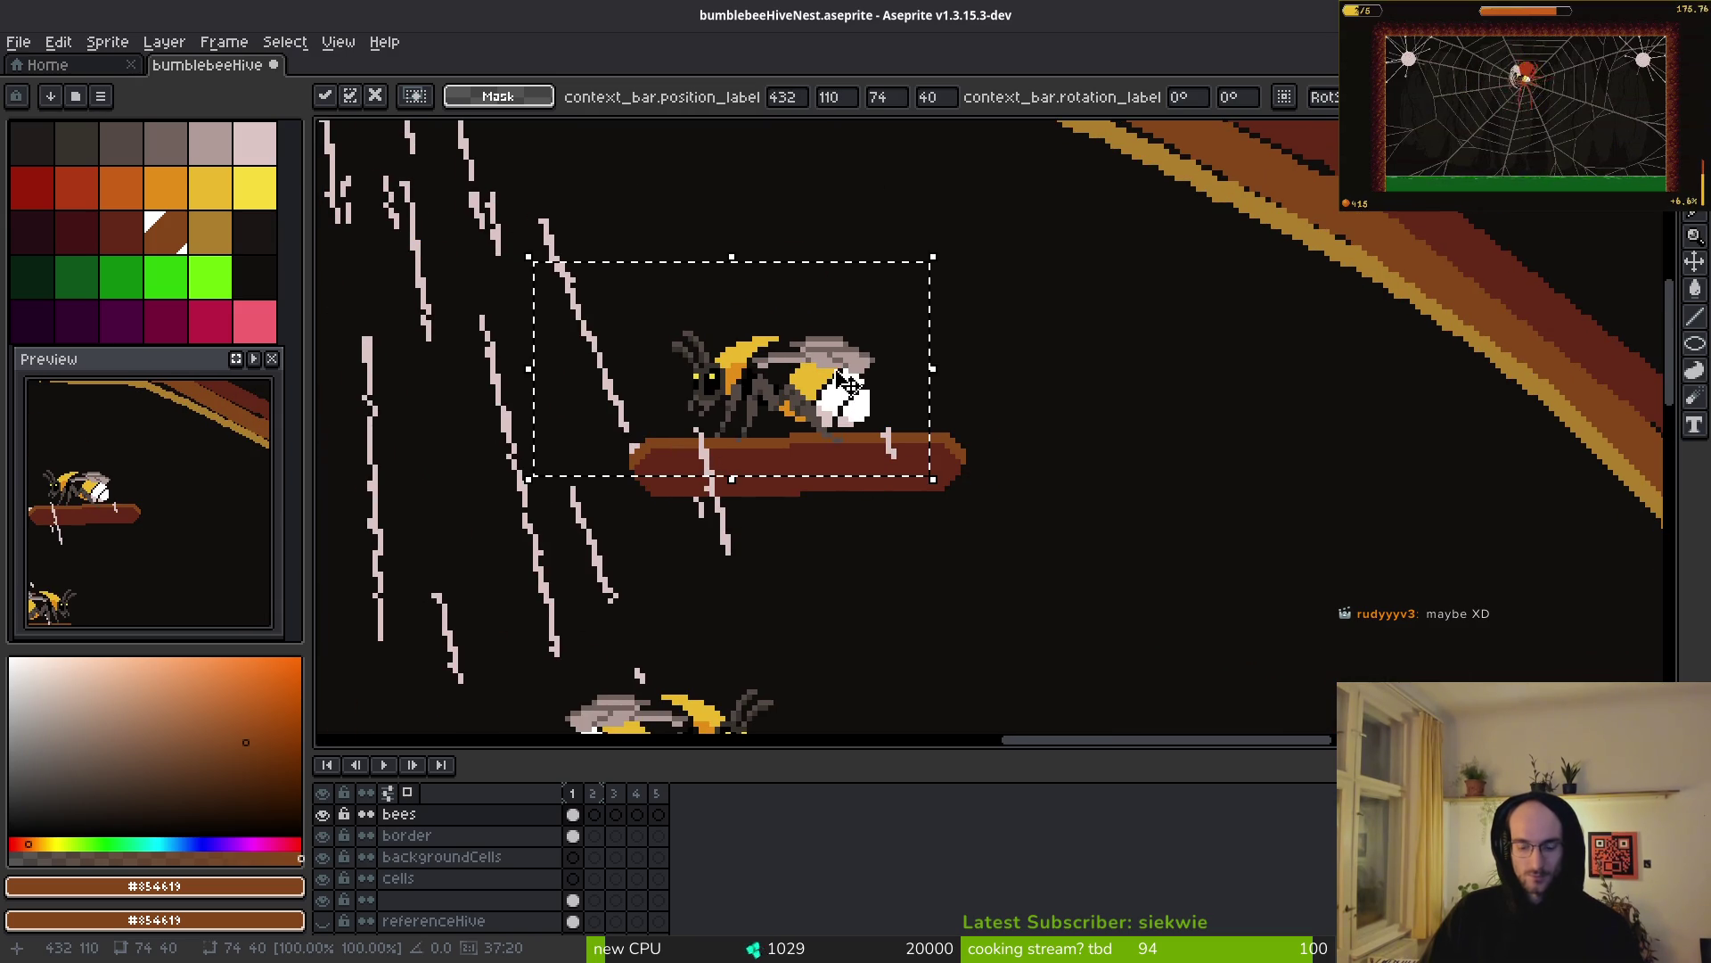
{"action": "key", "text": "shift+h"}
{"action": "left_click_drag", "start_coordinate": [600, 425], "coordinate": [765, 395]}
{"action": "scroll", "coordinate": [765, 394], "scroll_direction": "down", "scroll_amount": 3}
{"action": "key", "text": "ctrl+d"}
{"action": "key", "text": "ctrl+s"}
- Select the bee sitting on the right honeycomb
{"action": "scroll", "coordinate": [929, 498], "scroll_direction": "up", "scroll_amount": 2}
{"action": "left_click_drag", "start_coordinate": [930, 497], "coordinate": [1013, 569]}
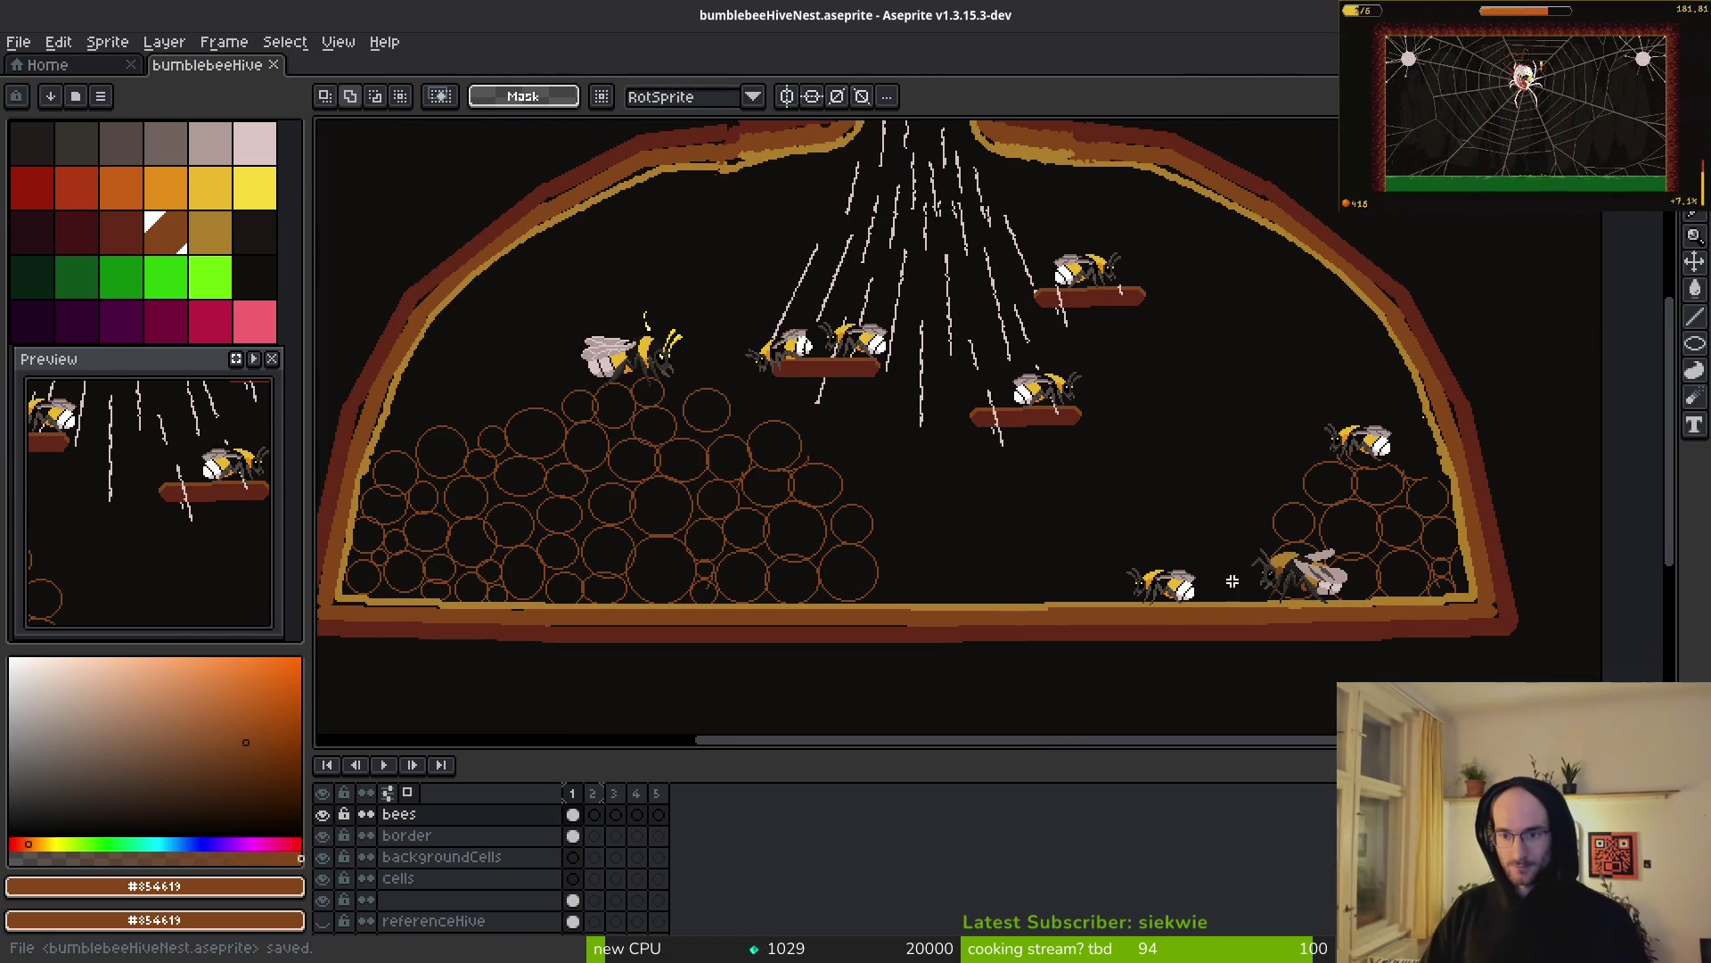
{"action": "left_click_drag", "start_coordinate": [1293, 390], "coordinate": [1422, 489]}
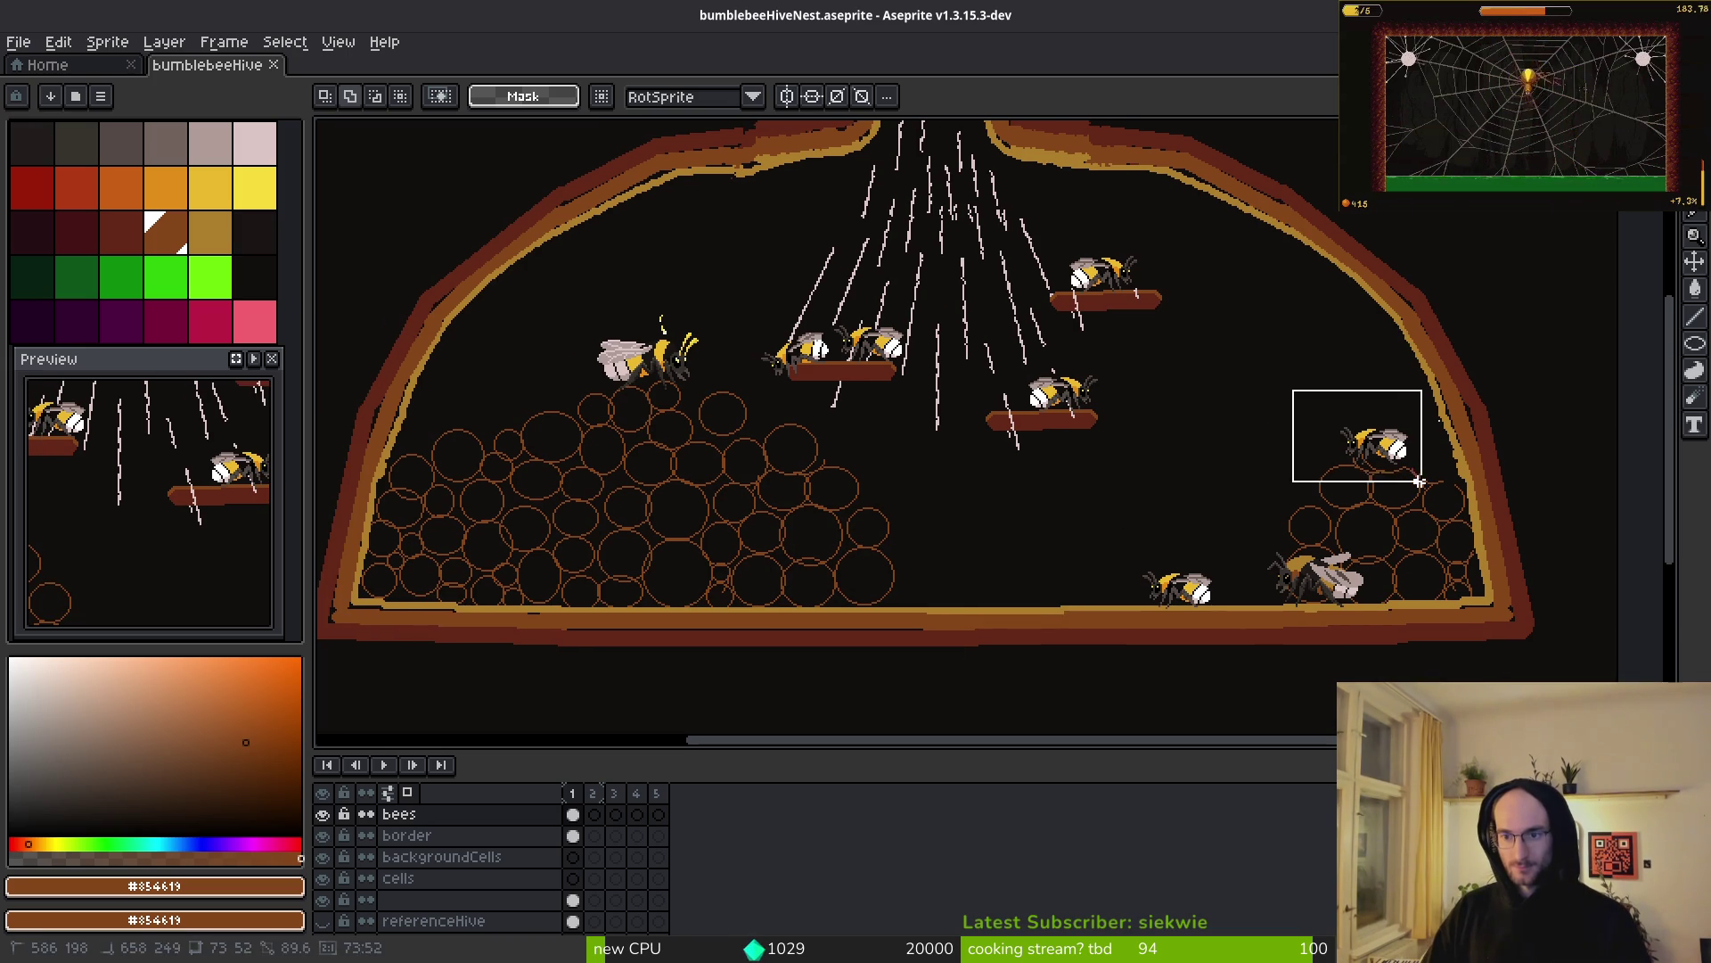
{"action": "scroll", "coordinate": [931, 349], "scroll_direction": "up", "scroll_amount": 2}
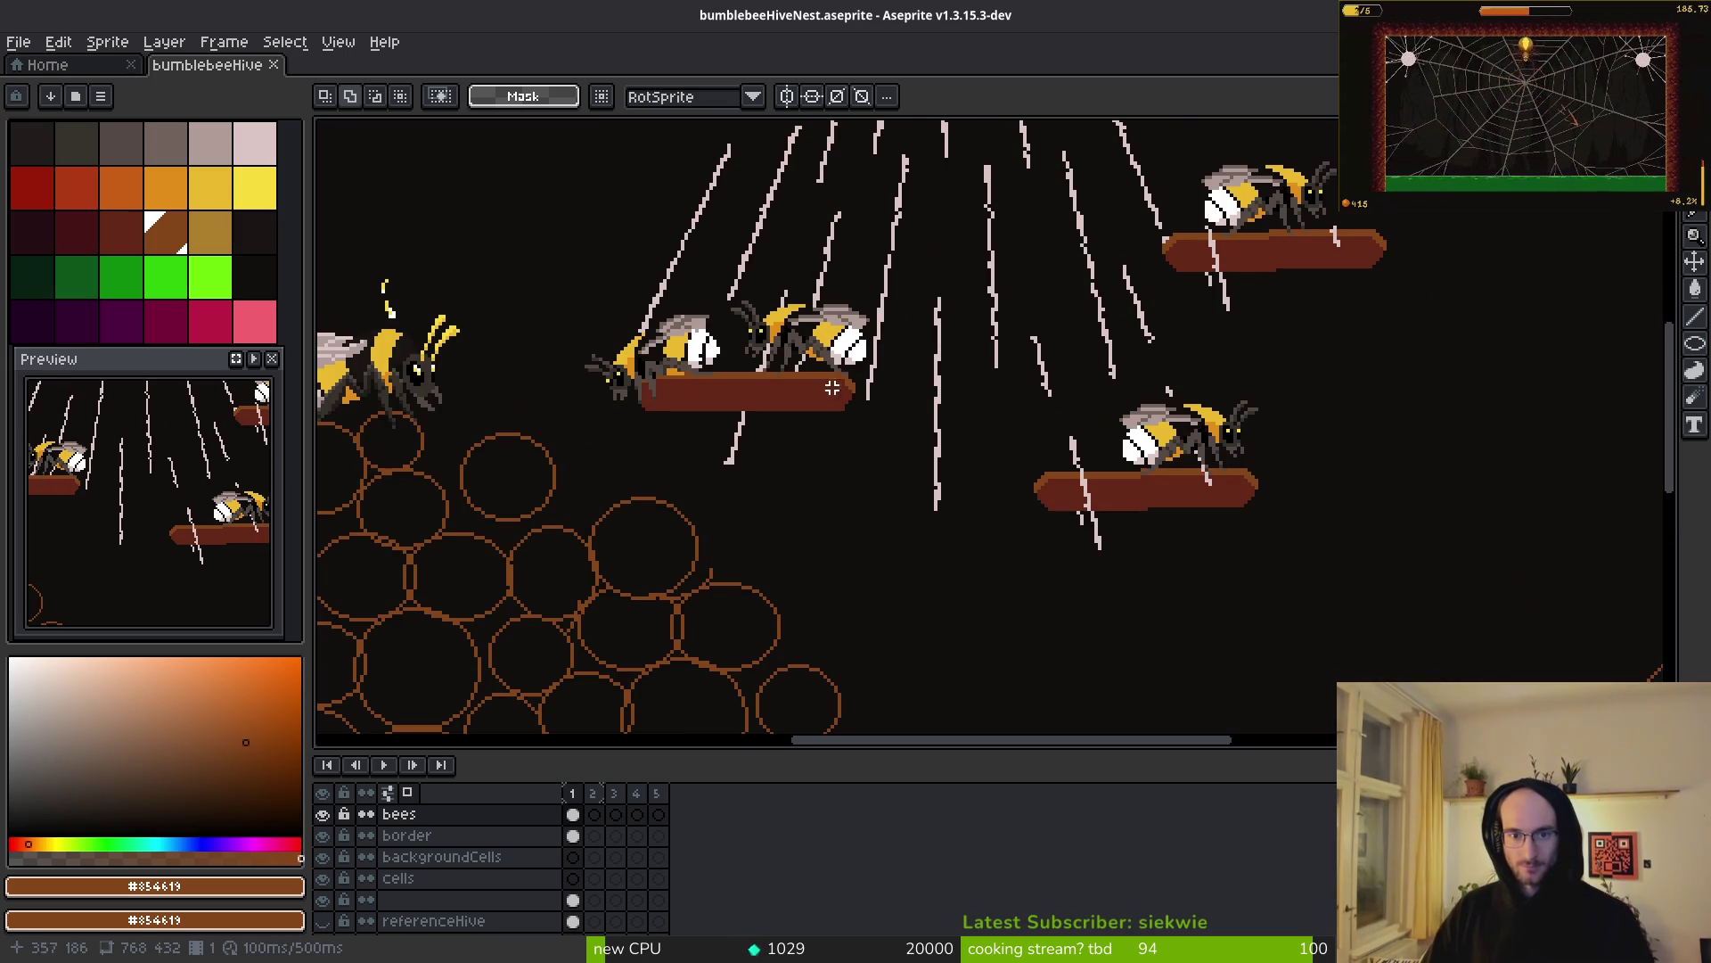
{"action": "scroll", "coordinate": [1186, 437], "scroll_direction": "down", "scroll_amount": 2}
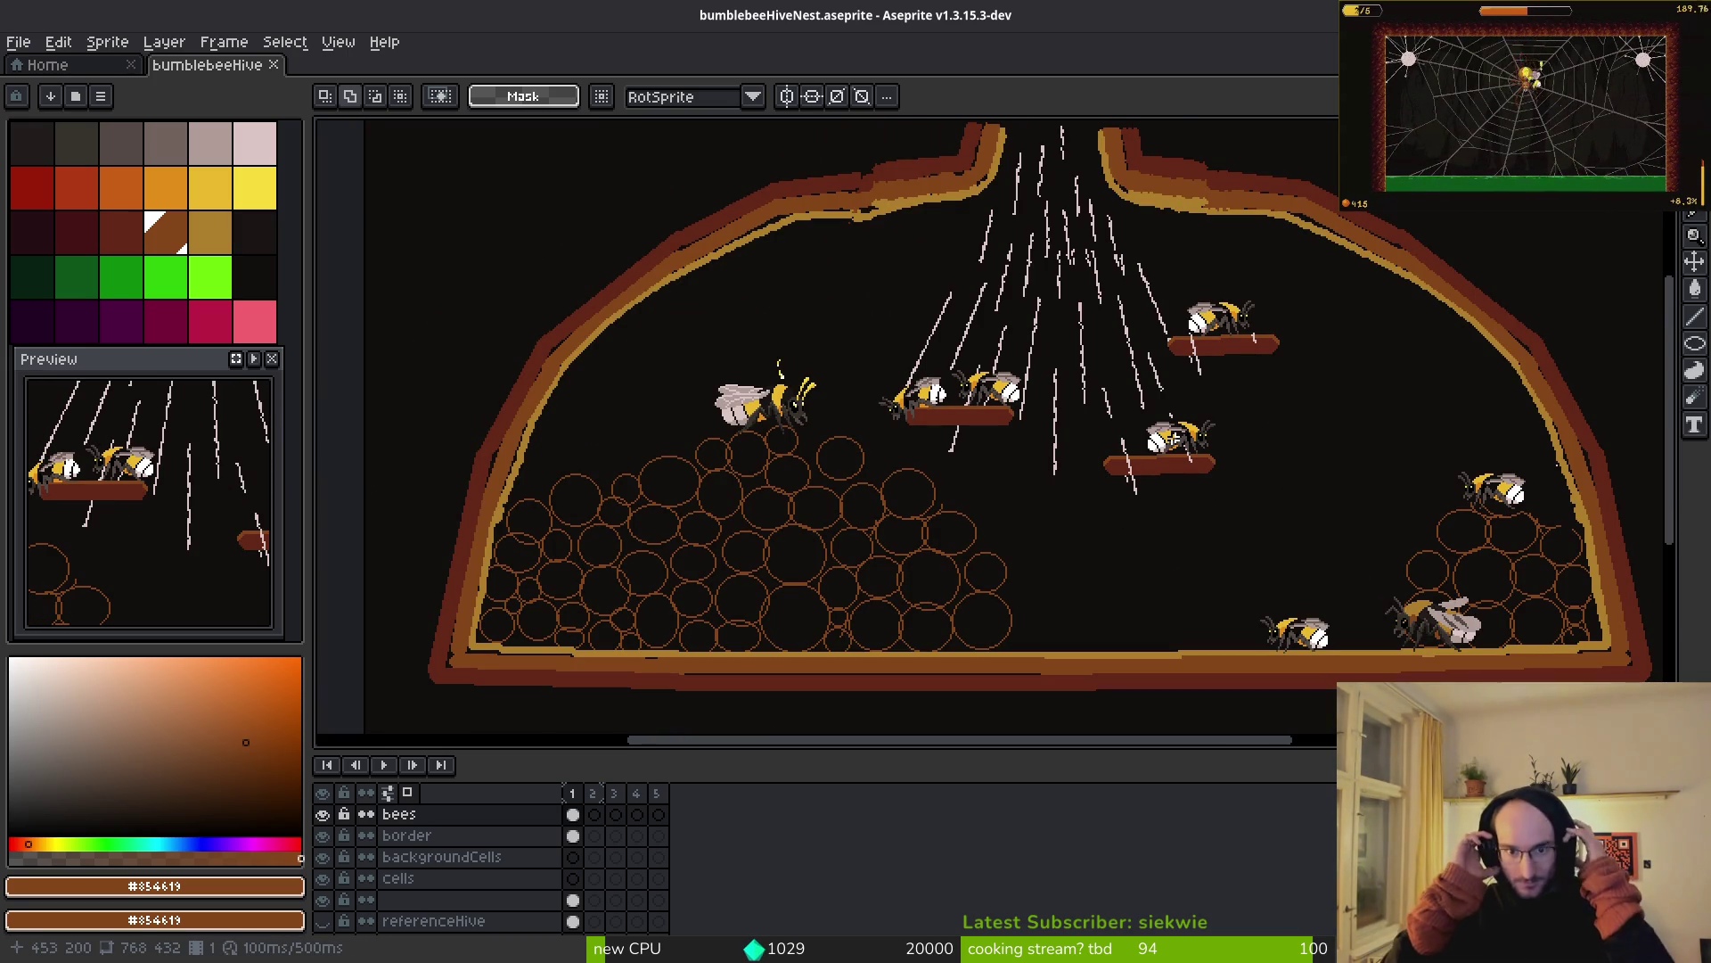
{"action": "scroll", "coordinate": [1074, 405], "scroll_direction": "up", "scroll_amount": 3}
- Lift the small floor bee up into open air and flip it to face right
{"action": "left_click_drag", "start_coordinate": [1075, 406], "coordinate": [928, 401]}
{"action": "left_click_drag", "start_coordinate": [545, 378], "coordinate": [875, 622]}
{"action": "scroll", "coordinate": [752, 581], "scroll_direction": "down", "scroll_amount": 1}
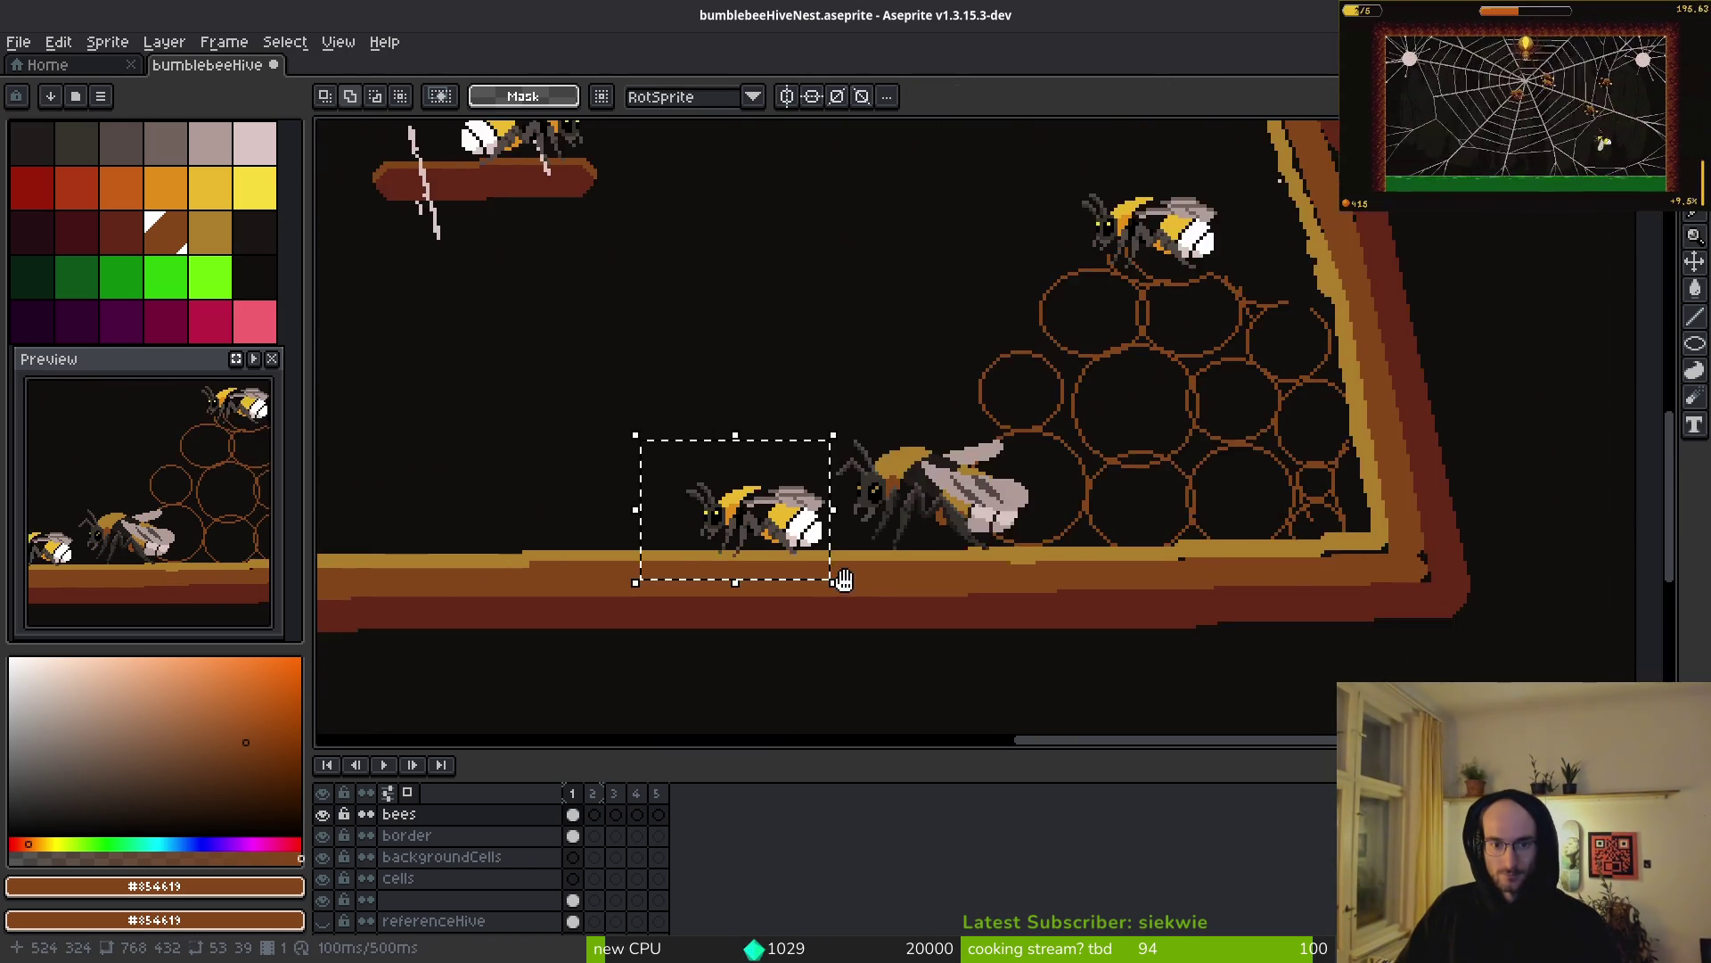
{"action": "scroll", "coordinate": [909, 604], "scroll_direction": "left", "scroll_amount": 5}
{"action": "left_click_drag", "start_coordinate": [1020, 543], "coordinate": [1439, 440]}
{"action": "scroll", "coordinate": [981, 428], "scroll_direction": "right", "scroll_amount": 3}
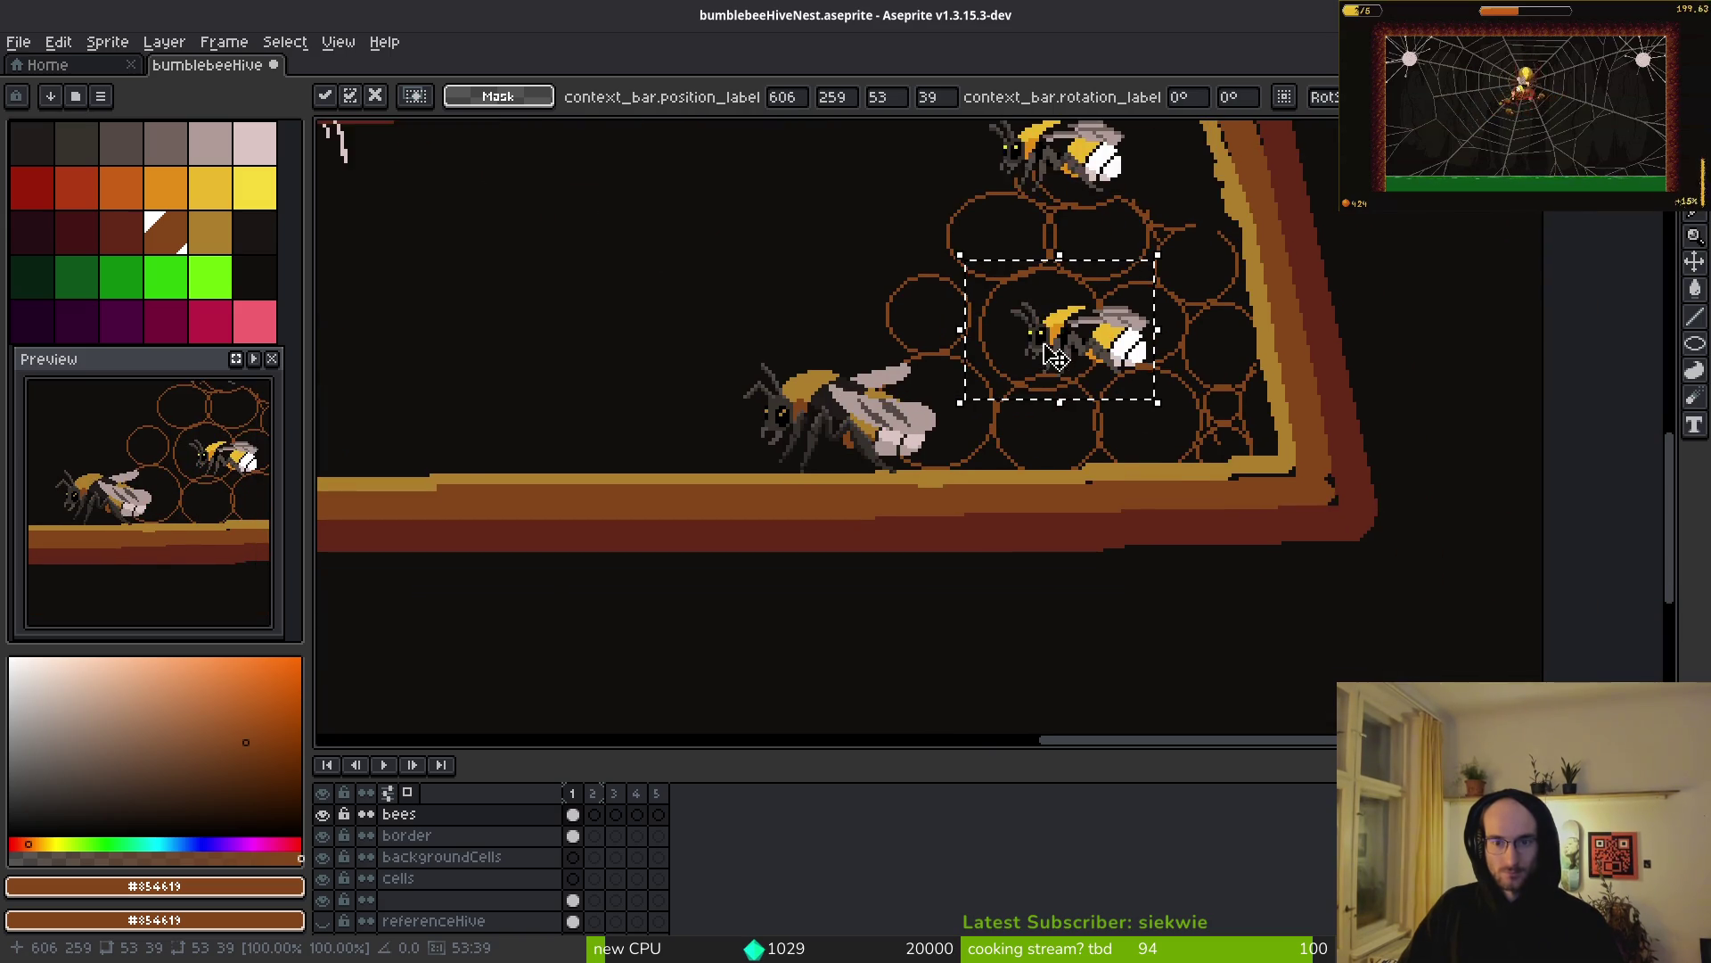
{"action": "left_click_drag", "start_coordinate": [1194, 426], "coordinate": [802, 310]}
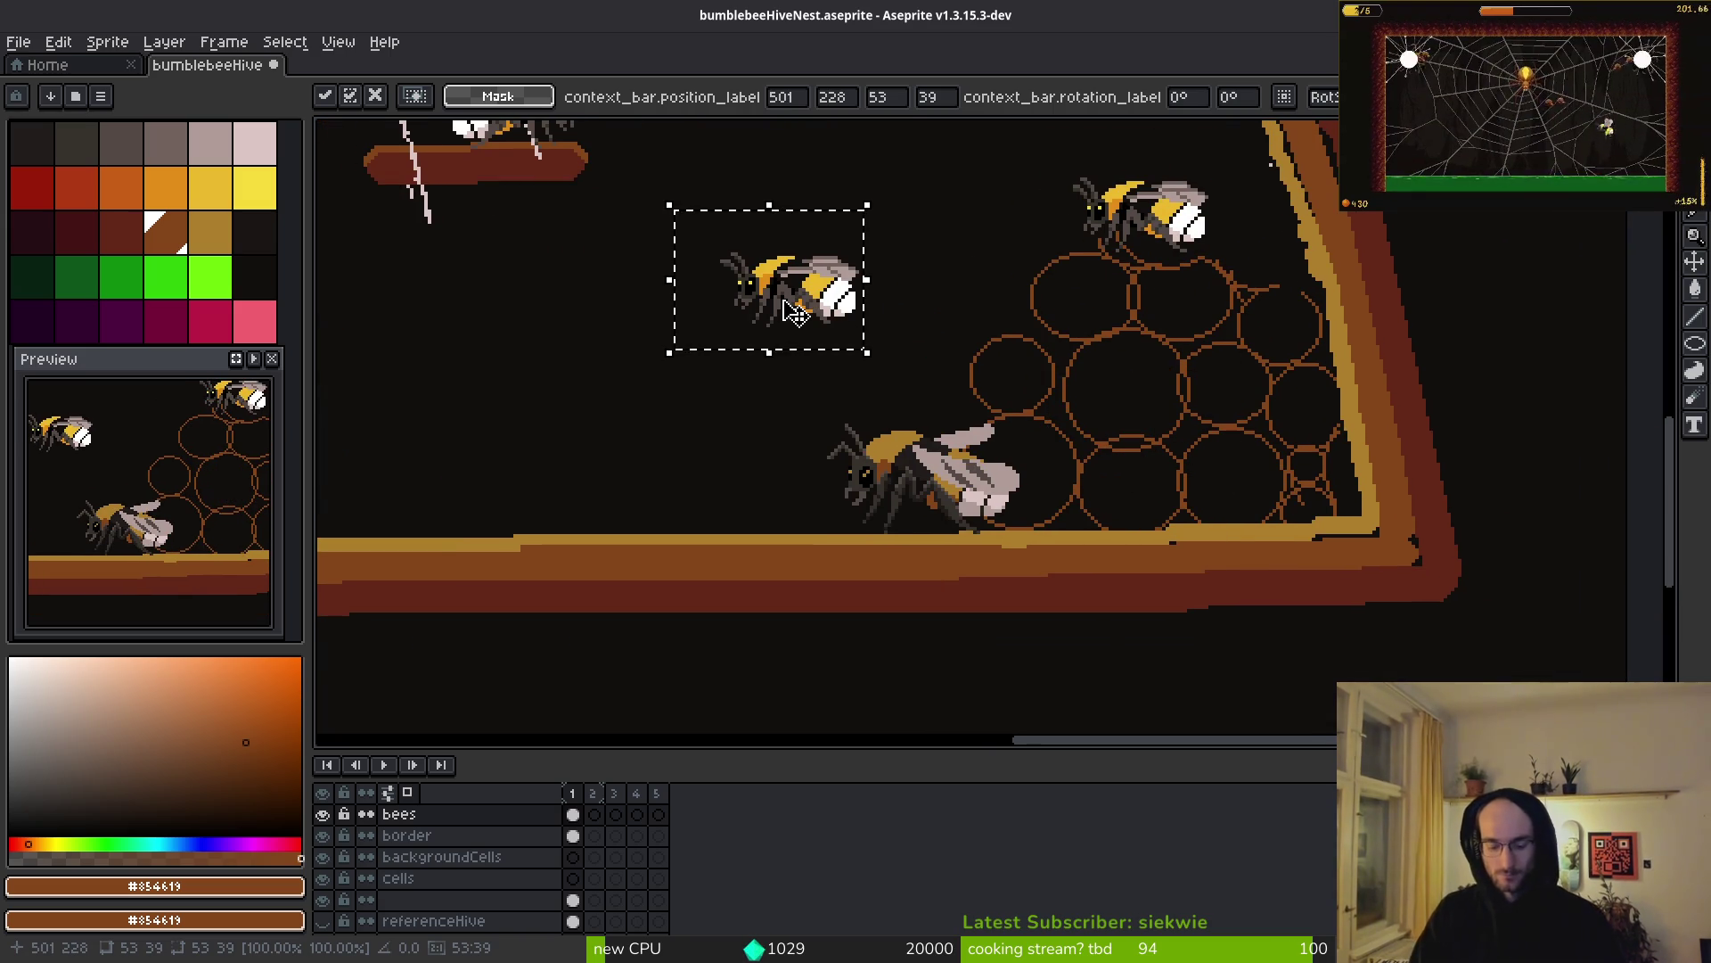
{"action": "key", "text": "shift+h"}
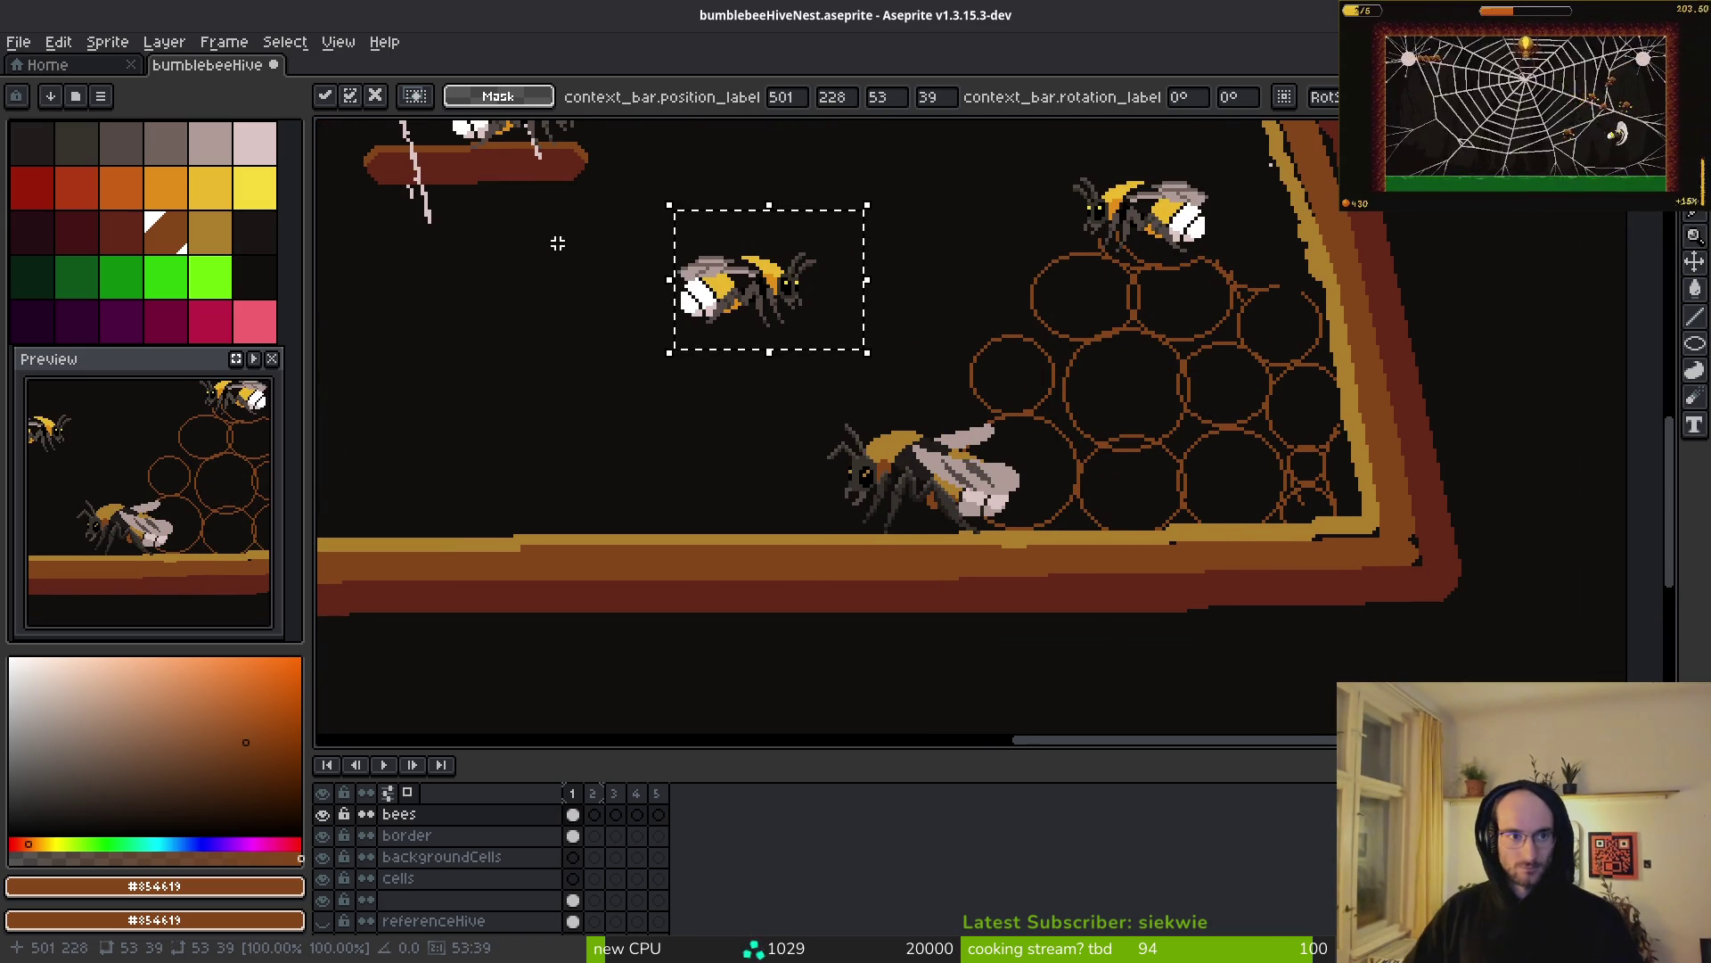
{"action": "left_click", "coordinate": [58, 41]}
- Rotate the bee 90° counter-clockwise, set it against the honeycomb, and commit
{"action": "mouse_move", "coordinate": [196, 304]}
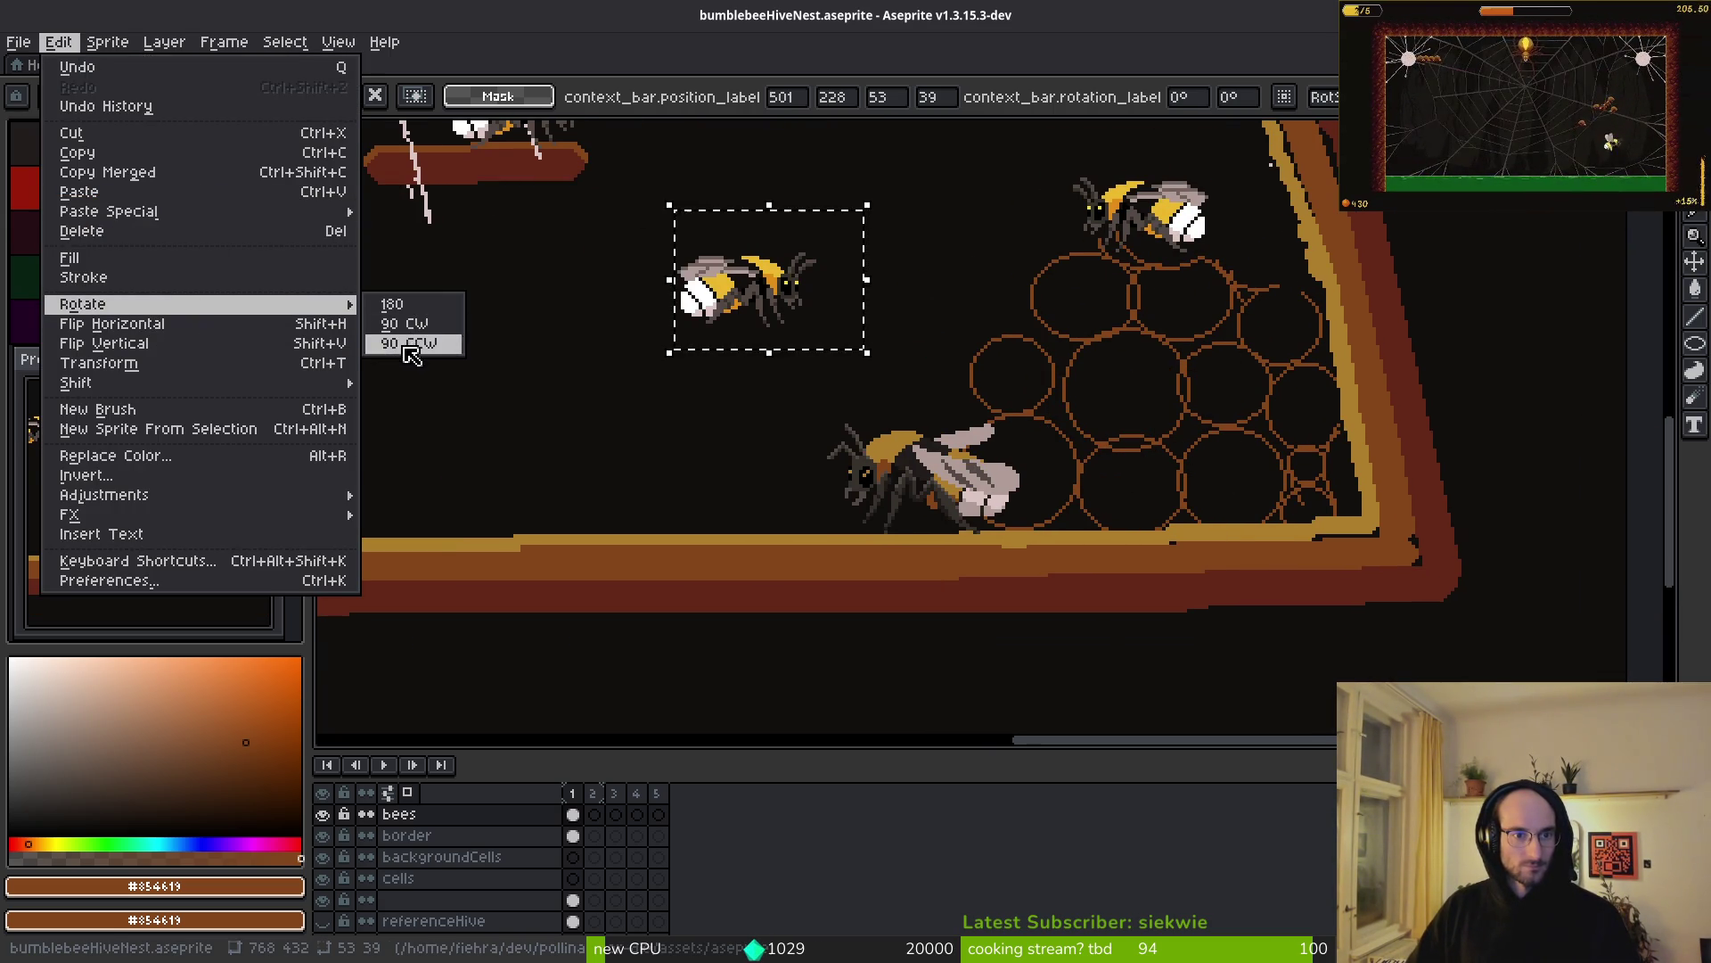
{"action": "left_click", "coordinate": [410, 343]}
{"action": "mouse_move", "coordinate": [716, 377]}
{"action": "left_mouse_down"}
{"action": "mouse_move", "coordinate": [903, 391]}
{"action": "mouse_move", "coordinate": [809, 373]}
{"action": "left_mouse_up"}
{"action": "key", "text": "Return"}
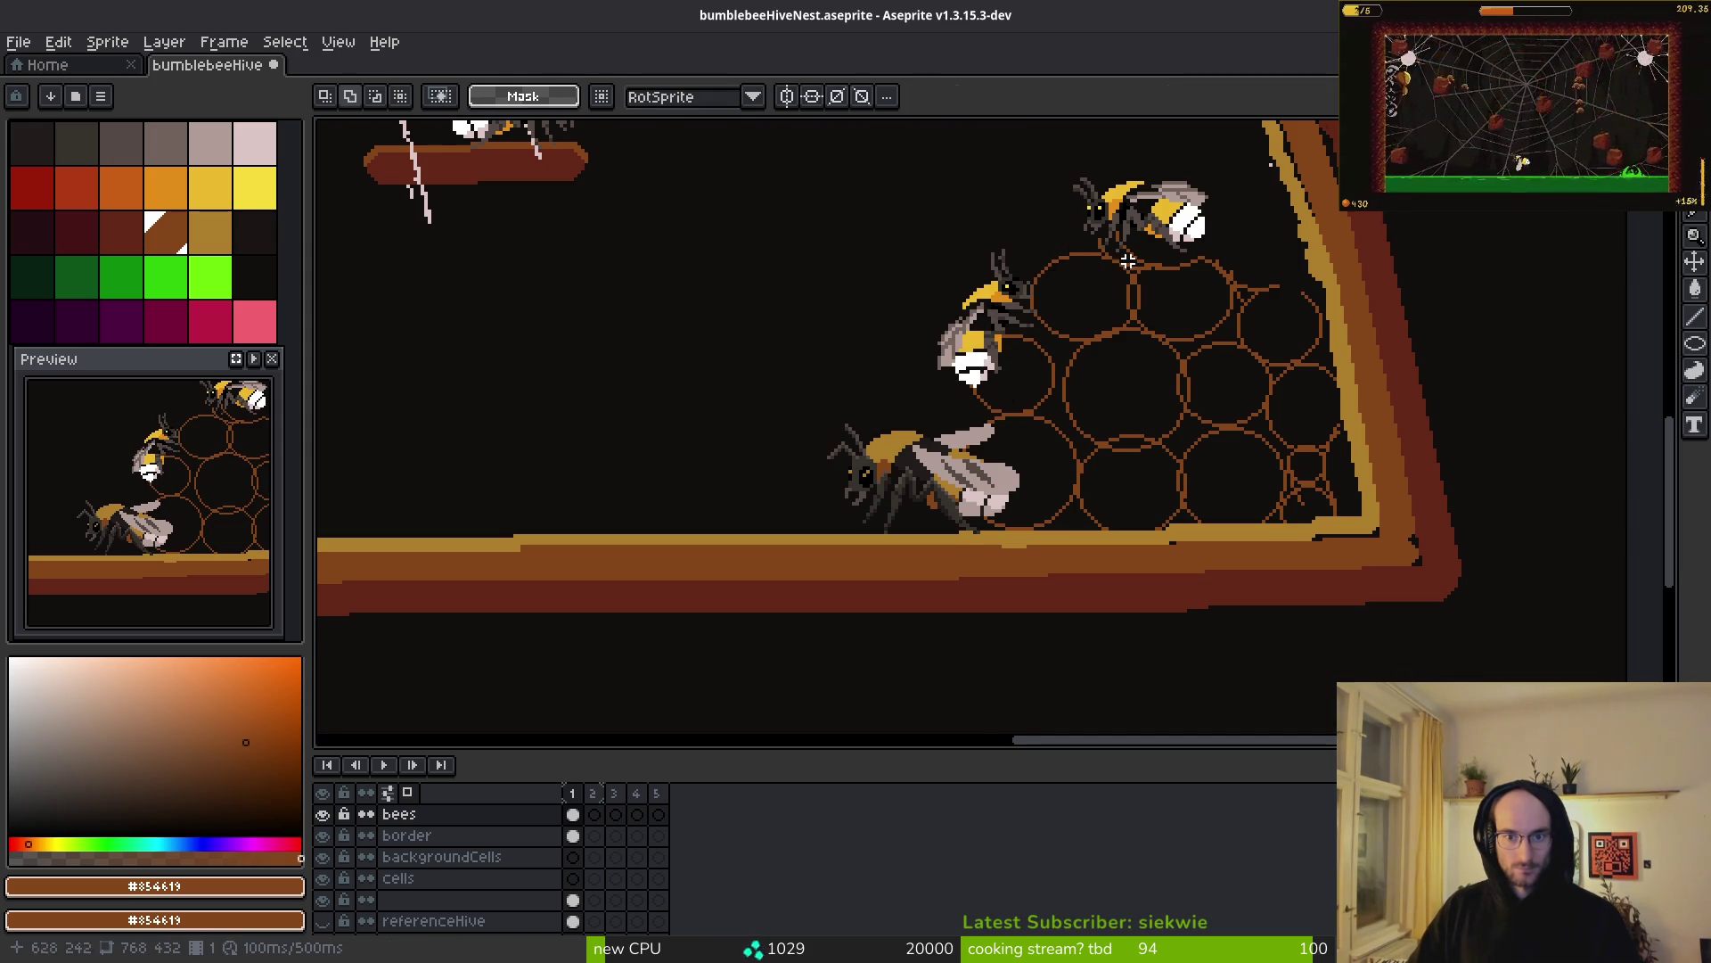
{"action": "scroll", "coordinate": [1097, 338], "scroll_direction": "down", "scroll_amount": 4}
{"action": "scroll", "coordinate": [1135, 424], "scroll_direction": "up", "scroll_amount": 3}
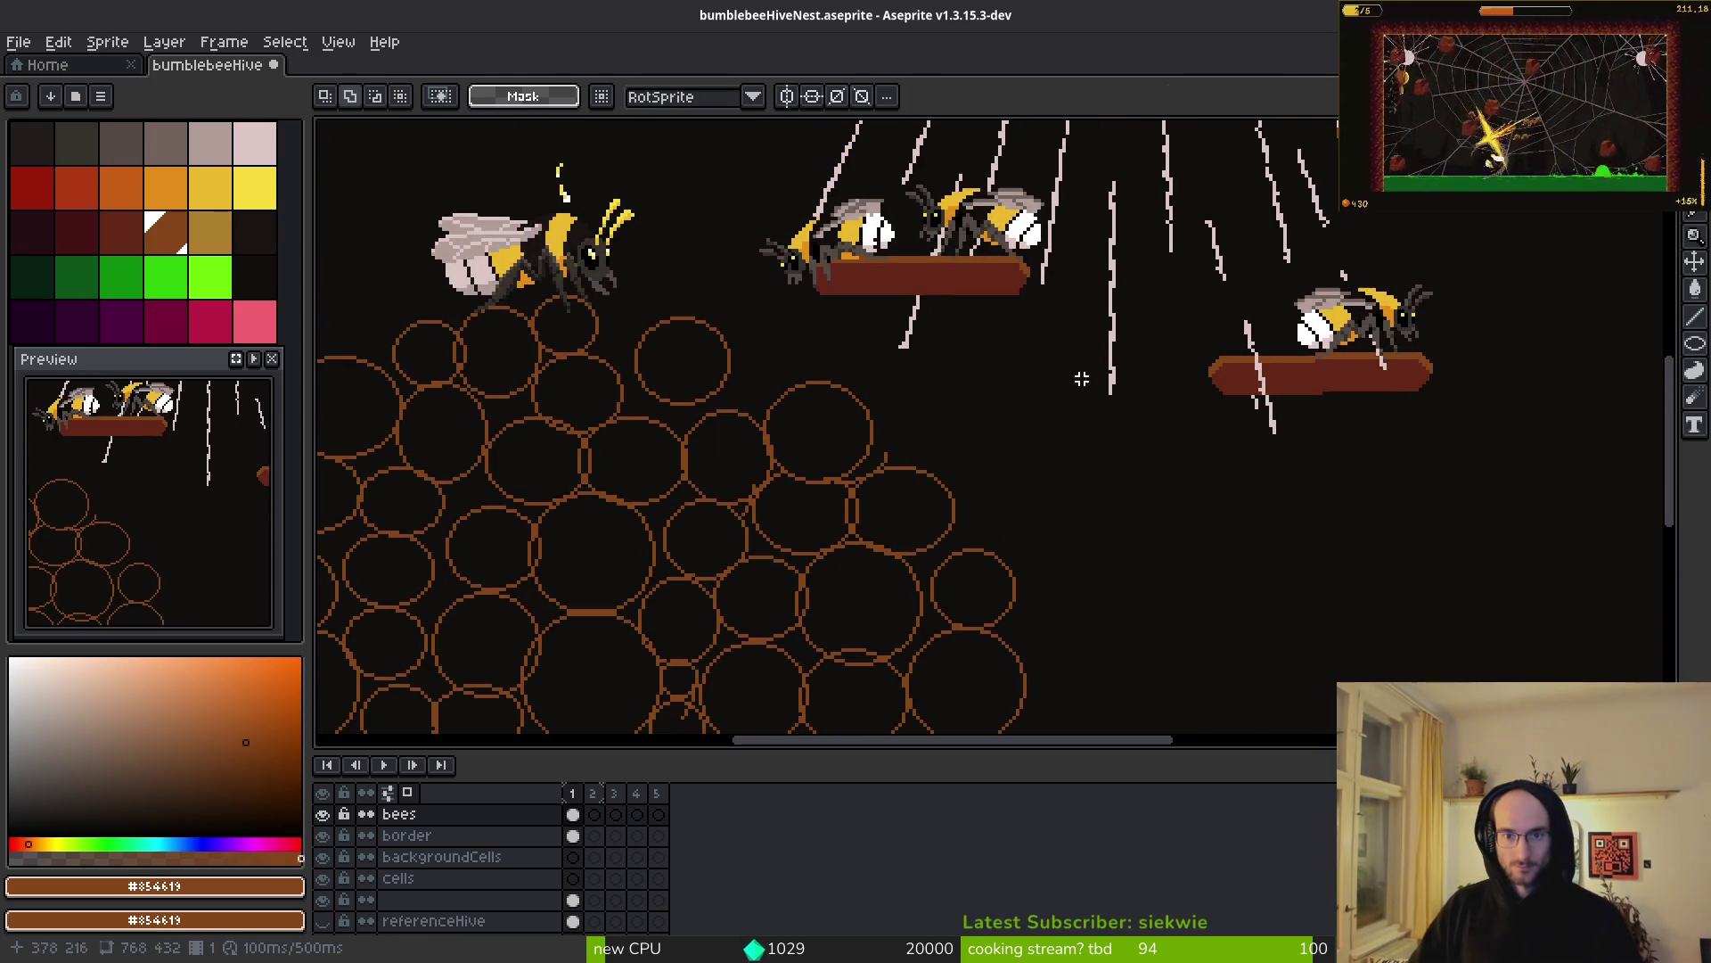
{"action": "scroll", "coordinate": [1019, 351], "scroll_direction": "down", "scroll_amount": 1}
- Select the two bees on the left platform, reposition them, and commit
{"action": "left_click_drag", "start_coordinate": [1029, 353], "coordinate": [1080, 340]}
{"action": "left_click_drag", "start_coordinate": [892, 200], "coordinate": [1147, 345]}
{"action": "mouse_move", "coordinate": [1077, 285]}
{"action": "left_mouse_down"}
{"action": "mouse_move", "coordinate": [932, 385]}
{"action": "mouse_move", "coordinate": [988, 370]}
{"action": "mouse_move", "coordinate": [1079, 285]}
{"action": "left_mouse_up"}
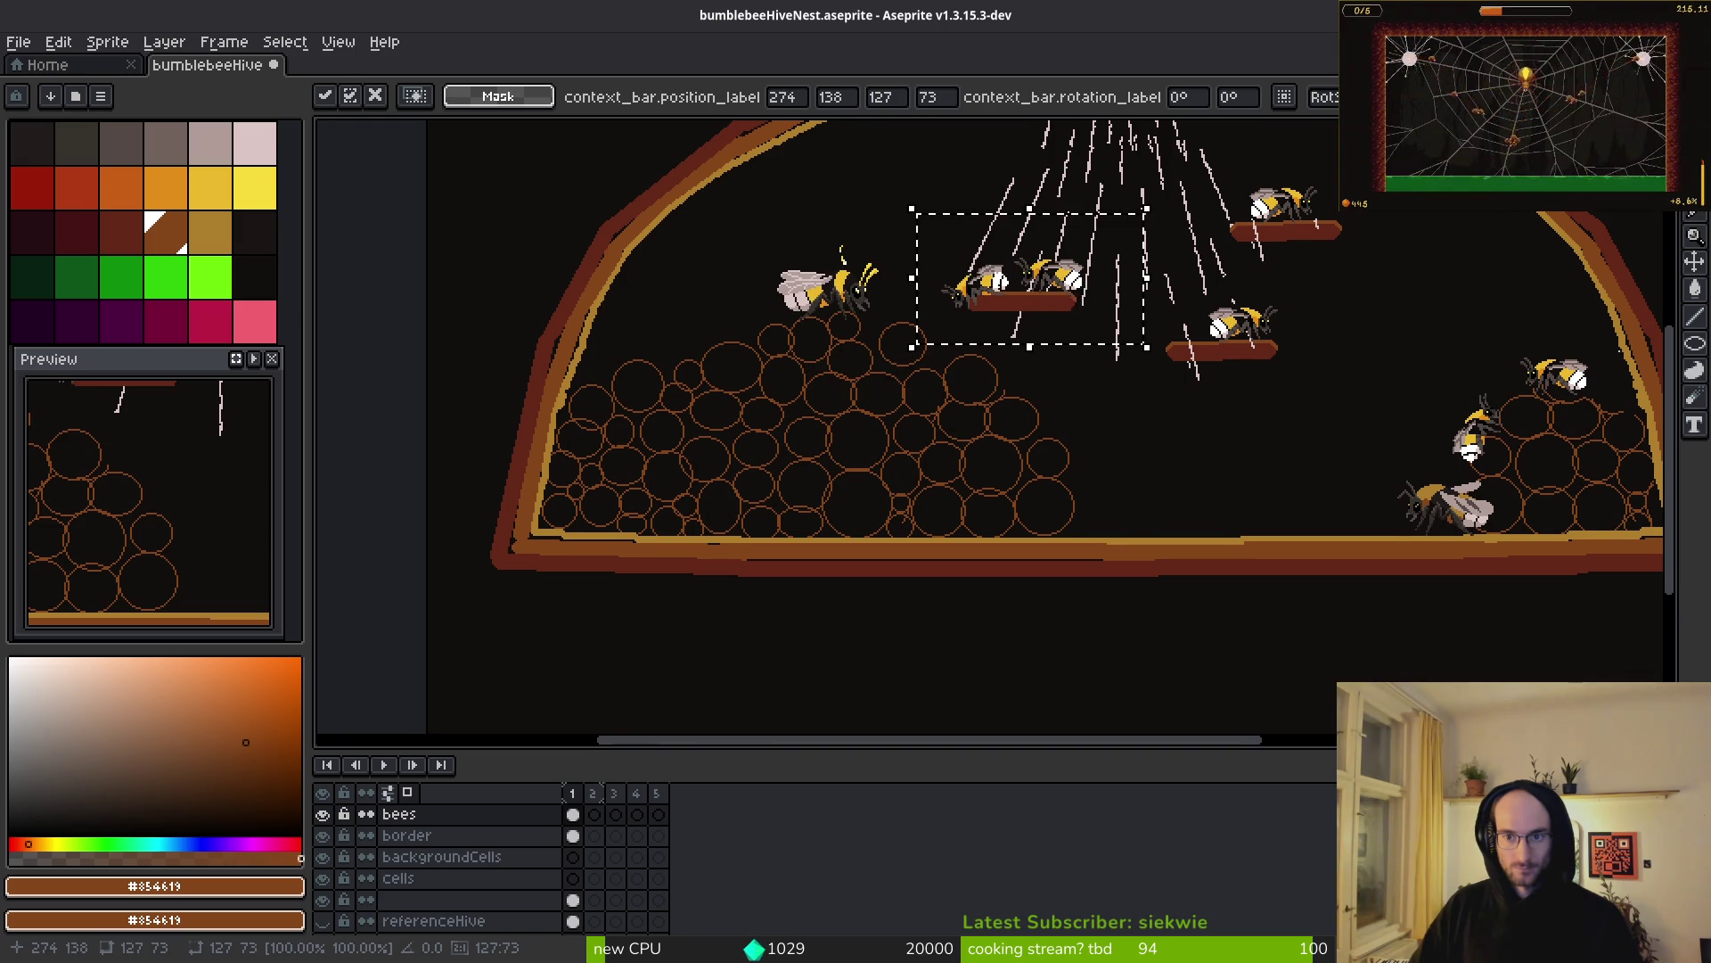
{"action": "key", "text": "ctrl+d"}
{"action": "scroll", "coordinate": [1158, 328], "scroll_direction": "left", "scroll_amount": 5}
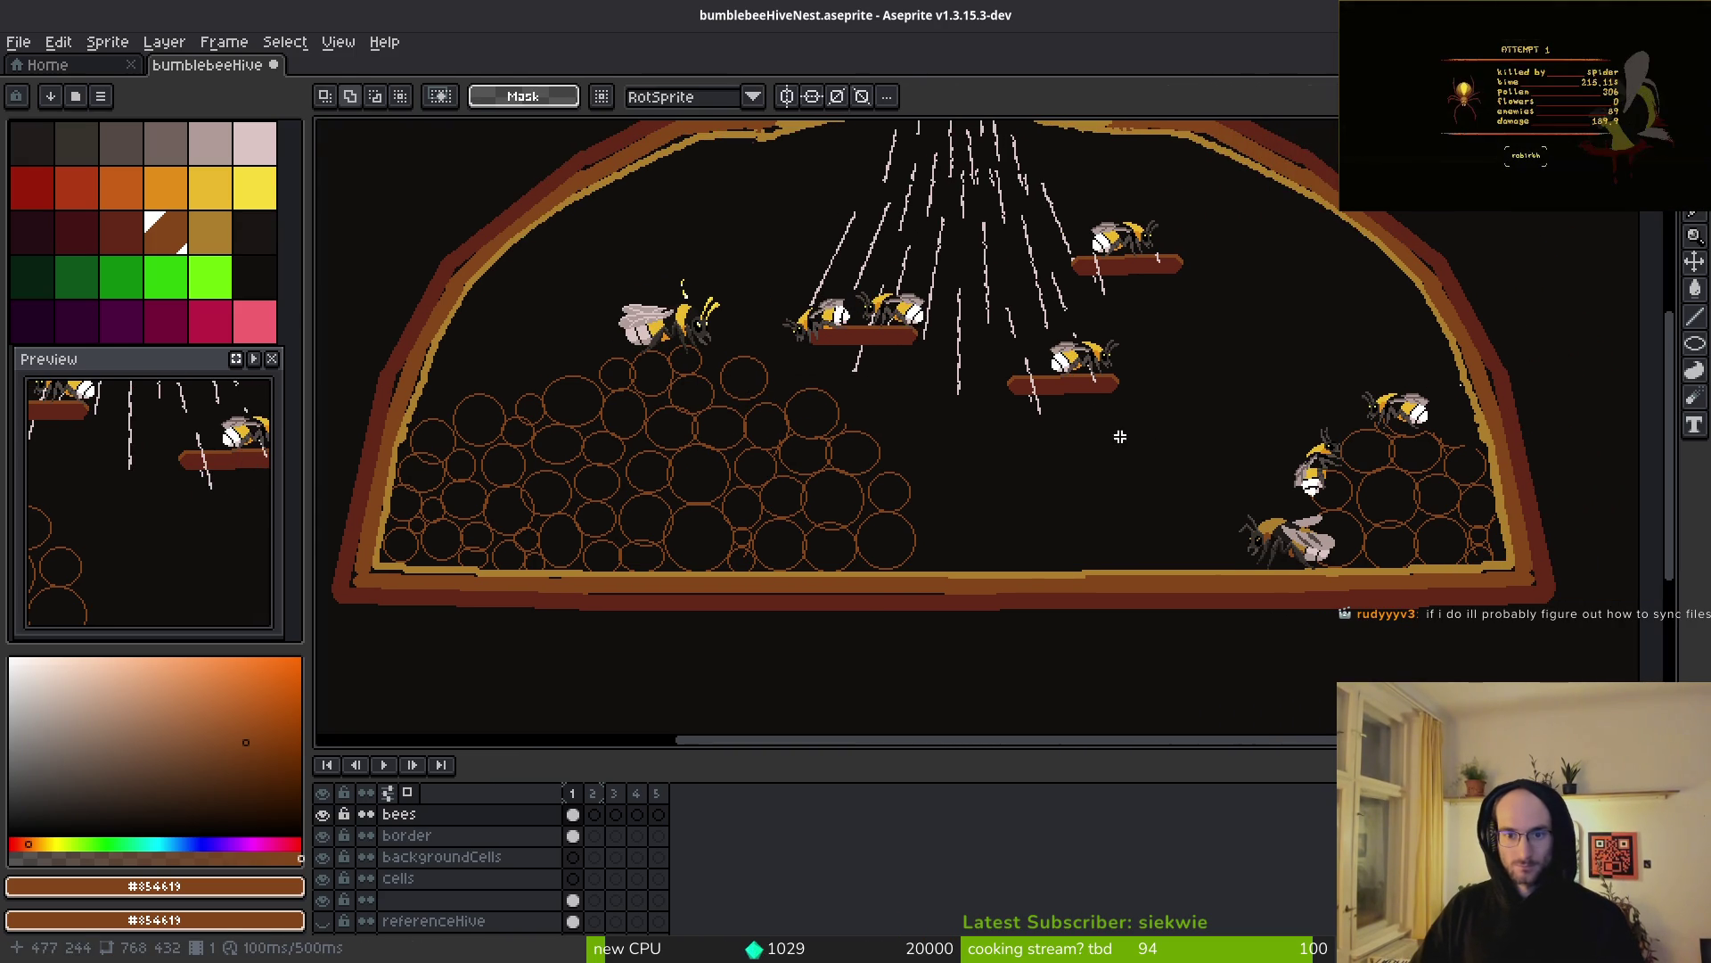
{"action": "scroll", "coordinate": [1121, 436], "scroll_direction": "down", "scroll_amount": 2}
{"action": "scroll", "coordinate": [1110, 441], "scroll_direction": "up", "scroll_amount": 2}
{"action": "scroll", "coordinate": [1092, 450], "scroll_direction": "up", "scroll_amount": 1}
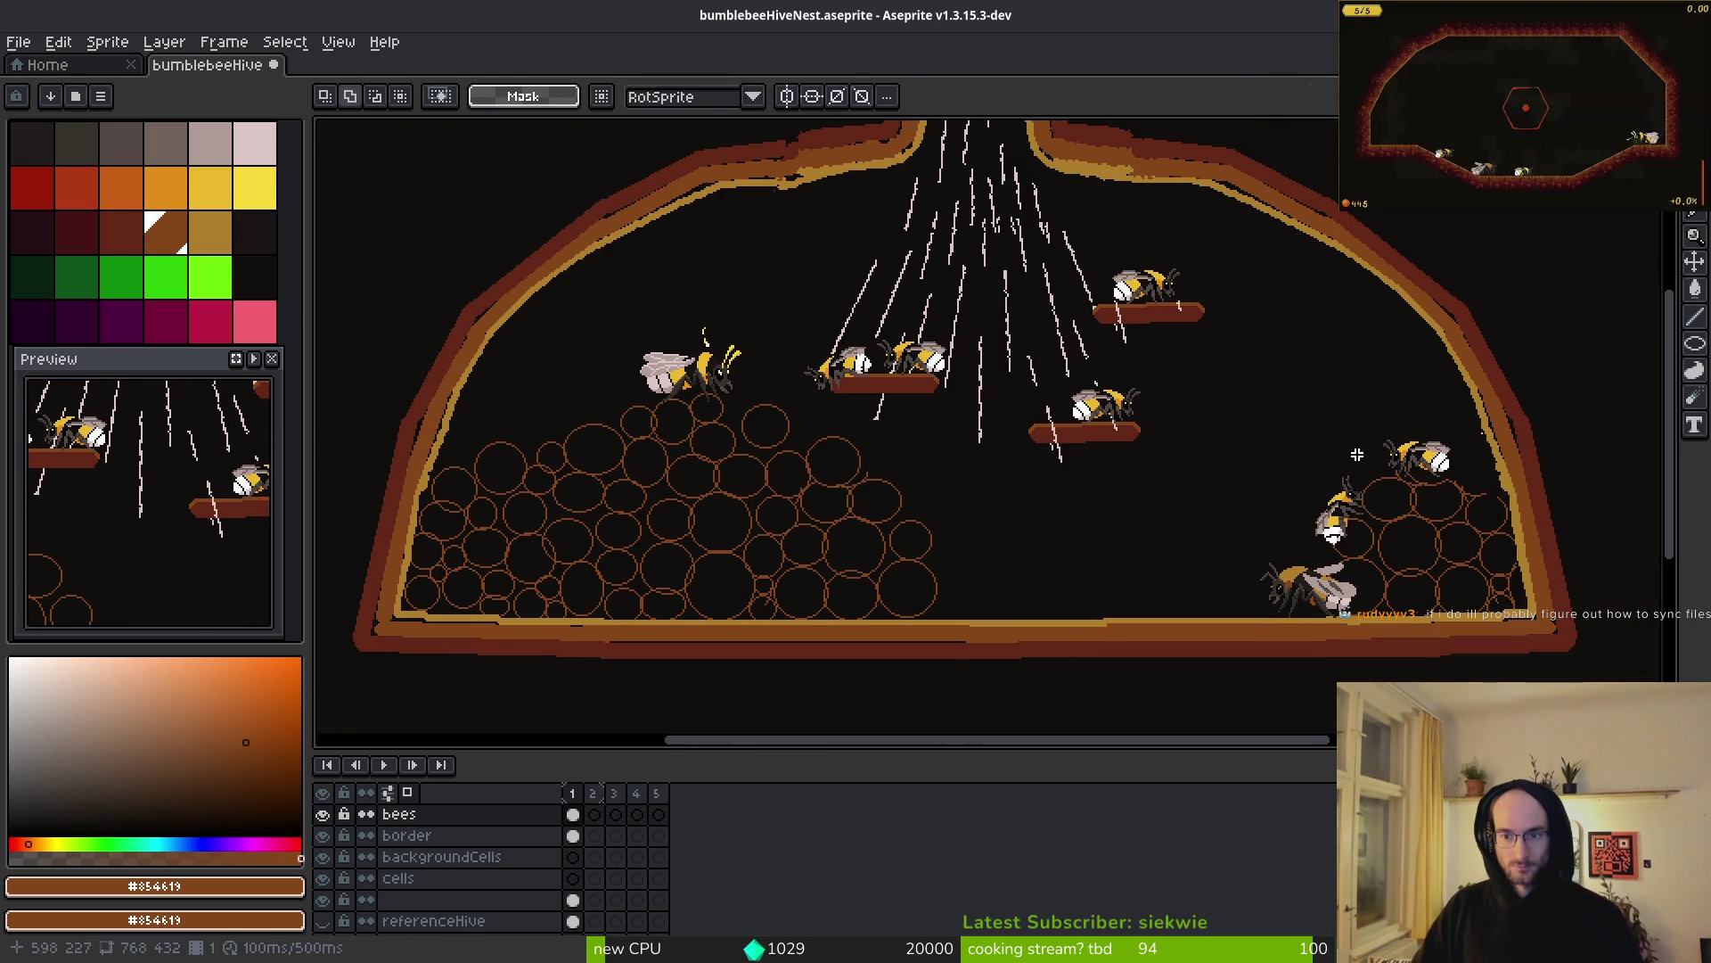
{"action": "scroll", "coordinate": [1355, 481], "scroll_direction": "up", "scroll_amount": 2}
- Carry the right-comb bee onto the left honeycomb pile and shift neighbouring bees left
{"action": "left_click_drag", "start_coordinate": [1382, 371], "coordinate": [1566, 496]}
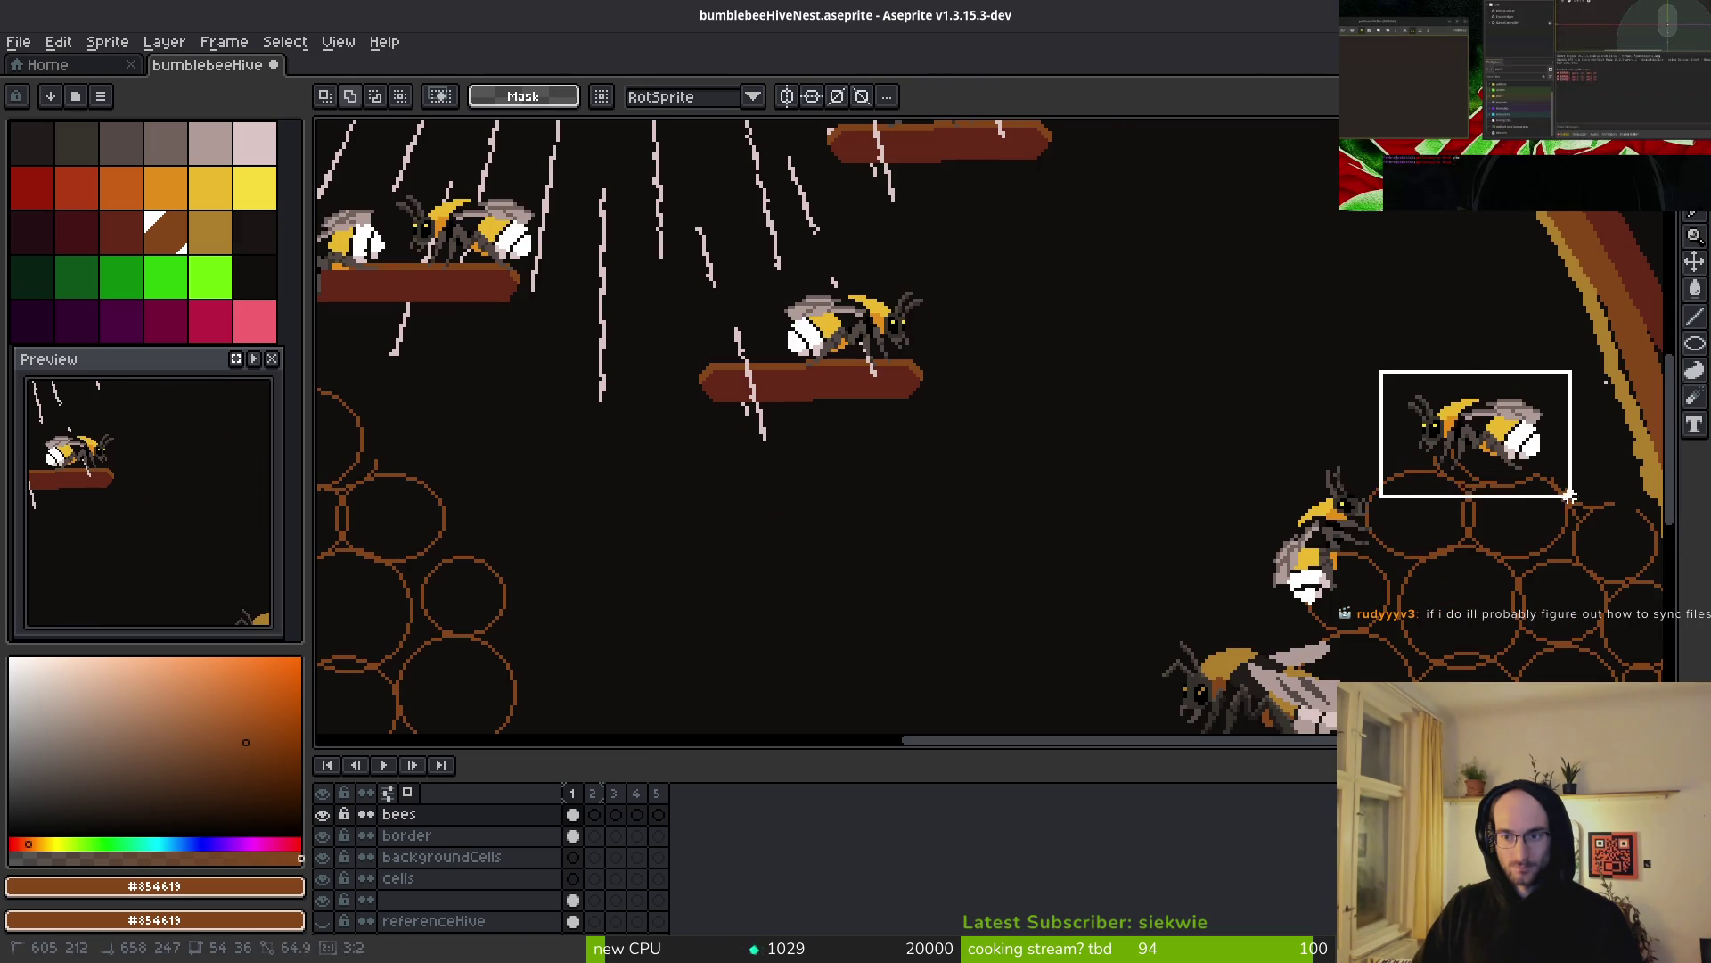
{"action": "left_click_drag", "start_coordinate": [1471, 437], "coordinate": [771, 345]}
{"action": "mouse_move", "coordinate": [535, 365]}
{"action": "left_mouse_down"}
{"action": "mouse_move", "coordinate": [419, 441]}
{"action": "mouse_move", "coordinate": [668, 384]}
{"action": "mouse_move", "coordinate": [633, 392]}
{"action": "mouse_move", "coordinate": [646, 370]}
{"action": "left_mouse_up"}
{"action": "left_click_drag", "start_coordinate": [748, 401], "coordinate": [856, 488]}
{"action": "left_click_drag", "start_coordinate": [390, 219], "coordinate": [685, 414]}
{"action": "mouse_move", "coordinate": [624, 356]}
{"action": "left_mouse_down"}
{"action": "mouse_move", "coordinate": [534, 374]}
{"action": "mouse_move", "coordinate": [467, 419]}
{"action": "left_mouse_up"}
{"action": "left_click_drag", "start_coordinate": [787, 422], "coordinate": [998, 553]}
{"action": "mouse_move", "coordinate": [894, 477]}
{"action": "left_mouse_down"}
{"action": "mouse_move", "coordinate": [756, 423]}
{"action": "mouse_move", "coordinate": [763, 408]}
{"action": "left_mouse_up"}
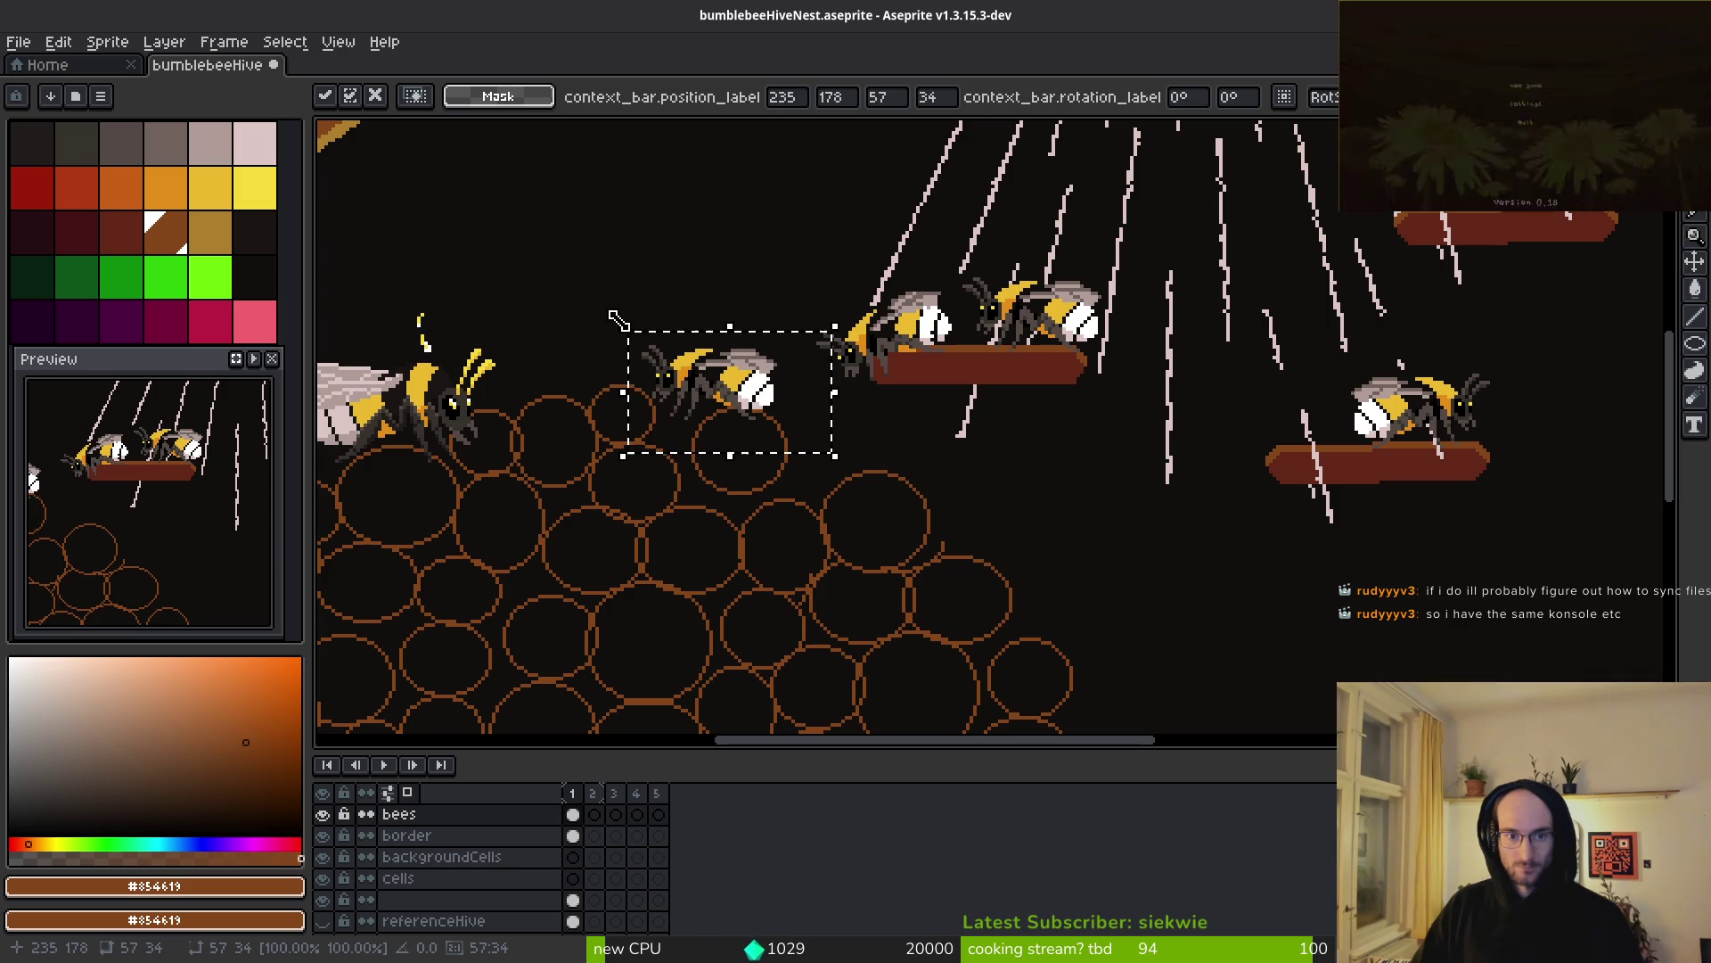
- Tilt the selected small bee about 21 degrees and commit it
{"action": "left_click_drag", "start_coordinate": [600, 302], "coordinate": [613, 374]}
{"action": "scroll", "coordinate": [828, 460], "scroll_direction": "down", "scroll_amount": 3}
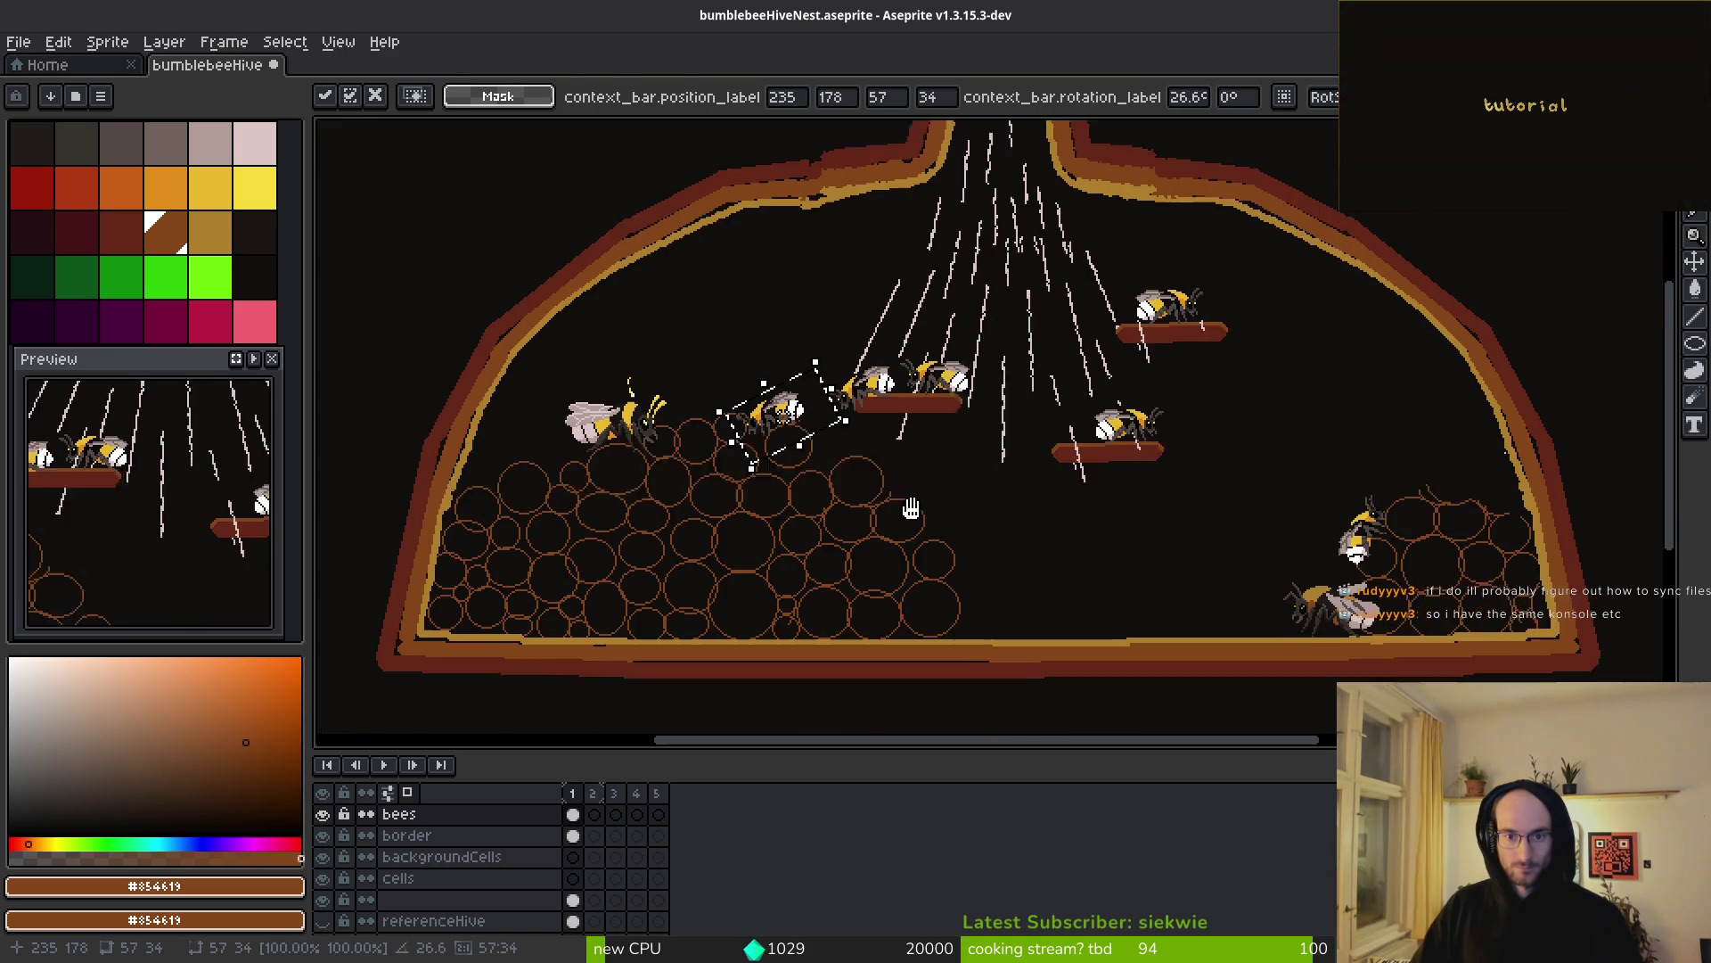
{"action": "key", "text": "Return"}
{"action": "scroll", "coordinate": [888, 460], "scroll_direction": "up", "scroll_amount": 1}
{"action": "scroll", "coordinate": [770, 407], "scroll_direction": "up", "scroll_amount": 2}
- Move the large left bee lower into the comb and save the hive file
{"action": "left_click_drag", "start_coordinate": [604, 259], "coordinate": [870, 465]}
{"action": "scroll", "coordinate": [856, 472], "scroll_direction": "down", "scroll_amount": 4}
{"action": "mouse_move", "coordinate": [762, 409]}
{"action": "left_mouse_down"}
{"action": "mouse_move", "coordinate": [1006, 483]}
{"action": "mouse_move", "coordinate": [778, 483]}
{"action": "mouse_move", "coordinate": [735, 408]}
{"action": "left_mouse_up"}
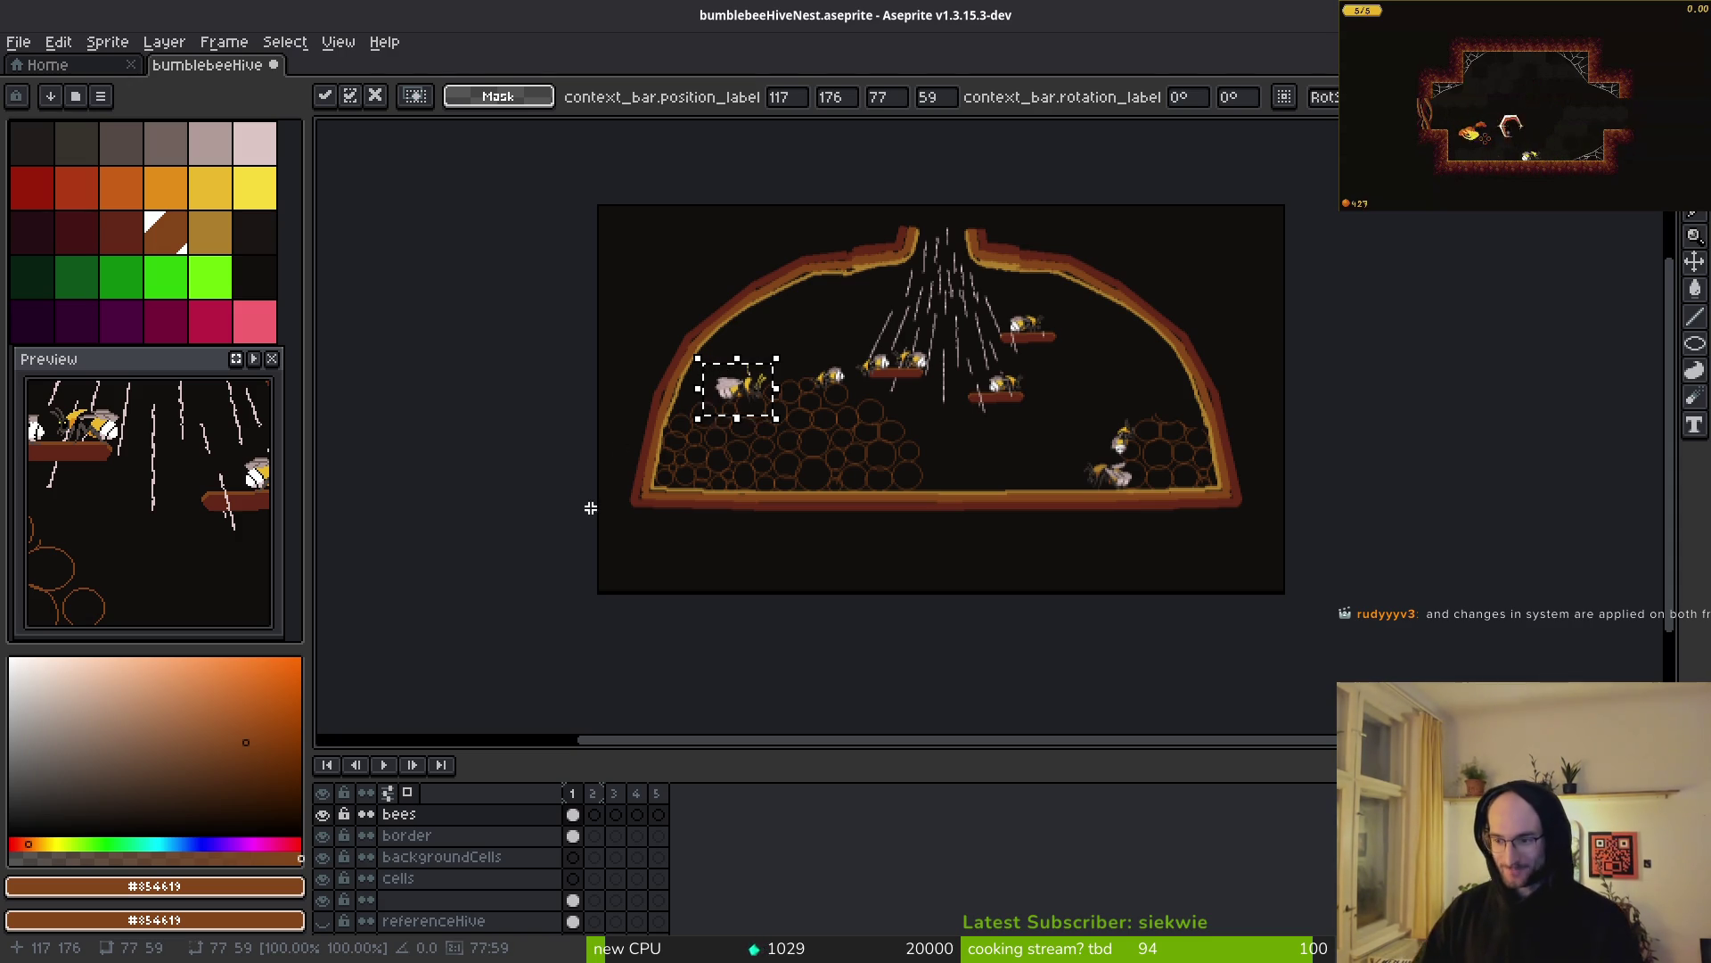
{"action": "scroll", "coordinate": [954, 539], "scroll_direction": "up", "scroll_amount": 3}
{"action": "scroll", "coordinate": [771, 384], "scroll_direction": "down", "scroll_amount": 3}
{"action": "key", "text": "ctrl+s"}
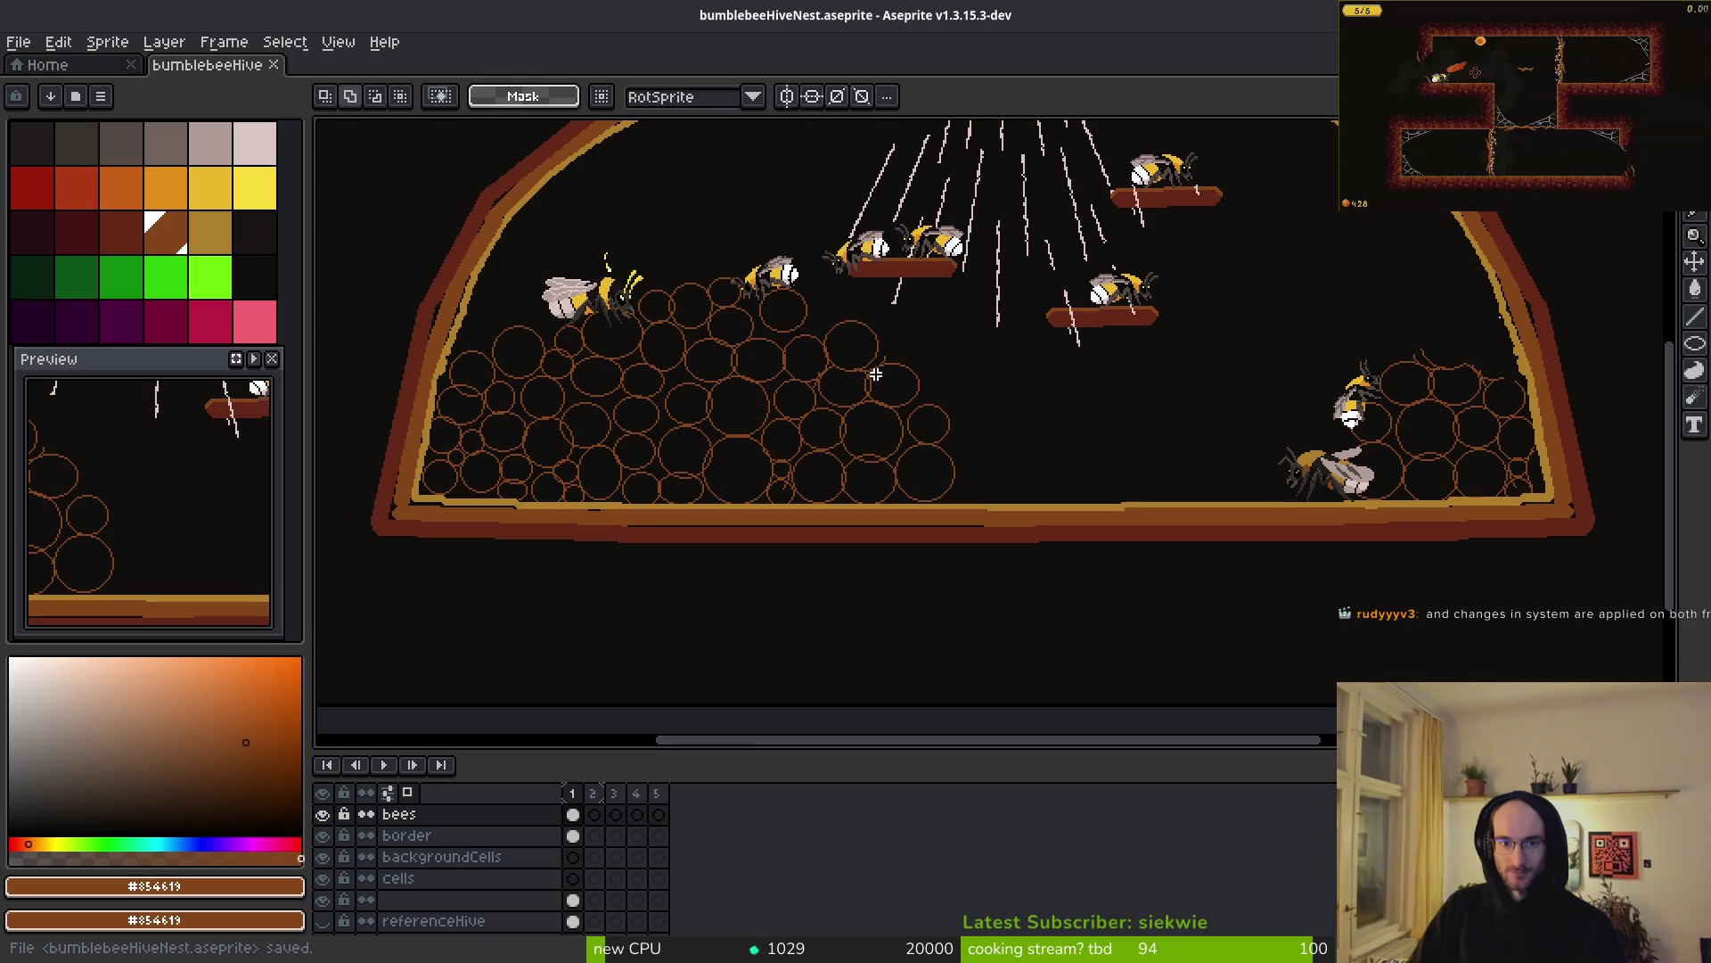
- Move the large bee down to the floor and flip it horizontally
{"action": "mouse_move", "coordinate": [948, 463]}
{"action": "left_mouse_down"}
{"action": "mouse_move", "coordinate": [1017, 546]}
{"action": "mouse_move", "coordinate": [894, 492]}
{"action": "left_mouse_up"}
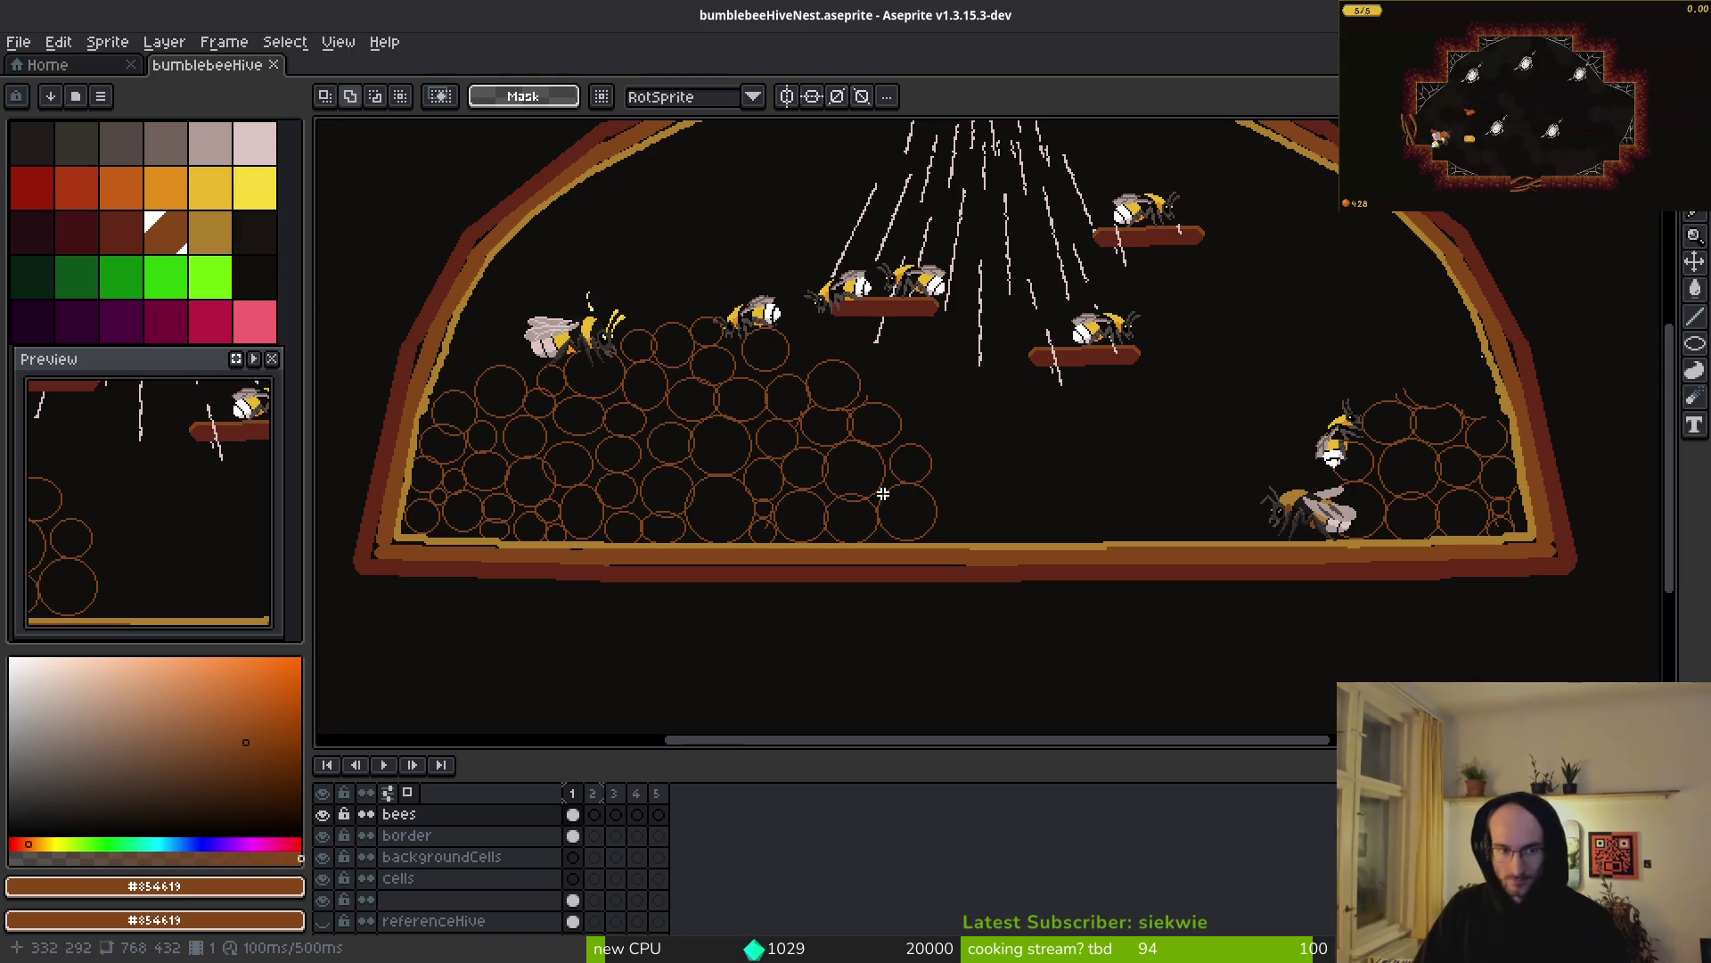
{"action": "scroll", "coordinate": [829, 509], "scroll_direction": "down", "scroll_amount": 3}
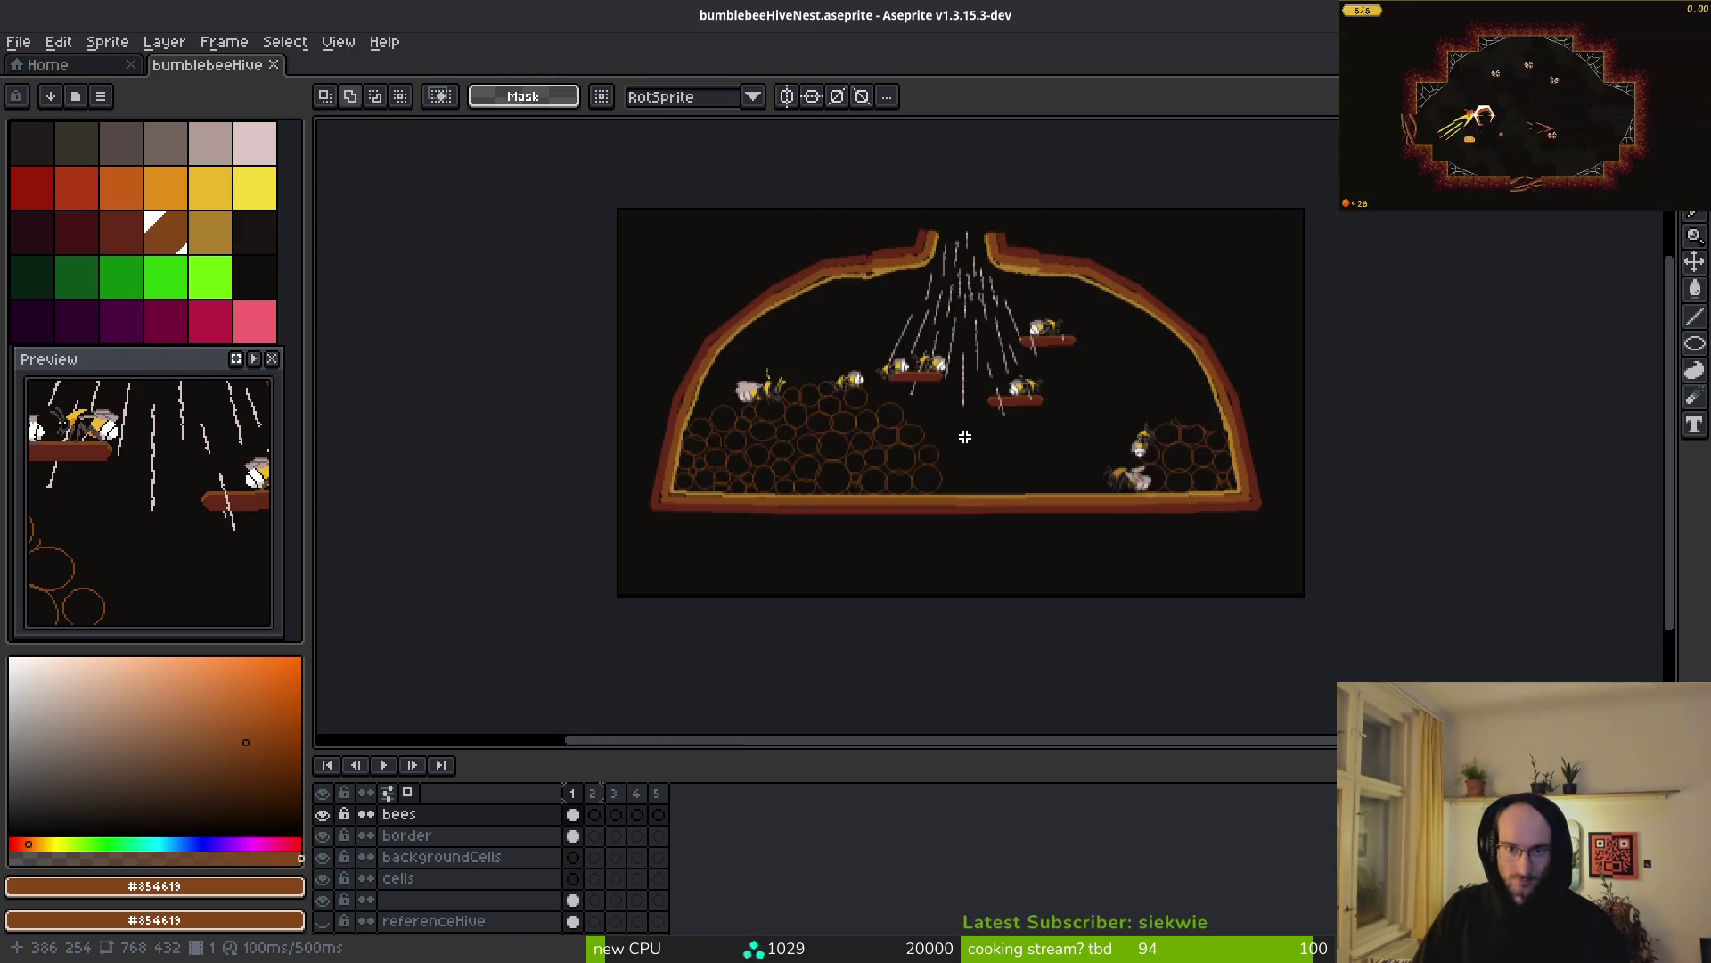
{"action": "scroll", "coordinate": [829, 488], "scroll_direction": "up", "scroll_amount": 3}
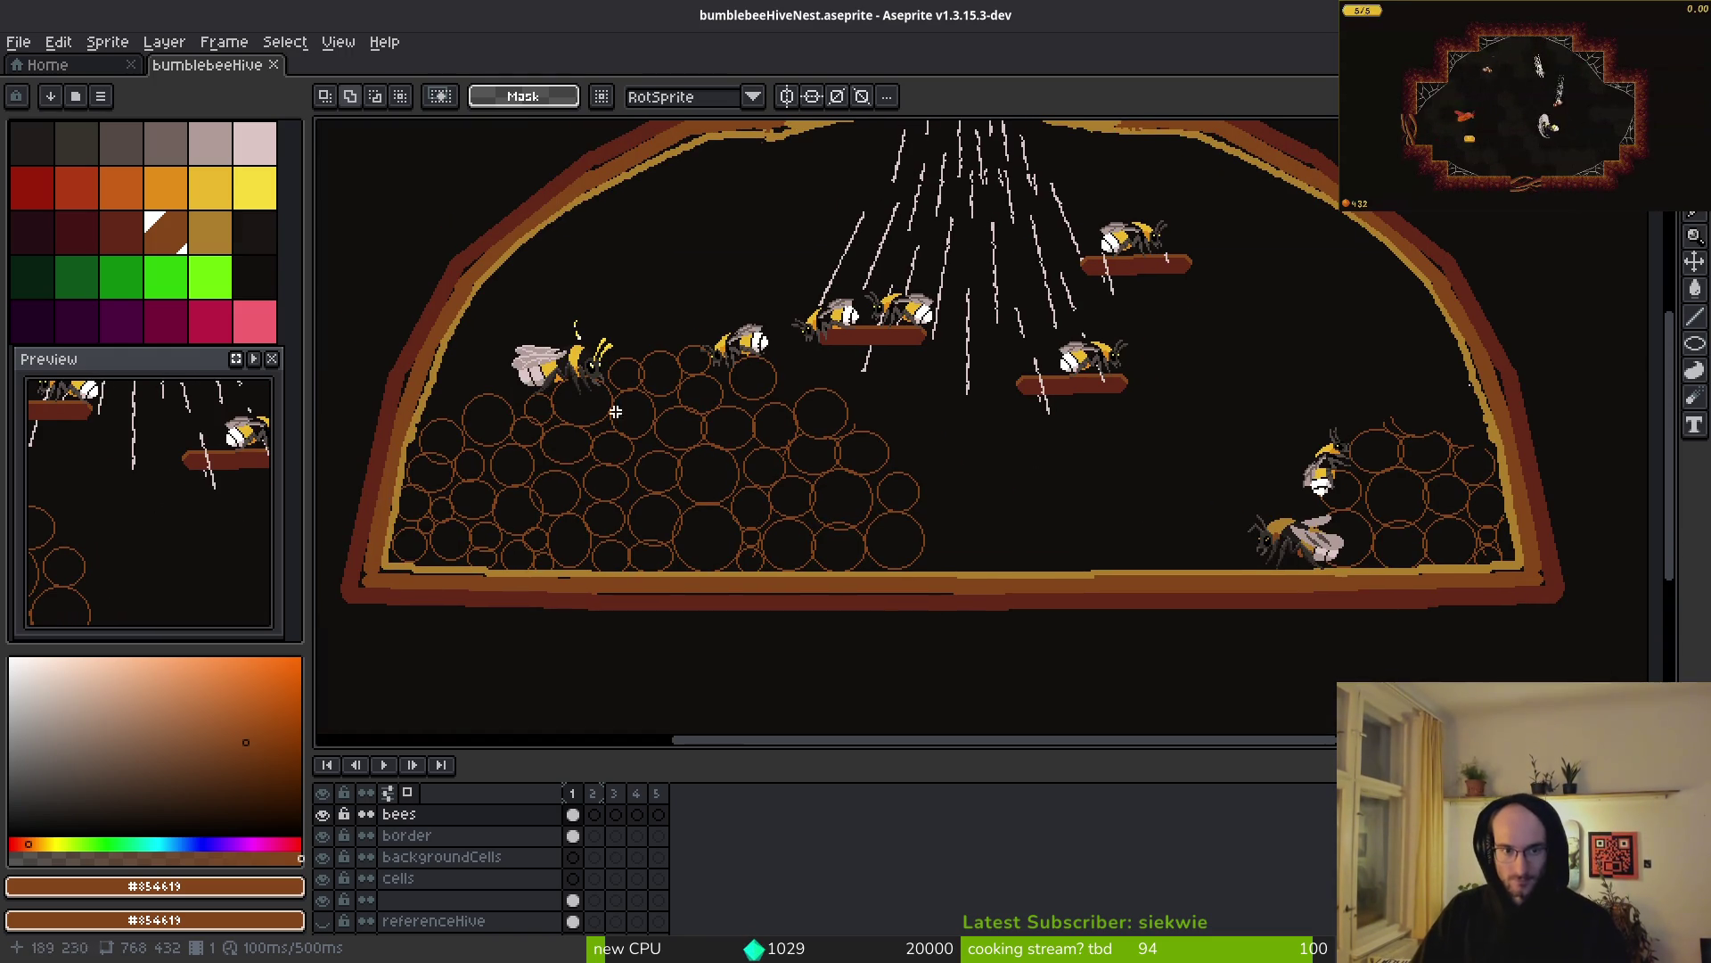
{"action": "mouse_move", "coordinate": [495, 305]}
{"action": "left_mouse_down"}
{"action": "mouse_move", "coordinate": [664, 435]}
{"action": "mouse_move", "coordinate": [1088, 565]}
{"action": "mouse_move", "coordinate": [1079, 575]}
{"action": "left_mouse_up"}
{"action": "key", "text": "shift+h"}
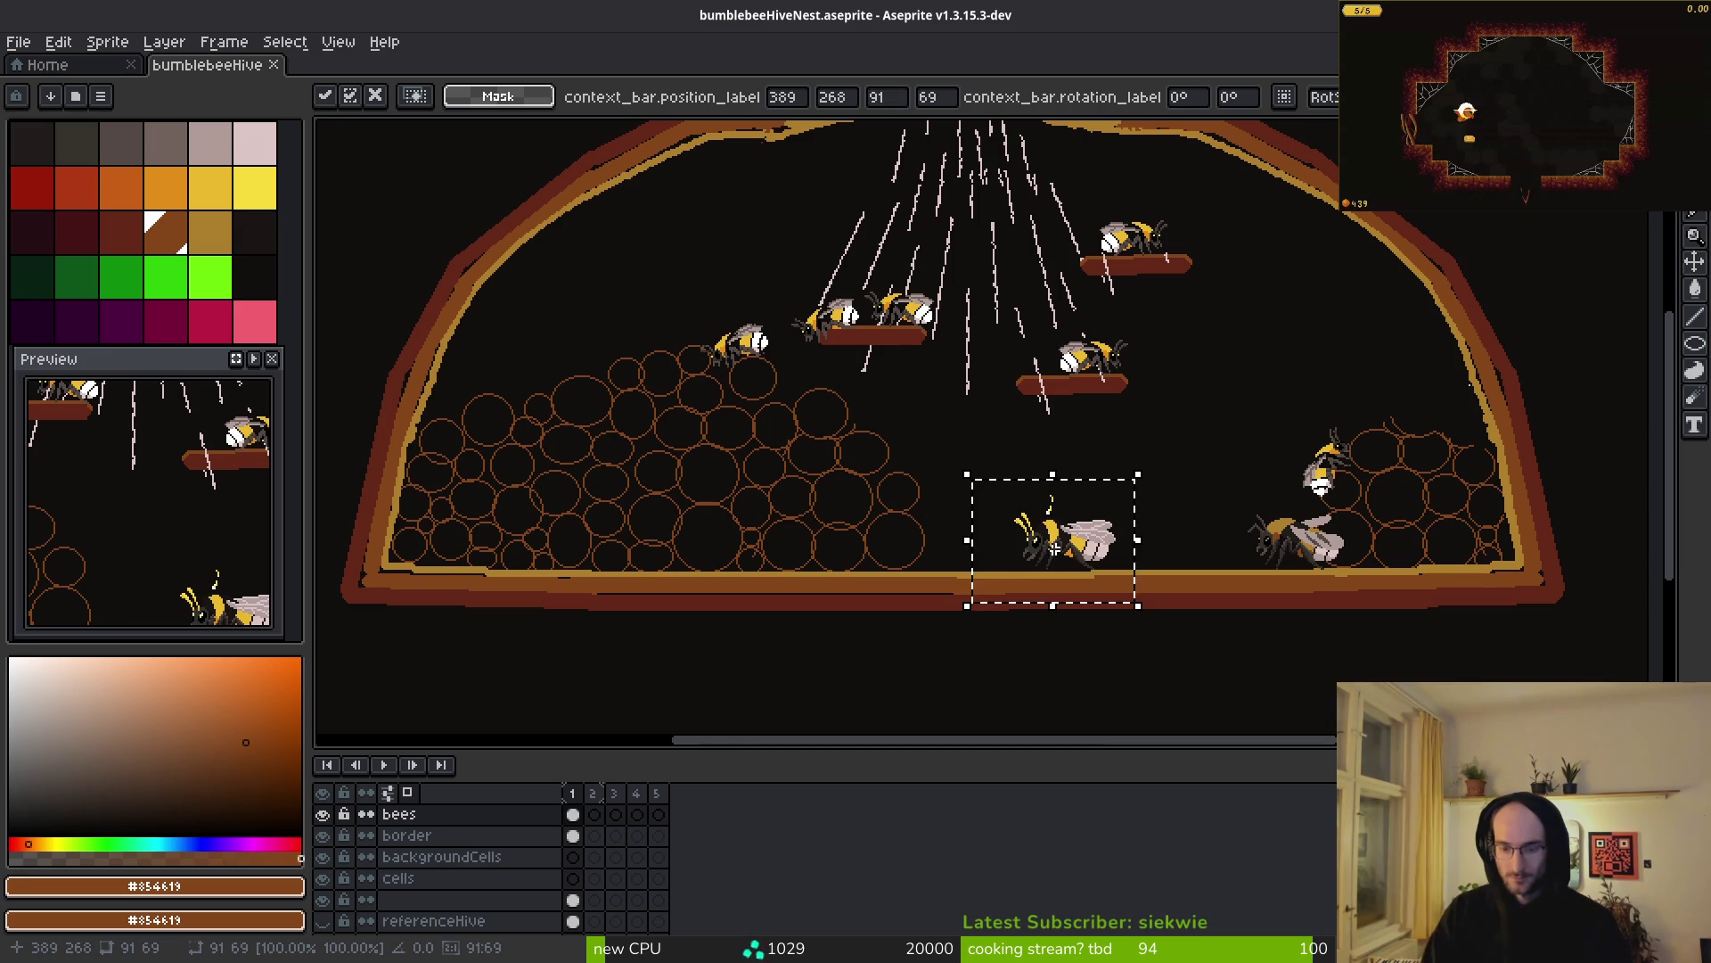
{"action": "key", "text": "ctrl+d"}
- Flip the floor bee to face right and set it on the left honeycomb's upper-left edge
{"action": "left_click_drag", "start_coordinate": [954, 492], "coordinate": [1154, 606]}
{"action": "key", "text": "shift+h"}
{"action": "scroll", "coordinate": [1138, 604], "scroll_direction": "up", "scroll_amount": 1}
{"action": "left_click_drag", "start_coordinate": [1013, 604], "coordinate": [497, 508]}
{"action": "mouse_move", "coordinate": [1018, 474]}
{"action": "left_mouse_down"}
{"action": "mouse_move", "coordinate": [730, 519]}
{"action": "mouse_move", "coordinate": [648, 559]}
{"action": "left_mouse_up"}
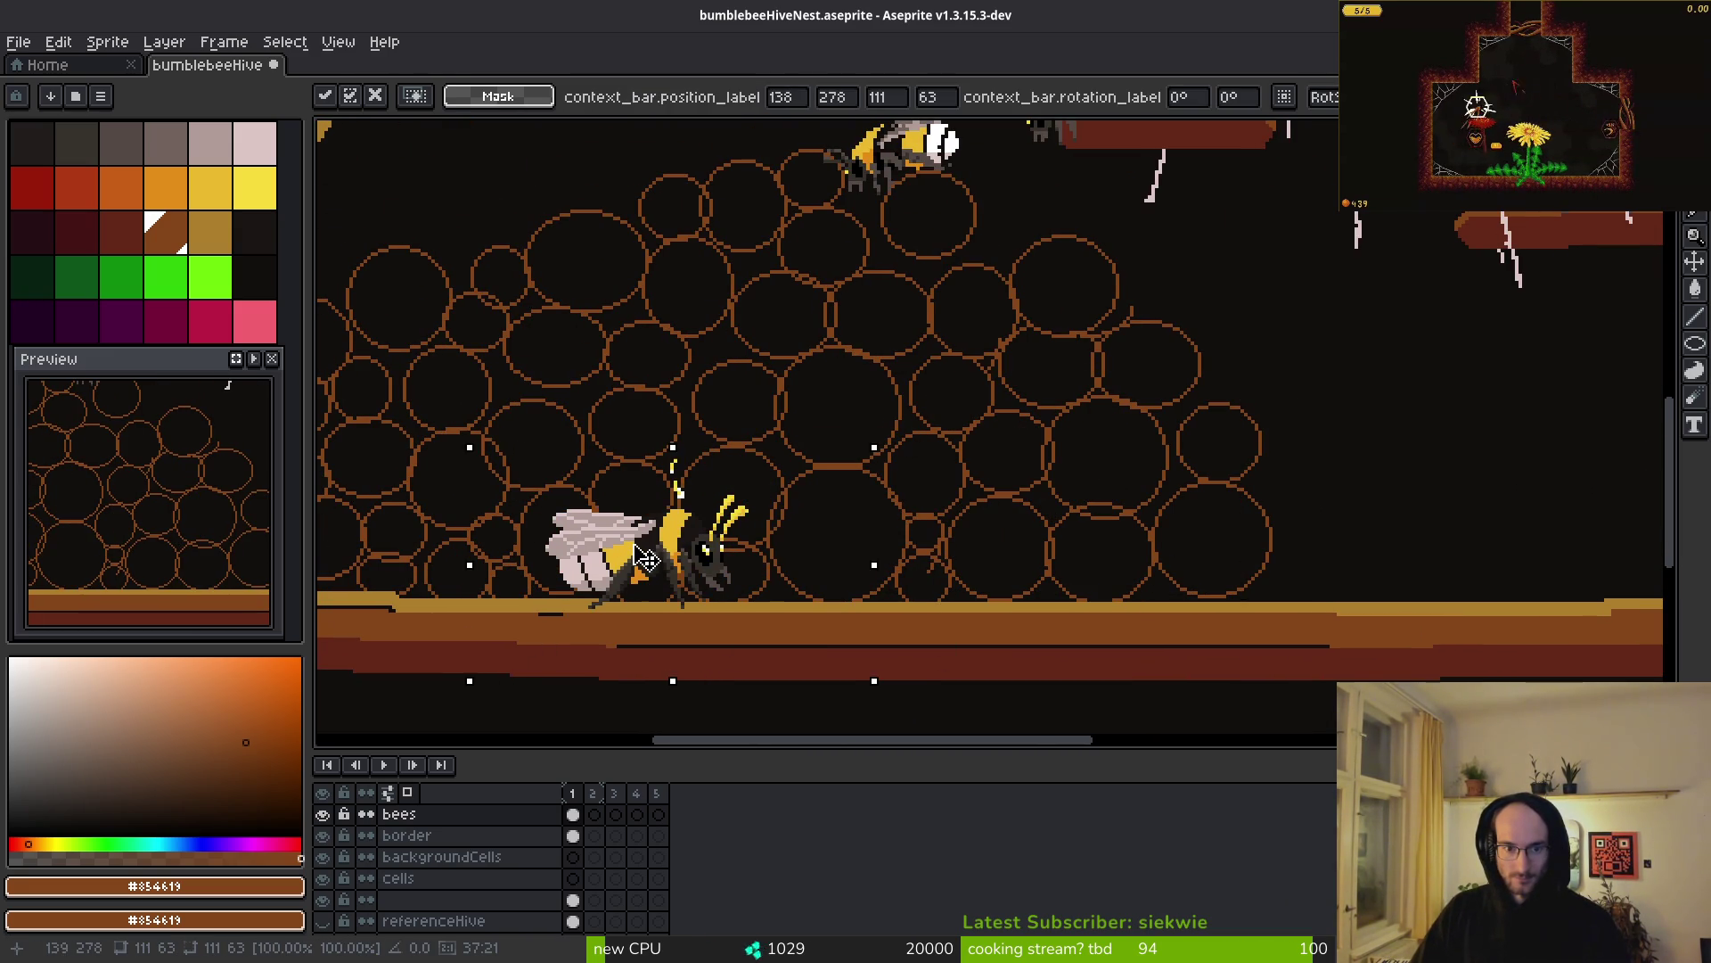
{"action": "scroll", "coordinate": [859, 515], "scroll_direction": "down", "scroll_amount": 1}
{"action": "mouse_move", "coordinate": [800, 533]}
{"action": "left_mouse_down"}
{"action": "mouse_move", "coordinate": [1037, 530]}
{"action": "mouse_move", "coordinate": [740, 373]}
{"action": "mouse_move", "coordinate": [737, 354]}
{"action": "left_mouse_up"}
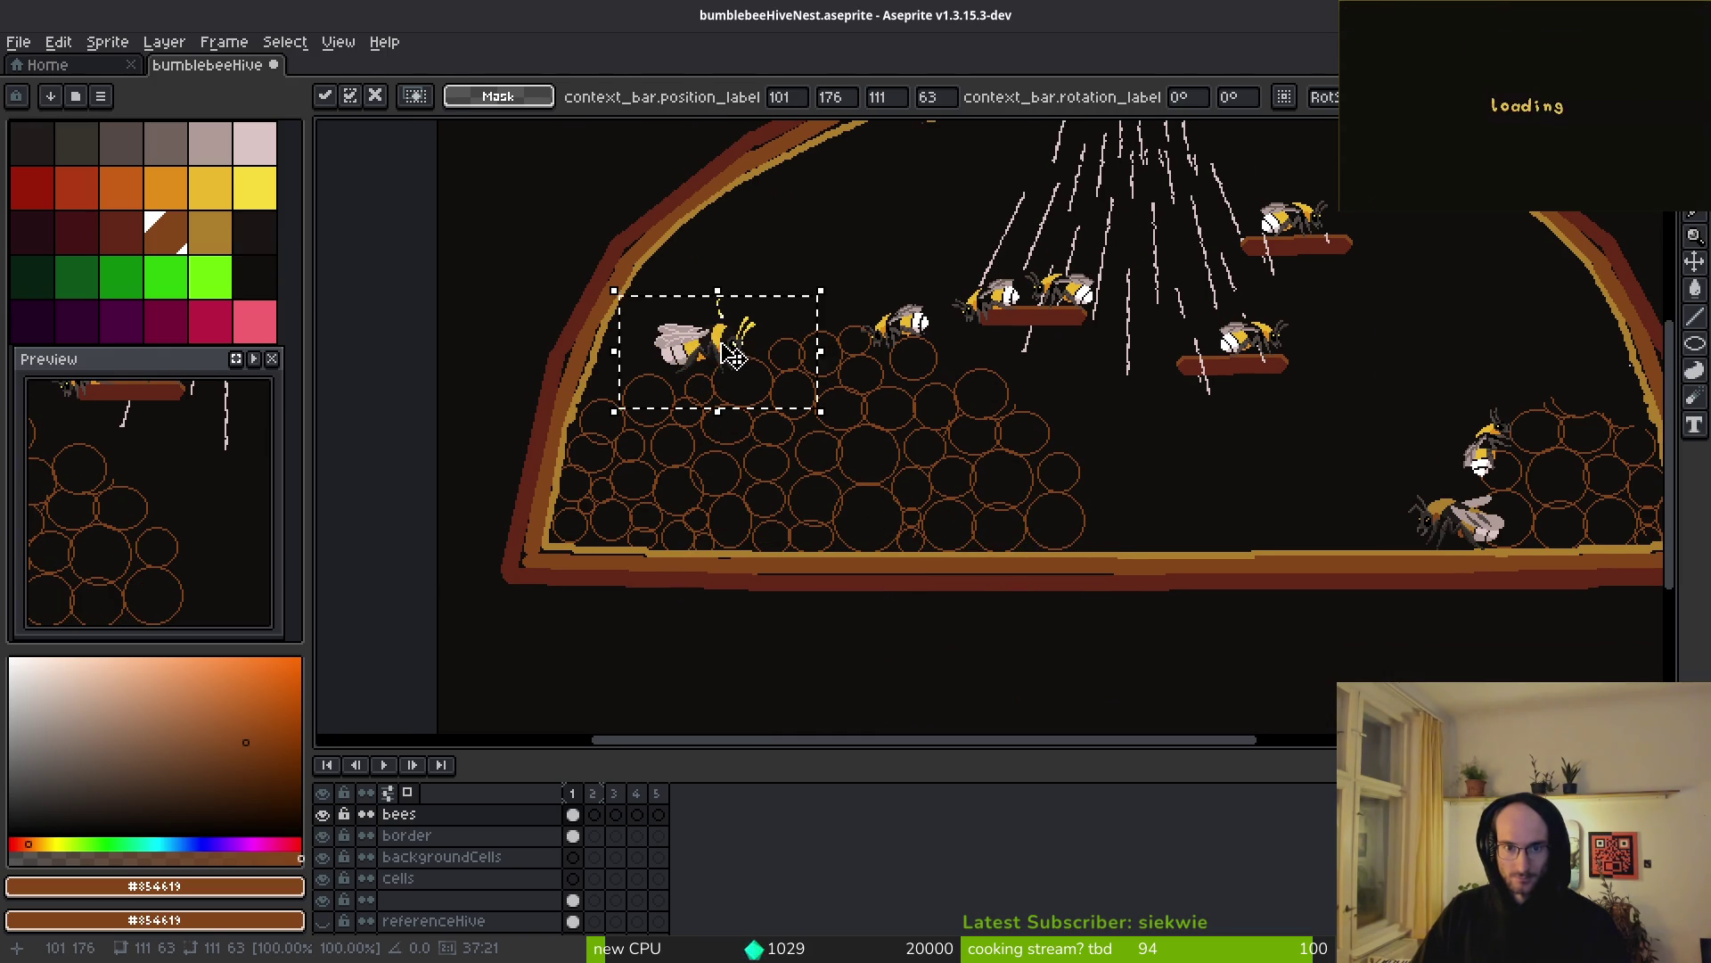
{"action": "key", "text": "Return"}
{"action": "scroll", "coordinate": [1076, 492], "scroll_direction": "up", "scroll_amount": 2}
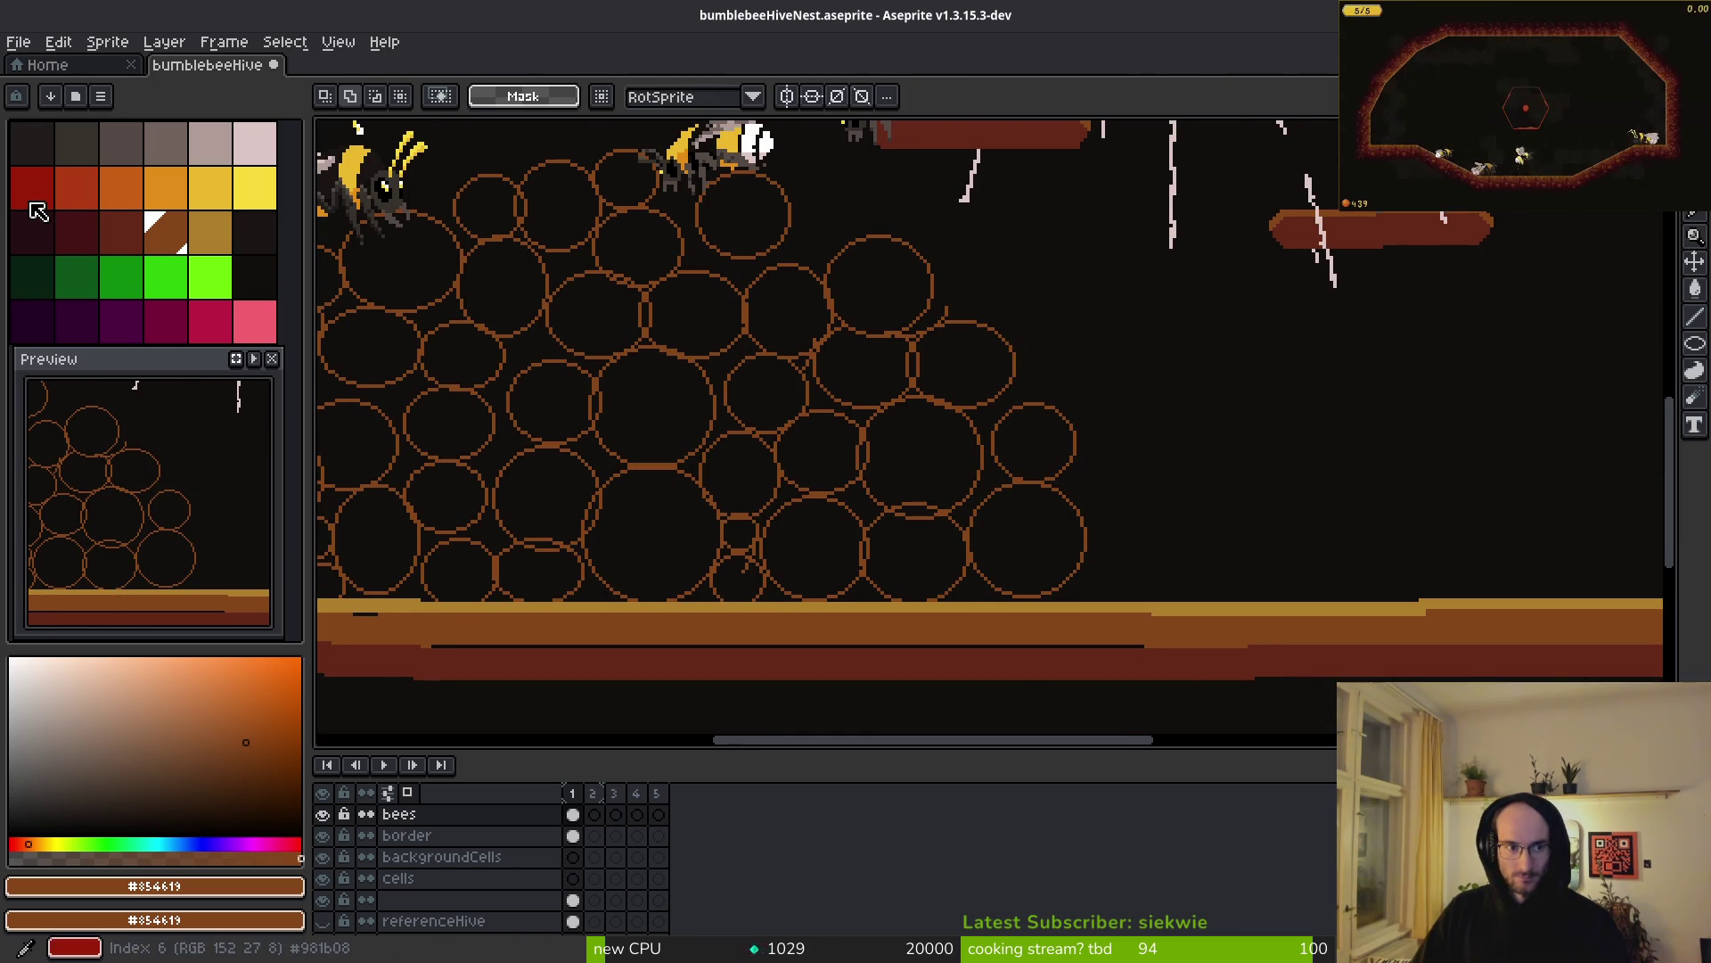
- Draw a 5px dark red X with the Line tool over a cell at the left comb's right end
{"action": "left_click", "coordinate": [32, 206]}
{"action": "key", "text": "l"}
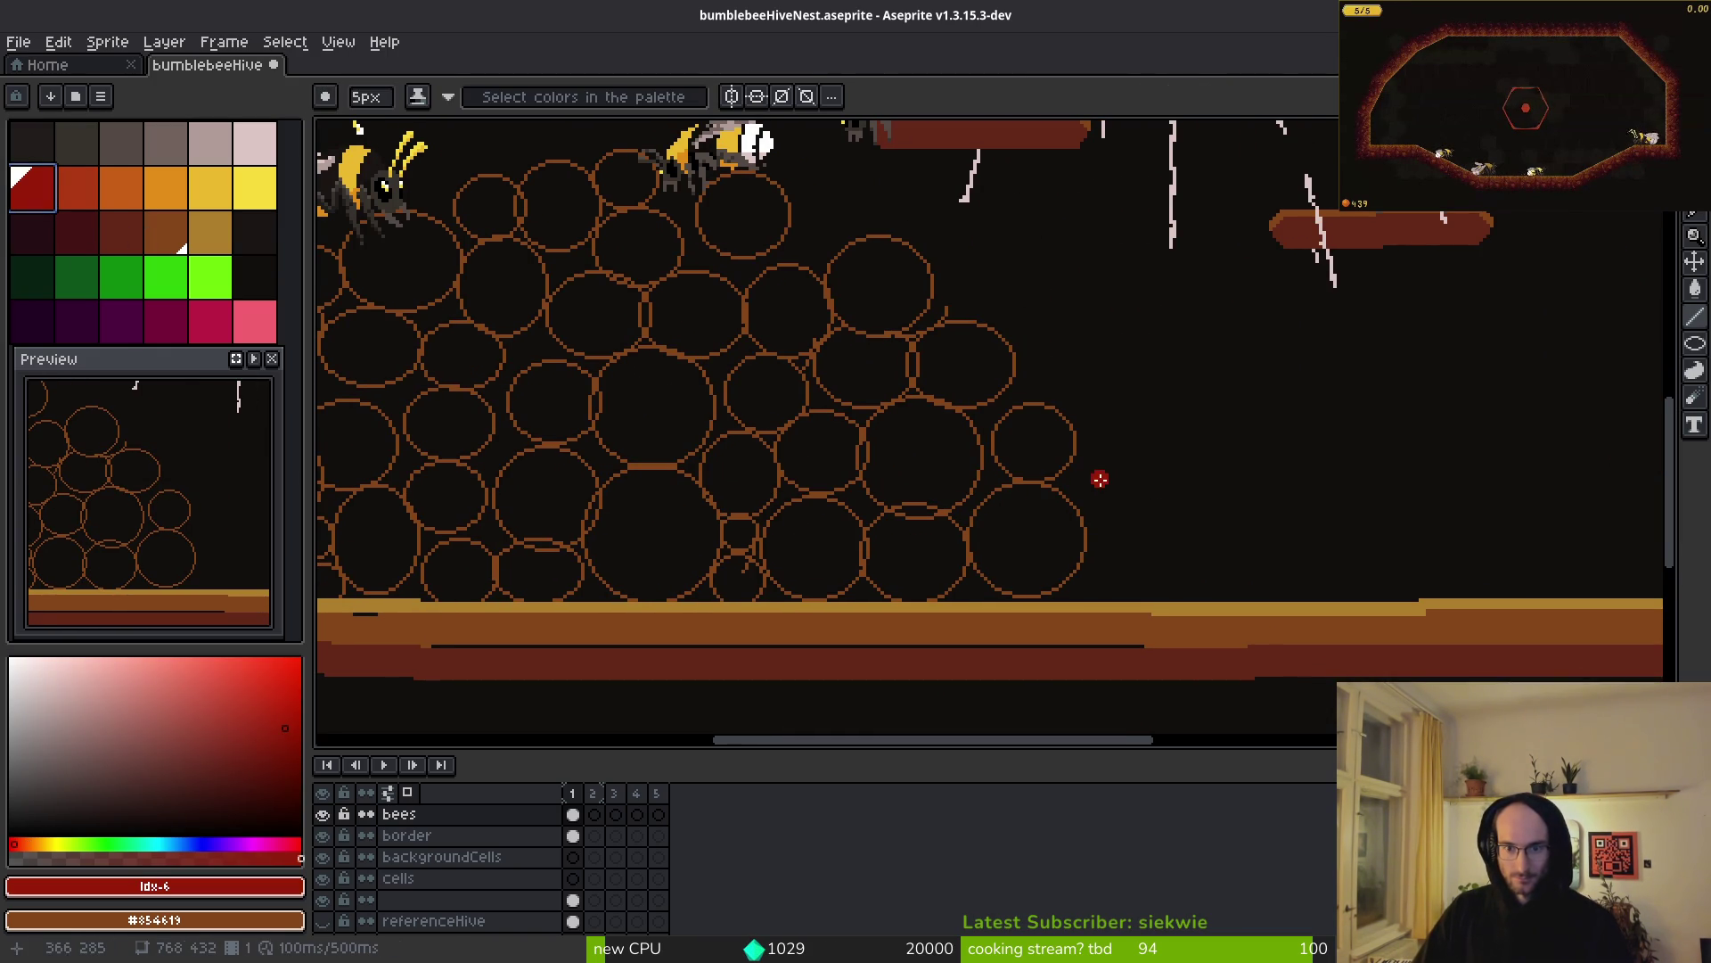
{"action": "scroll", "coordinate": [1126, 491], "scroll_direction": "down", "scroll_amount": 3}
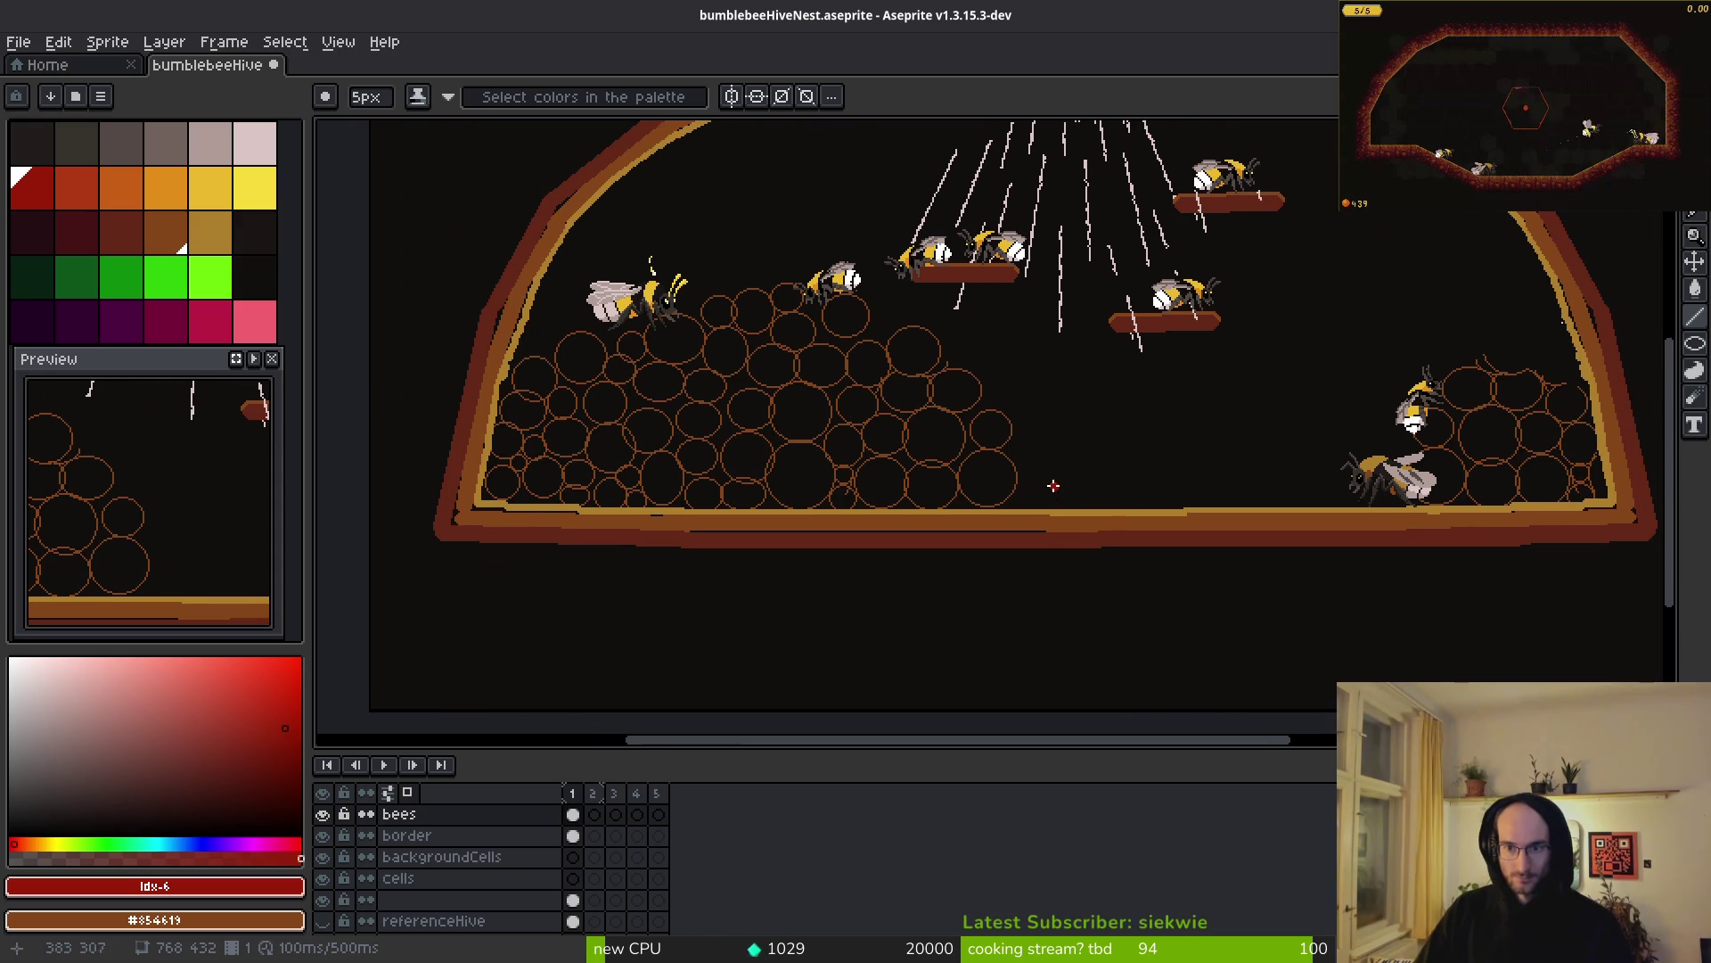
{"action": "scroll", "coordinate": [1042, 431], "scroll_direction": "up", "scroll_amount": 3}
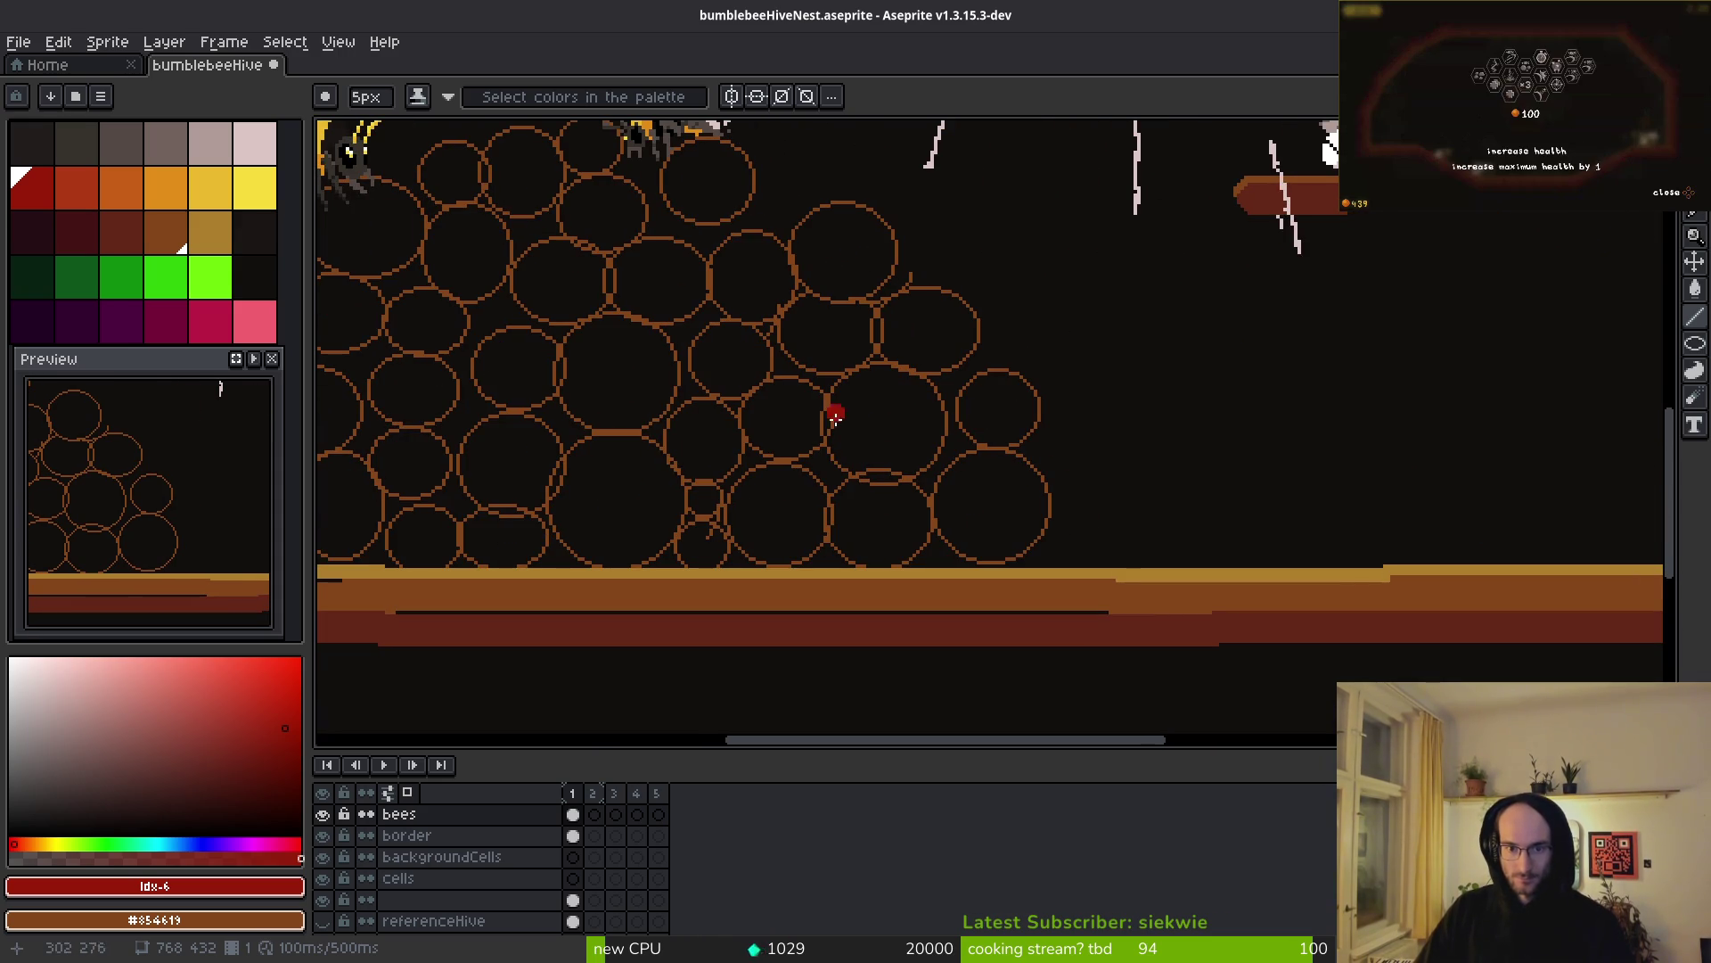
{"action": "left_click_drag", "start_coordinate": [823, 415], "coordinate": [936, 526]}
{"action": "left_click_drag", "start_coordinate": [927, 403], "coordinate": [802, 515]}
{"action": "scroll", "coordinate": [1031, 484], "scroll_direction": "down", "scroll_amount": 3}
{"action": "scroll", "coordinate": [1031, 484], "scroll_direction": "up", "scroll_amount": 3}
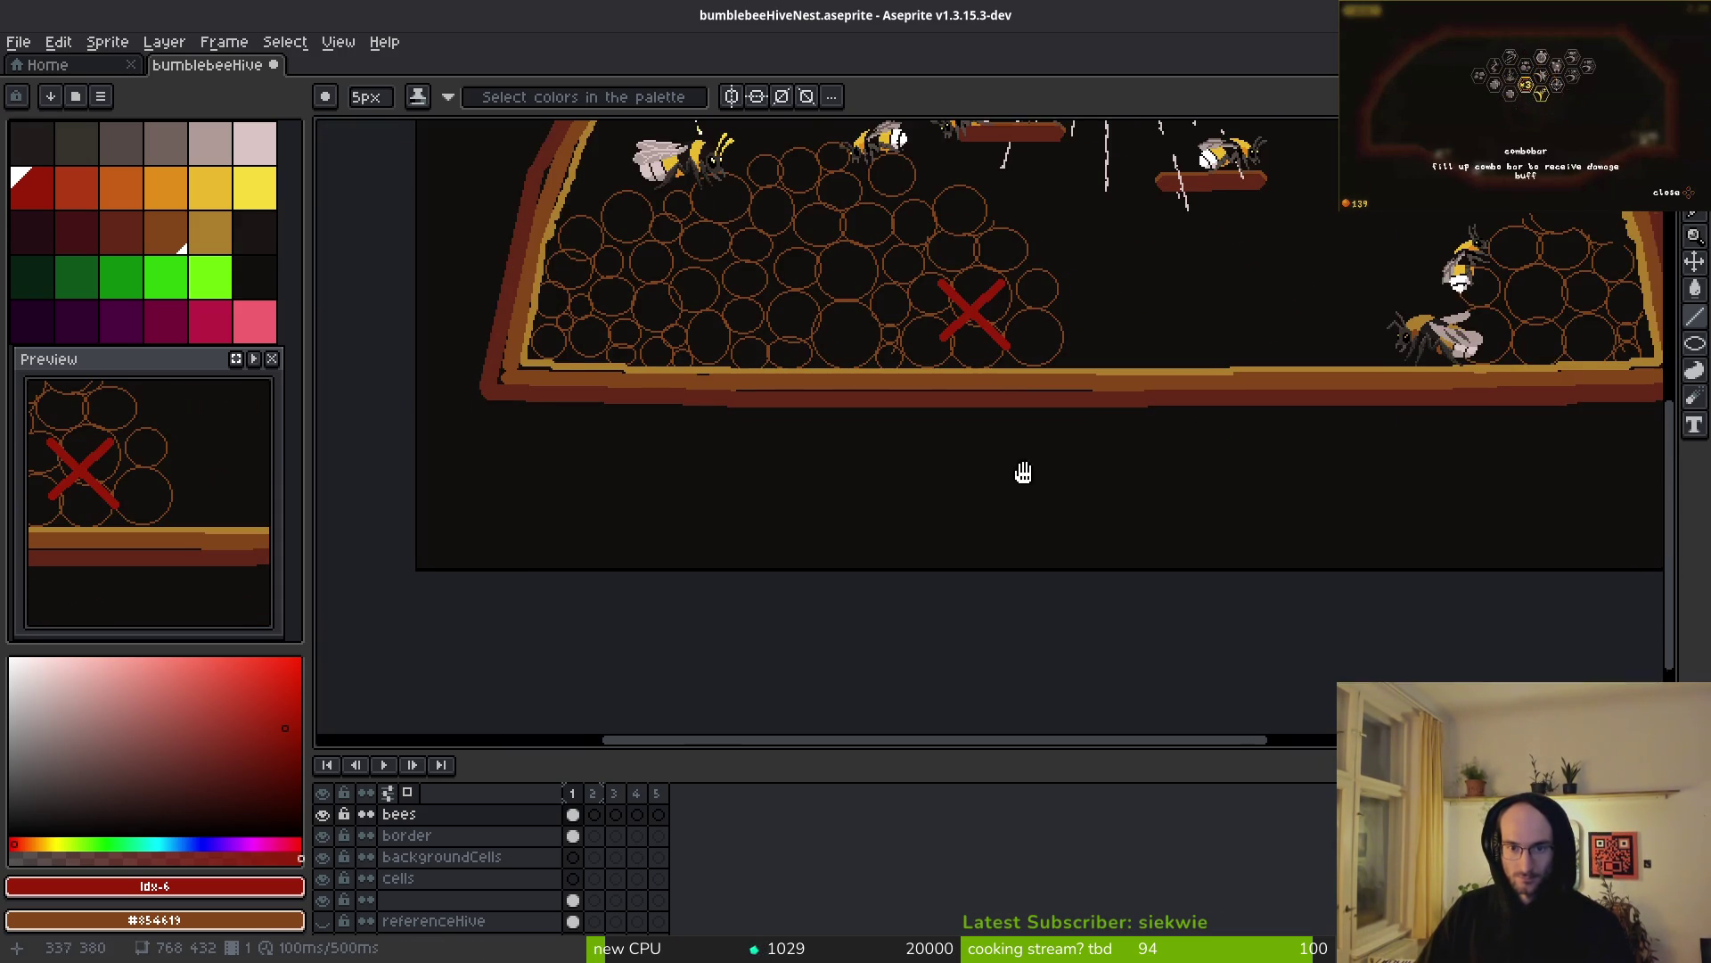
{"action": "scroll", "coordinate": [1003, 300], "scroll_direction": "up", "scroll_amount": 2}
{"action": "left_click_drag", "start_coordinate": [1015, 358], "coordinate": [1030, 463]}
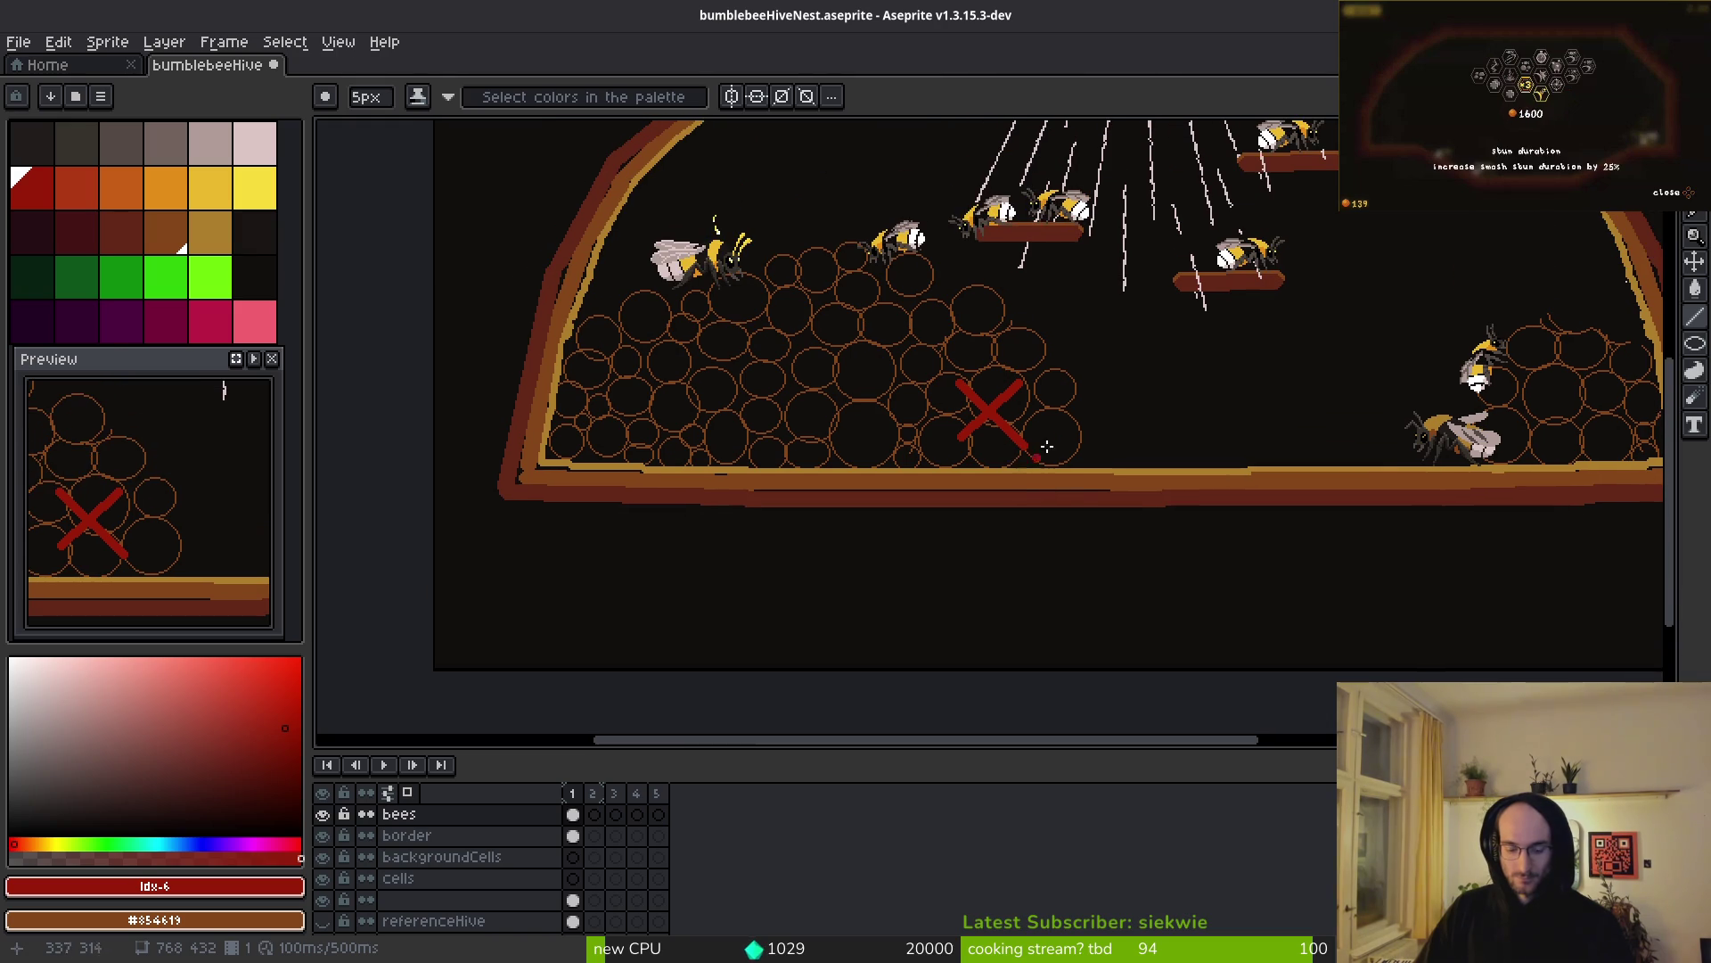
{"action": "scroll", "coordinate": [1046, 506], "scroll_direction": "down", "scroll_amount": 3}
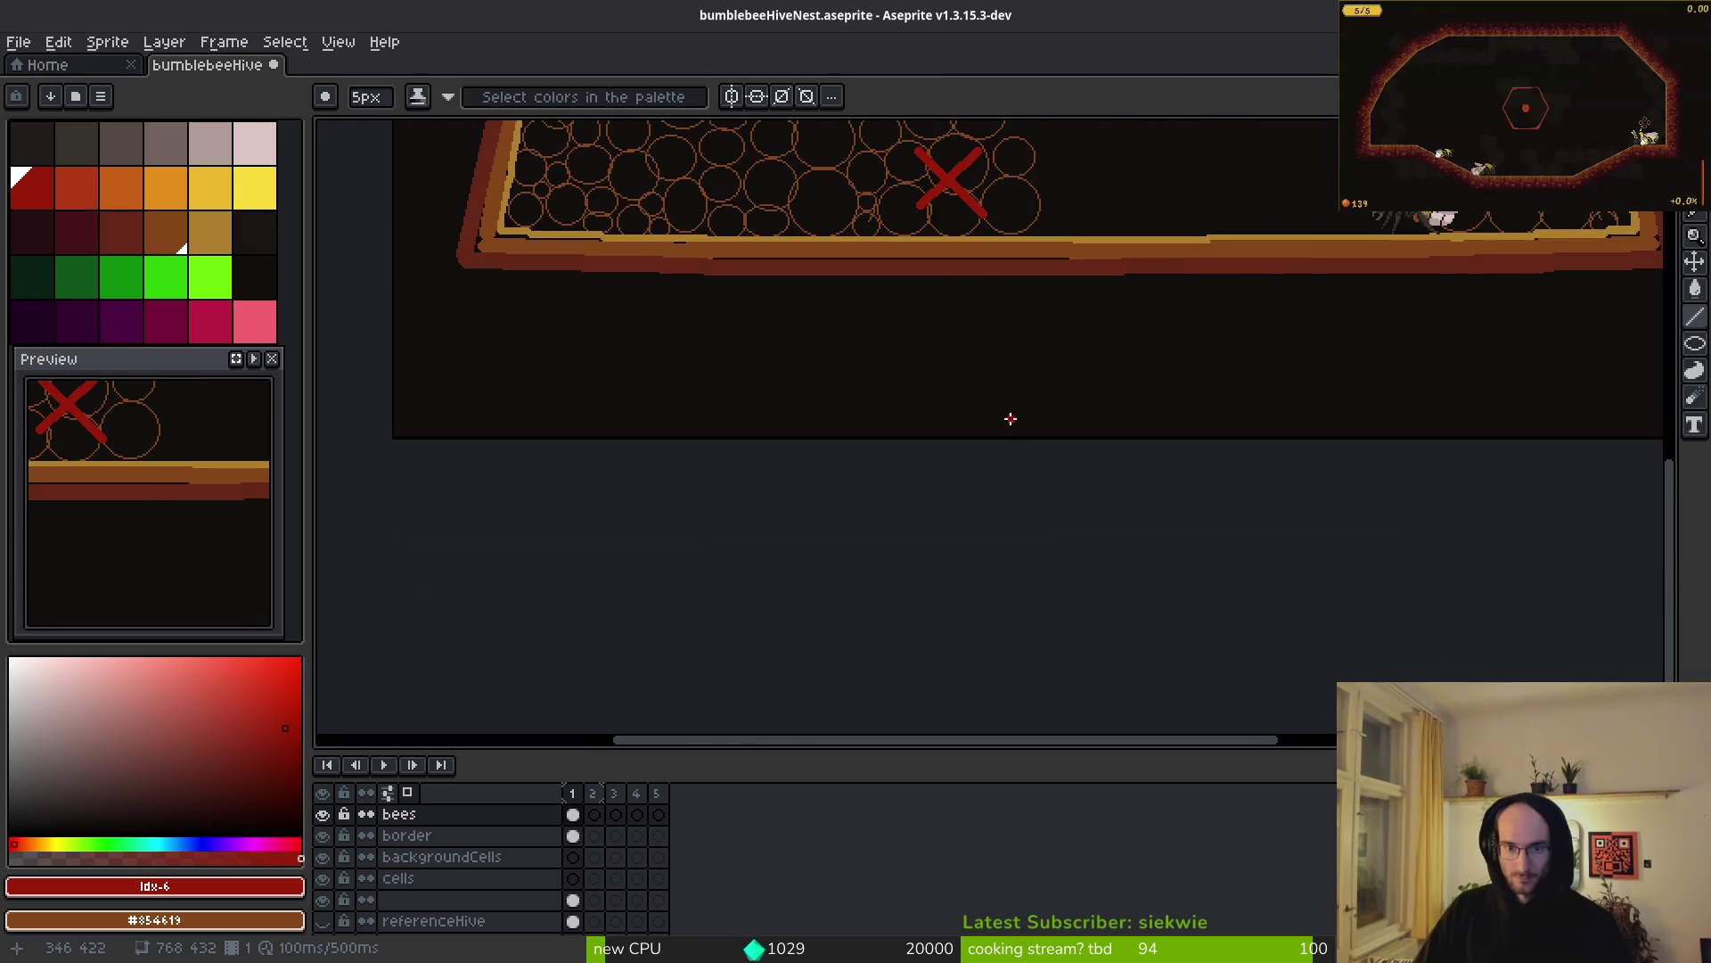
{"action": "scroll", "coordinate": [1012, 413], "scroll_direction": "up", "scroll_amount": 3}
- Handwrite the word "respawn" below the hive with the 1px Pencil
{"action": "key", "text": "u"}
{"action": "key", "text": "b"}
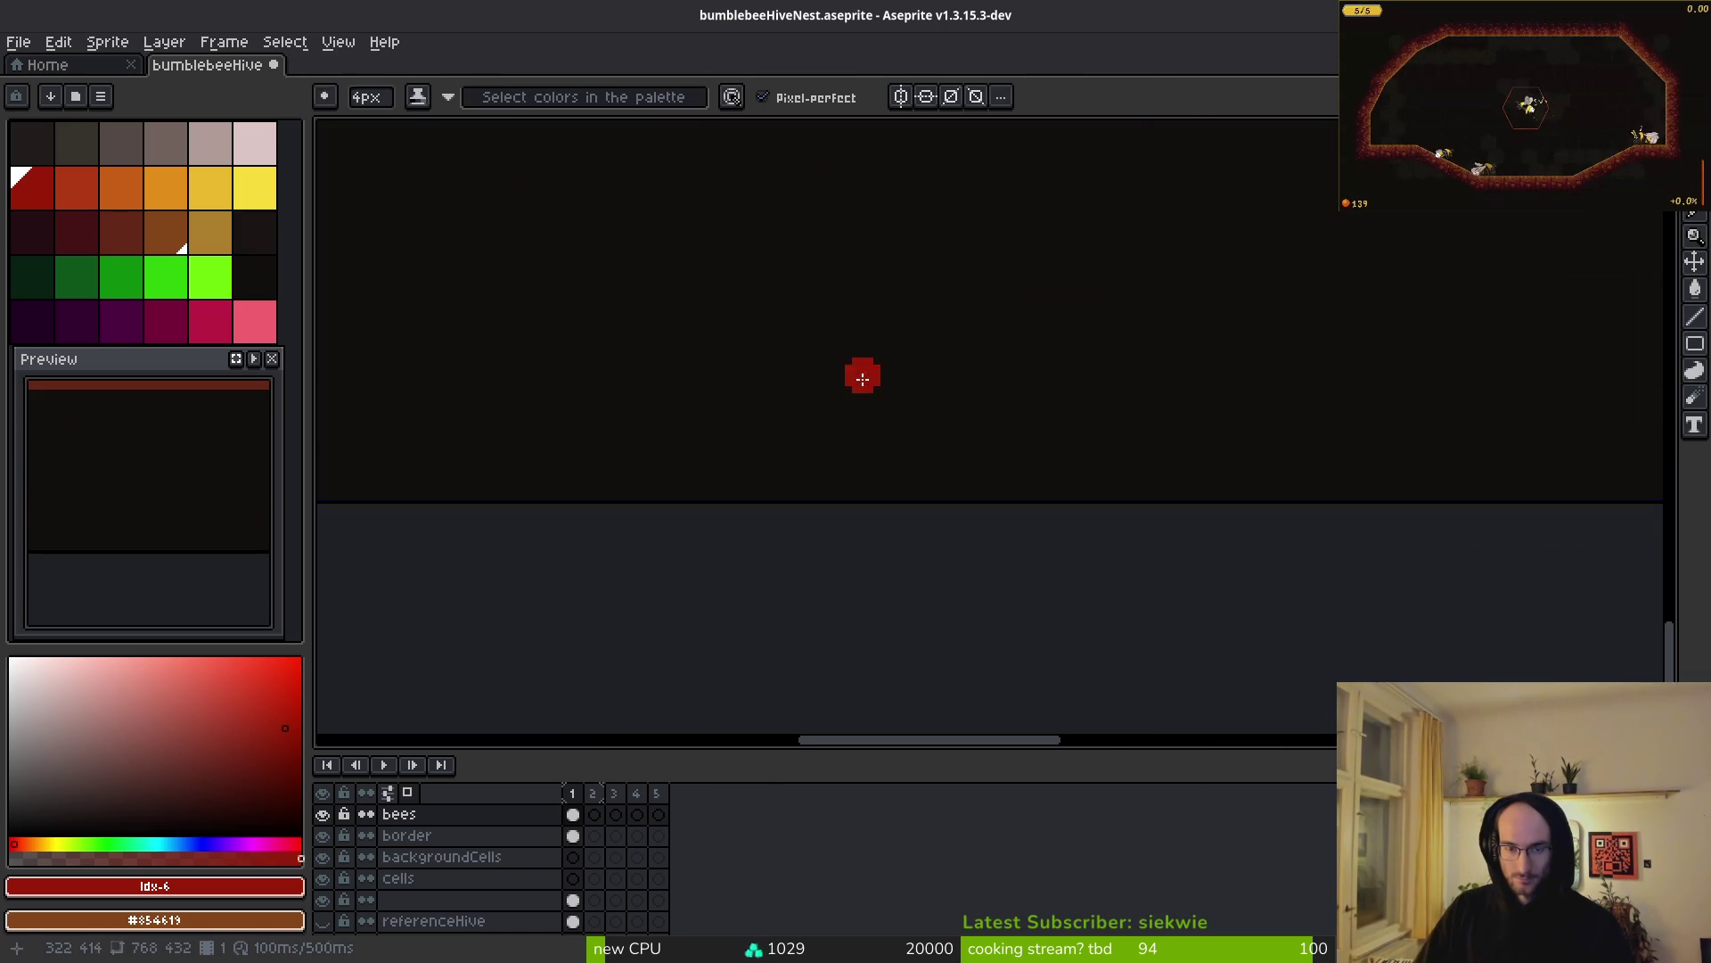
{"action": "mouse_move", "coordinate": [791, 332]}
{"action": "left_mouse_down"}
{"action": "mouse_move", "coordinate": [796, 433]}
{"action": "mouse_move", "coordinate": [906, 325]}
{"action": "mouse_move", "coordinate": [882, 357]}
{"action": "mouse_move", "coordinate": [973, 416]}
{"action": "left_mouse_up"}
{"action": "left_click_drag", "start_coordinate": [1066, 339], "coordinate": [967, 437]}
{"action": "mouse_move", "coordinate": [1095, 383]}
{"action": "left_mouse_down"}
{"action": "mouse_move", "coordinate": [1105, 497]}
{"action": "mouse_move", "coordinate": [1083, 405]}
{"action": "left_mouse_up"}
{"action": "mouse_move", "coordinate": [1201, 370]}
{"action": "left_mouse_down"}
{"action": "mouse_move", "coordinate": [1210, 433]}
{"action": "mouse_move", "coordinate": [1322, 402]}
{"action": "mouse_move", "coordinate": [1392, 428]}
{"action": "left_mouse_up"}
- Draw a thin 1px red line from the X down to "respawn"
{"action": "key", "text": "l"}
{"action": "scroll", "coordinate": [1317, 490], "scroll_direction": "down", "scroll_amount": 3}
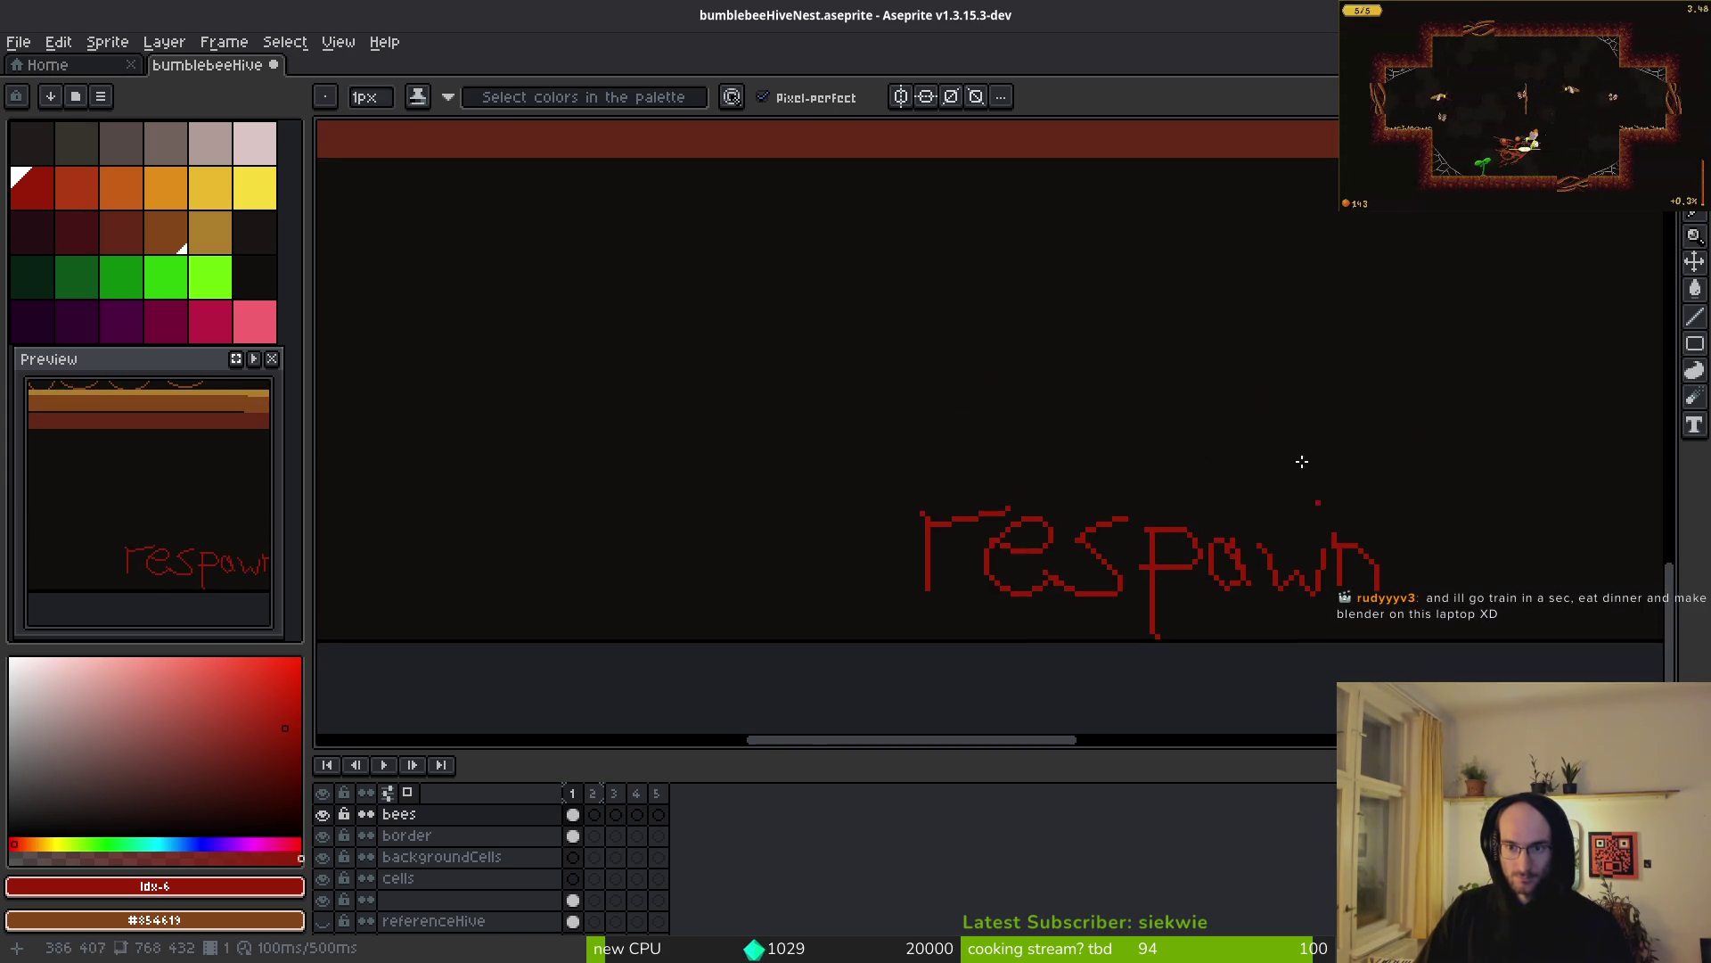
{"action": "scroll", "coordinate": [1126, 244], "scroll_direction": "down", "scroll_amount": 2}
{"action": "key", "text": "minus"}
{"action": "key", "text": "minus"}
{"action": "key", "text": "minus"}
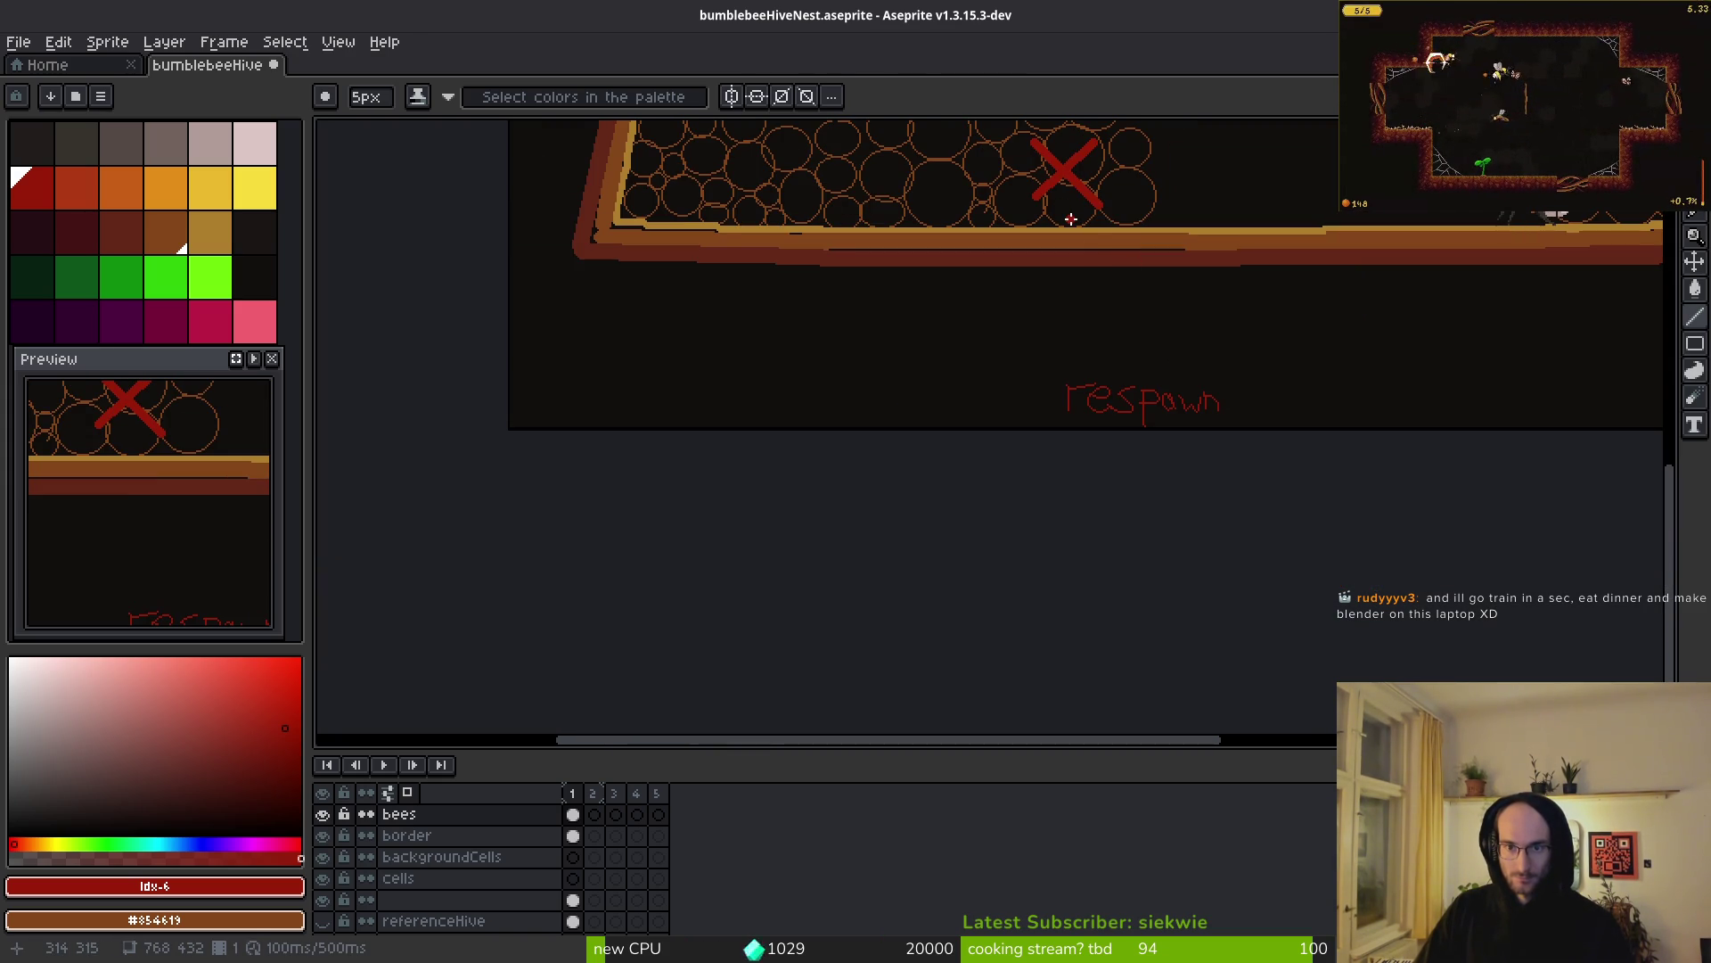
{"action": "mouse_move", "coordinate": [1070, 214]}
{"action": "left_mouse_down"}
{"action": "mouse_move", "coordinate": [1108, 389]}
{"action": "mouse_move", "coordinate": [1097, 361]}
{"action": "left_mouse_up"}
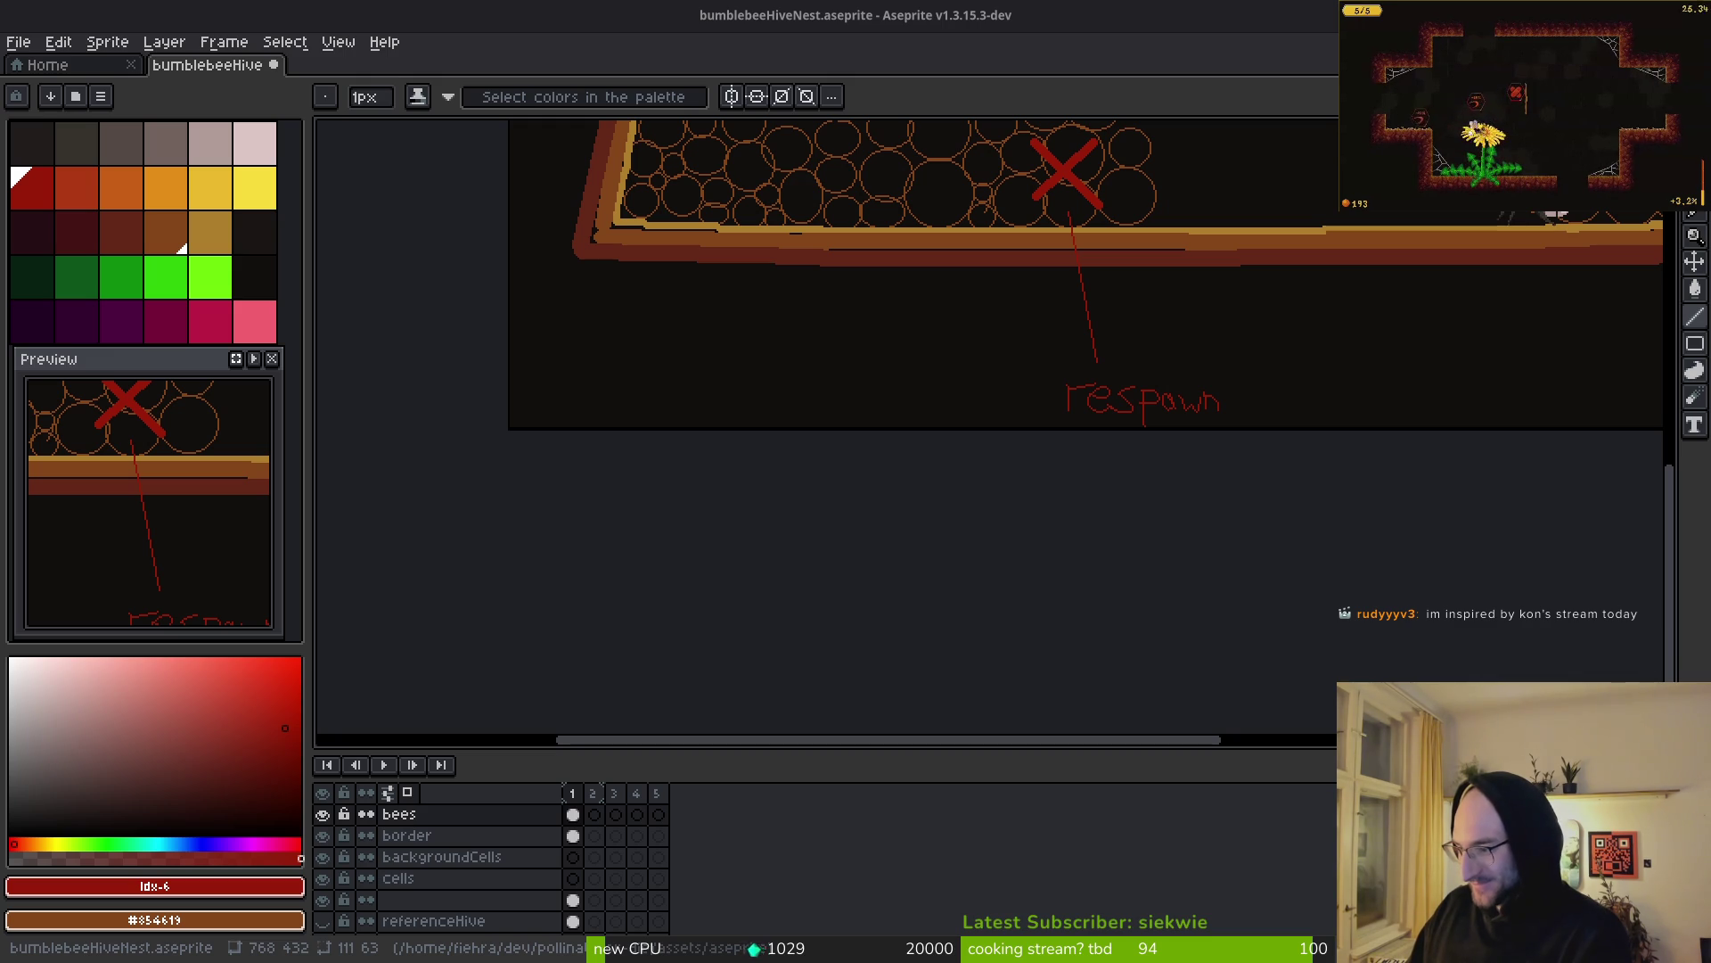
{"action": "left_click_drag", "start_coordinate": [1112, 443], "coordinate": [1032, 474]}
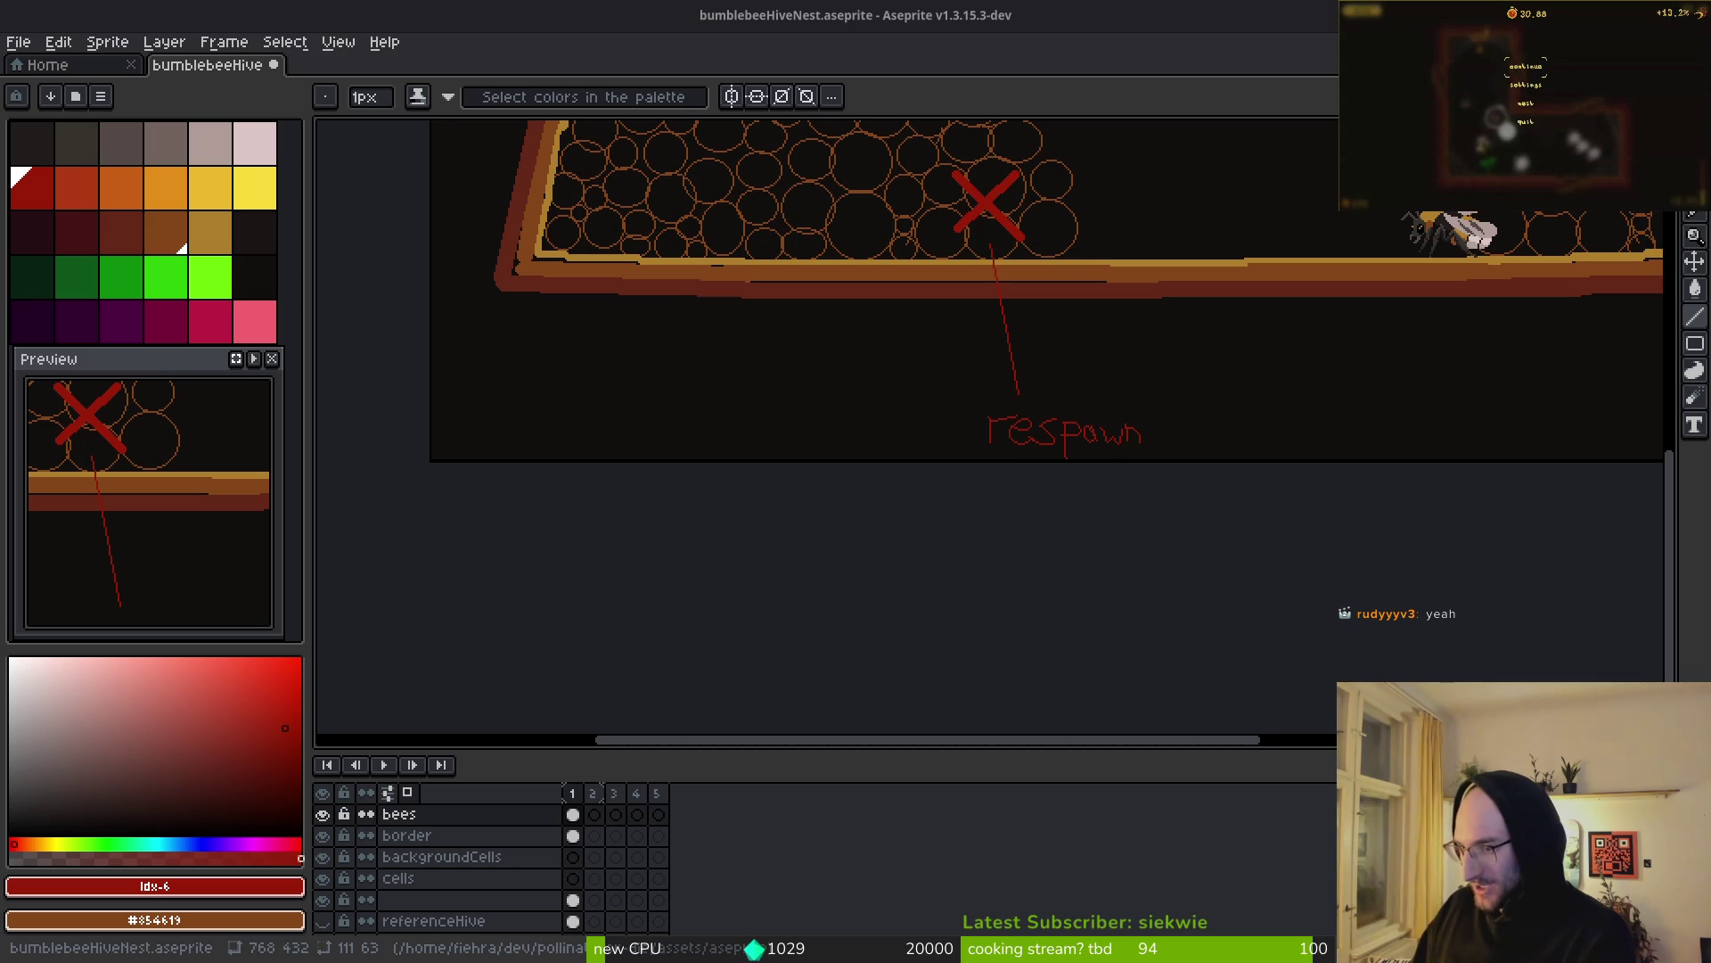
{"action": "scroll", "coordinate": [1105, 392], "scroll_direction": "down", "scroll_amount": 2}
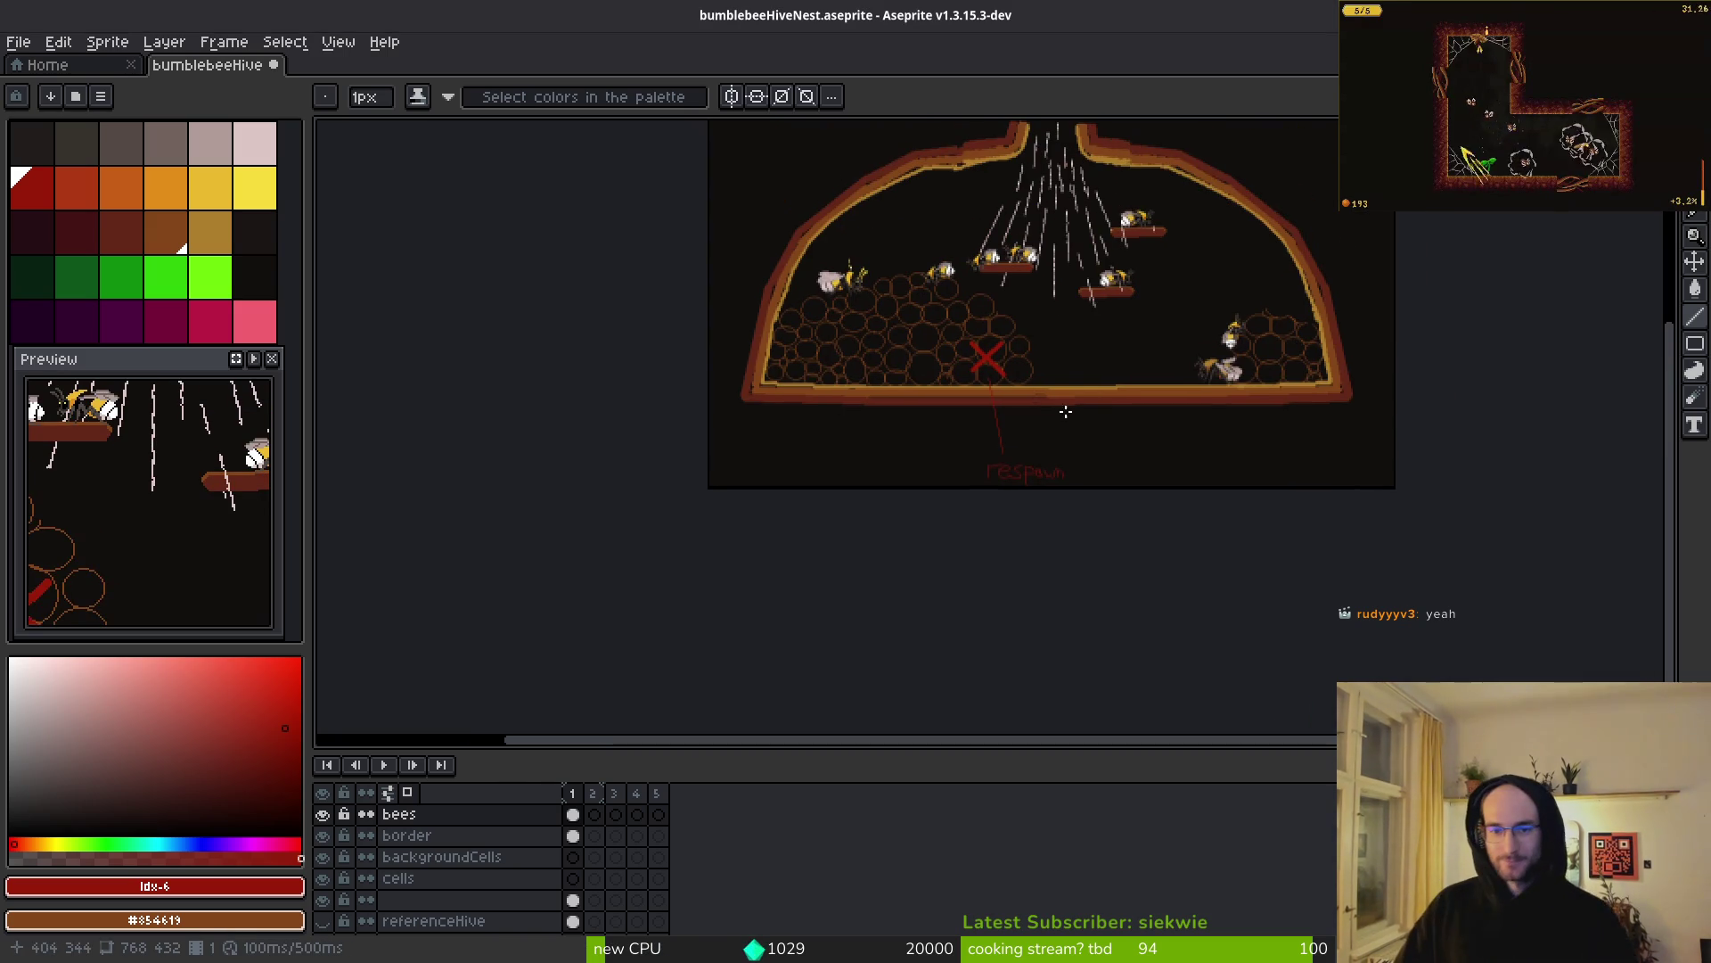
- Save the hive sprite file
{"action": "scroll", "coordinate": [1025, 499], "scroll_direction": "up", "scroll_amount": 2}
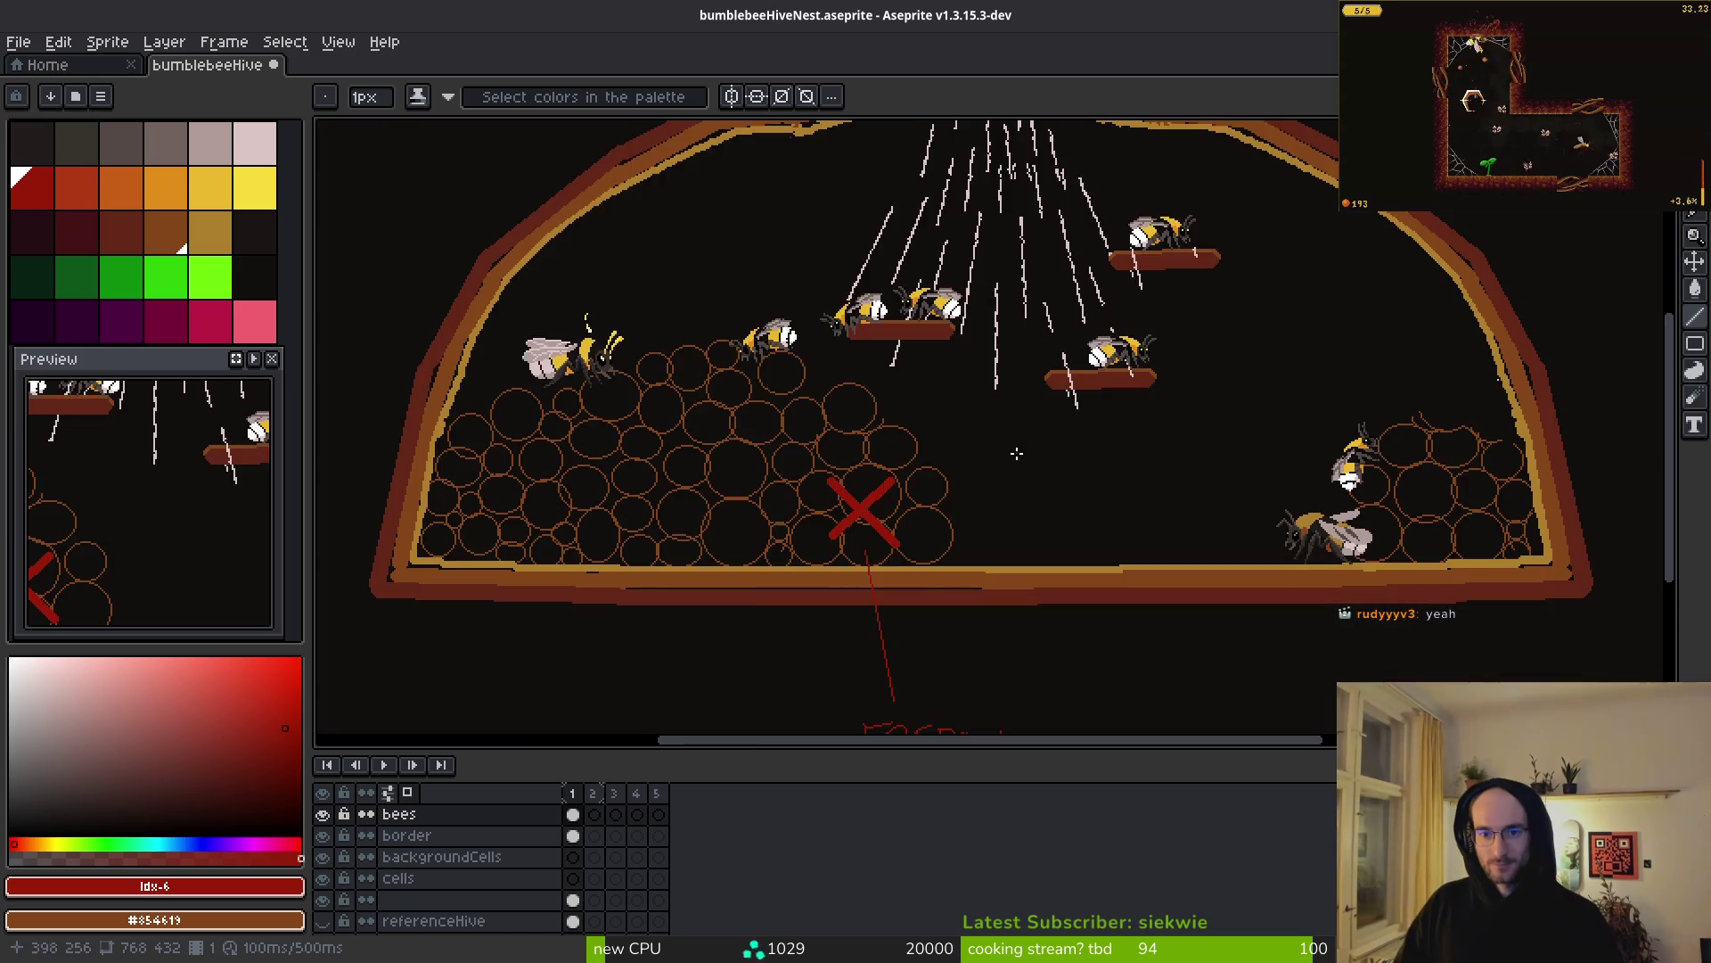
{"action": "scroll", "coordinate": [1040, 502], "scroll_direction": "down", "scroll_amount": 2}
{"action": "key", "text": "ctrl+s"}
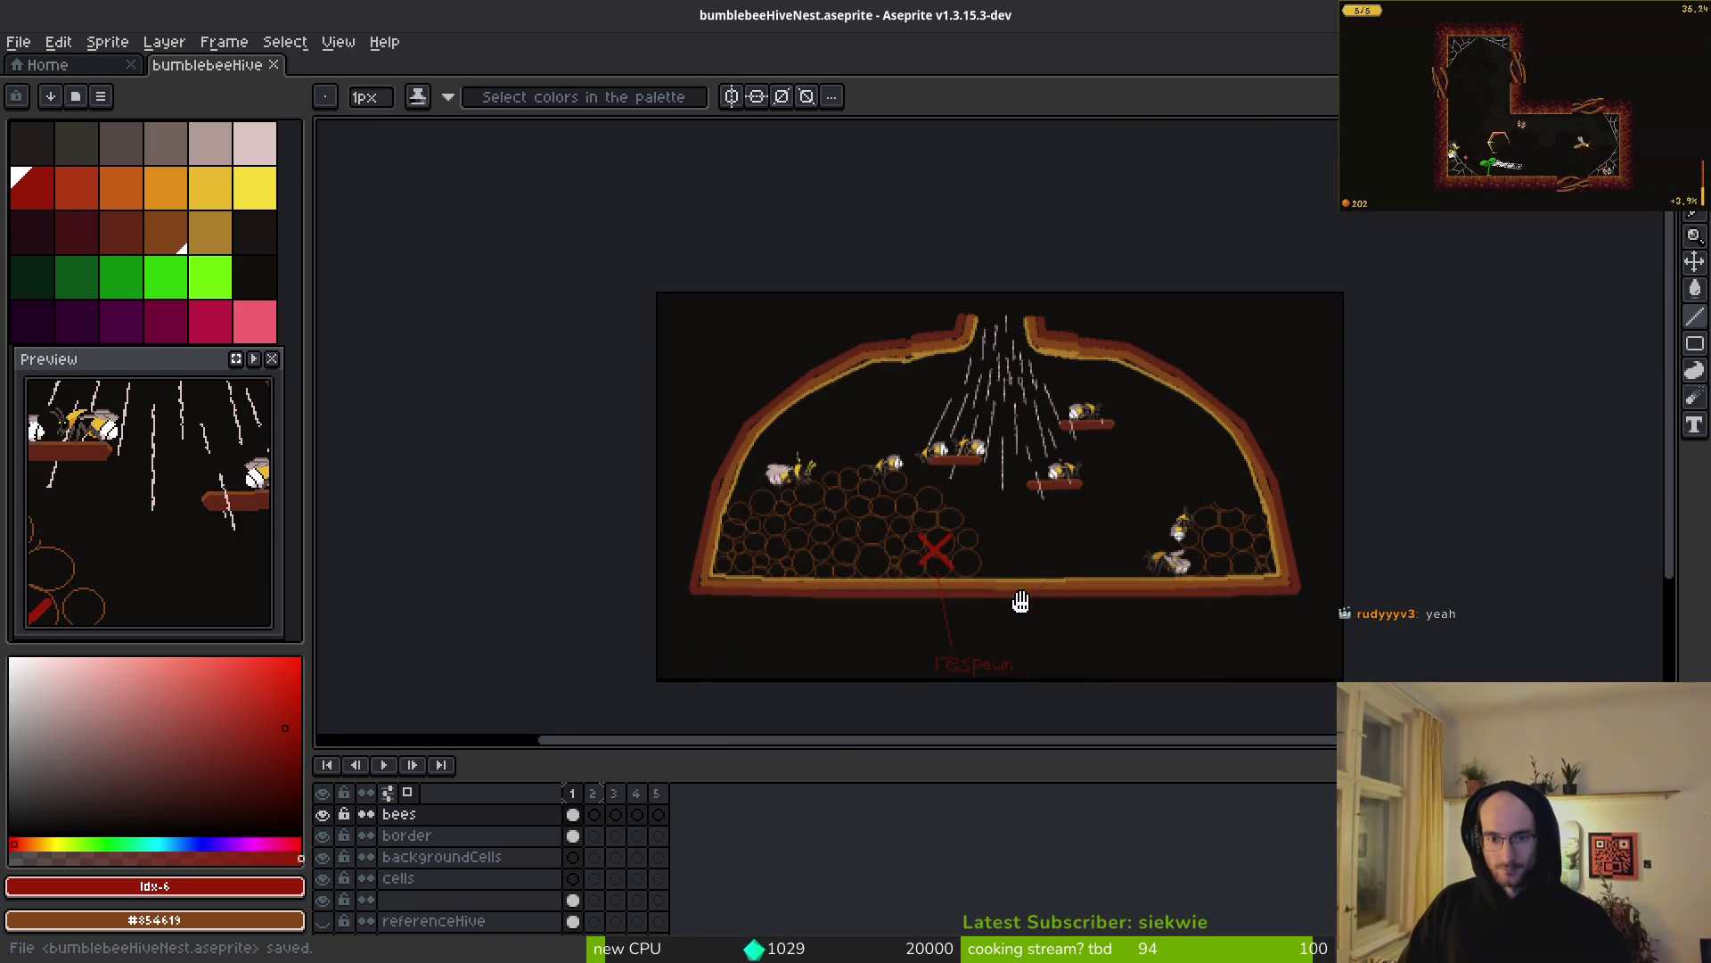
{"action": "left_click_drag", "start_coordinate": [1058, 633], "coordinate": [1045, 603]}
{"action": "scroll", "coordinate": [984, 541], "scroll_direction": "up", "scroll_amount": 1}
{"action": "scroll", "coordinate": [1001, 535], "scroll_direction": "down", "scroll_amount": 1}
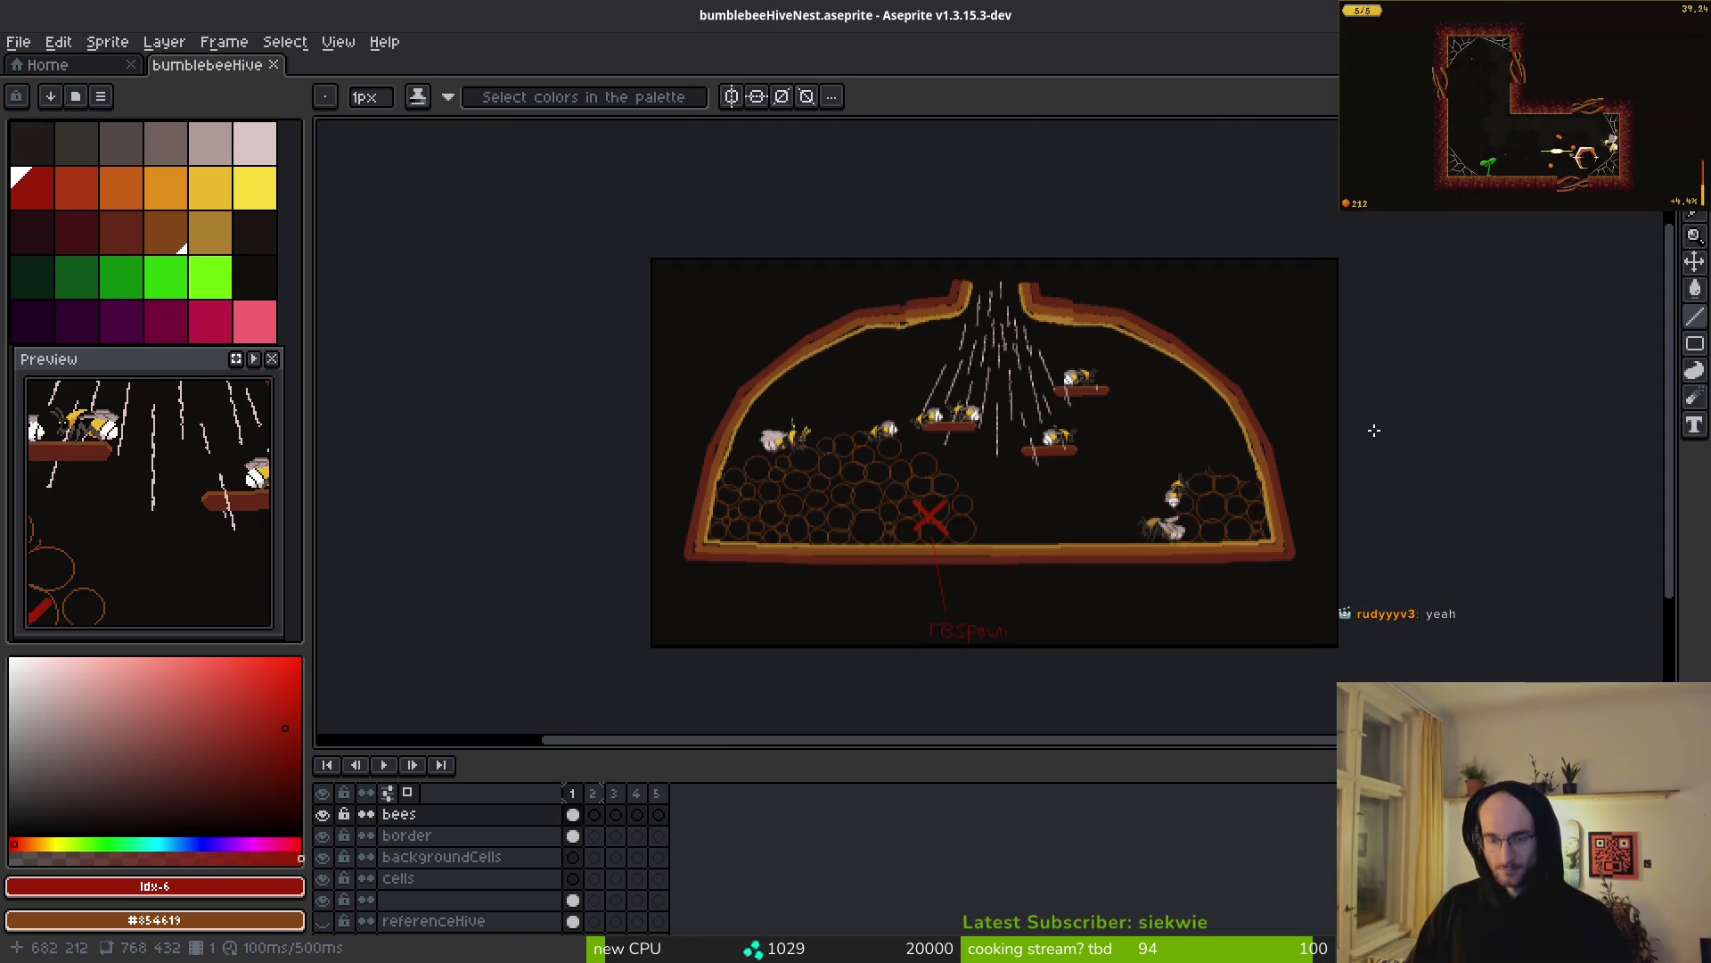
{"action": "scroll", "coordinate": [1031, 463], "scroll_direction": "up", "scroll_amount": 3}
- Rename the unnamed layer above referenceHive to cellReference
{"action": "key", "text": "m"}
{"action": "scroll", "coordinate": [1016, 456], "scroll_direction": "down", "scroll_amount": 1}
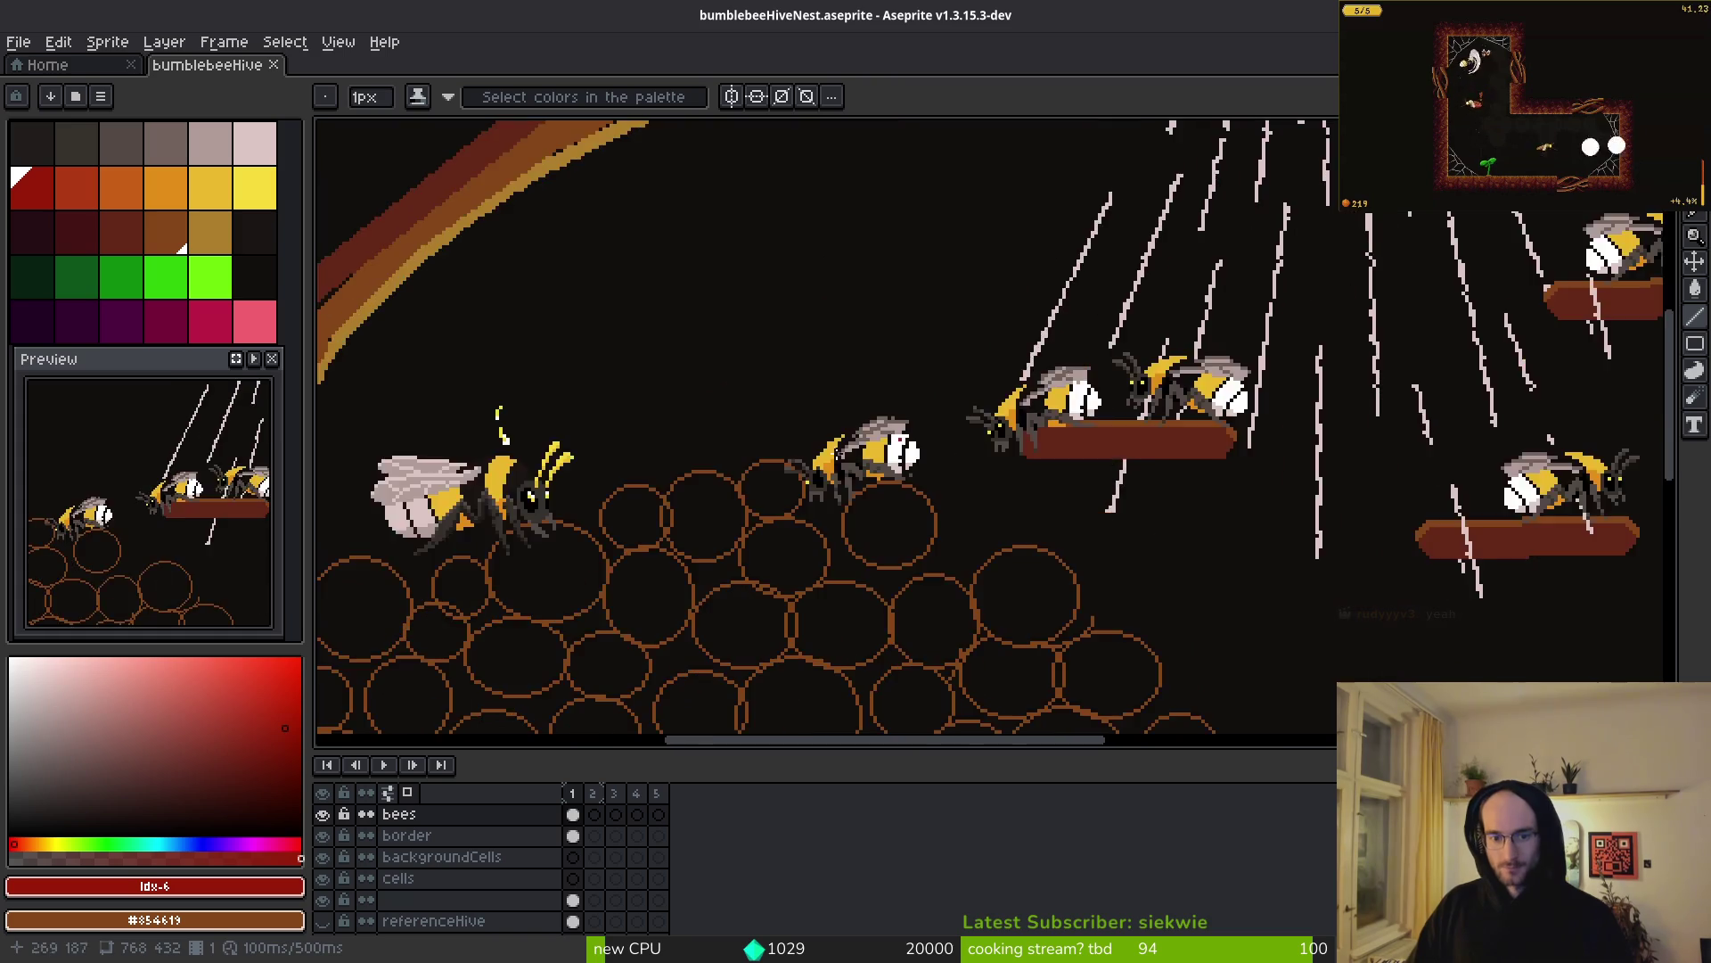
{"action": "scroll", "coordinate": [1007, 452], "scroll_direction": "down", "scroll_amount": 2}
{"action": "scroll", "coordinate": [998, 450], "scroll_direction": "up", "scroll_amount": 2}
{"action": "scroll", "coordinate": [711, 393], "scroll_direction": "left", "scroll_amount": 3}
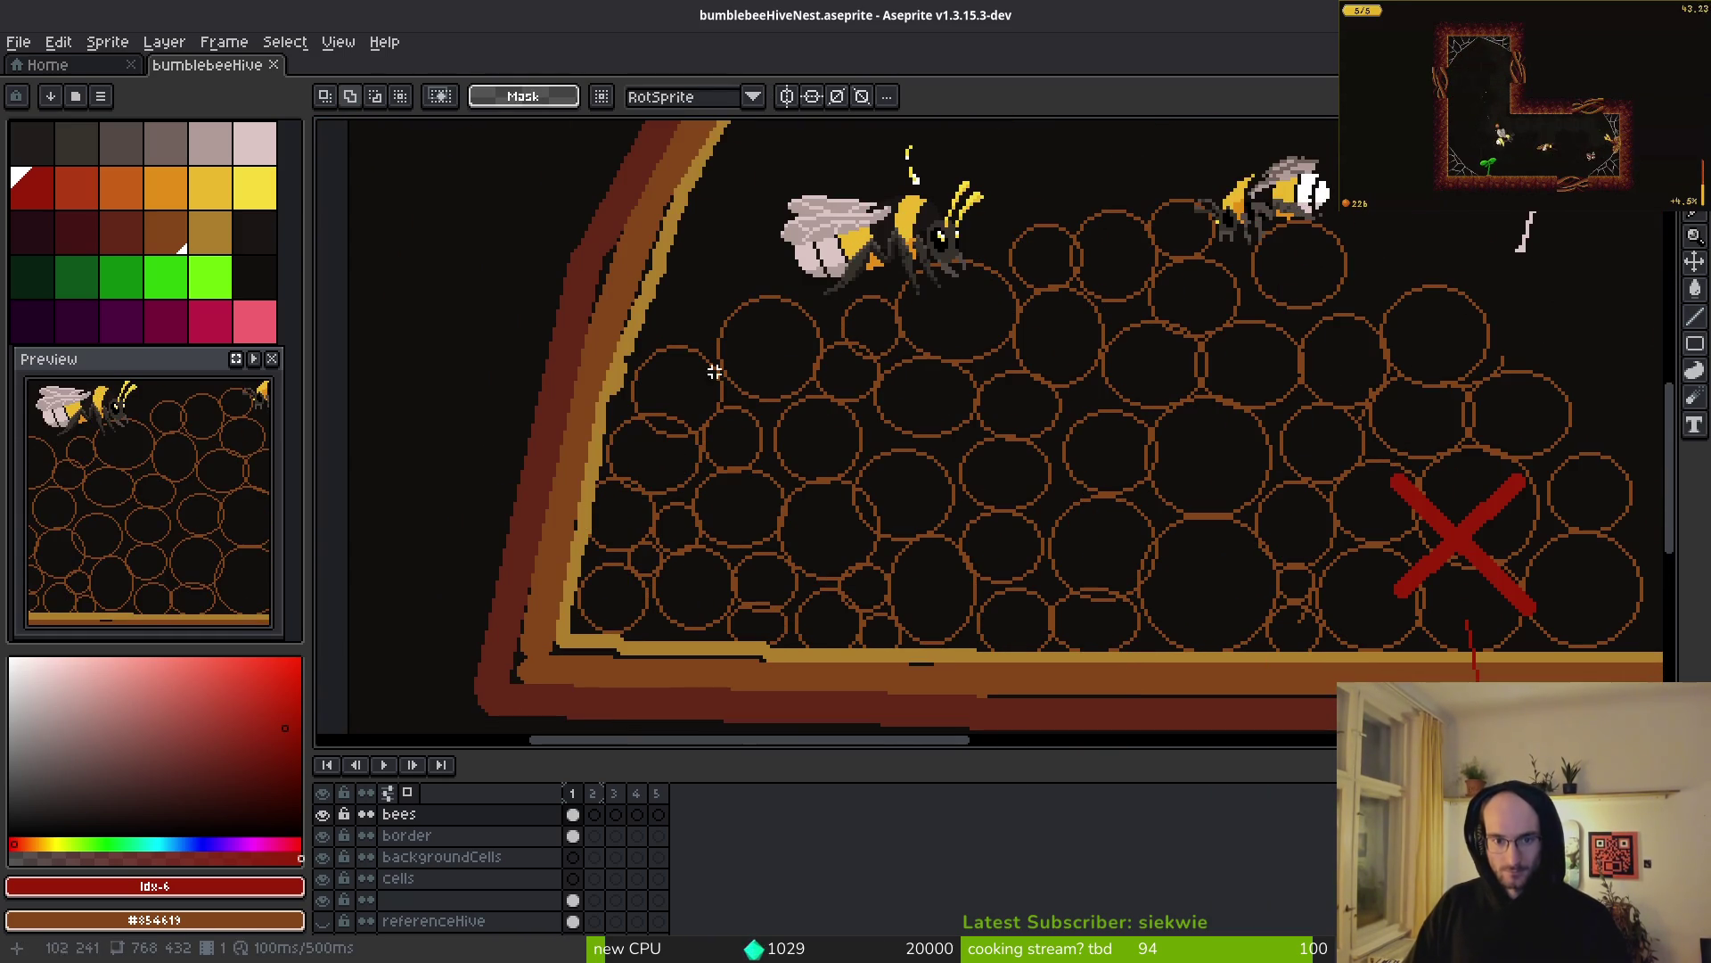
{"action": "left_click", "coordinate": [572, 835]}
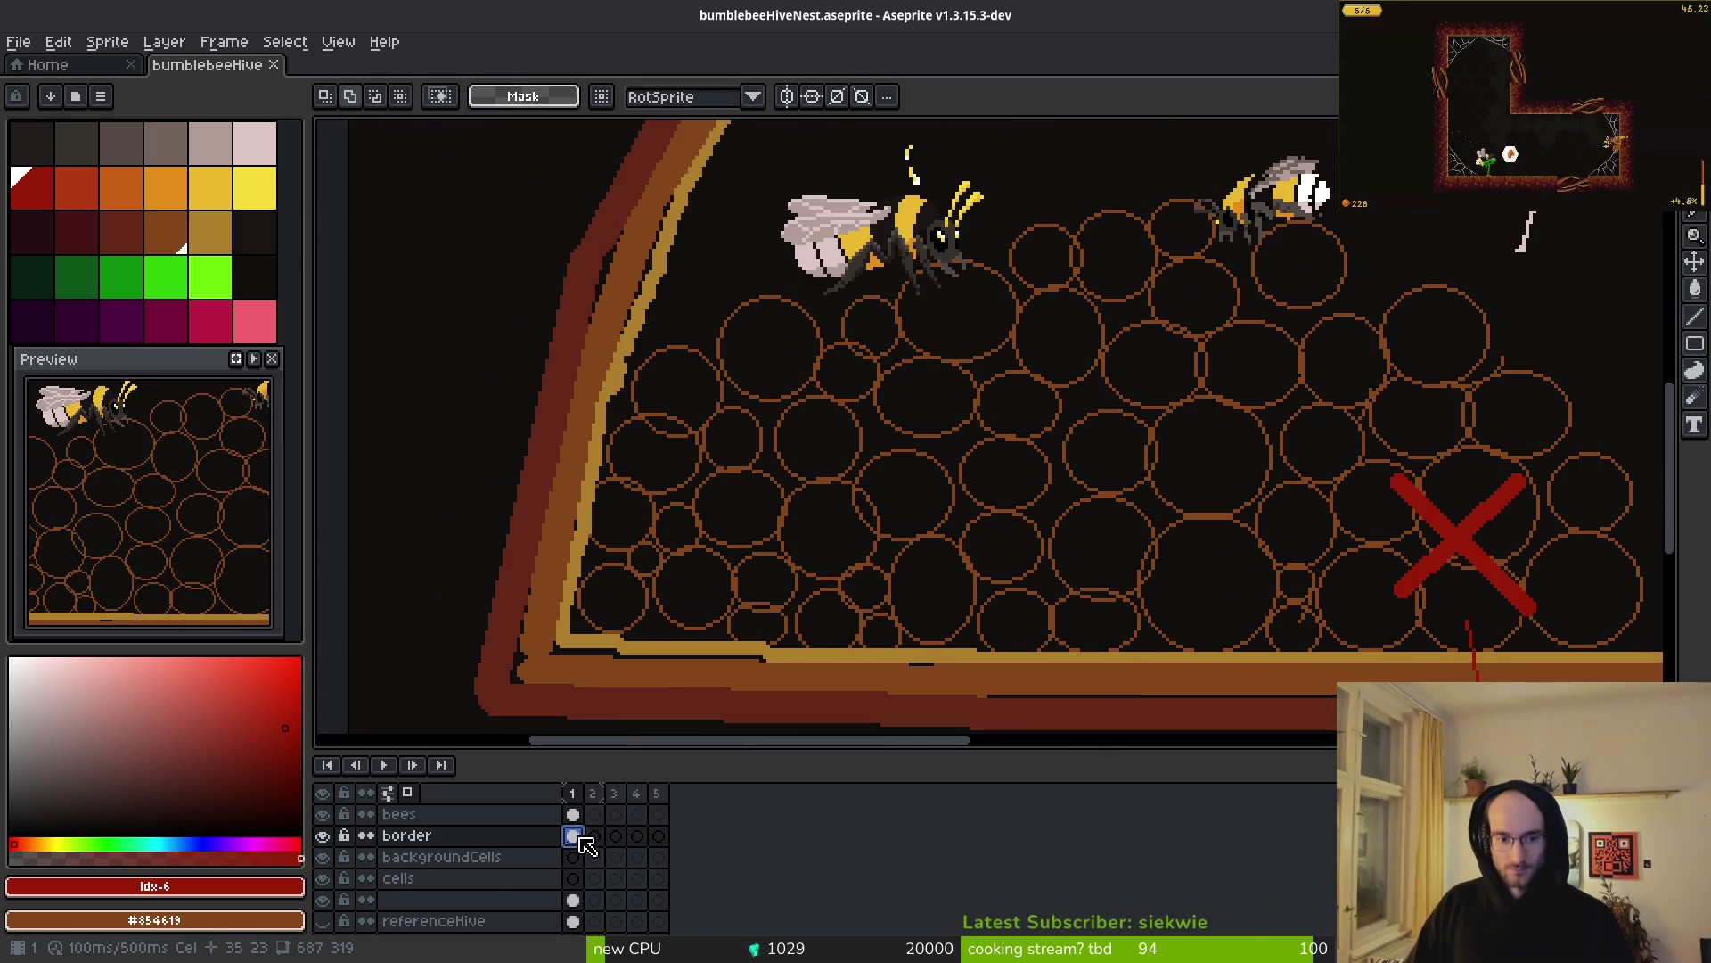
{"action": "left_click", "coordinate": [504, 902]}
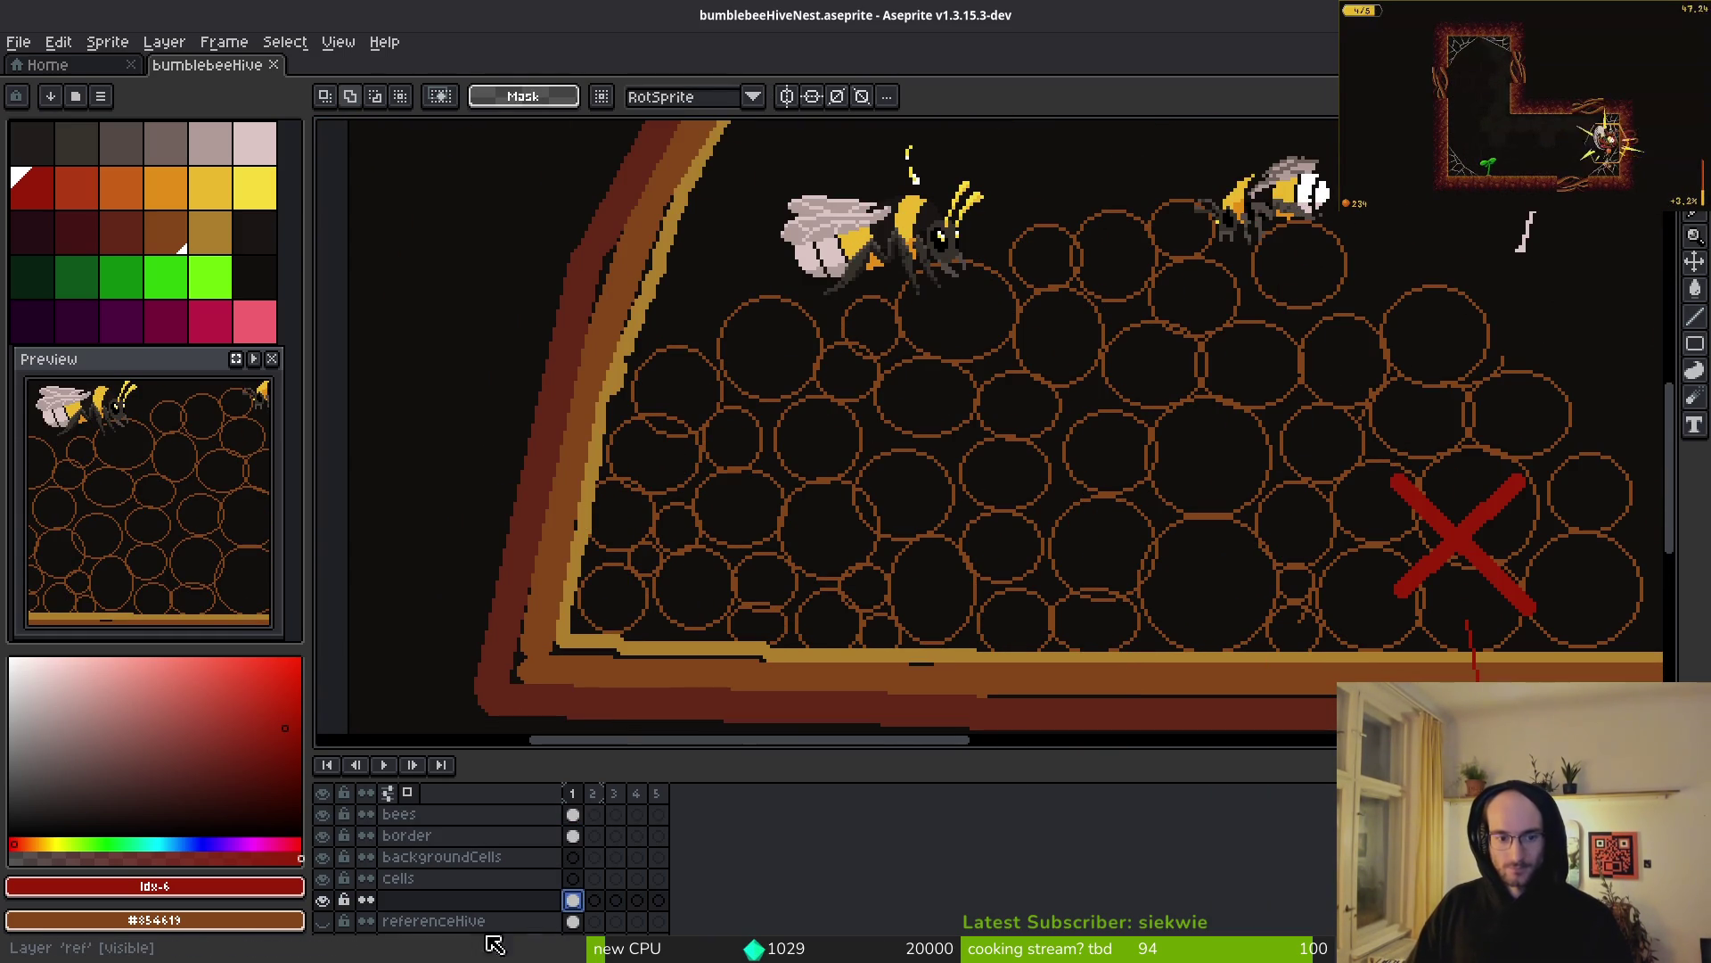
{"action": "double_click", "coordinate": [505, 902]}
{"action": "type", "text": "cell"}
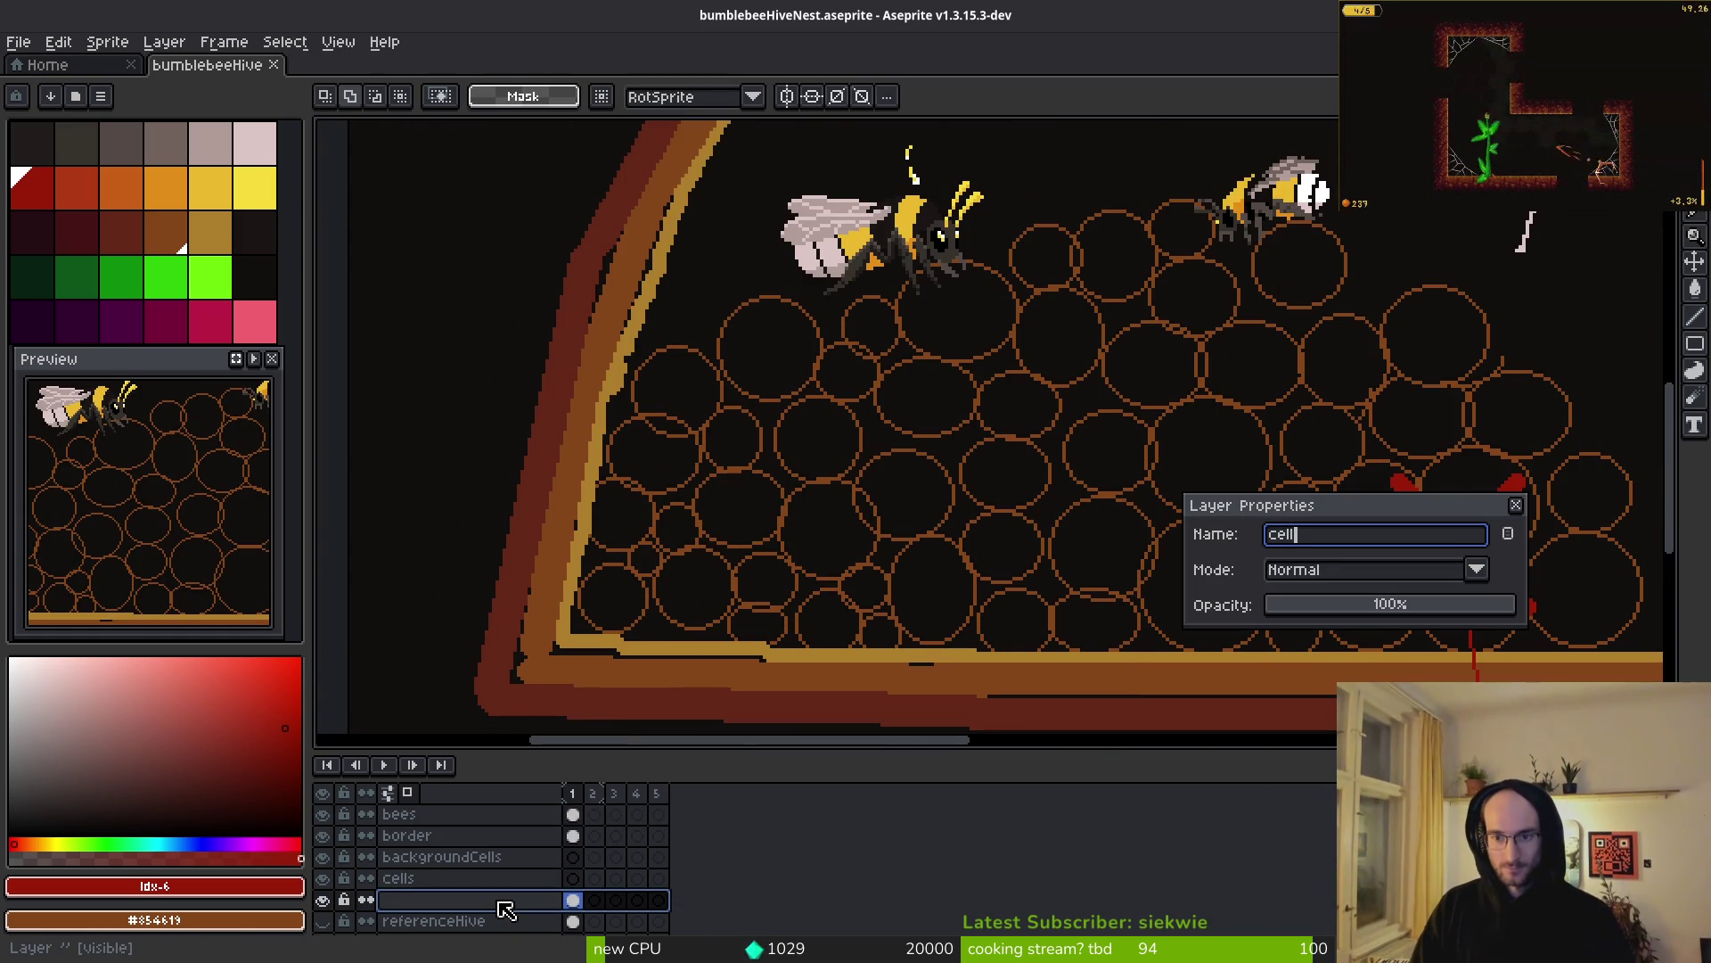
{"action": "type", "text": "Reference"}
{"action": "key", "text": "Return"}
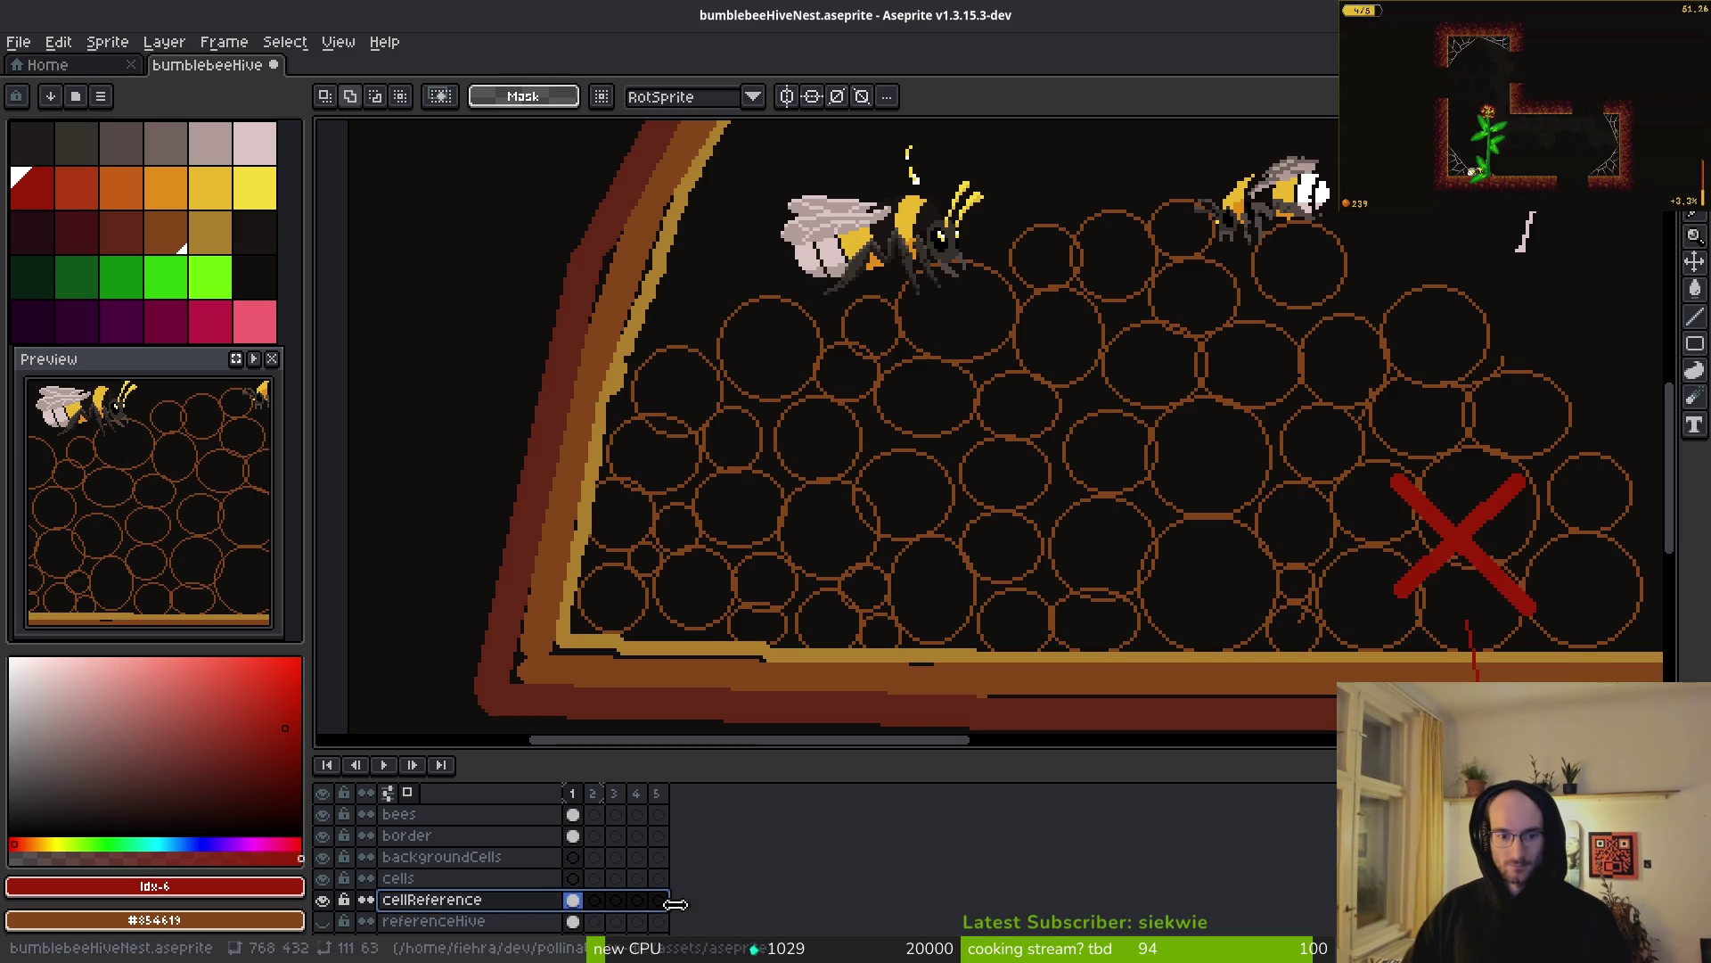
- Open the hive scene in Godot Engine through quick open
{"action": "scroll", "coordinate": [588, 900], "scroll_direction": "down", "scroll_amount": 1}
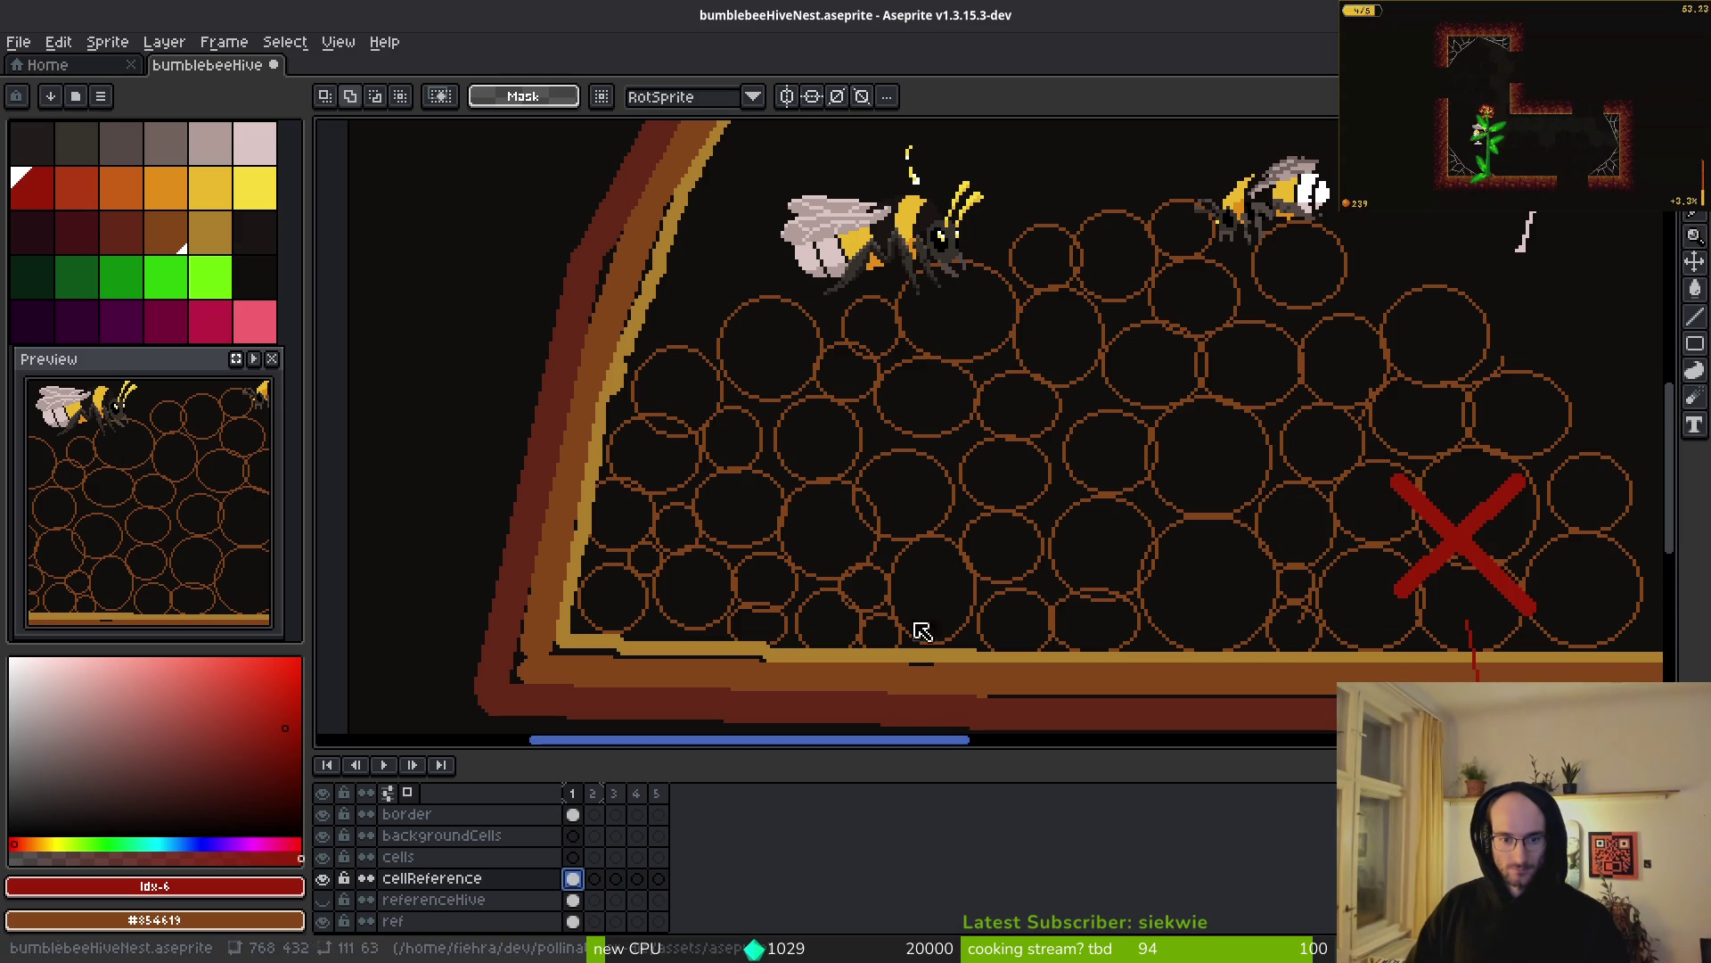
{"action": "scroll", "coordinate": [1088, 482], "scroll_direction": "down", "scroll_amount": 3}
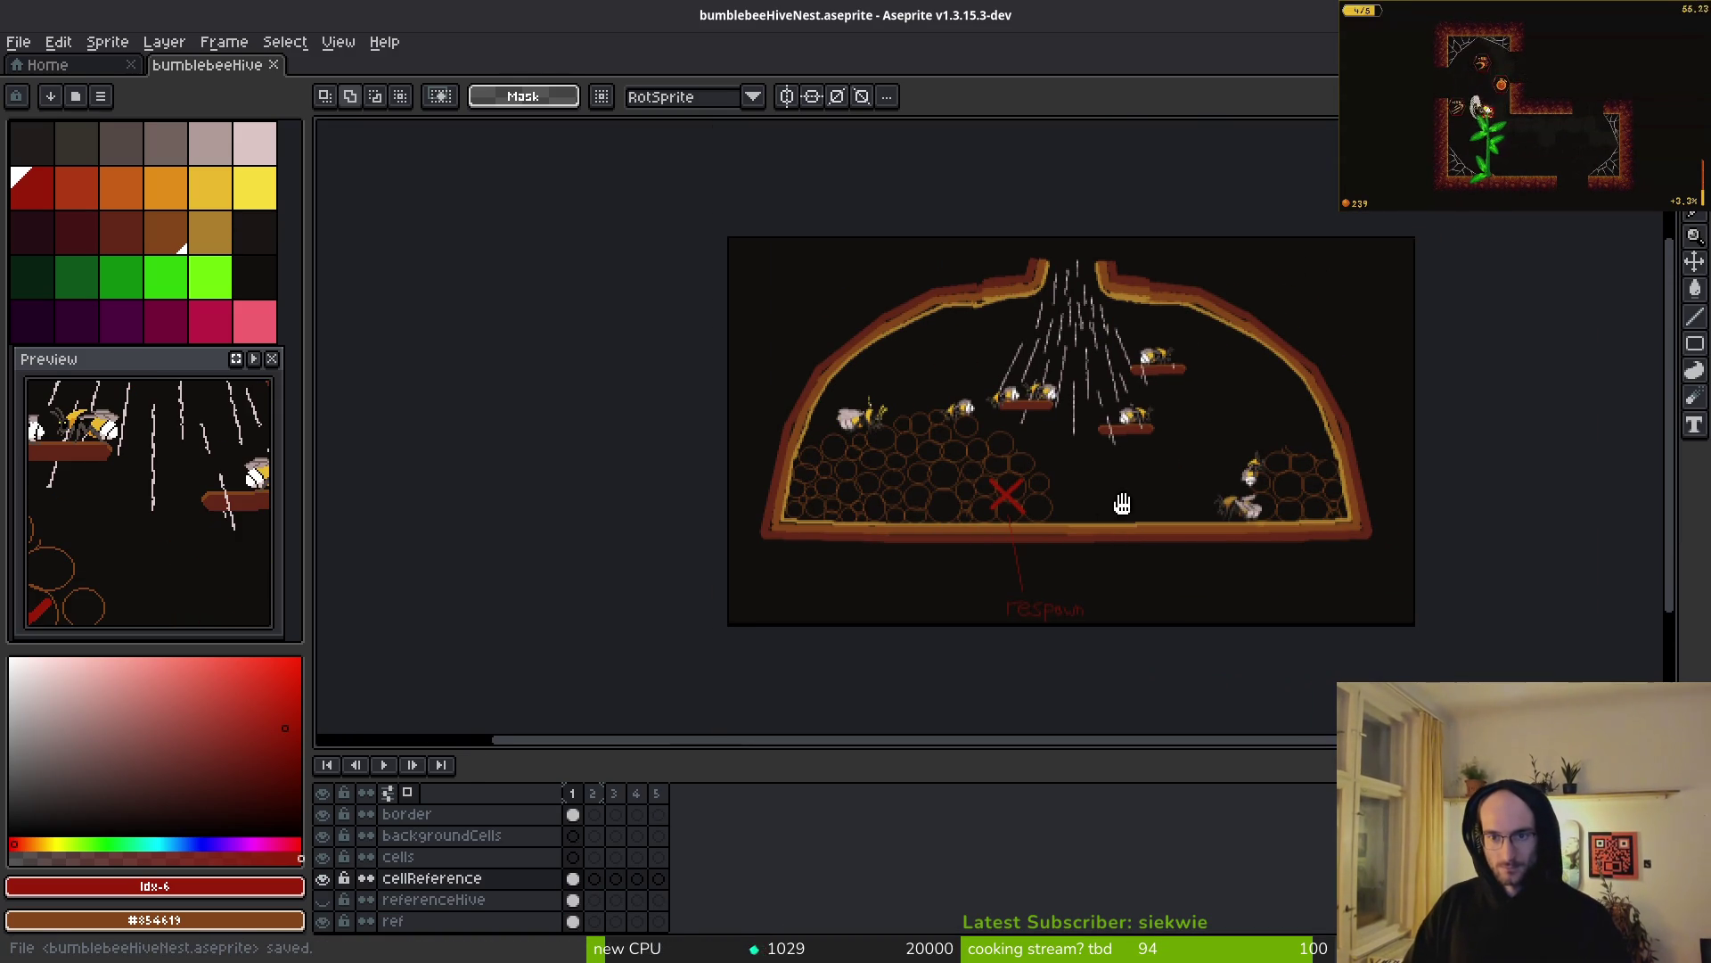
{"action": "scroll", "coordinate": [1123, 486], "scroll_direction": "right", "scroll_amount": 2}
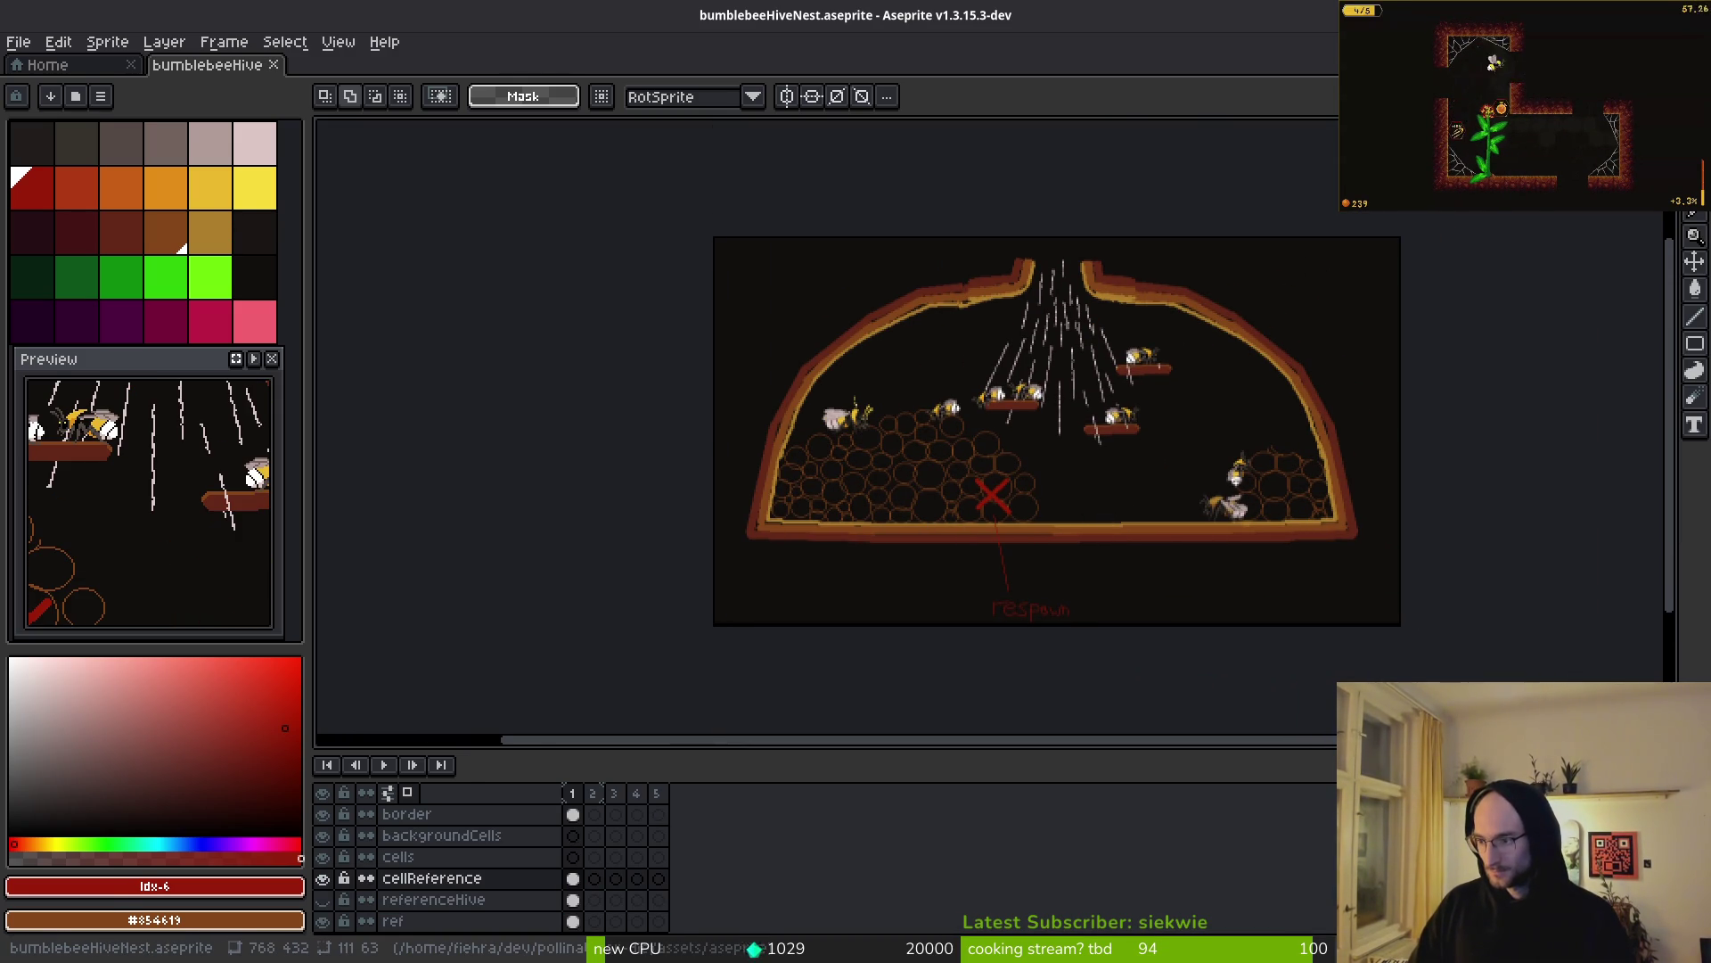
{"action": "key", "text": "alt+Tab"}
{"action": "key", "text": "ctrl+shift+o"}
{"action": "type", "text": "hive"}
{"action": "key", "text": "Return"}
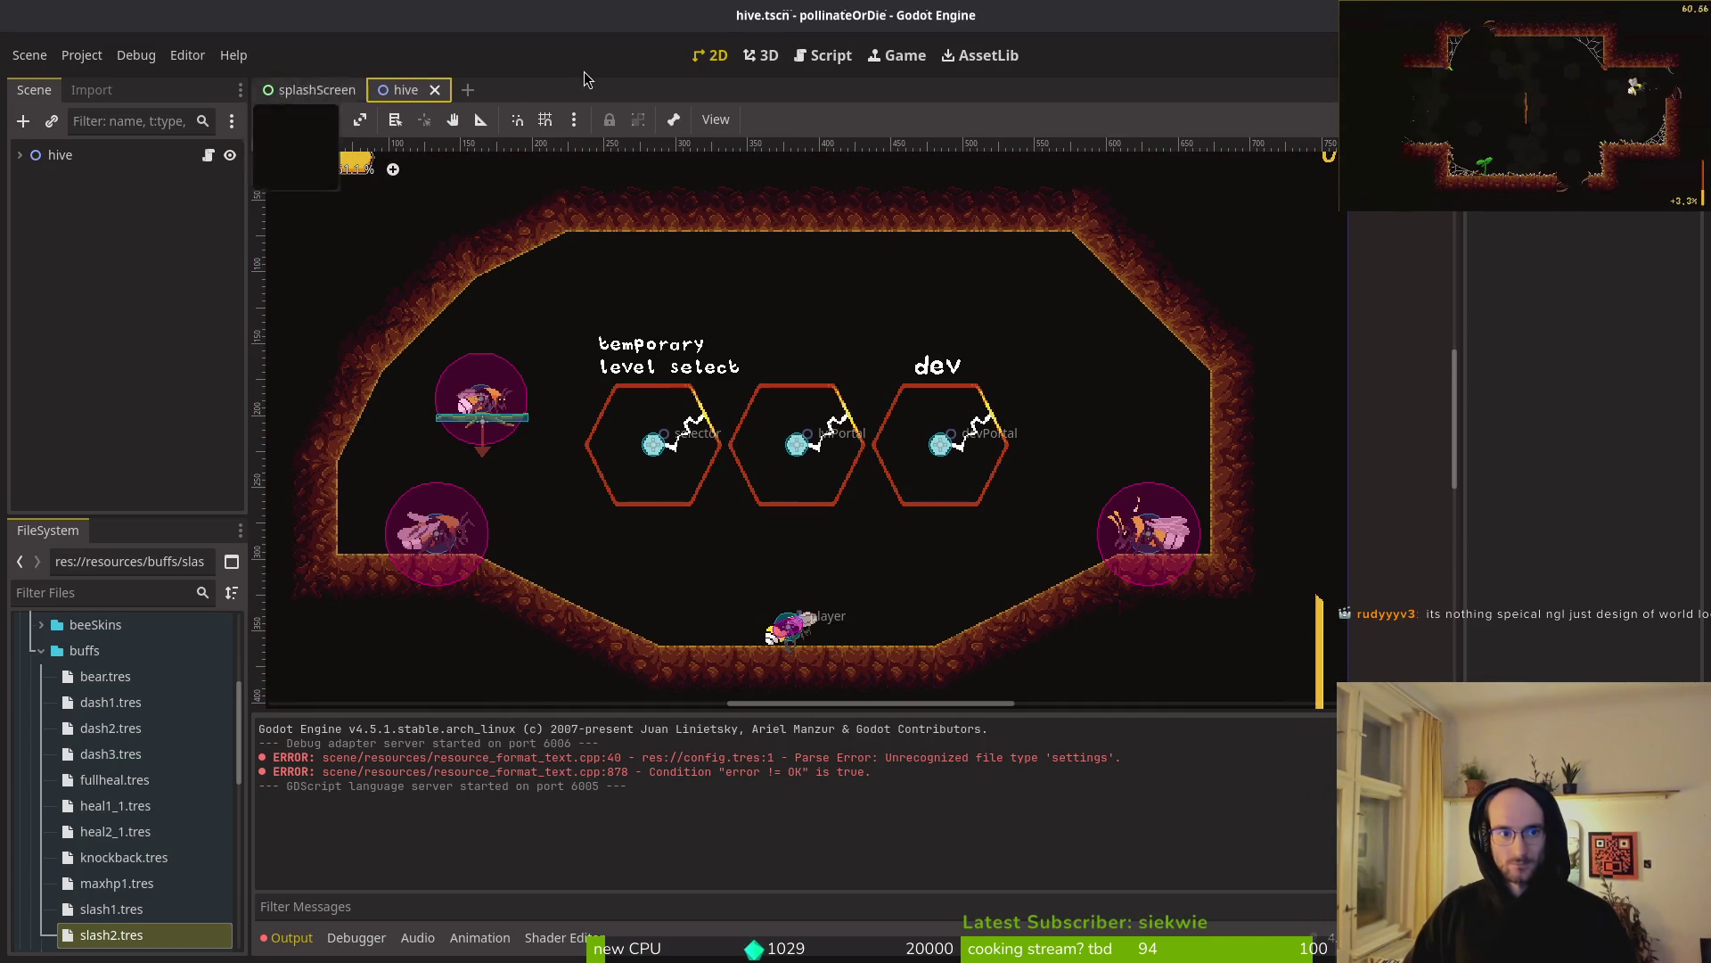
- Expand the hive node and select wallsTilemapLayer for tile editing
{"action": "left_click", "coordinate": [60, 155]}
{"action": "left_click", "coordinate": [20, 155]}
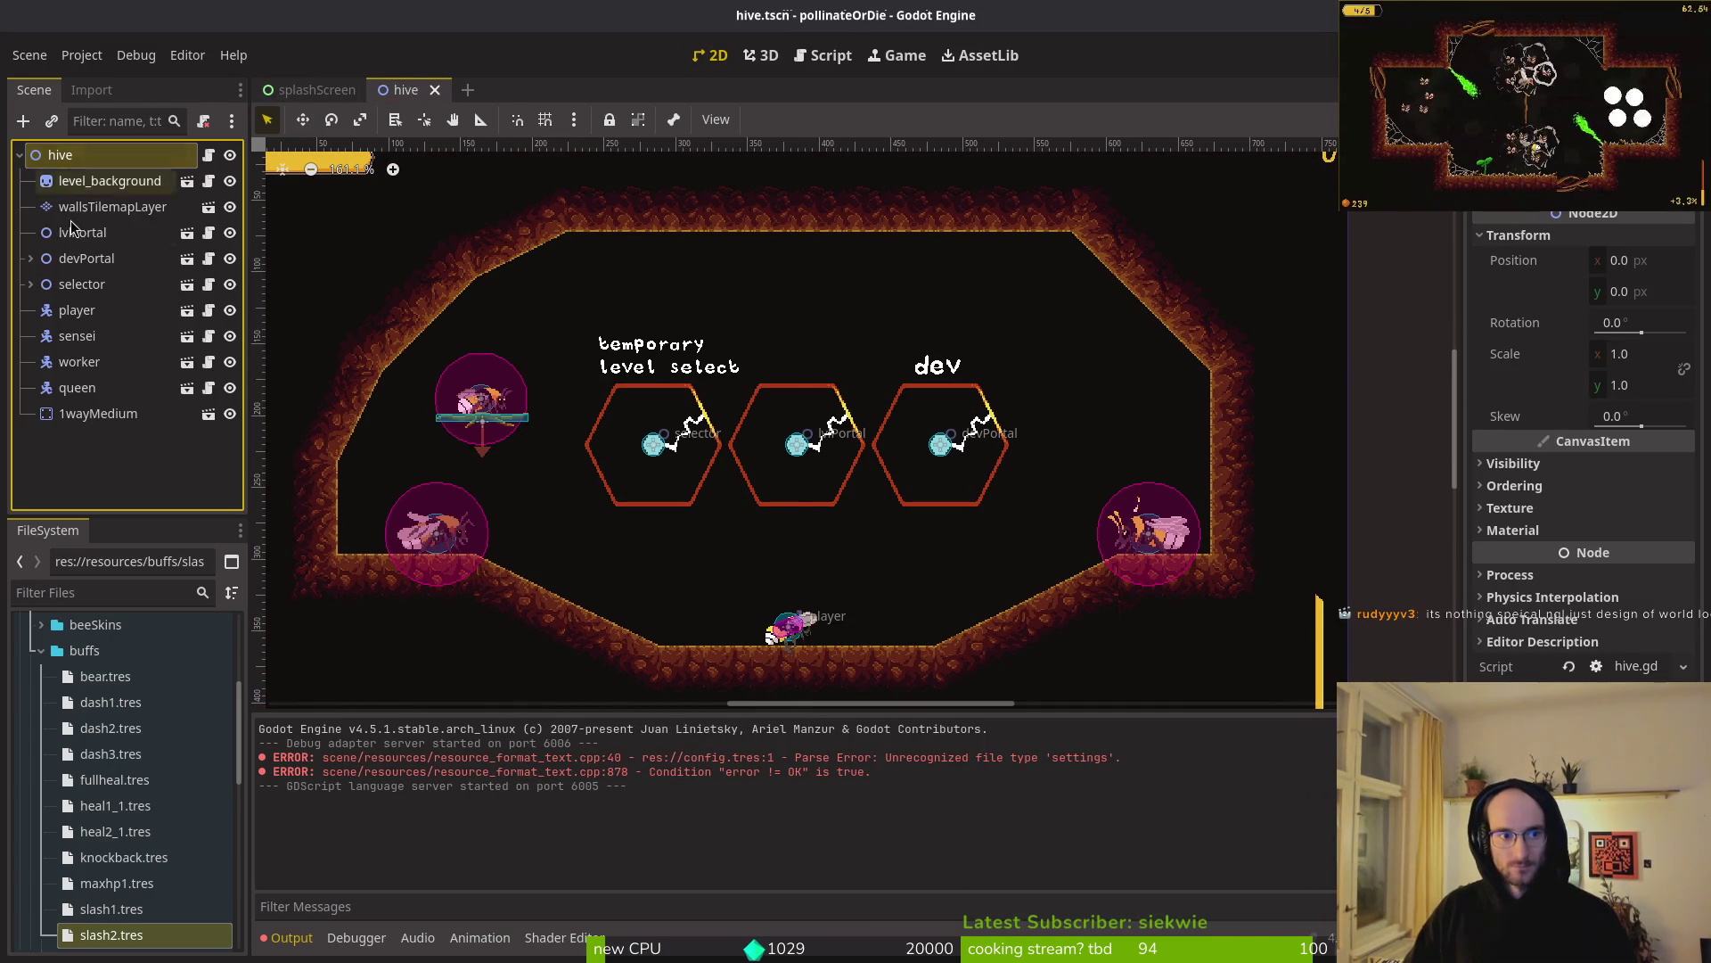
{"action": "left_click", "coordinate": [62, 207]}
{"action": "scroll", "coordinate": [731, 490], "scroll_direction": "down", "scroll_amount": 2}
{"action": "left_click_drag", "start_coordinate": [733, 484], "coordinate": [761, 503]}
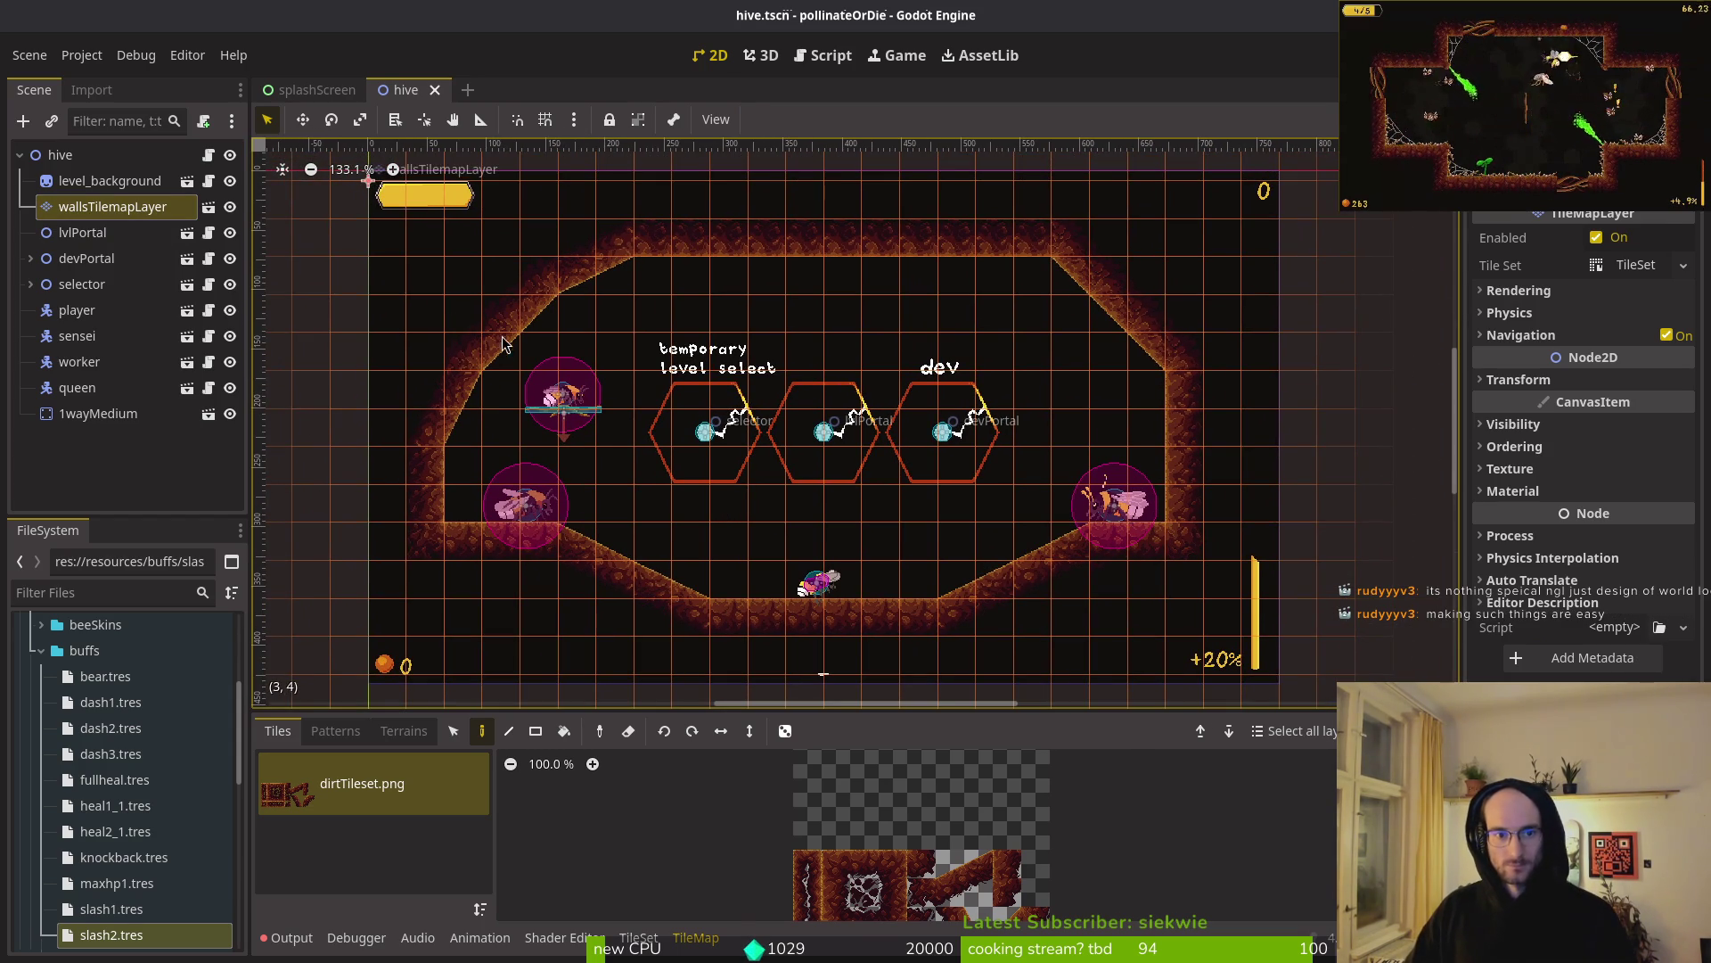
- Box-select and delete the wall tiles in the level's right half
{"action": "left_click", "coordinate": [457, 733]}
{"action": "mouse_move", "coordinate": [825, 182]}
{"action": "left_mouse_down"}
{"action": "mouse_move", "coordinate": [1266, 548]}
{"action": "mouse_move", "coordinate": [1233, 642]}
{"action": "left_mouse_up"}
{"action": "key", "text": "Delete"}
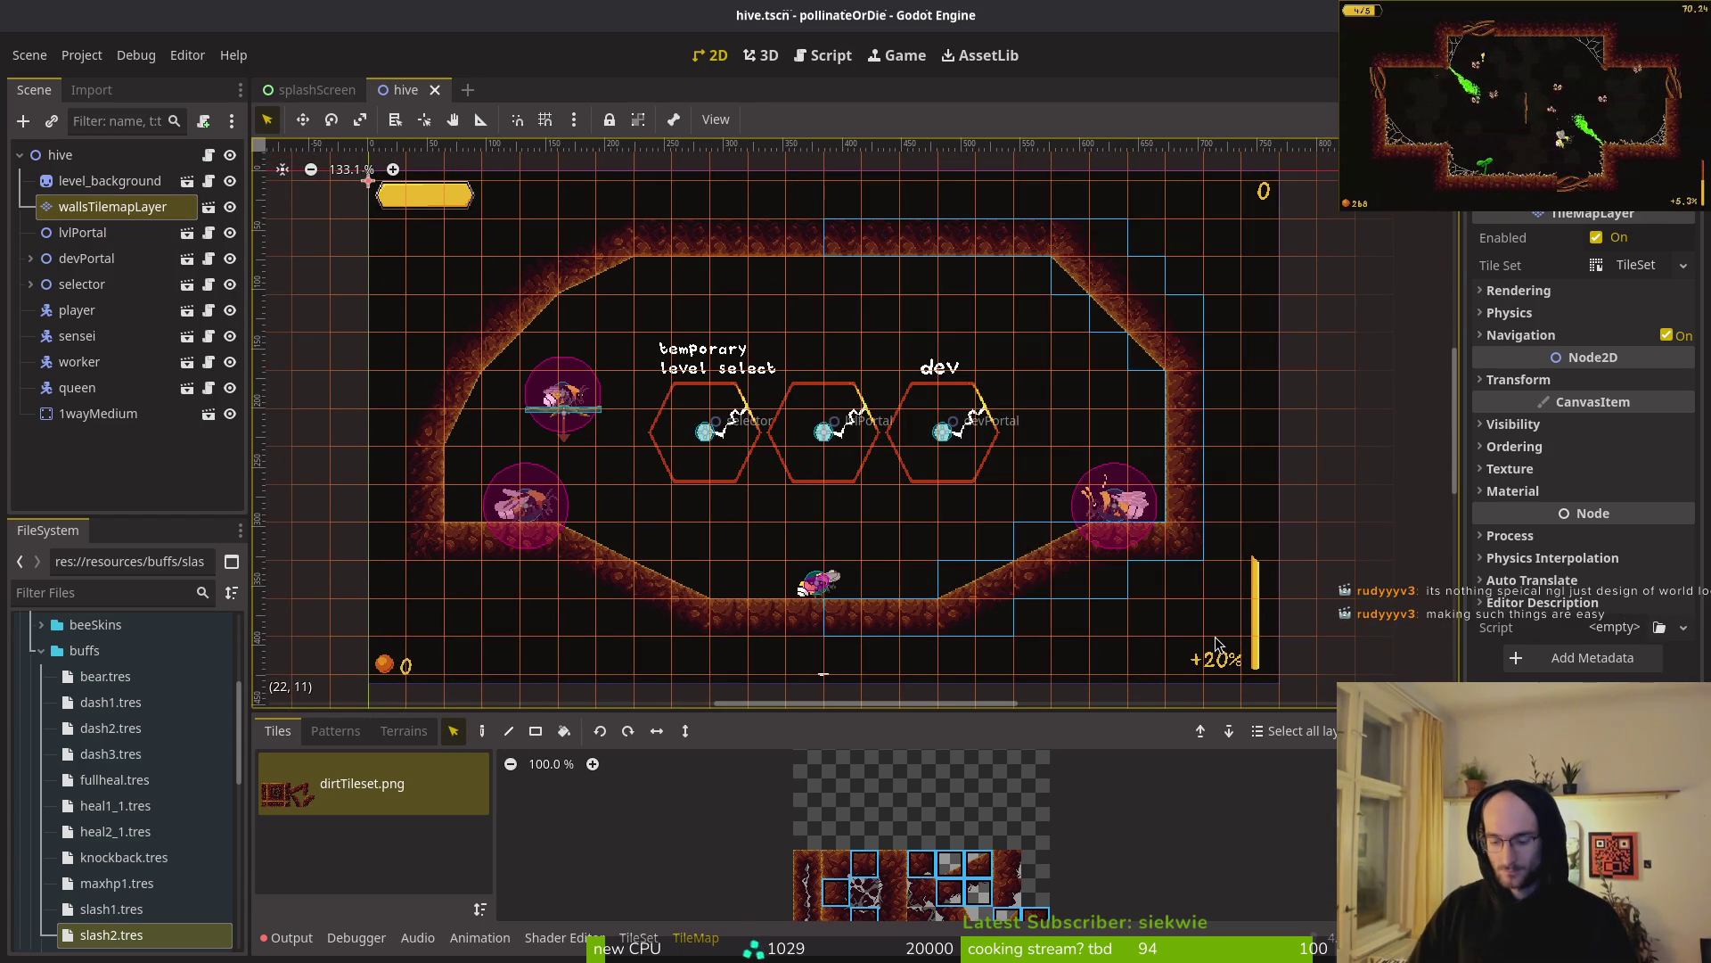
{"action": "left_click", "coordinate": [997, 558]}
{"action": "scroll", "coordinate": [802, 446], "scroll_direction": "up", "scroll_amount": 1}
{"action": "left_click", "coordinate": [112, 206]}
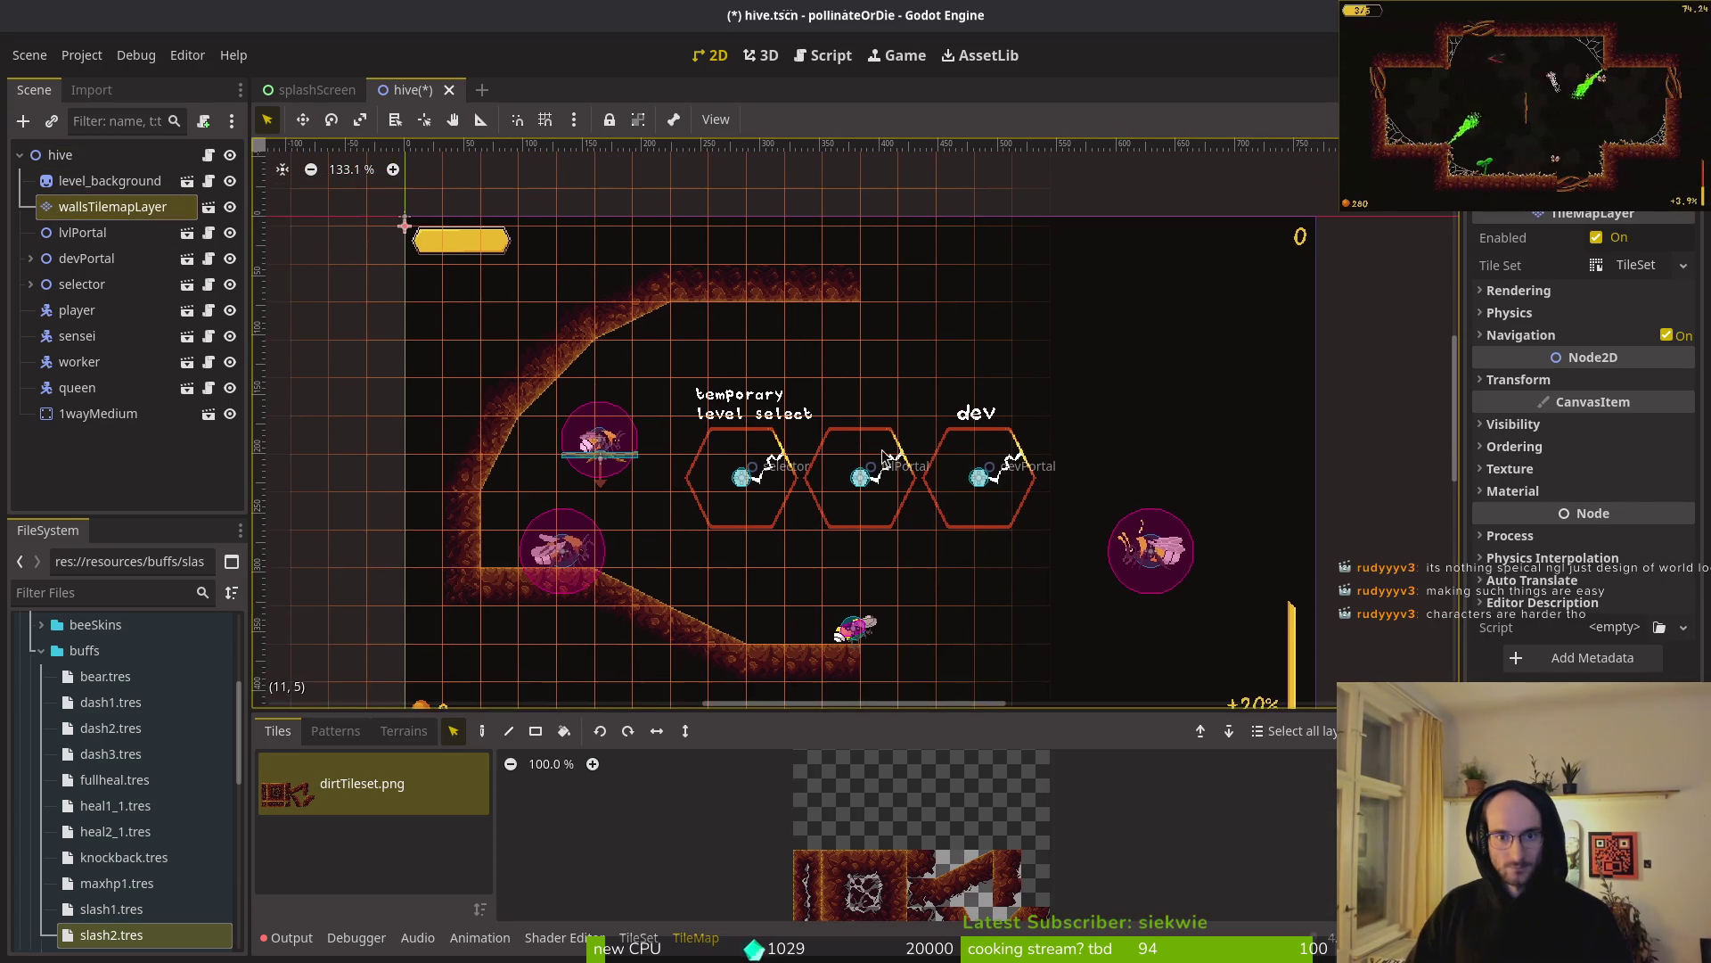
{"action": "scroll", "coordinate": [966, 578], "scroll_direction": "right", "scroll_amount": 2}
{"action": "scroll", "coordinate": [896, 872], "scroll_direction": "down", "scroll_amount": 2}
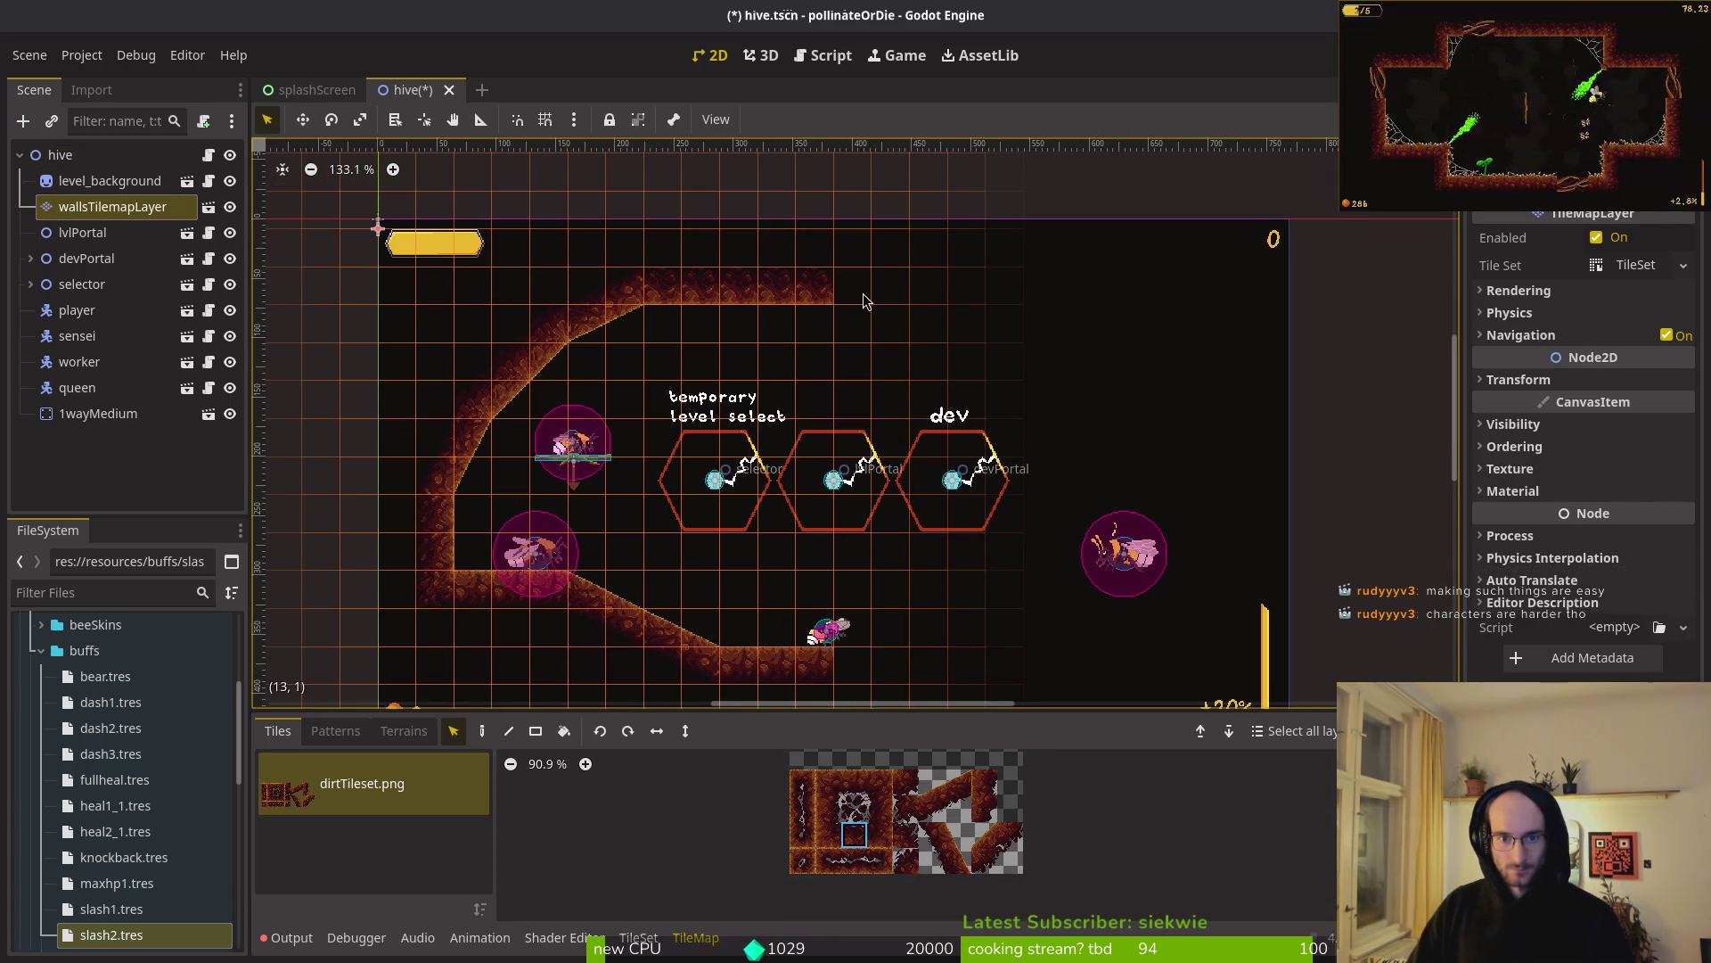
- Paint dirt tiles extending the ceiling right, then 2x2 slope blocks down the upper-right wall
{"action": "left_click", "coordinate": [481, 731]}
{"action": "left_click_drag", "start_coordinate": [853, 287], "coordinate": [928, 287]}
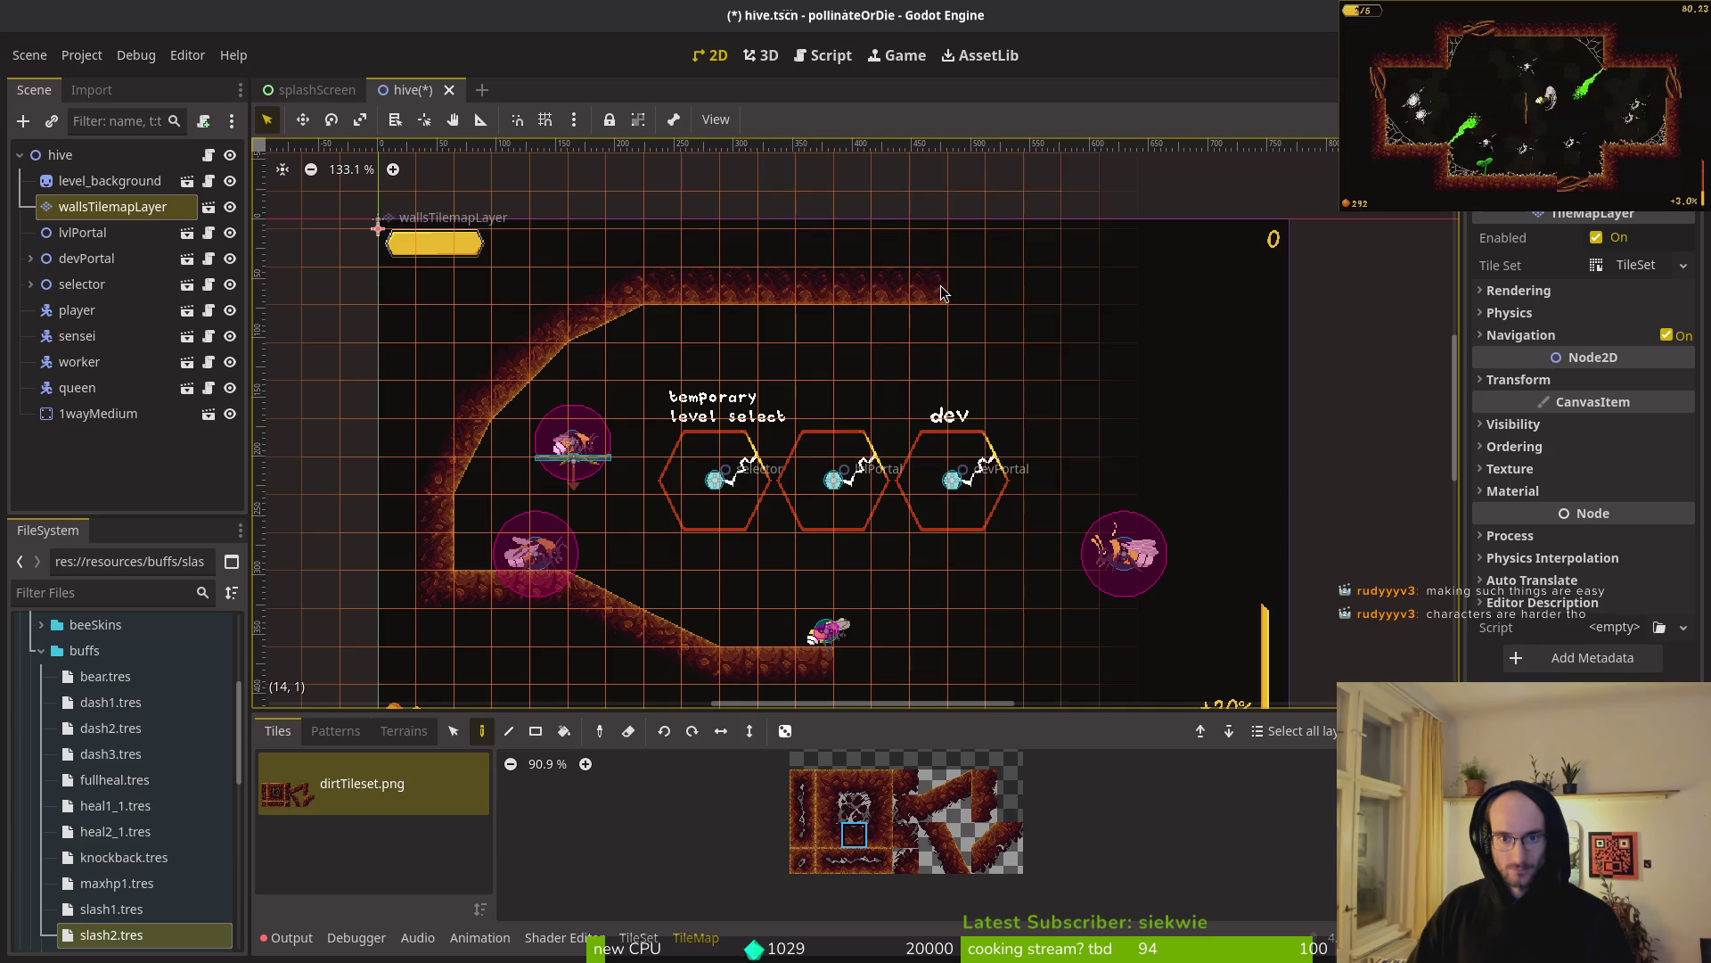
{"action": "left_click_drag", "start_coordinate": [922, 788], "coordinate": [959, 818]}
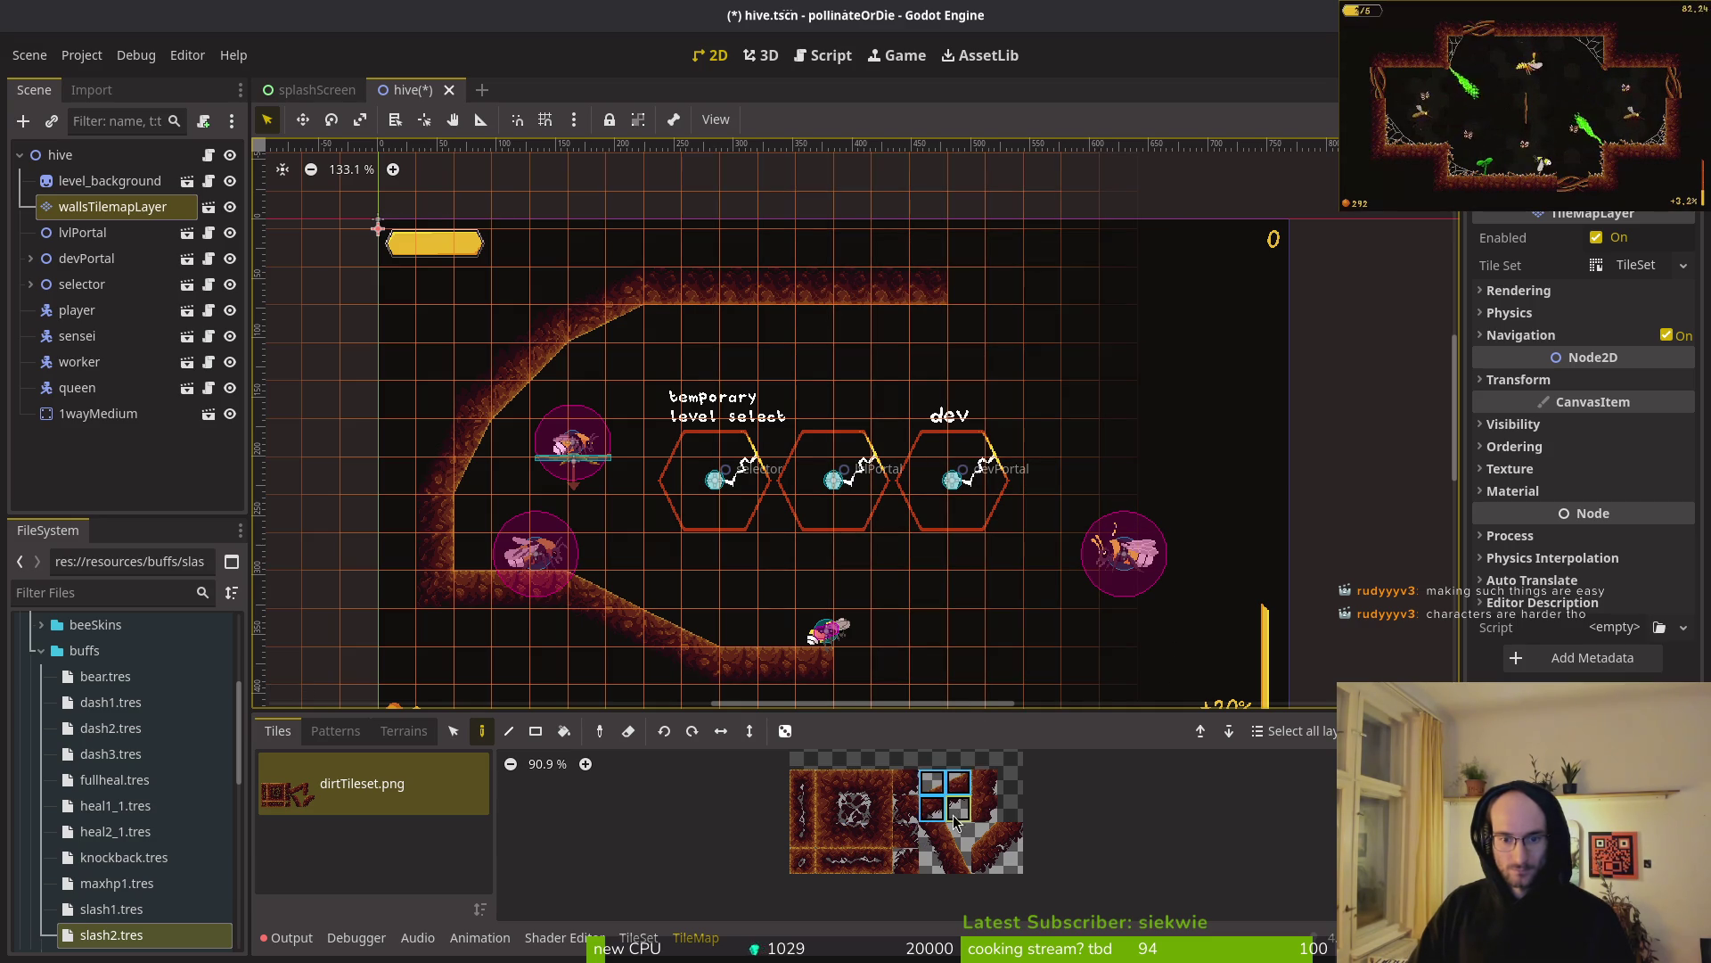
{"action": "left_click", "coordinate": [984, 300]}
{"action": "left_click_drag", "start_coordinate": [984, 835], "coordinate": [1009, 860]}
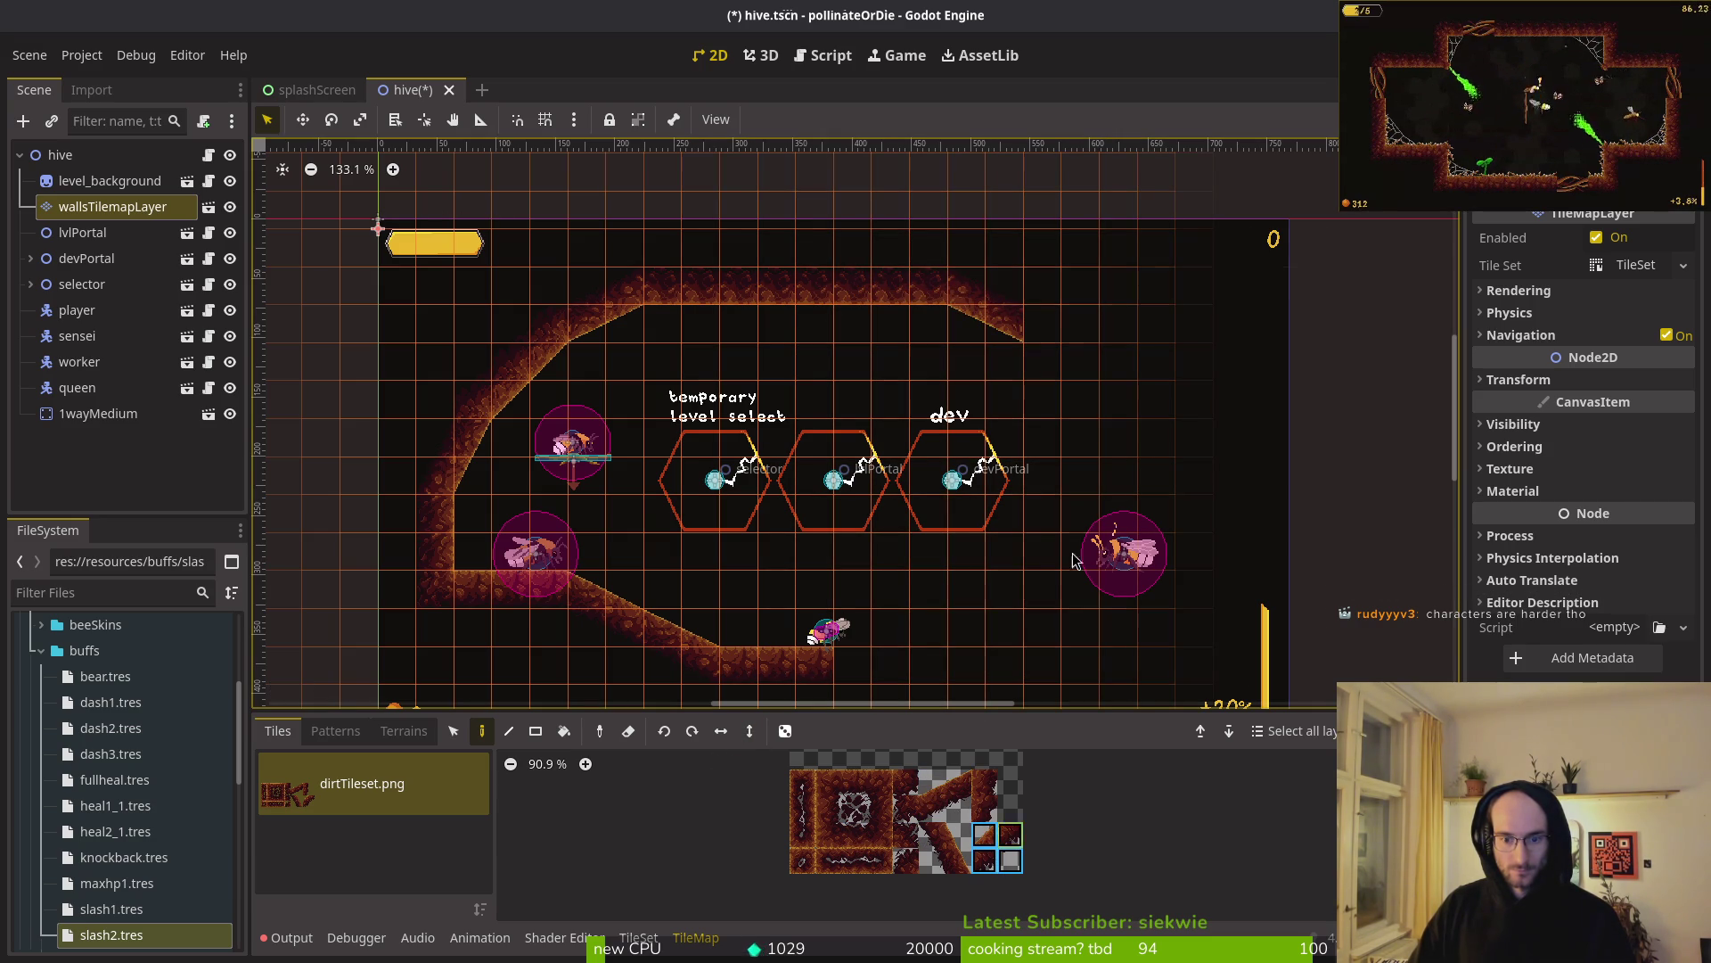
{"action": "left_click", "coordinate": [1087, 397]}
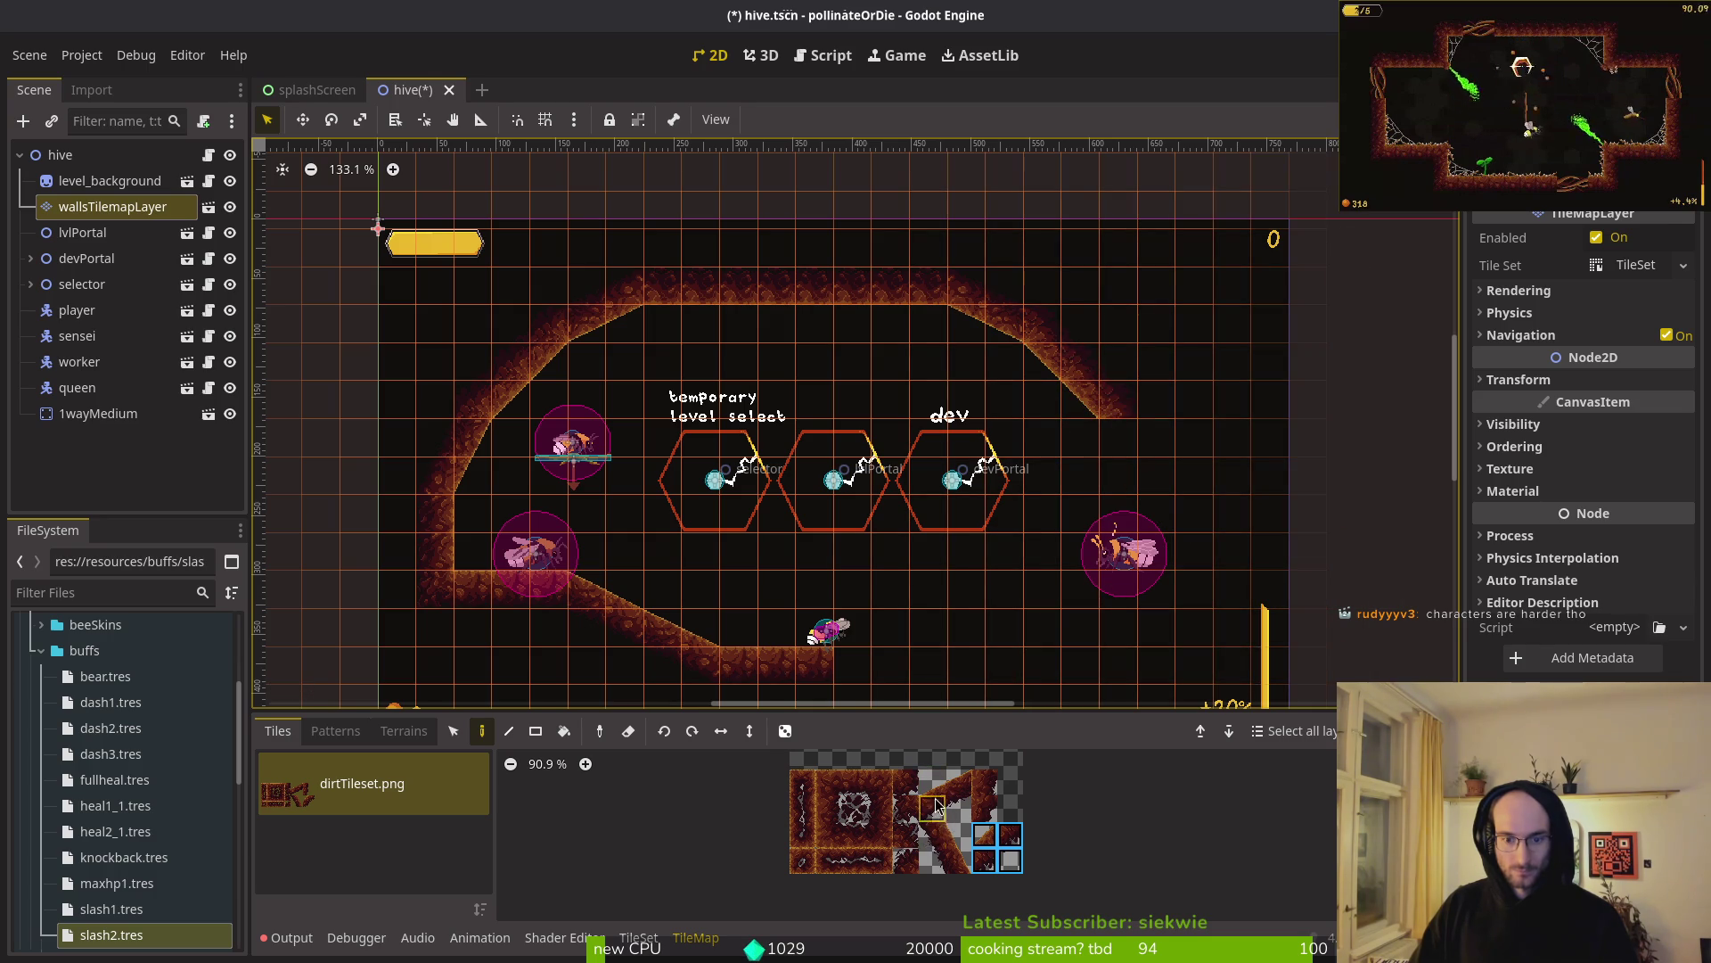
{"action": "left_click_drag", "start_coordinate": [941, 837], "coordinate": [958, 860]}
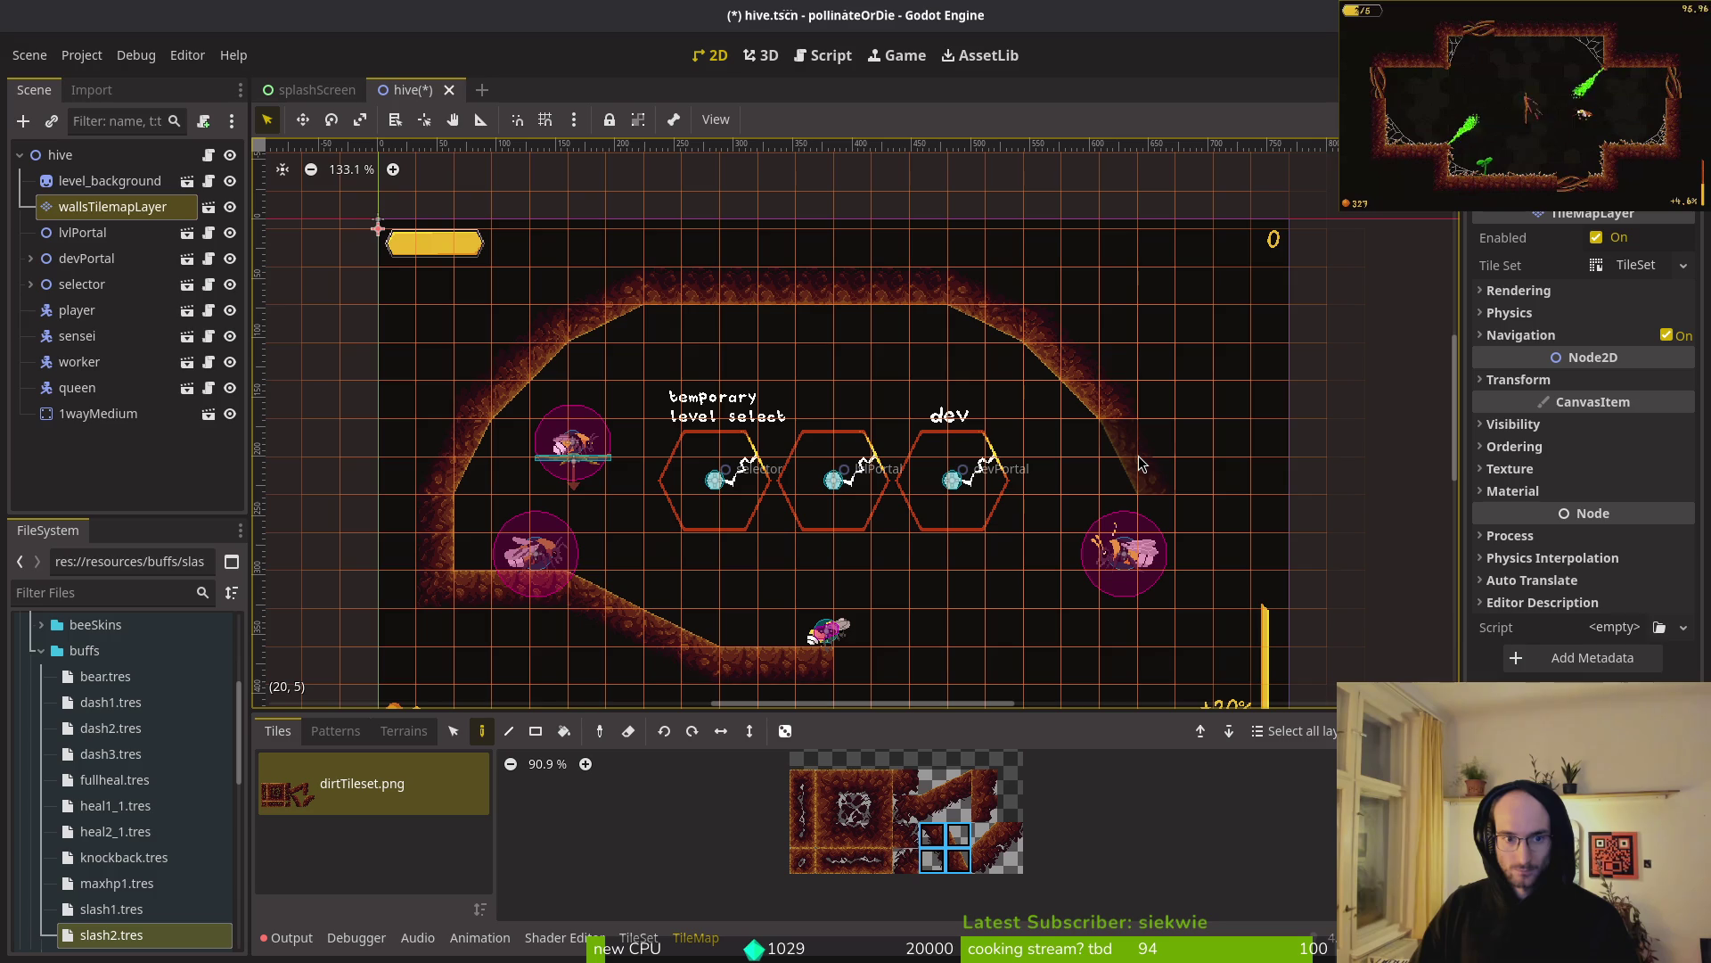
{"action": "scroll", "coordinate": [1158, 557], "scroll_direction": "down", "scroll_amount": 2}
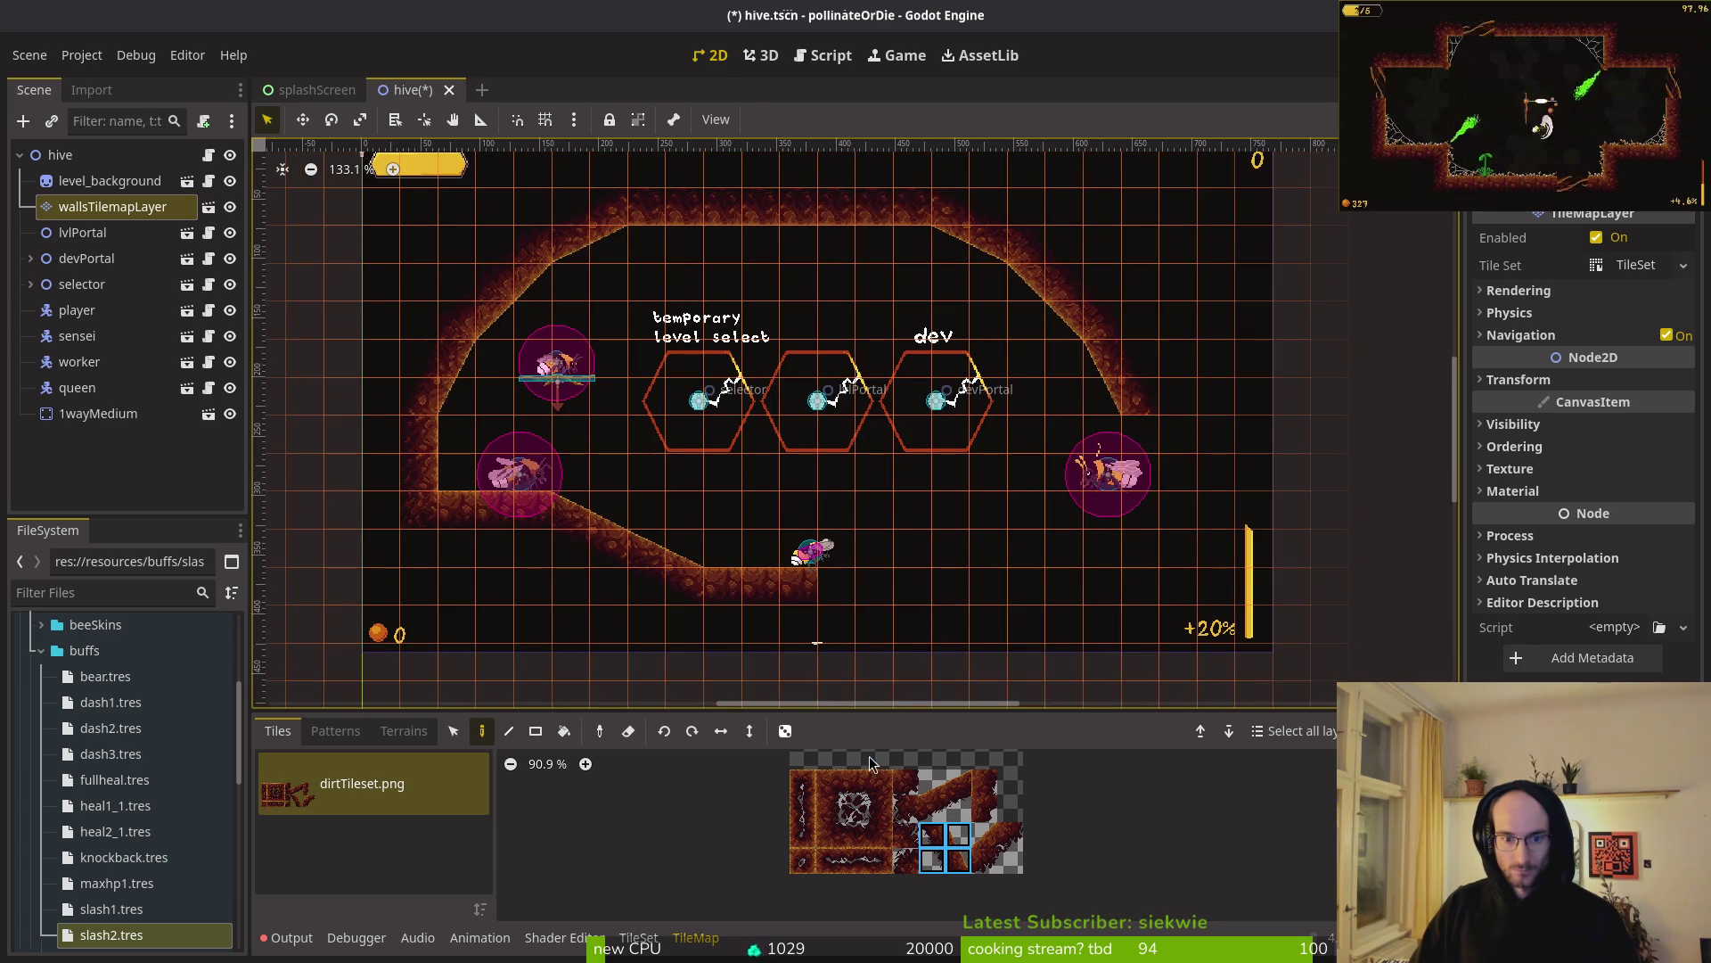
{"action": "left_click", "coordinate": [822, 811]}
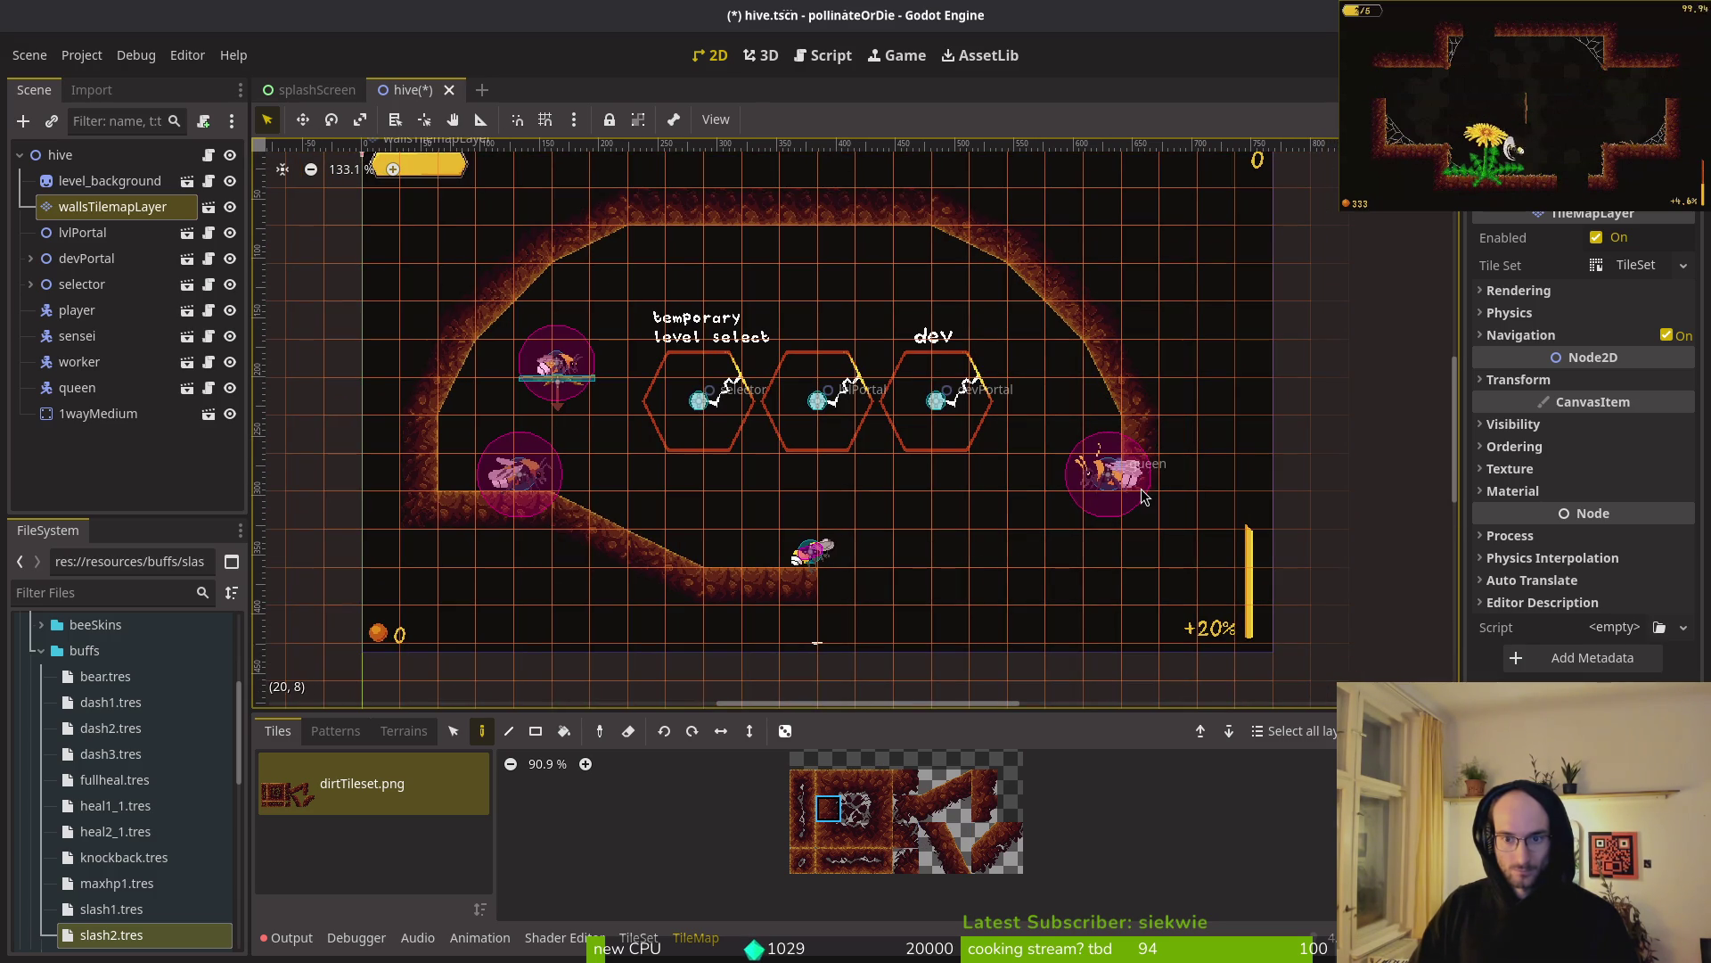
- Move the upper-right wall tiles about two cells to the right
{"action": "left_click", "coordinate": [453, 731]}
{"action": "left_click_drag", "start_coordinate": [856, 188], "coordinate": [1195, 463]}
{"action": "mouse_move", "coordinate": [1125, 382]}
{"action": "left_mouse_down"}
{"action": "mouse_move", "coordinate": [1162, 382]}
{"action": "mouse_move", "coordinate": [1093, 362]}
{"action": "left_mouse_up"}
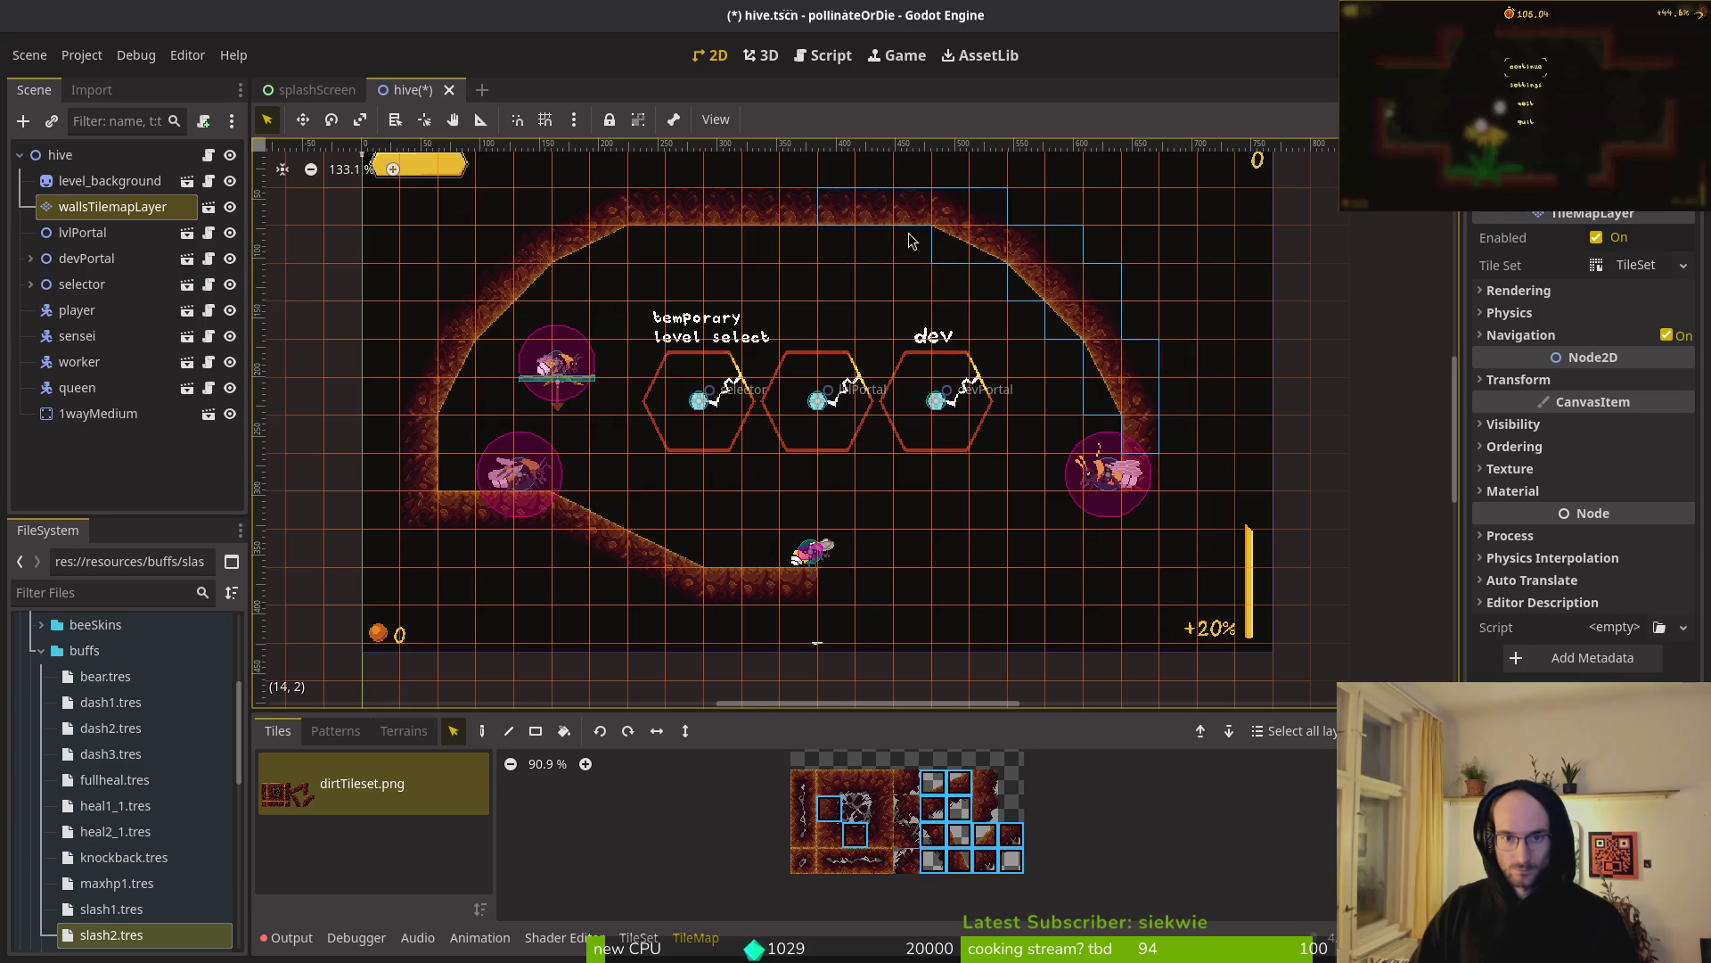
{"action": "mouse_move", "coordinate": [699, 399]}
{"action": "left_mouse_down"}
{"action": "mouse_move", "coordinate": [1139, 709]}
{"action": "mouse_move", "coordinate": [1132, 737]}
{"action": "left_mouse_up"}
{"action": "key", "text": "Escape"}
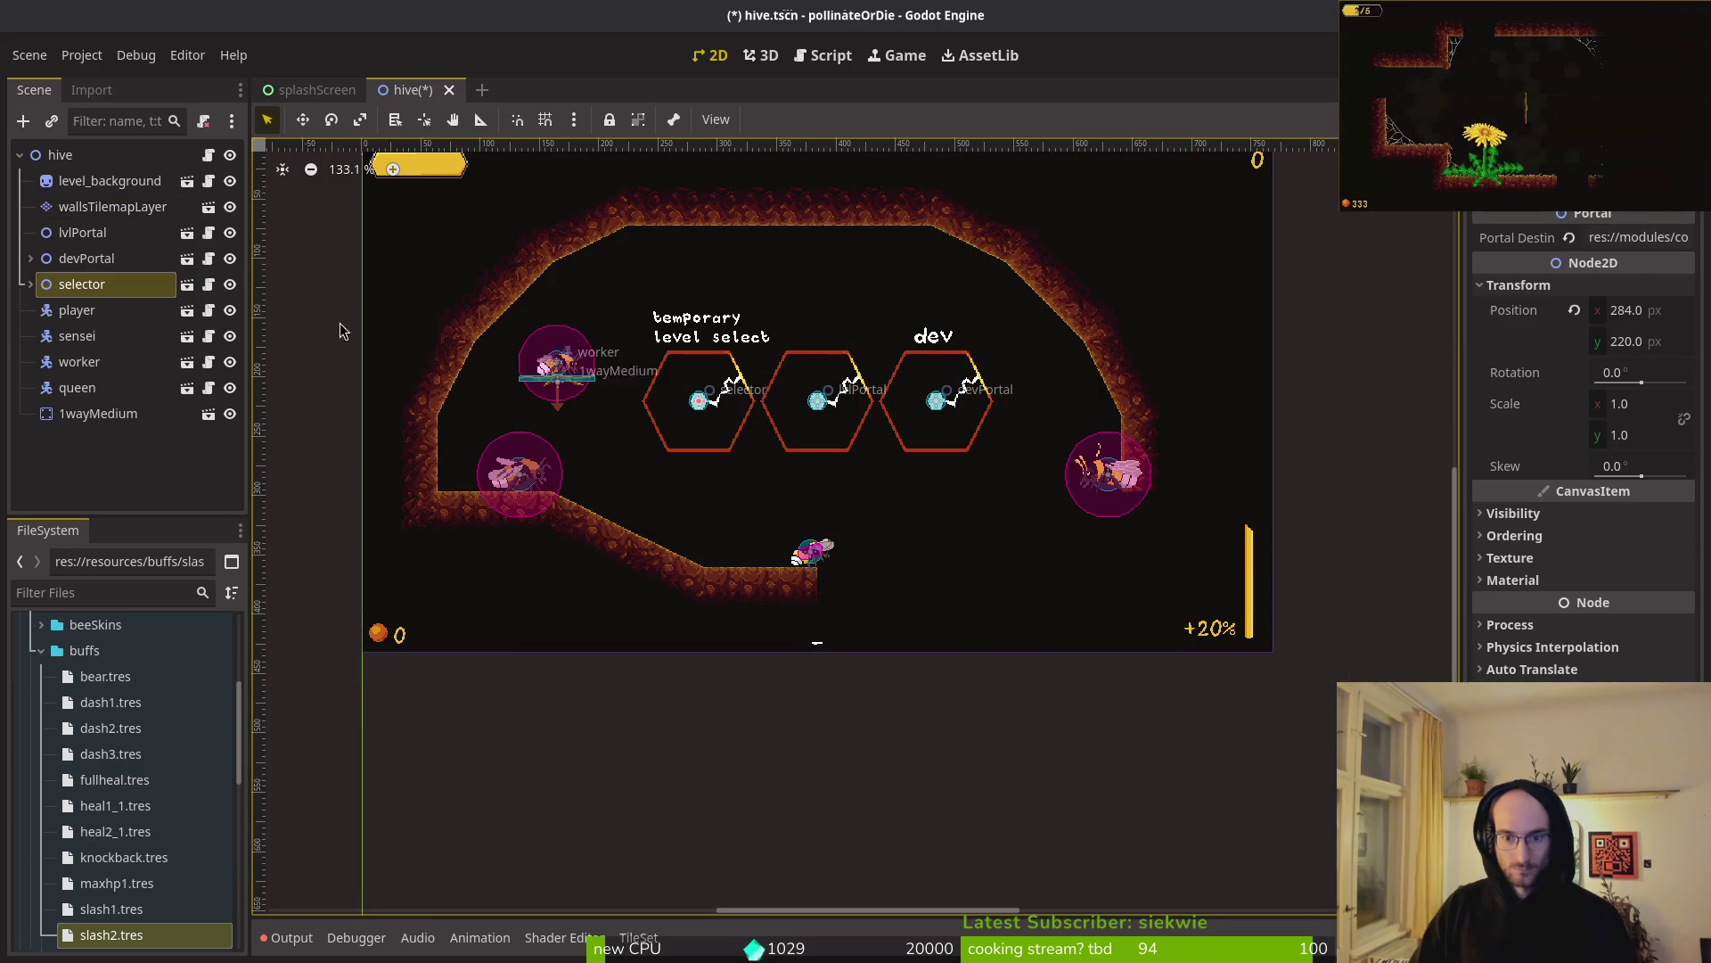
{"action": "left_click", "coordinate": [112, 206]}
{"action": "mouse_move", "coordinate": [780, 151]}
{"action": "left_mouse_down"}
{"action": "mouse_move", "coordinate": [1051, 342]}
{"action": "mouse_move", "coordinate": [1271, 564]}
{"action": "left_mouse_up"}
{"action": "mouse_move", "coordinate": [1109, 372]}
{"action": "left_mouse_down"}
{"action": "mouse_move", "coordinate": [1185, 372]}
{"action": "mouse_move", "coordinate": [1185, 355]}
{"action": "left_mouse_up"}
{"action": "key", "text": "Escape"}
- Preview the level, then reselect wallsTilemapLayer and box-select the left floor slope tiles
{"action": "scroll", "coordinate": [966, 409], "scroll_direction": "up", "scroll_amount": 2}
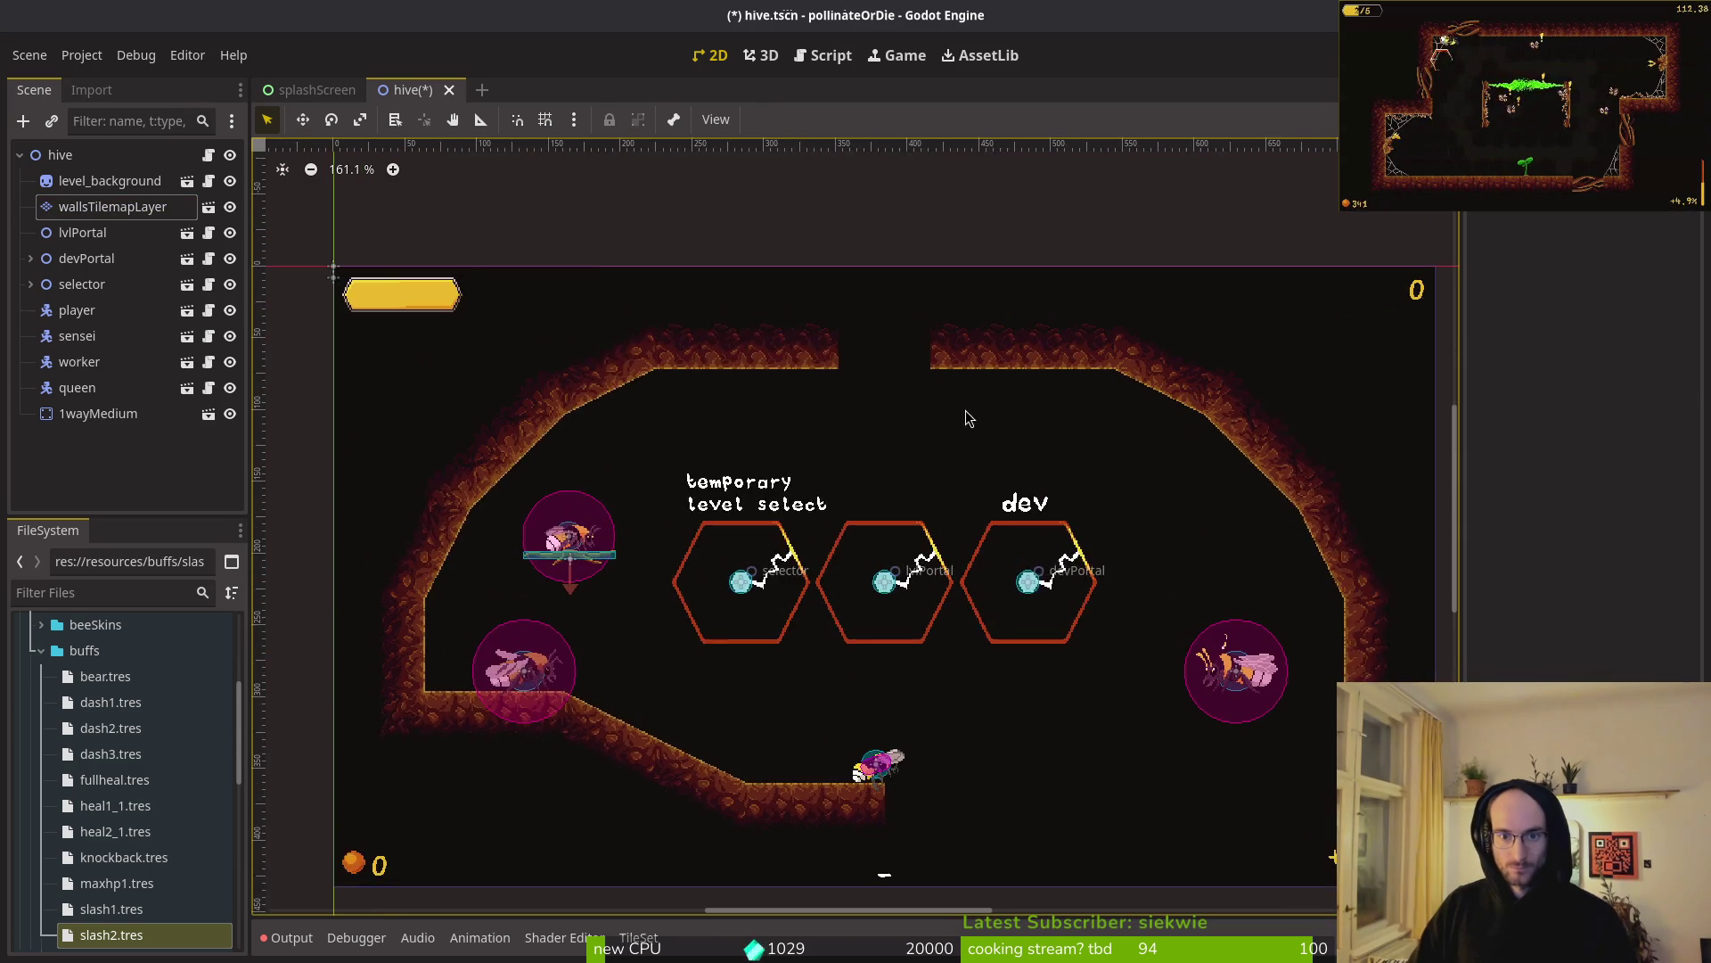
{"action": "left_click", "coordinate": [112, 206]}
{"action": "scroll", "coordinate": [1042, 463], "scroll_direction": "down", "scroll_amount": 3}
{"action": "scroll", "coordinate": [1041, 463], "scroll_direction": "down", "scroll_amount": 1}
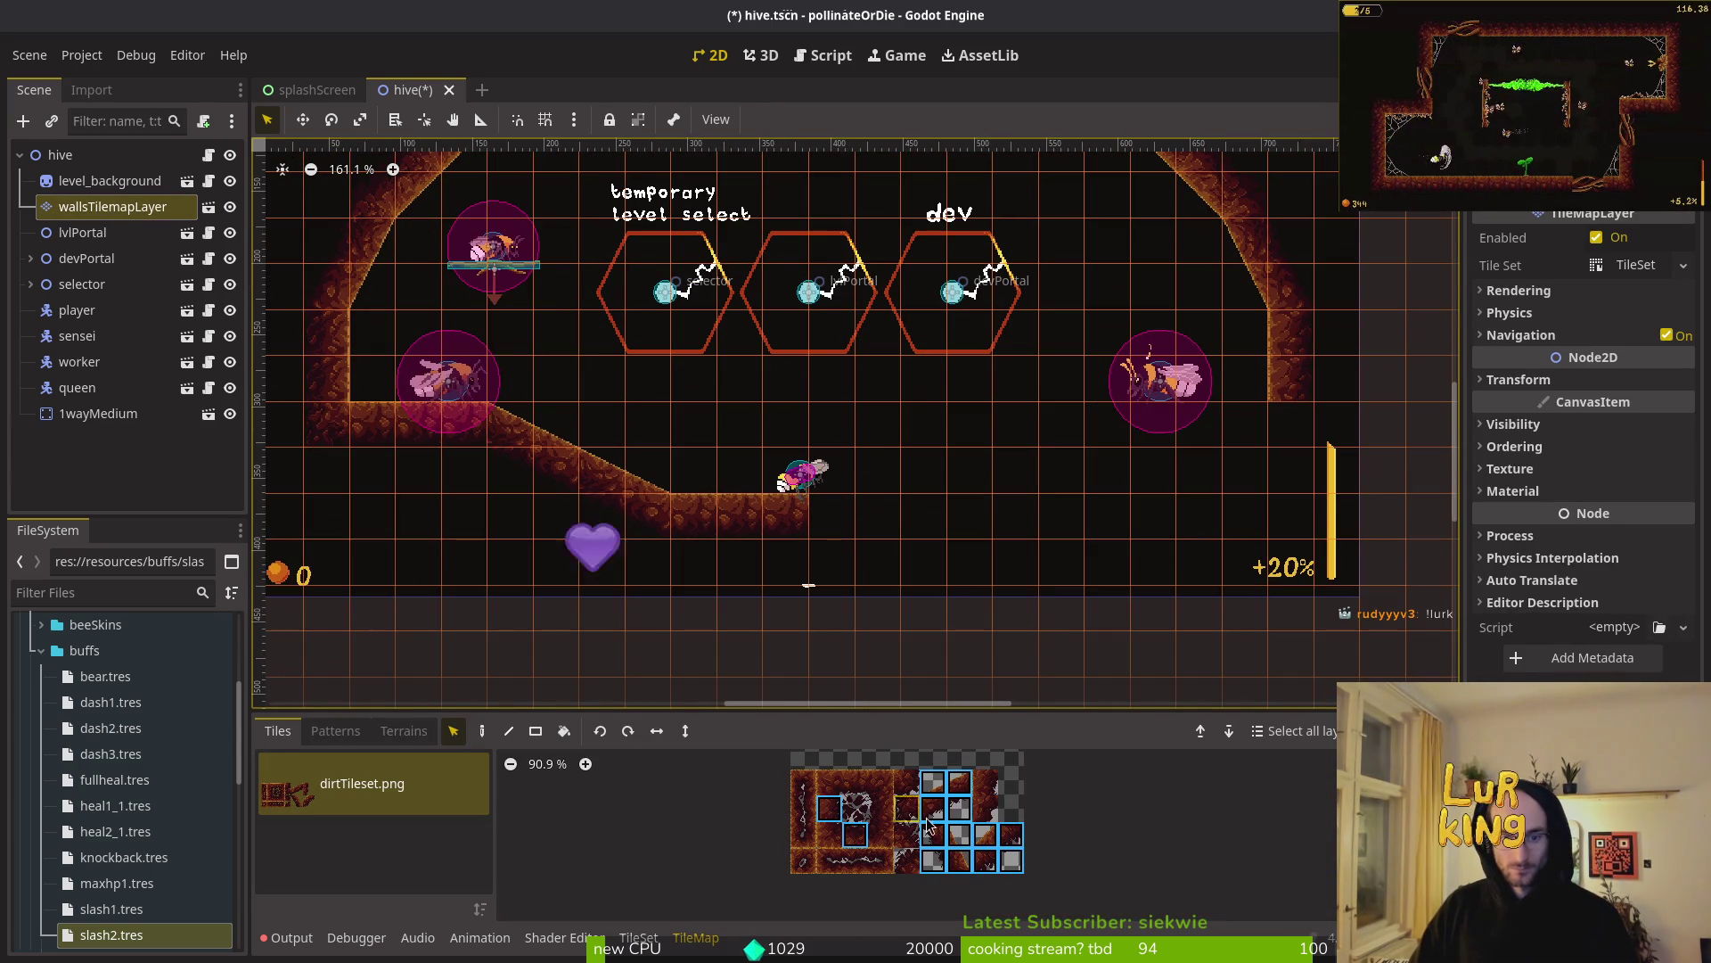
{"action": "key", "text": "Escape"}
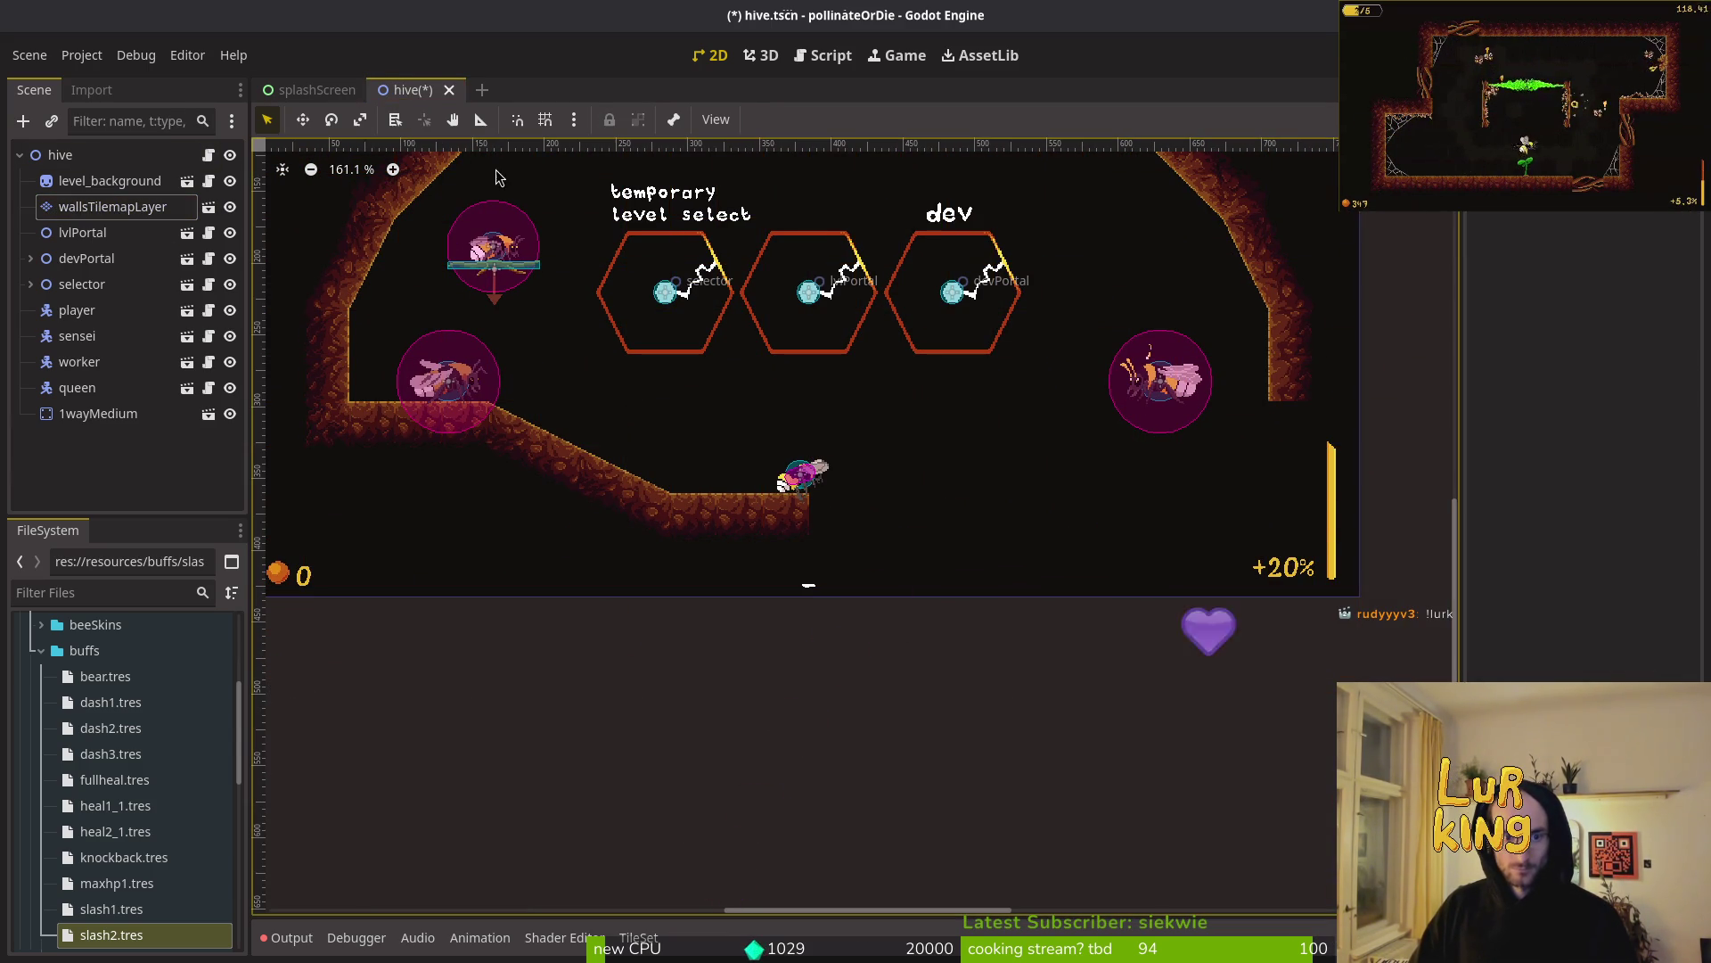
{"action": "left_click", "coordinate": [113, 206]}
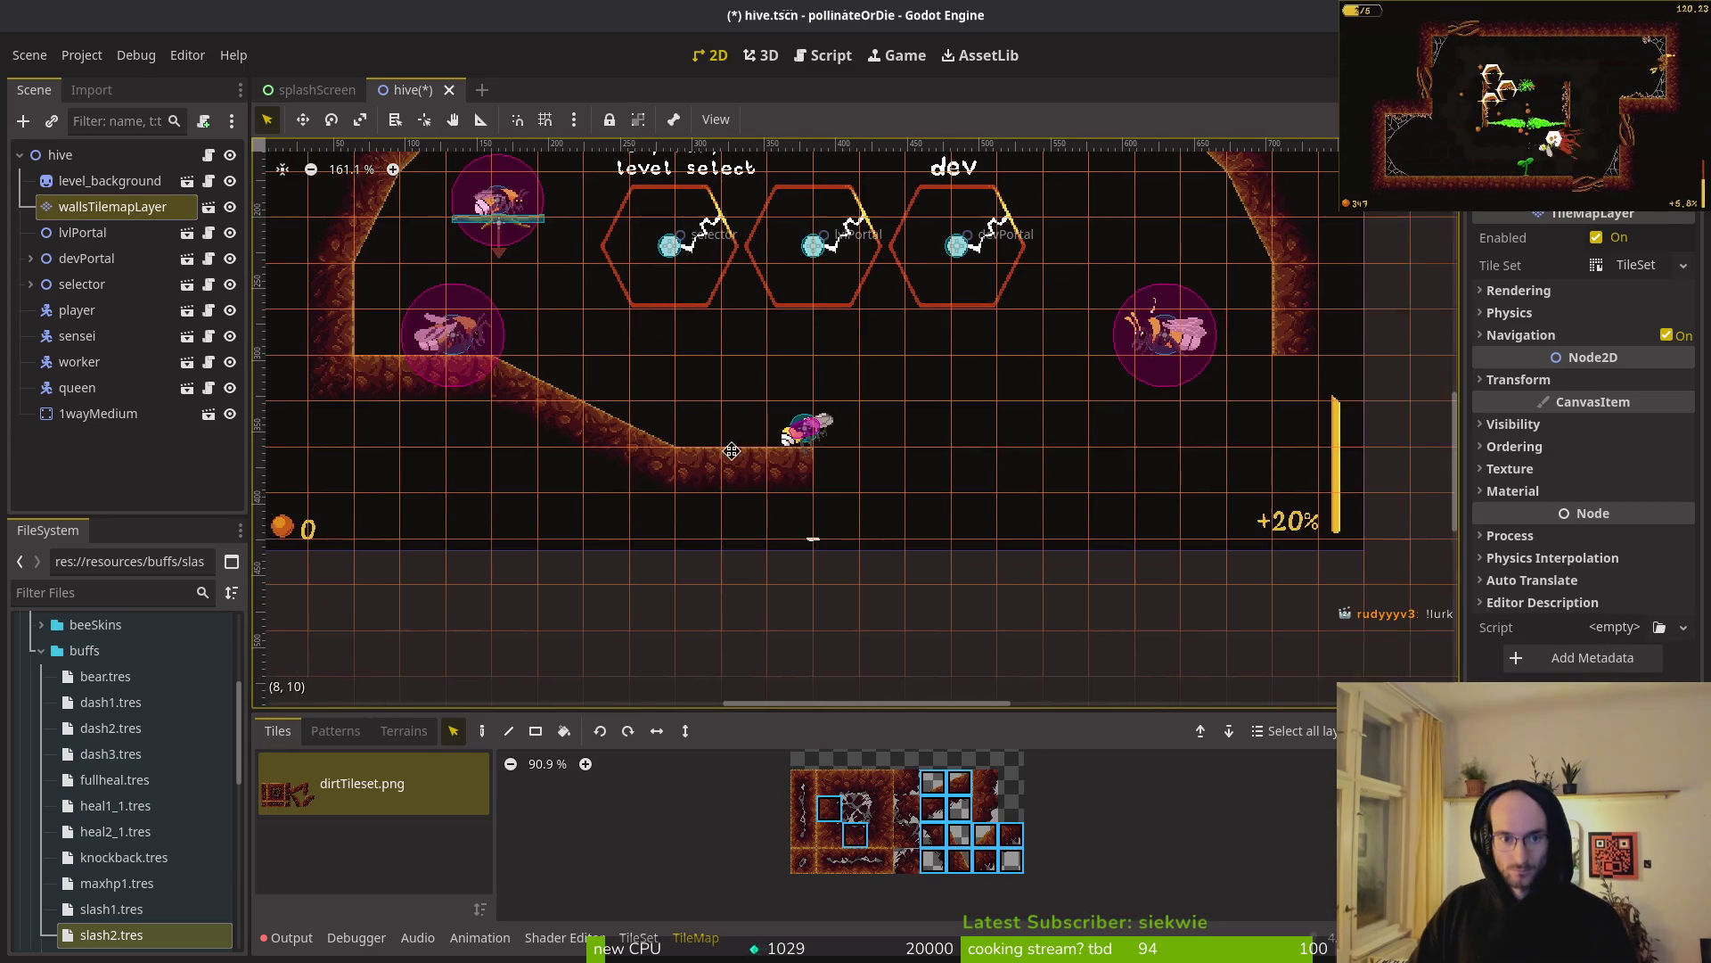
{"action": "left_click_drag", "start_coordinate": [626, 375], "coordinate": [793, 504]}
- Paint a trial slope piece on the right, then select and delete the right slope tiles
{"action": "key", "text": "Delete"}
{"action": "key", "text": "ctrl+z"}
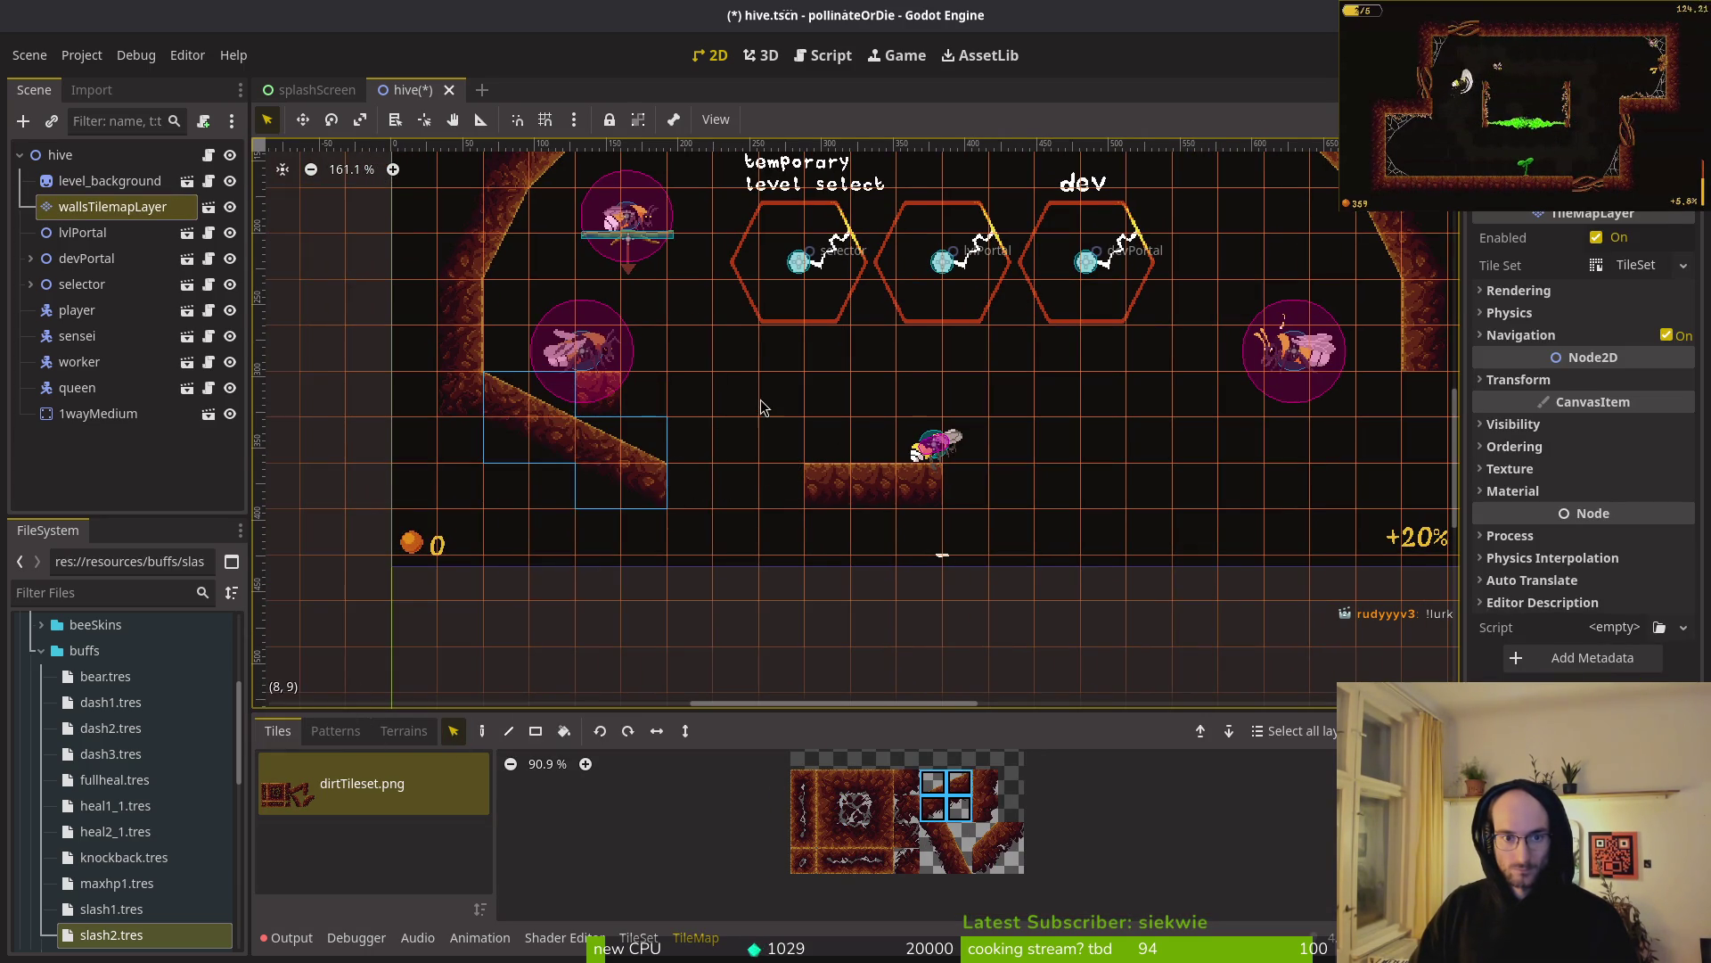
{"action": "scroll", "coordinate": [762, 405], "scroll_direction": "down", "scroll_amount": 3}
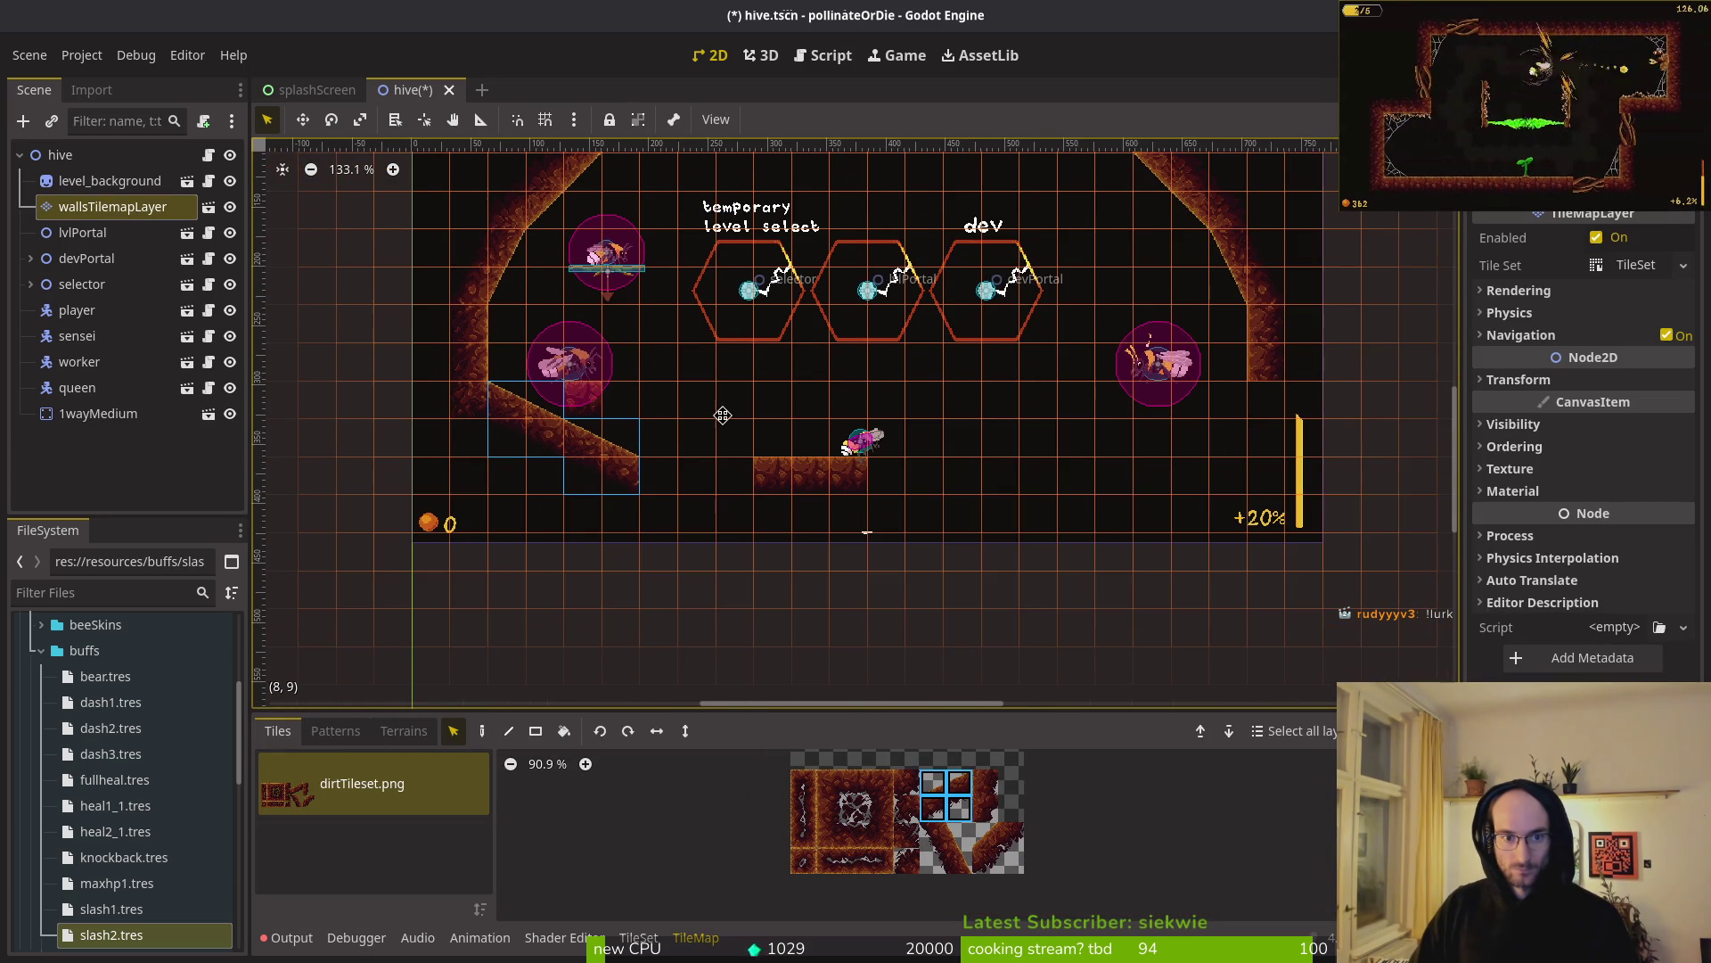
{"action": "scroll", "coordinate": [704, 426], "scroll_direction": "right", "scroll_amount": 2}
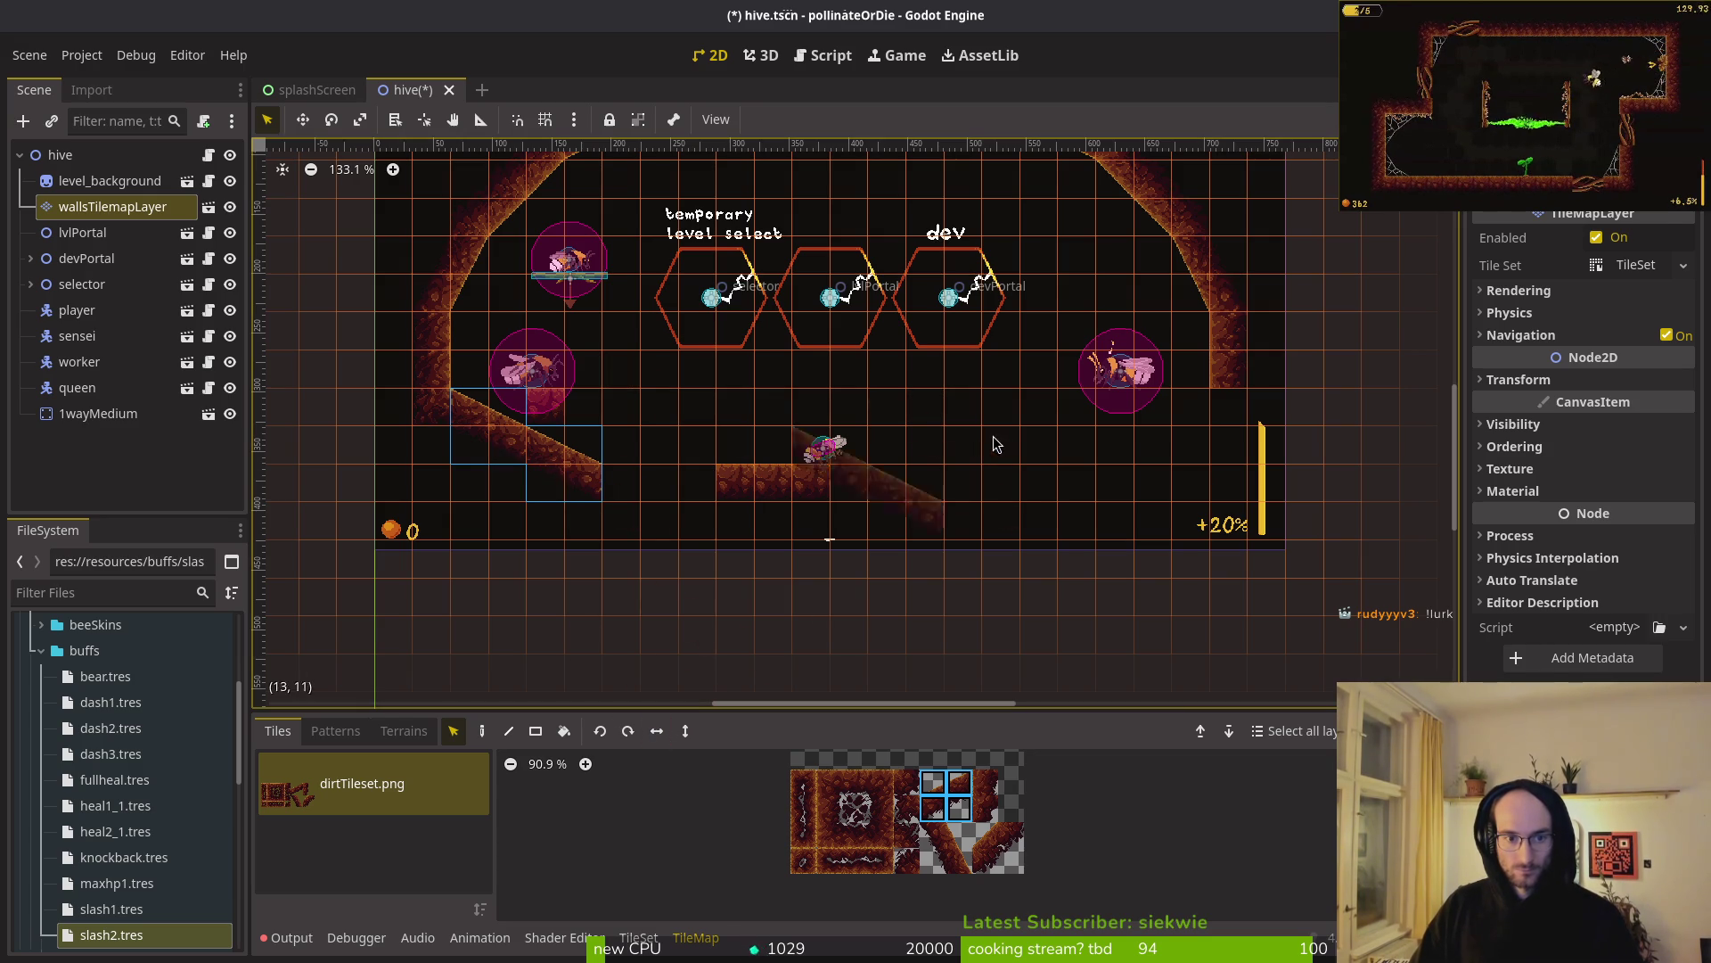
{"action": "left_click", "coordinate": [984, 475]}
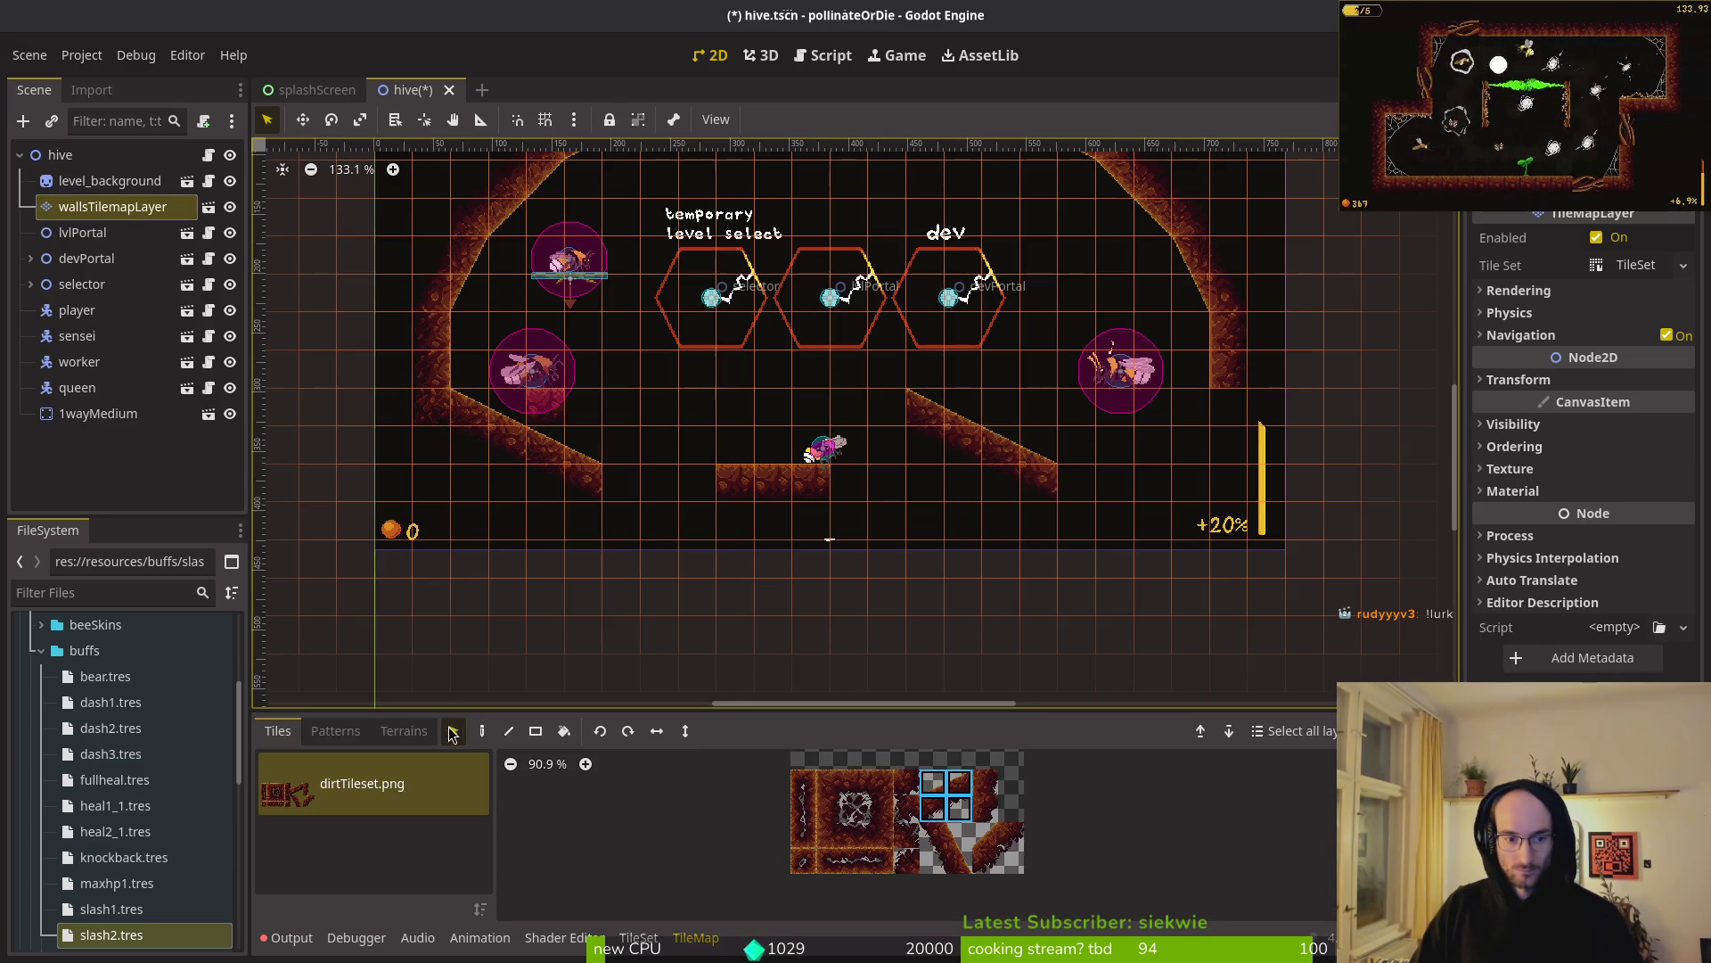
{"action": "left_click_drag", "start_coordinate": [899, 377], "coordinate": [1083, 534]}
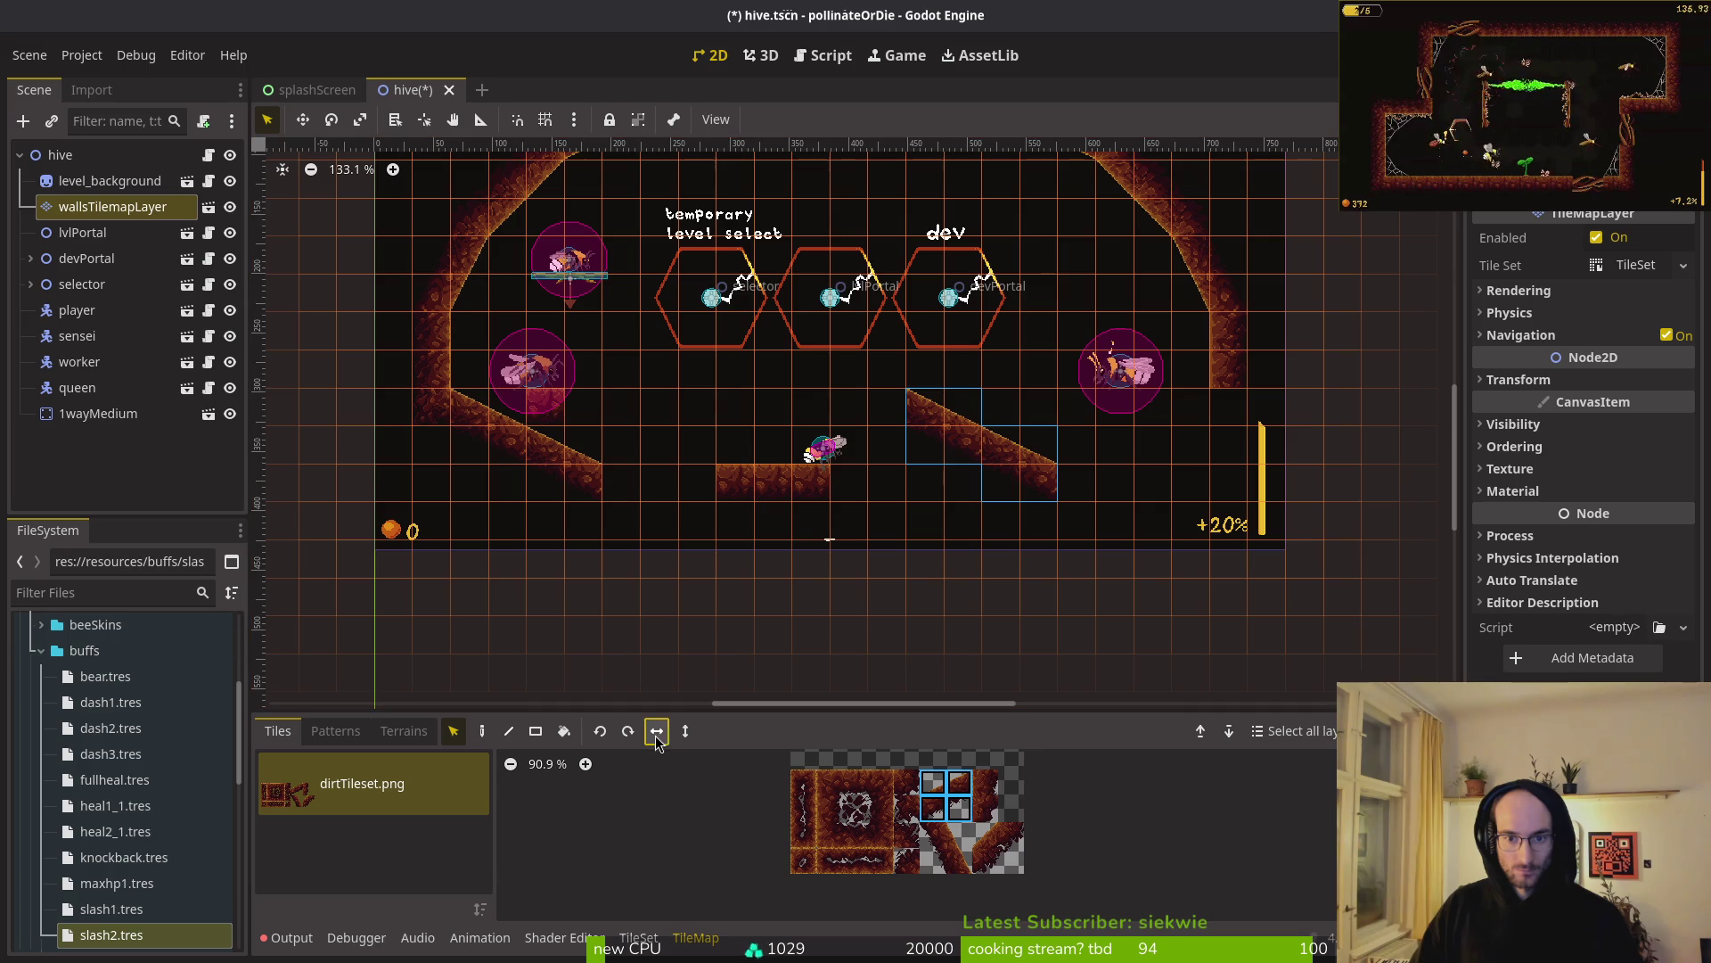
{"action": "left_click_drag", "start_coordinate": [874, 377], "coordinate": [1082, 531]}
{"action": "key", "text": "ctrl+z"}
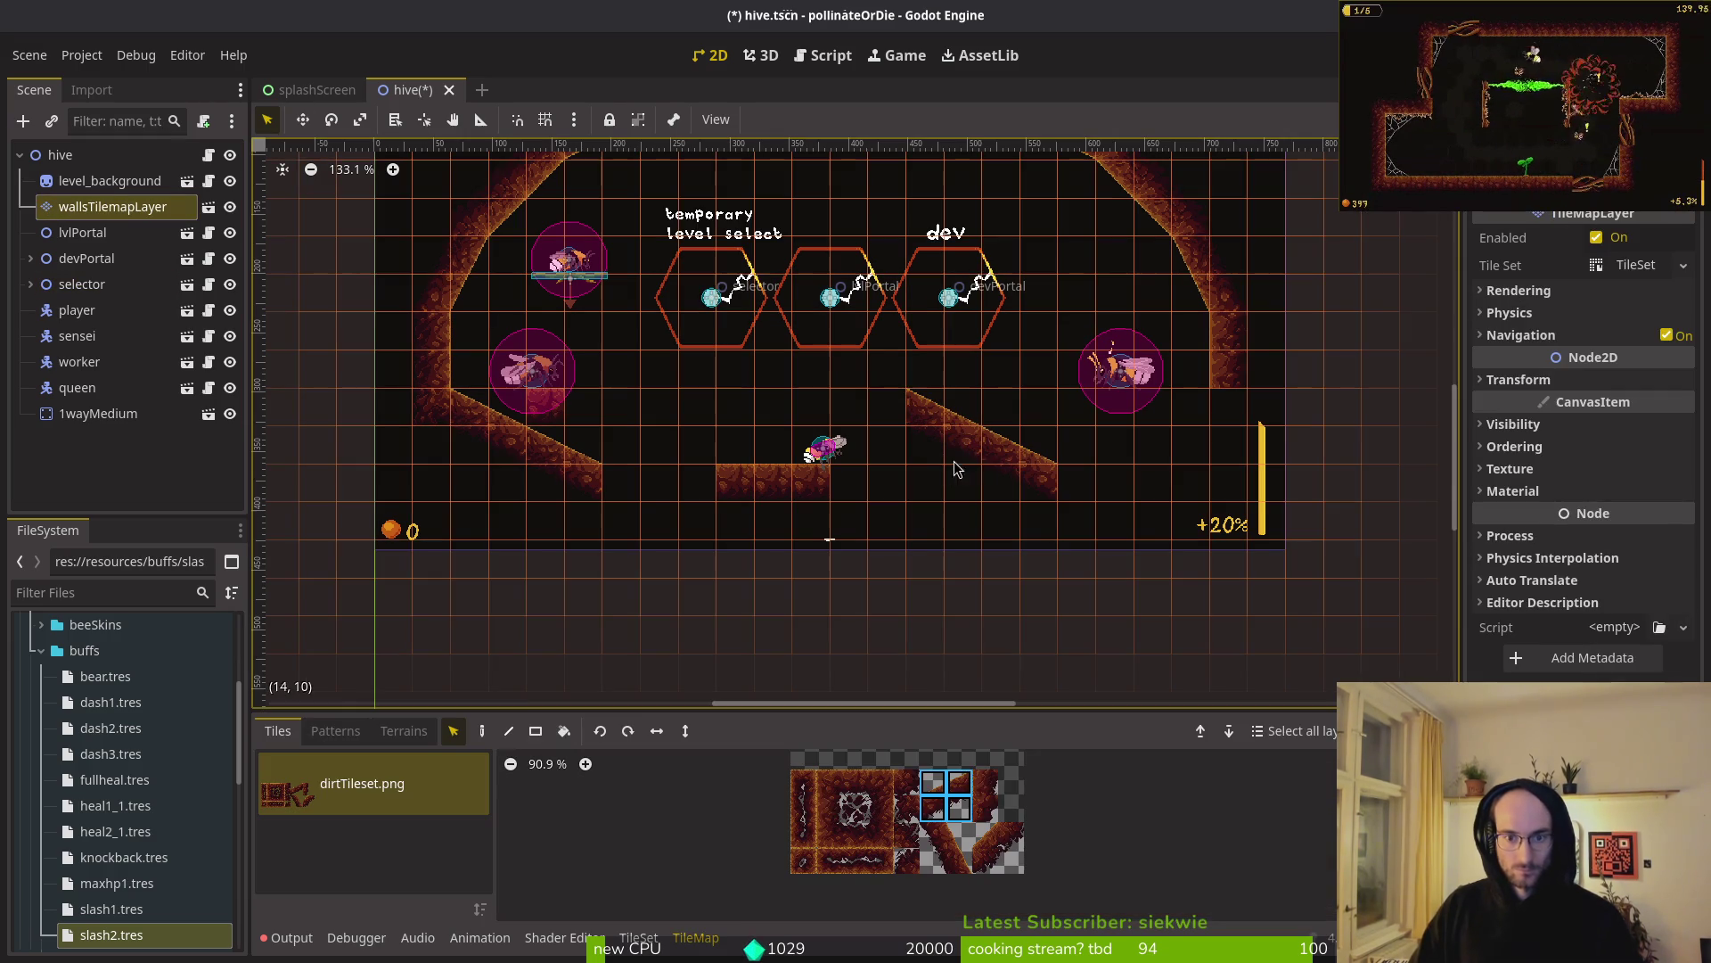
{"action": "key", "text": "Delete"}
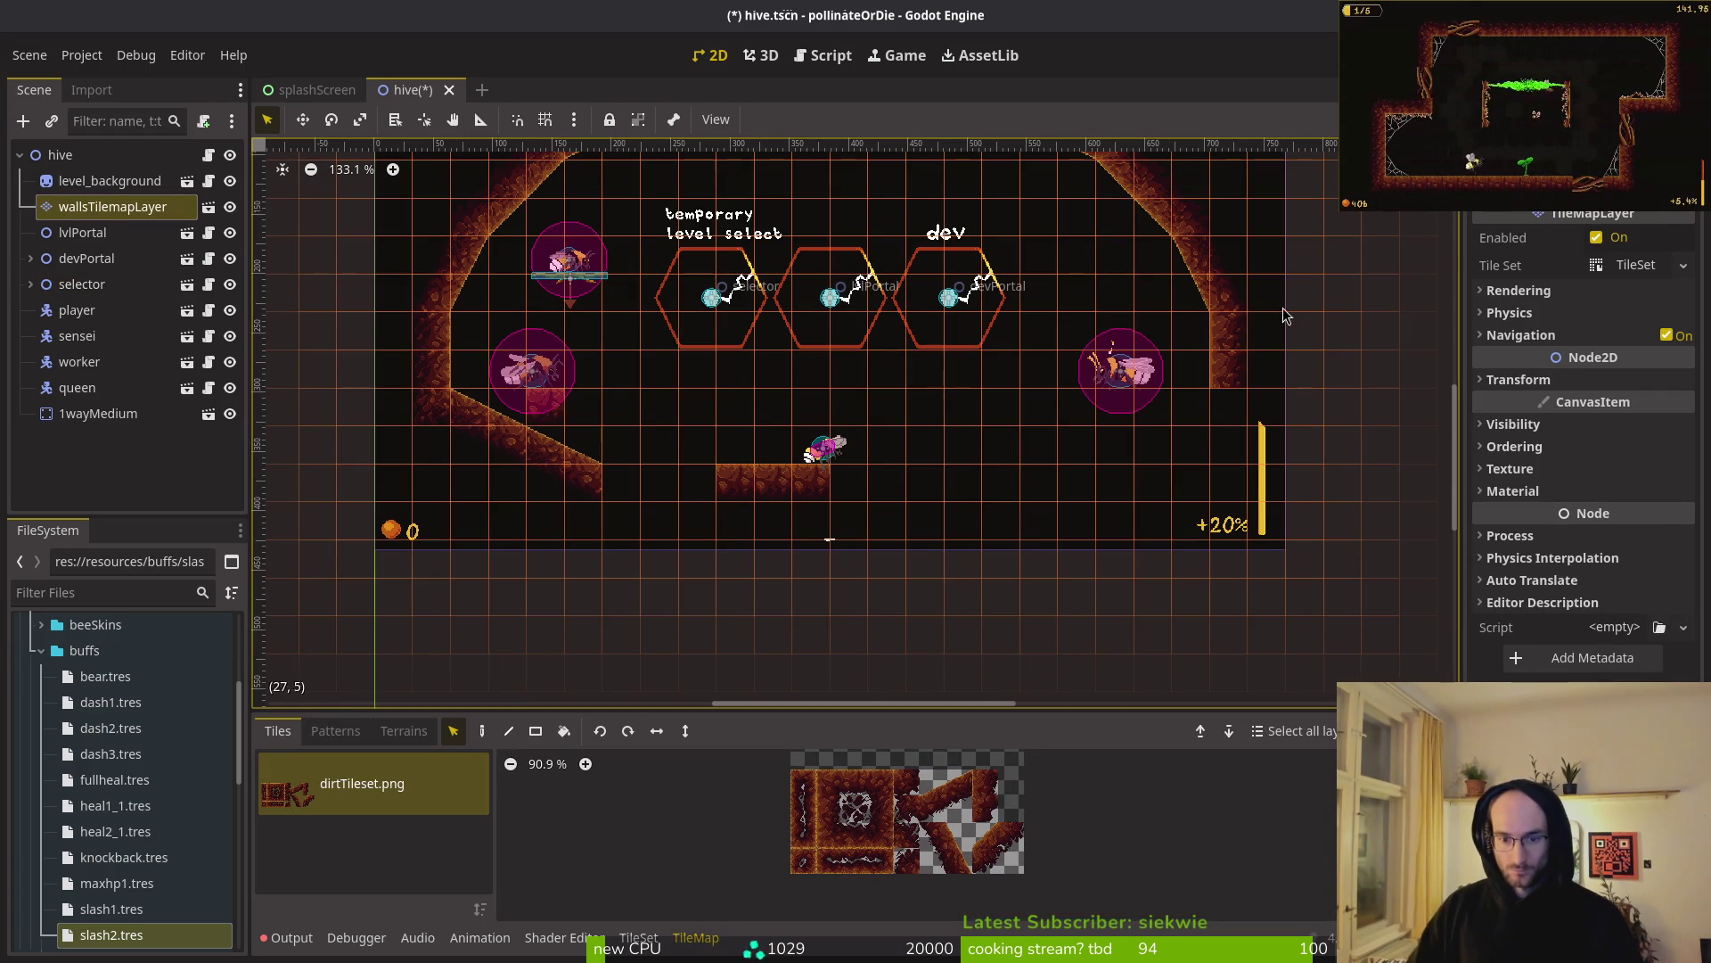
- Place a 2x2 slope block on the right and paint flat floor tiles across the cave bottom
{"action": "left_click_drag", "start_coordinate": [960, 781], "coordinate": [933, 807]}
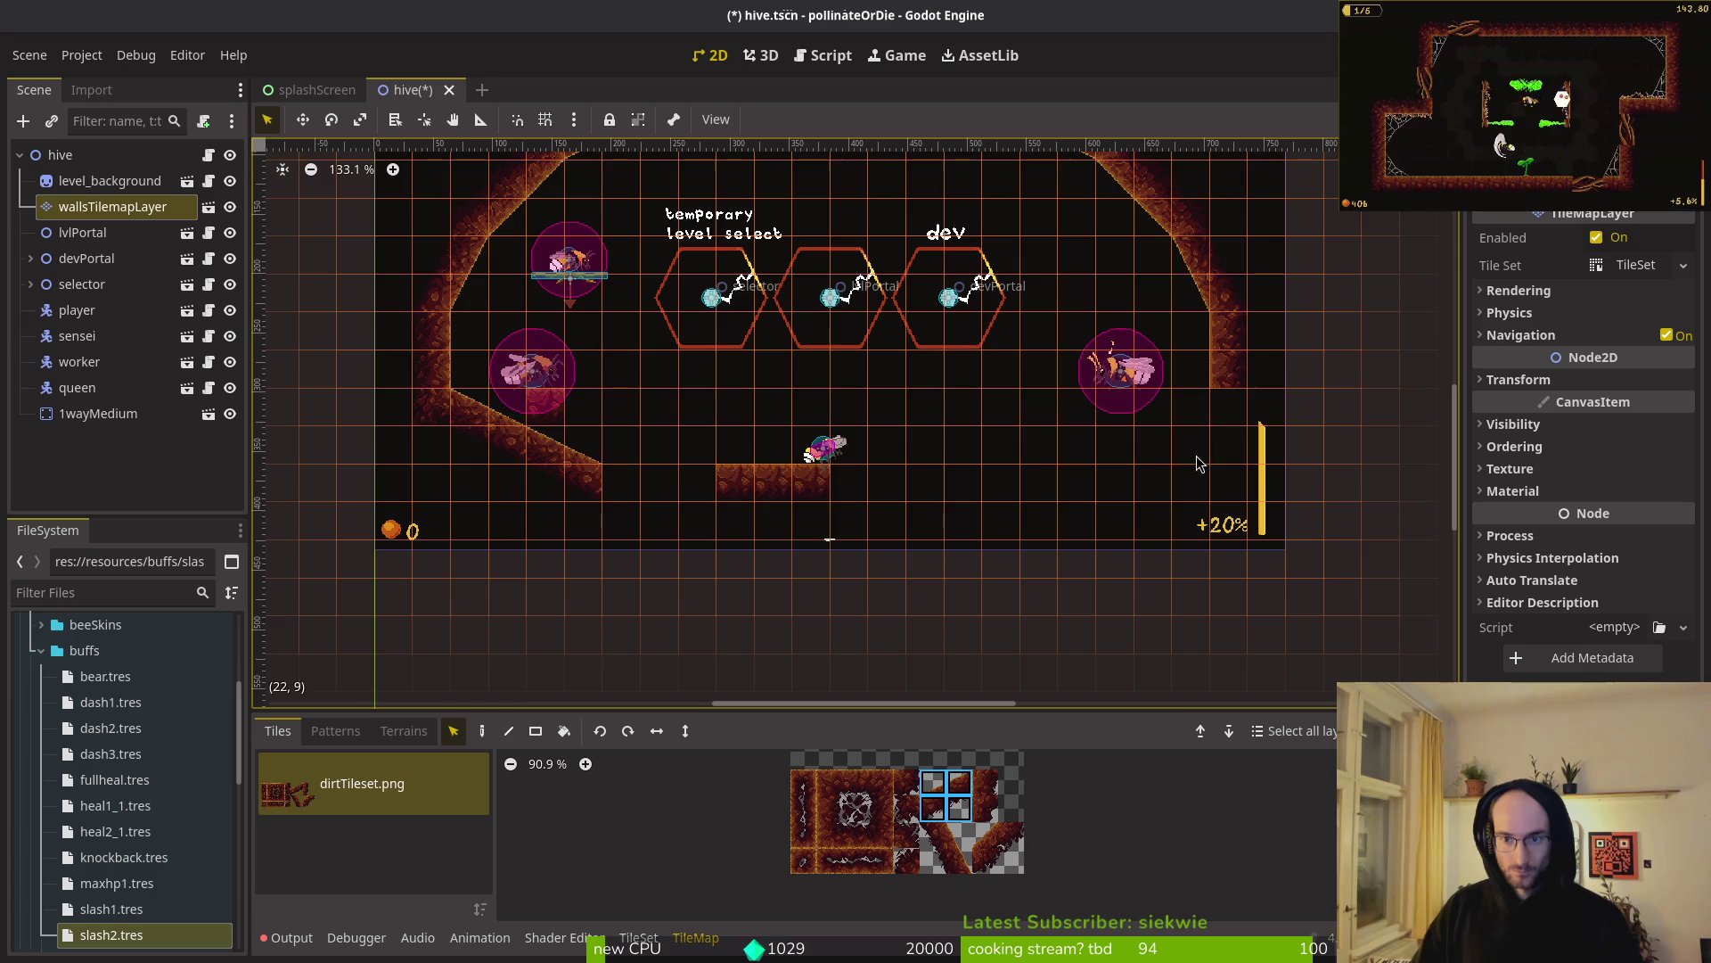
{"action": "left_click", "coordinate": [482, 731]}
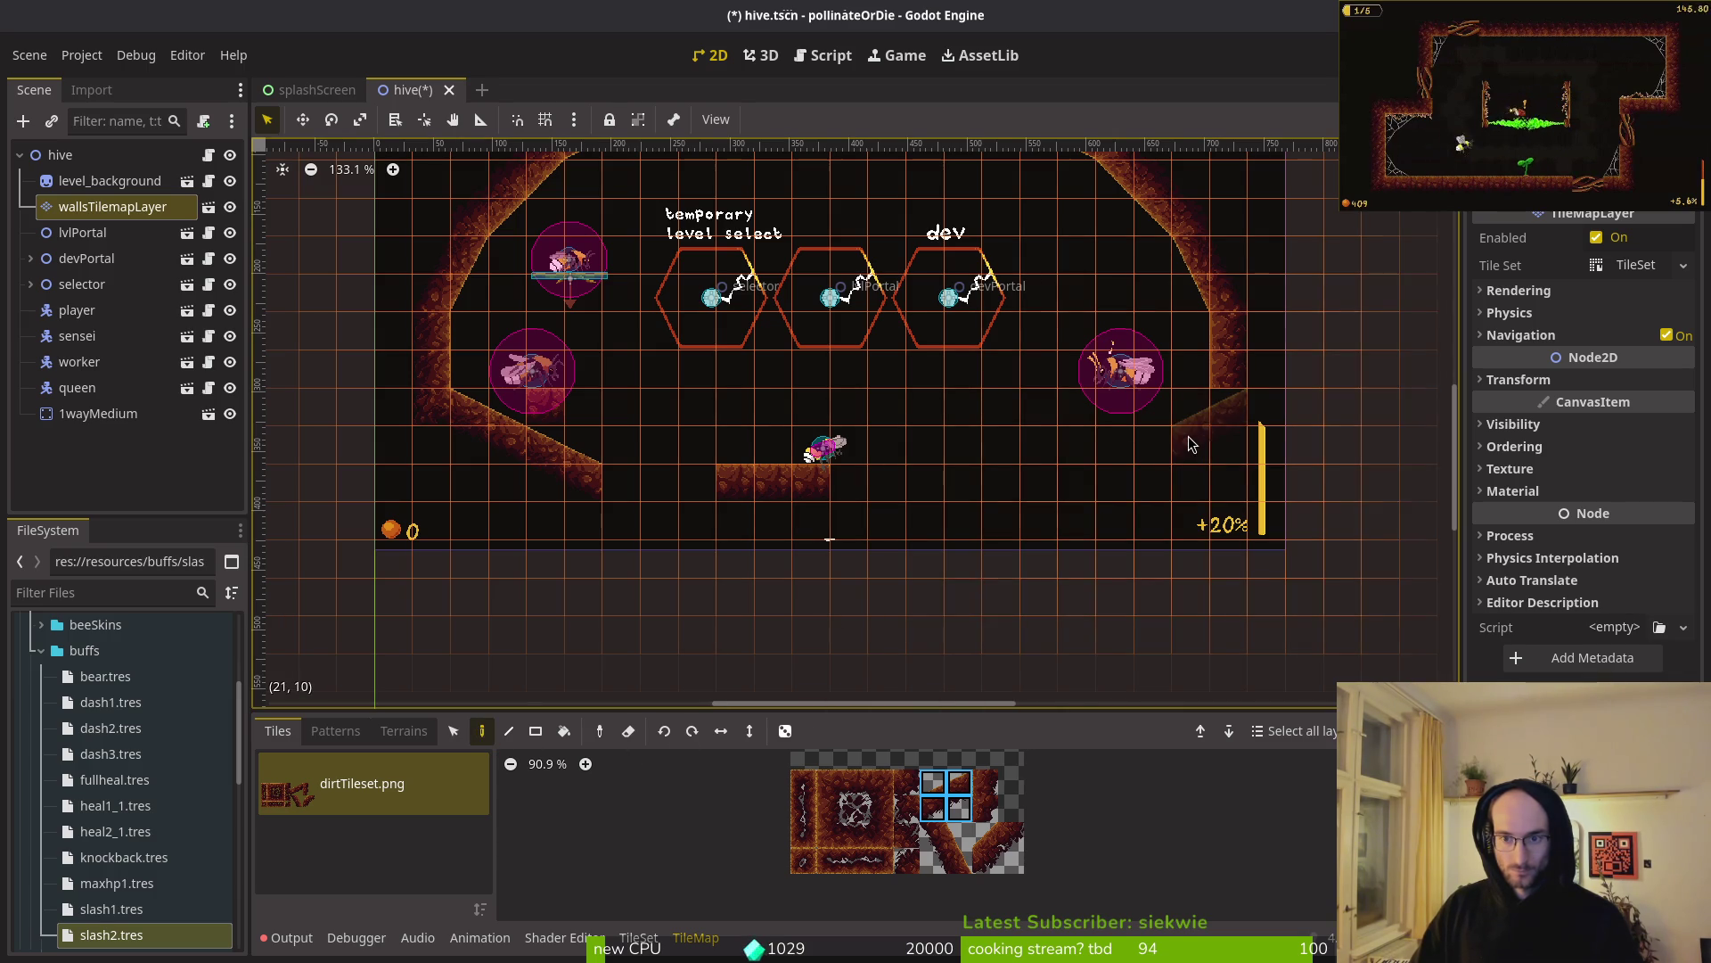
{"action": "left_click", "coordinate": [1108, 475]}
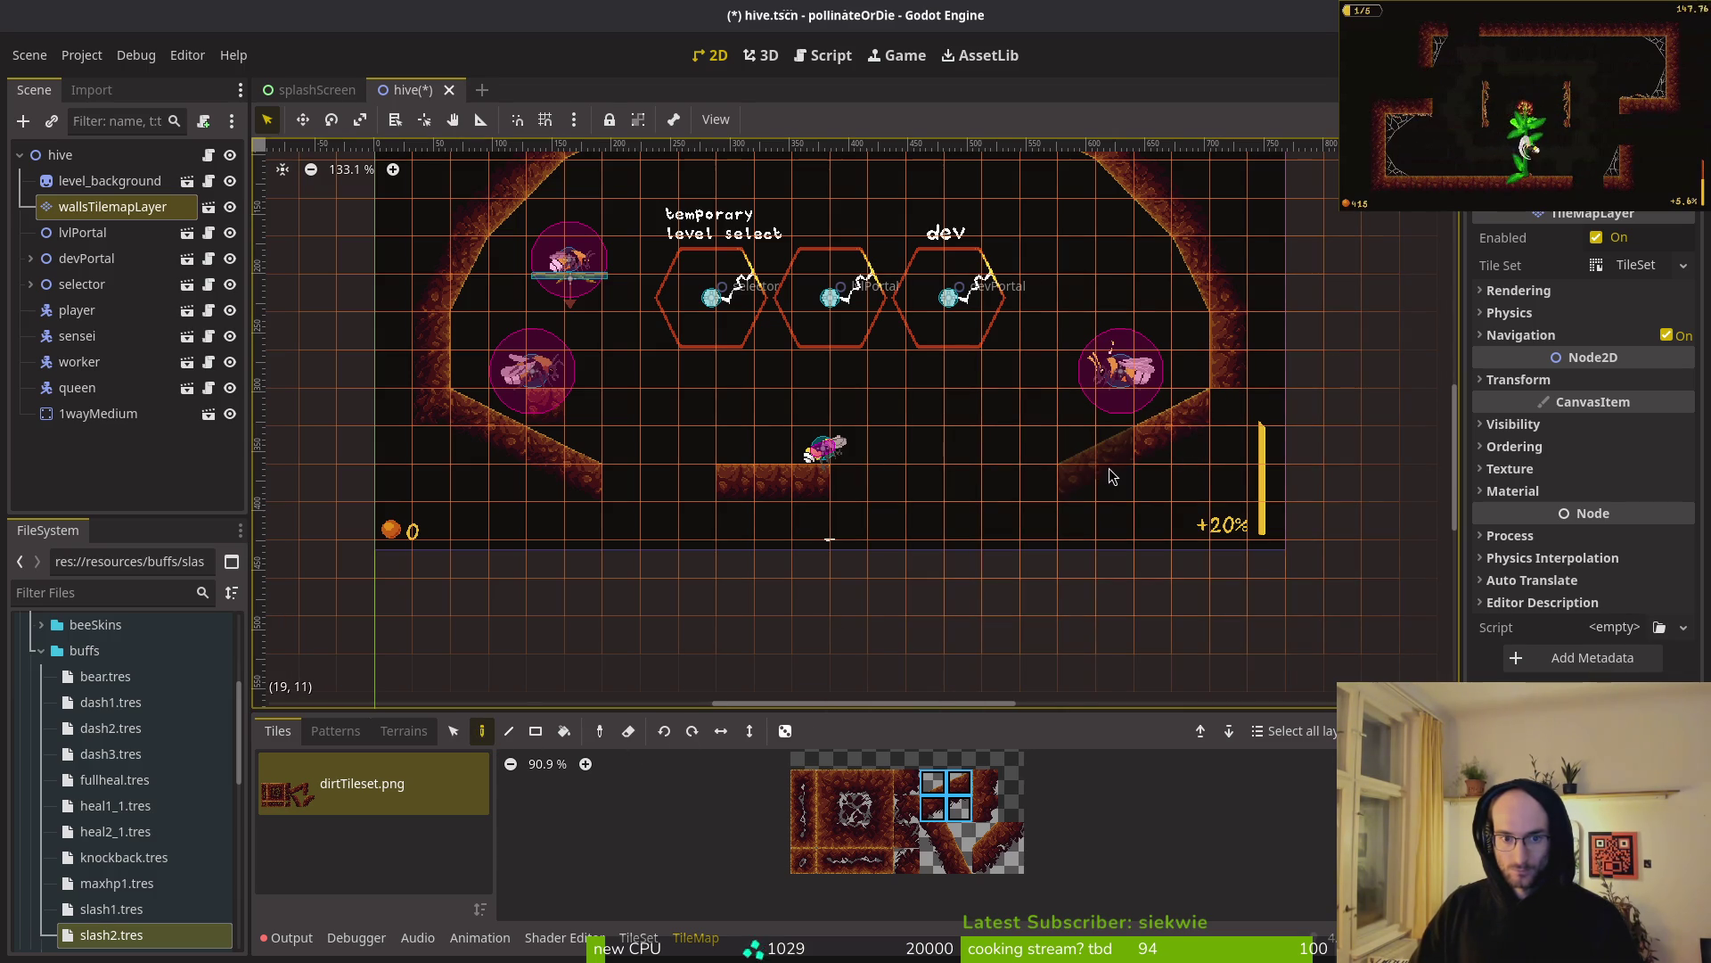
{"action": "left_click", "coordinate": [854, 782]}
{"action": "left_click_drag", "start_coordinate": [642, 486], "coordinate": [1042, 486]}
{"action": "scroll", "coordinate": [967, 381], "scroll_direction": "down", "scroll_amount": 1}
{"action": "scroll", "coordinate": [961, 385], "scroll_direction": "down", "scroll_amount": 2}
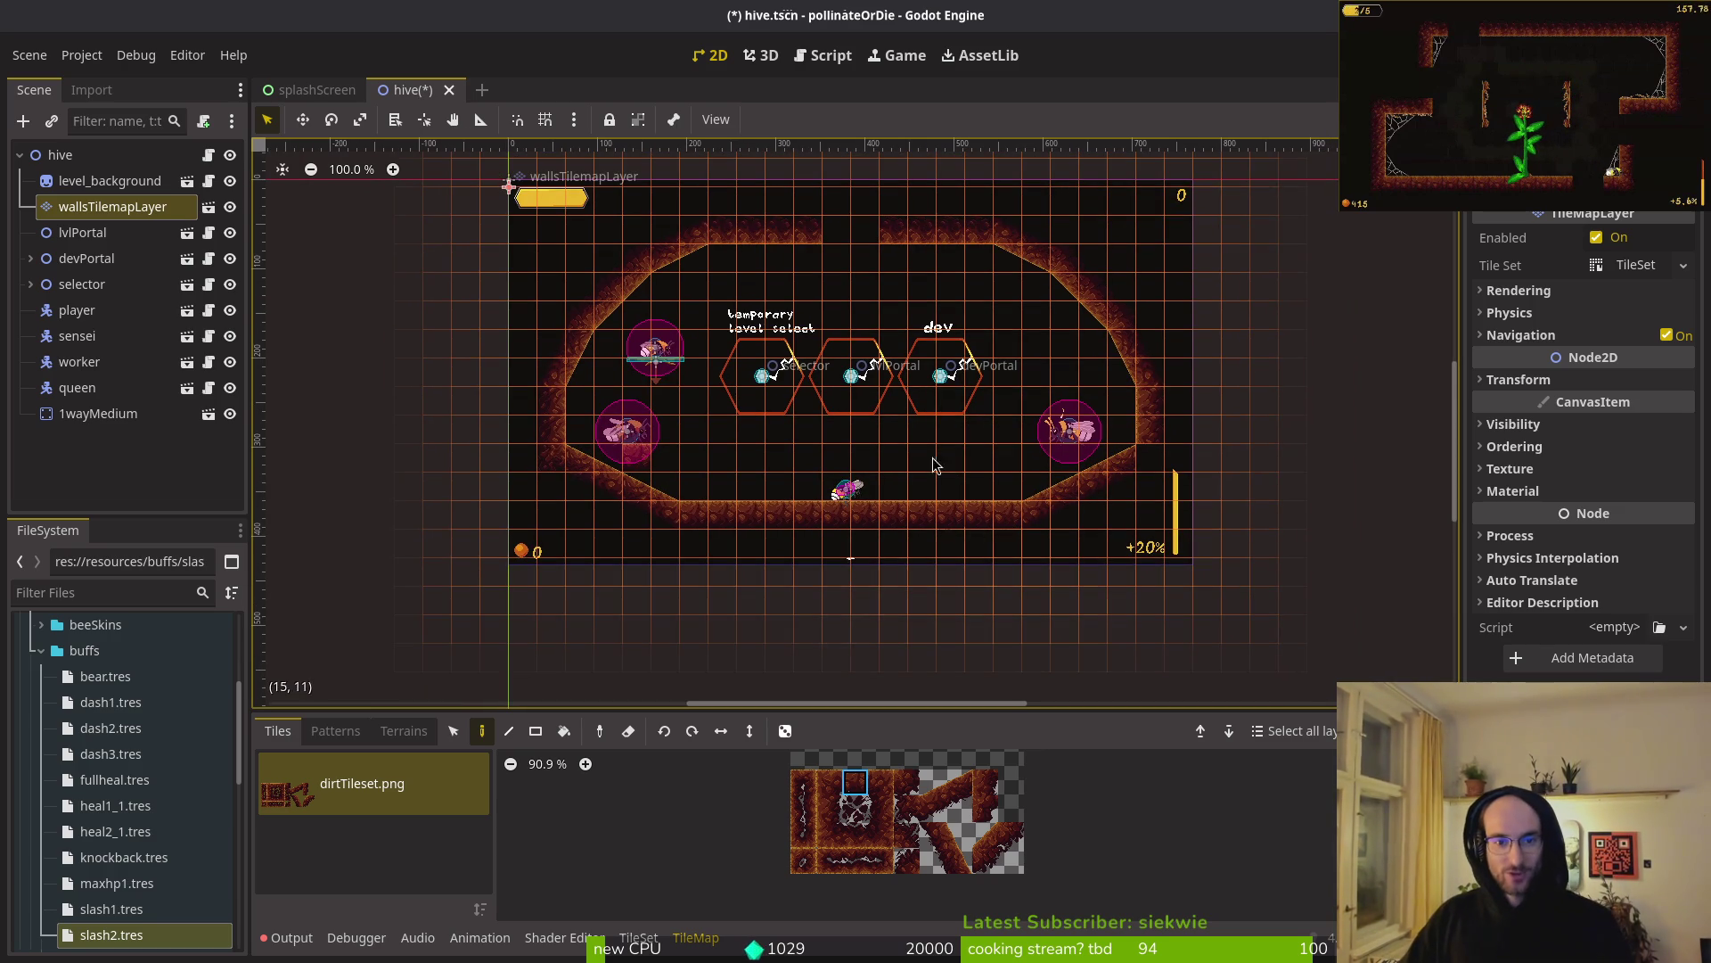
- Select and delete the stray tiles beside the lower-left wall
{"action": "scroll", "coordinate": [826, 647], "scroll_direction": "up", "scroll_amount": 1}
{"action": "left_click", "coordinate": [454, 730]}
{"action": "left_click_drag", "start_coordinate": [423, 181], "coordinate": [795, 631]}
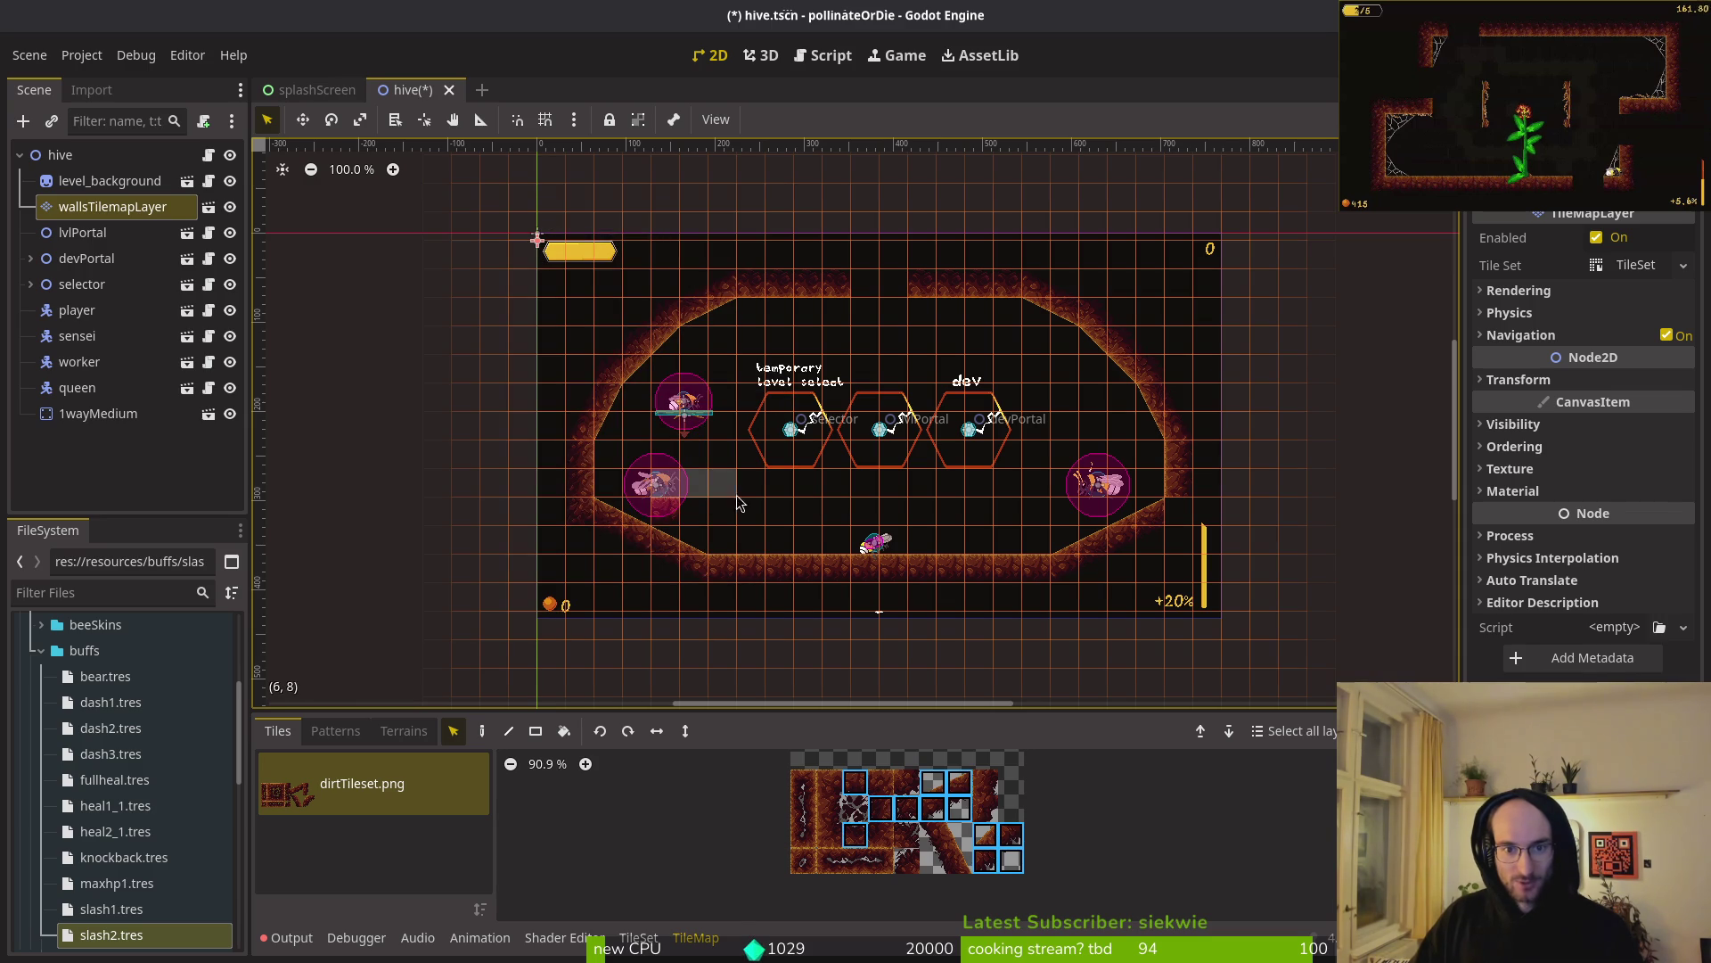
{"action": "left_click", "coordinate": [667, 511]}
{"action": "left_click_drag", "start_coordinate": [547, 283], "coordinate": [824, 620]}
{"action": "key", "text": "Delete"}
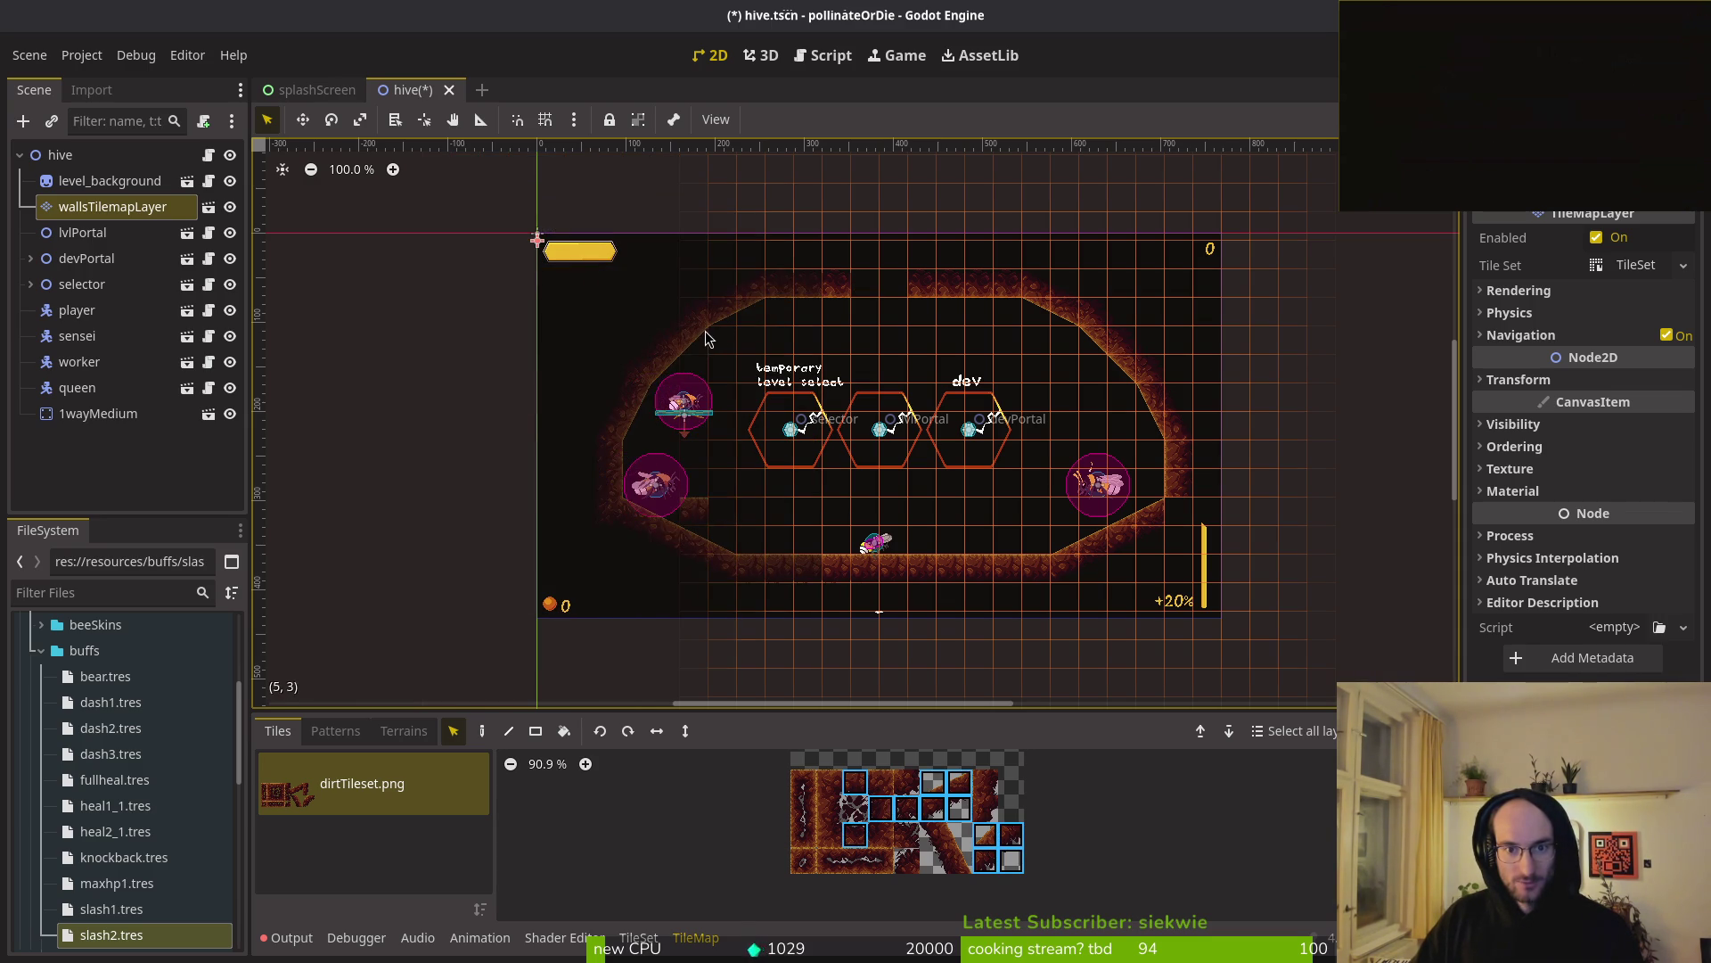
{"action": "left_click", "coordinate": [777, 528]}
- Reselect wallsTilemapLayer and erase the leftover tile near the left floor with the eraser
{"action": "scroll", "coordinate": [777, 528], "scroll_direction": "up", "scroll_amount": 2}
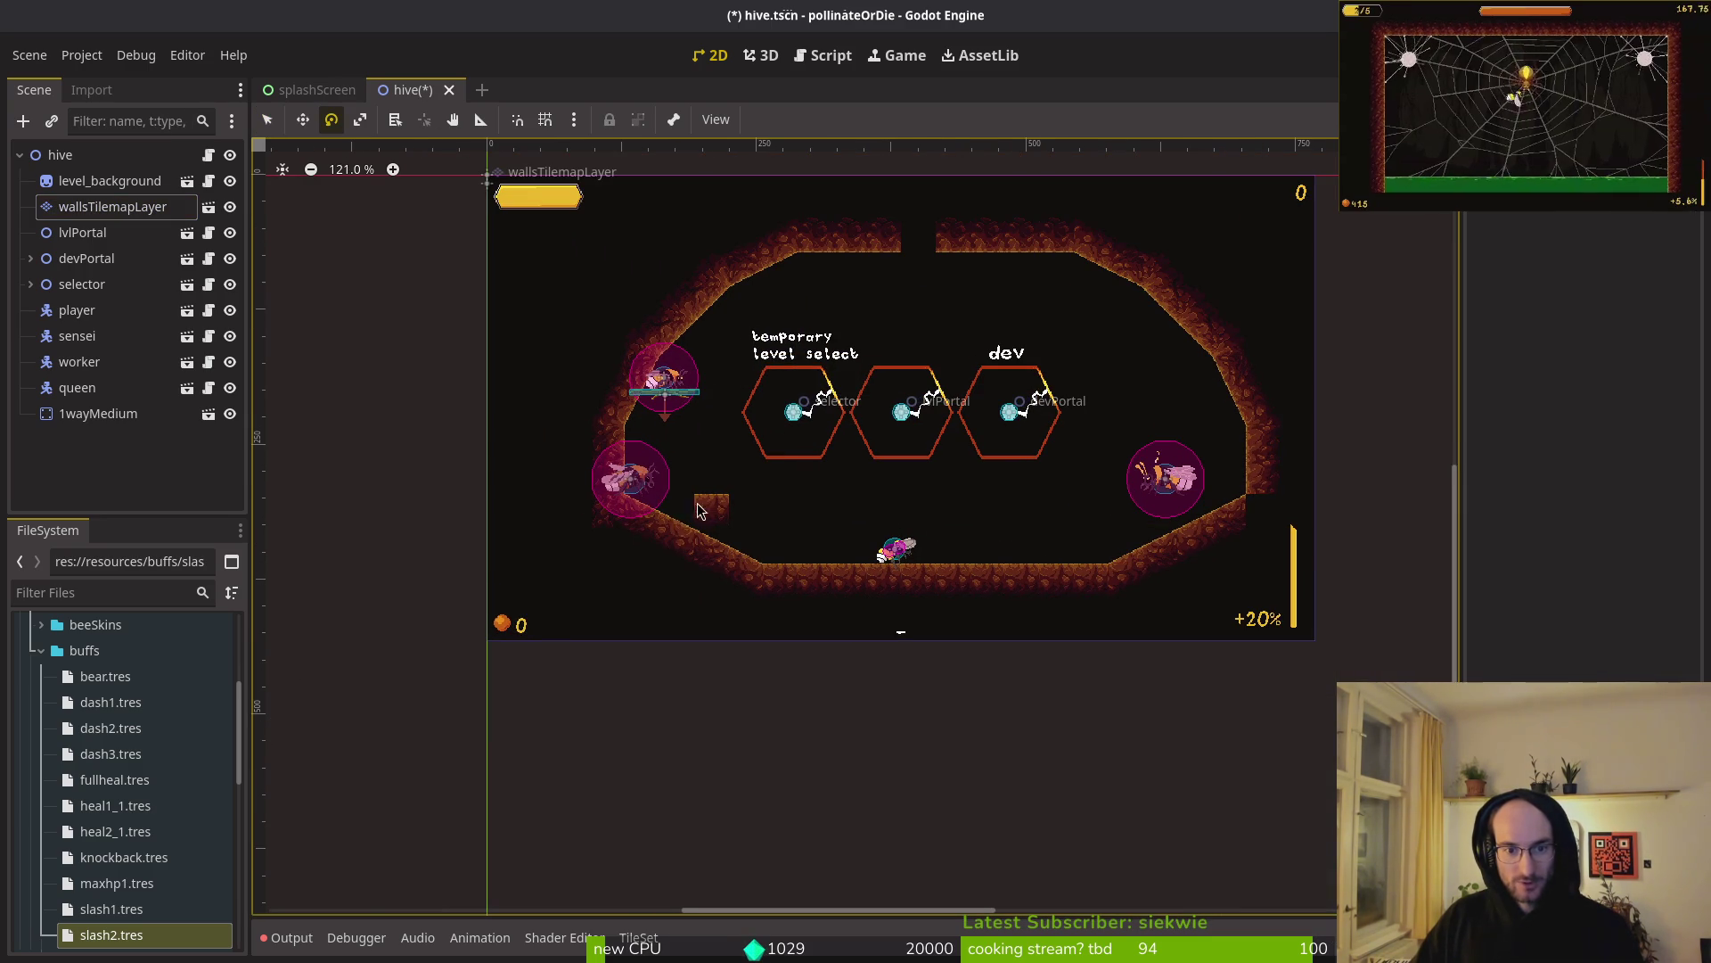
{"action": "left_click", "coordinate": [82, 283]}
{"action": "left_click", "coordinate": [110, 181]}
{"action": "left_click", "coordinate": [112, 206]}
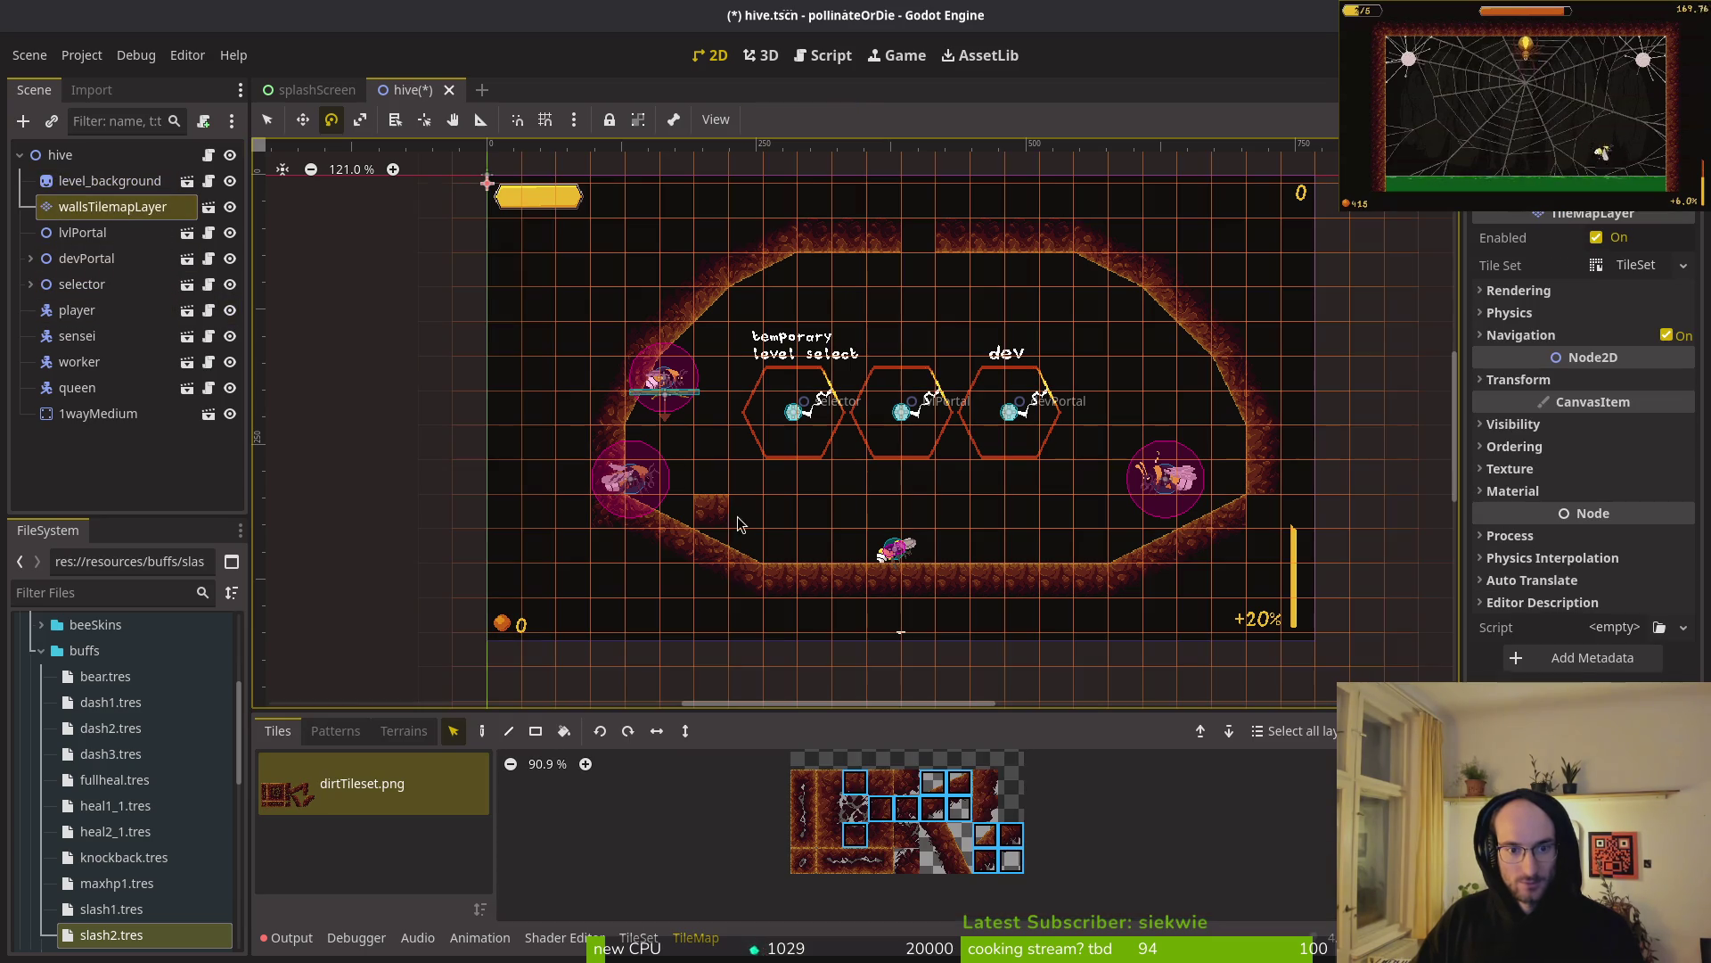
{"action": "key", "text": "d"}
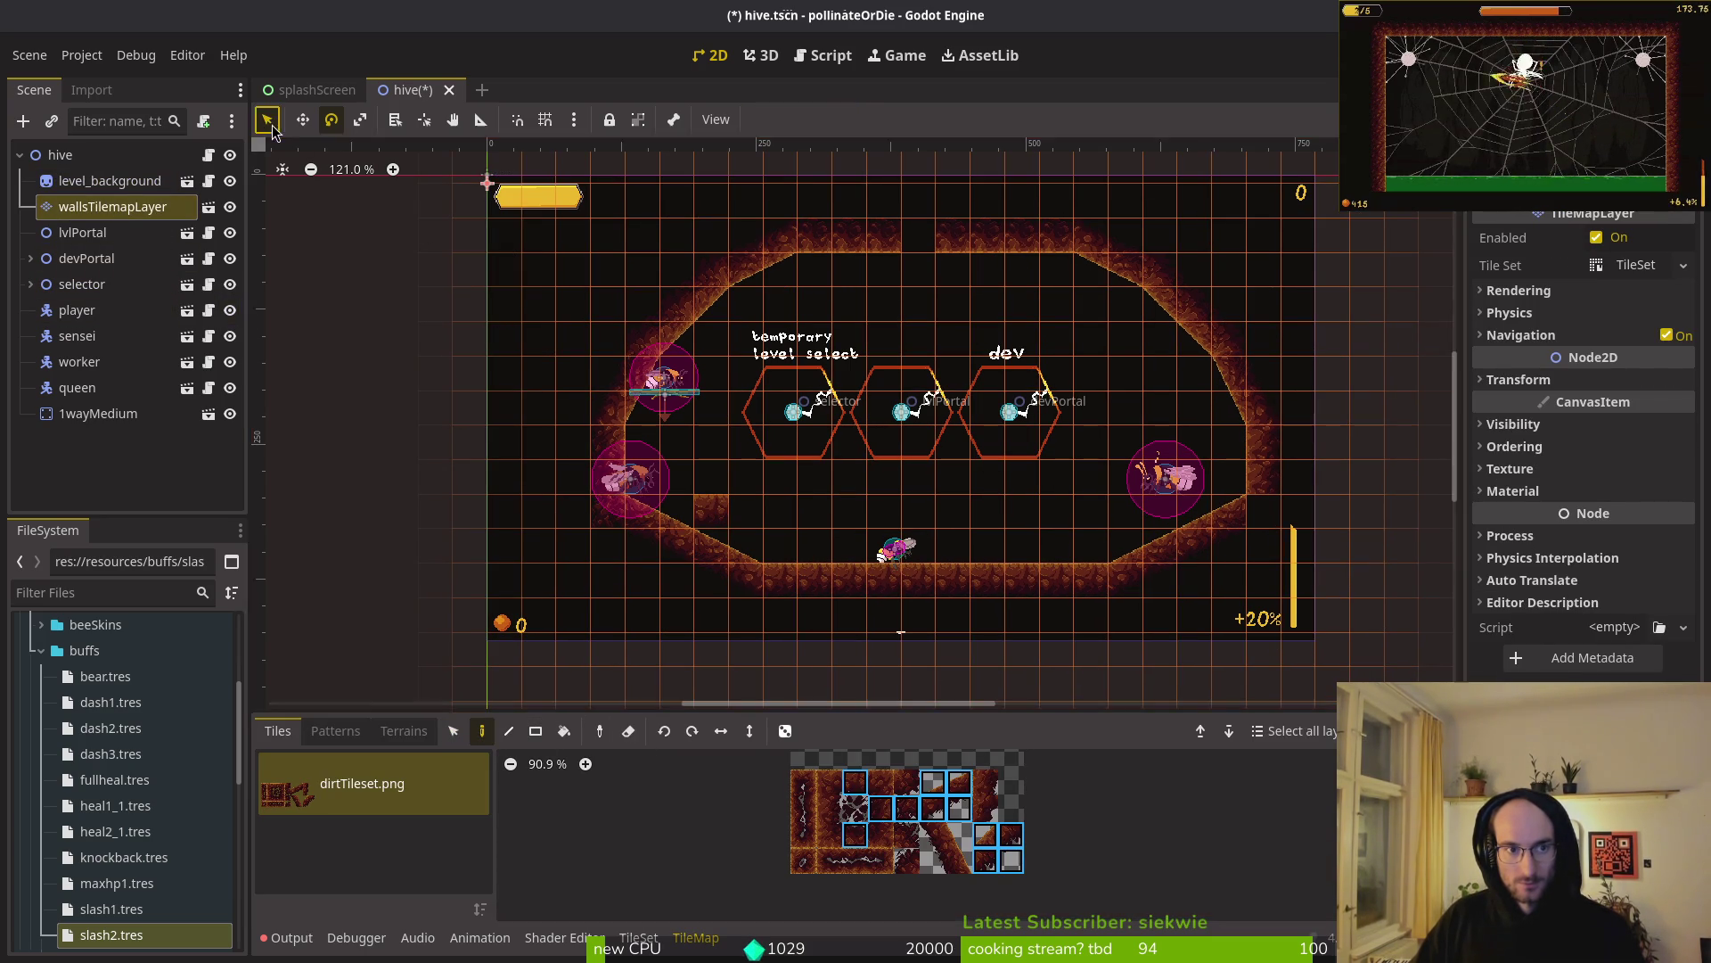
{"action": "left_click", "coordinate": [268, 121]}
{"action": "left_click", "coordinate": [628, 731]}
{"action": "left_click", "coordinate": [481, 731]}
{"action": "left_click", "coordinate": [882, 806]}
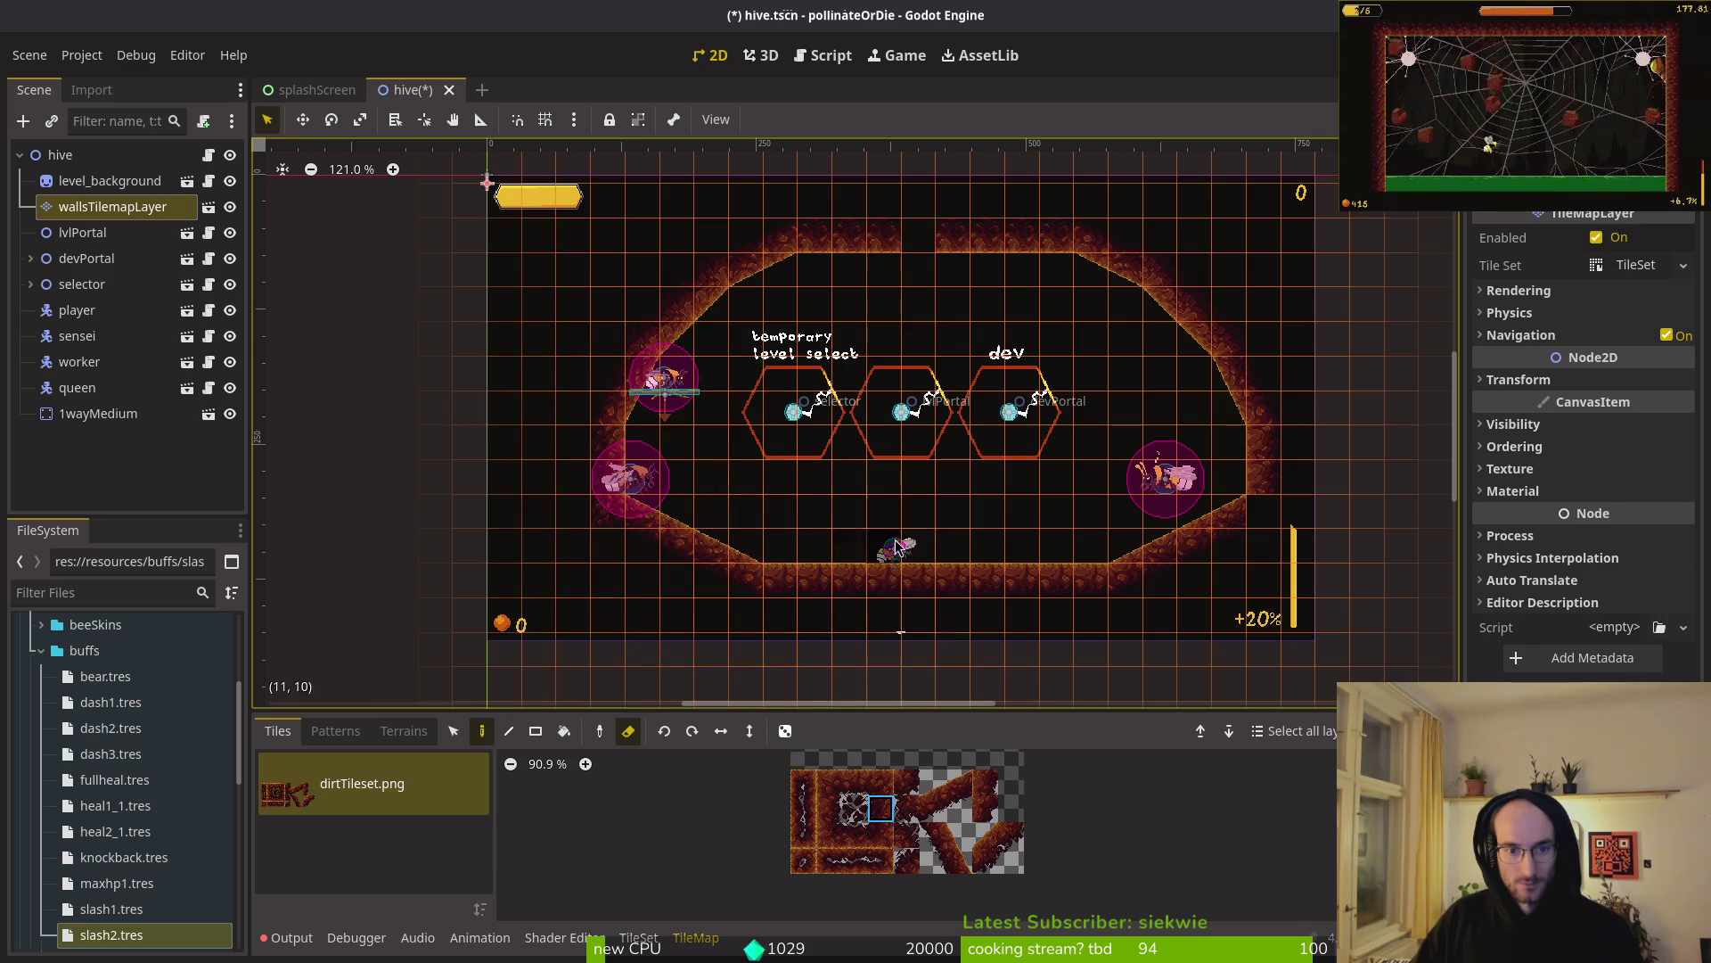
- Box-select the right wall tiles and shift them two cells left
{"action": "scroll", "coordinate": [802, 517], "scroll_direction": "right", "scroll_amount": 2}
{"action": "key", "text": "s"}
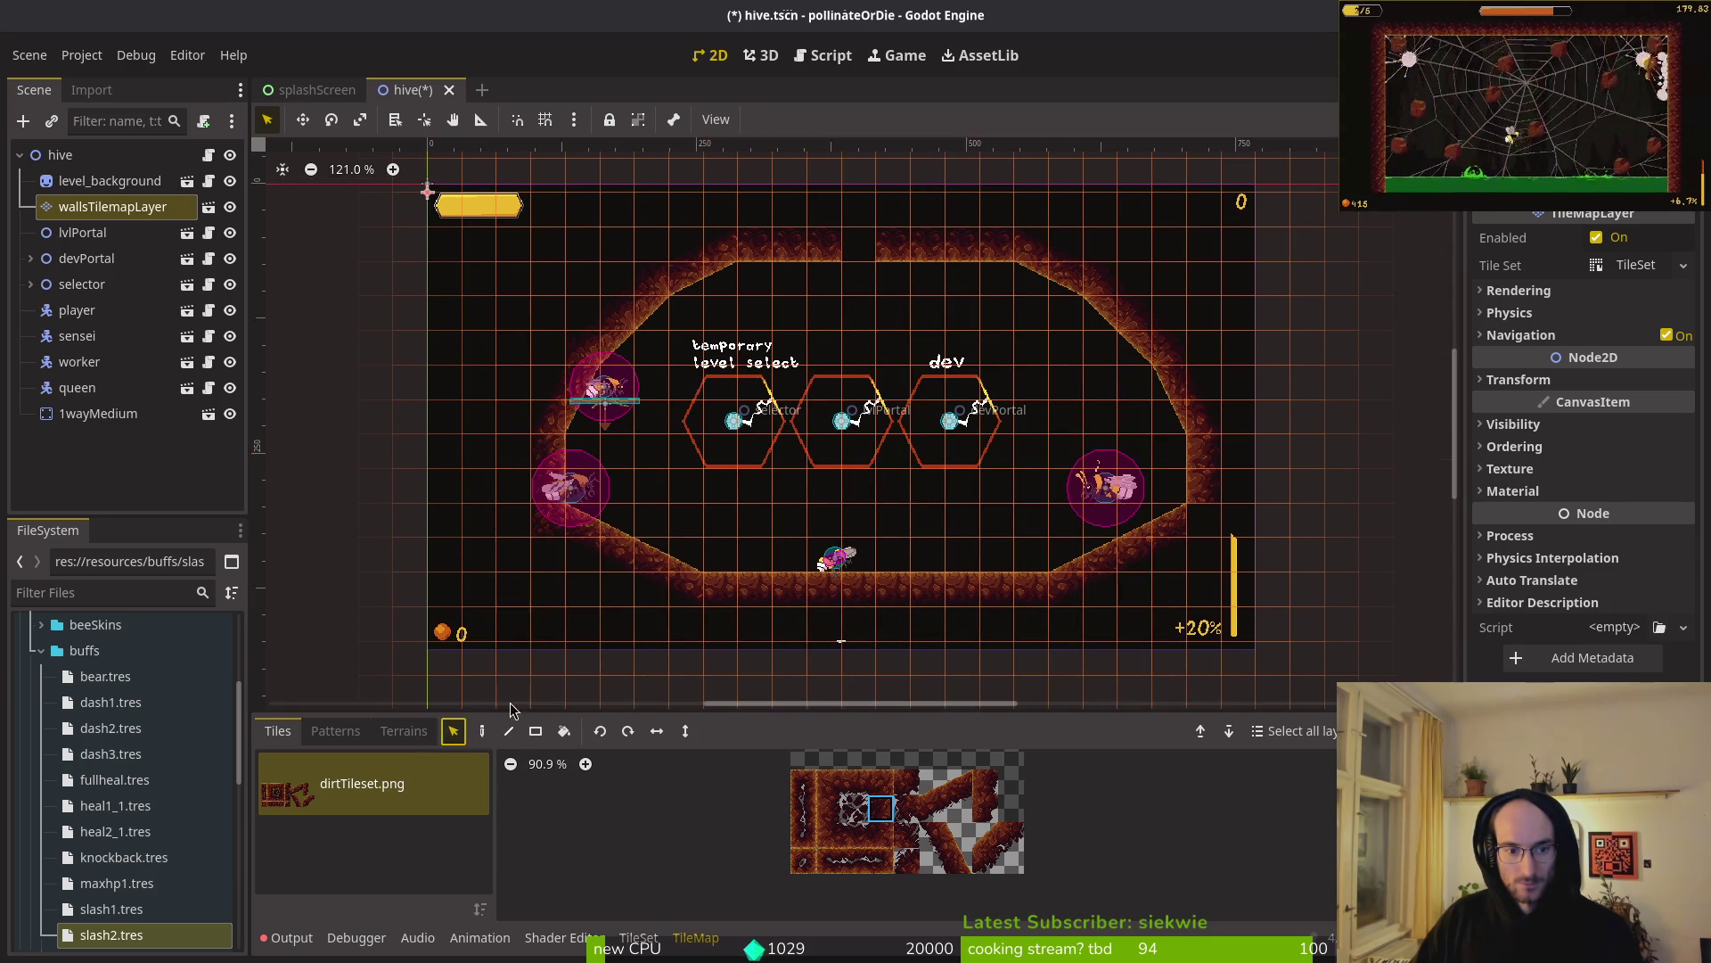
{"action": "mouse_move", "coordinate": [883, 205]}
{"action": "left_mouse_down"}
{"action": "mouse_move", "coordinate": [1155, 575]}
{"action": "mouse_move", "coordinate": [1228, 642]}
{"action": "left_mouse_up"}
{"action": "left_click_drag", "start_coordinate": [1077, 584], "coordinate": [1025, 585]}
{"action": "left_click", "coordinate": [1025, 585]}
{"action": "scroll", "coordinate": [1000, 525], "scroll_direction": "down", "scroll_amount": 4}
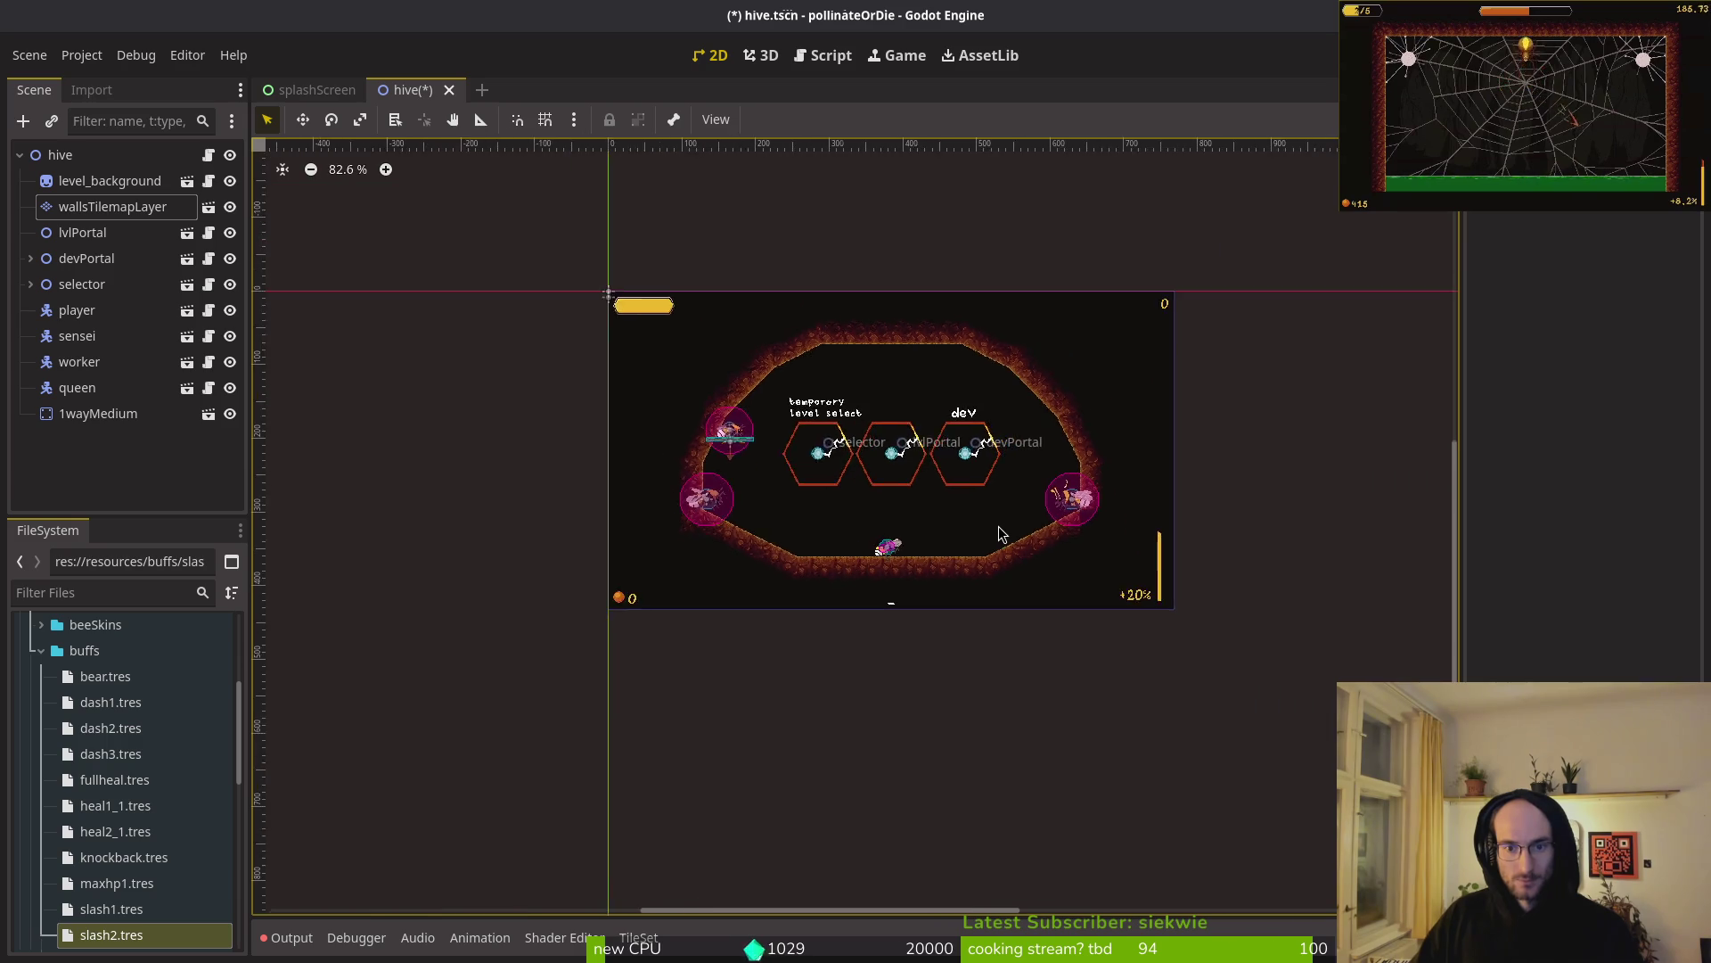
- Undo and redo the right wall move, then select tiles along the cave's right side
{"action": "scroll", "coordinate": [1006, 521], "scroll_direction": "up", "scroll_amount": 5}
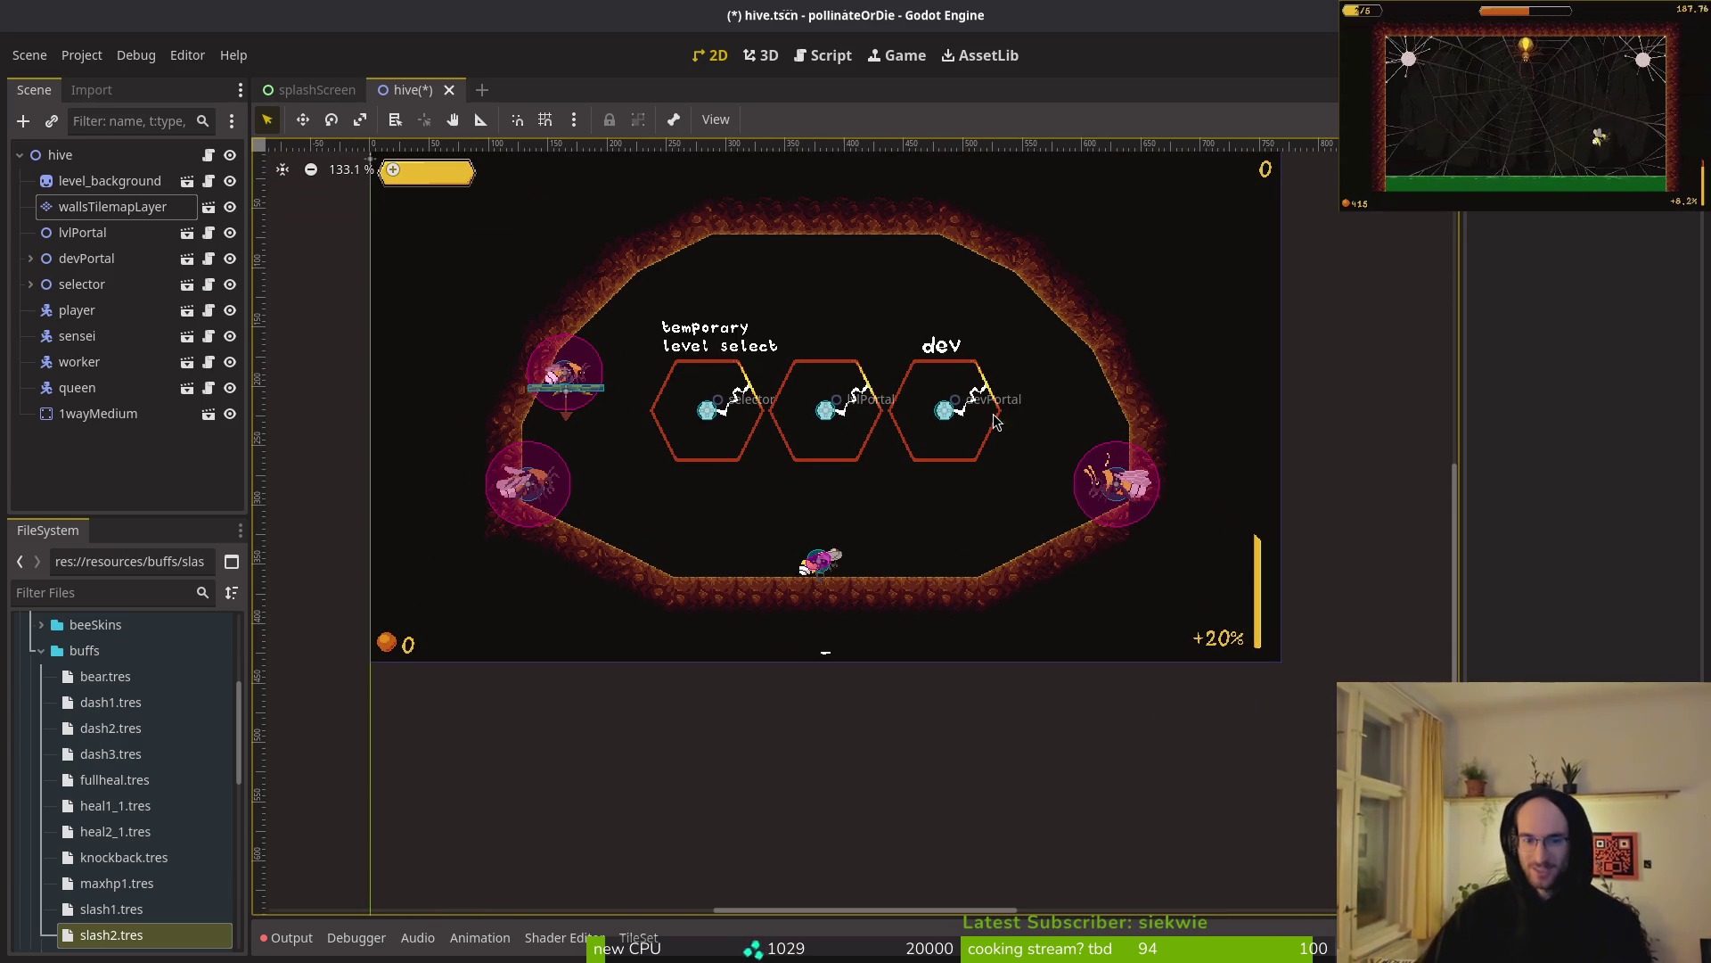
{"action": "scroll", "coordinate": [1012, 392], "scroll_direction": "up", "scroll_amount": 2}
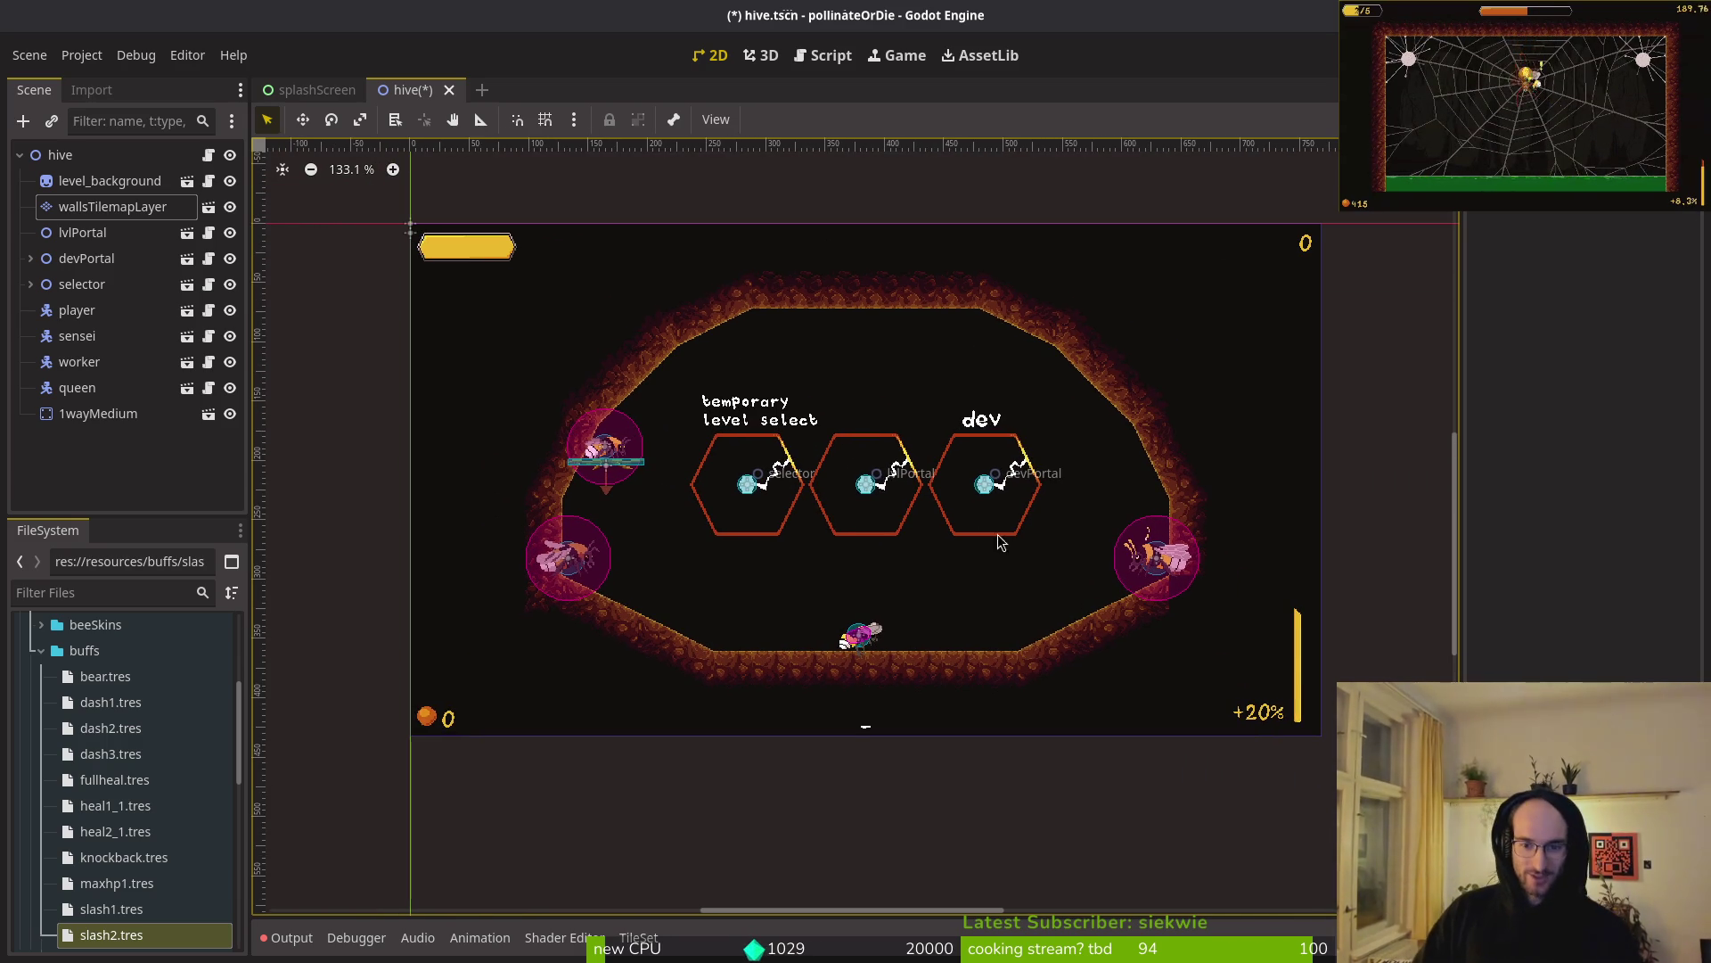
{"action": "key", "text": "ctrl+z"}
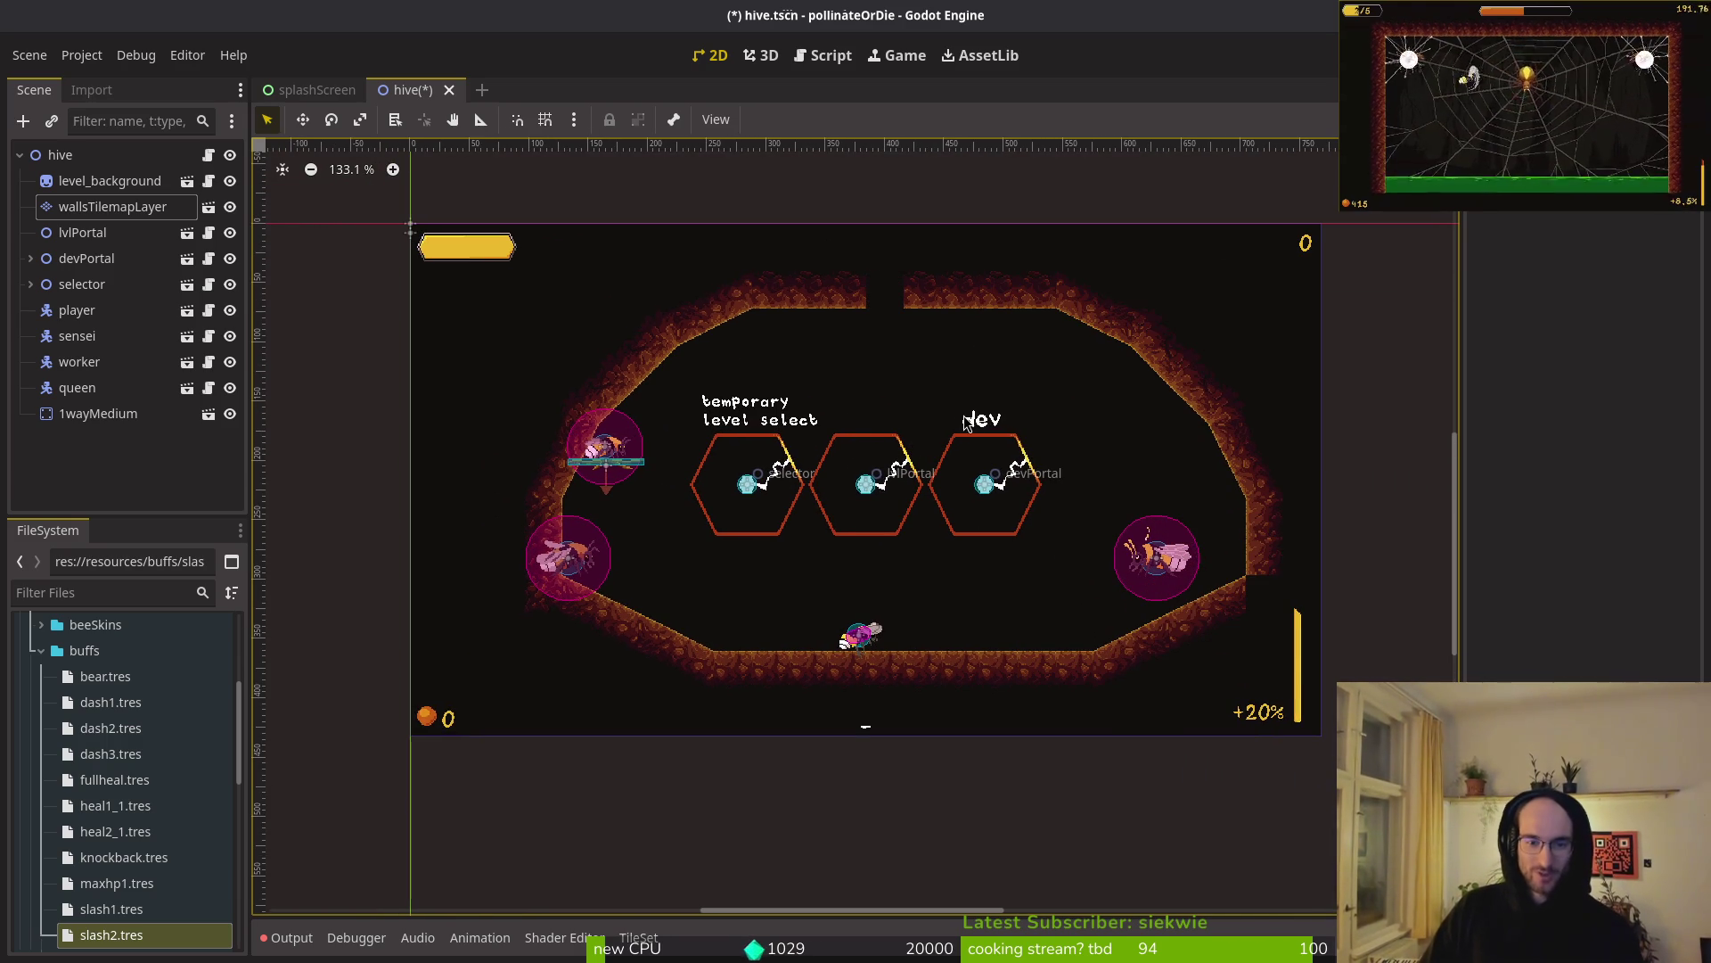
{"action": "left_click", "coordinate": [165, 206]}
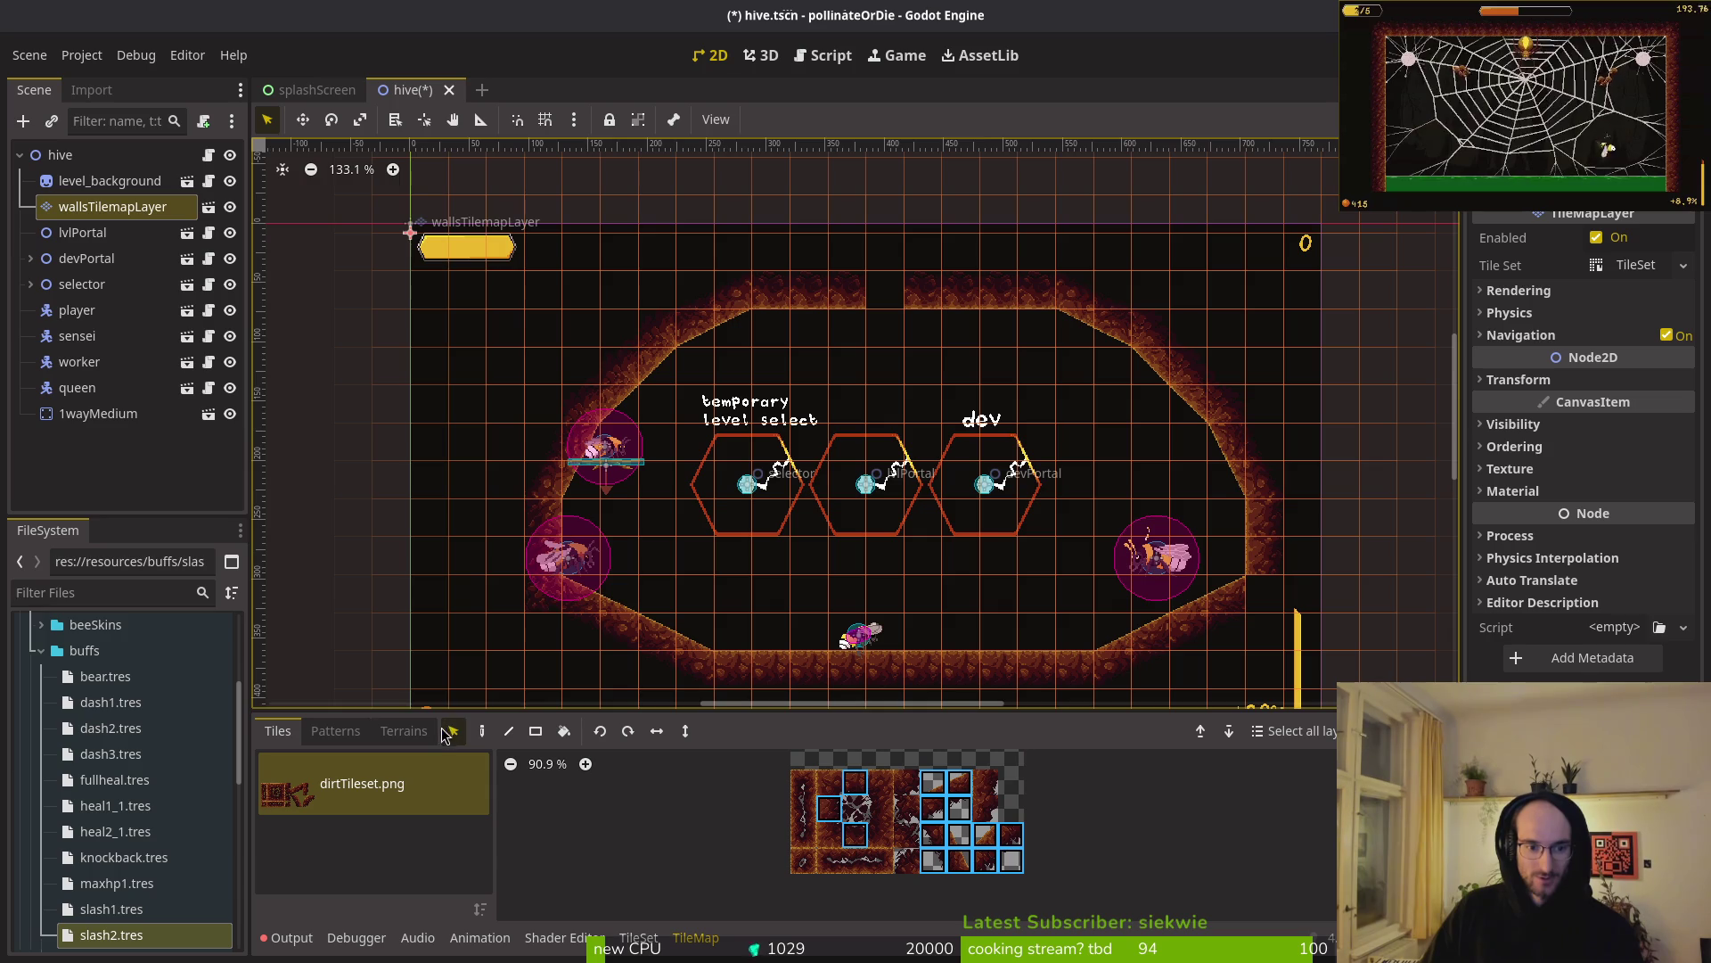
{"action": "scroll", "coordinate": [1024, 535], "scroll_direction": "down", "scroll_amount": 2}
{"action": "key", "text": "ctrl+shift+z"}
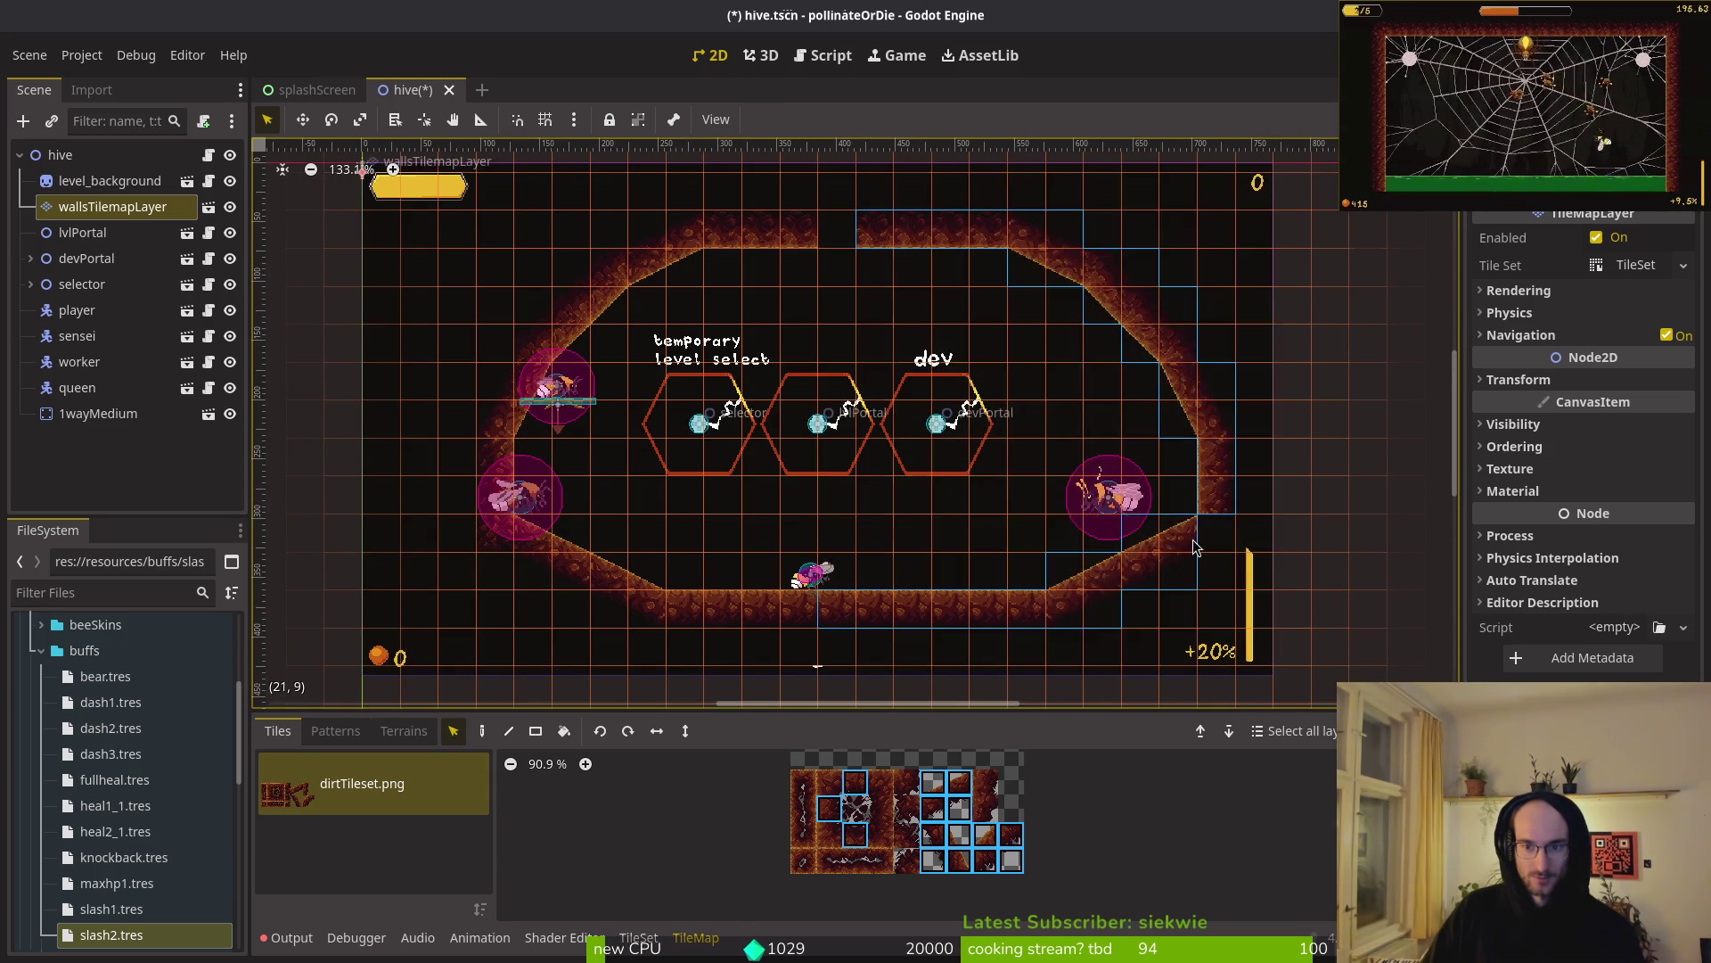
{"action": "left_click_drag", "start_coordinate": [800, 192], "coordinate": [520, 664]}
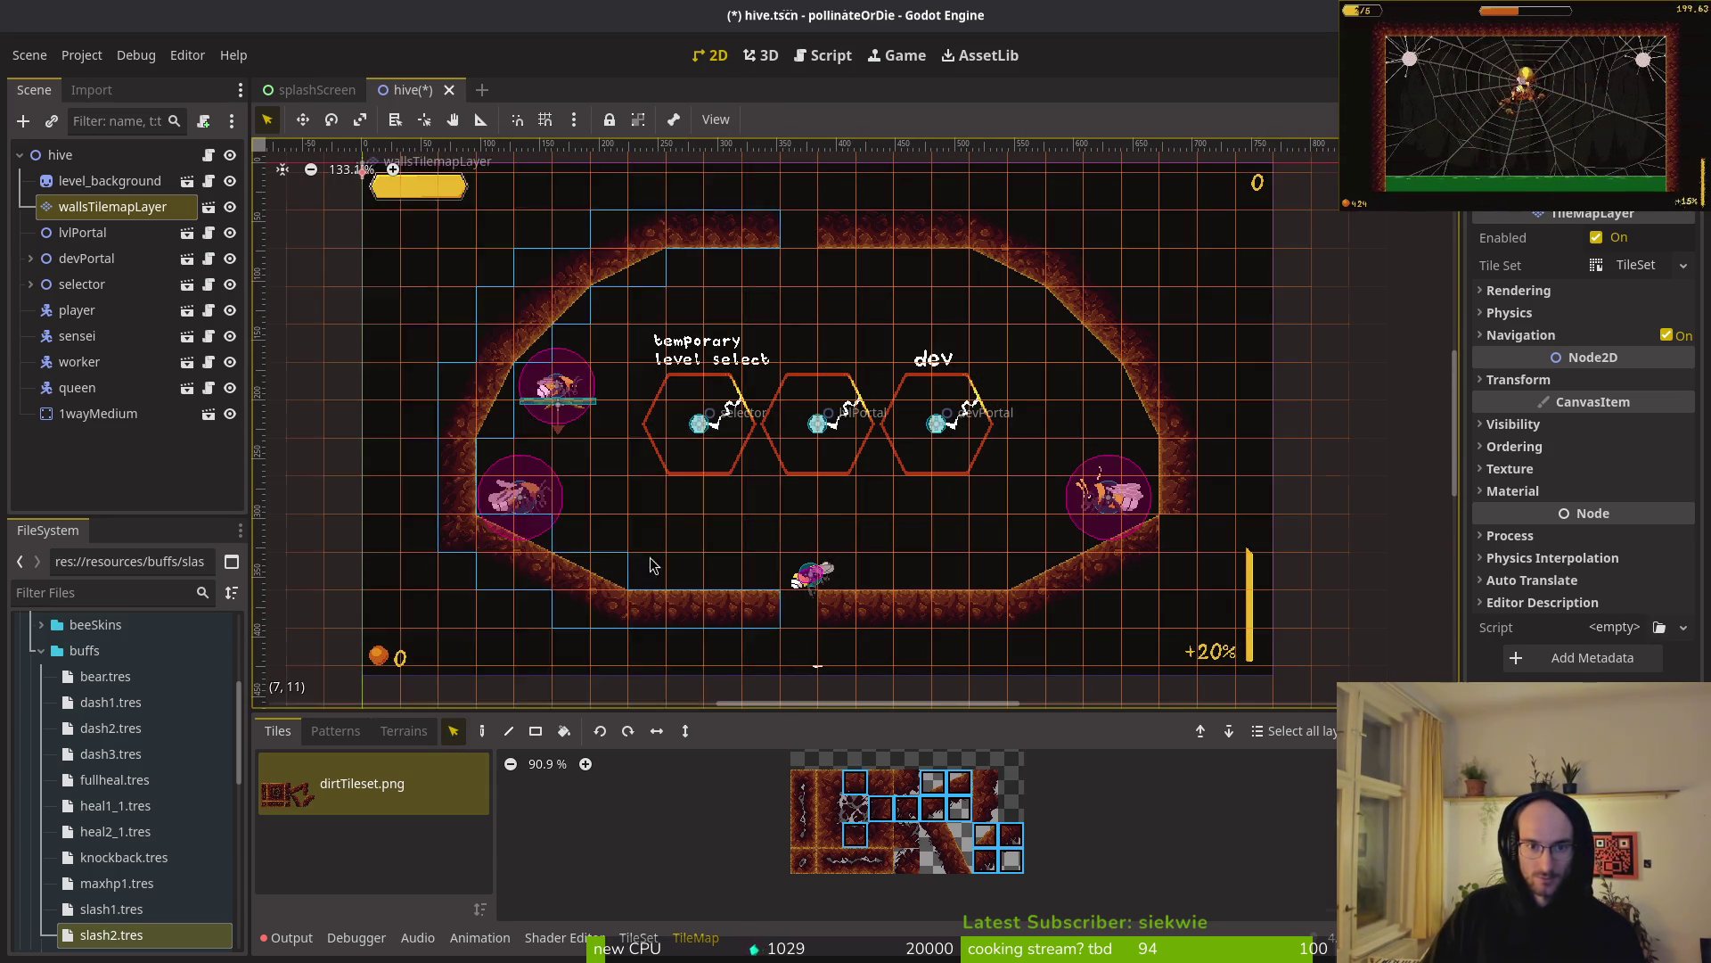
{"action": "left_click", "coordinate": [789, 369]}
- Reselect wallsTilemapLayer and pick a single dirt tile from the tileset
{"action": "left_click", "coordinate": [112, 207]}
{"action": "key", "text": "Down"}
{"action": "key", "text": "Down"}
{"action": "key", "text": "Down"}
{"action": "key", "text": "Up"}
{"action": "key", "text": "Up"}
{"action": "key", "text": "Up"}
{"action": "left_click", "coordinate": [851, 842]}
{"action": "scroll", "coordinate": [727, 309], "scroll_direction": "up", "scroll_amount": 2}
- Paint the slope corner tile into two wall cells beside the slopes, then stop editing the layer
{"action": "key", "text": "d"}
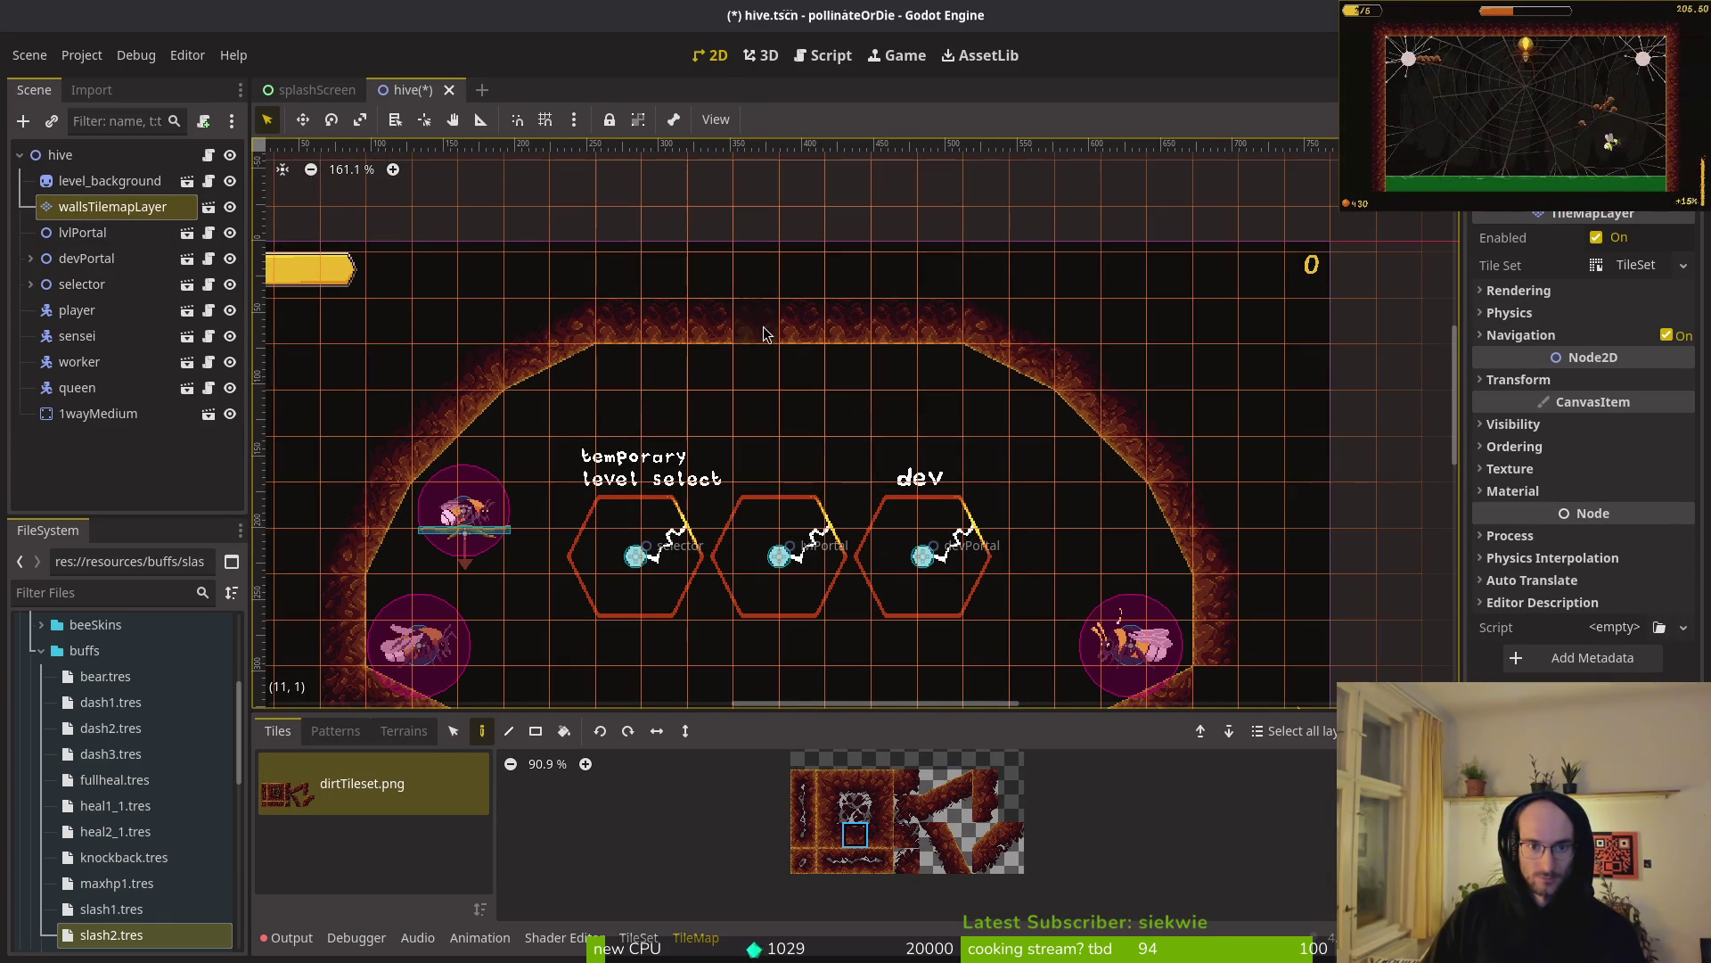
{"action": "scroll", "coordinate": [764, 335], "scroll_direction": "down", "scroll_amount": 3}
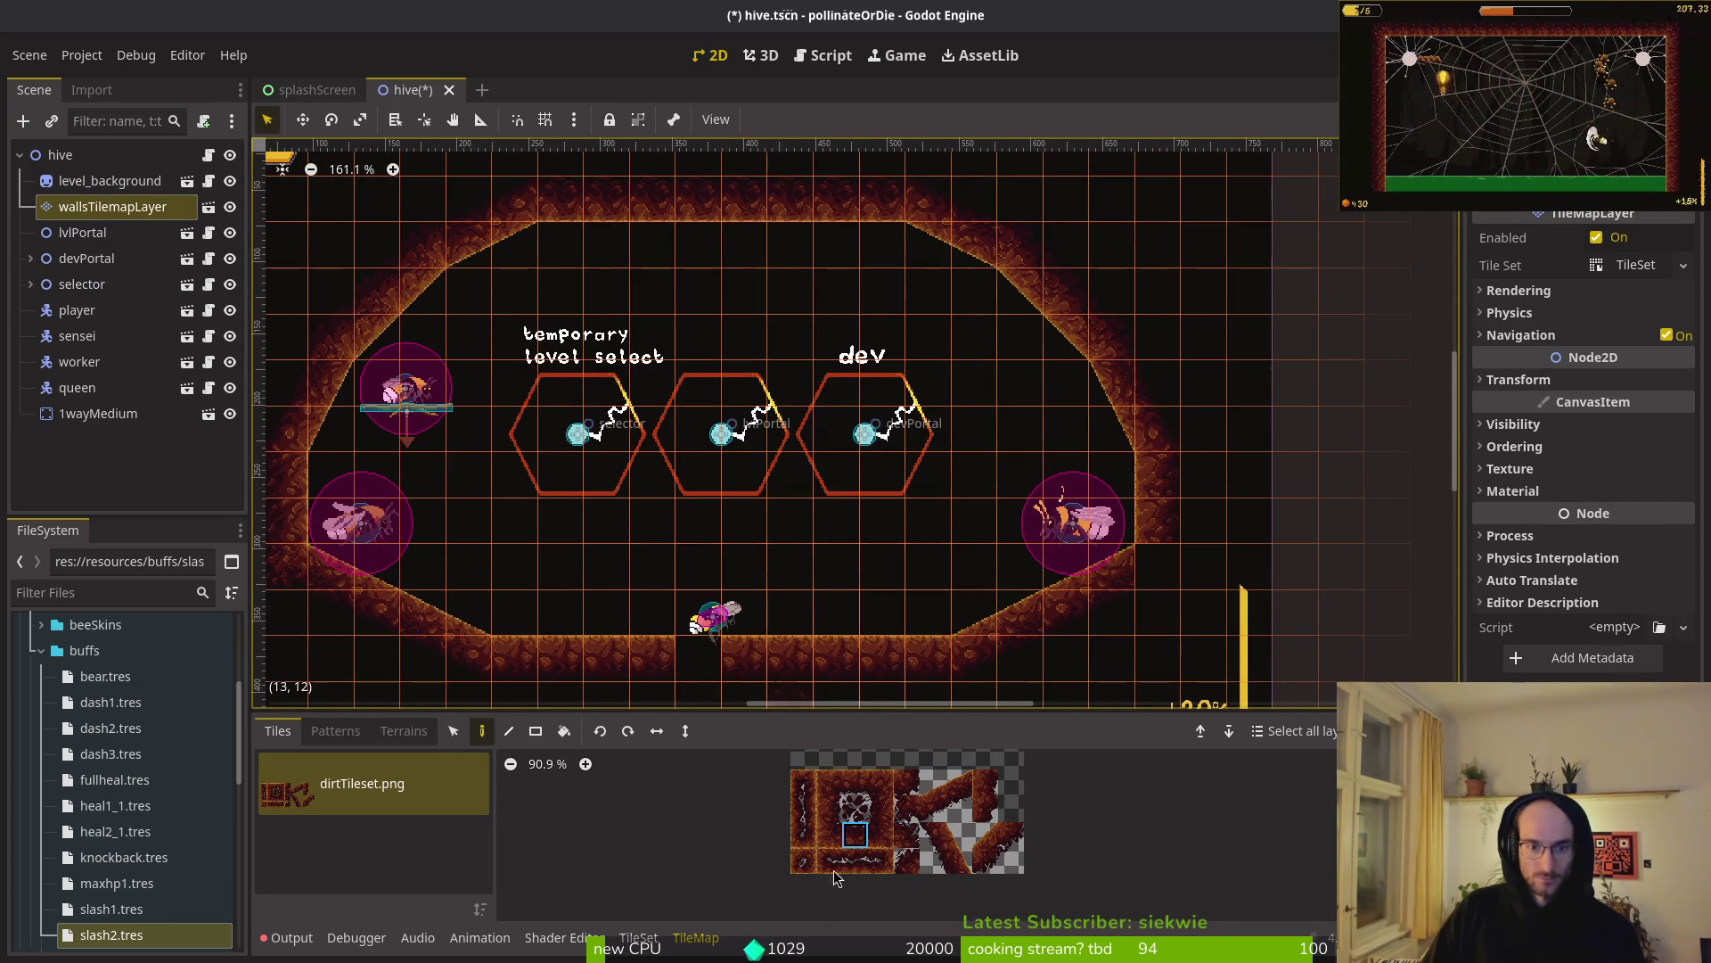
{"action": "scroll", "coordinate": [785, 535], "scroll_direction": "down", "scroll_amount": 1}
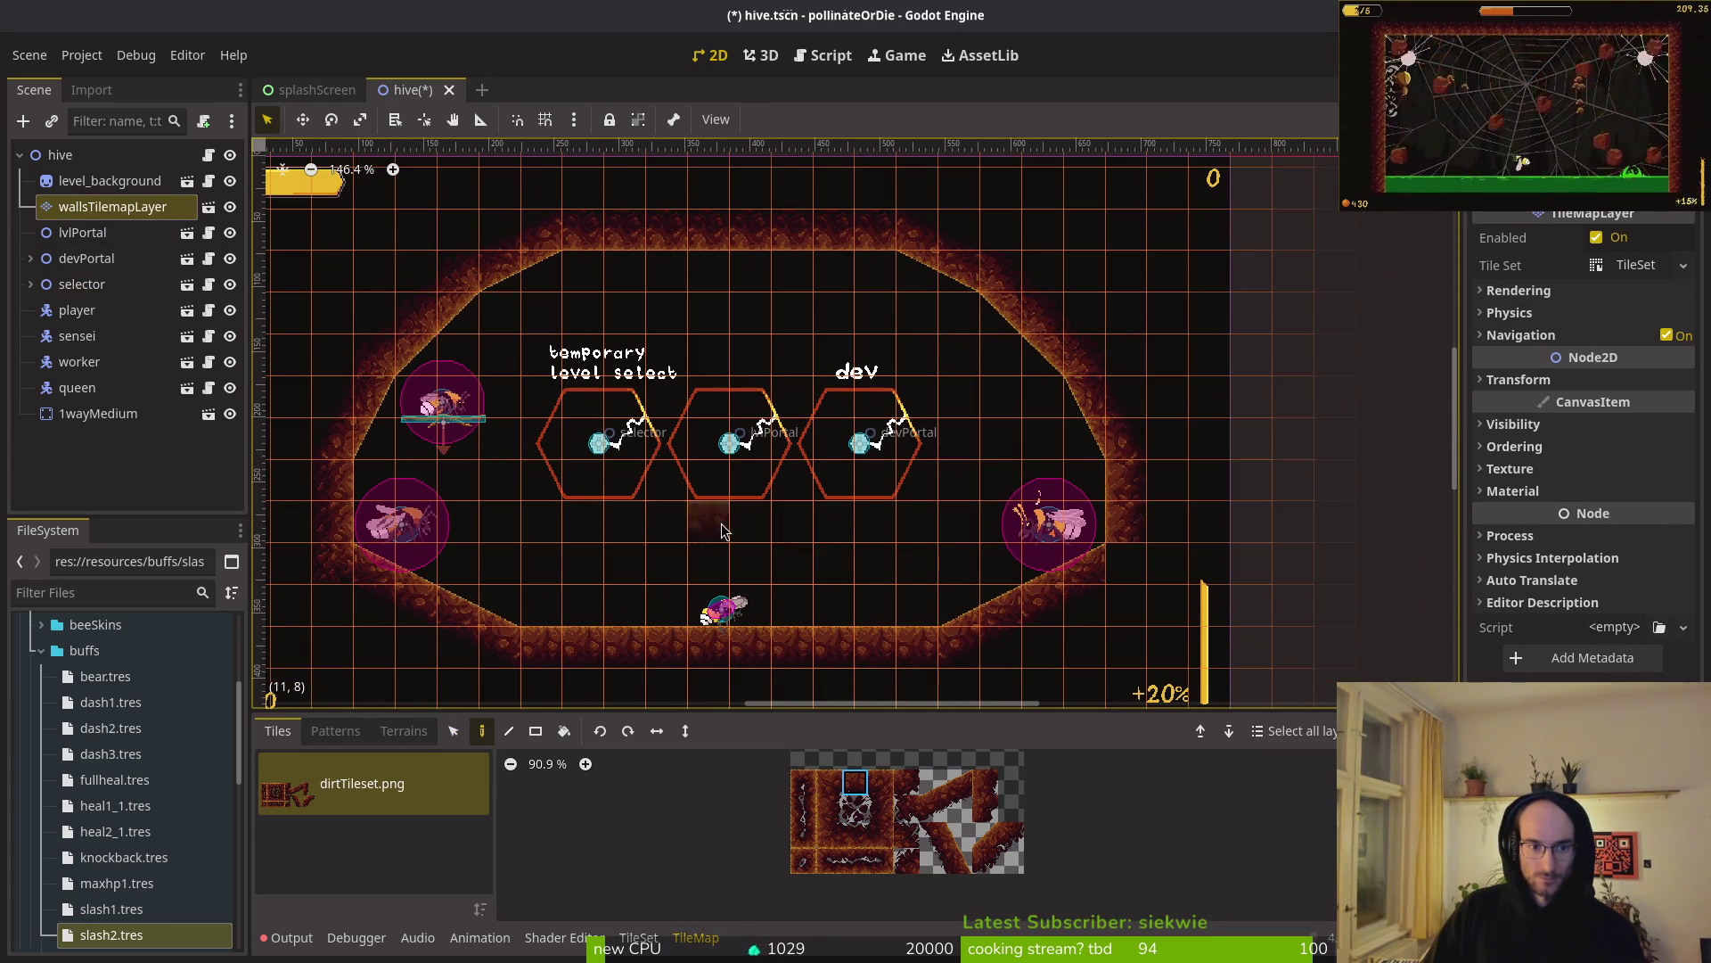
{"action": "scroll", "coordinate": [615, 530], "scroll_direction": "up", "scroll_amount": 8}
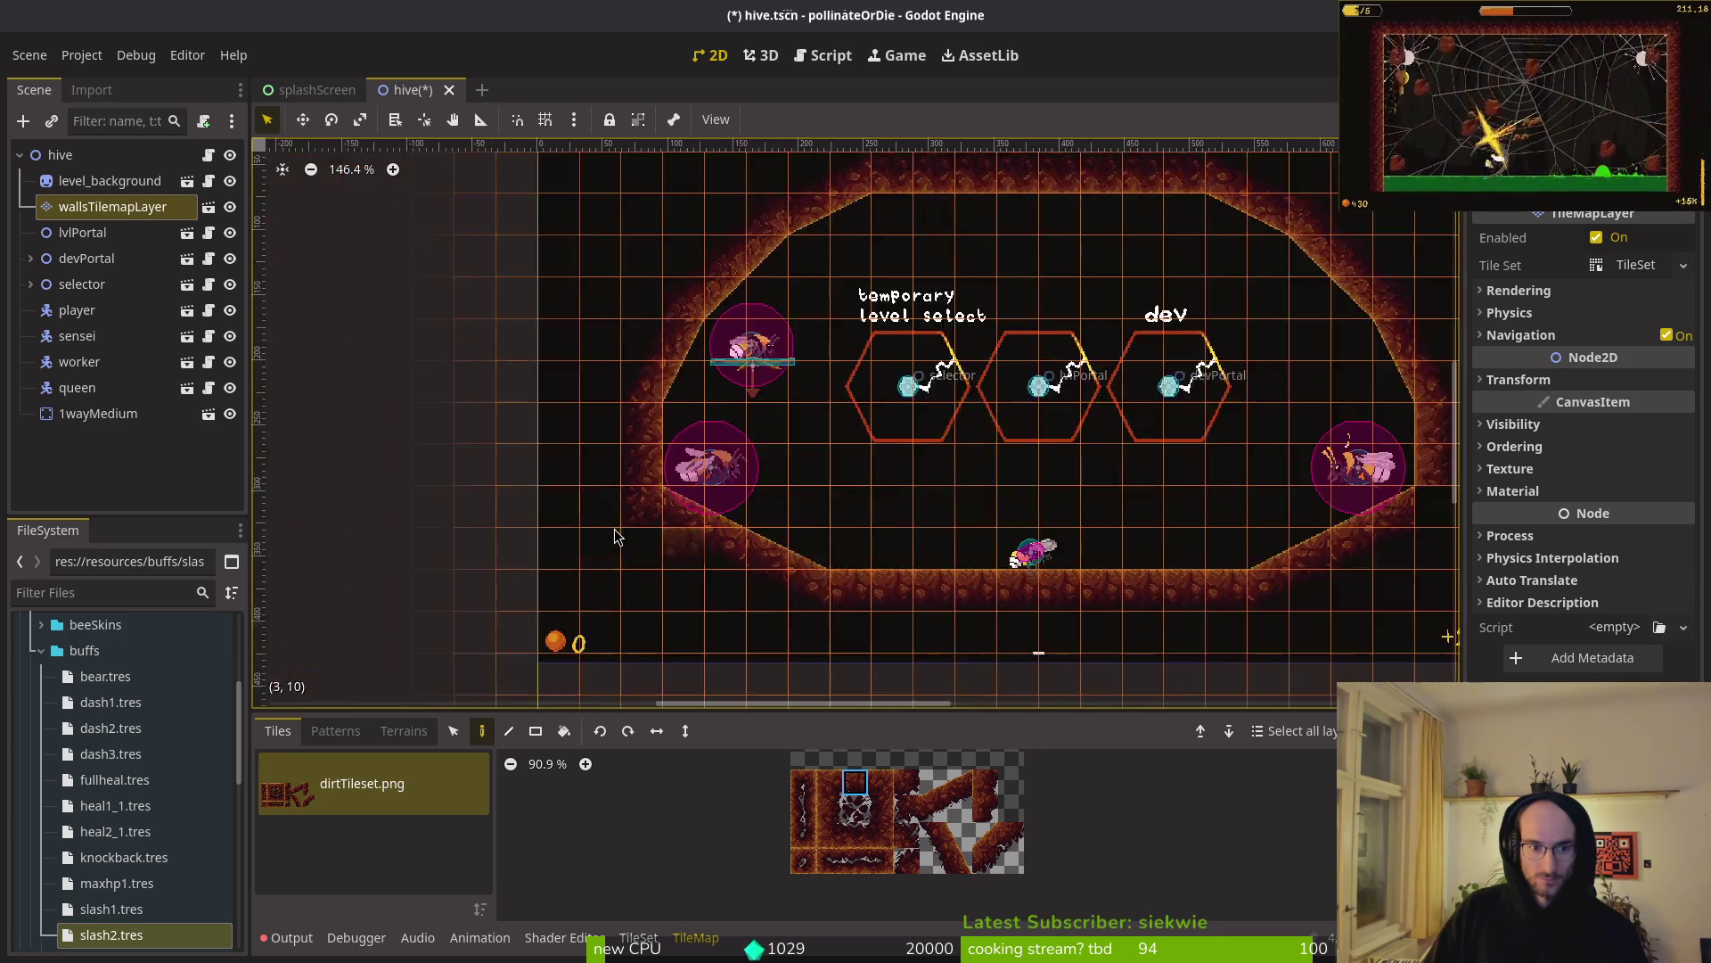
{"action": "scroll", "coordinate": [976, 609], "scroll_direction": "up", "scroll_amount": 4}
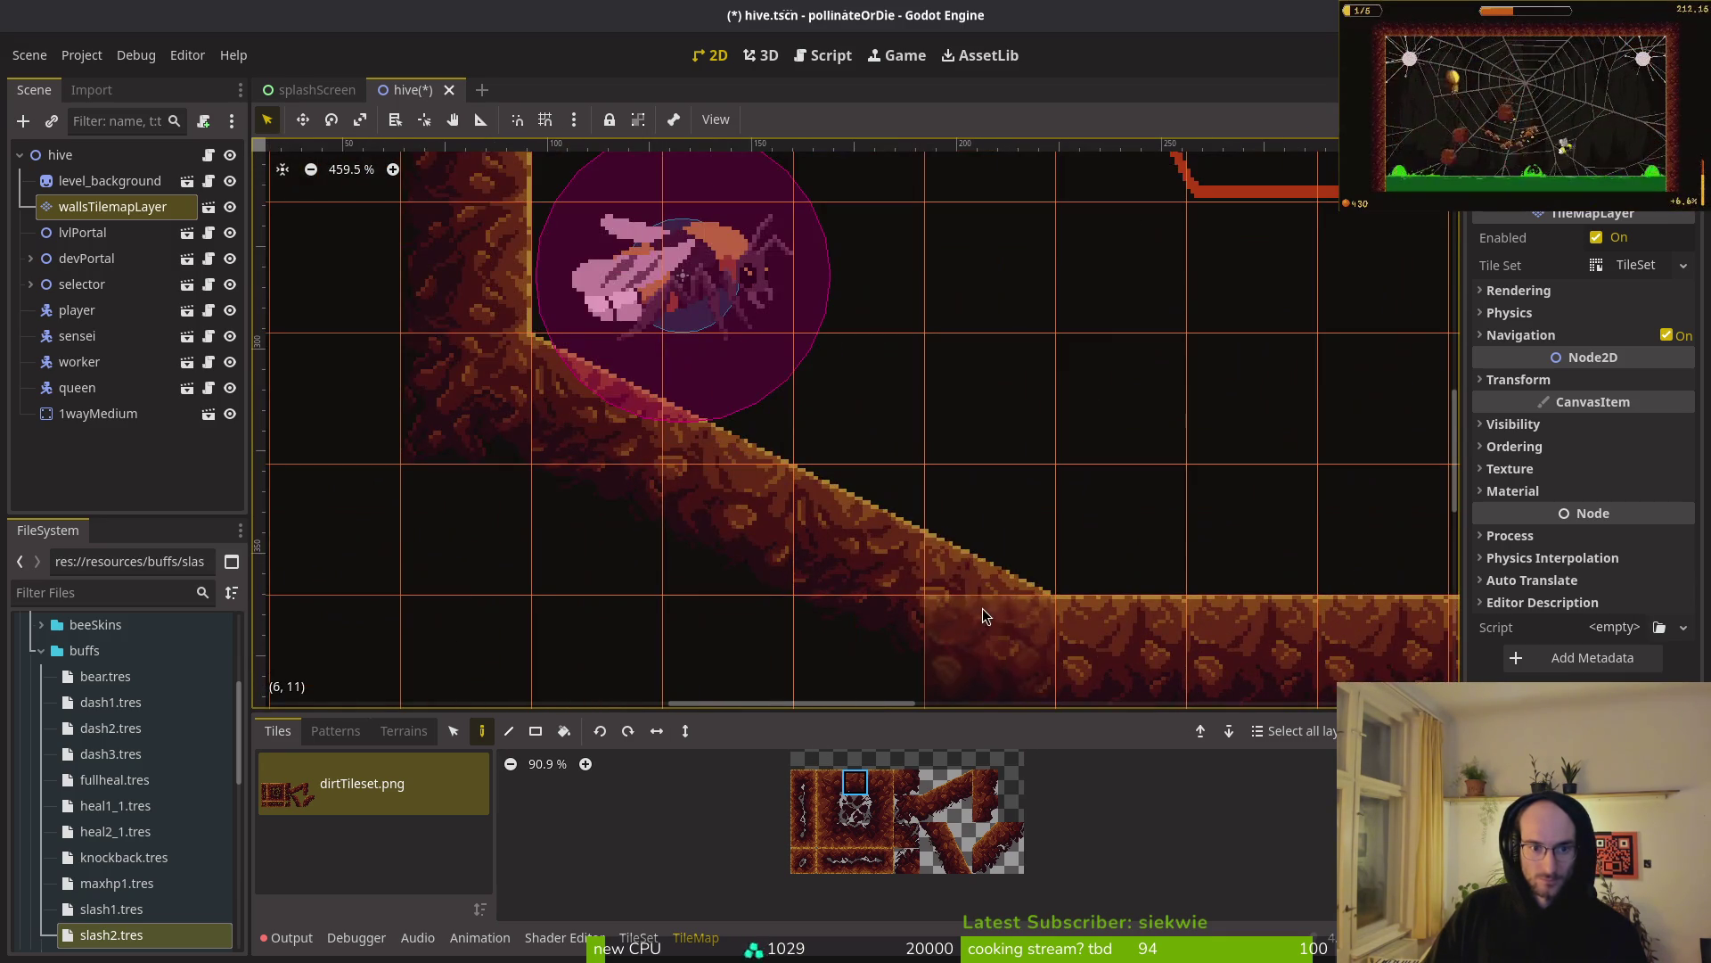
{"action": "left_click", "coordinate": [980, 865]}
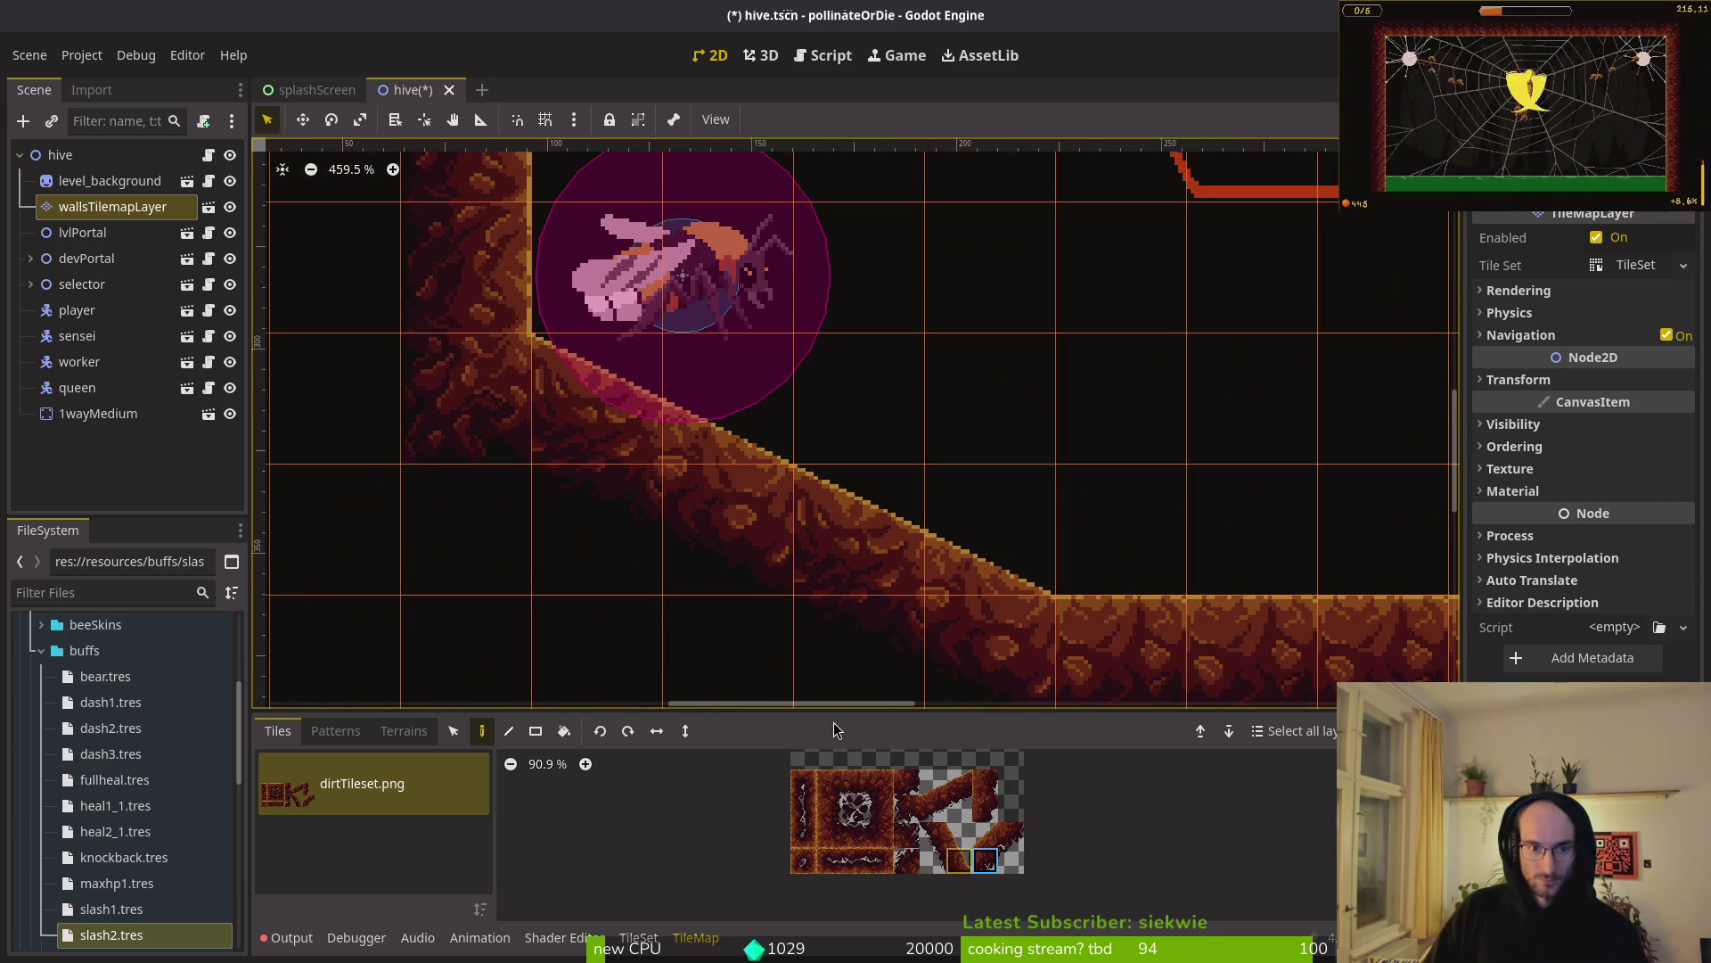
{"action": "left_click", "coordinate": [452, 410]}
{"action": "scroll", "coordinate": [618, 644], "scroll_direction": "down", "scroll_amount": 2}
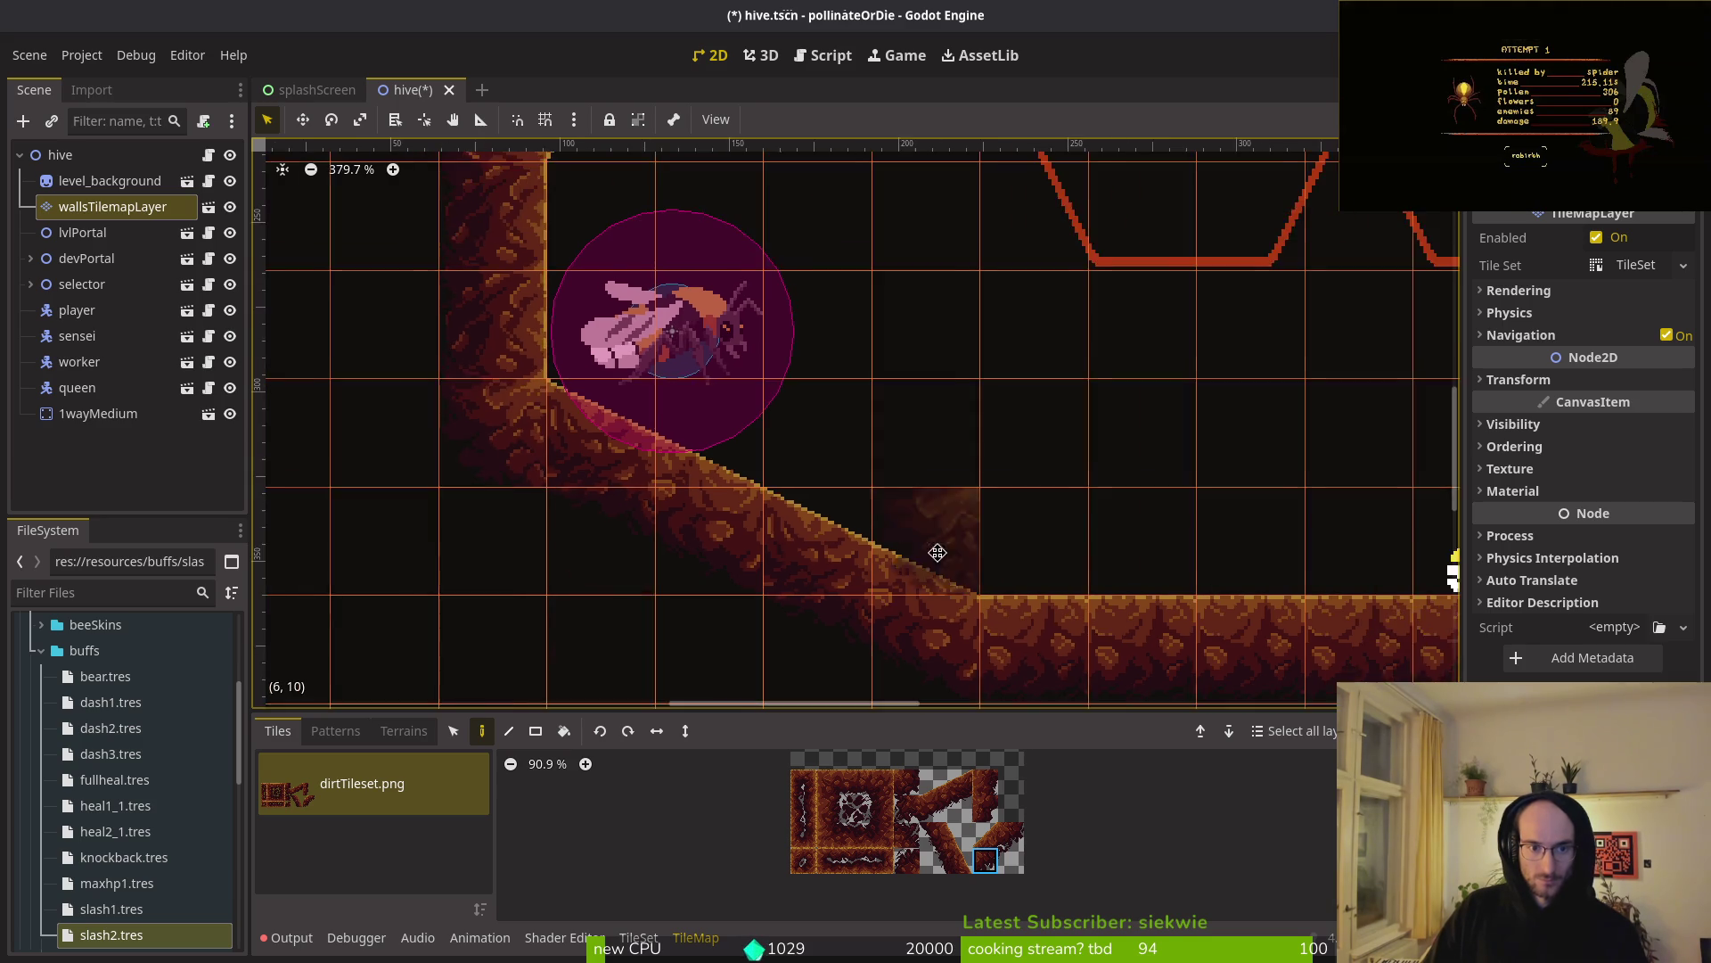
{"action": "left_click", "coordinate": [880, 410]}
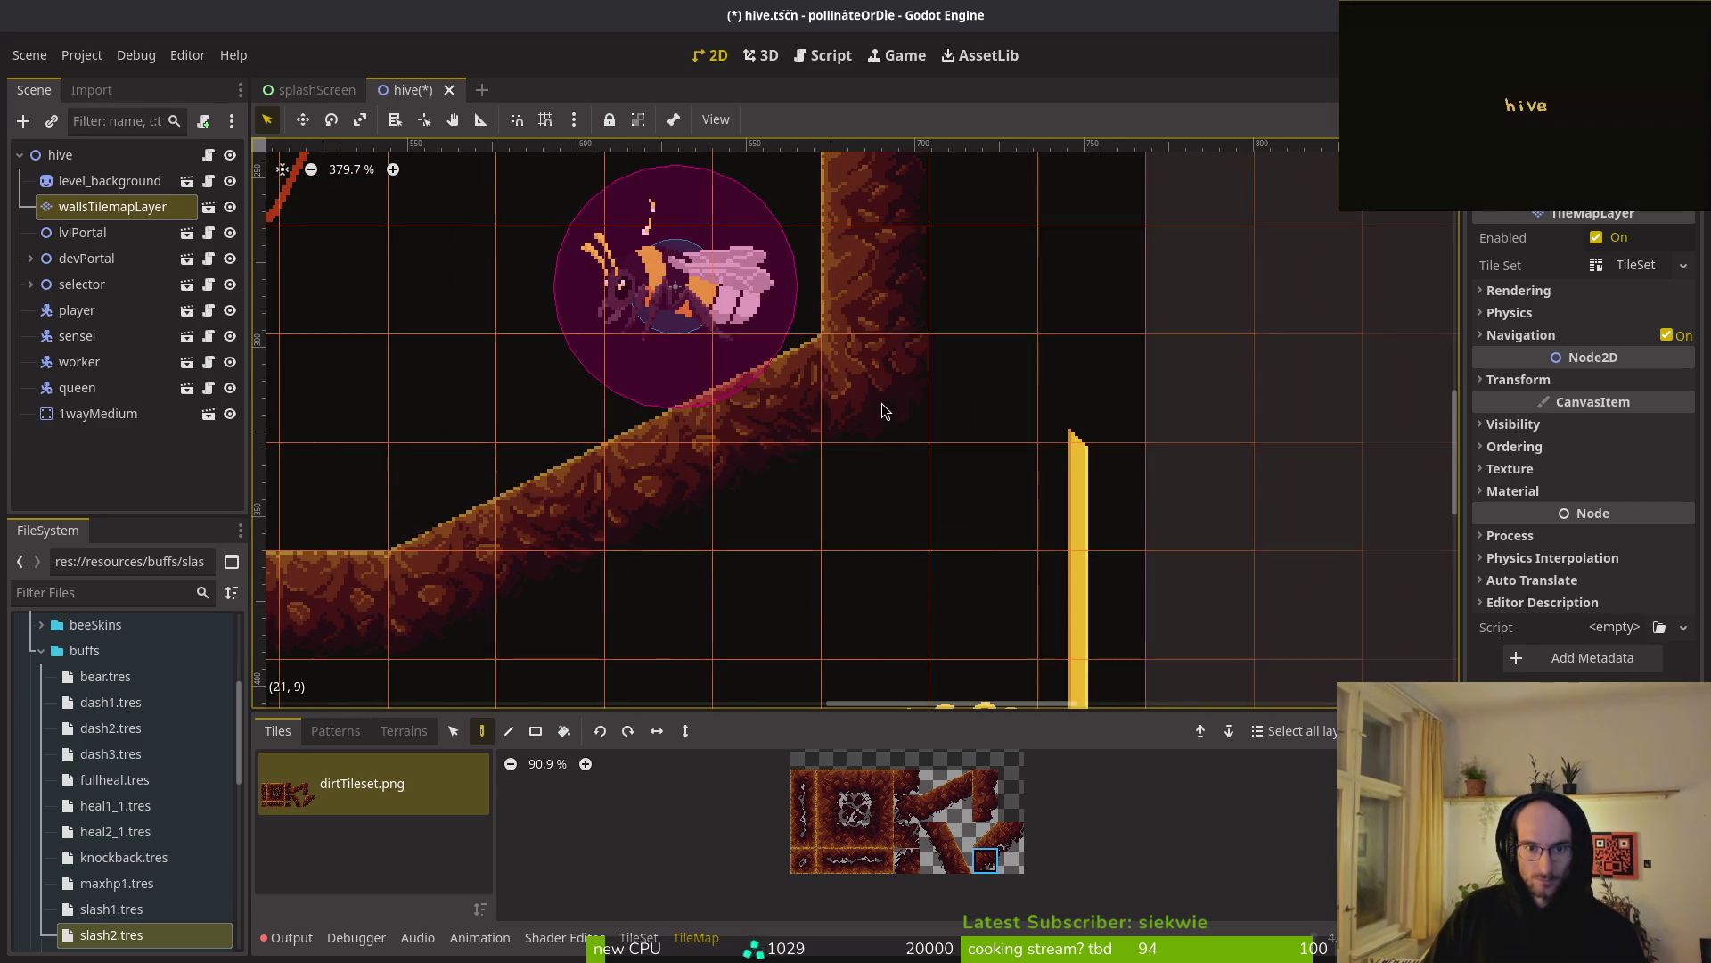
{"action": "key", "text": "Escape"}
{"action": "scroll", "coordinate": [976, 542], "scroll_direction": "down", "scroll_amount": 6}
{"action": "scroll", "coordinate": [687, 501], "scroll_direction": "left", "scroll_amount": 10}
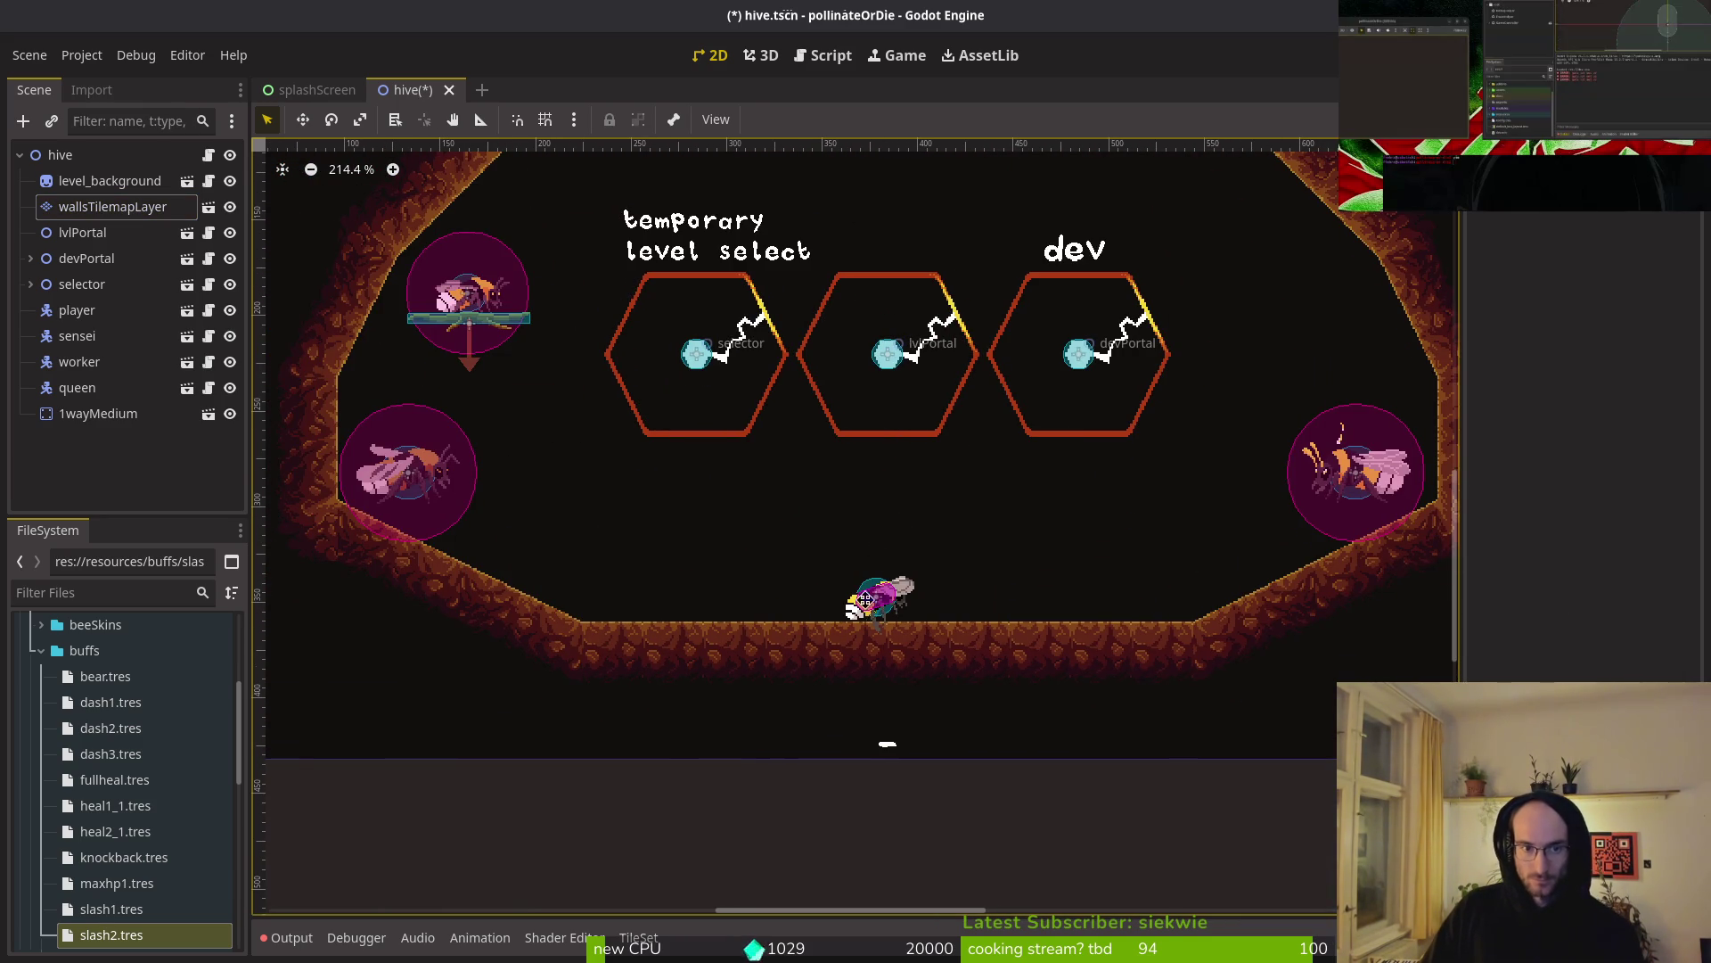
- On wallsTilemapLayer, erase three adjacent ceiling tiles to open a gap above the hexagons
{"action": "scroll", "coordinate": [883, 557], "scroll_direction": "up", "scroll_amount": 3}
{"action": "scroll", "coordinate": [846, 571], "scroll_direction": "up", "scroll_amount": 5}
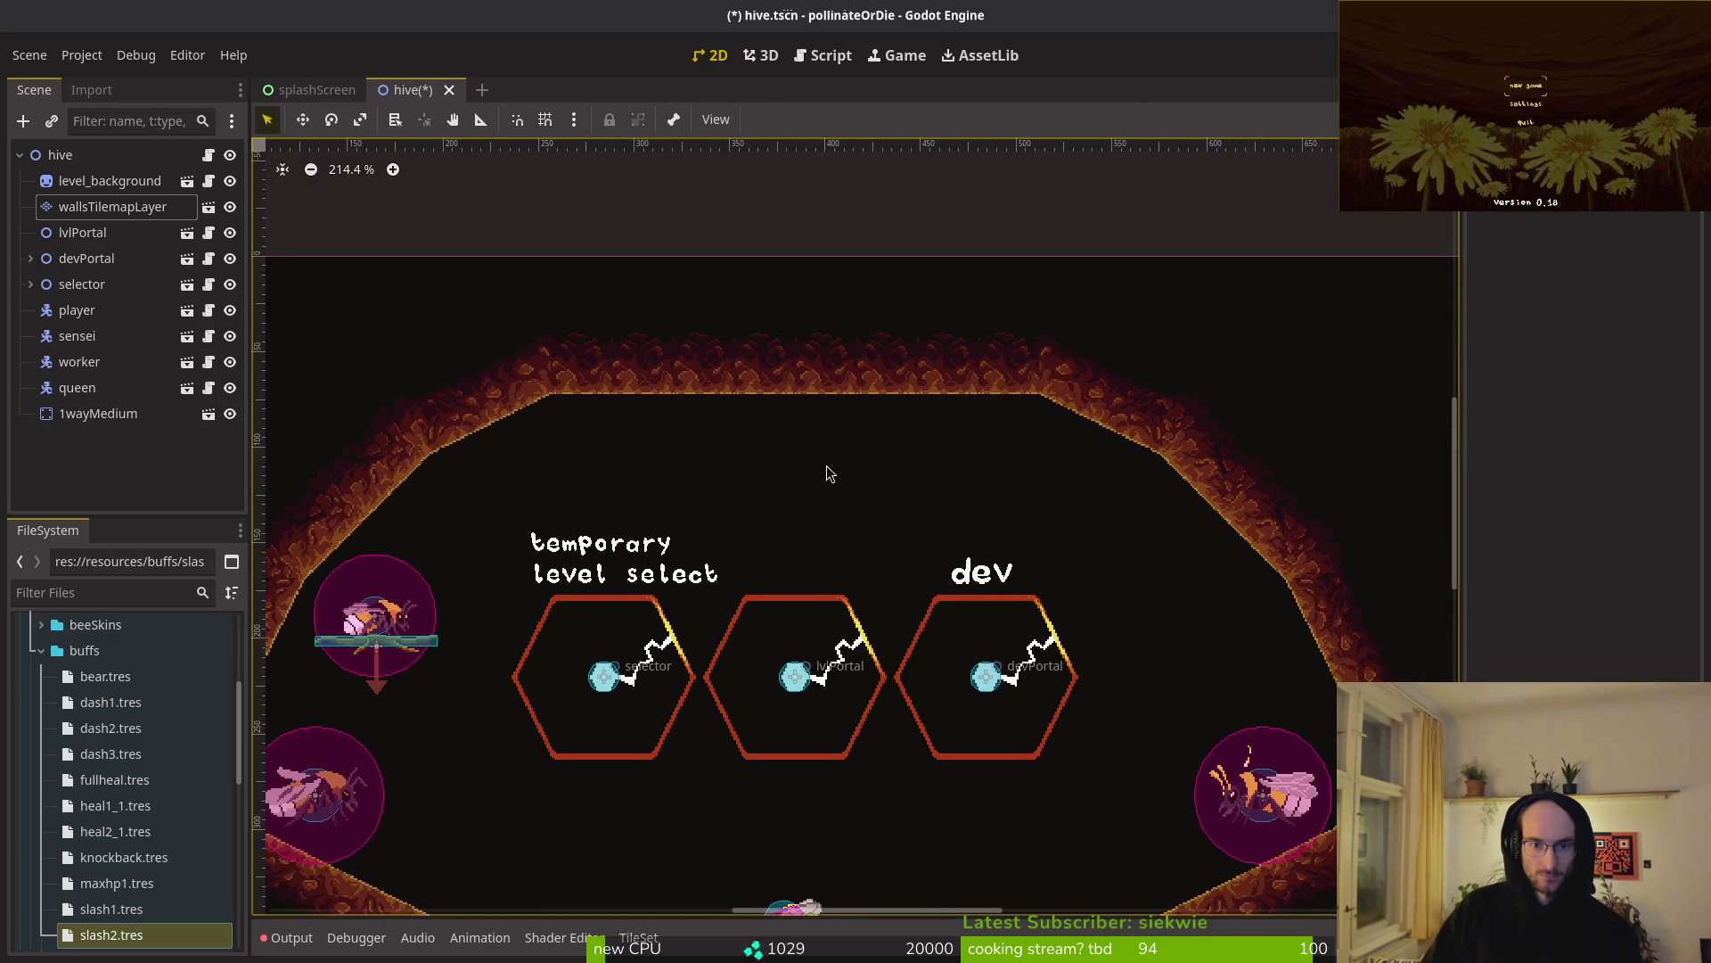
{"action": "scroll", "coordinate": [834, 486], "scroll_direction": "down", "scroll_amount": 2}
{"action": "left_click", "coordinate": [113, 206]}
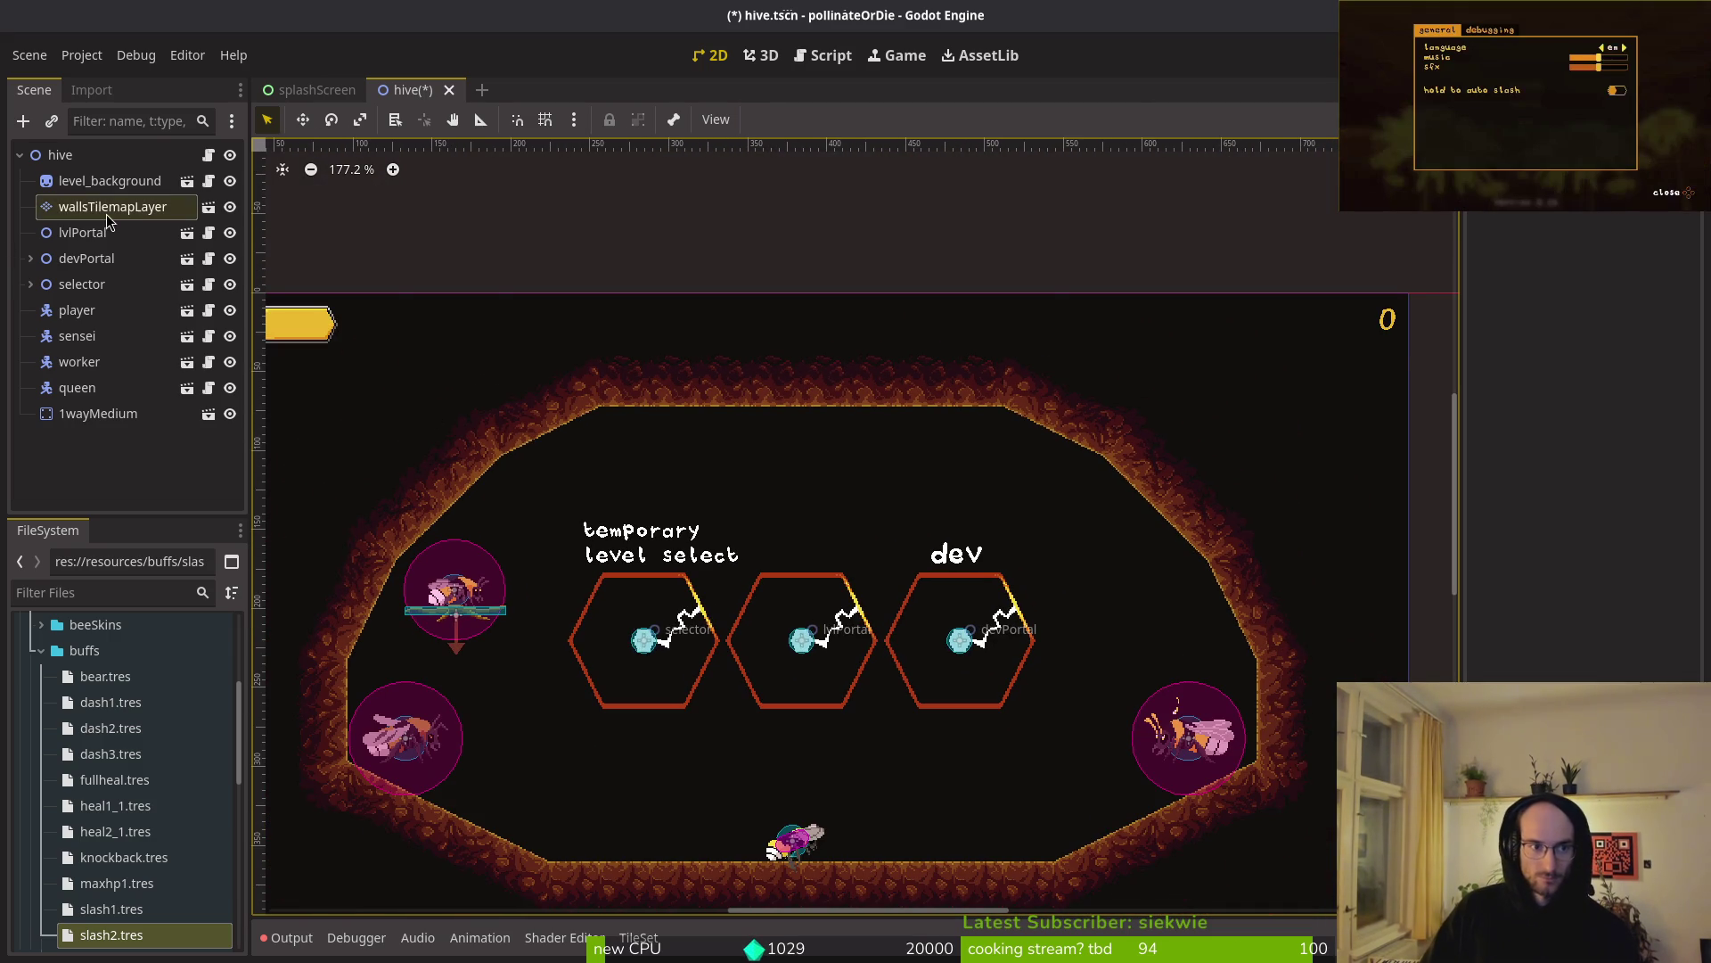
{"action": "right_click", "coordinate": [777, 383]}
{"action": "right_click", "coordinate": [827, 383]}
{"action": "right_click", "coordinate": [728, 383]}
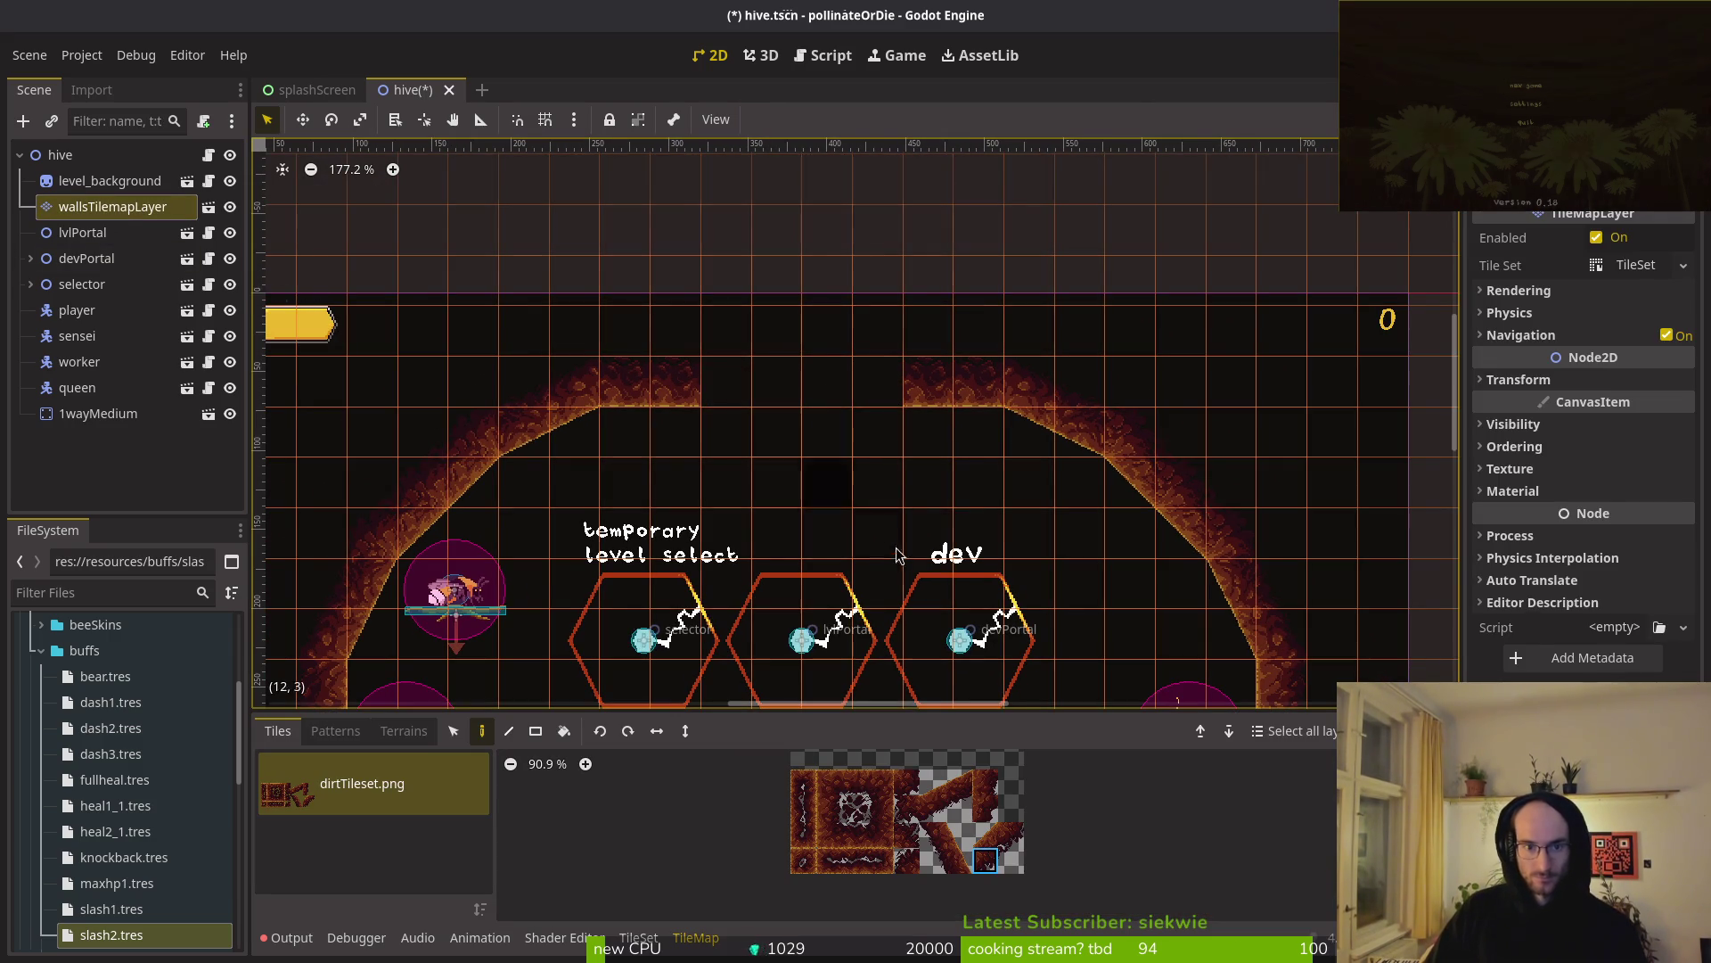
- Collapse and re-expand the hive node in the Scene tree
{"action": "scroll", "coordinate": [853, 402], "scroll_direction": "down", "scroll_amount": 3}
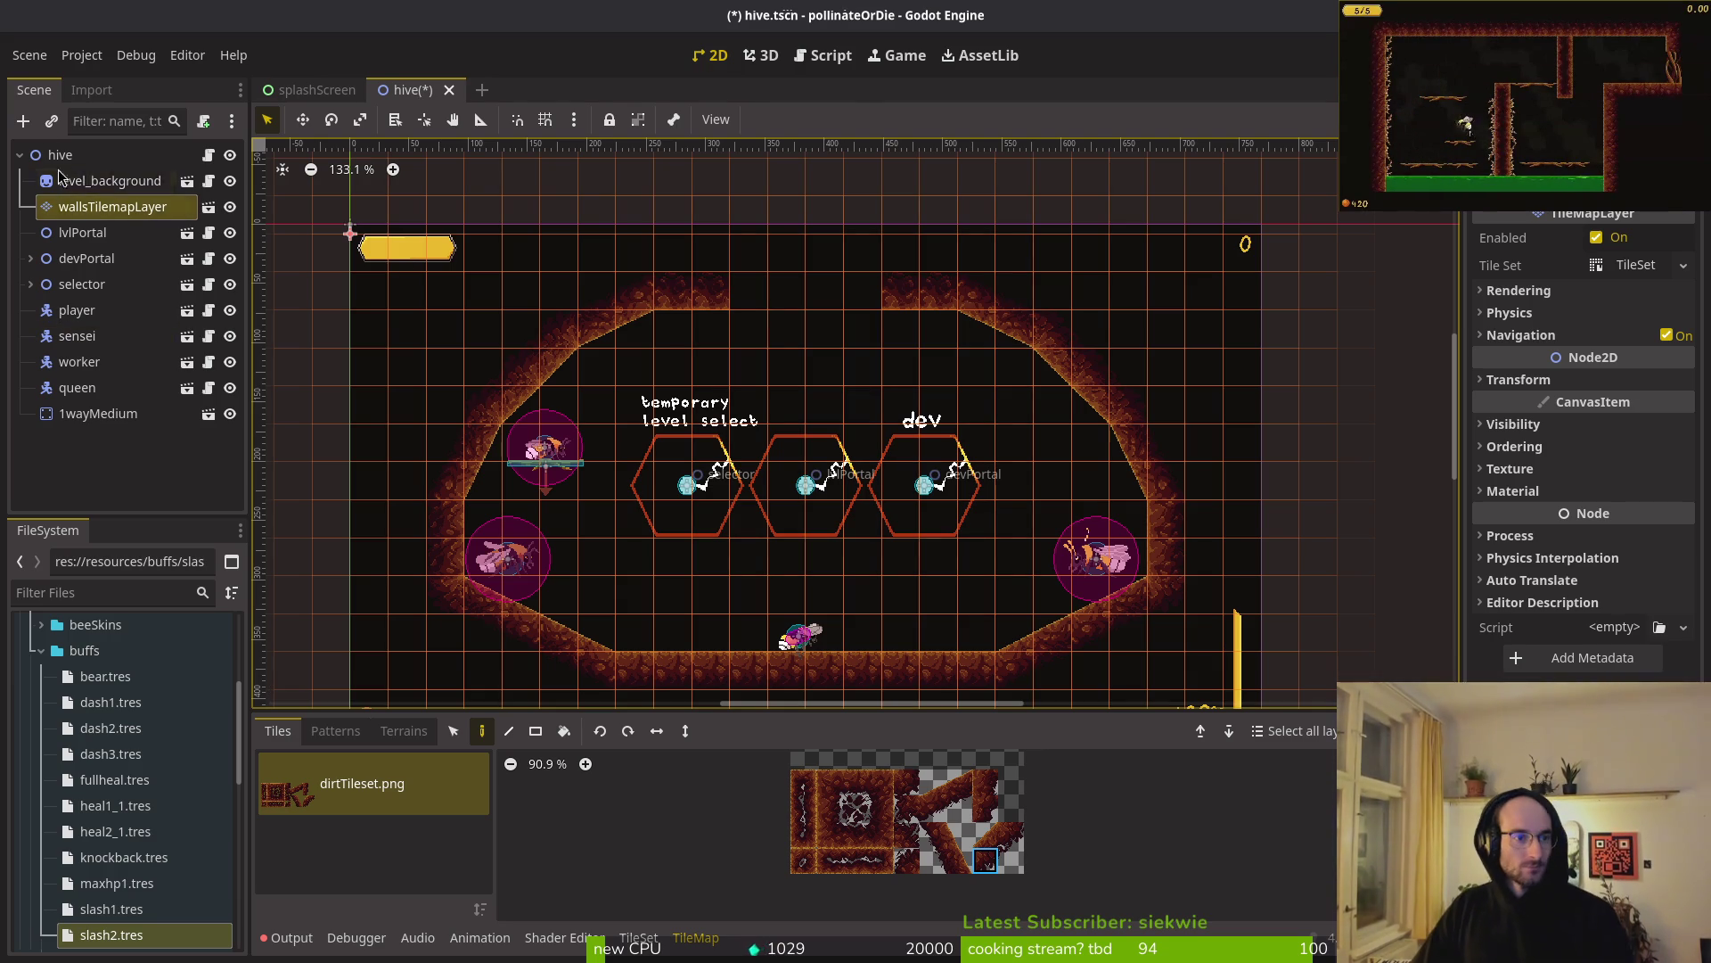
{"action": "left_click", "coordinate": [21, 157]}
{"action": "left_click", "coordinate": [21, 157]}
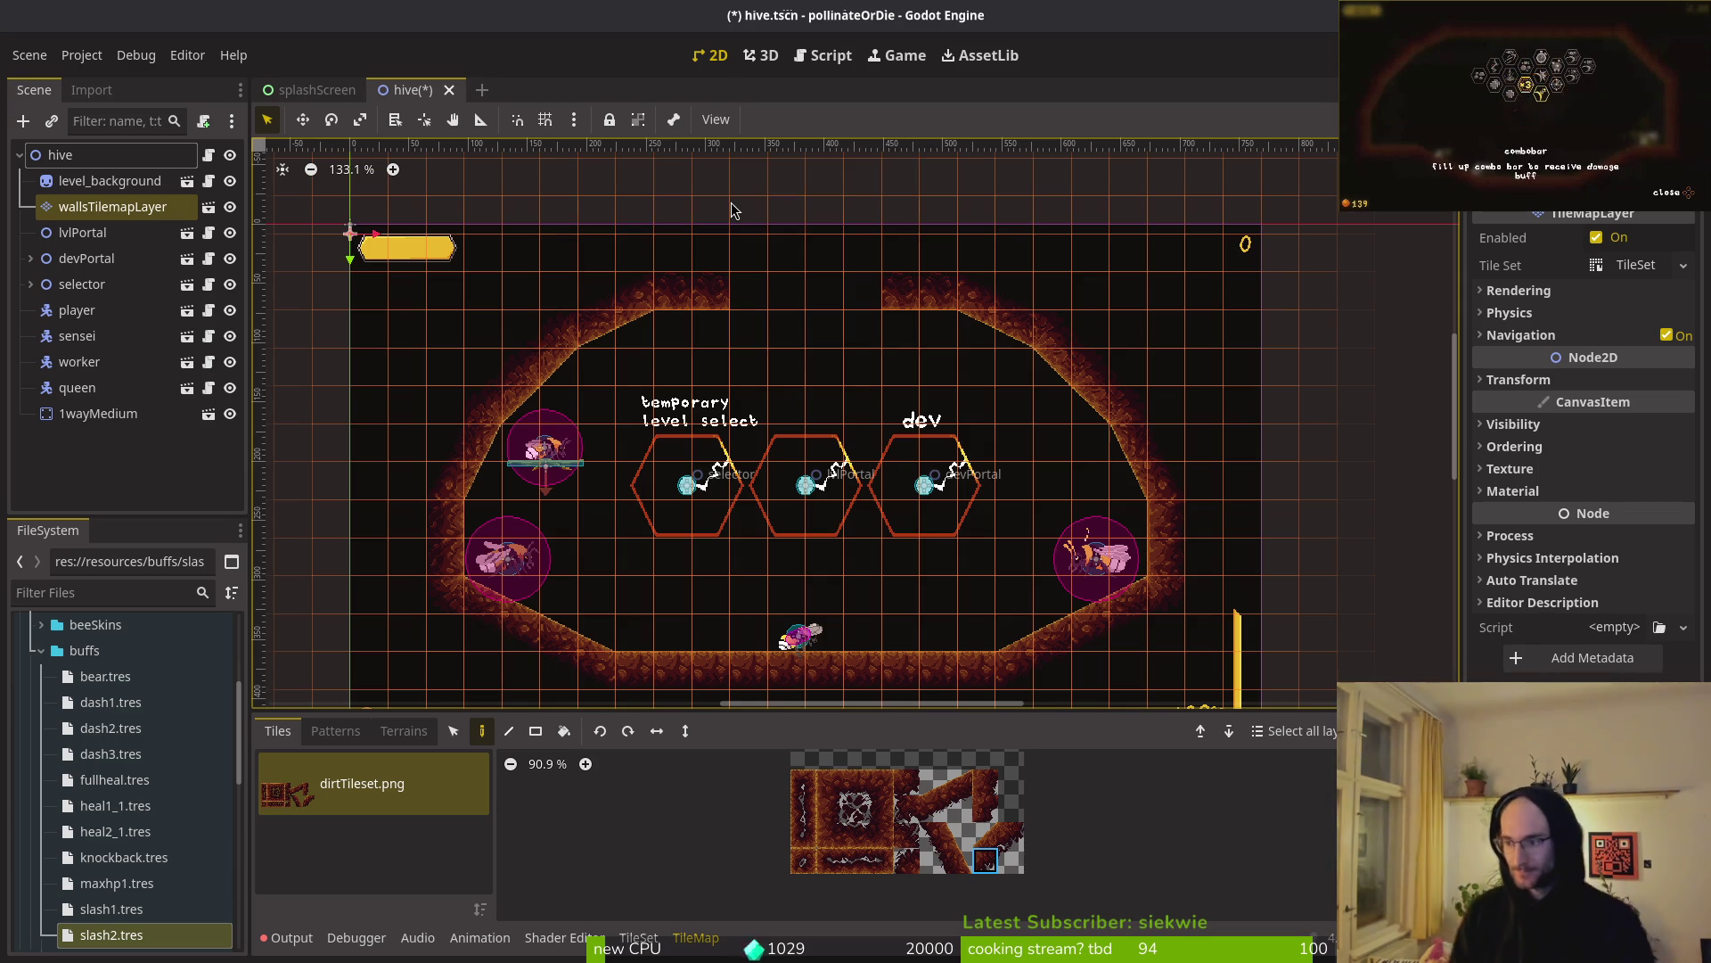
- Switch to the Aseprite window showing the bumblebeeHiveNest mockup
{"action": "key", "text": "alt+Tab"}
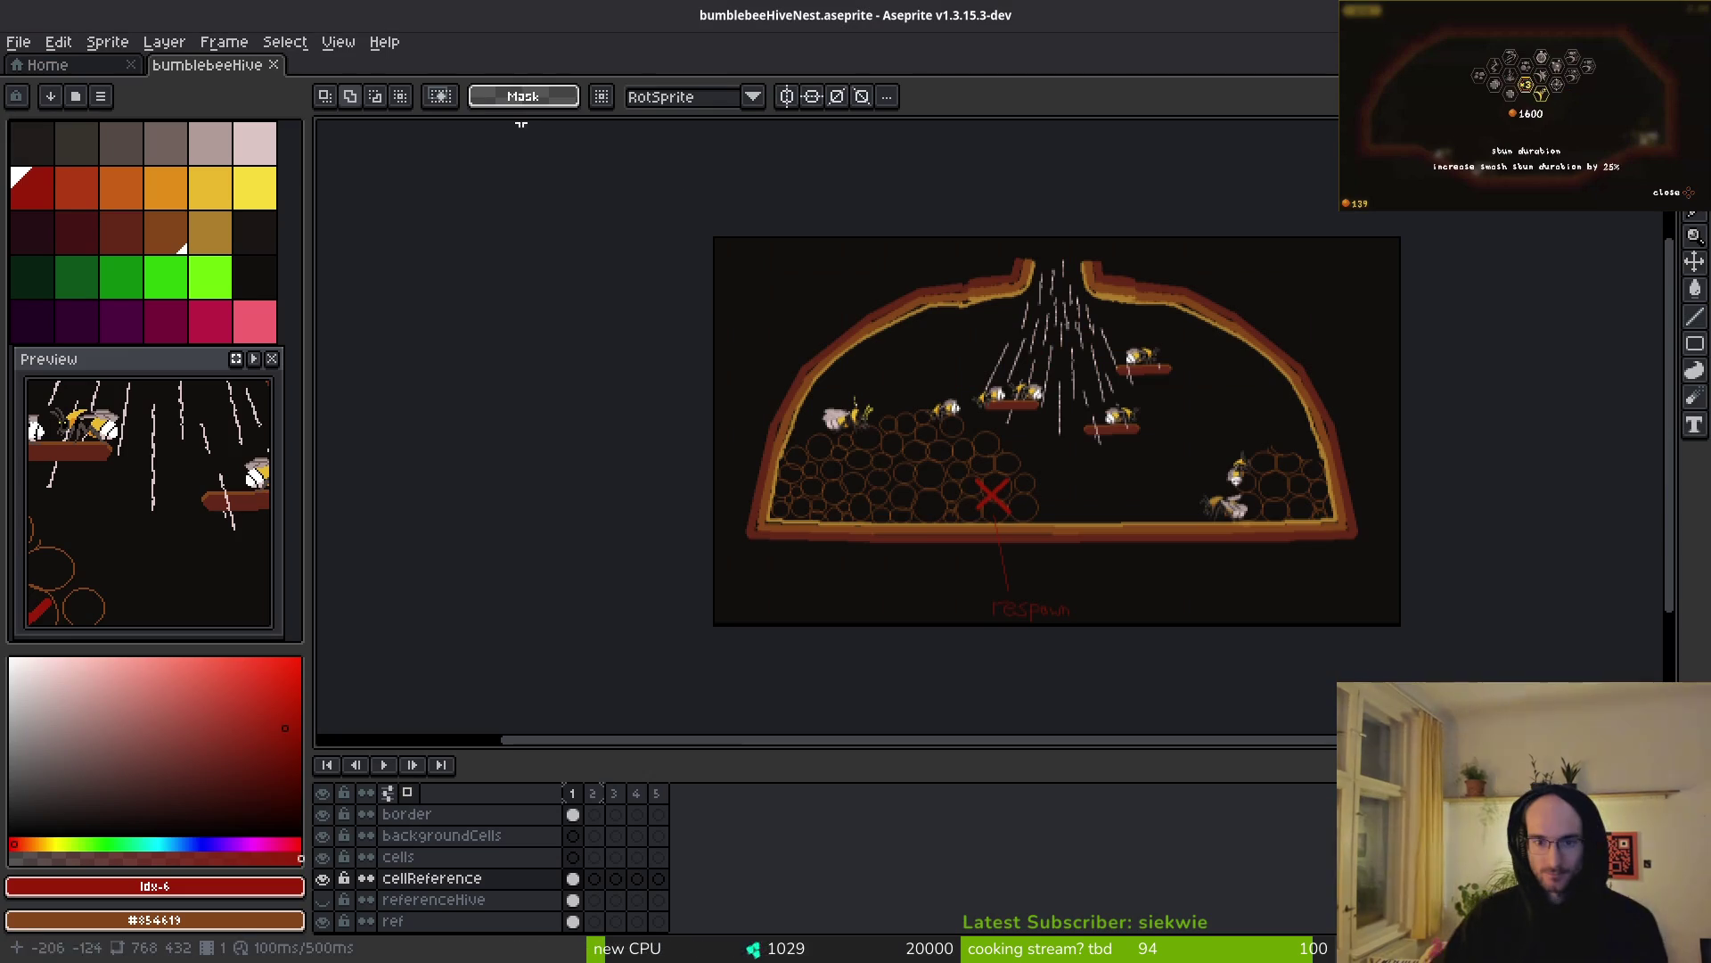
- Zoom in and out over the bumblebeeHiveNest canvas, then return to Godot's hive scene
{"action": "scroll", "coordinate": [1007, 393], "scroll_direction": "down", "scroll_amount": 1}
{"action": "scroll", "coordinate": [1003, 499], "scroll_direction": "up", "scroll_amount": 4}
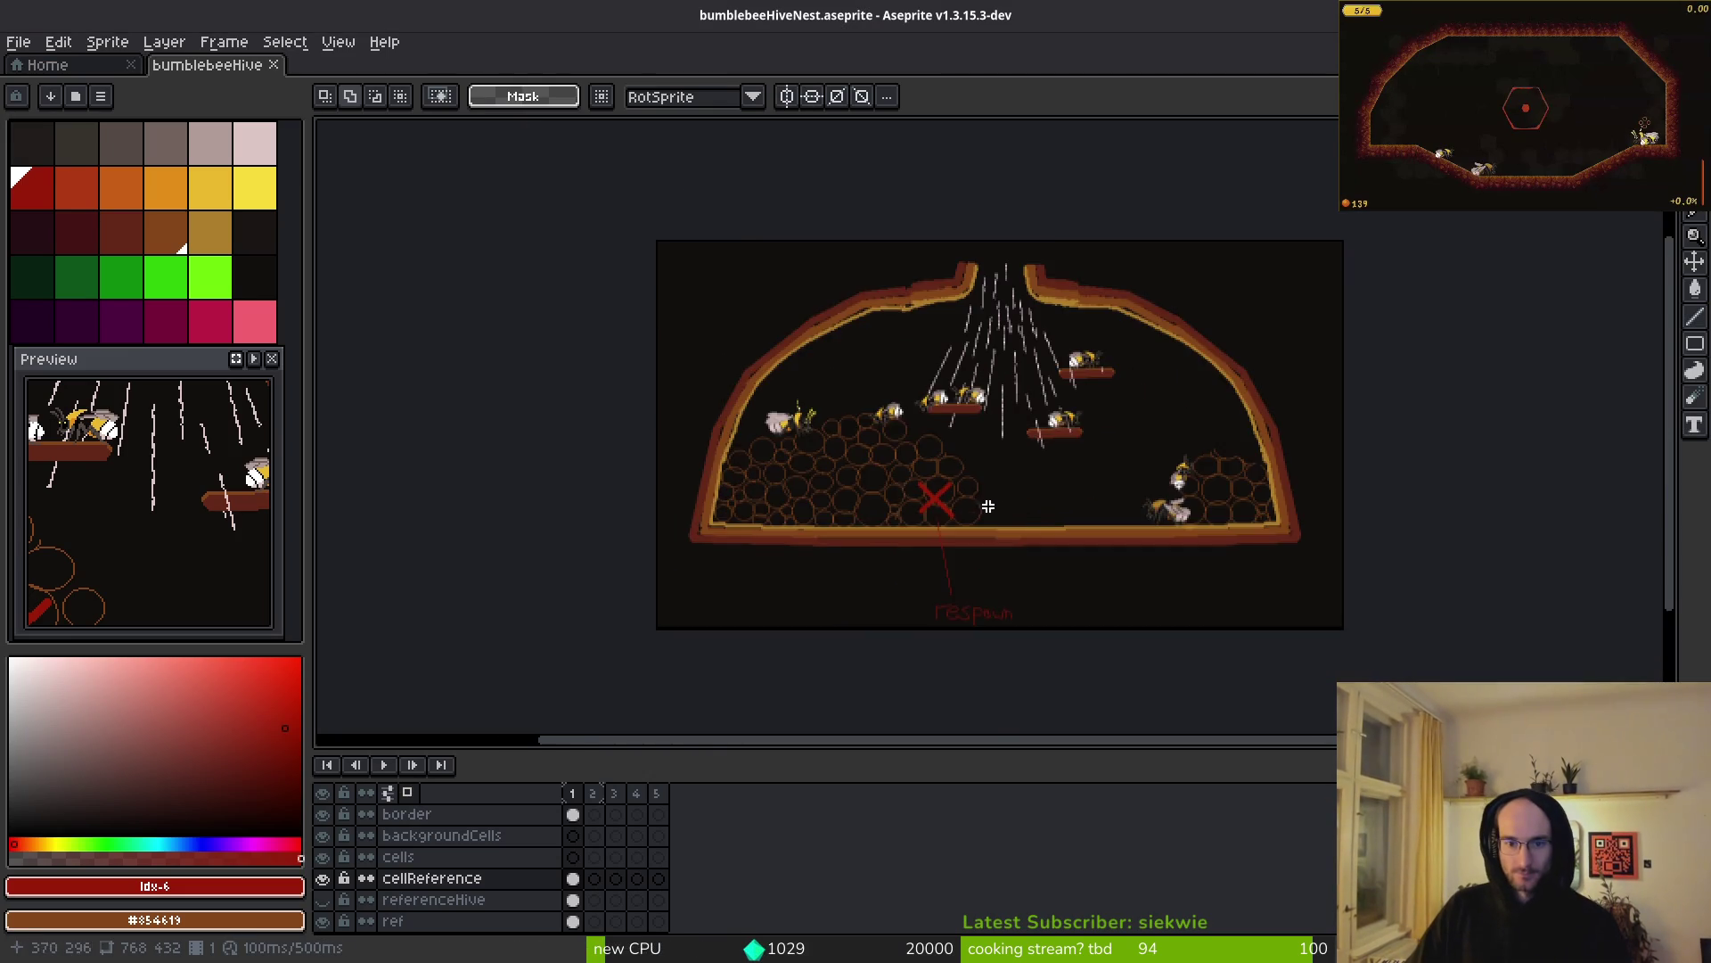
{"action": "scroll", "coordinate": [1003, 499], "scroll_direction": "up", "scroll_amount": 1}
{"action": "scroll", "coordinate": [1003, 503], "scroll_direction": "down", "scroll_amount": 5}
{"action": "key", "text": "alt+Tab"}
{"action": "key", "text": "alt+Tab"}
{"action": "scroll", "coordinate": [948, 509], "scroll_direction": "up", "scroll_amount": 1}
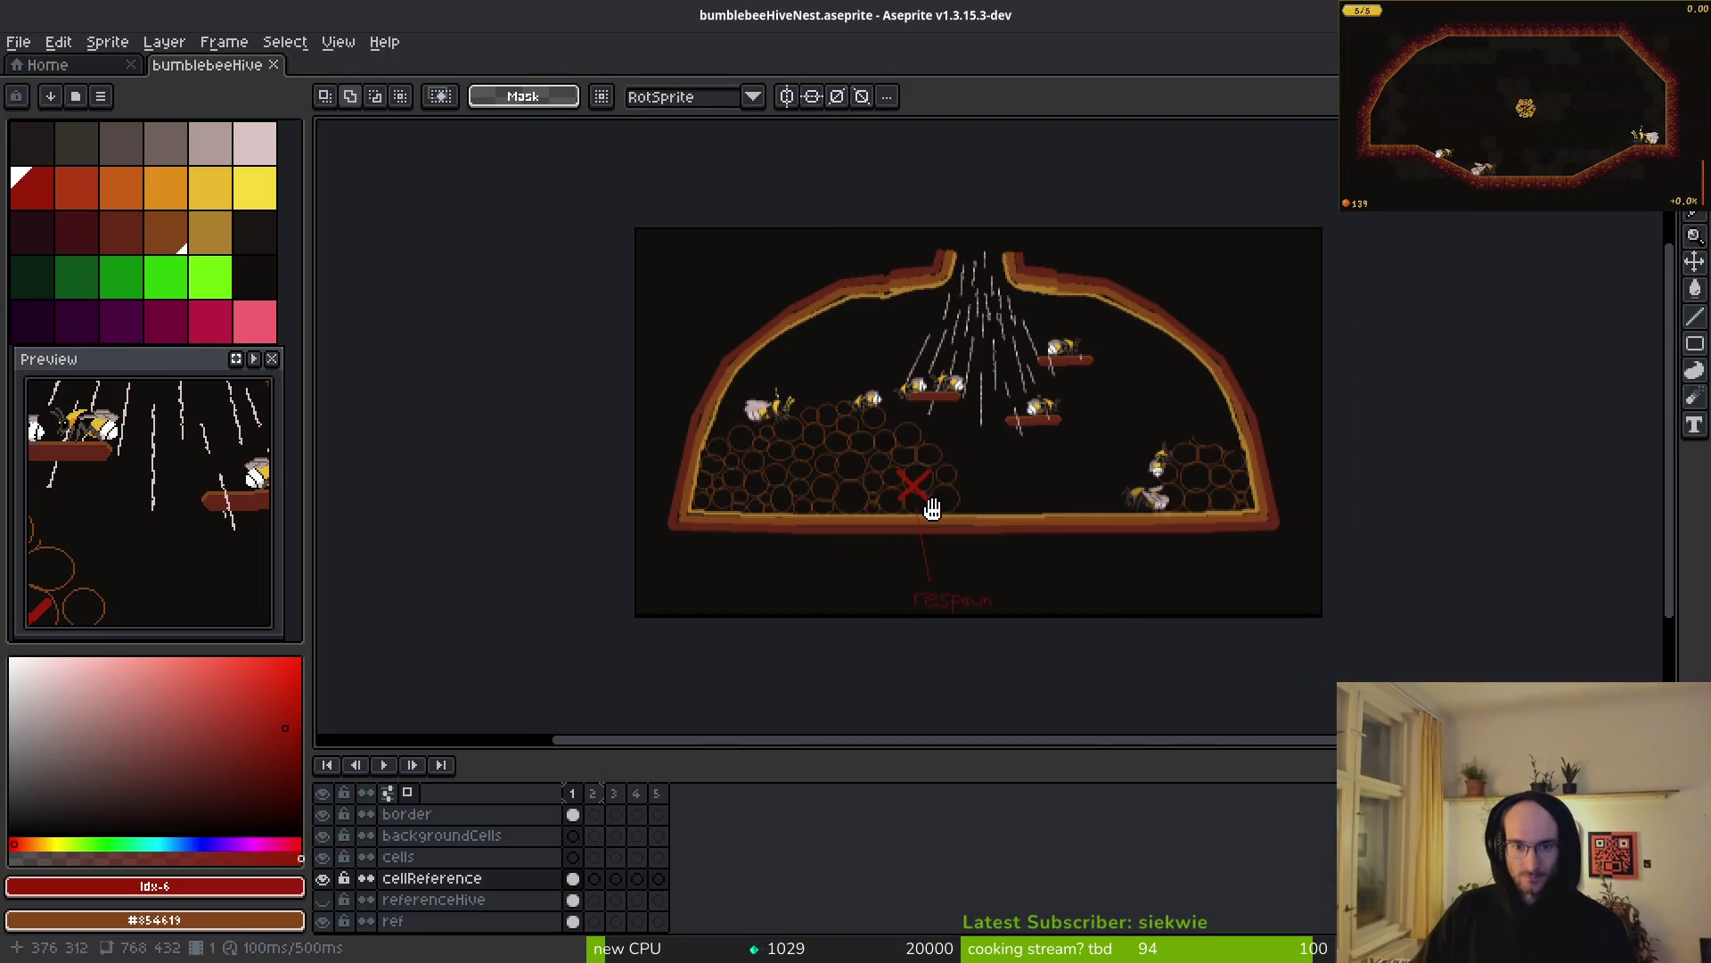
{"action": "scroll", "coordinate": [927, 497], "scroll_direction": "up", "scroll_amount": 1}
{"action": "scroll", "coordinate": [949, 504], "scroll_direction": "down", "scroll_amount": 1}
{"action": "key", "text": "alt"}
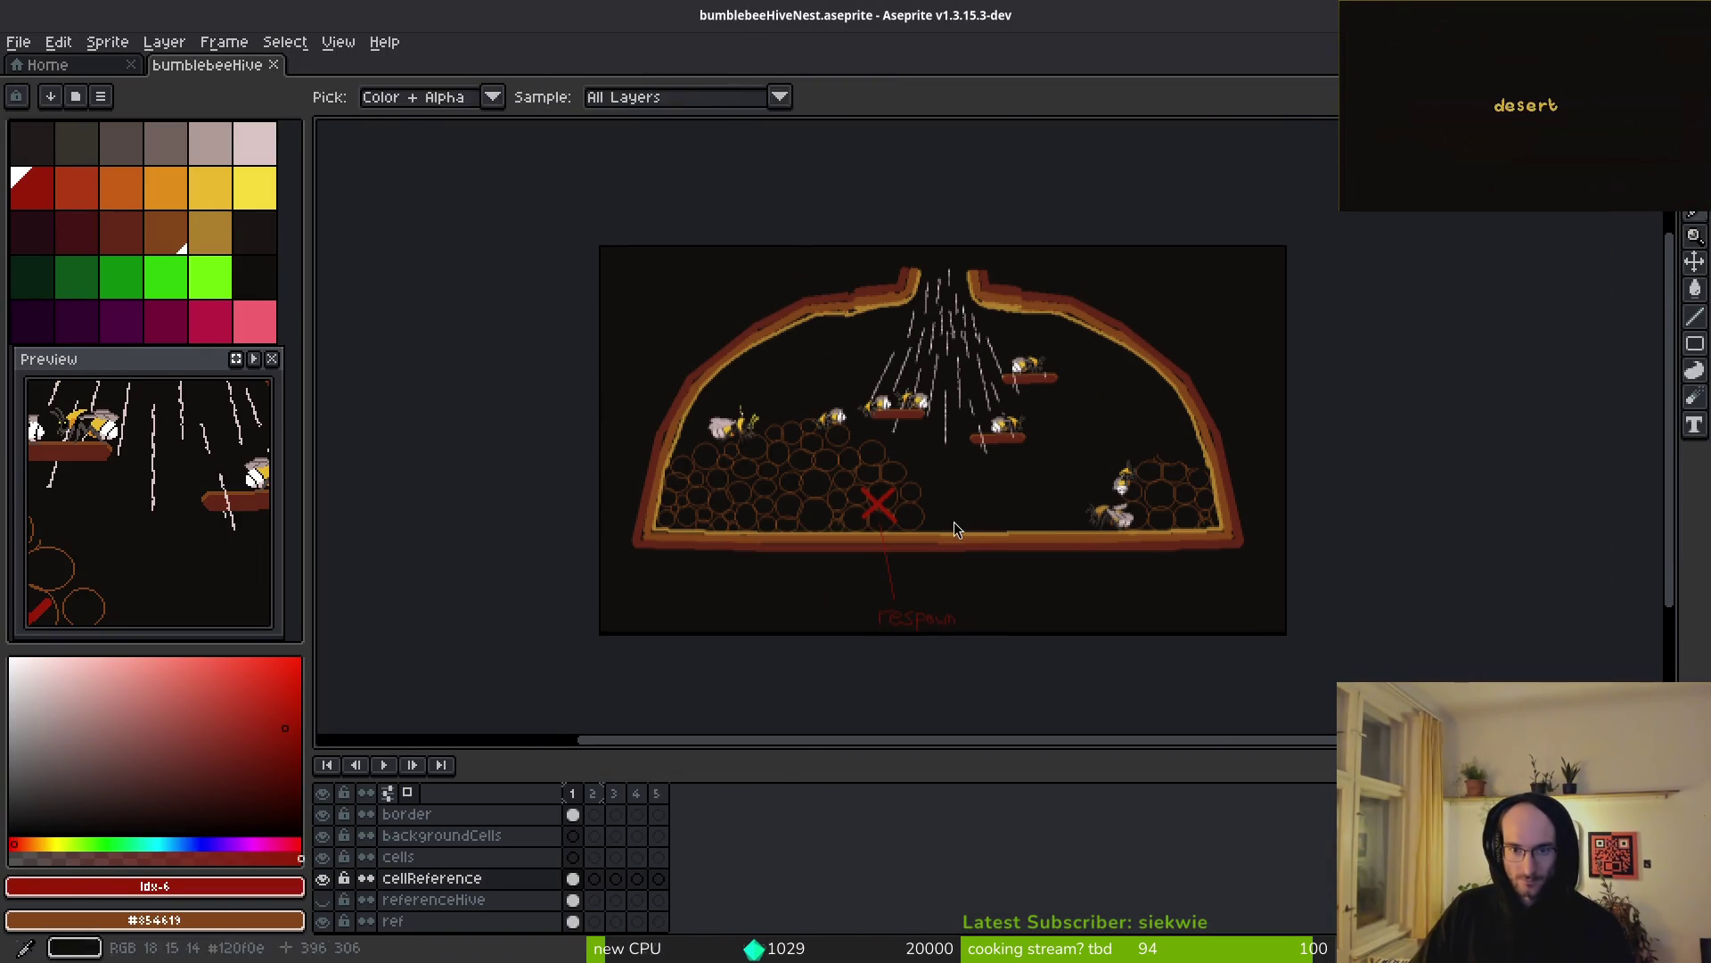
{"action": "key", "text": "alt+Tab"}
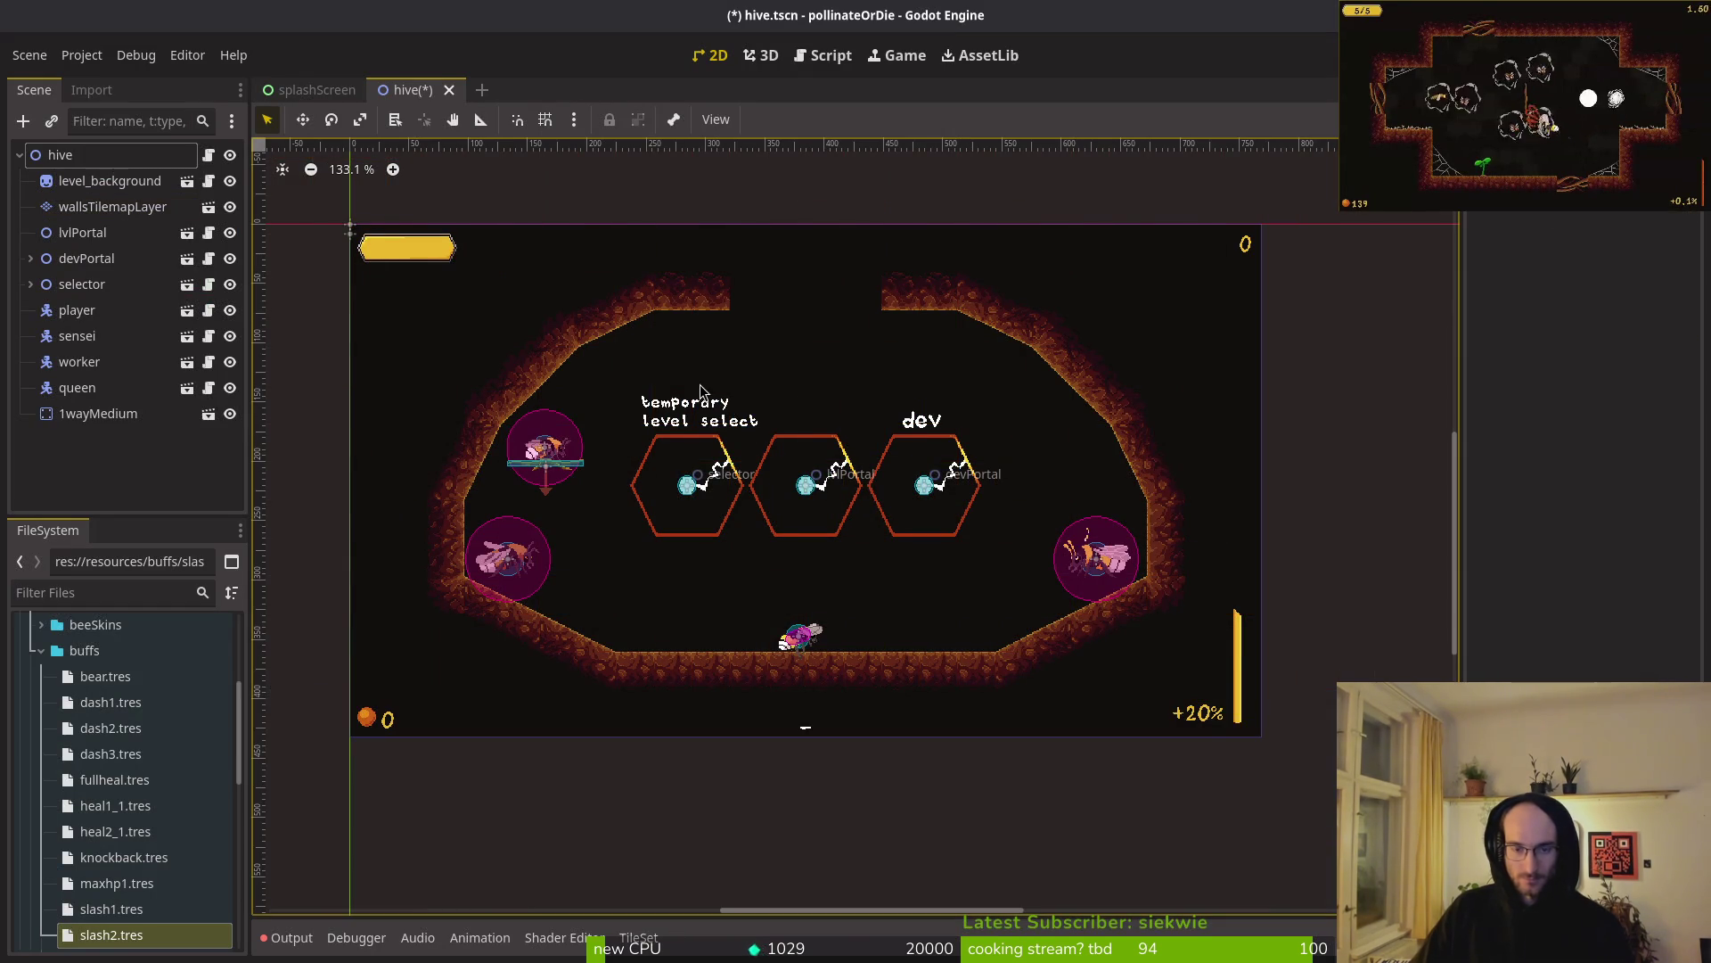
{"action": "scroll", "coordinate": [828, 419], "scroll_direction": "up", "scroll_amount": 3}
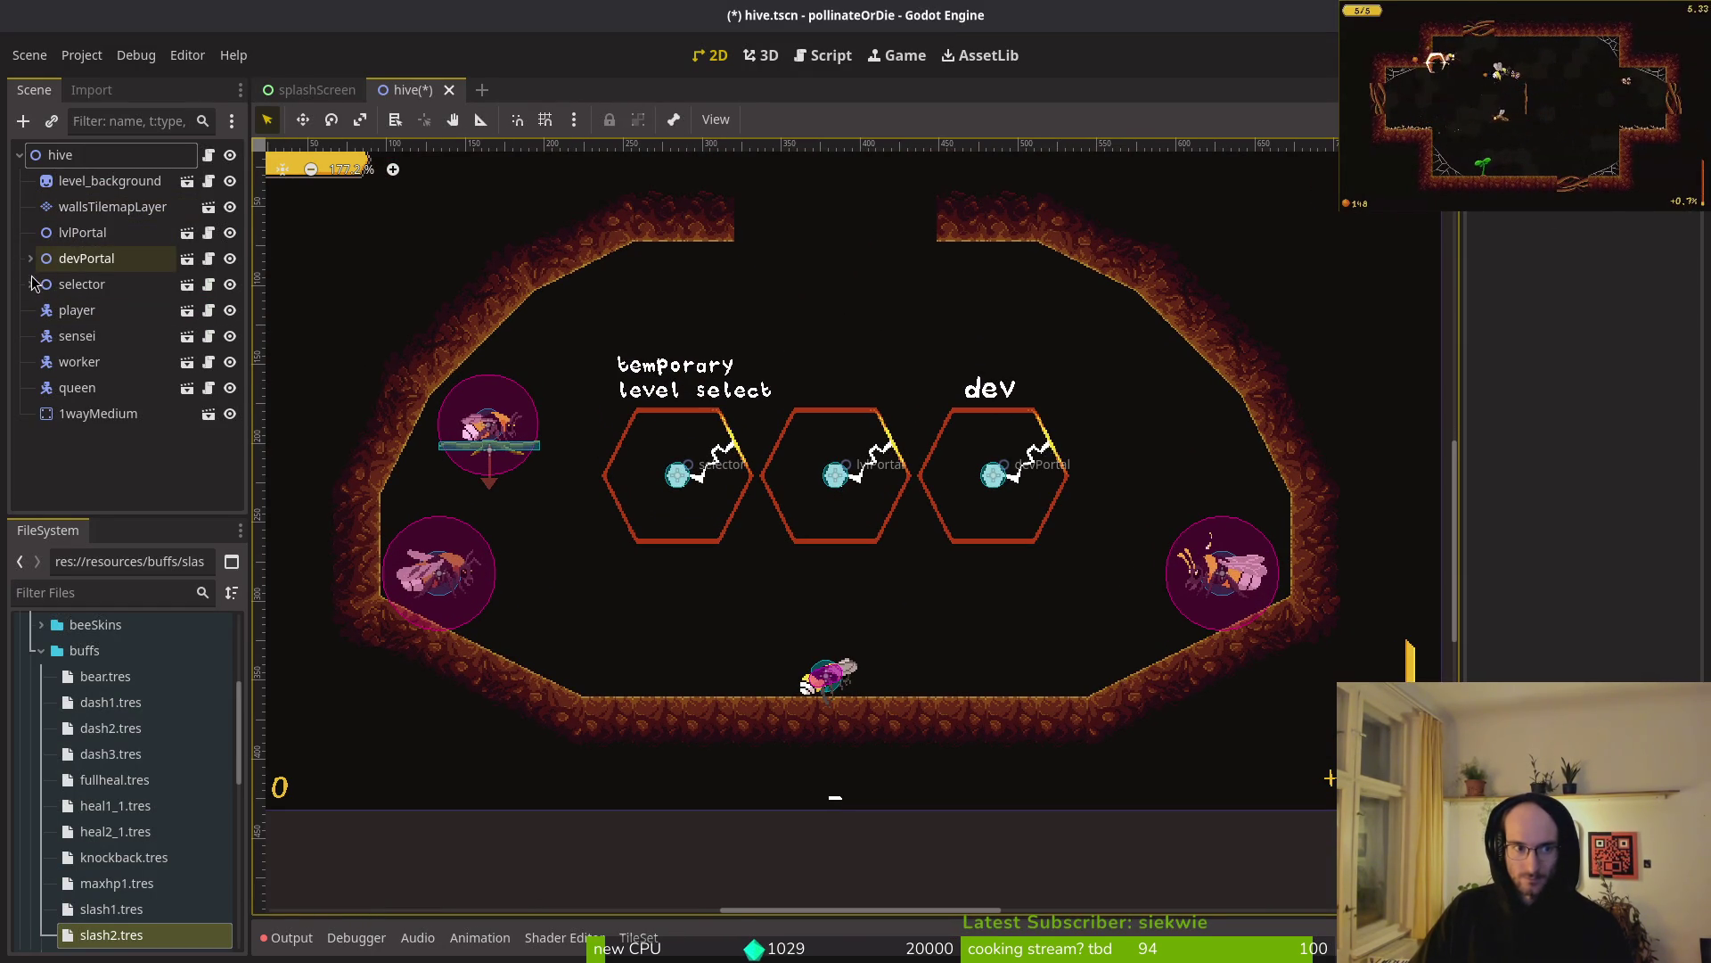
- Hide the middle lvlPortal hexagon in the hive scene
{"action": "left_click", "coordinate": [80, 232]}
{"action": "left_click", "coordinate": [829, 481]}
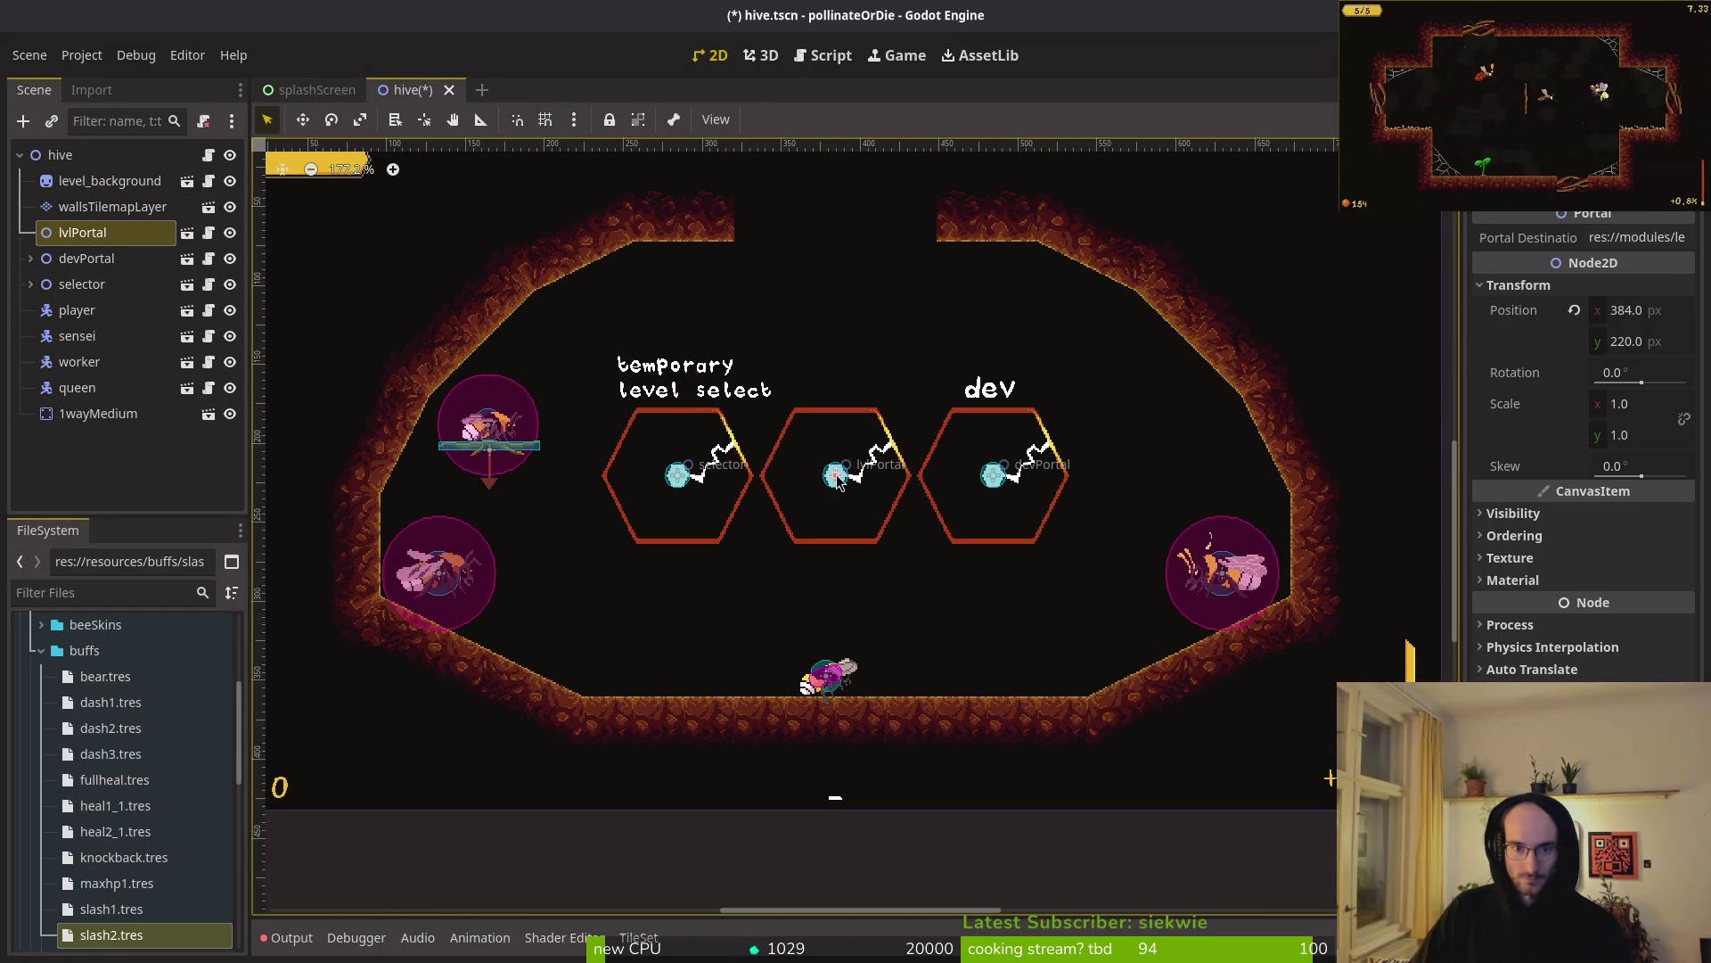
{"action": "left_click", "coordinate": [230, 232]}
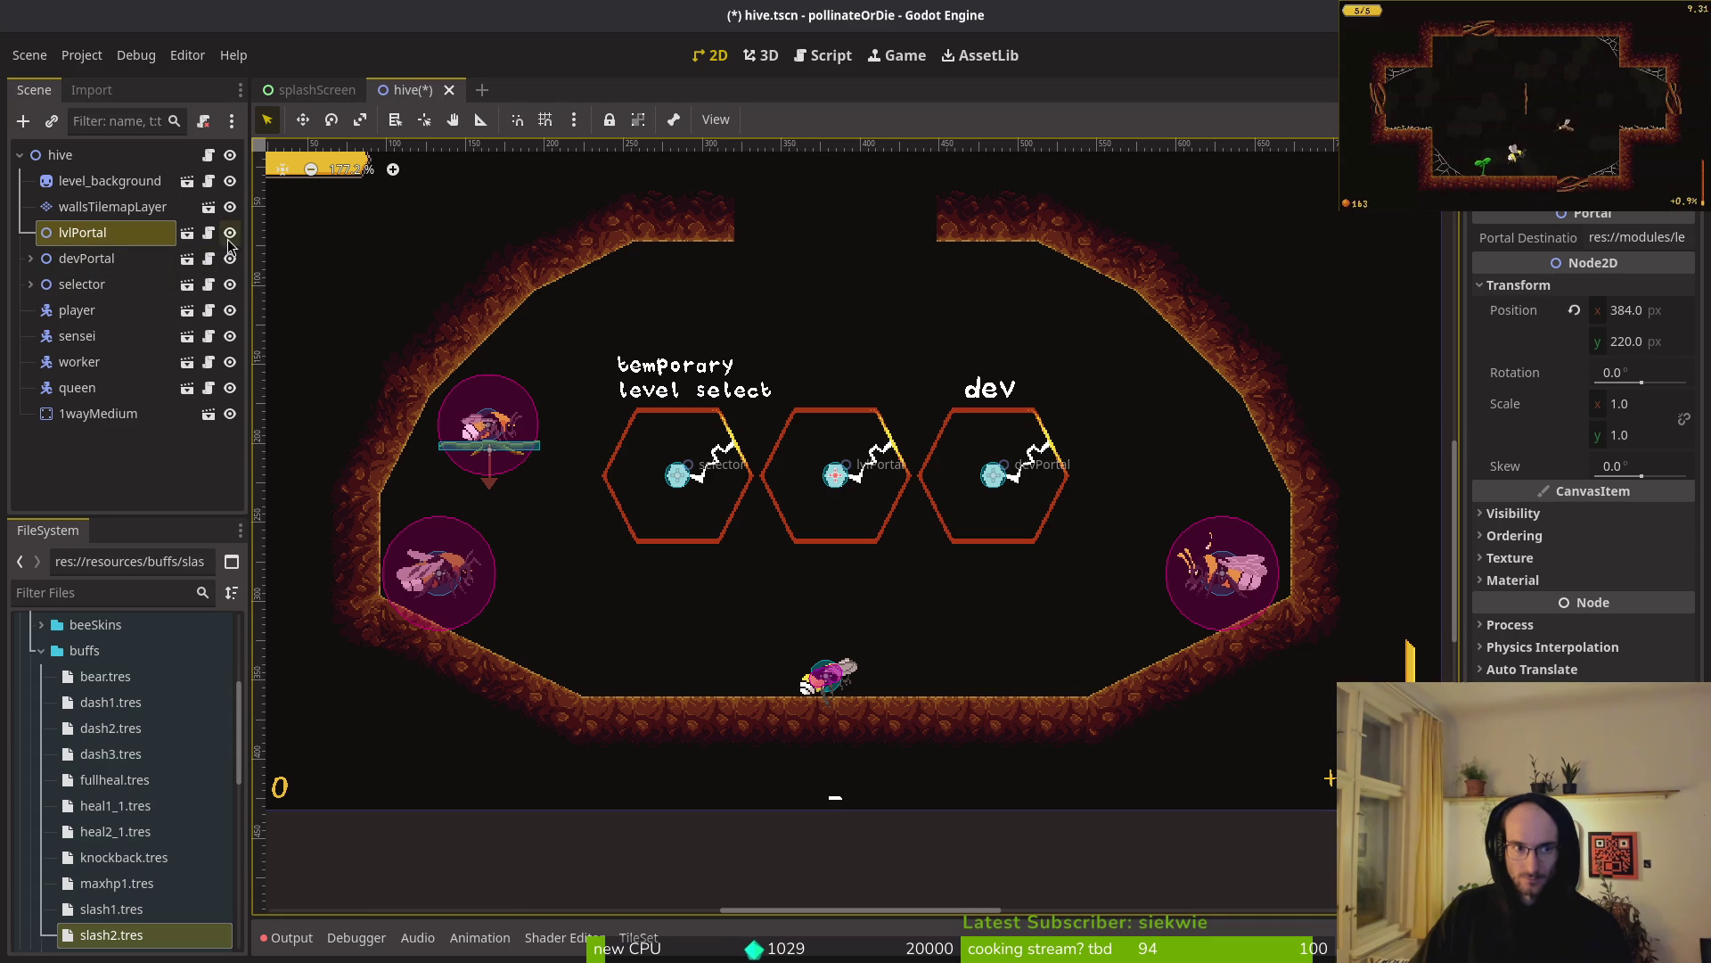
- Save hive.tscn and bring up the quick resource search
{"action": "key", "text": "ctrl+s"}
{"action": "left_click_drag", "start_coordinate": [934, 497], "coordinate": [871, 469]}
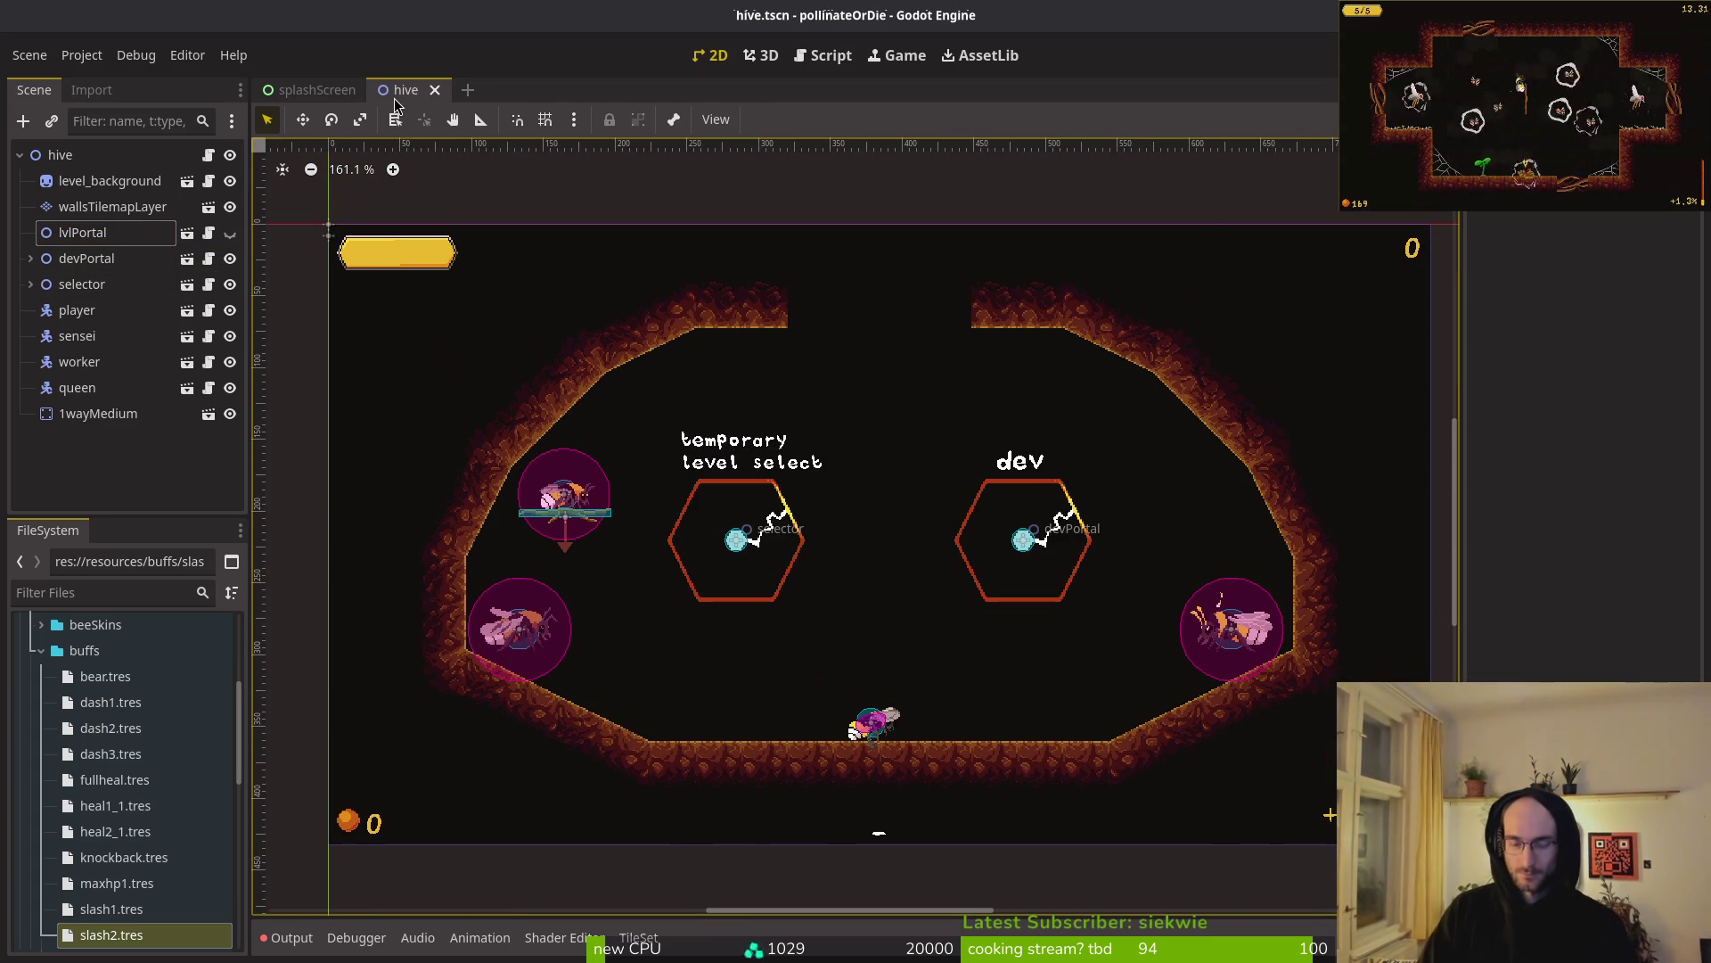
{"action": "key", "text": "ctrl+s"}
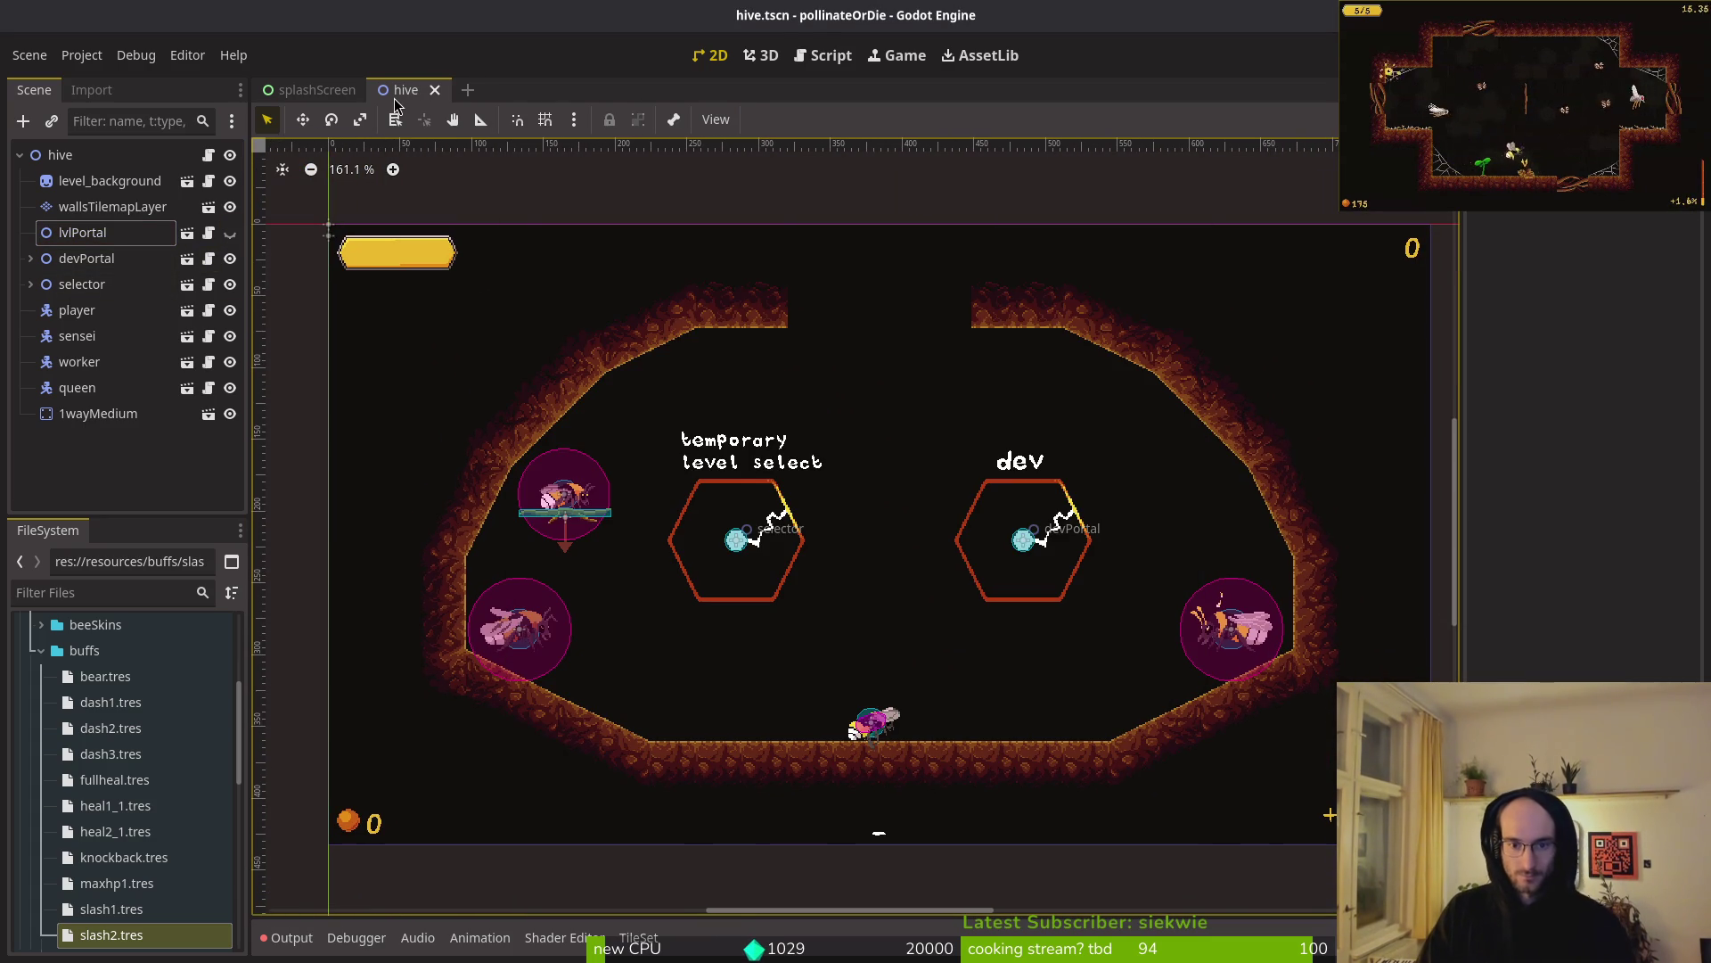
{"action": "key", "text": "ctrl+shift+o"}
- Open portal.tscn from the 'portal' search and inspect its portalHurtbox node
{"action": "type", "text": "portal"}
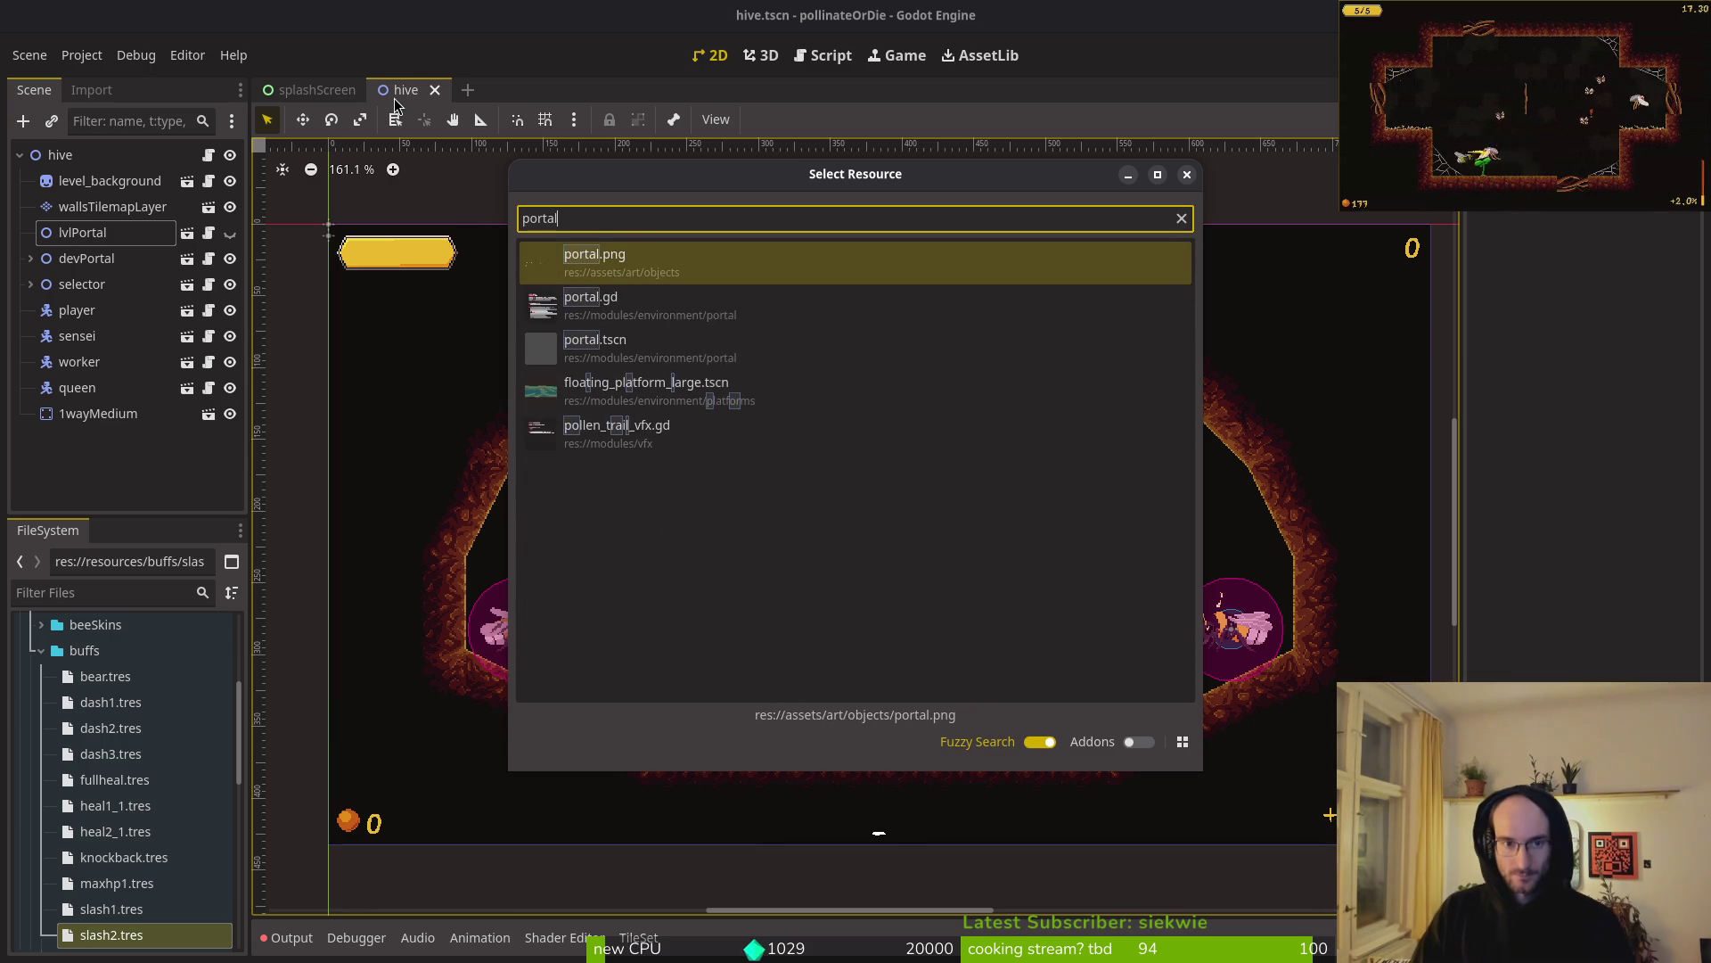
{"action": "key", "text": "Down"}
{"action": "key", "text": "Return"}
{"action": "left_click", "coordinate": [31, 257]}
{"action": "left_click", "coordinate": [87, 263]}
{"action": "left_click", "coordinate": [88, 267]}
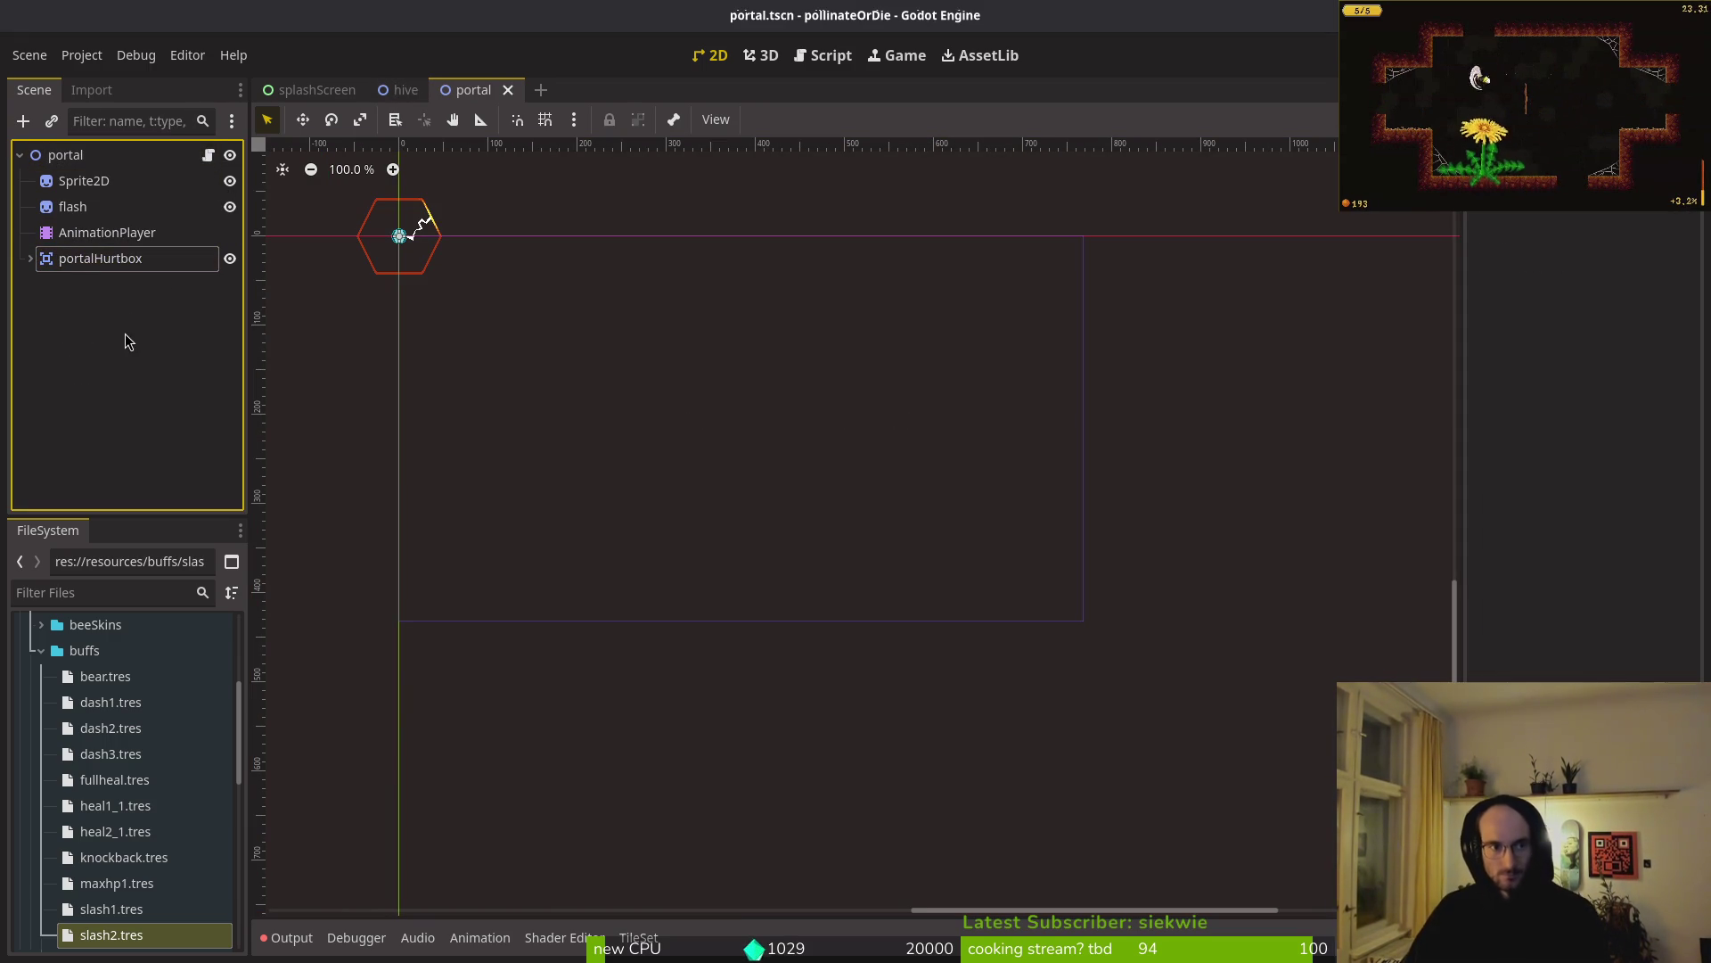
- Create a new 2D scene with its root node named startRunPortal
{"action": "left_click", "coordinate": [29, 54]}
{"action": "left_click", "coordinate": [49, 76]}
{"action": "left_click", "coordinate": [155, 184]}
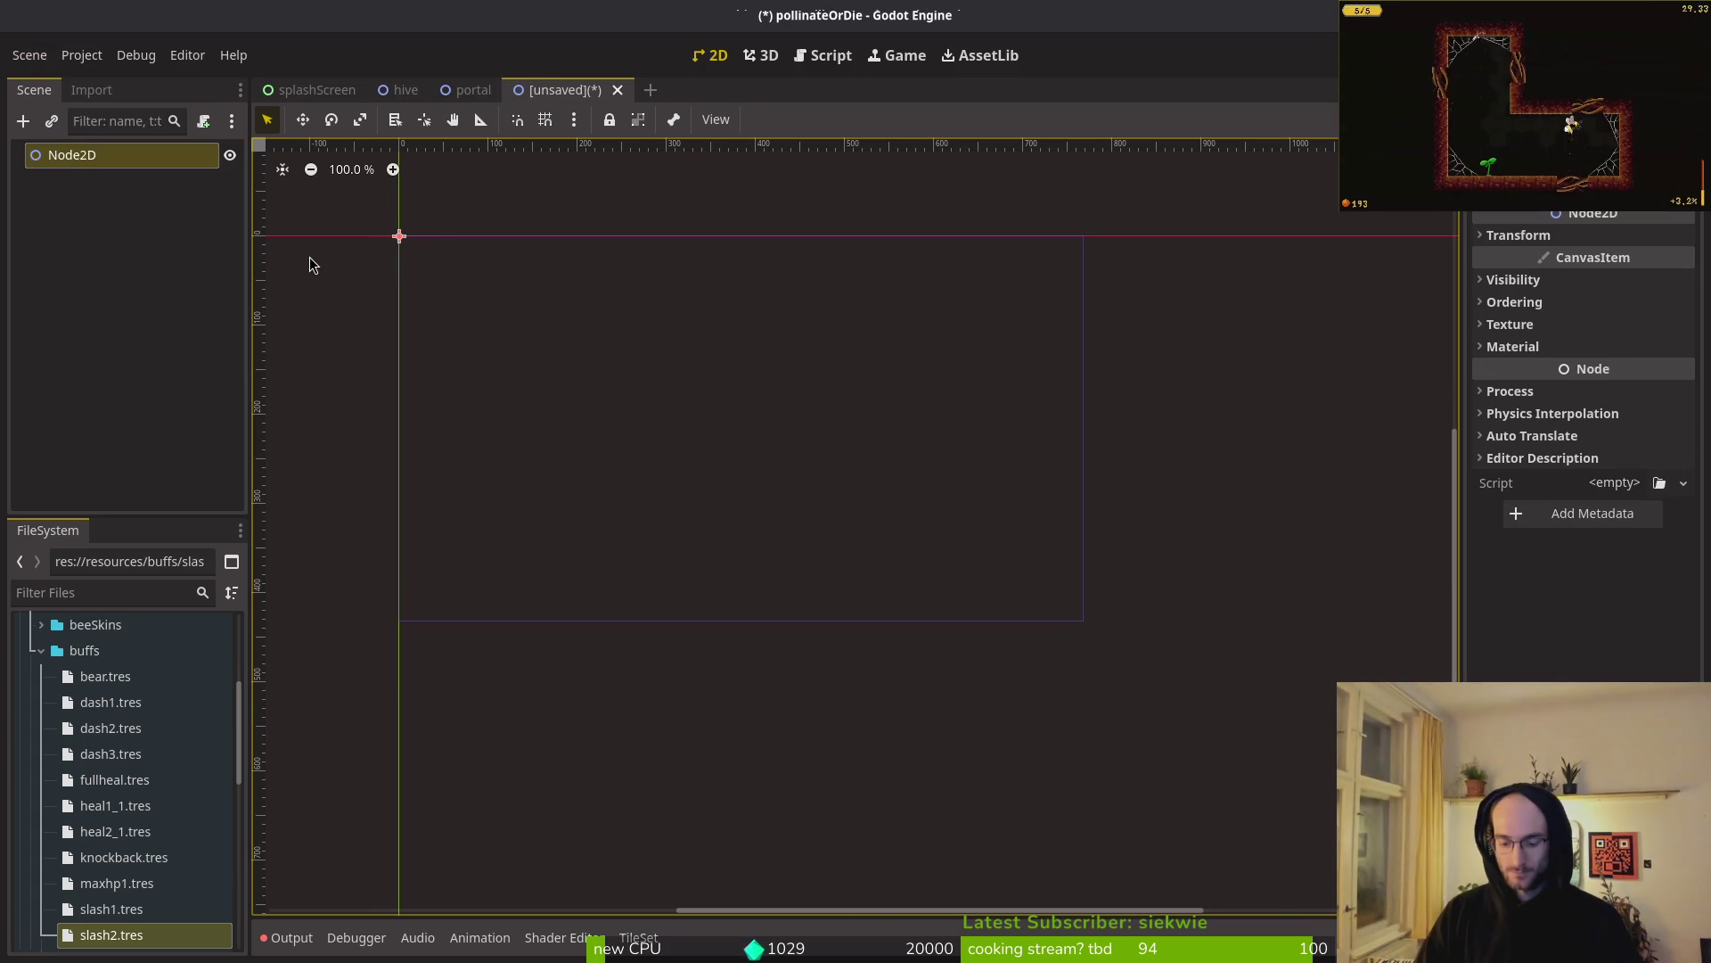
{"action": "key", "text": "s"}
{"action": "key", "text": "F2"}
{"action": "type", "text": "startRunPortal"}
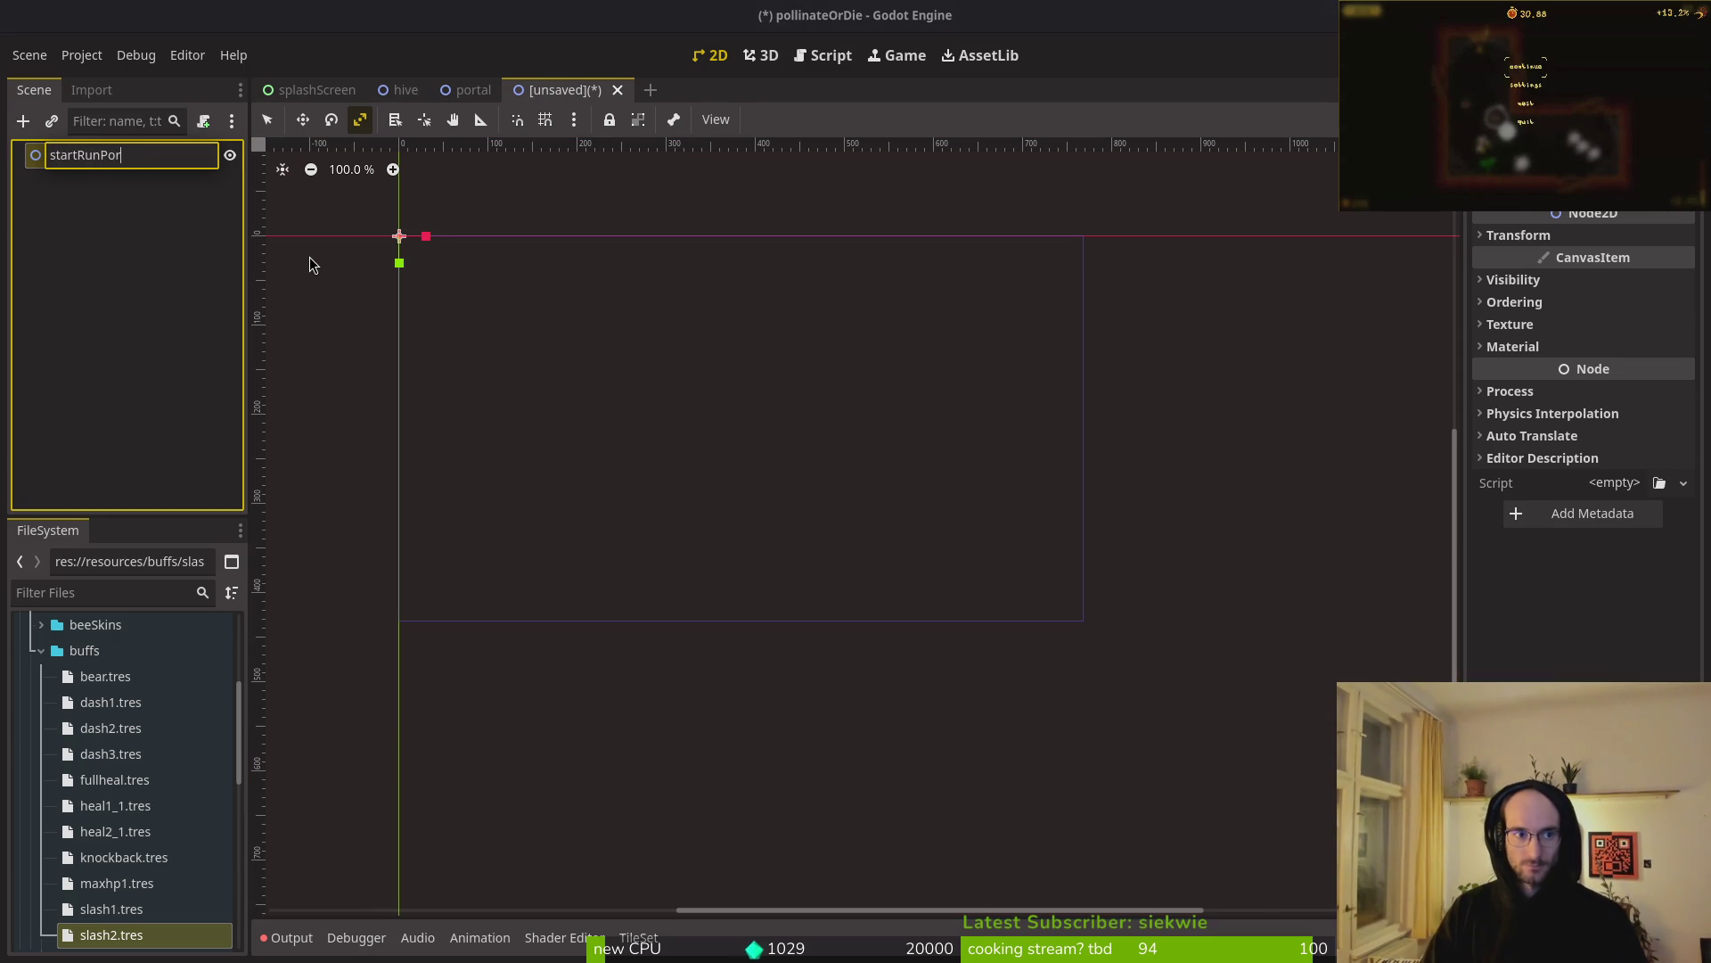
{"action": "key", "text": "Return"}
- Rename the new root to beePortal, leave it unsaved, and return to the portal tab
{"action": "key", "text": "ctrl+s"}
{"action": "key", "text": "Escape"}
{"action": "double_click", "coordinate": [140, 166]}
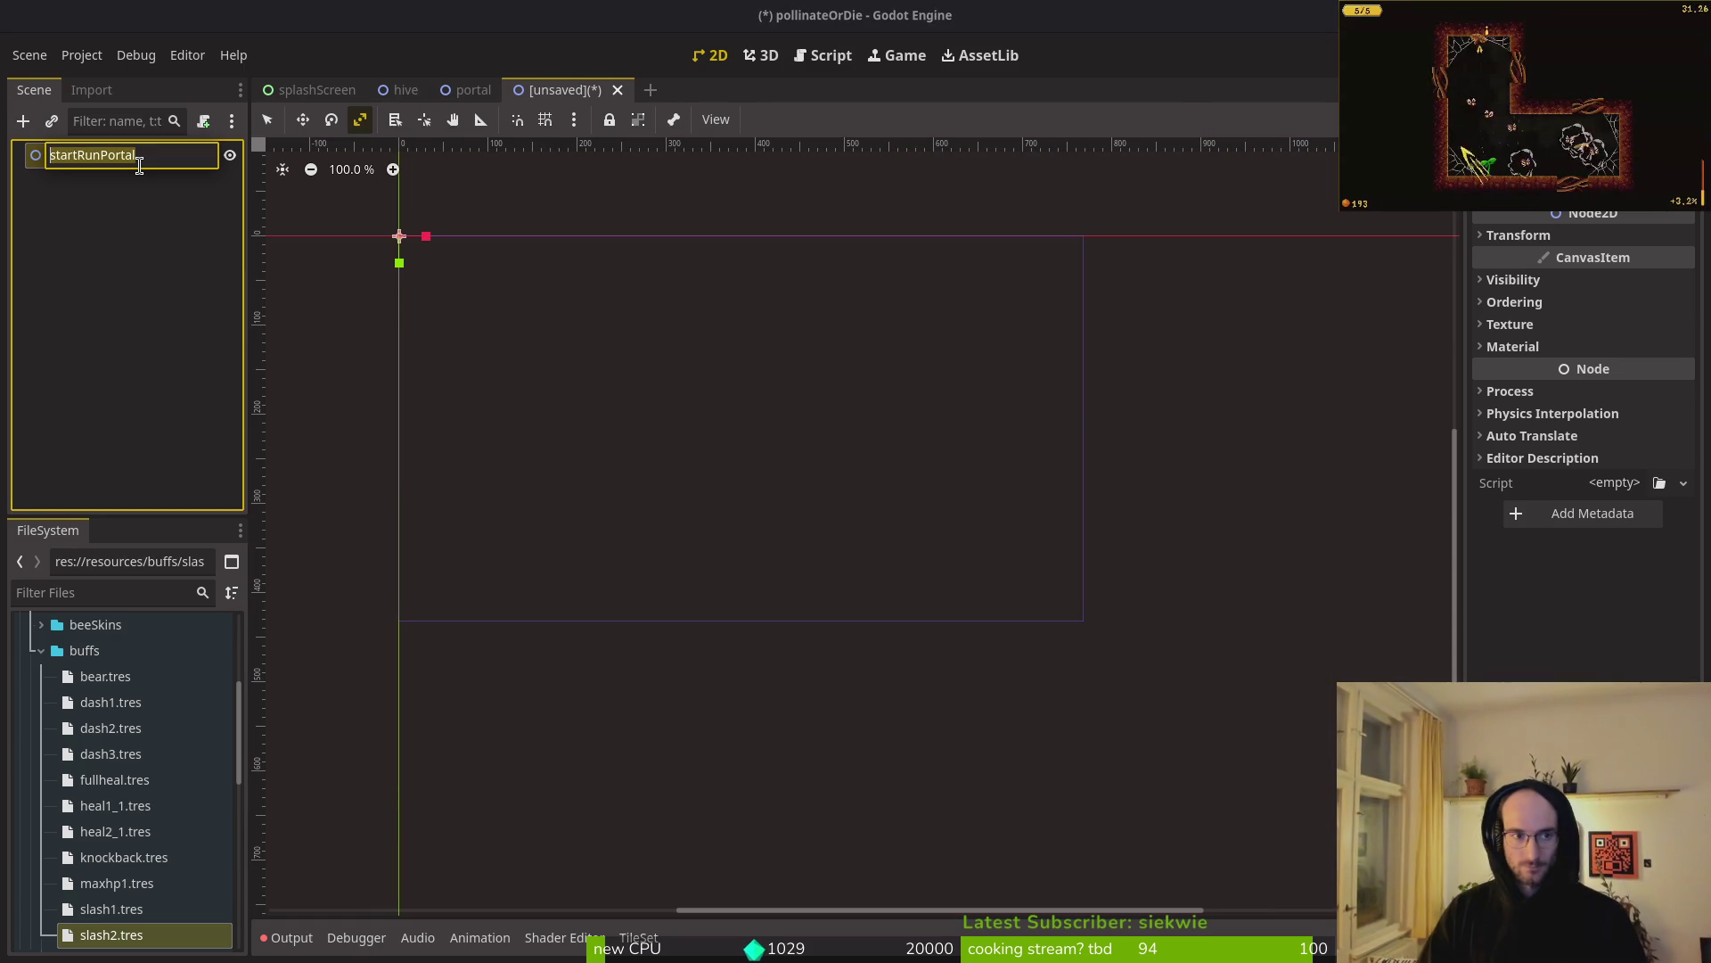
{"action": "type", "text": "beePortal"}
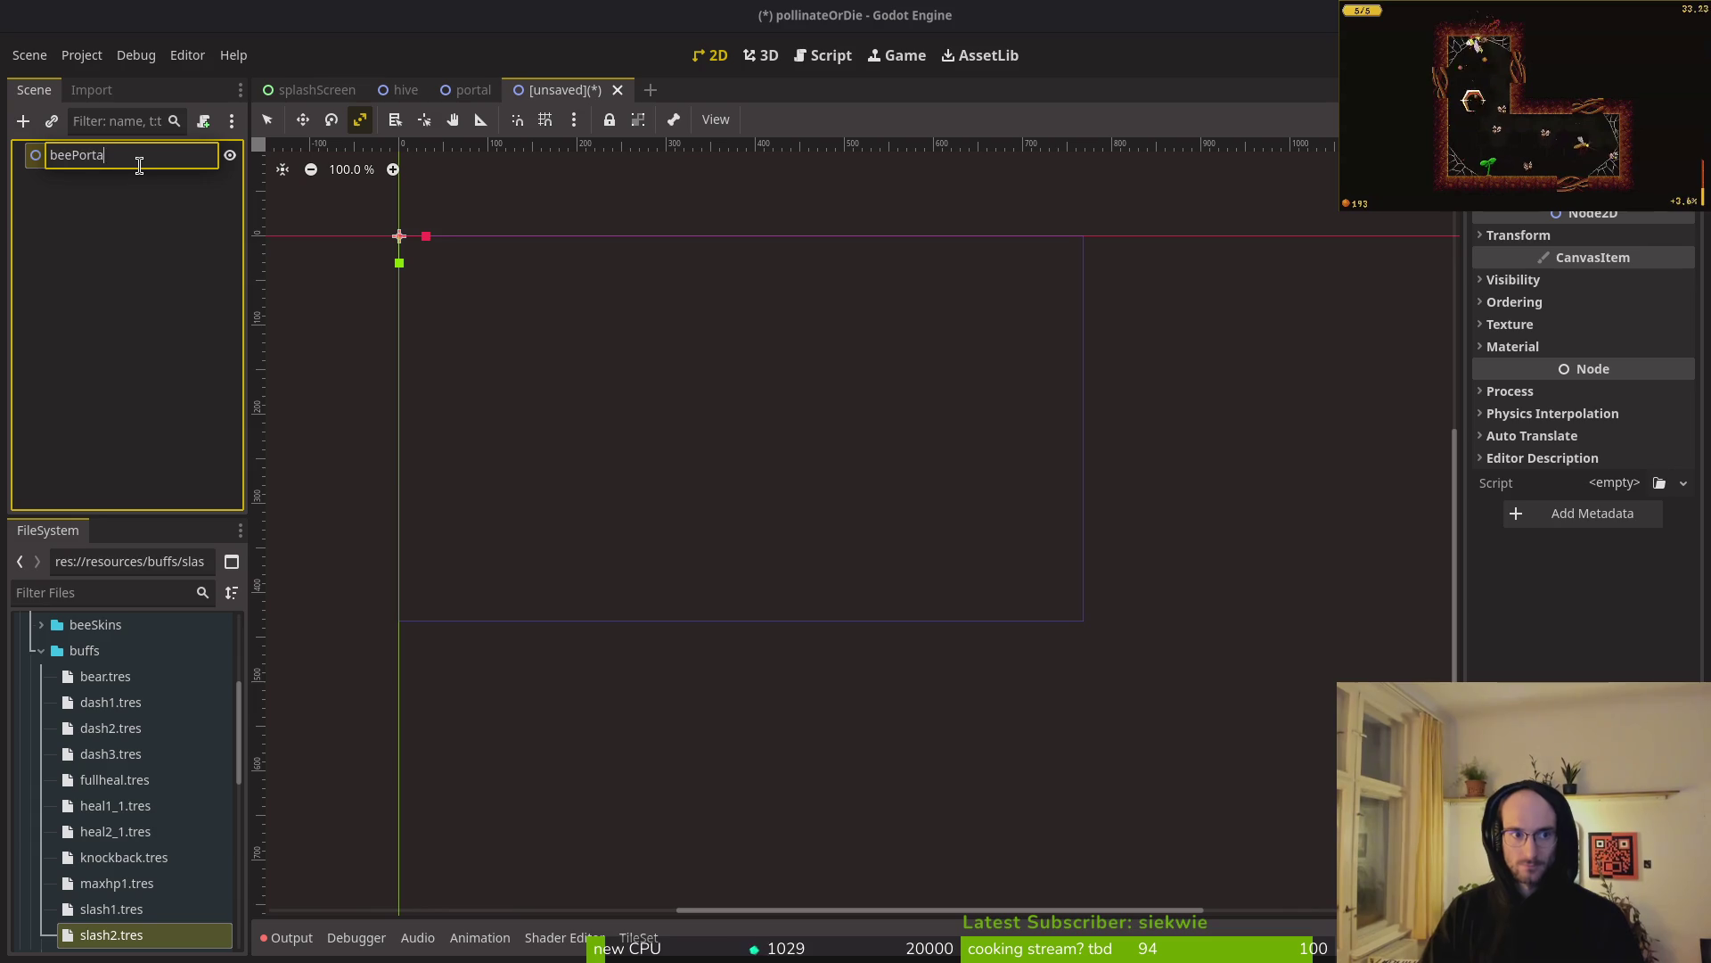
{"action": "key", "text": "Return"}
{"action": "left_click", "coordinate": [475, 88]}
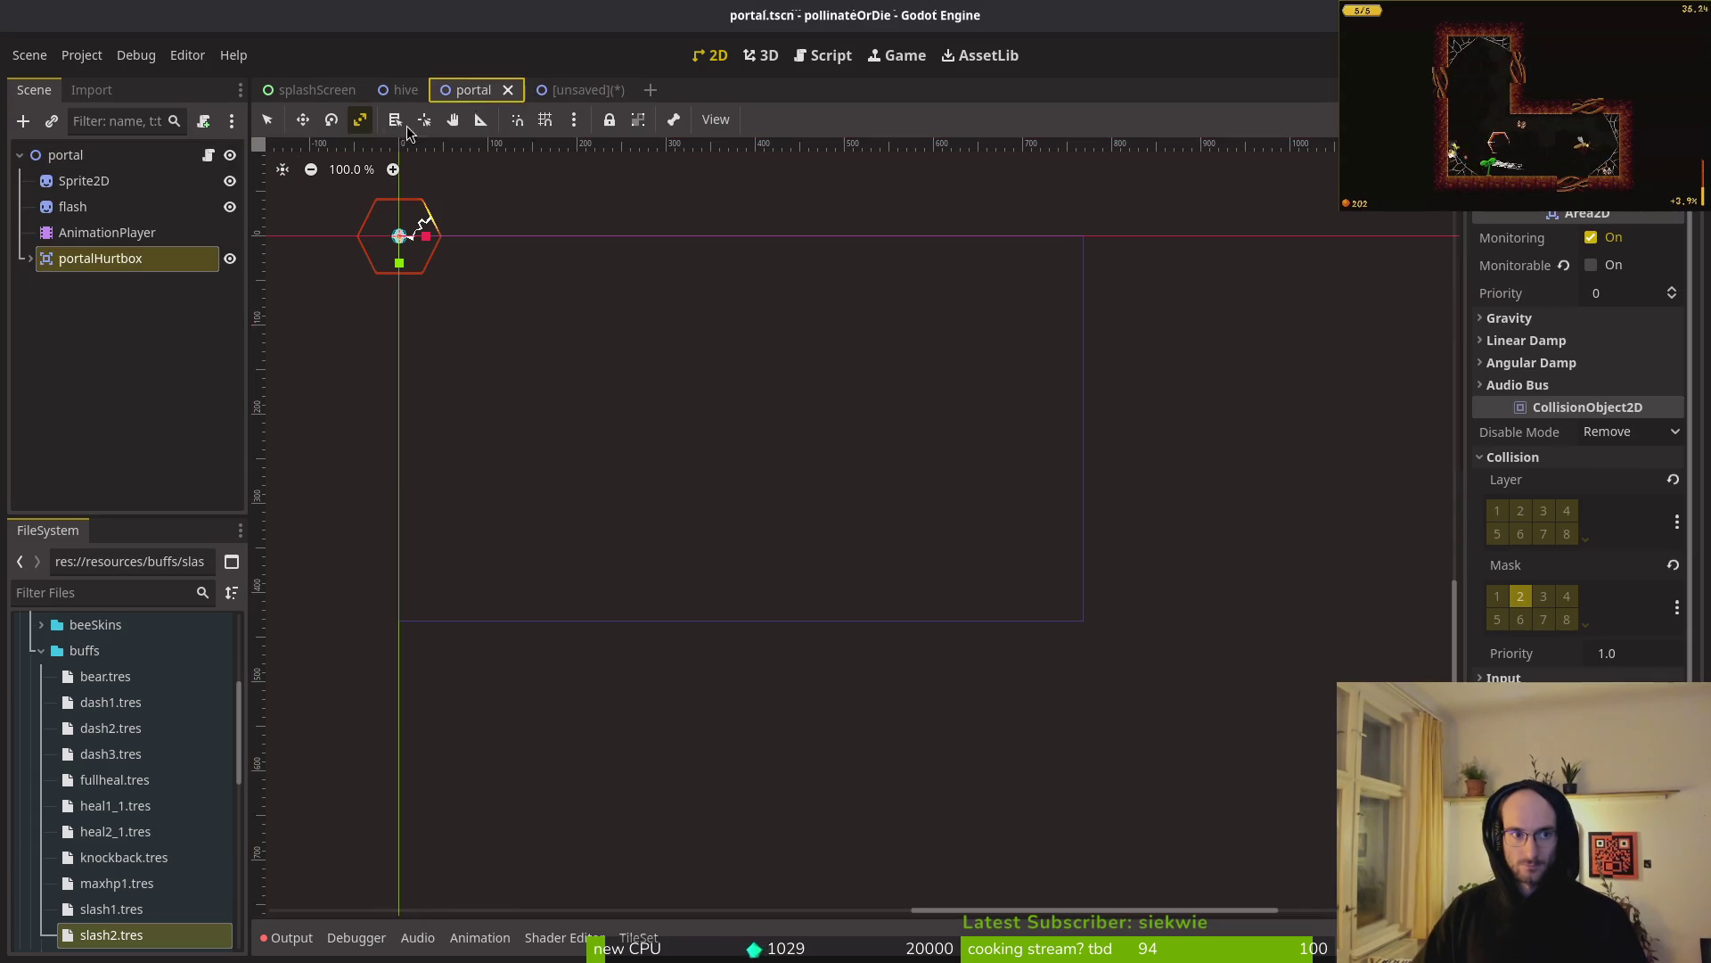
- Copy the portal's child nodes and paste them under the beePortal root
{"action": "left_click", "coordinate": [223, 179]}
{"action": "left_click", "coordinate": [223, 257], "text": "shift"}
{"action": "key", "text": "ctrl+Tab"}
{"action": "key", "text": "ctrl+v"}
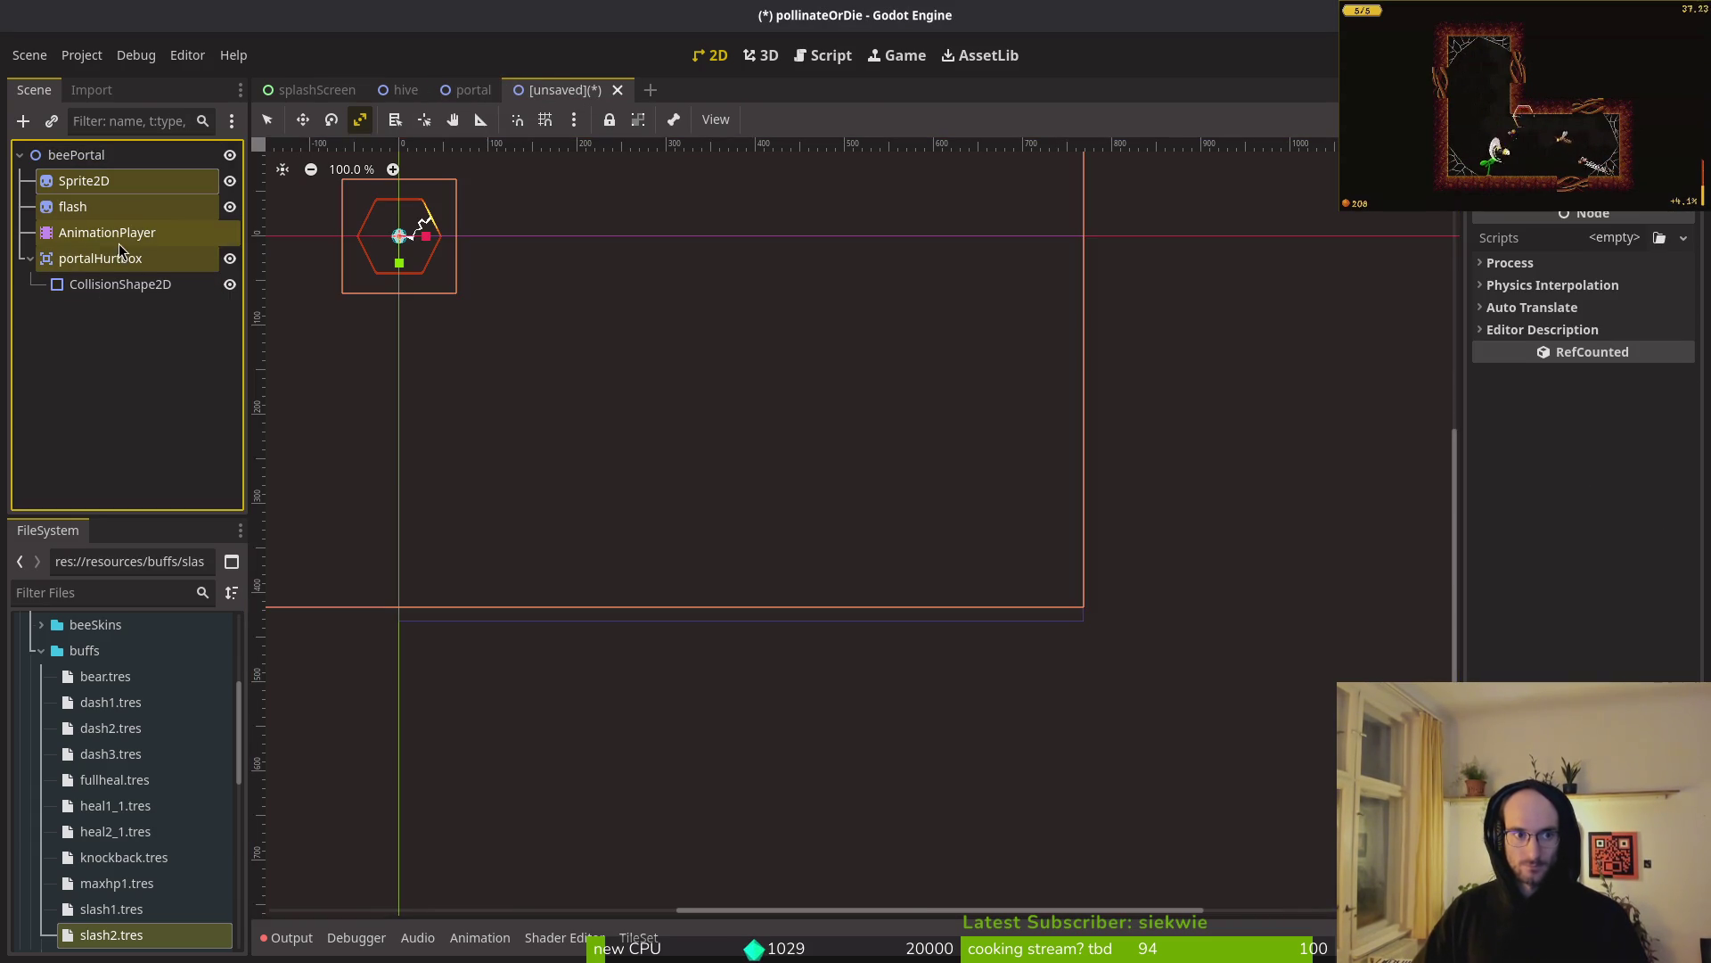
{"action": "key", "text": "f"}
- Save the scene as bee_portal.tscn in a new modules/environment/beePortal folder
{"action": "key", "text": "ctrl+s"}
{"action": "key", "text": "Escape"}
{"action": "key", "text": "ctrl+s"}
{"action": "double_click", "coordinate": [945, 283]}
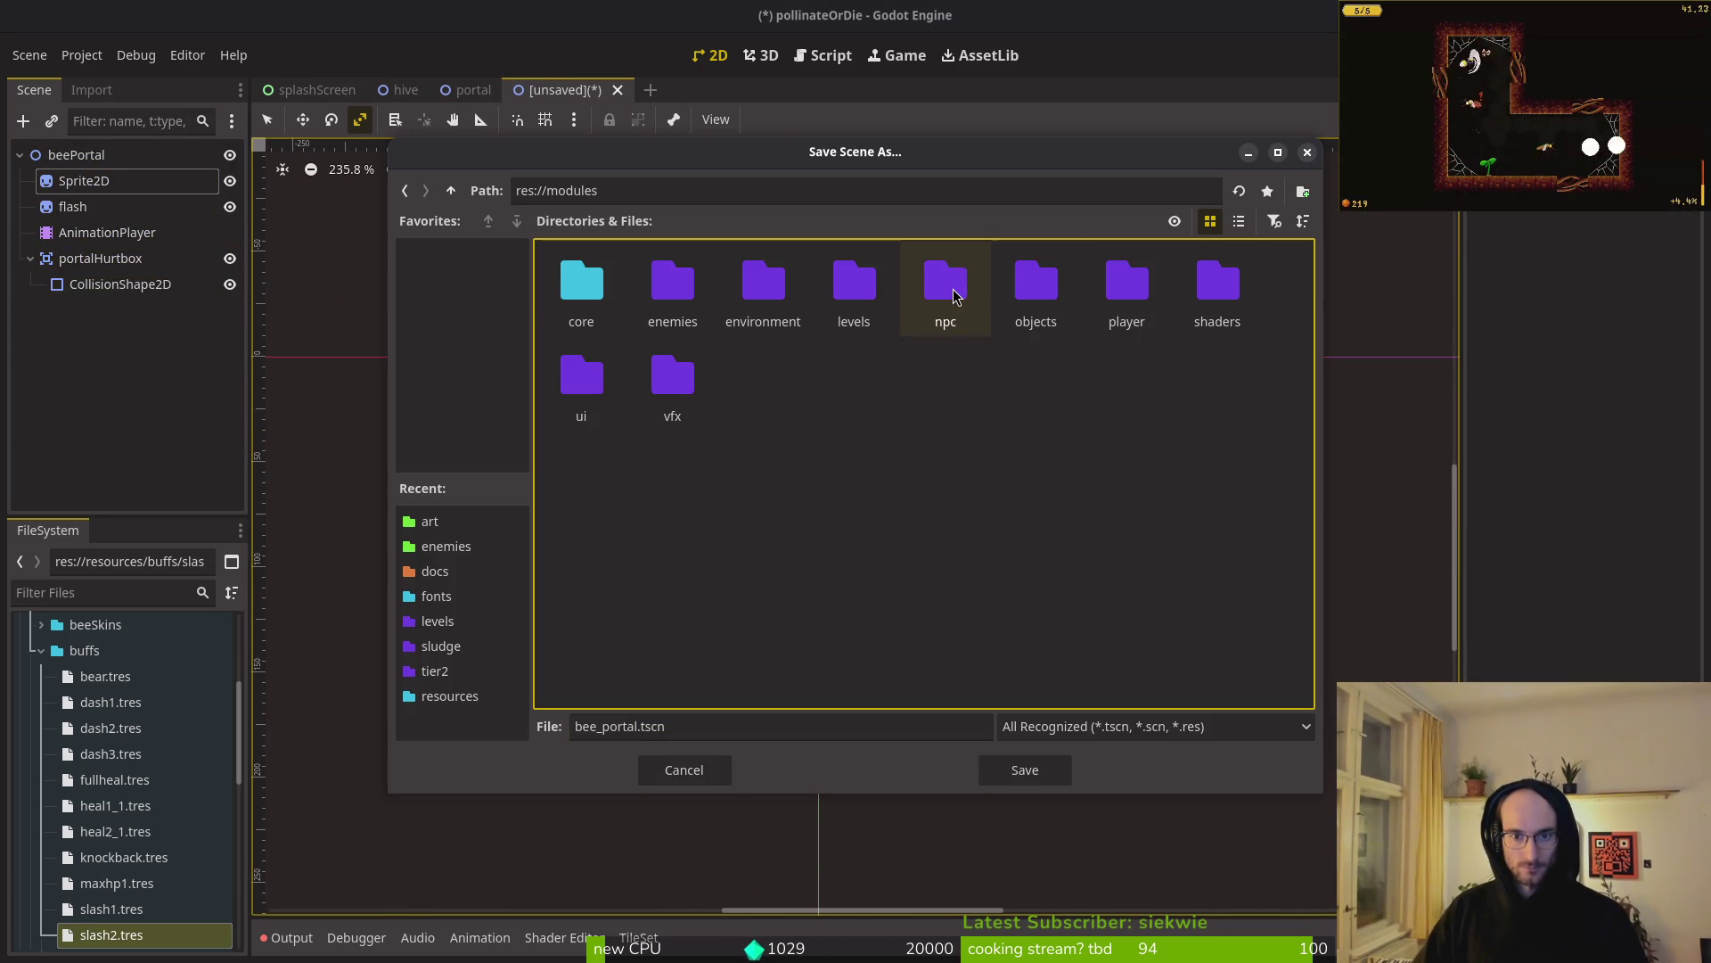
{"action": "double_click", "coordinate": [754, 288]}
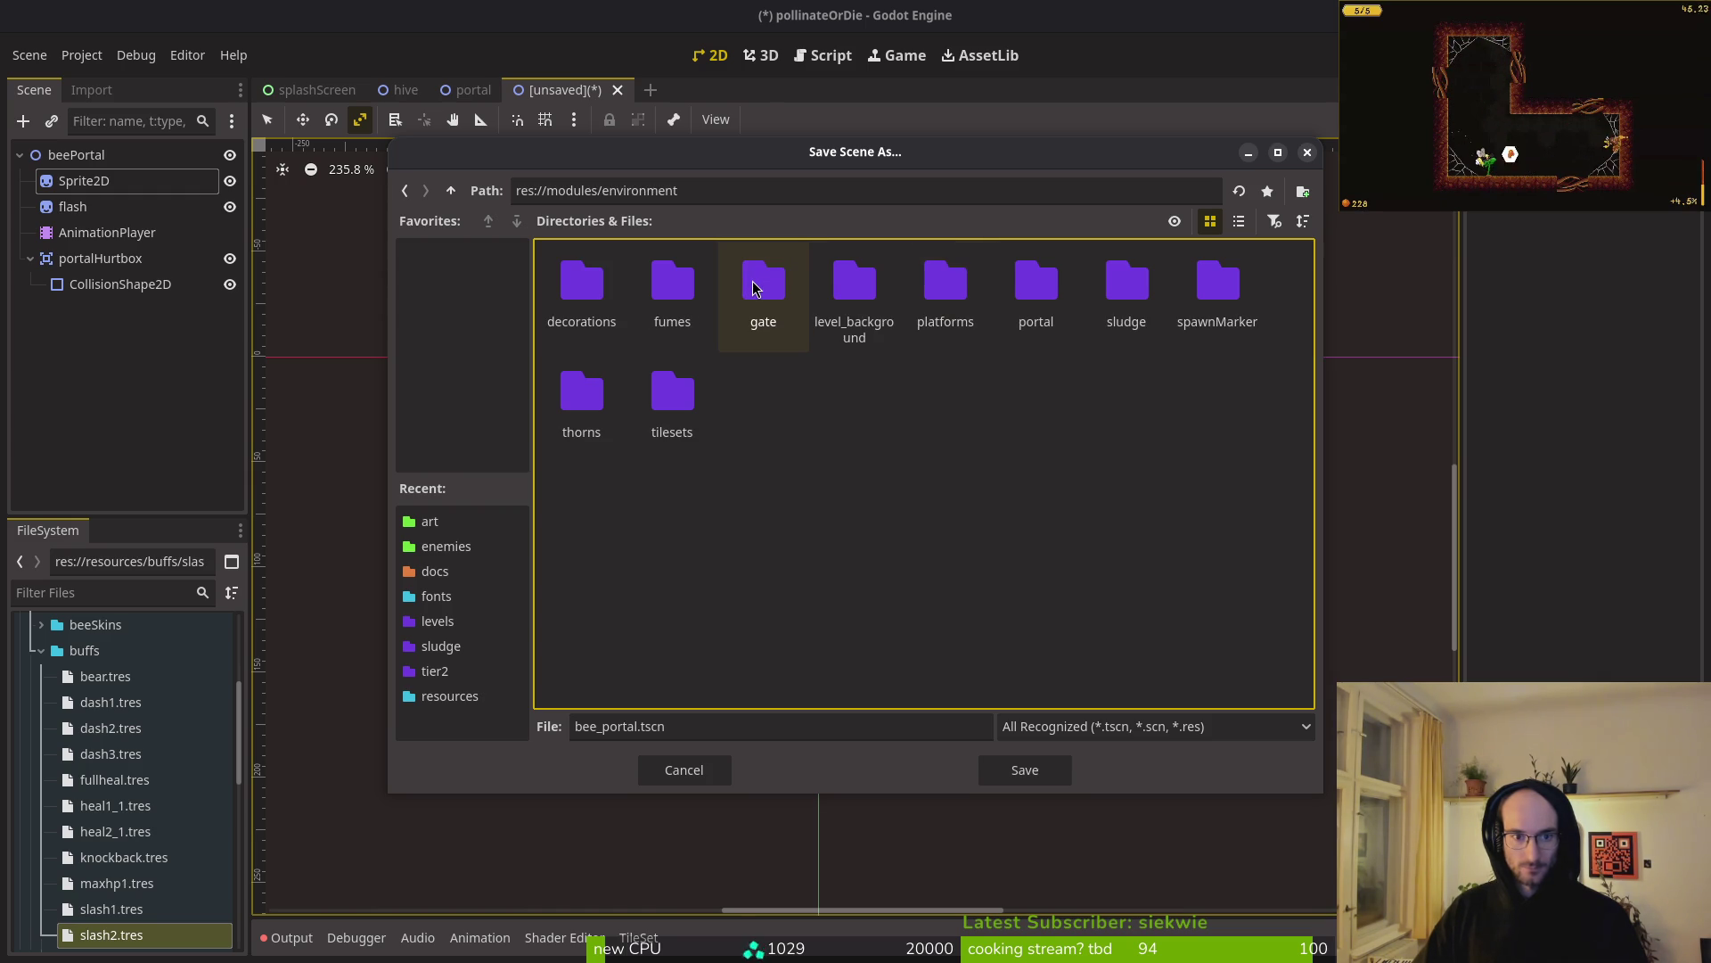
{"action": "right_click", "coordinate": [782, 443]}
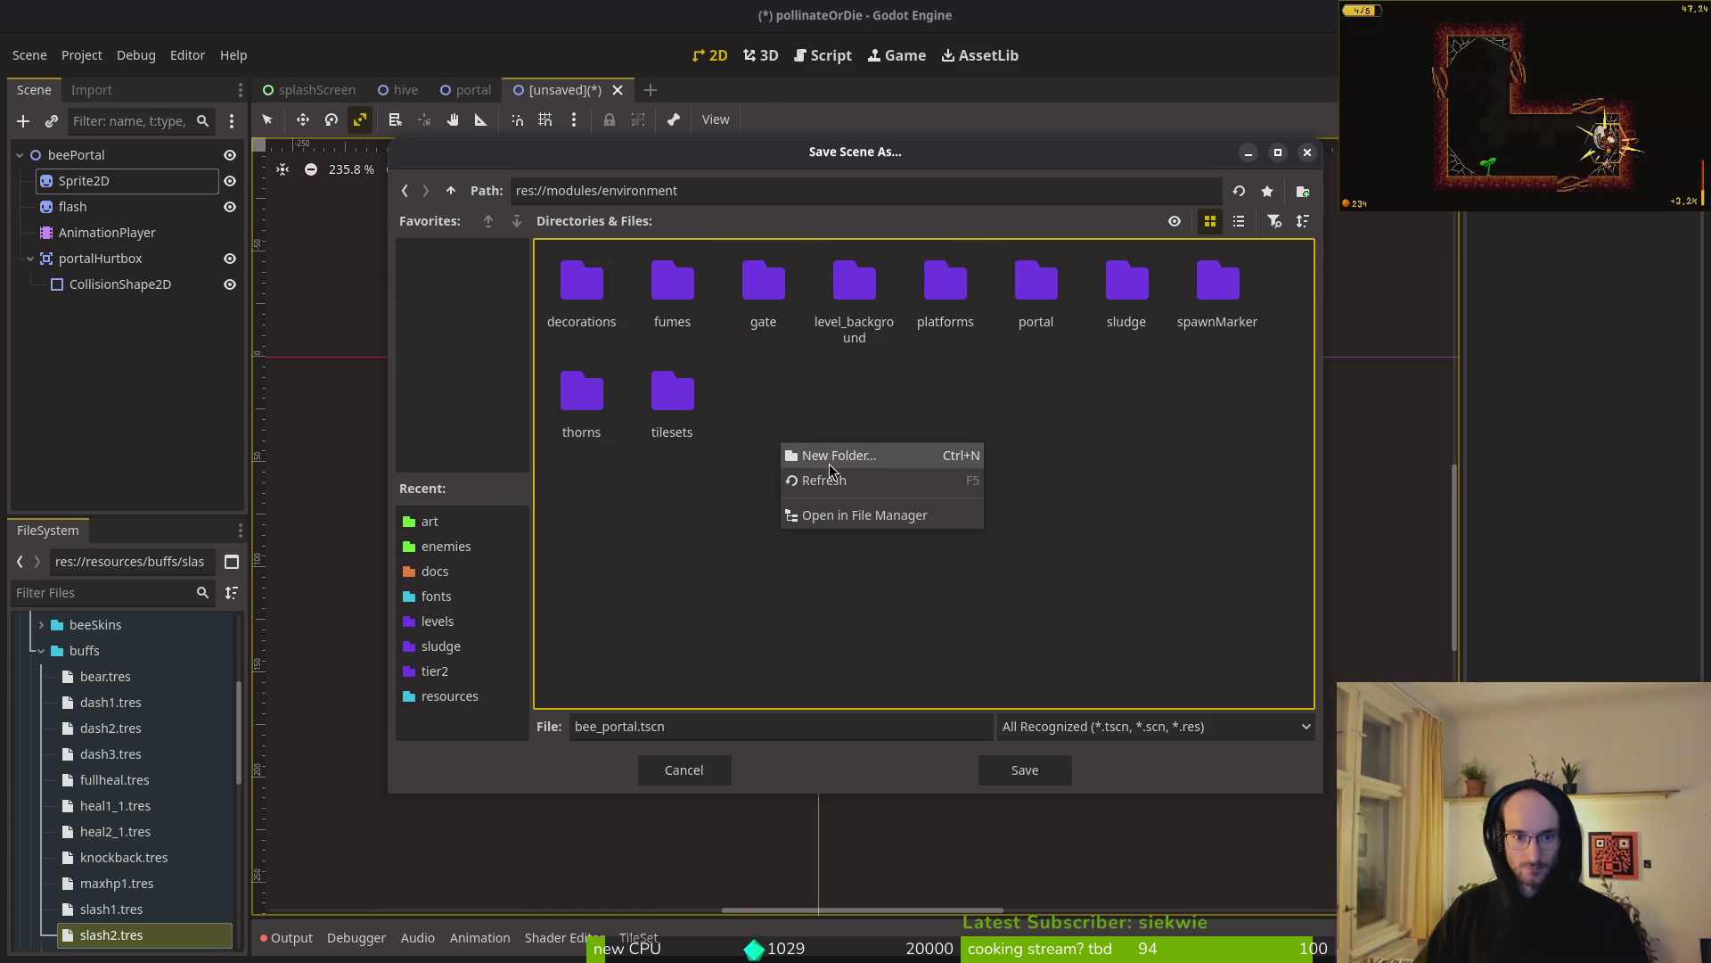
{"action": "left_click", "coordinate": [827, 457]}
{"action": "type", "text": "beePortal"}
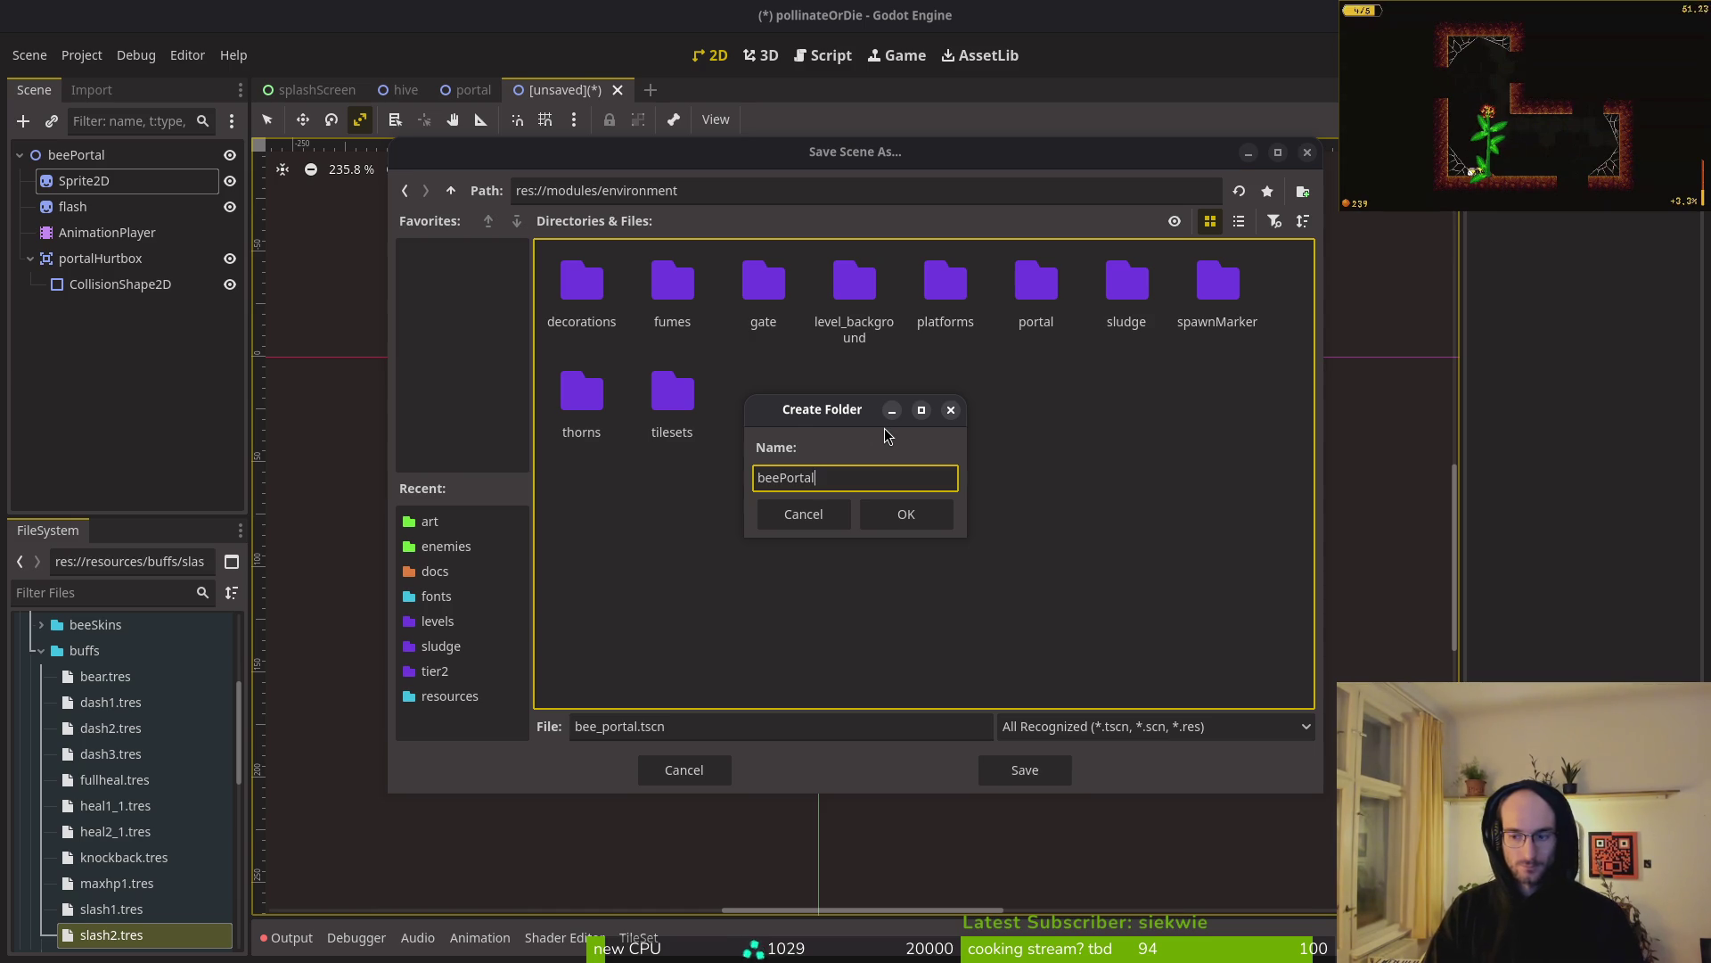
{"action": "key", "text": "Return"}
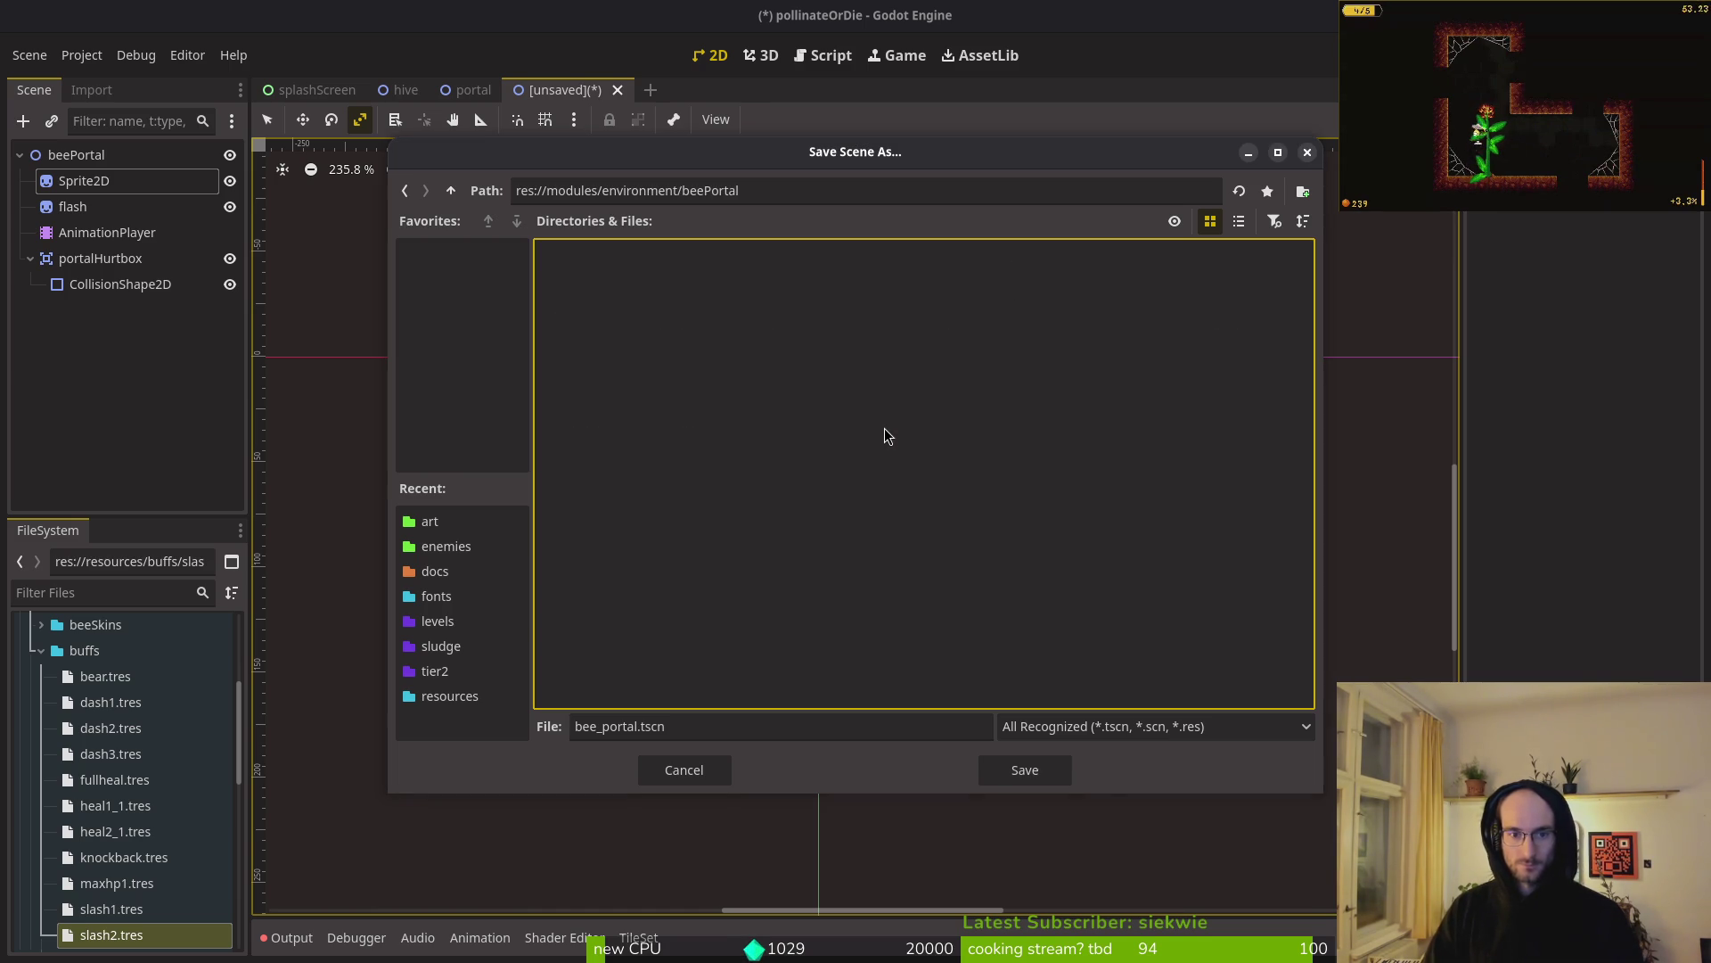
{"action": "left_click", "coordinate": [1029, 772]}
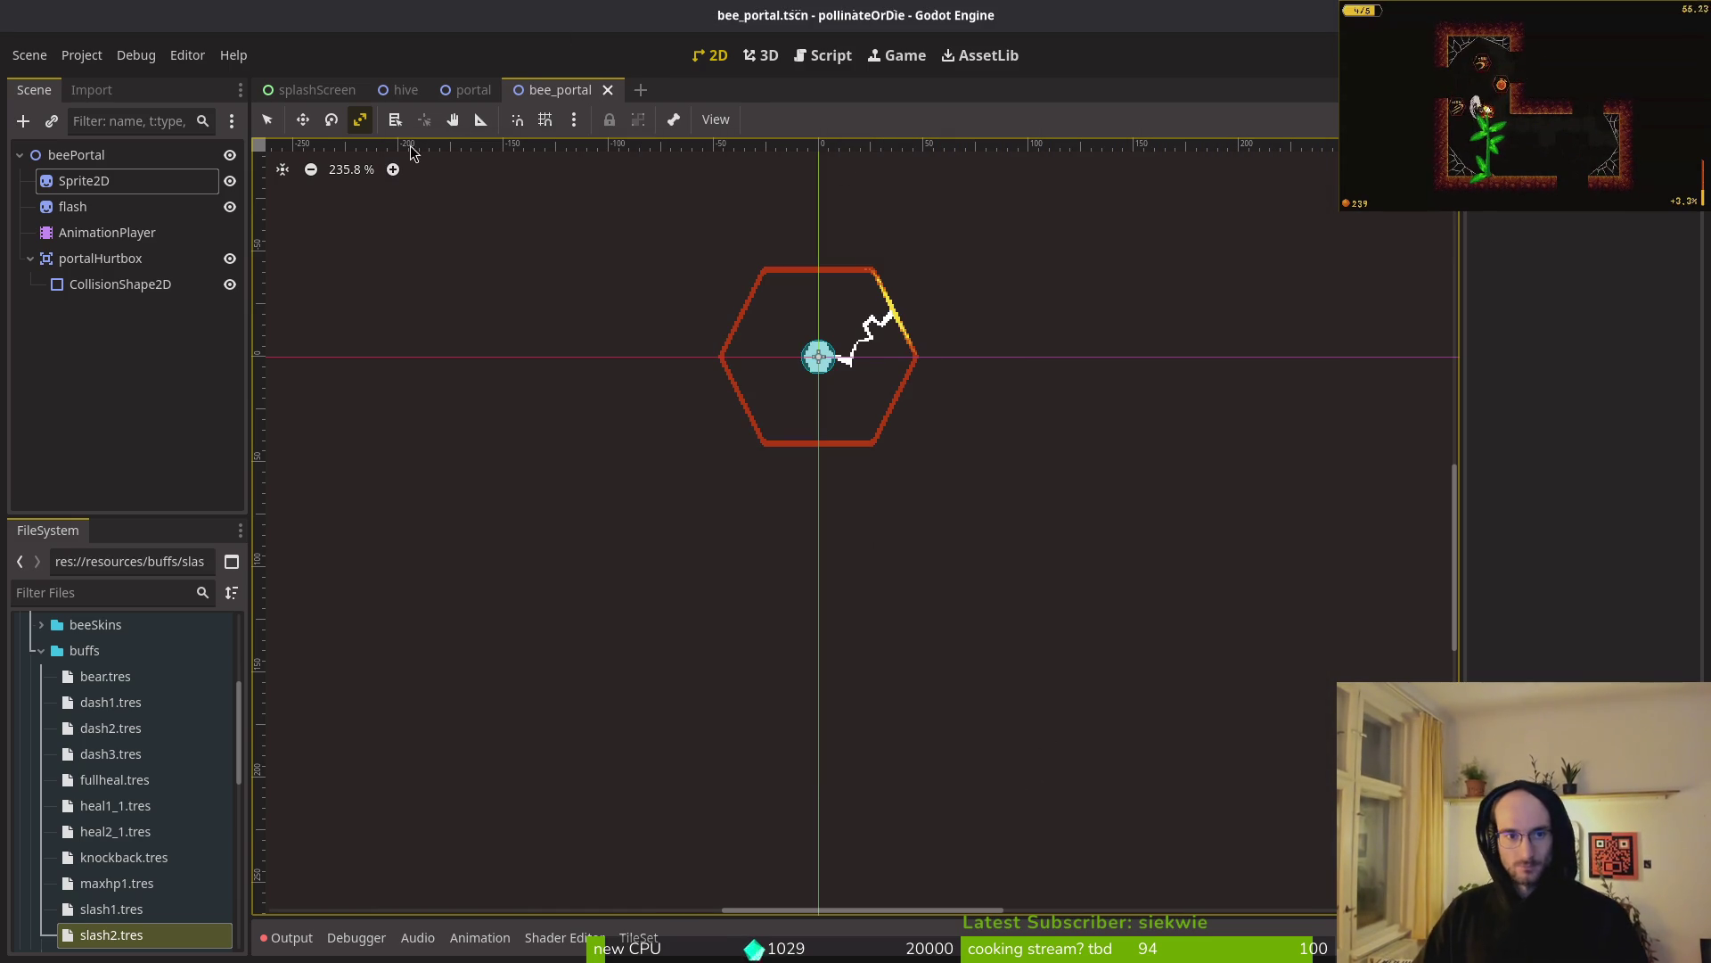
- Attach a new bee_portal.gd script to the beePortal root, keeping the default path
{"action": "left_click", "coordinate": [172, 156]}
{"action": "right_click", "coordinate": [148, 163]}
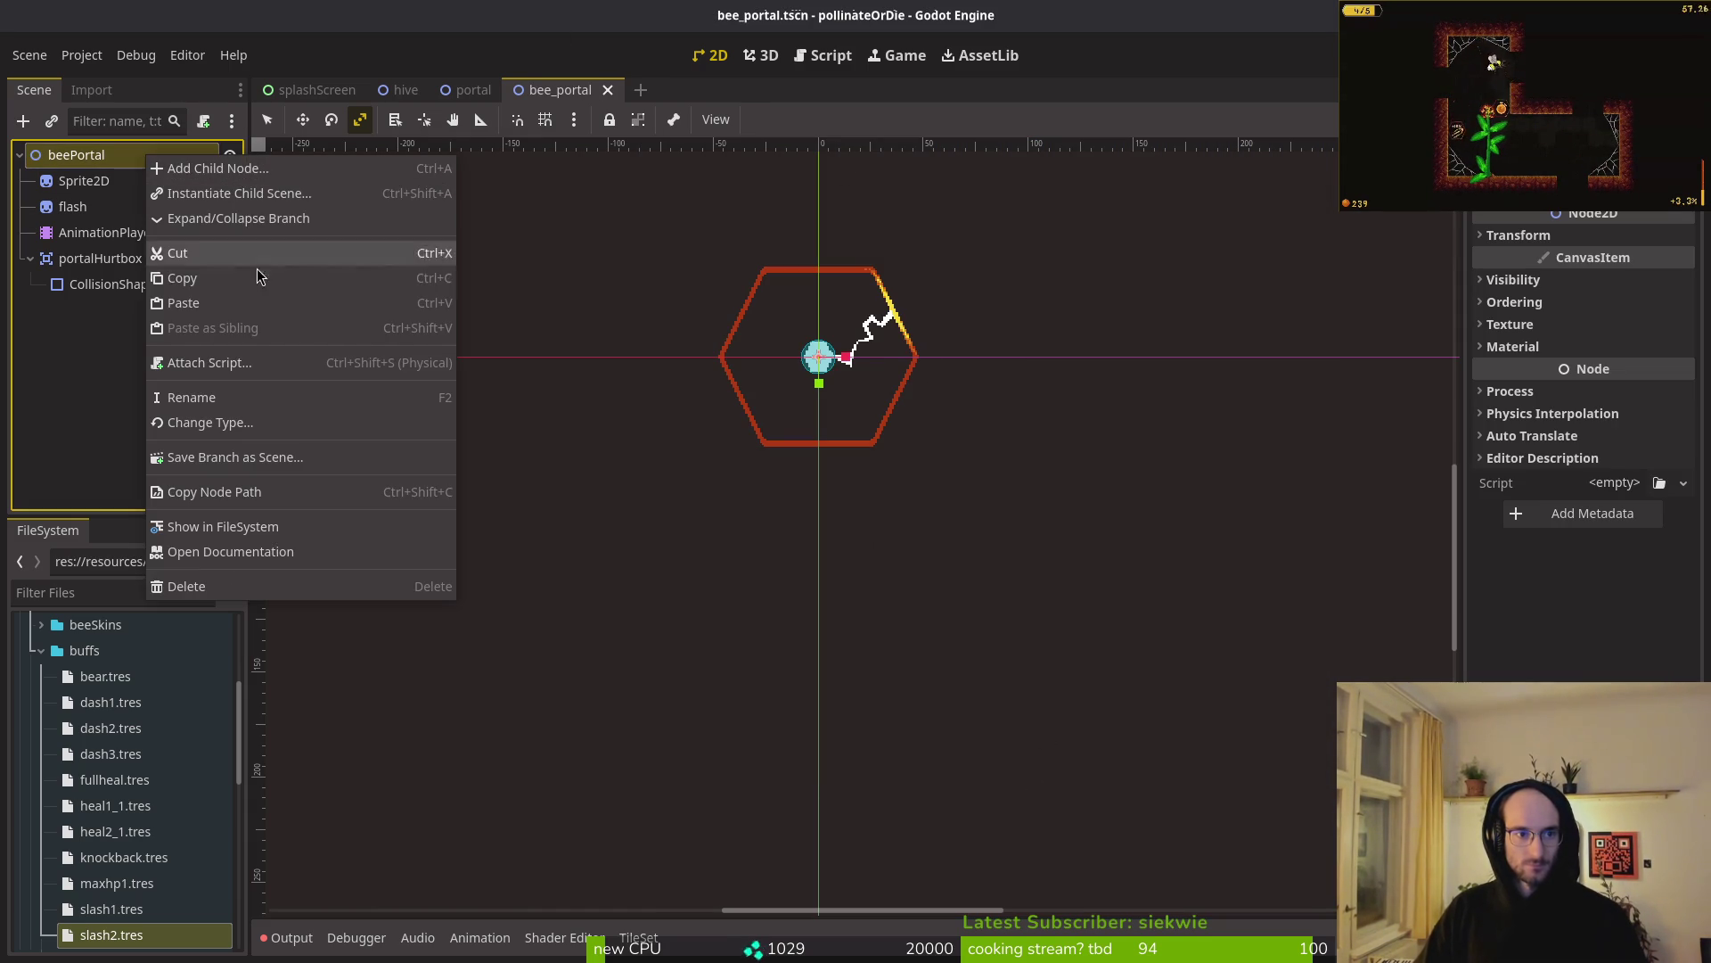
{"action": "left_click", "coordinate": [228, 368]}
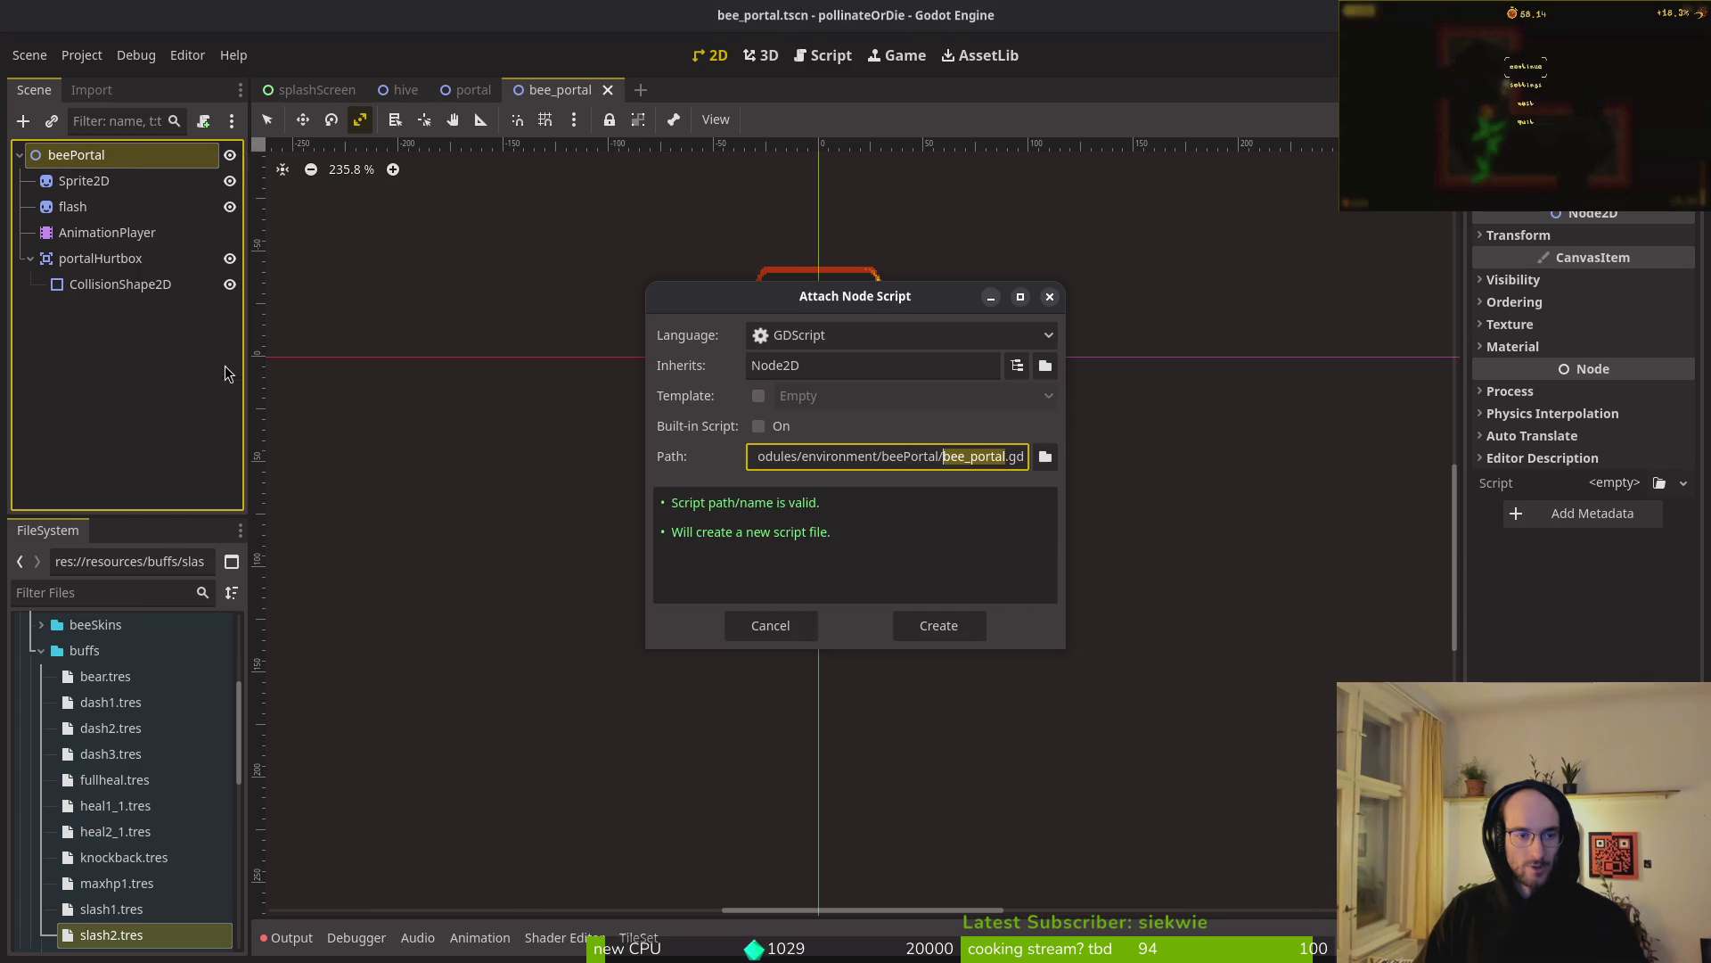
{"action": "left_click", "coordinate": [952, 627]}
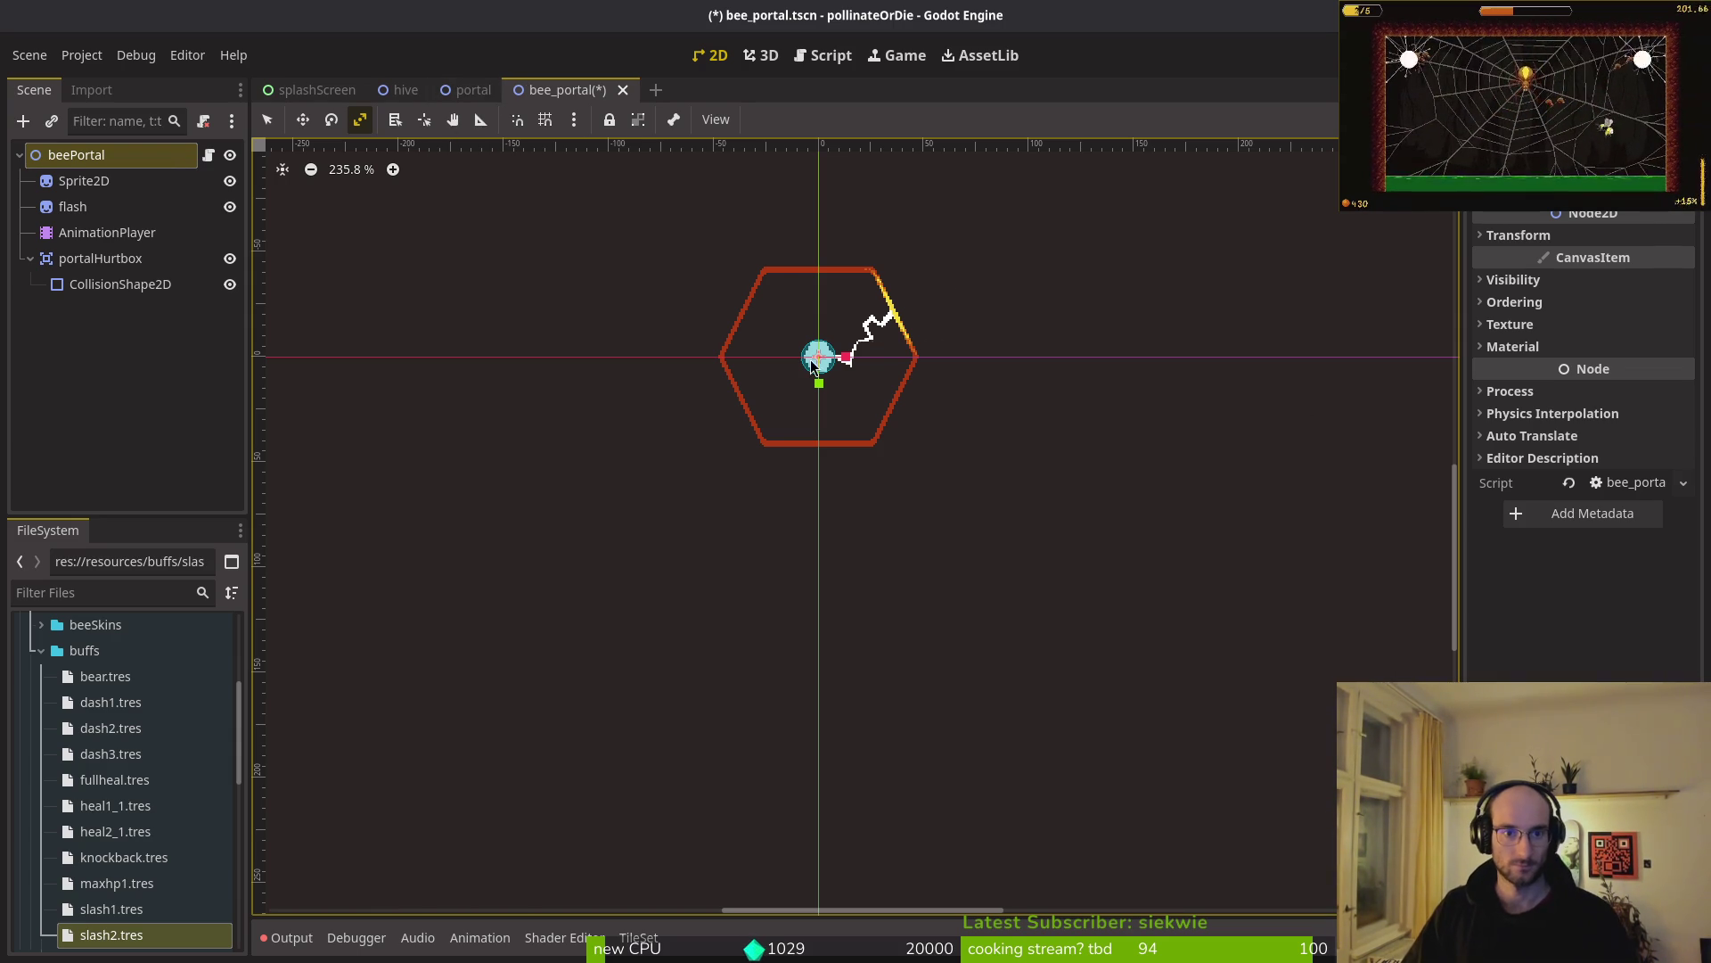
- Save the bee_portal scene and go back to the hive scene
{"action": "left_click_drag", "start_coordinate": [799, 437], "coordinate": [851, 450]}
{"action": "key", "text": "ctrl+s"}
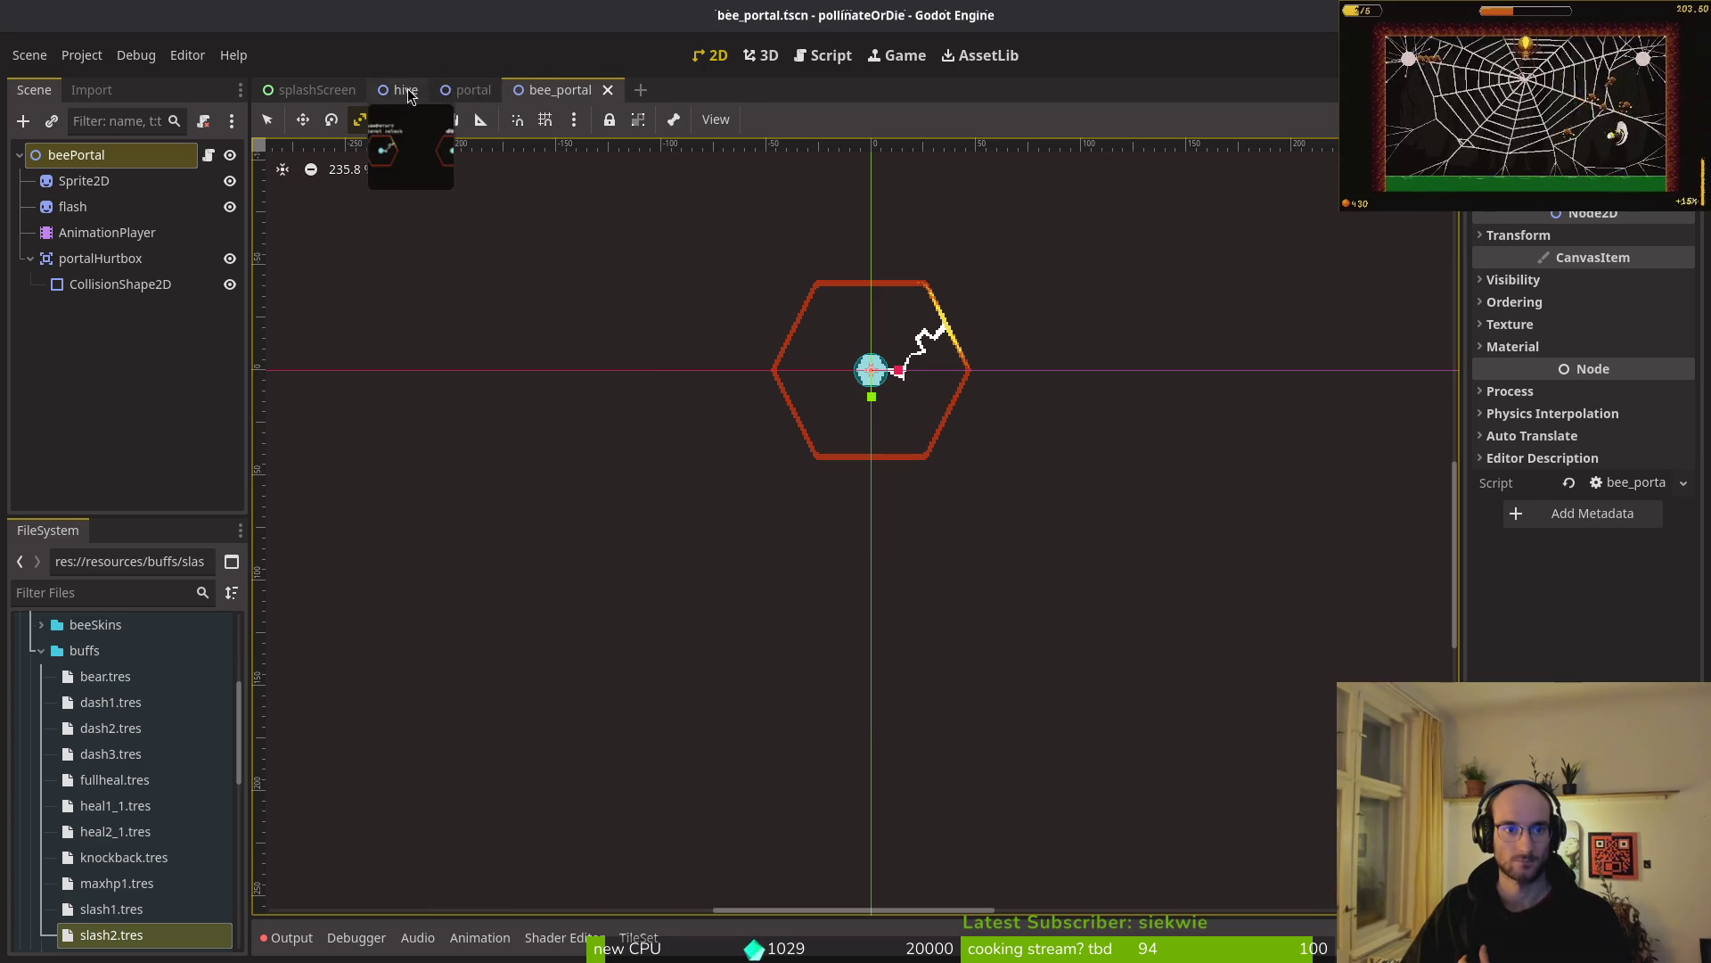
{"action": "left_click", "coordinate": [403, 90]}
{"action": "scroll", "coordinate": [765, 473], "scroll_direction": "down", "scroll_amount": 2}
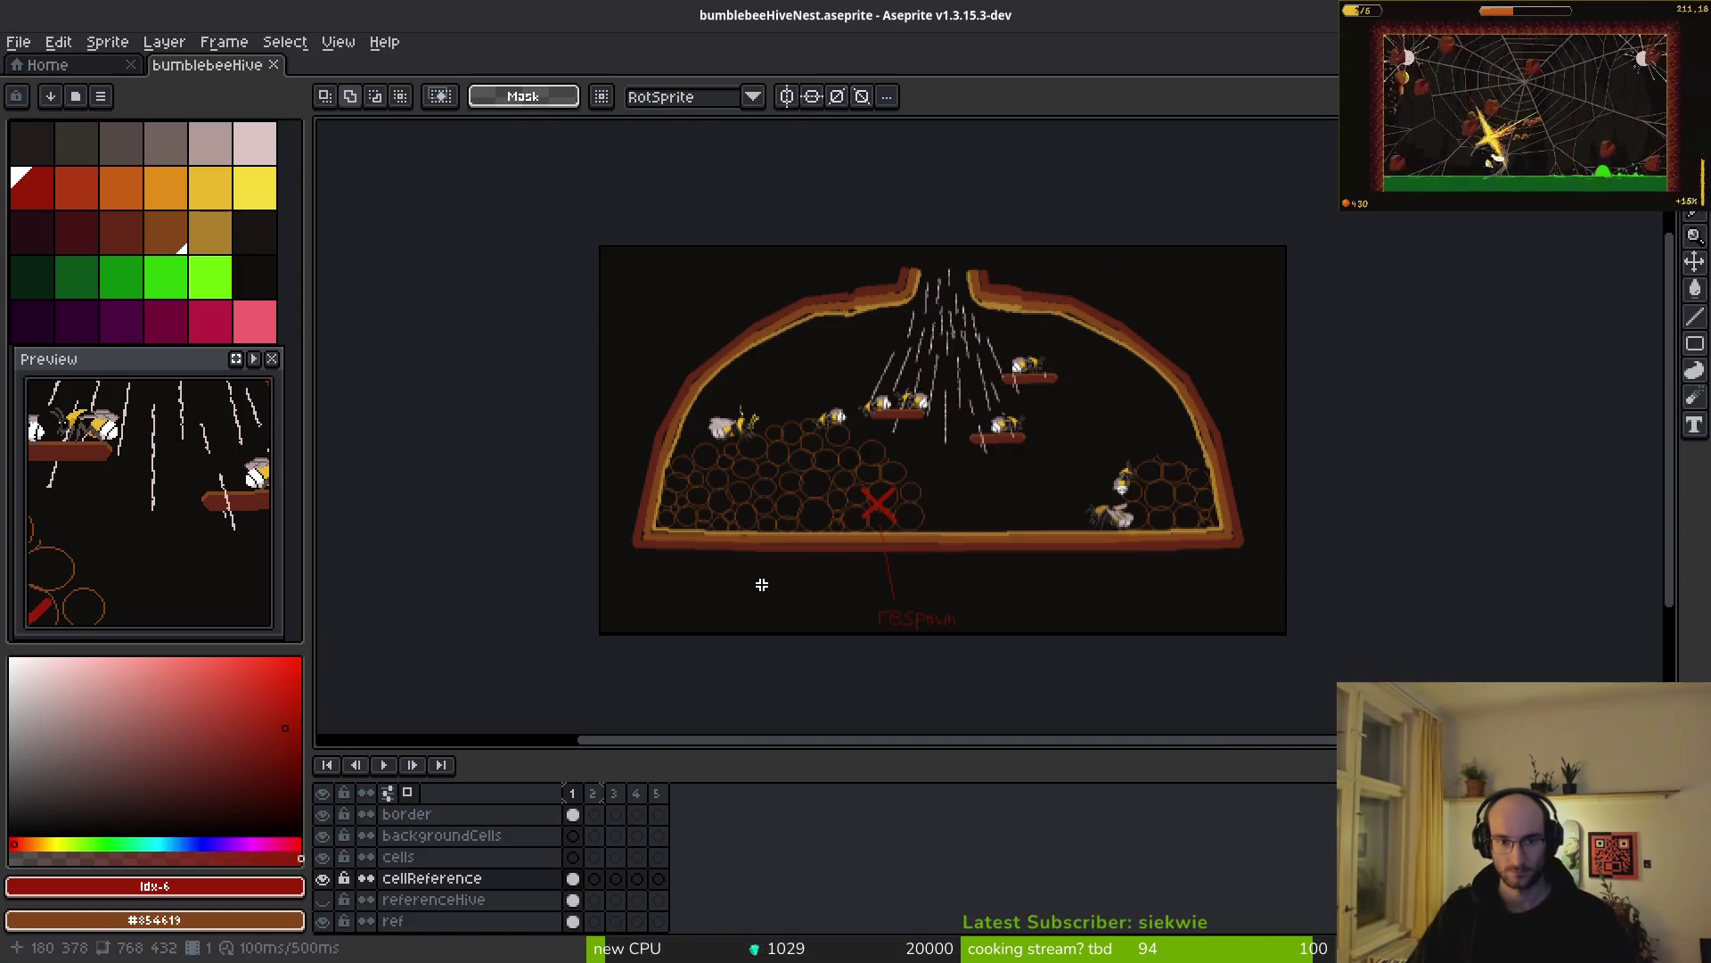
{"action": "key", "text": "alt+Tab"}
{"action": "key", "text": "alt+Tab"}
- Cut wallsTilemapLayer to the clipboard, then undo so it stays in the hive
{"action": "left_click", "coordinate": [109, 206]}
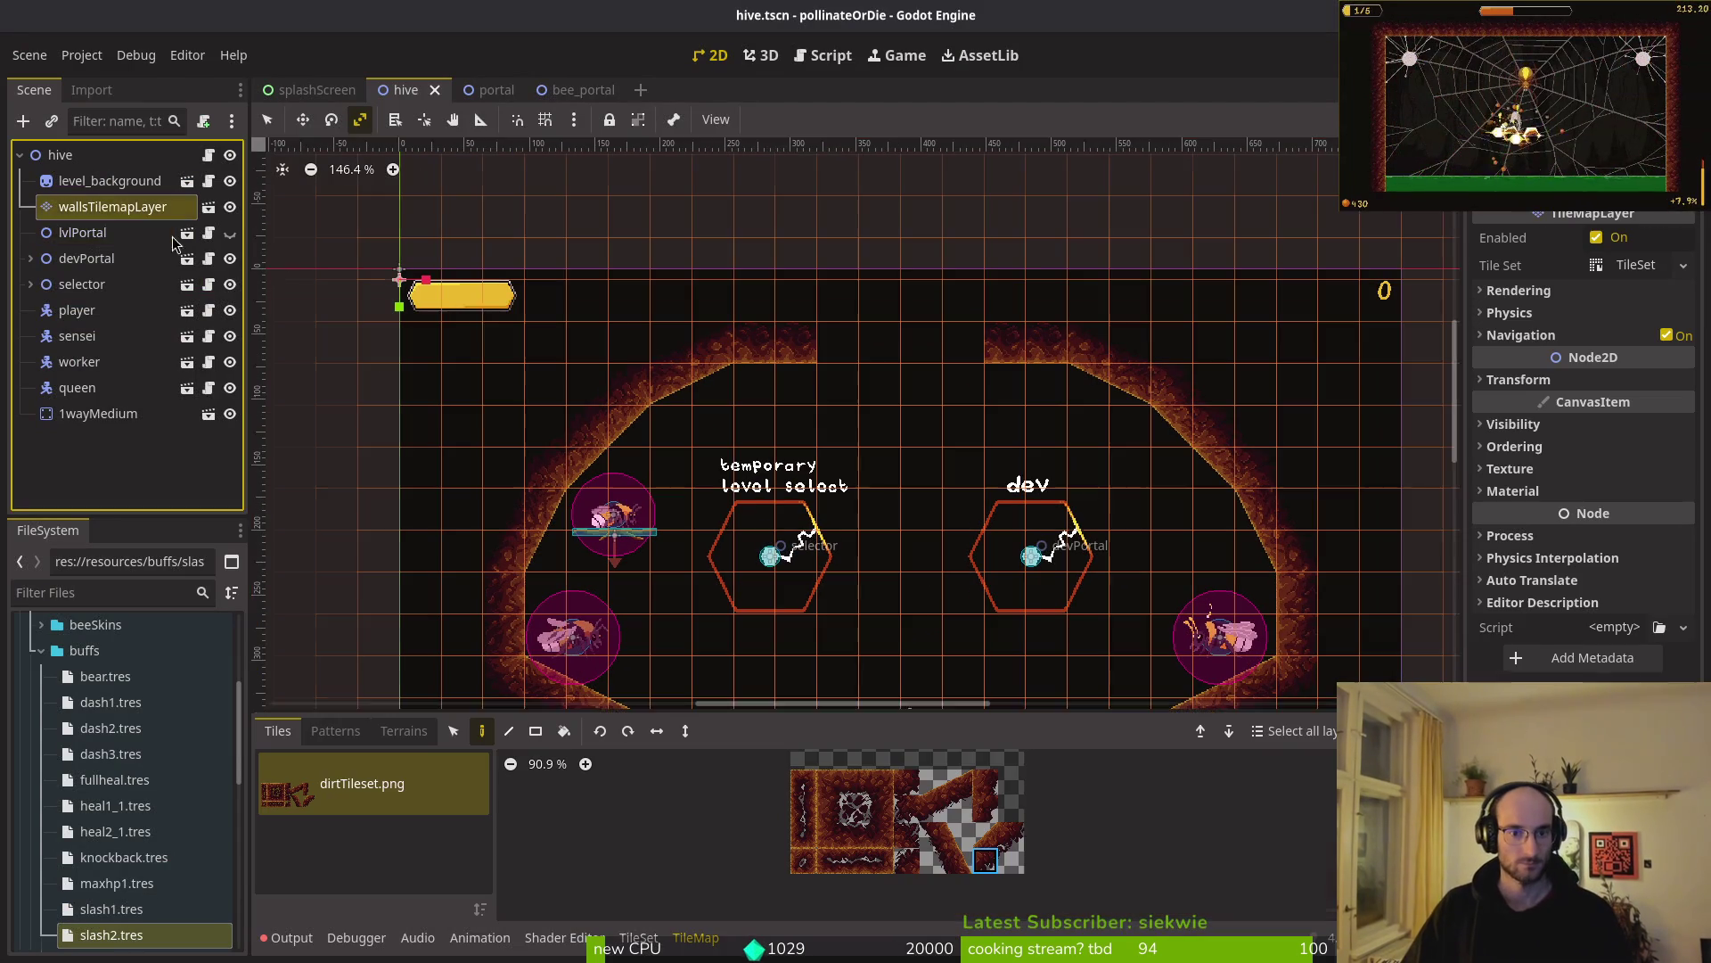
{"action": "key", "text": "Delete"}
{"action": "key", "text": "ctrl+z"}
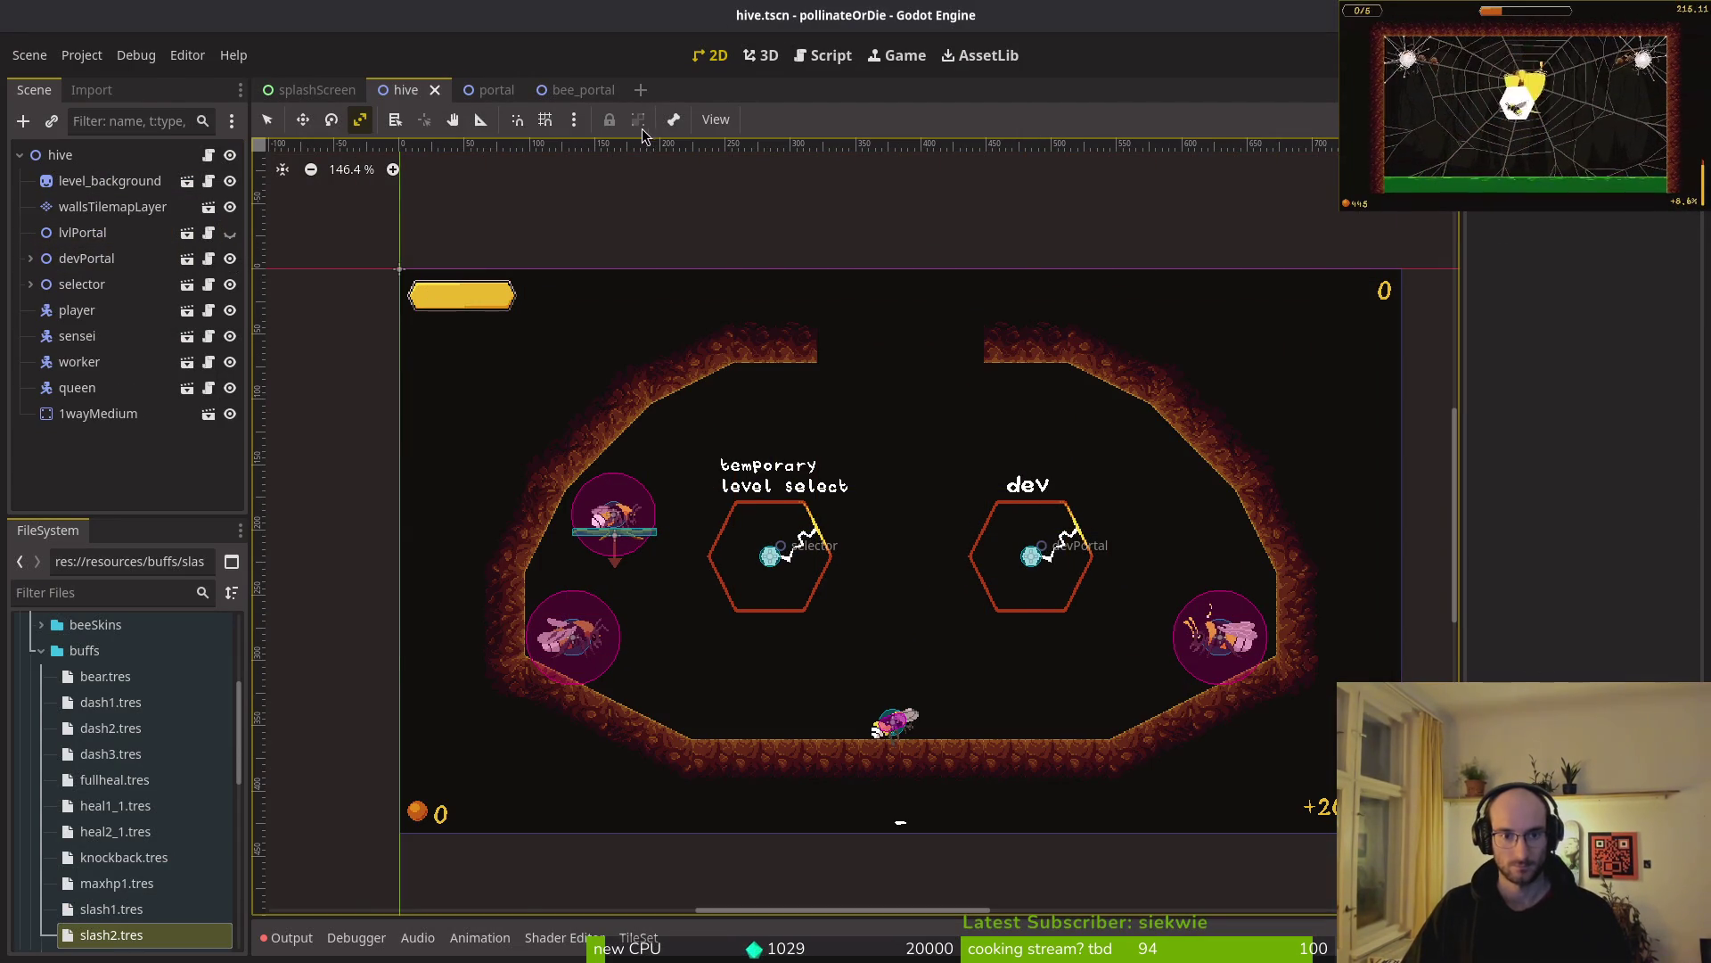
- Open gifts.tscn through a quick search for 'gifts'
{"action": "key", "text": "ctrl+shift+o"}
{"action": "type", "text": "gifts"}
{"action": "key", "text": "Return"}
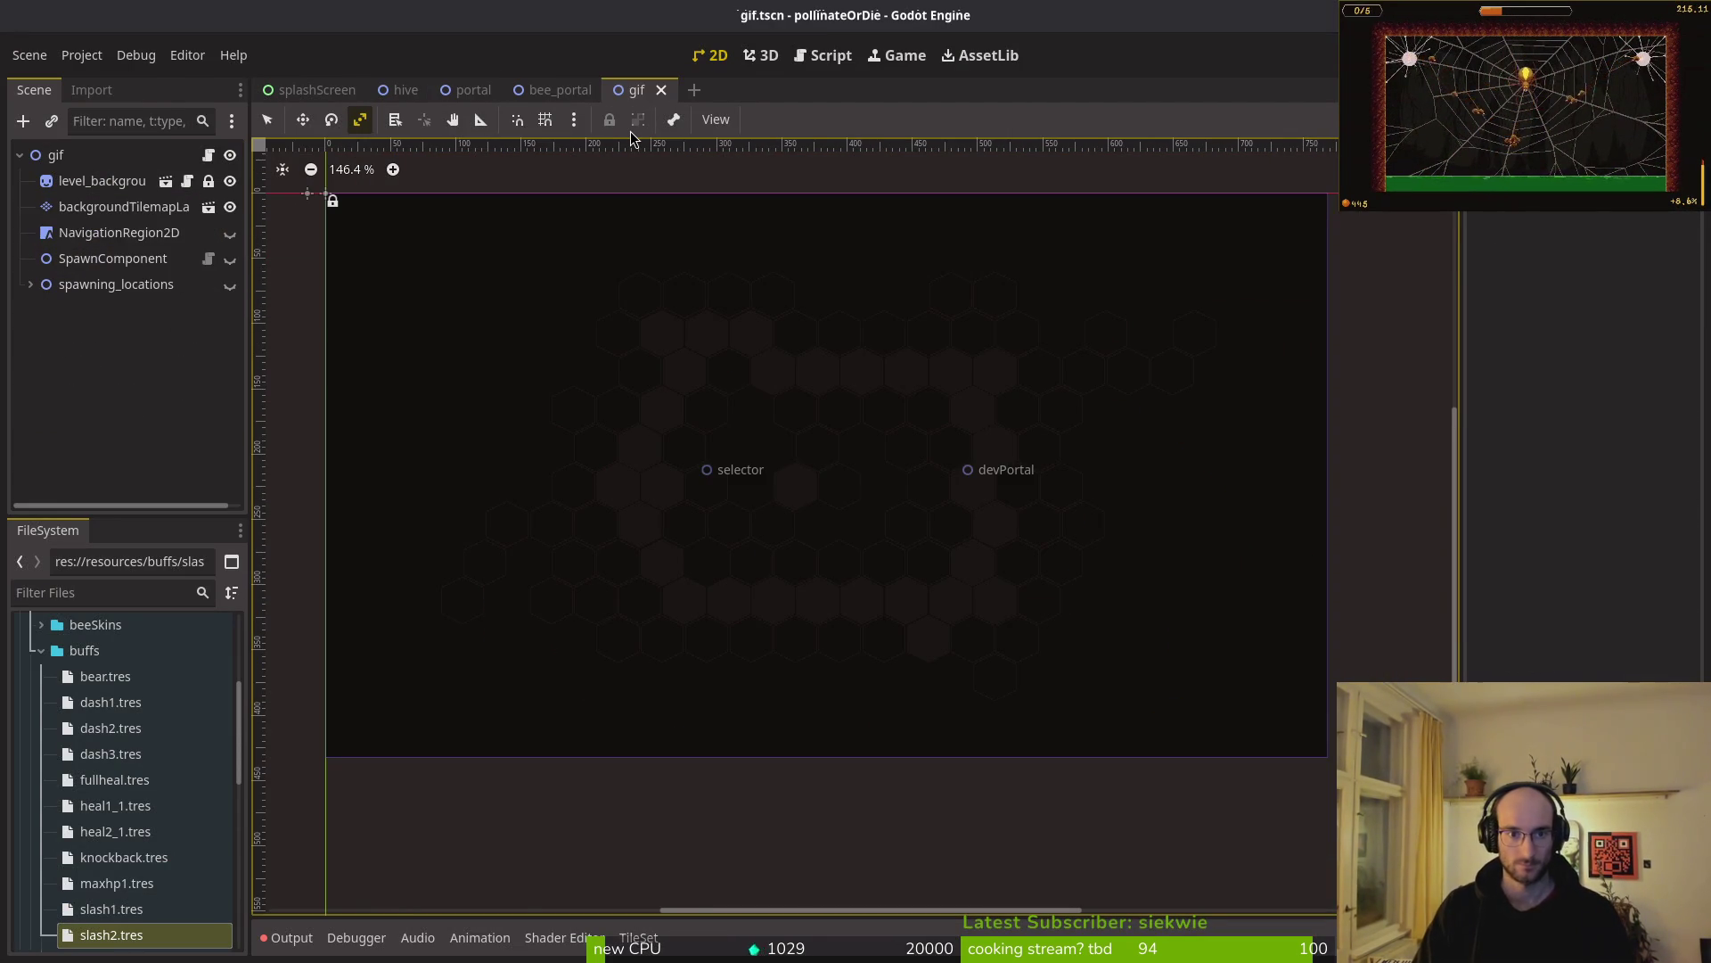
- Paste the hive's wallsTilemapLayer into the gifts scene
{"action": "key", "text": "ctrl+v"}
{"action": "left_click", "coordinate": [991, 481]}
{"action": "scroll", "coordinate": [1100, 410], "scroll_direction": "down", "scroll_amount": 2}
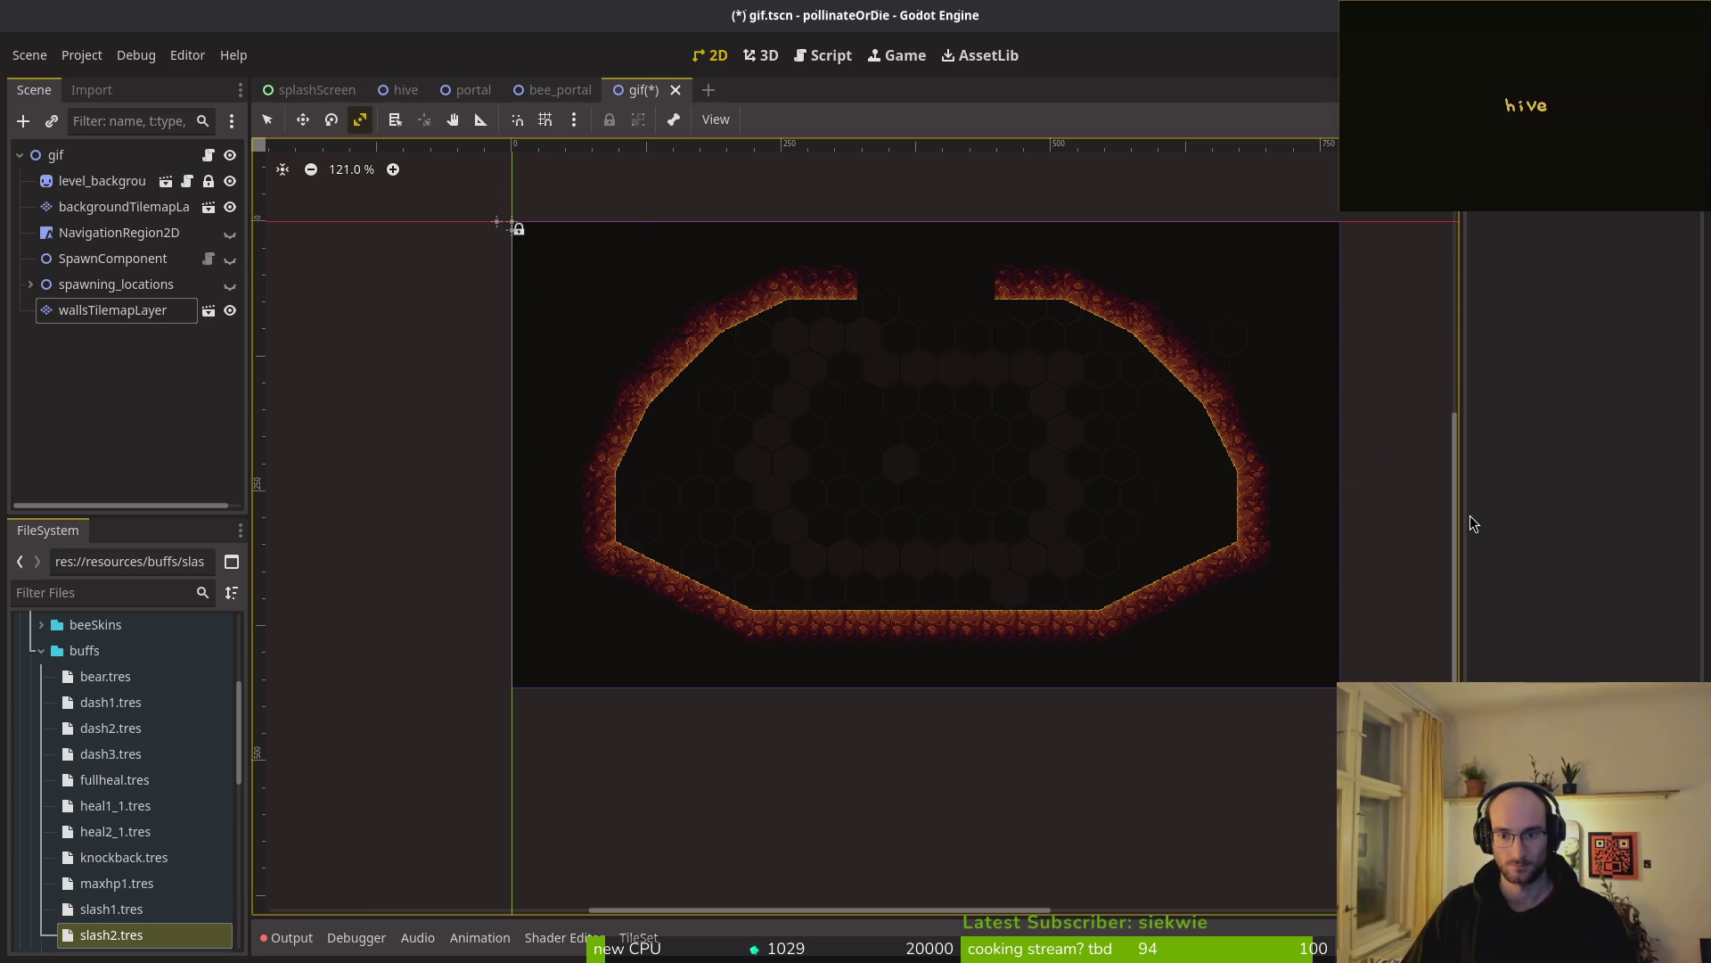
- Select and delete the backgroundTilemapLayer tiles across the level
{"action": "left_click", "coordinate": [123, 206]}
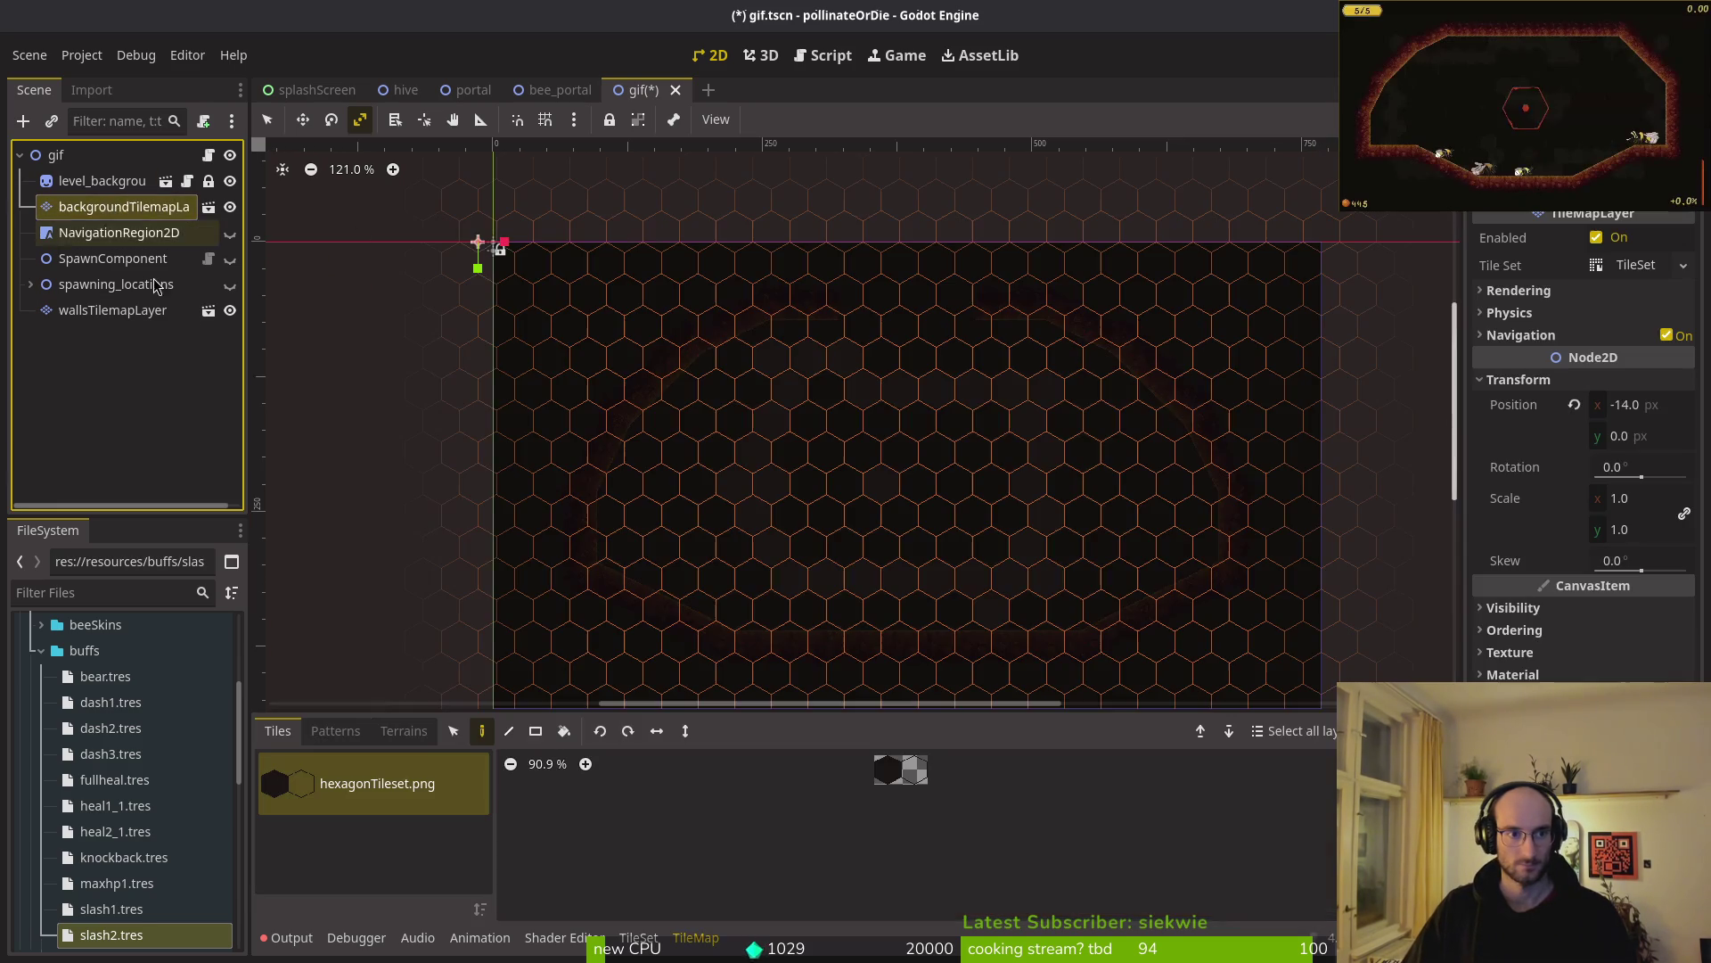
{"action": "left_click", "coordinate": [454, 731]}
{"action": "mouse_move", "coordinate": [525, 255]}
{"action": "left_mouse_down"}
{"action": "mouse_move", "coordinate": [539, 237]}
{"action": "mouse_move", "coordinate": [1089, 560]}
{"action": "left_mouse_up"}
{"action": "key", "text": "ctrl+z"}
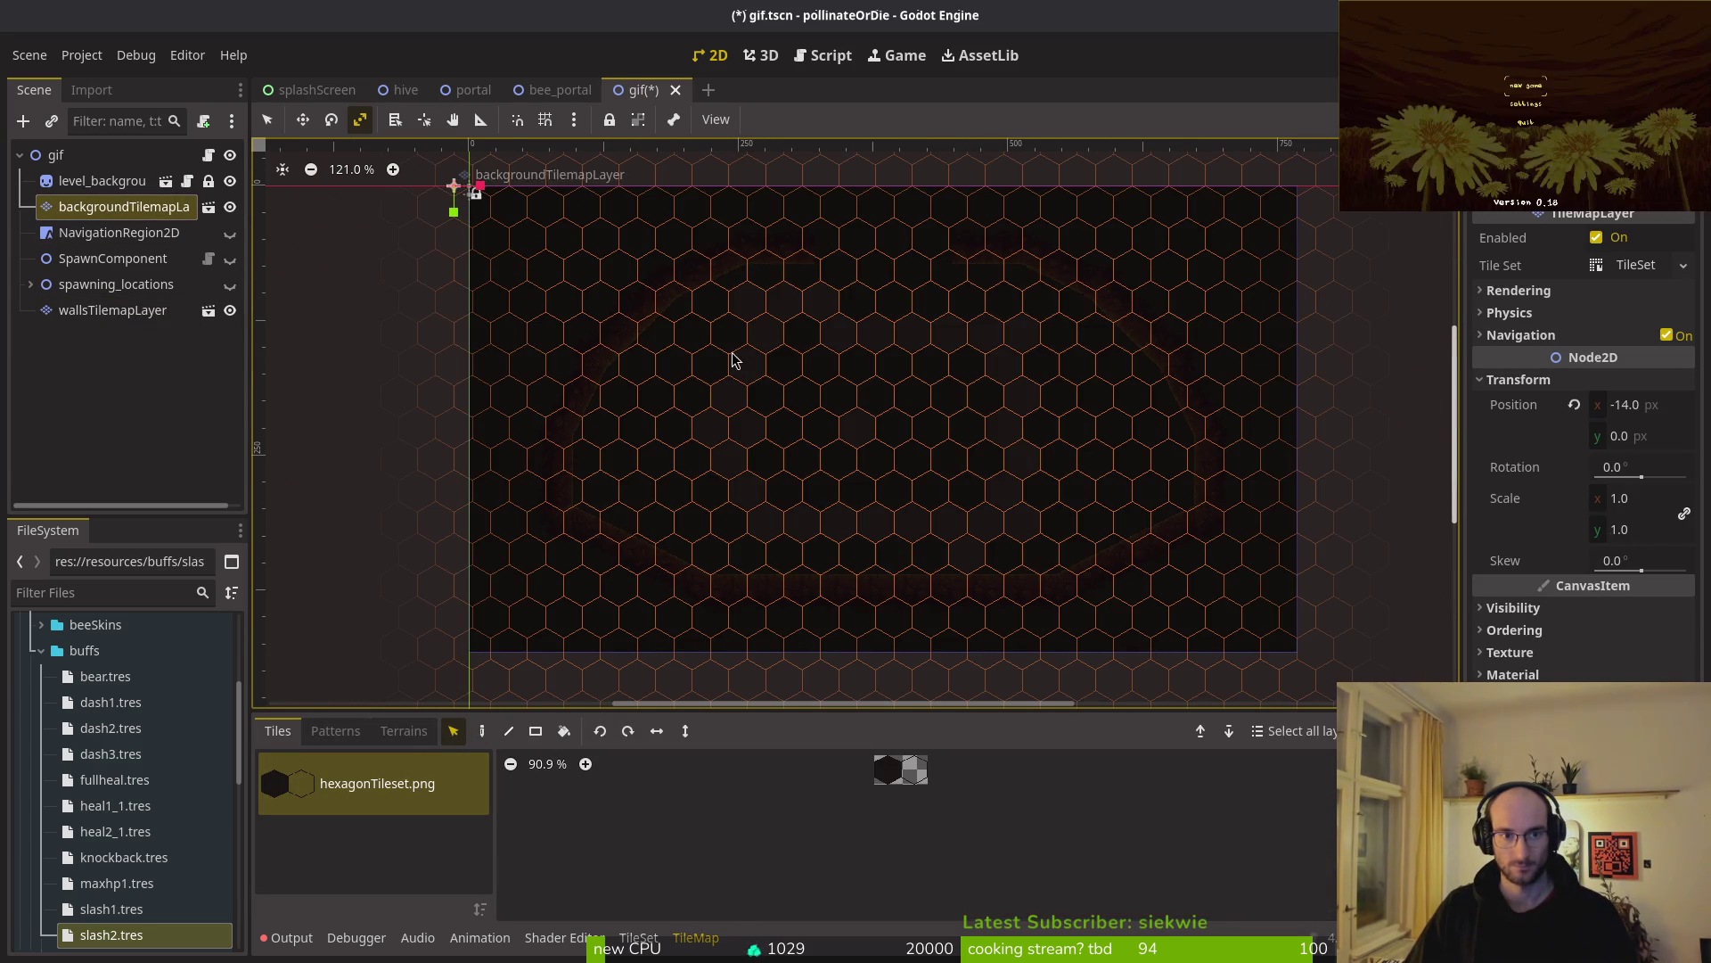
{"action": "left_click", "coordinate": [267, 119]}
{"action": "left_click_drag", "start_coordinate": [484, 198], "coordinate": [1337, 673]}
{"action": "key", "text": "Delete"}
- Repaint the background with the checkered hexagon tile and save gifts.tscn
{"action": "left_click", "coordinate": [887, 768]}
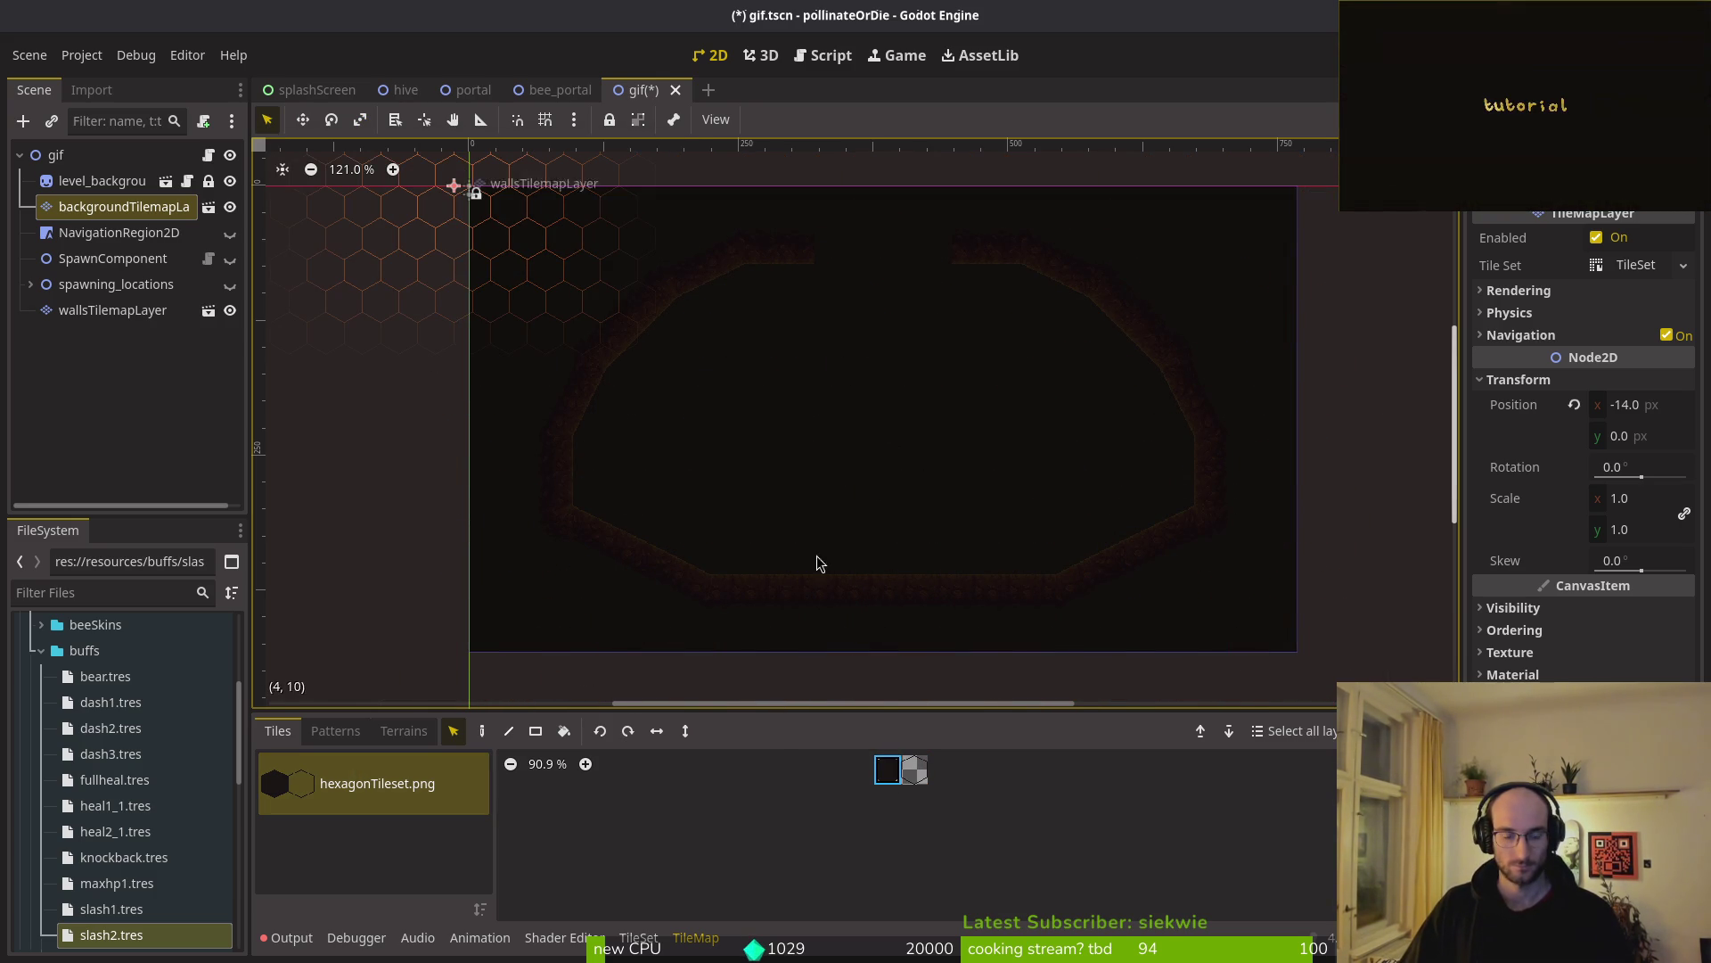
{"action": "key", "text": "d"}
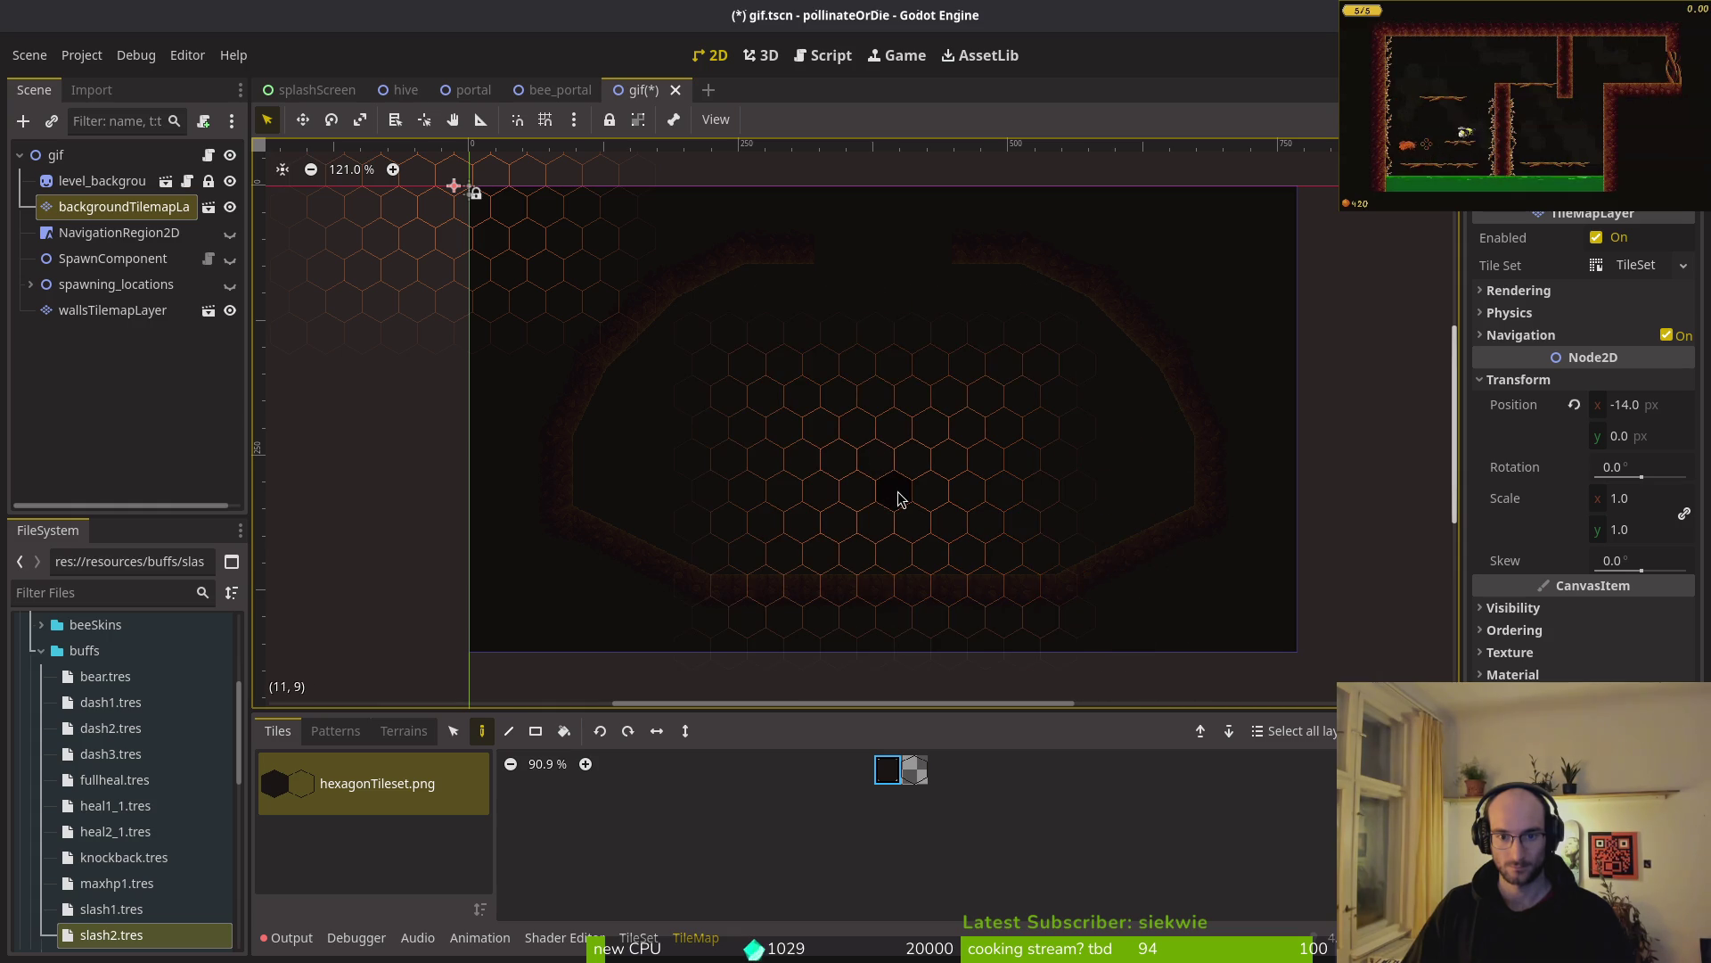
{"action": "scroll", "coordinate": [894, 497], "scroll_direction": "up", "scroll_amount": 1}
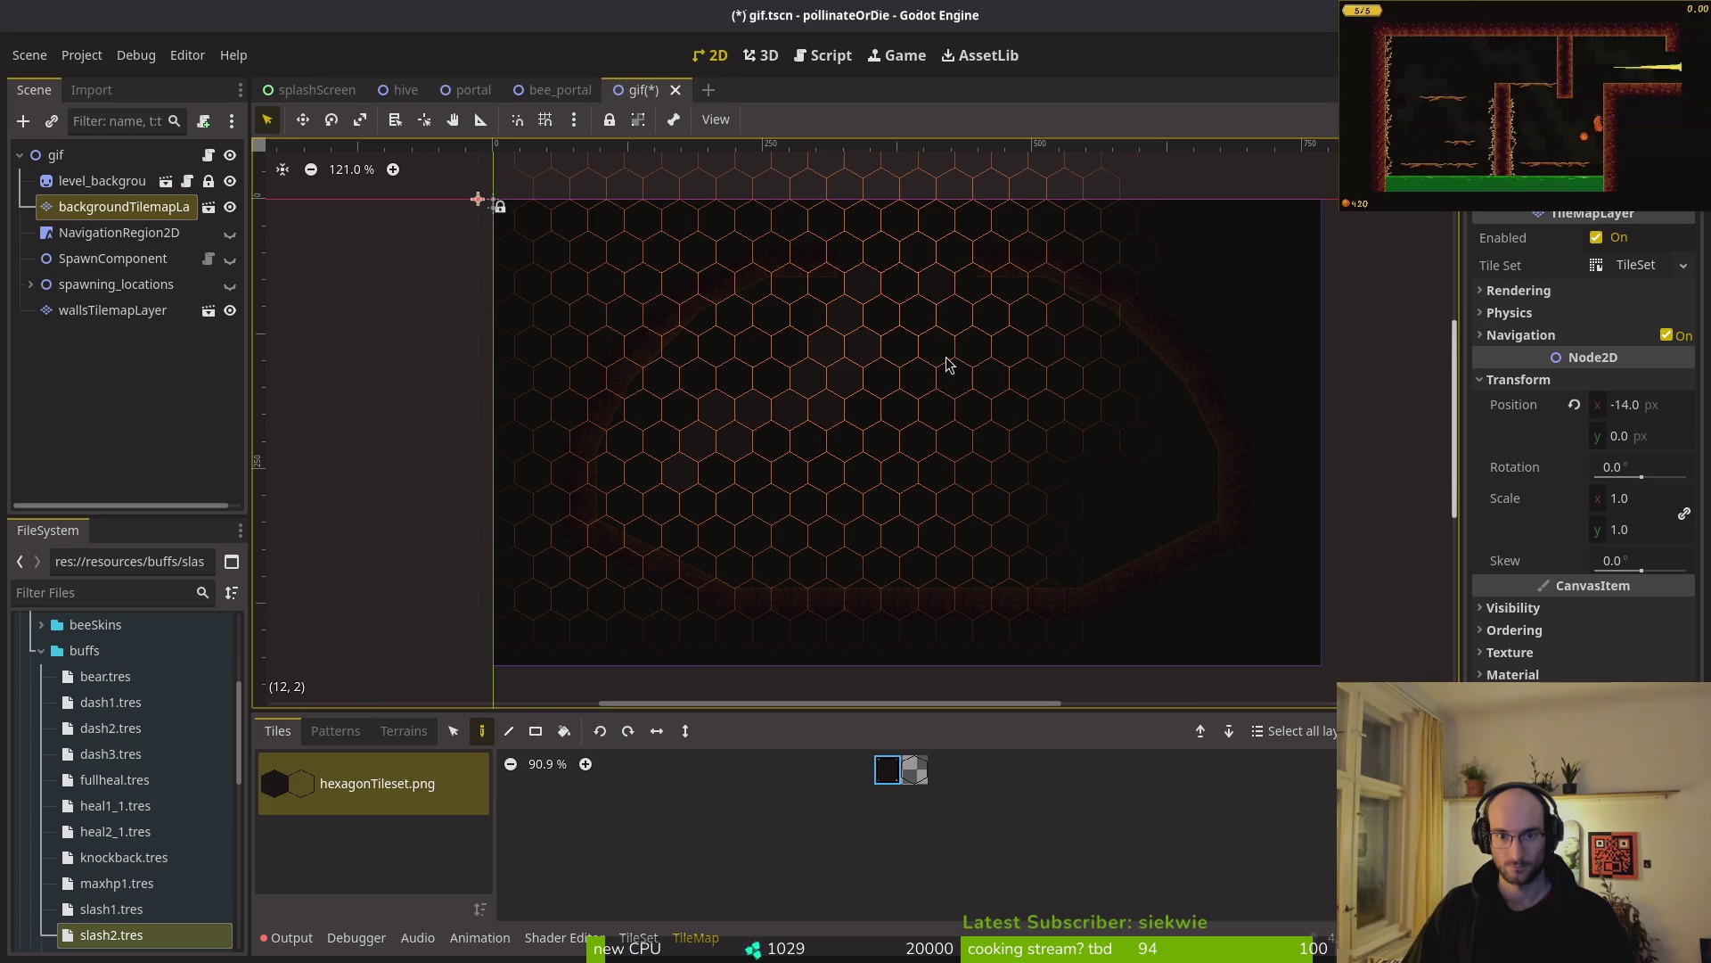
{"action": "left_click", "coordinate": [914, 769]}
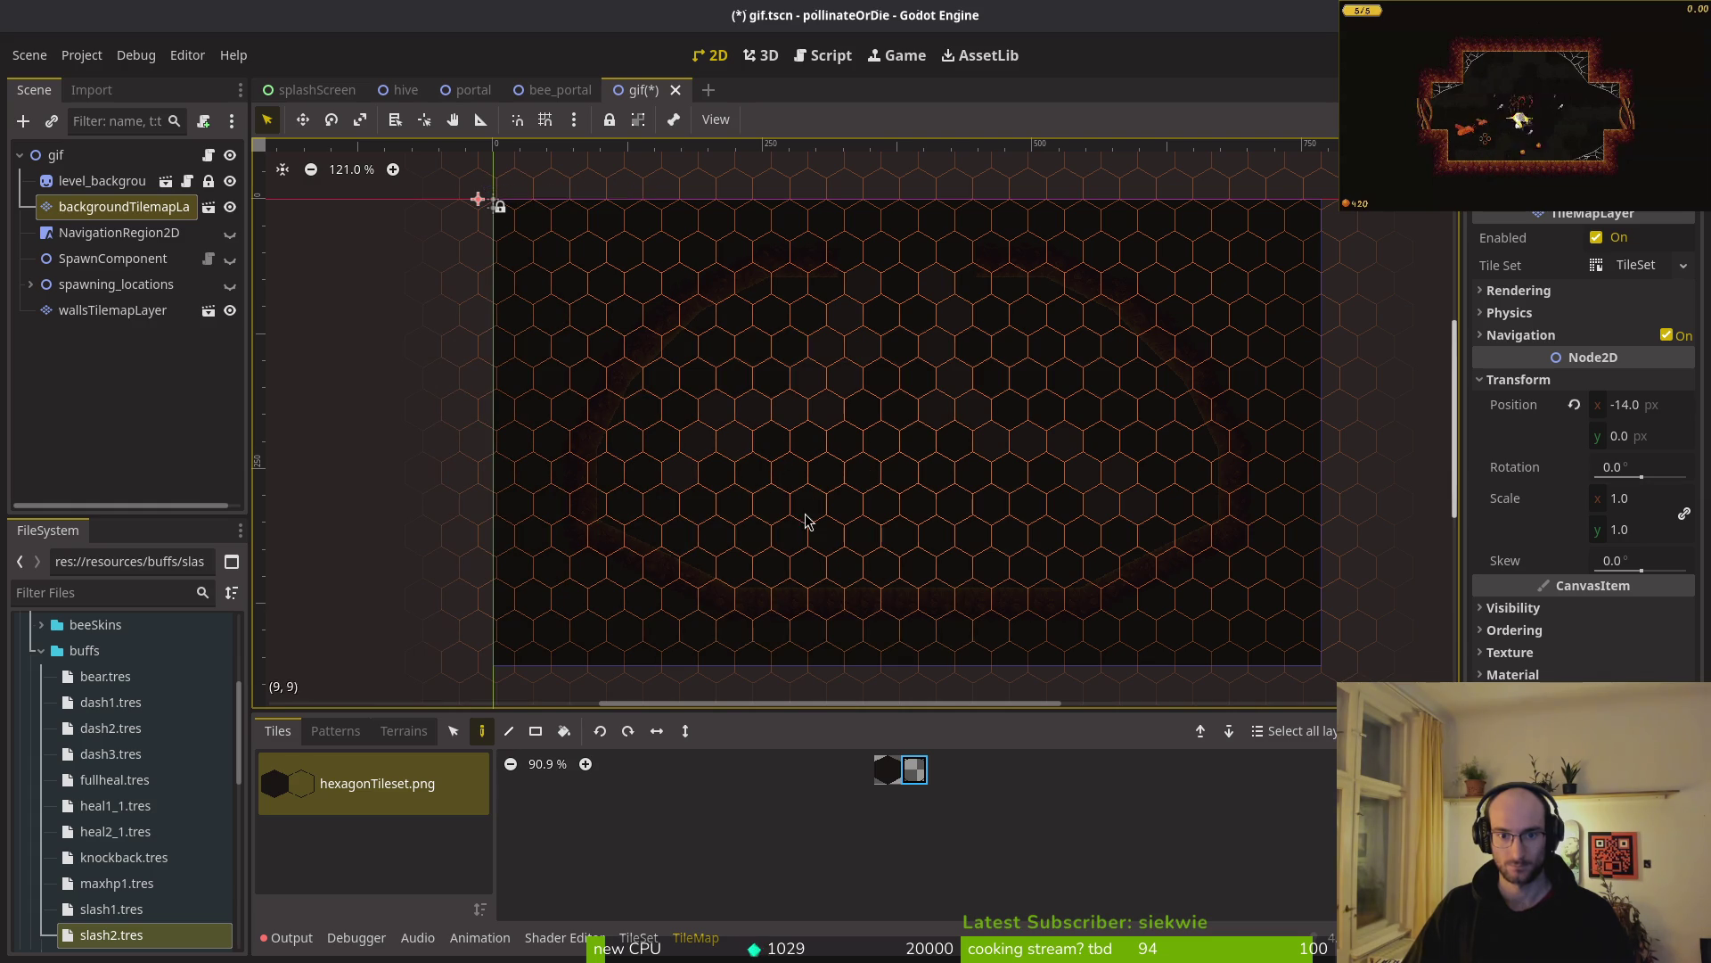
{"action": "key", "text": "Escape"}
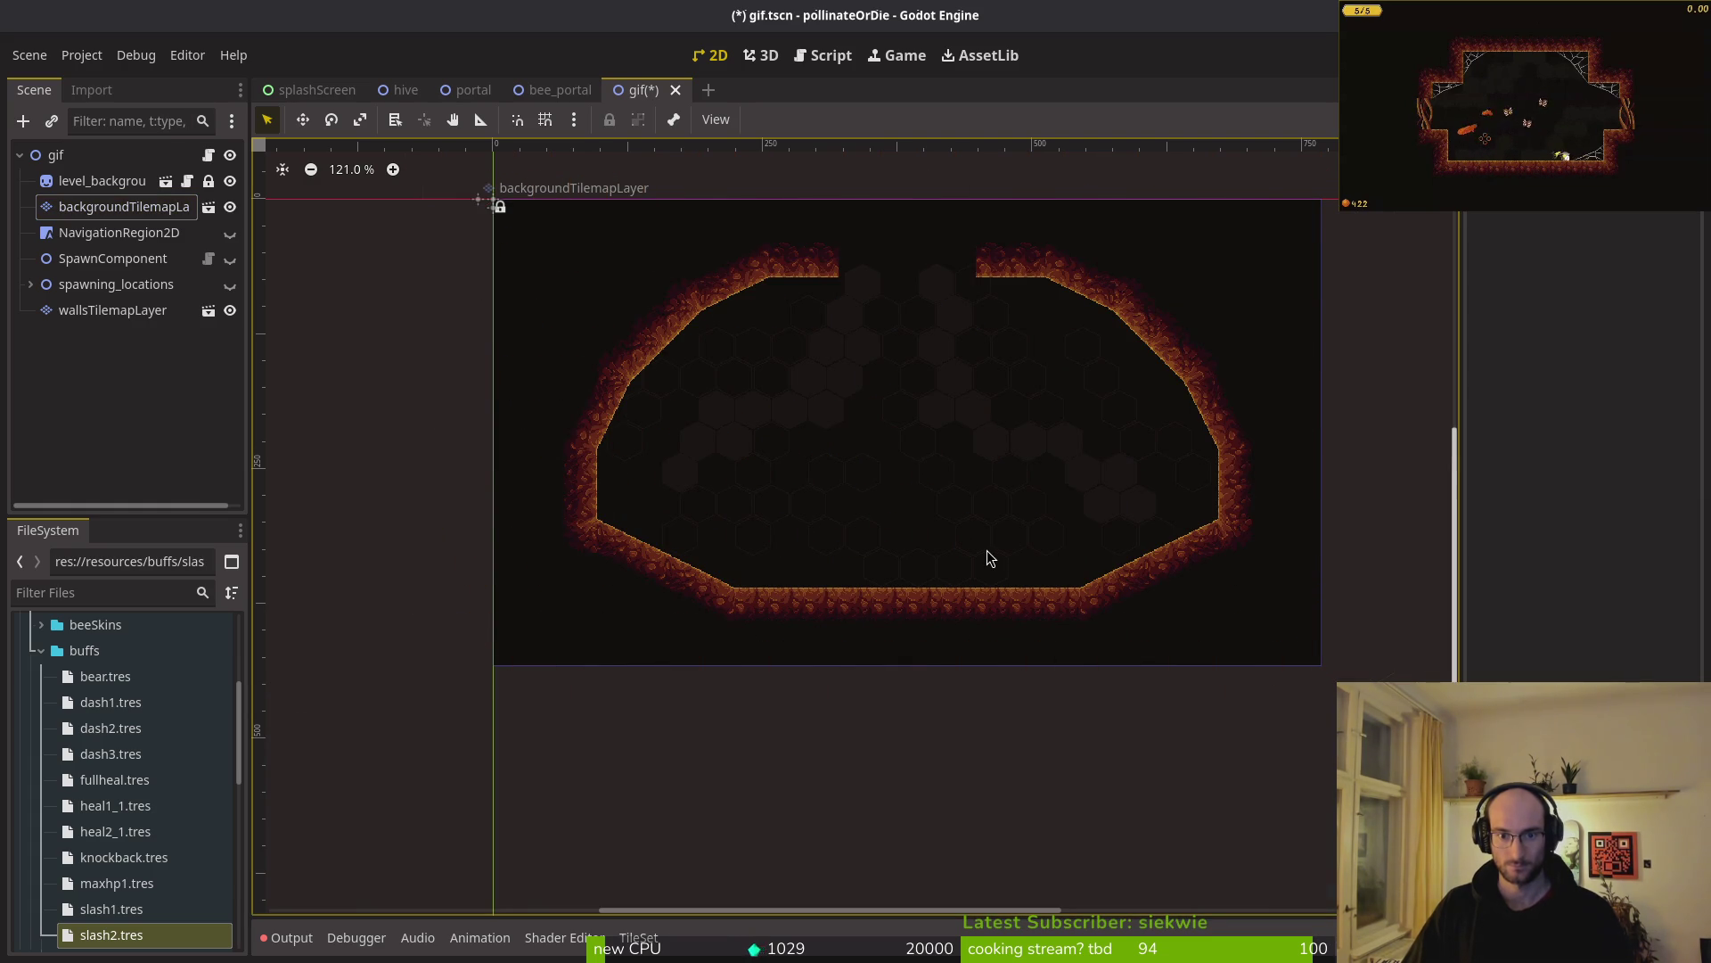
{"action": "double_click", "coordinate": [124, 206]}
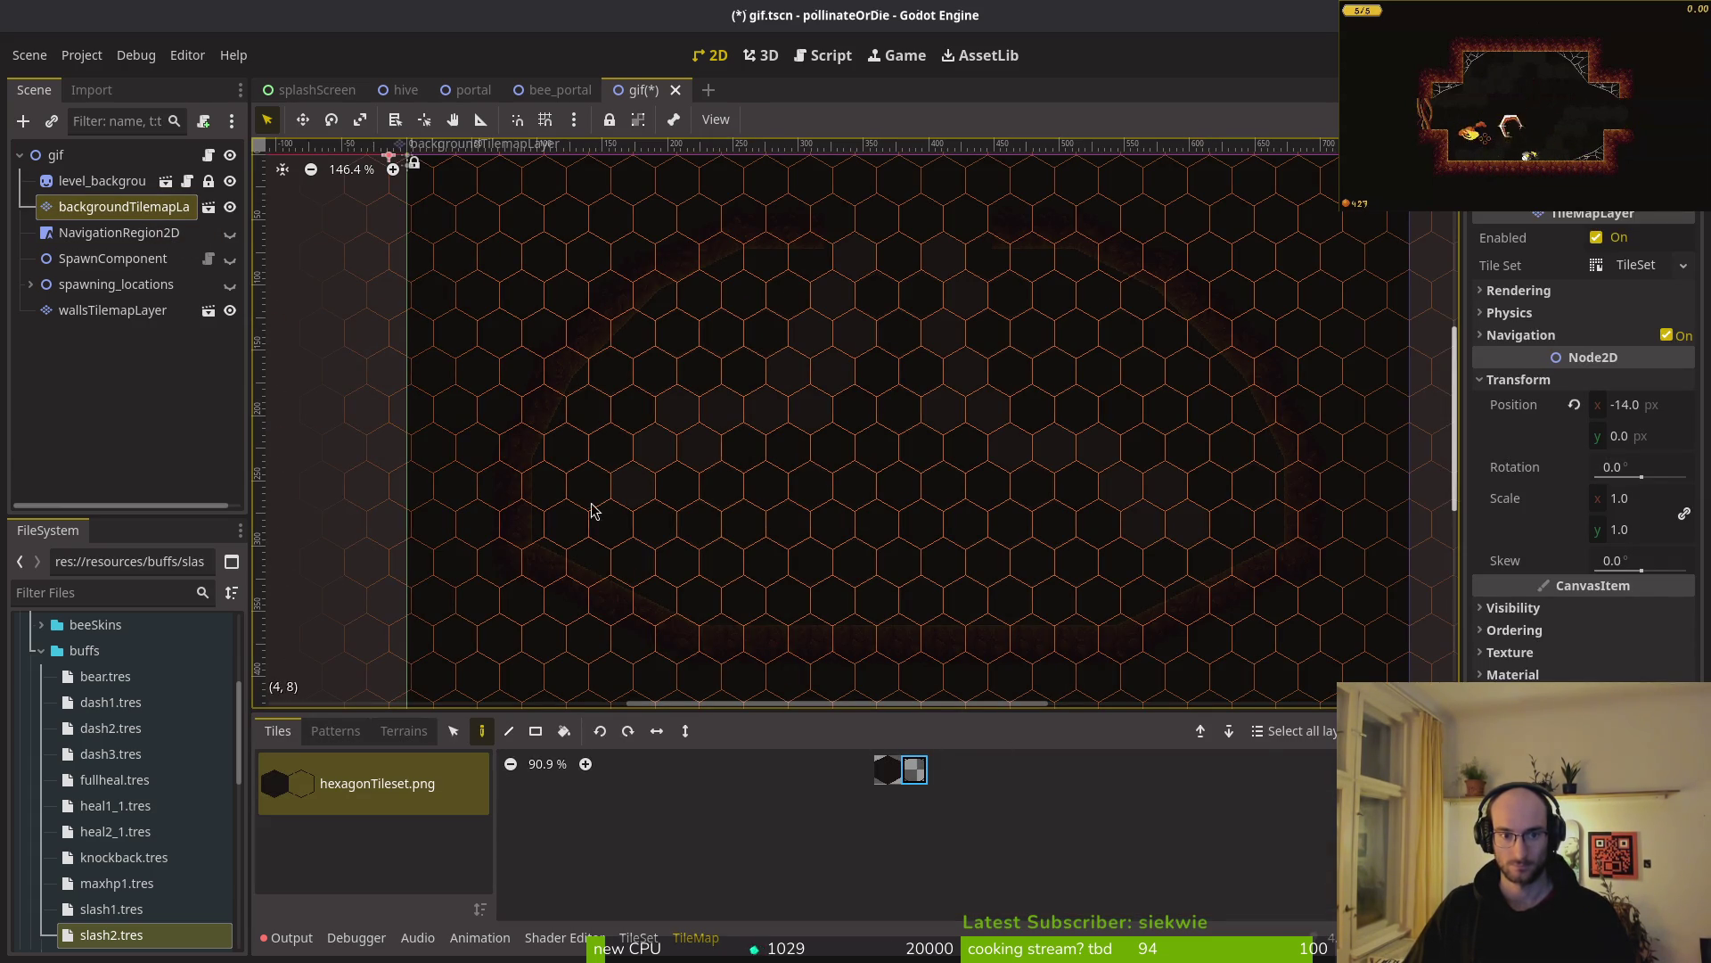
{"action": "key", "text": "Escape"}
{"action": "scroll", "coordinate": [911, 490], "scroll_direction": "up", "scroll_amount": 5}
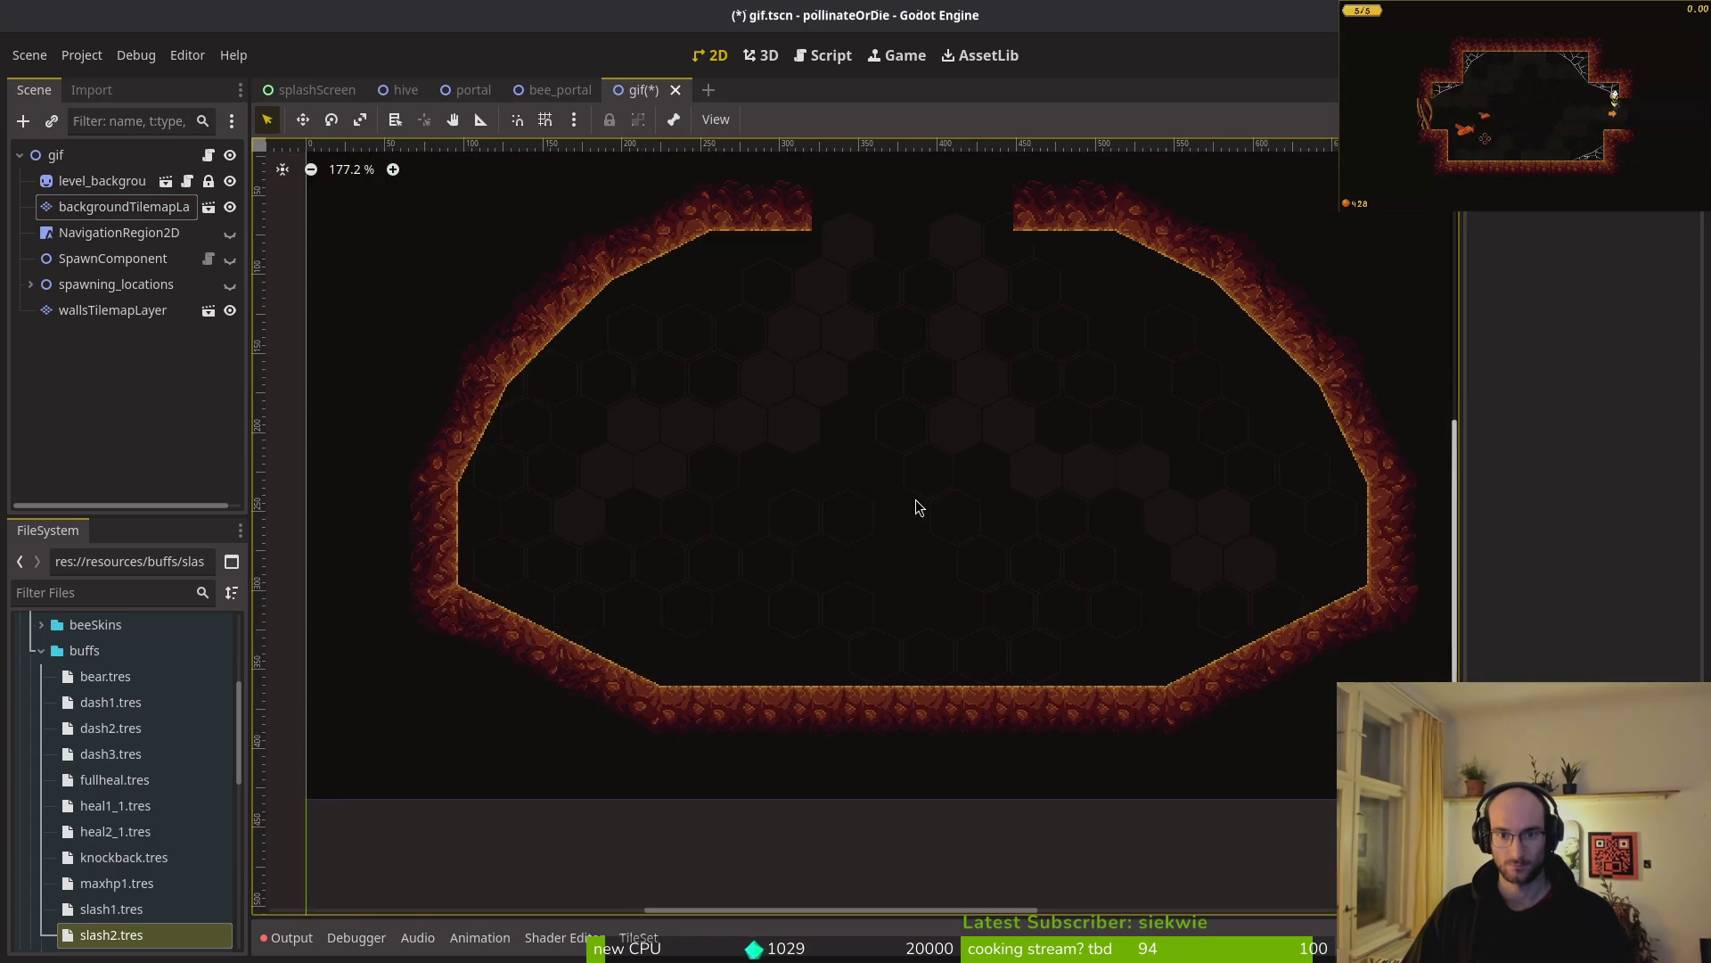
{"action": "left_click", "coordinate": [167, 212]}
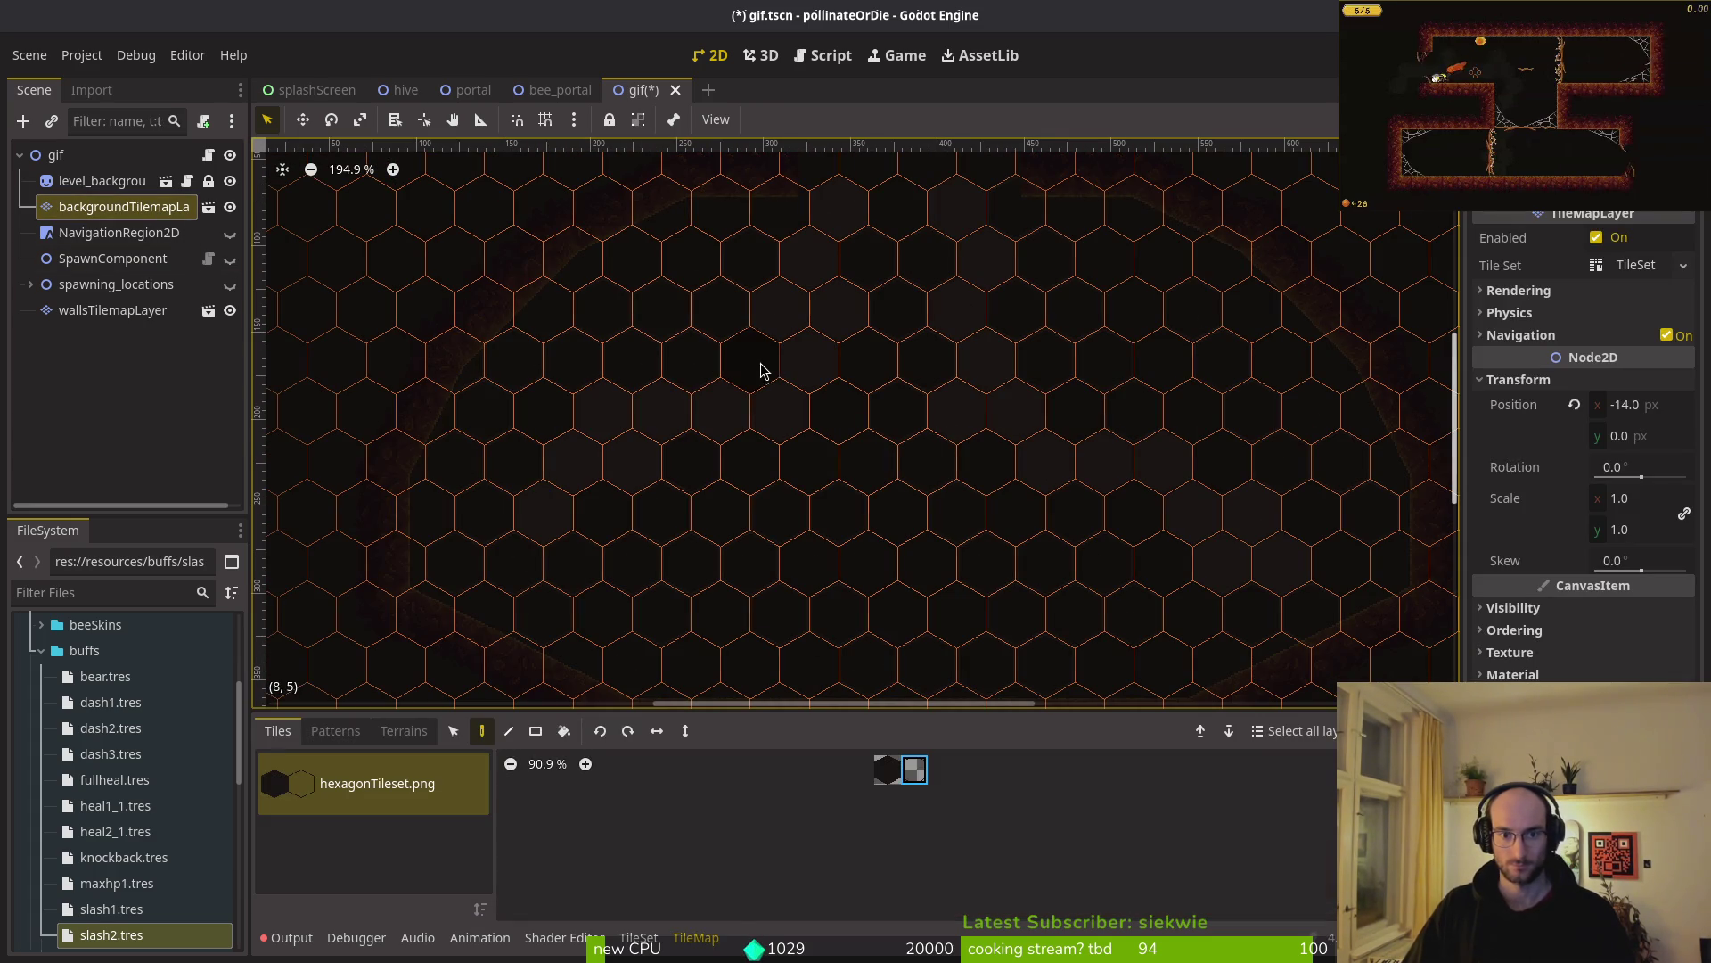
{"action": "key", "text": "Escape"}
{"action": "key", "text": "ctrl+s"}
{"action": "scroll", "coordinate": [965, 472], "scroll_direction": "down", "scroll_amount": 5}
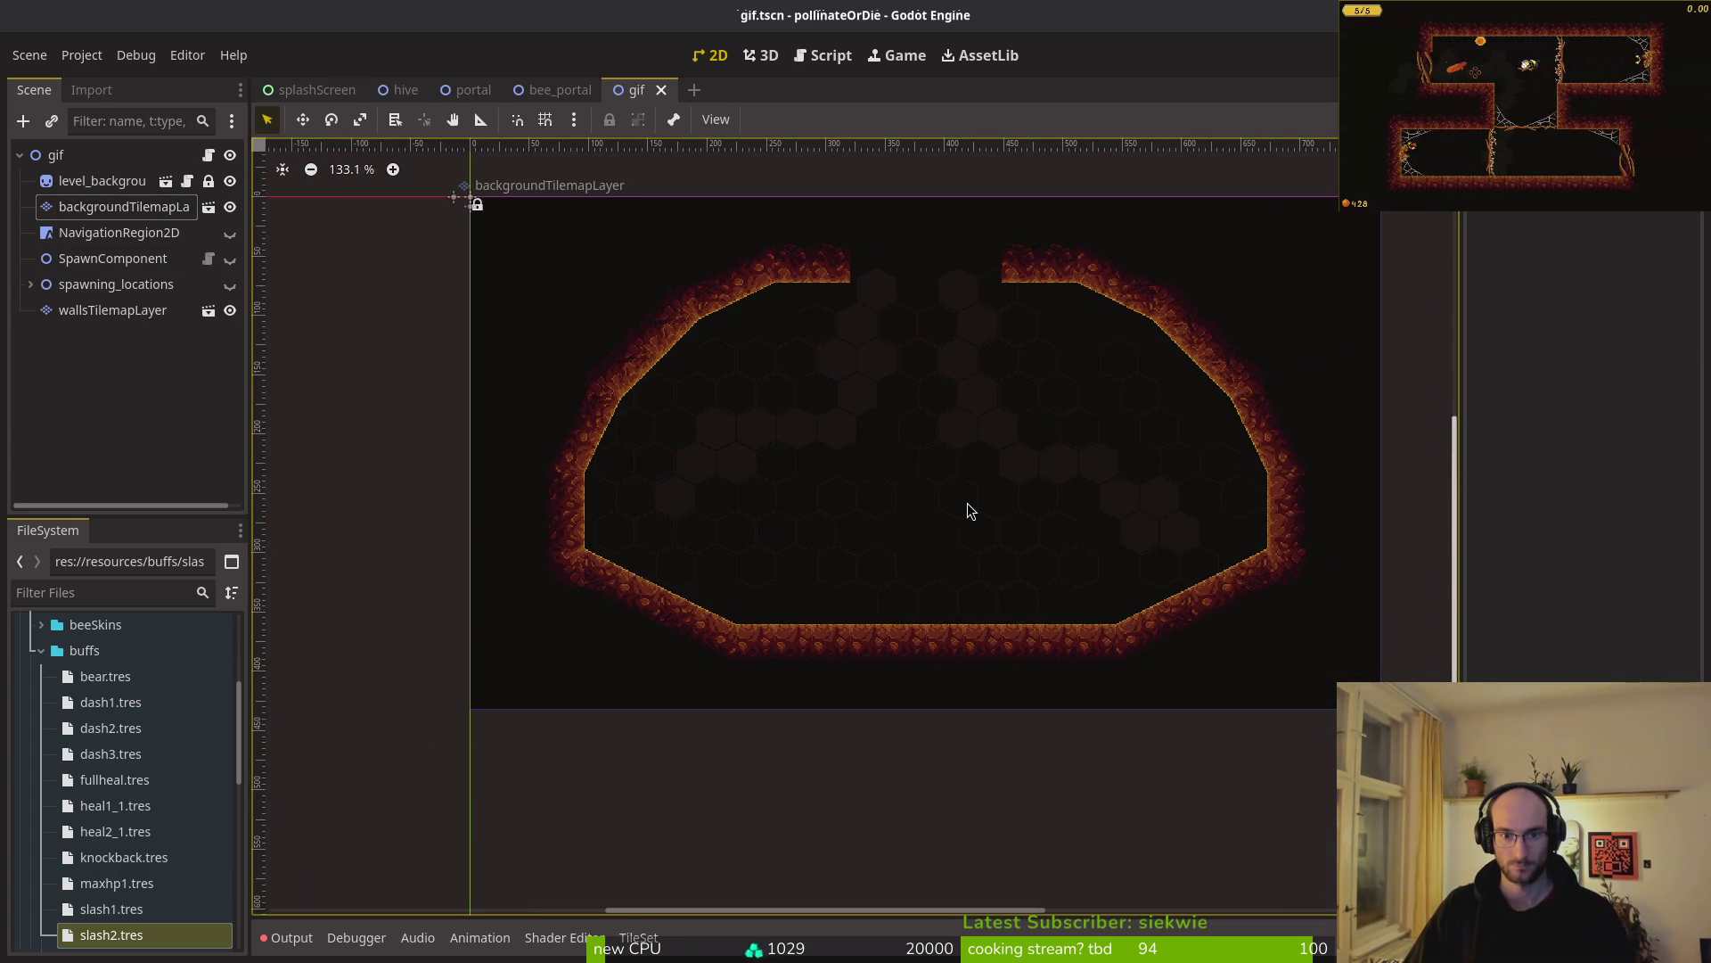
- Scroll the gif viewport, then open a terminal with Super+Enter
{"action": "scroll", "coordinate": [950, 473], "scroll_direction": "up", "scroll_amount": 3}
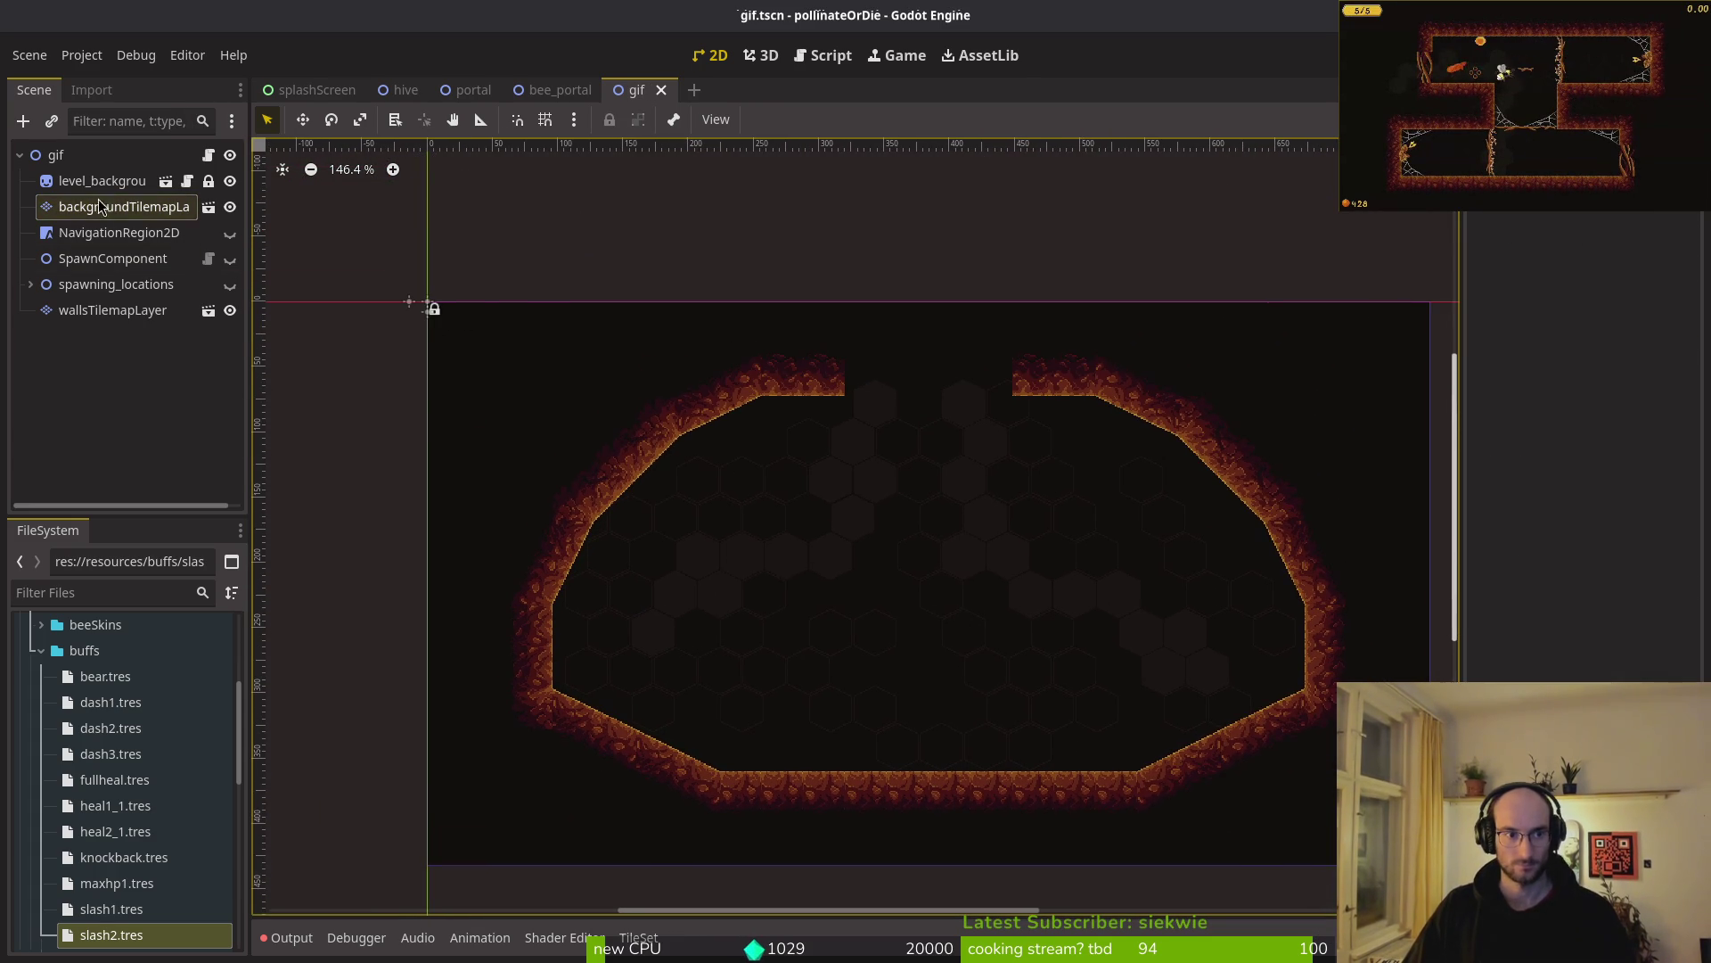
{"action": "scroll", "coordinate": [855, 458], "scroll_direction": "down", "scroll_amount": 3}
{"action": "scroll", "coordinate": [894, 493], "scroll_direction": "up", "scroll_amount": 3}
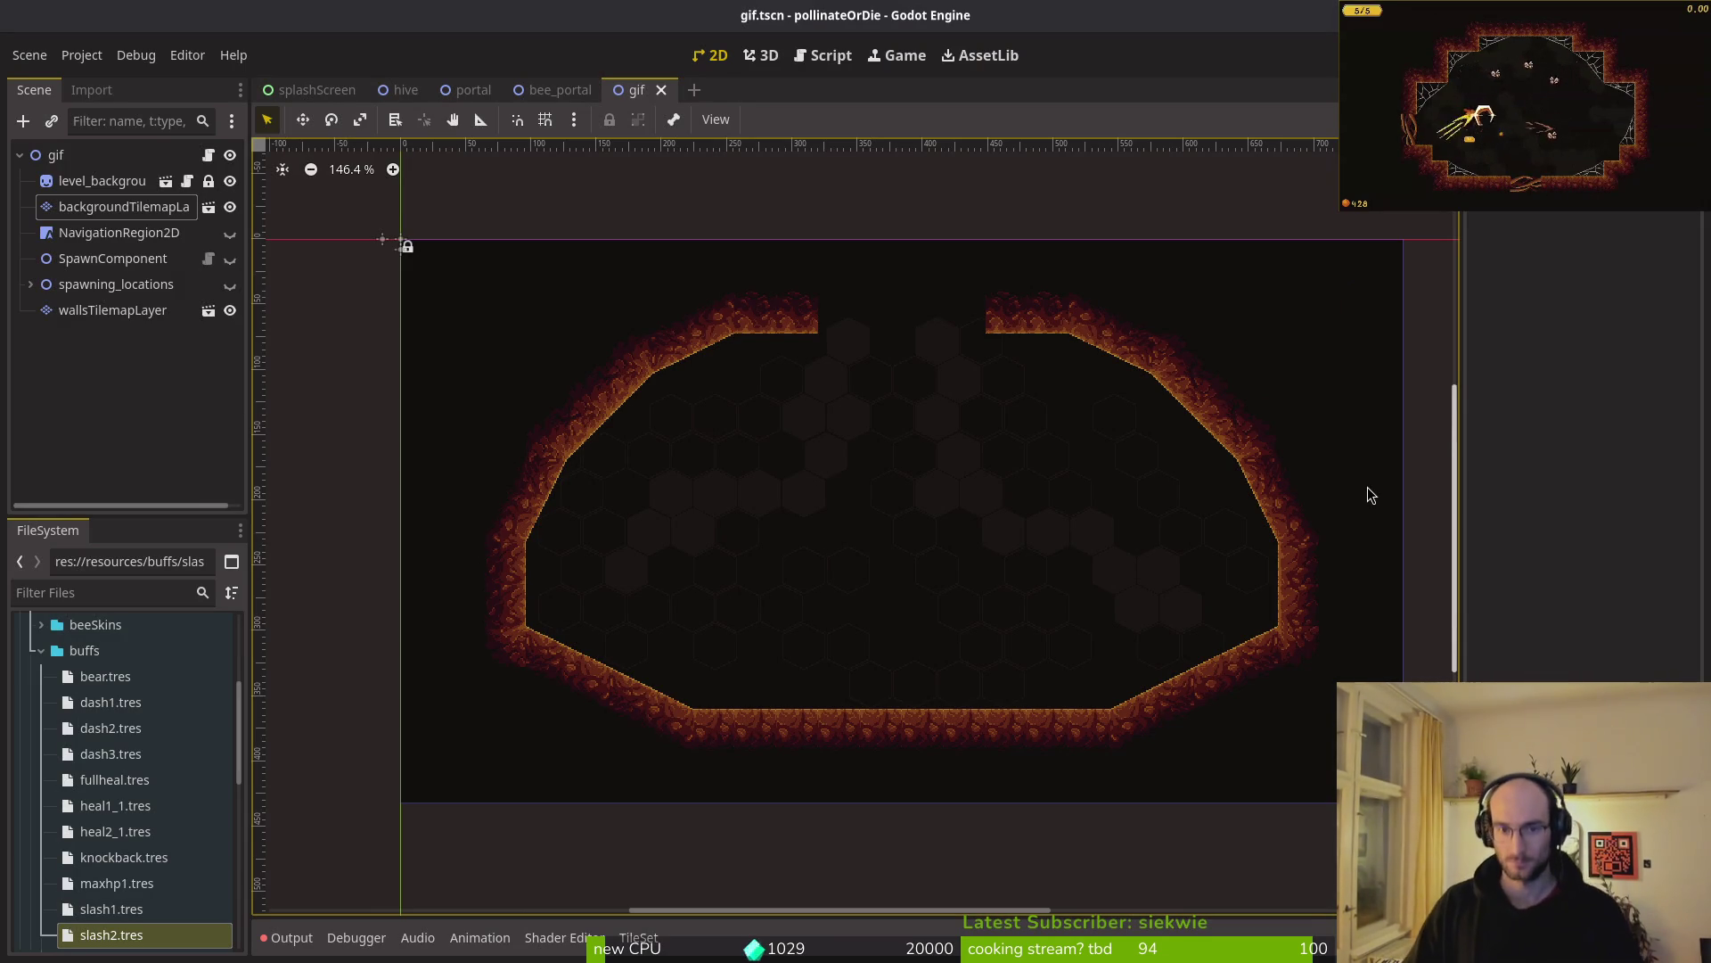
{"action": "key", "text": "super+Return"}
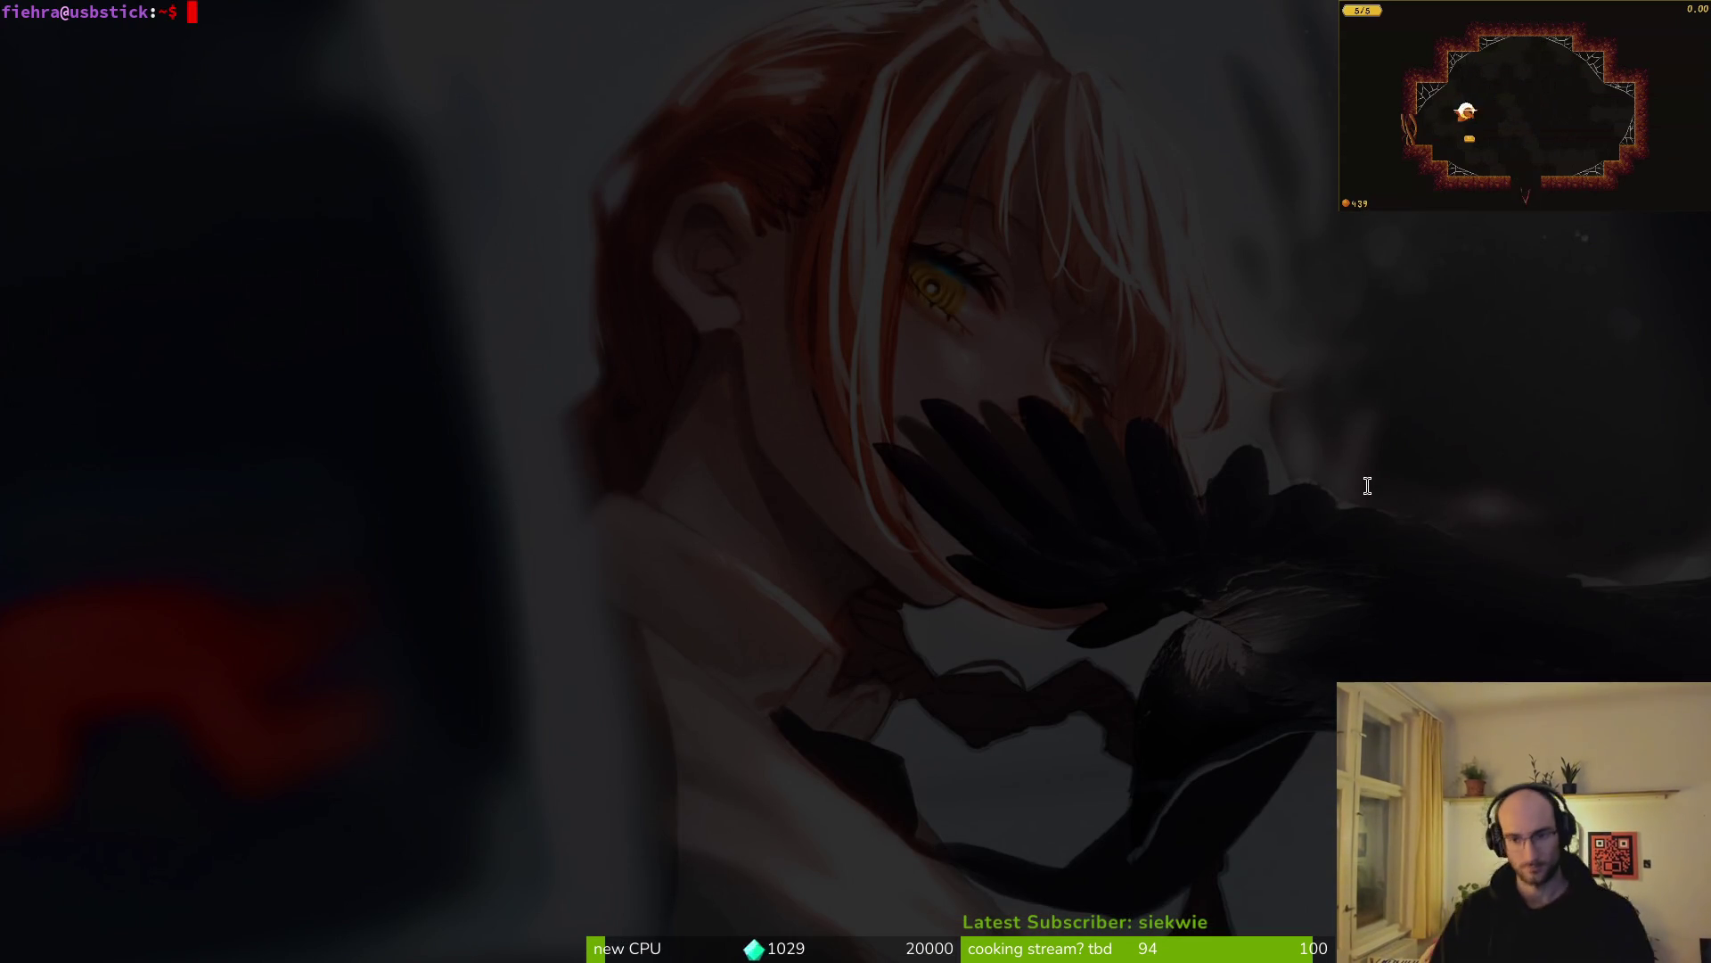
- Open the dev/pollinate-or-die project in Neovim and open debug_helper.gd with the file finder
{"action": "type", "text": "cd dev/pollinate-or-die"}
{"action": "key", "text": "Return"}
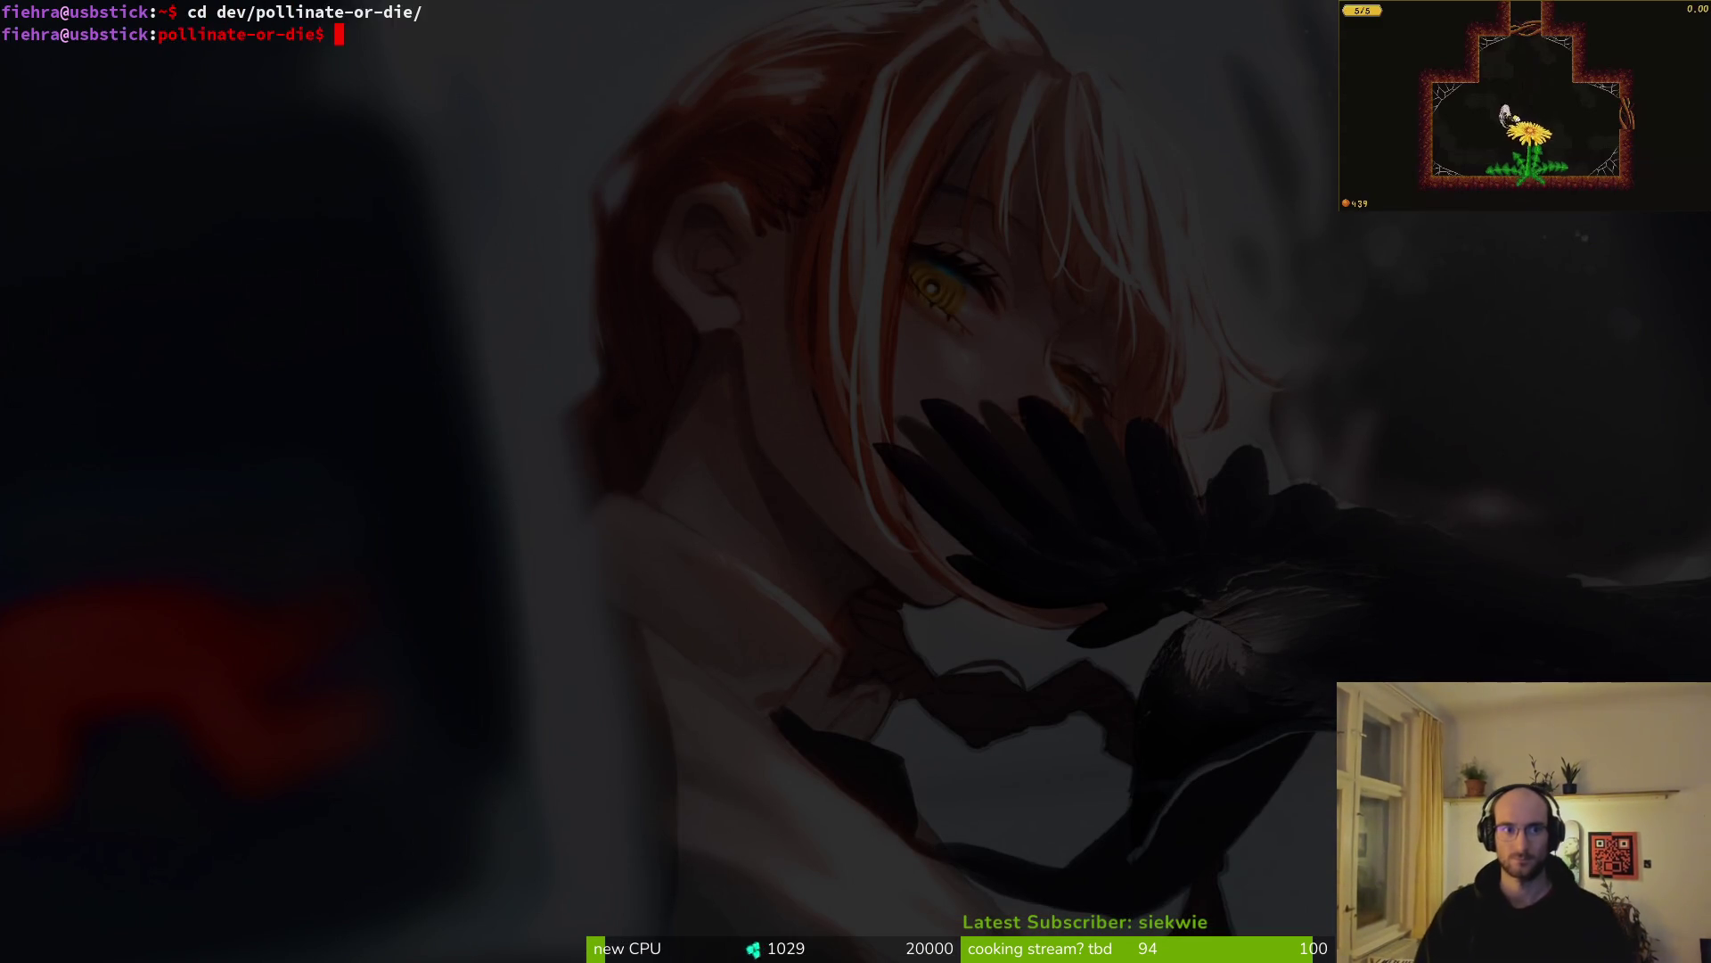
{"action": "type", "text": "nvim ."}
{"action": "key", "text": "Return"}
{"action": "key", "text": "space"}
{"action": "key", "text": "f"}
{"action": "key", "text": "f"}
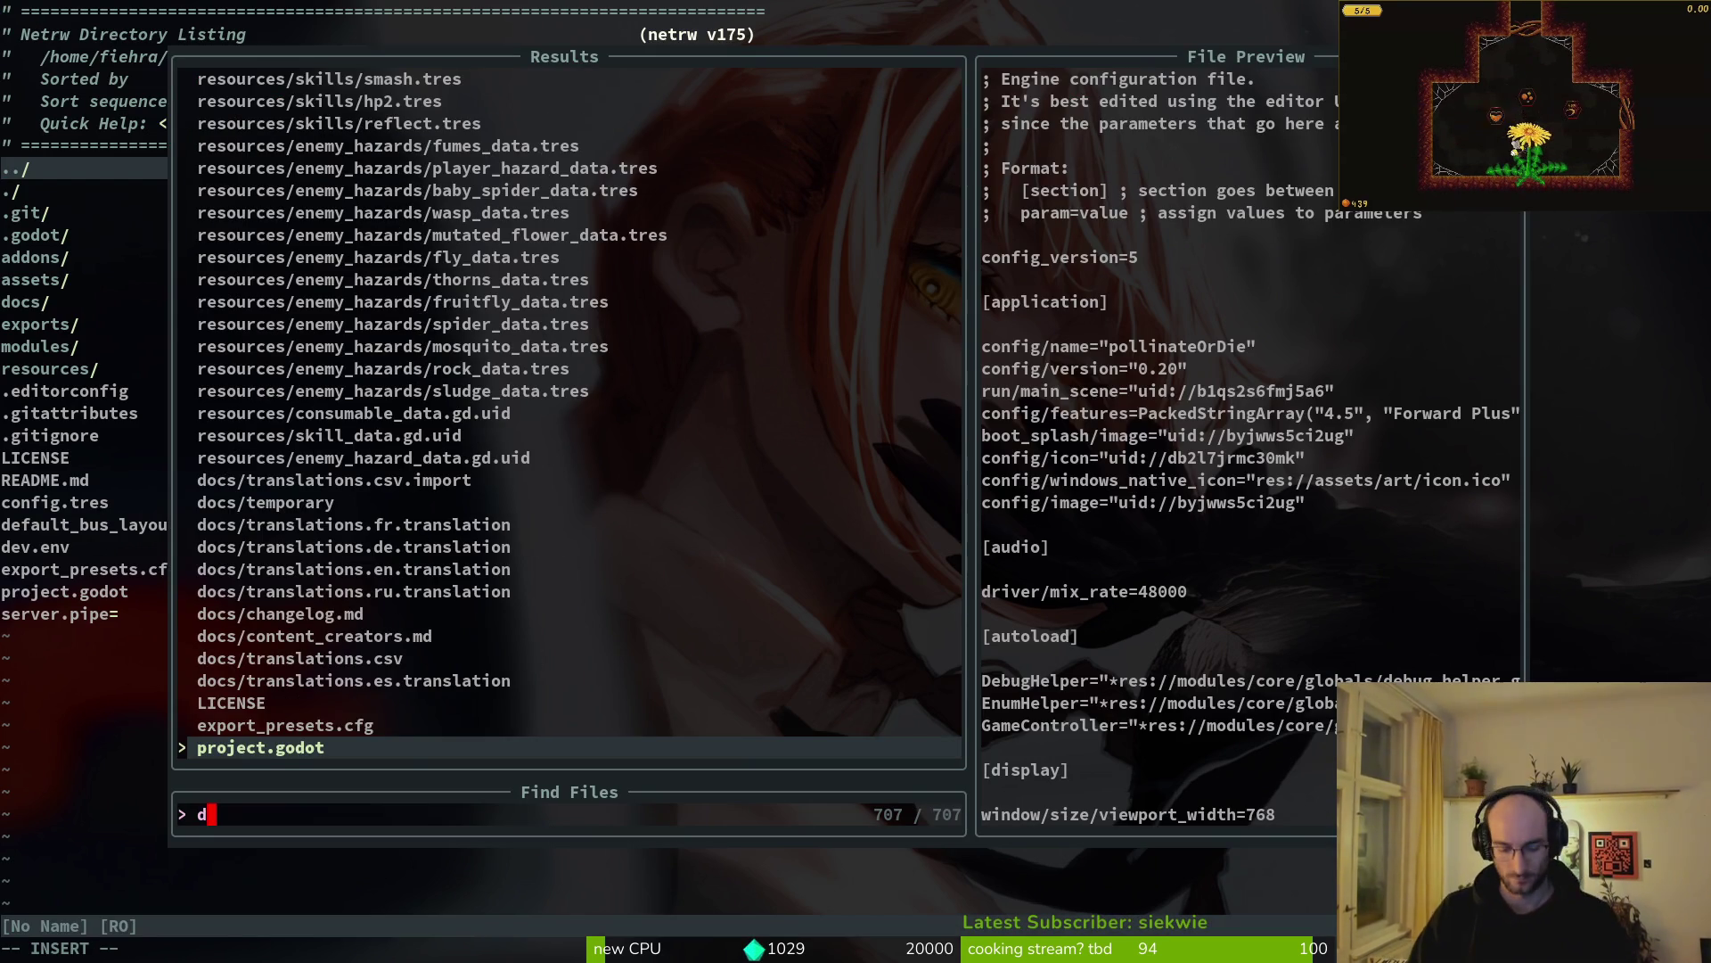
{"action": "type", "text": "ebug"}
{"action": "key", "text": "Return"}
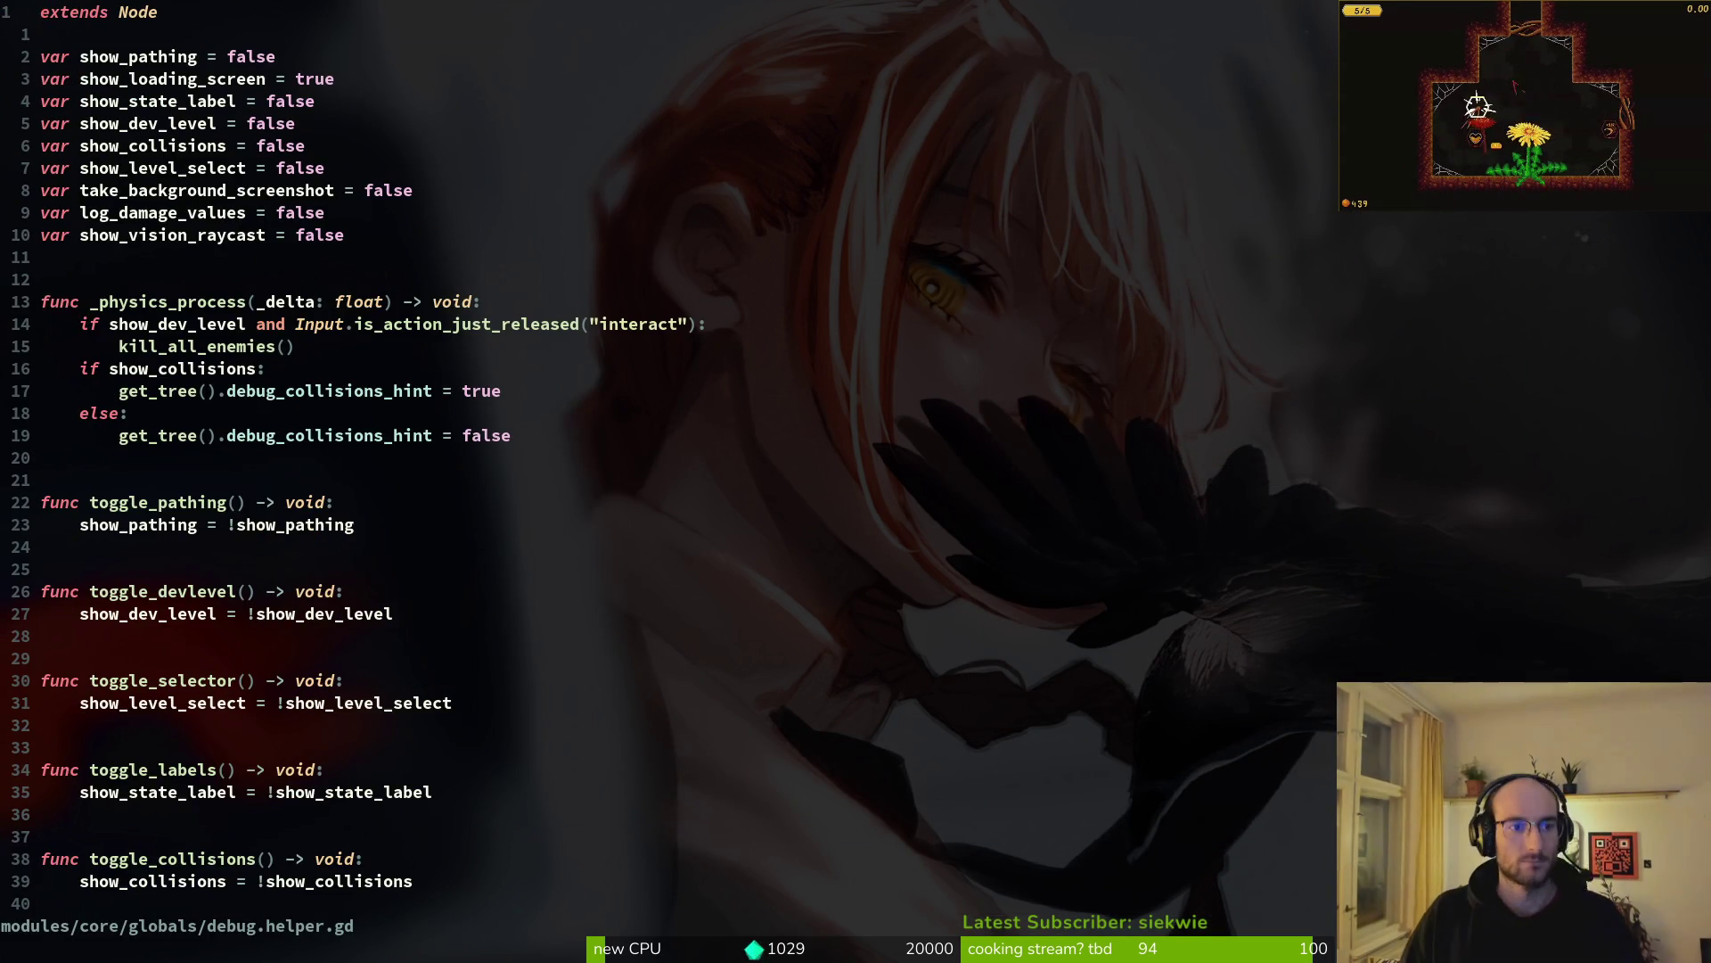
- Set take_background_screenshot to true, save with :w, and run the game in Godot
{"action": "key", "text": "8"}
{"action": "key", "text": "j"}
{"action": "key", "text": "dollar"}
{"action": "type", "text": "ciwrtue"}
{"action": "key", "text": "BackSpace"}
{"action": "key", "text": "BackSpace"}
{"action": "key", "text": "BackSpace"}
{"action": "type", "text": "true"}
{"action": "key", "text": "Escape"}
{"action": "type", "text": ":w"}
{"action": "key", "text": "Return"}
{"action": "key", "text": "alt+Tab"}
{"action": "key", "text": "F5"}
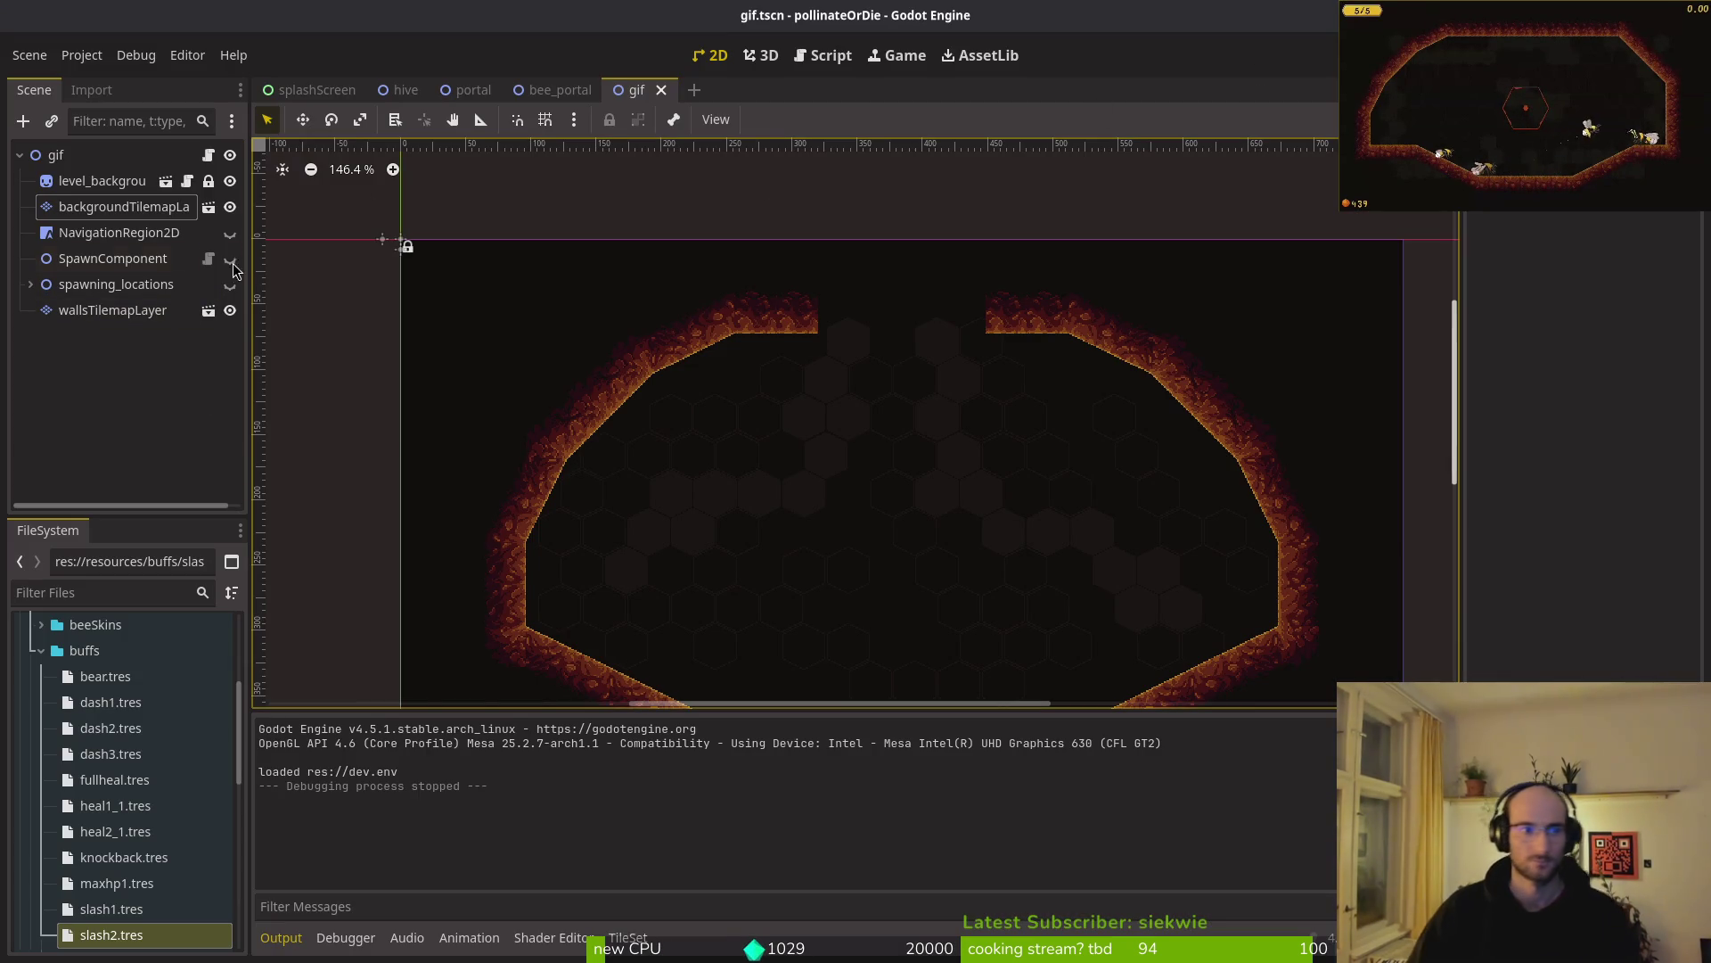
- Run and stop the game again, close the gif scene and switch to the hive scene
{"action": "key", "text": "F5"}
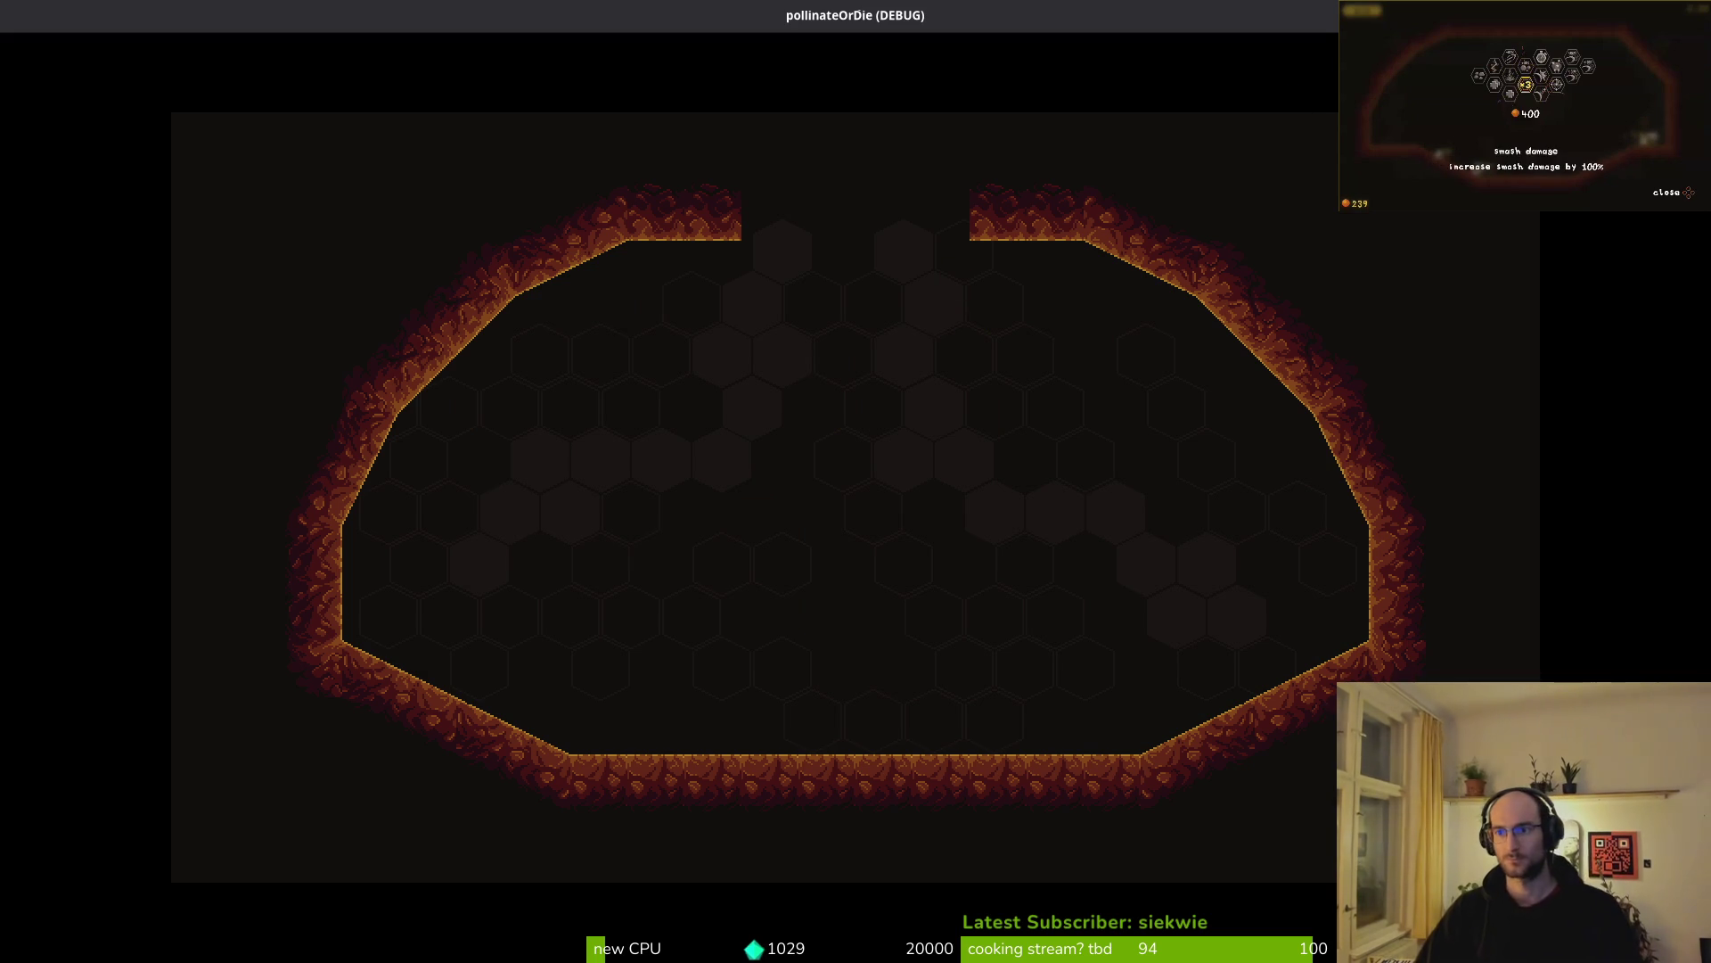
{"action": "key", "text": "F8"}
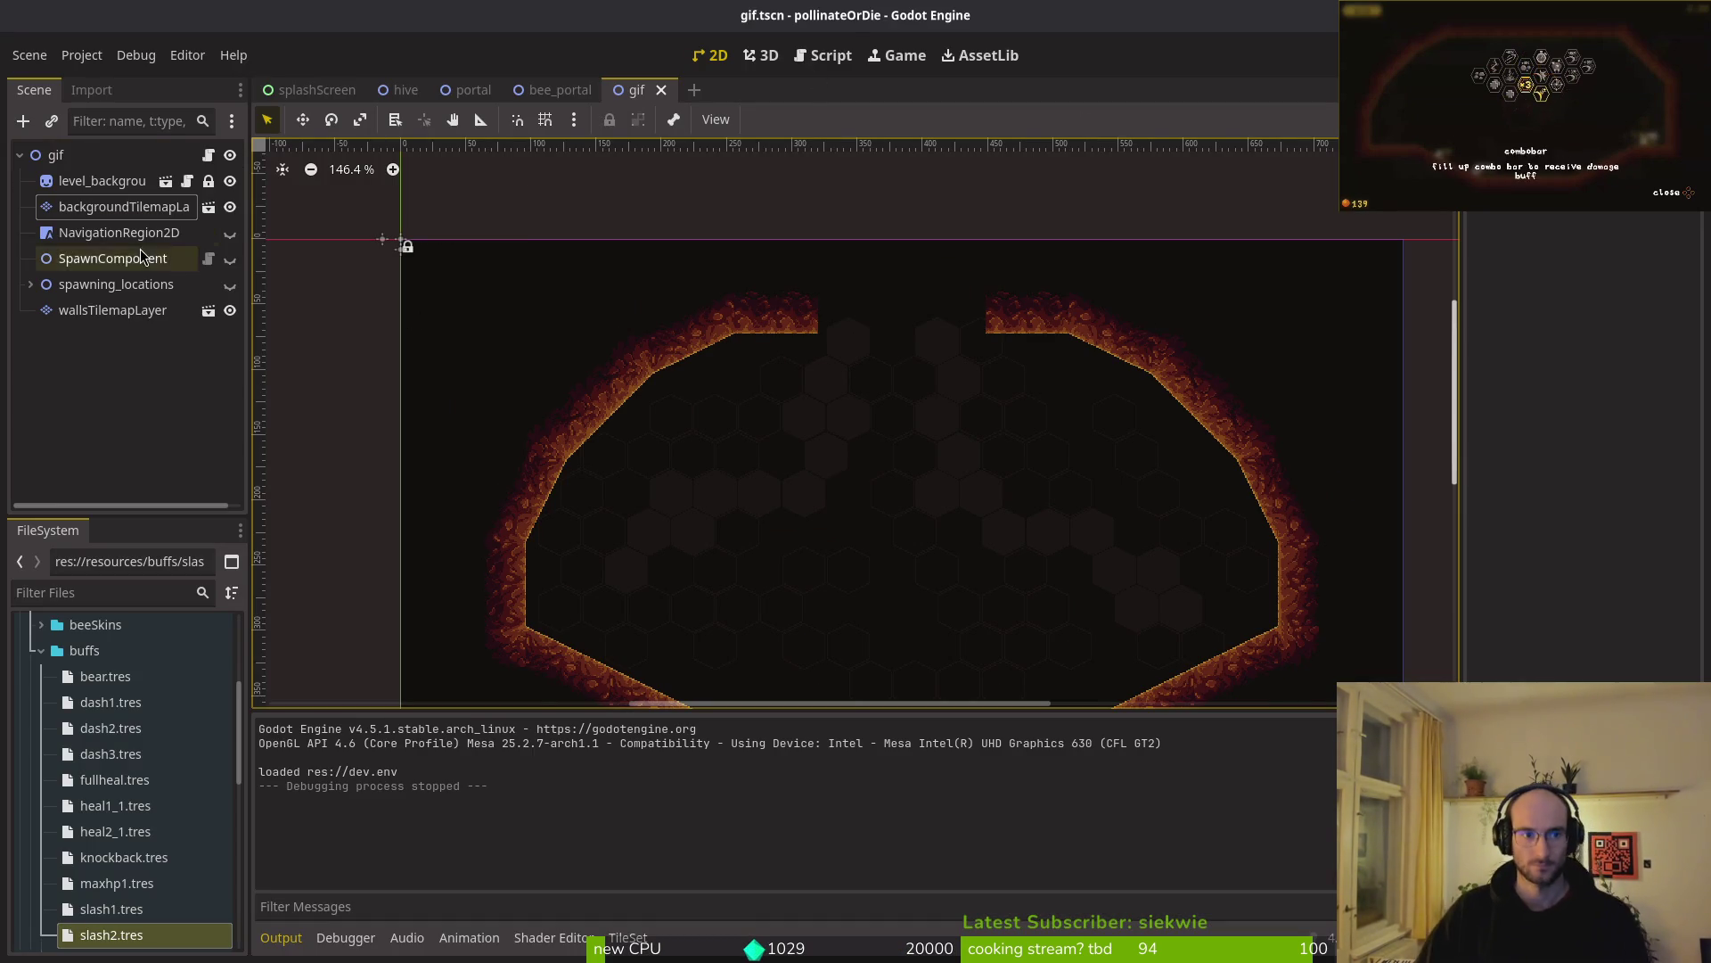
{"action": "left_click", "coordinate": [661, 89]}
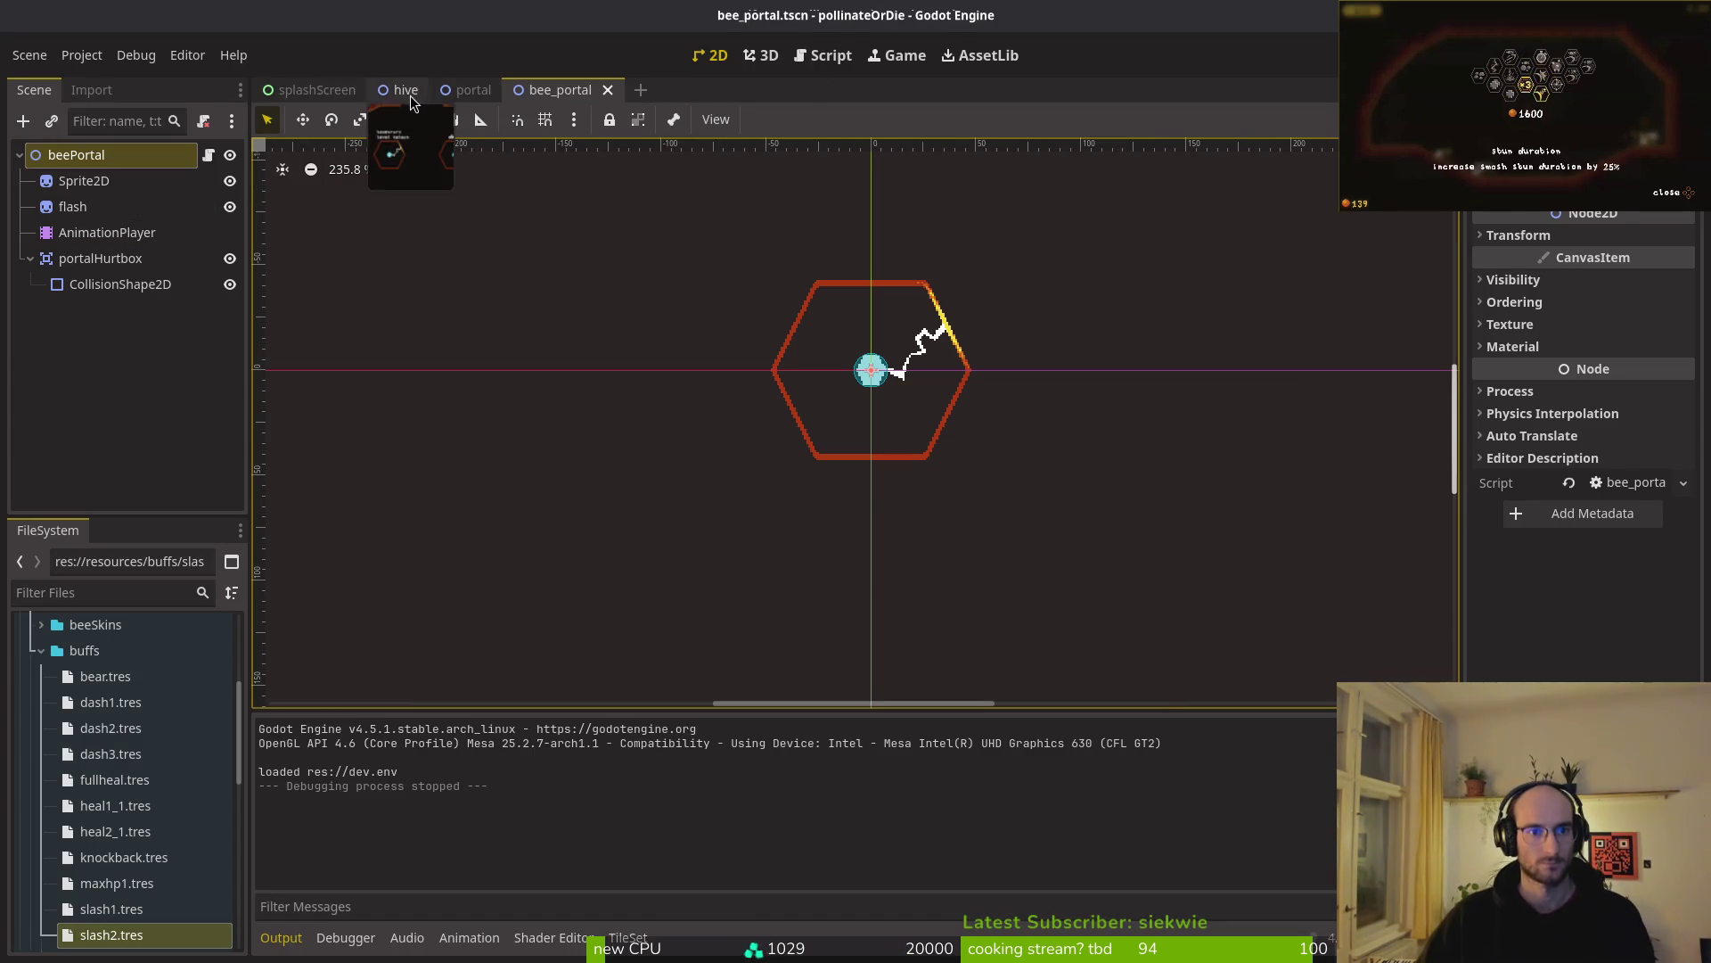
{"action": "left_click", "coordinate": [405, 89]}
- Glance at the code editor in the tiled layout, then return to the Godot editor
{"action": "key", "text": "super+j"}
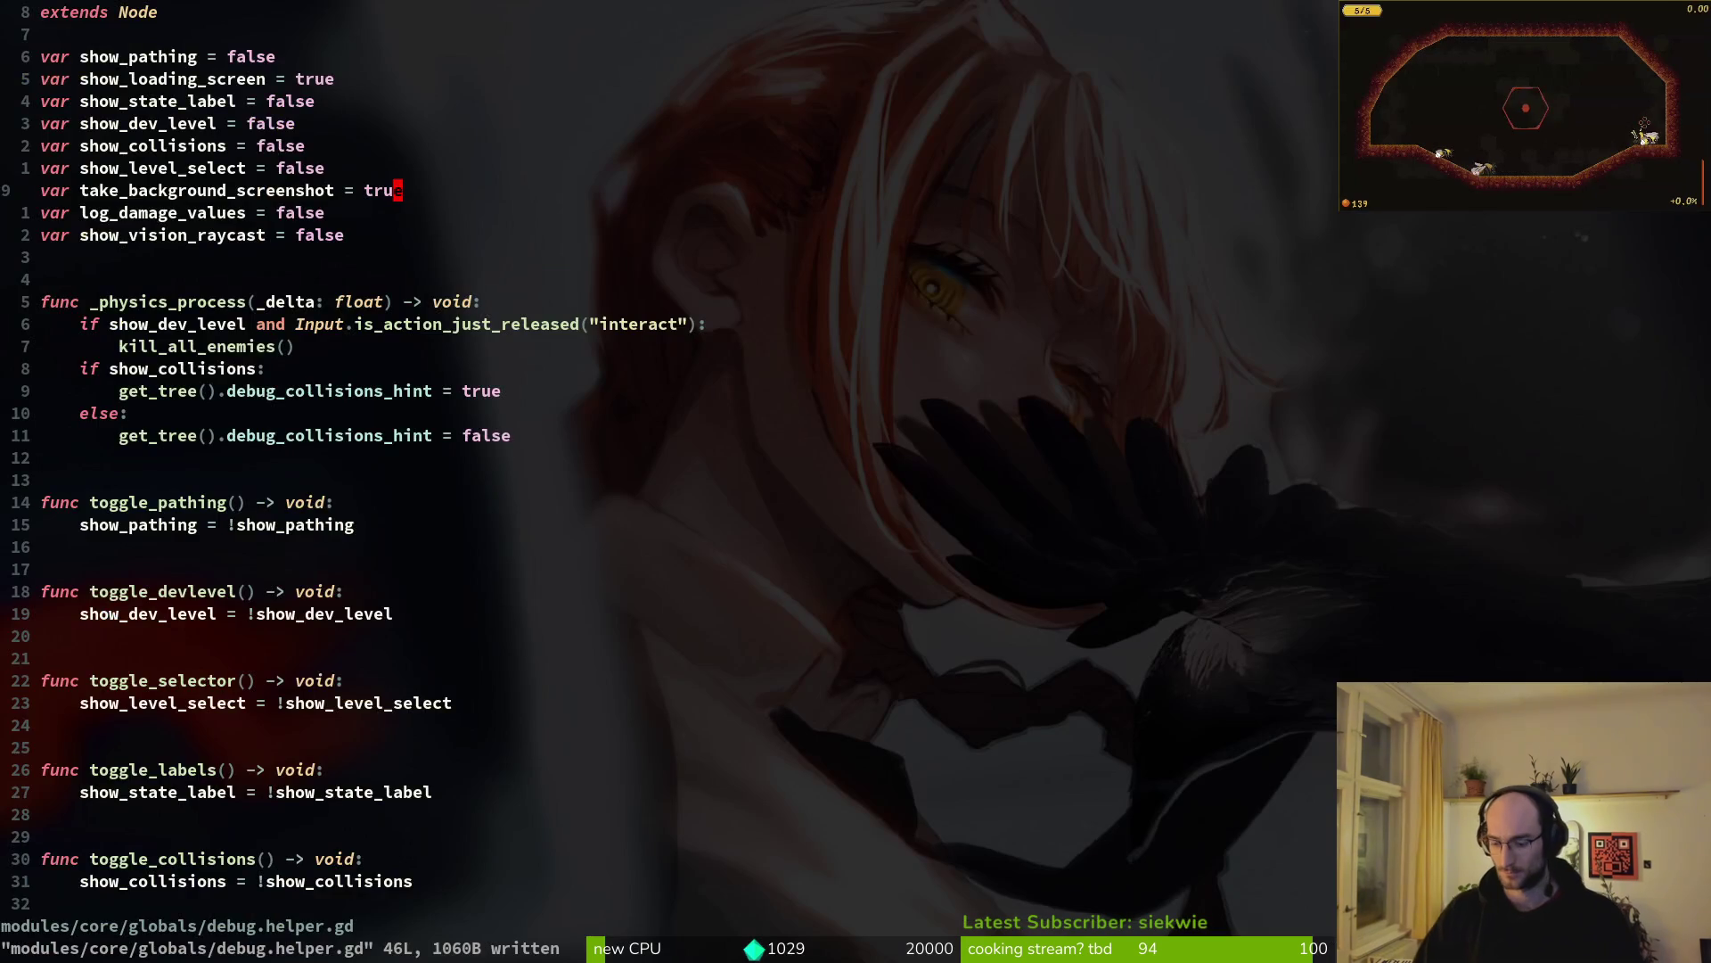
{"action": "key", "text": "super+f"}
{"action": "key", "text": "super+f"}
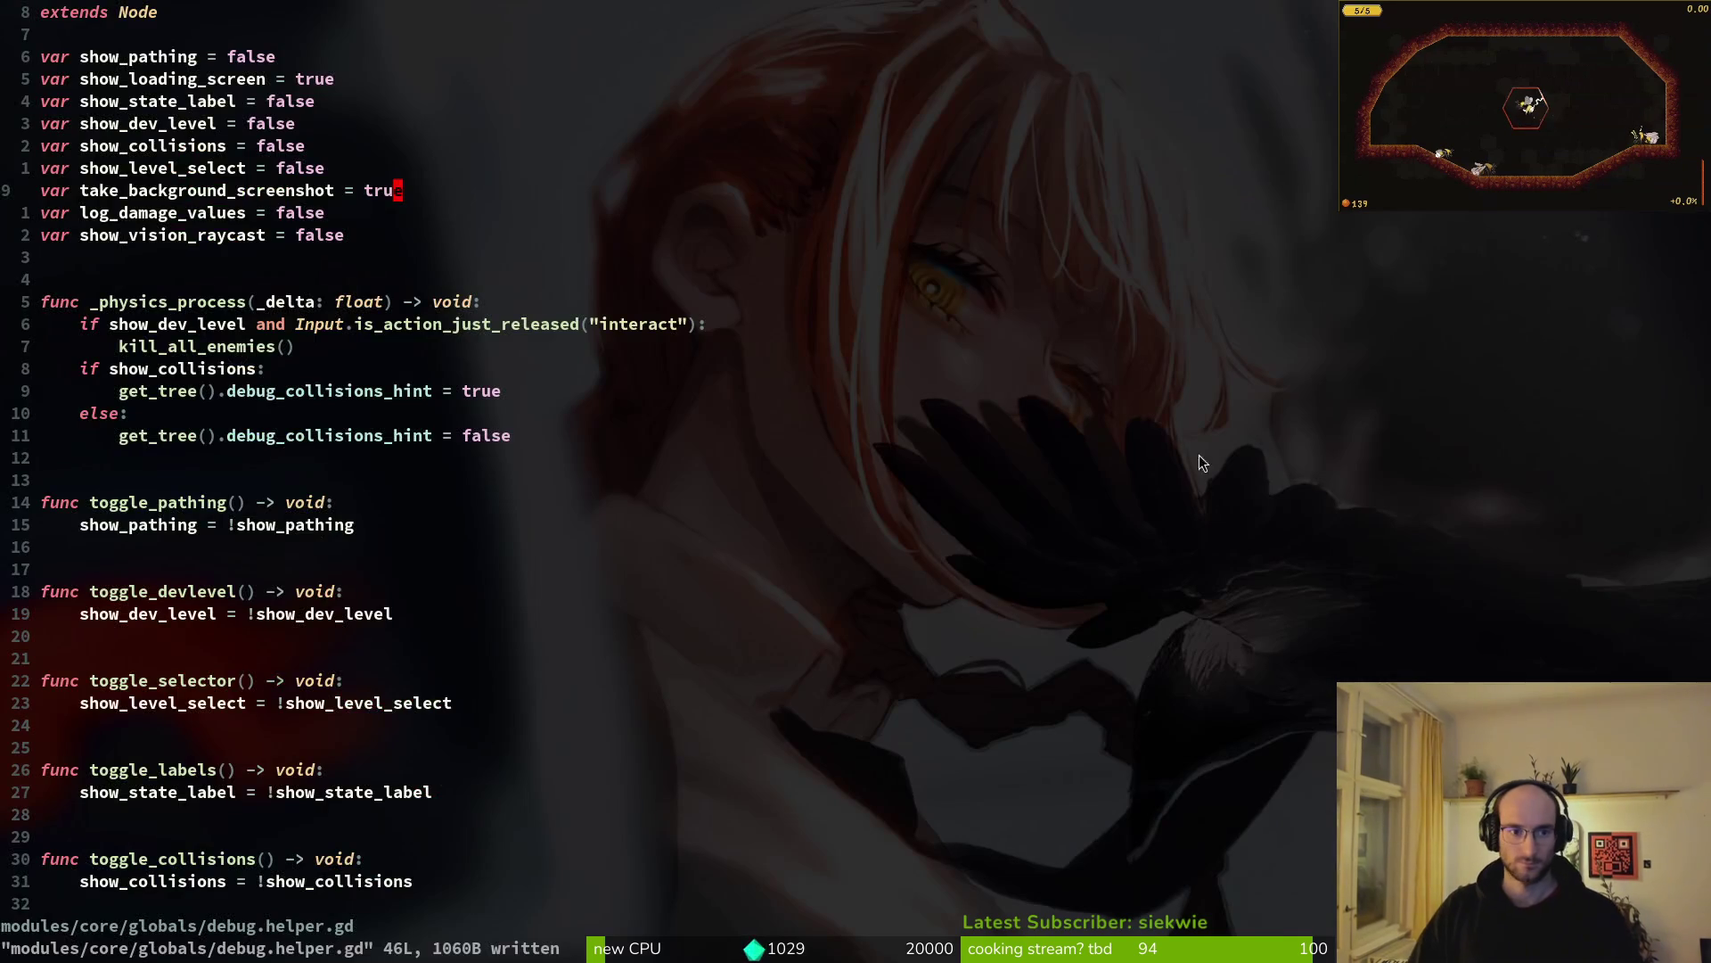
{"action": "key", "text": "super+k"}
{"action": "left_click", "coordinate": [65, 55]}
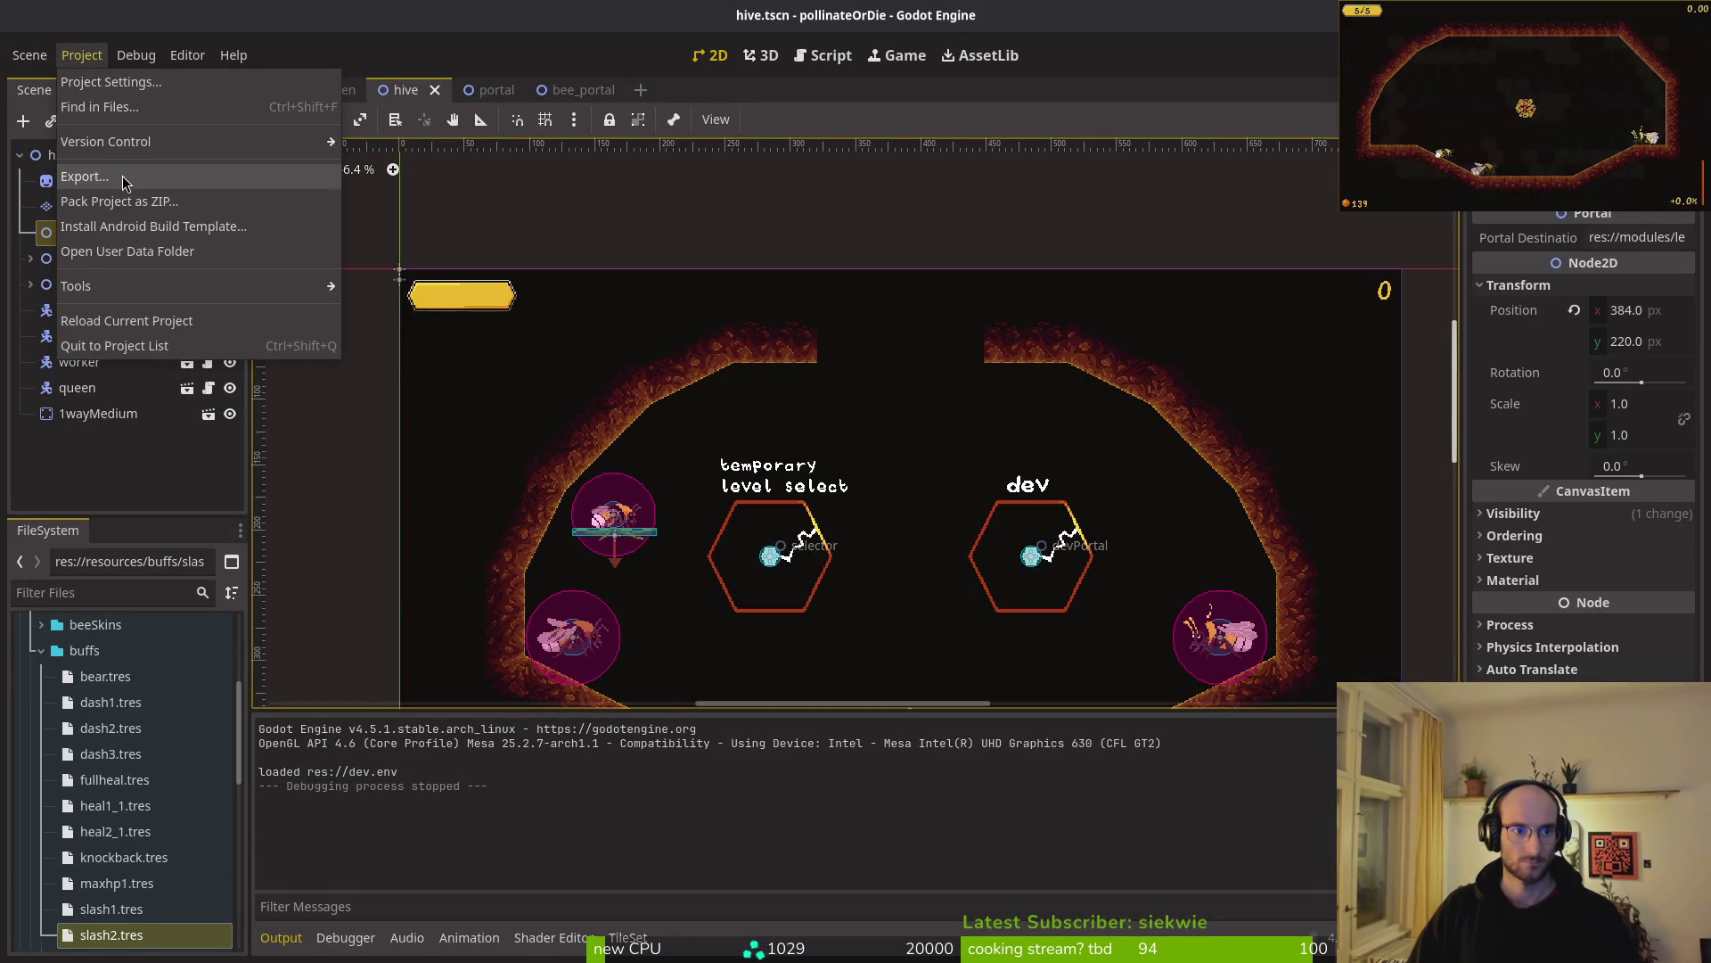
{"action": "left_click", "coordinate": [116, 260]}
{"action": "left_click", "coordinate": [803, 319]}
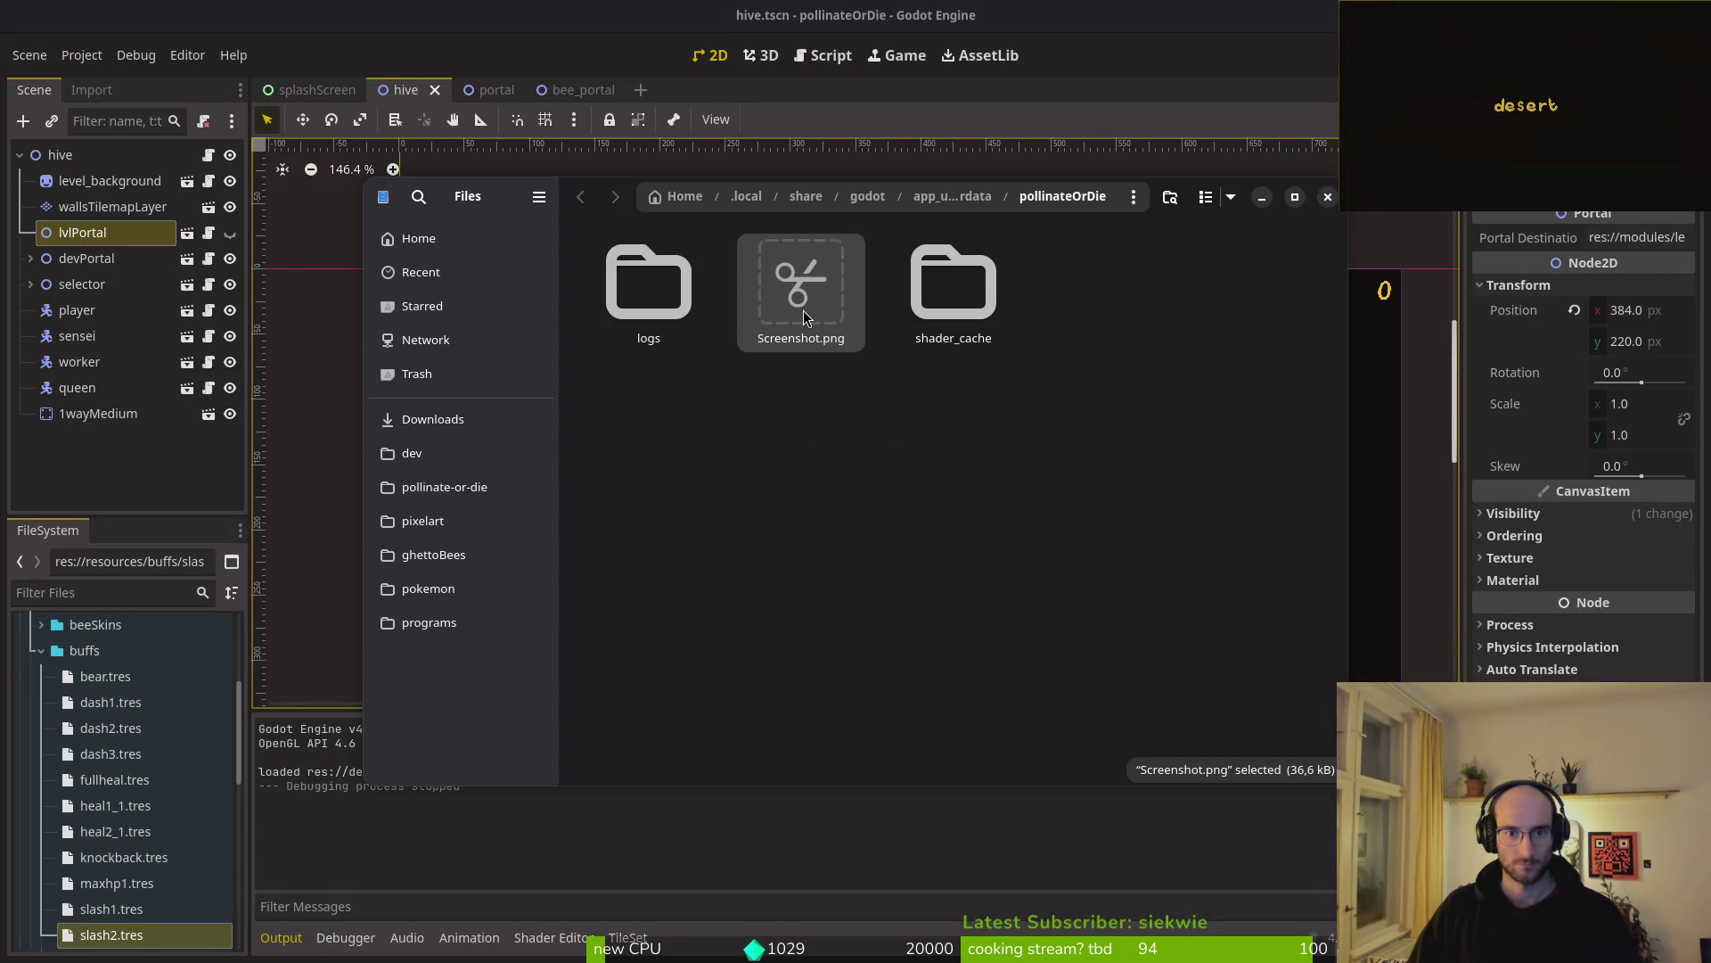
{"action": "left_click", "coordinate": [450, 490]}
{"action": "double_click", "coordinate": [801, 286]}
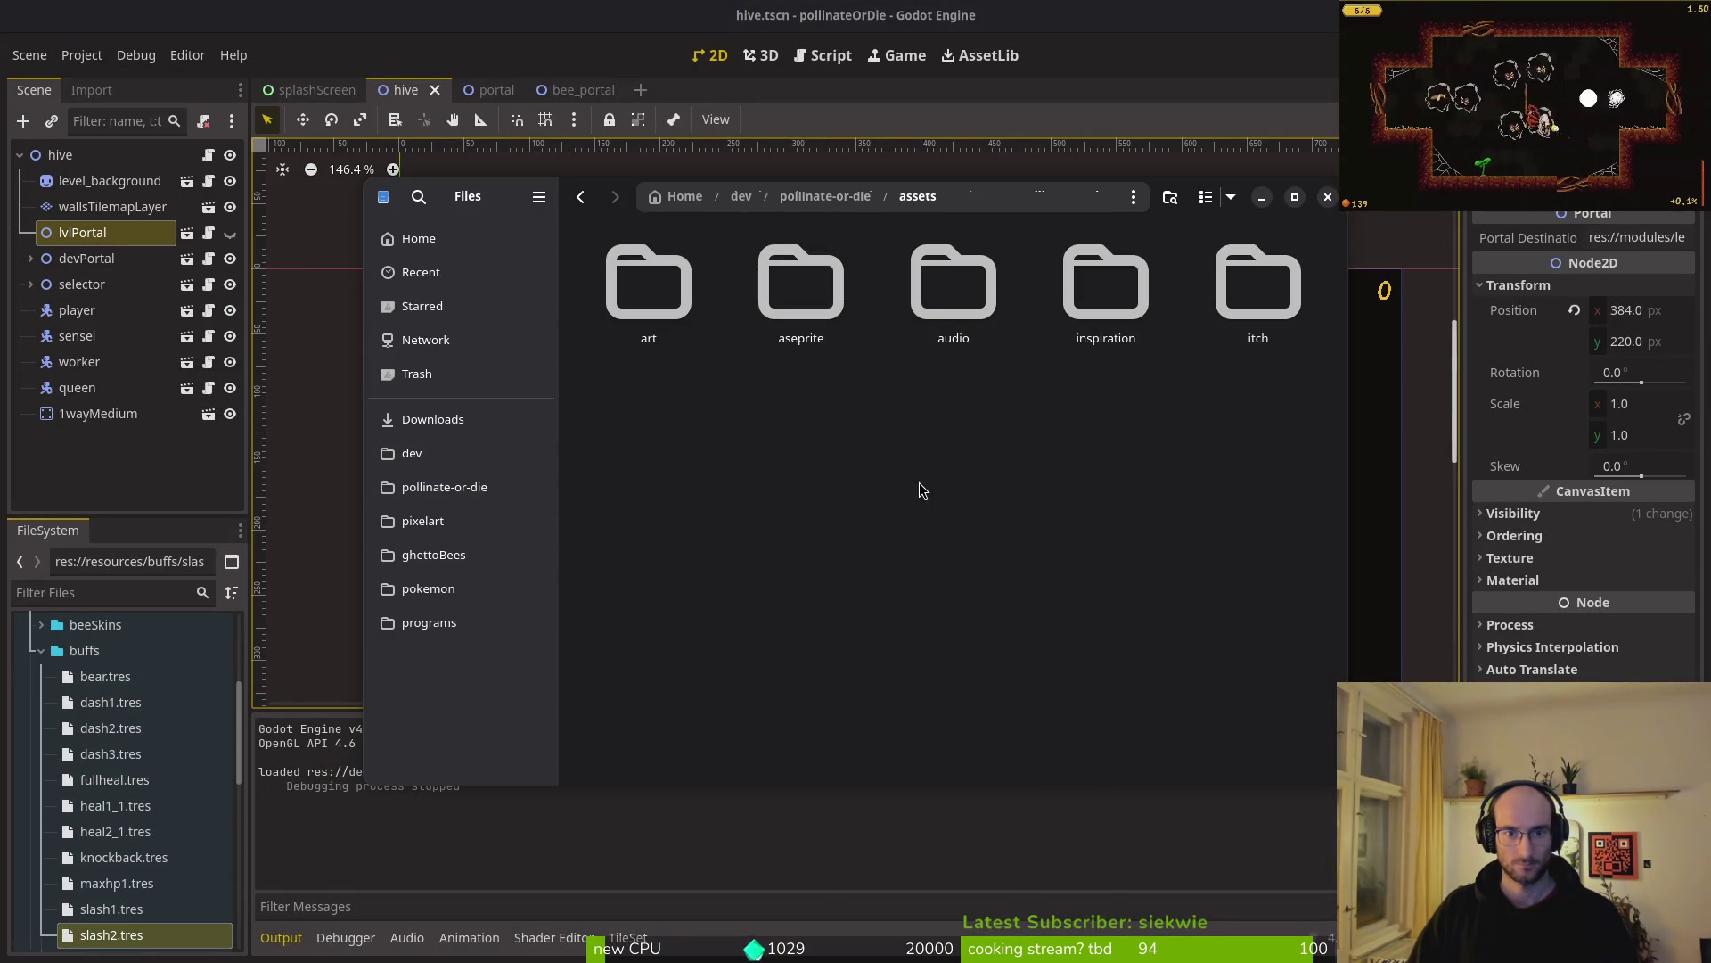
{"action": "double_click", "coordinate": [1105, 281]}
{"action": "scroll", "coordinate": [1105, 445], "scroll_direction": "down", "scroll_amount": 5}
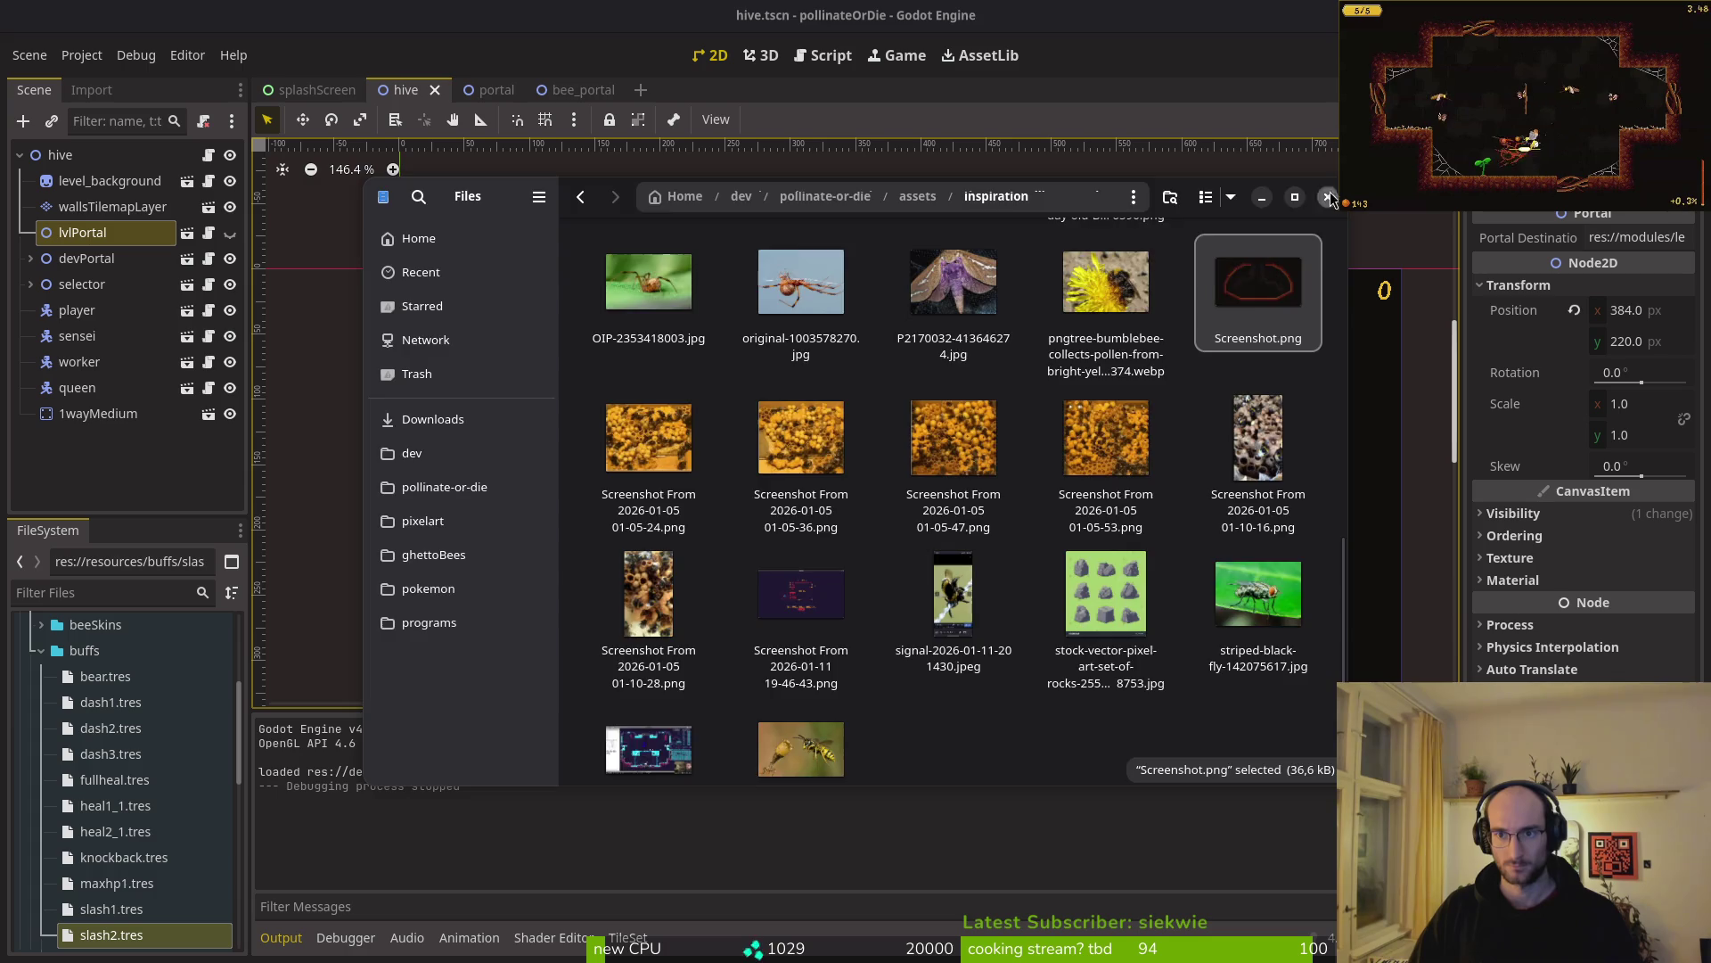
{"action": "left_click", "coordinate": [1327, 196]}
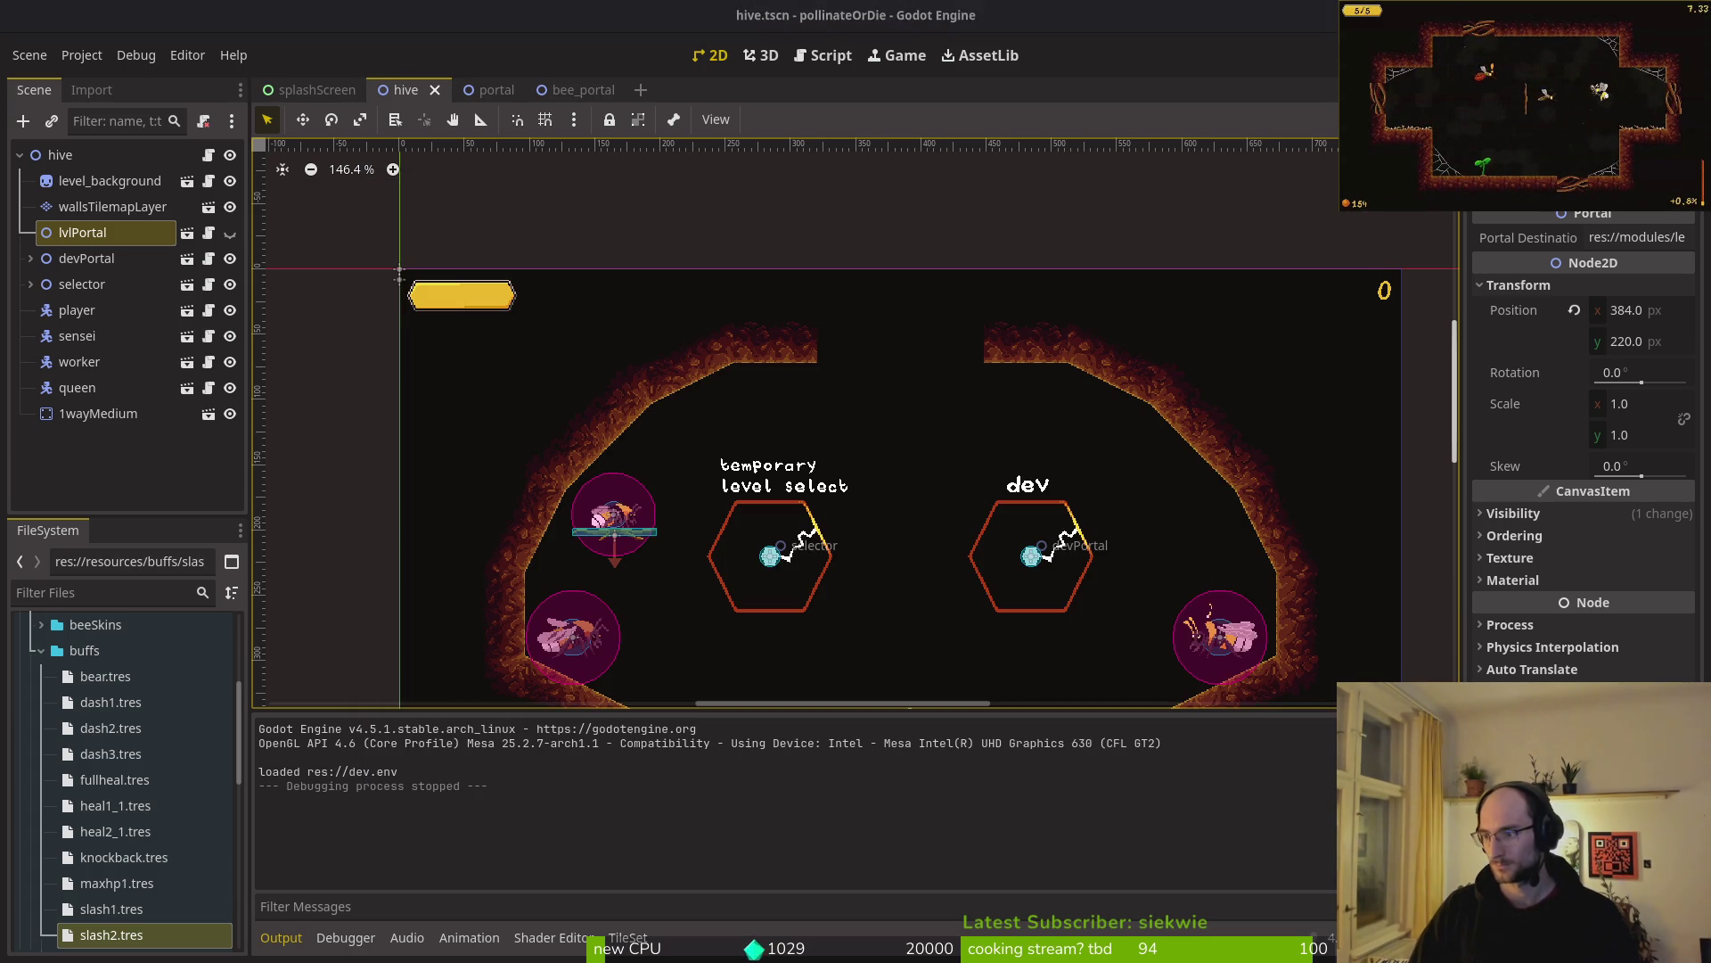
{"action": "key", "text": "alt+Tab"}
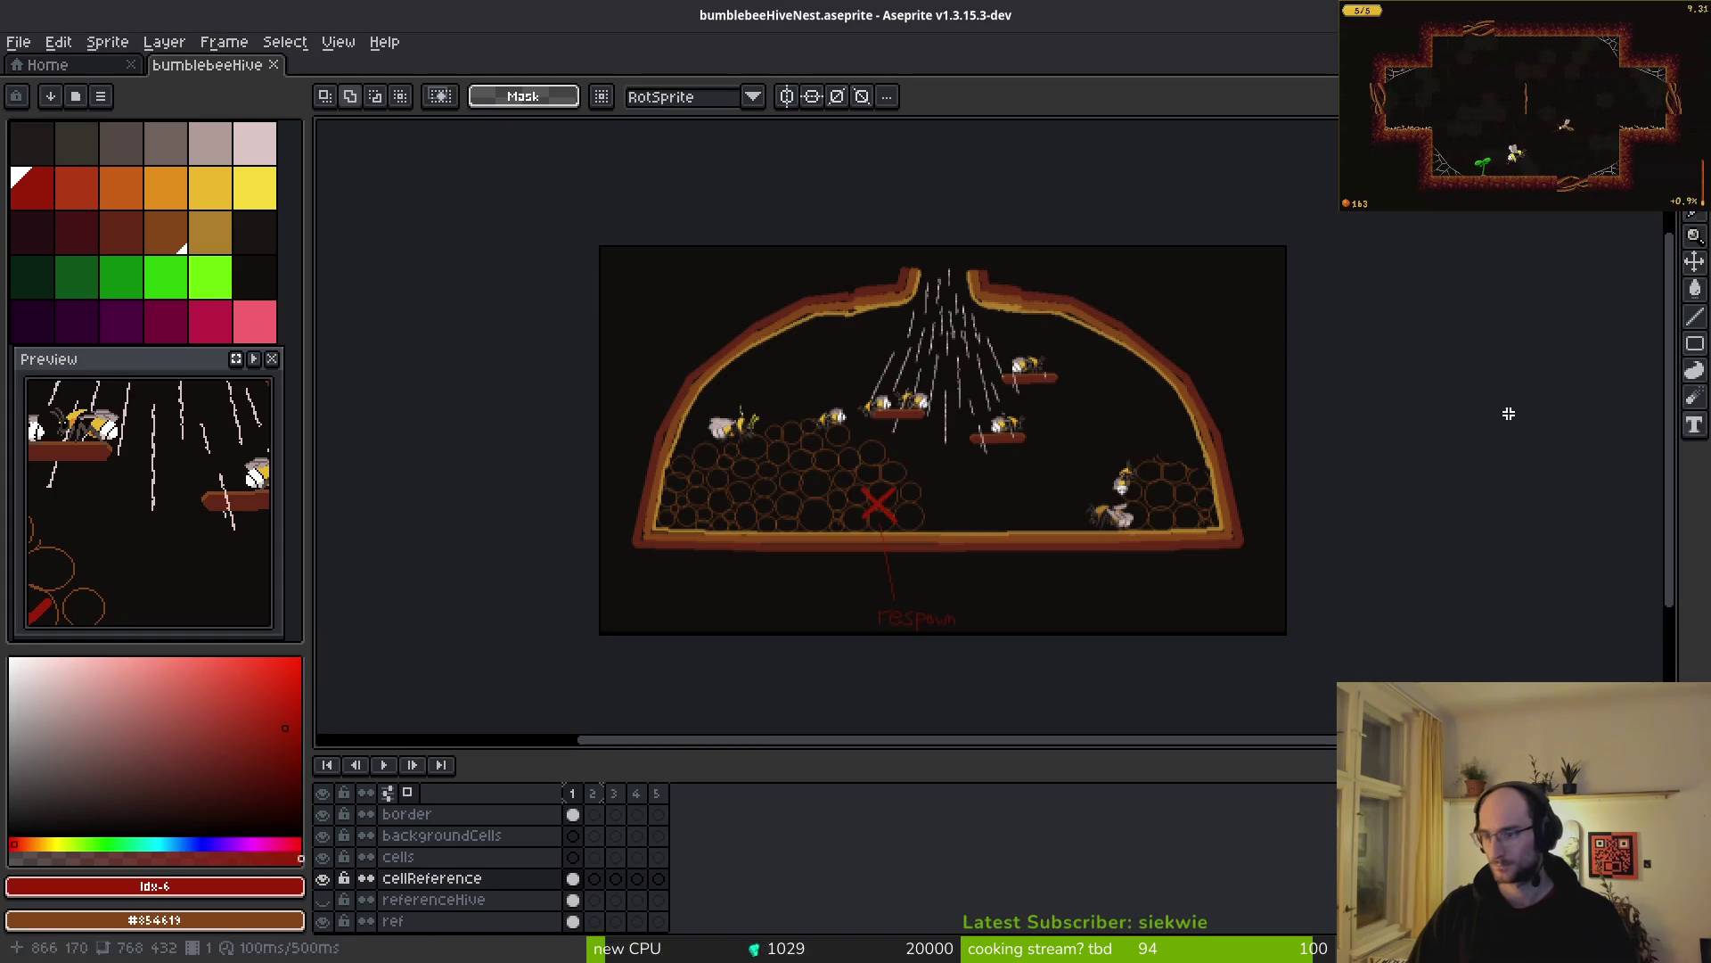
- Open Screenshot.png, cut its whole image to the clipboard, and close it without saving
{"action": "left_click", "coordinate": [18, 41]}
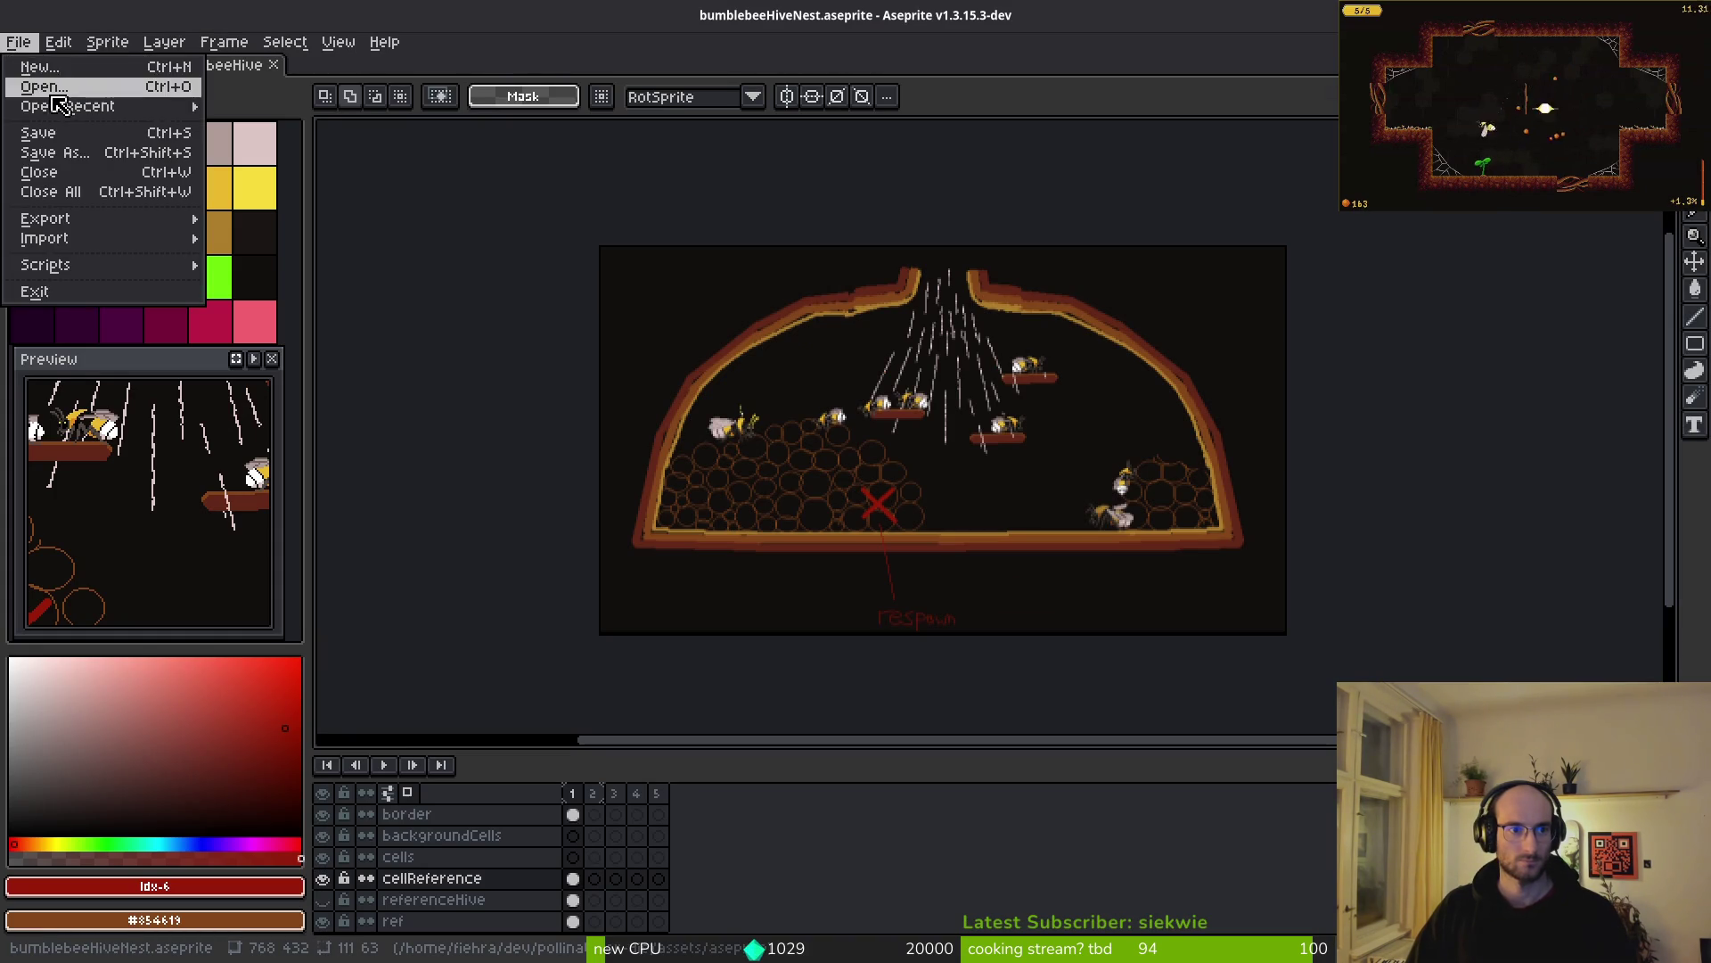
{"action": "left_click", "coordinate": [55, 96]}
{"action": "scroll", "coordinate": [810, 319], "scroll_direction": "down", "scroll_amount": 2}
{"action": "left_click", "coordinate": [1148, 515]}
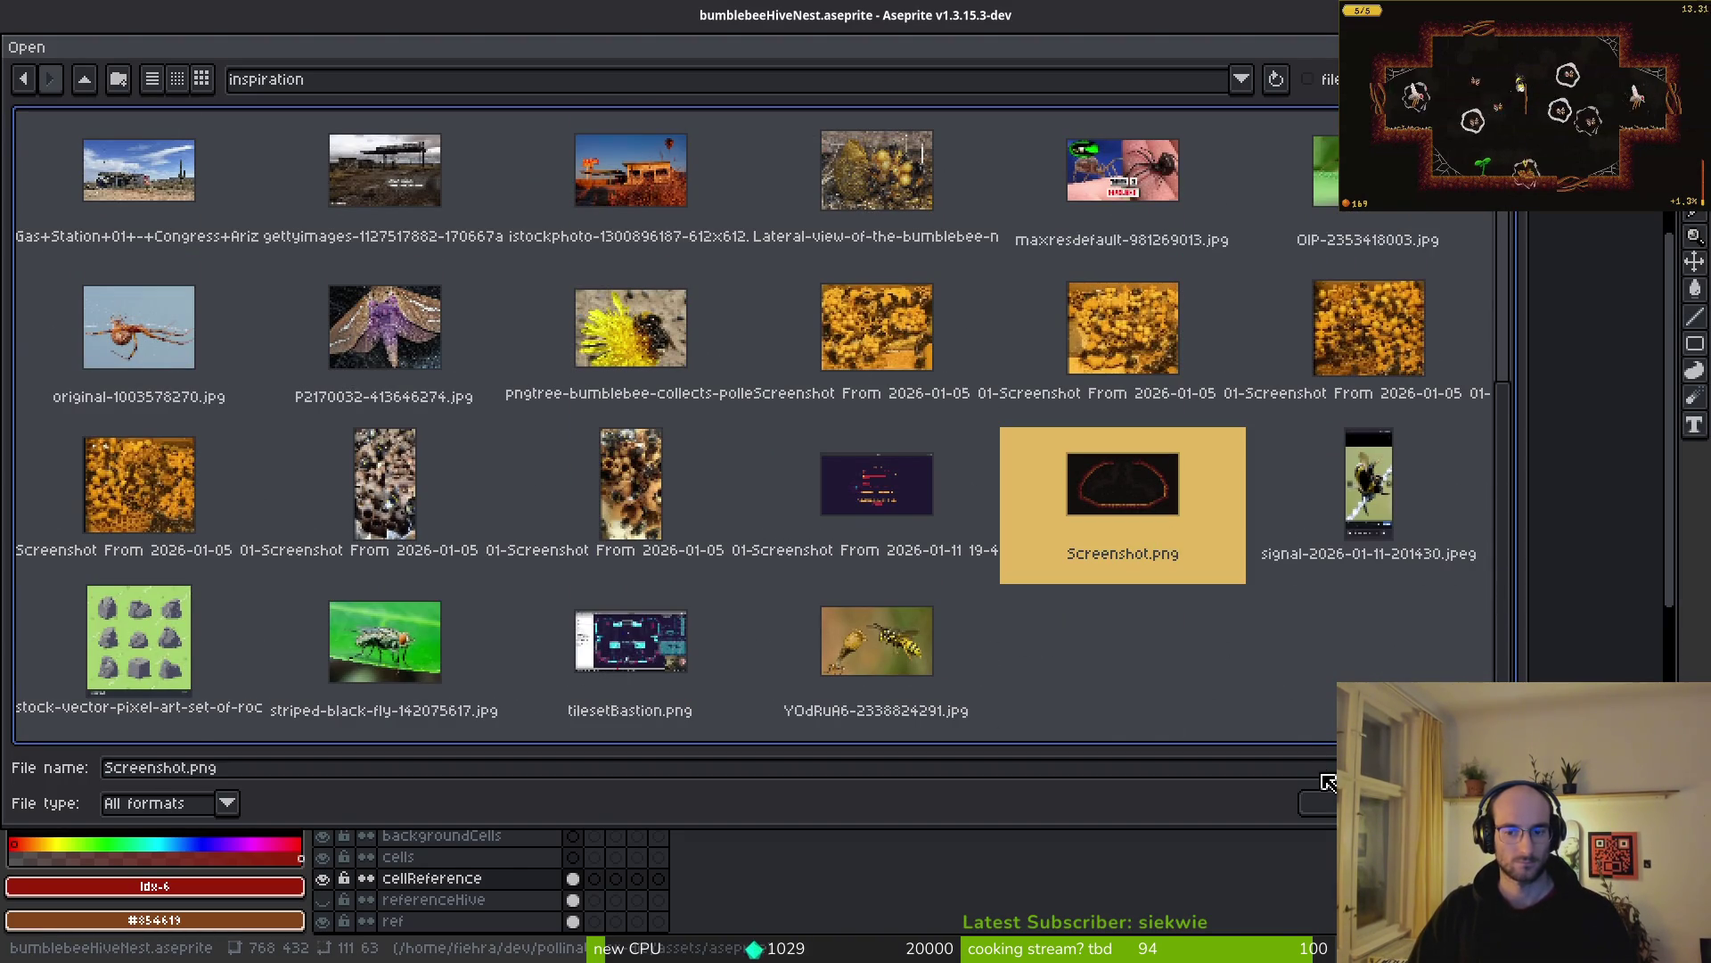
{"action": "left_click", "coordinate": [1317, 804]}
{"action": "scroll", "coordinate": [891, 544], "scroll_direction": "down", "scroll_amount": 5}
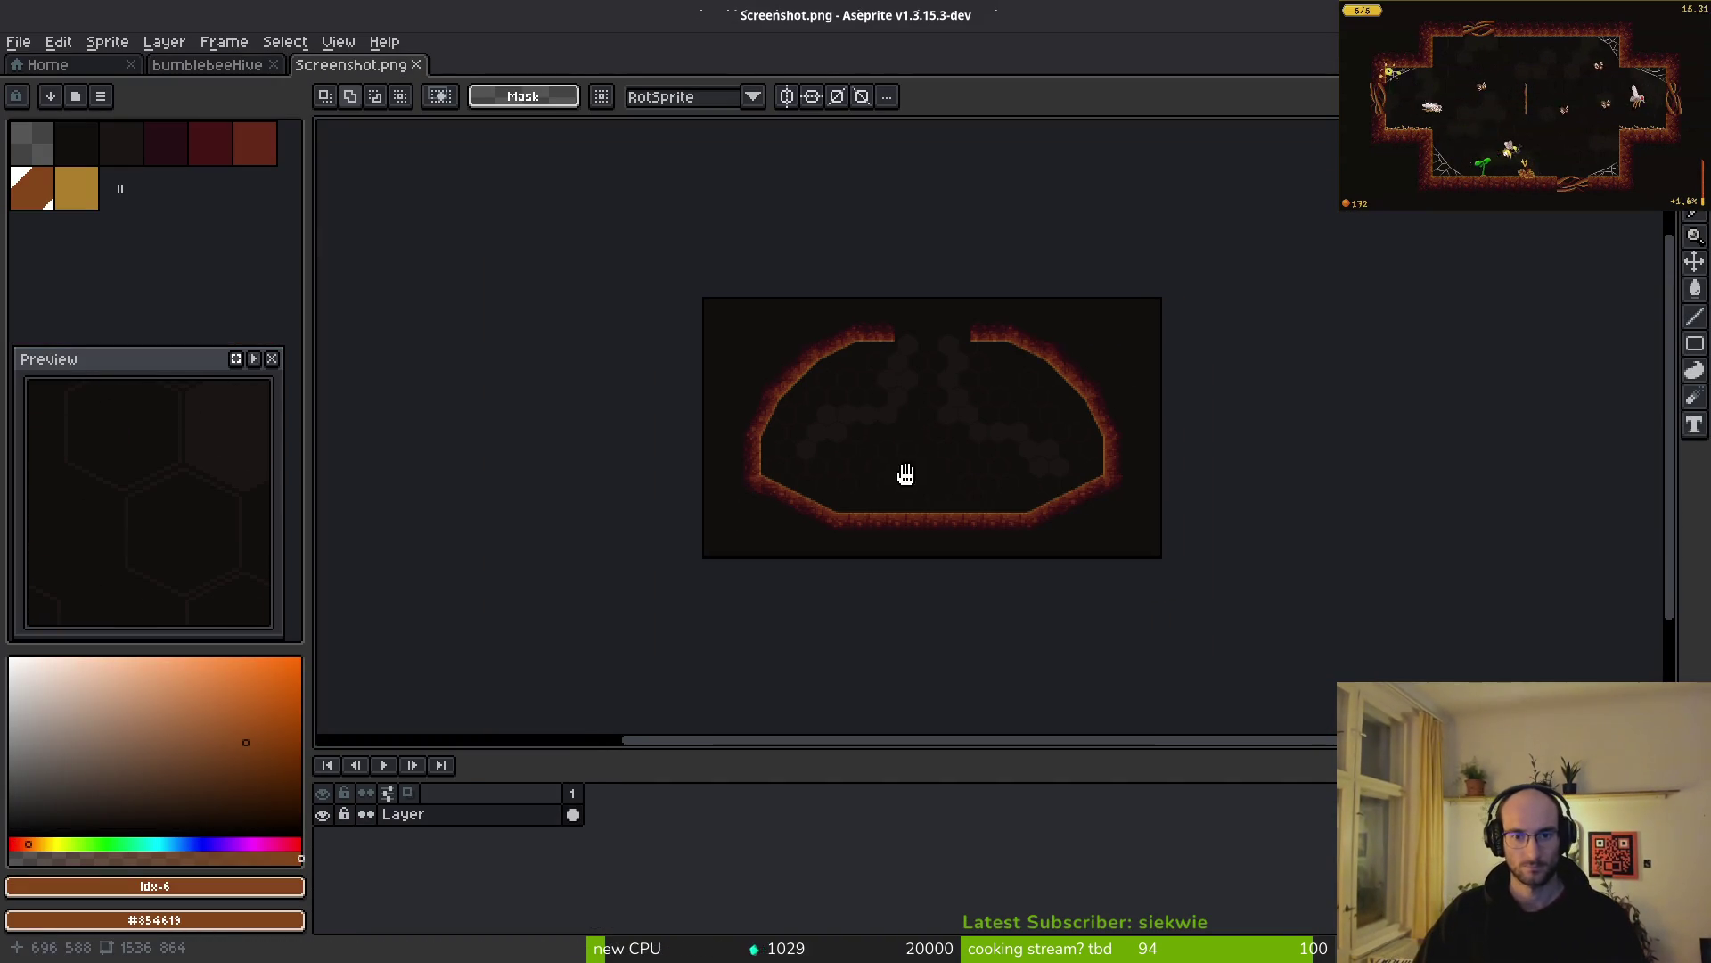
{"action": "scroll", "coordinate": [806, 412], "scroll_direction": "down", "scroll_amount": 1}
{"action": "key", "text": "ctrl+a"}
{"action": "key", "text": "Delete"}
{"action": "left_click", "coordinate": [416, 65]}
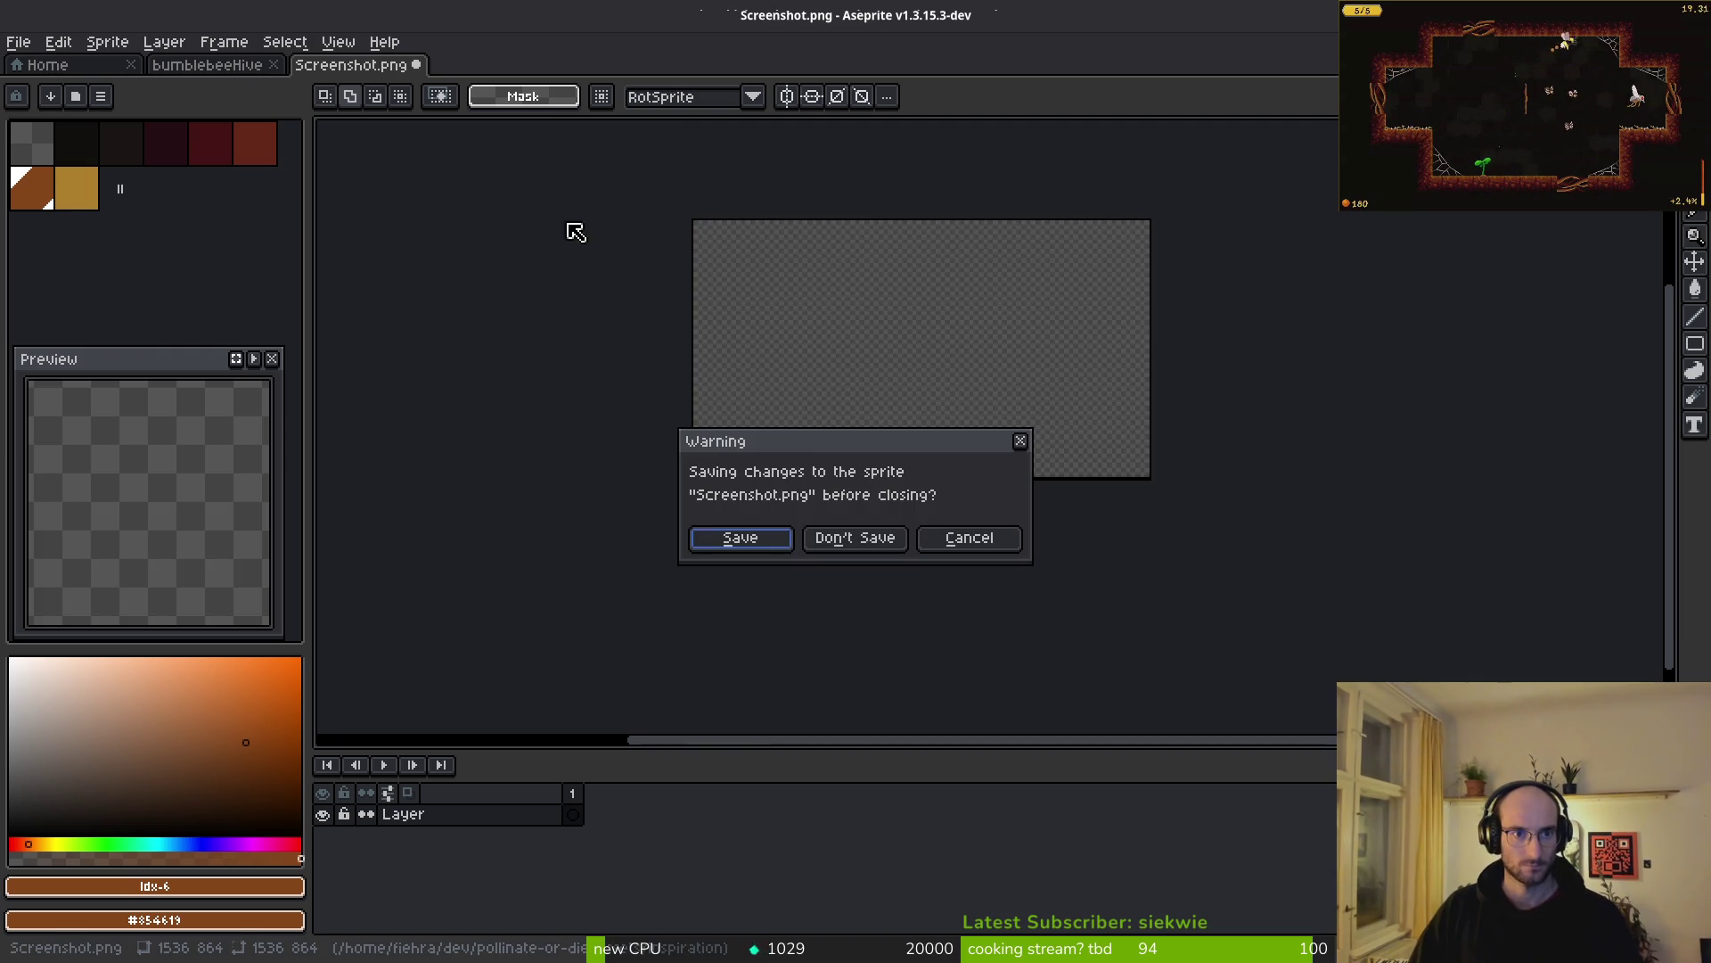
{"action": "left_click", "coordinate": [838, 538]}
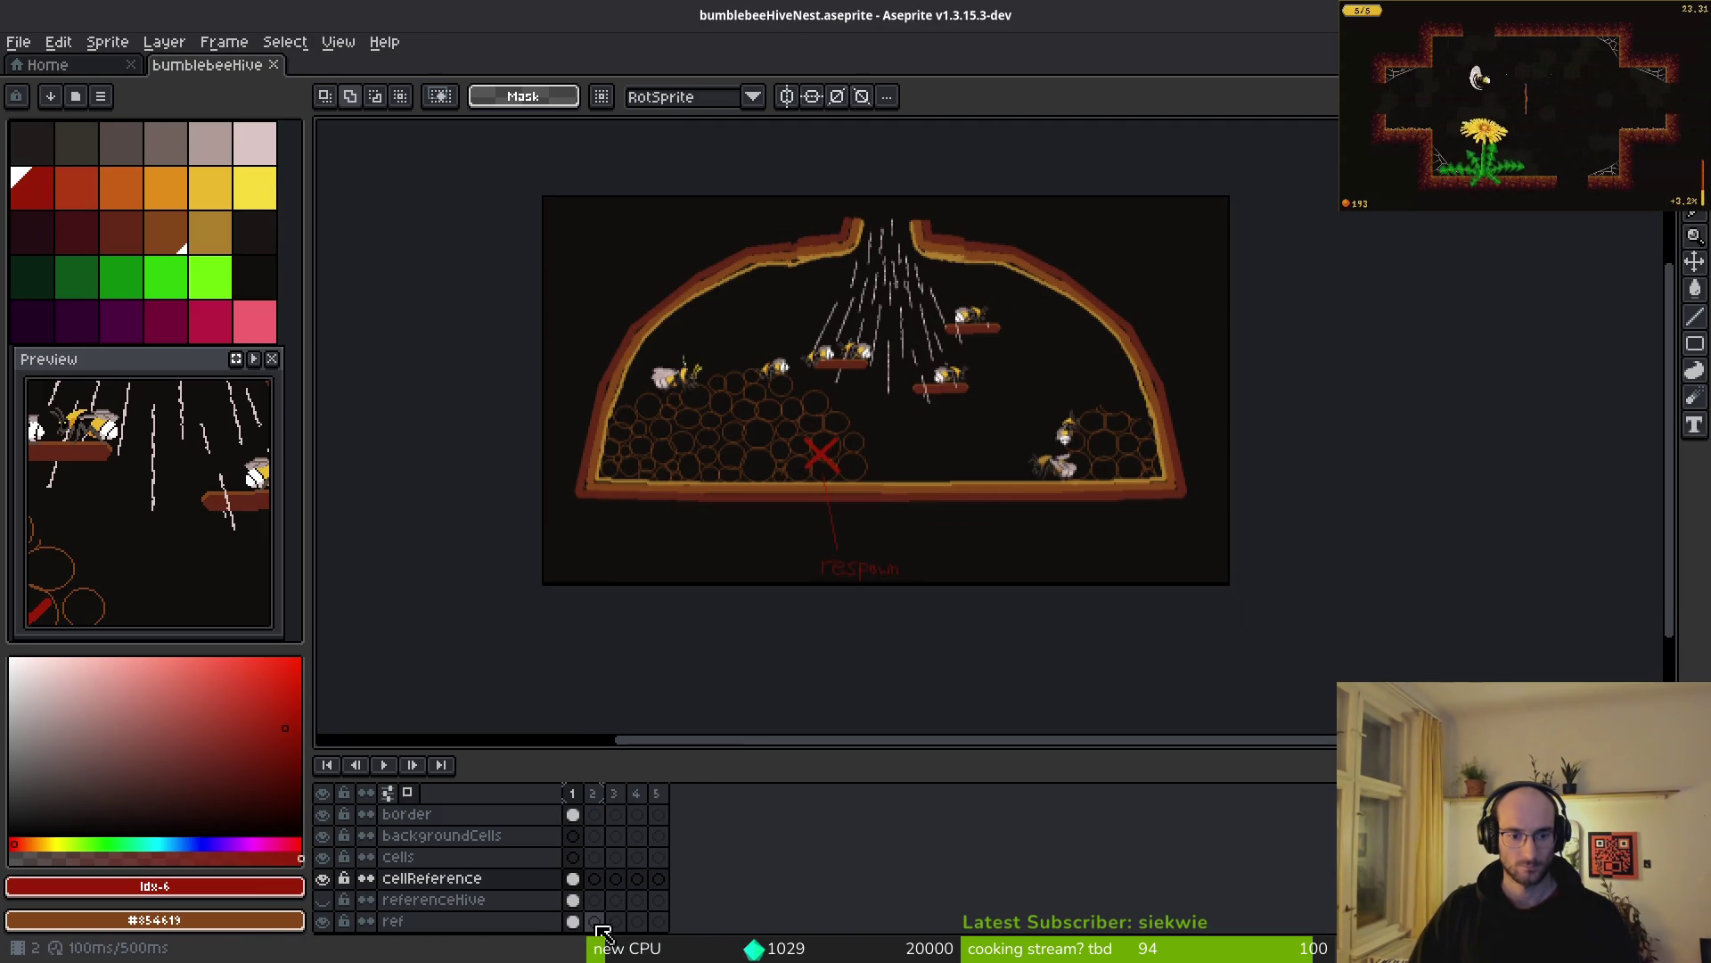
- Make referenceHive visible on frame 2 and paste the game screenshot into it
{"action": "left_click", "coordinate": [596, 921]}
{"action": "left_click", "coordinate": [595, 900]}
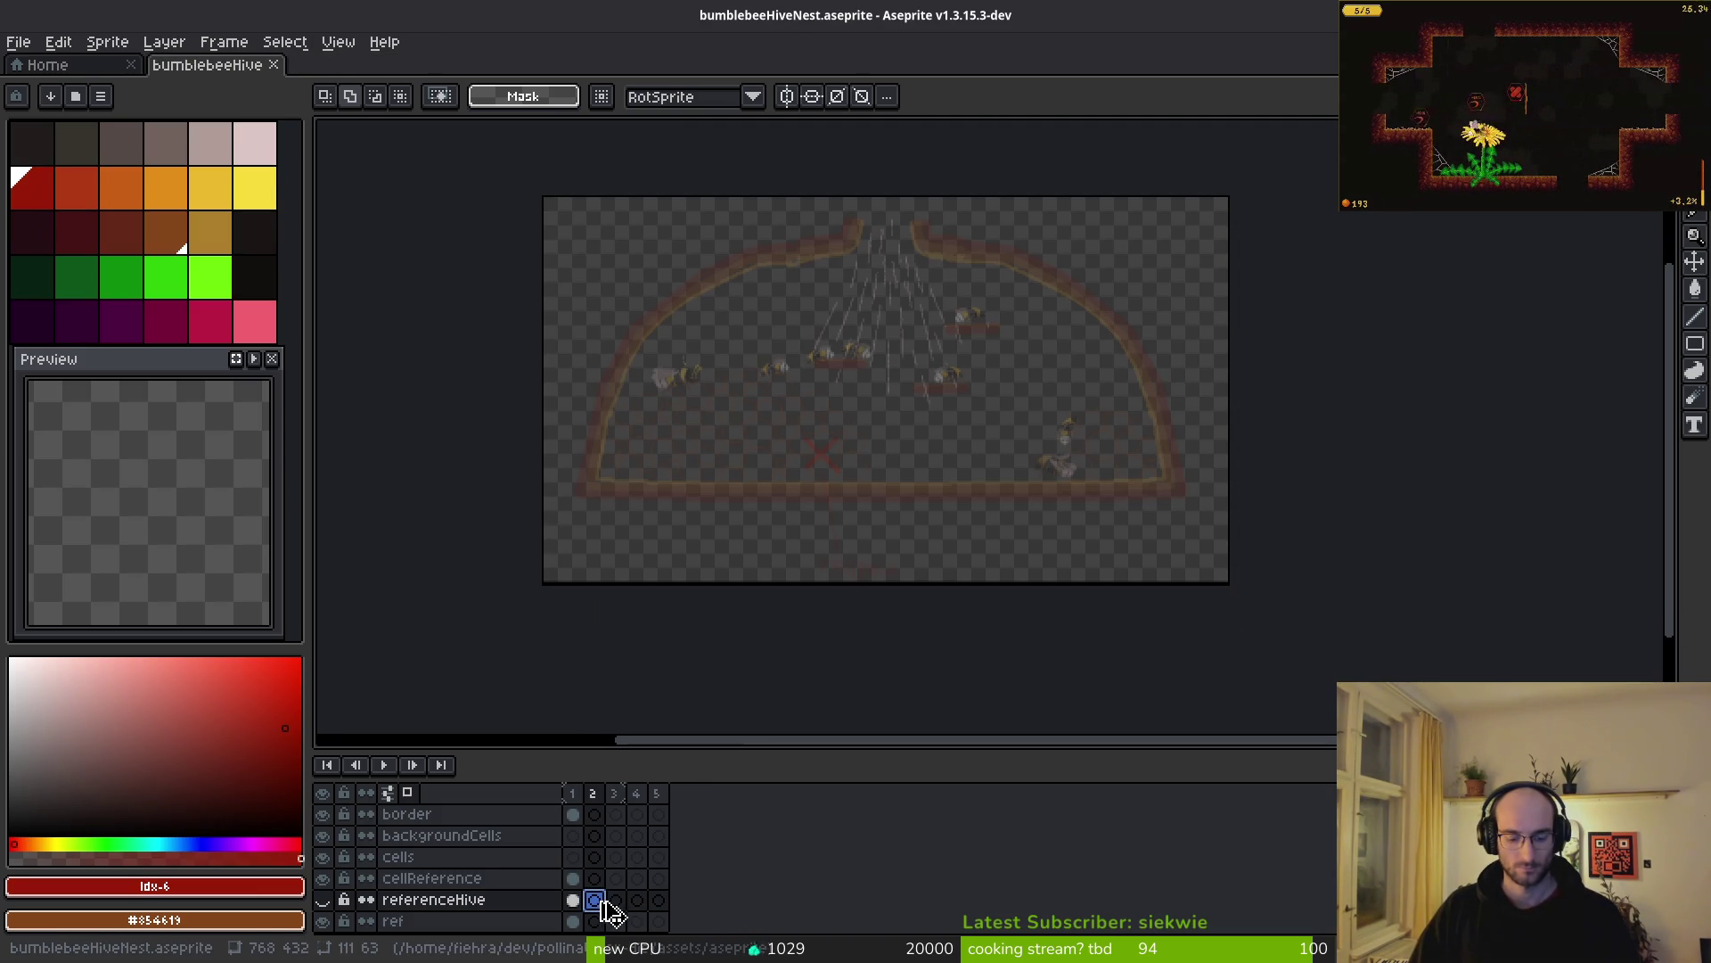
{"action": "left_click", "coordinate": [322, 899]}
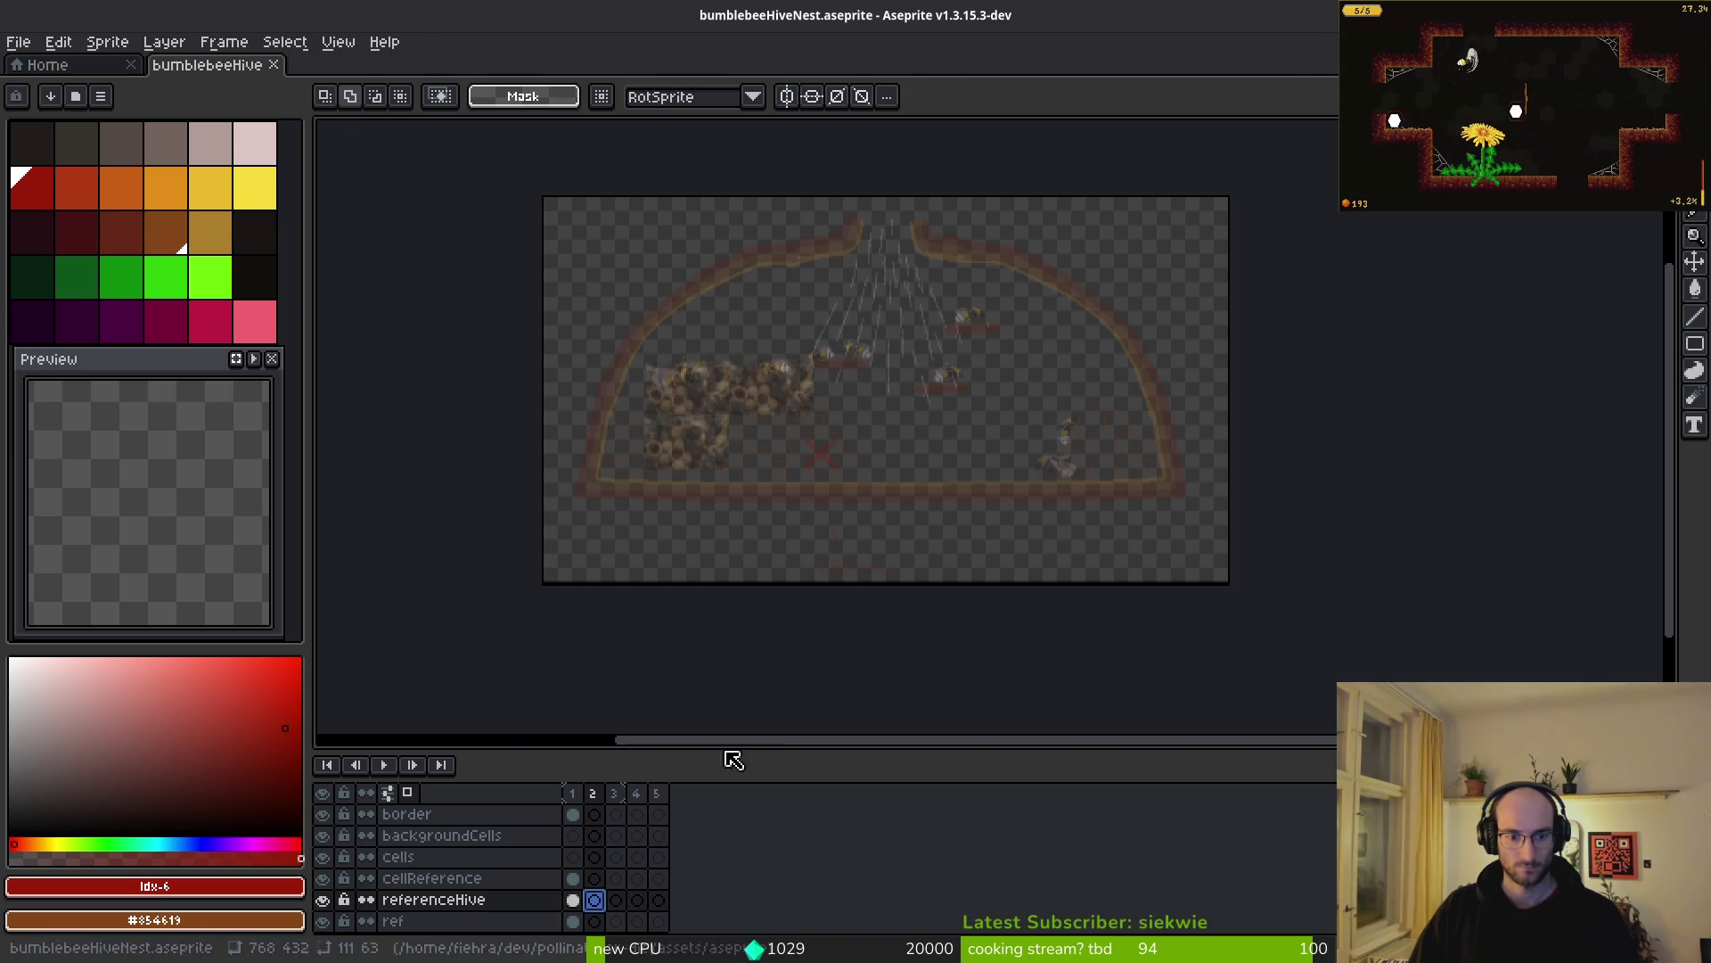
{"action": "key", "text": "ctrl+v"}
{"action": "scroll", "coordinate": [949, 521], "scroll_direction": "down", "scroll_amount": 2}
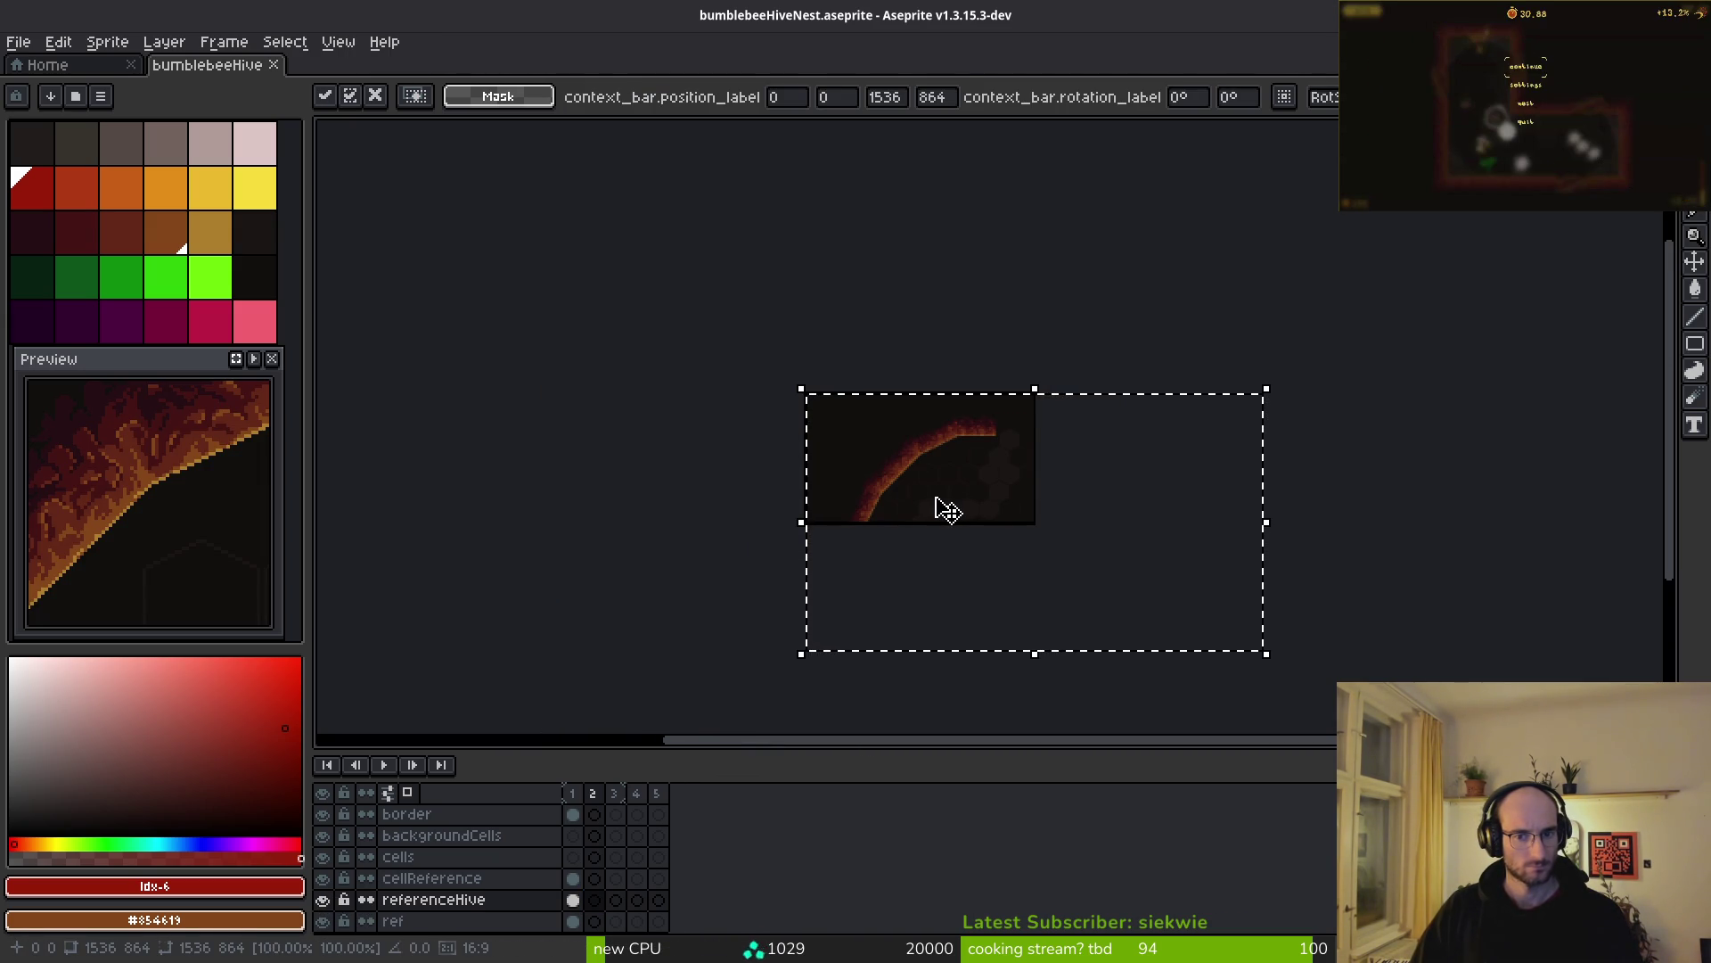
{"action": "scroll", "coordinate": [927, 508], "scroll_direction": "up", "scroll_amount": 5}
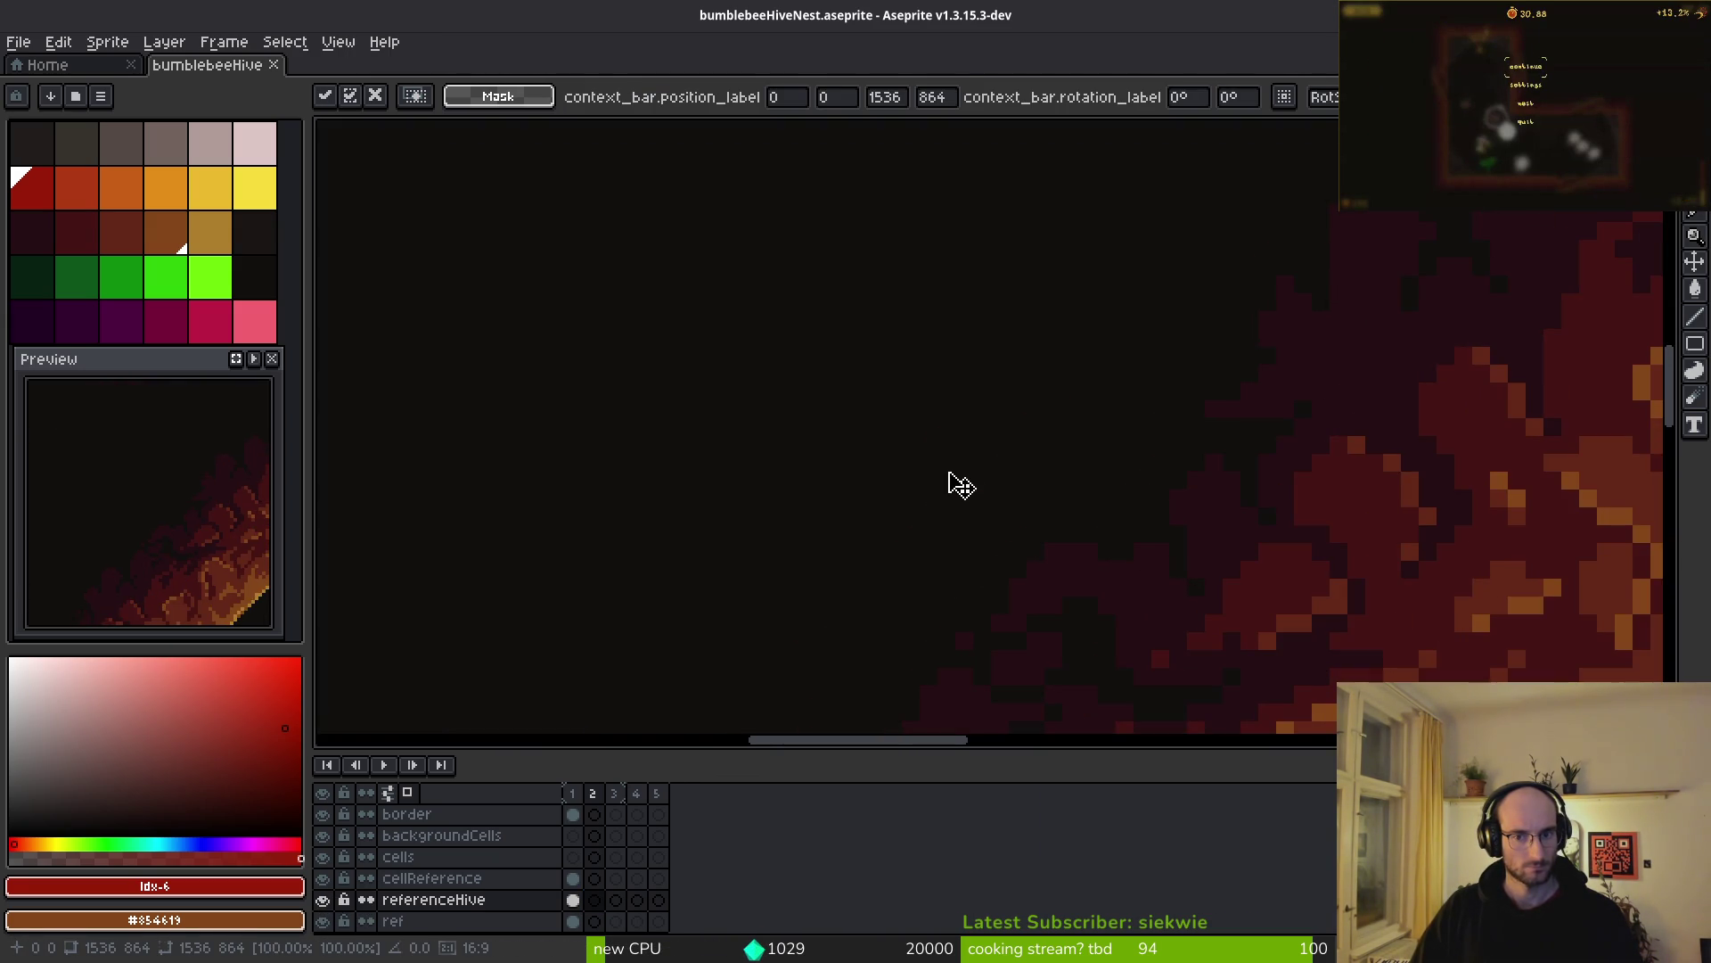
{"action": "scroll", "coordinate": [954, 481], "scroll_direction": "down", "scroll_amount": 4}
{"action": "scroll", "coordinate": [954, 497], "scroll_direction": "up", "scroll_amount": 4}
{"action": "key", "text": "Return"}
- Deselect and undo the pasted screenshot, leaving the frame empty, then return to Godot
{"action": "scroll", "coordinate": [904, 523], "scroll_direction": "up", "scroll_amount": 2}
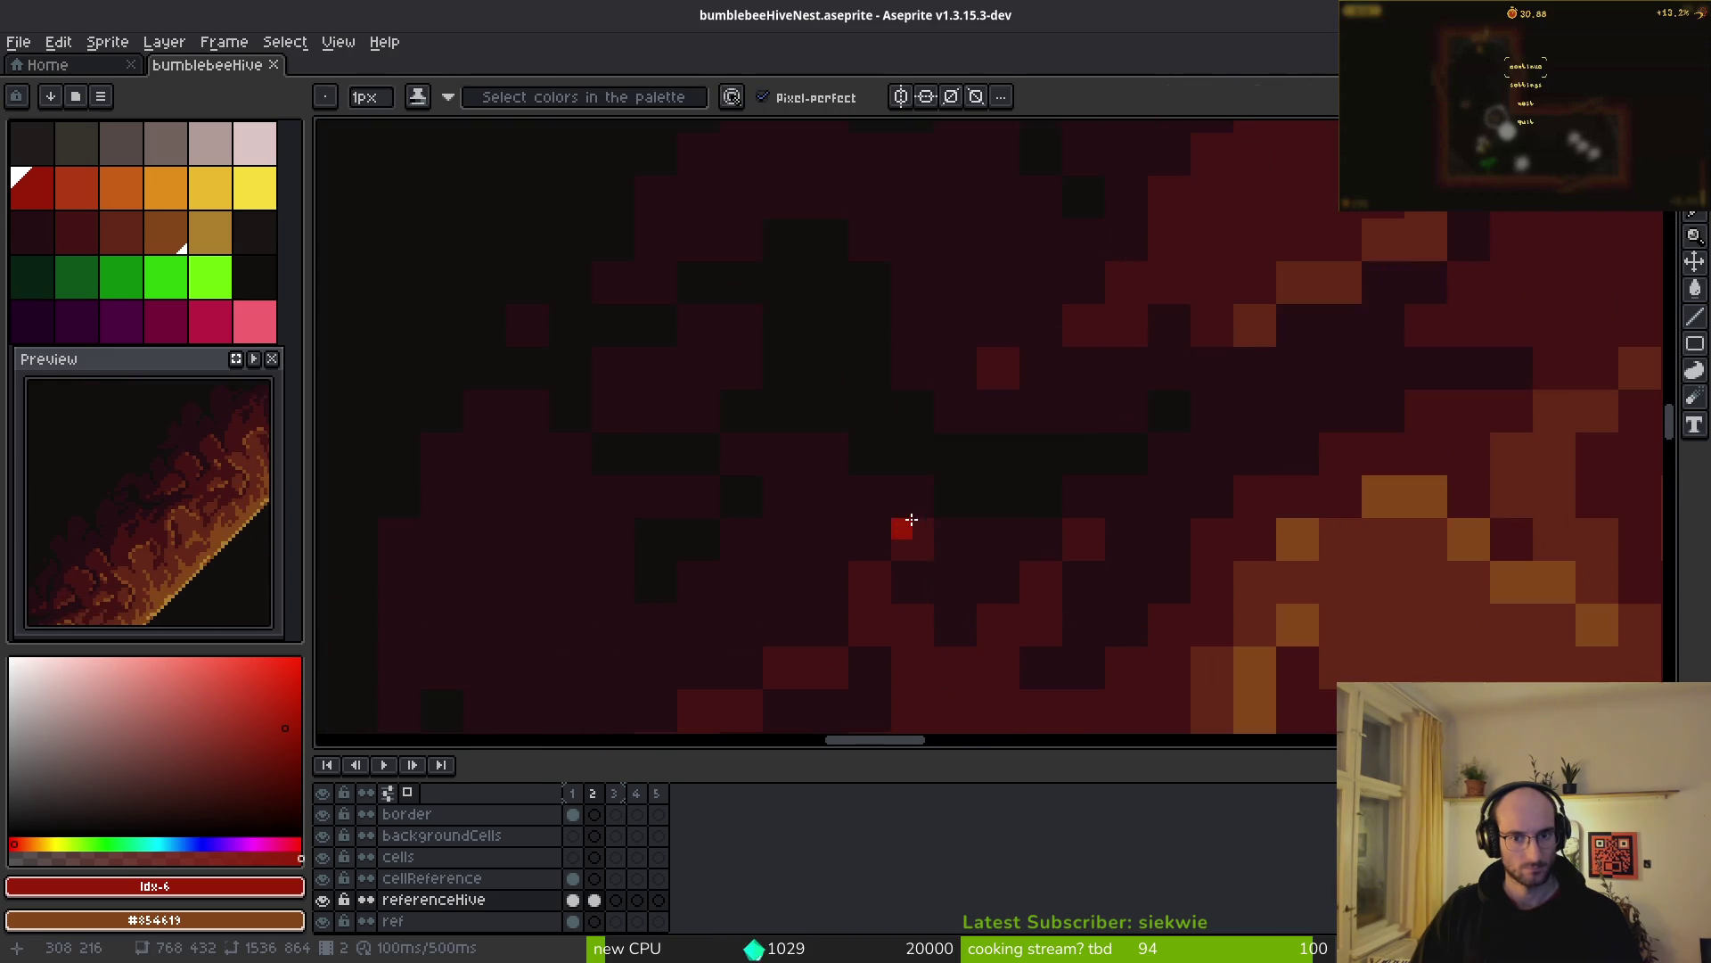
{"action": "scroll", "coordinate": [918, 534], "scroll_direction": "down", "scroll_amount": 5}
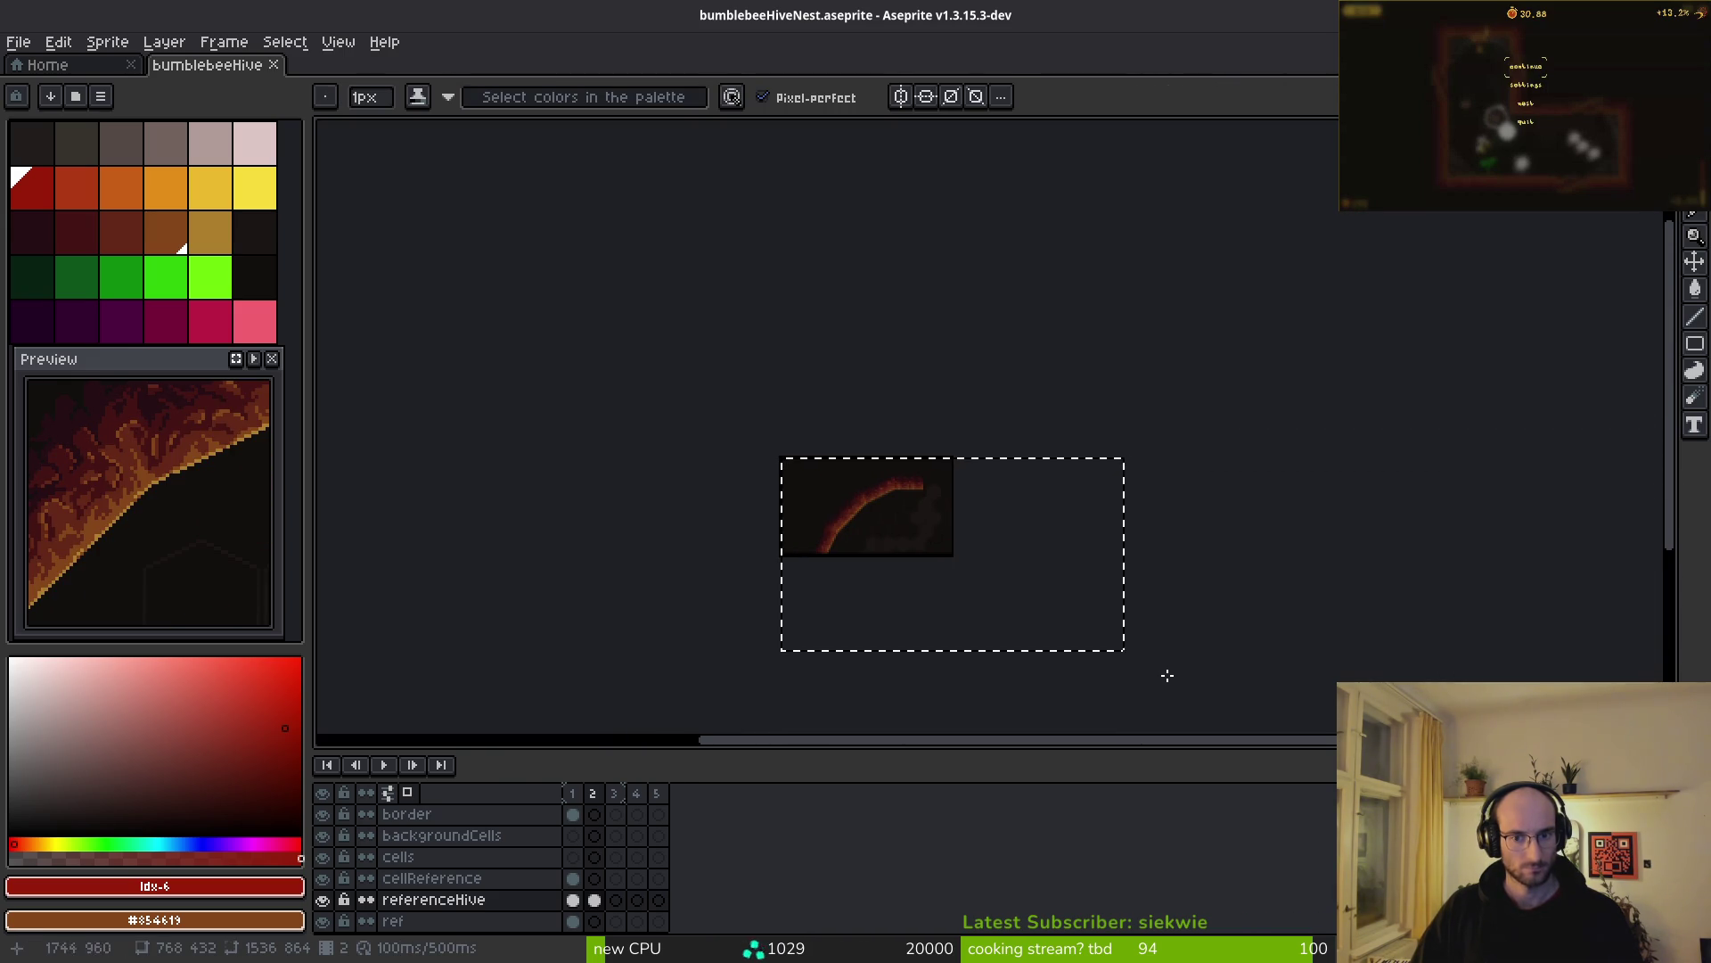
{"action": "key", "text": "ctrl+d"}
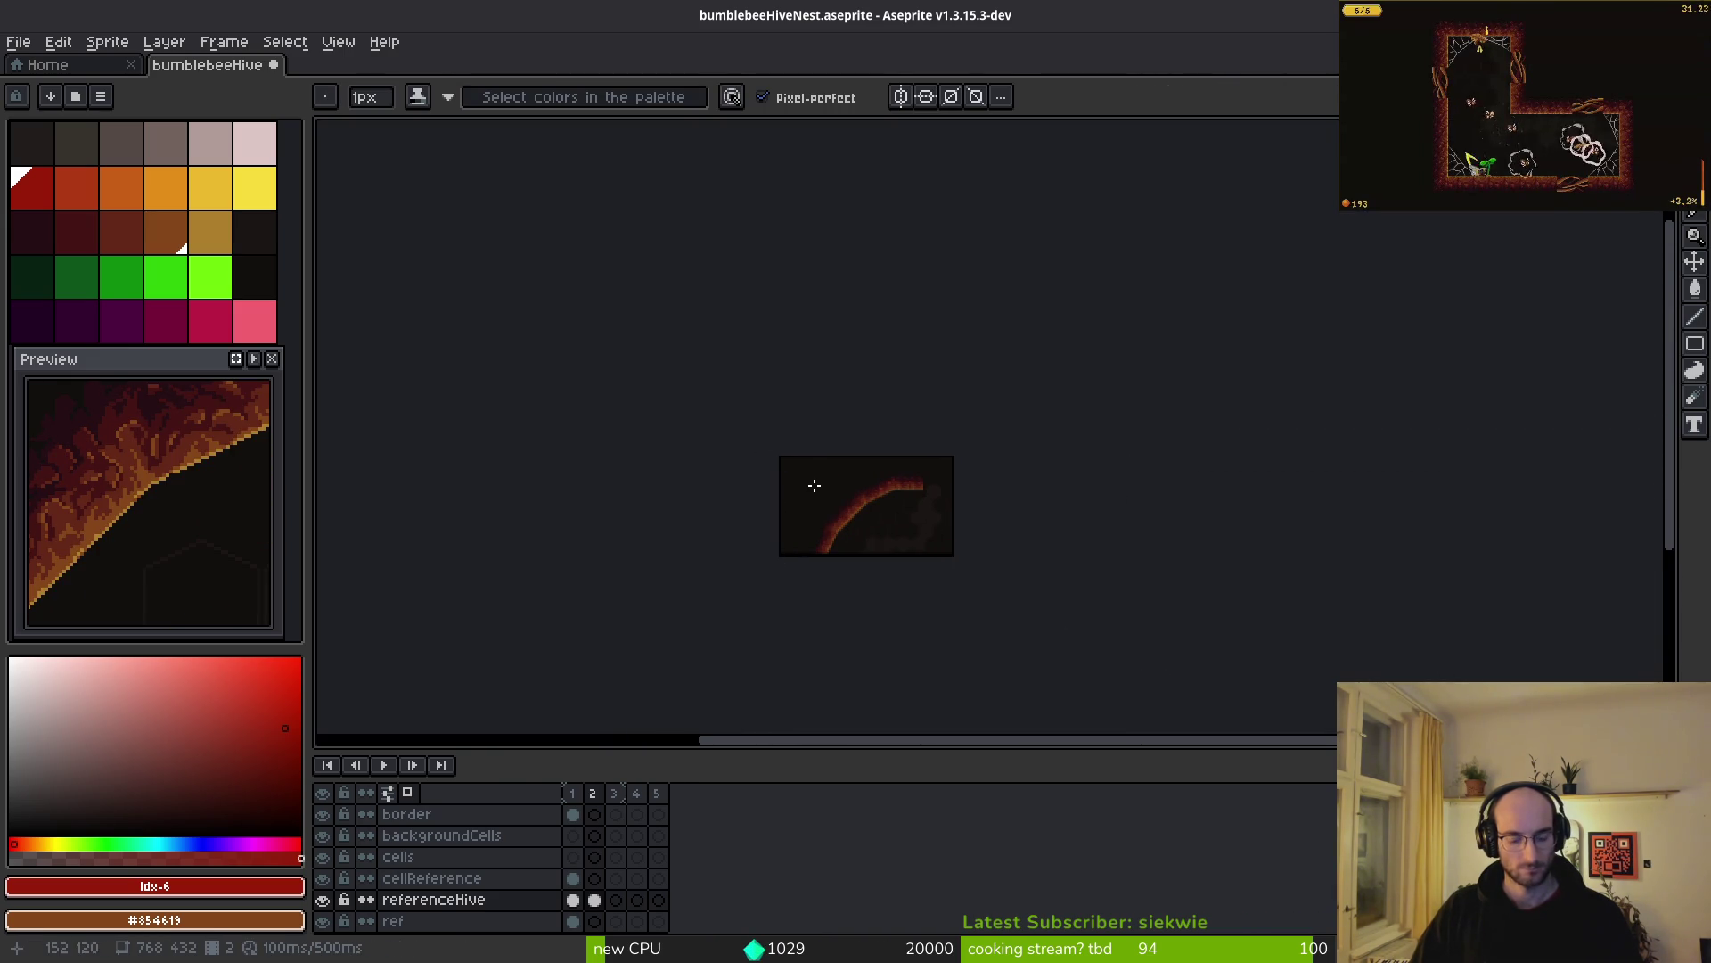
{"action": "key", "text": "ctrl+z"}
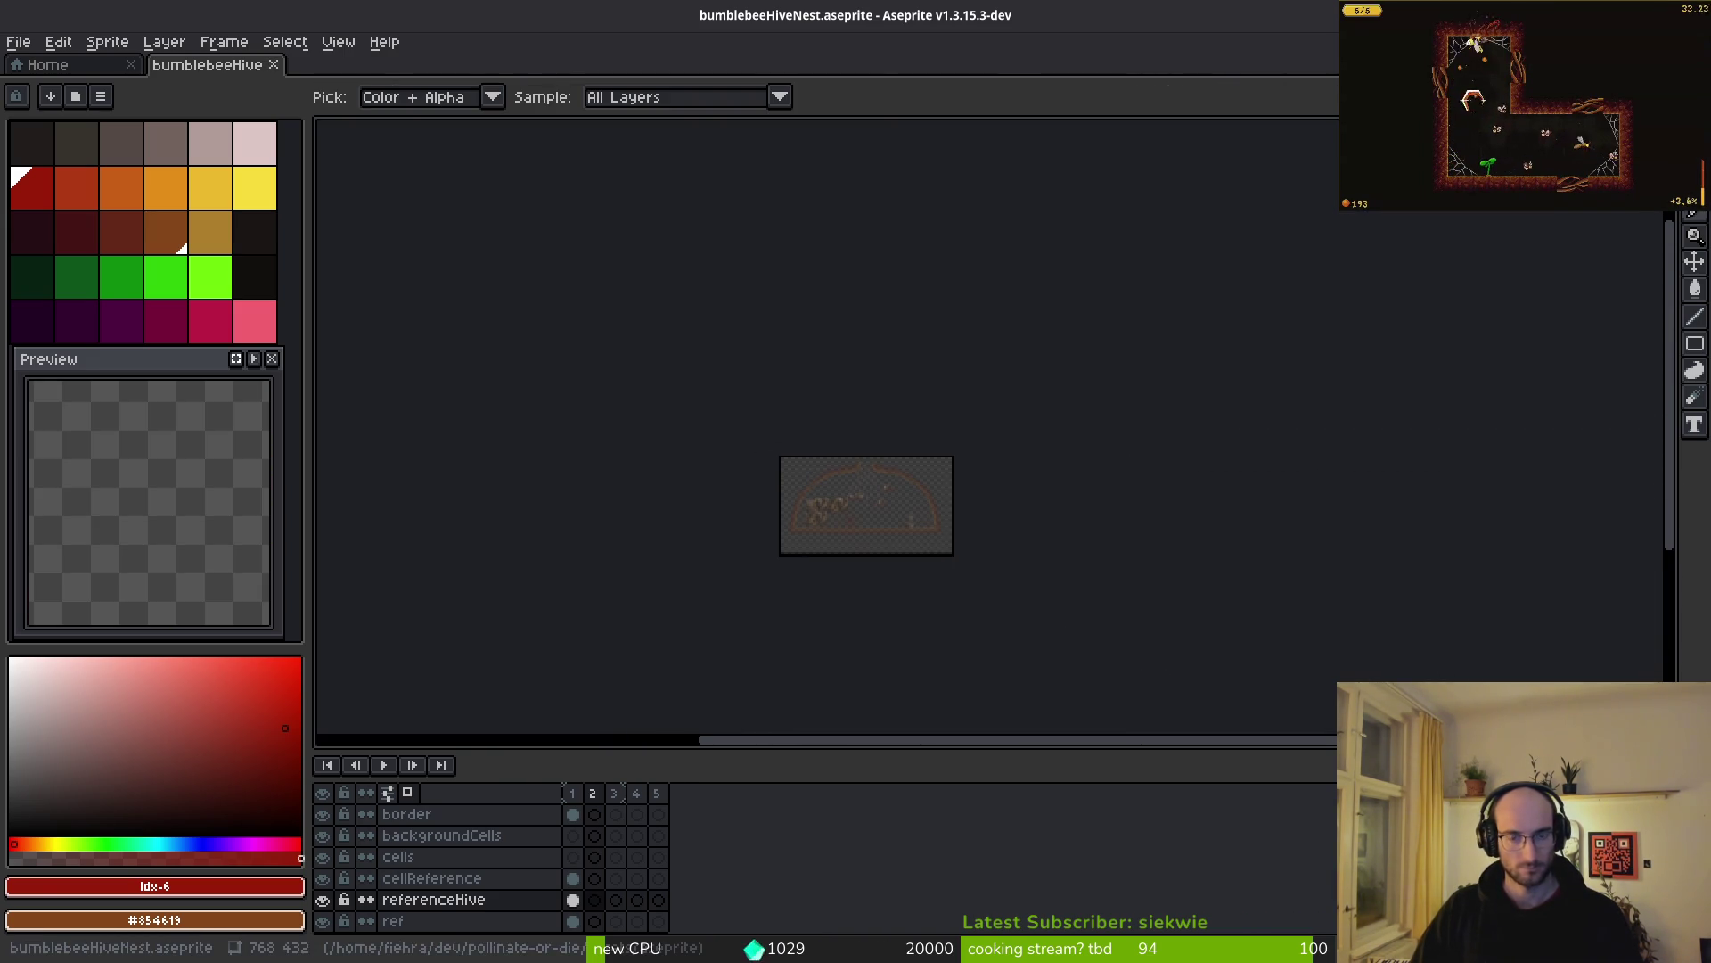
{"action": "key", "text": "alt+Tab"}
{"action": "left_click", "coordinate": [81, 54]}
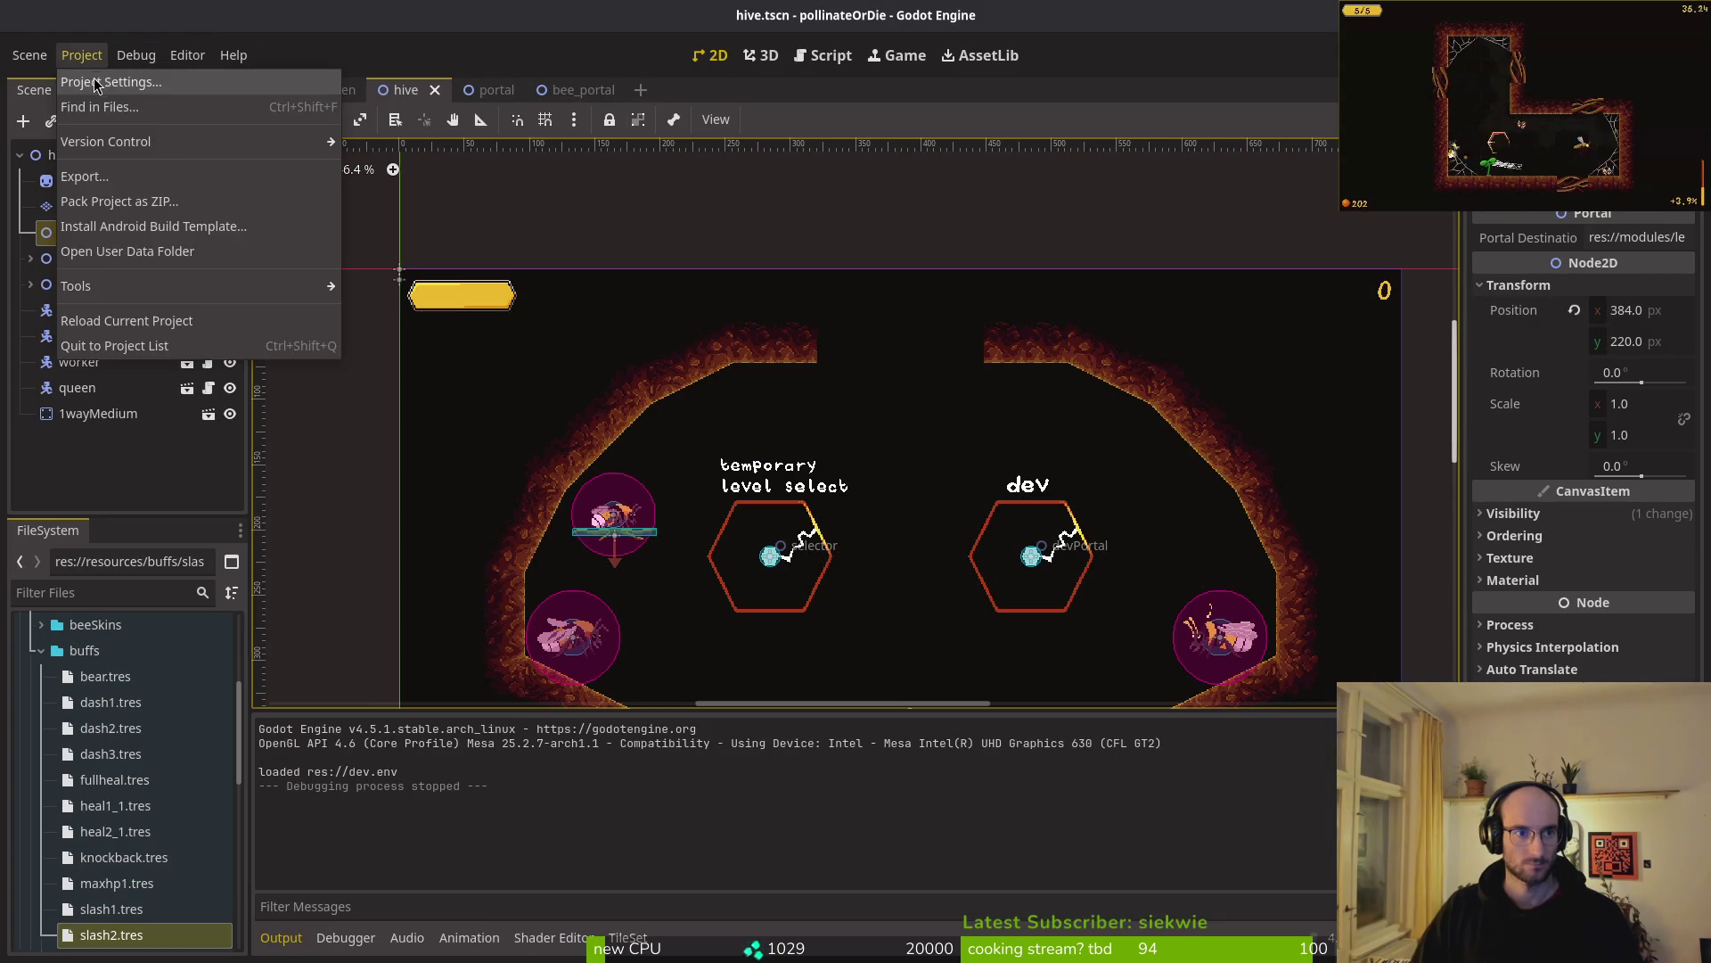
- Change the project's Display > Window mode from Maximized to Windowed in Project Settings
{"action": "left_click", "coordinate": [103, 78]}
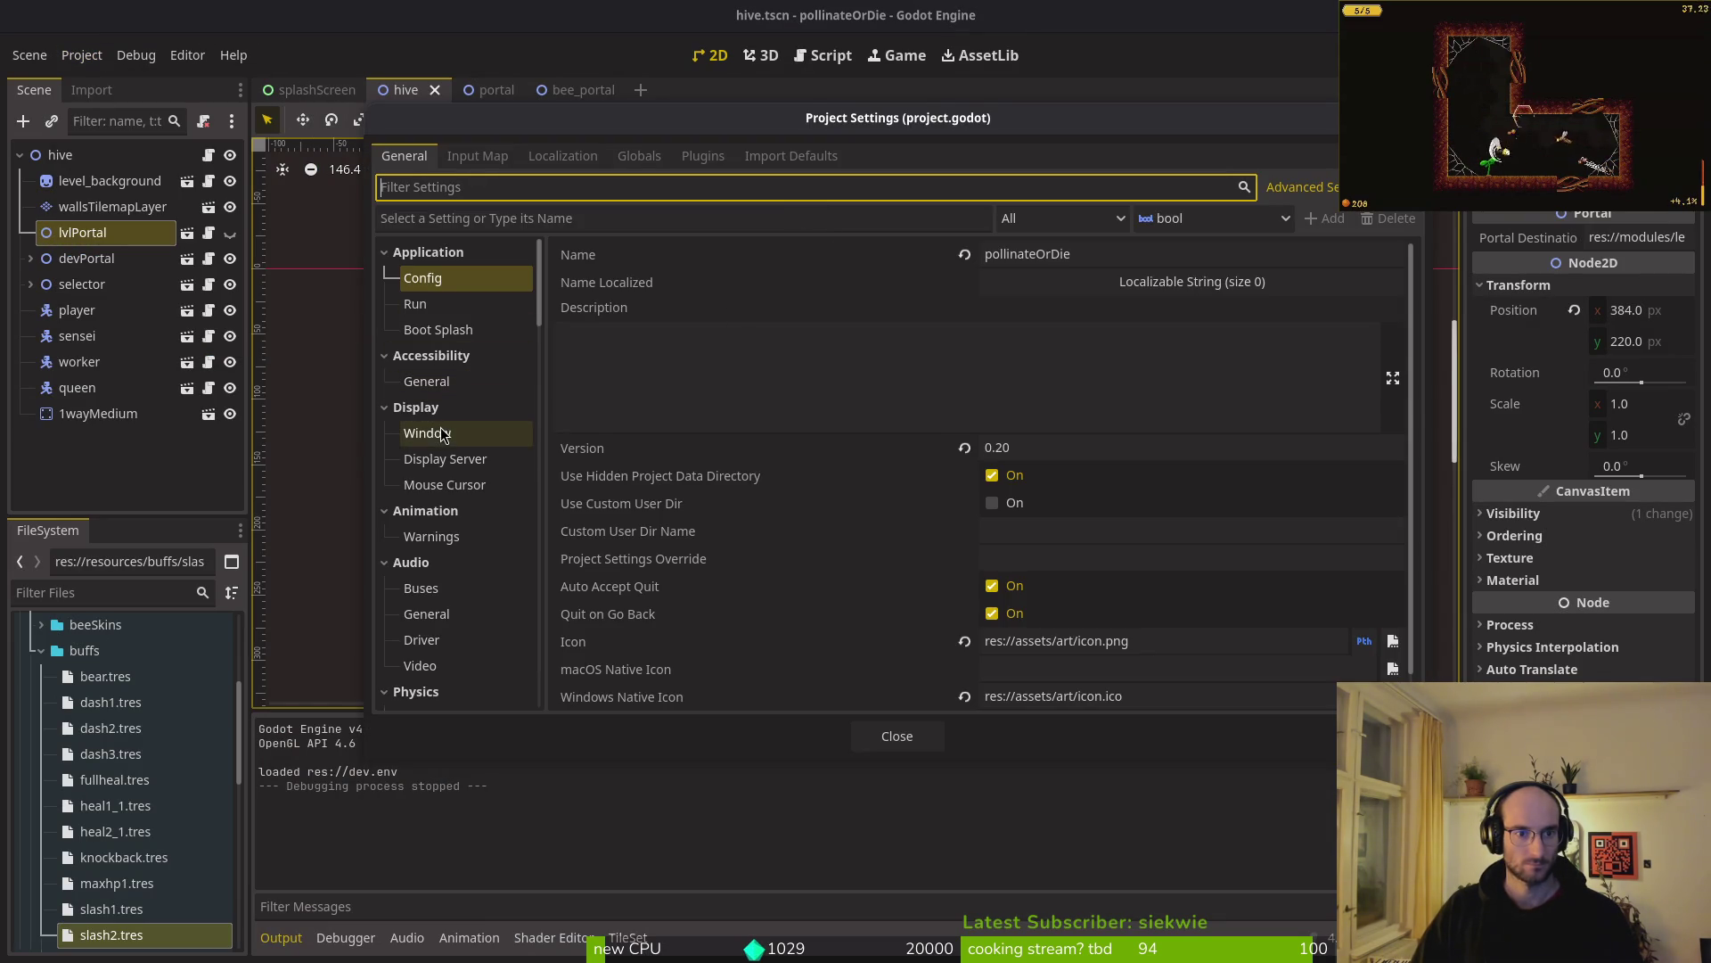
{"action": "left_click", "coordinate": [428, 434]}
{"action": "left_click", "coordinate": [1045, 350]}
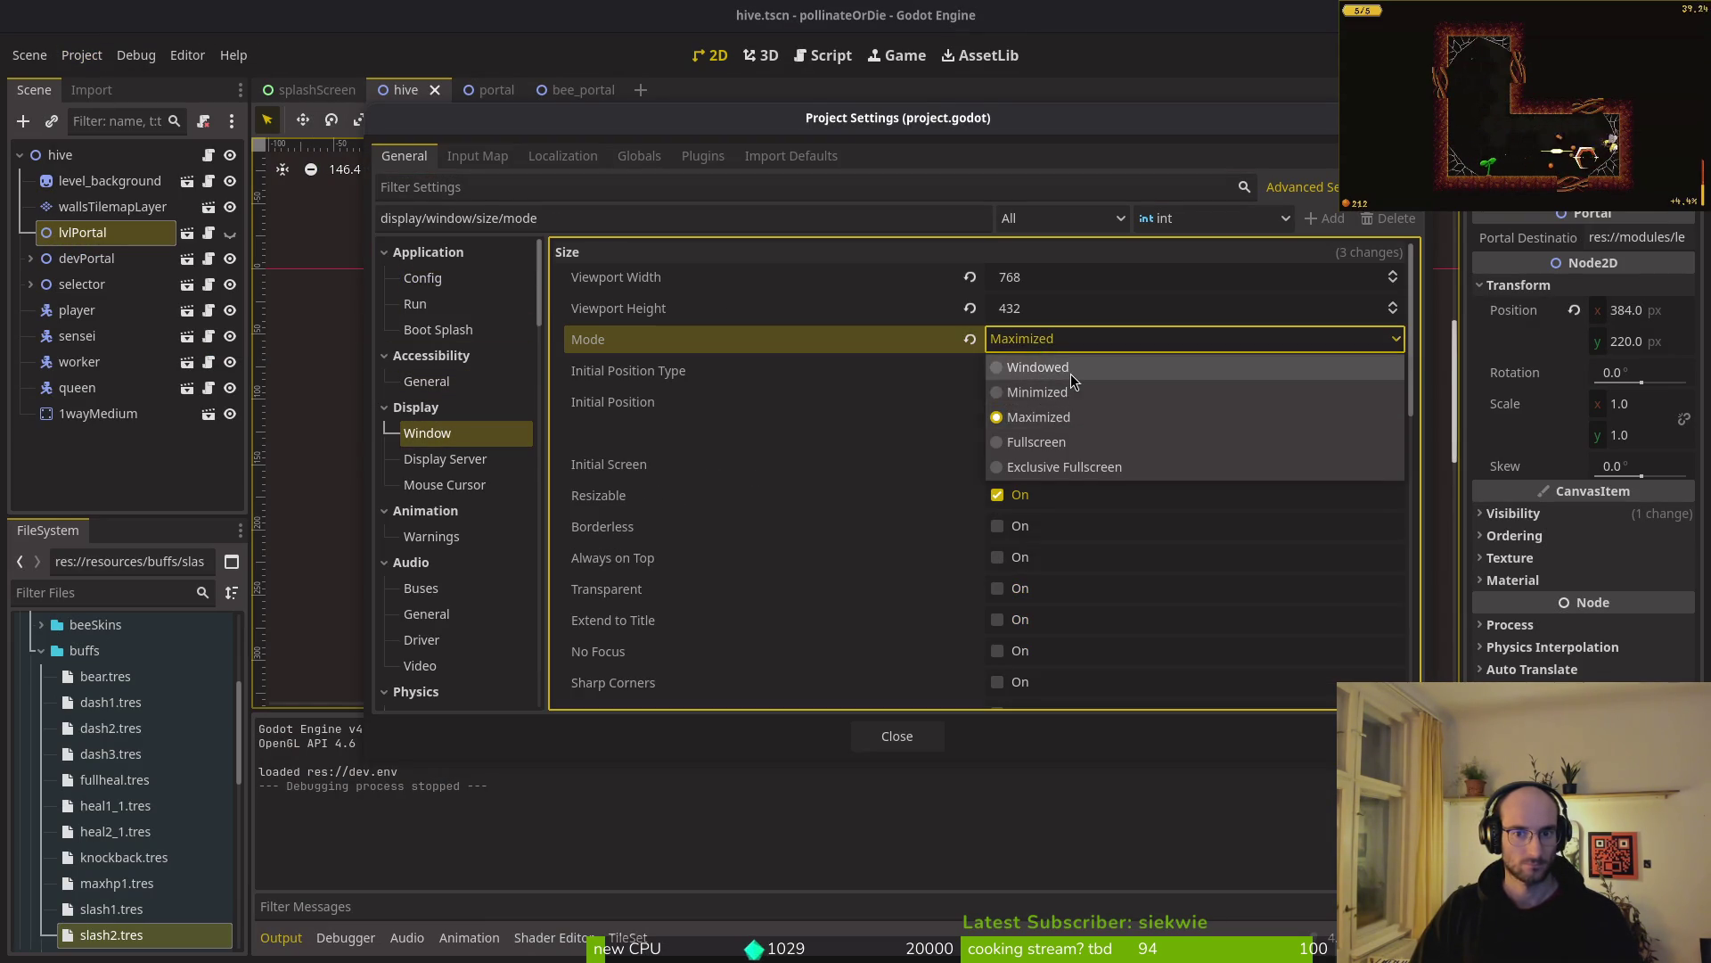
{"action": "left_click", "coordinate": [1020, 367]}
{"action": "left_click", "coordinate": [898, 736]}
- Save, reopen gif.tscn, test-run the game in its window, close it and return to Aseprite
{"action": "key", "text": "ctrl+s"}
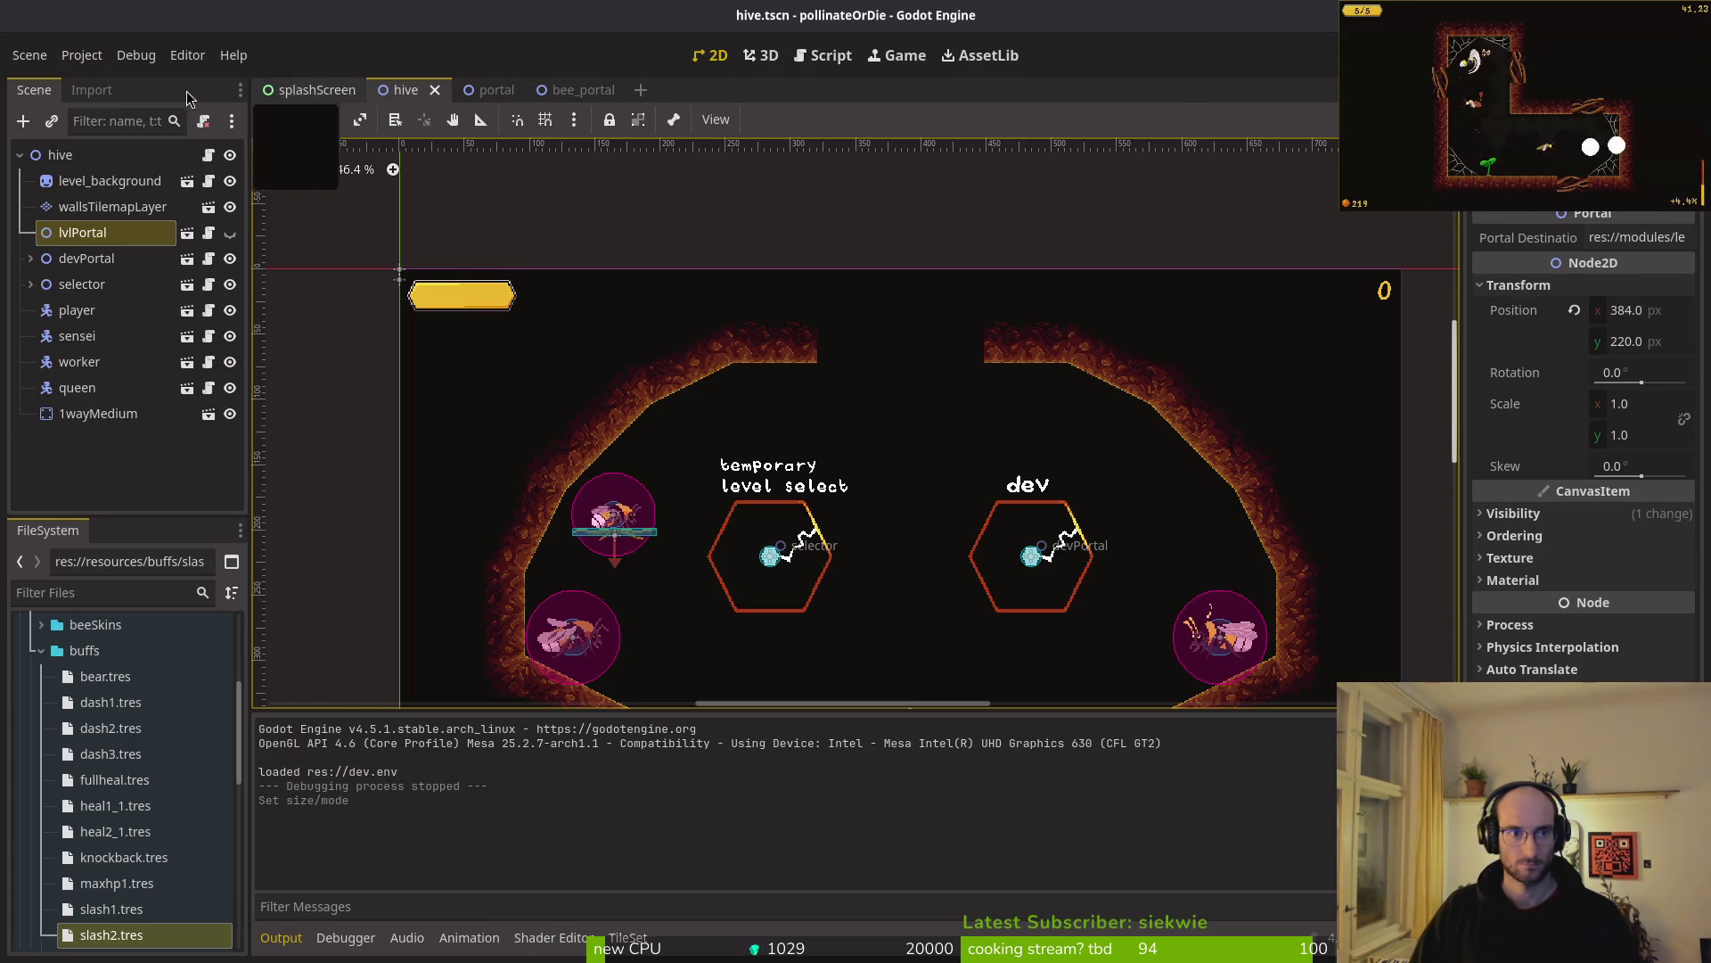
{"action": "key", "text": "ctrl+shift+t"}
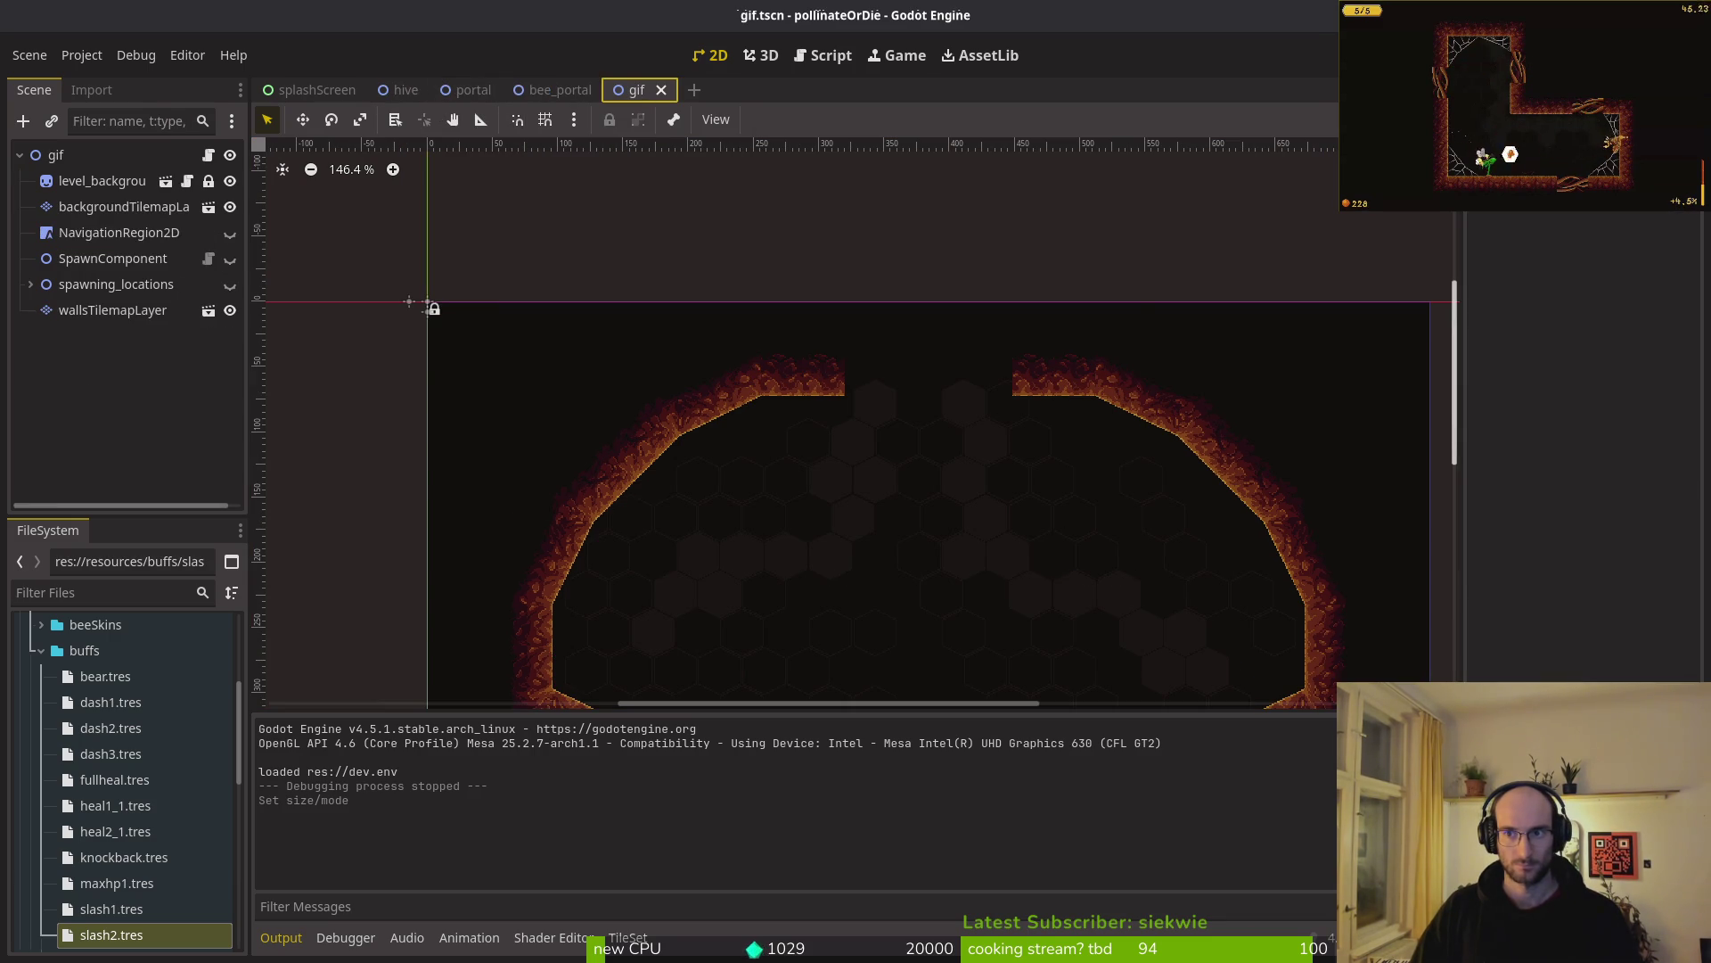
{"action": "key", "text": "F6"}
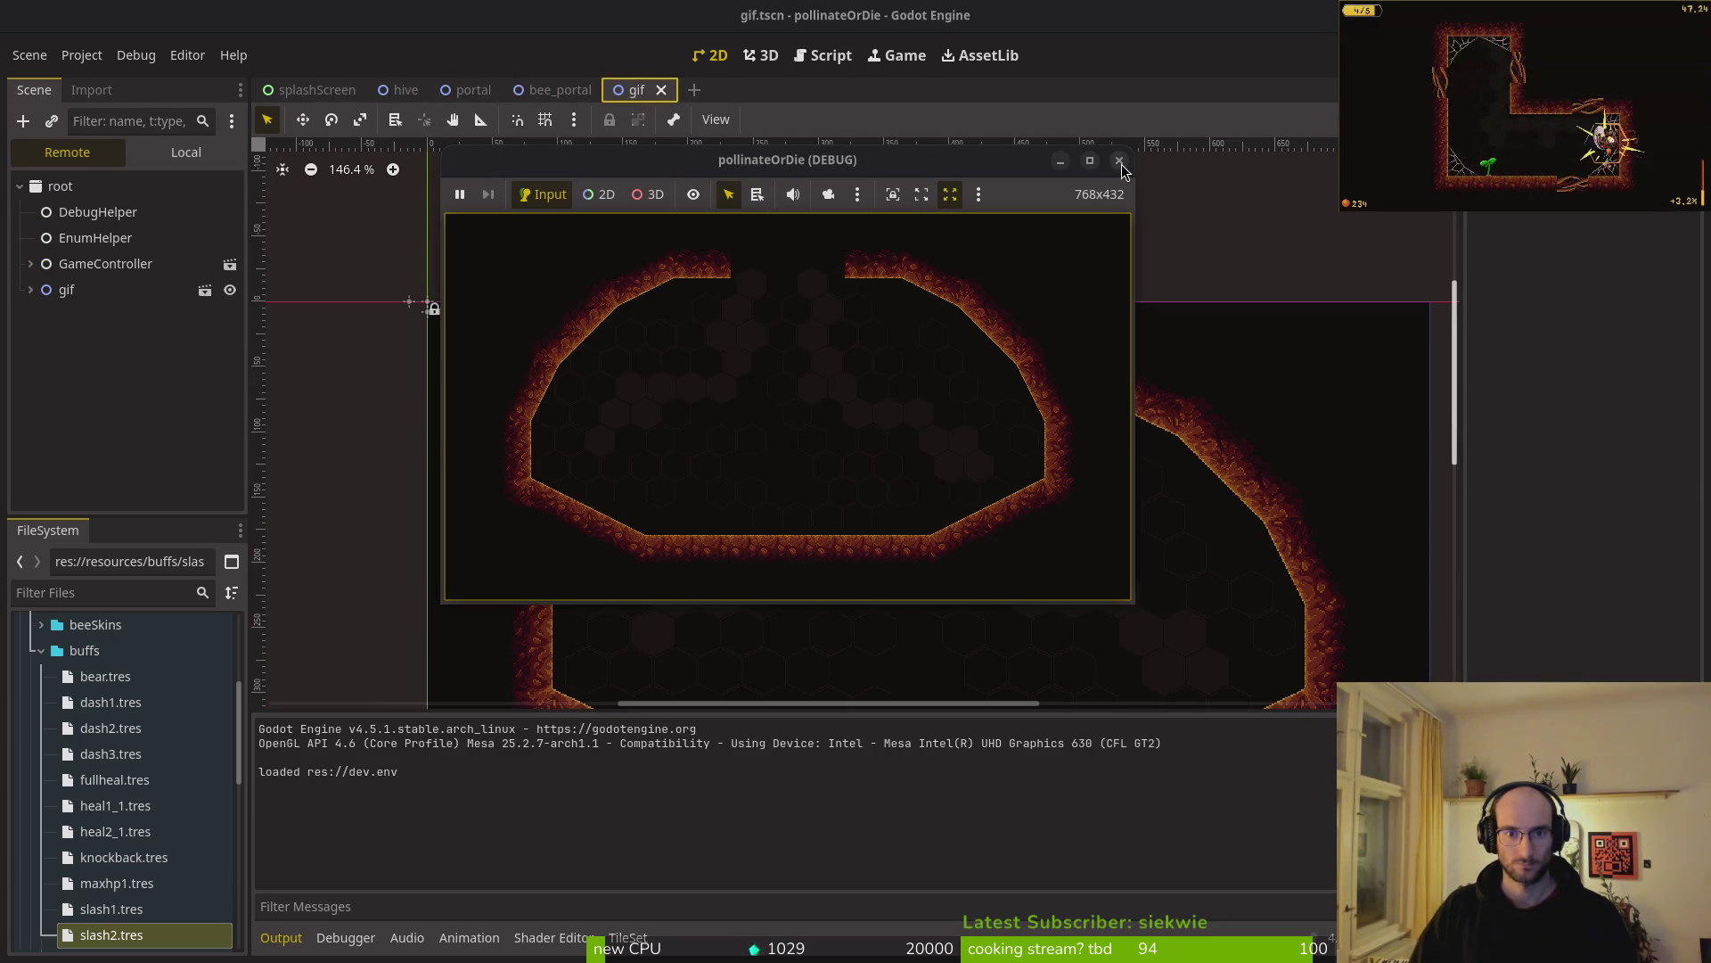
{"action": "left_click", "coordinate": [1120, 161]}
{"action": "left_click", "coordinate": [81, 55]}
{"action": "key", "text": "Escape"}
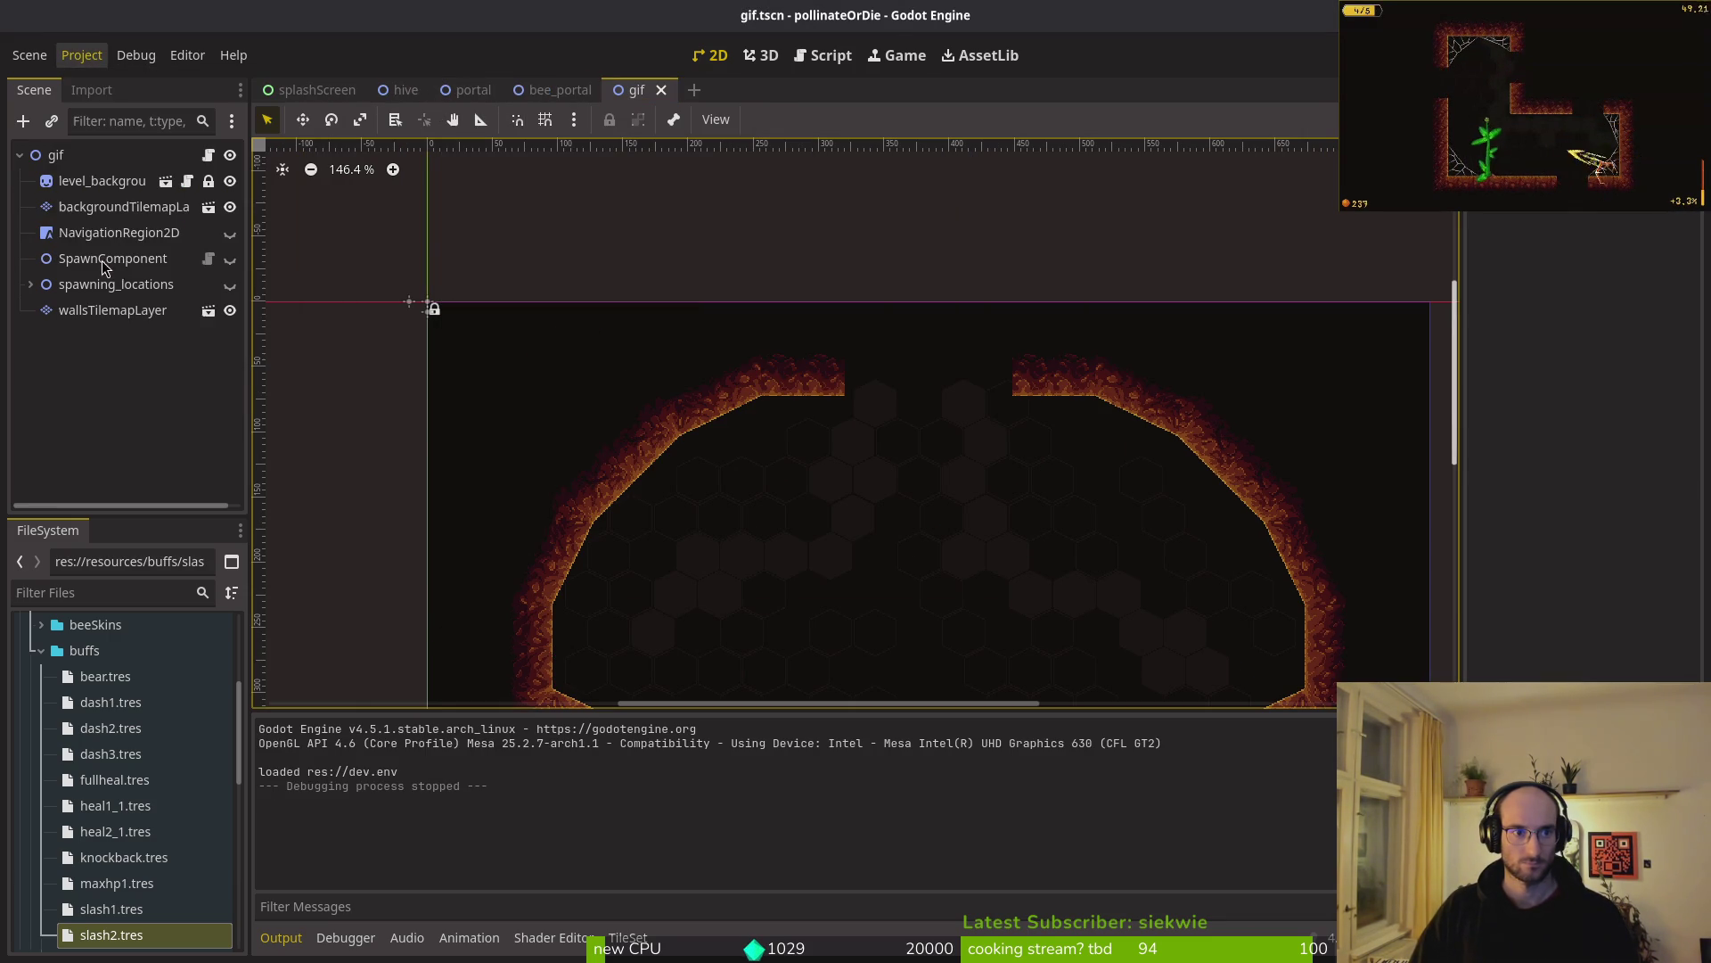
{"action": "key", "text": "alt+Tab"}
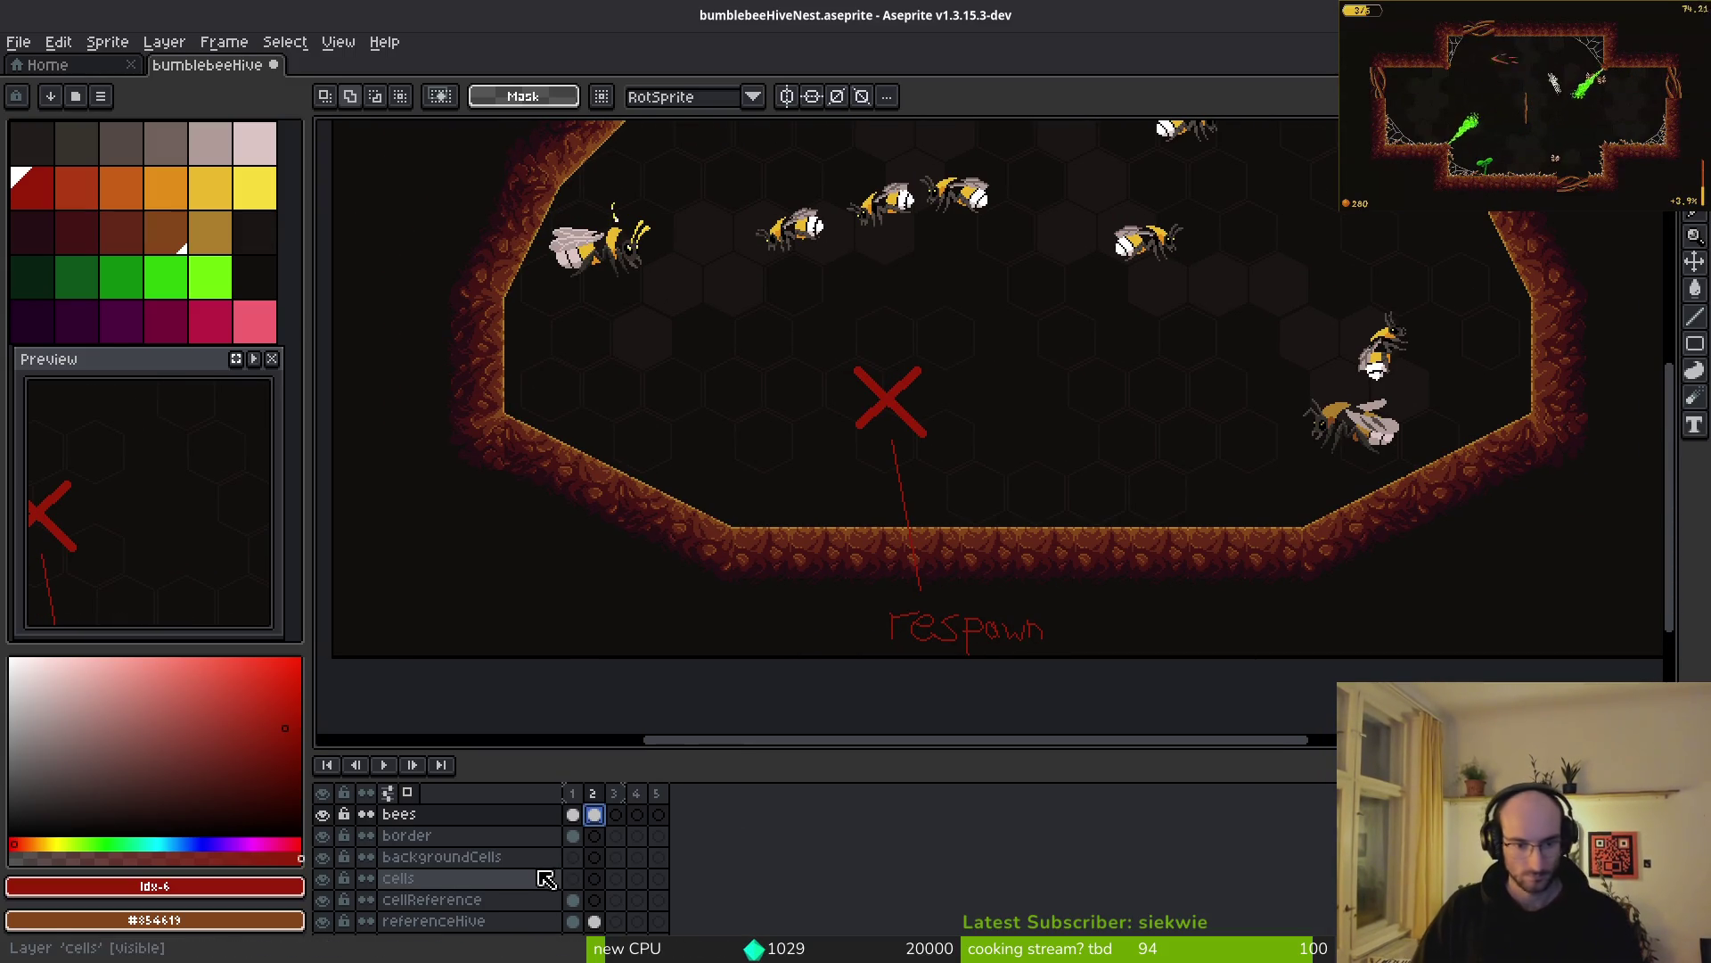
- Show the cellReference layer's frame 2 with its orange circle cell sketches, zoomed out to the whole sprite
{"action": "left_click", "coordinate": [575, 839]}
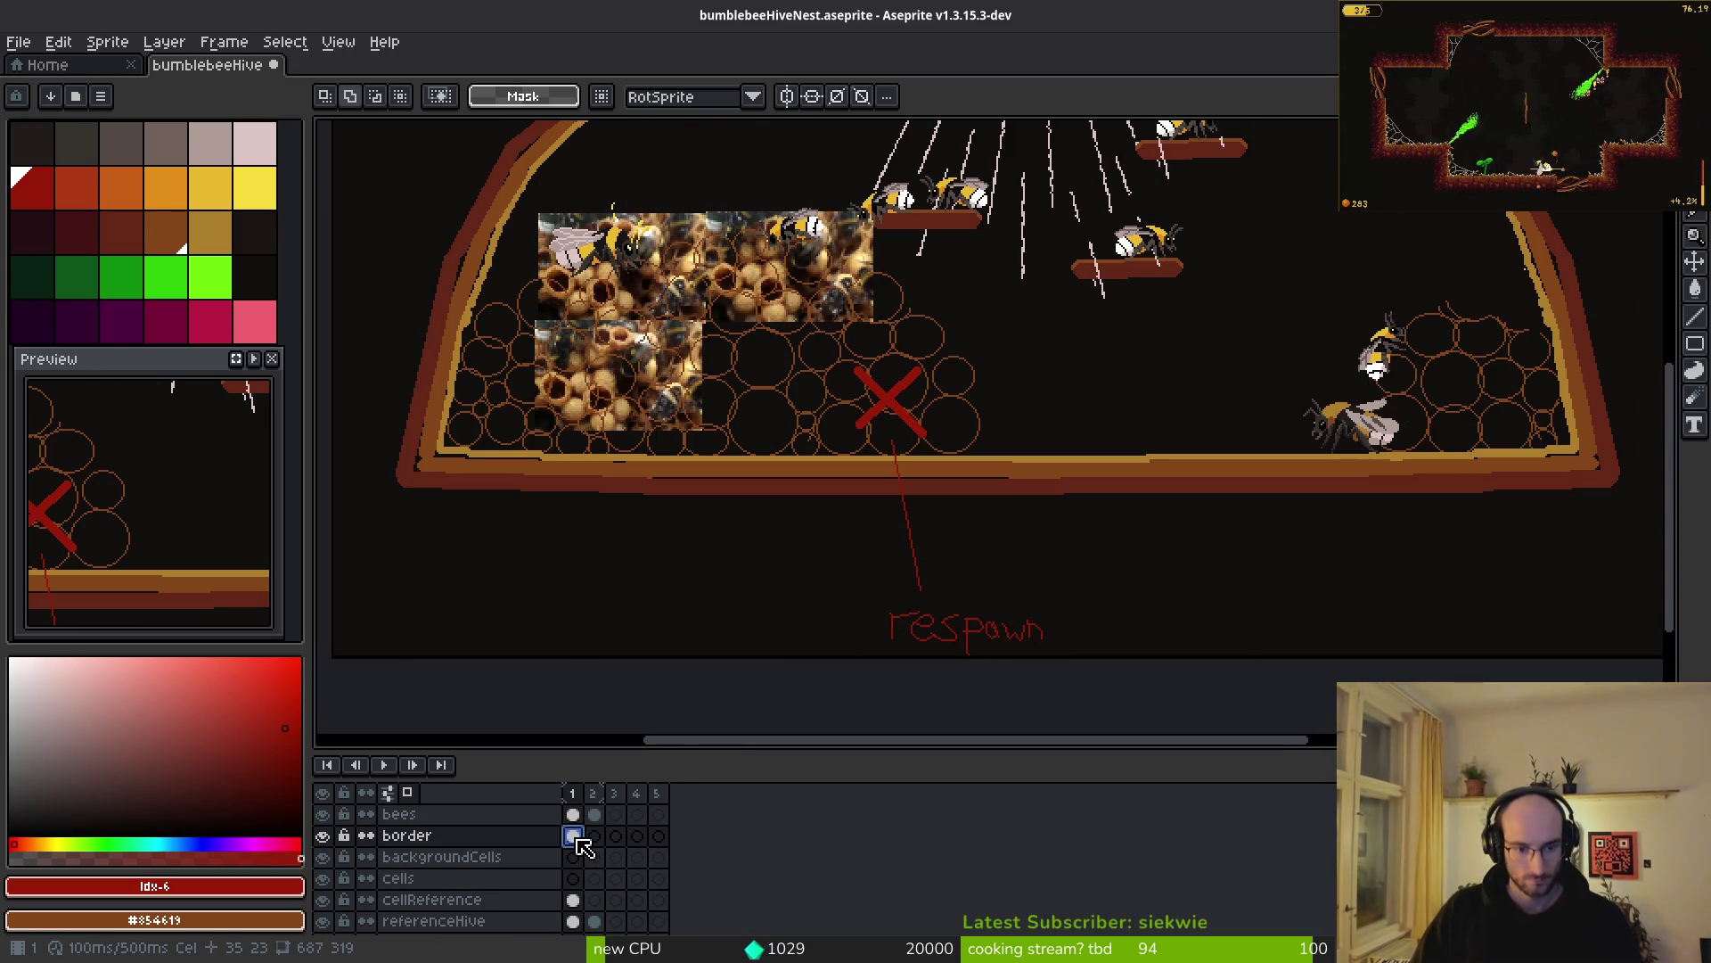
{"action": "left_click", "coordinate": [573, 899]}
{"action": "left_click", "coordinate": [595, 899]}
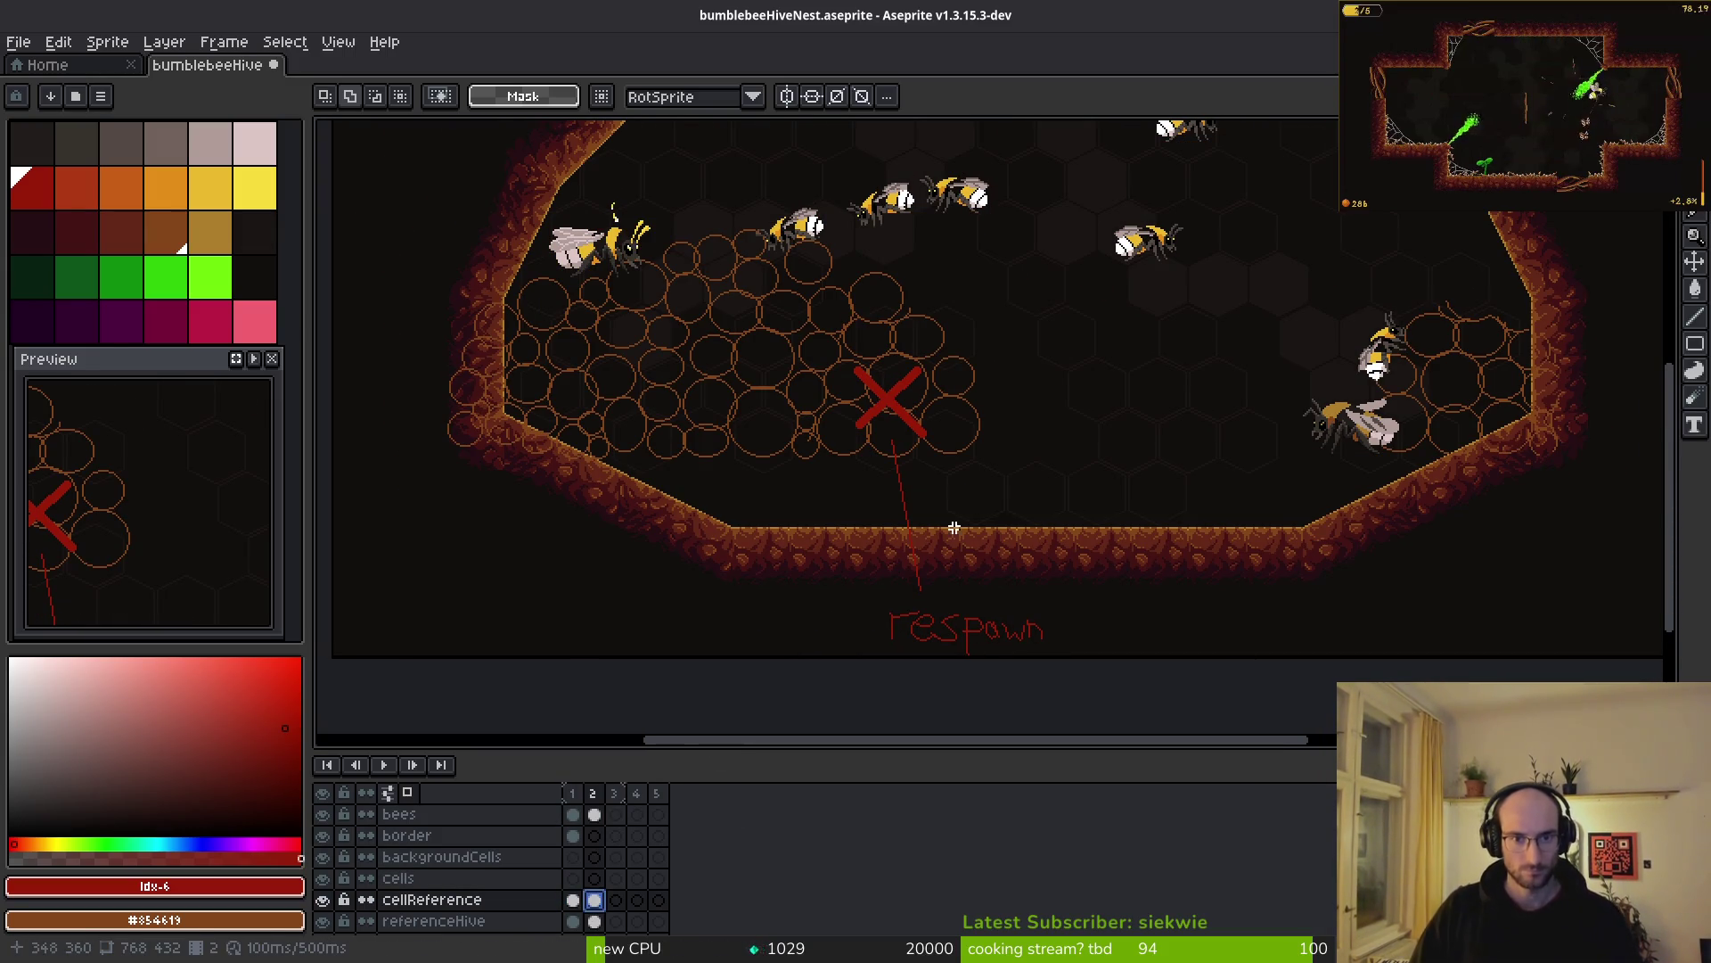
{"action": "scroll", "coordinate": [936, 474], "scroll_direction": "down", "scroll_amount": 2}
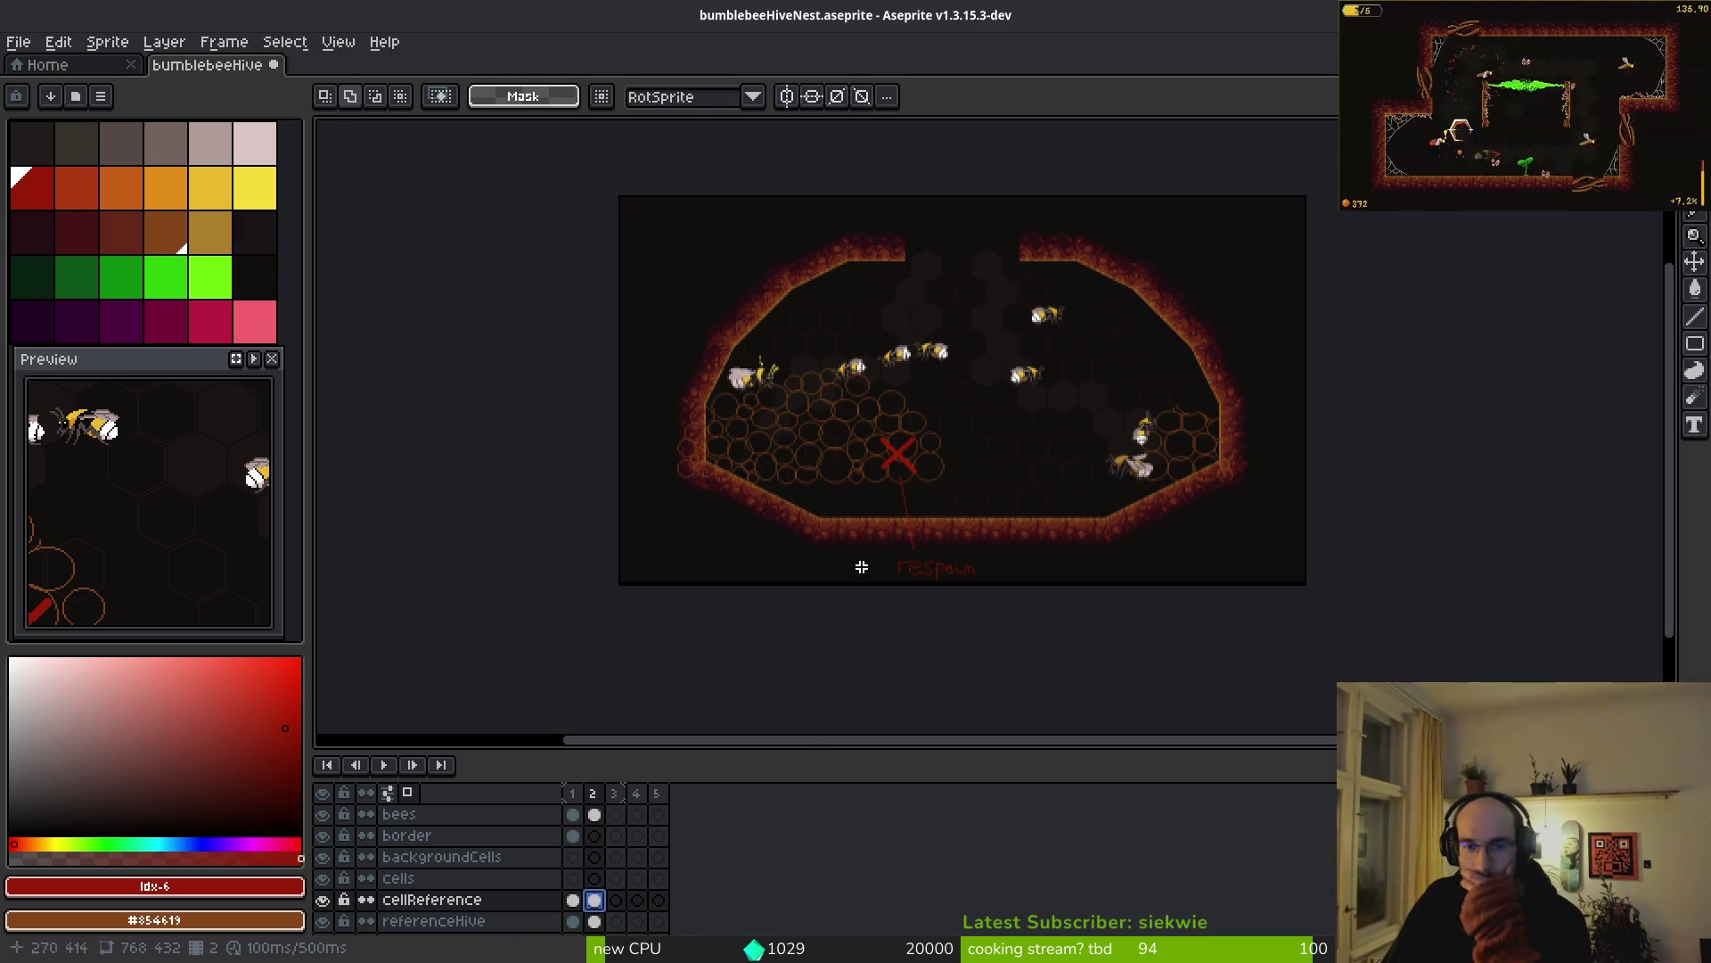
- Delete the orange circle outlines from cellReference frame 2 and add an empty Layer 1 above cells
{"action": "scroll", "coordinate": [985, 370], "scroll_direction": "up", "scroll_amount": 5}
{"action": "scroll", "coordinate": [1050, 386], "scroll_direction": "down", "scroll_amount": 3}
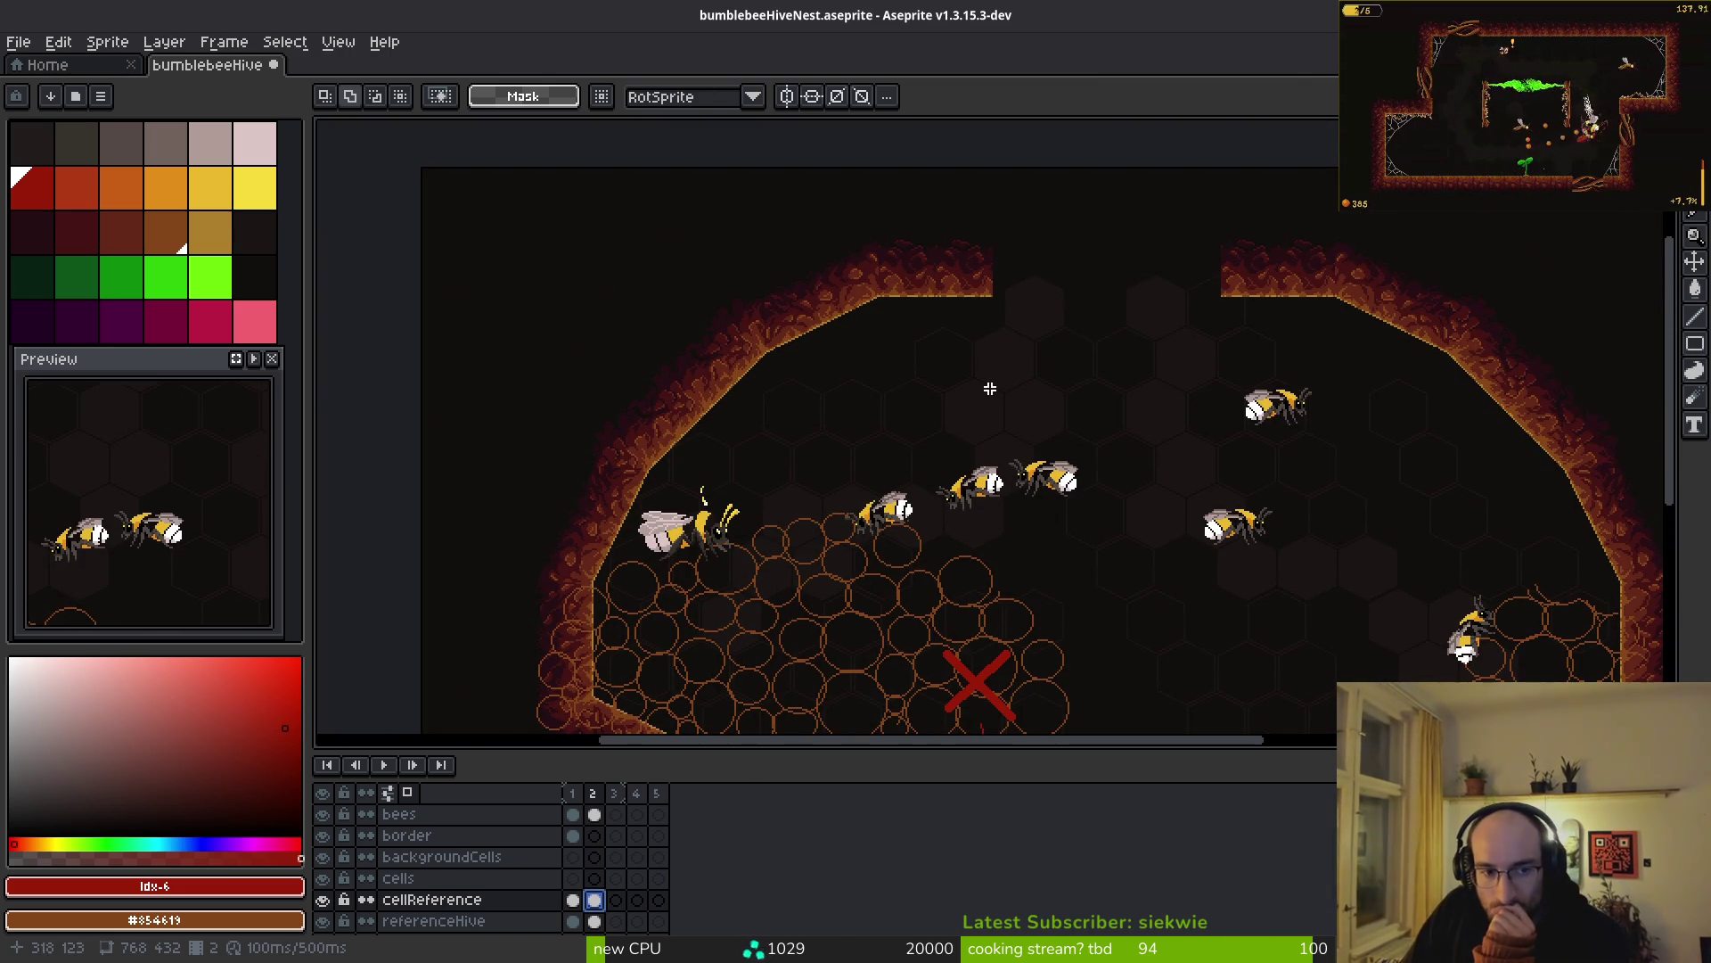
{"action": "left_click_drag", "start_coordinate": [912, 510], "coordinate": [801, 413]}
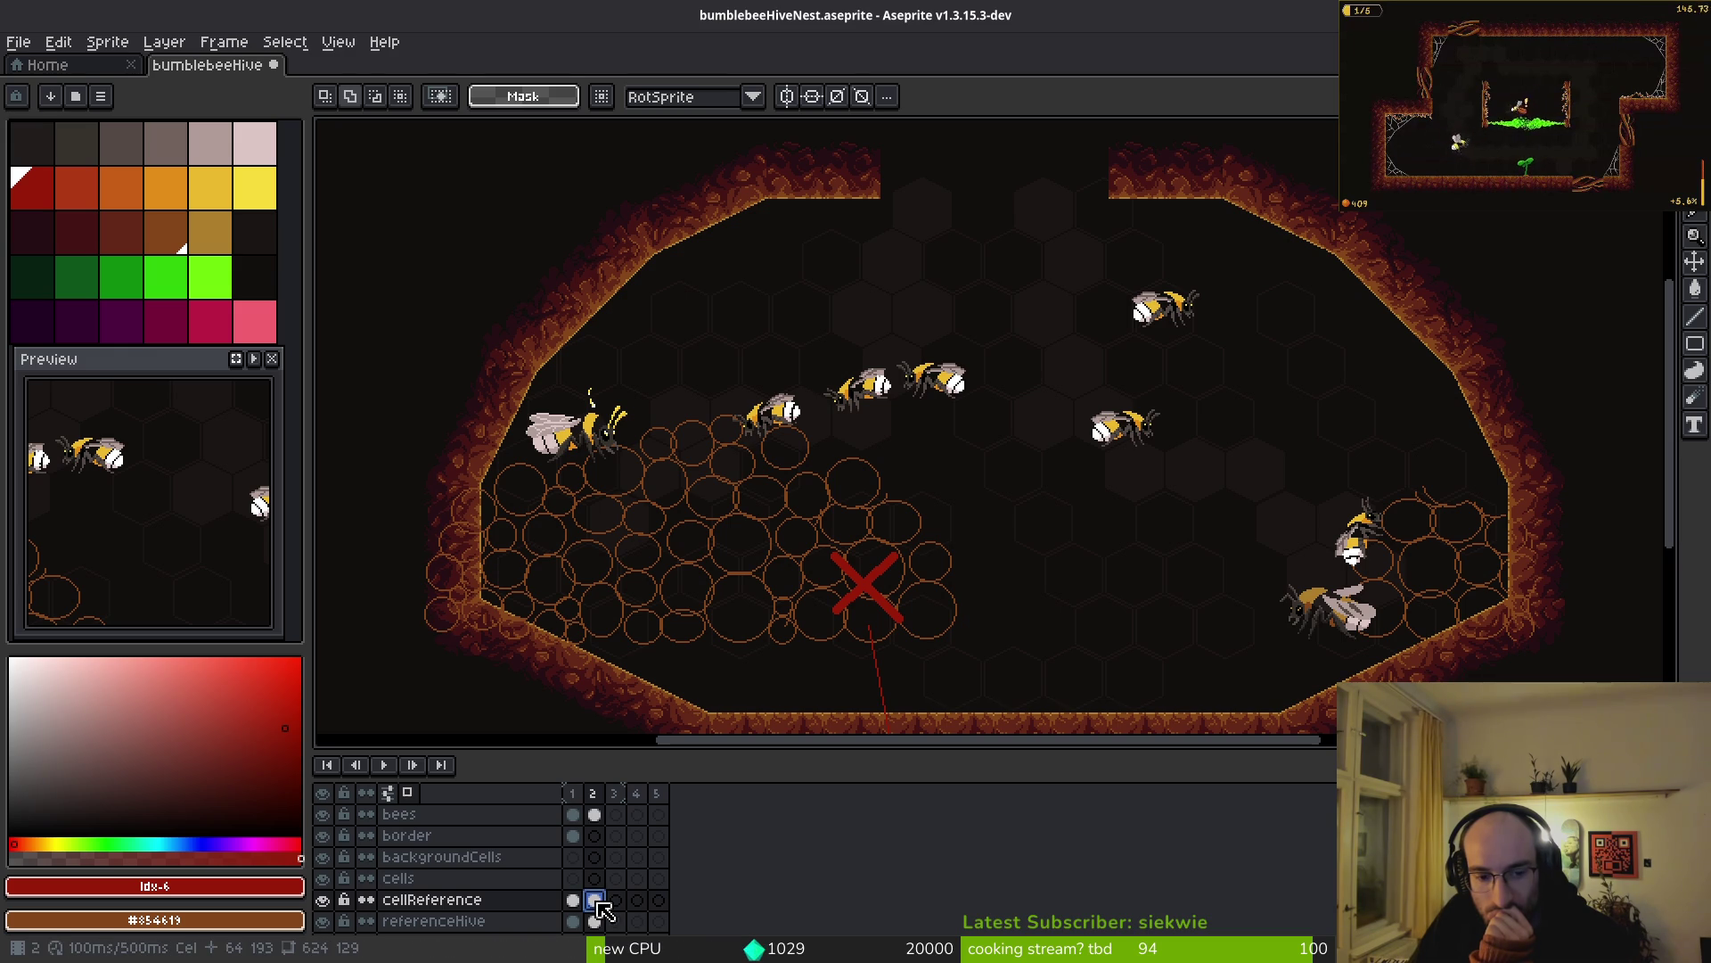
{"action": "key", "text": "Delete"}
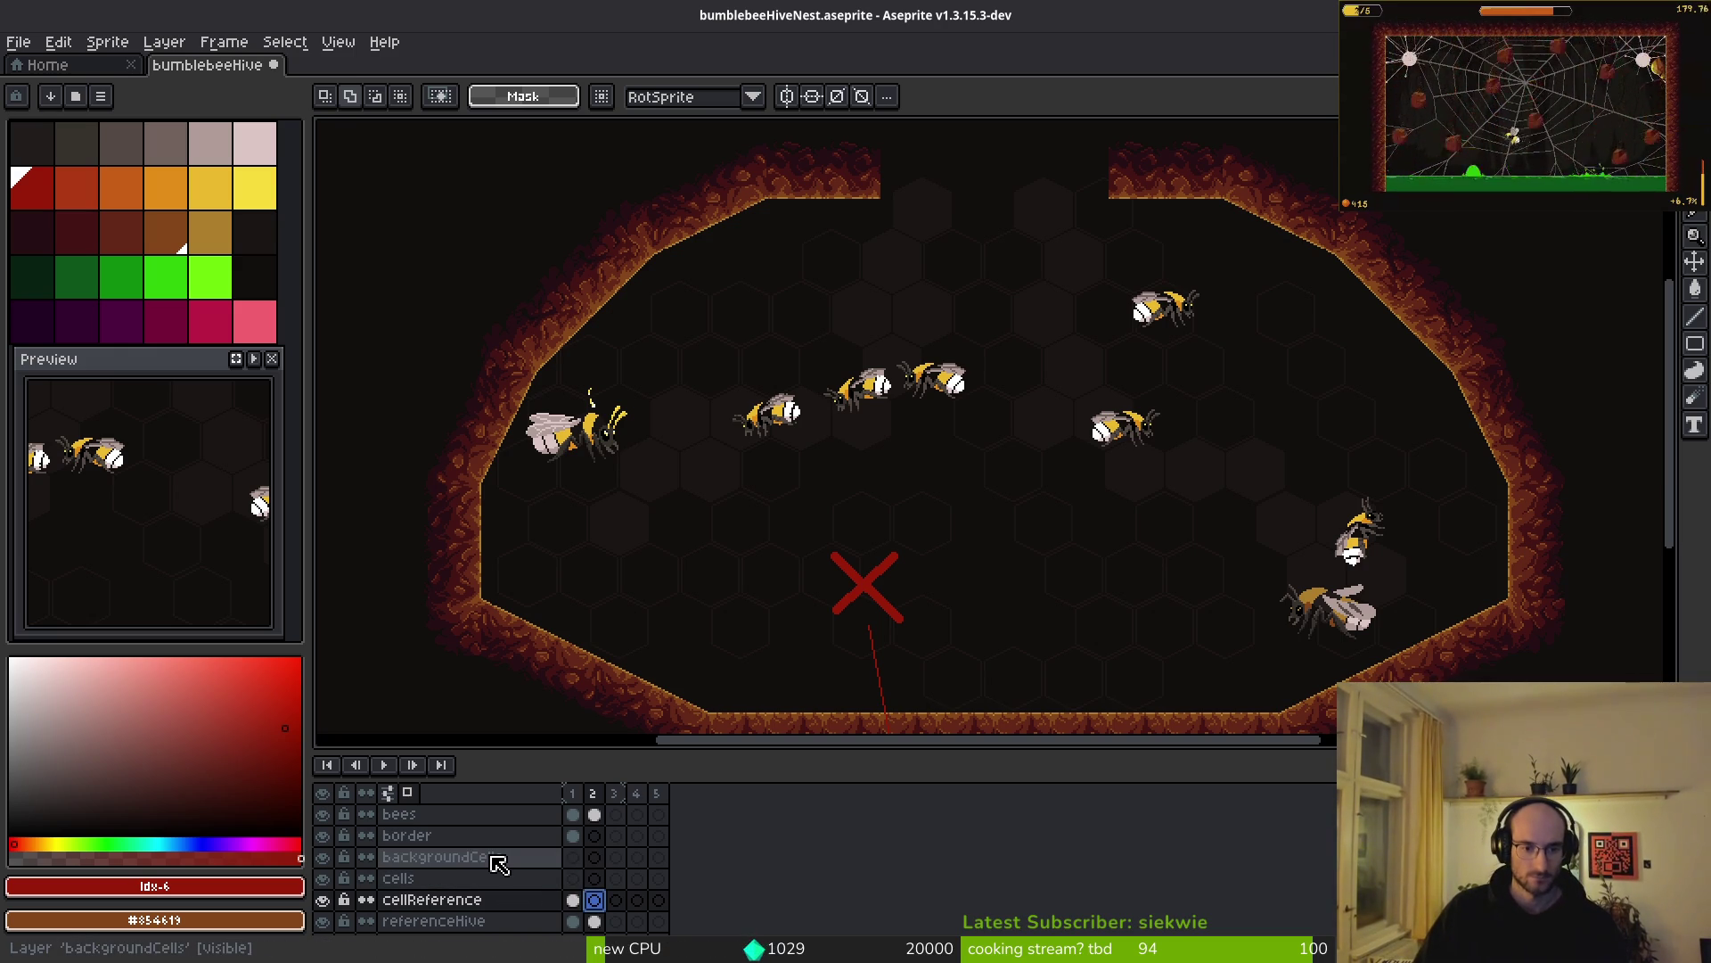
{"action": "key", "text": "Up"}
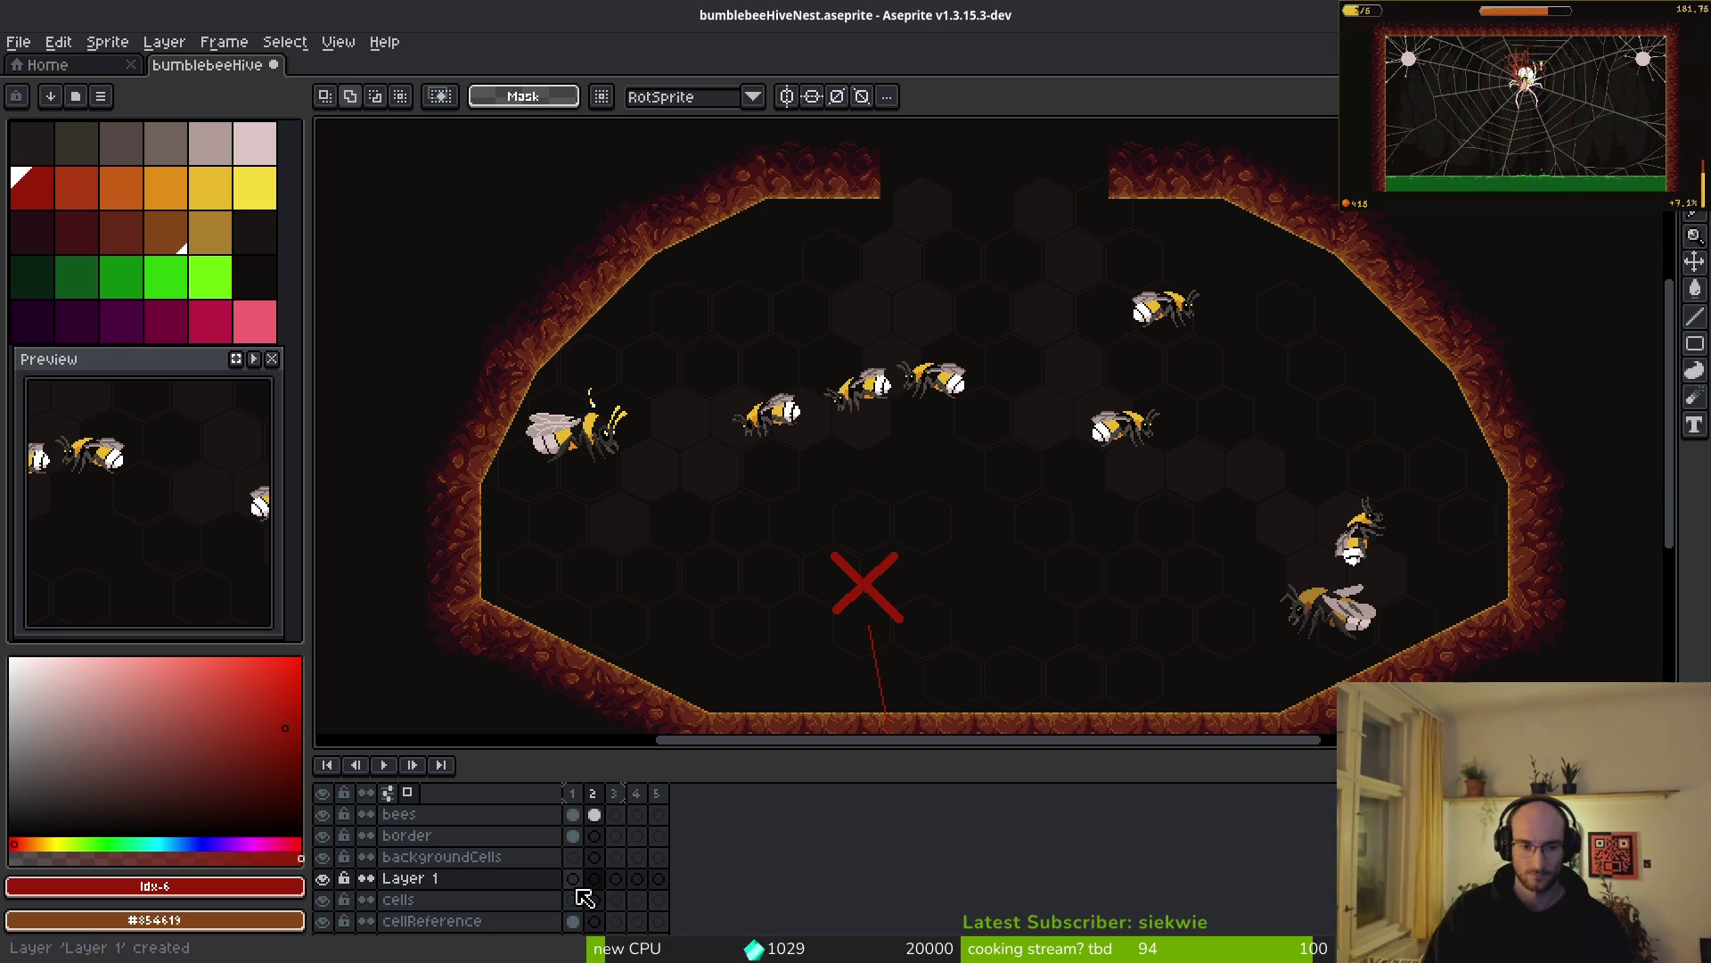
- Rename Layer 1 to gate and move it below the cells layer
{"action": "left_click", "coordinate": [555, 881]}
{"action": "double_click", "coordinate": [553, 880]}
{"action": "type", "text": "gate"}
{"action": "key", "text": "Return"}
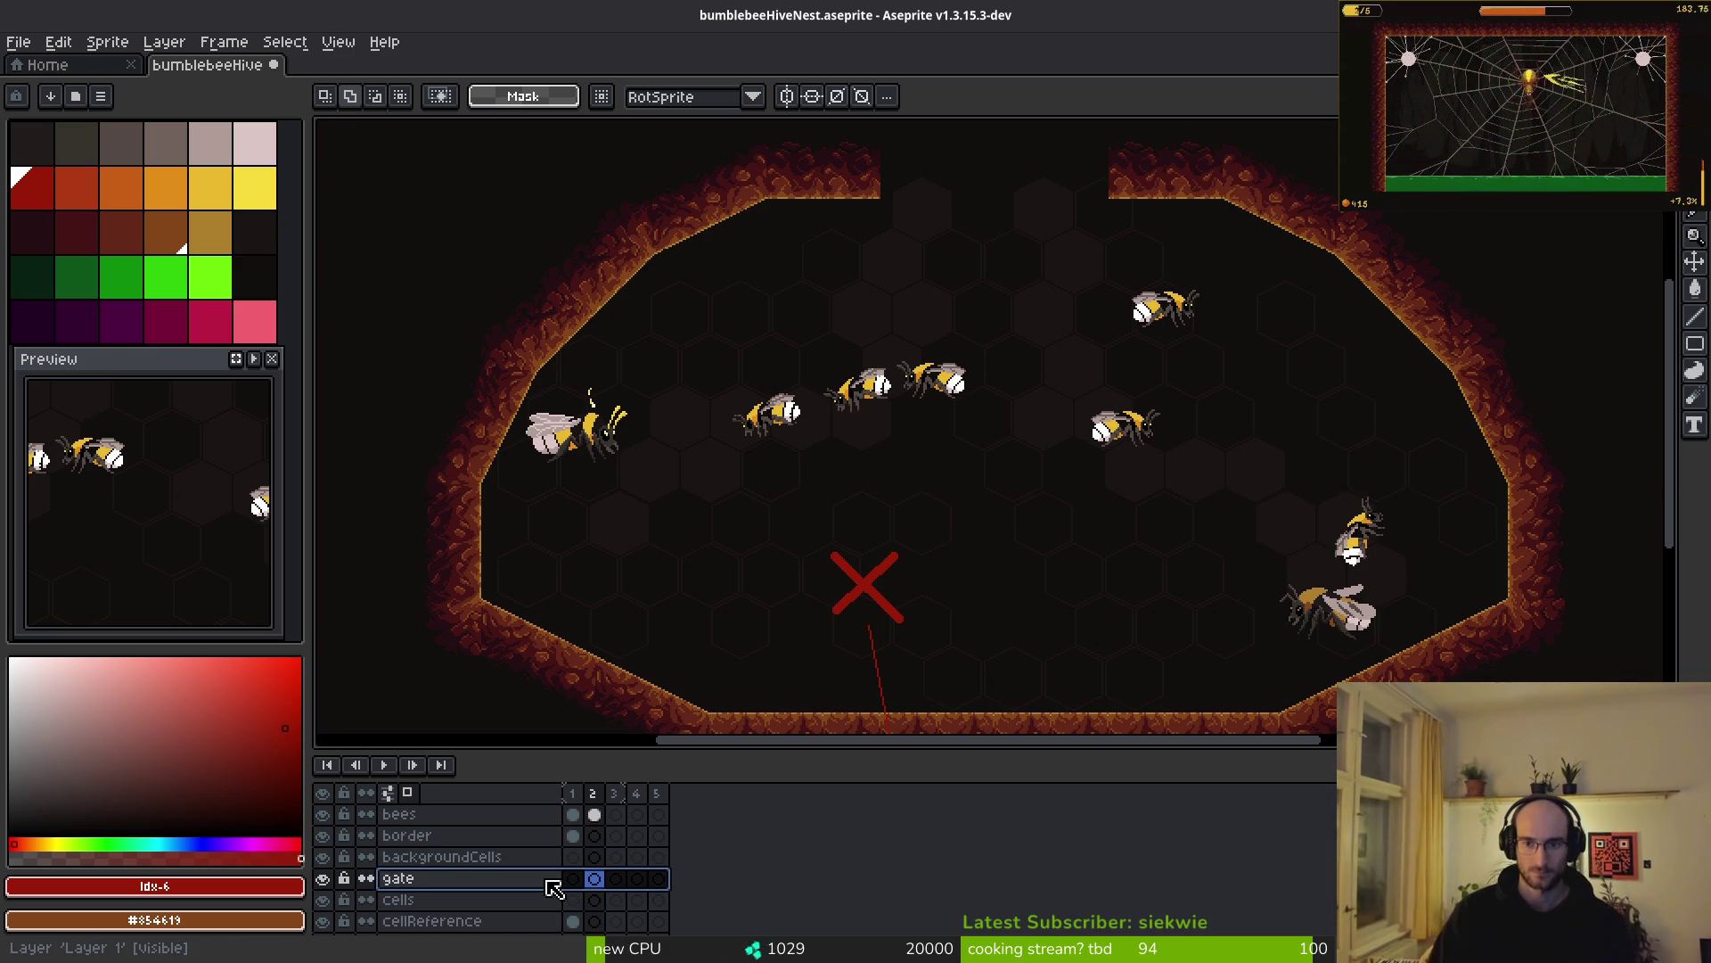
{"action": "mouse_move", "coordinate": [549, 882]}
{"action": "left_mouse_down"}
{"action": "mouse_move", "coordinate": [581, 879]}
{"action": "mouse_move", "coordinate": [534, 915]}
{"action": "left_mouse_up"}
{"action": "scroll", "coordinate": [1016, 338], "scroll_direction": "up", "scroll_amount": 2}
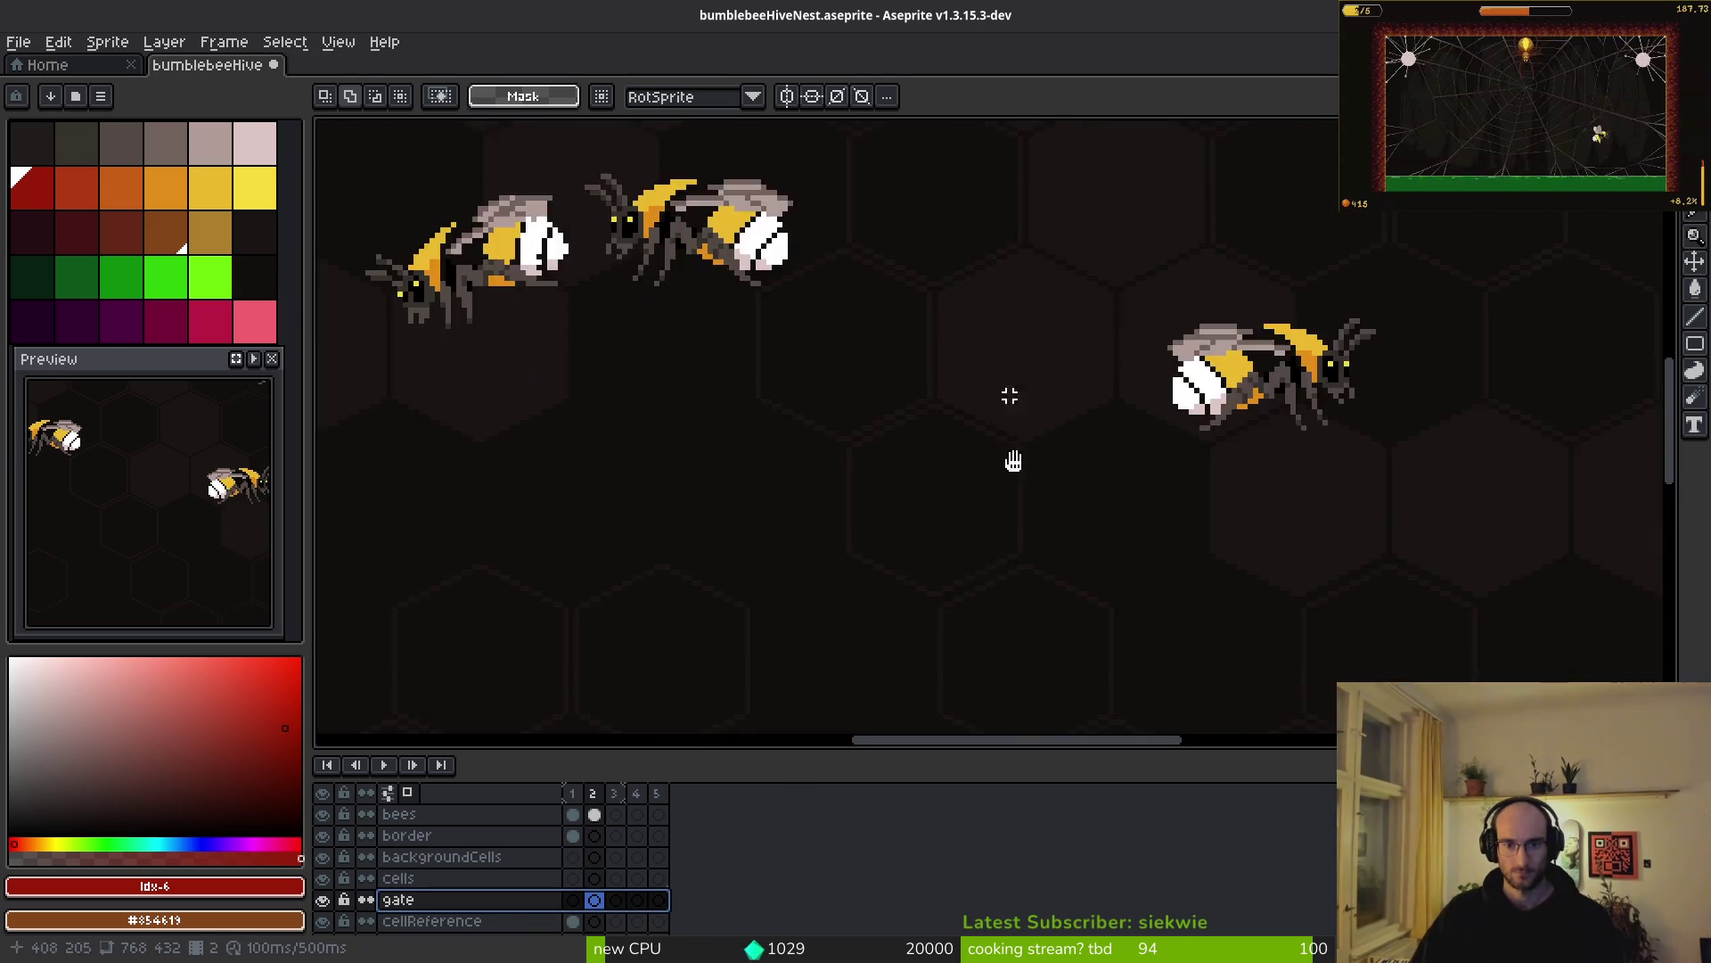
{"action": "left_click", "coordinate": [597, 903]}
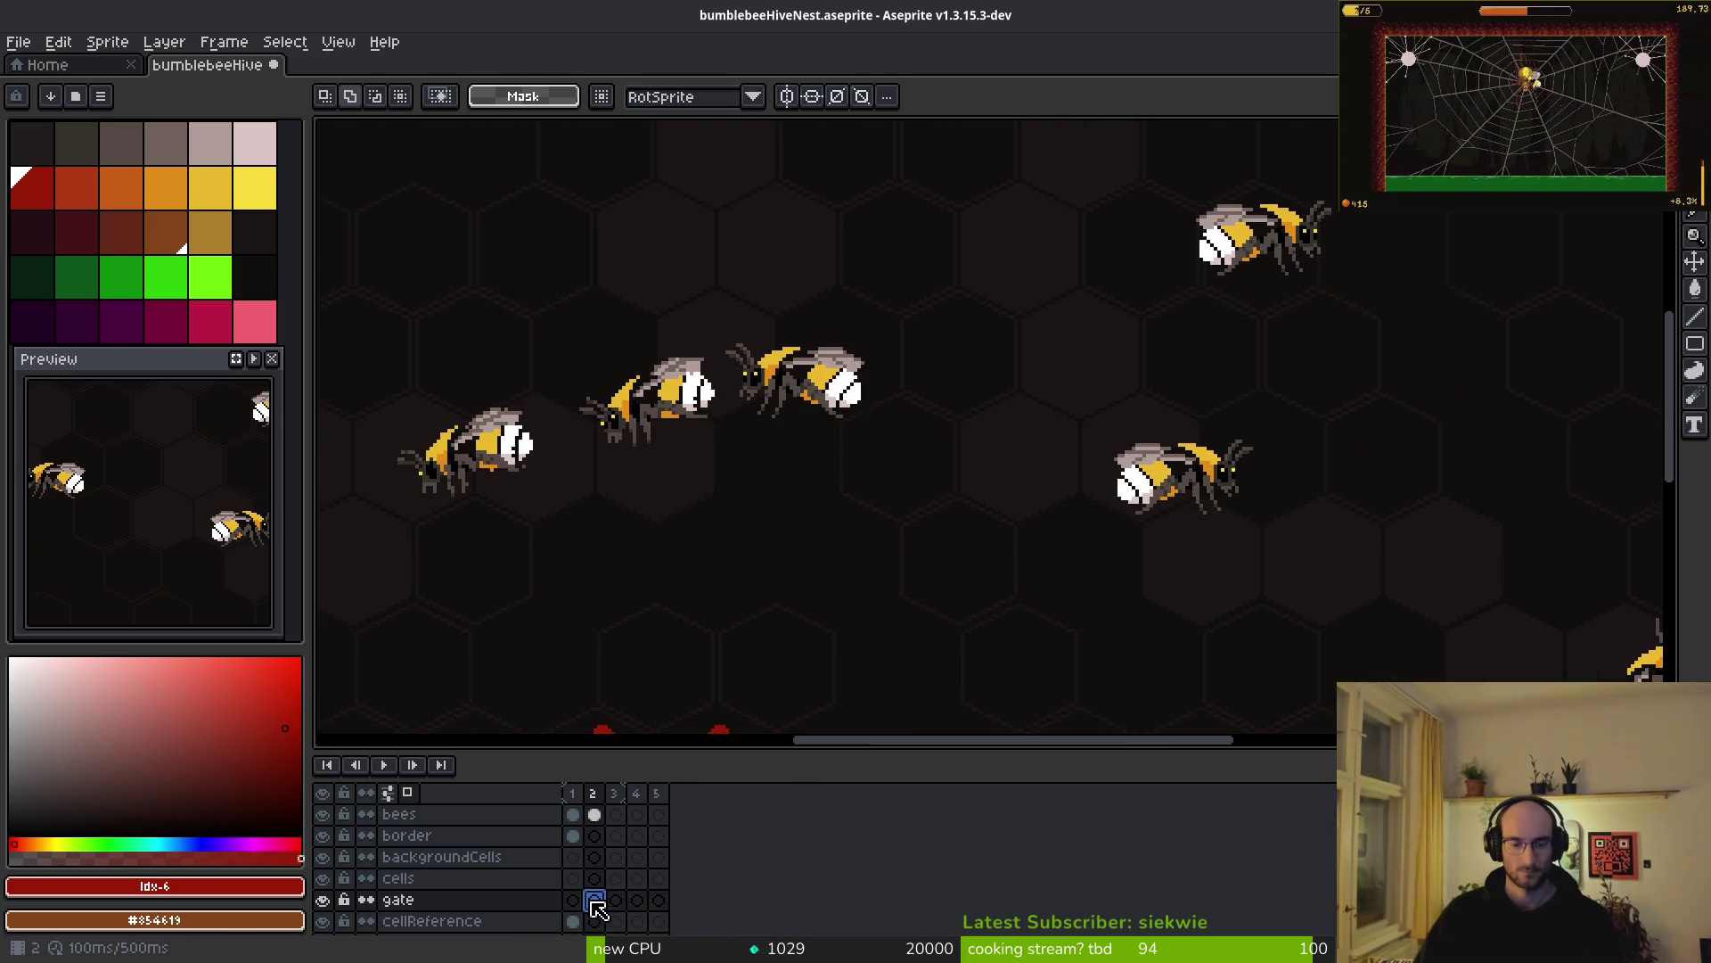
{"action": "scroll", "coordinate": [1069, 373], "scroll_direction": "down", "scroll_amount": 3}
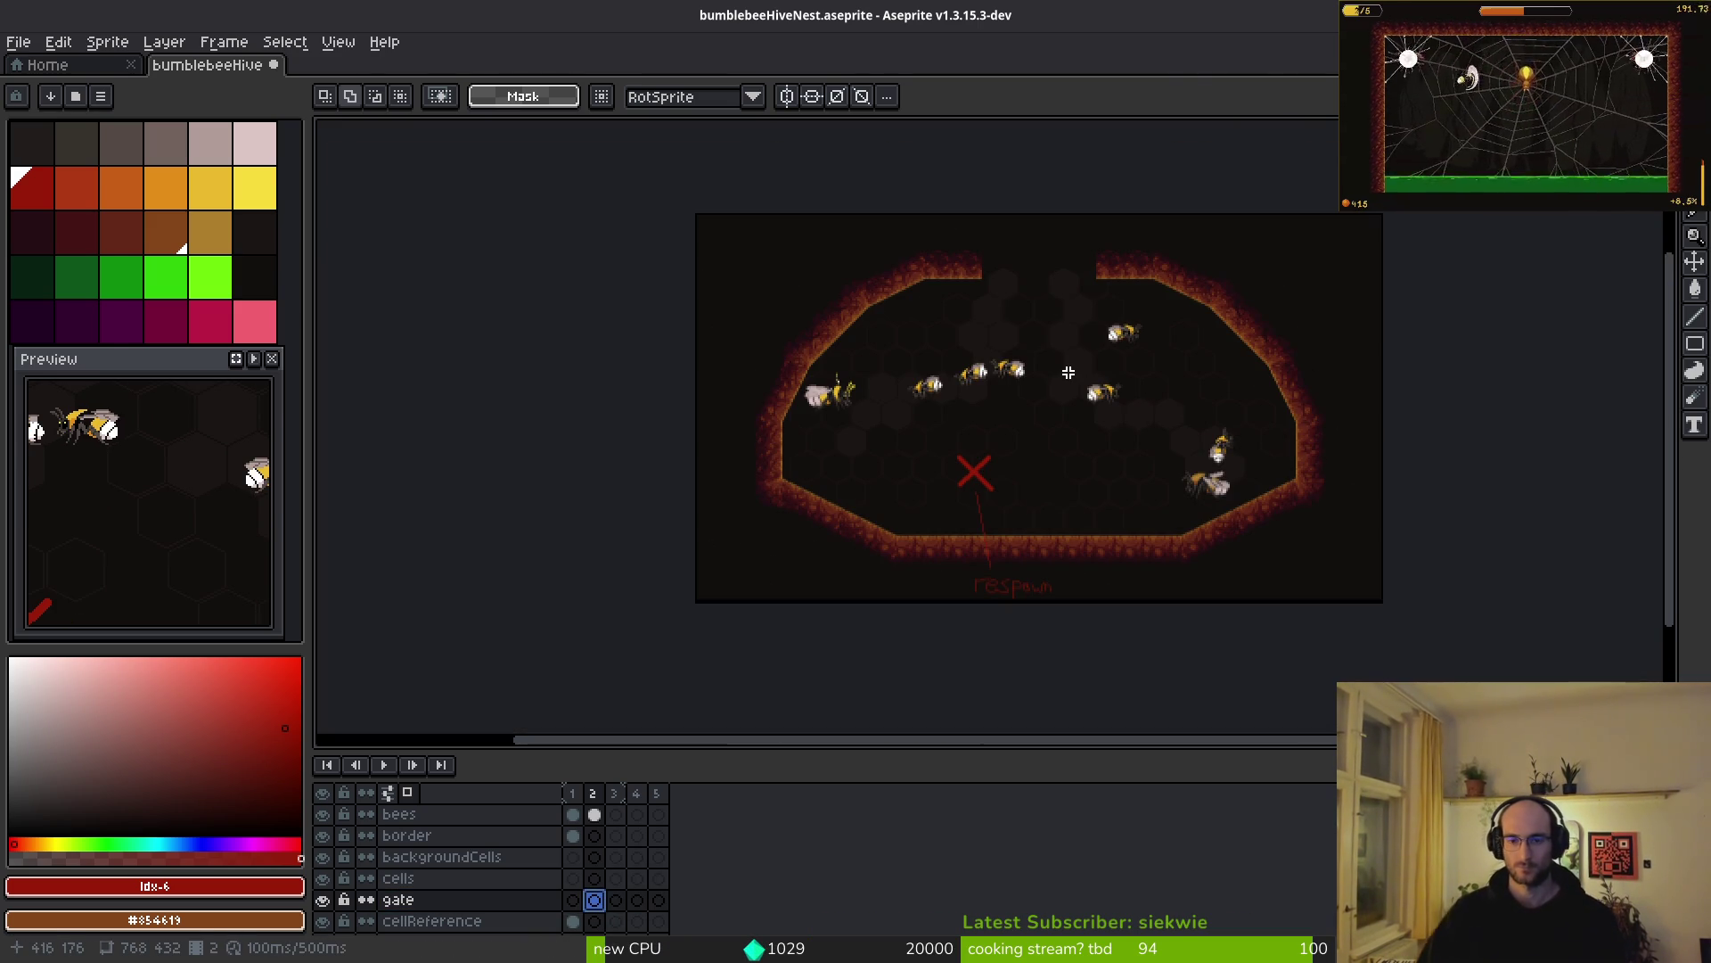
- Hide the bees layer, pick dark brown #632718 from the border, and switch to the Rectangle tool
{"action": "left_click", "coordinate": [322, 813]}
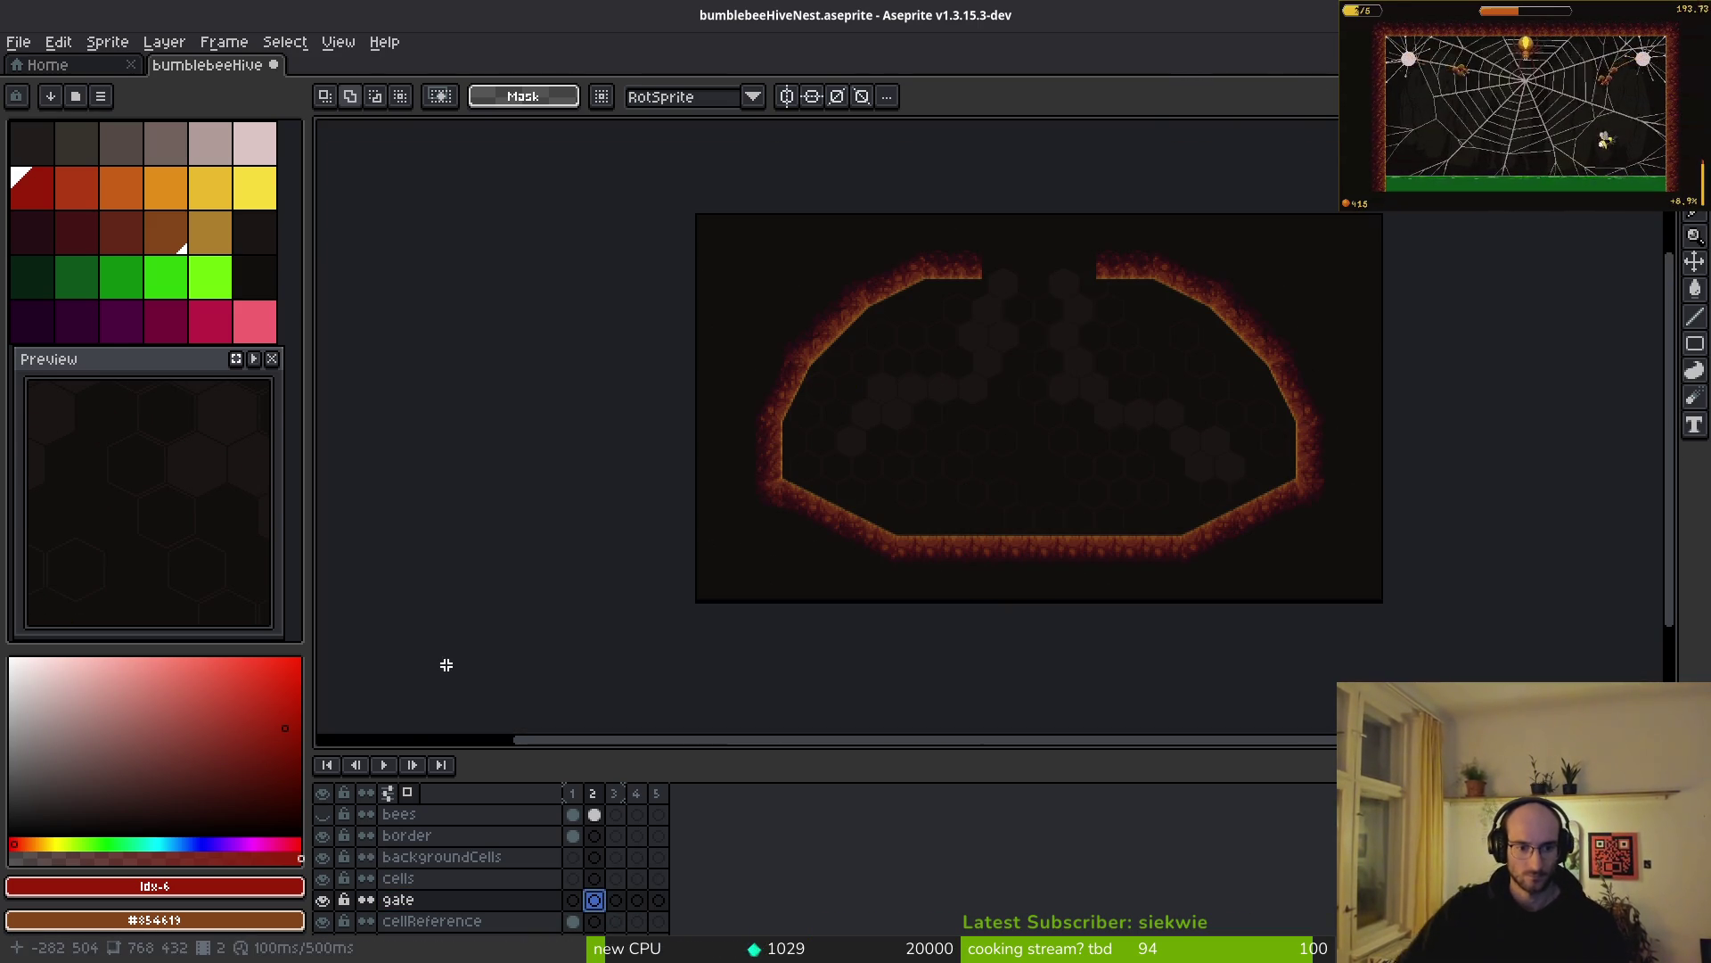
{"action": "left_click_drag", "start_coordinate": [1043, 435], "coordinate": [1007, 506]}
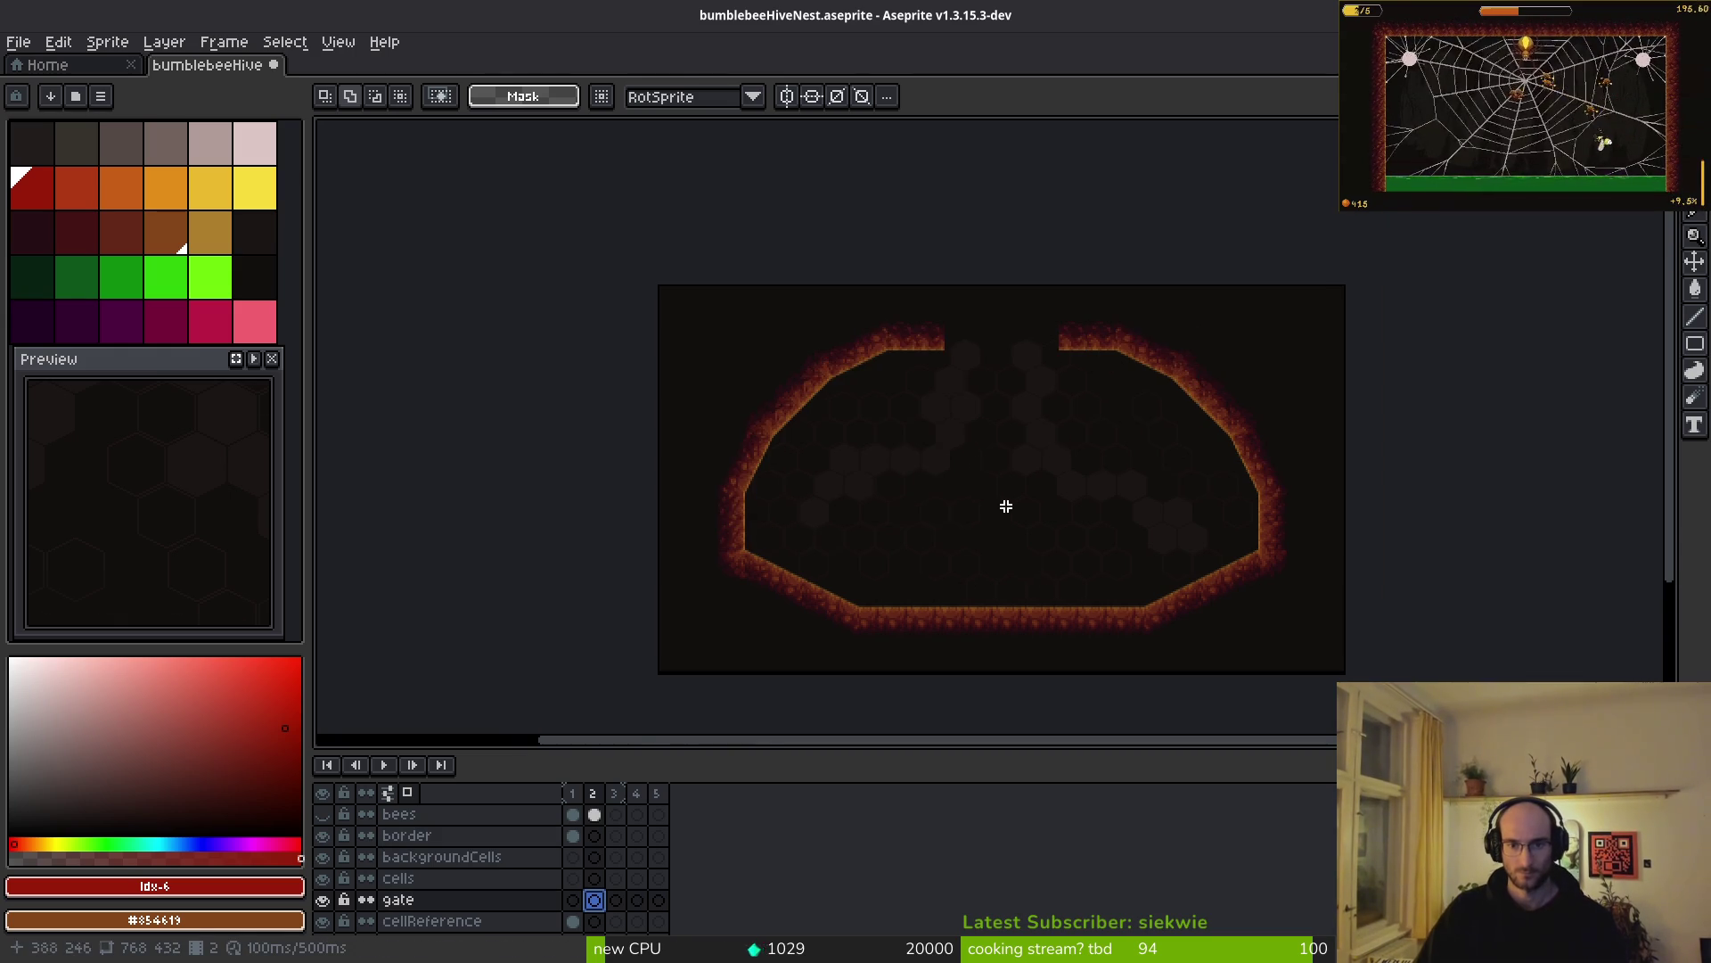
{"action": "scroll", "coordinate": [1006, 506], "scroll_direction": "up", "scroll_amount": 3}
{"action": "scroll", "coordinate": [708, 355], "scroll_direction": "up", "scroll_amount": 2}
{"action": "key", "text": "alt"}
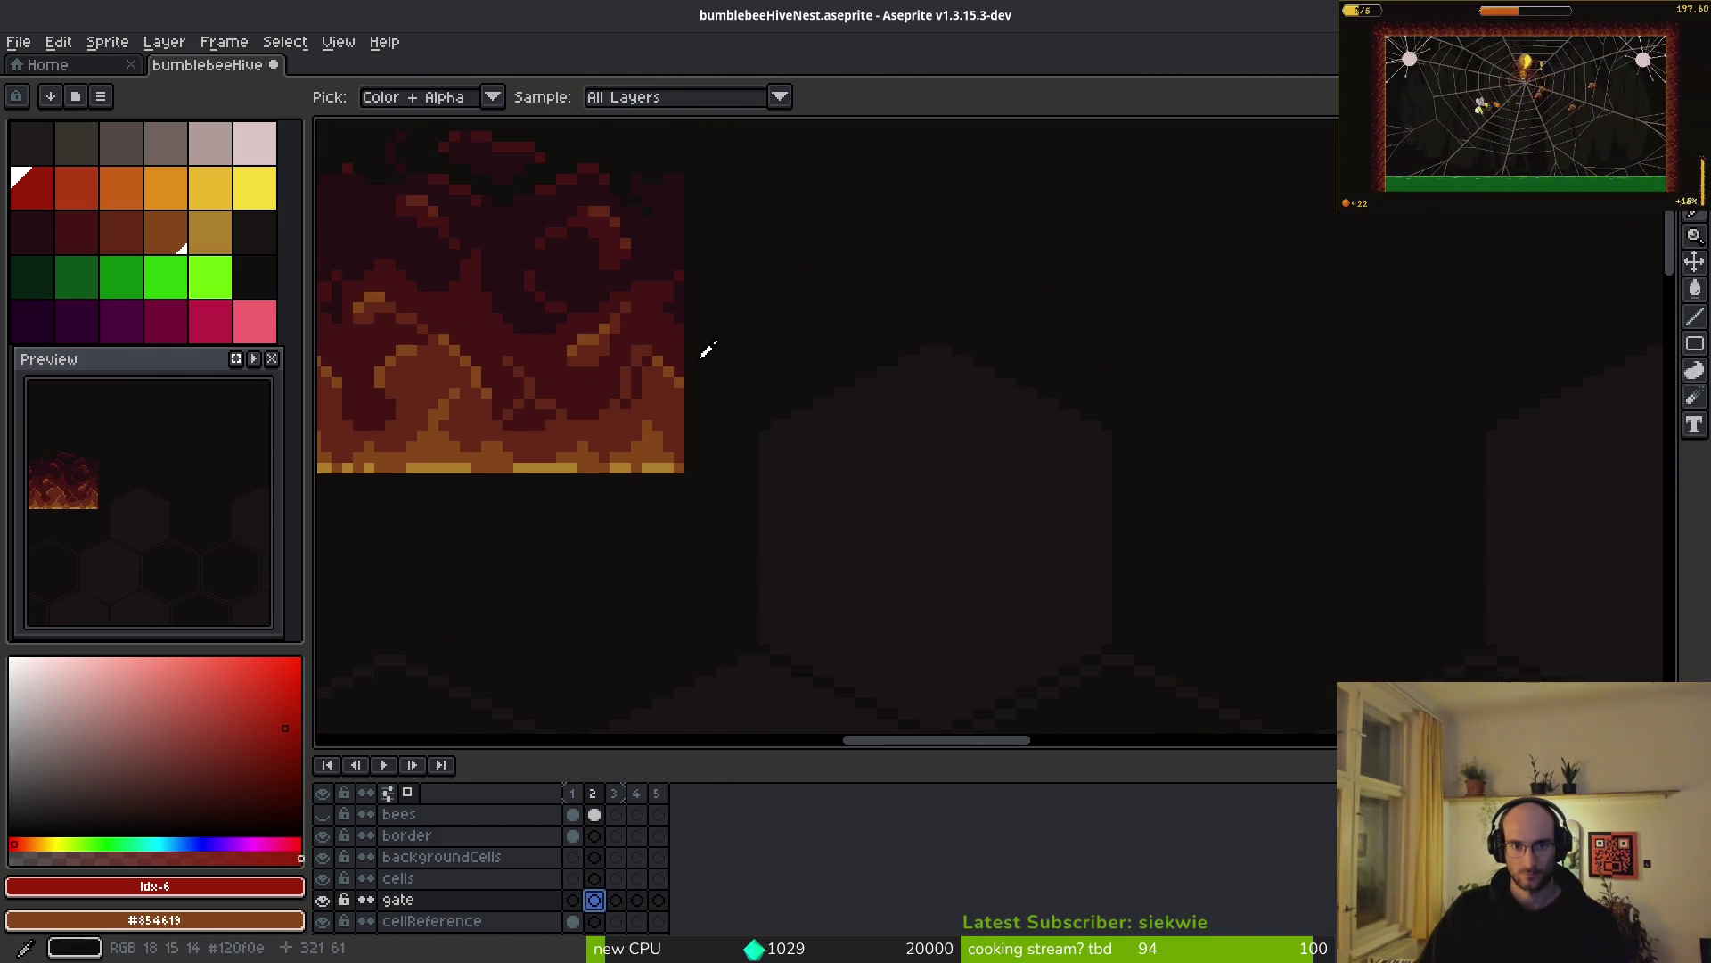
{"action": "left_click", "coordinate": [688, 395], "text": "alt"}
{"action": "scroll", "coordinate": [825, 439], "scroll_direction": "down", "scroll_amount": 2}
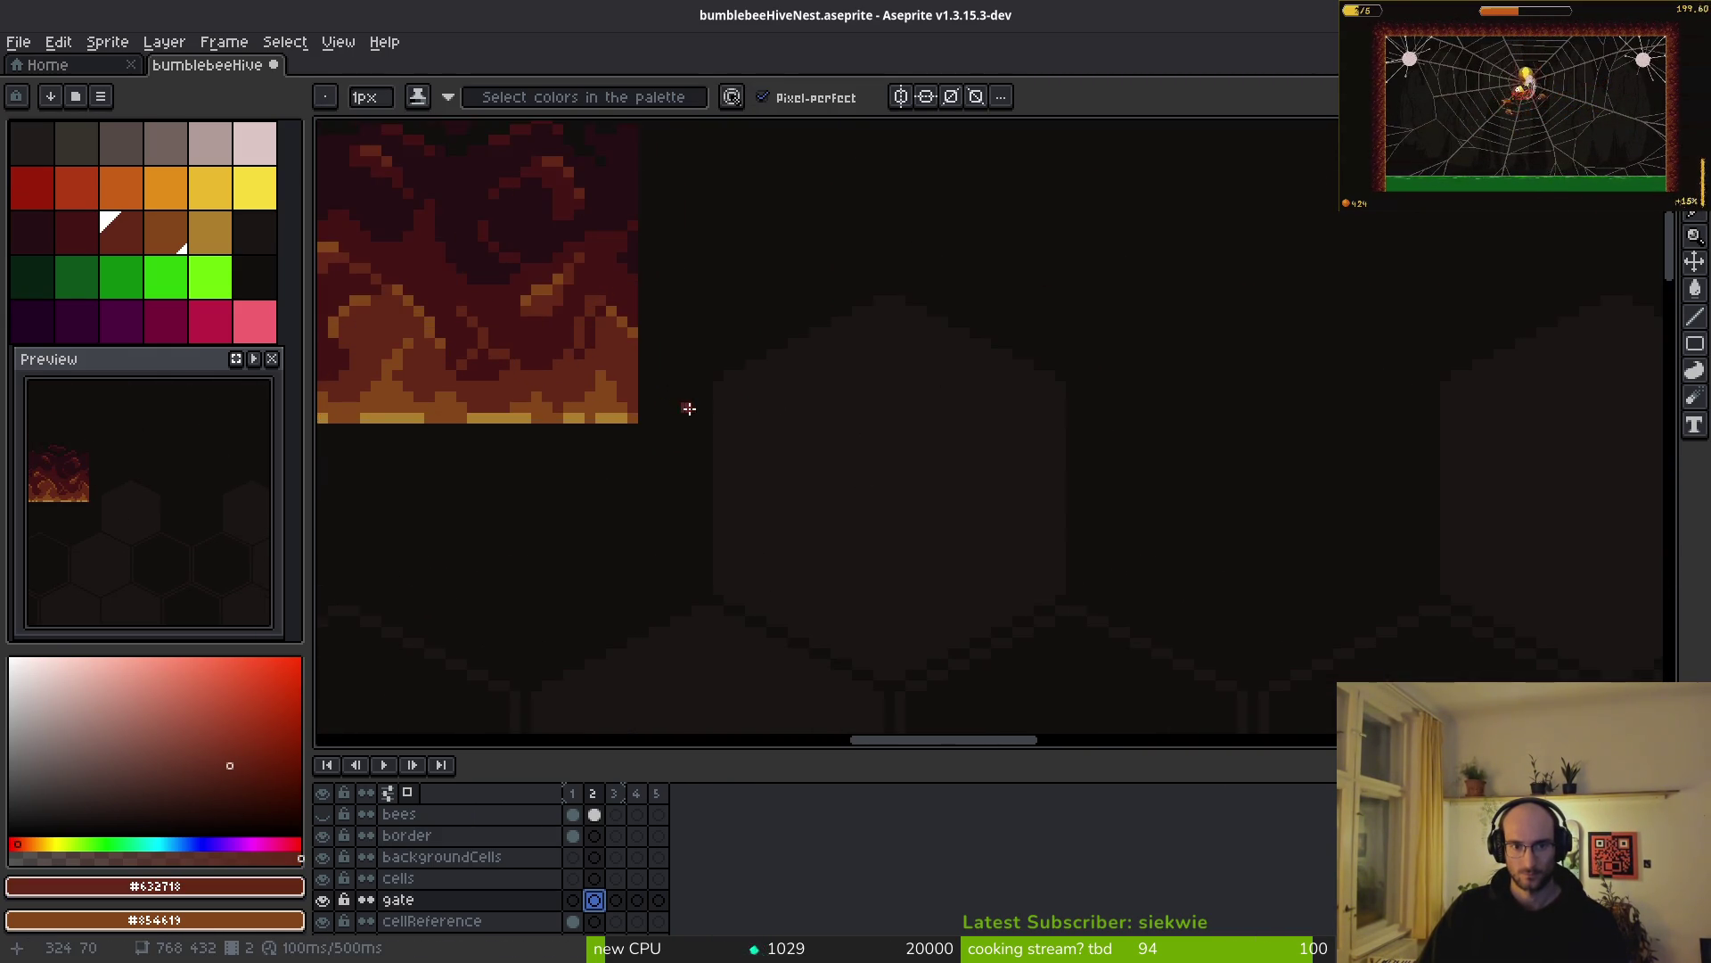
{"action": "scroll", "coordinate": [791, 332], "scroll_direction": "up", "scroll_amount": 2}
{"action": "key", "text": "r"}
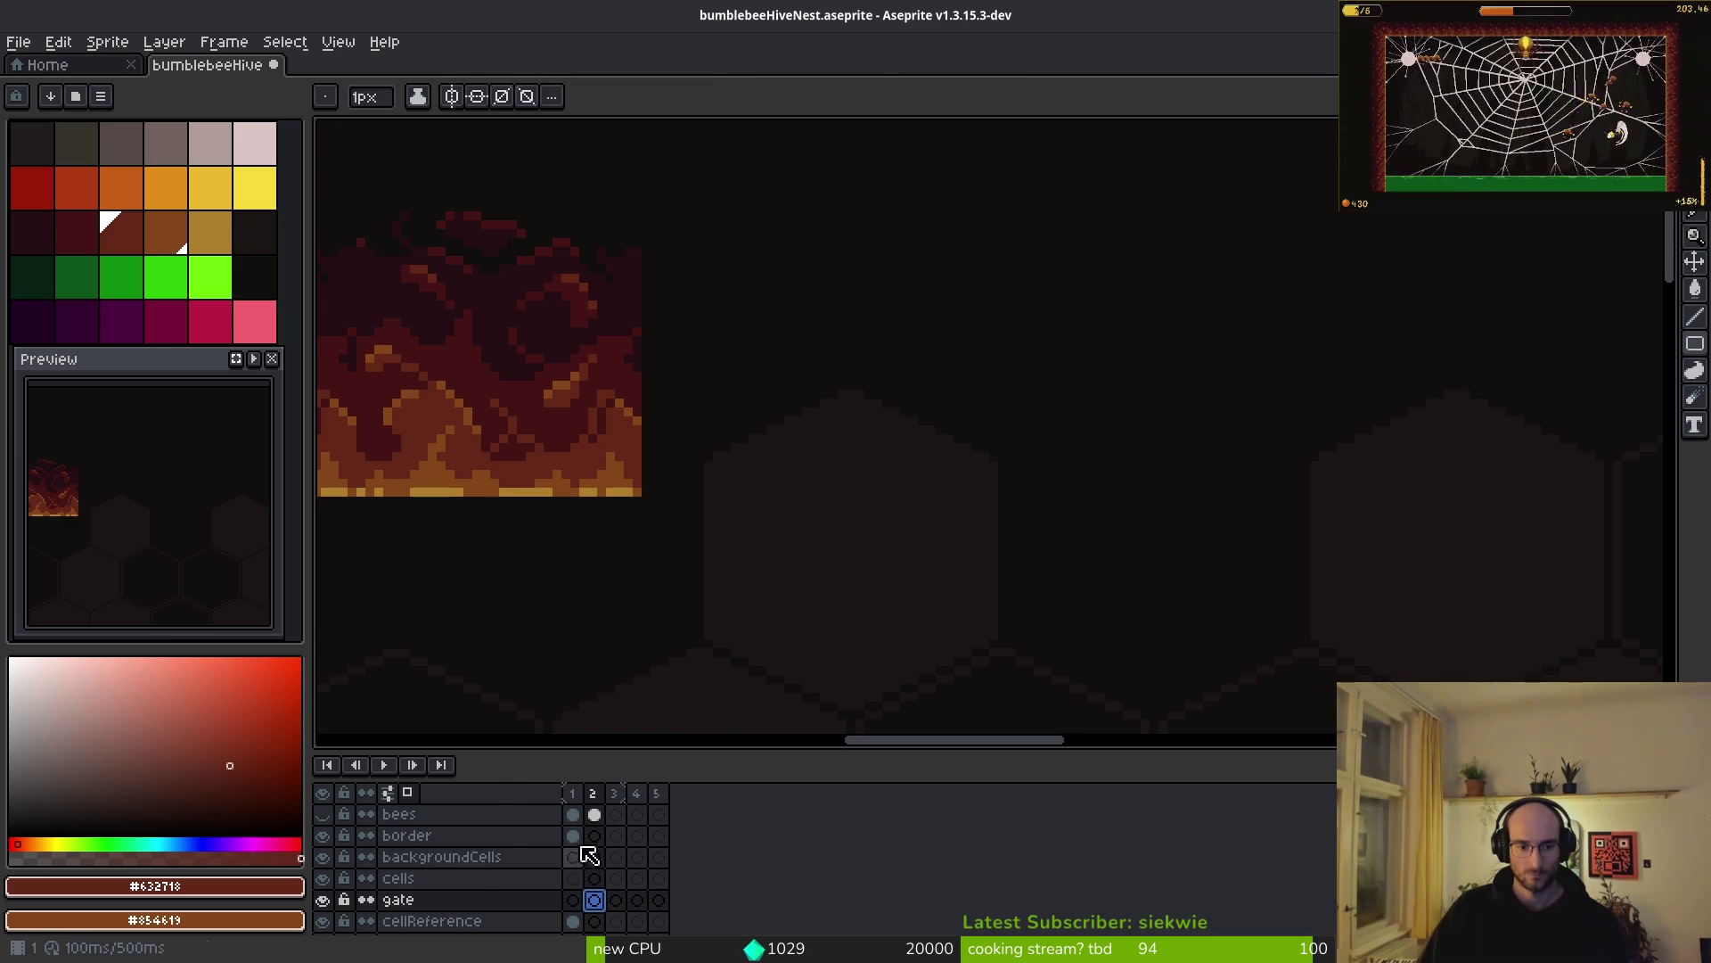
{"action": "scroll", "coordinate": [586, 865], "scroll_direction": "down", "scroll_amount": 2}
{"action": "left_click", "coordinate": [596, 924]}
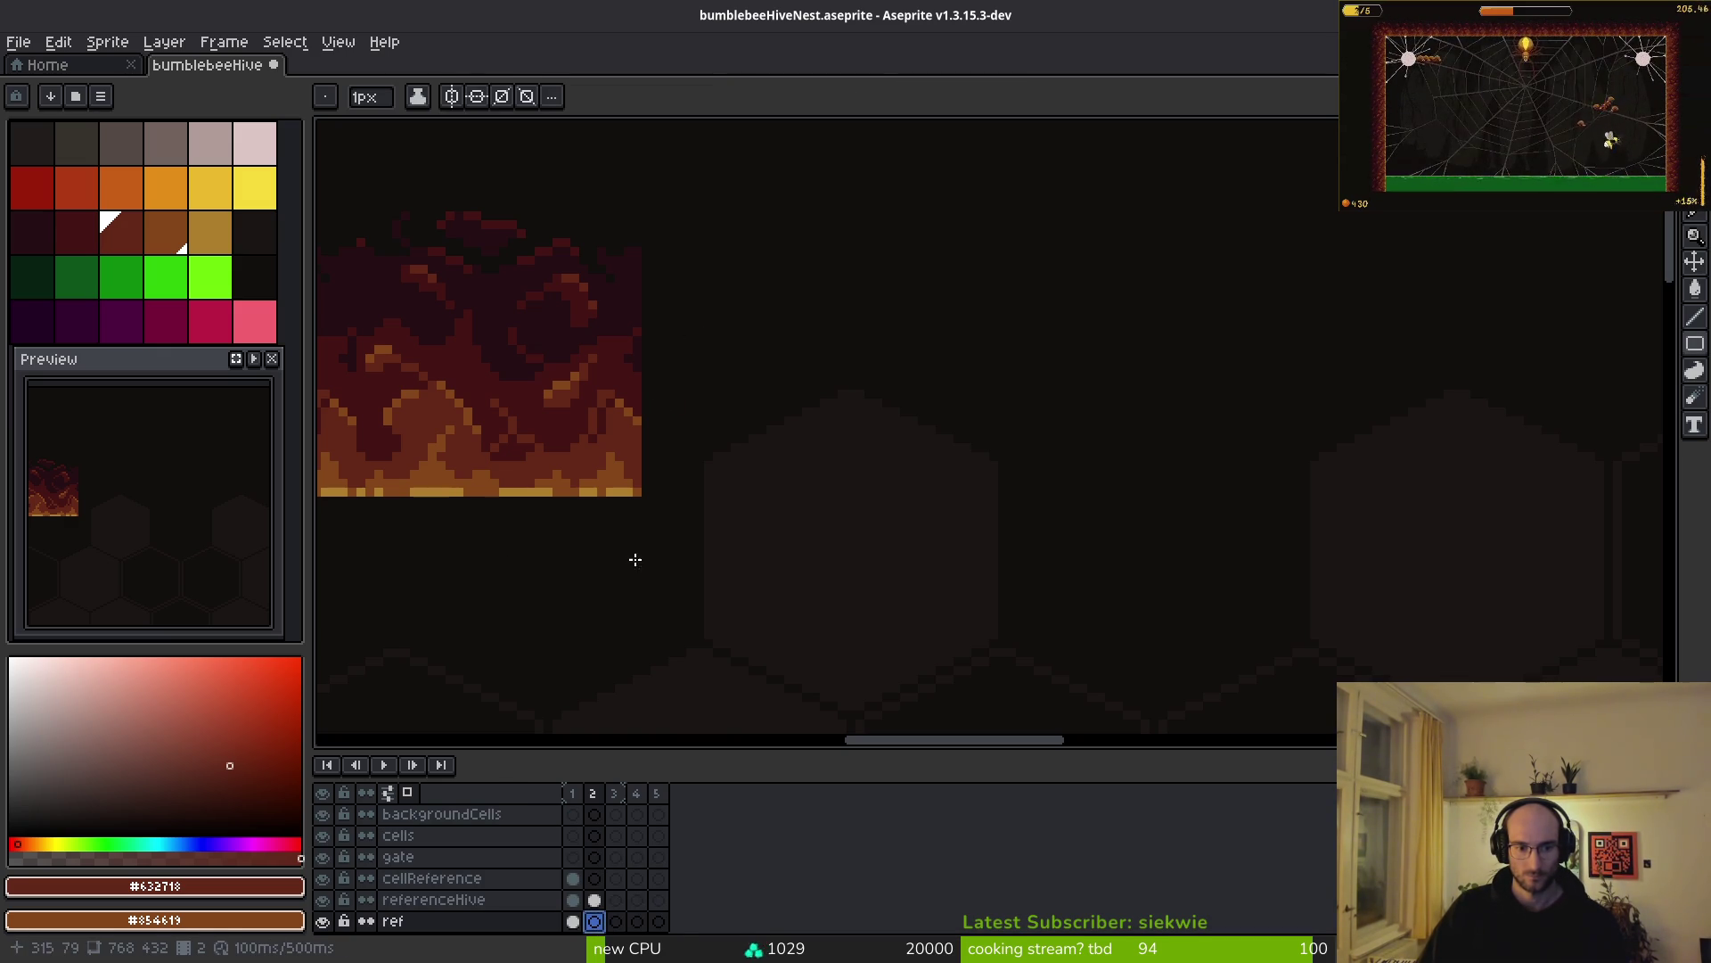
- On referenceHive frame 2, draw a lime-green one-cell reference square in the ceiling gap
{"action": "left_click", "coordinate": [601, 899]}
{"action": "scroll", "coordinate": [746, 466], "scroll_direction": "up", "scroll_amount": 2}
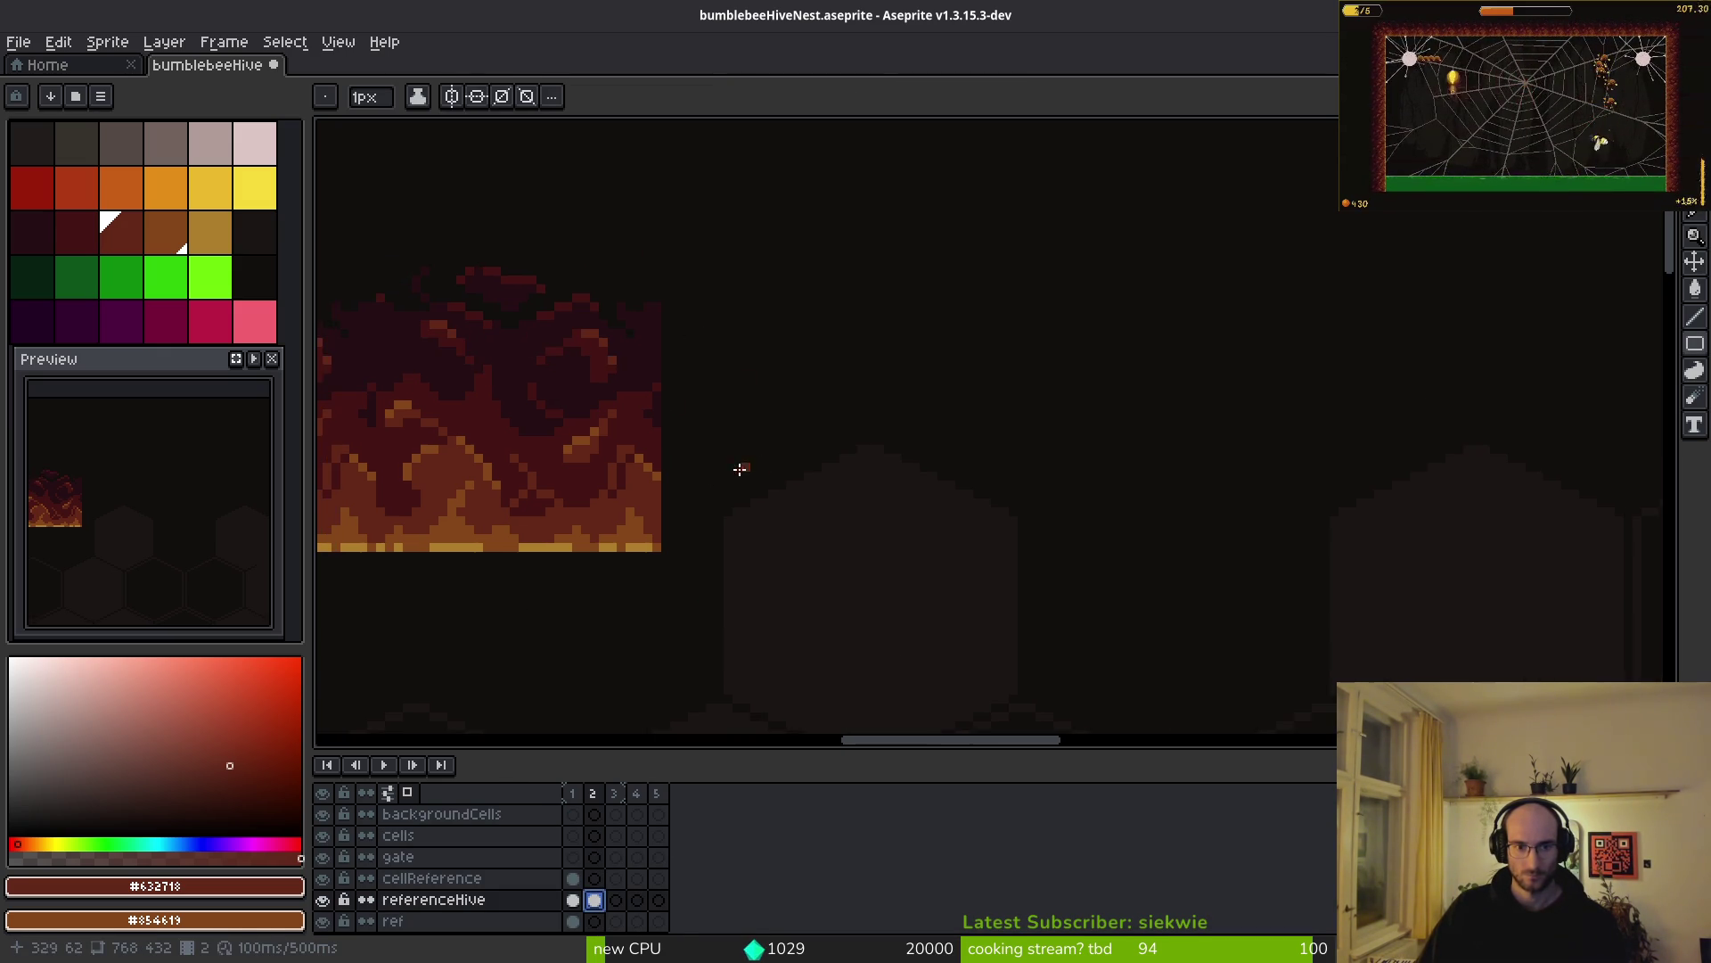
{"action": "left_click", "coordinate": [214, 278]}
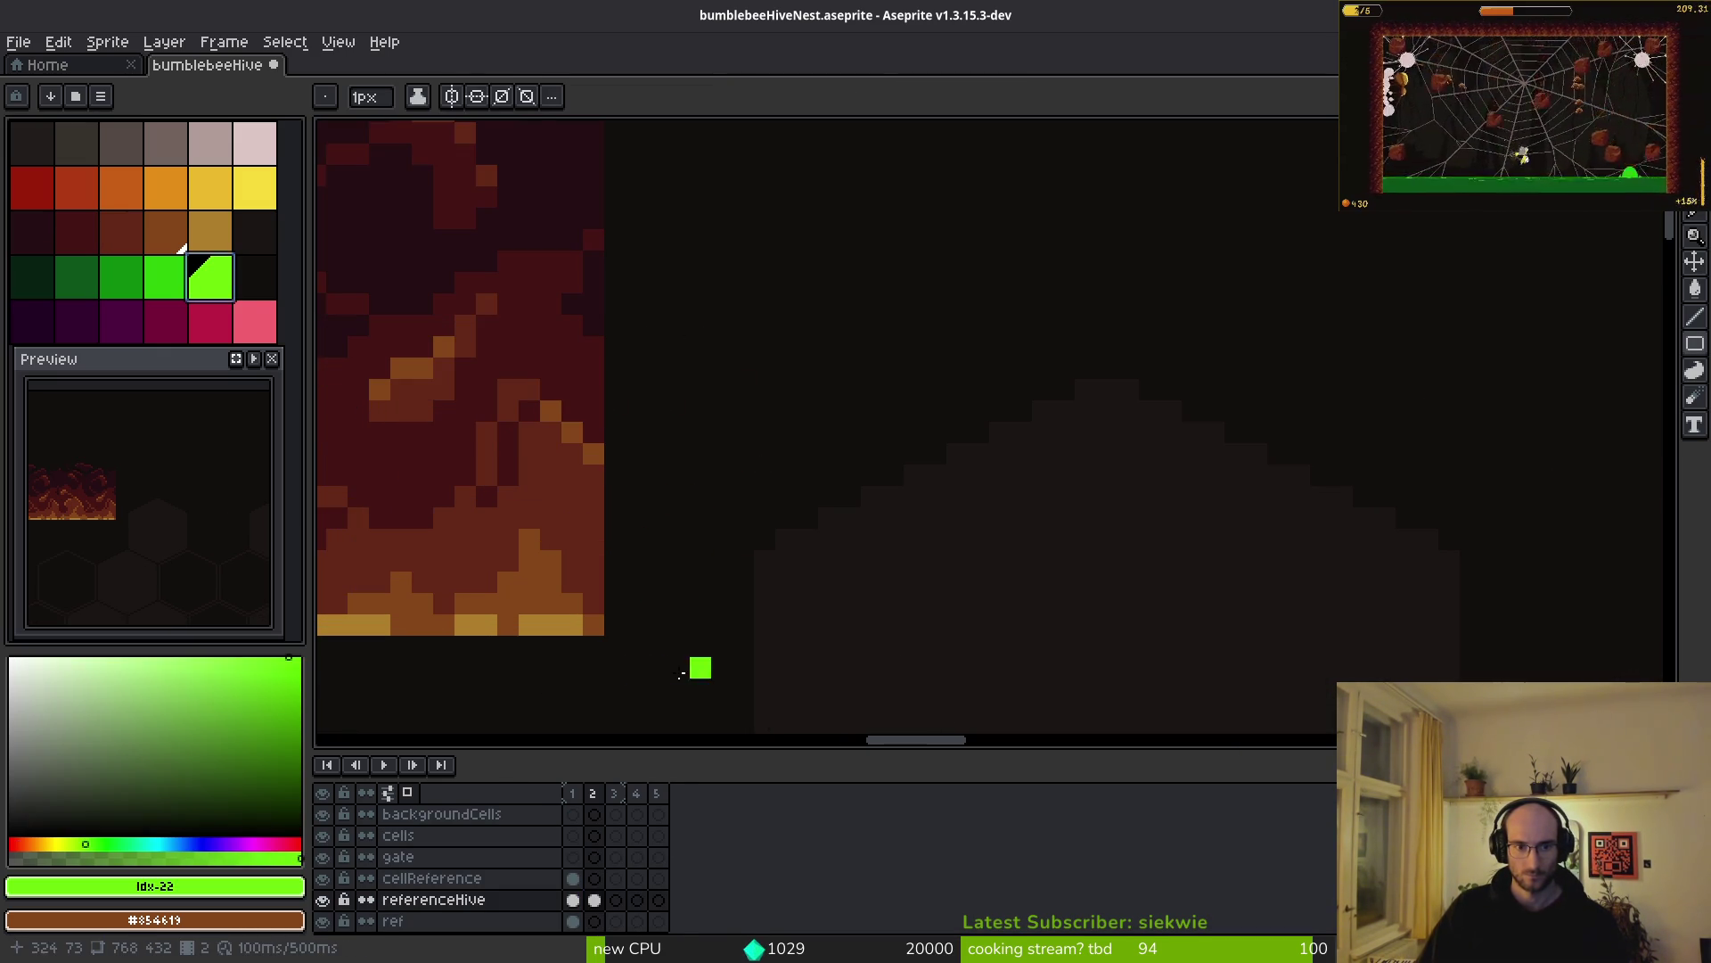
{"action": "scroll", "coordinate": [617, 628], "scroll_direction": "down", "scroll_amount": 3}
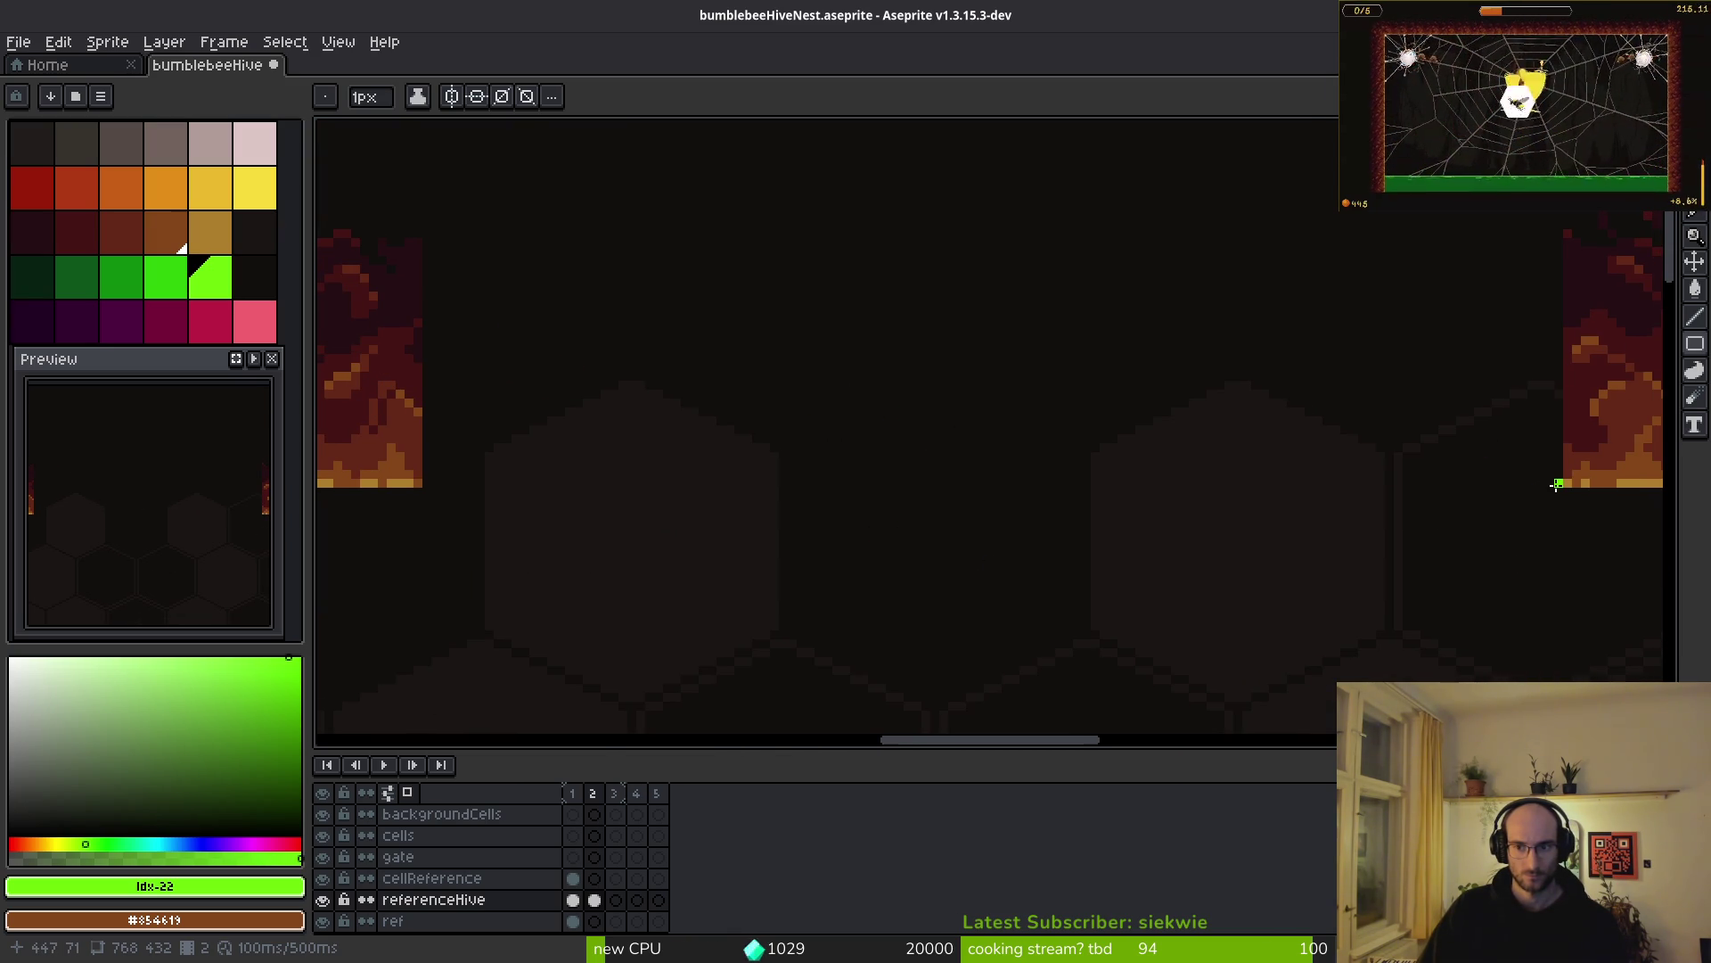
{"action": "mouse_move", "coordinate": [1557, 484]}
{"action": "left_mouse_down"}
{"action": "mouse_move", "coordinate": [1334, 336]}
{"action": "mouse_move", "coordinate": [1367, 215]}
{"action": "left_mouse_up"}
{"action": "mouse_move", "coordinate": [1361, 285]}
{"action": "left_mouse_down"}
{"action": "mouse_move", "coordinate": [1207, 156]}
{"action": "mouse_move", "coordinate": [1251, 201]}
{"action": "left_mouse_up"}
{"action": "scroll", "coordinate": [1311, 375], "scroll_direction": "down", "scroll_amount": 2}
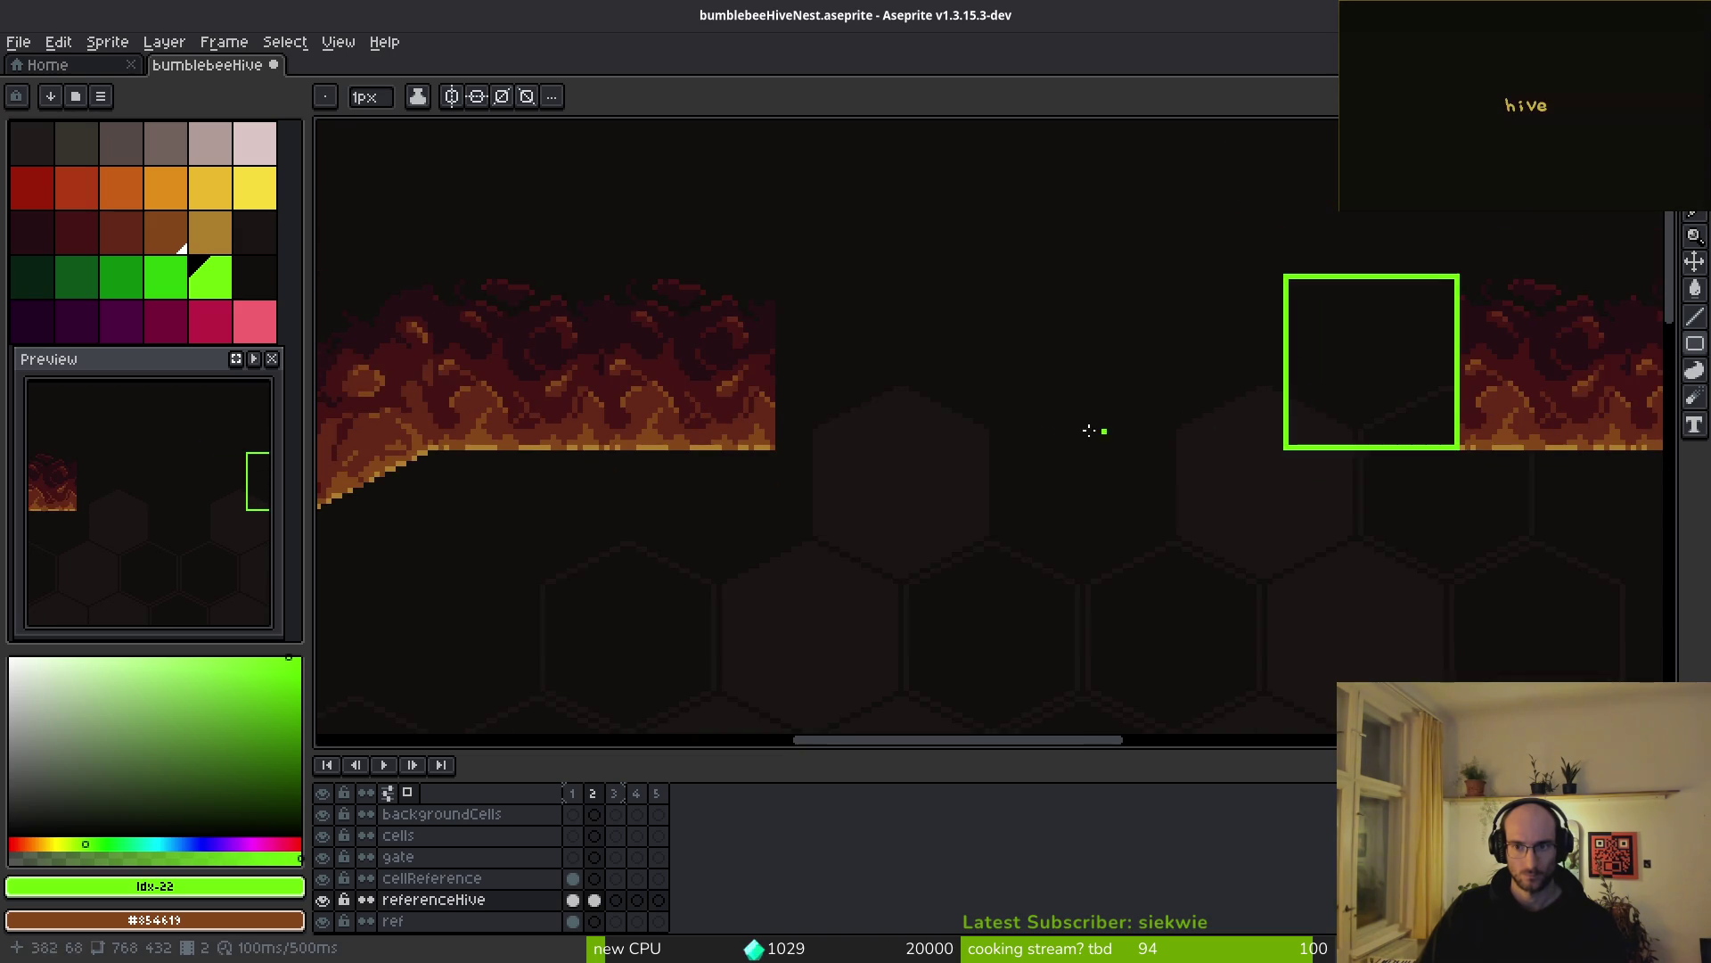
{"action": "scroll", "coordinate": [711, 397], "scroll_direction": "down", "scroll_amount": 5}
{"action": "scroll", "coordinate": [761, 477], "scroll_direction": "up", "scroll_amount": 5}
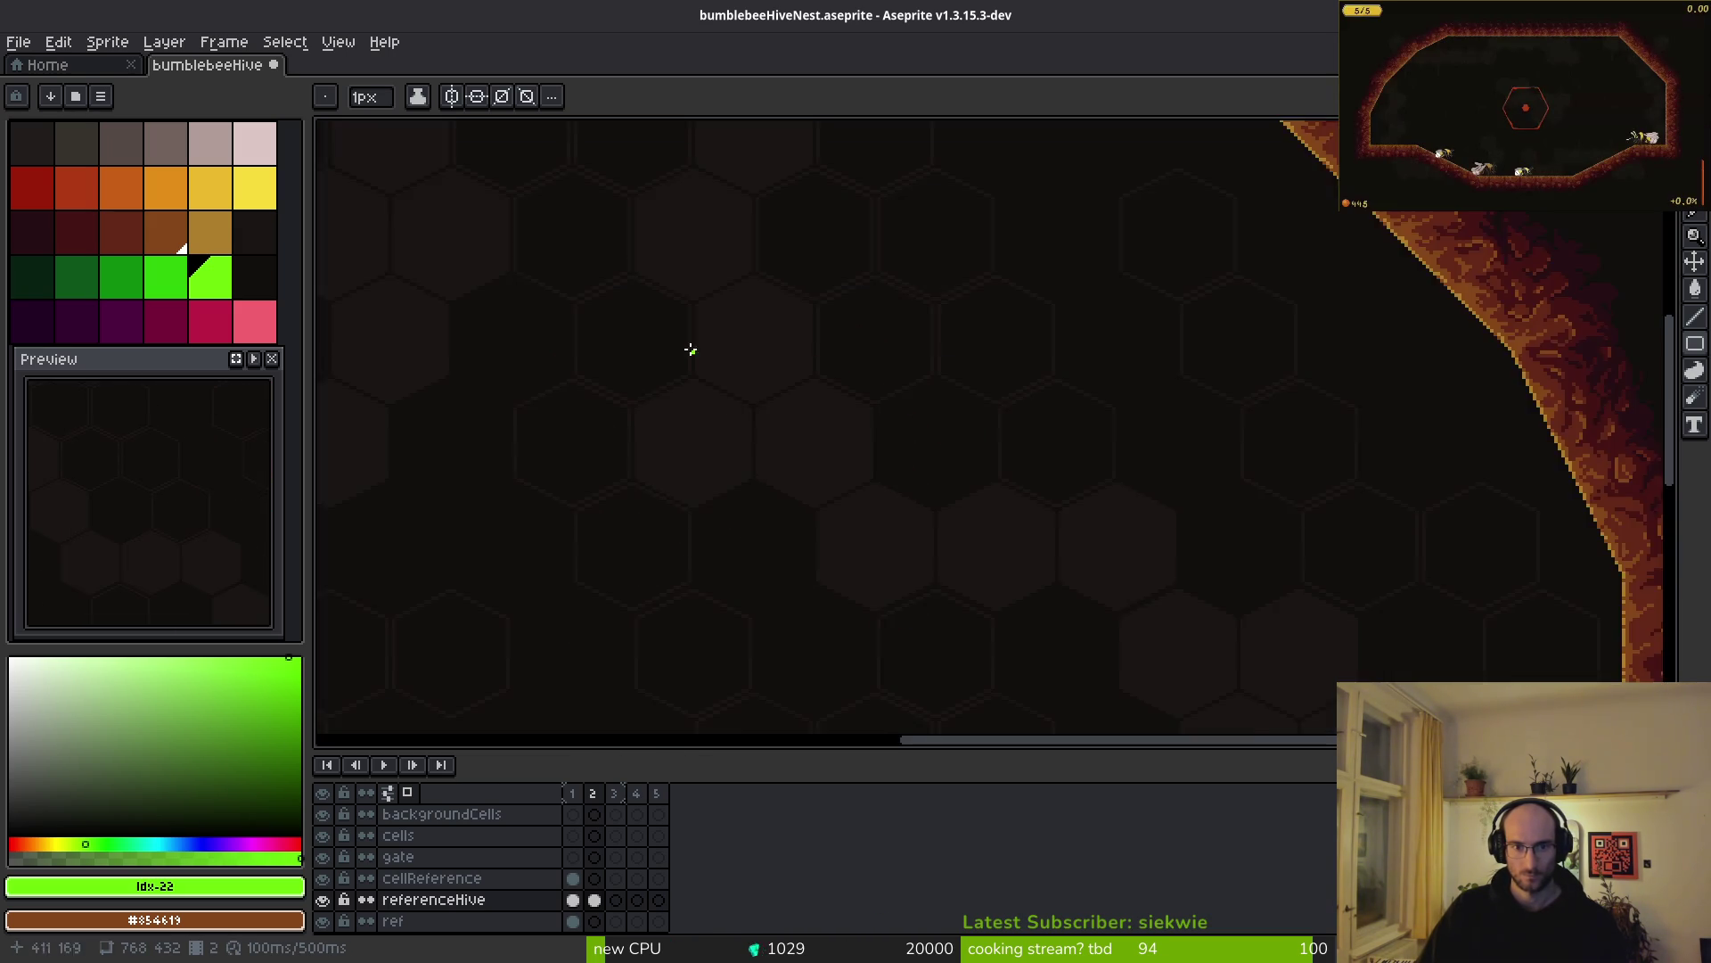
{"action": "scroll", "coordinate": [710, 381], "scroll_direction": "up", "scroll_amount": 2}
{"action": "mouse_move", "coordinate": [927, 485]}
{"action": "left_mouse_down"}
{"action": "mouse_move", "coordinate": [1088, 573]}
{"action": "mouse_move", "coordinate": [975, 525]}
{"action": "left_mouse_up"}
{"action": "scroll", "coordinate": [1073, 366], "scroll_direction": "up", "scroll_amount": 1}
- Try duplicating the square leftward, then cancel and undo both green squares
{"action": "key", "text": "m"}
{"action": "left_click_drag", "start_coordinate": [943, 226], "coordinate": [1180, 489]}
{"action": "left_click_drag", "start_coordinate": [1098, 445], "coordinate": [891, 418]}
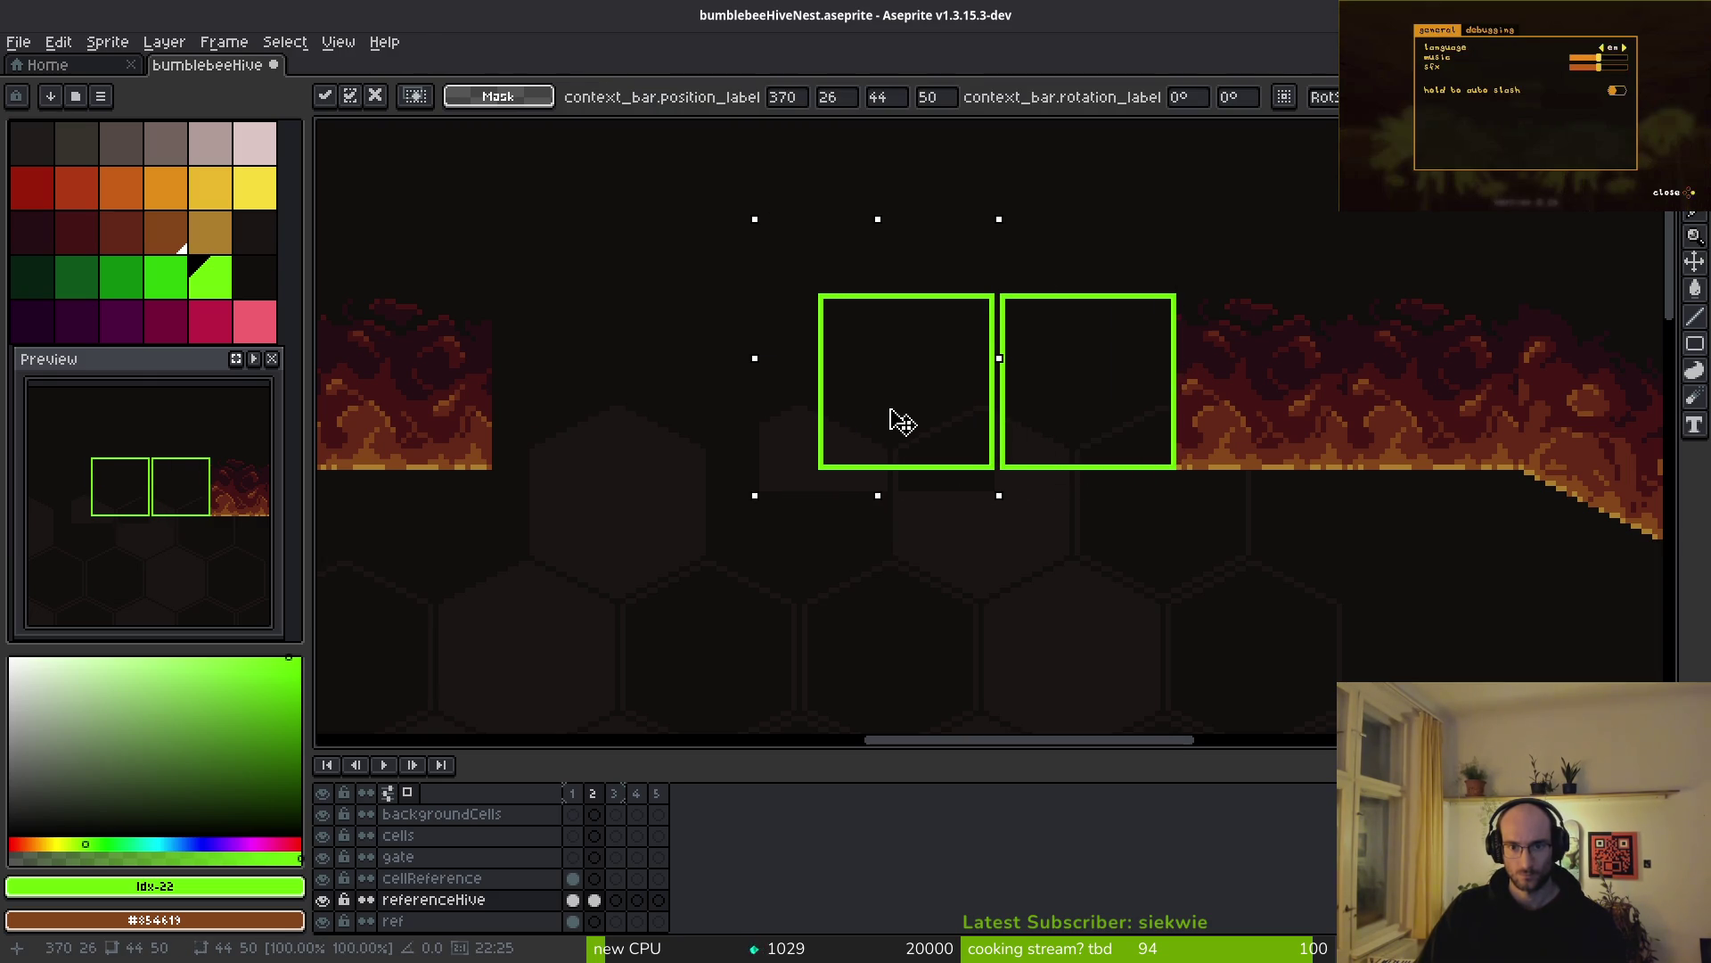
{"action": "key", "text": "Escape"}
{"action": "key", "text": "ctrl+z"}
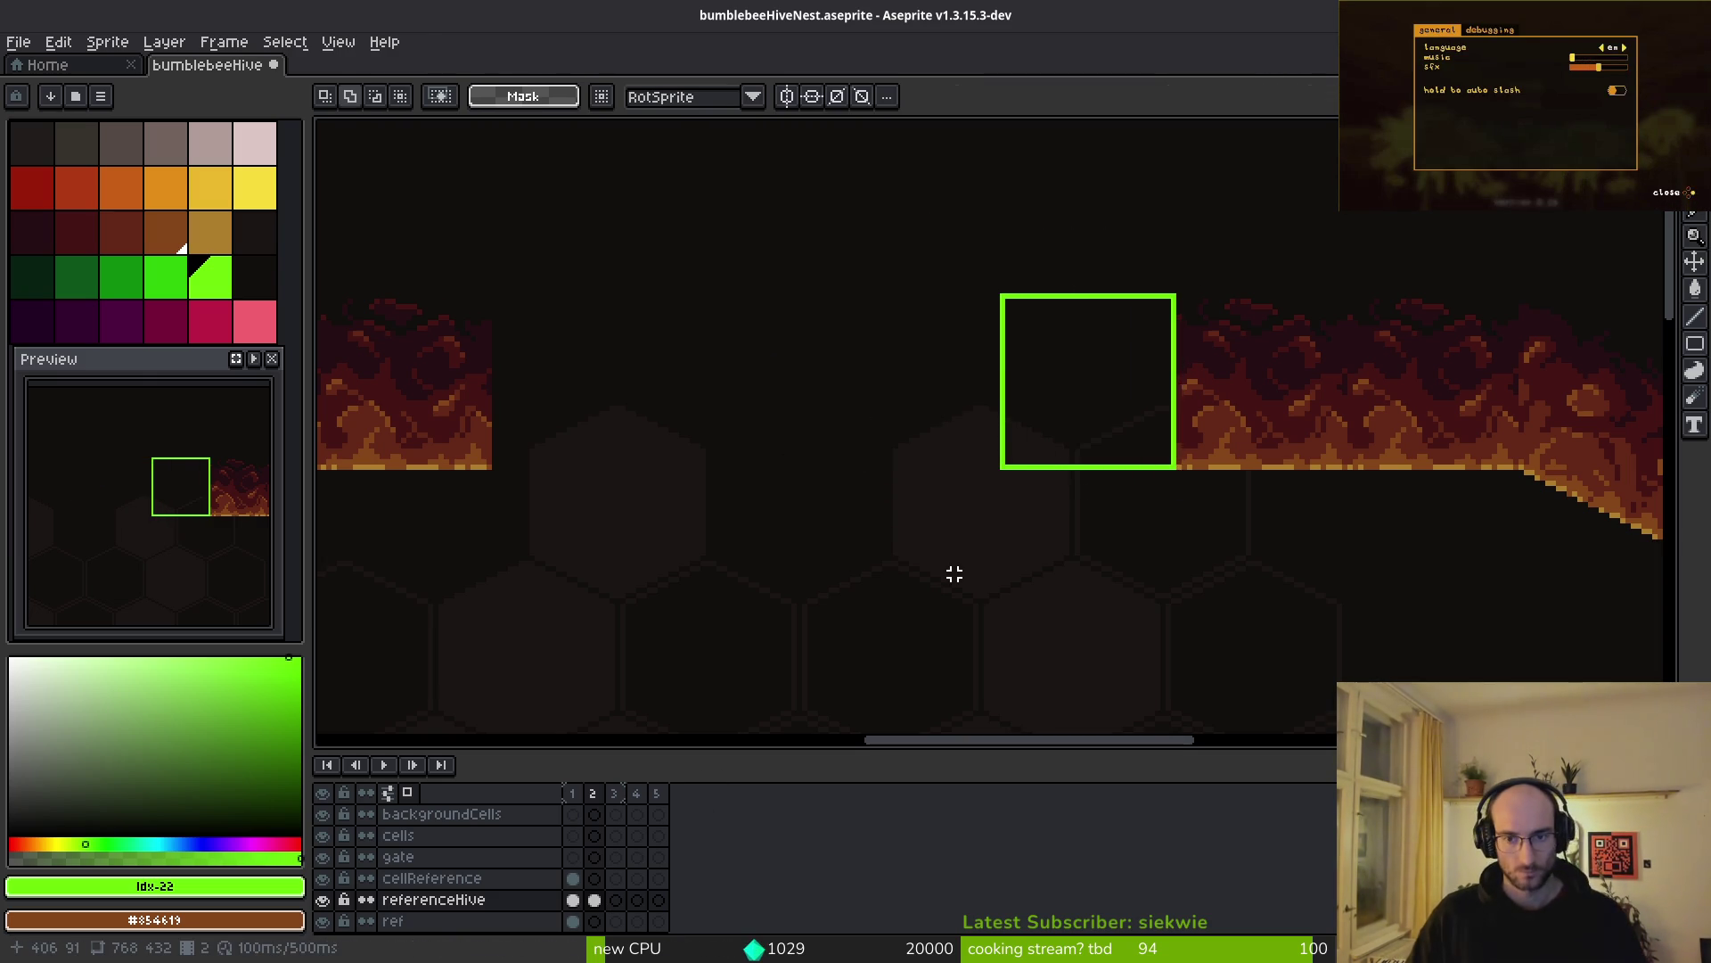
{"action": "key", "text": "ctrl+z"}
{"action": "left_click", "coordinate": [595, 856]}
{"action": "left_click", "coordinate": [609, 880]}
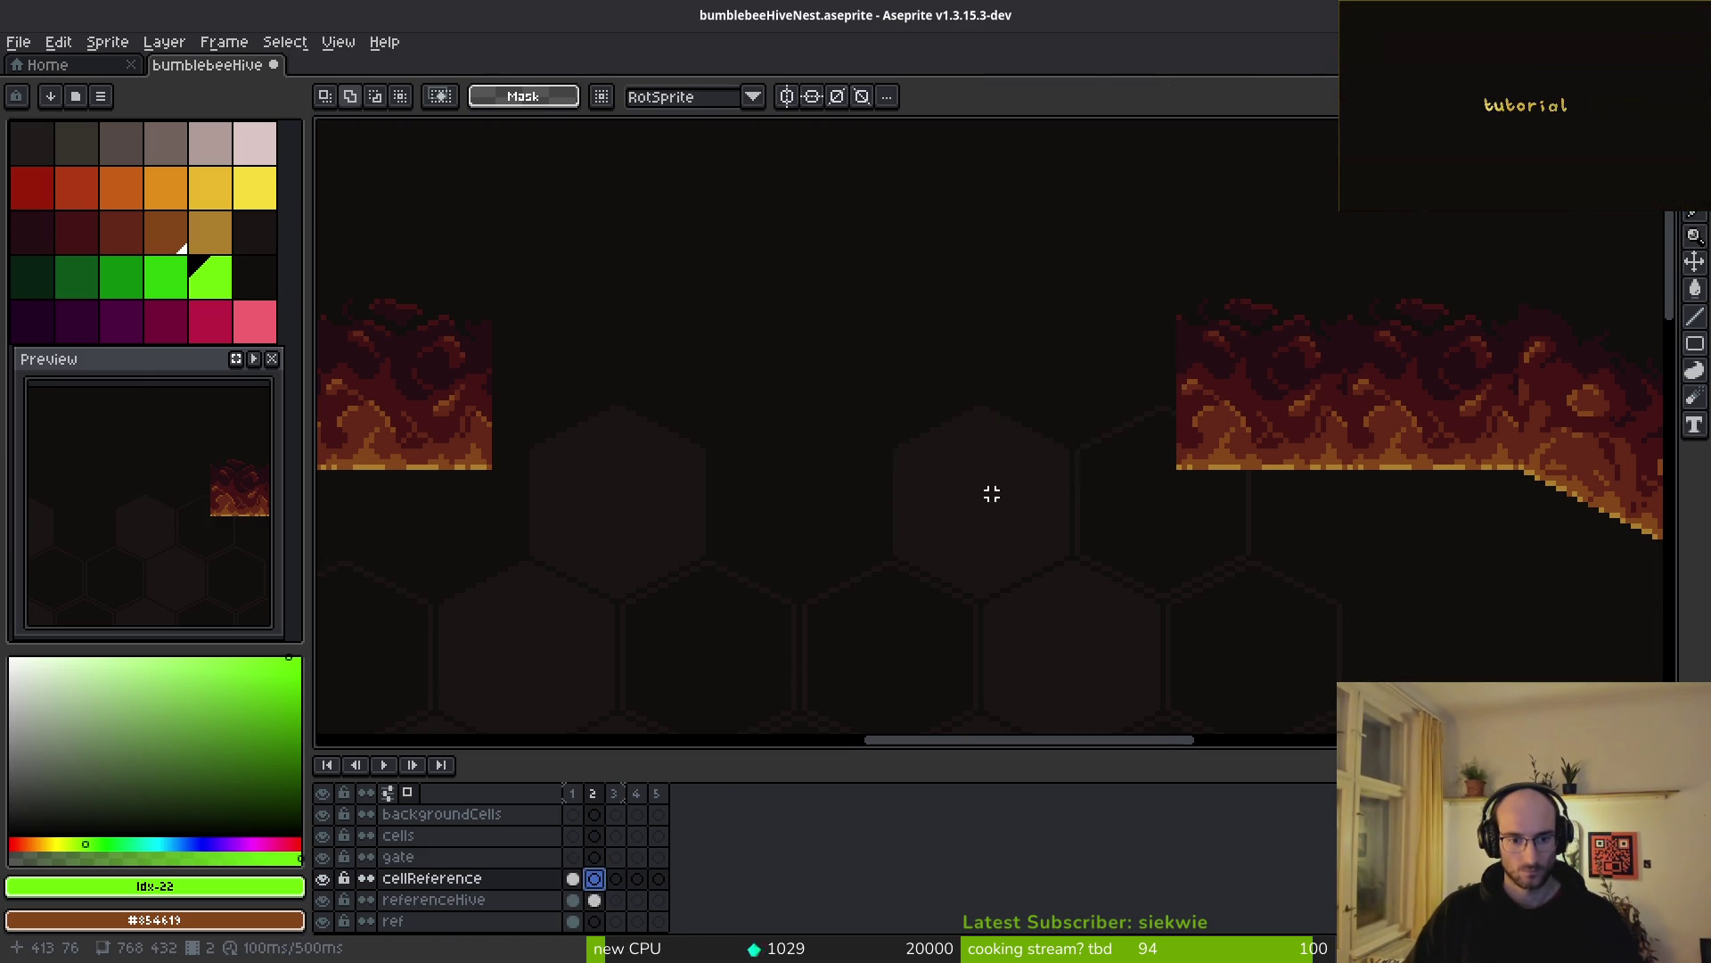
{"action": "key", "text": "ctrl+v"}
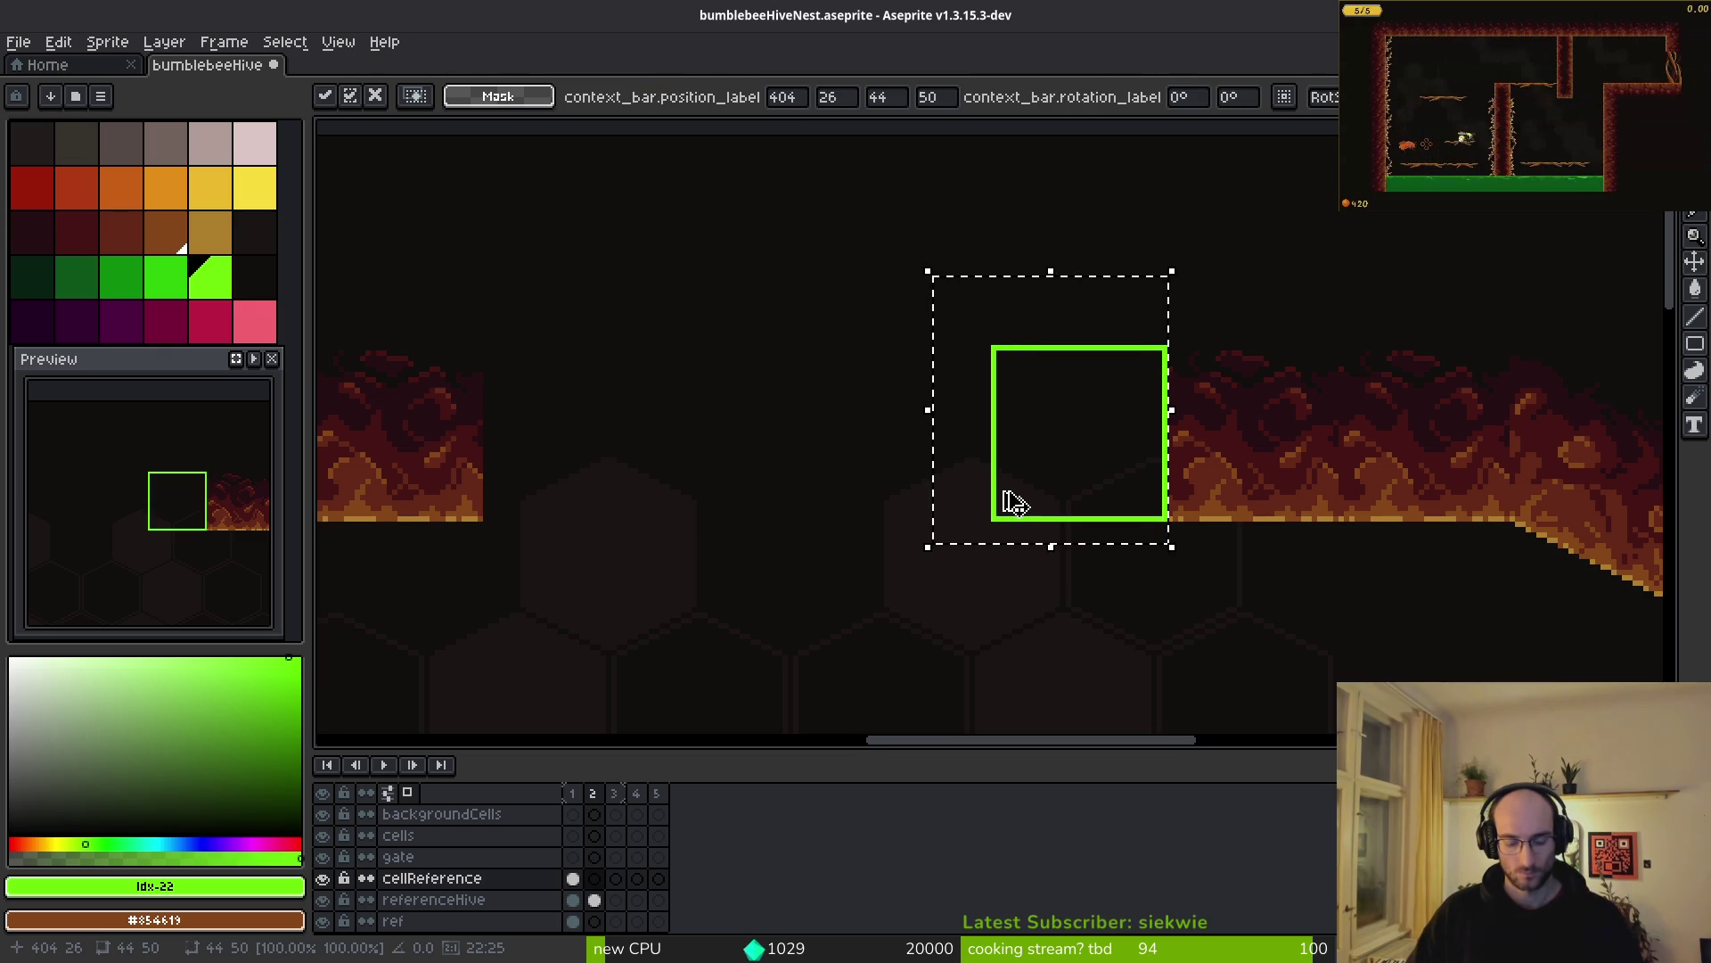
{"action": "mouse_move", "coordinate": [1067, 482]}
{"action": "left_mouse_down"}
{"action": "mouse_move", "coordinate": [725, 508]}
{"action": "mouse_move", "coordinate": [669, 496]}
{"action": "mouse_move", "coordinate": [764, 485]}
{"action": "mouse_move", "coordinate": [959, 504]}
{"action": "mouse_move", "coordinate": [590, 503]}
{"action": "left_mouse_up"}
{"action": "key", "text": "ctrl+z"}
{"action": "key", "text": "ctrl+z"}
{"action": "key", "text": "ctrl+z"}
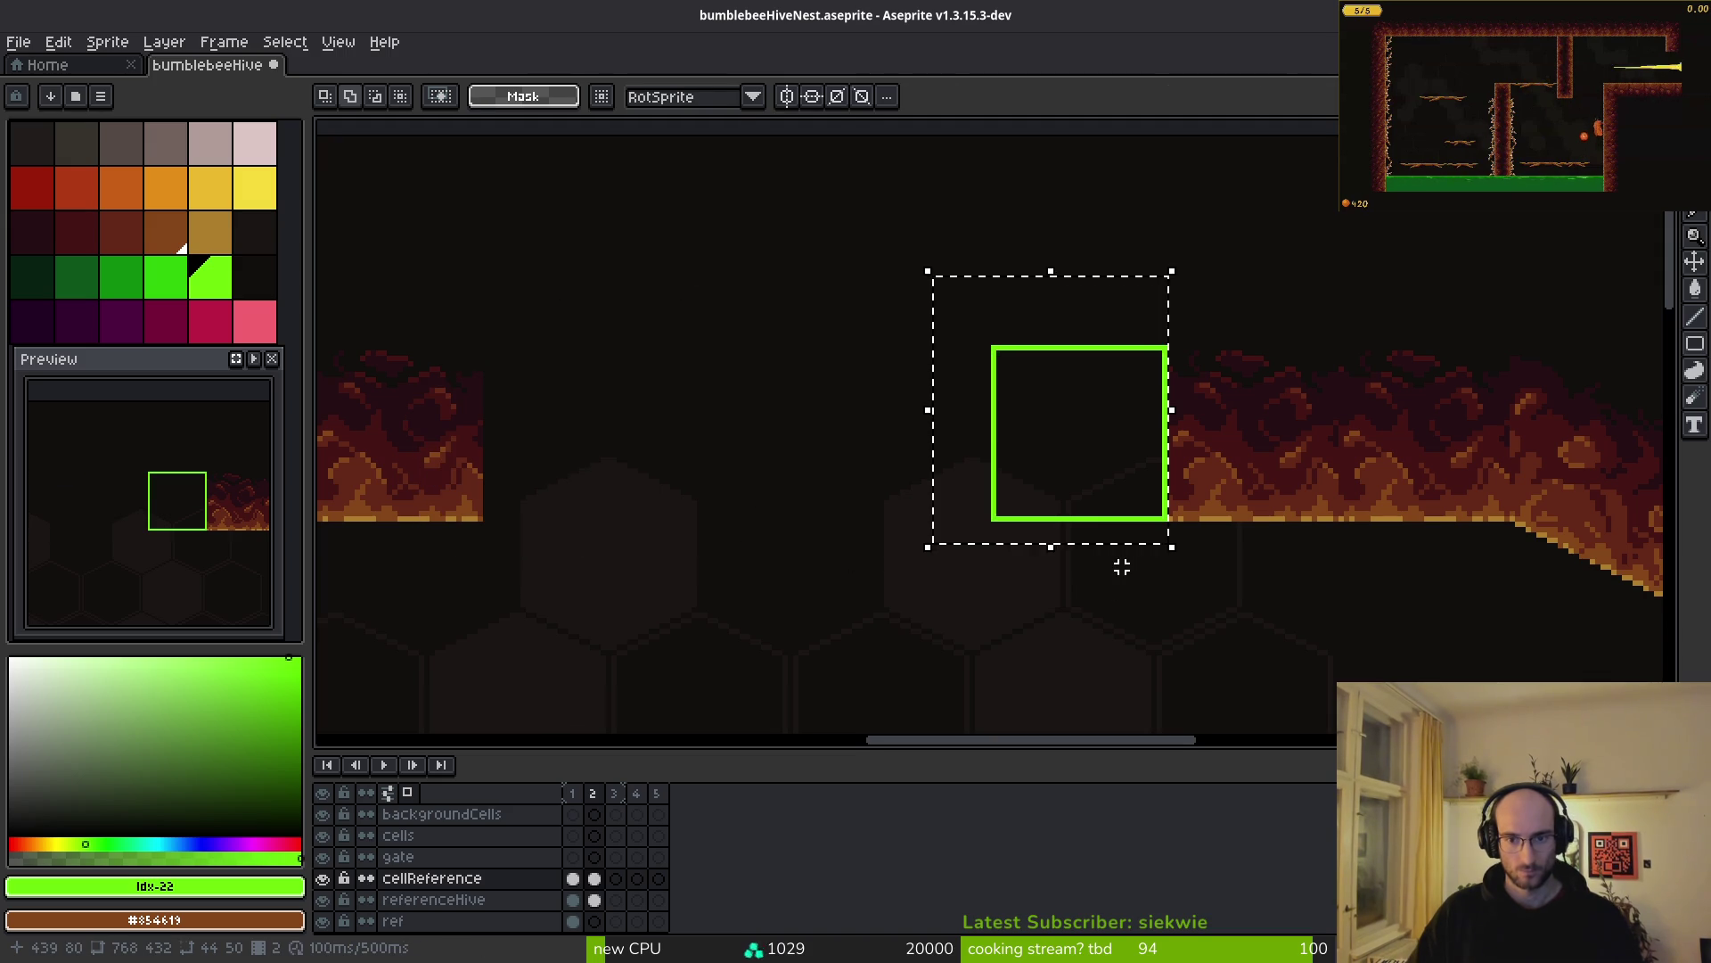
{"action": "key", "text": "ctrl+y"}
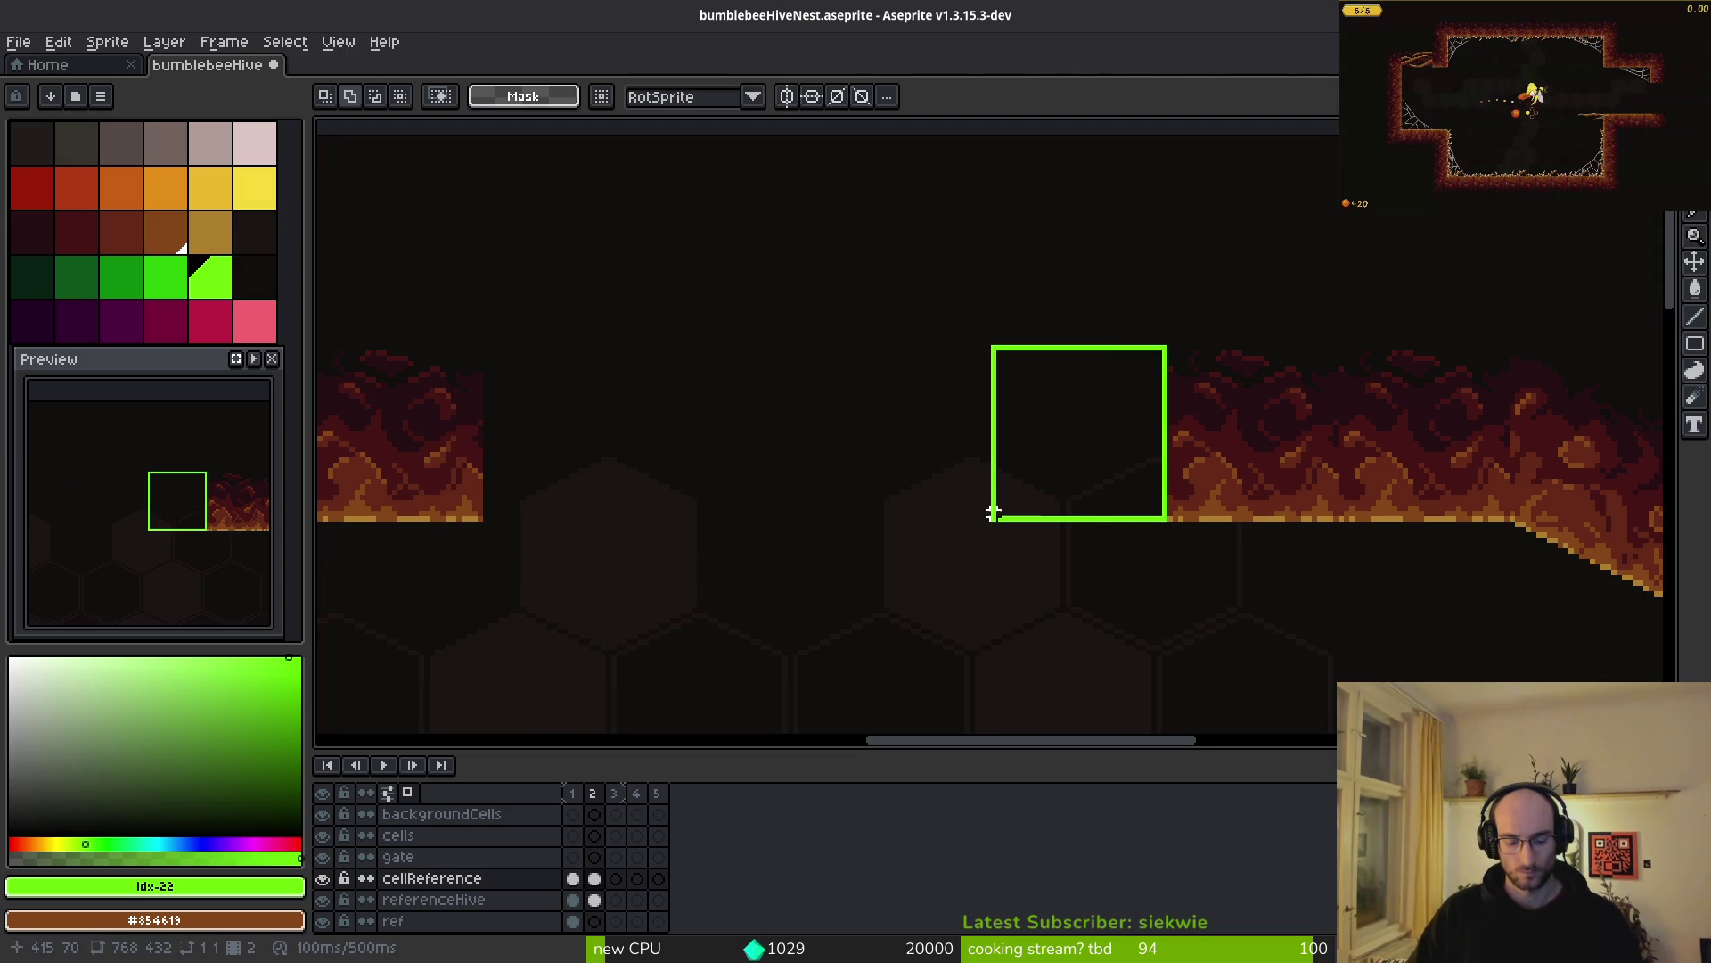
{"action": "key", "text": "w"}
{"action": "left_click", "coordinate": [993, 513]}
{"action": "key", "text": "ctrl+d"}
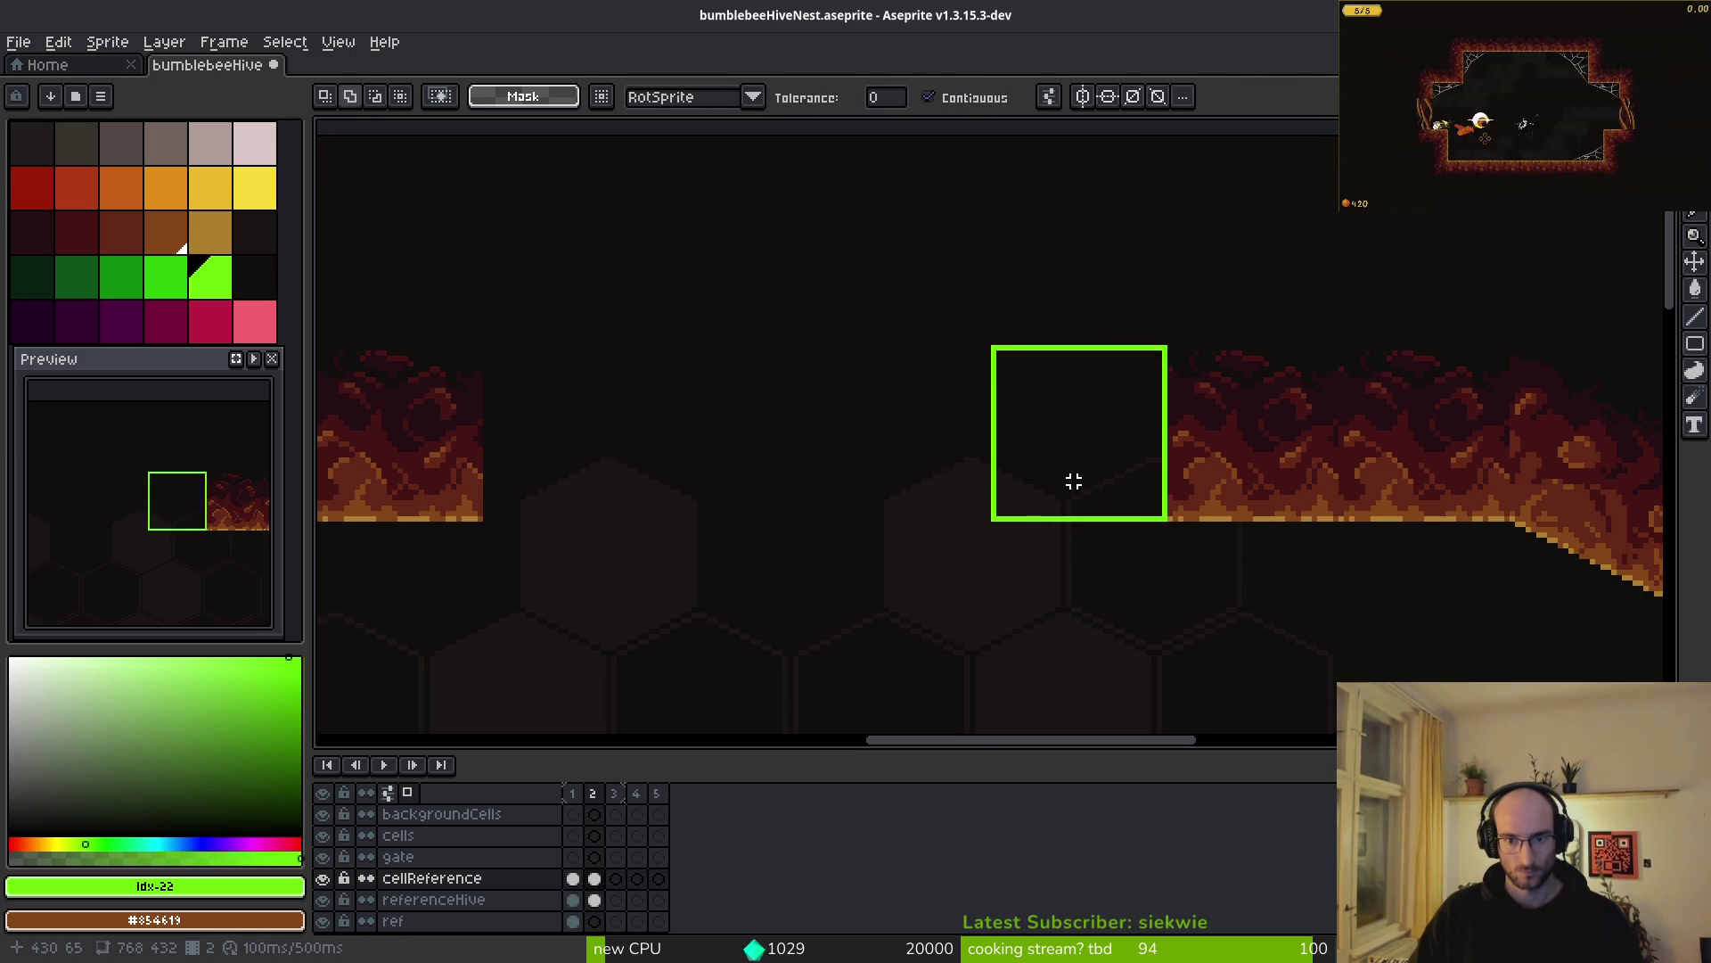
{"action": "left_click", "coordinate": [1088, 517]}
{"action": "scroll", "coordinate": [1043, 517], "scroll_direction": "up", "scroll_amount": 4}
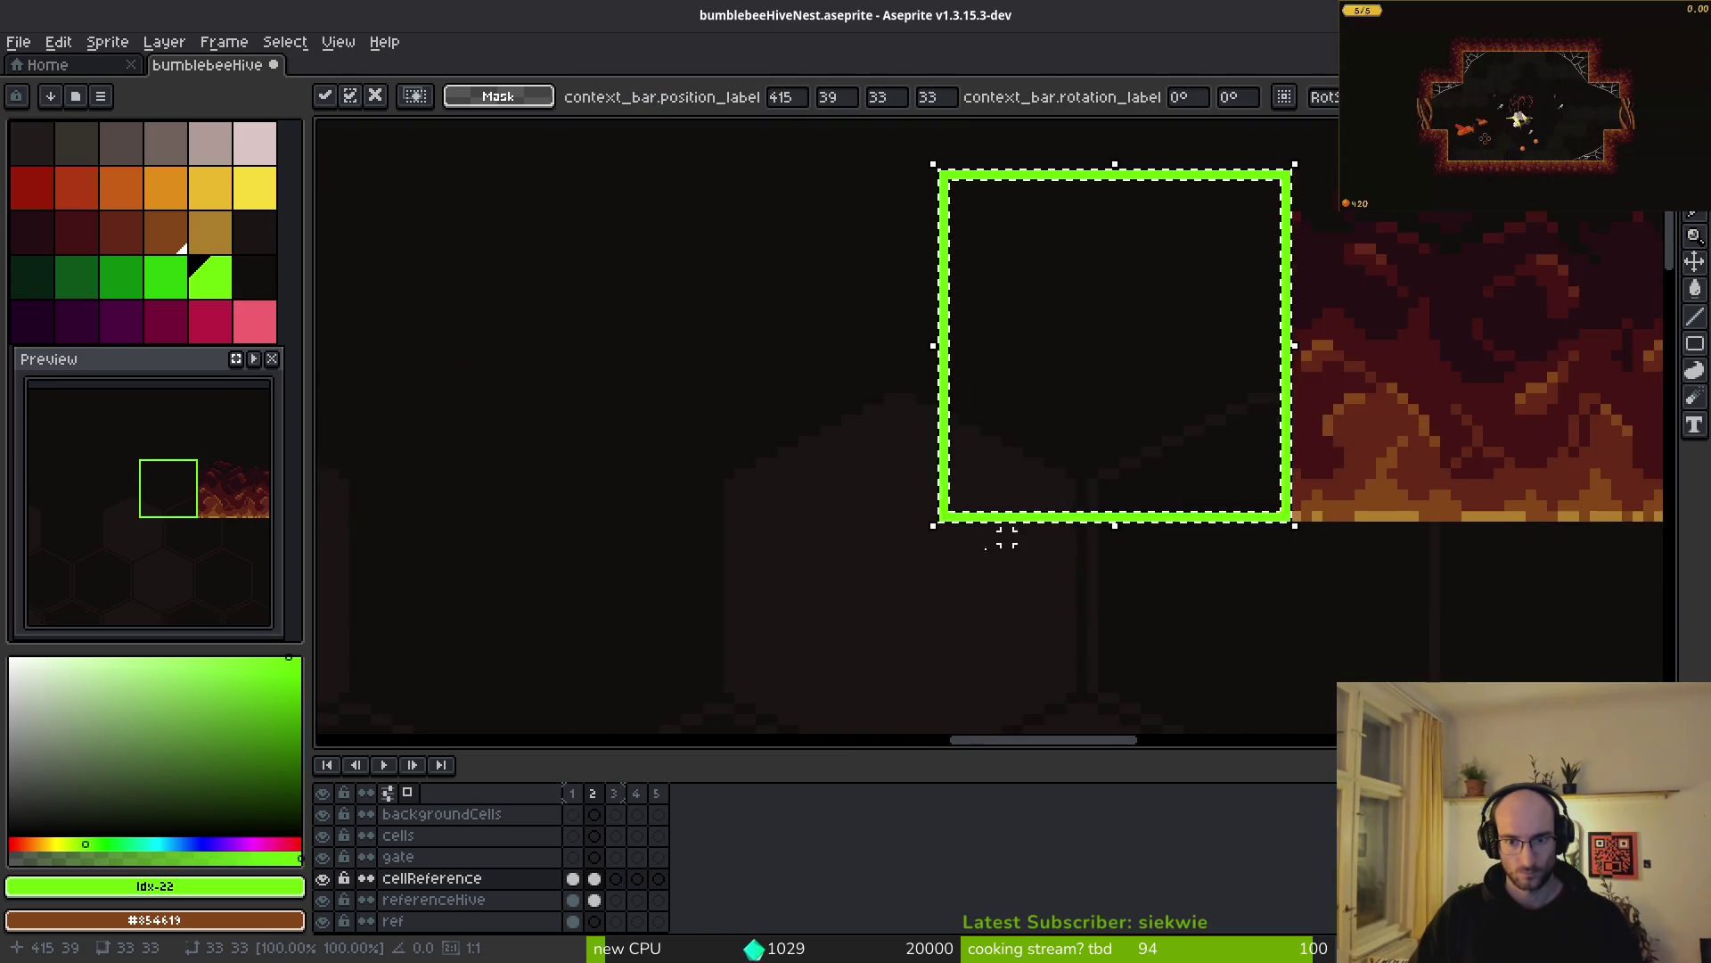
{"action": "mouse_move", "coordinate": [1268, 511]}
{"action": "left_mouse_down"}
{"action": "mouse_move", "coordinate": [676, 466]}
{"action": "mouse_move", "coordinate": [538, 508]}
{"action": "left_mouse_up"}
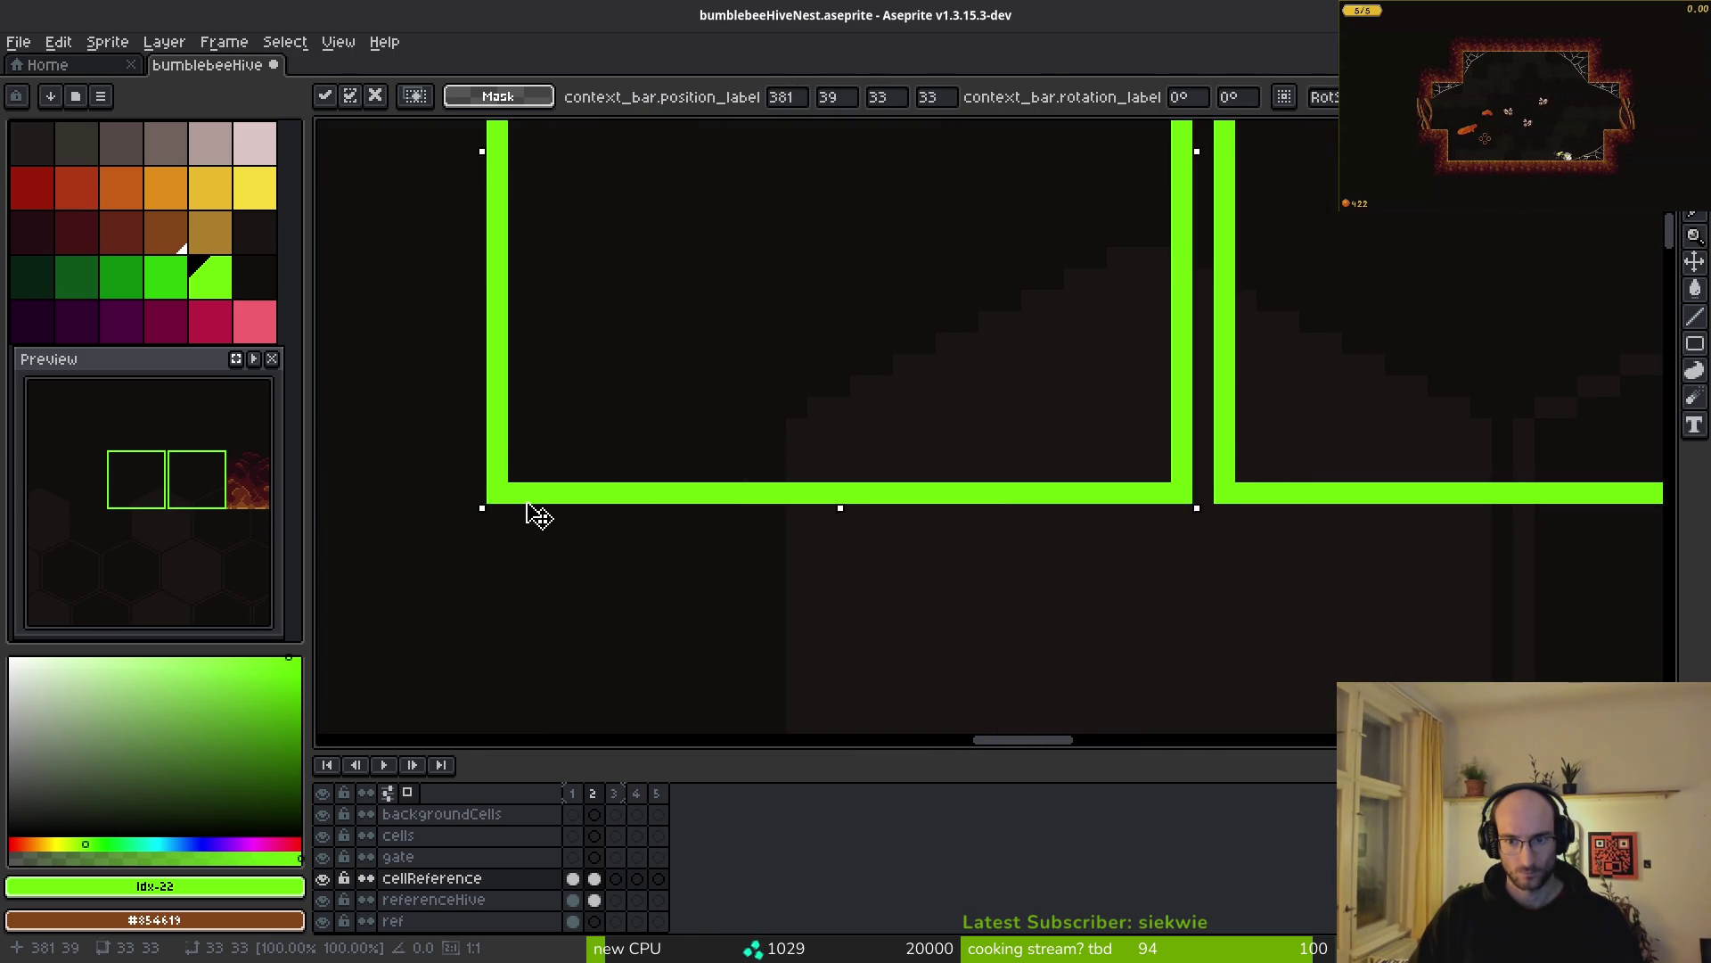
{"action": "scroll", "coordinate": [874, 573], "scroll_direction": "down", "scroll_amount": 3}
{"action": "mouse_move", "coordinate": [874, 573]}
{"action": "left_mouse_down"}
{"action": "mouse_move", "coordinate": [1130, 563]}
{"action": "mouse_move", "coordinate": [890, 527]}
{"action": "mouse_move", "coordinate": [920, 535]}
{"action": "left_mouse_up"}
{"action": "scroll", "coordinate": [1134, 564], "scroll_direction": "up", "scroll_amount": 2}
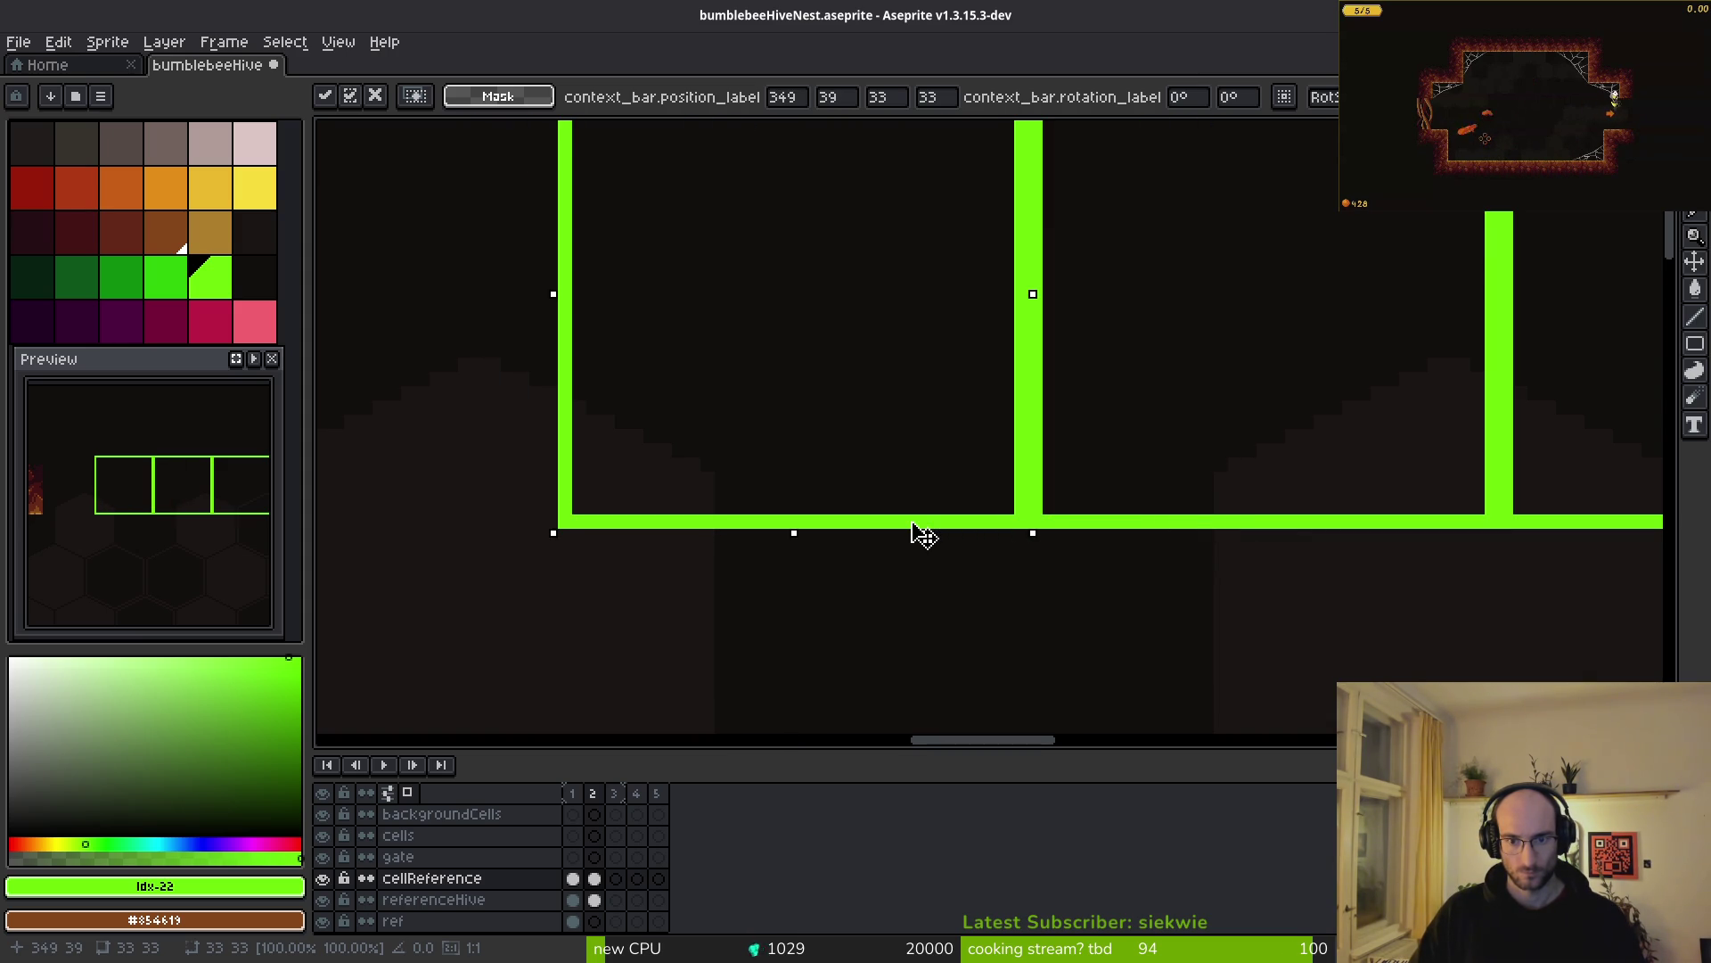
{"action": "scroll", "coordinate": [1051, 527], "scroll_direction": "left", "scroll_amount": 5}
{"action": "key", "text": "ctrl+d"}
{"action": "scroll", "coordinate": [852, 527], "scroll_direction": "right", "scroll_amount": 2}
{"action": "scroll", "coordinate": [988, 538], "scroll_direction": "down", "scroll_amount": 3}
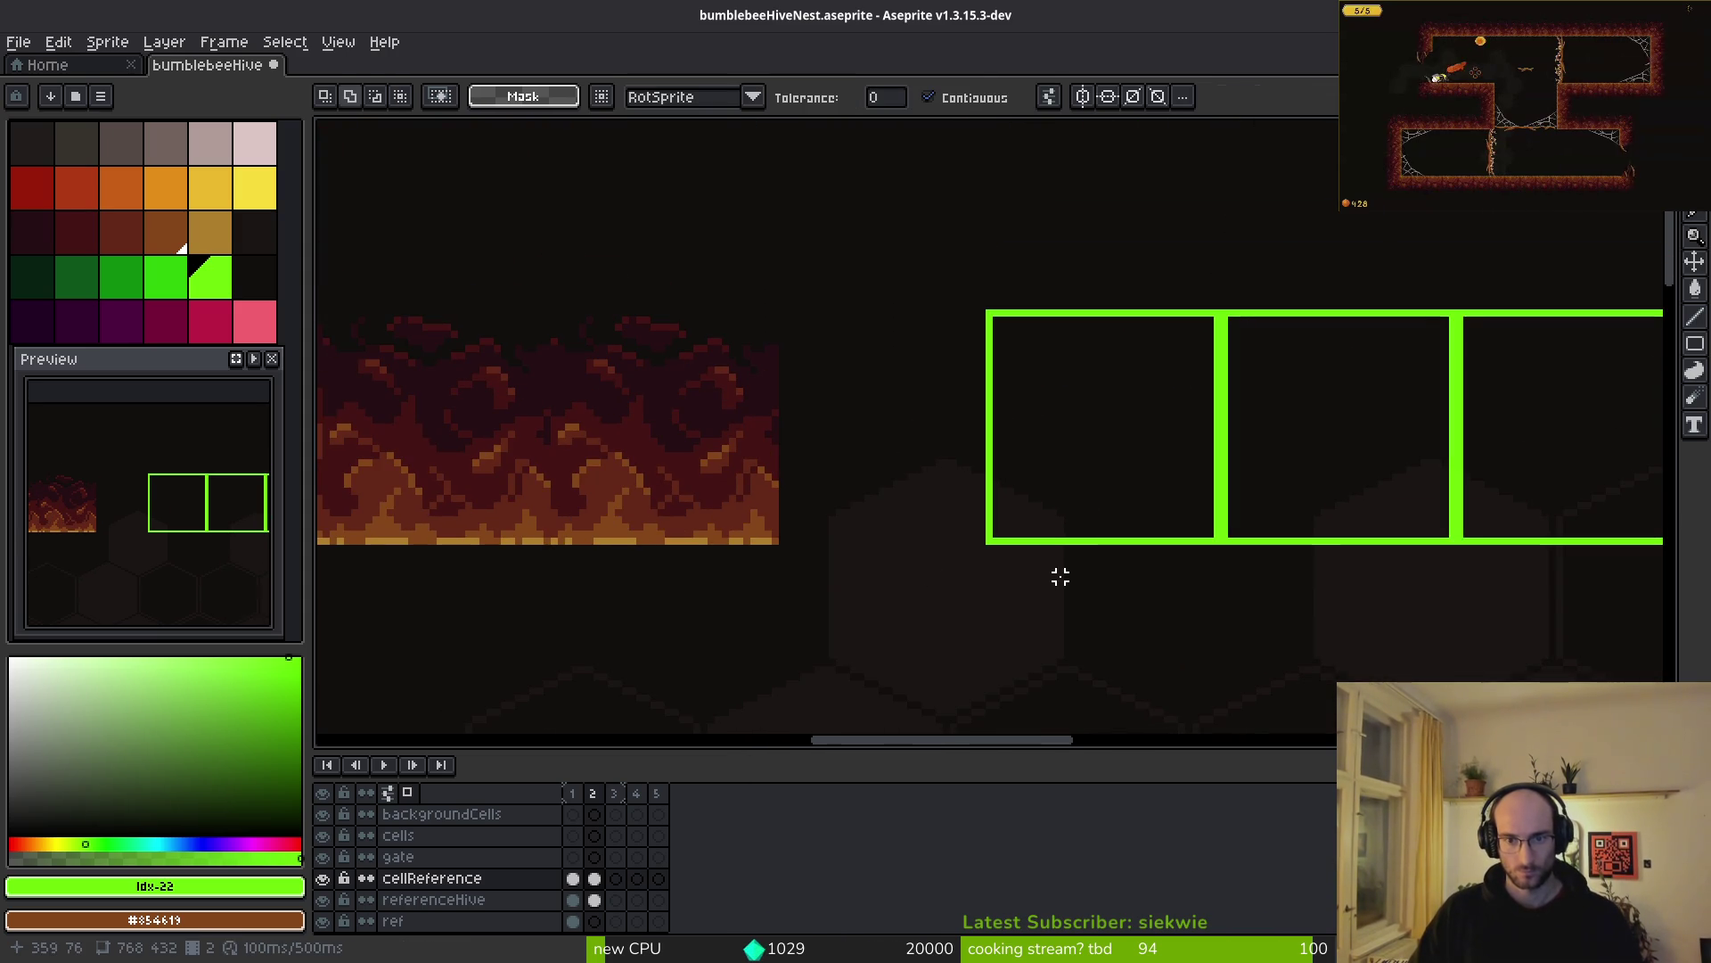
{"action": "scroll", "coordinate": [1260, 398], "scroll_direction": "right", "scroll_amount": 5}
{"action": "scroll", "coordinate": [1174, 397], "scroll_direction": "up", "scroll_amount": 2}
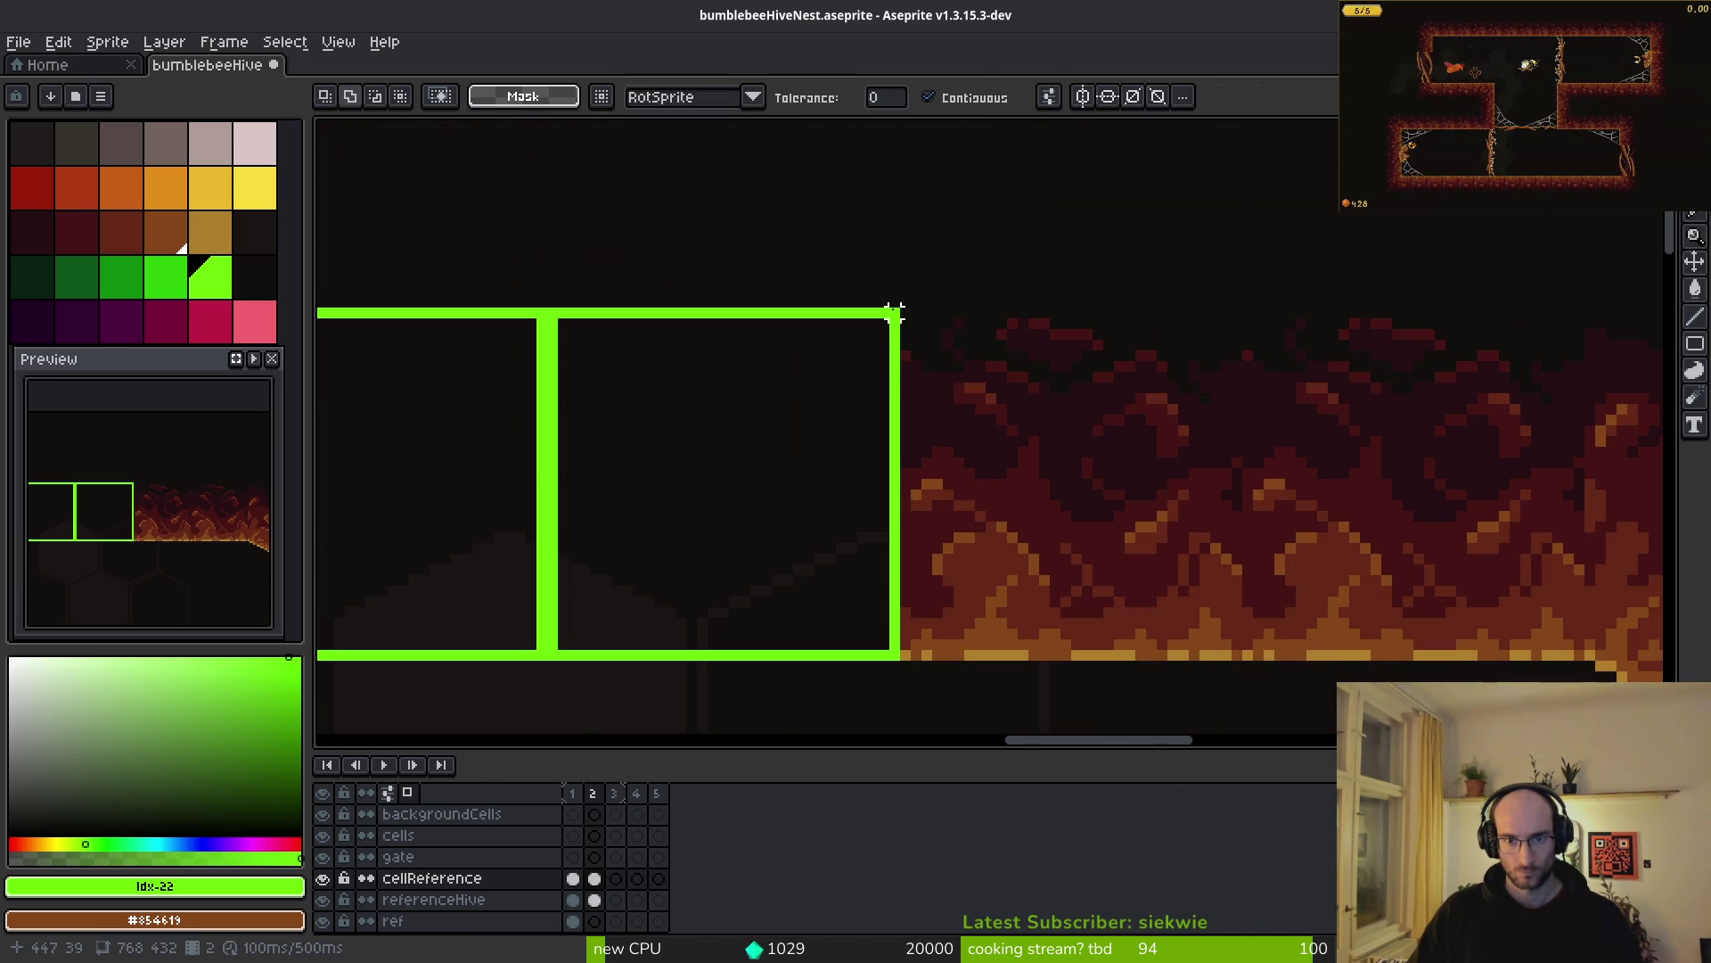
{"action": "scroll", "coordinate": [900, 308], "scroll_direction": "up", "scroll_amount": 1}
{"action": "scroll", "coordinate": [844, 390], "scroll_direction": "down", "scroll_amount": 2}
{"action": "key", "text": "ctrl+z"}
{"action": "key", "text": "ctrl+z"}
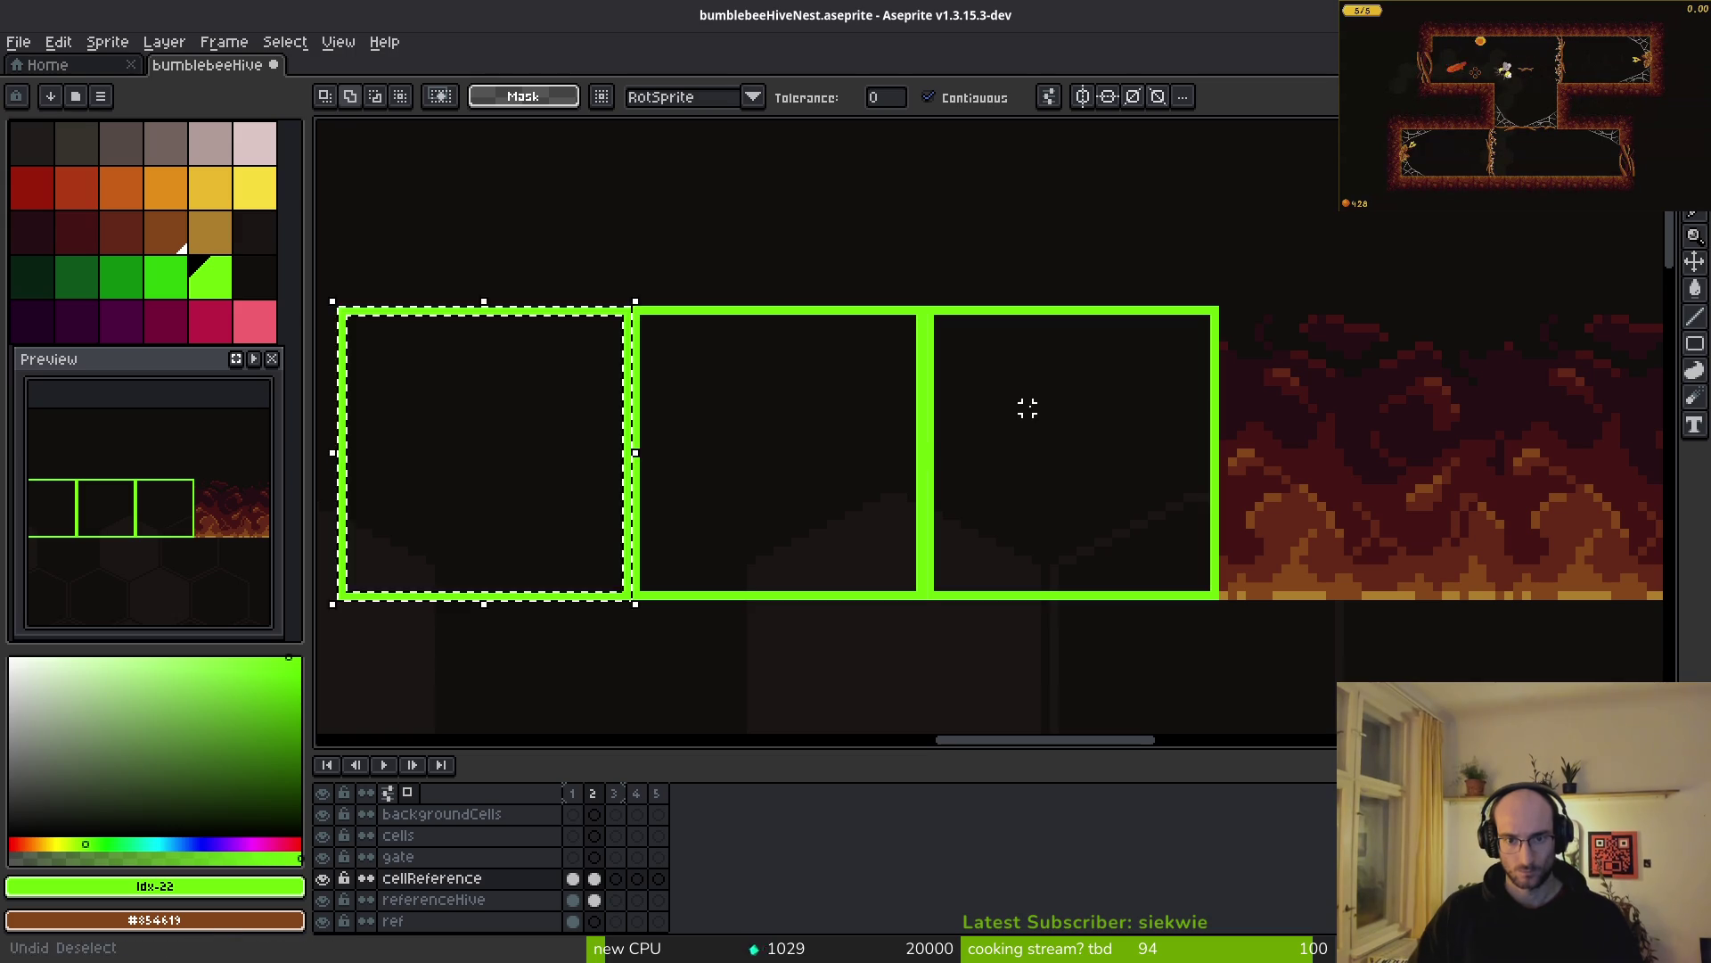
{"action": "key", "text": "ctrl+z"}
{"action": "scroll", "coordinate": [1035, 404], "scroll_direction": "up", "scroll_amount": 1}
{"action": "scroll", "coordinate": [1012, 405], "scroll_direction": "down", "scroll_amount": 1}
{"action": "key", "text": "ctrl+z"}
{"action": "key", "text": "ctrl+z"}
{"action": "key", "text": "ctrl+y"}
{"action": "key", "text": "ctrl+z"}
{"action": "key", "text": "ctrl+z"}
{"action": "key", "text": "ctrl+z"}
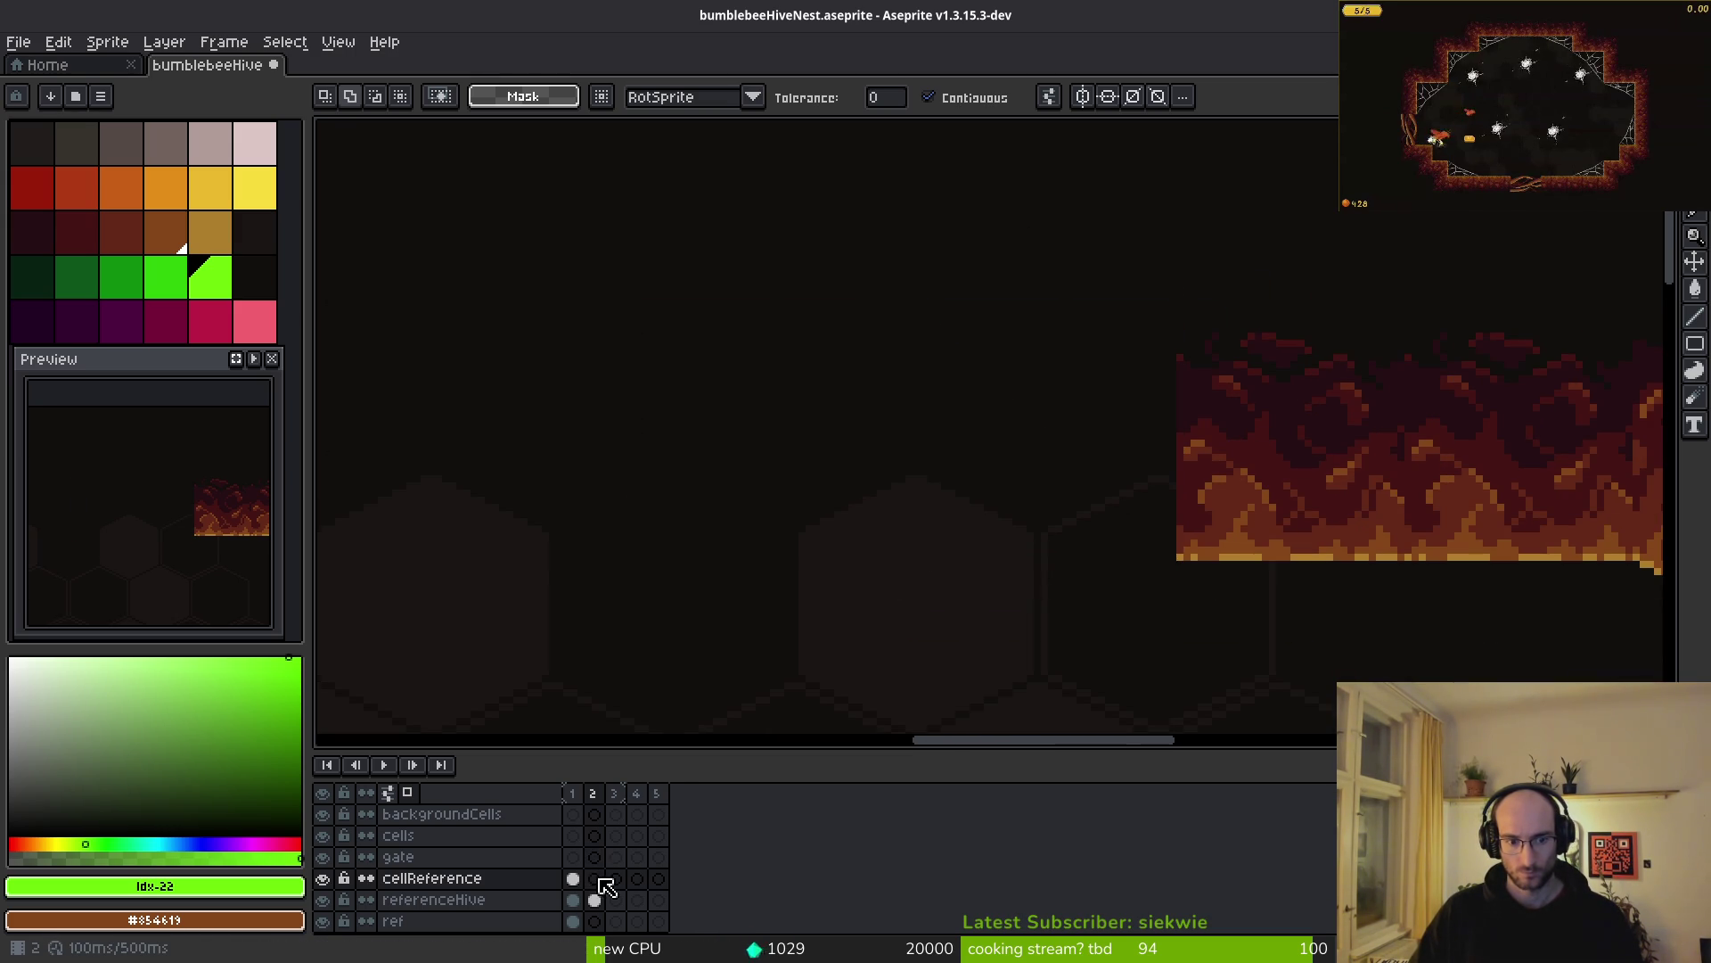
{"action": "left_click", "coordinate": [597, 876]}
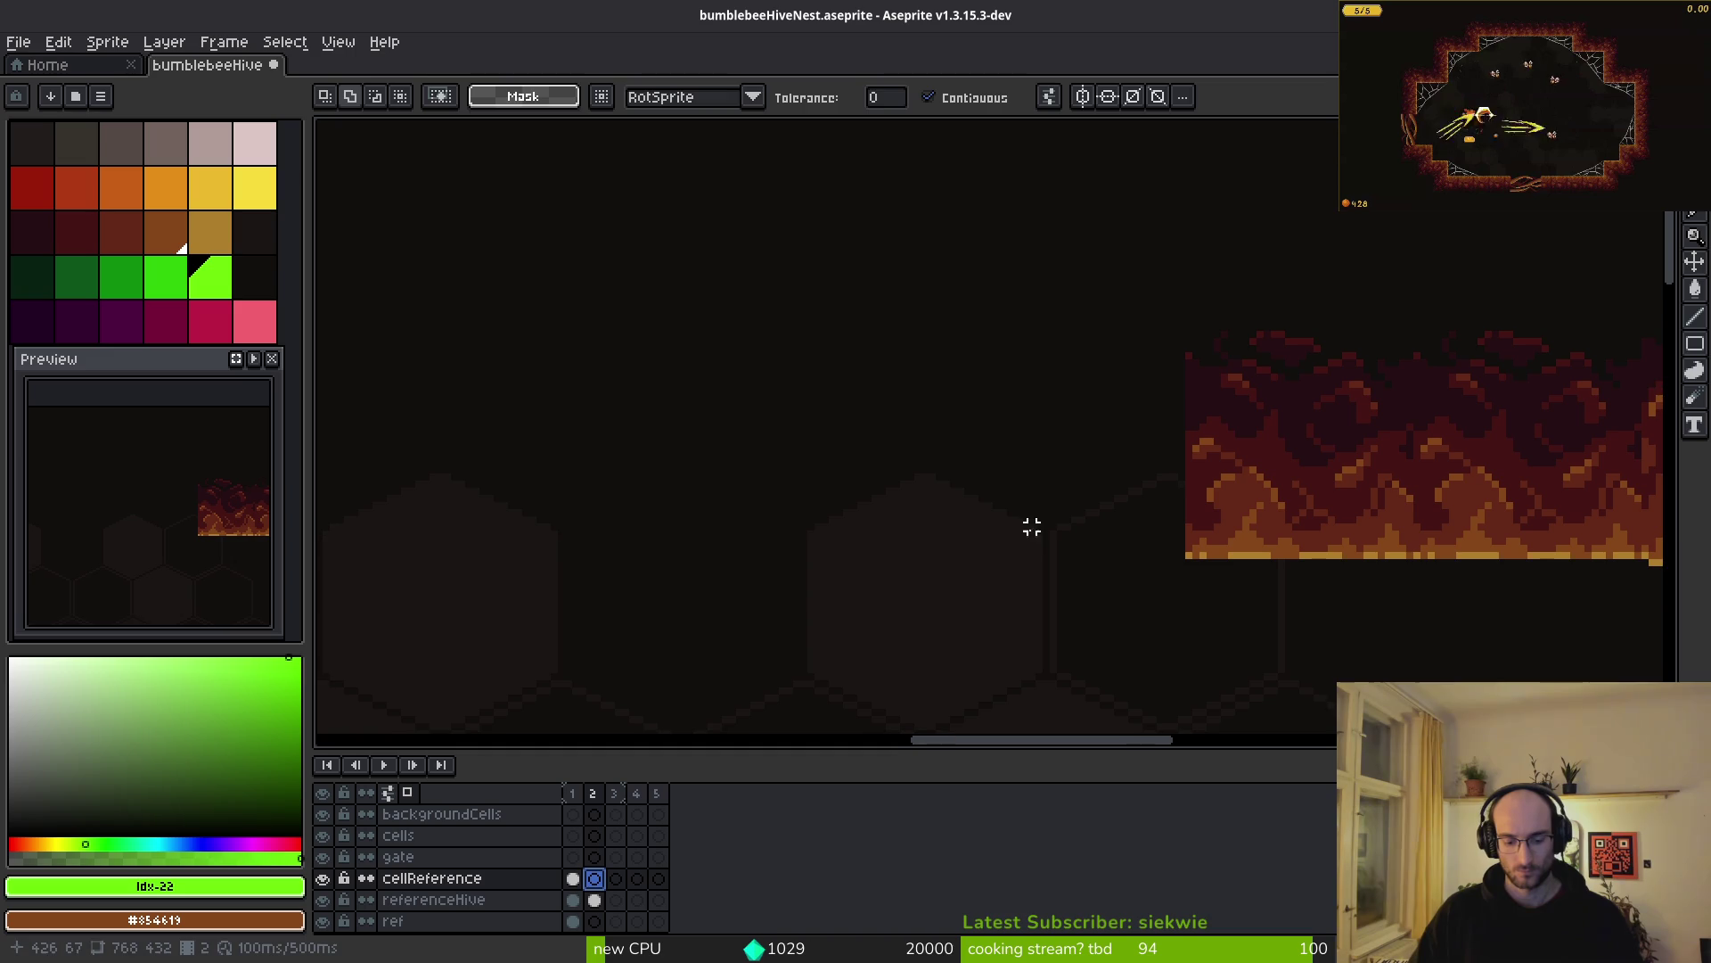
- Draw a 32×32 lime-green square outline in the ceiling gap and select it
{"action": "key", "text": "shift+r"}
{"action": "scroll", "coordinate": [1183, 507], "scroll_direction": "up", "scroll_amount": 1}
{"action": "mouse_move", "coordinate": [1182, 570]}
{"action": "left_mouse_down"}
{"action": "mouse_move", "coordinate": [1151, 313]}
{"action": "mouse_move", "coordinate": [1046, 298]}
{"action": "mouse_move", "coordinate": [904, 197]}
{"action": "left_mouse_up"}
{"action": "key", "text": "m"}
{"action": "left_click_drag", "start_coordinate": [1015, 287], "coordinate": [1297, 575]}
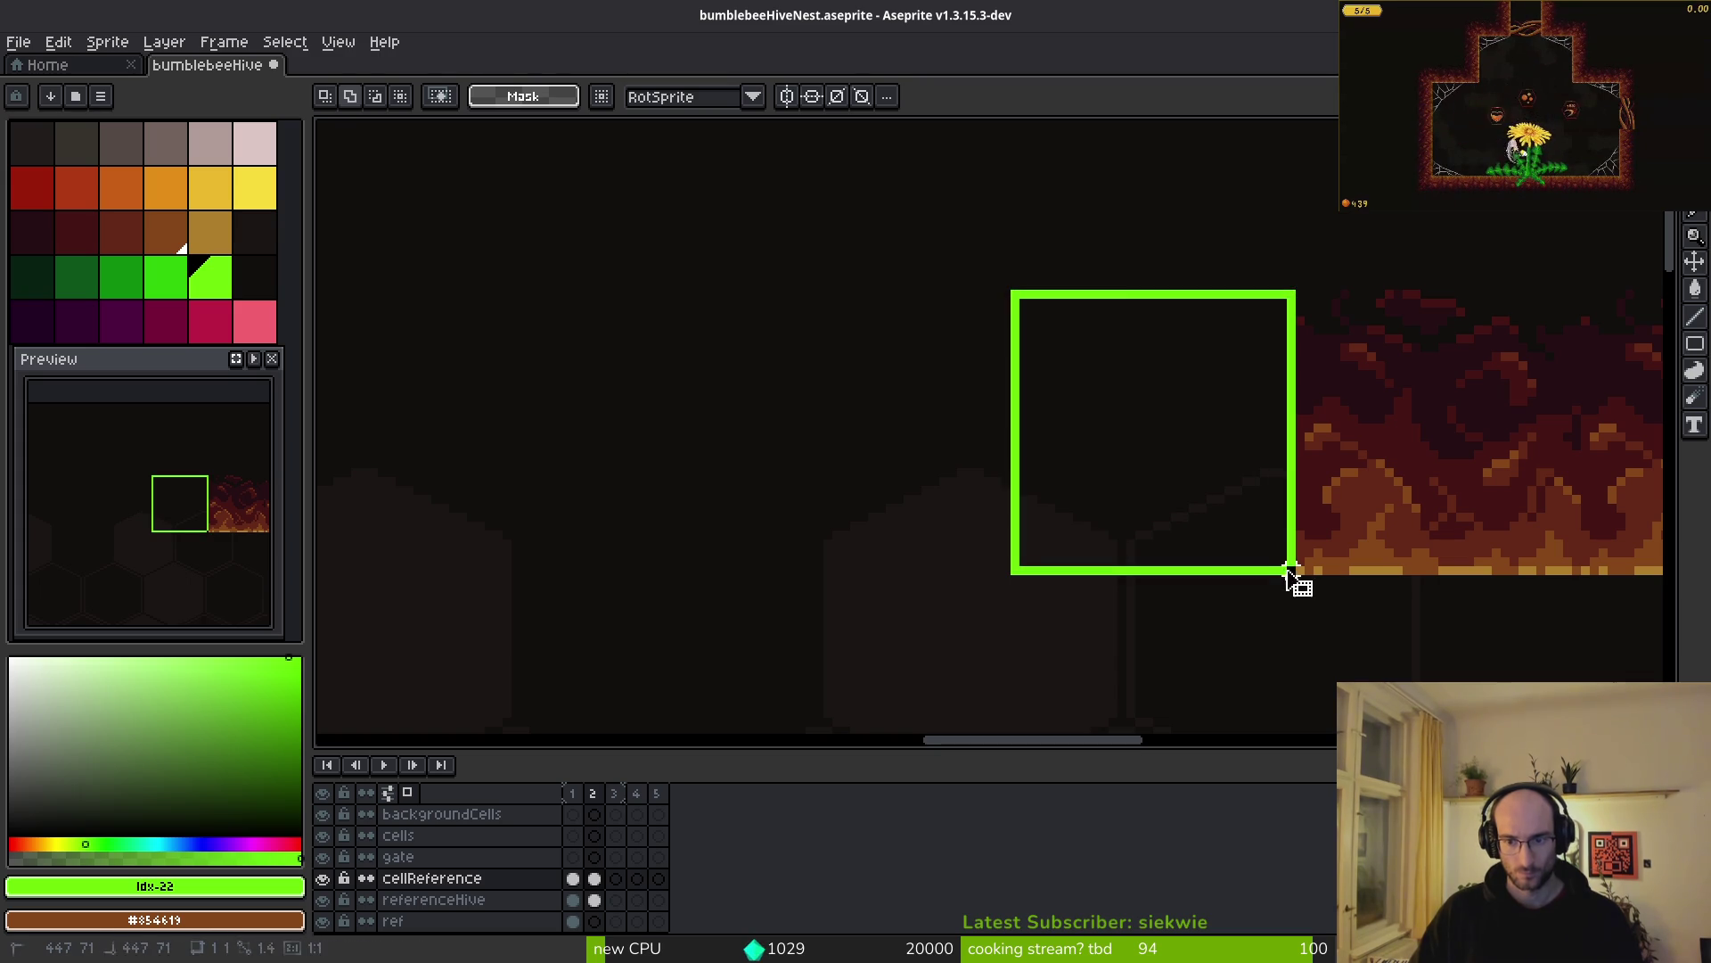
{"action": "scroll", "coordinate": [1293, 570], "scroll_direction": "up", "scroll_amount": 4}
{"action": "key", "text": "w"}
{"action": "scroll", "coordinate": [1271, 580], "scroll_direction": "down", "scroll_amount": 3}
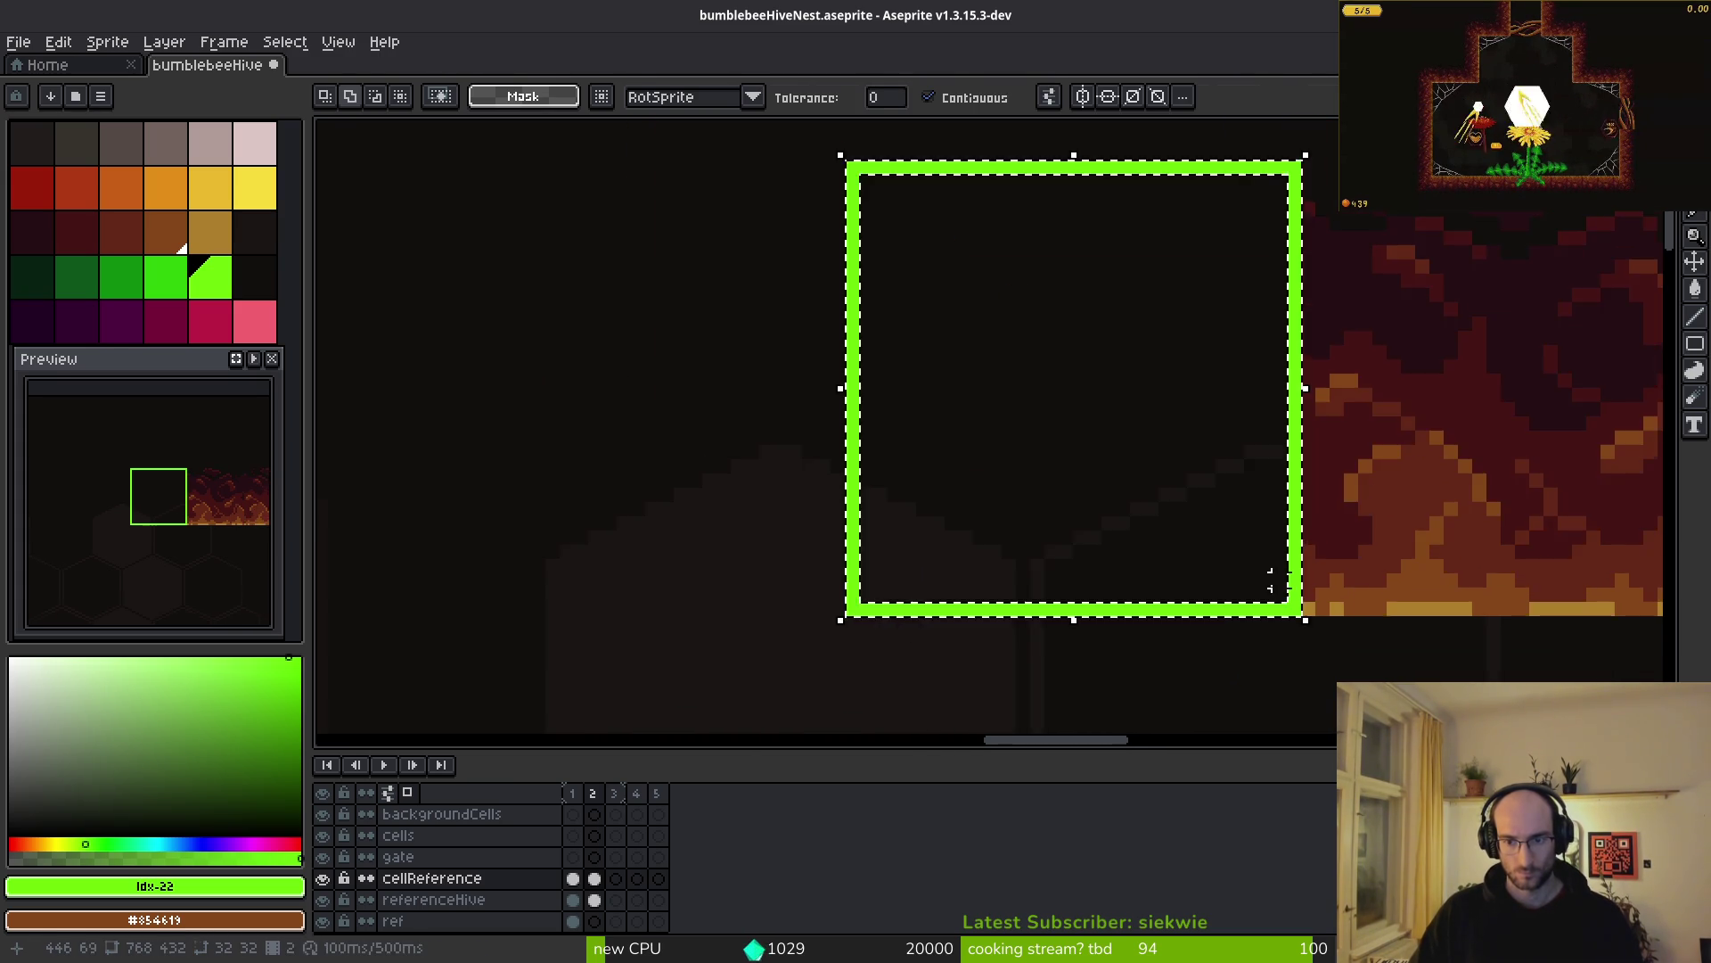
- Copy the square leftward and paste once more to make a row of four across the gap
{"action": "key", "text": "Left"}
{"action": "scroll", "coordinate": [1302, 581], "scroll_direction": "up", "scroll_amount": 4}
{"action": "mouse_move", "coordinate": [1293, 581]}
{"action": "left_mouse_down"}
{"action": "mouse_move", "coordinate": [802, 580]}
{"action": "mouse_move", "coordinate": [848, 581]}
{"action": "mouse_move", "coordinate": [935, 493]}
{"action": "mouse_move", "coordinate": [1196, 535]}
{"action": "left_mouse_up"}
{"action": "mouse_move", "coordinate": [1556, 592]}
{"action": "left_mouse_down"}
{"action": "mouse_move", "coordinate": [1110, 604]}
{"action": "mouse_move", "coordinate": [1194, 613]}
{"action": "left_mouse_up"}
{"action": "scroll", "coordinate": [980, 428], "scroll_direction": "left", "scroll_amount": 5}
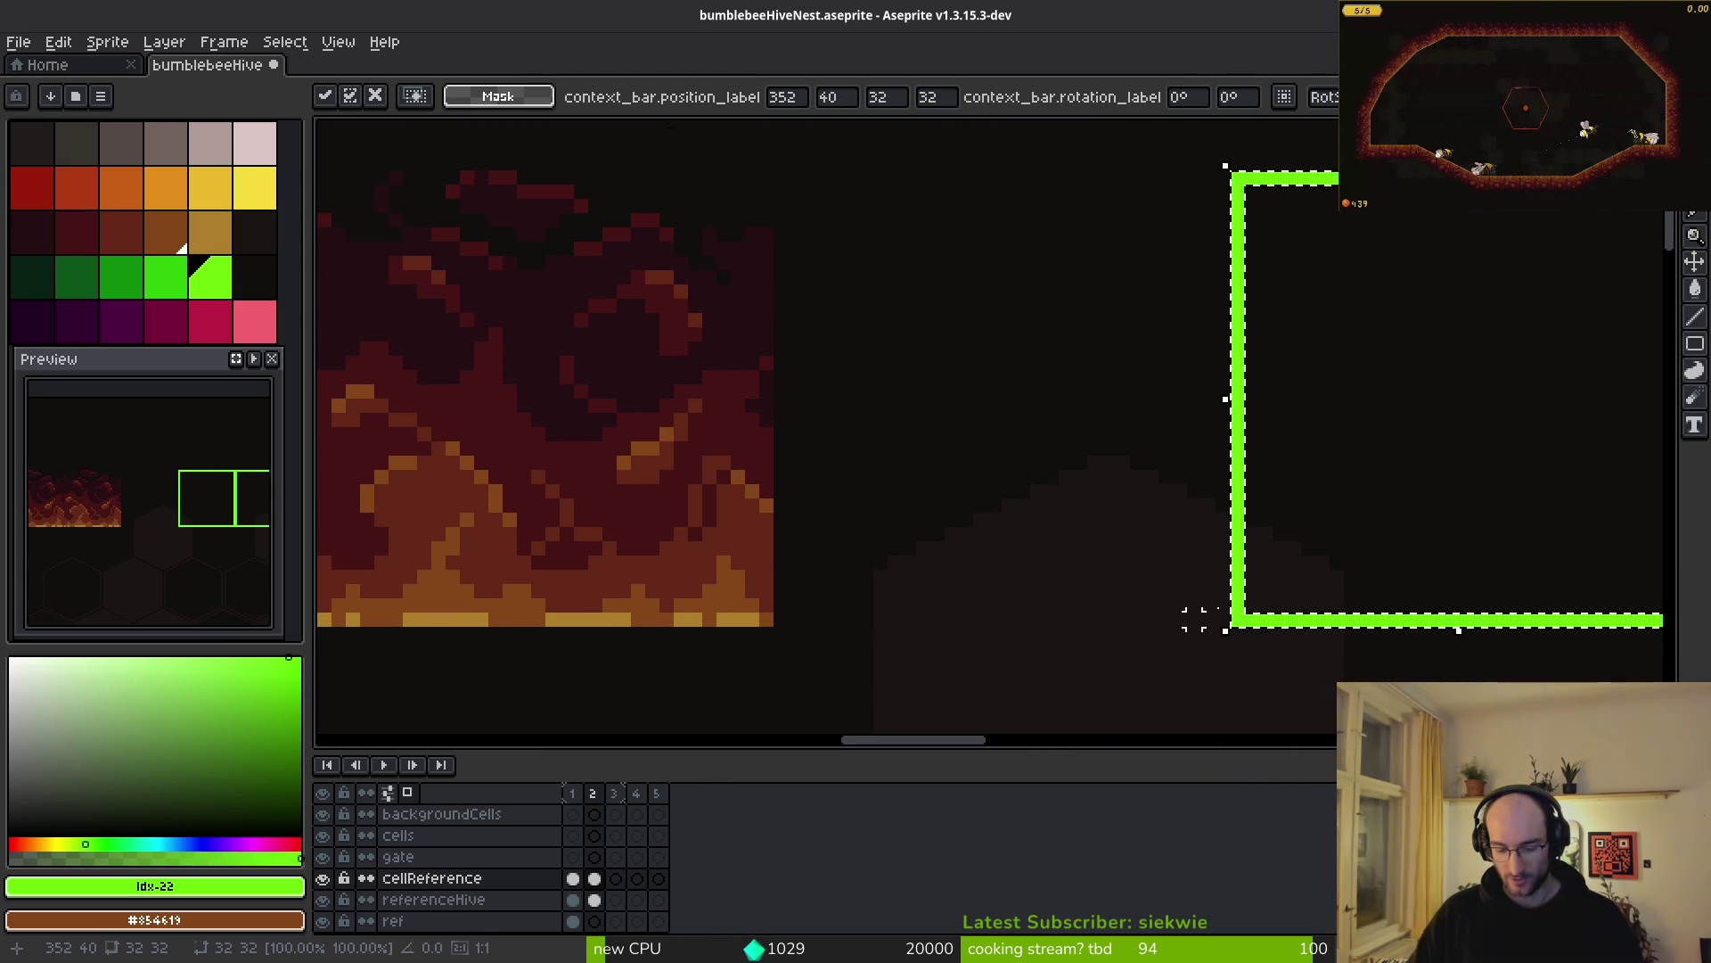
{"action": "key", "text": "ctrl+v"}
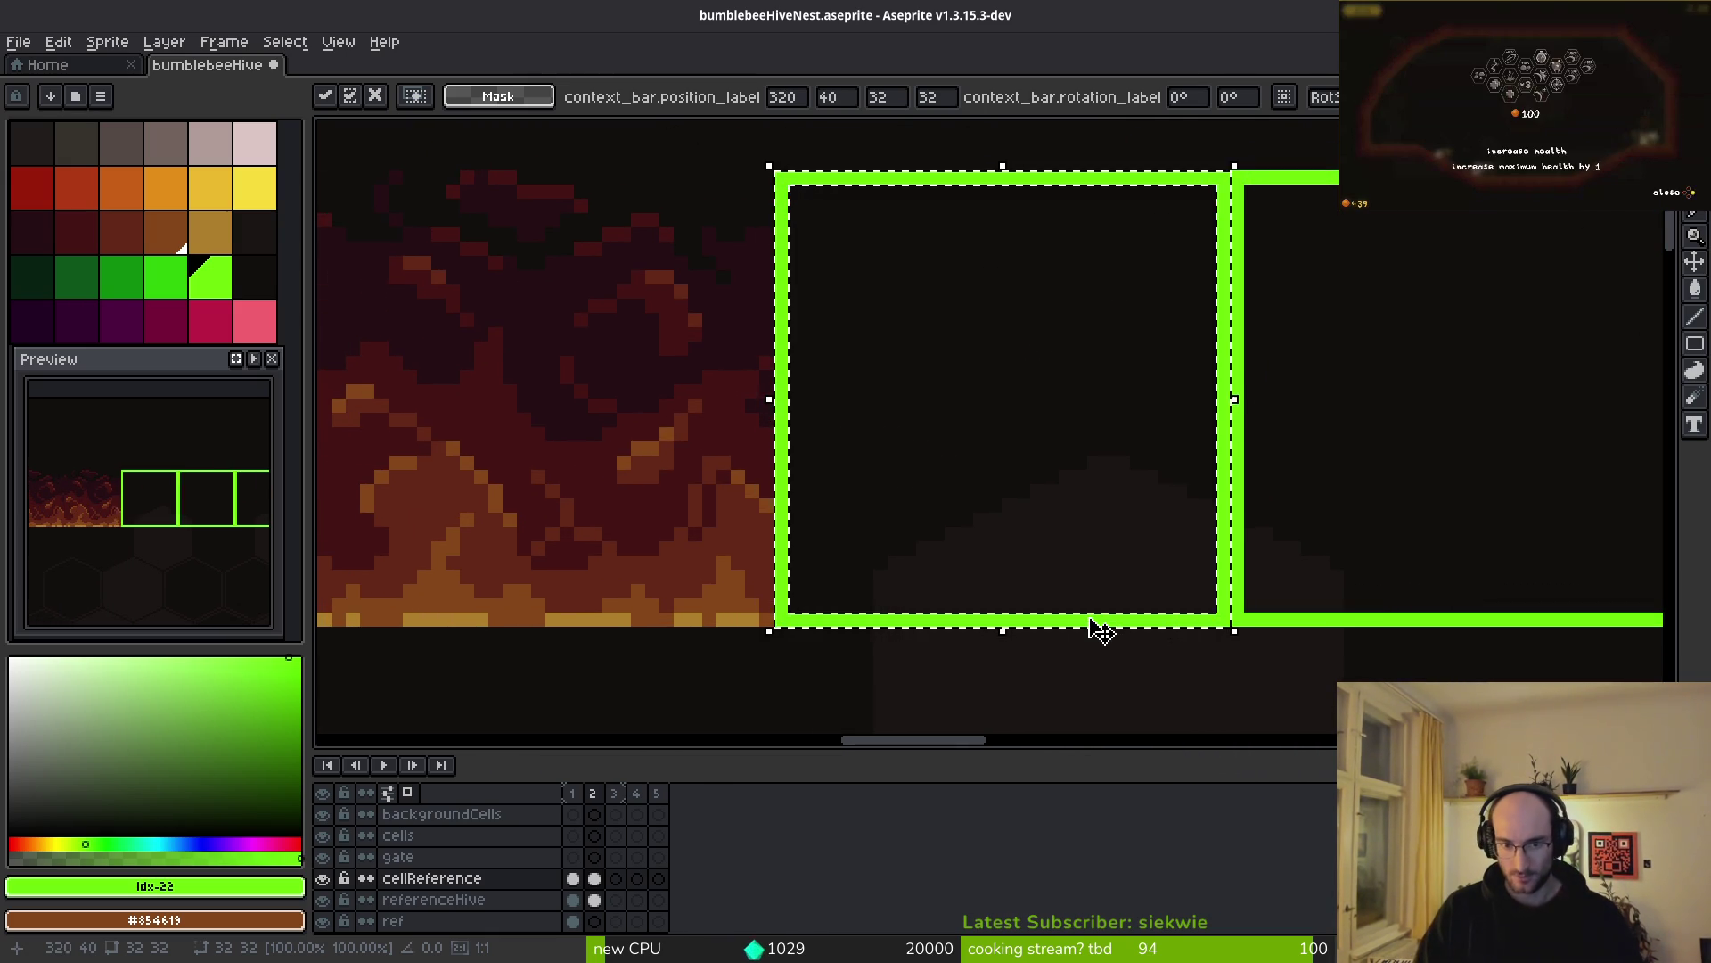
{"action": "key", "text": "ctrl+d"}
{"action": "scroll", "coordinate": [1078, 573], "scroll_direction": "down", "scroll_amount": 5}
{"action": "left_click_drag", "start_coordinate": [1297, 570], "coordinate": [1028, 508]}
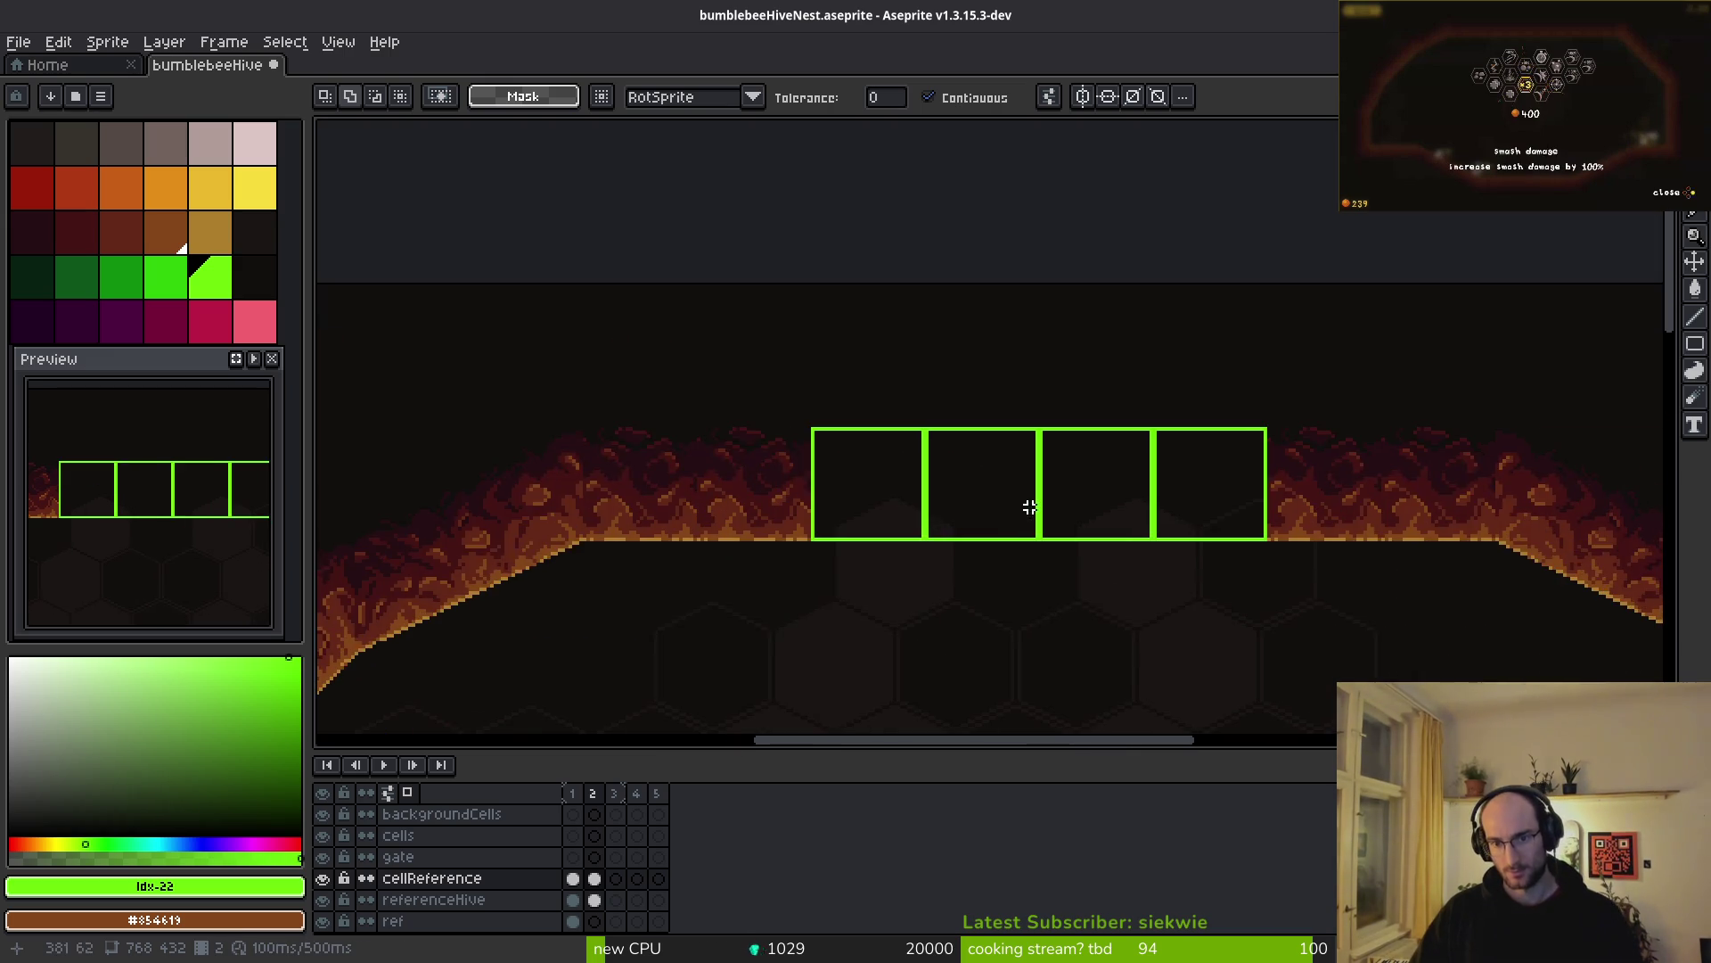
{"action": "scroll", "coordinate": [1028, 508], "scroll_direction": "down", "scroll_amount": 2}
{"action": "left_click", "coordinate": [595, 857]}
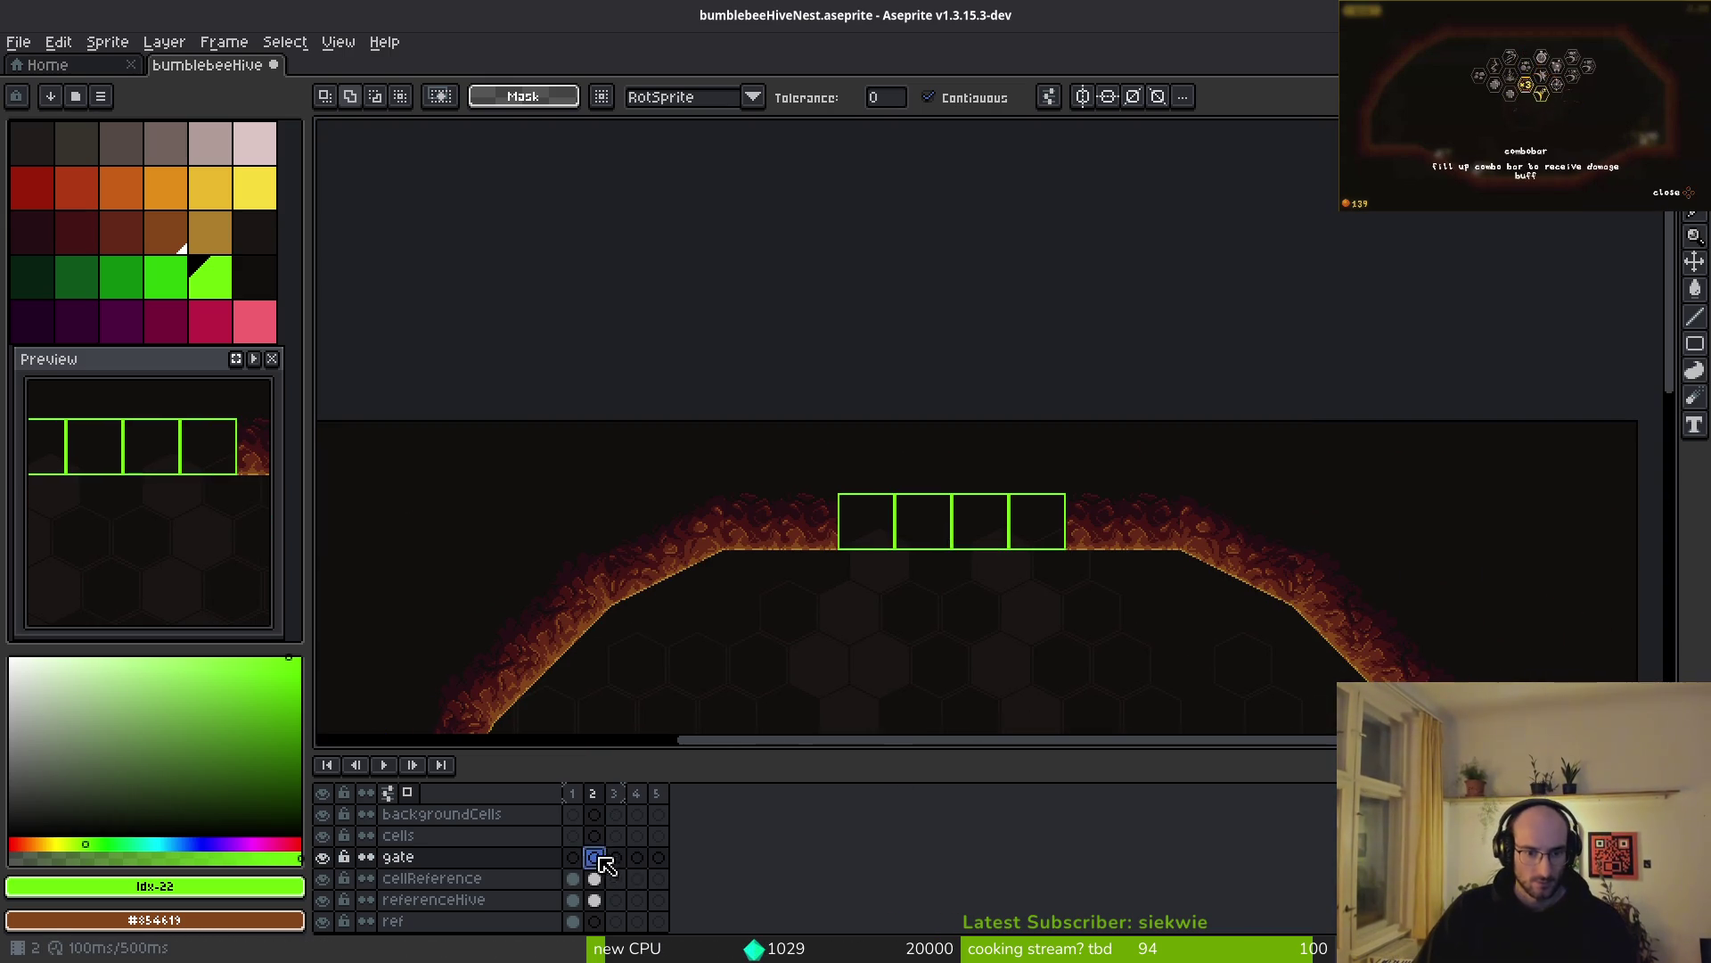
- Sample the dark red colour from the fire artwork
{"action": "scroll", "coordinate": [844, 466], "scroll_direction": "up", "scroll_amount": 4}
{"action": "scroll", "coordinate": [943, 520], "scroll_direction": "up", "scroll_amount": 1}
{"action": "scroll", "coordinate": [806, 438], "scroll_direction": "up", "scroll_amount": 2}
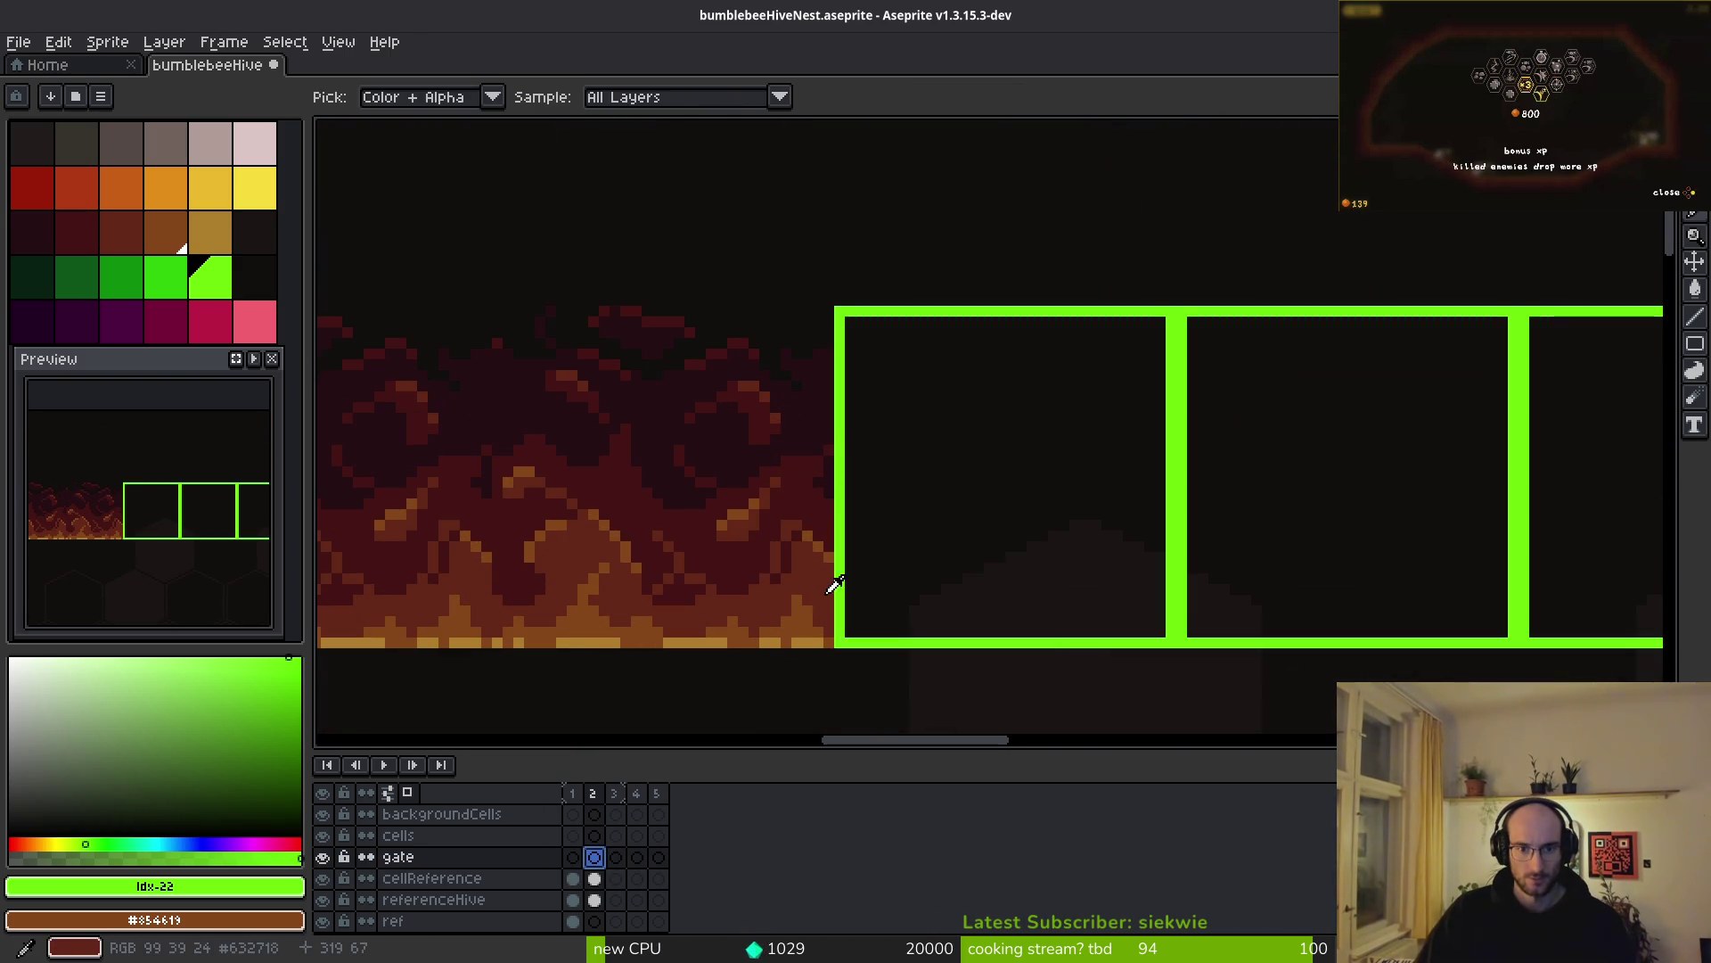
{"action": "left_click", "coordinate": [829, 592], "text": "alt"}
{"action": "left_click_drag", "start_coordinate": [829, 592], "coordinate": [696, 449]}
{"action": "scroll", "coordinate": [803, 481], "scroll_direction": "up", "scroll_amount": 2}
- With the Pencil, sketch a U-shaped arch and diagonal lines along the first square's edges
{"action": "key", "text": "b"}
{"action": "mouse_move", "coordinate": [618, 496]}
{"action": "left_mouse_down"}
{"action": "mouse_move", "coordinate": [737, 592]}
{"action": "mouse_move", "coordinate": [1043, 665]}
{"action": "mouse_move", "coordinate": [1202, 518]}
{"action": "left_mouse_up"}
{"action": "left_click_drag", "start_coordinate": [1250, 385], "coordinate": [1153, 584]}
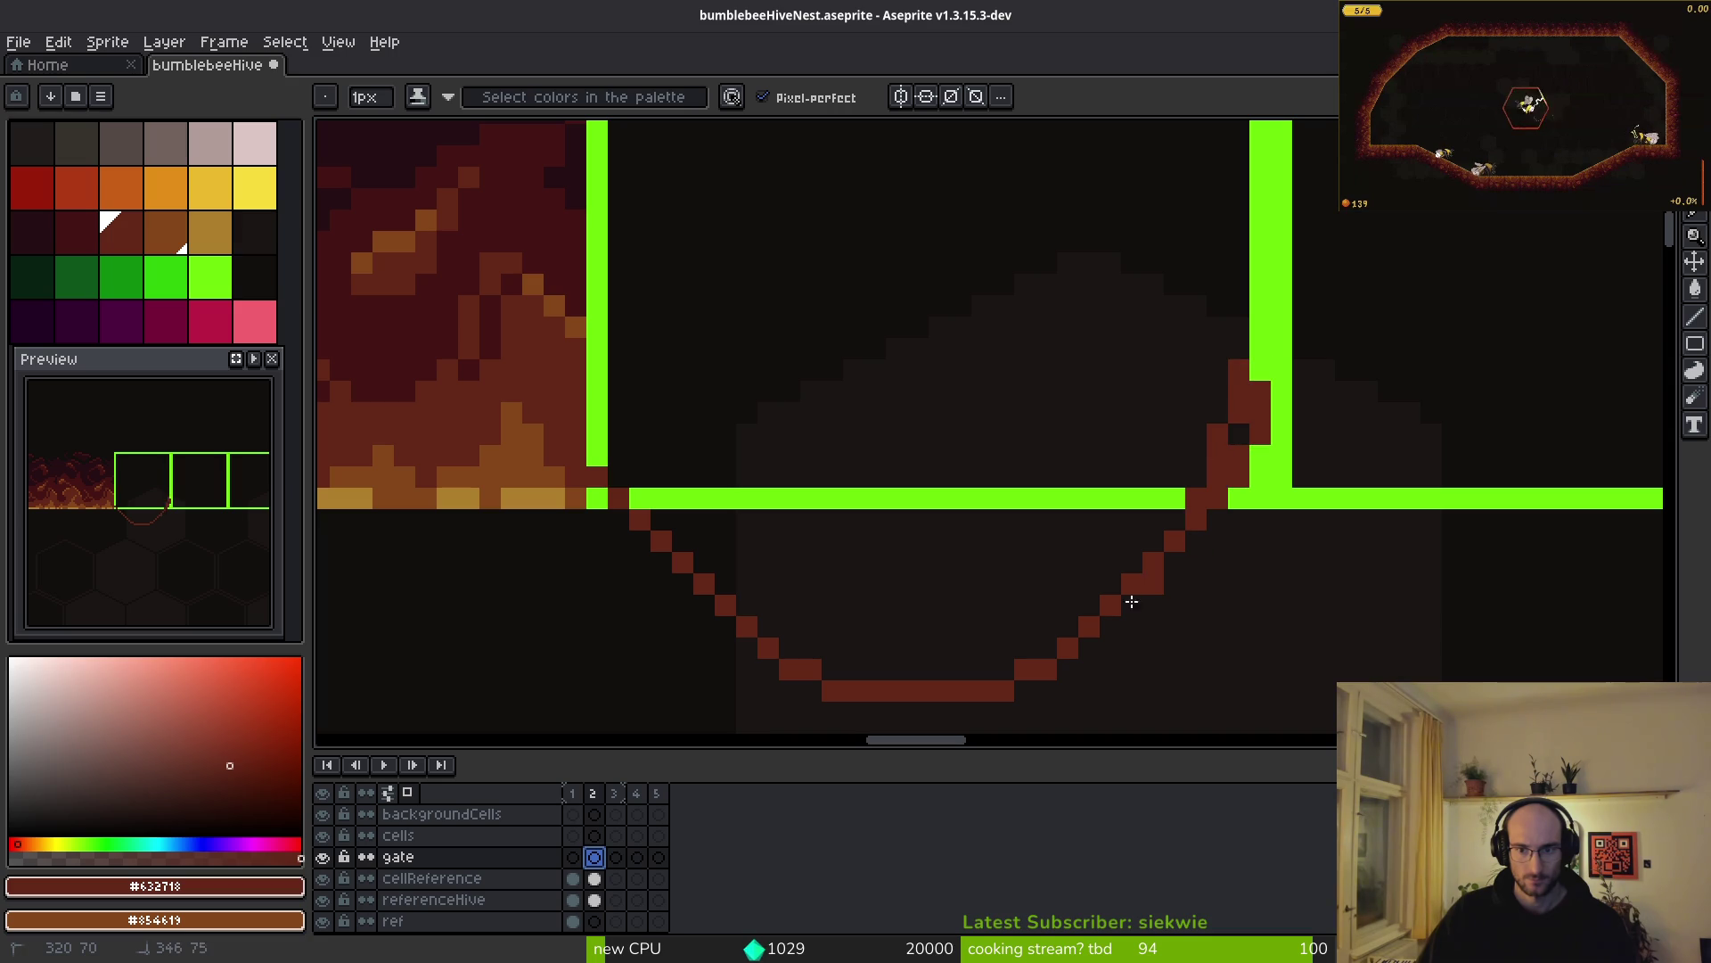
{"action": "scroll", "coordinate": [998, 615], "scroll_direction": "down", "scroll_amount": 2}
{"action": "scroll", "coordinate": [1039, 592], "scroll_direction": "up", "scroll_amount": 2}
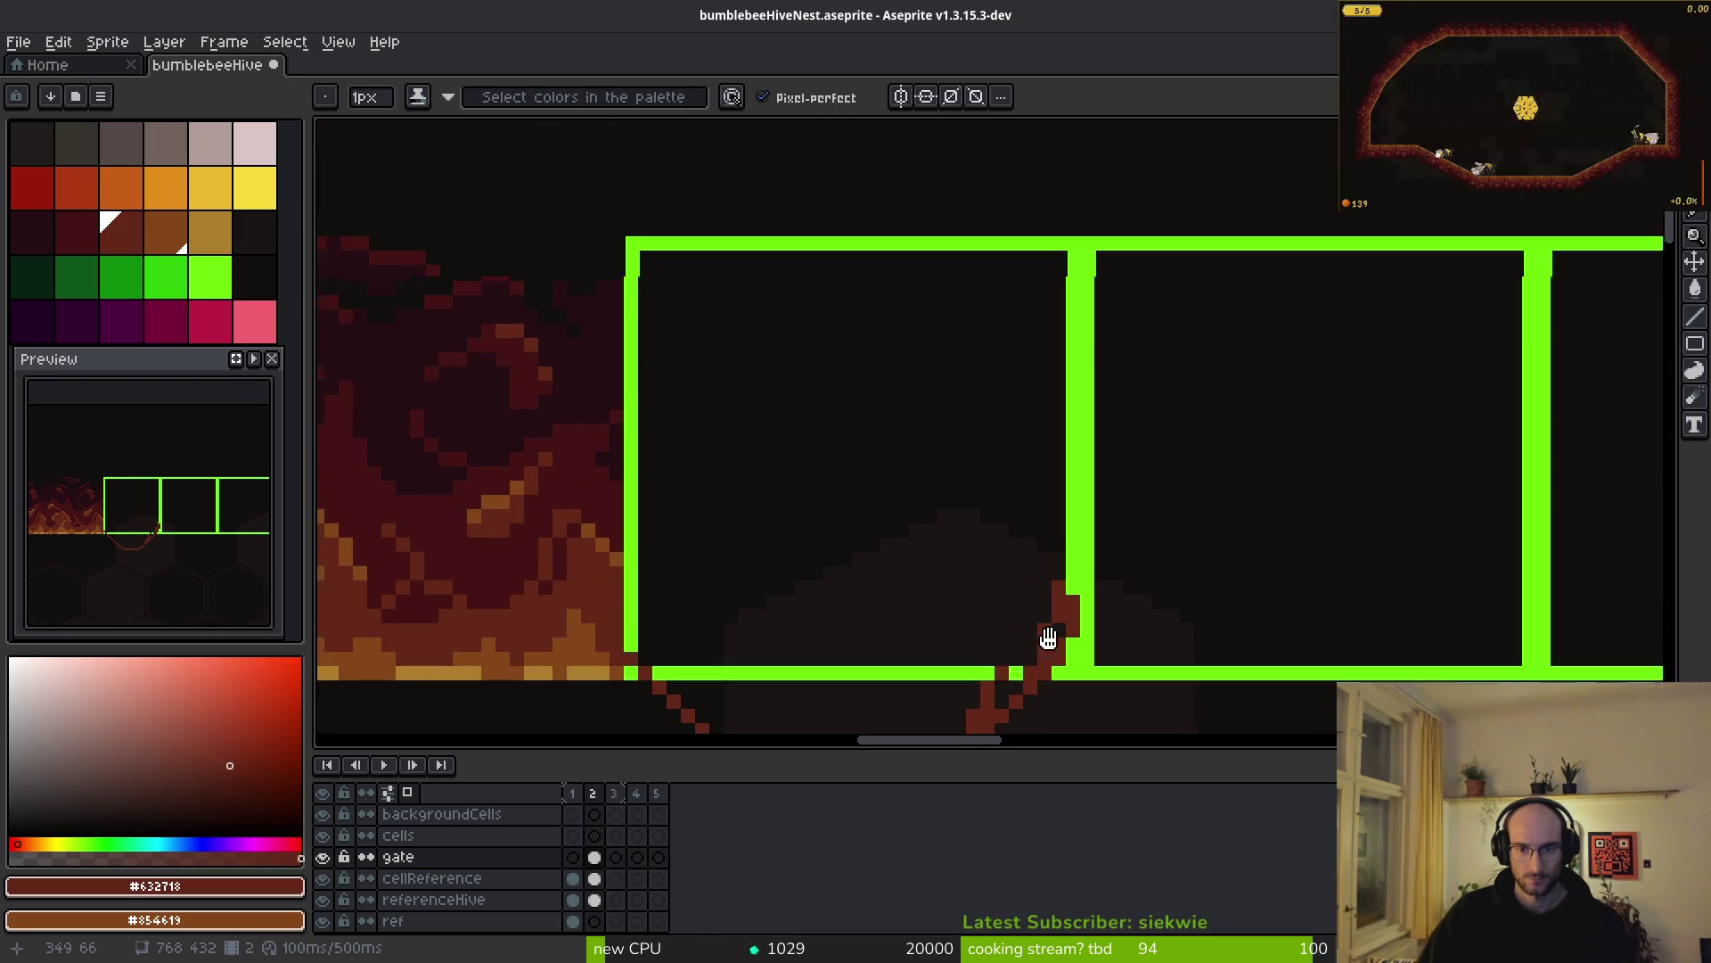
{"action": "left_click_drag", "start_coordinate": [1073, 636], "coordinate": [1086, 583]}
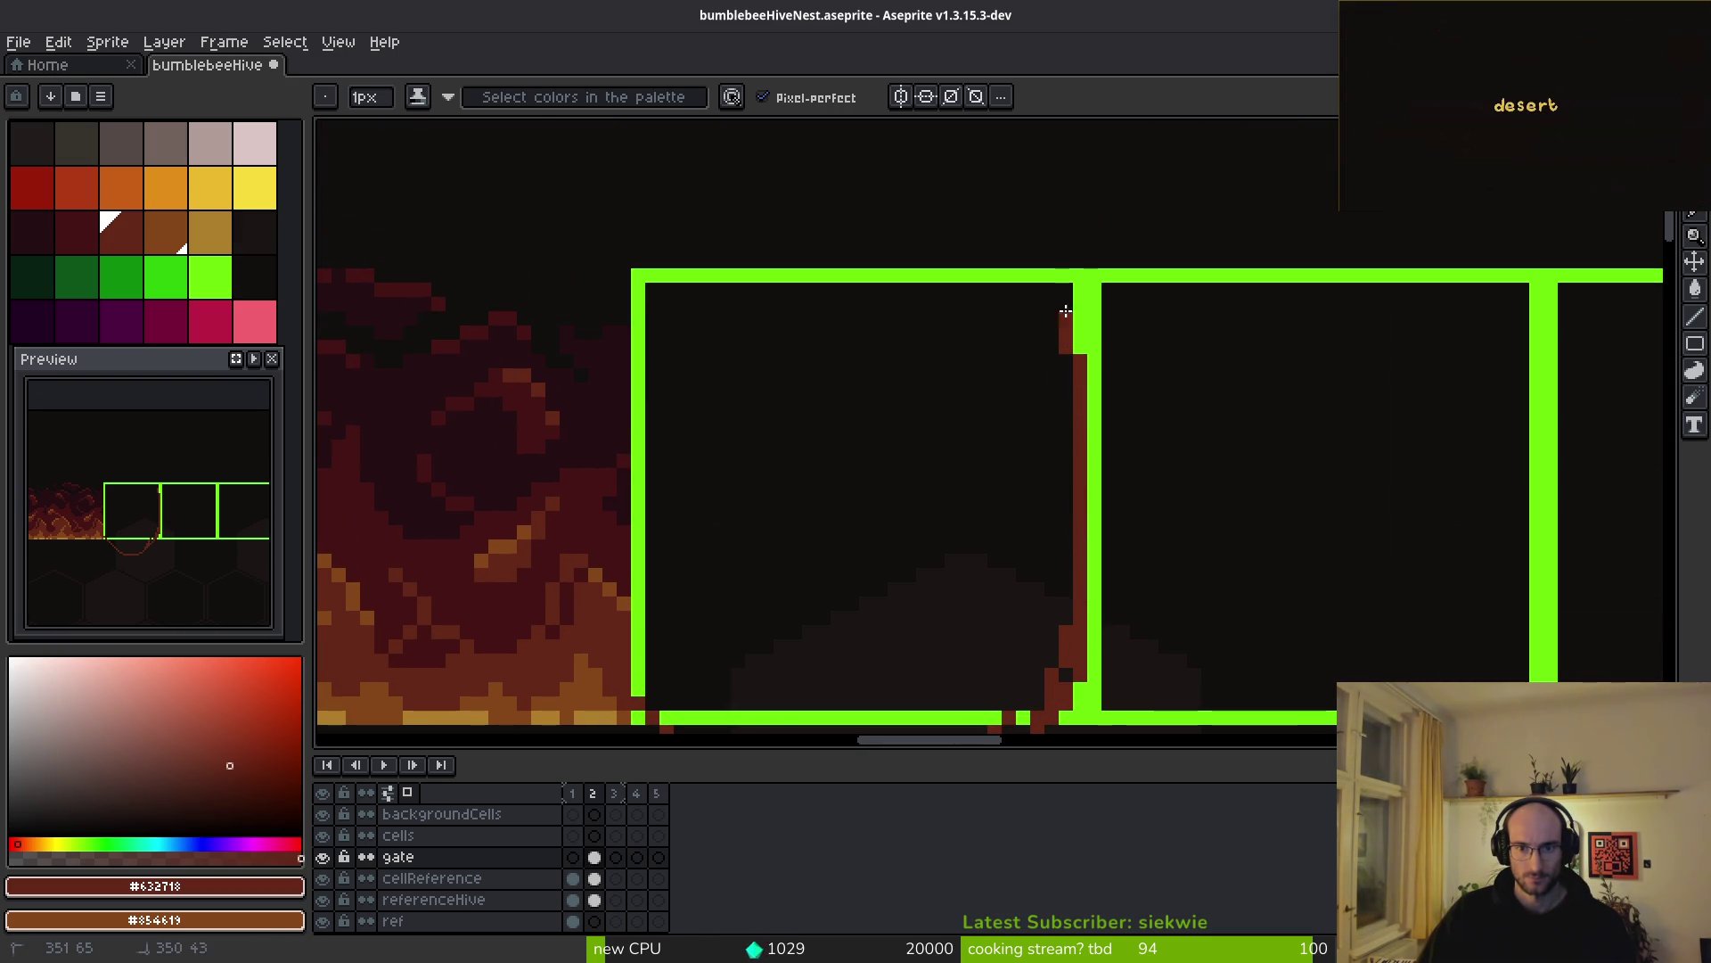
{"action": "left_click_drag", "start_coordinate": [1076, 274], "coordinate": [1072, 357]}
{"action": "mouse_move", "coordinate": [1069, 279]}
{"action": "left_mouse_down"}
{"action": "mouse_move", "coordinate": [946, 276]}
{"action": "mouse_move", "coordinate": [737, 393]}
{"action": "left_mouse_up"}
- Redraw the curve across the first square as a shorter stroke, undoing the dark zigzag
{"action": "mouse_move", "coordinate": [649, 615]}
{"action": "left_mouse_down"}
{"action": "mouse_move", "coordinate": [717, 500]}
{"action": "mouse_move", "coordinate": [931, 495]}
{"action": "mouse_move", "coordinate": [991, 541]}
{"action": "left_mouse_up"}
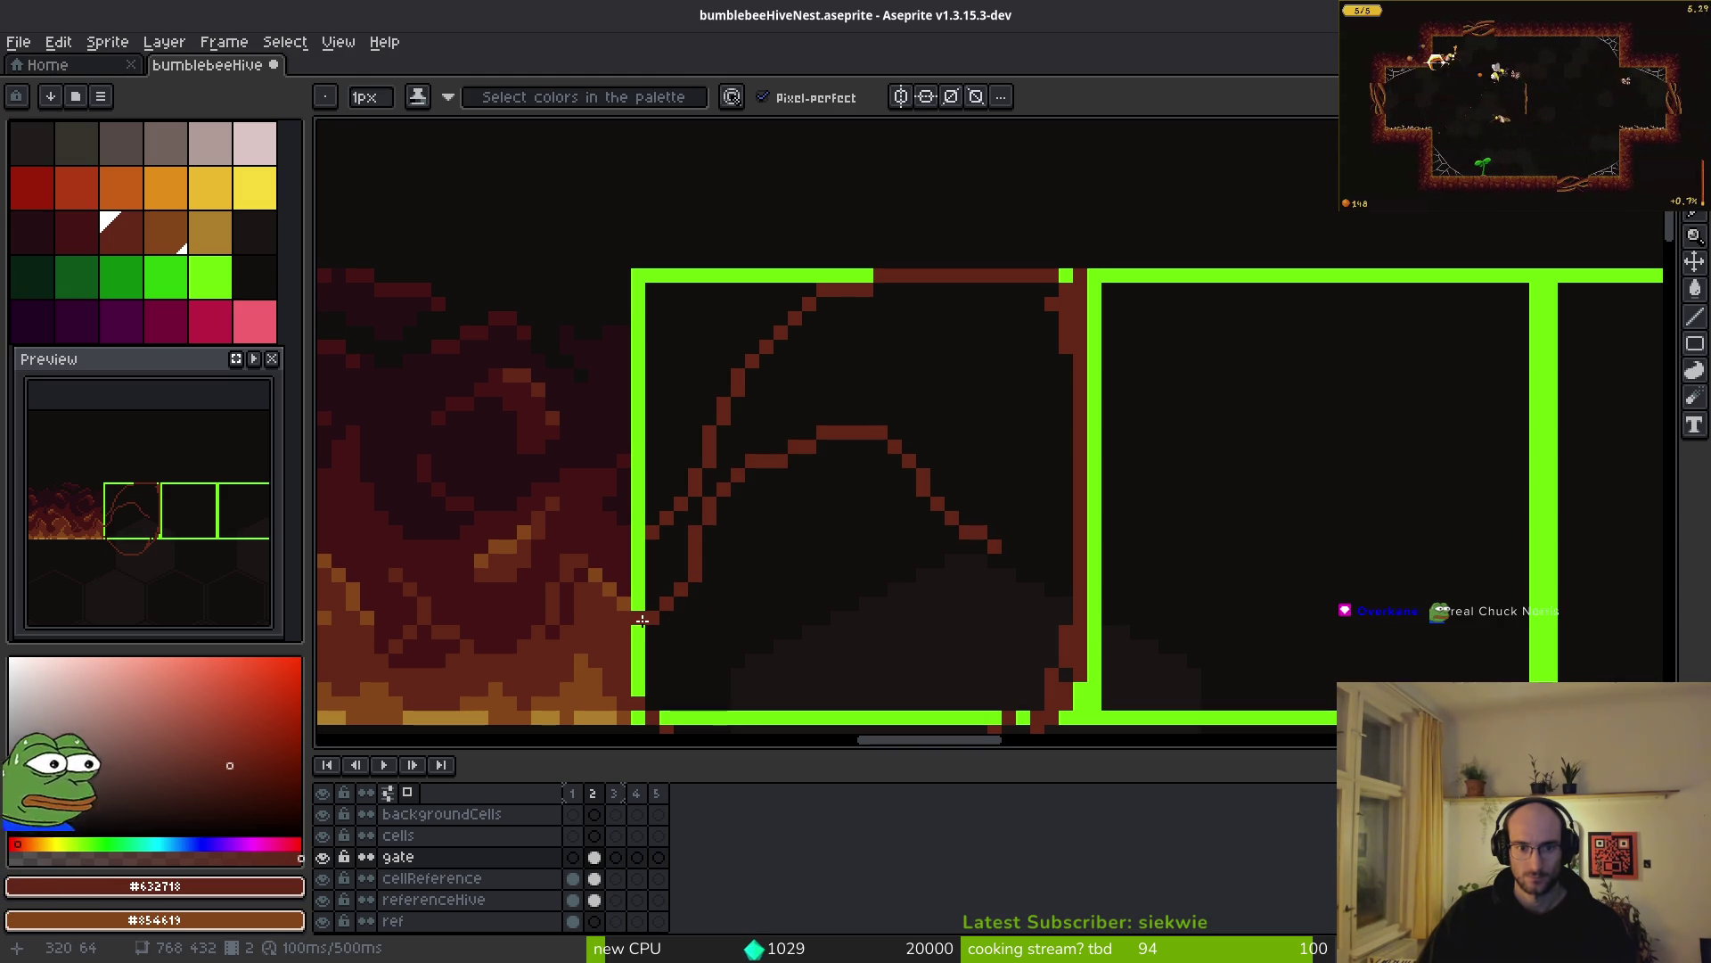
{"action": "key", "text": "ctrl+z"}
{"action": "mouse_move", "coordinate": [649, 615]}
{"action": "left_mouse_down"}
{"action": "mouse_move", "coordinate": [891, 560]}
{"action": "mouse_move", "coordinate": [989, 599]}
{"action": "mouse_move", "coordinate": [1065, 540]}
{"action": "left_mouse_up"}
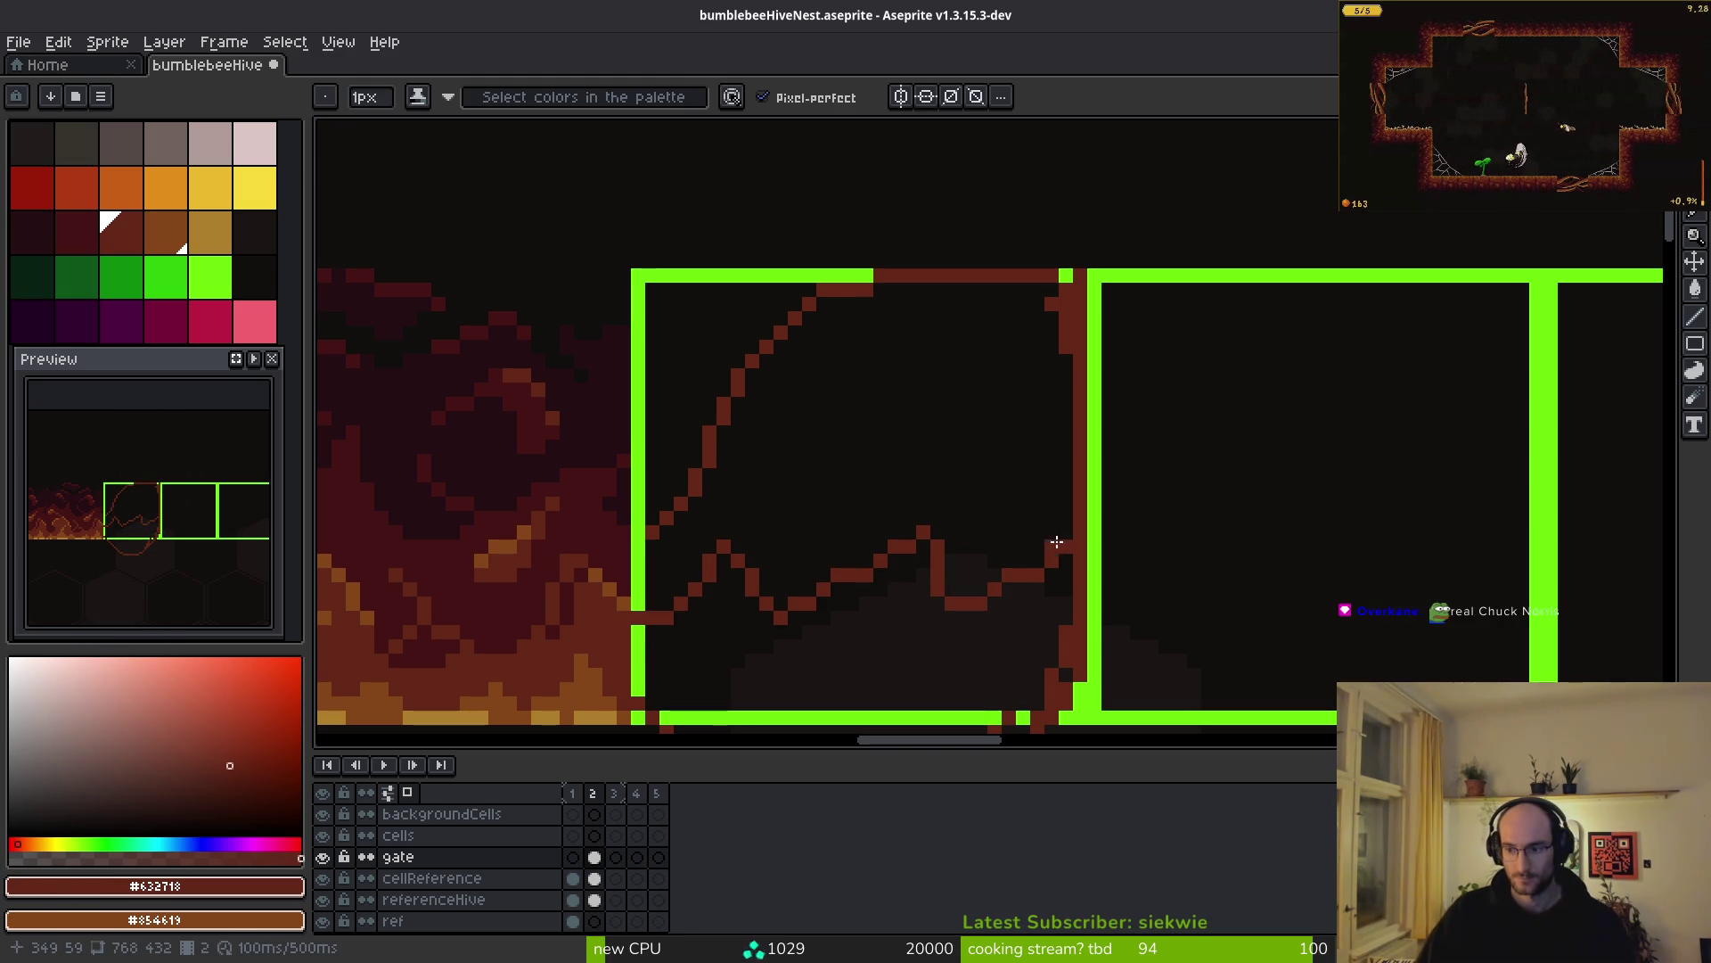
{"action": "scroll", "coordinate": [962, 496], "scroll_direction": "down", "scroll_amount": 1}
{"action": "left_click", "coordinate": [657, 502], "text": "alt"}
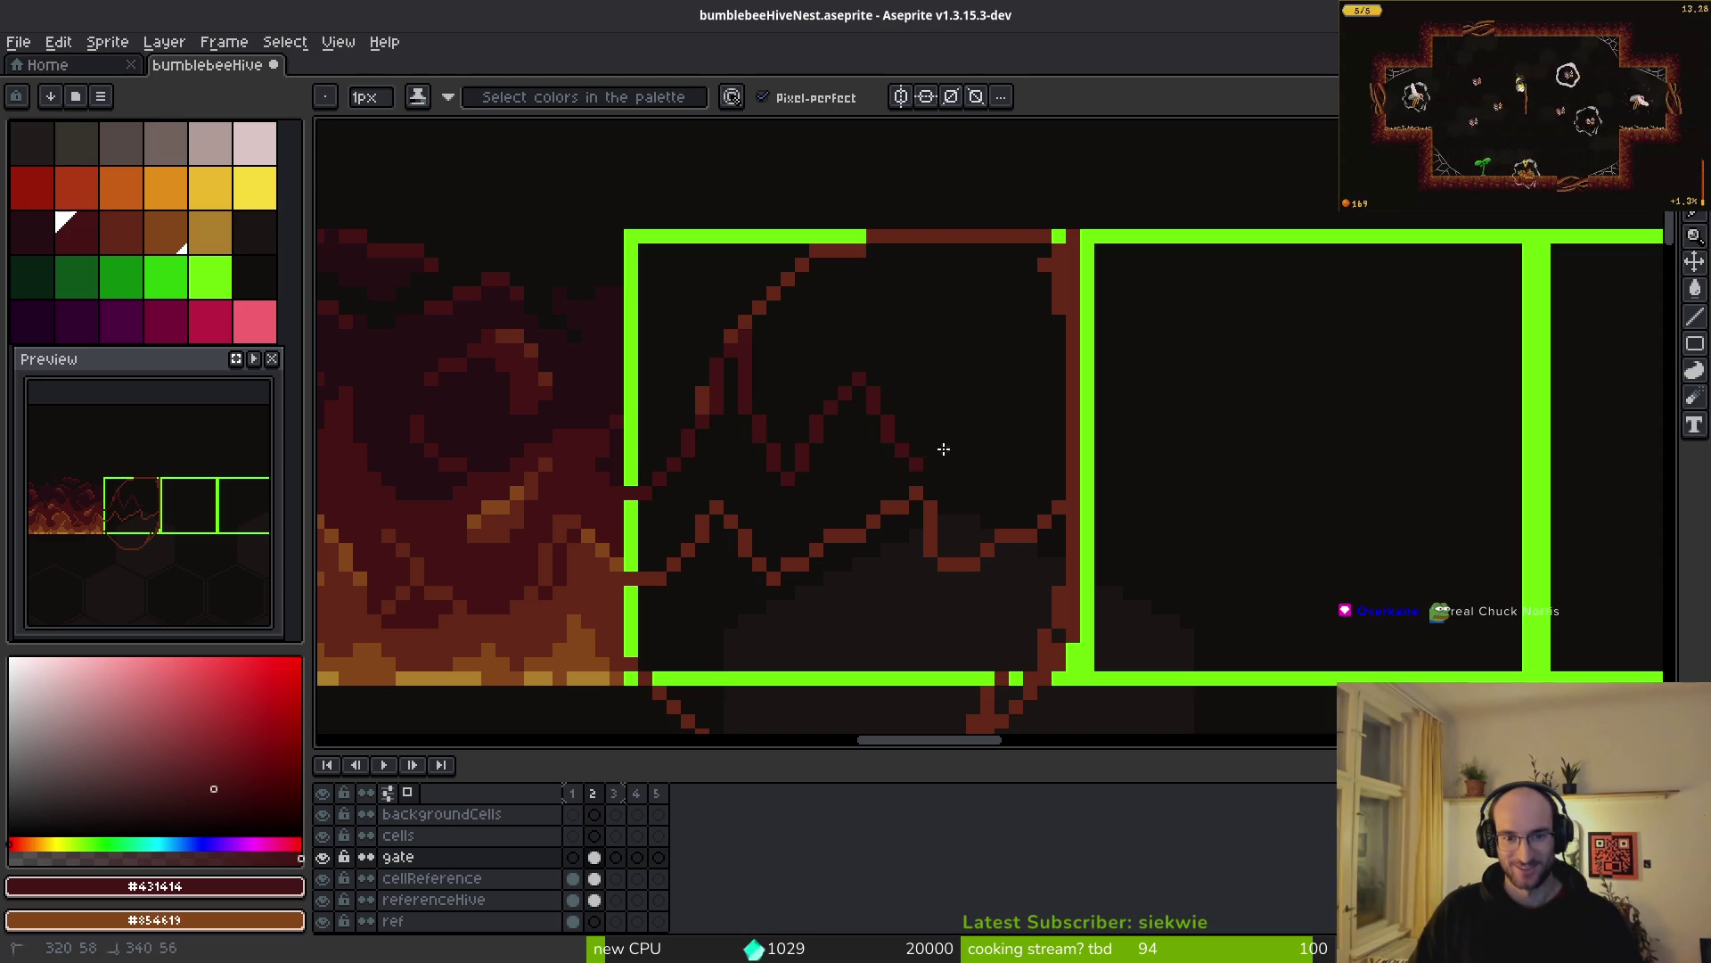
{"action": "key", "text": "ctrl+z"}
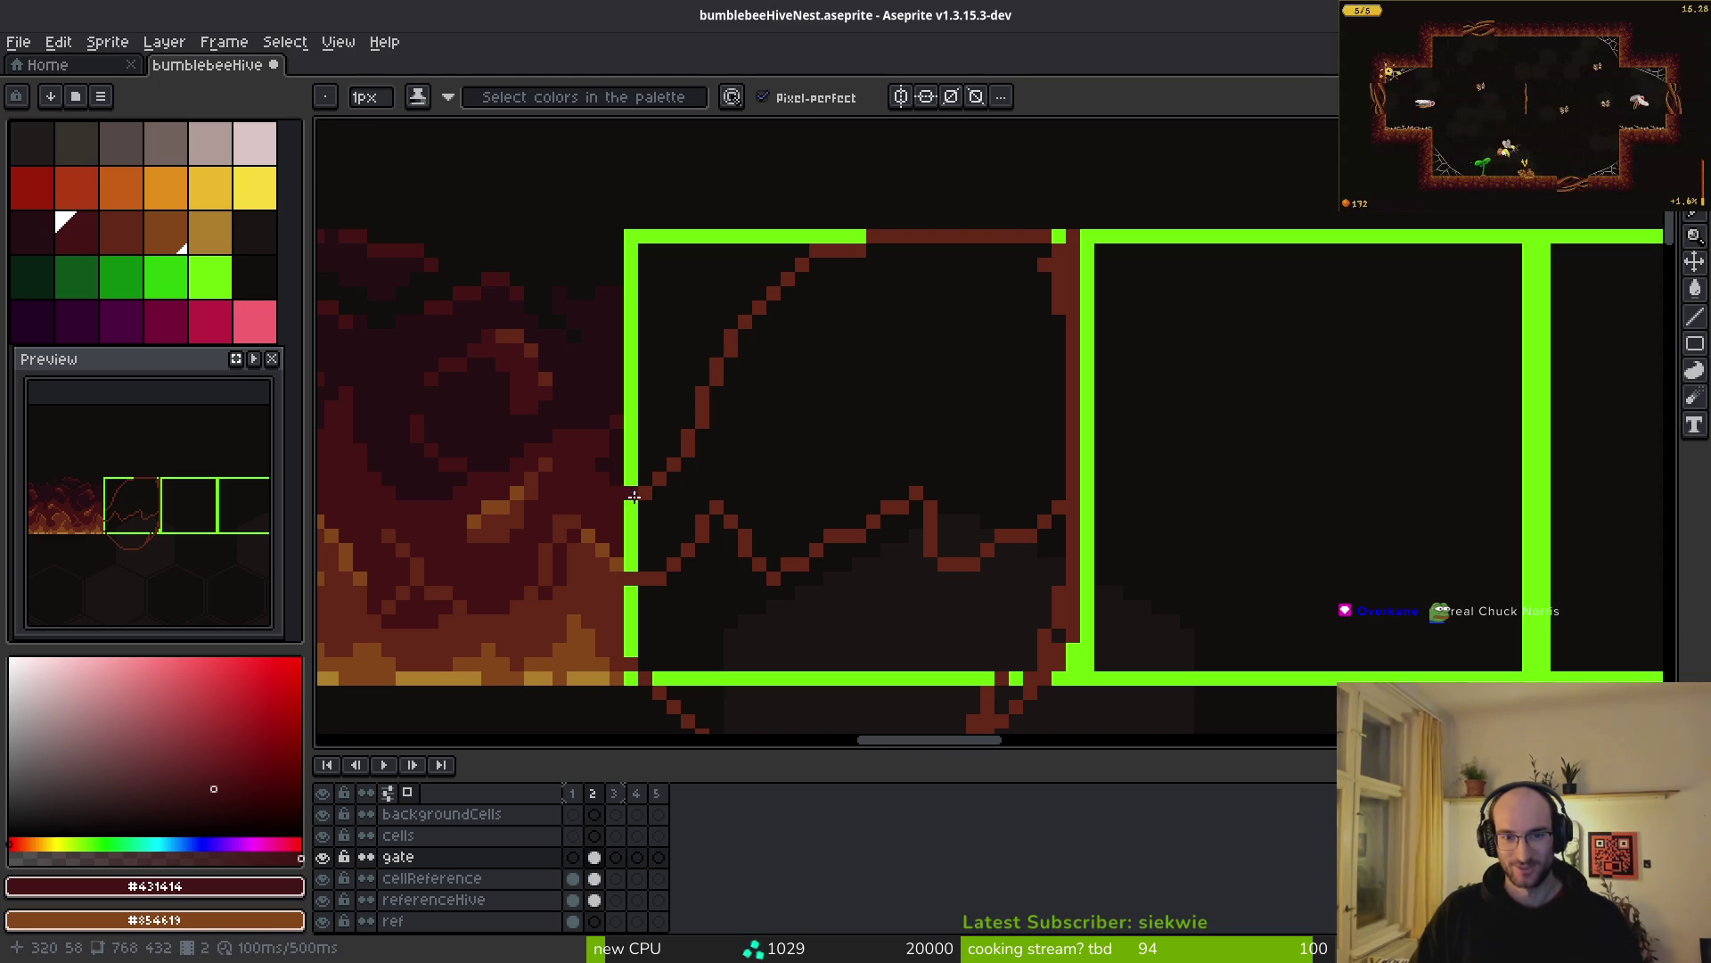
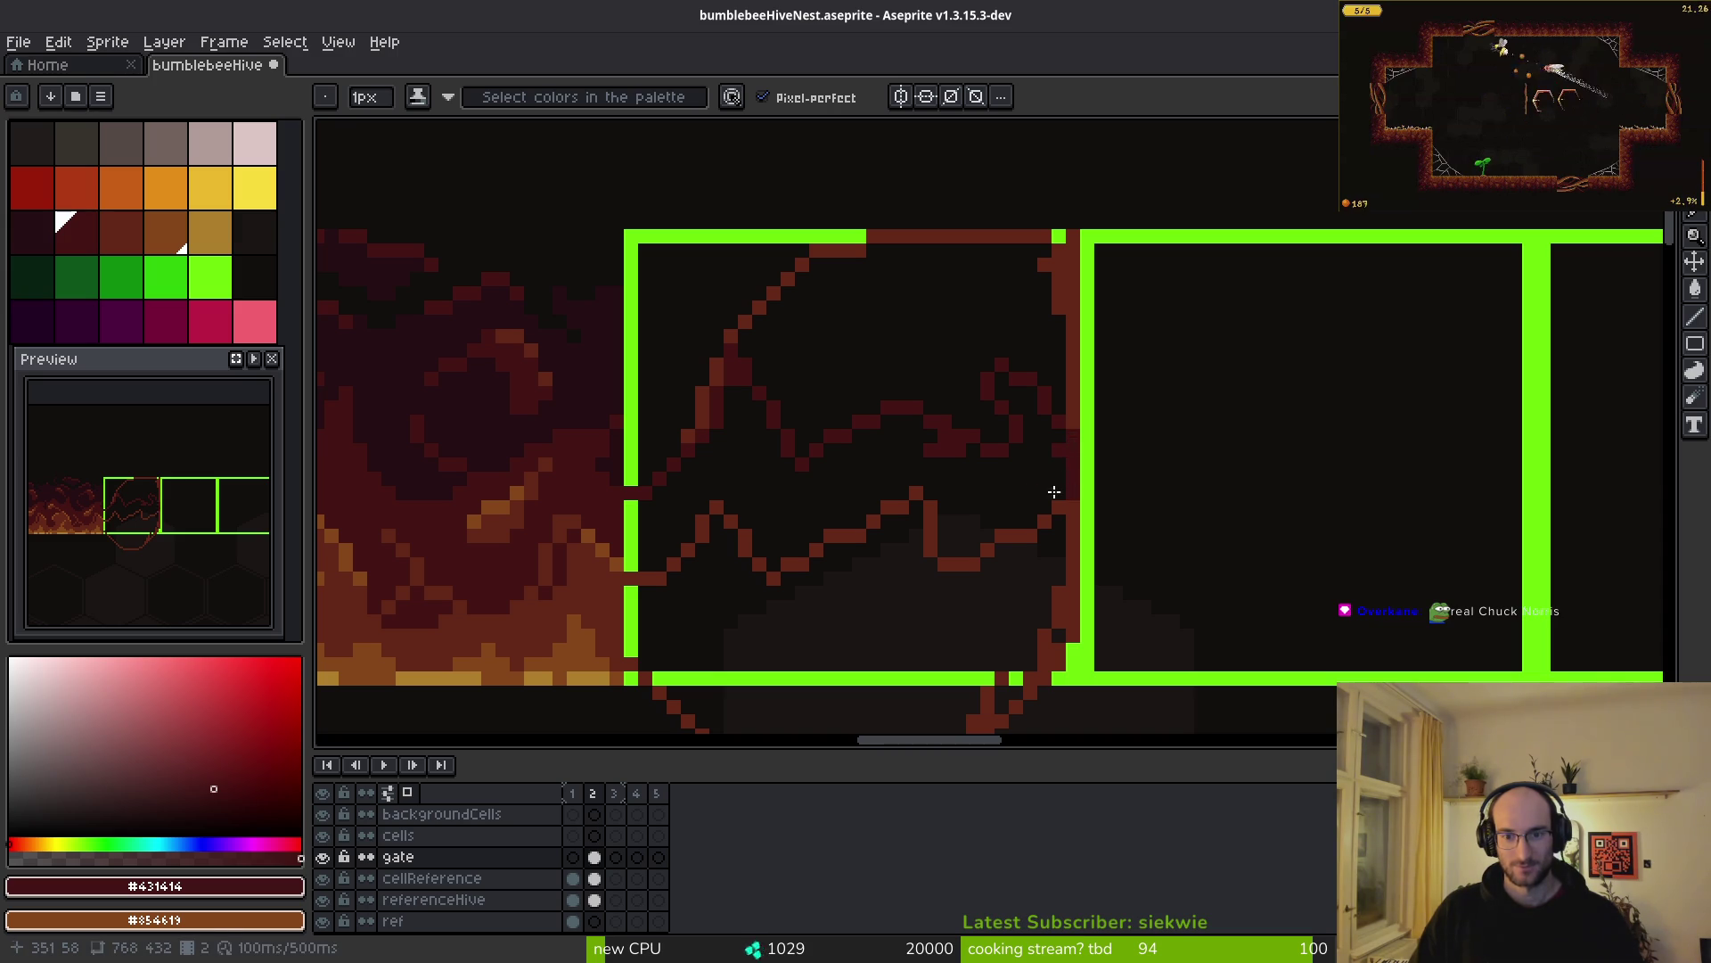
- Draw brown and dark red outline strokes for the blob inside the gate frame
{"action": "left_click", "coordinate": [573, 370], "text": "alt"}
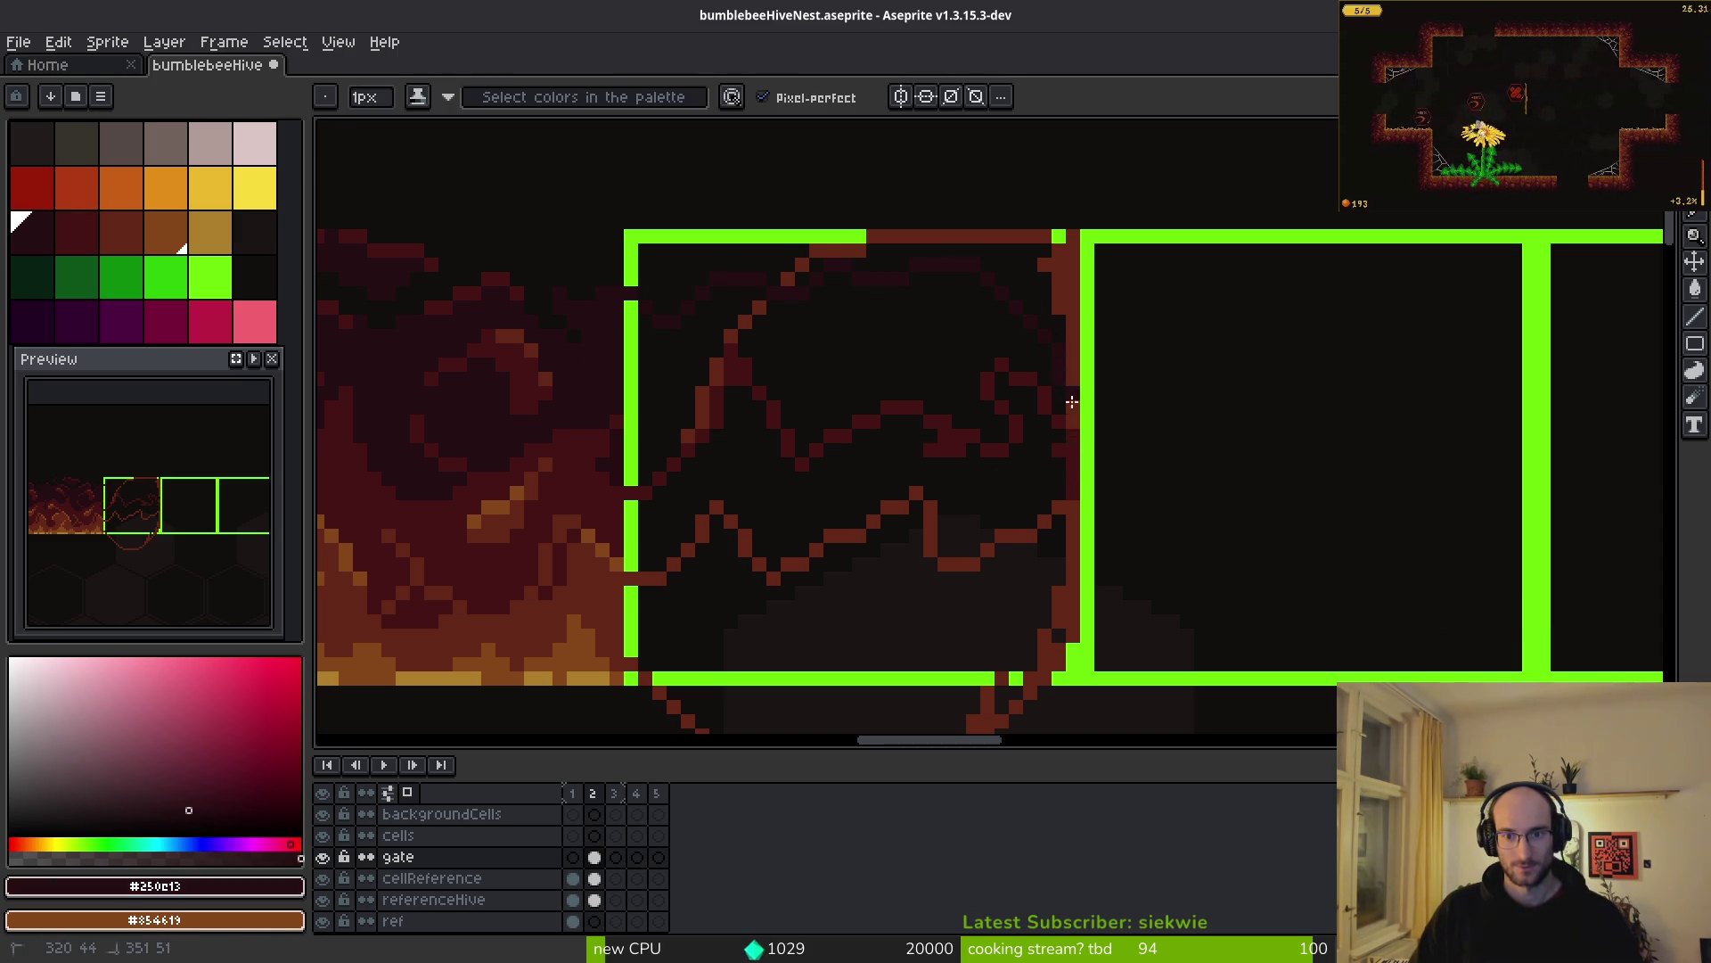
{"action": "scroll", "coordinate": [1041, 445], "scroll_direction": "down", "scroll_amount": 1}
{"action": "scroll", "coordinate": [1039, 480], "scroll_direction": "up", "scroll_amount": 1}
{"action": "left_click", "coordinate": [1016, 502], "text": "alt"}
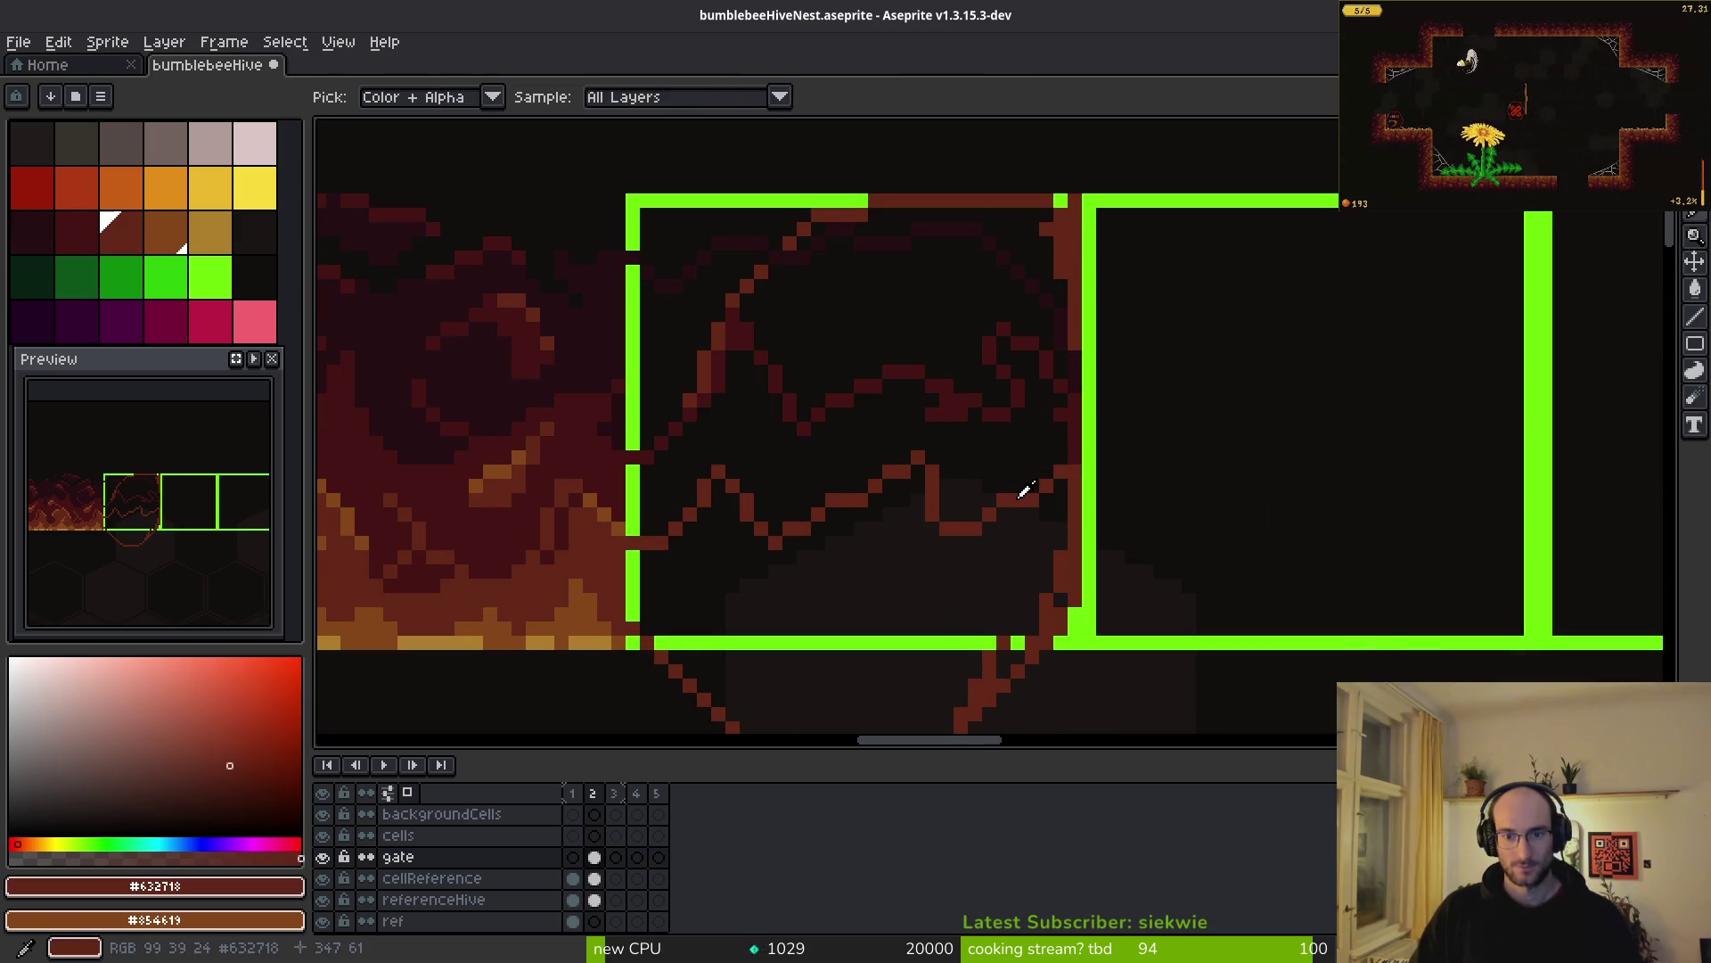
{"action": "mouse_move", "coordinate": [1048, 414]}
{"action": "left_mouse_down"}
{"action": "mouse_move", "coordinate": [1001, 336]}
{"action": "mouse_move", "coordinate": [1055, 251]}
{"action": "left_mouse_up"}
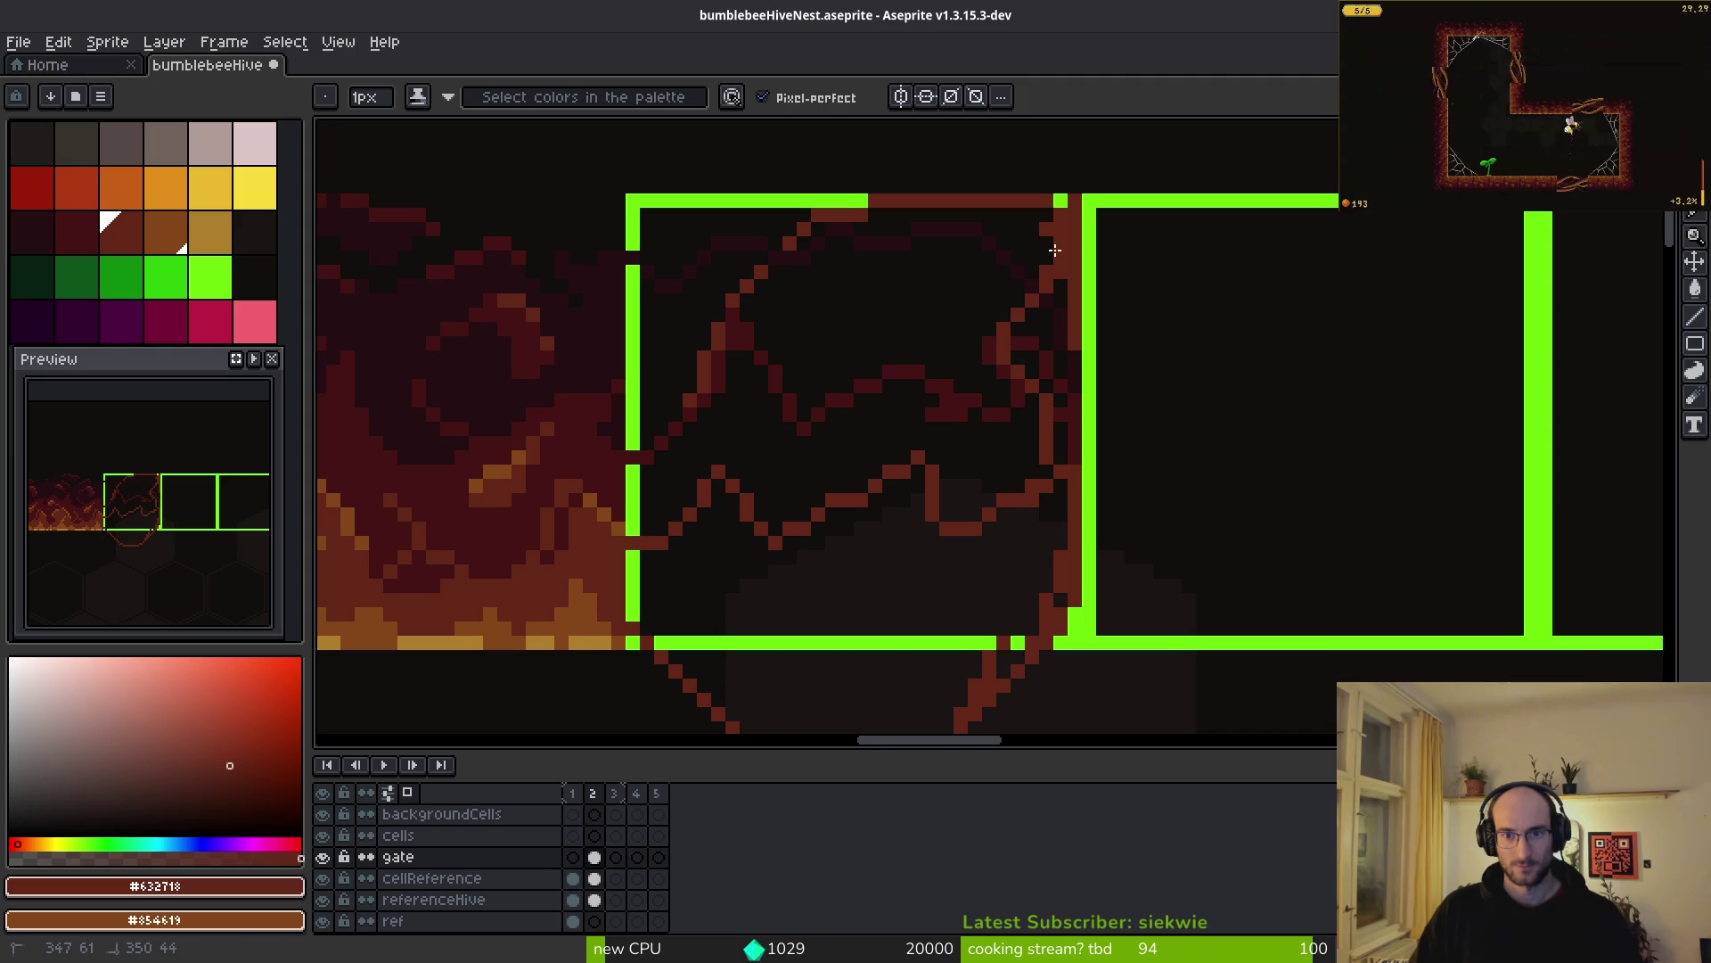
{"action": "left_click", "coordinate": [927, 379], "text": "alt"}
{"action": "left_click_drag", "start_coordinate": [932, 352], "coordinate": [932, 299]}
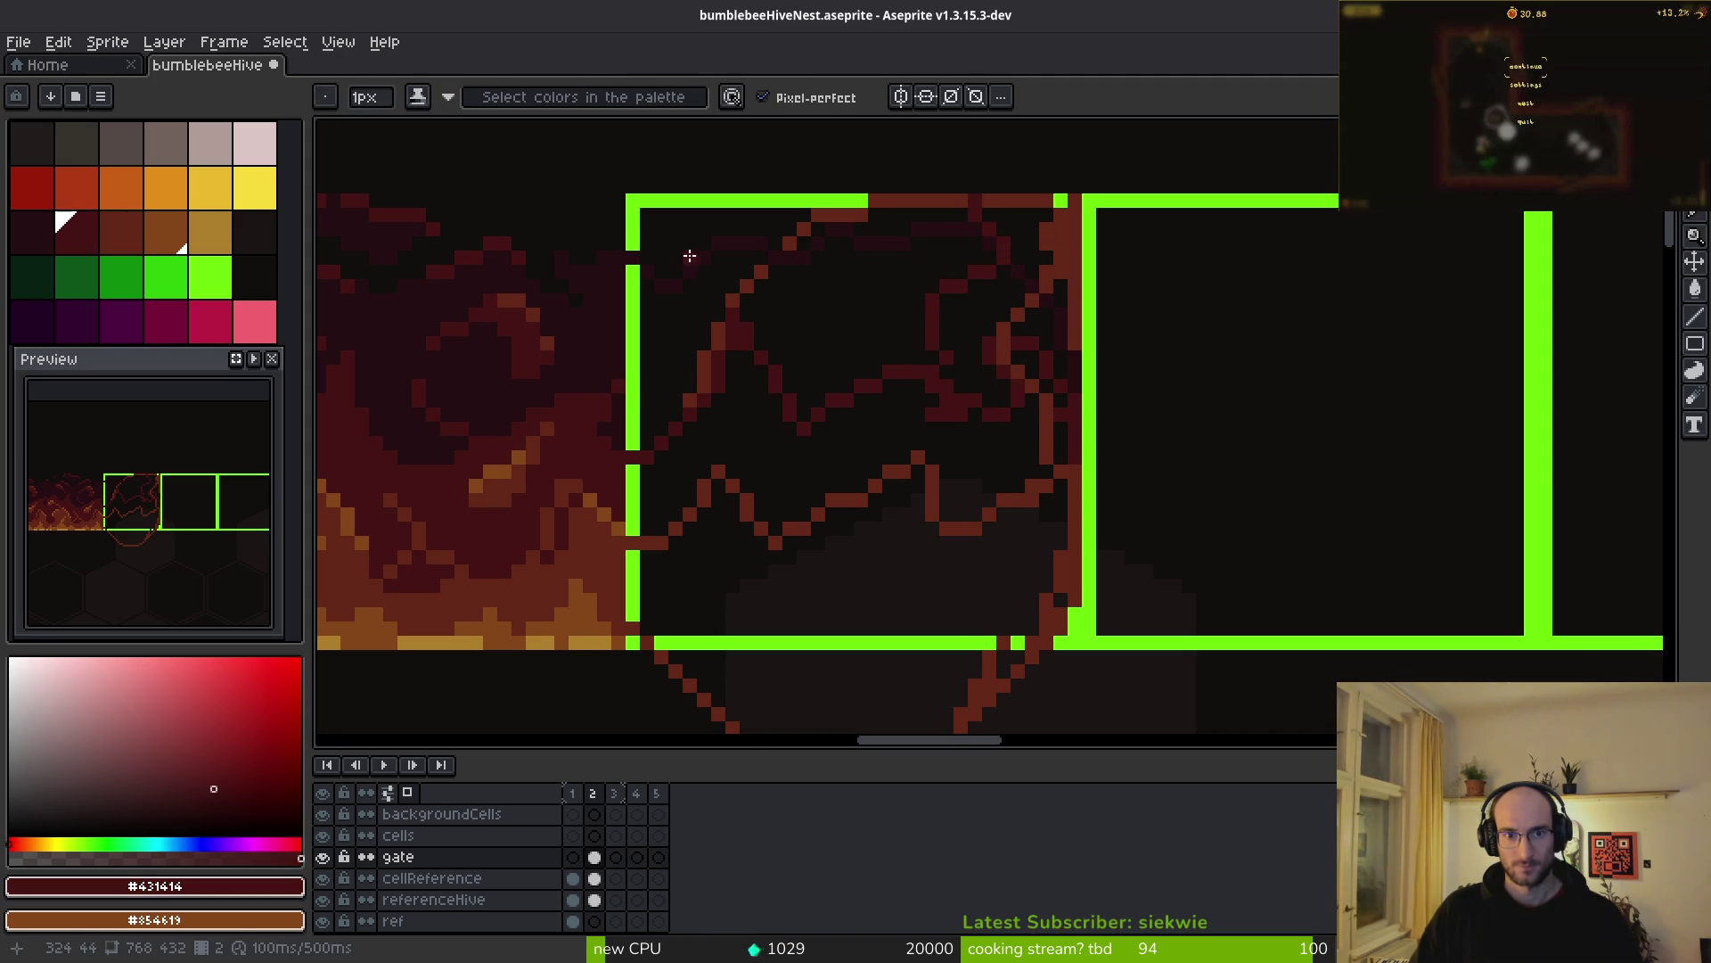
- Fill the enclosed blob area with near-black red #431414 and cover the top of the frame's left edge
{"action": "left_click", "coordinate": [863, 241], "text": "alt"}
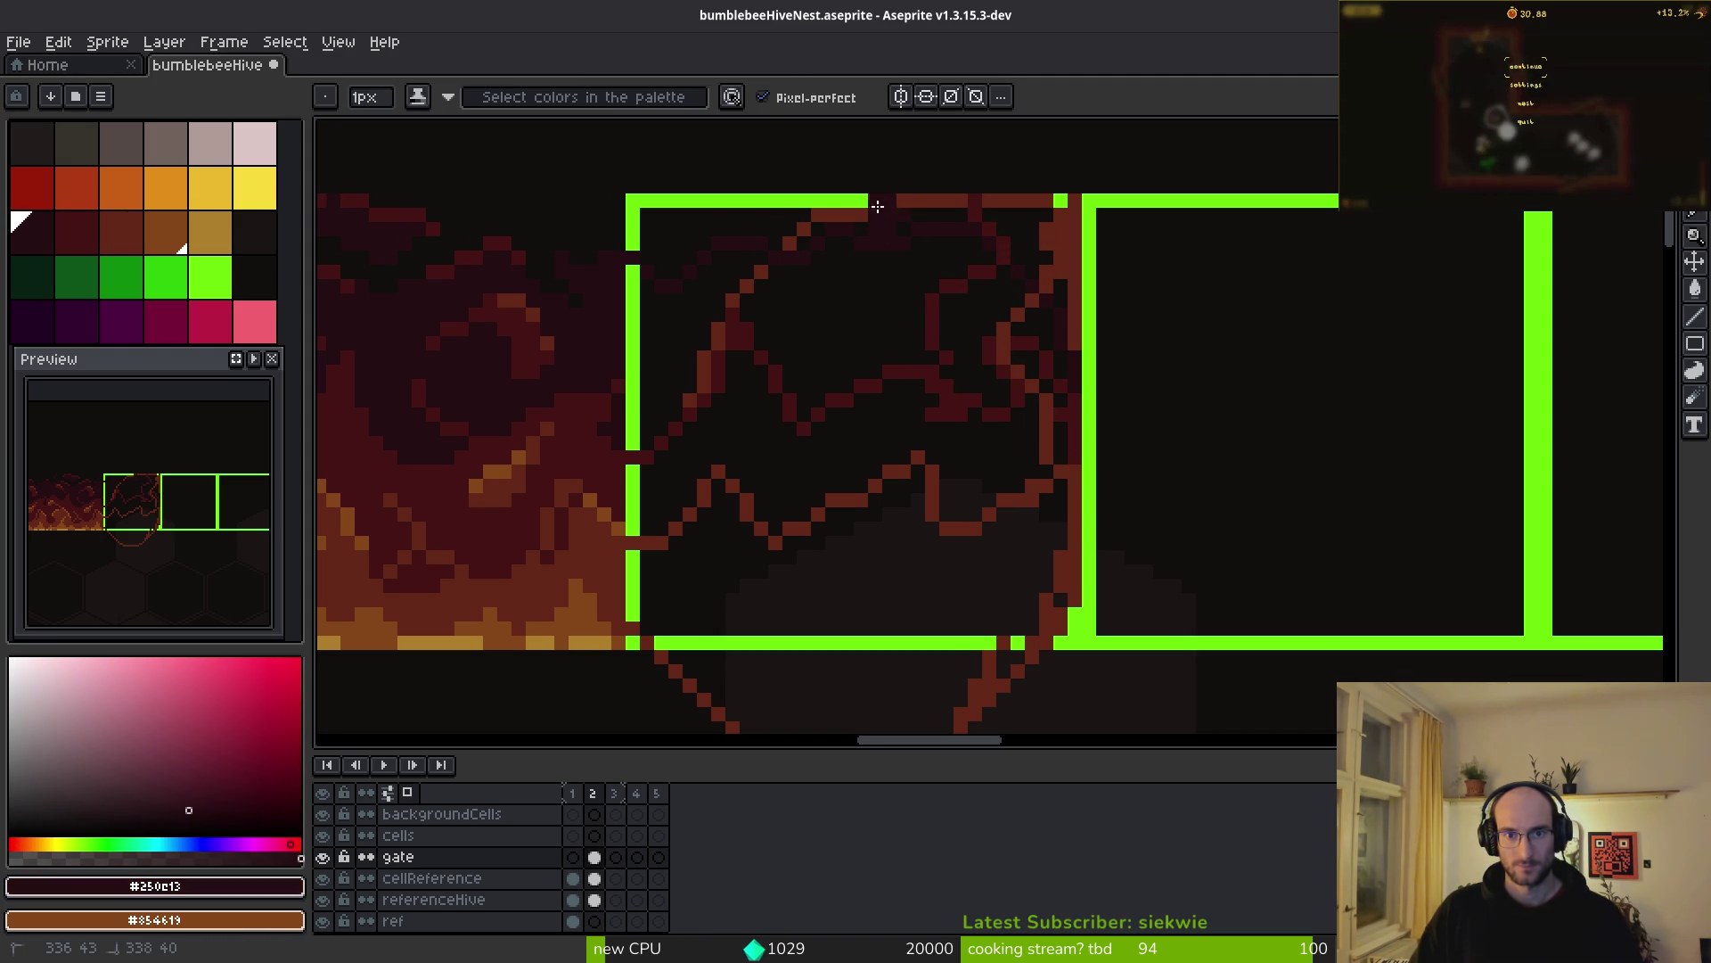
{"action": "key", "text": "g"}
{"action": "left_click", "coordinate": [835, 306]}
{"action": "key", "text": "b"}
{"action": "left_click", "coordinate": [631, 259], "text": "alt"}
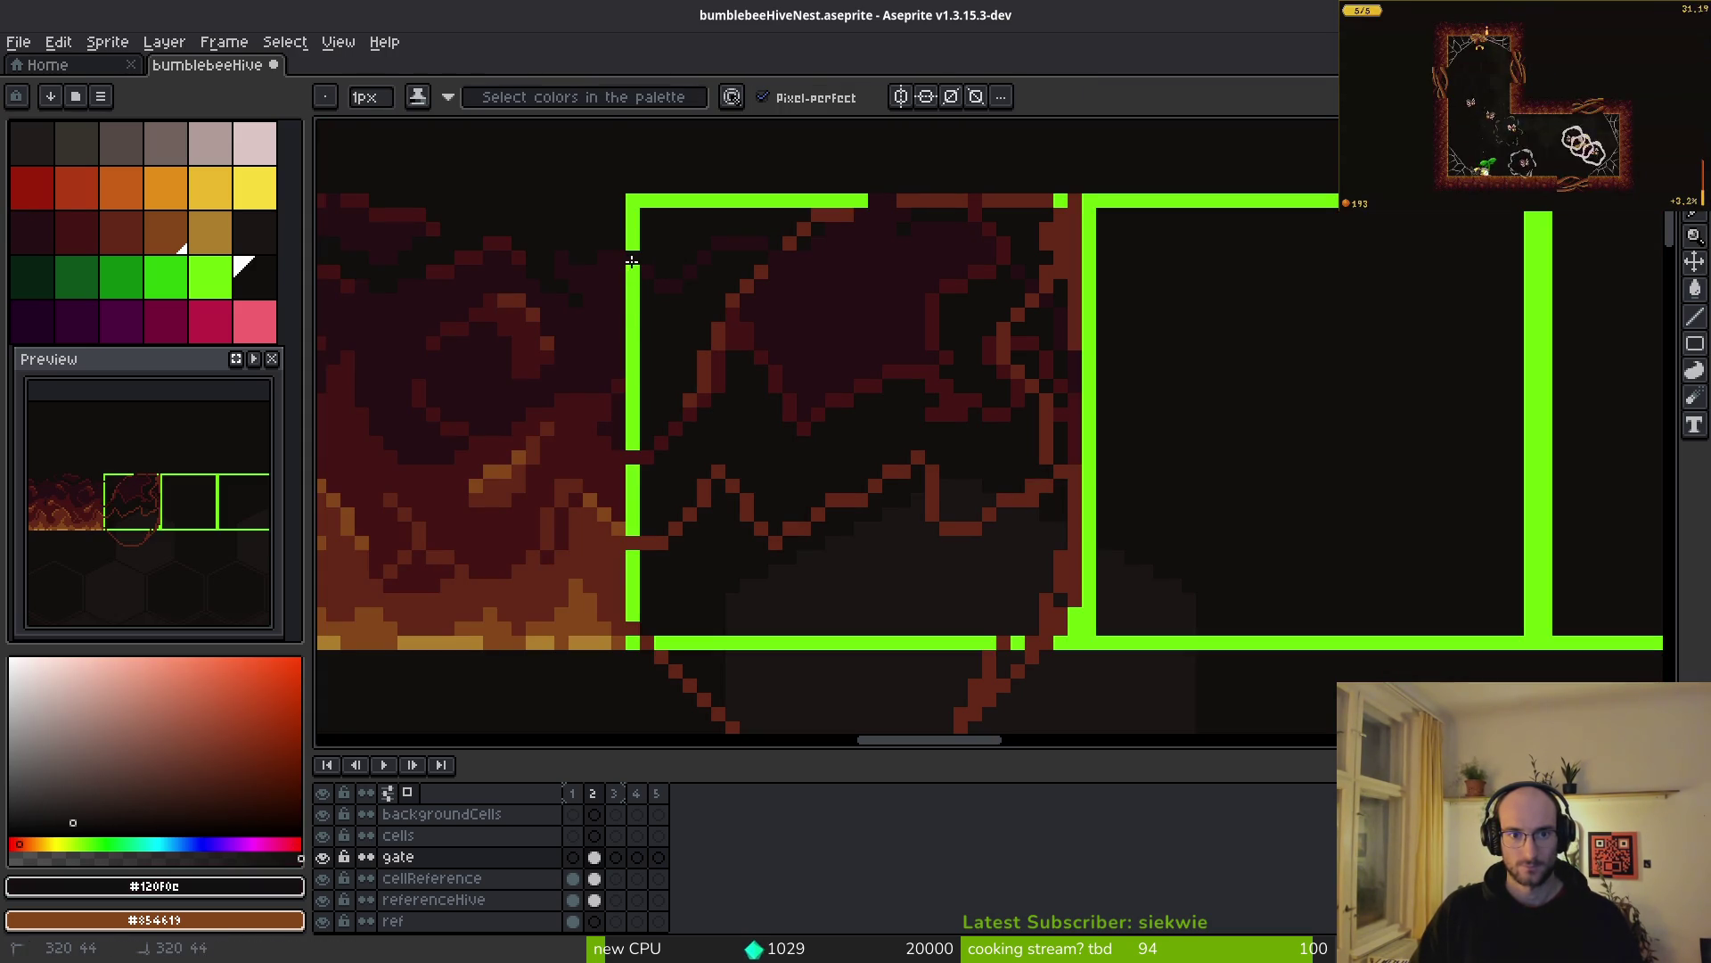
{"action": "left_click", "coordinate": [635, 258], "text": "alt"}
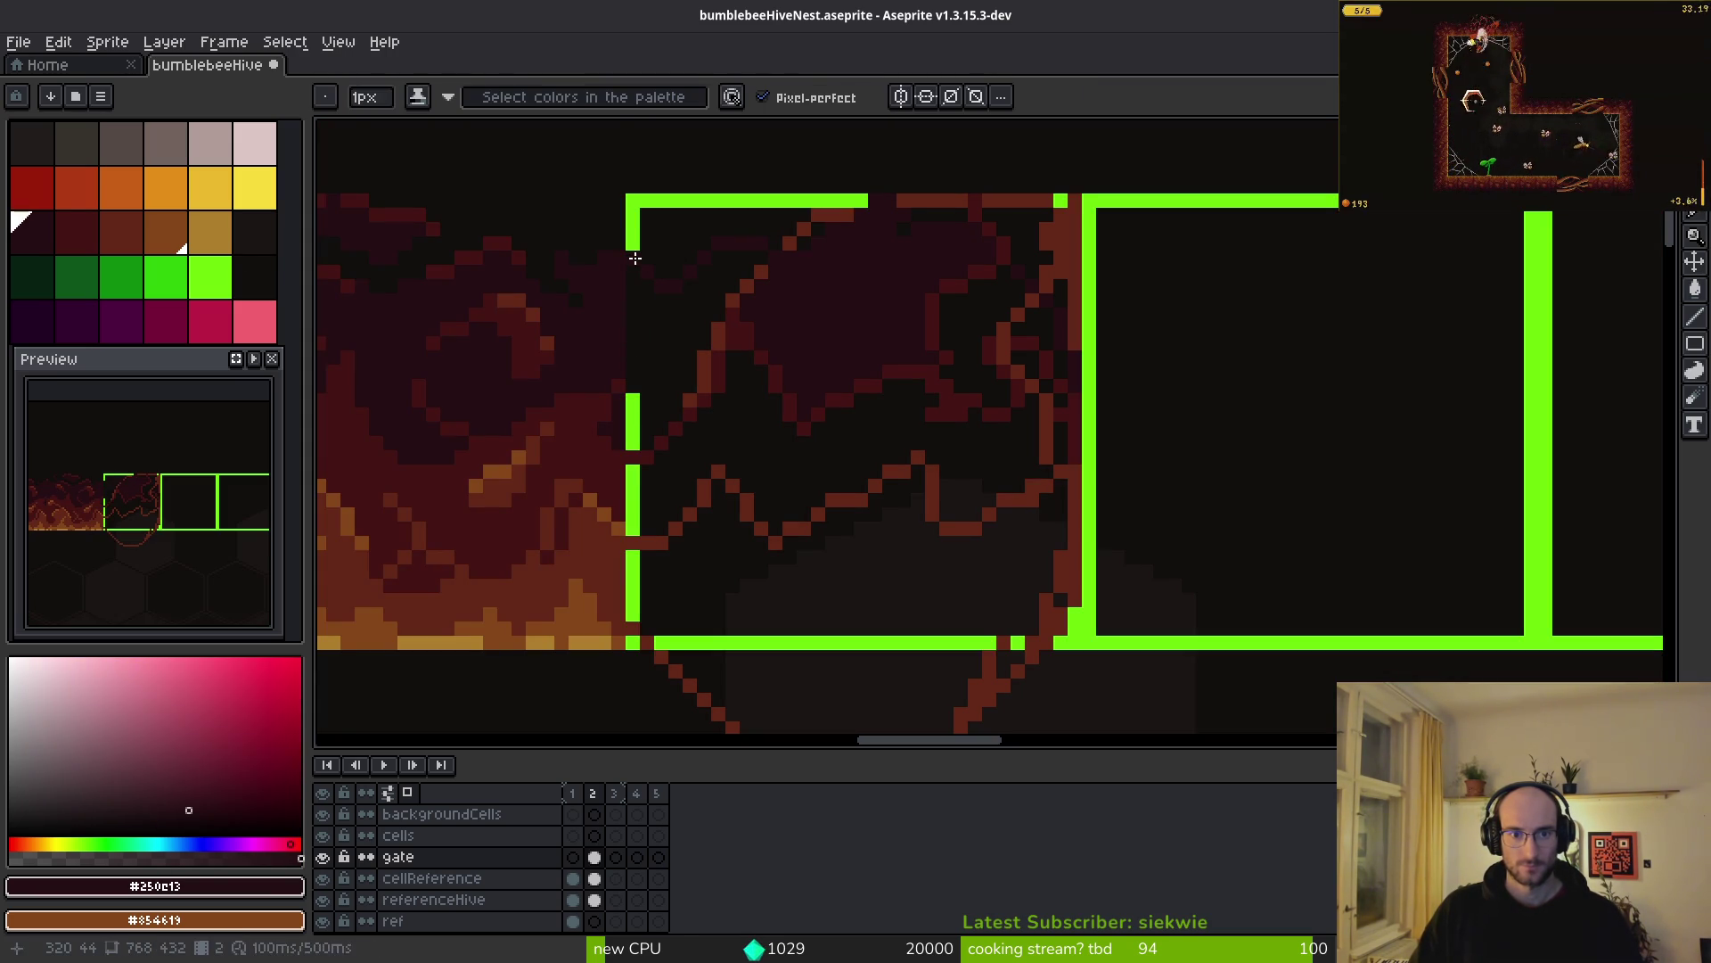
{"action": "scroll", "coordinate": [643, 388], "scroll_direction": "up", "scroll_amount": 5}
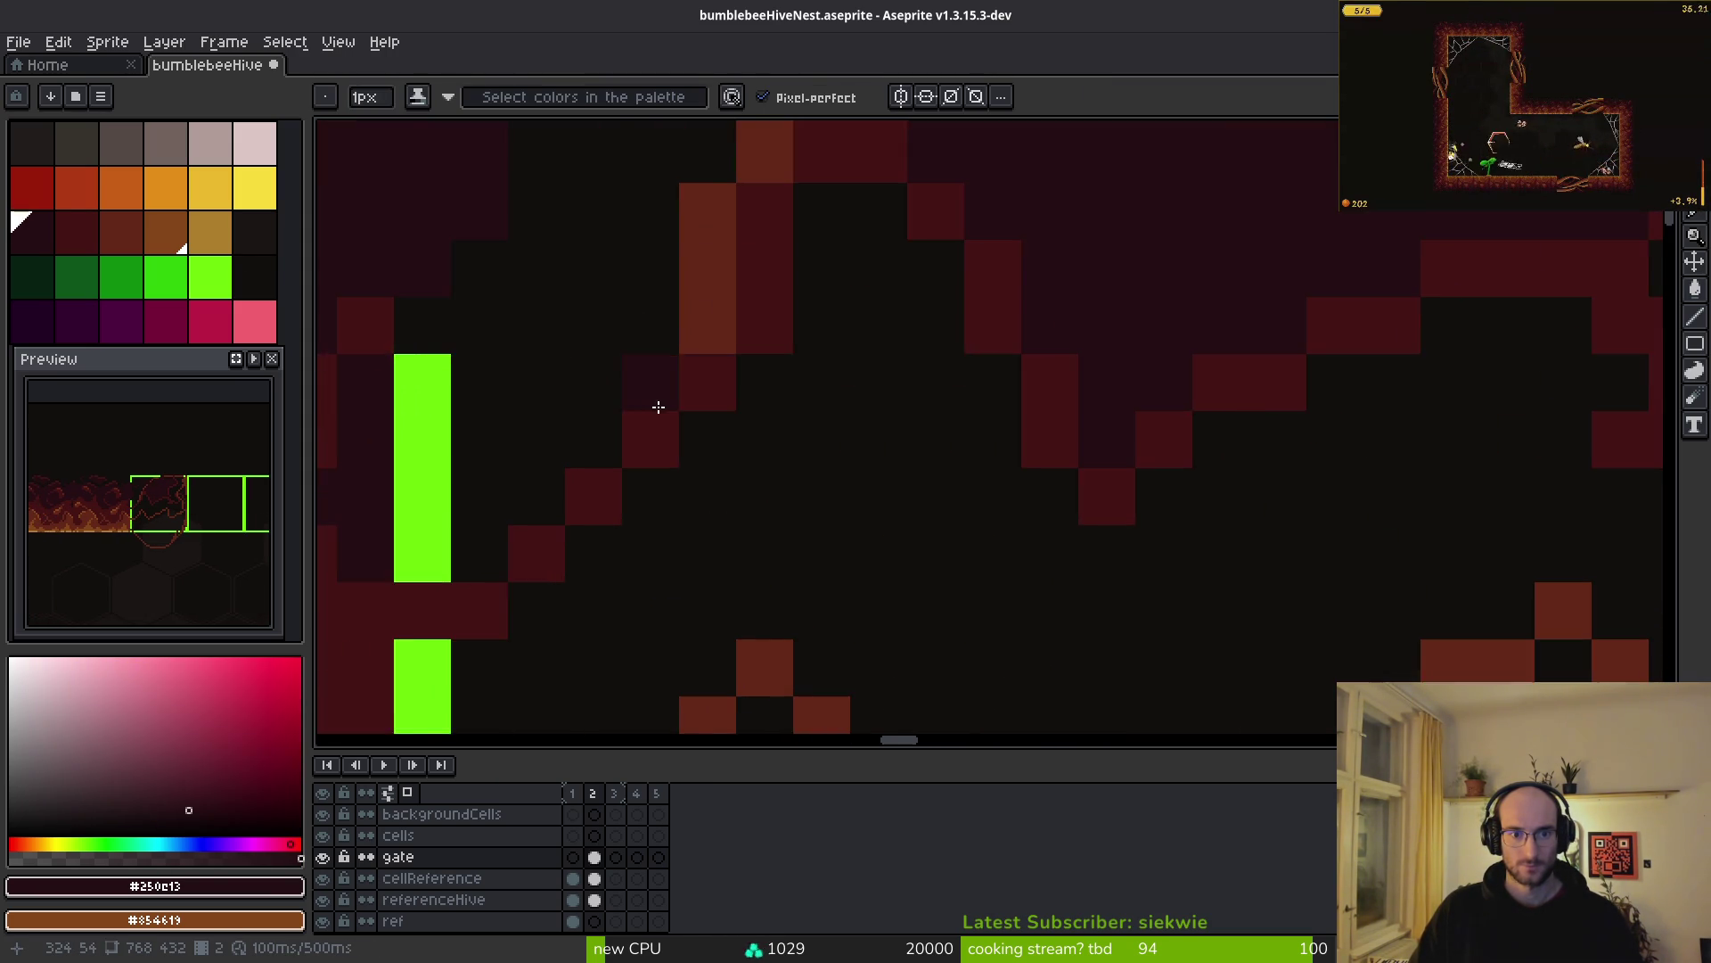
{"action": "scroll", "coordinate": [676, 401], "scroll_direction": "down", "scroll_amount": 2}
{"action": "left_click_drag", "start_coordinate": [522, 337], "coordinate": [527, 428]}
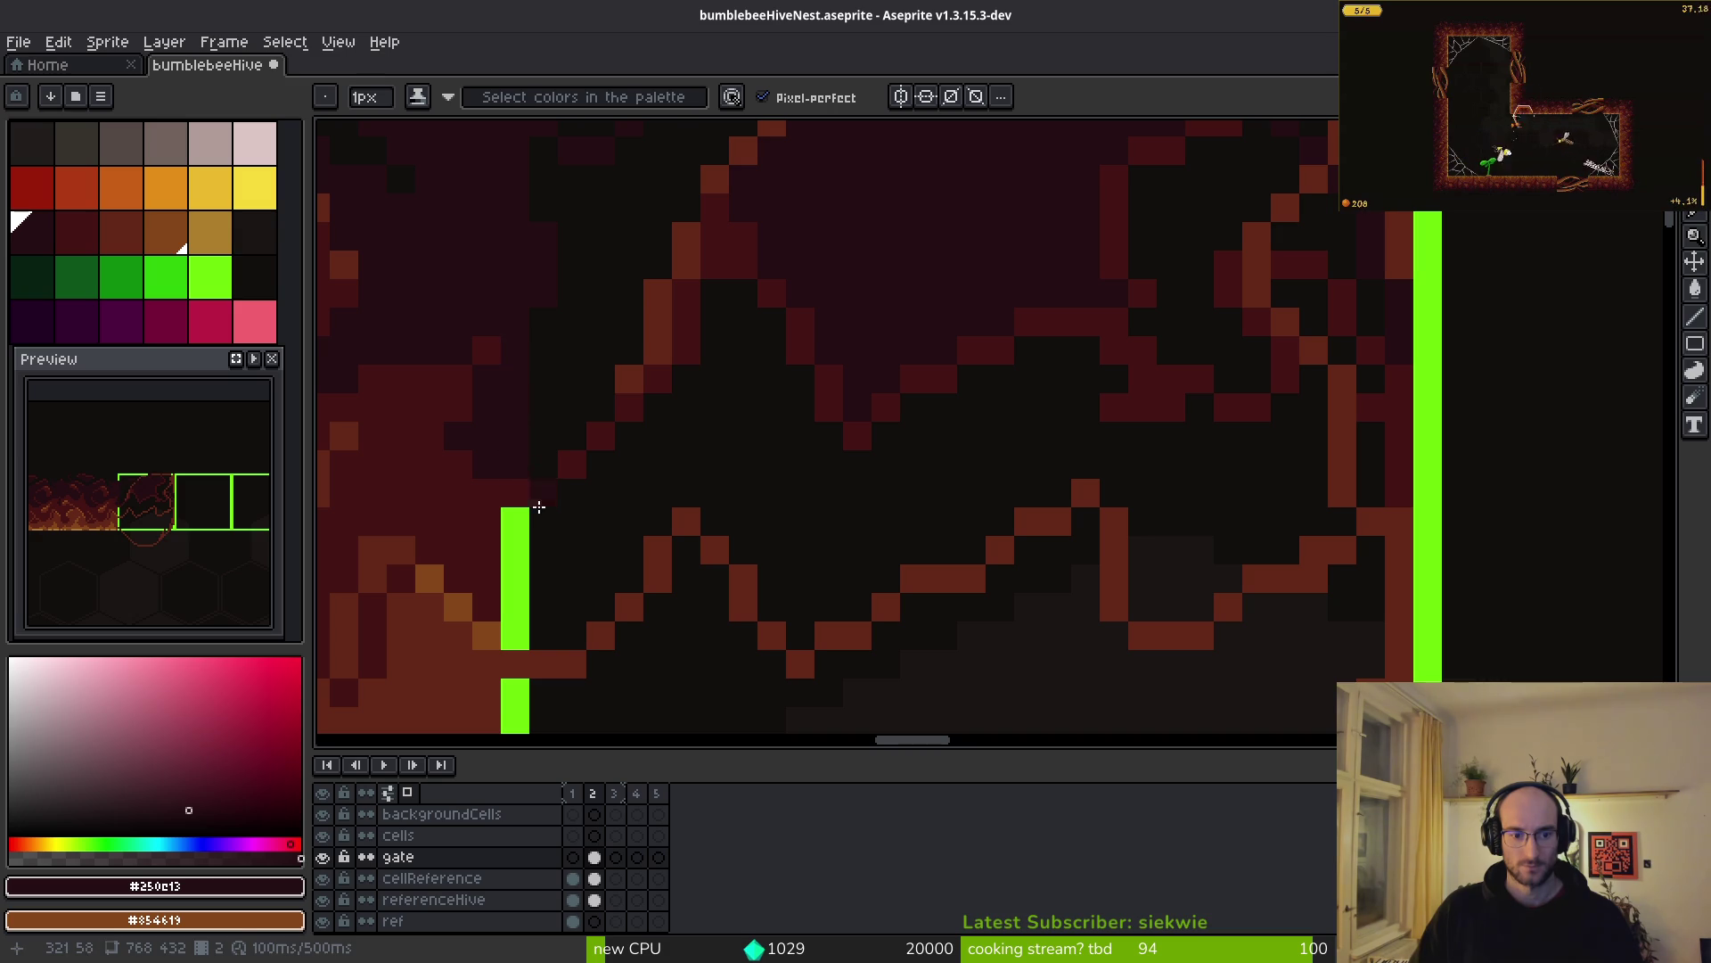
{"action": "scroll", "coordinate": [583, 468], "scroll_direction": "down", "scroll_amount": 5}
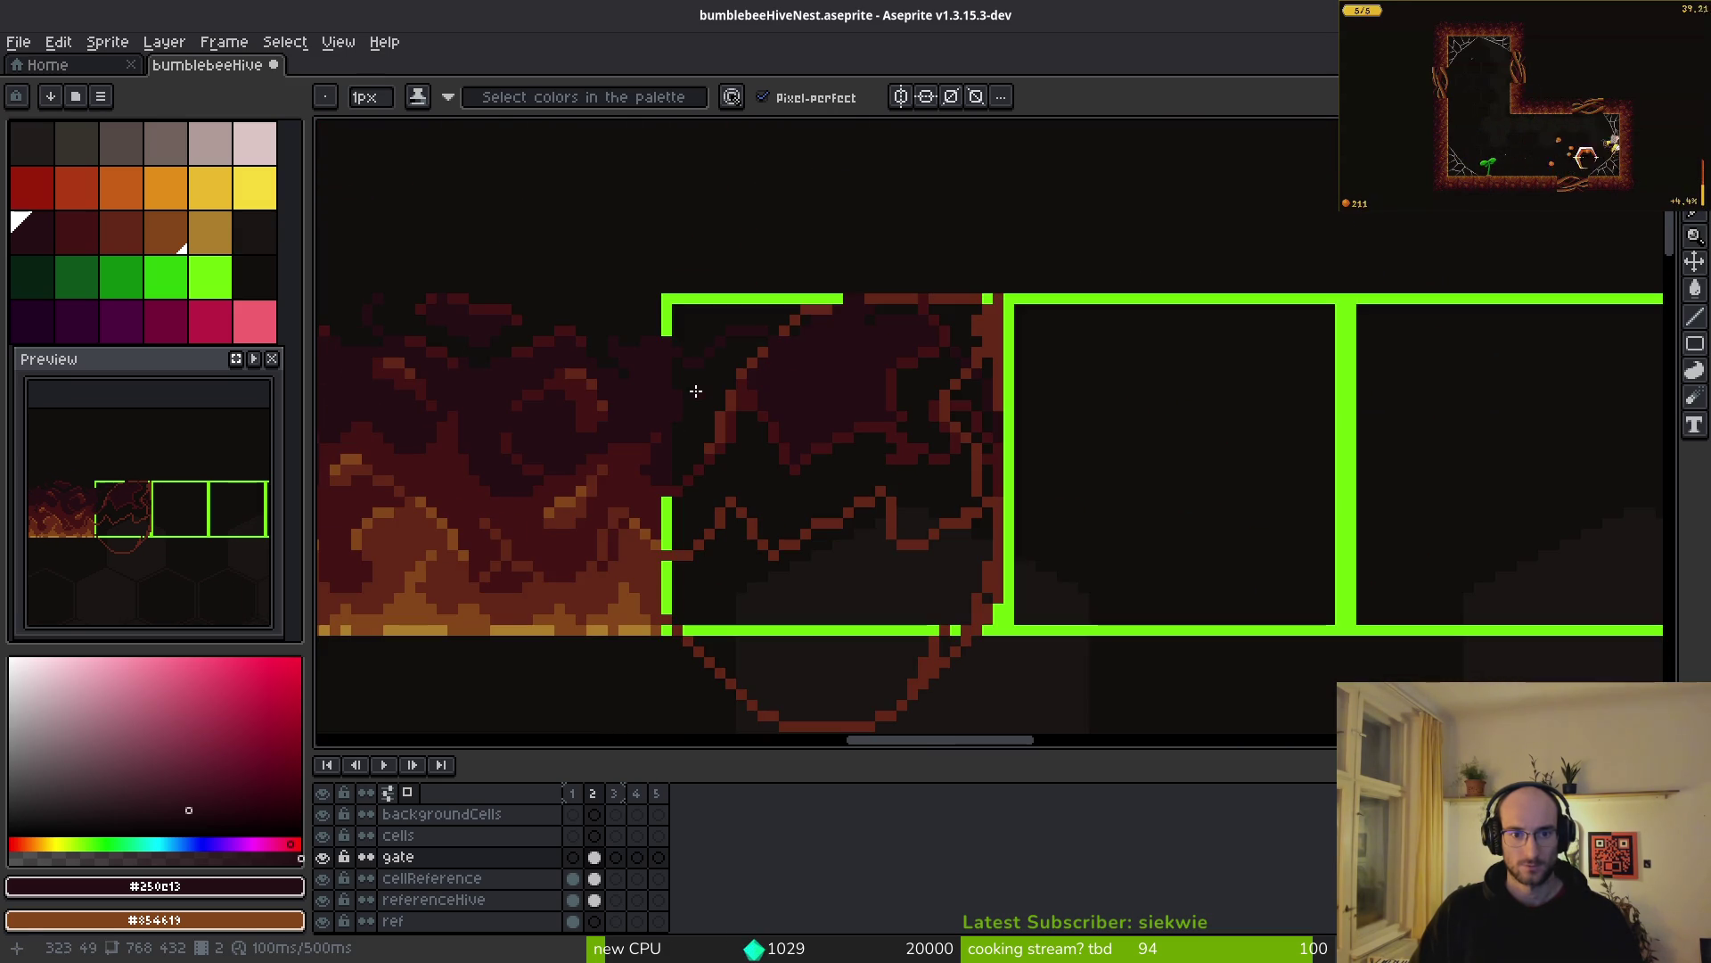
- Bucket-fill the black area inside the frame with dark red
{"action": "key", "text": "g"}
{"action": "scroll", "coordinate": [697, 390], "scroll_direction": "up", "scroll_amount": 2}
{"action": "key", "text": "b"}
{"action": "left_click", "coordinate": [945, 472], "text": "alt"}
{"action": "key", "text": "g"}
{"action": "left_click", "coordinate": [945, 473]}
{"action": "scroll", "coordinate": [840, 424], "scroll_direction": "up", "scroll_amount": 2}
{"action": "scroll", "coordinate": [489, 503], "scroll_direction": "down", "scroll_amount": 2}
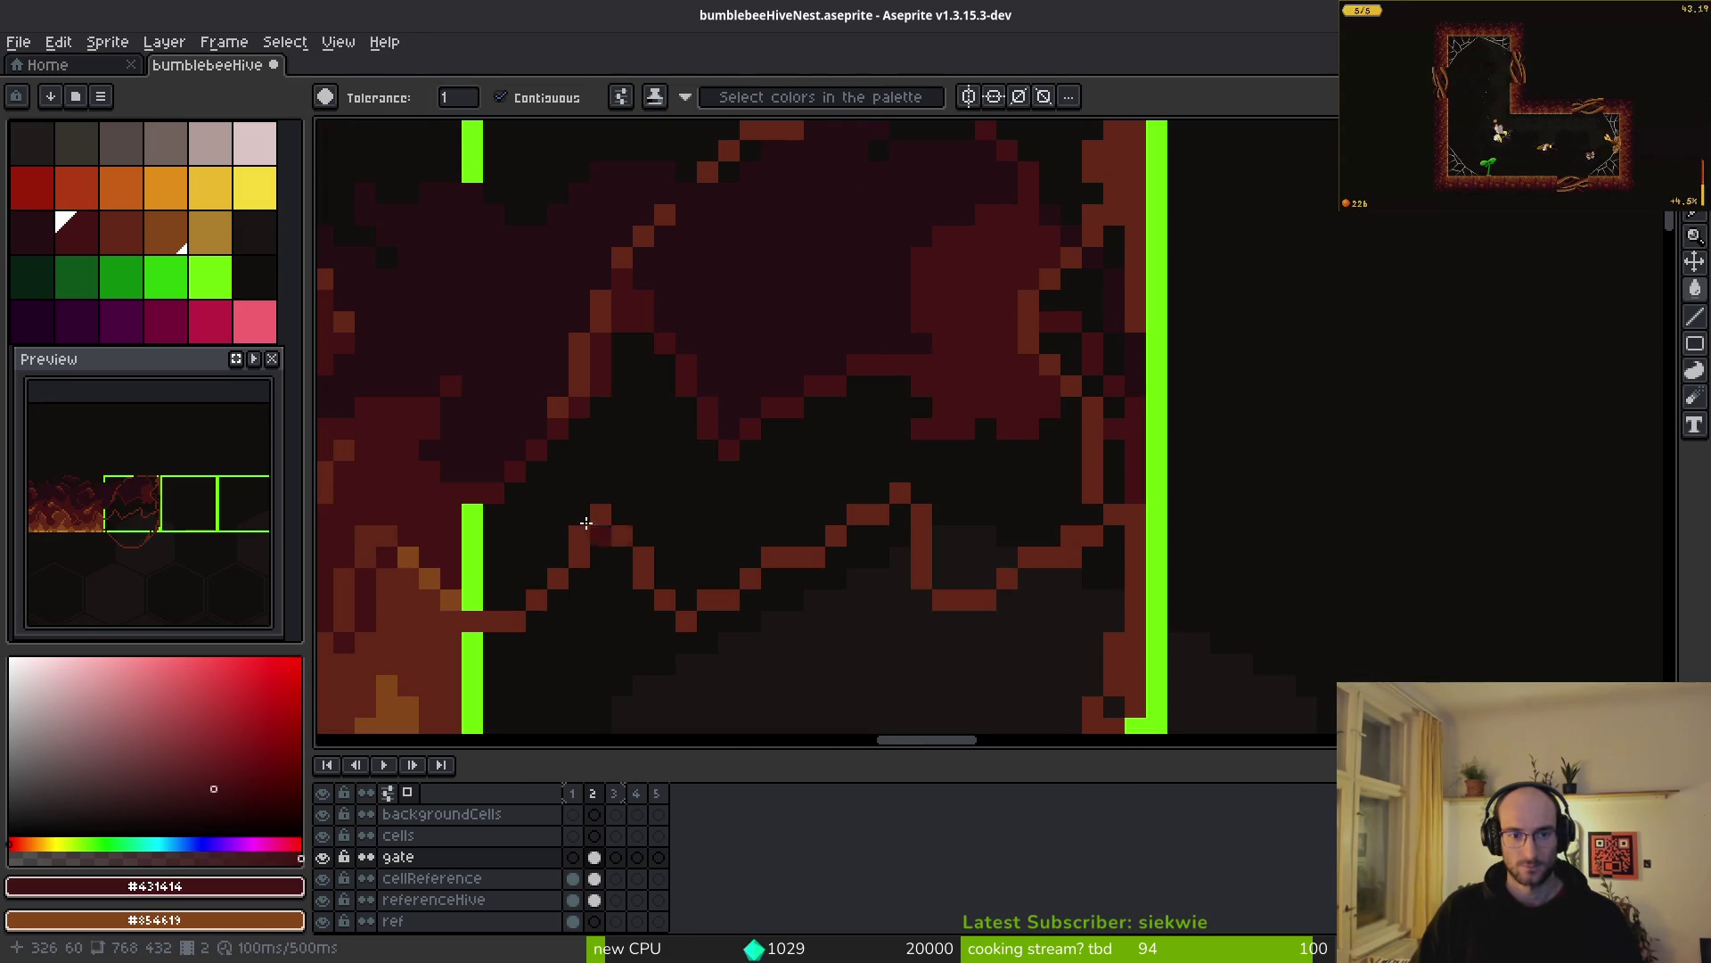
- Bucket-fill the blob's remaining black areas with brown #632718
{"action": "key", "text": "b"}
{"action": "scroll", "coordinate": [684, 409], "scroll_direction": "down", "scroll_amount": 3}
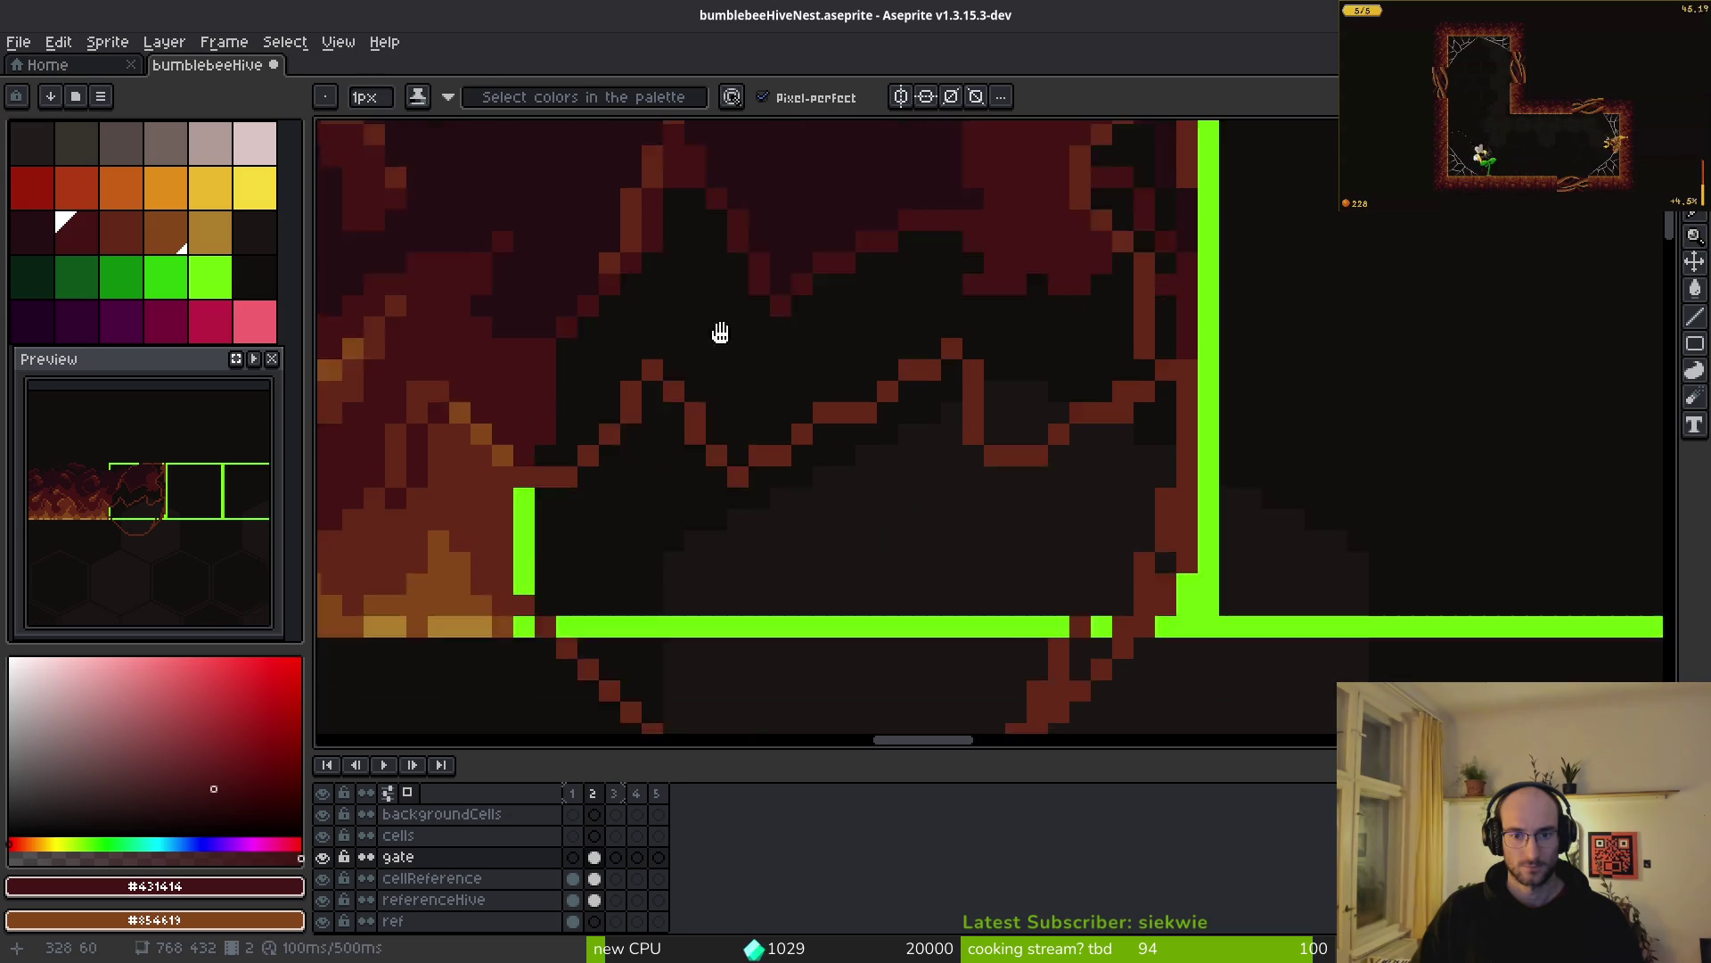
{"action": "left_click", "coordinate": [554, 419], "text": "alt"}
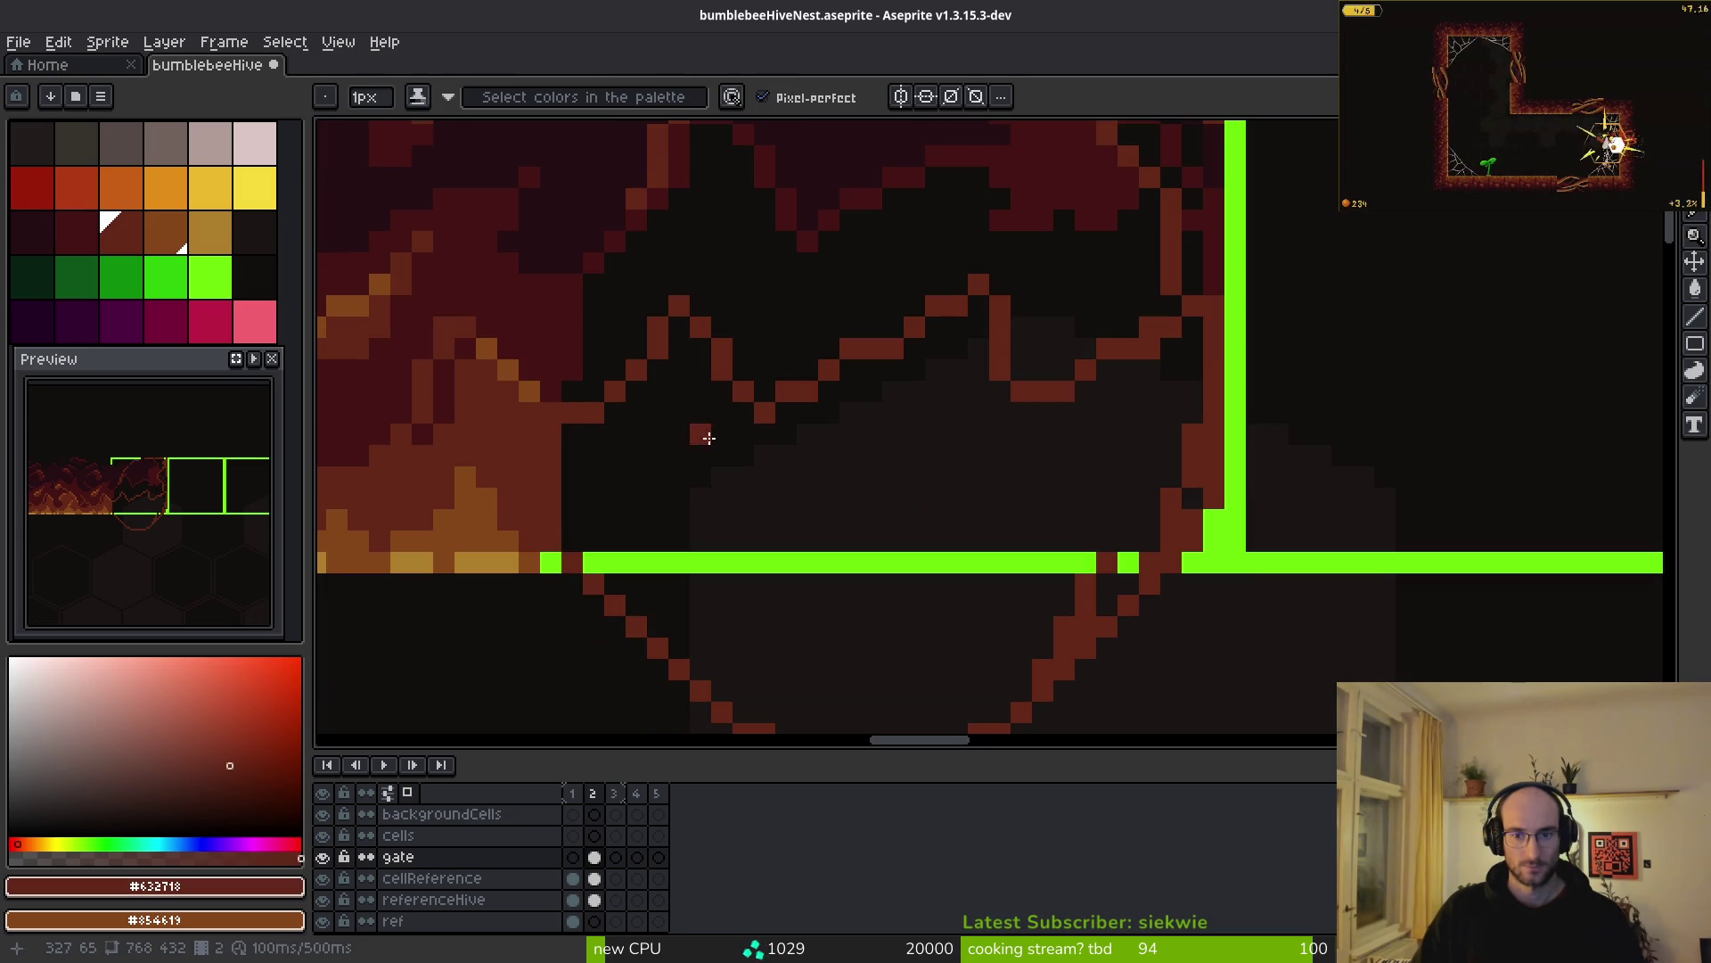
{"action": "key", "text": "g"}
{"action": "left_click", "coordinate": [871, 478]}
{"action": "scroll", "coordinate": [909, 419], "scroll_direction": "down", "scroll_amount": 2}
{"action": "left_click", "coordinate": [919, 399]}
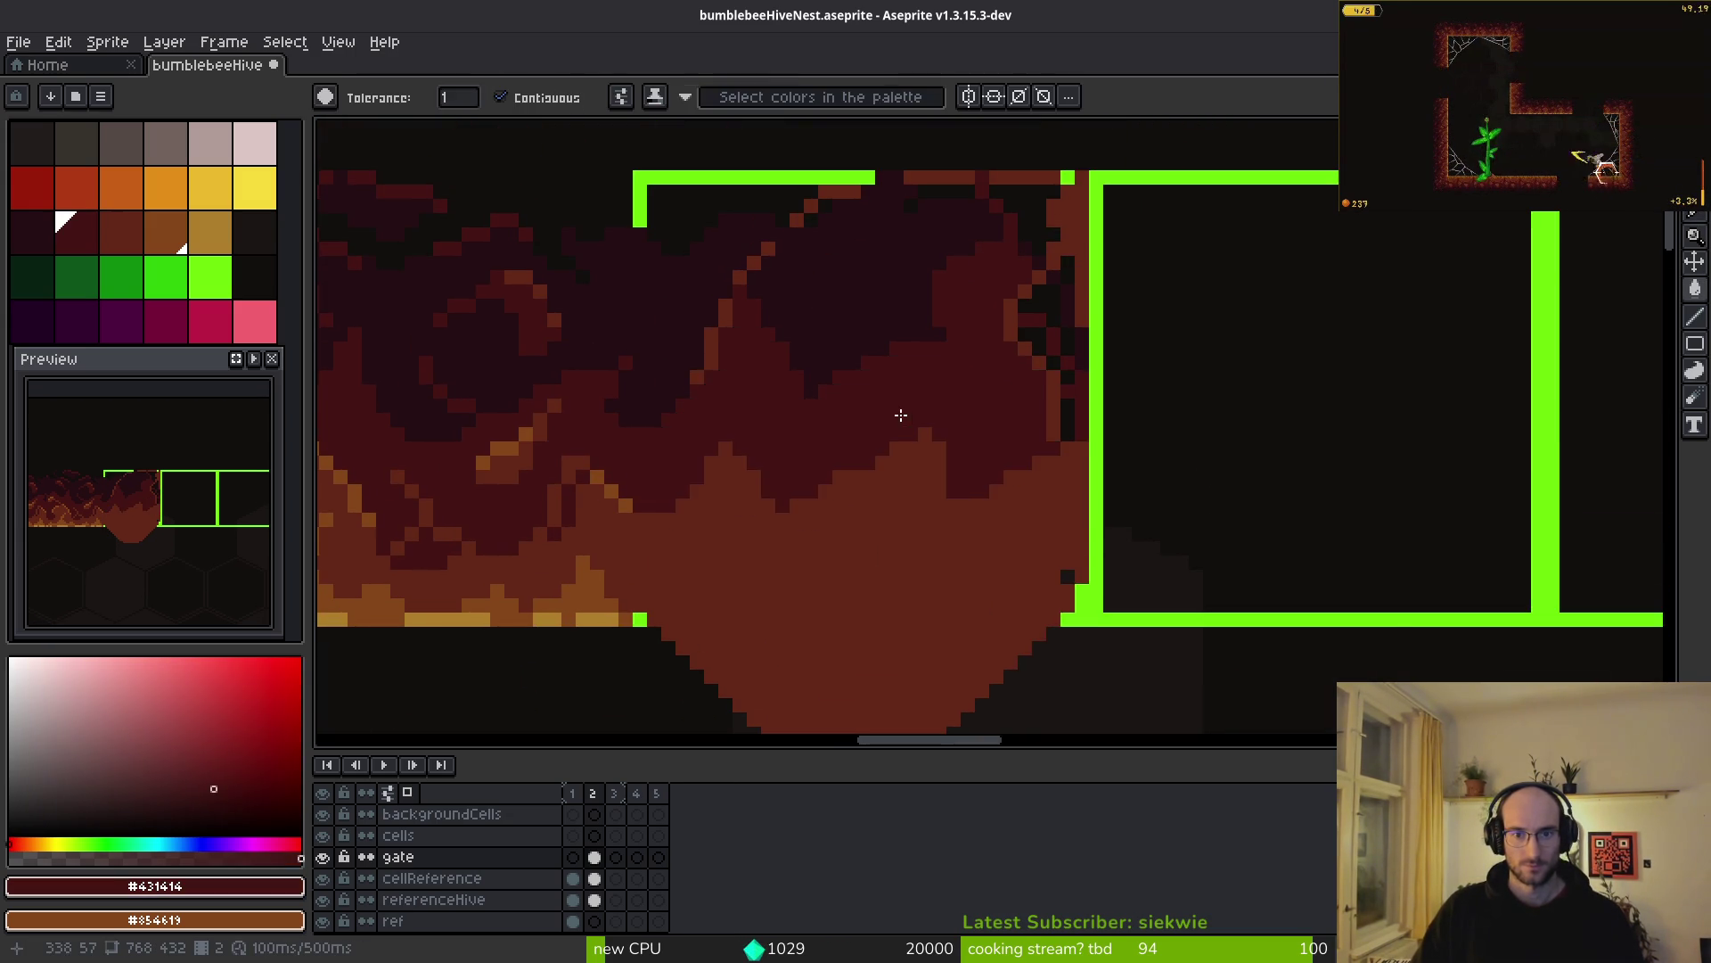
- Bucket-fill all the leftover dark gaps and pixel blocks of the blob with brown #632718
{"action": "scroll", "coordinate": [901, 413], "scroll_direction": "down", "scroll_amount": 2}
{"action": "scroll", "coordinate": [879, 489], "scroll_direction": "up", "scroll_amount": 2}
{"action": "scroll", "coordinate": [927, 586], "scroll_direction": "up", "scroll_amount": 2}
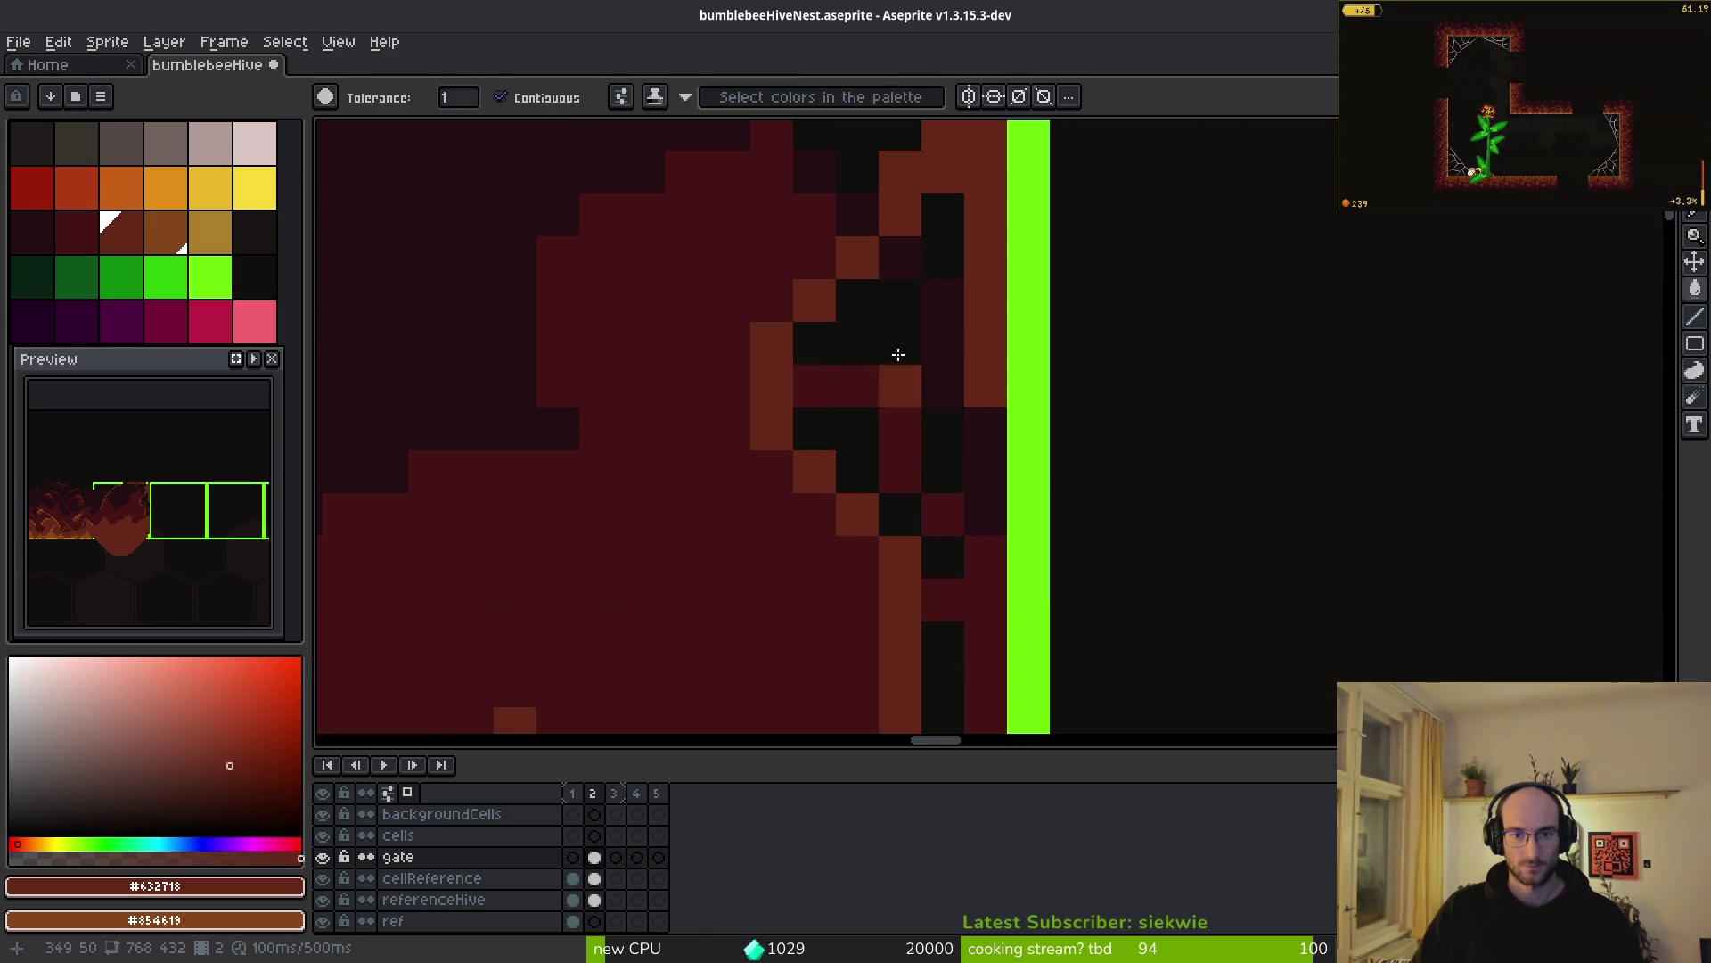
{"action": "left_click", "coordinate": [909, 393]}
{"action": "left_click", "coordinate": [917, 432]}
{"action": "left_click", "coordinate": [932, 446]}
{"action": "left_click", "coordinate": [867, 409]}
{"action": "left_click", "coordinate": [847, 436]}
{"action": "left_click", "coordinate": [953, 561]}
{"action": "left_click", "coordinate": [971, 571]}
{"action": "left_click", "coordinate": [972, 503]}
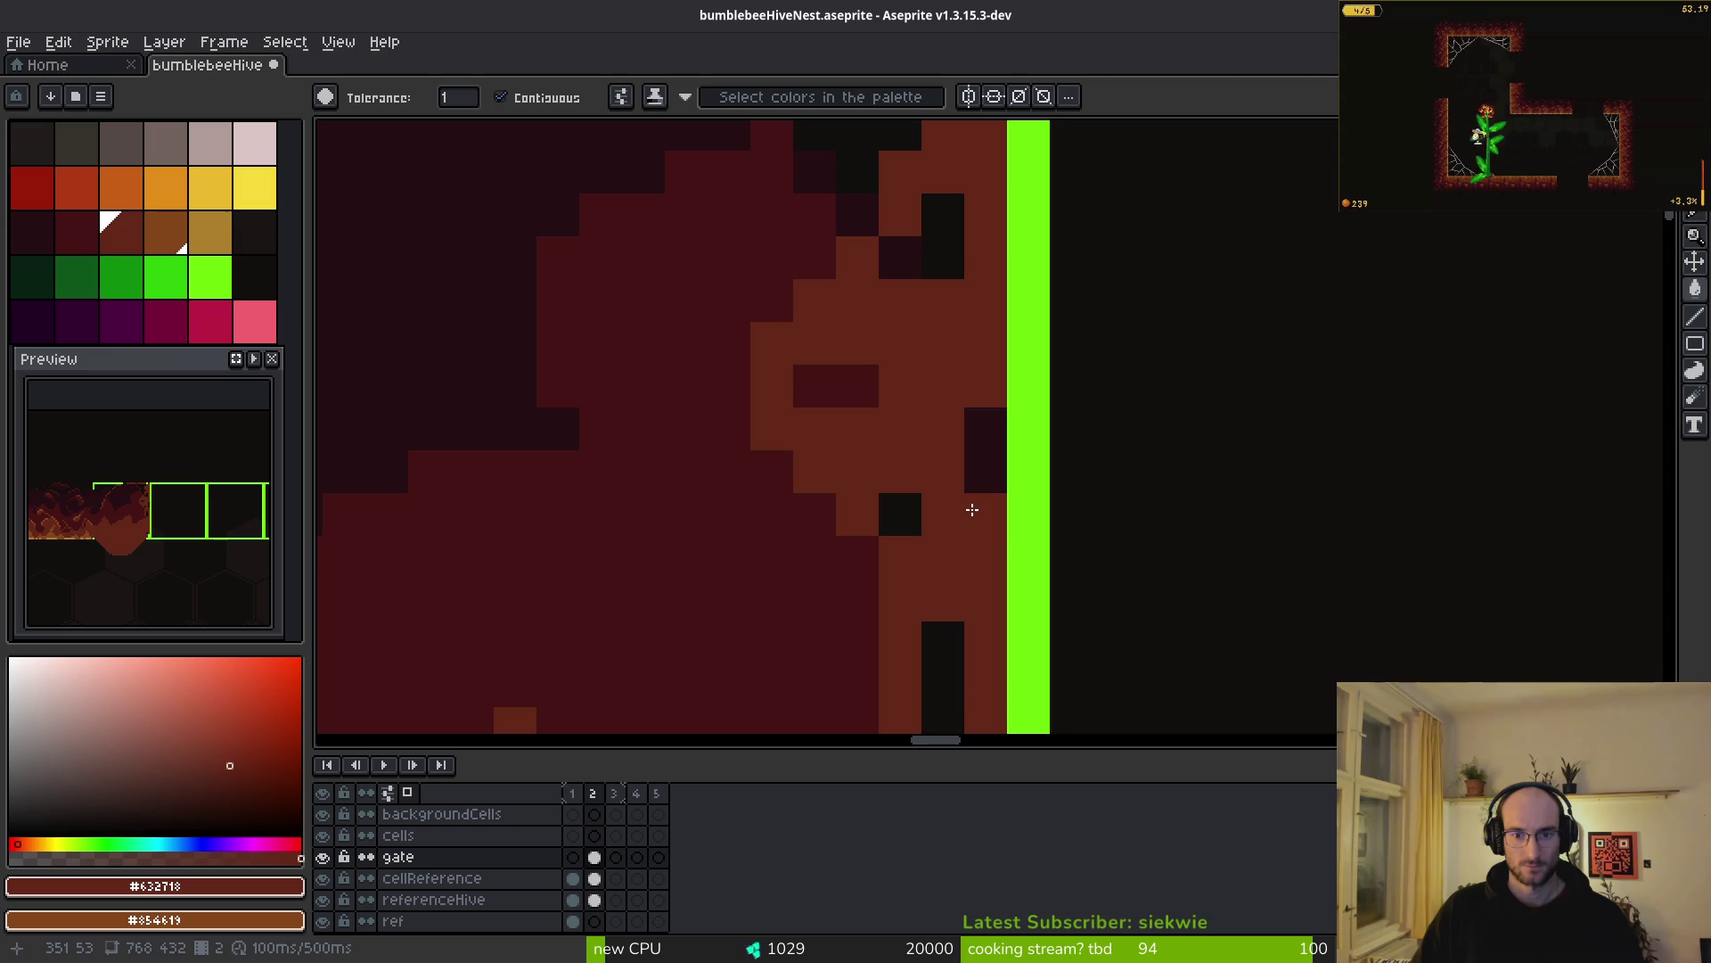
{"action": "left_click", "coordinate": [978, 454]}
{"action": "left_click", "coordinate": [905, 511]}
{"action": "left_click", "coordinate": [936, 628]}
{"action": "left_click", "coordinate": [929, 238]}
{"action": "left_click", "coordinate": [900, 257]}
{"action": "left_click", "coordinate": [815, 385]}
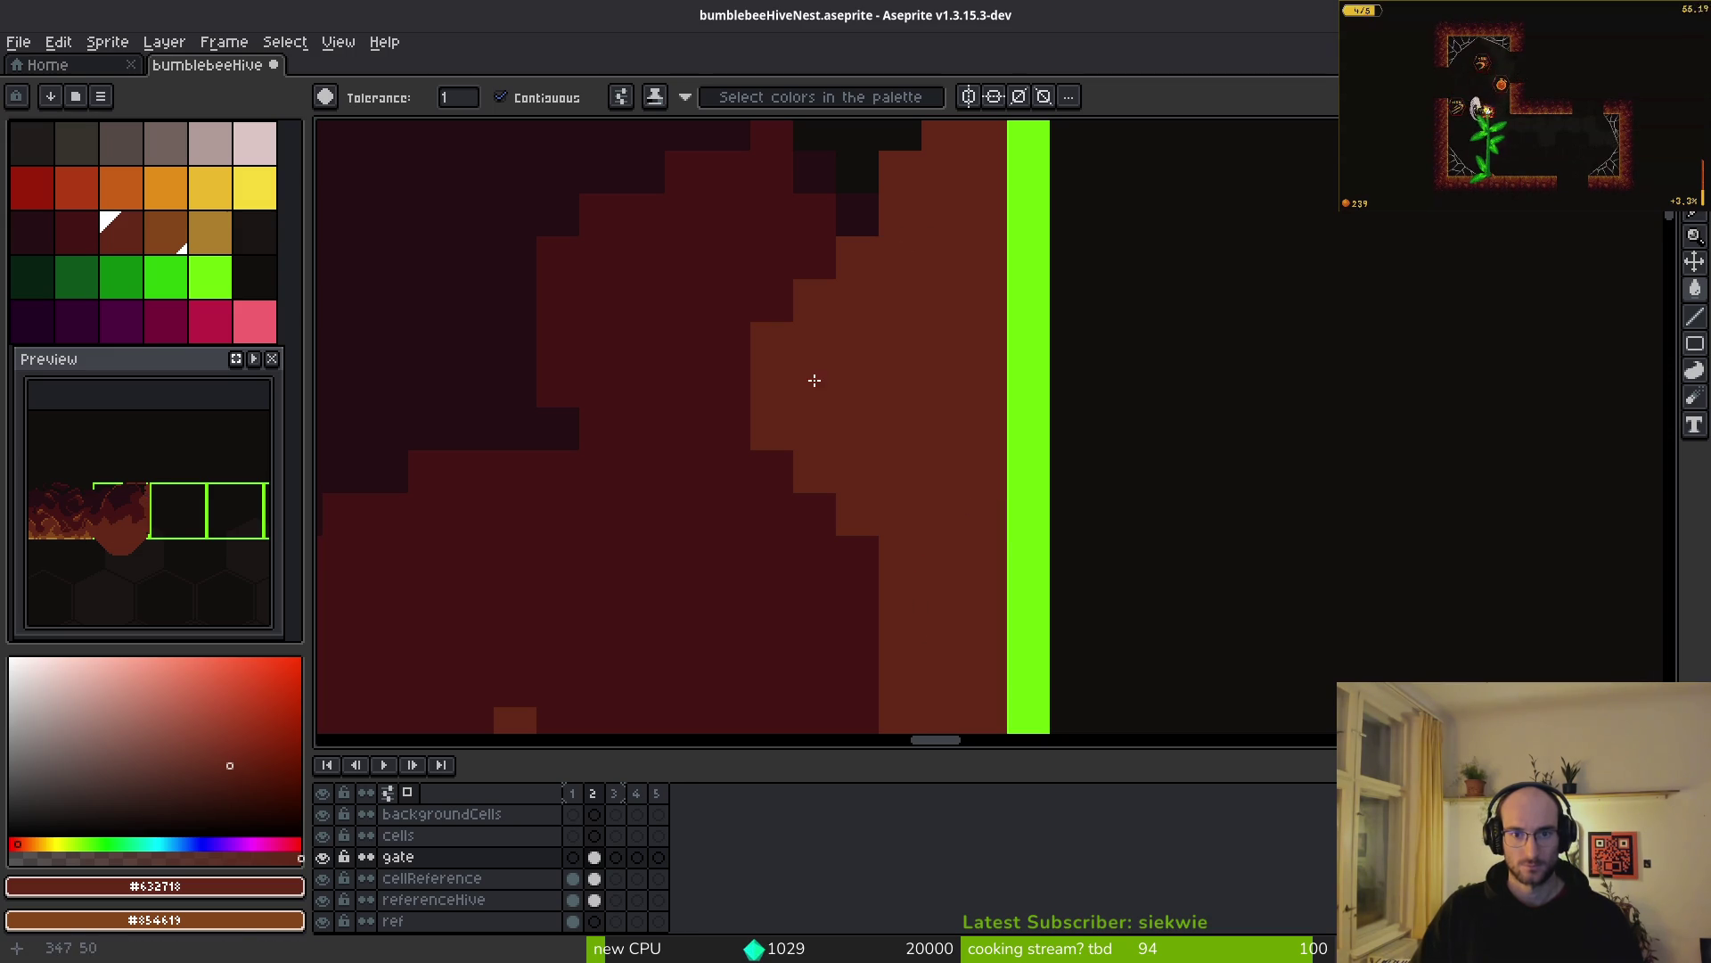
- Fill the three dark gaps near the blob's top edge with dark red
{"action": "scroll", "coordinate": [878, 392], "scroll_direction": "down", "scroll_amount": 3}
{"action": "scroll", "coordinate": [846, 359], "scroll_direction": "up", "scroll_amount": 2}
{"action": "left_click", "coordinate": [807, 308], "text": "alt"}
{"action": "scroll", "coordinate": [820, 401], "scroll_direction": "down", "scroll_amount": 1}
{"action": "scroll", "coordinate": [829, 481], "scroll_direction": "up", "scroll_amount": 1}
{"action": "left_click", "coordinate": [829, 481]}
{"action": "left_click", "coordinate": [808, 368]}
{"action": "left_click", "coordinate": [845, 370]}
- Paint a single dark red pixel near the blob's top with the pencil
{"action": "left_click", "coordinate": [896, 378], "text": "alt"}
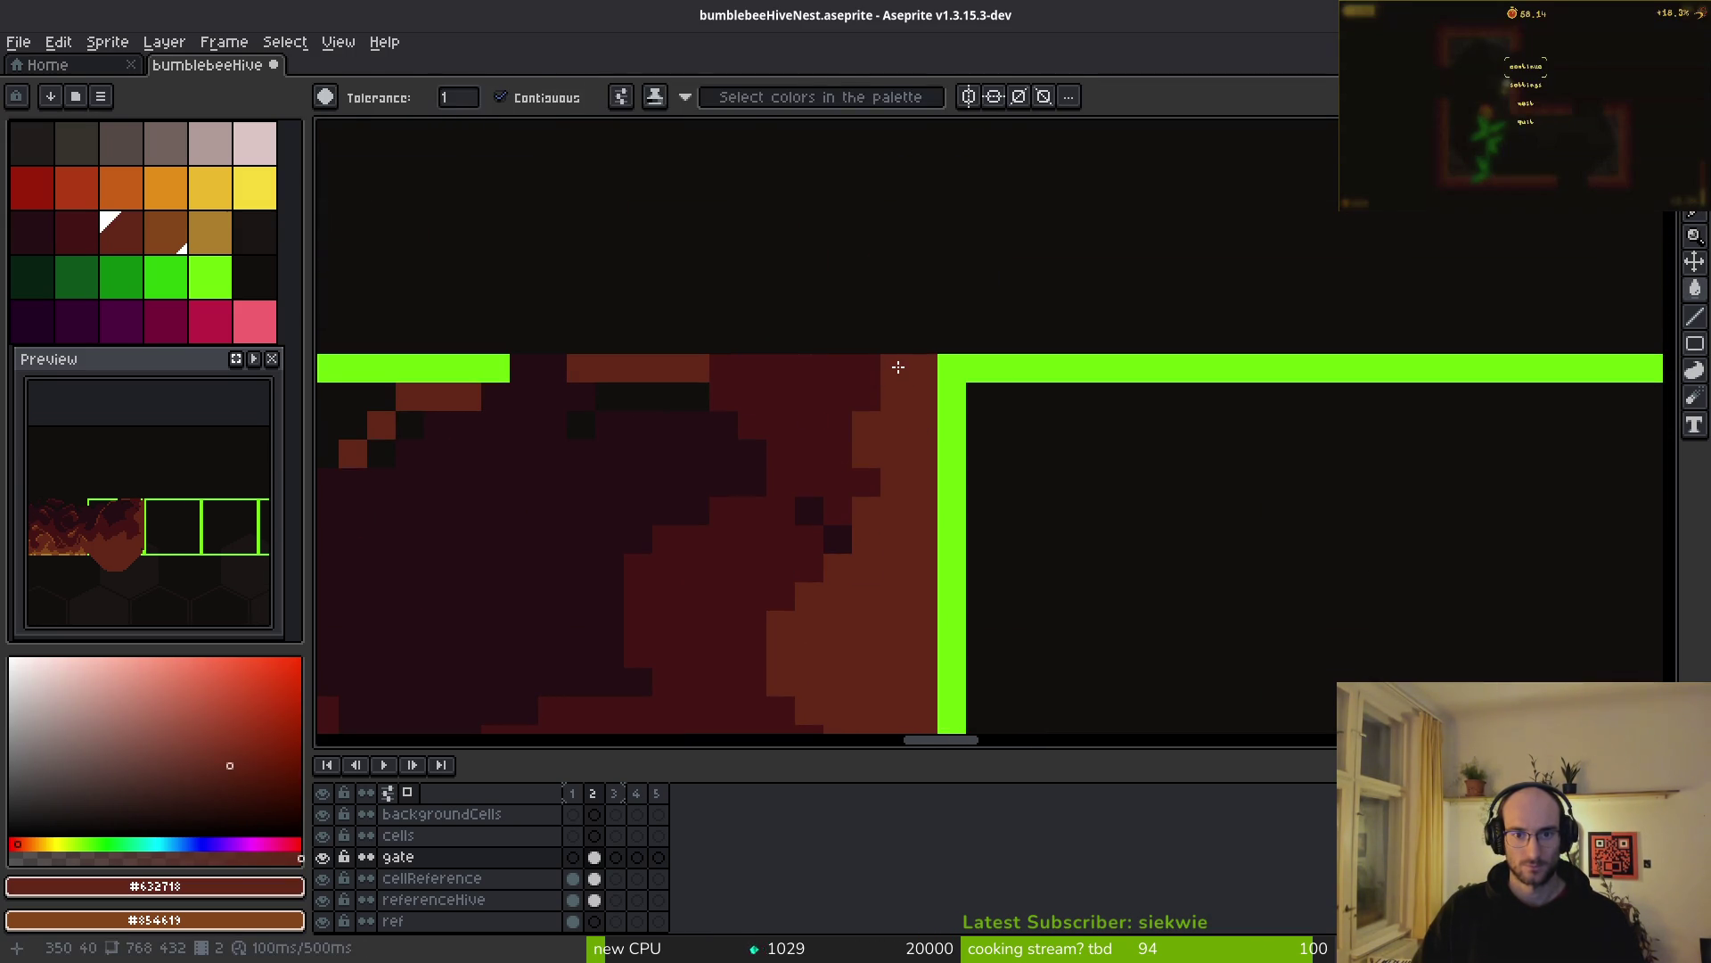
{"action": "key", "text": "f"}
{"action": "left_click", "coordinate": [806, 534], "text": "alt"}
{"action": "left_click", "coordinate": [809, 512]}
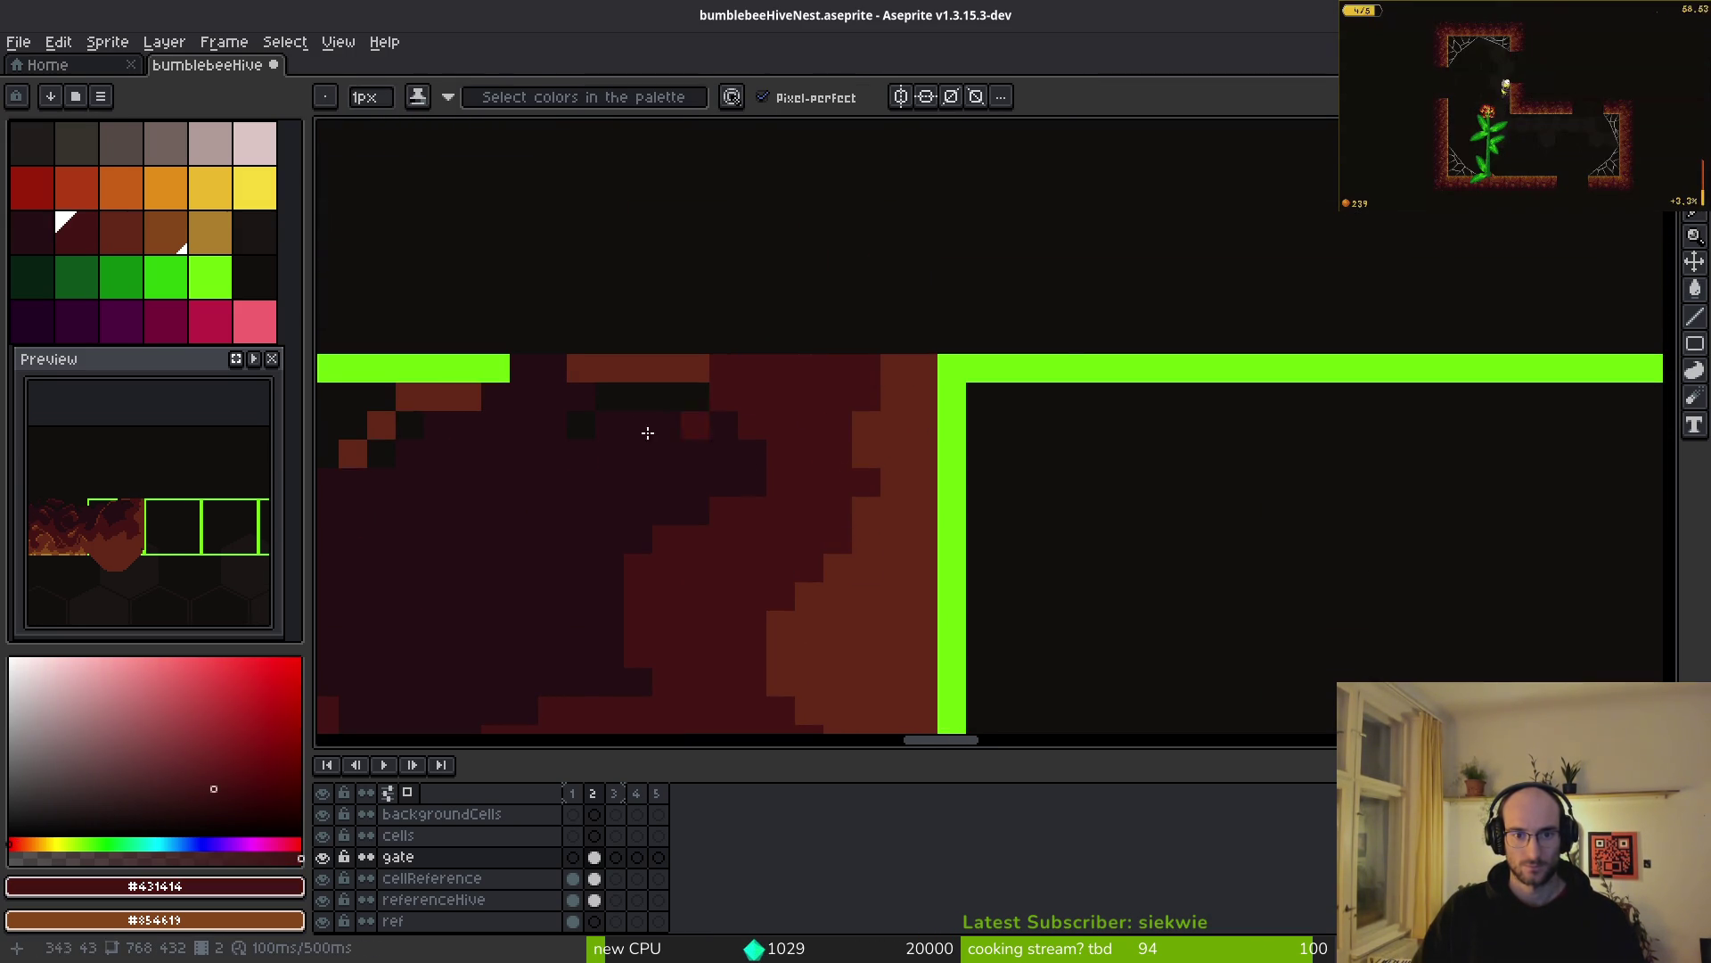
{"action": "scroll", "coordinate": [703, 443], "scroll_direction": "up", "scroll_amount": 1}
- Fix the frame's top row using a 1px eraser, then darken its green pixels near-black red
{"action": "key", "text": "e"}
{"action": "key", "text": "minus"}
{"action": "key", "text": "minus"}
{"action": "key", "text": "minus"}
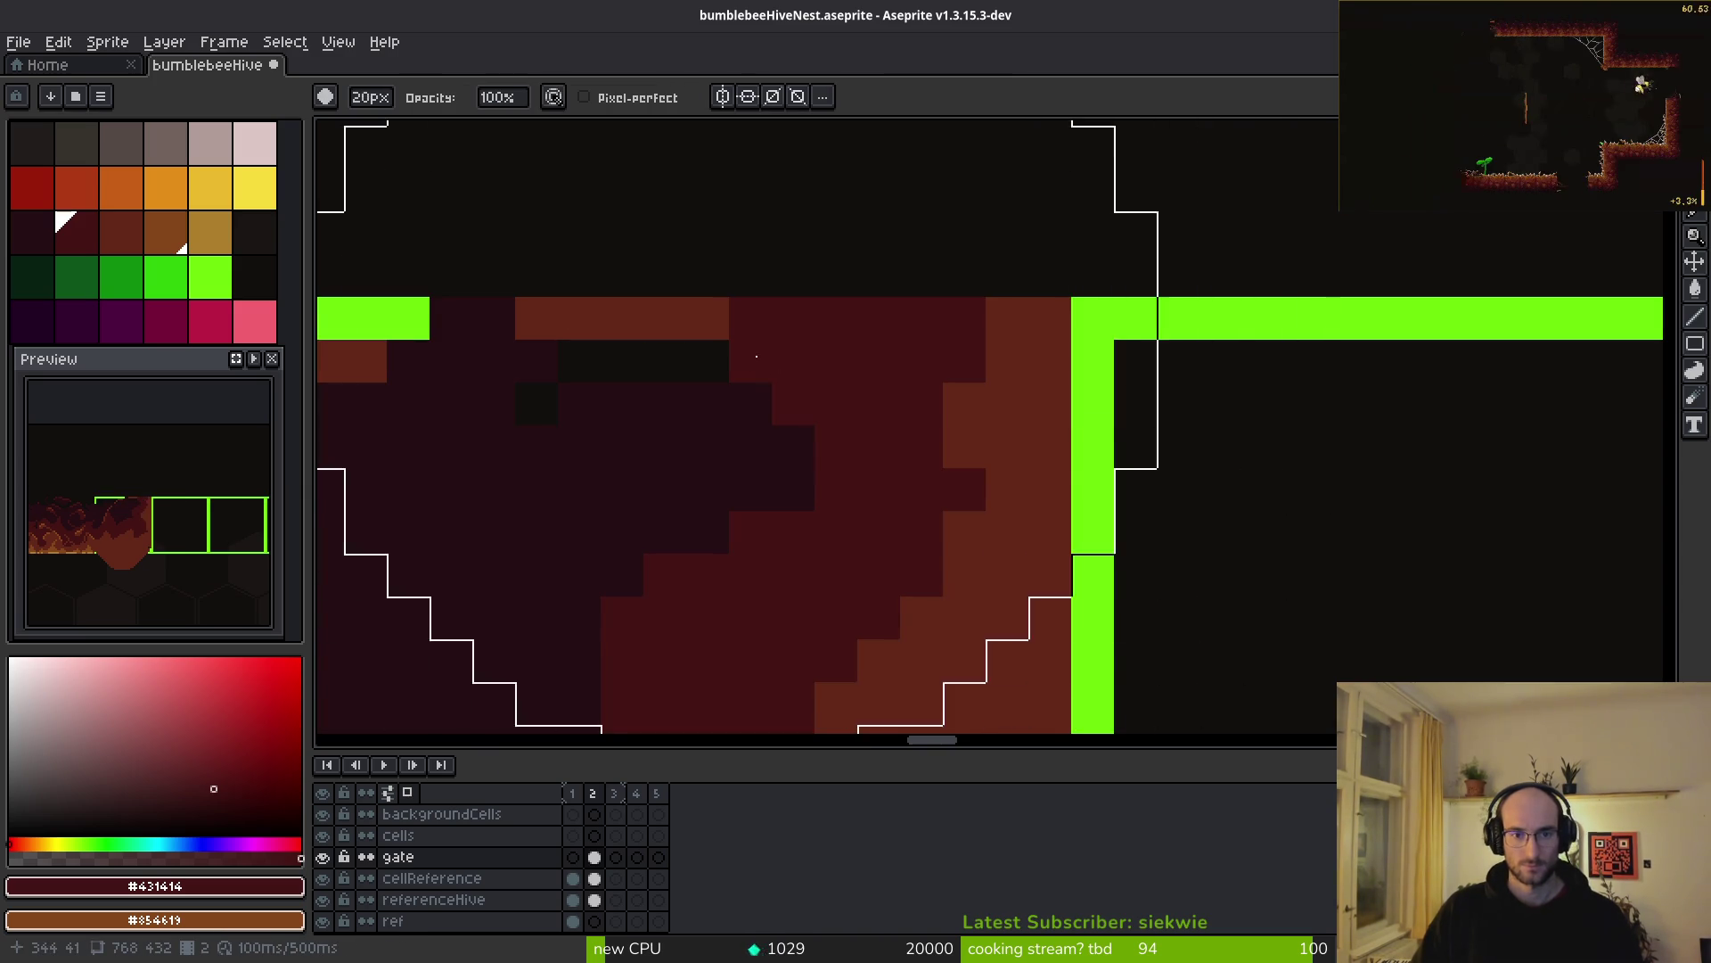
{"action": "left_click_drag", "start_coordinate": [566, 322], "coordinate": [685, 319]}
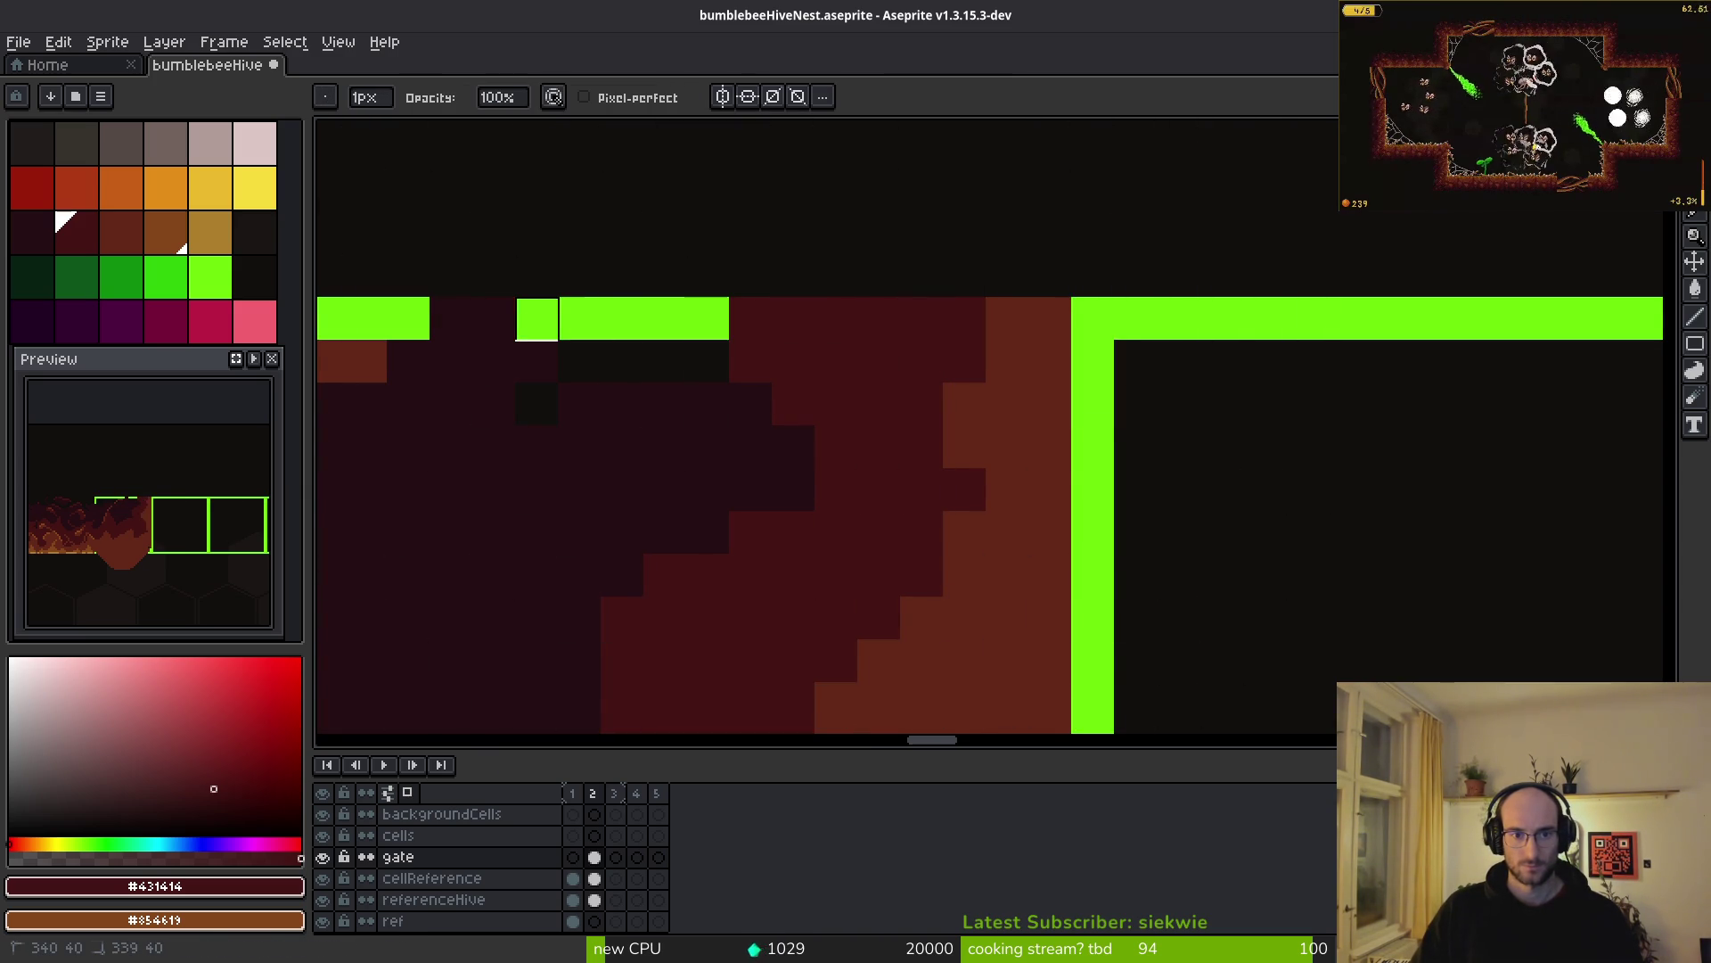
{"action": "left_click_drag", "start_coordinate": [659, 486], "coordinate": [900, 515]}
{"action": "left_click", "coordinate": [900, 515], "text": "alt"}
{"action": "key", "text": "b"}
{"action": "left_click_drag", "start_coordinate": [775, 347], "coordinate": [945, 348]}
{"action": "left_click", "coordinate": [945, 348]}
- Pencil an orange #854619 rim along the blob's lower diagonal edge and up its right side
{"action": "scroll", "coordinate": [932, 356], "scroll_direction": "down", "scroll_amount": 6}
{"action": "scroll", "coordinate": [890, 432], "scroll_direction": "down", "scroll_amount": 2}
{"action": "scroll", "coordinate": [856, 398], "scroll_direction": "up", "scroll_amount": 1}
{"action": "left_click", "coordinate": [724, 369], "text": "alt"}
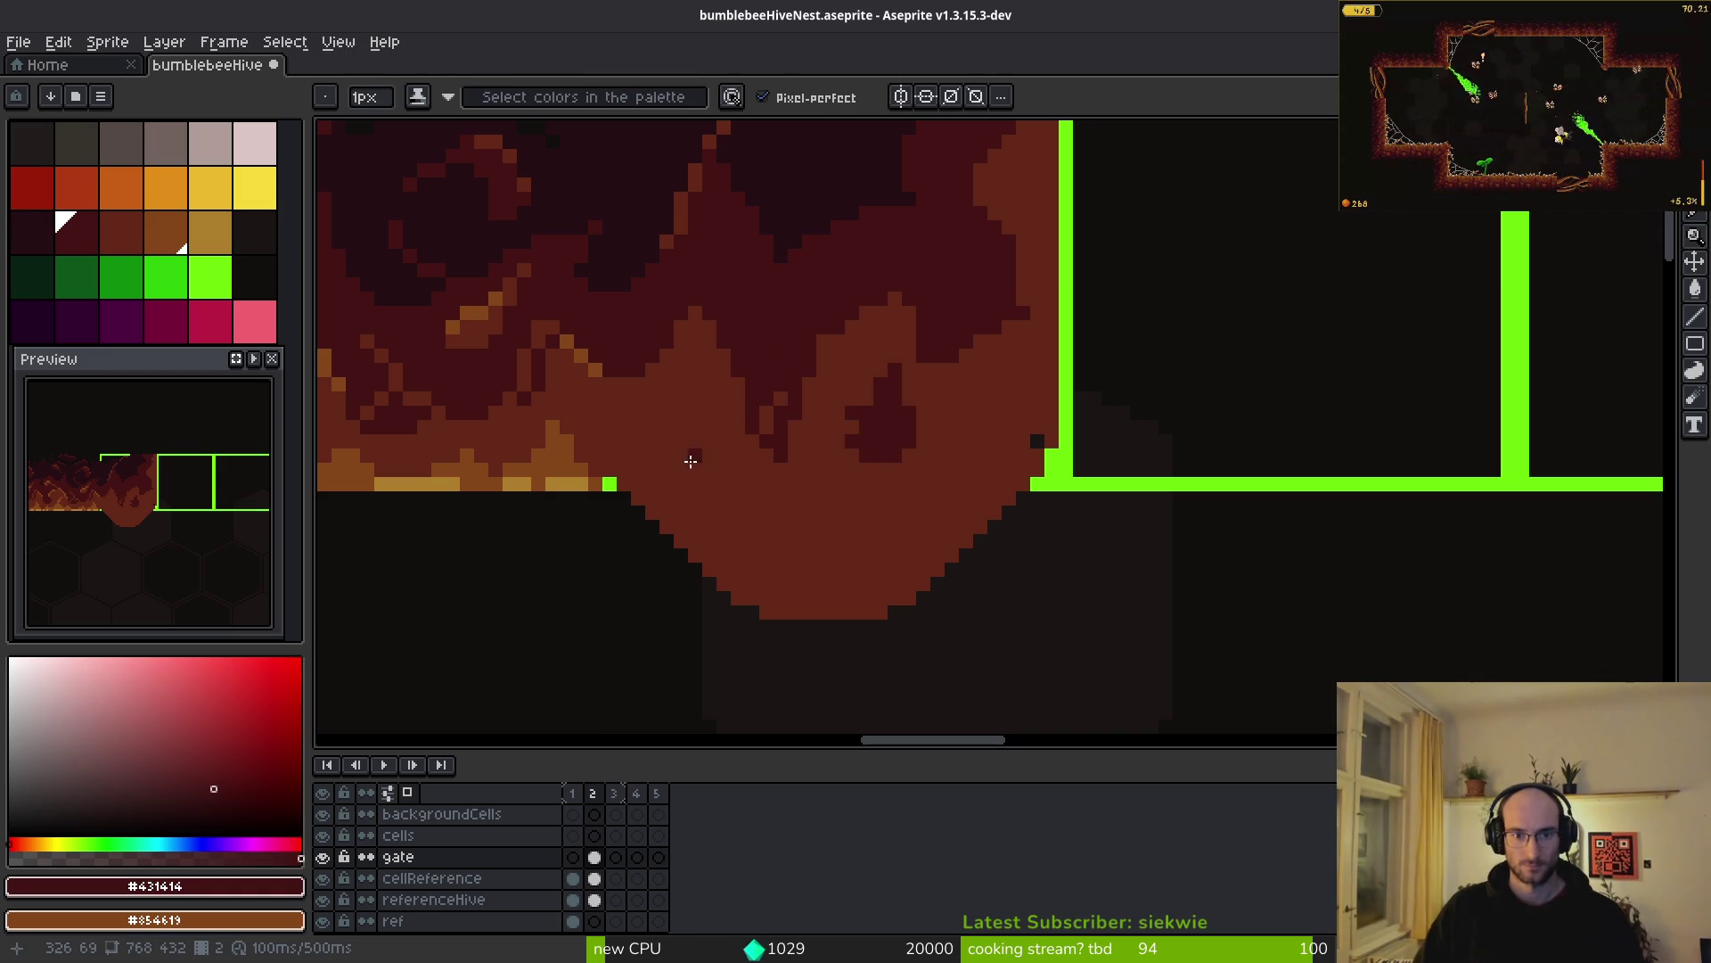
{"action": "scroll", "coordinate": [589, 459], "scroll_direction": "up", "scroll_amount": 1}
{"action": "left_click", "coordinate": [546, 451], "text": "alt"}
{"action": "left_click_drag", "start_coordinate": [670, 484], "coordinate": [785, 593]}
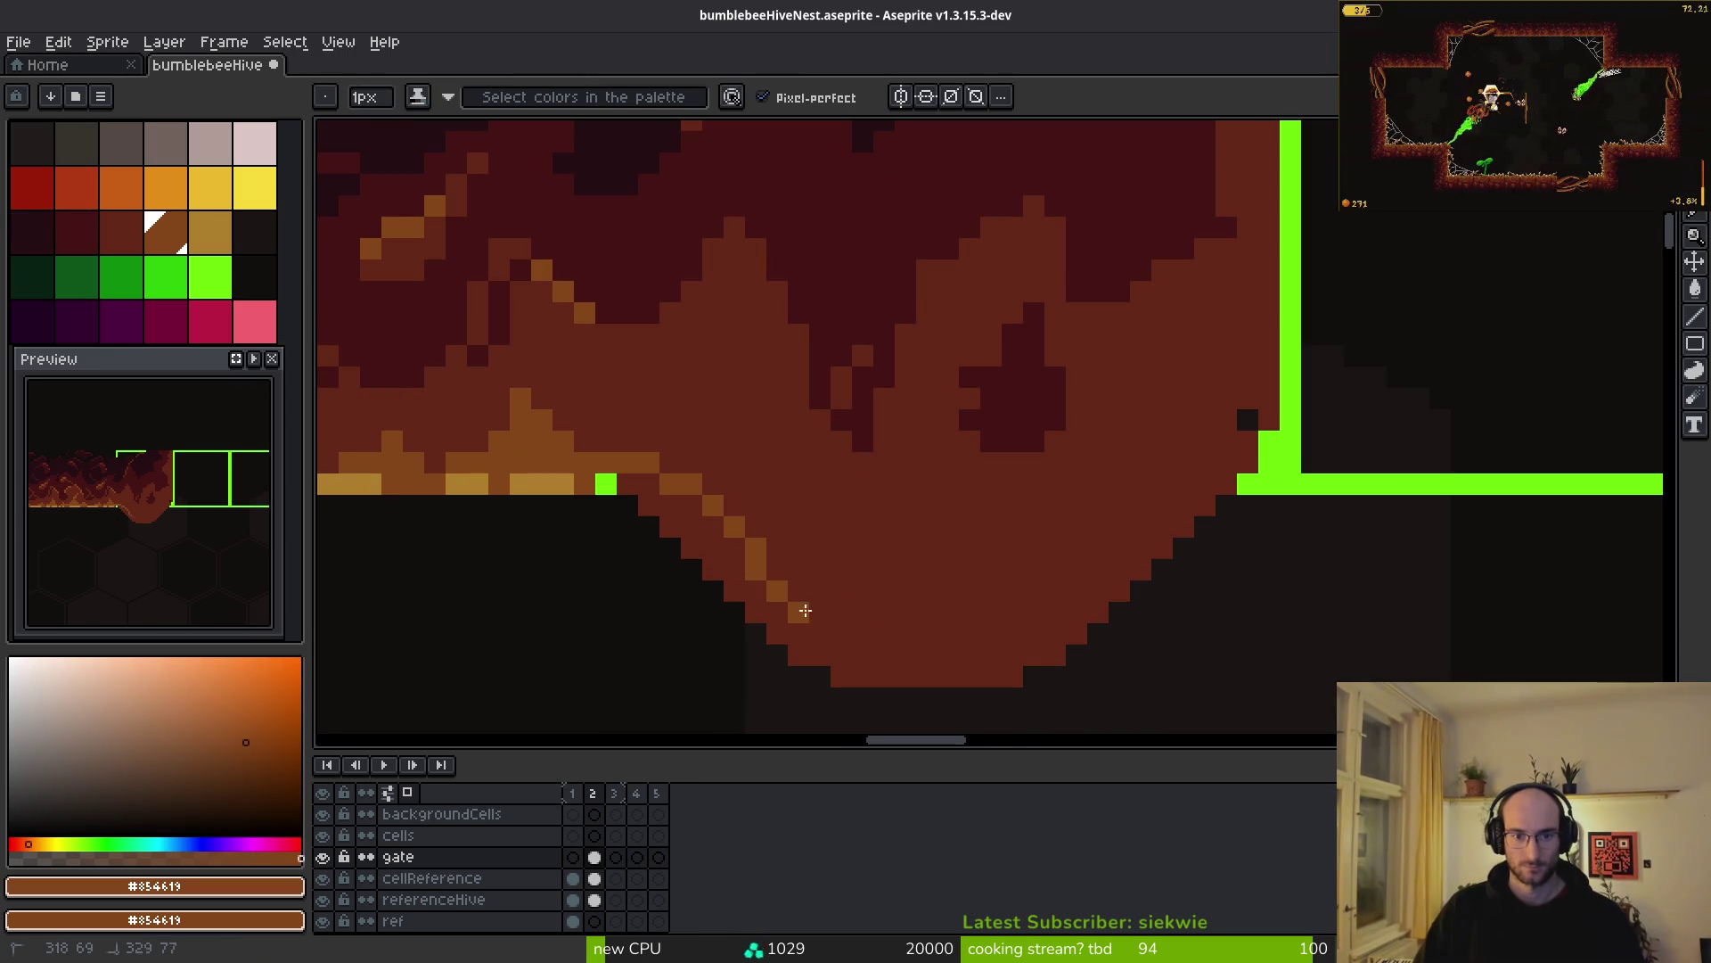
{"action": "left_click_drag", "start_coordinate": [1040, 578], "coordinate": [1212, 388]}
{"action": "scroll", "coordinate": [1121, 599], "scroll_direction": "up", "scroll_amount": 3}
- Add brown shading strokes and touch-ups near the gate frame's top right
{"action": "left_click", "coordinate": [1057, 611], "text": "alt"}
{"action": "left_click_drag", "start_coordinate": [1035, 557], "coordinate": [1040, 454]}
{"action": "left_click_drag", "start_coordinate": [1118, 298], "coordinate": [1022, 529]}
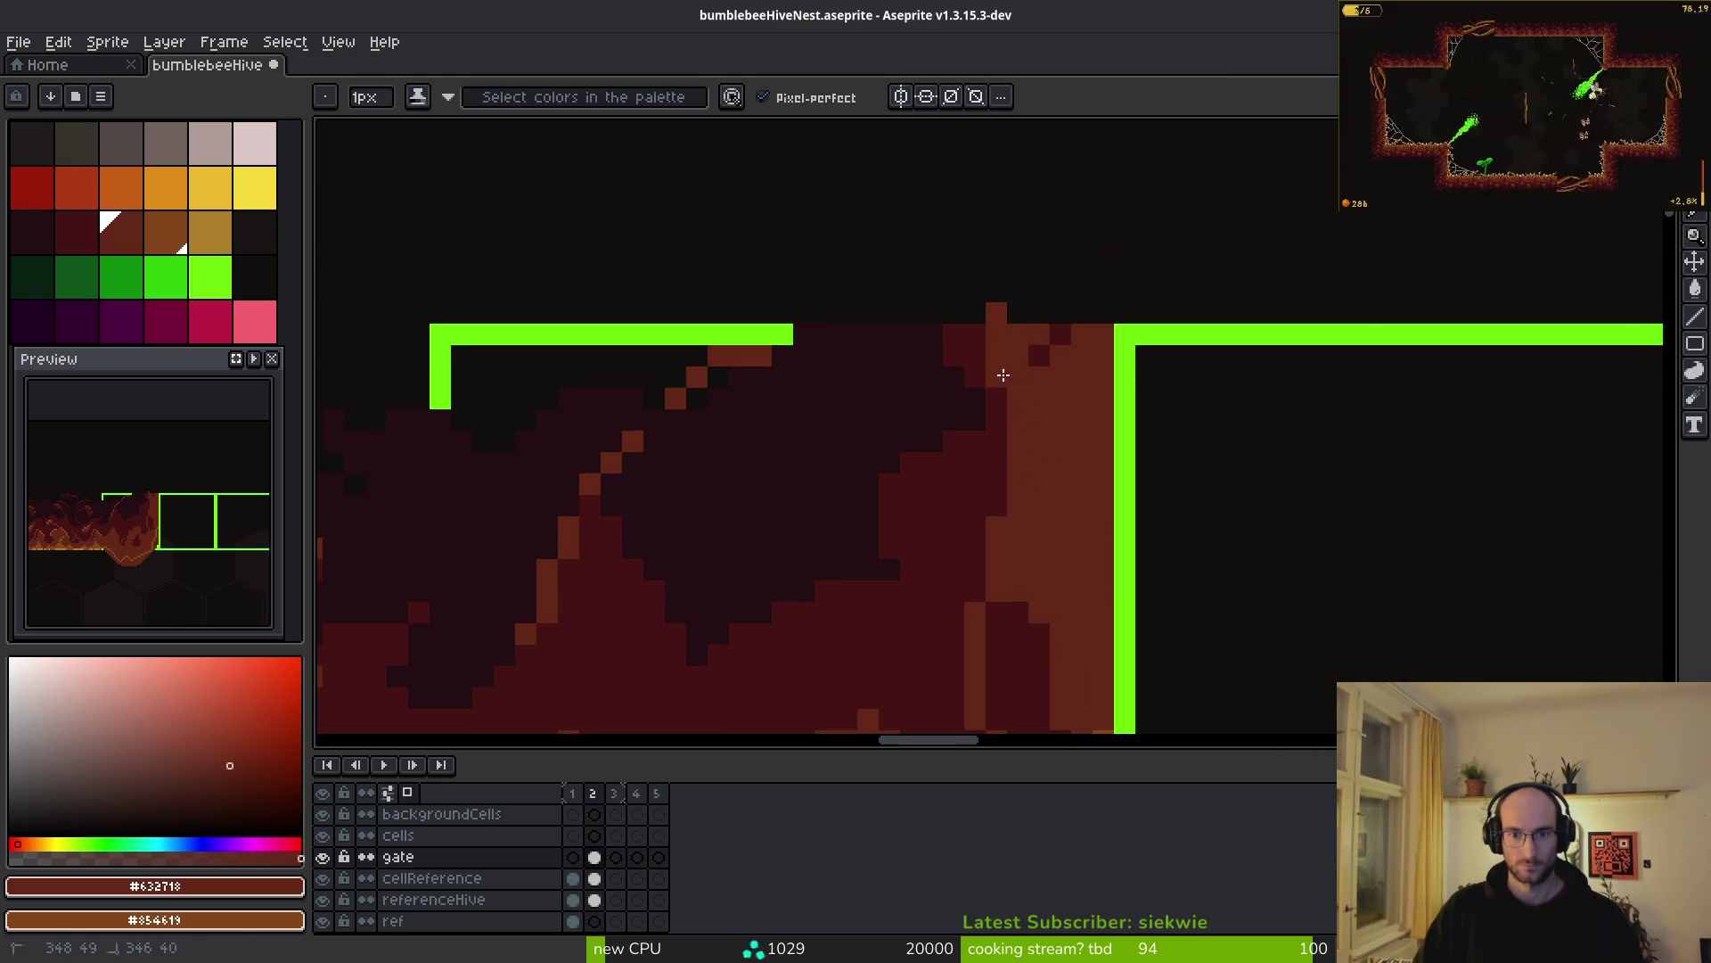
{"action": "left_click_drag", "start_coordinate": [977, 452], "coordinate": [992, 370]}
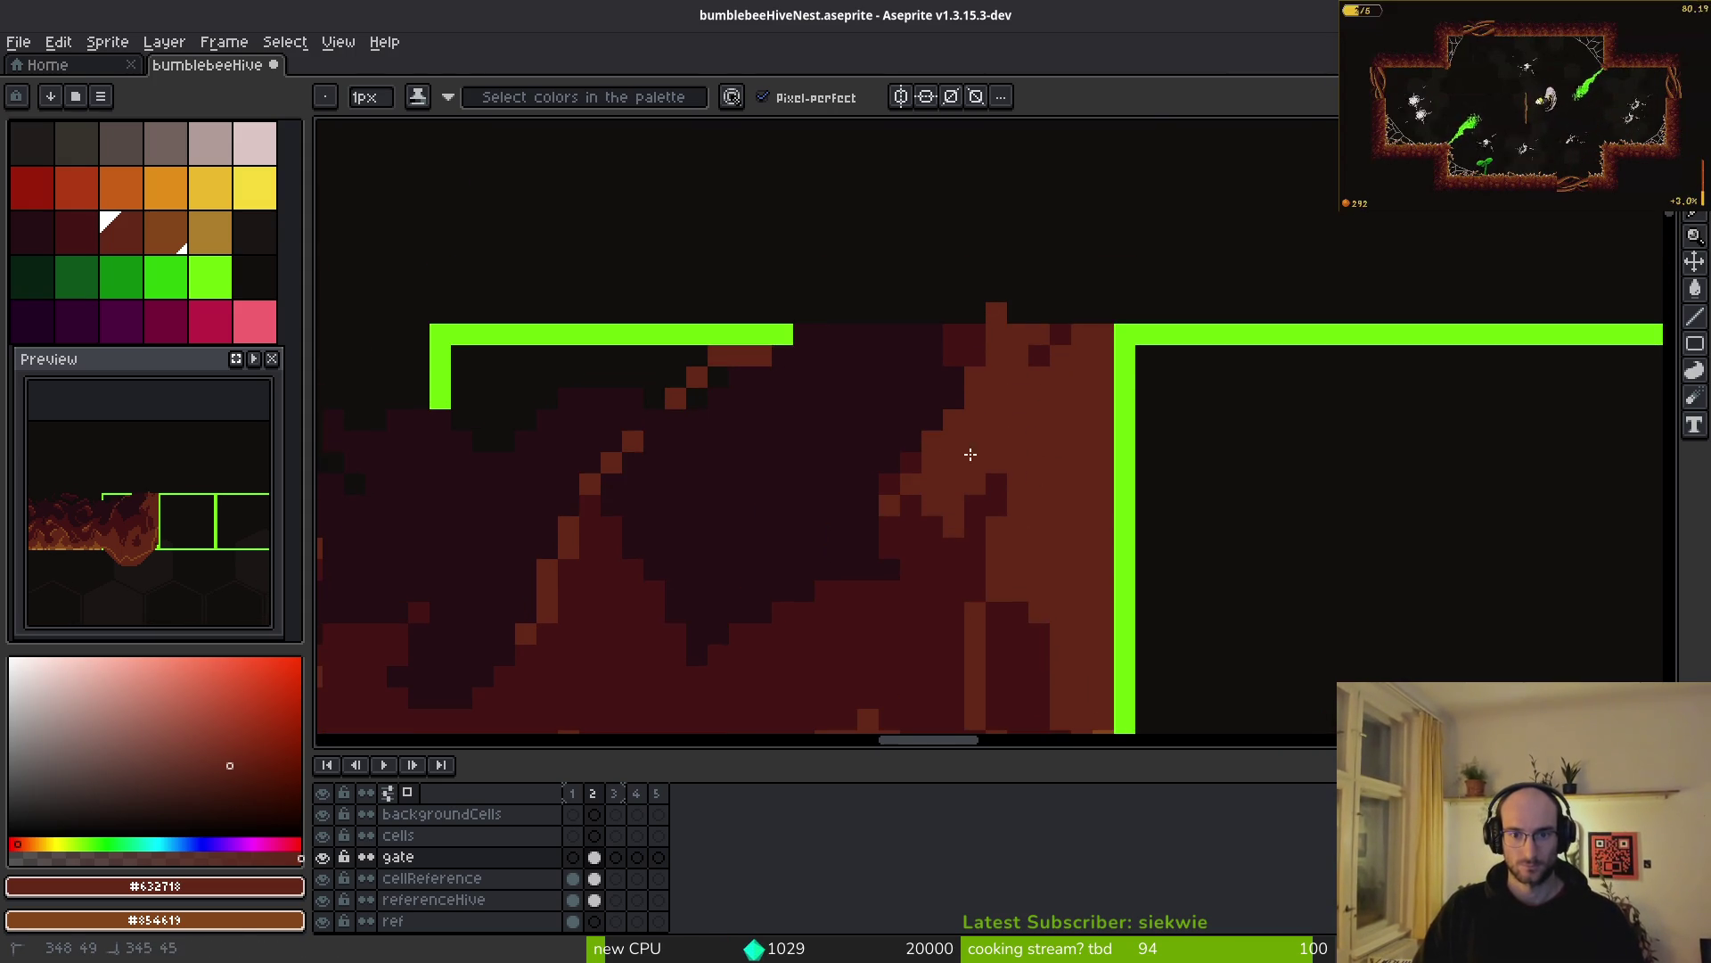
{"action": "left_click_drag", "start_coordinate": [928, 502], "coordinate": [927, 533]}
{"action": "left_click", "coordinate": [945, 583], "text": "alt"}
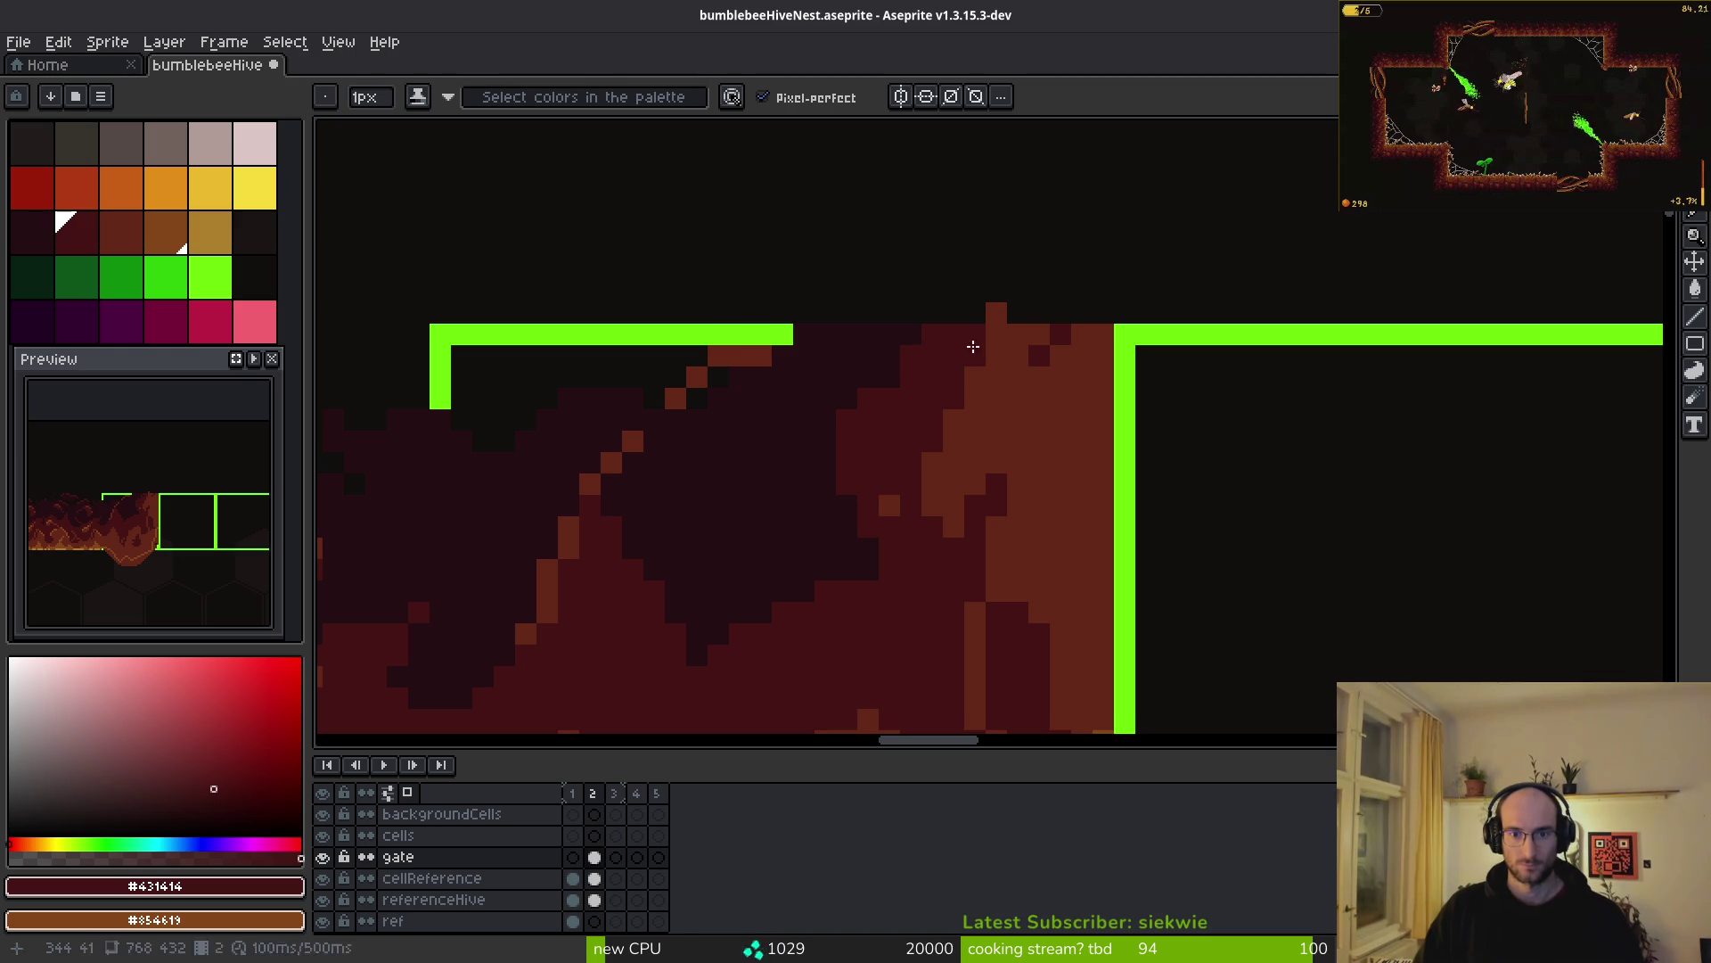
{"action": "left_click", "coordinate": [1024, 351], "text": "alt"}
{"action": "left_click", "coordinate": [1040, 356]}
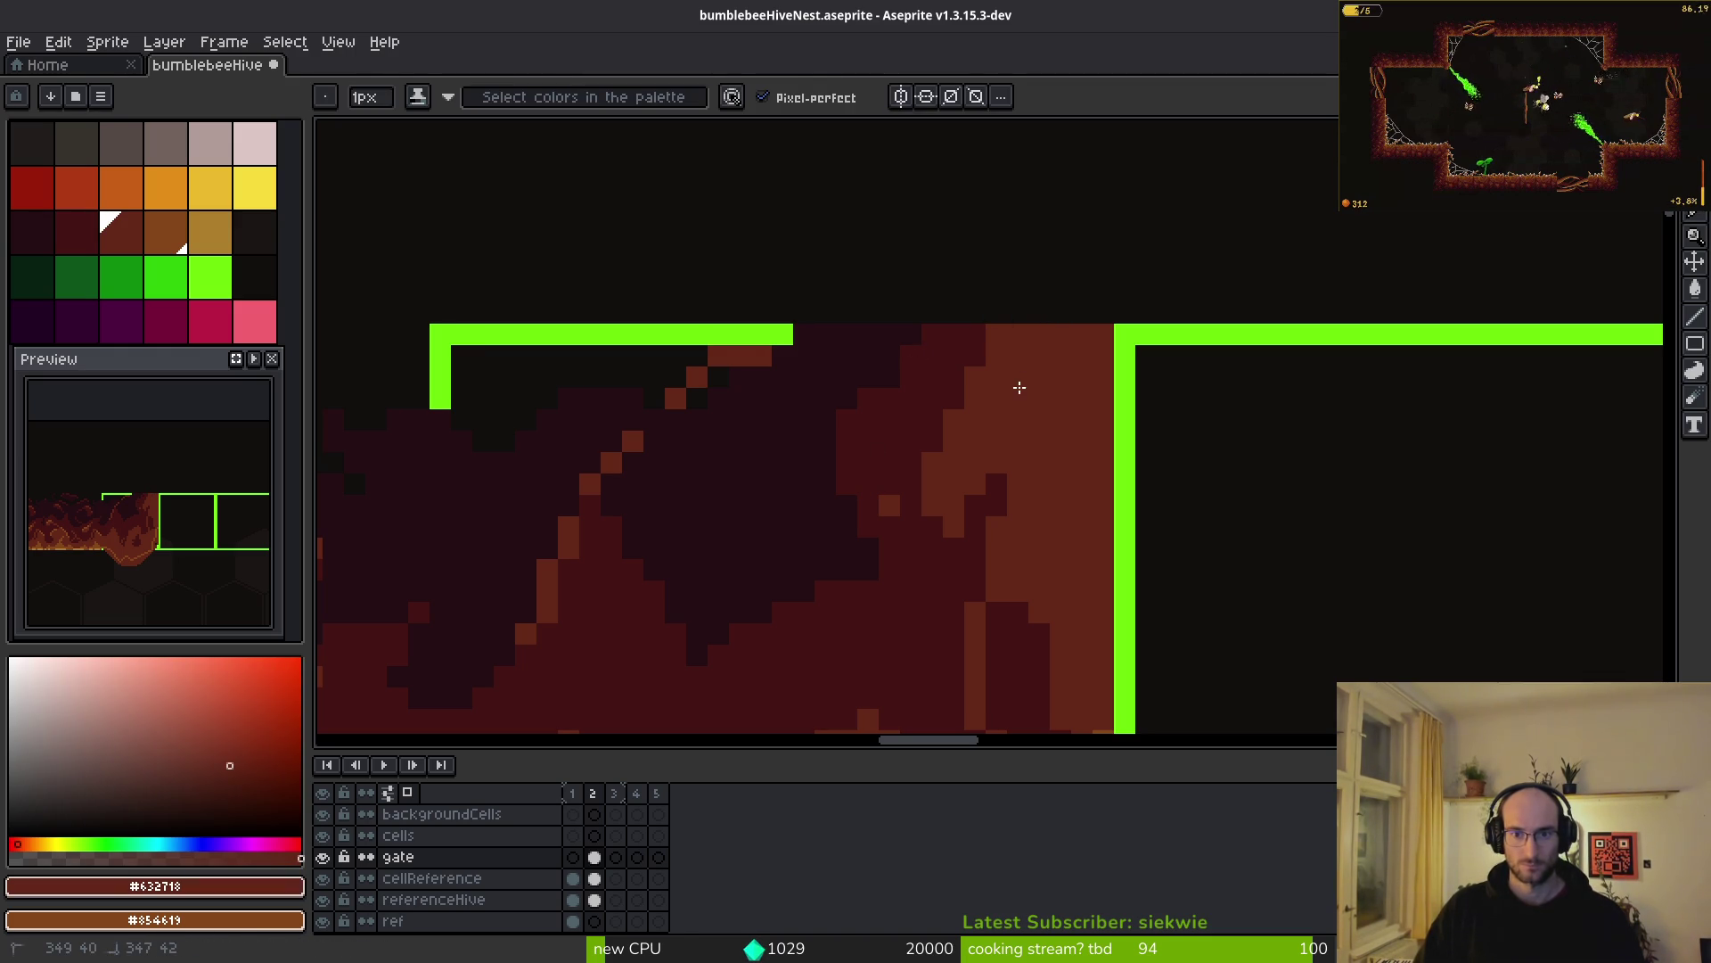
{"action": "left_click", "coordinate": [884, 499], "text": "alt"}
{"action": "left_click_drag", "start_coordinate": [762, 500], "coordinate": [983, 441]}
{"action": "left_click", "coordinate": [980, 444], "text": "alt"}
{"action": "scroll", "coordinate": [1049, 623], "scroll_direction": "down", "scroll_amount": 2}
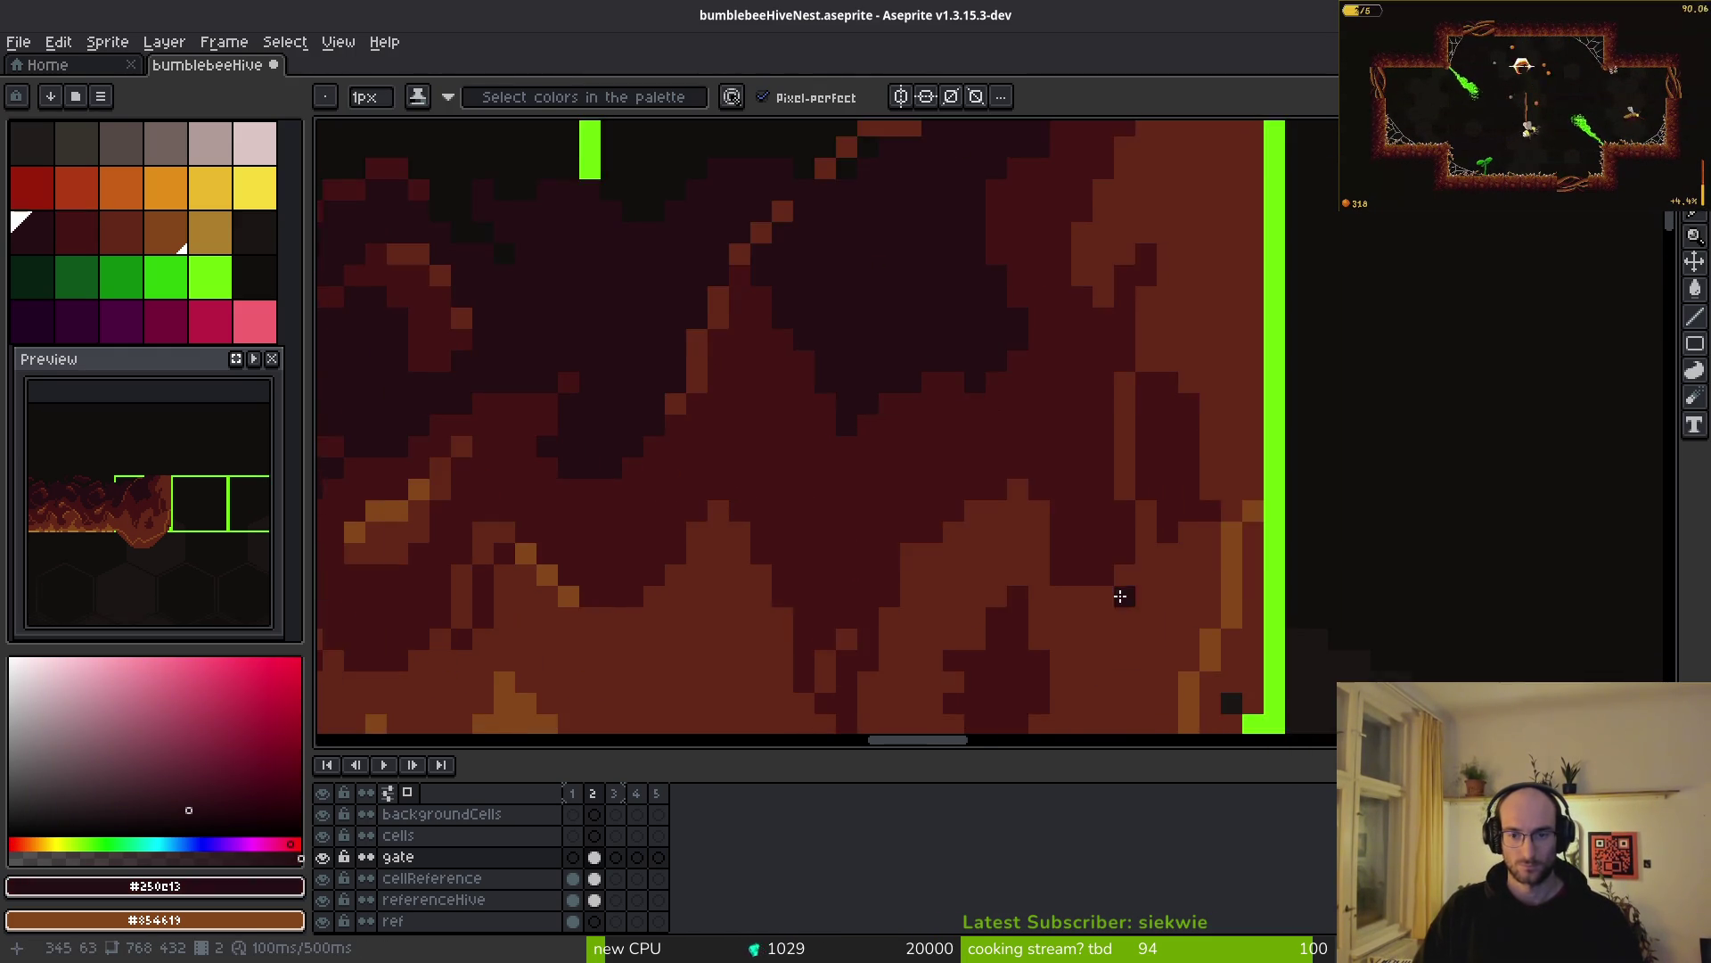
- Try a brown bucket fill on a dark region of the blob, then undo it
{"action": "scroll", "coordinate": [1179, 553], "scroll_direction": "down", "scroll_amount": 1}
{"action": "left_click", "coordinate": [1181, 451], "text": "alt"}
{"action": "key", "text": "g"}
{"action": "left_click", "coordinate": [1034, 642]}
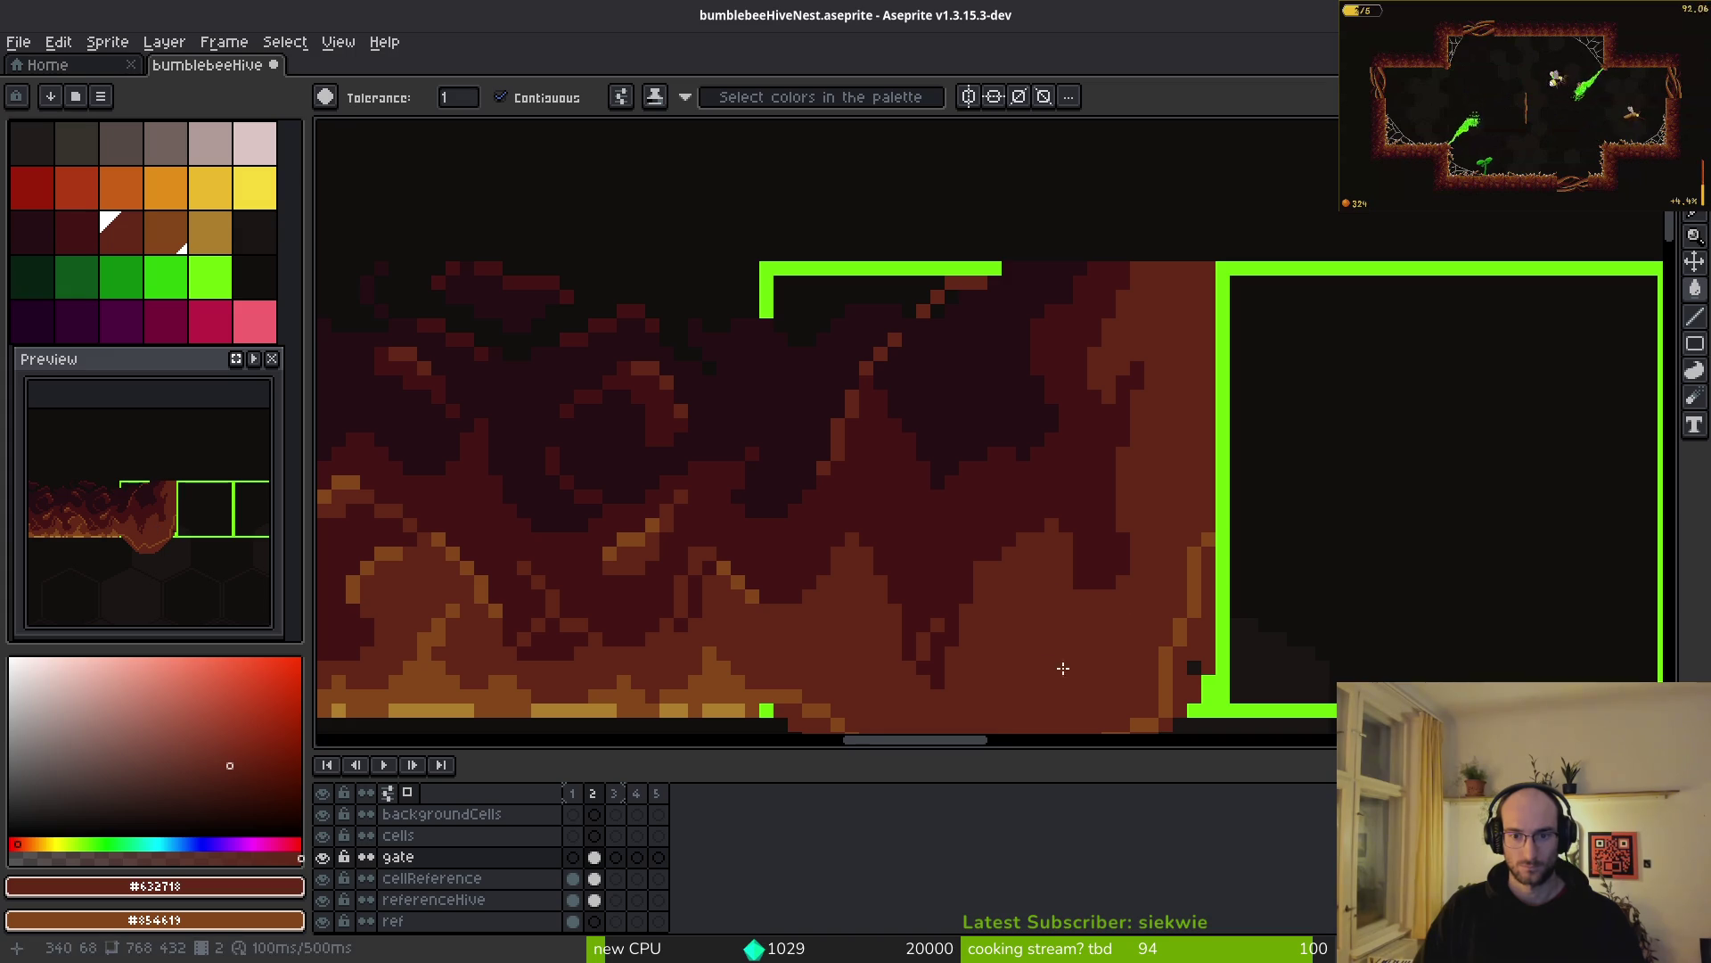
{"action": "left_click_drag", "start_coordinate": [1033, 641], "coordinate": [870, 556]}
{"action": "key", "text": "ctrl+z"}
{"action": "key", "text": "bracketleft"}
{"action": "key", "text": "bracketleft"}
{"action": "key", "text": "bracketleft"}
{"action": "key", "text": "b"}
- Sample the blob's orange and paint the dark pixel beside the wall orange
{"action": "scroll", "coordinate": [901, 495], "scroll_direction": "up", "scroll_amount": 2}
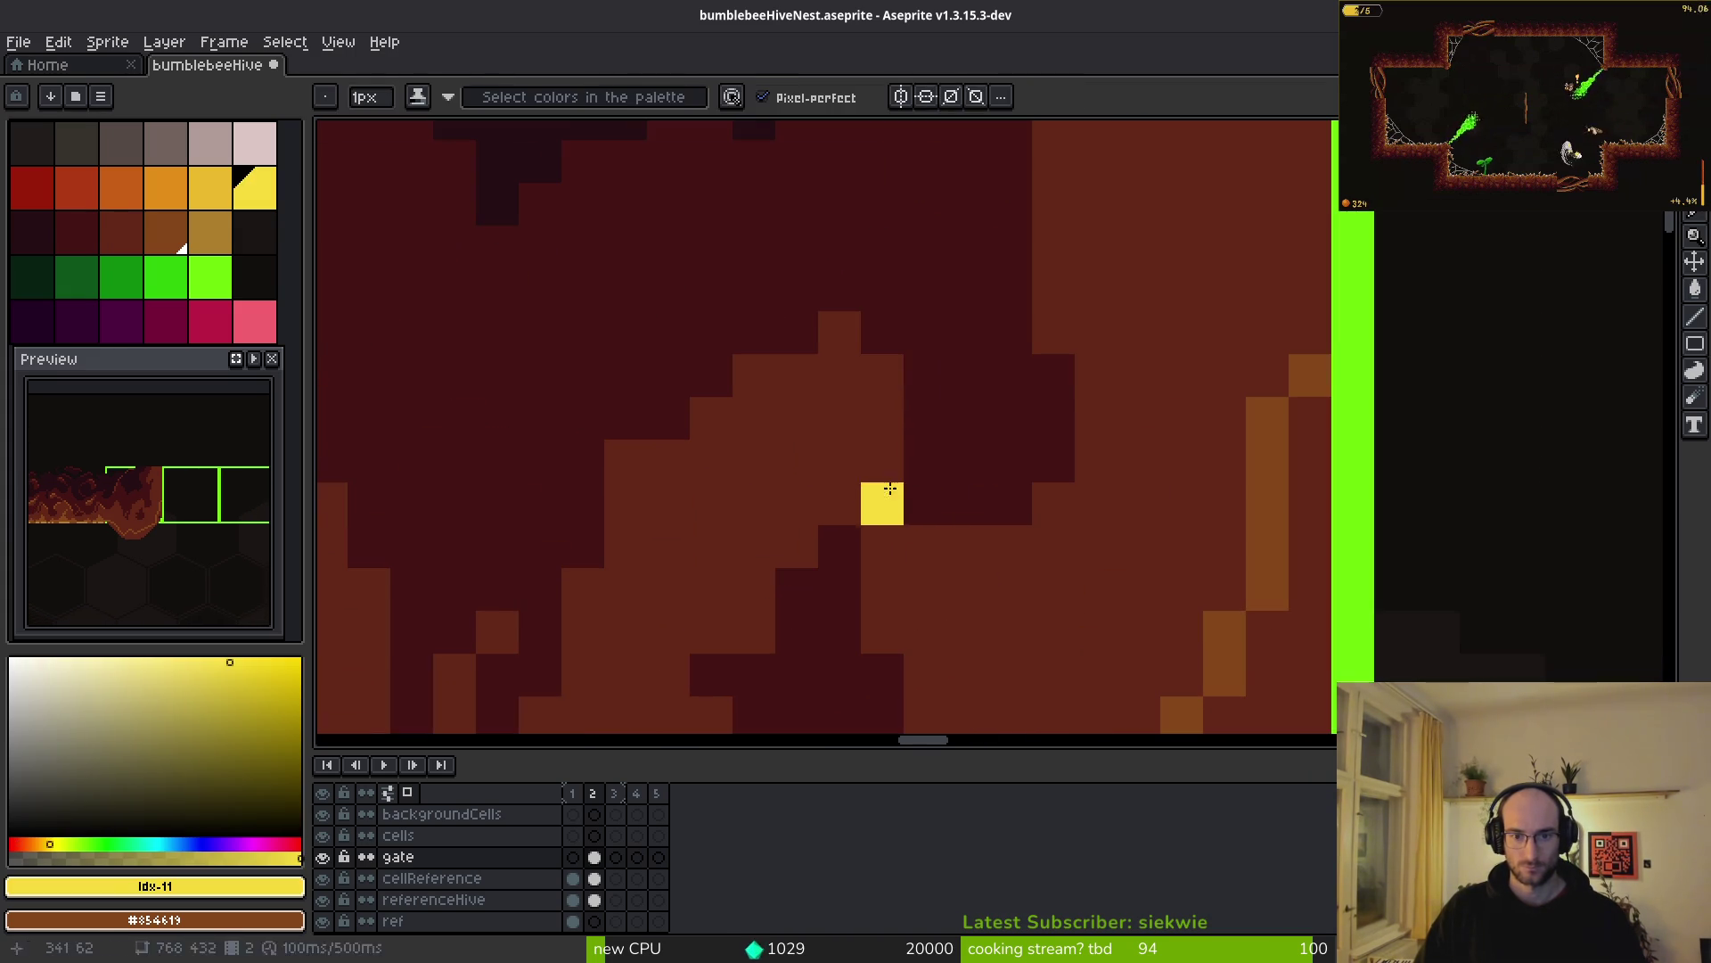
{"action": "left_click", "coordinate": [921, 500], "text": "alt"}
{"action": "scroll", "coordinate": [981, 508], "scroll_direction": "down", "scroll_amount": 3}
{"action": "scroll", "coordinate": [1058, 518], "scroll_direction": "up", "scroll_amount": 3}
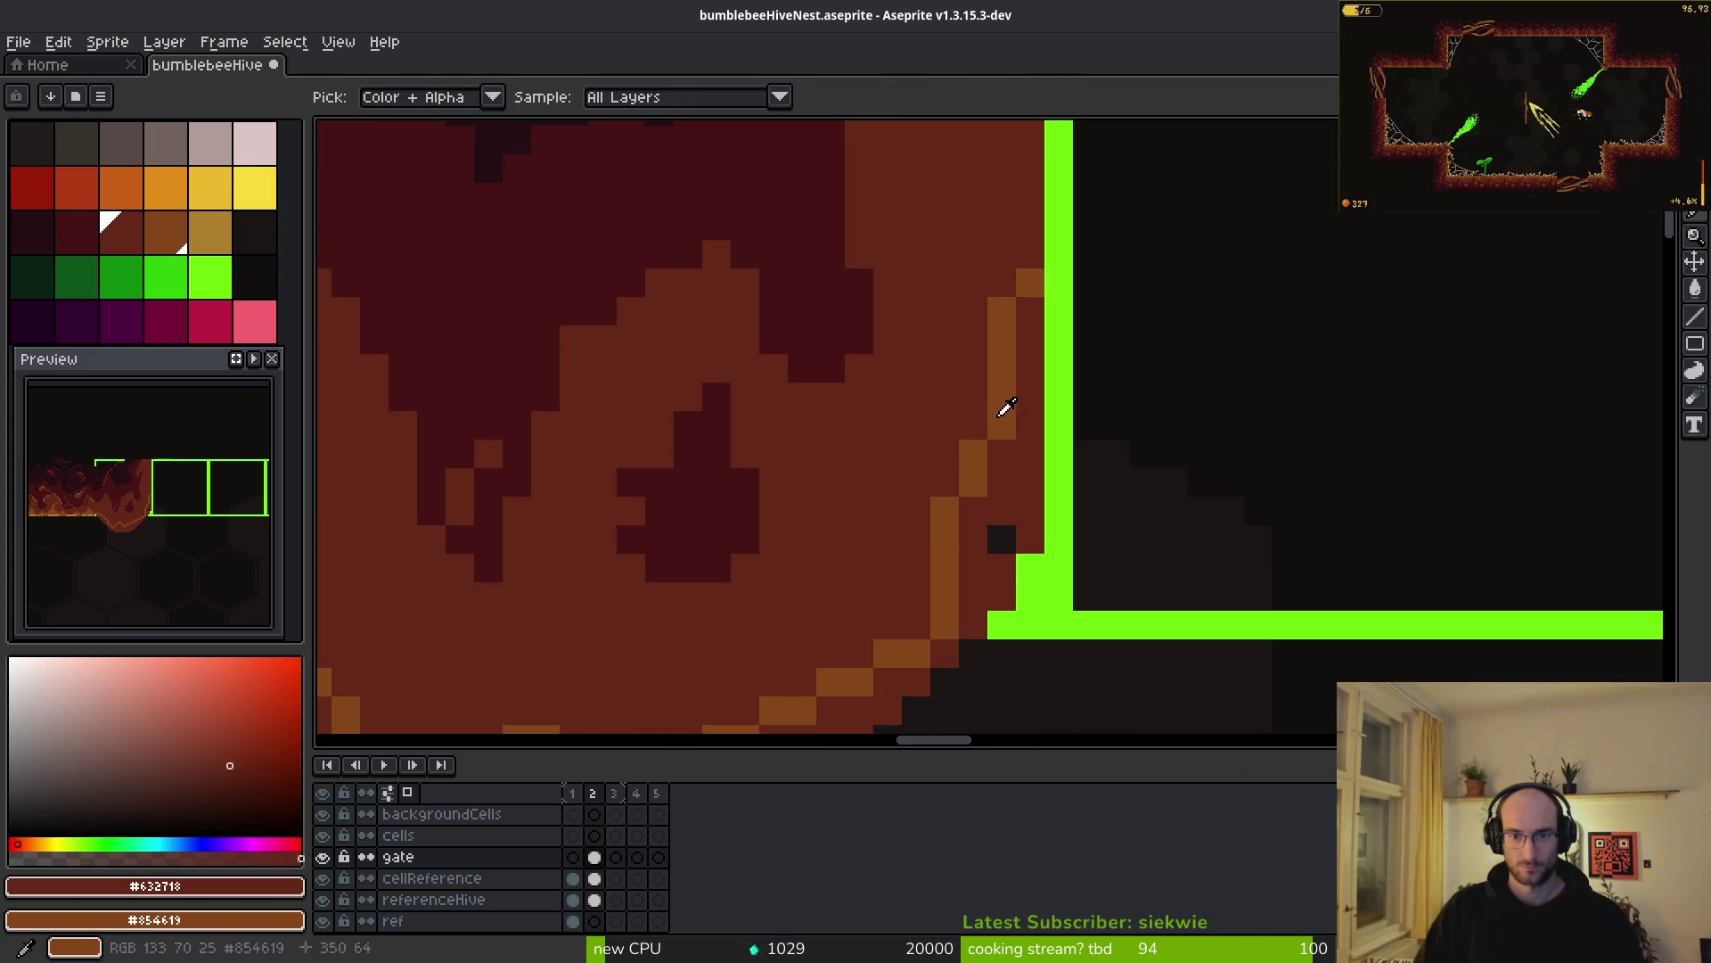
{"action": "left_click", "coordinate": [1004, 409], "text": "alt"}
{"action": "left_click", "coordinate": [1002, 539]}
- Draw an orange edge up beside the green wall and bucket-fill the adjacent gaps orange
{"action": "left_click_drag", "start_coordinate": [994, 309], "coordinate": [1025, 624]}
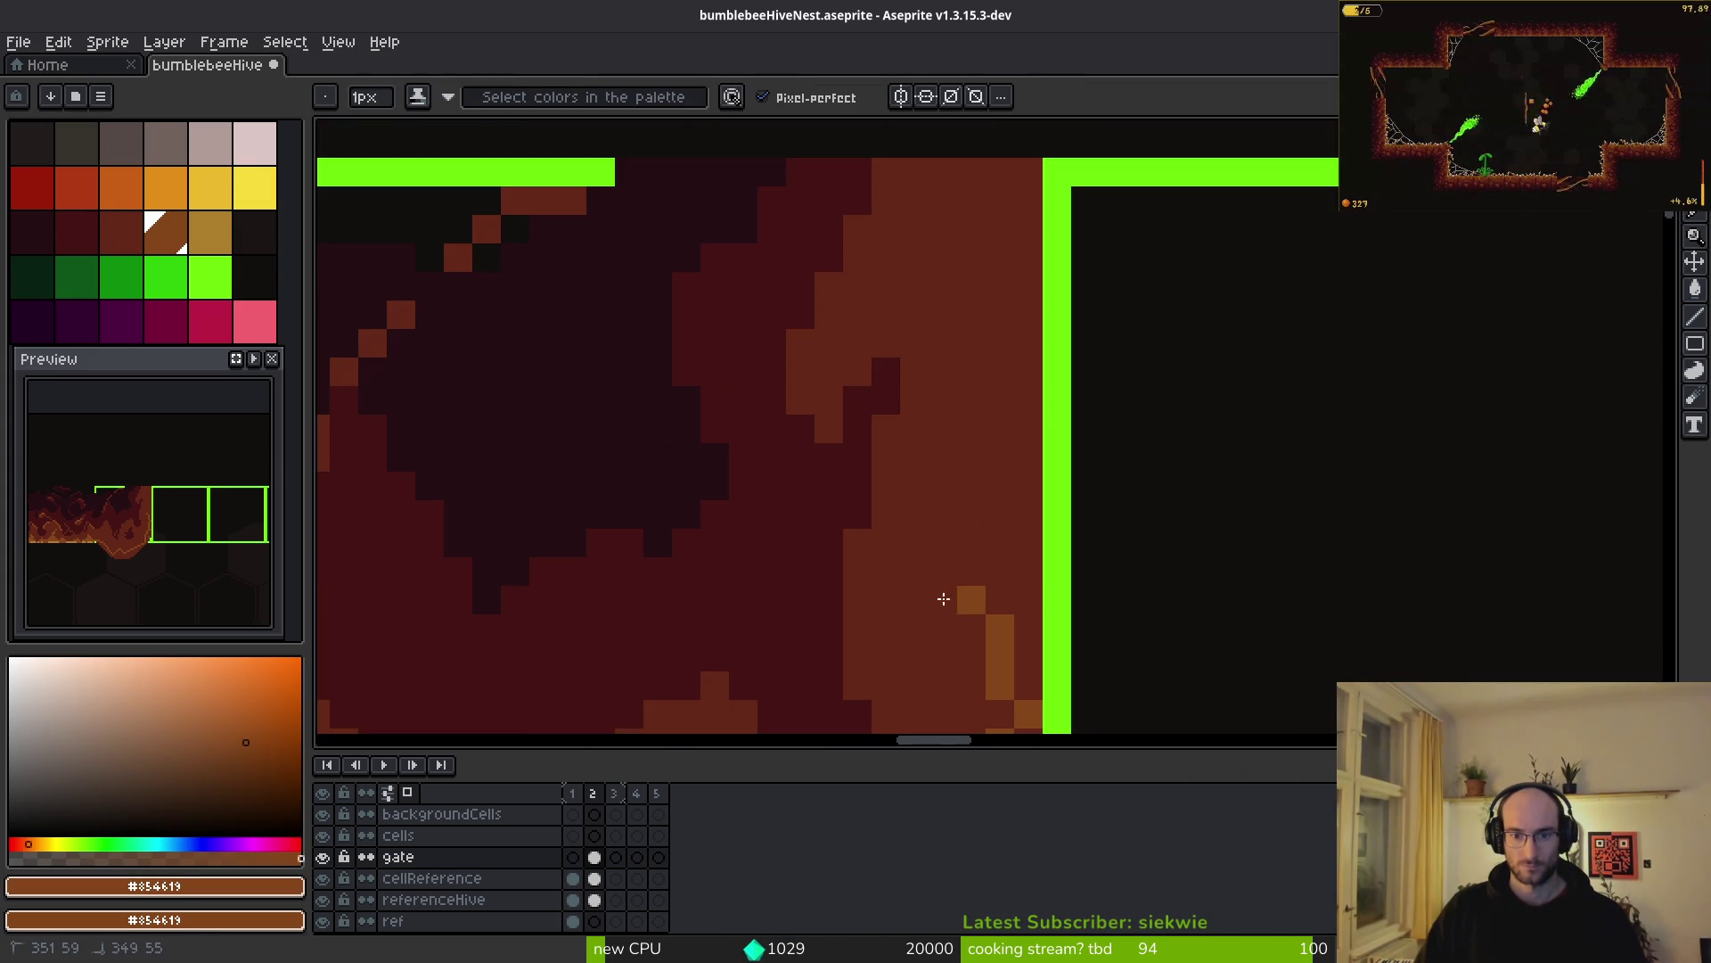
{"action": "left_click_drag", "start_coordinate": [1011, 485], "coordinate": [1017, 448]}
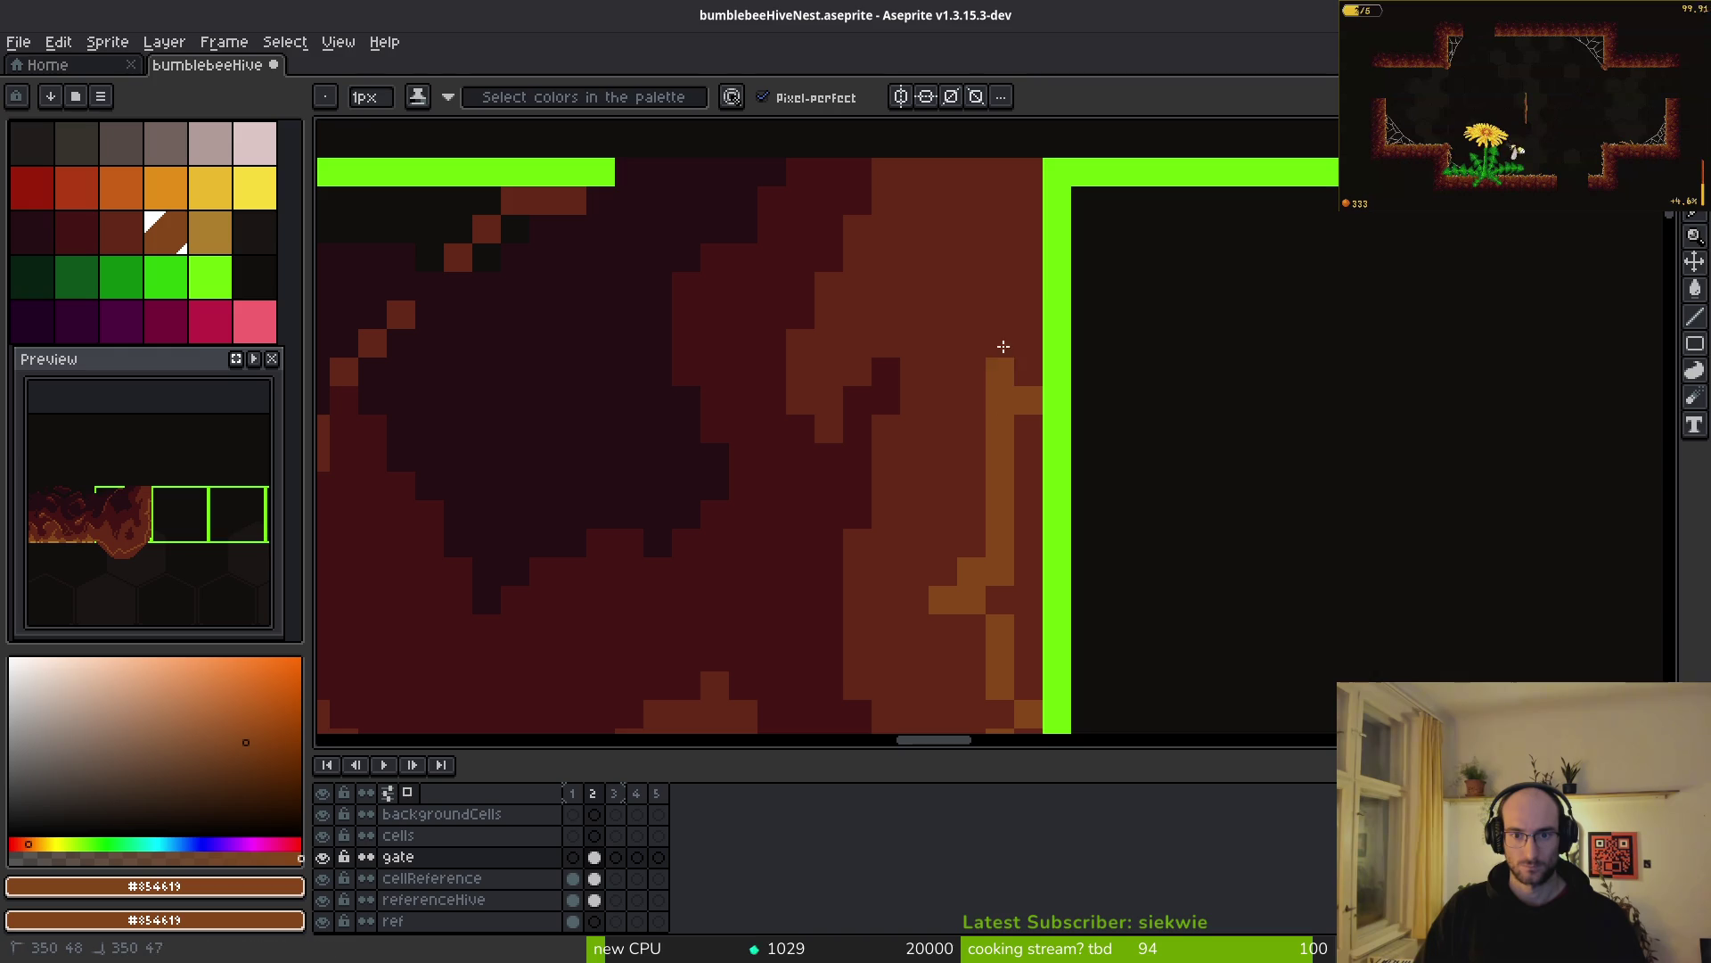
{"action": "mouse_move", "coordinate": [1017, 339]}
{"action": "left_mouse_down"}
{"action": "mouse_move", "coordinate": [917, 276]}
{"action": "mouse_move", "coordinate": [1020, 186]}
{"action": "left_mouse_up"}
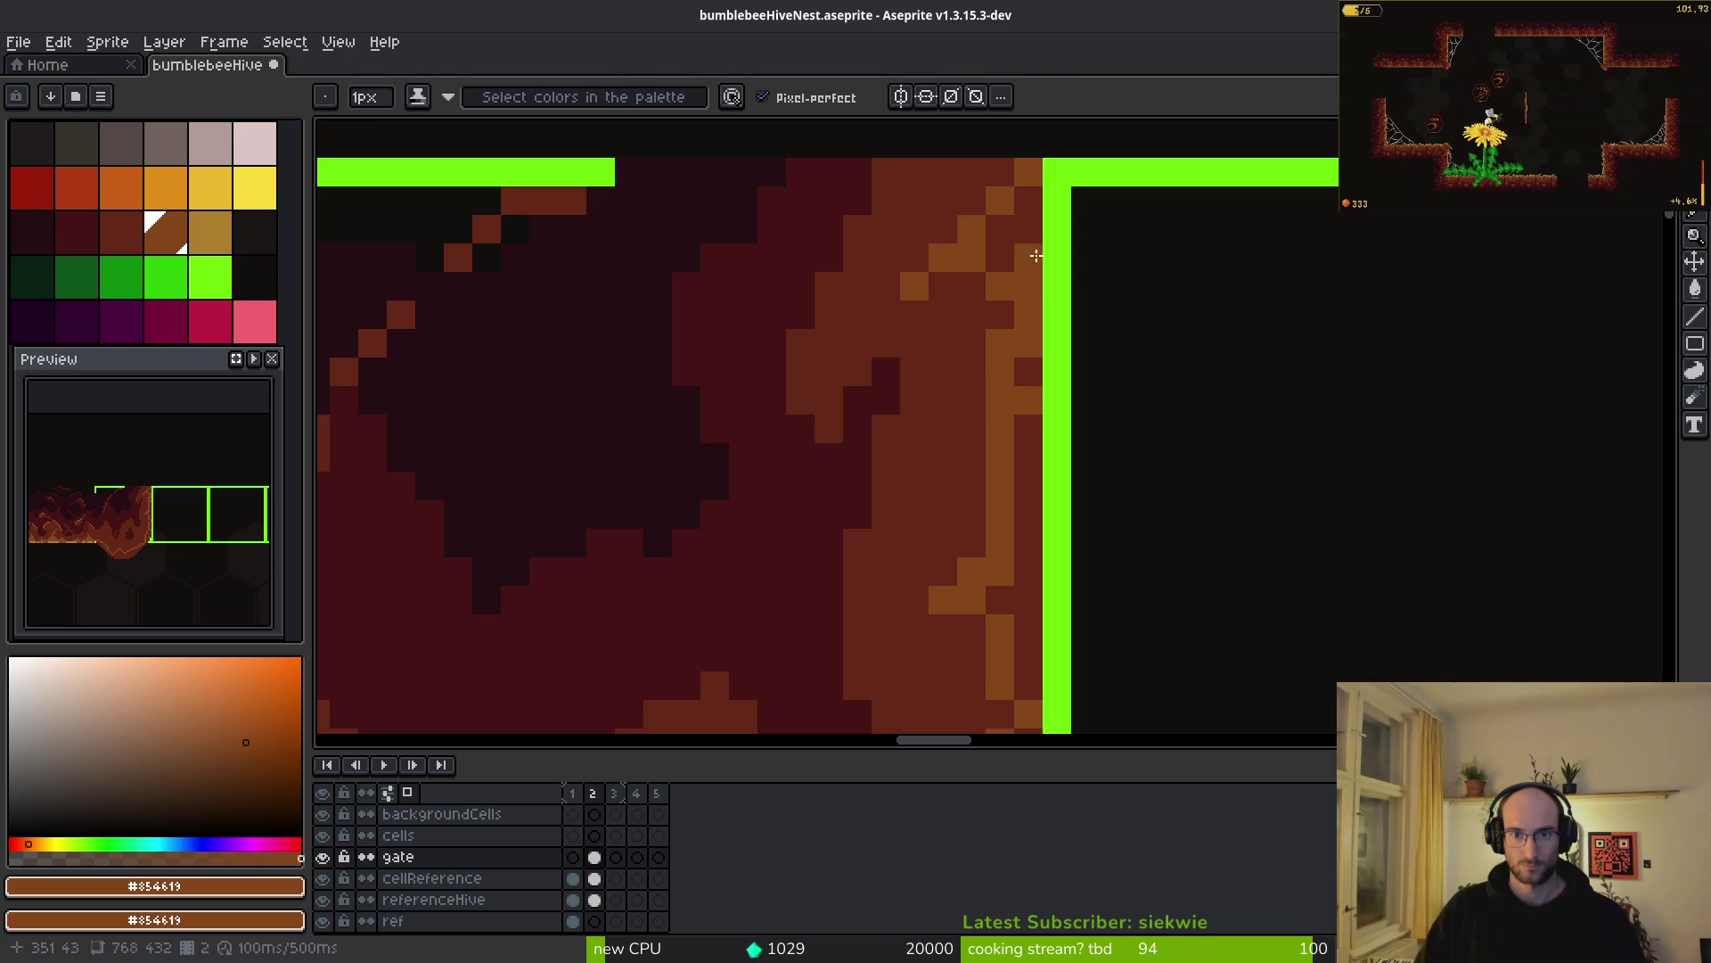
{"action": "key", "text": "g"}
{"action": "left_click", "coordinate": [1032, 352]}
{"action": "left_click_drag", "start_coordinate": [1022, 493], "coordinate": [1006, 174]}
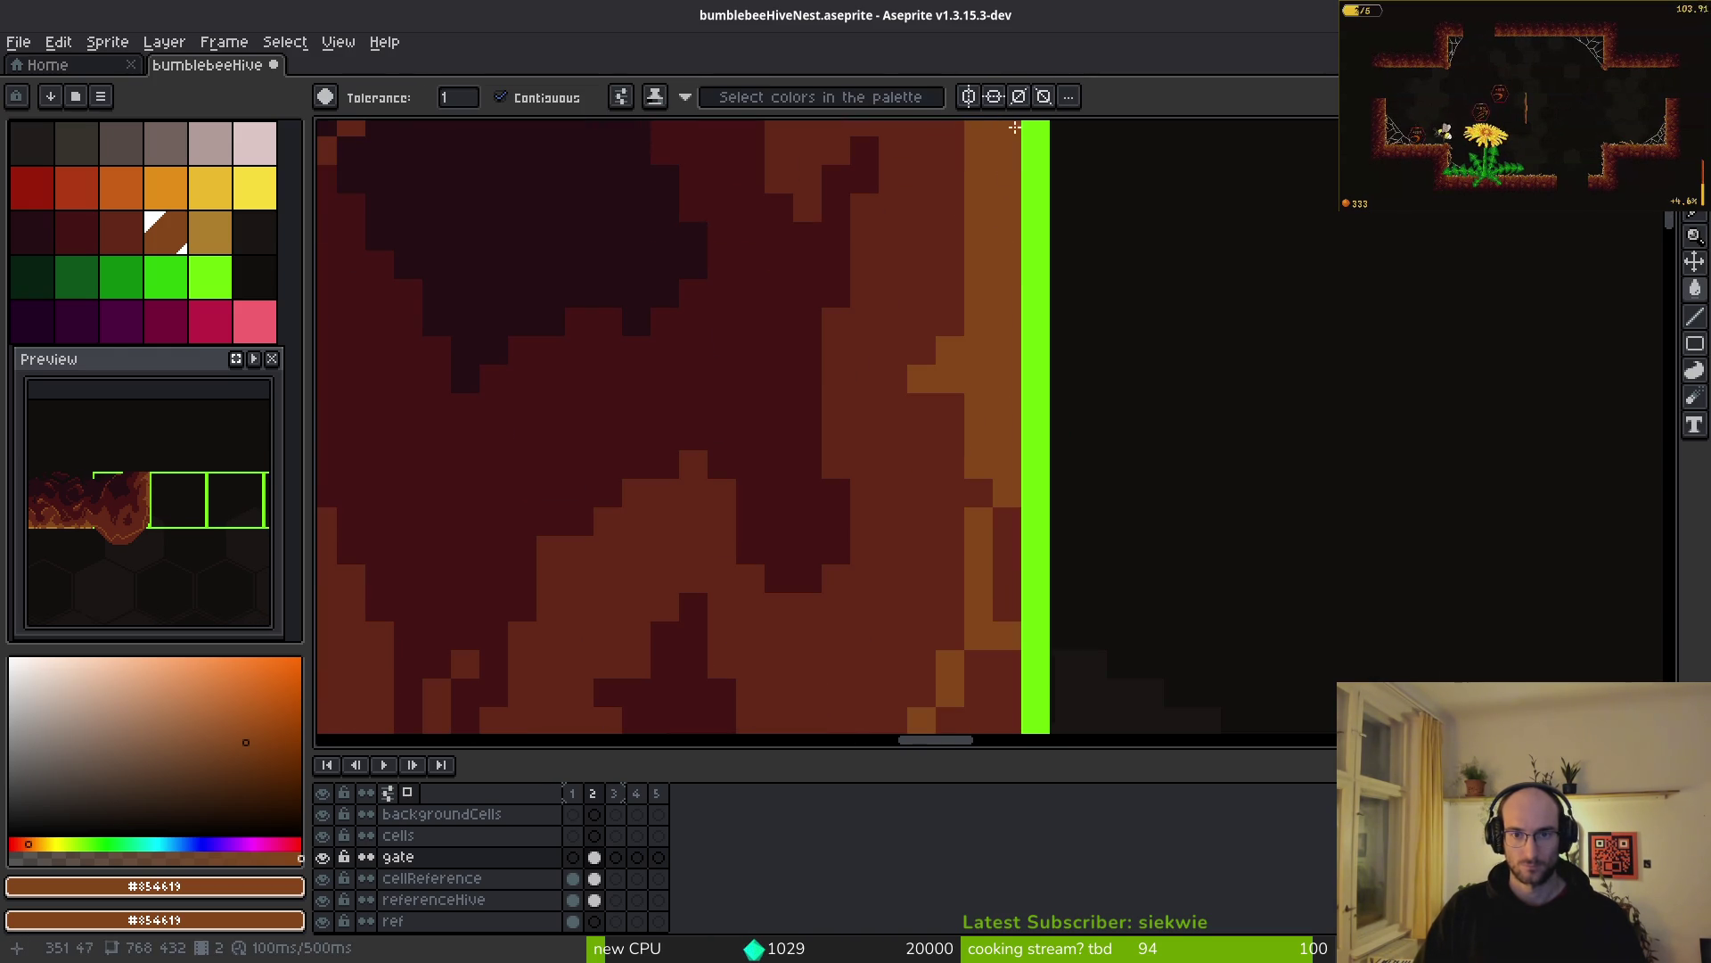
{"action": "scroll", "coordinate": [991, 639], "scroll_direction": "down", "scroll_amount": 2}
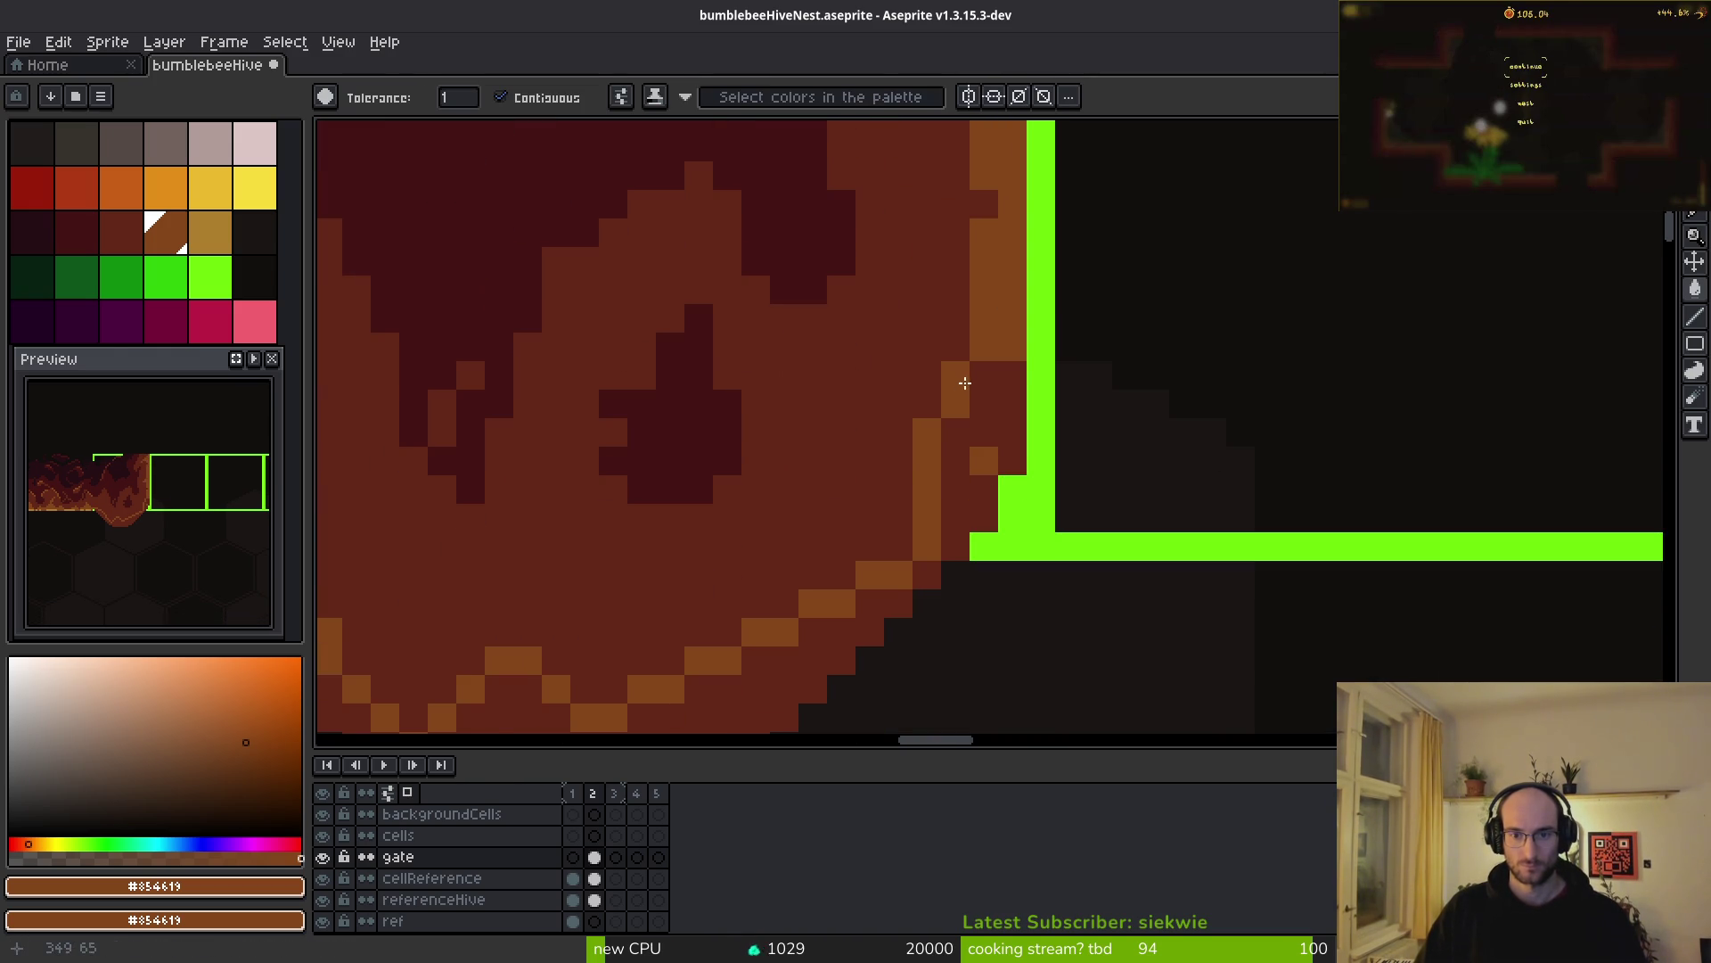
{"action": "left_click", "coordinate": [959, 488]}
- Erase stray orange pixels along the blob's bottom, then rectangle-select the hive blob
{"action": "scroll", "coordinate": [758, 642], "scroll_direction": "down", "scroll_amount": 1}
{"action": "scroll", "coordinate": [757, 642], "scroll_direction": "up", "scroll_amount": 3}
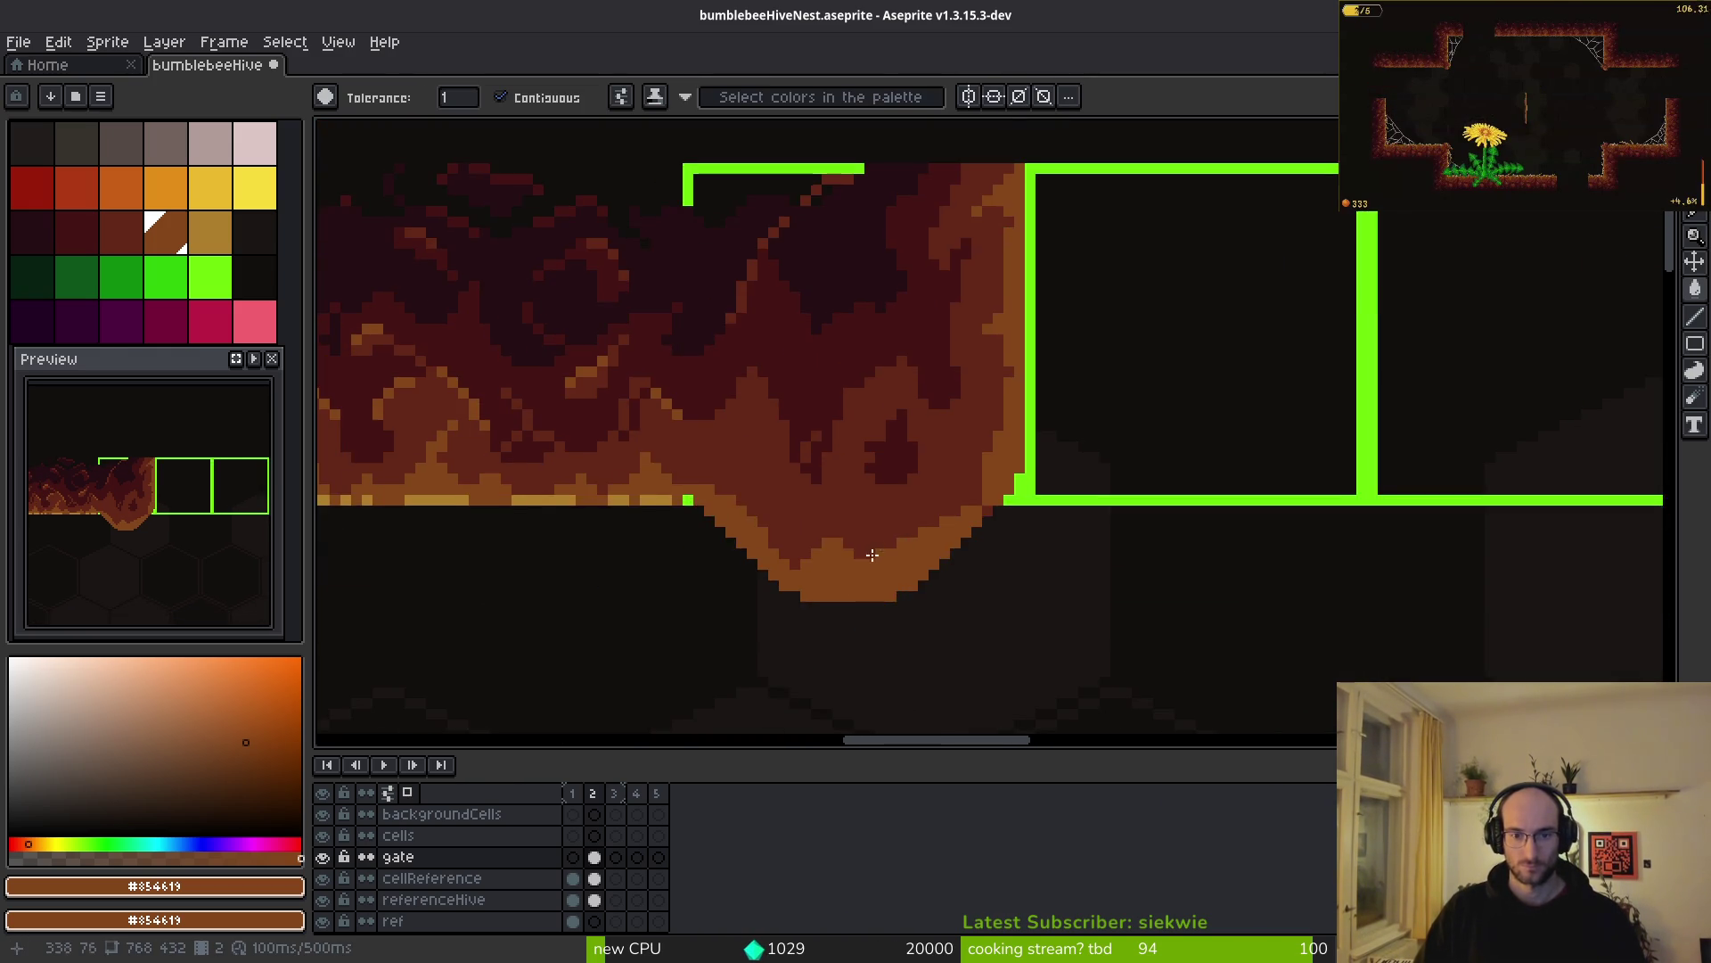
{"action": "key", "text": "e"}
{"action": "mouse_move", "coordinate": [756, 383]}
{"action": "left_mouse_down"}
{"action": "mouse_move", "coordinate": [948, 425]}
{"action": "mouse_move", "coordinate": [924, 447]}
{"action": "mouse_move", "coordinate": [1077, 447]}
{"action": "mouse_move", "coordinate": [1098, 383]}
{"action": "left_mouse_up"}
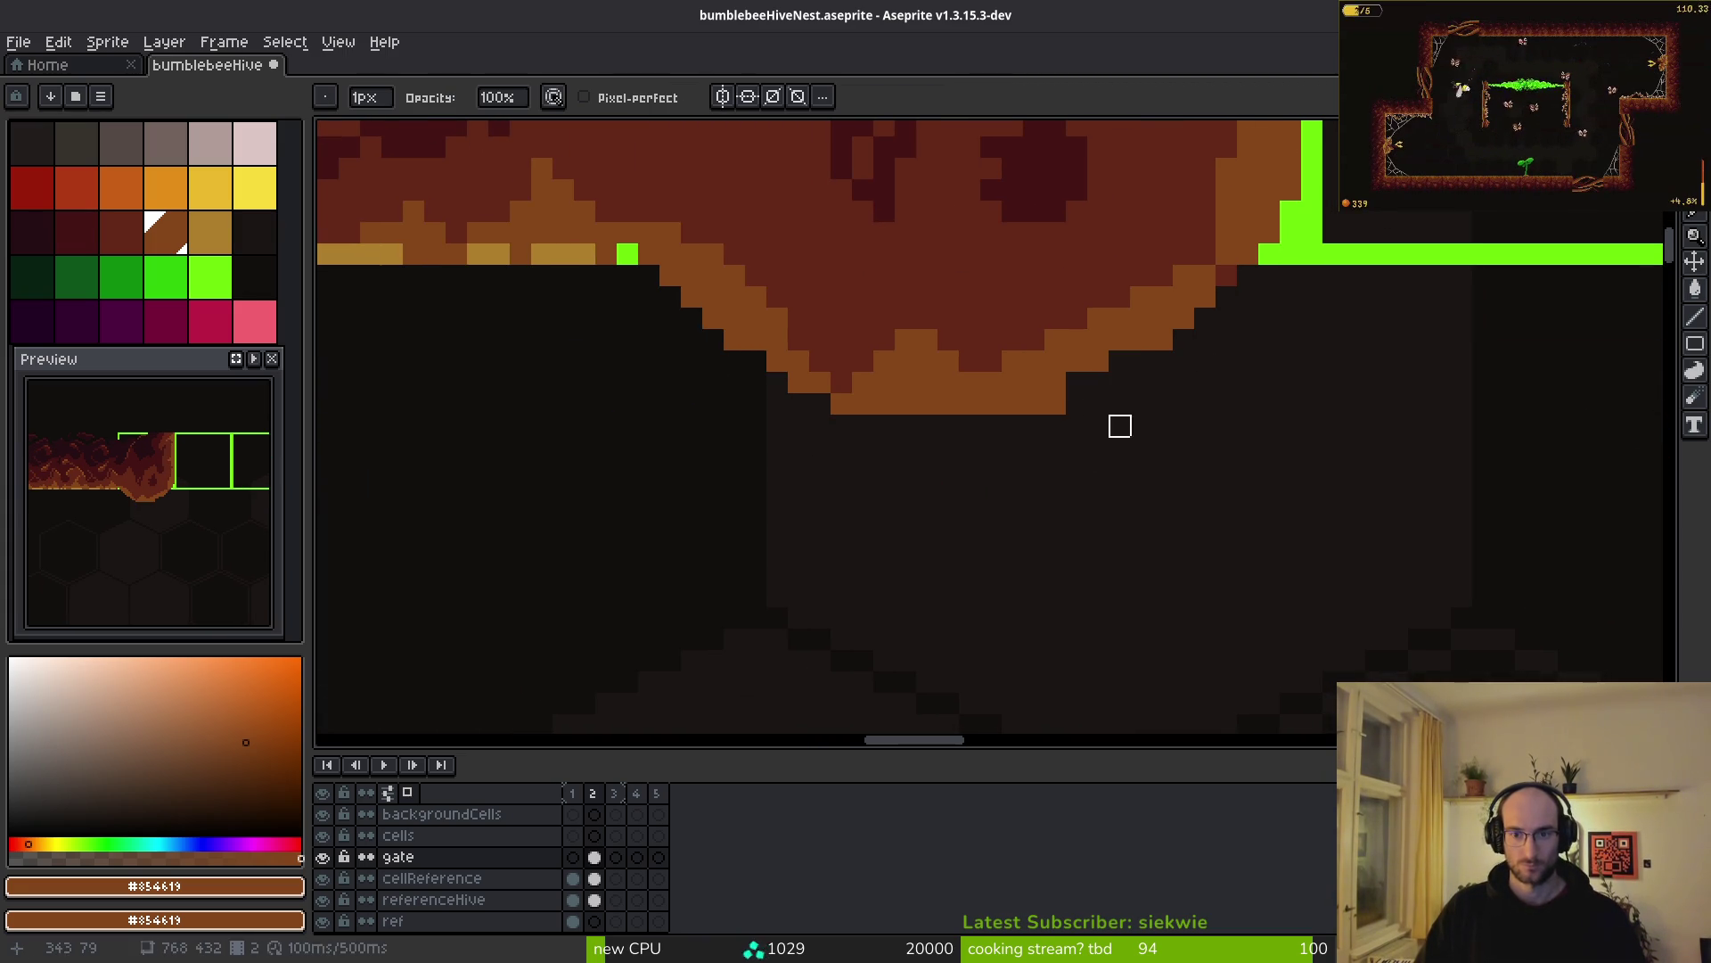
{"action": "scroll", "coordinate": [1092, 455], "scroll_direction": "down", "scroll_amount": 2}
{"action": "scroll", "coordinate": [1100, 496], "scroll_direction": "down", "scroll_amount": 1}
{"action": "scroll", "coordinate": [989, 428], "scroll_direction": "up", "scroll_amount": 2}
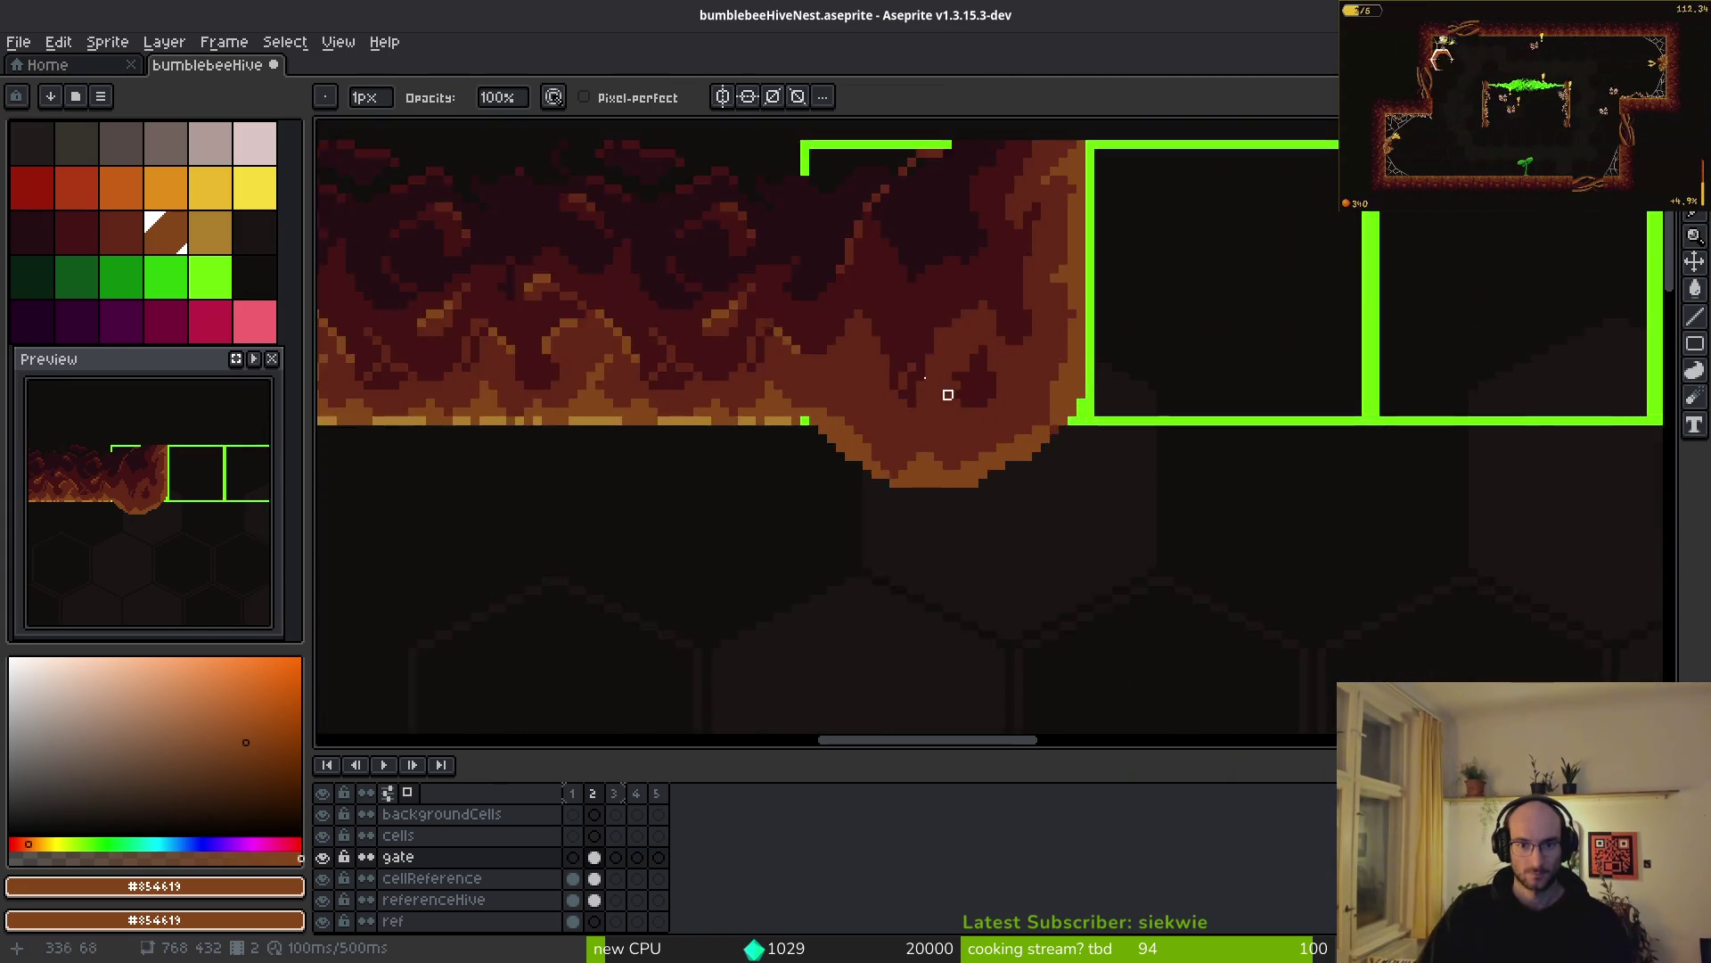
{"action": "scroll", "coordinate": [891, 491], "scroll_direction": "up", "scroll_amount": 1}
{"action": "scroll", "coordinate": [851, 445], "scroll_direction": "down", "scroll_amount": 5}
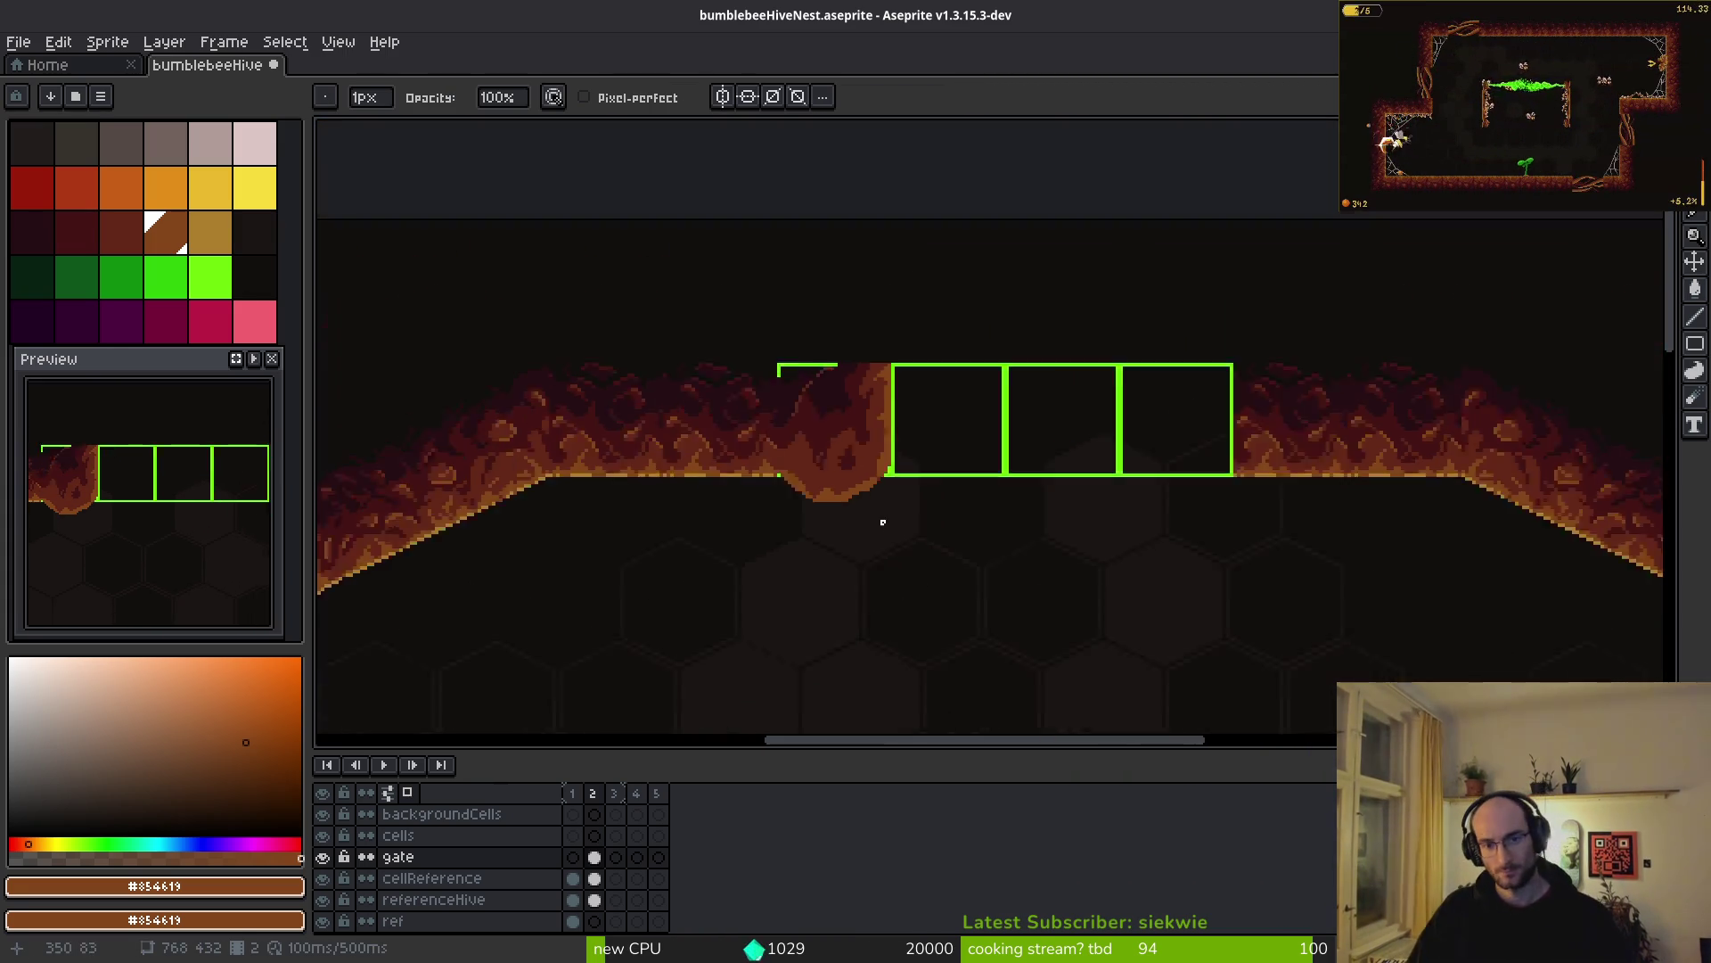
{"action": "scroll", "coordinate": [843, 529], "scroll_direction": "up", "scroll_amount": 4}
{"action": "scroll", "coordinate": [661, 279], "scroll_direction": "up", "scroll_amount": 2}
{"action": "key", "text": "m"}
{"action": "left_click_drag", "start_coordinate": [554, 217], "coordinate": [927, 627]}
- Duplicate the hive blob onto the gate's right side and nudge it up 1 pixel
{"action": "key", "text": "ctrl+c"}
{"action": "key", "text": "ctrl+v"}
{"action": "mouse_move", "coordinate": [752, 412]}
{"action": "left_mouse_down"}
{"action": "mouse_move", "coordinate": [1371, 446]}
{"action": "mouse_move", "coordinate": [1460, 415]}
{"action": "left_mouse_up"}
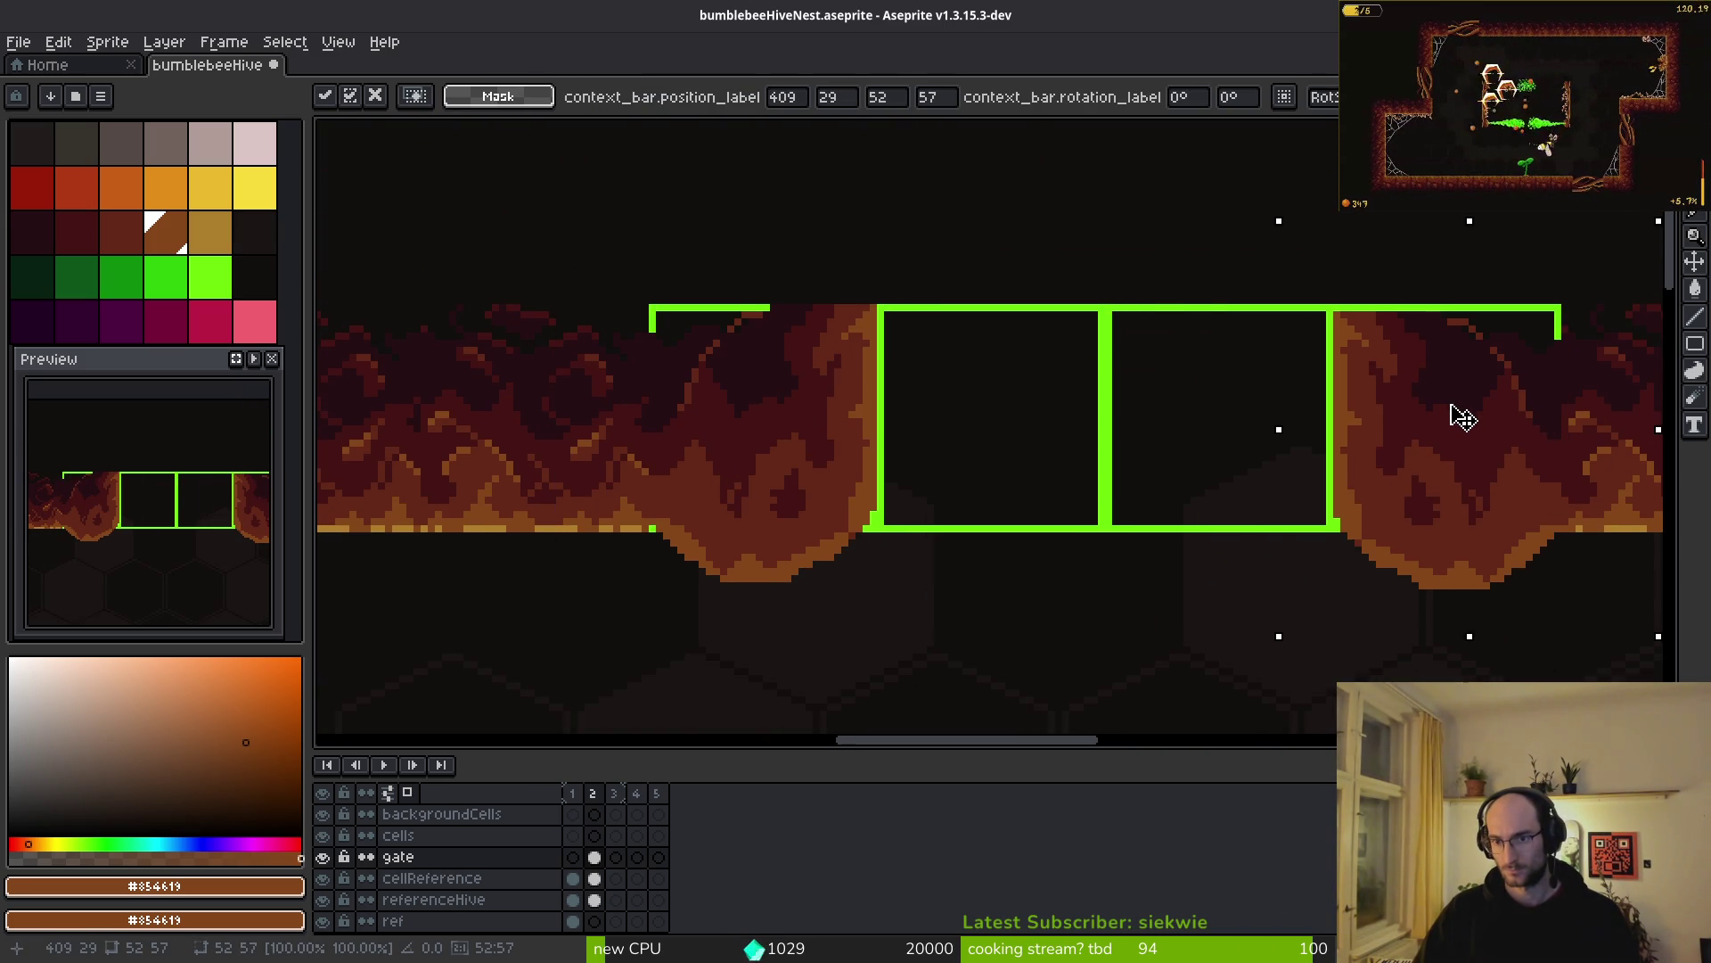
{"action": "scroll", "coordinate": [1452, 420], "scroll_direction": "down", "scroll_amount": 5}
{"action": "scroll", "coordinate": [1444, 467], "scroll_direction": "up", "scroll_amount": 4}
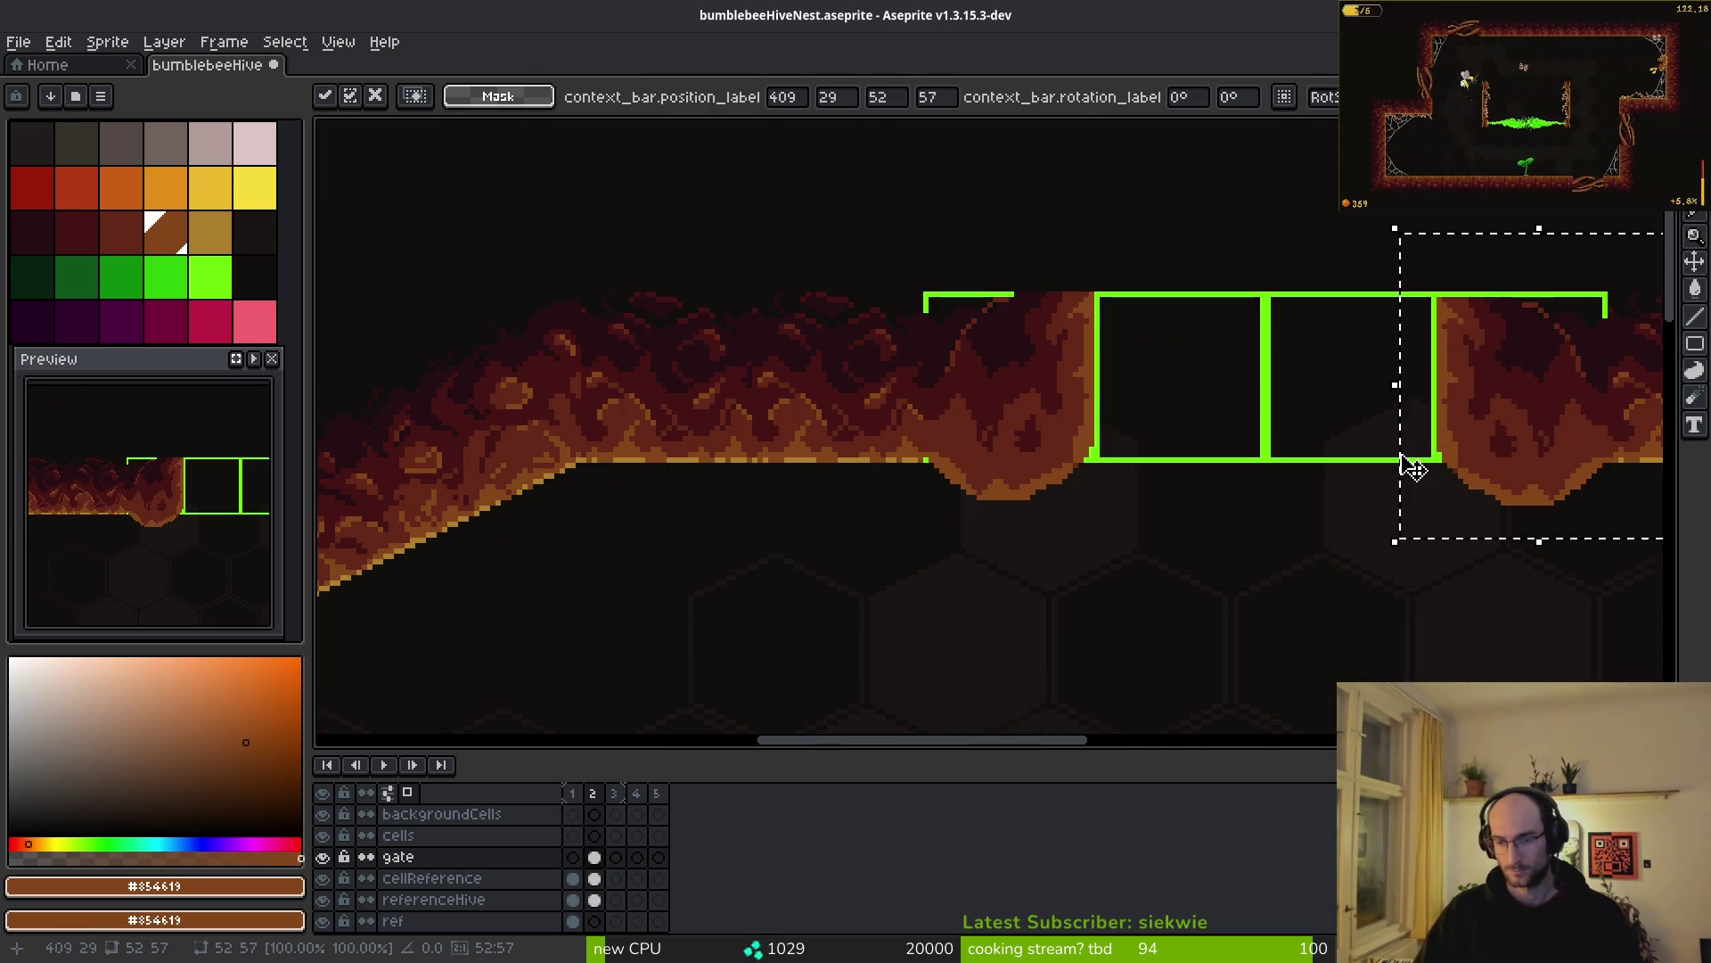
{"action": "key", "text": "Up"}
- Eyedrop light ochre #ae7e2c and paint an ochre rim along the staircase and lower edge
{"action": "left_click_drag", "start_coordinate": [1462, 459], "coordinate": [986, 462]}
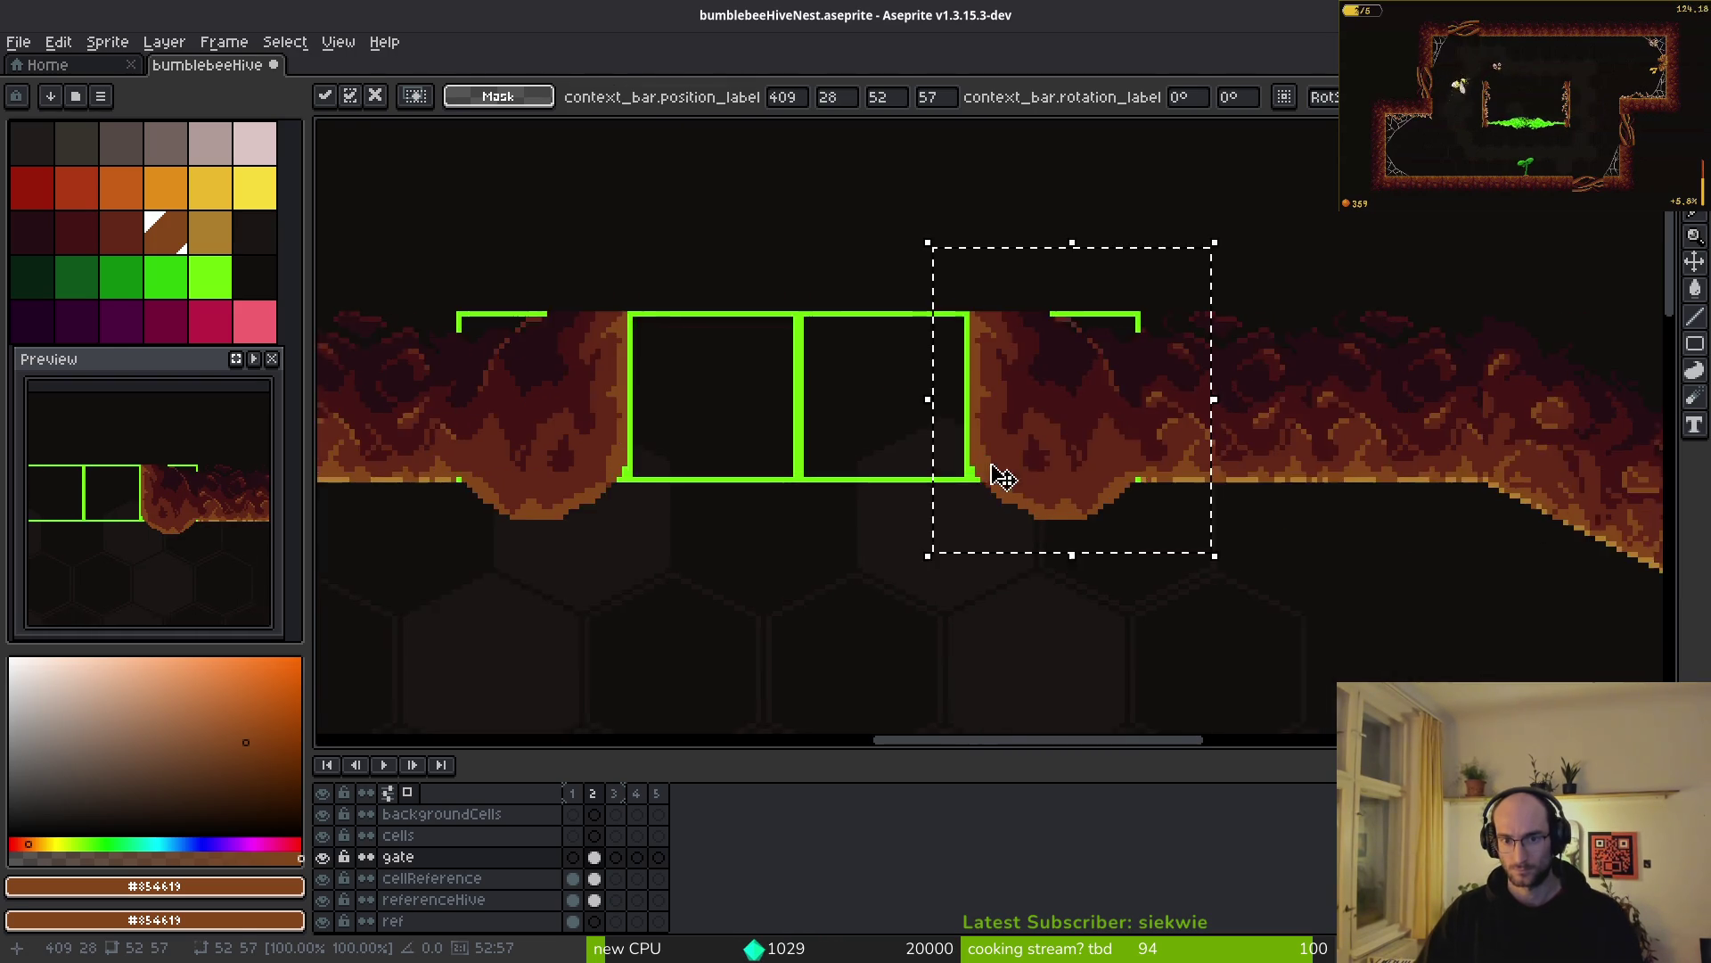
{"action": "scroll", "coordinate": [985, 461], "scroll_direction": "up", "scroll_amount": 4}
{"action": "key", "text": "i"}
{"action": "left_click", "coordinate": [1299, 499]}
{"action": "scroll", "coordinate": [1300, 499], "scroll_direction": "up", "scroll_amount": 2}
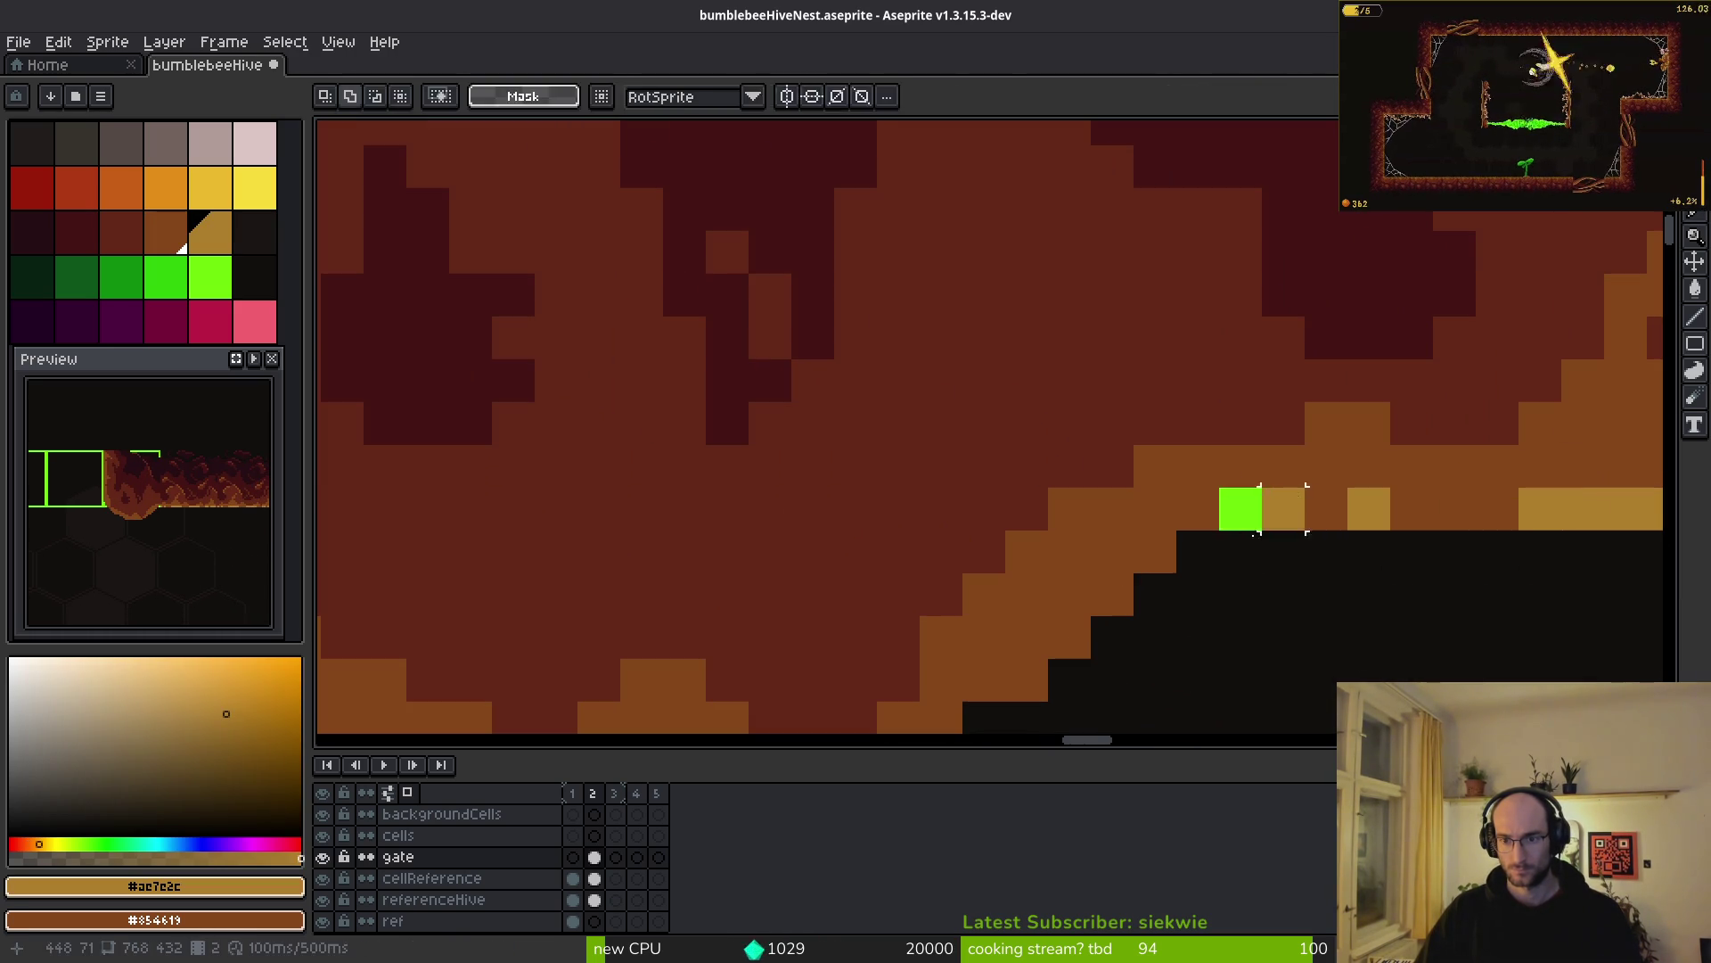
{"action": "key", "text": "b"}
{"action": "left_click", "coordinate": [1241, 508]}
{"action": "scroll", "coordinate": [1200, 500], "scroll_direction": "up", "scroll_amount": 1}
{"action": "mouse_move", "coordinate": [1316, 372]}
{"action": "left_mouse_down"}
{"action": "mouse_move", "coordinate": [967, 579]}
{"action": "mouse_move", "coordinate": [543, 534]}
{"action": "mouse_move", "coordinate": [575, 495]}
{"action": "left_mouse_up"}
{"action": "mouse_move", "coordinate": [546, 500]}
{"action": "left_mouse_down"}
{"action": "mouse_move", "coordinate": [981, 596]}
{"action": "mouse_move", "coordinate": [891, 579]}
{"action": "mouse_move", "coordinate": [660, 428]}
{"action": "mouse_move", "coordinate": [535, 259]}
{"action": "mouse_move", "coordinate": [592, 371]}
{"action": "left_mouse_up"}
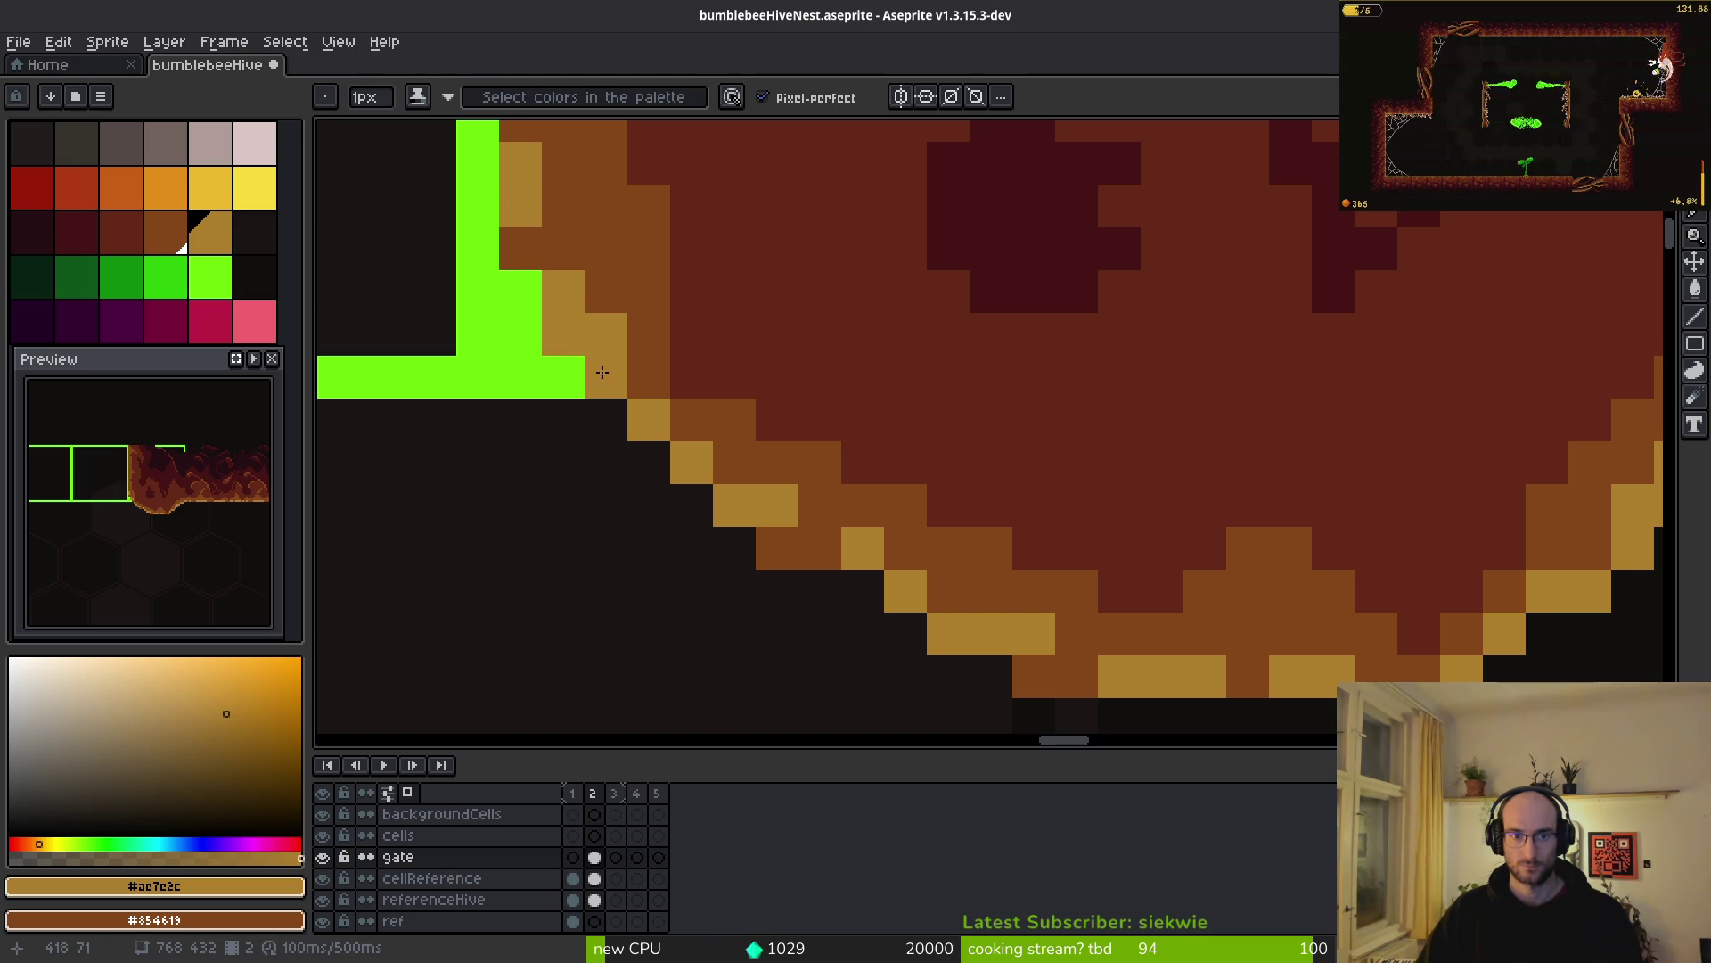
- Touch up the staircase and bottom-row pixels near the gate in brown and light ochre
{"action": "right_click", "coordinate": [606, 334]}
{"action": "right_click", "coordinate": [562, 291]}
{"action": "right_click", "coordinate": [797, 552]}
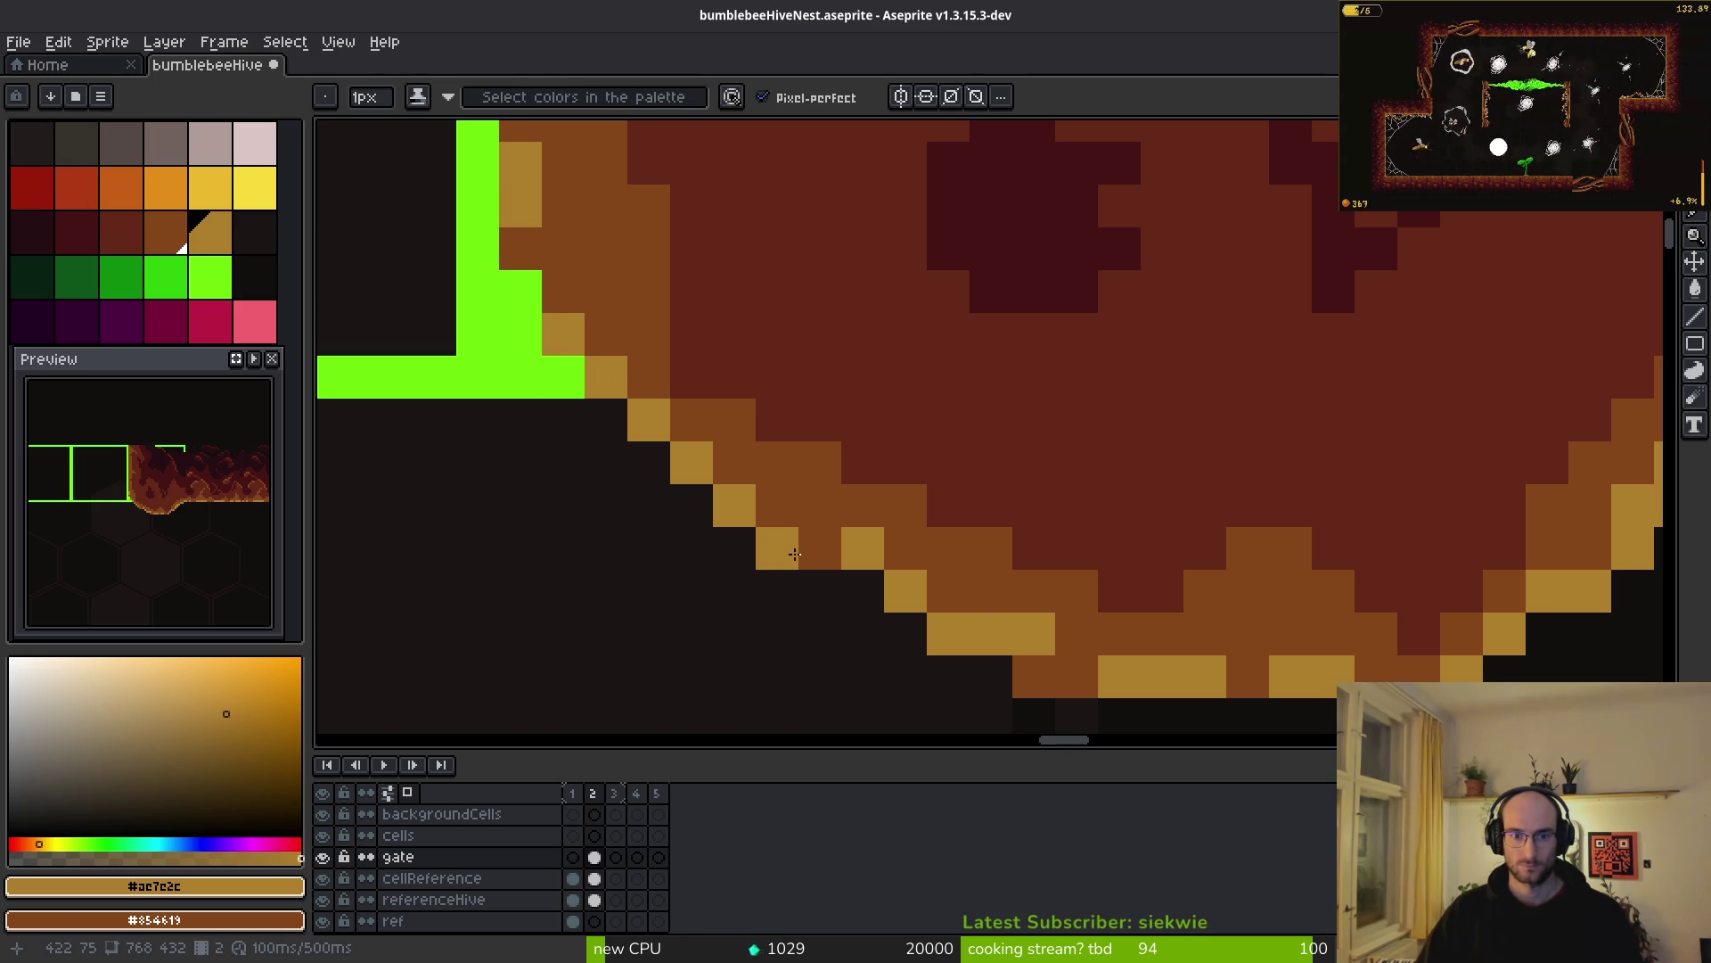
{"action": "left_click", "coordinate": [818, 551]}
{"action": "right_click", "coordinate": [1159, 633]}
{"action": "scroll", "coordinate": [1159, 633], "scroll_direction": "down", "scroll_amount": 2}
{"action": "scroll", "coordinate": [1158, 633], "scroll_direction": "right", "scroll_amount": 3}
{"action": "right_click", "coordinate": [790, 479]}
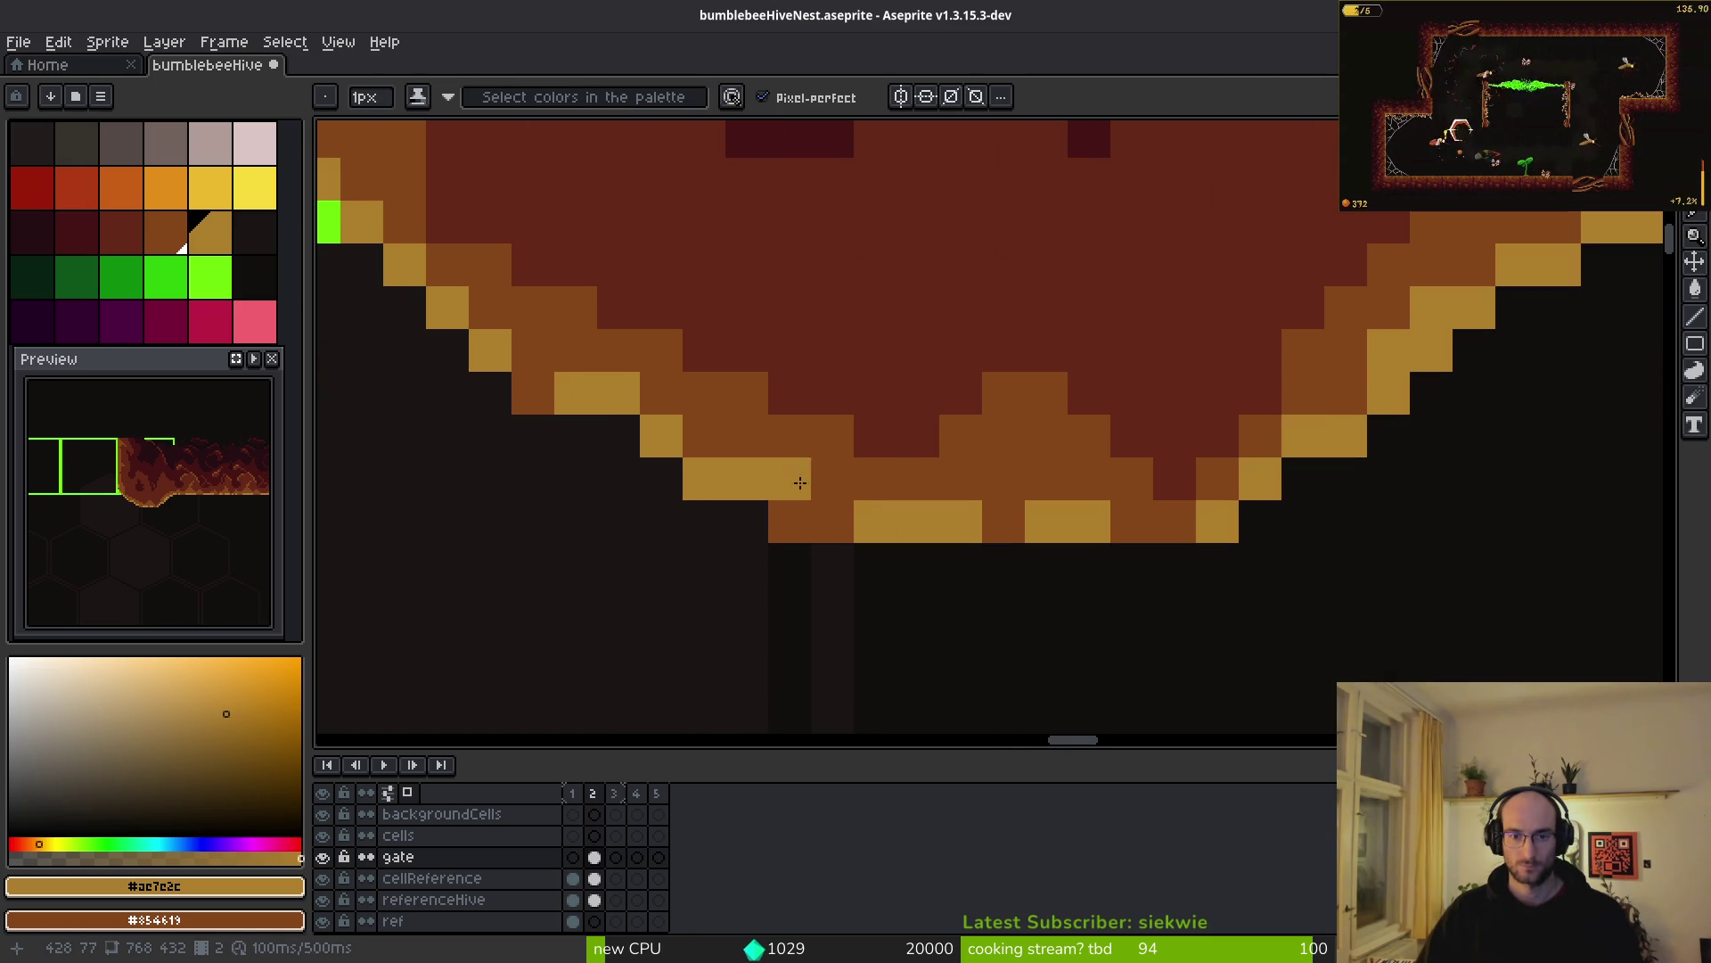
{"action": "left_click_drag", "start_coordinate": [790, 521], "coordinate": [838, 510]}
{"action": "scroll", "coordinate": [1126, 530], "scroll_direction": "up", "scroll_amount": 1}
{"action": "scroll", "coordinate": [1126, 530], "scroll_direction": "right", "scroll_amount": 4}
{"action": "right_click", "coordinate": [1106, 462]}
- Paint a tan rim column and pixel up beside the green gate bar
{"action": "scroll", "coordinate": [1265, 330], "scroll_direction": "down", "scroll_amount": 2}
{"action": "scroll", "coordinate": [1456, 375], "scroll_direction": "right", "scroll_amount": 1}
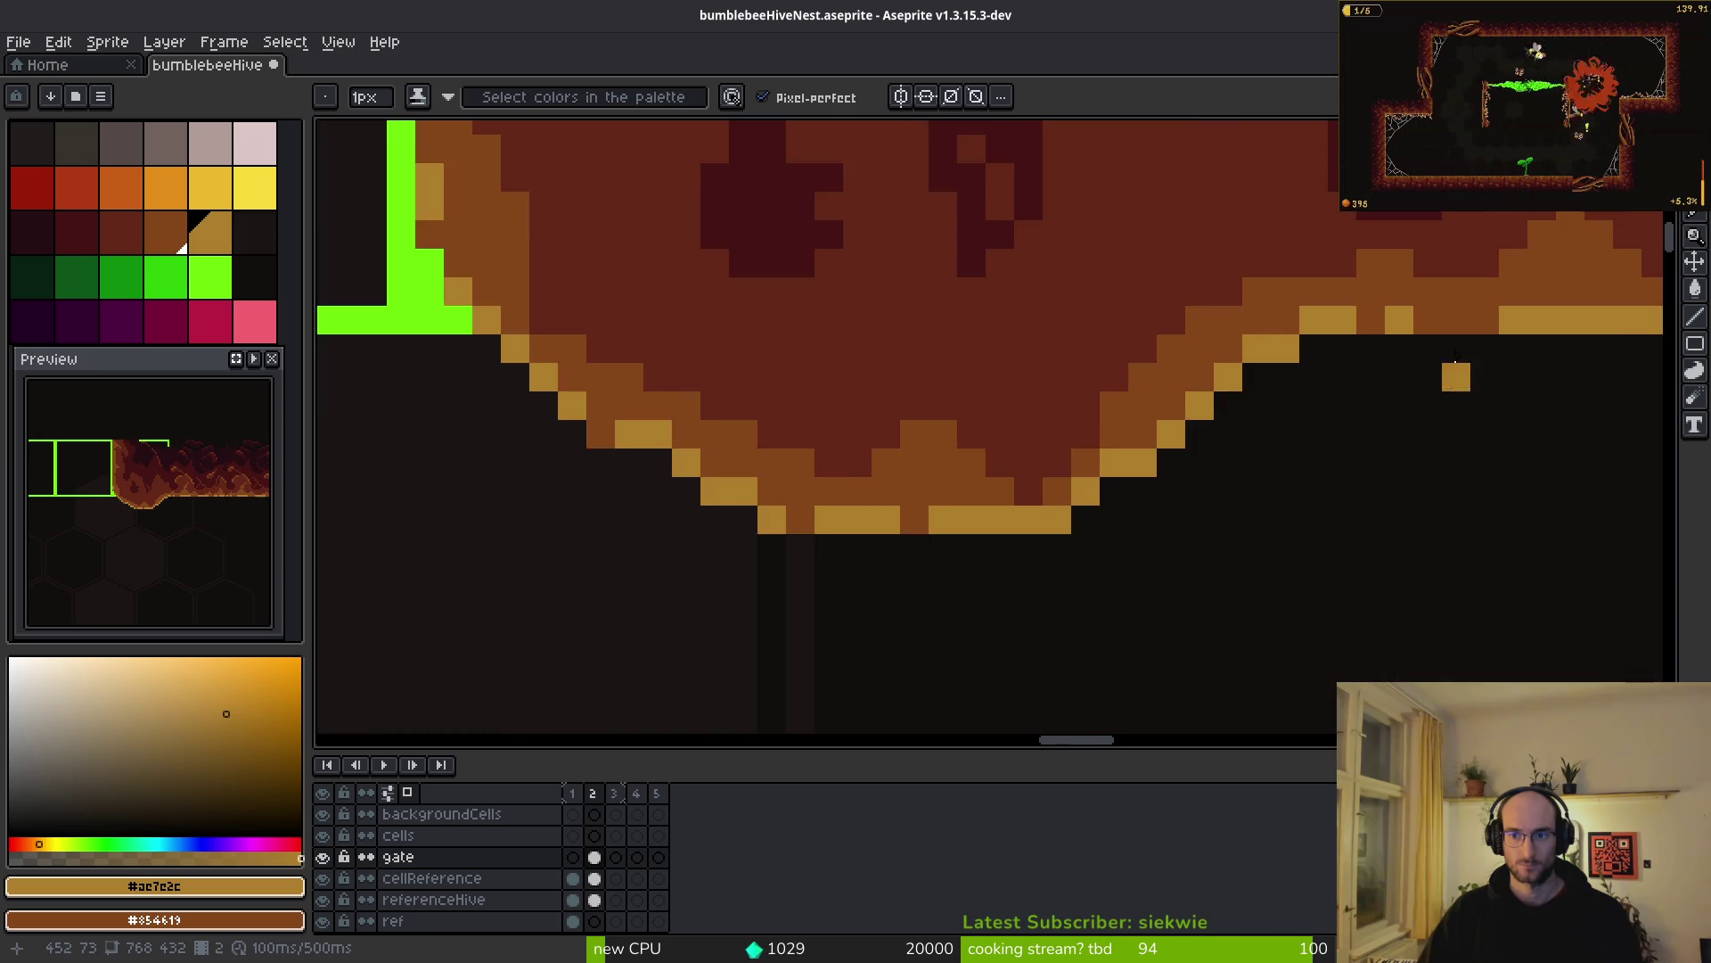
{"action": "scroll", "coordinate": [1456, 375], "scroll_direction": "down", "scroll_amount": 2}
{"action": "scroll", "coordinate": [877, 461], "scroll_direction": "up", "scroll_amount": 2}
{"action": "scroll", "coordinate": [876, 461], "scroll_direction": "left", "scroll_amount": 3}
{"action": "scroll", "coordinate": [876, 461], "scroll_direction": "up", "scroll_amount": 1}
{"action": "scroll", "coordinate": [1131, 531], "scroll_direction": "down", "scroll_amount": 1}
{"action": "scroll", "coordinate": [1130, 531], "scroll_direction": "left", "scroll_amount": 3}
{"action": "scroll", "coordinate": [1044, 520], "scroll_direction": "right", "scroll_amount": 7}
{"action": "scroll", "coordinate": [914, 390], "scroll_direction": "up", "scroll_amount": 2}
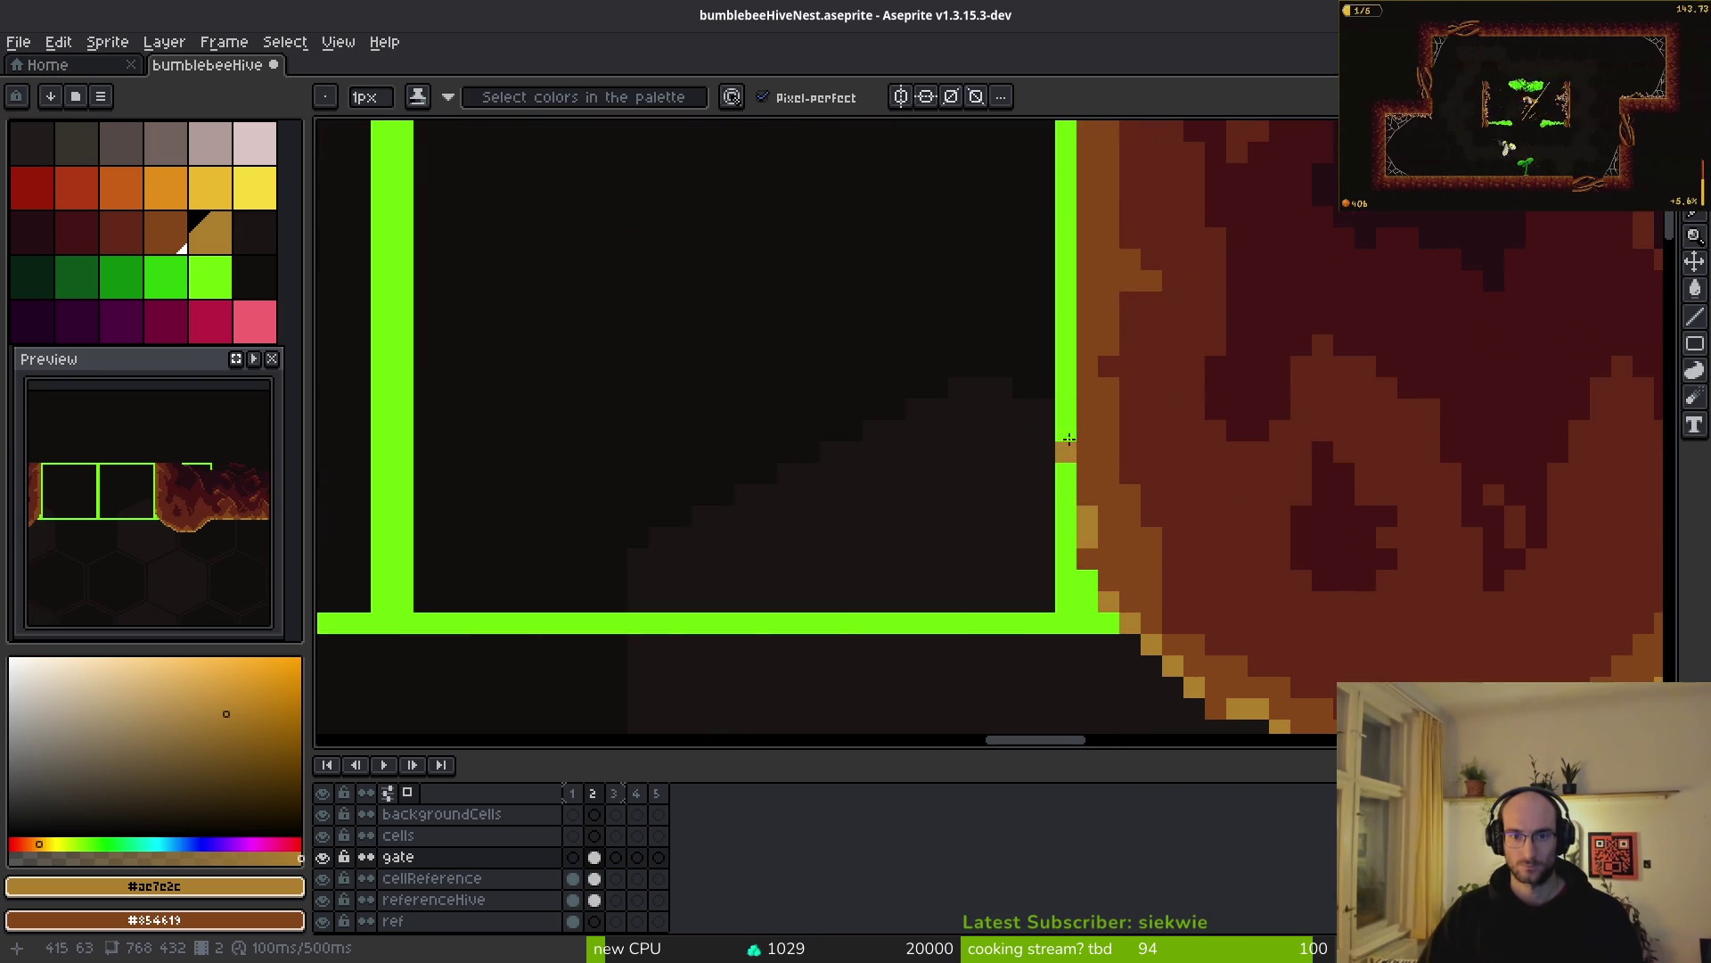
{"action": "scroll", "coordinate": [1136, 495], "scroll_direction": "up", "scroll_amount": 2}
{"action": "scroll", "coordinate": [1137, 495], "scroll_direction": "up", "scroll_amount": 2}
{"action": "left_click_drag", "start_coordinate": [1127, 608], "coordinate": [1124, 413]}
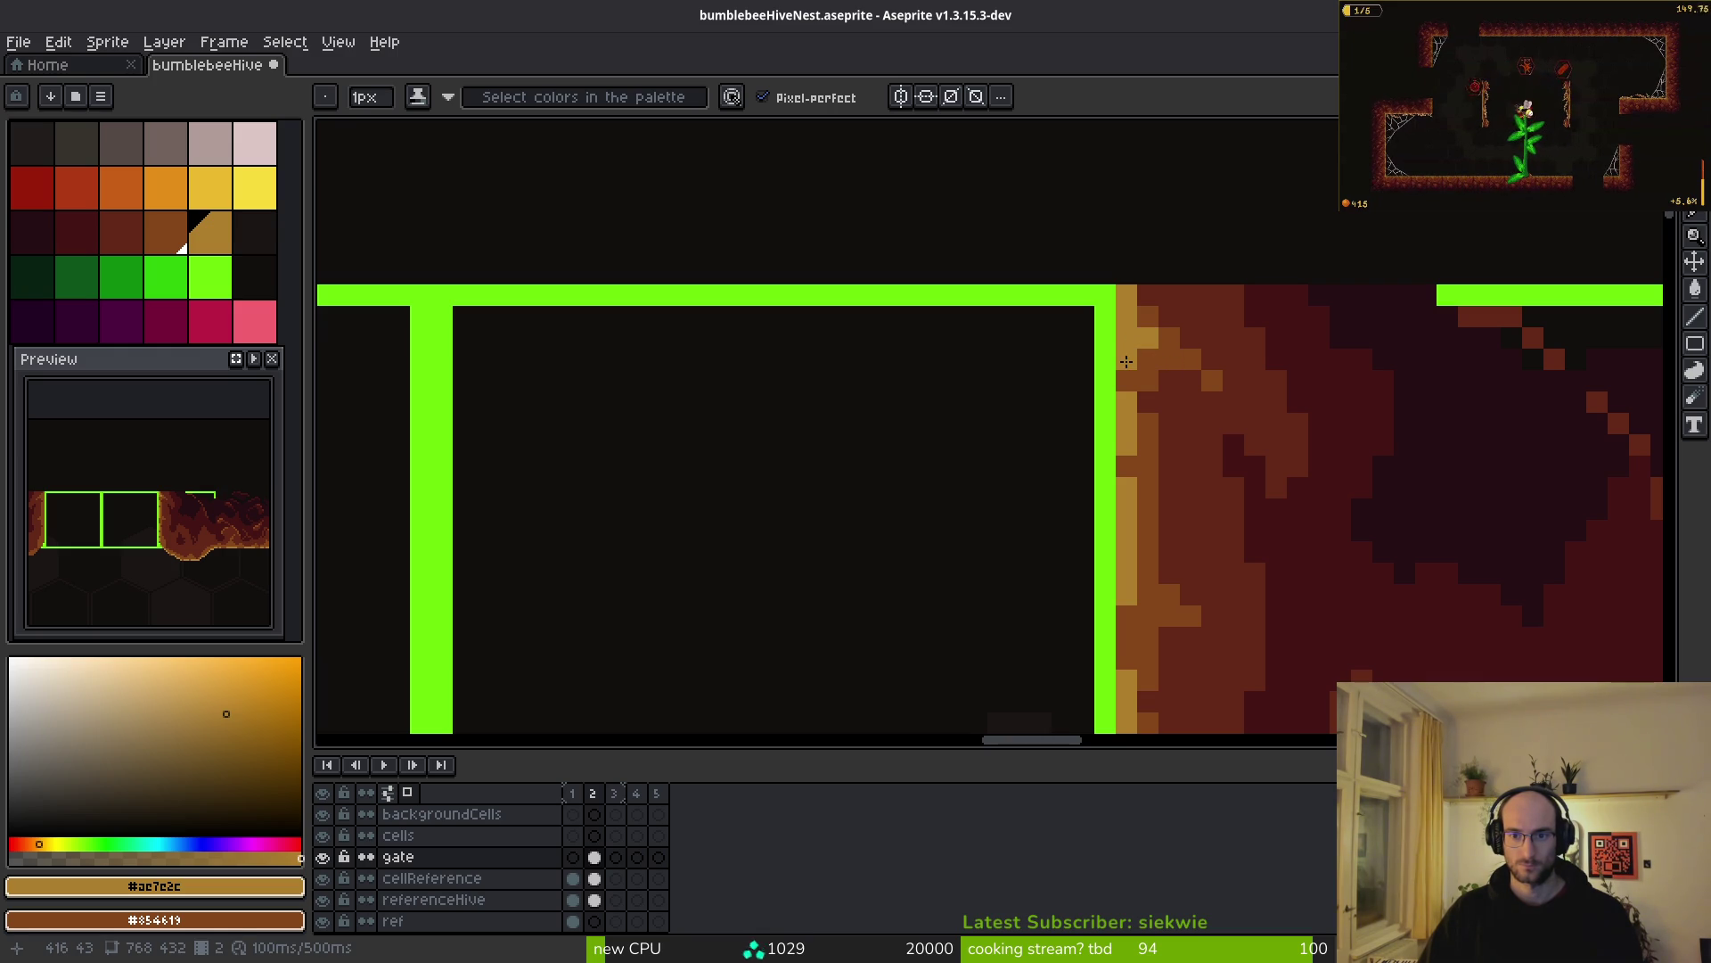
{"action": "scroll", "coordinate": [1123, 357], "scroll_direction": "down", "scroll_amount": 4}
{"action": "left_click", "coordinate": [1073, 346]}
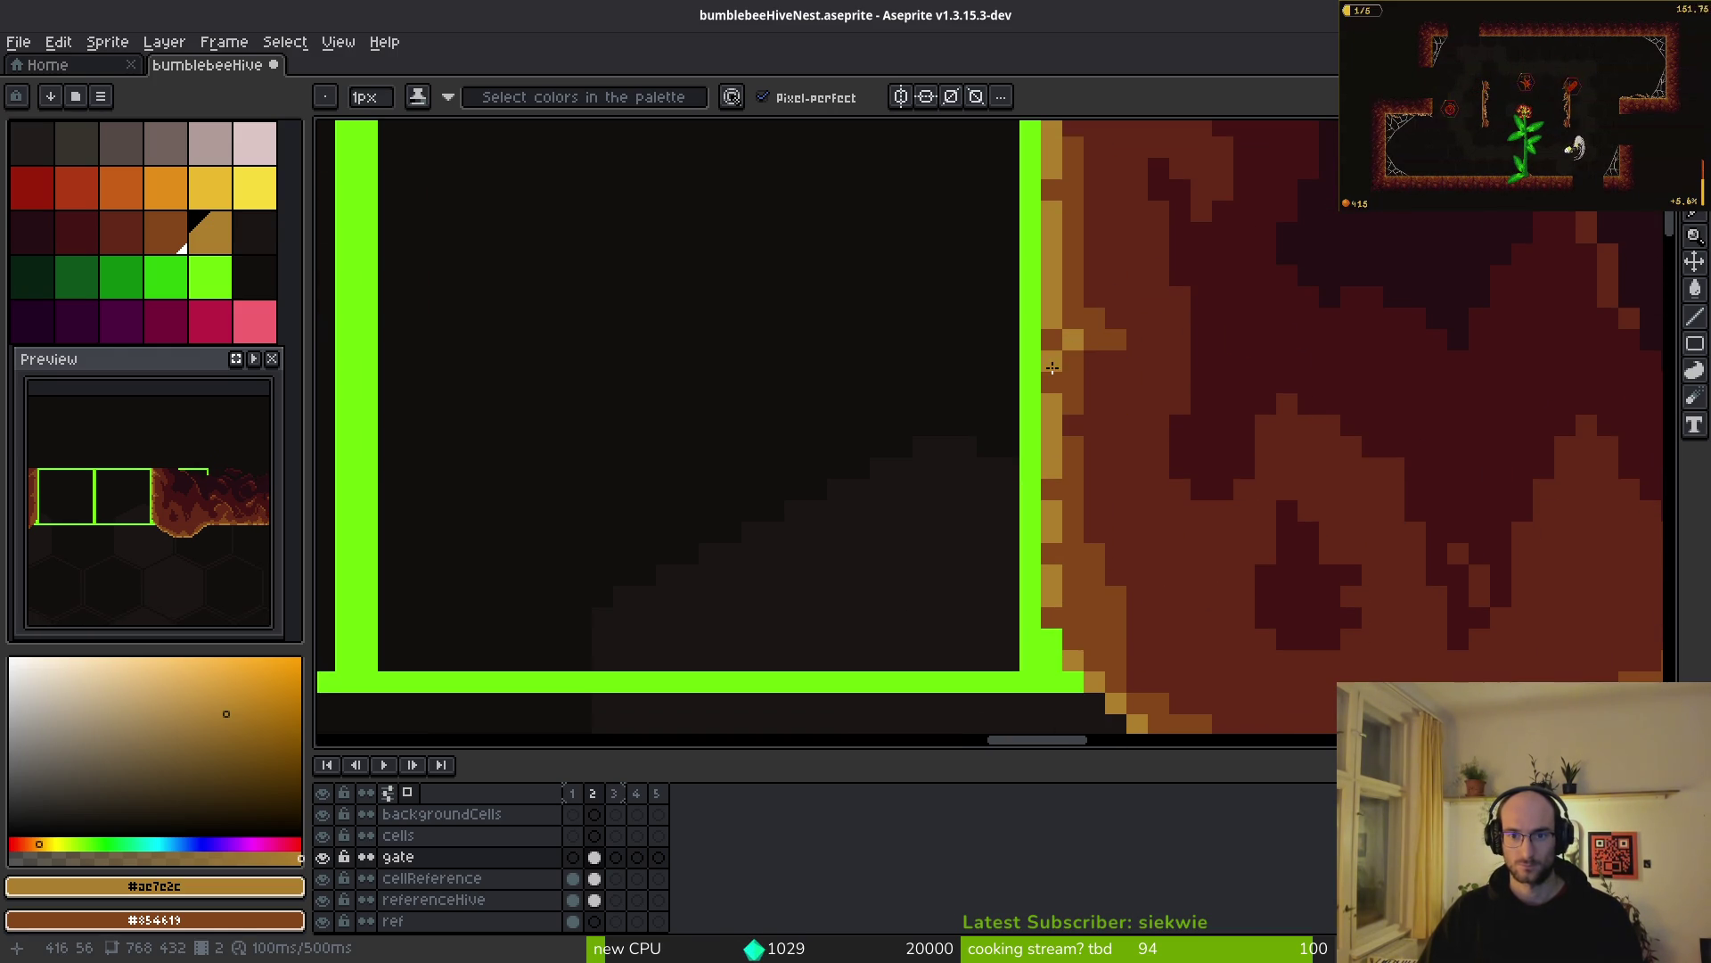
{"action": "scroll", "coordinate": [1060, 381], "scroll_direction": "down", "scroll_amount": 3}
{"action": "scroll", "coordinate": [958, 491], "scroll_direction": "up", "scroll_amount": 2}
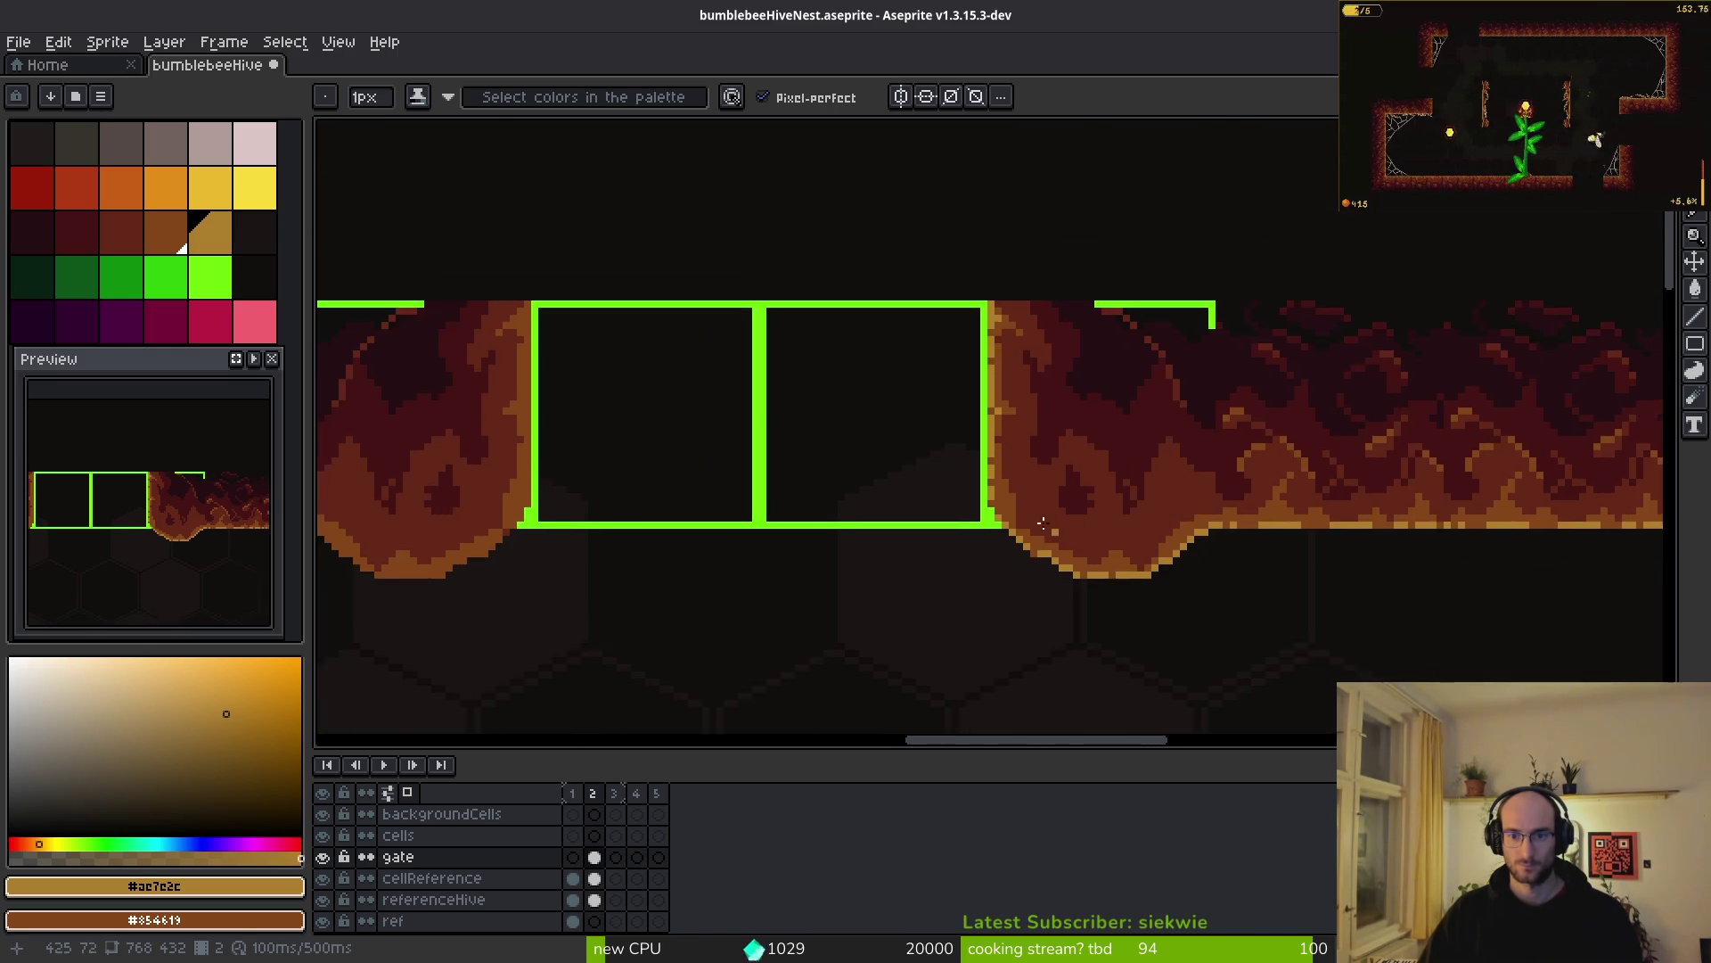
{"action": "scroll", "coordinate": [961, 510], "scroll_direction": "down", "scroll_amount": 3}
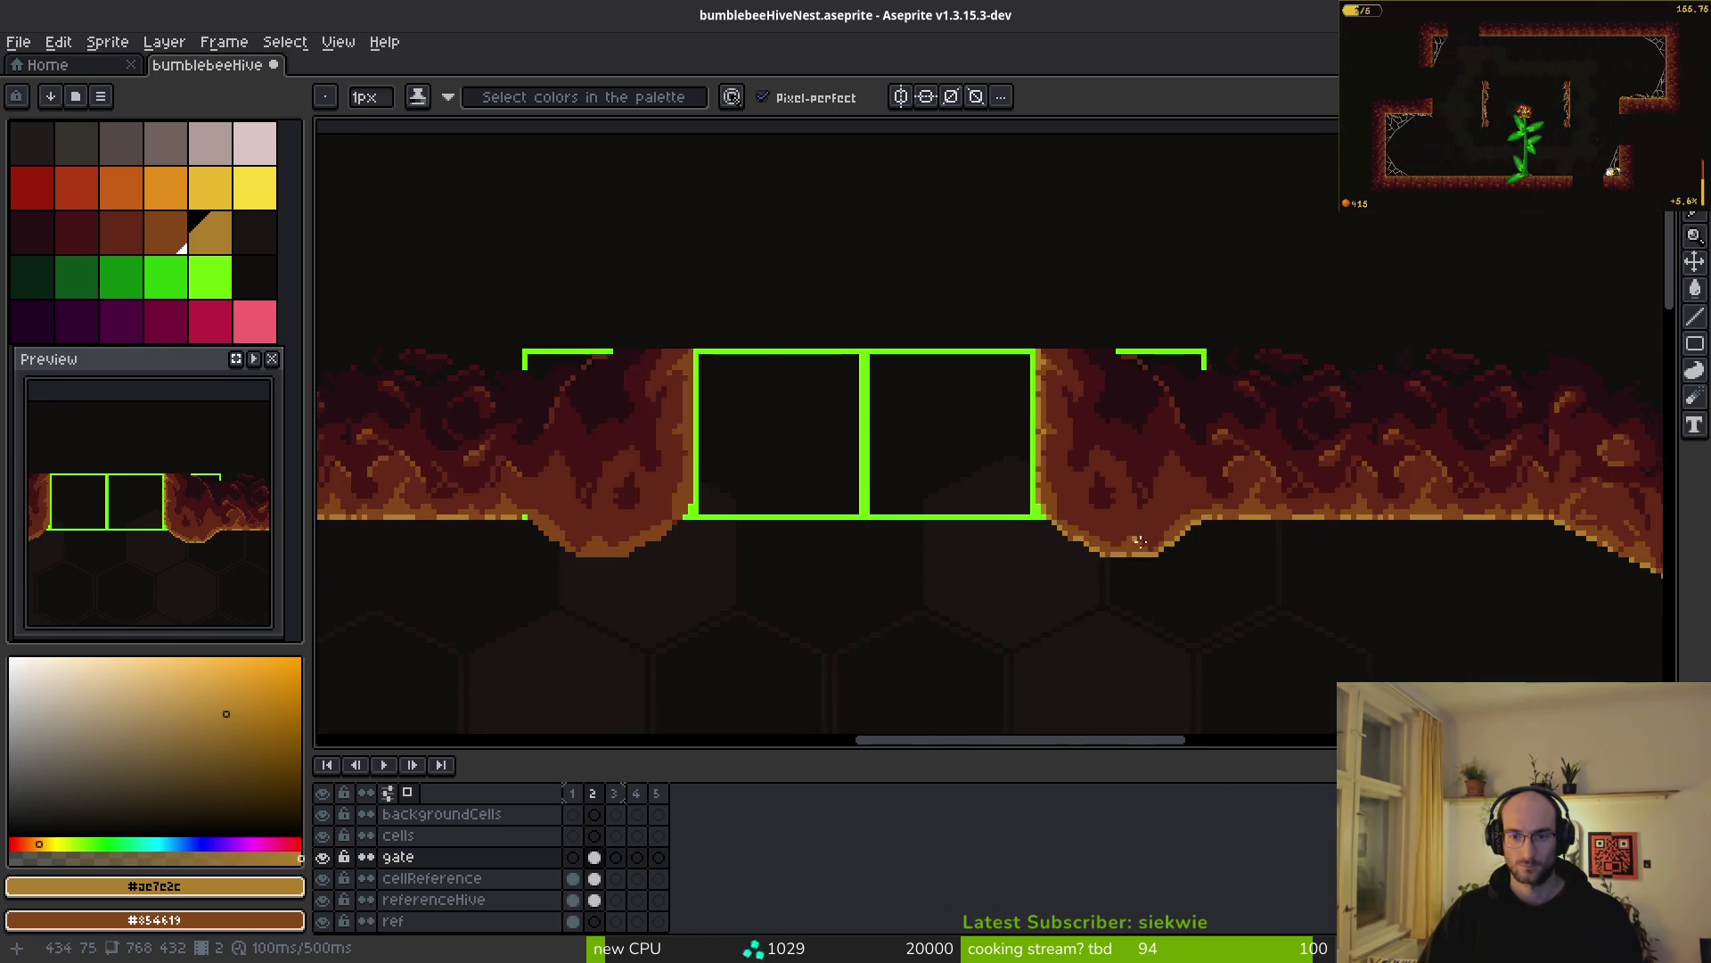
{"action": "scroll", "coordinate": [1015, 482], "scroll_direction": "up", "scroll_amount": 5}
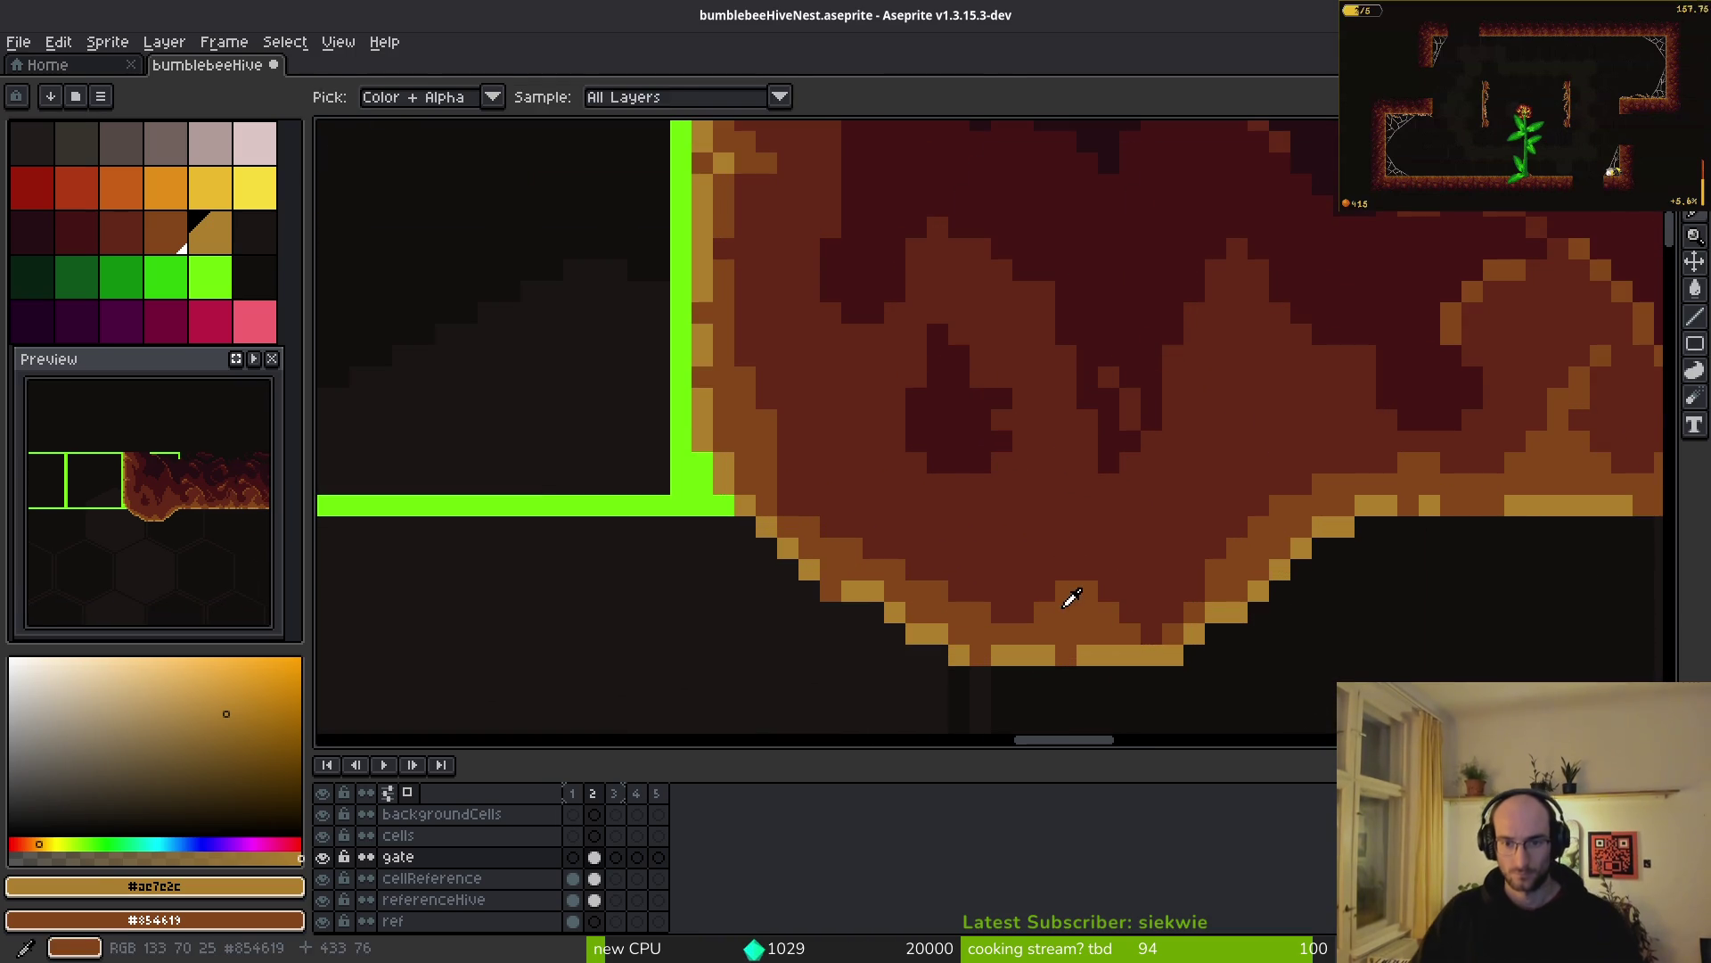
- Sample the blob's darkest red and fill the notch in the dark shape
{"action": "left_click", "coordinate": [1061, 592], "text": "alt"}
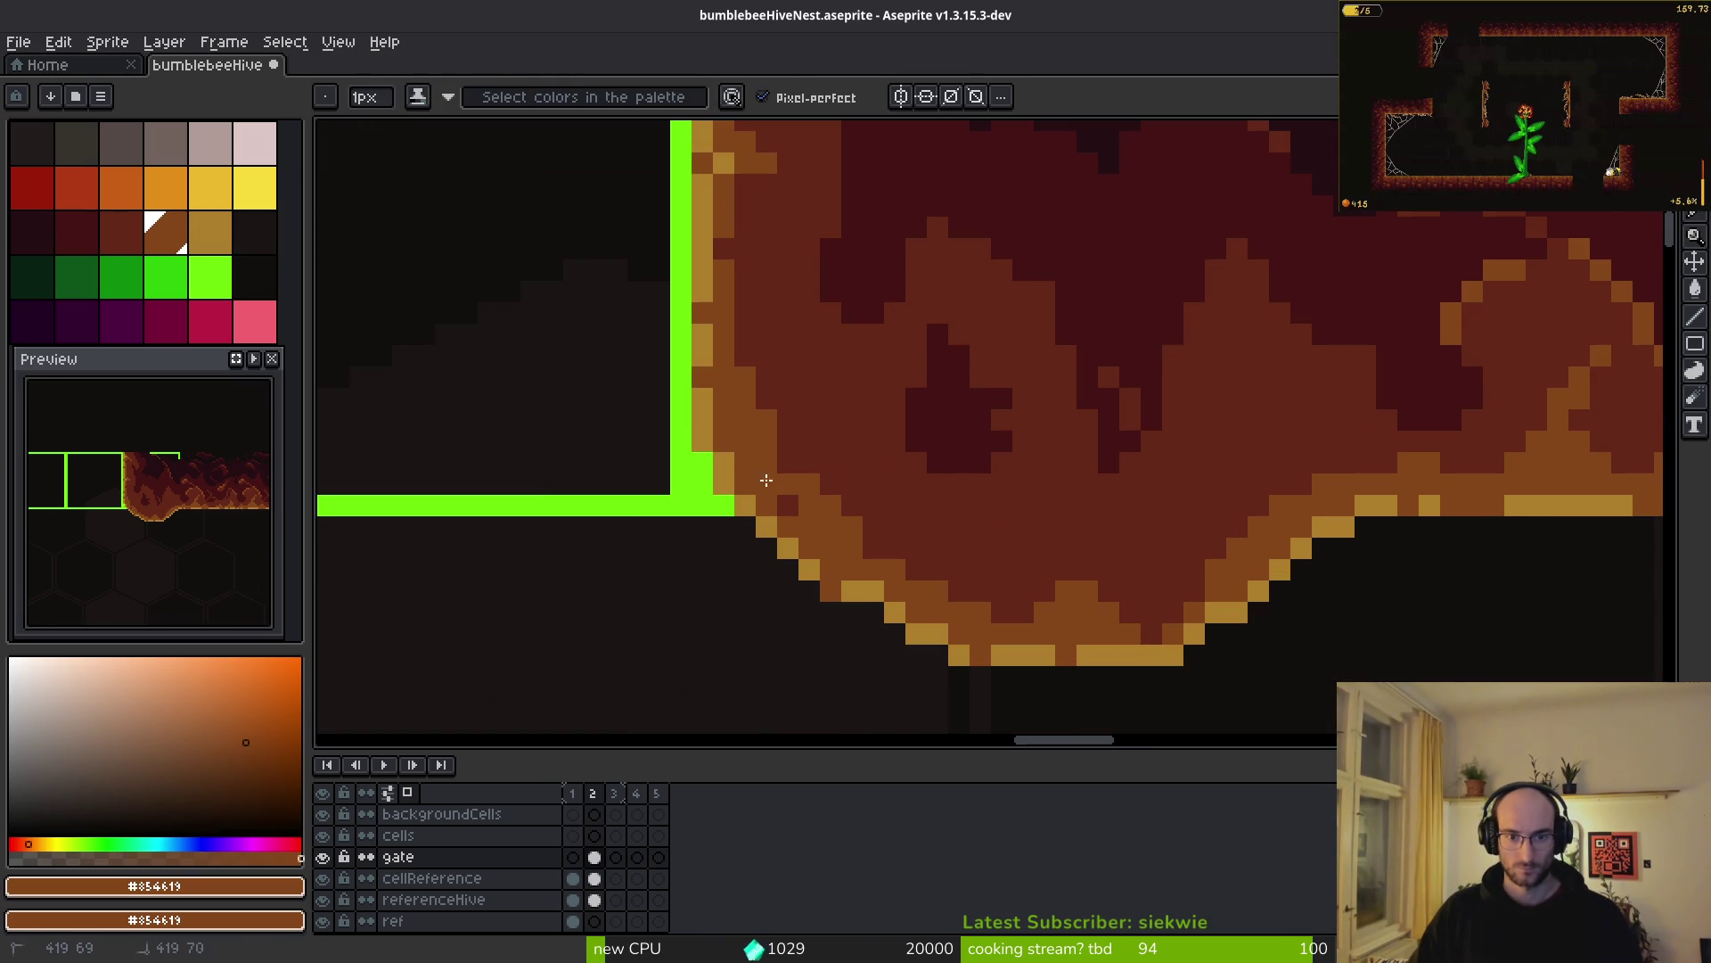
{"action": "left_click_drag", "start_coordinate": [901, 476], "coordinate": [976, 555]}
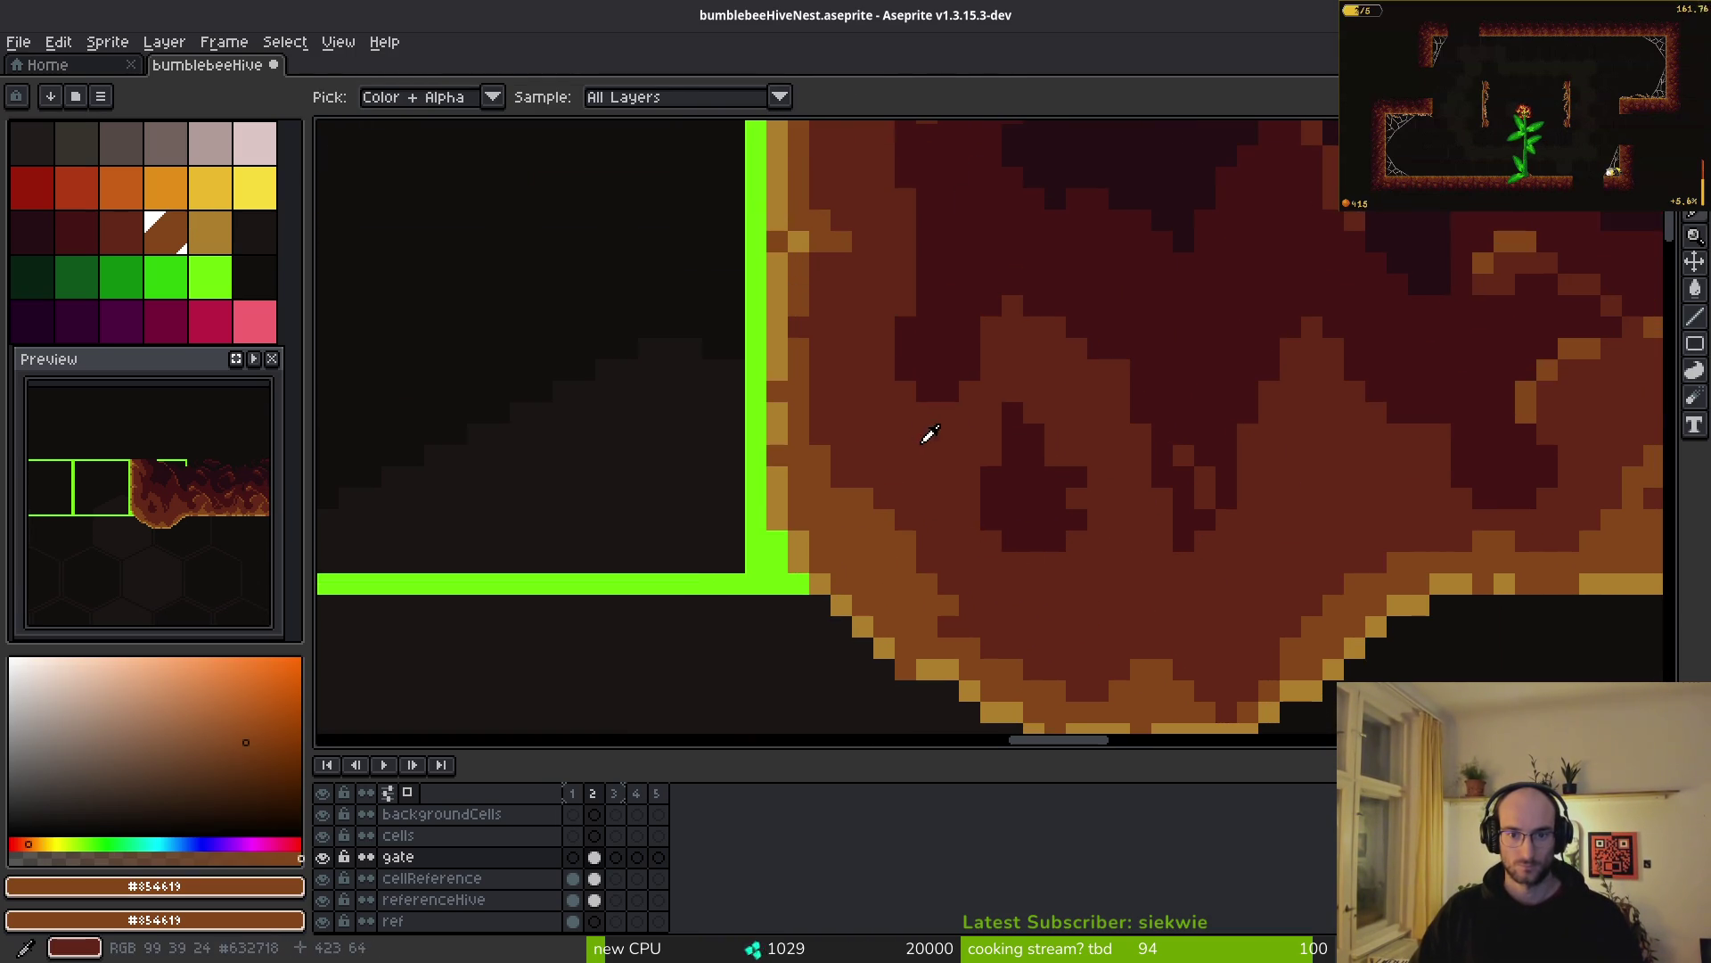
{"action": "mouse_move", "coordinate": [809, 381]}
{"action": "left_mouse_down"}
{"action": "mouse_move", "coordinate": [918, 500]}
{"action": "mouse_move", "coordinate": [909, 535]}
{"action": "left_mouse_up"}
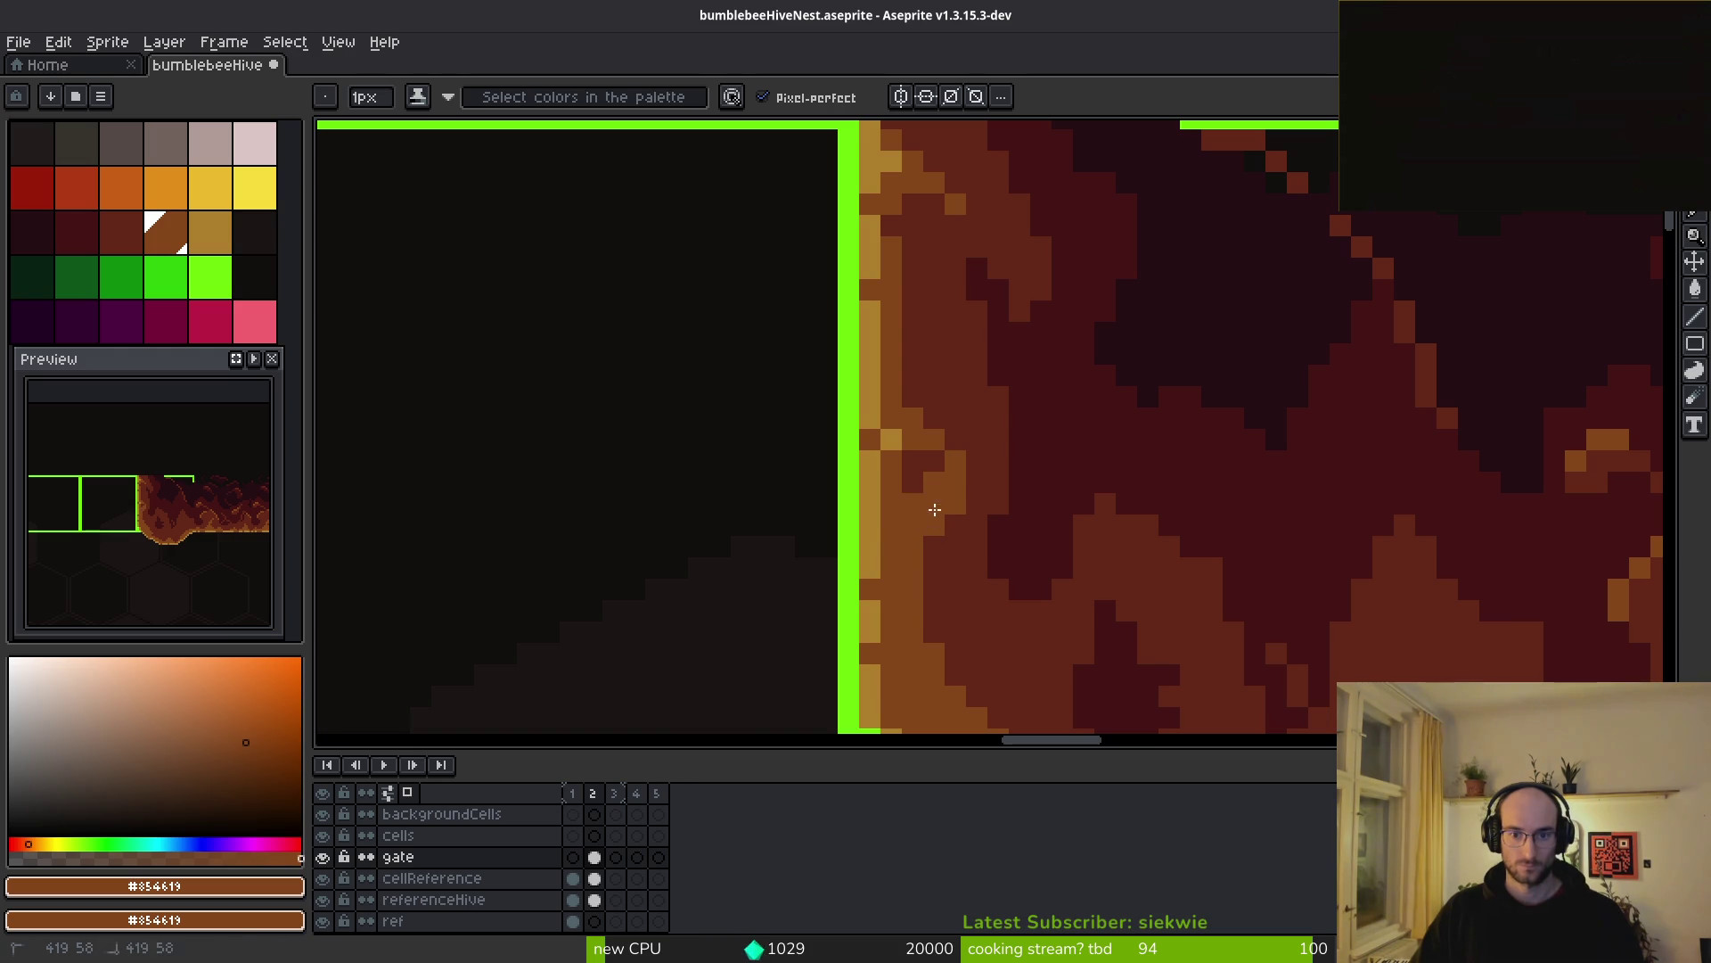
{"action": "scroll", "coordinate": [941, 549], "scroll_direction": "down", "scroll_amount": 3}
{"action": "scroll", "coordinate": [888, 431], "scroll_direction": "up", "scroll_amount": 4}
{"action": "scroll", "coordinate": [888, 431], "scroll_direction": "down", "scroll_amount": 3}
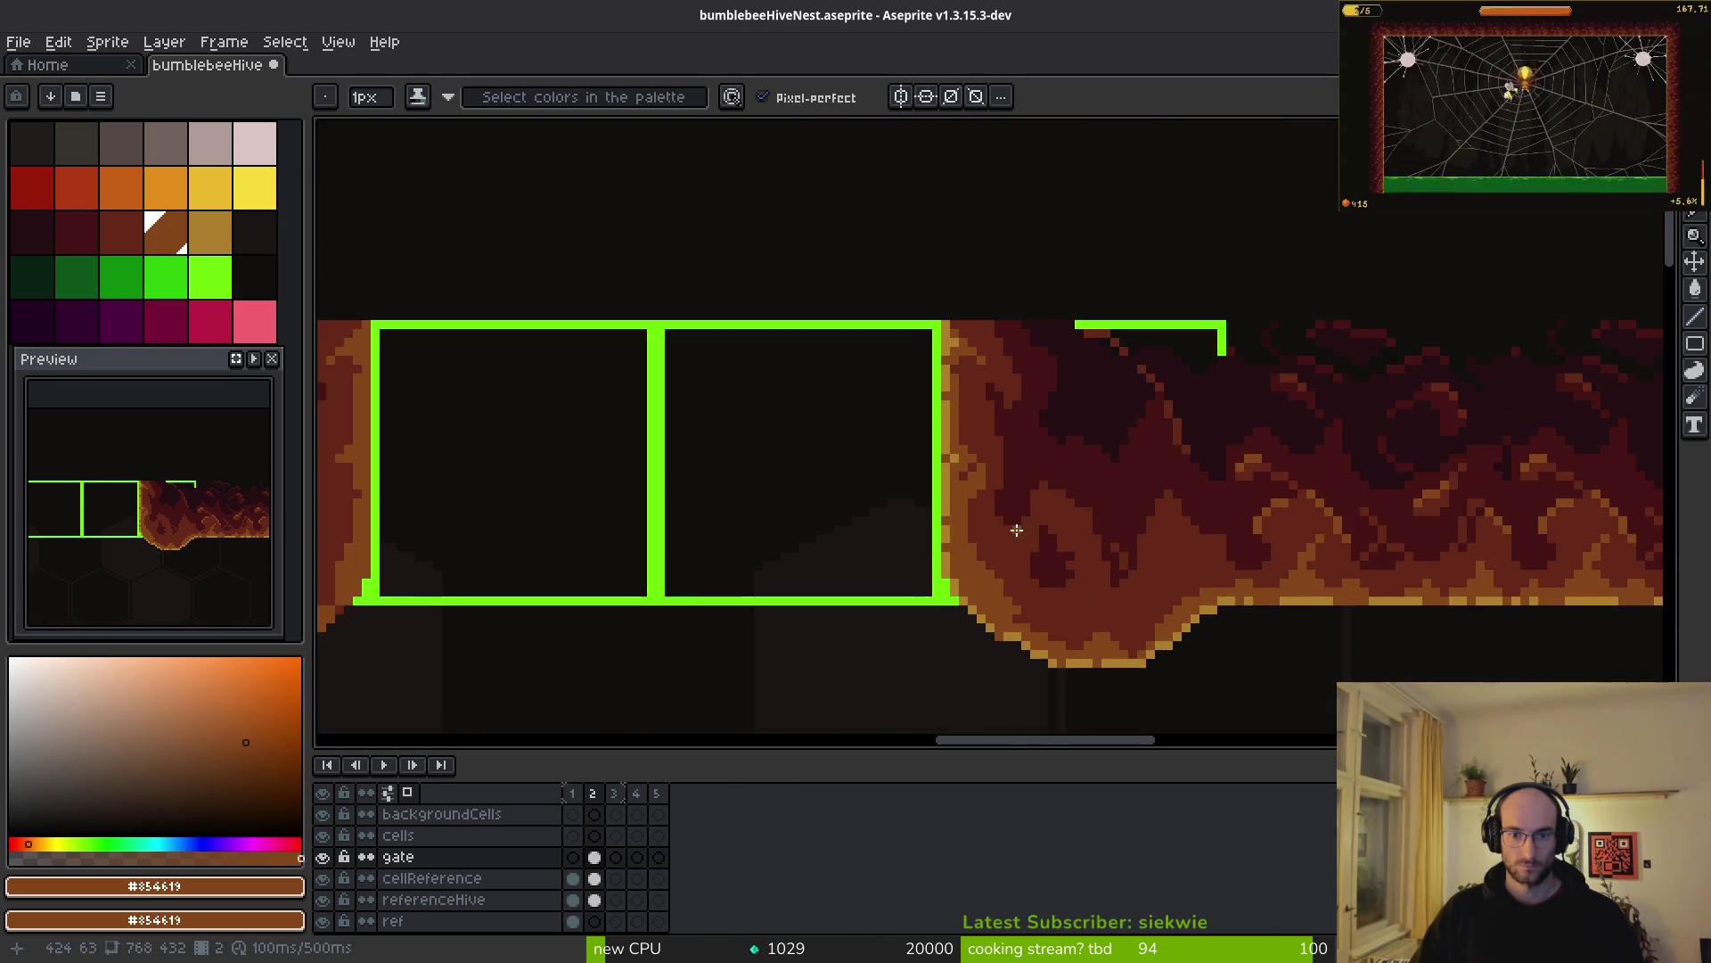
{"action": "scroll", "coordinate": [990, 540], "scroll_direction": "up", "scroll_amount": 3}
{"action": "scroll", "coordinate": [1012, 362], "scroll_direction": "up", "scroll_amount": 2}
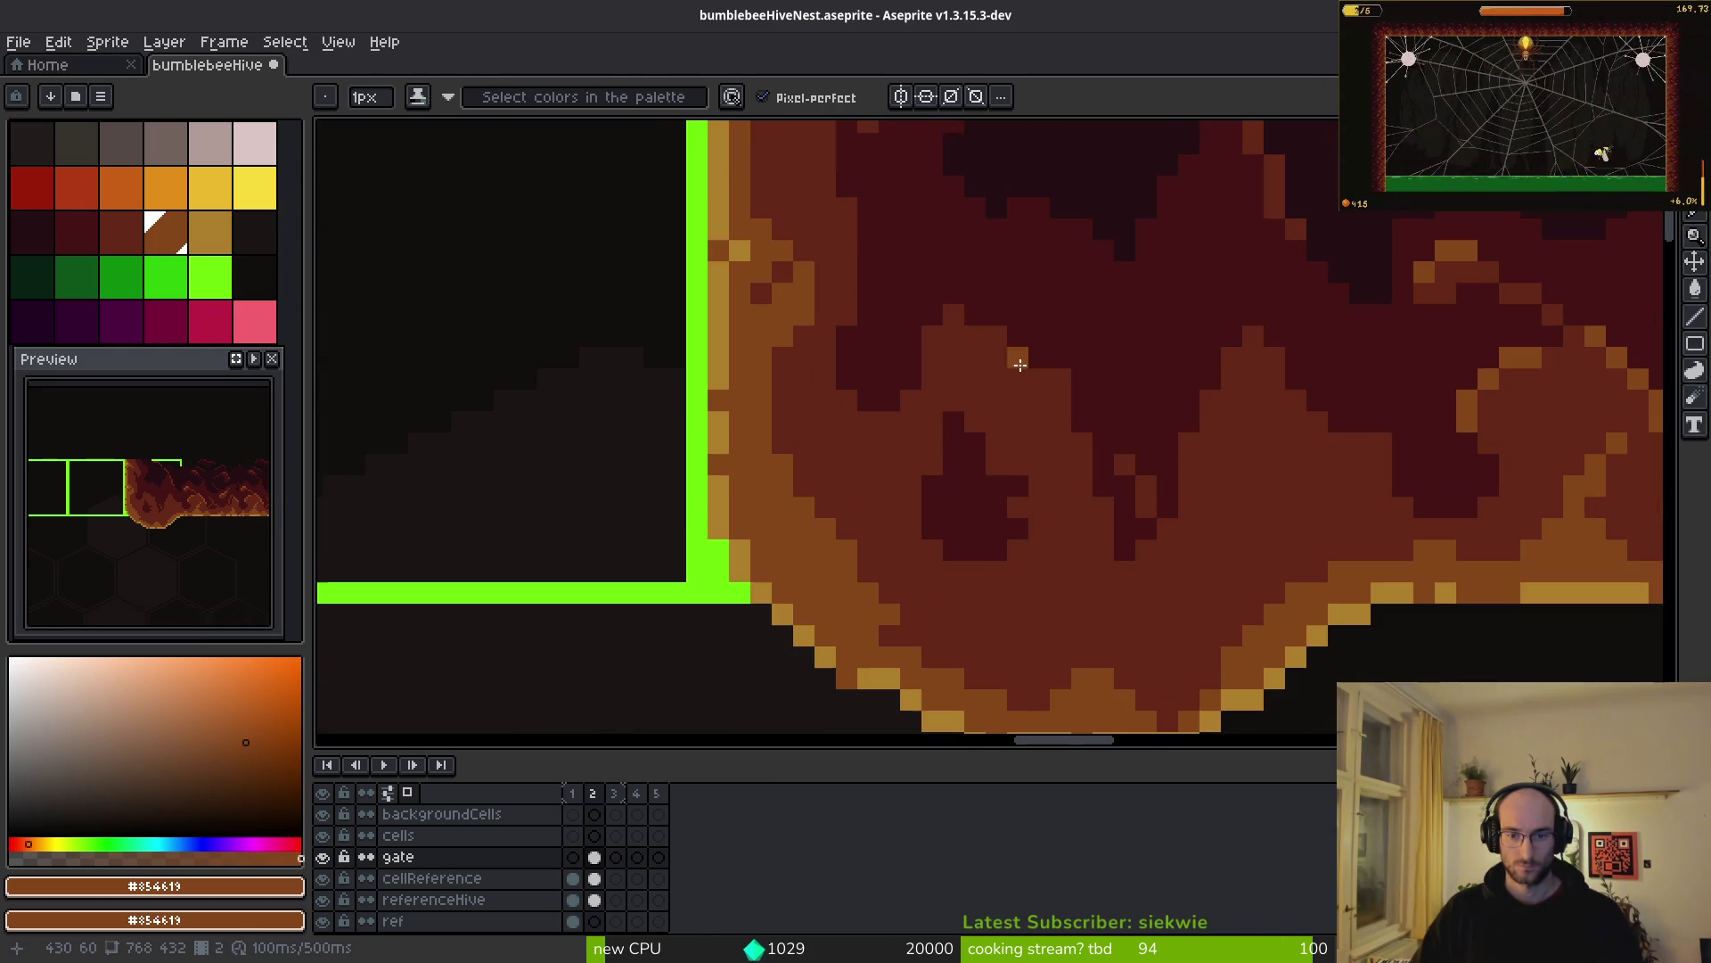
{"action": "left_click", "coordinate": [993, 478], "text": "alt"}
{"action": "scroll", "coordinate": [968, 467], "scroll_direction": "up", "scroll_amount": 2}
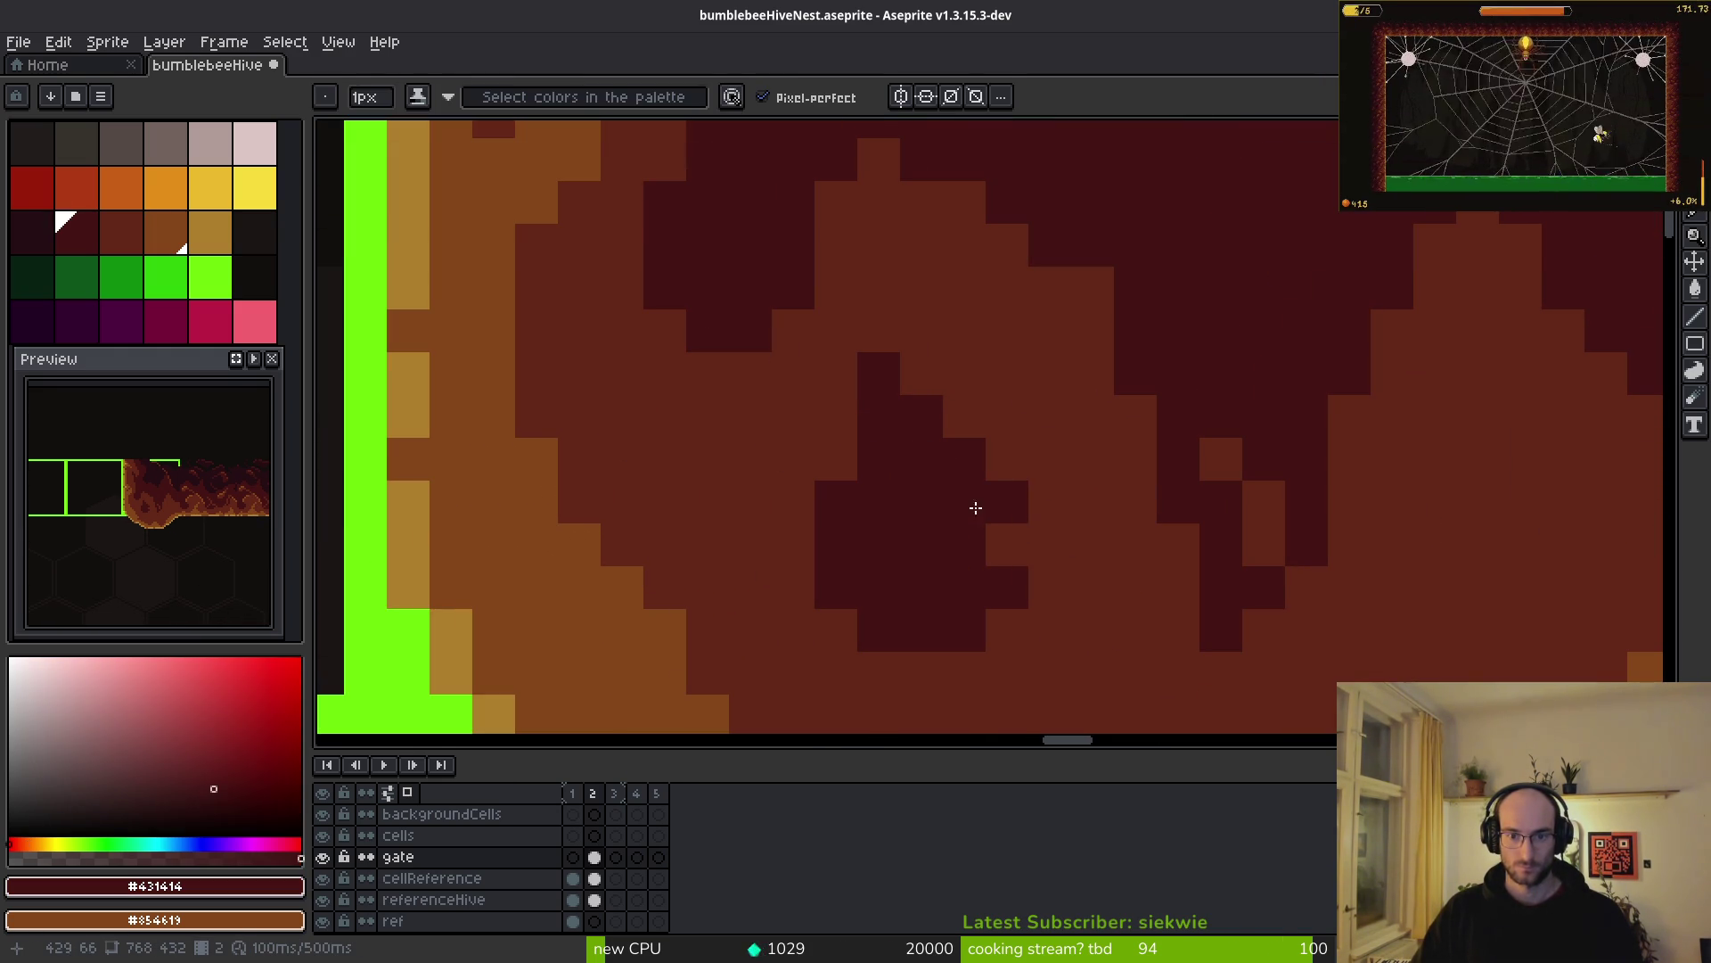
{"action": "left_click", "coordinate": [997, 532]}
- Paint medium brown pixels into the blob near the bottom gate edge
{"action": "scroll", "coordinate": [889, 479], "scroll_direction": "down", "scroll_amount": 5}
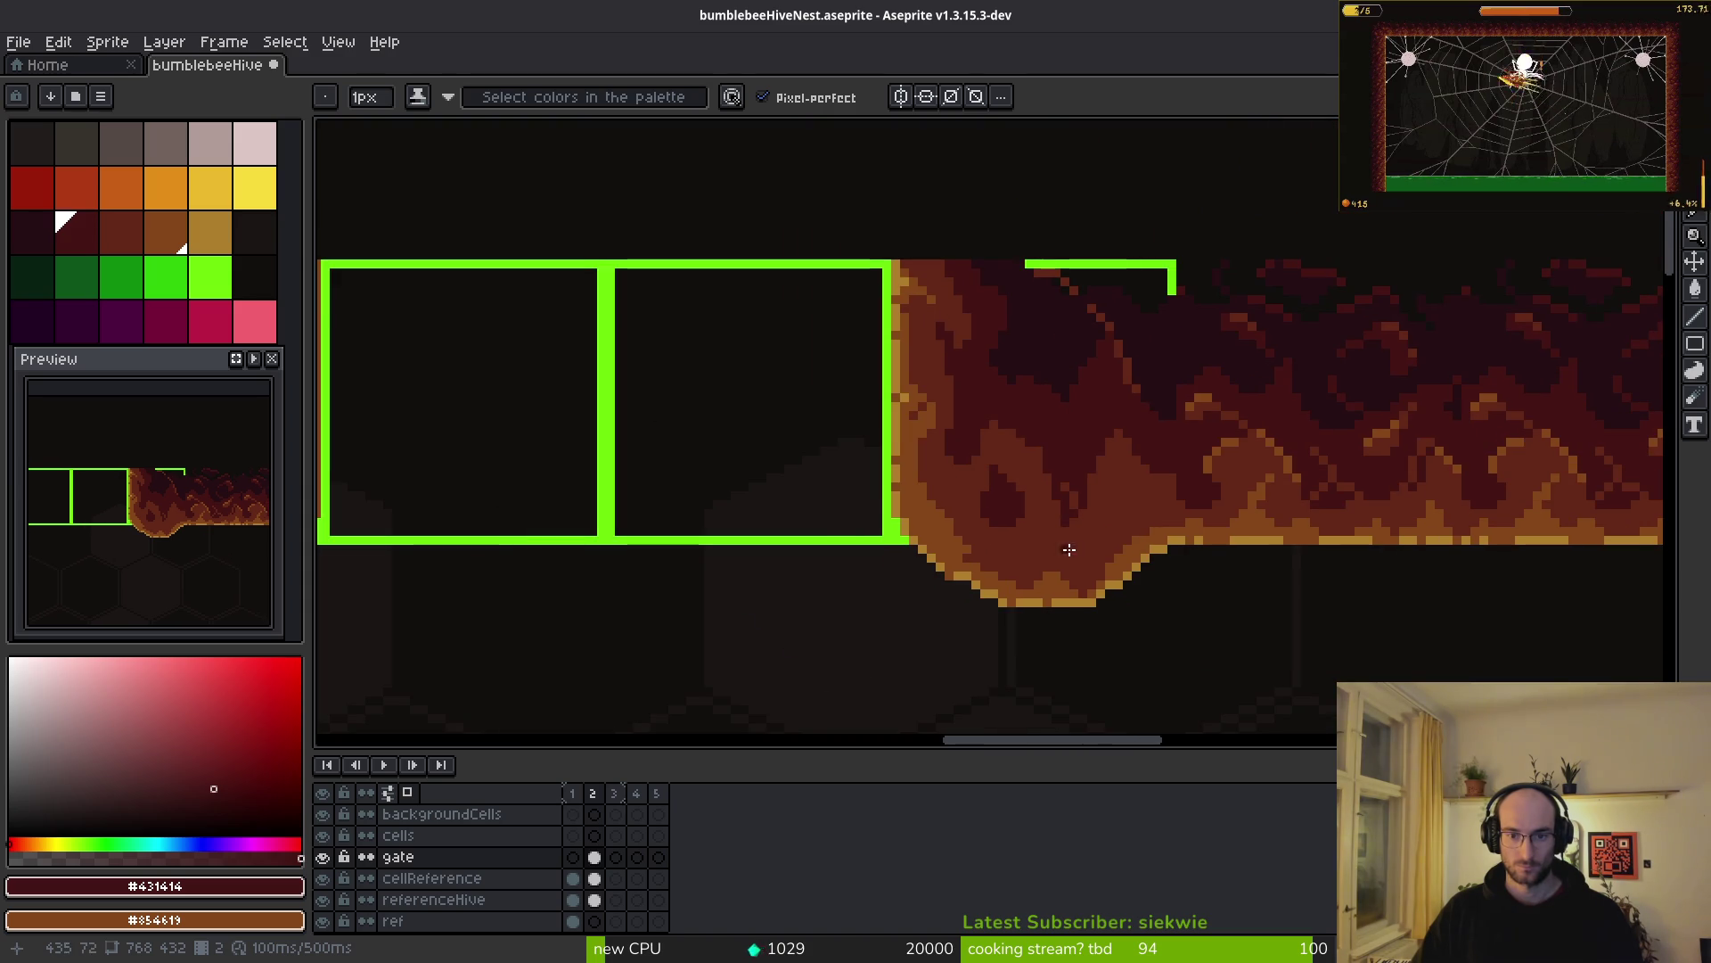
{"action": "scroll", "coordinate": [1279, 565], "scroll_direction": "down", "scroll_amount": 1}
{"action": "mouse_move", "coordinate": [954, 546]}
{"action": "left_mouse_down"}
{"action": "mouse_move", "coordinate": [1230, 535]}
{"action": "mouse_move", "coordinate": [1537, 559]}
{"action": "mouse_move", "coordinate": [981, 553]}
{"action": "left_mouse_up"}
{"action": "scroll", "coordinate": [1180, 562], "scroll_direction": "up", "scroll_amount": 2}
{"action": "scroll", "coordinate": [1180, 562], "scroll_direction": "up", "scroll_amount": 1}
{"action": "left_click", "coordinate": [1124, 509], "text": "alt"}
{"action": "mouse_move", "coordinate": [1144, 493]}
{"action": "left_mouse_down"}
{"action": "mouse_move", "coordinate": [1173, 478]}
{"action": "mouse_move", "coordinate": [1105, 405]}
{"action": "left_mouse_up"}
{"action": "left_click", "coordinate": [1104, 404], "text": "alt"}
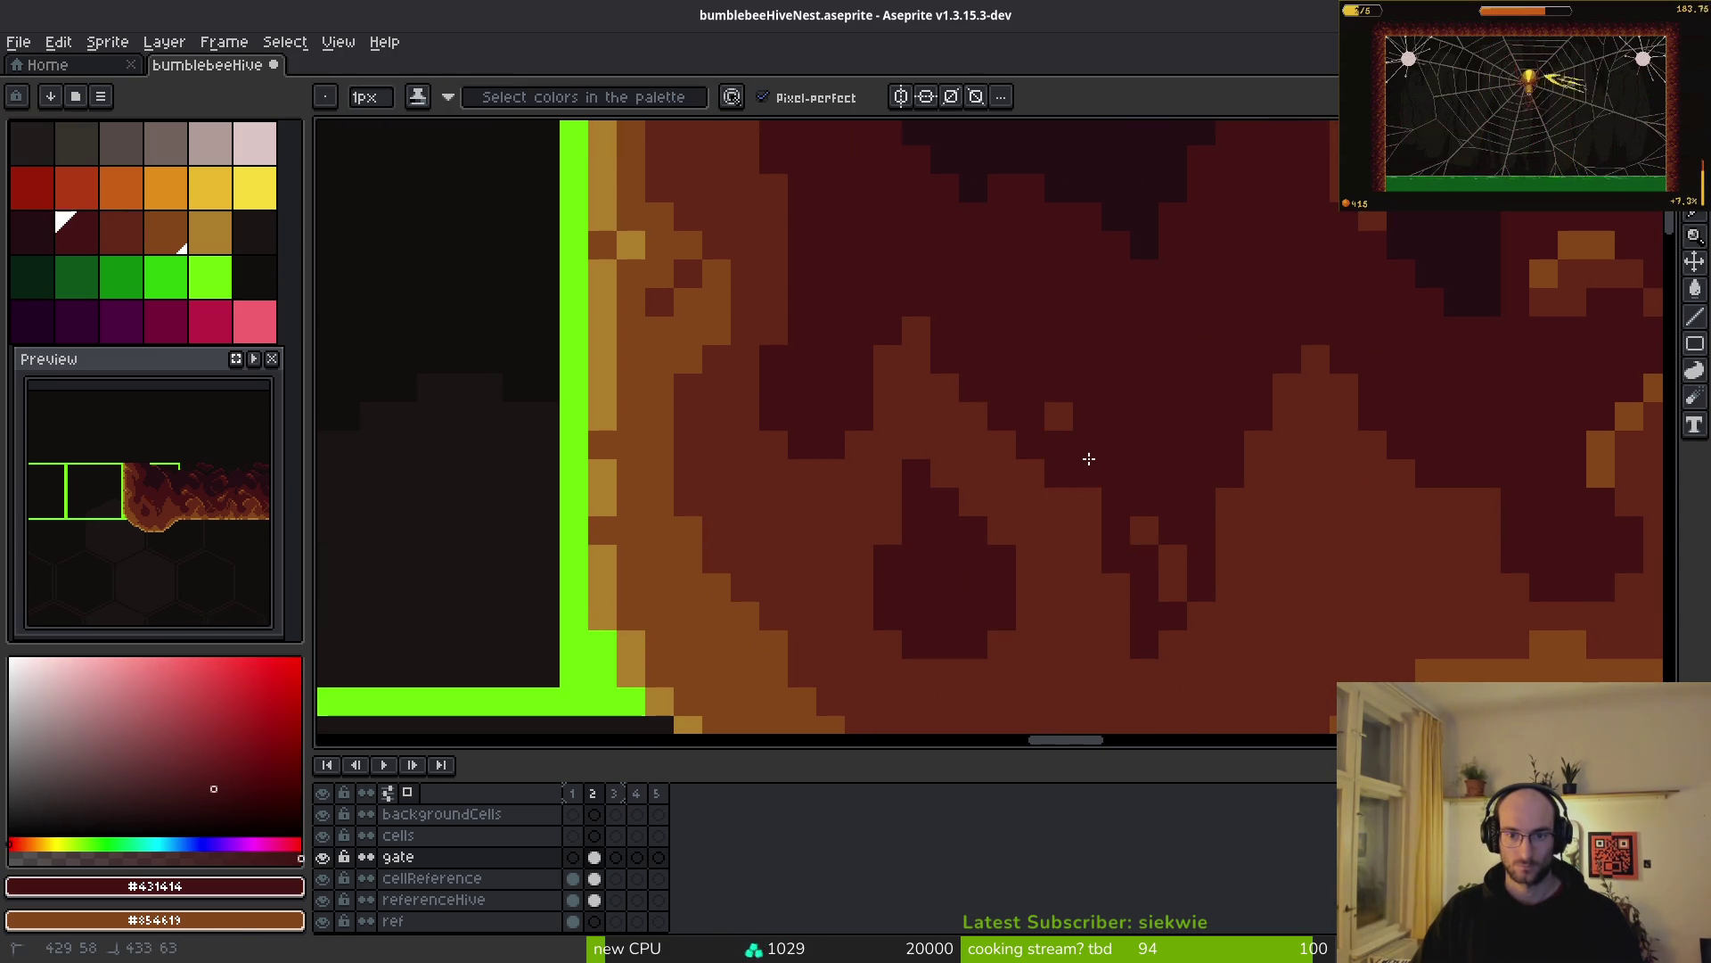
{"action": "left_click", "coordinate": [972, 388], "text": "alt"}
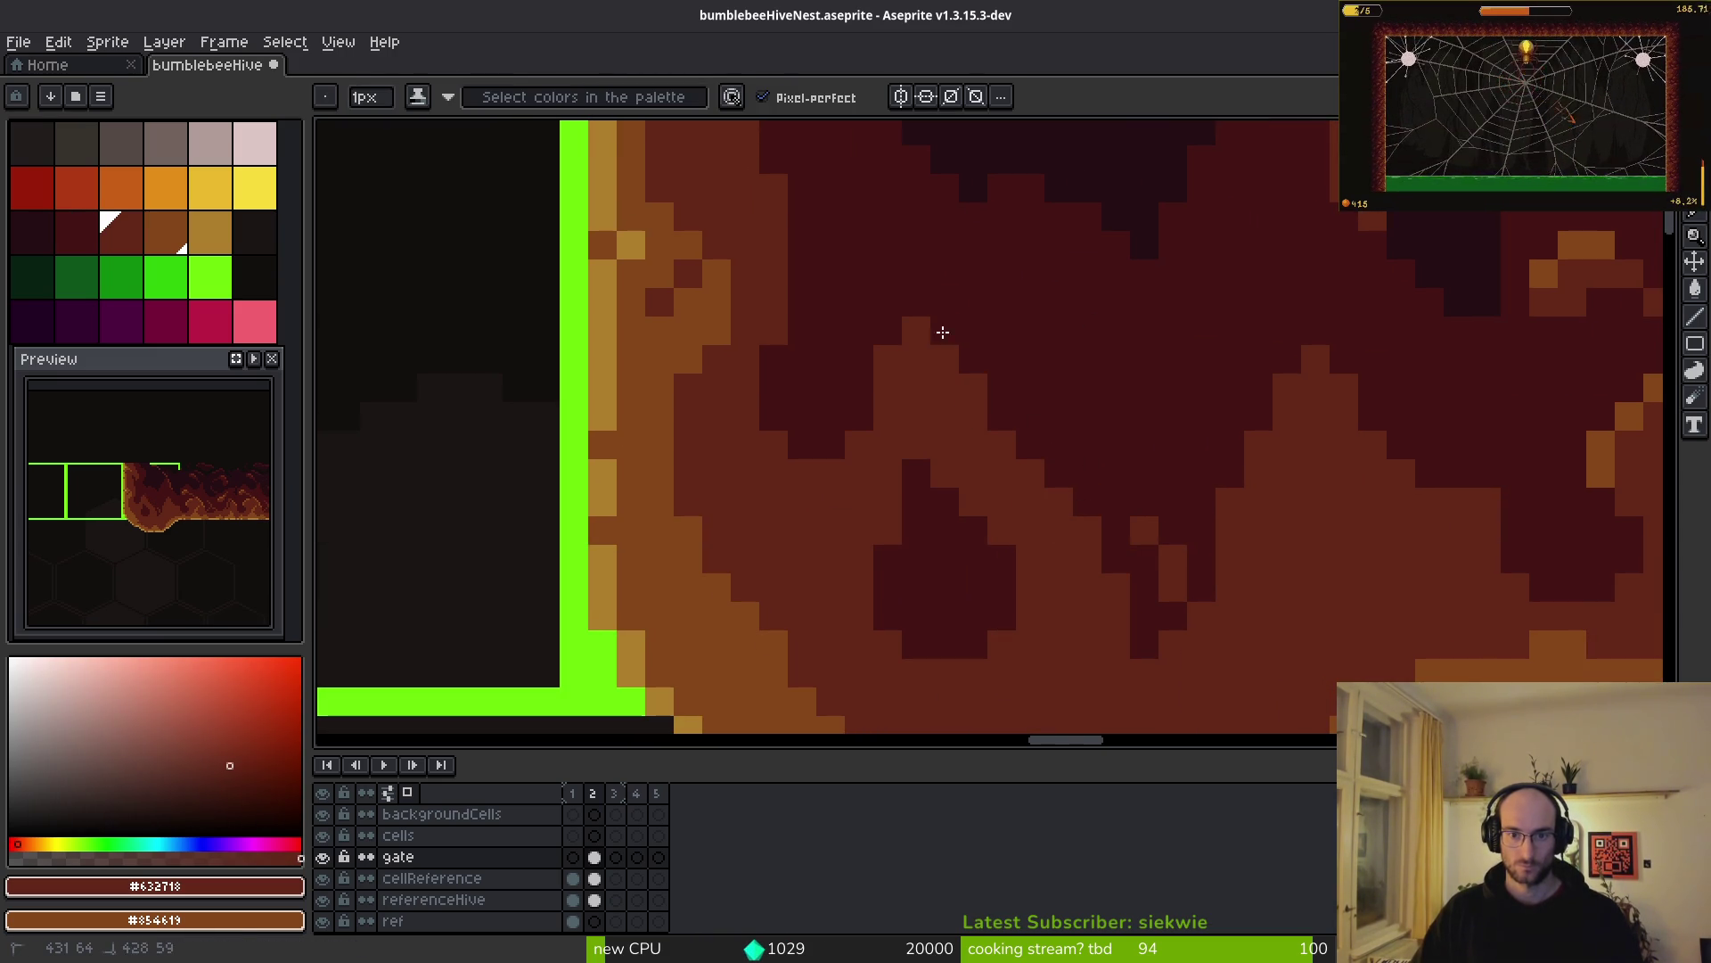
{"action": "mouse_move", "coordinate": [1166, 332]}
{"action": "left_mouse_down"}
{"action": "mouse_move", "coordinate": [1138, 472]}
{"action": "mouse_move", "coordinate": [1078, 507]}
{"action": "mouse_move", "coordinate": [1032, 488]}
{"action": "left_mouse_up"}
- Add short dark red shading strokes to the hive blob
{"action": "scroll", "coordinate": [1059, 473], "scroll_direction": "down", "scroll_amount": 3}
{"action": "scroll", "coordinate": [1055, 550], "scroll_direction": "up", "scroll_amount": 3}
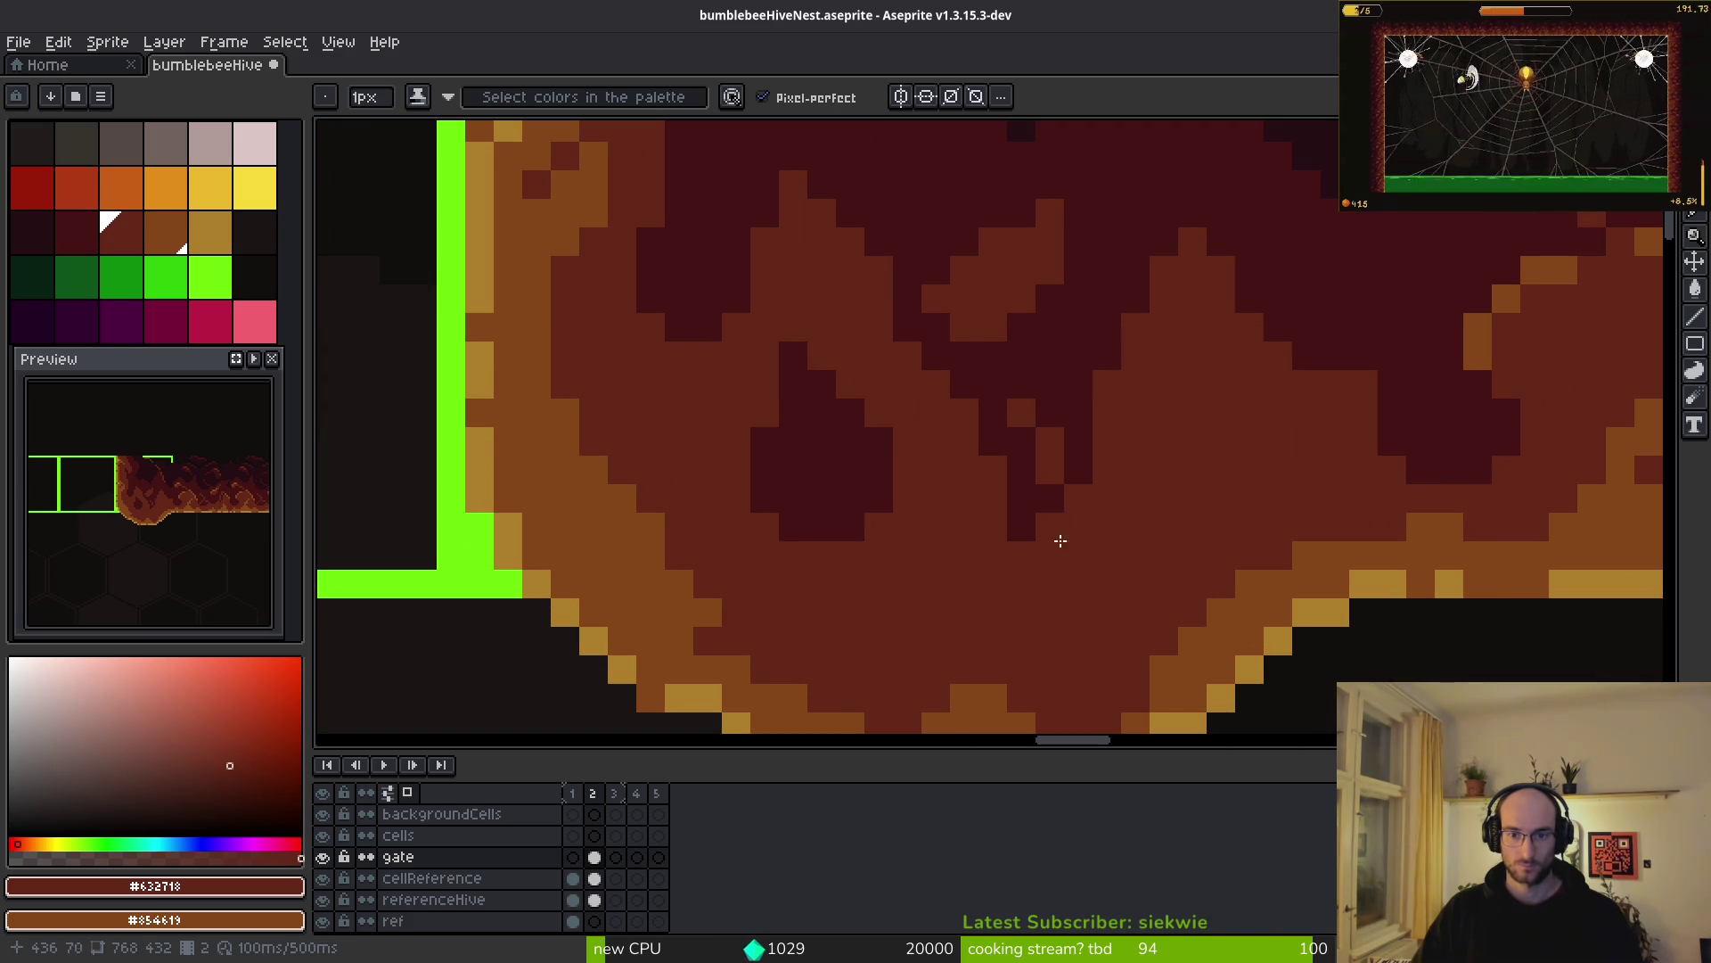
{"action": "scroll", "coordinate": [1081, 443], "scroll_direction": "down", "scroll_amount": 4}
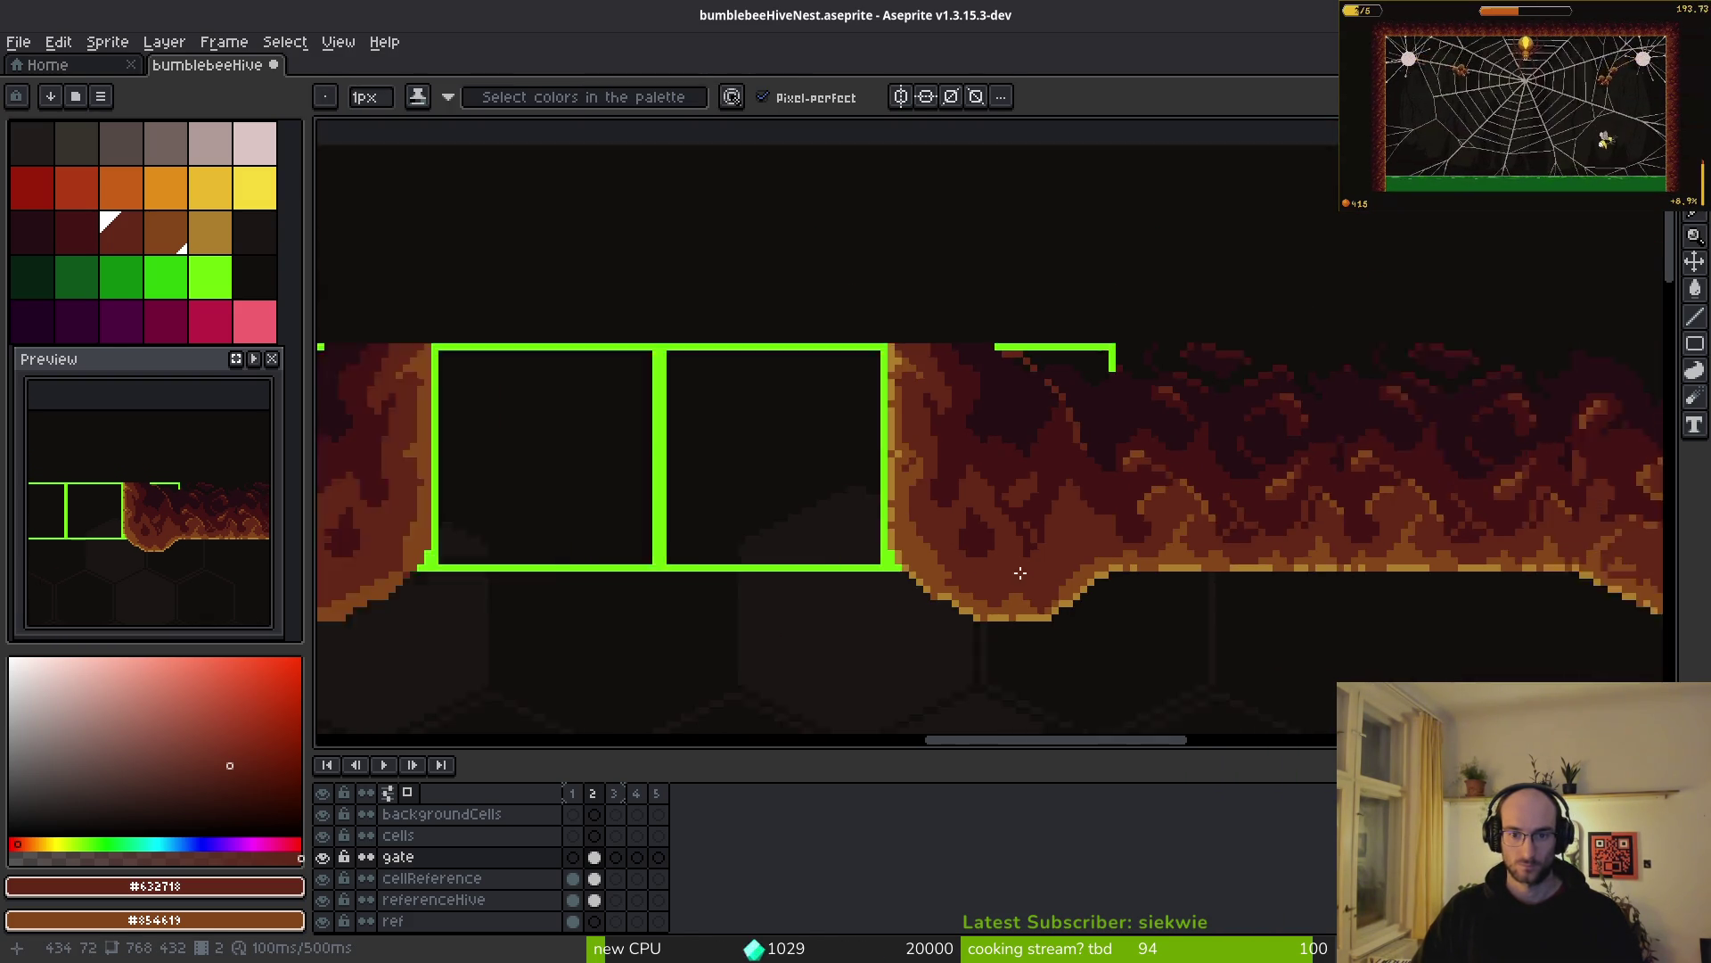
{"action": "scroll", "coordinate": [1028, 535], "scroll_direction": "up", "scroll_amount": 5}
{"action": "left_click", "coordinate": [894, 309], "text": "alt"}
{"action": "mouse_move", "coordinate": [853, 357]}
{"action": "left_mouse_down"}
{"action": "mouse_move", "coordinate": [1088, 322]}
{"action": "mouse_move", "coordinate": [903, 329]}
{"action": "mouse_move", "coordinate": [986, 265]}
{"action": "left_mouse_up"}
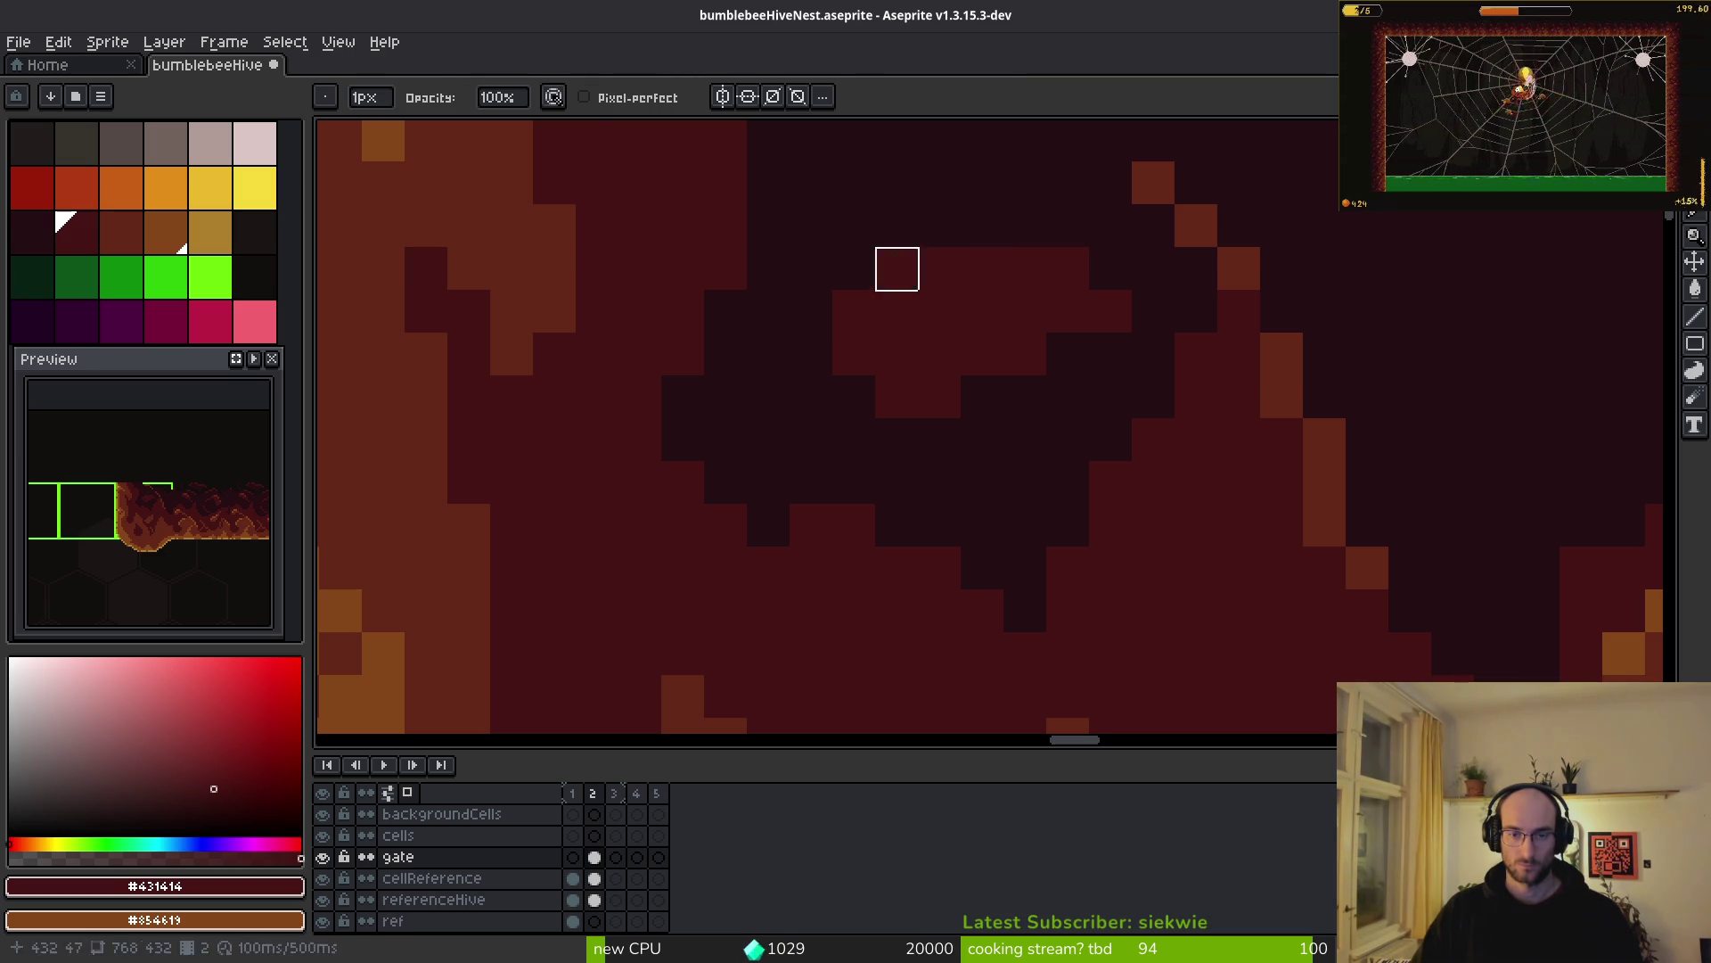
- Paint a darker shade block and stroke toward the blob's upper left
{"action": "key", "text": "bracketleft"}
{"action": "left_click", "coordinate": [896, 270]}
{"action": "scroll", "coordinate": [838, 382], "scroll_direction": "down", "scroll_amount": 5}
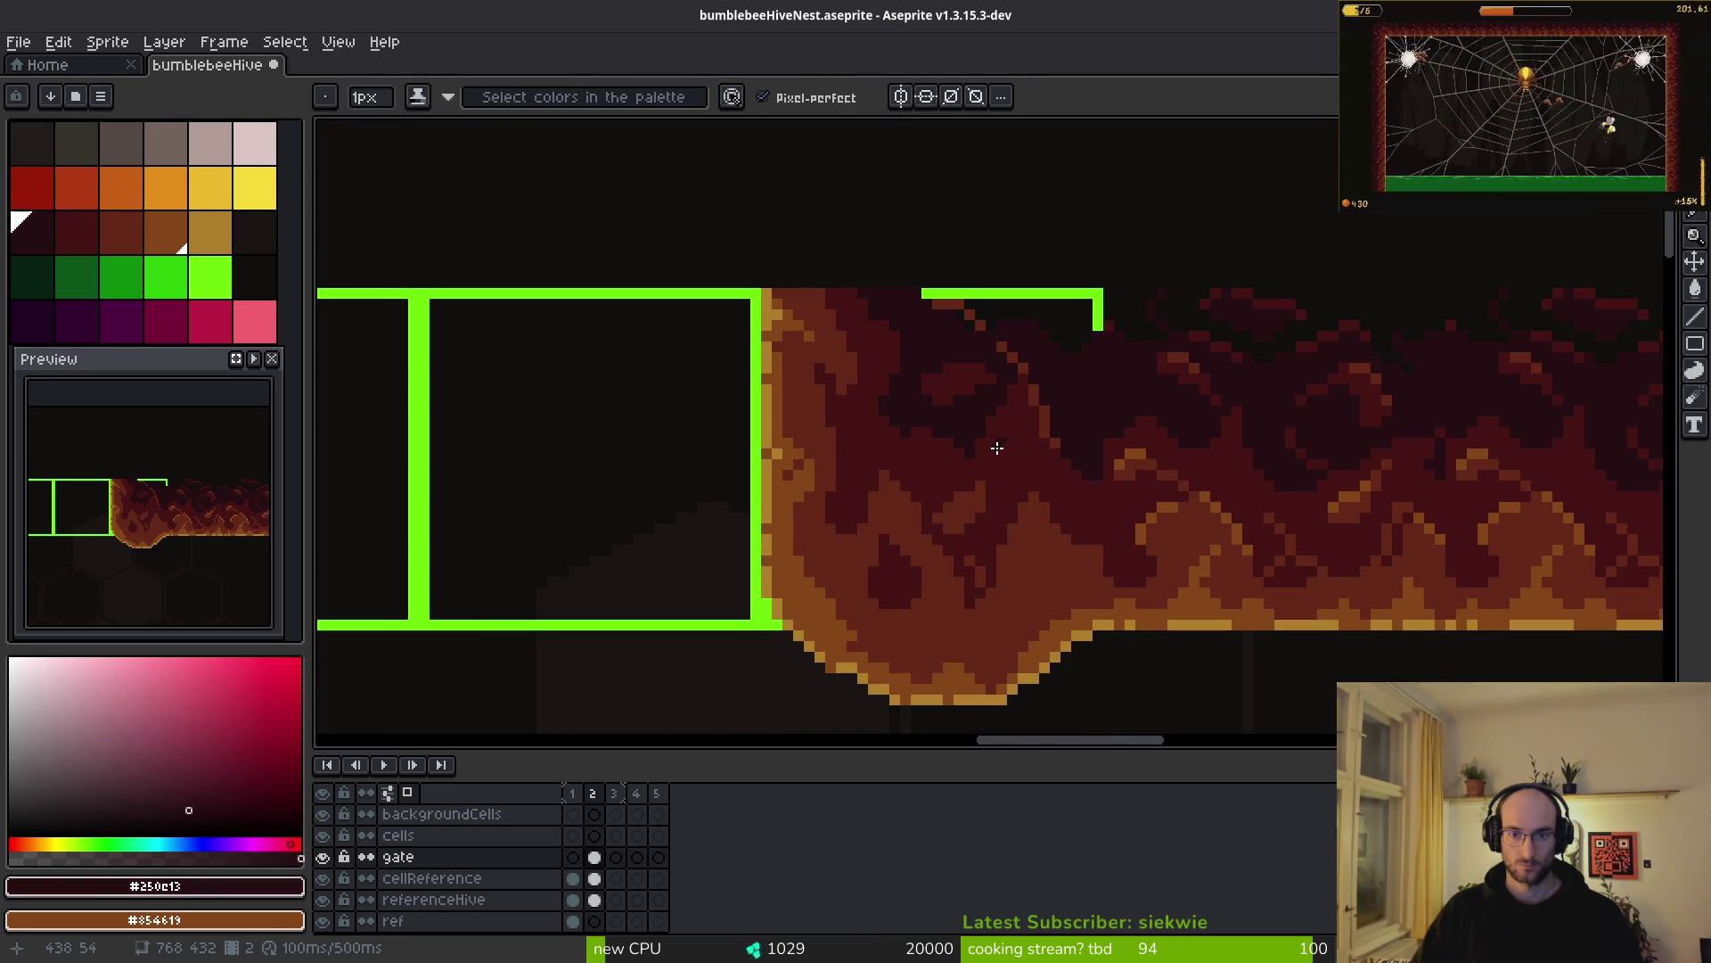
{"action": "scroll", "coordinate": [997, 447], "scroll_direction": "up", "scroll_amount": 3}
{"action": "scroll", "coordinate": [1051, 467], "scroll_direction": "down", "scroll_amount": 3}
{"action": "scroll", "coordinate": [1010, 589], "scroll_direction": "up", "scroll_amount": 2}
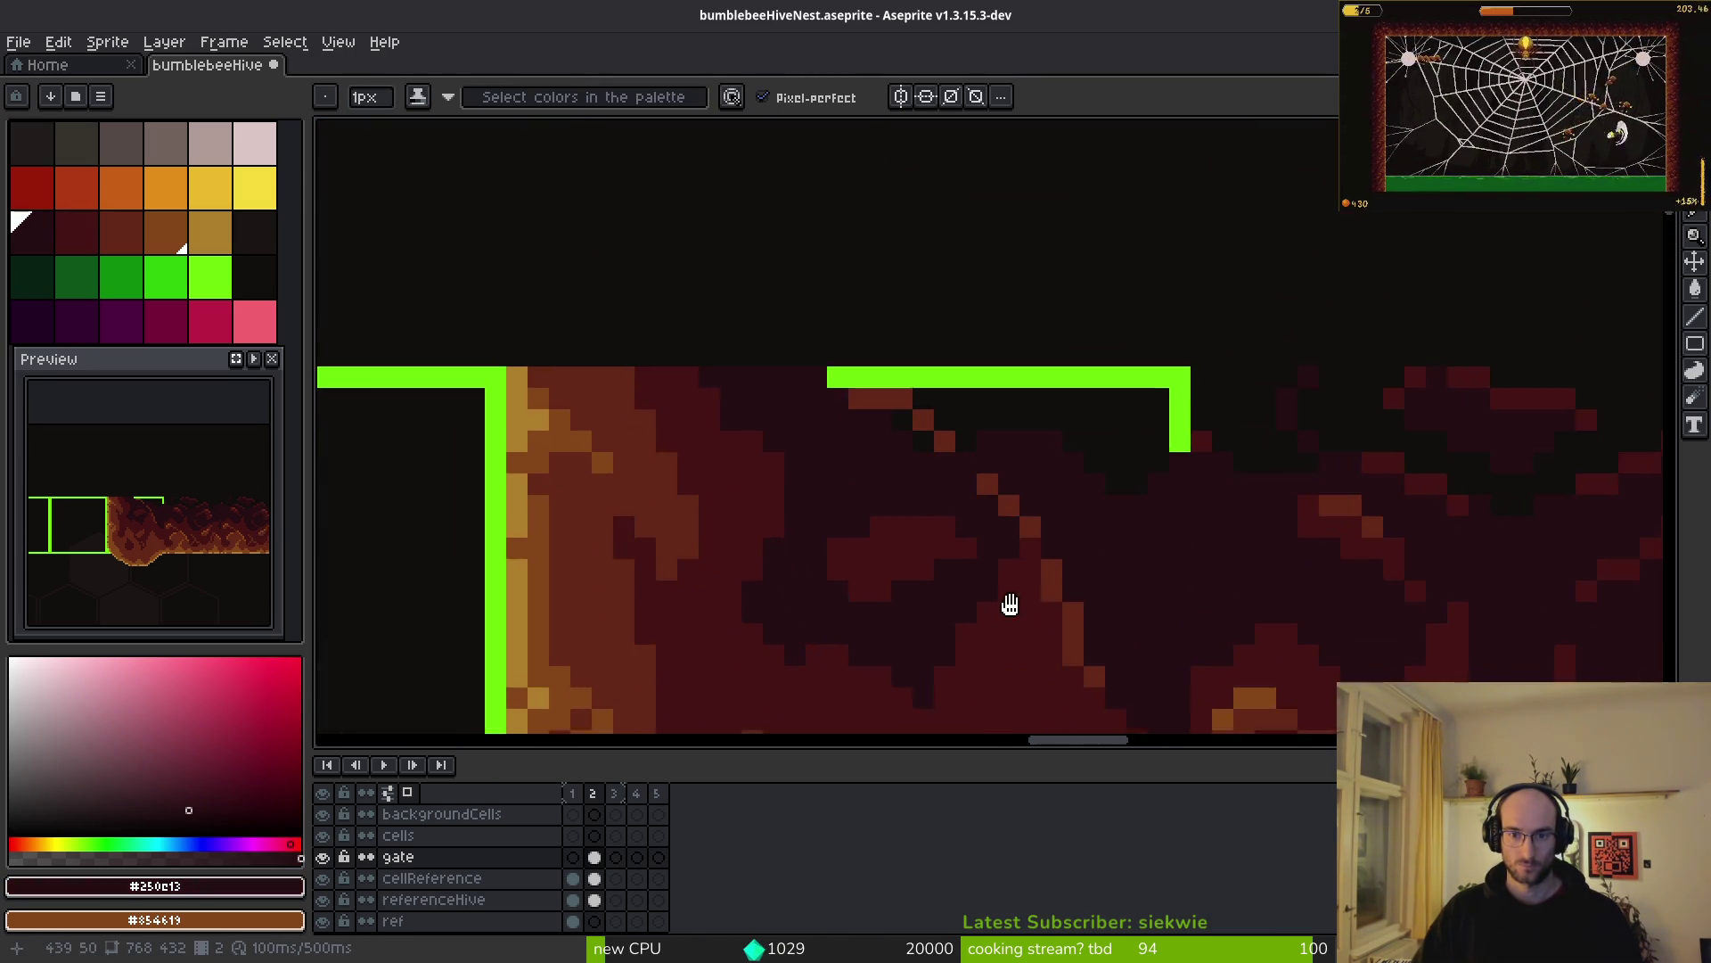
{"action": "scroll", "coordinate": [1010, 588], "scroll_direction": "up", "scroll_amount": 3}
{"action": "mouse_move", "coordinate": [1016, 489]}
{"action": "left_mouse_down"}
{"action": "mouse_move", "coordinate": [768, 244]}
{"action": "mouse_move", "coordinate": [663, 234]}
{"action": "left_mouse_up"}
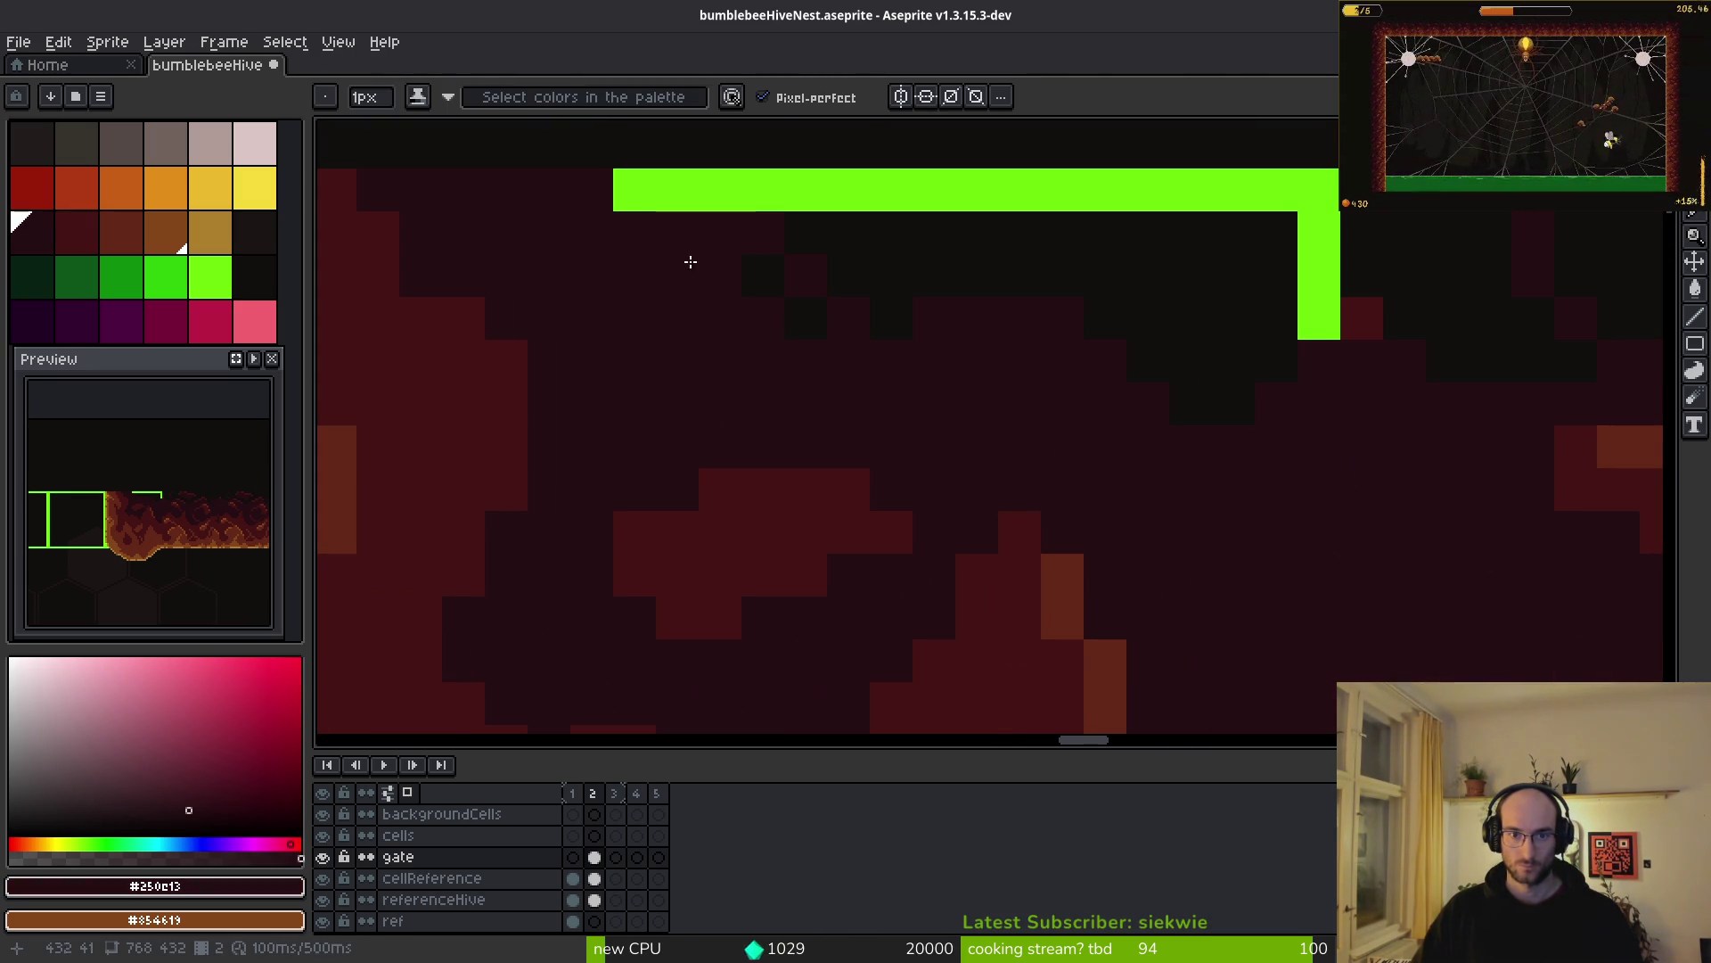
{"action": "scroll", "coordinate": [927, 336], "scroll_direction": "down", "scroll_amount": 3}
- Build an orange-brown ridge under the gate's top edge, turning a stray pixel dark red
{"action": "left_click", "coordinate": [874, 500], "text": "alt"}
{"action": "scroll", "coordinate": [890, 313], "scroll_direction": "down", "scroll_amount": 2}
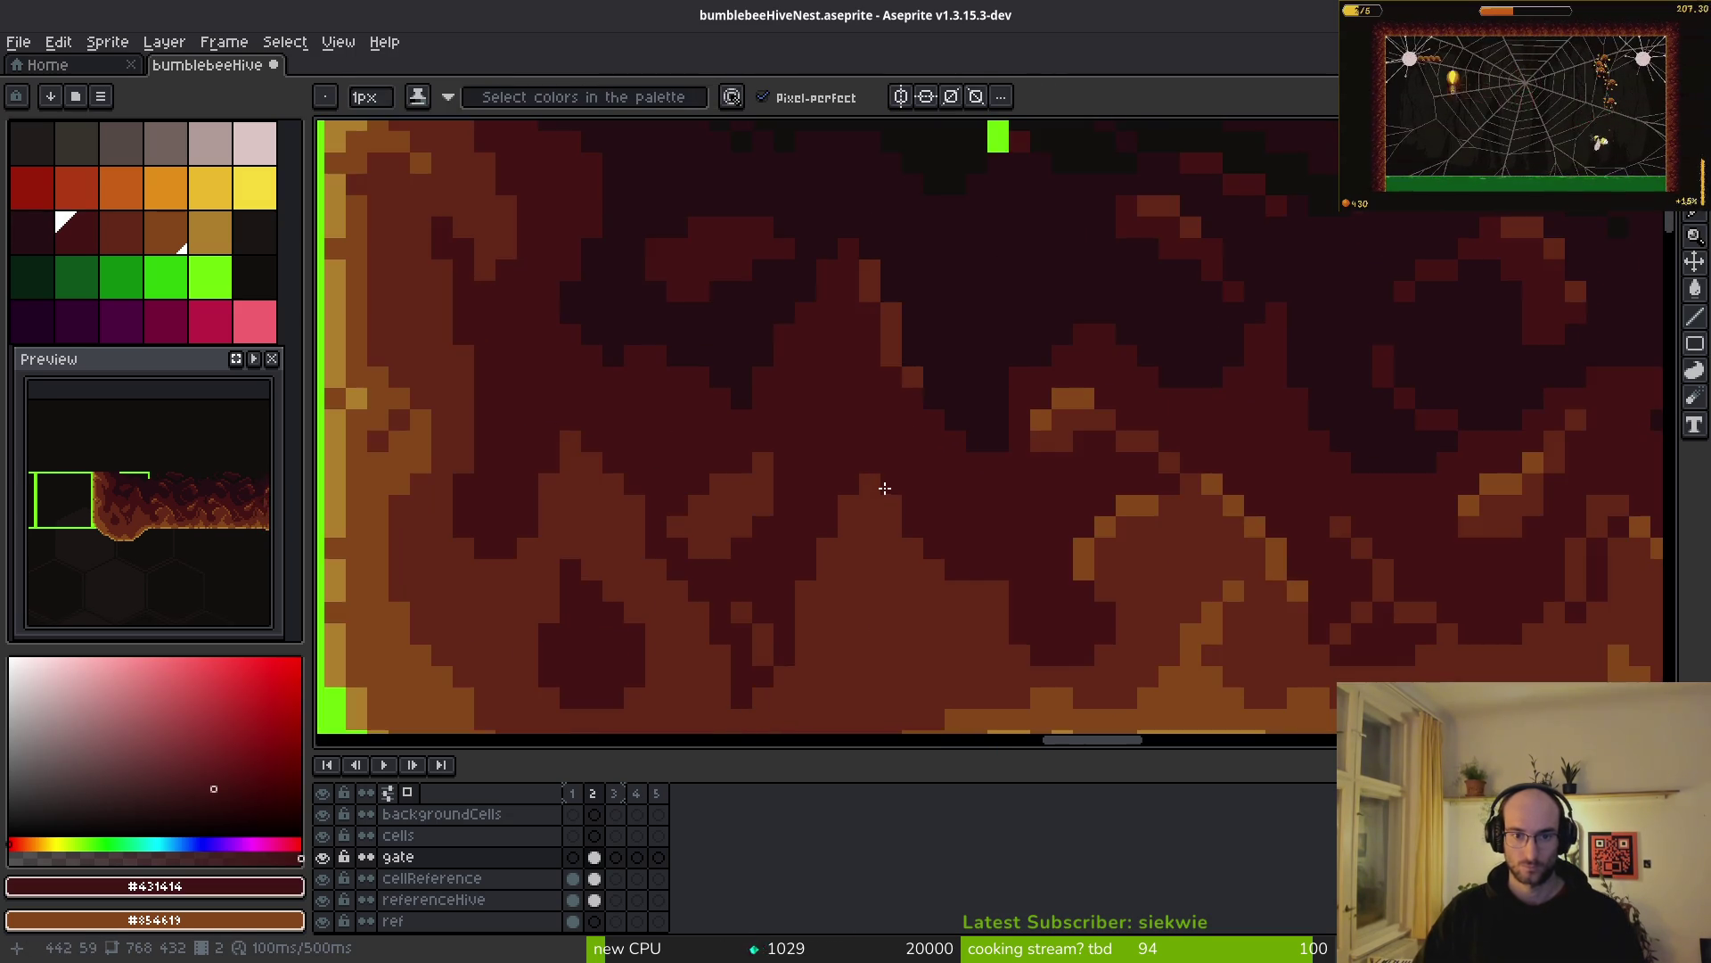
{"action": "scroll", "coordinate": [885, 486], "scroll_direction": "up", "scroll_amount": 1}
{"action": "left_click", "coordinate": [879, 524], "text": "alt"}
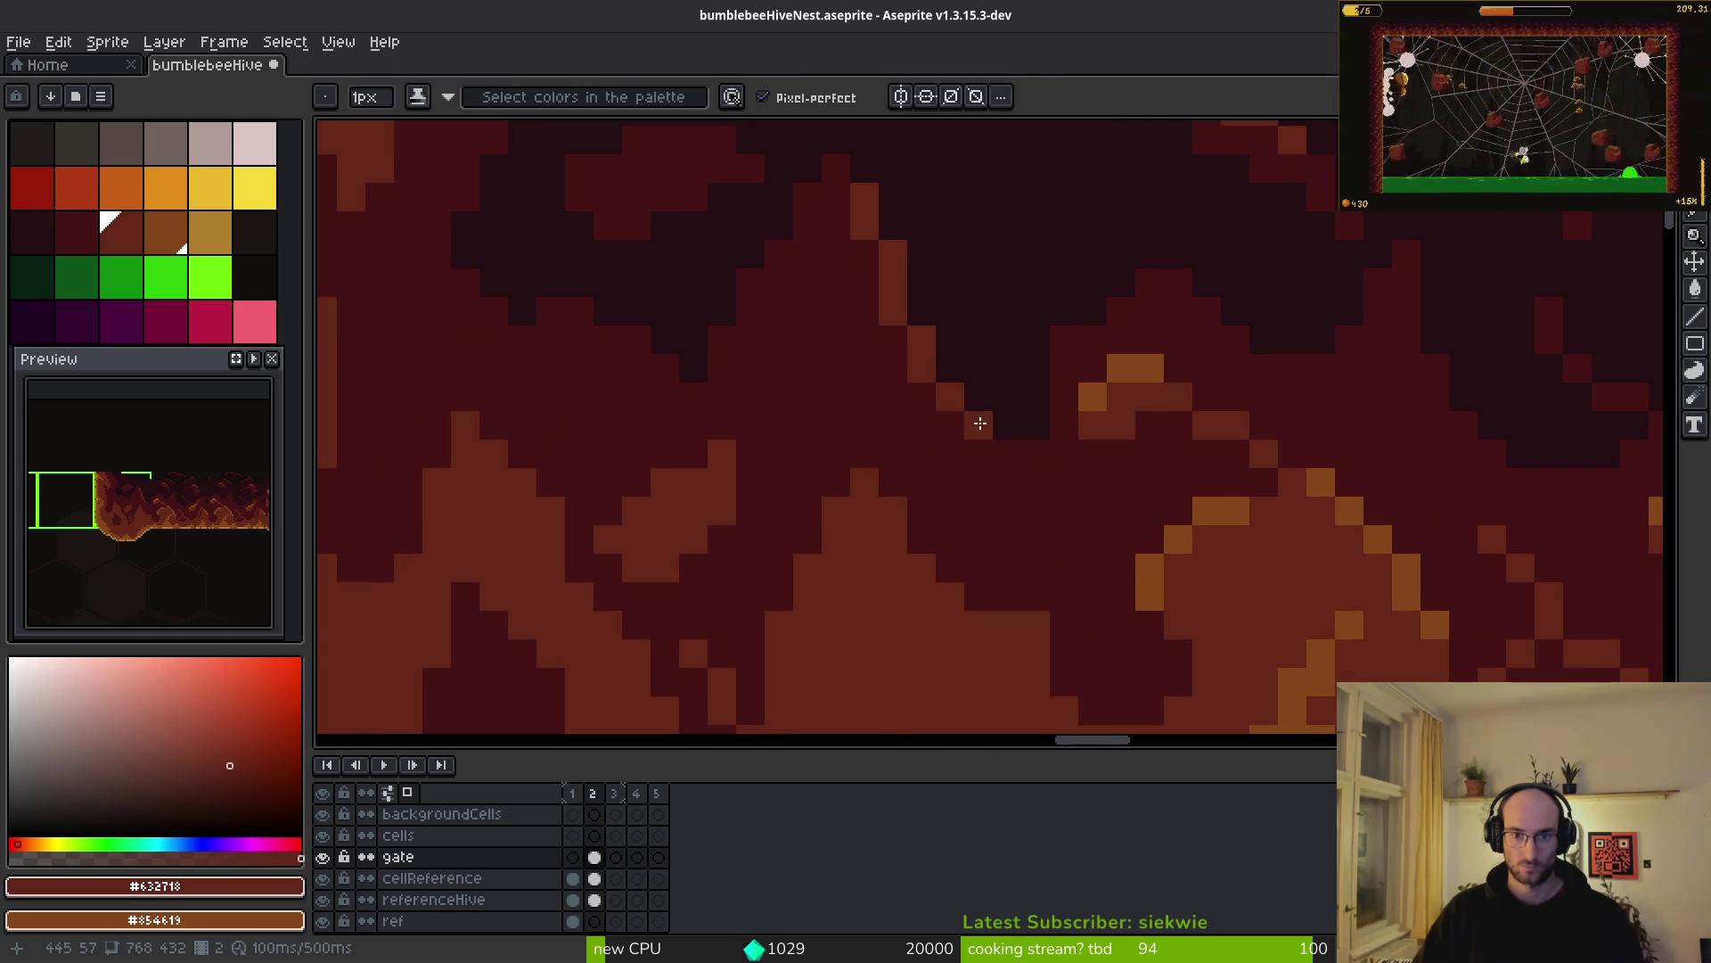
{"action": "left_click_drag", "start_coordinate": [784, 286], "coordinate": [906, 486]}
{"action": "left_click", "coordinate": [772, 429]}
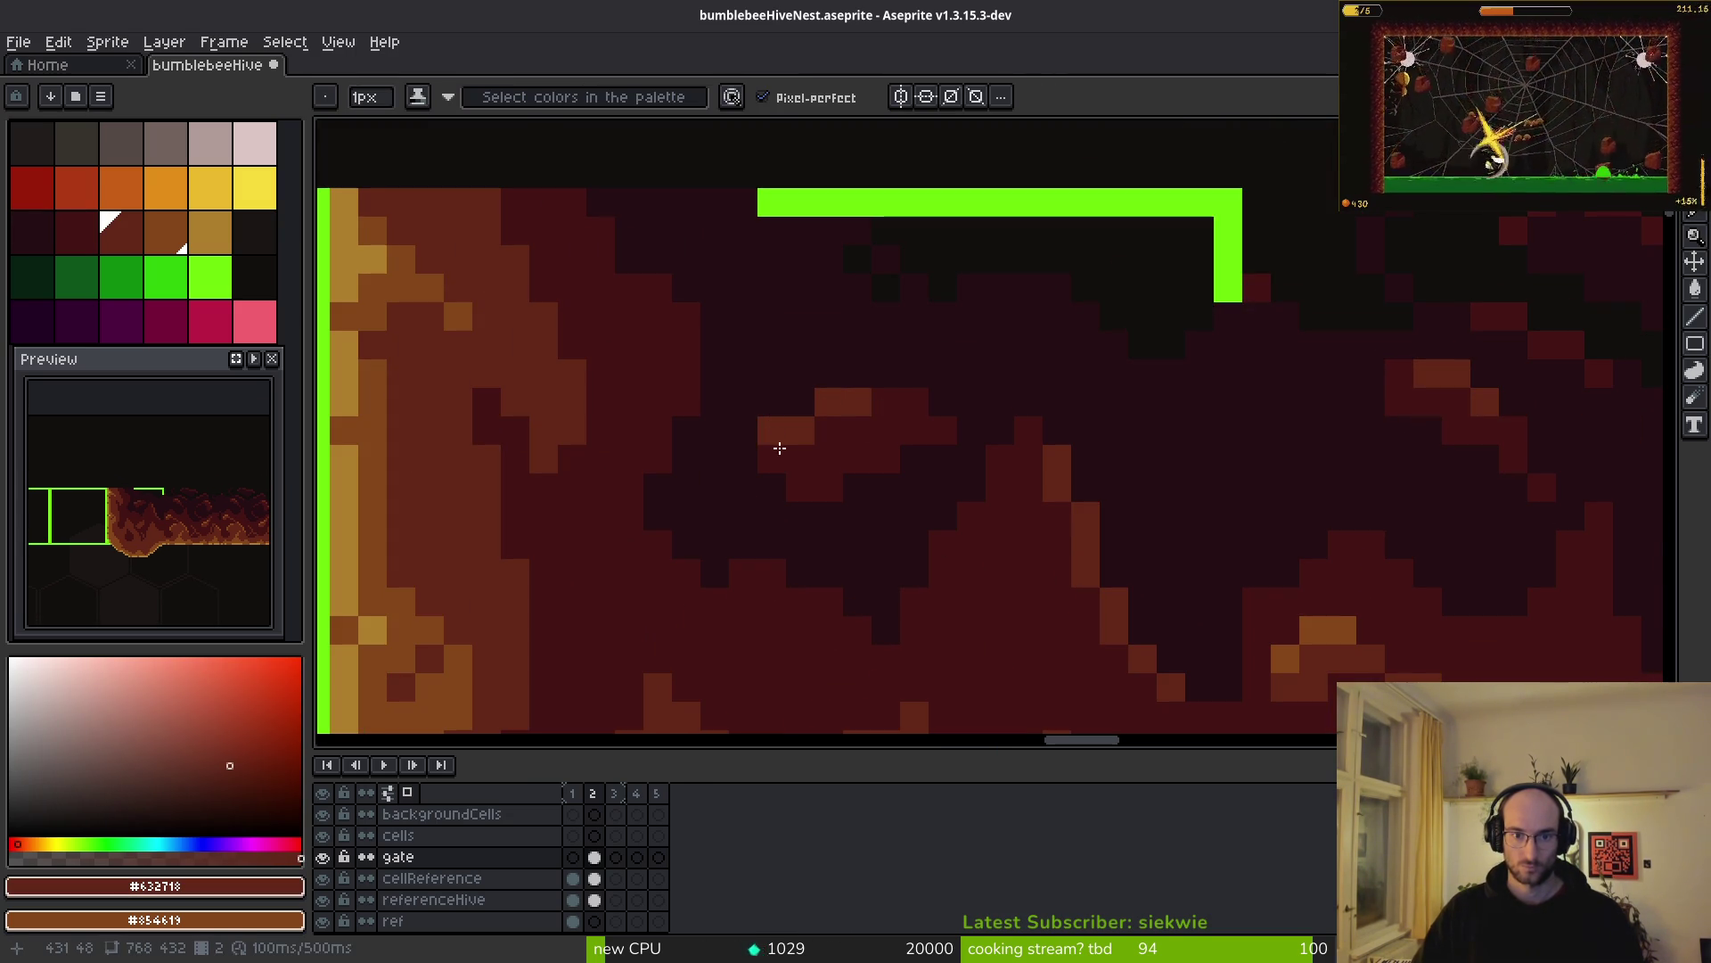
{"action": "left_click", "coordinate": [886, 430]}
{"action": "left_click", "coordinate": [941, 428]}
{"action": "left_click", "coordinate": [915, 402]}
{"action": "scroll", "coordinate": [906, 485], "scroll_direction": "down", "scroll_amount": 3}
{"action": "scroll", "coordinate": [891, 508], "scroll_direction": "up", "scroll_amount": 3}
{"action": "left_click", "coordinate": [832, 415]}
{"action": "right_click", "coordinate": [829, 431], "text": "alt"}
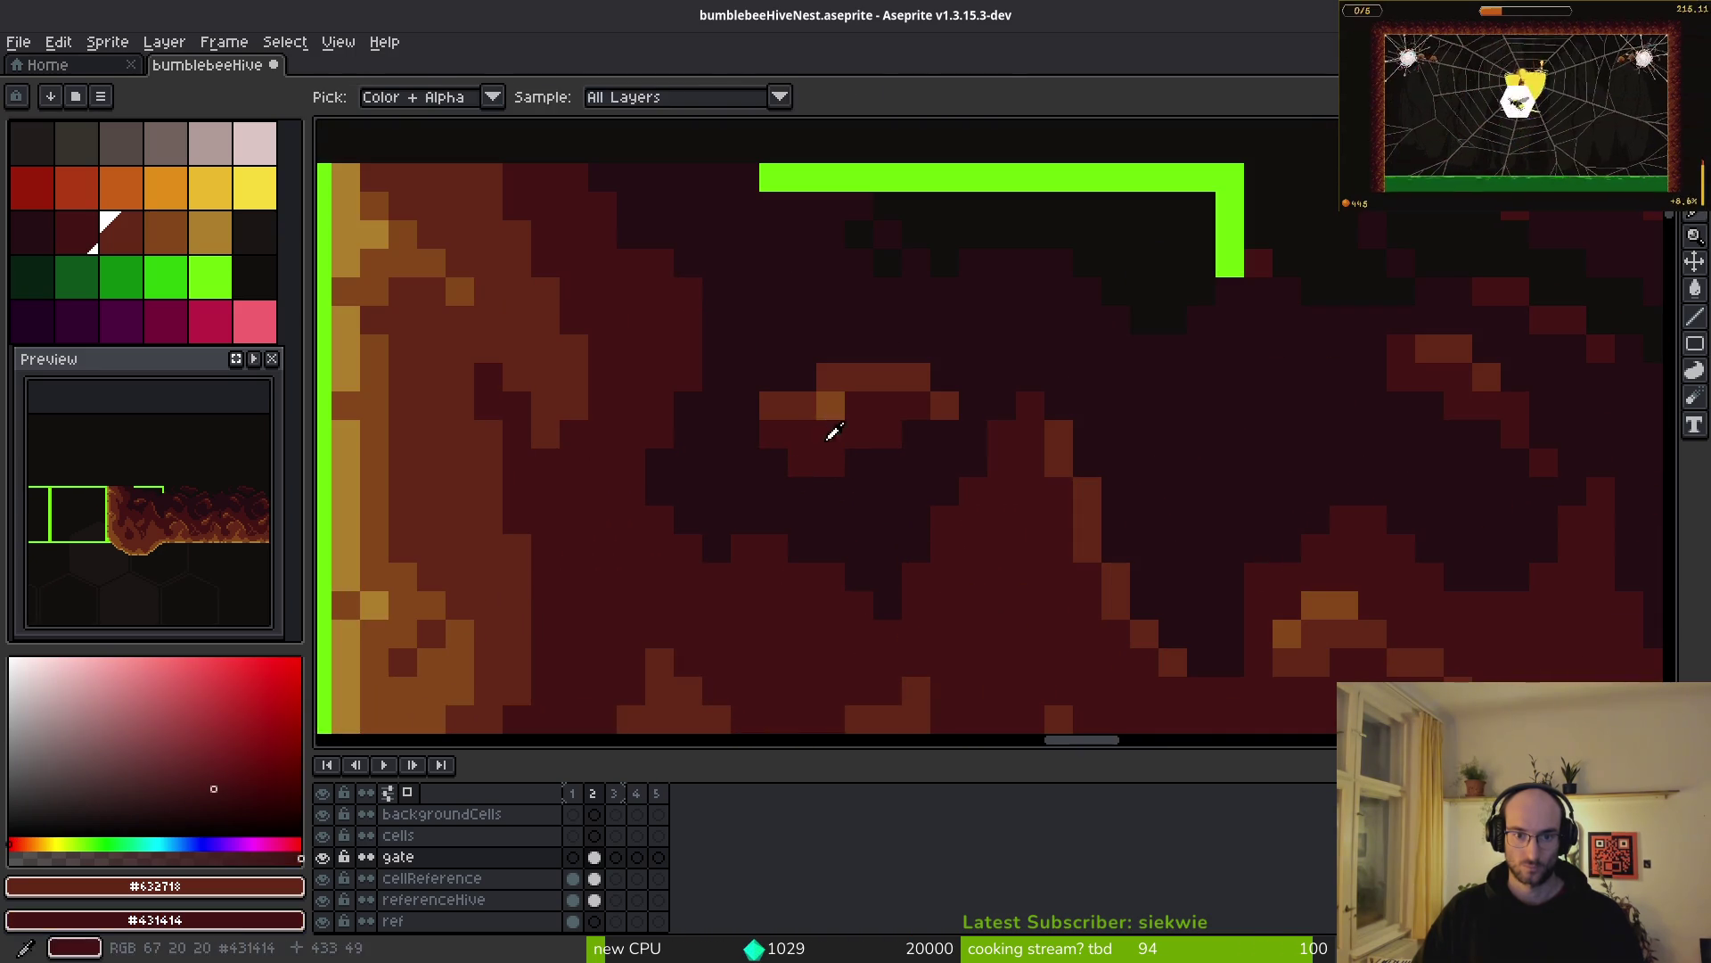
- Turn a stray pixel dark red and paint orange pixels along the ridge, extending it up-right
{"action": "right_click", "coordinate": [803, 405]}
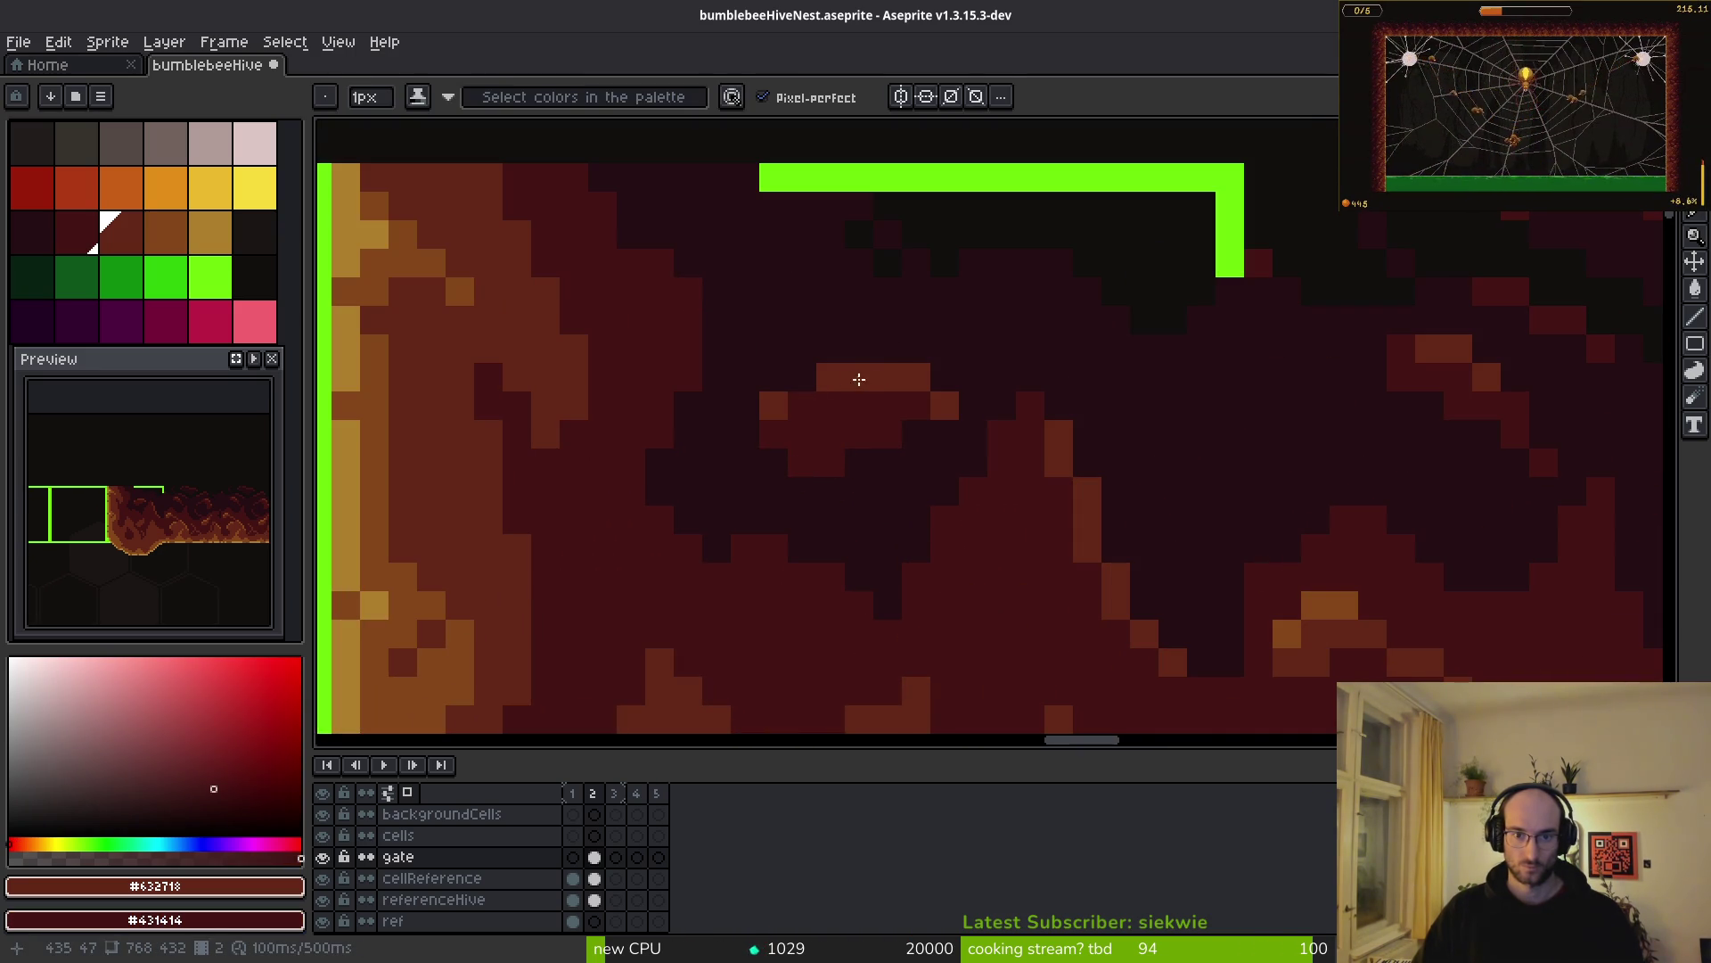
{"action": "scroll", "coordinate": [891, 499], "scroll_direction": "down", "scroll_amount": 4}
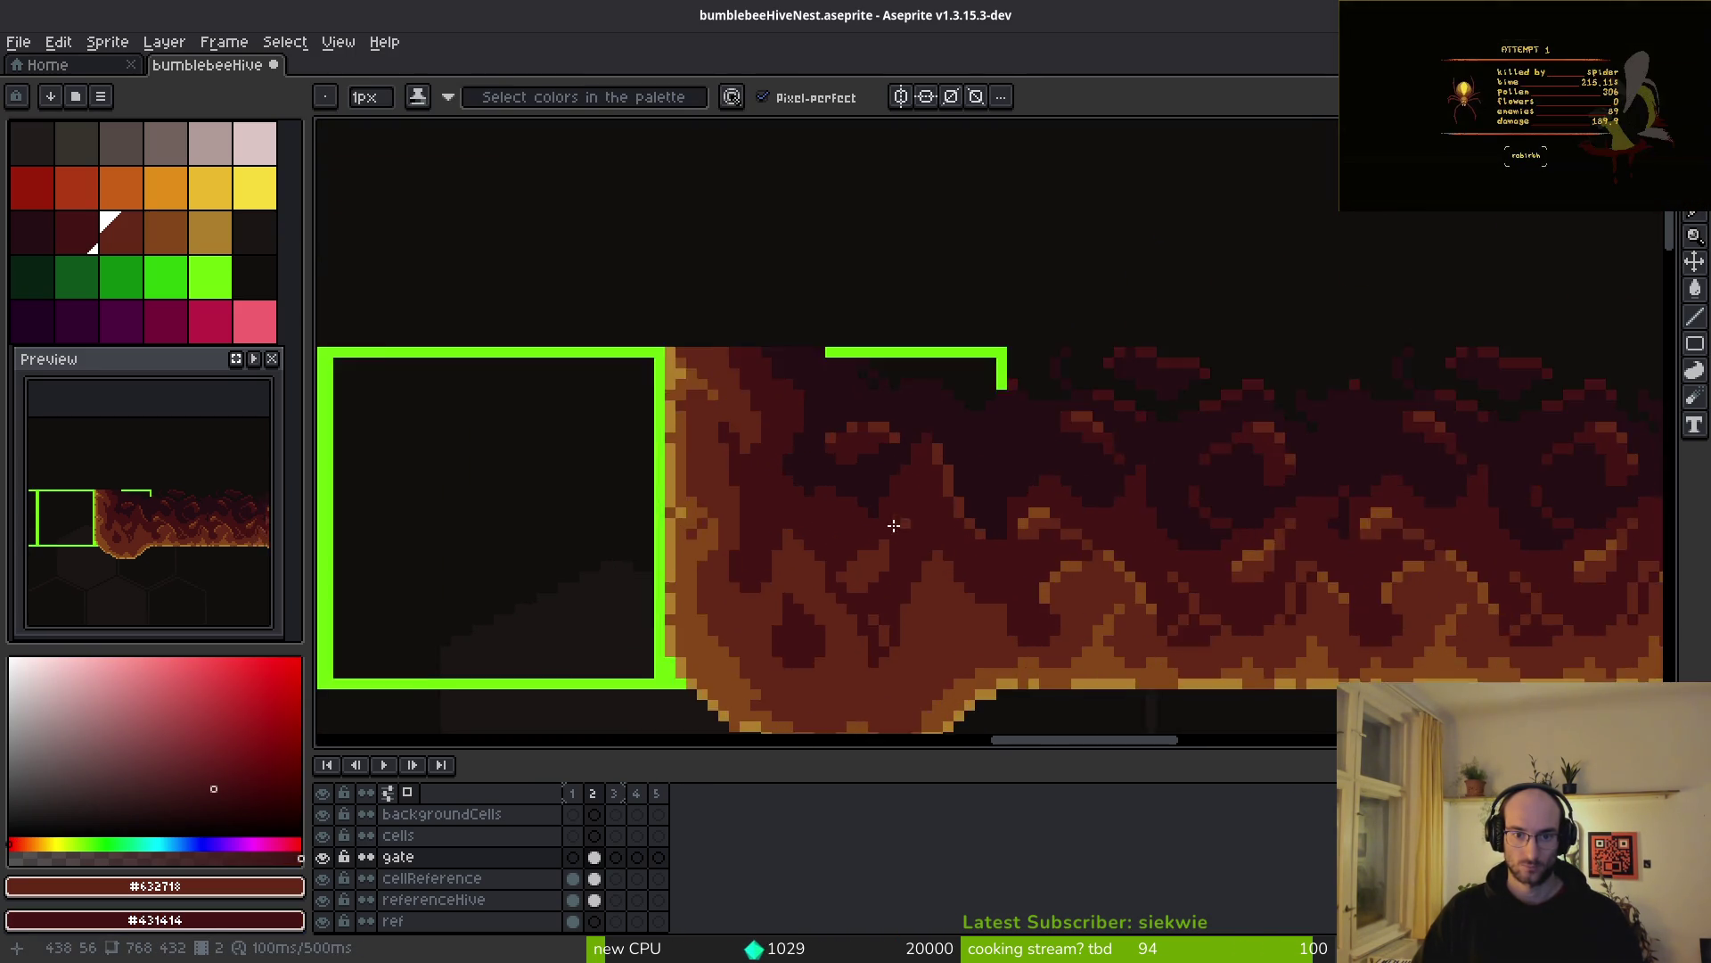
{"action": "scroll", "coordinate": [909, 520], "scroll_direction": "up", "scroll_amount": 4}
{"action": "left_click", "coordinate": [733, 422]}
{"action": "left_click", "coordinate": [775, 423]}
{"action": "left_click", "coordinate": [818, 465]}
{"action": "left_click", "coordinate": [904, 423]}
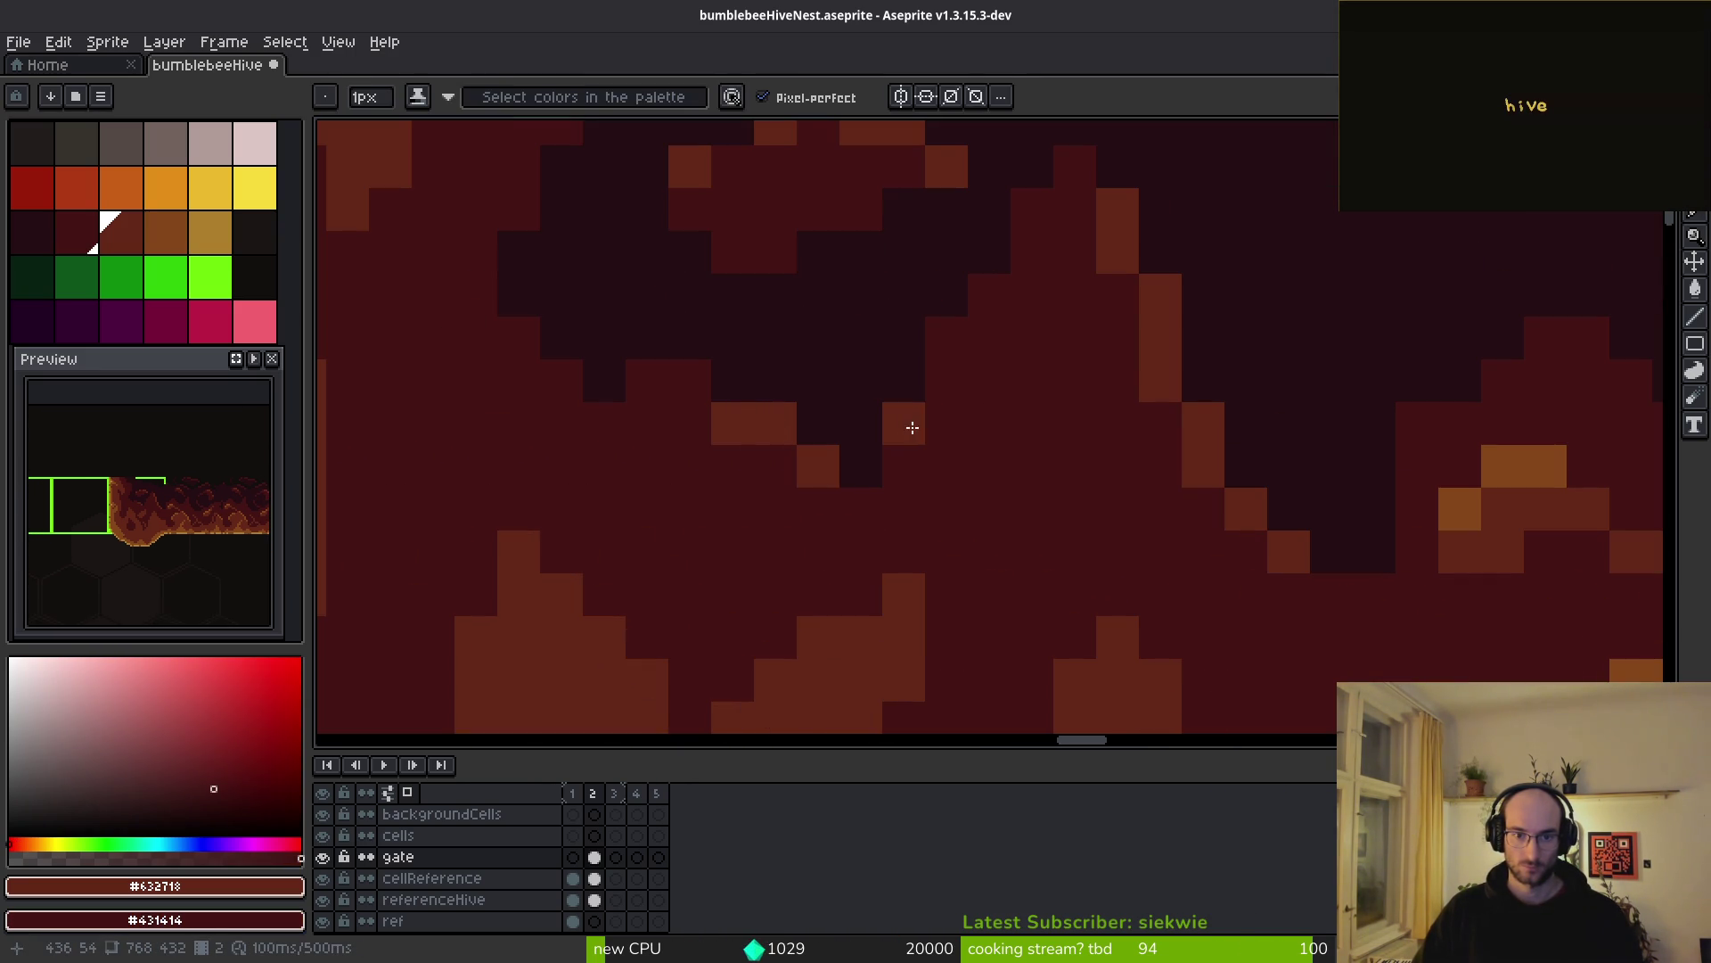
{"action": "left_click", "coordinate": [946, 337]}
{"action": "left_click", "coordinate": [989, 294]}
{"action": "left_click", "coordinate": [1032, 209]}
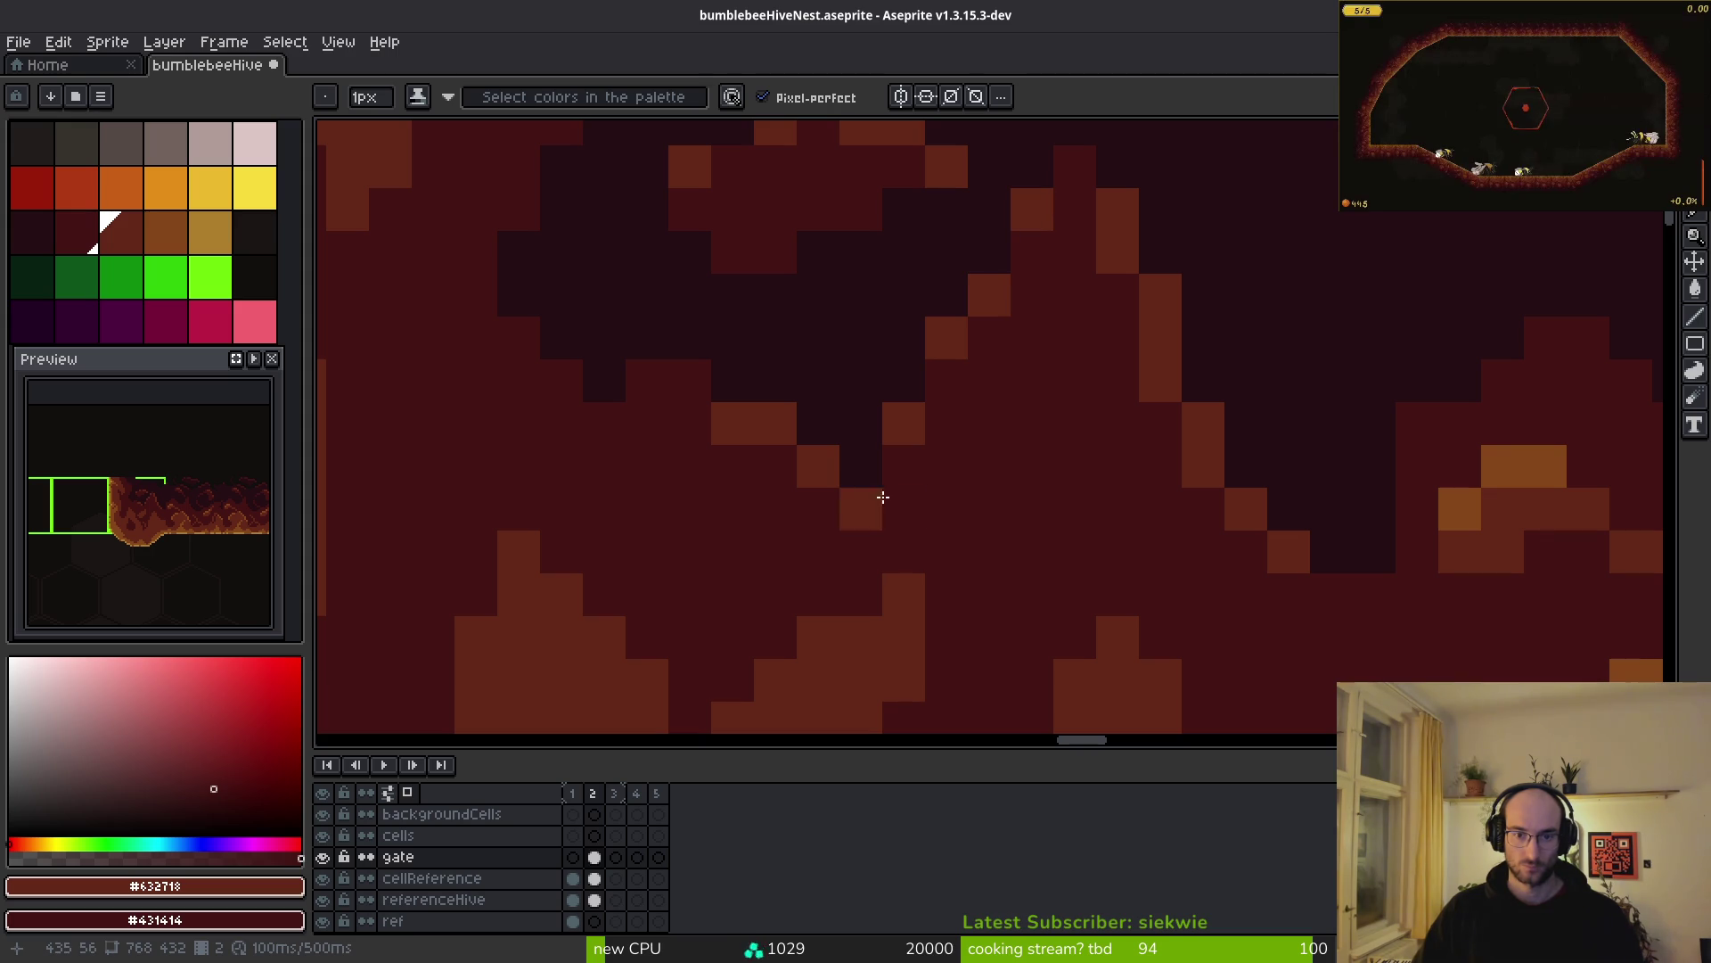
{"action": "scroll", "coordinate": [1036, 554], "scroll_direction": "down", "scroll_amount": 5}
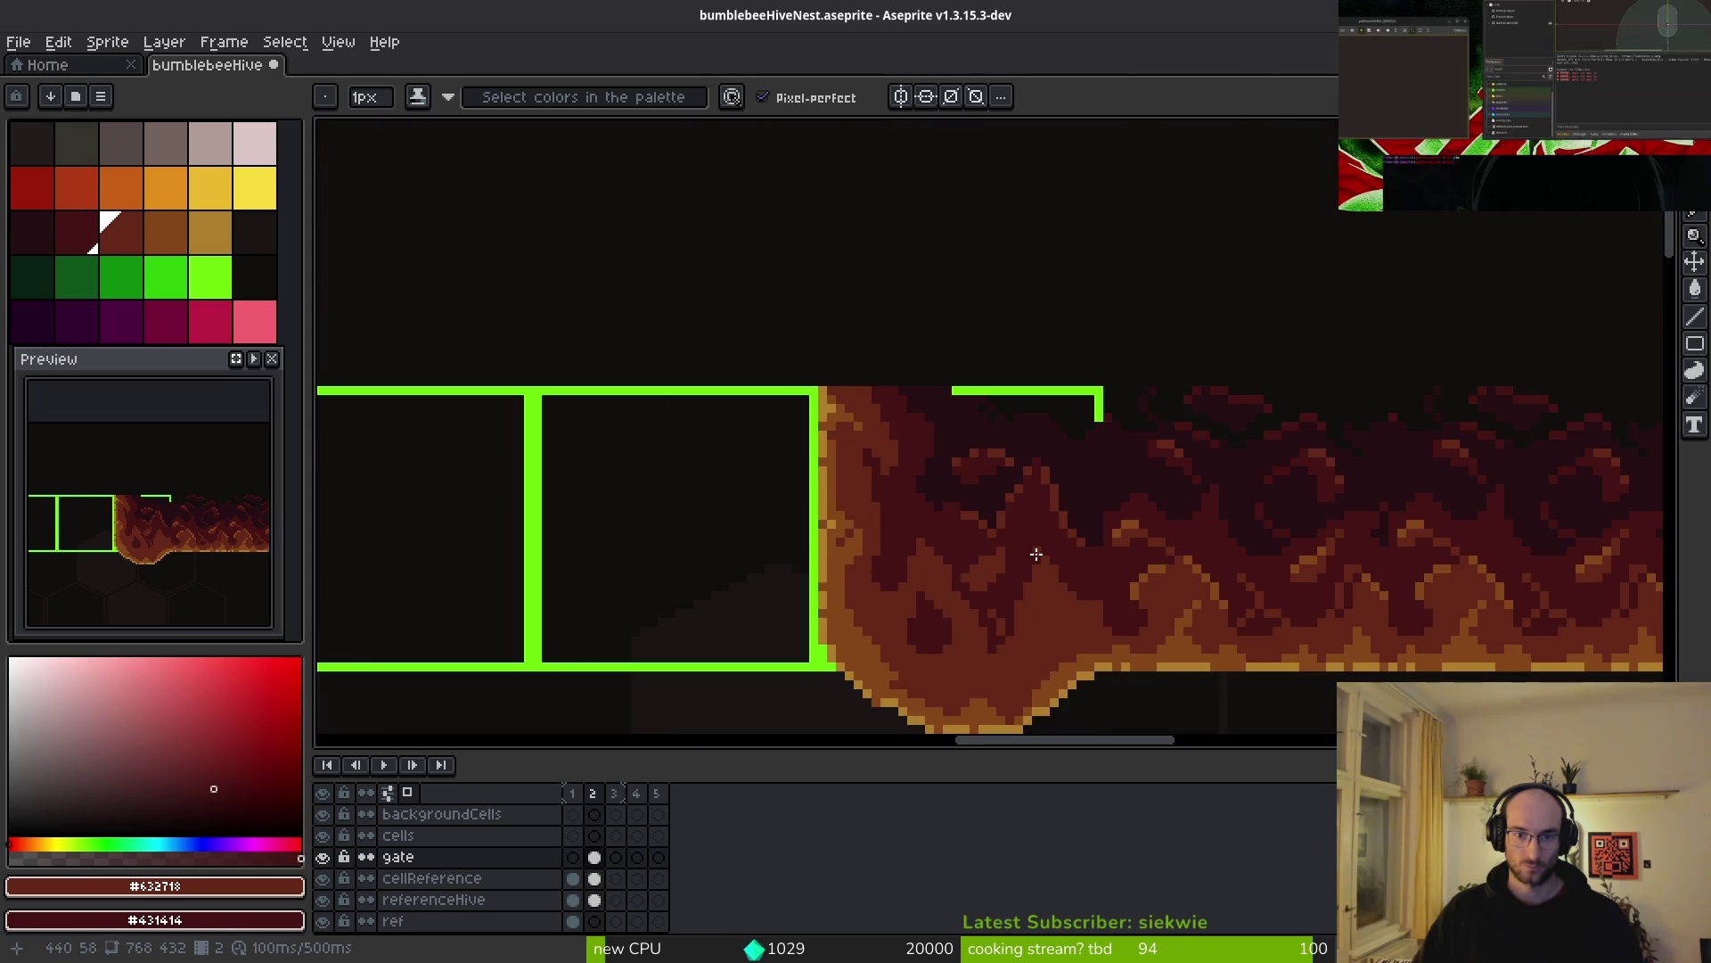
{"action": "scroll", "coordinate": [909, 485], "scroll_direction": "up", "scroll_amount": 4}
- Eyedrop orange #854619 from the gate edge and draw two diagonal orange highlight lines in the blob
{"action": "left_click", "coordinate": [757, 451], "text": "alt"}
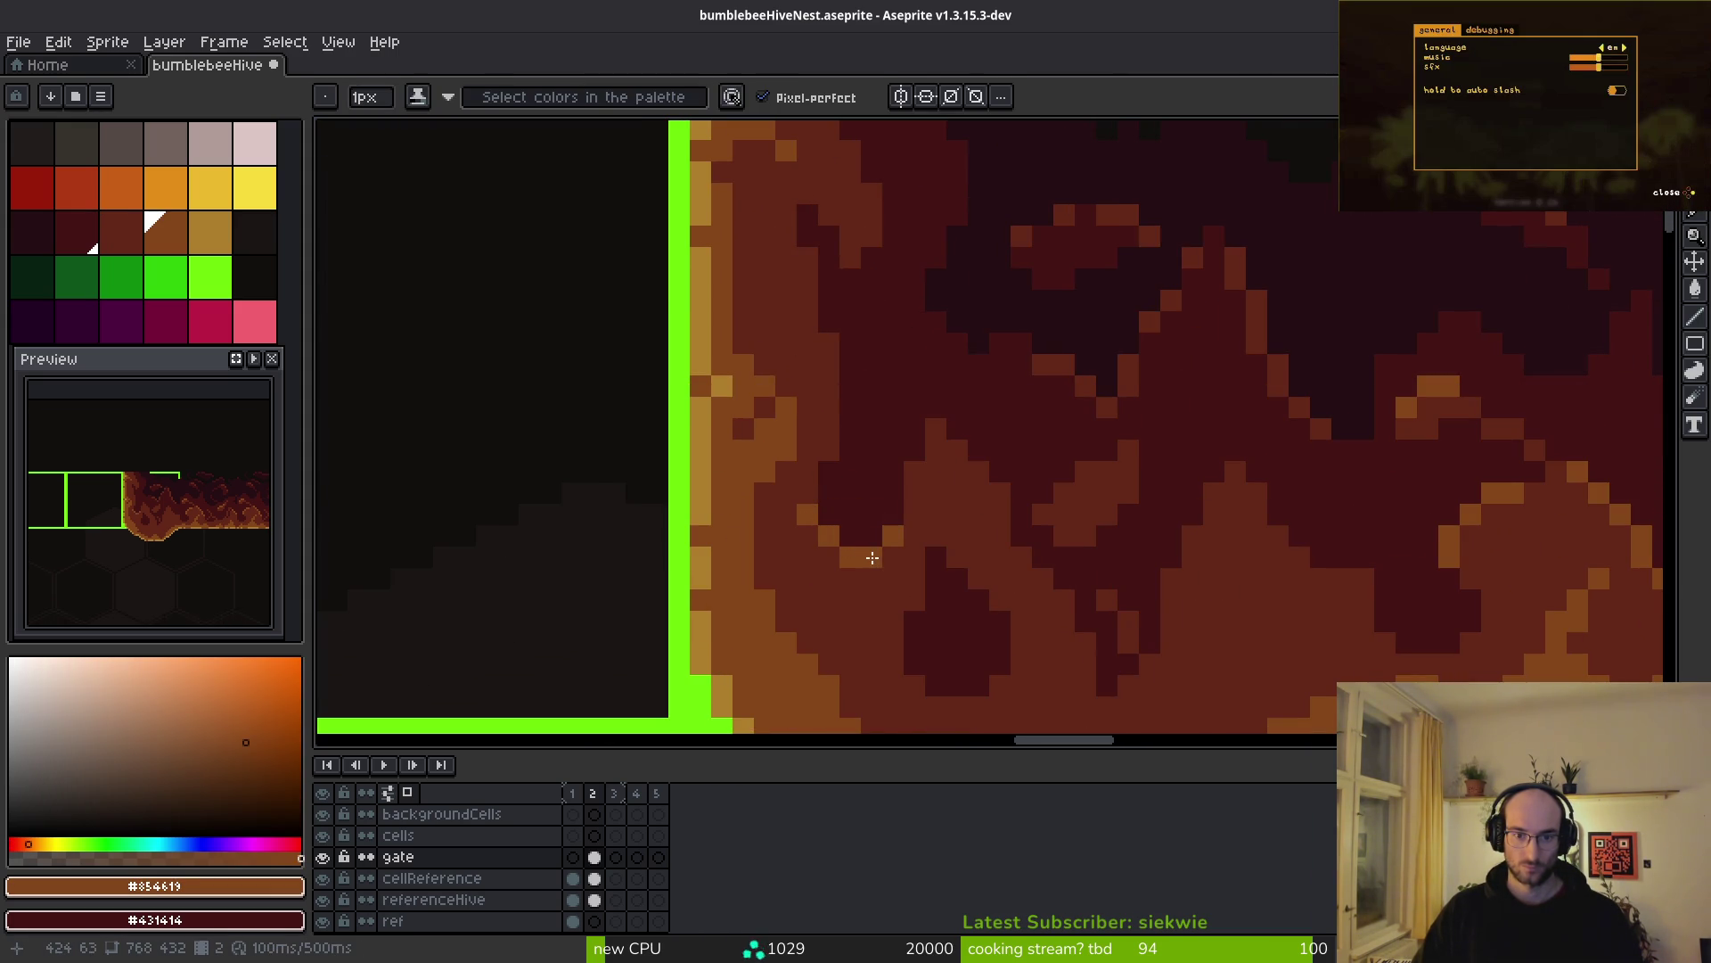
{"action": "scroll", "coordinate": [802, 488], "scroll_direction": "down", "scroll_amount": 3}
{"action": "scroll", "coordinate": [1013, 565], "scroll_direction": "up", "scroll_amount": 3}
{"action": "scroll", "coordinate": [921, 511], "scroll_direction": "up", "scroll_amount": 2}
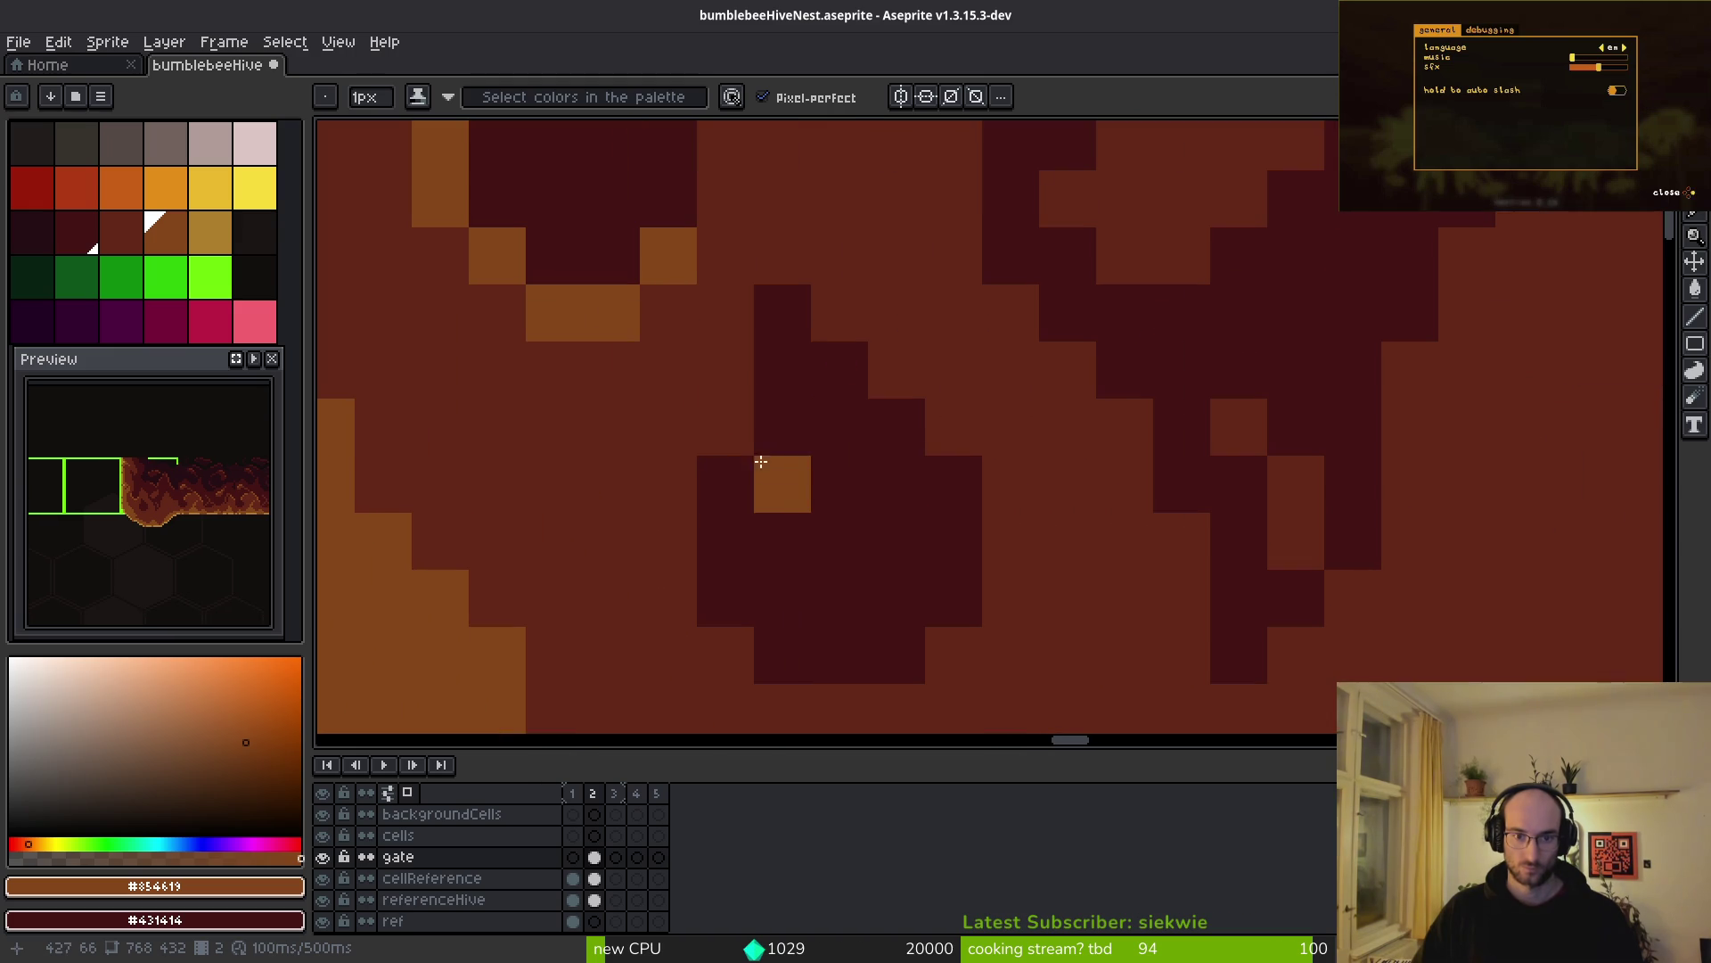
{"action": "scroll", "coordinate": [802, 575], "scroll_direction": "down", "scroll_amount": 4}
{"action": "scroll", "coordinate": [1093, 543], "scroll_direction": "up", "scroll_amount": 4}
{"action": "left_click_drag", "start_coordinate": [987, 321], "coordinate": [1116, 496]}
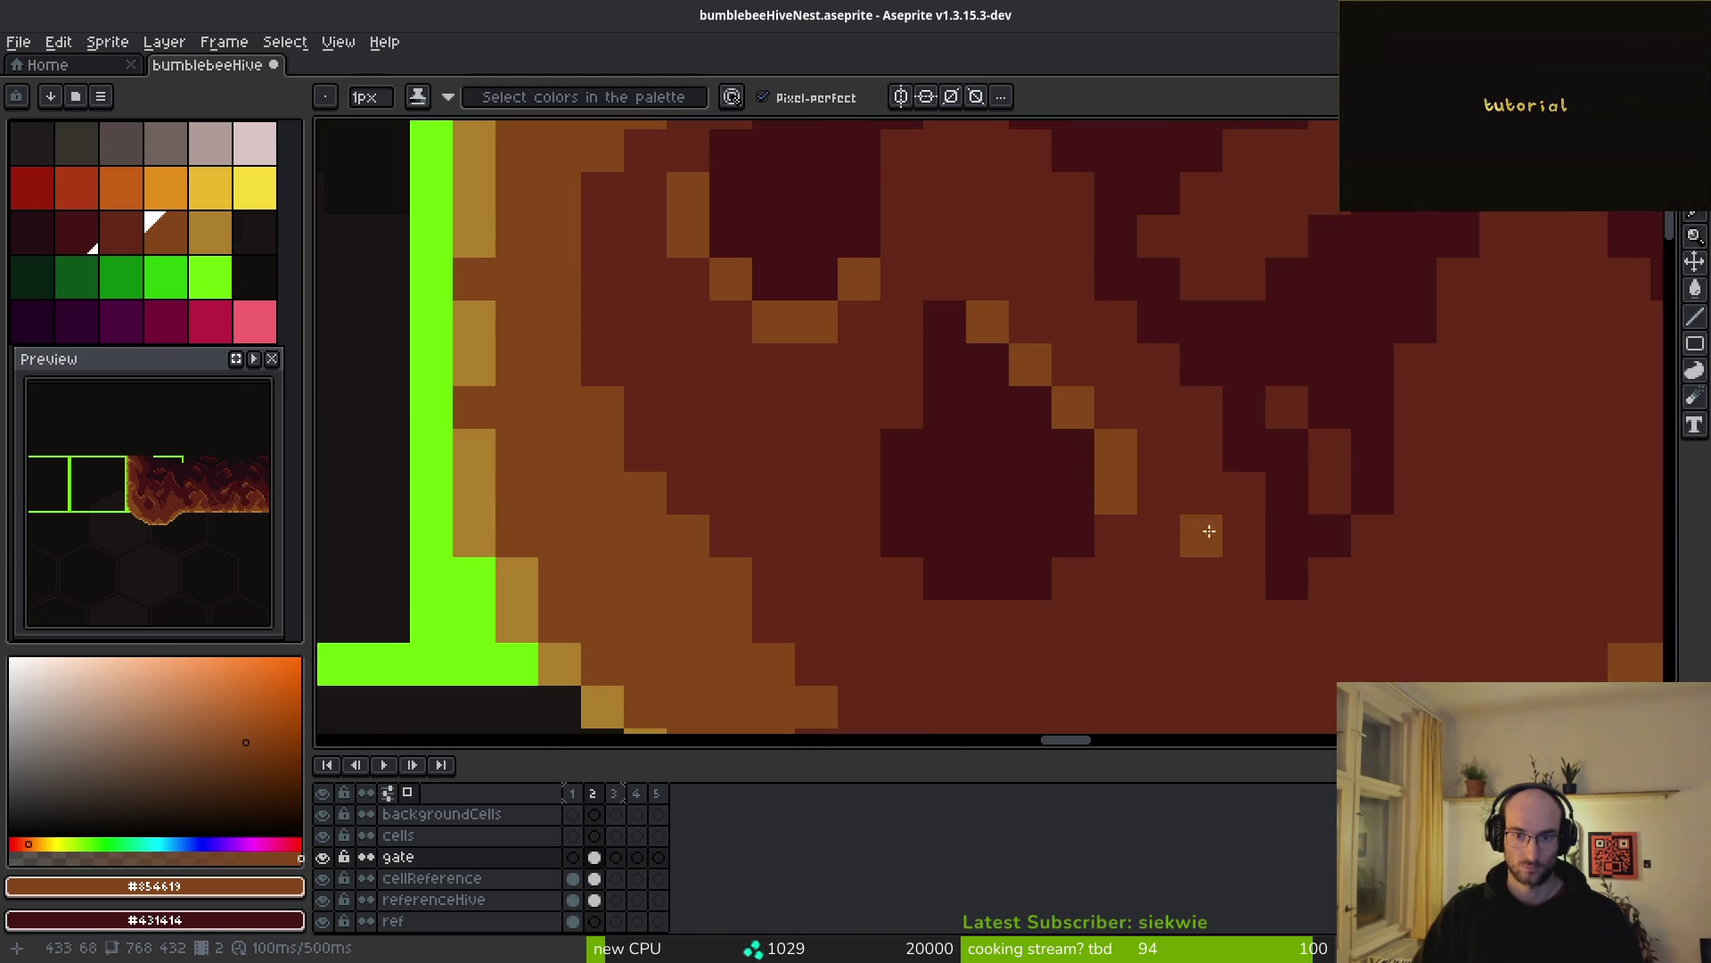
{"action": "scroll", "coordinate": [1320, 463], "scroll_direction": "down", "scroll_amount": 3}
{"action": "scroll", "coordinate": [1195, 565], "scroll_direction": "up", "scroll_amount": 3}
{"action": "mouse_move", "coordinate": [1195, 413]}
{"action": "left_mouse_down"}
{"action": "mouse_move", "coordinate": [1162, 461]}
{"action": "mouse_move", "coordinate": [1096, 496]}
{"action": "left_mouse_up"}
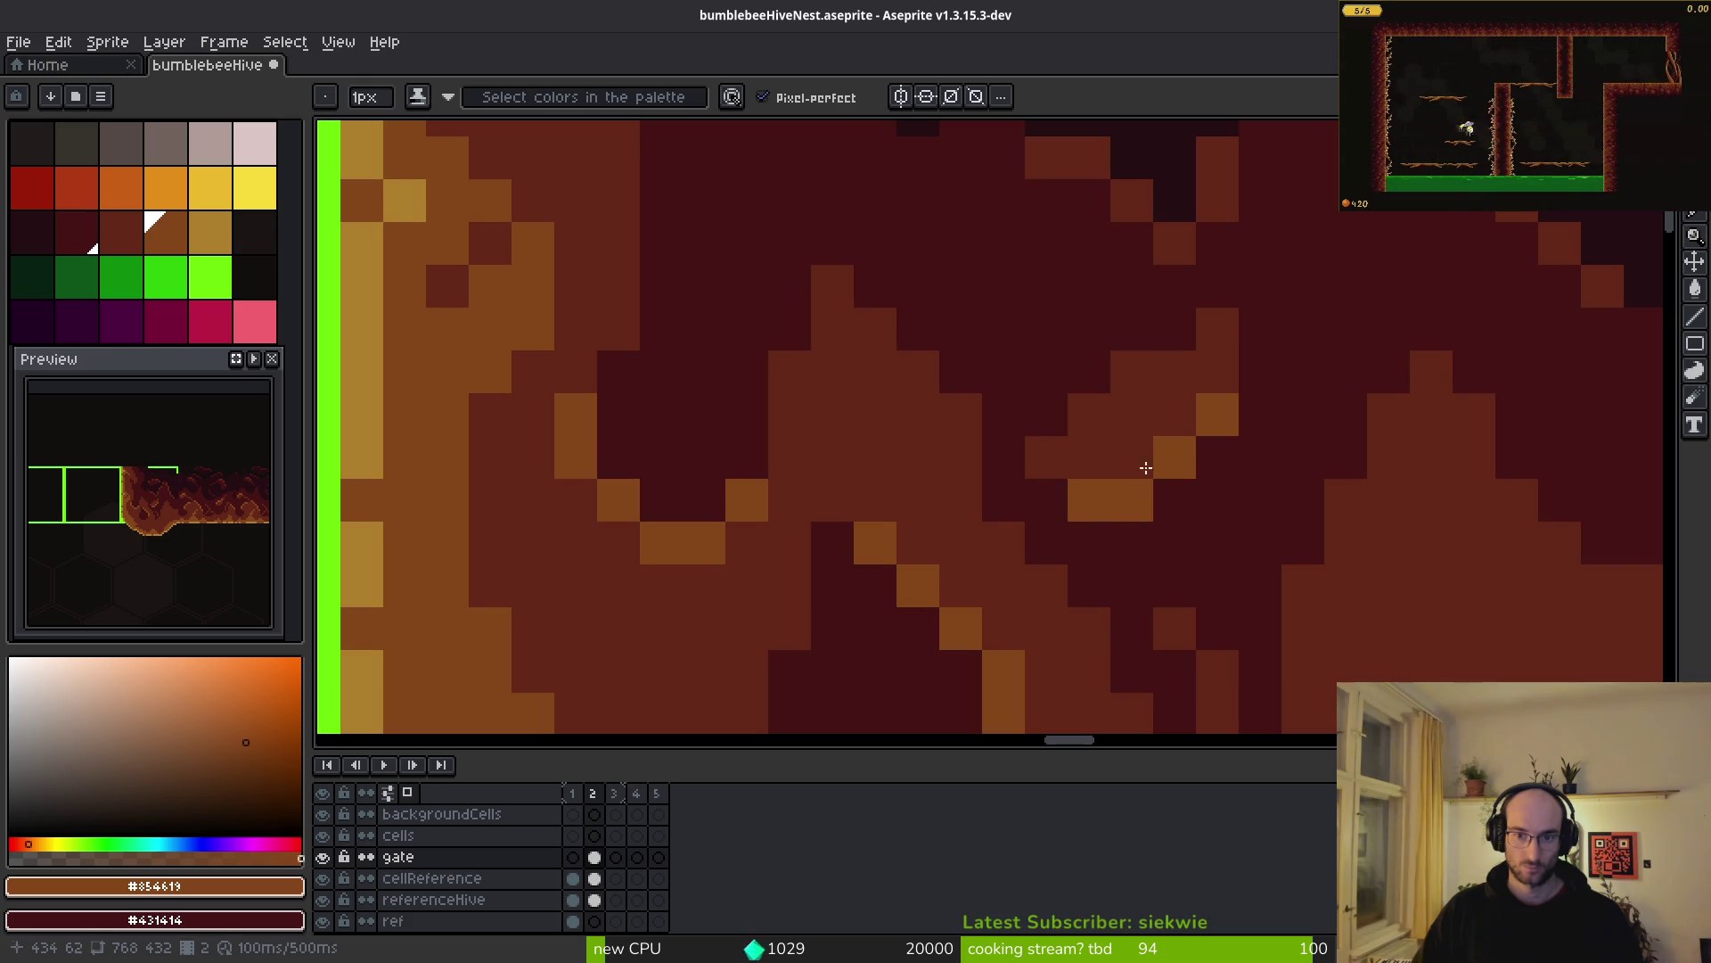
{"action": "scroll", "coordinate": [1214, 539], "scroll_direction": "down", "scroll_amount": 3}
{"action": "scroll", "coordinate": [1279, 526], "scroll_direction": "up", "scroll_amount": 4}
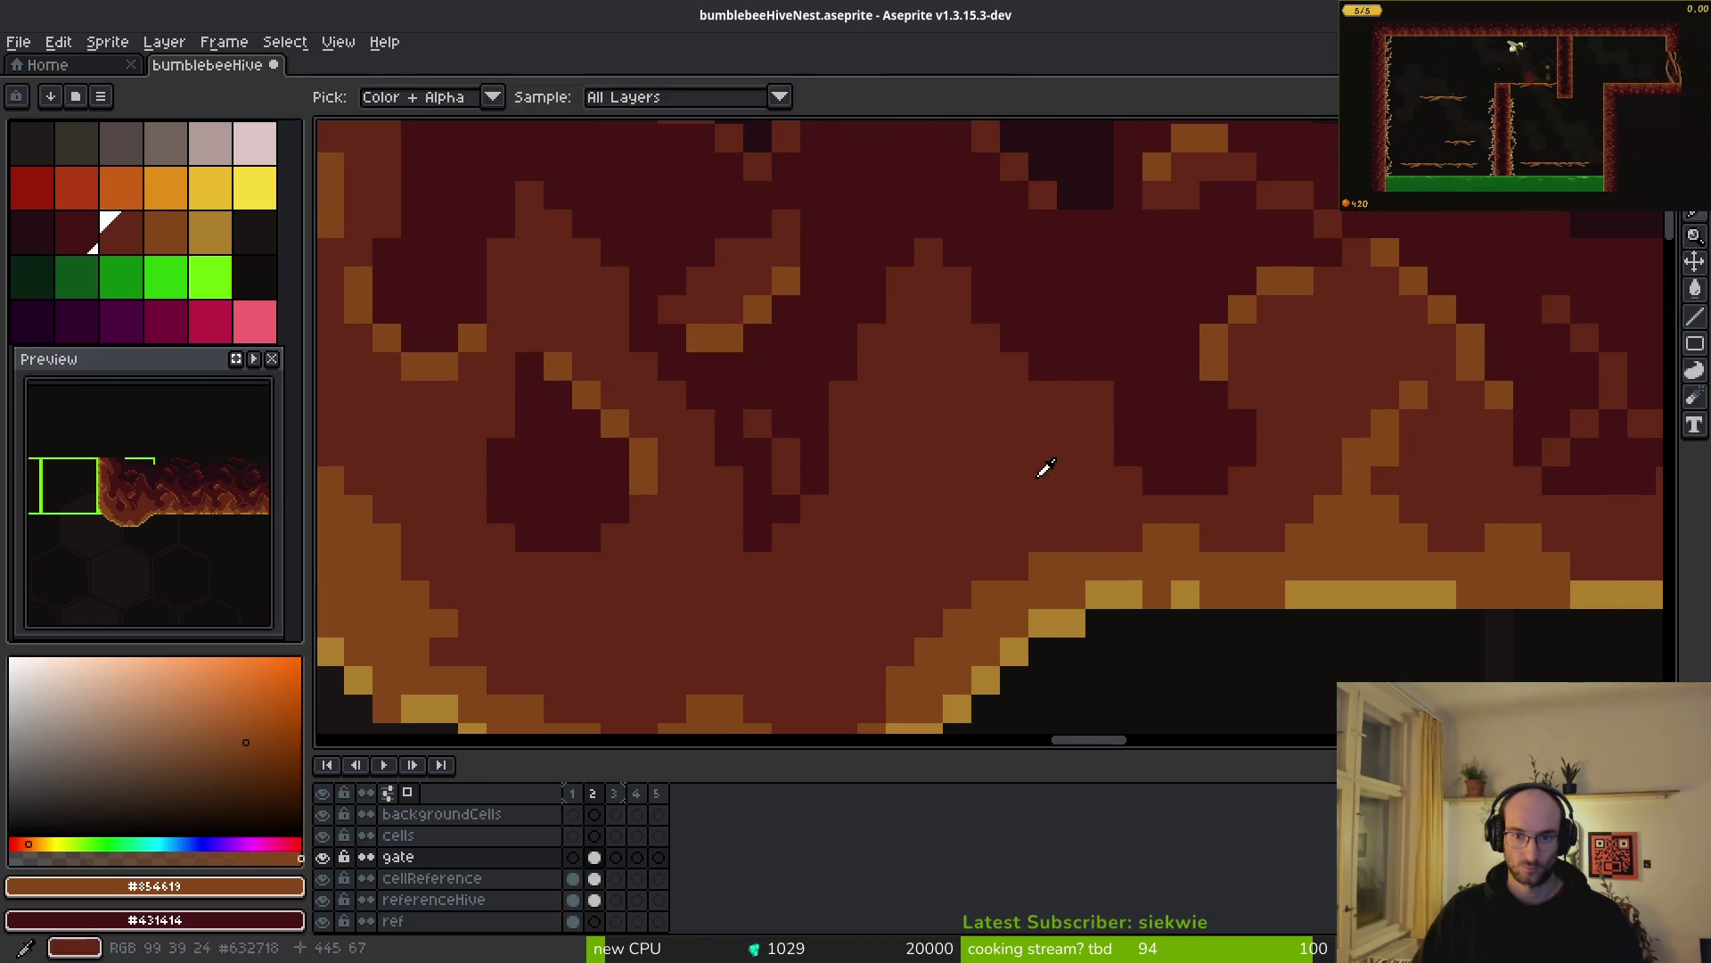
- Pick the darker shade and add dark red pixels and short rows into the blob
{"action": "left_click", "coordinate": [1035, 473], "text": "alt"}
{"action": "left_click", "coordinate": [1047, 284], "text": "alt"}
{"action": "mouse_move", "coordinate": [1070, 383]}
{"action": "left_mouse_down"}
{"action": "mouse_move", "coordinate": [1039, 458]}
{"action": "mouse_move", "coordinate": [1066, 409]}
{"action": "mouse_move", "coordinate": [985, 467]}
{"action": "left_mouse_up"}
{"action": "left_click", "coordinate": [1014, 480]}
{"action": "left_click", "coordinate": [956, 509]}
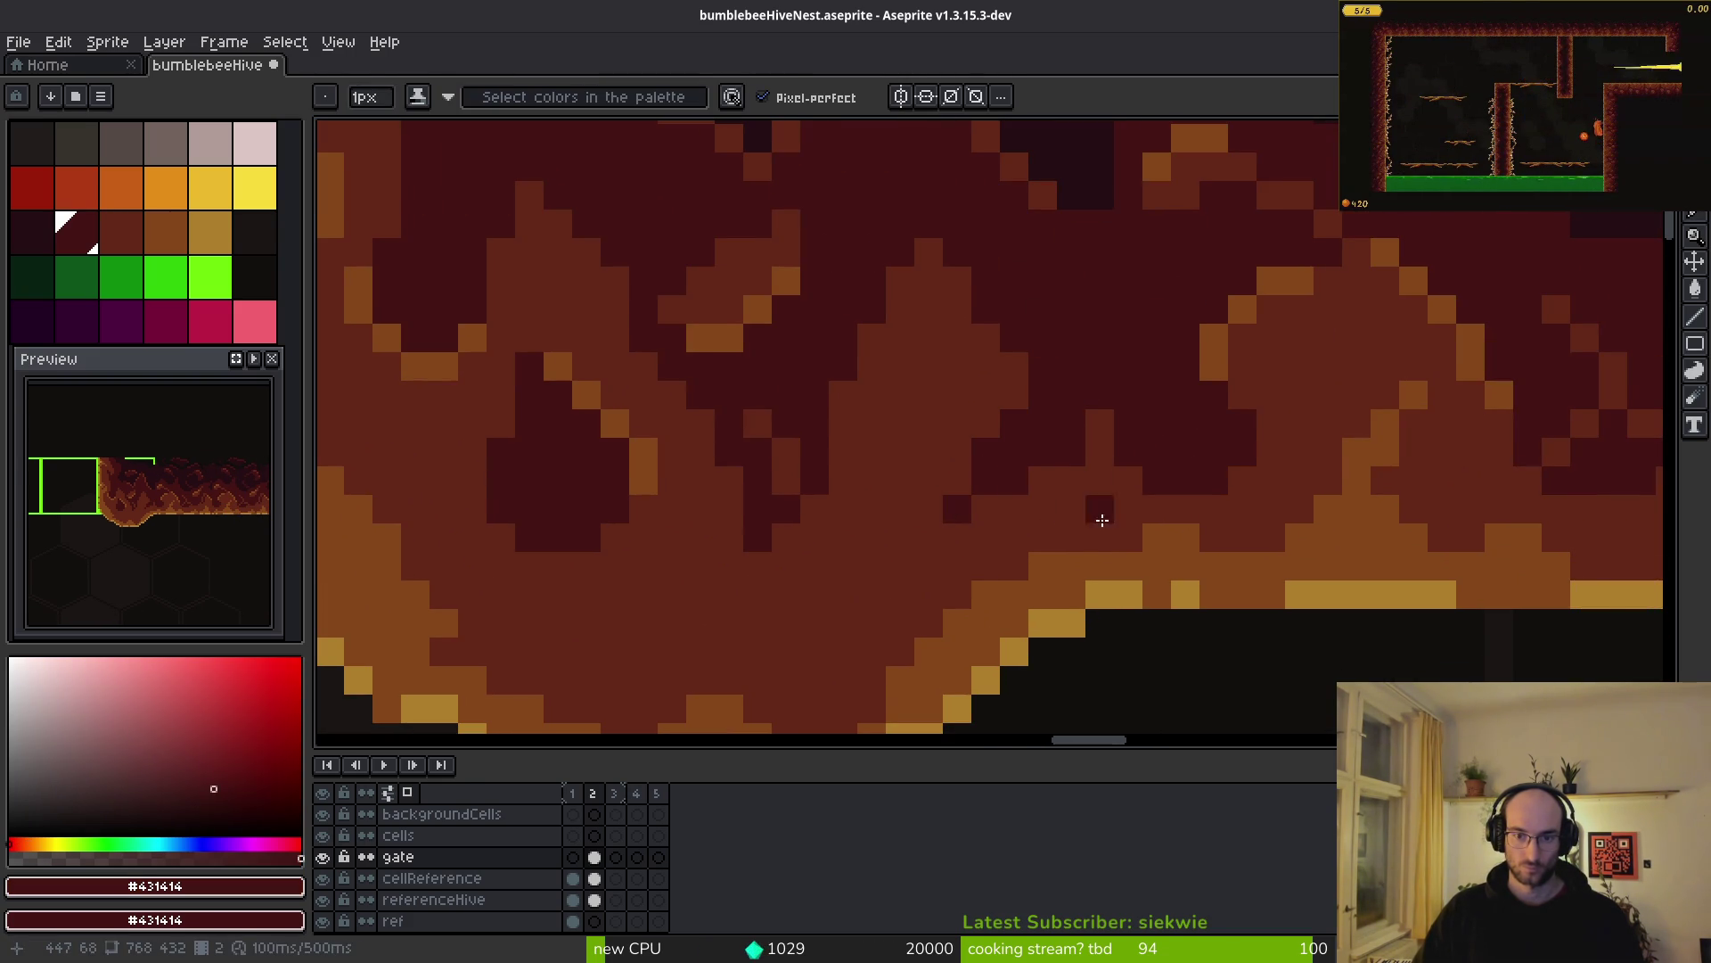
{"action": "left_click", "coordinate": [1071, 480]}
{"action": "left_click", "coordinate": [1001, 497]}
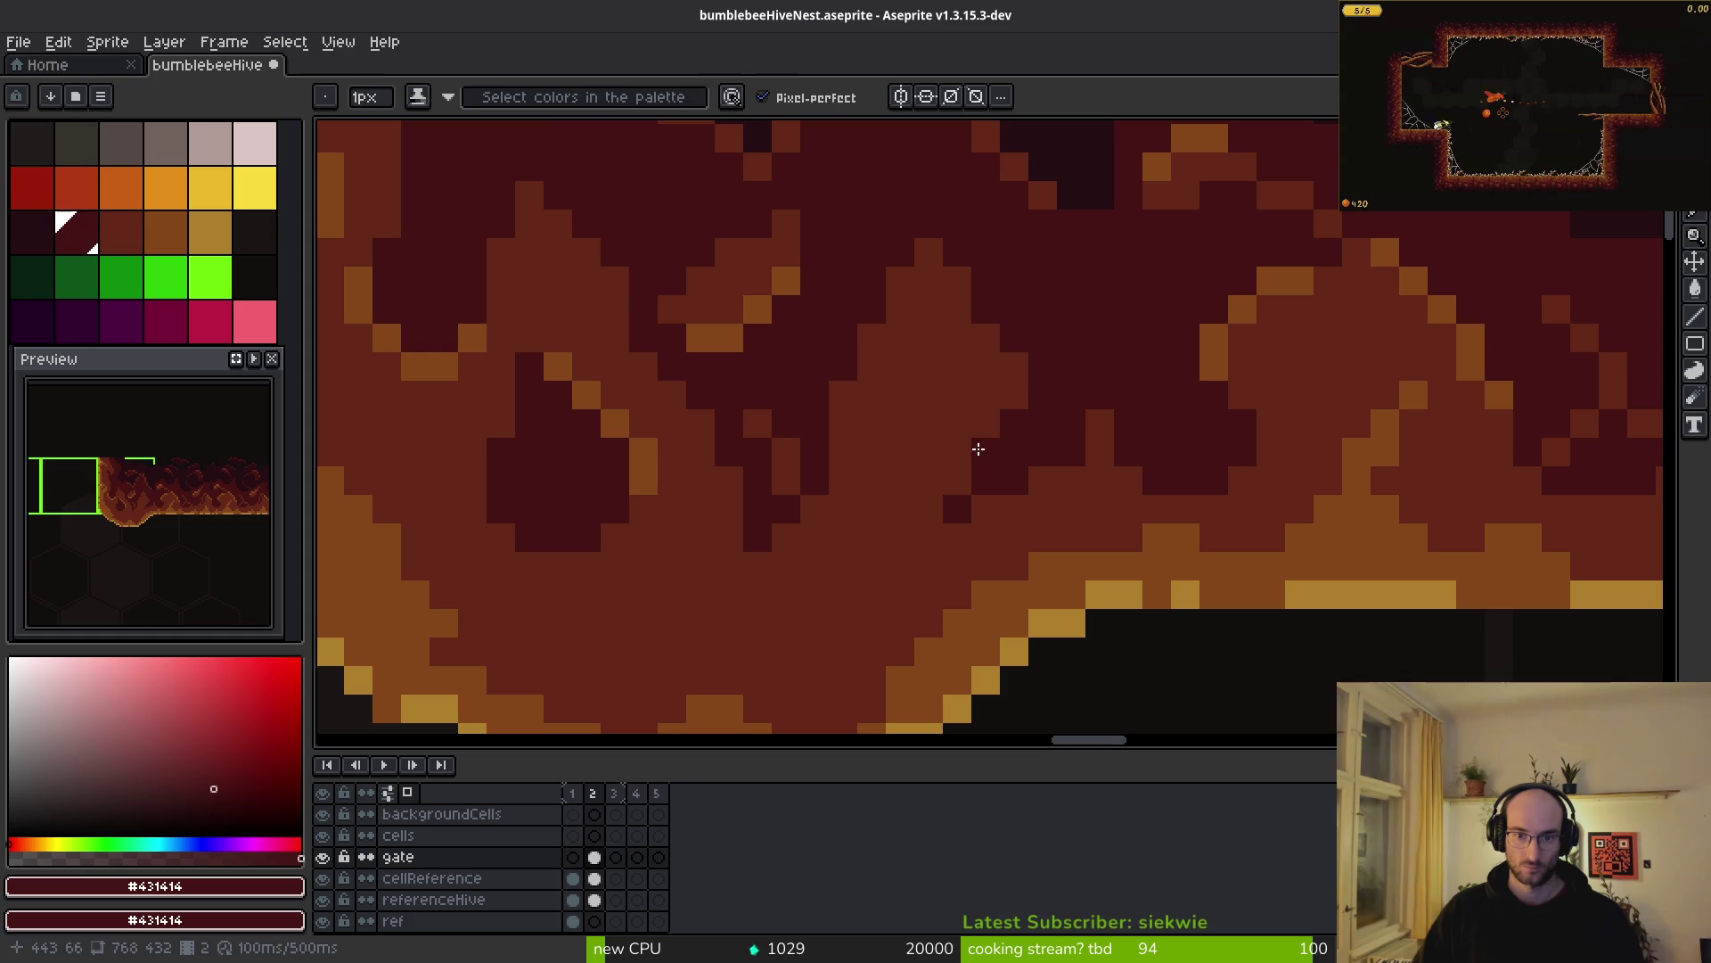
{"action": "left_click", "coordinate": [980, 428], "text": "alt"}
{"action": "scroll", "coordinate": [1160, 503], "scroll_direction": "down", "scroll_amount": 3}
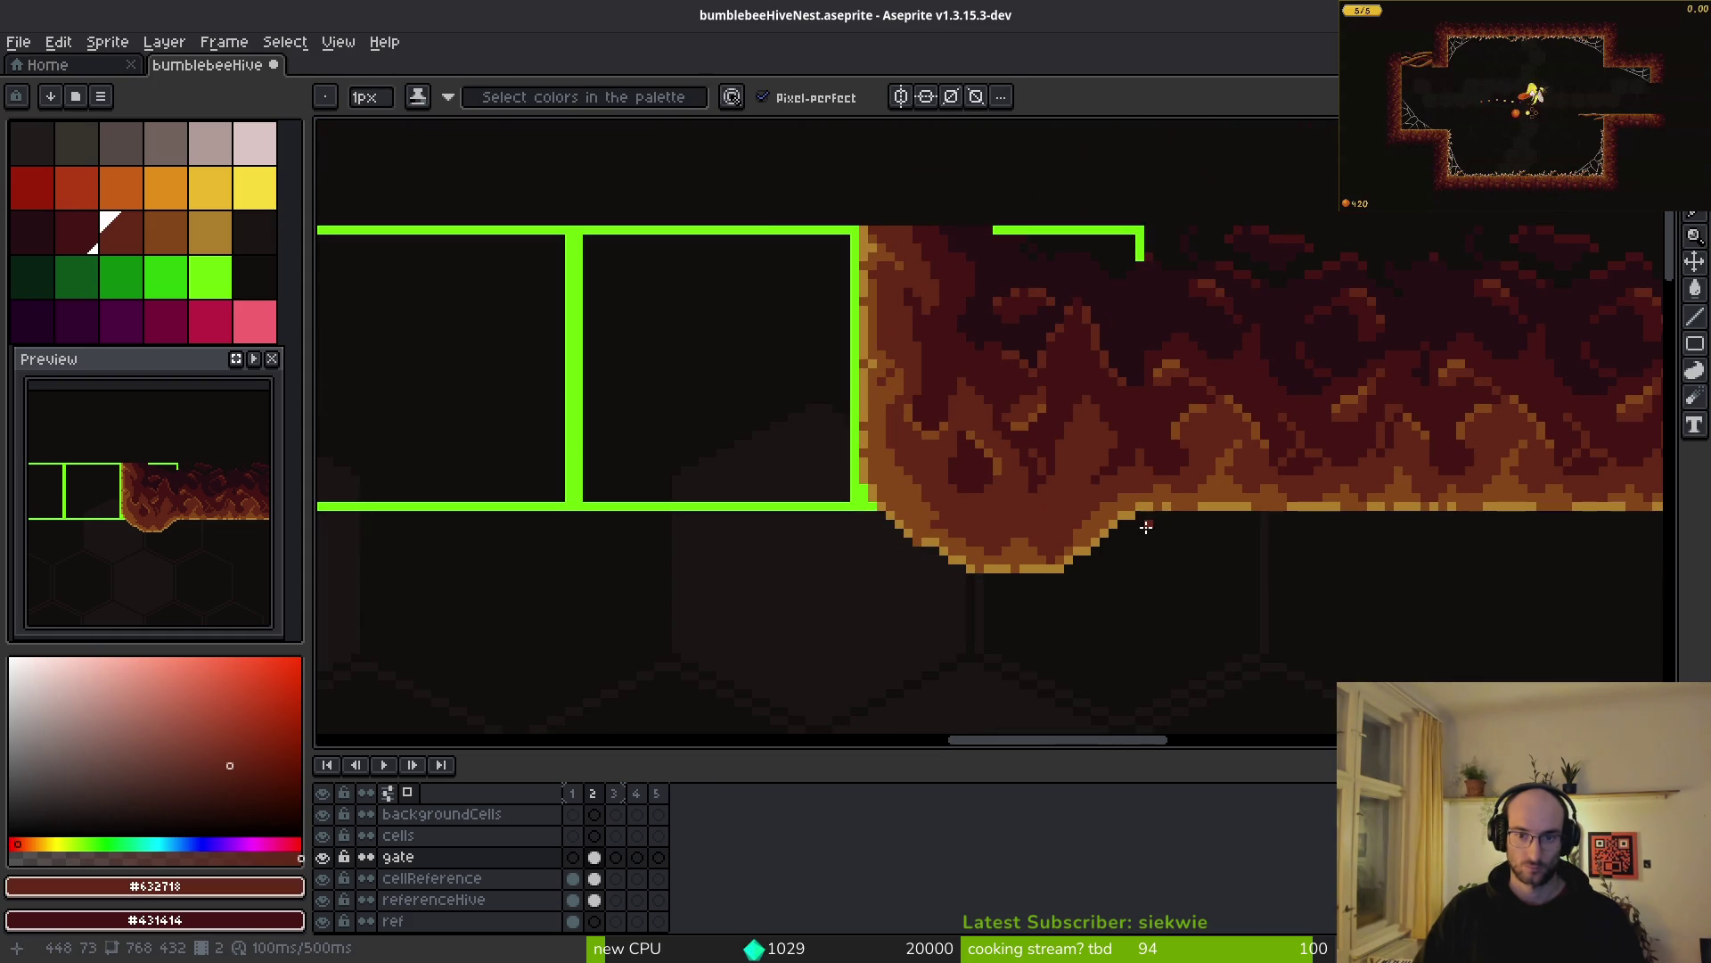
{"action": "scroll", "coordinate": [1080, 540], "scroll_direction": "up", "scroll_amount": 3}
{"action": "scroll", "coordinate": [911, 530], "scroll_direction": "up", "scroll_amount": 1}
- Paint an orange pixel cluster near the blob's lower rim, filling its gaps
{"action": "left_click", "coordinate": [980, 464], "text": "alt"}
{"action": "left_click", "coordinate": [1036, 333]}
{"action": "left_click", "coordinate": [1121, 333]}
{"action": "left_click", "coordinate": [1079, 376]}
{"action": "left_click", "coordinate": [1035, 419]}
{"action": "left_click_drag", "start_coordinate": [993, 377], "coordinate": [993, 462]}
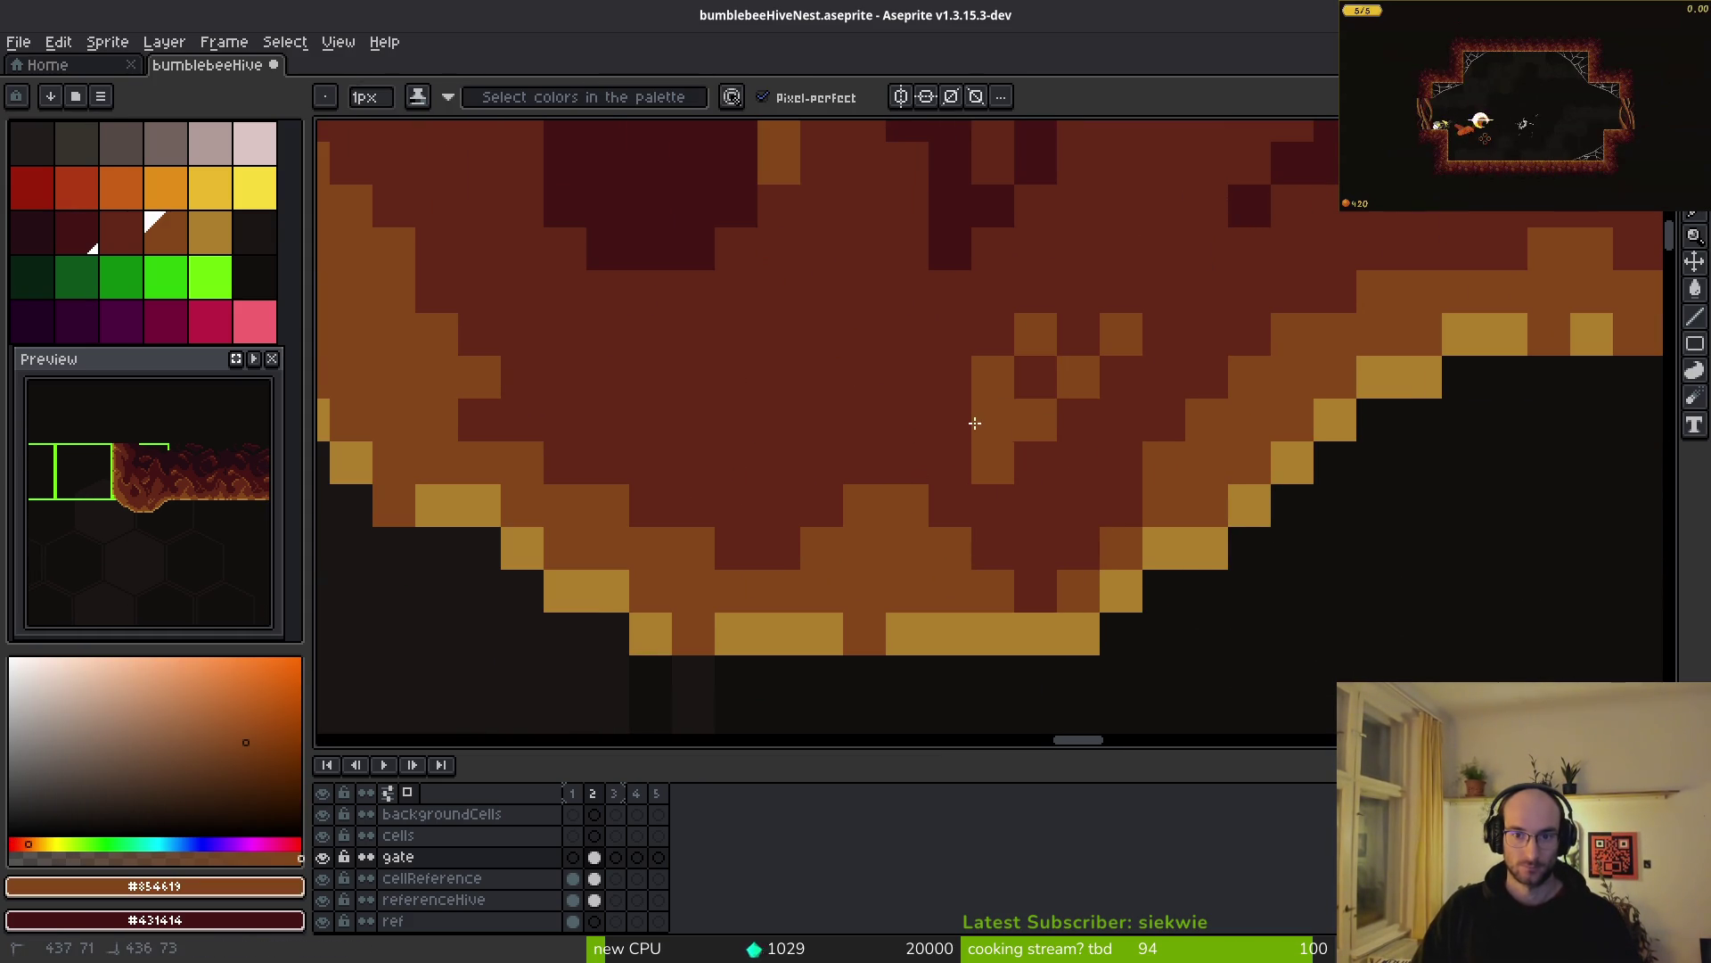
{"action": "left_click", "coordinate": [1036, 376]}
{"action": "left_click", "coordinate": [1036, 462]}
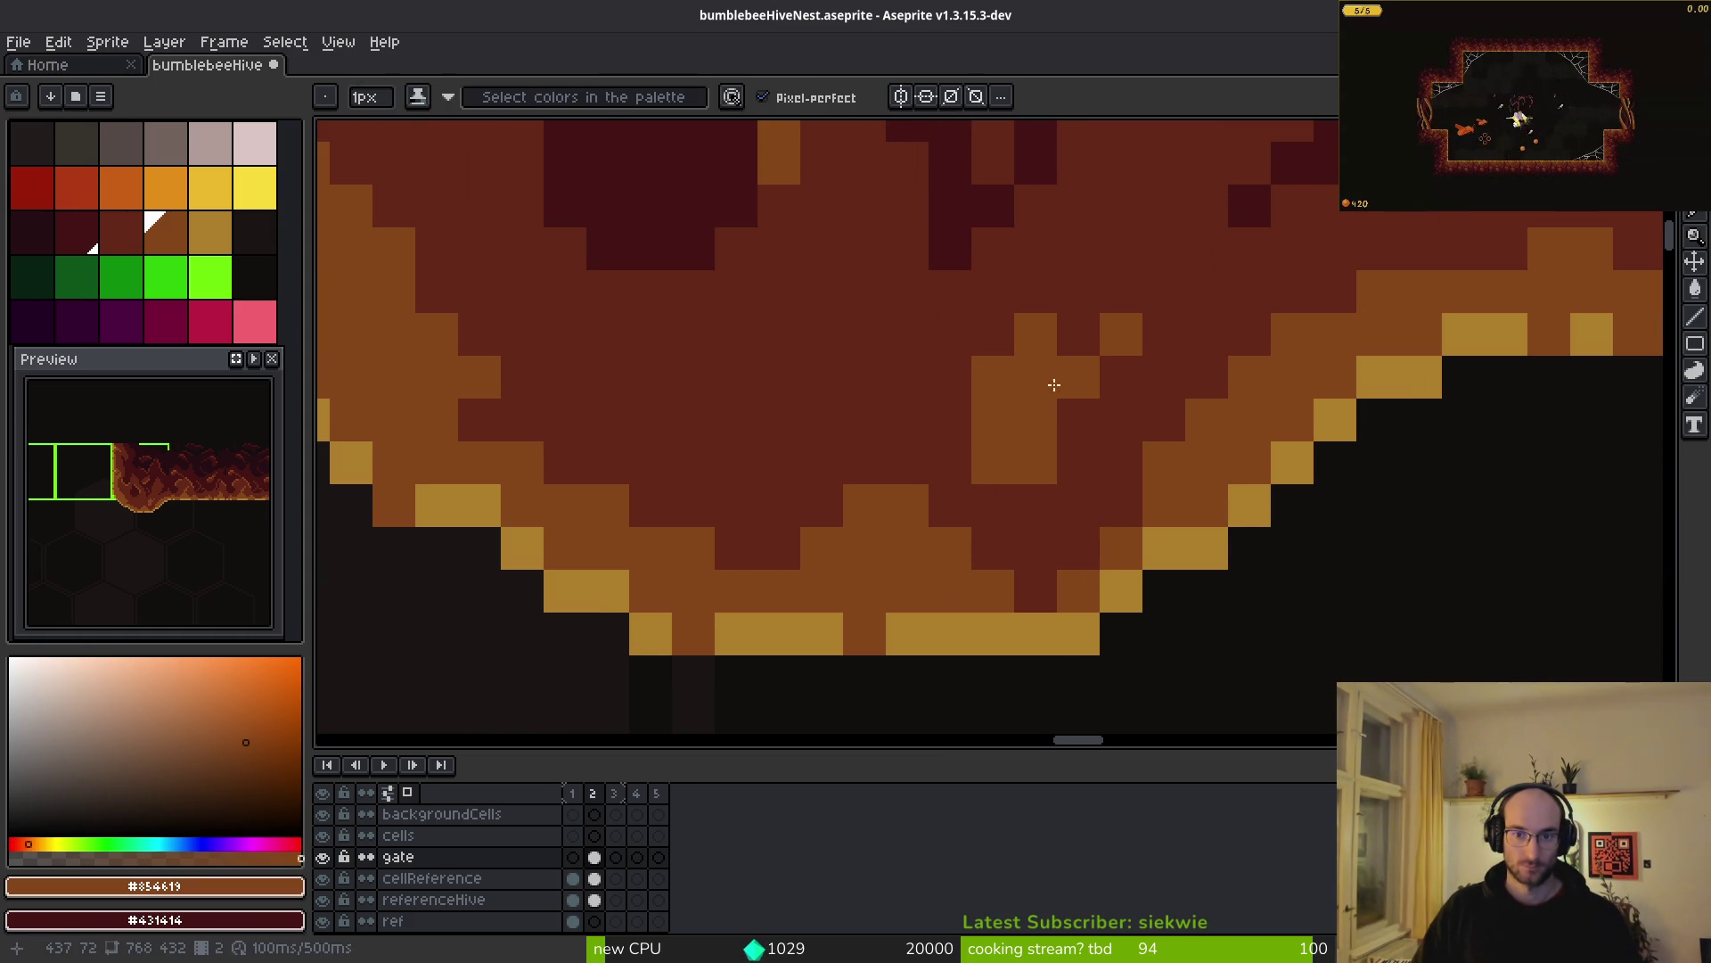
- Turn stray orange pixels back to dark red and add one orange pixel below the cluster
{"action": "right_click", "coordinate": [998, 339], "text": "alt"}
{"action": "right_click", "coordinate": [1036, 333]}
{"action": "right_click", "coordinate": [992, 376]}
{"action": "left_click", "coordinate": [1078, 547]}
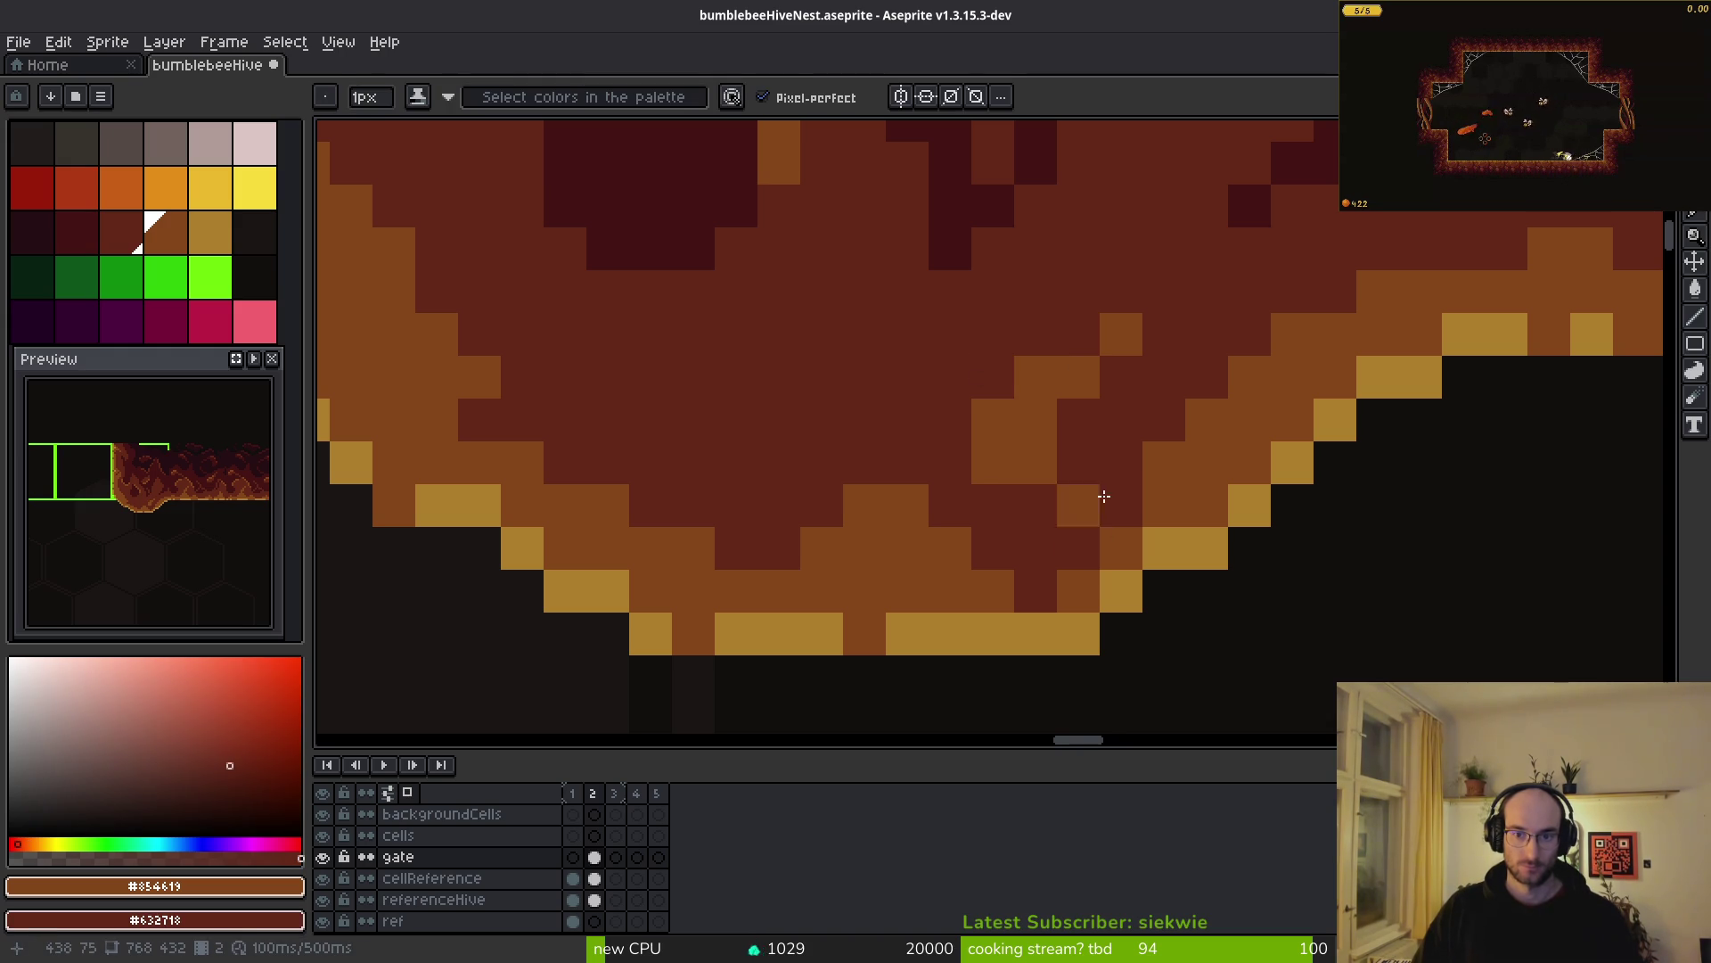
{"action": "scroll", "coordinate": [1092, 521], "scroll_direction": "down", "scroll_amount": 5}
{"action": "scroll", "coordinate": [1115, 458], "scroll_direction": "up", "scroll_amount": 4}
- Darken a pixel, add orange below the cluster and a short brown #632718 stroke along the rim
{"action": "right_click", "coordinate": [1149, 464]}
{"action": "mouse_move", "coordinate": [1114, 436]}
{"action": "left_mouse_down"}
{"action": "mouse_move", "coordinate": [1114, 464]}
{"action": "mouse_move", "coordinate": [1147, 388]}
{"action": "left_mouse_up"}
{"action": "scroll", "coordinate": [1147, 452], "scroll_direction": "up", "scroll_amount": 2}
{"action": "left_click", "coordinate": [1200, 387]}
{"action": "scroll", "coordinate": [1215, 508], "scroll_direction": "down", "scroll_amount": 5}
{"action": "scroll", "coordinate": [980, 388], "scroll_direction": "up", "scroll_amount": 5}
{"action": "mouse_move", "coordinate": [980, 387]}
{"action": "left_mouse_down"}
{"action": "mouse_move", "coordinate": [1157, 443]}
{"action": "mouse_move", "coordinate": [1195, 477]}
{"action": "left_mouse_up"}
{"action": "scroll", "coordinate": [1195, 477], "scroll_direction": "down", "scroll_amount": 6}
{"action": "left_click_drag", "start_coordinate": [1330, 518], "coordinate": [1134, 491]}
{"action": "scroll", "coordinate": [993, 470], "scroll_direction": "up", "scroll_amount": 6}
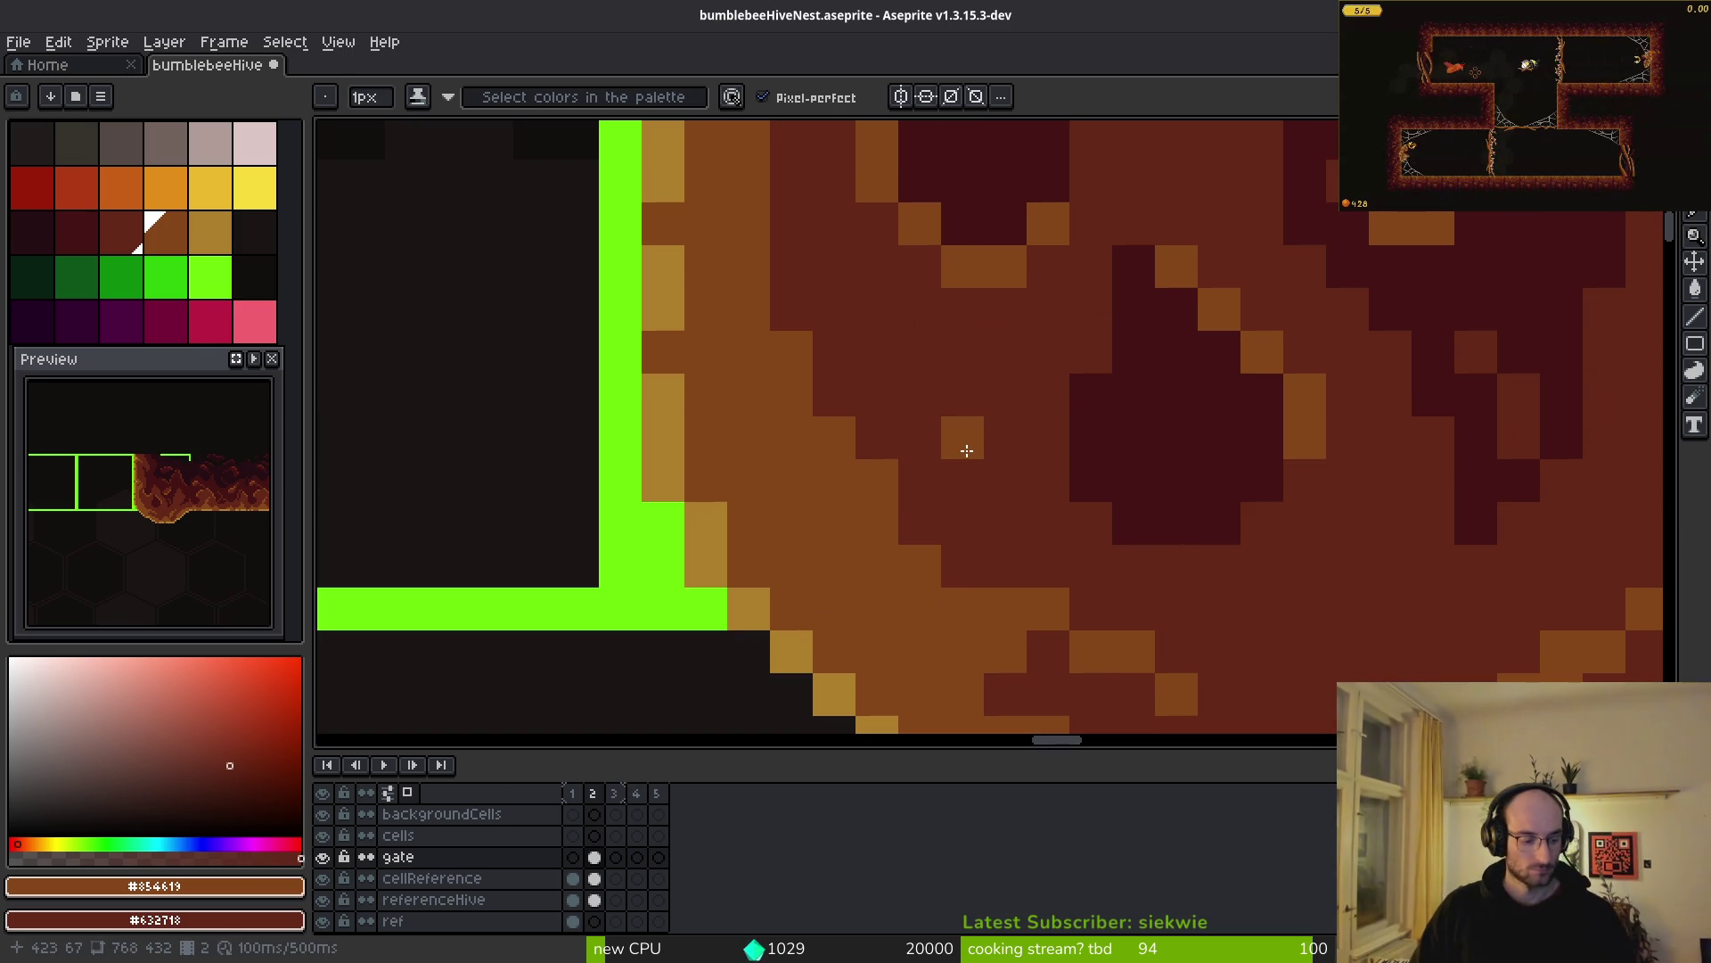
{"action": "scroll", "coordinate": [967, 451], "scroll_direction": "down", "scroll_amount": 5}
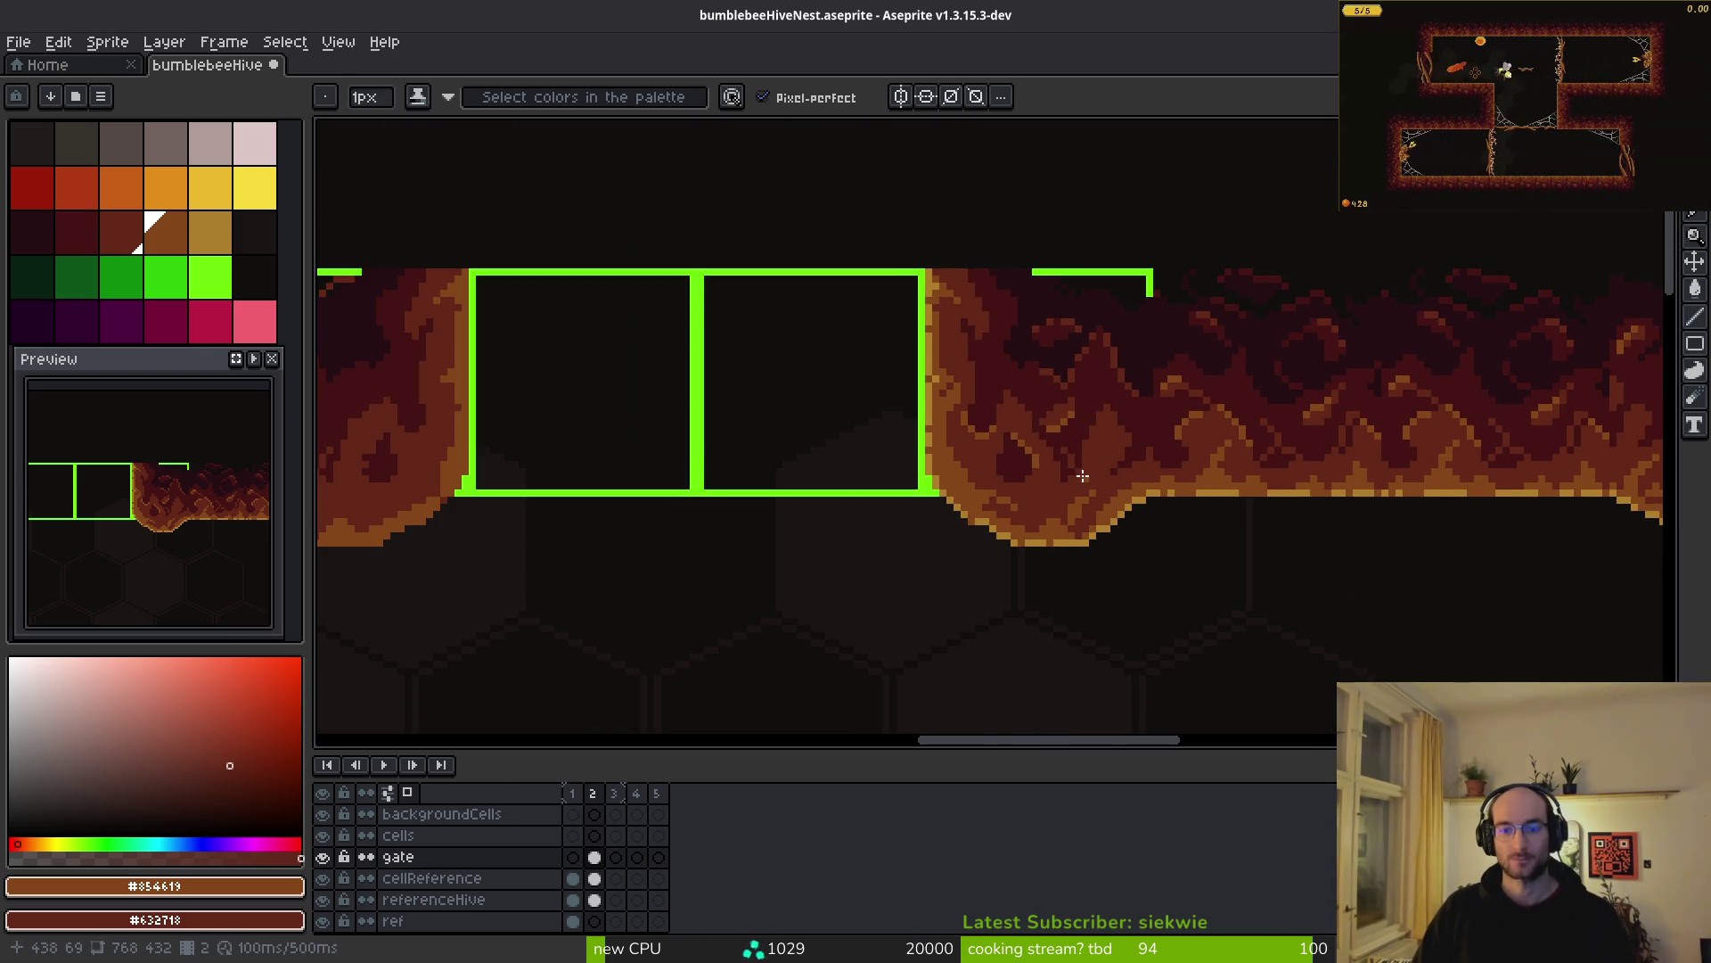
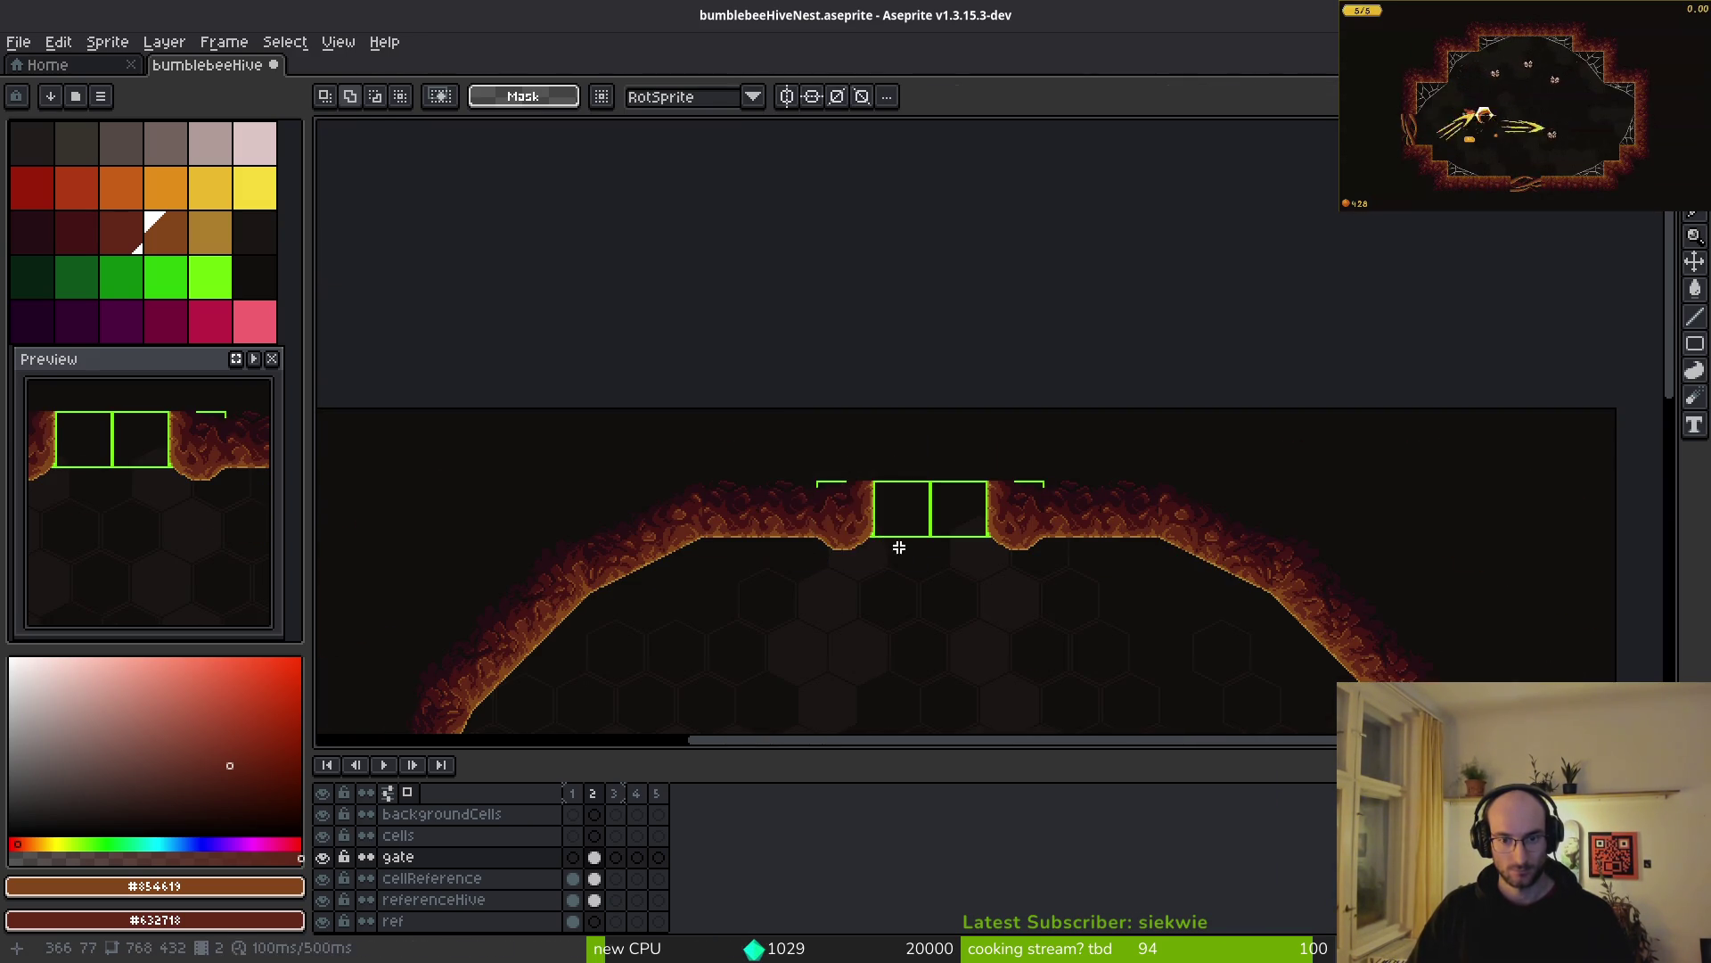
- Hide the green cellReference outlines on the hive nest art
{"action": "left_click", "coordinate": [322, 878]}
{"action": "scroll", "coordinate": [1132, 508], "scroll_direction": "down", "scroll_amount": 2}
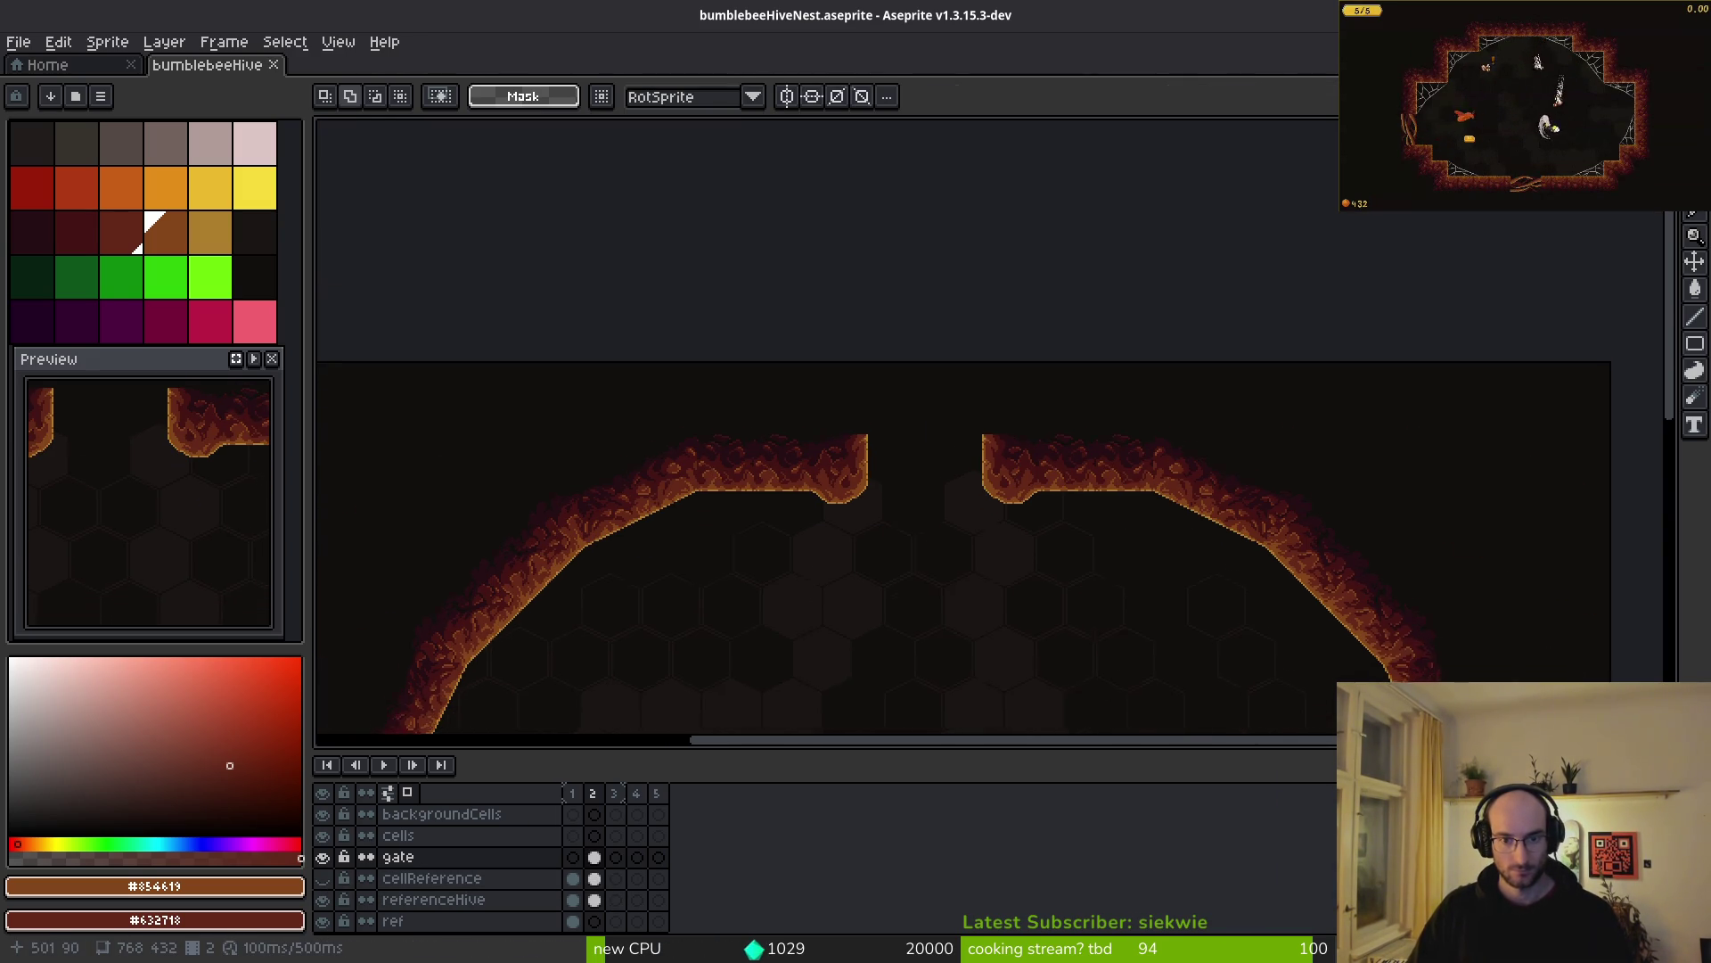
{"action": "scroll", "coordinate": [943, 558], "scroll_direction": "up", "scroll_amount": 4}
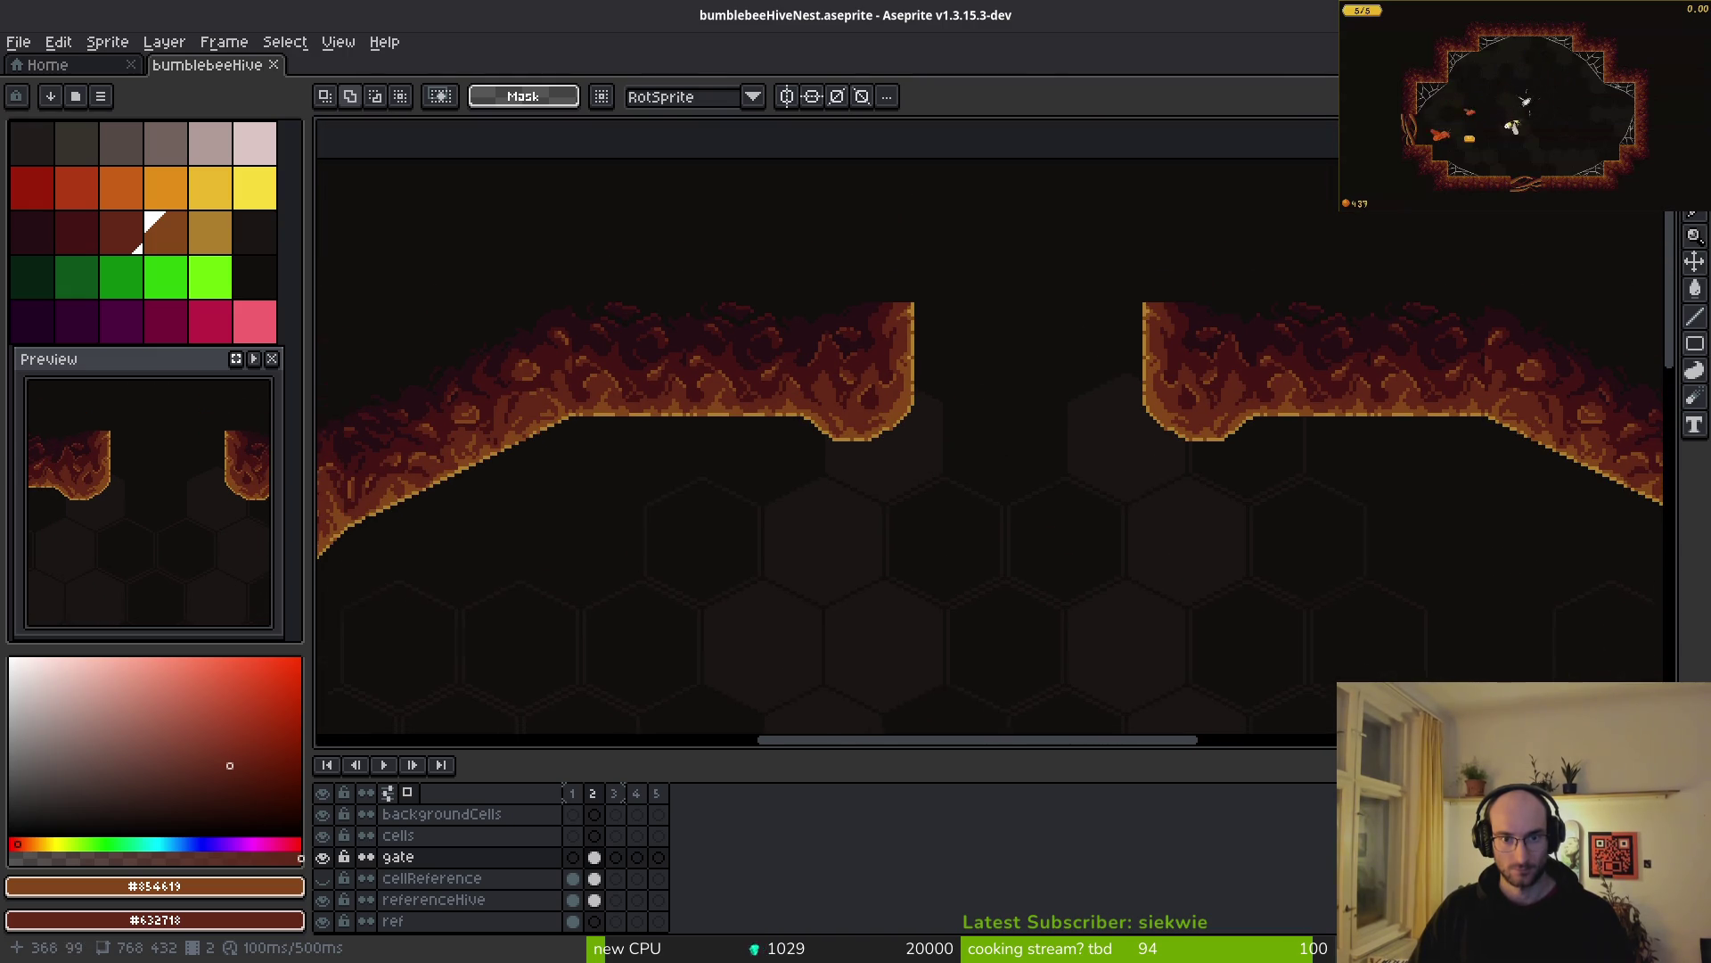
- Inspect the nest's top gap up close, then return to the Godot editor
{"action": "left_click_drag", "start_coordinate": [969, 406], "coordinate": [977, 473]}
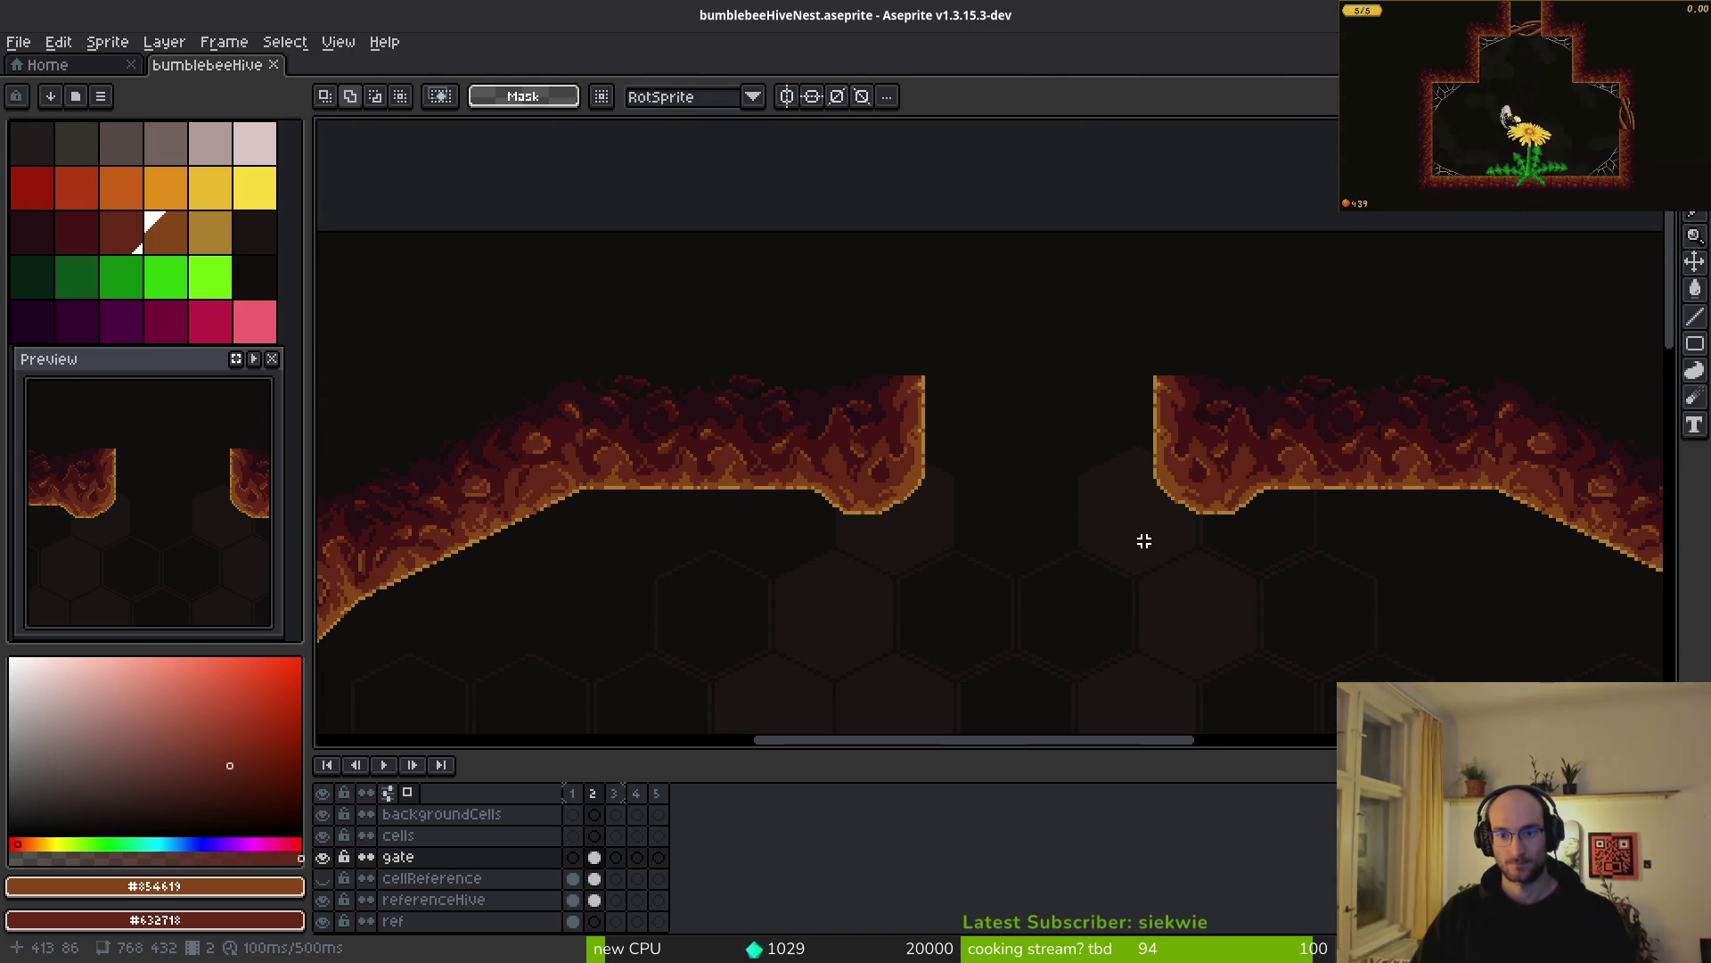
{"action": "scroll", "coordinate": [1212, 547], "scroll_direction": "down", "scroll_amount": 4}
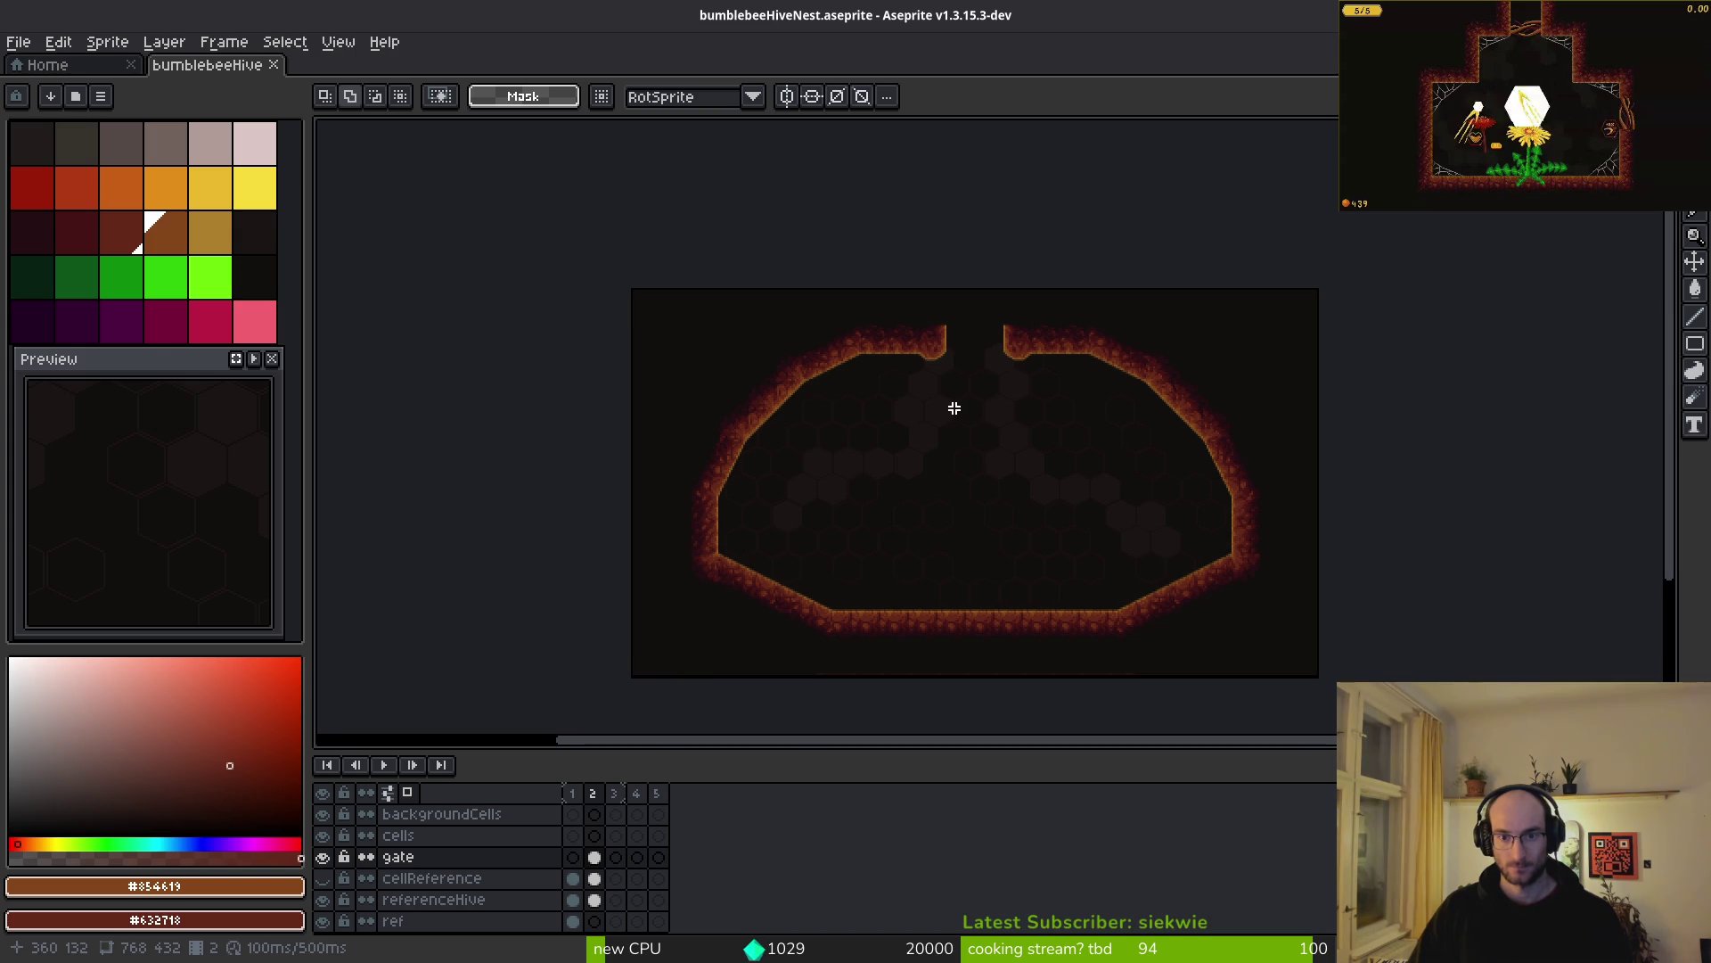
{"action": "scroll", "coordinate": [956, 361], "scroll_direction": "up", "scroll_amount": 3}
{"action": "scroll", "coordinate": [981, 386], "scroll_direction": "down", "scroll_amount": 3}
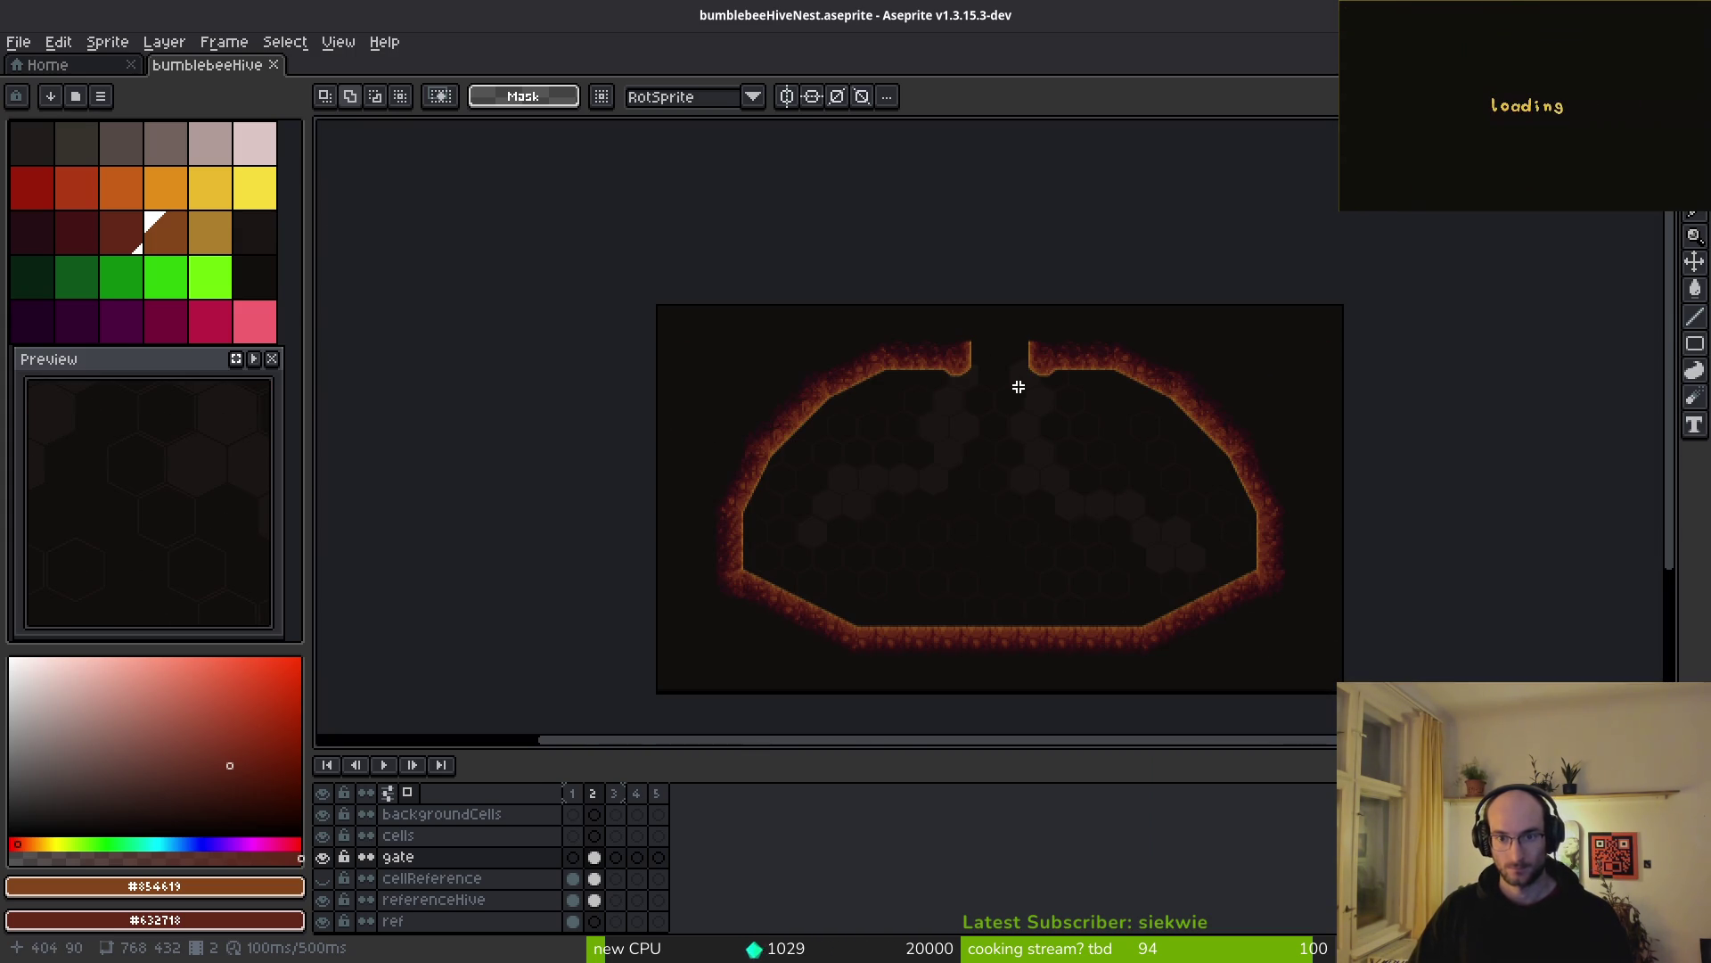
{"action": "scroll", "coordinate": [1013, 495], "scroll_direction": "up", "scroll_amount": 1}
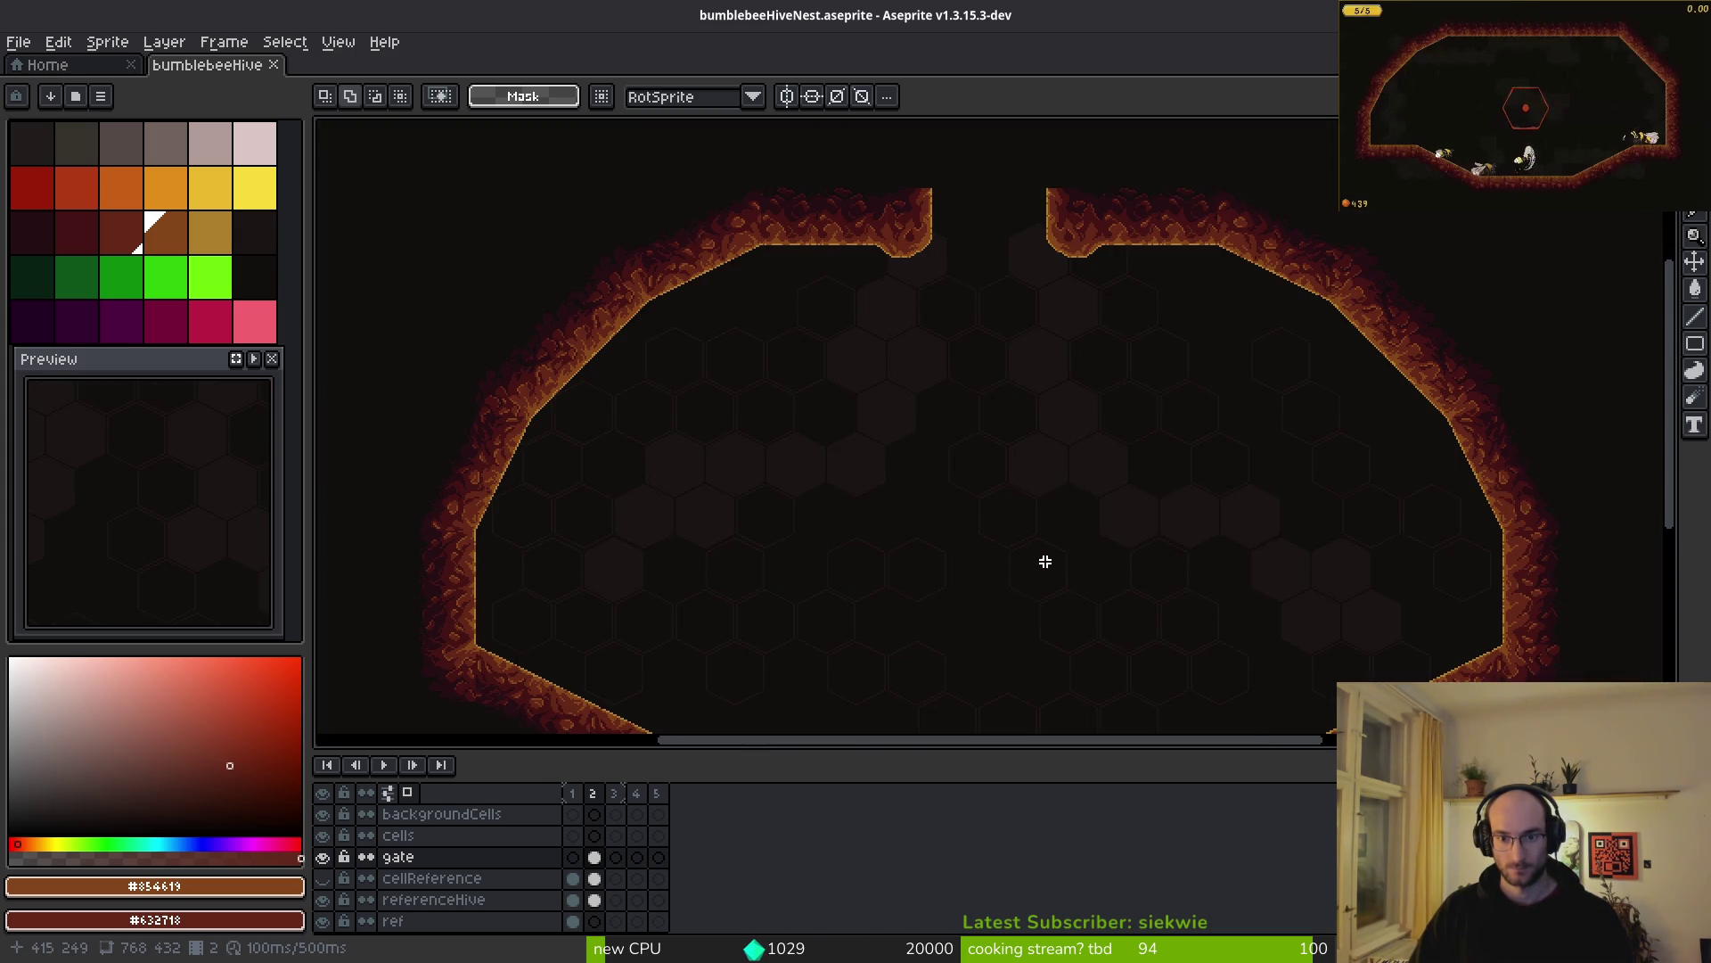
{"action": "left_click_drag", "start_coordinate": [1038, 552], "coordinate": [1013, 533]}
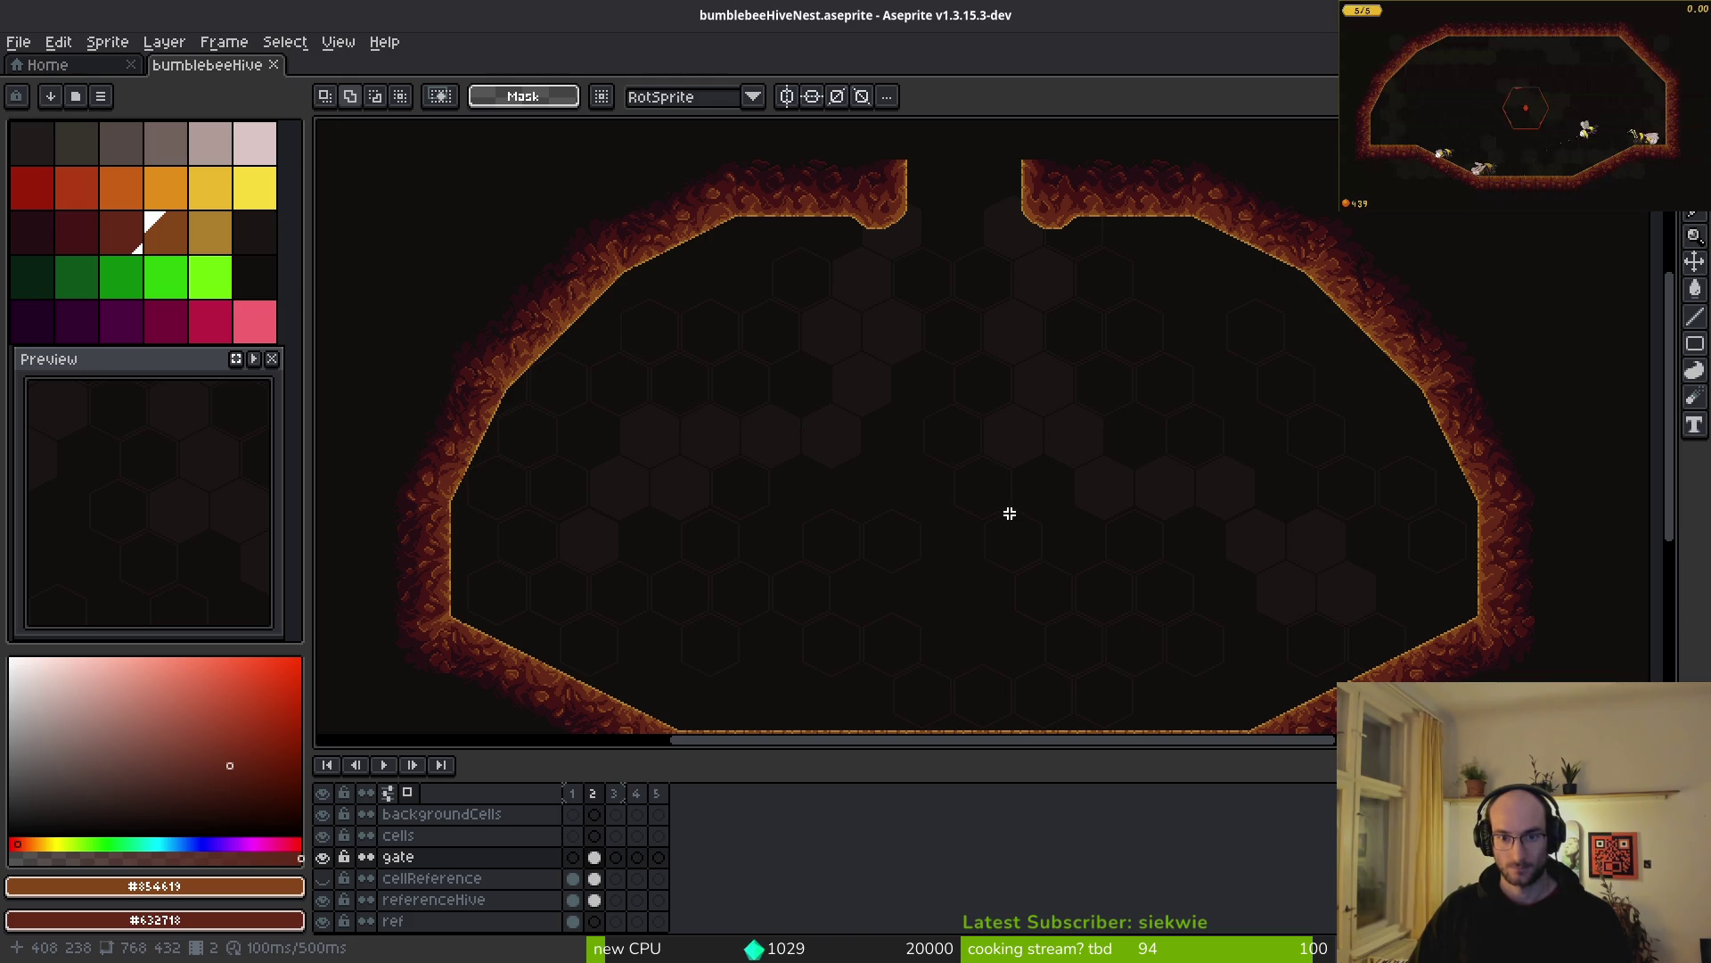
{"action": "scroll", "coordinate": [936, 406], "scroll_direction": "up", "scroll_amount": 2}
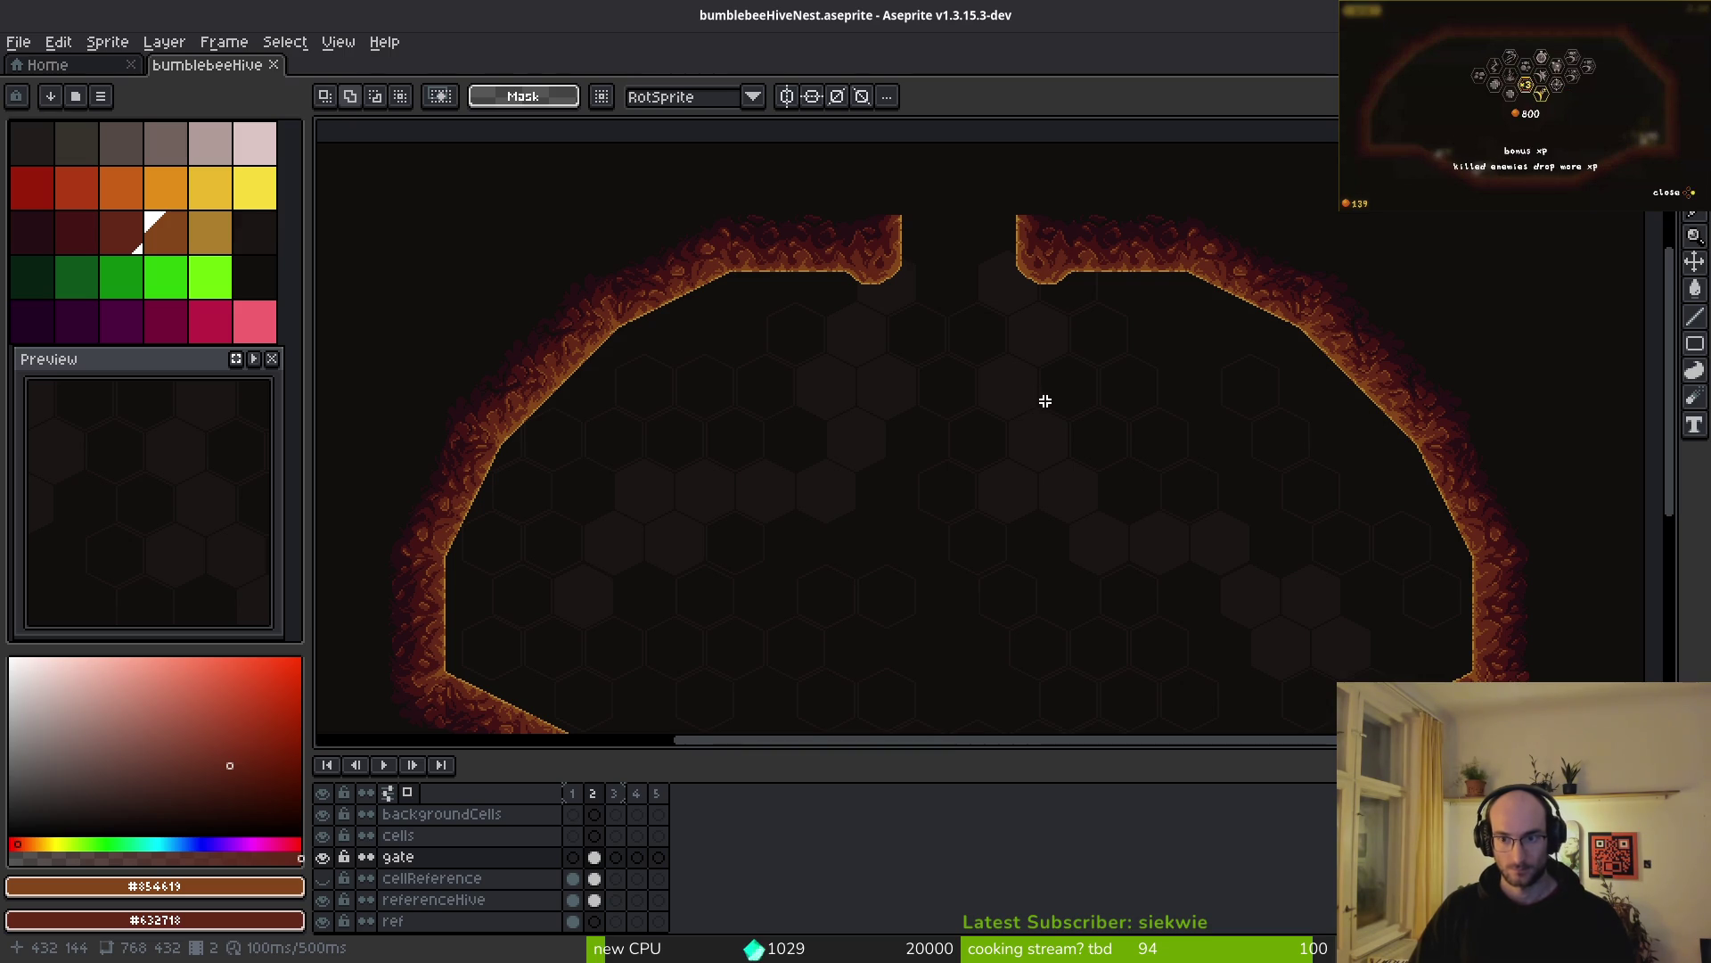
{"action": "scroll", "coordinate": [1061, 366], "scroll_direction": "up", "scroll_amount": 2}
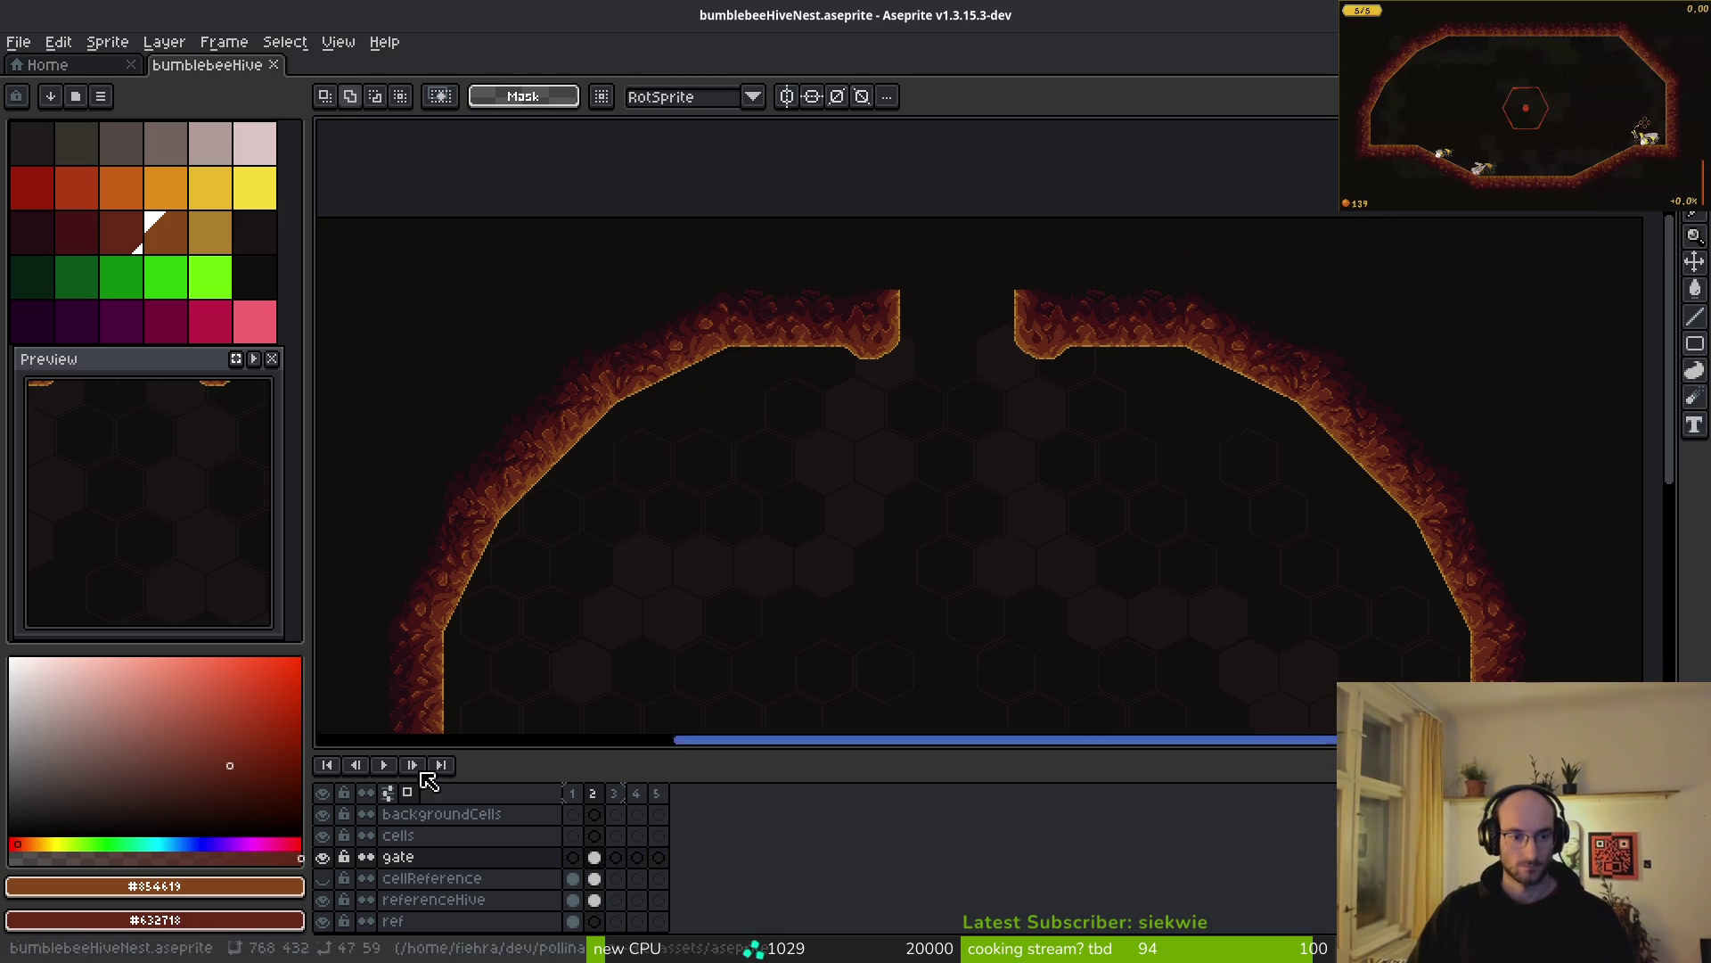
{"action": "key", "text": "alt+Tab"}
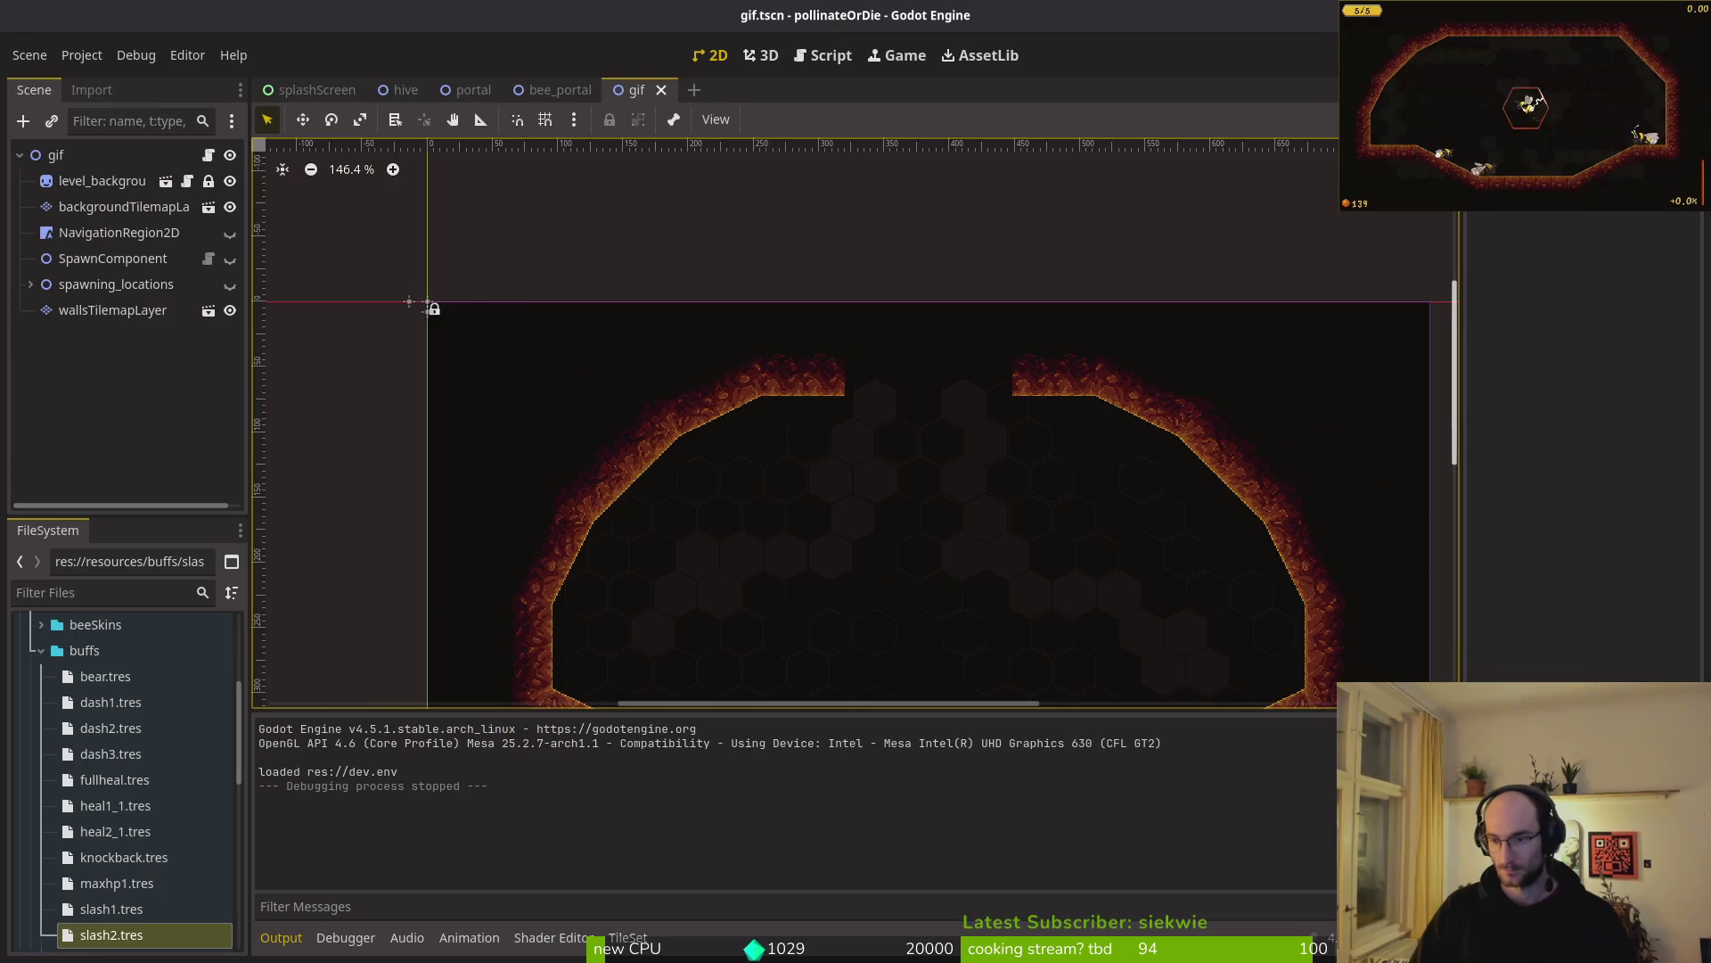
- Switch to the hive scene and select its wallsTilemapLayer for editing
{"action": "scroll", "coordinate": [981, 399], "scroll_direction": "up", "scroll_amount": 1}
{"action": "left_click", "coordinate": [124, 205]}
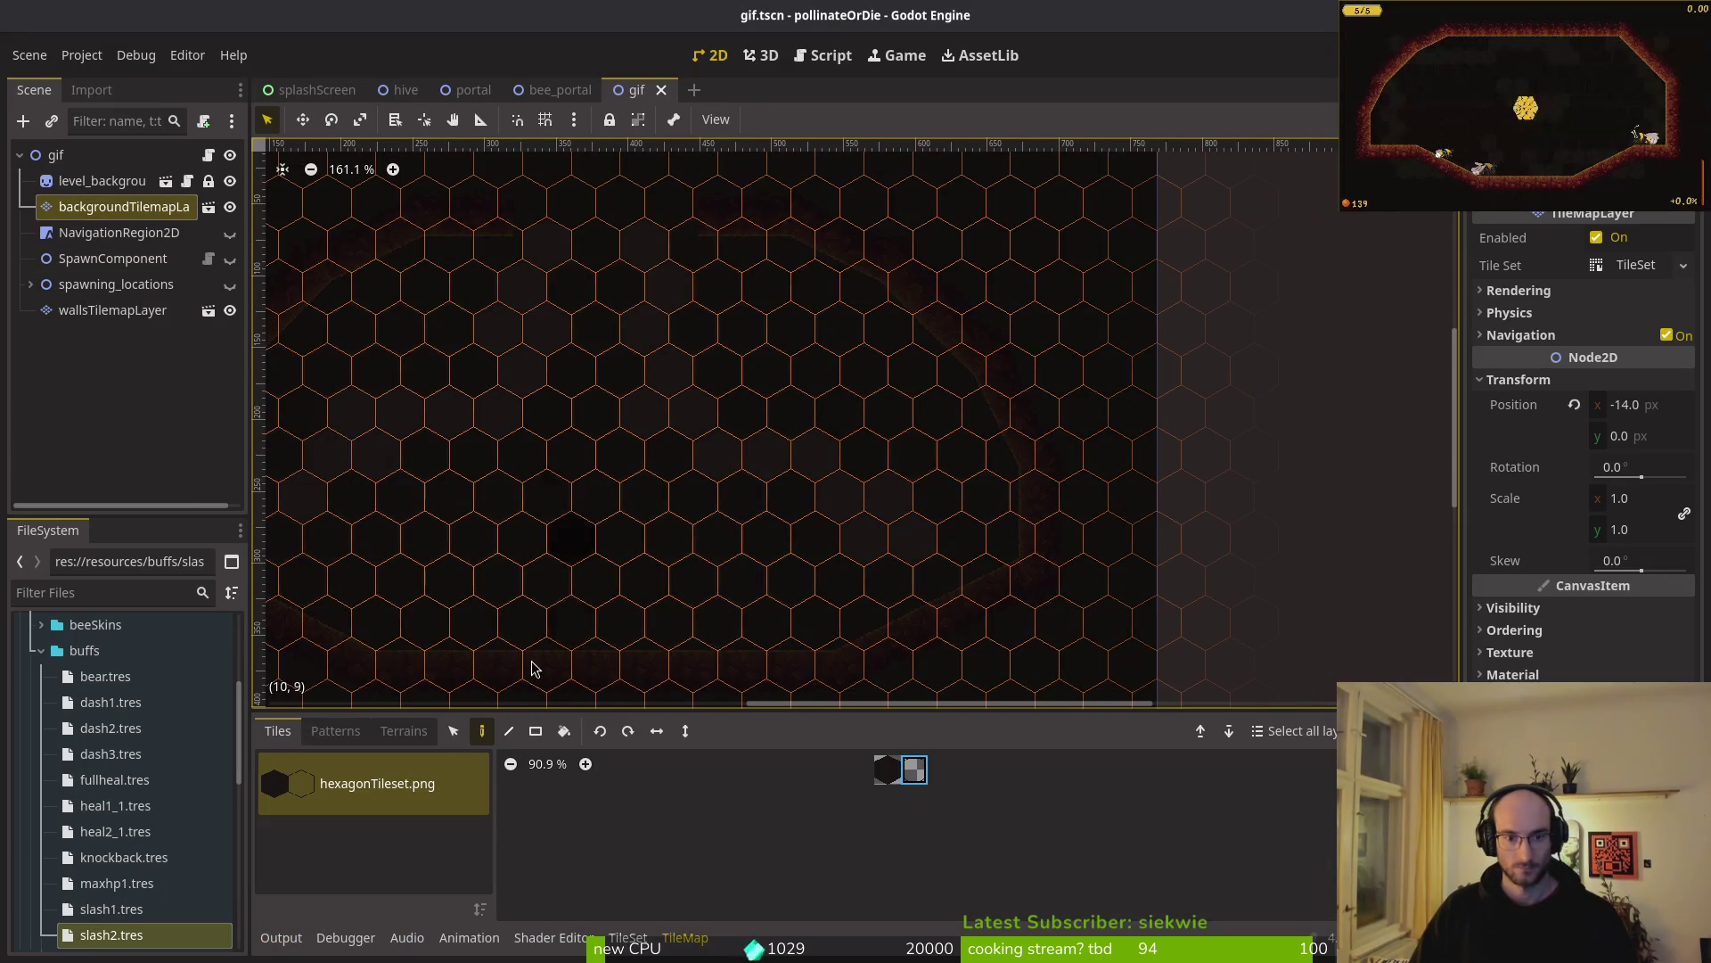
{"action": "left_click", "coordinate": [406, 89]}
{"action": "left_click", "coordinate": [84, 208]}
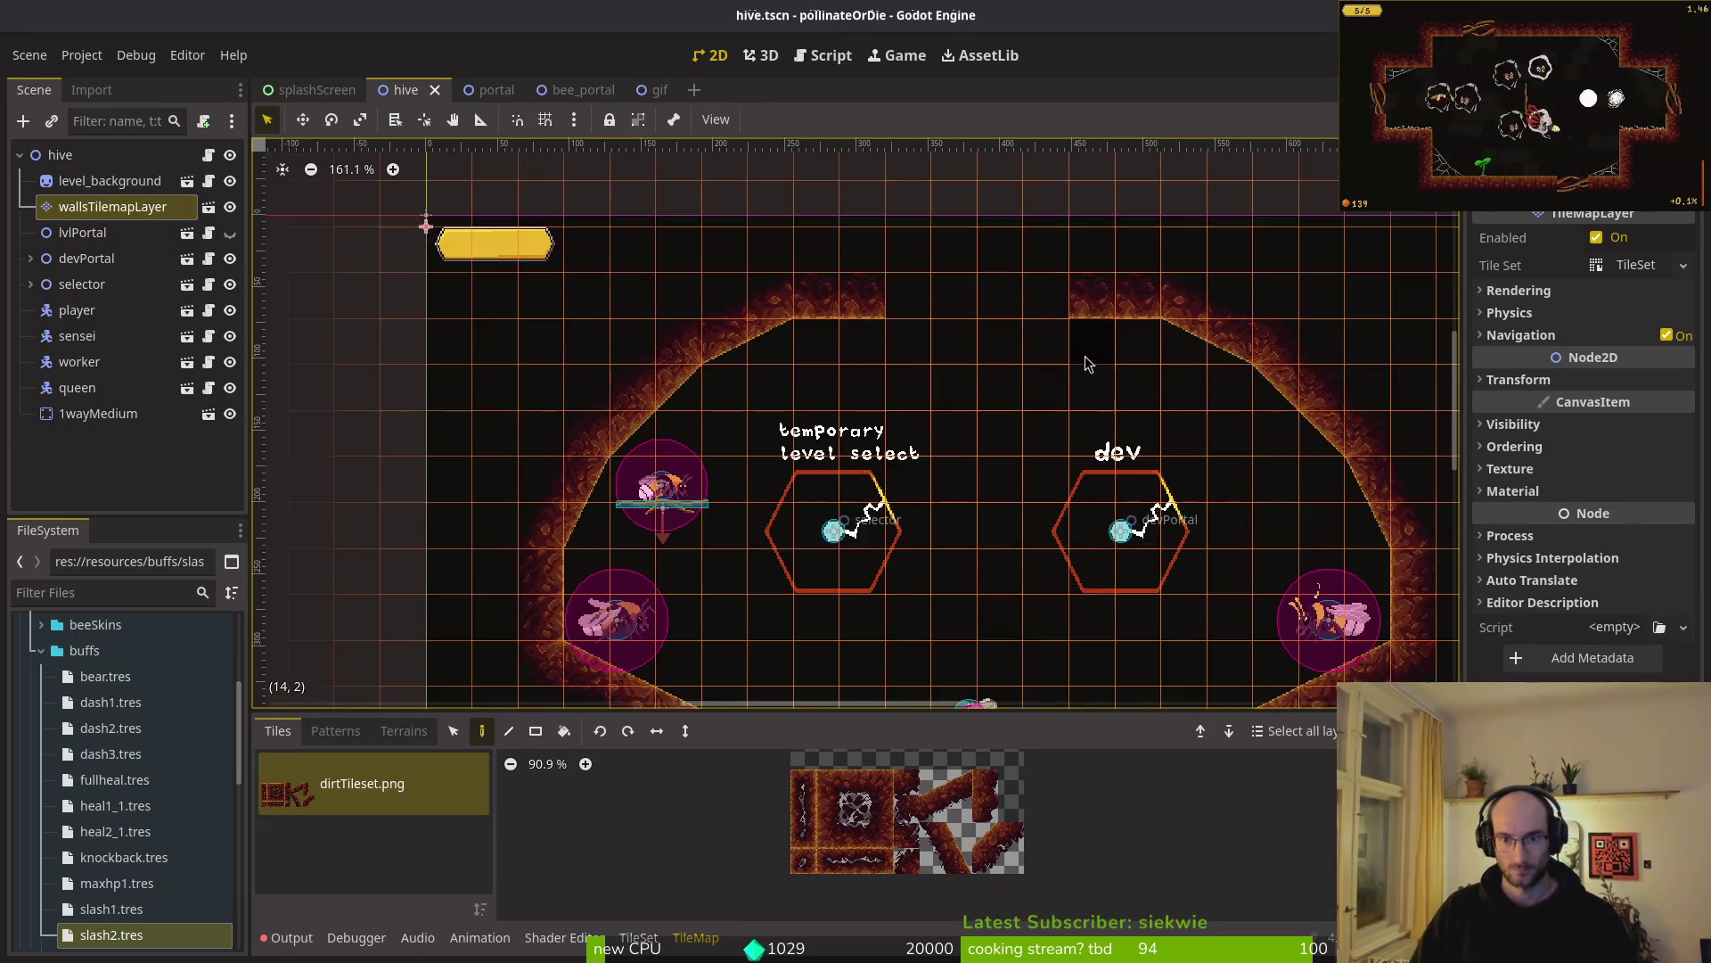
{"action": "scroll", "coordinate": [1110, 354], "scroll_direction": "up", "scroll_amount": 1}
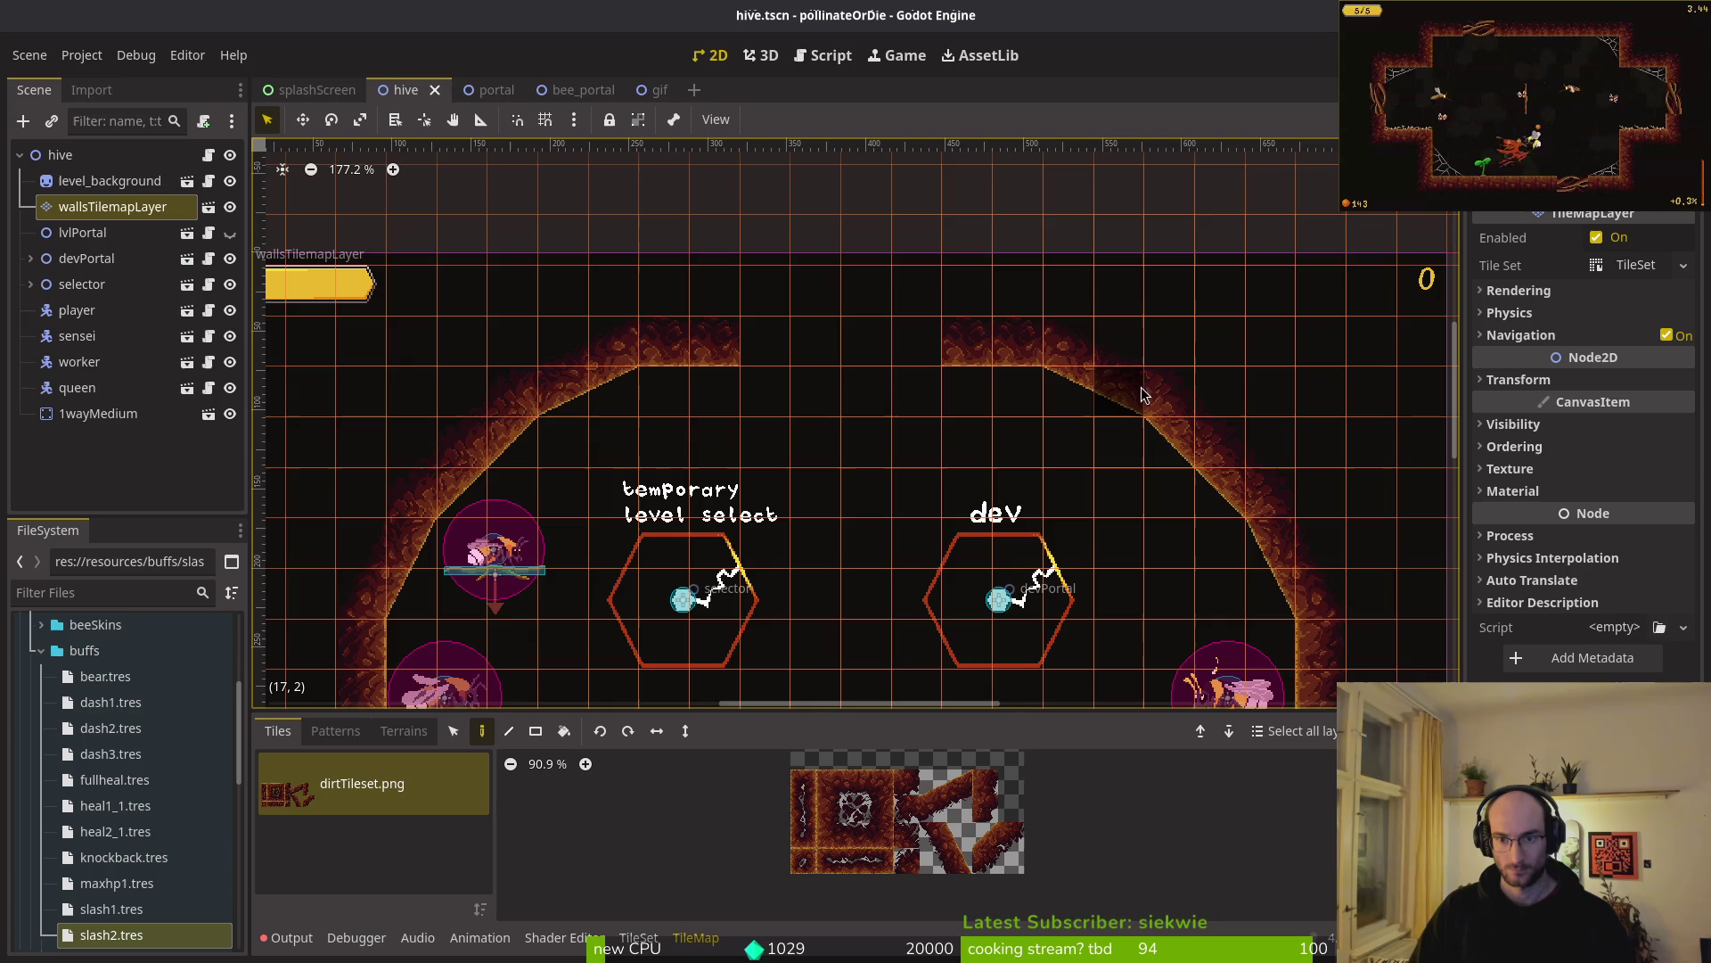
{"action": "scroll", "coordinate": [1143, 395], "scroll_direction": "down", "scroll_amount": 4}
{"action": "scroll", "coordinate": [989, 398], "scroll_direction": "up", "scroll_amount": 3}
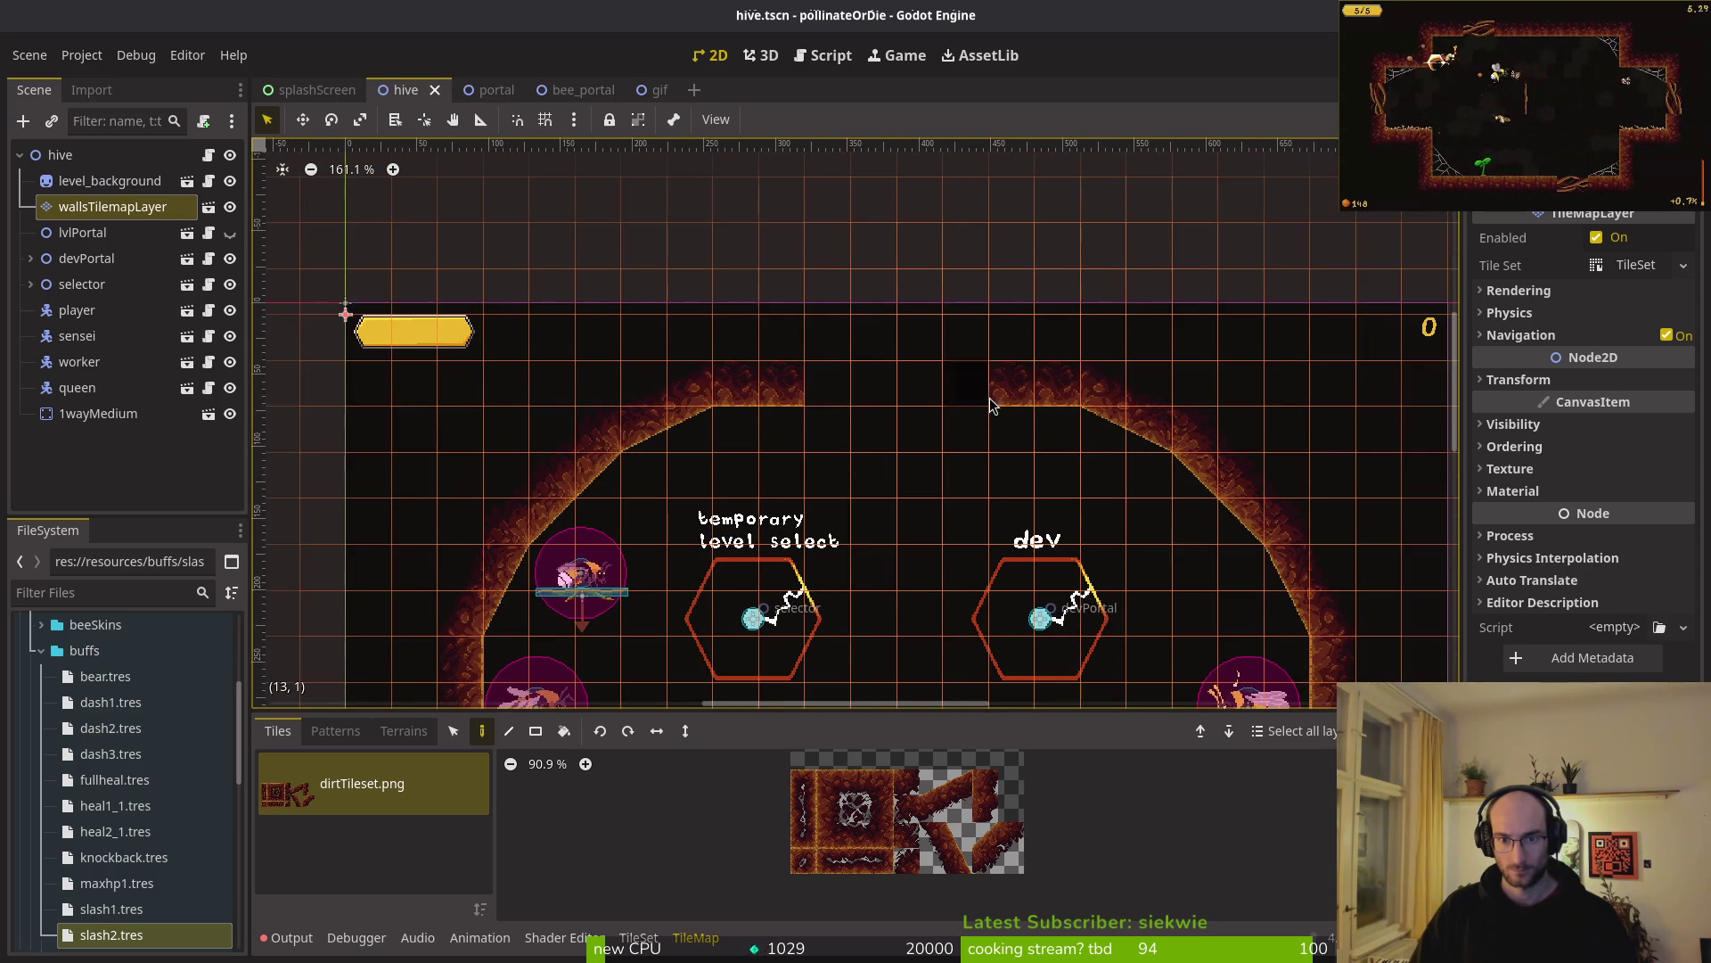
{"action": "scroll", "coordinate": [989, 406], "scroll_direction": "down", "scroll_amount": 1}
{"action": "scroll", "coordinate": [696, 727], "scroll_direction": "up", "scroll_amount": 1}
- Choose a dirtTileset tile, flipped vertically, ready to paint
{"action": "left_click", "coordinate": [984, 782]}
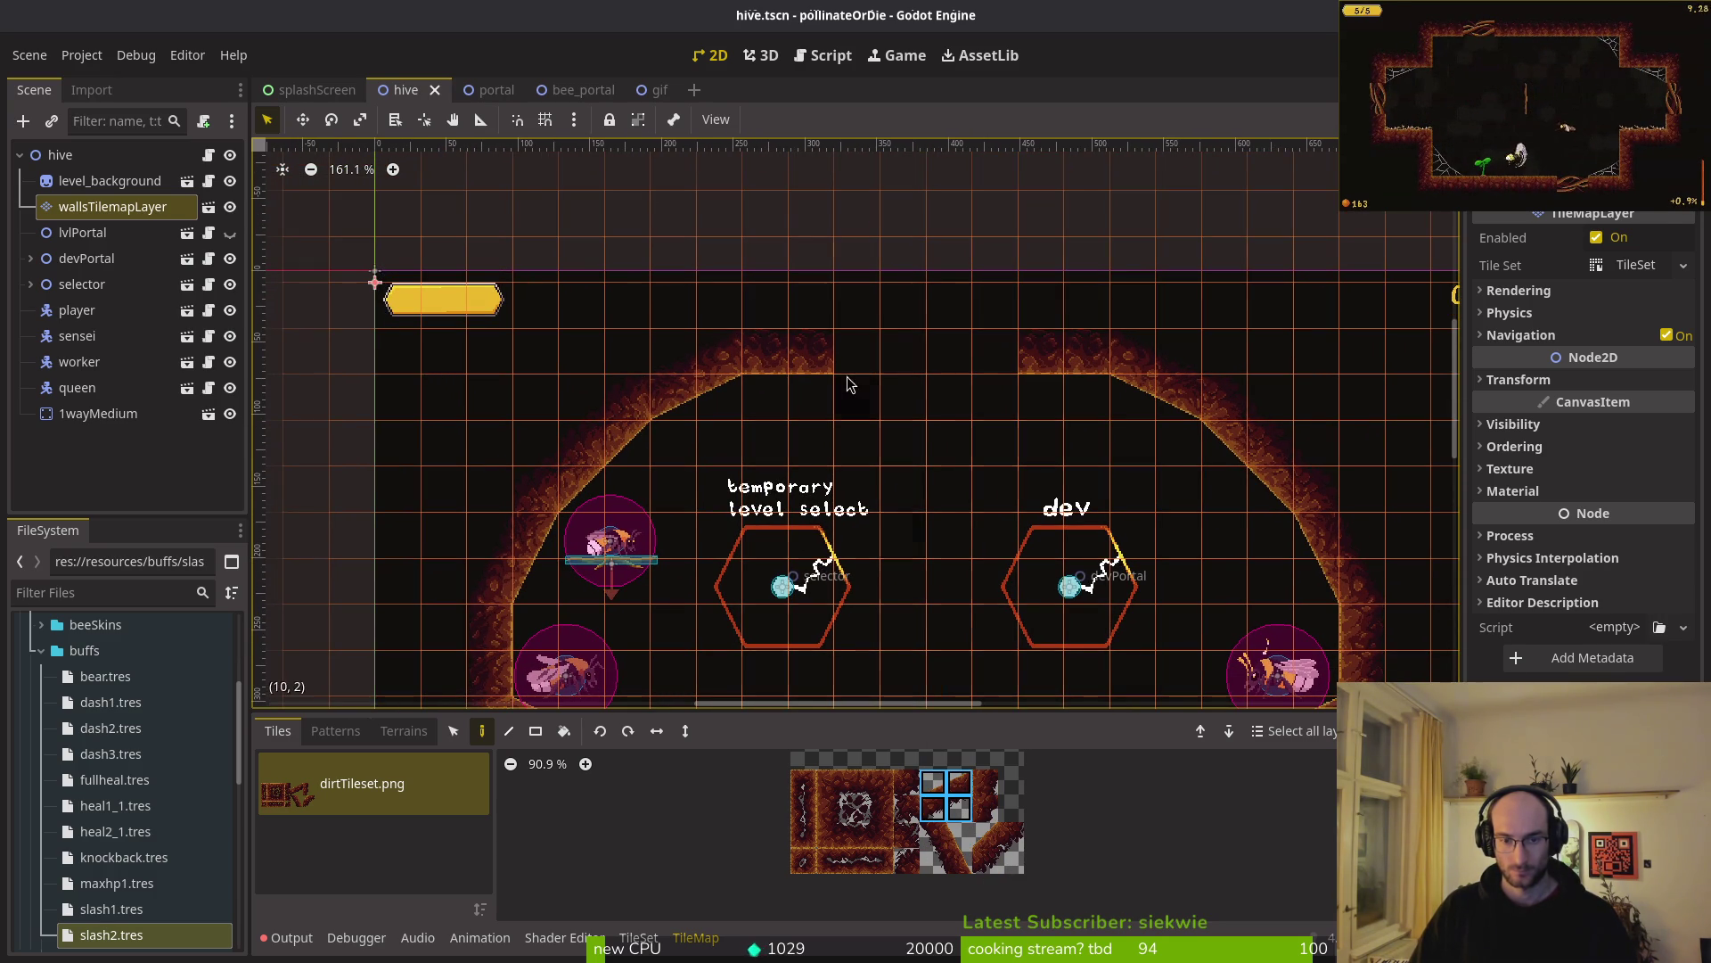
{"action": "left_click", "coordinate": [683, 732]}
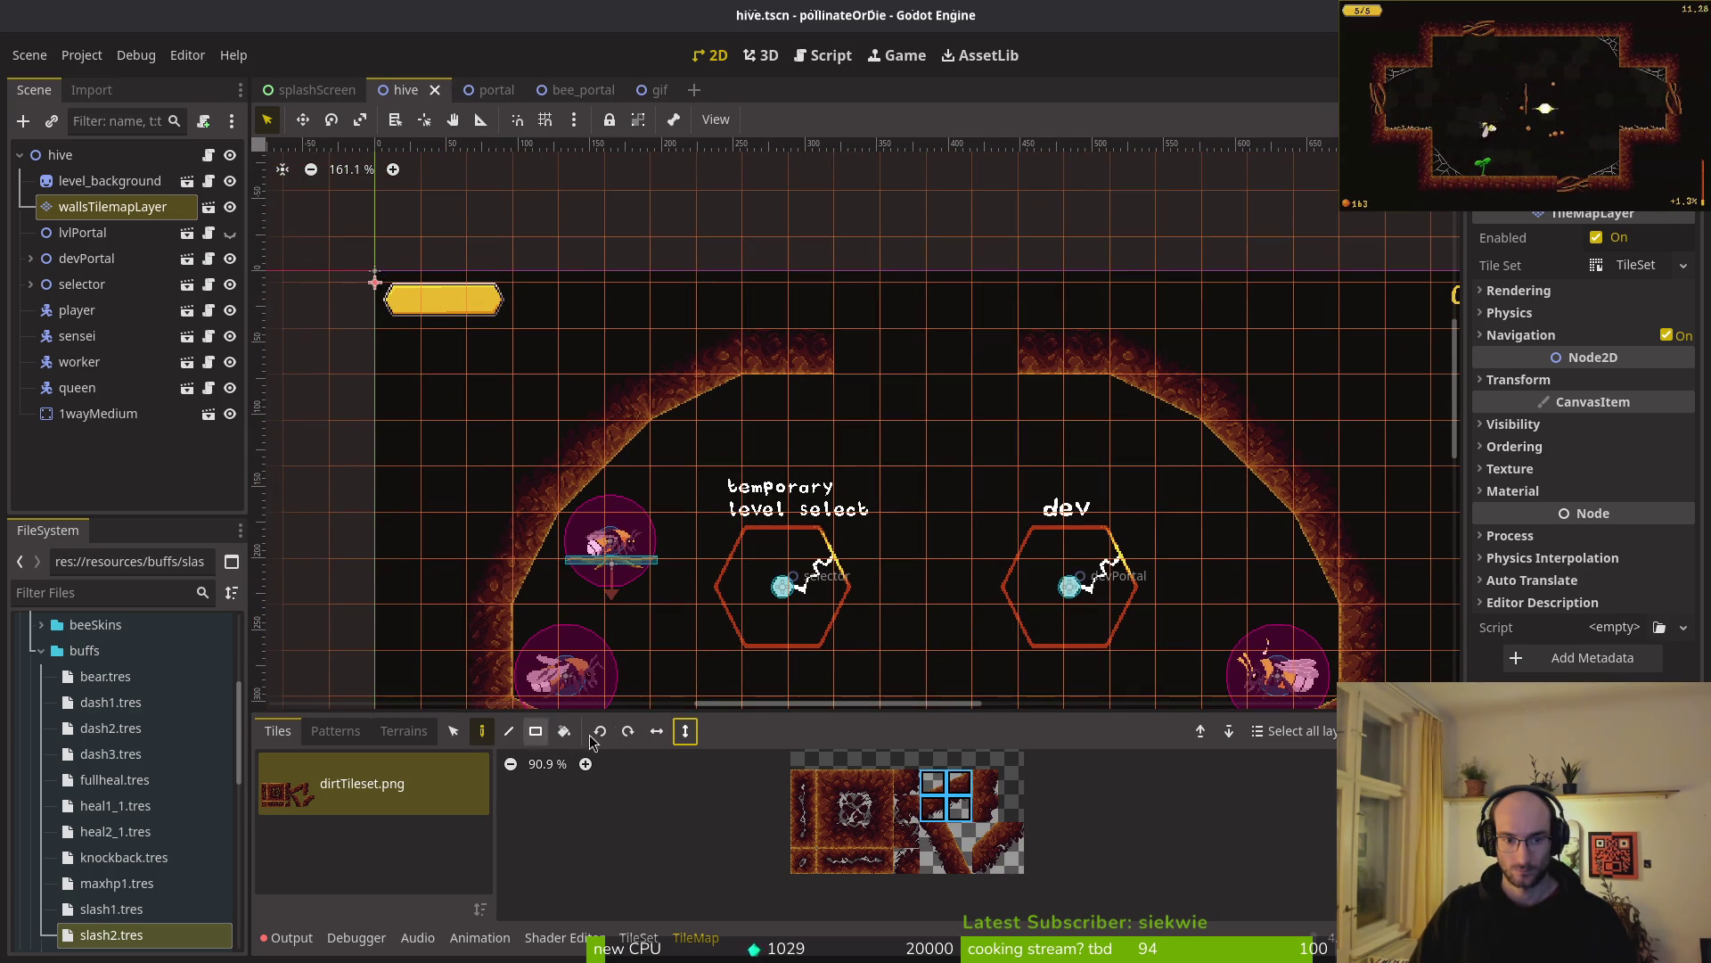
{"action": "key", "text": "e"}
{"action": "key", "text": "e"}
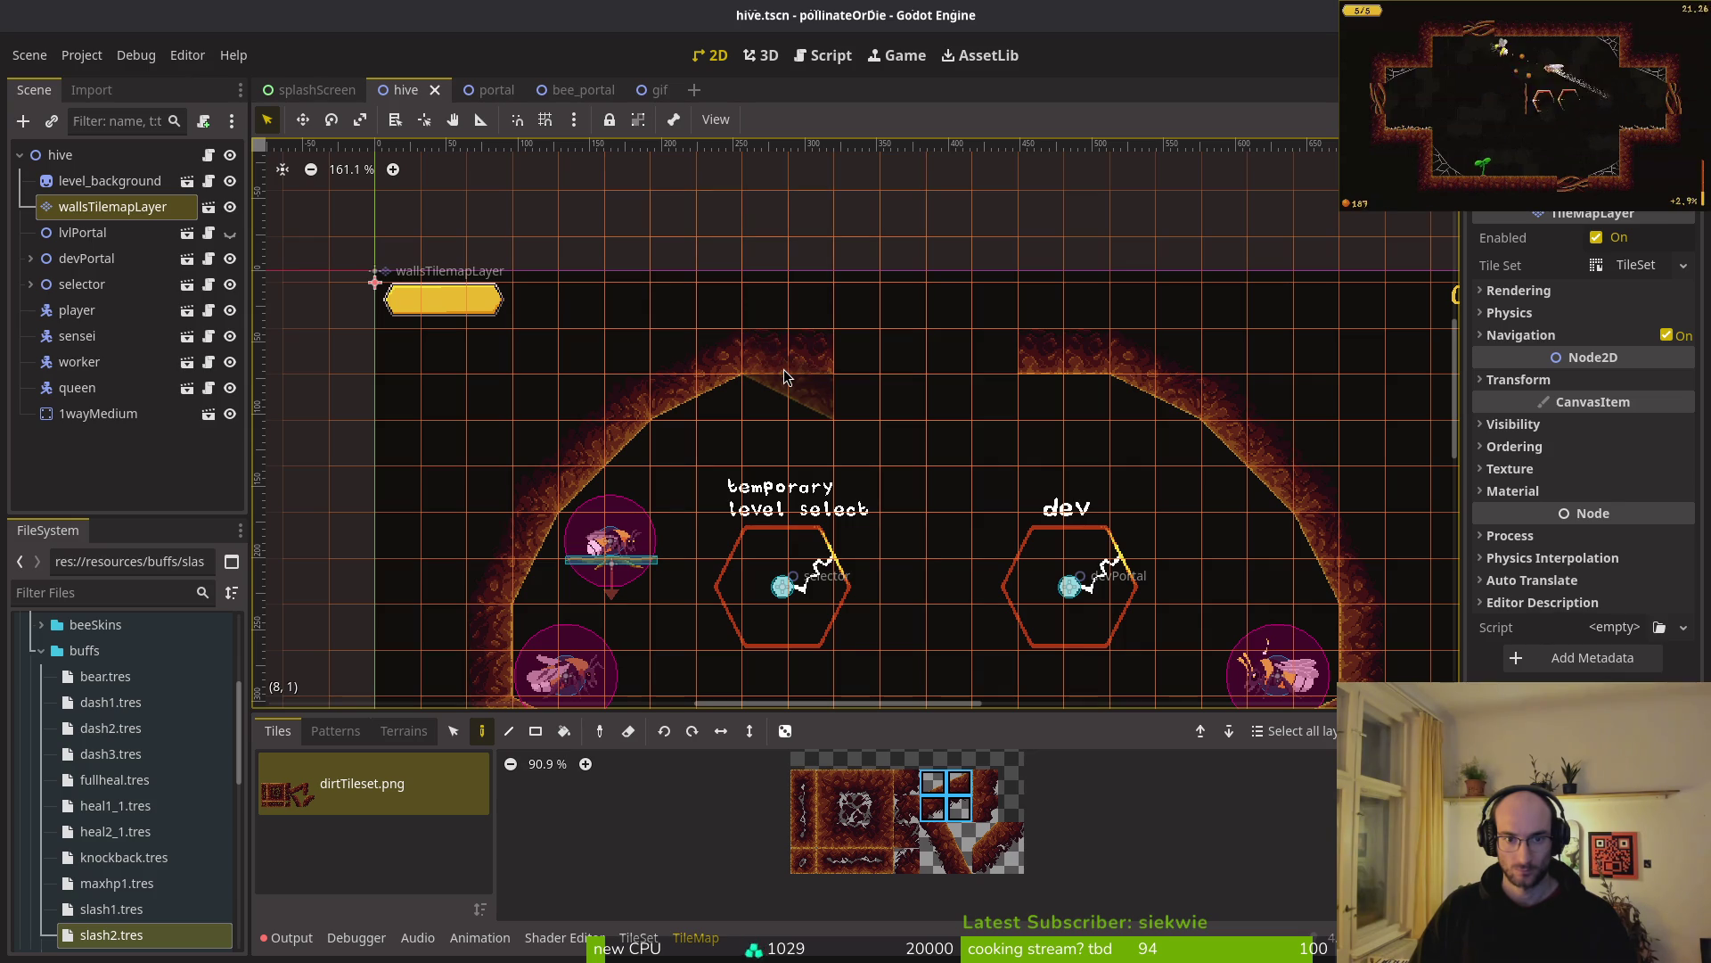
{"action": "scroll", "coordinate": [1007, 499], "scroll_direction": "down", "scroll_amount": 3}
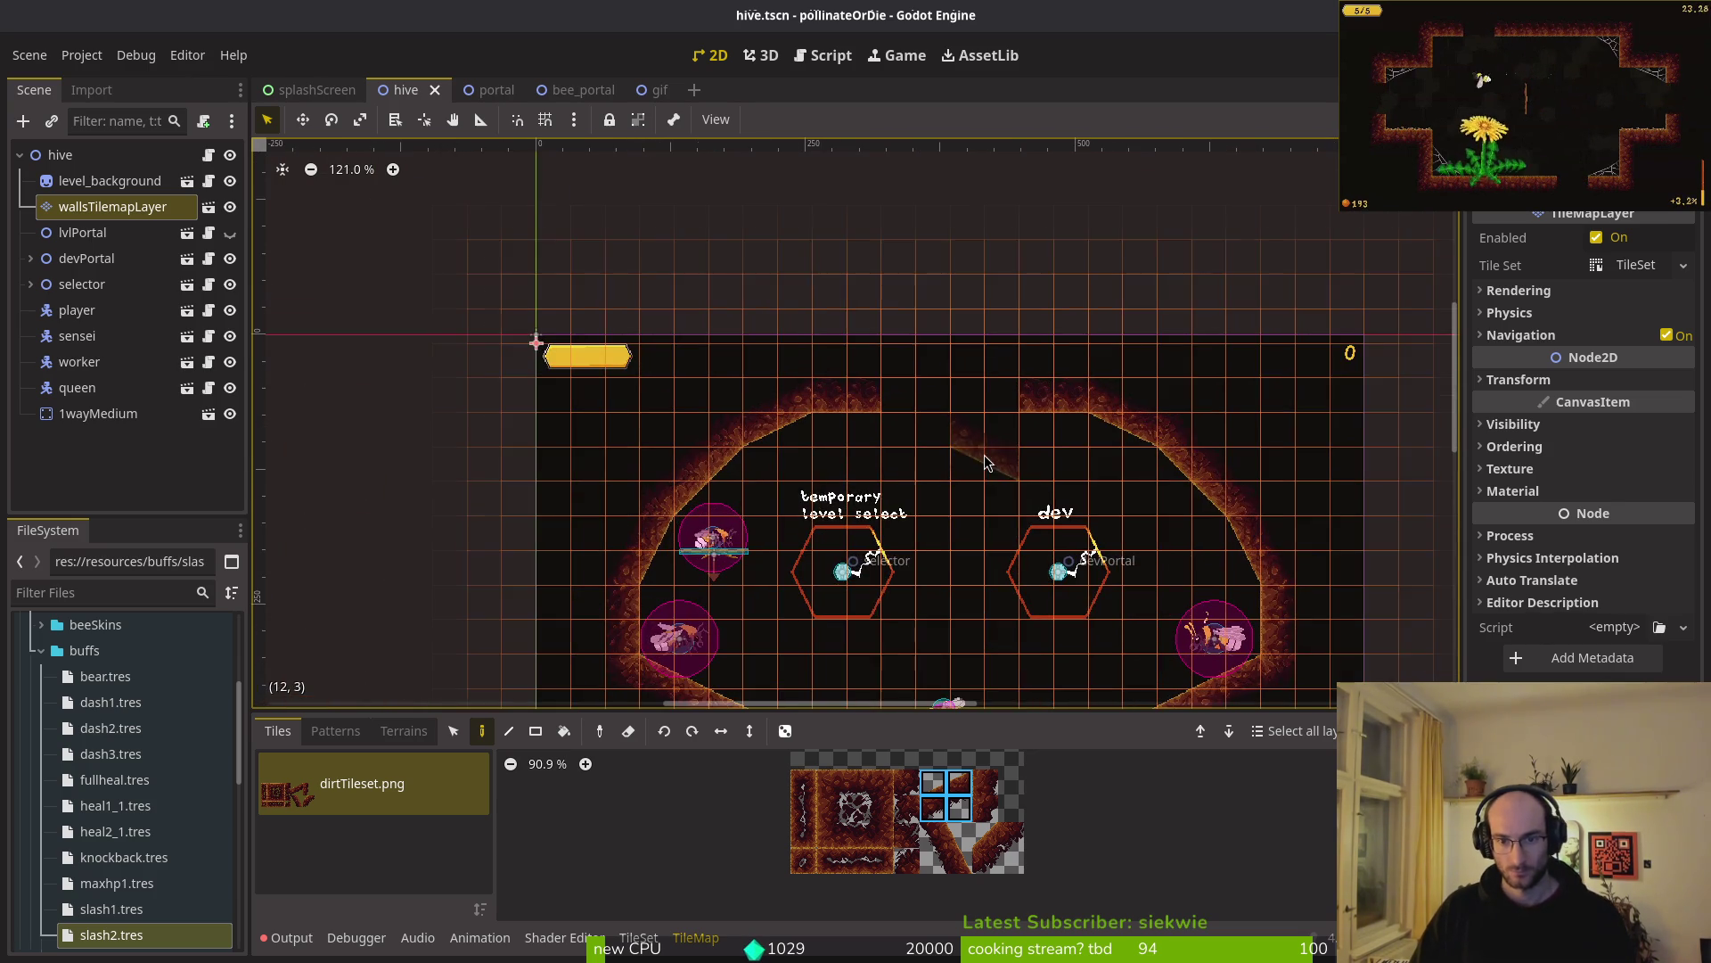
{"action": "scroll", "coordinate": [984, 454], "scroll_direction": "down", "scroll_amount": 3}
{"action": "scroll", "coordinate": [1061, 472], "scroll_direction": "up", "scroll_amount": 7}
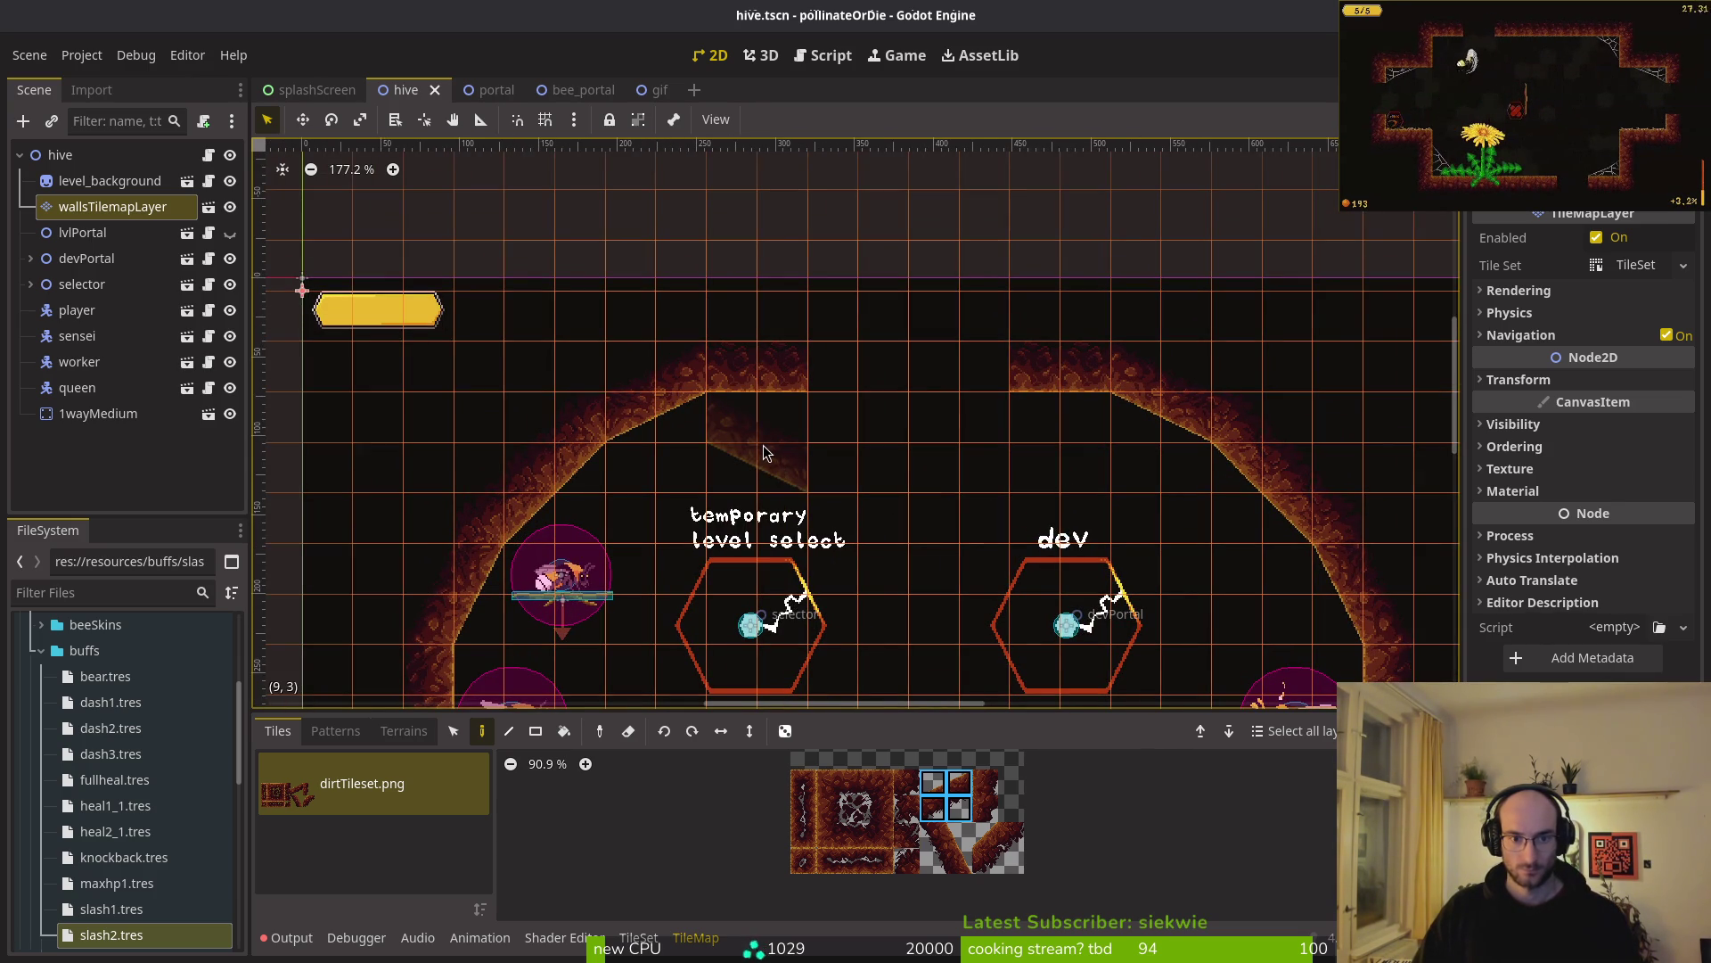
- Flatten both ceiling arches by painting flipped dirt tiles and erasing their top rows
{"action": "left_click", "coordinate": [769, 453]}
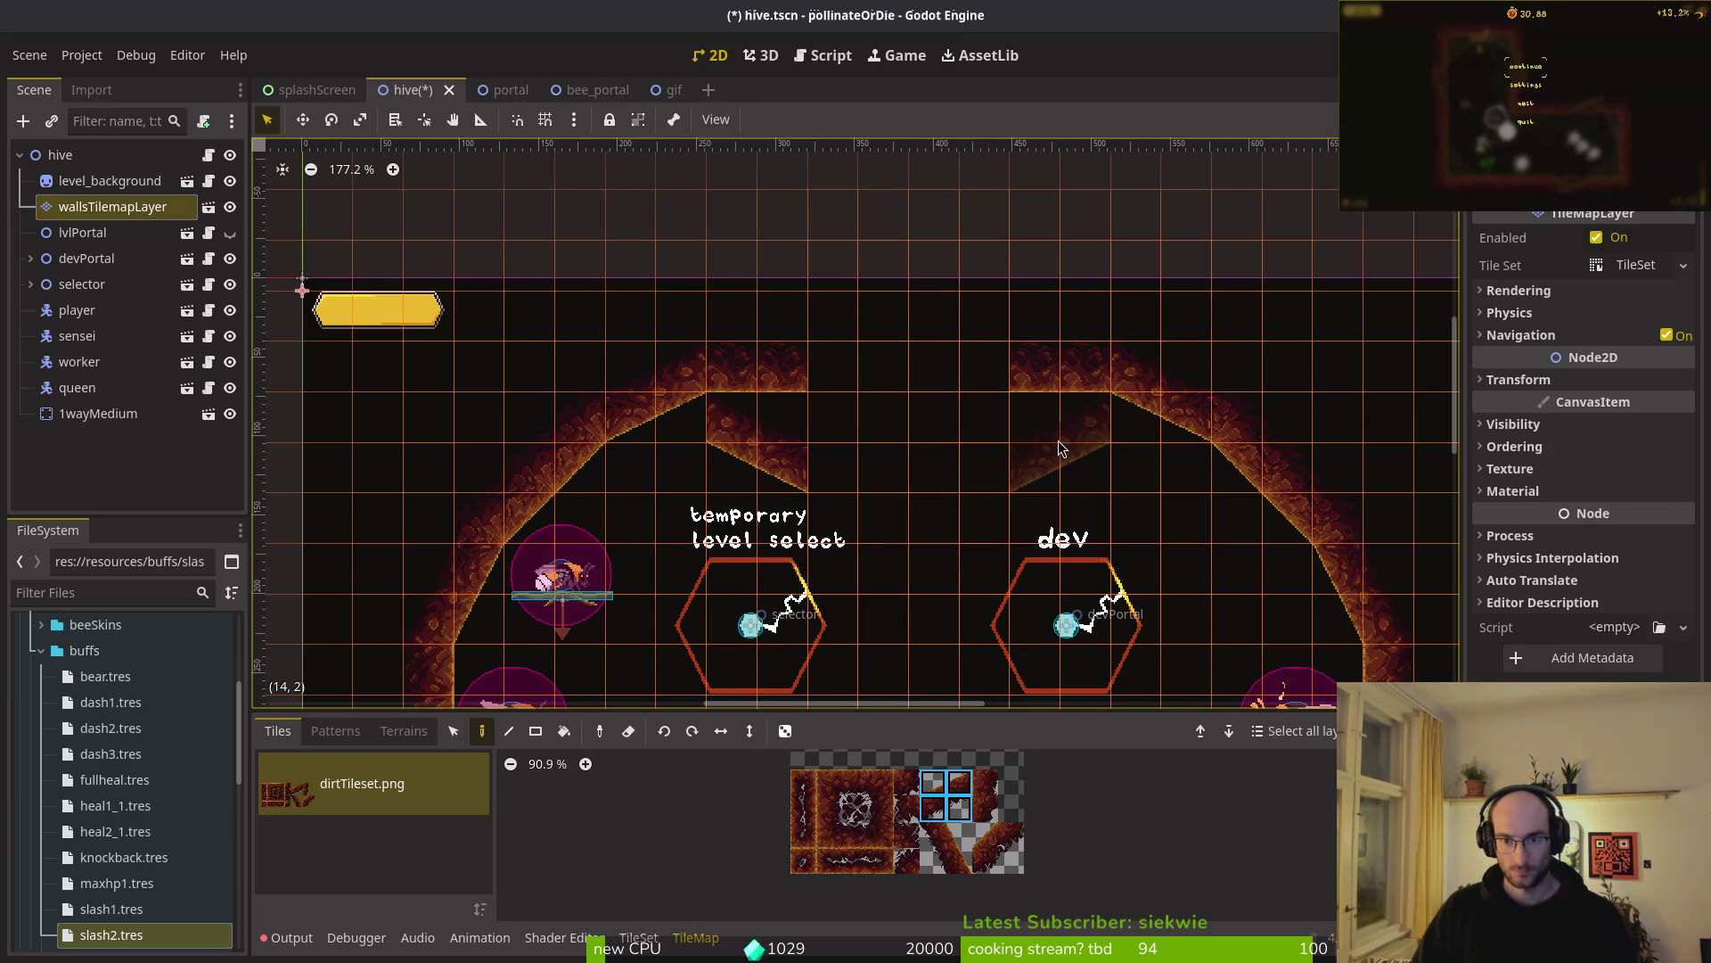
{"action": "left_click", "coordinate": [855, 836]}
{"action": "left_click", "coordinate": [1136, 419]}
{"action": "left_click", "coordinate": [1187, 419]}
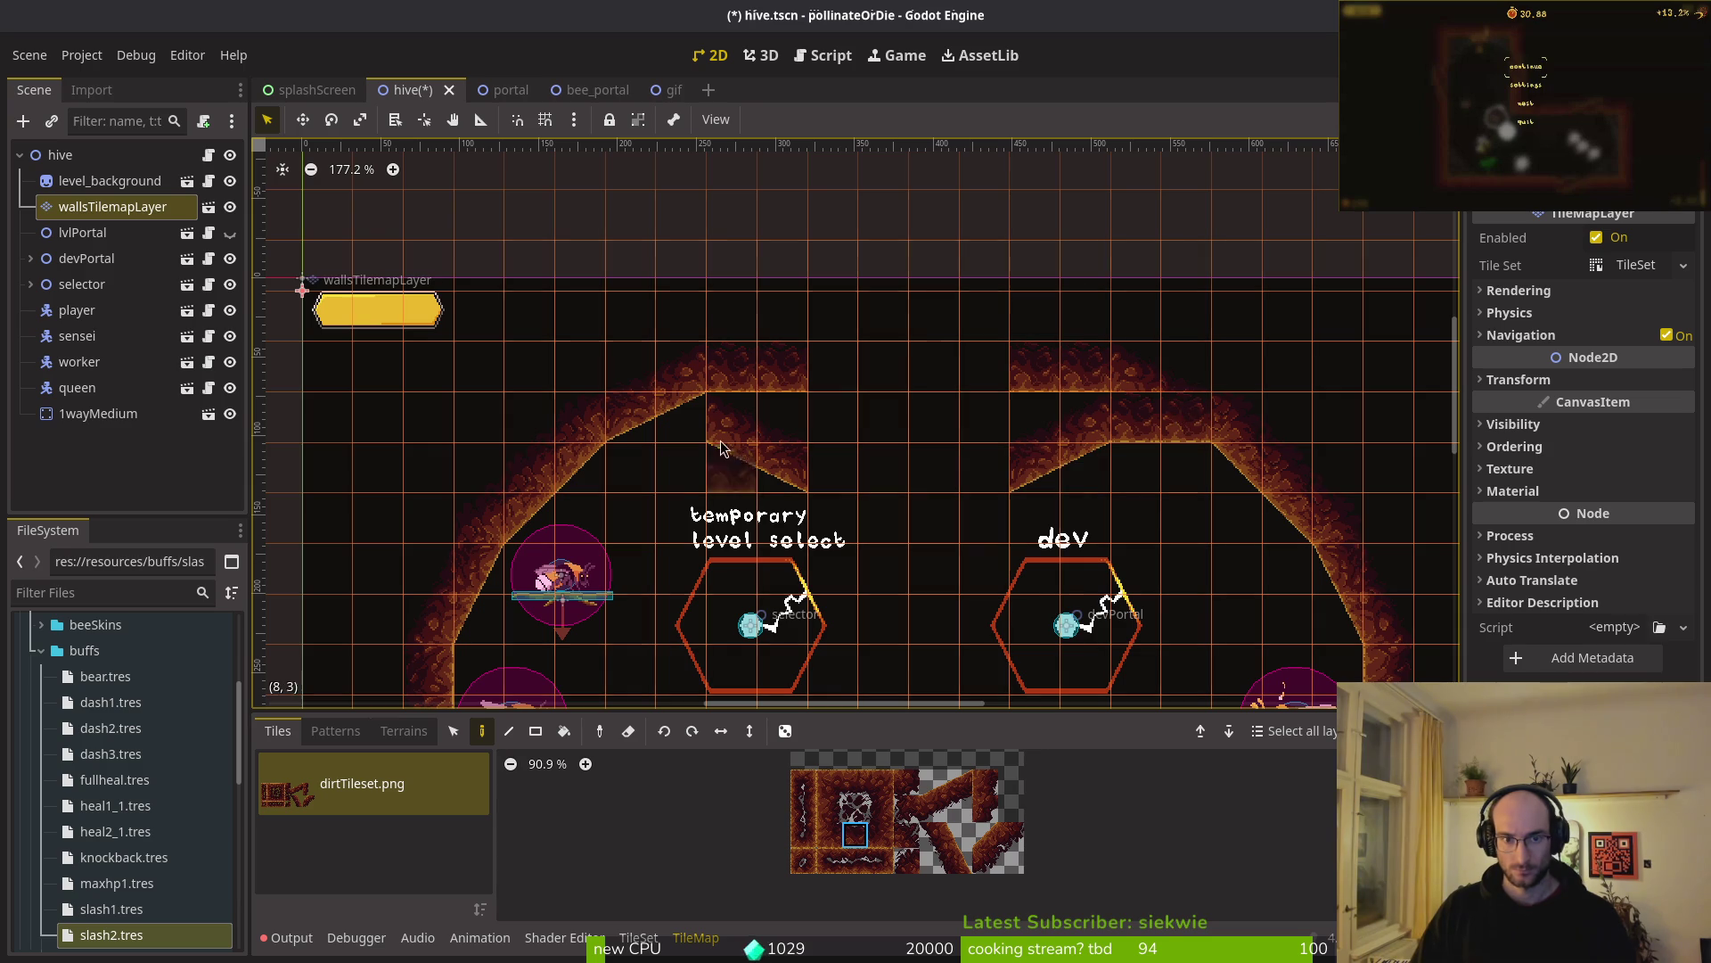
{"action": "left_click_drag", "start_coordinate": [691, 426], "coordinate": [645, 437]}
{"action": "left_click_drag", "start_coordinate": [633, 373], "coordinate": [1215, 366]}
{"action": "key", "text": "Escape"}
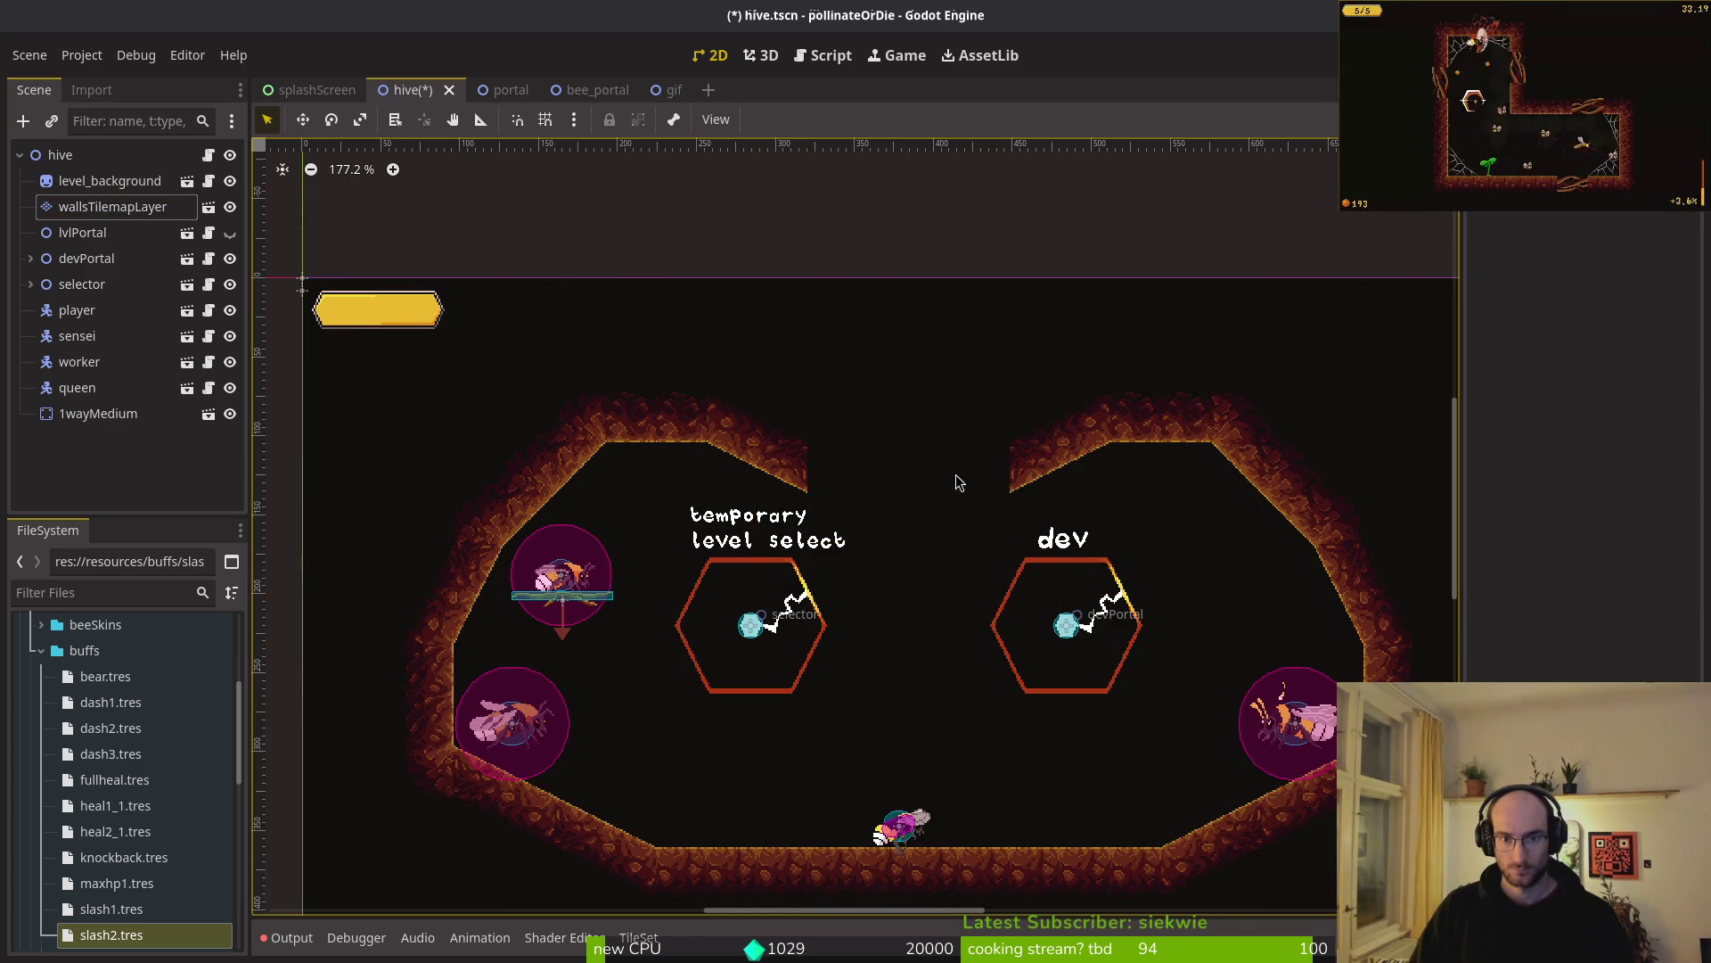
{"action": "scroll", "coordinate": [963, 484], "scroll_direction": "down", "scroll_amount": 2}
{"action": "scroll", "coordinate": [924, 492], "scroll_direction": "up", "scroll_amount": 2}
- Fill the ceiling's V-notch and paint a vertical wall column at cells (10,0)–(10,2)
{"action": "left_click", "coordinate": [113, 206]}
{"action": "scroll", "coordinate": [849, 818], "scroll_direction": "up", "scroll_amount": 2}
{"action": "left_click_drag", "start_coordinate": [1014, 835], "coordinate": [1053, 882]}
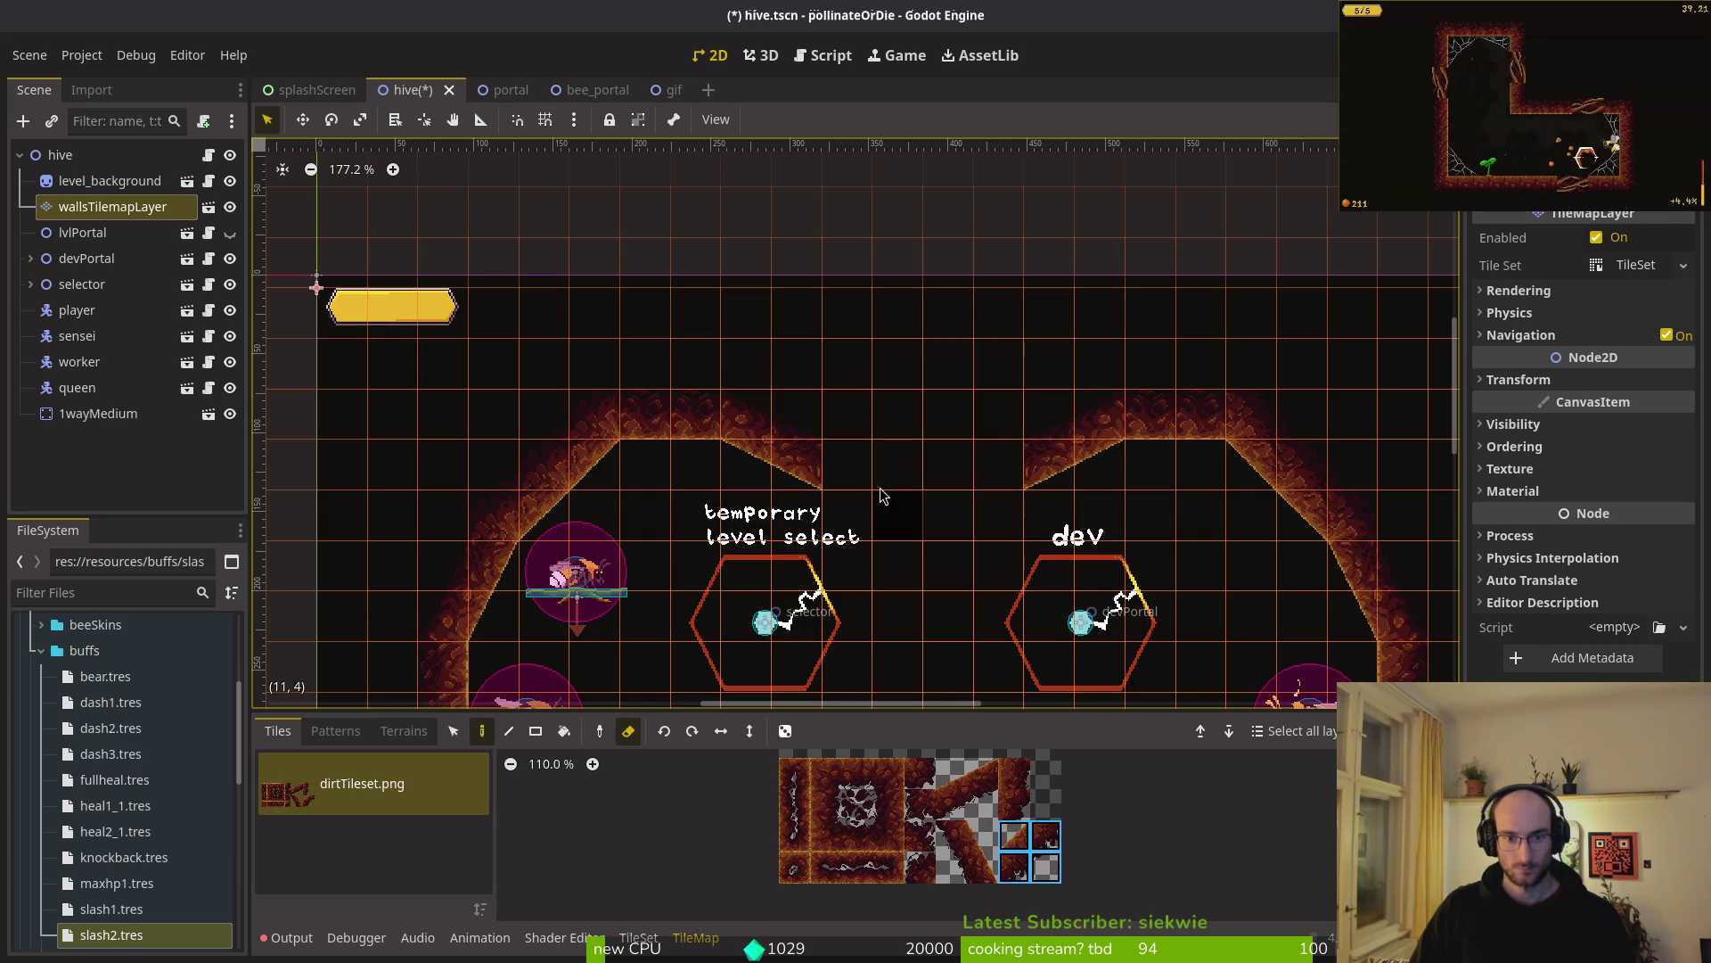
{"action": "left_click", "coordinate": [1014, 835]}
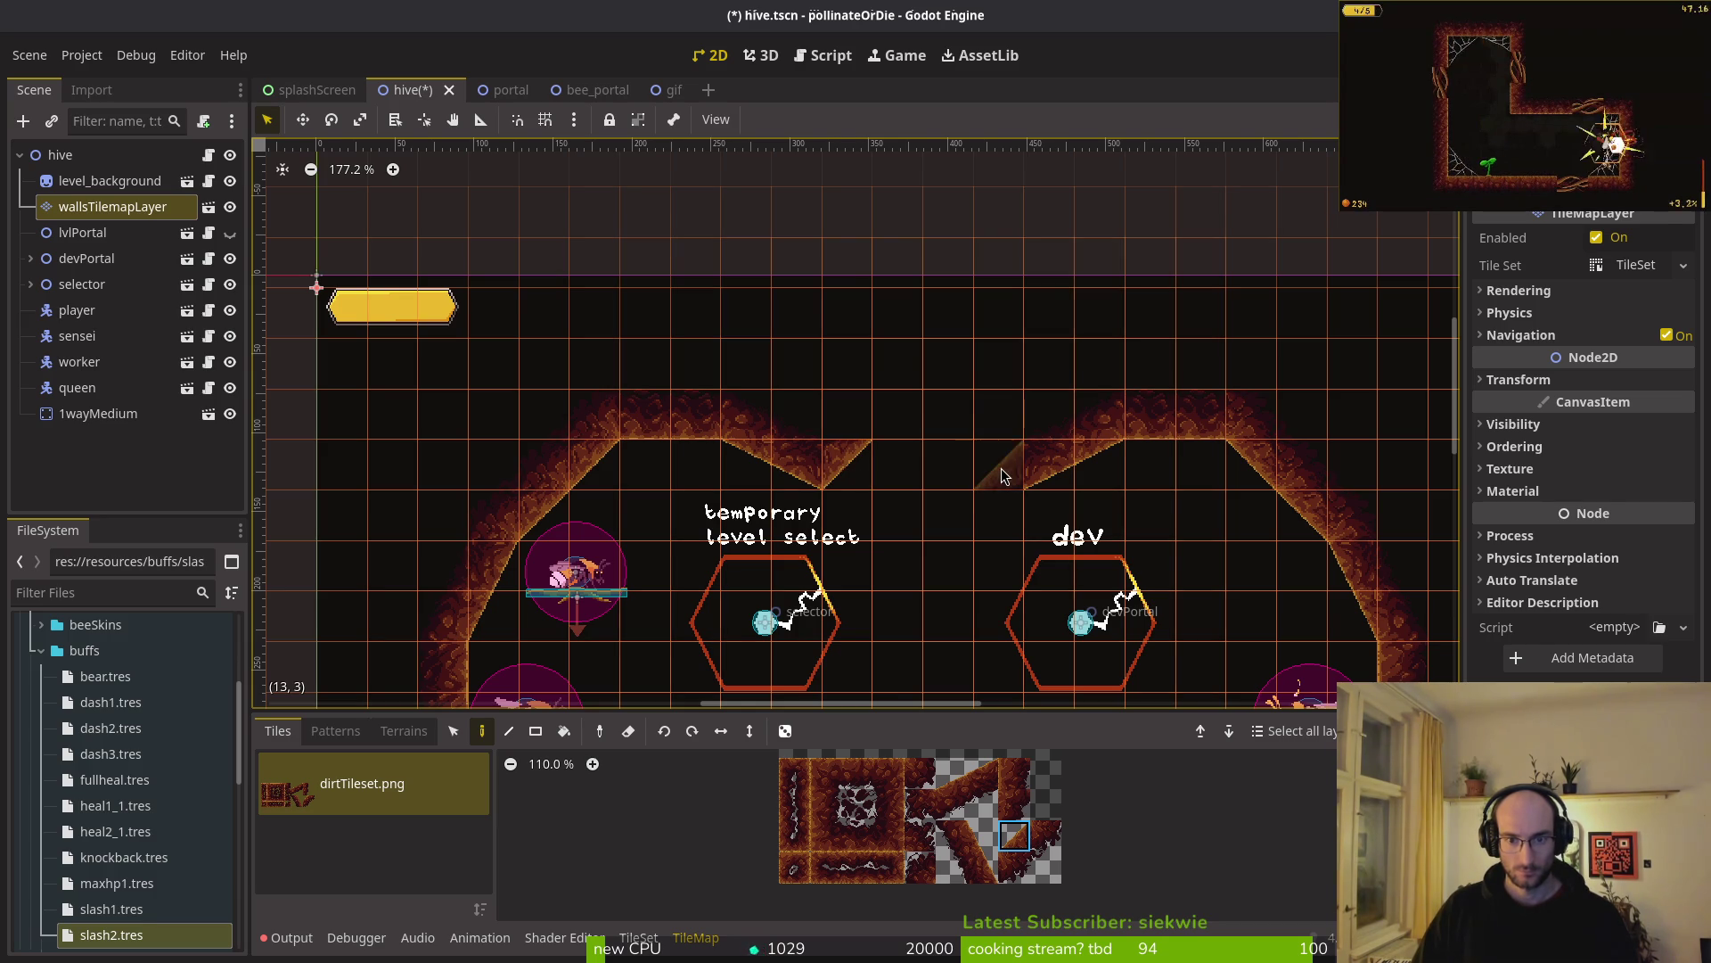
{"action": "left_click", "coordinate": [1002, 471]}
{"action": "left_click", "coordinate": [814, 813]}
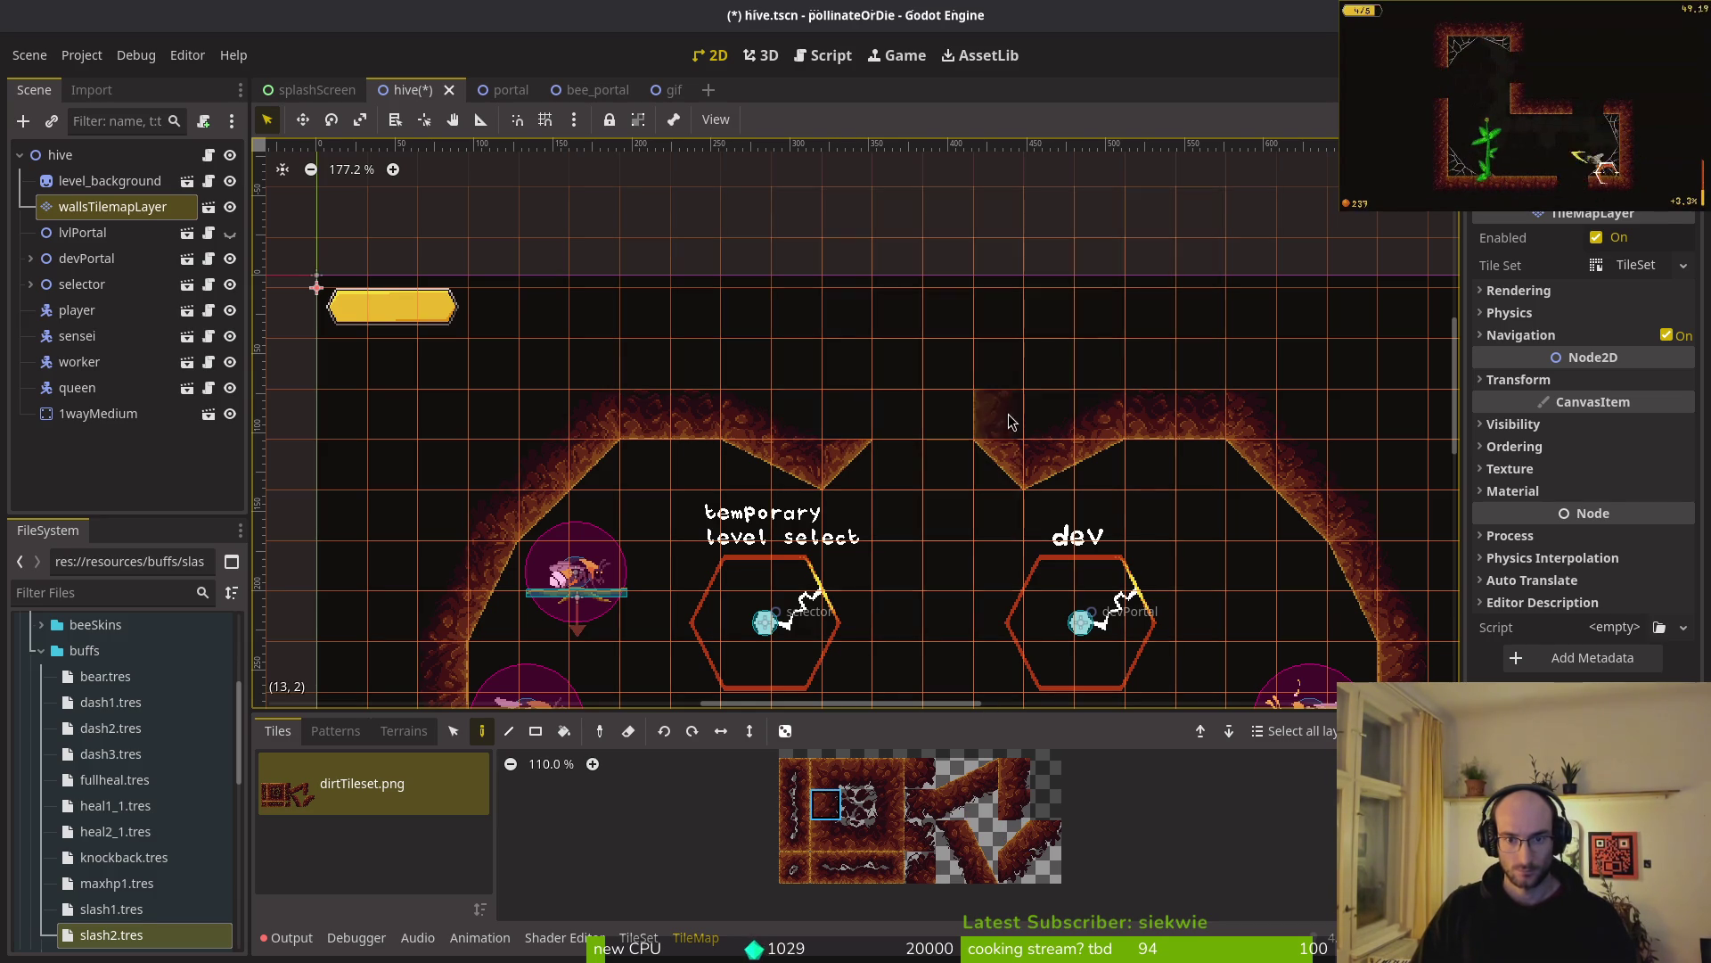
{"action": "left_click", "coordinate": [889, 804]}
{"action": "left_click_drag", "start_coordinate": [863, 419], "coordinate": [847, 308]}
{"action": "key", "text": "Escape"}
{"action": "scroll", "coordinate": [1173, 471], "scroll_direction": "down", "scroll_amount": 4}
{"action": "scroll", "coordinate": [1173, 476], "scroll_direction": "up", "scroll_amount": 2}
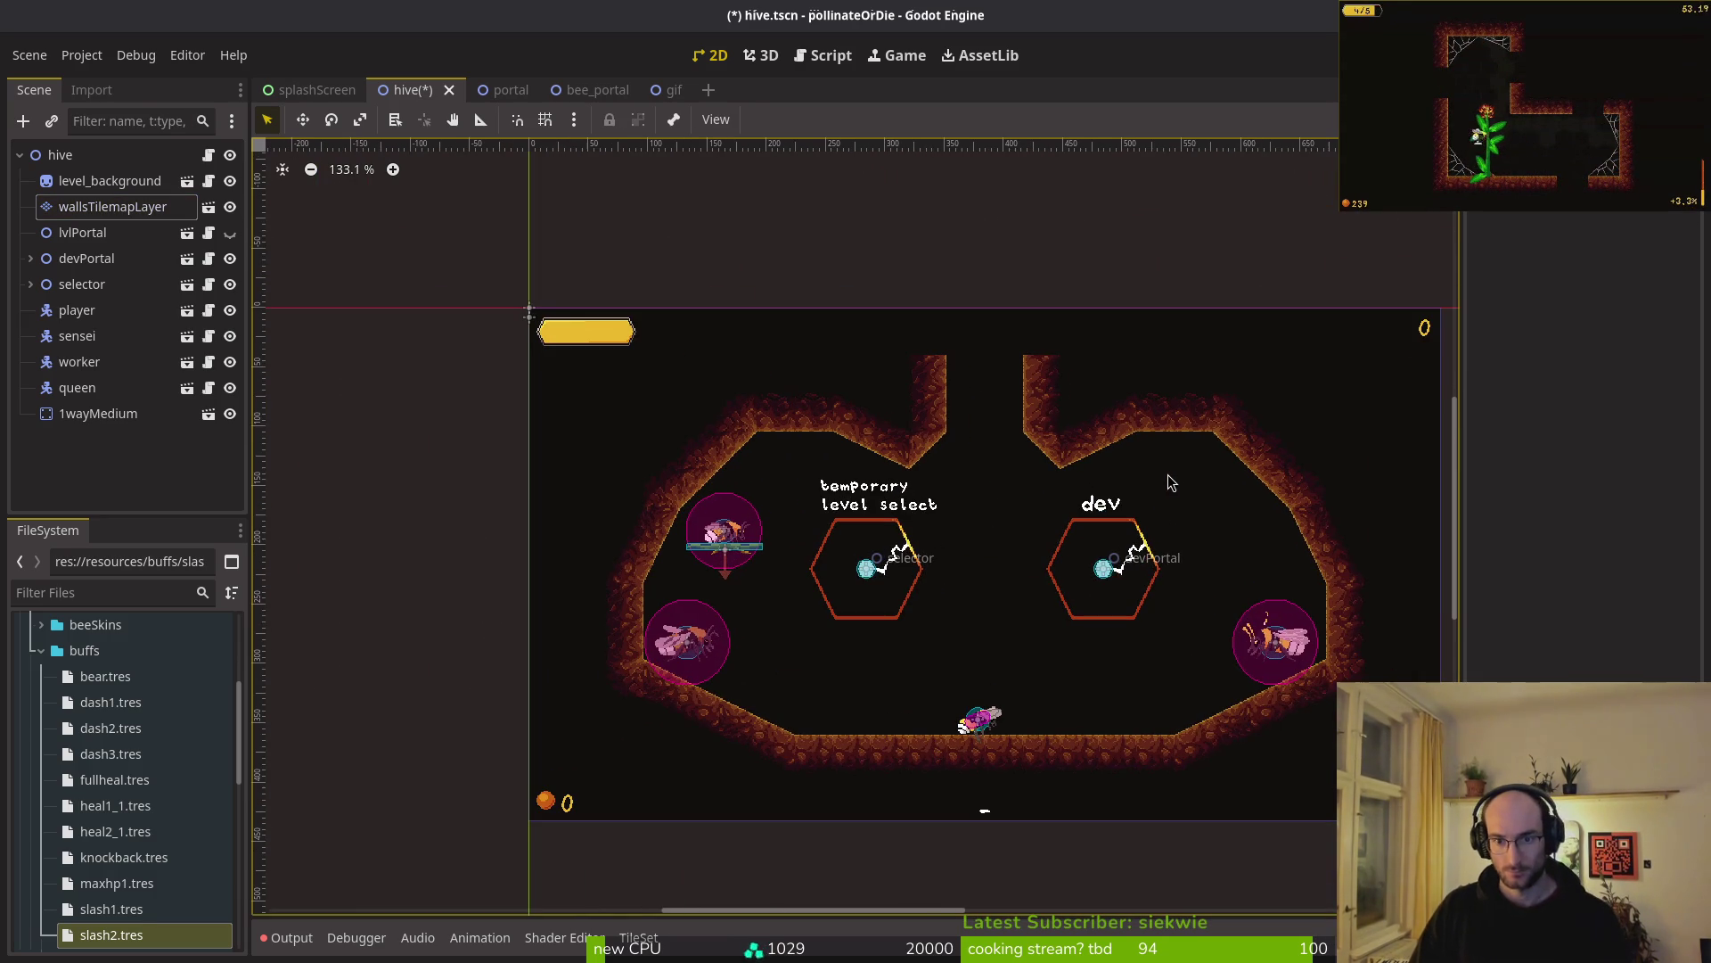
- Review the new ceiling shaft, then switch to Aseprite and pick the Move tool
{"action": "scroll", "coordinate": [1028, 441], "scroll_direction": "up", "scroll_amount": 3}
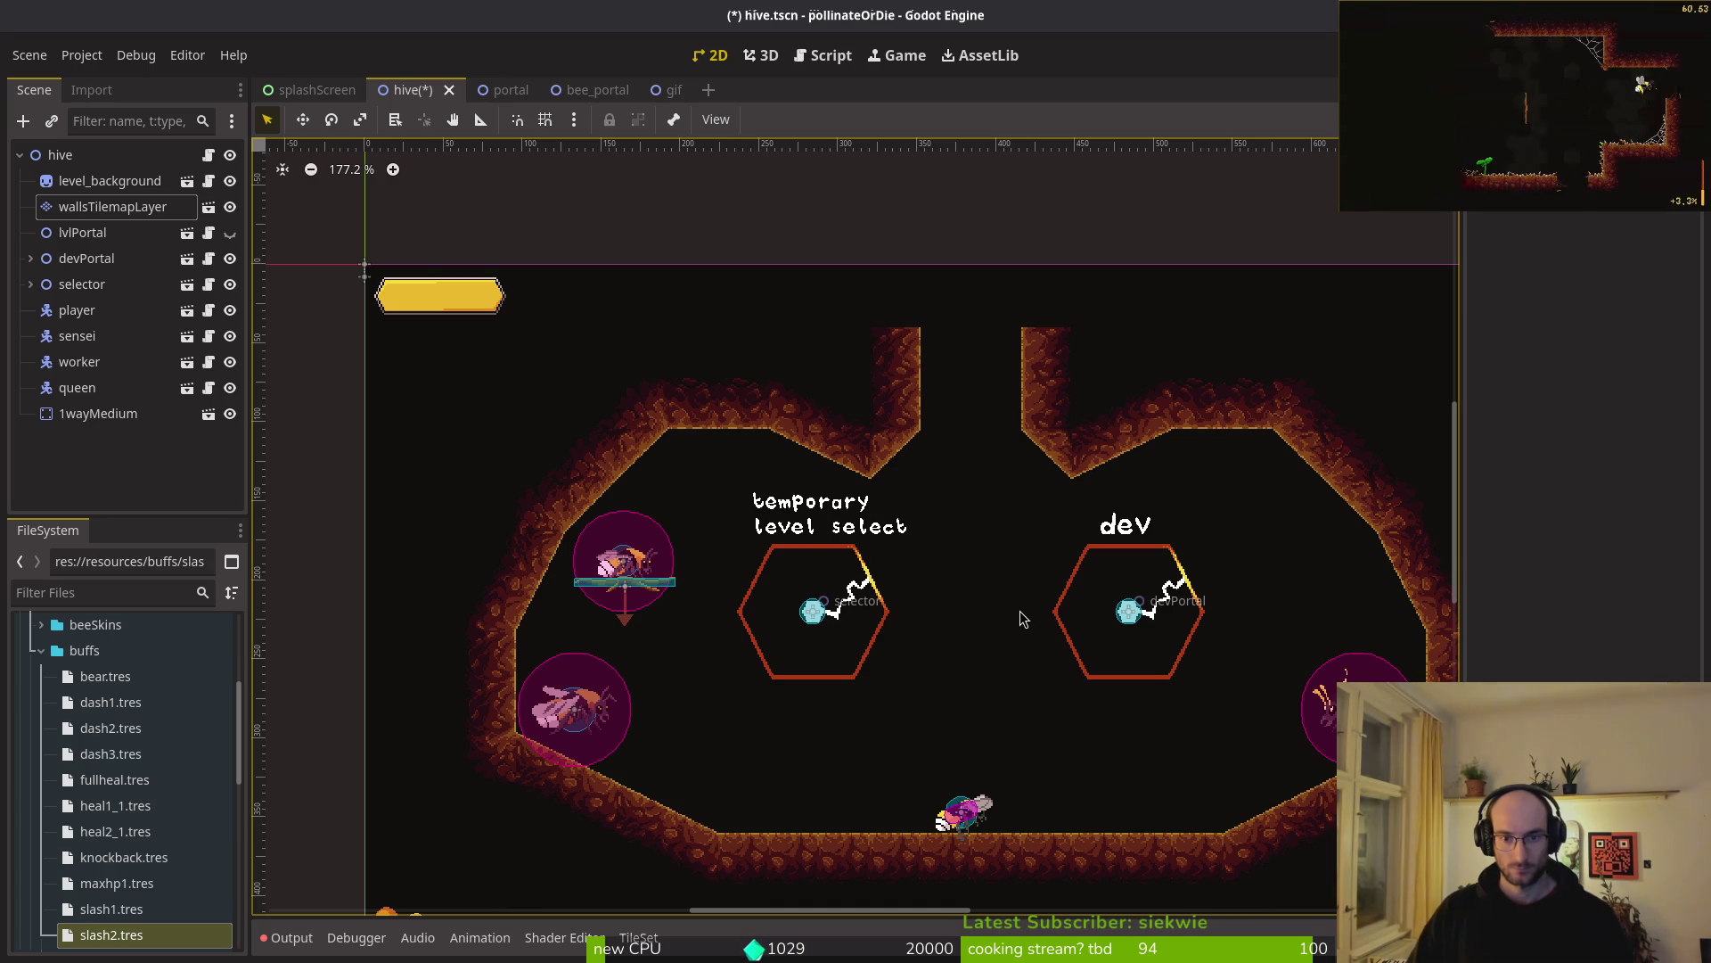
{"action": "scroll", "coordinate": [1019, 601], "scroll_direction": "down", "scroll_amount": 2}
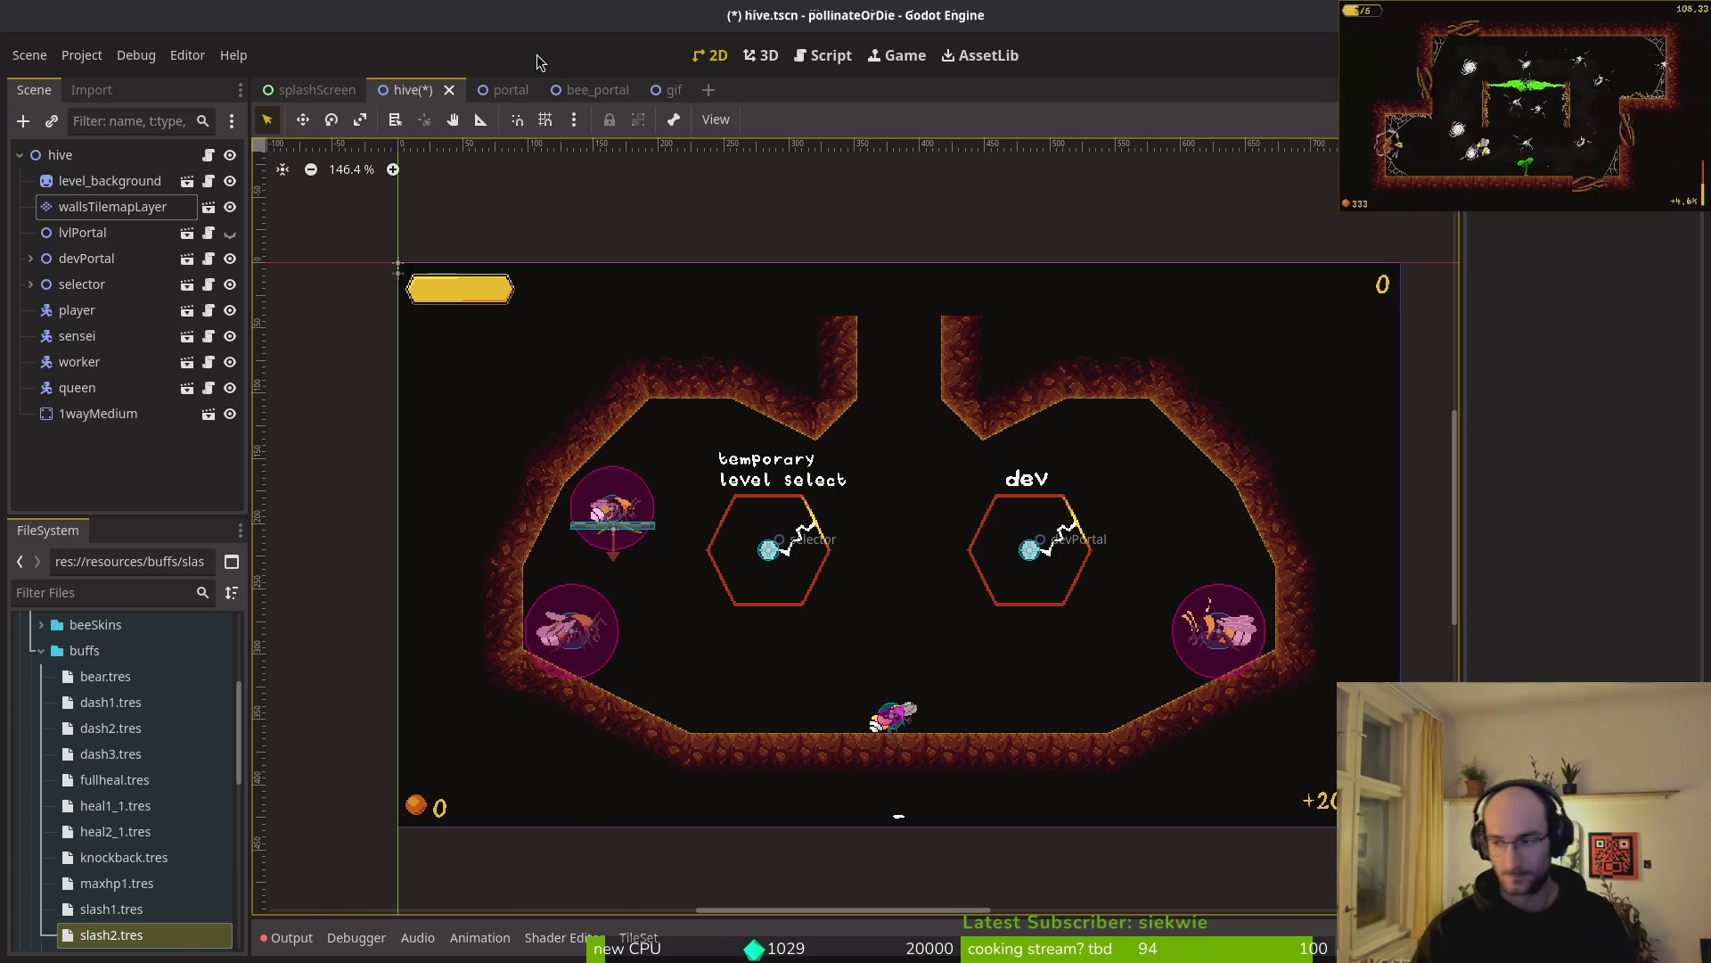
{"action": "key", "text": "alt+Tab"}
{"action": "key", "text": "v"}
{"action": "scroll", "coordinate": [752, 313], "scroll_direction": "down", "scroll_amount": 3}
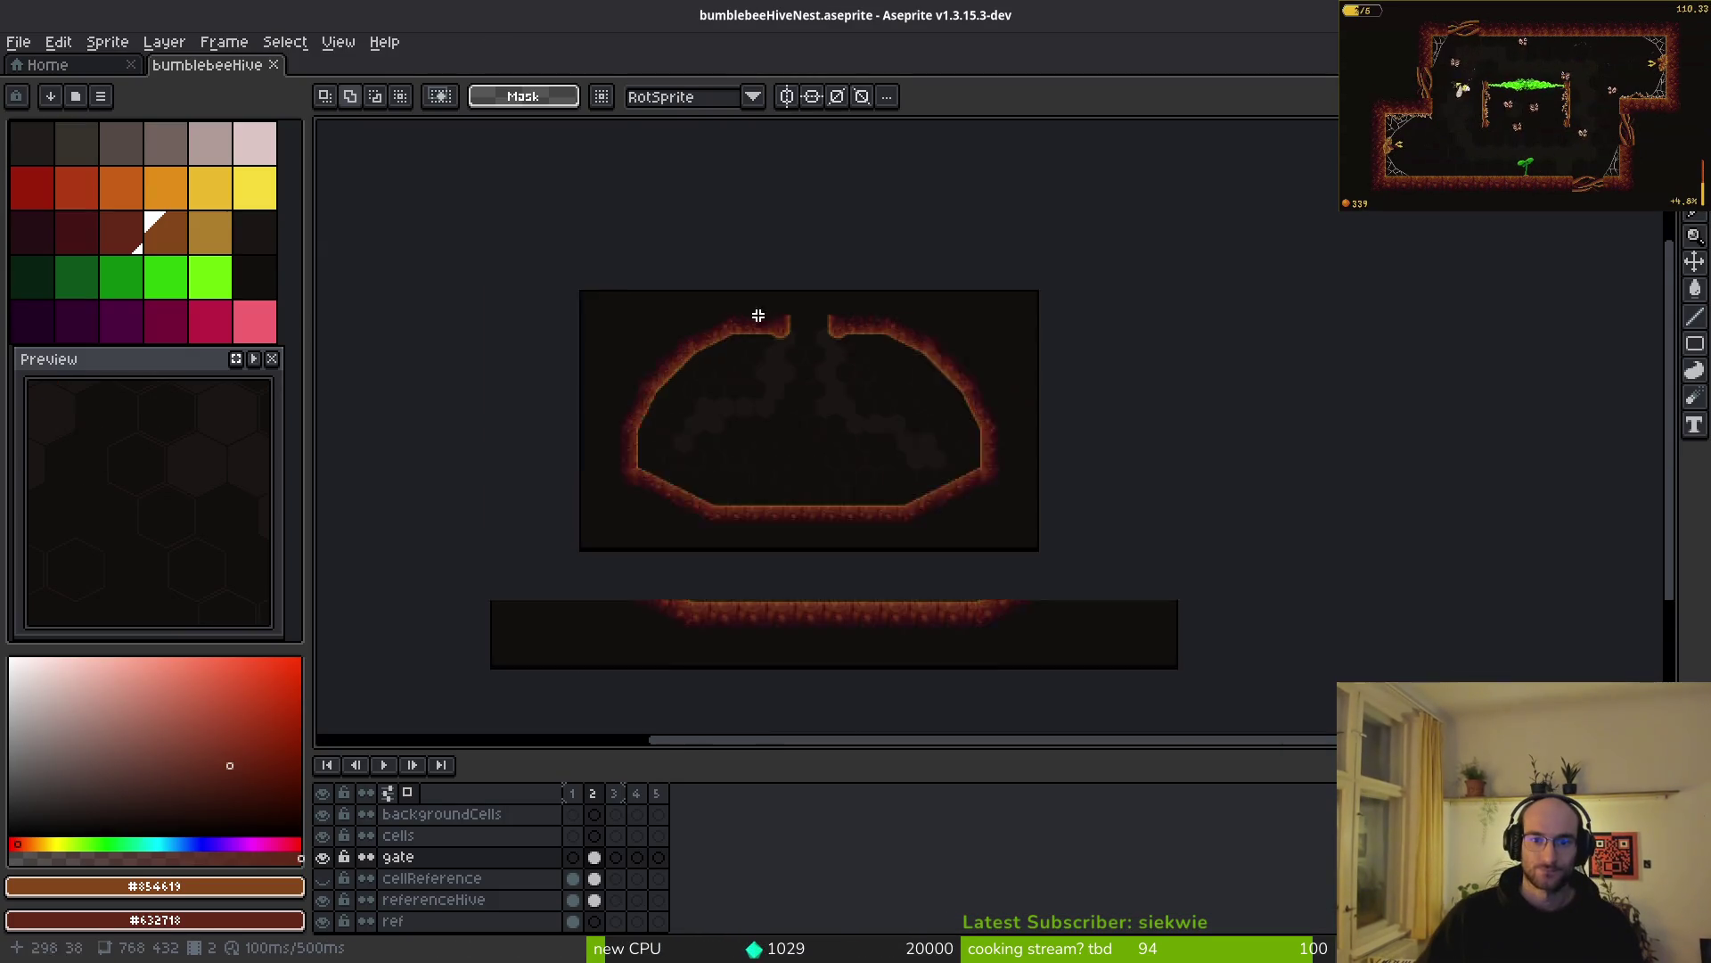
- Zoom out to view the full hive sprite and its narrow top opening, then return to Godot
{"action": "scroll", "coordinate": [800, 403], "scroll_direction": "up", "scroll_amount": 1}
{"action": "scroll", "coordinate": [800, 403], "scroll_direction": "up", "scroll_amount": 3}
{"action": "scroll", "coordinate": [798, 504], "scroll_direction": "down", "scroll_amount": 1}
{"action": "left_click_drag", "start_coordinate": [825, 428], "coordinate": [862, 545]}
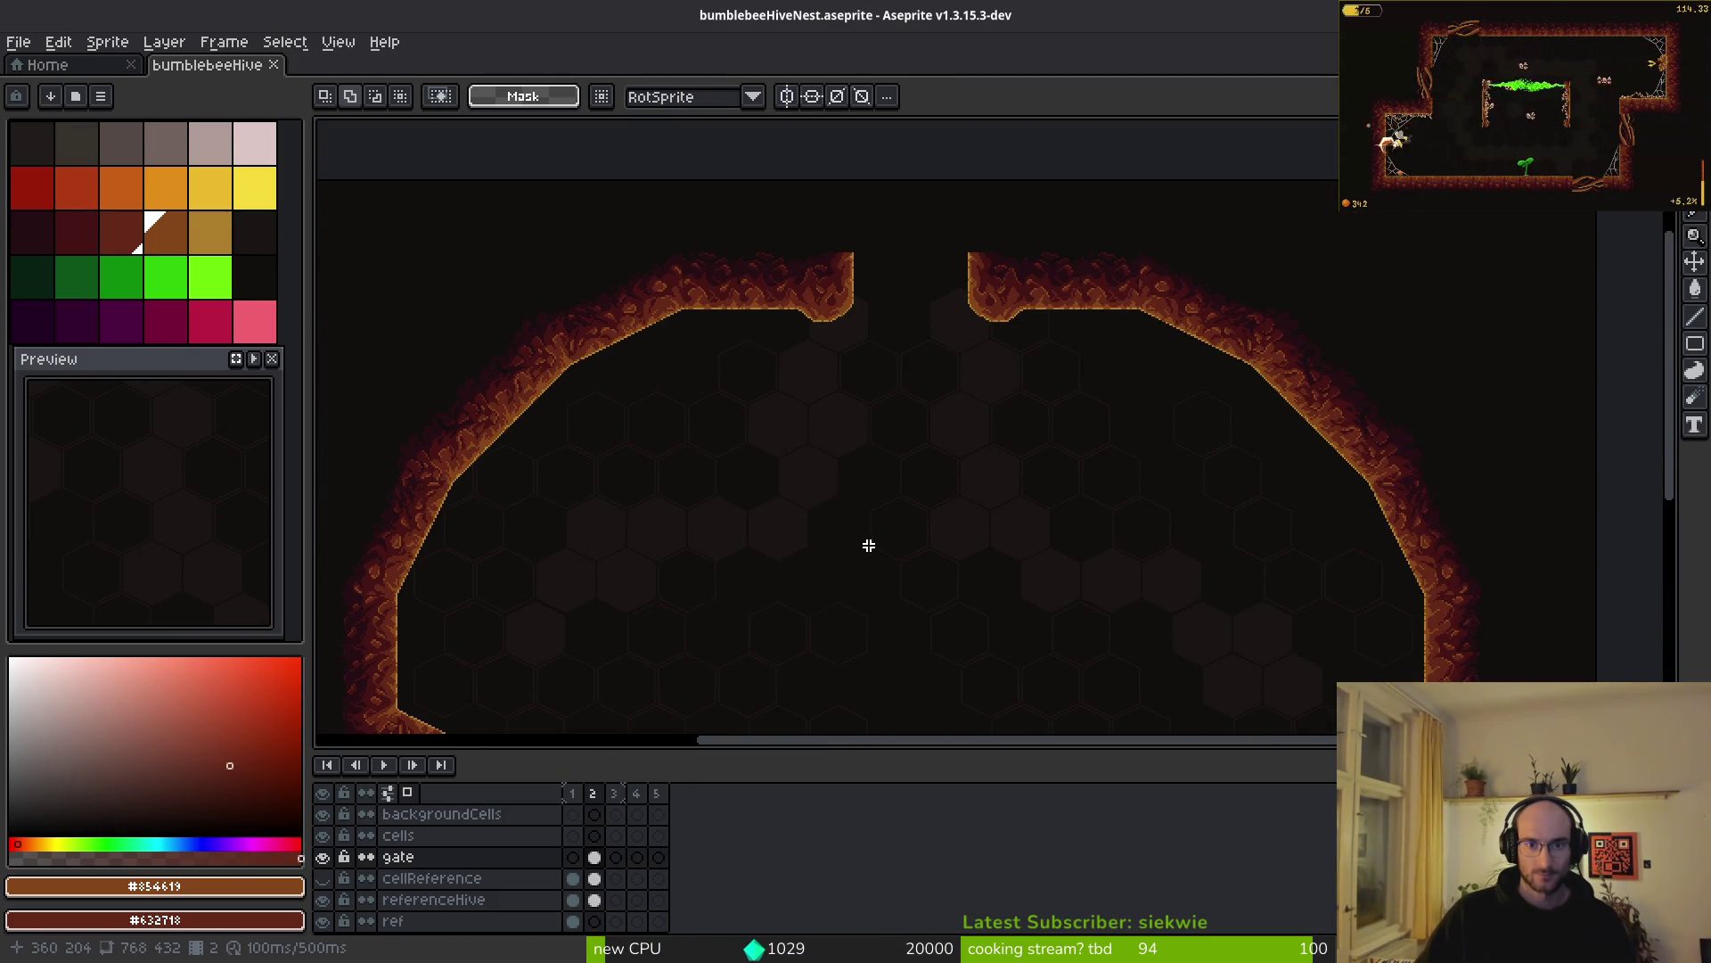
{"action": "scroll", "coordinate": [869, 545], "scroll_direction": "down", "scroll_amount": 2}
{"action": "scroll", "coordinate": [806, 386], "scroll_direction": "down", "scroll_amount": 2}
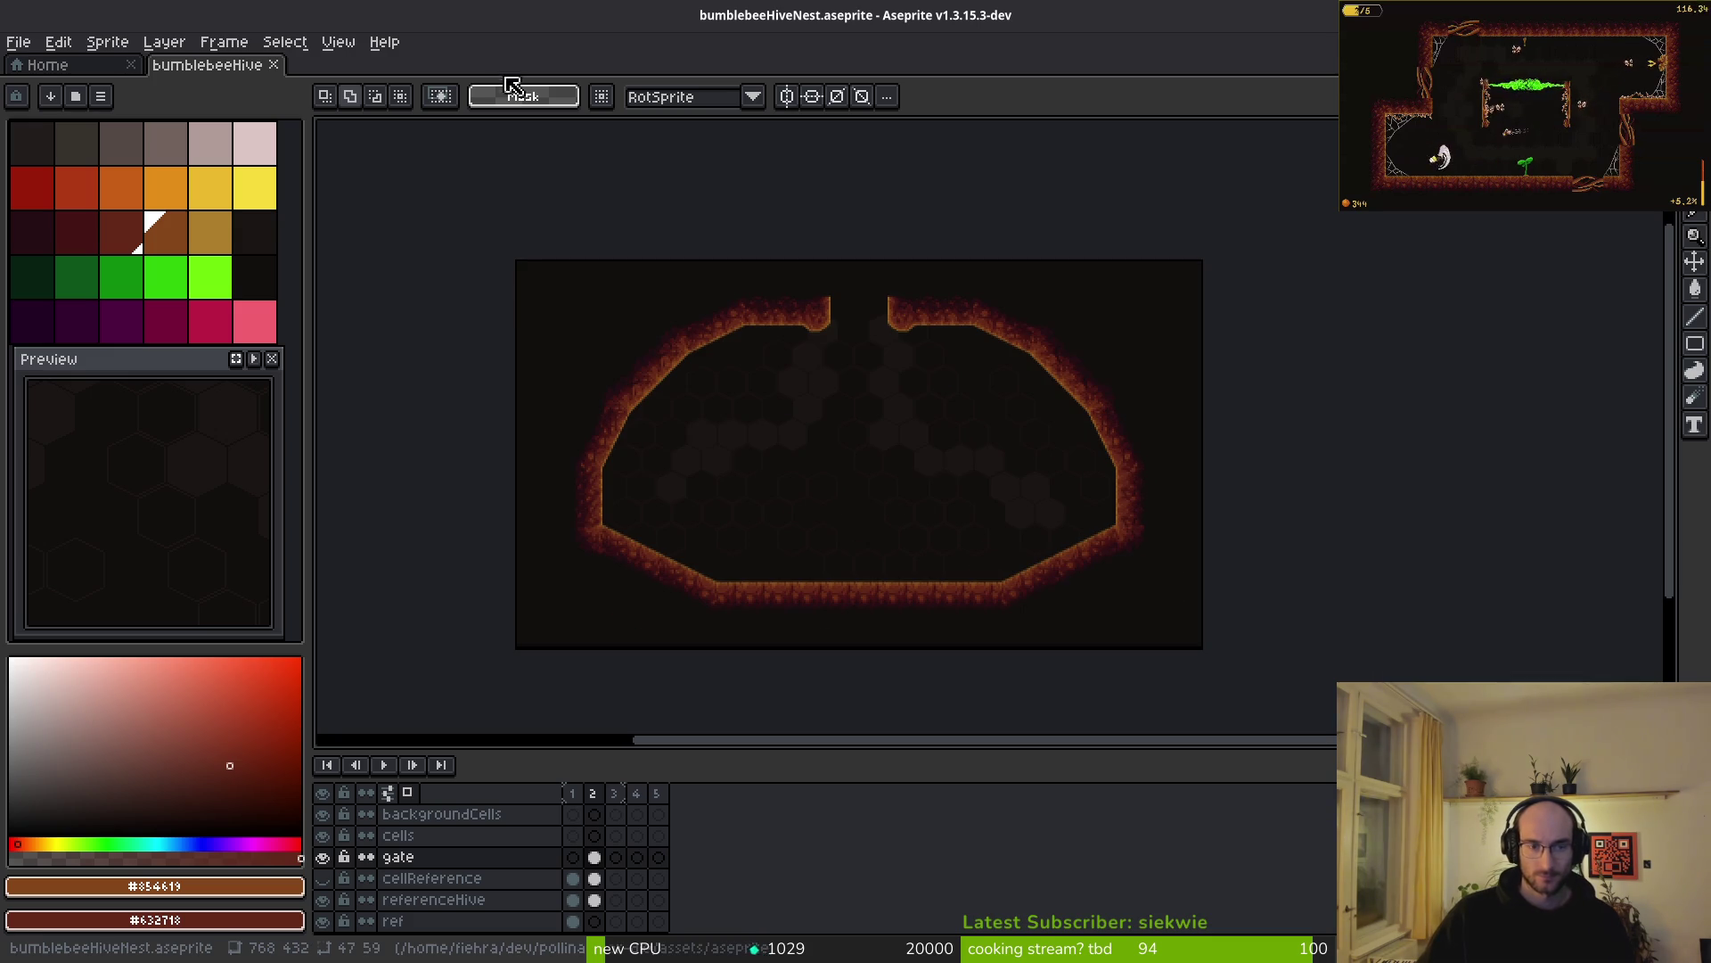
{"action": "key", "text": "alt+Tab"}
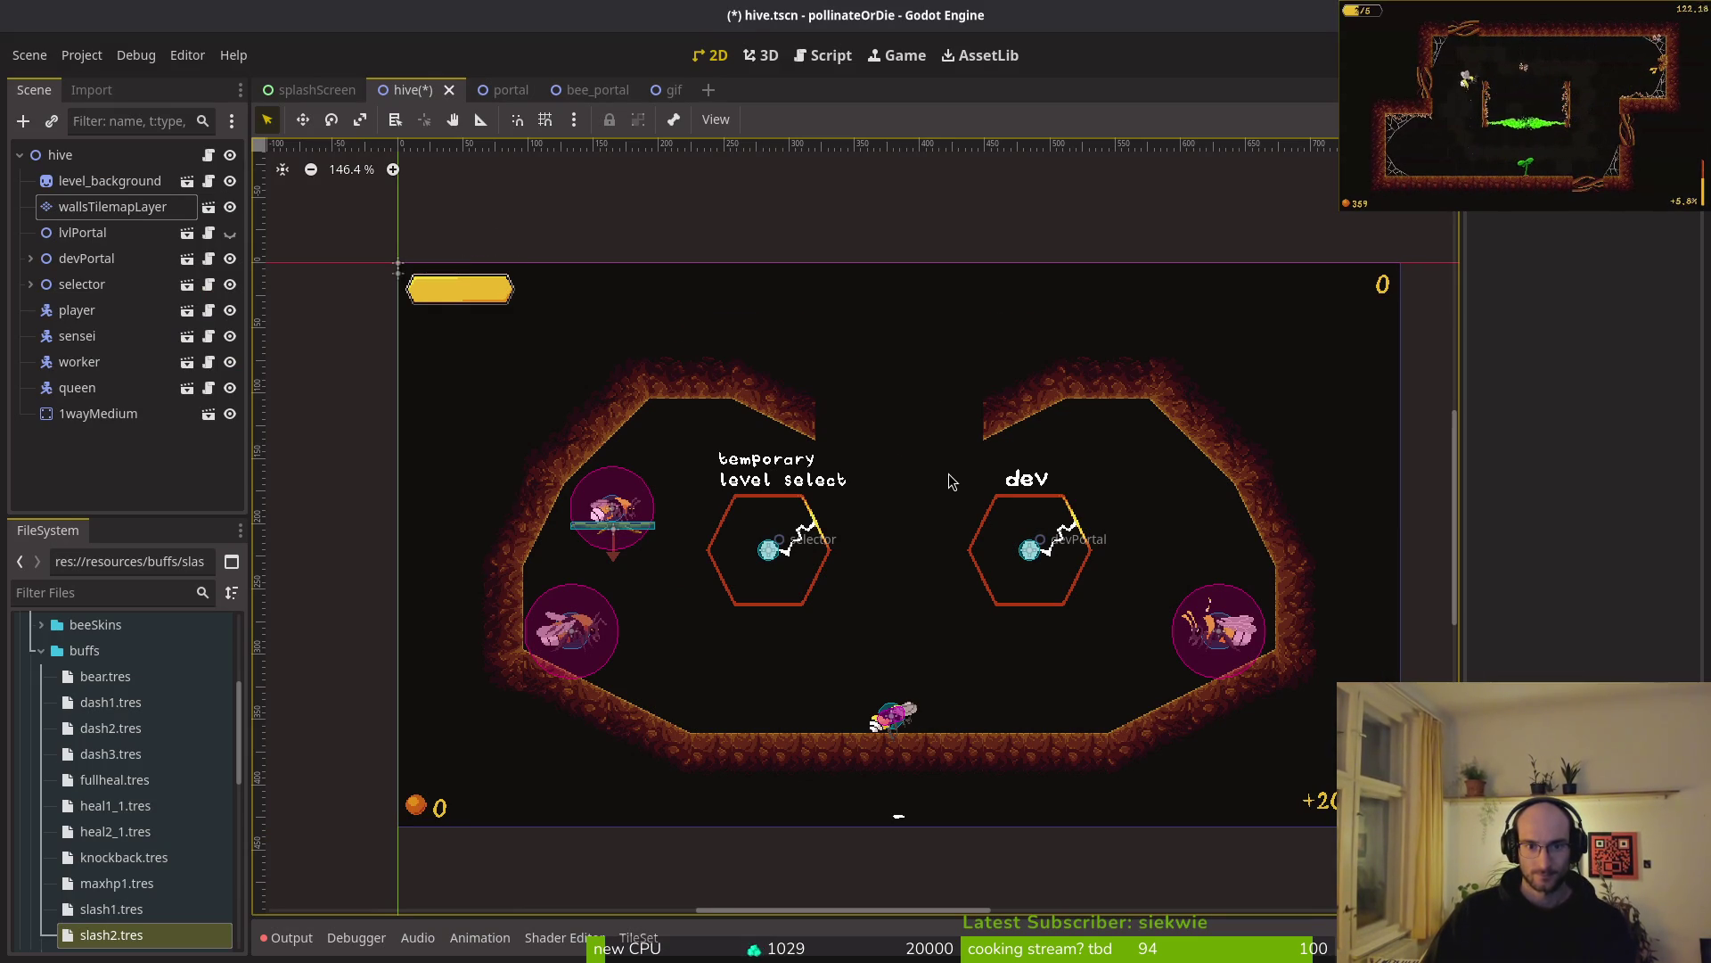
- Save the hive scene, briefly select a block of wall tiles, and save again
{"action": "key", "text": "ctrl+s"}
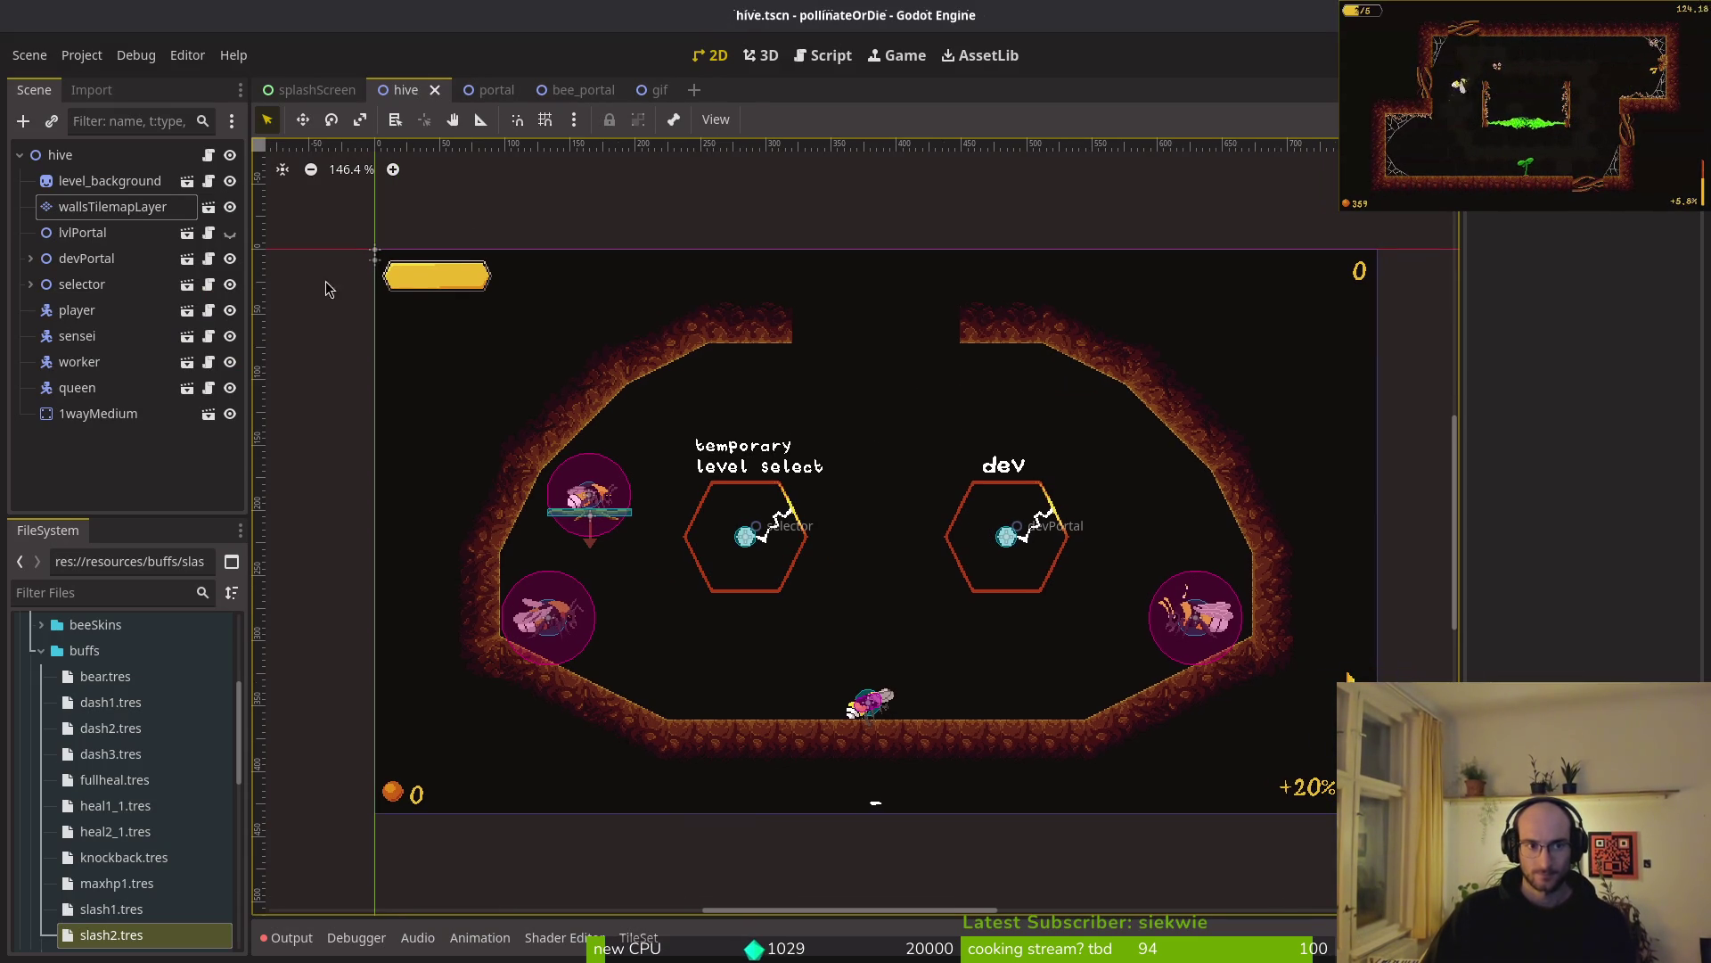
{"action": "left_click", "coordinate": [82, 231]}
{"action": "left_click", "coordinate": [112, 206]}
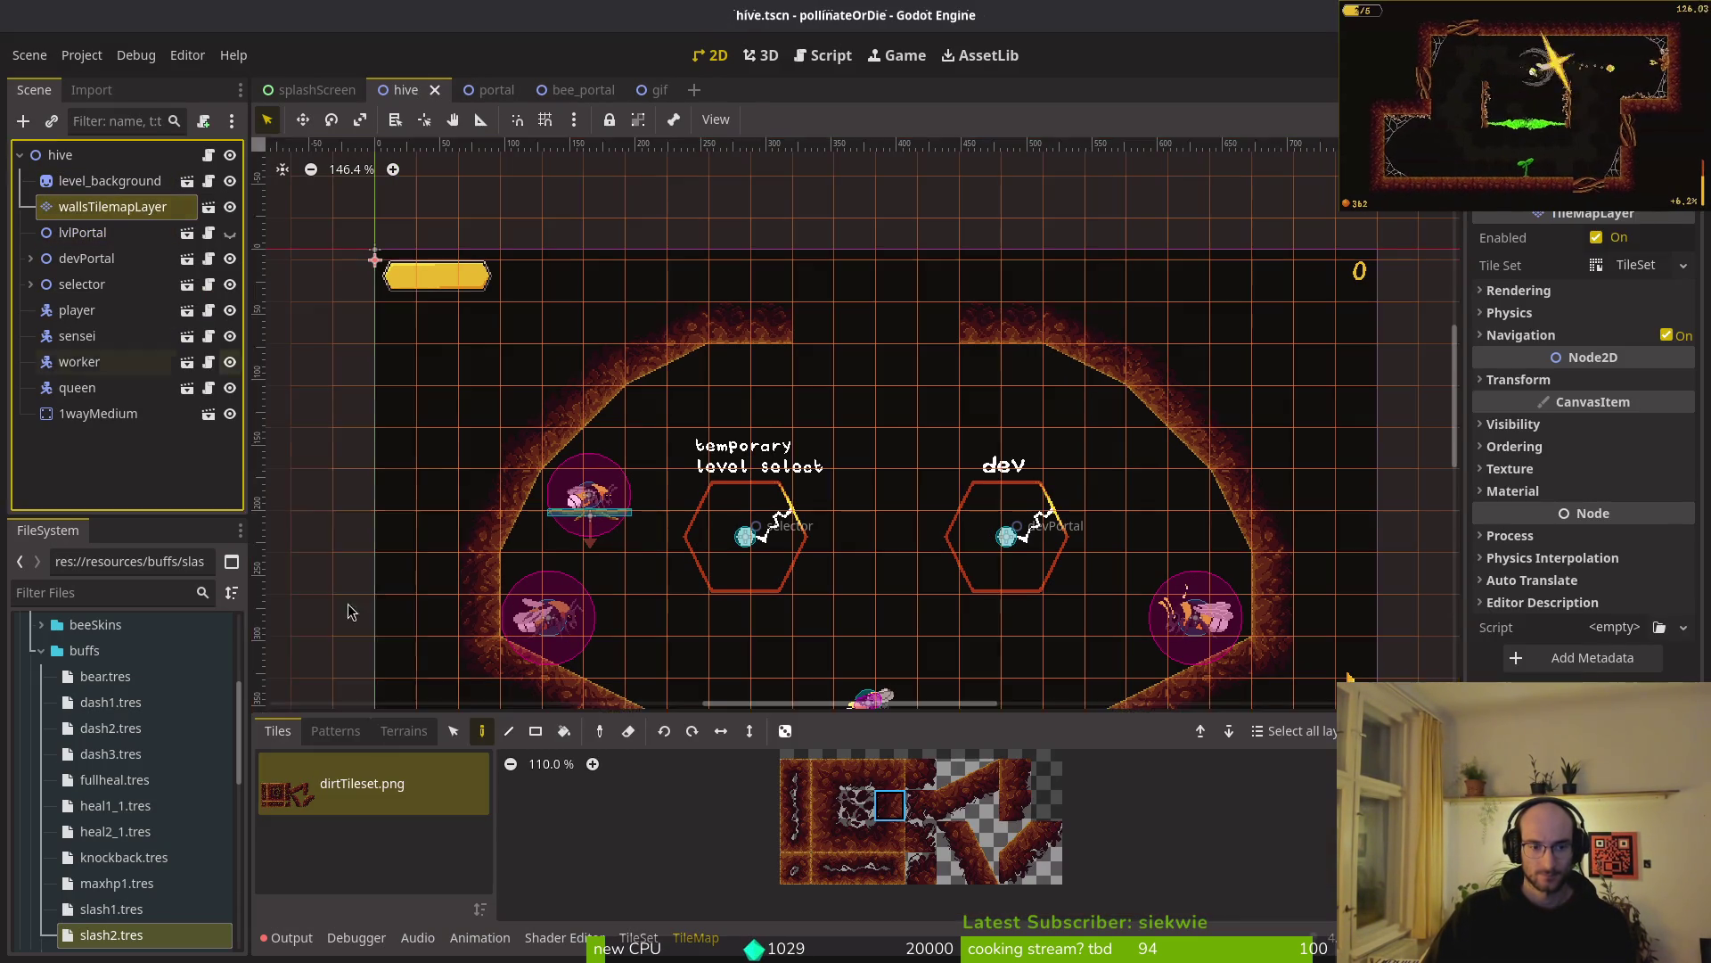
{"action": "scroll", "coordinate": [796, 432], "scroll_direction": "down", "scroll_amount": 2}
{"action": "mouse_move", "coordinate": [457, 331]}
{"action": "left_mouse_down"}
{"action": "mouse_move", "coordinate": [1286, 612]}
{"action": "mouse_move", "coordinate": [1292, 564]}
{"action": "mouse_move", "coordinate": [1186, 526]}
{"action": "left_mouse_up"}
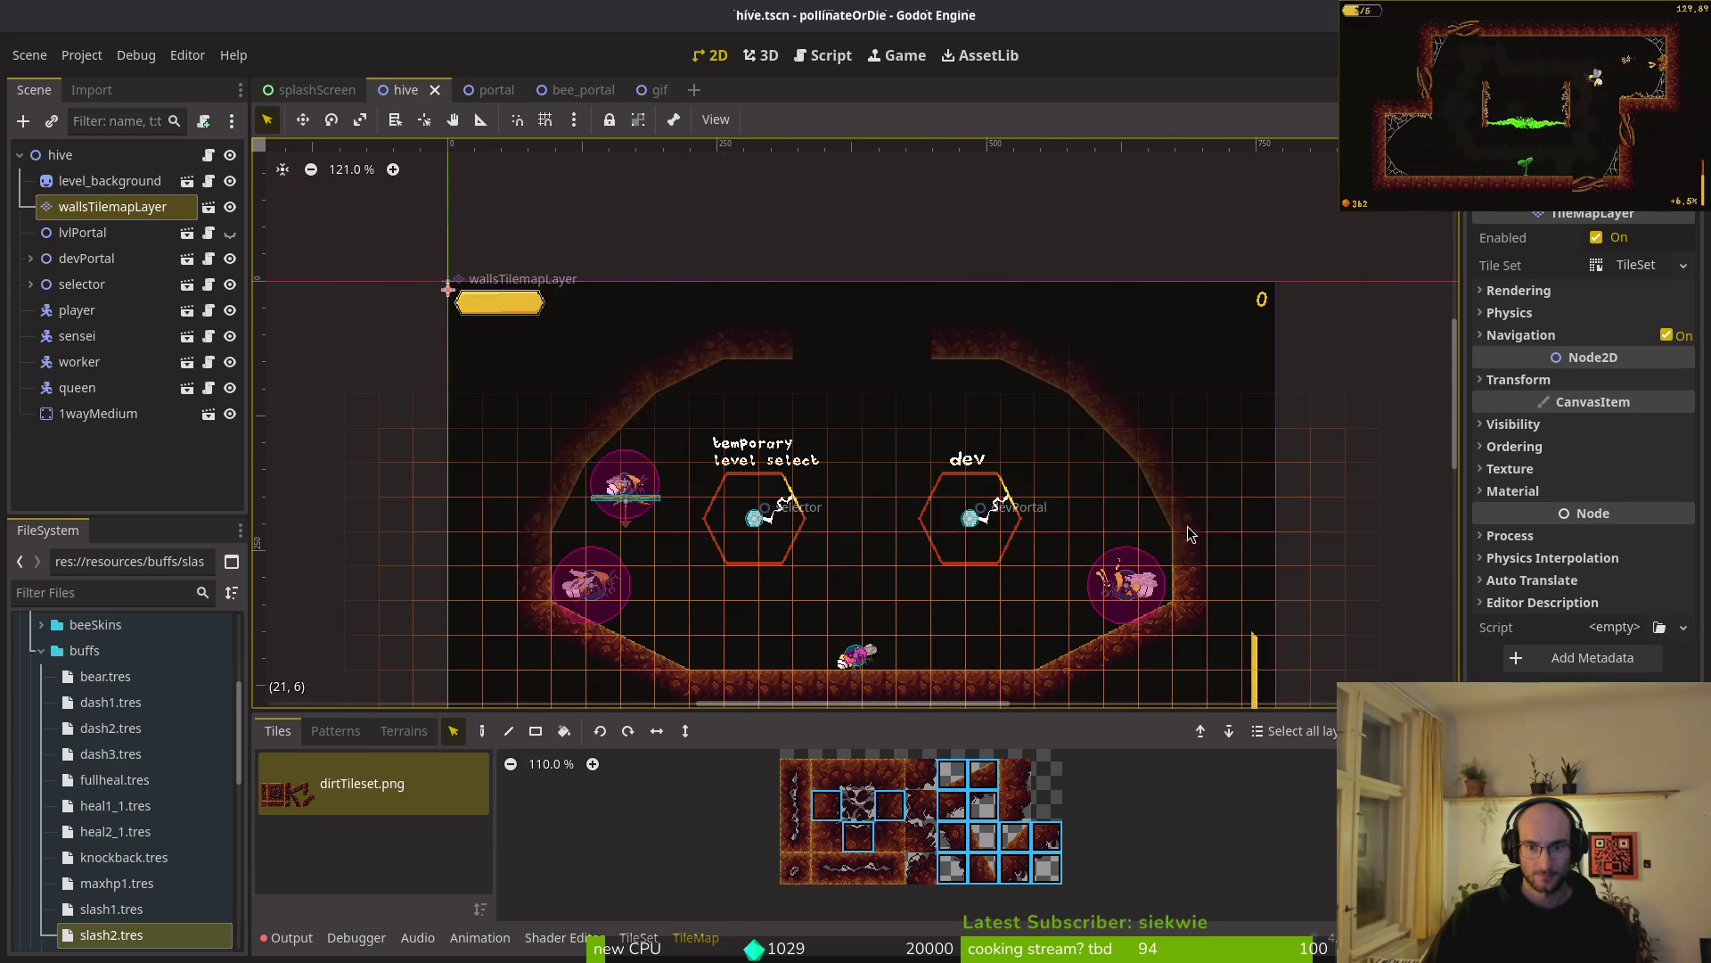
{"action": "left_click", "coordinate": [937, 589]}
{"action": "key", "text": "ctrl+s"}
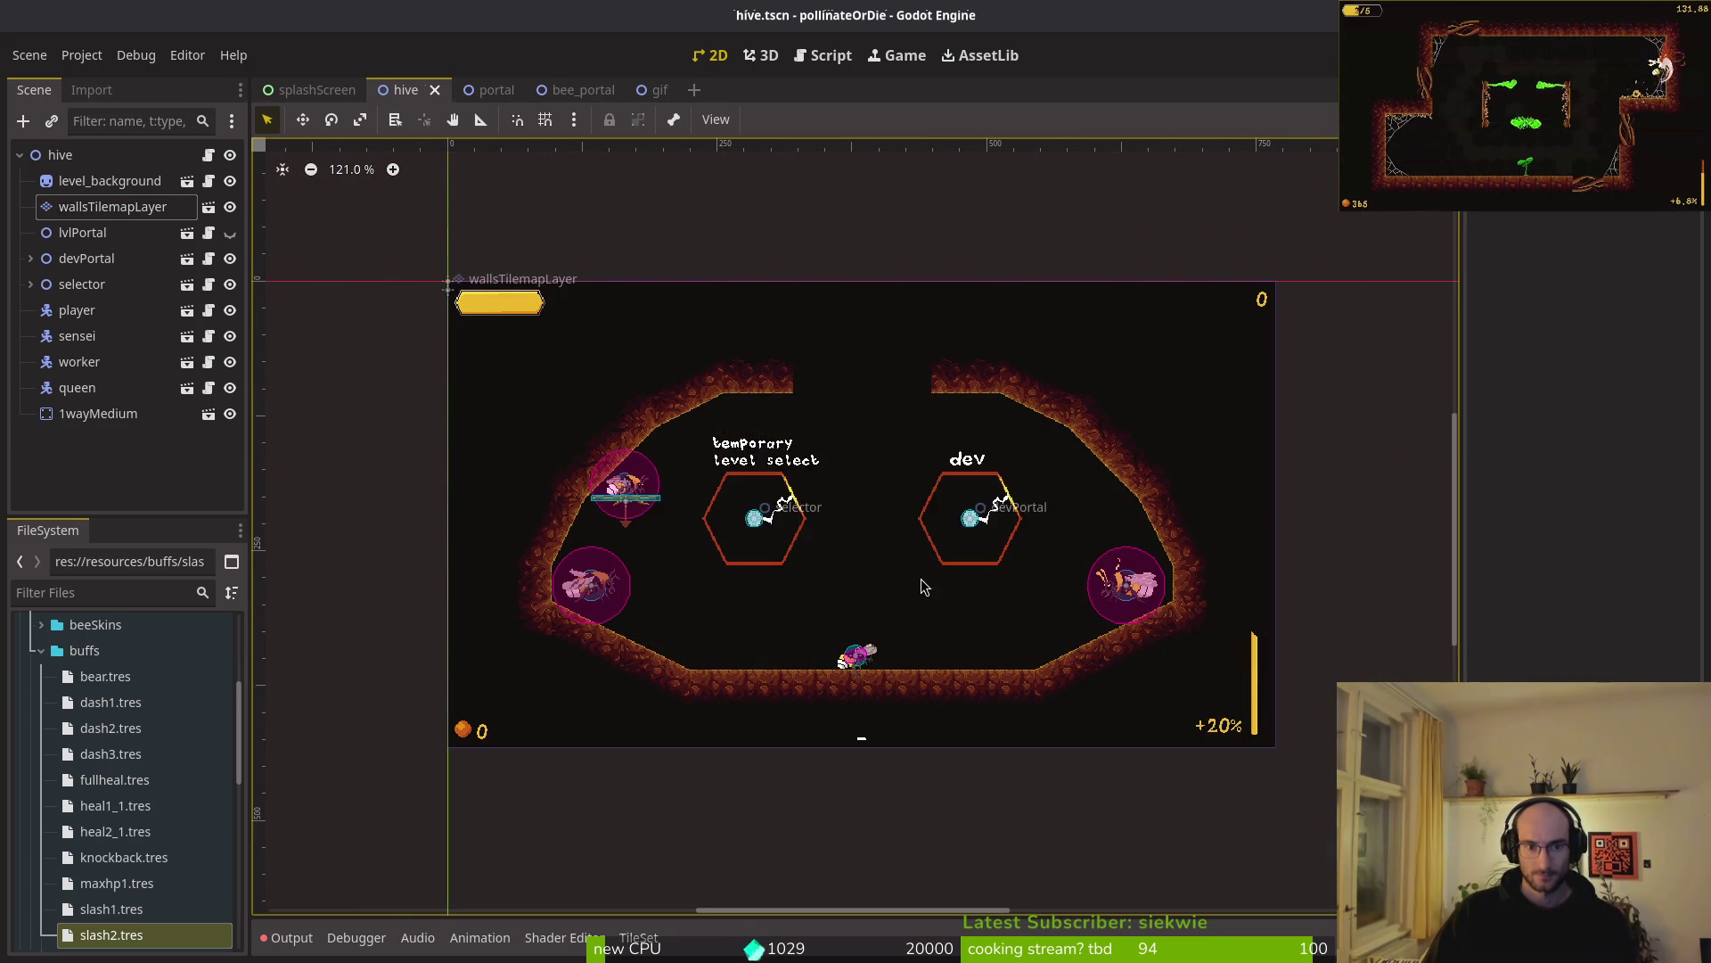
{"action": "left_click_drag", "start_coordinate": [924, 590], "coordinate": [888, 520]}
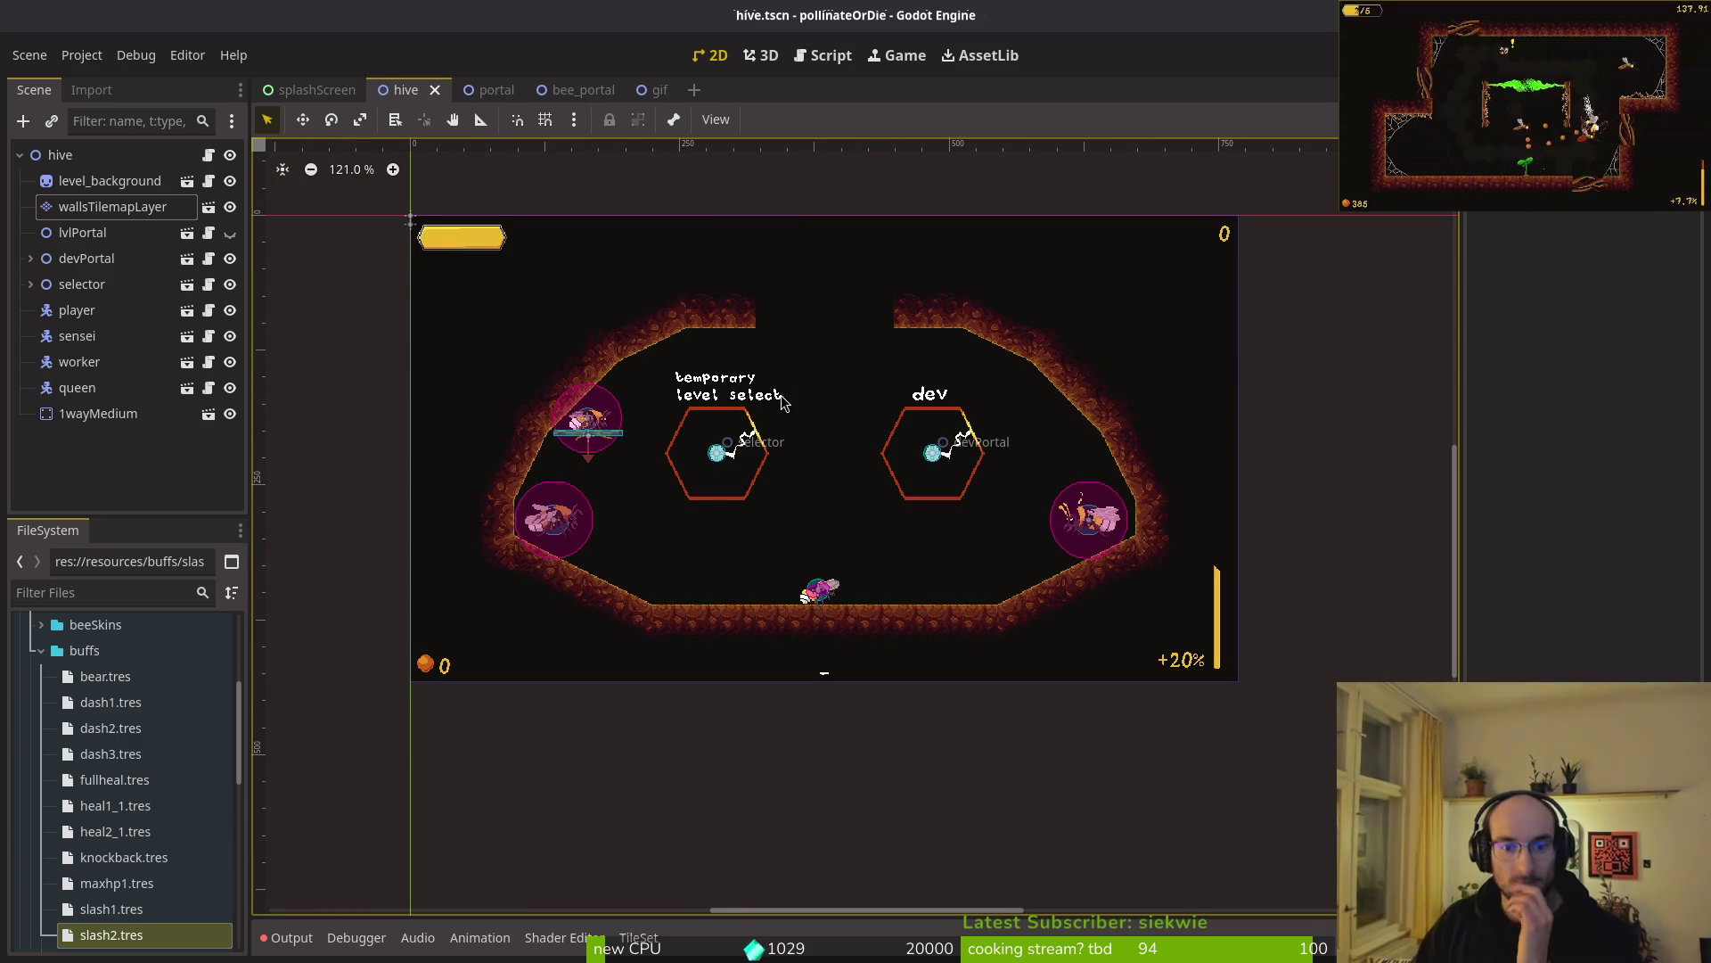
{"action": "scroll", "coordinate": [766, 410], "scroll_direction": "up", "scroll_amount": 2}
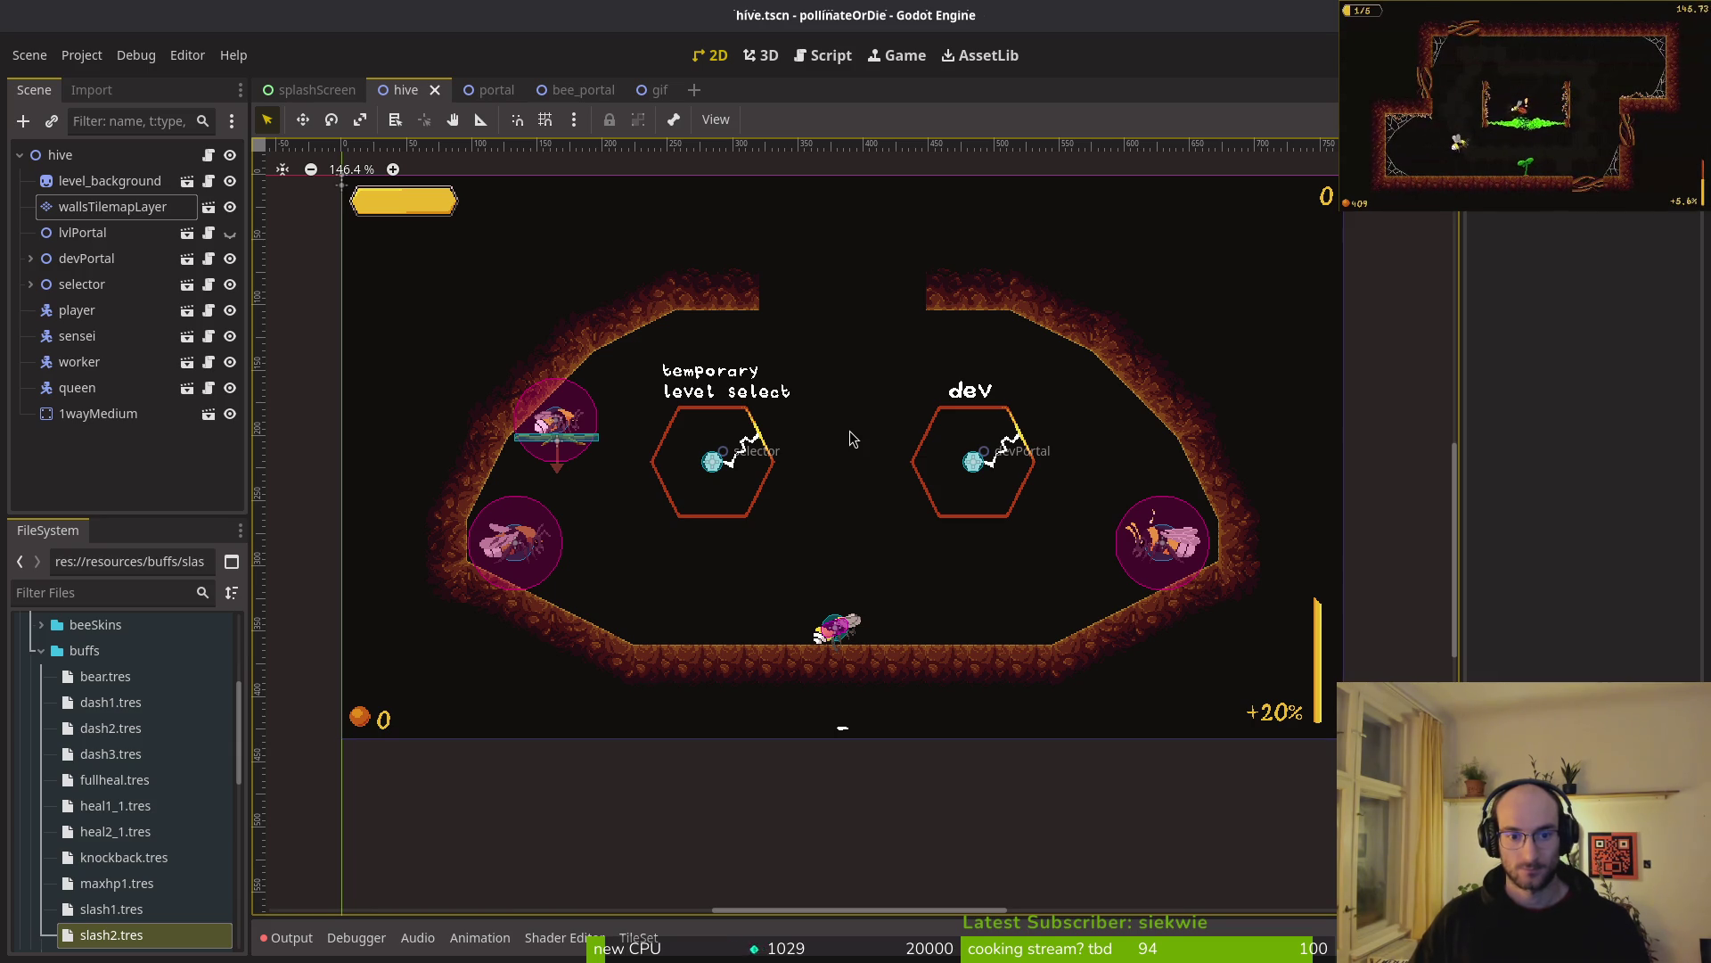
{"action": "scroll", "coordinate": [950, 601], "scroll_direction": "down", "scroll_amount": 2}
- Paint a trial row of floor wall tiles, undo it, and save the scene
{"action": "left_click", "coordinate": [143, 216]}
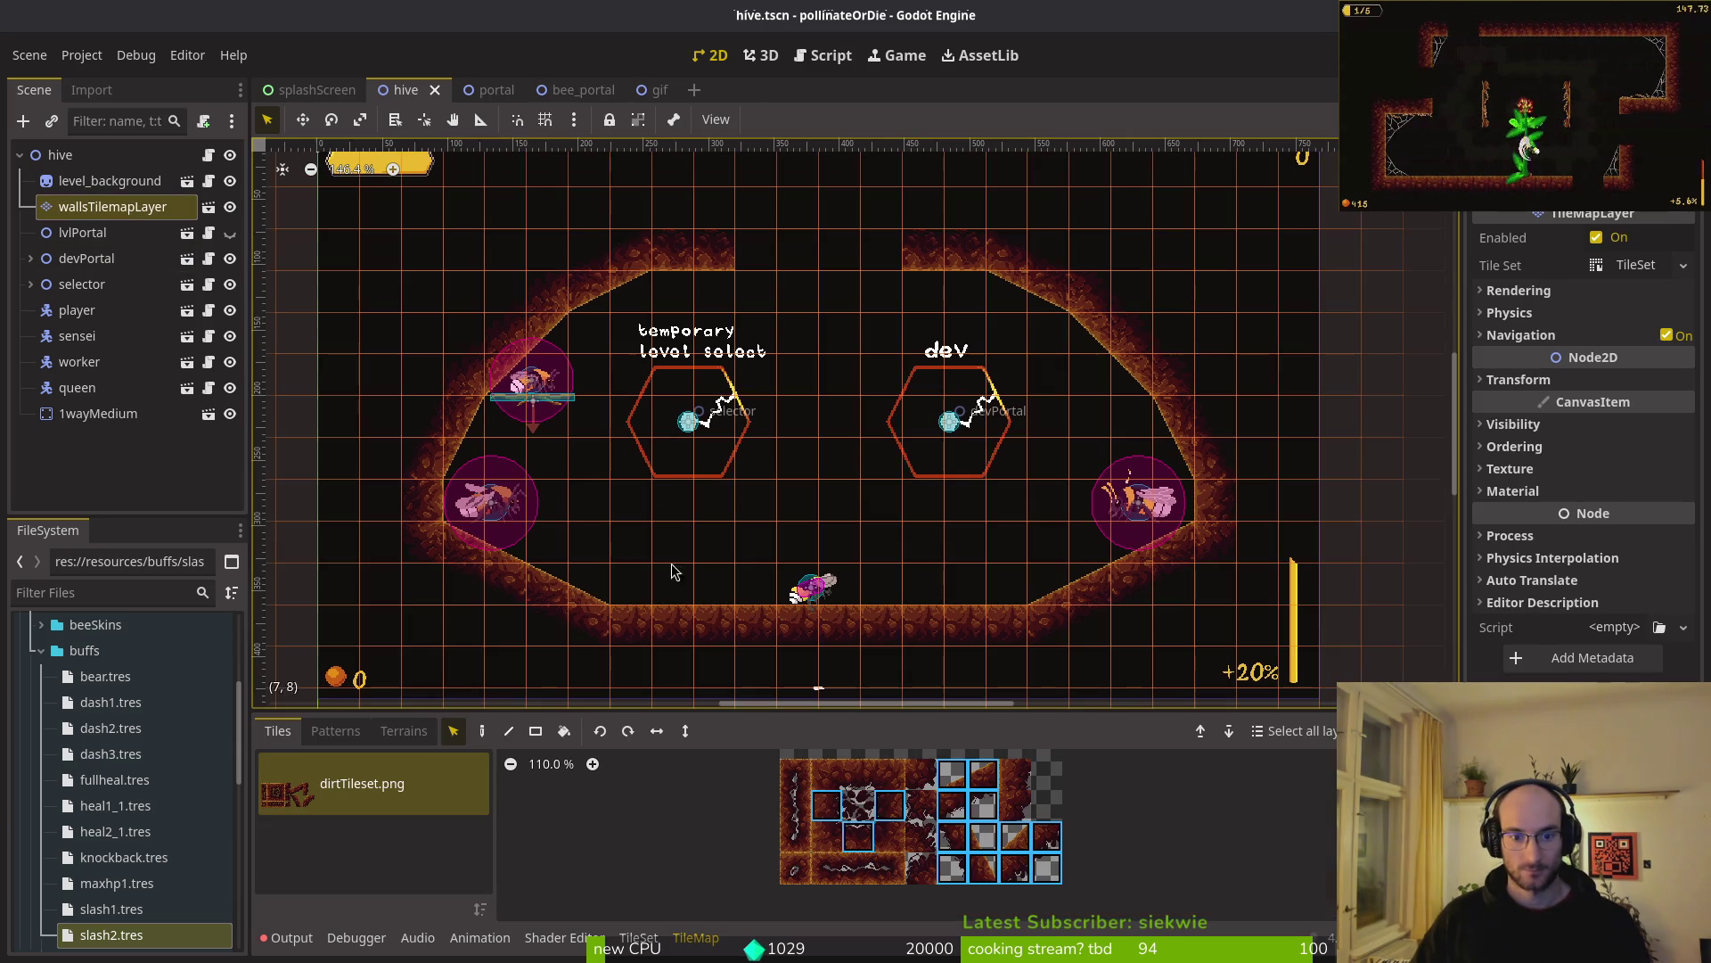
{"action": "left_click", "coordinate": [863, 777]}
{"action": "key", "text": "d"}
{"action": "mouse_move", "coordinate": [609, 603]}
{"action": "left_mouse_down"}
{"action": "mouse_move", "coordinate": [869, 588]}
{"action": "mouse_move", "coordinate": [1069, 603]}
{"action": "mouse_move", "coordinate": [861, 640]}
{"action": "mouse_move", "coordinate": [579, 647]}
{"action": "left_mouse_up"}
{"action": "key", "text": "Escape"}
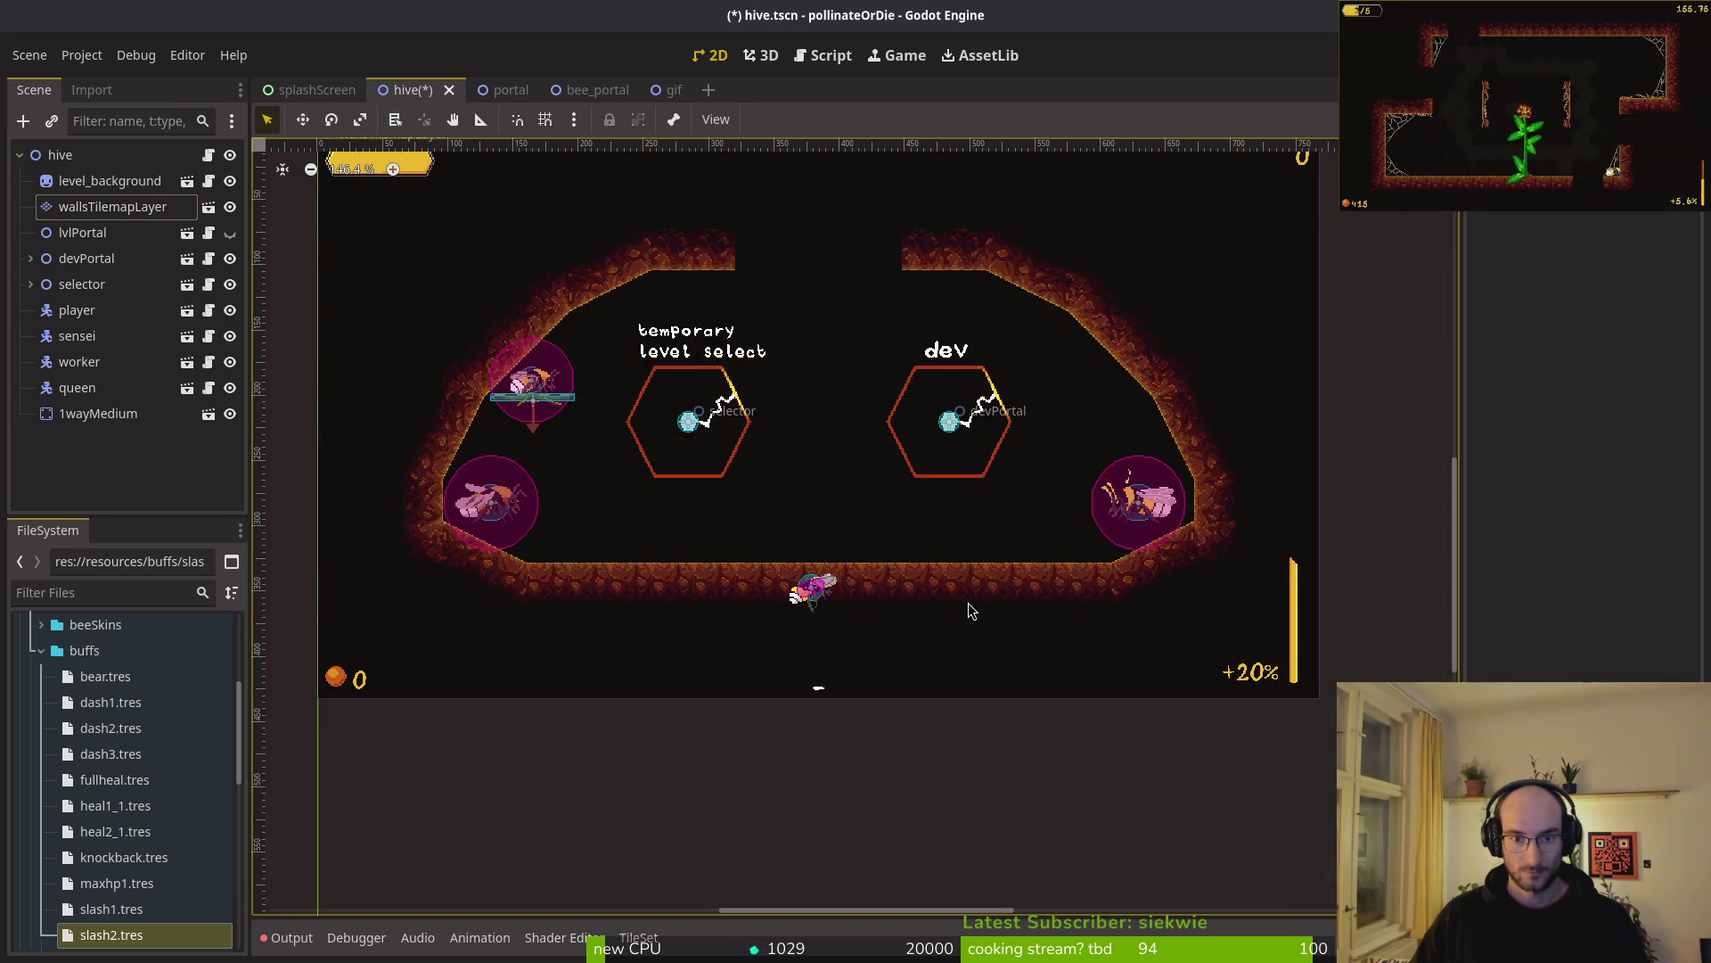
{"action": "scroll", "coordinate": [968, 598], "scroll_direction": "down", "scroll_amount": 3}
{"action": "key", "text": "ctrl+z"}
{"action": "key", "text": "ctrl+z"}
{"action": "key", "text": "ctrl+z"}
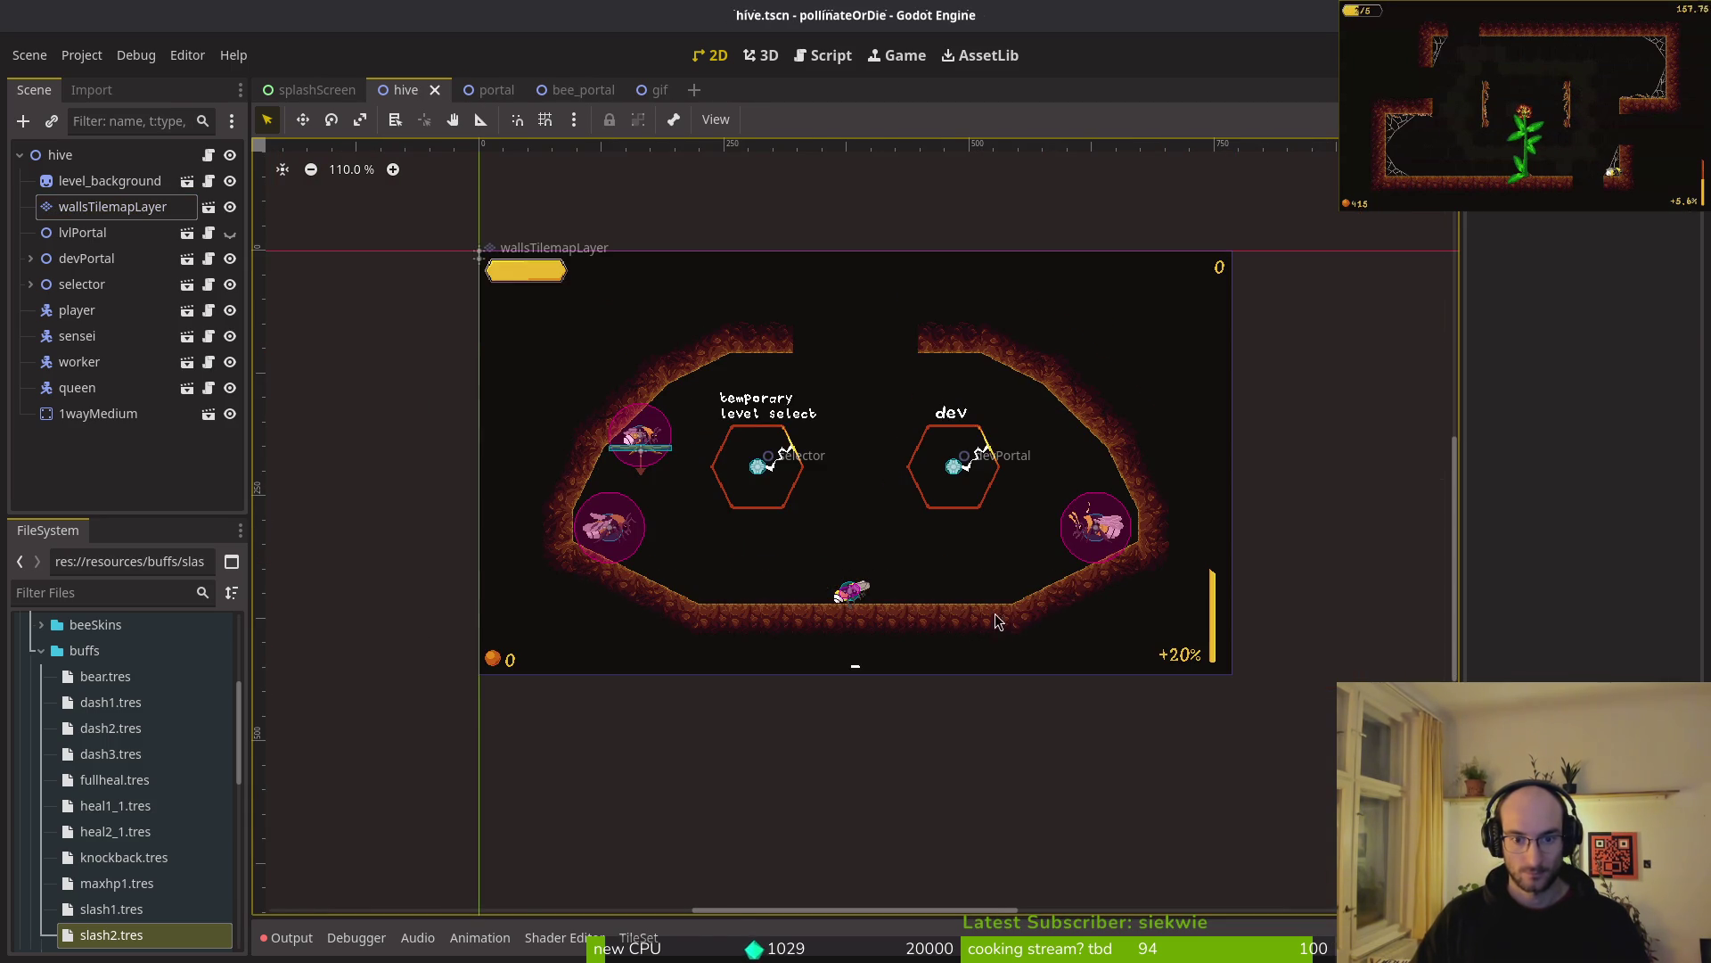
{"action": "key", "text": "ctrl+s"}
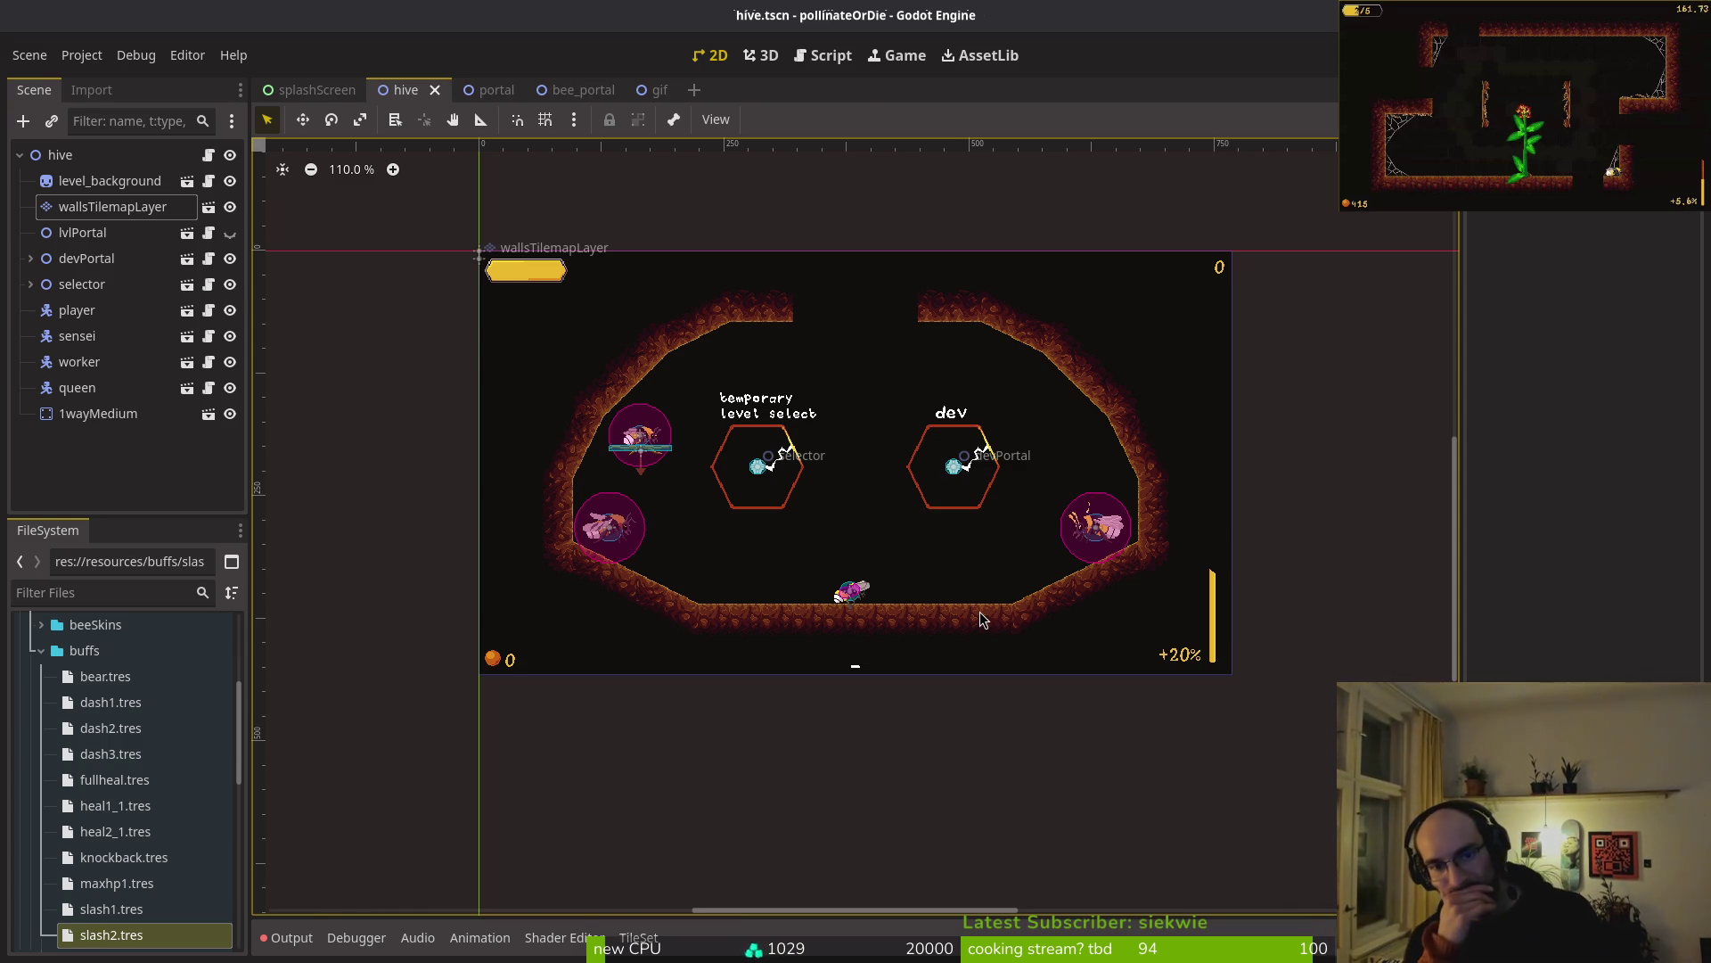
{"action": "key", "text": "alt+Tab"}
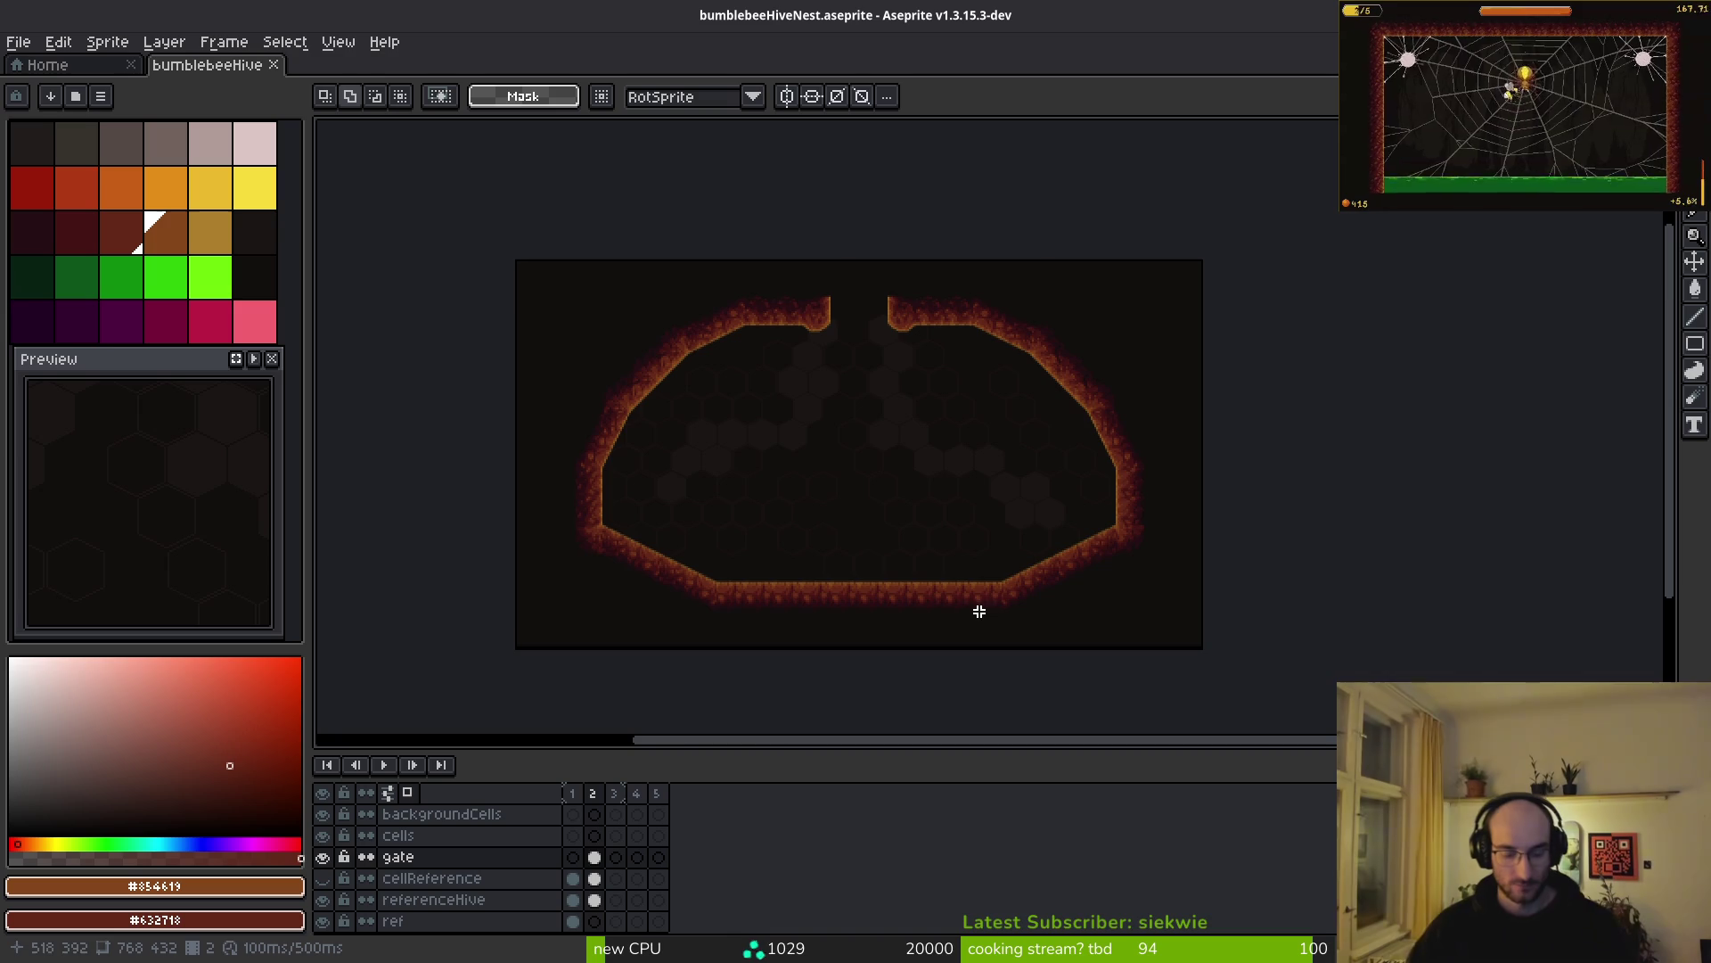
- Marquee-select a 31×32 block of the hive's straight right wall
{"action": "scroll", "coordinate": [840, 497], "scroll_direction": "up", "scroll_amount": 3}
{"action": "scroll", "coordinate": [936, 517], "scroll_direction": "down", "scroll_amount": 2}
{"action": "scroll", "coordinate": [1120, 556], "scroll_direction": "up", "scroll_amount": 5}
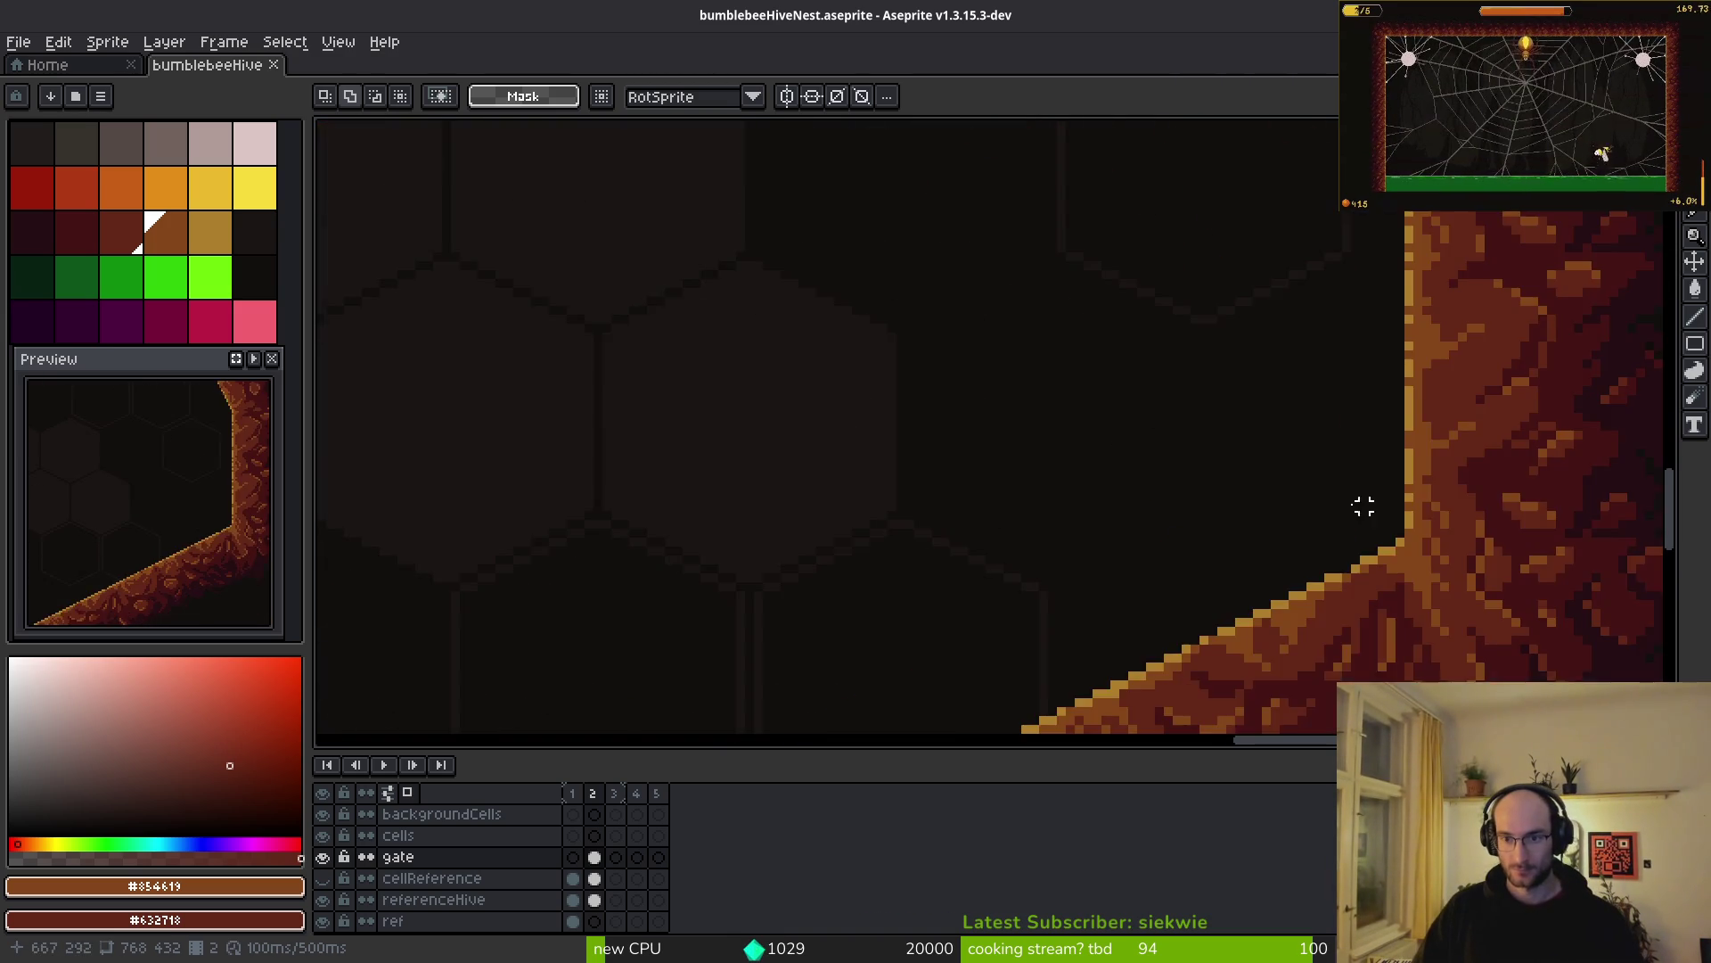
{"action": "mouse_move", "coordinate": [1114, 370]}
{"action": "left_mouse_down"}
{"action": "mouse_move", "coordinate": [974, 618]}
{"action": "mouse_move", "coordinate": [837, 656]}
{"action": "mouse_move", "coordinate": [847, 646]}
{"action": "left_mouse_up"}
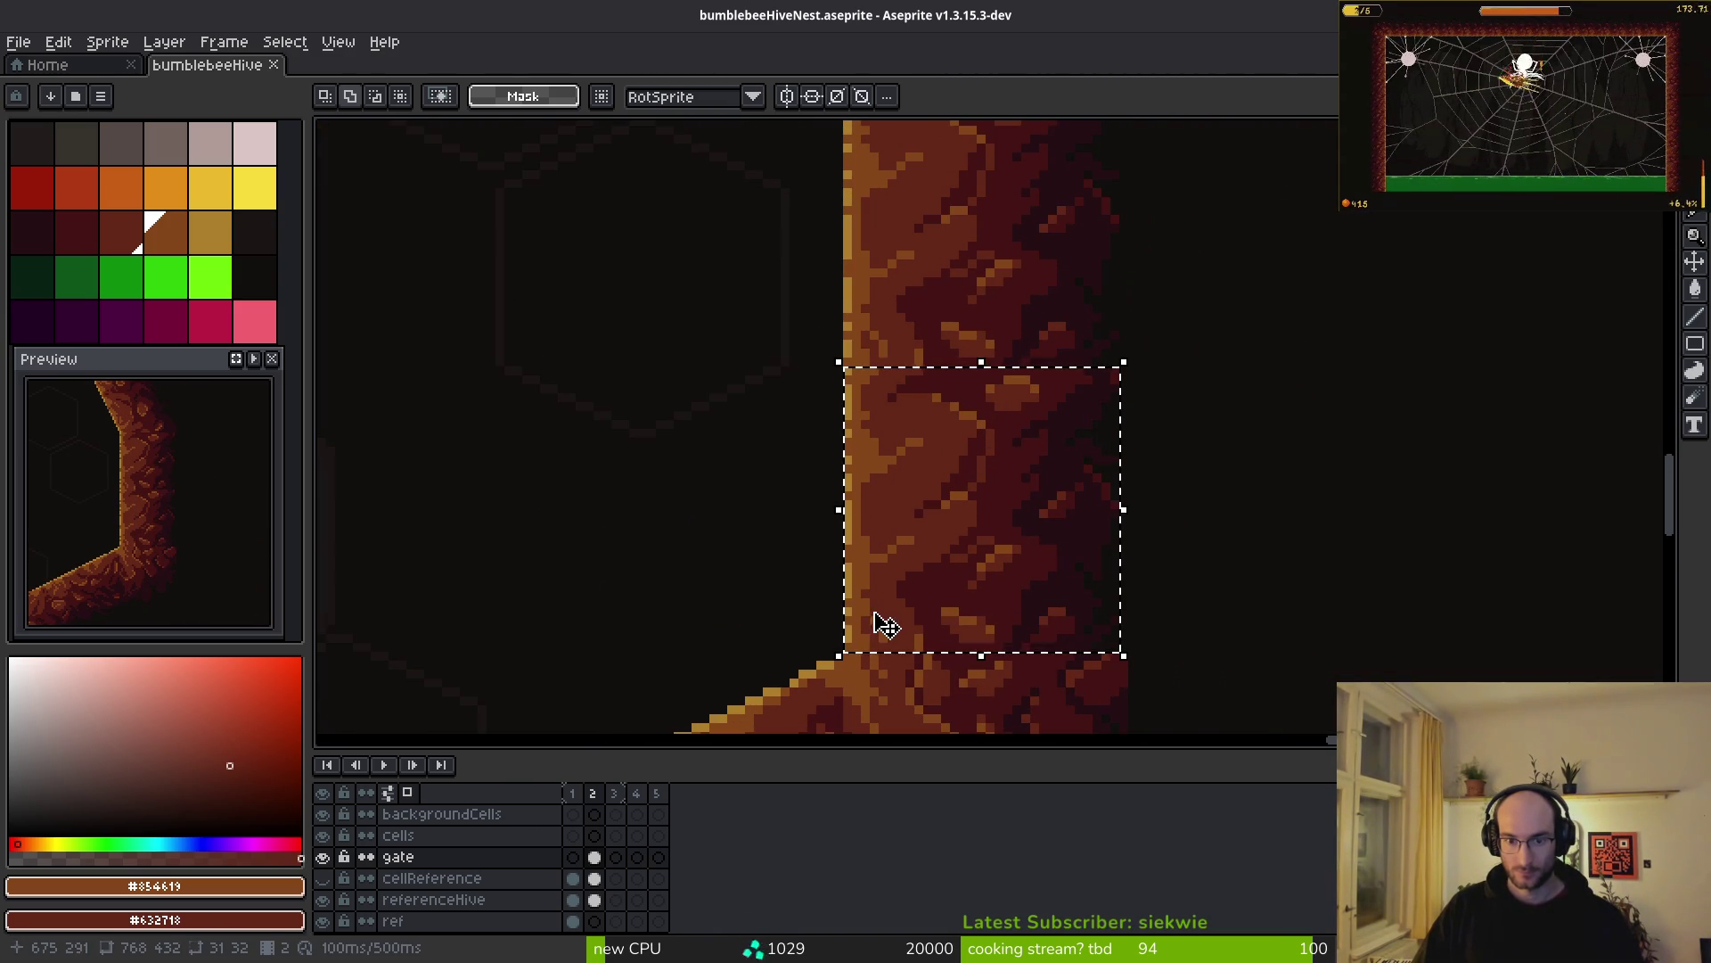
{"action": "scroll", "coordinate": [905, 615], "scroll_direction": "down", "scroll_amount": 7}
{"action": "left_click_drag", "start_coordinate": [722, 531], "coordinate": [947, 656]}
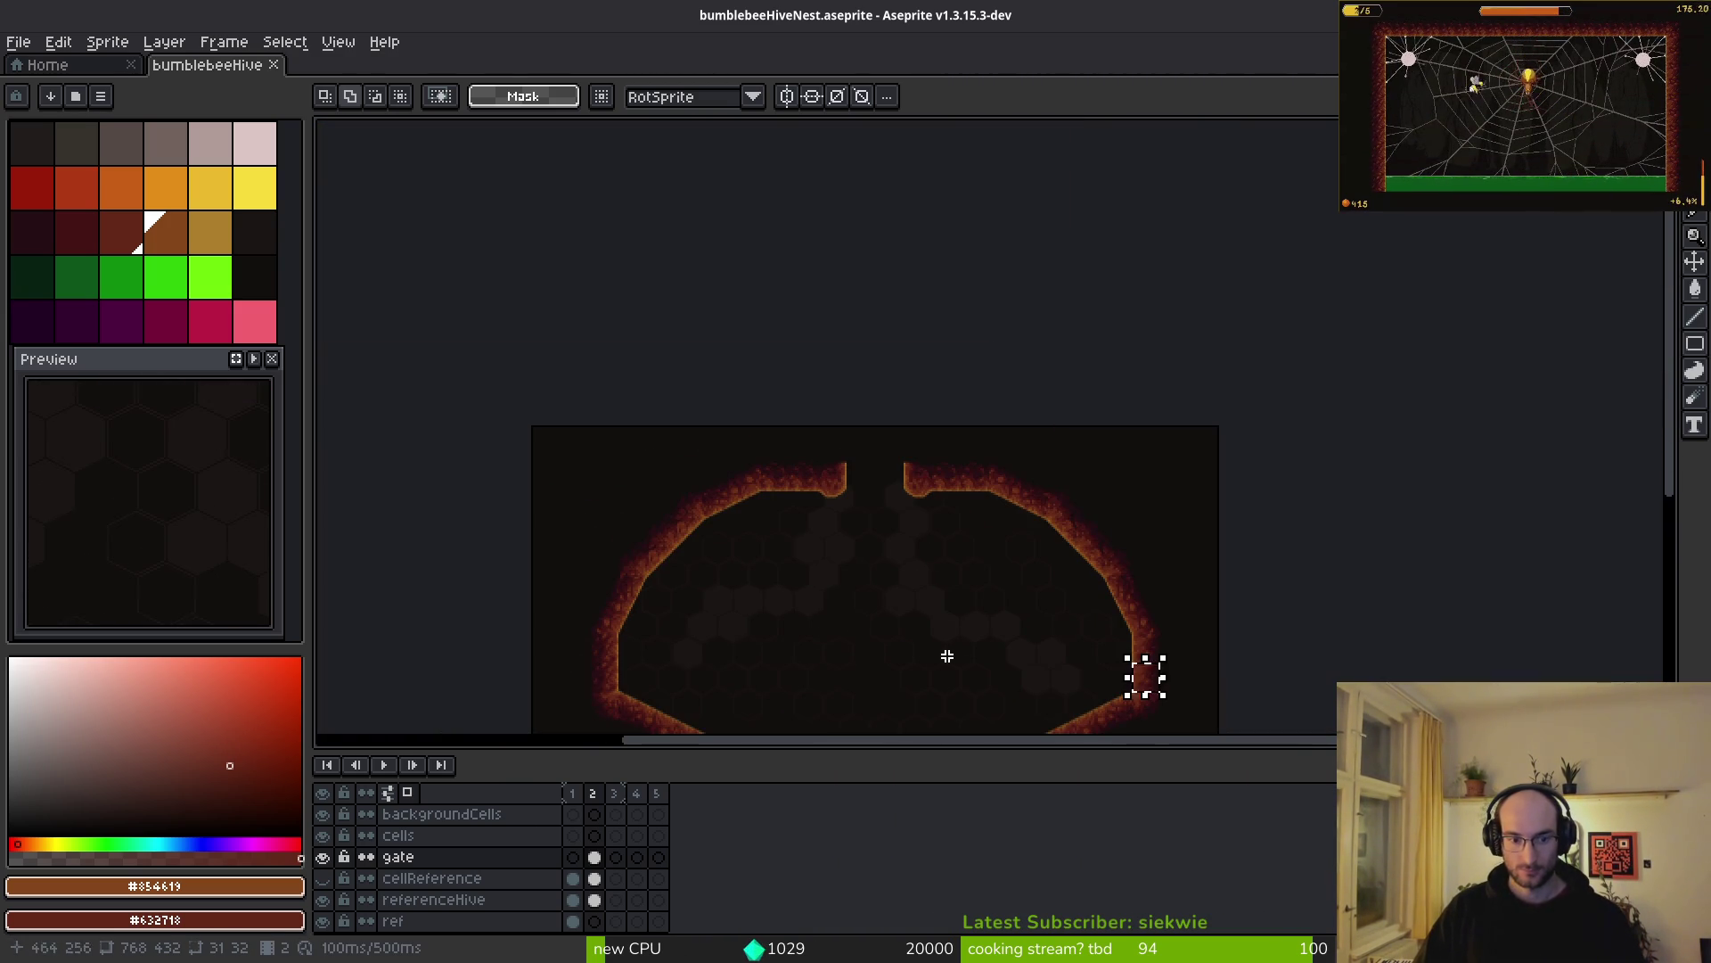
- Try deleting the selection on the gate and referenceHive layers, undo both, and reactivate the gate layer
{"action": "left_click", "coordinate": [594, 879]}
{"action": "left_click", "coordinate": [595, 901]}
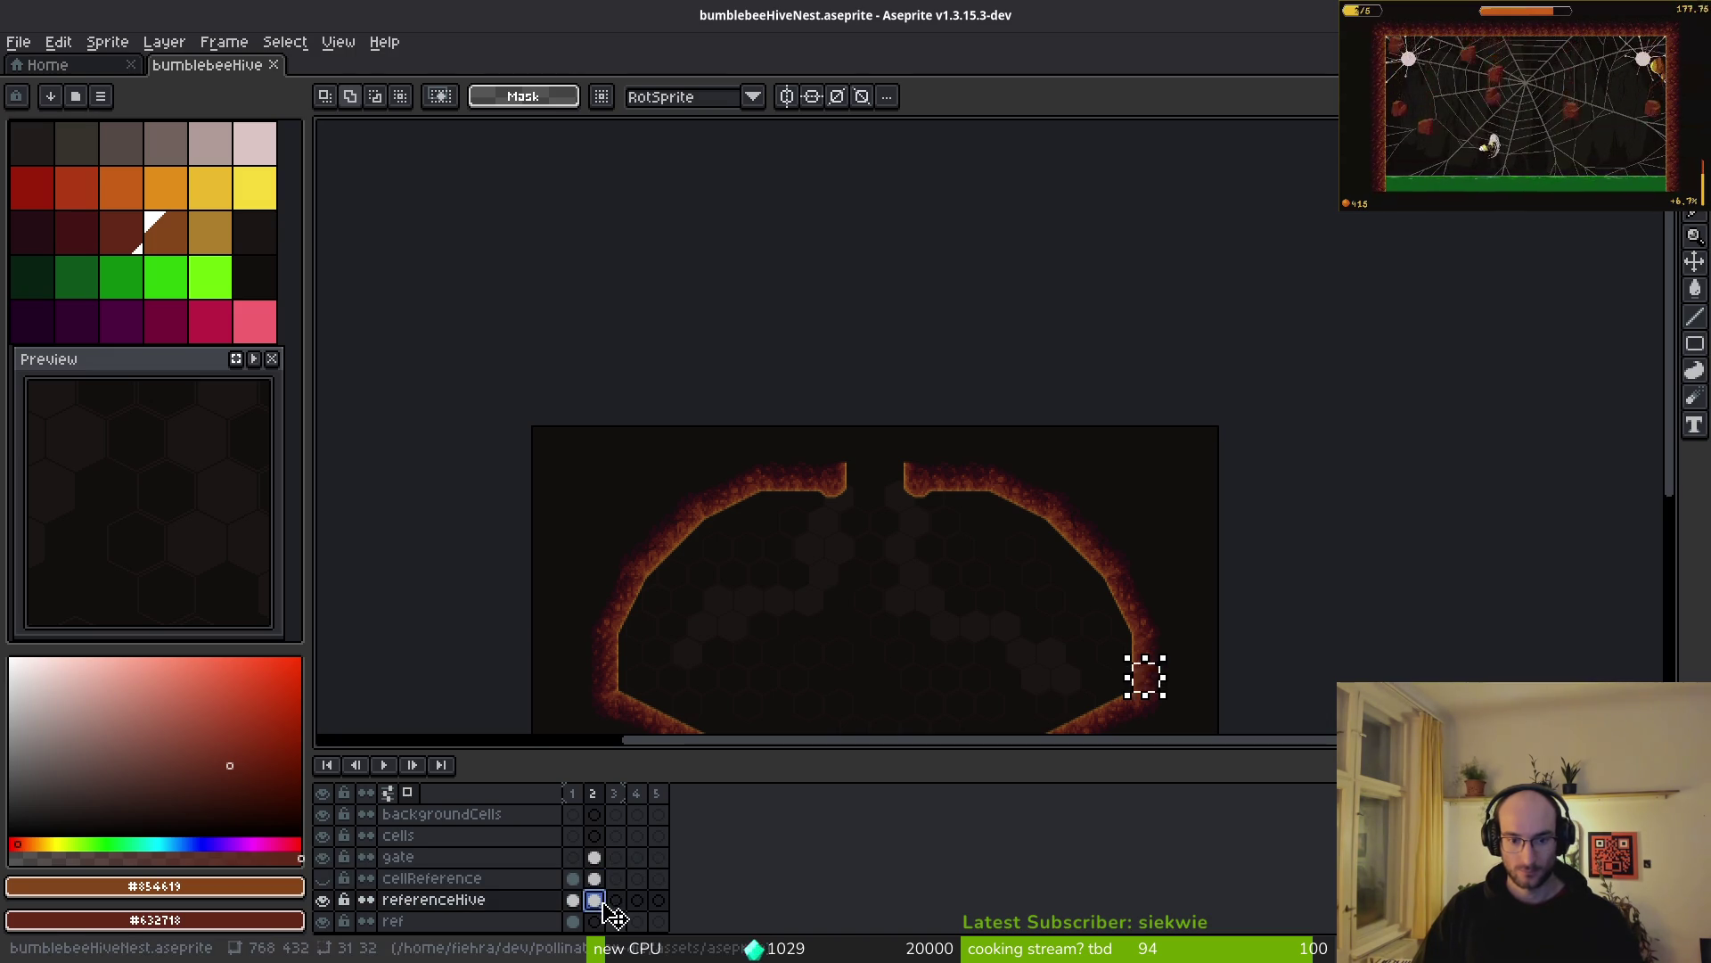
{"action": "left_click", "coordinate": [595, 858]}
{"action": "key", "text": "Delete"}
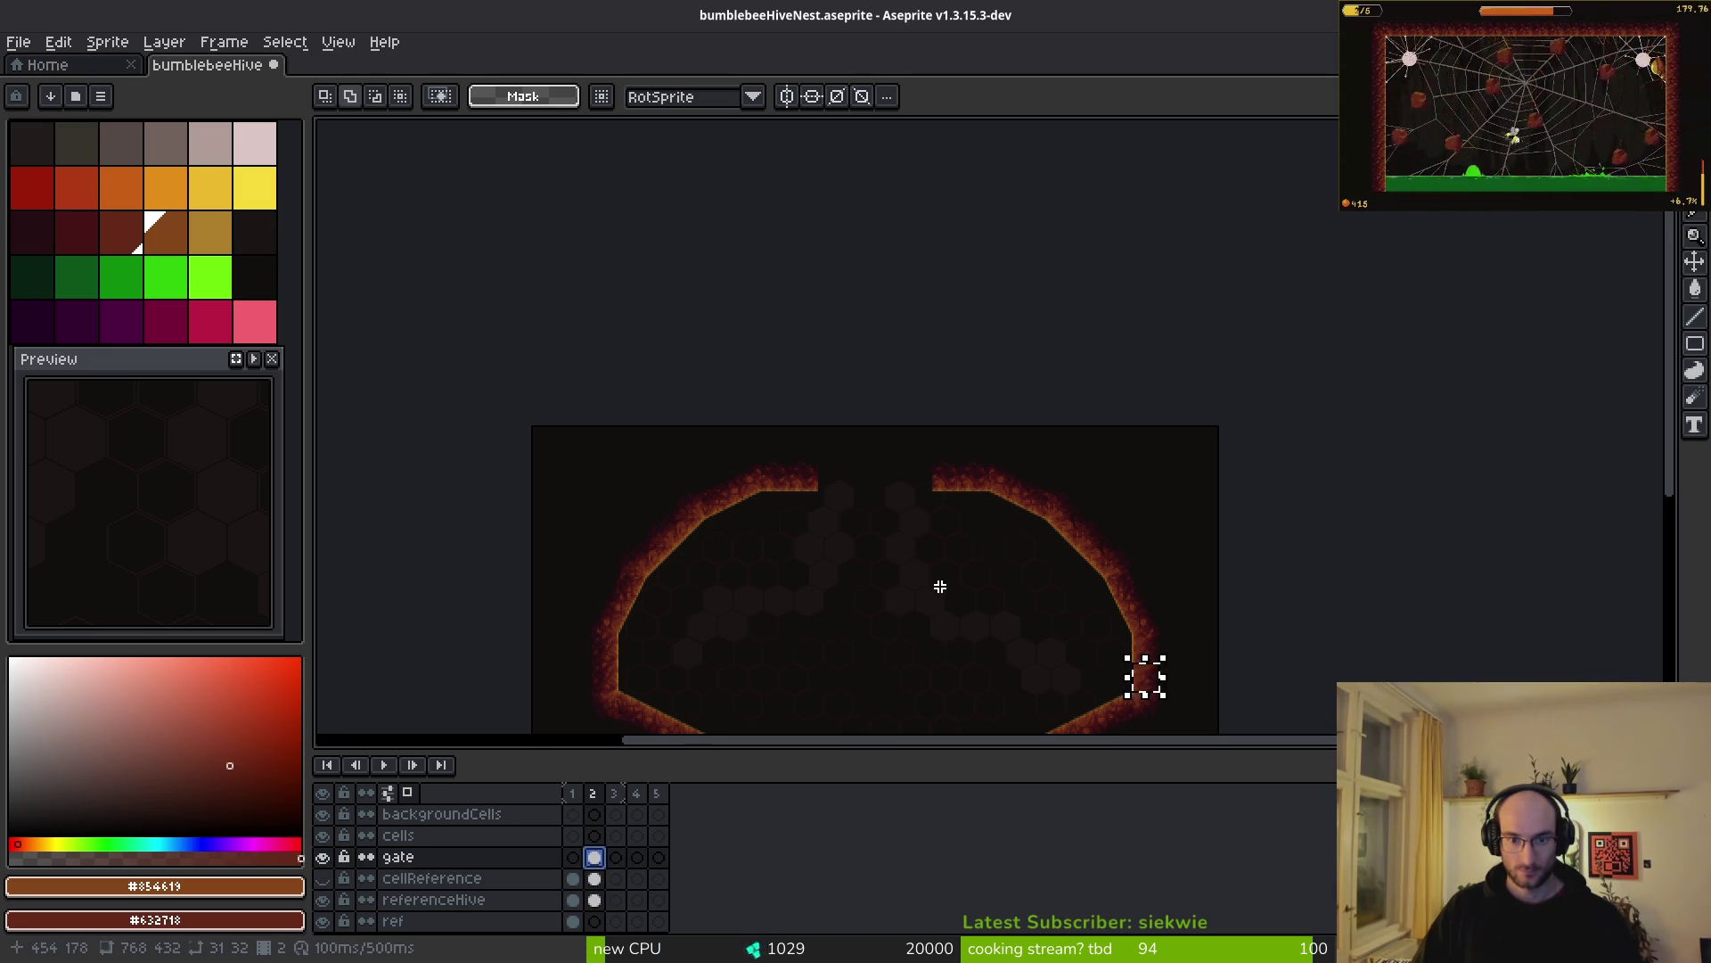
{"action": "key", "text": "ctrl+z"}
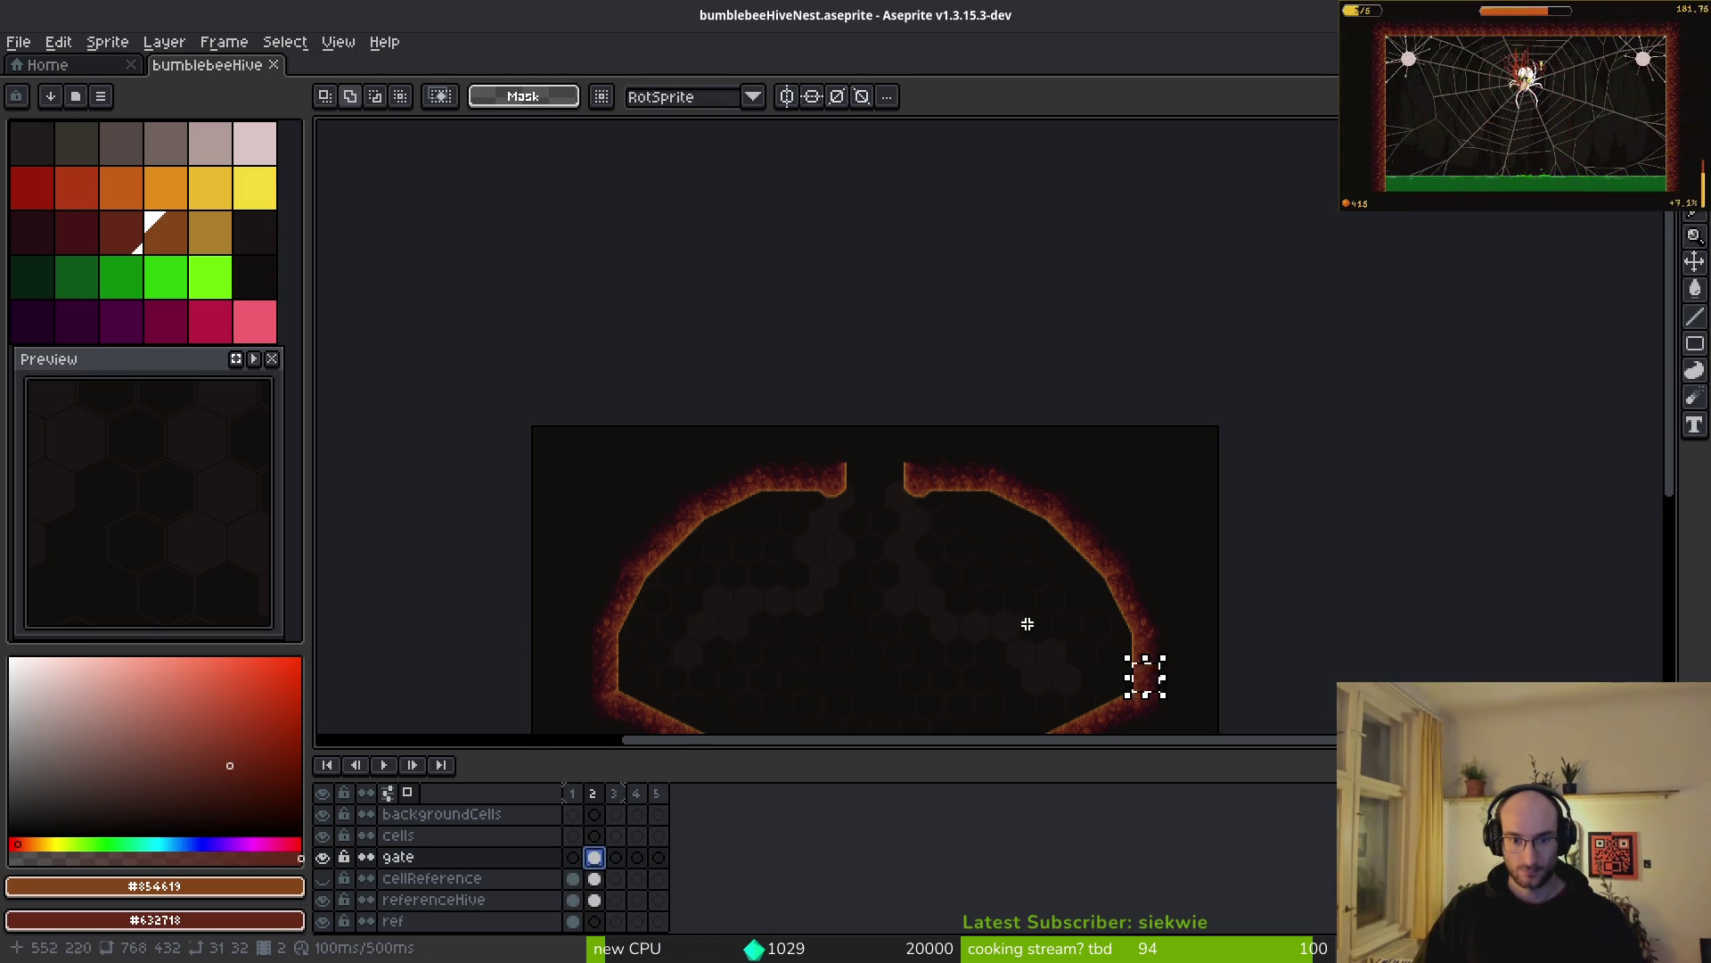
{"action": "left_click_drag", "start_coordinate": [1124, 690], "coordinate": [1000, 606]}
{"action": "key", "text": "alt+Down"}
{"action": "key", "text": "alt+Down"}
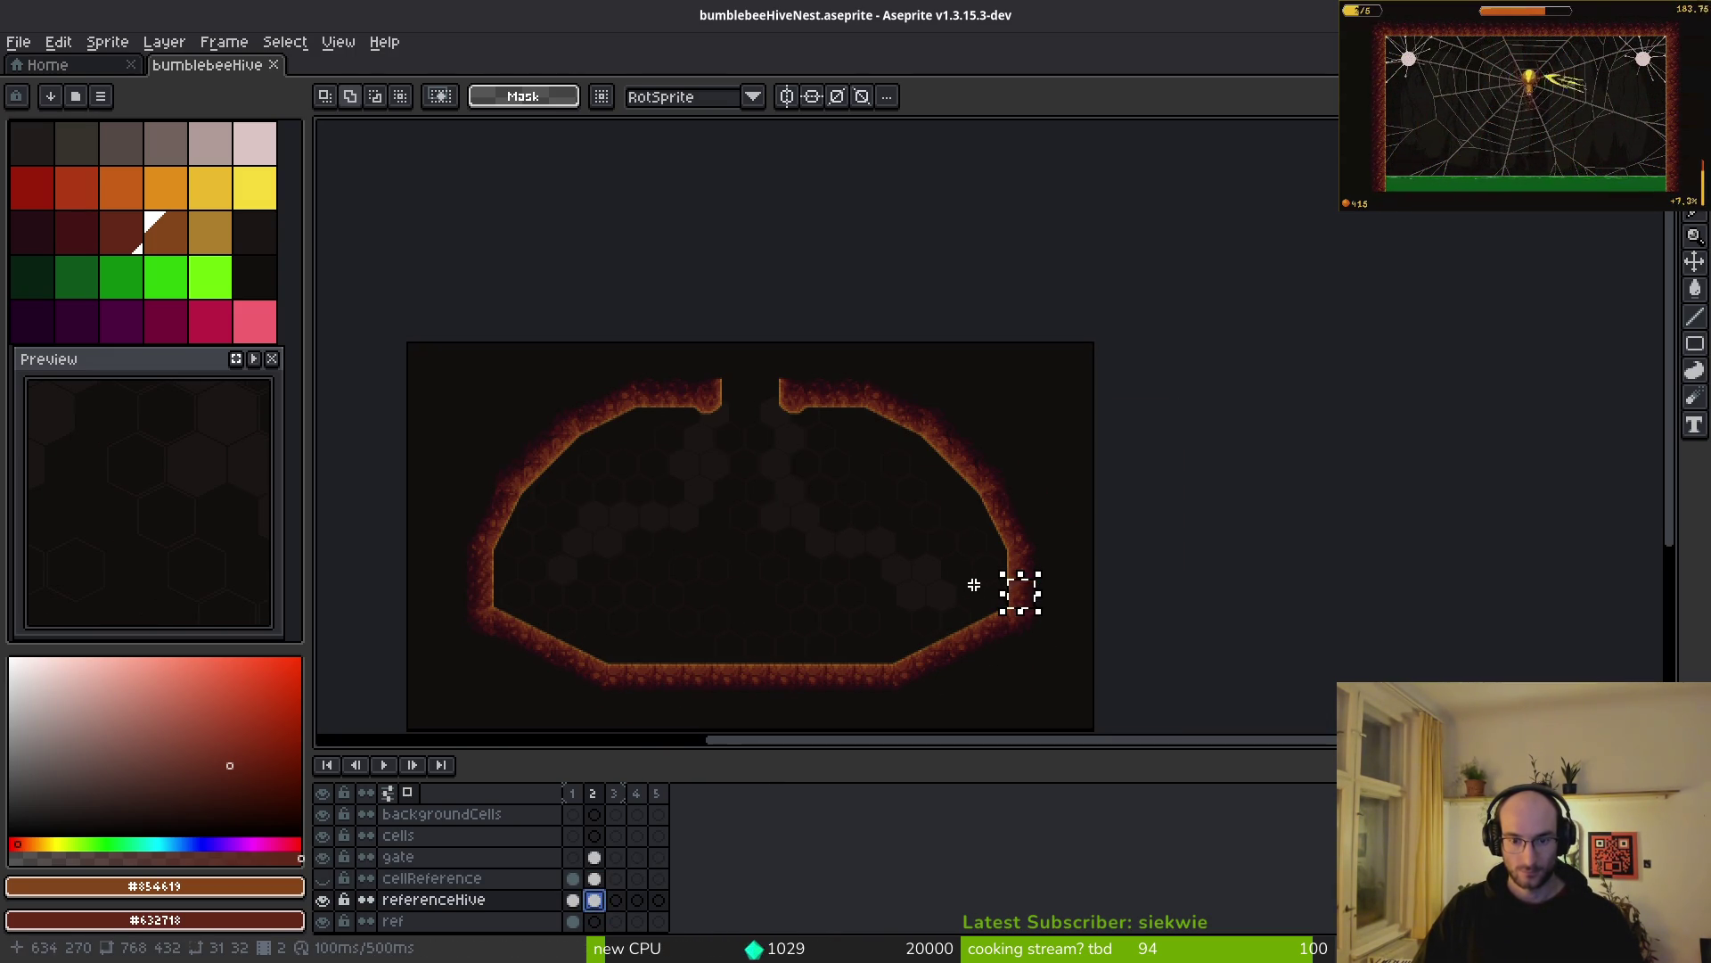
{"action": "key", "text": "Delete"}
{"action": "scroll", "coordinate": [1041, 597], "scroll_direction": "up", "scroll_amount": 4}
{"action": "key", "text": "ctrl+z"}
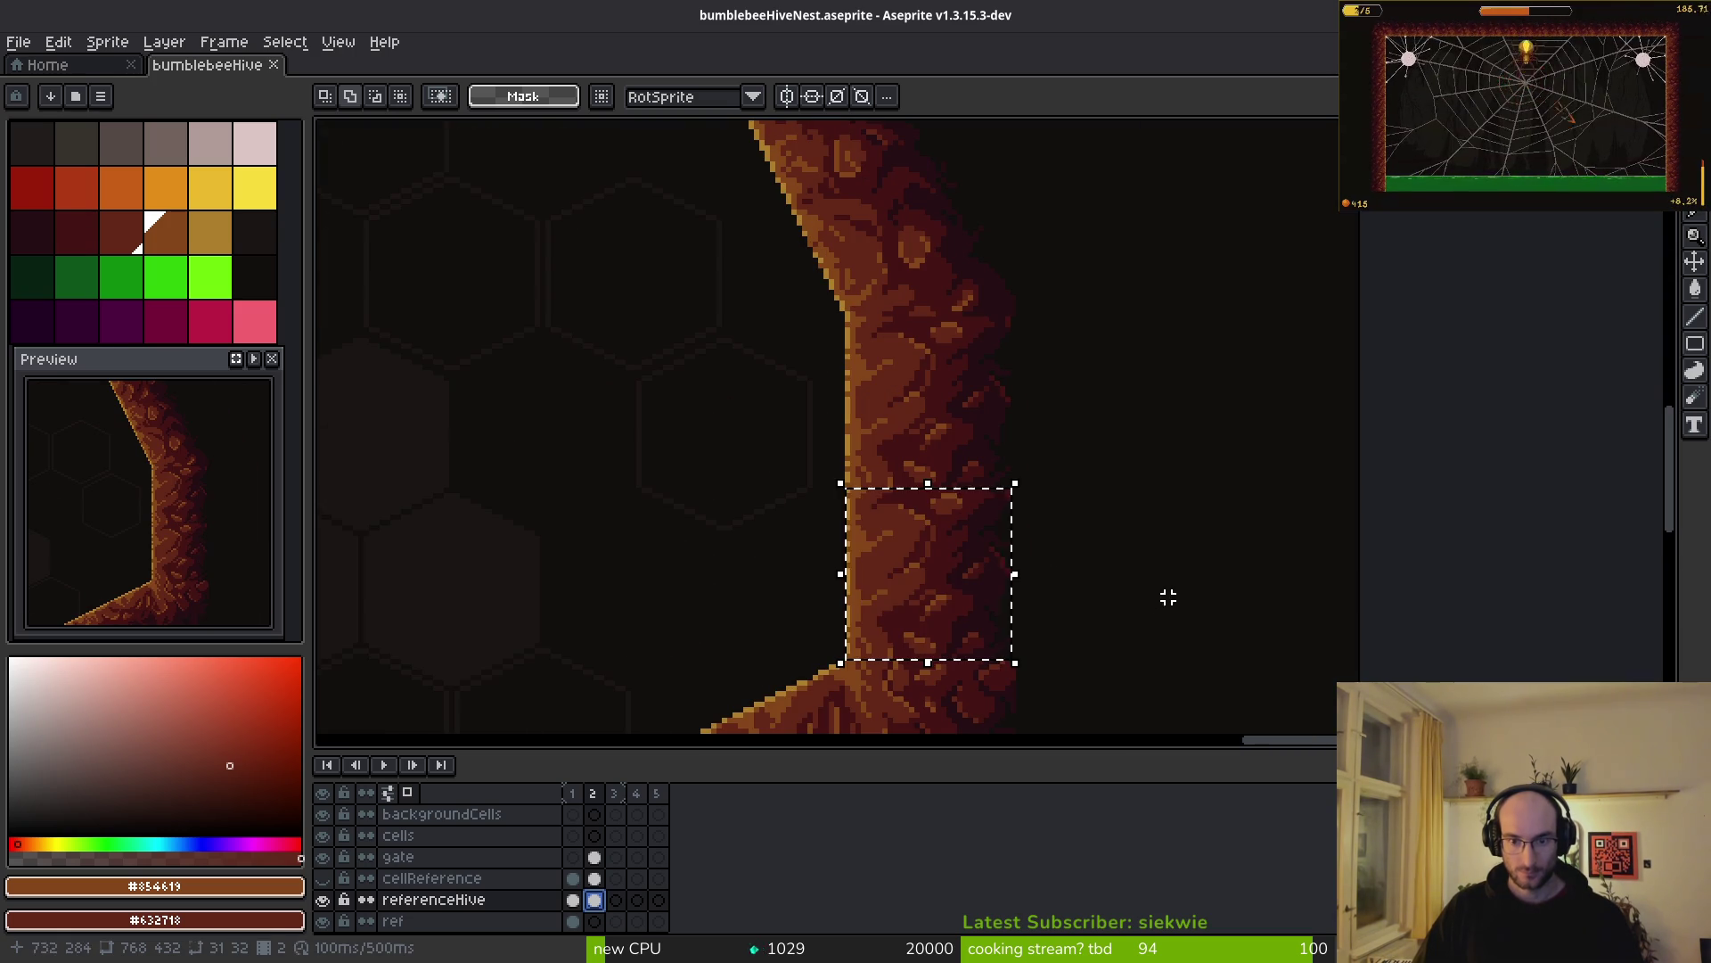
{"action": "scroll", "coordinate": [817, 561], "scroll_direction": "left", "scroll_amount": 3}
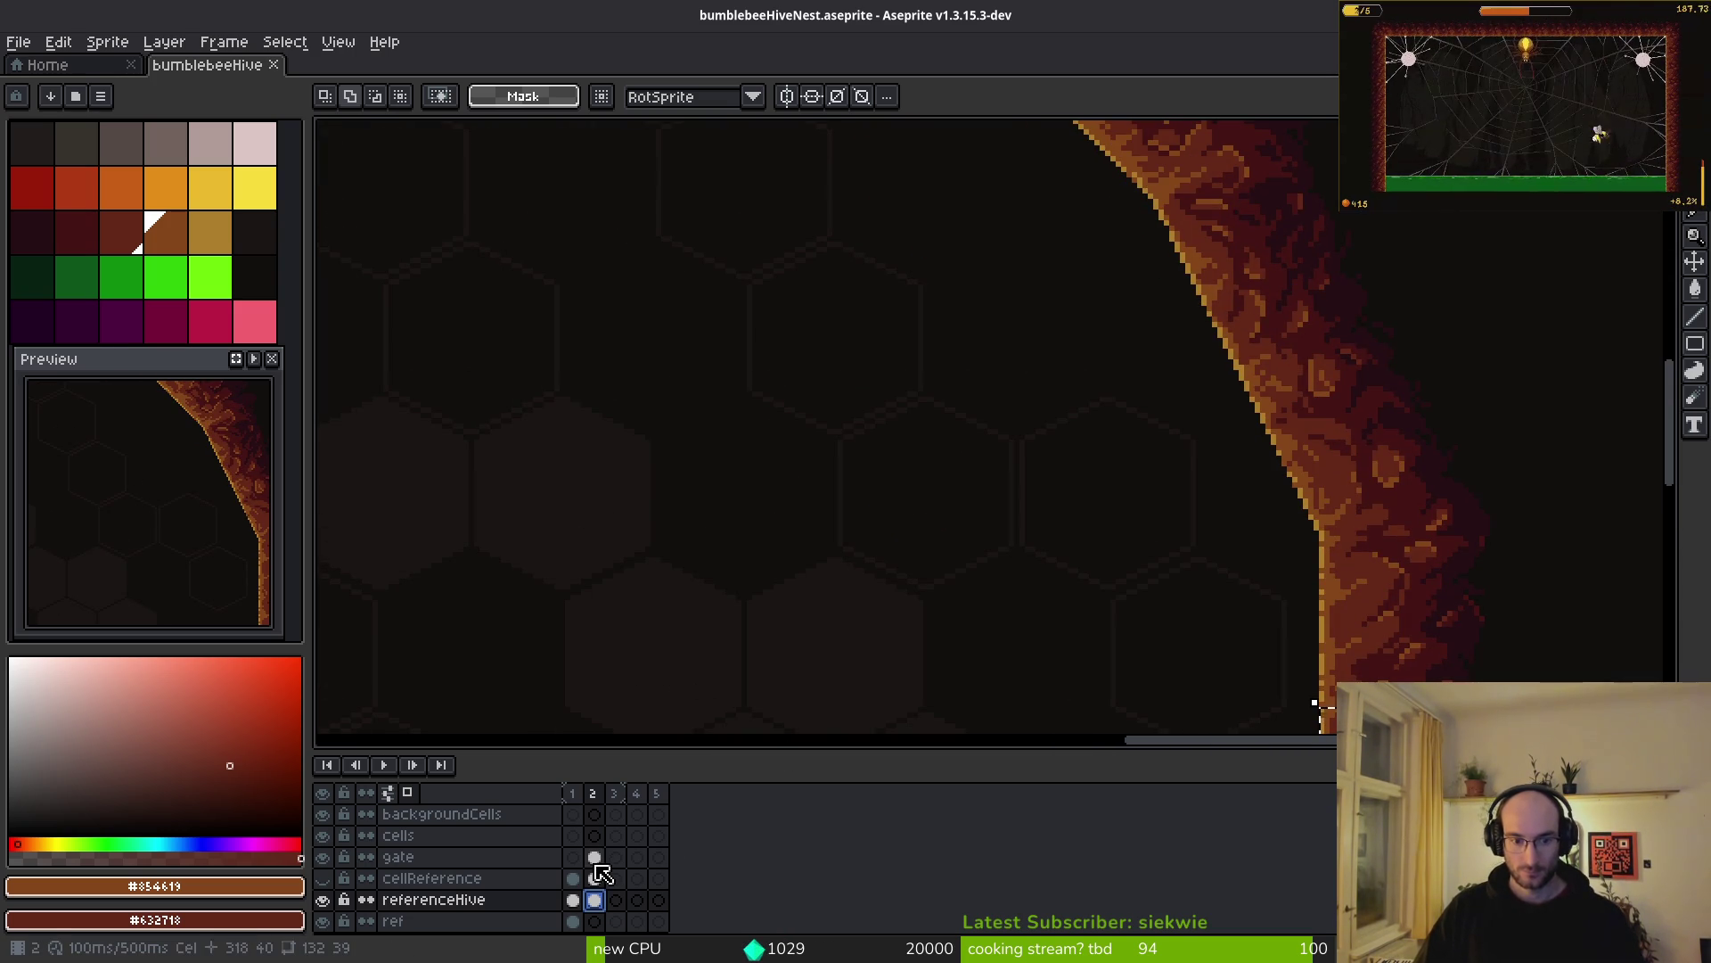
{"action": "left_click", "coordinate": [595, 859]}
{"action": "scroll", "coordinate": [798, 535], "scroll_direction": "down", "scroll_amount": 3}
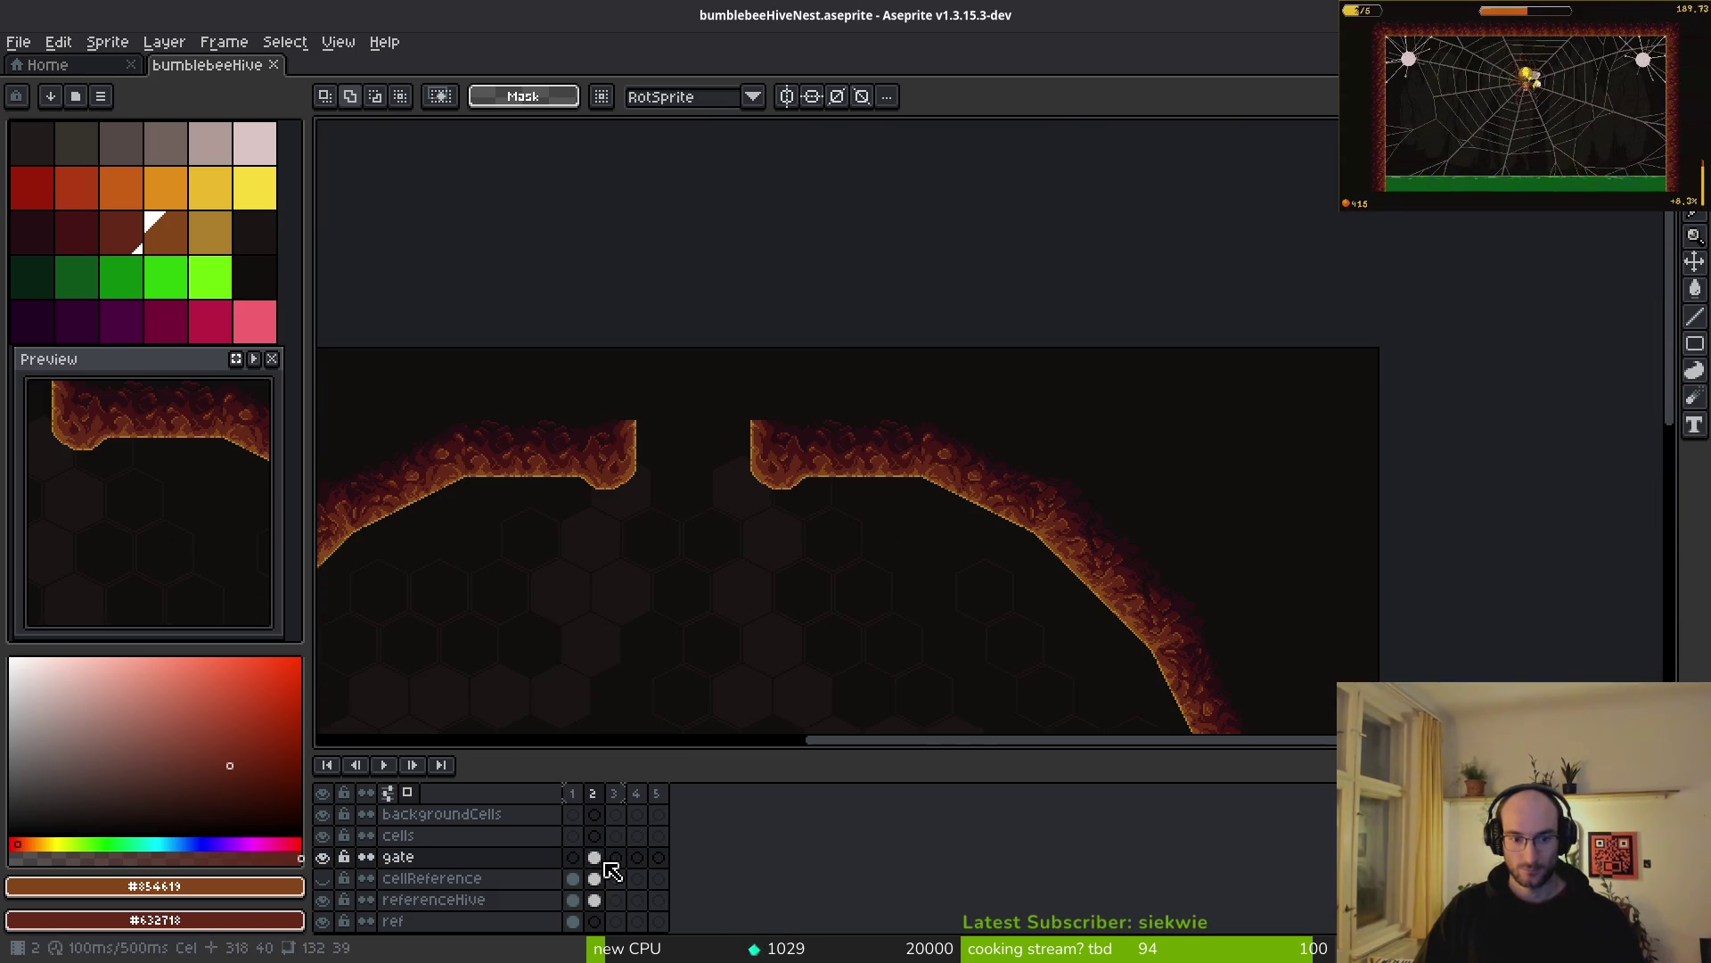
- Paste the wall block beside the top opening and commit it
{"action": "scroll", "coordinate": [856, 611], "scroll_direction": "left", "scroll_amount": 2}
{"action": "key", "text": "ctrl+v"}
{"action": "mouse_move", "coordinate": [1413, 449]}
{"action": "left_mouse_down"}
{"action": "mouse_move", "coordinate": [1001, 405]}
{"action": "mouse_move", "coordinate": [901, 340]}
{"action": "mouse_move", "coordinate": [641, 332]}
{"action": "mouse_move", "coordinate": [675, 342]}
{"action": "left_mouse_up"}
{"action": "scroll", "coordinate": [954, 375], "scroll_direction": "up", "scroll_amount": 3}
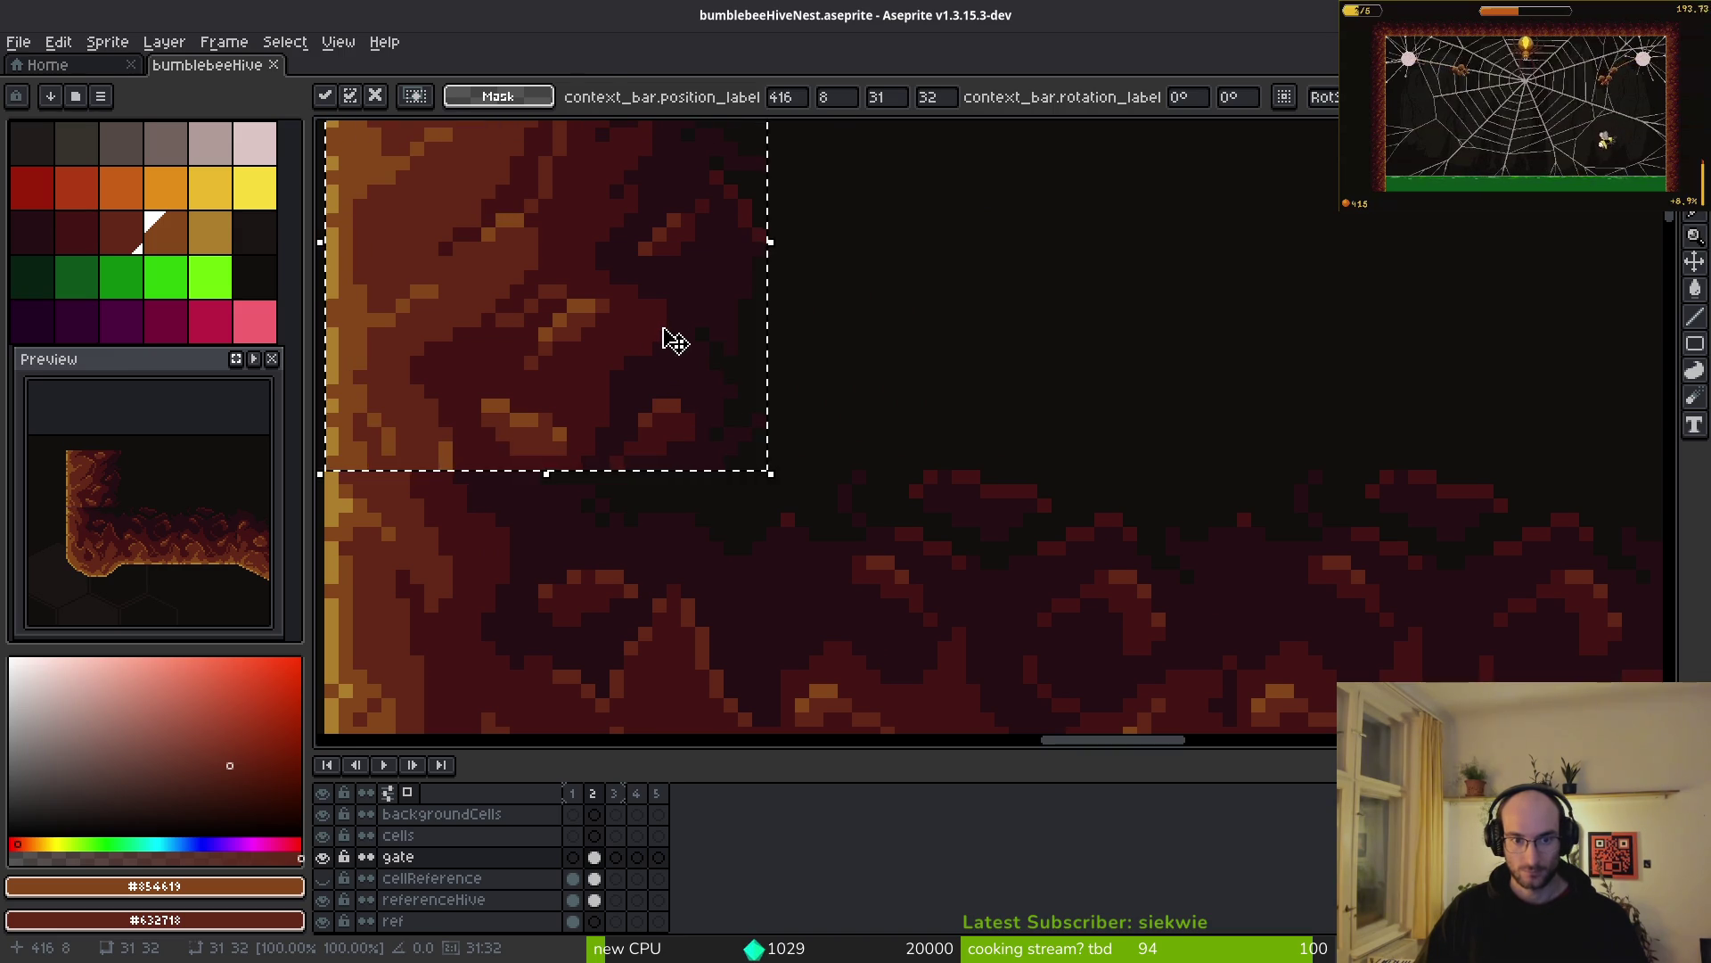
{"action": "key", "text": "Return"}
{"action": "scroll", "coordinate": [756, 463], "scroll_direction": "down", "scroll_amount": 2}
{"action": "scroll", "coordinate": [891, 515], "scroll_direction": "left", "scroll_amount": 3}
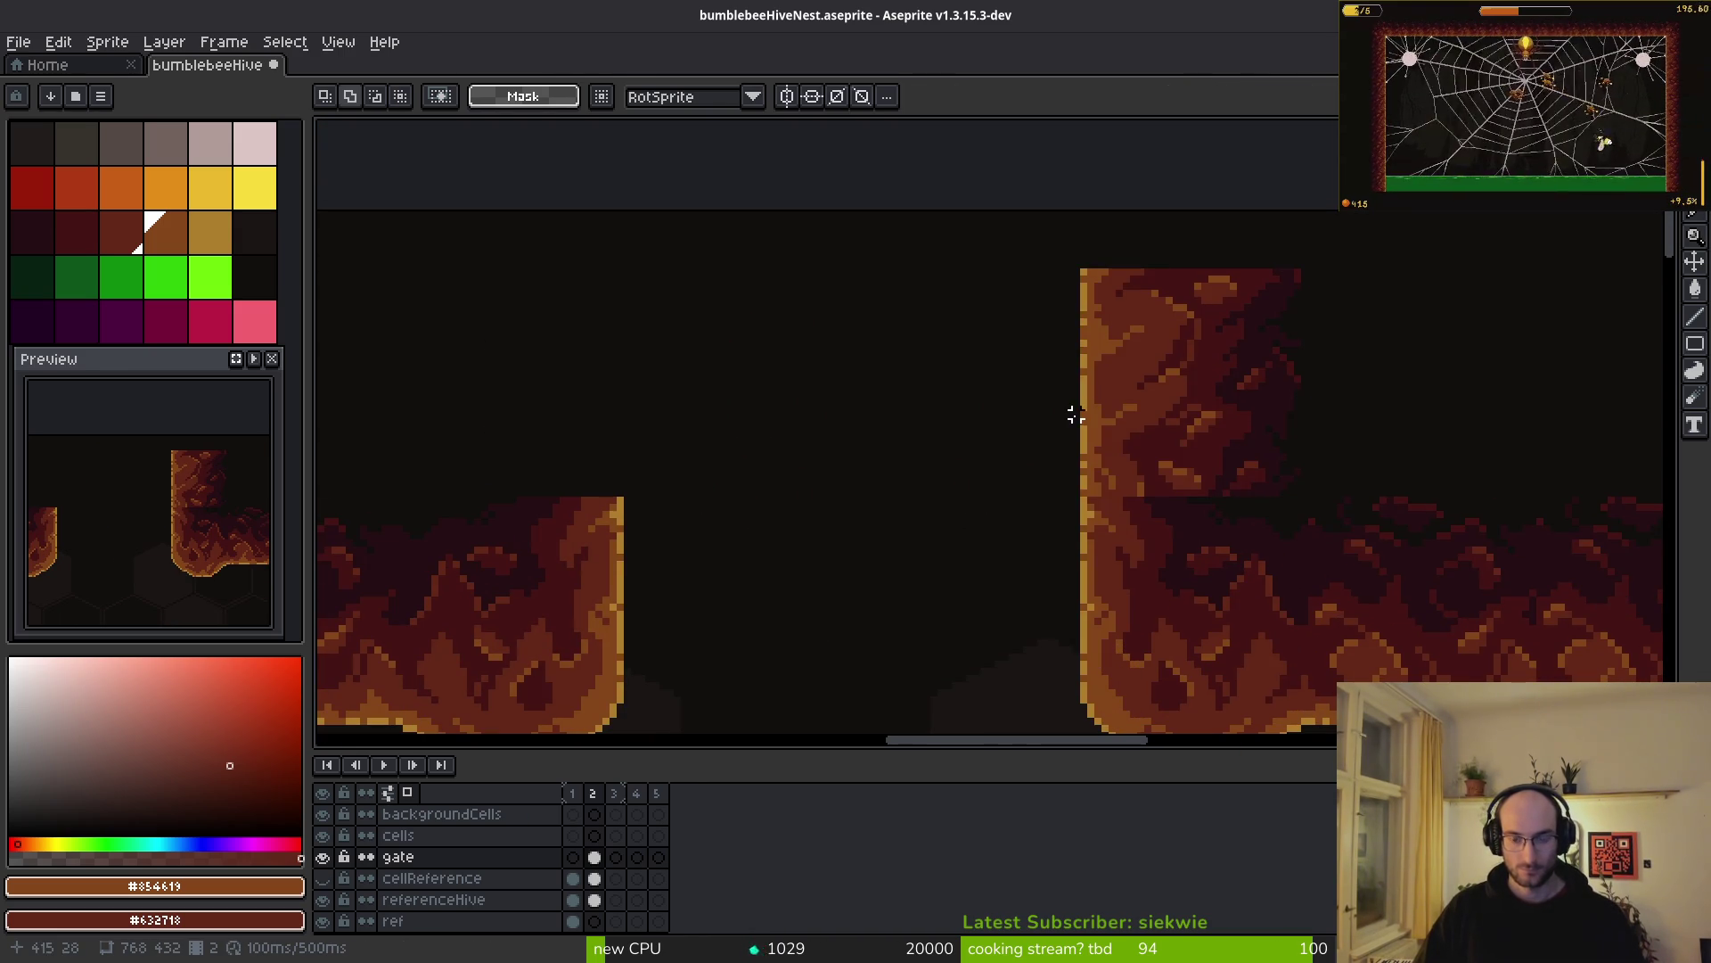
- Paste a horizontally mirrored copy on the opening's other side, then sample a dark wall colour
{"action": "key", "text": "ctrl+v"}
{"action": "key", "text": "shift+h"}
{"action": "left_click_drag", "start_coordinate": [879, 375], "coordinate": [525, 390]}
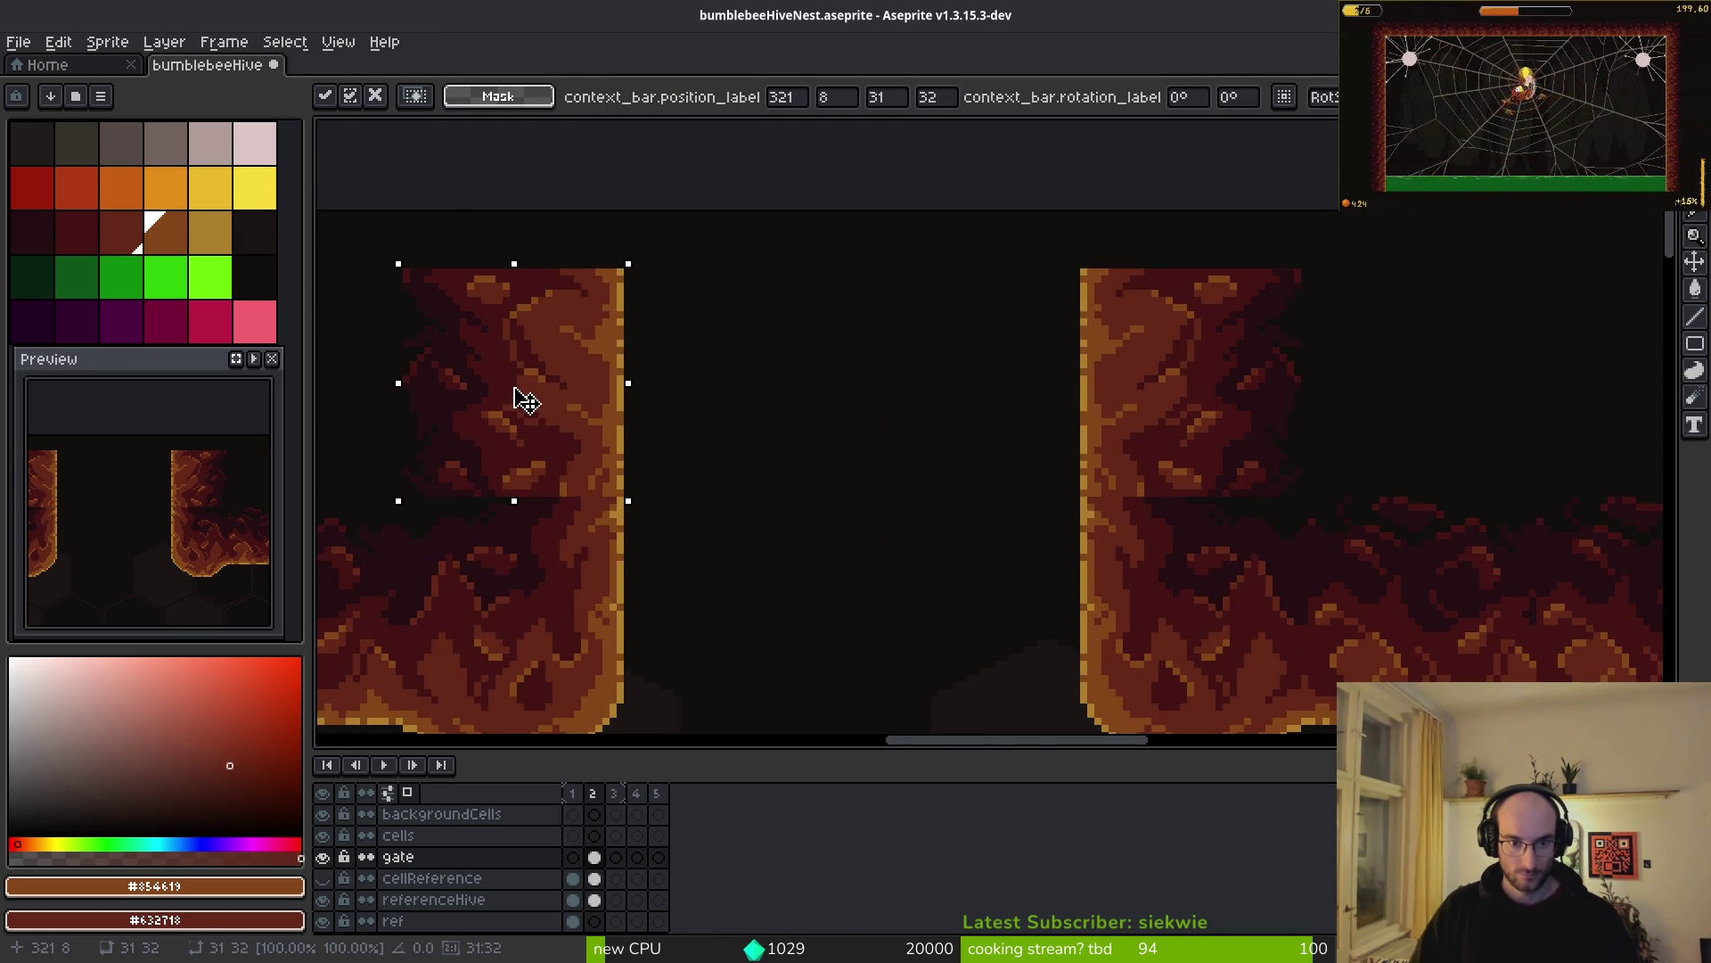
{"action": "scroll", "coordinate": [726, 432], "scroll_direction": "down", "scroll_amount": 7}
{"action": "key", "text": "Return"}
{"action": "scroll", "coordinate": [729, 469], "scroll_direction": "up", "scroll_amount": 6}
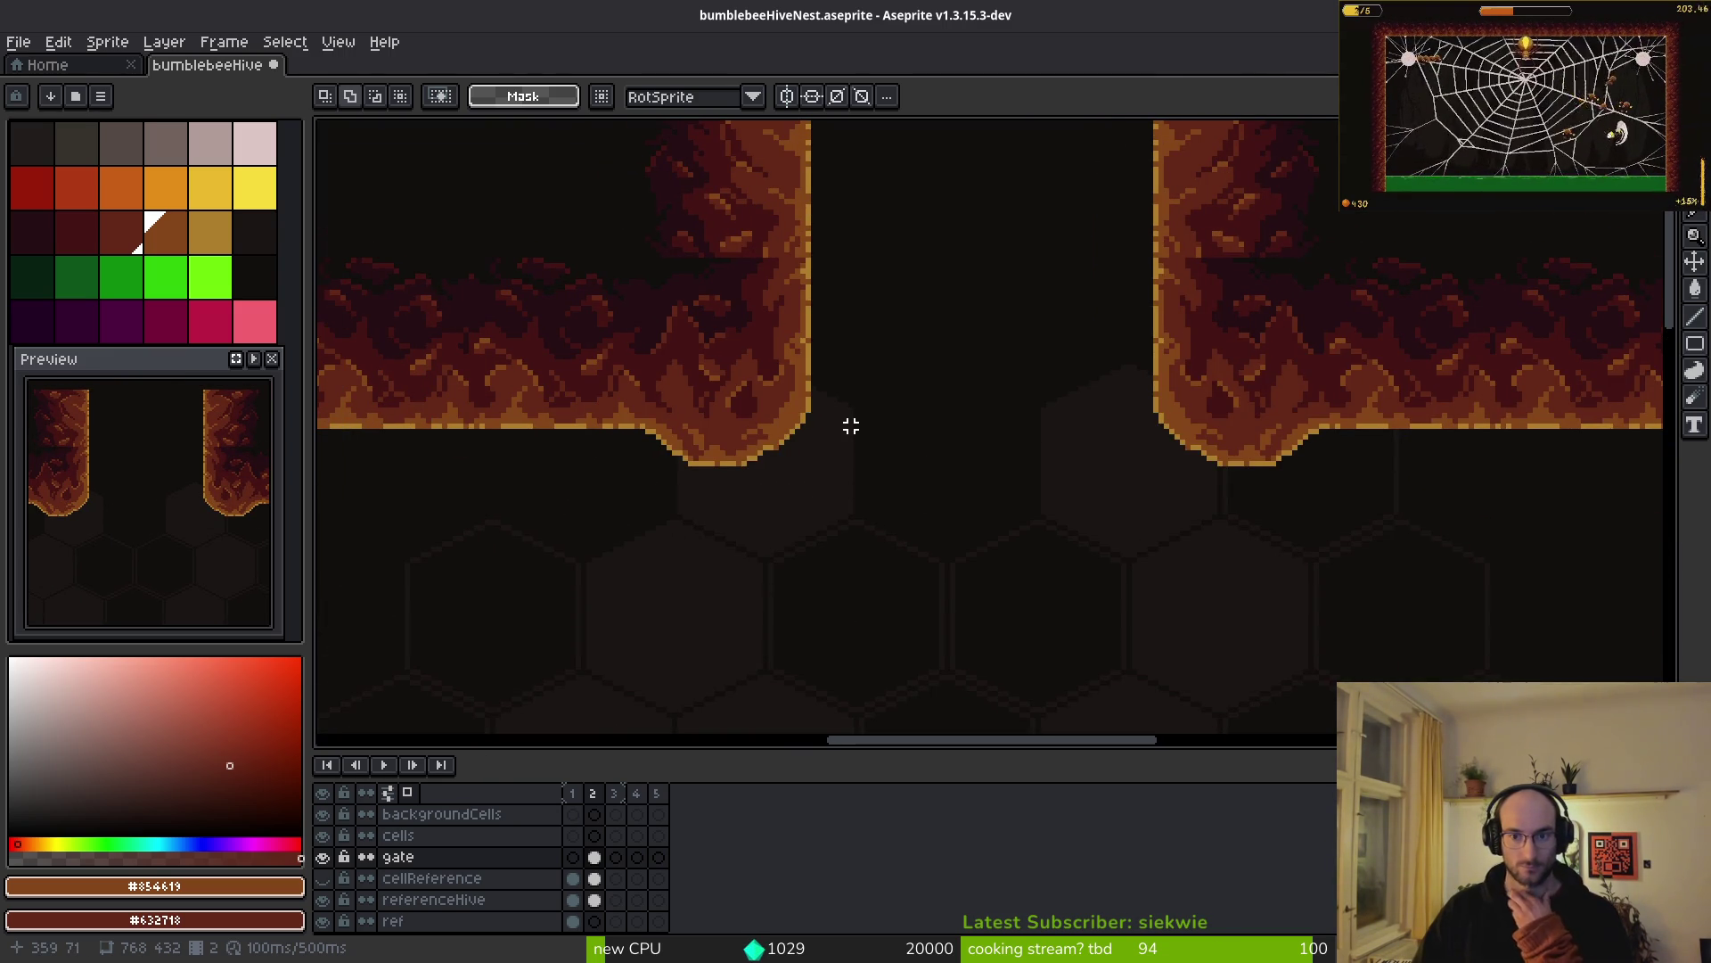
{"action": "scroll", "coordinate": [851, 426], "scroll_direction": "down", "scroll_amount": 4}
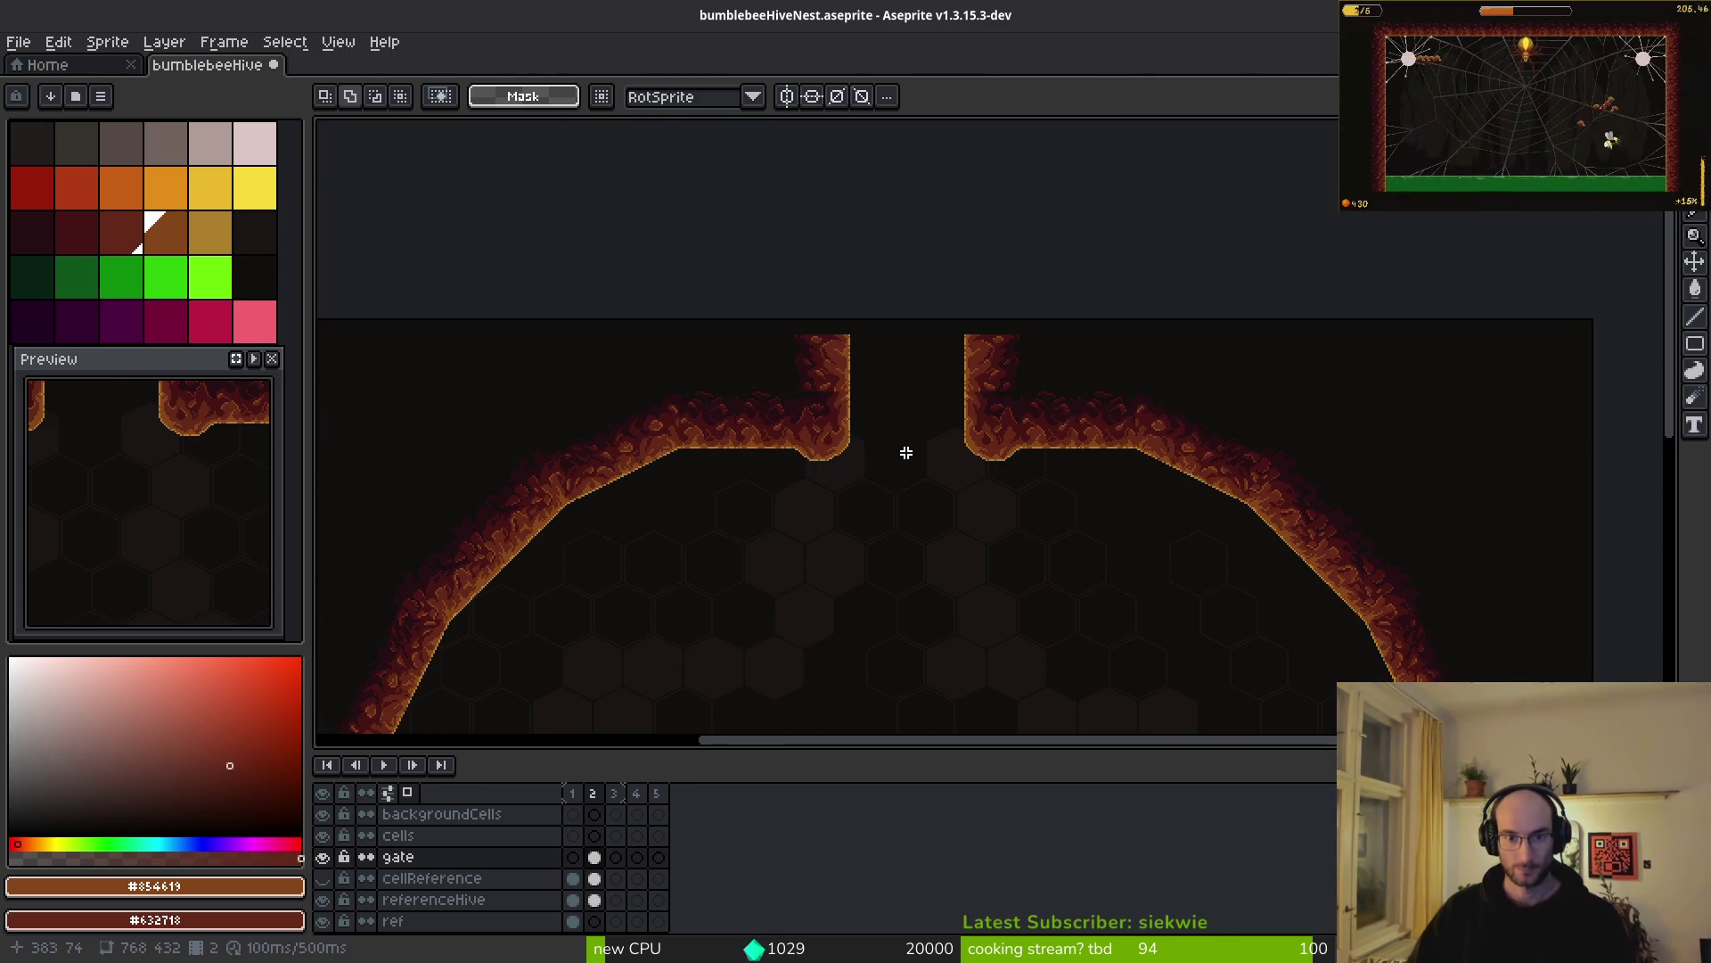
{"action": "scroll", "coordinate": [882, 450], "scroll_direction": "up", "scroll_amount": 4}
{"action": "key", "text": "i"}
{"action": "left_click", "coordinate": [1032, 445]}
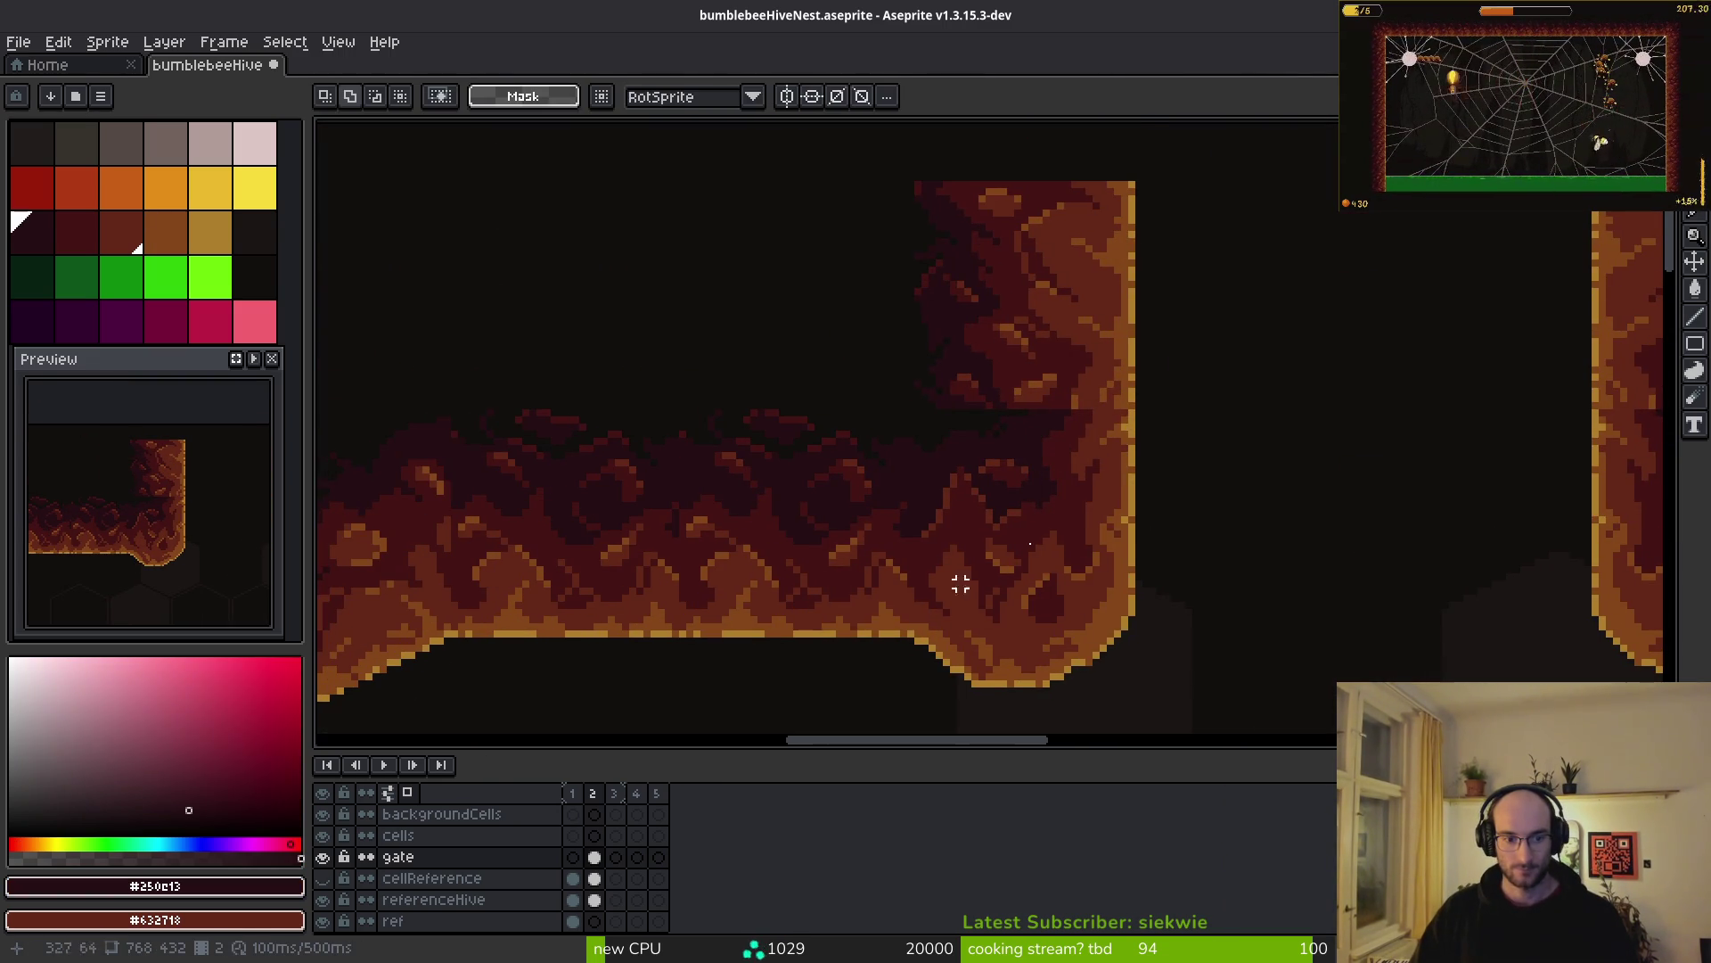
- Fill a dark patch in the wall with the sampled #431414 red
{"action": "scroll", "coordinate": [1023, 530], "scroll_direction": "up", "scroll_amount": 3}
{"action": "key", "text": "b"}
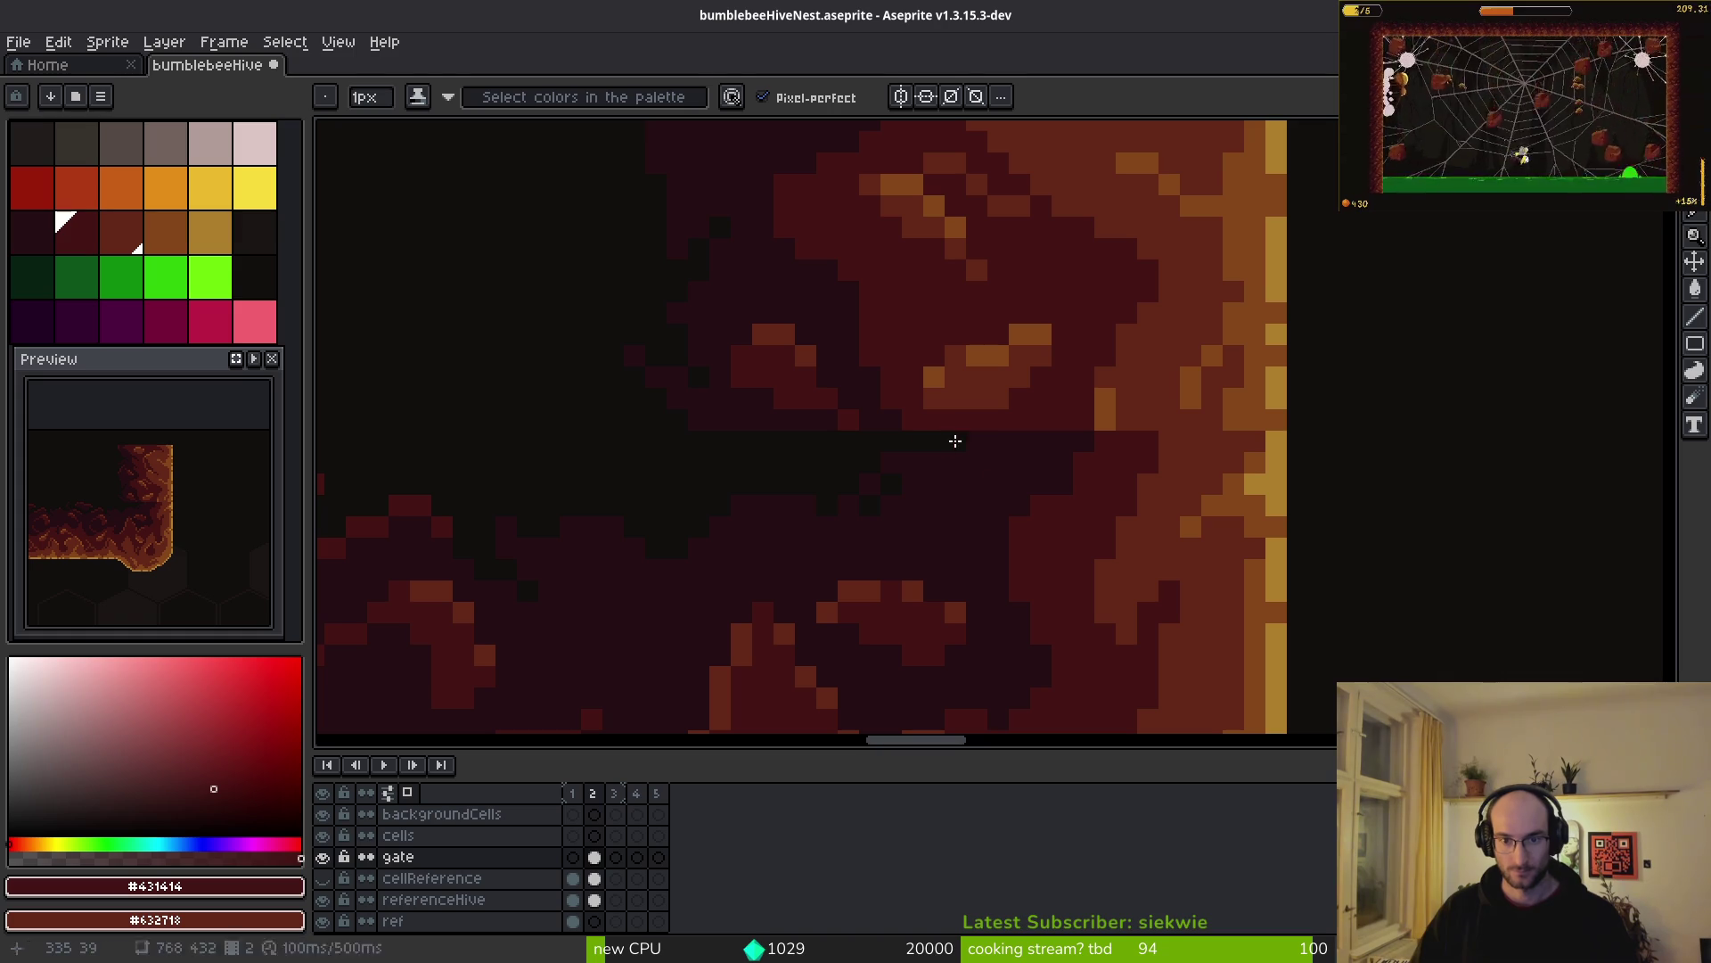
{"action": "key", "text": "i"}
{"action": "left_click", "coordinate": [954, 516]}
{"action": "key", "text": "b"}
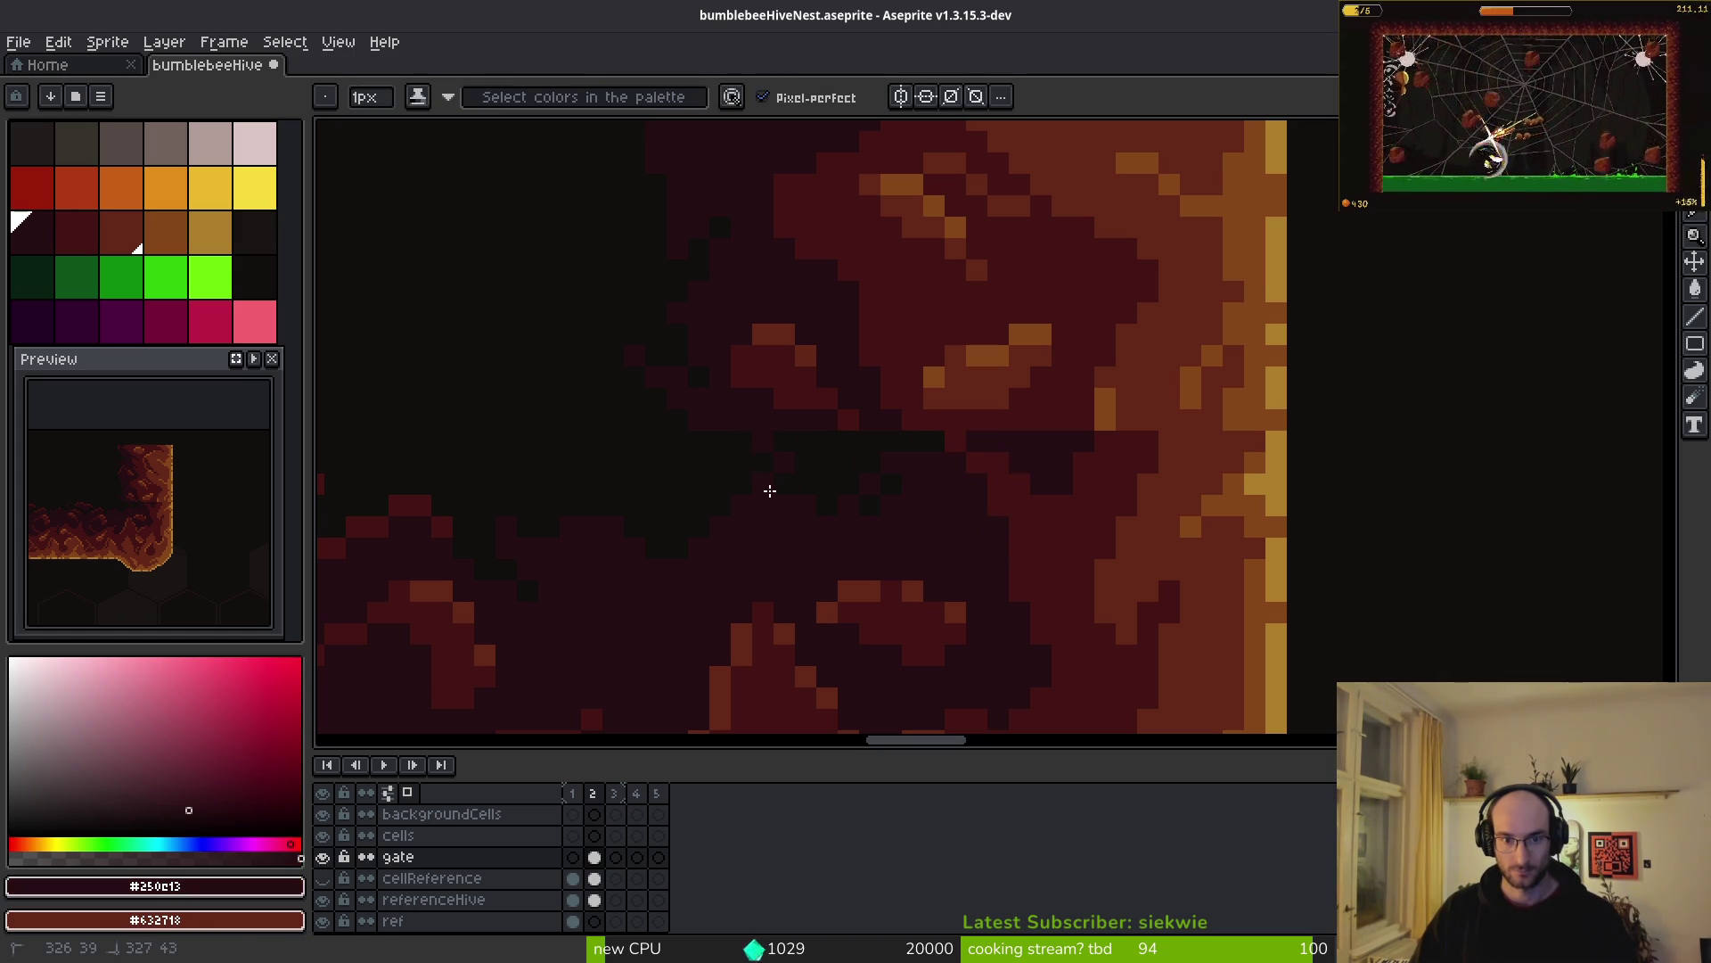
{"action": "key", "text": "g"}
{"action": "key", "text": "i"}
{"action": "left_click", "coordinate": [1062, 406]}
{"action": "key", "text": "g"}
{"action": "left_click", "coordinate": [1053, 492]}
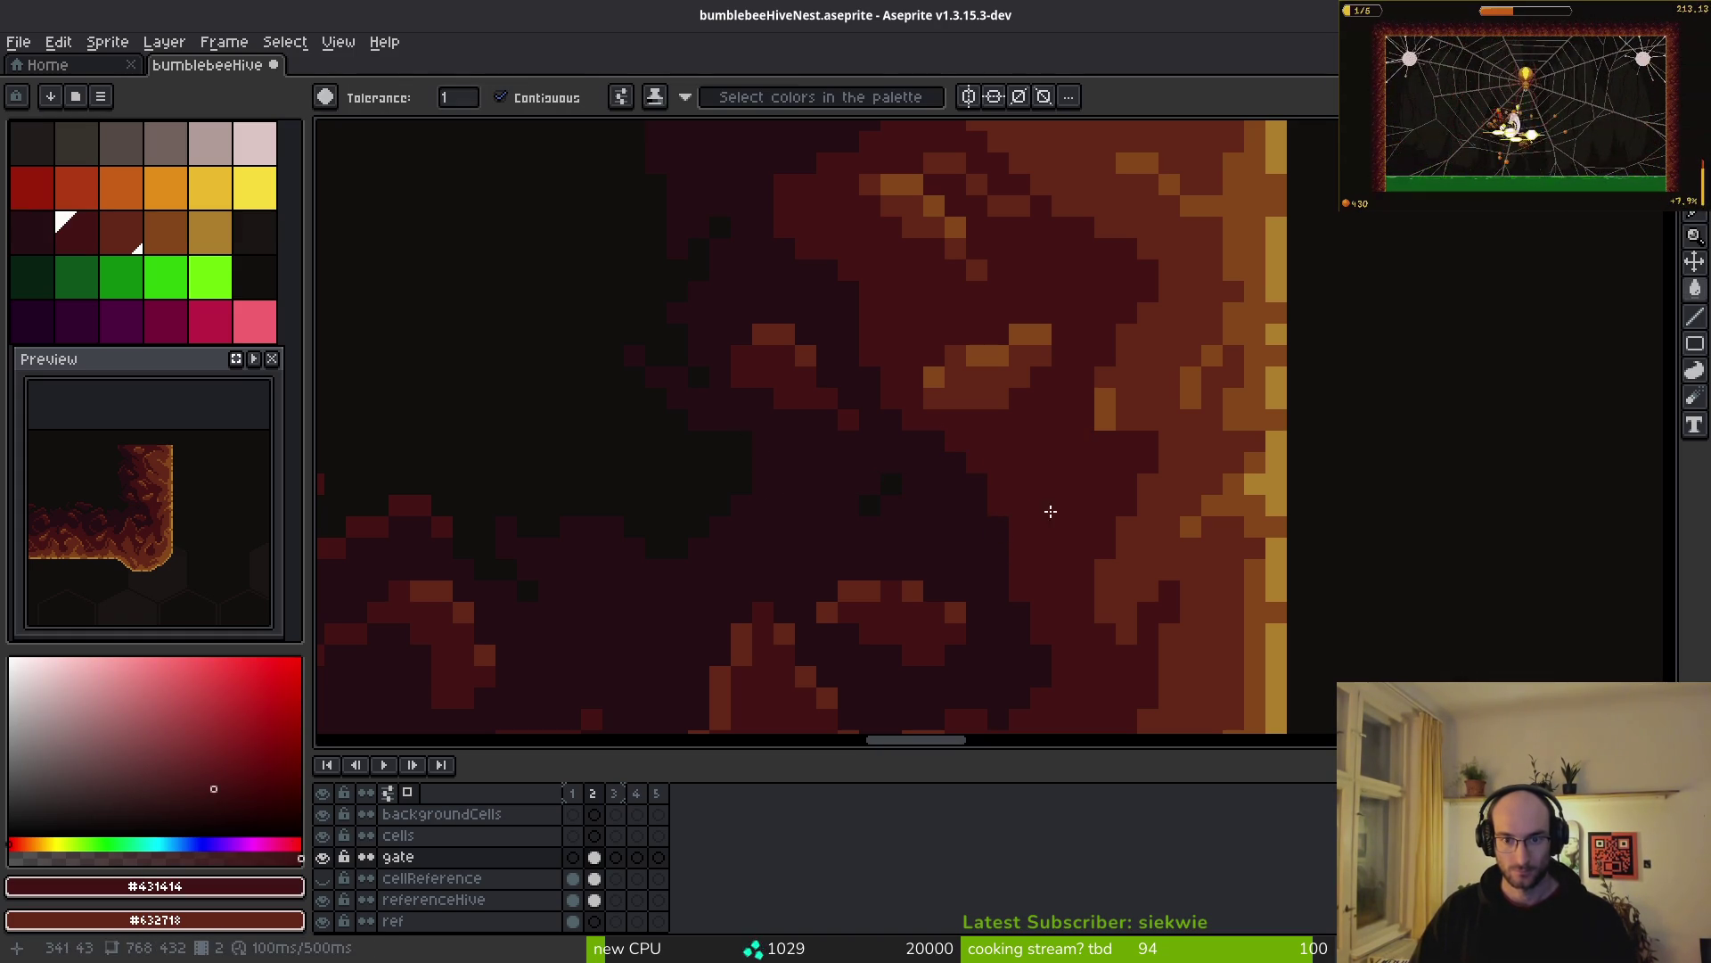
- Pencil over the dark pixel blocks along the wall with #431414
{"action": "key", "text": "i"}
{"action": "left_click", "coordinate": [870, 585]}
{"action": "left_click", "coordinate": [978, 446]}
{"action": "key", "text": "b"}
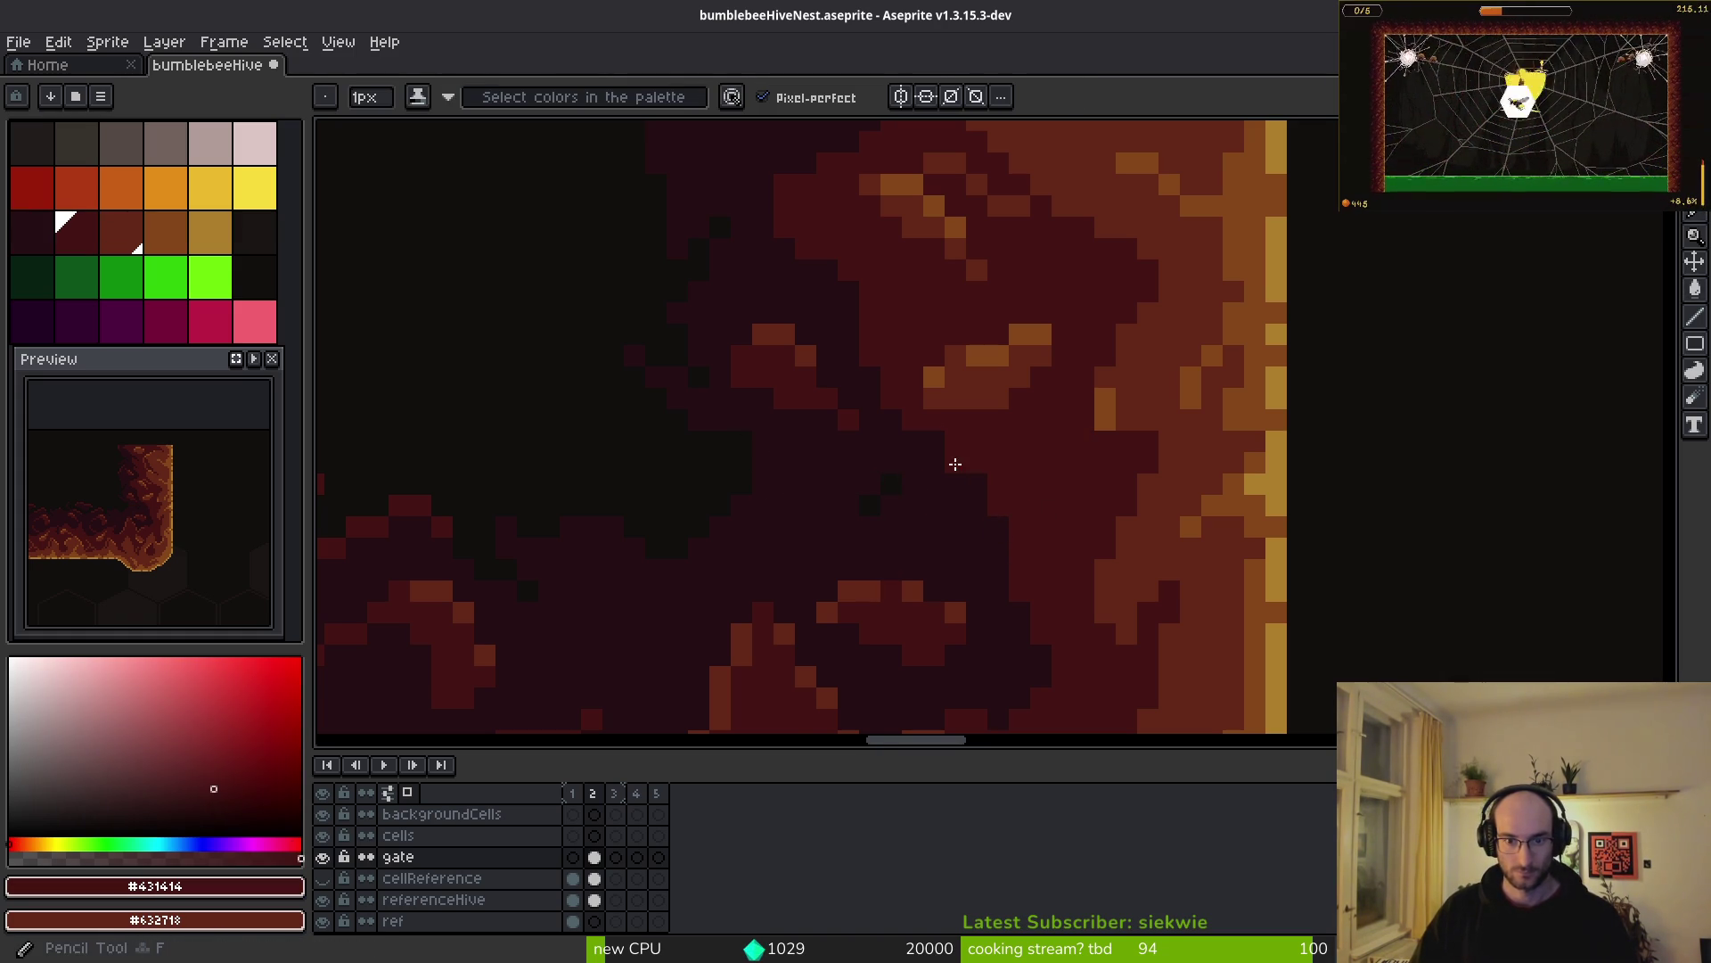
{"action": "scroll", "coordinate": [959, 464], "scroll_direction": "up", "scroll_amount": 2}
{"action": "mouse_move", "coordinate": [1056, 573]}
{"action": "left_mouse_down"}
{"action": "mouse_move", "coordinate": [790, 535]}
{"action": "mouse_move", "coordinate": [1053, 667]}
{"action": "mouse_move", "coordinate": [1020, 623]}
{"action": "mouse_move", "coordinate": [1034, 633]}
{"action": "left_mouse_up"}
{"action": "scroll", "coordinate": [1088, 597], "scroll_direction": "down", "scroll_amount": 5}
{"action": "scroll", "coordinate": [1089, 597], "scroll_direction": "right", "scroll_amount": 2}
{"action": "left_click", "coordinate": [1010, 559]}
{"action": "left_click", "coordinate": [732, 419]}
{"action": "mouse_move", "coordinate": [732, 419]}
{"action": "left_mouse_down"}
{"action": "mouse_move", "coordinate": [921, 497]}
{"action": "mouse_move", "coordinate": [703, 348]}
{"action": "mouse_move", "coordinate": [771, 381]}
{"action": "left_mouse_up"}
- Paint single #632718 pixels and a horizontal #632718 streak into the wall
{"action": "scroll", "coordinate": [1100, 566], "scroll_direction": "down", "scroll_amount": 2}
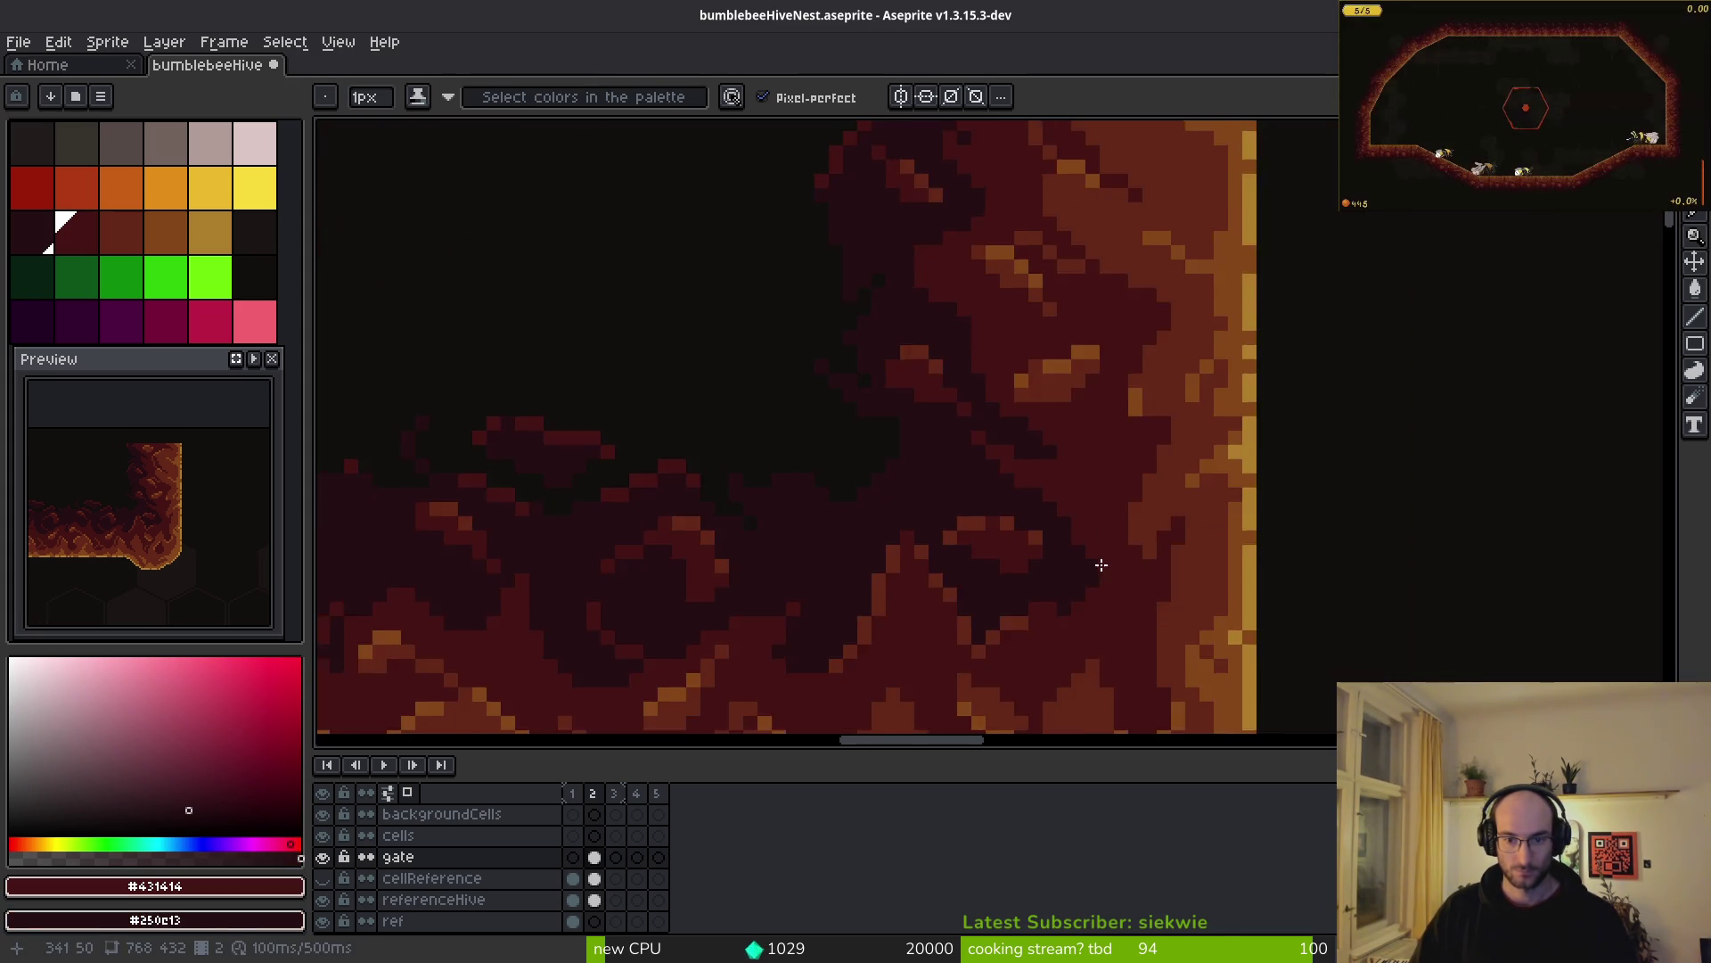
{"action": "scroll", "coordinate": [1078, 479], "scroll_direction": "down", "scroll_amount": 1}
{"action": "scroll", "coordinate": [909, 535], "scroll_direction": "up", "scroll_amount": 1}
{"action": "left_click", "coordinate": [890, 496], "text": "alt"}
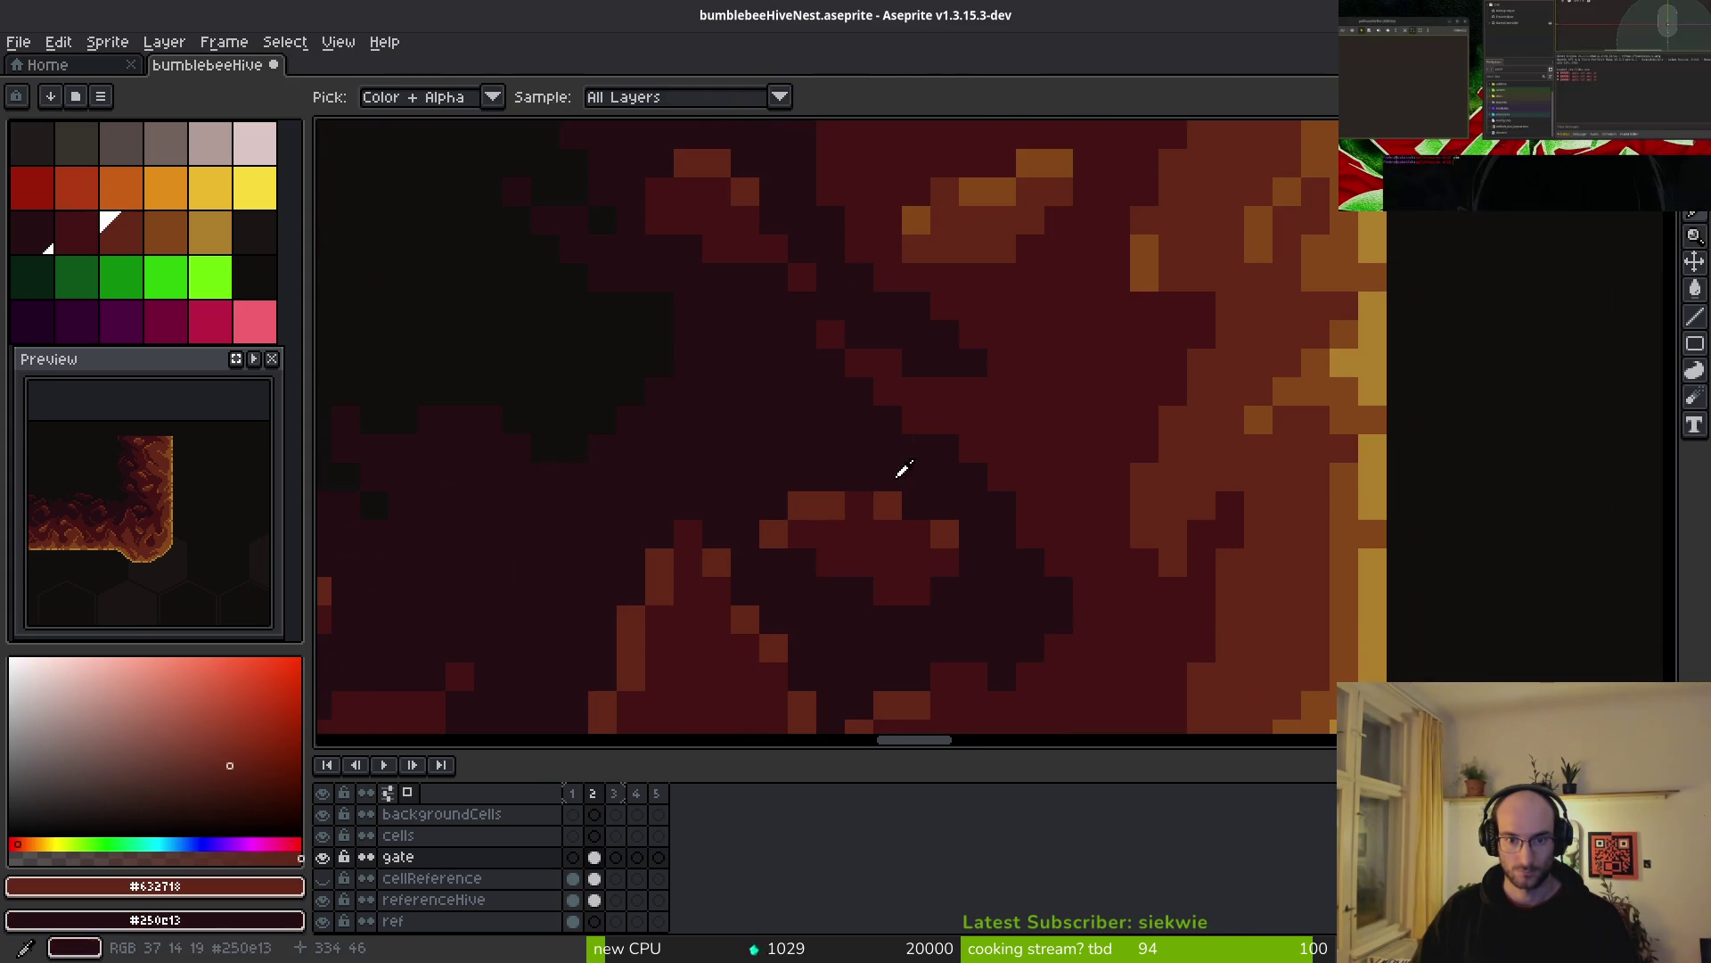
{"action": "scroll", "coordinate": [890, 312], "scroll_direction": "up", "scroll_amount": 2}
{"action": "left_click", "coordinate": [776, 271]}
{"action": "left_click", "coordinate": [886, 332]}
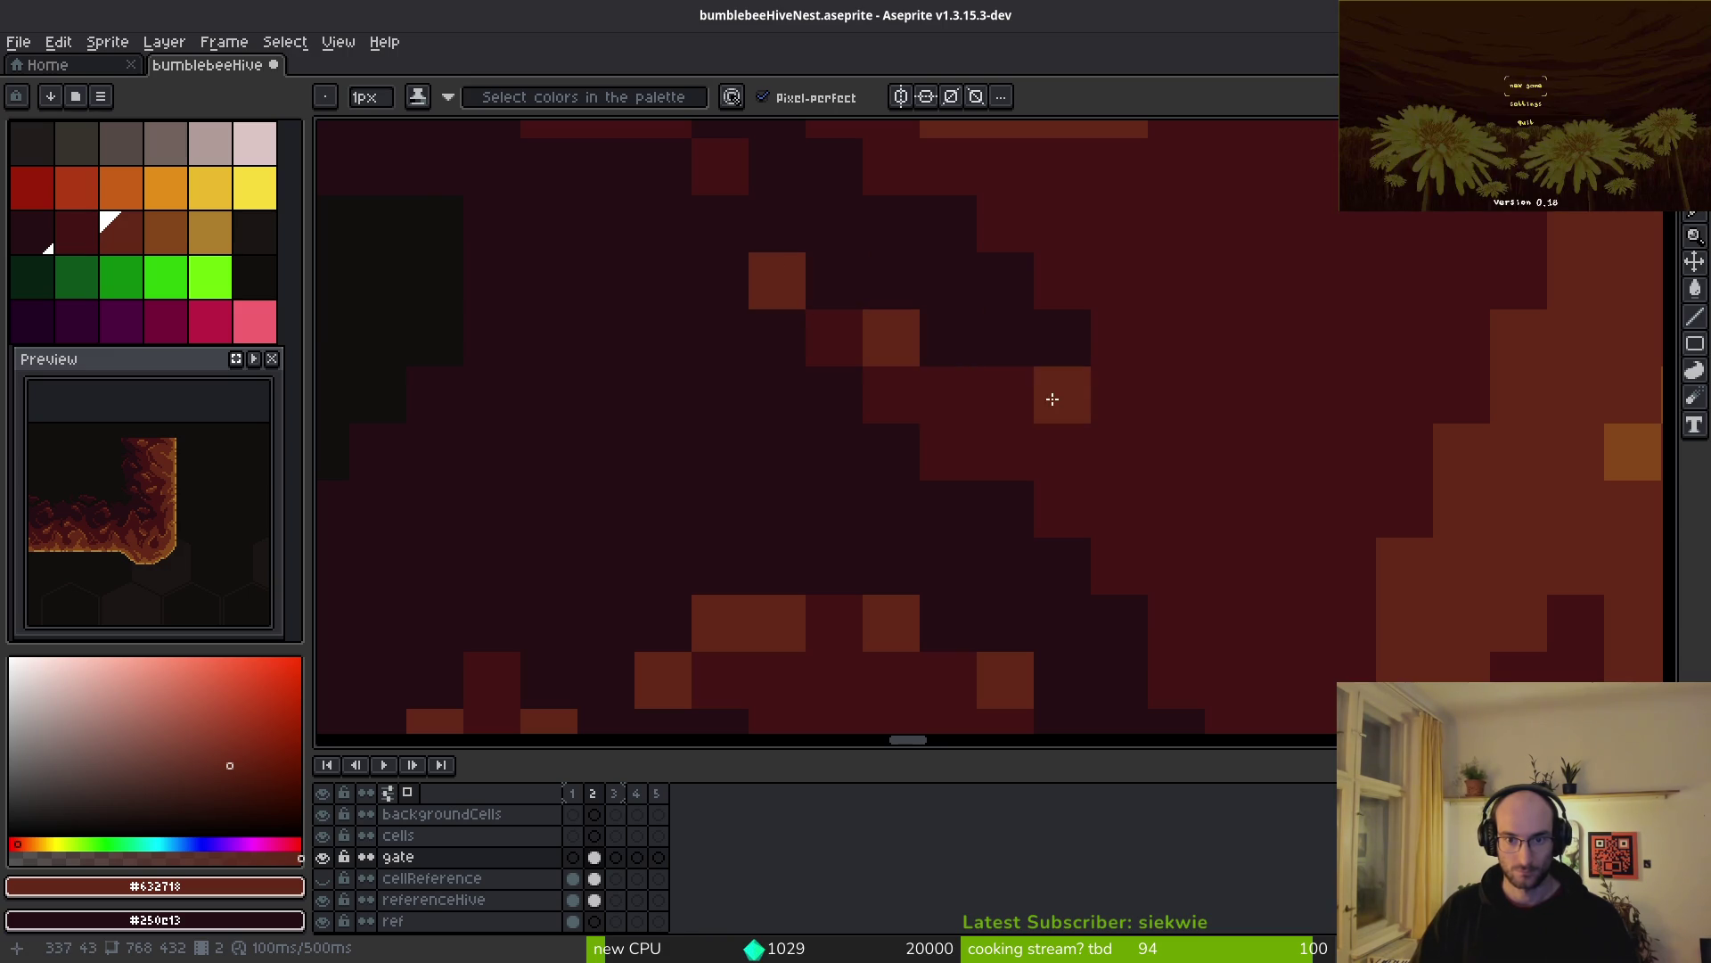
{"action": "left_click_drag", "start_coordinate": [980, 404], "coordinate": [1126, 405]}
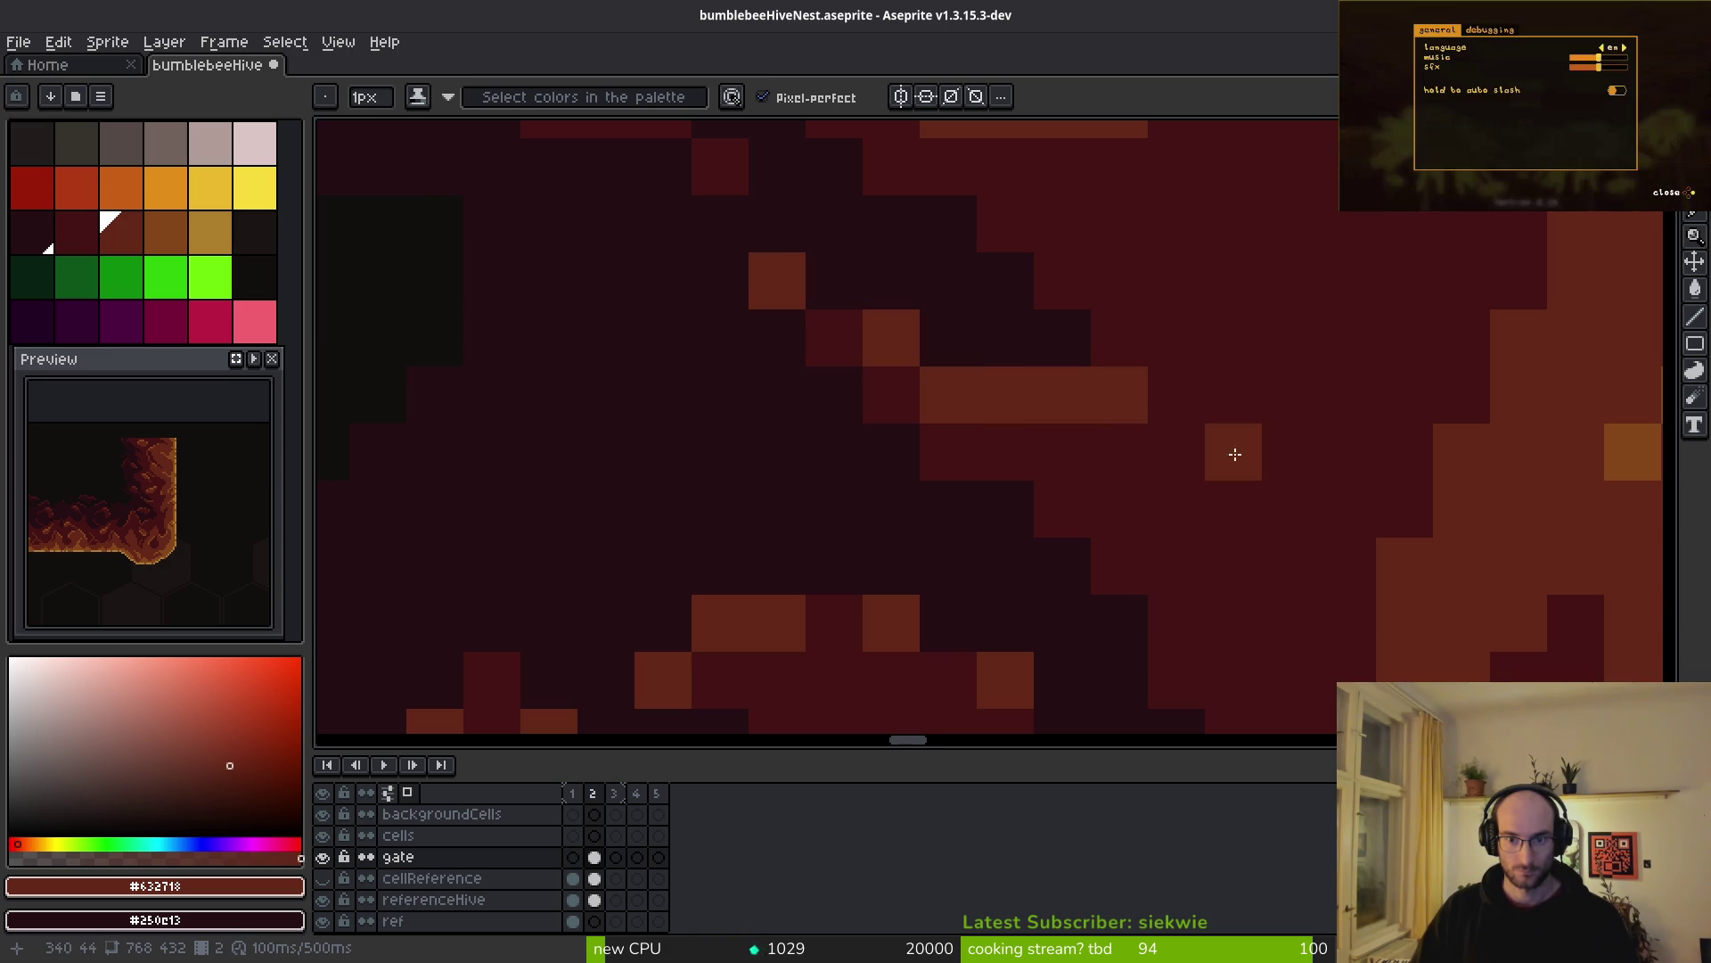
- Review the retouched seam and save bumblebeeHiveNest.aseprite
{"action": "scroll", "coordinate": [1187, 449], "scroll_direction": "down", "scroll_amount": 3}
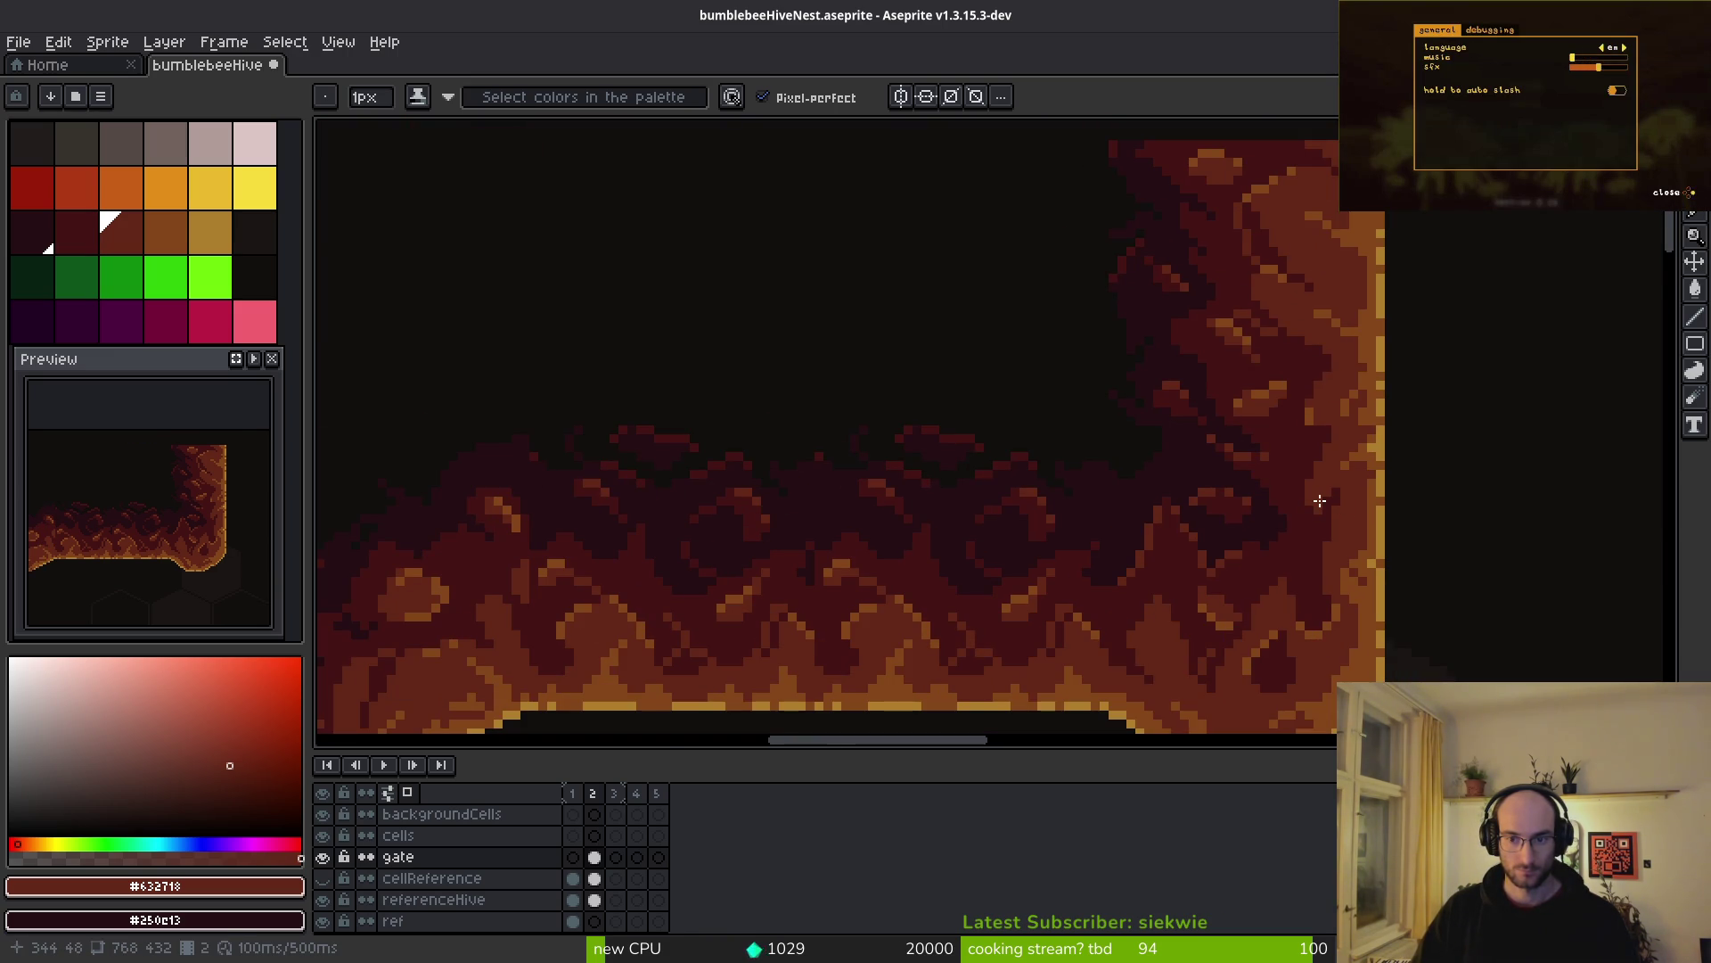
{"action": "scroll", "coordinate": [1319, 501], "scroll_direction": "down", "scroll_amount": 1}
{"action": "scroll", "coordinate": [1306, 506], "scroll_direction": "up", "scroll_amount": 4}
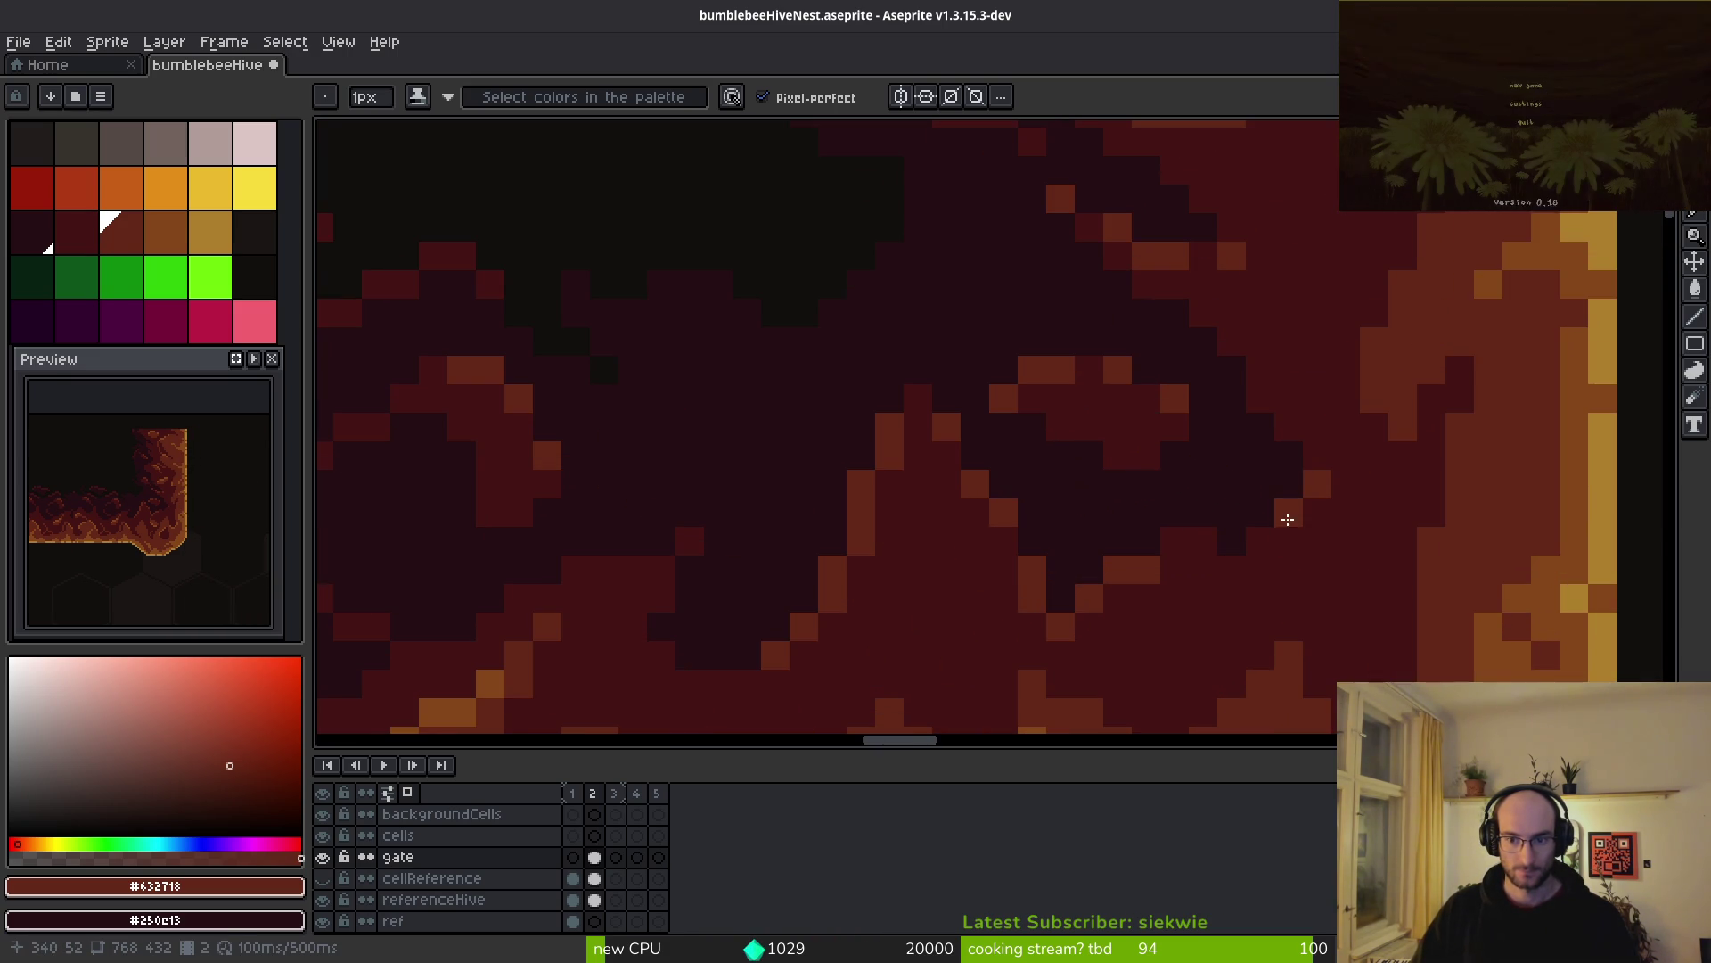
{"action": "scroll", "coordinate": [1265, 535], "scroll_direction": "down", "scroll_amount": 1}
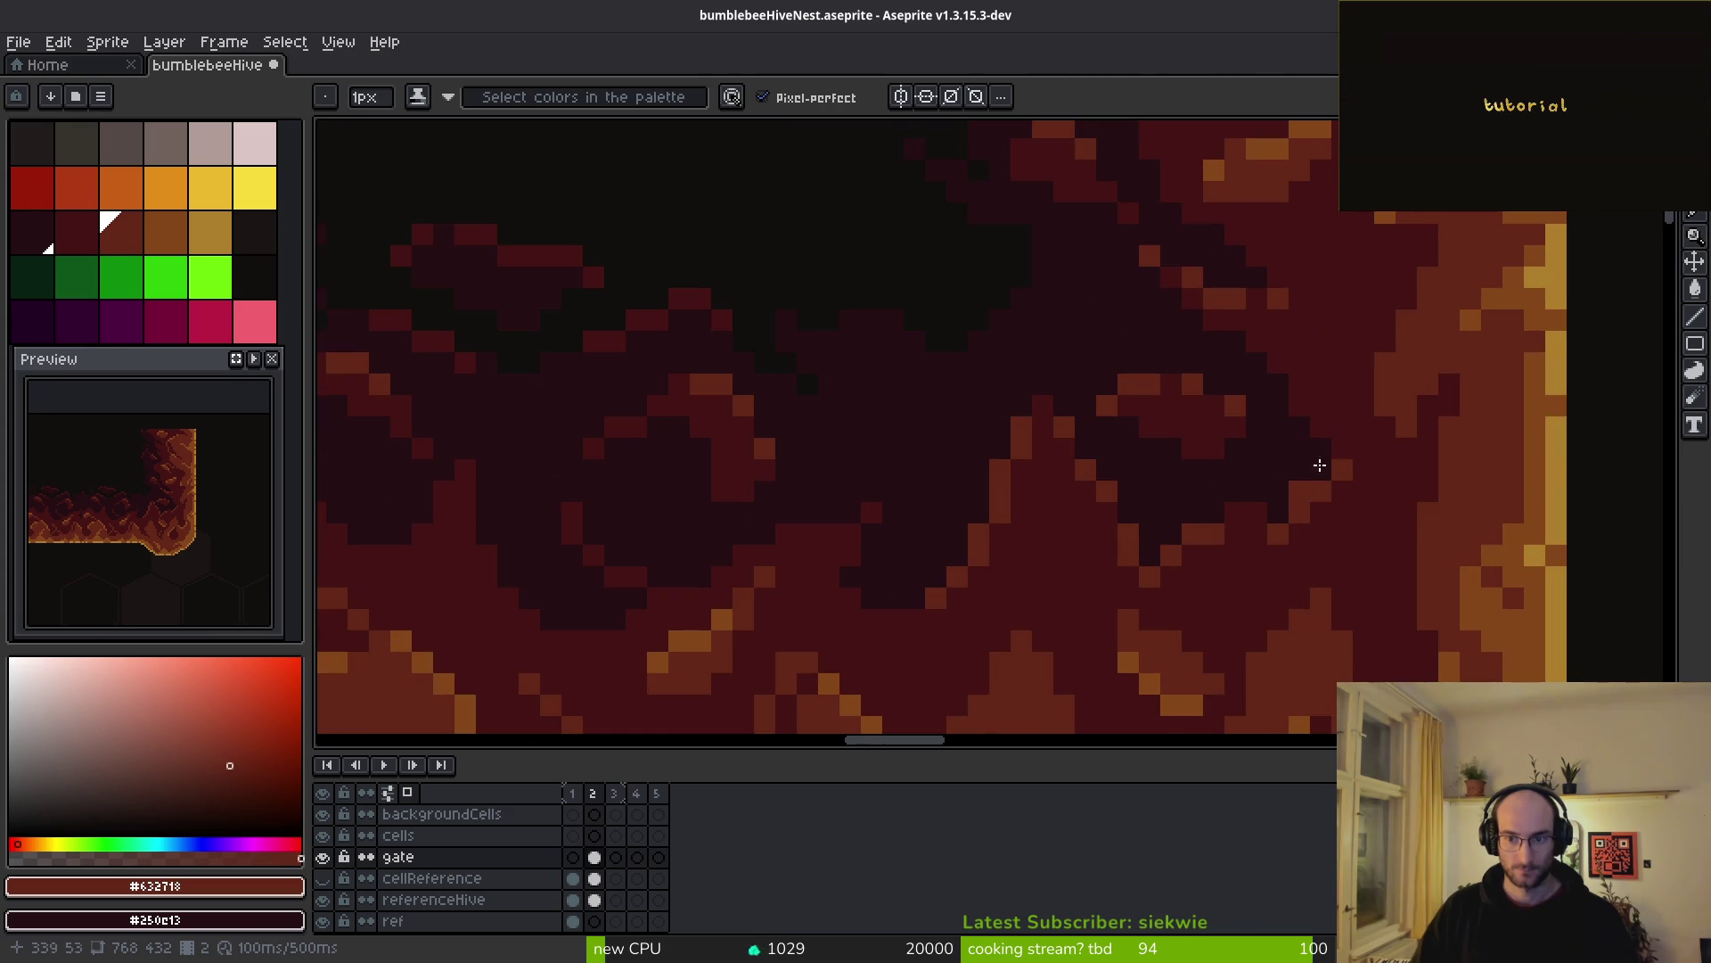
{"action": "scroll", "coordinate": [1339, 448], "scroll_direction": "down", "scroll_amount": 3}
{"action": "scroll", "coordinate": [1113, 487], "scroll_direction": "up", "scroll_amount": 1}
{"action": "key", "text": "ctrl+s"}
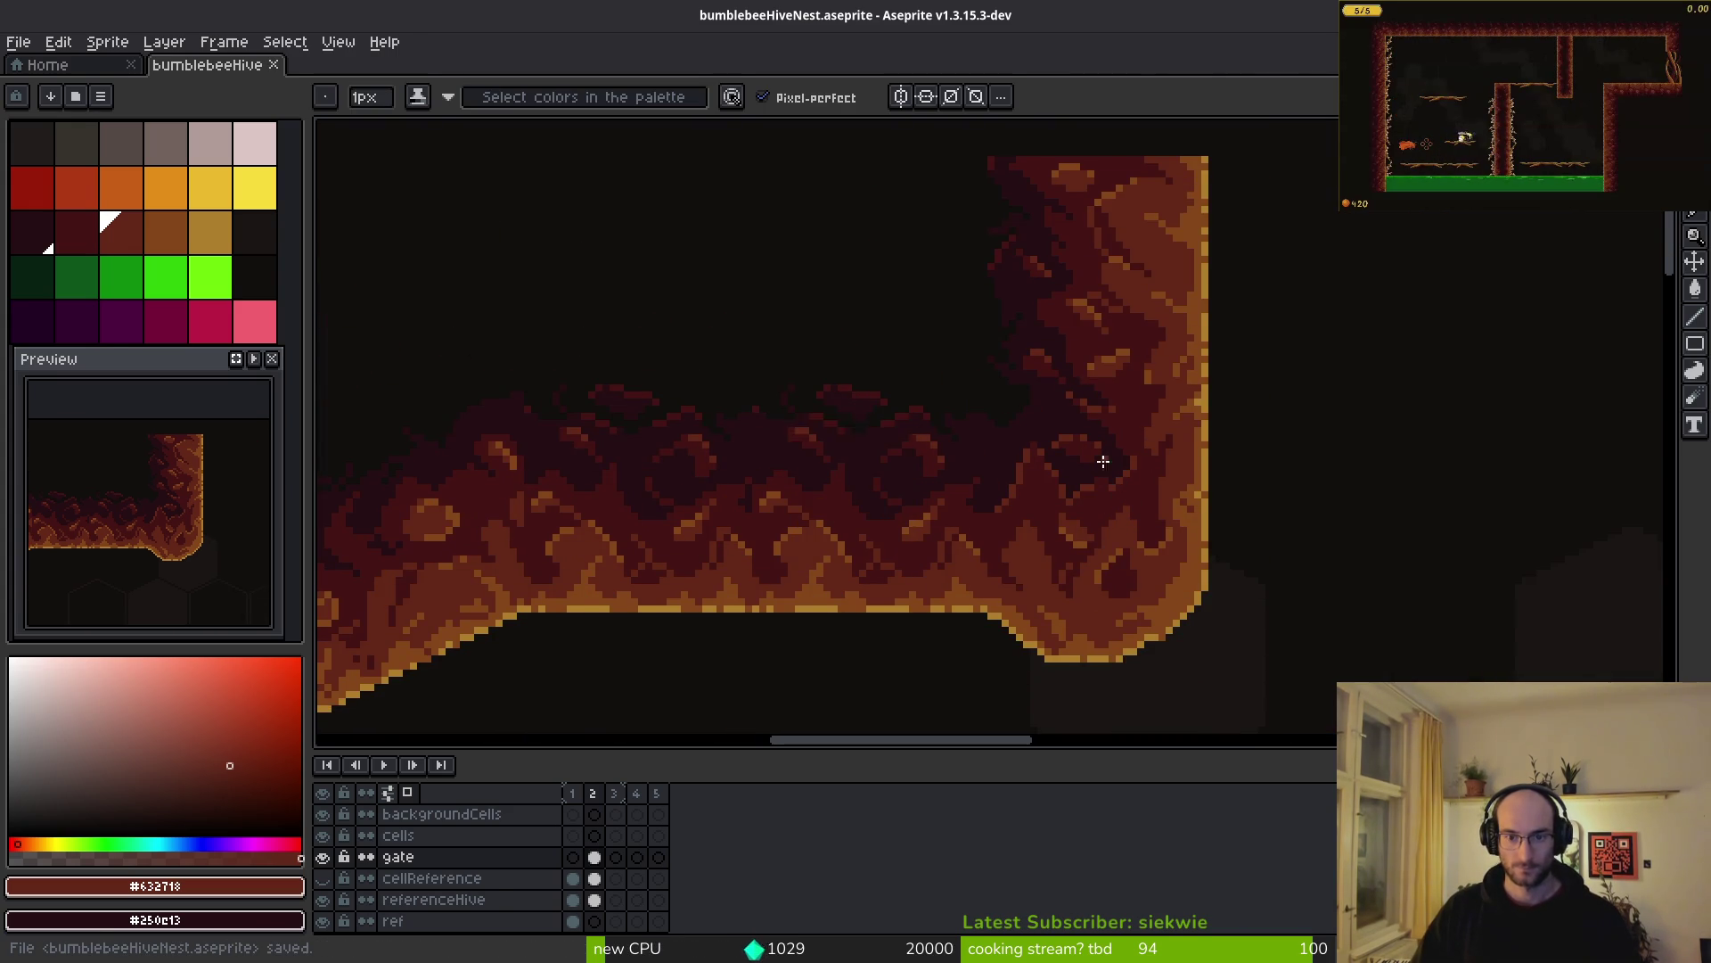
- Marquee-select the gate pillar area on the left of the opening
{"action": "scroll", "coordinate": [1113, 487], "scroll_direction": "down", "scroll_amount": 1}
{"action": "scroll", "coordinate": [959, 466], "scroll_direction": "right", "scroll_amount": 5}
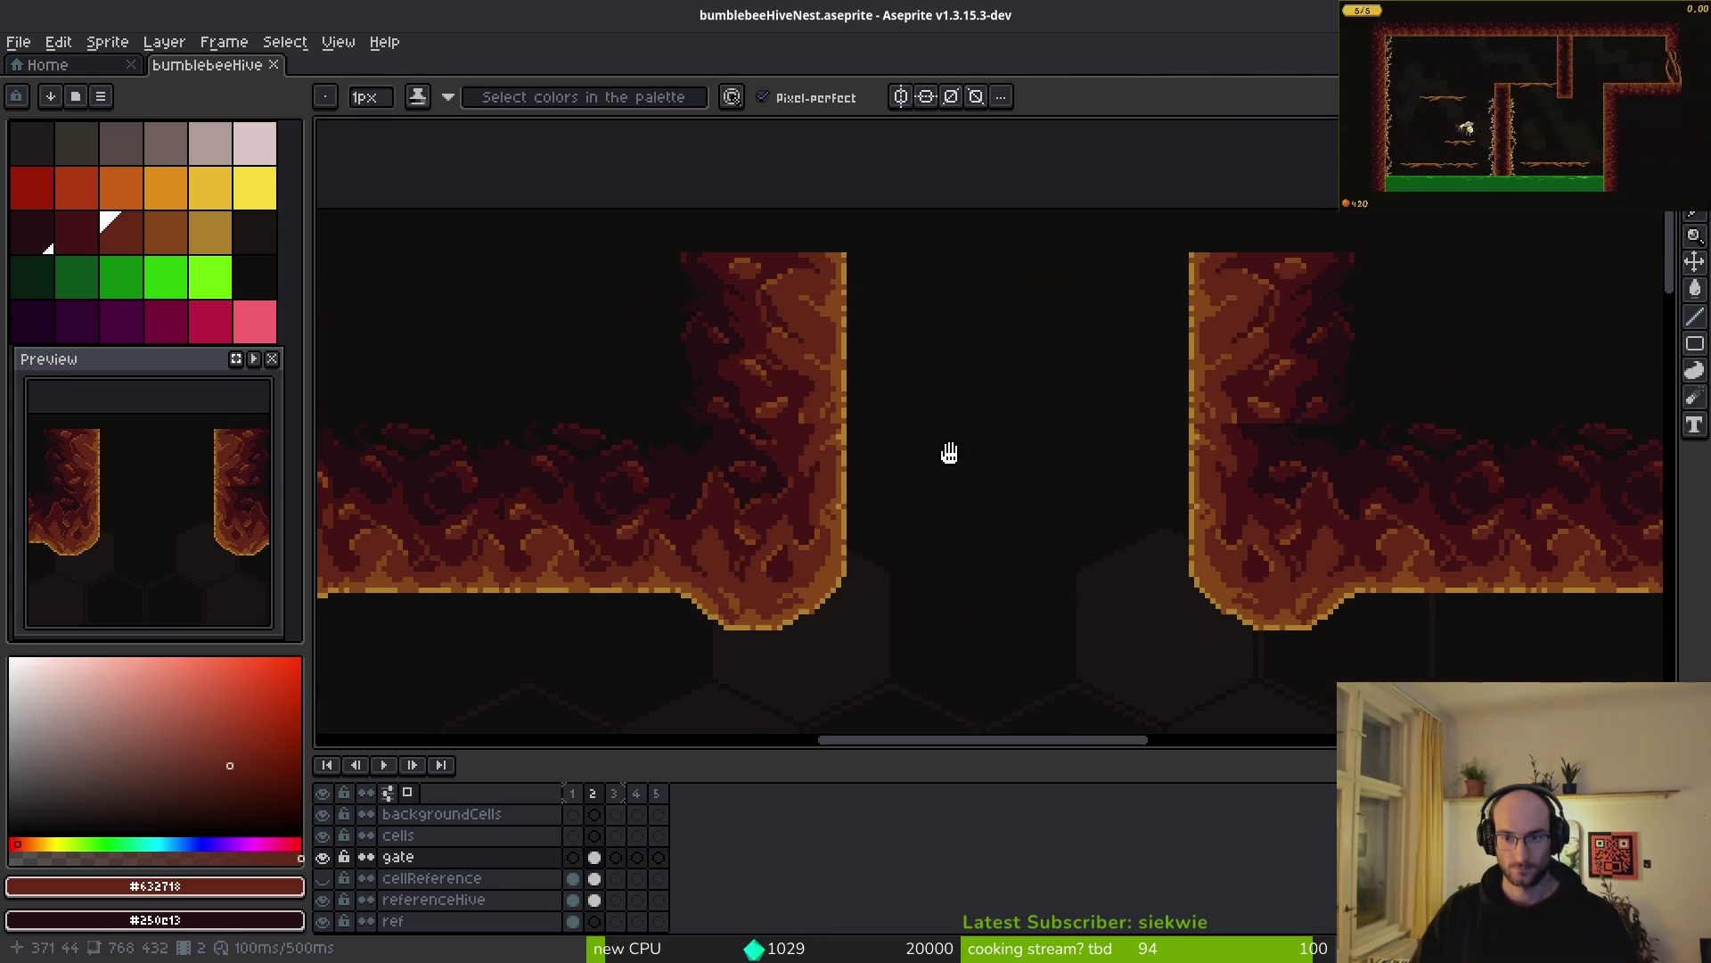
{"action": "scroll", "coordinate": [939, 413], "scroll_direction": "down", "scroll_amount": 2}
{"action": "key", "text": "m"}
{"action": "scroll", "coordinate": [840, 344], "scroll_direction": "up", "scroll_amount": 2}
{"action": "scroll", "coordinate": [601, 232], "scroll_direction": "down", "scroll_amount": 2}
{"action": "scroll", "coordinate": [764, 371], "scroll_direction": "down", "scroll_amount": 3}
{"action": "scroll", "coordinate": [722, 291], "scroll_direction": "up", "scroll_amount": 1}
{"action": "left_click_drag", "start_coordinate": [602, 229], "coordinate": [915, 584]}
- Mirror the pillar horizontally, move it right and nudge it into place
{"action": "left_click", "coordinate": [886, 575]}
{"action": "key", "text": "shift+h"}
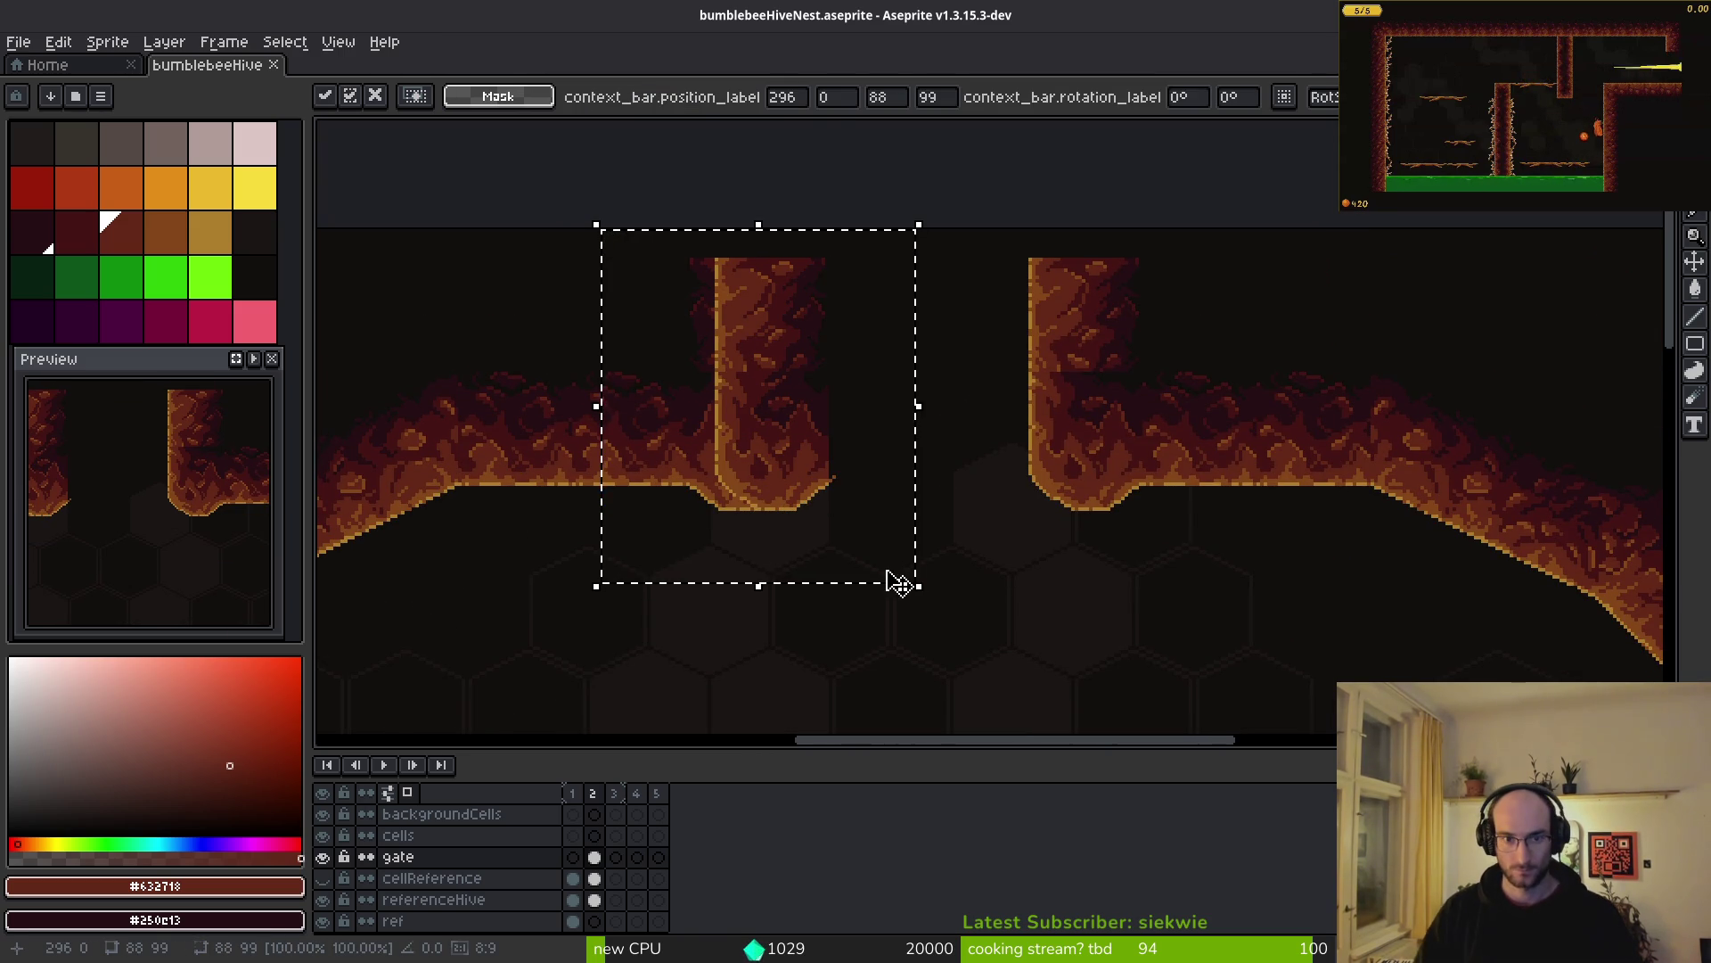
{"action": "mouse_move", "coordinate": [790, 470]}
{"action": "left_mouse_down"}
{"action": "mouse_move", "coordinate": [1069, 458]}
{"action": "mouse_move", "coordinate": [1051, 464]}
{"action": "left_mouse_up"}
{"action": "key", "text": "Right"}
{"action": "key", "text": "Right"}
{"action": "key", "text": "Up"}
{"action": "key", "text": "Up"}
{"action": "key", "text": "Up"}
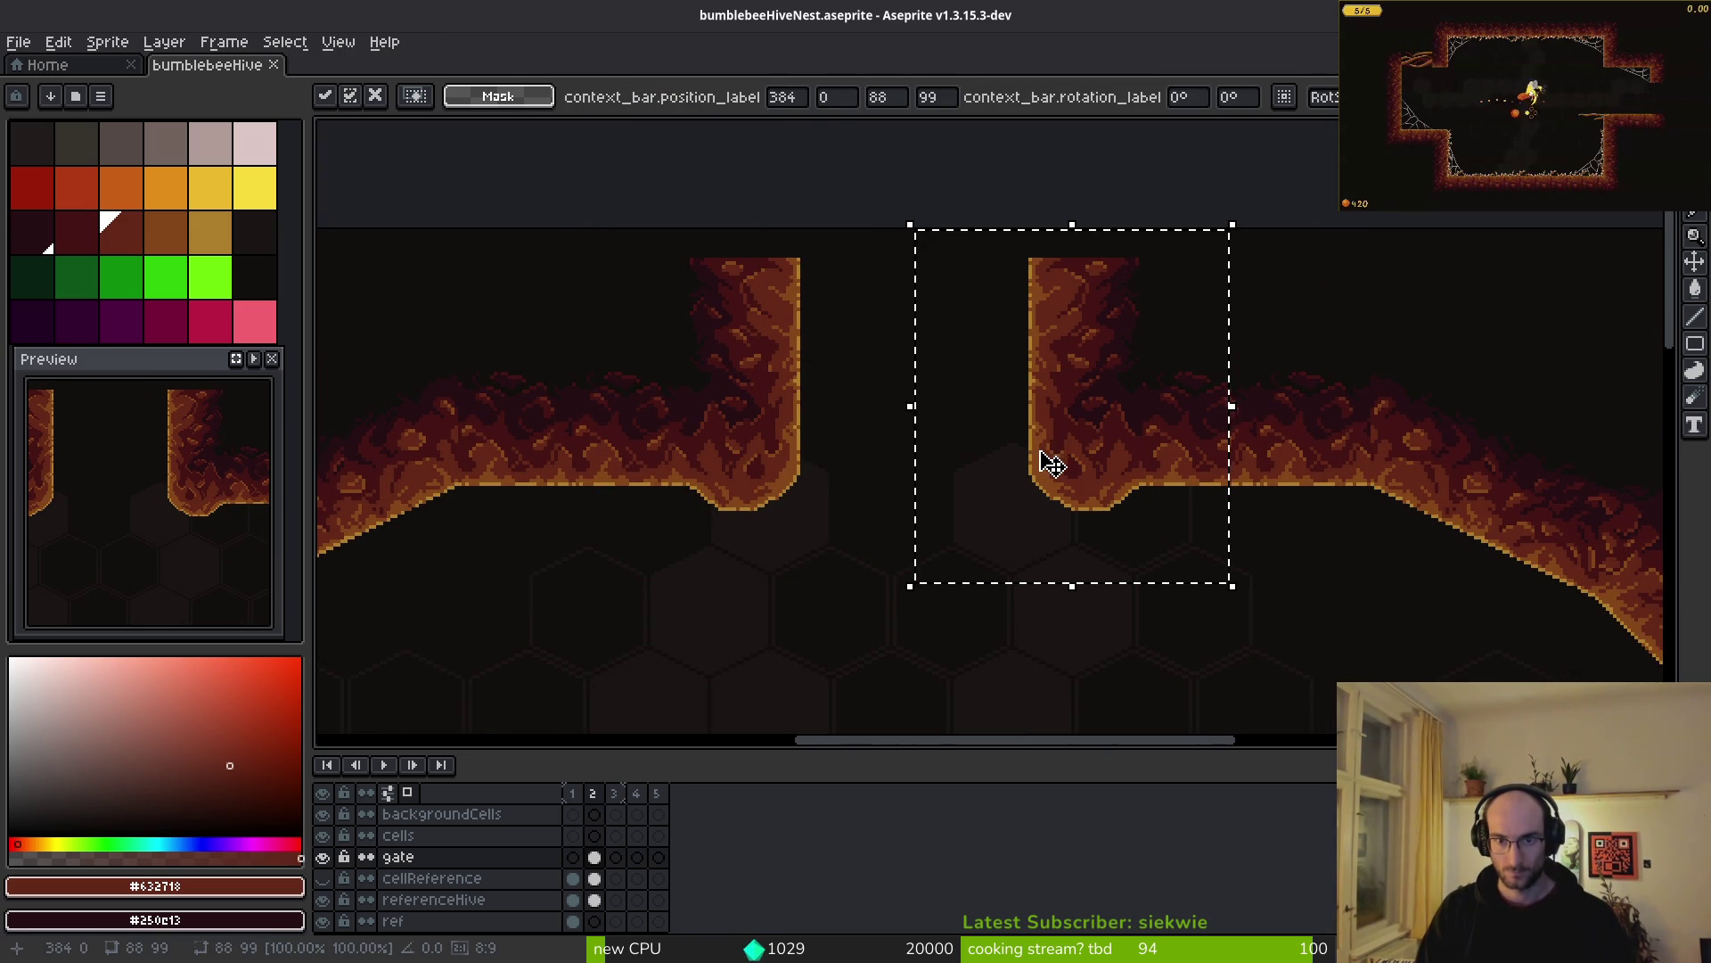
{"action": "key", "text": "ctrl+d"}
- Save bumblebeeHiveNest.aseprite and return to Godot Engine
{"action": "key", "text": "ctrl+s"}
{"action": "scroll", "coordinate": [1040, 451], "scroll_direction": "down", "scroll_amount": 7}
{"action": "scroll", "coordinate": [1040, 451], "scroll_direction": "up", "scroll_amount": 2}
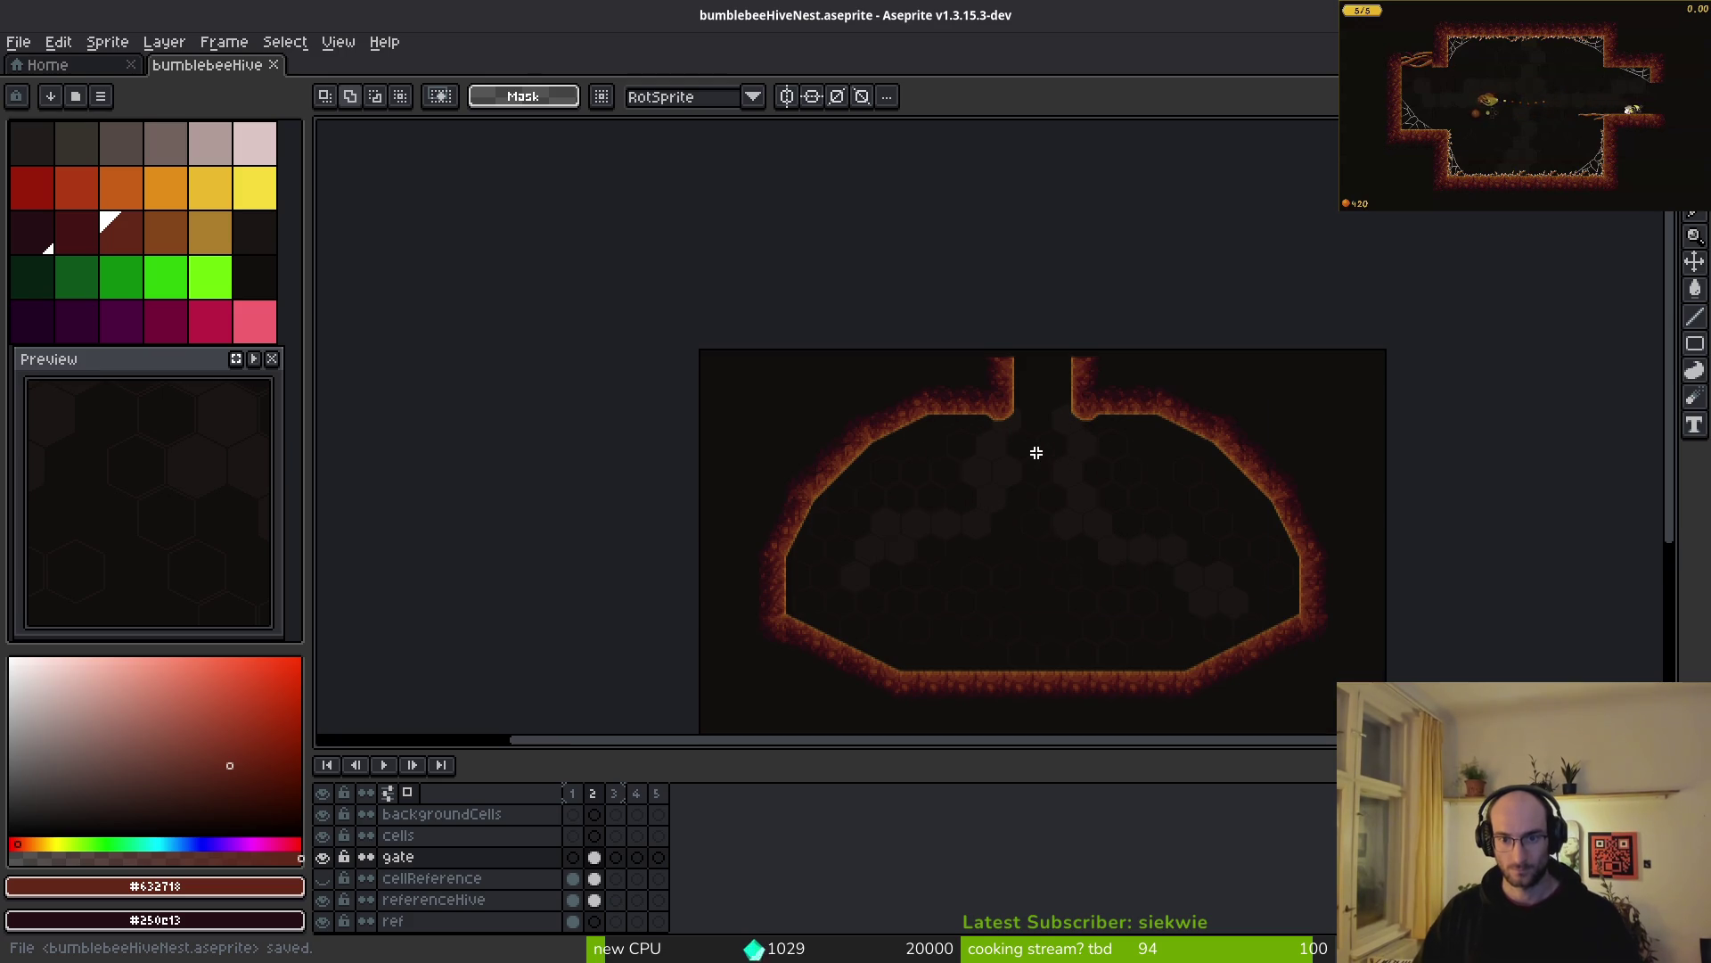
{"action": "scroll", "coordinate": [1046, 549], "scroll_direction": "down", "scroll_amount": 1}
{"action": "scroll", "coordinate": [1054, 552], "scroll_direction": "up", "scroll_amount": 1}
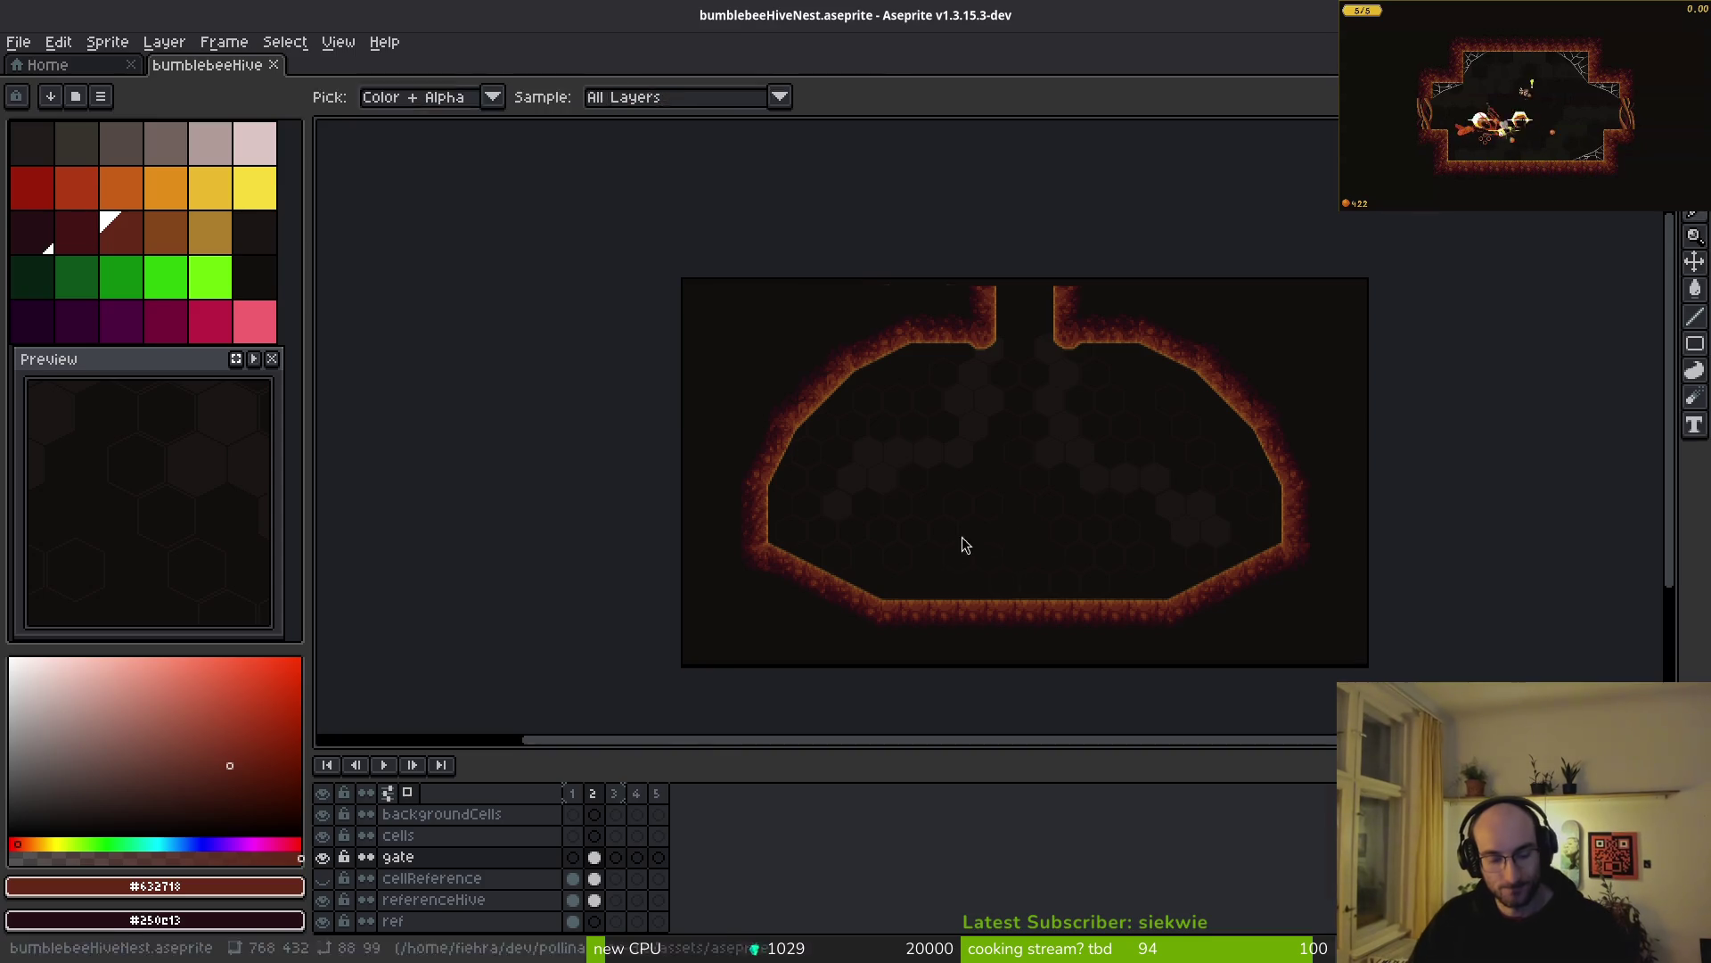
{"action": "key", "text": "alt+Tab"}
- Select wallsTilemapLayer and a block of its wall tiles near the hive top
{"action": "left_click", "coordinate": [113, 206]}
{"action": "scroll", "coordinate": [760, 430], "scroll_direction": "down", "scroll_amount": 1}
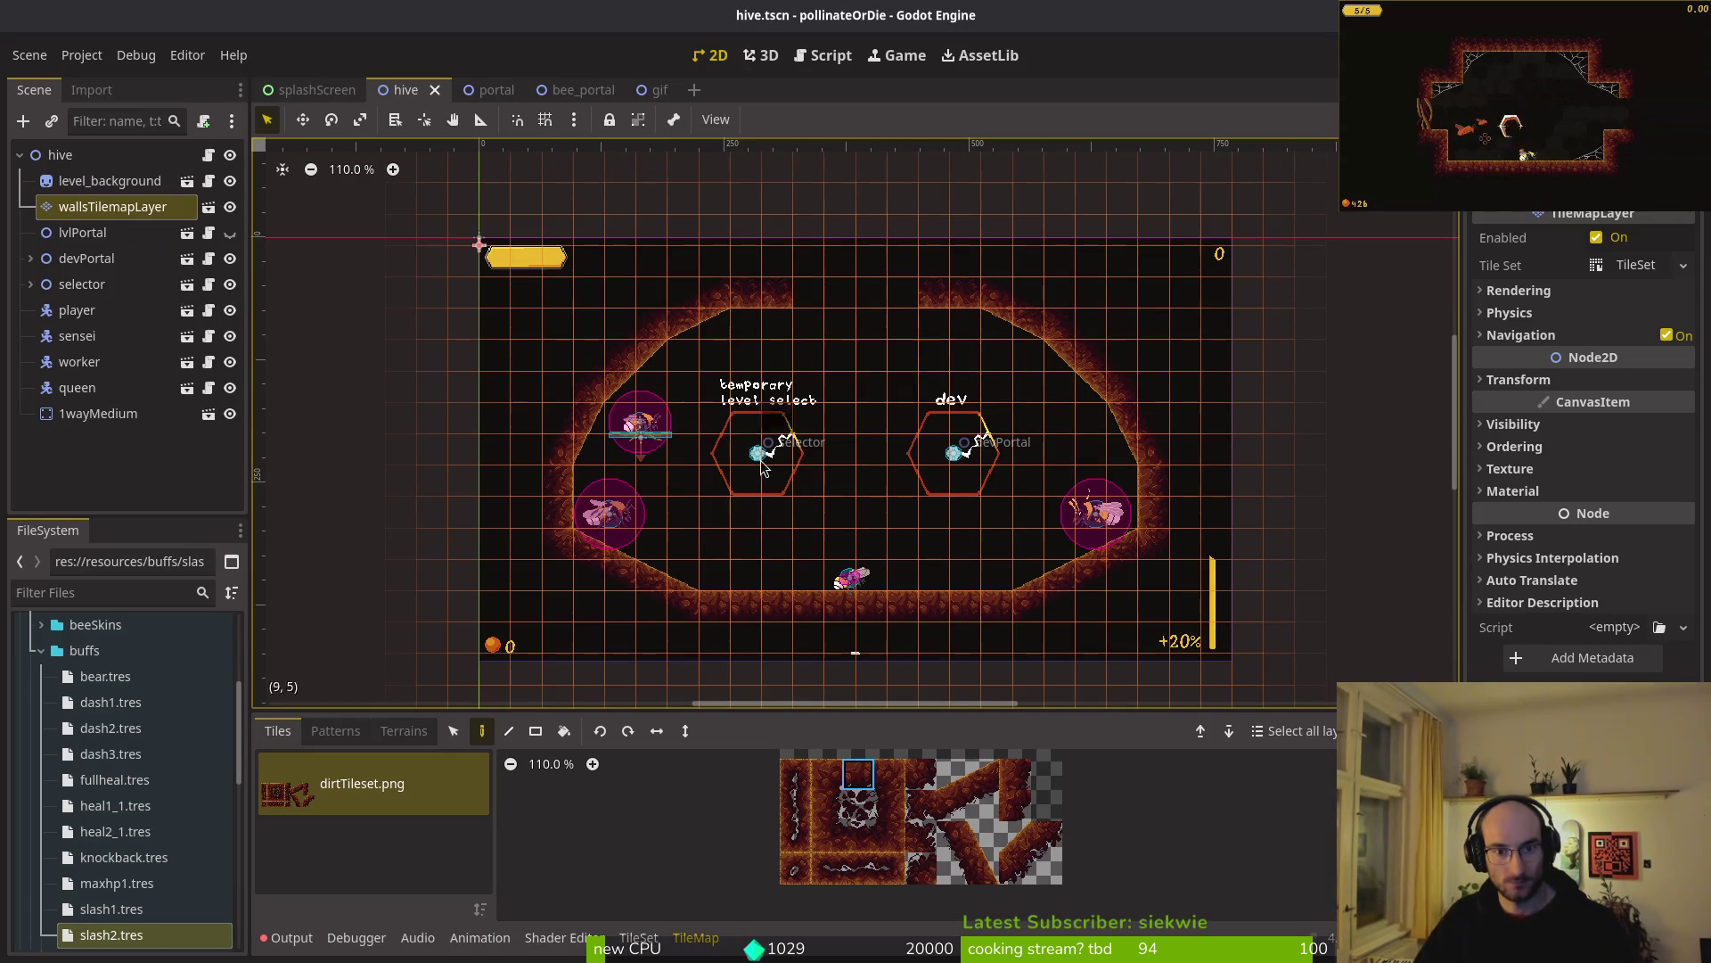
{"action": "left_click", "coordinate": [453, 733]}
{"action": "mouse_move", "coordinate": [455, 189]}
{"action": "left_mouse_down"}
{"action": "mouse_move", "coordinate": [851, 434]}
{"action": "mouse_move", "coordinate": [1284, 557]}
{"action": "mouse_move", "coordinate": [1282, 471]}
{"action": "left_mouse_up"}
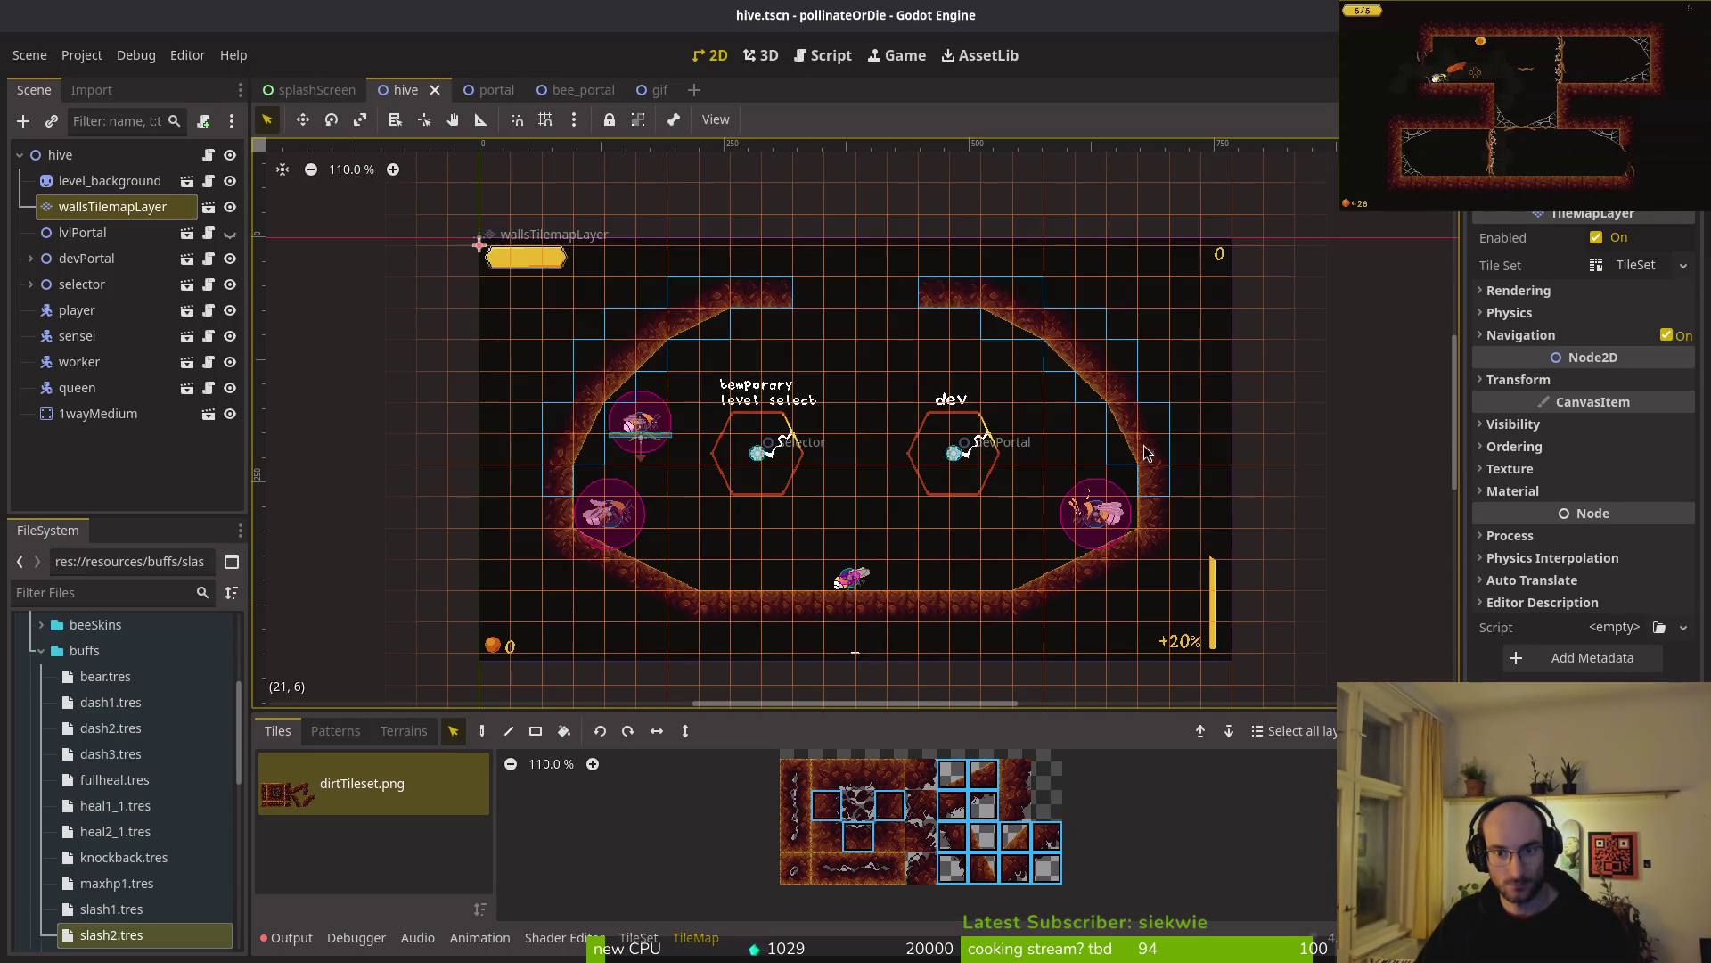
{"action": "left_click", "coordinate": [160, 206], "text": "ctrl"}
{"action": "left_click", "coordinate": [160, 206]}
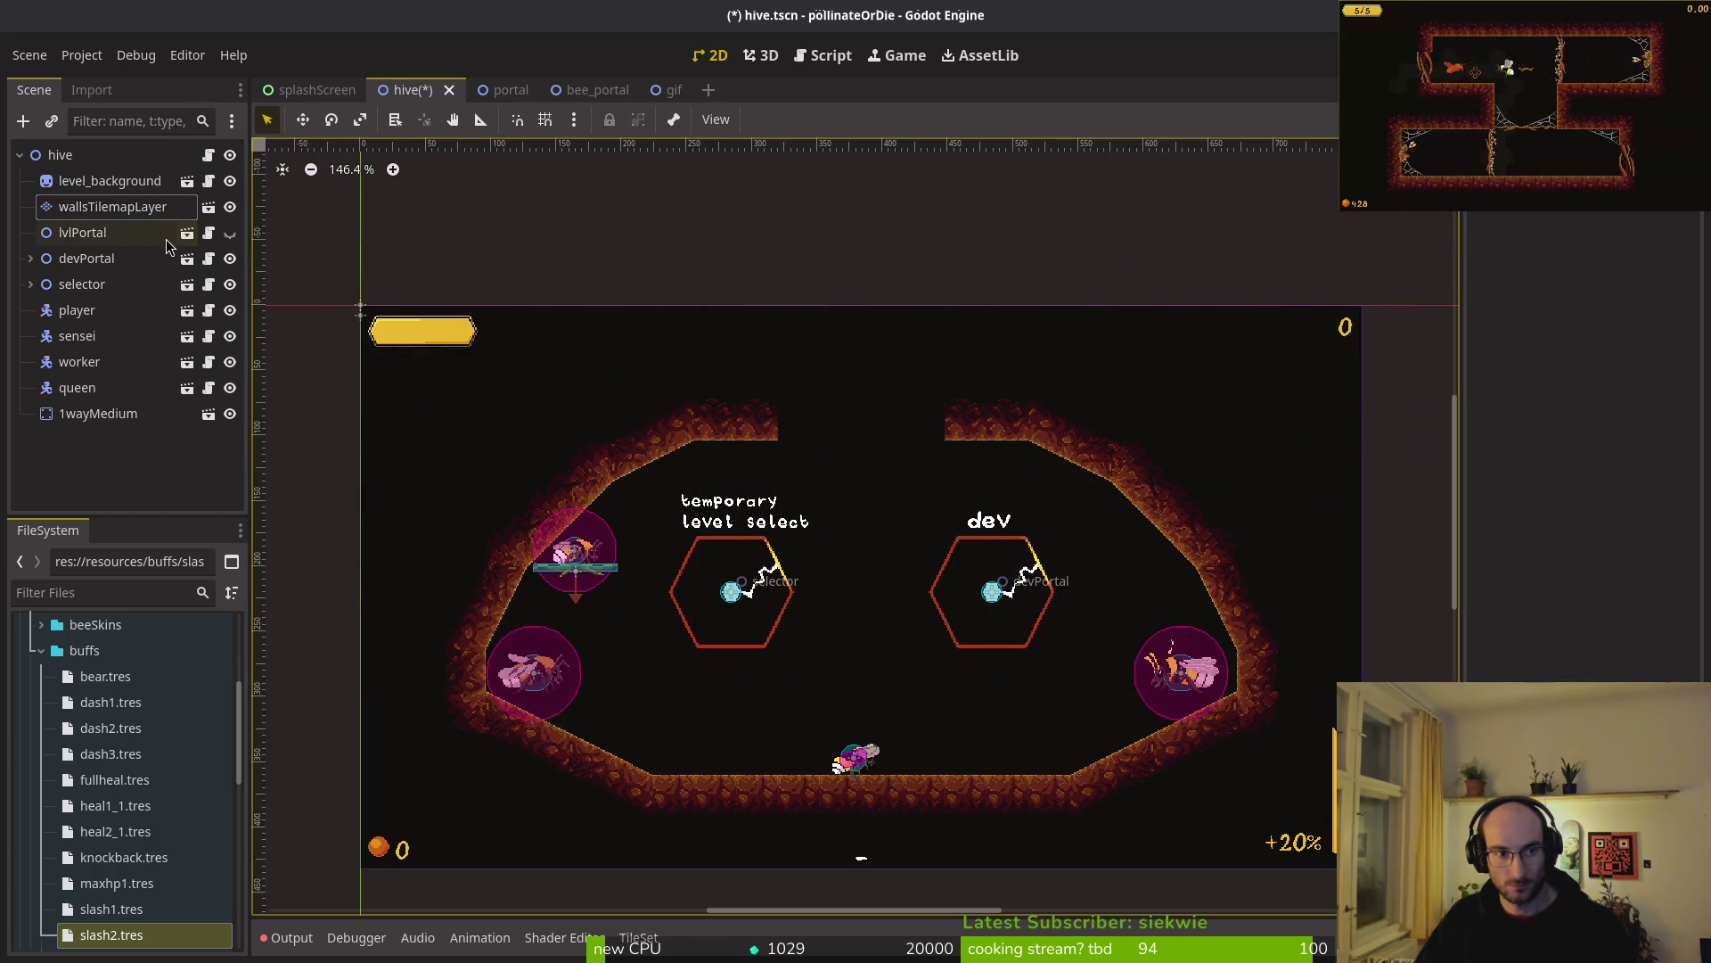
{"action": "left_click", "coordinate": [161, 207]}
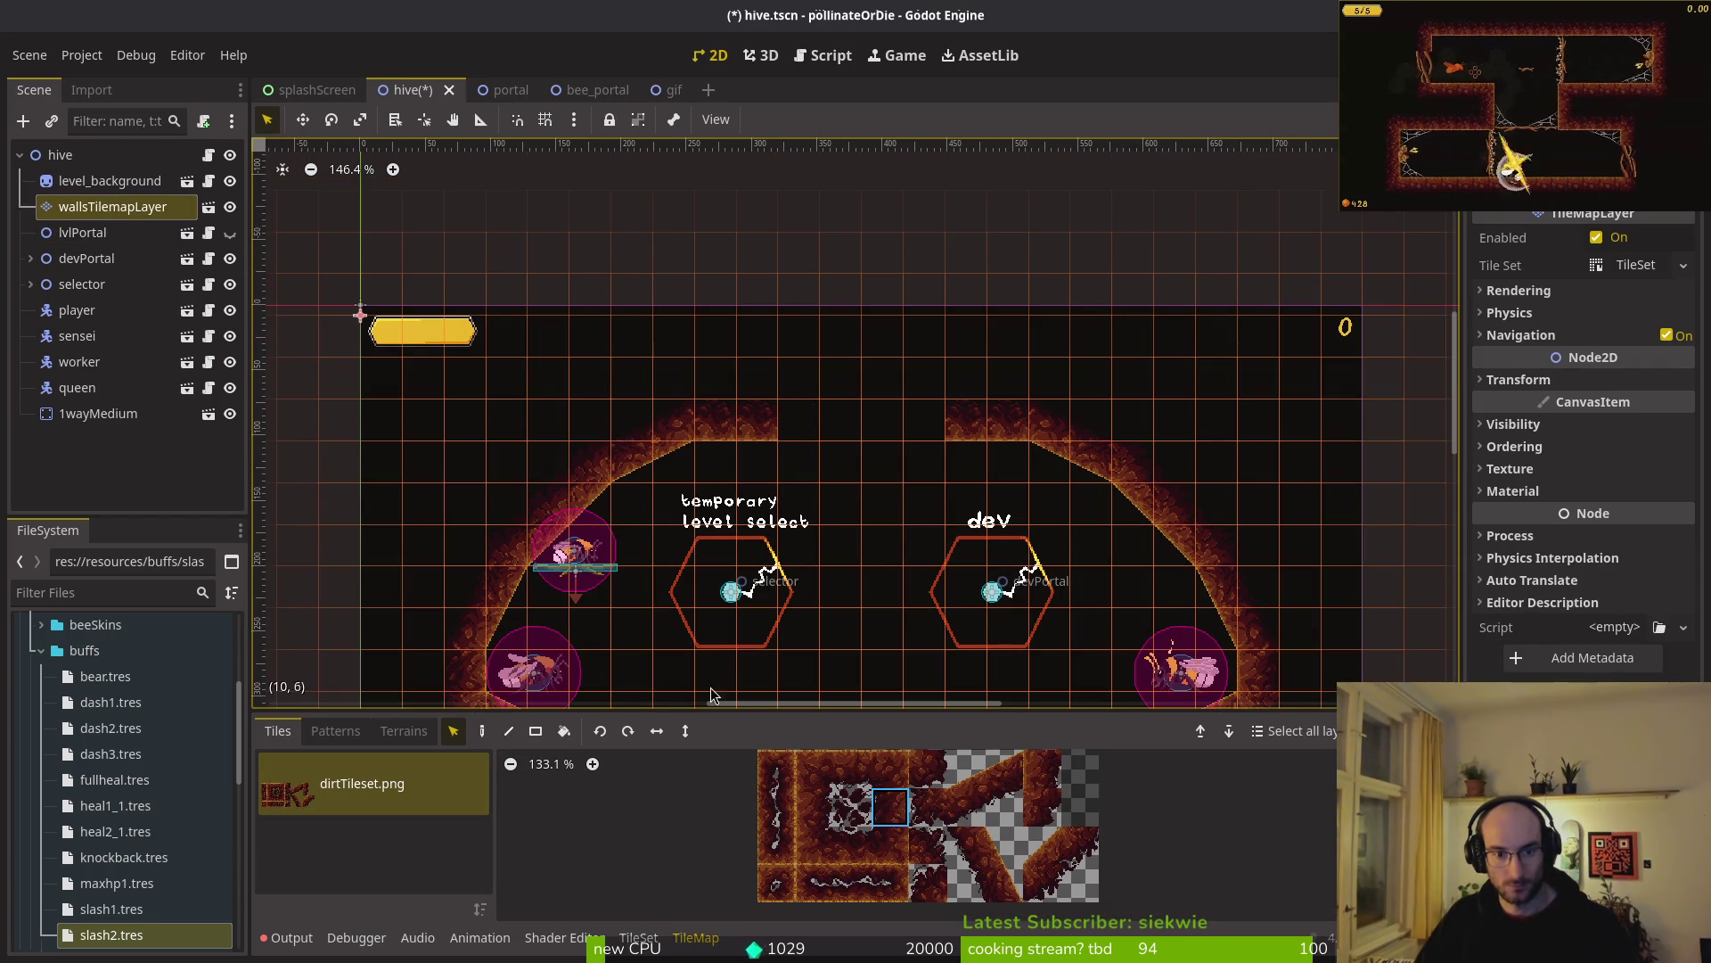
- Paint dirtTileset wall tiles on both sides of the ceiling opening, then recentre the hive
{"action": "key", "text": "d"}
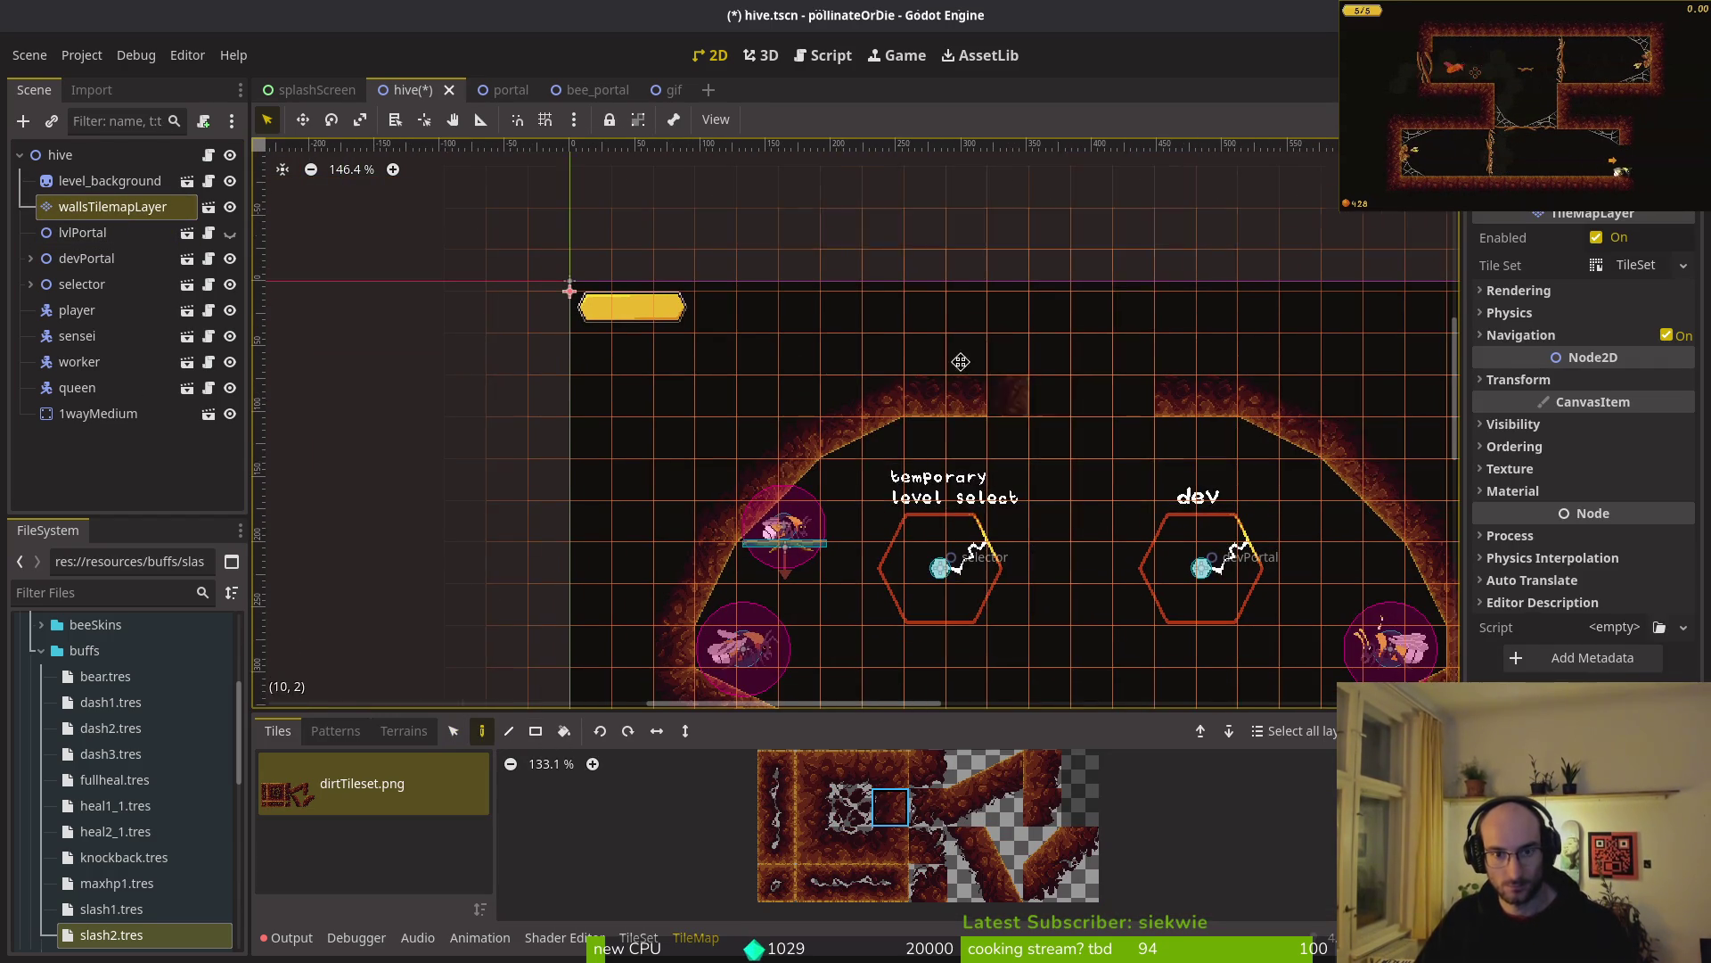
{"action": "left_click_drag", "start_coordinate": [1016, 399], "coordinate": [955, 365]}
{"action": "left_click", "coordinate": [949, 323]}
{"action": "left_click", "coordinate": [818, 813]}
{"action": "left_click", "coordinate": [1067, 321]}
{"action": "left_click", "coordinate": [889, 844]}
{"action": "left_click", "coordinate": [956, 399]}
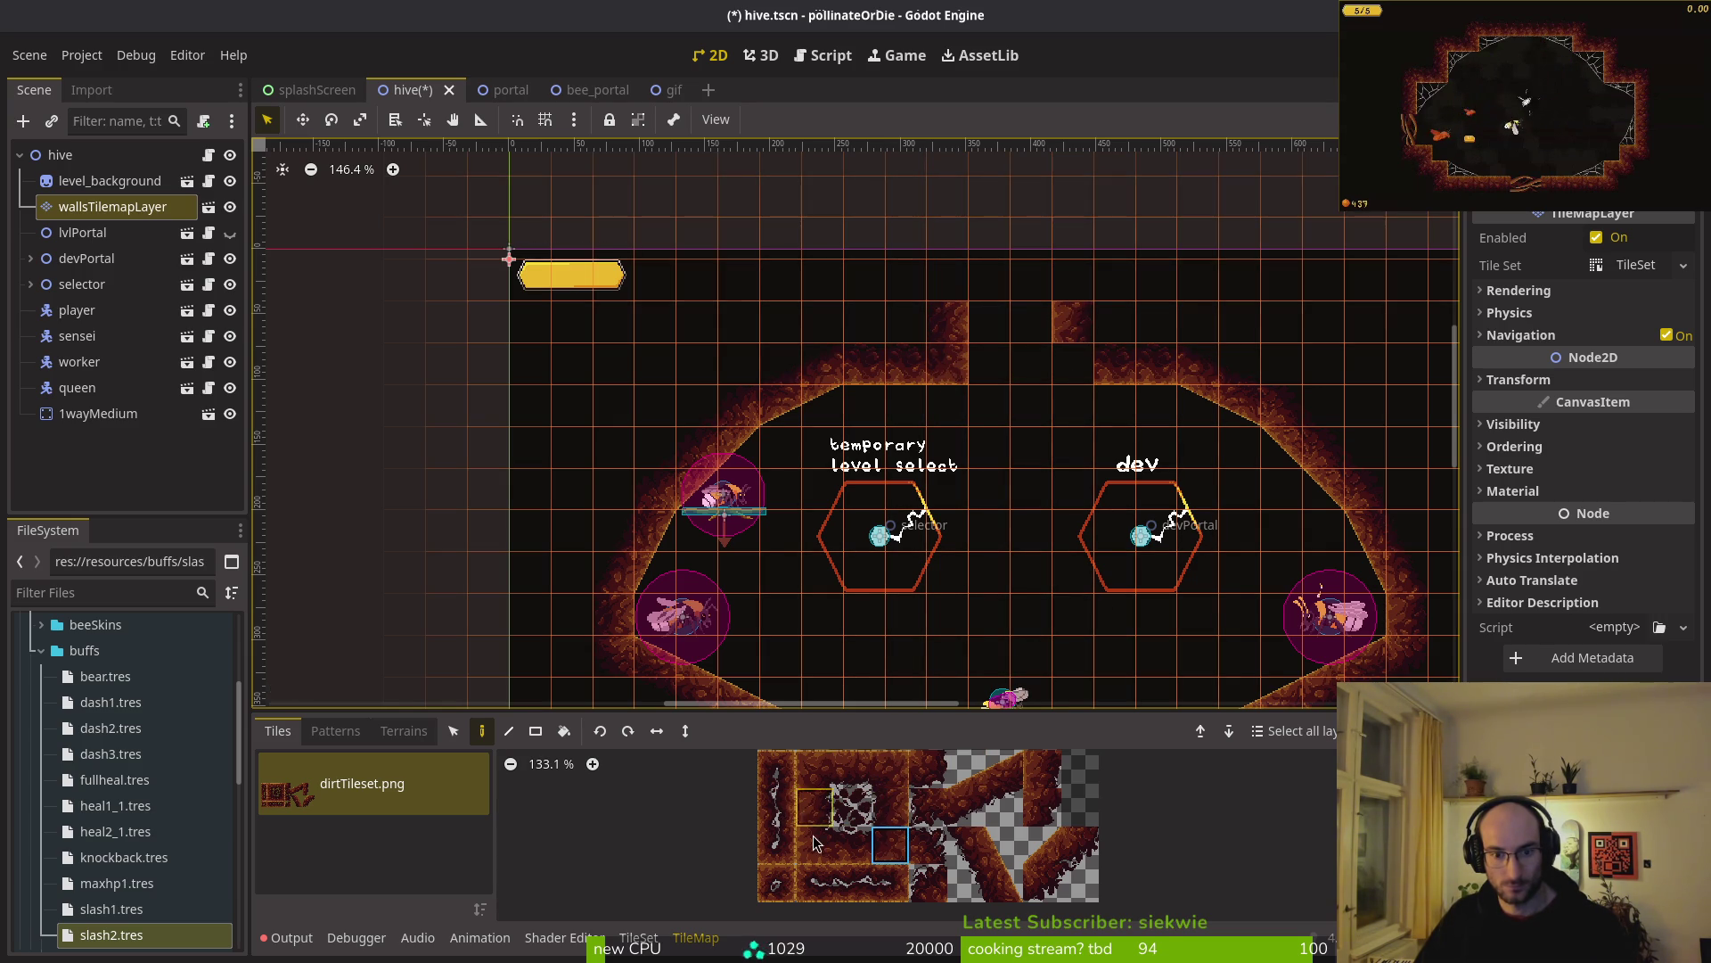
{"action": "left_click", "coordinate": [1072, 363]}
{"action": "key", "text": "Escape"}
{"action": "scroll", "coordinate": [1098, 480], "scroll_direction": "down", "scroll_amount": 3}
{"action": "left_click_drag", "start_coordinate": [1098, 479], "coordinate": [961, 458]}
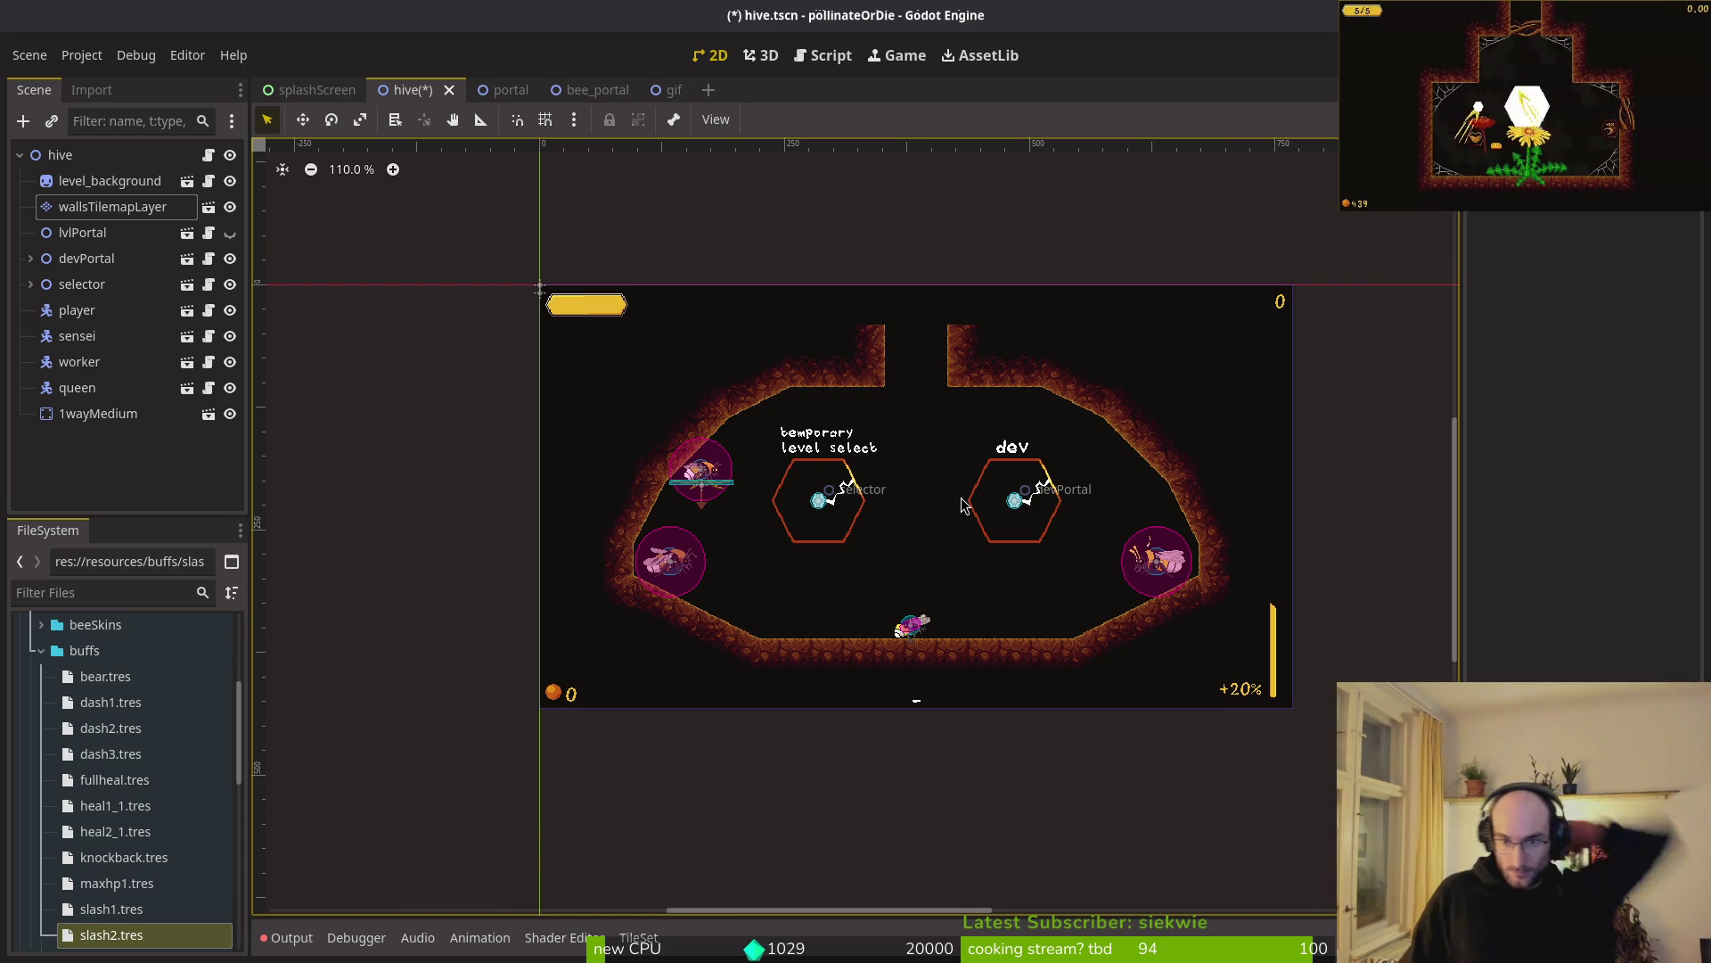
- Select the wall tiles on the right slope of wallsTilemapLayer
{"action": "scroll", "coordinate": [894, 418], "scroll_direction": "up", "scroll_amount": 3}
{"action": "left_click", "coordinate": [110, 181]}
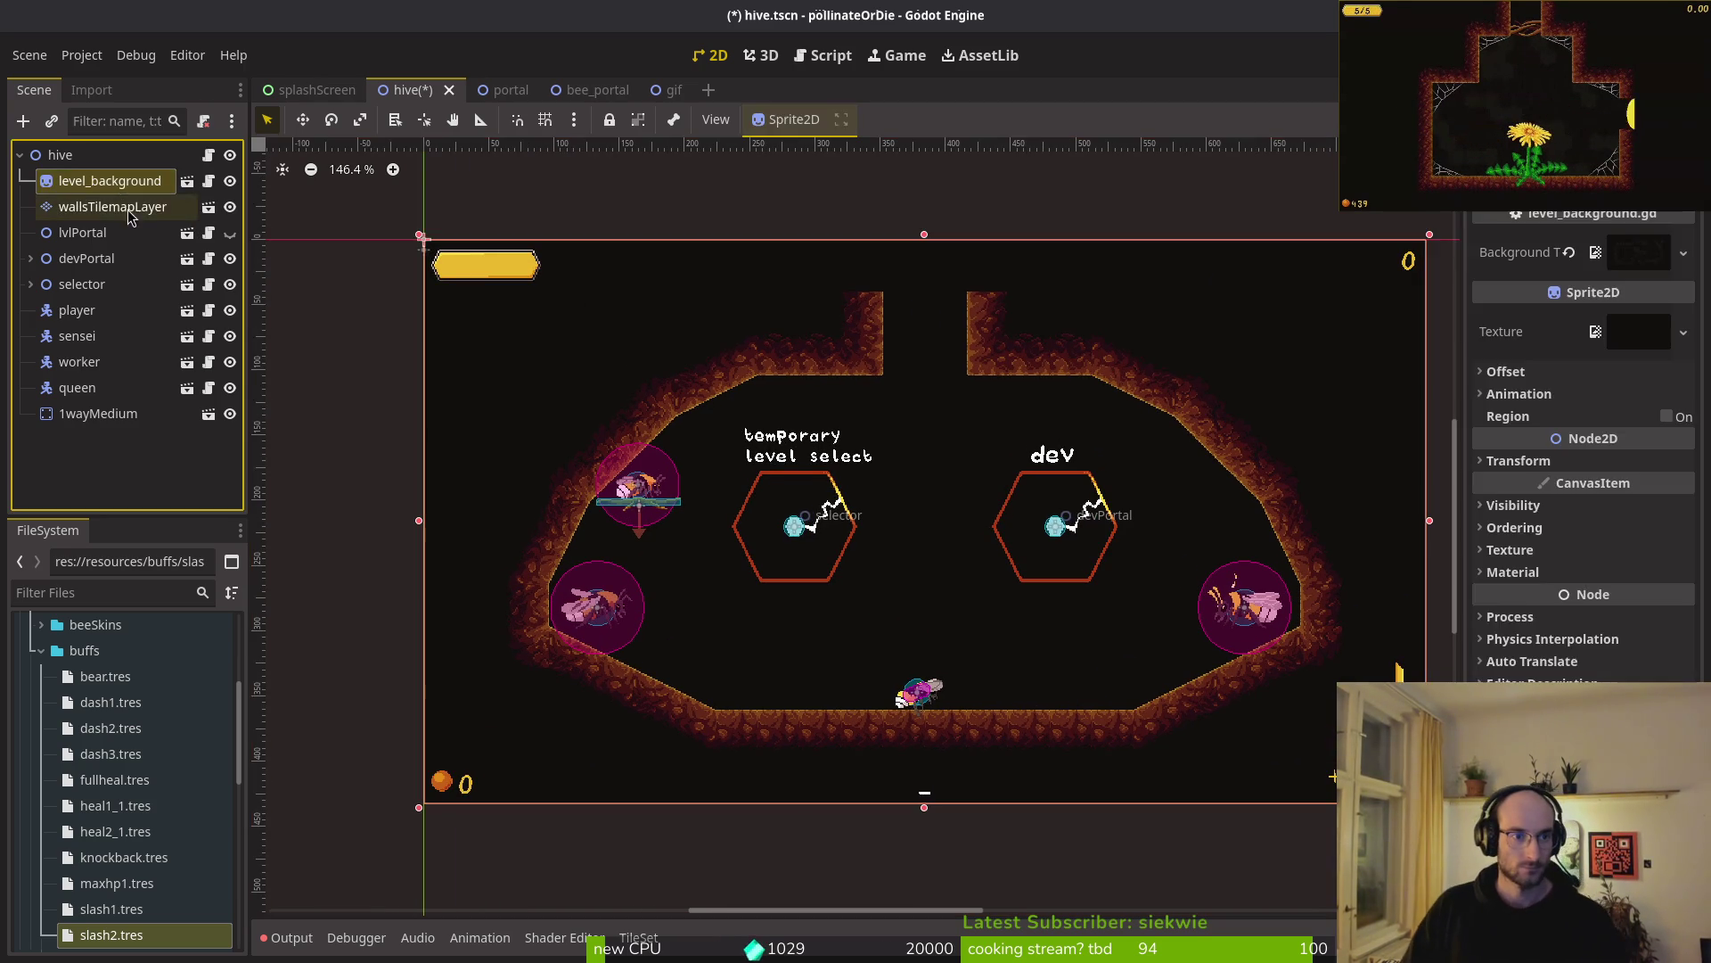
{"action": "left_click", "coordinate": [112, 207]}
{"action": "mouse_move", "coordinate": [1258, 505]}
{"action": "left_mouse_down"}
{"action": "mouse_move", "coordinate": [976, 529]}
{"action": "mouse_move", "coordinate": [929, 419]}
{"action": "left_mouse_up"}
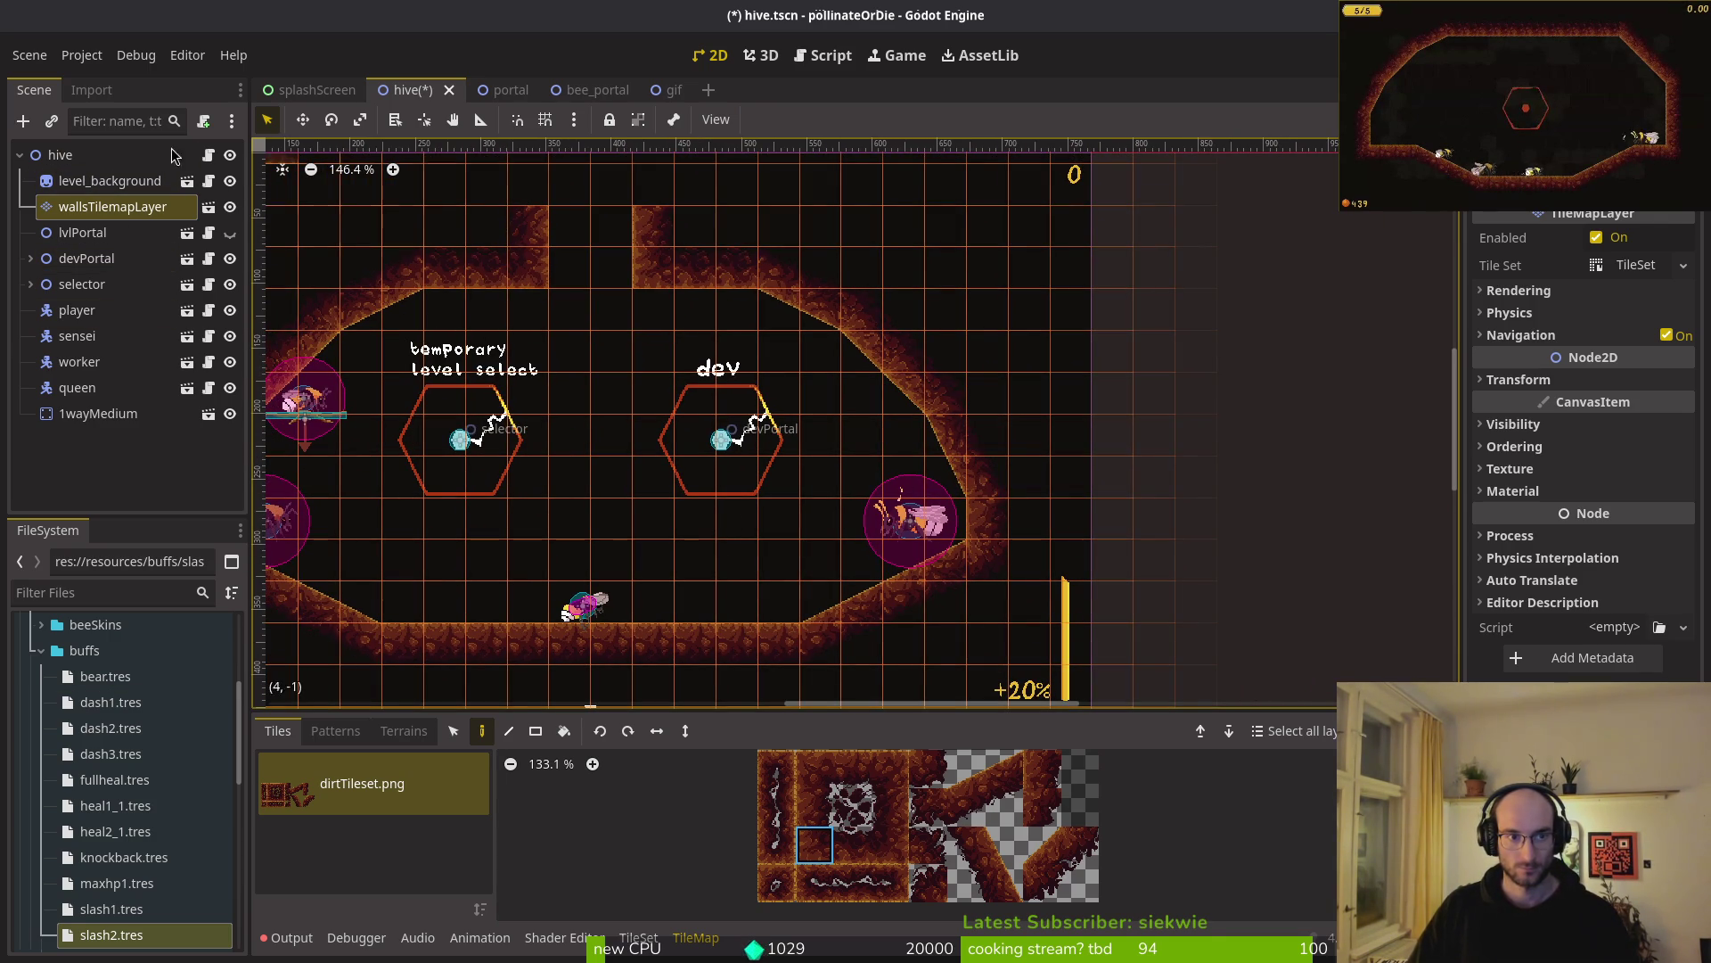
{"action": "left_click", "coordinate": [450, 736]}
{"action": "mouse_move", "coordinate": [796, 287]}
{"action": "left_mouse_down"}
{"action": "mouse_move", "coordinate": [918, 370]}
{"action": "mouse_move", "coordinate": [856, 383]}
{"action": "mouse_move", "coordinate": [907, 392]}
{"action": "left_mouse_up"}
{"action": "scroll", "coordinate": [1078, 389], "scroll_direction": "left", "scroll_amount": 8}
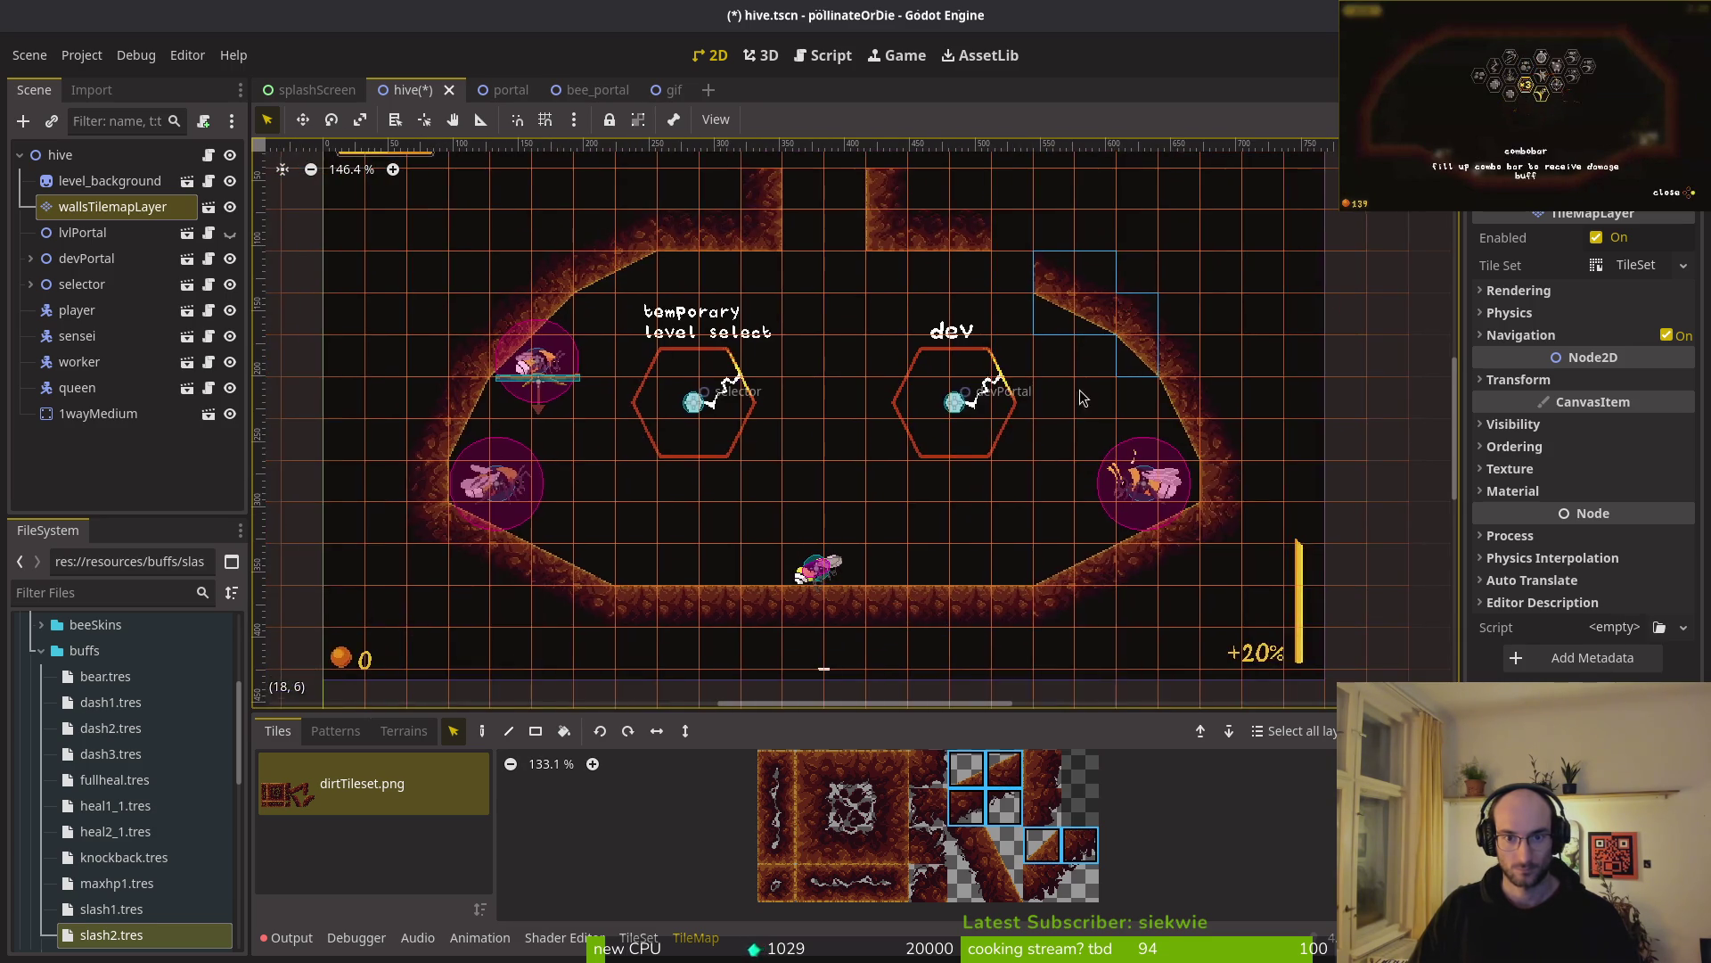
{"action": "key", "text": "Escape"}
- Move the upper-right wall tiles and select the upper-left ones
{"action": "left_click", "coordinate": [788, 311]}
{"action": "left_click", "coordinate": [90, 210]}
{"action": "mouse_move", "coordinate": [804, 238]}
{"action": "left_mouse_down"}
{"action": "mouse_move", "coordinate": [752, 341]}
{"action": "mouse_move", "coordinate": [722, 319]}
{"action": "mouse_move", "coordinate": [708, 358]}
{"action": "mouse_move", "coordinate": [685, 359]}
{"action": "left_mouse_up"}
{"action": "mouse_move", "coordinate": [781, 238]}
{"action": "left_mouse_down"}
{"action": "mouse_move", "coordinate": [592, 378]}
{"action": "mouse_move", "coordinate": [575, 491]}
{"action": "left_mouse_up"}
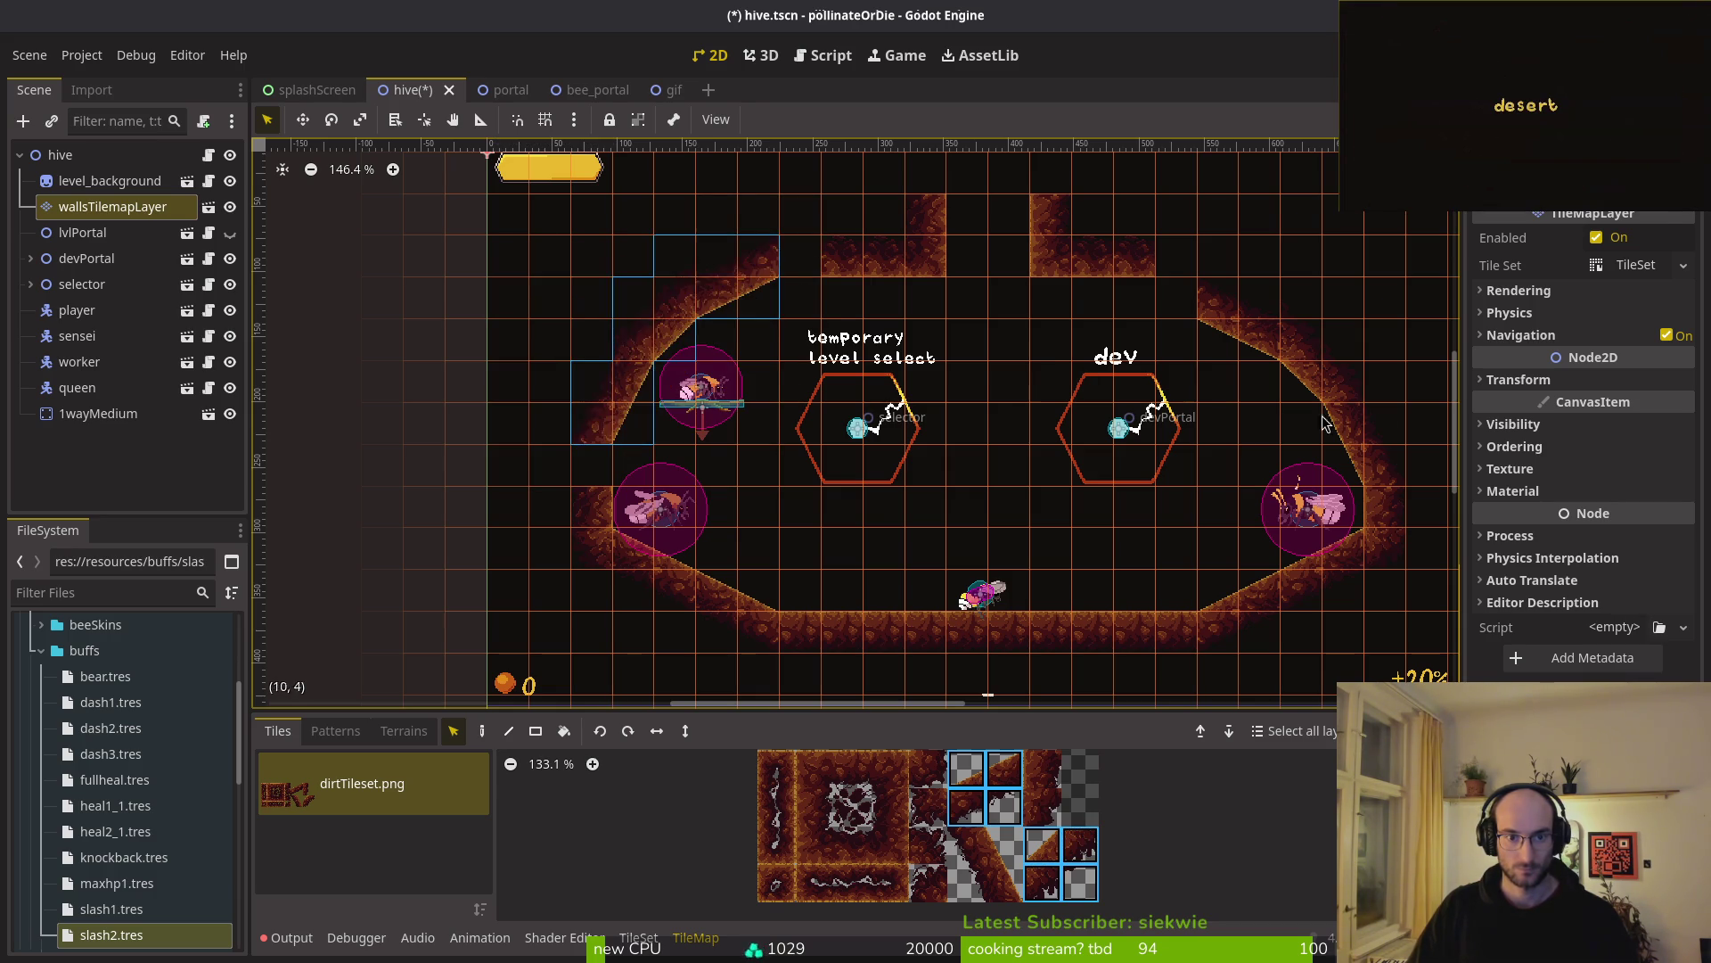
{"action": "scroll", "coordinate": [1073, 346], "scroll_direction": "right", "scroll_amount": 5}
{"action": "mouse_move", "coordinate": [995, 254]}
{"action": "left_mouse_down"}
{"action": "mouse_move", "coordinate": [1232, 416]}
{"action": "mouse_move", "coordinate": [1232, 445]}
{"action": "left_mouse_up"}
{"action": "scroll", "coordinate": [793, 330], "scroll_direction": "left", "scroll_amount": 4}
{"action": "scroll", "coordinate": [793, 330], "scroll_direction": "down", "scroll_amount": 1}
- Pick wall tiles from the tileset for painting, then stop editing the walls layer
{"action": "left_click", "coordinate": [793, 330]}
{"action": "left_click", "coordinate": [113, 206]}
{"action": "left_click", "coordinate": [888, 809]}
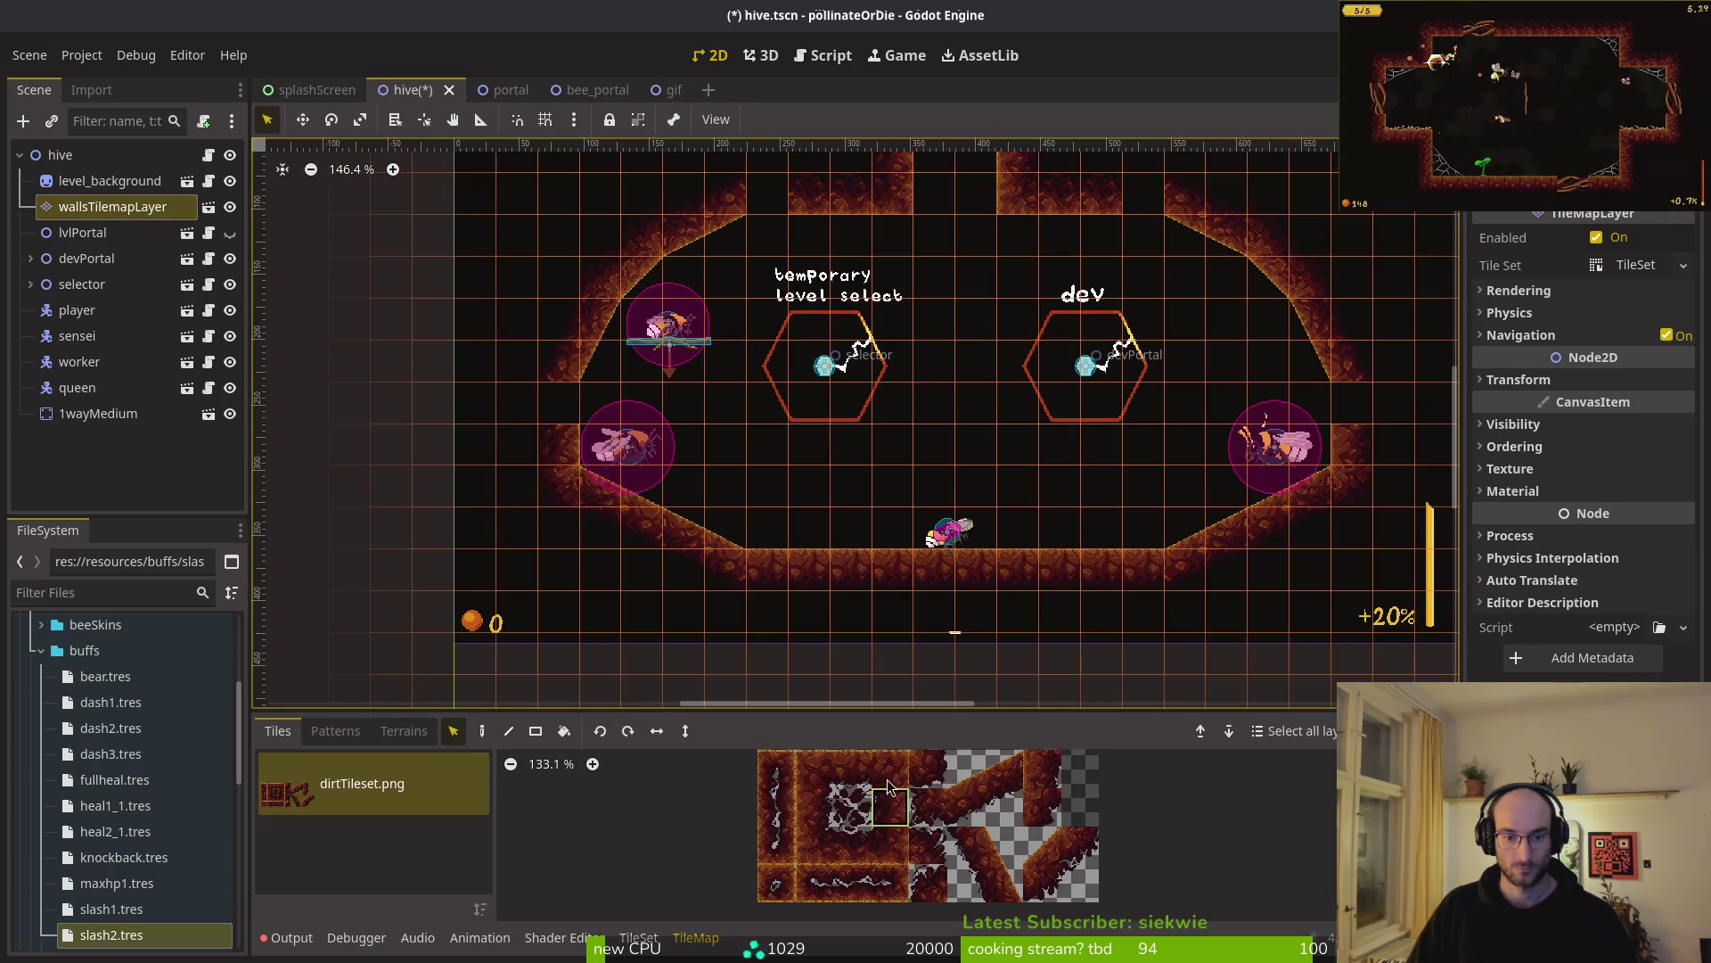
{"action": "key", "text": "d"}
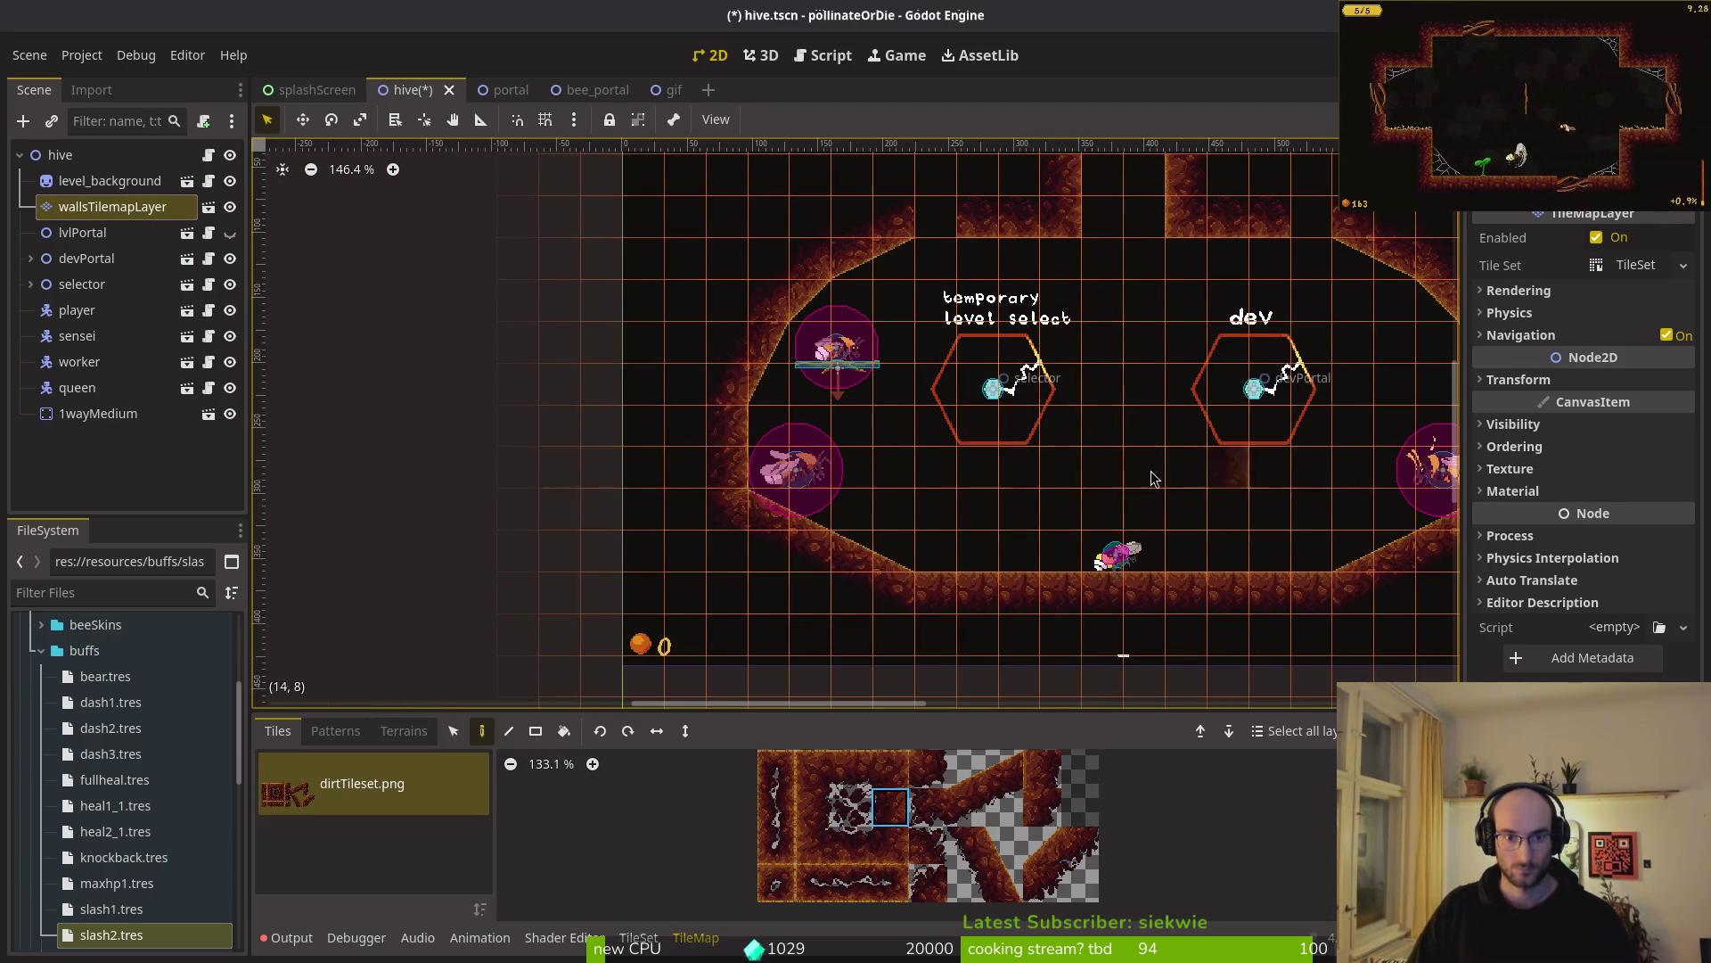
{"action": "scroll", "coordinate": [736, 439], "scroll_direction": "right", "scroll_amount": 5}
{"action": "left_click", "coordinate": [861, 853]}
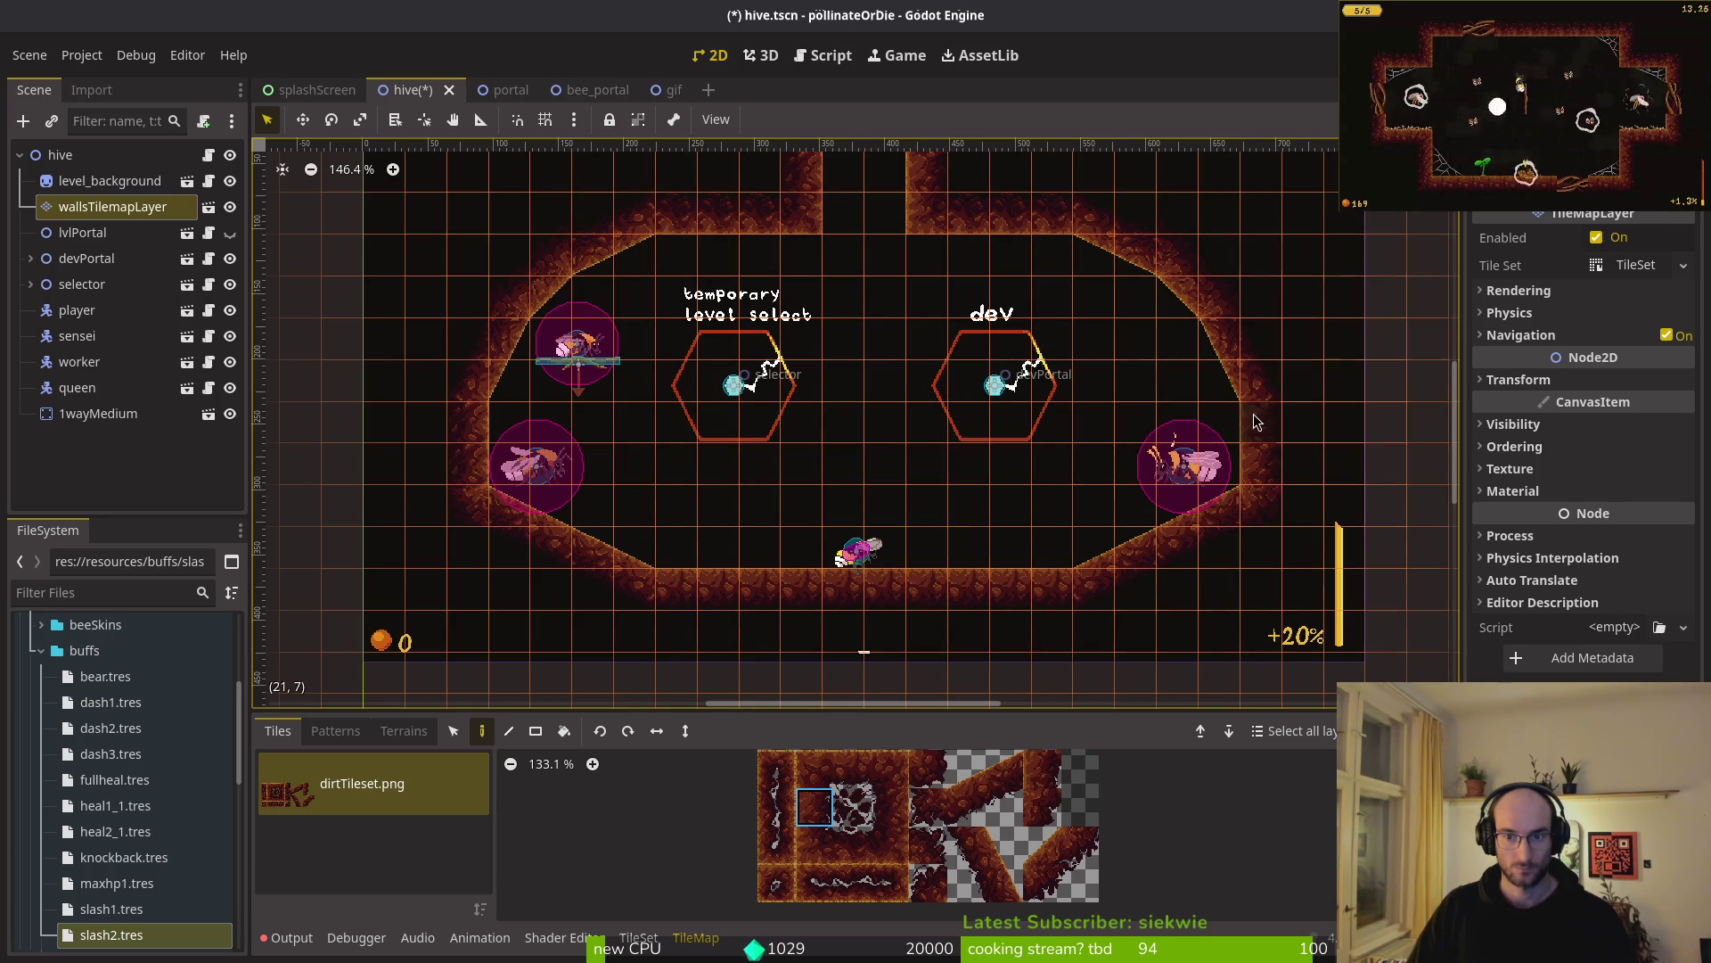
{"action": "key", "text": "Escape"}
- View the whole hive room and pause the running game
{"action": "scroll", "coordinate": [987, 470], "scroll_direction": "down", "scroll_amount": 3}
{"action": "scroll", "coordinate": [980, 460], "scroll_direction": "up", "scroll_amount": 1}
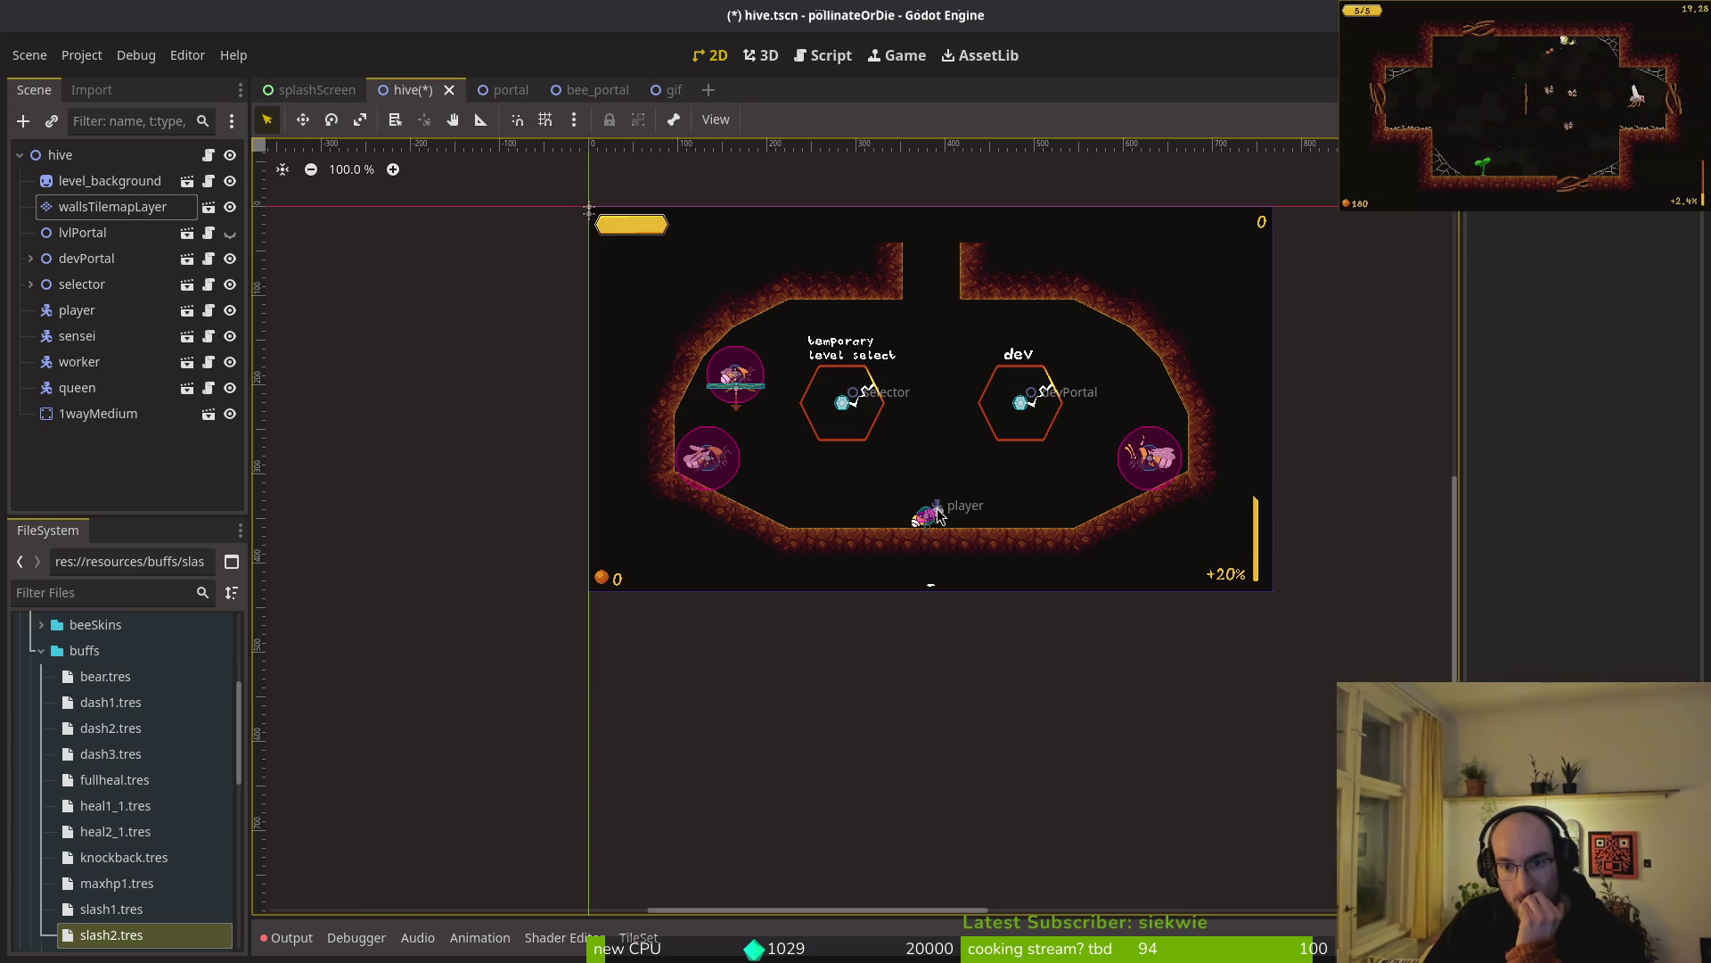
{"action": "scroll", "coordinate": [1114, 484], "scroll_direction": "up", "scroll_amount": 3}
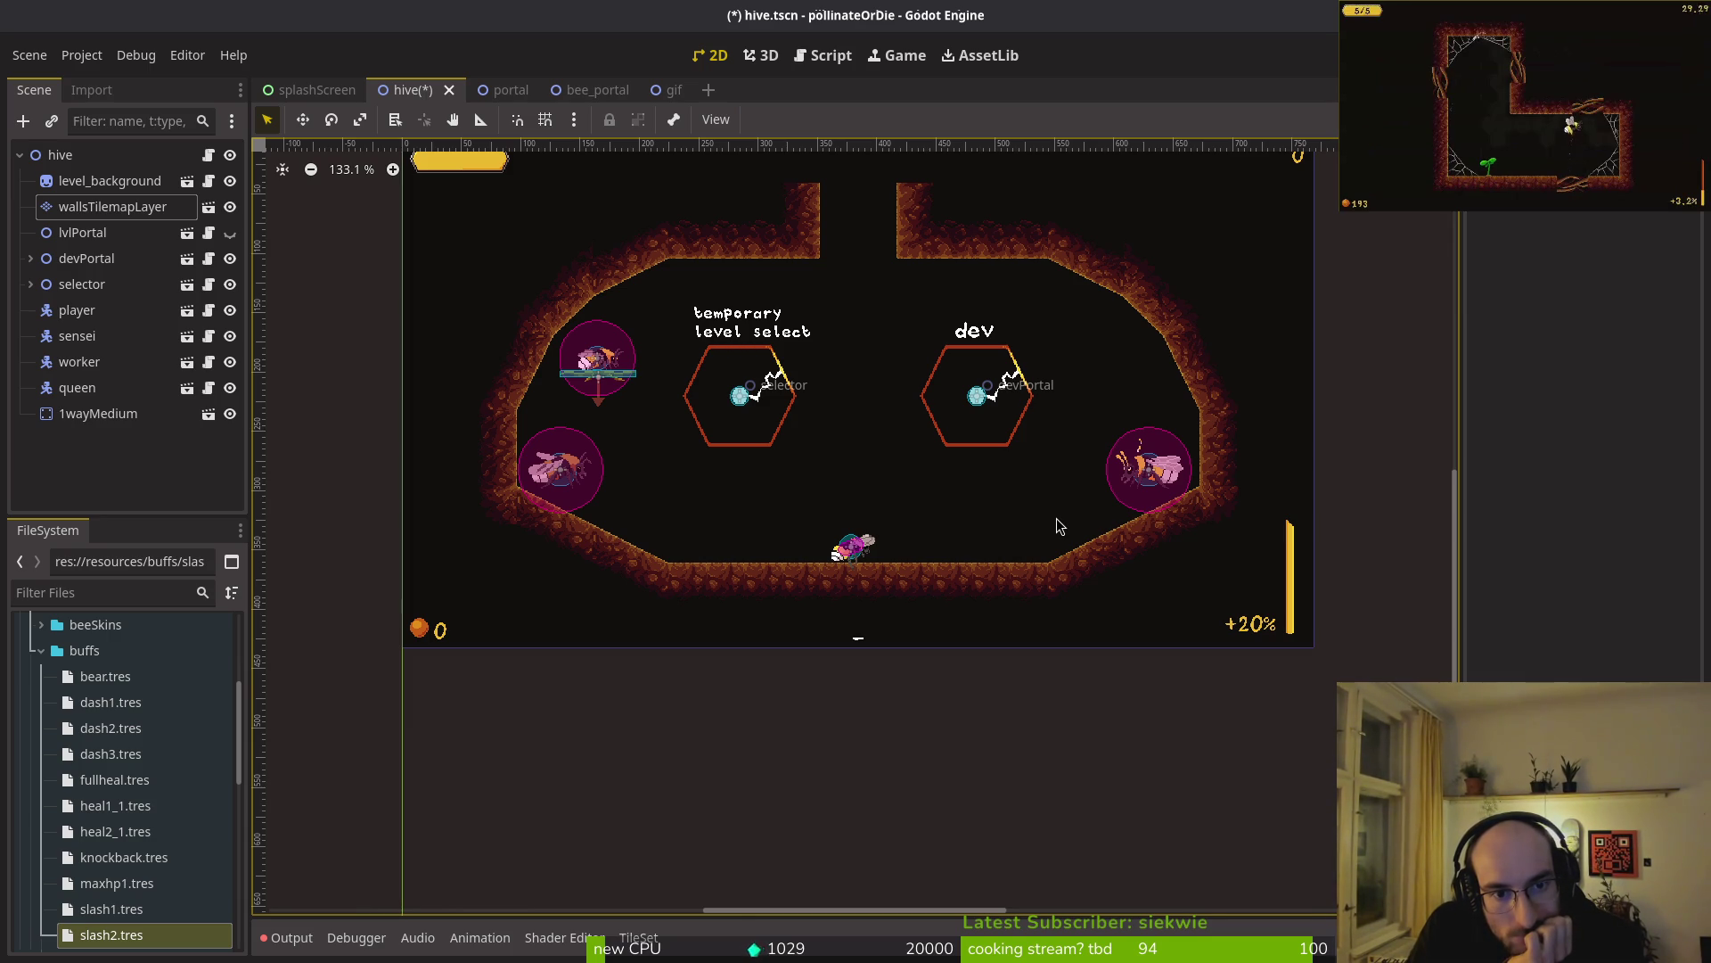
{"action": "key", "text": "Escape"}
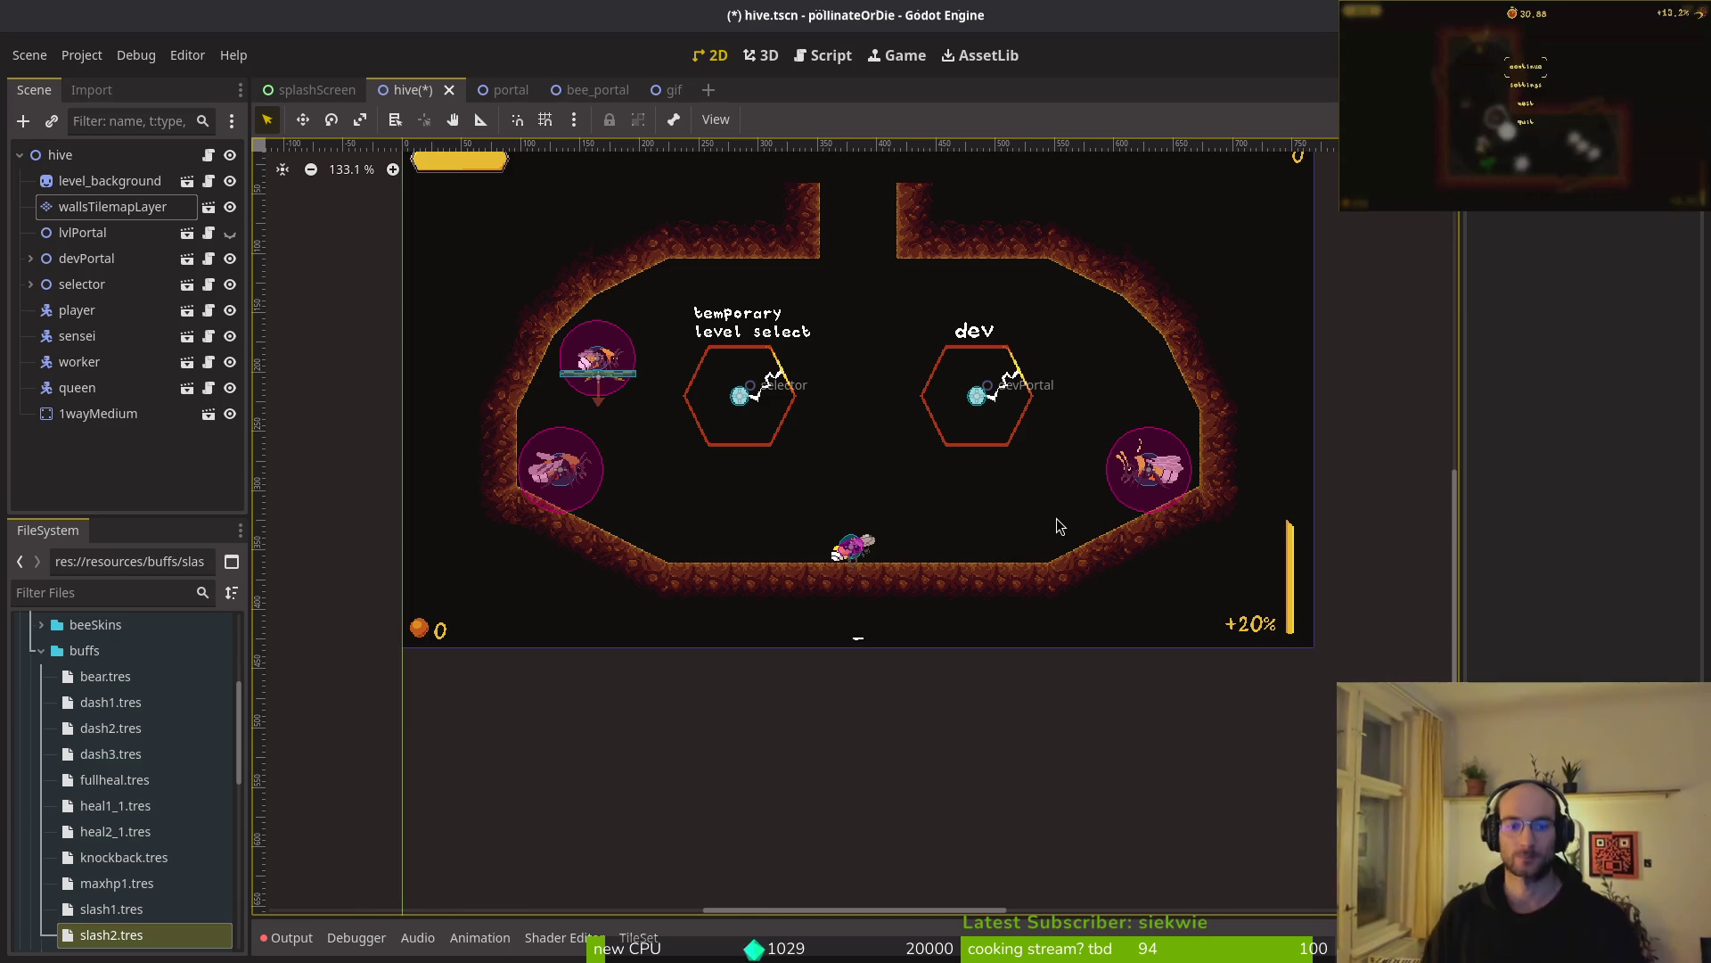
- Shift the right floor tiles one cell right, then the floor and slope tiles one cell left
{"action": "left_click", "coordinate": [113, 206]}
{"action": "scroll", "coordinate": [764, 481], "scroll_direction": "up", "scroll_amount": 2}
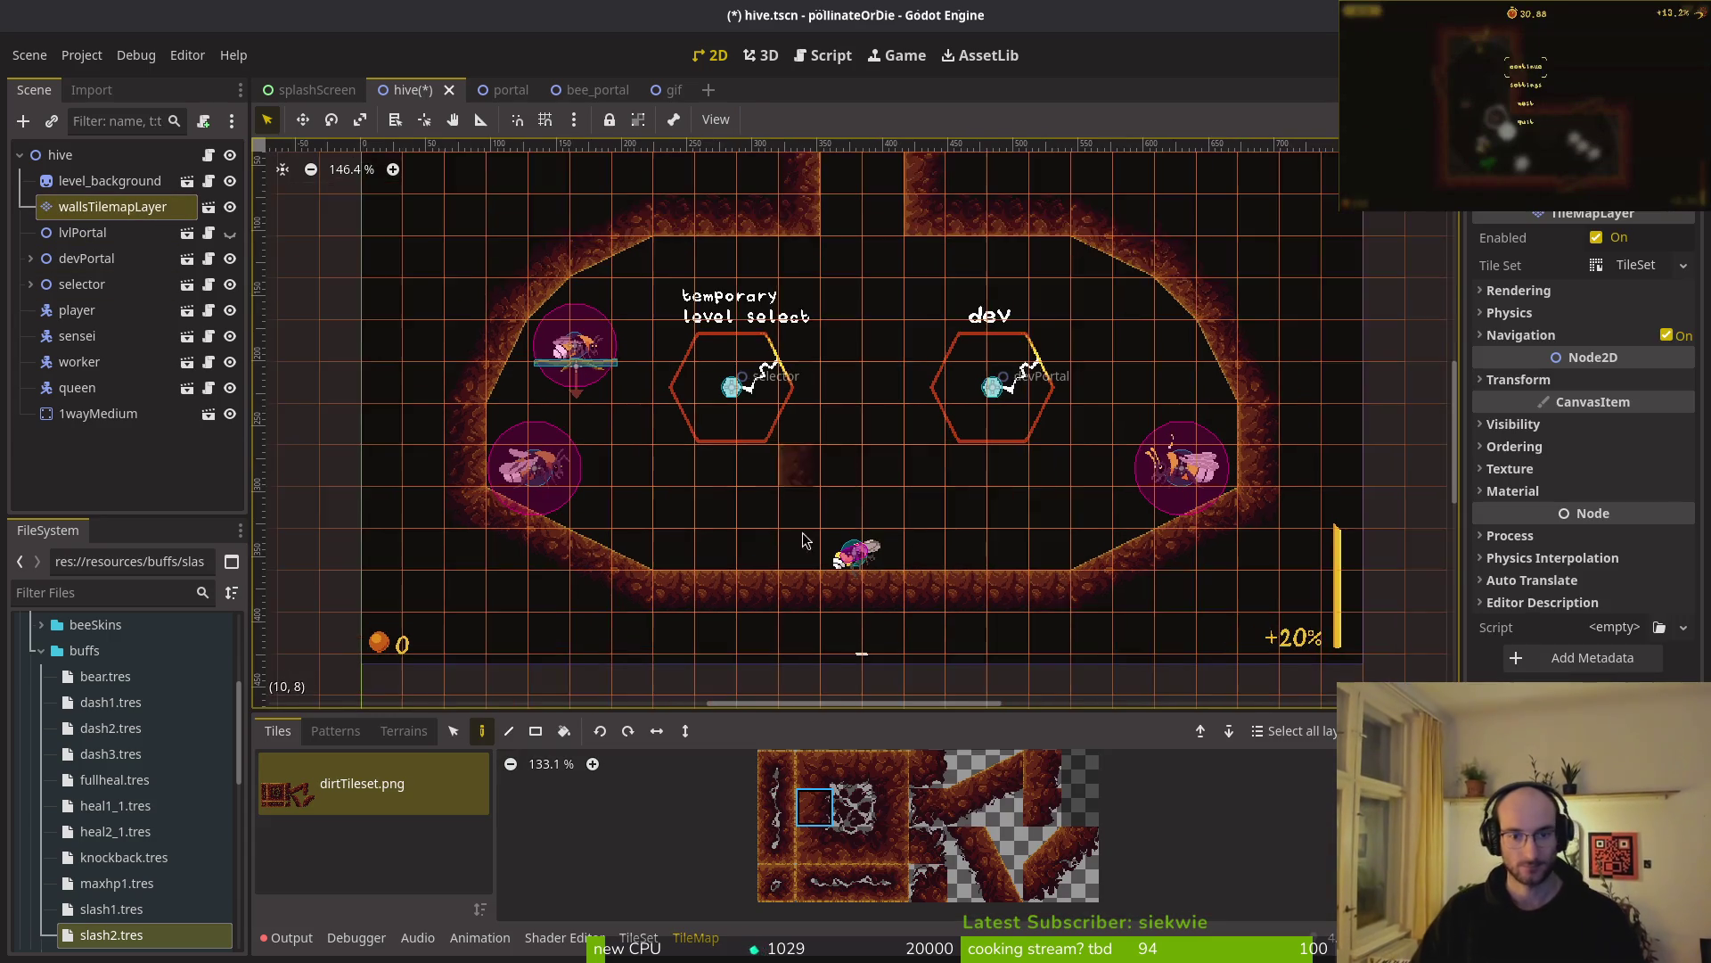
{"action": "left_click", "coordinate": [452, 730]}
{"action": "mouse_move", "coordinate": [526, 459]}
{"action": "left_mouse_down"}
{"action": "mouse_move", "coordinate": [643, 542]}
{"action": "mouse_move", "coordinate": [731, 539]}
{"action": "mouse_move", "coordinate": [677, 537]}
{"action": "mouse_move", "coordinate": [709, 540]}
{"action": "left_mouse_up"}
{"action": "left_click", "coordinate": [983, 493]}
{"action": "left_click", "coordinate": [1126, 476]}
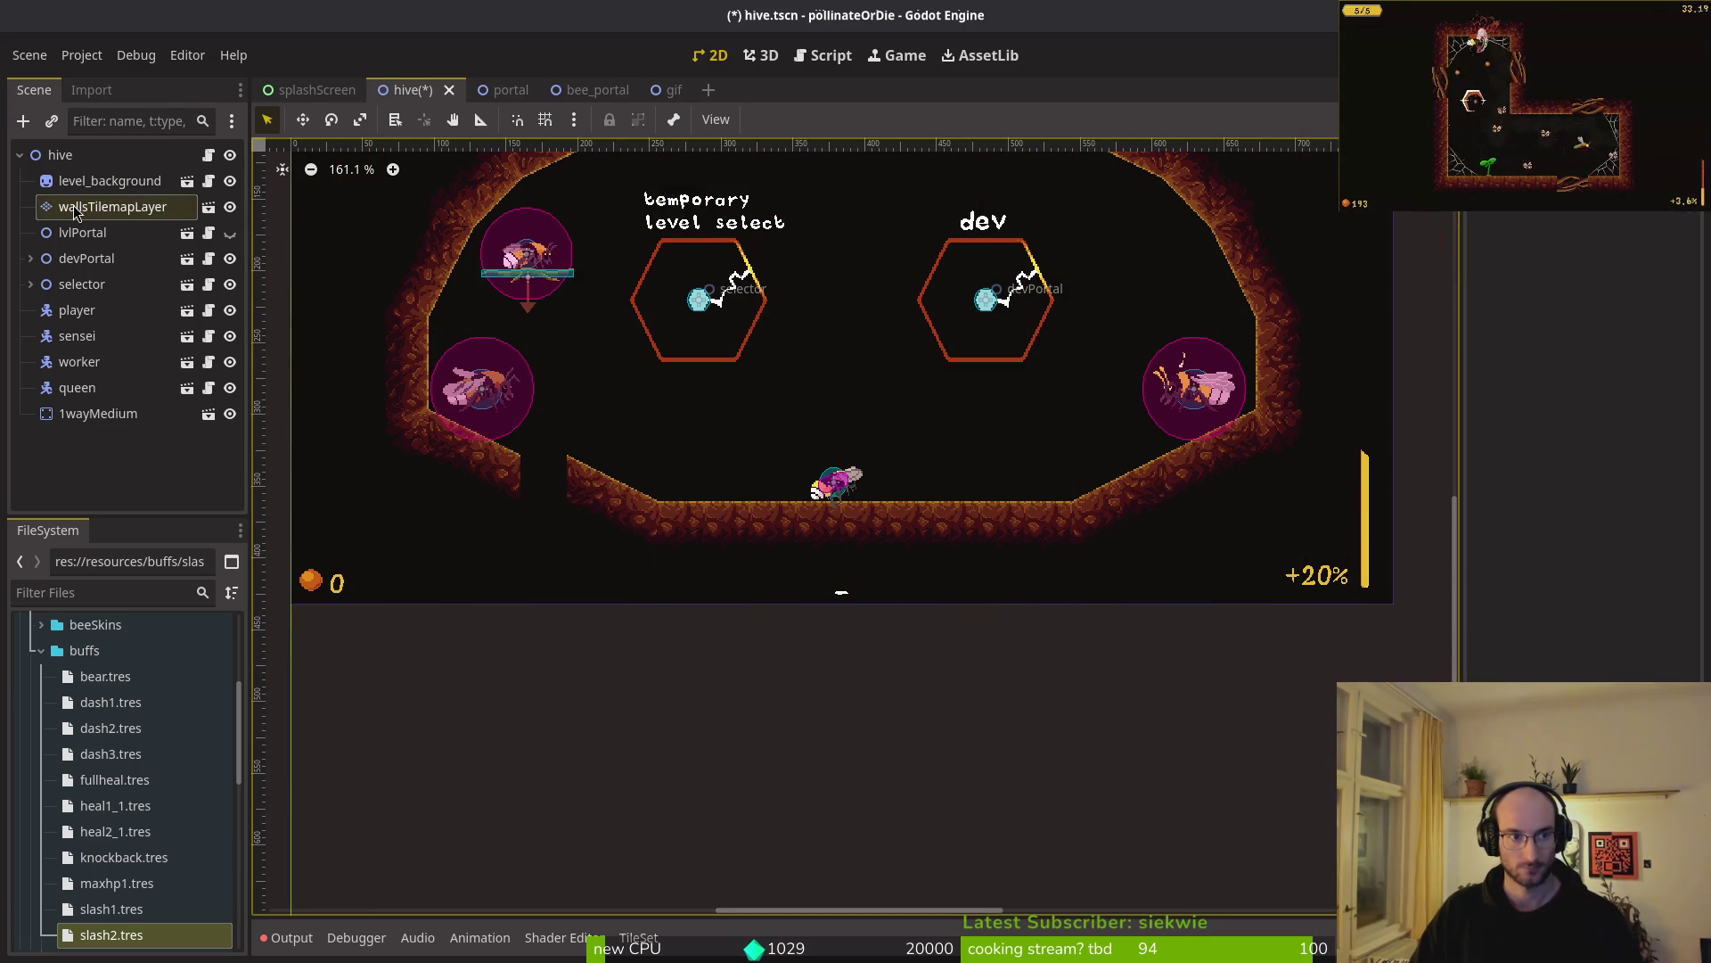
{"action": "mouse_move", "coordinate": [1159, 459]}
{"action": "left_mouse_down"}
{"action": "mouse_move", "coordinate": [1074, 535]}
{"action": "mouse_move", "coordinate": [936, 539]}
{"action": "left_mouse_up"}
{"action": "left_click_drag", "start_coordinate": [1117, 510], "coordinate": [1078, 509]}
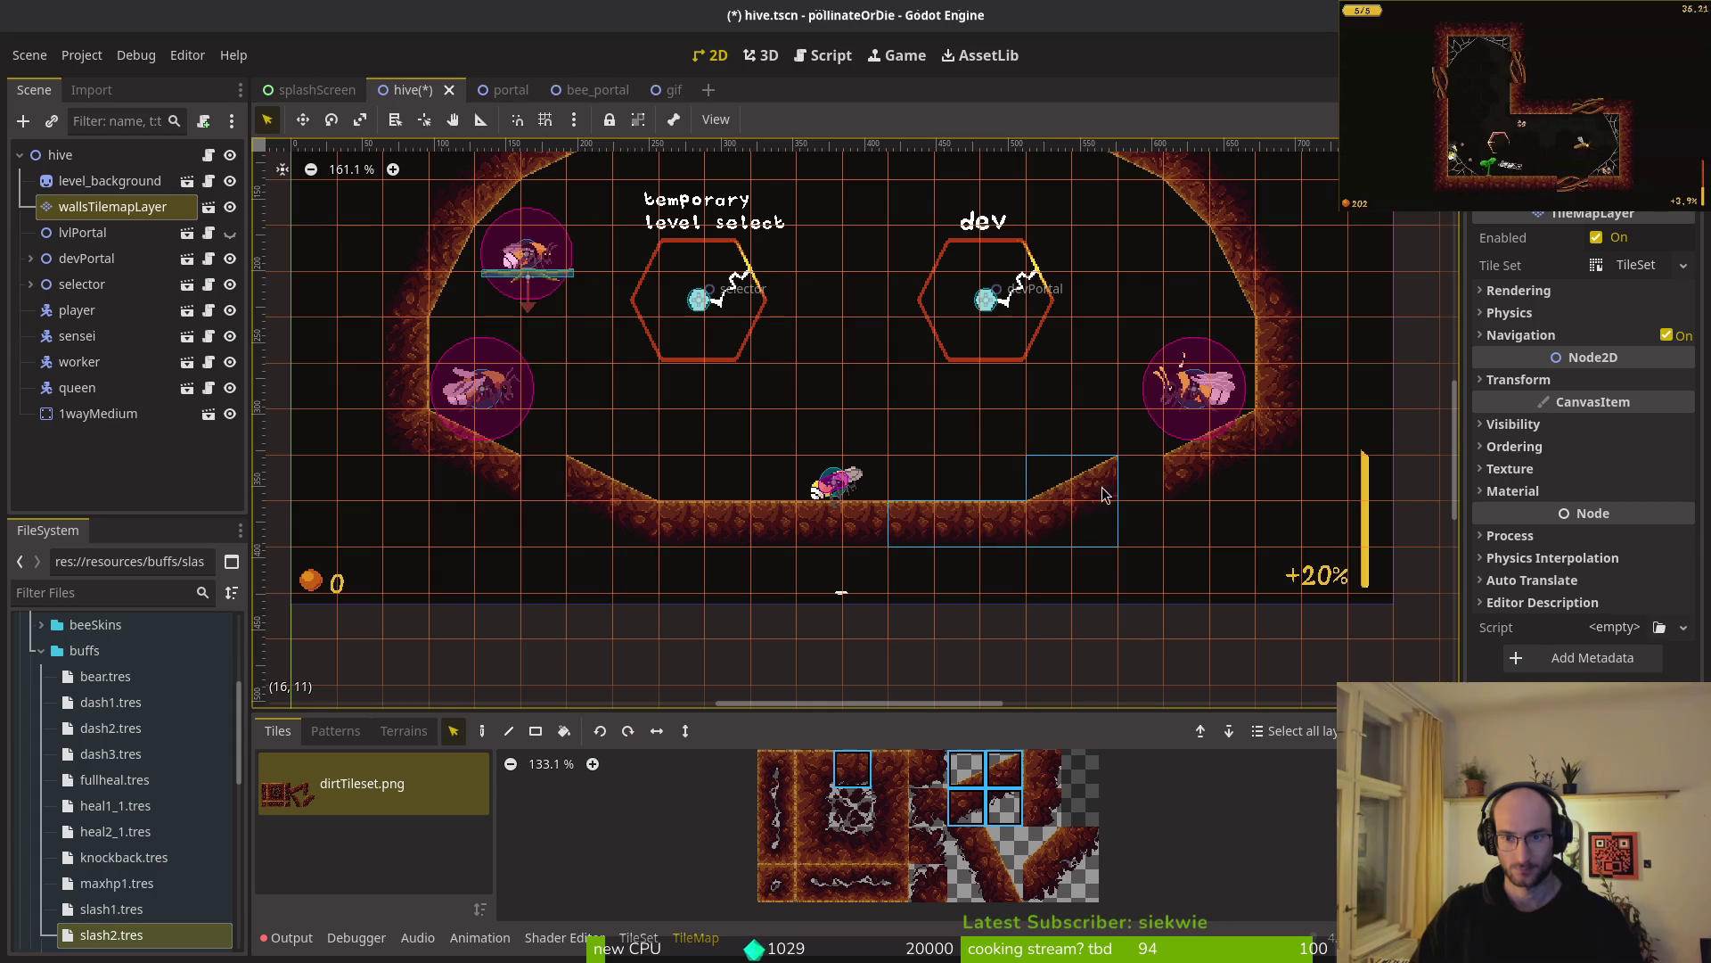
- Paint rows of wall tiles along the right and left ledges
{"action": "left_click", "coordinate": [863, 776]}
{"action": "key", "text": "d"}
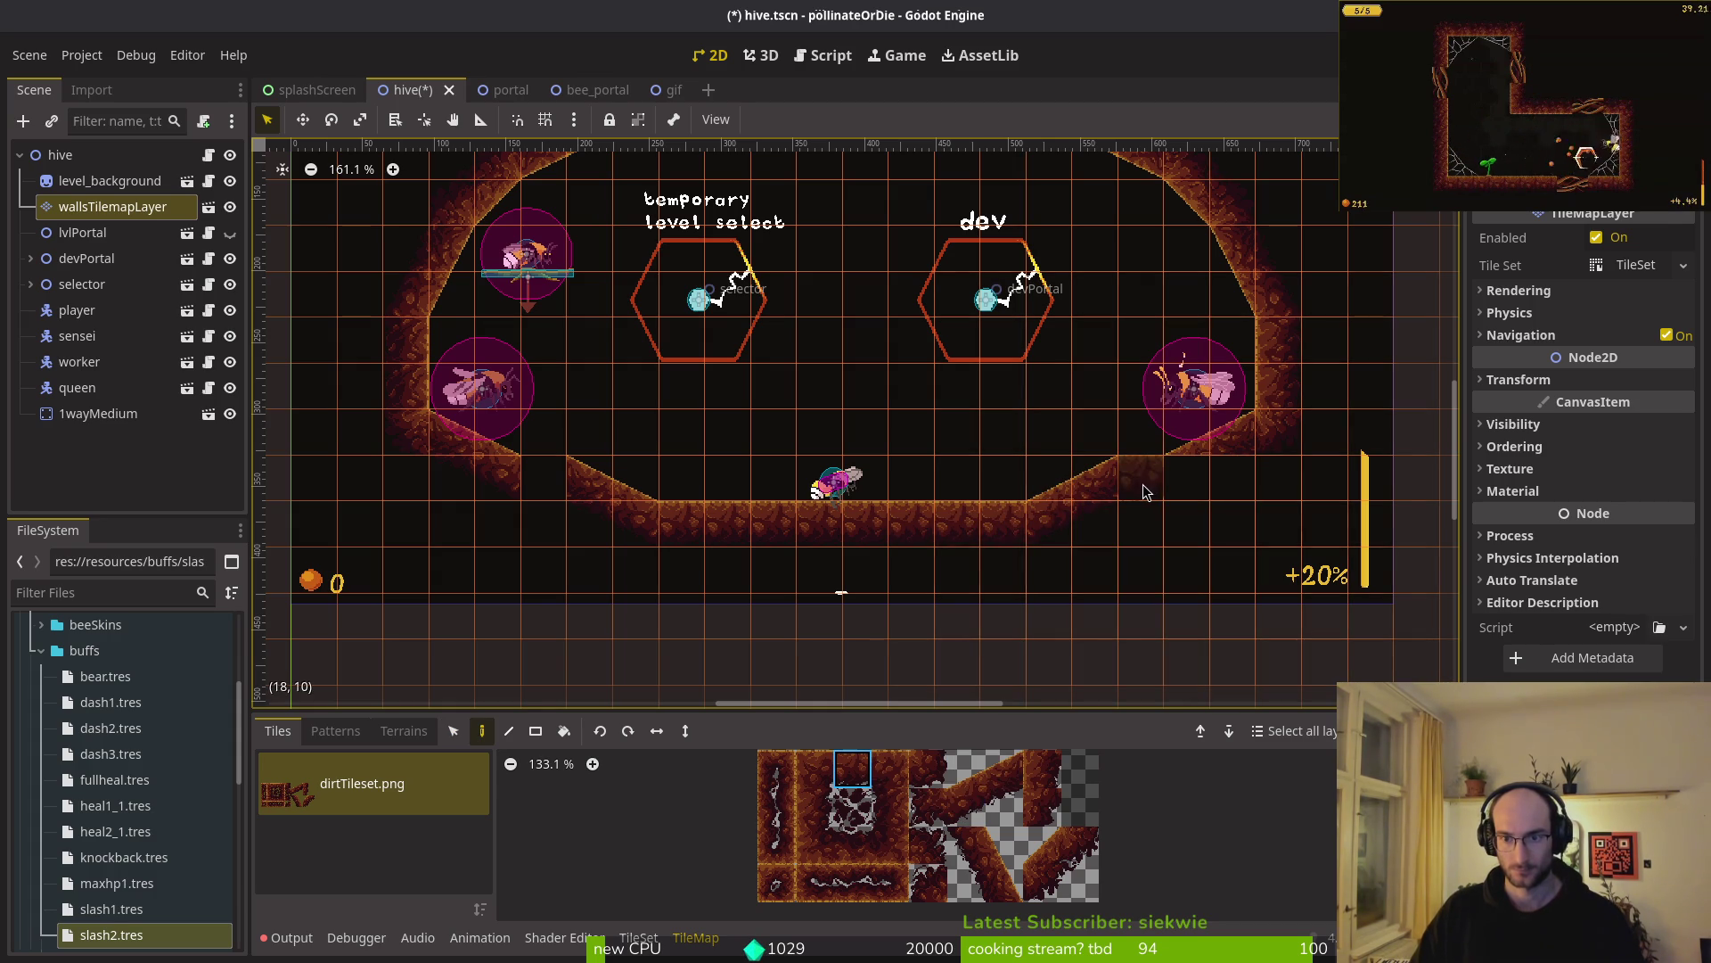
{"action": "left_click_drag", "start_coordinate": [1143, 491], "coordinate": [1225, 490]}
{"action": "left_click_drag", "start_coordinate": [567, 481], "coordinate": [441, 481]}
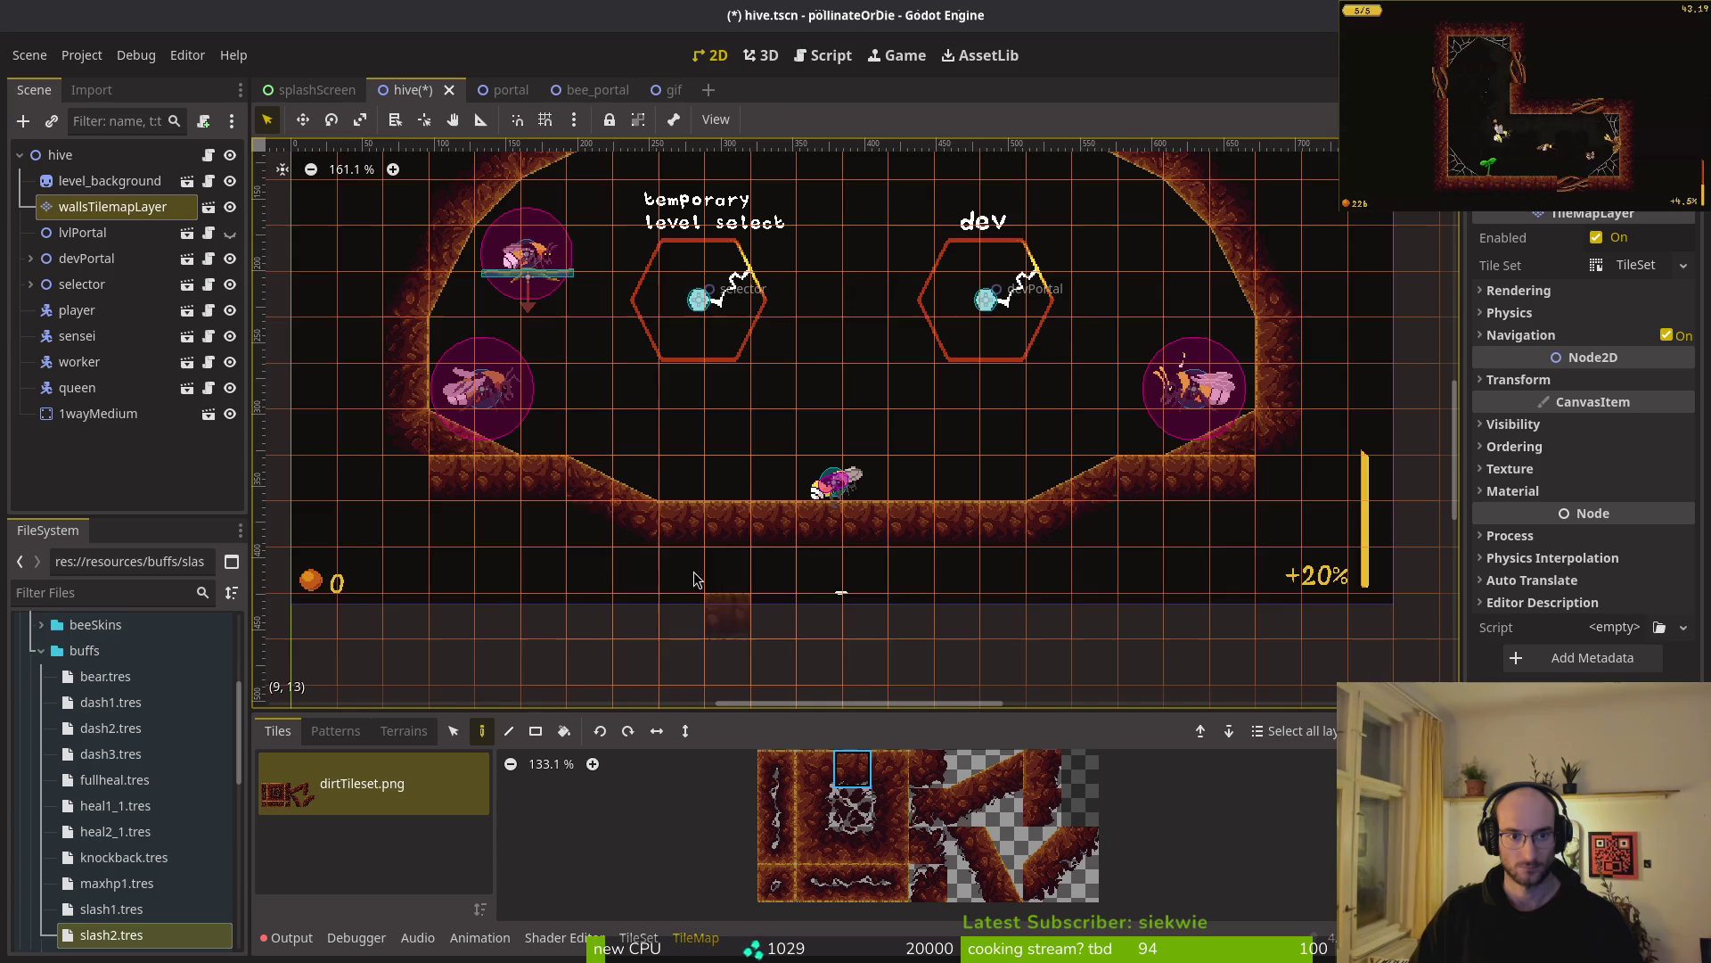
{"action": "scroll", "coordinate": [724, 442], "scroll_direction": "down", "scroll_amount": 3}
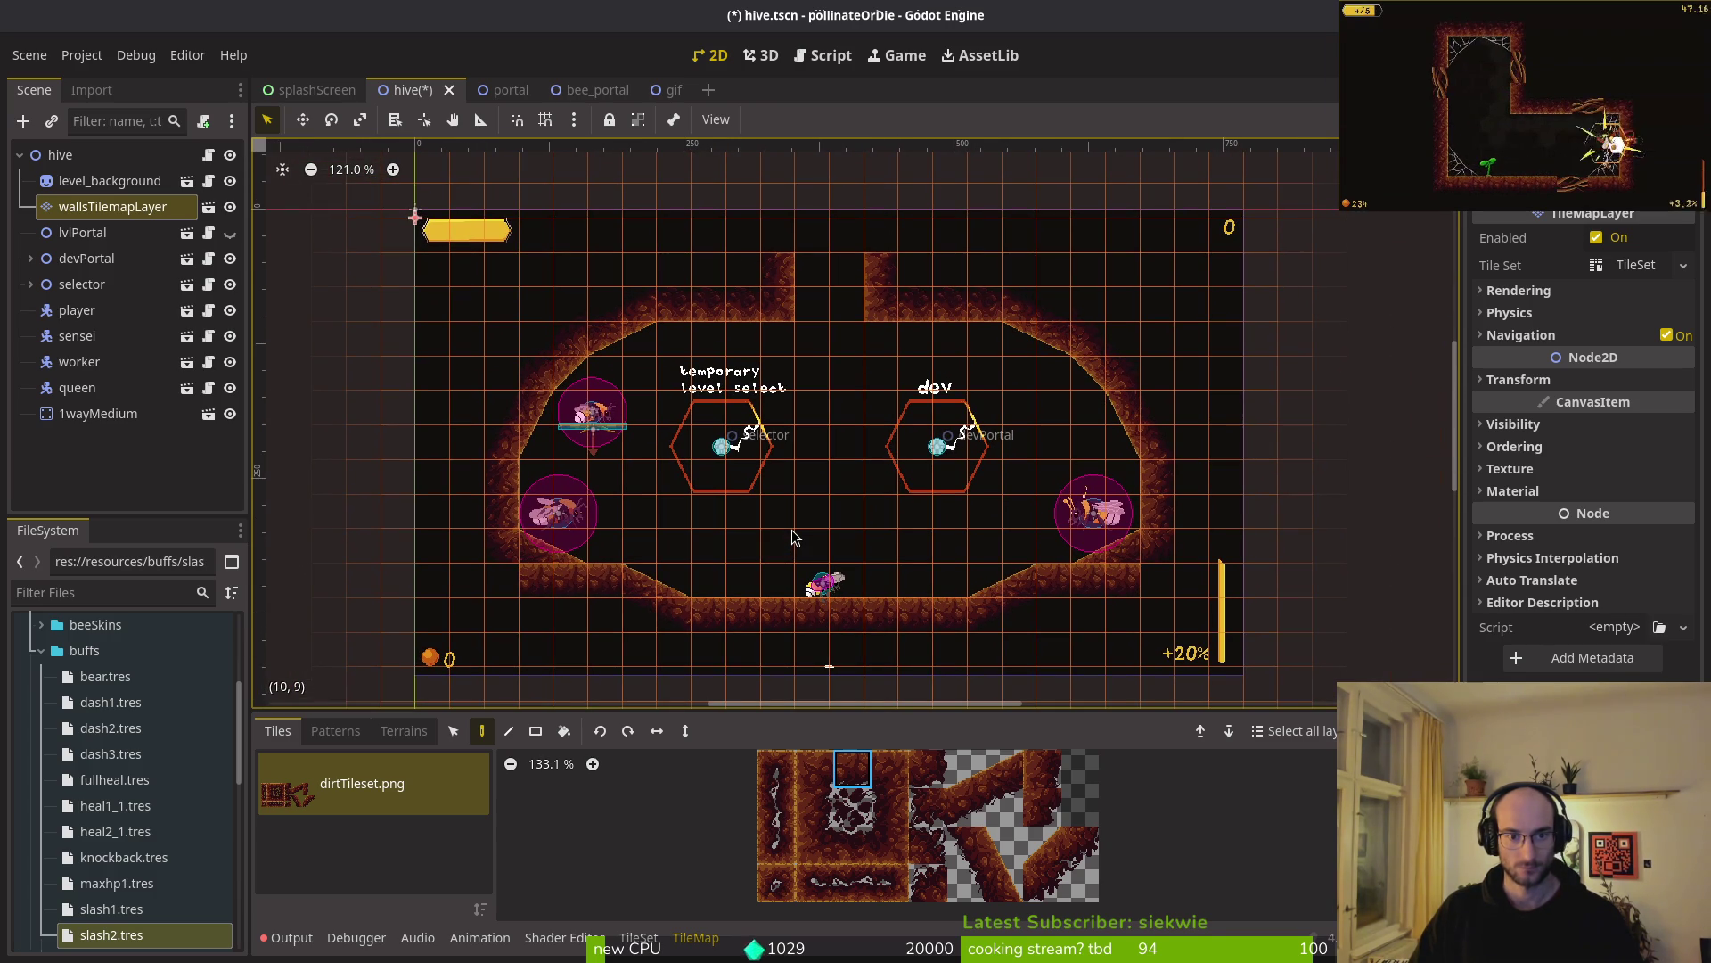
- Undo the unwanted ledge, slope and pillar tile edits, keeping the upper slope tiles
{"action": "key", "text": "ctrl+z"}
{"action": "key", "text": "ctrl+z"}
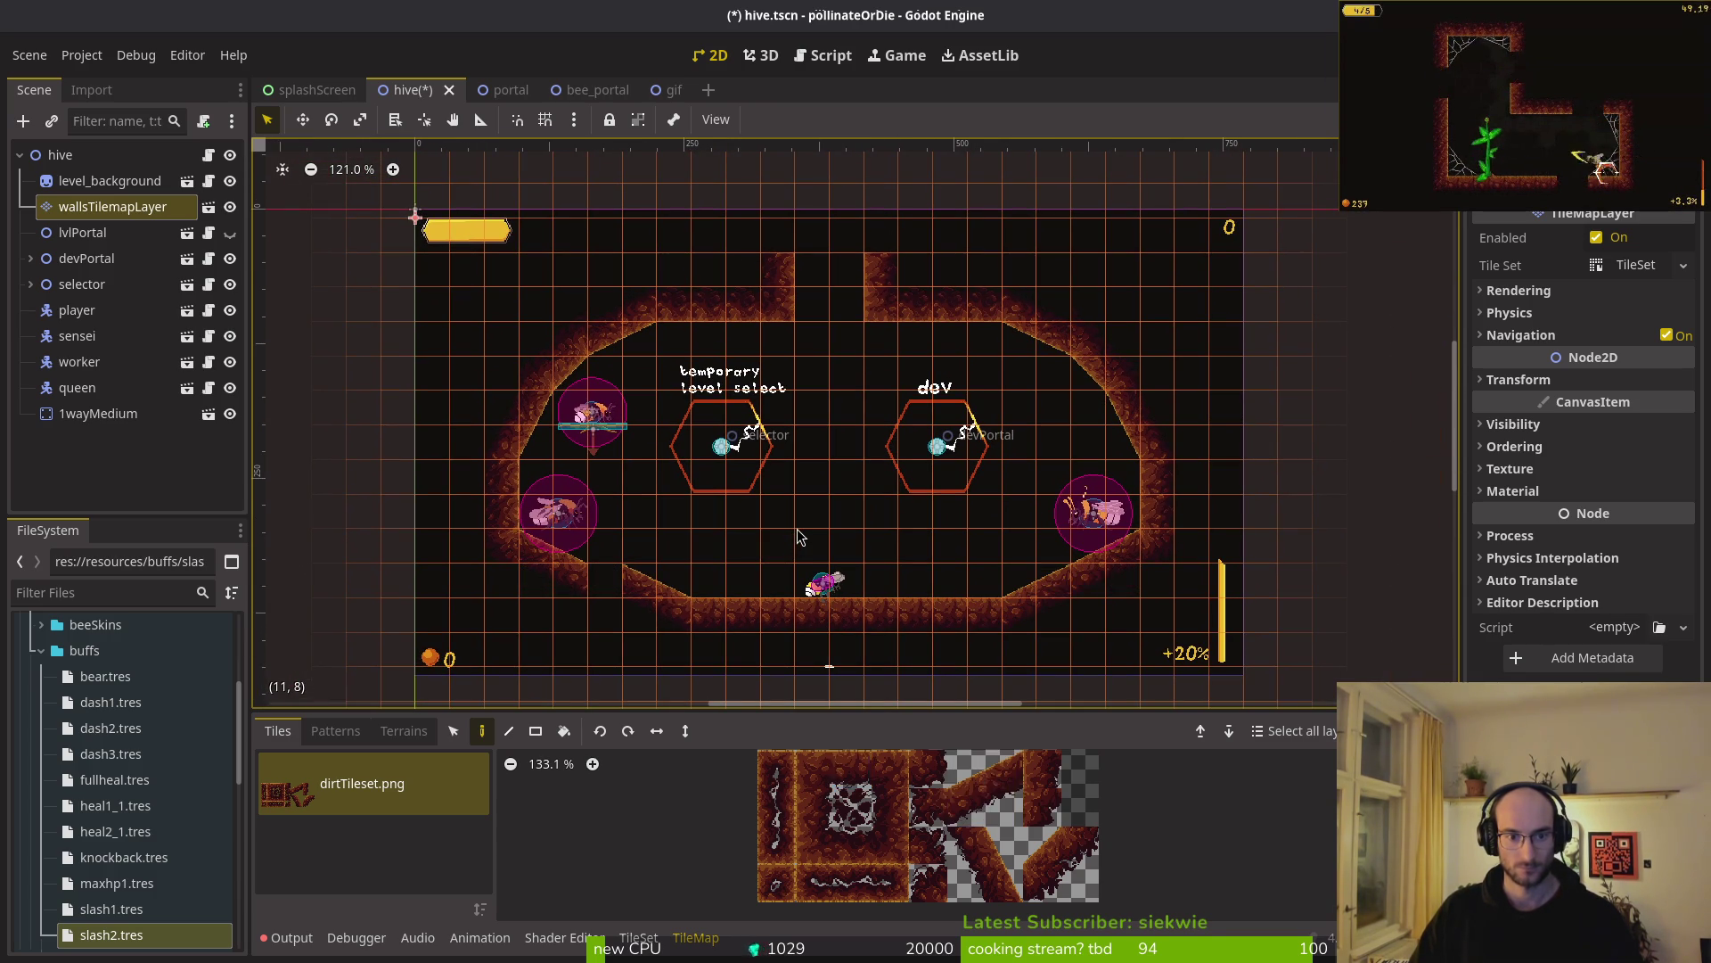
{"action": "key", "text": "ctrl+z"}
{"action": "key", "text": "ctrl+shift+z"}
{"action": "key", "text": "ctrl+shift+z"}
{"action": "key", "text": "ctrl+shift+z"}
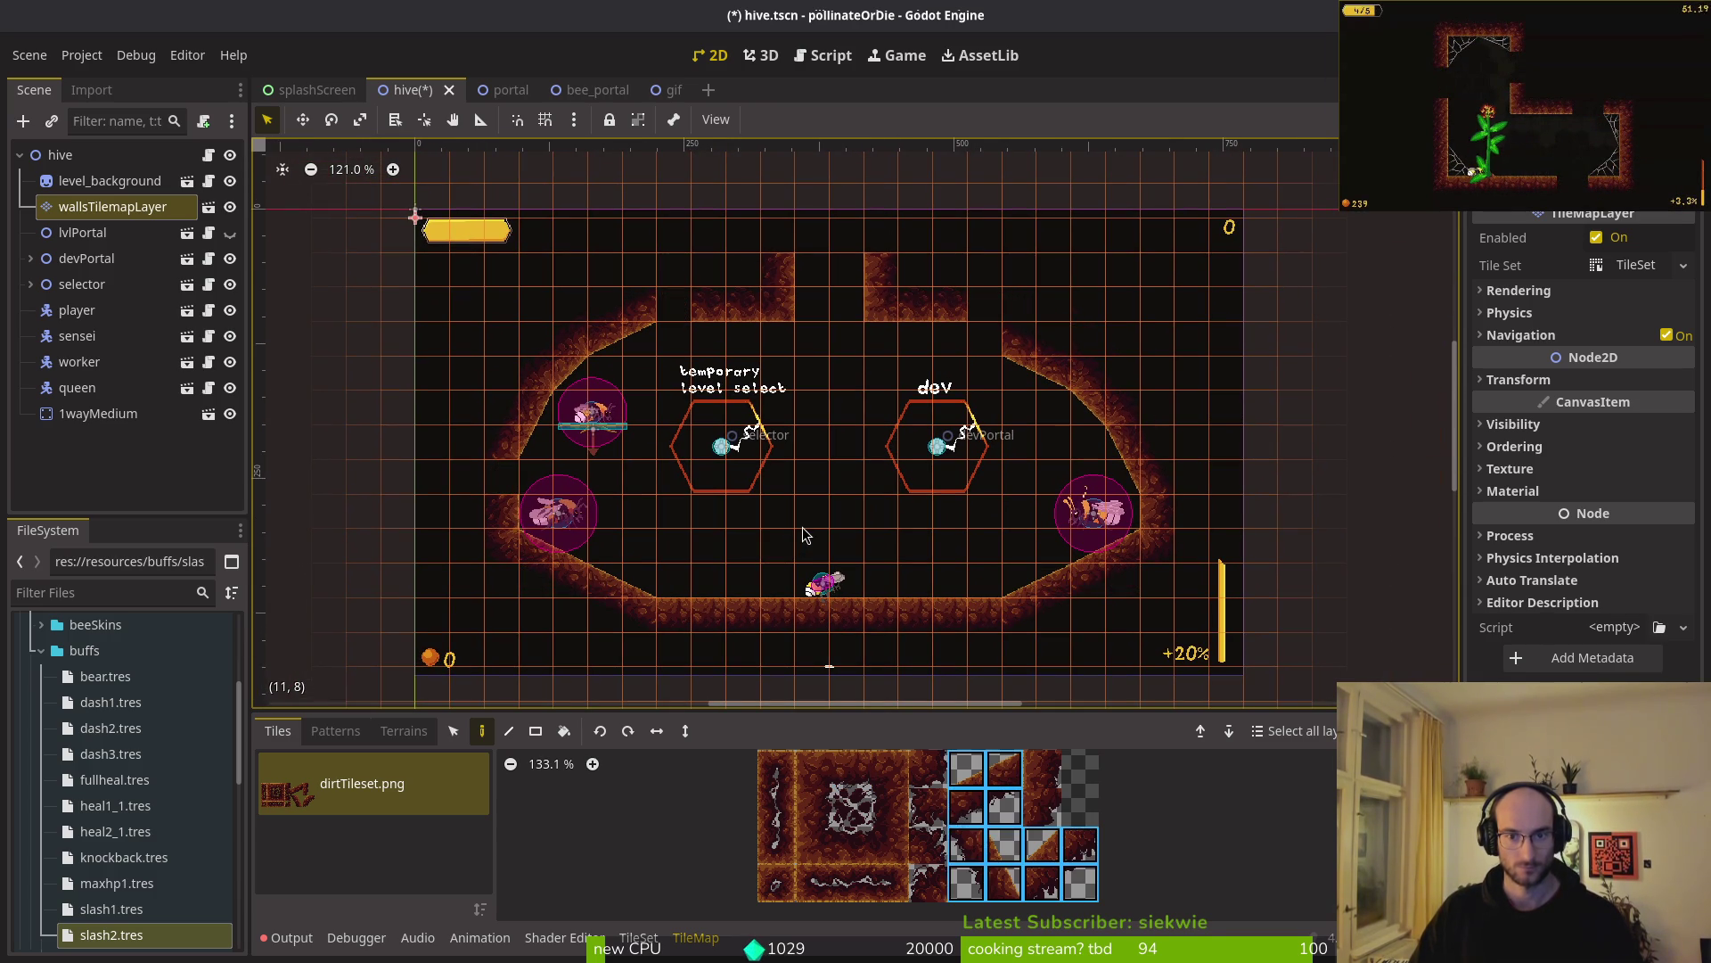
{"action": "key", "text": "ctrl+z"}
{"action": "key", "text": "ctrl+z"}
{"action": "key", "text": "ctrl+z"}
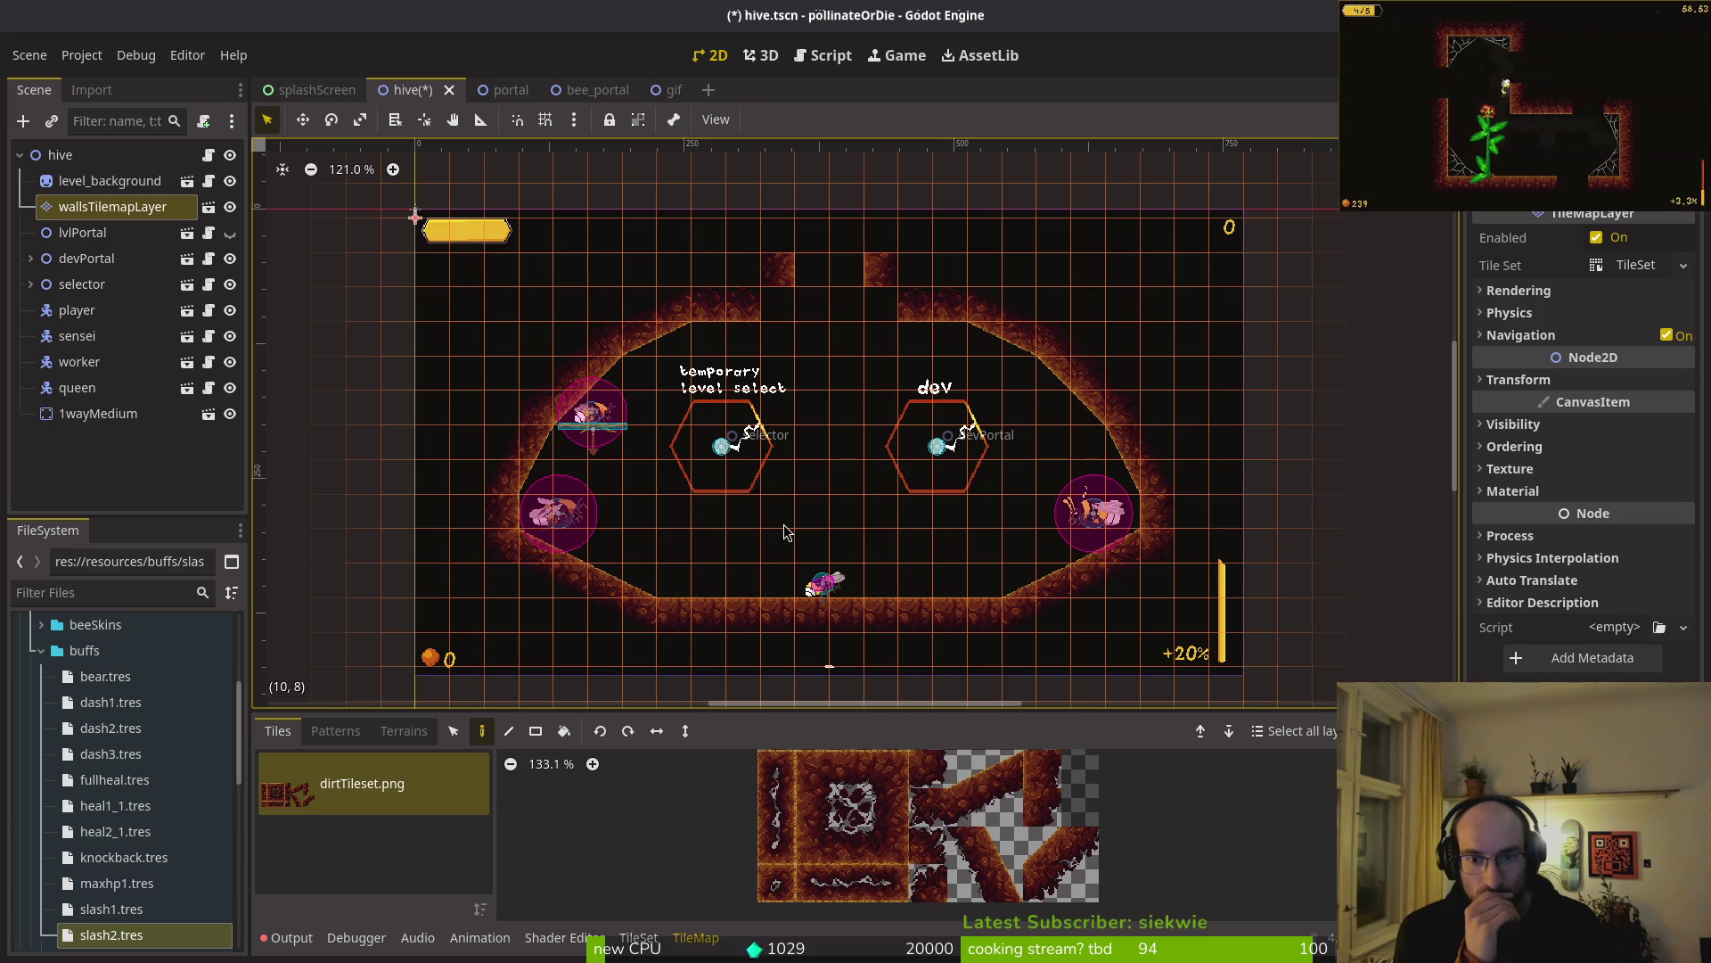
{"action": "key", "text": "ctrl+z"}
{"action": "key", "text": "ctrl+z"}
{"action": "key", "text": "ctrl+z"}
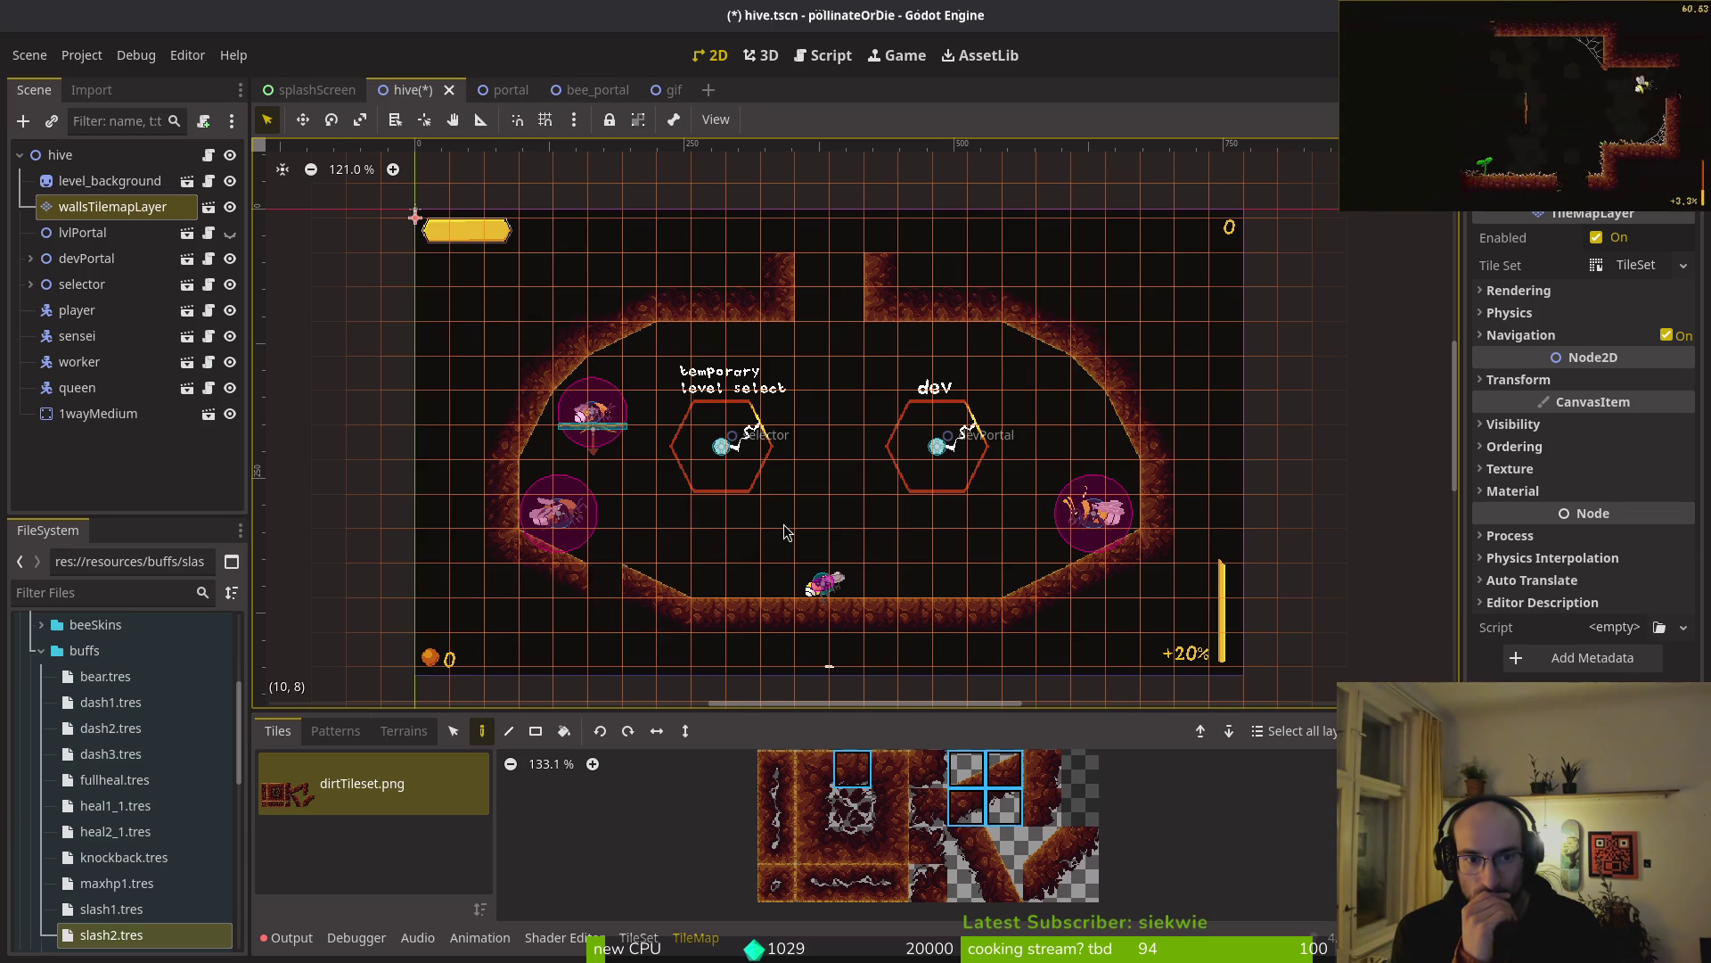
{"action": "key", "text": "ctrl+z"}
{"action": "key", "text": "ctrl+z"}
{"action": "key", "text": "ctrl+z"}
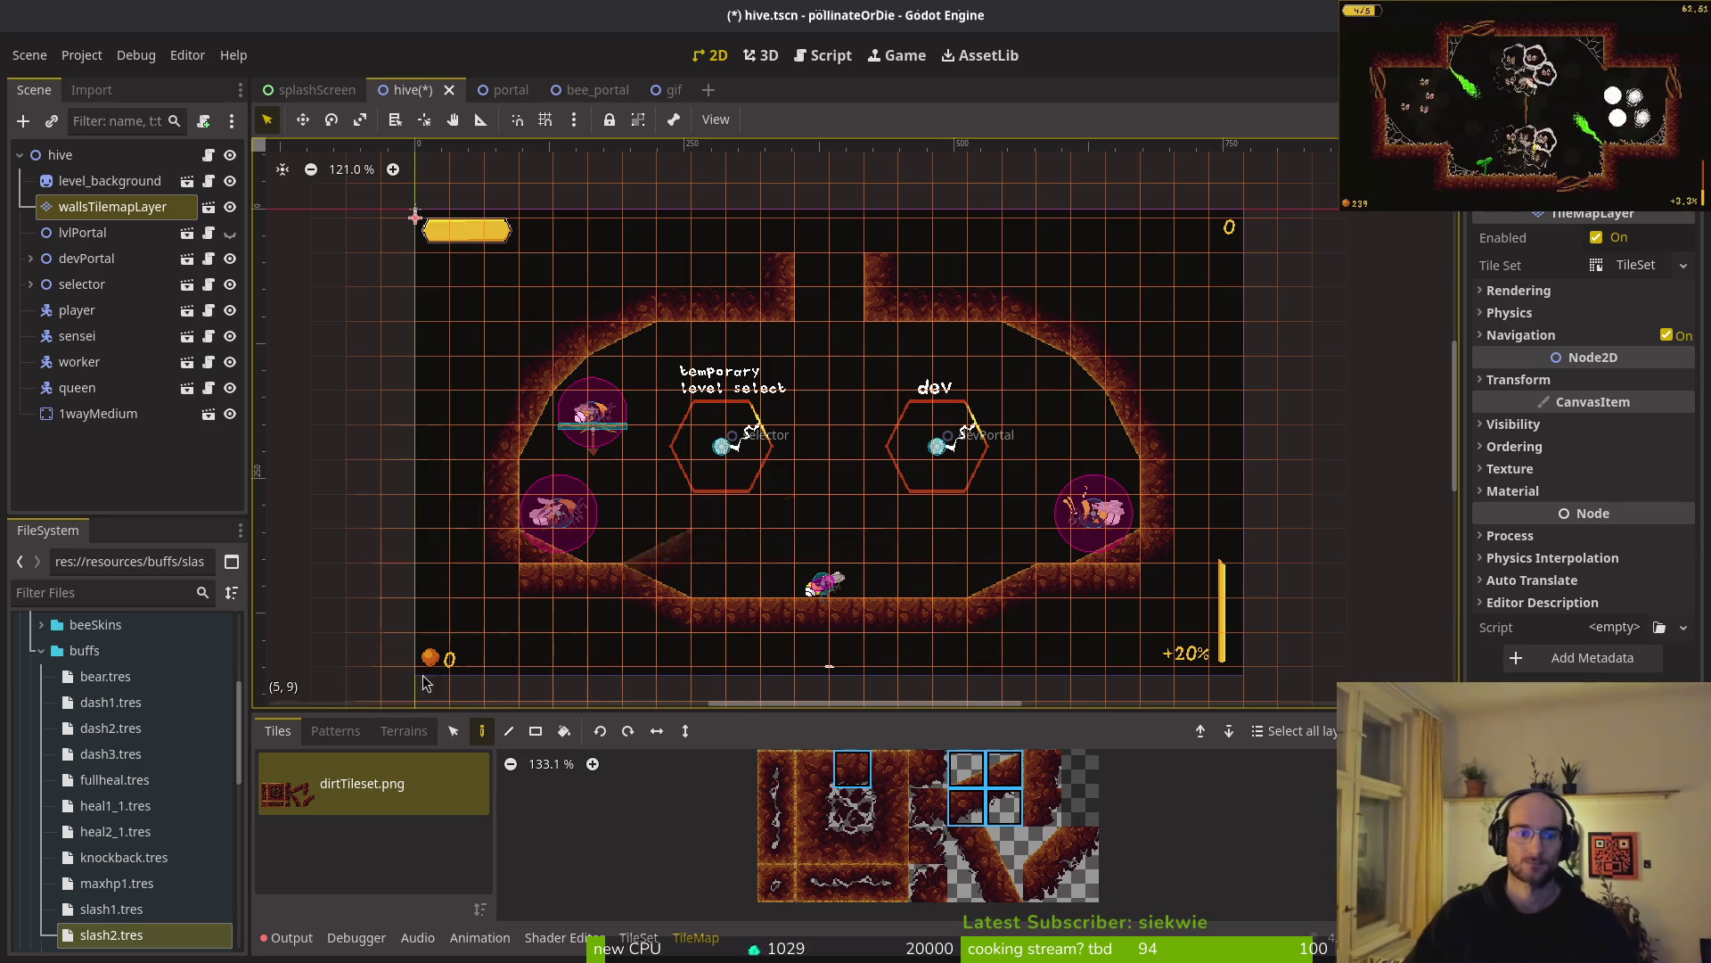
{"action": "scroll", "coordinate": [802, 526], "scroll_direction": "up", "scroll_amount": 3}
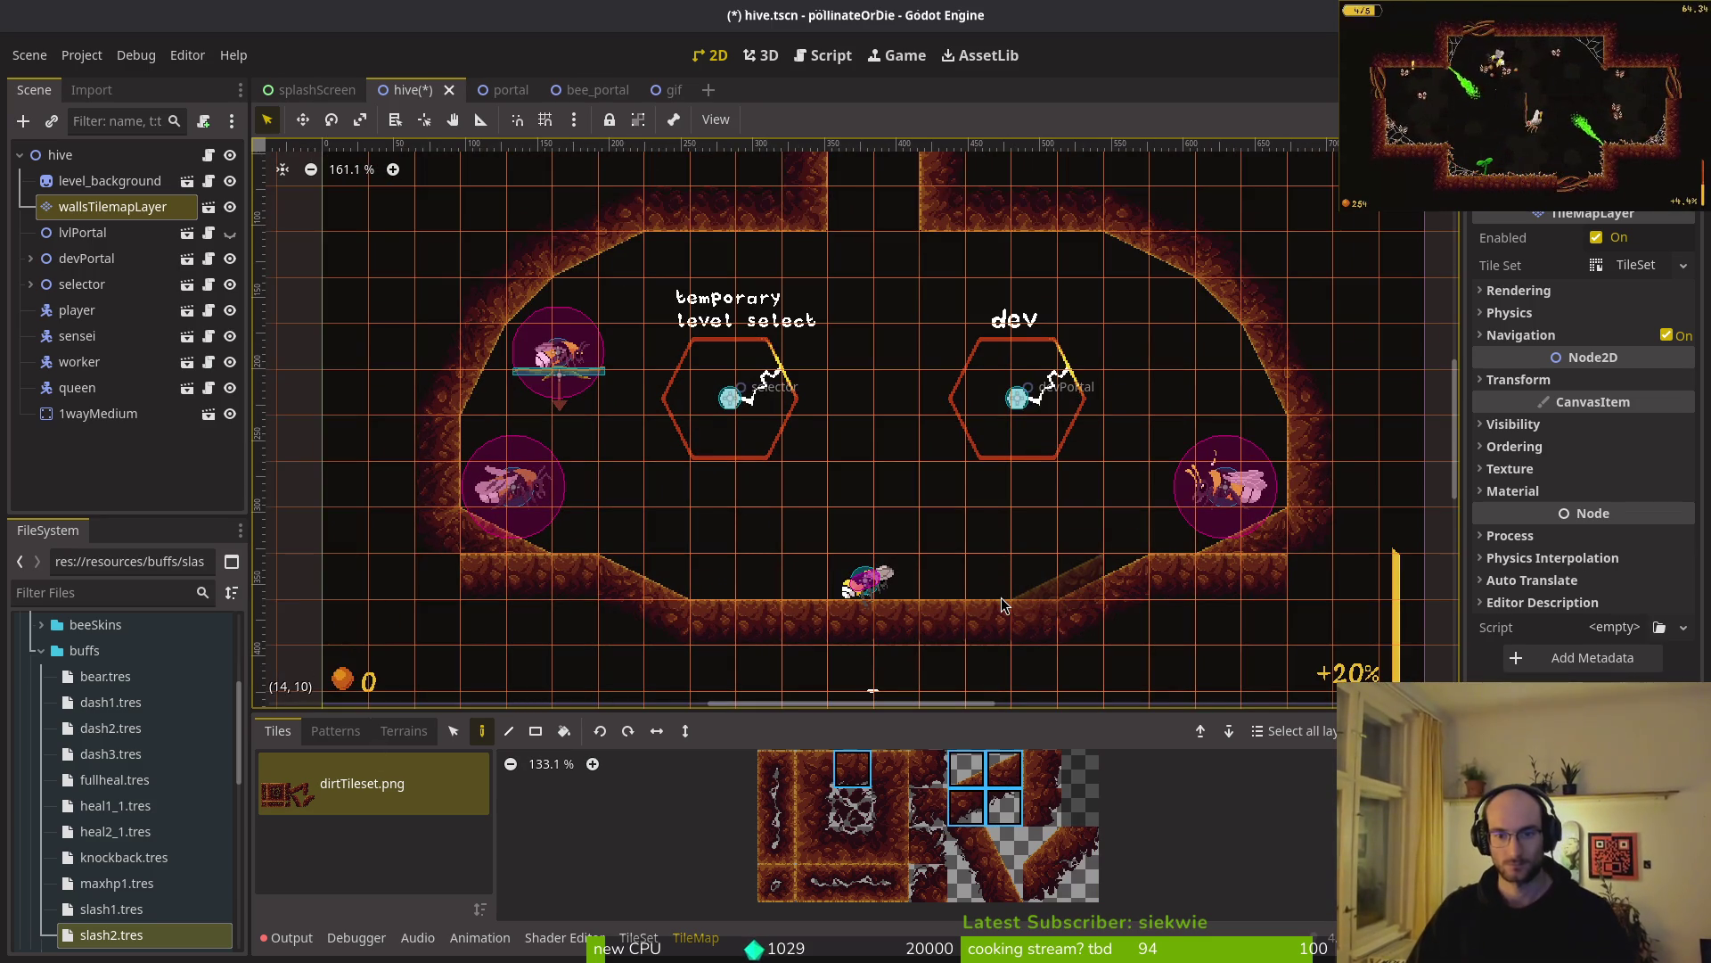
{"action": "left_click", "coordinate": [1002, 606]}
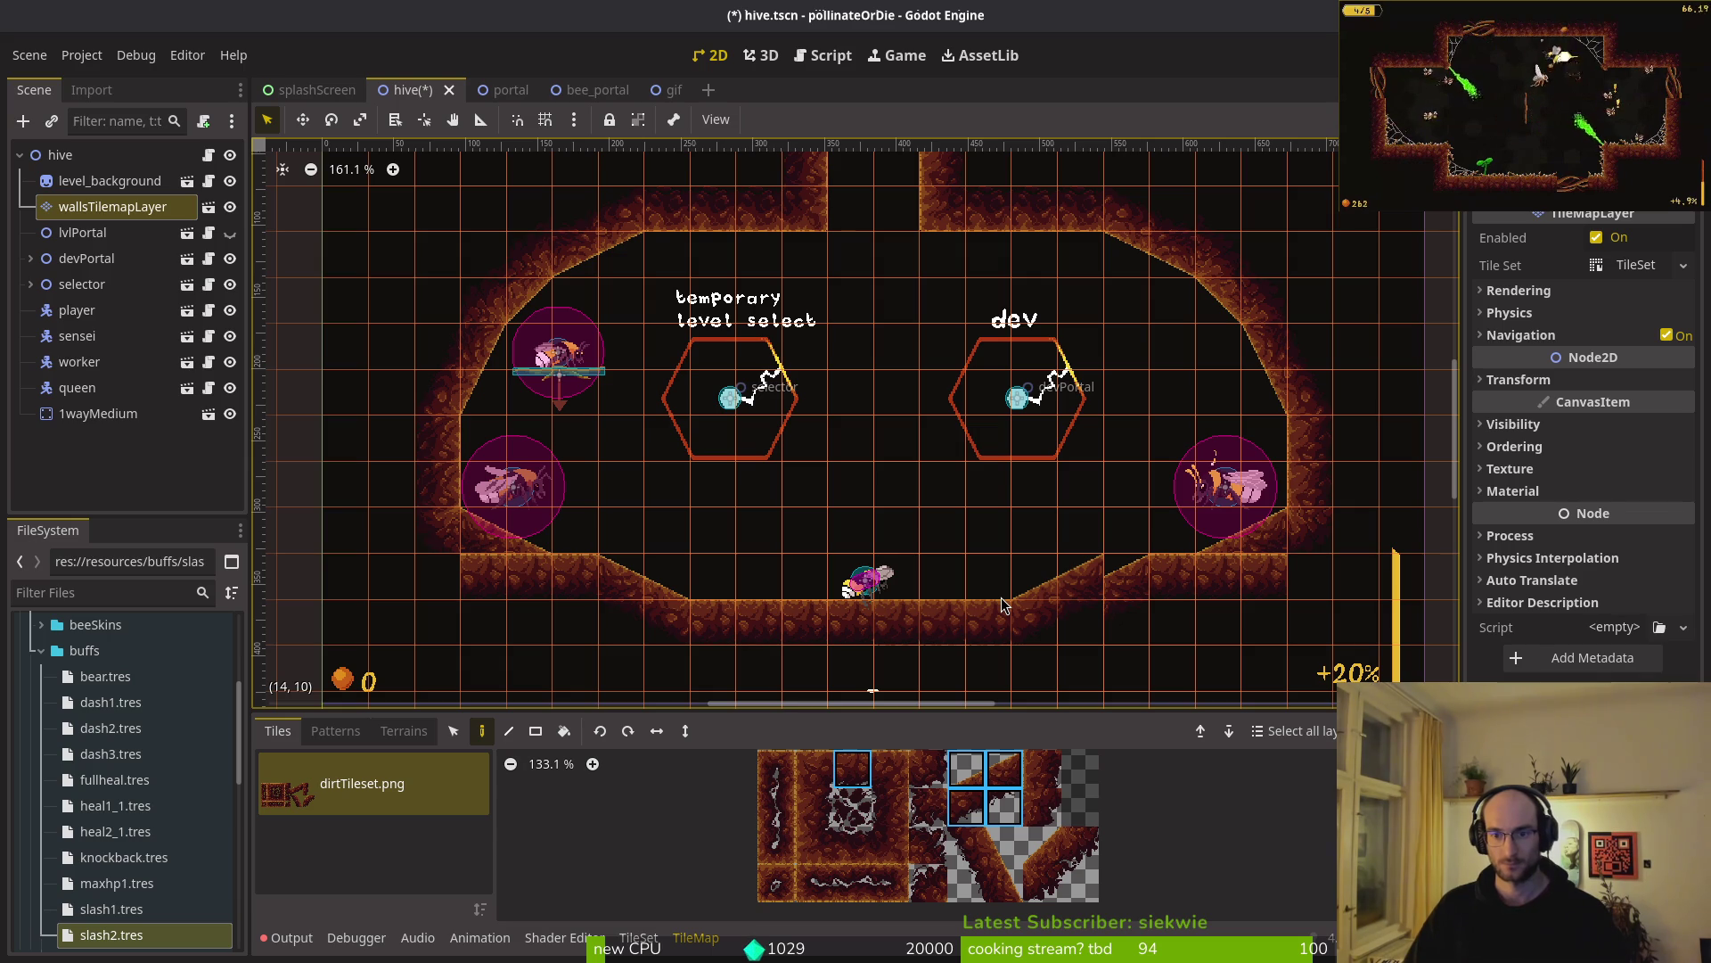
{"action": "key", "text": "ctrl+z"}
{"action": "key", "text": "ctrl+z"}
{"action": "key", "text": "ctrl+z"}
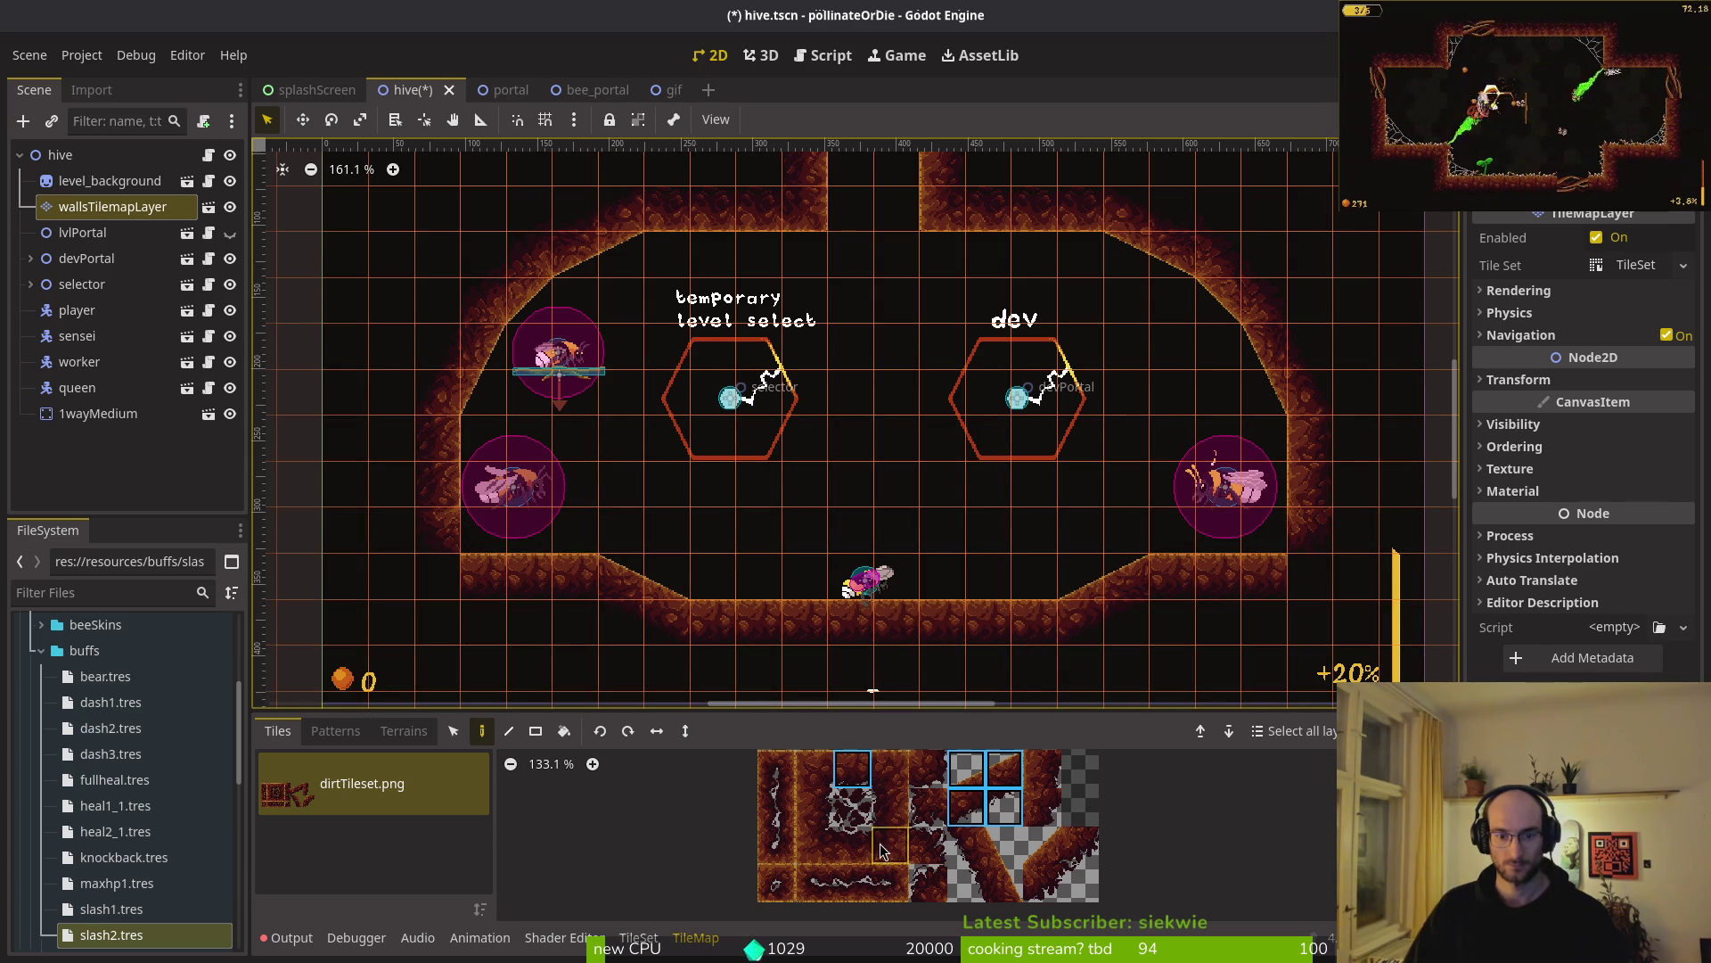
- Choose a single wall tile from the tileset and finish editing the walls layer
{"action": "left_click", "coordinate": [928, 768]}
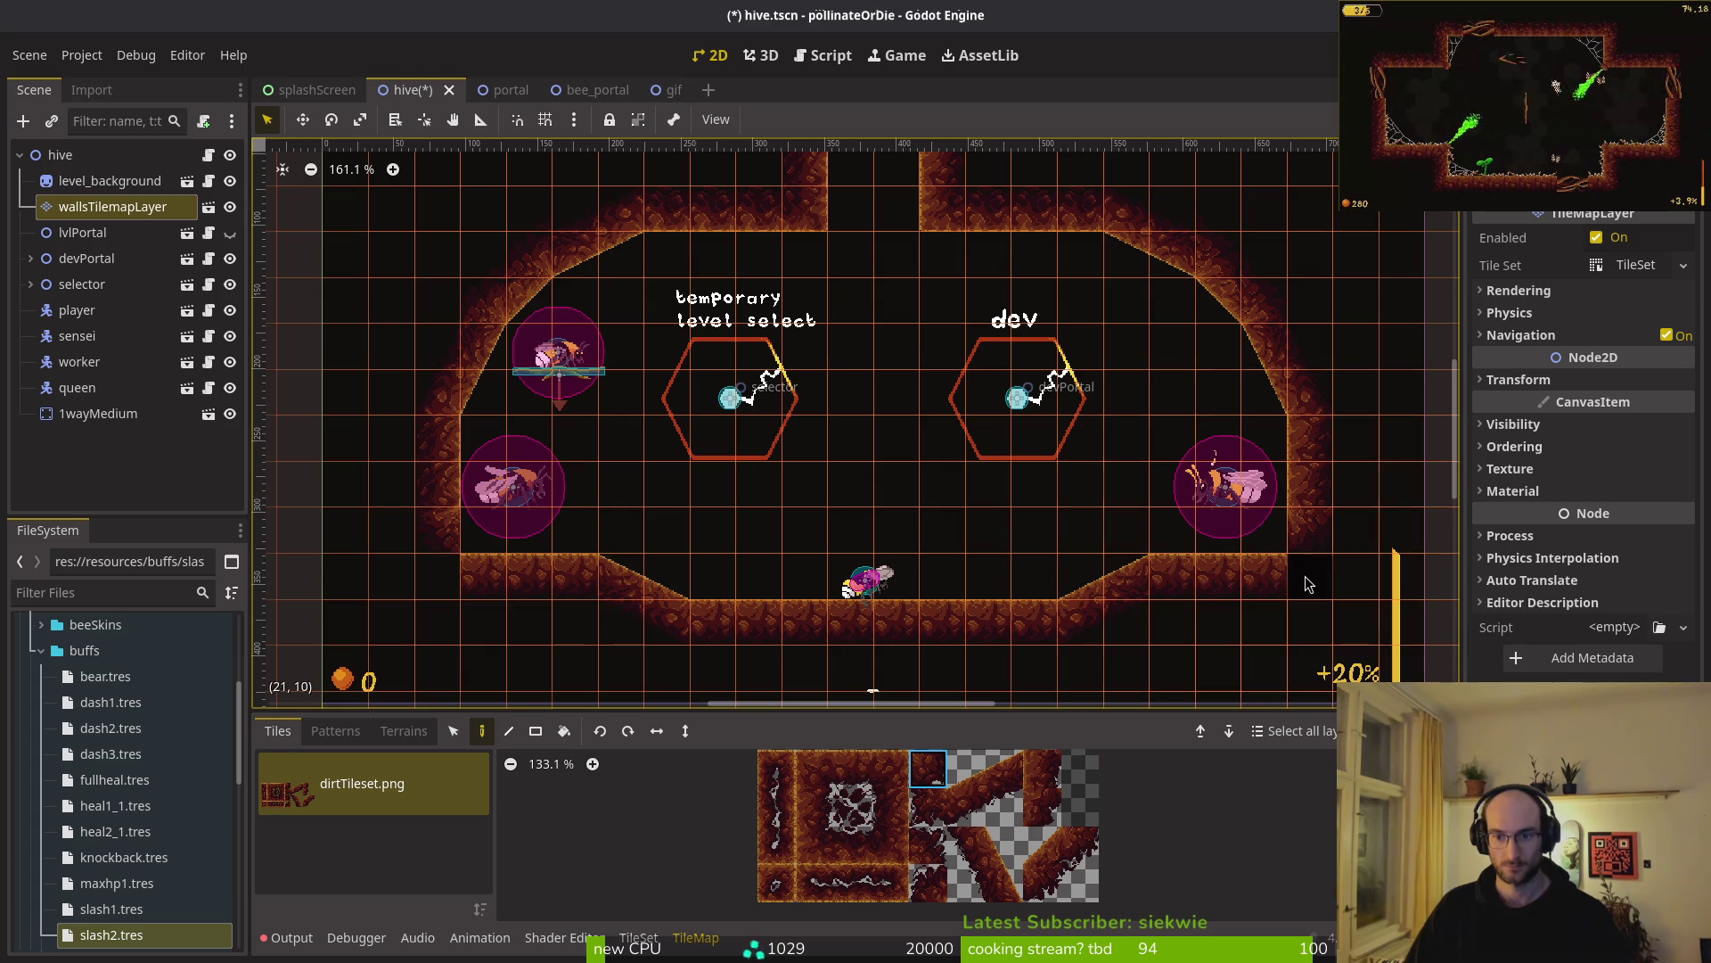
{"action": "left_click", "coordinate": [933, 814]}
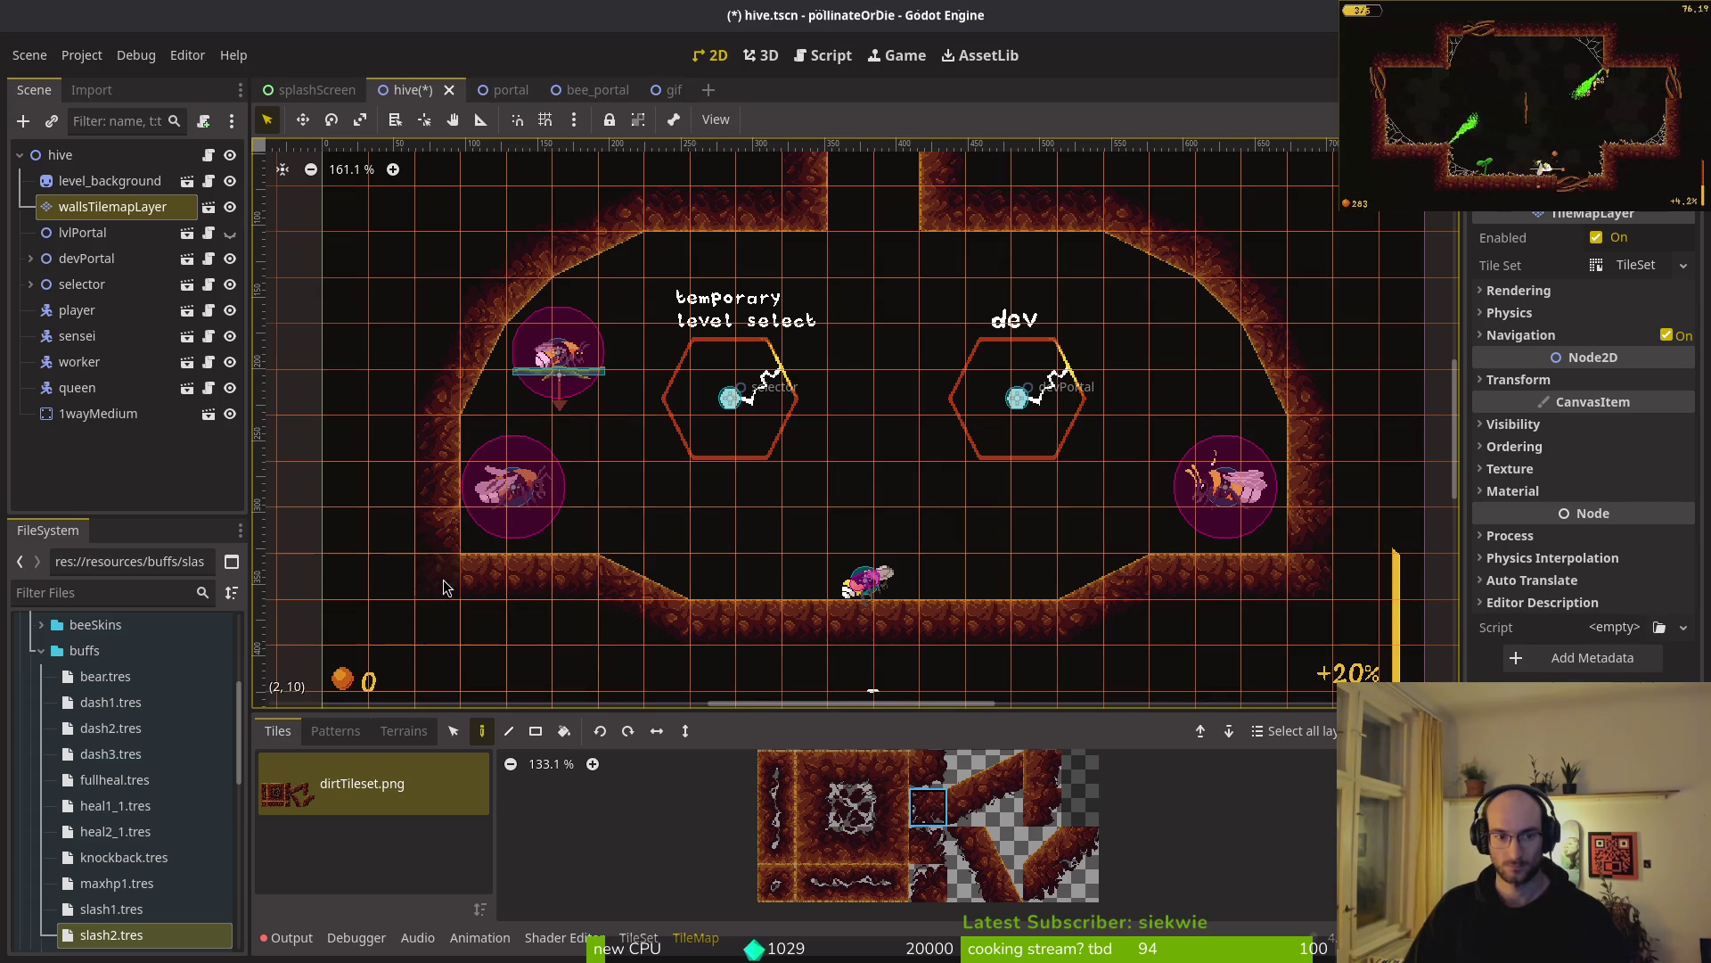
{"action": "left_click", "coordinate": [890, 807]}
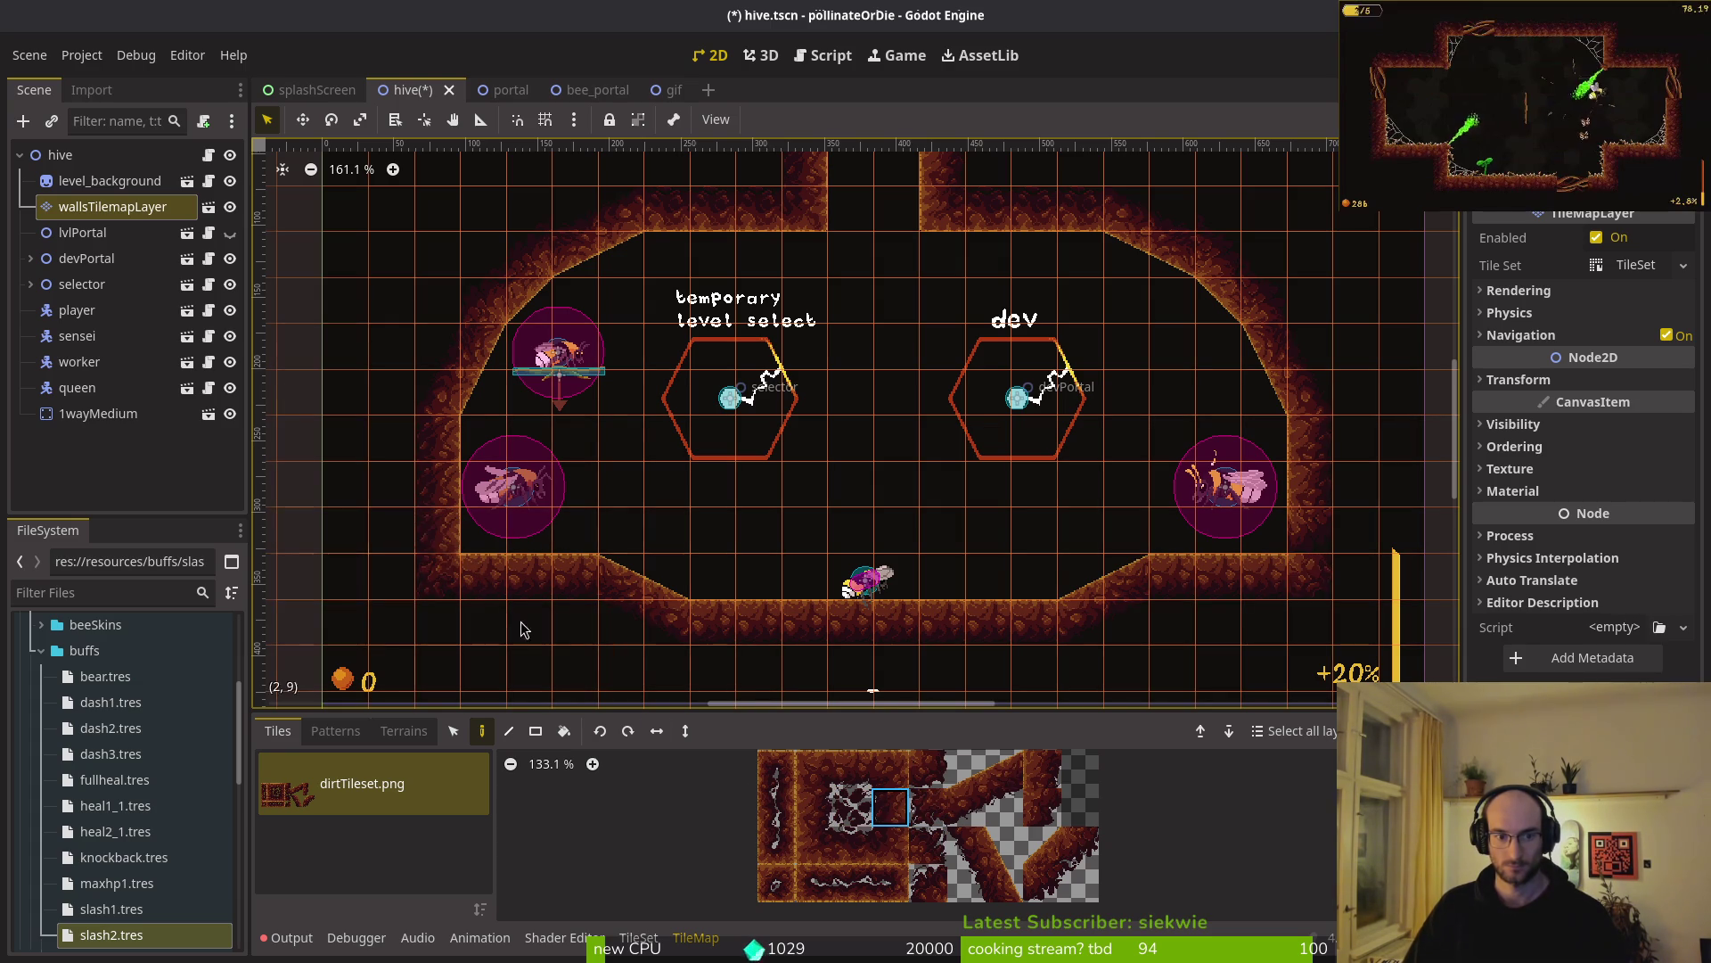
{"action": "key", "text": "Escape"}
{"action": "scroll", "coordinate": [981, 511], "scroll_direction": "down", "scroll_amount": 4}
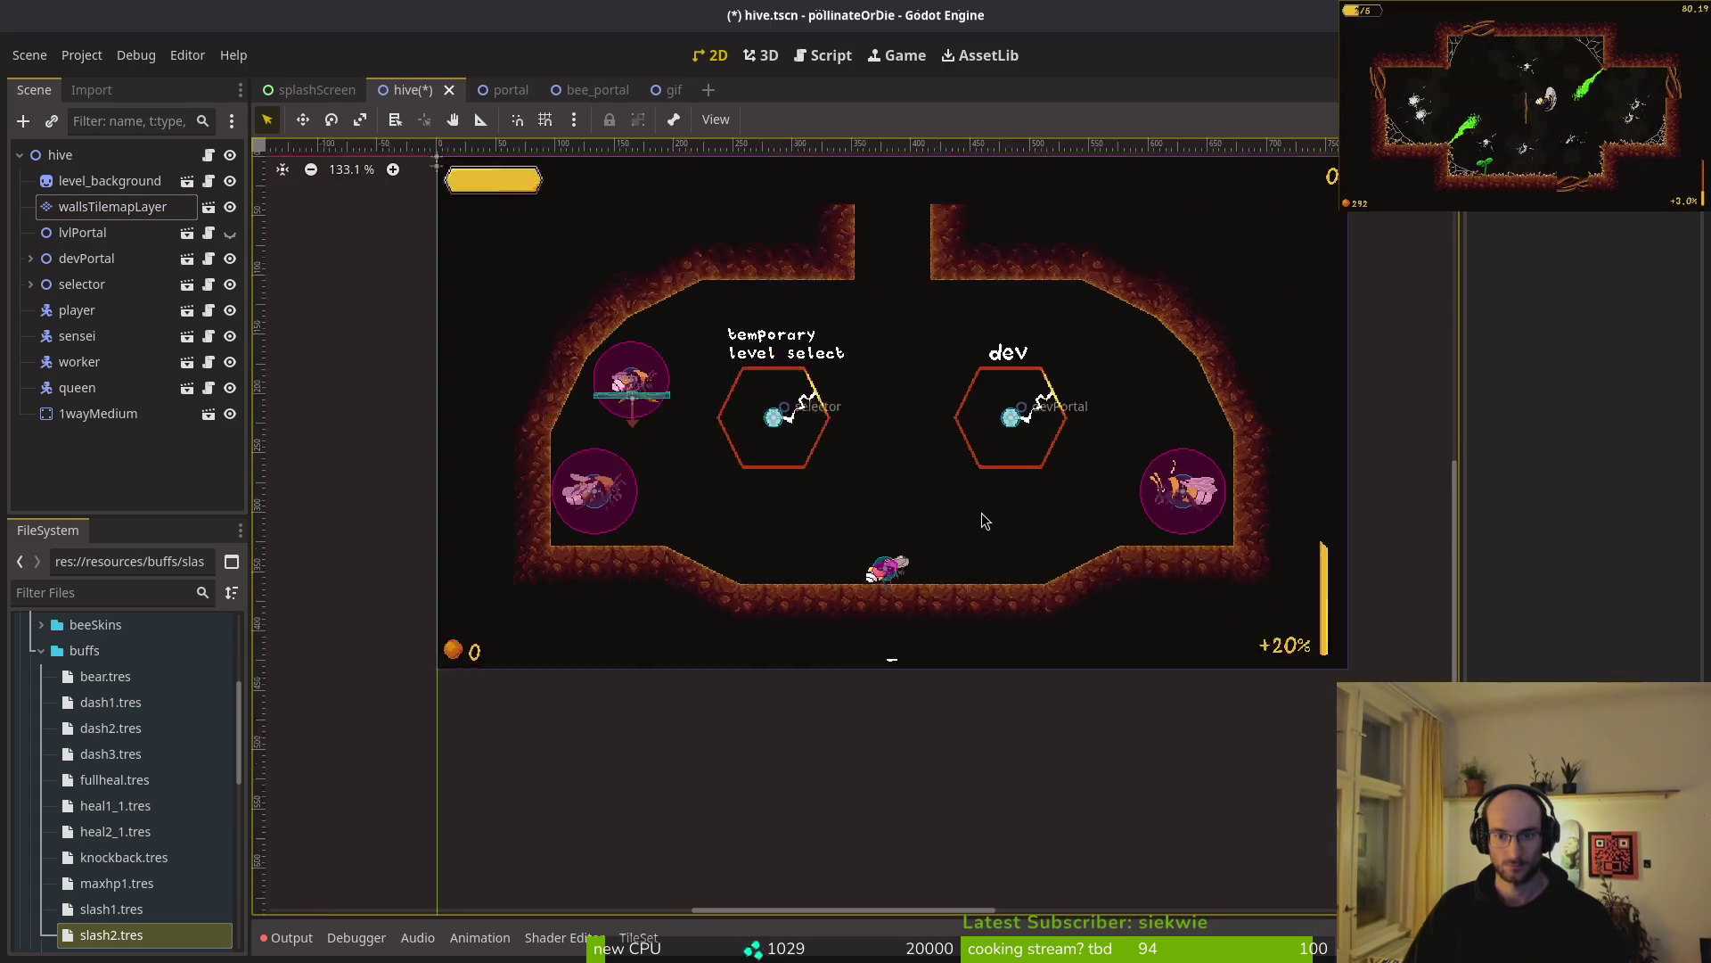
- Select wallsTilemapLayer and compare the hive floor against the Aseprite nest art
{"action": "scroll", "coordinate": [981, 545], "scroll_direction": "down", "scroll_amount": 2}
{"action": "scroll", "coordinate": [957, 521], "scroll_direction": "up", "scroll_amount": 9}
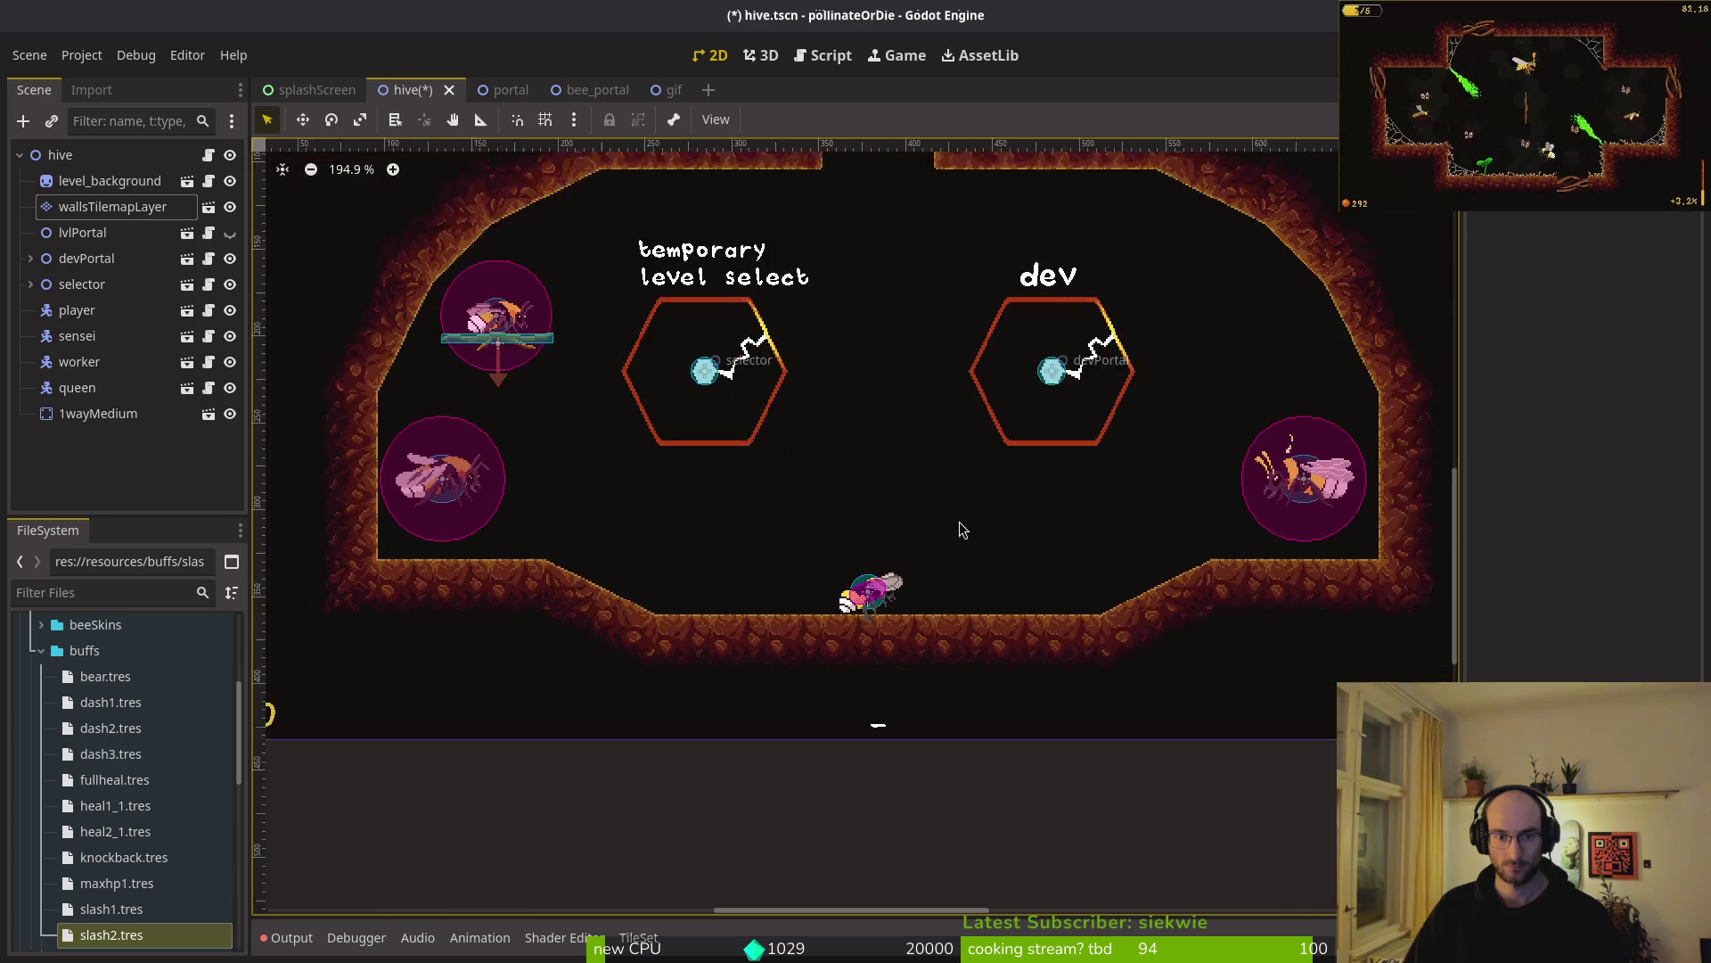
{"action": "scroll", "coordinate": [891, 503], "scroll_direction": "down", "scroll_amount": 2}
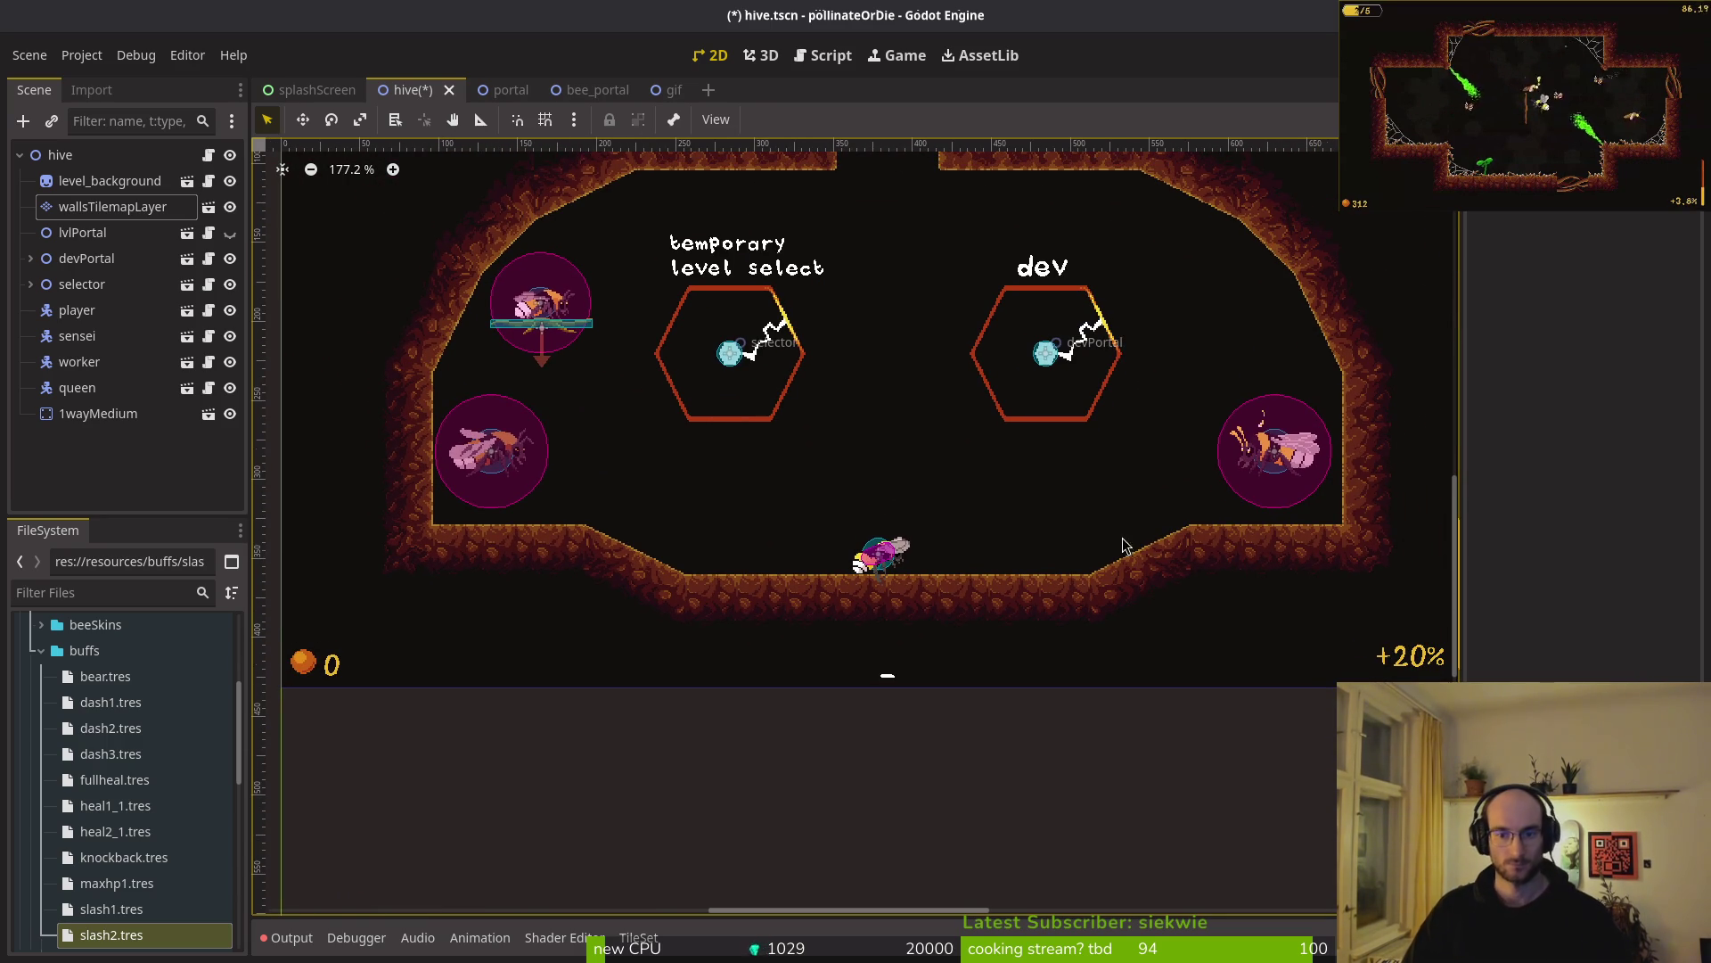
{"action": "scroll", "coordinate": [1070, 561], "scroll_direction": "down", "scroll_amount": 3}
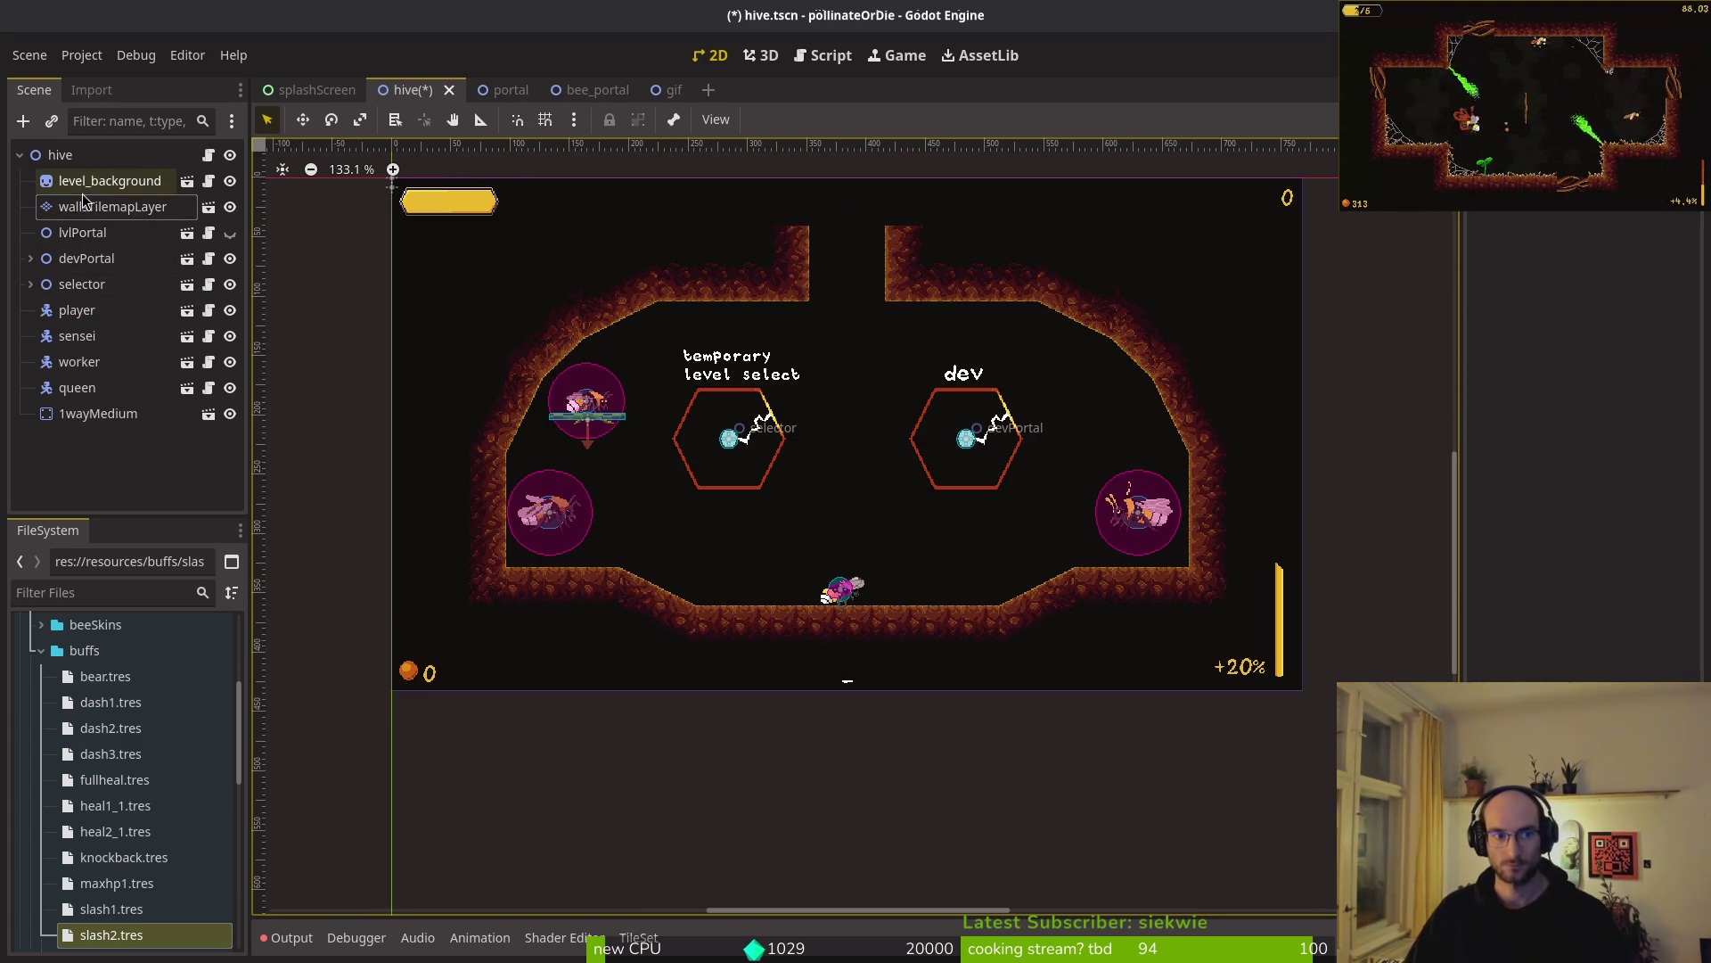
{"action": "left_click", "coordinate": [112, 206]}
{"action": "key", "text": "alt+Tab"}
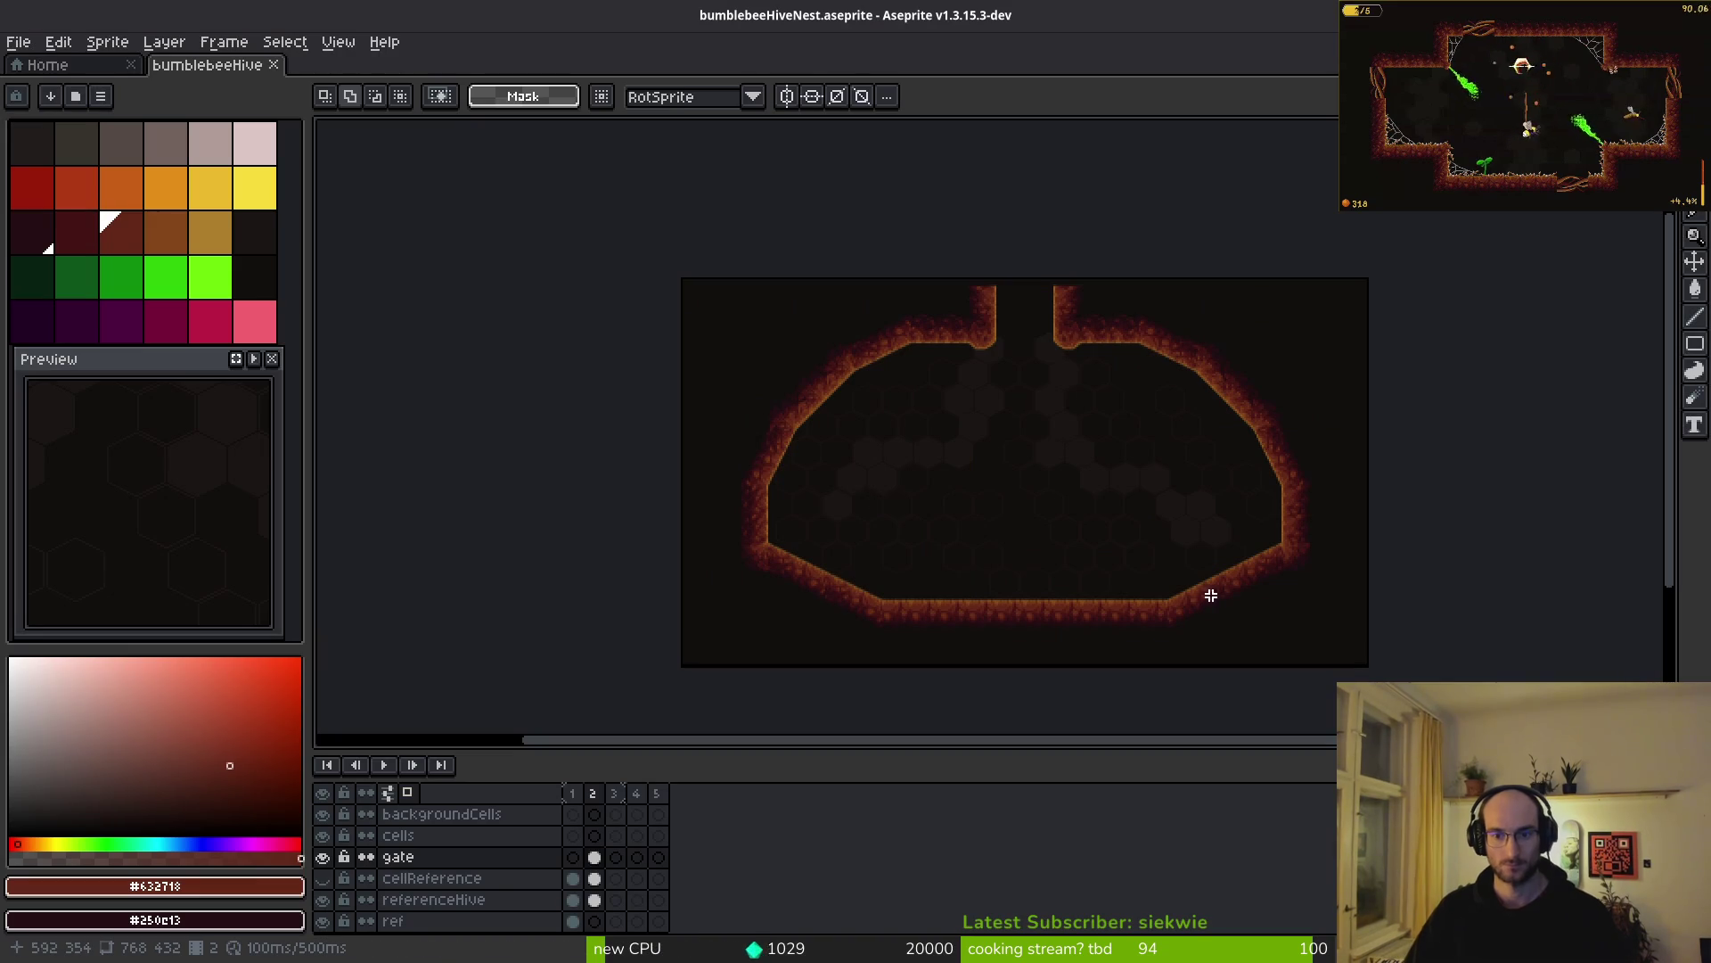
{"action": "scroll", "coordinate": [1238, 584], "scroll_direction": "up", "scroll_amount": 3}
{"action": "scroll", "coordinate": [1232, 590], "scroll_direction": "down", "scroll_amount": 3}
{"action": "key", "text": "alt+Tab"}
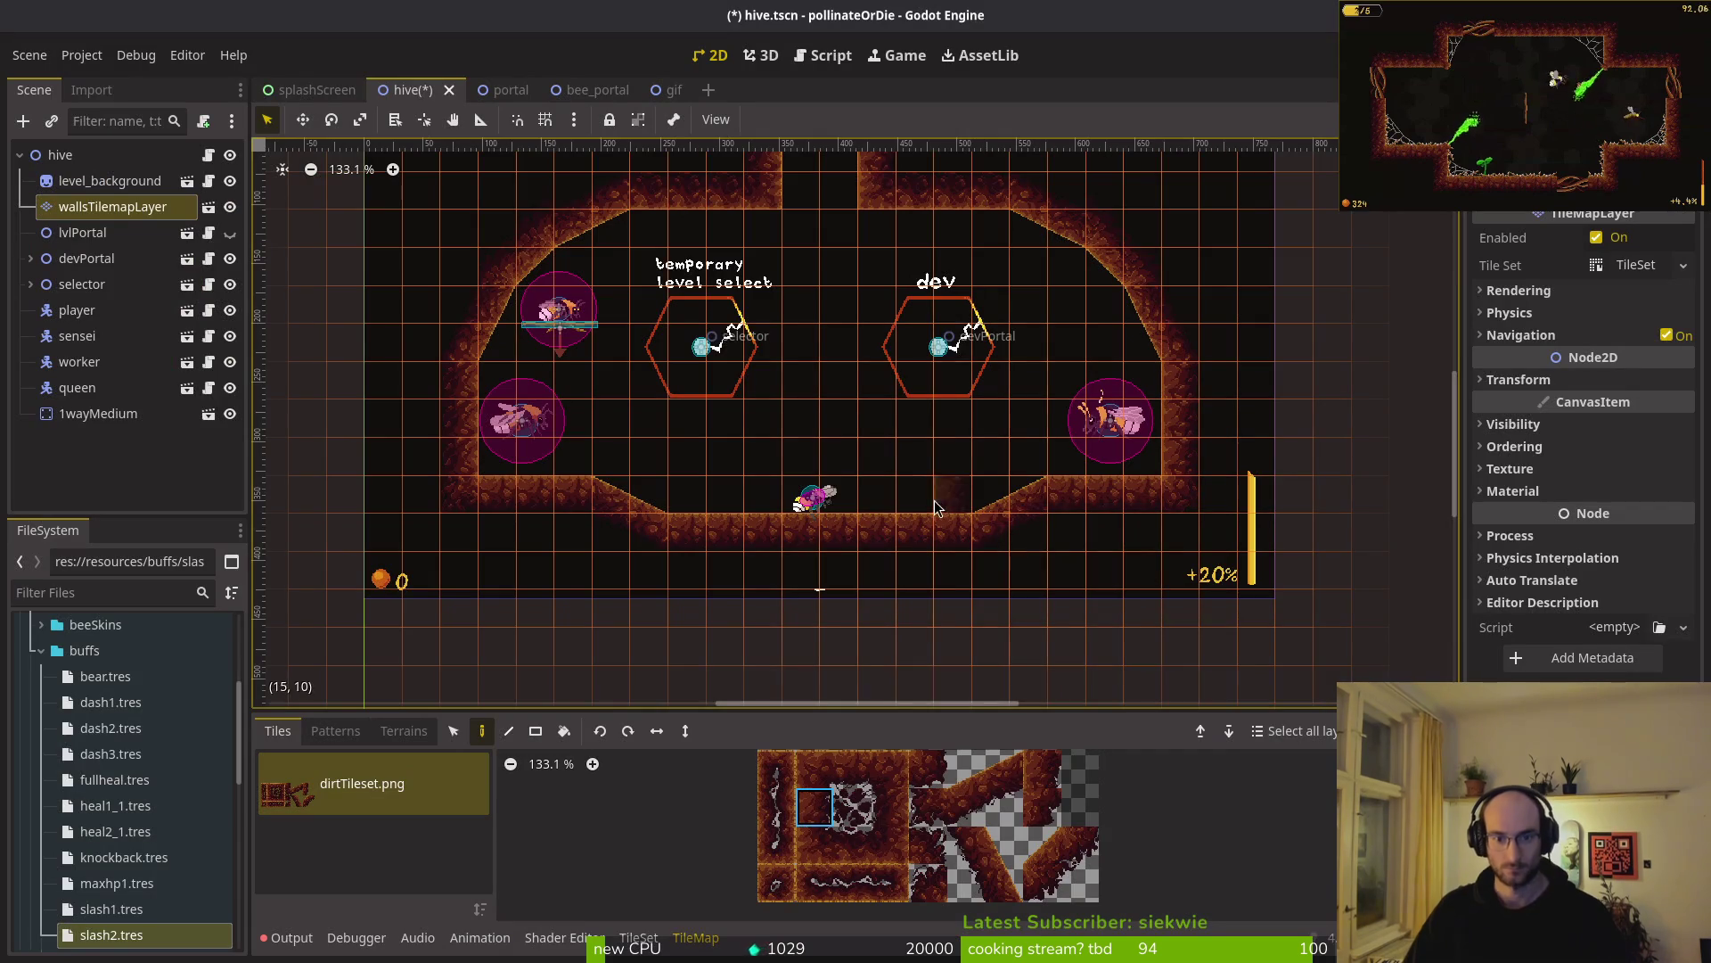
- Paint 2x2 slope blocks on the right floor and a mirrored block completing the left descent
{"action": "scroll", "coordinate": [956, 484], "scroll_direction": "left", "scroll_amount": 2}
{"action": "scroll", "coordinate": [944, 521], "scroll_direction": "up", "scroll_amount": 1}
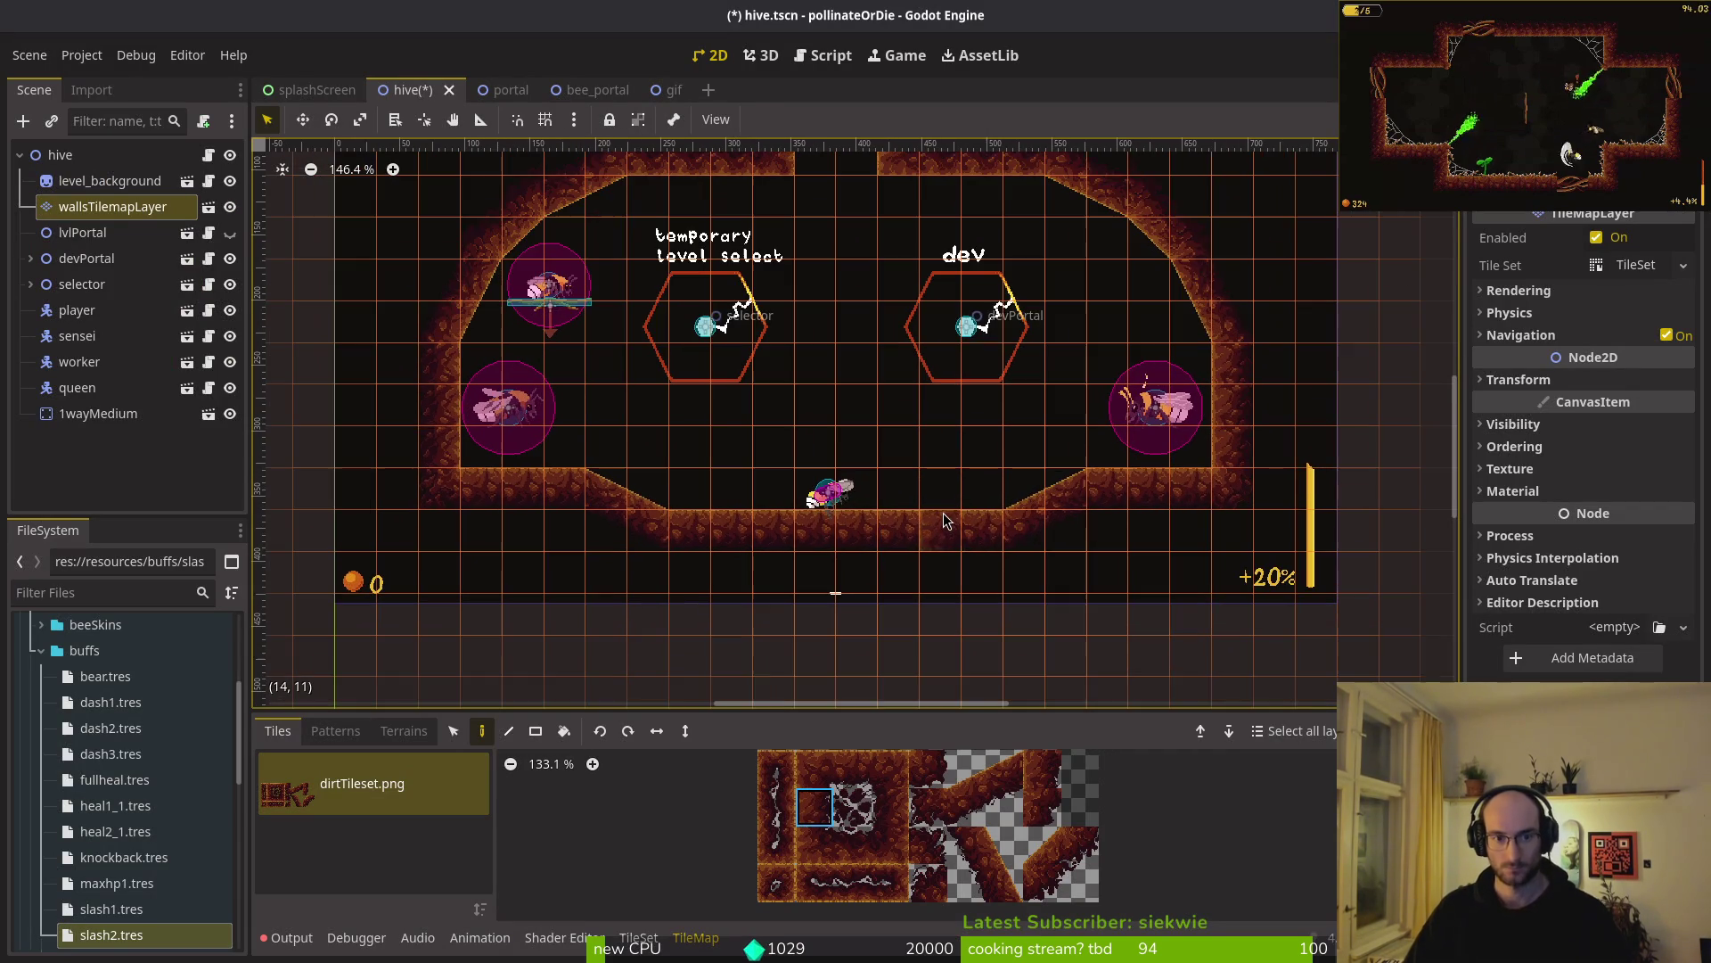
{"action": "left_click_drag", "start_coordinate": [968, 770], "coordinate": [1000, 807]}
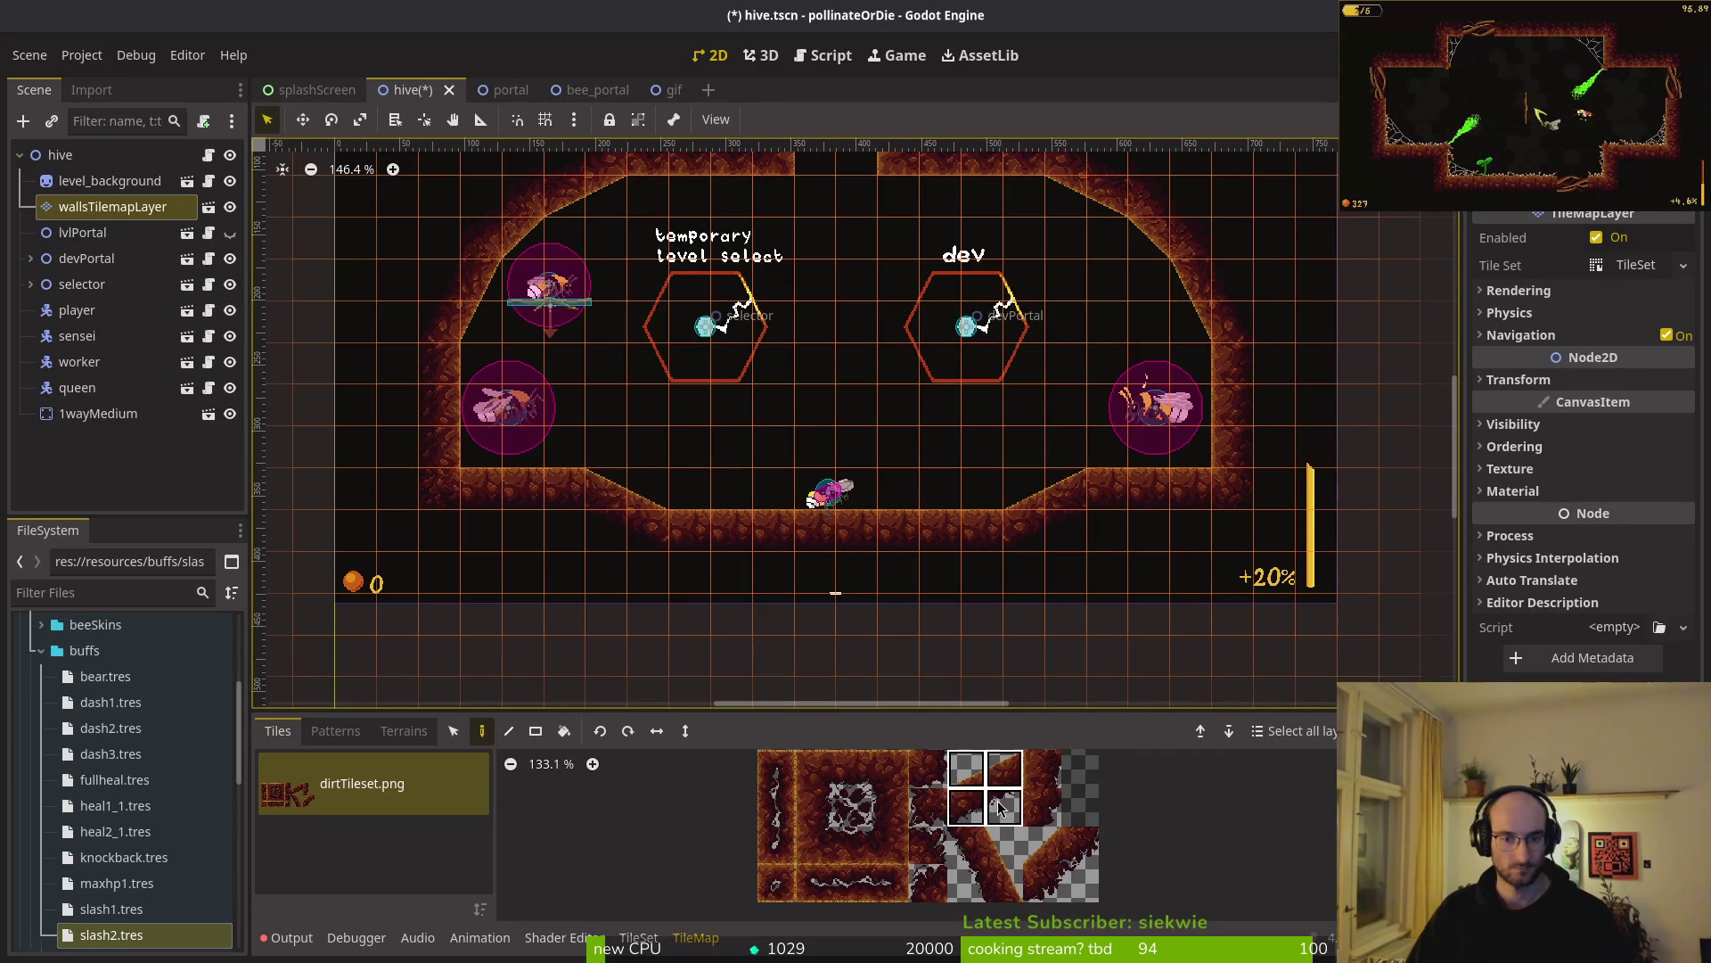
{"action": "left_click", "coordinate": [954, 517]}
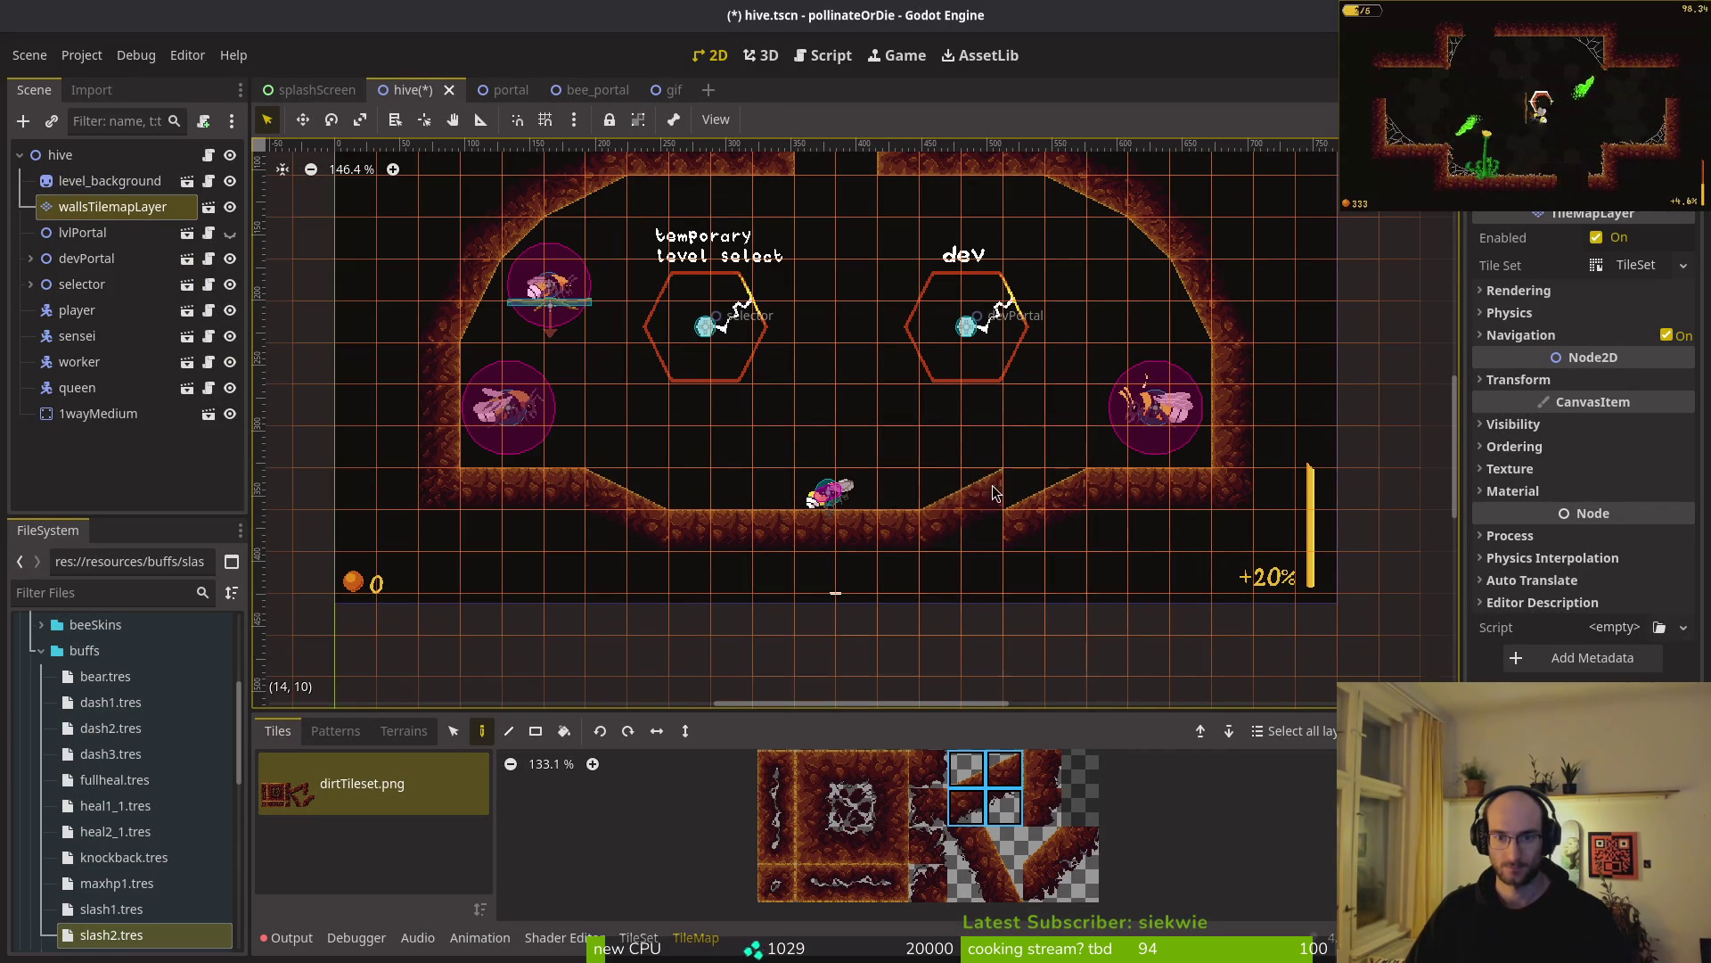
{"action": "left_click", "coordinate": [1037, 475]}
{"action": "left_click", "coordinate": [656, 731]}
{"action": "left_click", "coordinate": [623, 458]}
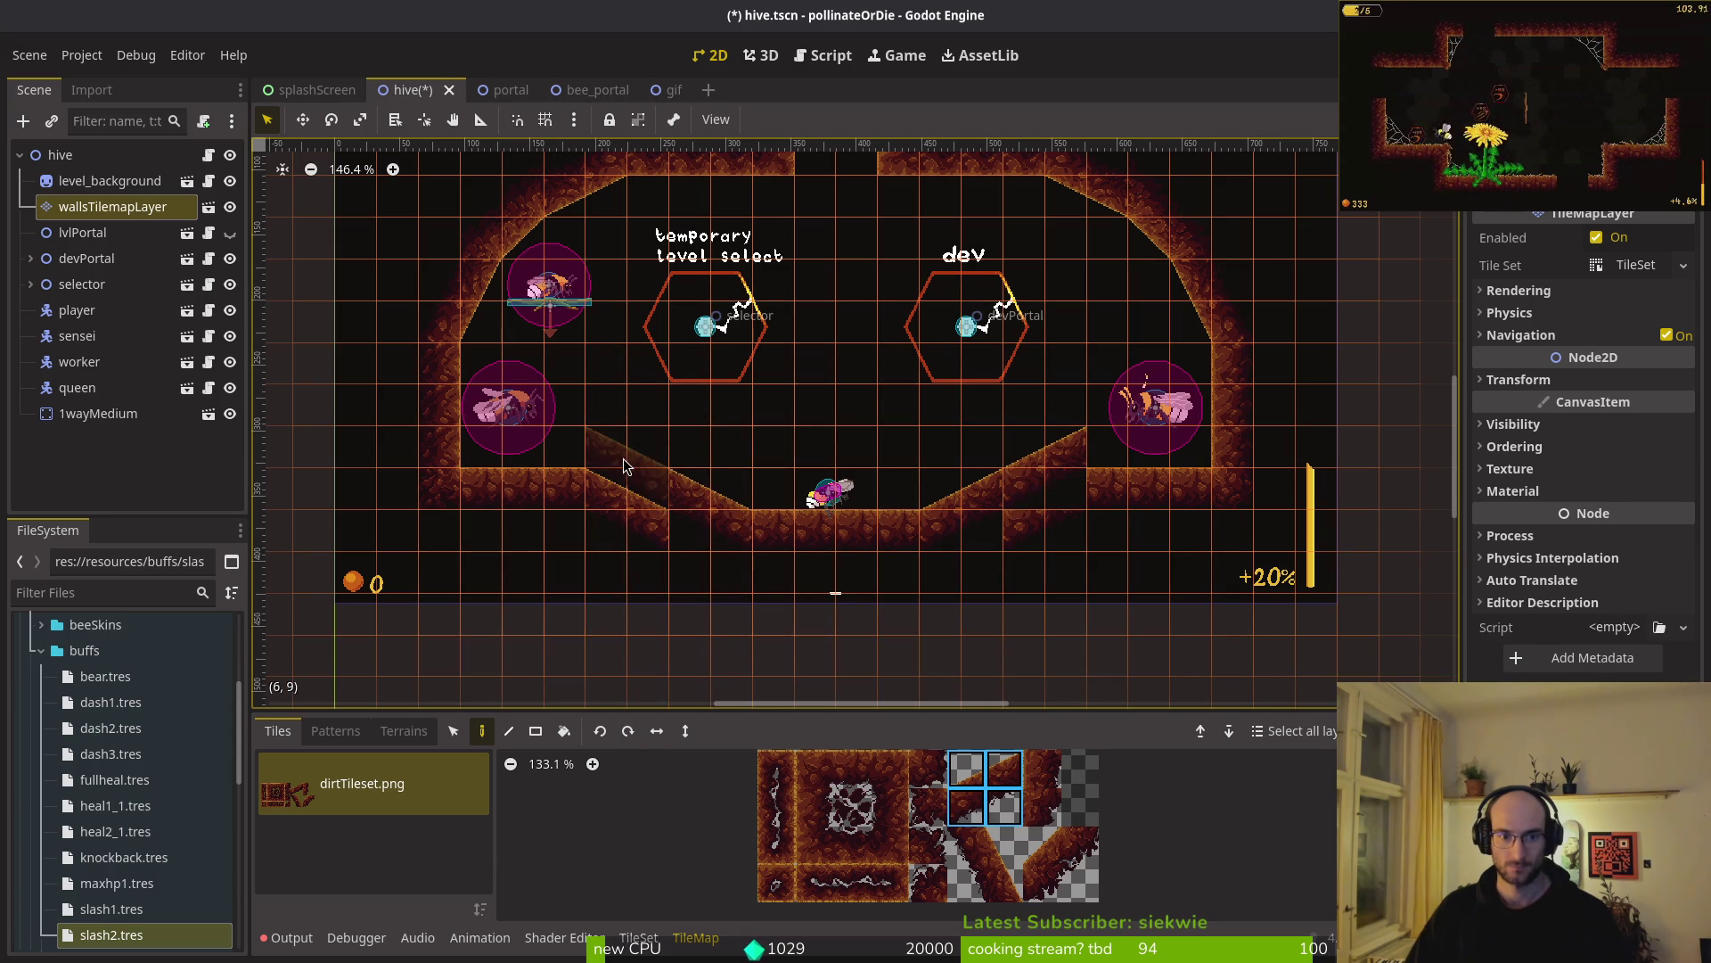
{"action": "left_click", "coordinate": [854, 768]}
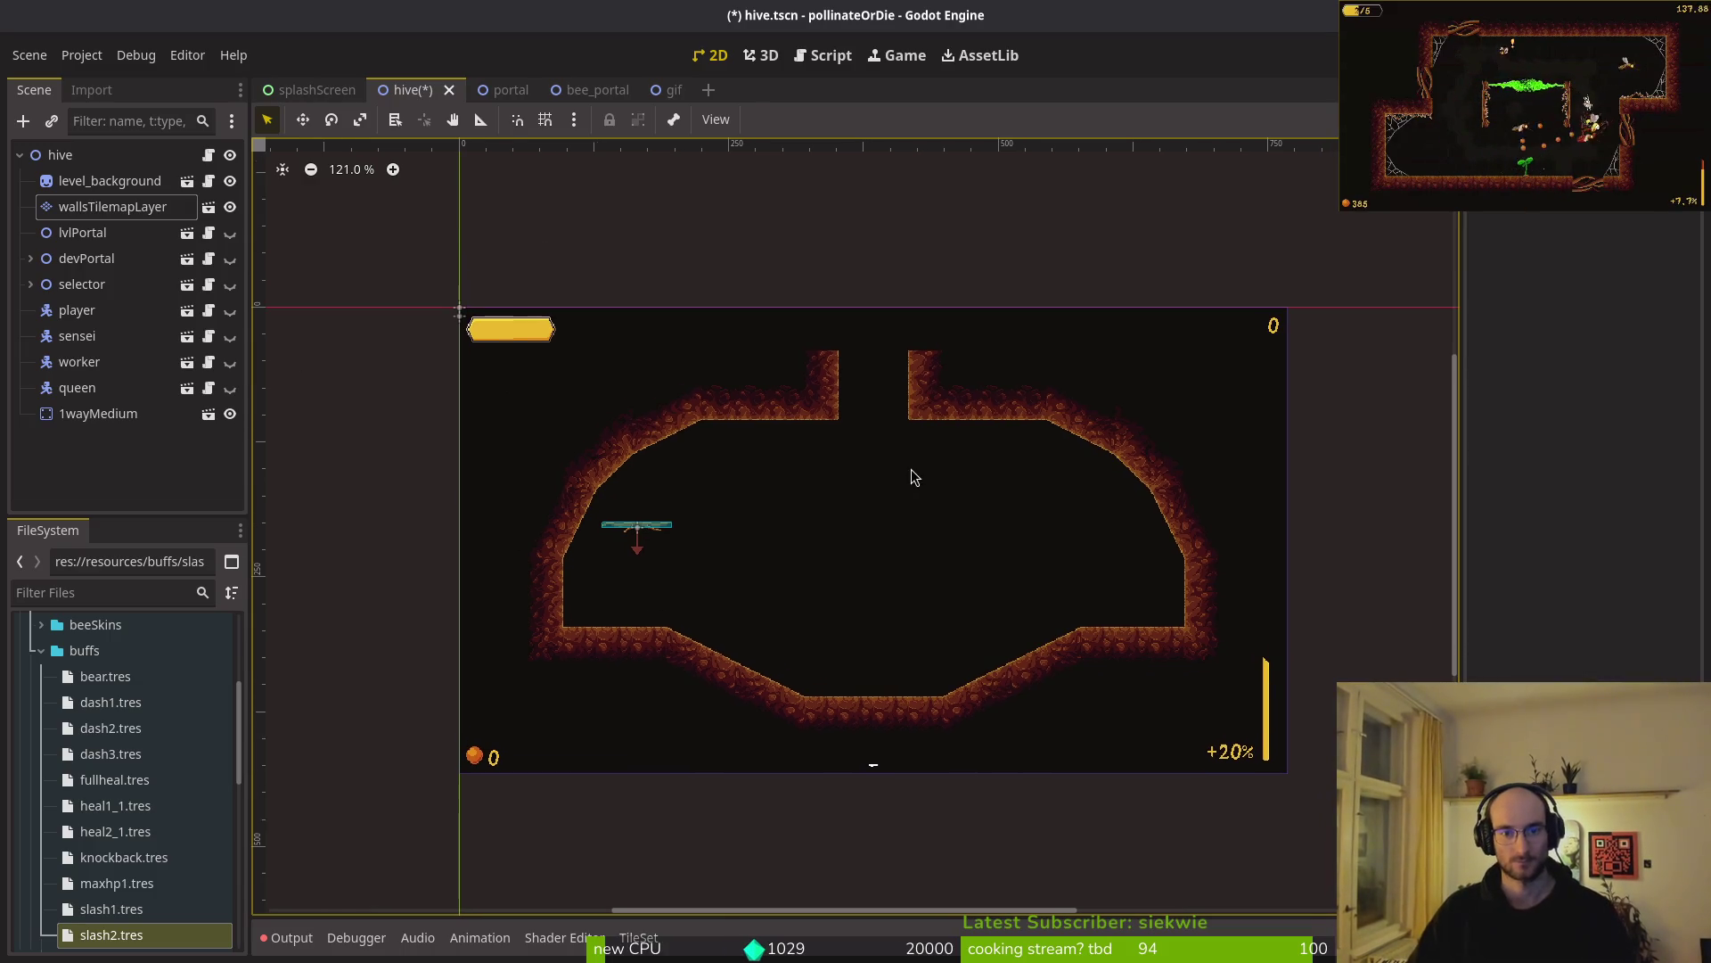
{"action": "key", "text": "alt+Tab"}
{"action": "scroll", "coordinate": [959, 493], "scroll_direction": "up", "scroll_amount": 3}
{"action": "scroll", "coordinate": [997, 523], "scroll_direction": "down", "scroll_amount": 2}
{"action": "key", "text": "alt+Tab"}
{"action": "key", "text": "alt+Tab"}
{"action": "key", "text": "alt+Tab"}
{"action": "key", "text": "alt+Tab"}
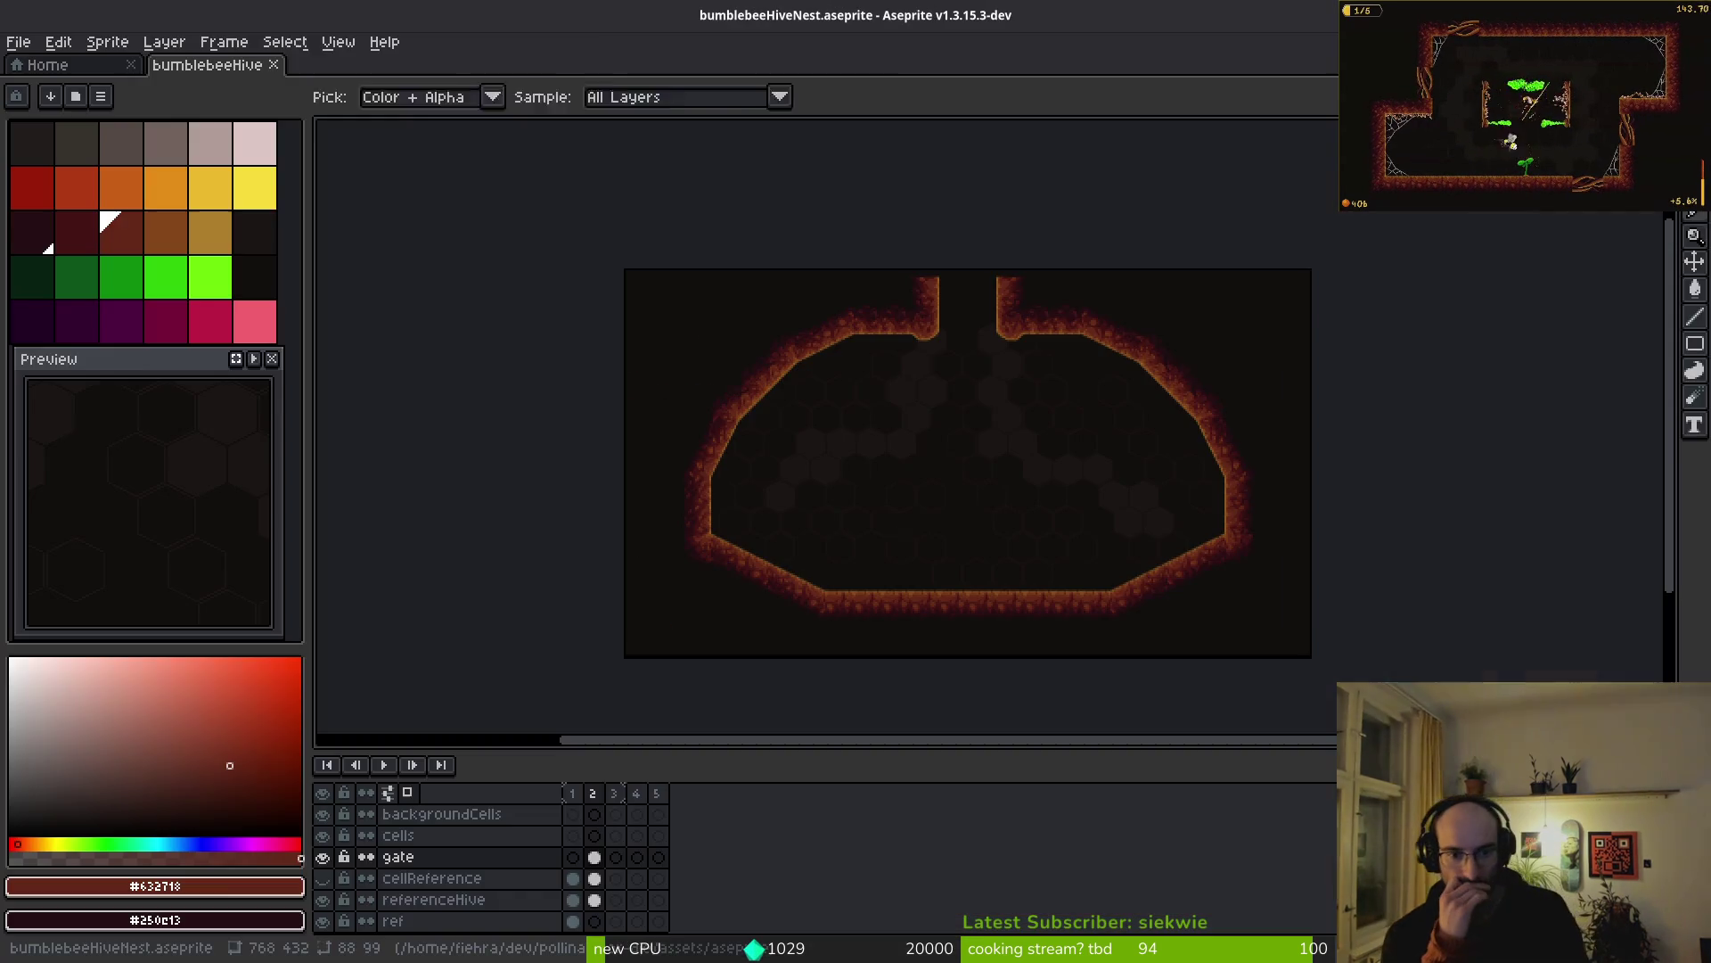
{"action": "key", "text": "alt+Tab"}
{"action": "key", "text": "alt+Tab"}
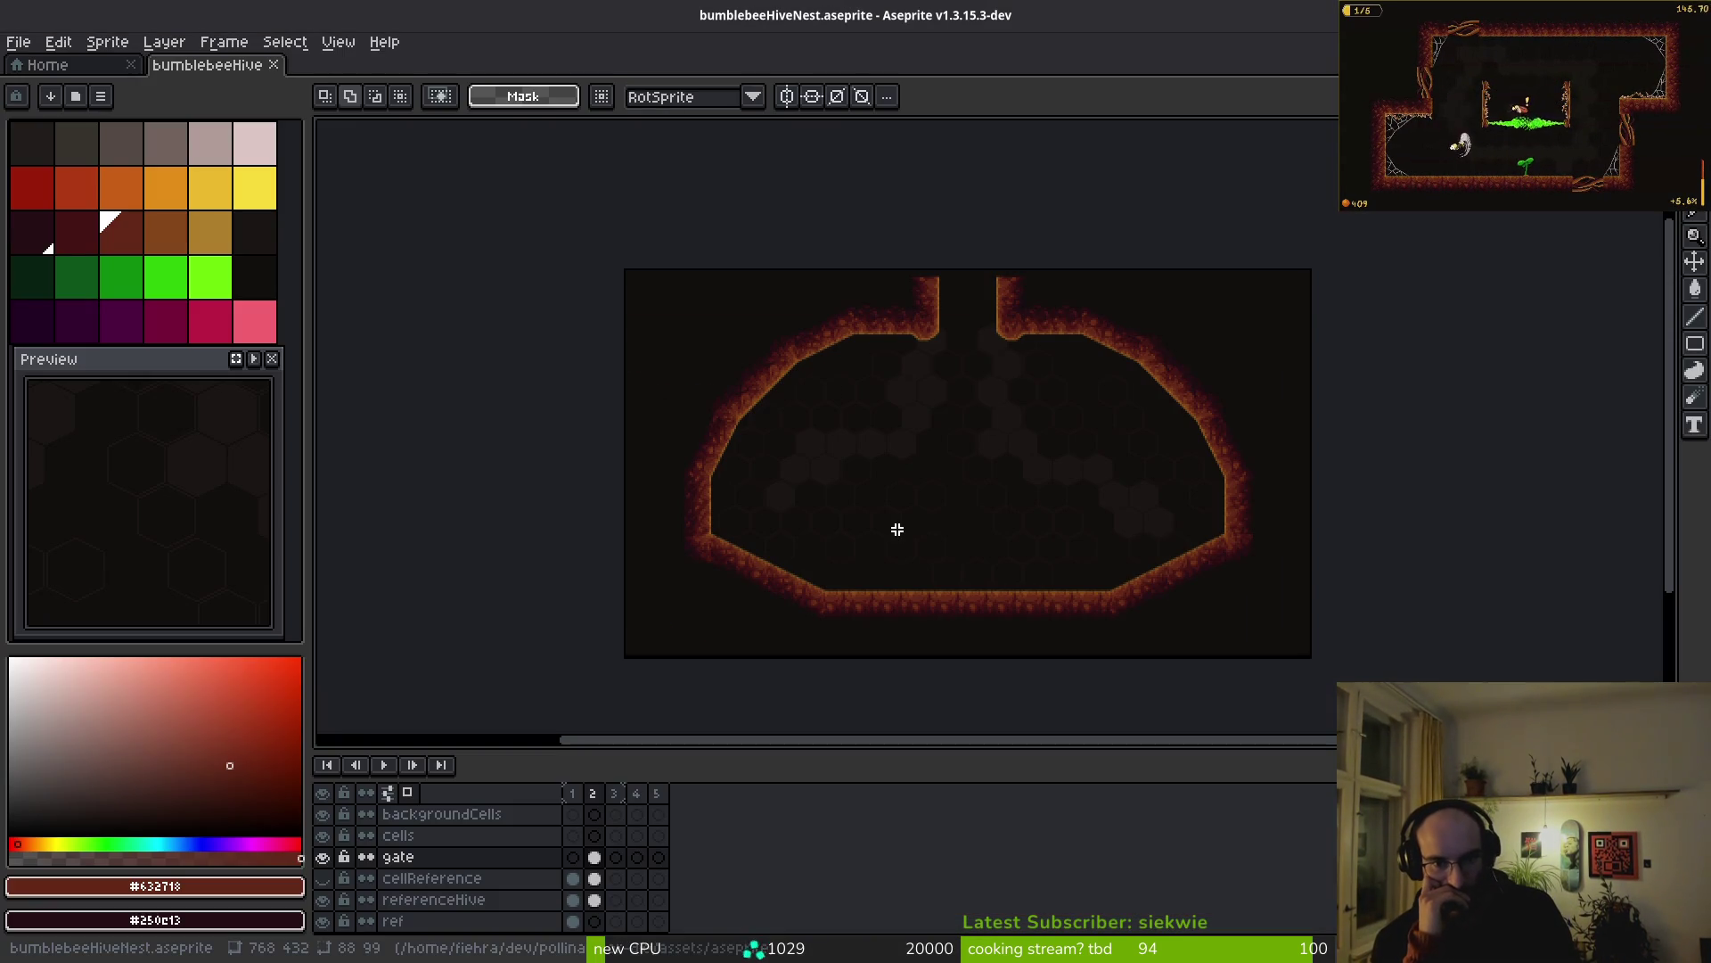
{"action": "key", "text": "alt+Tab"}
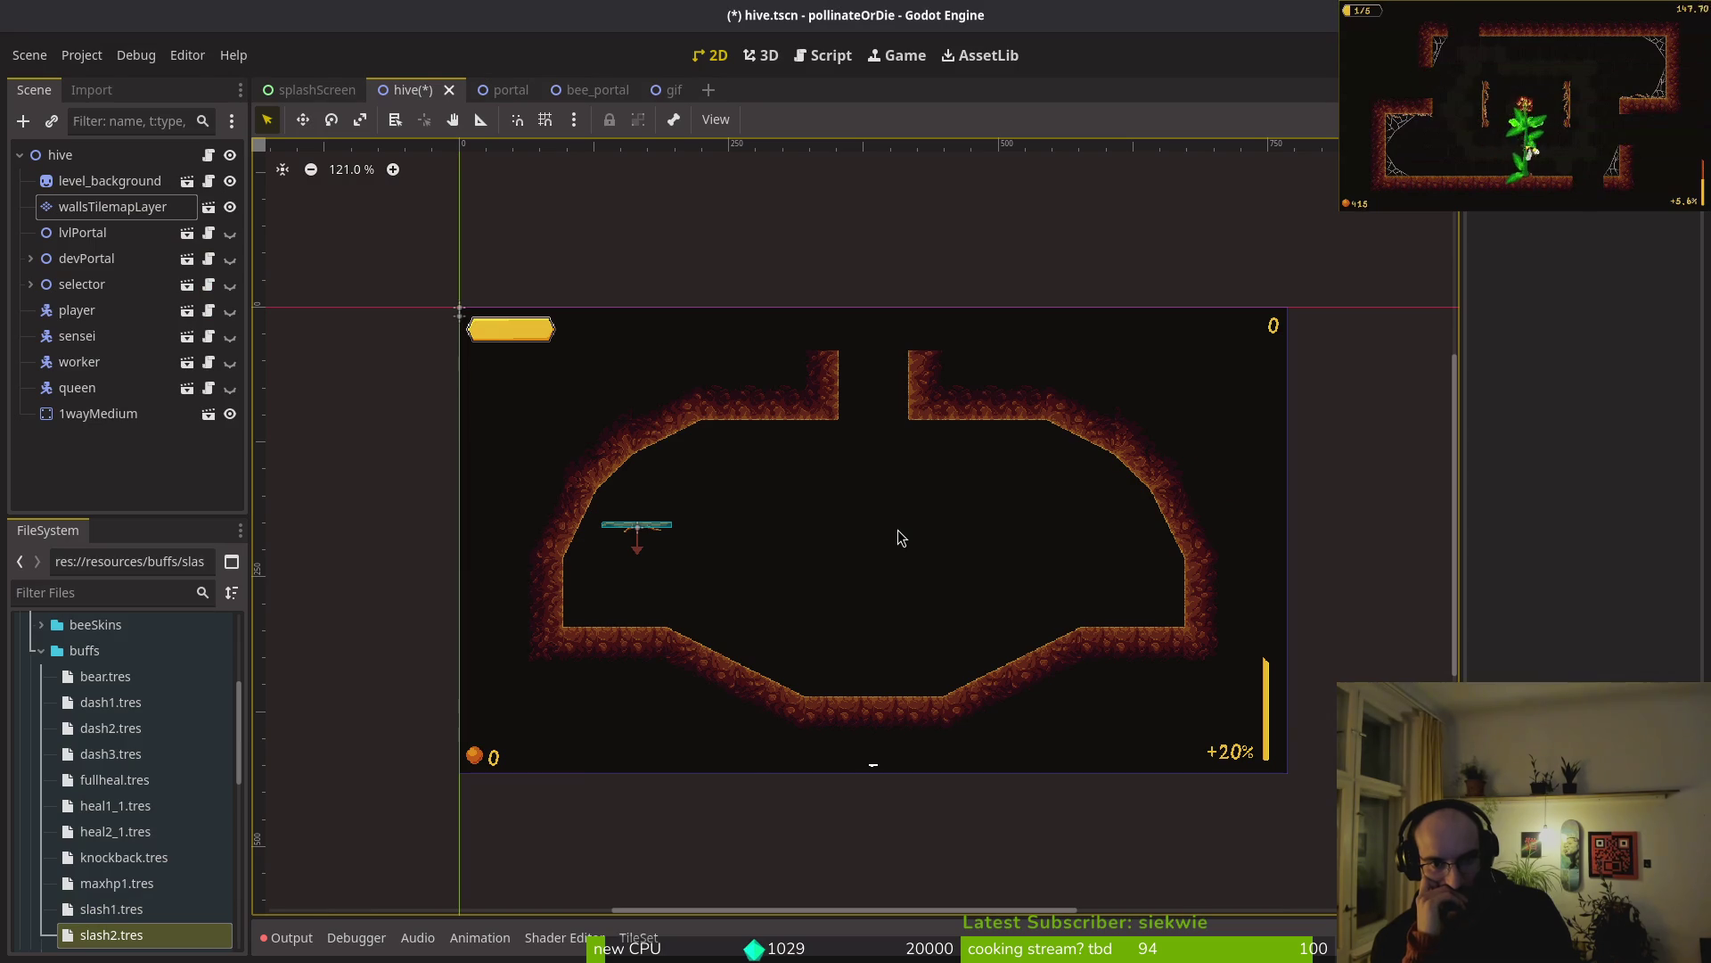
{"action": "key", "text": "alt+Tab"}
{"action": "key", "text": "alt+Tab"}
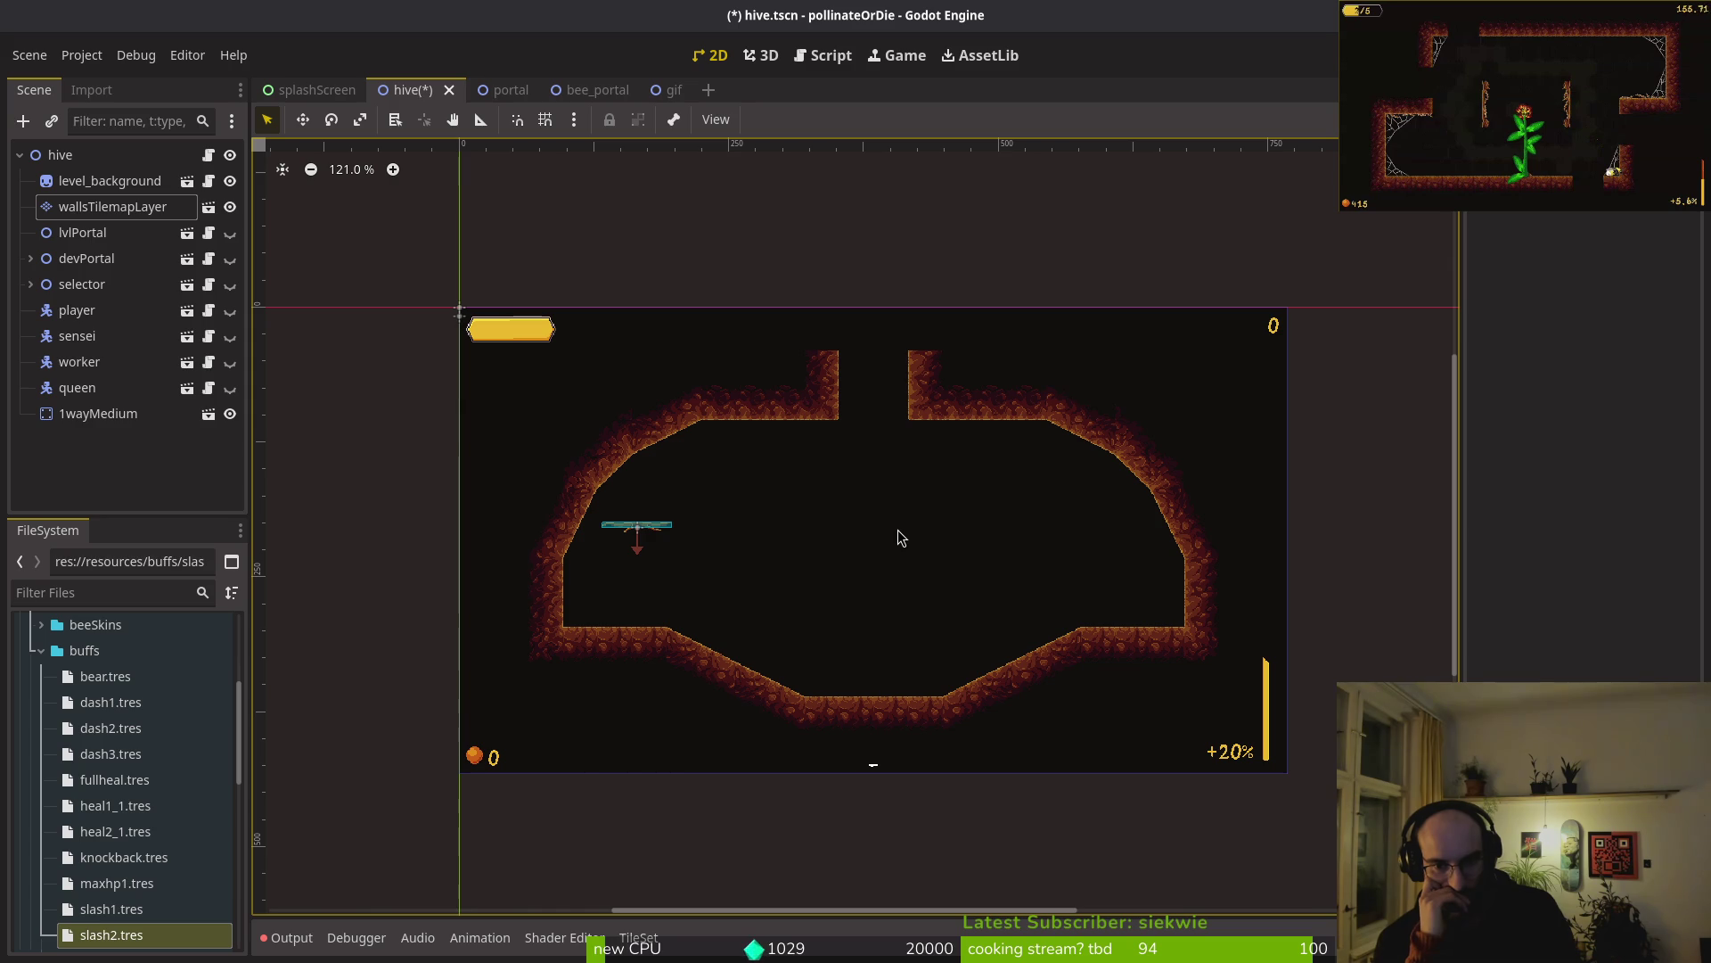
{"action": "key", "text": "alt+Tab"}
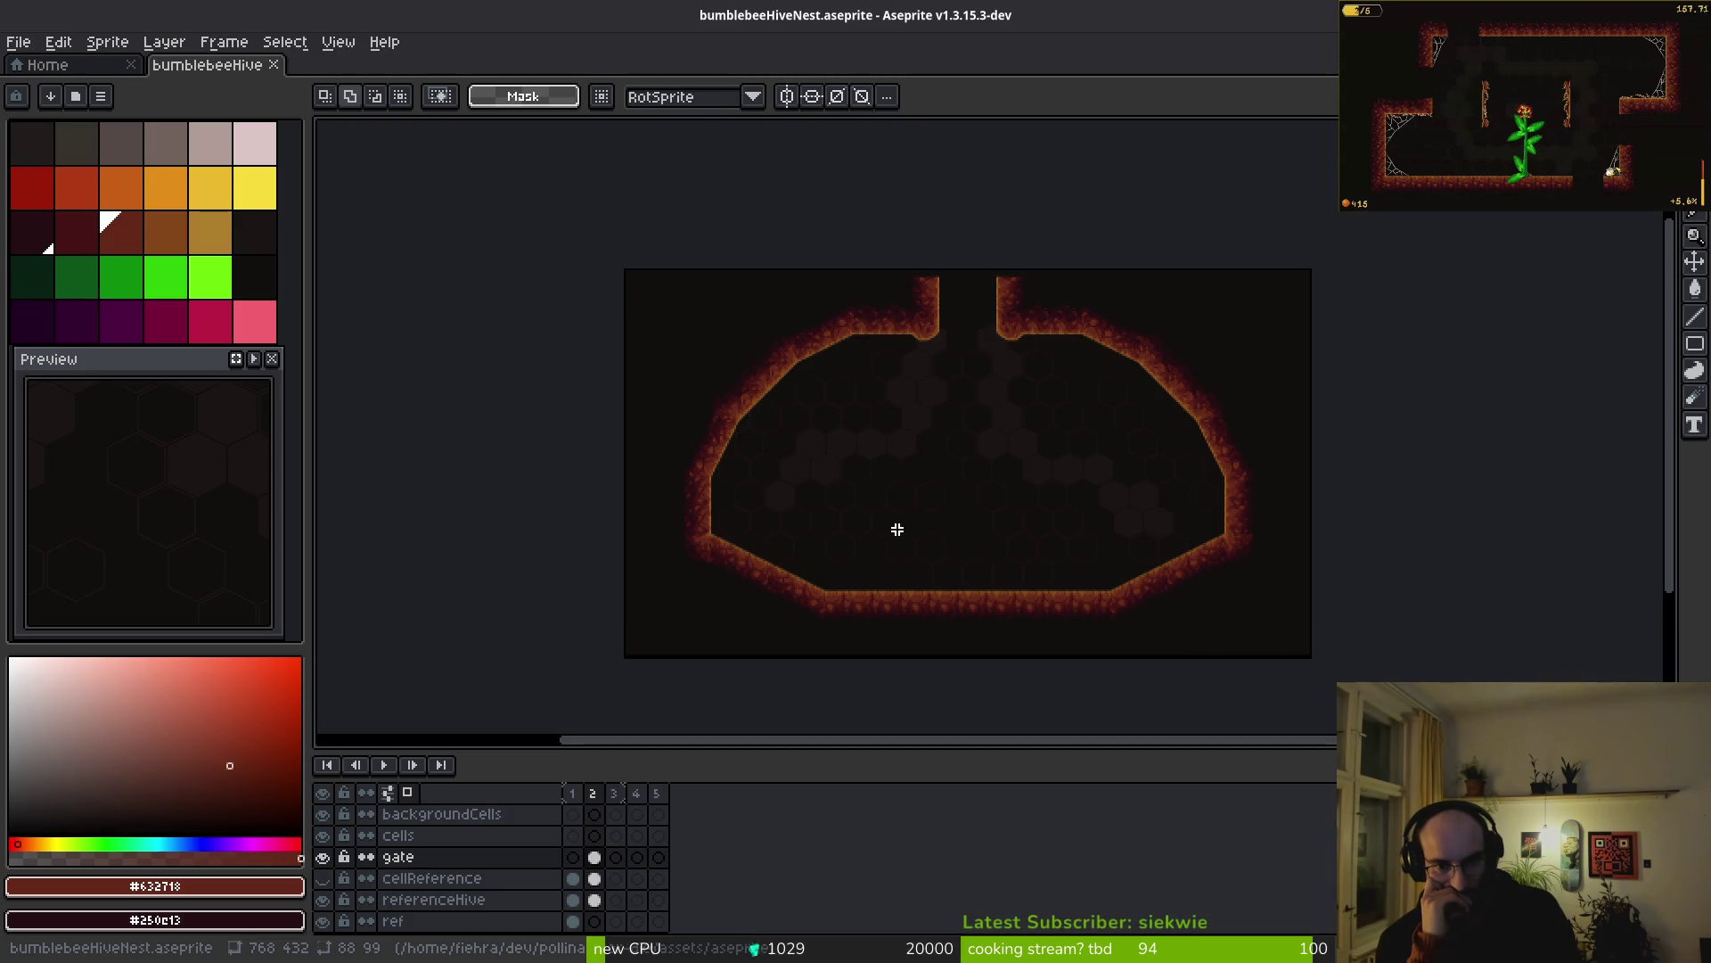
{"action": "key", "text": "alt+Tab"}
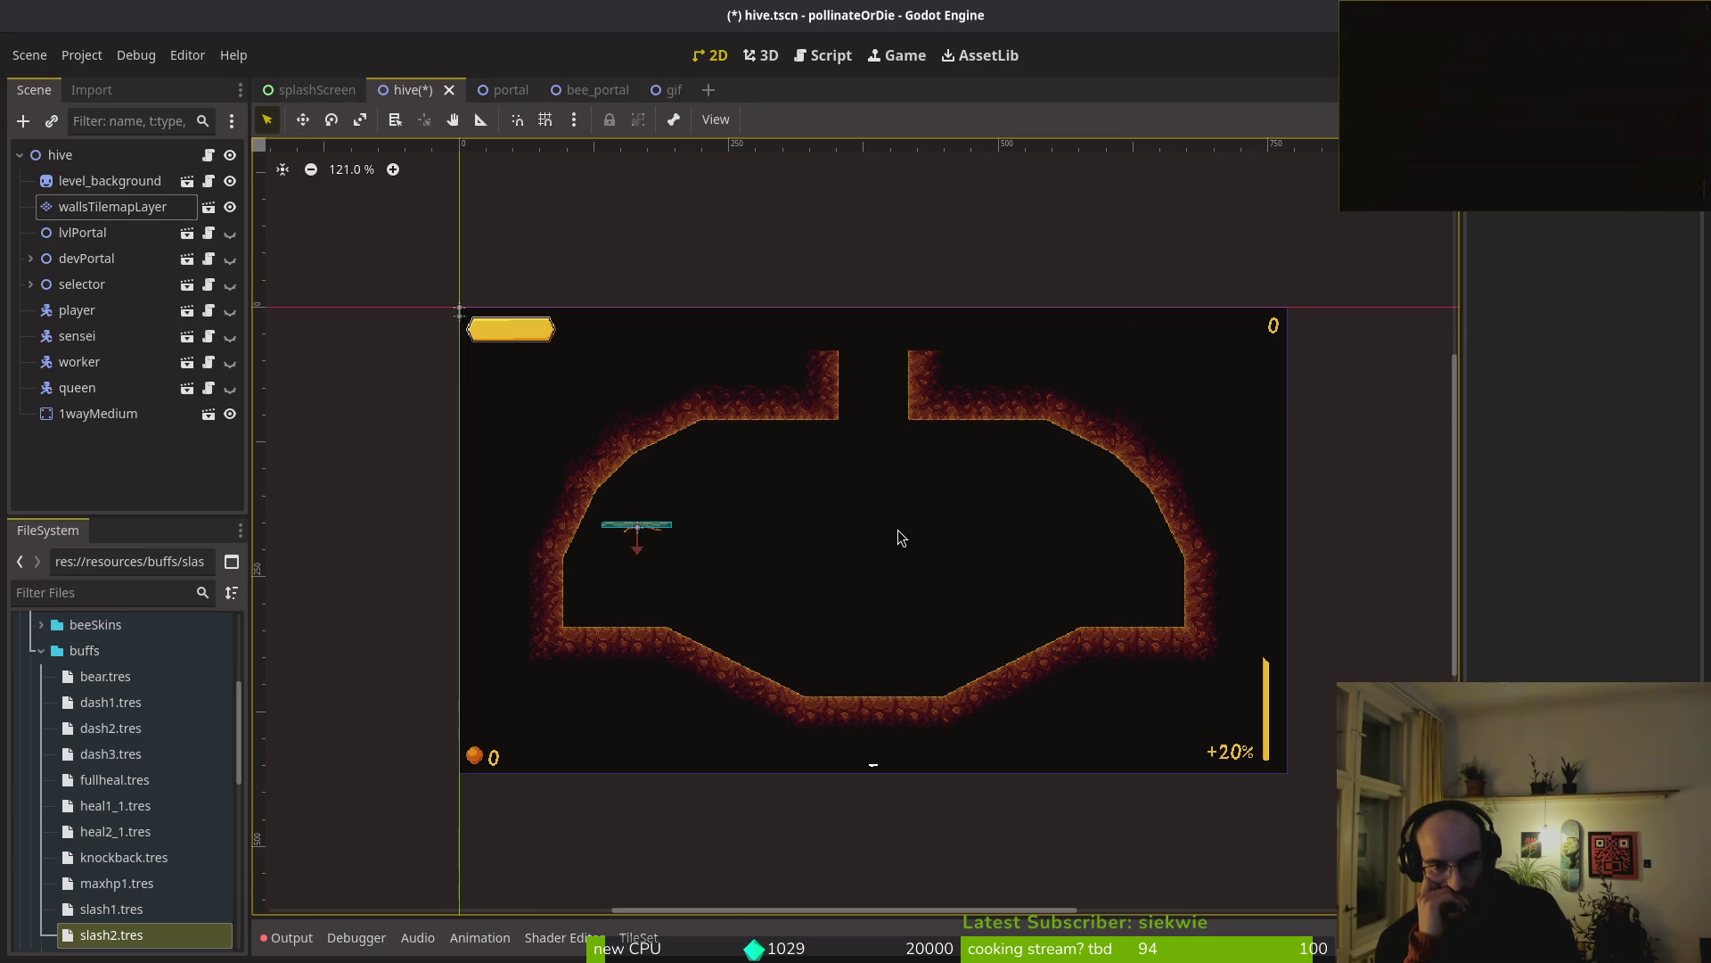
{"action": "key", "text": "alt+Tab"}
{"action": "key", "text": "alt+Tab"}
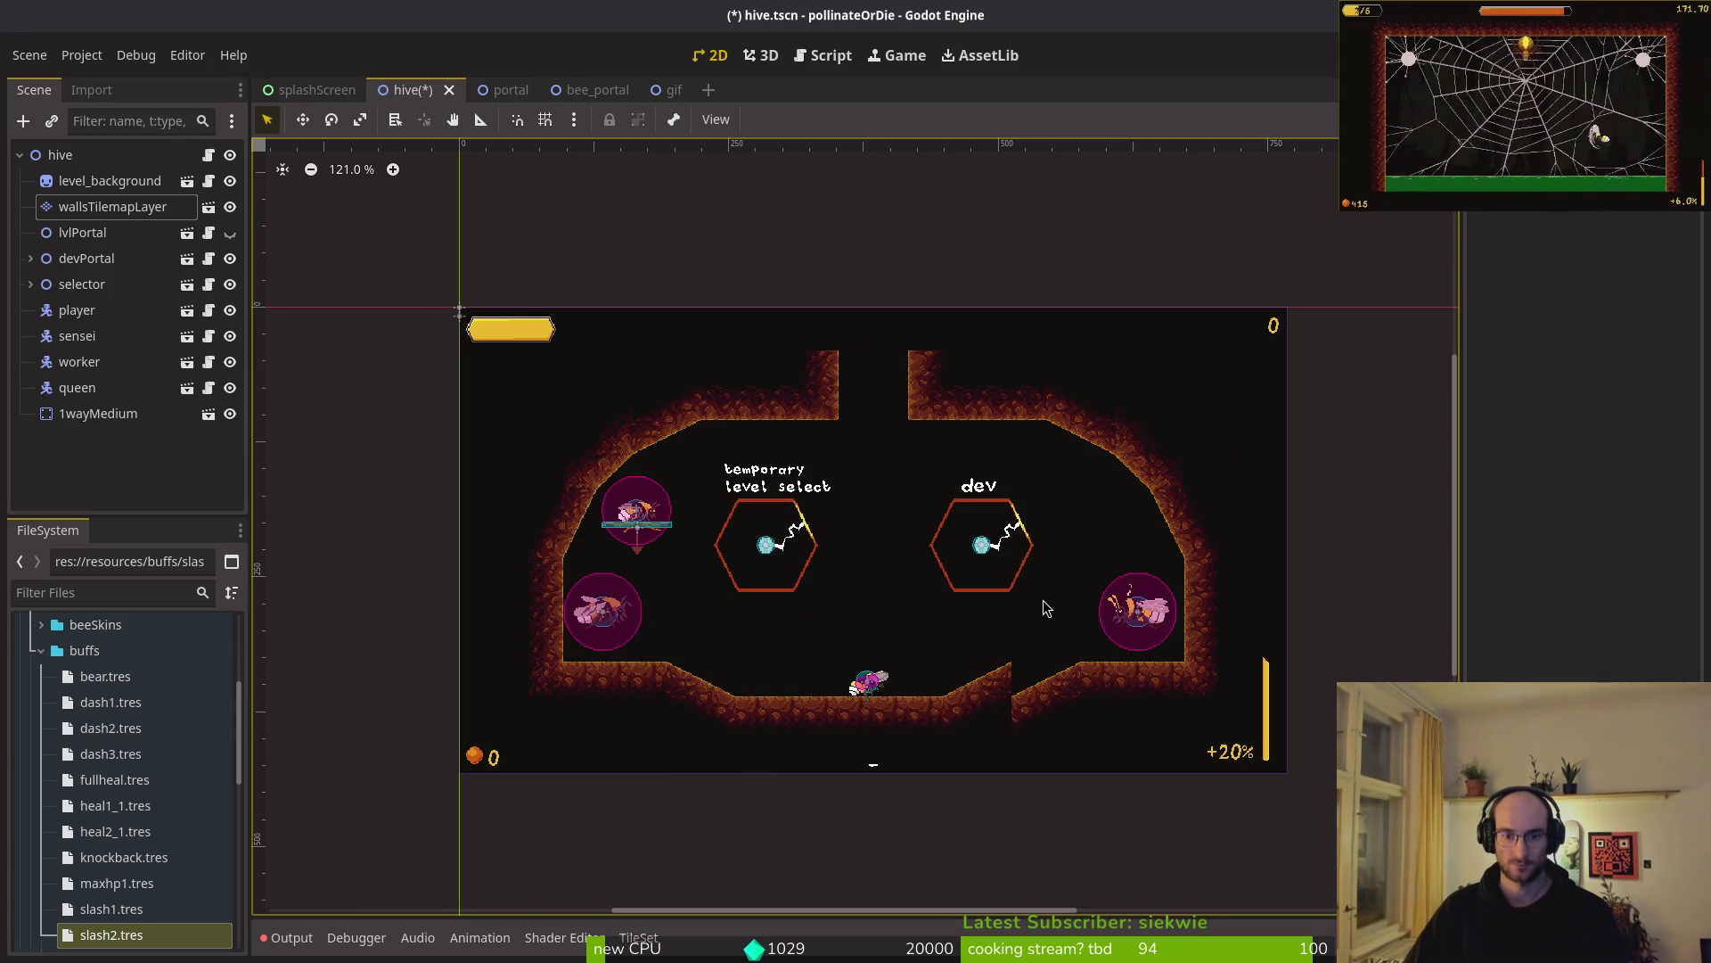
{"action": "scroll", "coordinate": [1025, 602], "scroll_direction": "down", "scroll_amount": 1}
{"action": "scroll", "coordinate": [1020, 615], "scroll_direction": "down", "scroll_amount": 4}
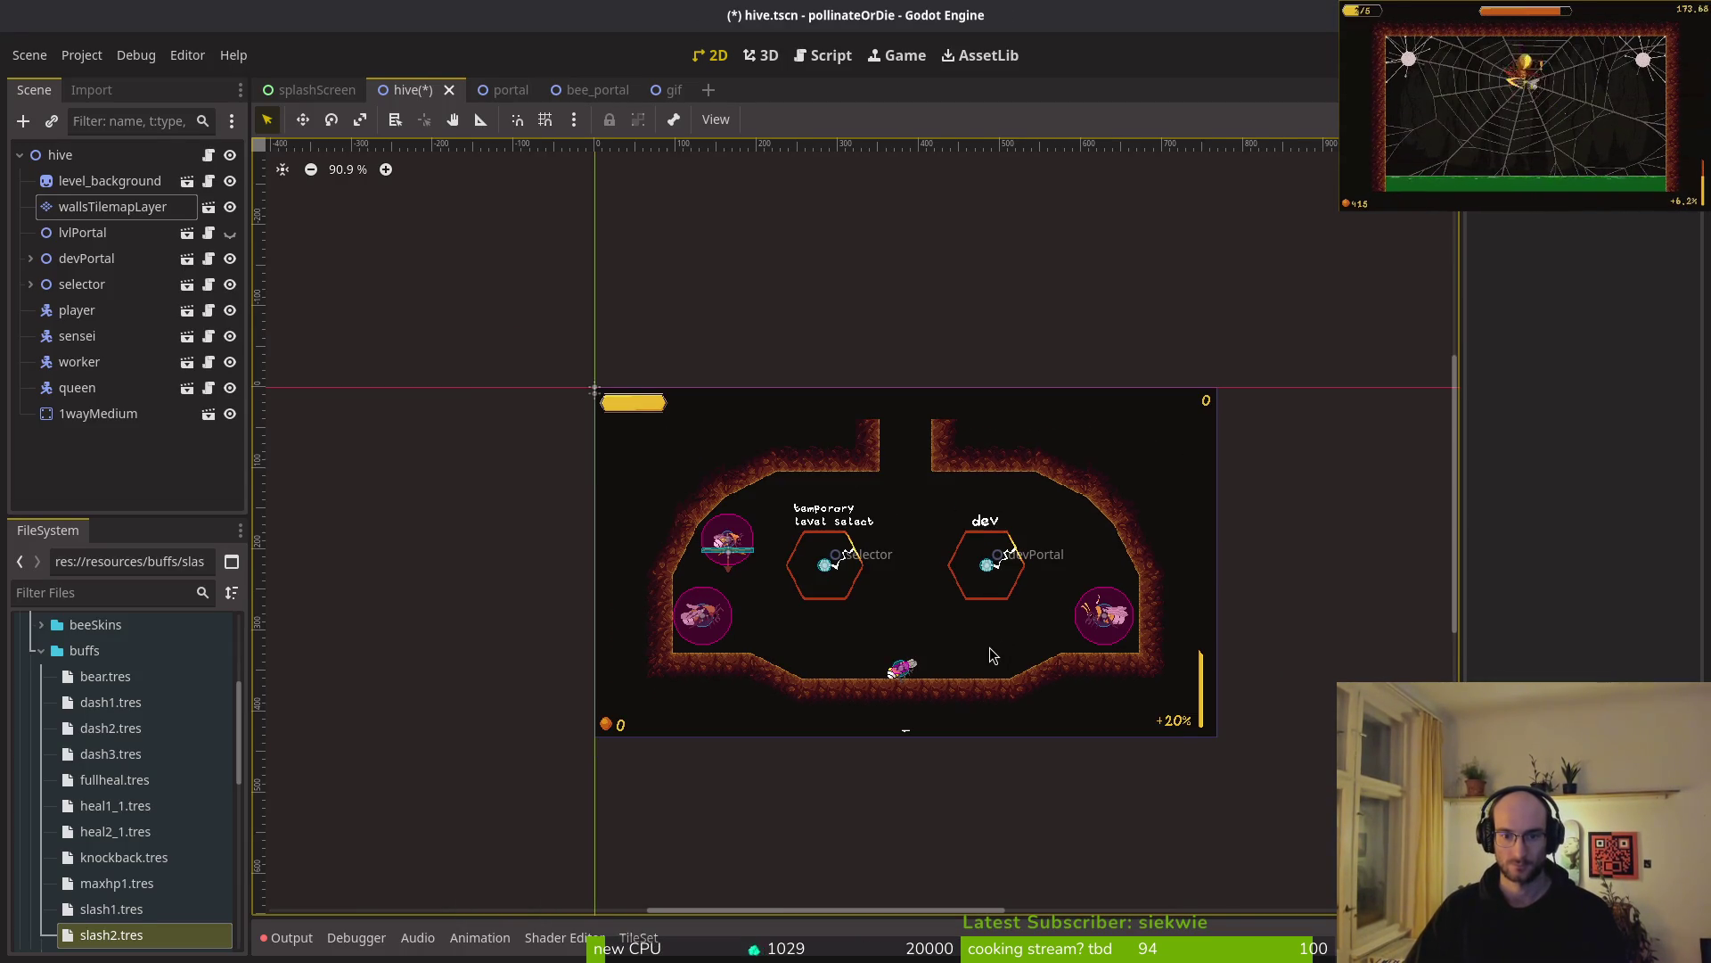
{"action": "left_click_drag", "start_coordinate": [950, 575], "coordinate": [948, 537]}
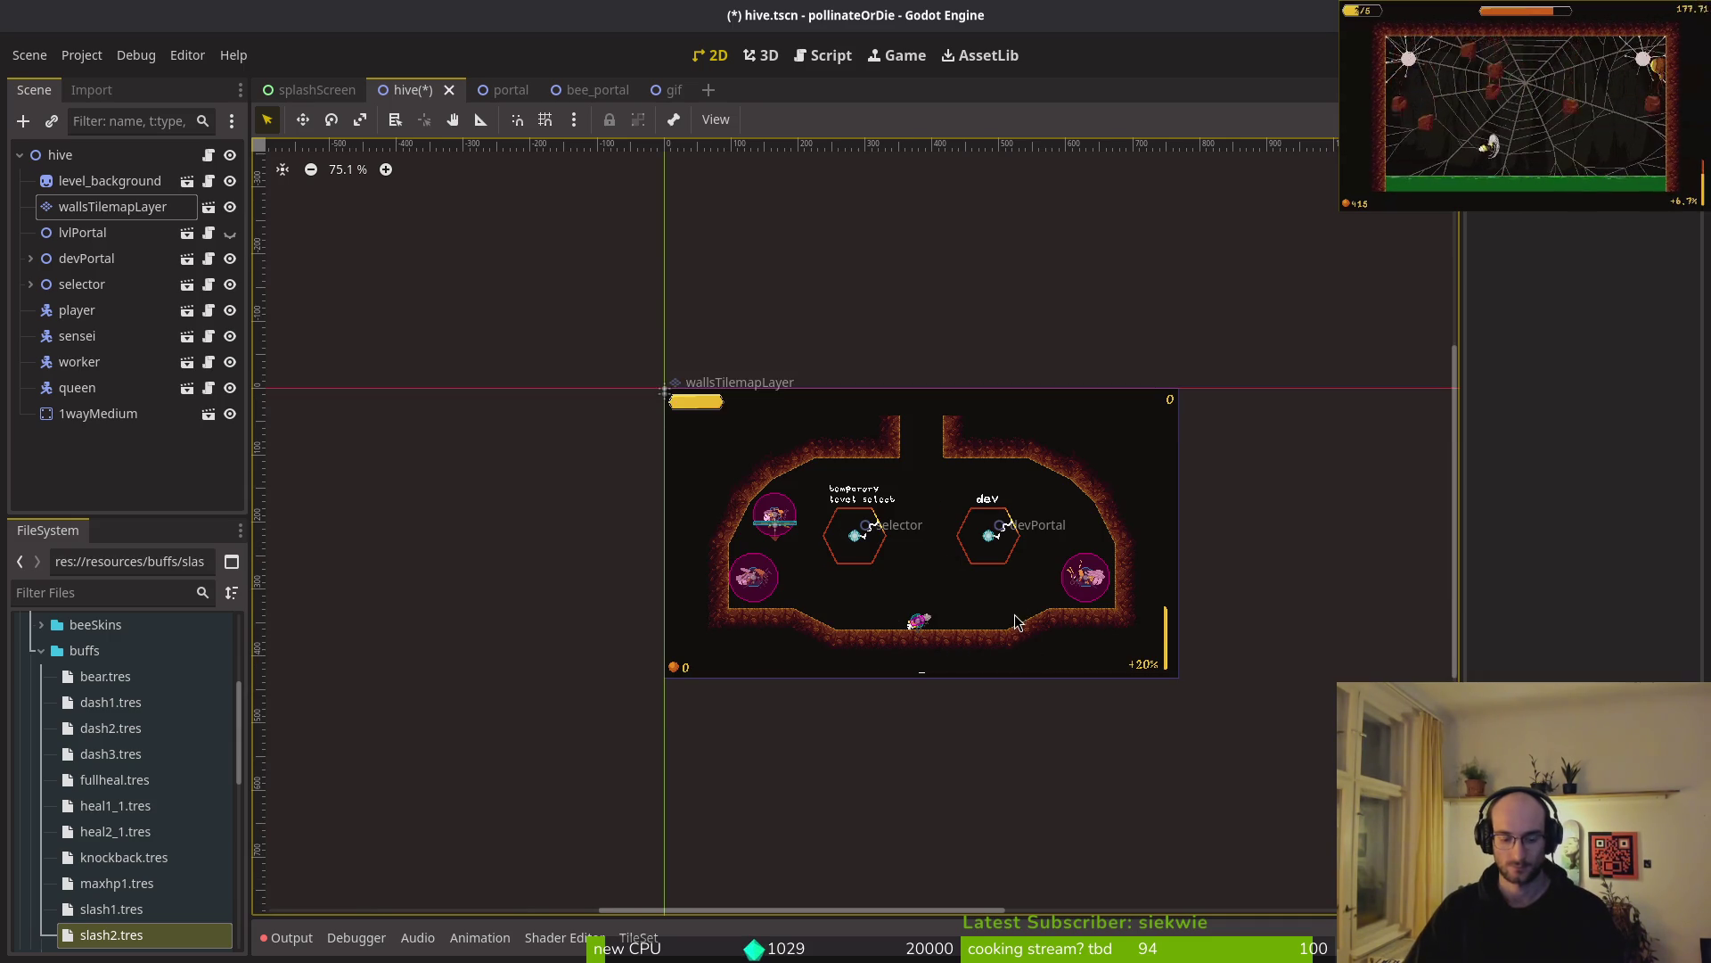
{"action": "key", "text": "ctrl+z"}
{"action": "key", "text": "ctrl+z"}
{"action": "key", "text": "ctrl+z"}
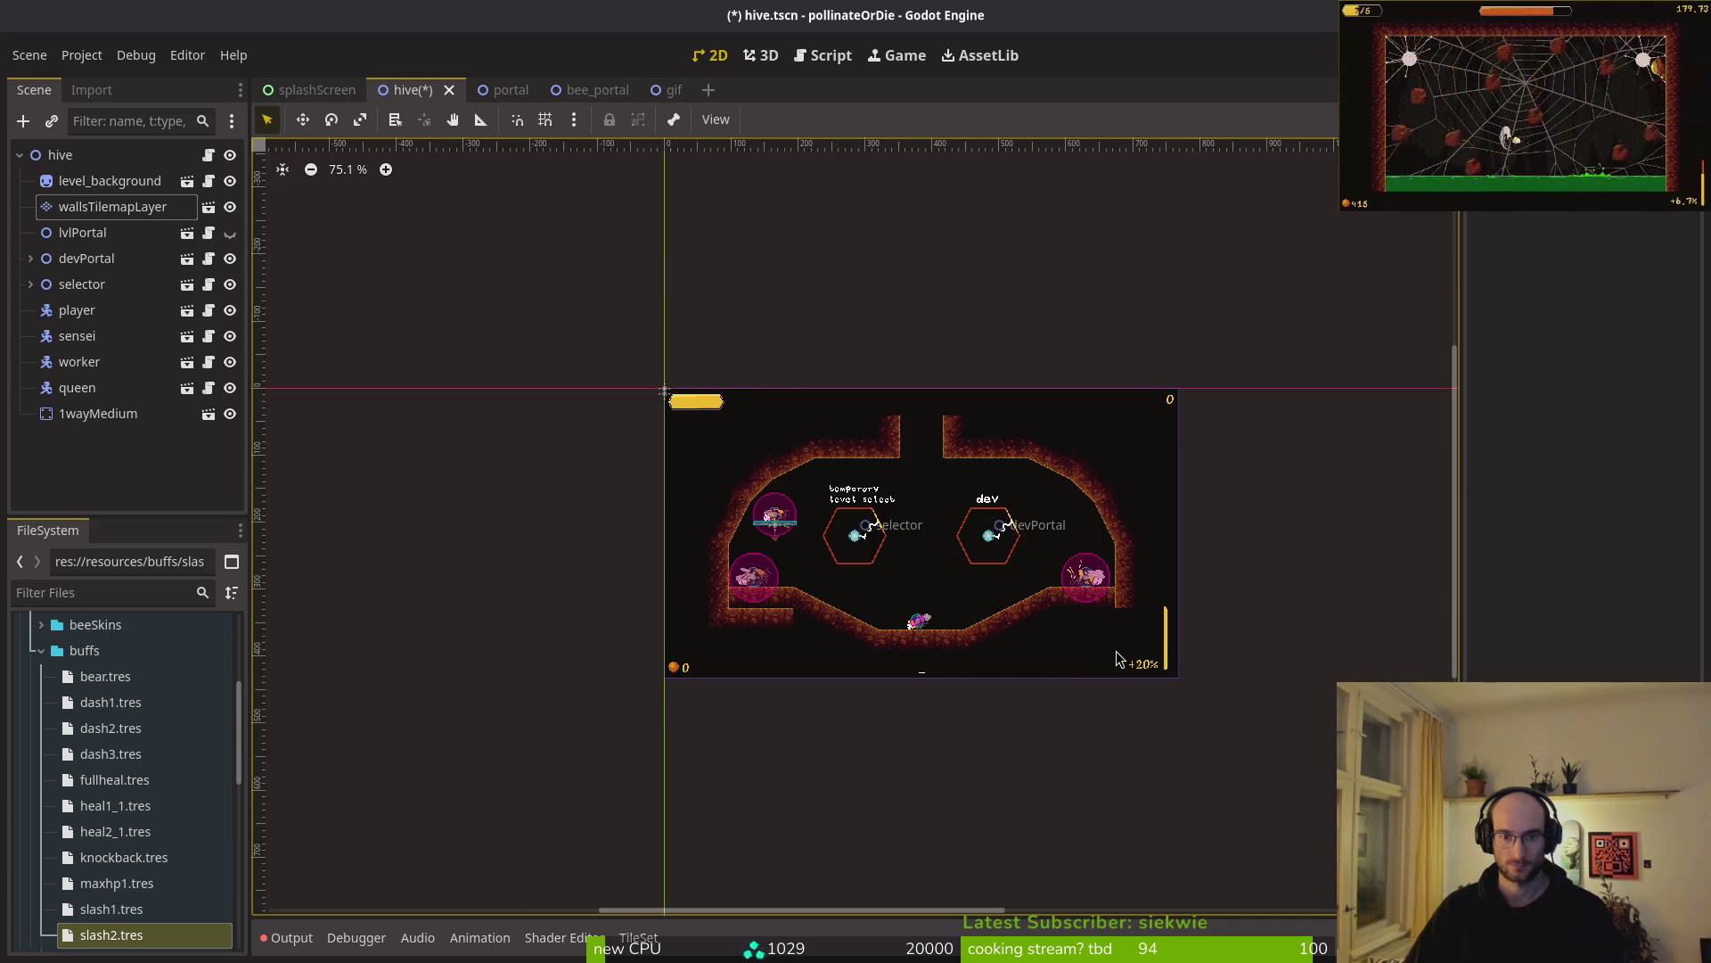
{"action": "scroll", "coordinate": [1086, 658], "scroll_direction": "down", "scroll_amount": 3}
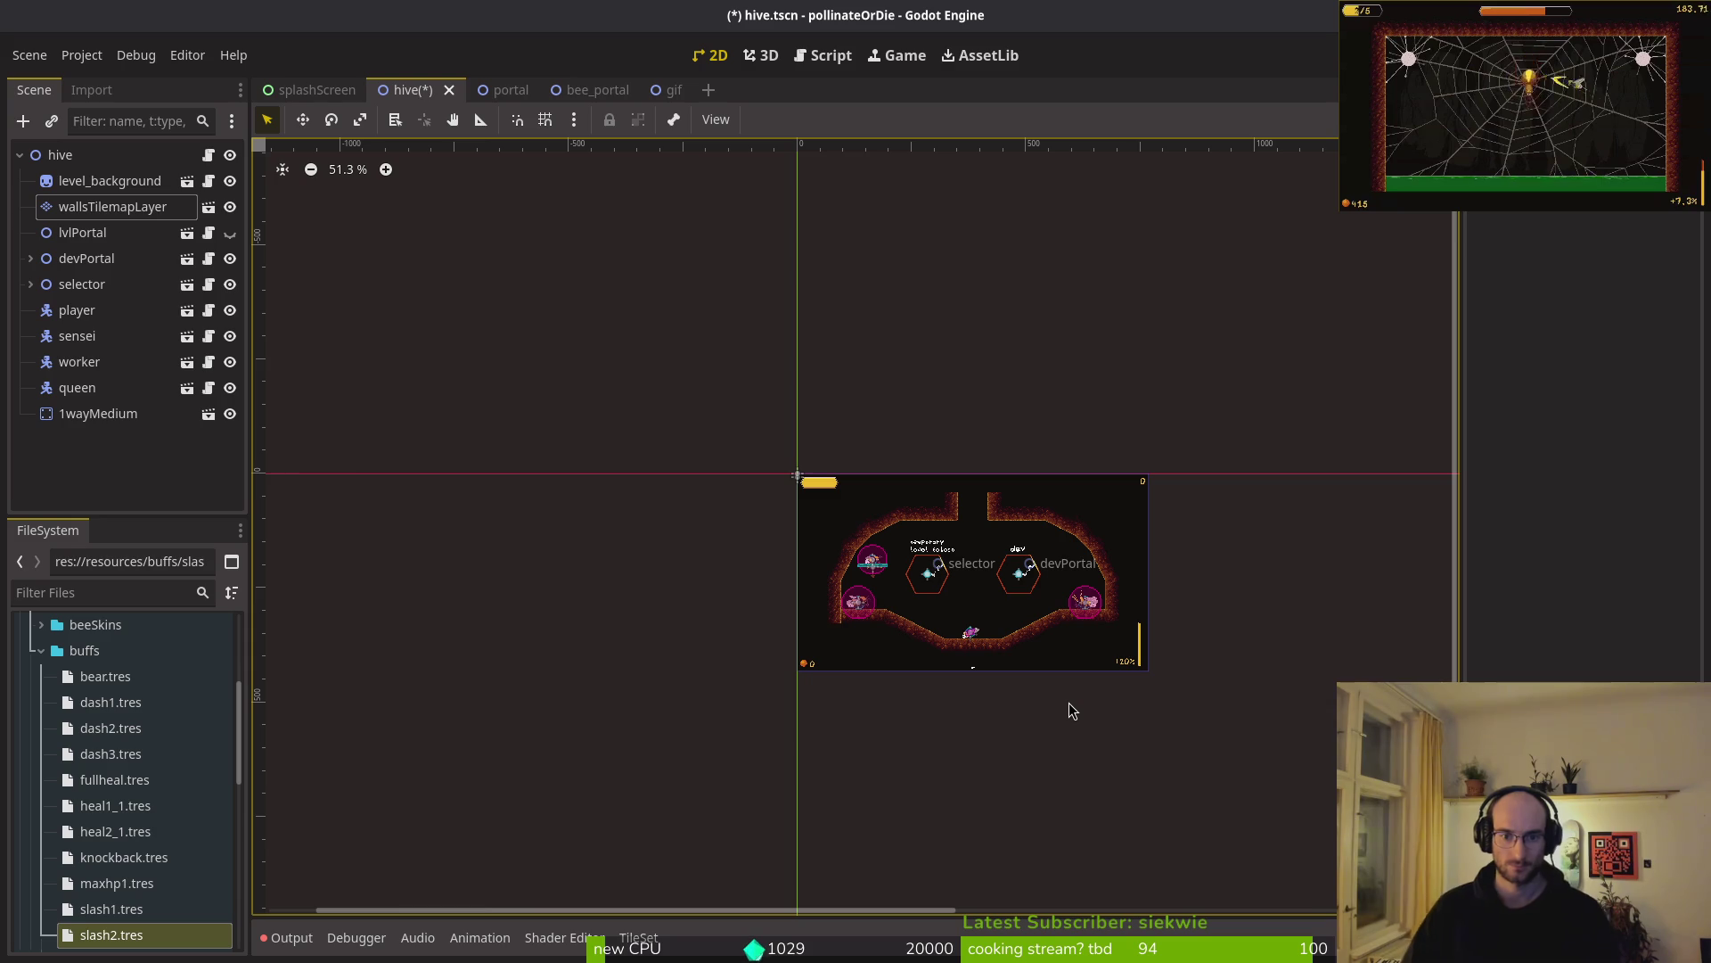
{"action": "key", "text": "ctrl+shift+z"}
{"action": "key", "text": "ctrl+shift+z"}
{"action": "key", "text": "ctrl+shift+z"}
{"action": "key", "text": "ctrl+shift+z"}
{"action": "key", "text": "ctrl+shift+z"}
{"action": "key", "text": "ctrl+shift+z"}
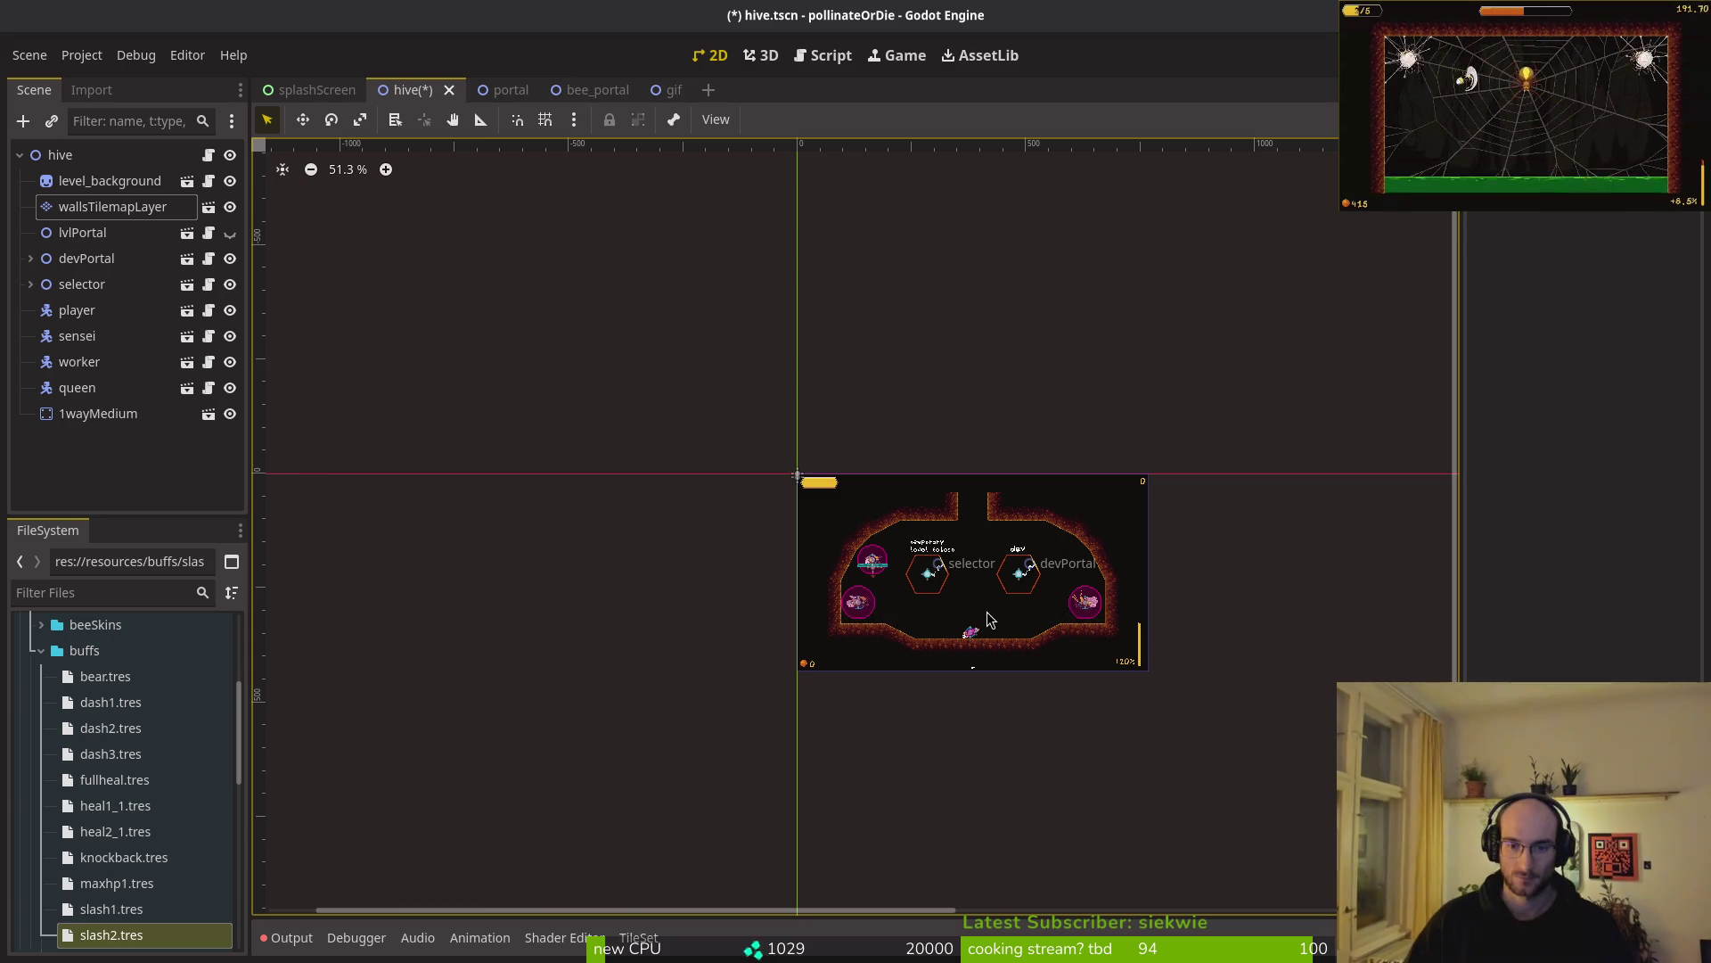
{"action": "scroll", "coordinate": [1051, 624], "scroll_direction": "up", "scroll_amount": 6}
{"action": "scroll", "coordinate": [1038, 622], "scroll_direction": "up", "scroll_amount": 1}
{"action": "left_click", "coordinate": [112, 206]}
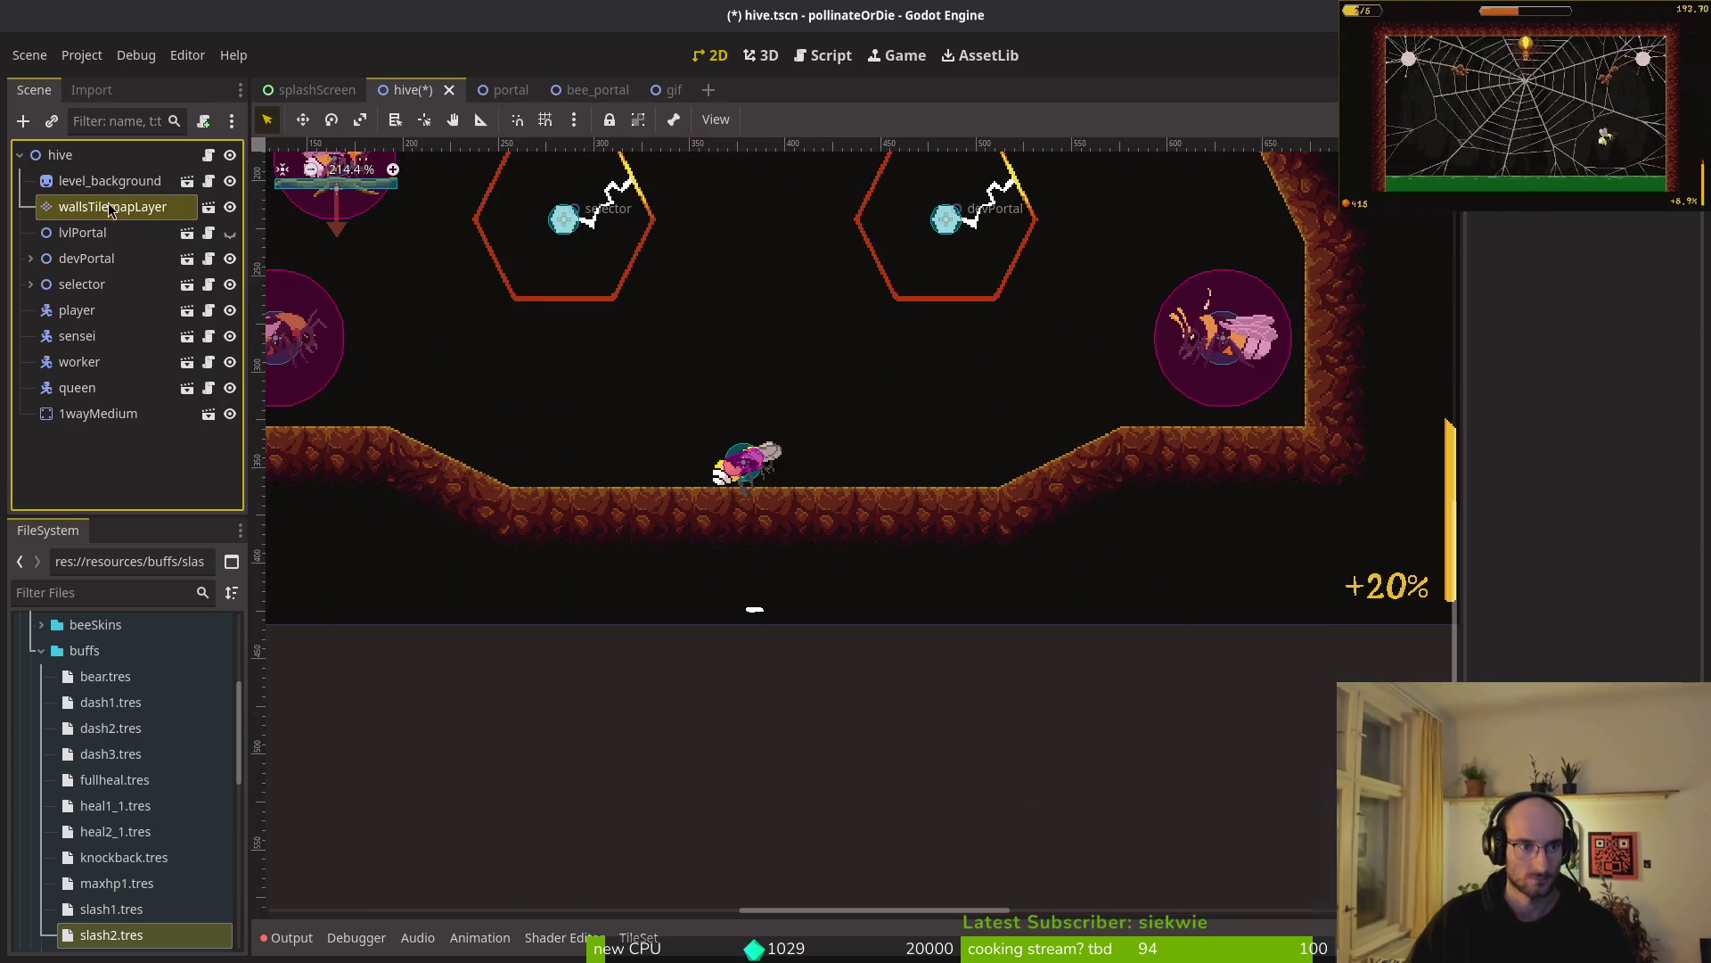
- Box-select the left floor ledge and slope tiles and shift them one cell right
{"action": "left_click", "coordinate": [453, 730]}
{"action": "mouse_move", "coordinate": [1011, 397]}
{"action": "left_mouse_down"}
{"action": "mouse_move", "coordinate": [1132, 458]}
{"action": "mouse_move", "coordinate": [1134, 529]}
{"action": "mouse_move", "coordinate": [1073, 529]}
{"action": "left_mouse_up"}
{"action": "mouse_move", "coordinate": [408, 436]}
{"action": "left_mouse_down"}
{"action": "mouse_move", "coordinate": [644, 579]}
{"action": "mouse_move", "coordinate": [640, 535]}
{"action": "left_mouse_up"}
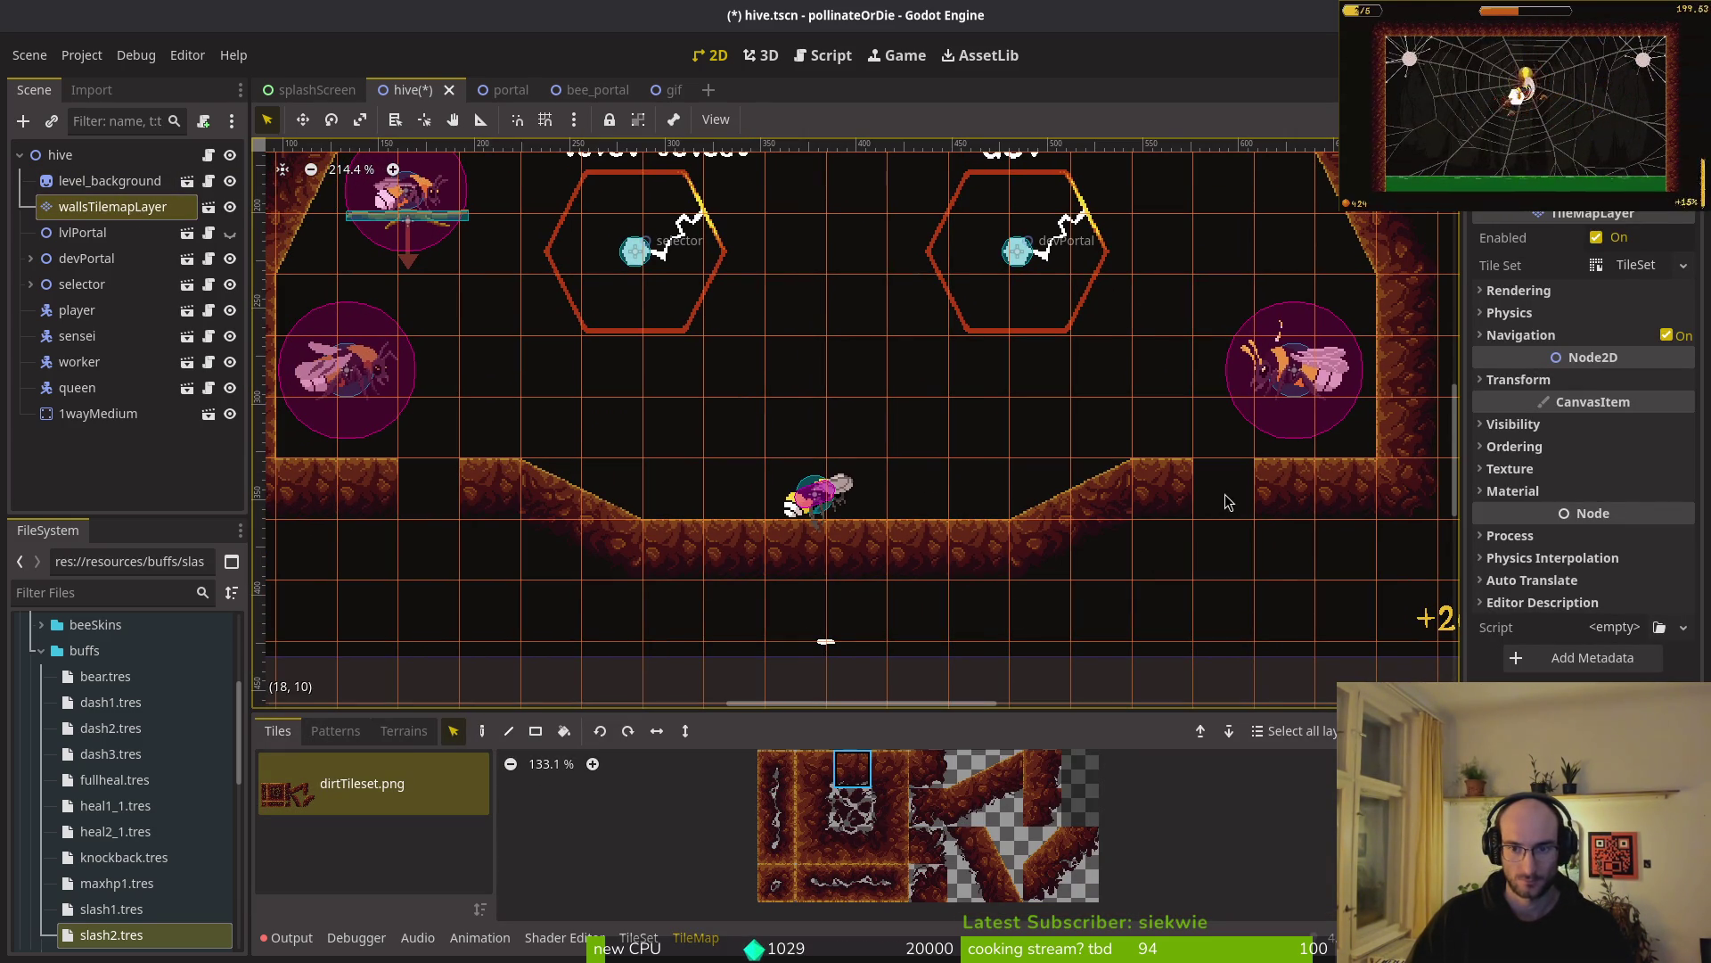
{"action": "scroll", "coordinate": [847, 552], "scroll_direction": "down", "scroll_amount": 5}
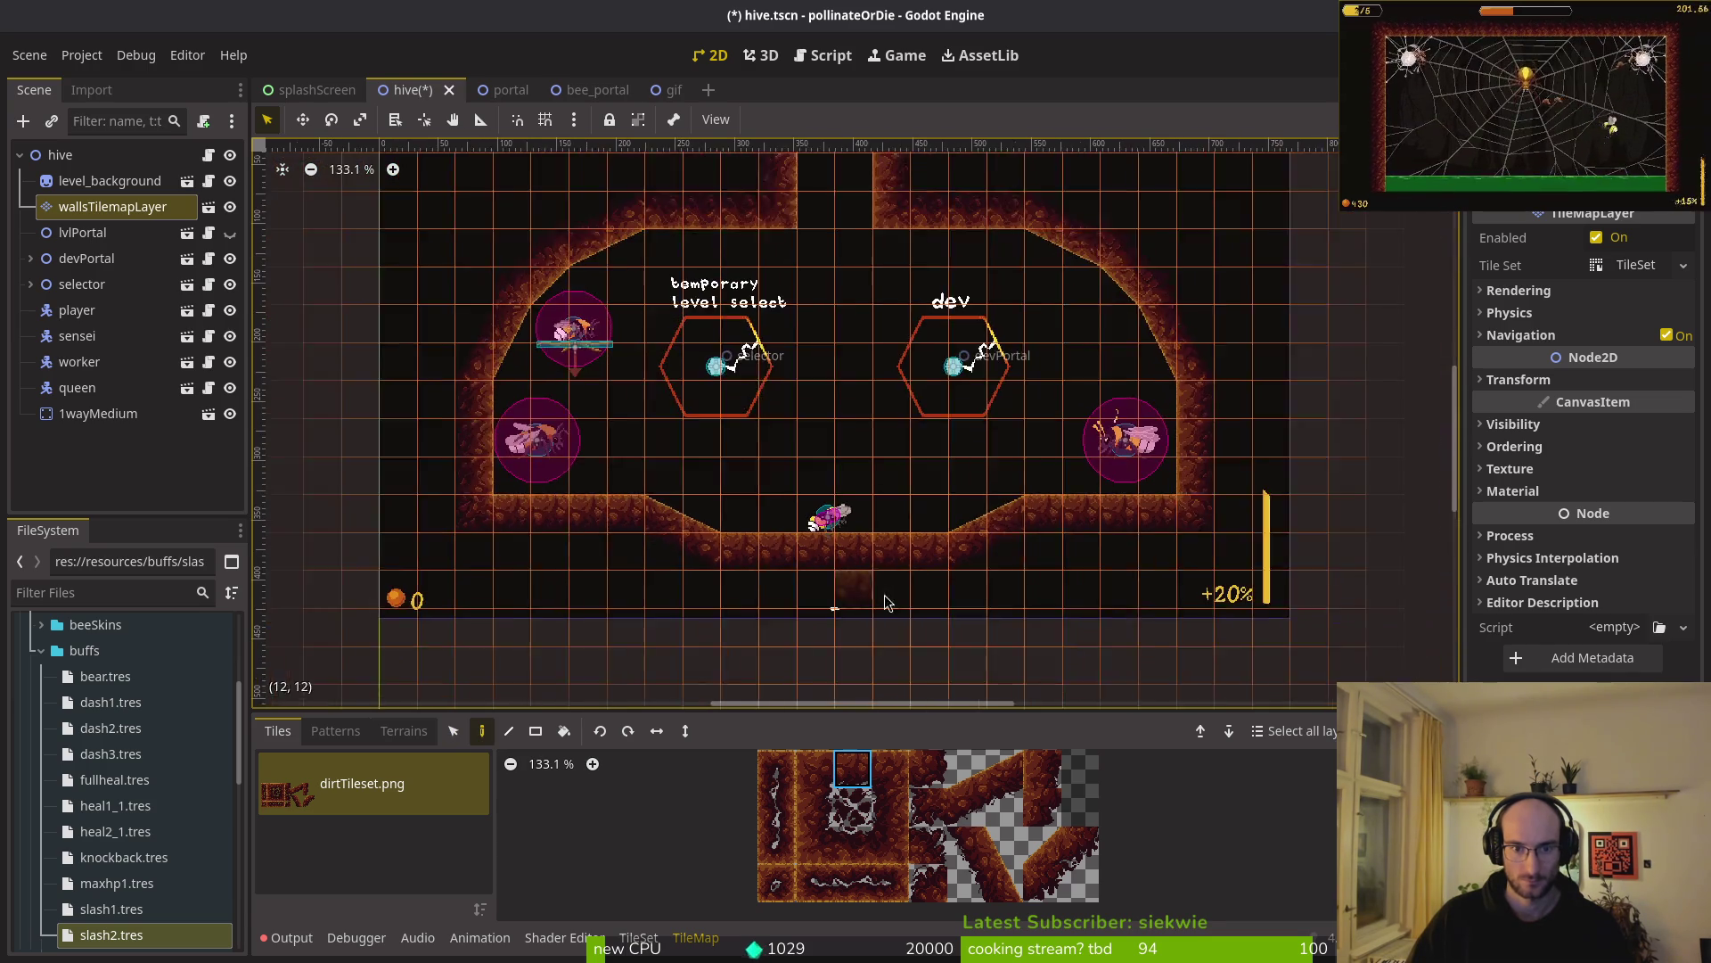
{"action": "left_click", "coordinate": [929, 601]}
- Review the tiled floor, then bring up the Aseprite nest art for comparison
{"action": "scroll", "coordinate": [929, 608], "scroll_direction": "down", "scroll_amount": 3}
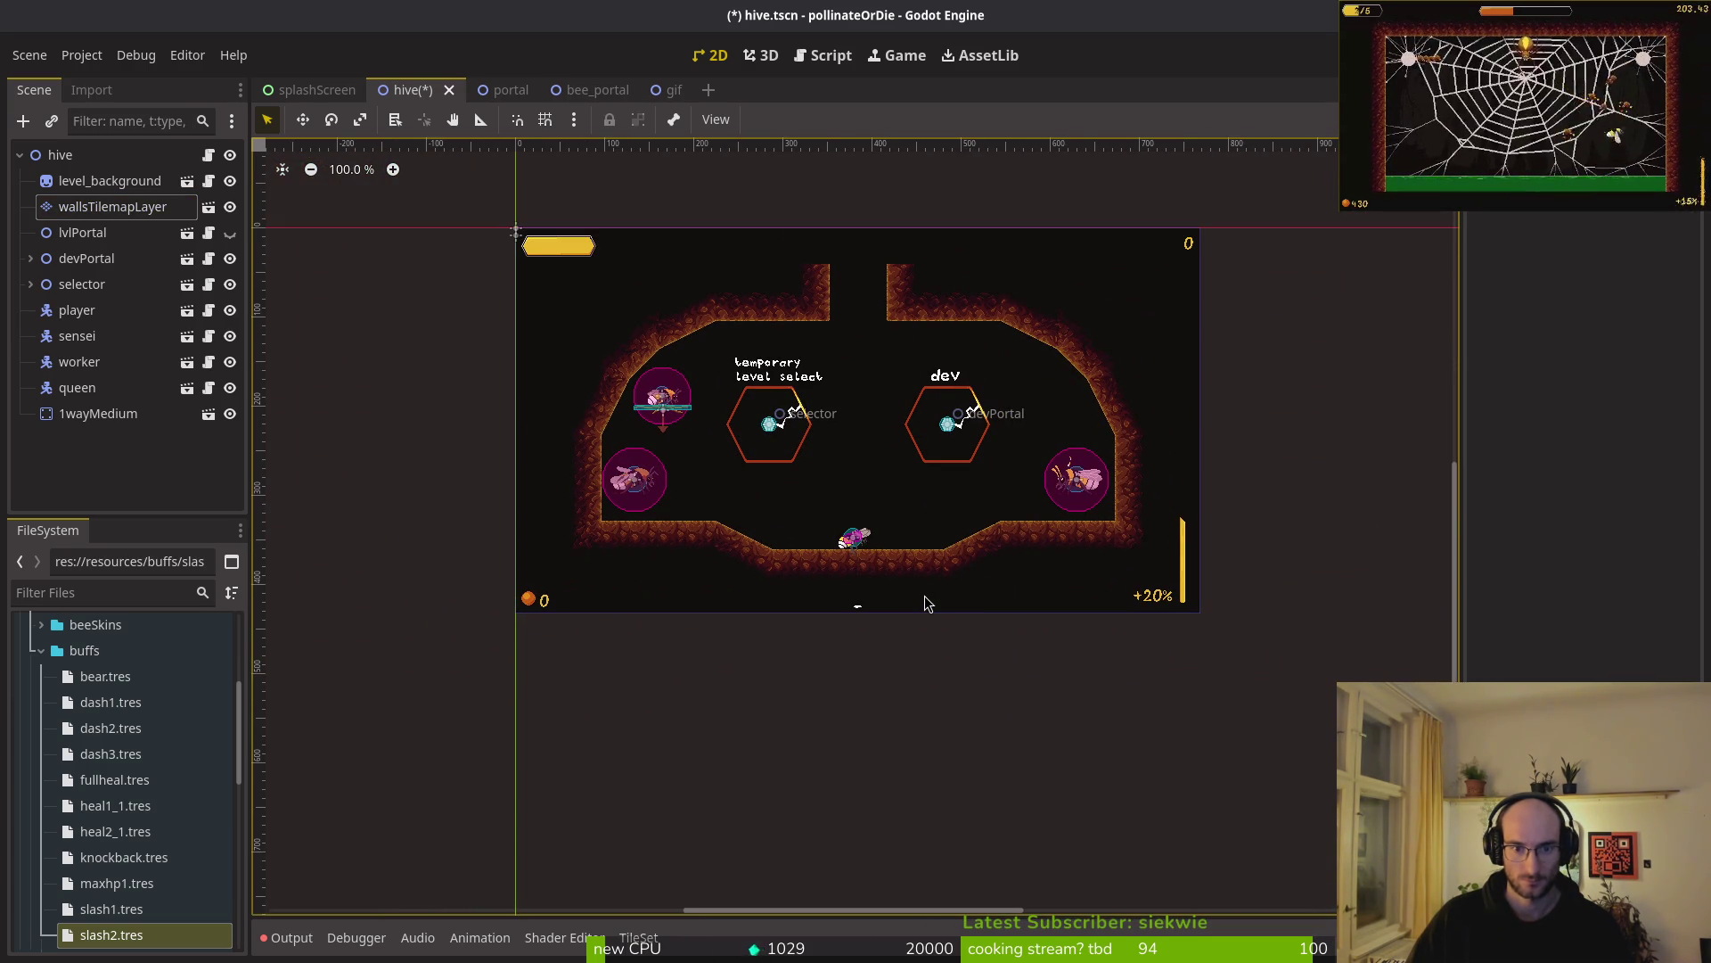
{"action": "scroll", "coordinate": [891, 544], "scroll_direction": "up", "scroll_amount": 3}
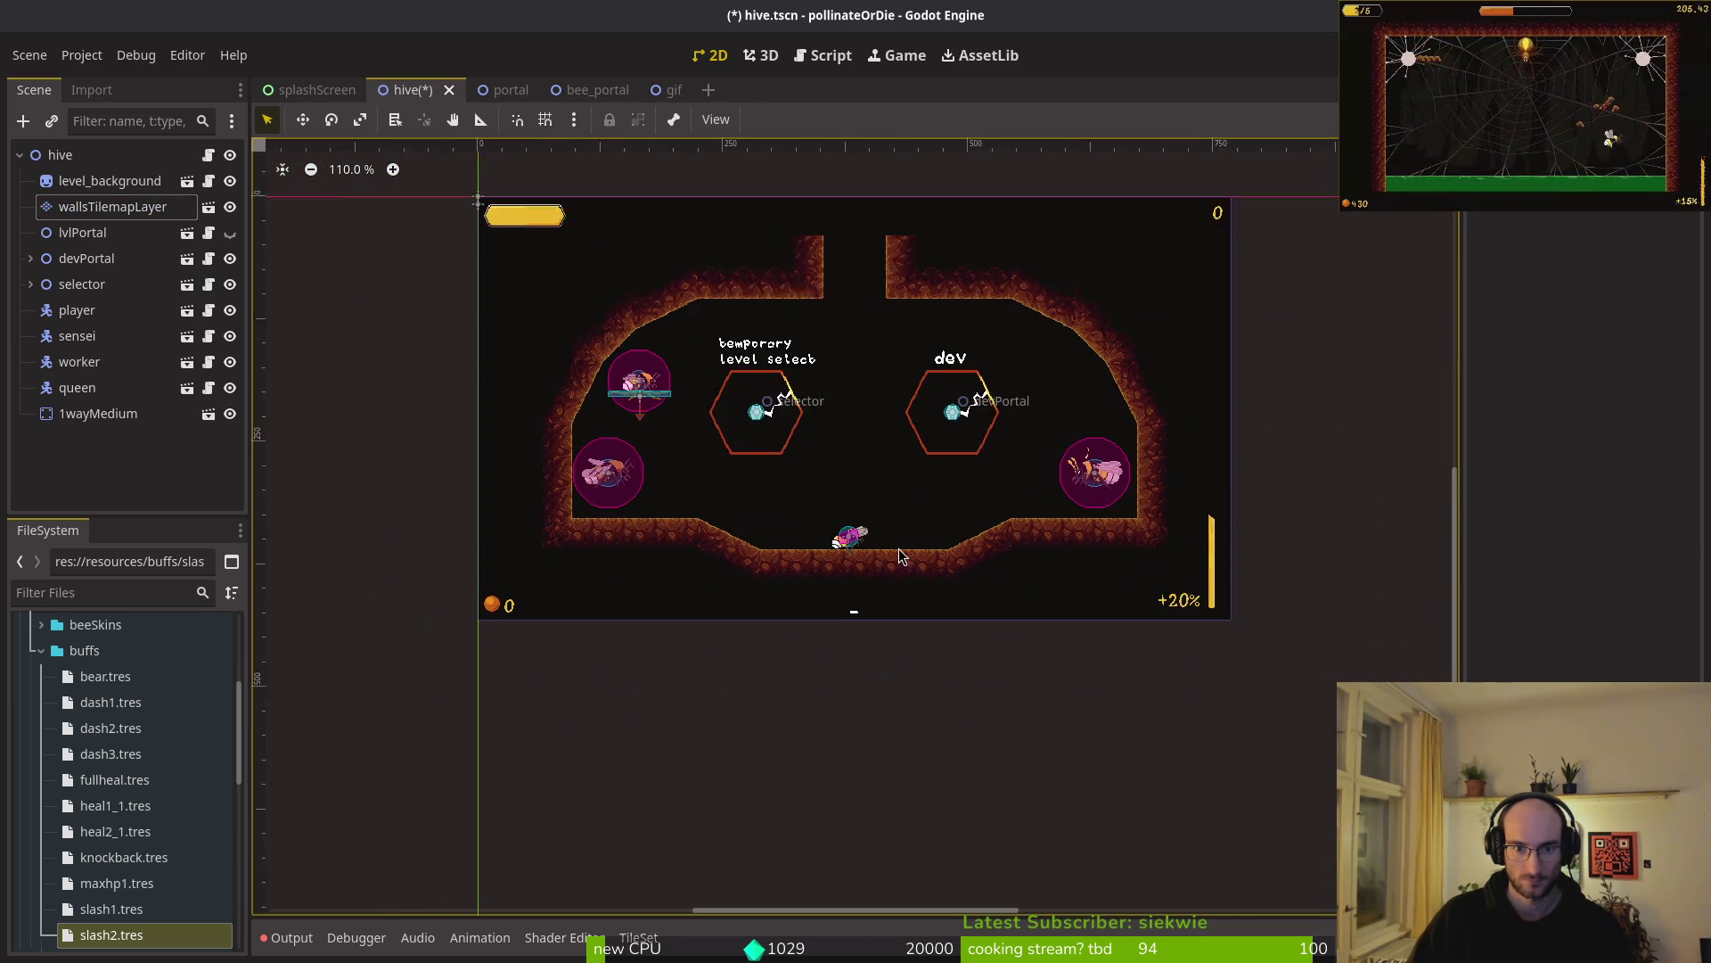
{"action": "scroll", "coordinate": [888, 546], "scroll_direction": "up", "scroll_amount": 3}
{"action": "scroll", "coordinate": [919, 468], "scroll_direction": "down", "scroll_amount": 3}
{"action": "scroll", "coordinate": [916, 490], "scroll_direction": "up", "scroll_amount": 1}
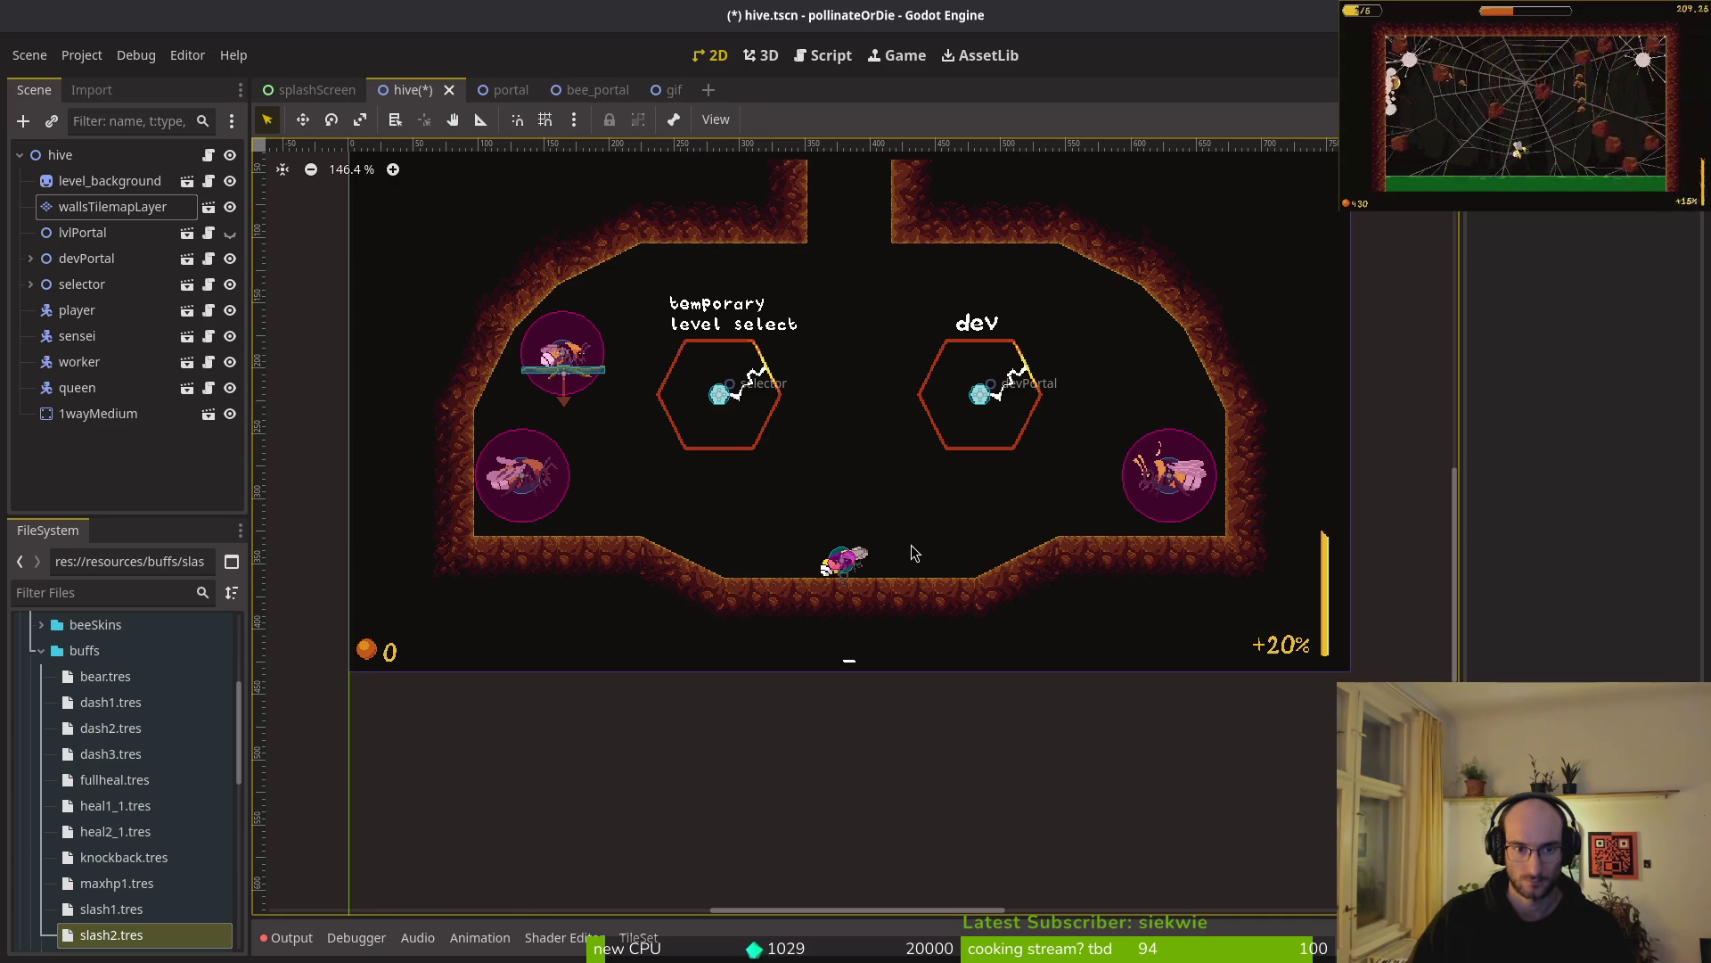
{"action": "key", "text": "alt+Tab"}
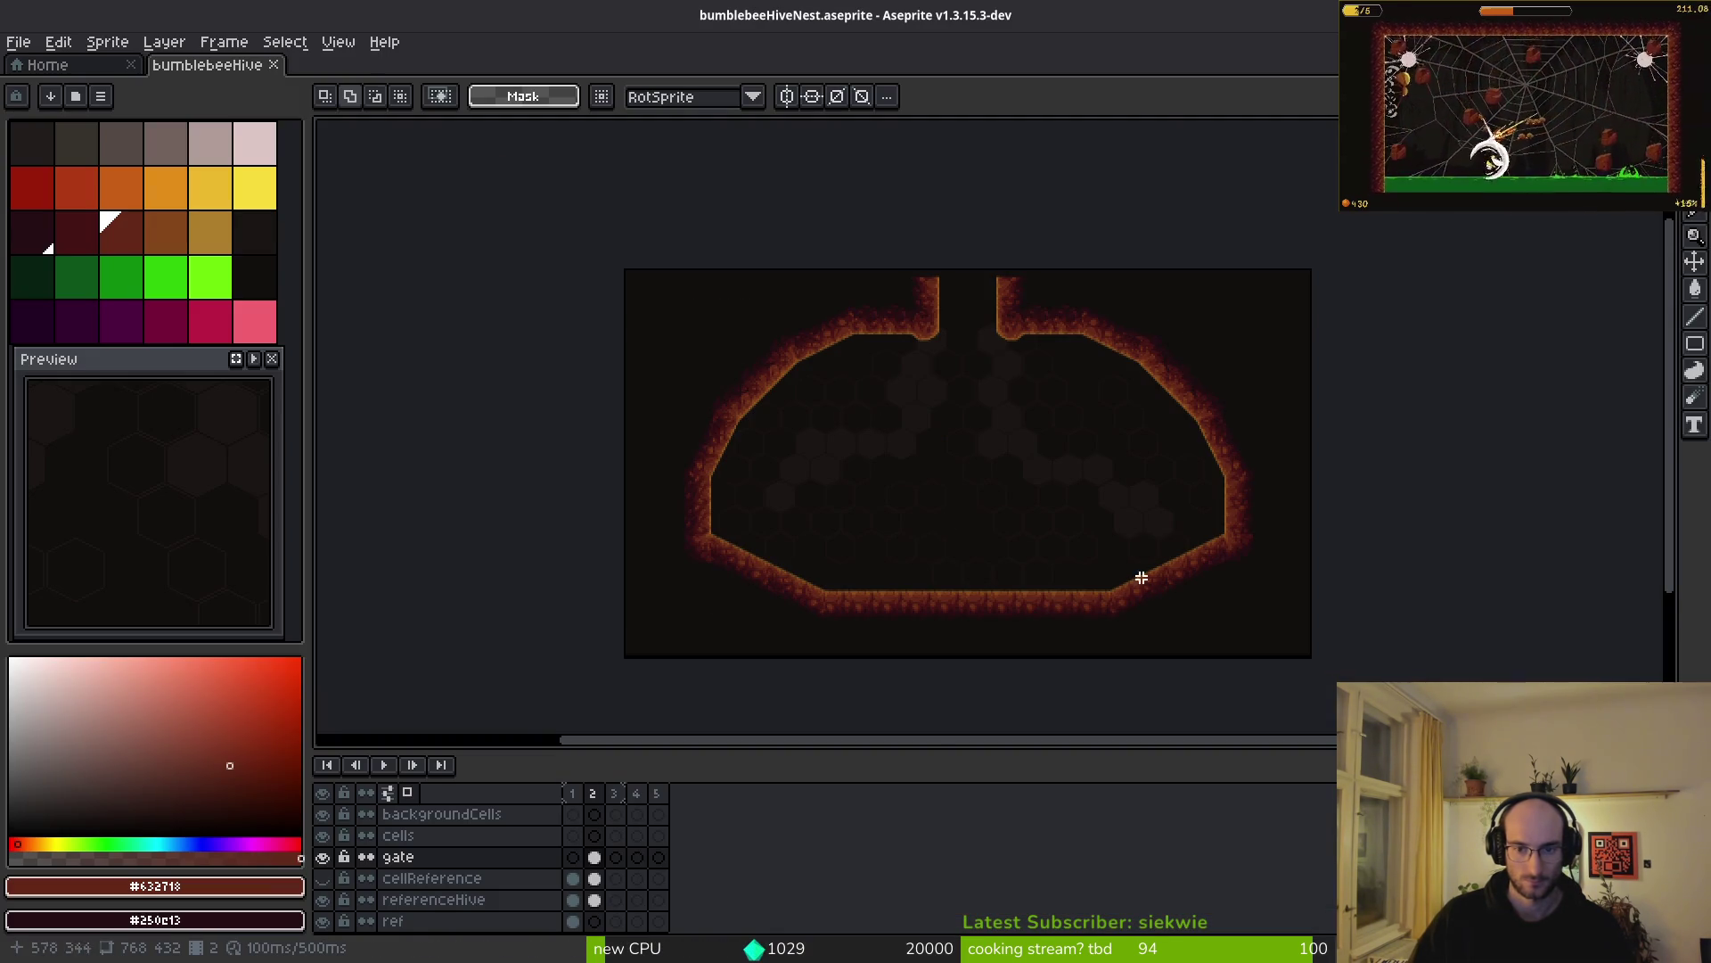
- Zoom over the hive nest art in Aseprite, then return to the Godot hive scene
{"action": "scroll", "coordinate": [1142, 580], "scroll_direction": "up", "scroll_amount": 3}
{"action": "scroll", "coordinate": [1073, 558], "scroll_direction": "down", "scroll_amount": 2}
{"action": "scroll", "coordinate": [1194, 567], "scroll_direction": "down", "scroll_amount": 1}
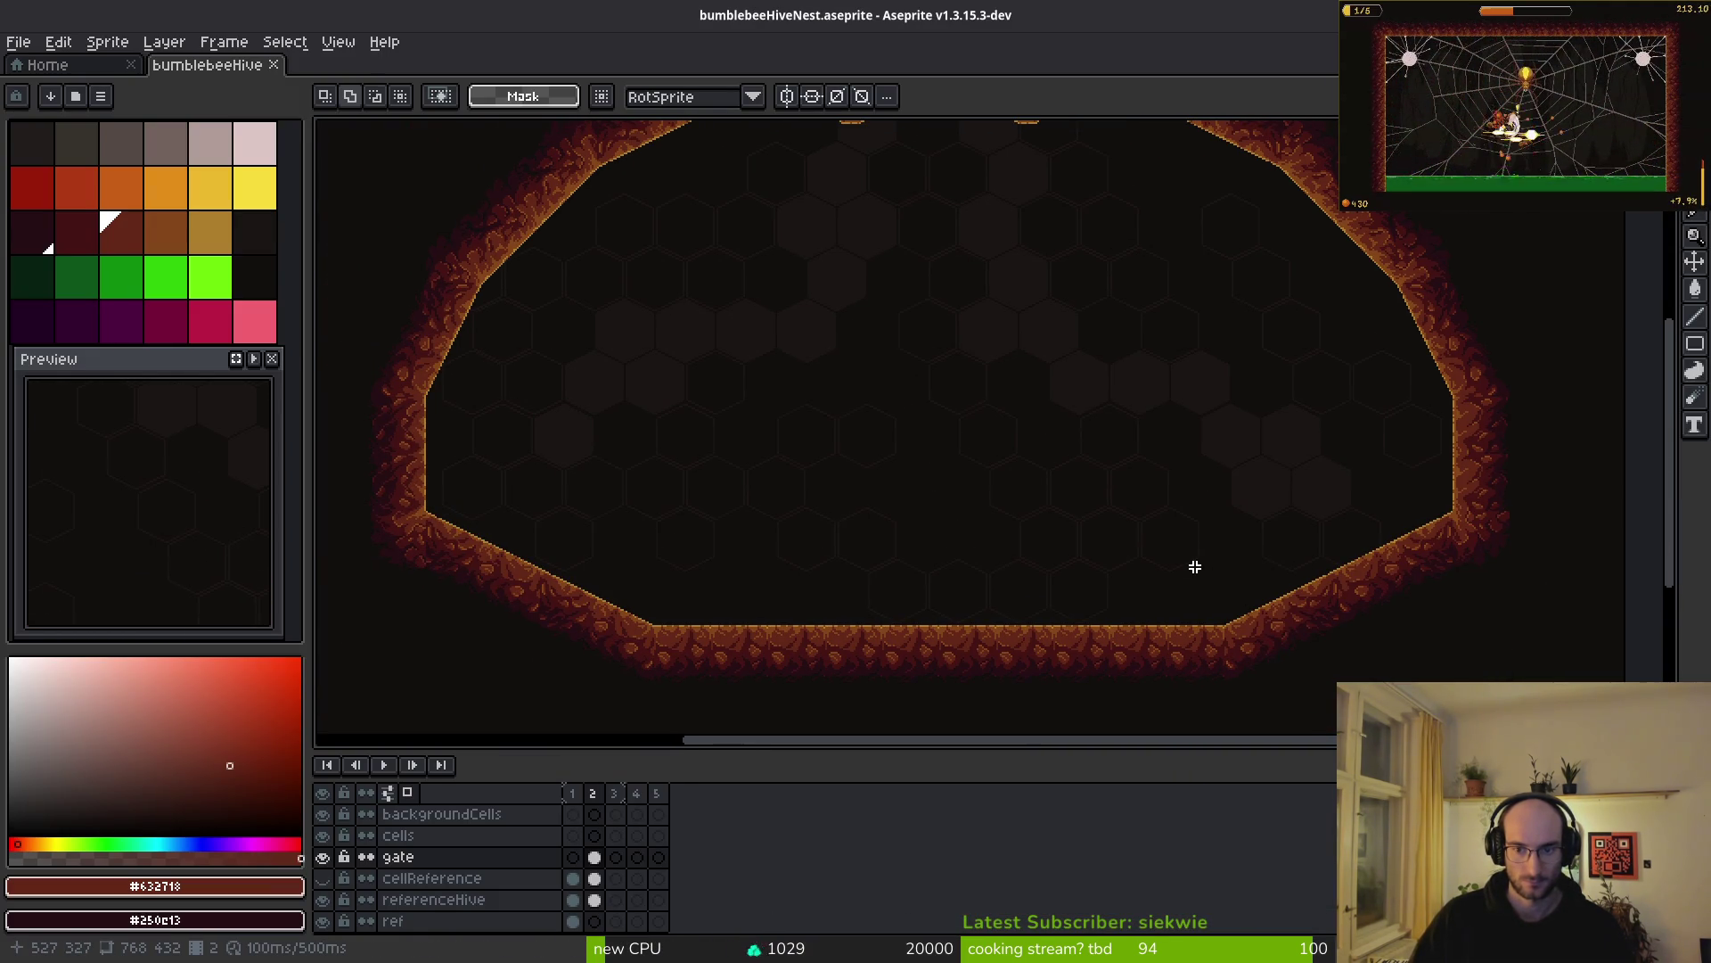
{"action": "key", "text": "alt+Tab"}
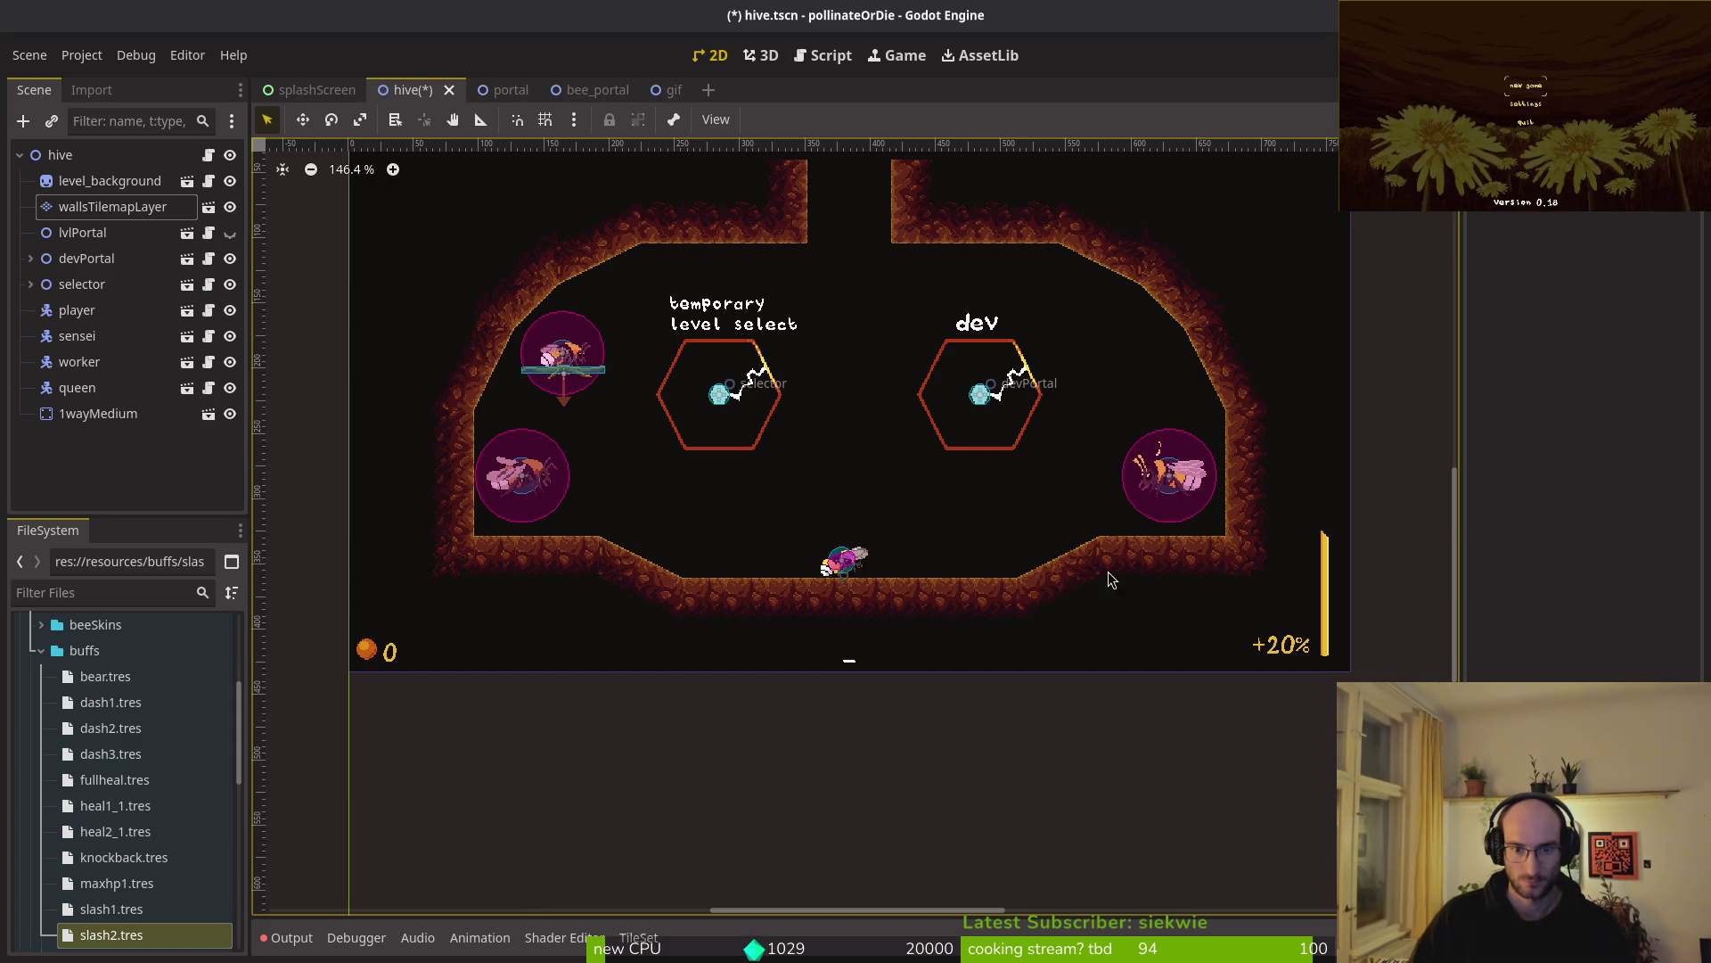
- Select wallsTilemapLayer and compare the level with the nest art in Aseprite
{"action": "scroll", "coordinate": [1108, 597], "scroll_direction": "down", "scroll_amount": 2}
{"action": "scroll", "coordinate": [1083, 591], "scroll_direction": "down", "scroll_amount": 4}
{"action": "scroll", "coordinate": [1017, 578], "scroll_direction": "up", "scroll_amount": 6}
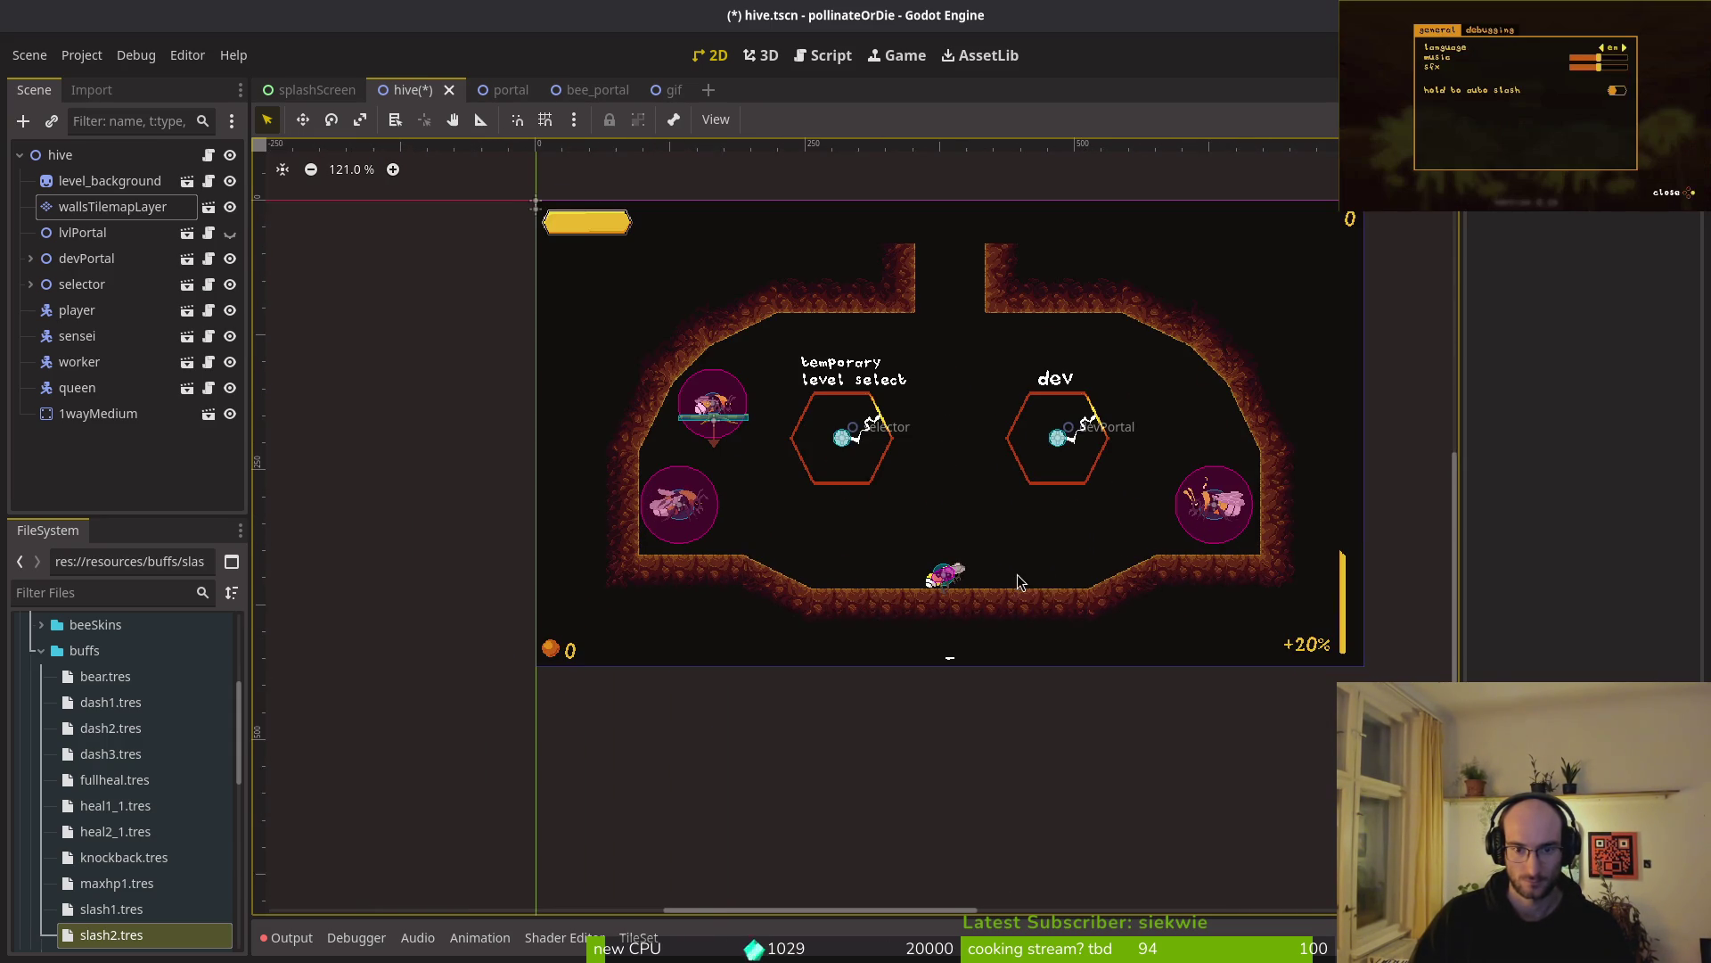
{"action": "scroll", "coordinate": [924, 549], "scroll_direction": "up", "scroll_amount": 3}
{"action": "left_click", "coordinate": [112, 206]}
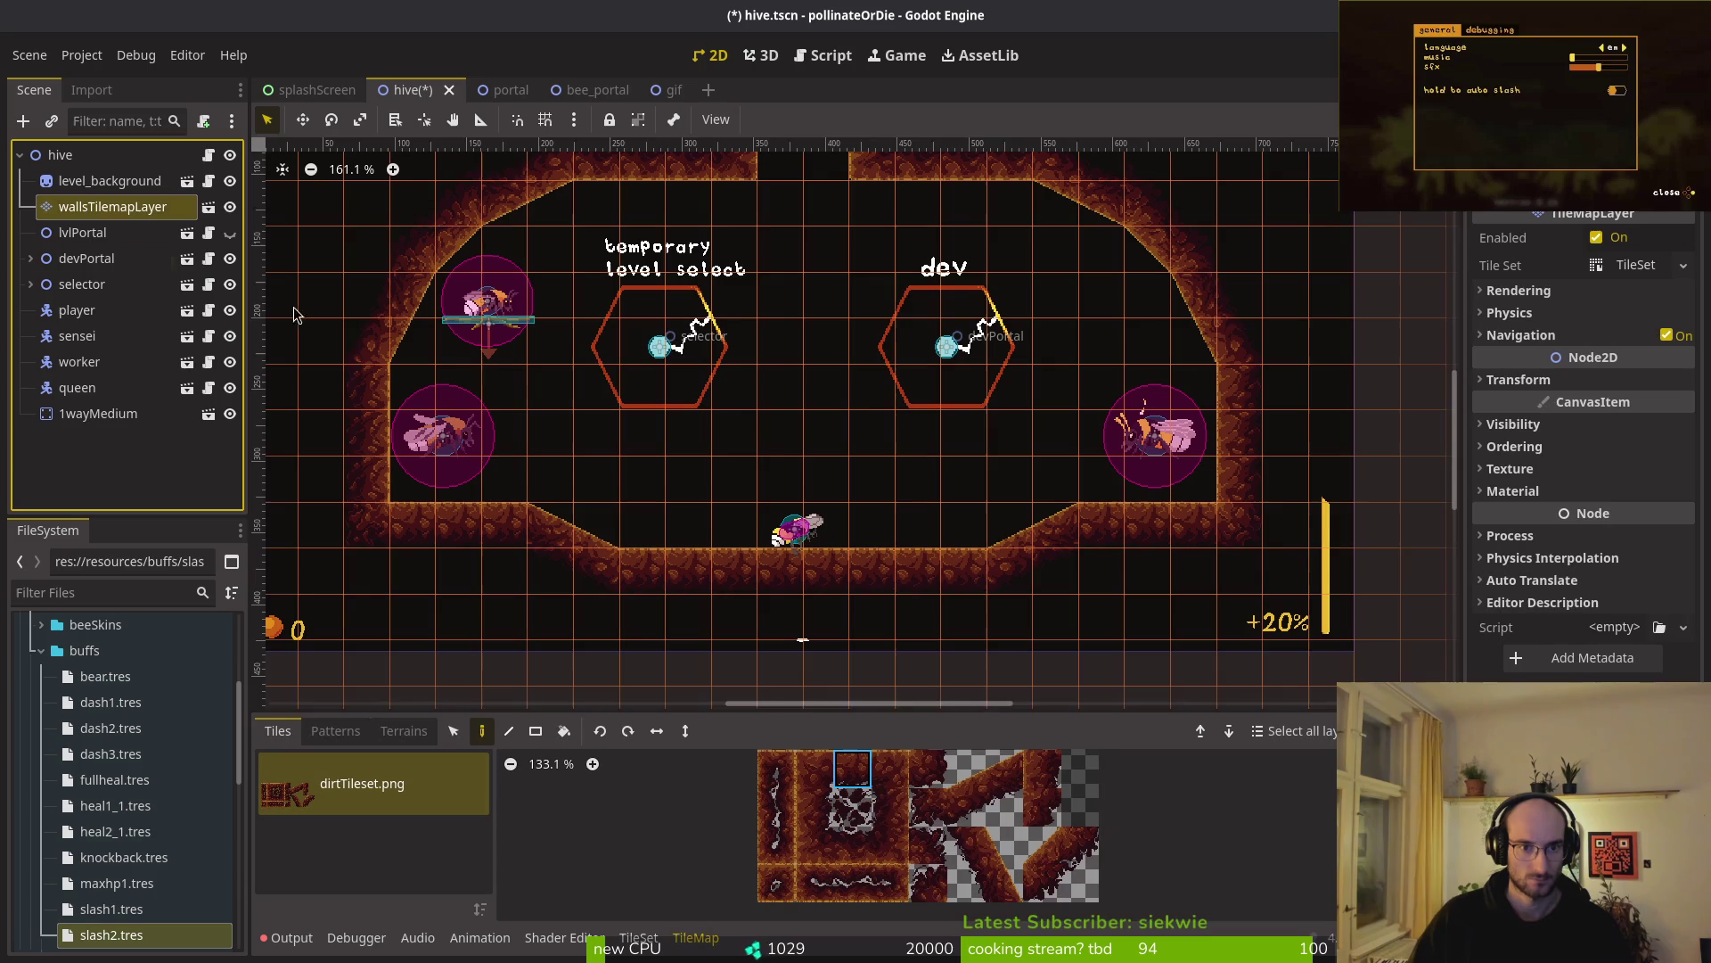
{"action": "scroll", "coordinate": [834, 521], "scroll_direction": "up", "scroll_amount": 1}
{"action": "key", "text": "alt+Tab"}
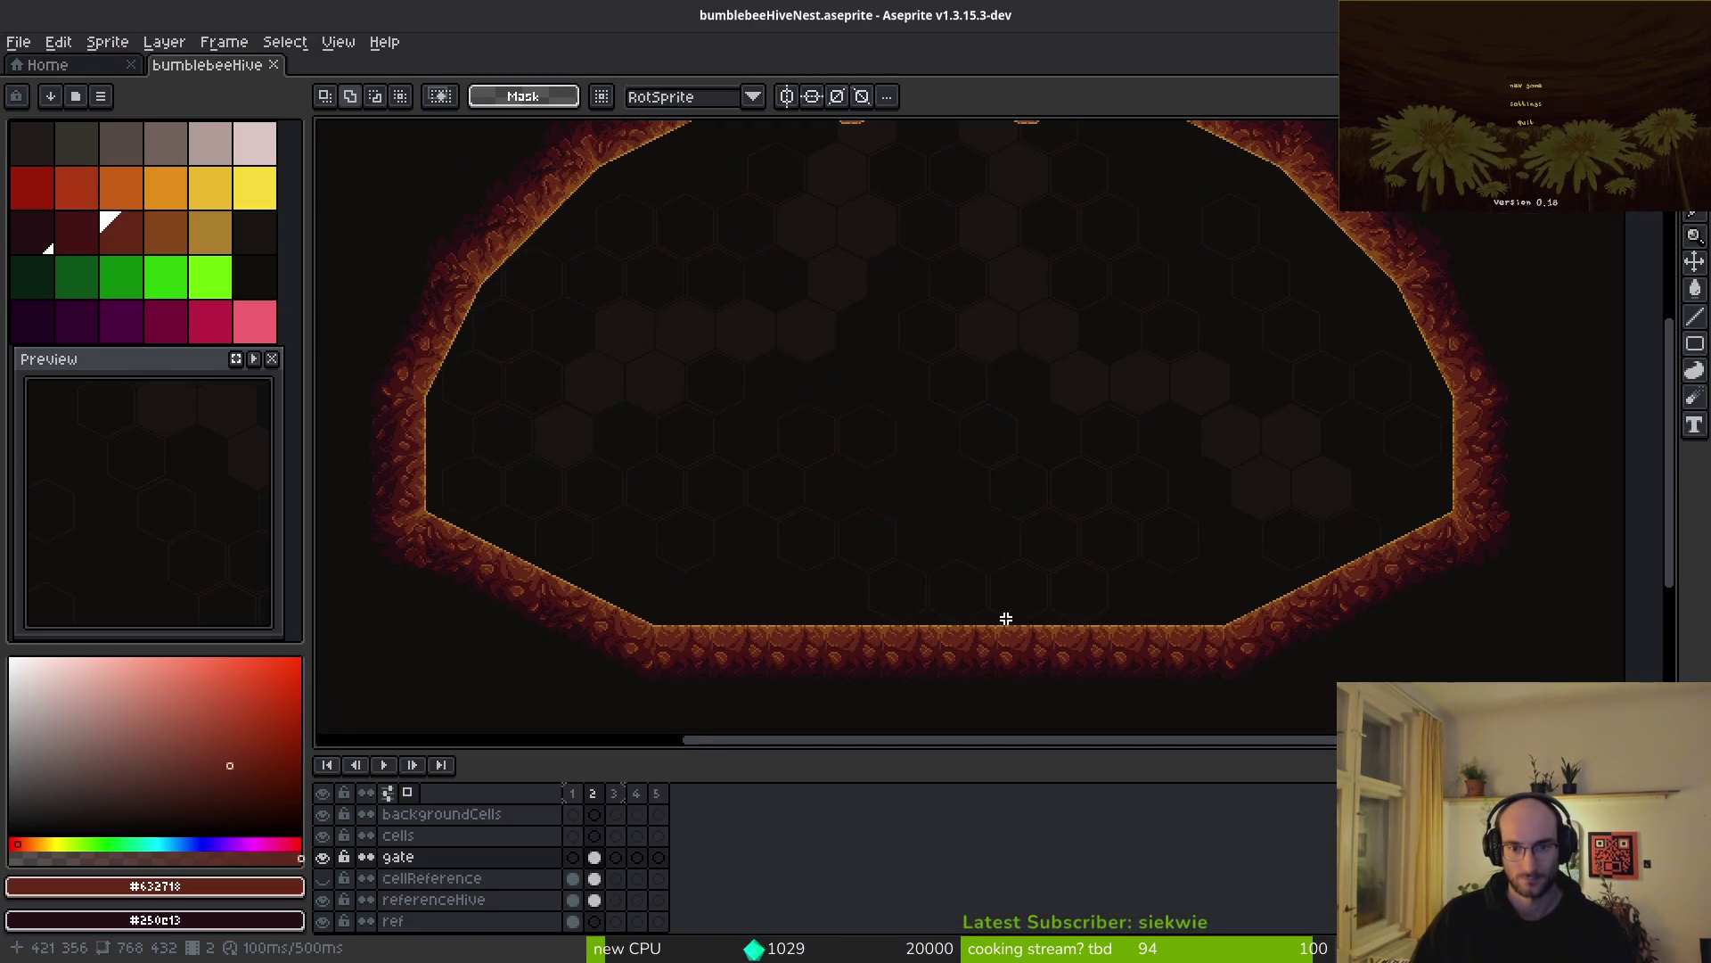
{"action": "key", "text": "alt+Tab"}
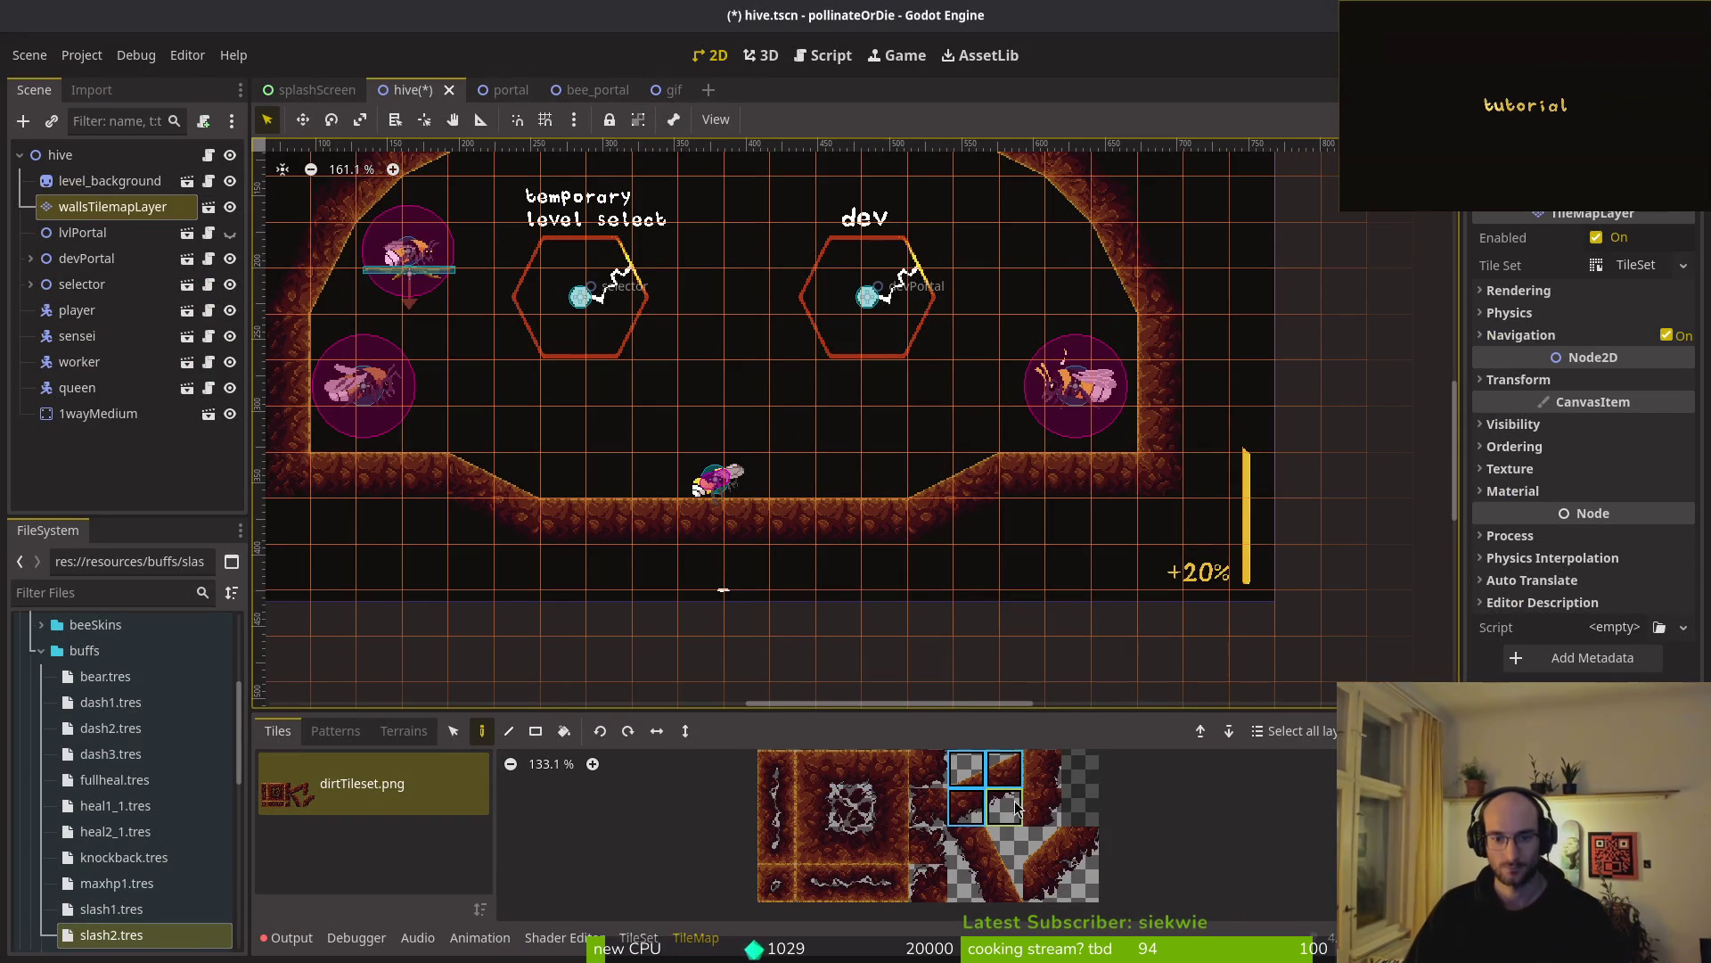
- Extend the right floor slope one block higher with 2x2 slope tiles
{"action": "left_click", "coordinate": [878, 507]}
{"action": "left_click", "coordinate": [939, 460]}
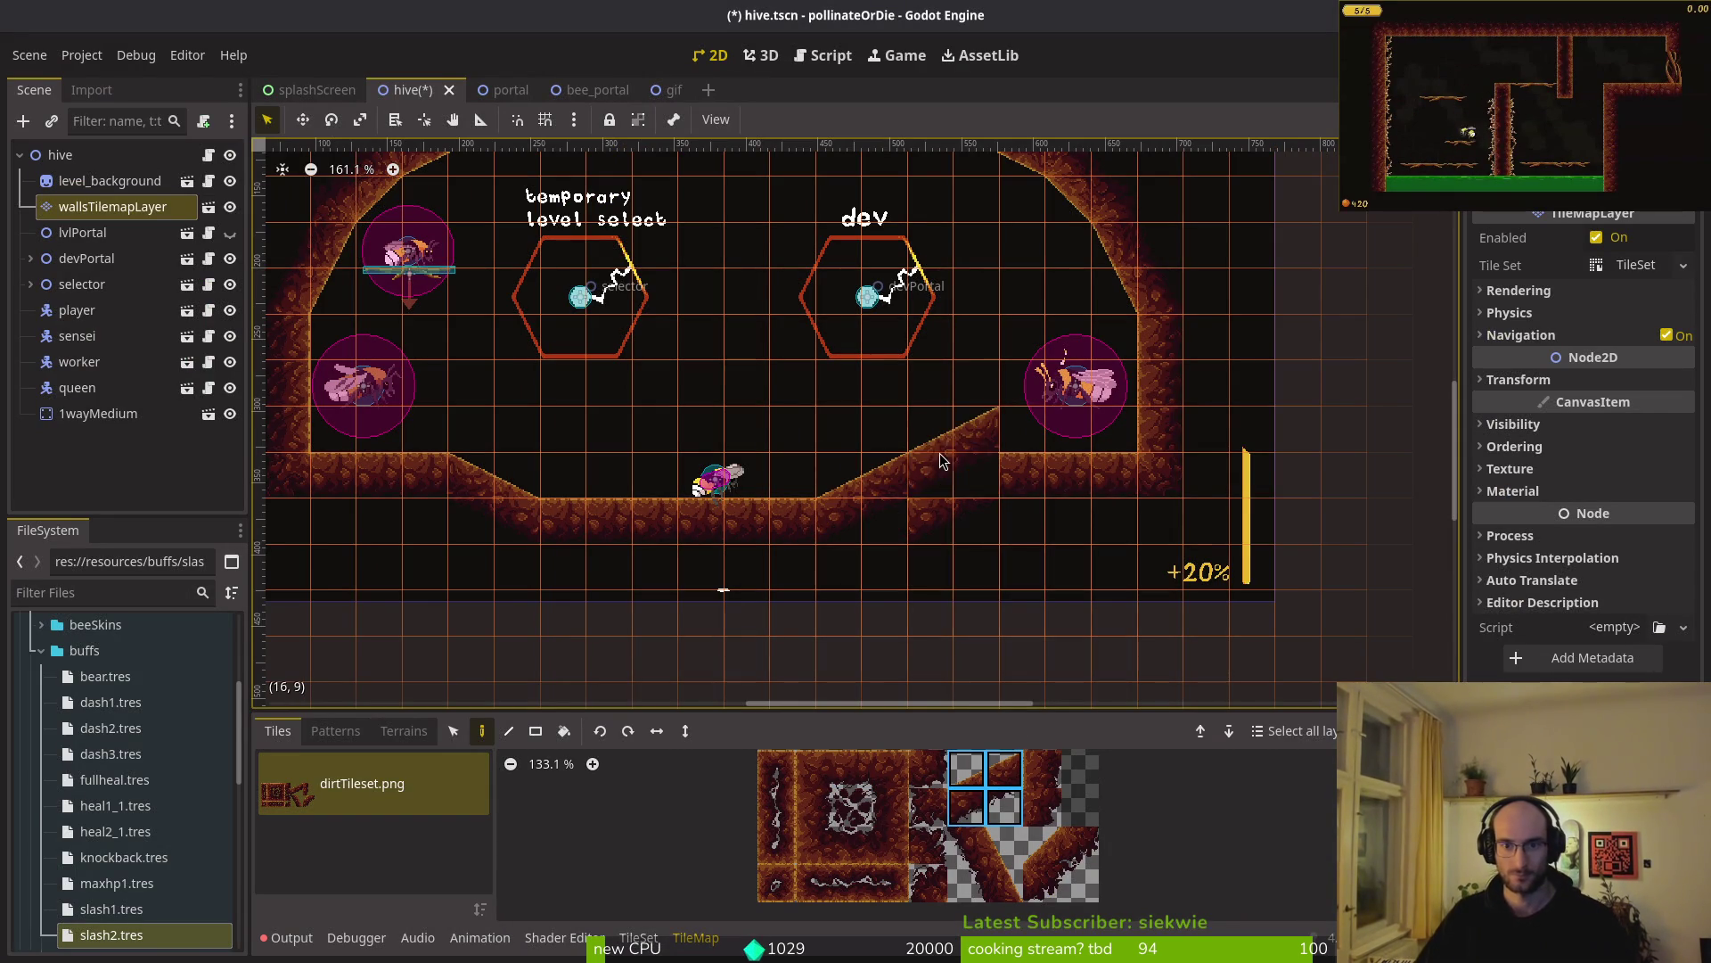
{"action": "scroll", "coordinate": [1072, 532], "scroll_direction": "down", "scroll_amount": 2}
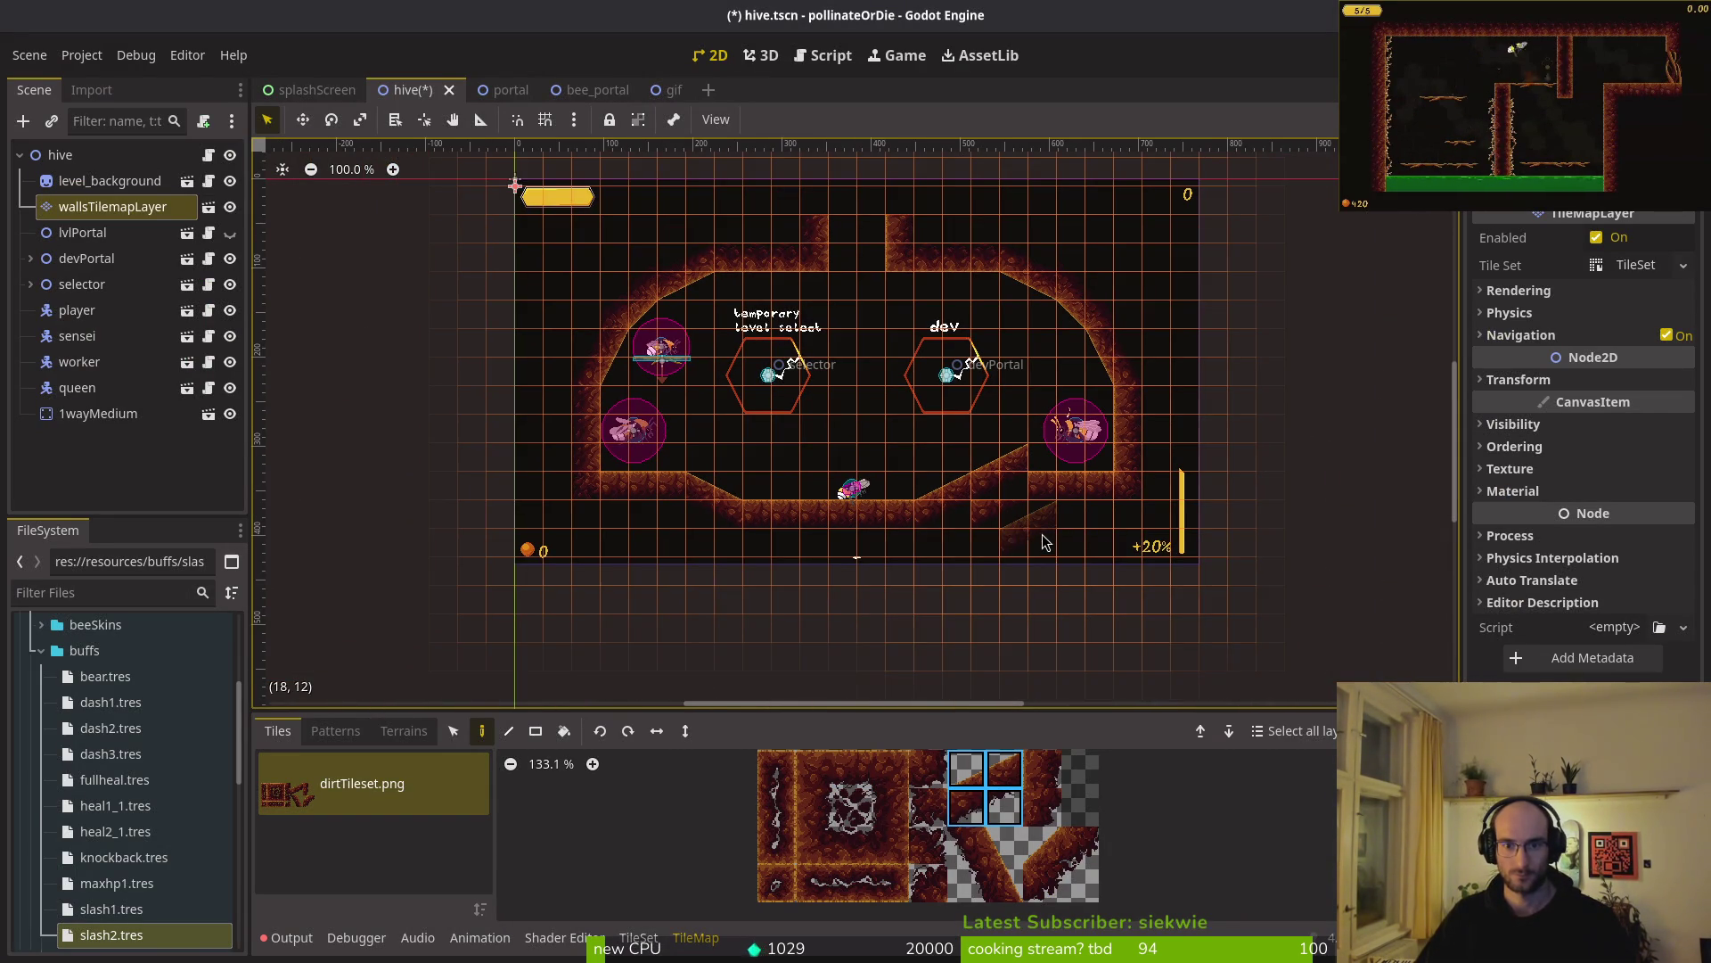
{"action": "left_click", "coordinate": [852, 769]}
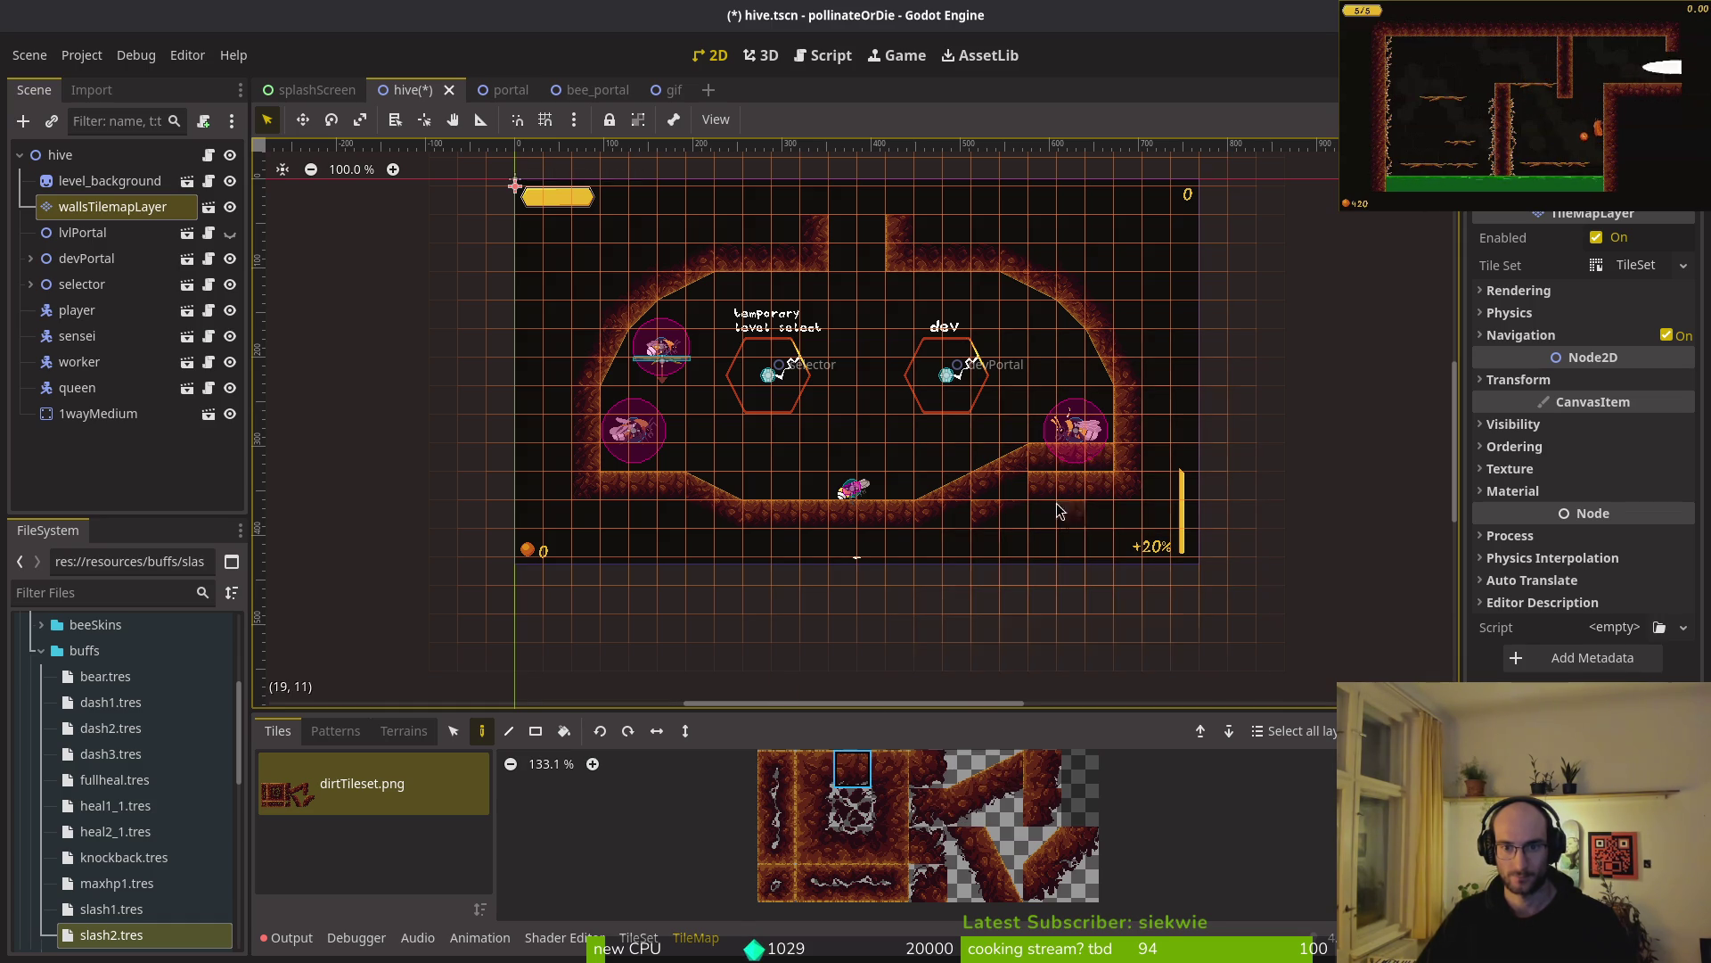
- Pick the dark filler tile from dirtTileset.png and reset the view to 100% zoom
{"action": "key", "text": "Escape"}
{"action": "scroll", "coordinate": [1015, 522], "scroll_direction": "down", "scroll_amount": 1}
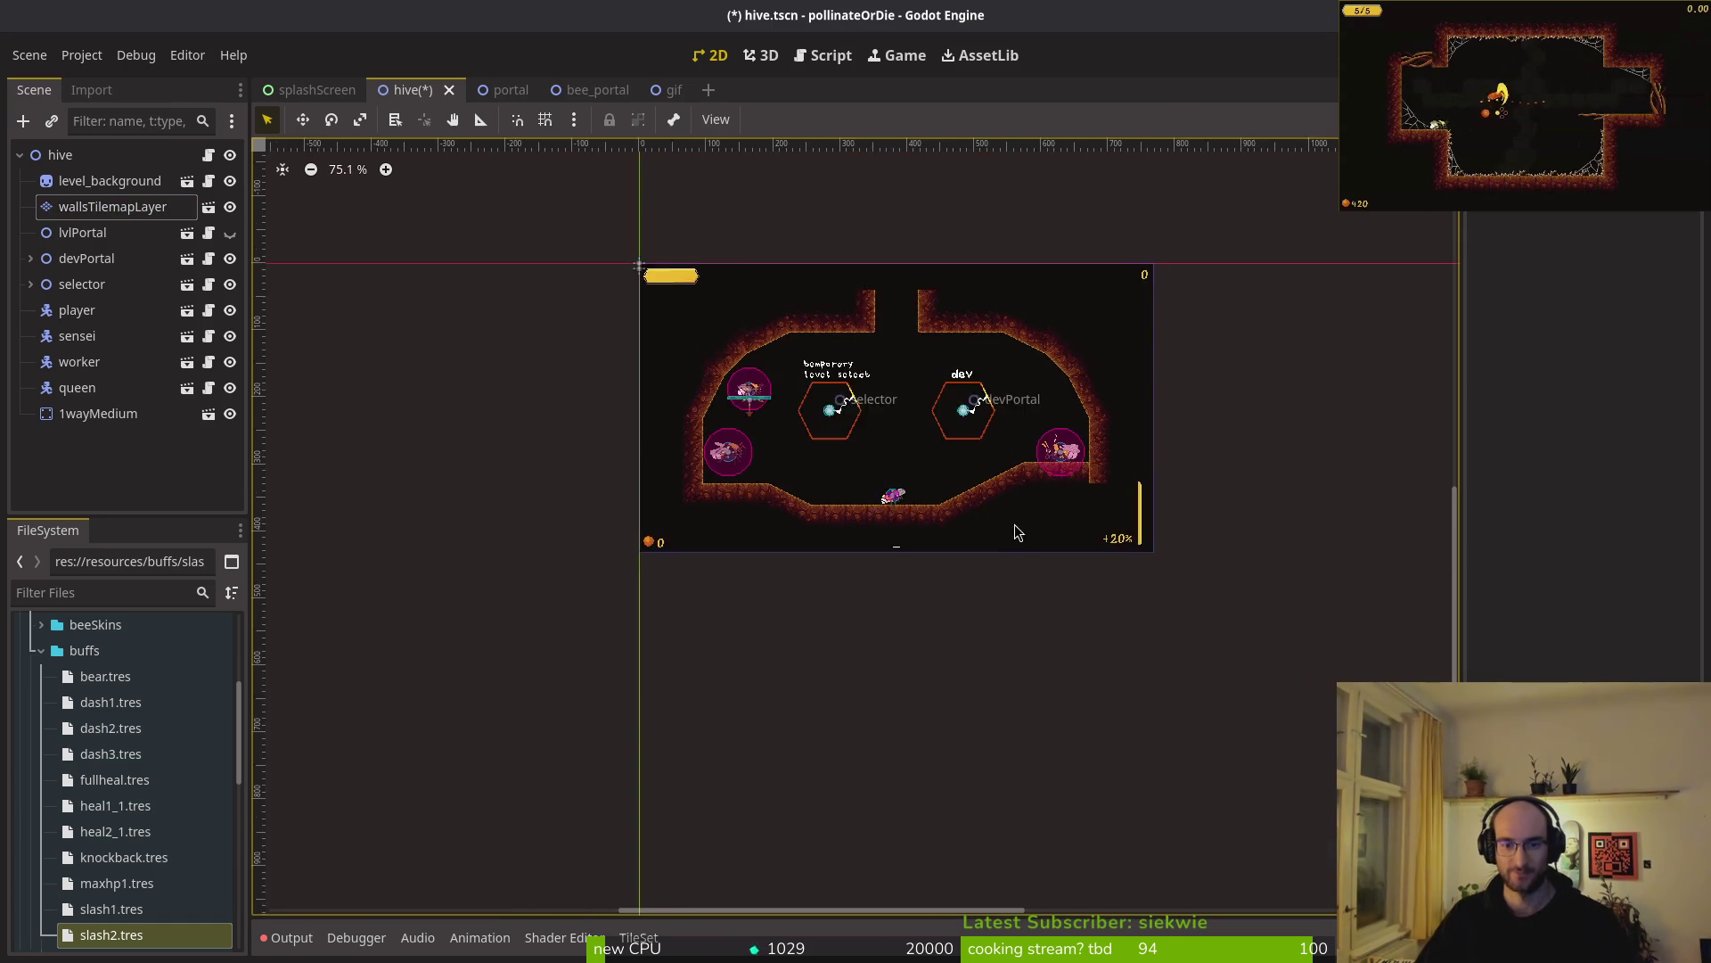
{"action": "scroll", "coordinate": [1093, 447], "scroll_direction": "up", "scroll_amount": 3}
{"action": "left_click", "coordinate": [113, 206]}
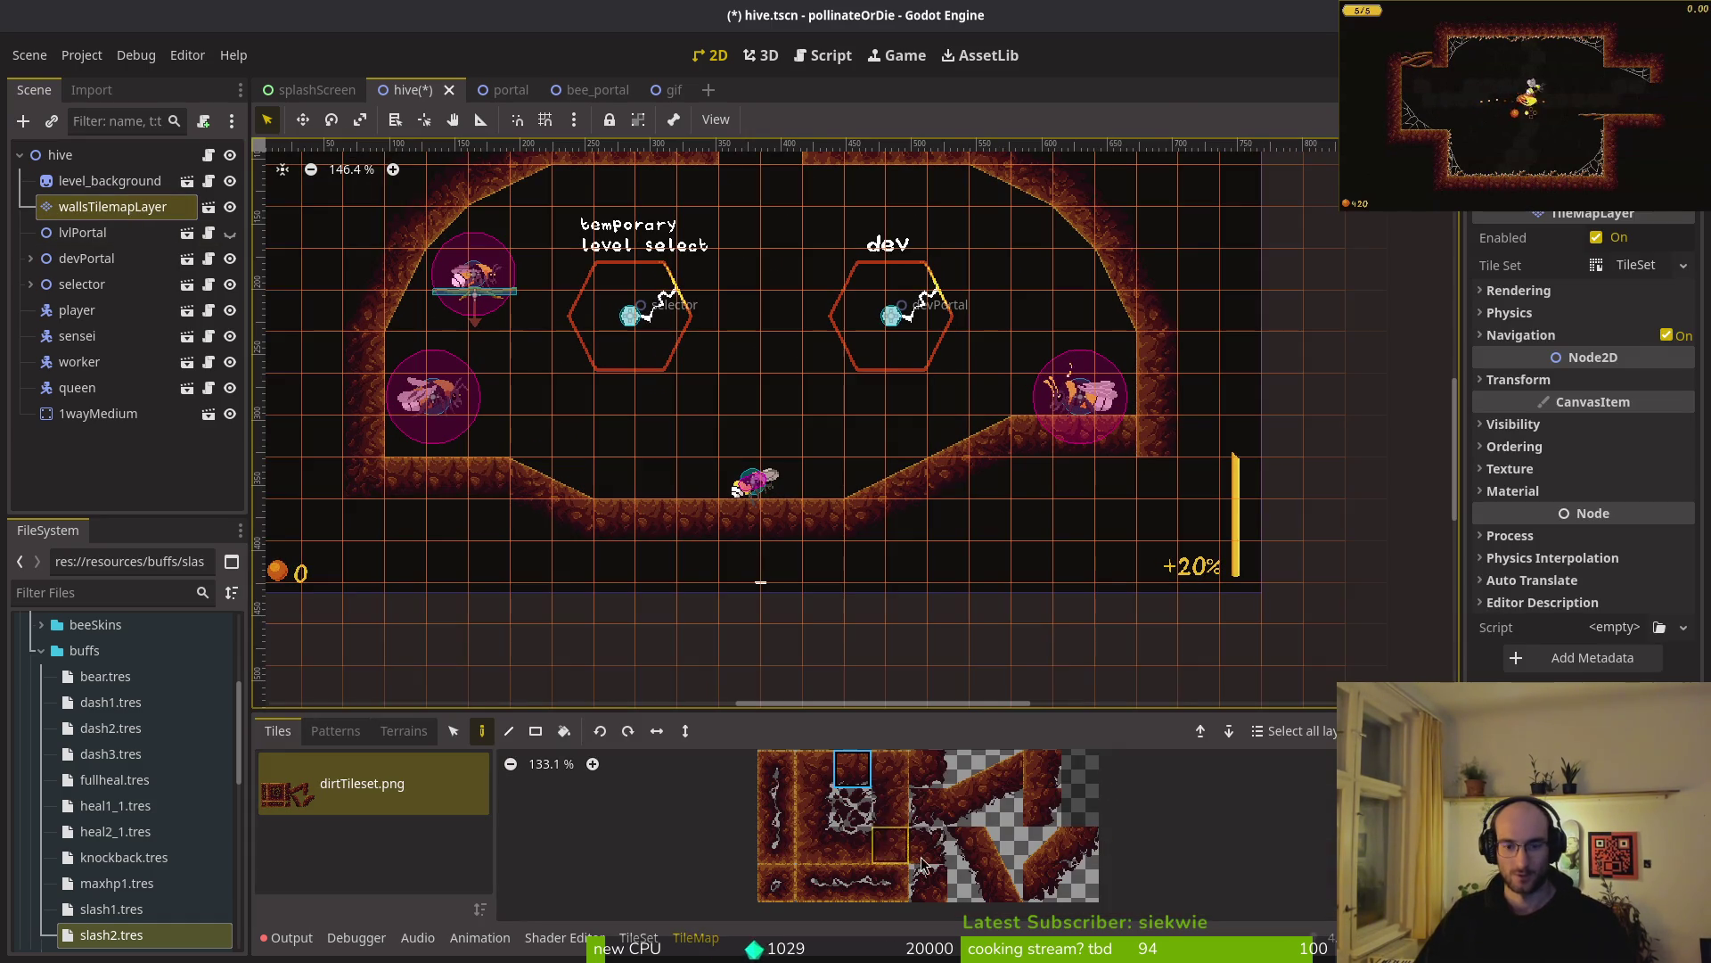
{"action": "left_click", "coordinate": [928, 805]}
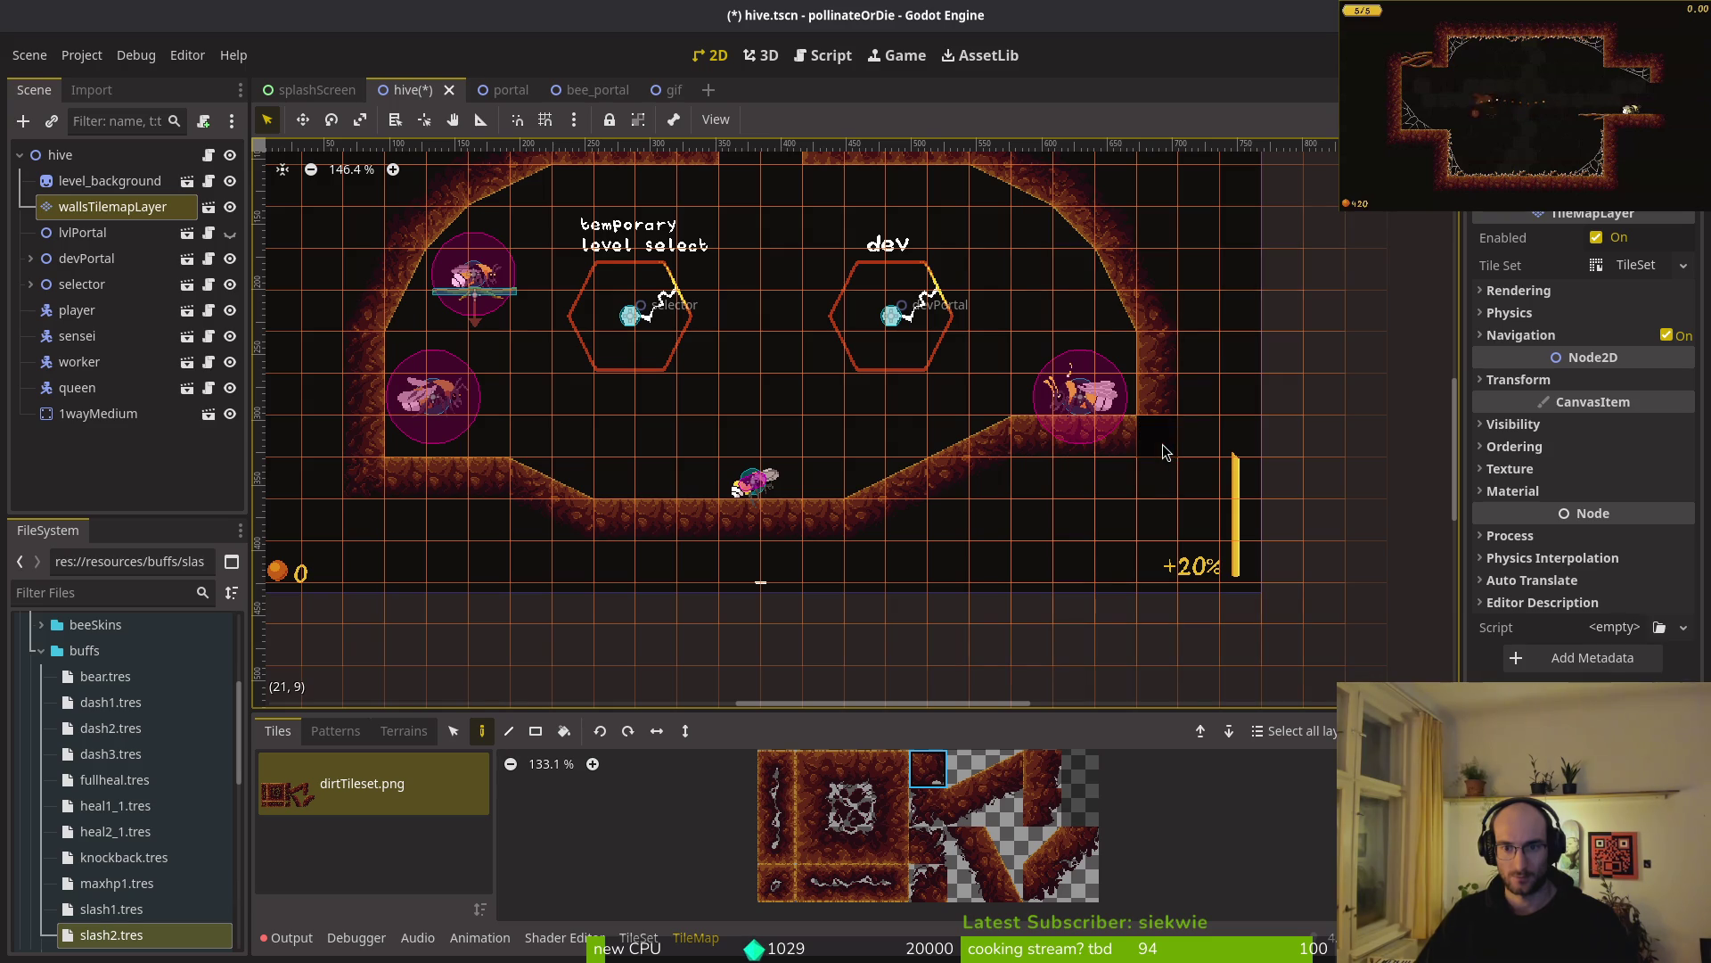
{"action": "key", "text": "Escape"}
{"action": "key", "text": "ctrl+0"}
{"action": "scroll", "coordinate": [1110, 544], "scroll_direction": "down", "scroll_amount": 2}
{"action": "scroll", "coordinate": [1094, 532], "scroll_direction": "up", "scroll_amount": 2}
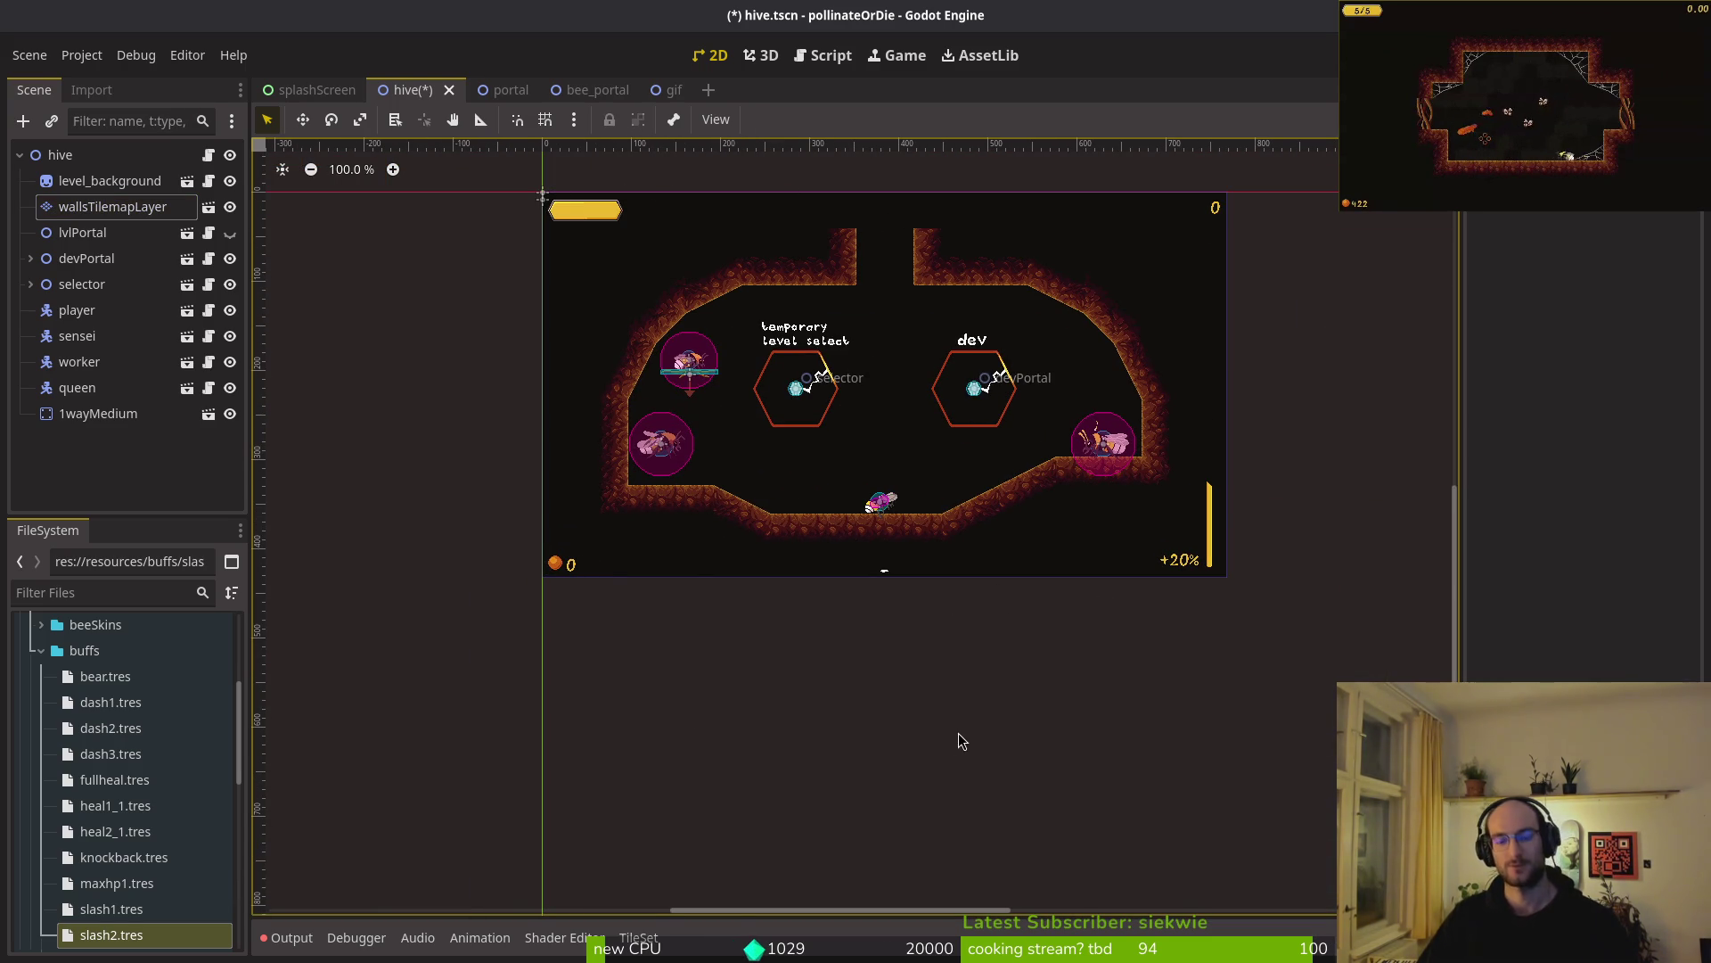
{"action": "scroll", "coordinate": [1089, 452], "scroll_direction": "up", "scroll_amount": 3}
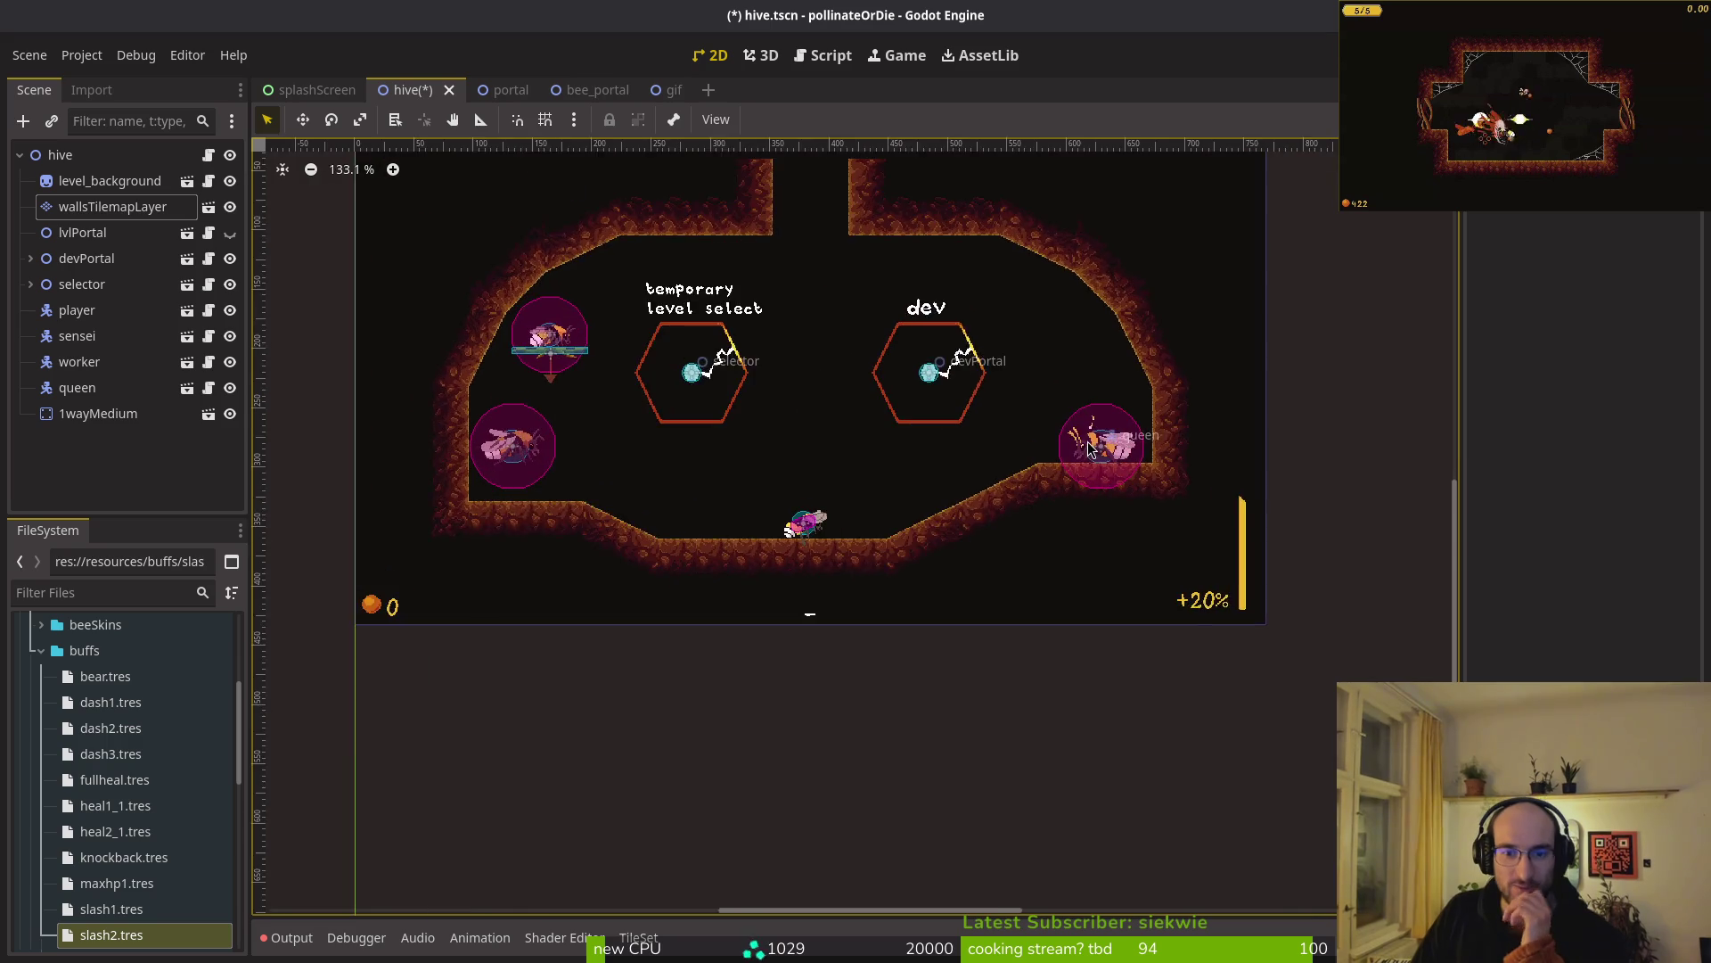
{"action": "scroll", "coordinate": [1089, 452], "scroll_direction": "up", "scroll_amount": 3}
{"action": "left_click_drag", "start_coordinate": [971, 458], "coordinate": [1178, 530]}
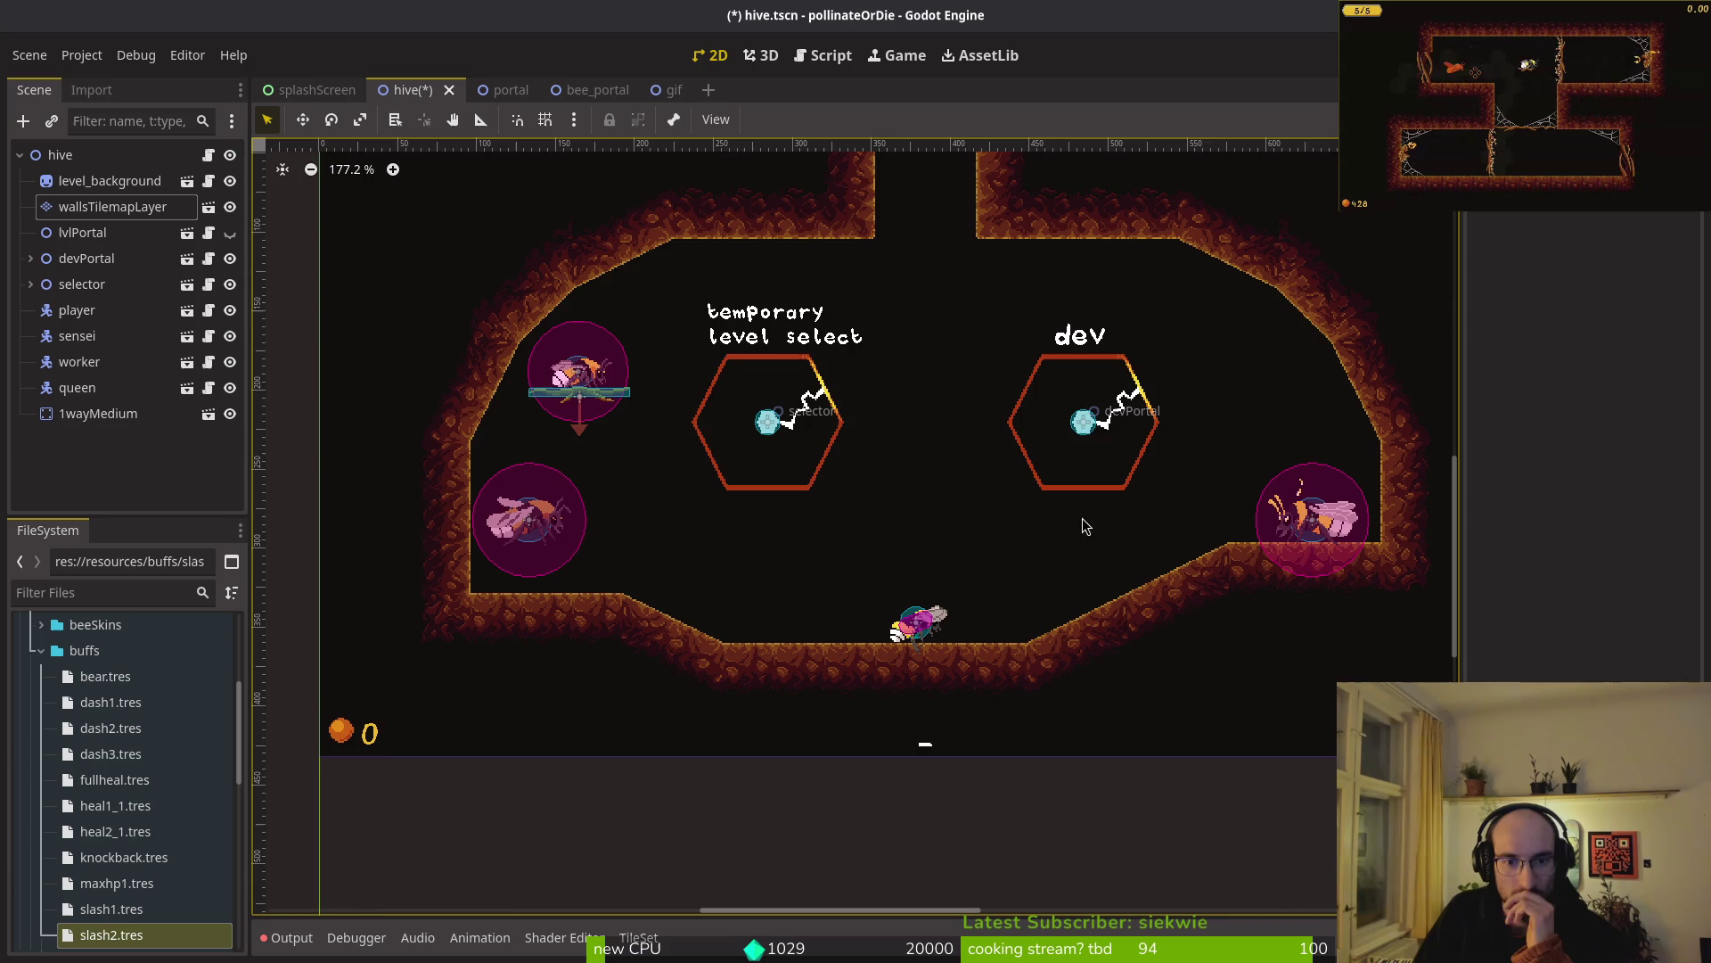
{"action": "scroll", "coordinate": [1025, 574], "scroll_direction": "down", "scroll_amount": 1}
{"action": "left_click_drag", "start_coordinate": [1025, 574], "coordinate": [932, 579]}
{"action": "scroll", "coordinate": [933, 581], "scroll_direction": "down", "scroll_amount": 1}
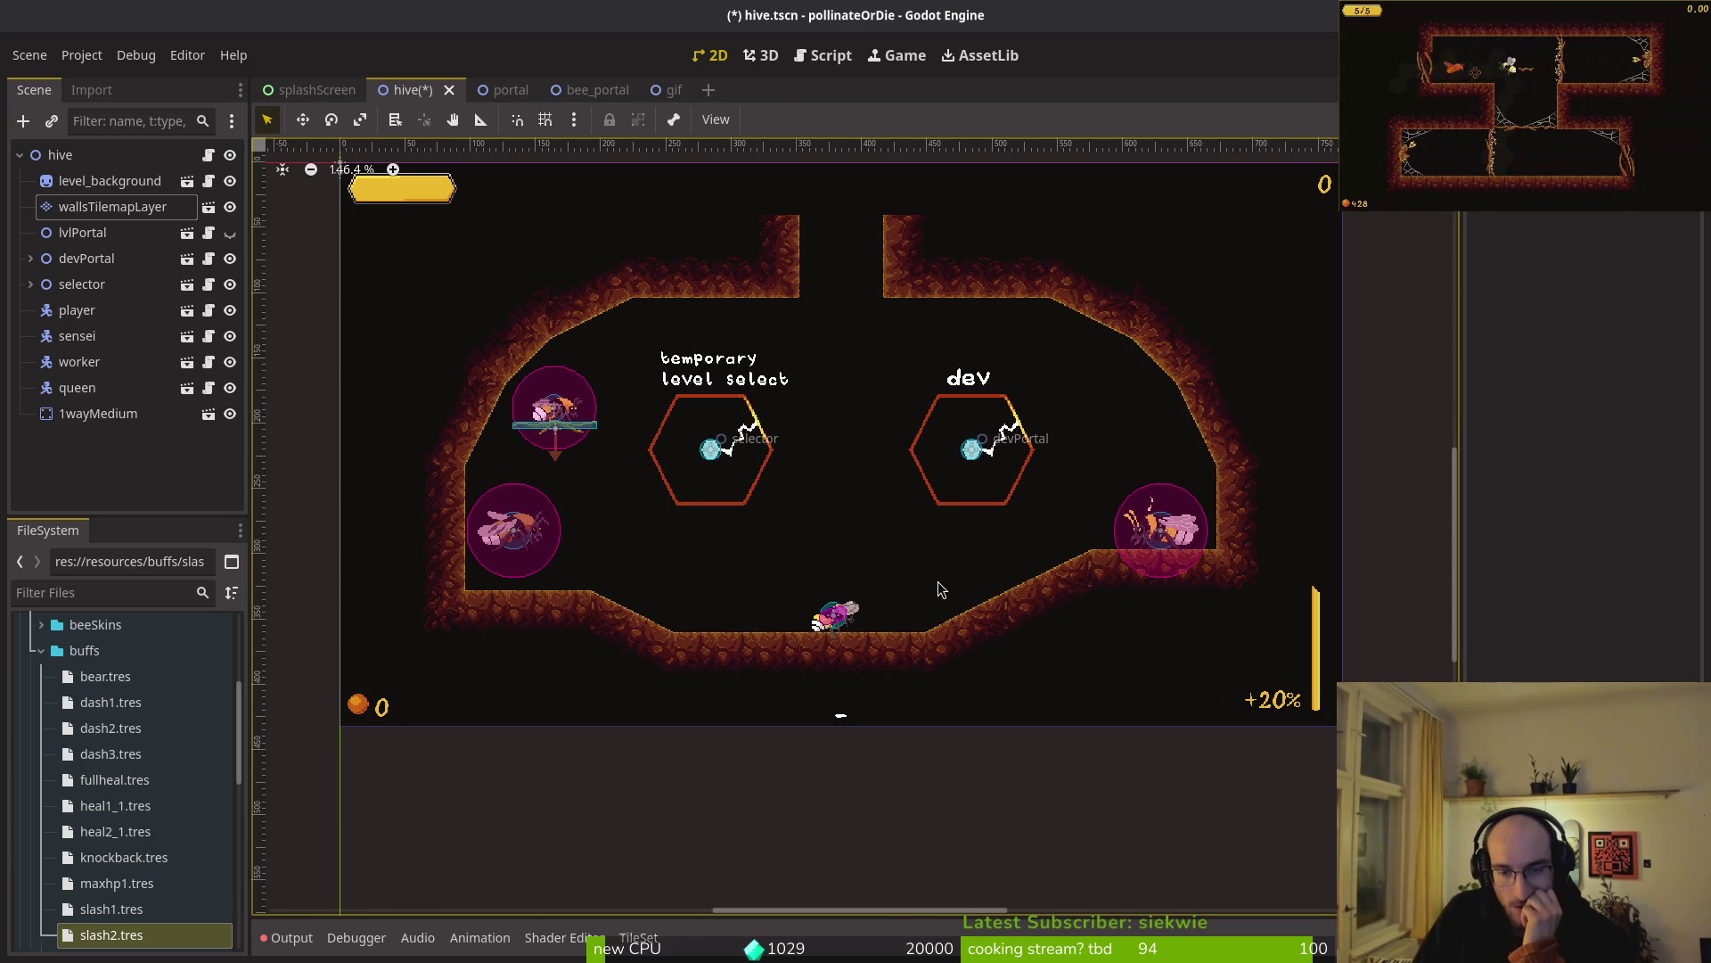
{"action": "key", "text": "alt+Tab"}
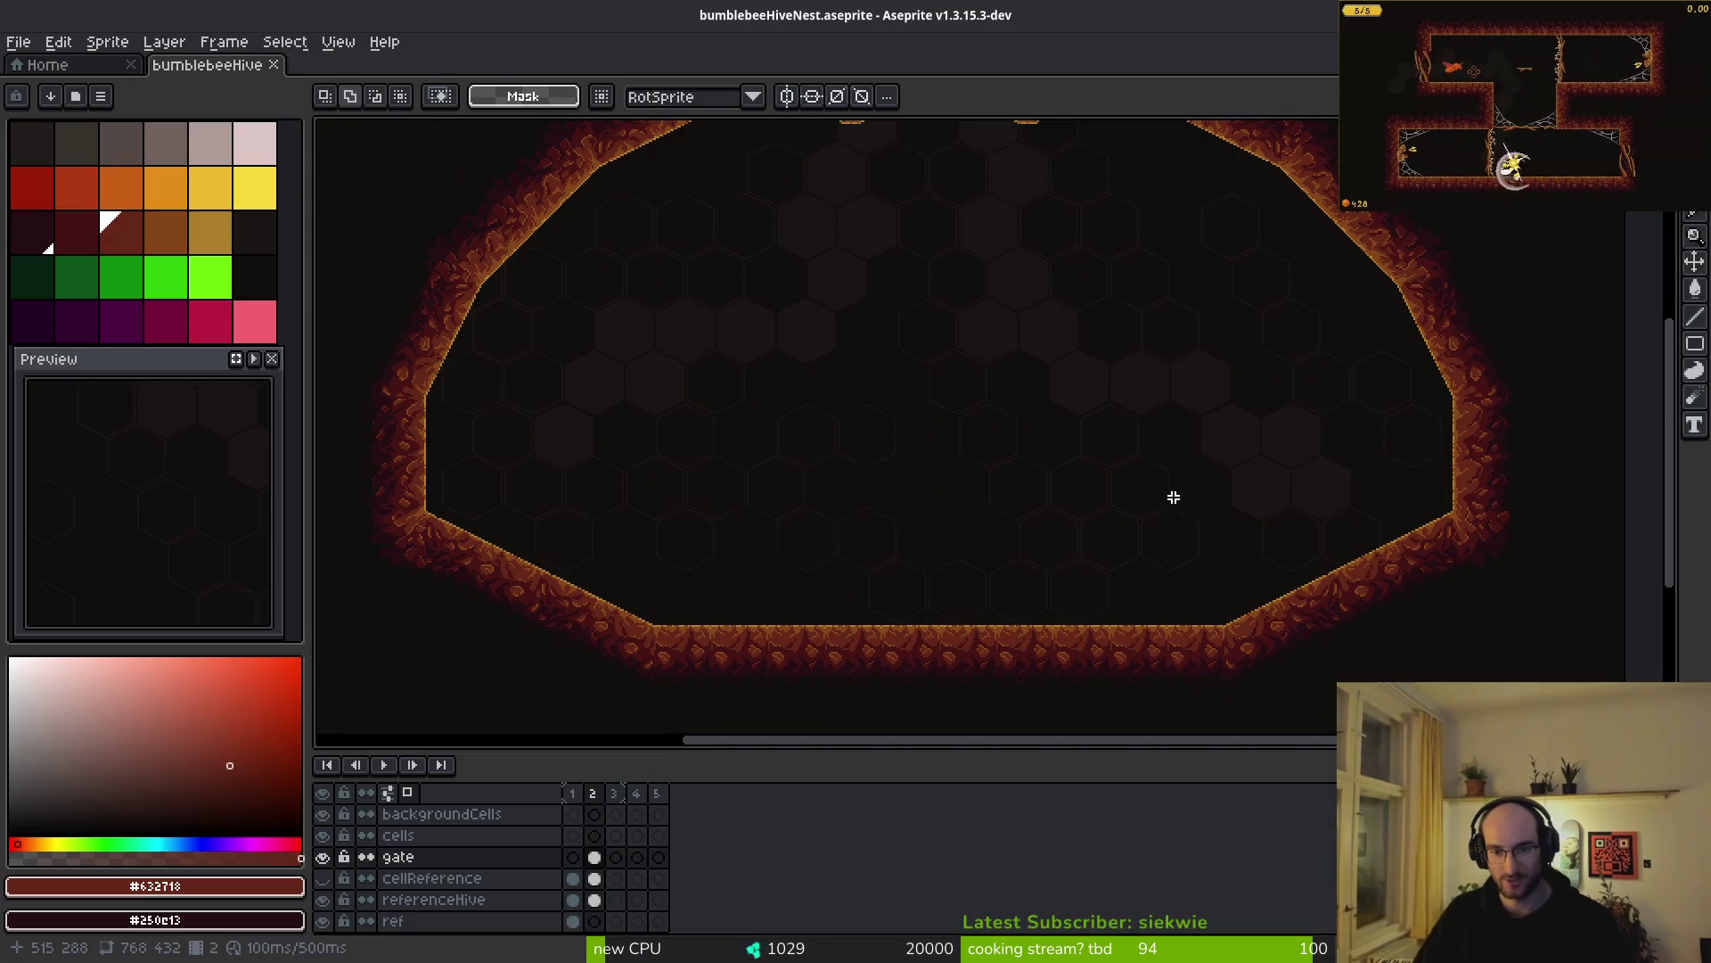
{"action": "scroll", "coordinate": [1360, 552], "scroll_direction": "down", "scroll_amount": 2}
{"action": "scroll", "coordinate": [1414, 540], "scroll_direction": "up", "scroll_amount": 2}
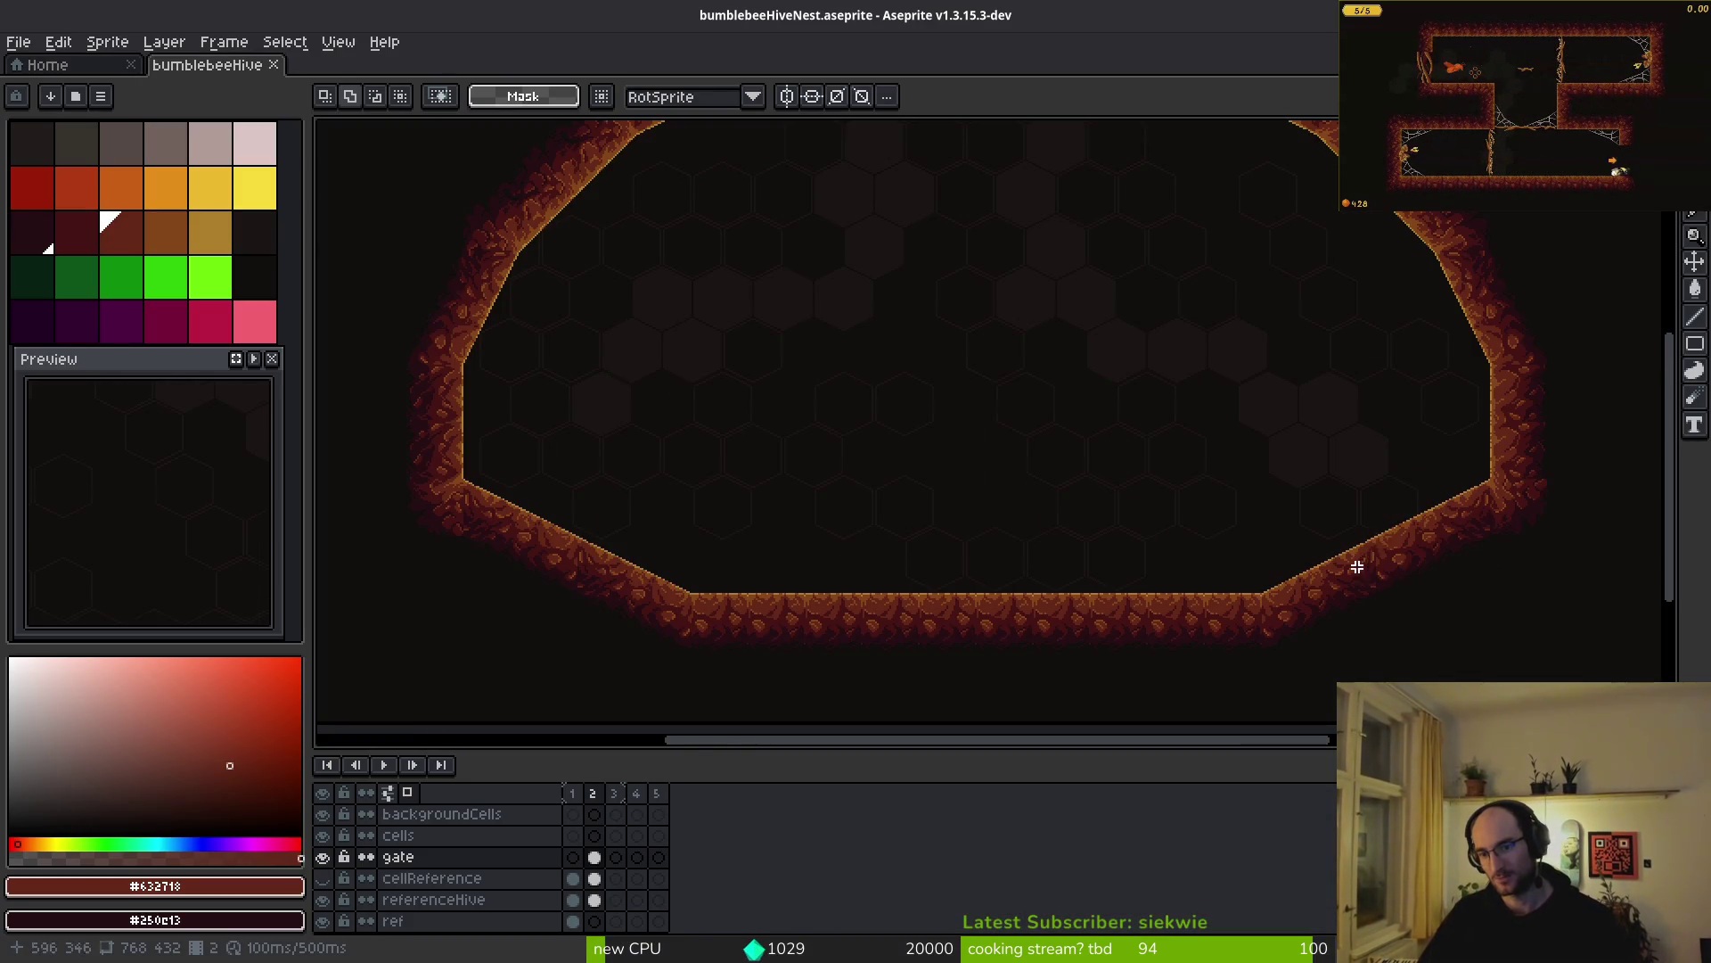
{"action": "key", "text": "alt+Tab"}
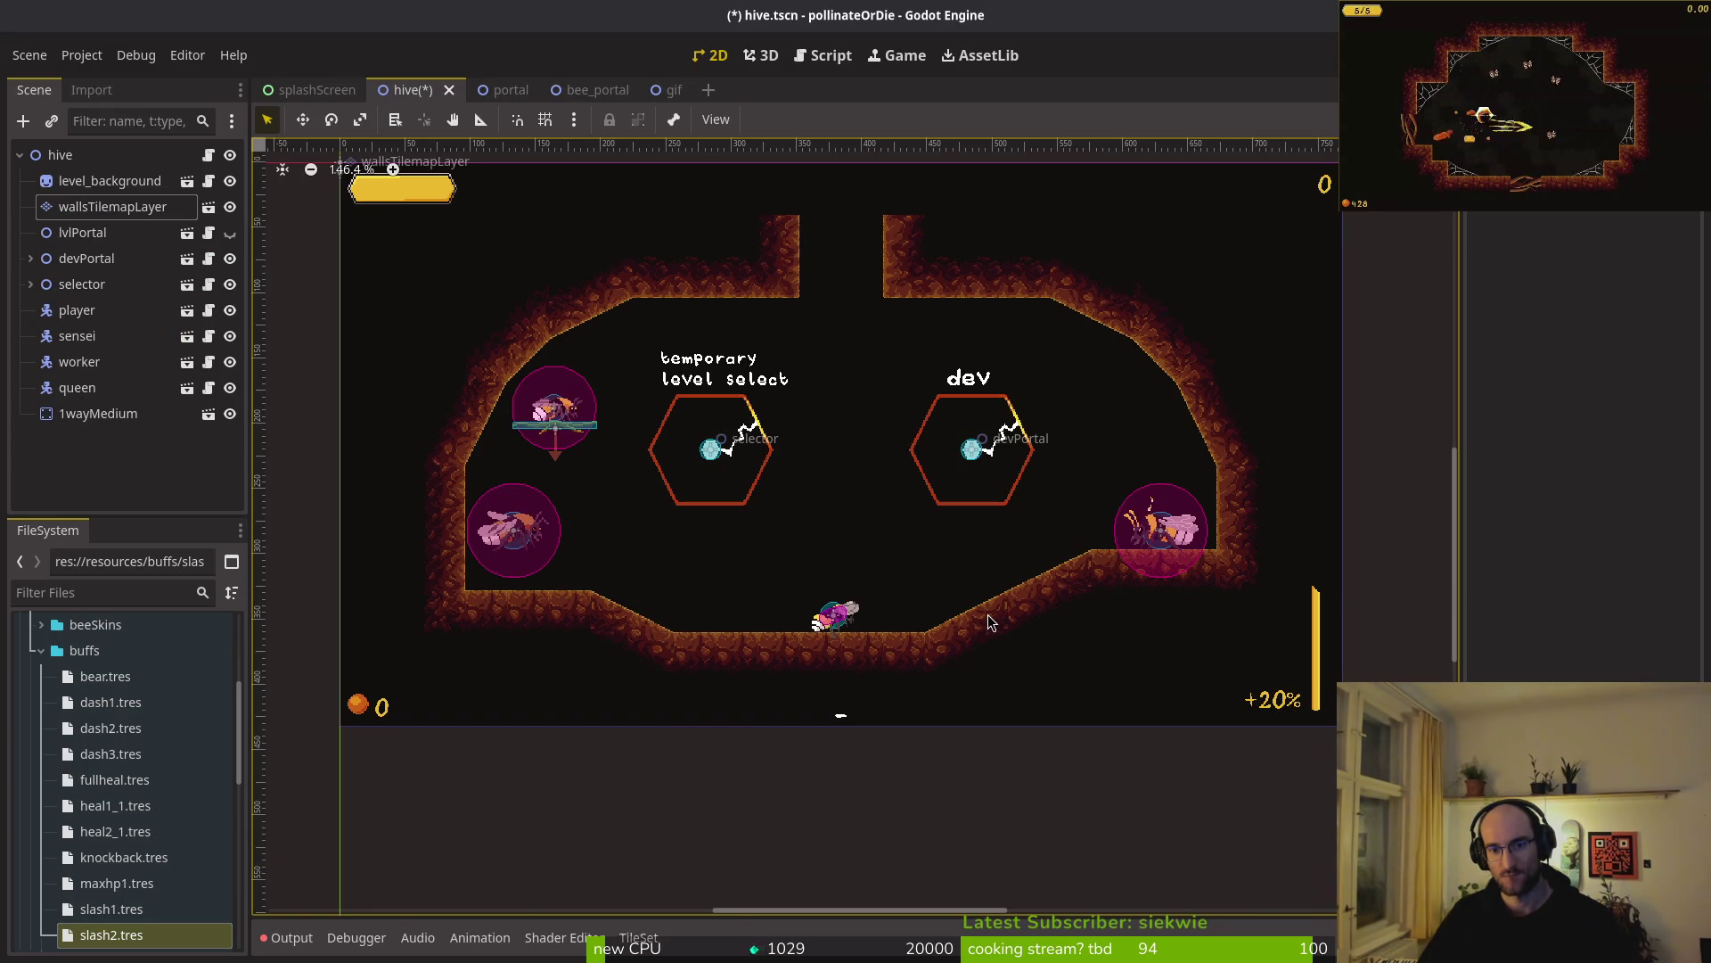
{"action": "scroll", "coordinate": [992, 615], "scroll_direction": "down", "scroll_amount": 3}
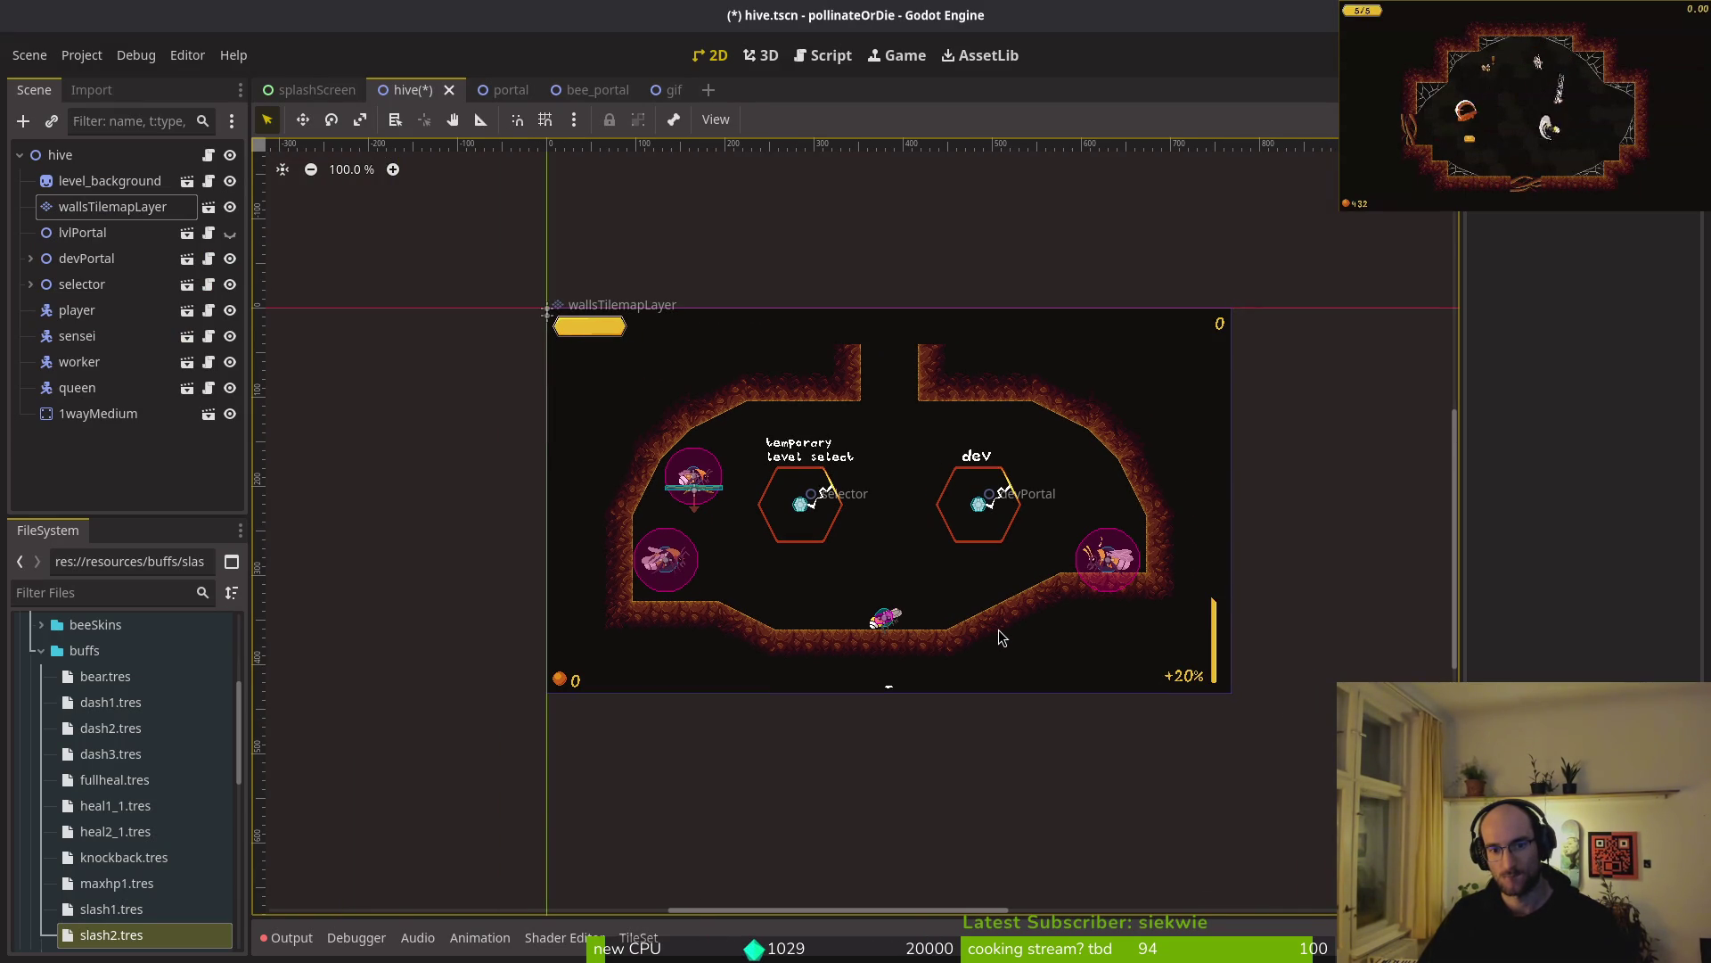
{"action": "key", "text": "alt+Tab"}
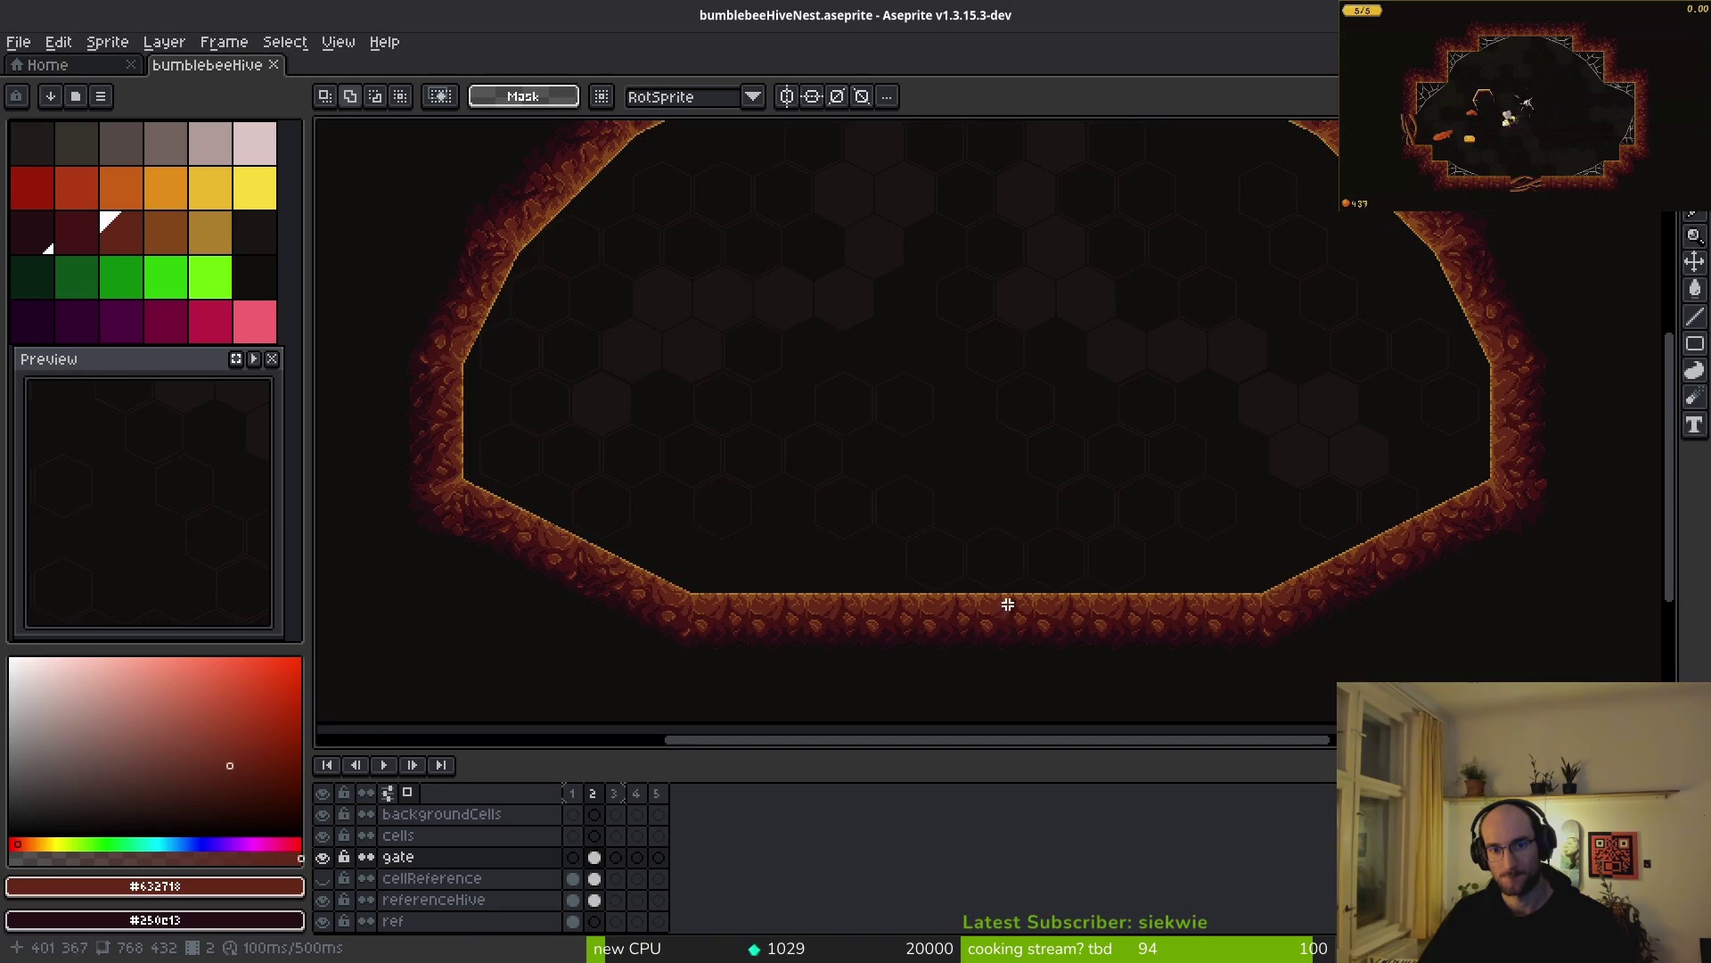
{"action": "scroll", "coordinate": [988, 567], "scroll_direction": "down", "scroll_amount": 3}
{"action": "key", "text": "alt+Tab"}
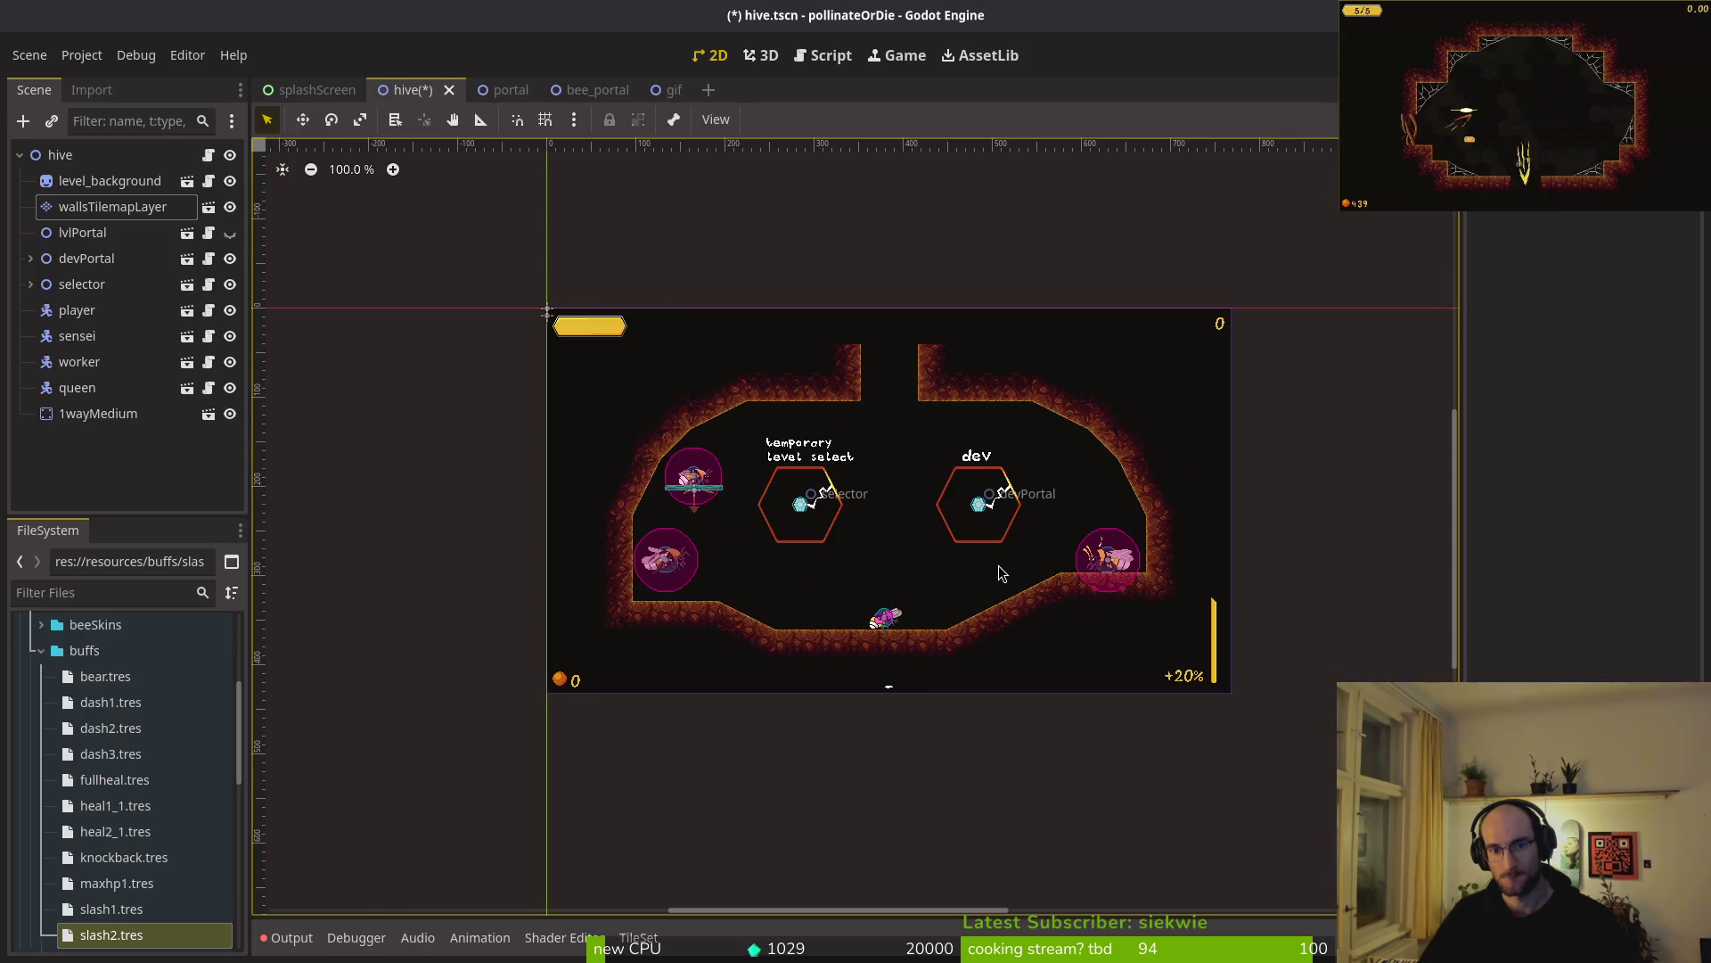
{"action": "key", "text": "alt+Tab"}
{"action": "key", "text": "alt+Tab"}
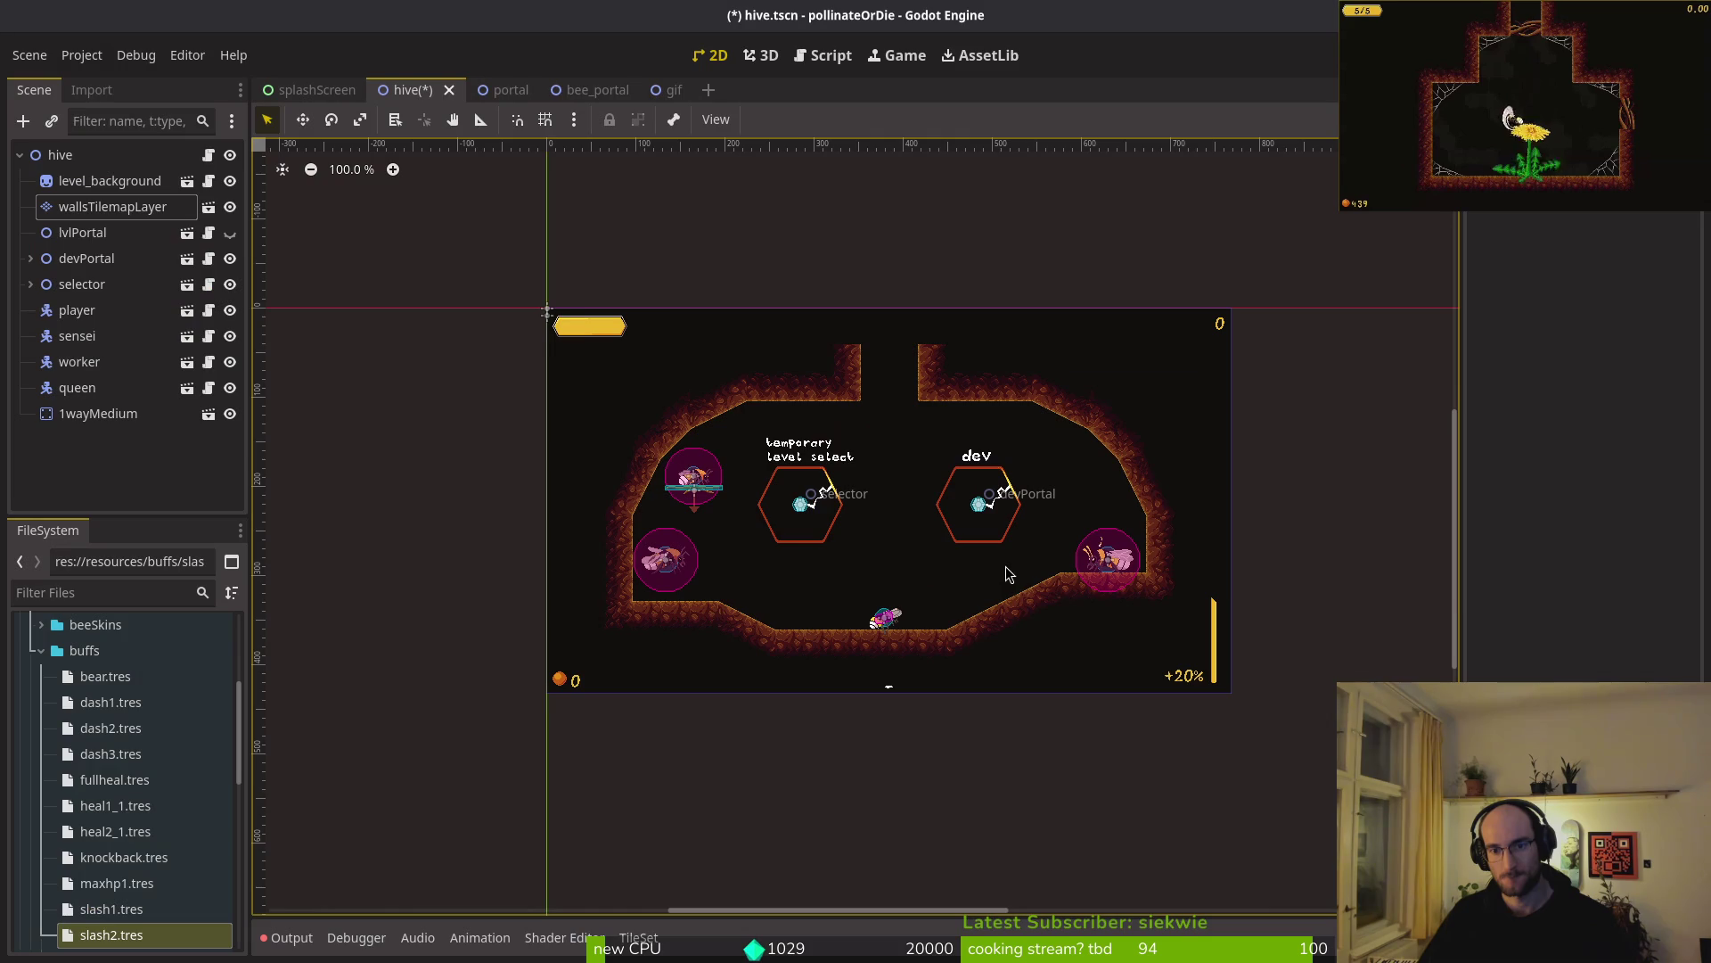
{"action": "key", "text": "alt+Tab"}
{"action": "key", "text": "alt+Tab"}
{"action": "key", "text": "alt+Tab"}
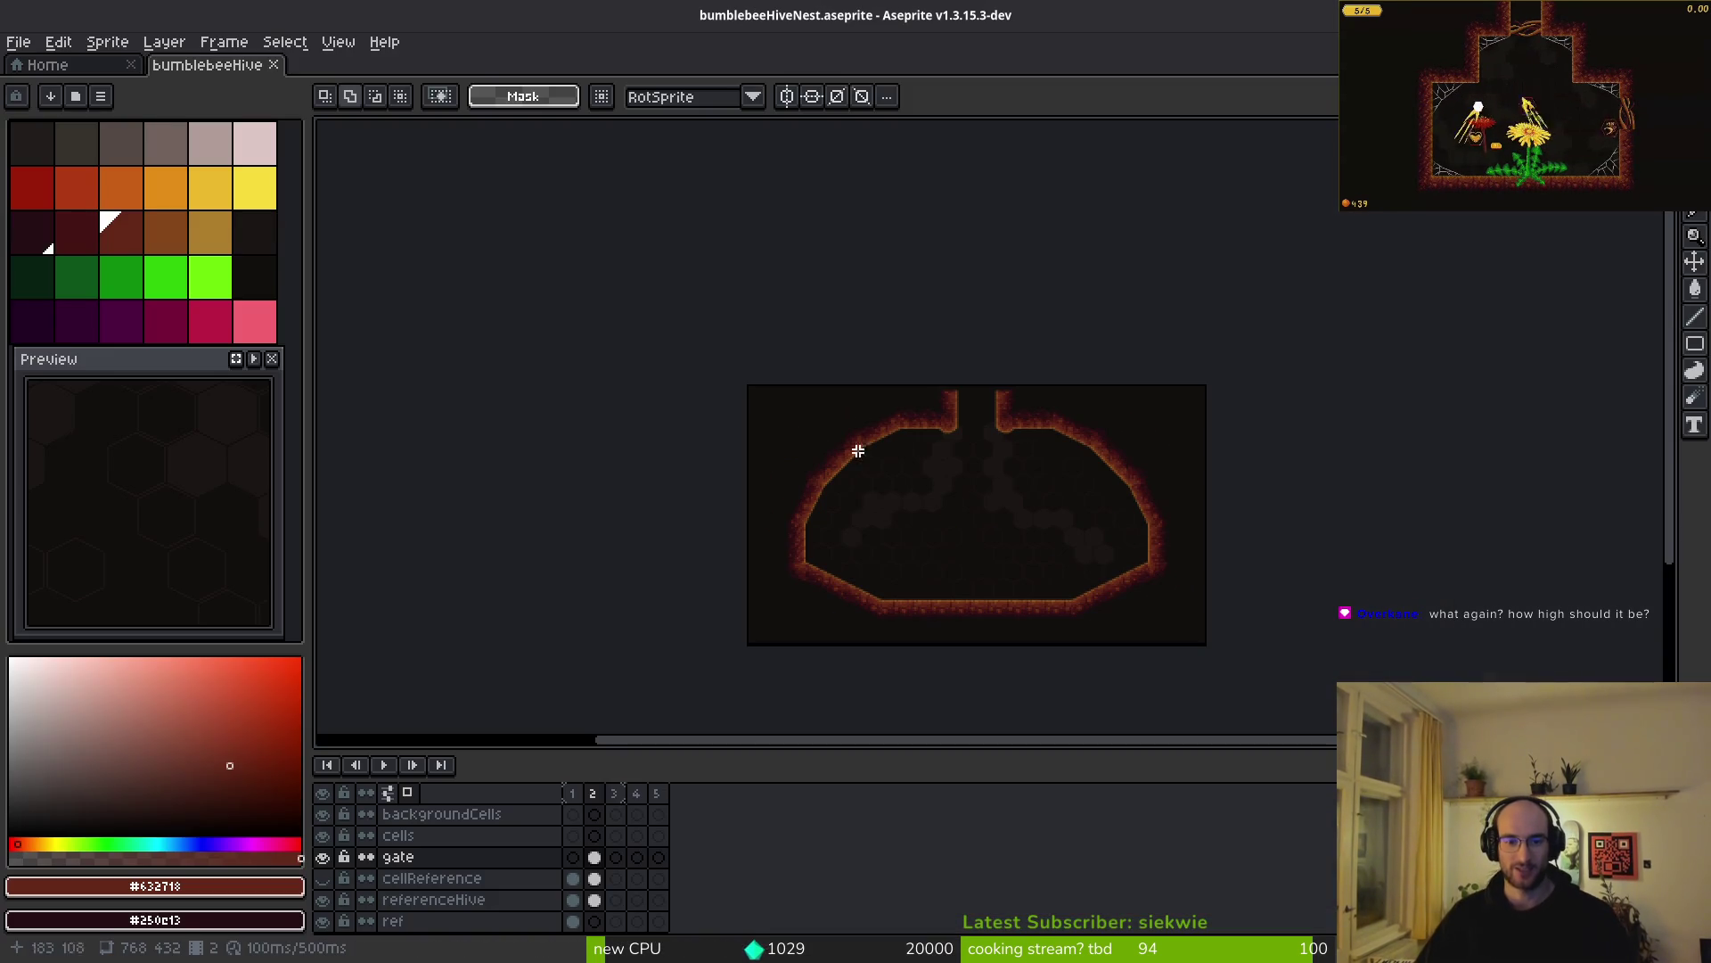
{"action": "scroll", "coordinate": [1054, 509], "scroll_direction": "up", "scroll_amount": 1}
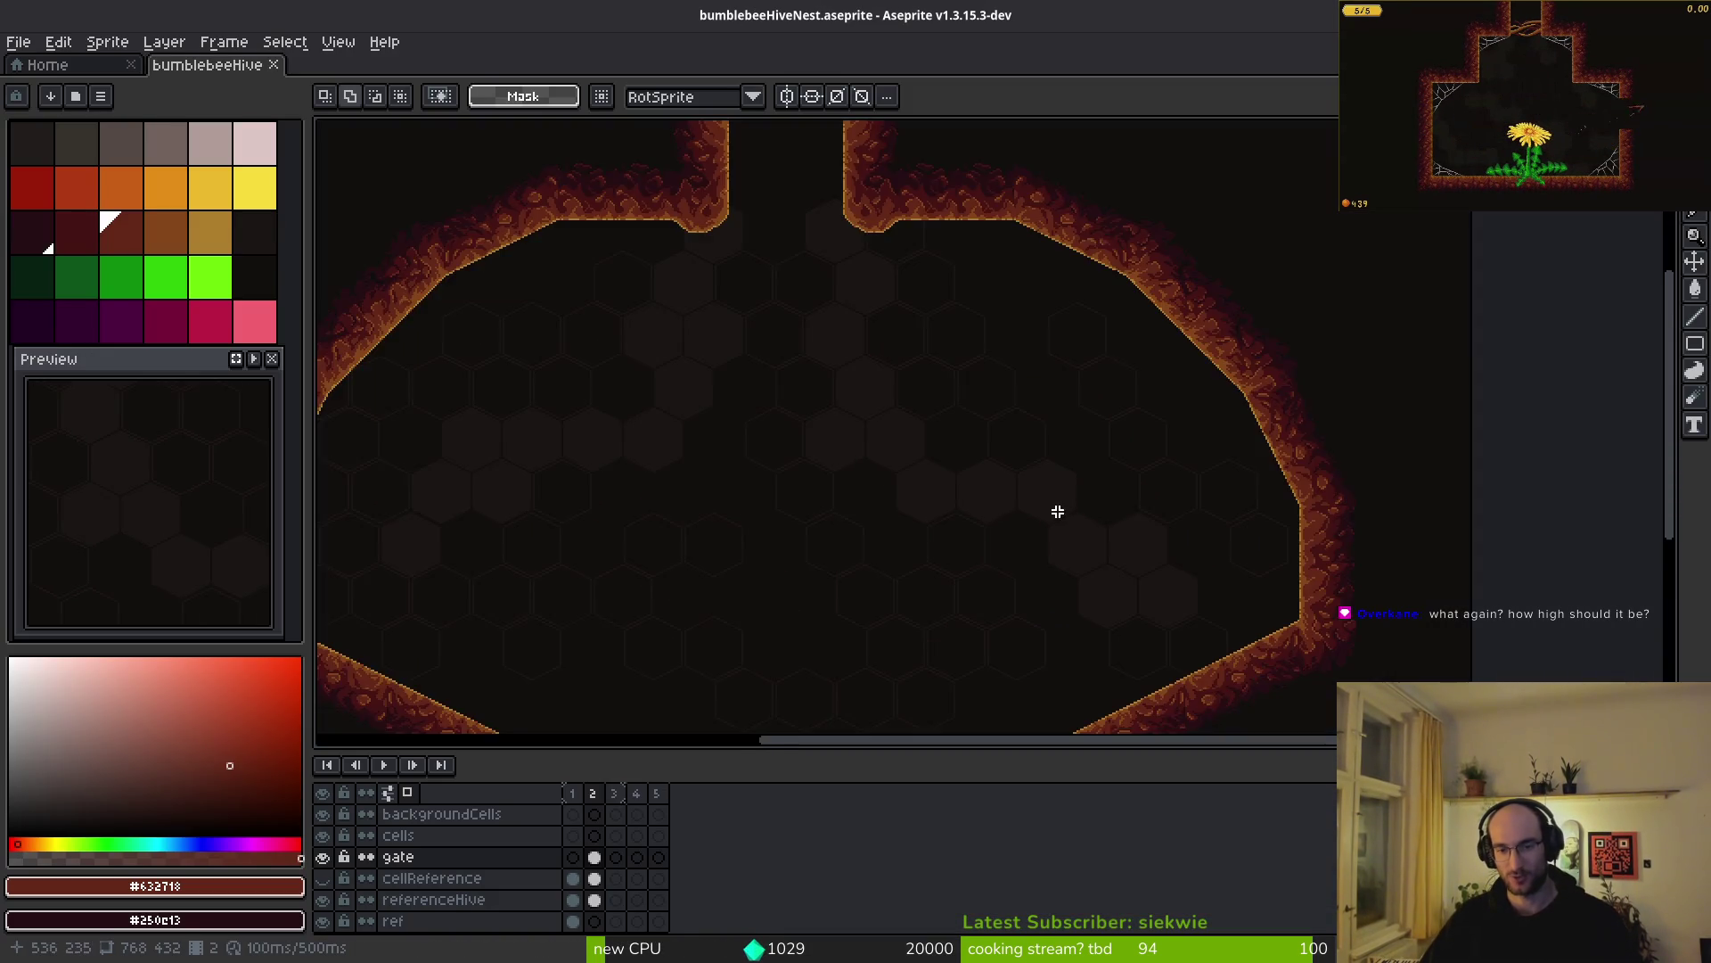
{"action": "left_click_drag", "start_coordinate": [1054, 508], "coordinate": [1138, 428]}
{"action": "scroll", "coordinate": [1203, 513], "scroll_direction": "down", "scroll_amount": 1}
{"action": "left_click_drag", "start_coordinate": [1178, 515], "coordinate": [1152, 522]}
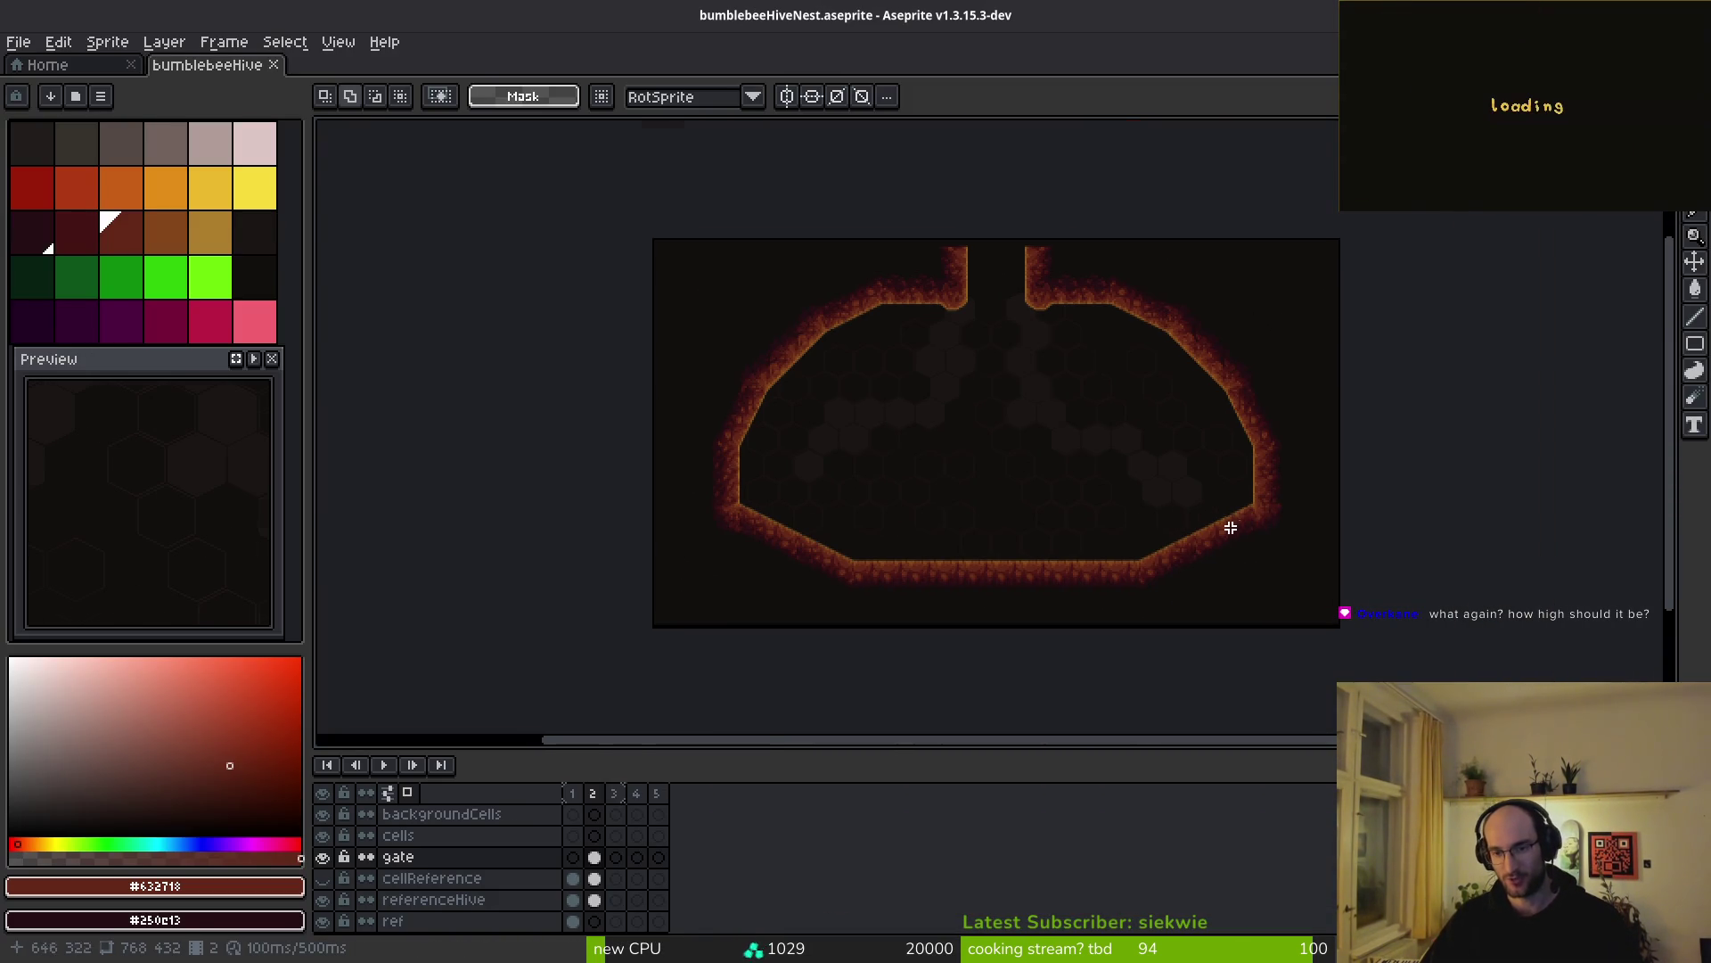
{"action": "scroll", "coordinate": [1242, 526], "scroll_direction": "up", "scroll_amount": 2}
{"action": "scroll", "coordinate": [1252, 513], "scroll_direction": "down", "scroll_amount": 2}
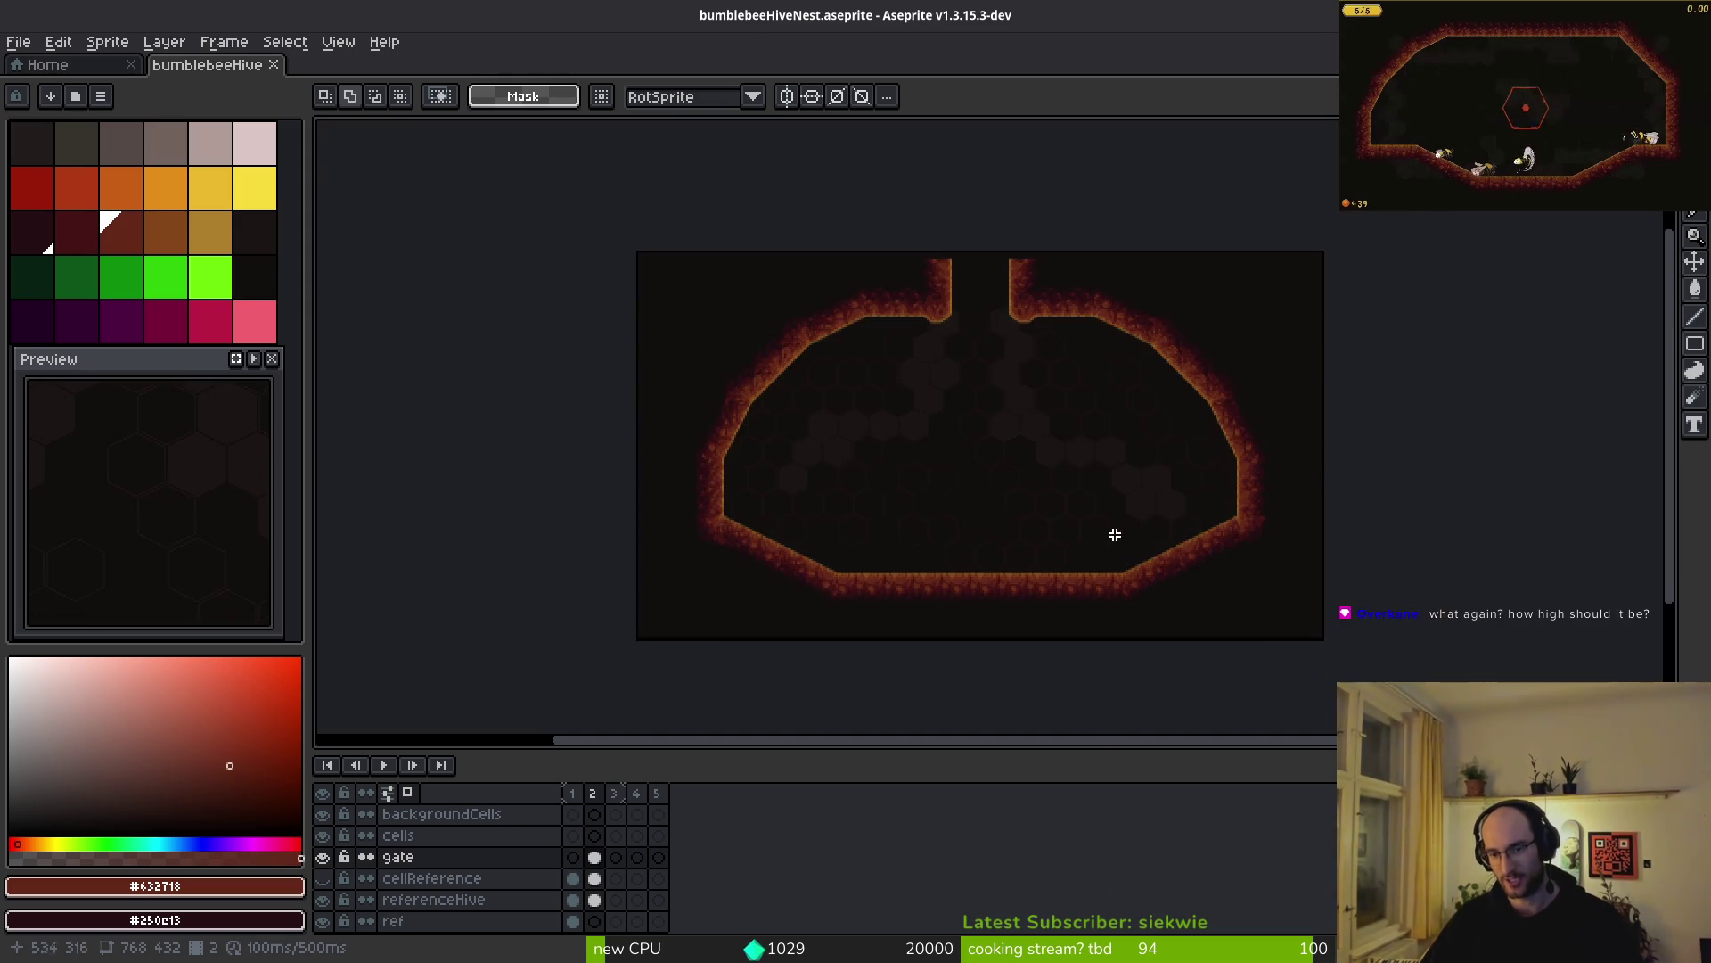
{"action": "key", "text": "alt+Tab"}
{"action": "scroll", "coordinate": [1090, 579], "scroll_direction": "up", "scroll_amount": 3}
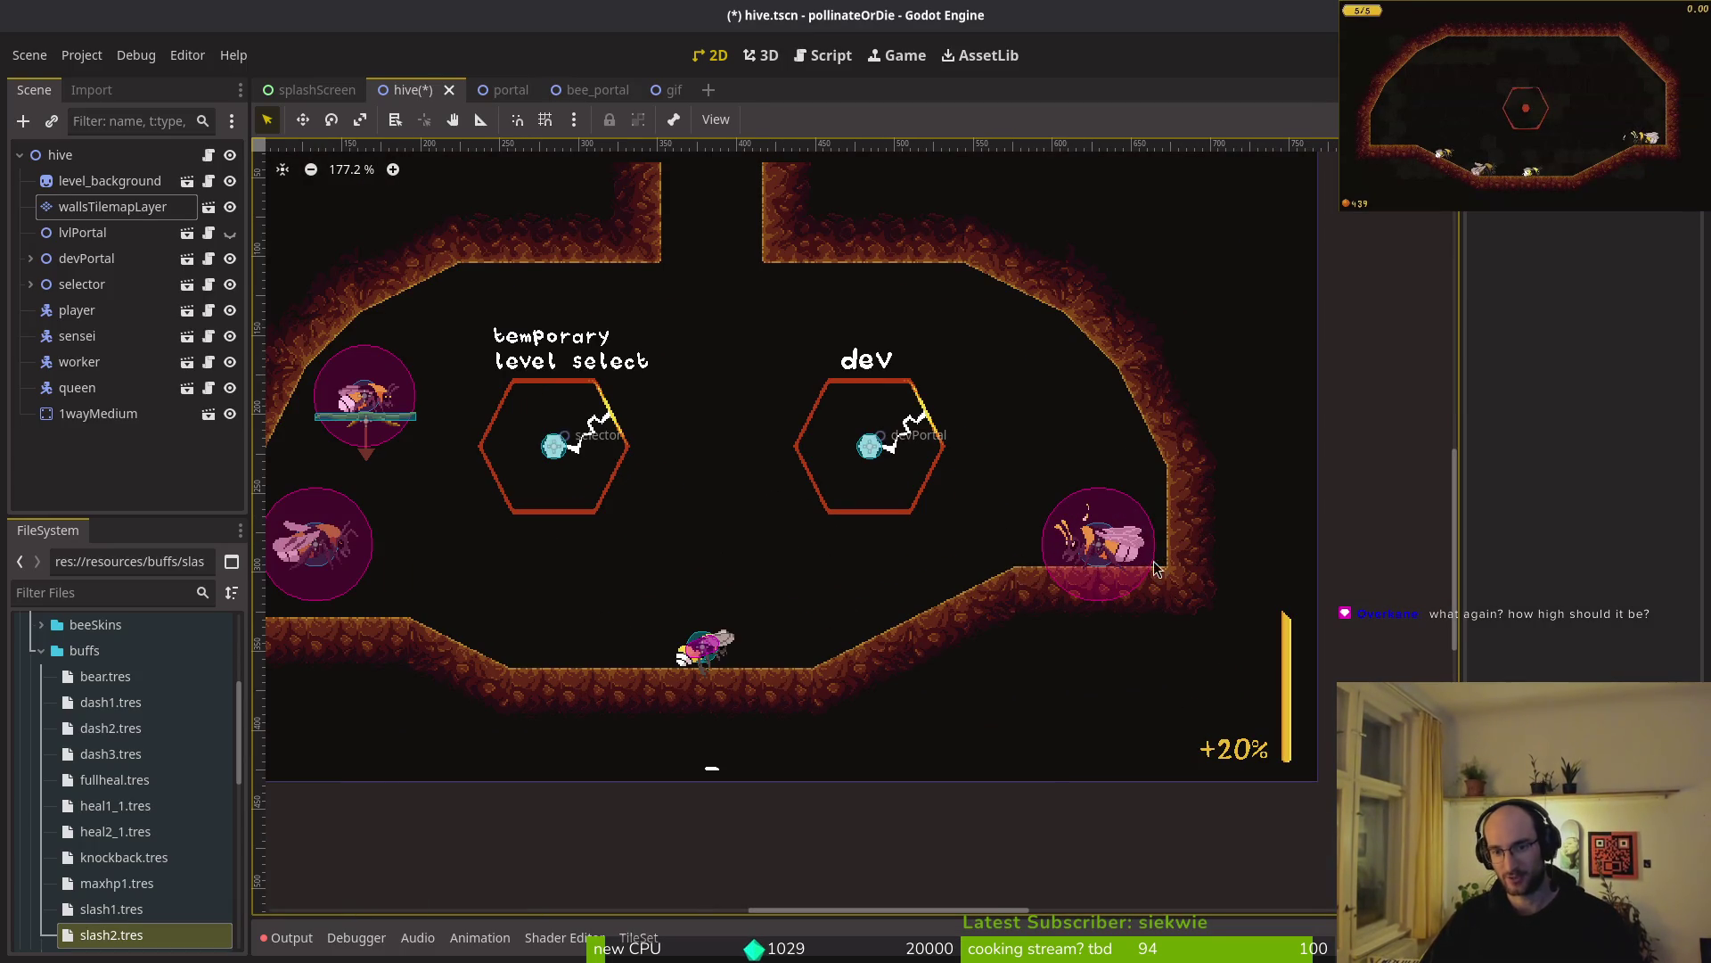
- Hide the queen bee and worker bee nodes using their Scene dock visibility icons
{"action": "scroll", "coordinate": [1283, 574], "scroll_direction": "left", "scroll_amount": 3}
{"action": "scroll", "coordinate": [1294, 570], "scroll_direction": "down", "scroll_amount": 1}
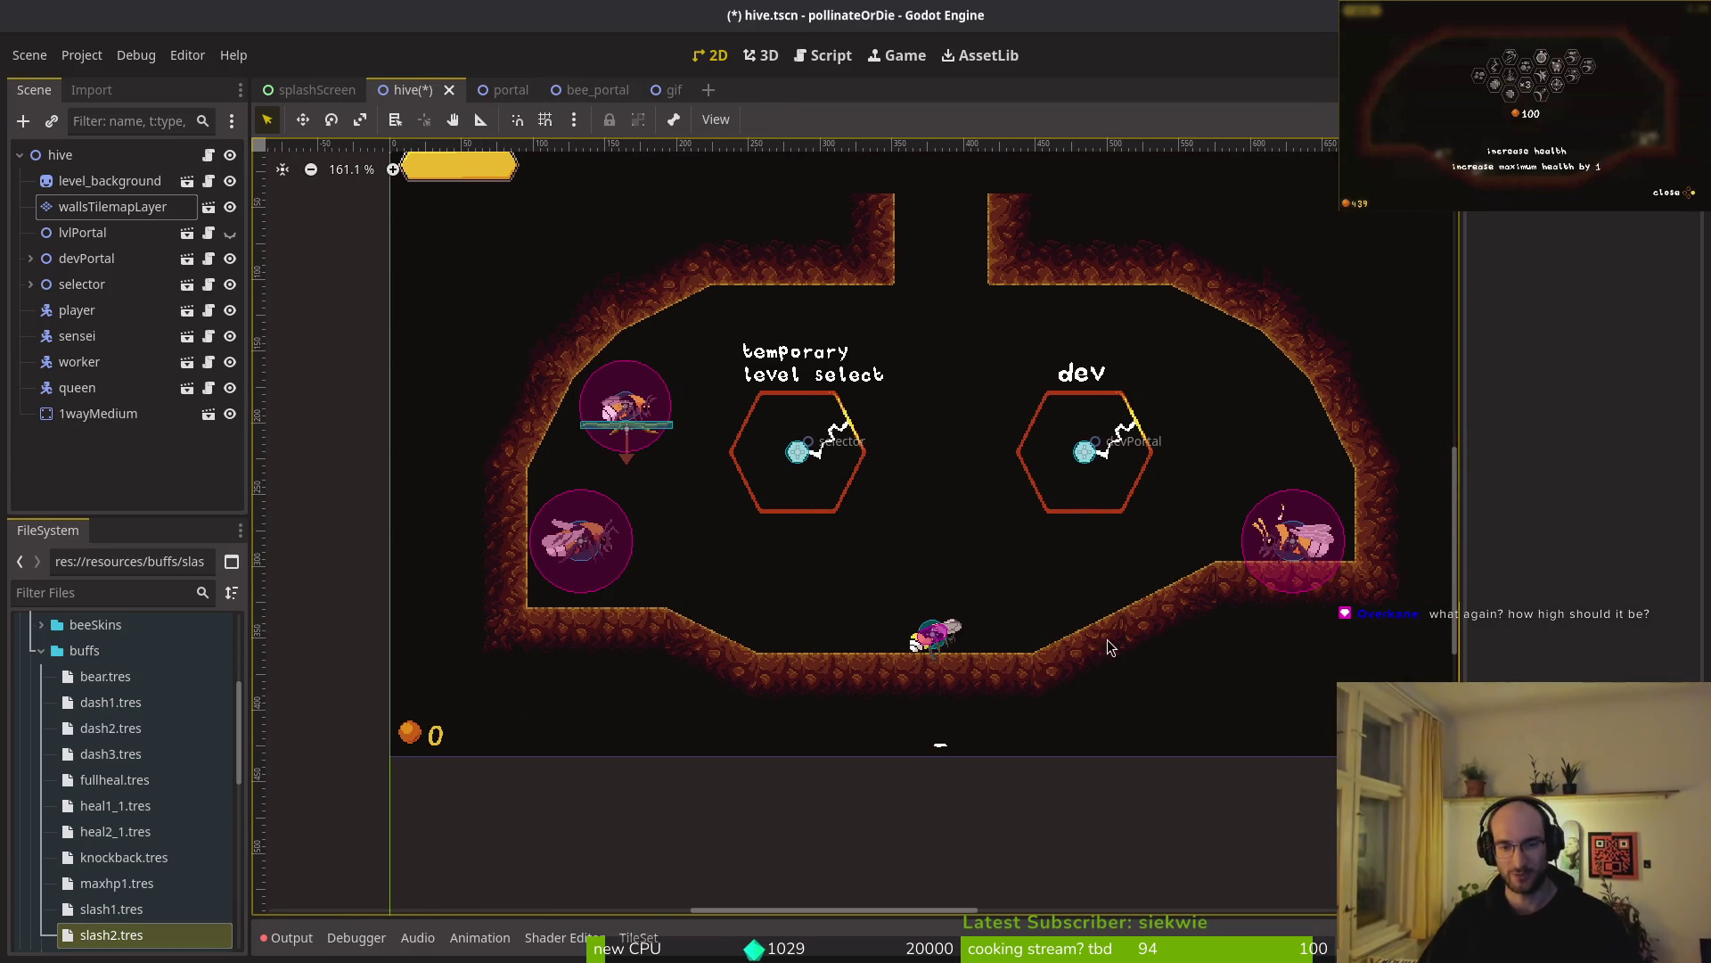
{"action": "scroll", "coordinate": [1114, 645], "scroll_direction": "down", "scroll_amount": 1}
{"action": "scroll", "coordinate": [959, 626], "scroll_direction": "right", "scroll_amount": 2}
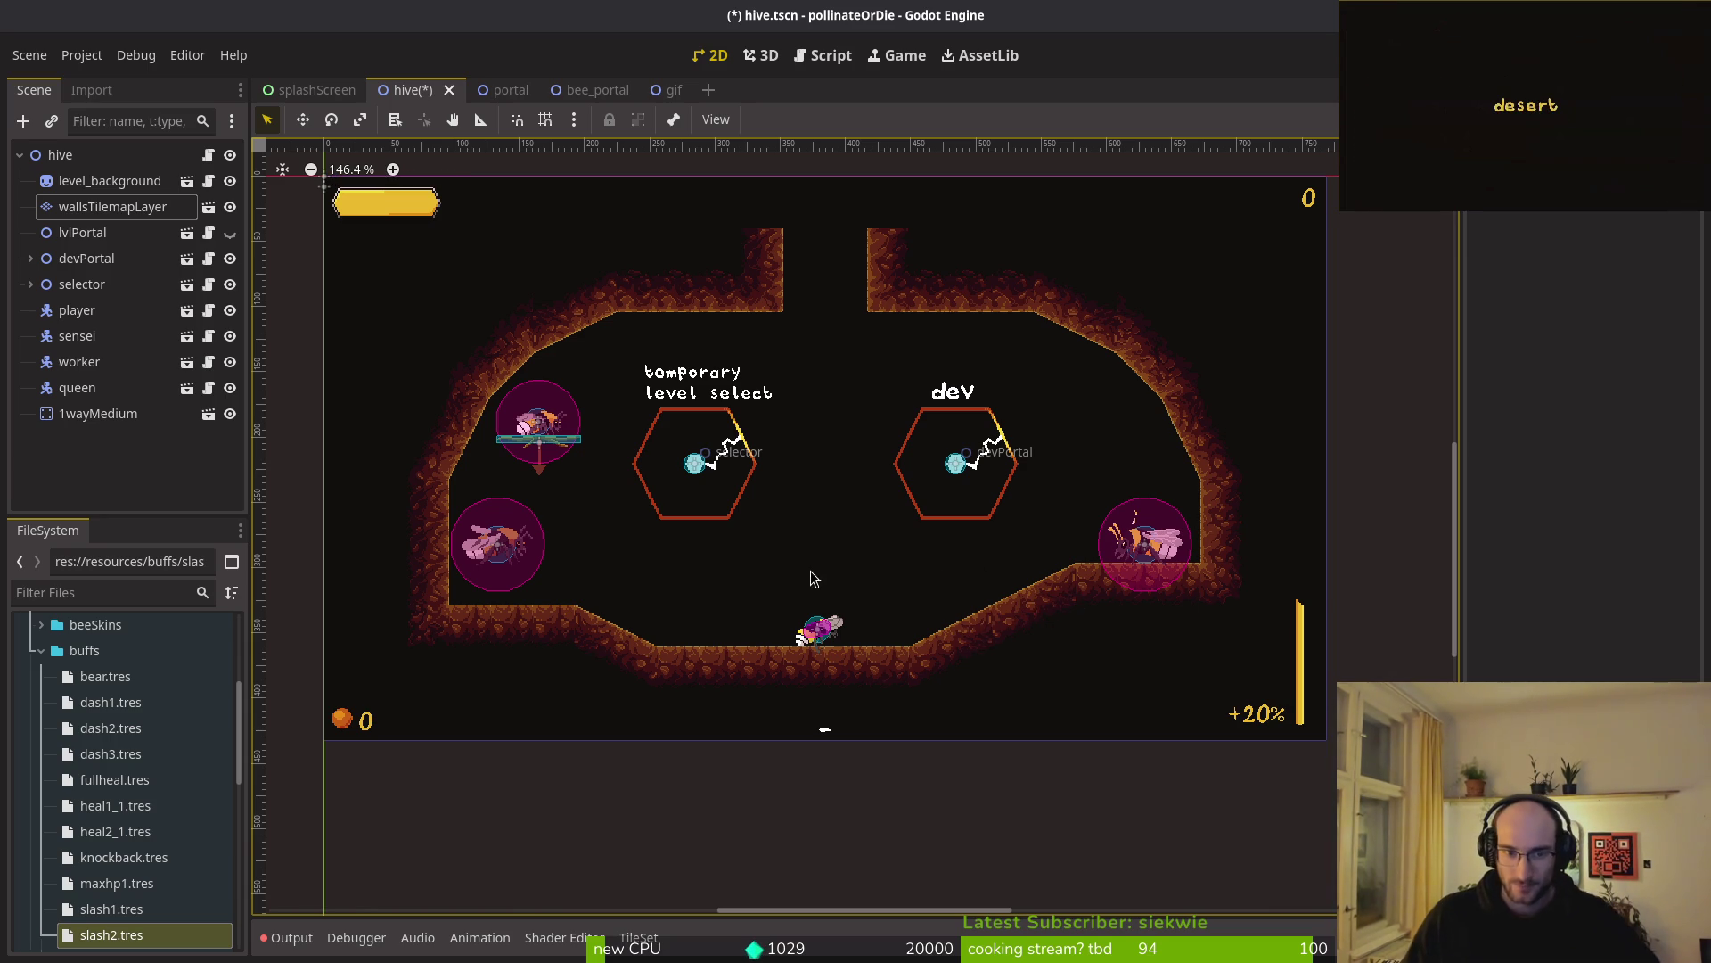
{"action": "scroll", "coordinate": [759, 325], "scroll_direction": "down", "scroll_amount": 1}
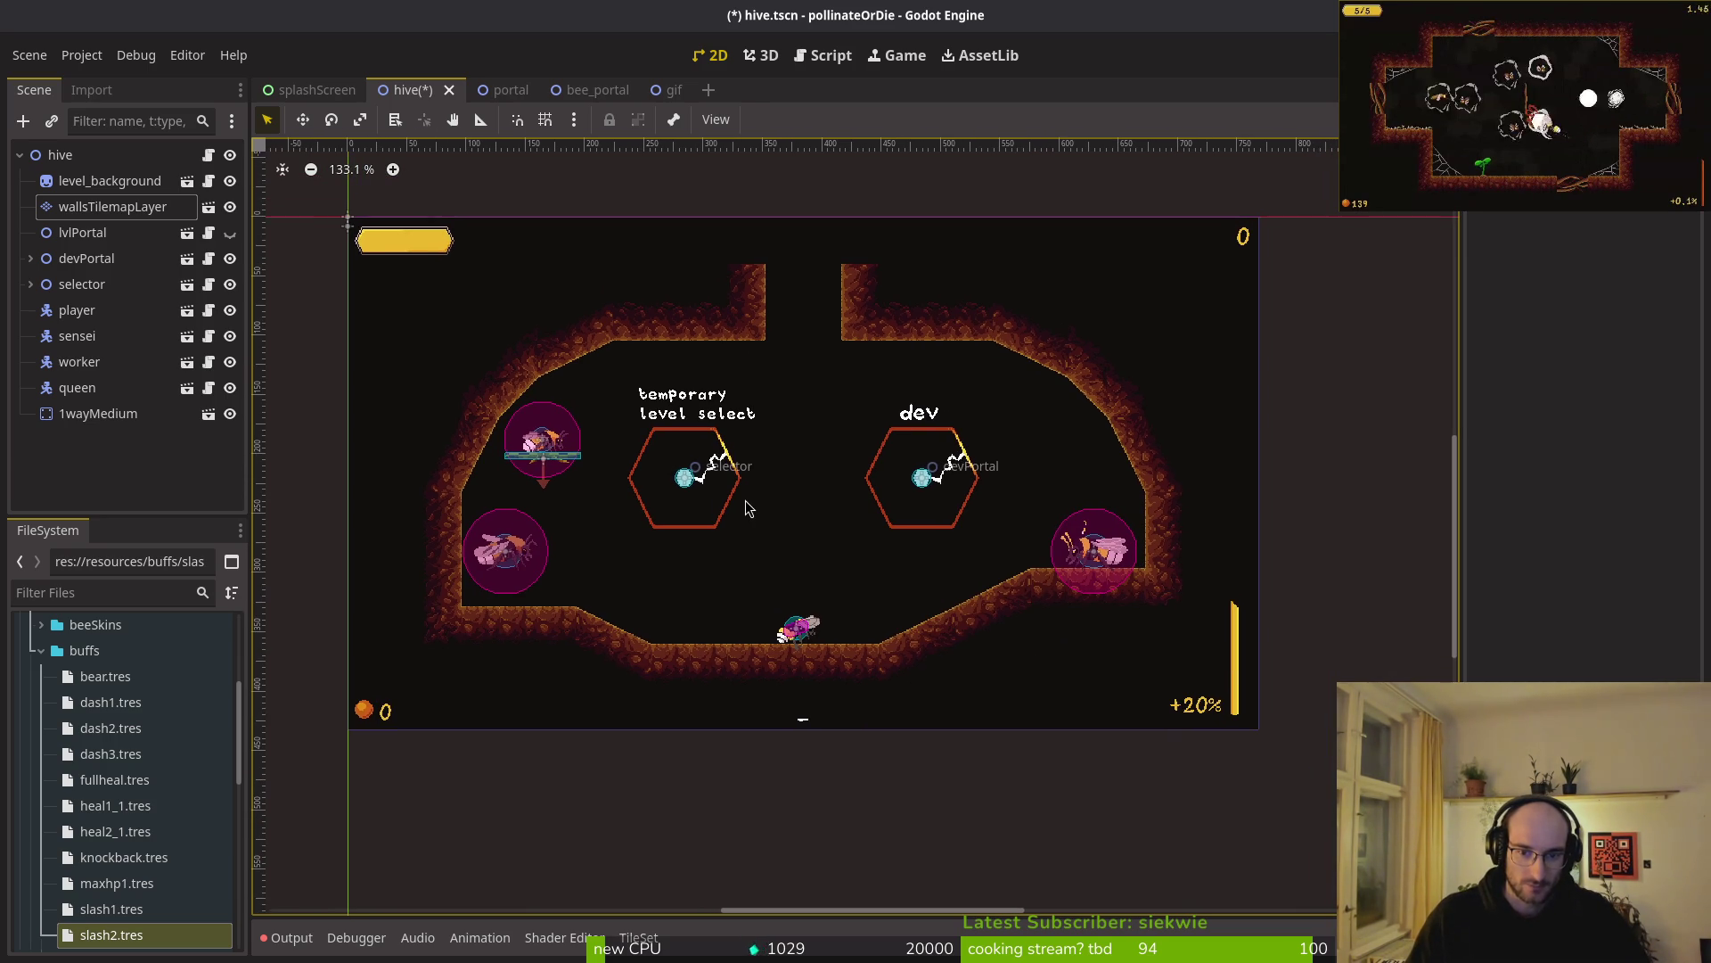
{"action": "left_click", "coordinate": [229, 387]}
{"action": "left_click", "coordinate": [229, 361]}
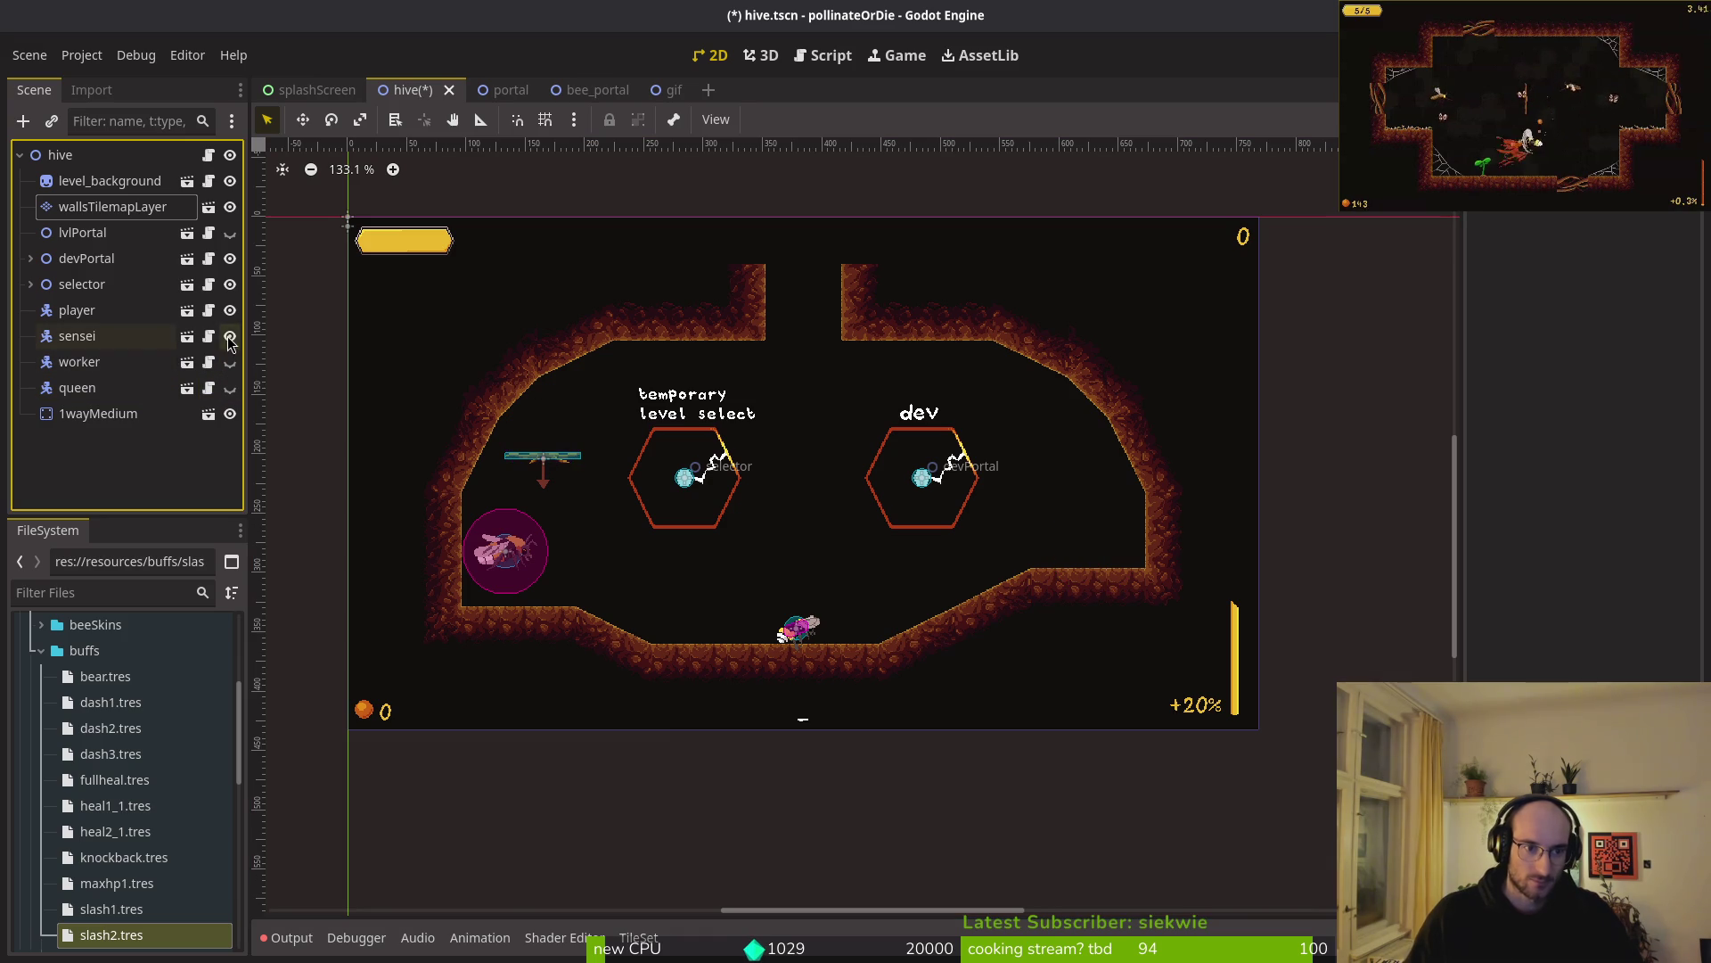
{"action": "left_click", "coordinate": [229, 335]}
{"action": "left_click", "coordinate": [229, 283]}
{"action": "left_click", "coordinate": [229, 257]}
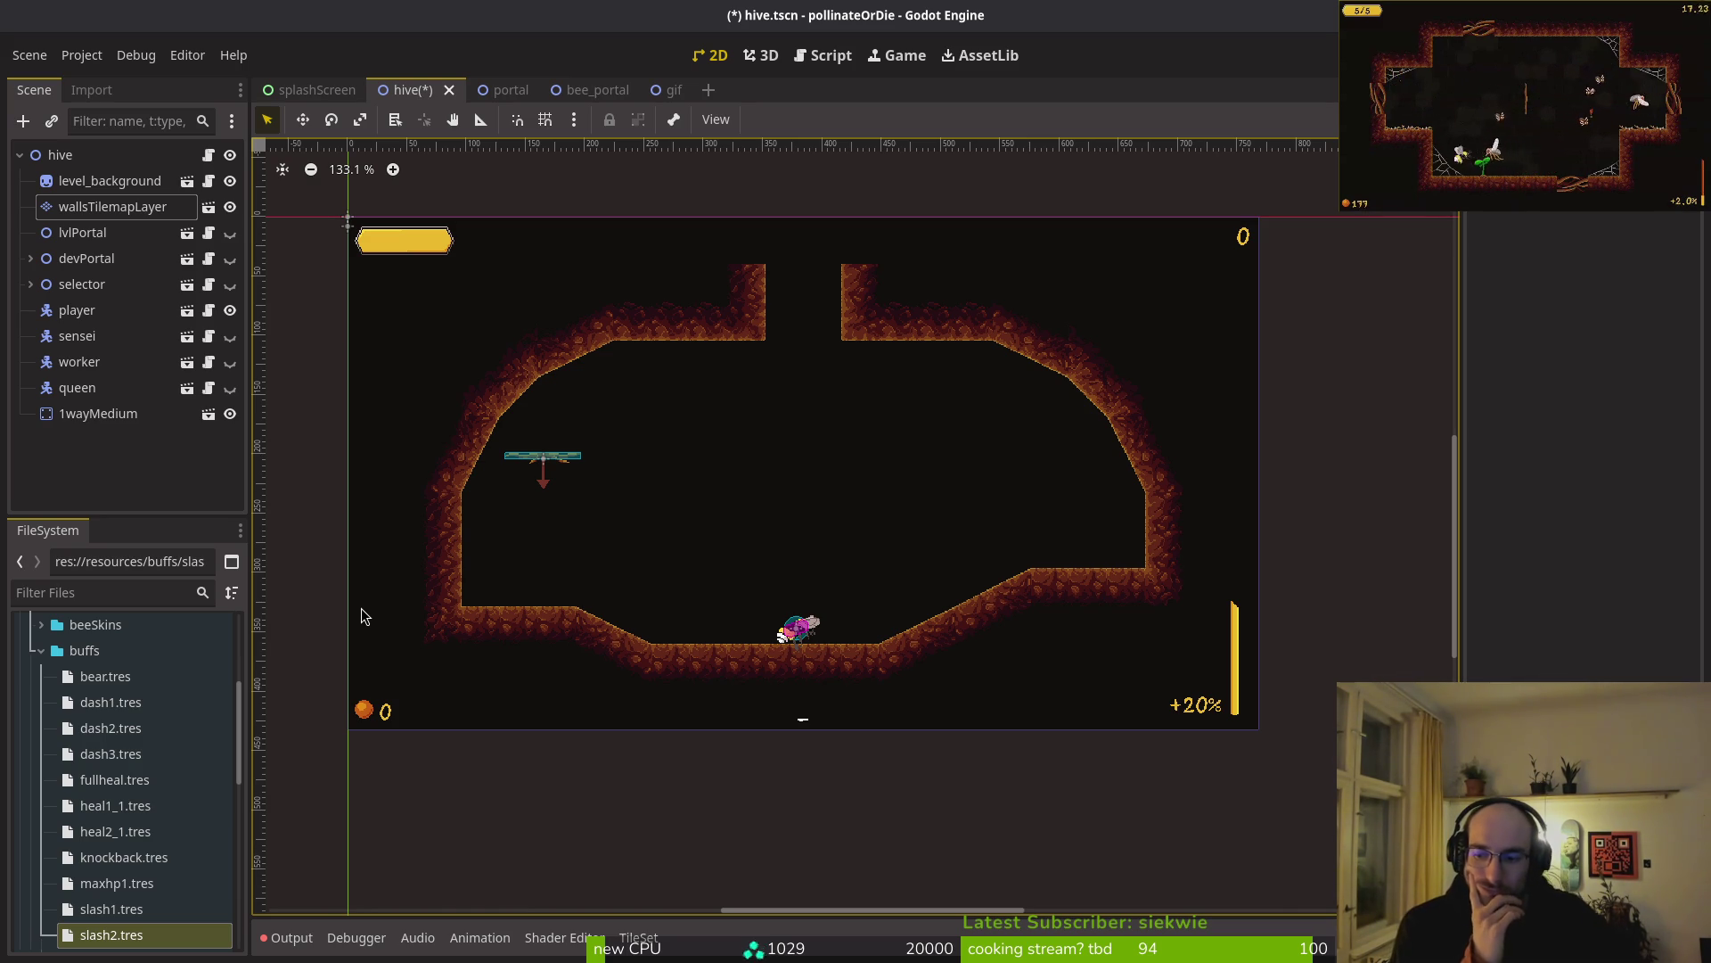
{"action": "key", "text": "alt+Tab"}
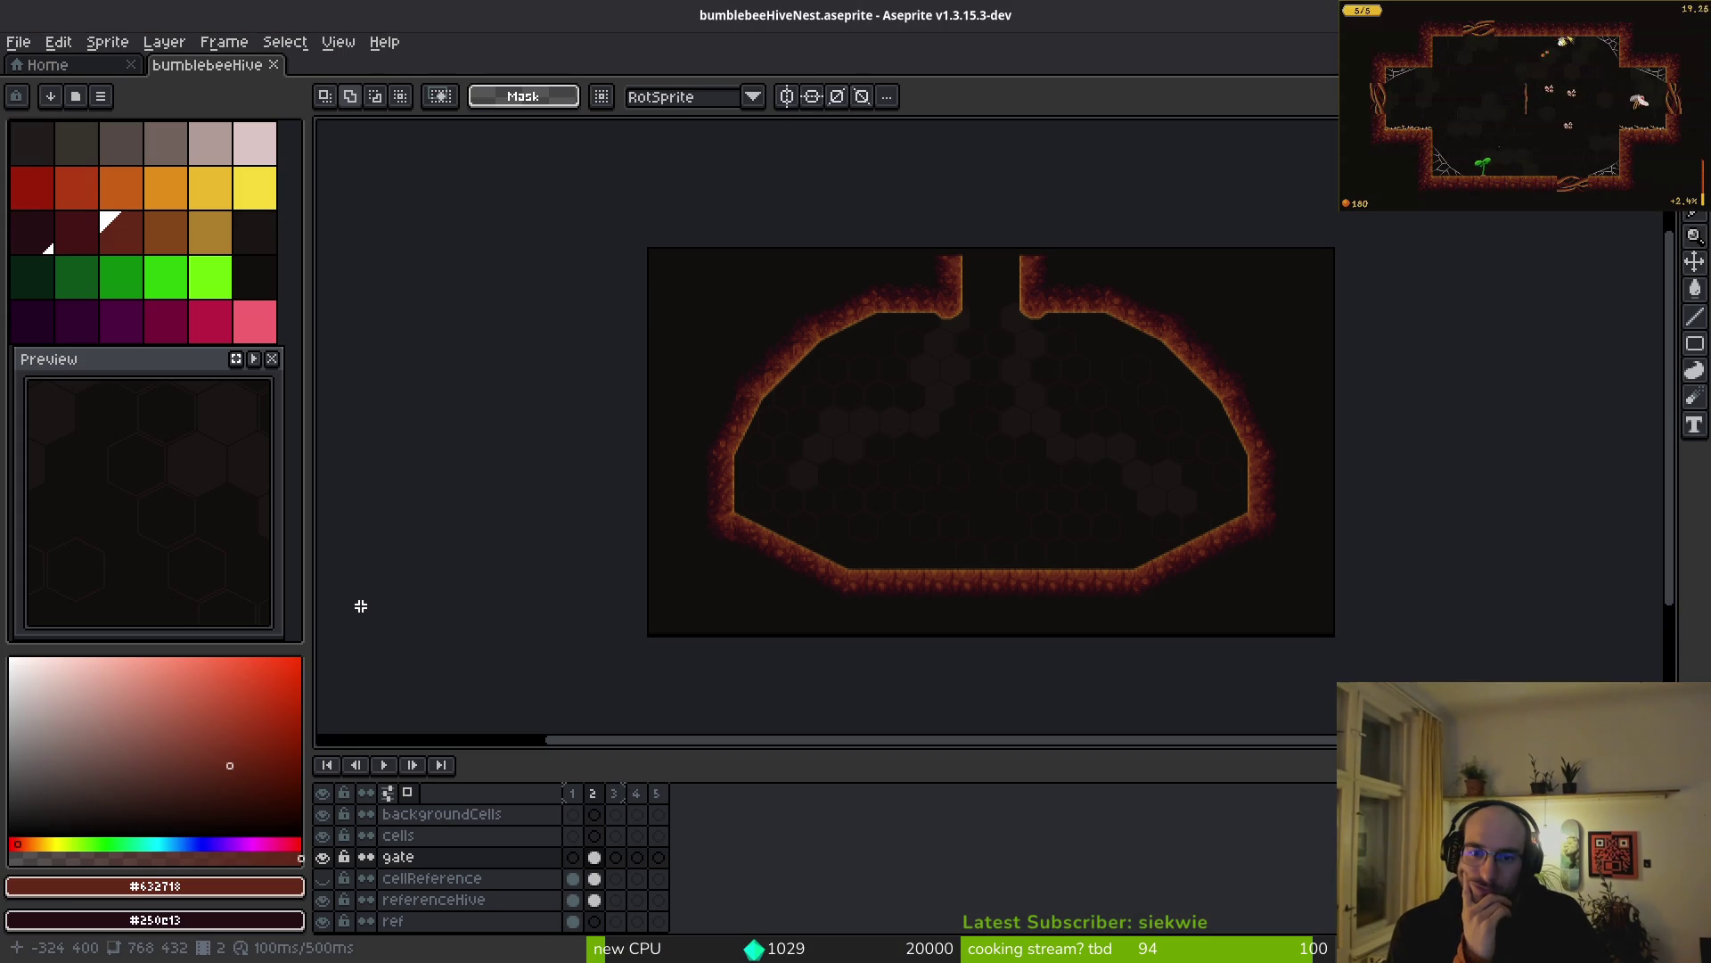
{"action": "key", "text": "alt+Tab"}
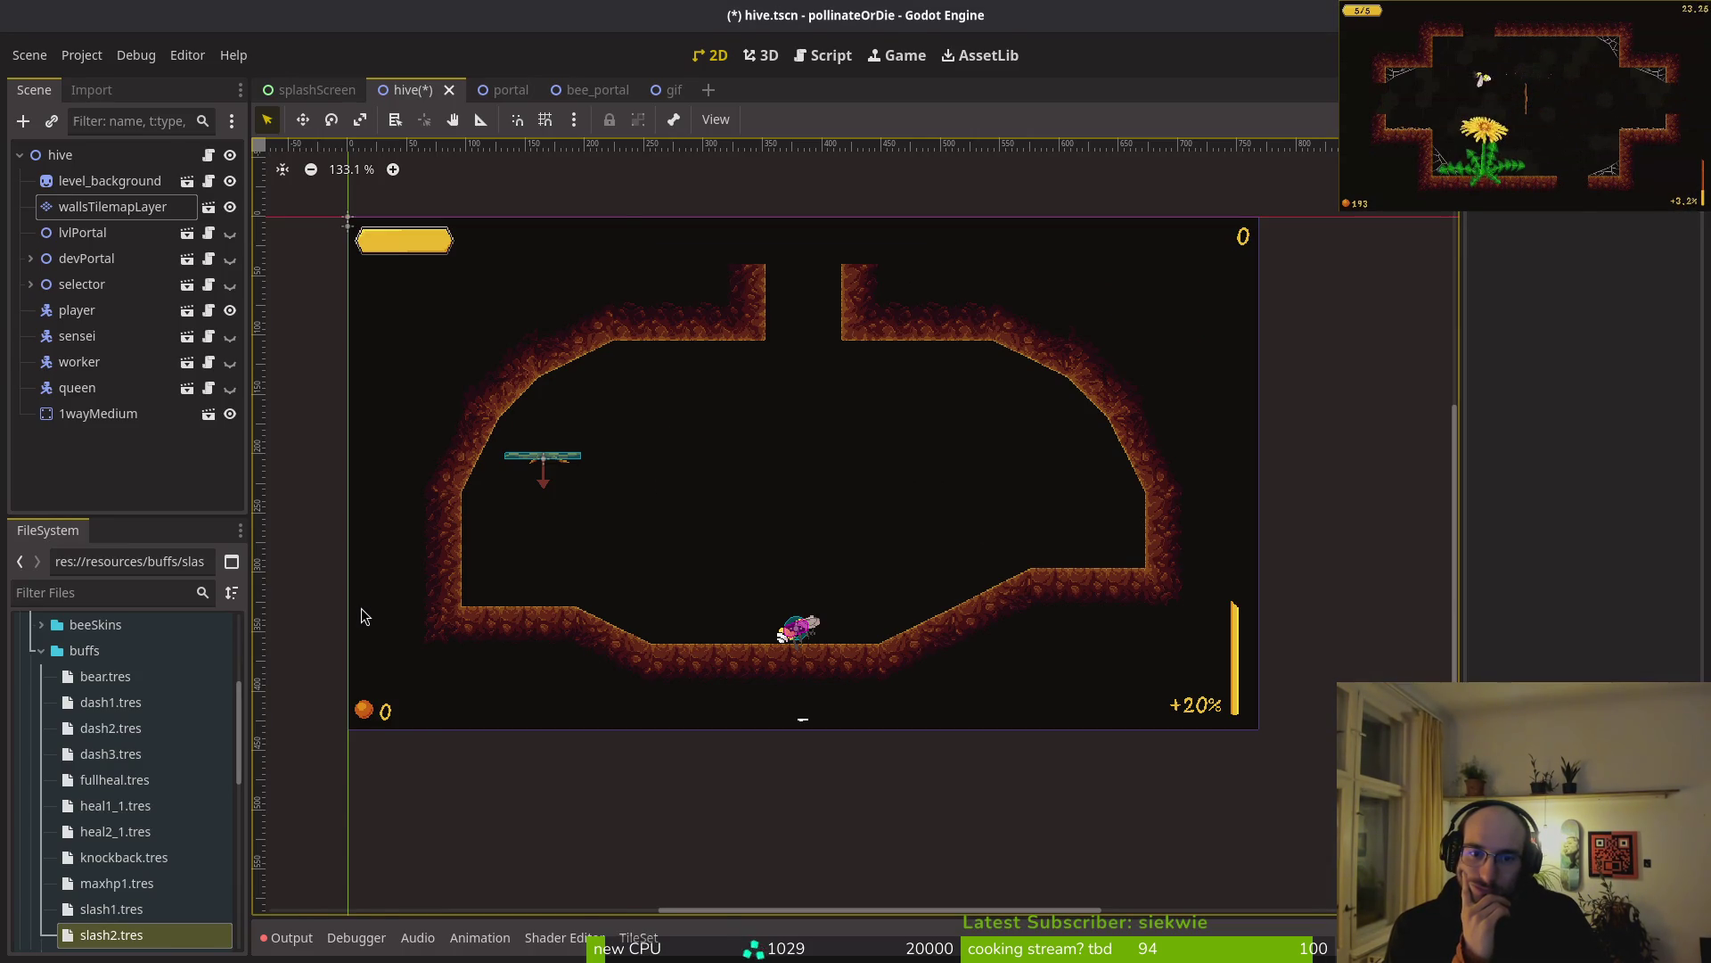
{"action": "key", "text": "alt+Tab"}
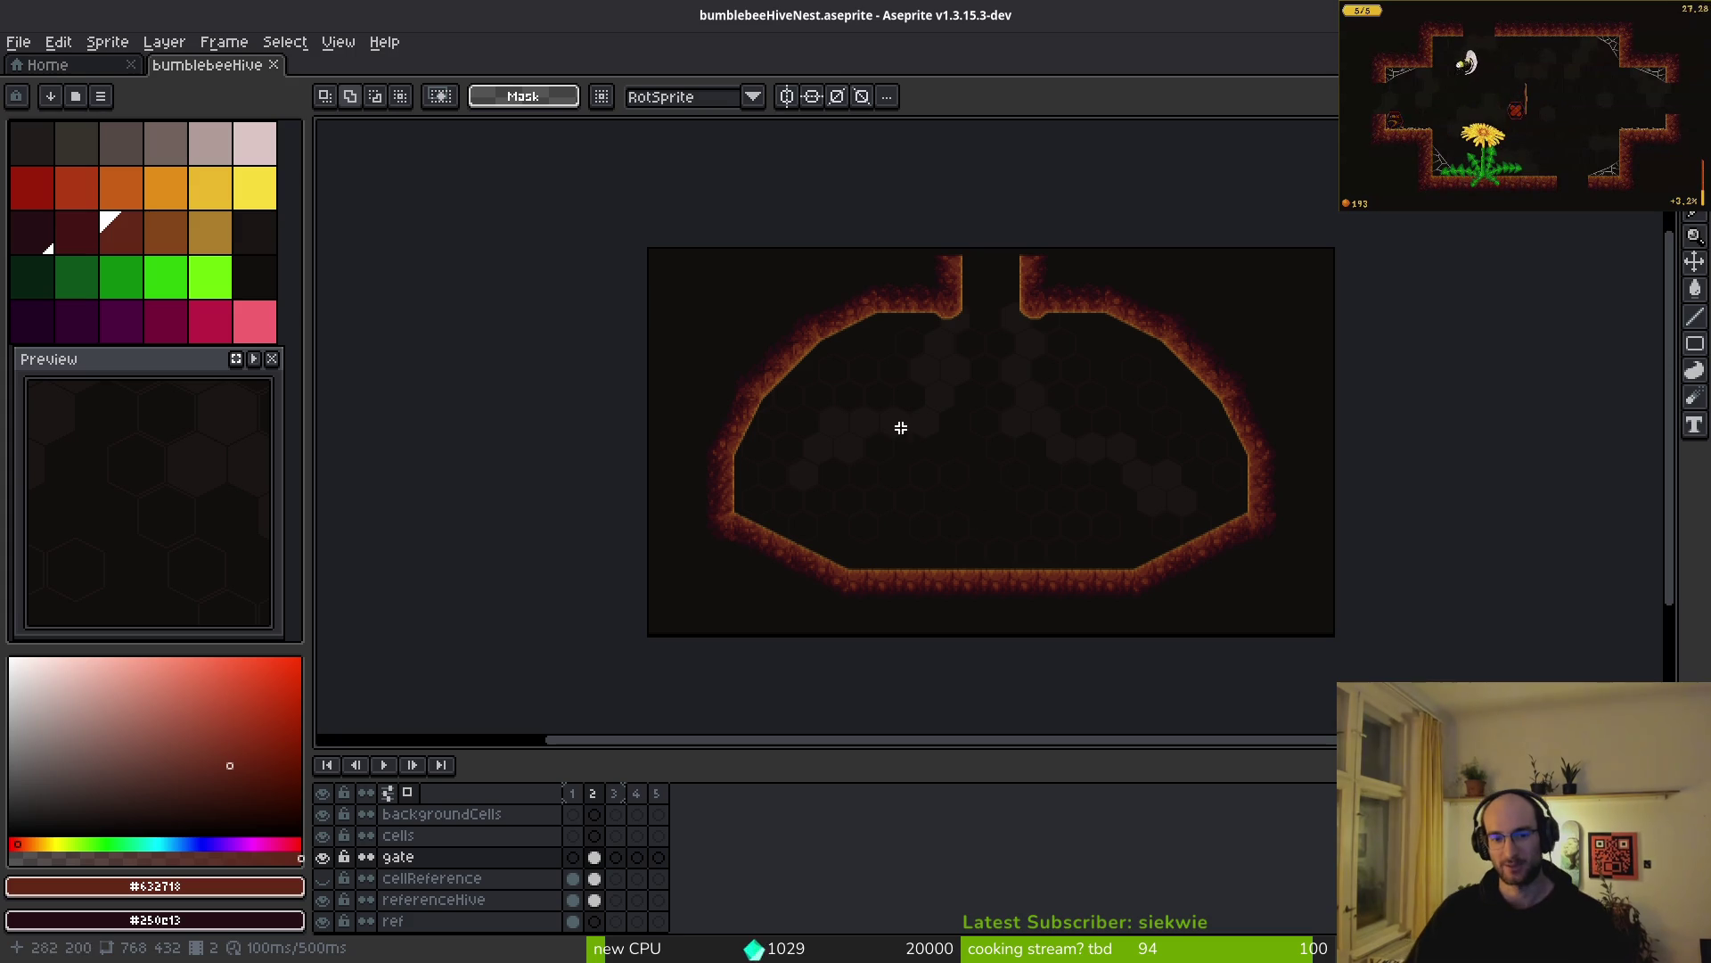
{"action": "key", "text": "alt+Tab"}
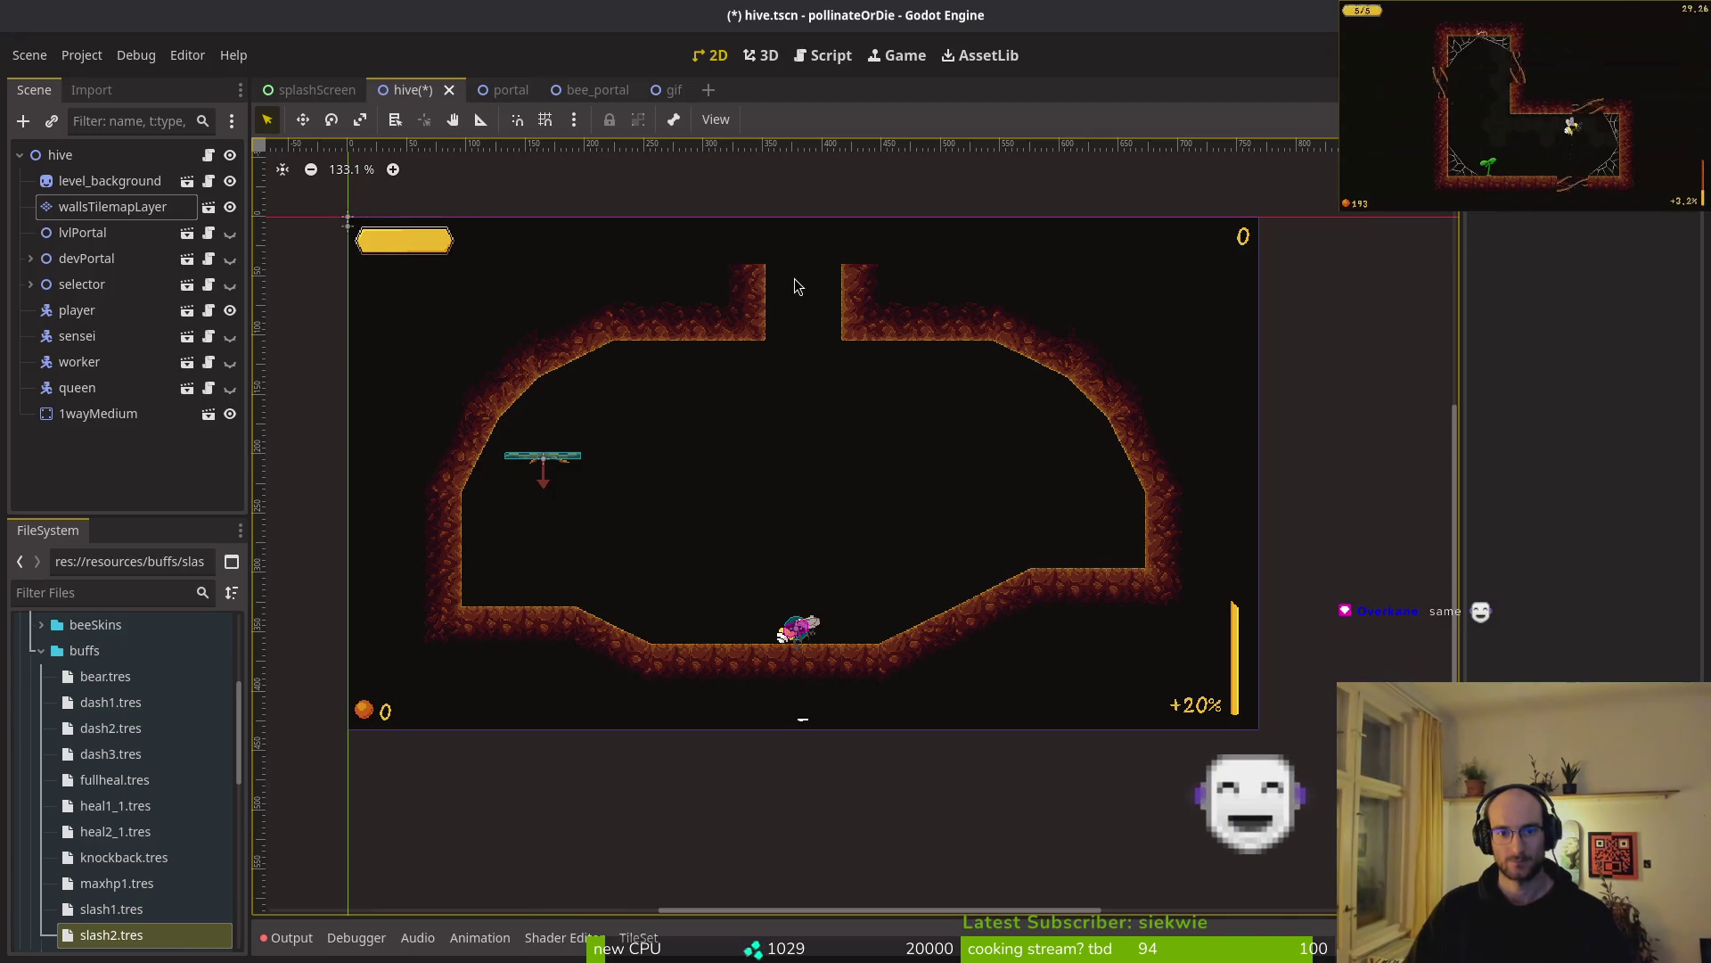
{"action": "scroll", "coordinate": [794, 339], "scroll_direction": "down", "scroll_amount": 5}
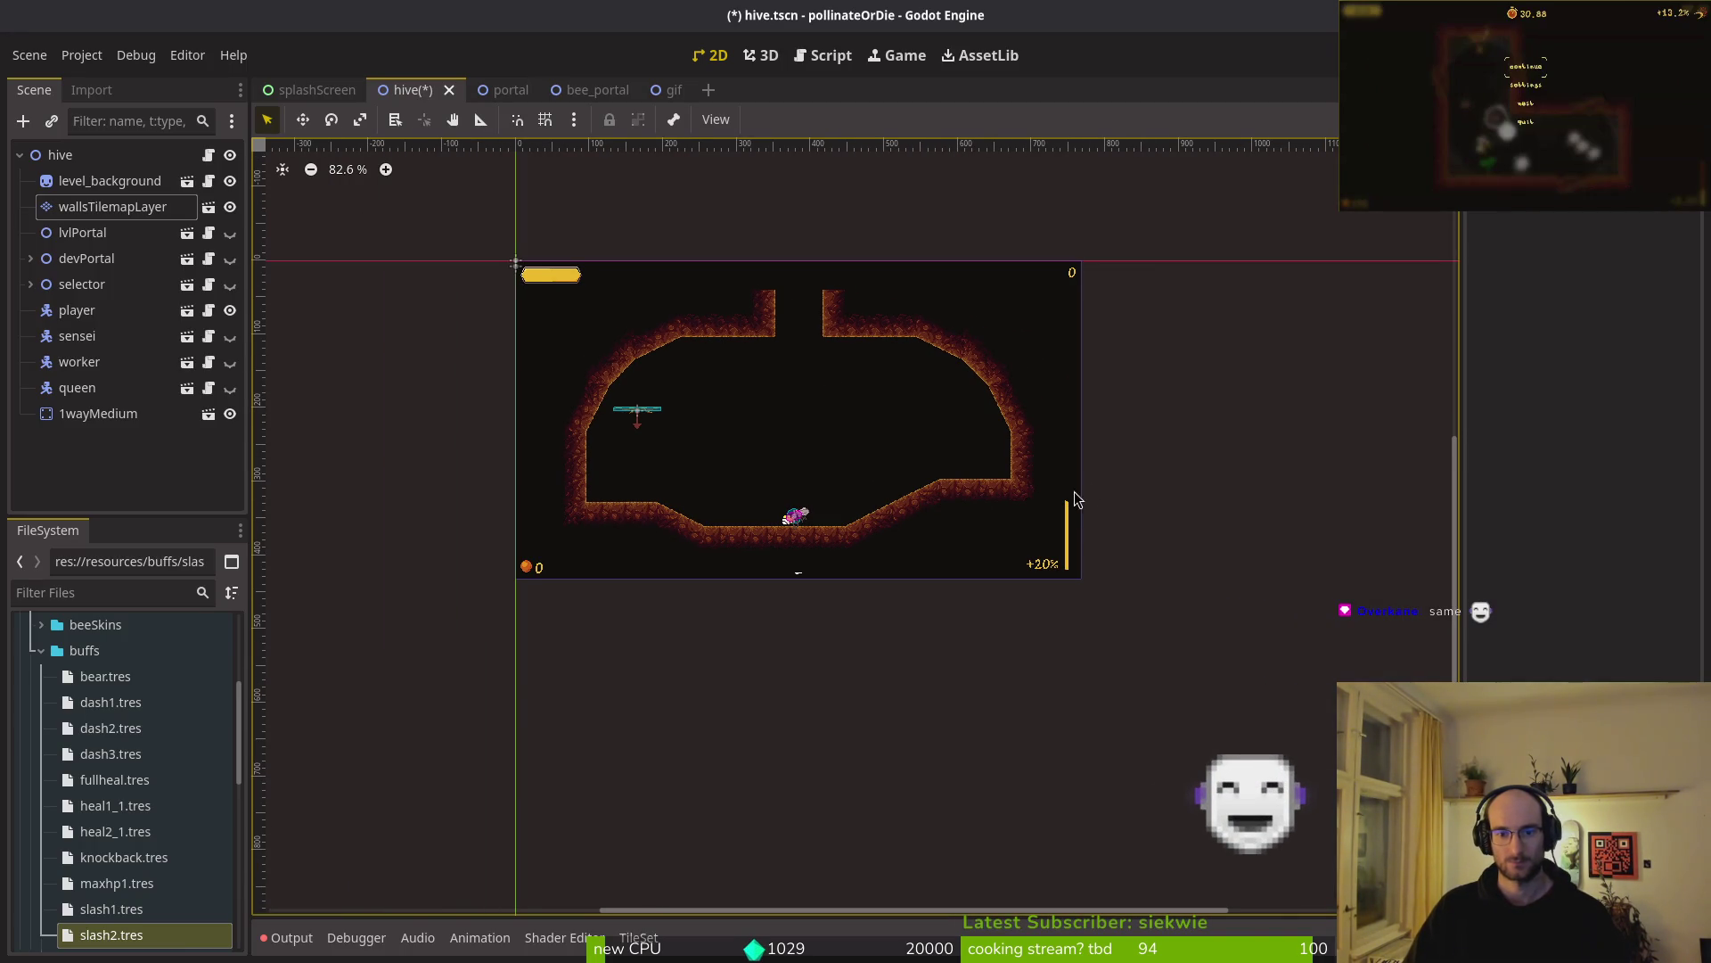
{"action": "key", "text": "alt+Tab"}
{"action": "key", "text": "alt+Tab"}
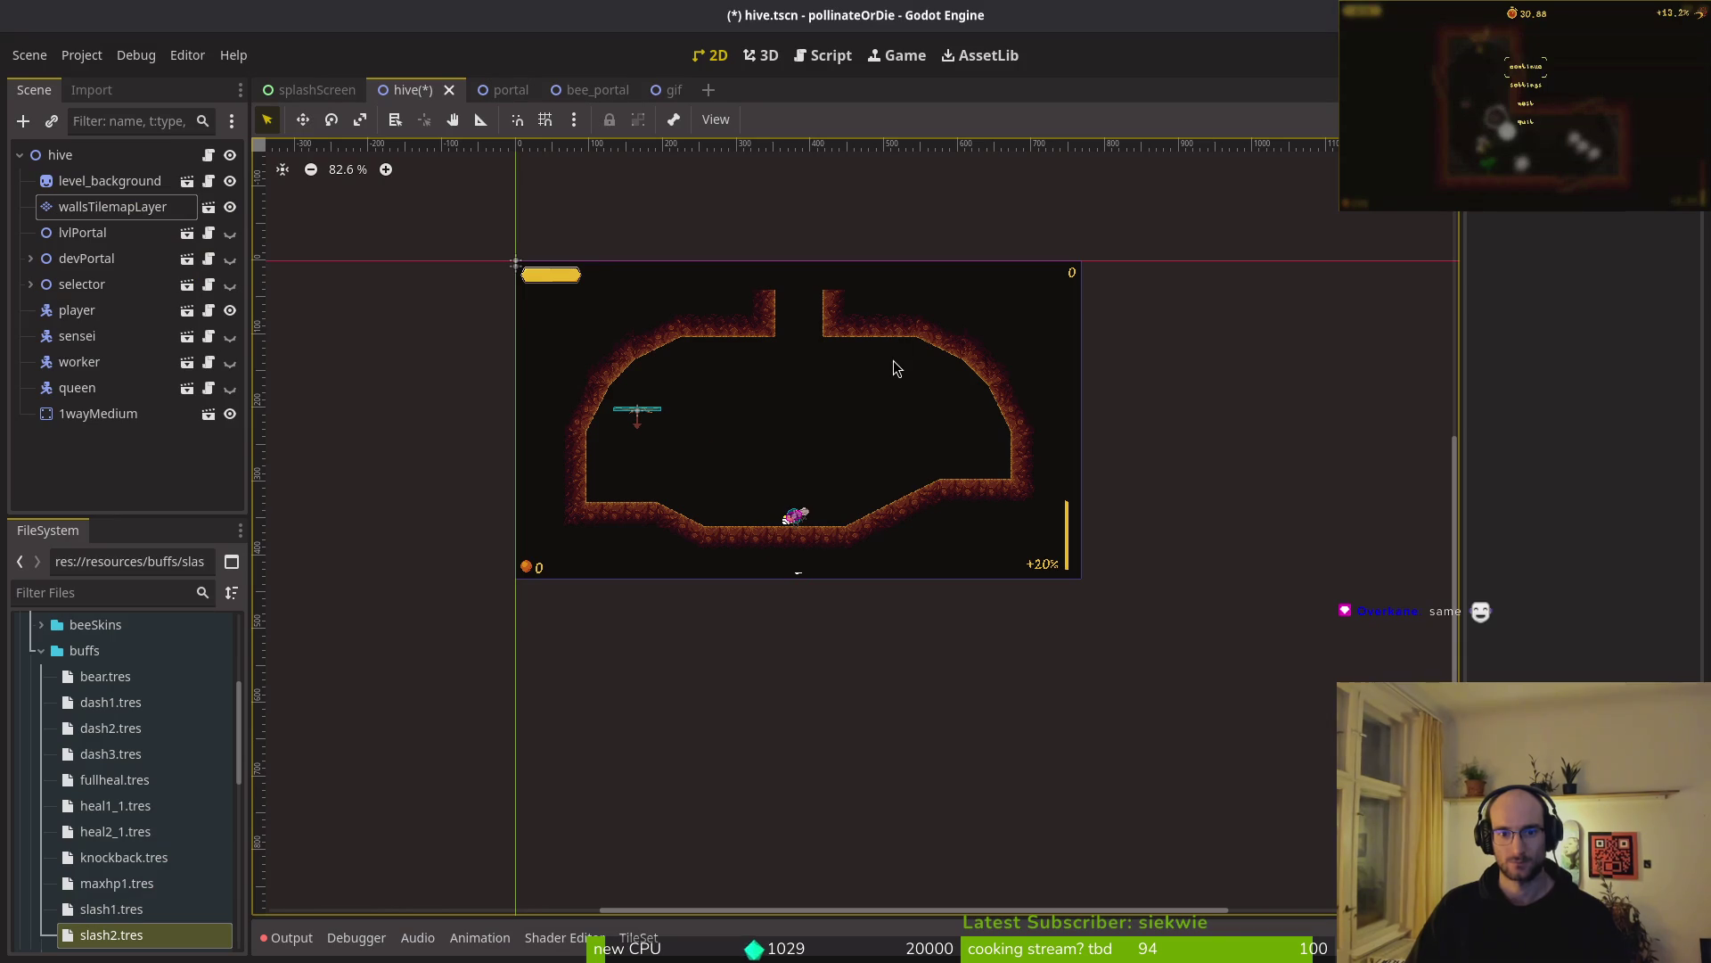
{"action": "scroll", "coordinate": [891, 366], "scroll_direction": "up", "scroll_amount": 7}
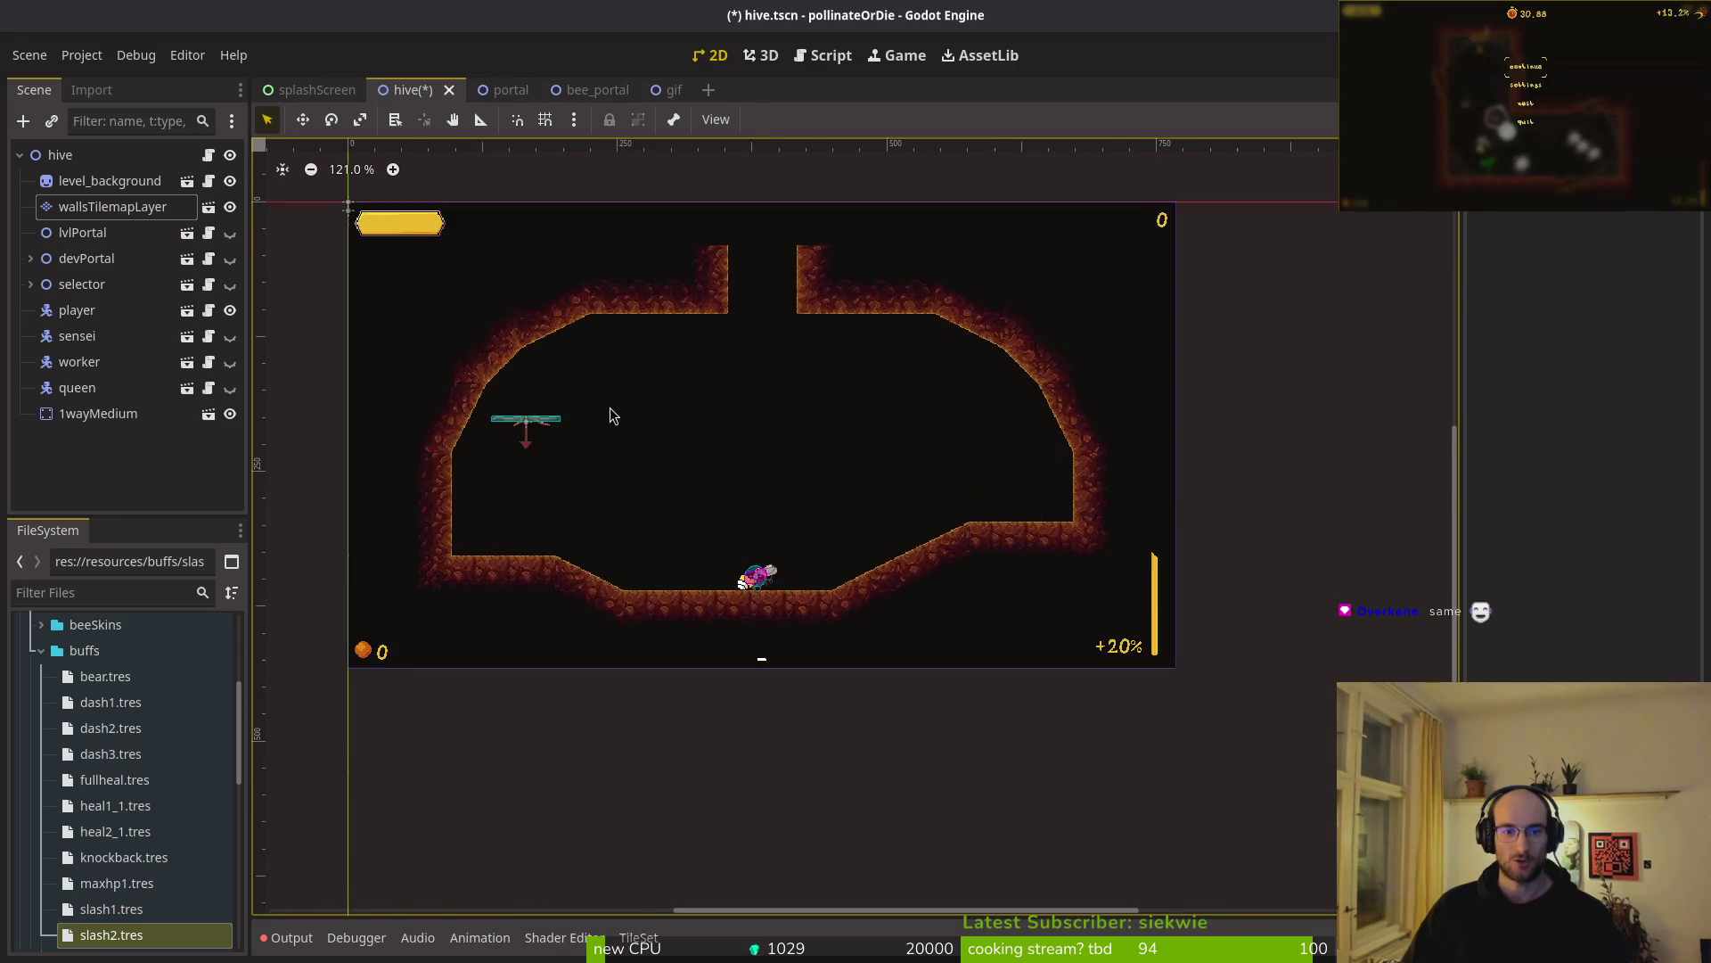
- Paint 2x2 diagonal slope blocks into the hive's lower-right wall
{"action": "left_click", "coordinate": [872, 383]}
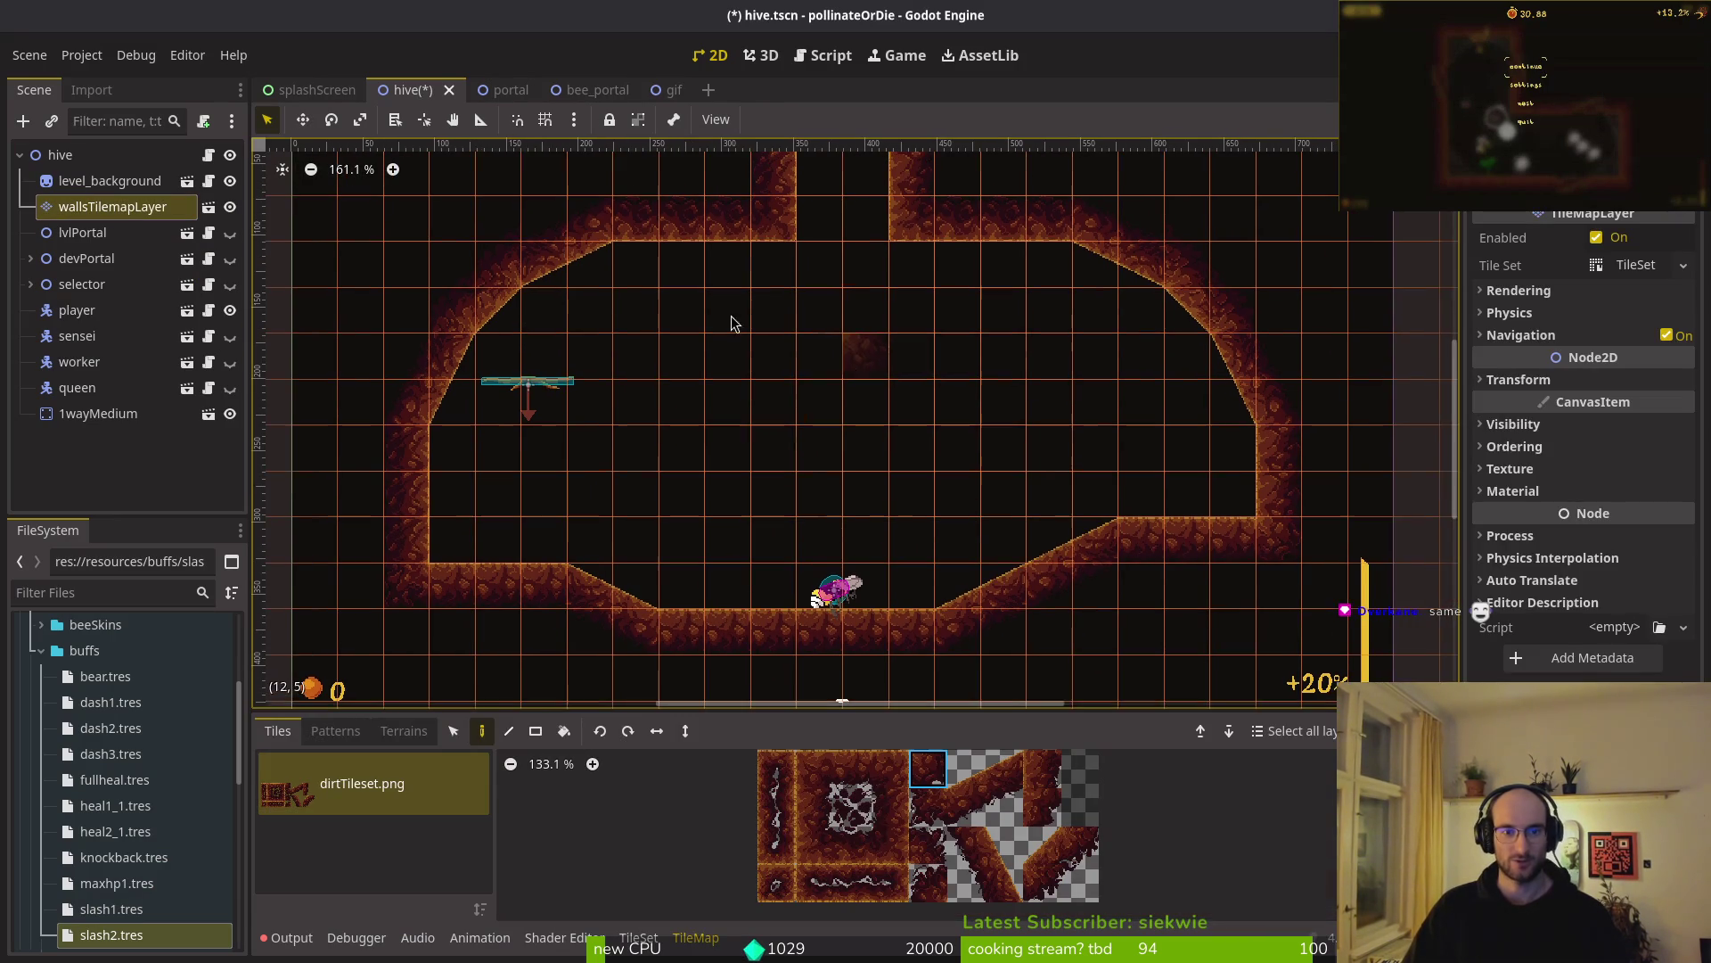
{"action": "scroll", "coordinate": [989, 437], "scroll_direction": "down", "scroll_amount": 2}
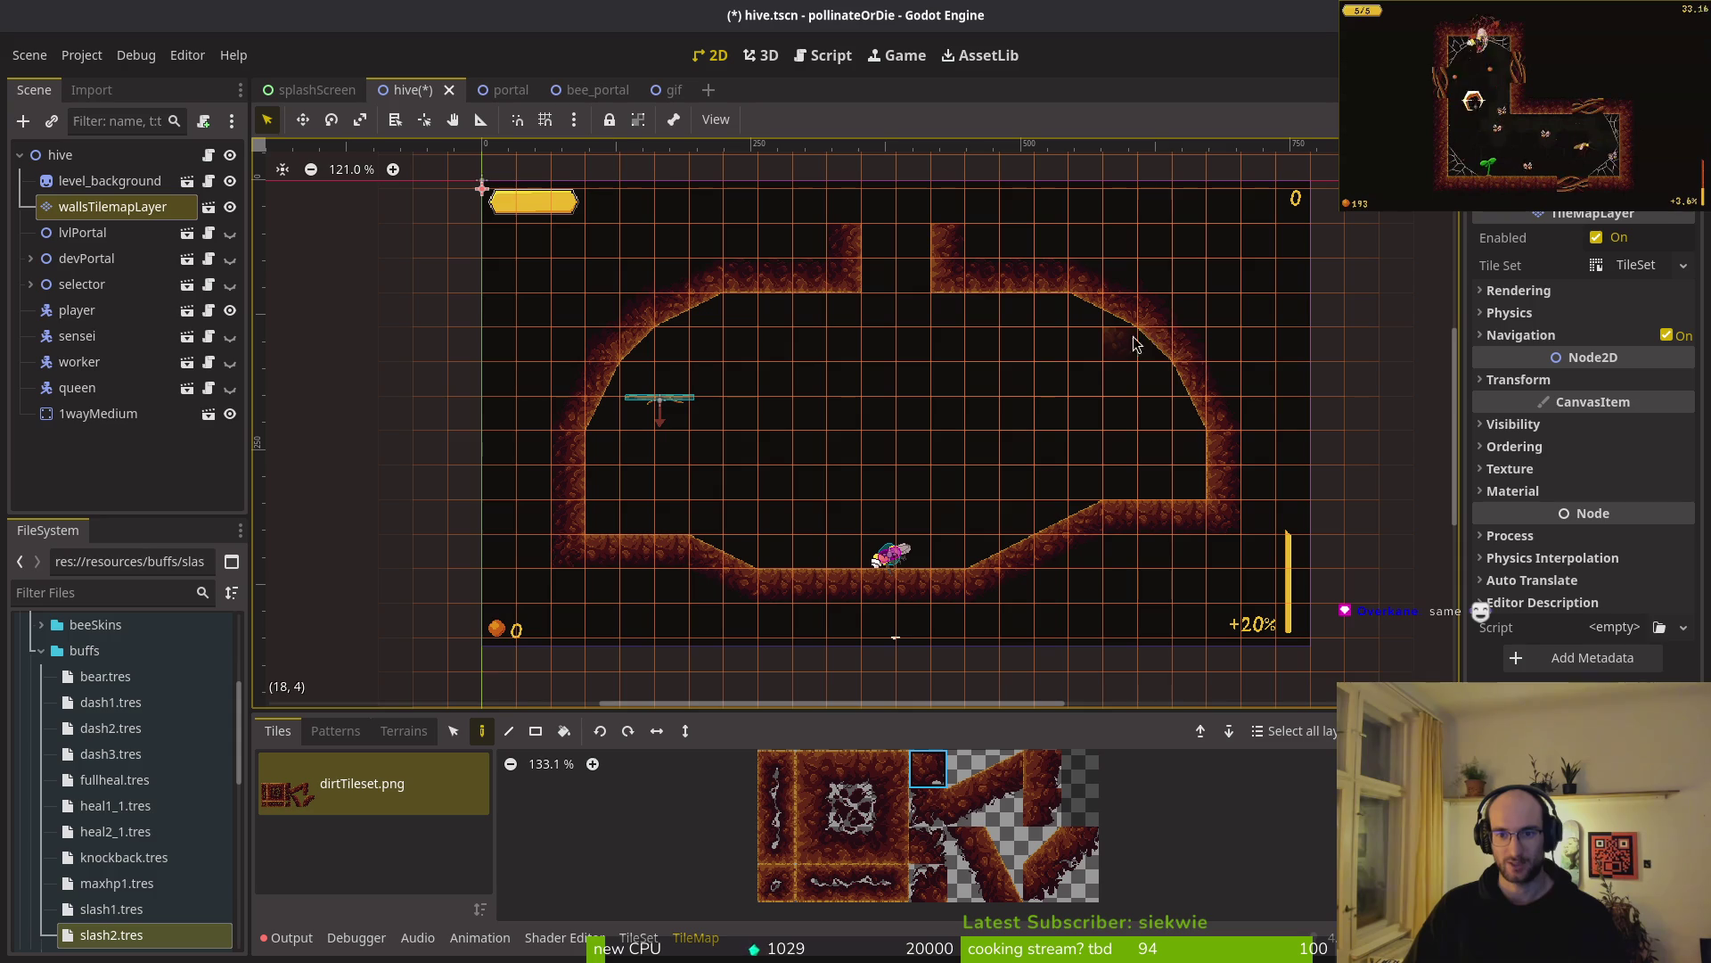
{"action": "left_click_drag", "start_coordinate": [962, 767], "coordinate": [1023, 820]}
{"action": "left_click", "coordinate": [1153, 510]}
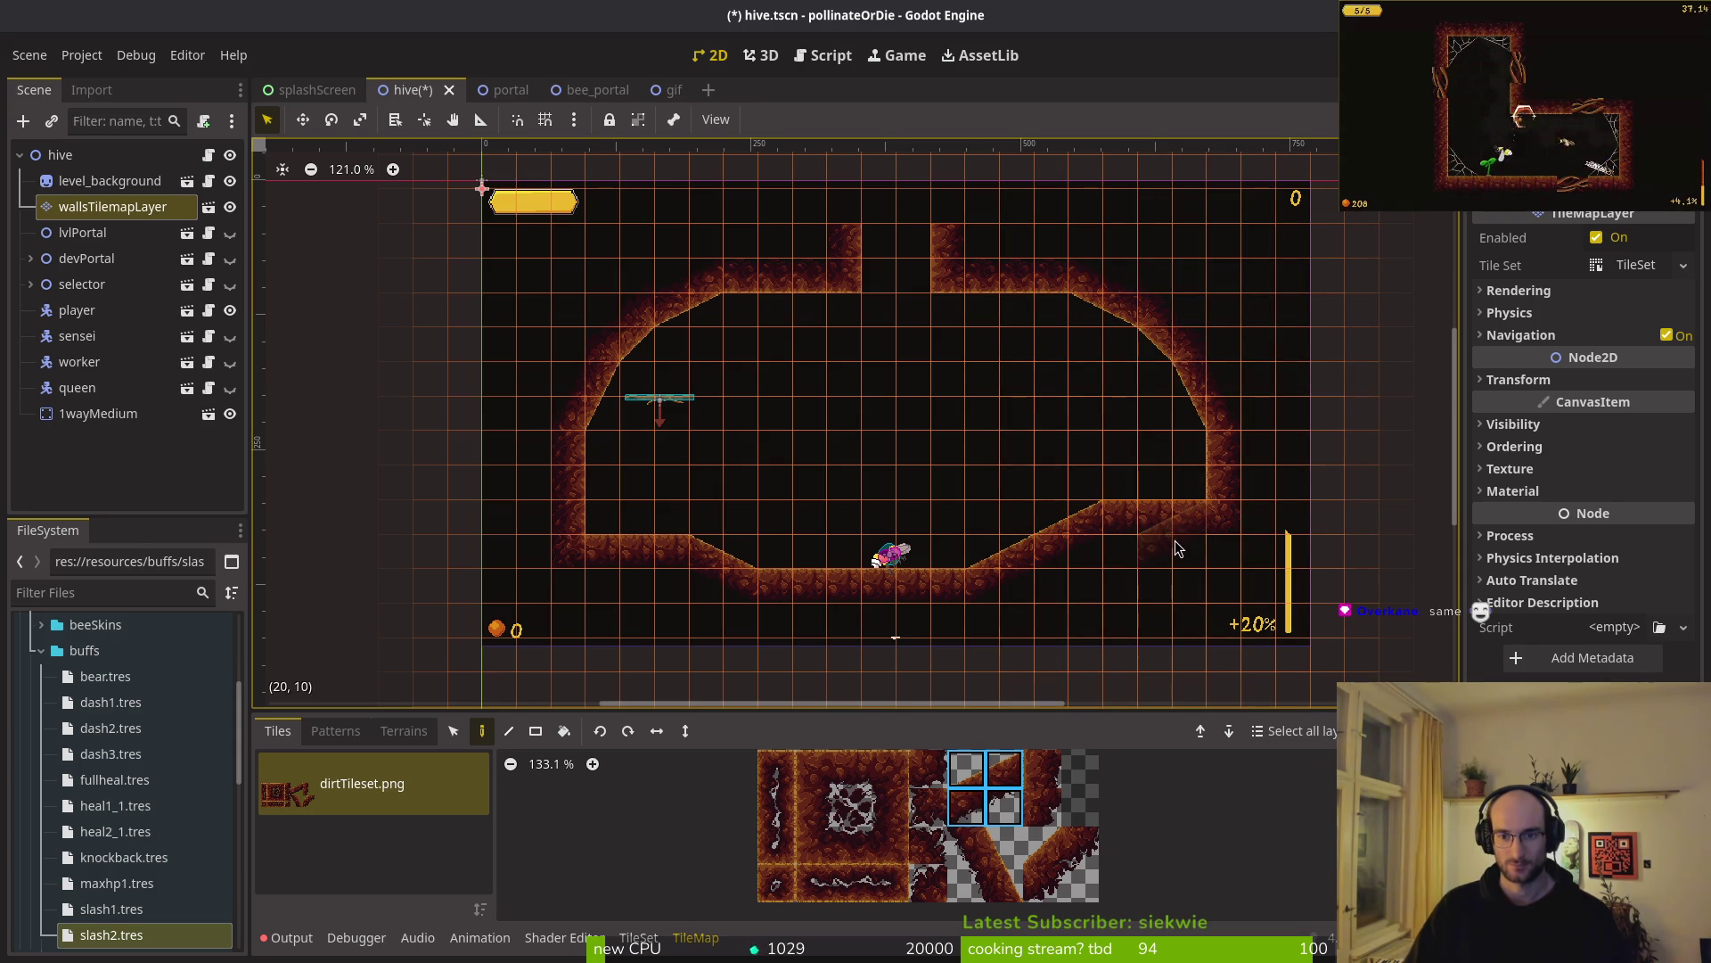
{"action": "left_click", "coordinate": [1095, 580]}
{"action": "left_click_drag", "start_coordinate": [966, 847], "coordinate": [1005, 884]}
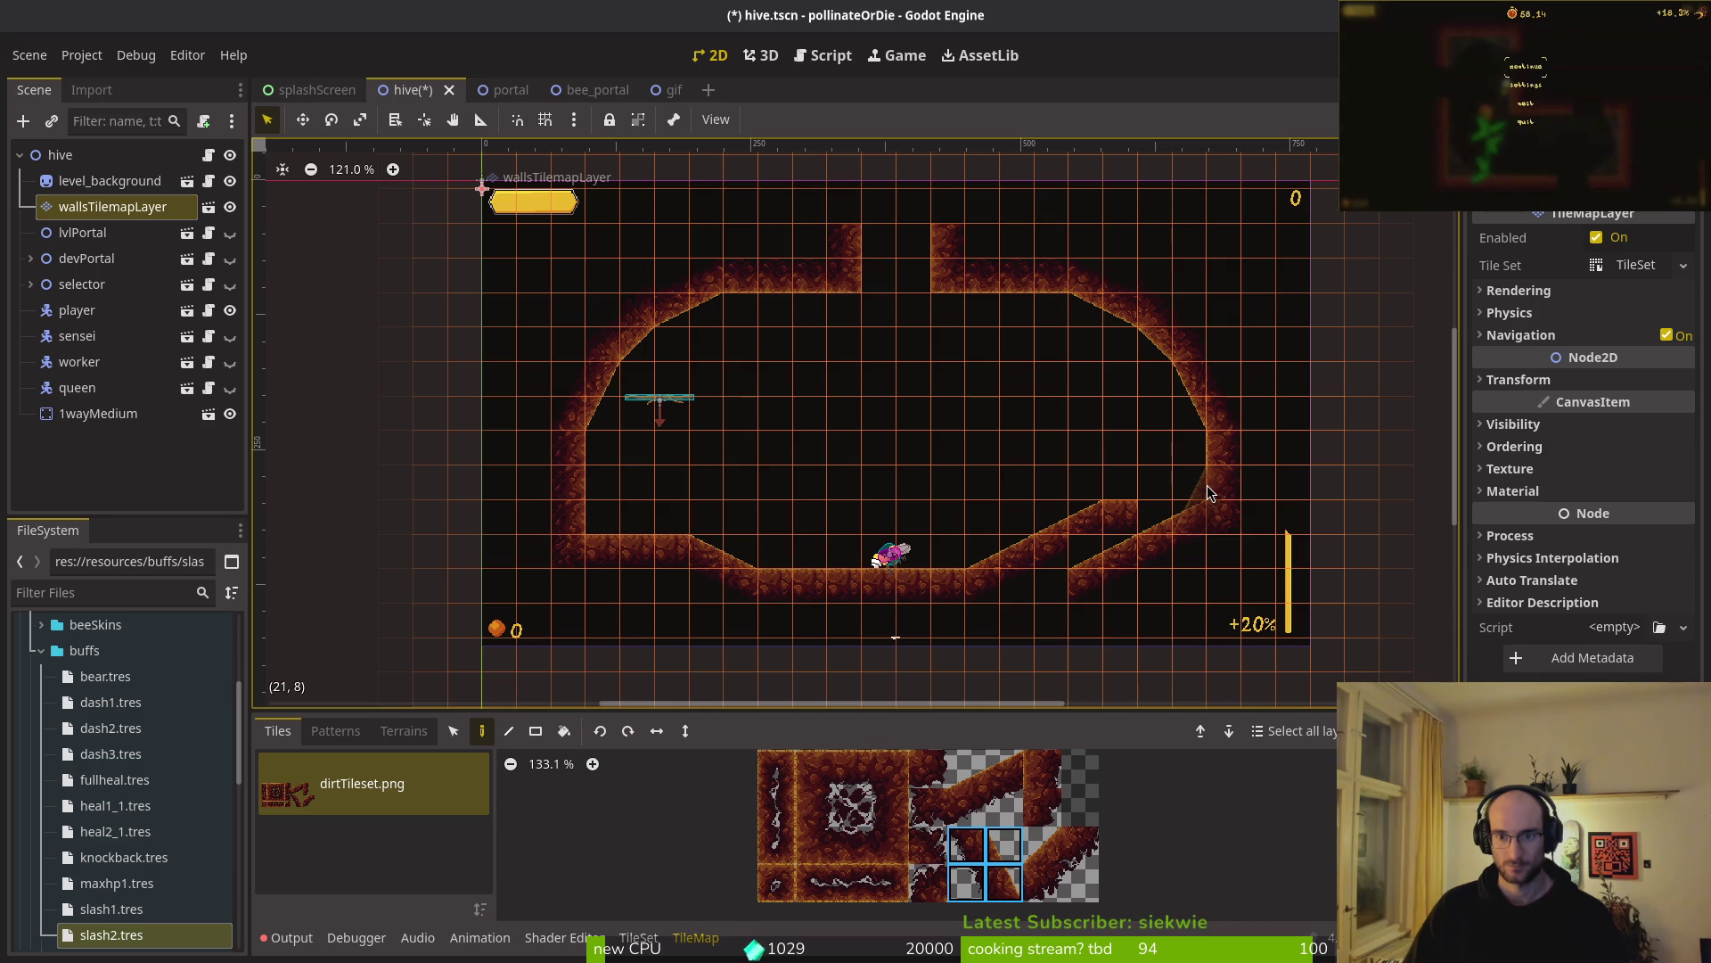
{"action": "left_click_drag", "start_coordinate": [966, 768], "coordinate": [1079, 883]}
{"action": "left_click", "coordinate": [1150, 572]}
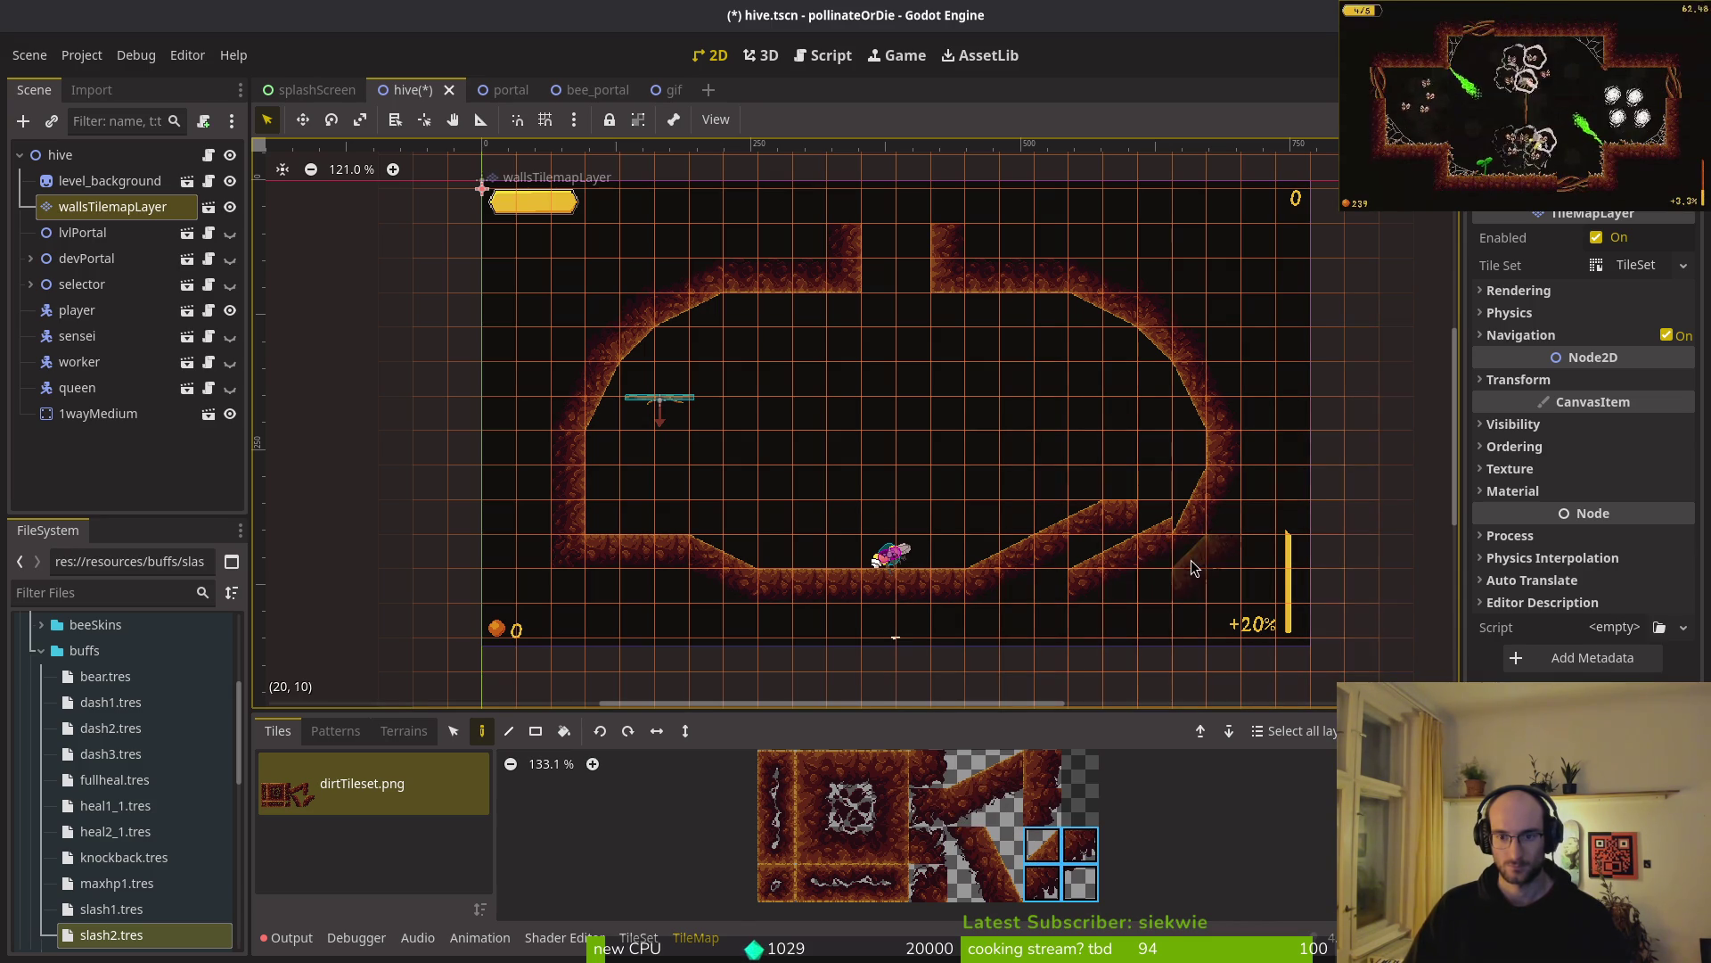
{"action": "left_click_drag", "start_coordinate": [966, 769], "coordinate": [1005, 807]}
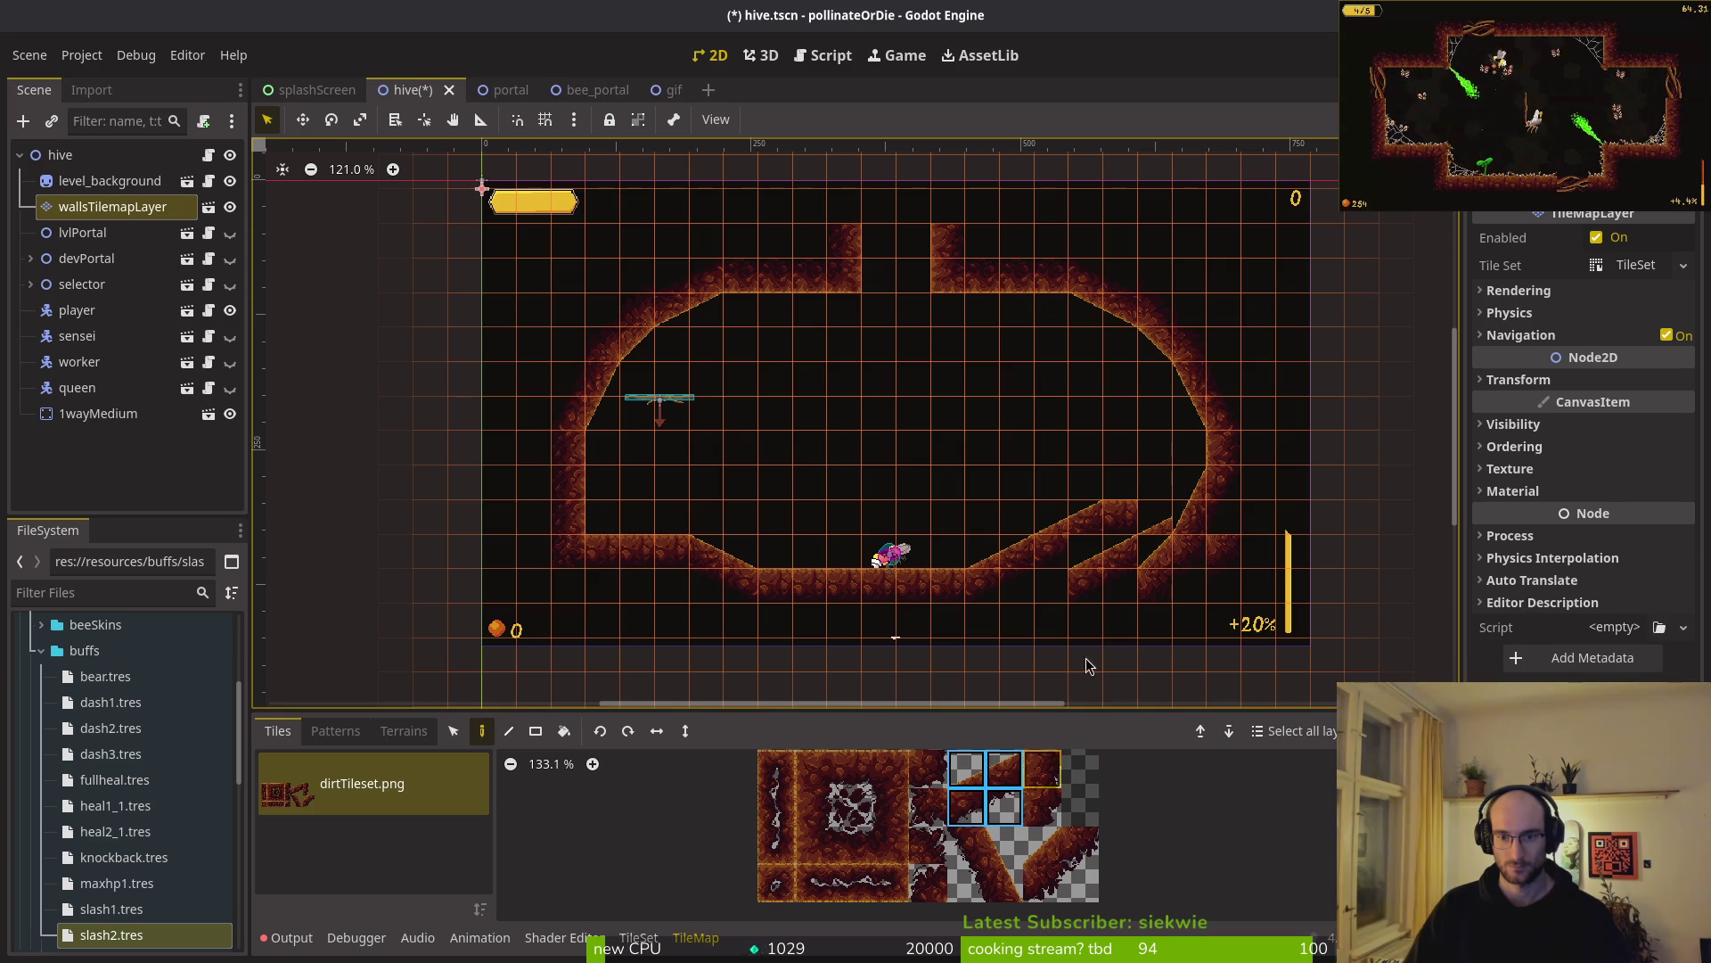
- Erase the diagonal ramp tiles on the right and the floor tiles right of the bee
{"action": "left_click", "coordinate": [453, 730]}
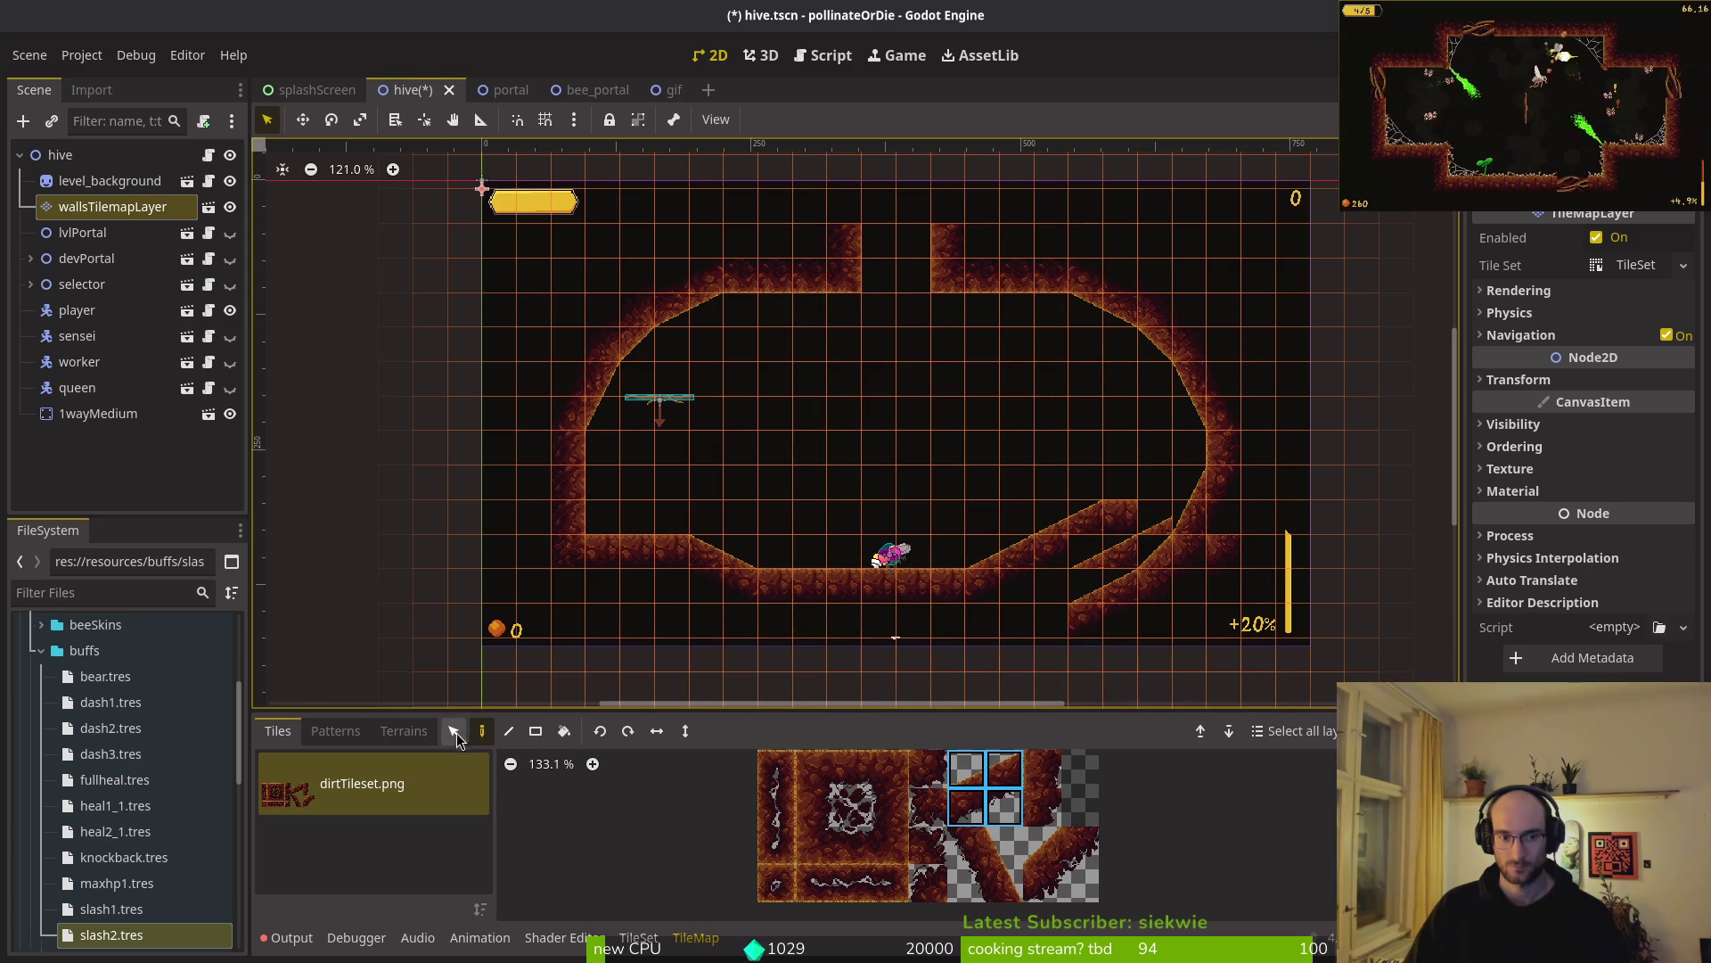
{"action": "mouse_move", "coordinate": [886, 222]}
{"action": "left_mouse_down"}
{"action": "mouse_move", "coordinate": [1238, 640]}
{"action": "mouse_move", "coordinate": [1186, 559]}
{"action": "left_mouse_up"}
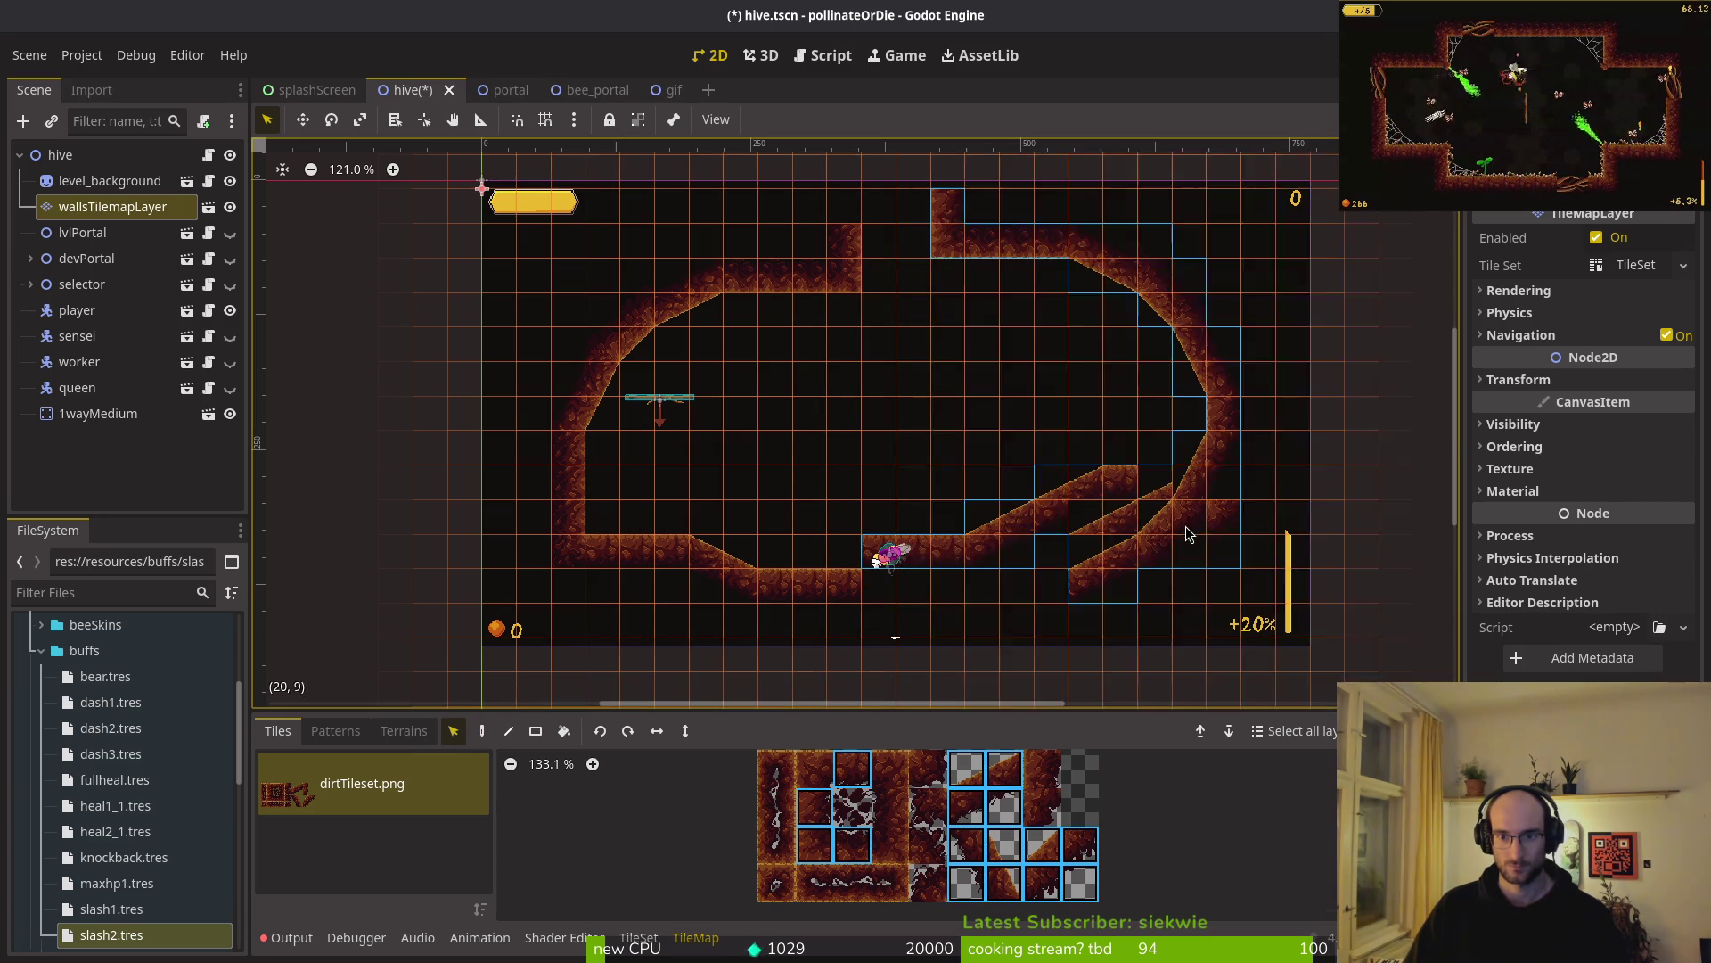
{"action": "key", "text": "e"}
{"action": "left_click", "coordinate": [64, 212]}
{"action": "key", "text": "q"}
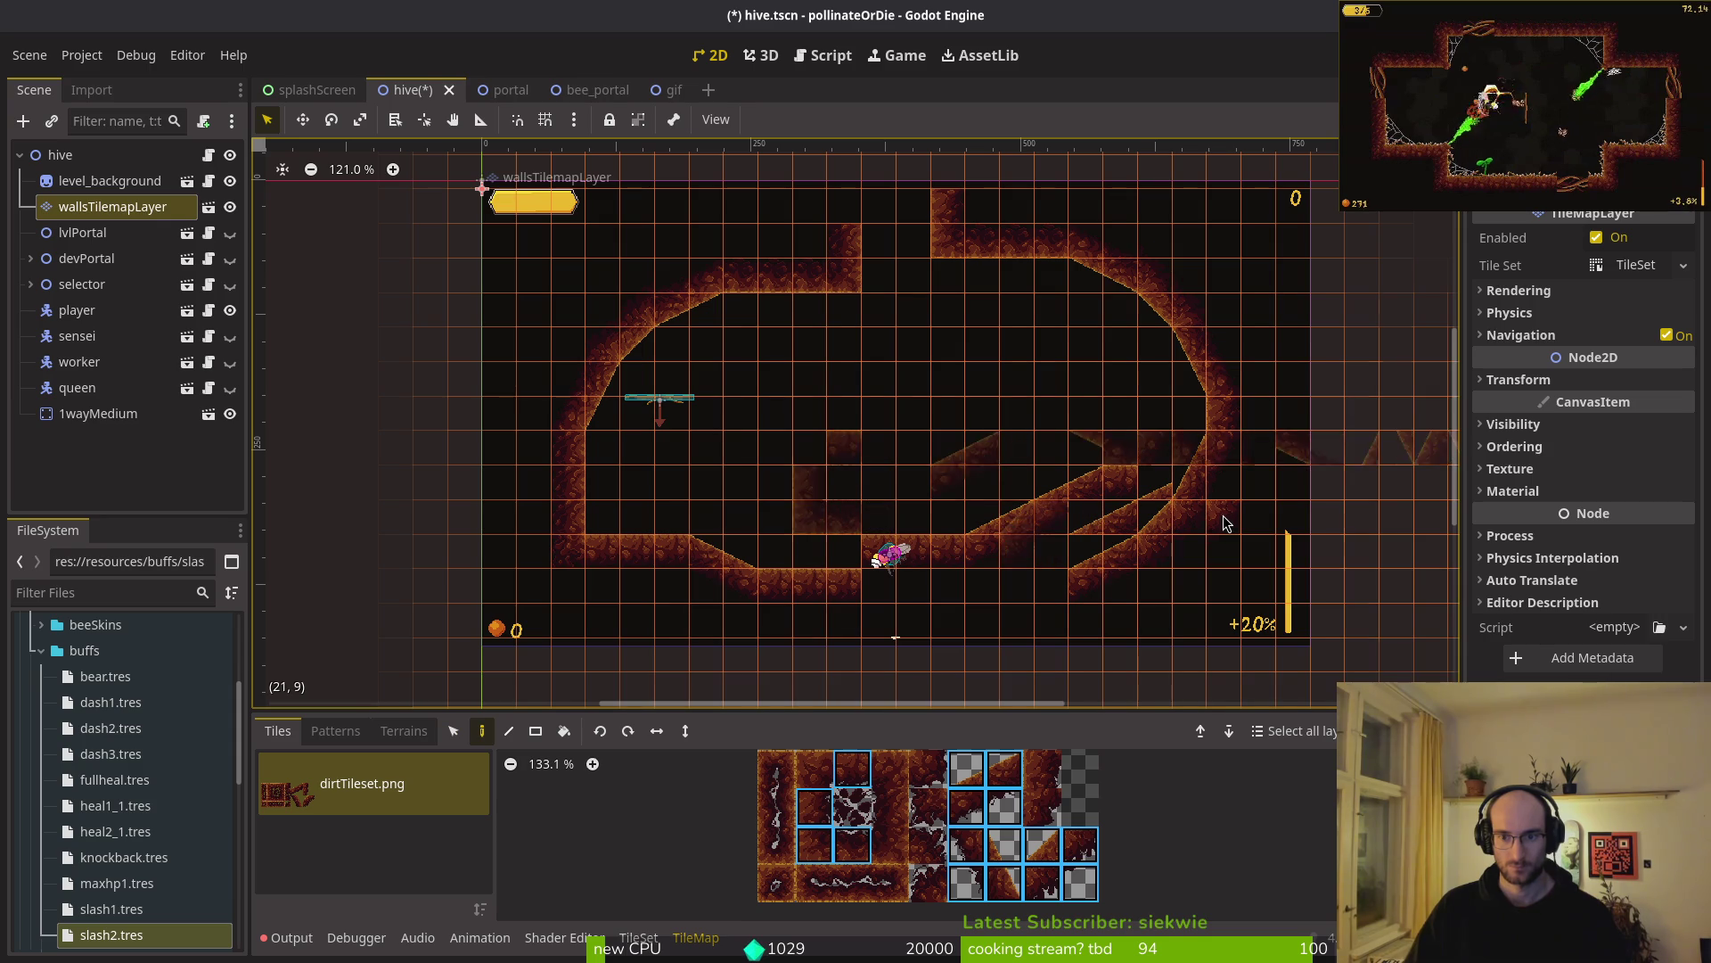
{"action": "key", "text": "d"}
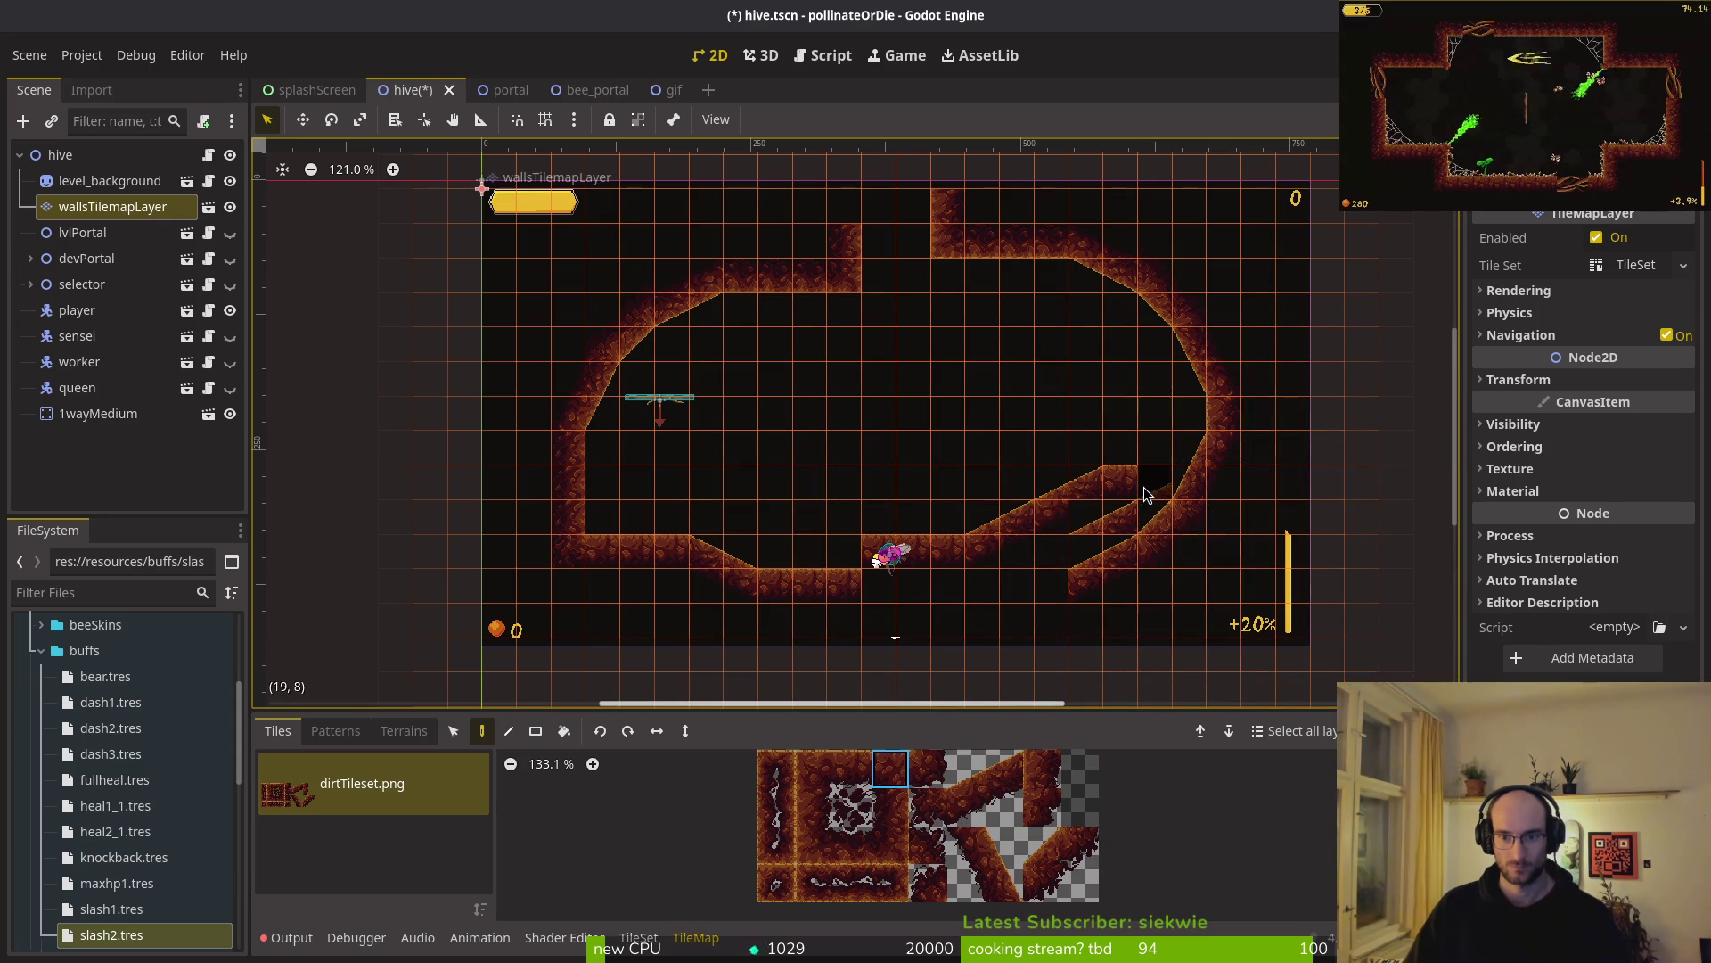
{"action": "mouse_move", "coordinate": [1119, 488]}
{"action": "left_mouse_down"}
{"action": "mouse_move", "coordinate": [1086, 513]}
{"action": "mouse_move", "coordinate": [877, 557]}
{"action": "left_mouse_up"}
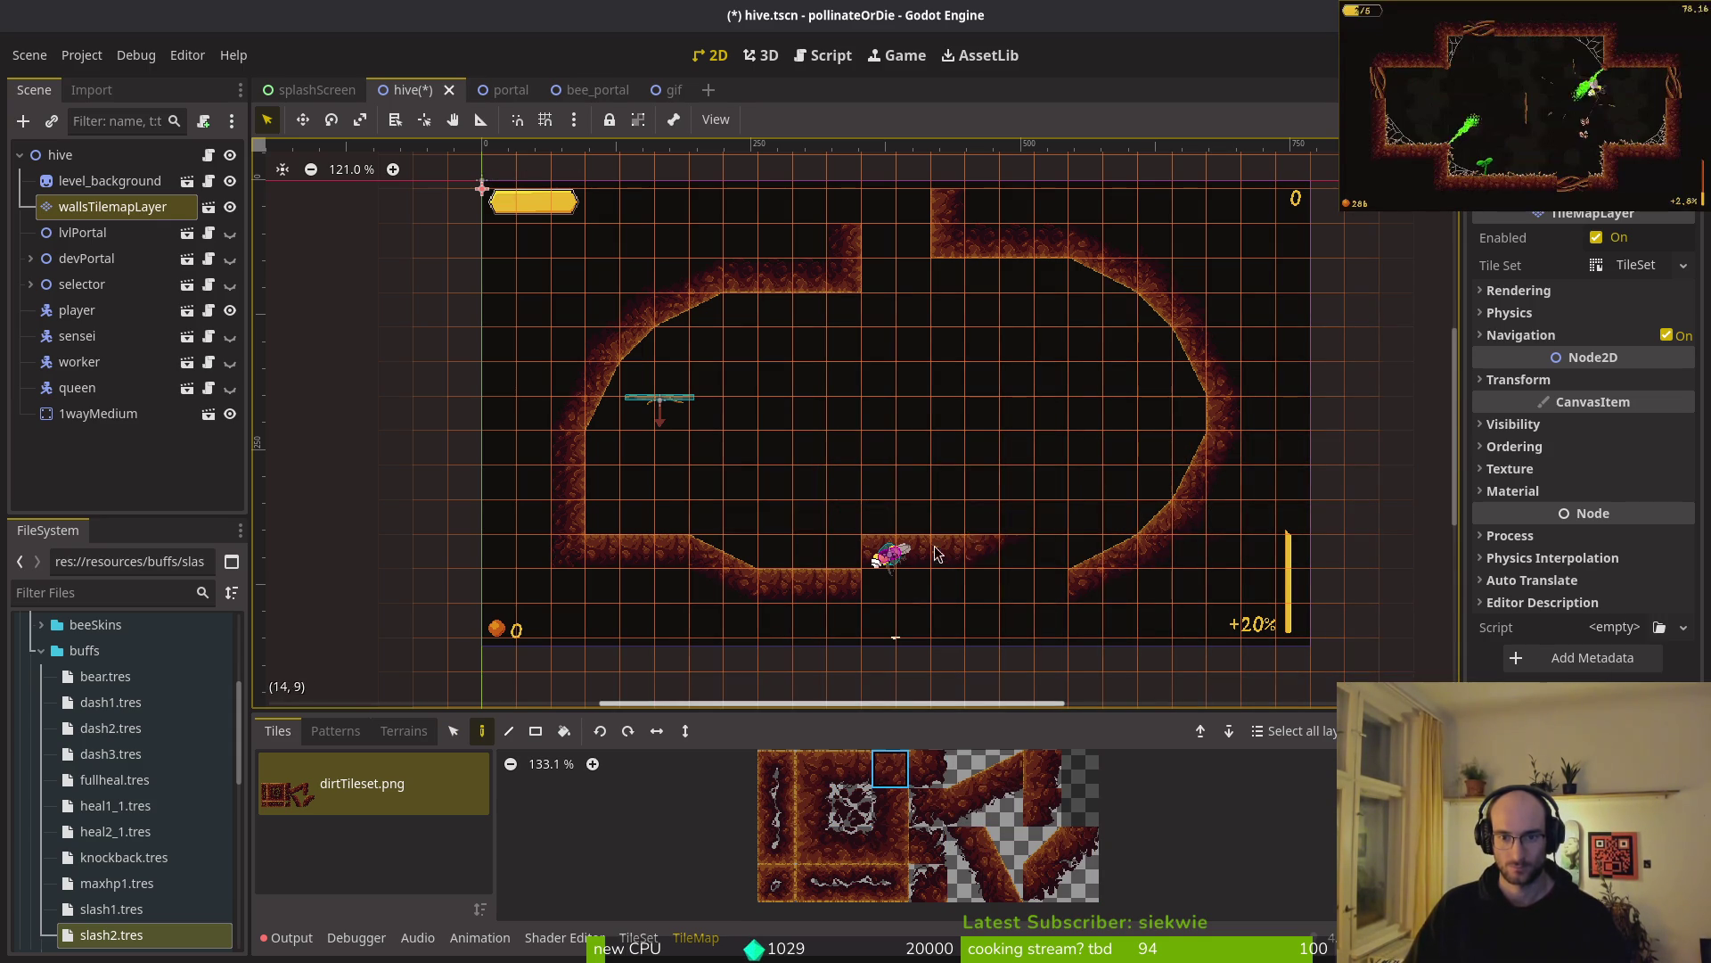
{"action": "left_click_drag", "start_coordinate": [960, 549], "coordinate": [1012, 550]}
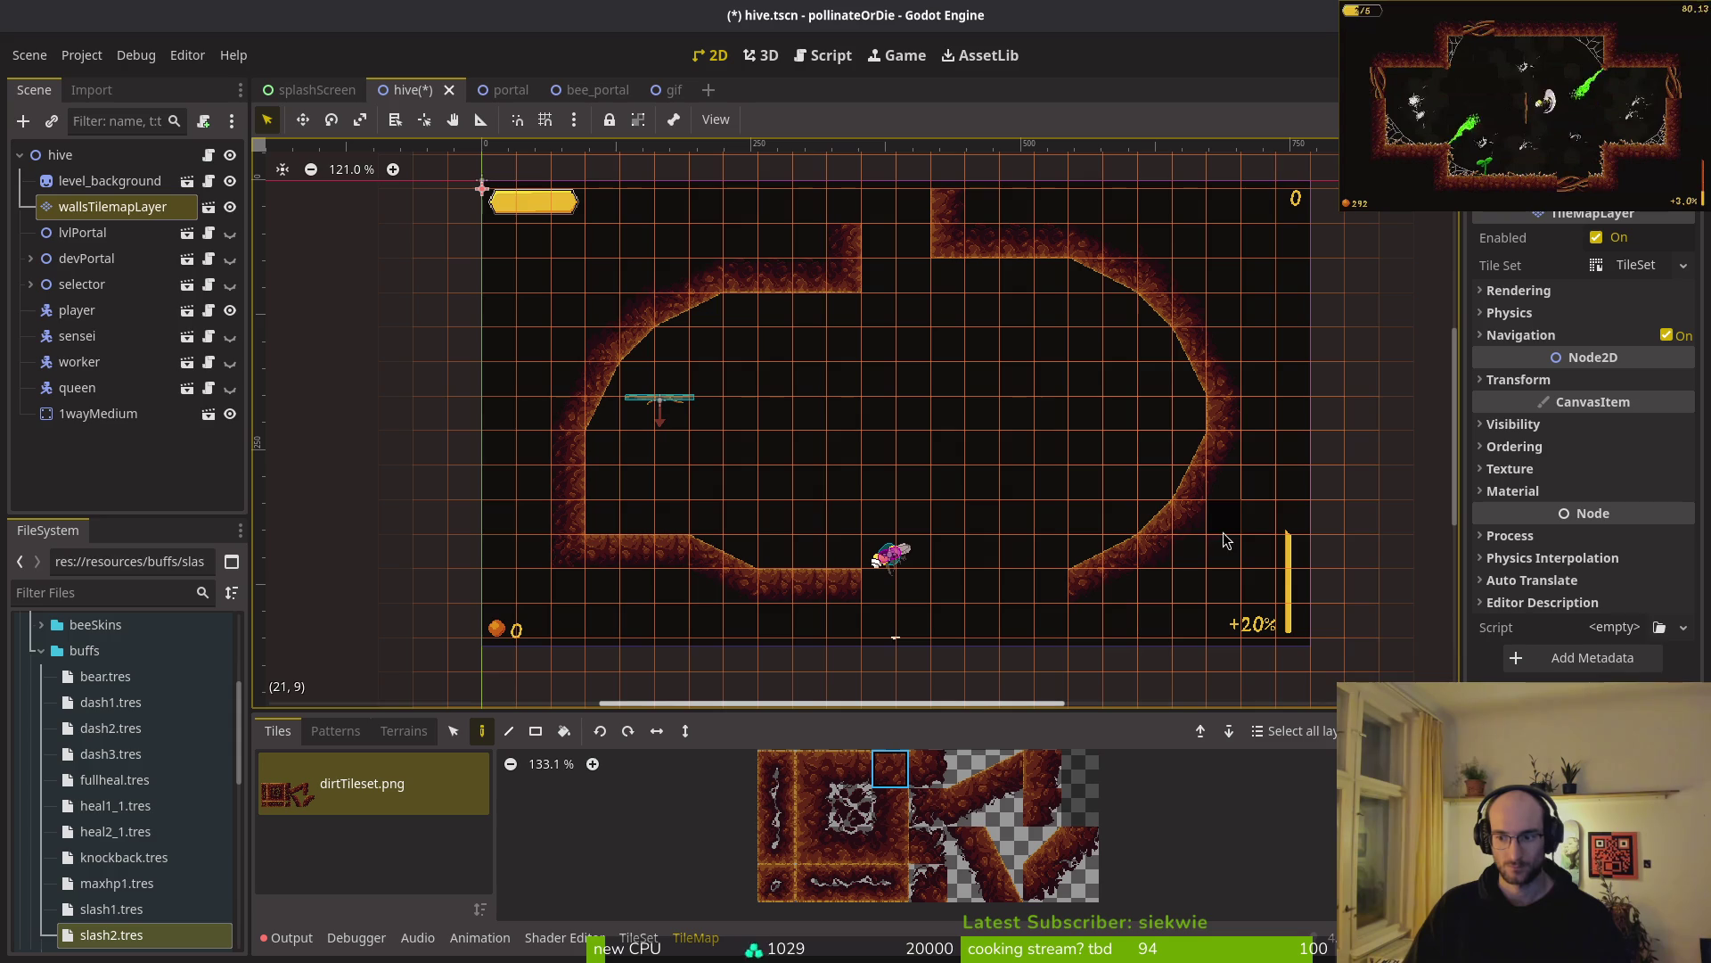
- Reselect wallsTilemapLayer and try a different tile from the dirtTileset atlas
{"action": "key", "text": "Escape"}
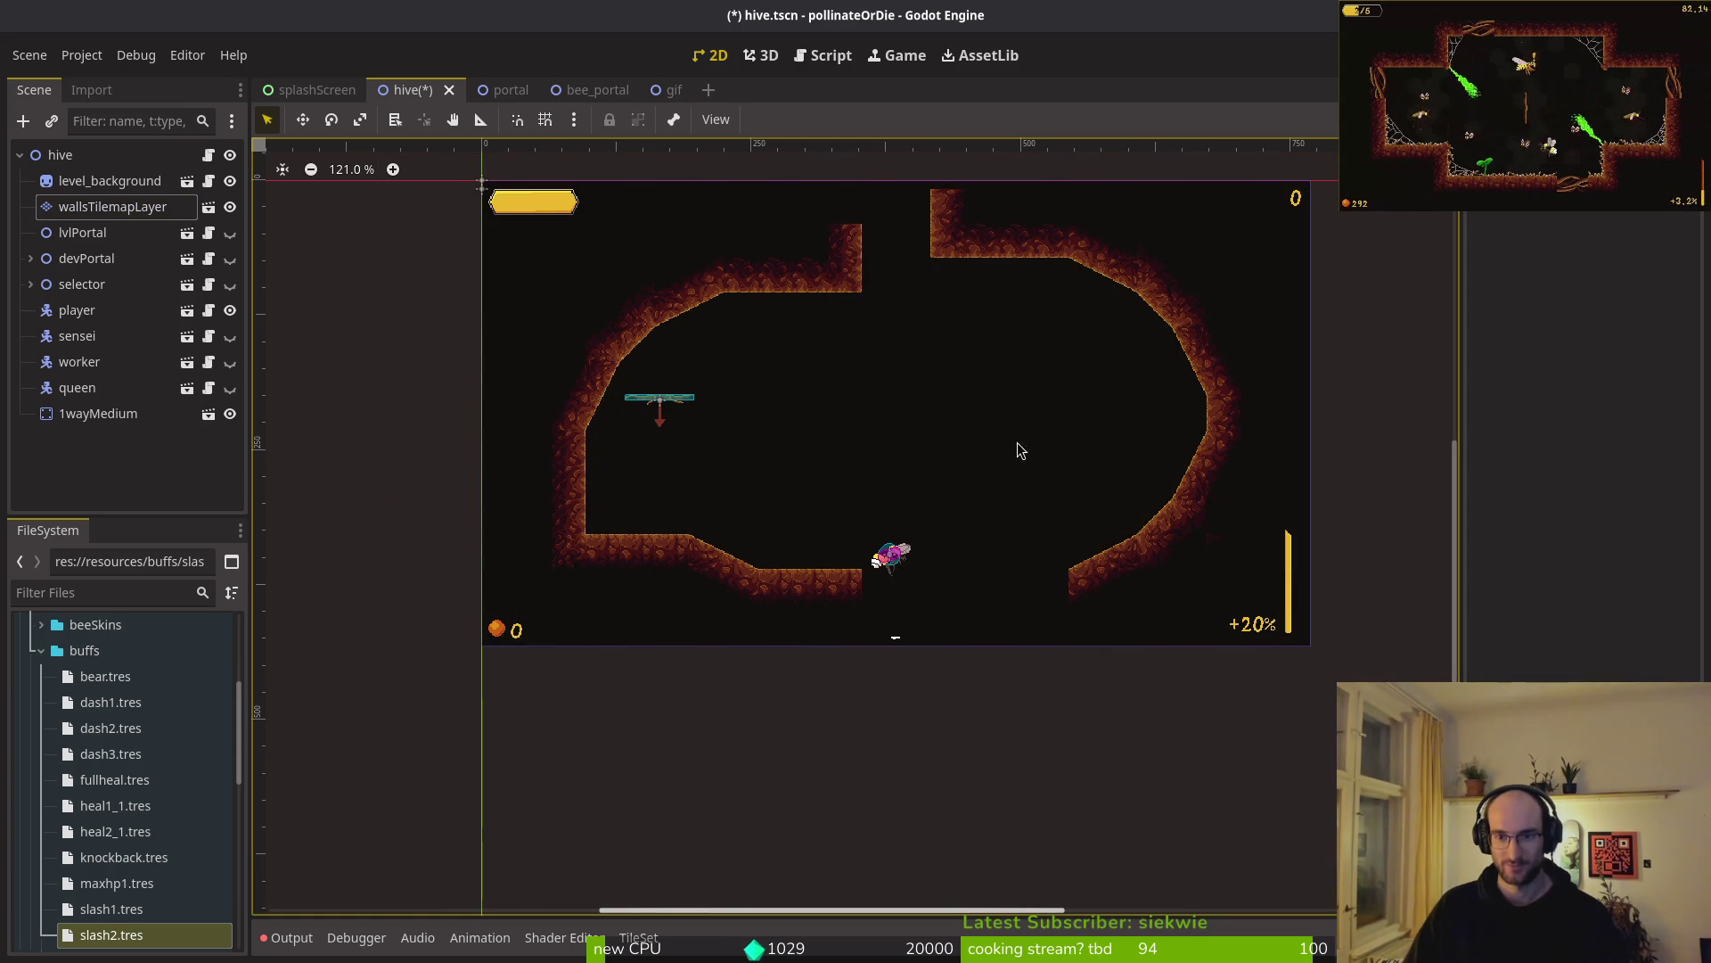
{"action": "left_click", "coordinate": [113, 206]}
{"action": "scroll", "coordinate": [1239, 563], "scroll_direction": "up", "scroll_amount": 3}
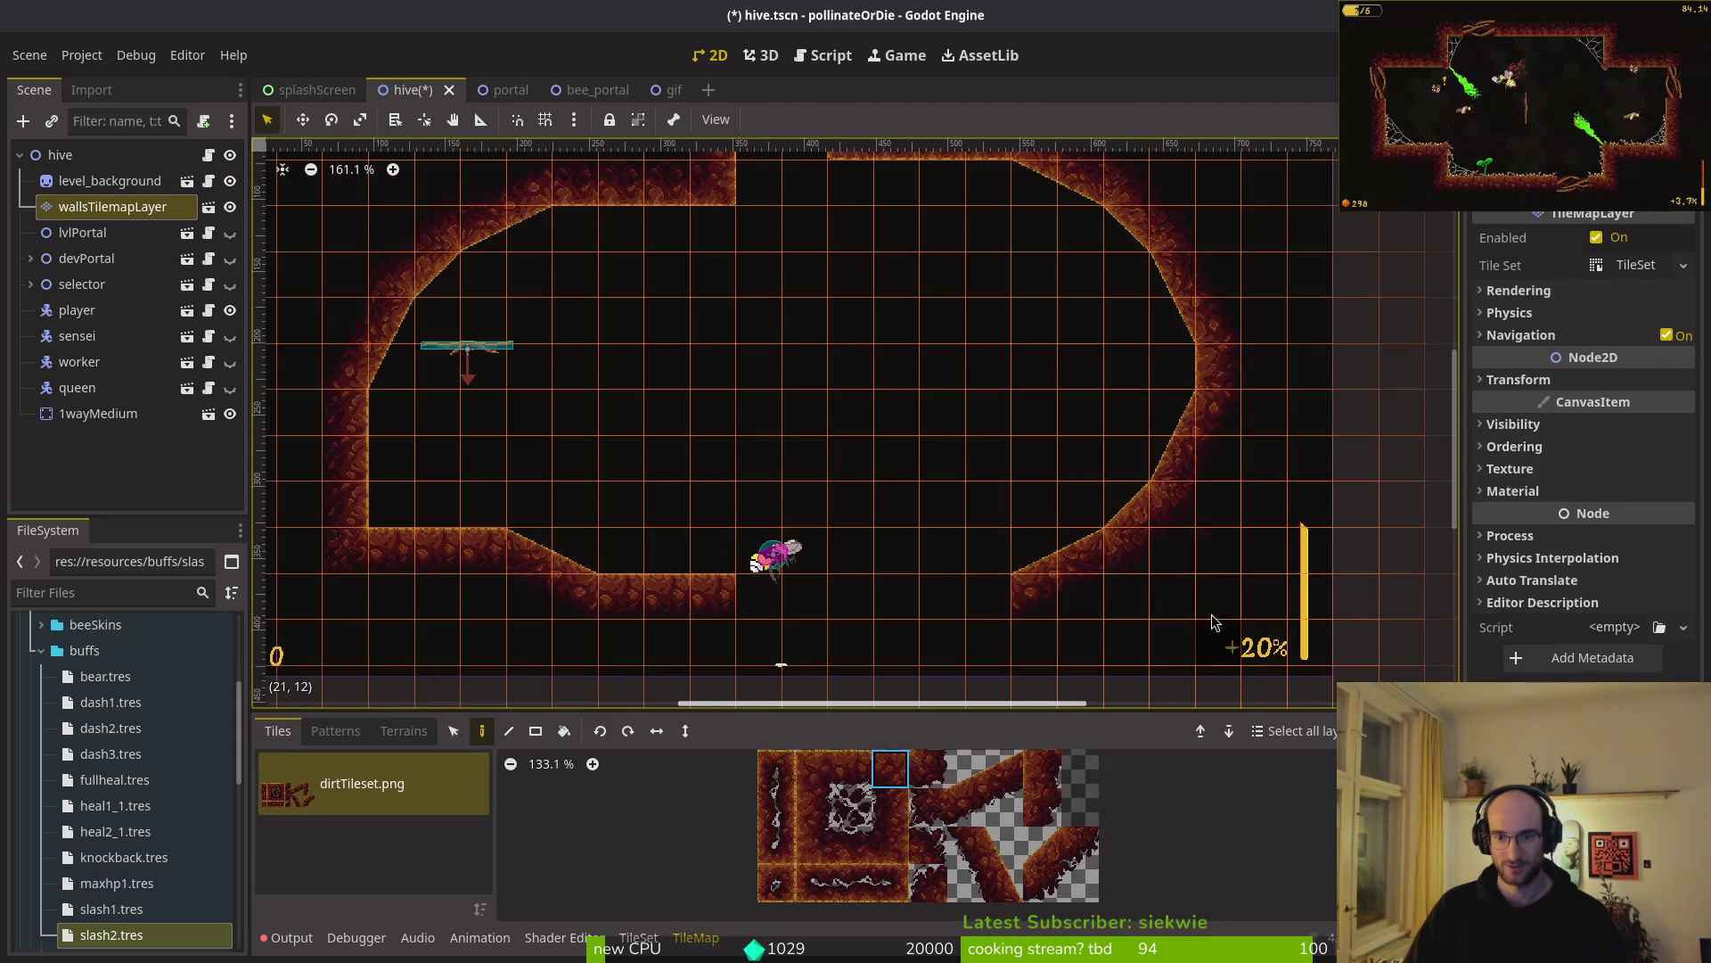
{"action": "scroll", "coordinate": [1233, 586], "scroll_direction": "down", "scroll_amount": 1}
{"action": "scroll", "coordinate": [1162, 549], "scroll_direction": "up", "scroll_amount": 4}
{"action": "scroll", "coordinate": [1162, 549], "scroll_direction": "down", "scroll_amount": 4}
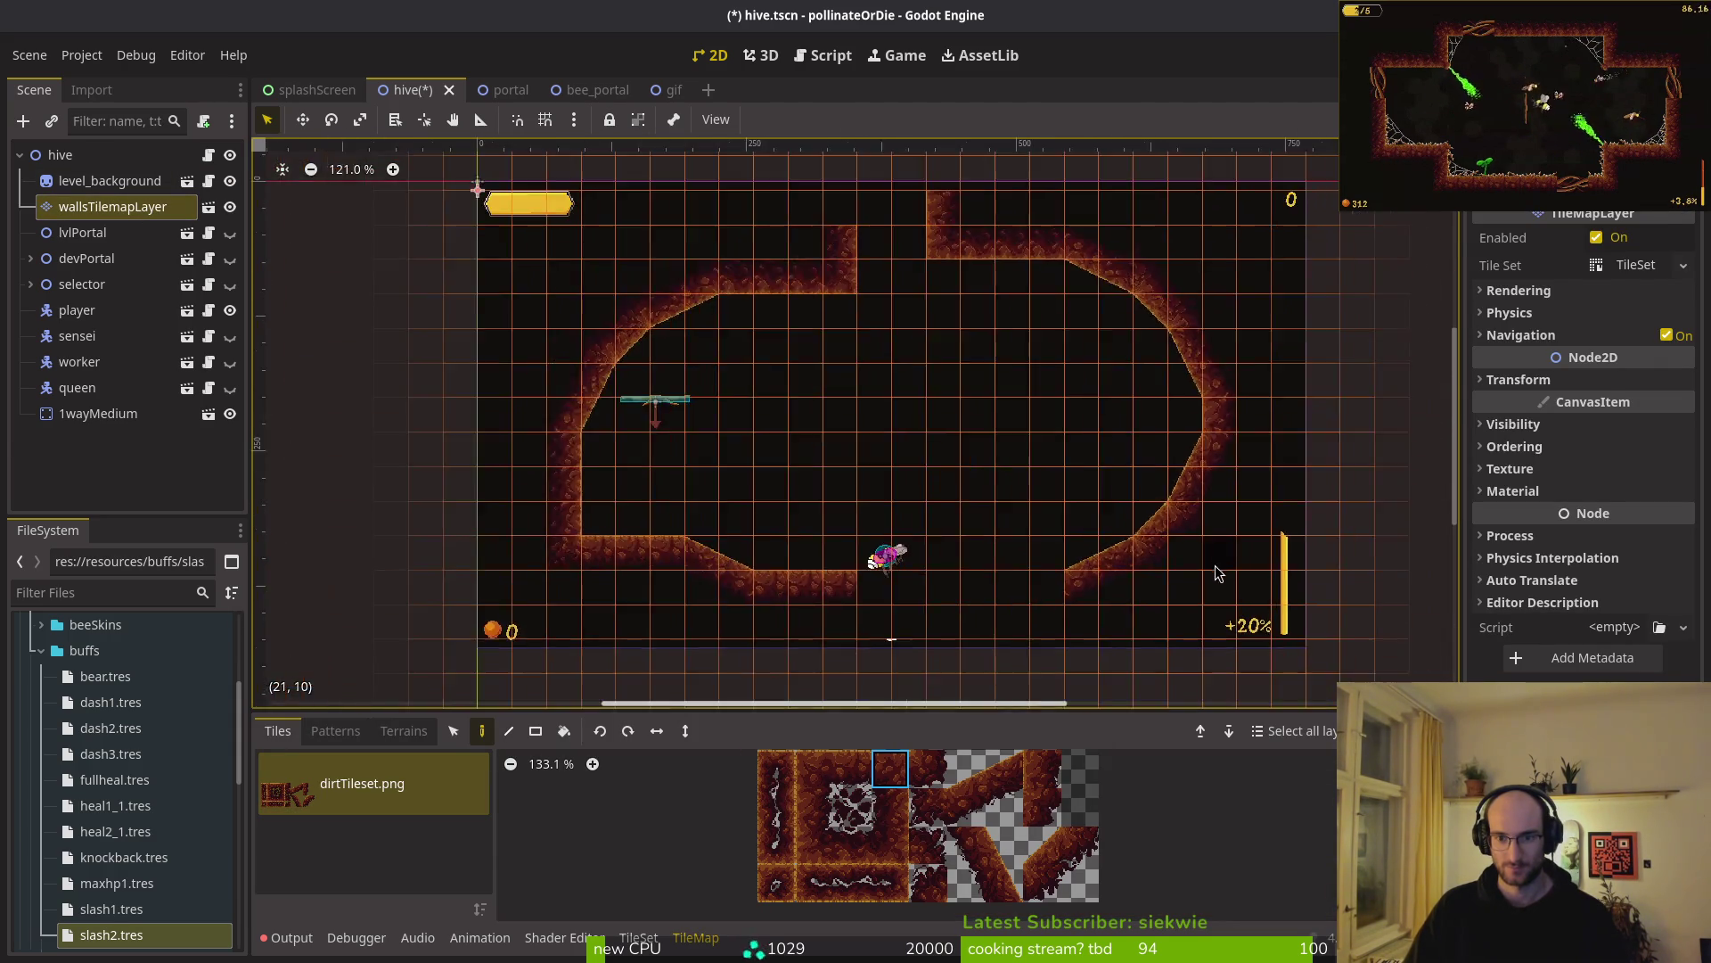
{"action": "scroll", "coordinate": [1159, 553], "scroll_direction": "up", "scroll_amount": 3}
{"action": "left_click", "coordinate": [1089, 878]}
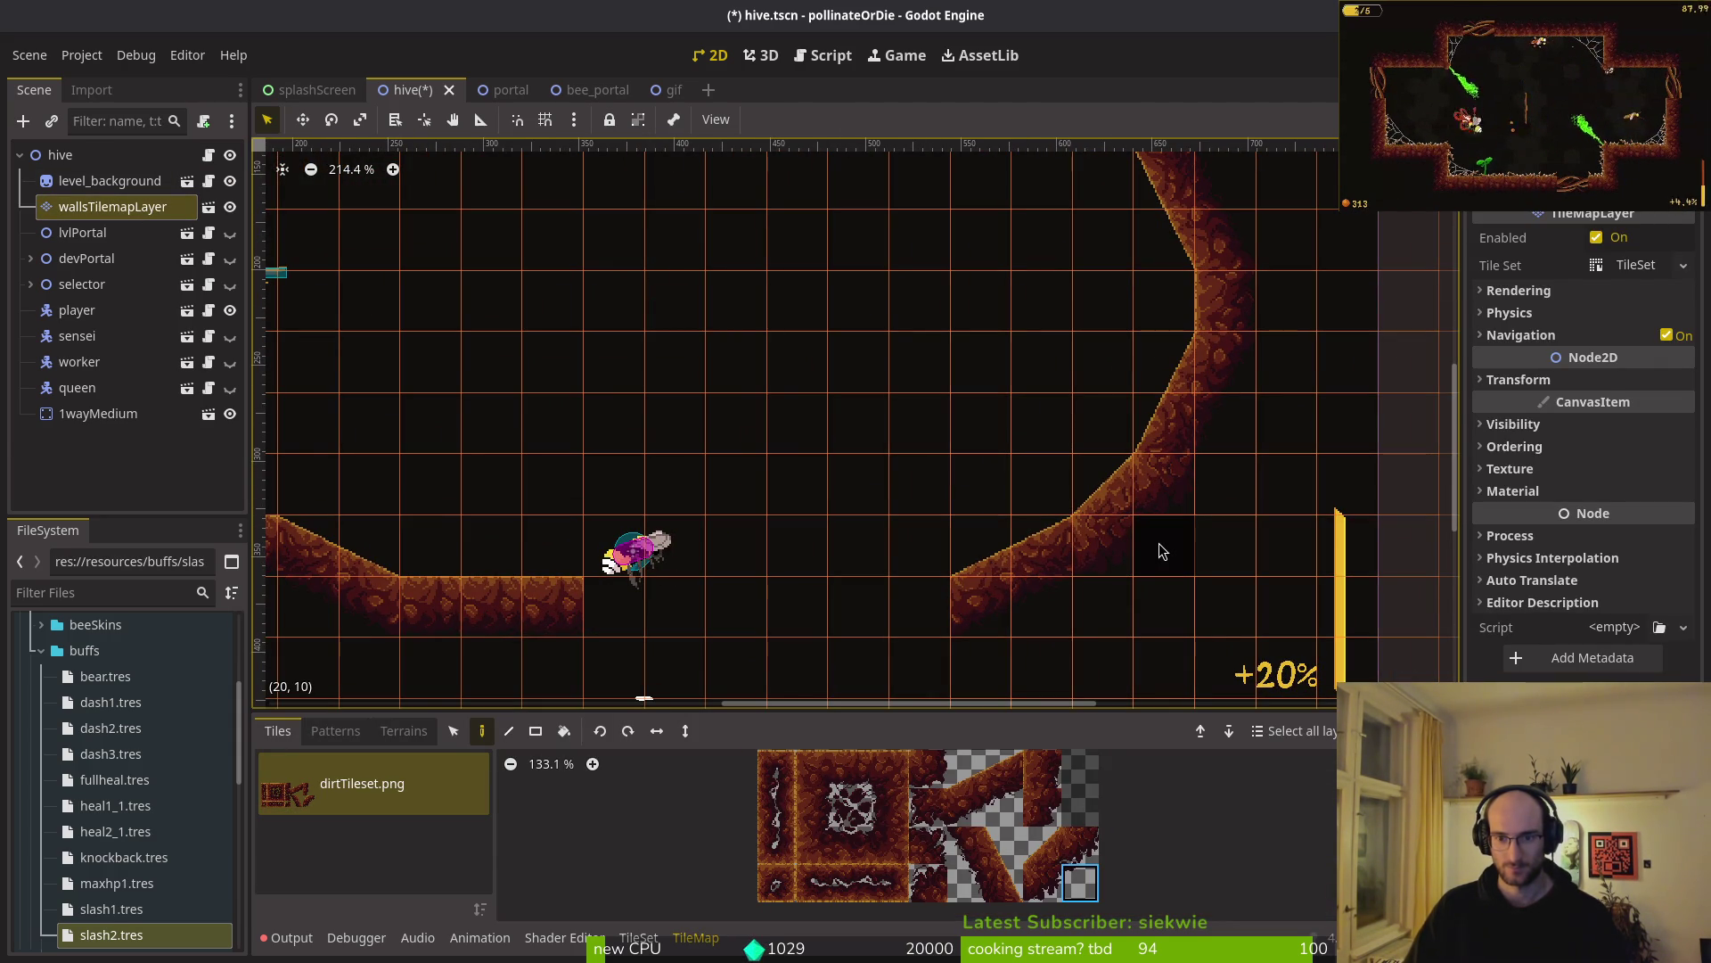
{"action": "scroll", "coordinate": [1170, 554], "scroll_direction": "down", "scroll_amount": 8}
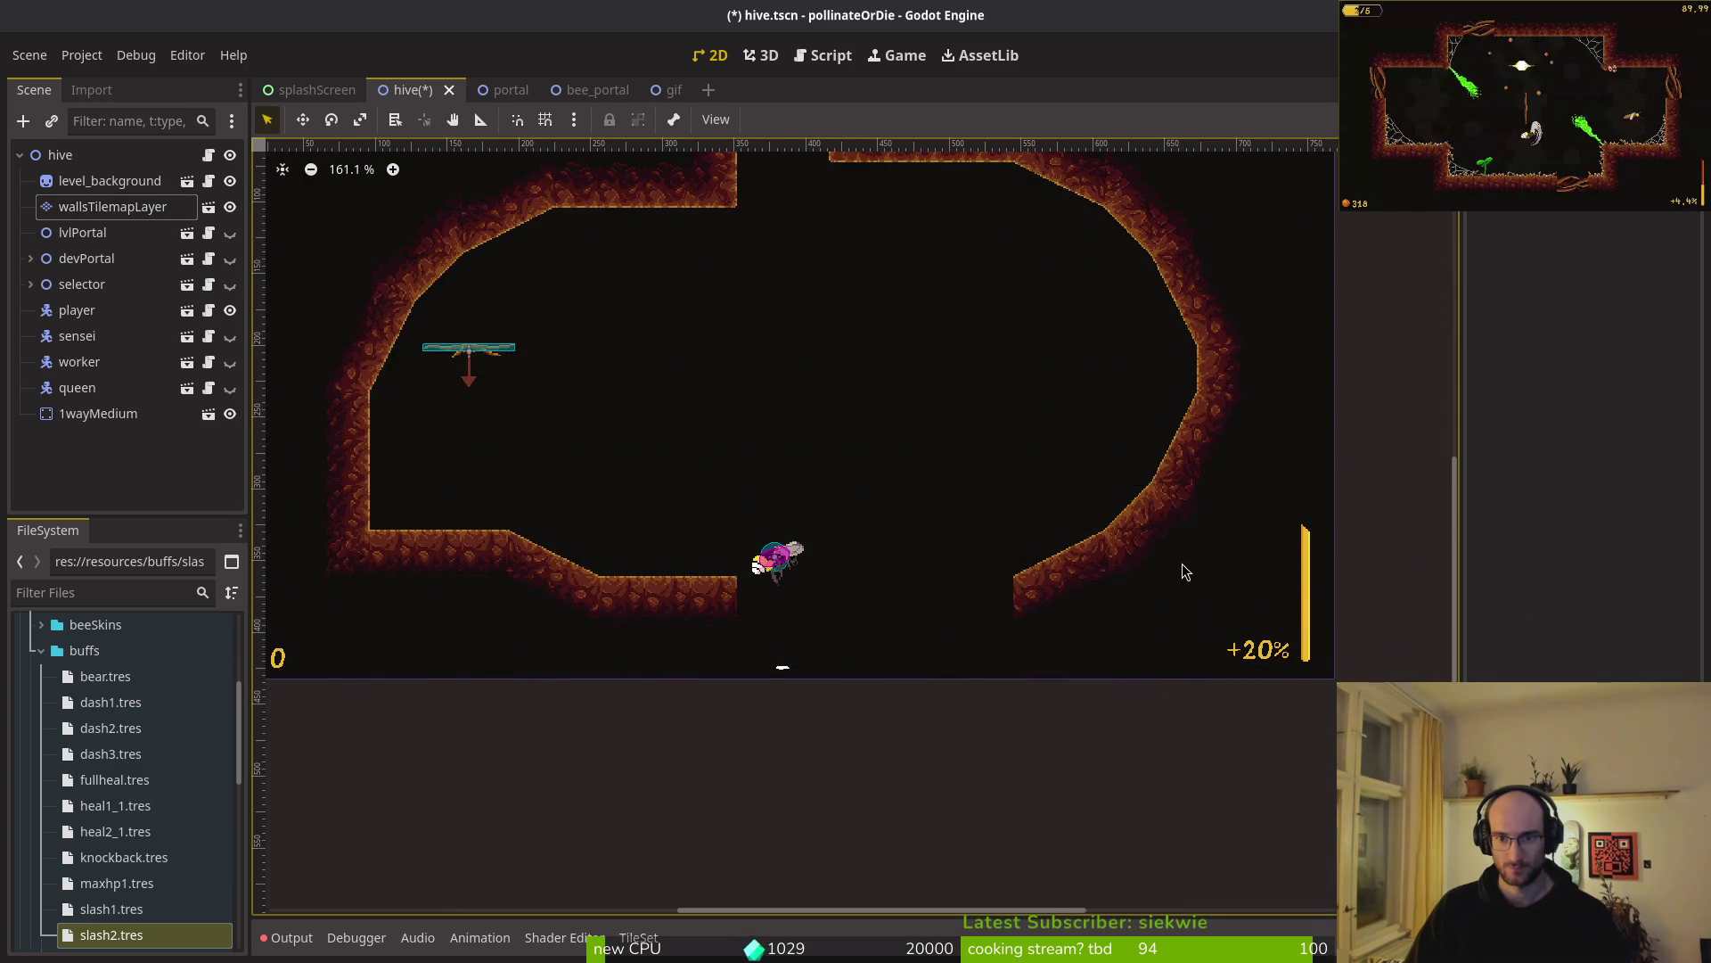
{"action": "scroll", "coordinate": [1182, 560], "scroll_direction": "up", "scroll_amount": 3}
{"action": "left_click", "coordinate": [1132, 506]}
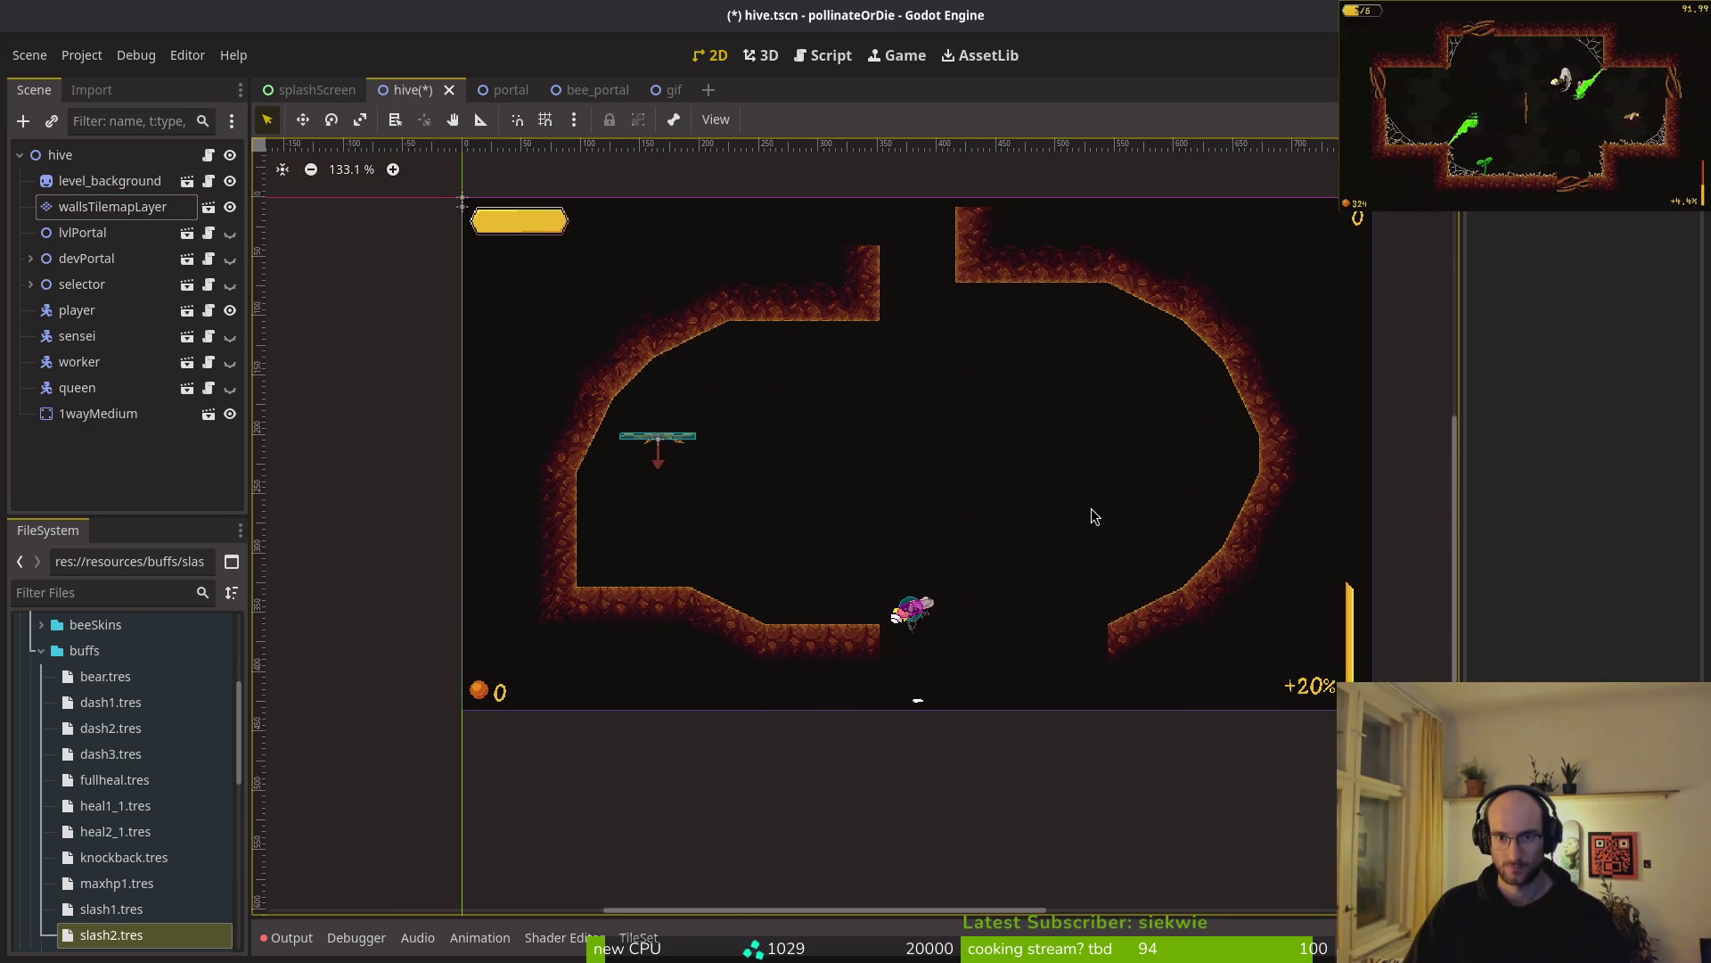
- Paint one continuous row of floor tiles along the chamber bottom and check it
{"action": "left_click_drag", "start_coordinate": [1044, 477], "coordinate": [1024, 448]}
{"action": "left_click", "coordinate": [112, 206]}
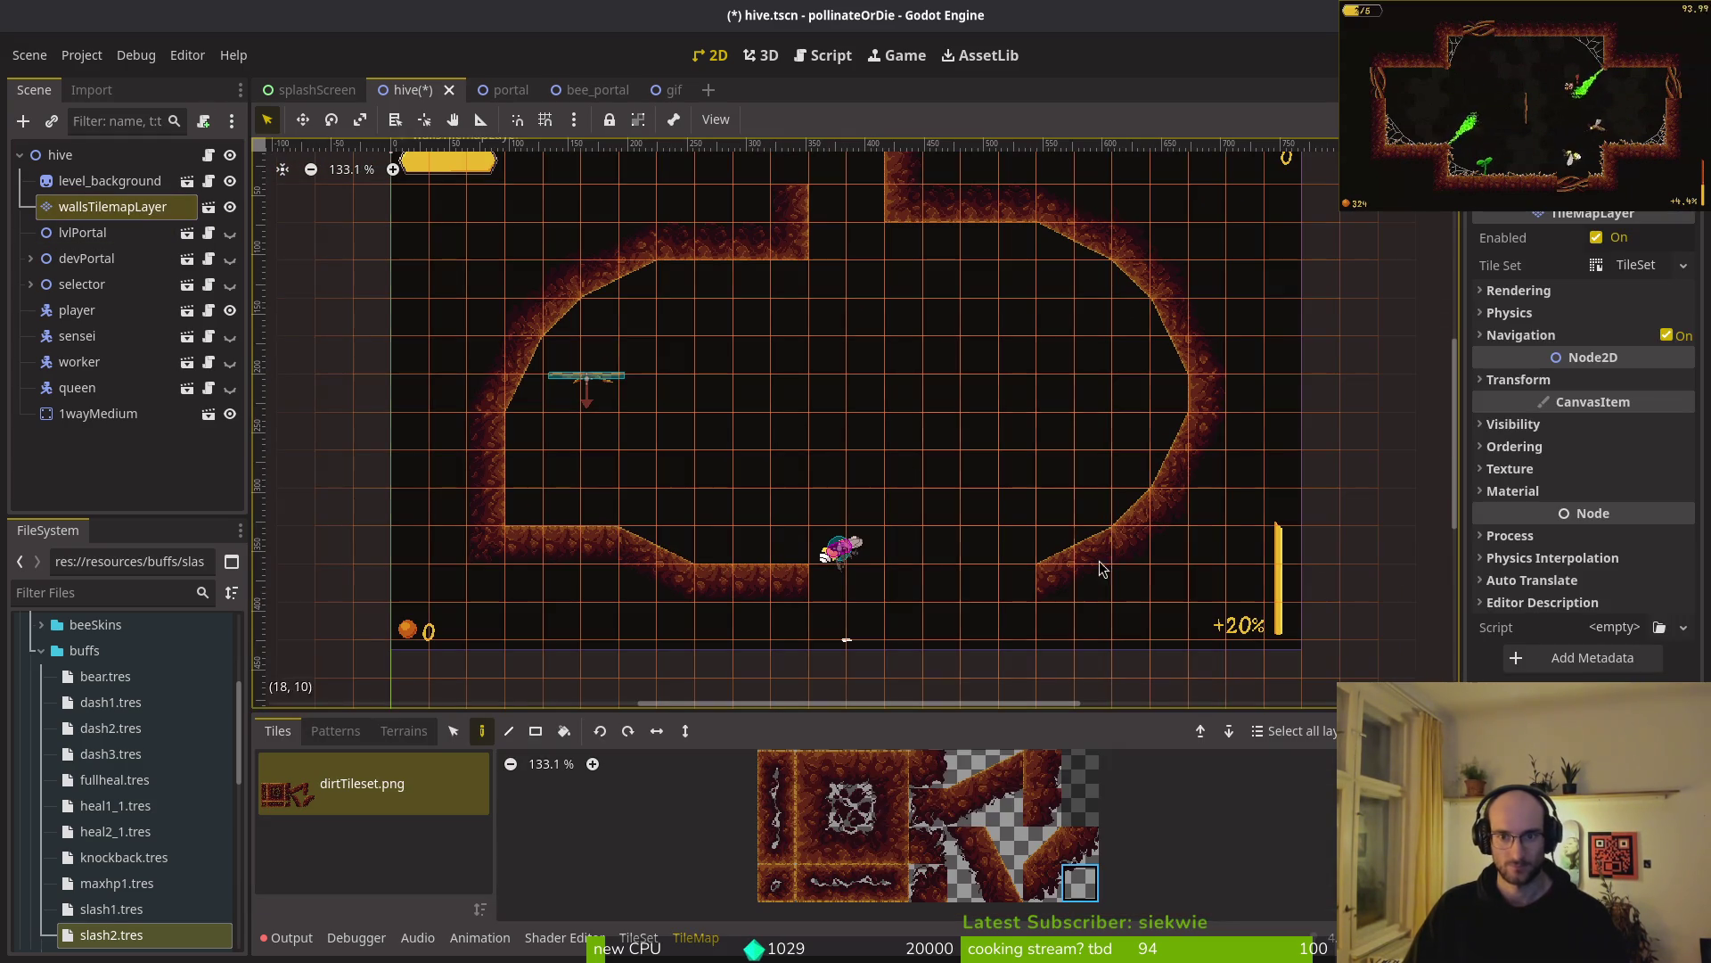
{"action": "left_click", "coordinate": [849, 769]}
{"action": "mouse_move", "coordinate": [1057, 580]}
{"action": "left_mouse_down"}
{"action": "mouse_move", "coordinate": [645, 578]}
{"action": "mouse_move", "coordinate": [677, 546]}
{"action": "mouse_move", "coordinate": [517, 545]}
{"action": "left_mouse_up"}
{"action": "key", "text": "Escape"}
{"action": "scroll", "coordinate": [769, 416], "scroll_direction": "down", "scroll_amount": 3}
{"action": "scroll", "coordinate": [771, 423], "scroll_direction": "up", "scroll_amount": 2}
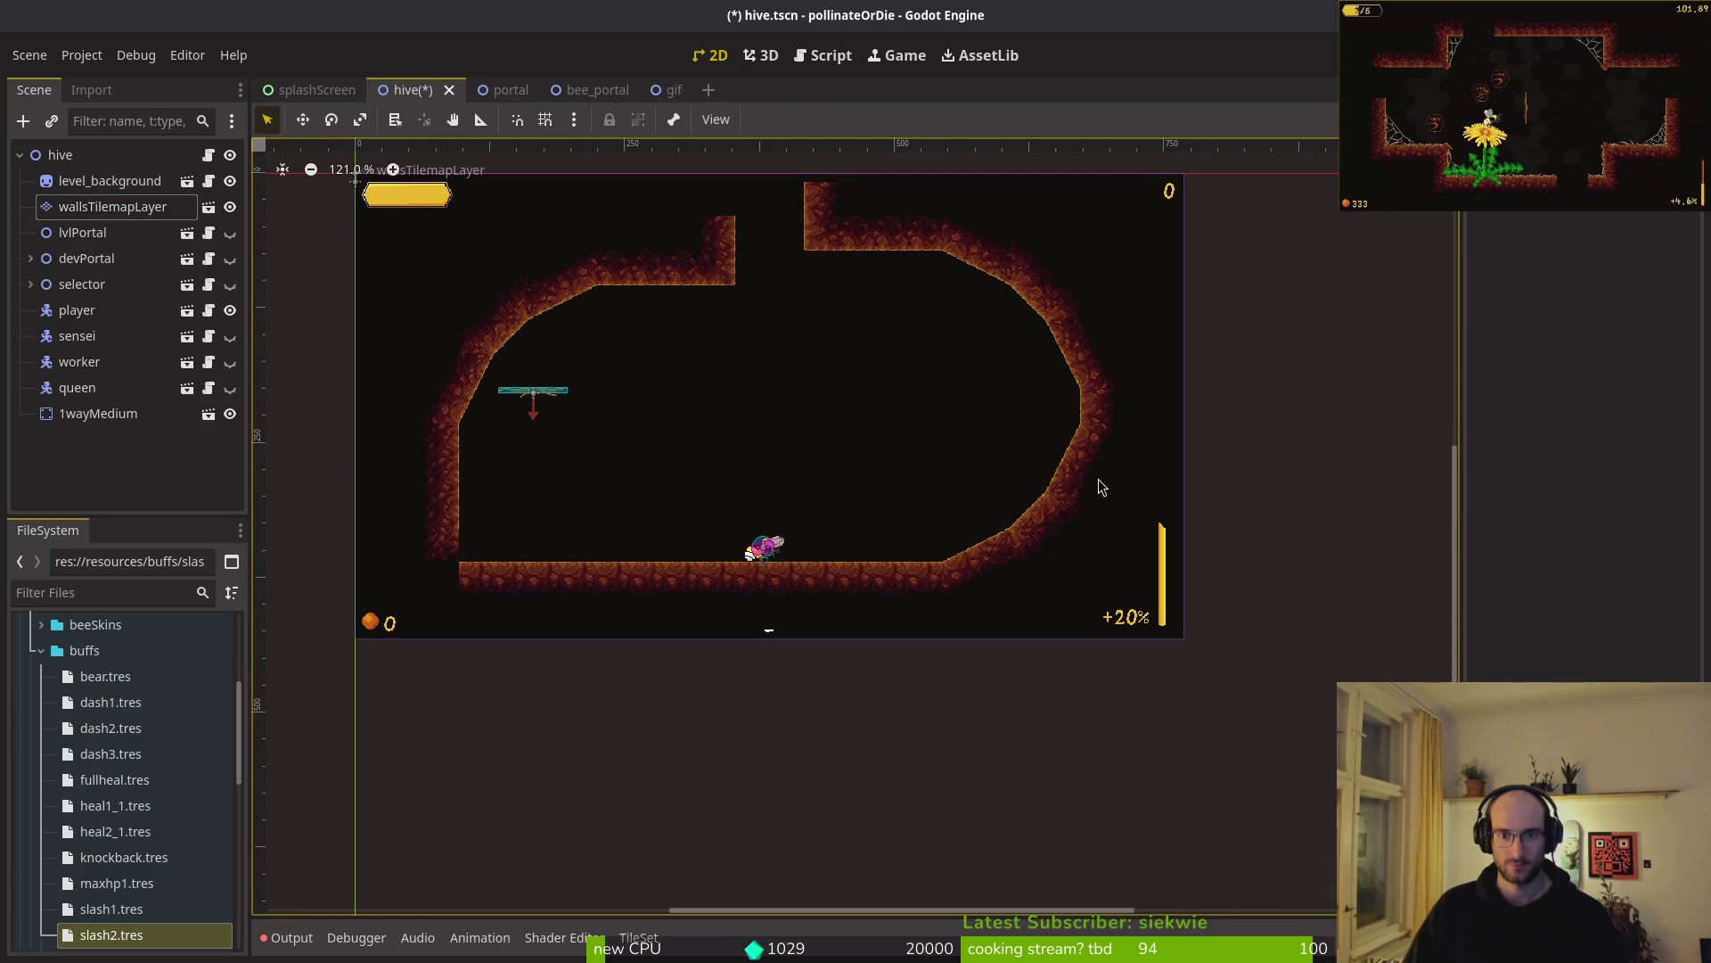
{"action": "scroll", "coordinate": [933, 469], "scroll_direction": "down", "scroll_amount": 5}
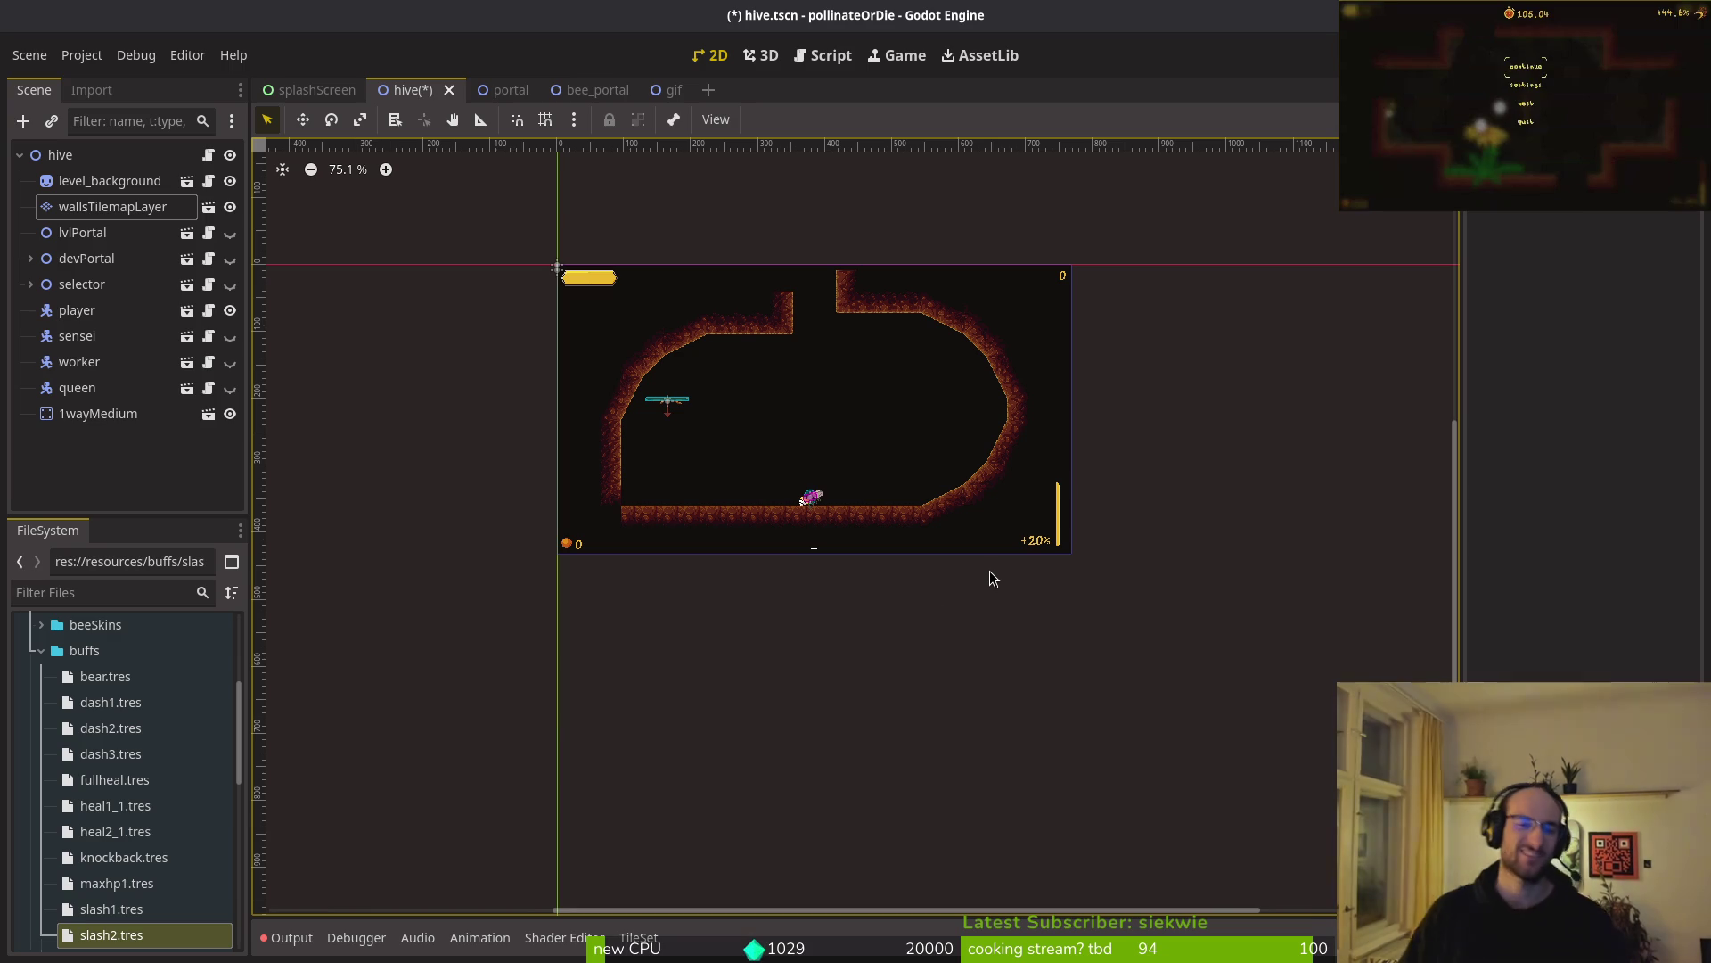
{"action": "key", "text": "alt+Tab"}
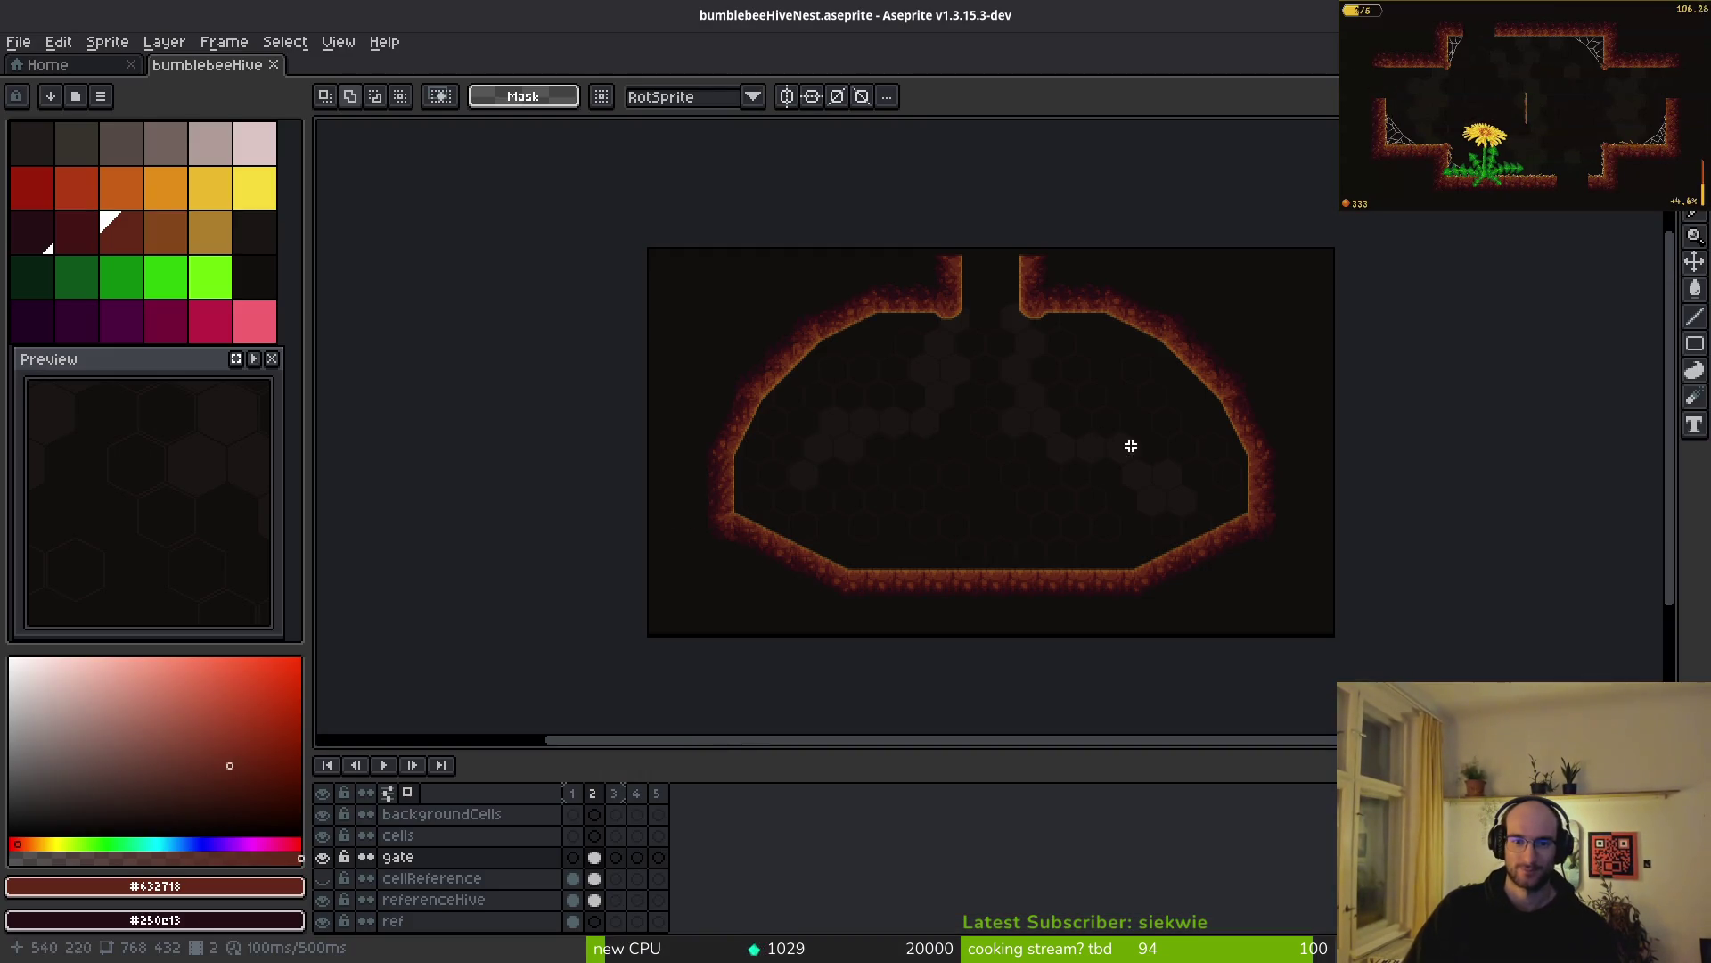
{"action": "scroll", "coordinate": [1097, 447], "scroll_direction": "up", "scroll_amount": 3}
{"action": "scroll", "coordinate": [1077, 485], "scroll_direction": "down", "scroll_amount": 3}
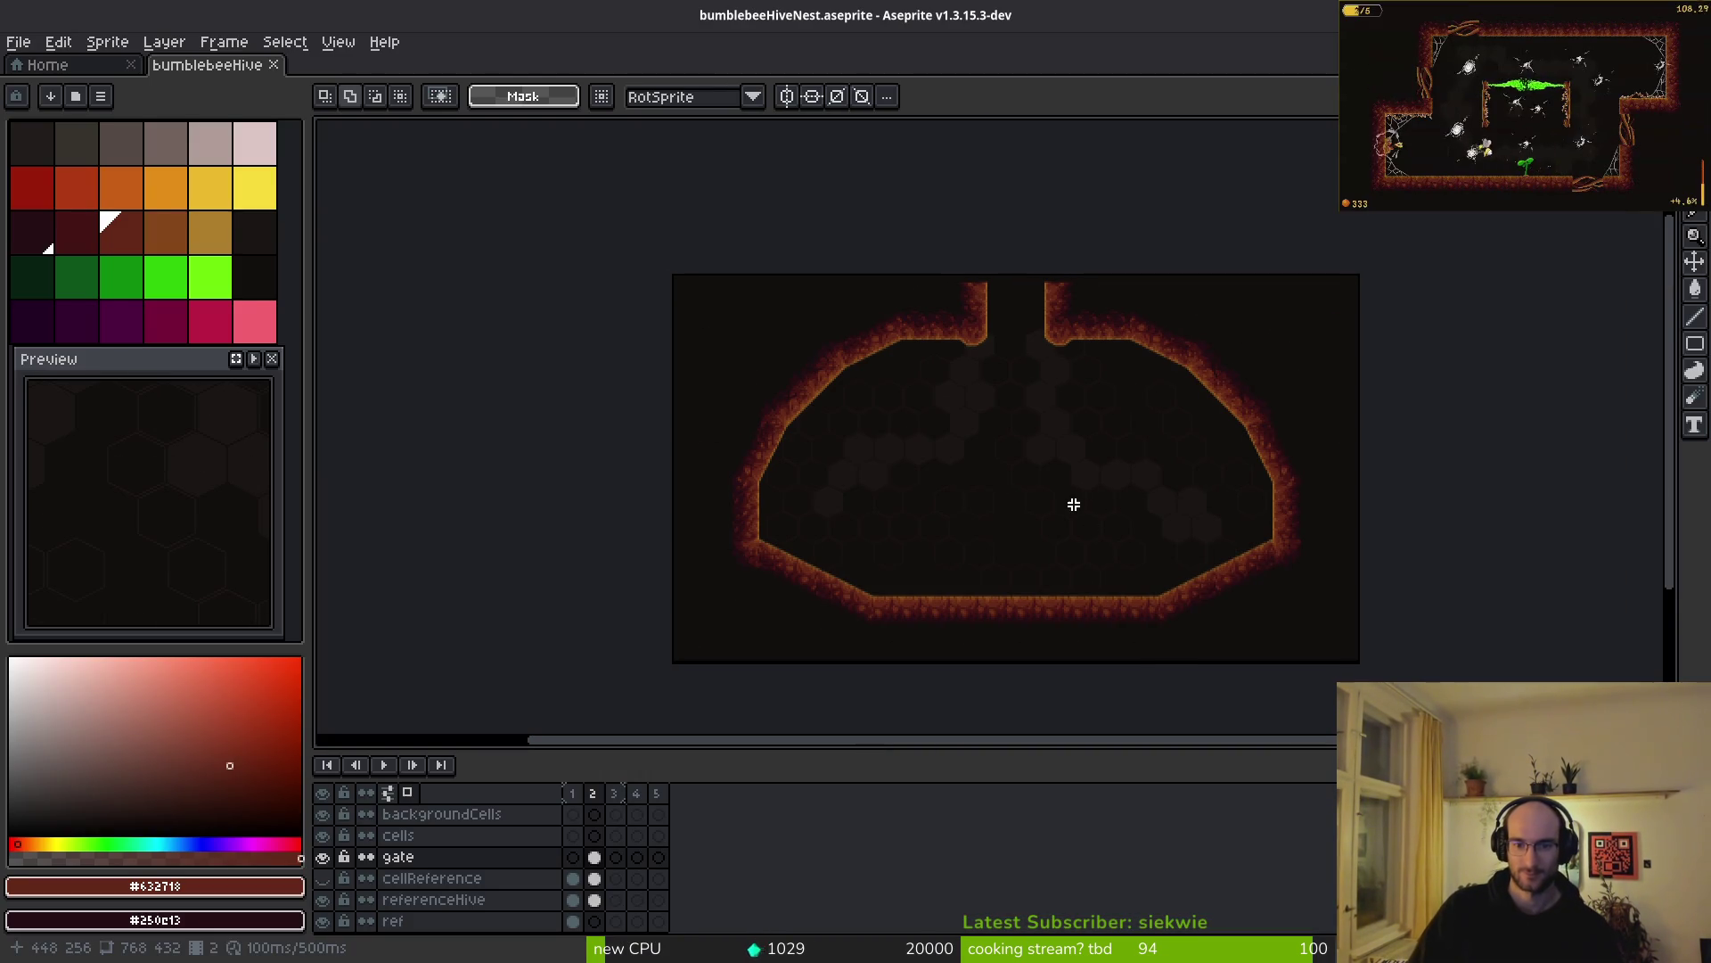
{"action": "key", "text": "alt+Tab"}
{"action": "key", "text": "alt+Tab"}
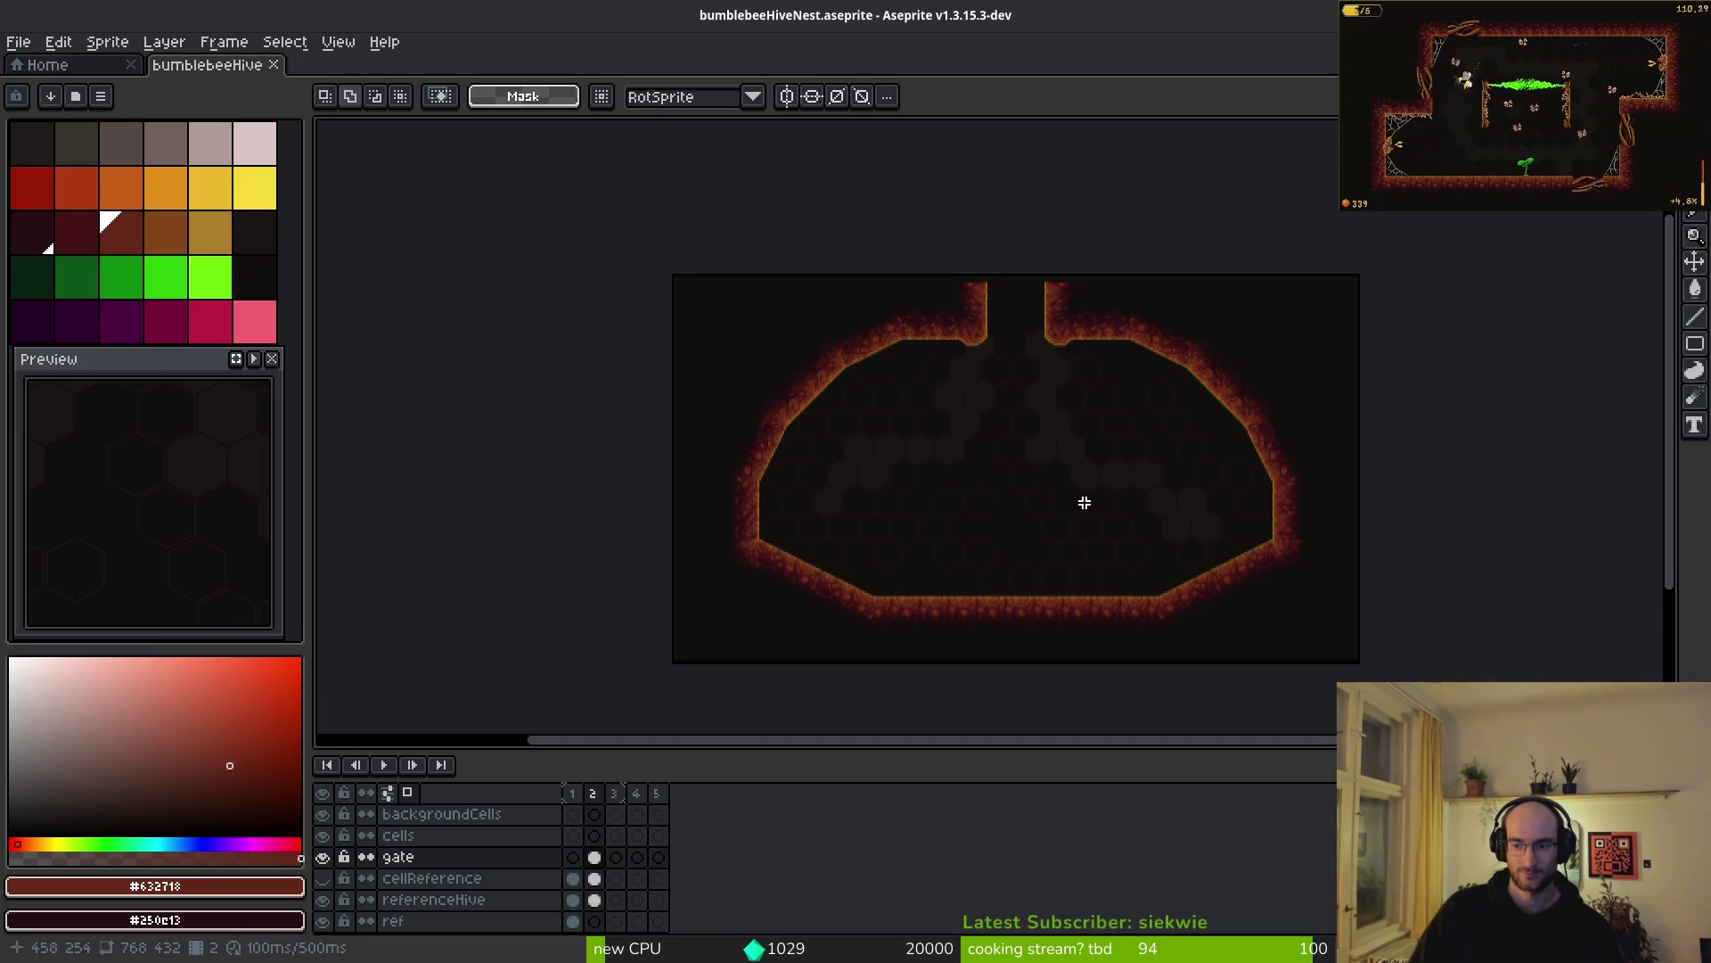
{"action": "left_click_drag", "start_coordinate": [1086, 554], "coordinate": [1052, 541]}
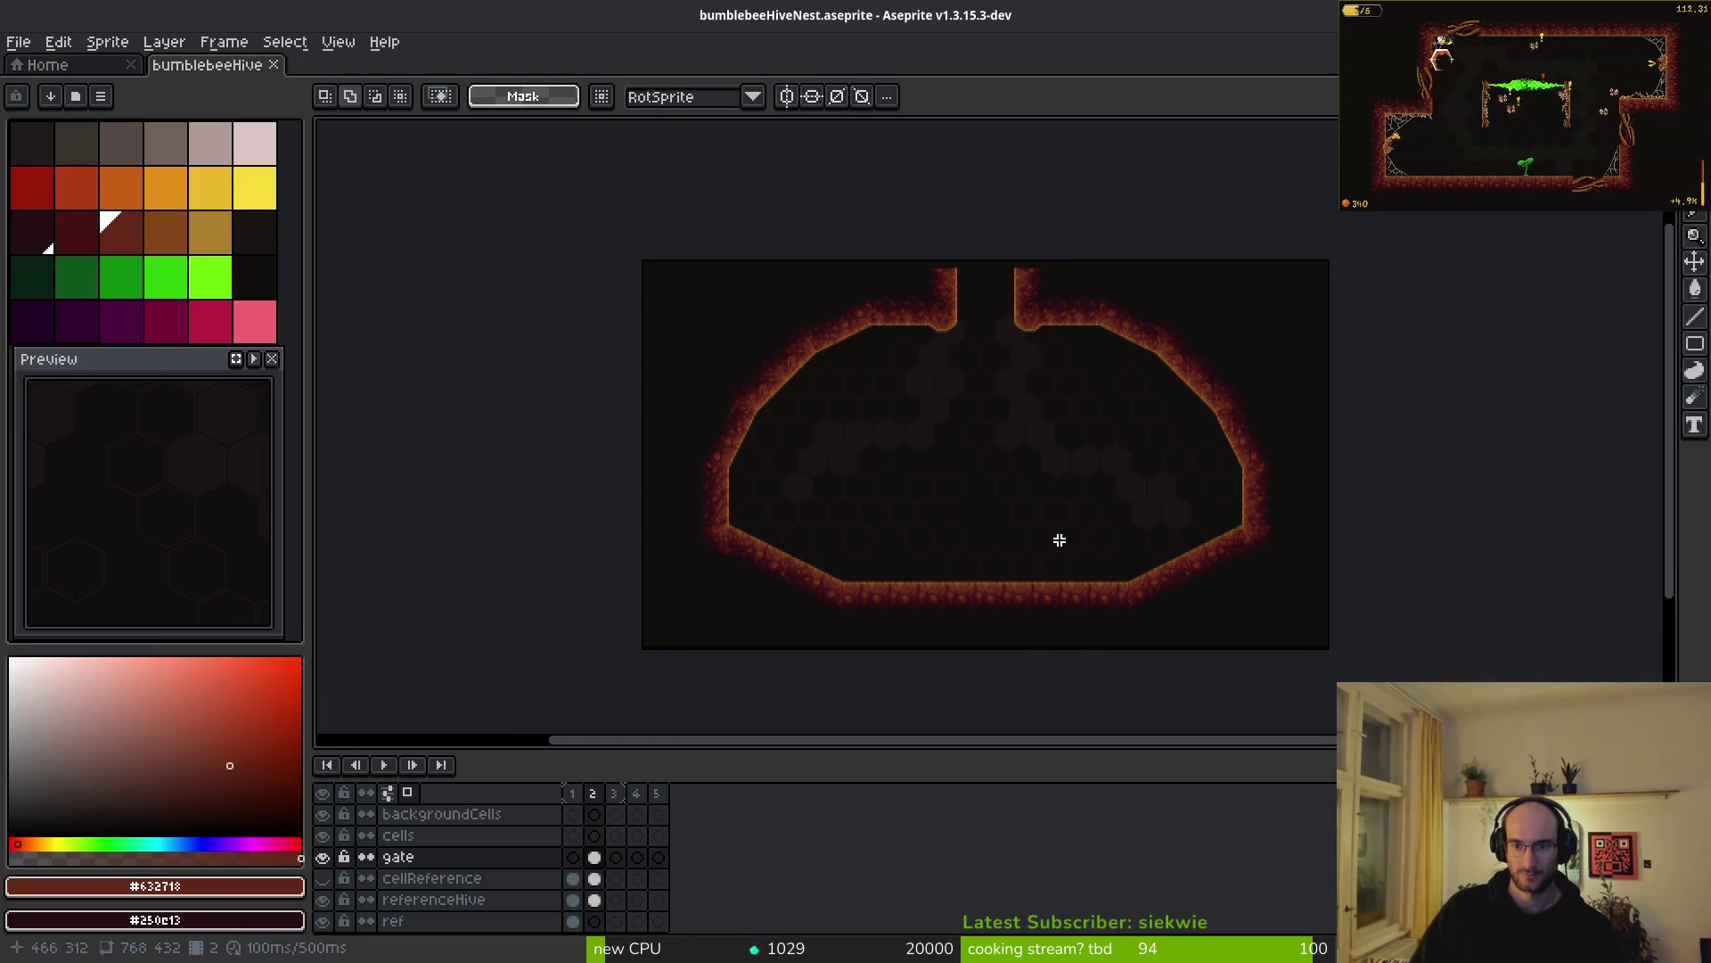
{"action": "key", "text": "alt+Tab"}
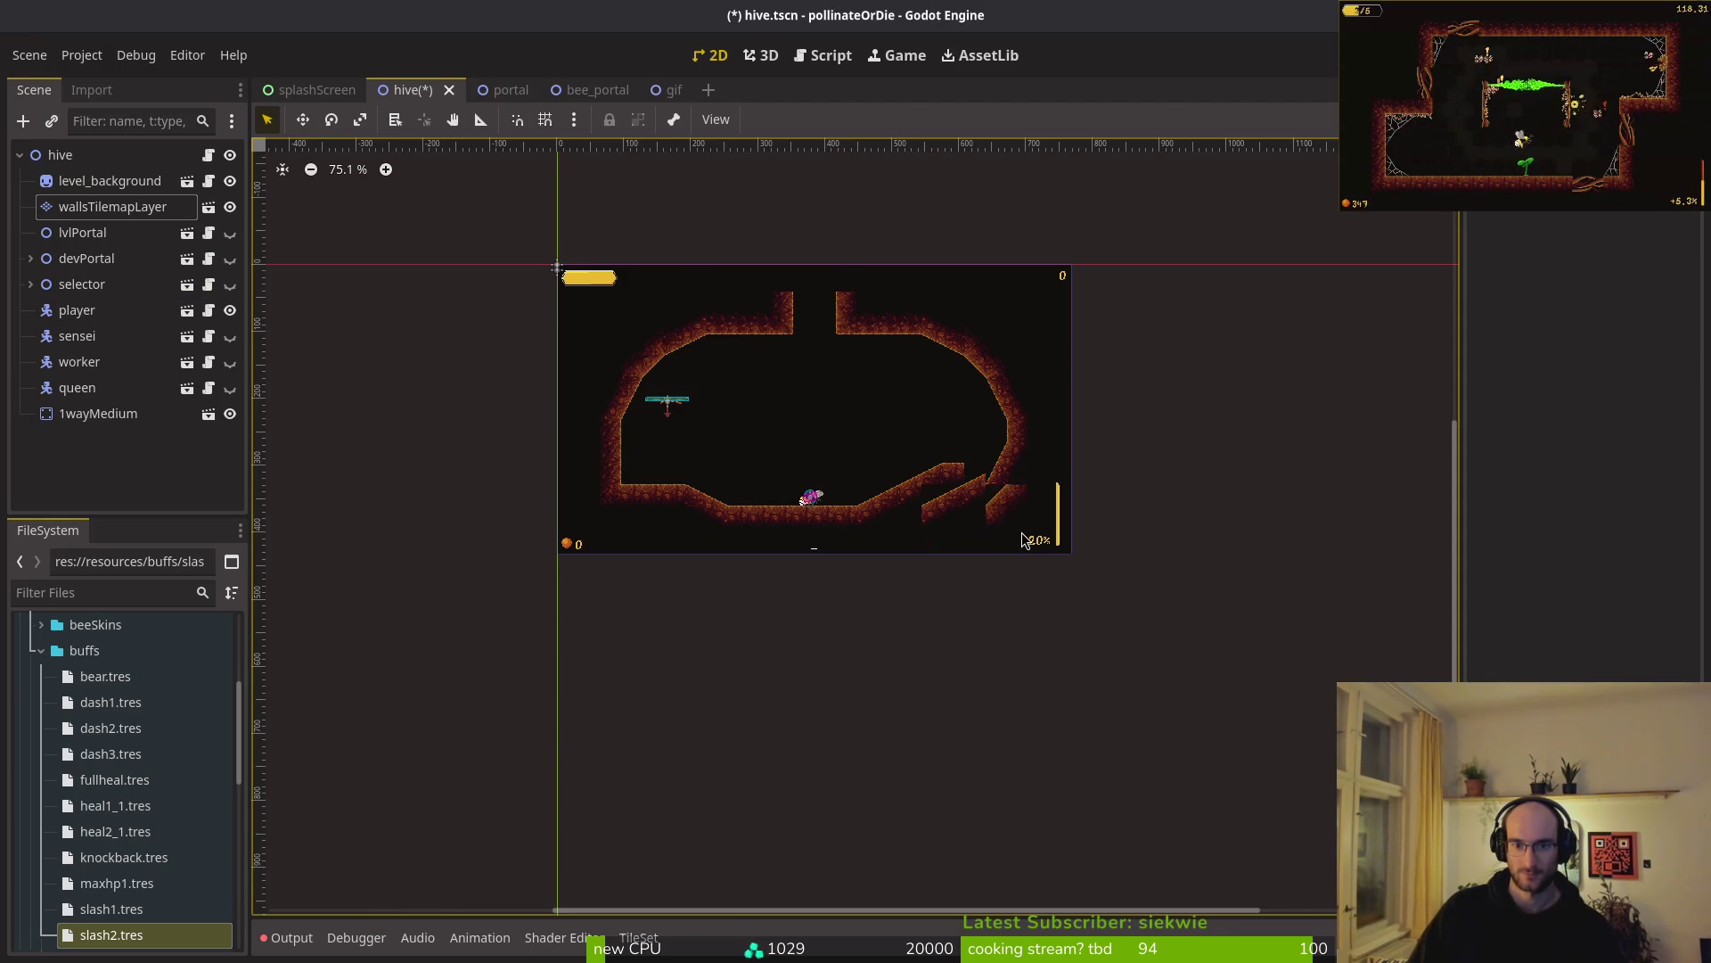
- Compare with the nest art and select the walls tilemap layer for editing
{"action": "key", "text": "alt+Tab"}
{"action": "key", "text": "alt+Tab"}
{"action": "scroll", "coordinate": [946, 505], "scroll_direction": "up", "scroll_amount": 1}
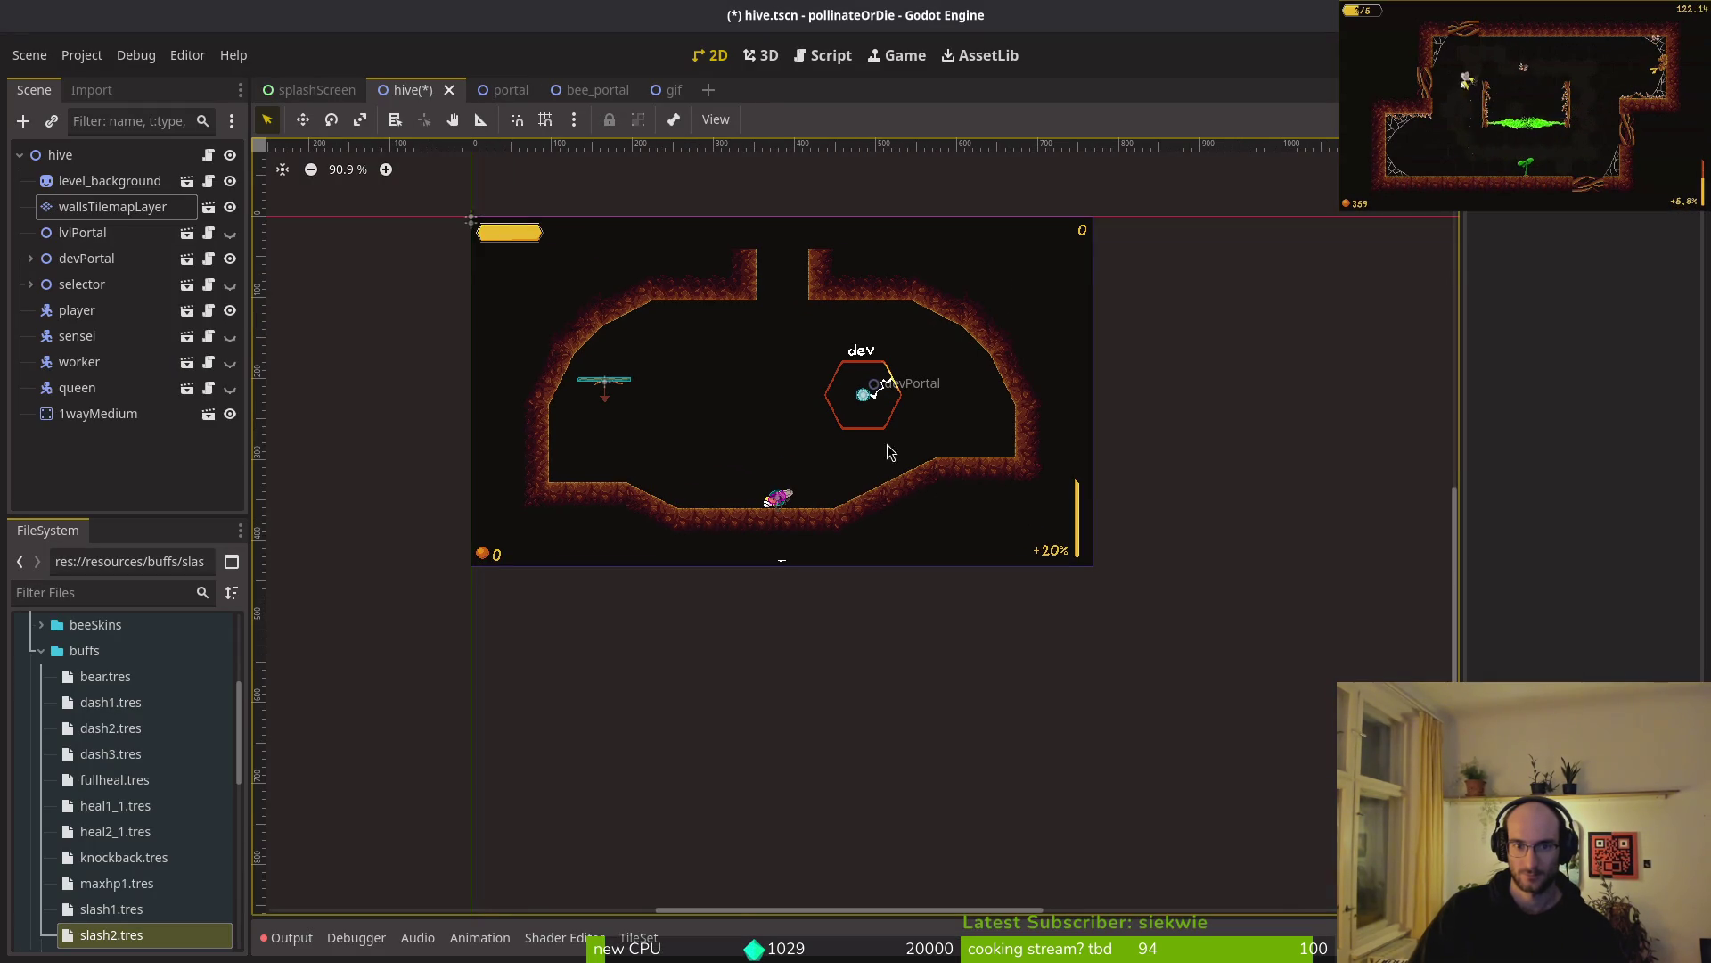
{"action": "scroll", "coordinate": [902, 485], "scroll_direction": "up", "scroll_amount": 1}
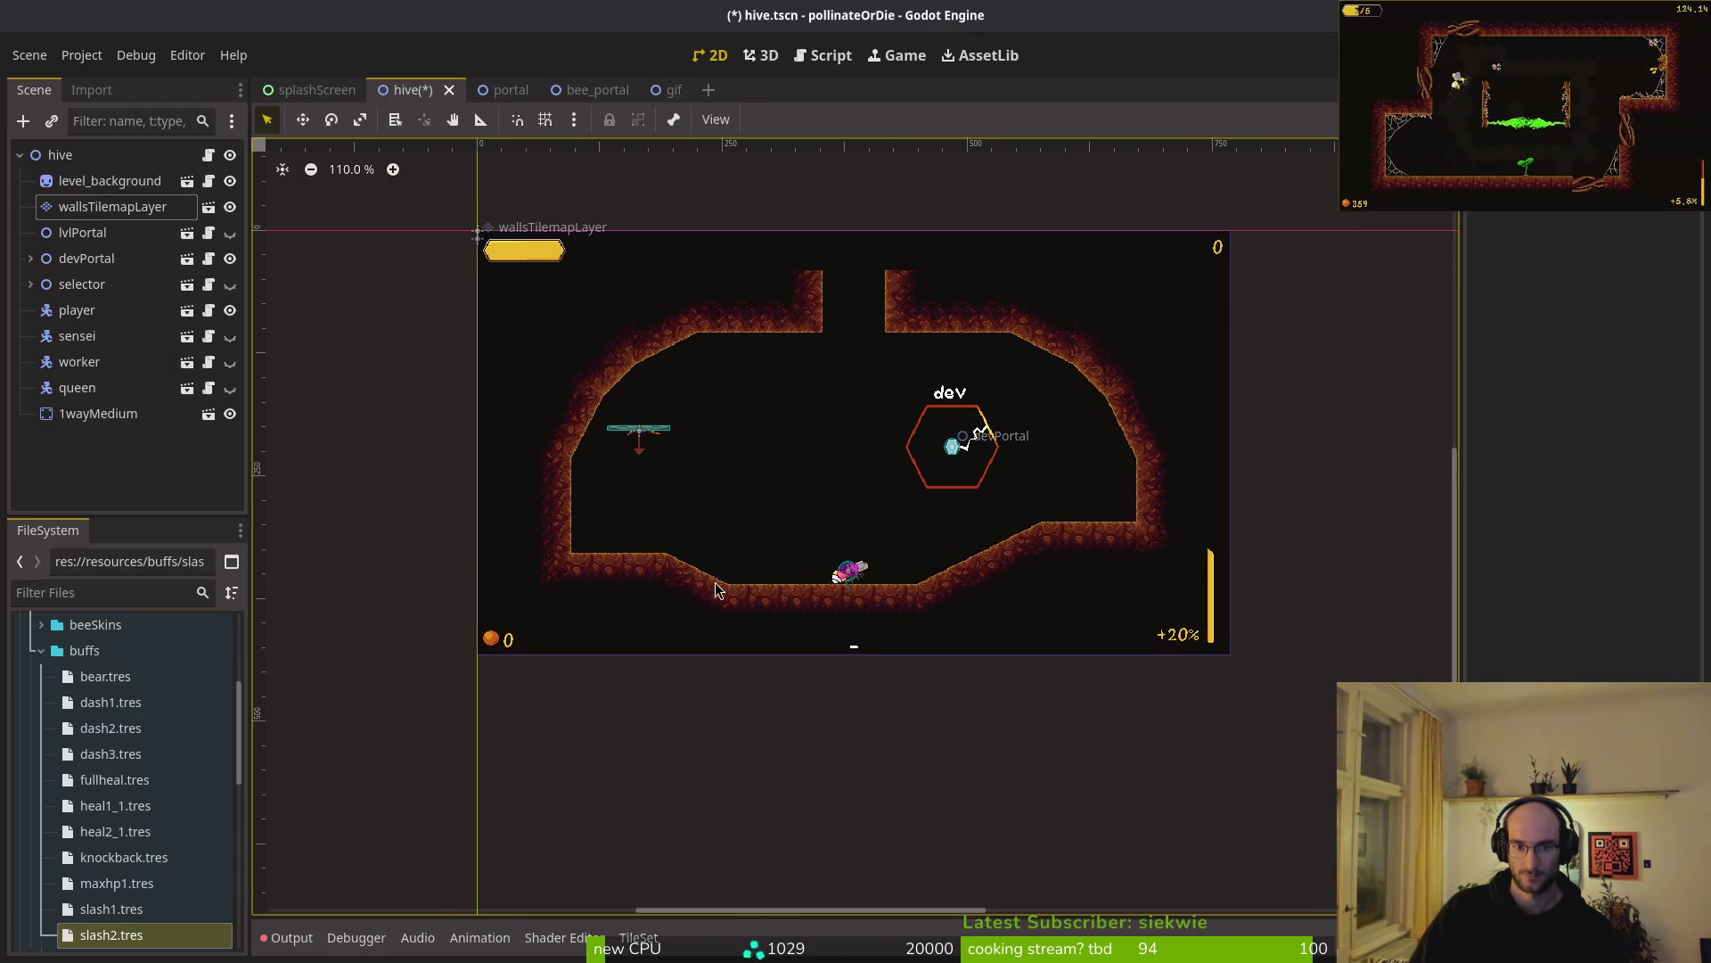
{"action": "scroll", "coordinate": [731, 526], "scroll_direction": "up", "scroll_amount": 3}
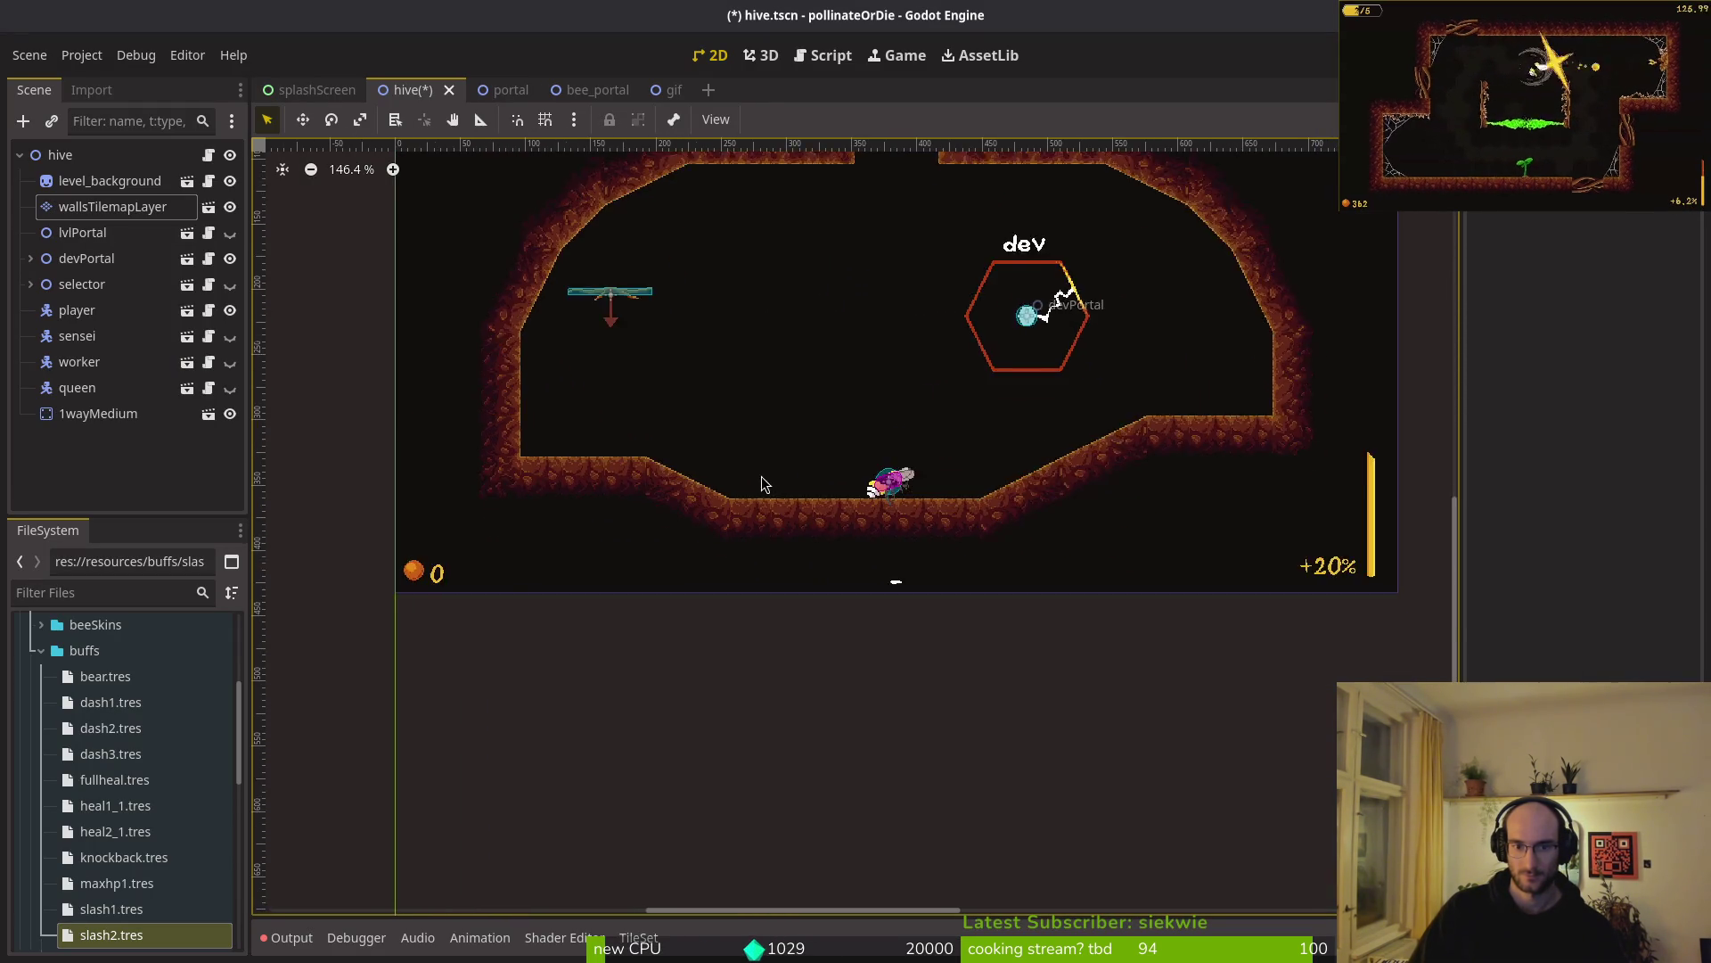
{"action": "key", "text": "Up"}
{"action": "key", "text": "Down"}
- Paint a mirrored 2x2 slope into the wall and replace a slope tile with flat ground
{"action": "mouse_move", "coordinate": [965, 768]}
{"action": "left_mouse_down"}
{"action": "mouse_move", "coordinate": [967, 806]}
{"action": "mouse_move", "coordinate": [1005, 807]}
{"action": "left_mouse_up"}
{"action": "left_click", "coordinate": [657, 731]}
{"action": "left_click", "coordinate": [711, 515]}
{"action": "left_click", "coordinate": [618, 489], "text": "ctrl"}
{"action": "left_click", "coordinate": [620, 479]}
{"action": "key", "text": "Escape"}
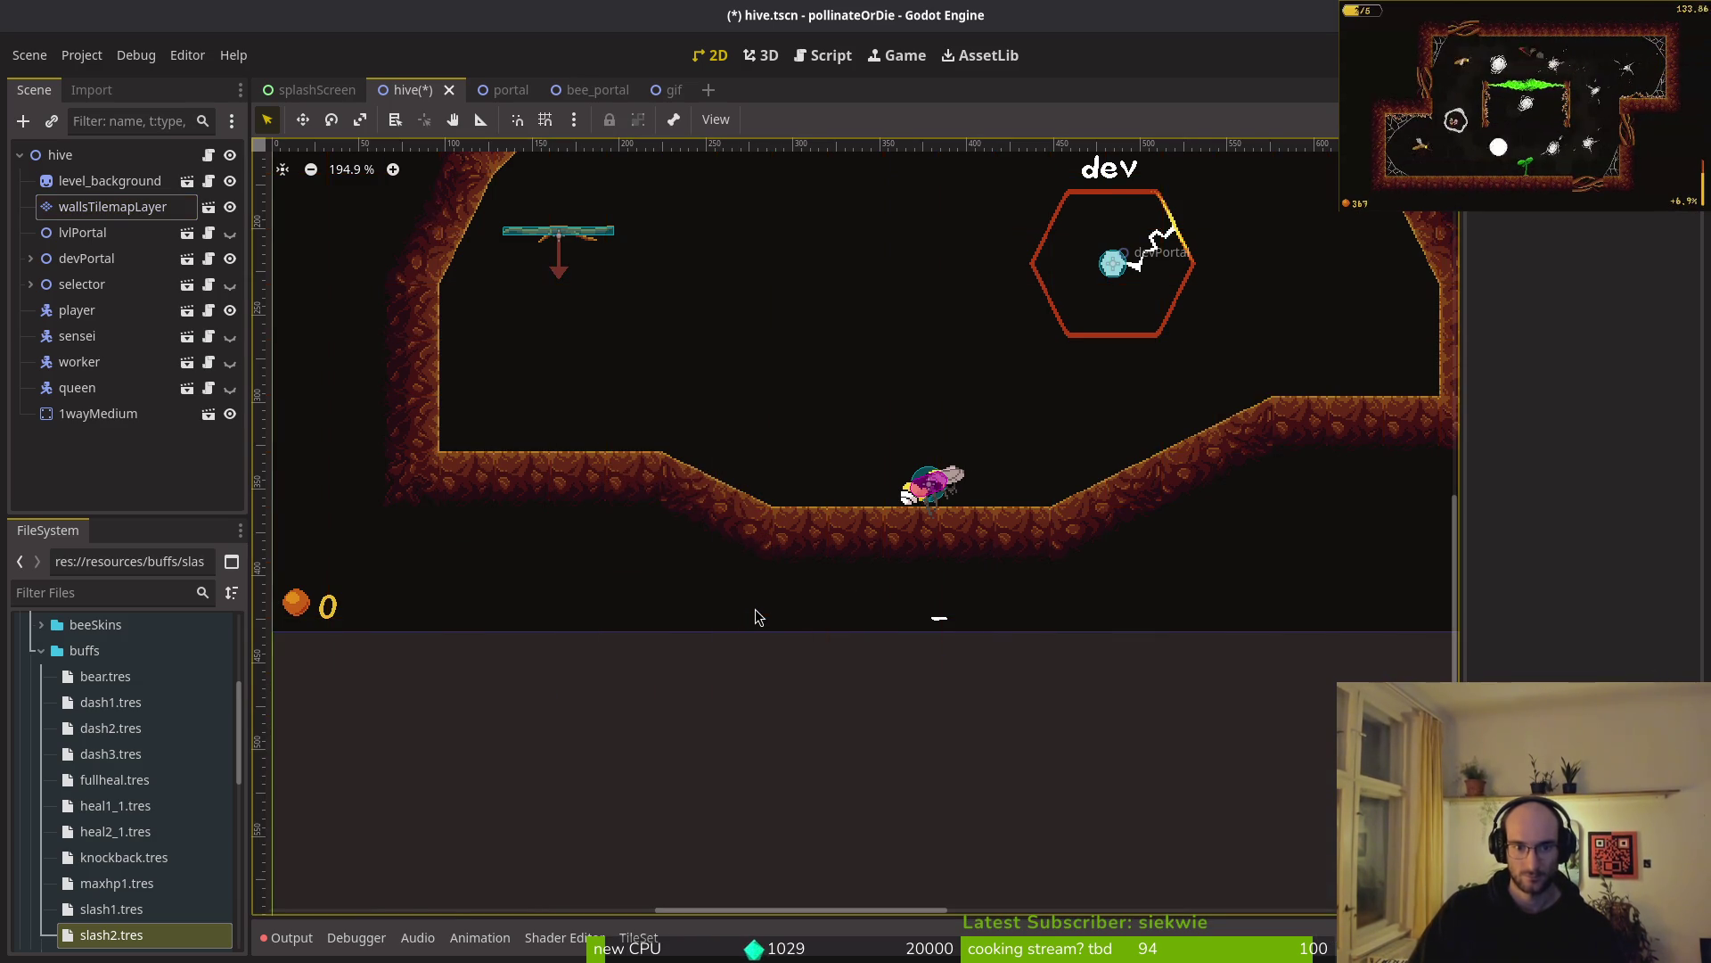
{"action": "scroll", "coordinate": [756, 615], "scroll_direction": "down", "scroll_amount": 3}
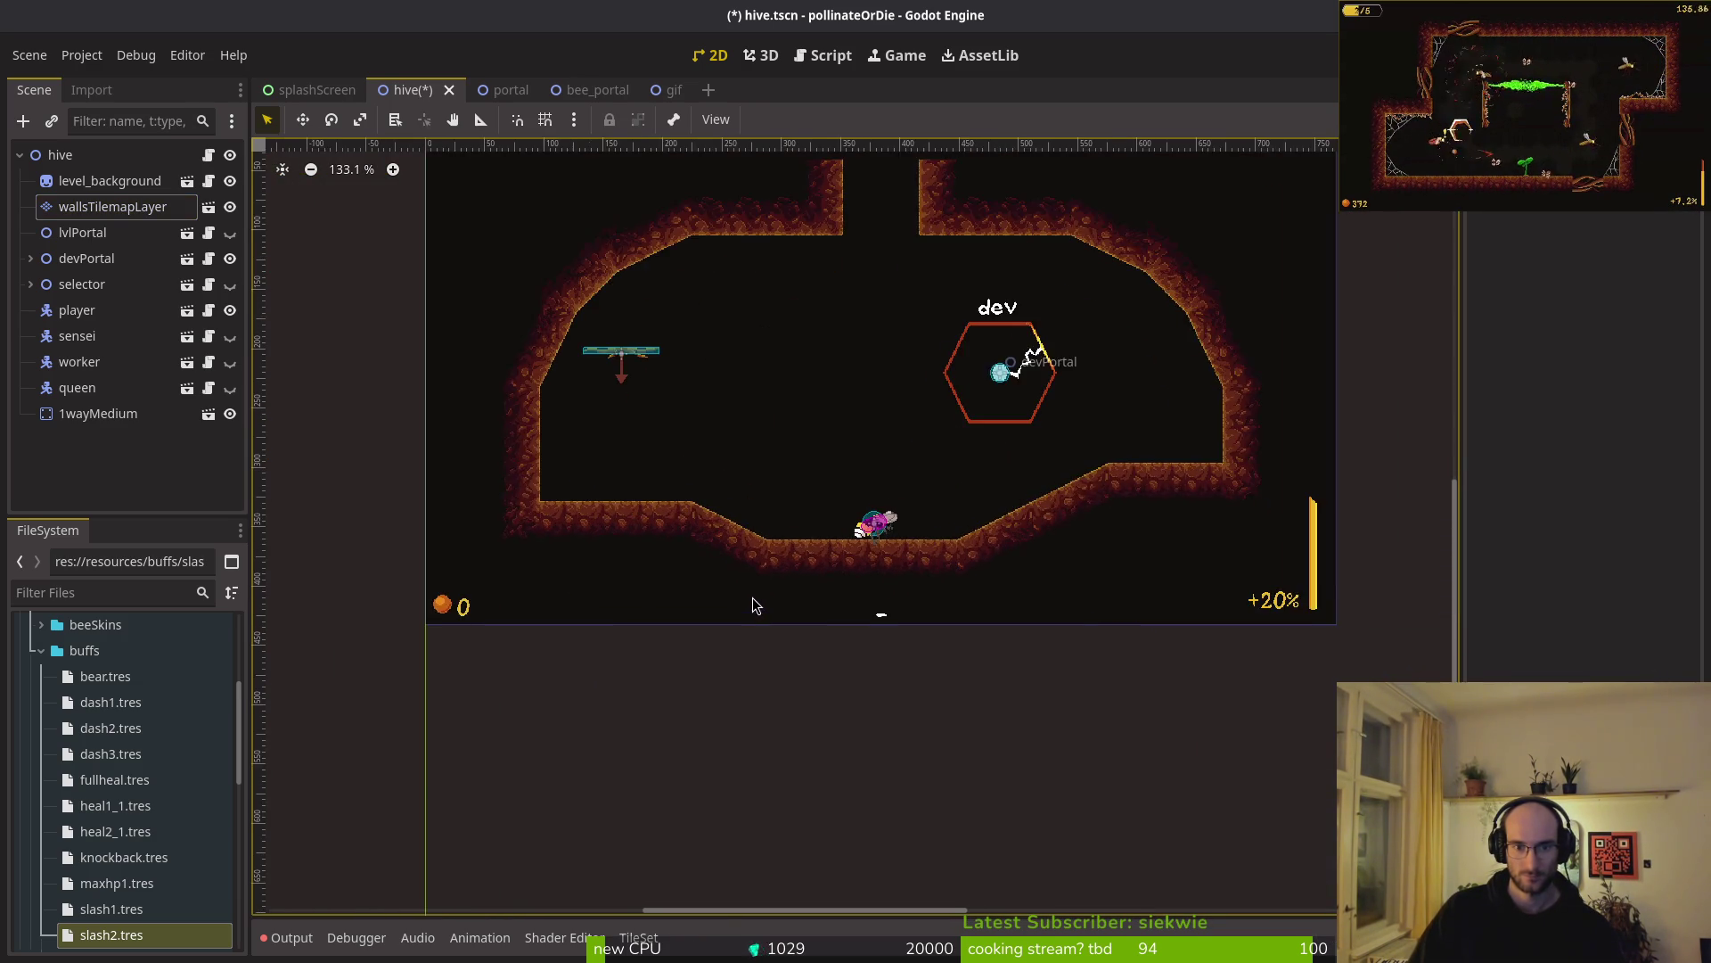
{"action": "scroll", "coordinate": [756, 606], "scroll_direction": "up", "scroll_amount": 3}
{"action": "scroll", "coordinate": [765, 510], "scroll_direction": "right", "scroll_amount": 3}
{"action": "left_click", "coordinate": [112, 206]}
- Erase the right floor slope tiles and place a new 2x2 slope block there
{"action": "mouse_move", "coordinate": [878, 575]}
{"action": "left_mouse_down"}
{"action": "mouse_move", "coordinate": [745, 591]}
{"action": "mouse_move", "coordinate": [825, 535]}
{"action": "mouse_move", "coordinate": [1112, 497]}
{"action": "left_mouse_up"}
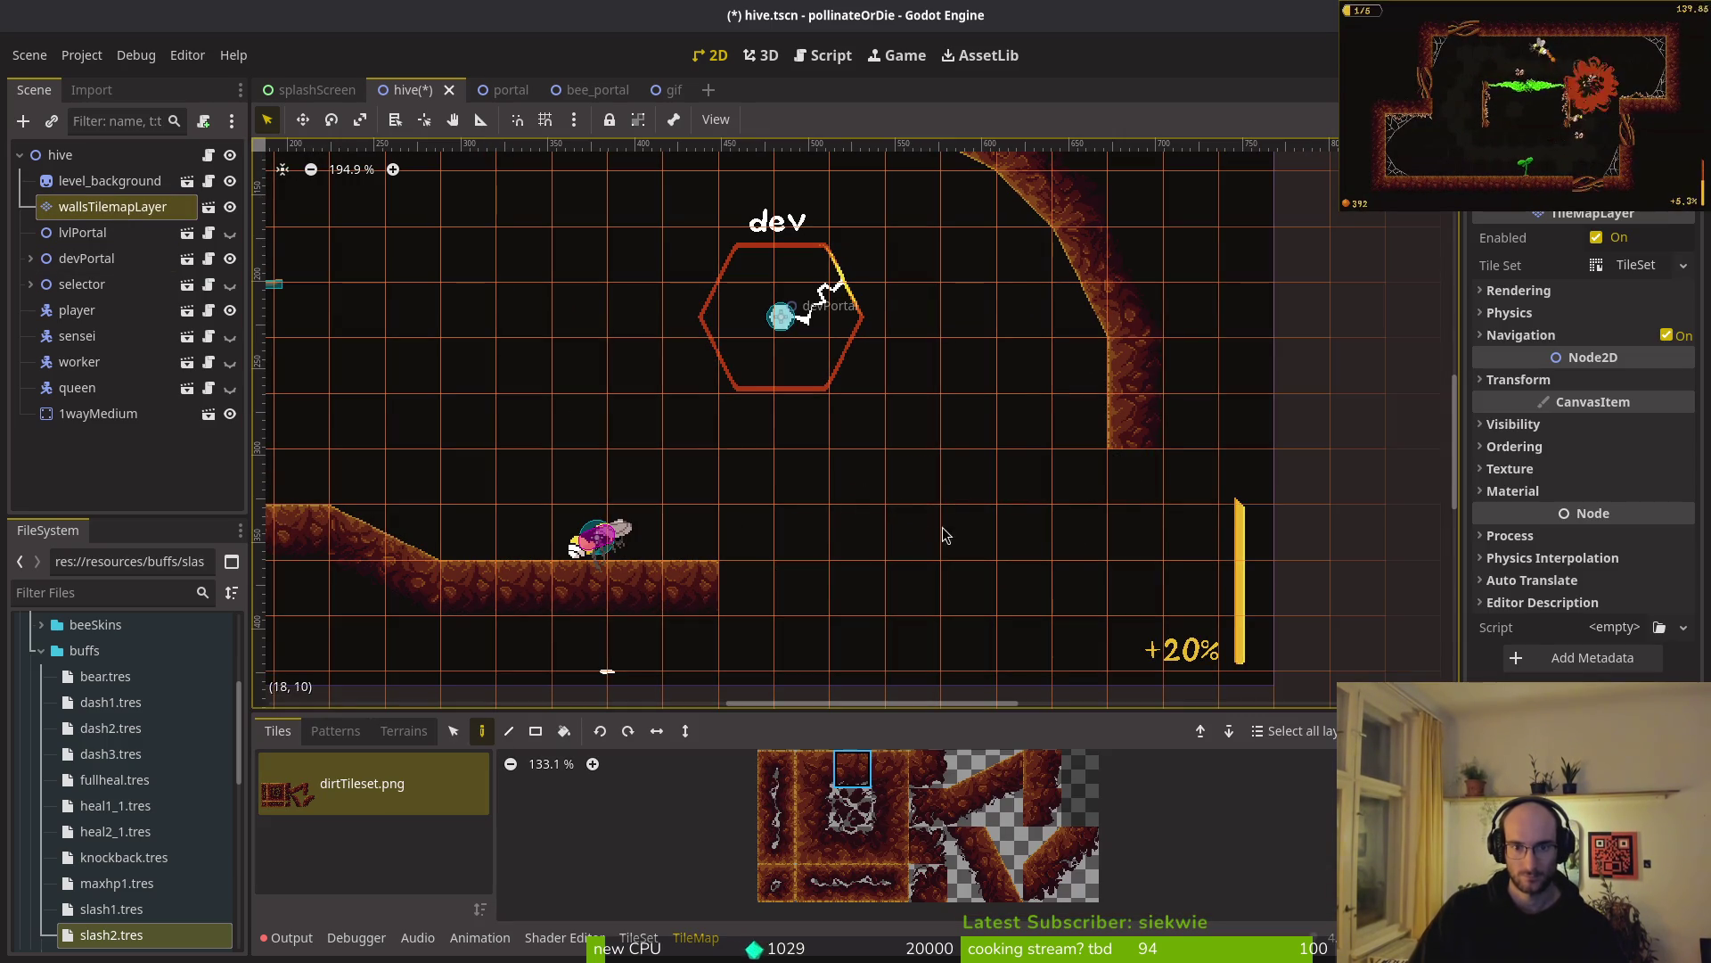
{"action": "scroll", "coordinate": [978, 521], "scroll_direction": "down", "scroll_amount": 2}
{"action": "left_click_drag", "start_coordinate": [967, 806], "coordinate": [1005, 769]}
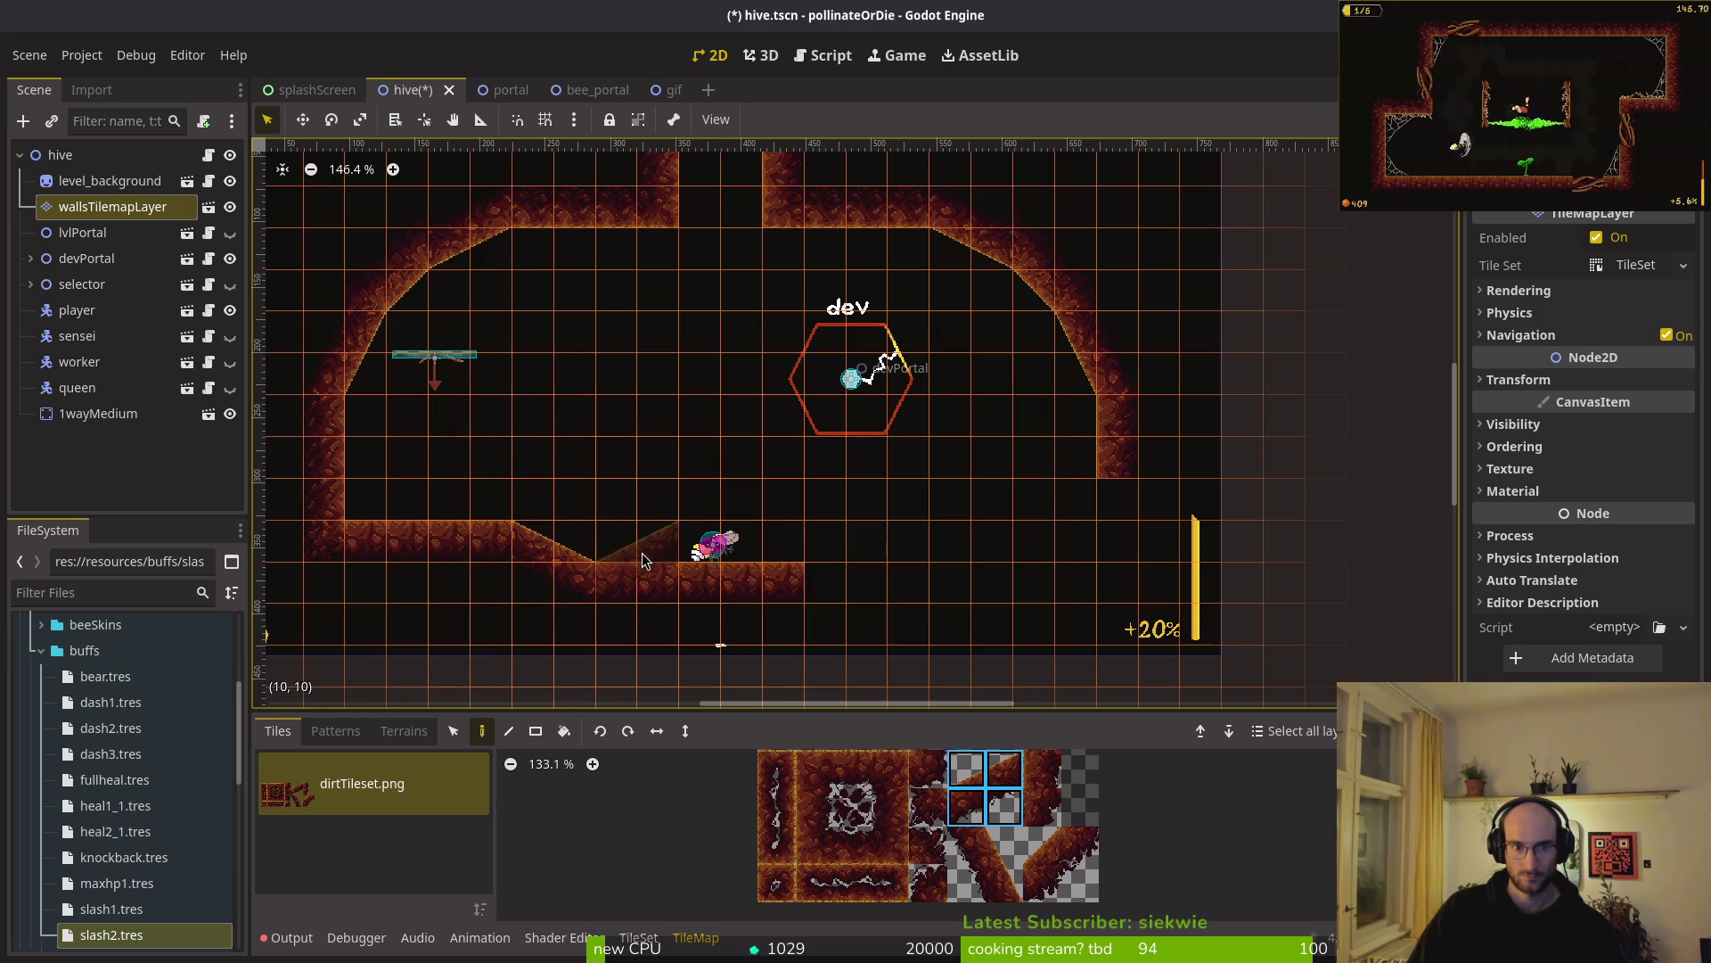
{"action": "left_click", "coordinate": [885, 571]}
- Paint a flat floor ledge to the right, capped with a wall tile at its end
{"action": "left_click", "coordinate": [852, 768]}
{"action": "left_click_drag", "start_coordinate": [944, 538], "coordinate": [1074, 540]}
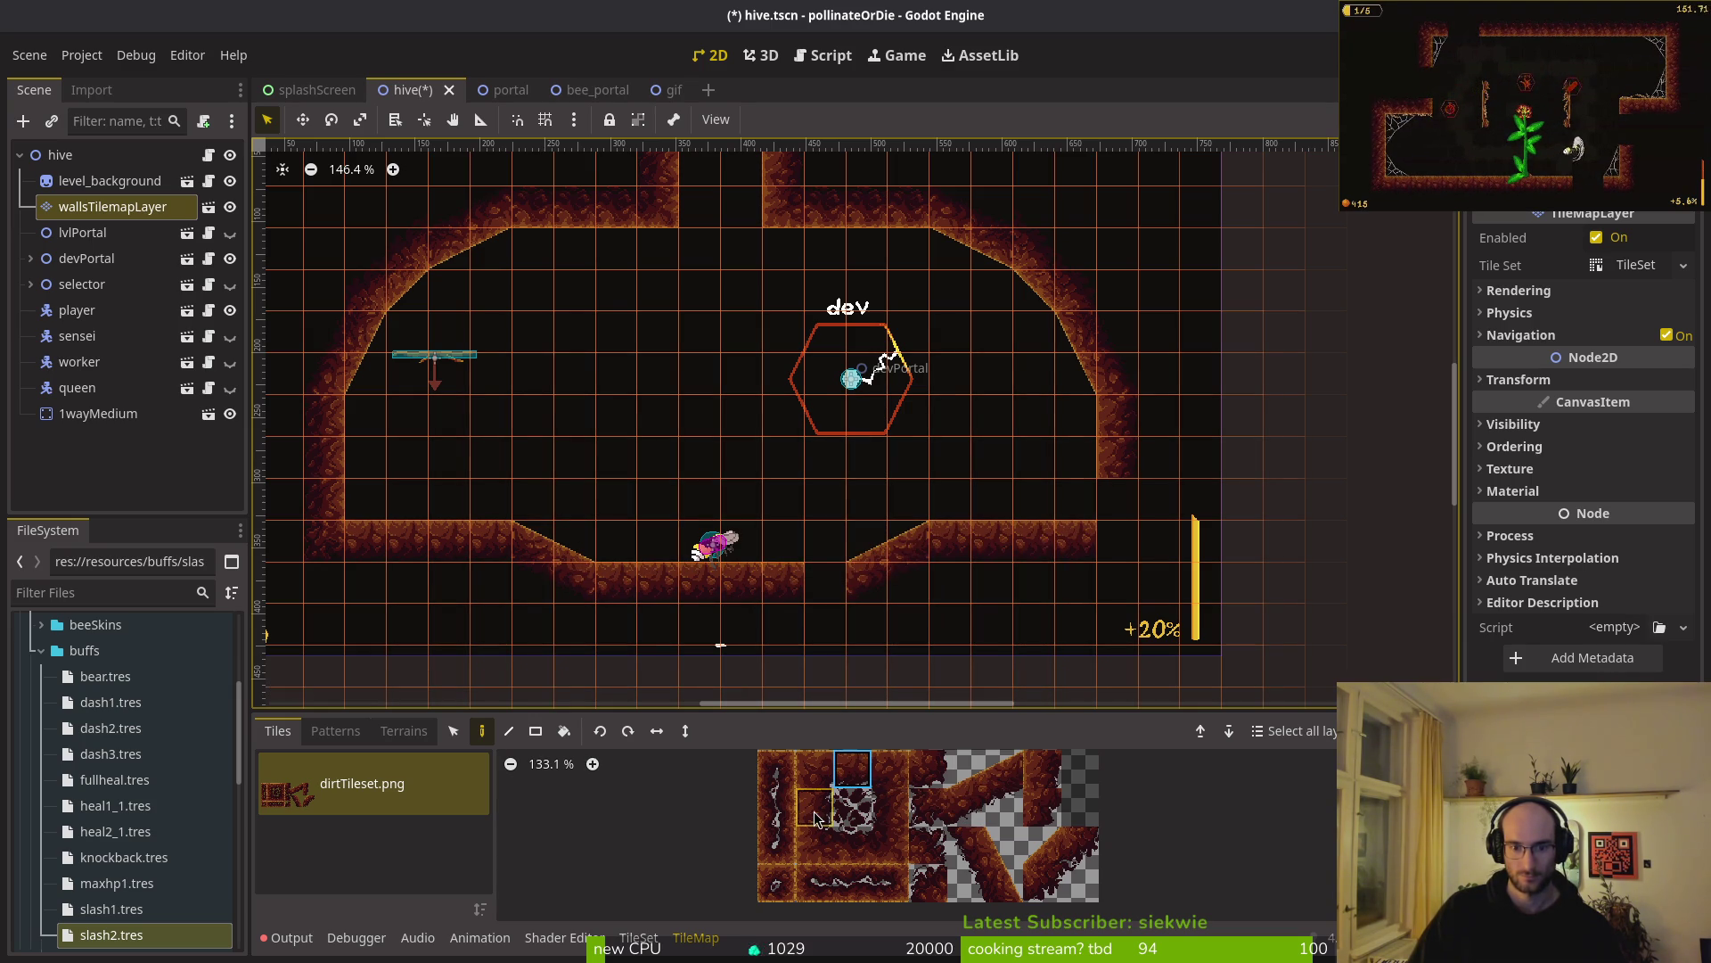
{"action": "left_click", "coordinate": [1117, 499]}
{"action": "left_click", "coordinate": [928, 769]}
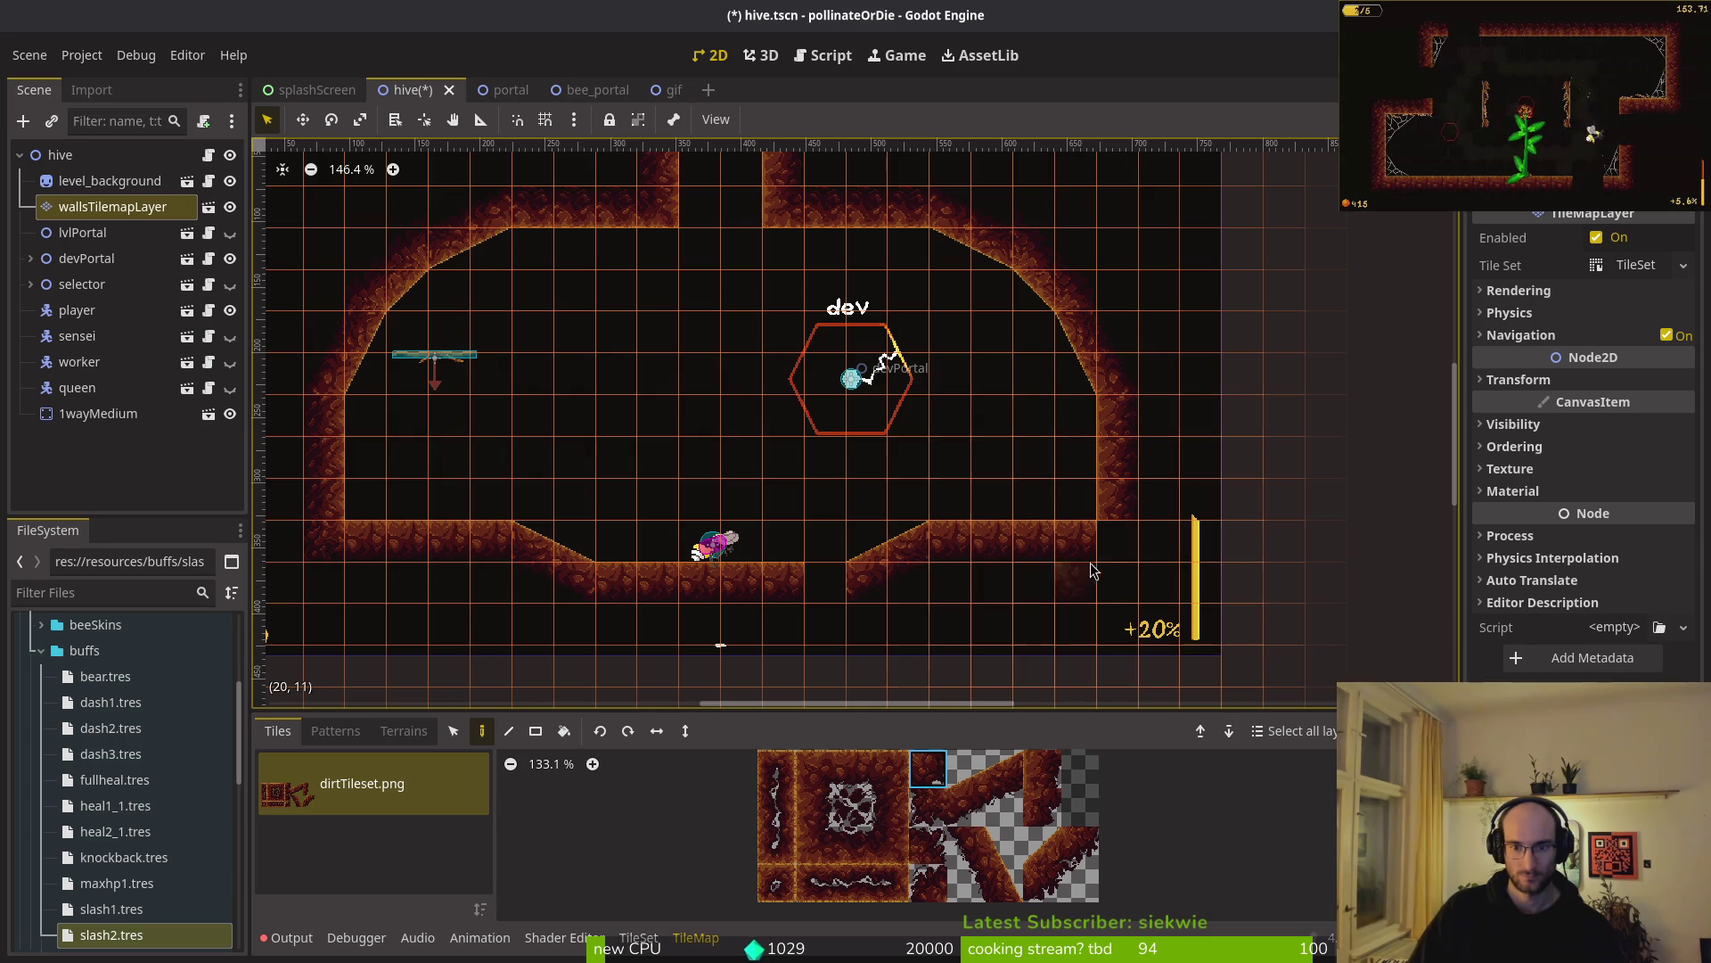
{"action": "key", "text": "Escape"}
{"action": "scroll", "coordinate": [912, 606], "scroll_direction": "down", "scroll_amount": 10}
{"action": "scroll", "coordinate": [901, 596], "scroll_direction": "up", "scroll_amount": 11}
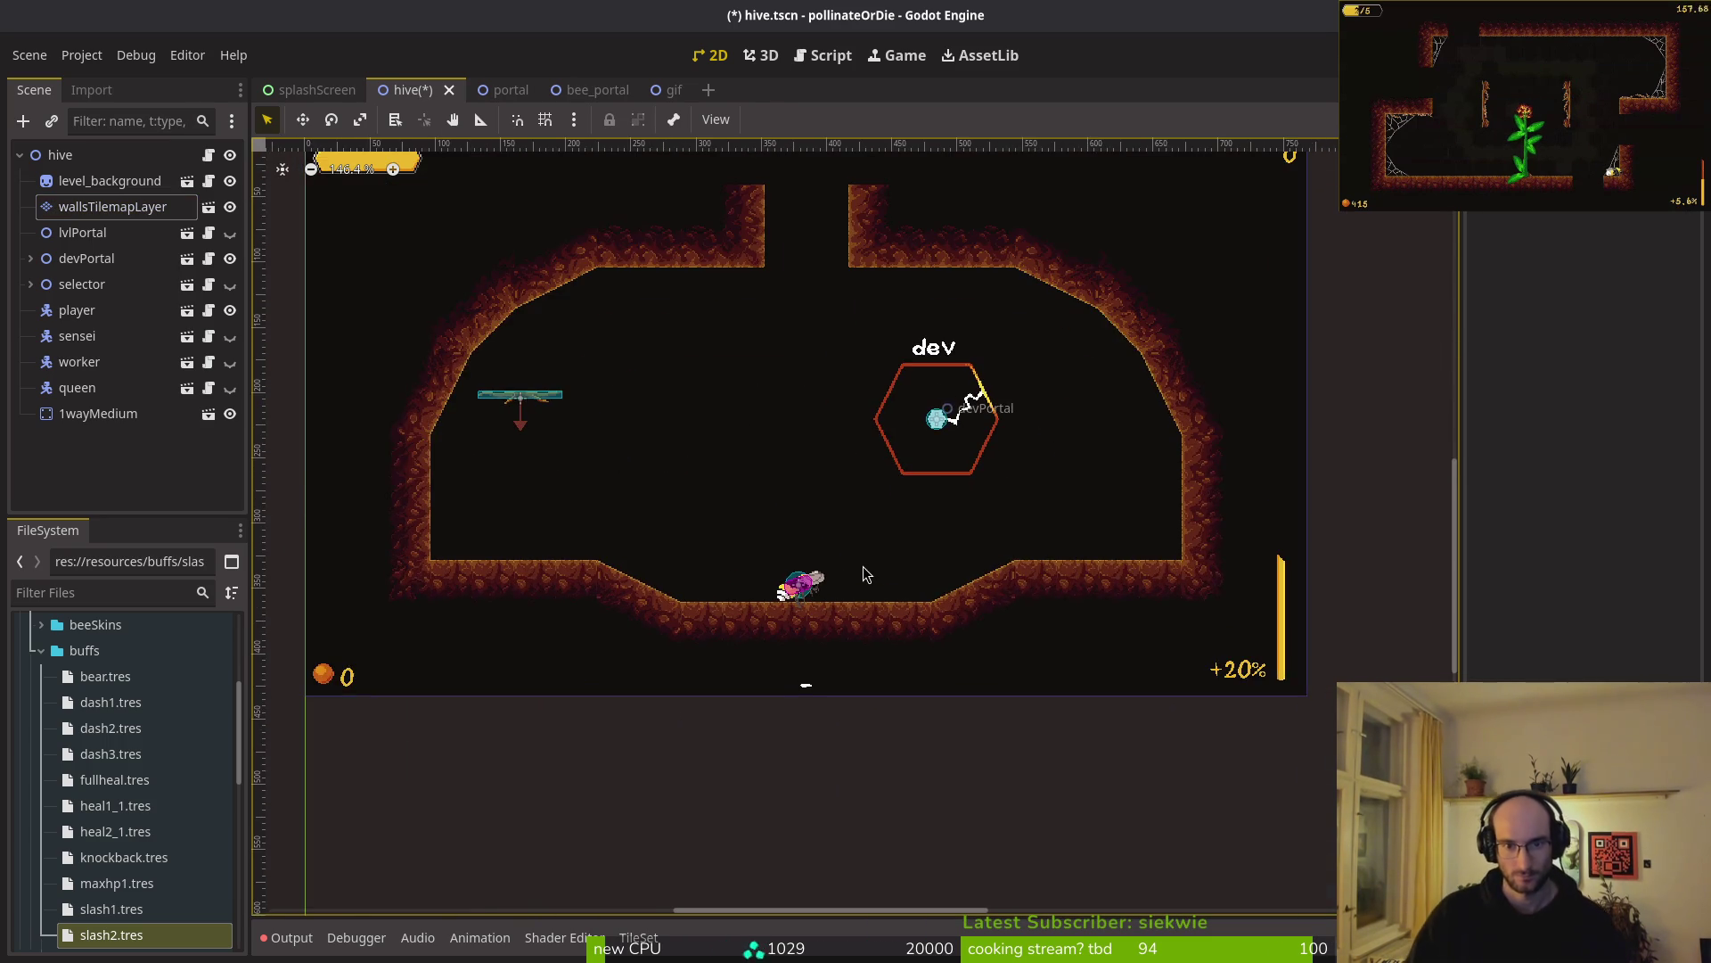
{"action": "scroll", "coordinate": [862, 566], "scroll_direction": "up", "scroll_amount": 1}
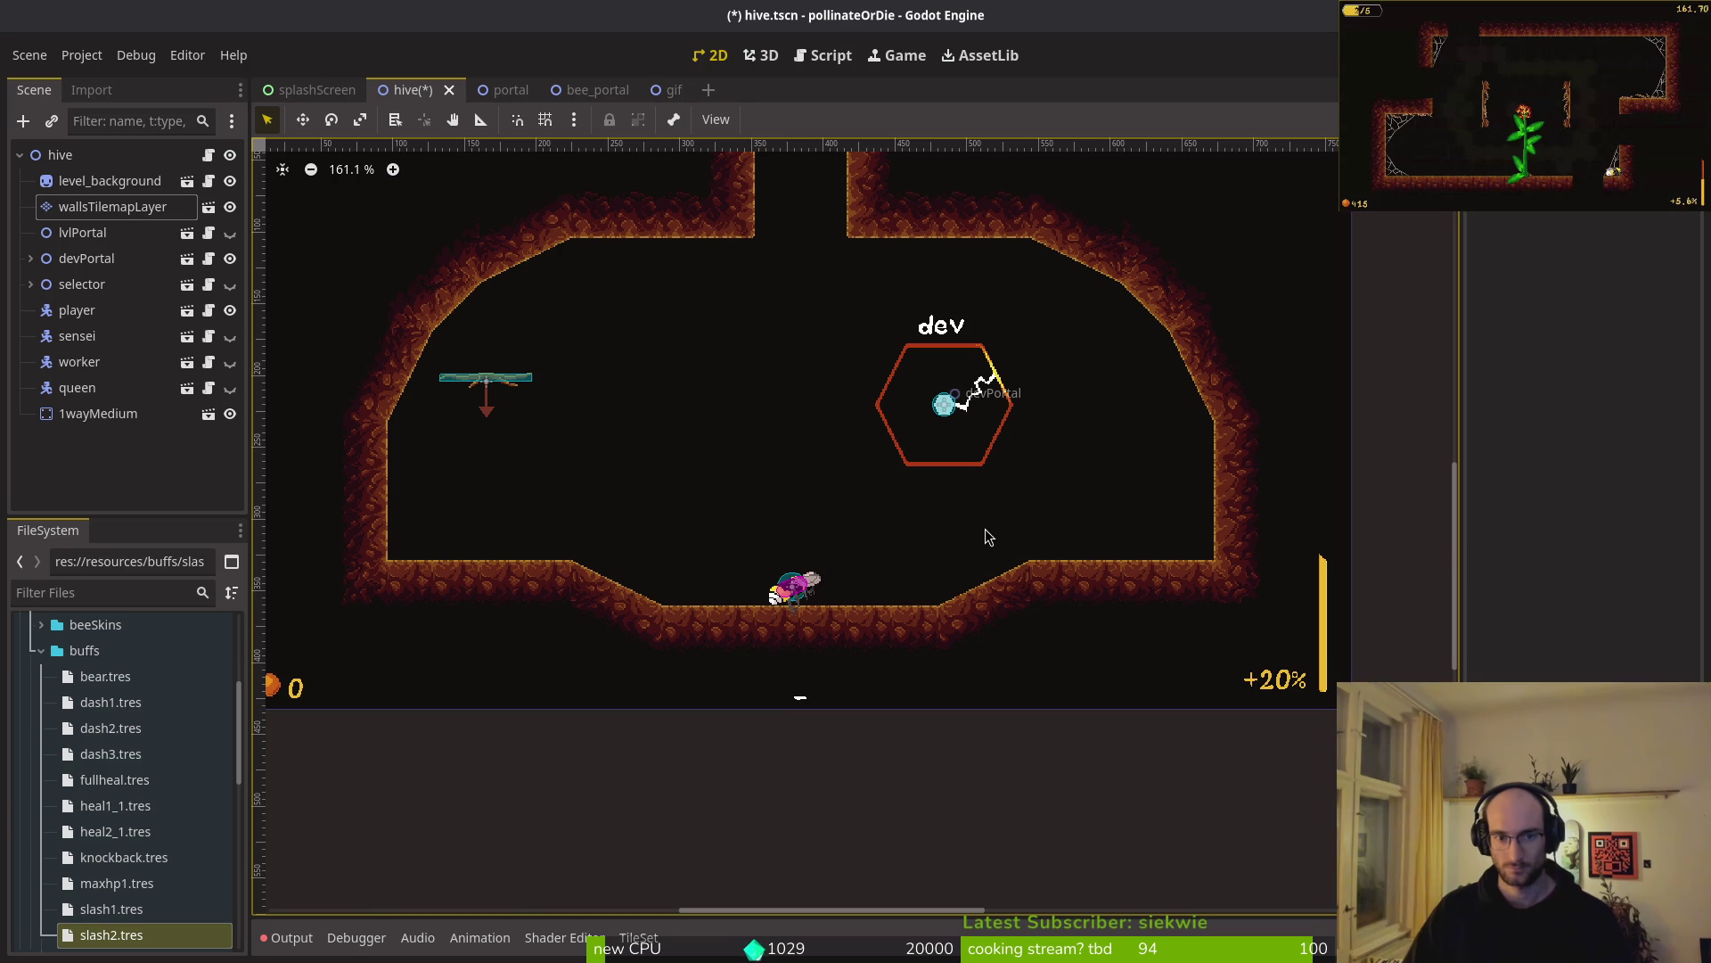
{"action": "scroll", "coordinate": [984, 528], "scroll_direction": "down", "scroll_amount": 2}
{"action": "key", "text": "alt+Tab"}
{"action": "key", "text": "alt+Tab"}
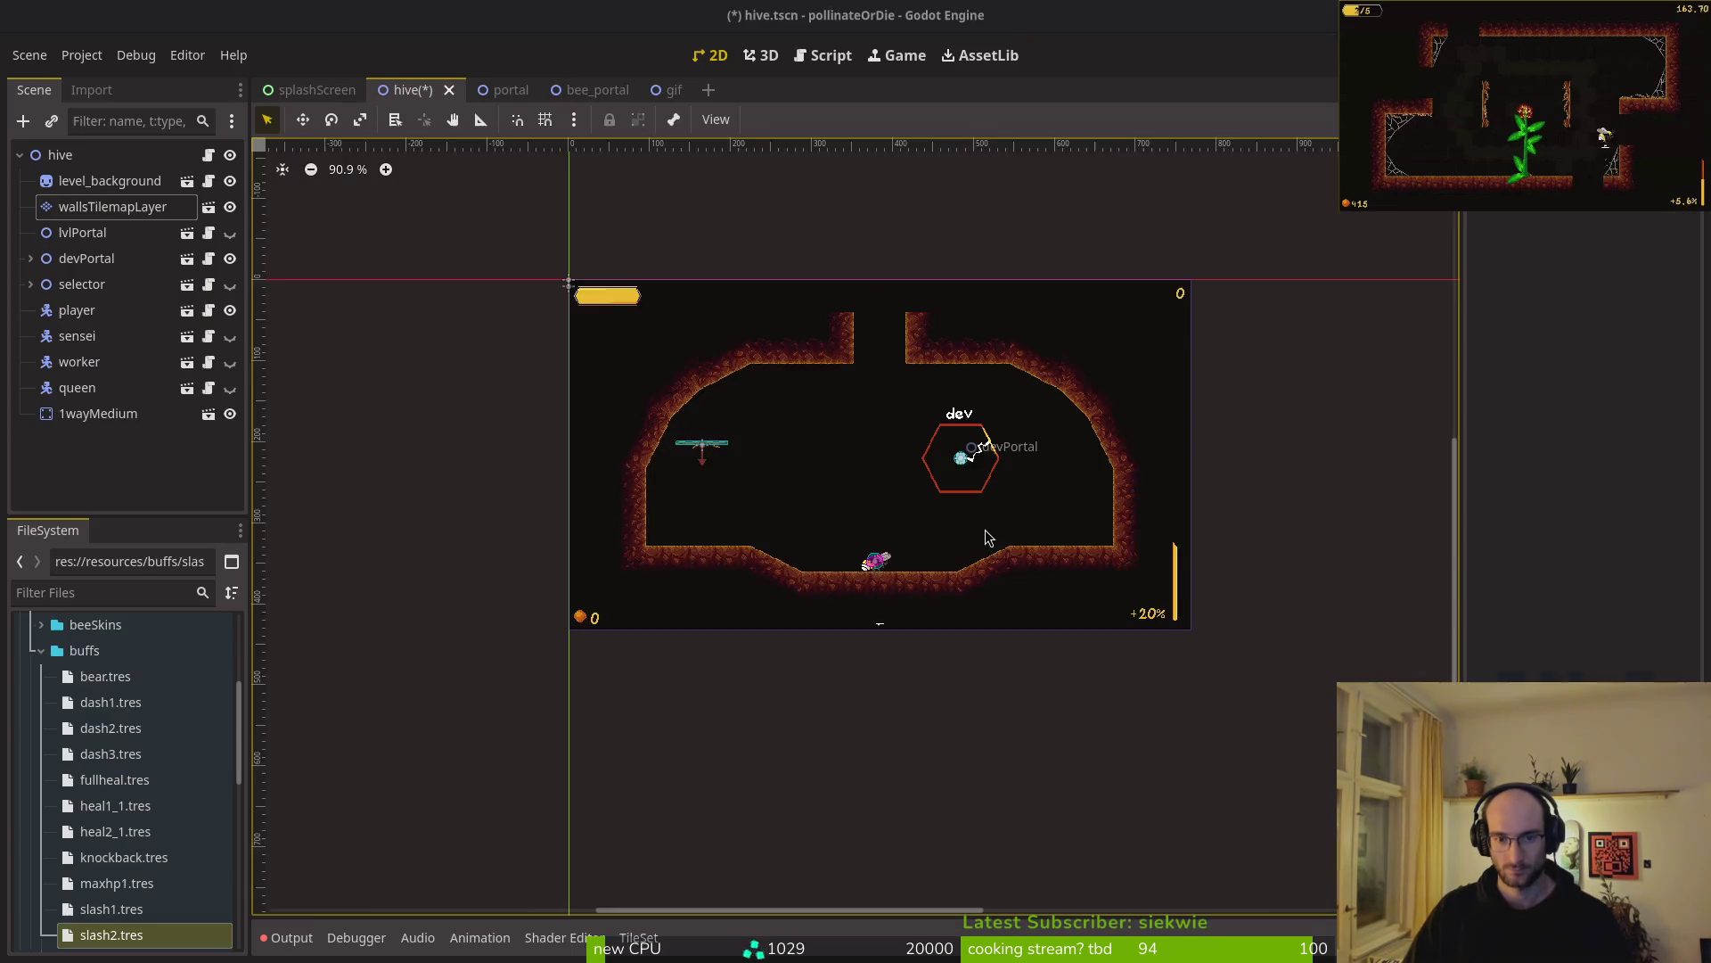
{"action": "left_click_drag", "start_coordinate": [992, 539], "coordinate": [976, 521]}
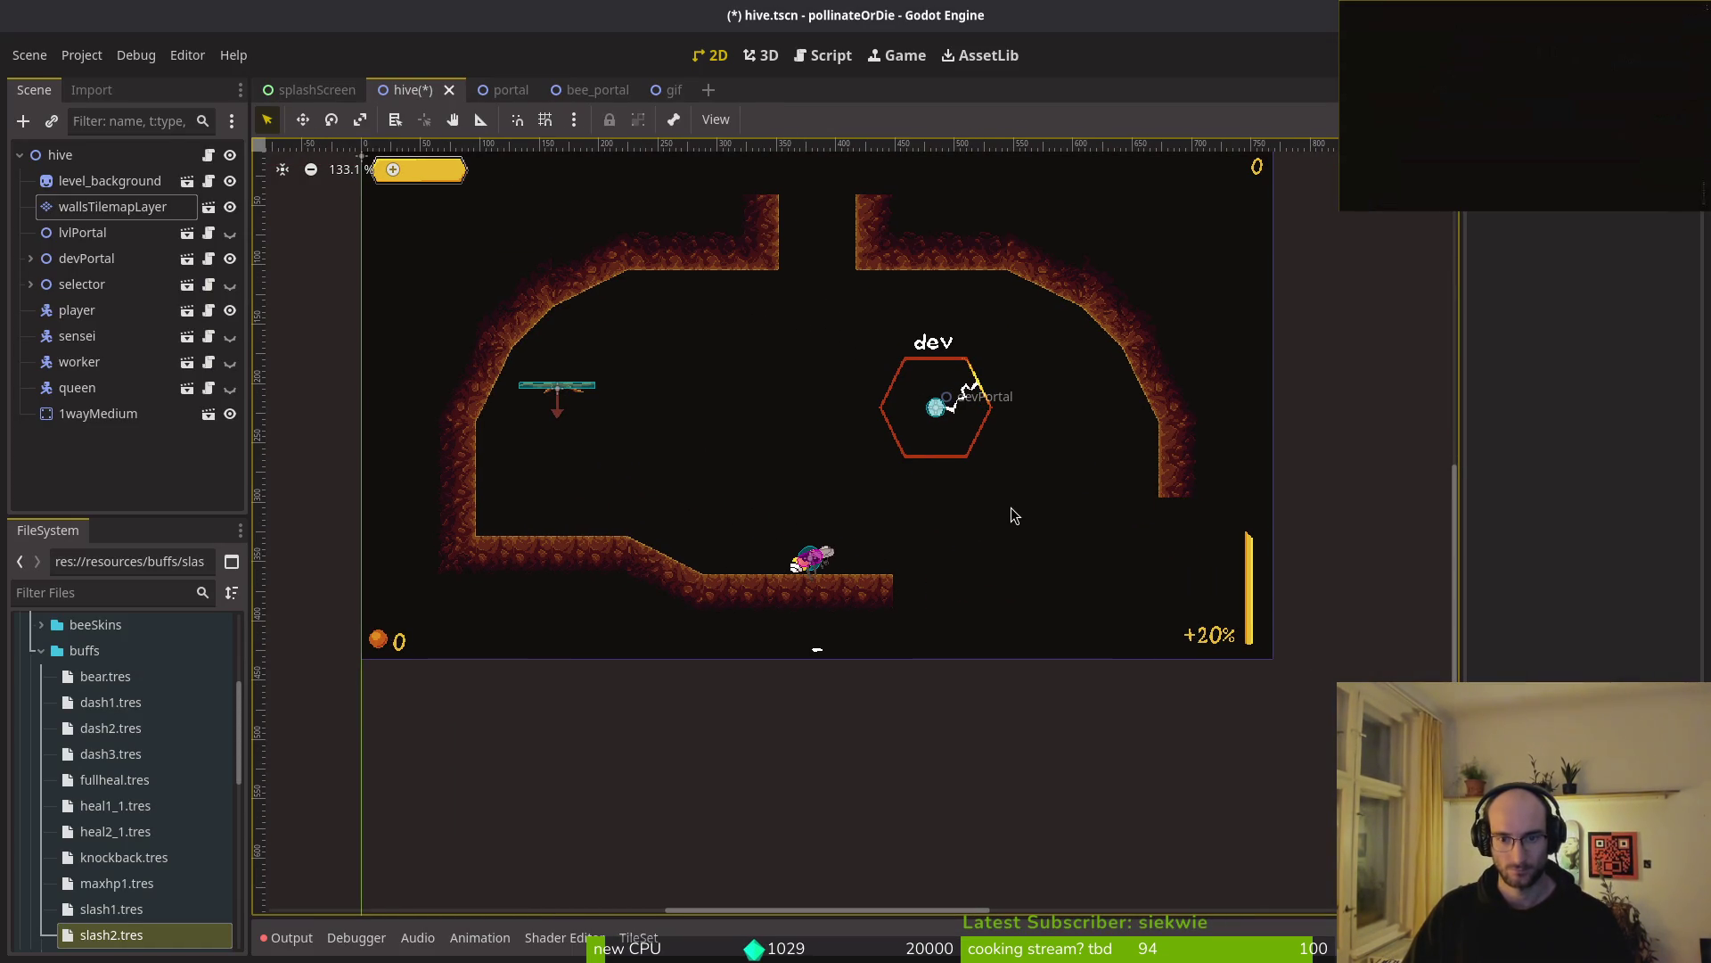
{"action": "left_click", "coordinate": [1184, 492]}
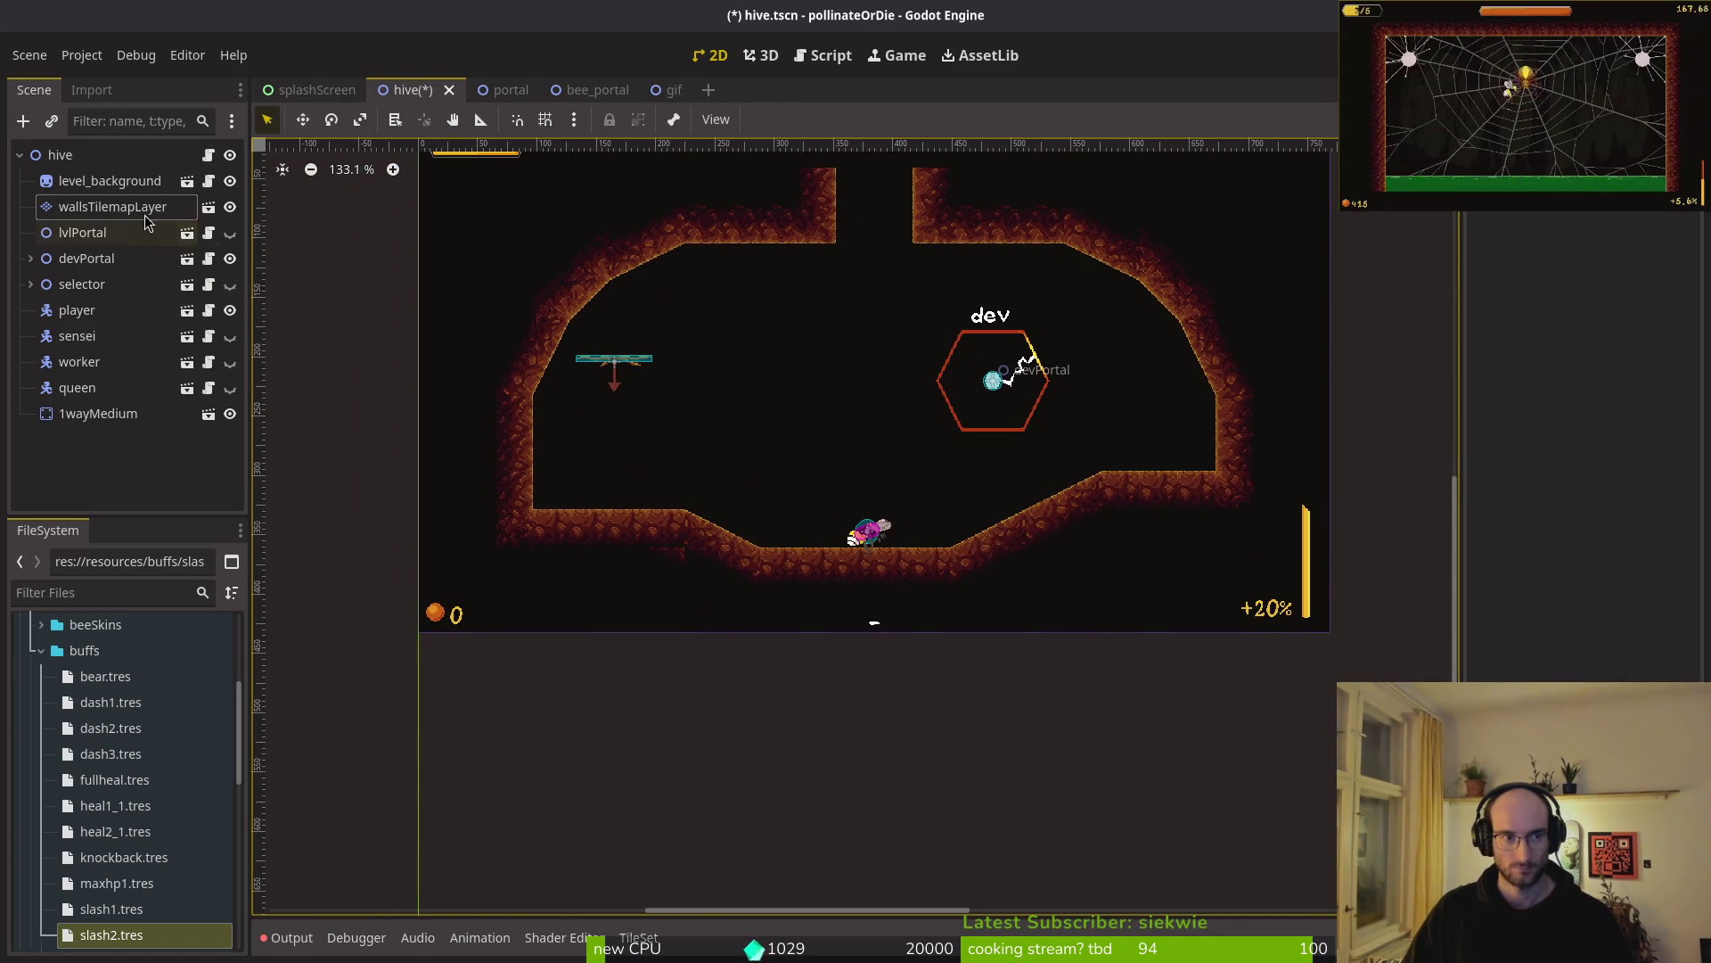
- Extend the left slope with a 2x2 block, paint the ledge wall row, and erase leftovers
{"action": "scroll", "coordinate": [766, 437], "scroll_direction": "up", "scroll_amount": 2}
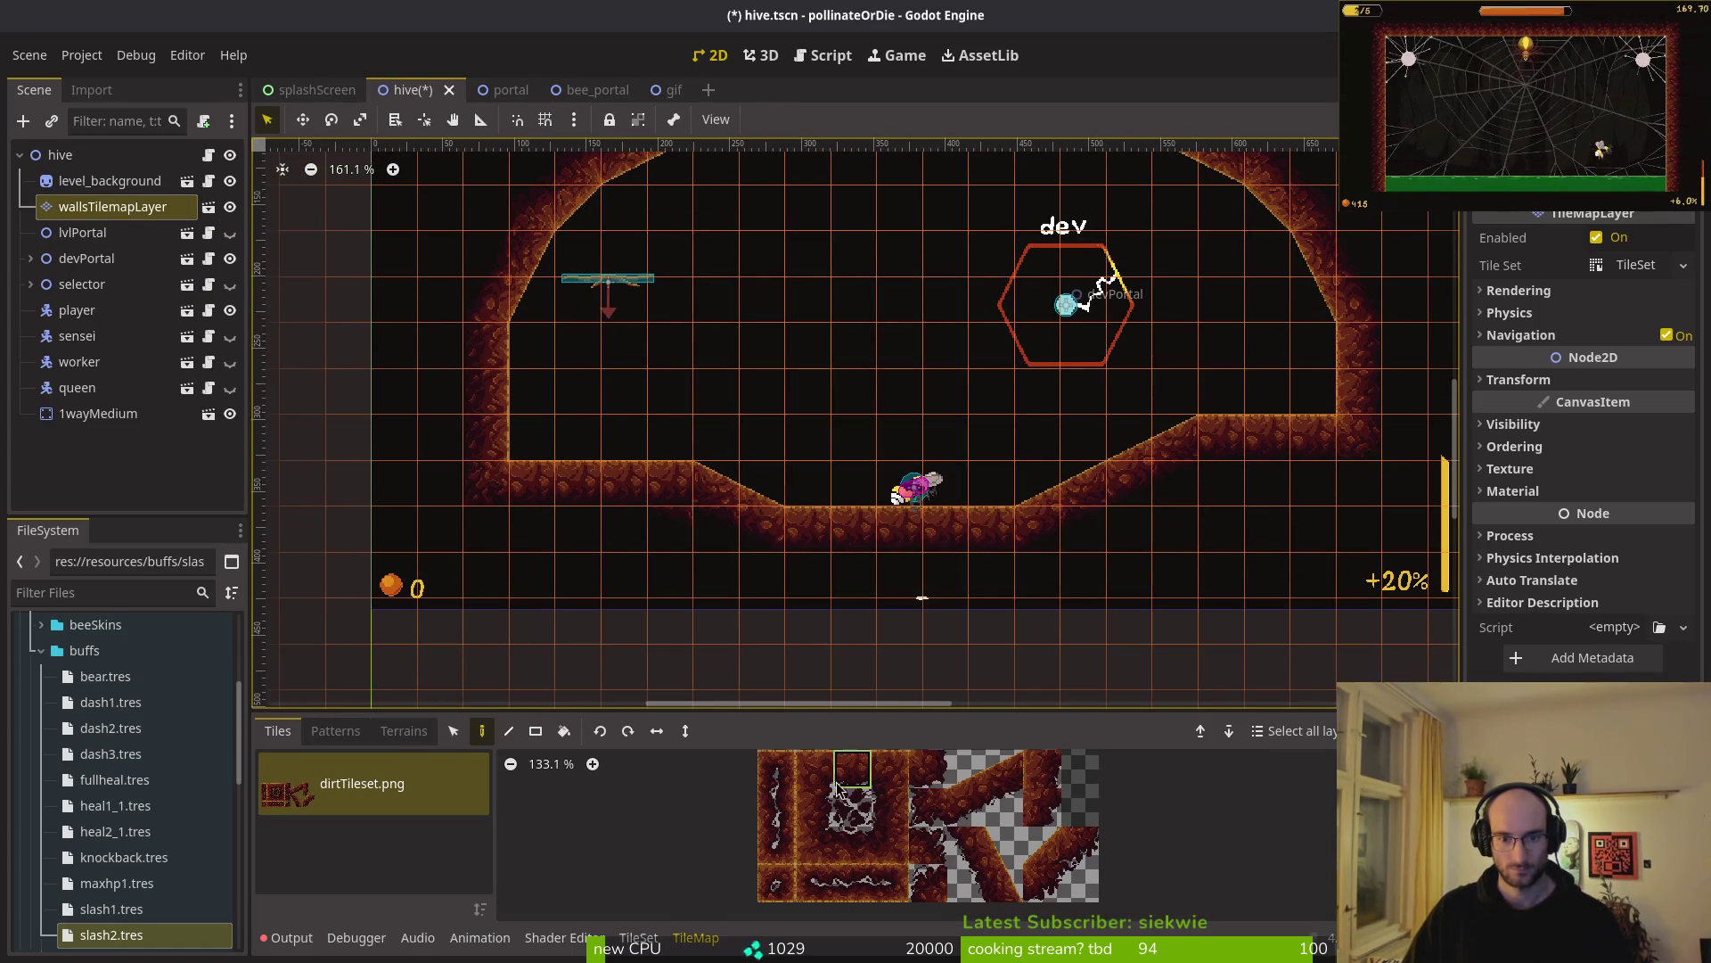
{"action": "left_click_drag", "start_coordinate": [974, 772], "coordinate": [1005, 807]}
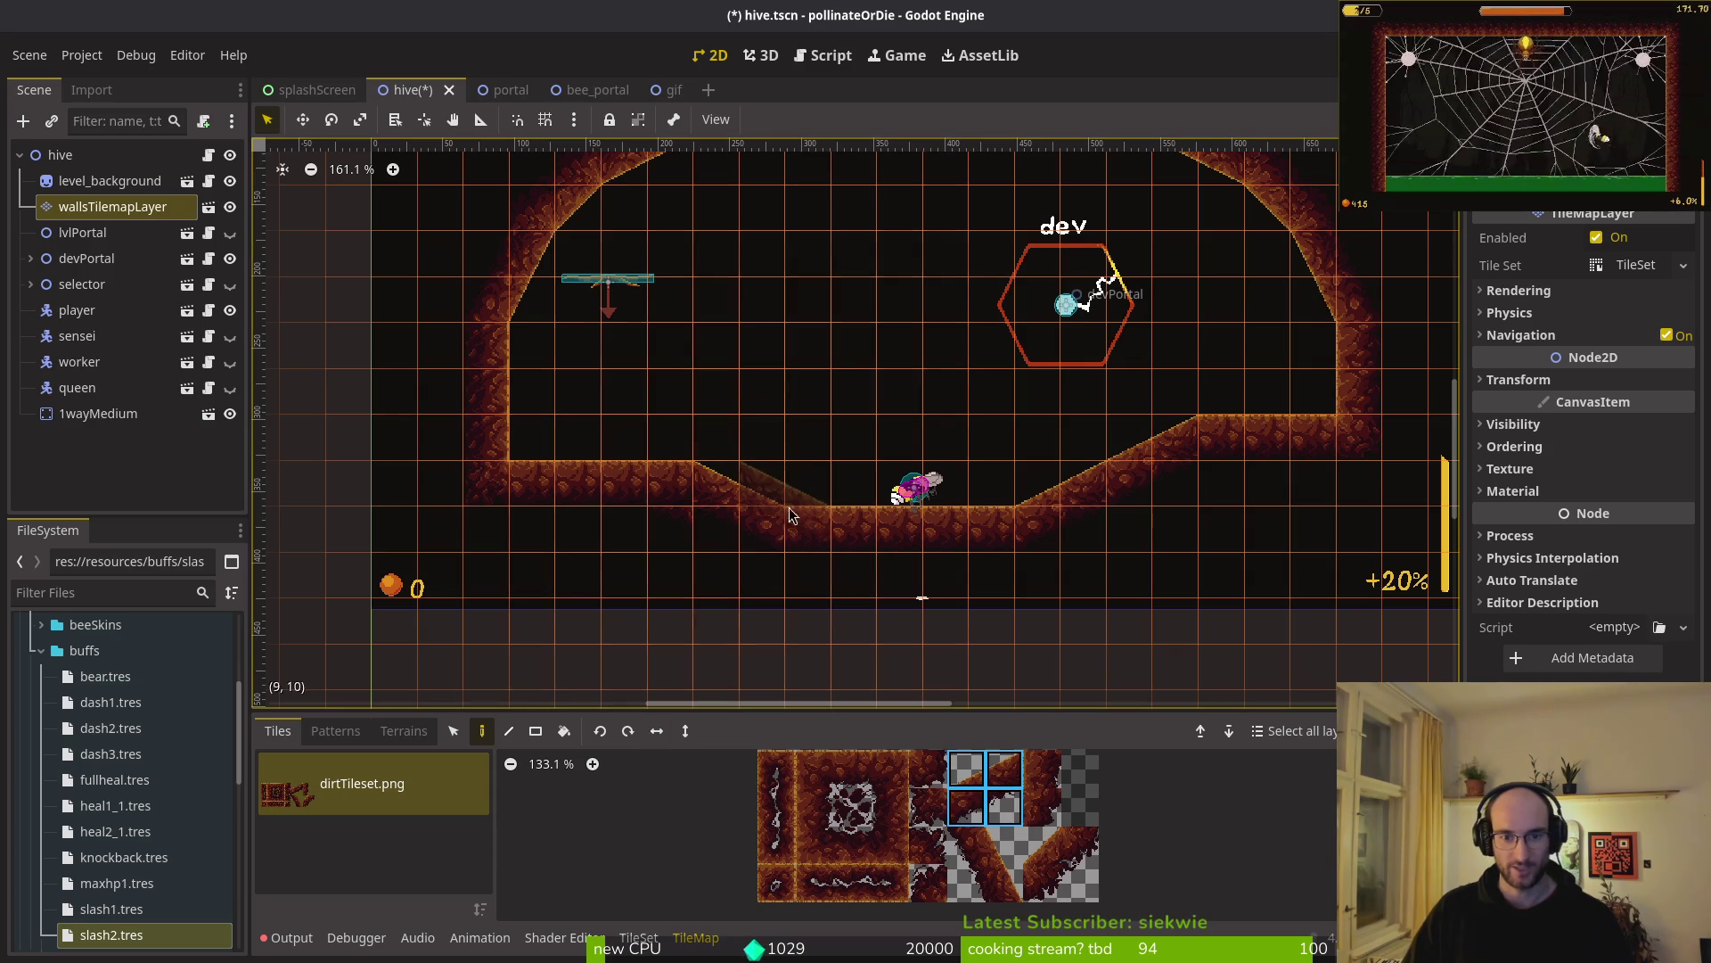
{"action": "left_click", "coordinate": [700, 481]}
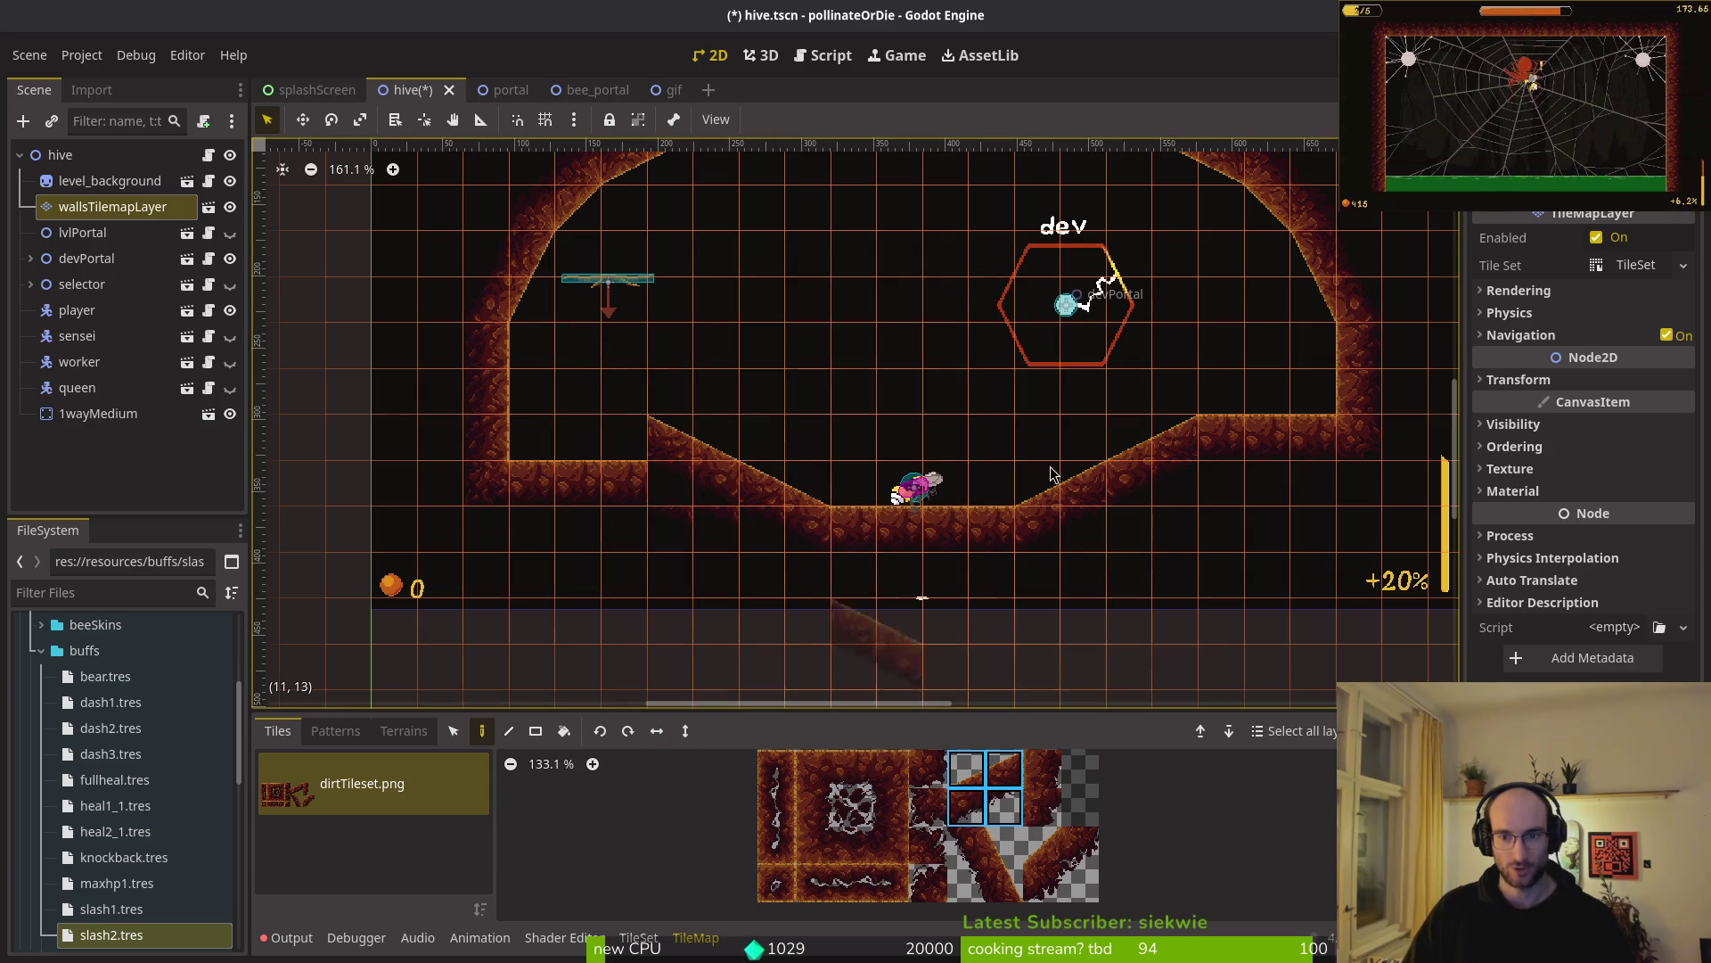
{"action": "left_click", "coordinate": [852, 772]}
{"action": "left_click_drag", "start_coordinate": [633, 436], "coordinate": [525, 437]}
{"action": "right_click", "coordinate": [553, 482]}
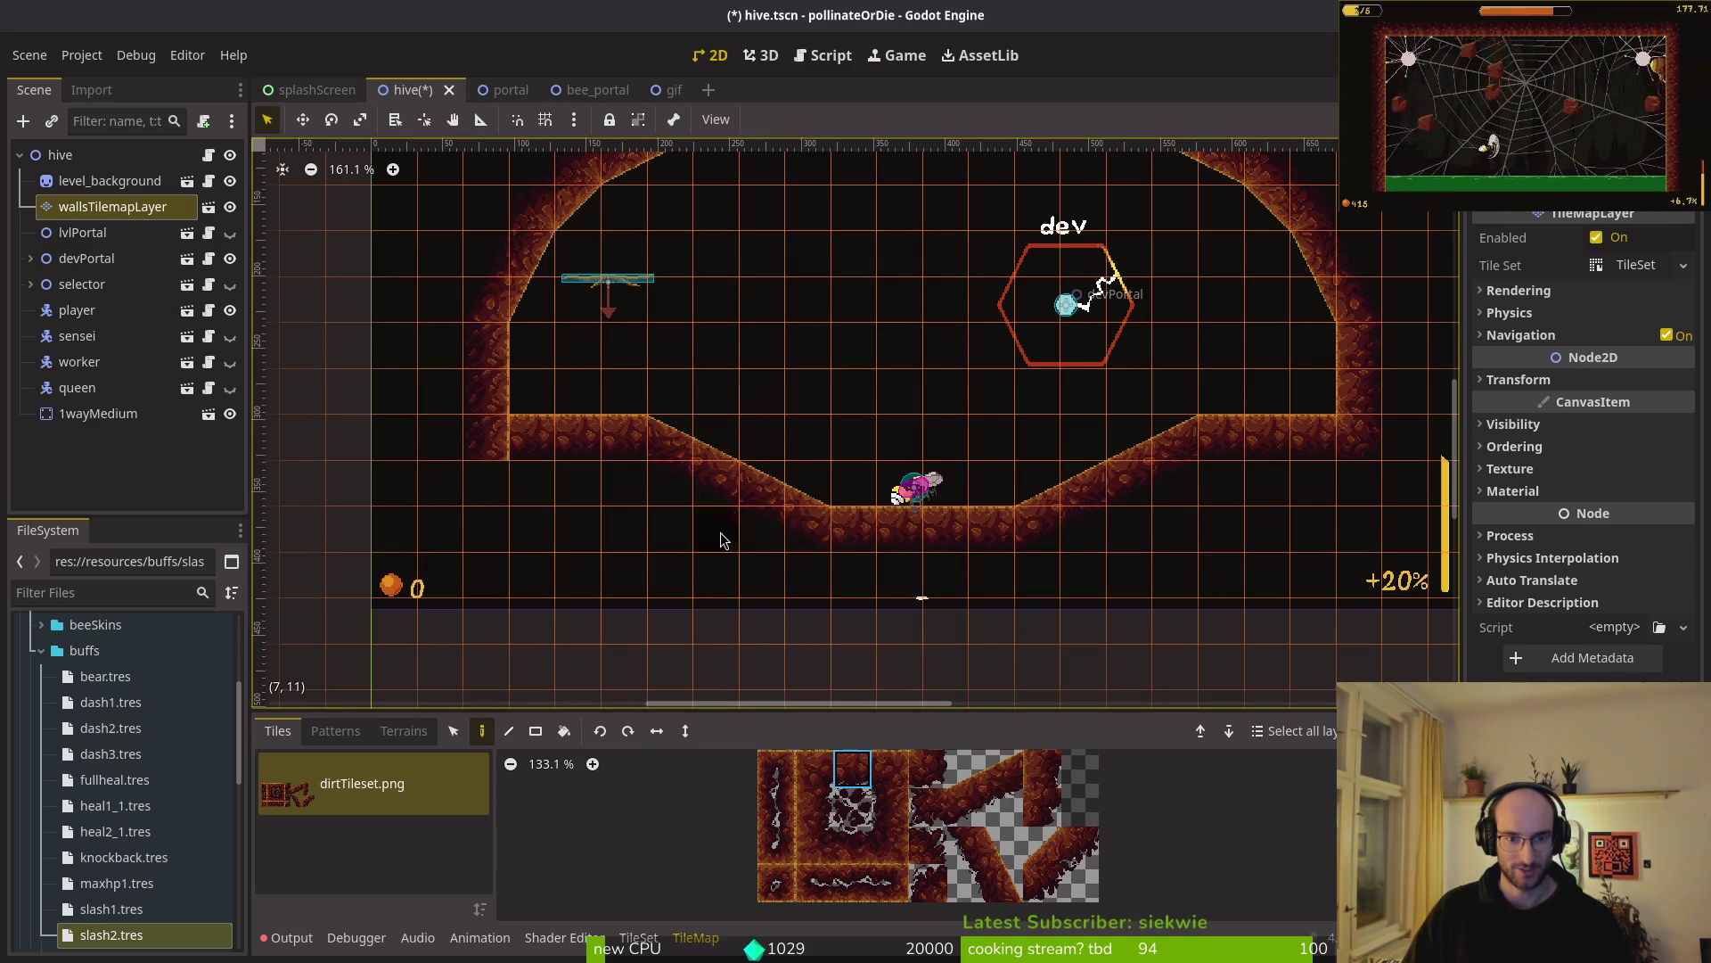
{"action": "left_click", "coordinate": [928, 768]}
{"action": "left_click", "coordinate": [930, 820]}
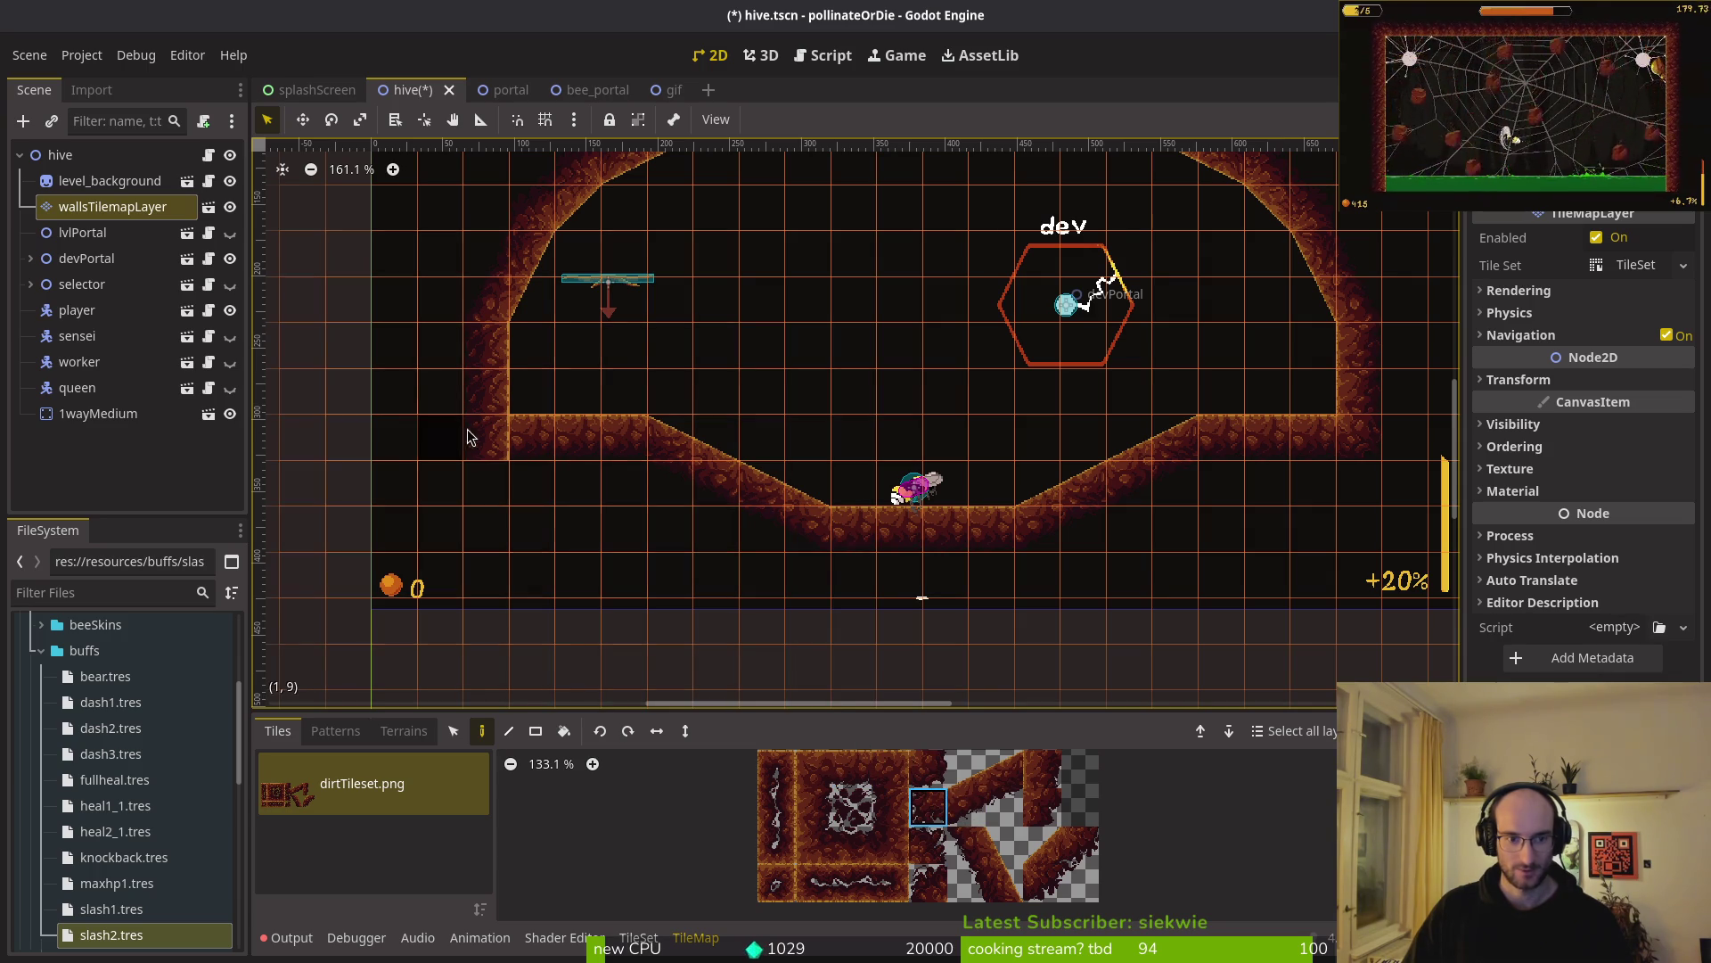
- Leave tile editing and save the hive scene with Ctrl+S
{"action": "key", "text": "Escape"}
{"action": "scroll", "coordinate": [1050, 524], "scroll_direction": "down", "scroll_amount": 5}
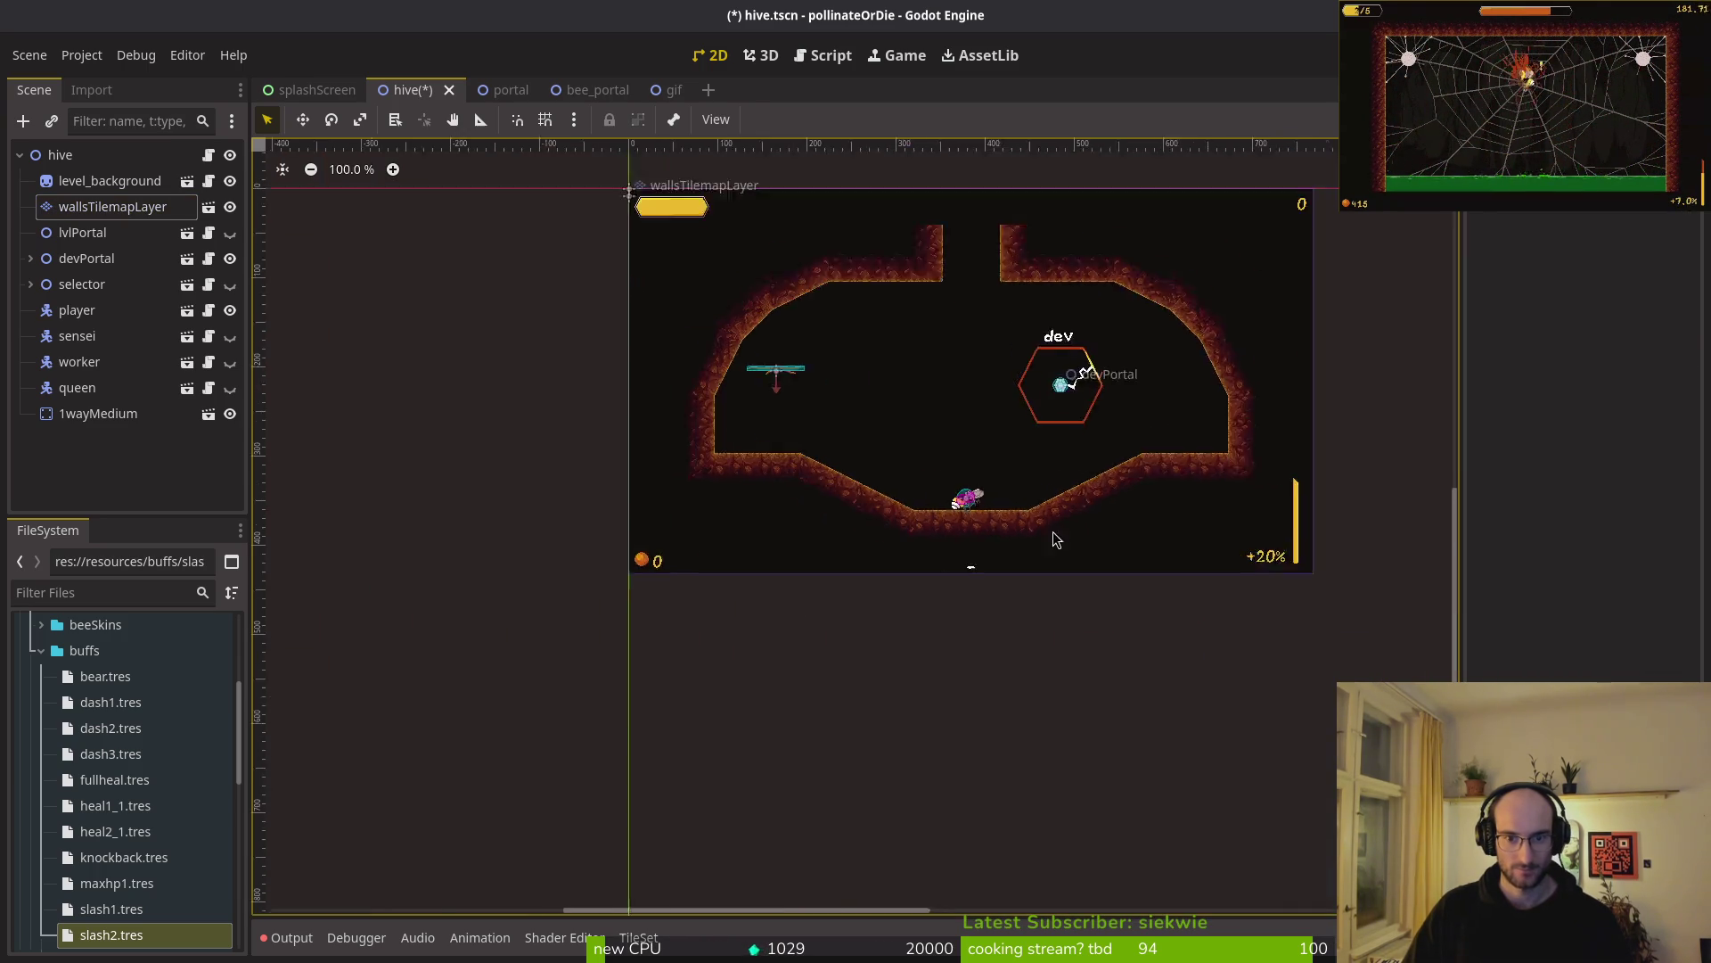
{"action": "scroll", "coordinate": [1056, 546], "scroll_direction": "up", "scroll_amount": 6}
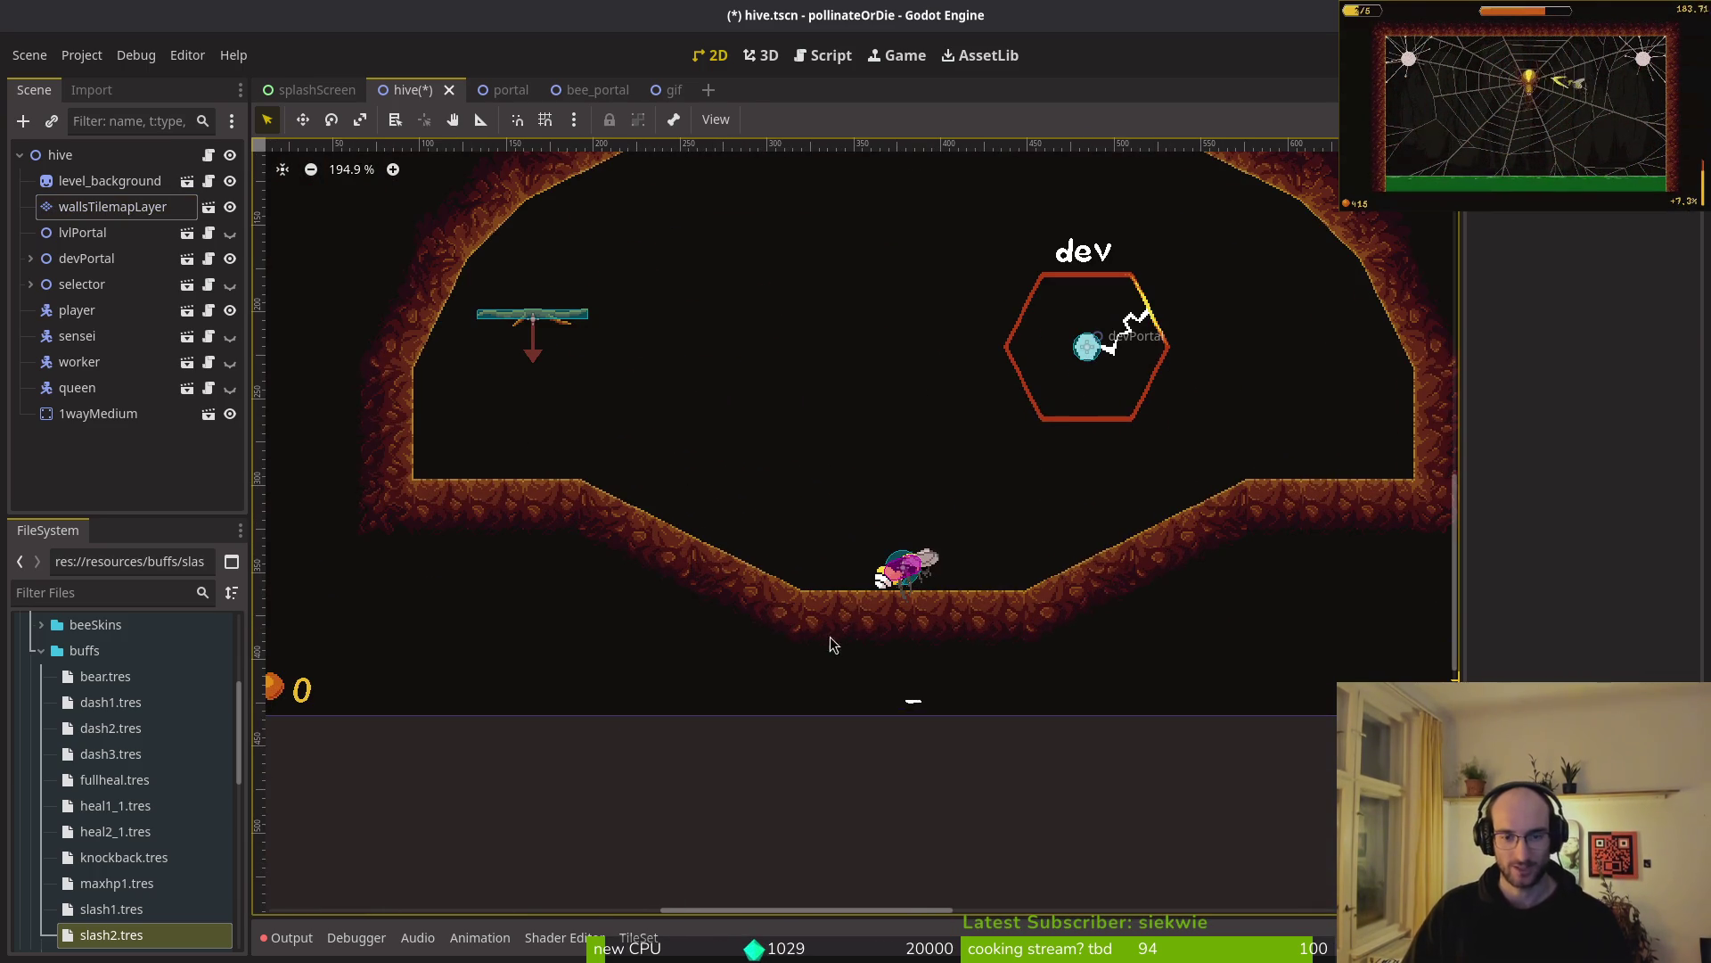
{"action": "scroll", "coordinate": [802, 588], "scroll_direction": "down", "scroll_amount": 1}
{"action": "key", "text": "ctrl+s"}
{"action": "scroll", "coordinate": [873, 525], "scroll_direction": "down", "scroll_amount": 1}
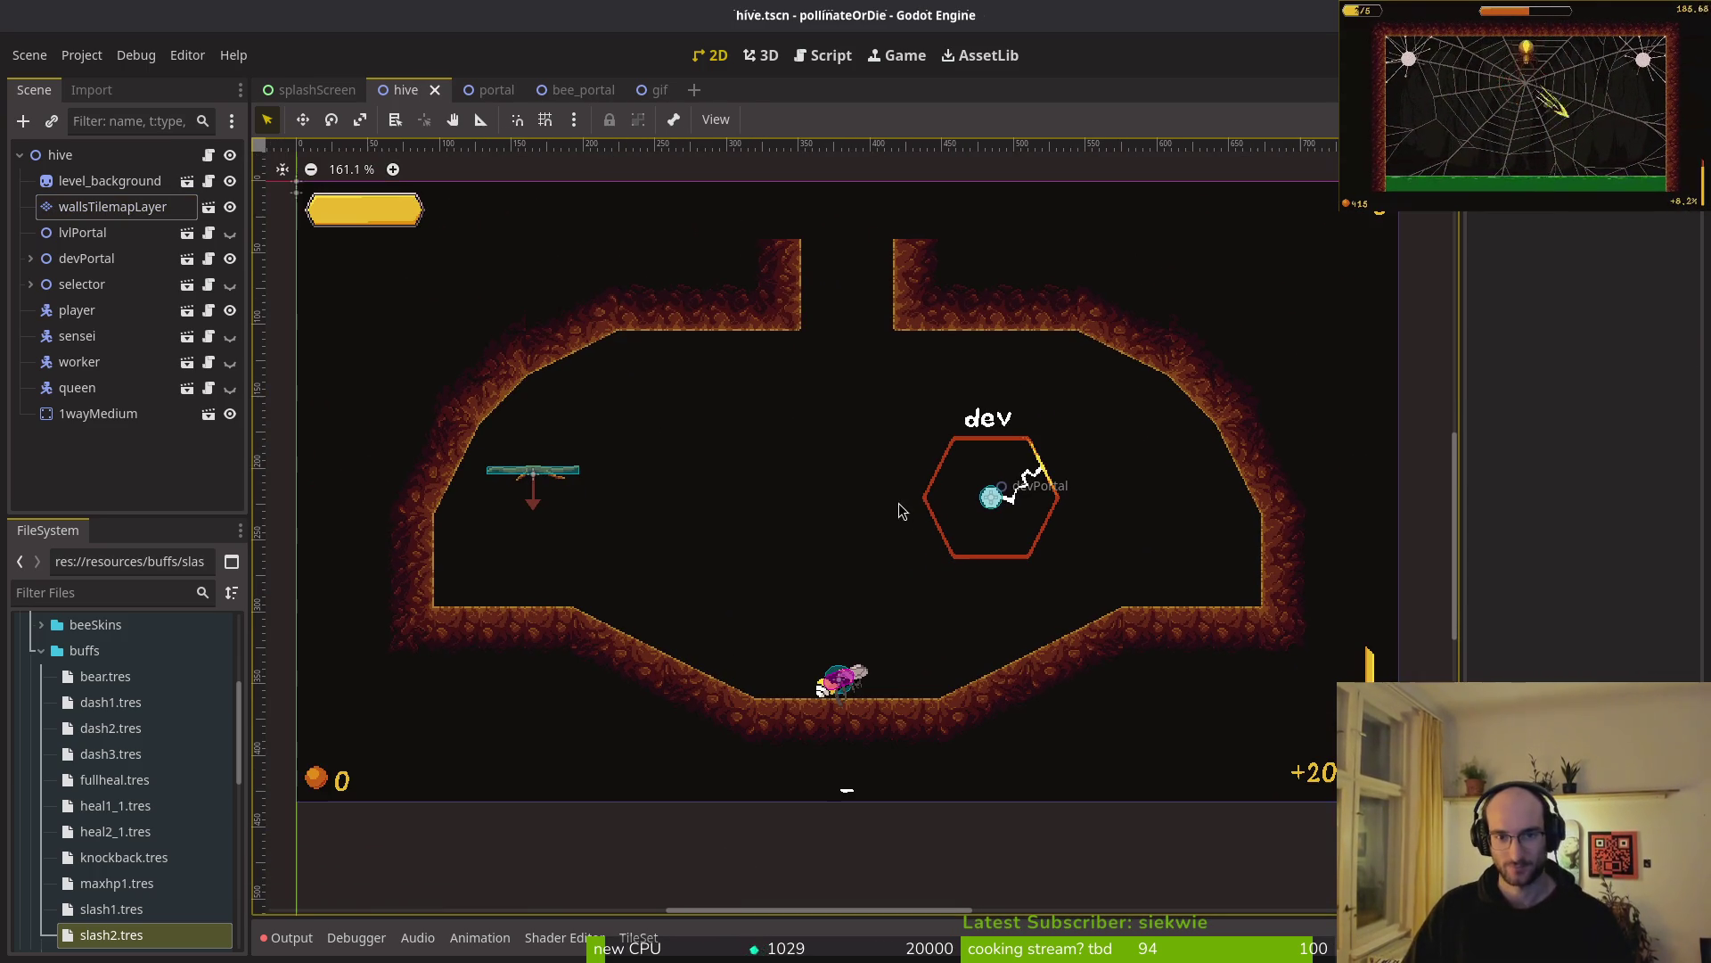
- Erase the wall stub tiles beside the hive's top opening and save the hive scene
{"action": "left_click", "coordinate": [775, 320]}
{"action": "mouse_move", "coordinate": [780, 328]}
{"action": "left_mouse_down"}
{"action": "mouse_move", "coordinate": [907, 319]}
{"action": "mouse_move", "coordinate": [921, 268]}
{"action": "left_mouse_up"}
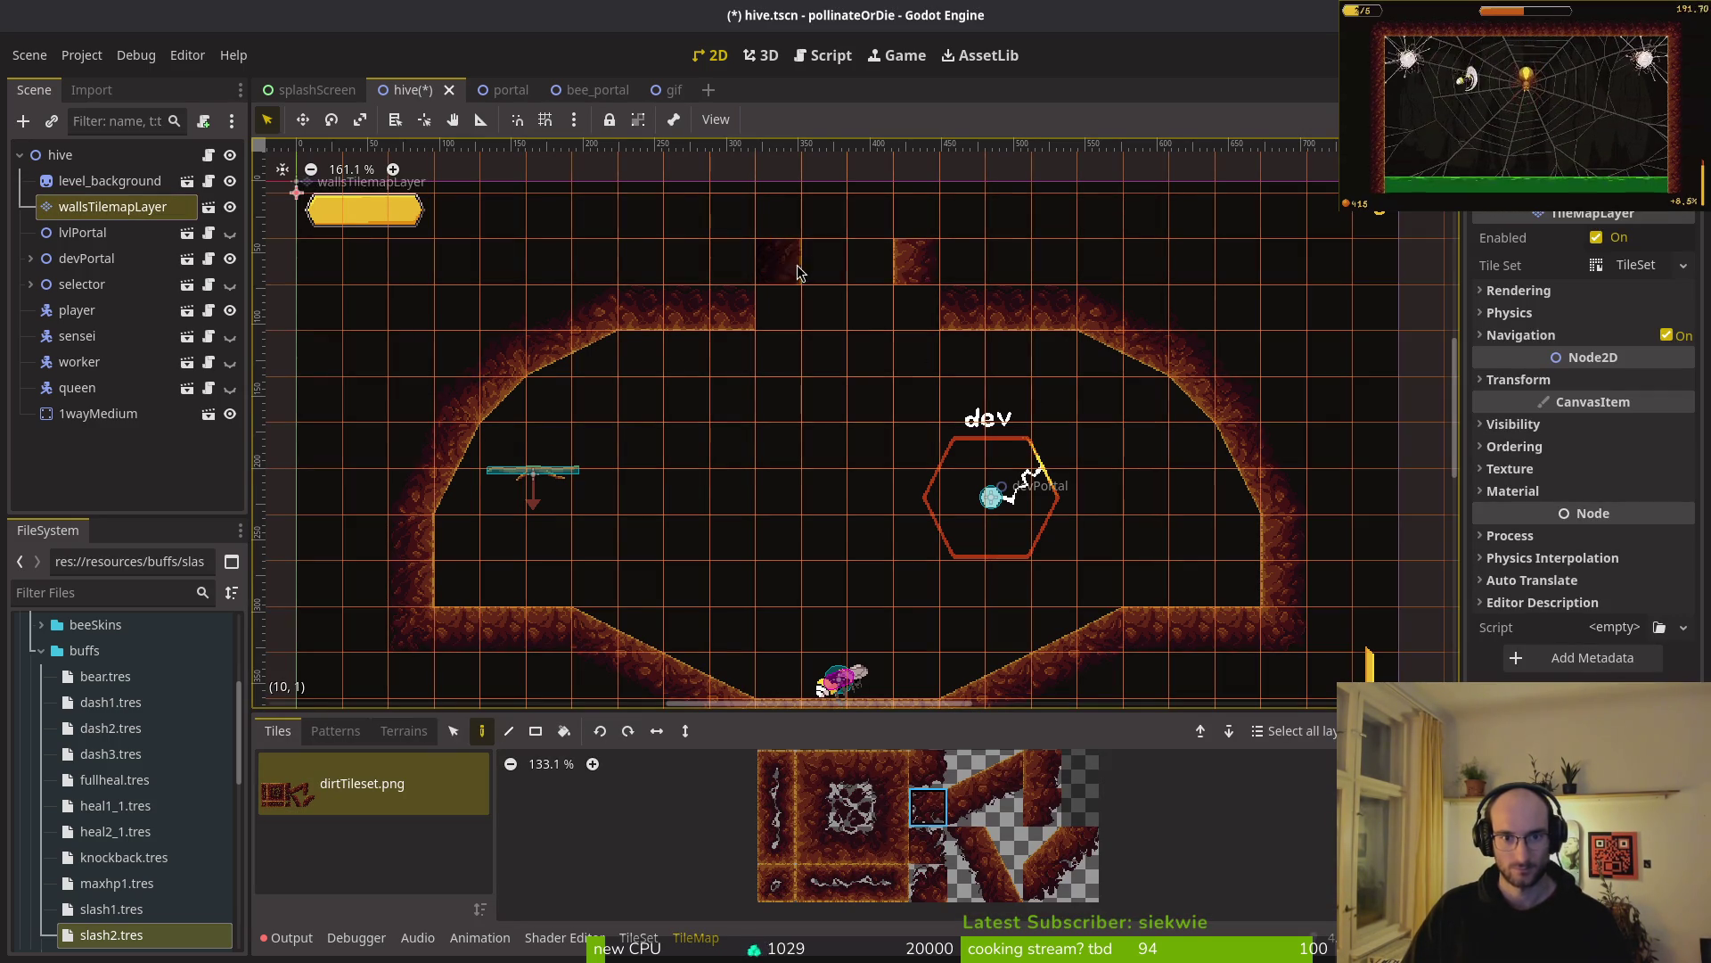
{"action": "key", "text": "Escape"}
{"action": "key", "text": "ctrl+s"}
- Copy wallsTilemapLayer by cutting it and undoing, then switch to the gif scene
{"action": "scroll", "coordinate": [868, 355], "scroll_direction": "down", "scroll_amount": 3}
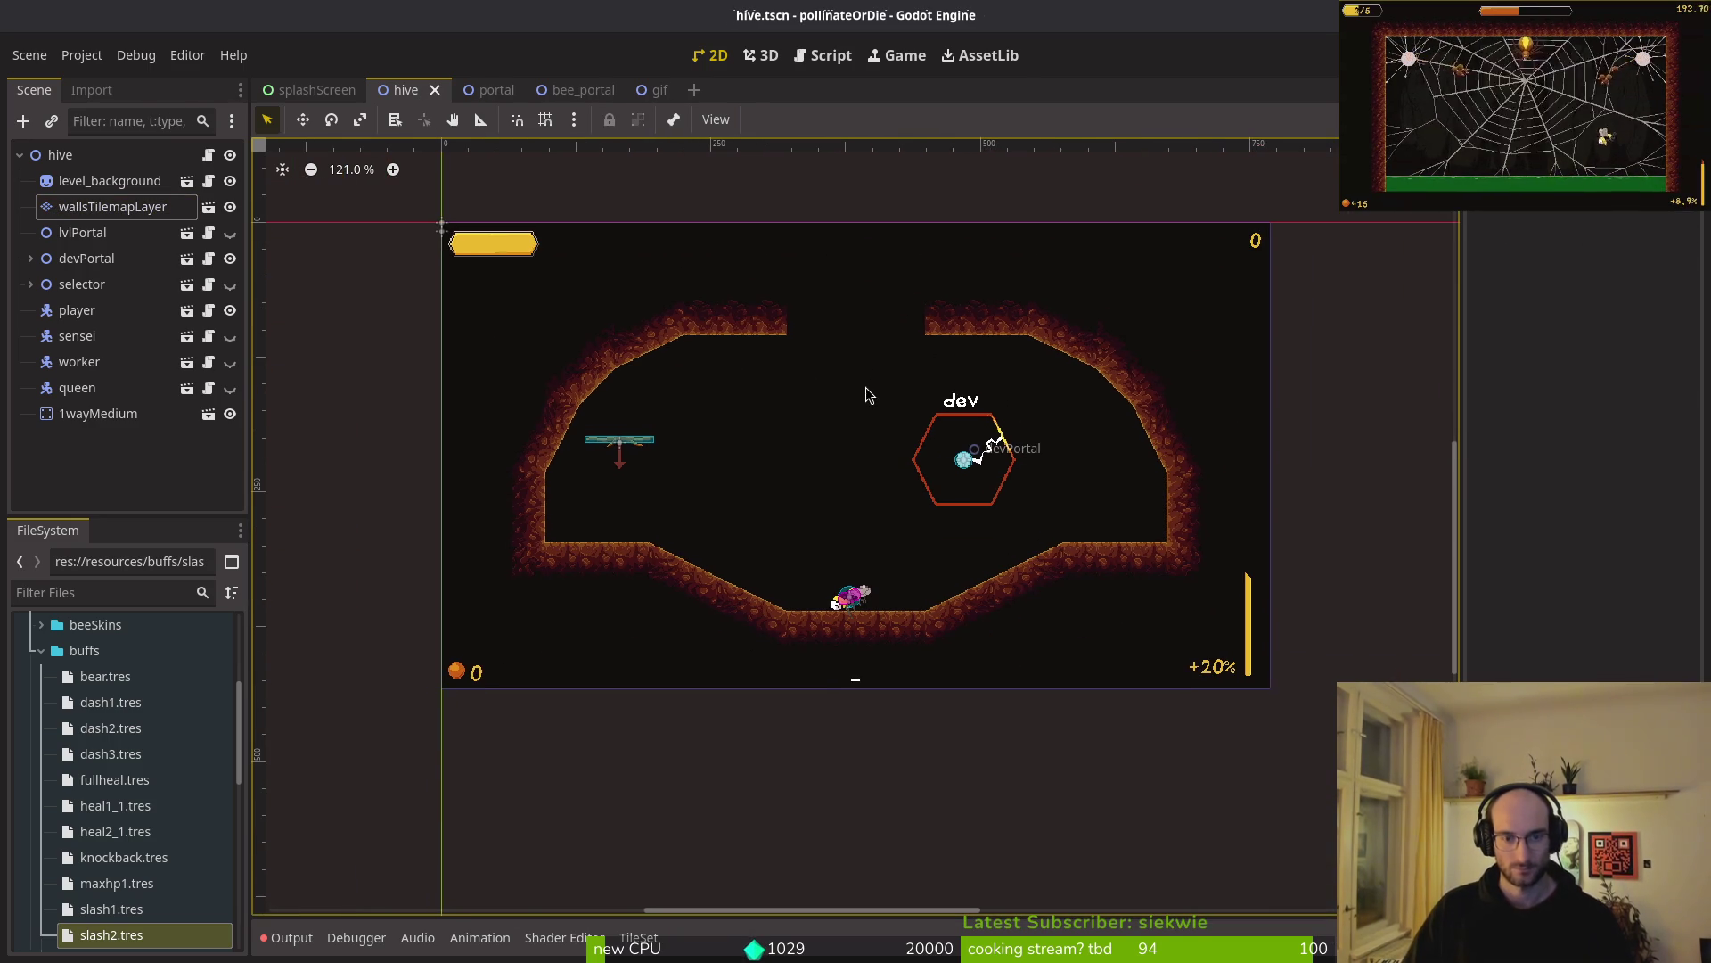
{"action": "scroll", "coordinate": [842, 381], "scroll_direction": "up", "scroll_amount": 3}
{"action": "left_click", "coordinate": [112, 206]}
{"action": "key", "text": "Delete"}
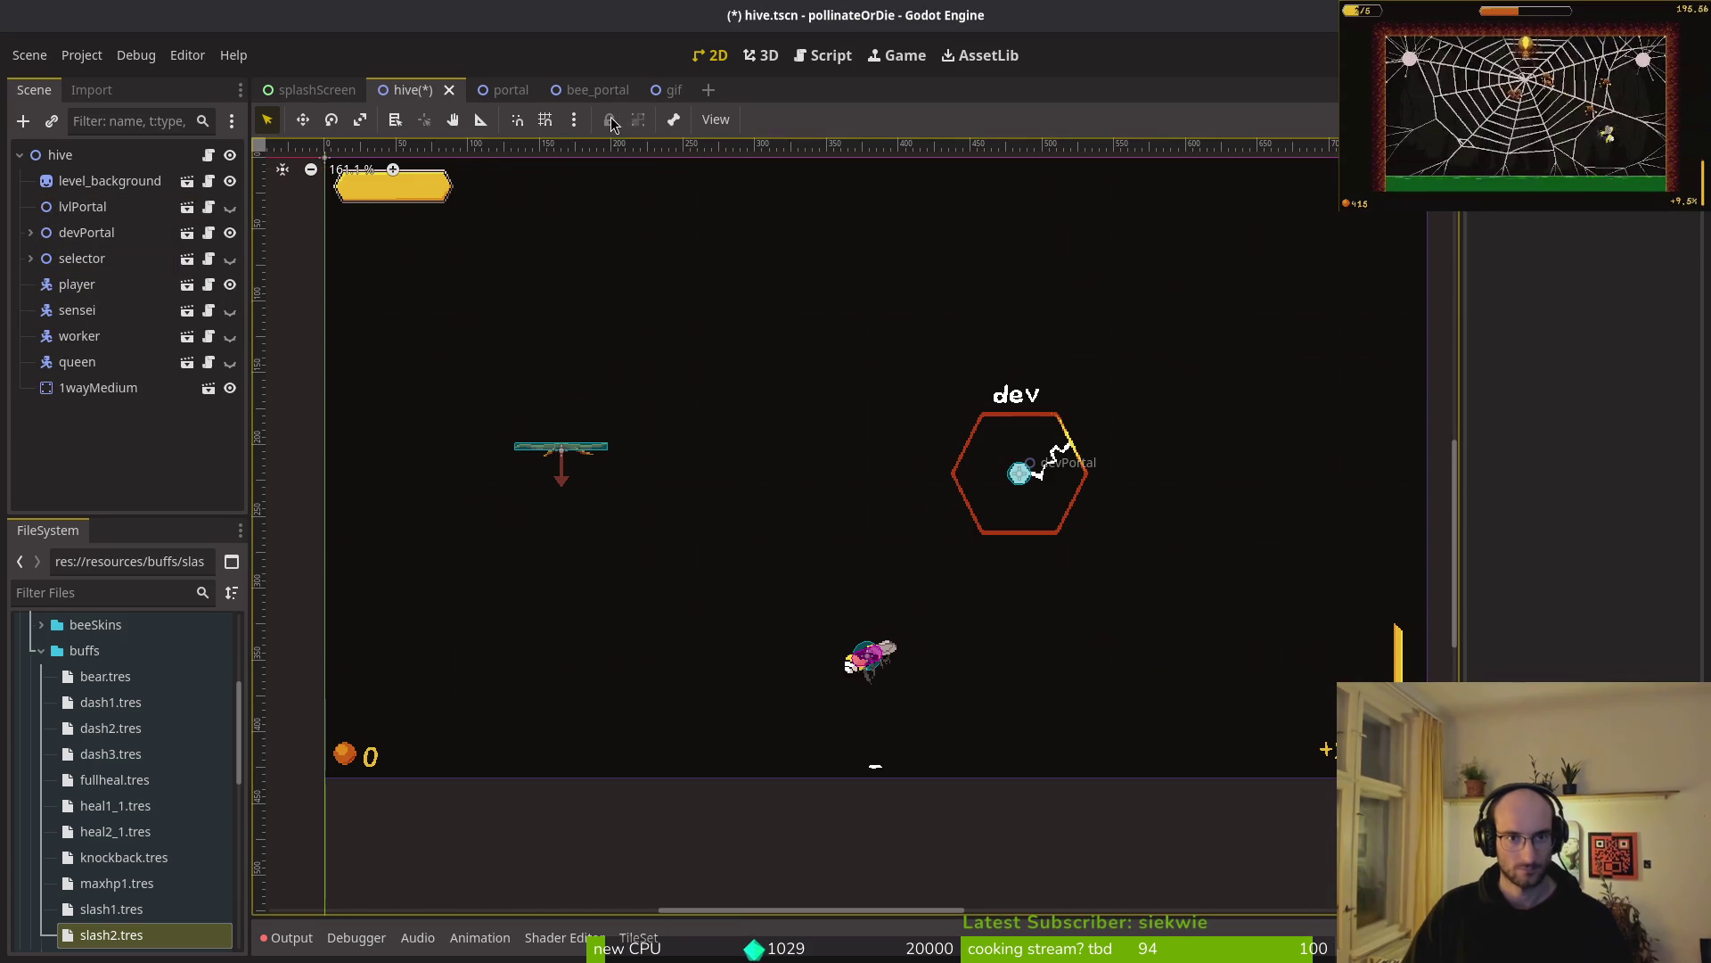
{"action": "key", "text": "ctrl+z"}
{"action": "left_click", "coordinate": [667, 90]}
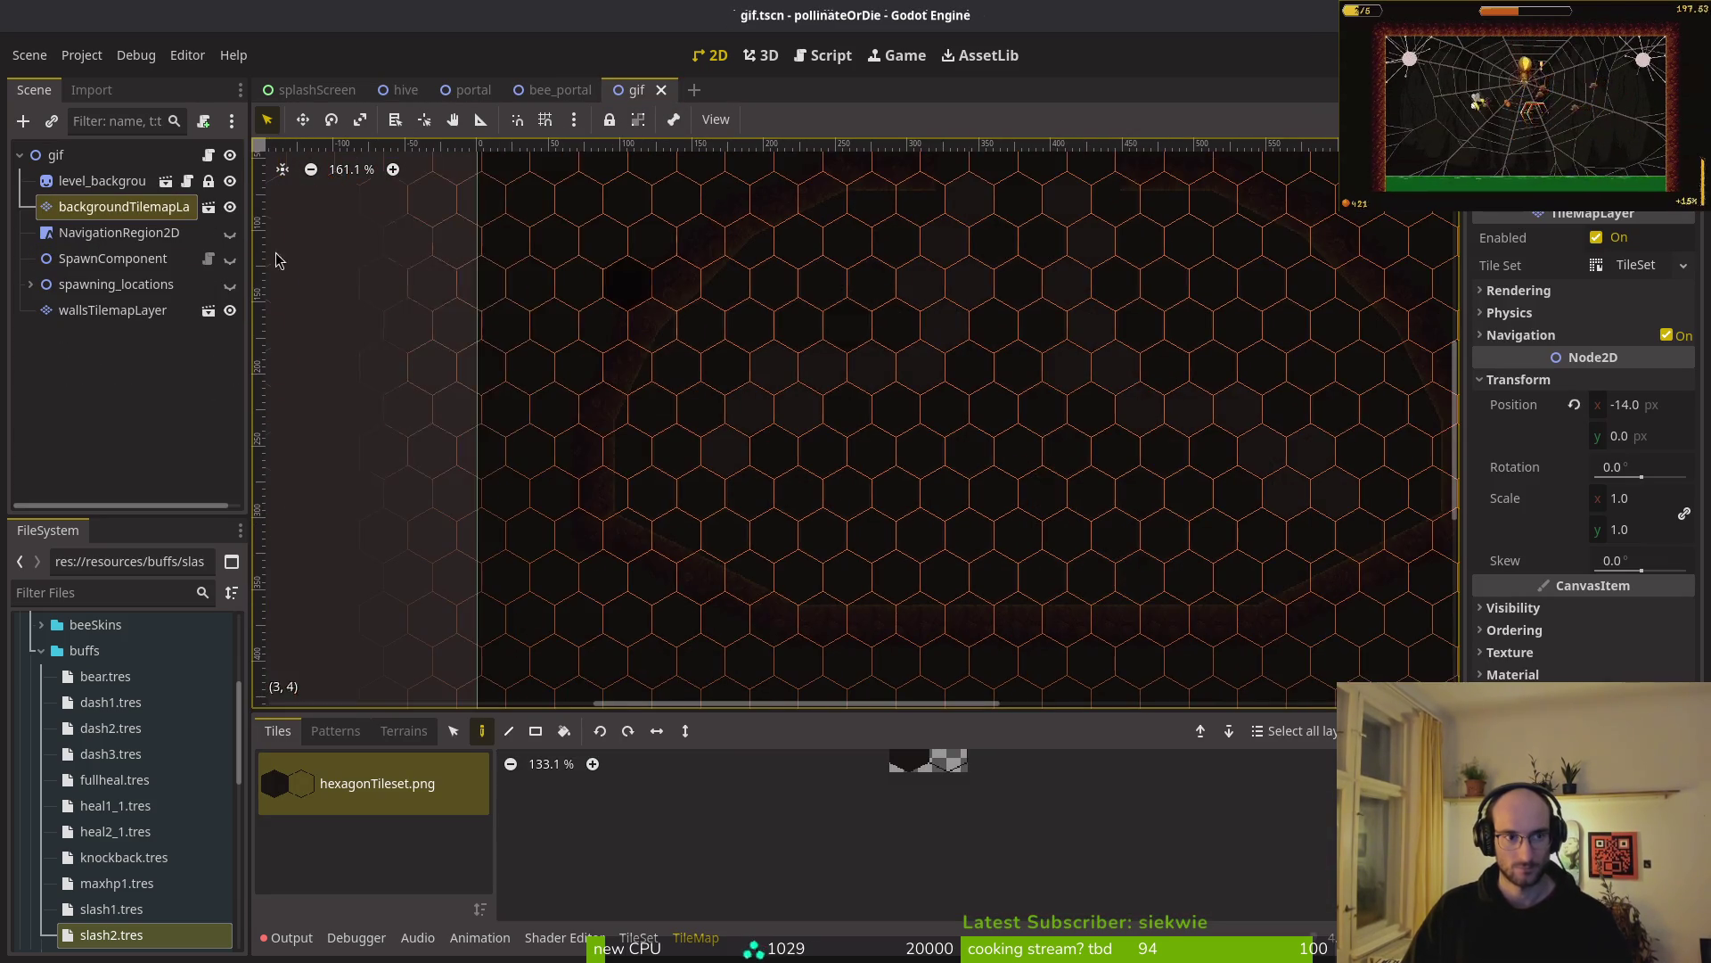
- Replace the gif scene's old walls tilemap layer with the pasted hive walls layer and save
{"action": "left_click", "coordinate": [103, 312]}
{"action": "key", "text": "Delete"}
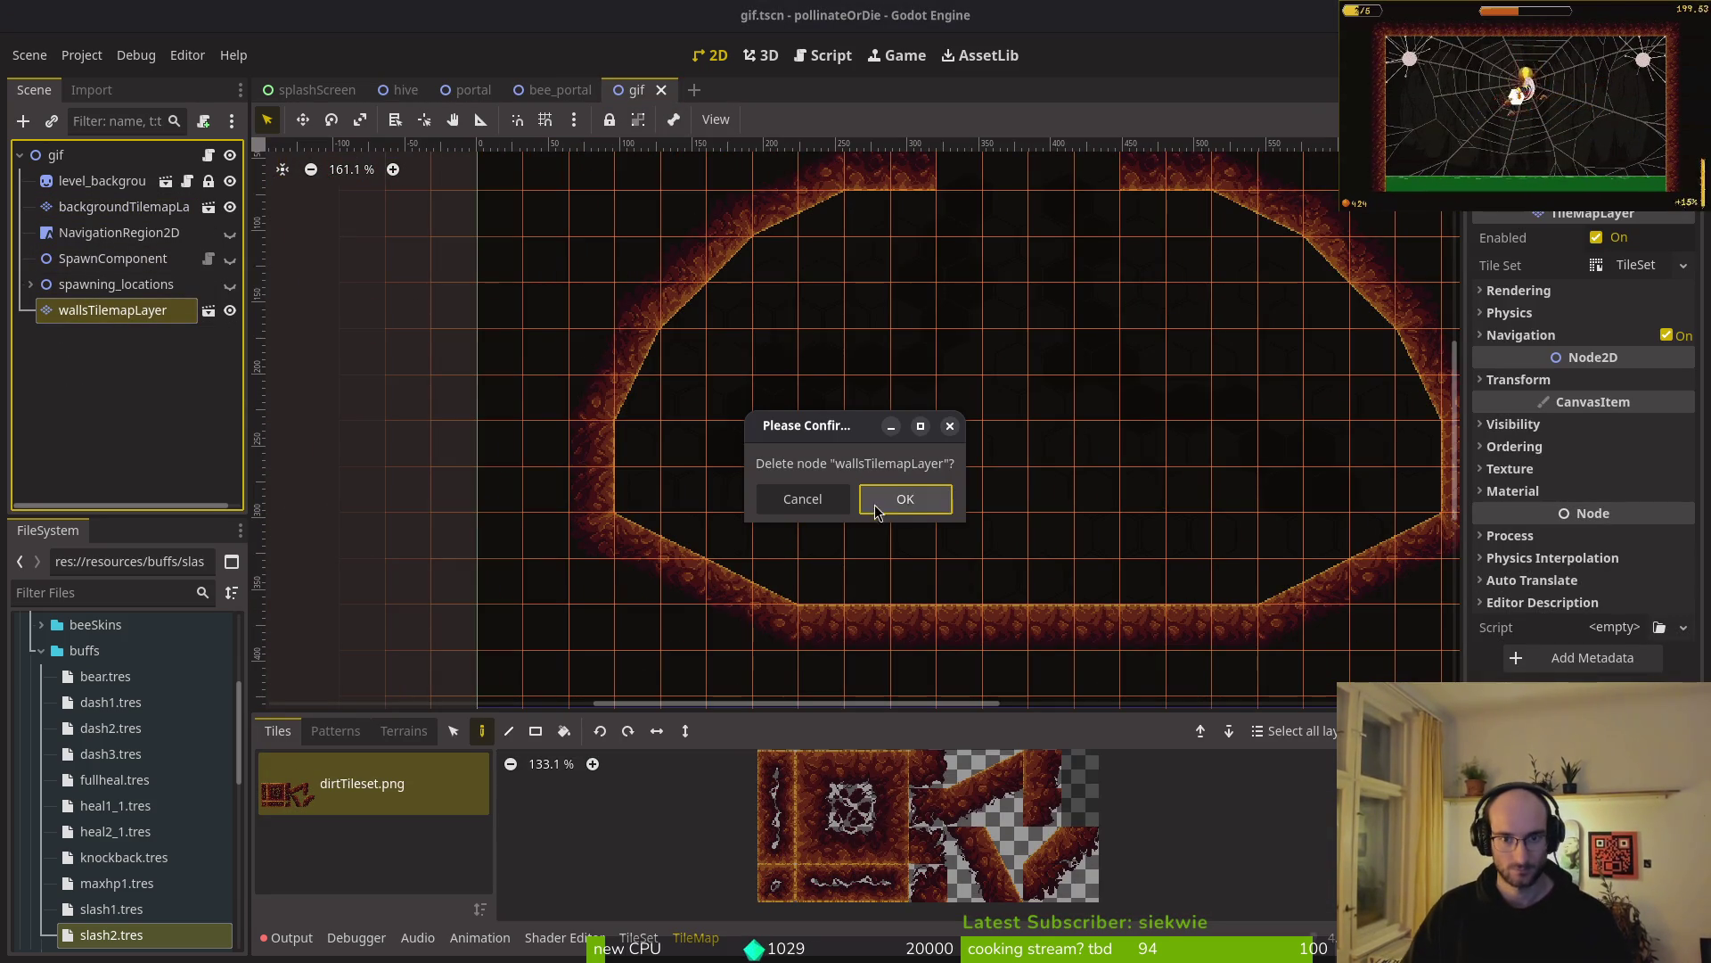
{"action": "left_click", "coordinate": [865, 506]}
{"action": "key", "text": "ctrl+v"}
{"action": "scroll", "coordinate": [922, 460], "scroll_direction": "down", "scroll_amount": 2}
{"action": "key", "text": "ctrl+s"}
{"action": "left_click", "coordinate": [122, 381]}
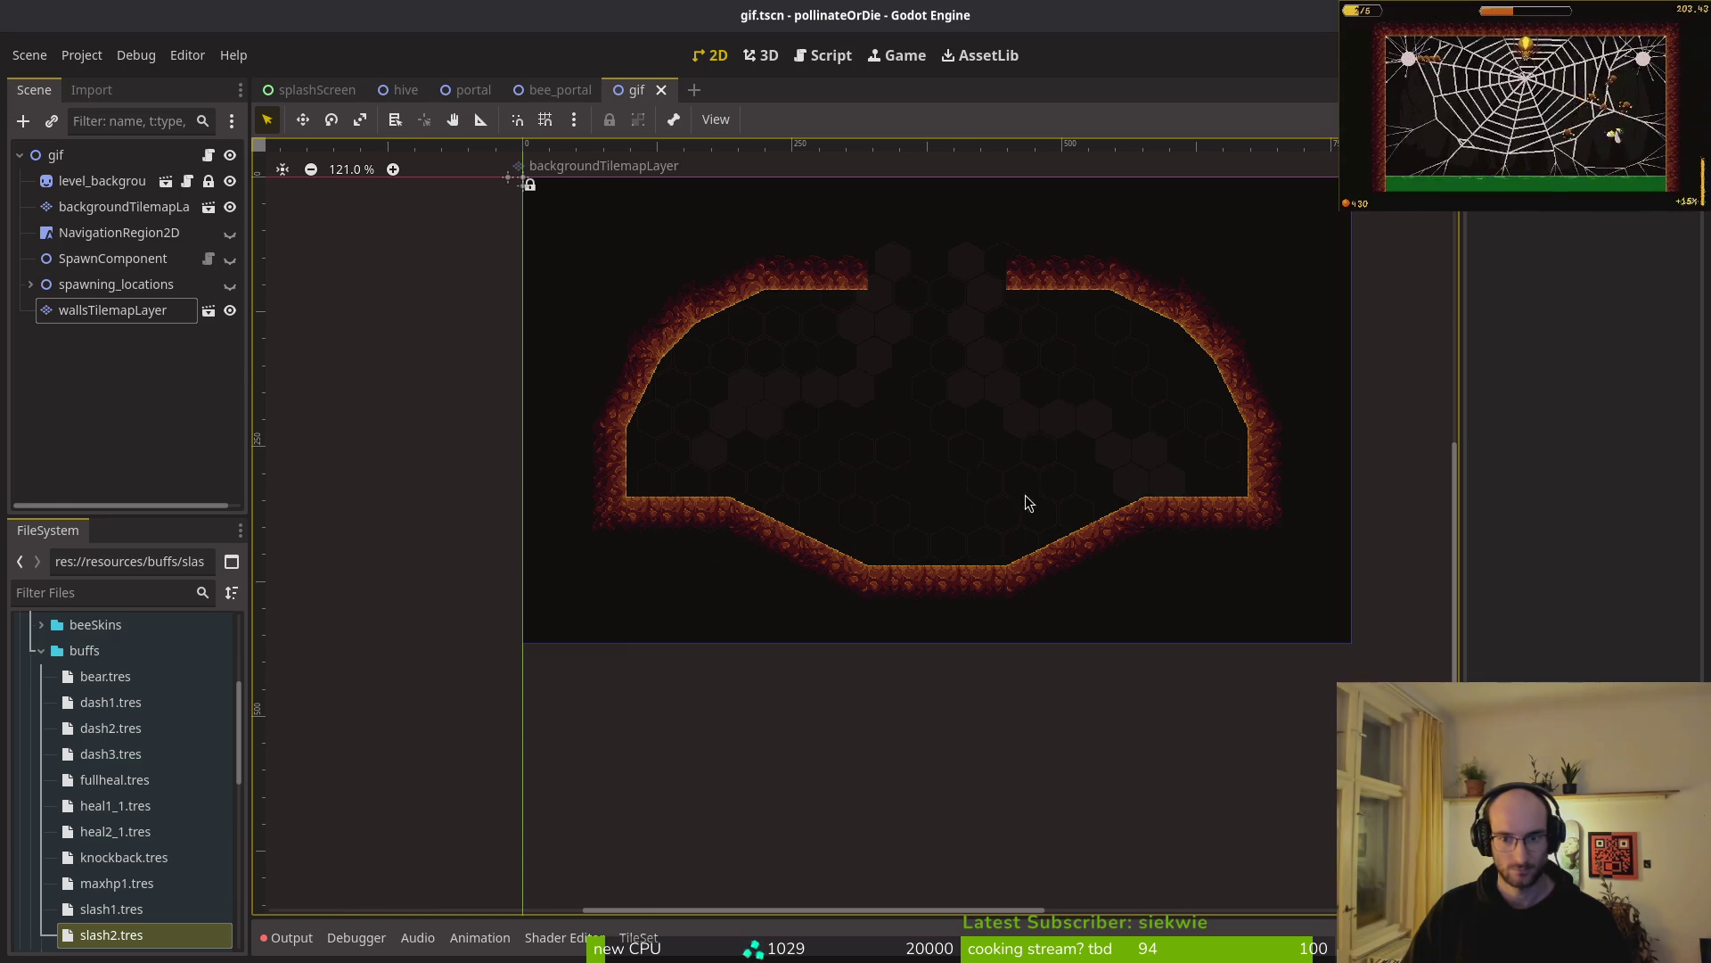
- Centre the view on the whole cave and inspect the background tilemap layer
{"action": "scroll", "coordinate": [1070, 507], "scroll_direction": "up", "scroll_amount": 3}
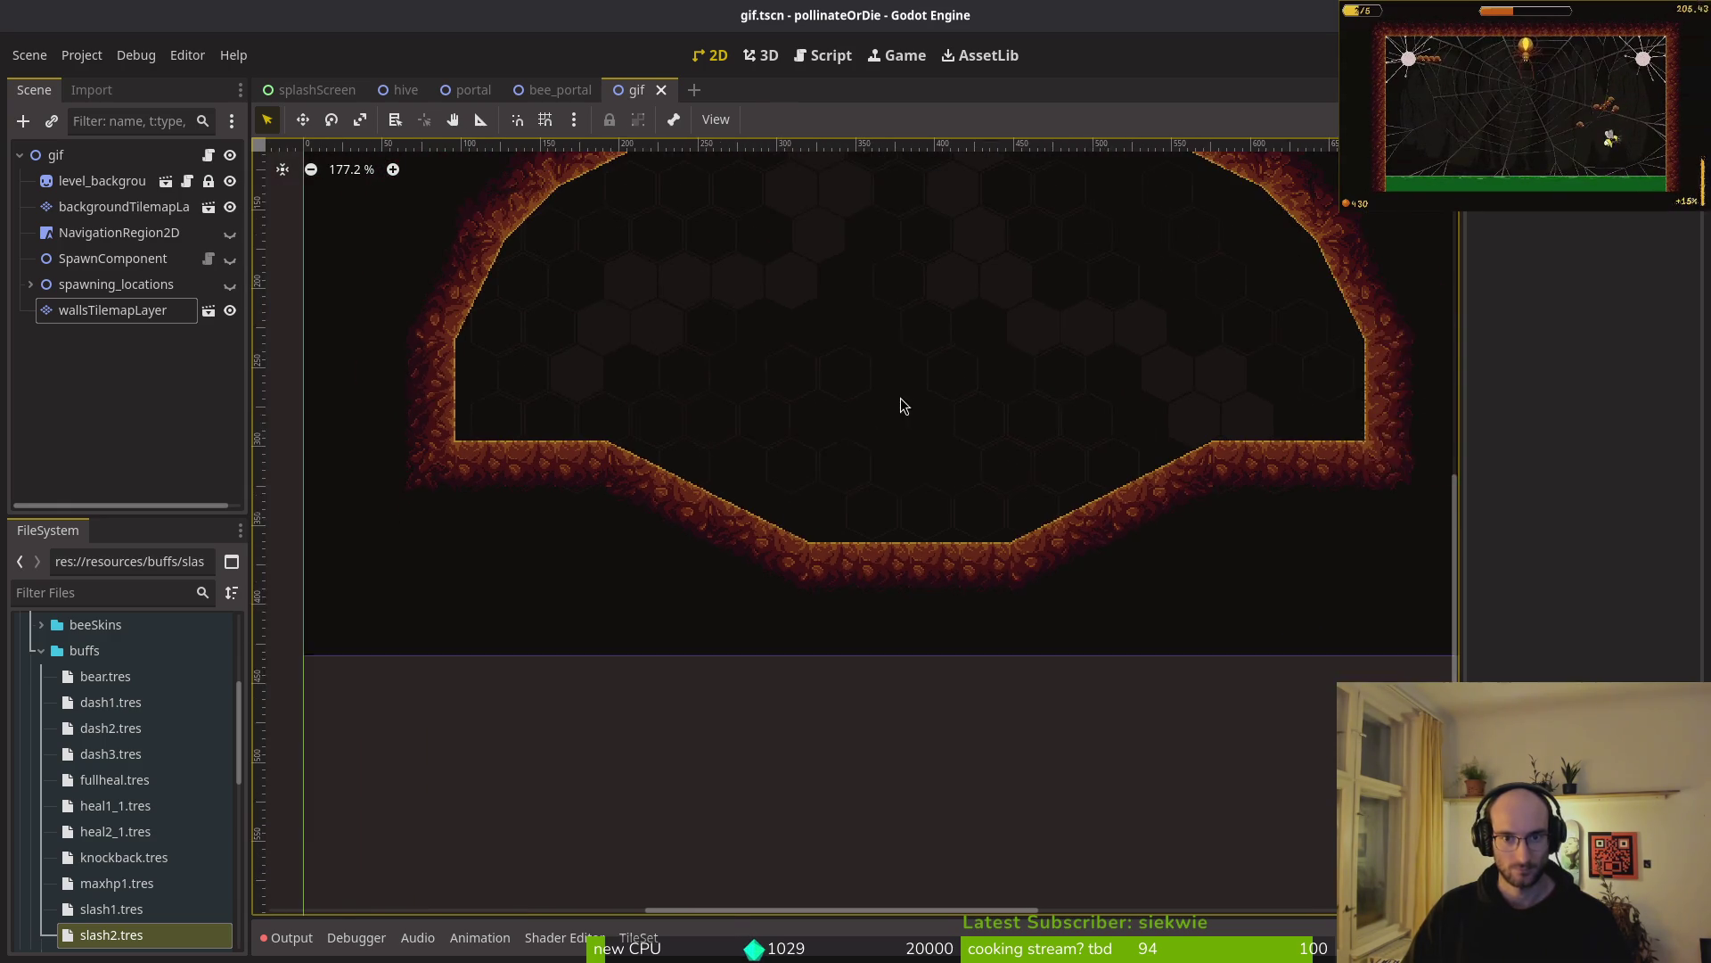
{"action": "left_click", "coordinate": [283, 170]}
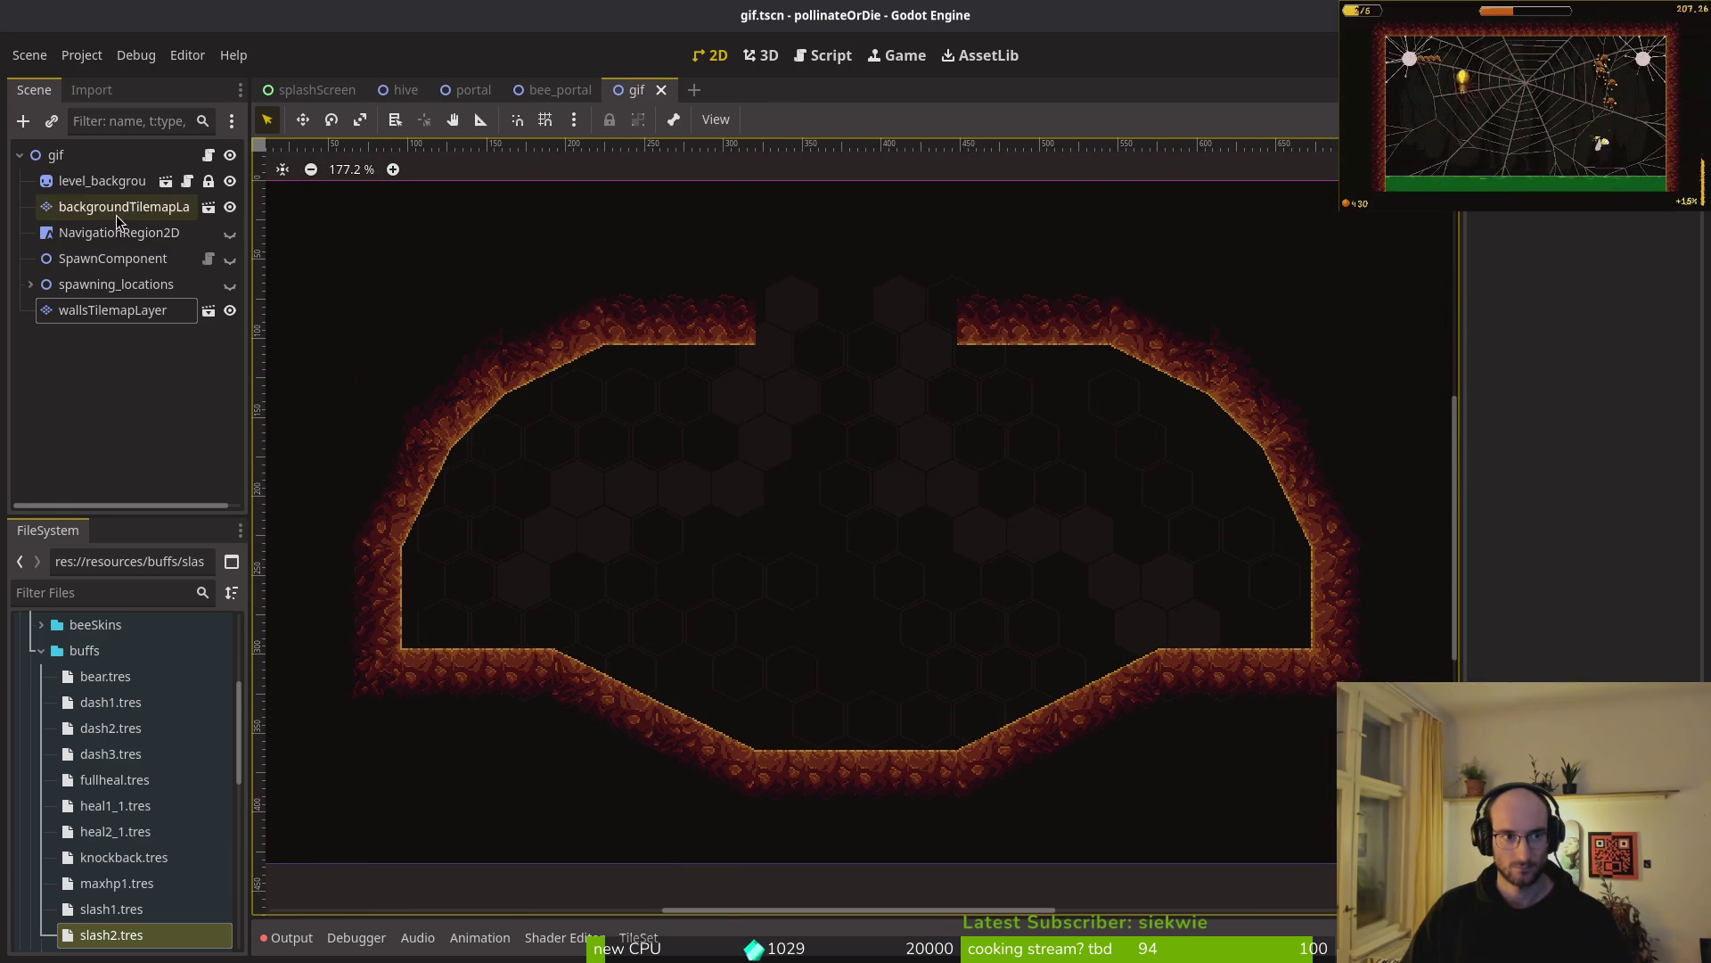
{"action": "left_click", "coordinate": [120, 207]}
{"action": "scroll", "coordinate": [1100, 500], "scroll_direction": "down", "scroll_amount": 3}
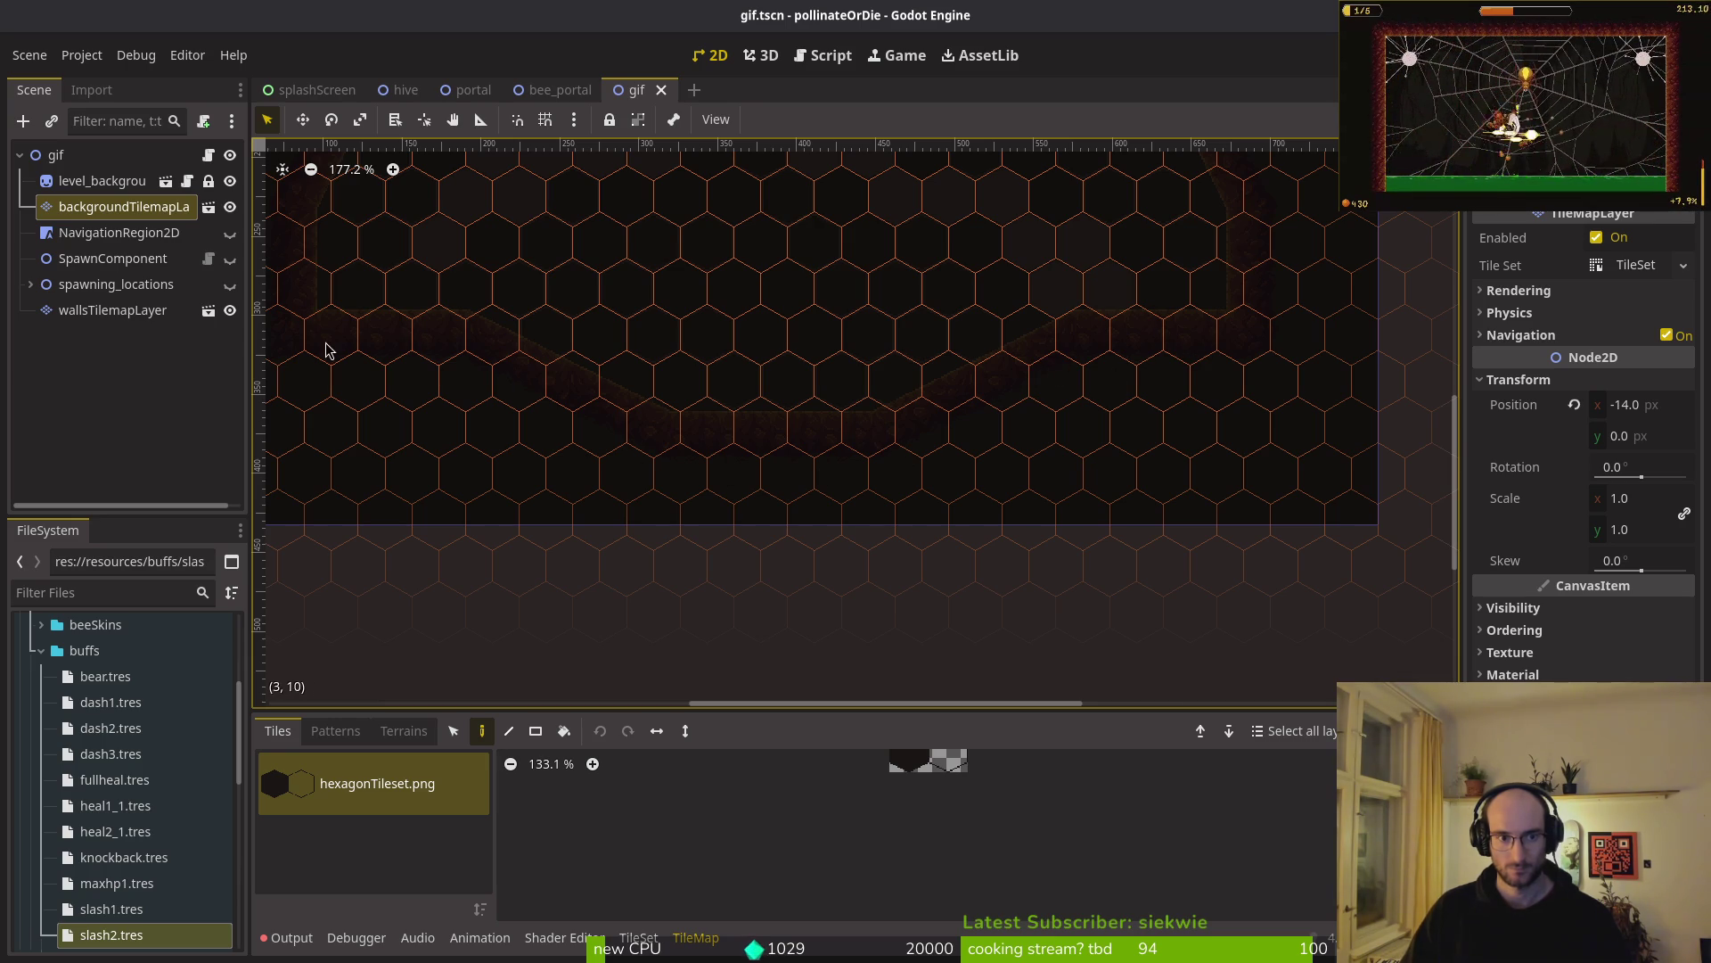
{"action": "scroll", "coordinate": [939, 585], "scroll_direction": "up", "scroll_amount": 3}
{"action": "scroll", "coordinate": [940, 585], "scroll_direction": "left", "scroll_amount": 5}
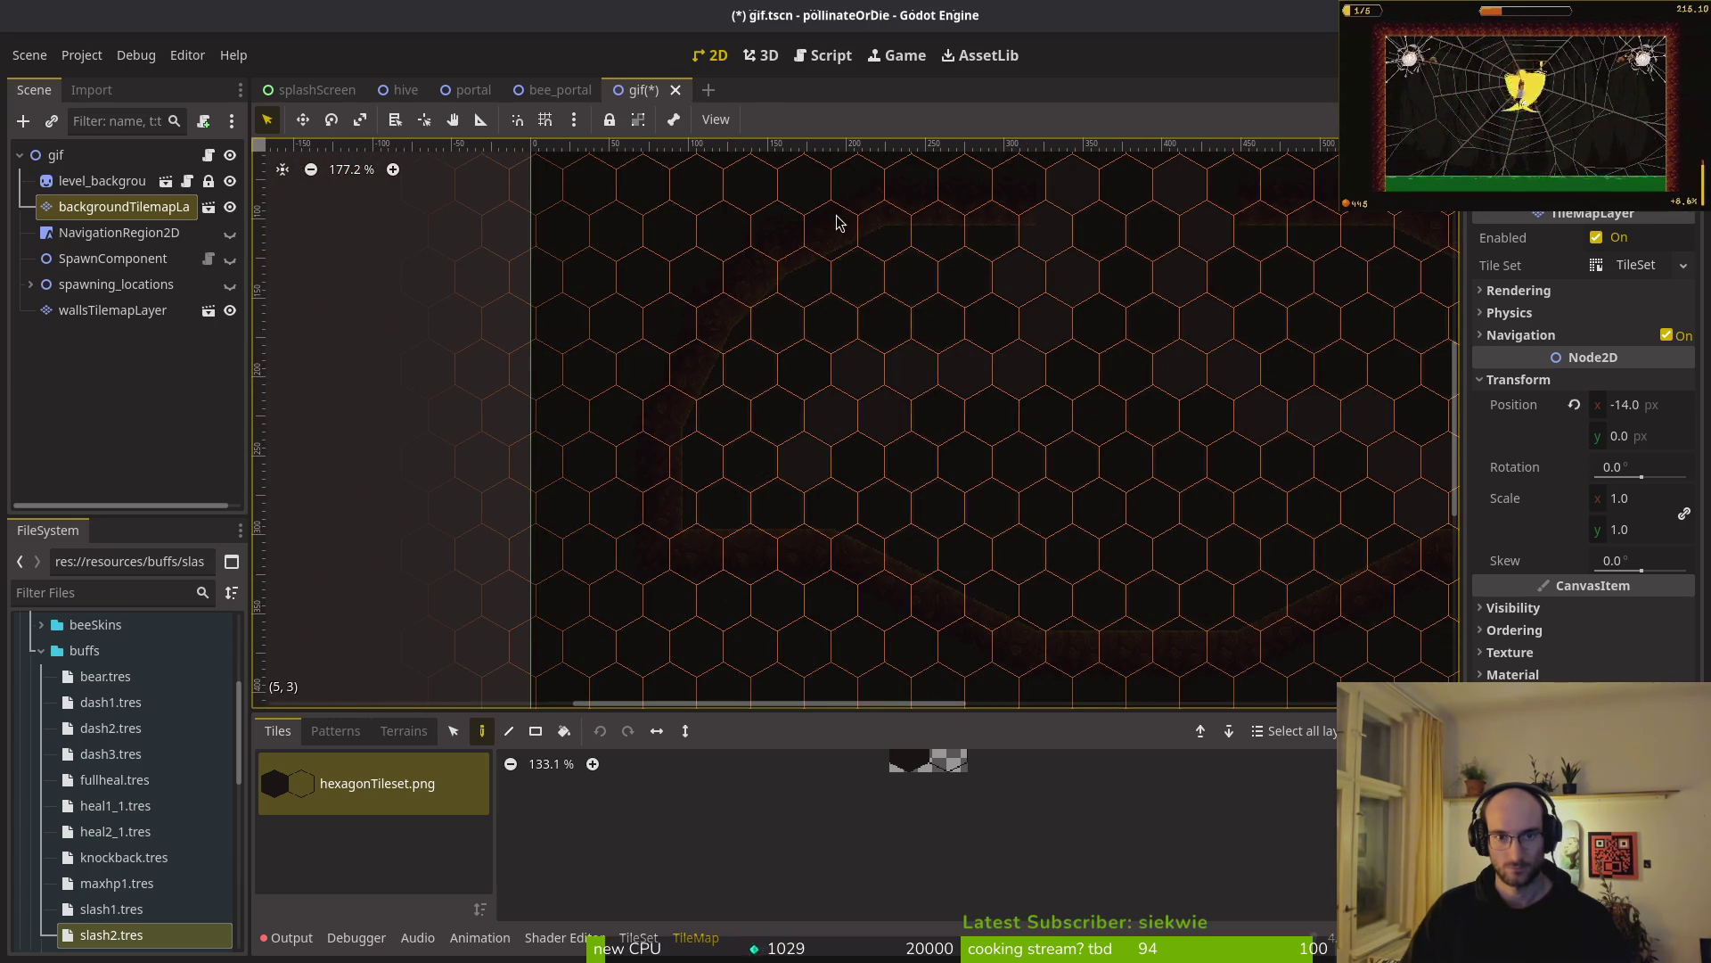
{"action": "scroll", "coordinate": [902, 213], "scroll_direction": "up", "scroll_amount": 3}
{"action": "scroll", "coordinate": [901, 214], "scroll_direction": "right", "scroll_amount": 4}
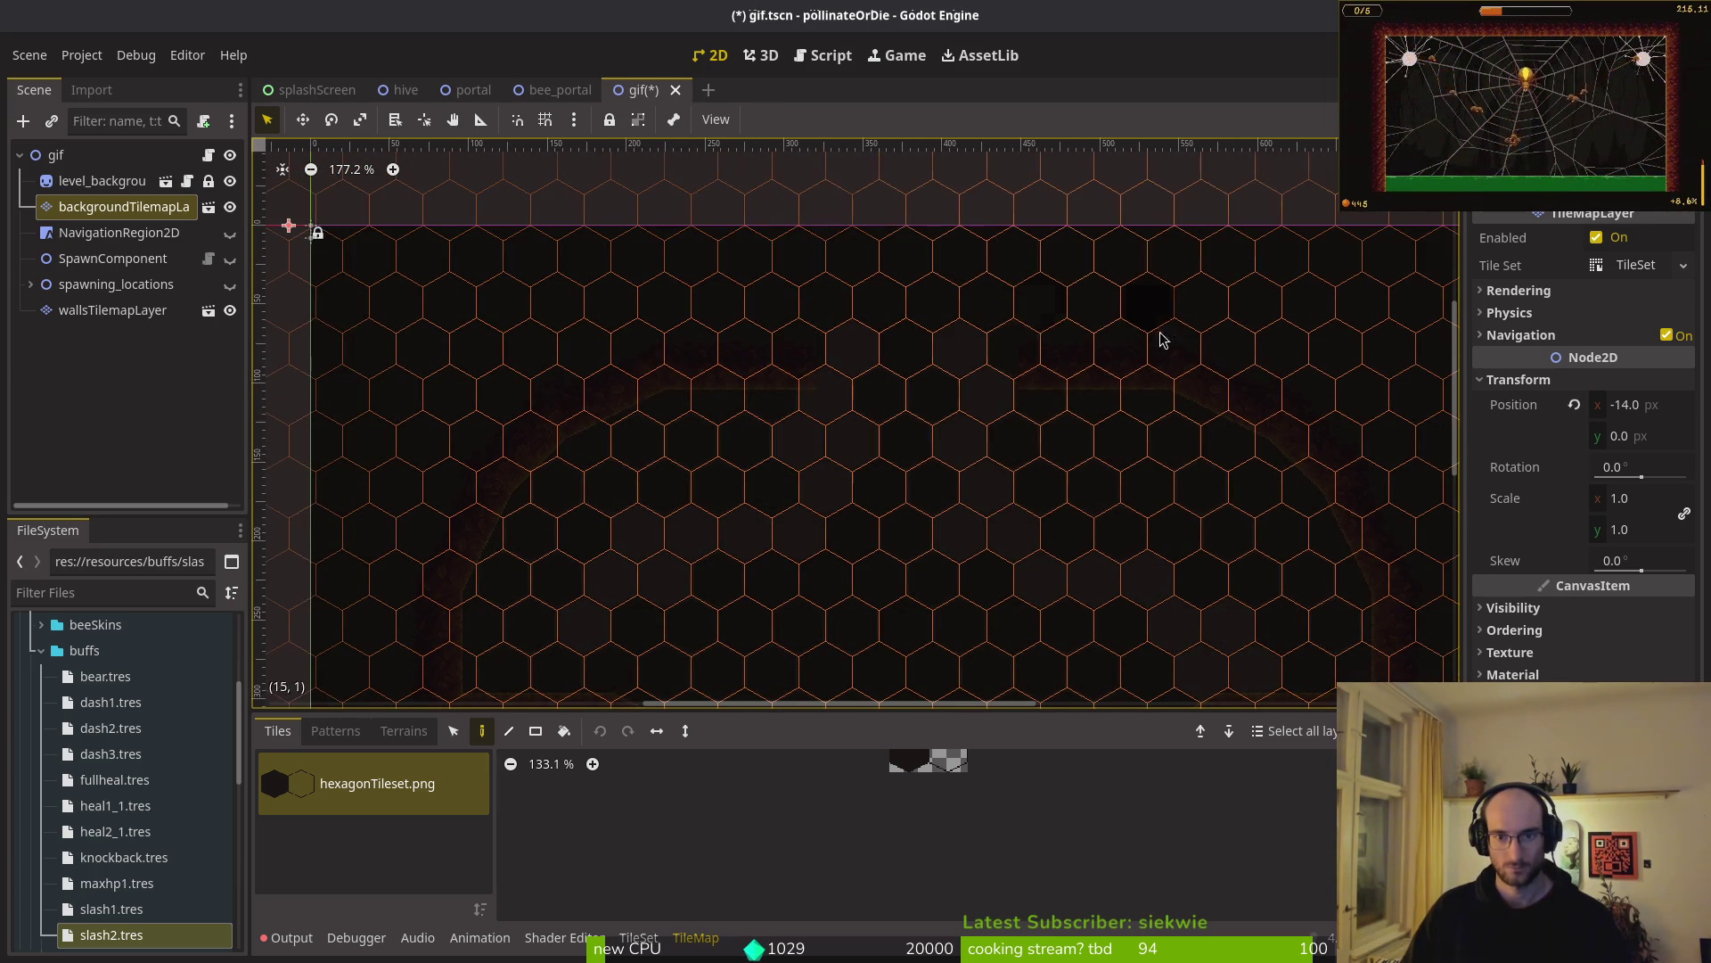
{"action": "scroll", "coordinate": [1092, 299], "scroll_direction": "down", "scroll_amount": 3}
{"action": "scroll", "coordinate": [1092, 298], "scroll_direction": "right", "scroll_amount": 4}
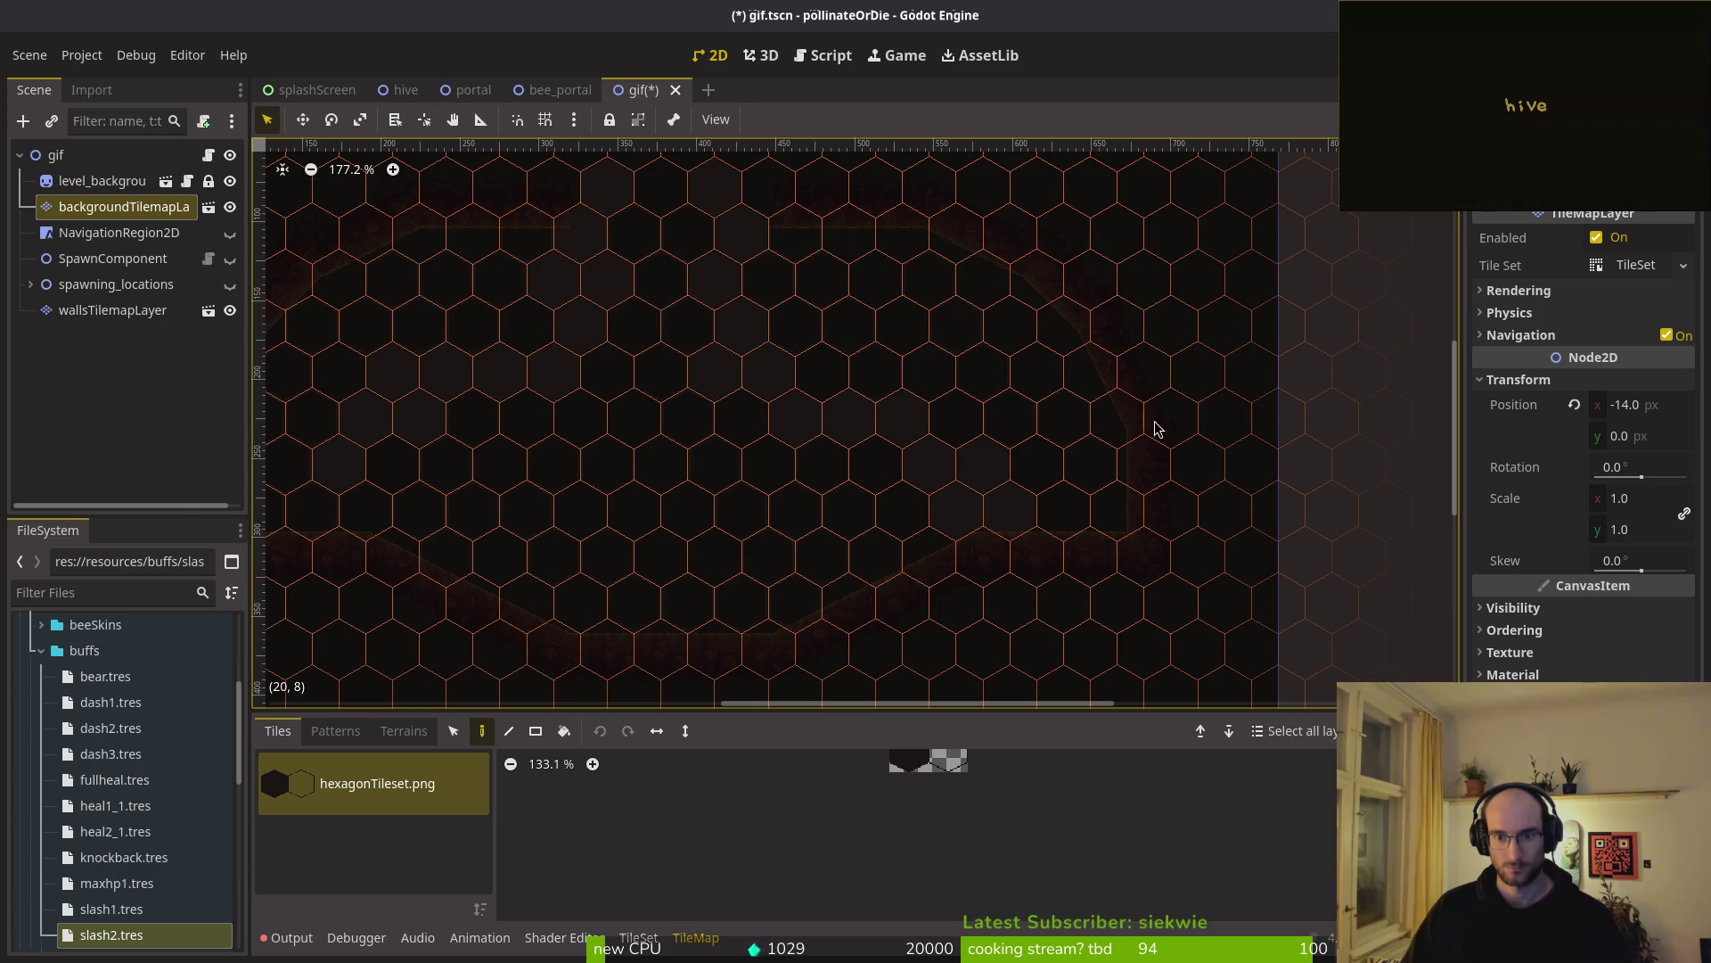
- Pick the hexagon tile on the background tilemap layer and save the gif scene
{"action": "left_click", "coordinate": [1192, 401]}
{"action": "left_click", "coordinate": [826, 412]}
{"action": "left_click", "coordinate": [952, 766]}
{"action": "scroll", "coordinate": [1054, 539], "scroll_direction": "up", "scroll_amount": 4}
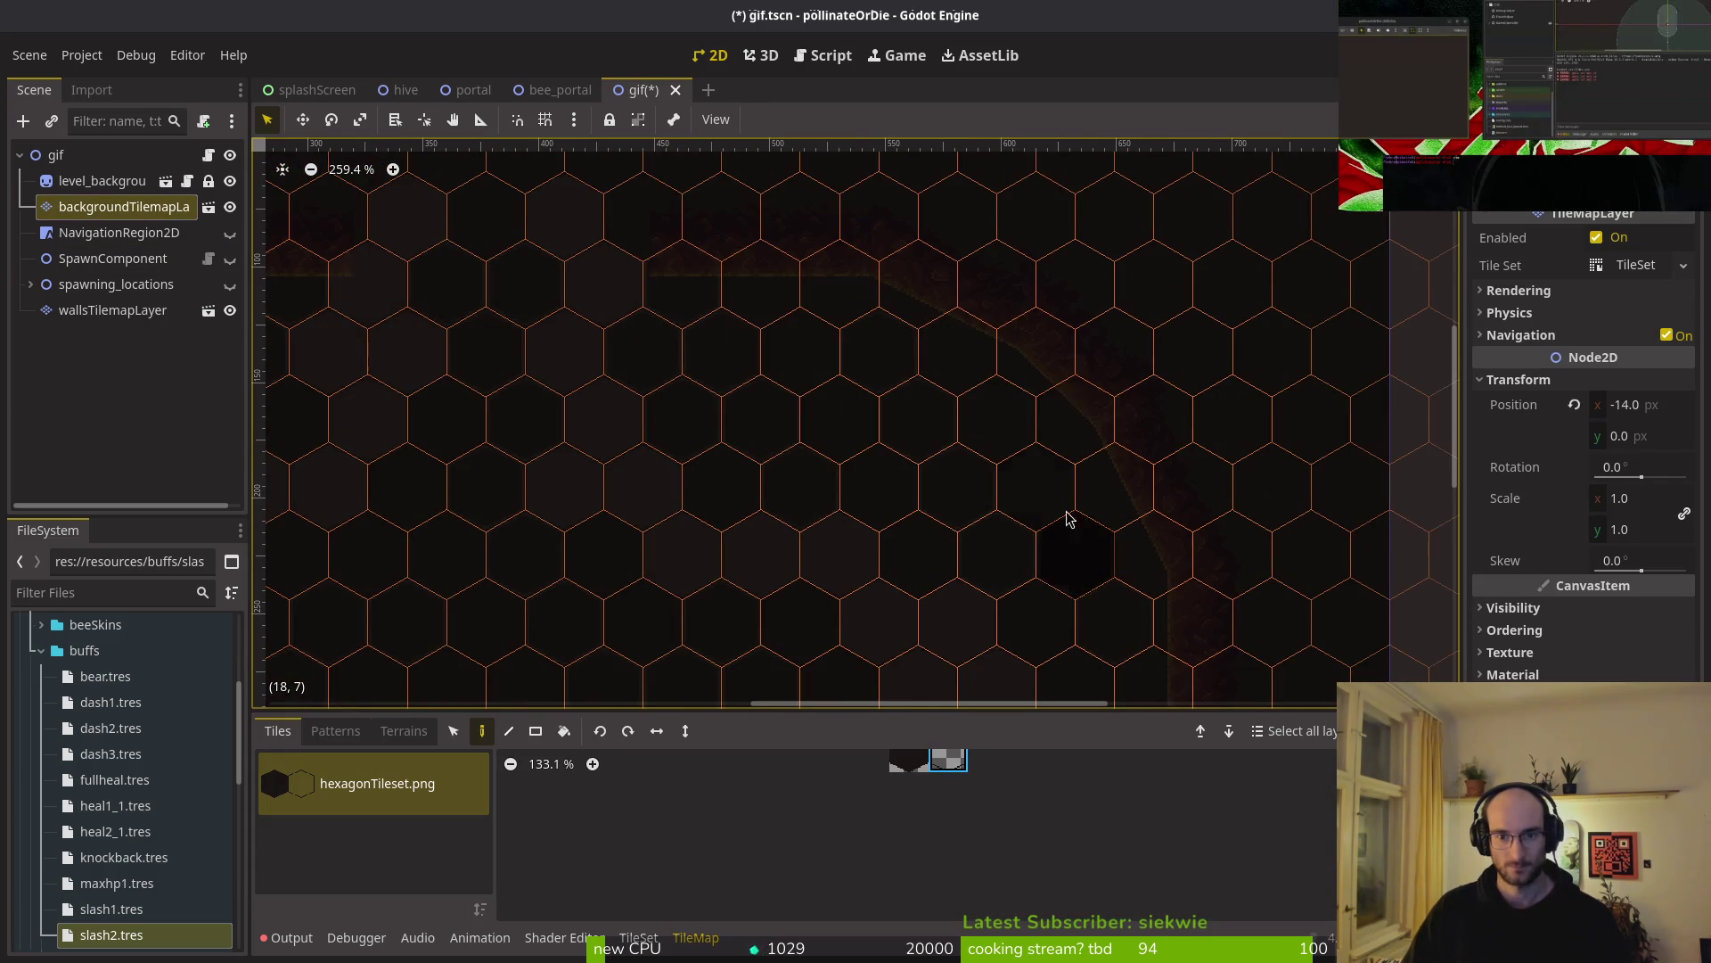
{"action": "left_click", "coordinate": [1123, 543]}
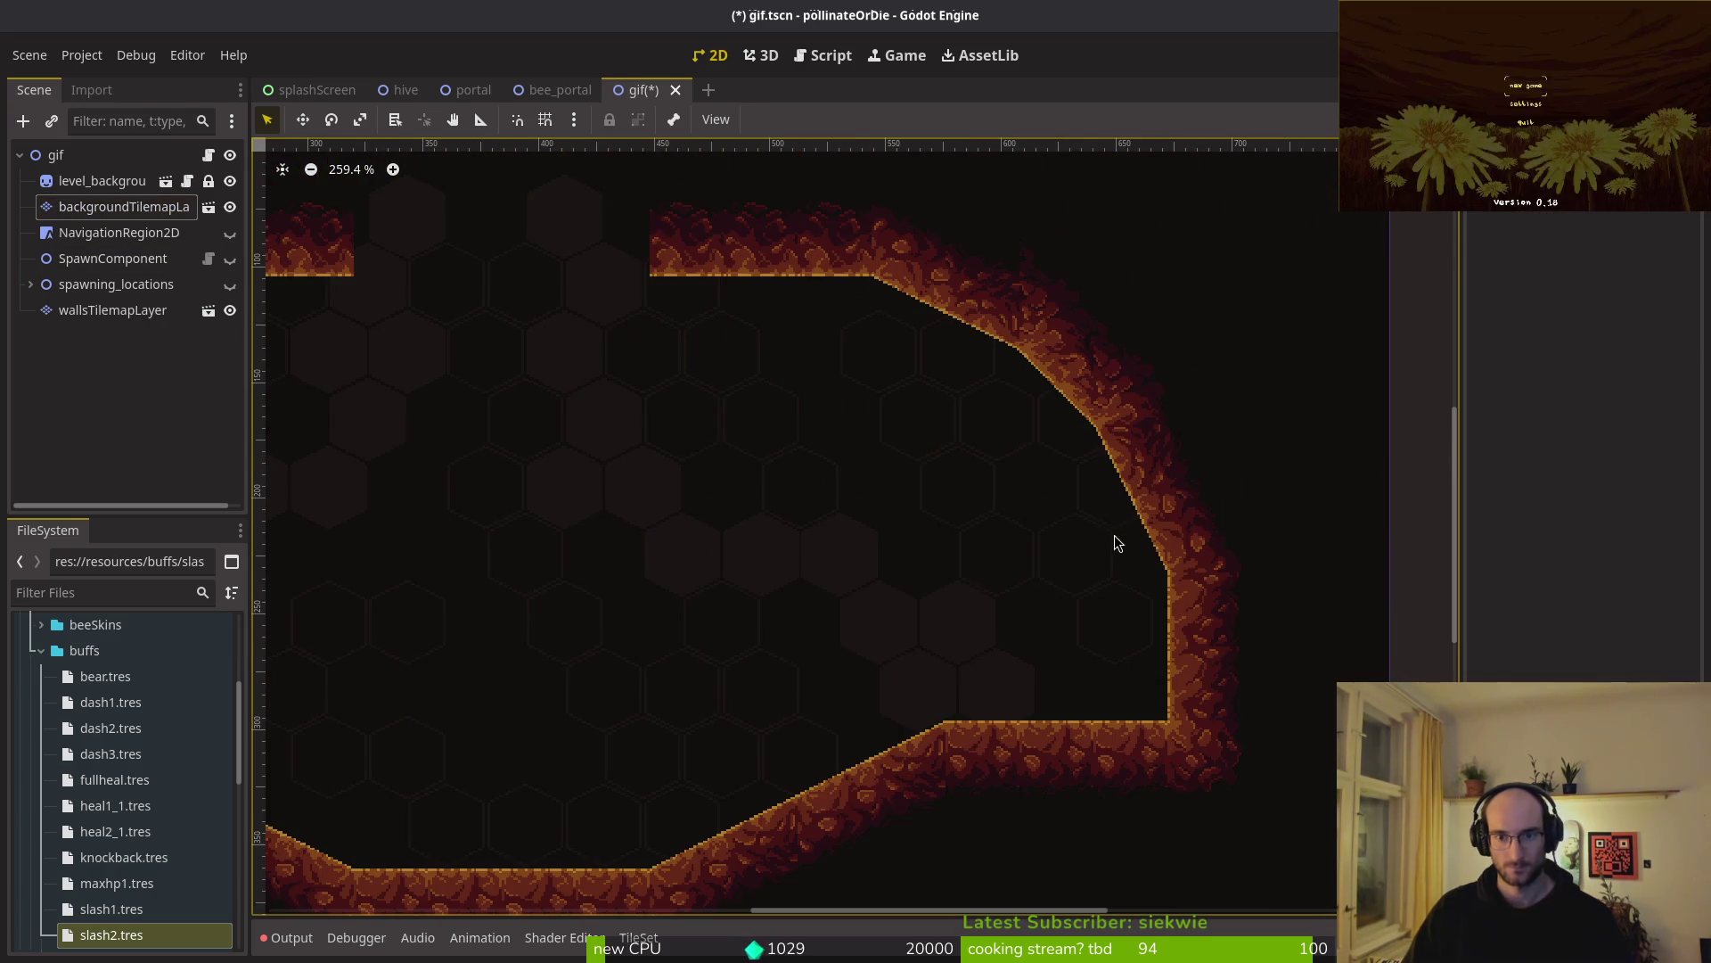
{"action": "scroll", "coordinate": [893, 540], "scroll_direction": "down", "scroll_amount": 3}
{"action": "key", "text": "ctrl+s"}
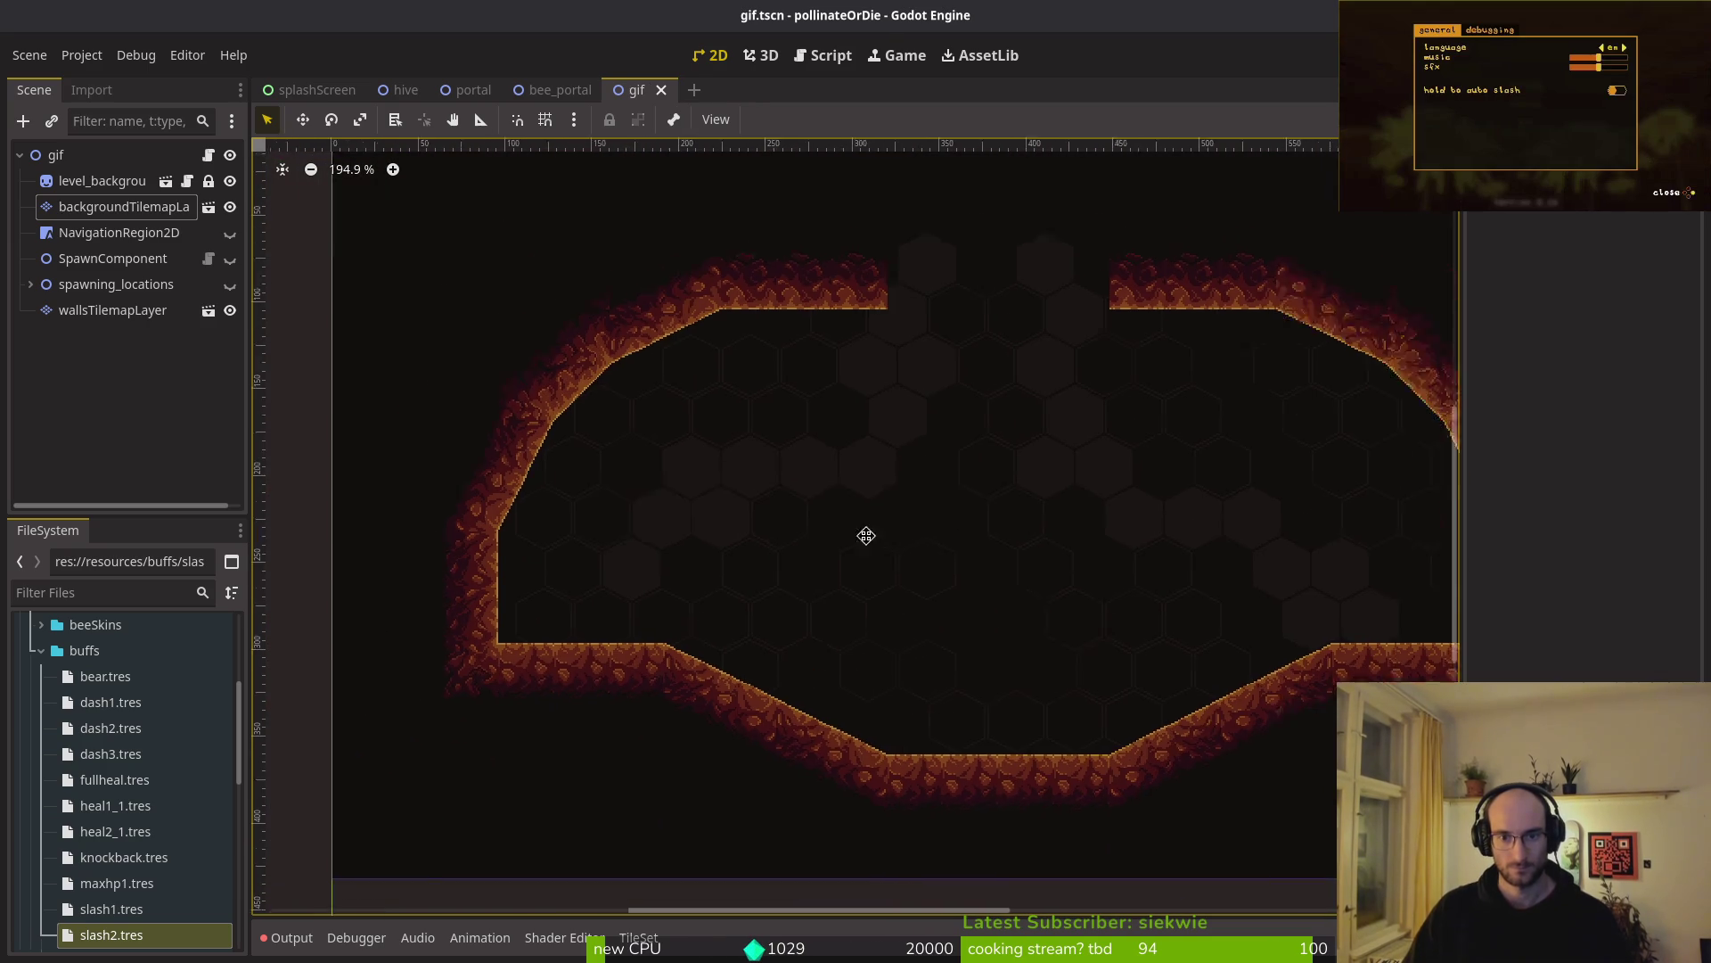
- Test-run the game, close it, and open the project's user data folder
{"action": "left_click", "coordinate": [102, 65]}
{"action": "left_click", "coordinate": [1335, 111]}
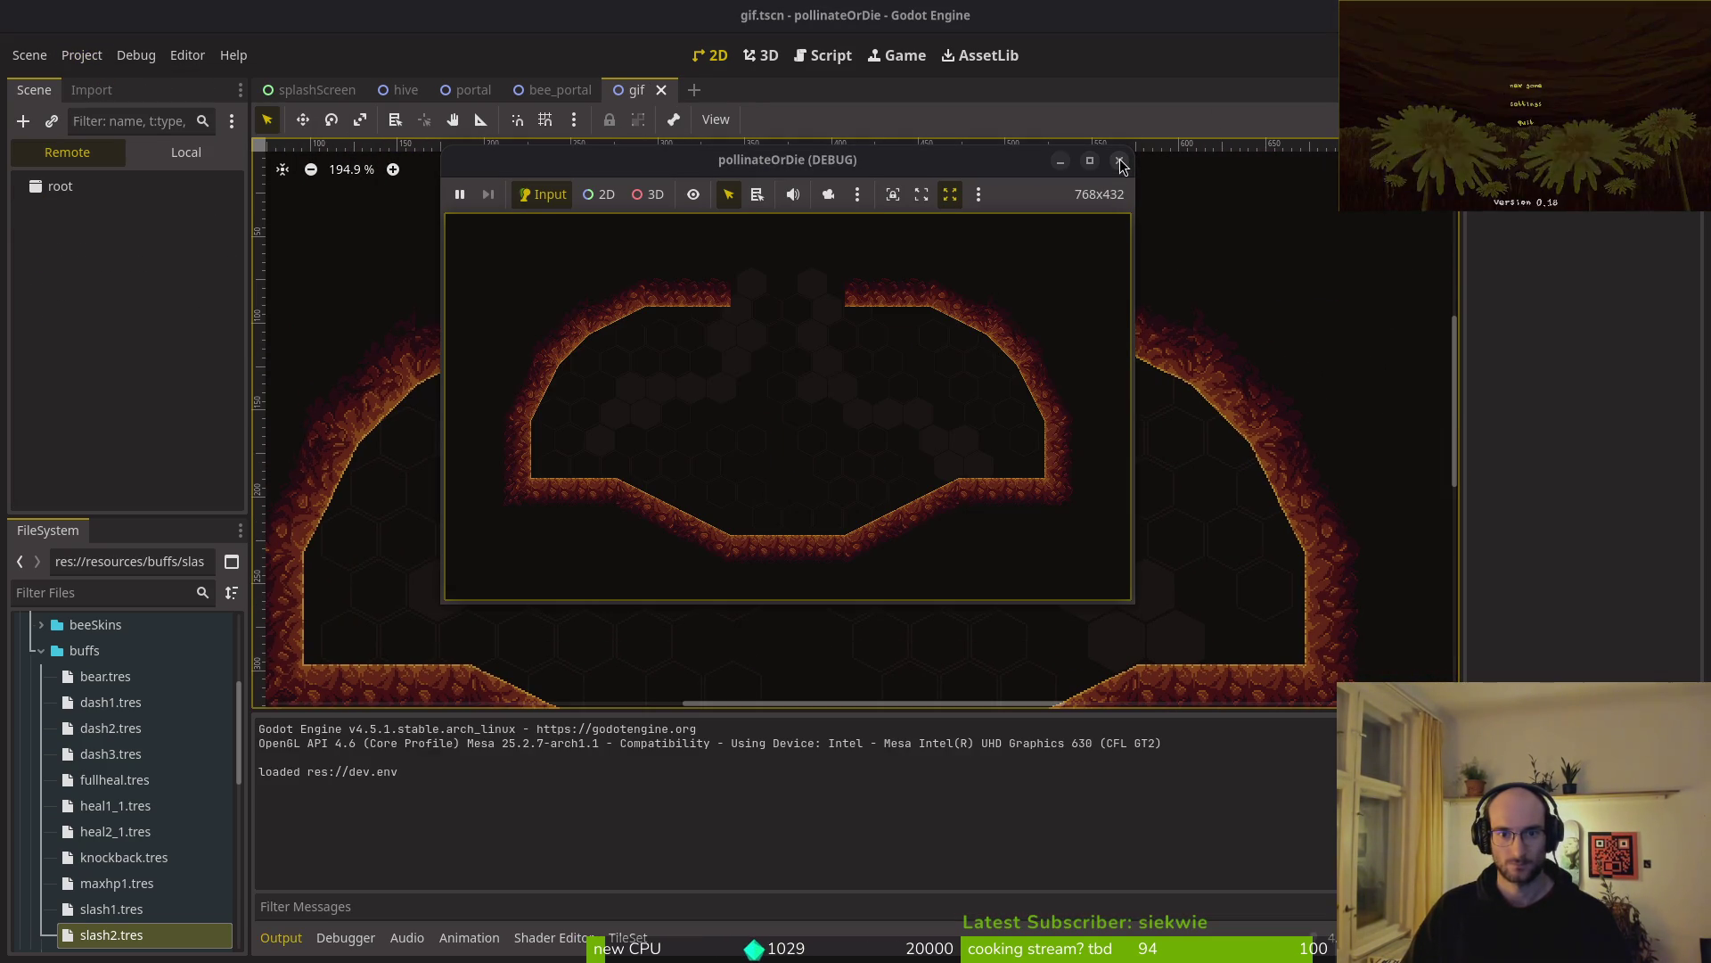
{"action": "left_click", "coordinate": [1120, 161]}
{"action": "left_click", "coordinate": [79, 58]}
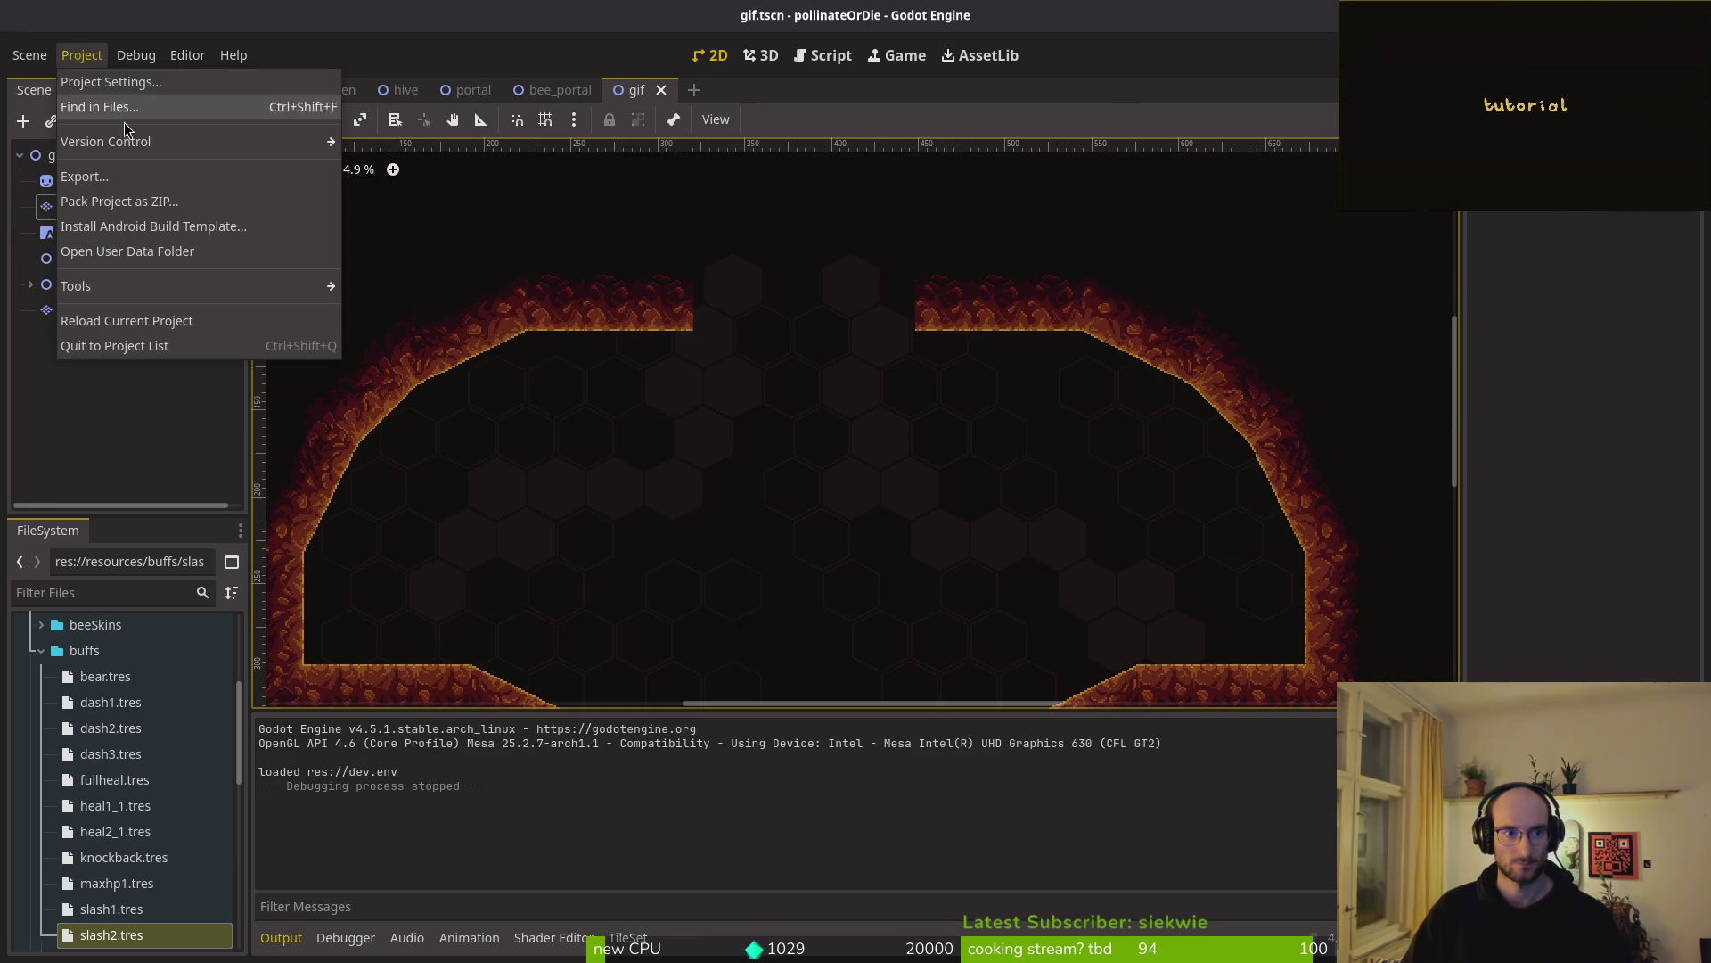
{"action": "left_click", "coordinate": [128, 252]}
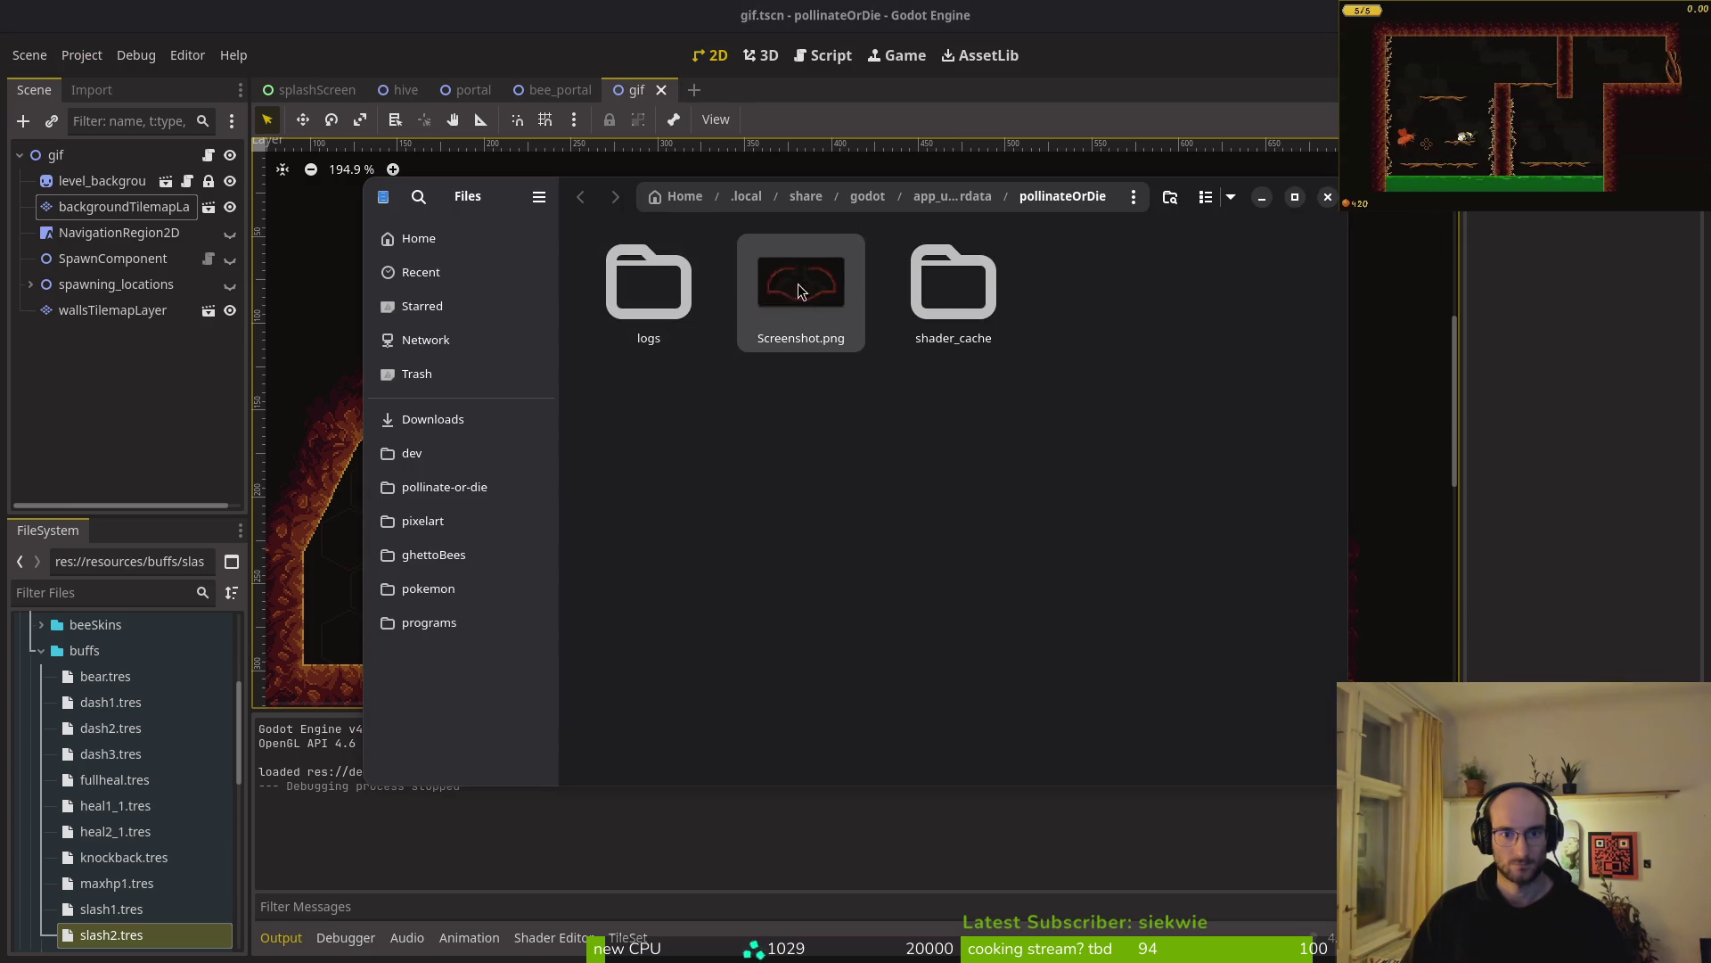
- Paste Screenshot.png into pollinate-or-die/assets/inspiration, resolve the replace prompt, and return to Aseprite
{"action": "left_click", "coordinate": [790, 287]}
{"action": "left_click", "coordinate": [432, 419]}
{"action": "left_click", "coordinate": [444, 487]}
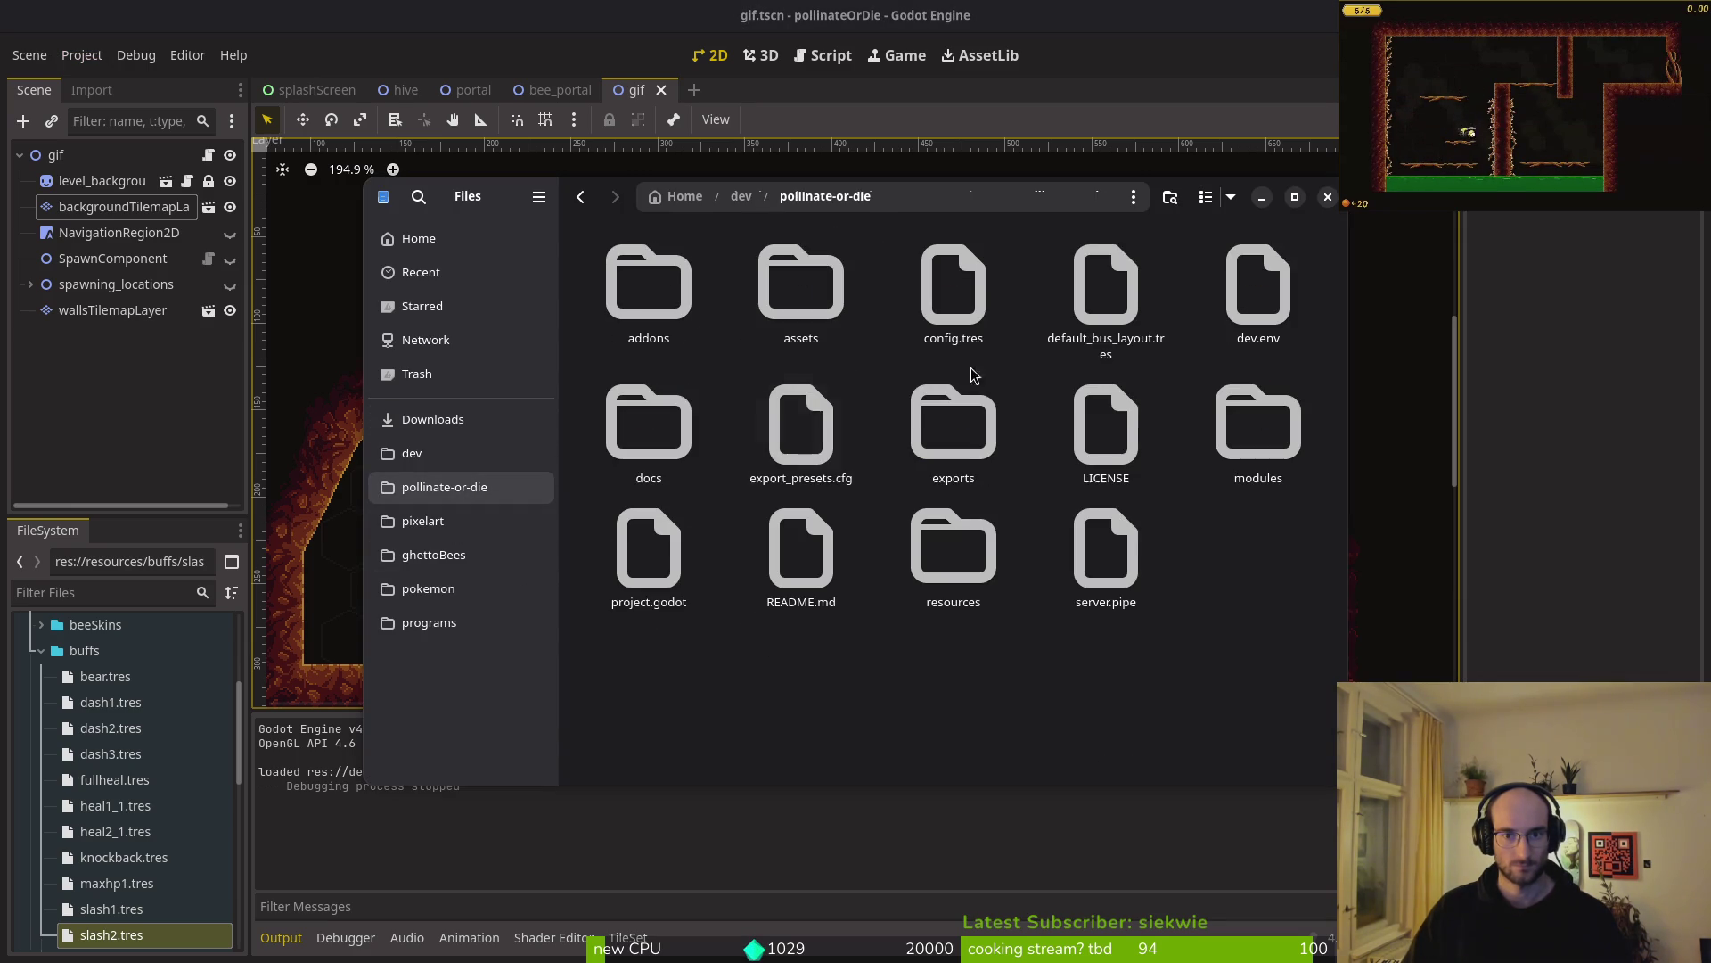
{"action": "double_click", "coordinate": [801, 285]}
{"action": "double_click", "coordinate": [1105, 283]}
{"action": "key", "text": "ctrl+v"}
{"action": "left_click", "coordinate": [917, 385]}
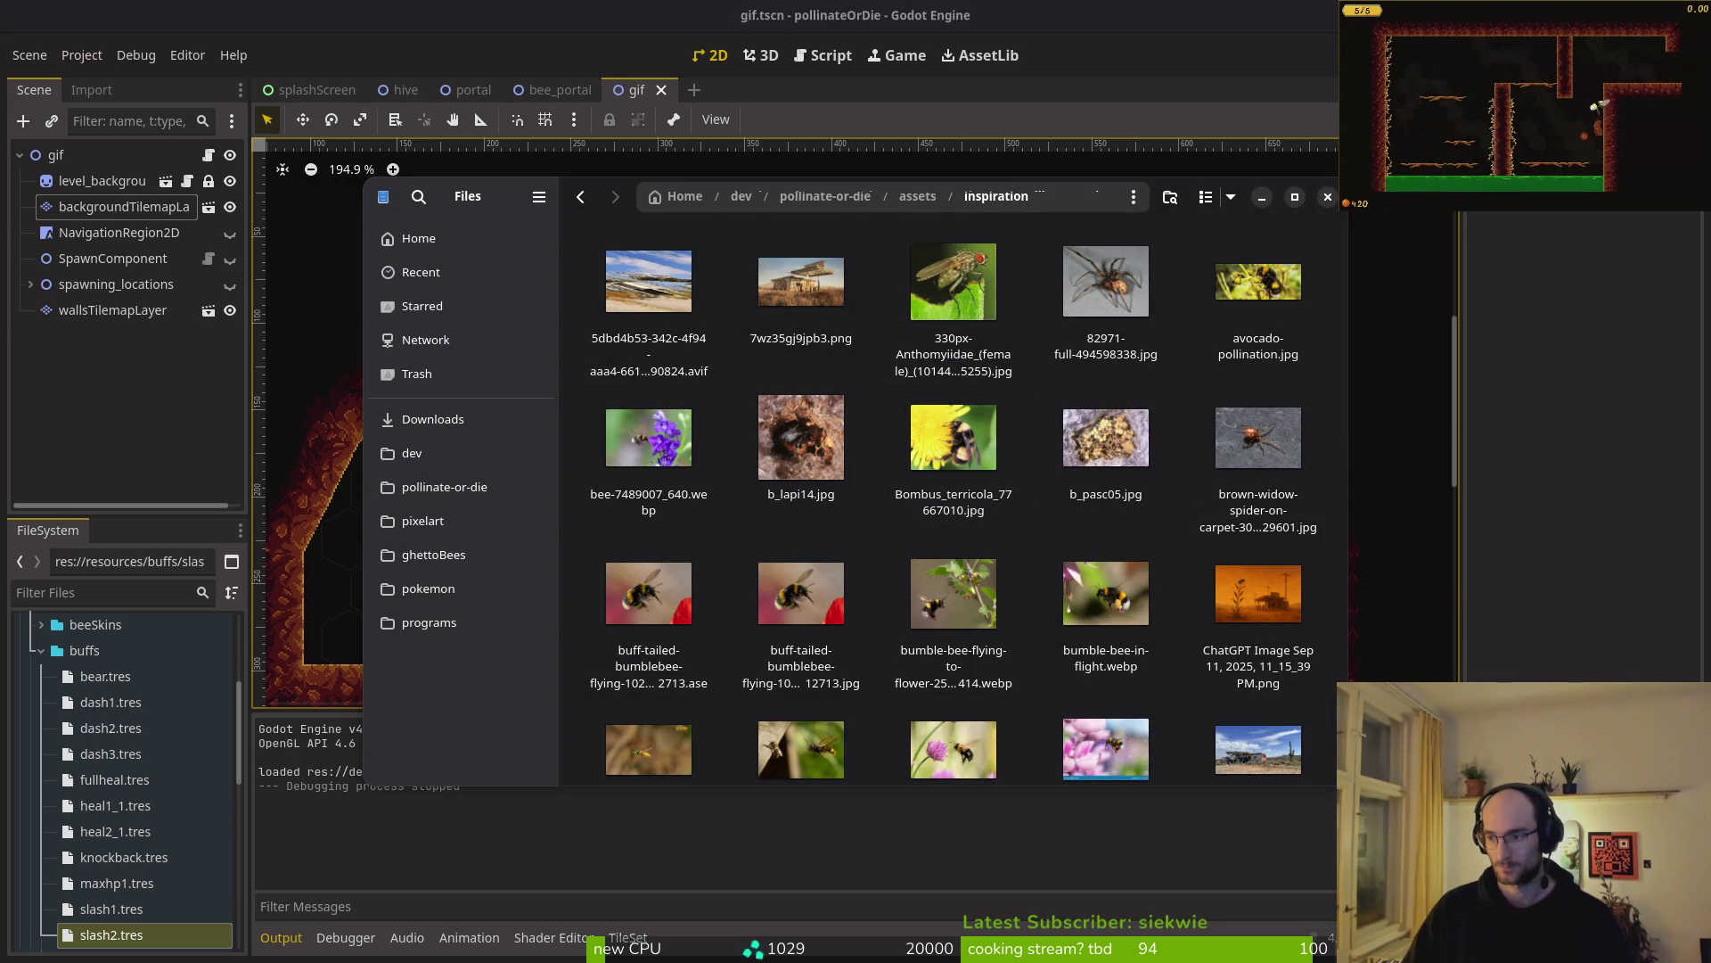
{"action": "key", "text": "alt+Tab"}
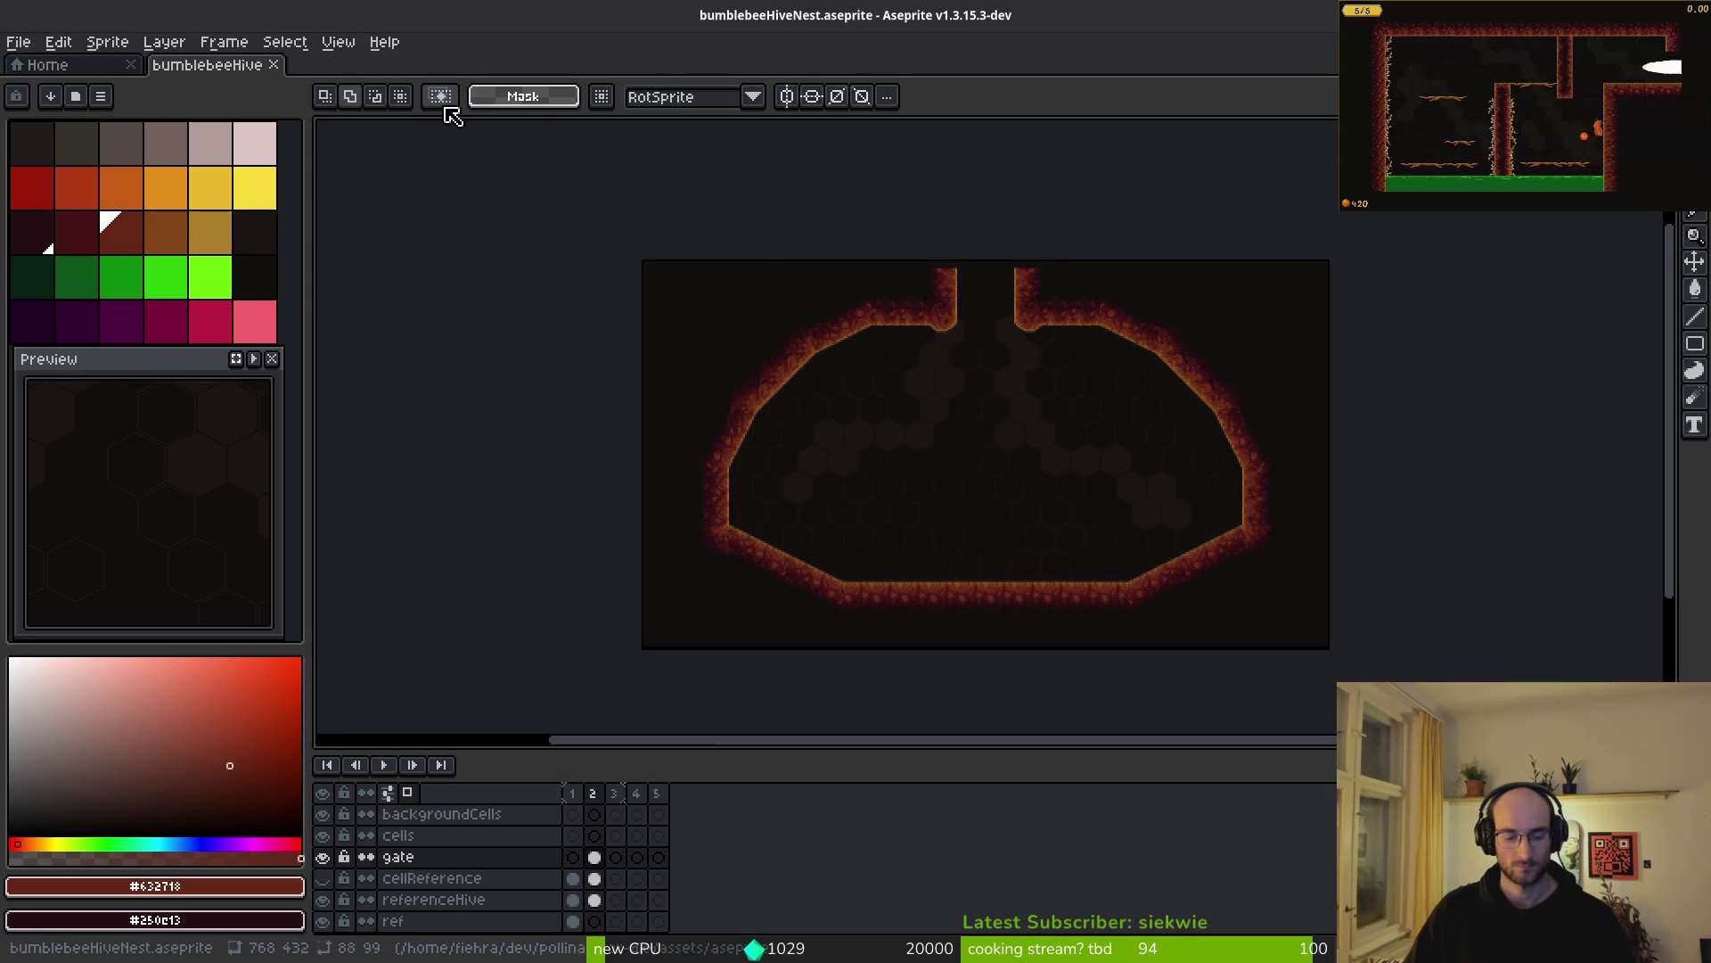
- Open the recent Screenshot.png in Aseprite and cut its entire image
{"action": "left_click", "coordinate": [62, 65]}
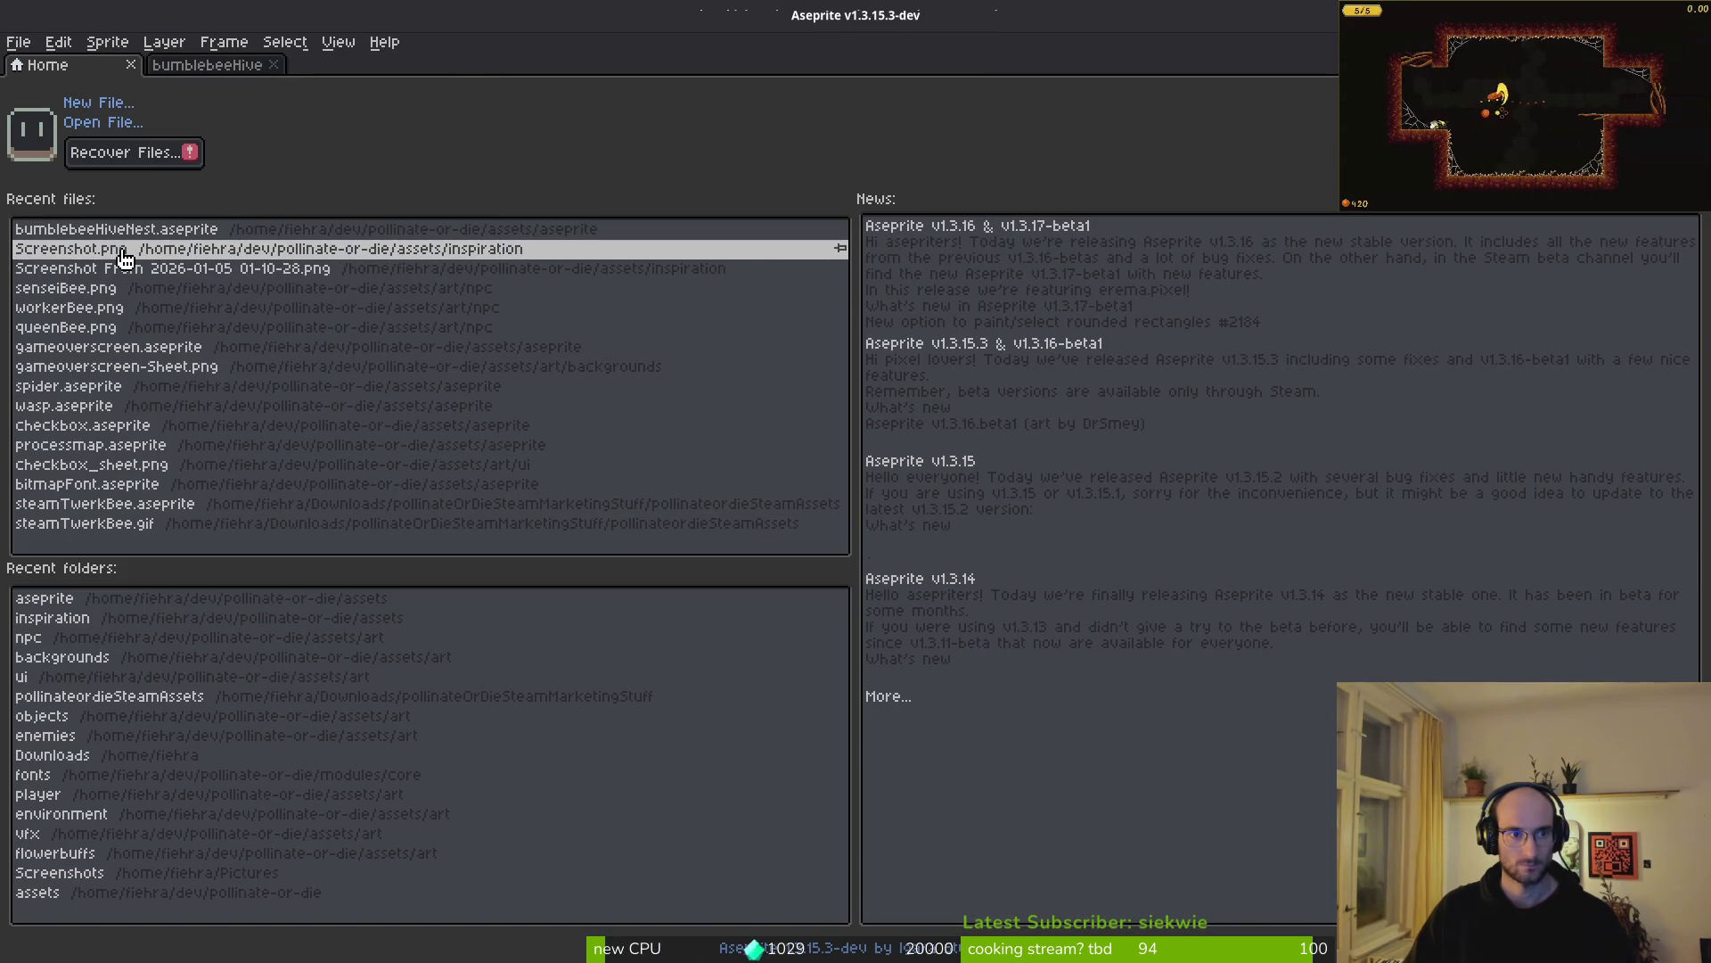
{"action": "left_click", "coordinate": [116, 257]}
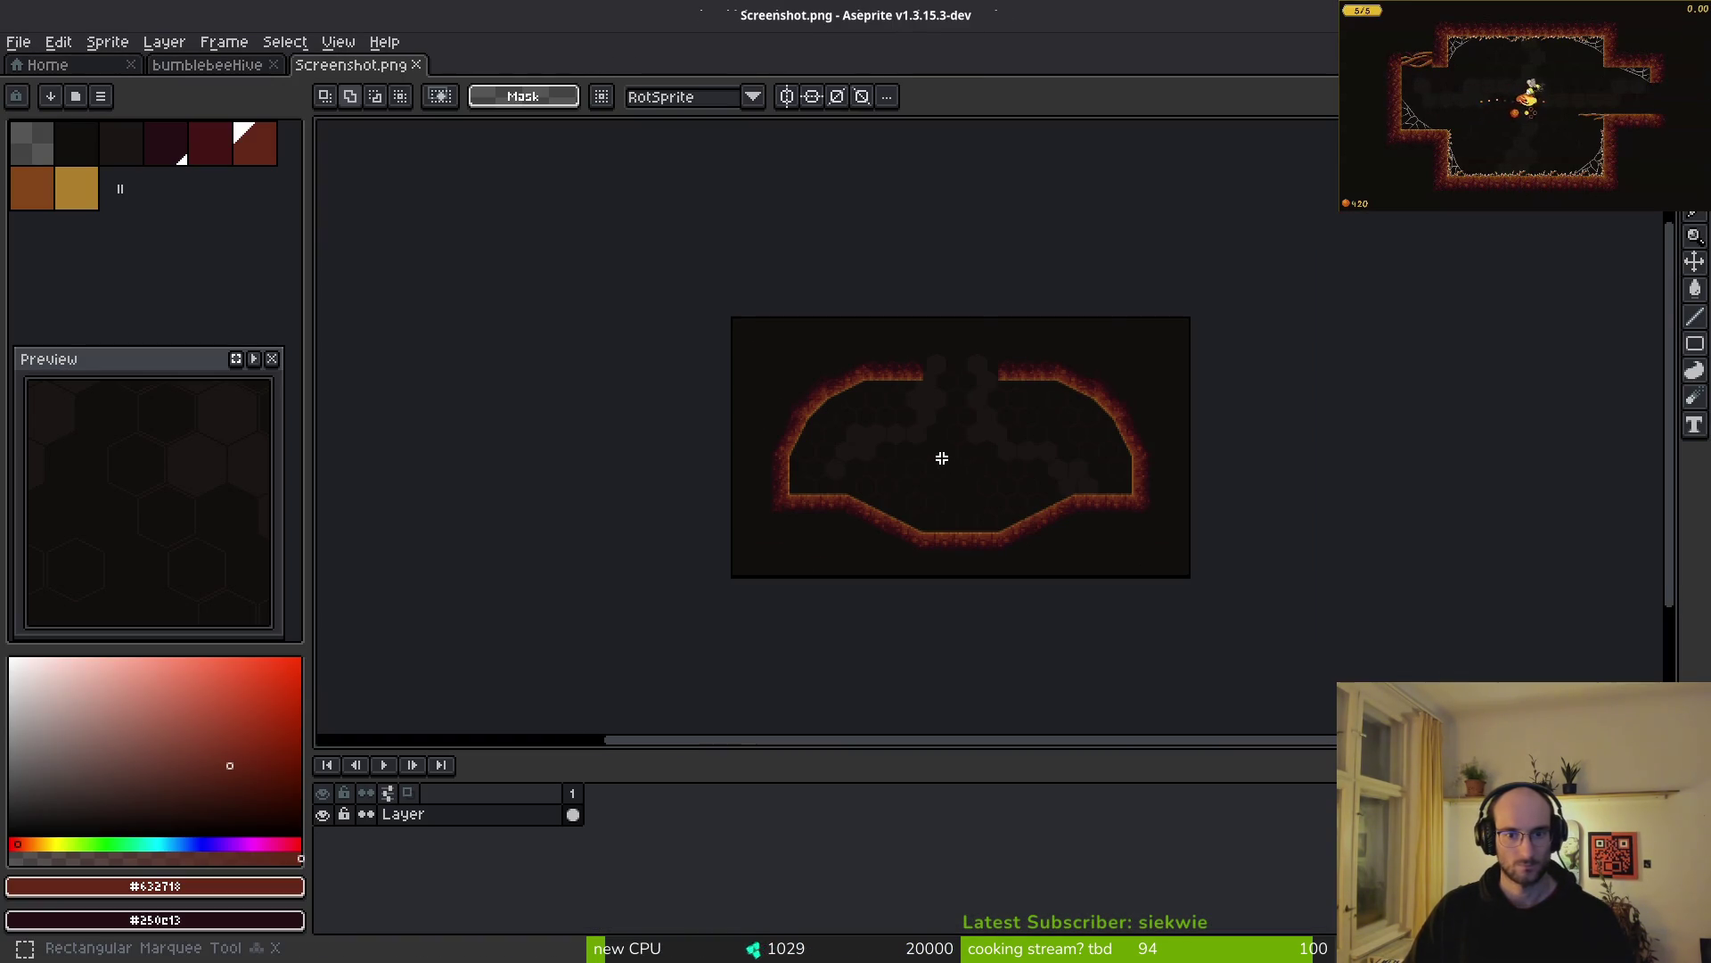
{"action": "key", "text": "ctrl+a"}
{"action": "key", "text": "ctrl+x"}
- Paste the screenshot into referenceHive's second frame of bumblebeeHiveNest and save
{"action": "left_click", "coordinate": [206, 64]}
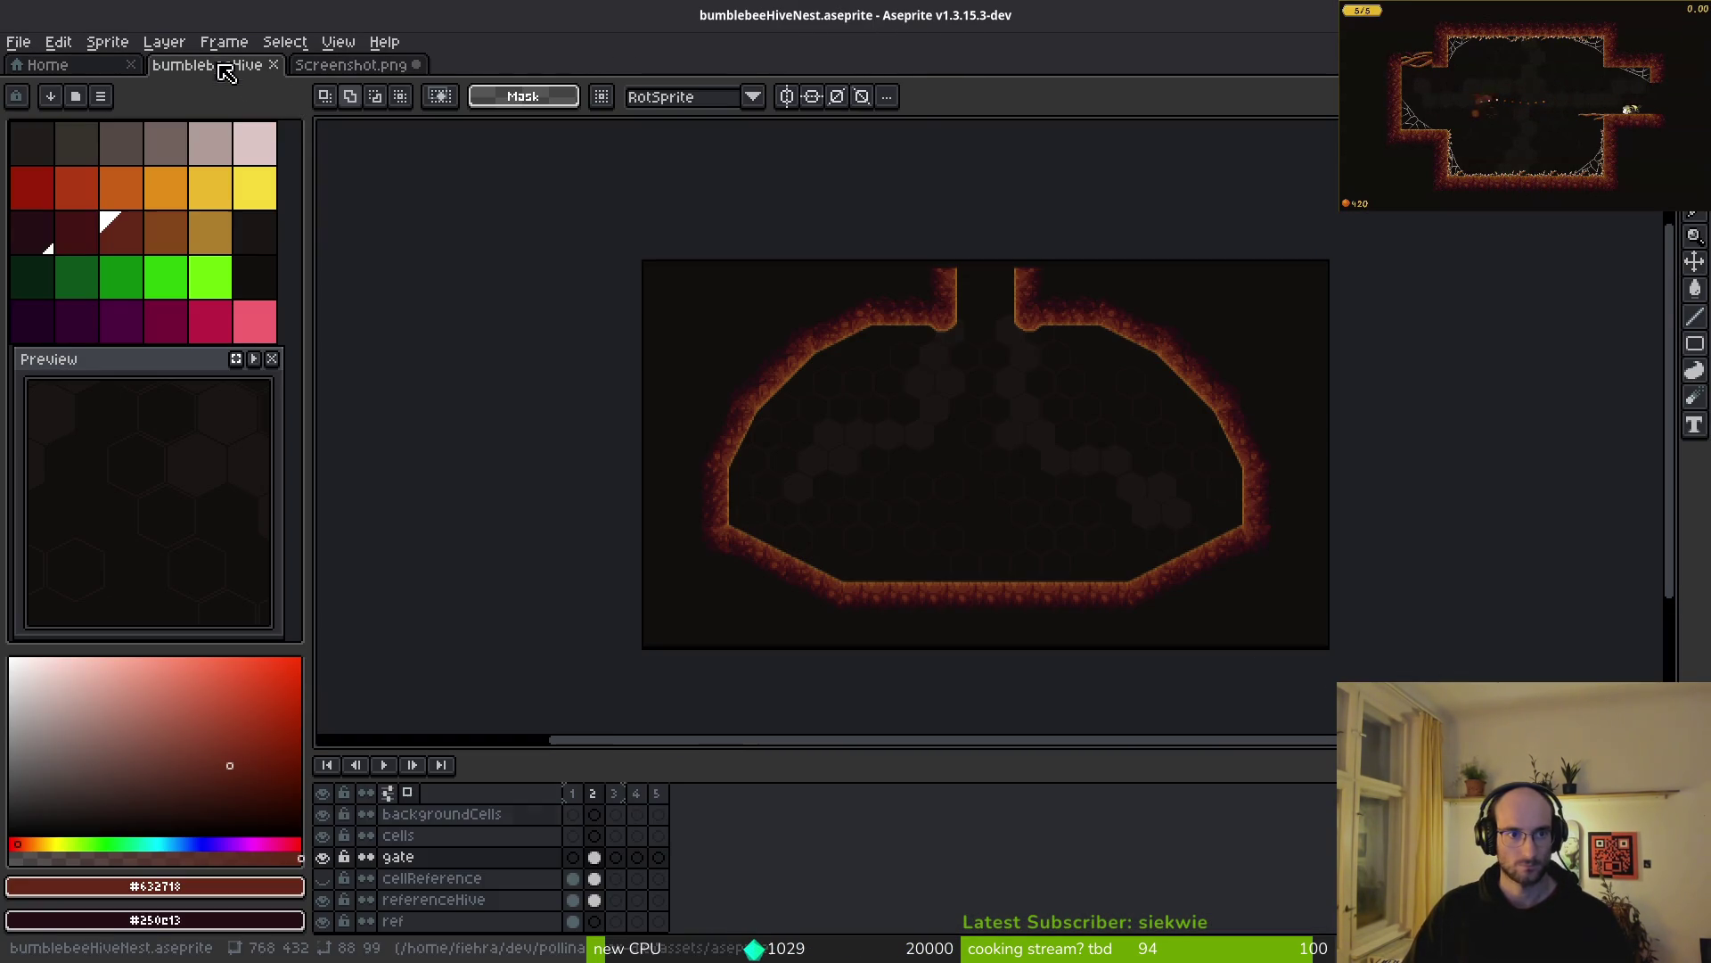
{"action": "left_click", "coordinate": [595, 899]}
{"action": "key", "text": "ctrl+v"}
{"action": "scroll", "coordinate": [978, 371], "scroll_direction": "up", "scroll_amount": 3}
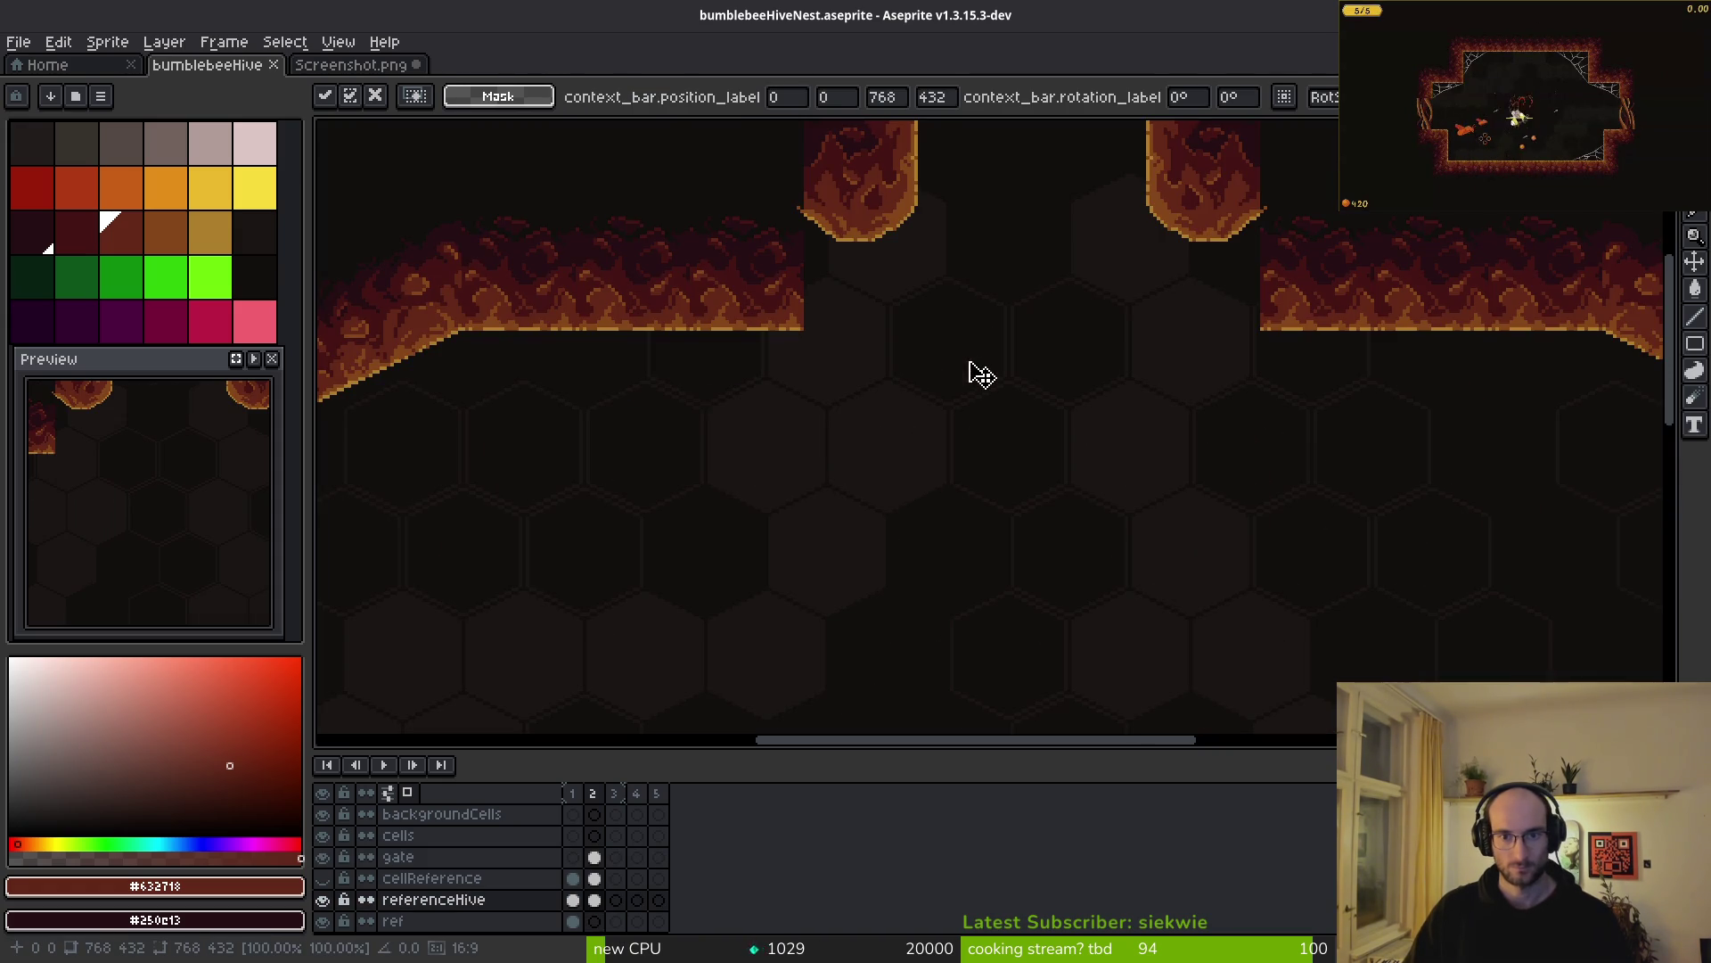
{"action": "key", "text": "ctrl+s"}
{"action": "scroll", "coordinate": [991, 349], "scroll_direction": "up", "scroll_amount": 3}
{"action": "left_click", "coordinate": [594, 856]}
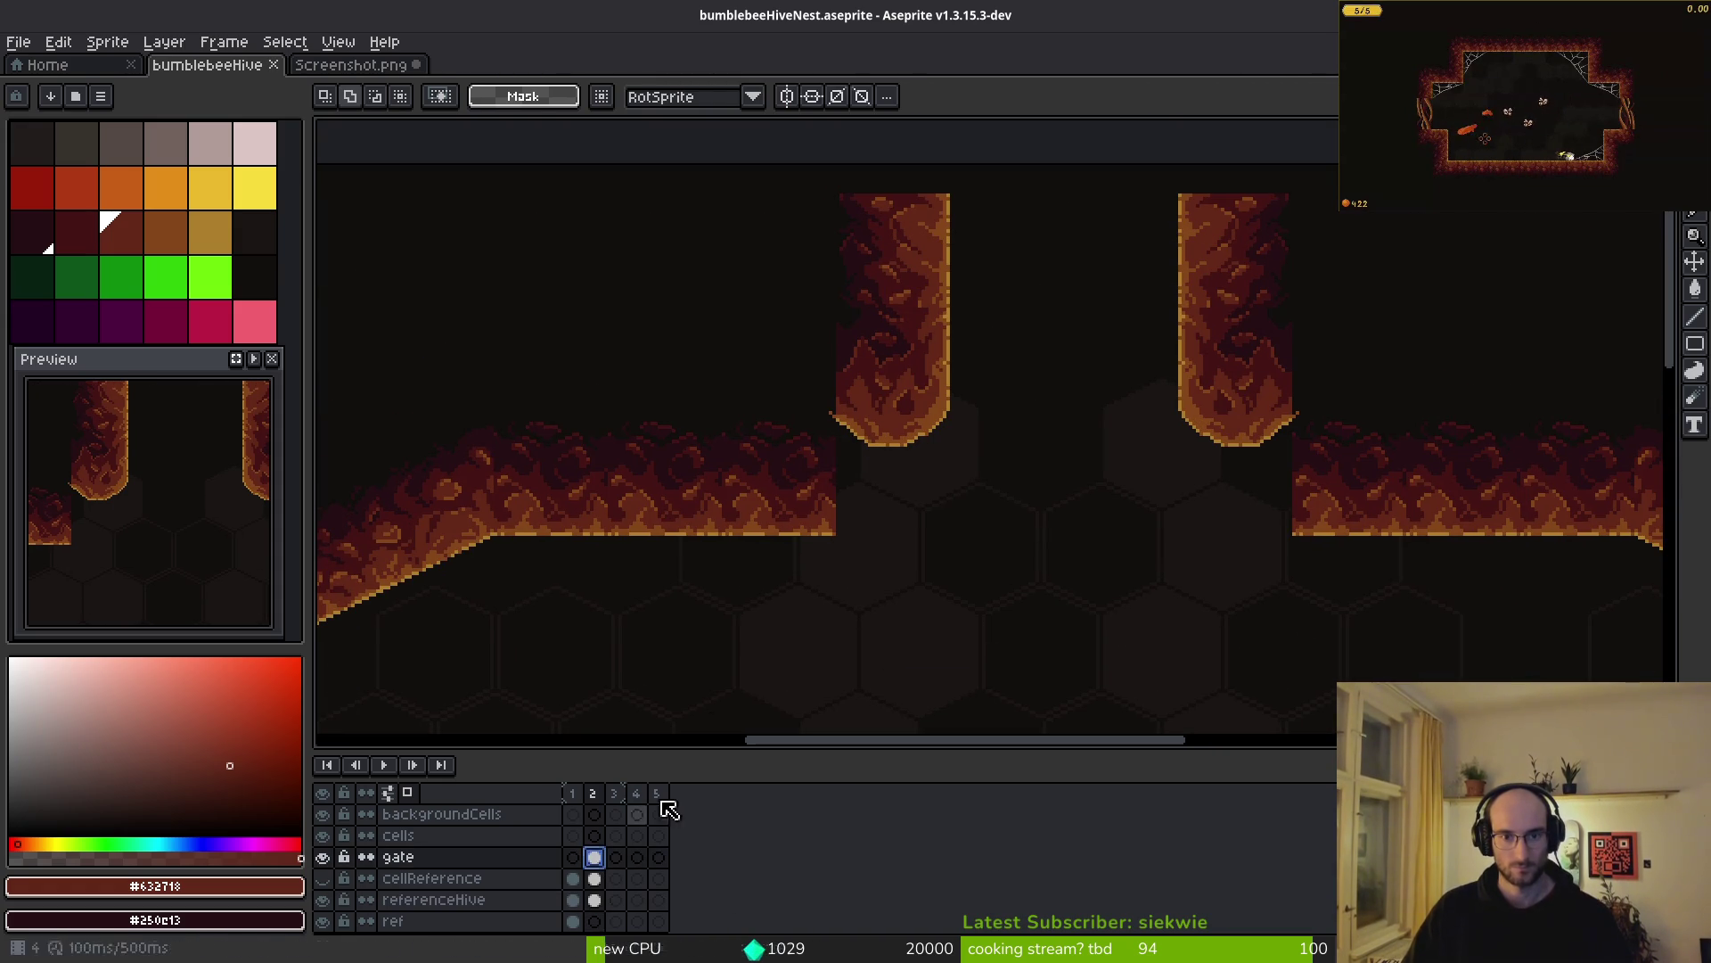
- Move both gate pillars down toward the nest floor
{"action": "left_click_drag", "start_coordinate": [711, 189], "coordinate": [1317, 563]}
{"action": "mouse_move", "coordinate": [1241, 355]}
{"action": "left_mouse_down"}
{"action": "mouse_move", "coordinate": [1241, 463]}
{"action": "mouse_move", "coordinate": [1234, 449]}
{"action": "left_mouse_up"}
{"action": "scroll", "coordinate": [1244, 459], "scroll_direction": "down", "scroll_amount": 4}
{"action": "scroll", "coordinate": [1215, 462], "scroll_direction": "up", "scroll_amount": 3}
{"action": "left_click", "coordinate": [1052, 457]}
{"action": "scroll", "coordinate": [1052, 451], "scroll_direction": "down", "scroll_amount": 3}
{"action": "scroll", "coordinate": [1025, 459], "scroll_direction": "up", "scroll_amount": 3}
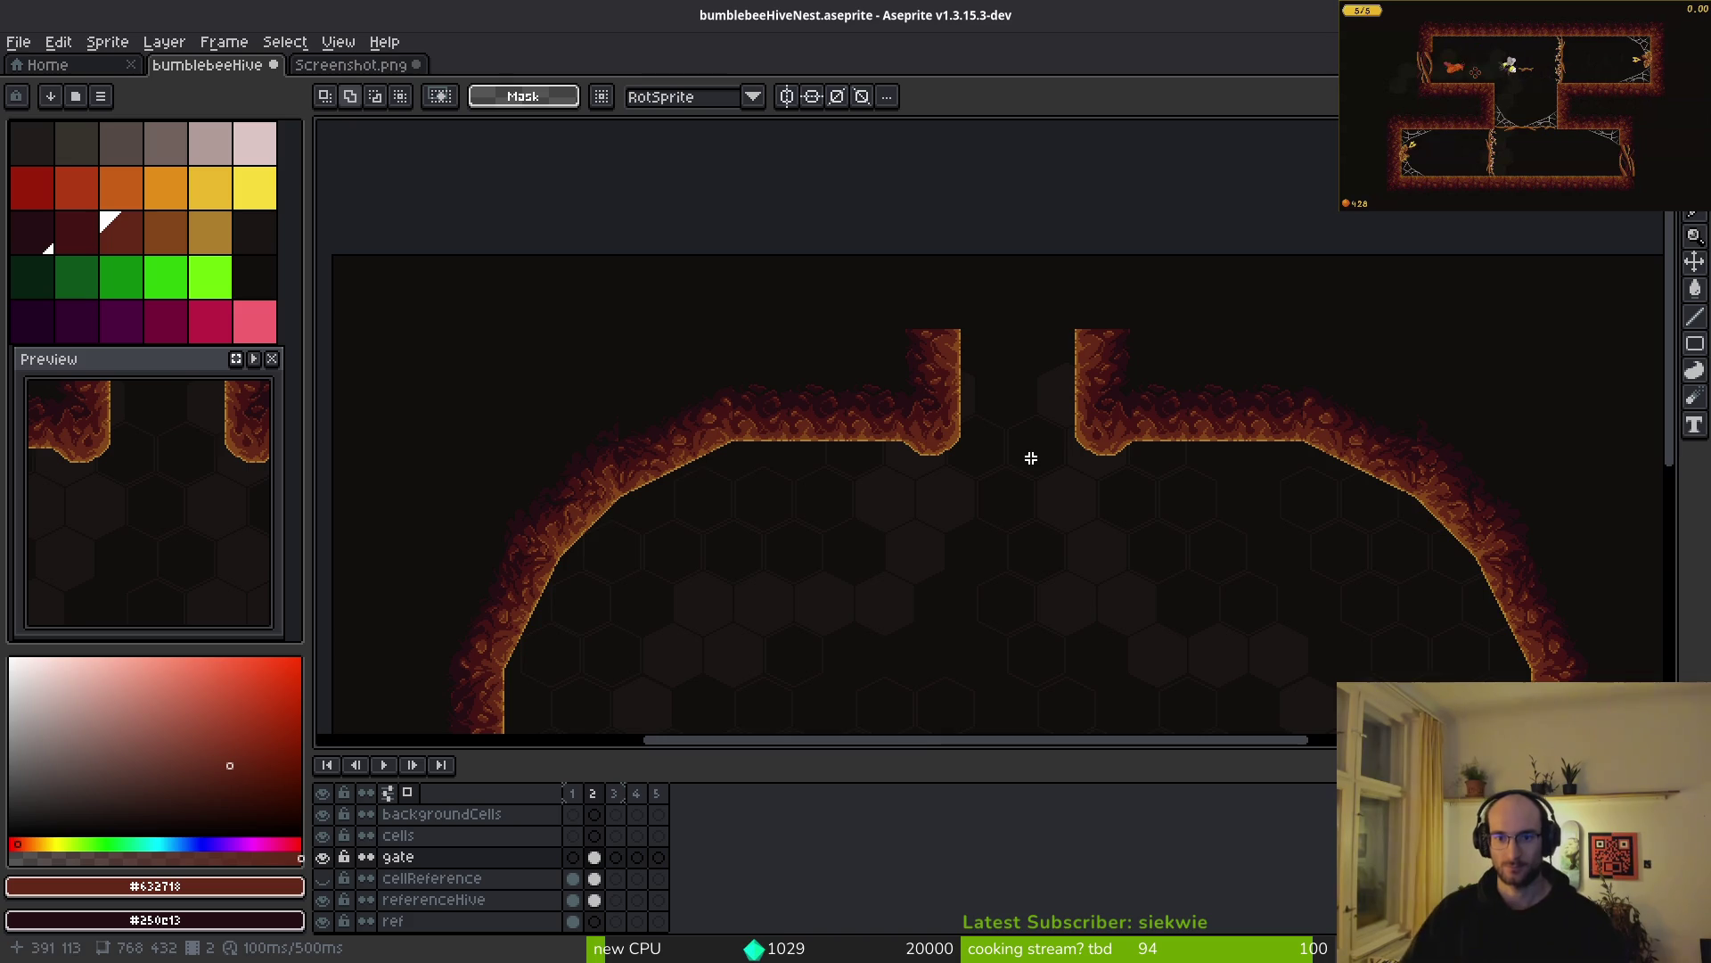
{"action": "scroll", "coordinate": [1031, 457], "scroll_direction": "up", "scroll_amount": 4}
{"action": "scroll", "coordinate": [928, 440], "scroll_direction": "down", "scroll_amount": 2}
- Nudge the left gate pillar down one pixel
{"action": "mouse_move", "coordinate": [629, 215]}
{"action": "left_mouse_down"}
{"action": "mouse_move", "coordinate": [951, 543]}
{"action": "mouse_move", "coordinate": [764, 463]}
{"action": "mouse_move", "coordinate": [794, 470]}
{"action": "left_mouse_up"}
{"action": "scroll", "coordinate": [981, 447], "scroll_direction": "up", "scroll_amount": 5}
{"action": "key", "text": "Down"}
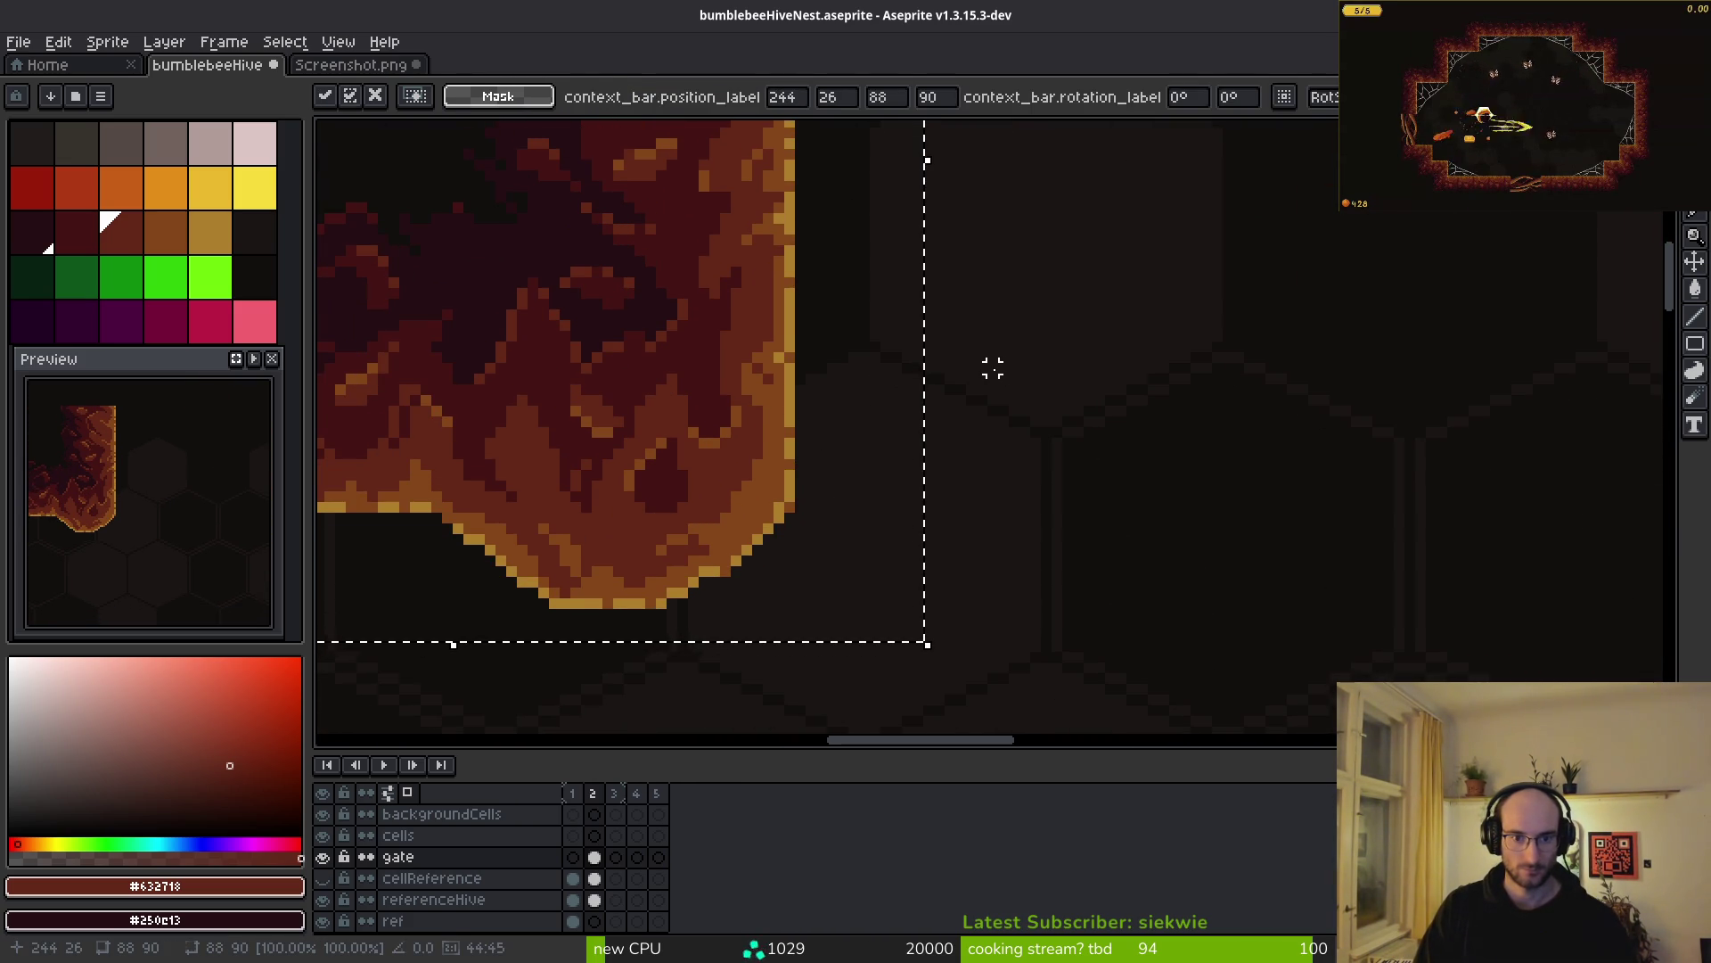
{"action": "key", "text": "ctrl+d"}
{"action": "scroll", "coordinate": [1287, 348], "scroll_direction": "down", "scroll_amount": 6}
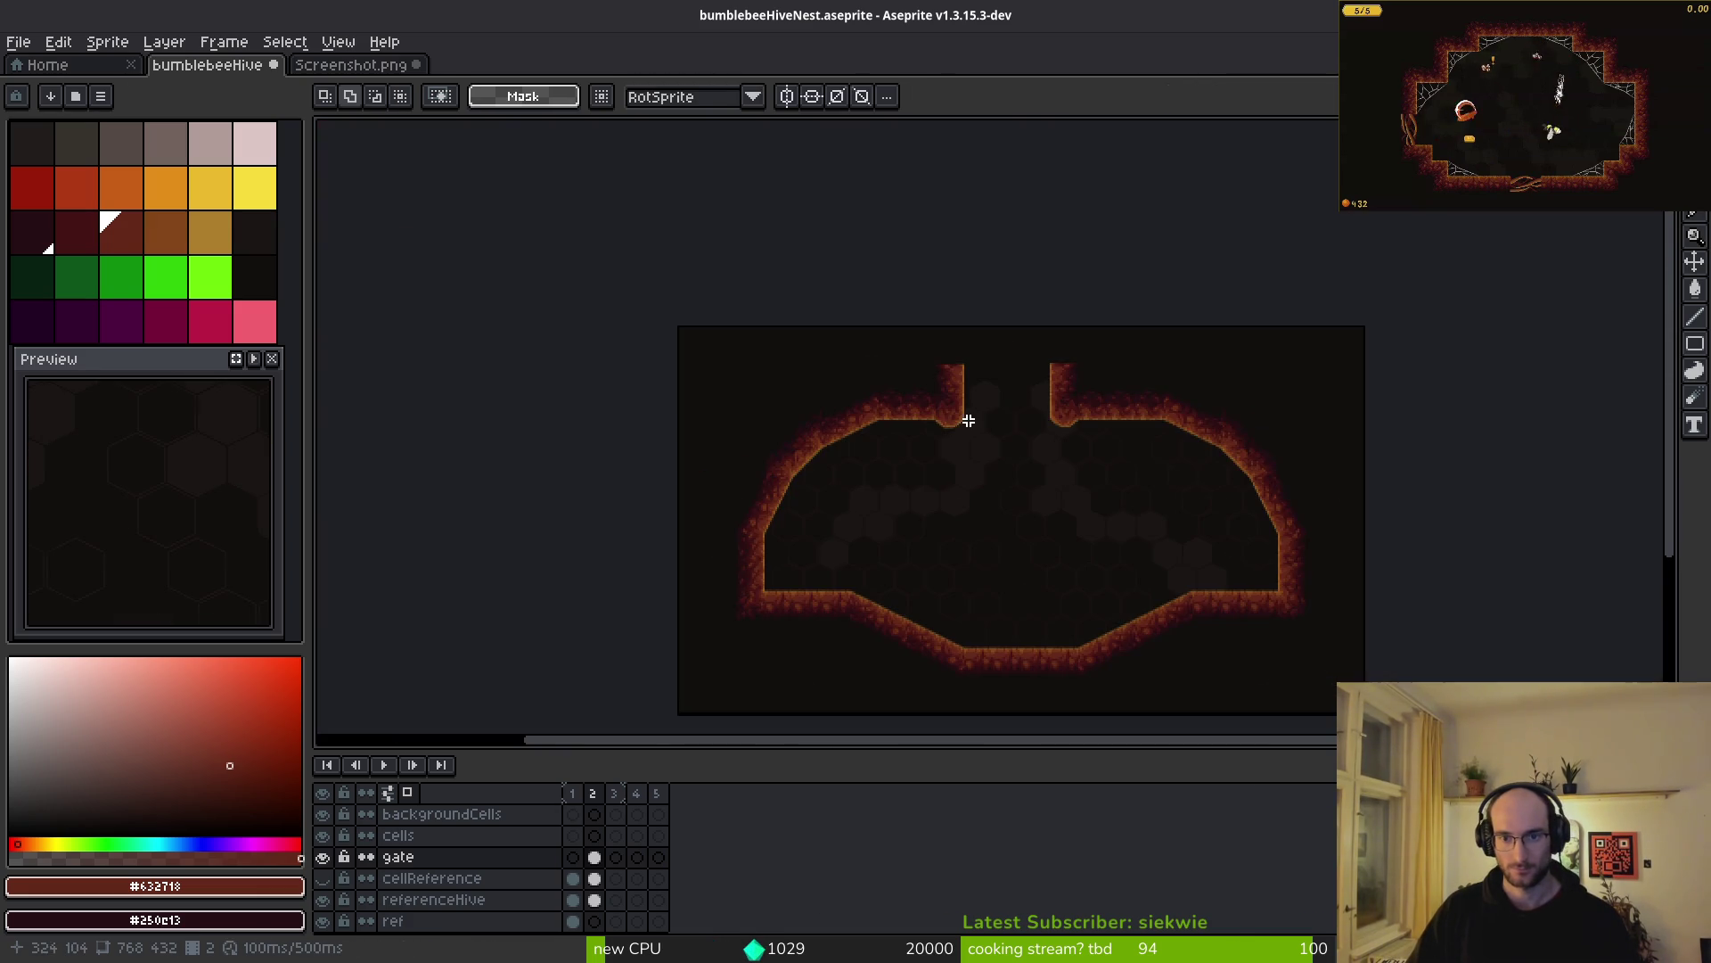
{"action": "scroll", "coordinate": [984, 426], "scroll_direction": "up", "scroll_amount": 5}
- Shift the right gate pillar sideways to a new position
{"action": "left_click_drag", "start_coordinate": [1001, 153], "coordinate": [1364, 580]}
{"action": "scroll", "coordinate": [1364, 580], "scroll_direction": "right", "scroll_amount": 5}
{"action": "left_click_drag", "start_coordinate": [867, 351], "coordinate": [995, 360]}
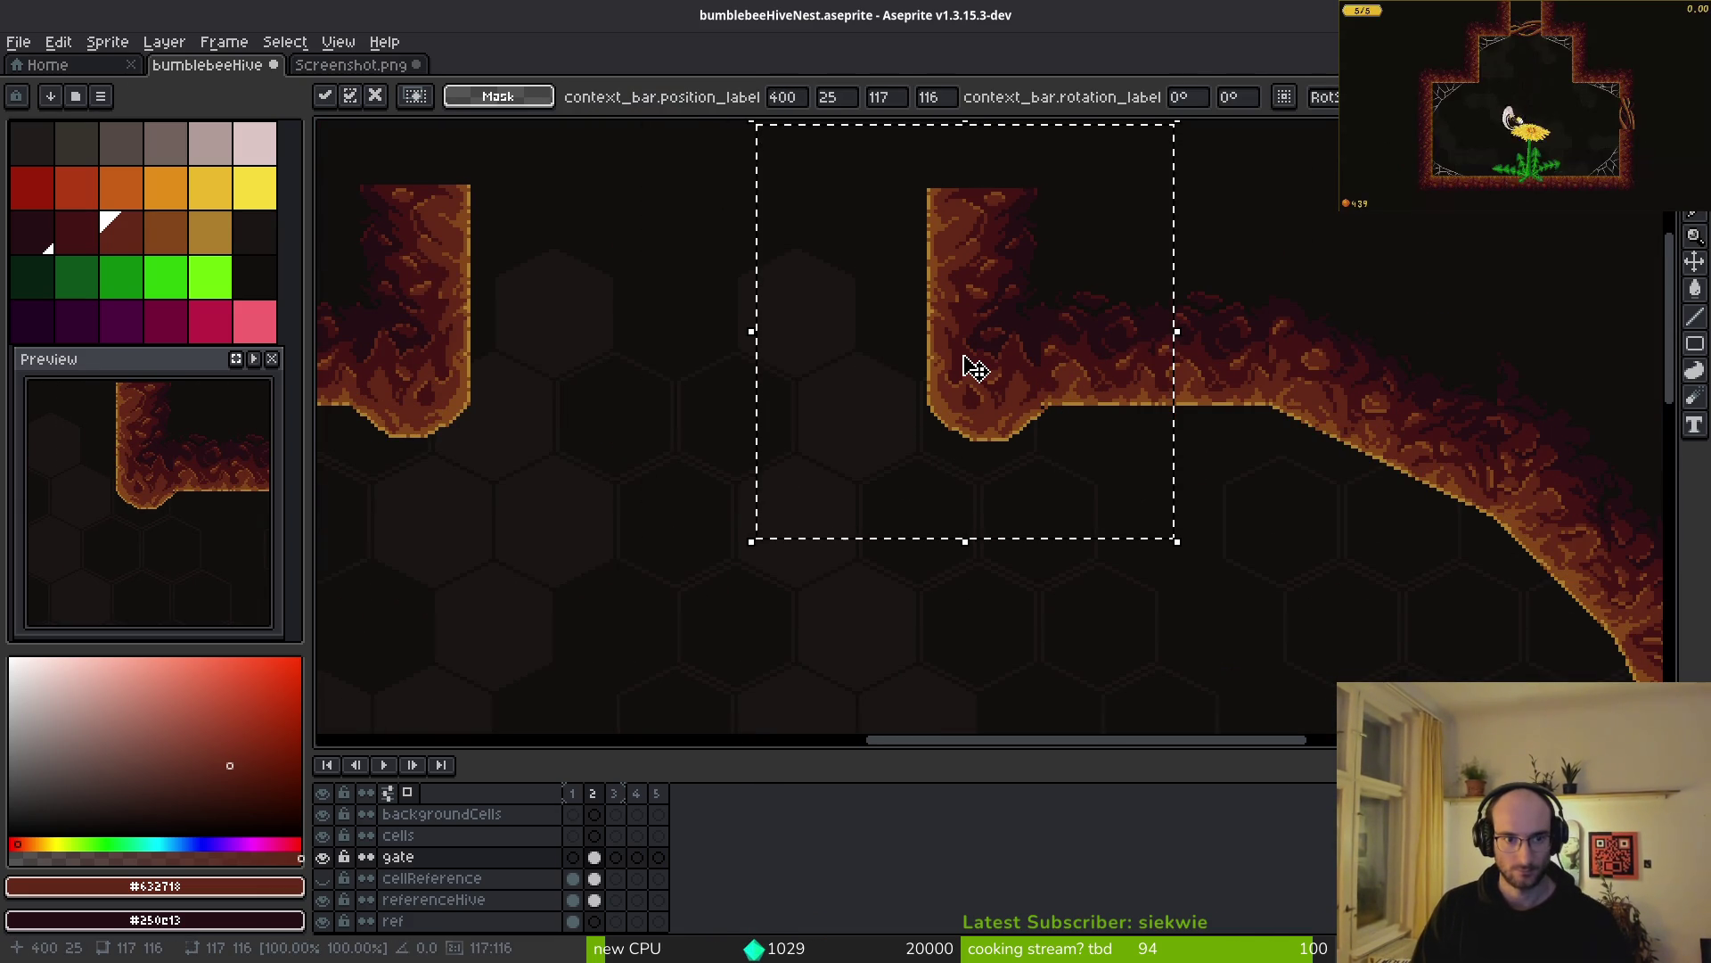
{"action": "key", "text": "Return"}
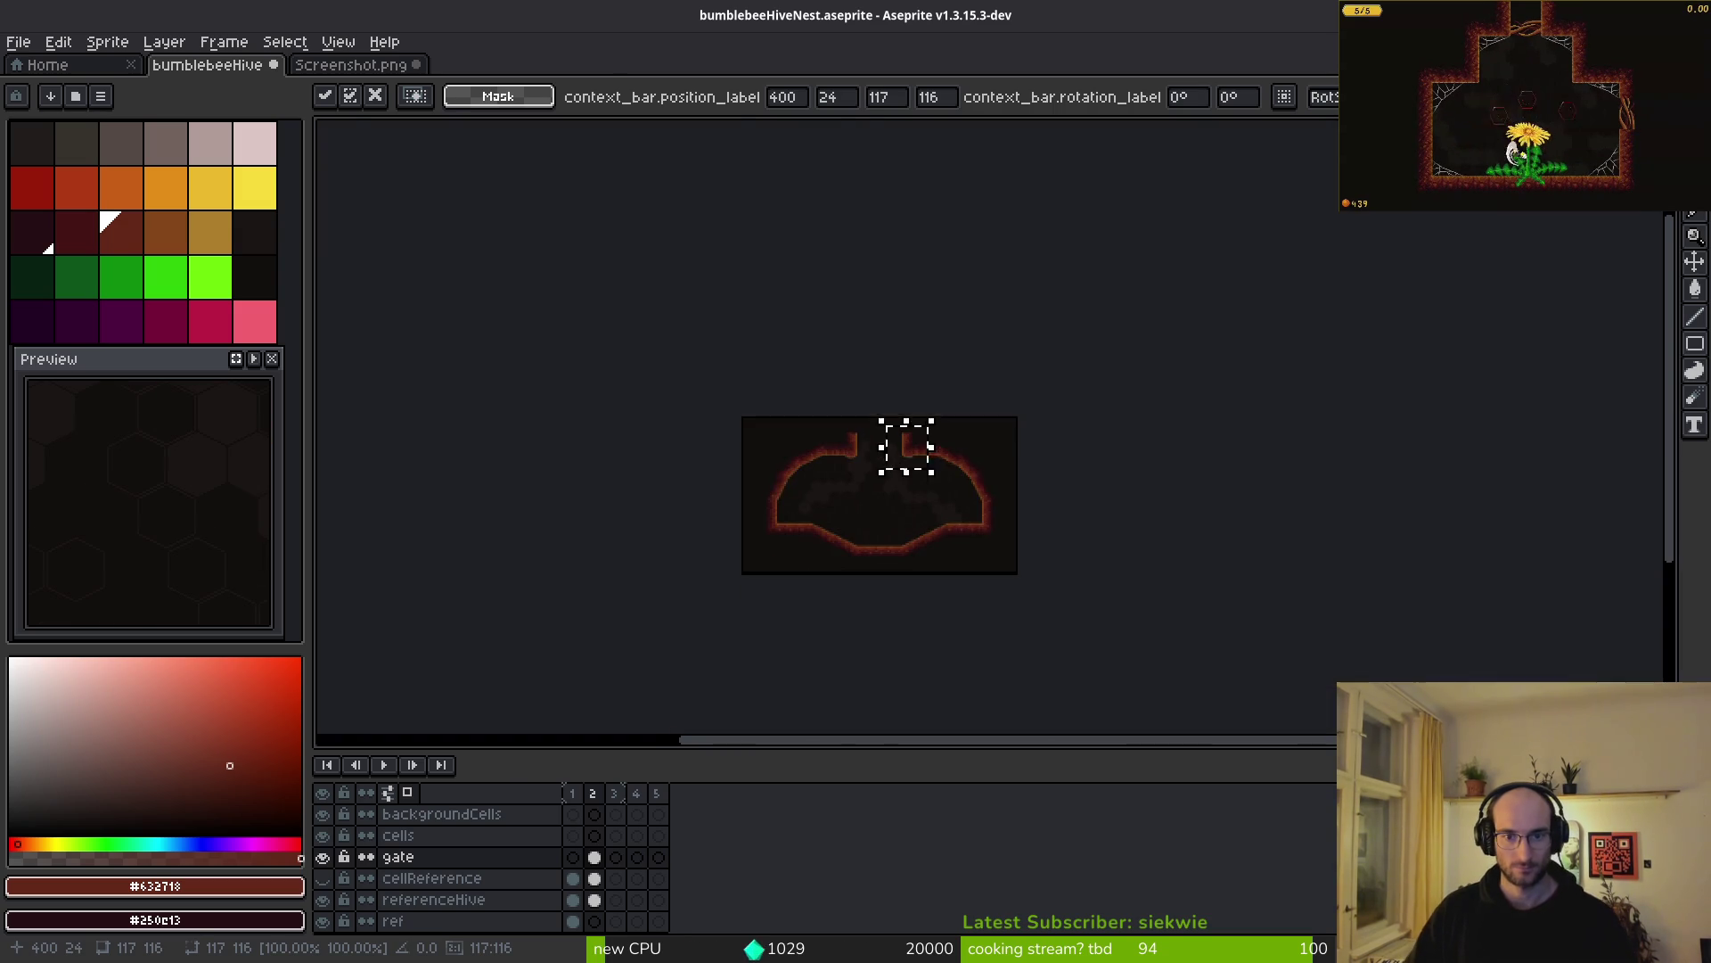
{"action": "scroll", "coordinate": [894, 478], "scroll_direction": "down", "scroll_amount": 5}
{"action": "scroll", "coordinate": [882, 475], "scroll_direction": "up", "scroll_amount": 6}
{"action": "scroll", "coordinate": [1024, 362], "scroll_direction": "down", "scroll_amount": 3}
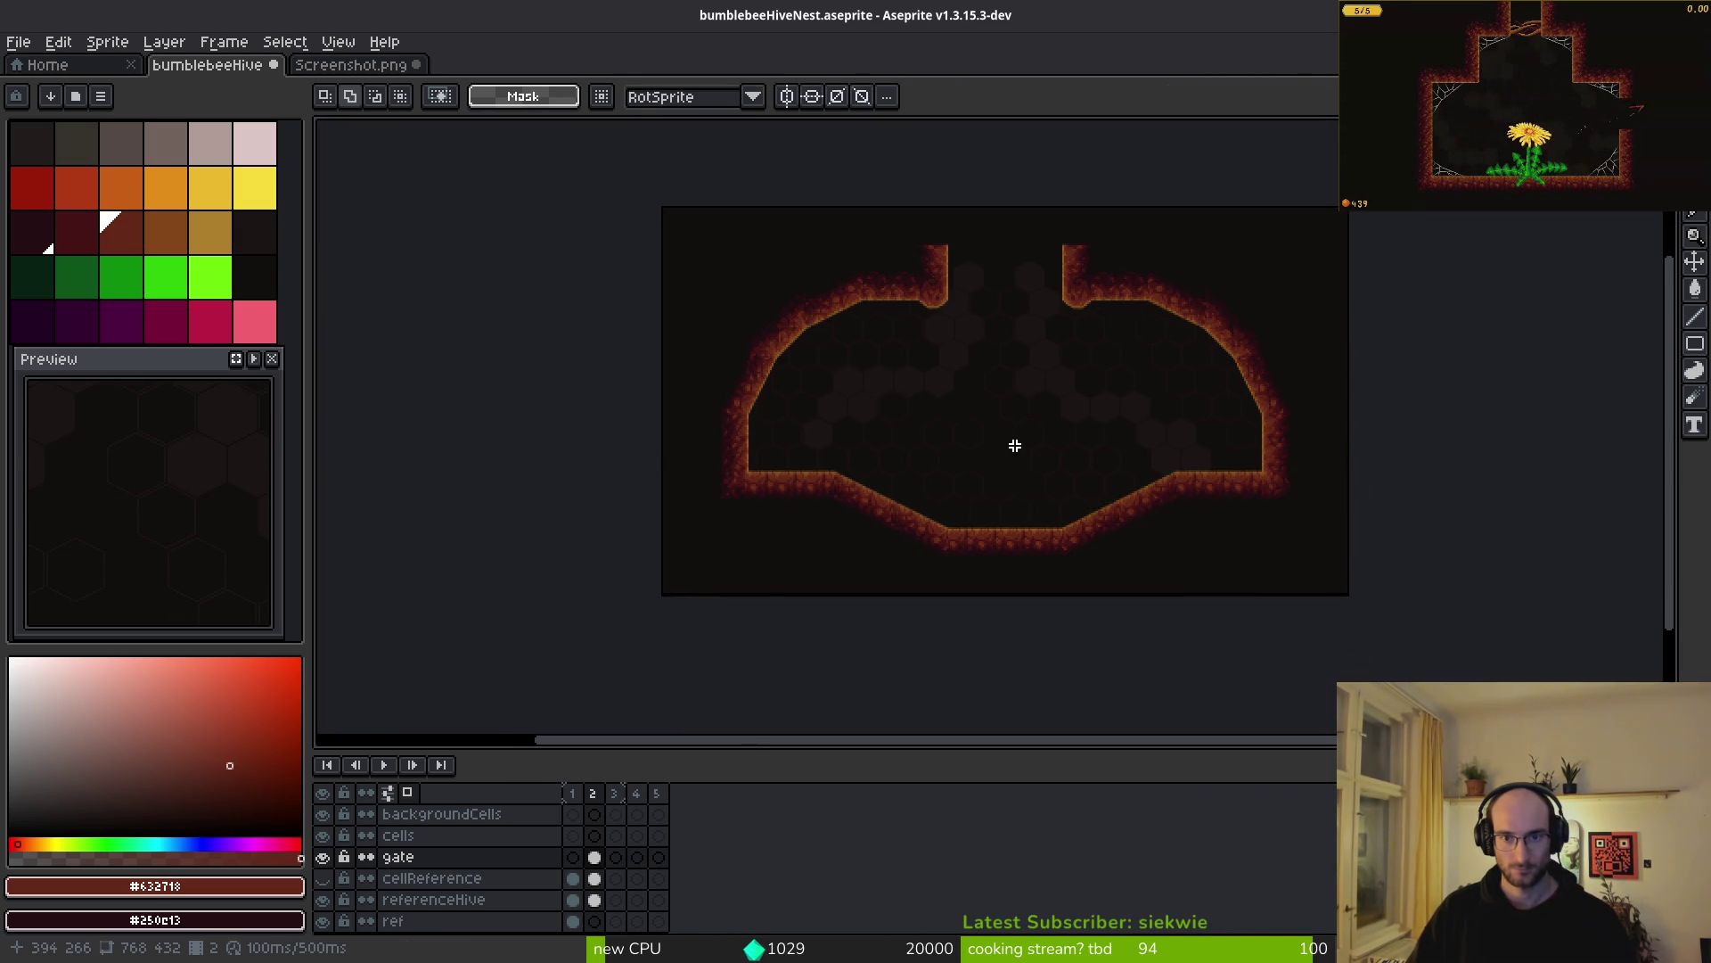
- Undo the latest pillar move and save bumblebeeHiveNest.aseprite
{"action": "key", "text": "ctrl+z"}
{"action": "key", "text": "ctrl+z"}
{"action": "key", "text": "ctrl+z"}
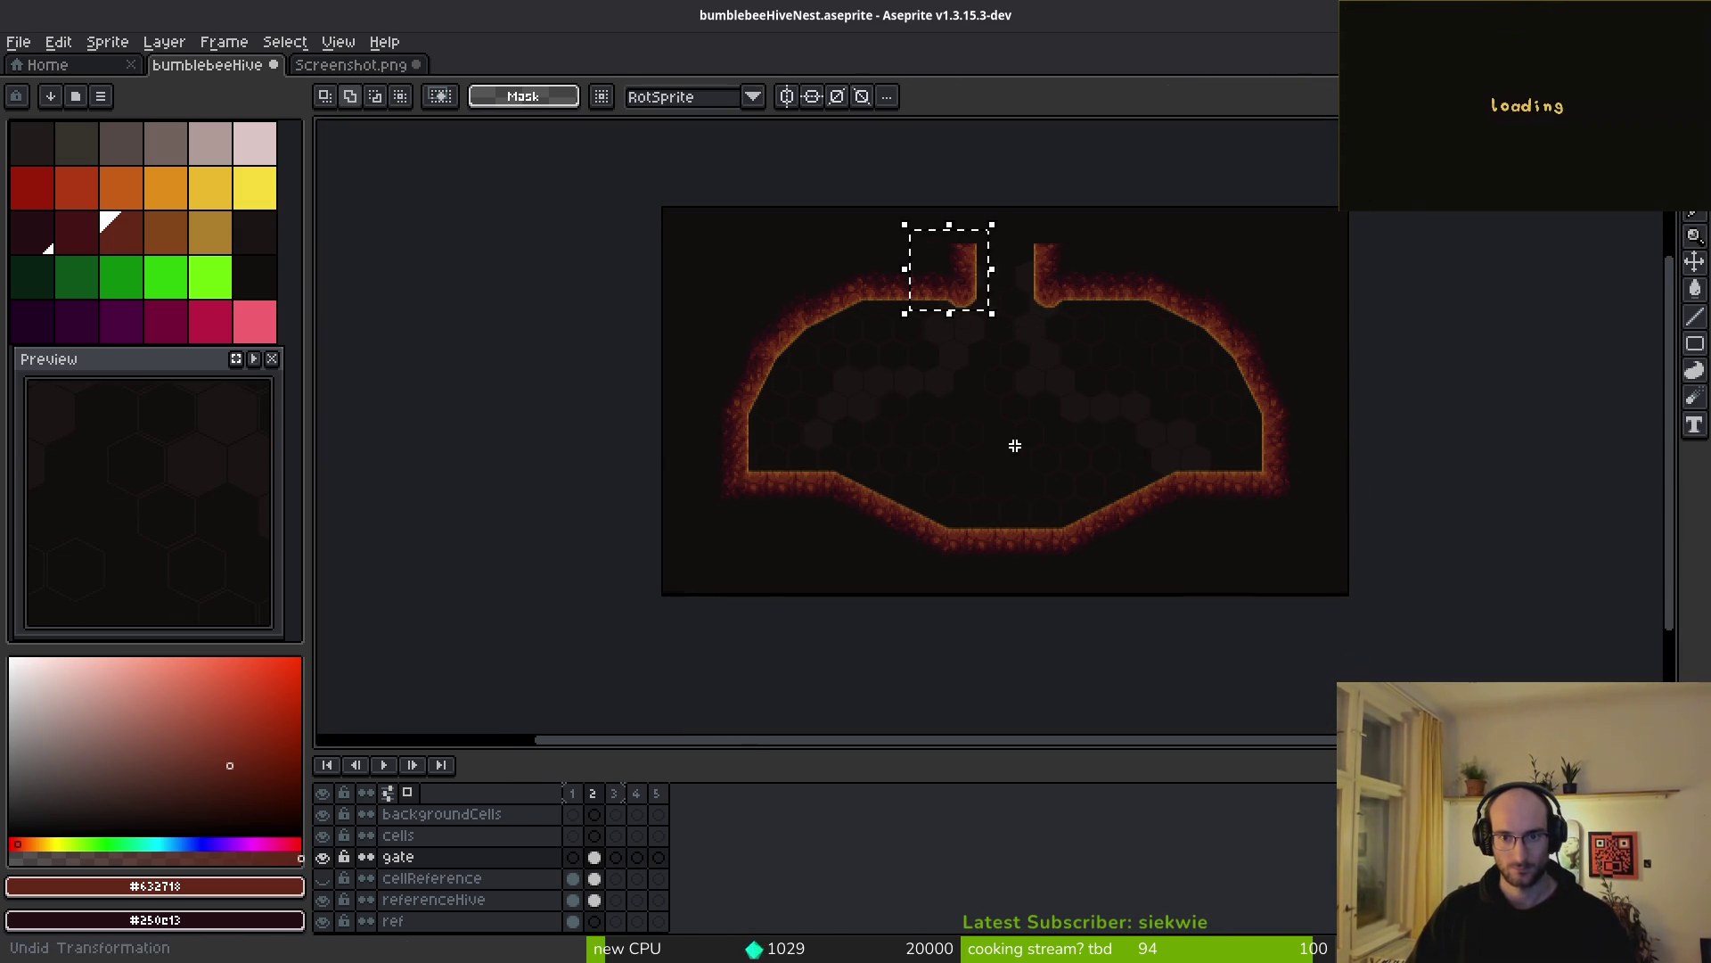
{"action": "scroll", "coordinate": [1008, 357], "scroll_direction": "up", "scroll_amount": 2}
{"action": "scroll", "coordinate": [1012, 351], "scroll_direction": "down", "scroll_amount": 2}
{"action": "key", "text": "ctrl+s"}
{"action": "scroll", "coordinate": [980, 301], "scroll_direction": "up", "scroll_amount": 3}
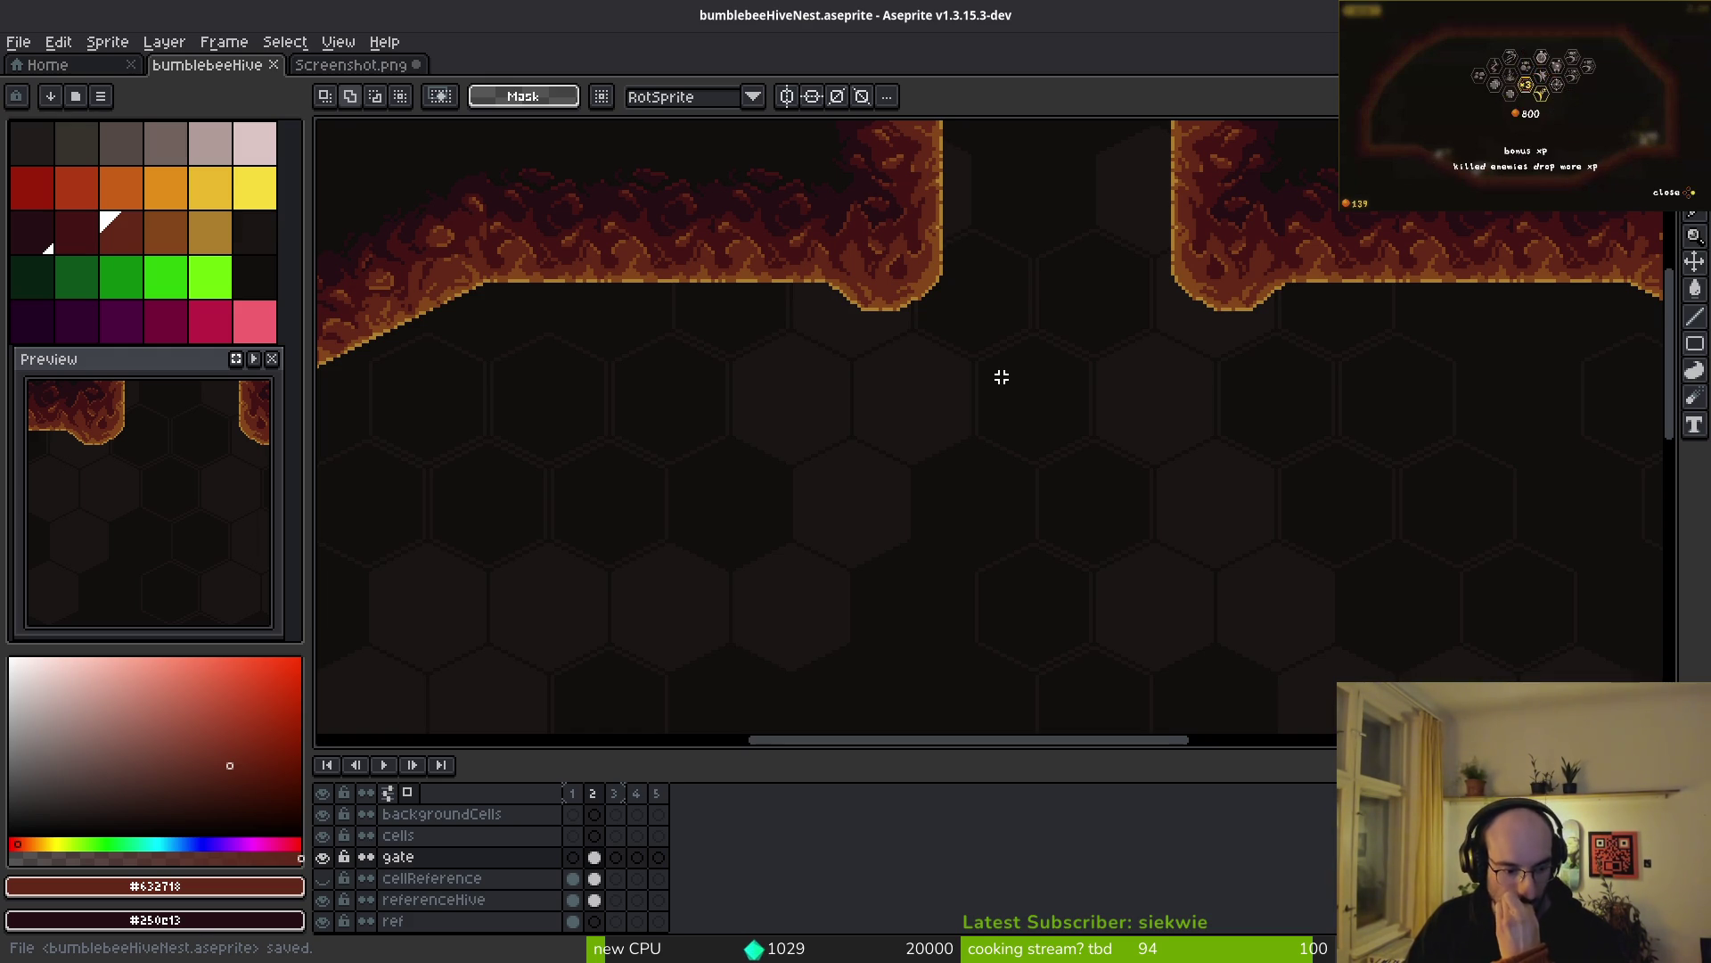
{"action": "scroll", "coordinate": [1078, 401], "scroll_direction": "down", "scroll_amount": 4}
{"action": "scroll", "coordinate": [1088, 428], "scroll_direction": "up", "scroll_amount": 1}
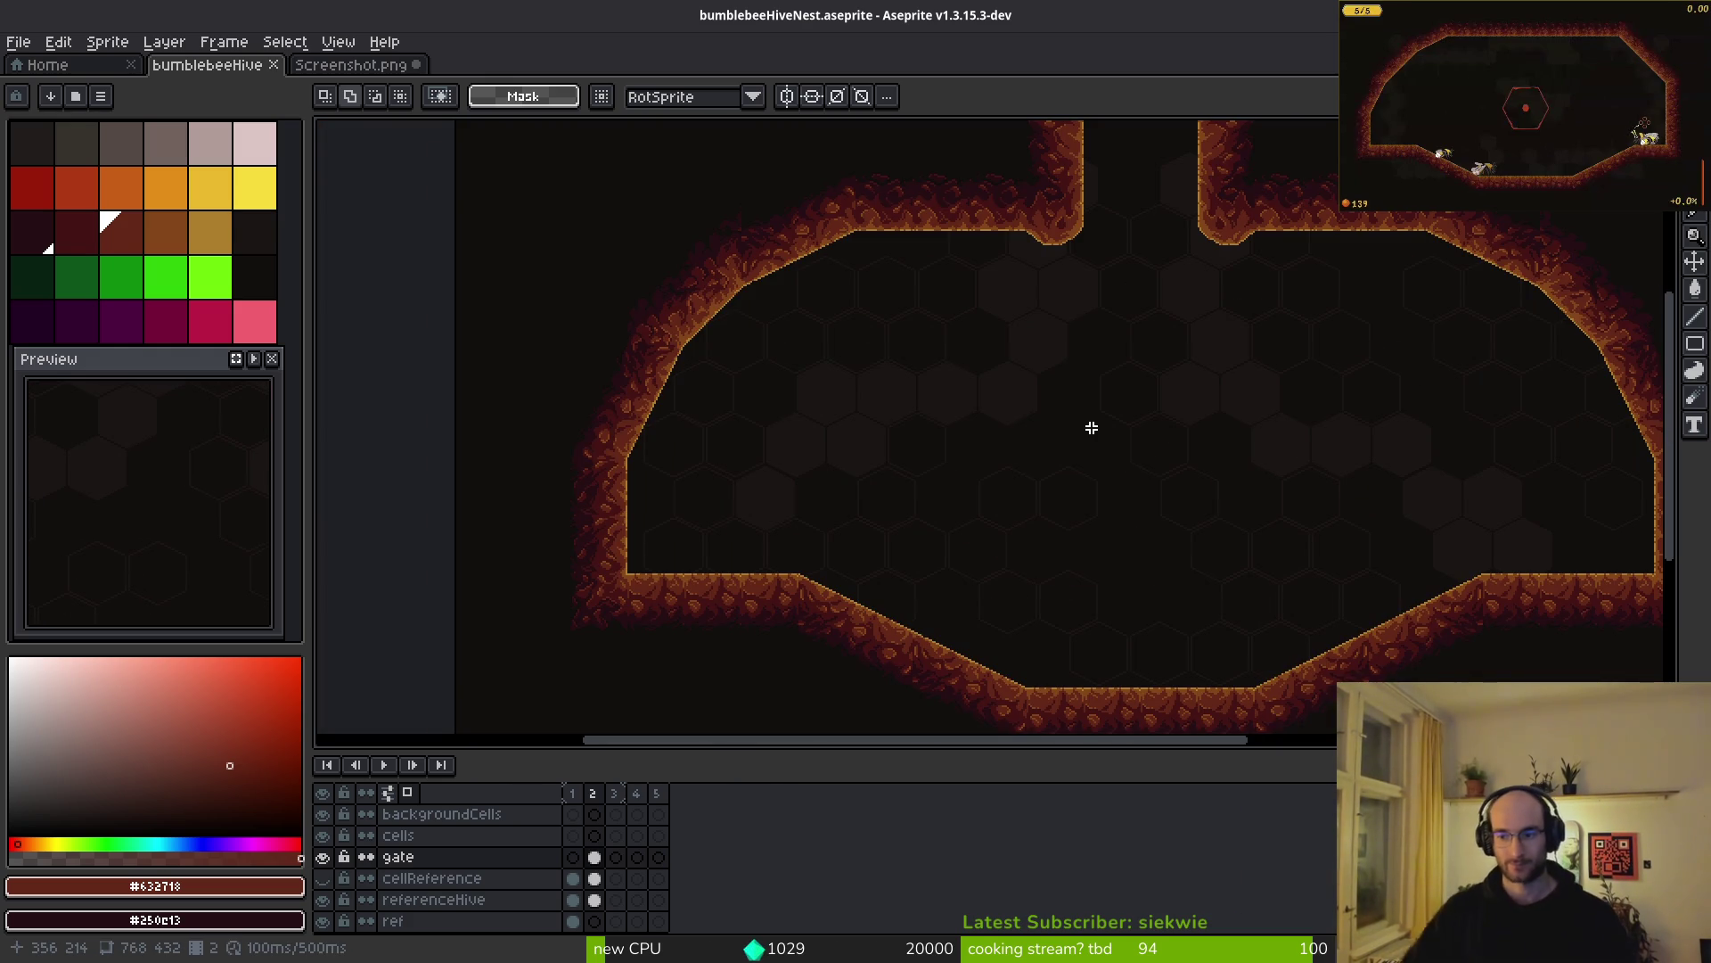
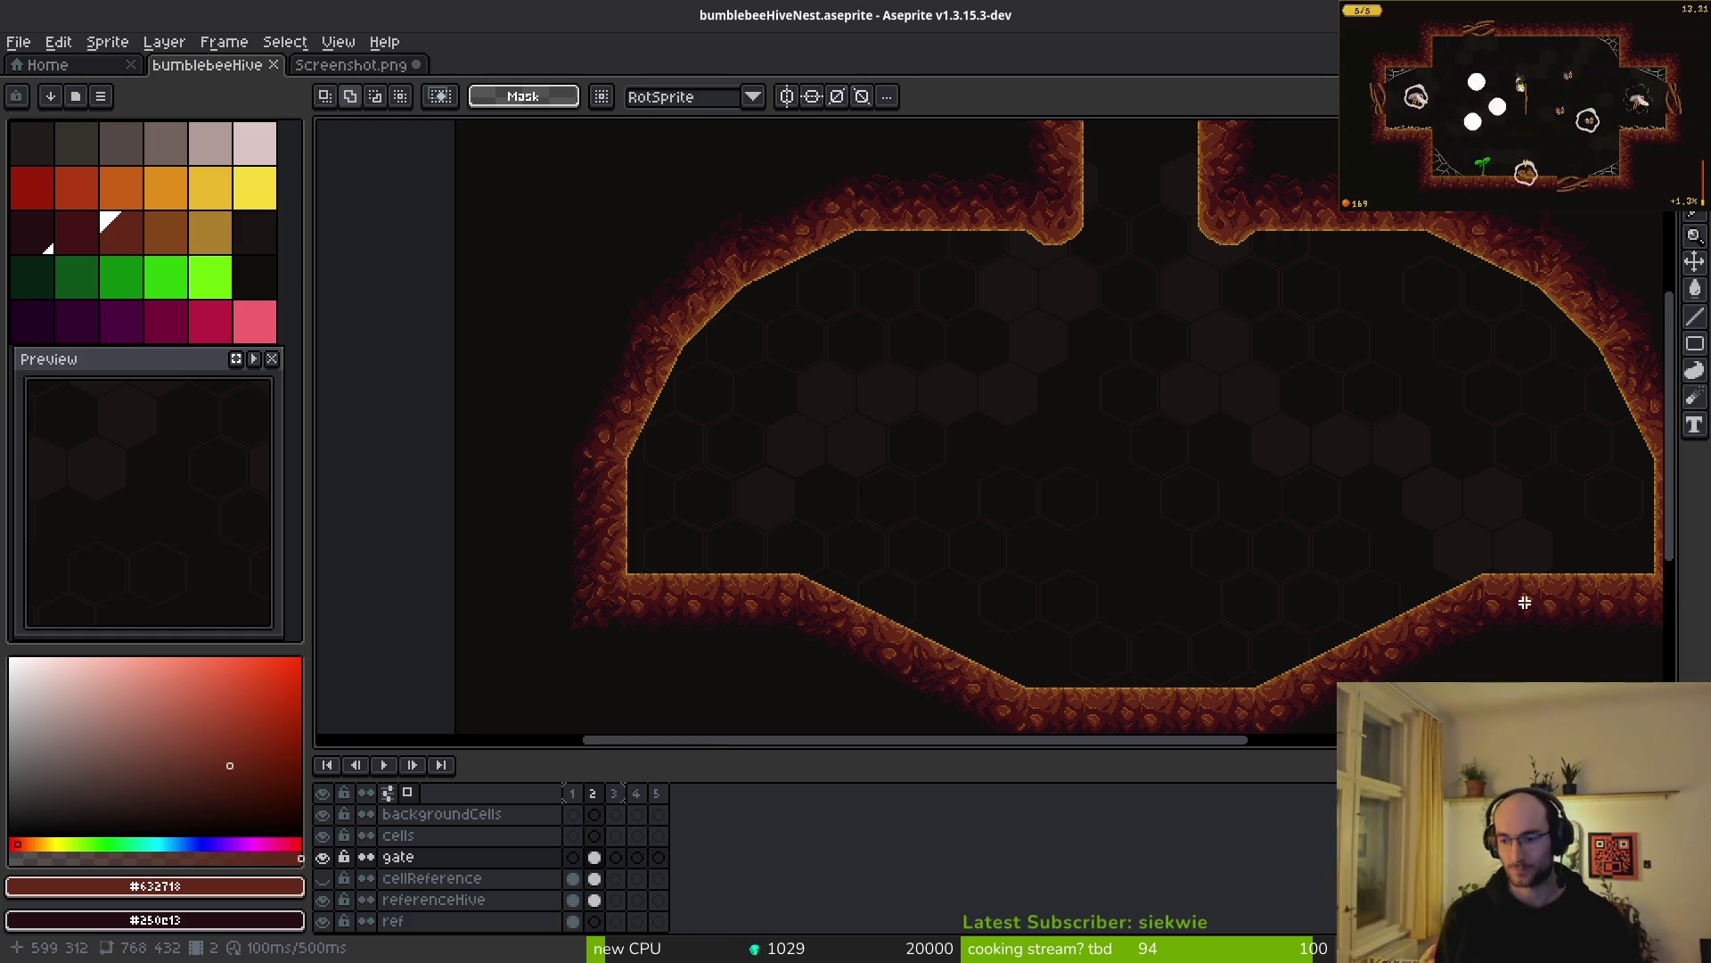
- Save the hive nest file and bring the top gate openings into view
{"action": "scroll", "coordinate": [779, 286], "scroll_direction": "down", "scroll_amount": 1}
{"action": "key", "text": "ctrl+s"}
{"action": "scroll", "coordinate": [993, 440], "scroll_direction": "up", "scroll_amount": 2}
{"action": "mouse_move", "coordinate": [917, 241]}
{"action": "left_mouse_down"}
{"action": "mouse_move", "coordinate": [927, 440]}
{"action": "mouse_move", "coordinate": [882, 512]}
{"action": "mouse_move", "coordinate": [861, 416]}
{"action": "mouse_move", "coordinate": [882, 466]}
{"action": "mouse_move", "coordinate": [863, 473]}
{"action": "mouse_move", "coordinate": [879, 545]}
{"action": "mouse_move", "coordinate": [779, 504]}
{"action": "left_mouse_up"}
{"action": "key", "text": "ctrl+s"}
{"action": "scroll", "coordinate": [1004, 497], "scroll_direction": "up", "scroll_amount": 4}
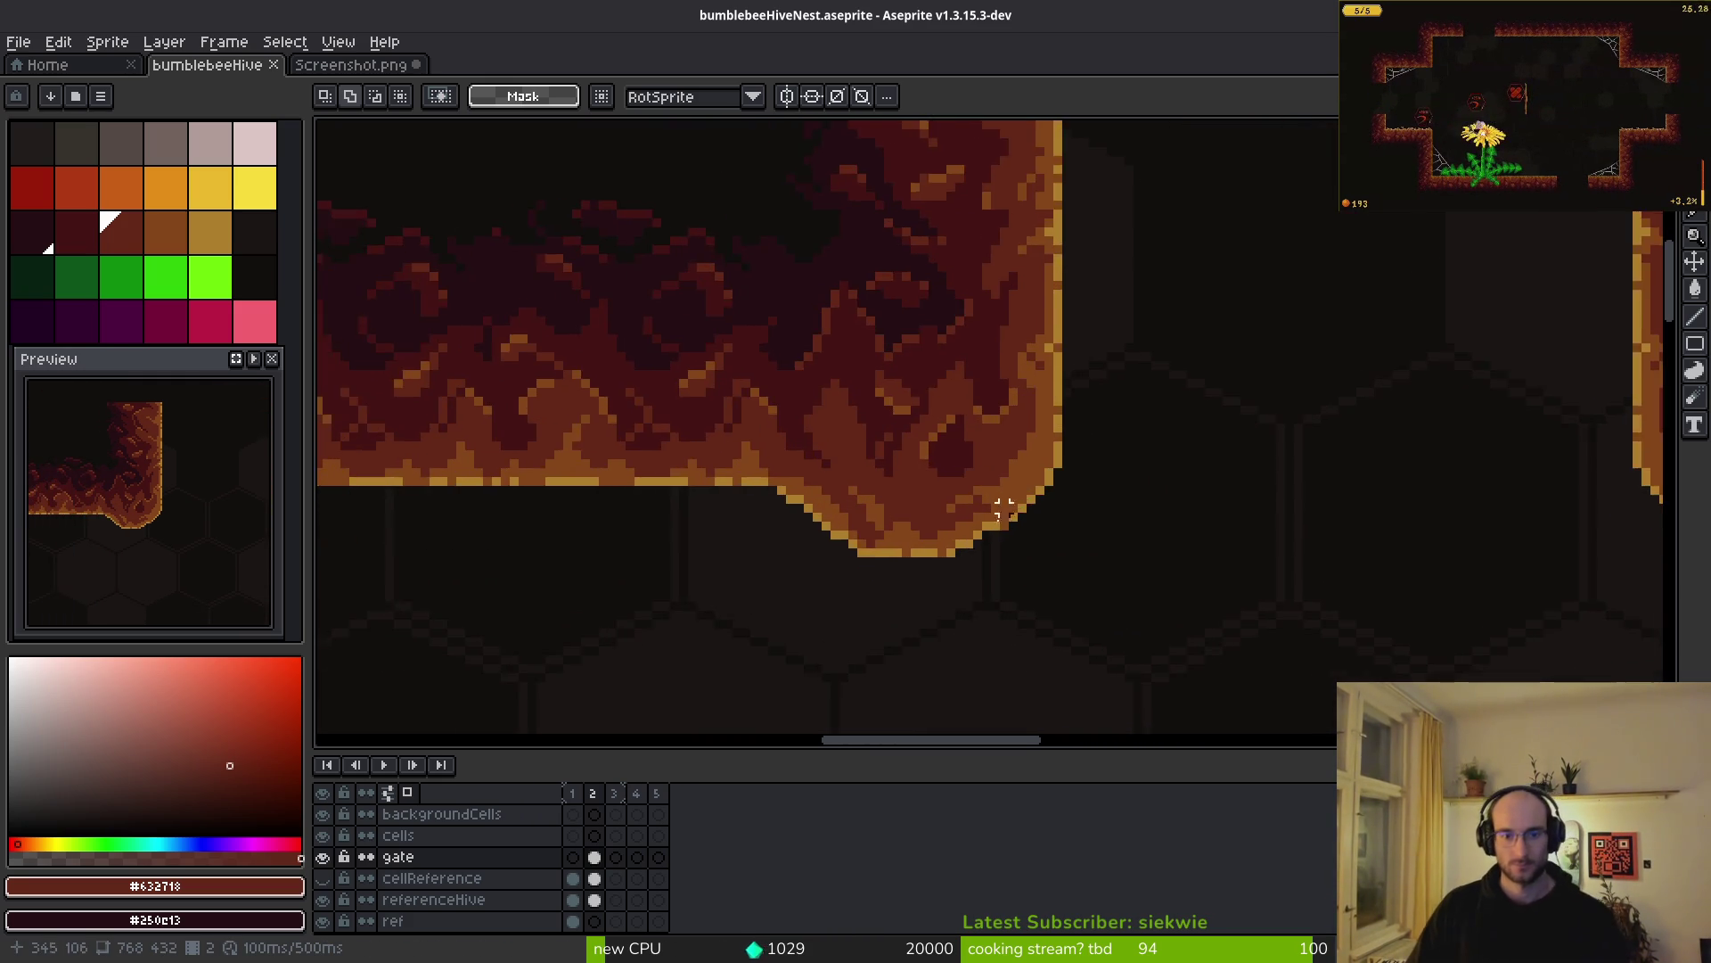
{"action": "scroll", "coordinate": [1057, 541], "scroll_direction": "up", "scroll_amount": 2}
- Try a gold Pencil line along the pillar's lower edge, then undo it
{"action": "key", "text": "b"}
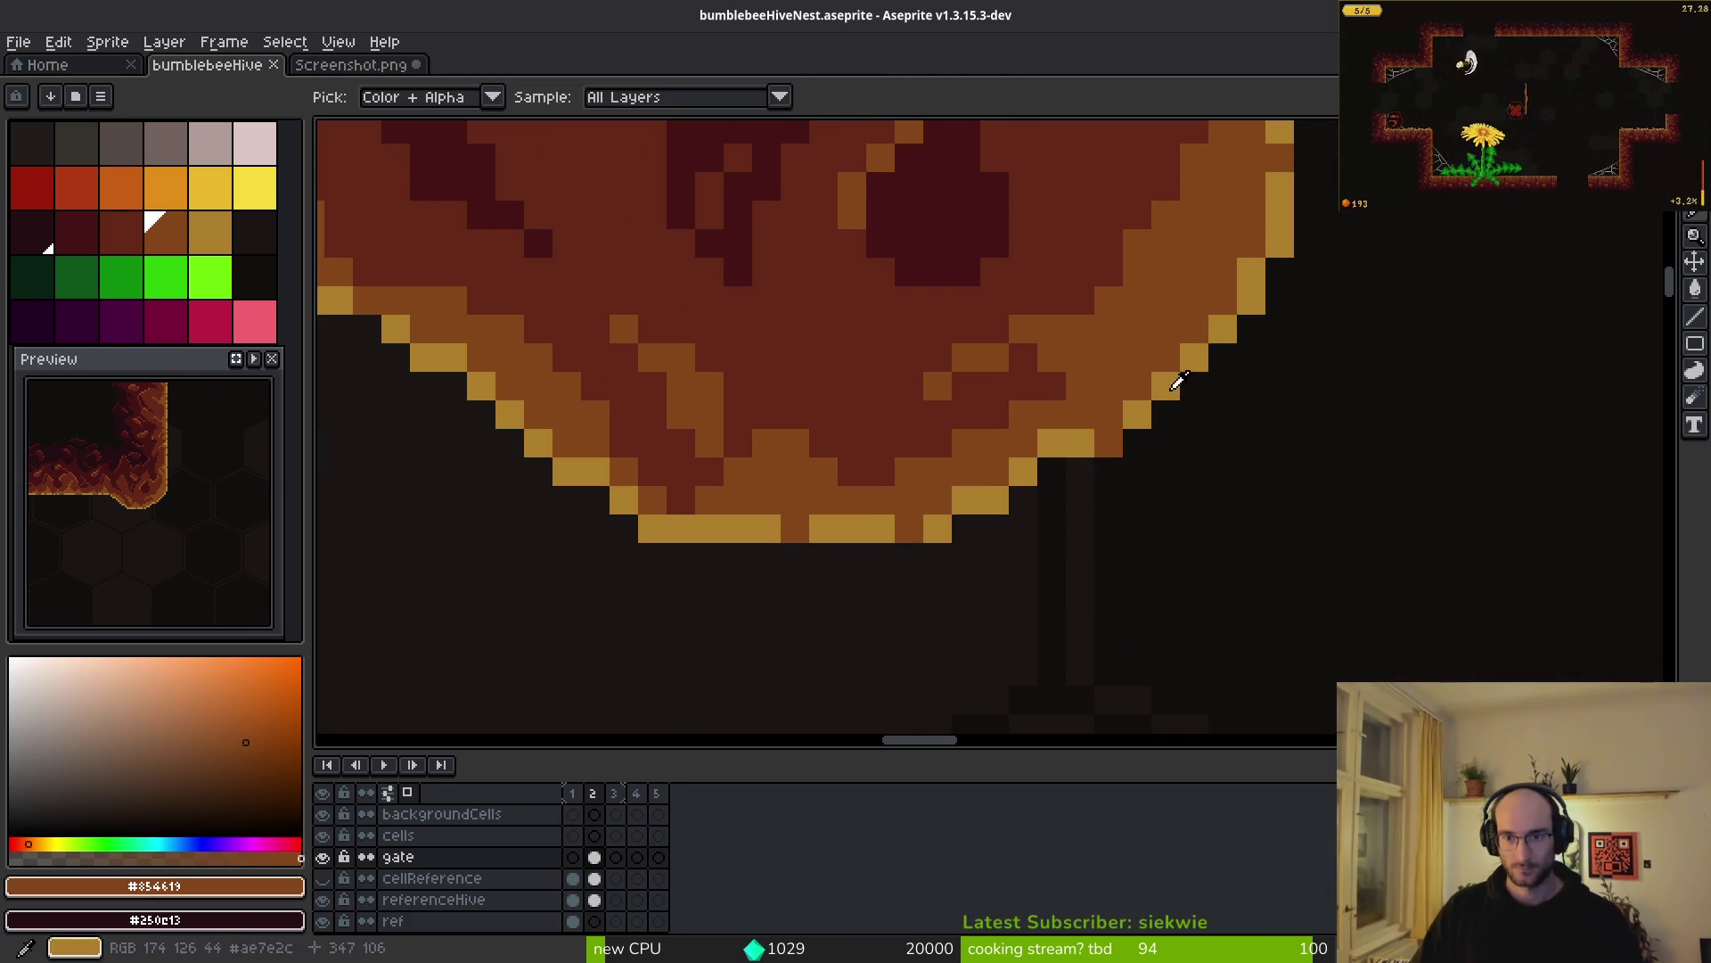
{"action": "left_click", "coordinate": [1217, 348], "text": "alt"}
{"action": "mouse_move", "coordinate": [1194, 365]}
{"action": "left_mouse_down"}
{"action": "mouse_move", "coordinate": [1165, 451]}
{"action": "mouse_move", "coordinate": [1065, 528]}
{"action": "mouse_move", "coordinate": [1016, 531]}
{"action": "left_mouse_up"}
{"action": "key", "text": "ctrl+z"}
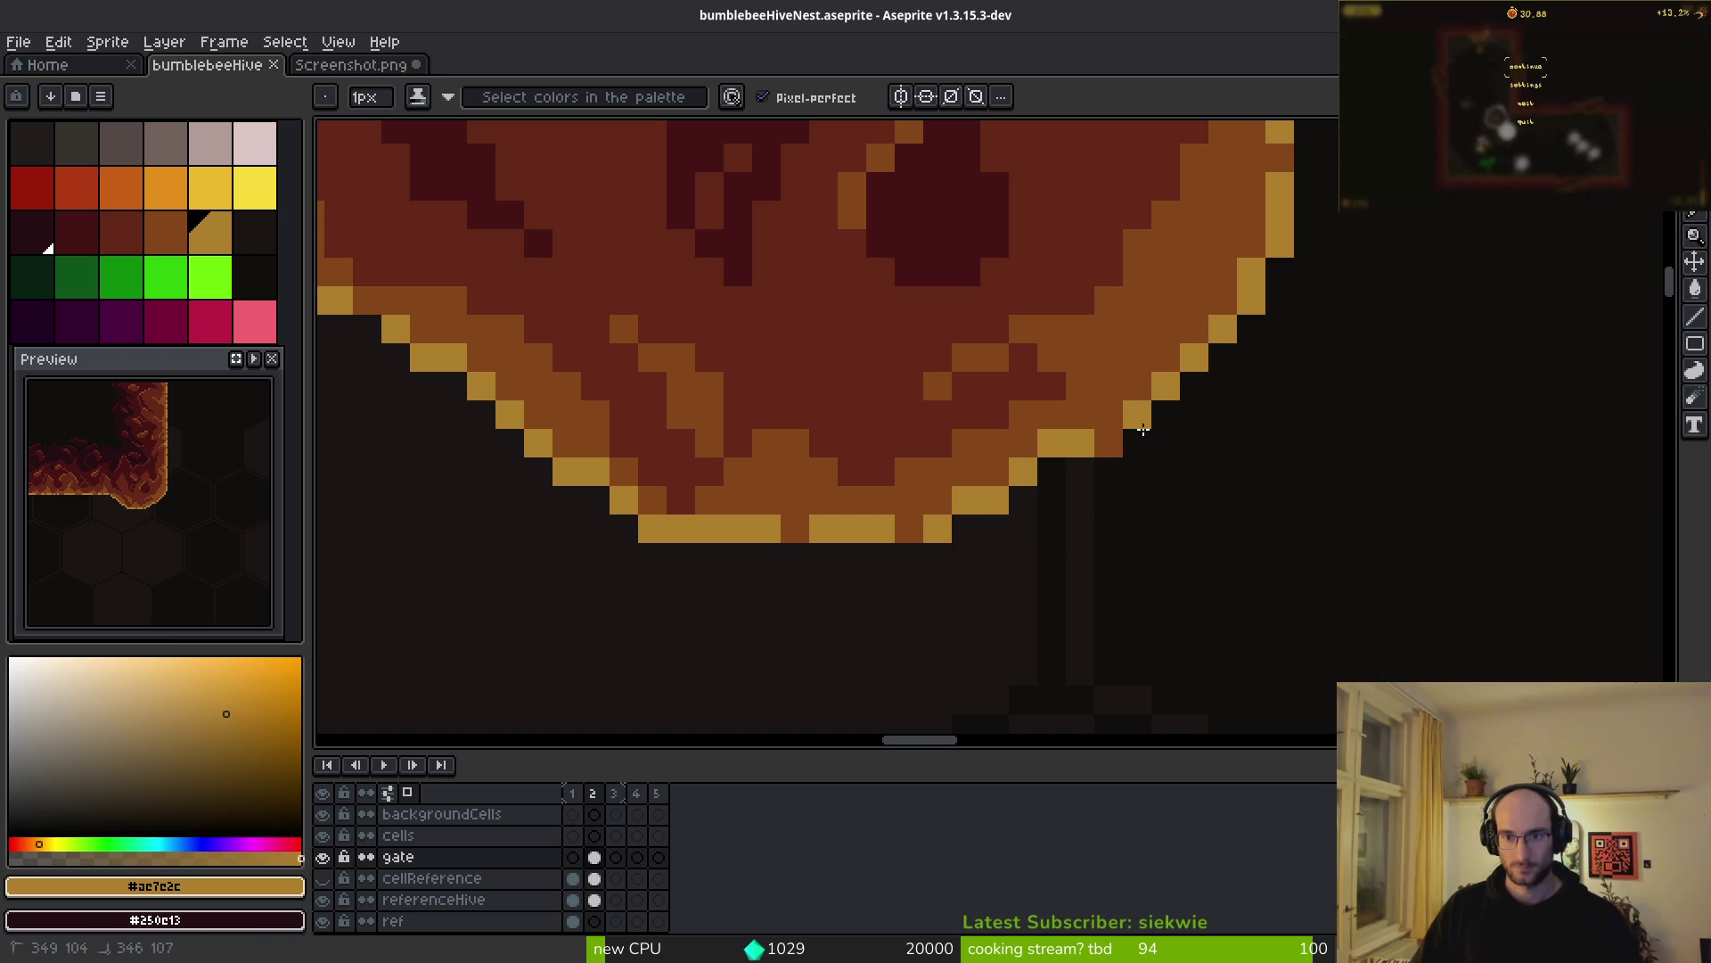
- Darken the stray gold edge pixel with the dark background colour
{"action": "left_click", "coordinate": [1184, 331], "text": "alt"}
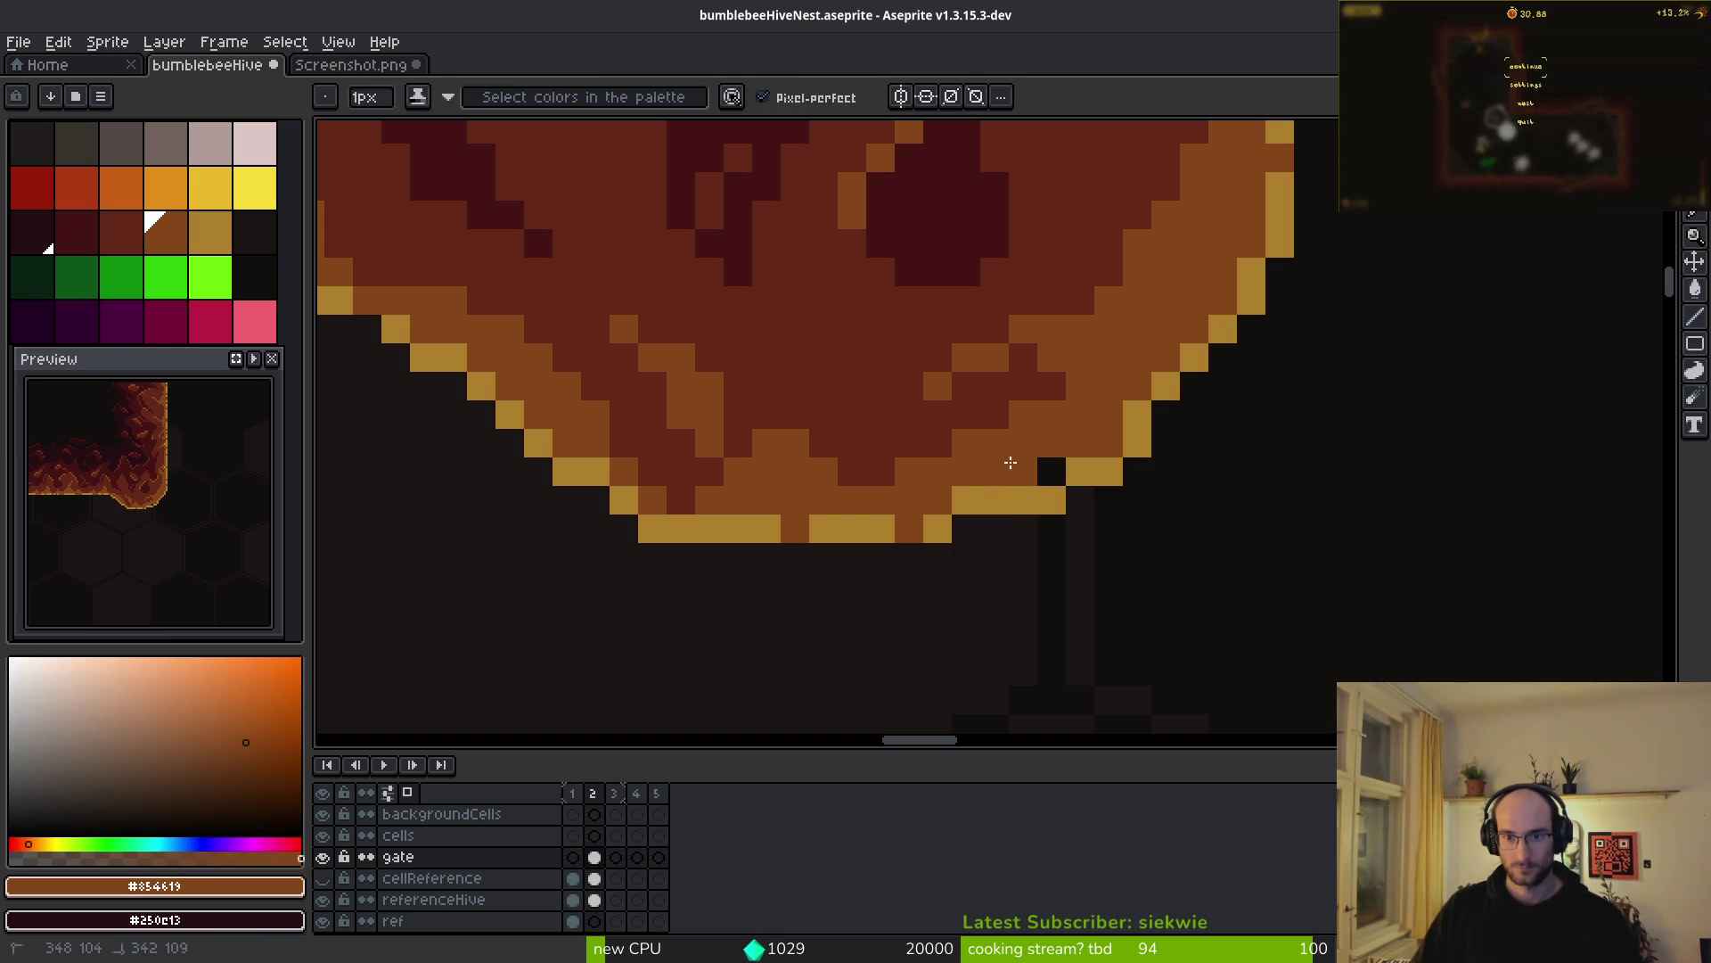
{"action": "scroll", "coordinate": [1084, 416], "scroll_direction": "down", "scroll_amount": 3}
{"action": "scroll", "coordinate": [1040, 516], "scroll_direction": "right", "scroll_amount": 3}
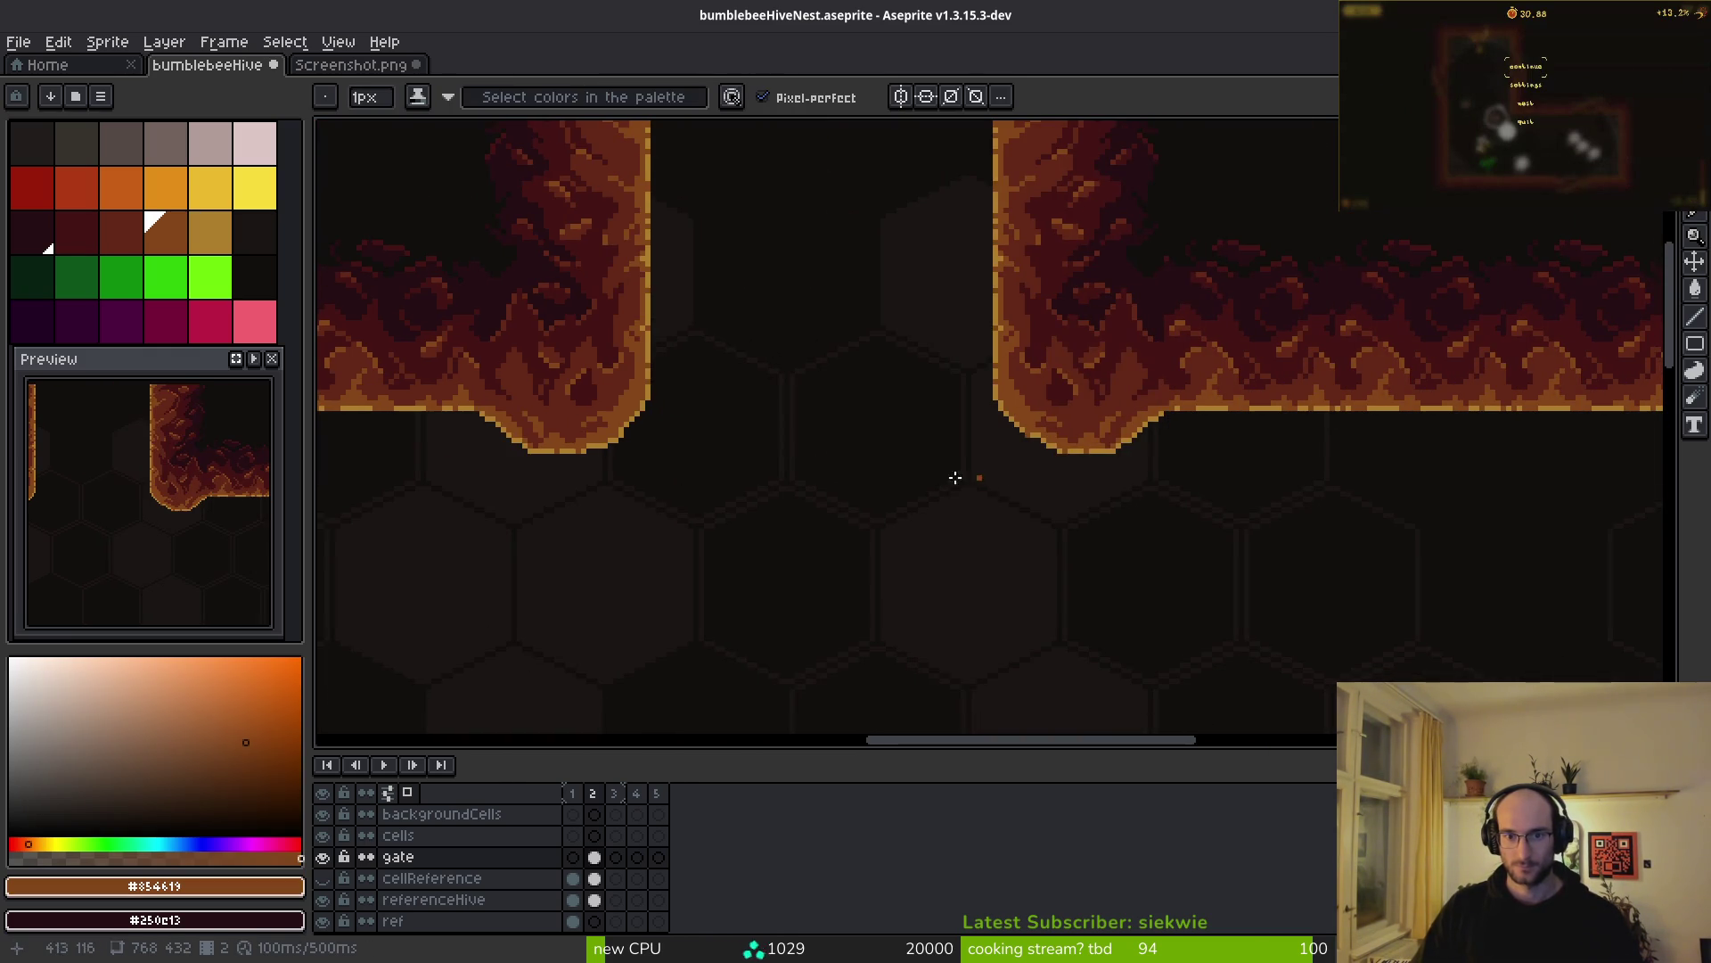
{"action": "scroll", "coordinate": [1069, 475], "scroll_direction": "up", "scroll_amount": 2}
{"action": "left_click", "coordinate": [891, 424], "text": "alt"}
{"action": "scroll", "coordinate": [900, 374], "scroll_direction": "up", "scroll_amount": 3}
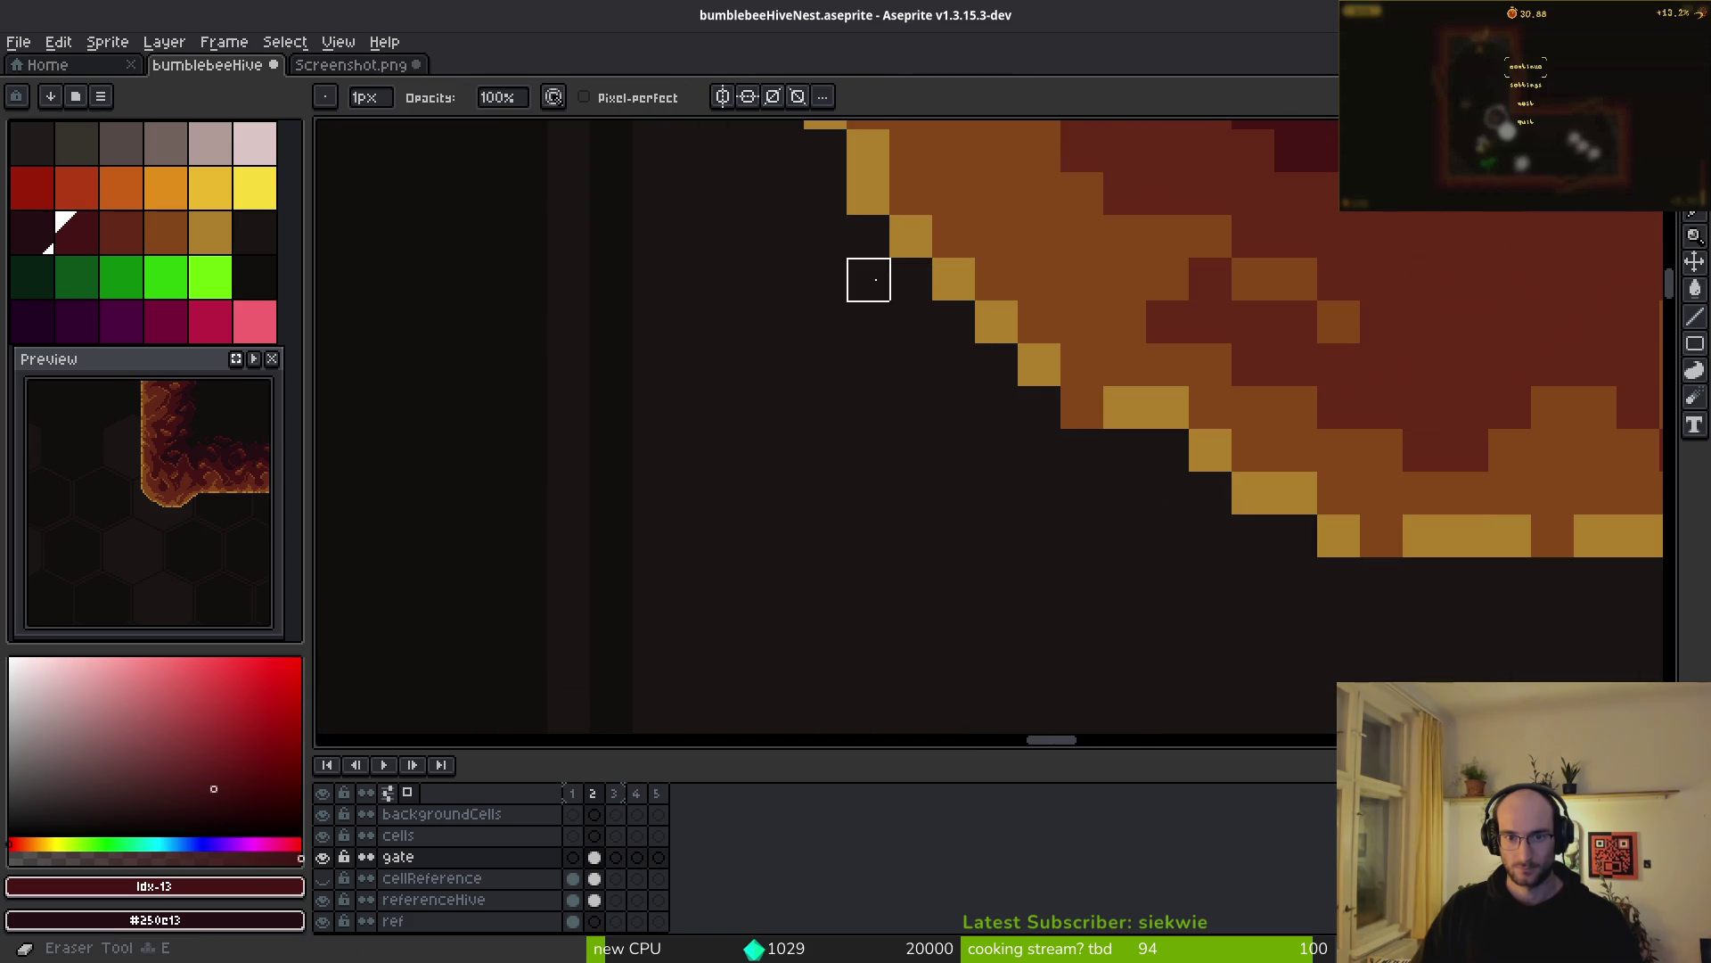
{"action": "left_click_drag", "start_coordinate": [955, 365], "coordinate": [972, 540]}
{"action": "left_click", "coordinate": [843, 282]}
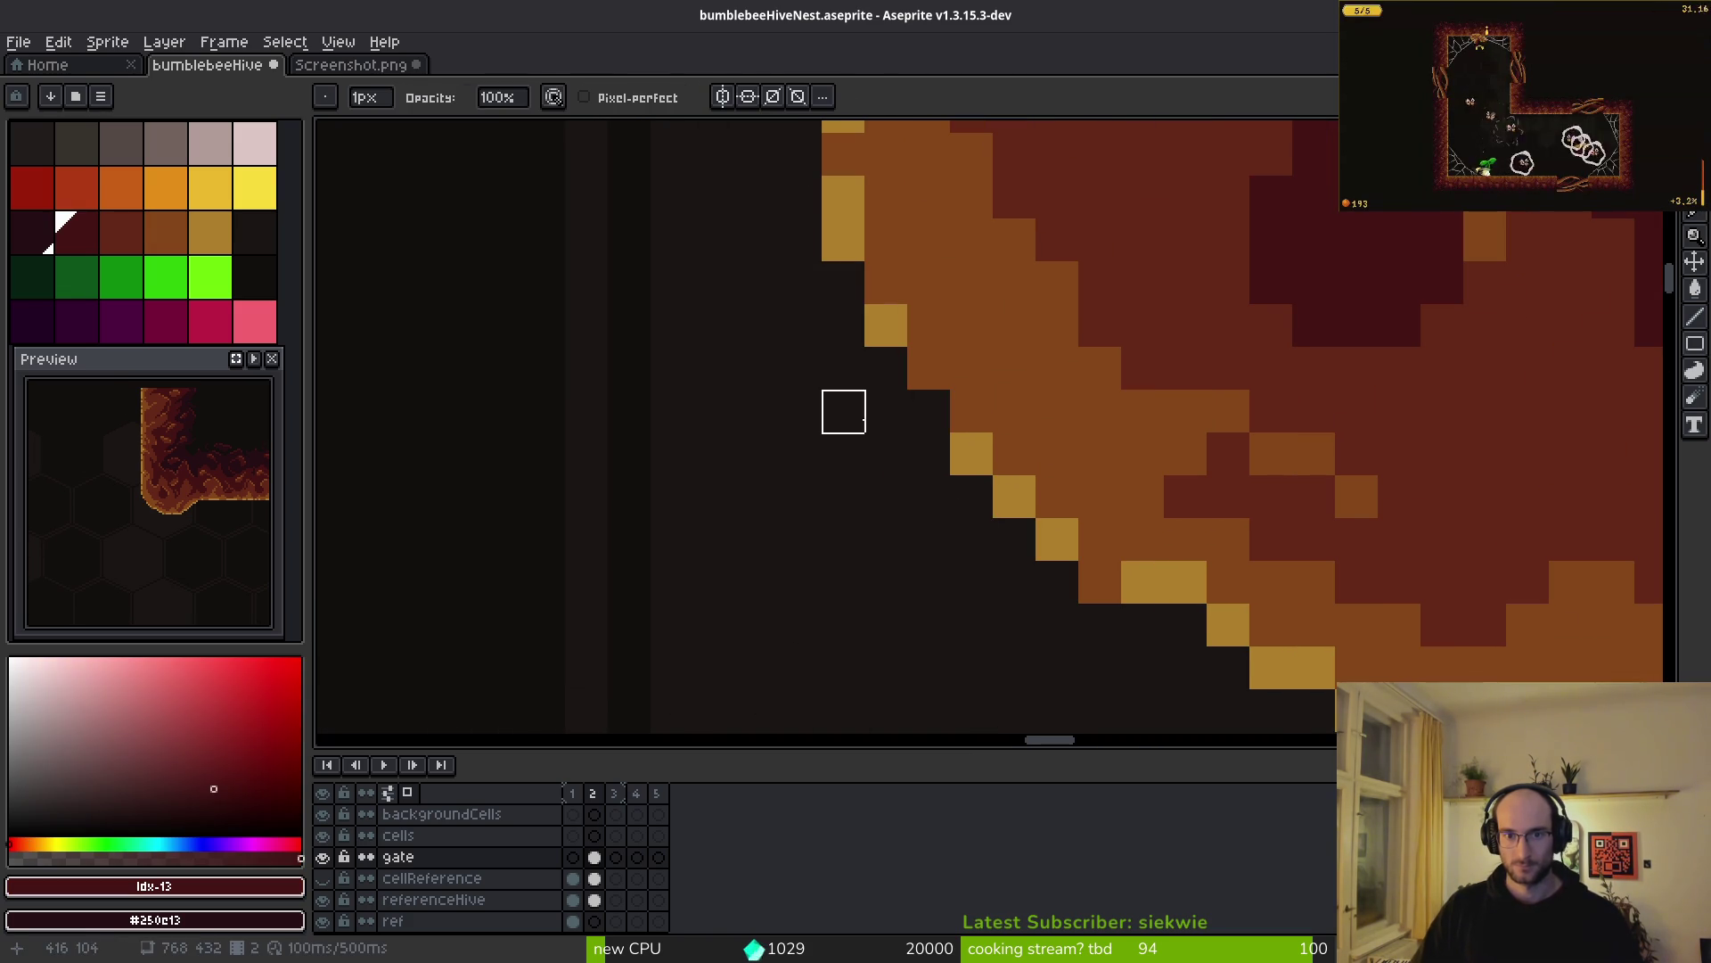
- Paint three diagonal pillar edge pixels gold and save the file
{"action": "left_click", "coordinate": [967, 298], "text": "alt"}
{"action": "left_click", "coordinate": [886, 325], "text": "alt"}
{"action": "left_click", "coordinate": [929, 368]}
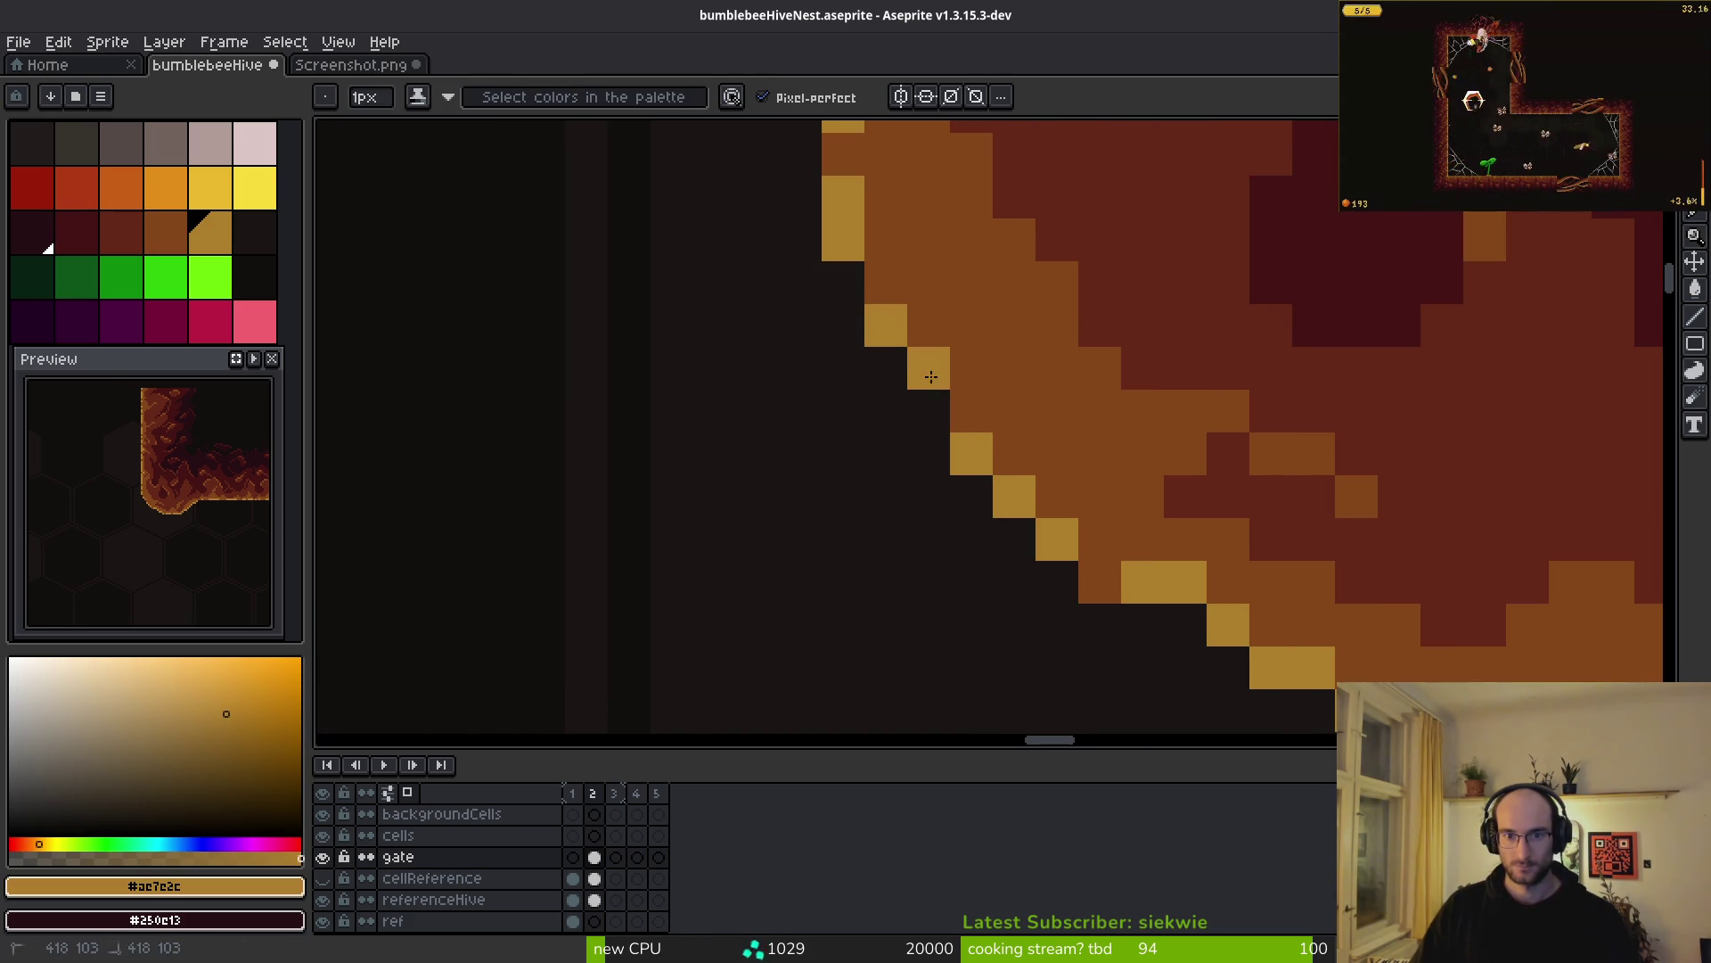
{"action": "left_click", "coordinate": [970, 413]}
{"action": "left_click", "coordinate": [1102, 584]}
{"action": "scroll", "coordinate": [1114, 570], "scroll_direction": "down", "scroll_amount": 7}
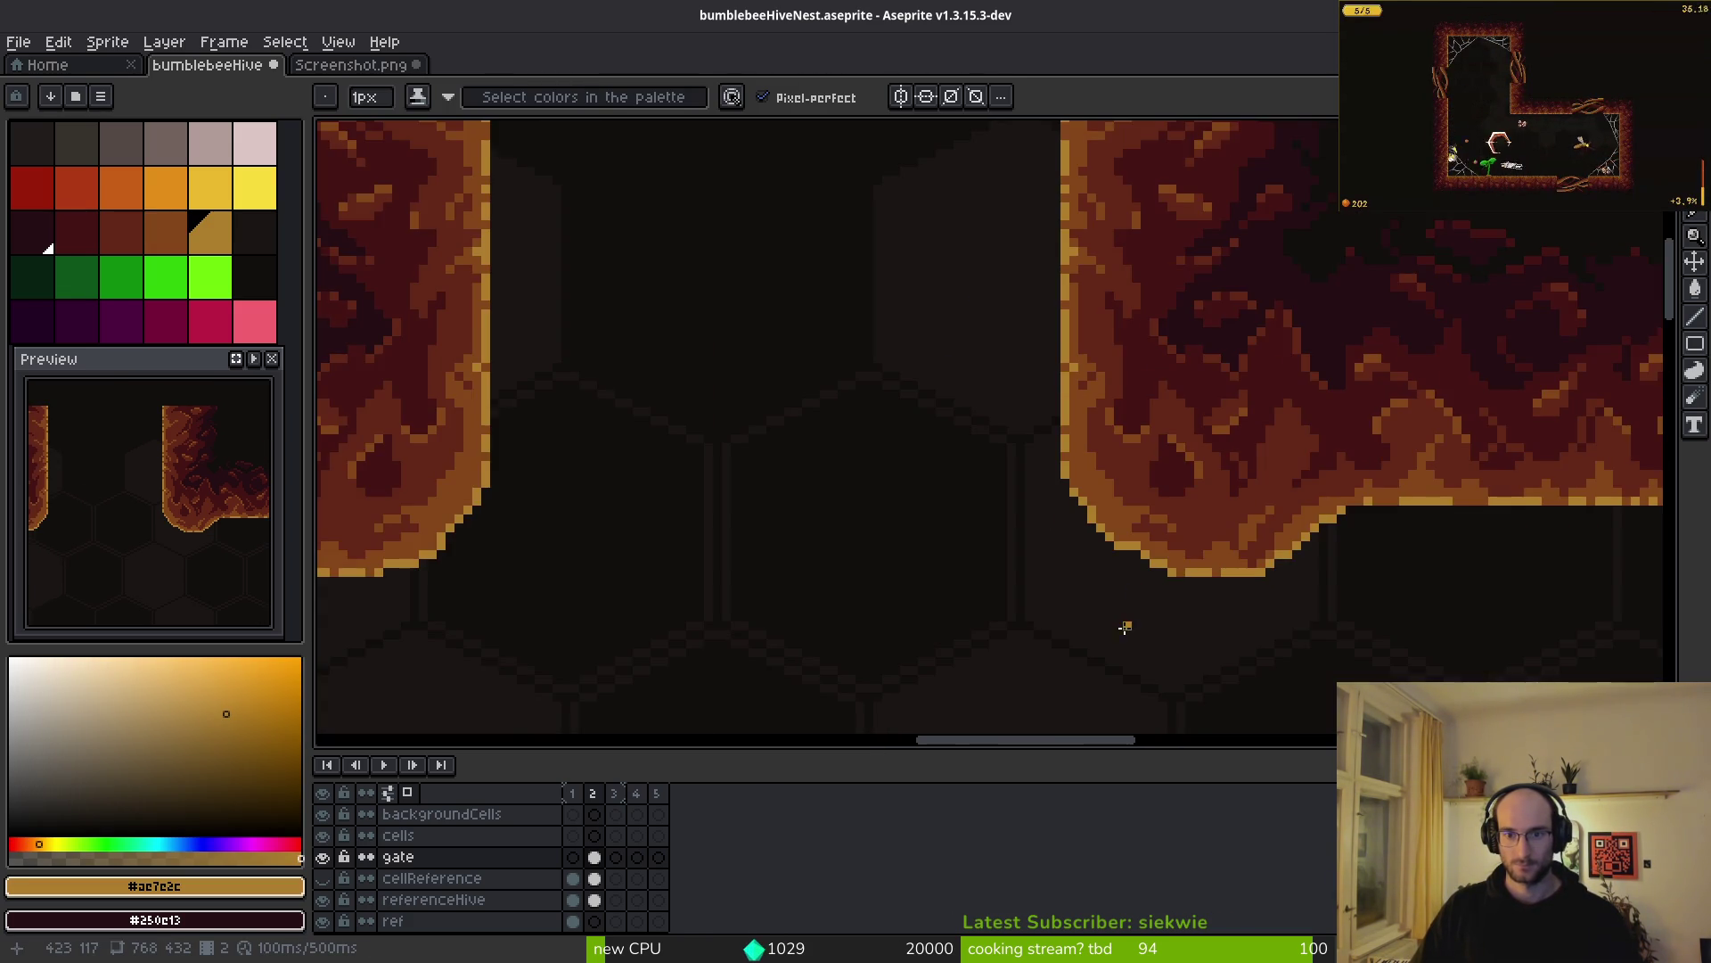
{"action": "scroll", "coordinate": [1020, 565], "scroll_direction": "down", "scroll_amount": 2}
{"action": "scroll", "coordinate": [1054, 573], "scroll_direction": "left", "scroll_amount": 2}
{"action": "key", "text": "ctrl+s"}
- Marquee-select around the right gate pillar, clear the selection, and save again
{"action": "scroll", "coordinate": [1020, 576], "scroll_direction": "down", "scroll_amount": 3}
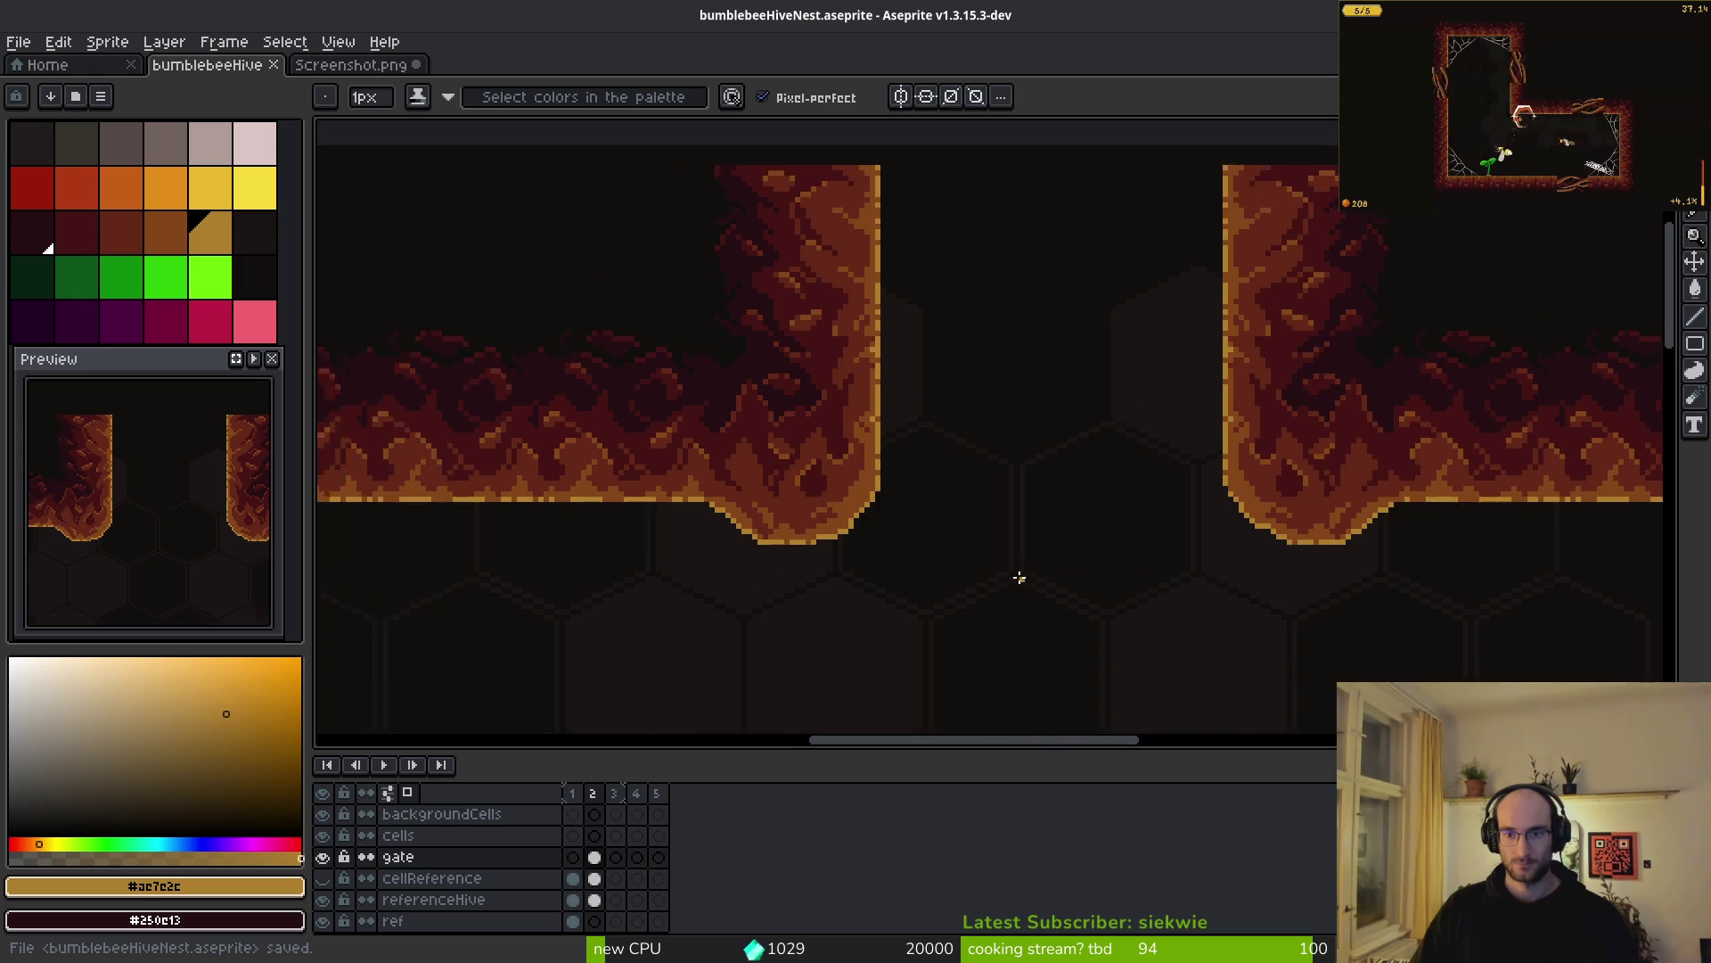
{"action": "key", "text": "m"}
{"action": "scroll", "coordinate": [1051, 504], "scroll_direction": "up", "scroll_amount": 2}
{"action": "left_click_drag", "start_coordinate": [1002, 387], "coordinate": [1239, 724]}
{"action": "left_click", "coordinate": [1025, 516]}
{"action": "left_click_drag", "start_coordinate": [966, 336], "coordinate": [1222, 705]}
{"action": "left_click", "coordinate": [978, 592]}
{"action": "left_click_drag", "start_coordinate": [978, 592], "coordinate": [984, 558]}
{"action": "key", "text": "ctrl+s"}
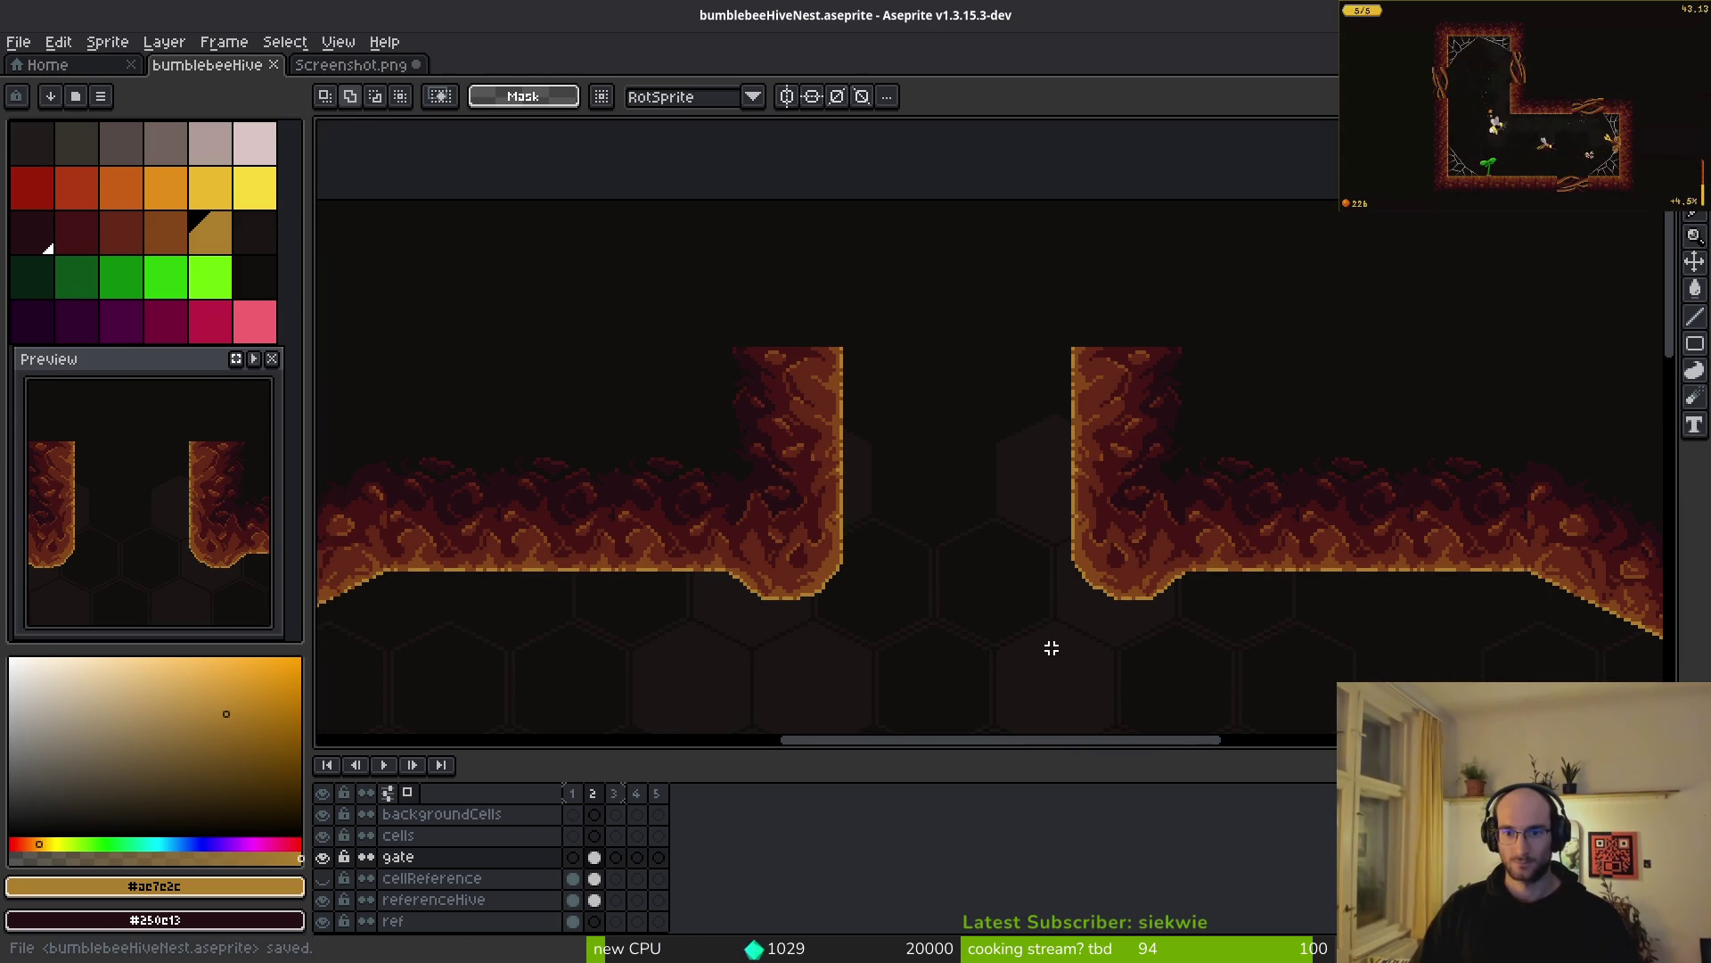
{"action": "scroll", "coordinate": [1012, 543], "scroll_direction": "down", "scroll_amount": 4}
{"action": "scroll", "coordinate": [993, 505], "scroll_direction": "up", "scroll_amount": 2}
{"action": "scroll", "coordinate": [975, 406], "scroll_direction": "up", "scroll_amount": 1}
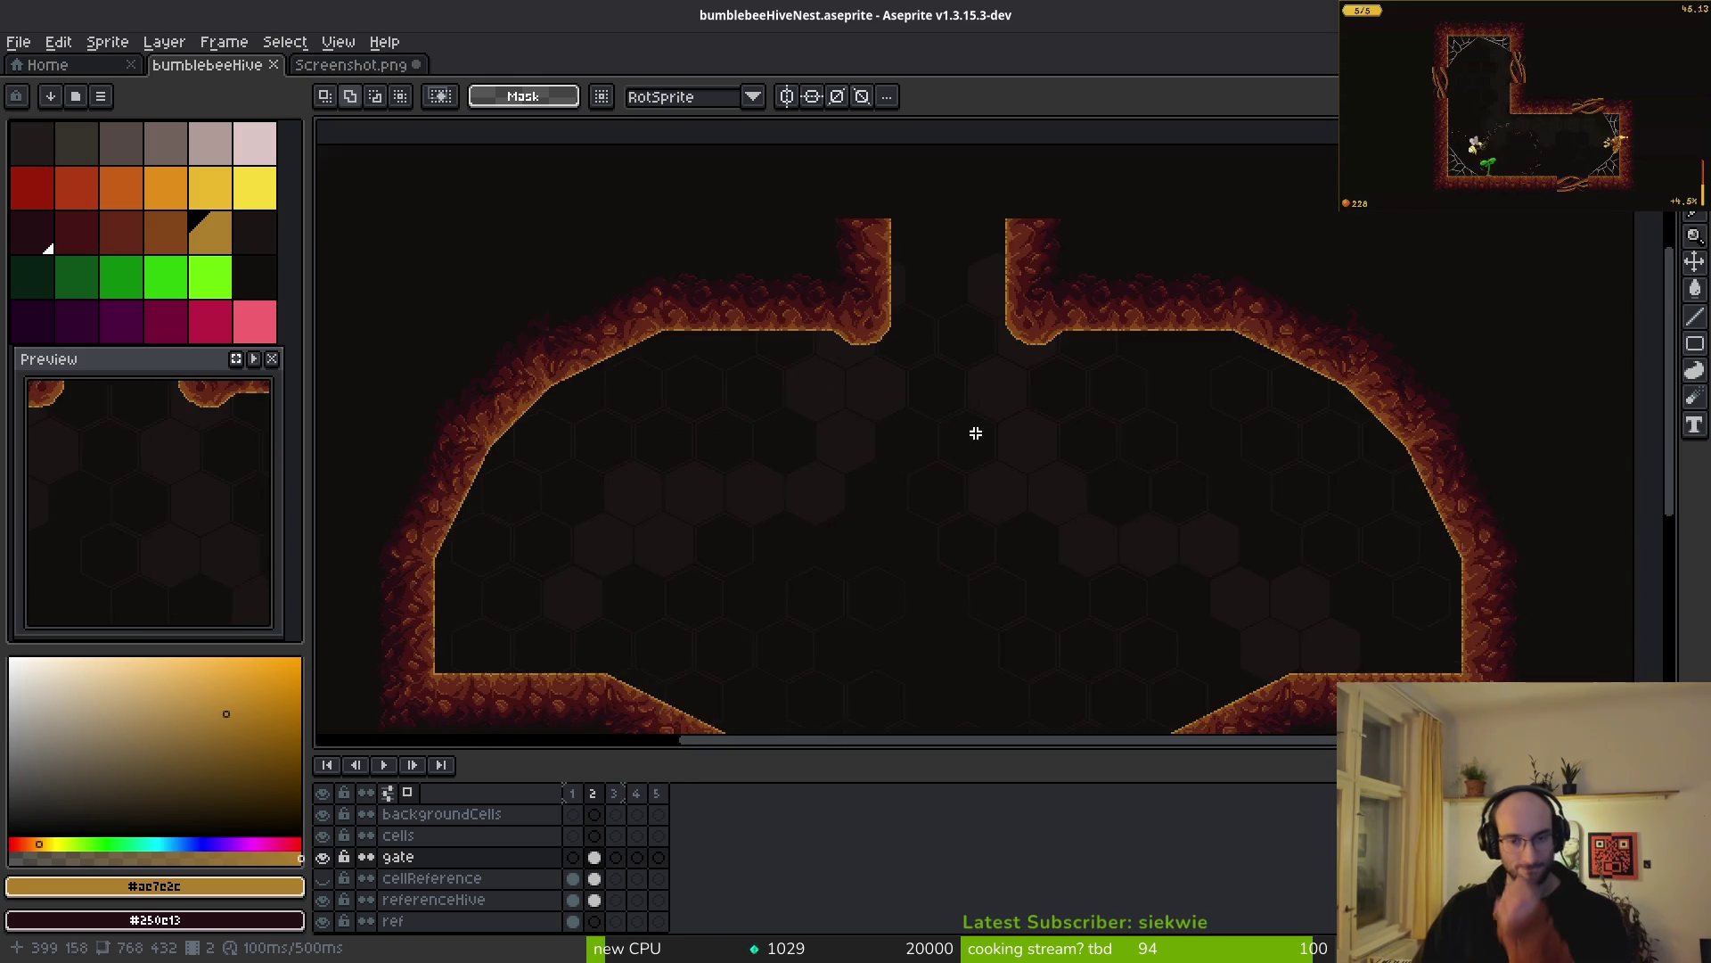
{"action": "scroll", "coordinate": [975, 406], "scroll_direction": "up", "scroll_amount": 2}
{"action": "left_click_drag", "start_coordinate": [951, 410], "coordinate": [951, 588]}
{"action": "scroll", "coordinate": [1001, 458], "scroll_direction": "down", "scroll_amount": 2}
{"action": "left_click_drag", "start_coordinate": [1018, 468], "coordinate": [1015, 466]}
{"action": "left_click_drag", "start_coordinate": [1011, 766], "coordinate": [997, 787]}
{"action": "scroll", "coordinate": [951, 543], "scroll_direction": "down", "scroll_amount": 1}
{"action": "scroll", "coordinate": [939, 500], "scroll_direction": "up", "scroll_amount": 1}
{"action": "key", "text": "ctrl+s"}
{"action": "left_click", "coordinate": [597, 874]}
{"action": "mouse_move", "coordinate": [776, 589]}
{"action": "left_mouse_down"}
{"action": "mouse_move", "coordinate": [810, 501]}
{"action": "mouse_move", "coordinate": [836, 501]}
{"action": "left_mouse_up"}
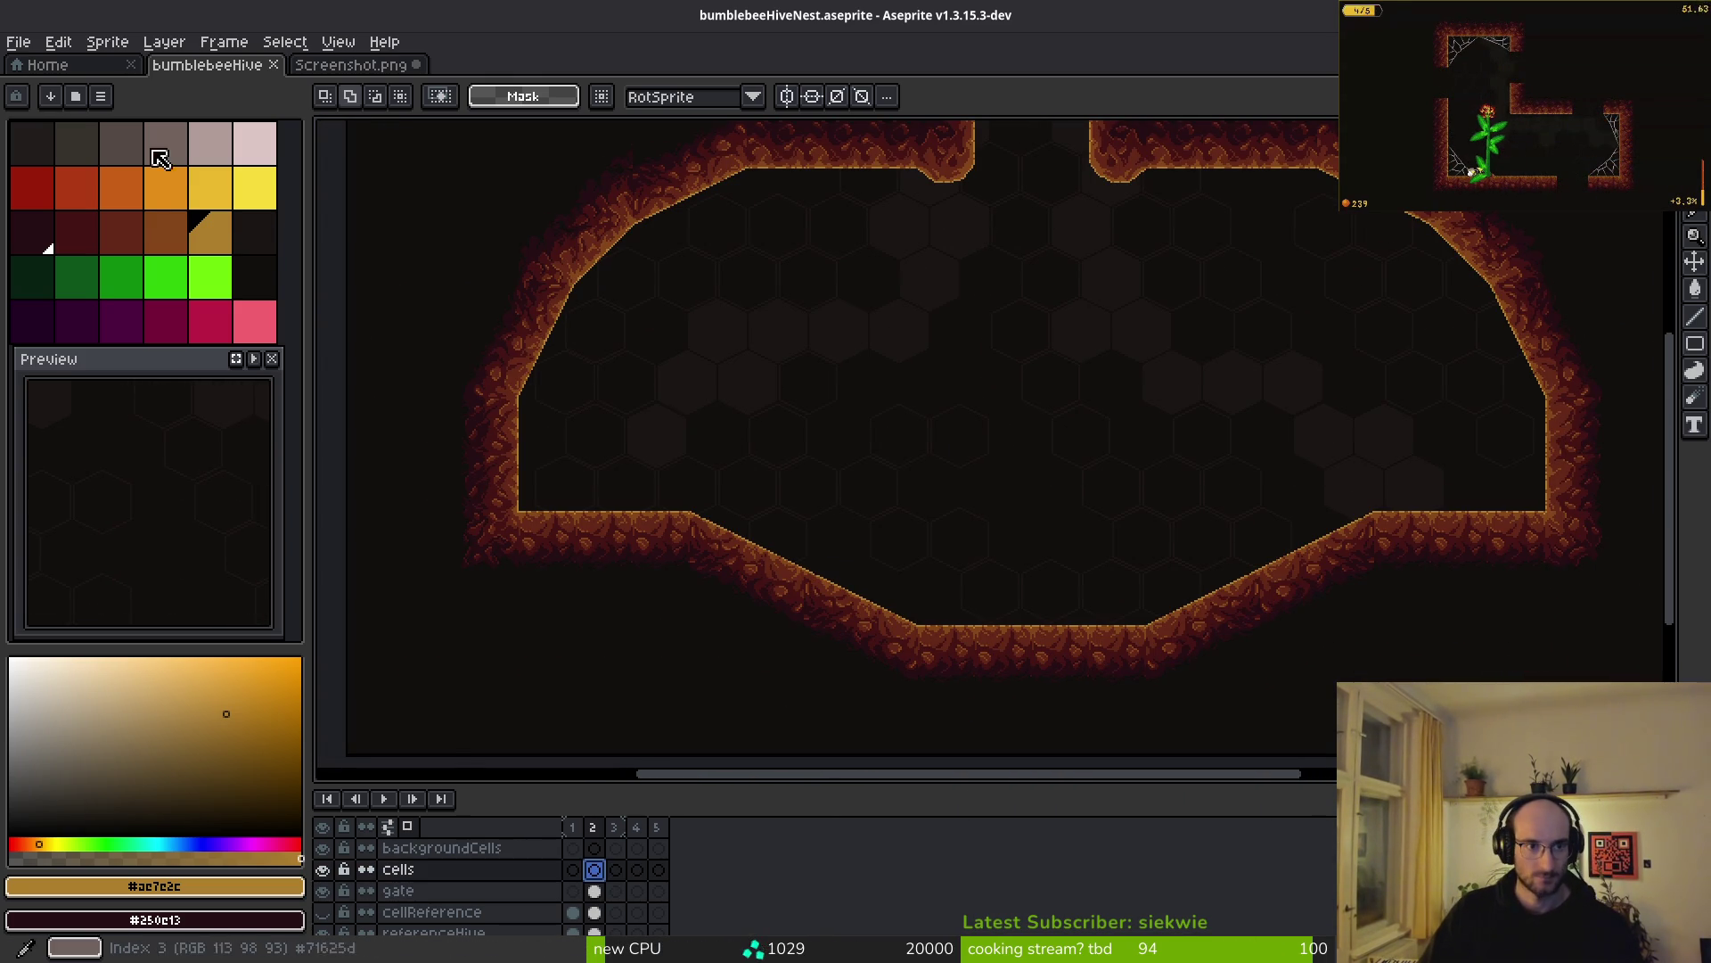
{"action": "left_click", "coordinate": [85, 241]}
{"action": "left_click", "coordinate": [124, 235]}
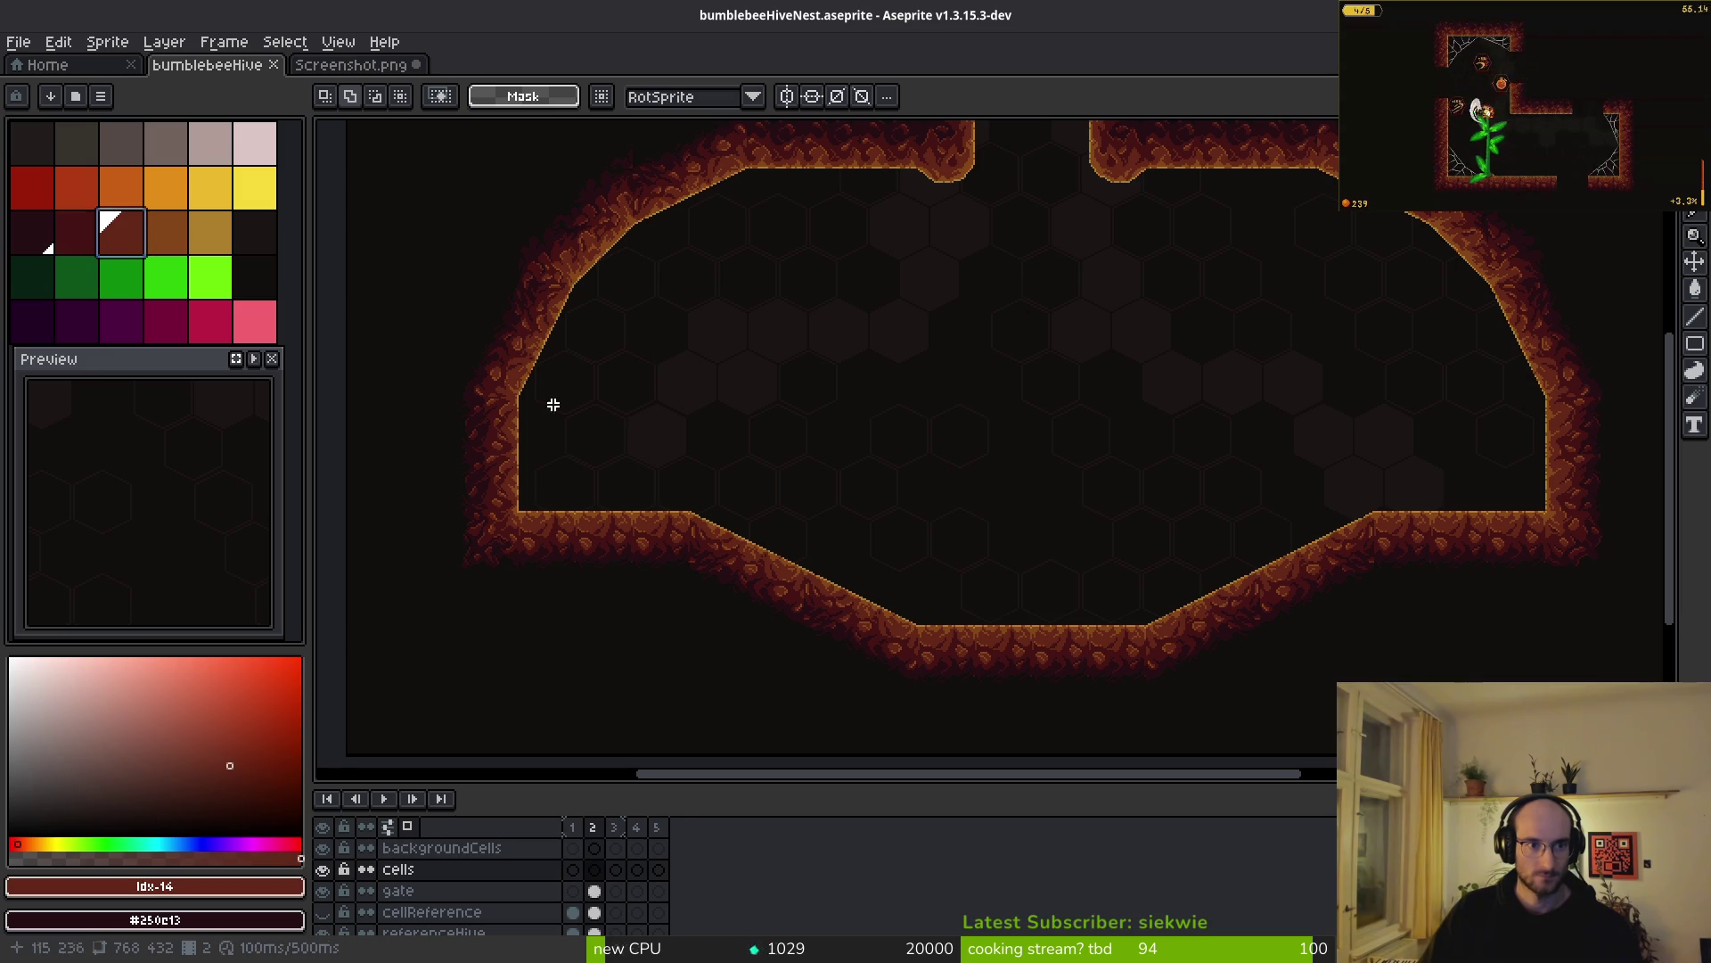
{"action": "scroll", "coordinate": [687, 473], "scroll_direction": "up", "scroll_amount": 3}
{"action": "key", "text": "r"}
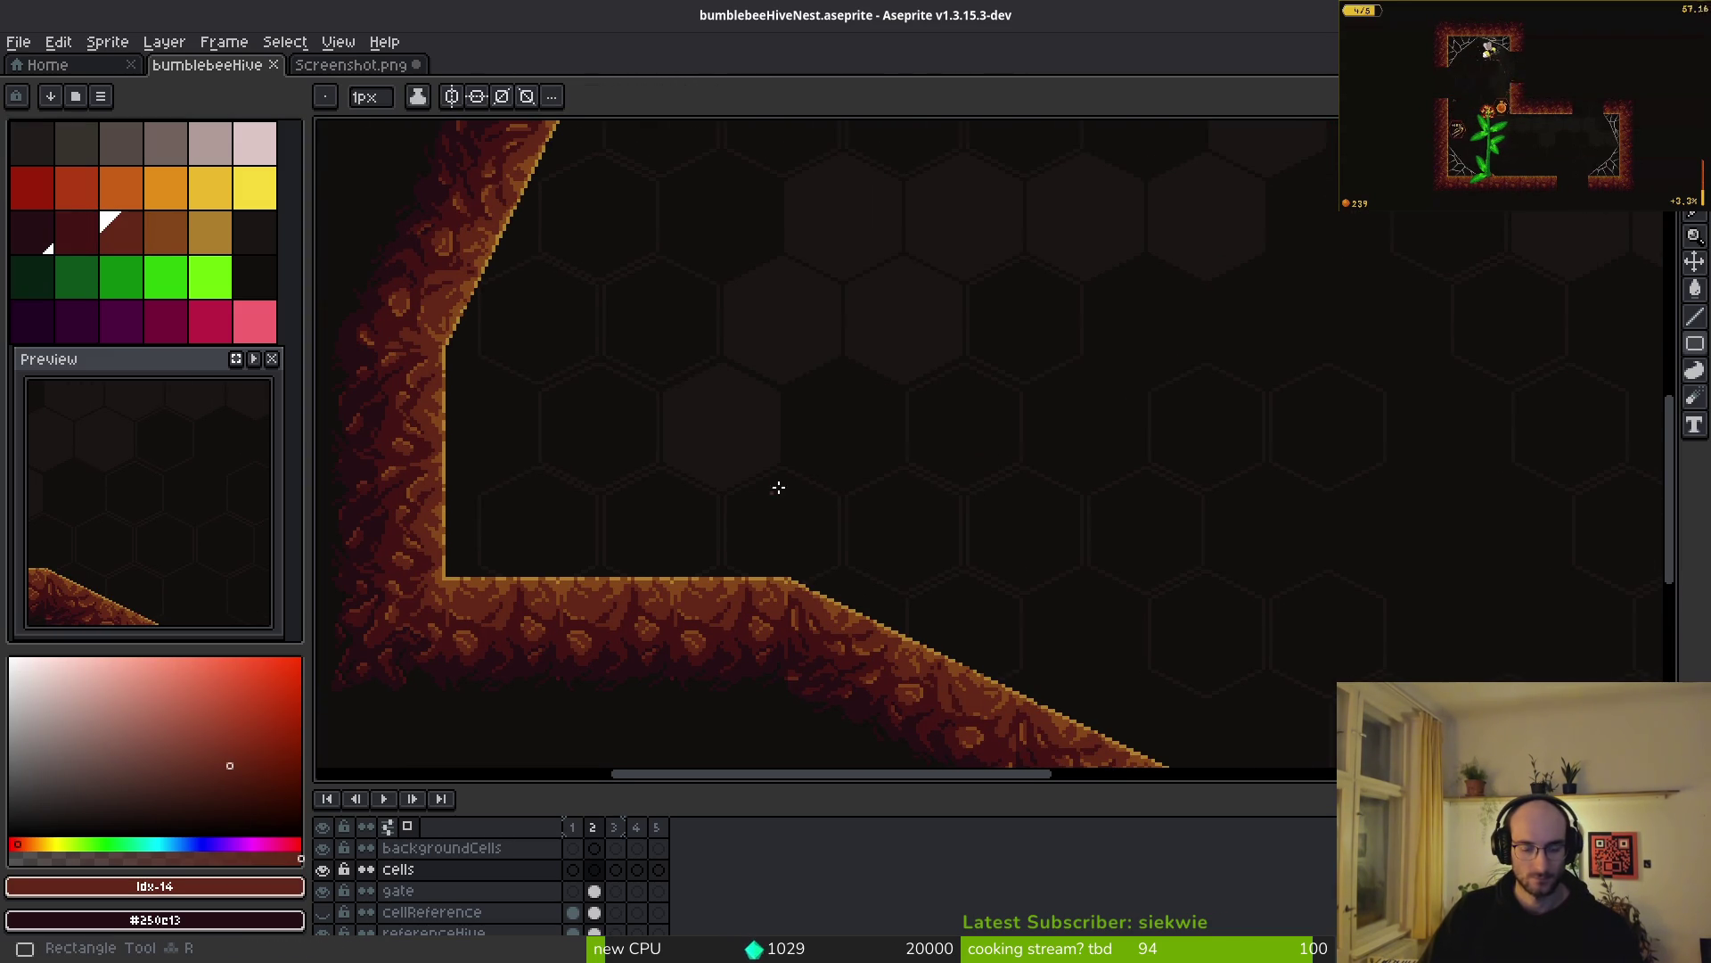
{"action": "scroll", "coordinate": [764, 493], "scroll_direction": "up", "scroll_amount": 1}
{"action": "left_click_drag", "start_coordinate": [742, 471], "coordinate": [790, 480]}
{"action": "left_click_drag", "start_coordinate": [591, 394], "coordinate": [693, 489]}
{"action": "key", "text": "shift+r"}
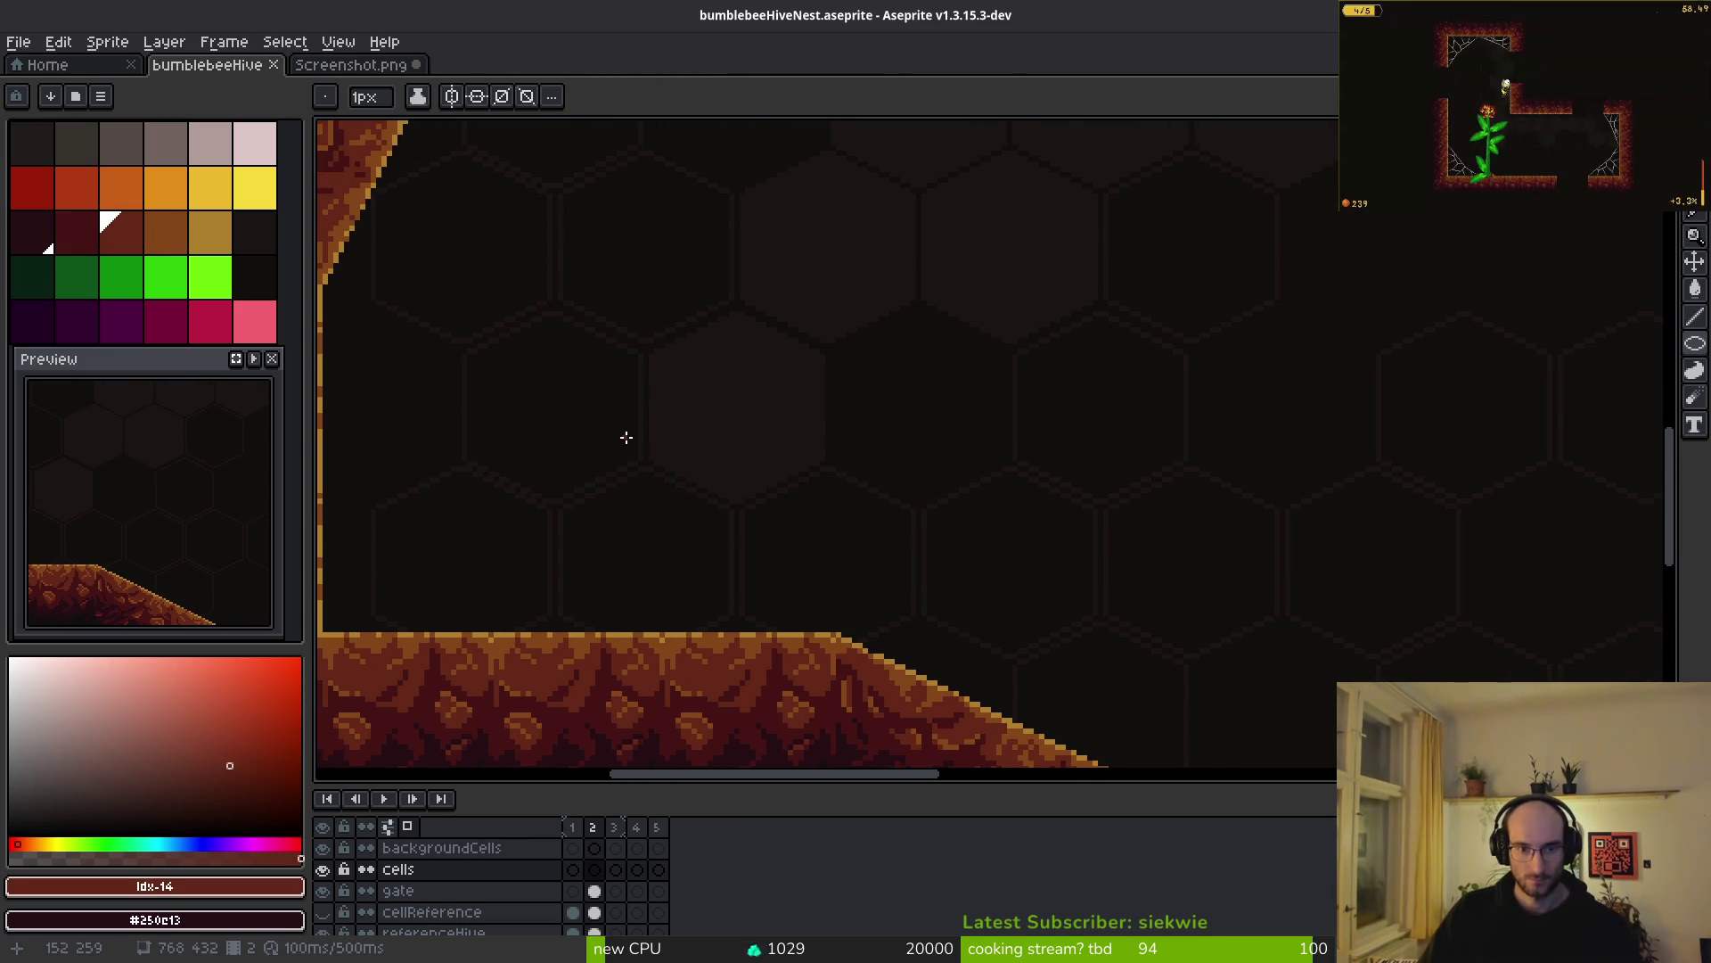
{"action": "key", "text": "i"}
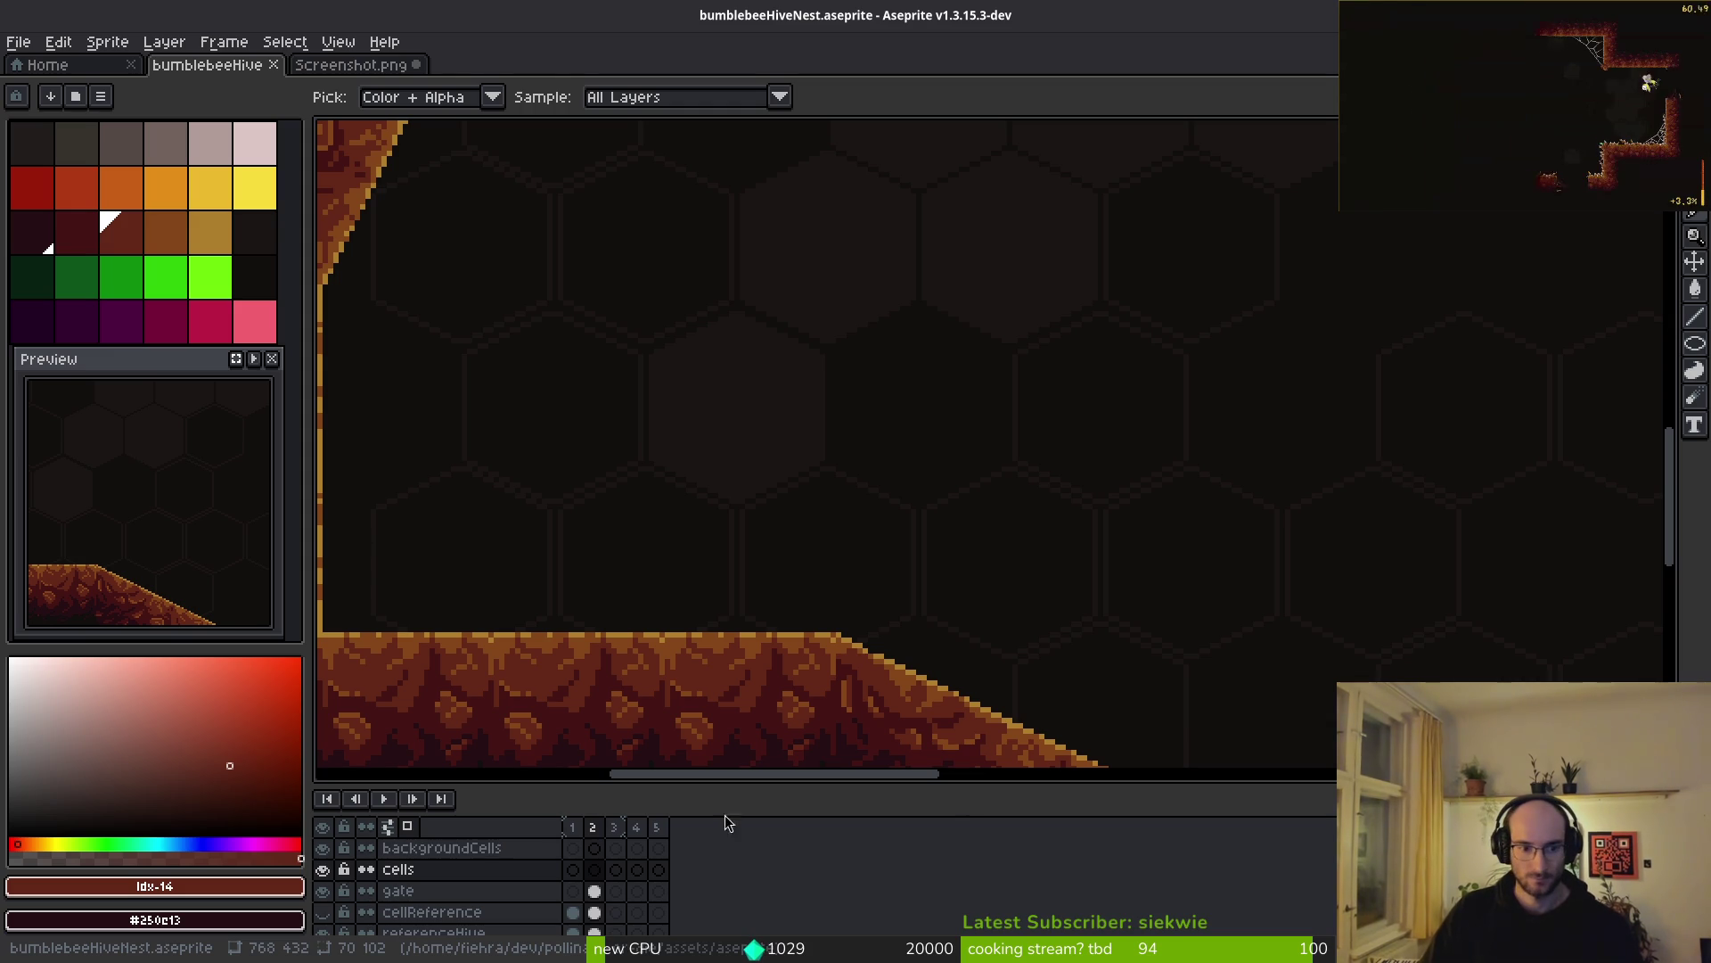
{"action": "key", "text": "shift+r"}
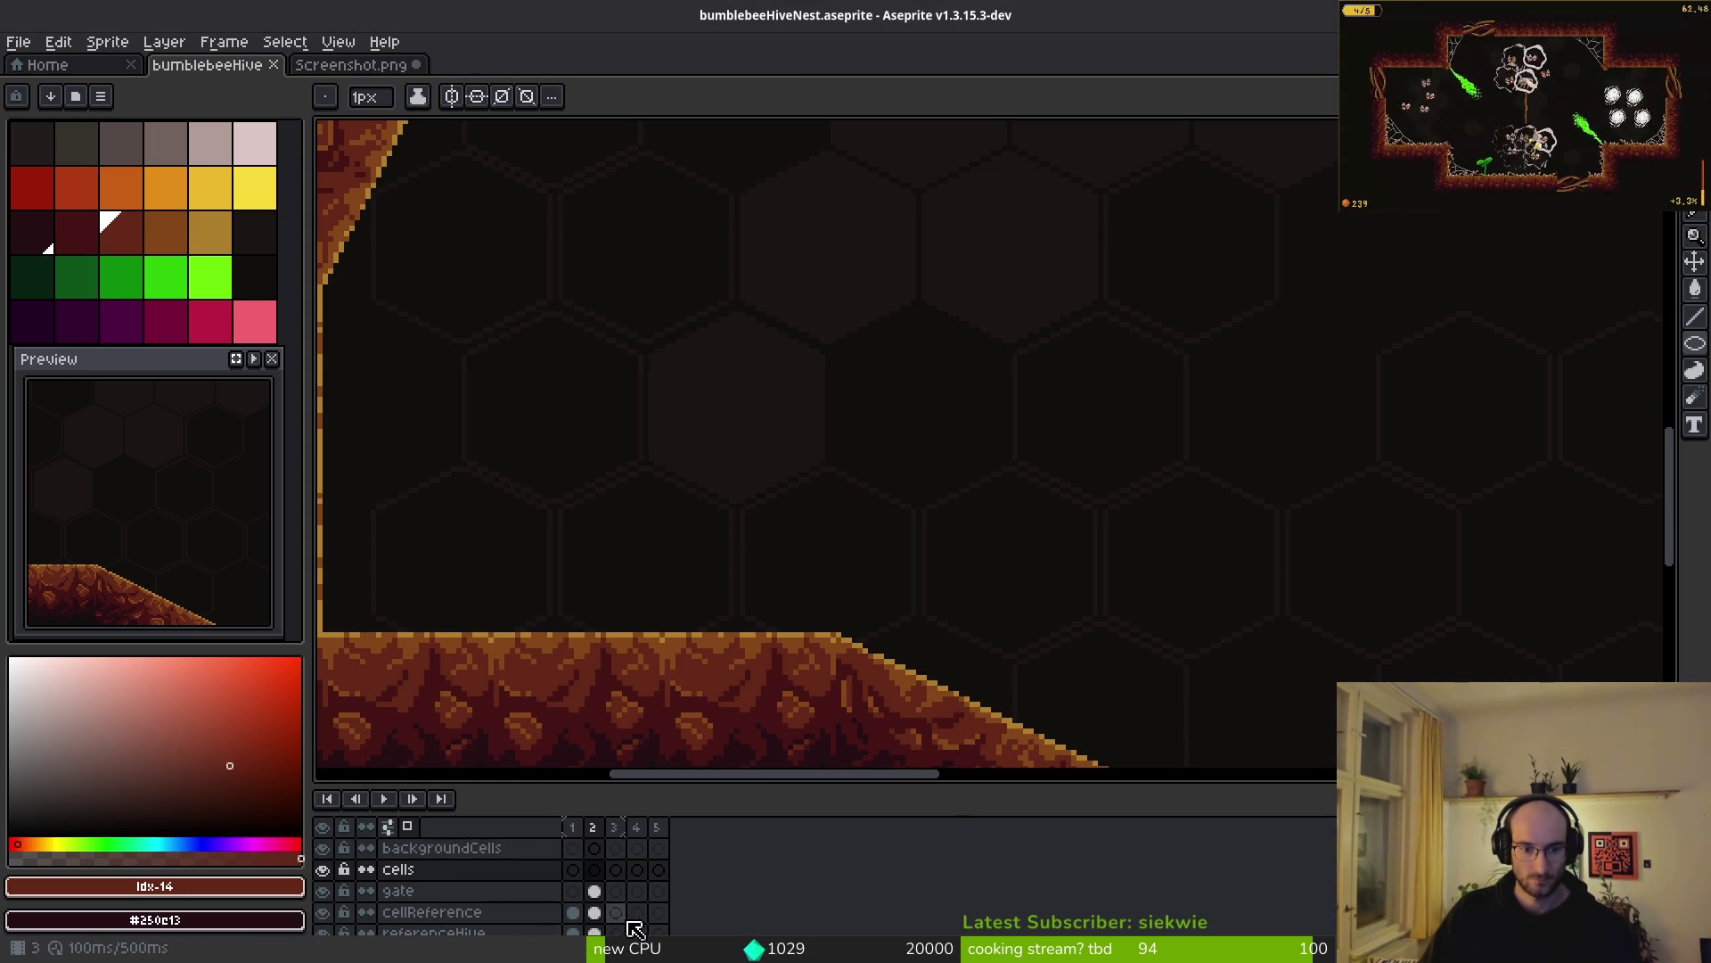
{"action": "left_click", "coordinate": [593, 912]}
{"action": "left_click", "coordinate": [324, 913]}
{"action": "scroll", "coordinate": [848, 584], "scroll_direction": "down", "scroll_amount": 5}
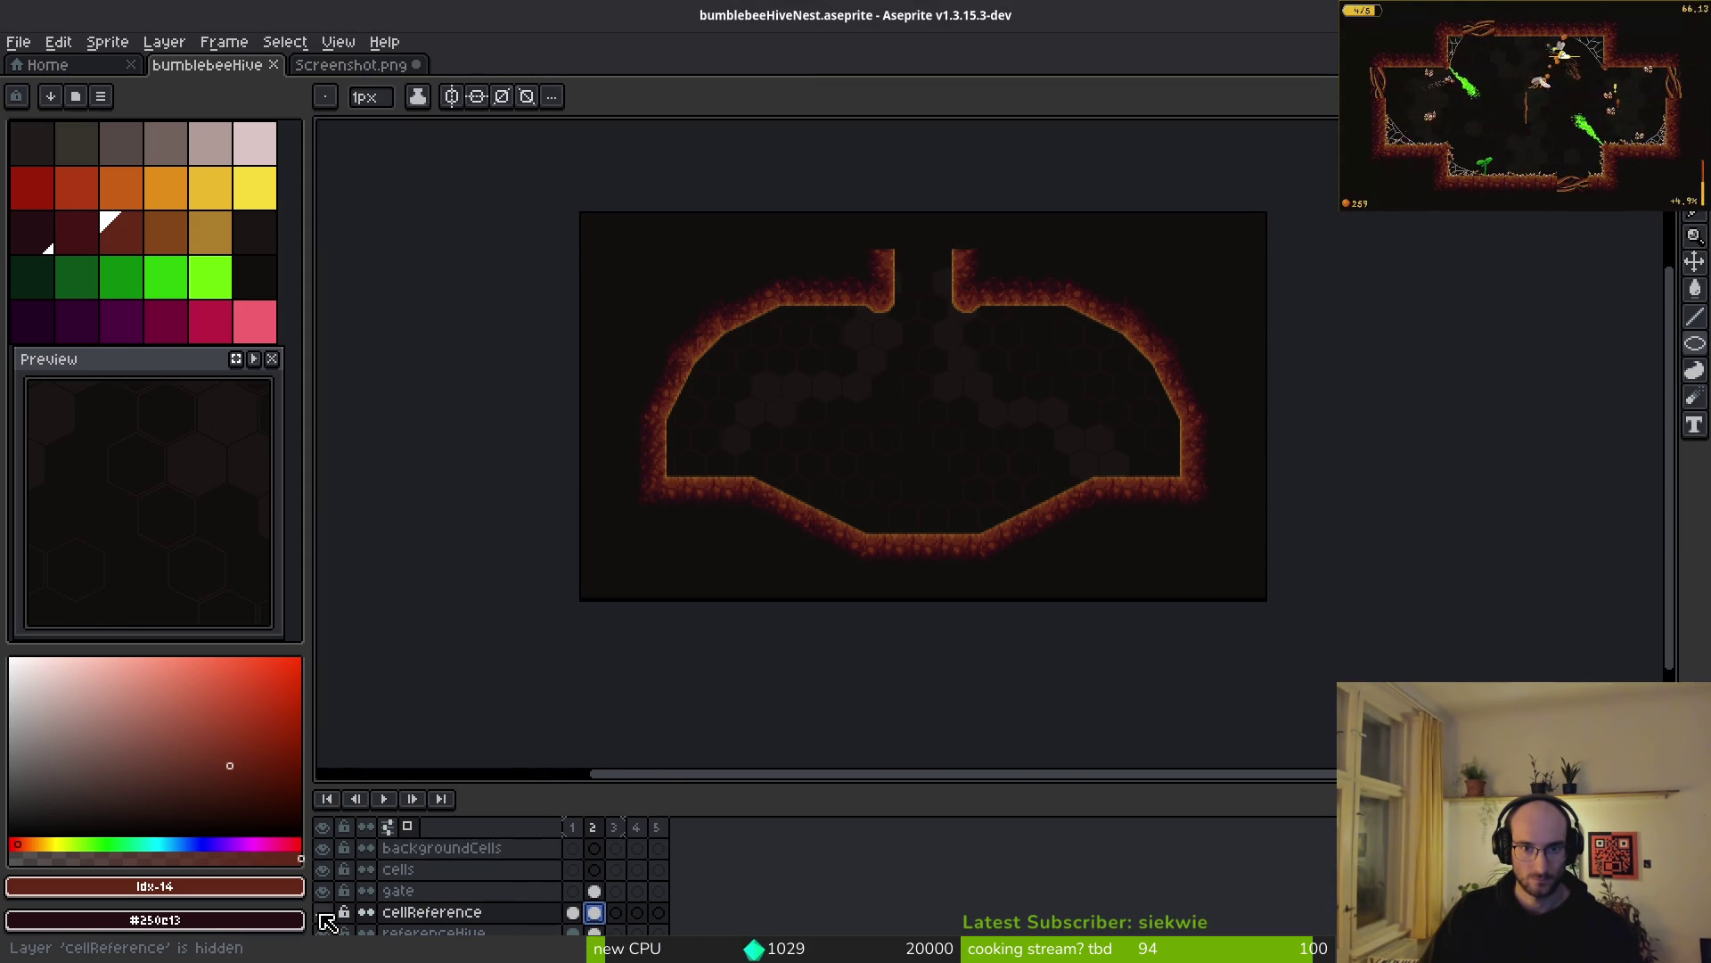
- On frame 1, keep cellReference hidden and make the referenceHive nest photos visible
{"action": "left_click", "coordinate": [572, 911]}
{"action": "left_click", "coordinate": [325, 912]}
{"action": "left_click", "coordinate": [325, 913]}
{"action": "scroll", "coordinate": [347, 921], "scroll_direction": "down", "scroll_amount": 1}
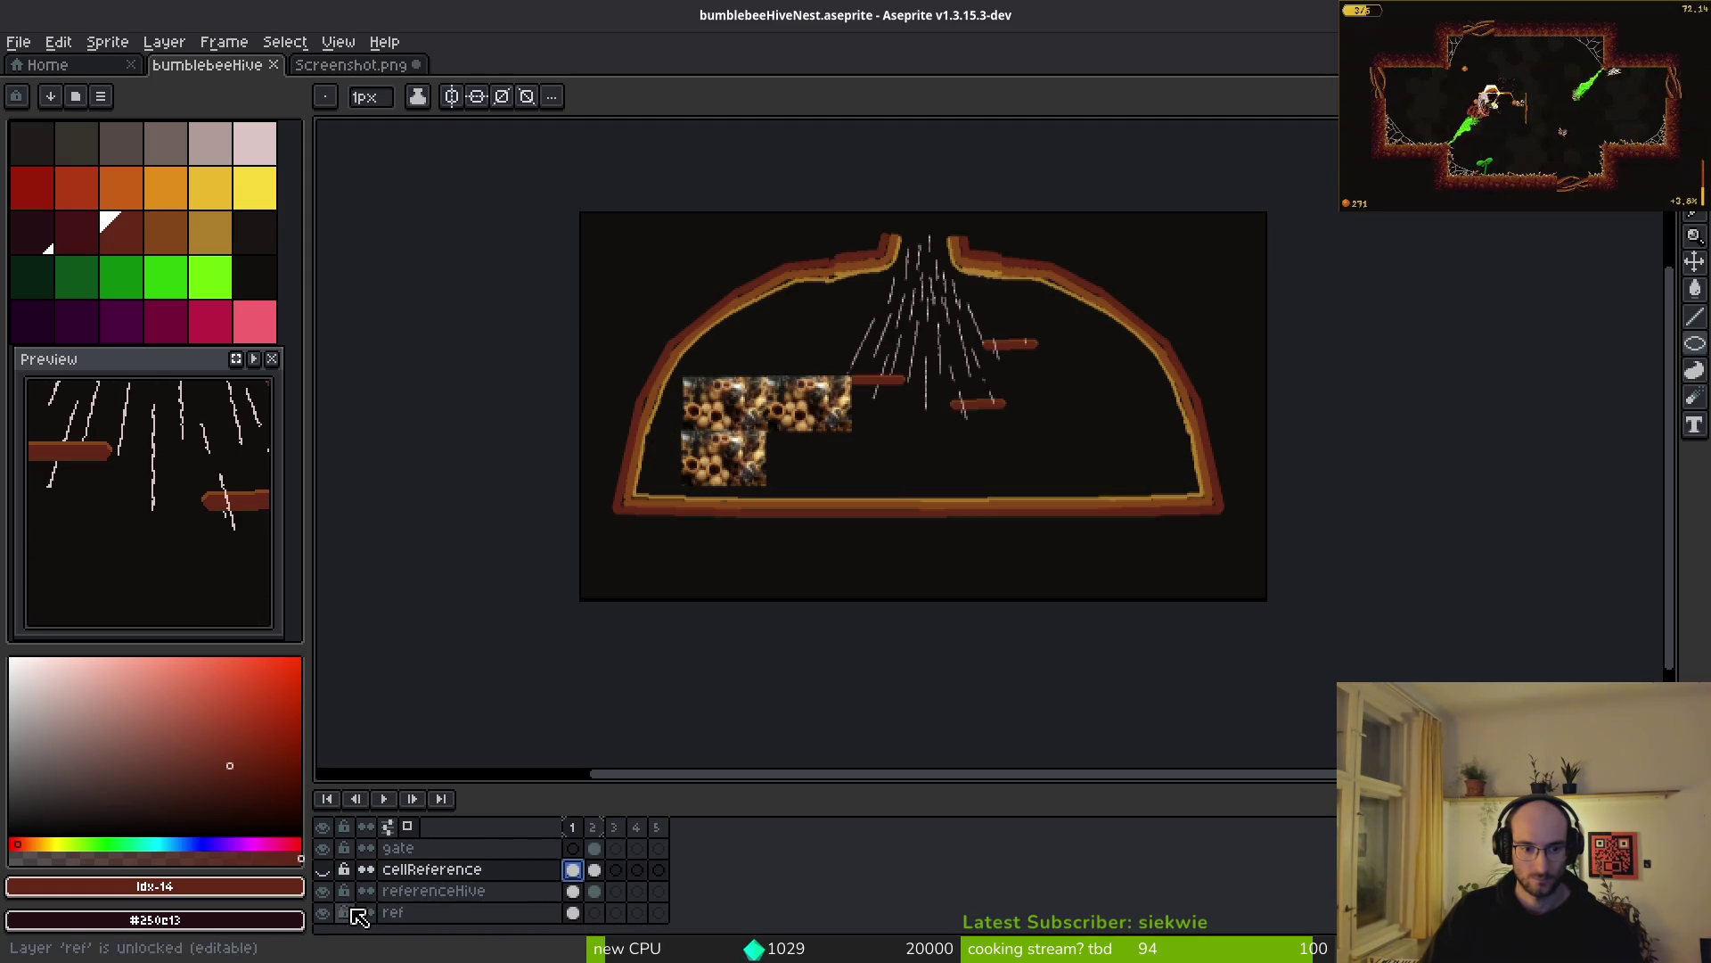
{"action": "left_click", "coordinate": [324, 892]}
{"action": "left_click", "coordinate": [324, 892]}
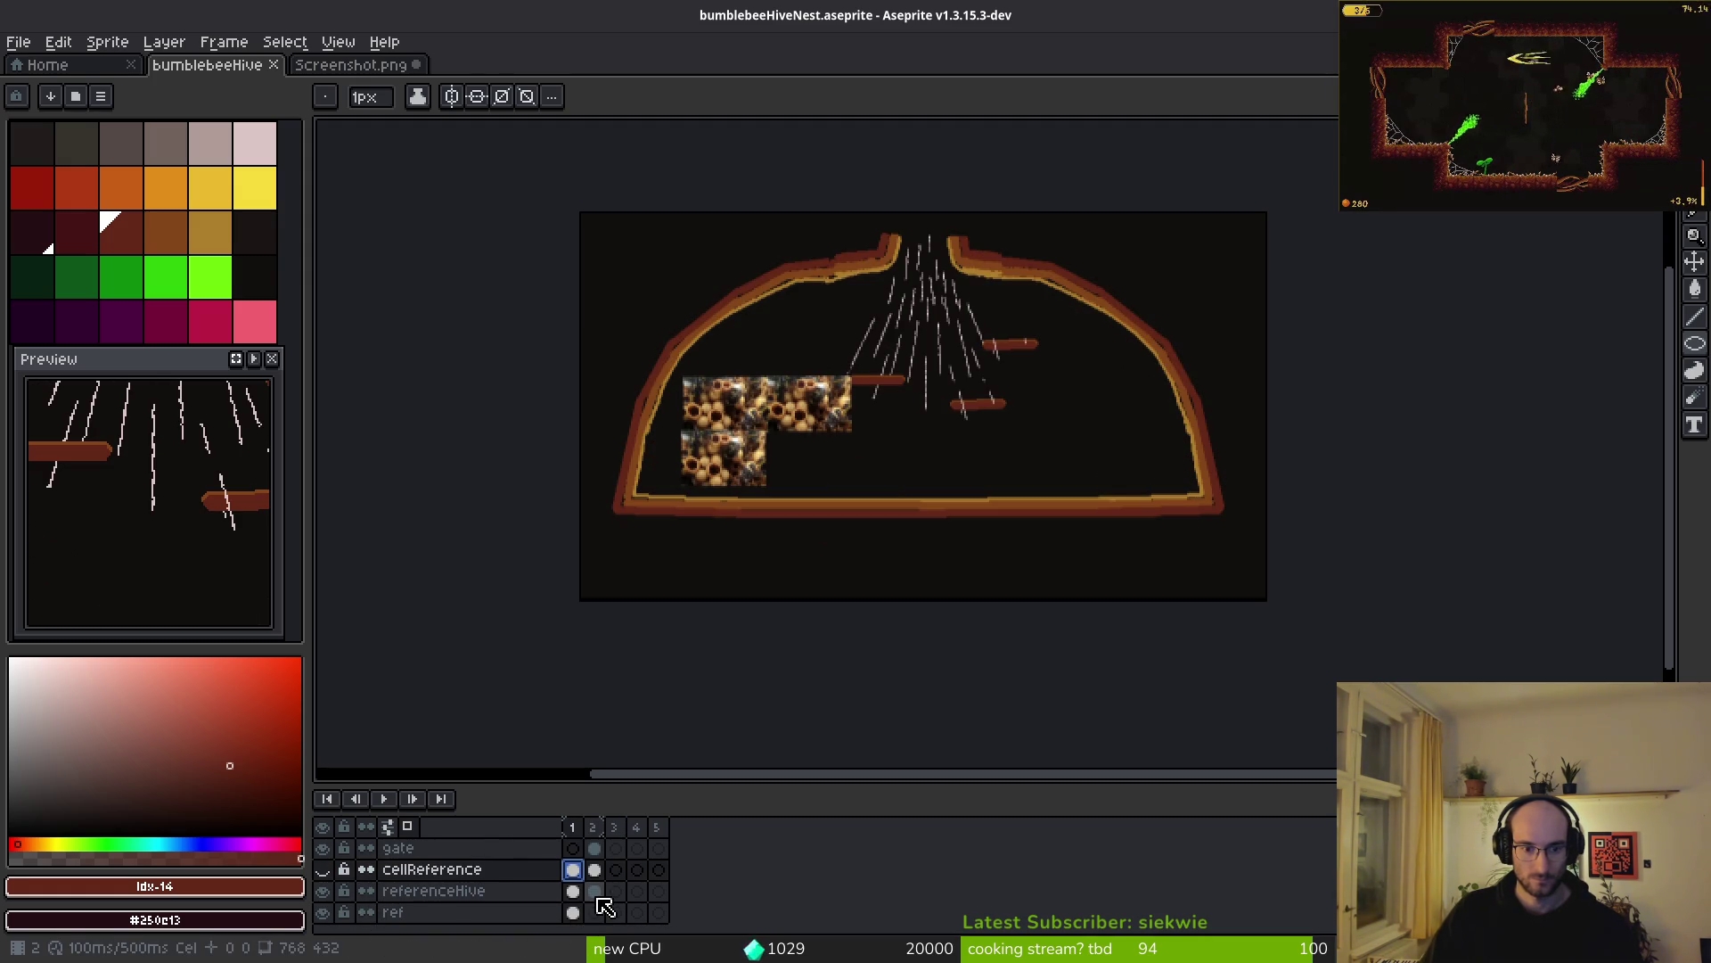
{"action": "left_click", "coordinate": [325, 894]}
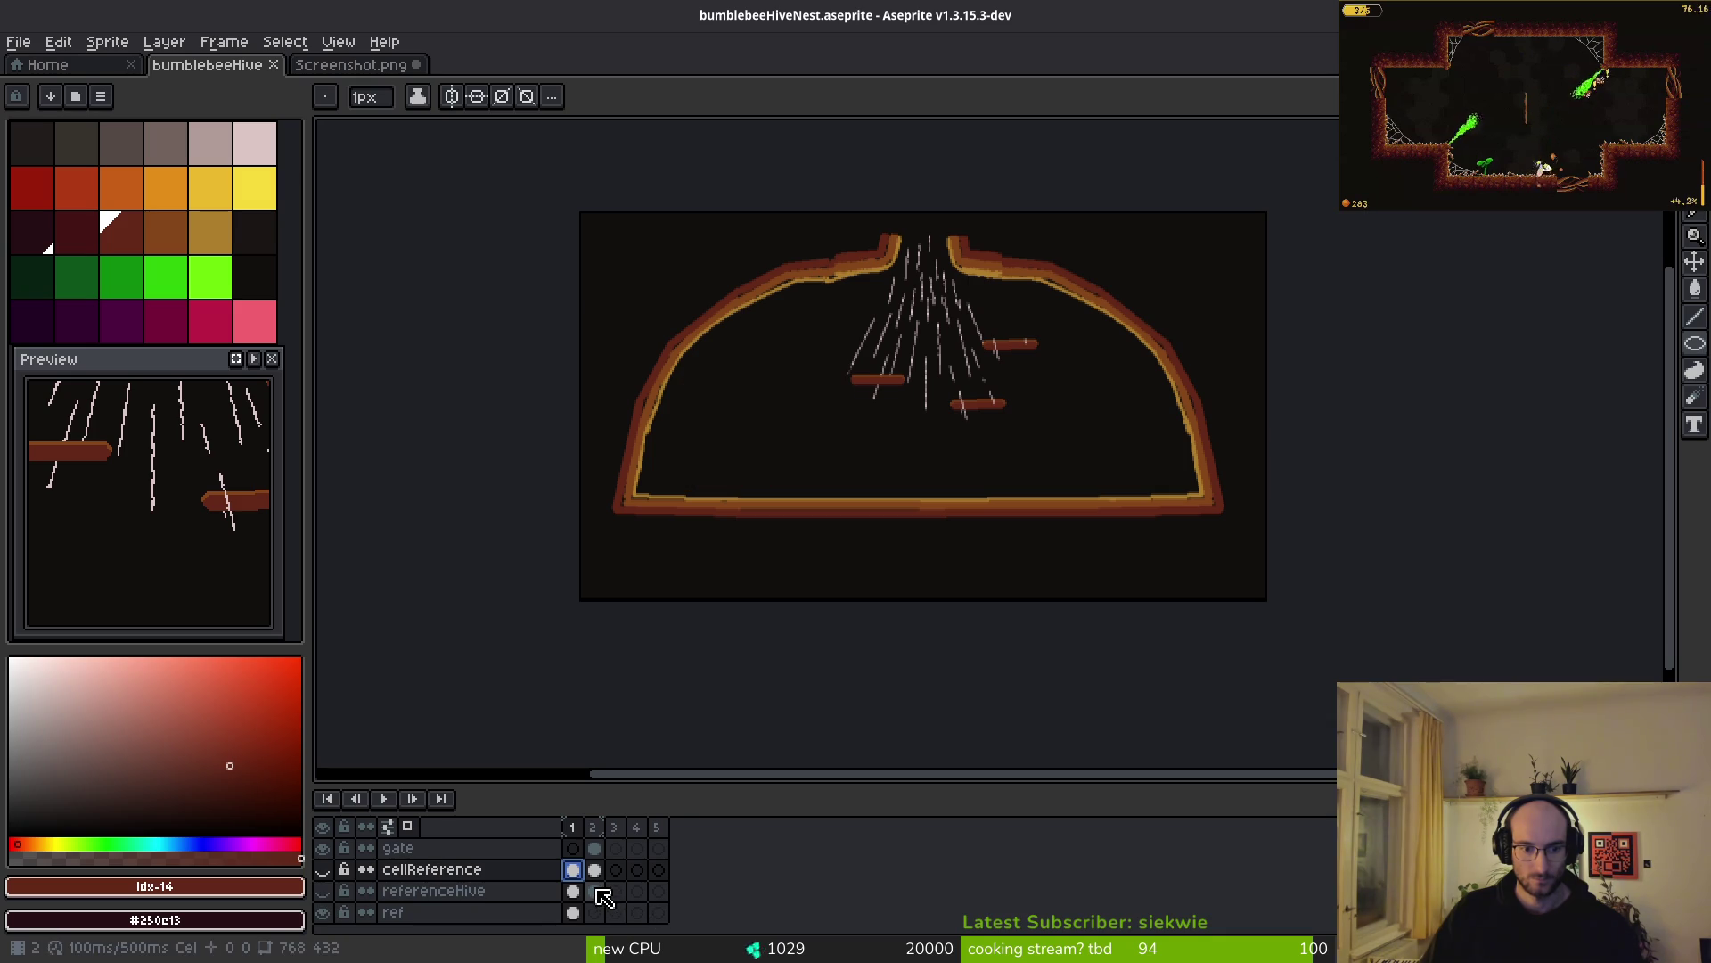
{"action": "left_click", "coordinate": [594, 891]}
{"action": "left_click", "coordinate": [574, 891]}
{"action": "left_click", "coordinate": [324, 892]}
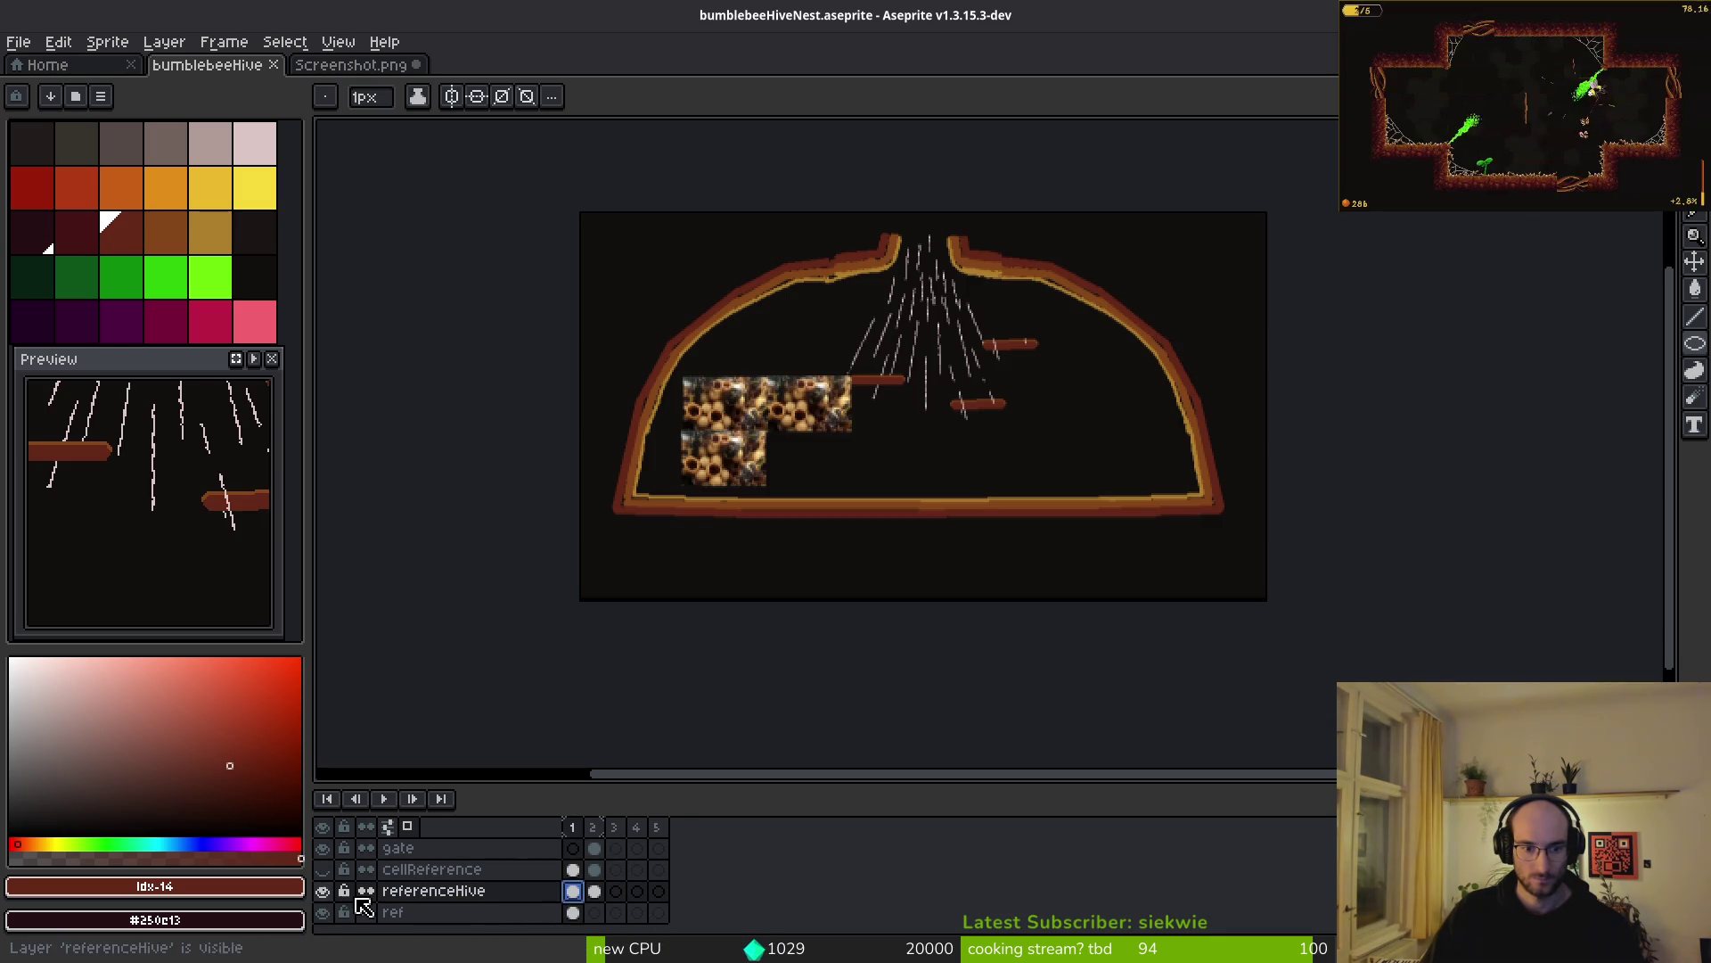
- Open the inspiration folder and view the 01-10-28 nest screenshot in the browser
{"action": "scroll", "coordinate": [672, 385], "scroll_direction": "up", "scroll_amount": 3}
{"action": "left_click_drag", "start_coordinate": [672, 385], "coordinate": [921, 435]}
{"action": "key", "text": "m"}
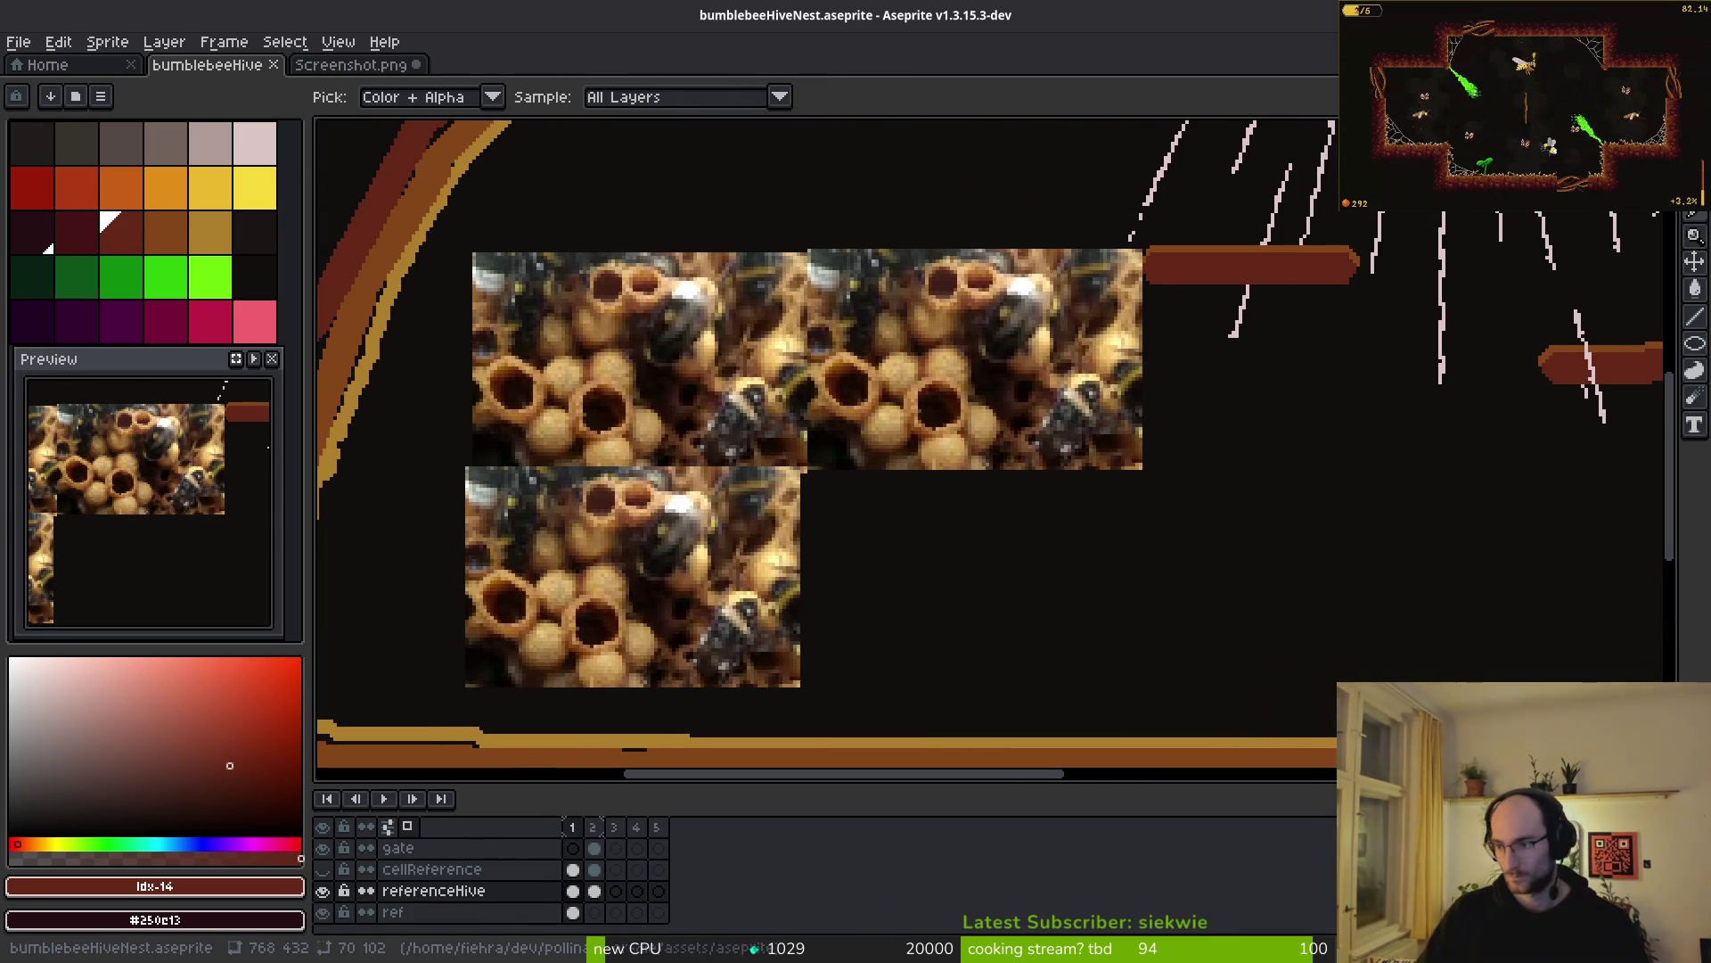
{"action": "key", "text": "super+e"}
{"action": "scroll", "coordinate": [1074, 450], "scroll_direction": "down", "scroll_amount": 10}
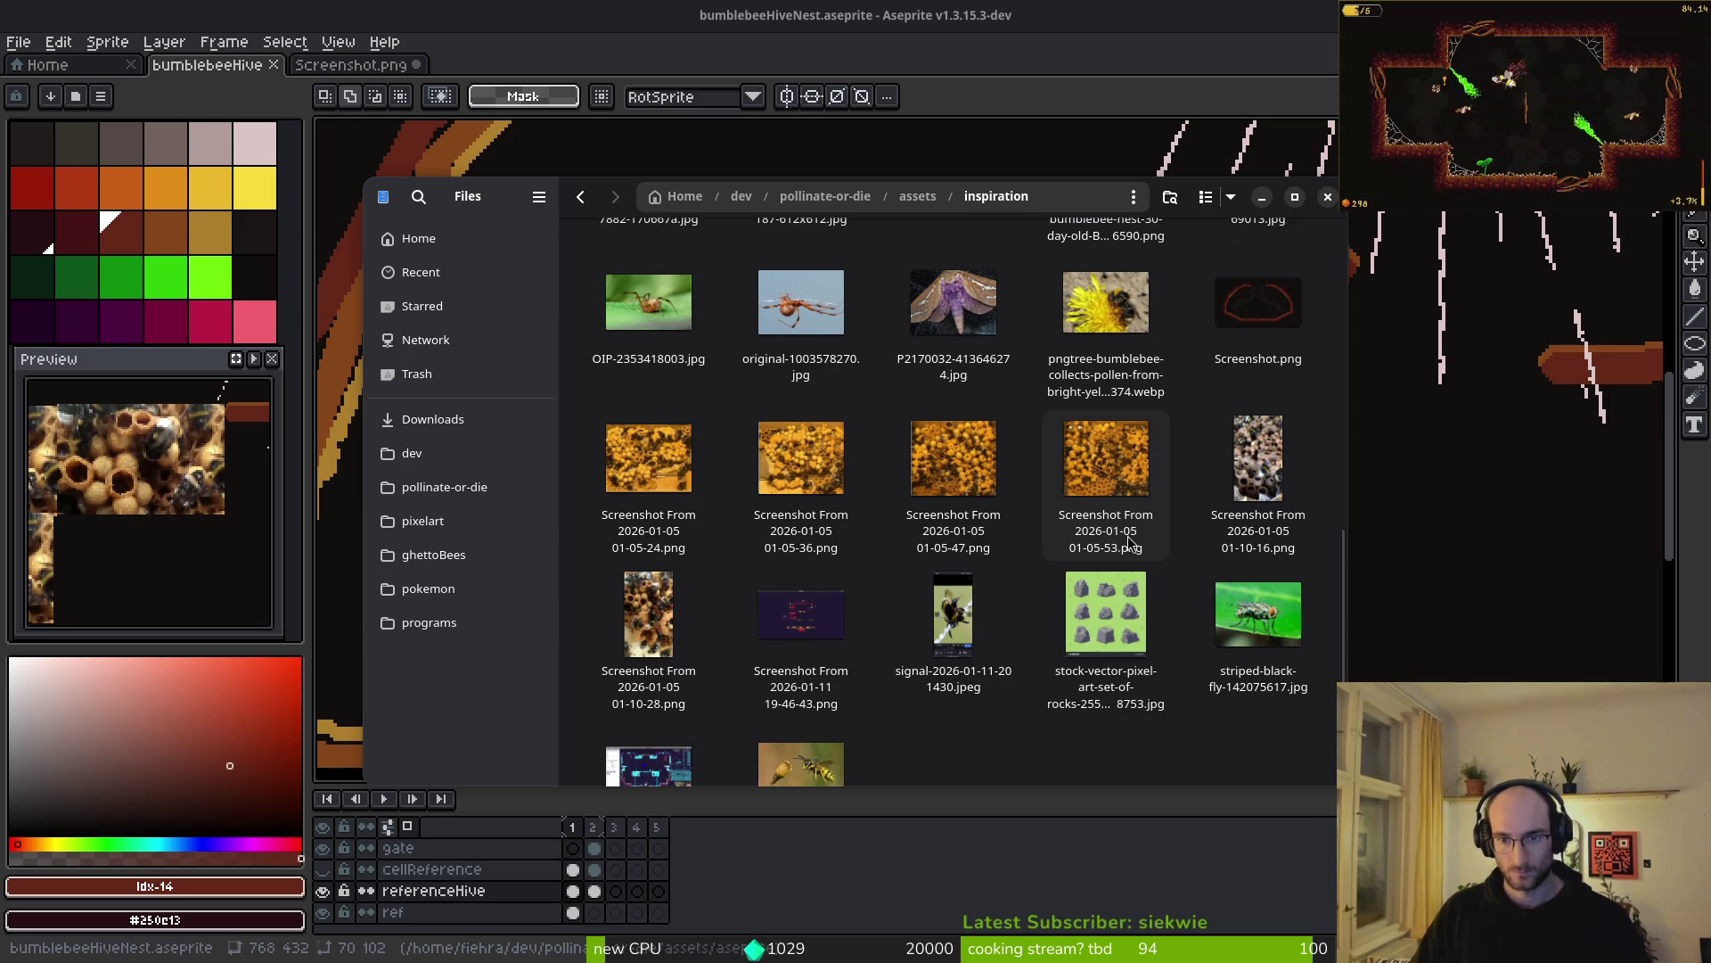
{"action": "left_click", "coordinate": [648, 613]}
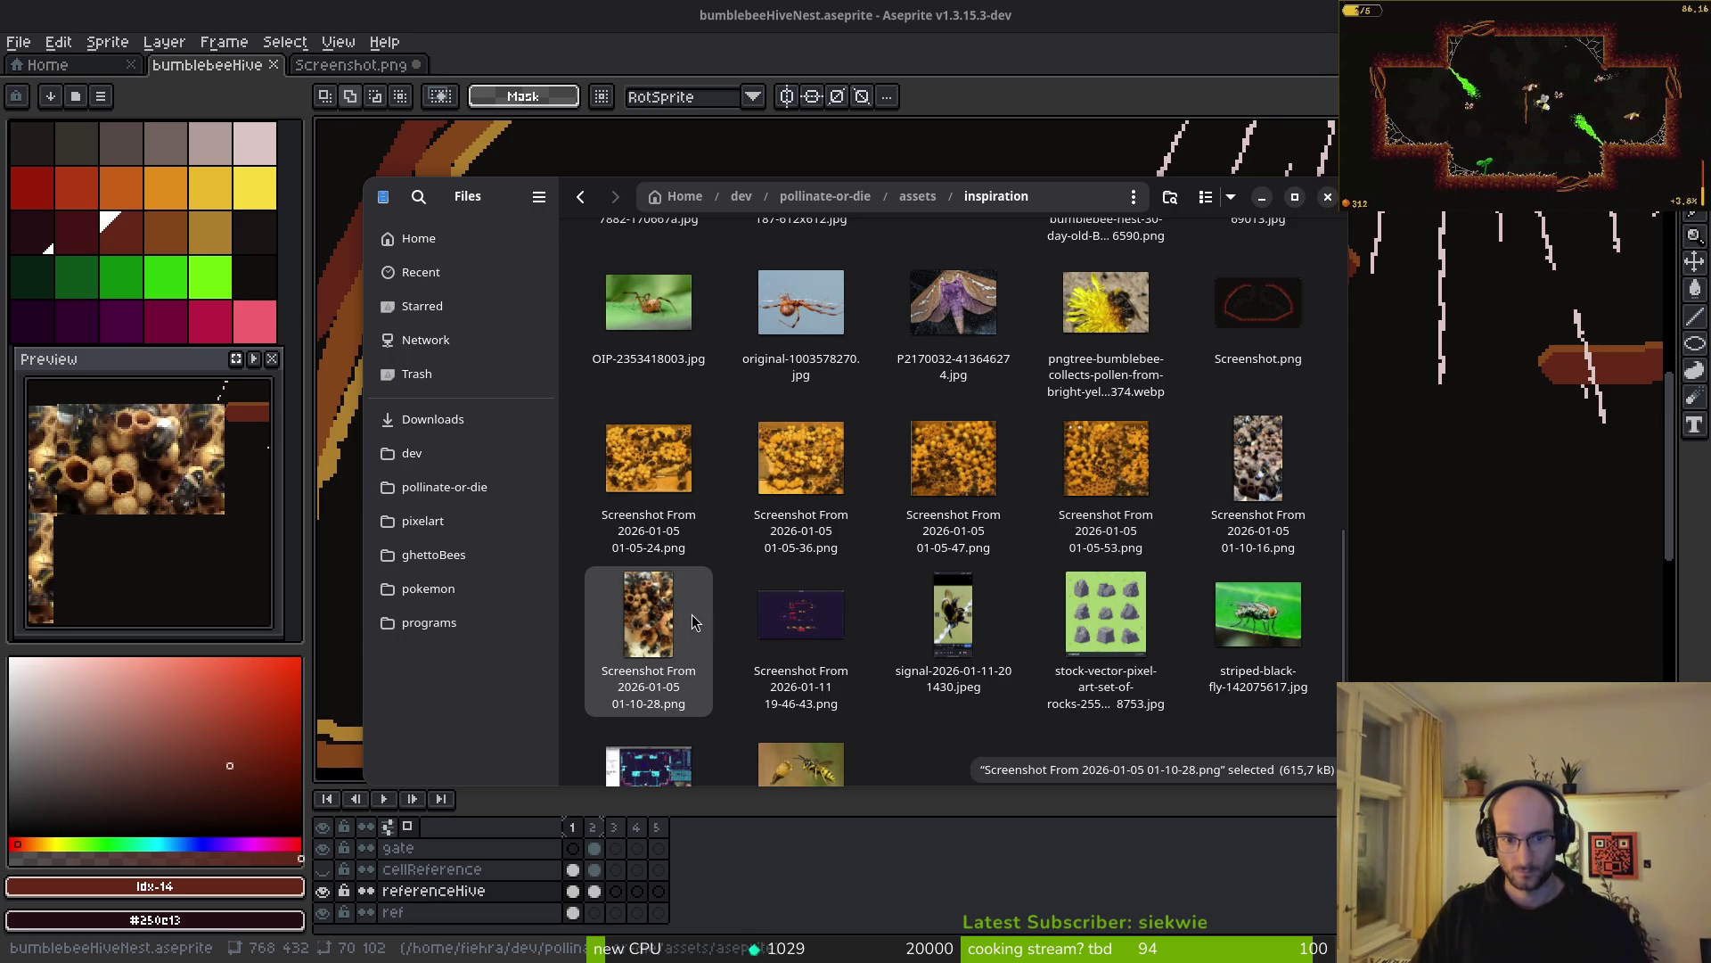
{"action": "double_click", "coordinate": [693, 613]}
{"action": "key", "text": "alt+Tab"}
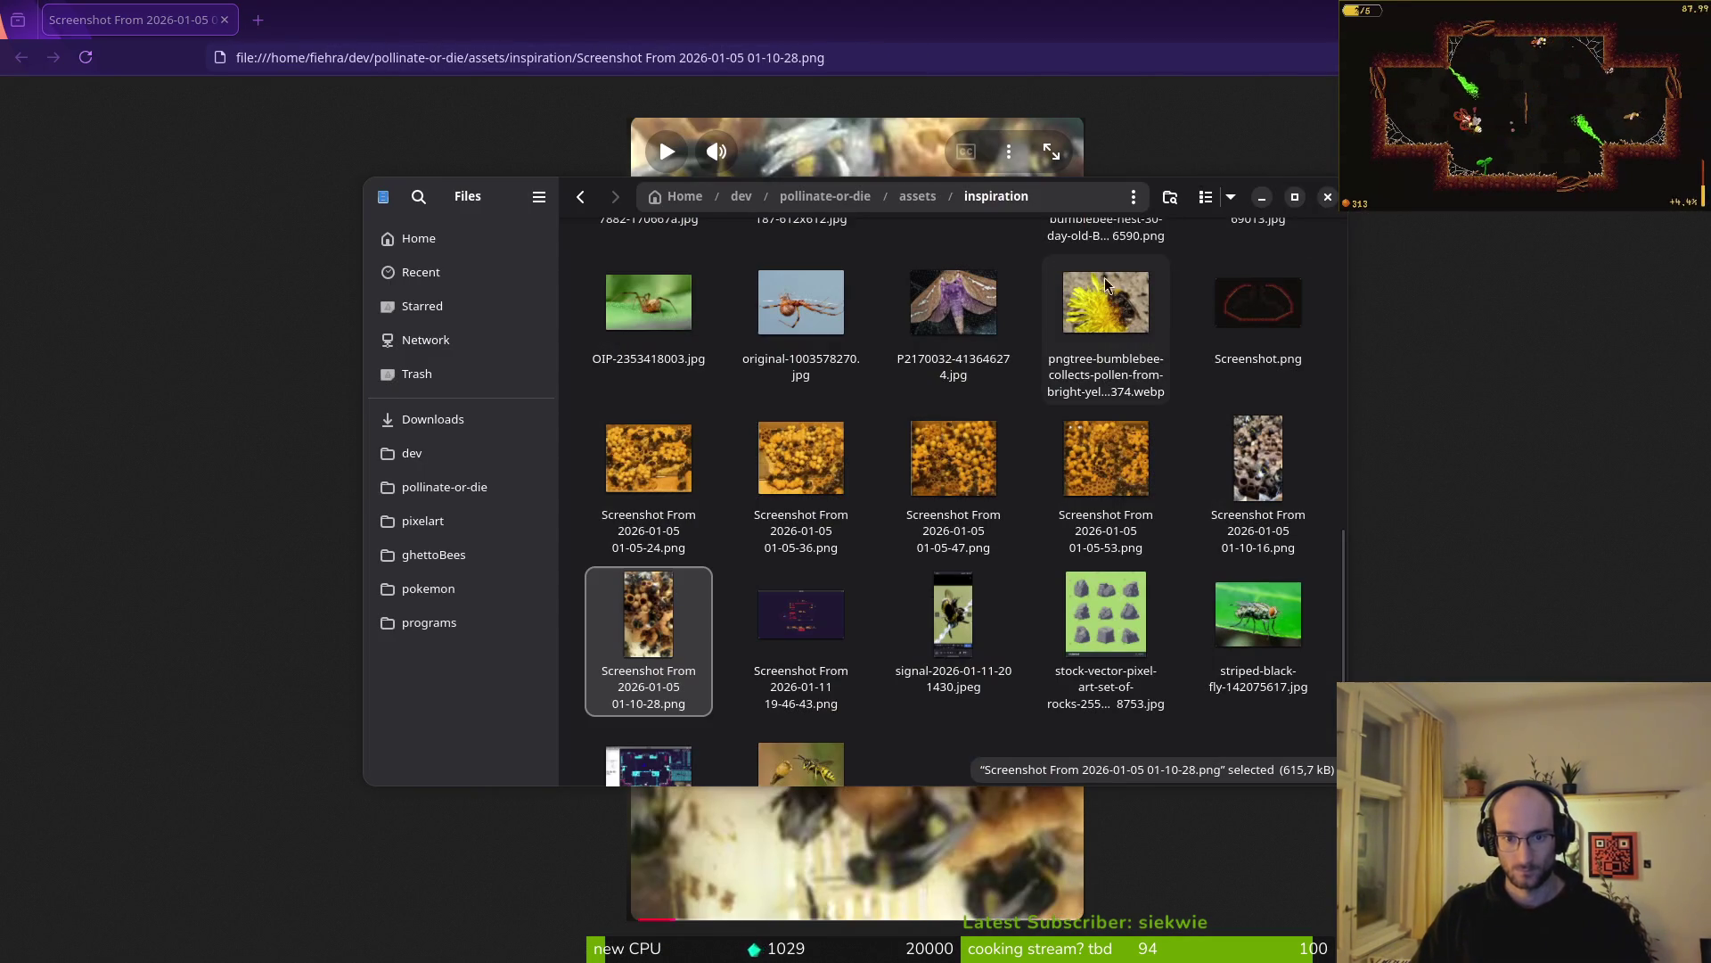
{"action": "double_click", "coordinate": [938, 467]}
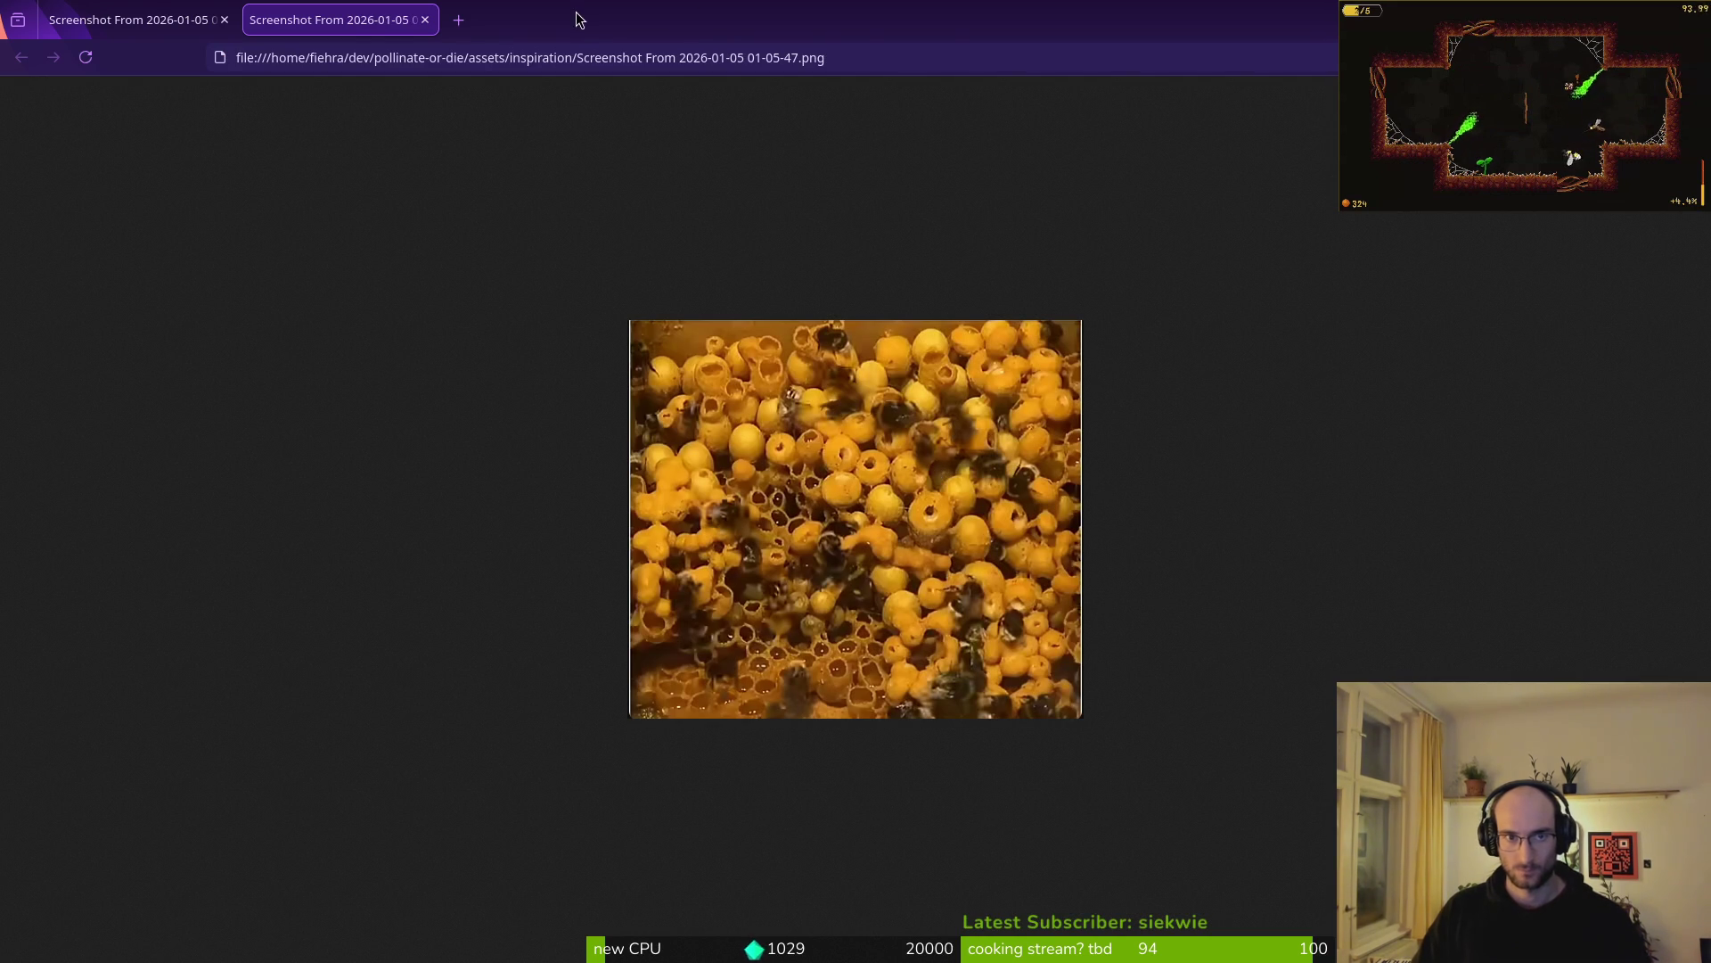
{"action": "key", "text": "alt+Tab"}
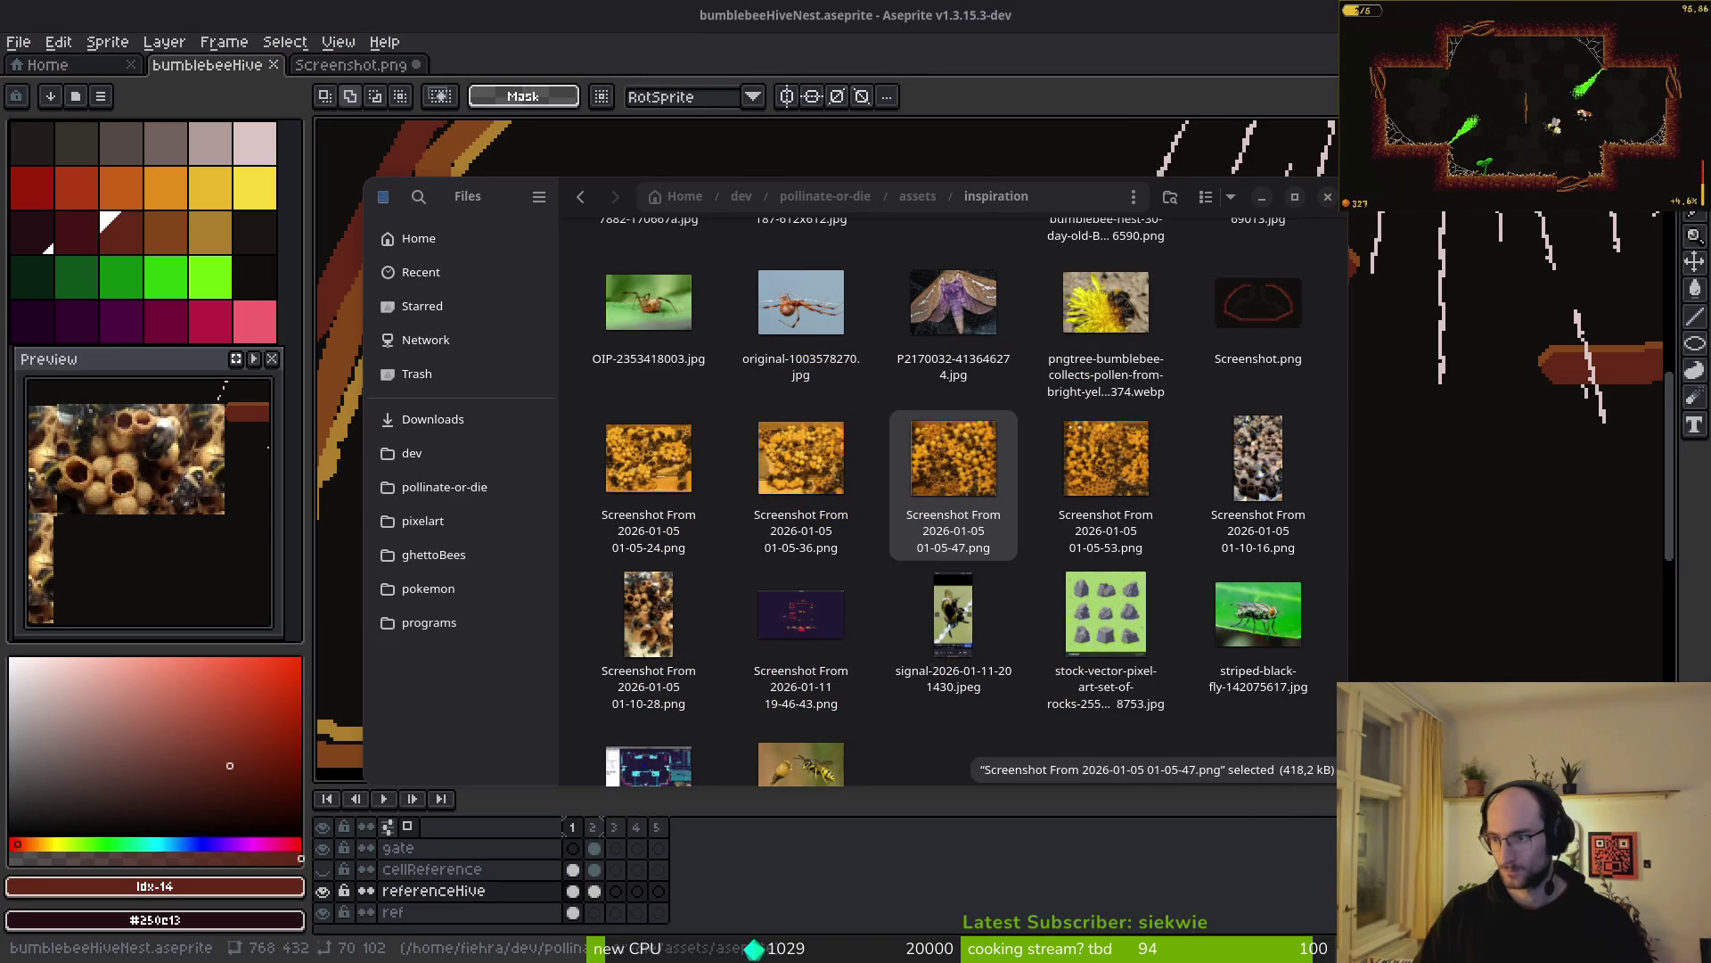
{"action": "key", "text": "alt+Tab"}
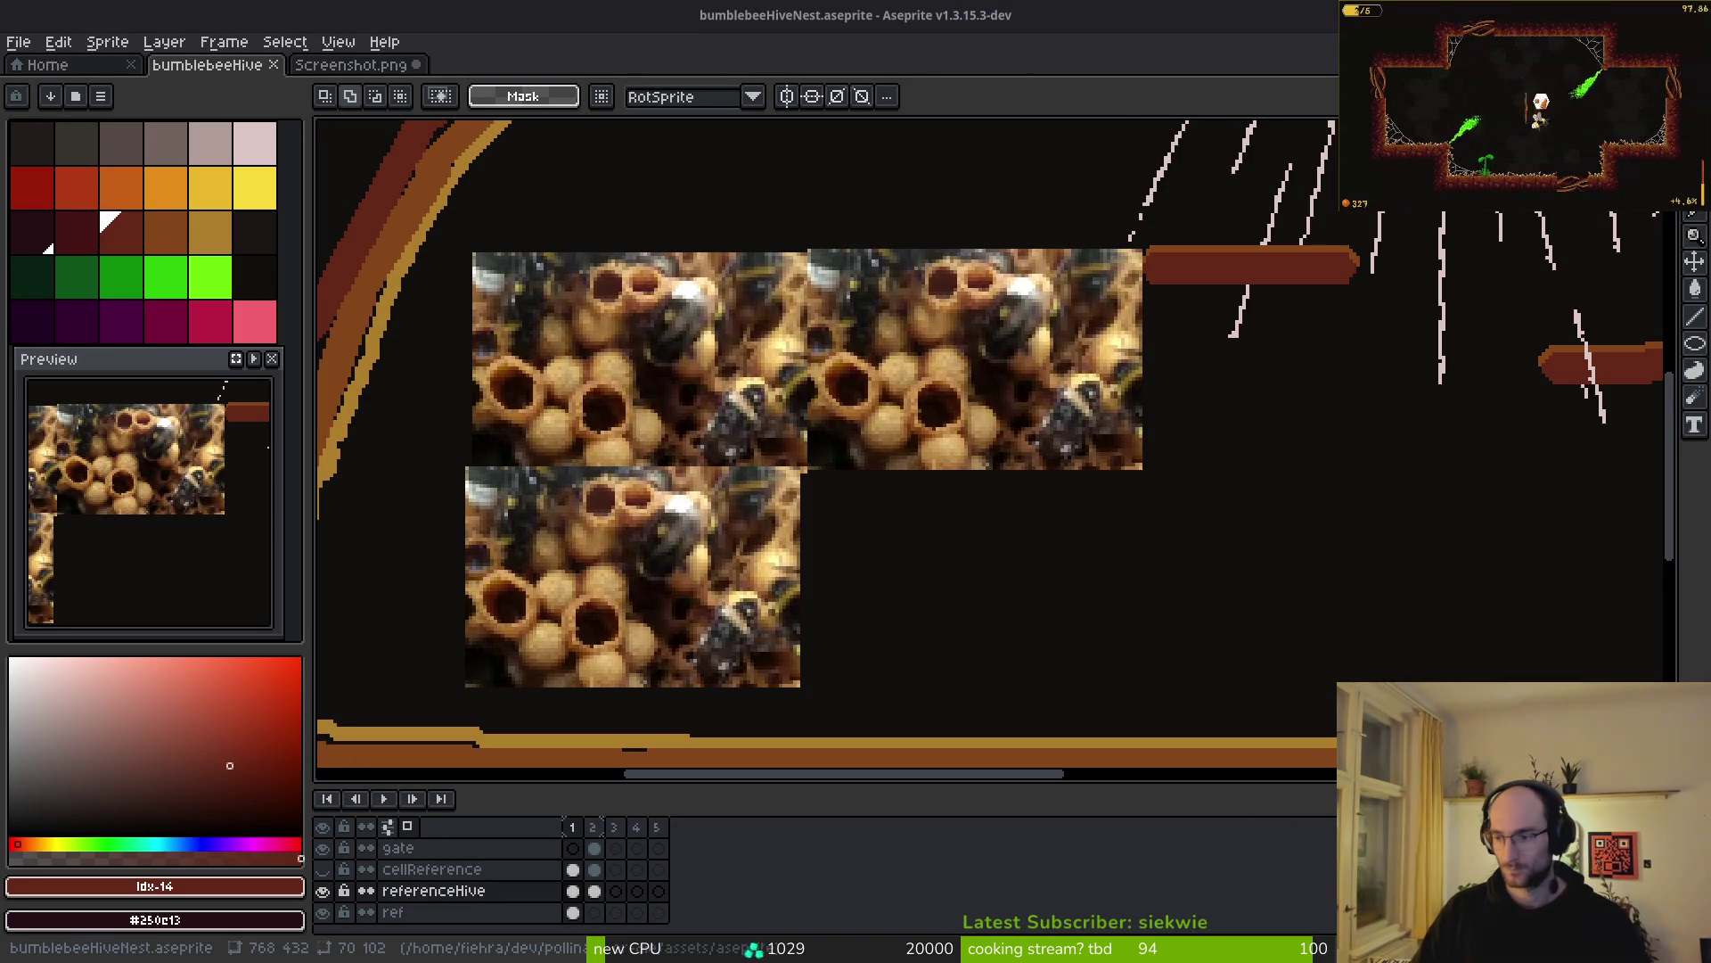
{"action": "left_click", "coordinate": [48, 65]}
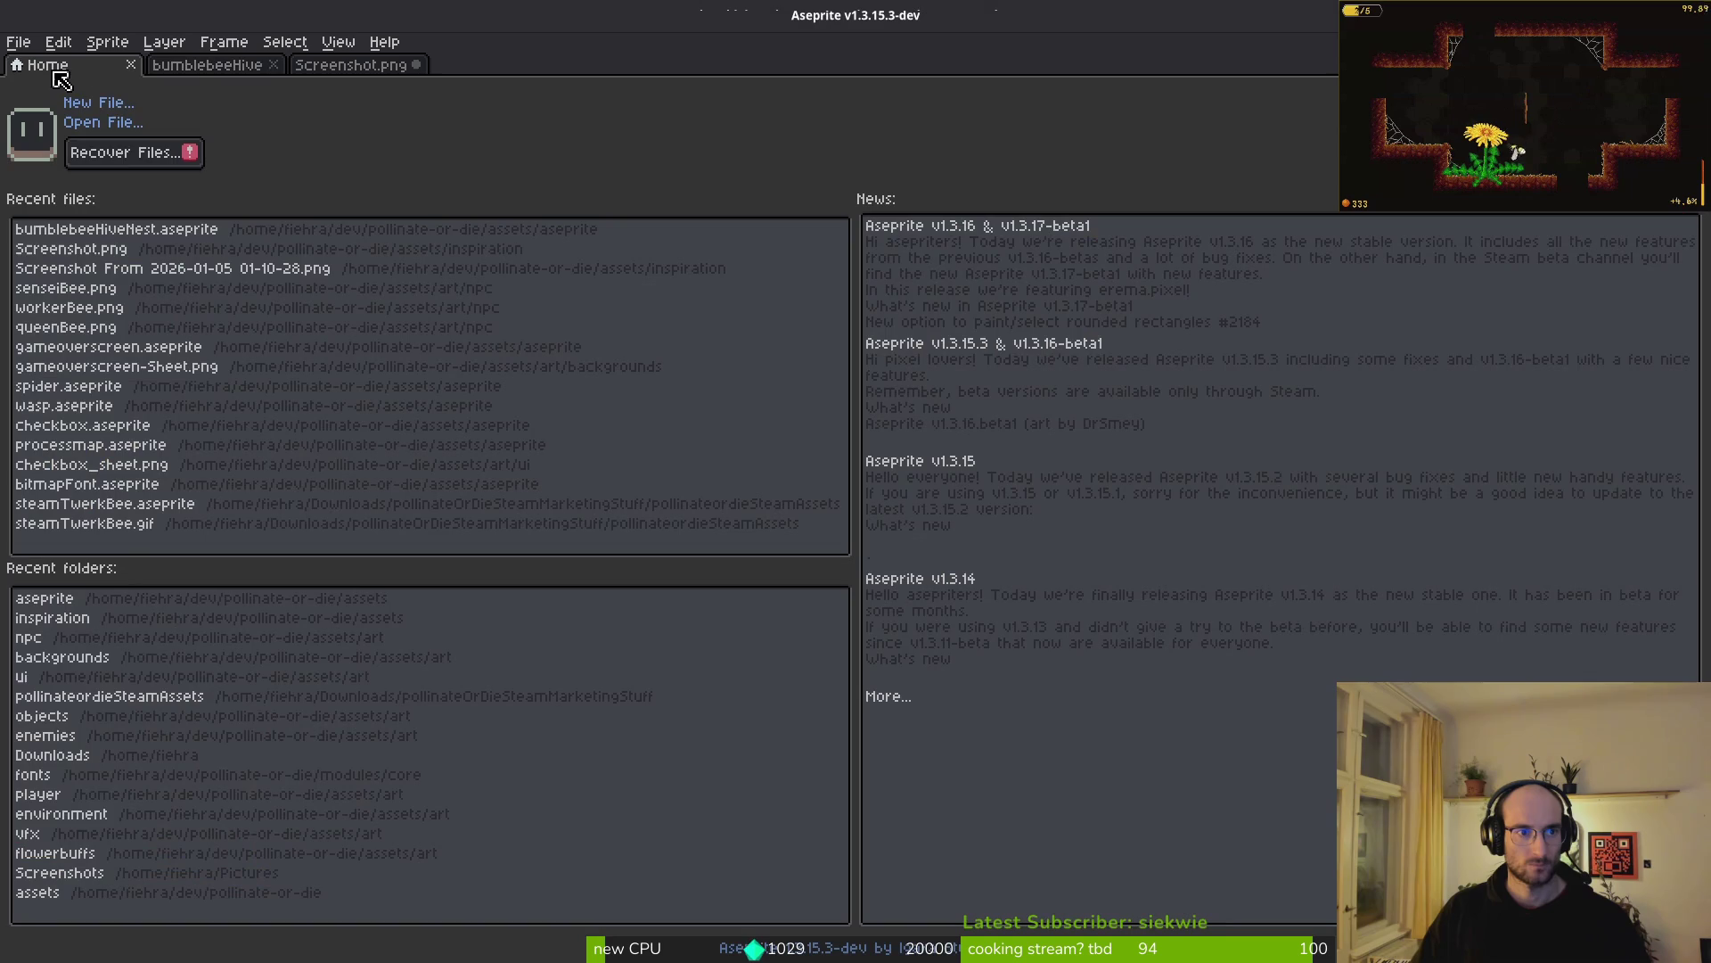
{"action": "left_click", "coordinate": [106, 130]}
{"action": "scroll", "coordinate": [781, 332], "scroll_direction": "down", "scroll_amount": 5}
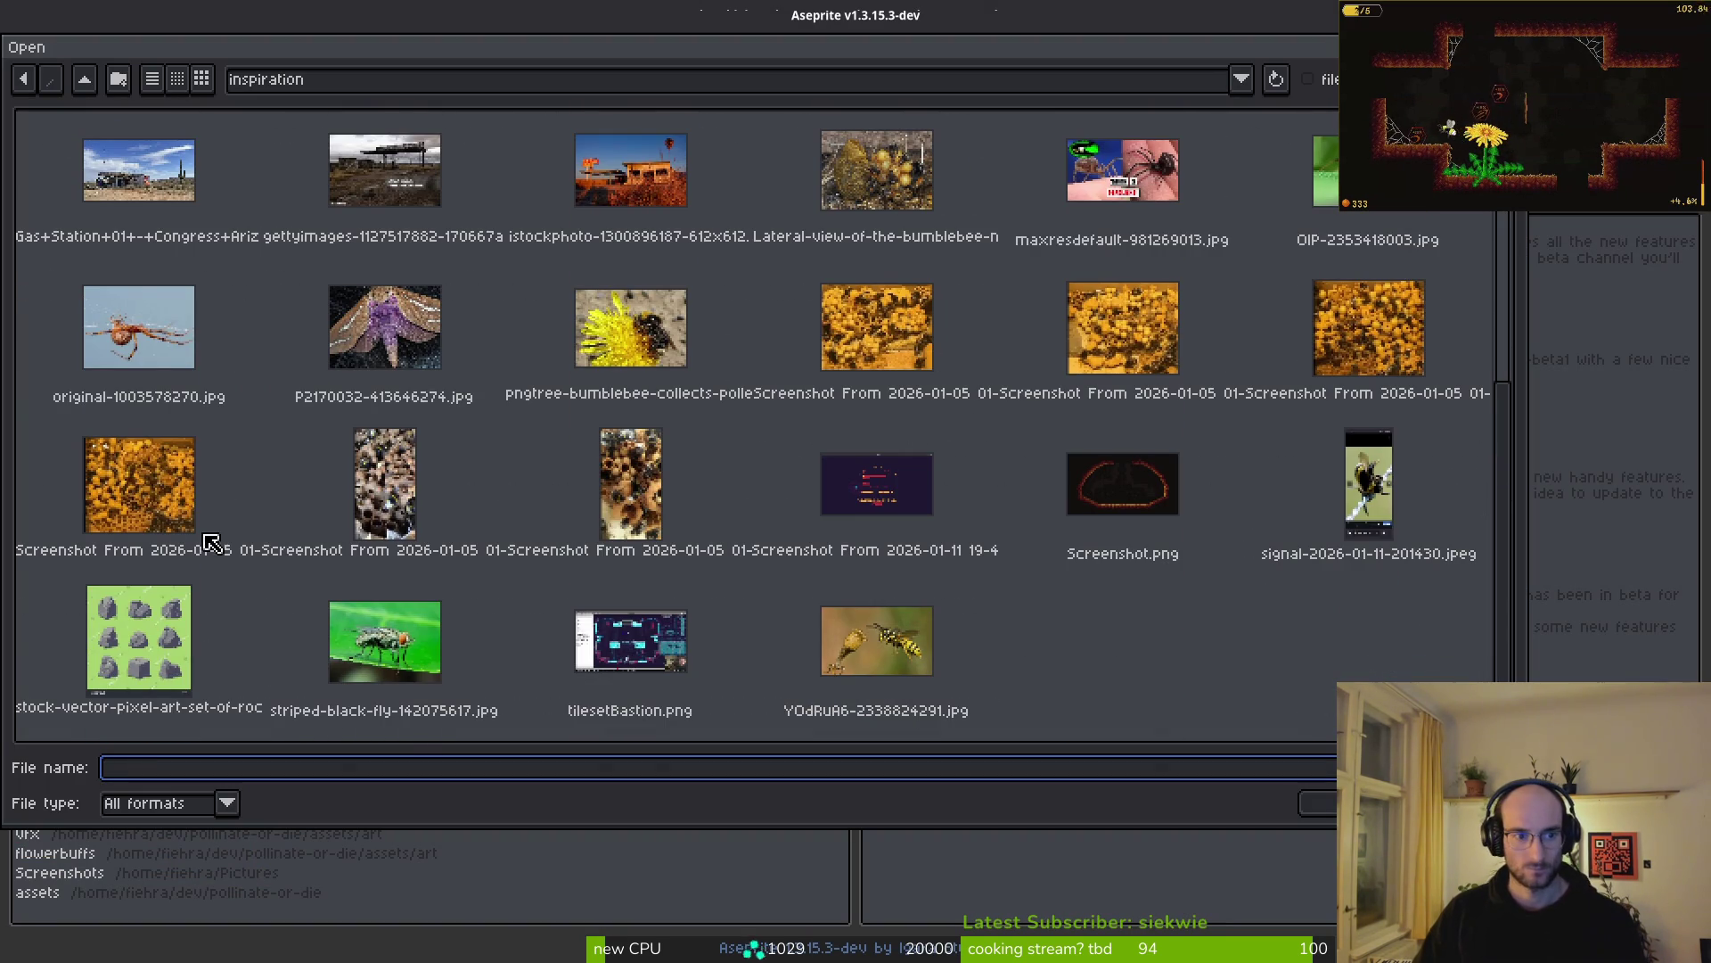
{"action": "left_click", "coordinate": [897, 304]}
{"action": "double_click", "coordinate": [898, 304]}
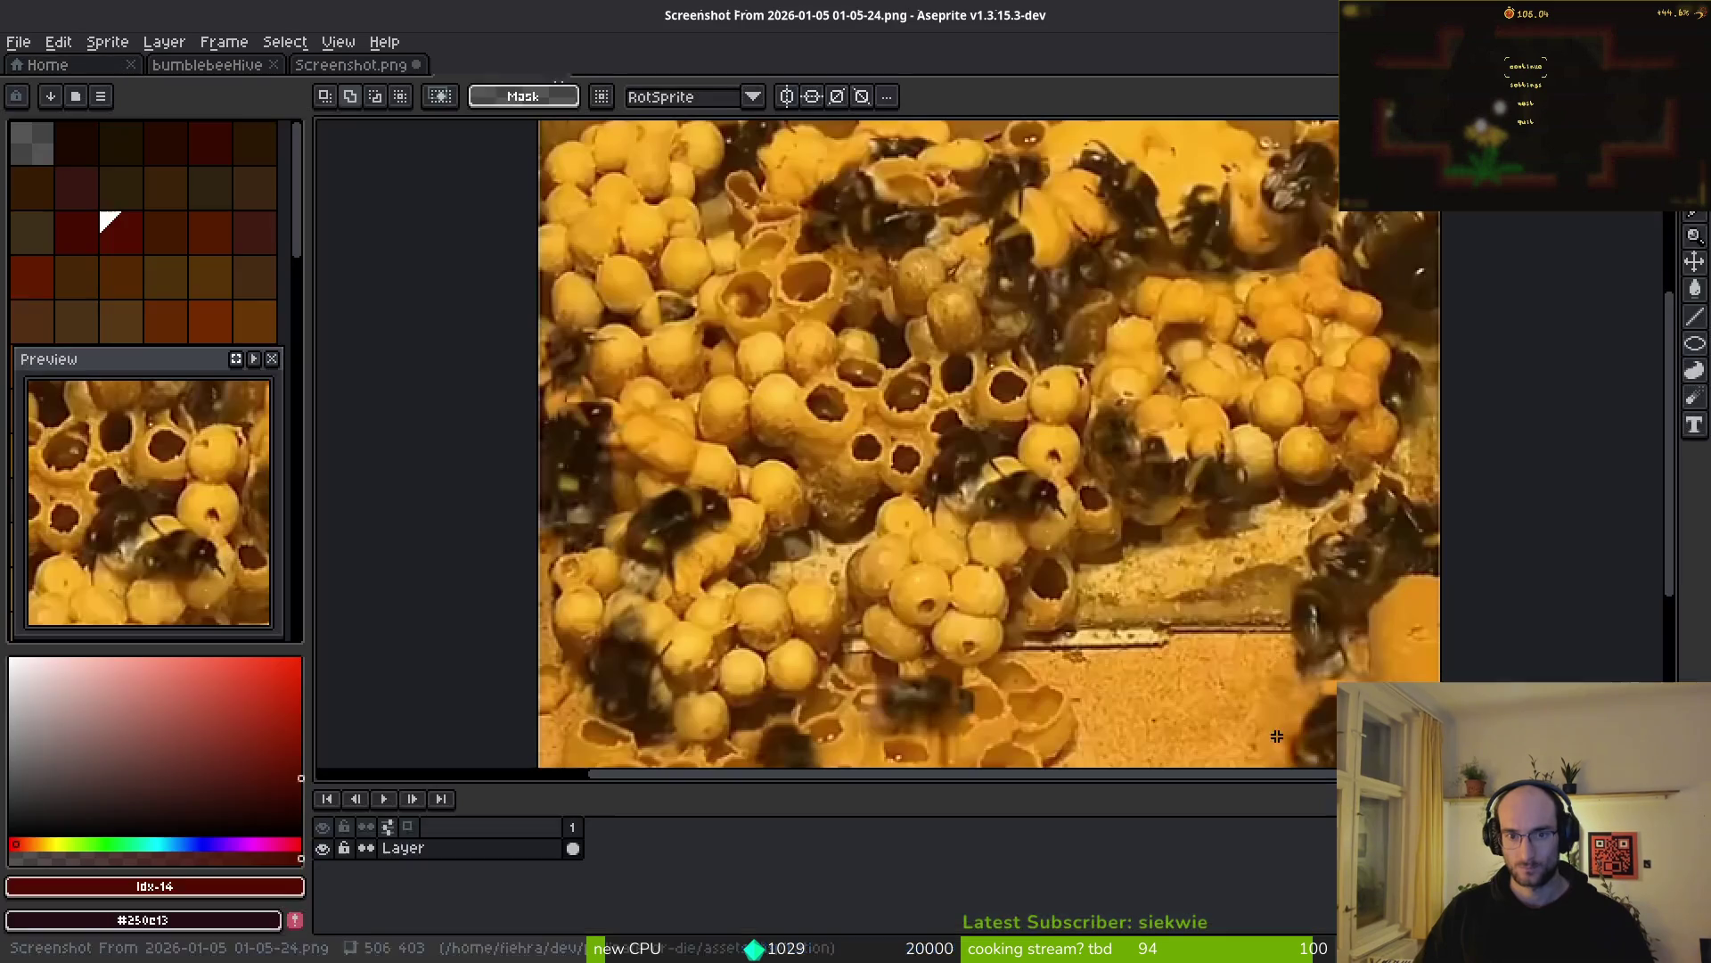
{"action": "mouse_move", "coordinate": [495, 67]}
{"action": "left_mouse_down"}
{"action": "mouse_move", "coordinate": [370, 173]}
{"action": "mouse_move", "coordinate": [347, 166]}
{"action": "left_mouse_up"}
- Close the empty Screenshot.png without saving and switch to frame 2
{"action": "scroll", "coordinate": [523, 432], "scroll_direction": "up", "scroll_amount": 3}
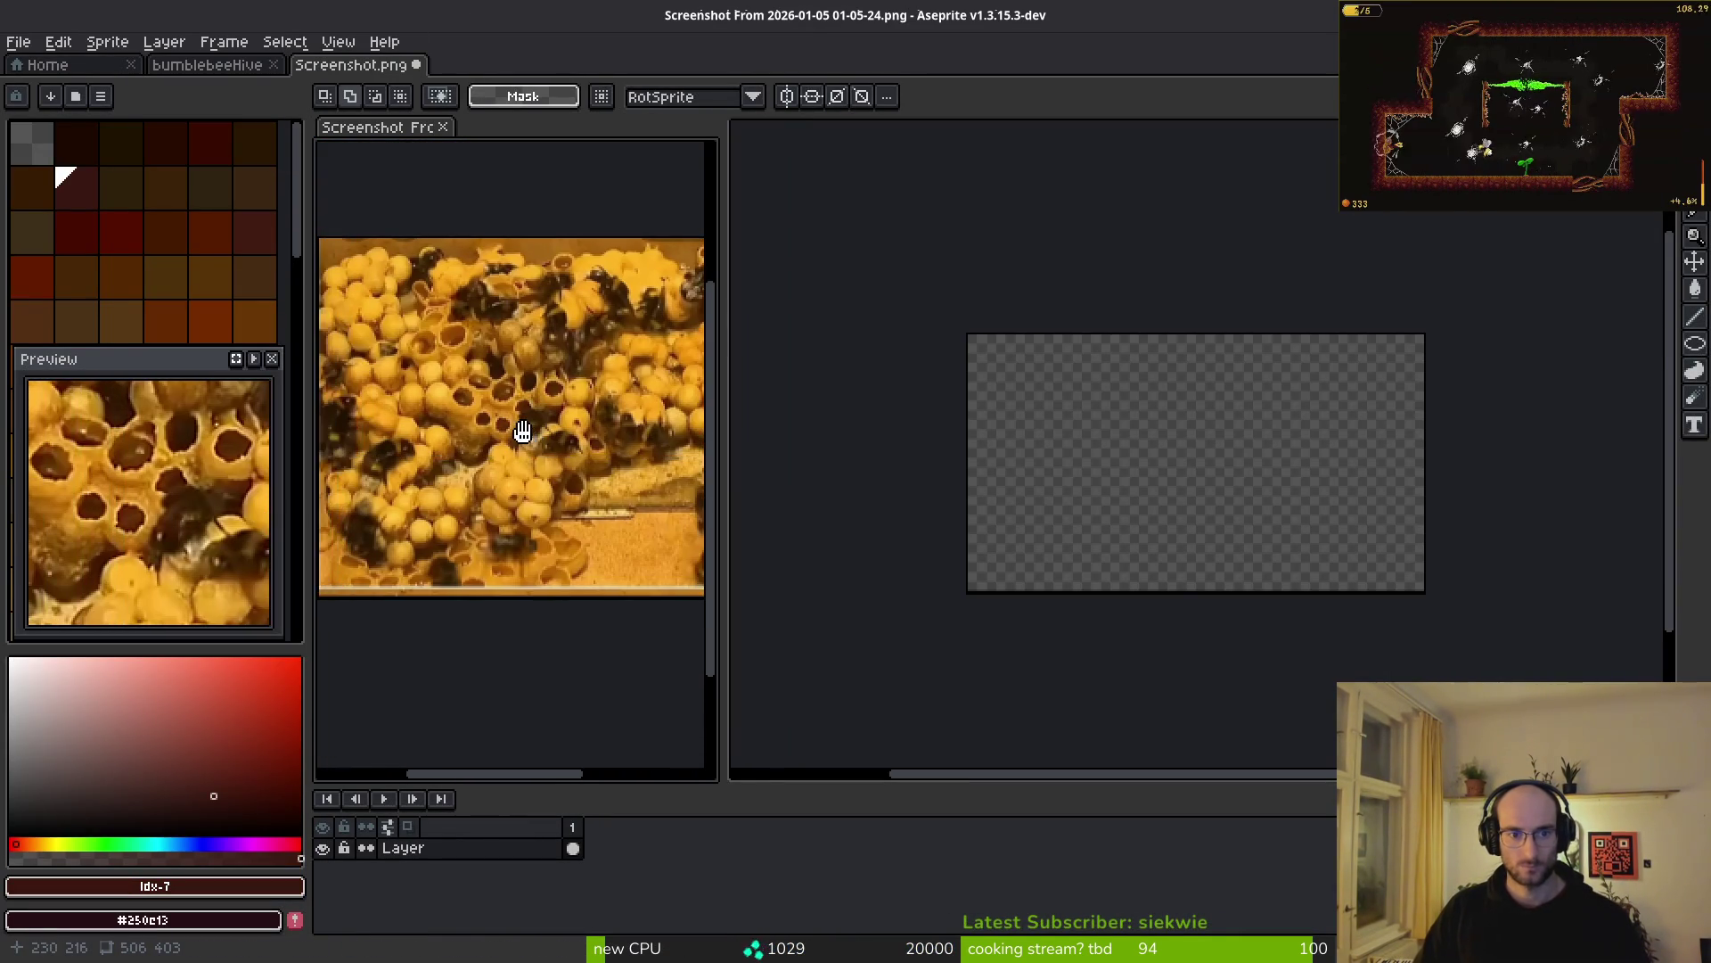
{"action": "left_click", "coordinate": [1085, 508]}
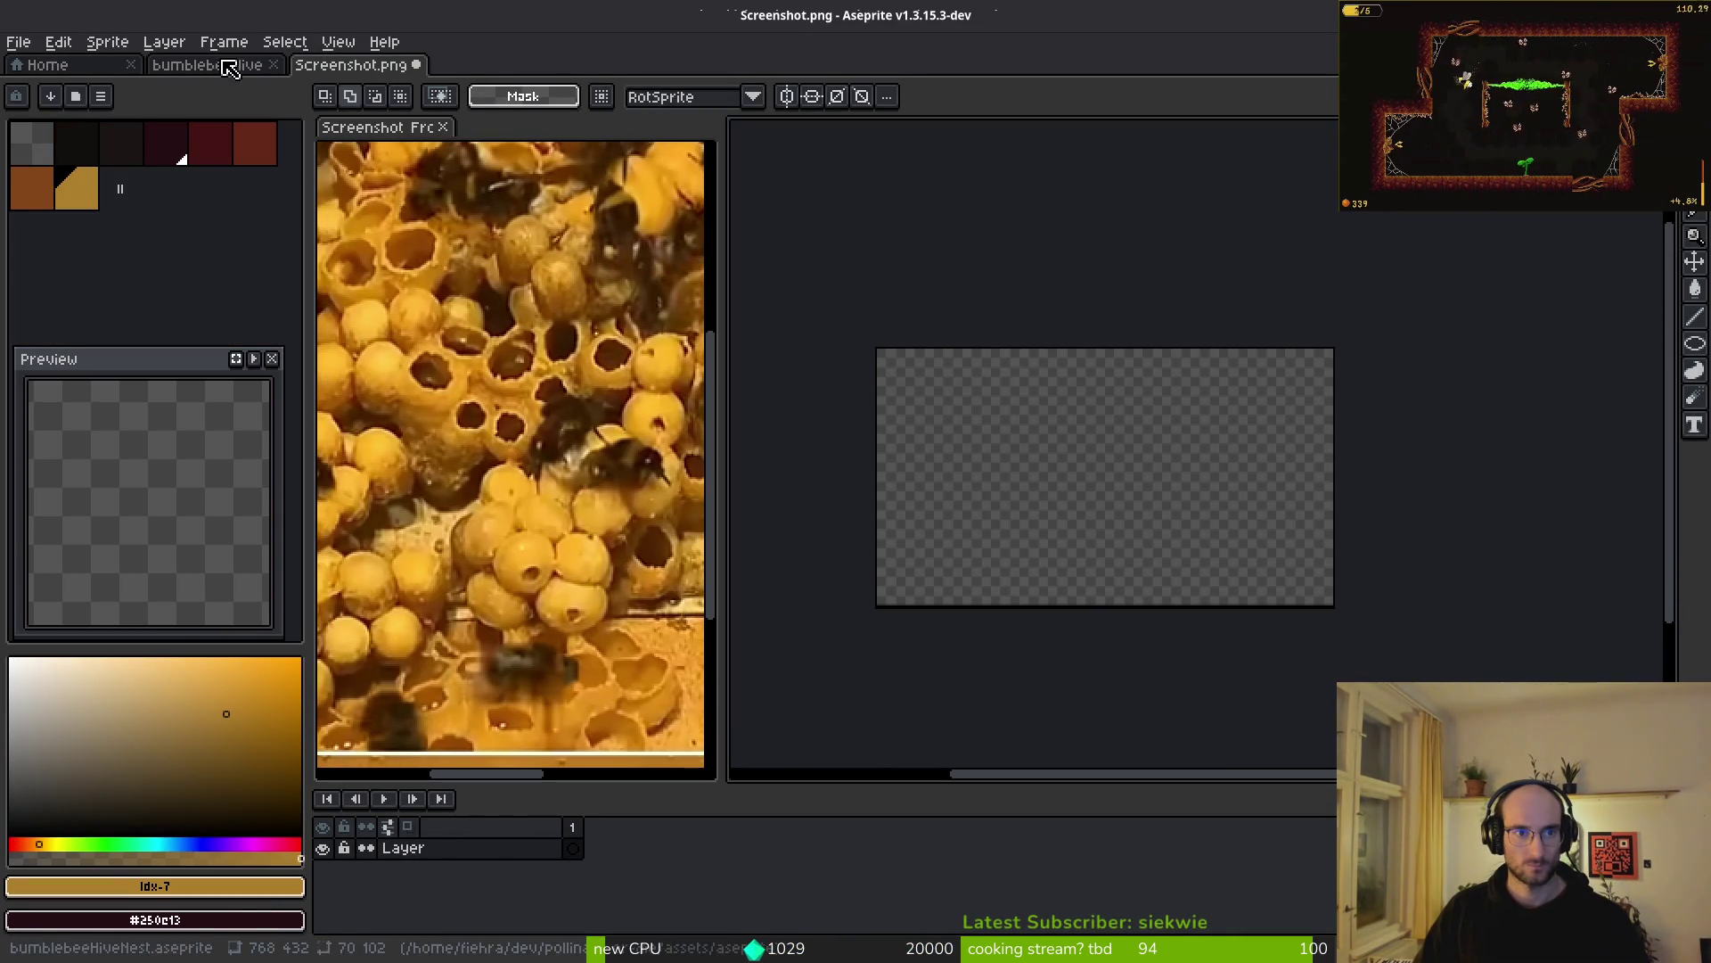
{"action": "left_click", "coordinate": [416, 65]}
{"action": "left_click", "coordinate": [856, 538]}
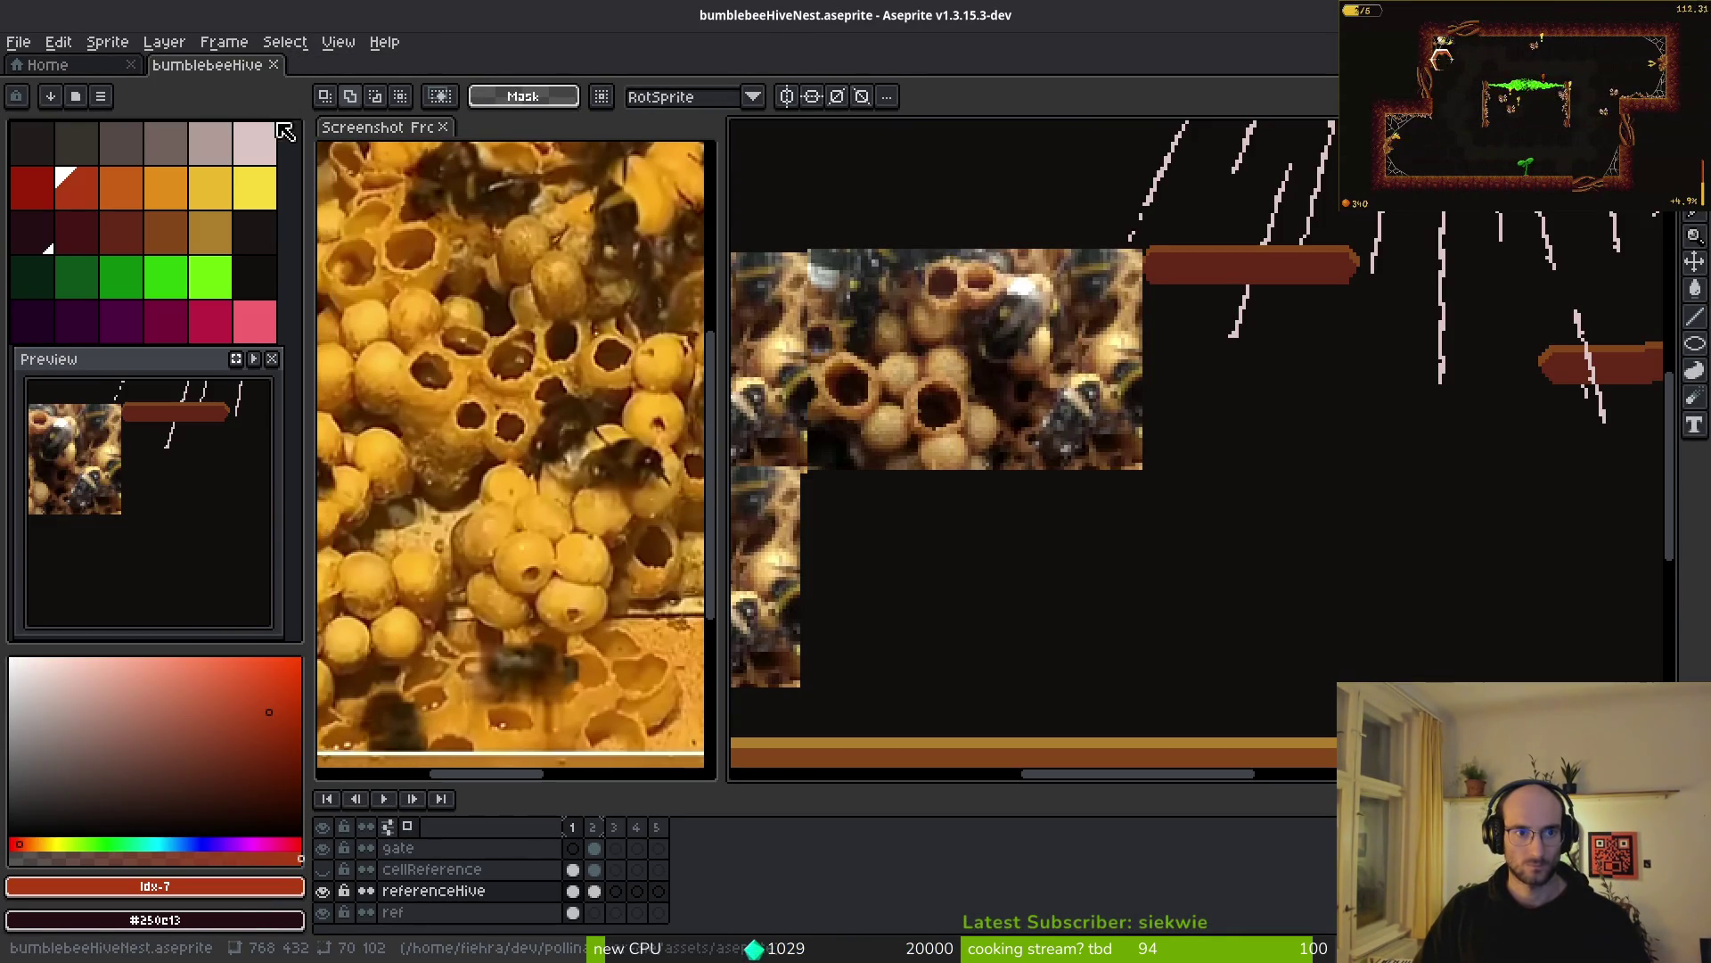
{"action": "scroll", "coordinate": [892, 499], "scroll_direction": "down", "scroll_amount": 2}
{"action": "left_click", "coordinate": [594, 891]}
{"action": "scroll", "coordinate": [1050, 463], "scroll_direction": "up", "scroll_amount": 3}
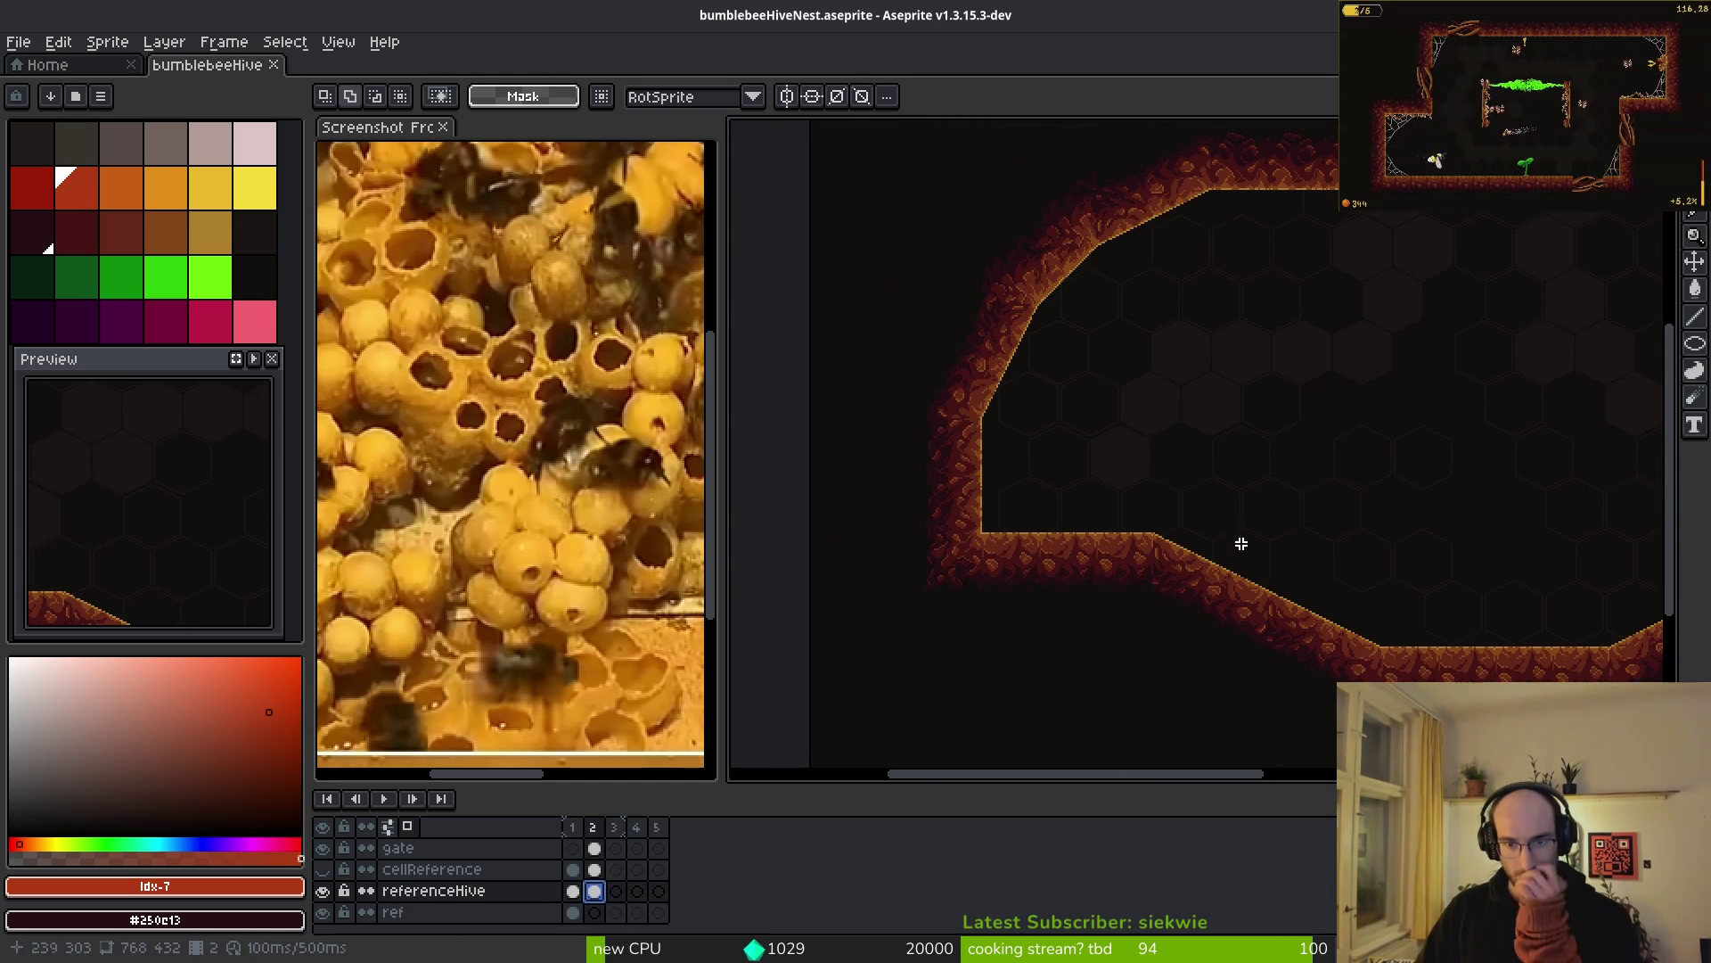
- Show the bees layer, move the red respawn X down onto the cave floor, and save
{"action": "left_click_drag", "start_coordinate": [1217, 541], "coordinate": [1189, 530]}
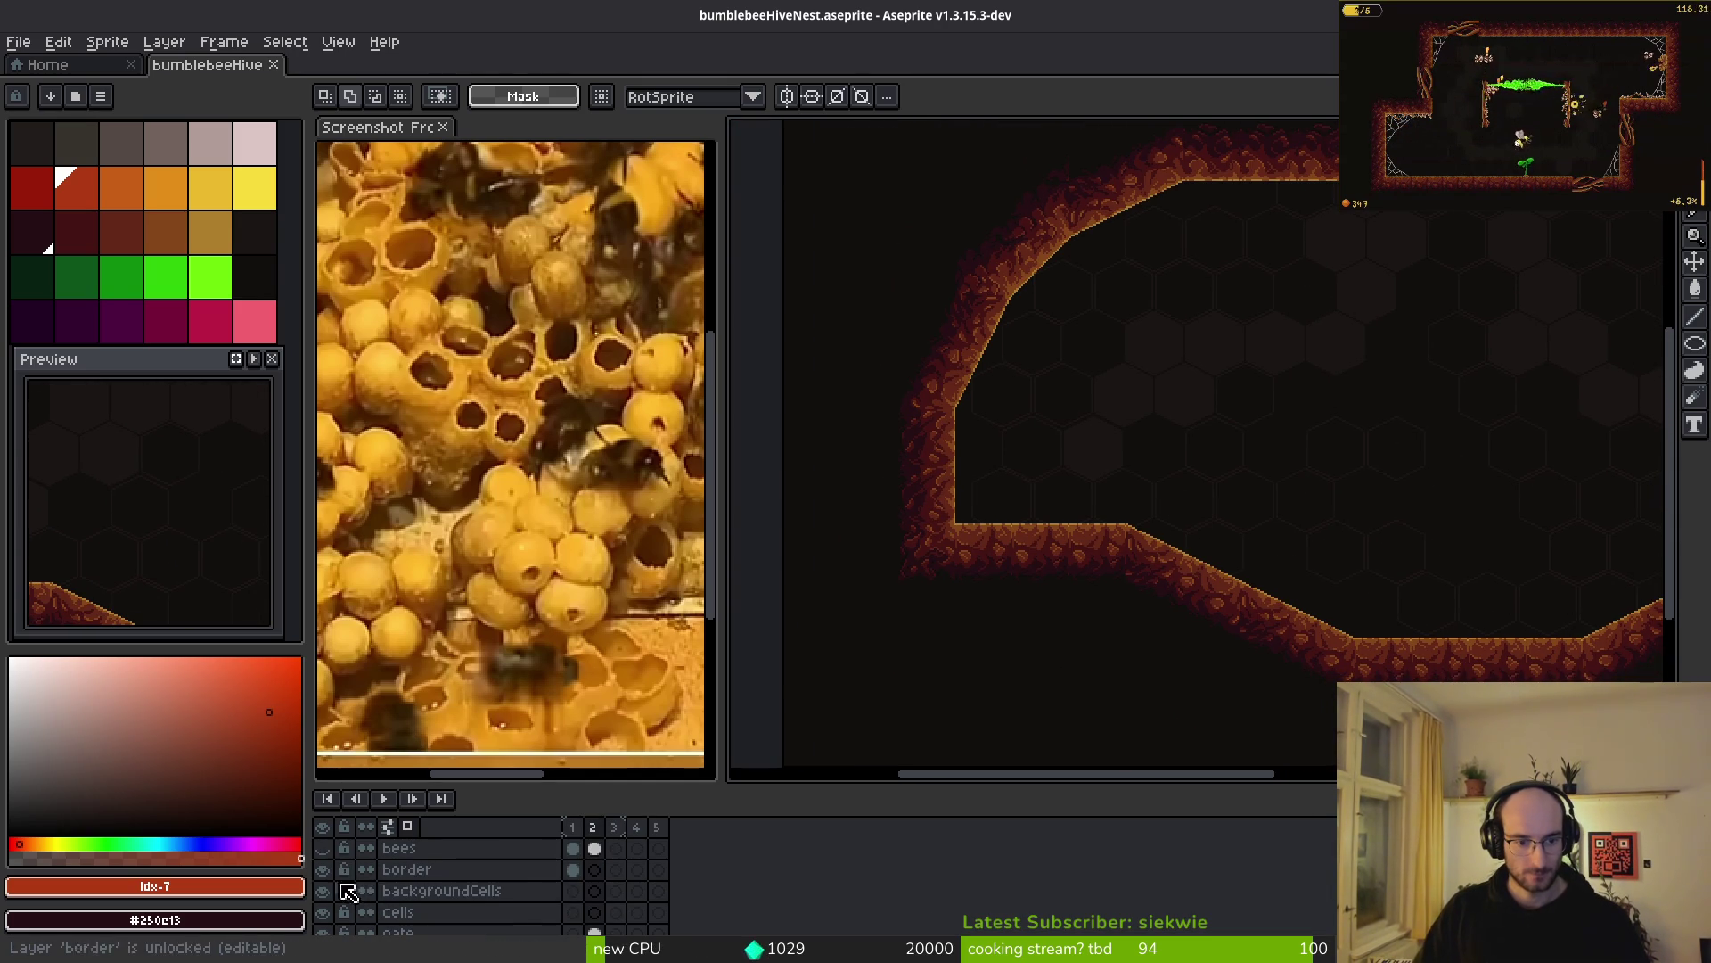
{"action": "left_click", "coordinate": [323, 848]}
{"action": "mouse_move", "coordinate": [1408, 578]}
{"action": "left_mouse_down"}
{"action": "mouse_move", "coordinate": [1159, 557]}
{"action": "mouse_move", "coordinate": [1131, 420]}
{"action": "mouse_move", "coordinate": [1106, 393]}
{"action": "left_mouse_up"}
{"action": "left_click_drag", "start_coordinate": [982, 287], "coordinate": [1179, 444]}
{"action": "scroll", "coordinate": [974, 267], "scroll_direction": "up", "scroll_amount": 2}
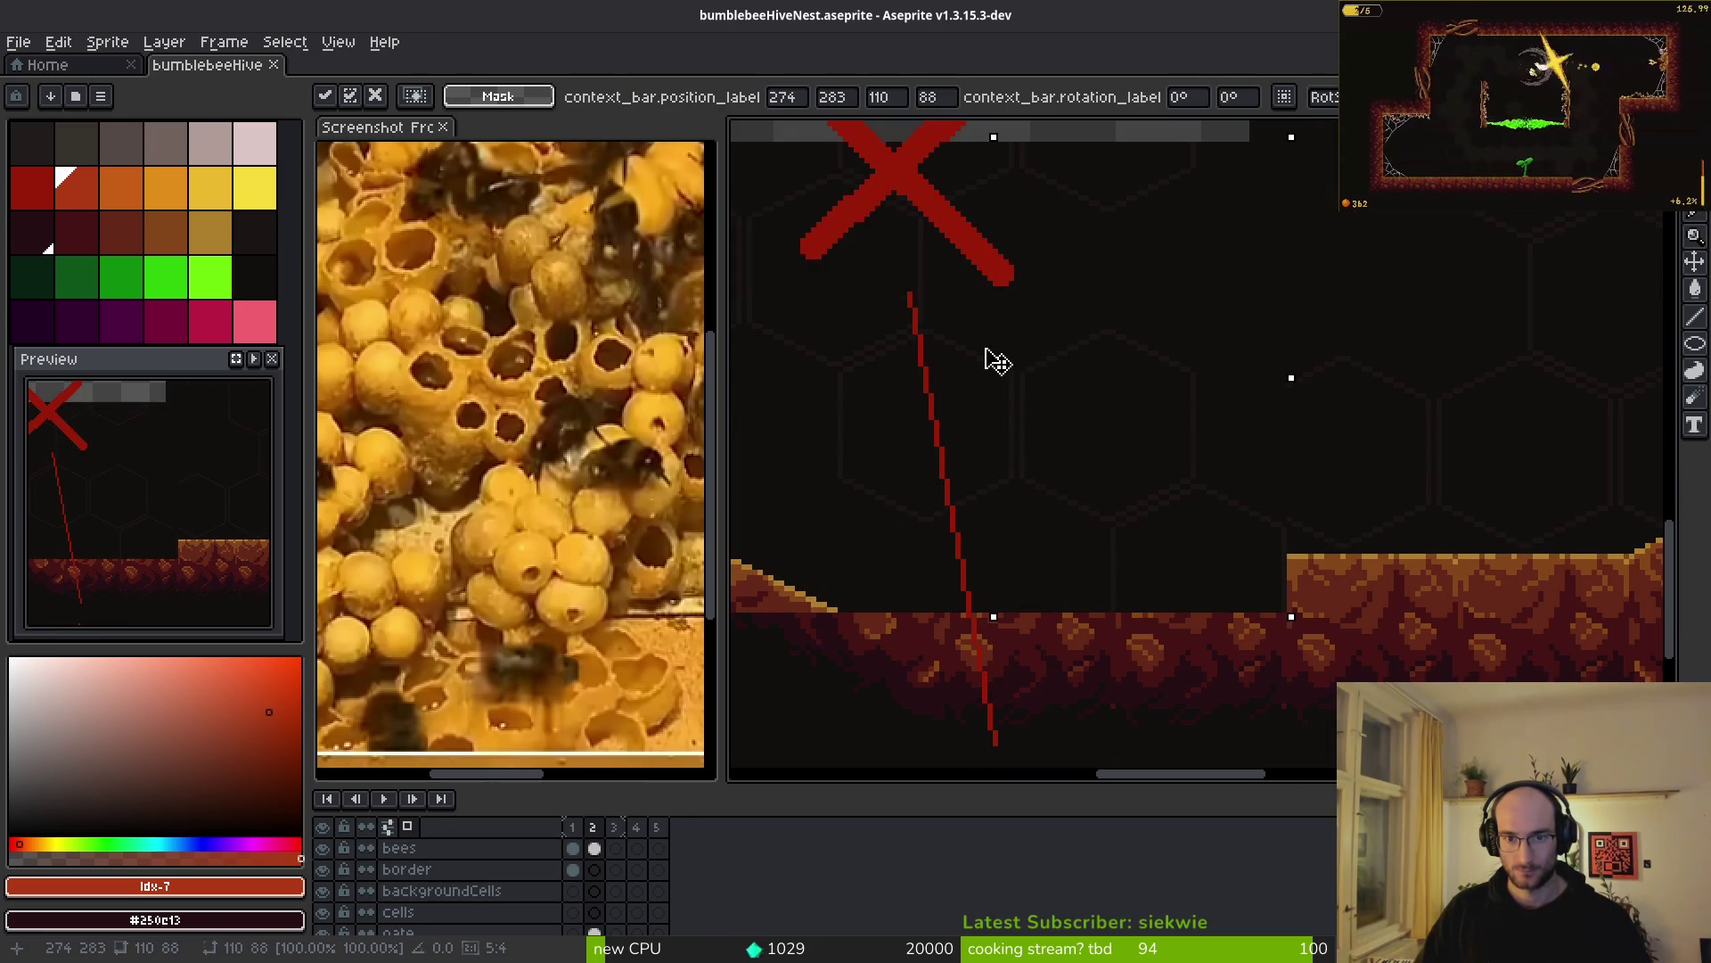
{"action": "key", "text": "Escape"}
{"action": "left_click", "coordinate": [595, 848]}
{"action": "scroll", "coordinate": [1013, 298], "scroll_direction": "down", "scroll_amount": 2}
{"action": "left_click_drag", "start_coordinate": [1062, 371], "coordinate": [1081, 508]}
{"action": "key", "text": "ctrl+d"}
{"action": "key", "text": "ctrl+s"}
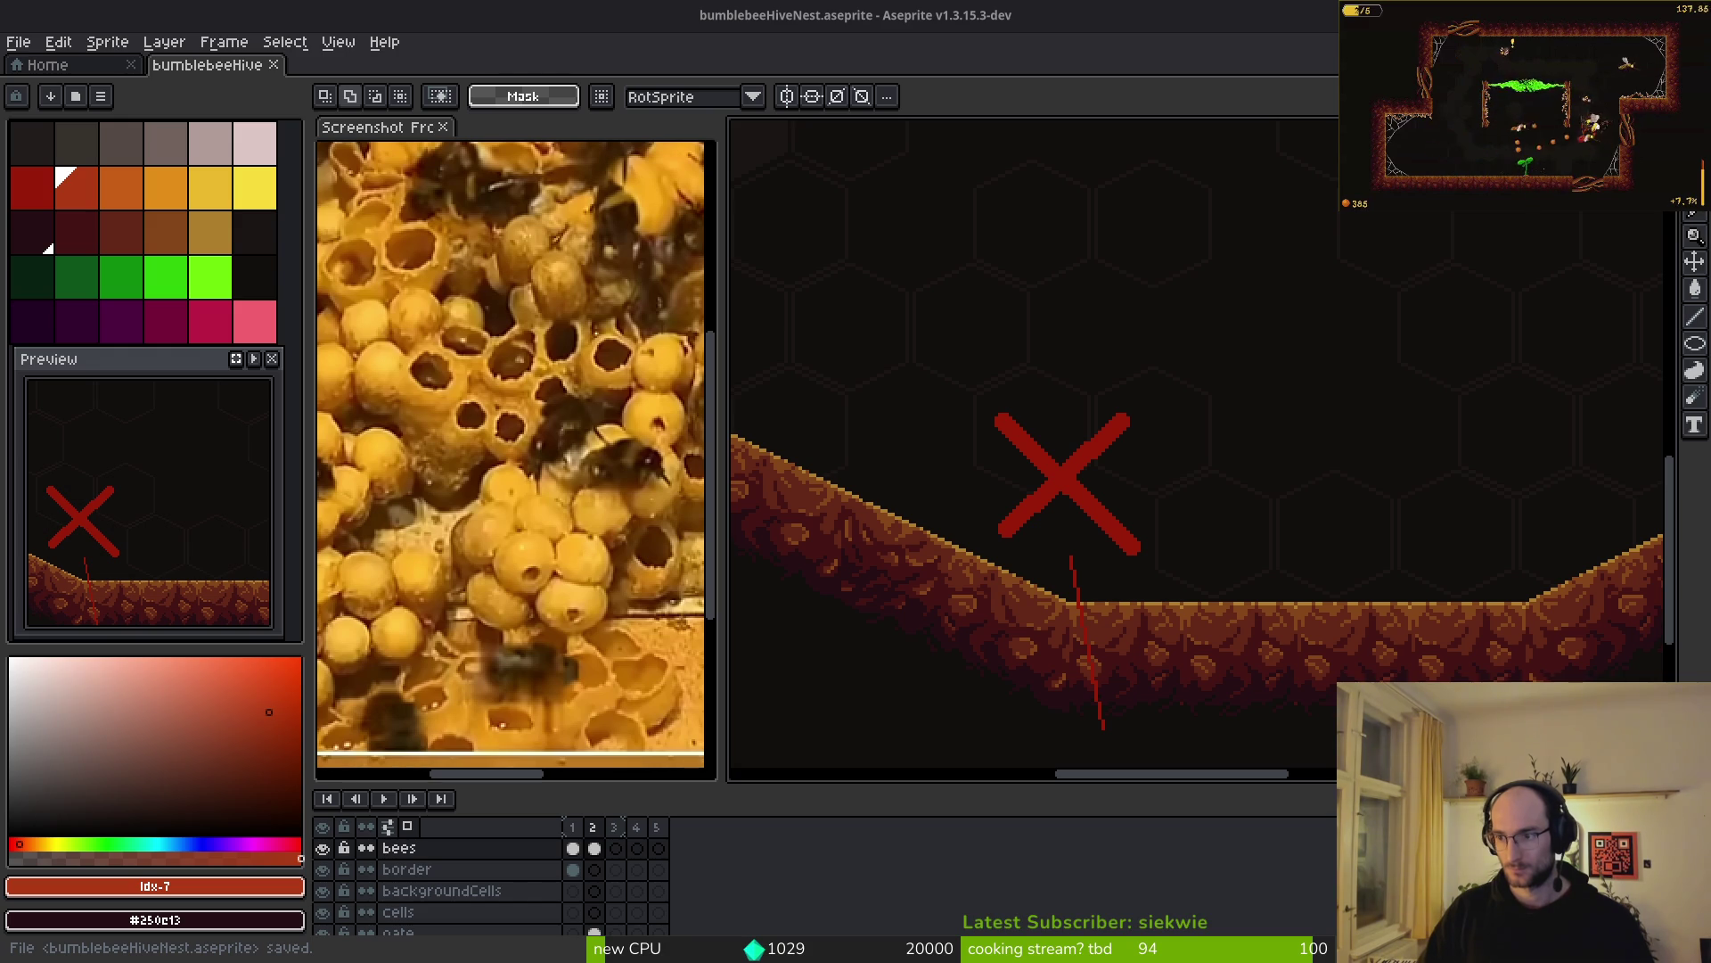
- Move two pairs of right-hand bees up and to the right
{"action": "scroll", "coordinate": [1081, 371], "scroll_direction": "down", "scroll_amount": 3}
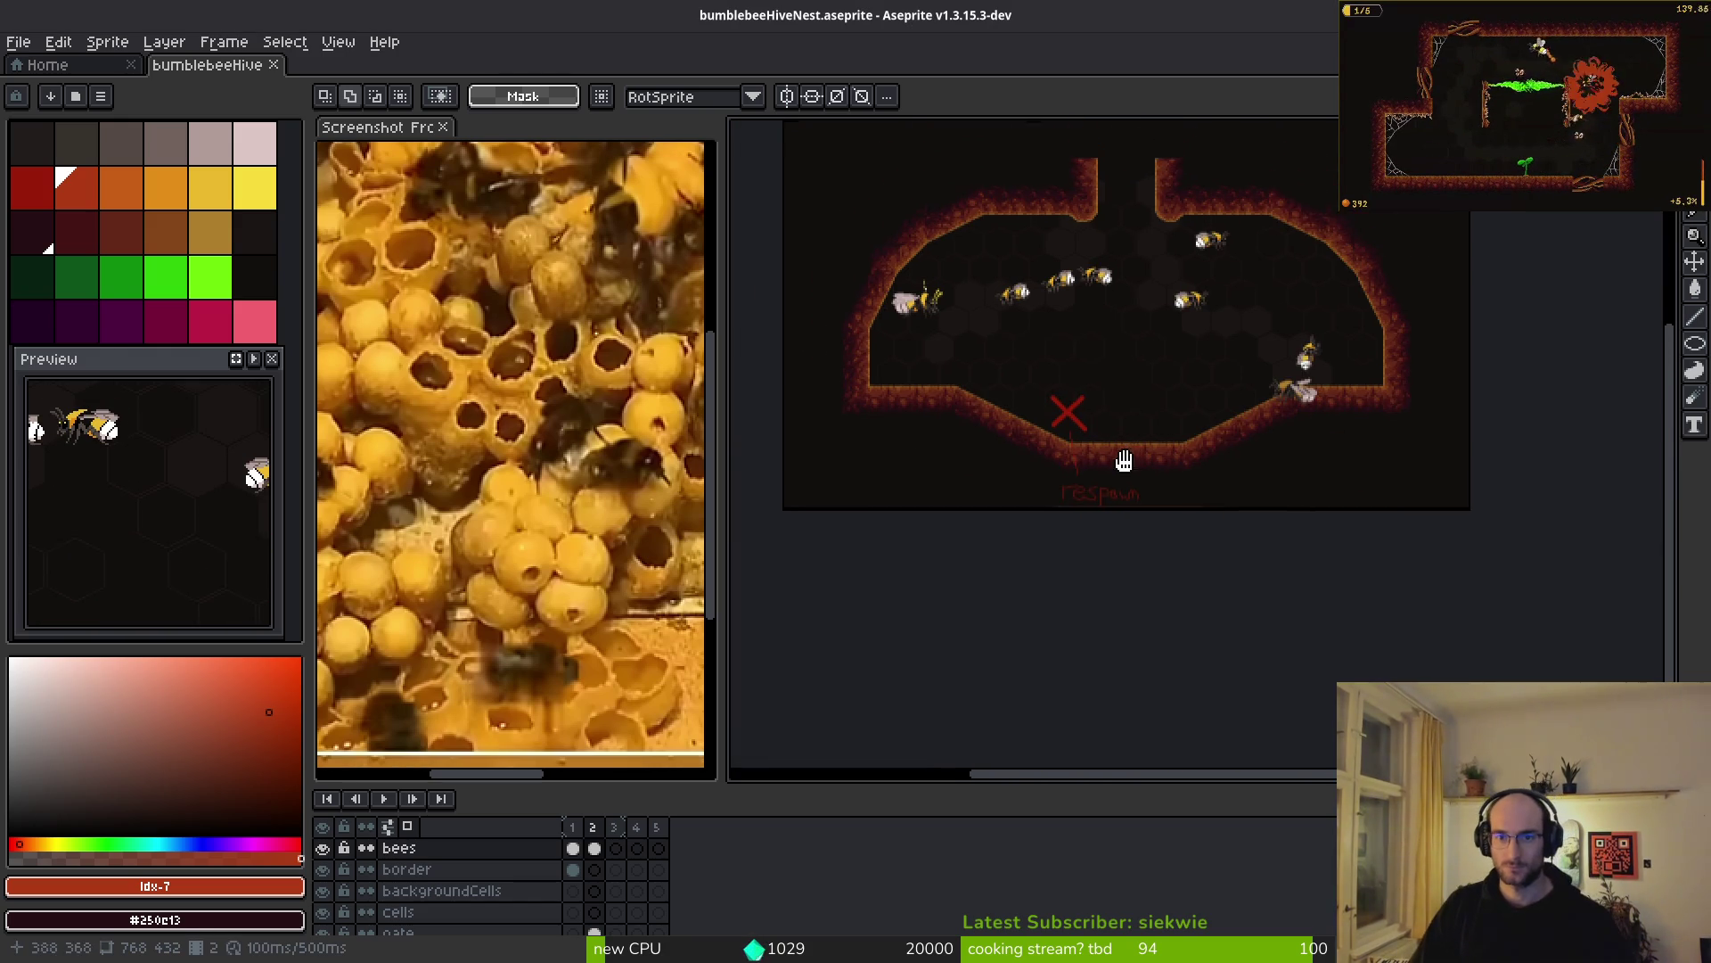
{"action": "scroll", "coordinate": [1235, 339], "scroll_direction": "up", "scroll_amount": 2}
{"action": "scroll", "coordinate": [1195, 445], "scroll_direction": "up", "scroll_amount": 3}
{"action": "scroll", "coordinate": [1215, 553], "scroll_direction": "right", "scroll_amount": 2}
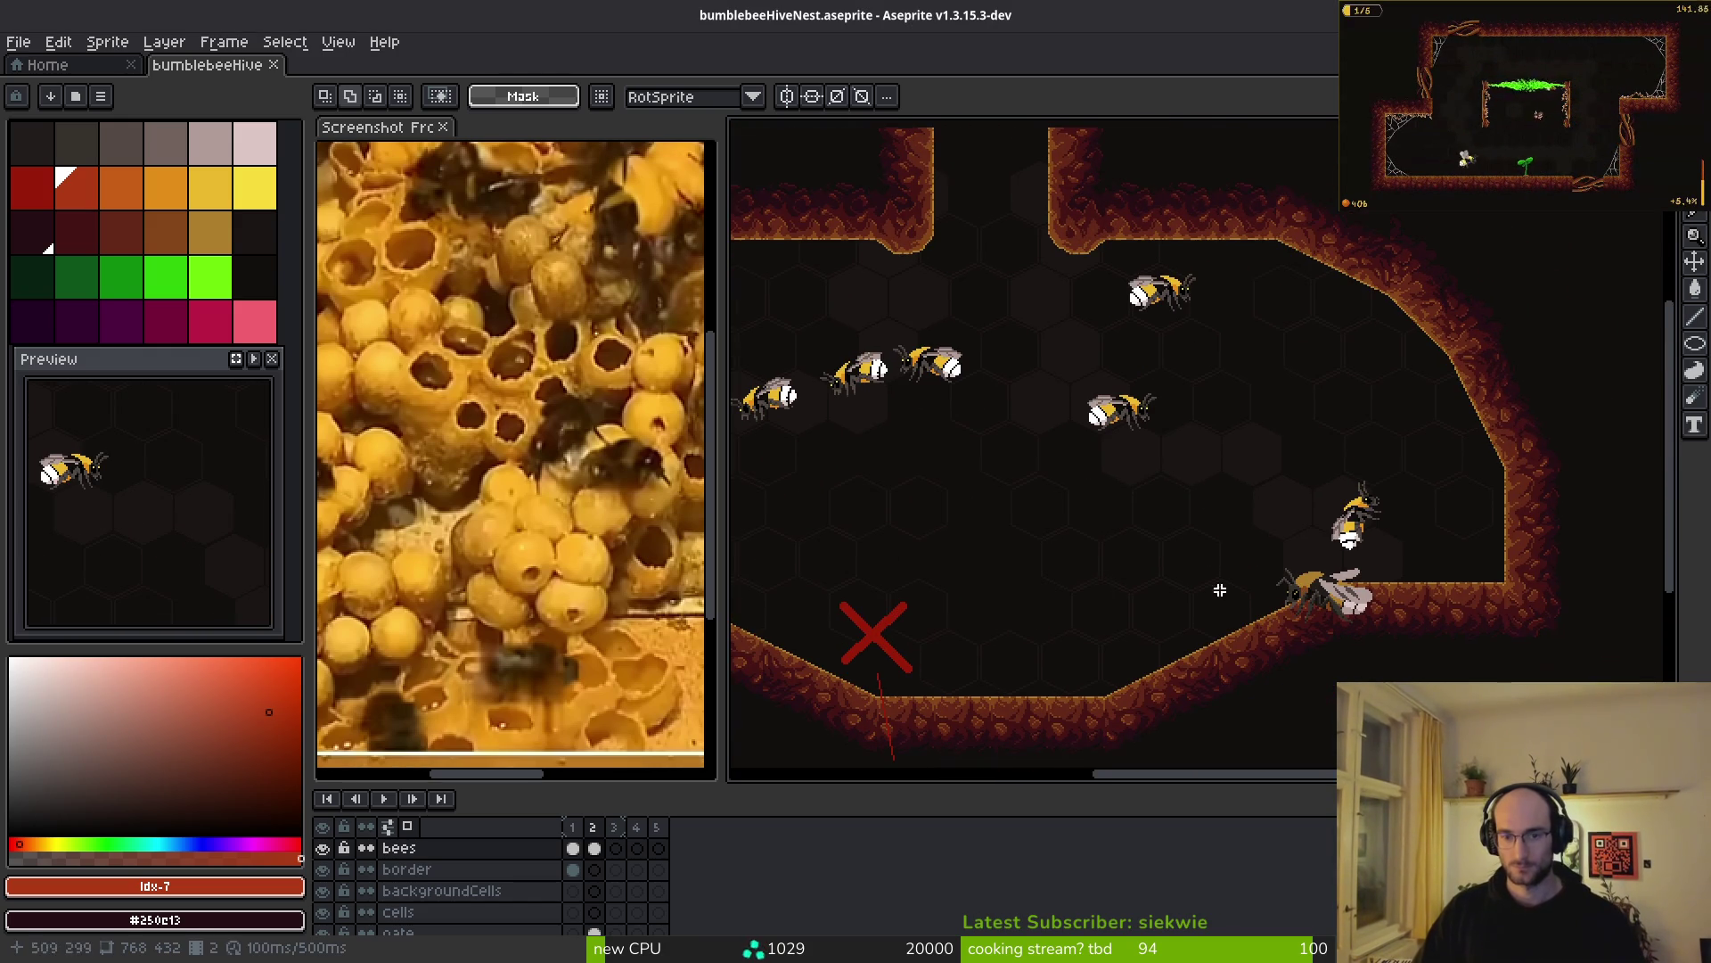
{"action": "left_click_drag", "start_coordinate": [1346, 534], "coordinate": [1400, 483]}
{"action": "left_click_drag", "start_coordinate": [1234, 549], "coordinate": [1561, 562]}
{"action": "left_click_drag", "start_coordinate": [1147, 306], "coordinate": [1357, 466]}
{"action": "mouse_move", "coordinate": [1226, 384]}
{"action": "left_mouse_down"}
{"action": "mouse_move", "coordinate": [1297, 375]}
{"action": "mouse_move", "coordinate": [1315, 355]}
{"action": "left_mouse_up"}
{"action": "key", "text": "Return"}
{"action": "scroll", "coordinate": [1234, 418], "scroll_direction": "up", "scroll_amount": 3}
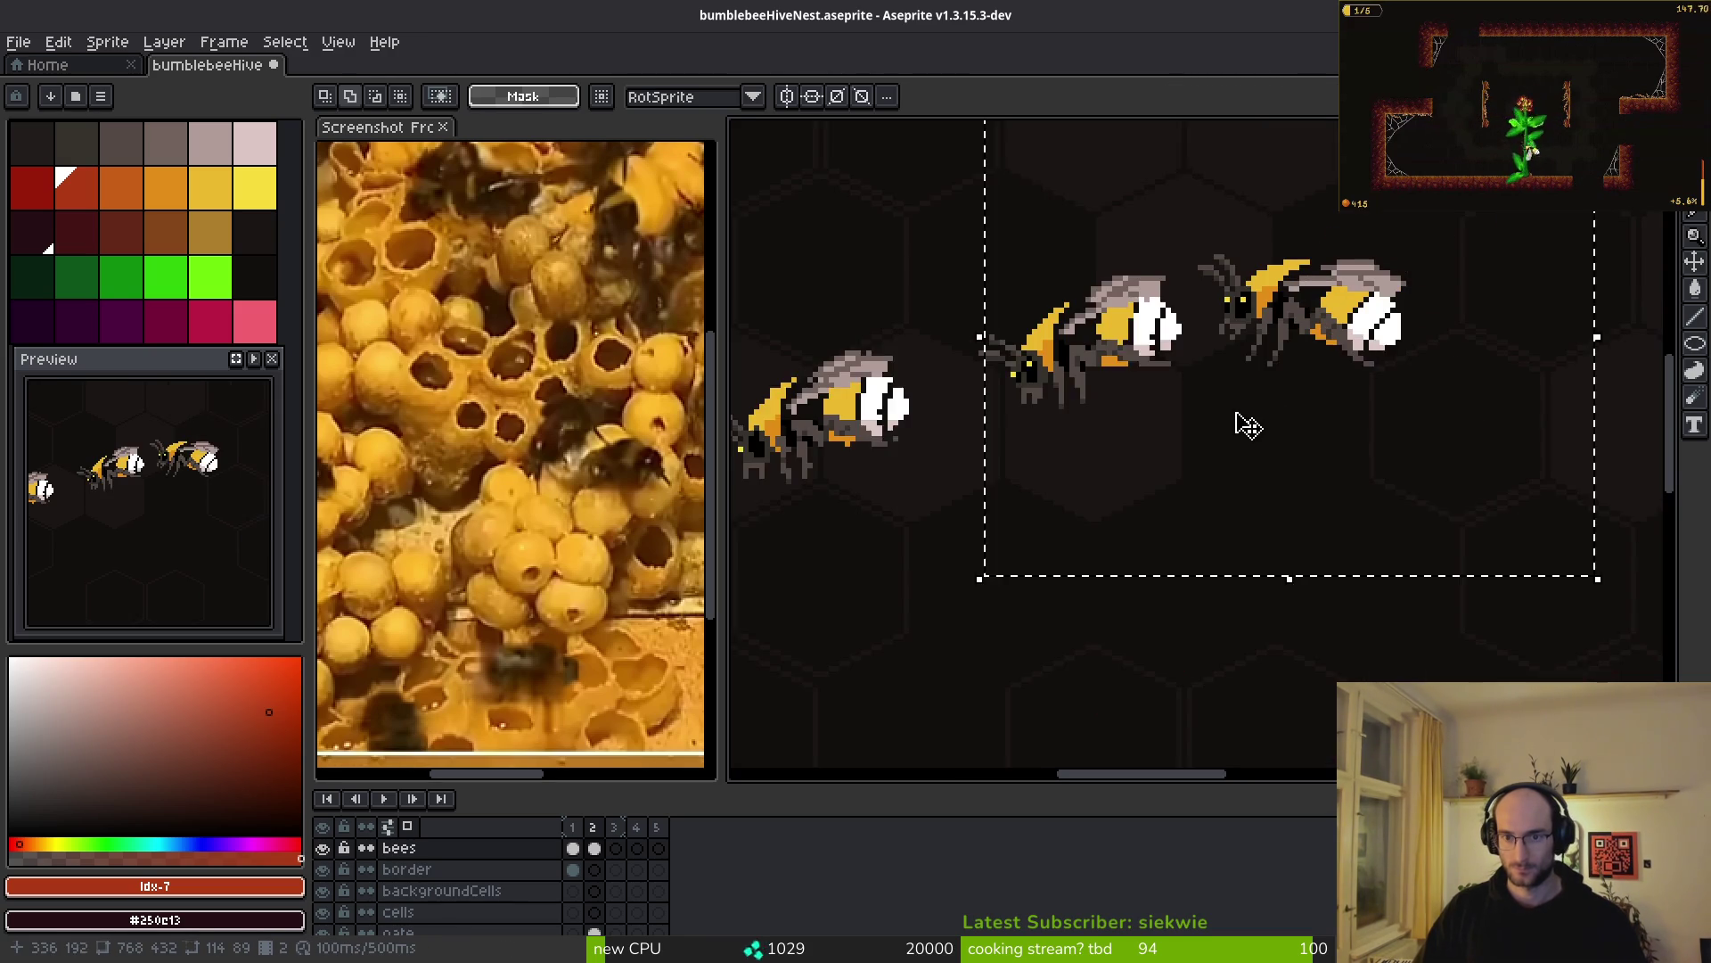
{"action": "key", "text": "ctrl+d"}
{"action": "mouse_move", "coordinate": [925, 260]}
{"action": "left_mouse_down"}
{"action": "mouse_move", "coordinate": [1203, 425]}
{"action": "mouse_move", "coordinate": [1417, 314]}
{"action": "left_mouse_up"}
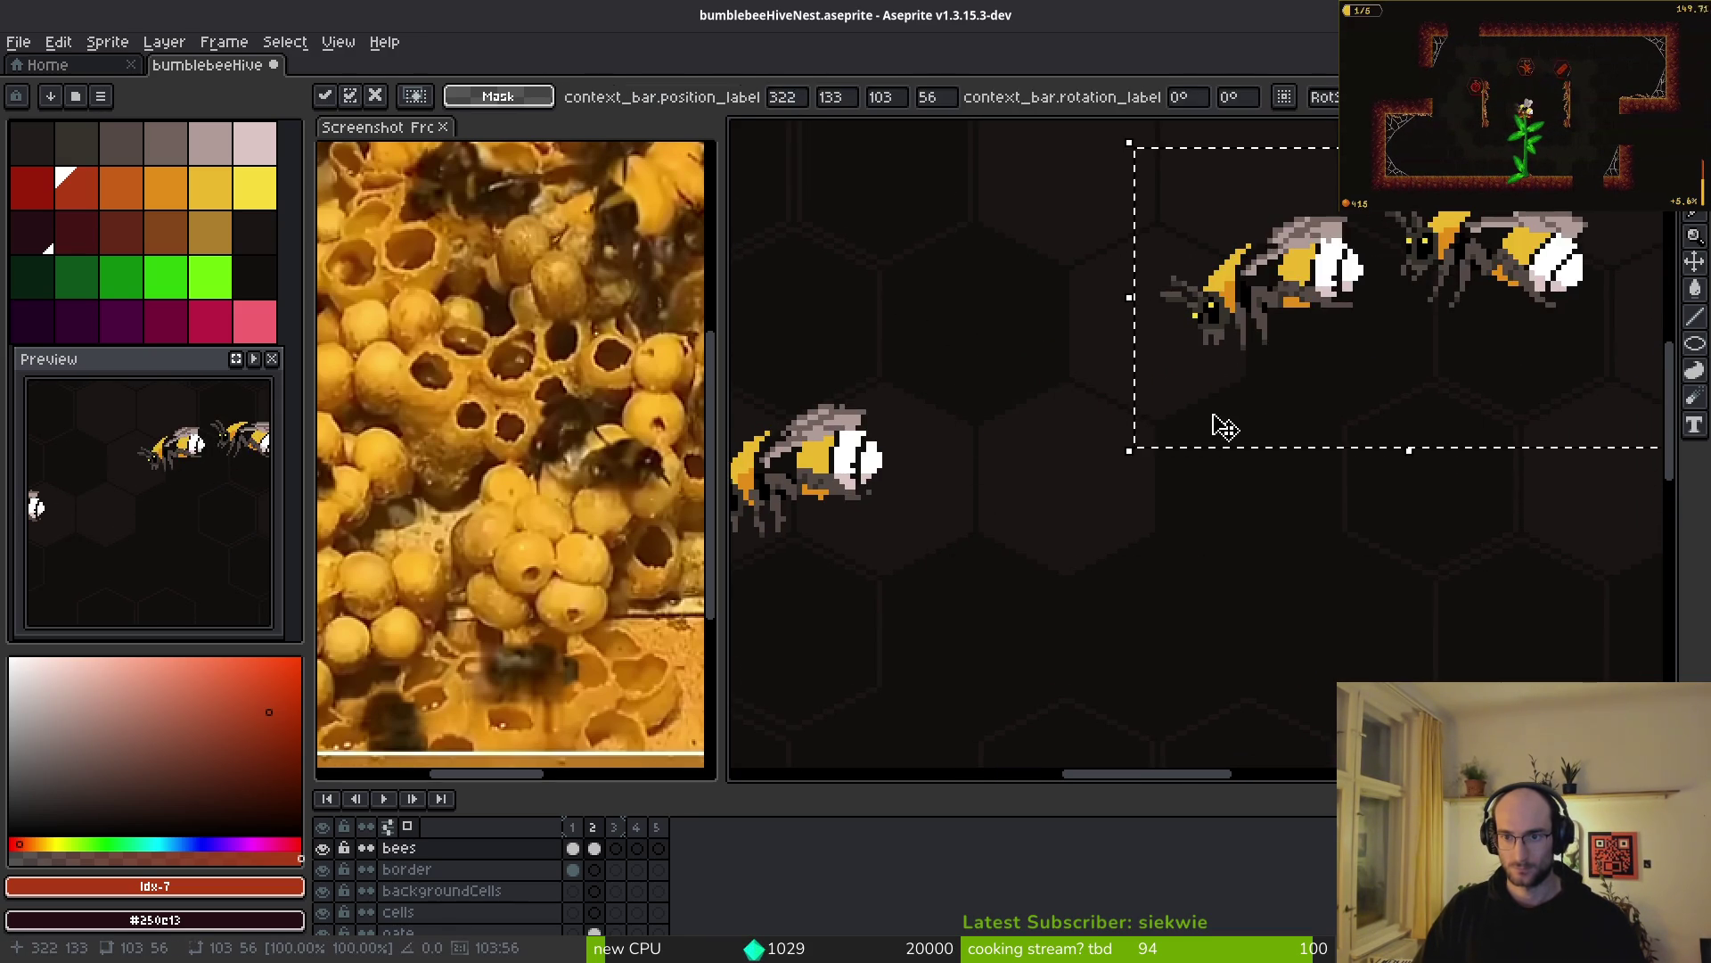
{"action": "key", "text": "ctrl+d"}
- Raise the lower-right bee and the large left bee, then save the sprite
{"action": "scroll", "coordinate": [1219, 486], "scroll_direction": "down", "scroll_amount": 3}
{"action": "left_click_drag", "start_coordinate": [1005, 390], "coordinate": [1150, 509]}
{"action": "left_click_drag", "start_coordinate": [1097, 464], "coordinate": [1125, 396]}
{"action": "left_click_drag", "start_coordinate": [776, 383], "coordinate": [1013, 573]}
{"action": "left_click_drag", "start_coordinate": [947, 501], "coordinate": [925, 232]}
{"action": "key", "text": "Return"}
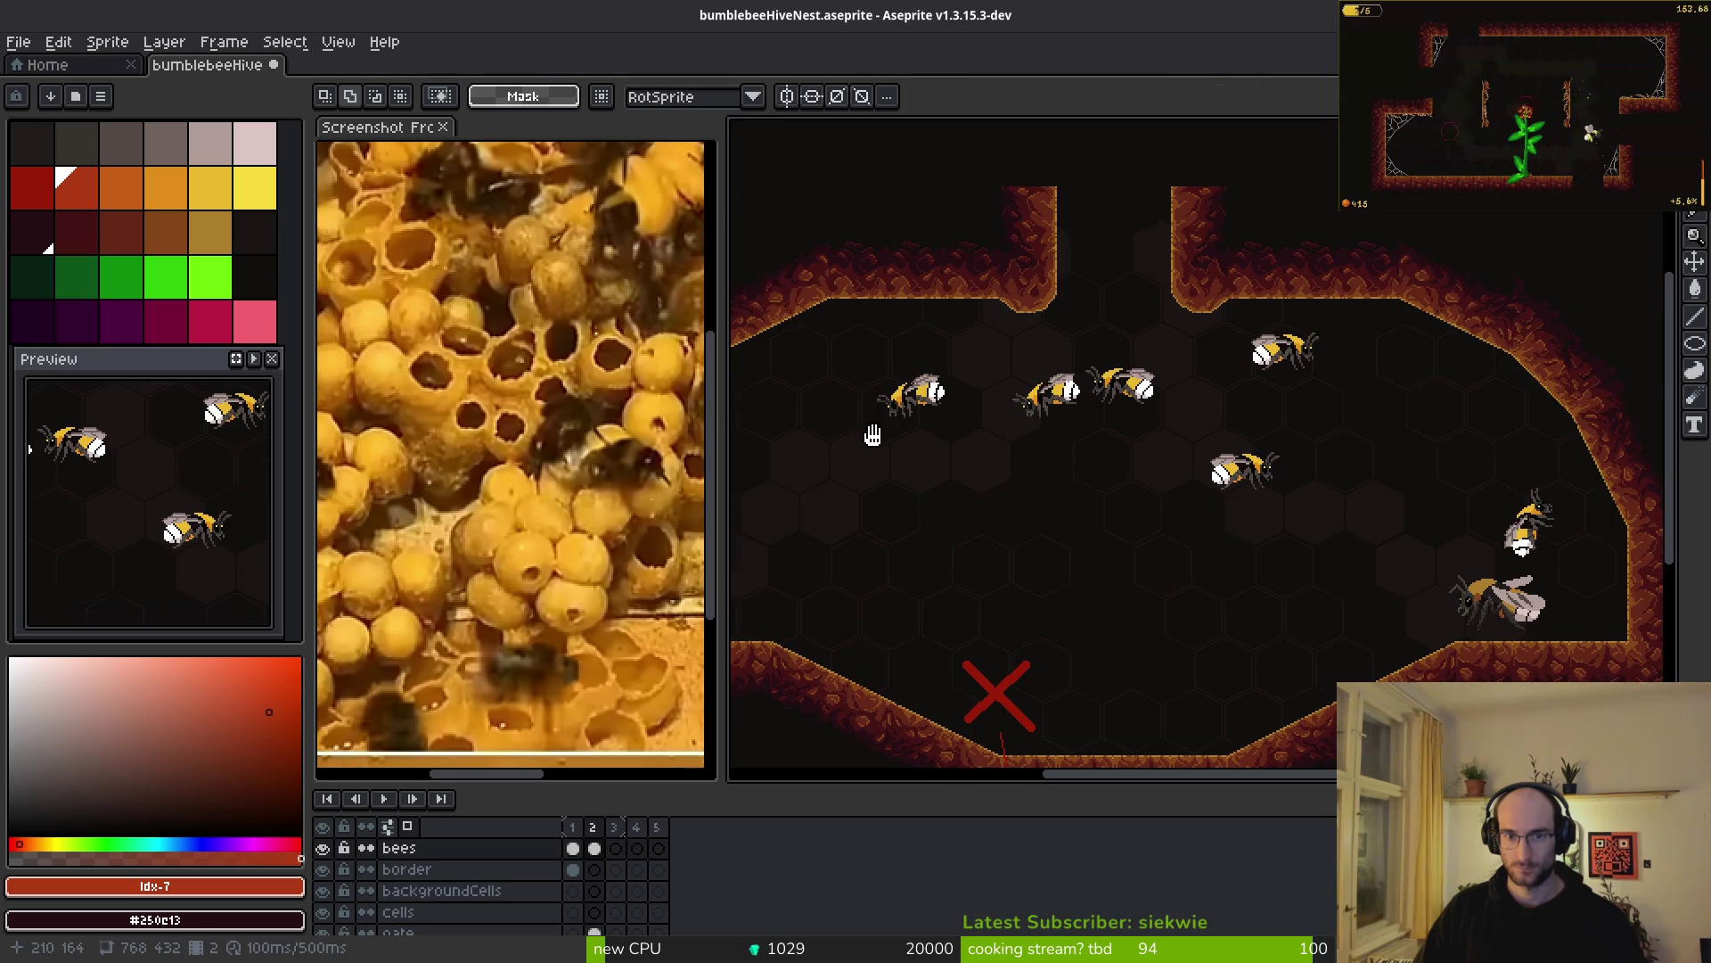
{"action": "scroll", "coordinate": [954, 389], "scroll_direction": "up", "scroll_amount": 4}
{"action": "scroll", "coordinate": [955, 390], "scroll_direction": "down", "scroll_amount": 2}
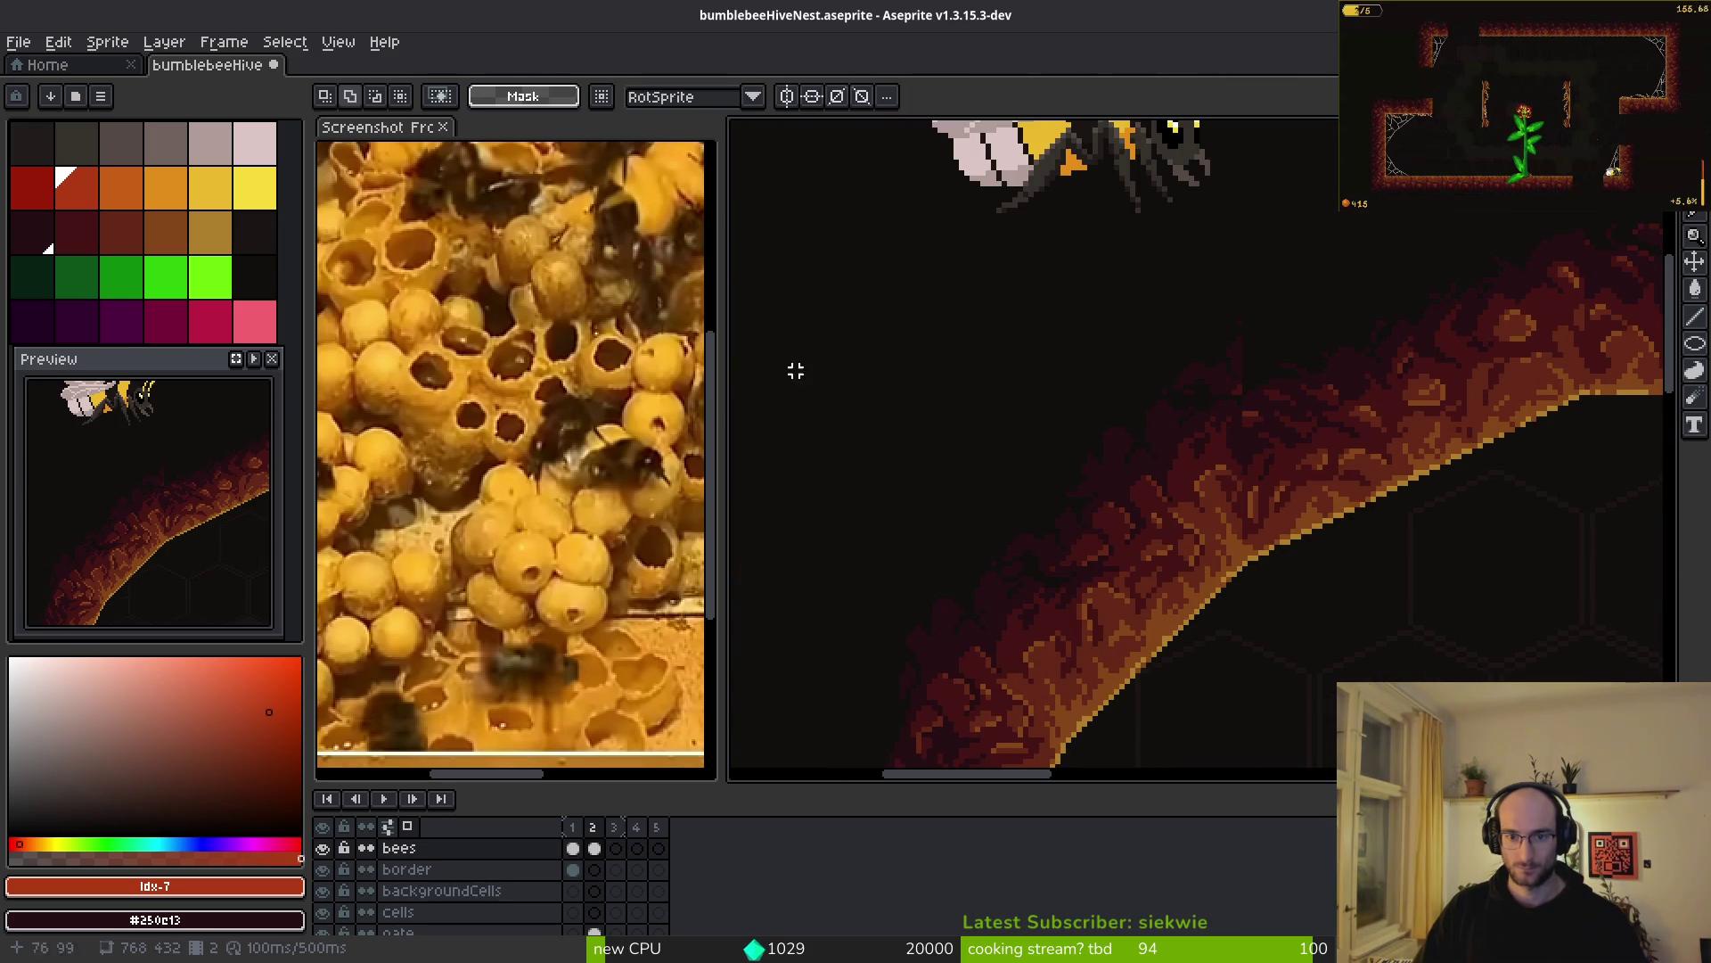
{"action": "scroll", "coordinate": [988, 398], "scroll_direction": "down", "scroll_amount": 2}
{"action": "scroll", "coordinate": [1038, 401], "scroll_direction": "down", "scroll_amount": 2}
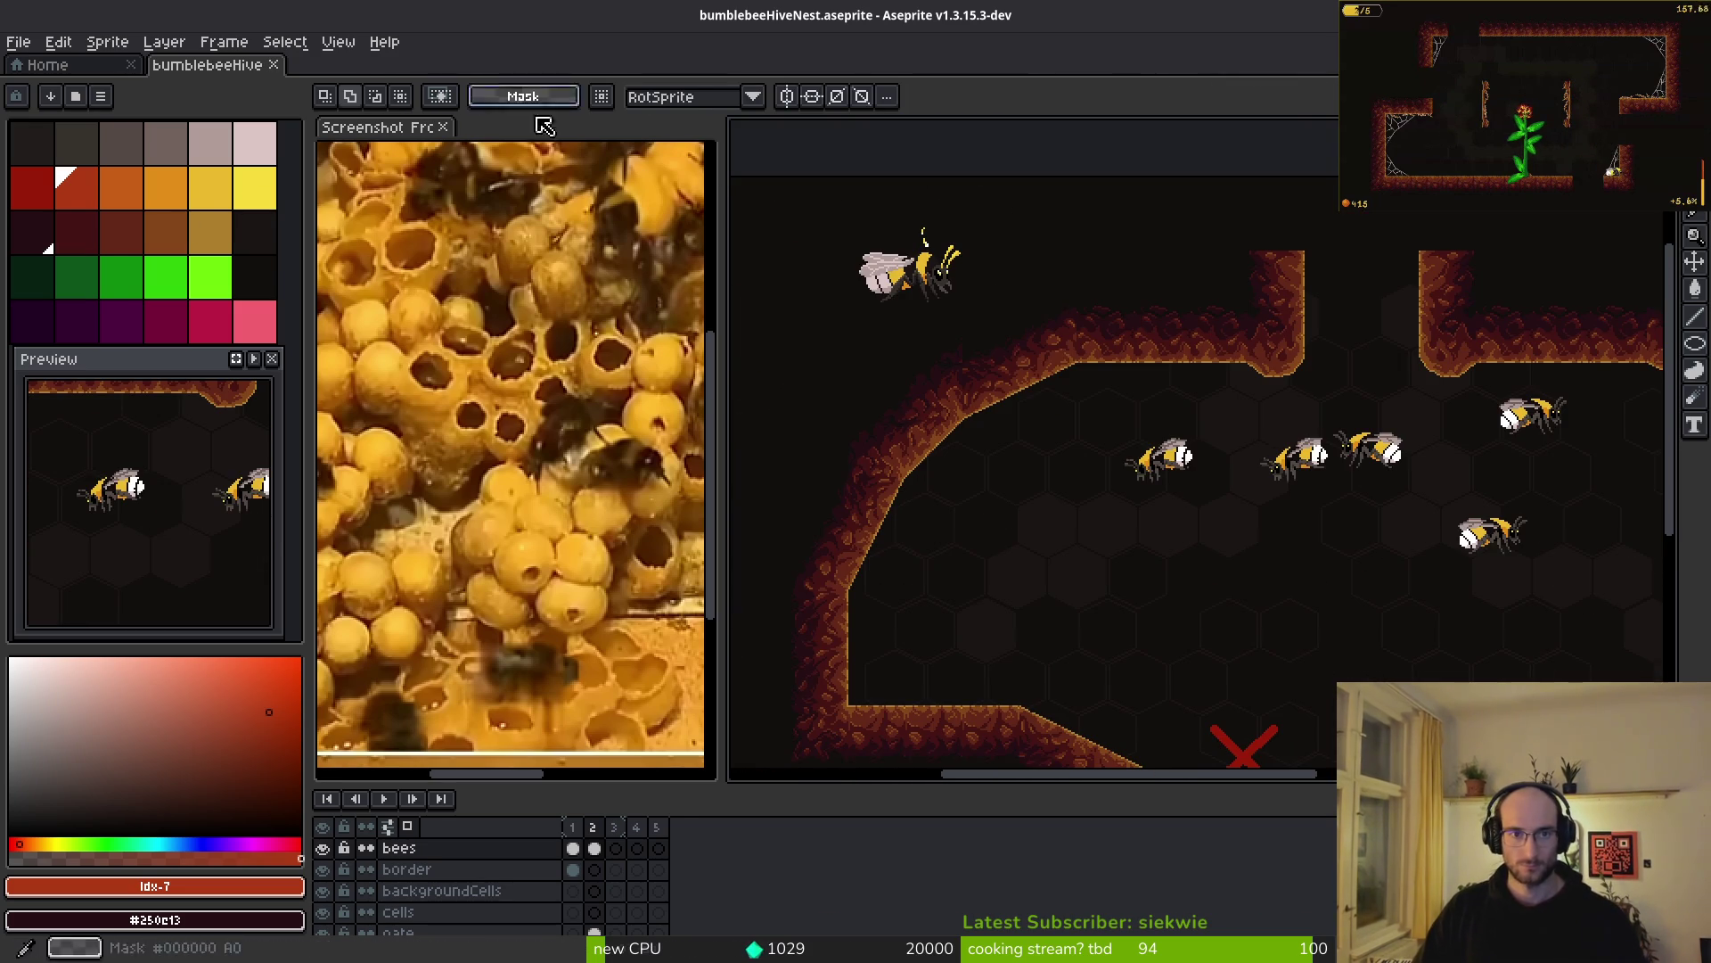
{"action": "key", "text": "ctrl+s"}
{"action": "key", "text": "alt+Tab"}
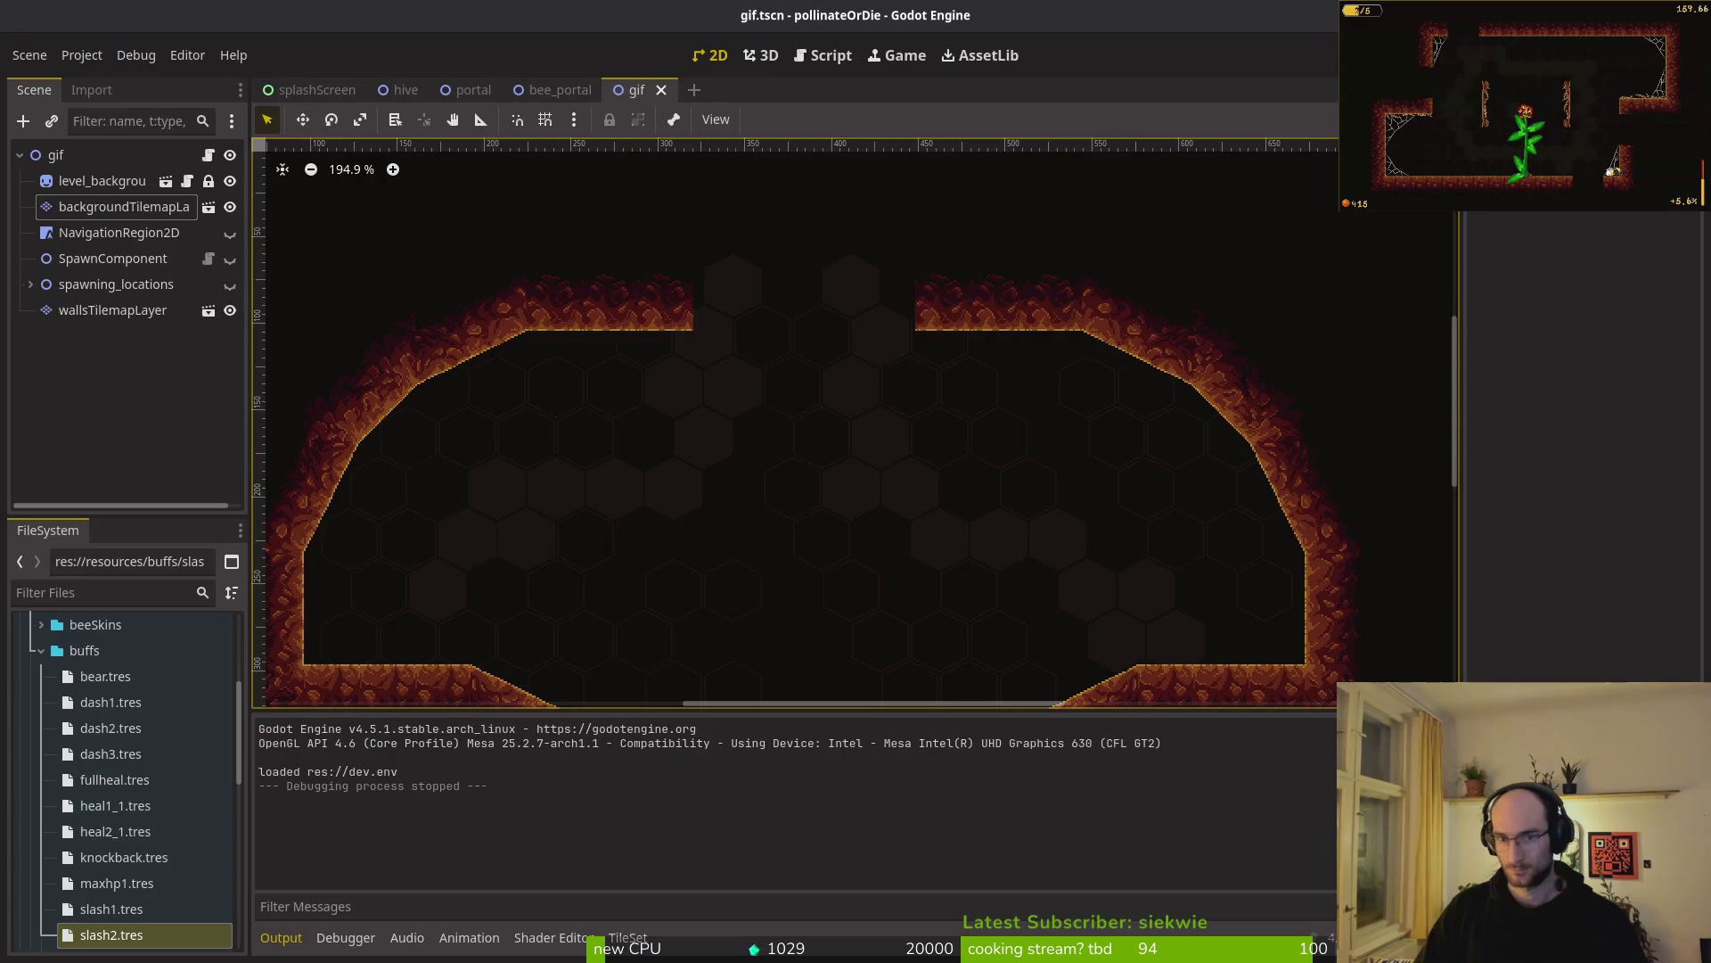
- Close the gif scene in Godot and open the hive scene
{"action": "scroll", "coordinate": [985, 441], "scroll_direction": "up", "scroll_amount": 4}
{"action": "left_click", "coordinate": [985, 441]}
{"action": "scroll", "coordinate": [985, 441], "scroll_direction": "up", "scroll_amount": 2}
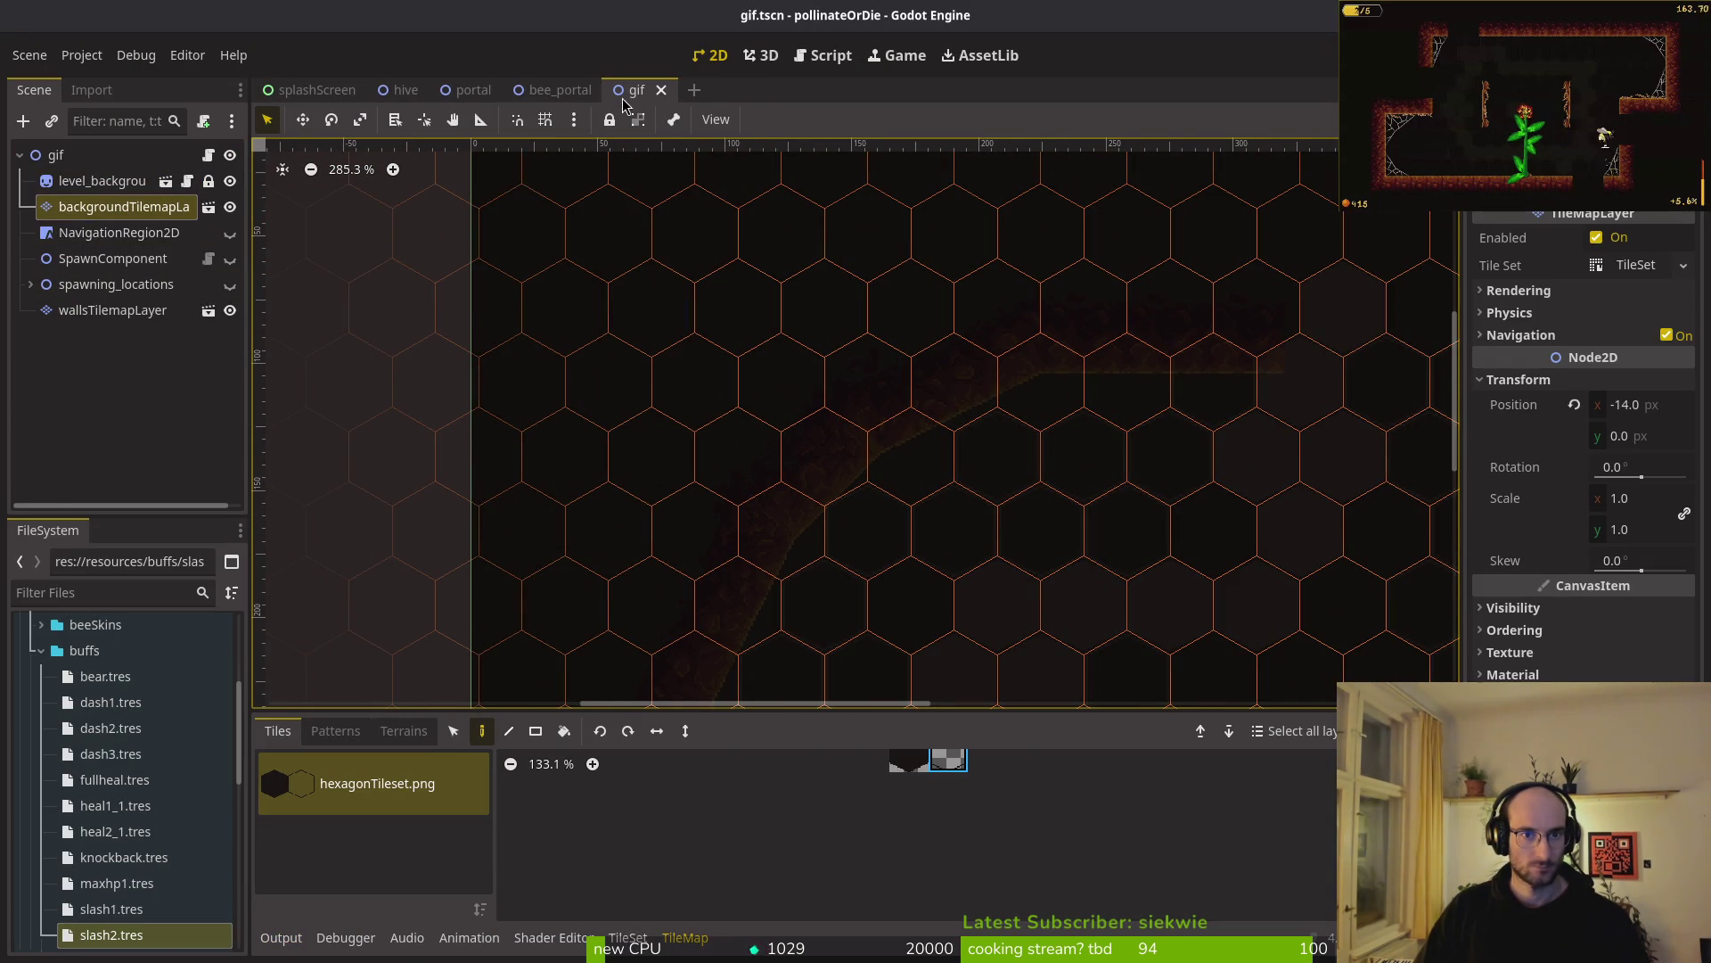
{"action": "left_click", "coordinate": [661, 89]}
{"action": "left_click", "coordinate": [399, 90]}
- Erase a wall tile above the sloped wall on the walls tile map layer
{"action": "left_click", "coordinate": [110, 210]}
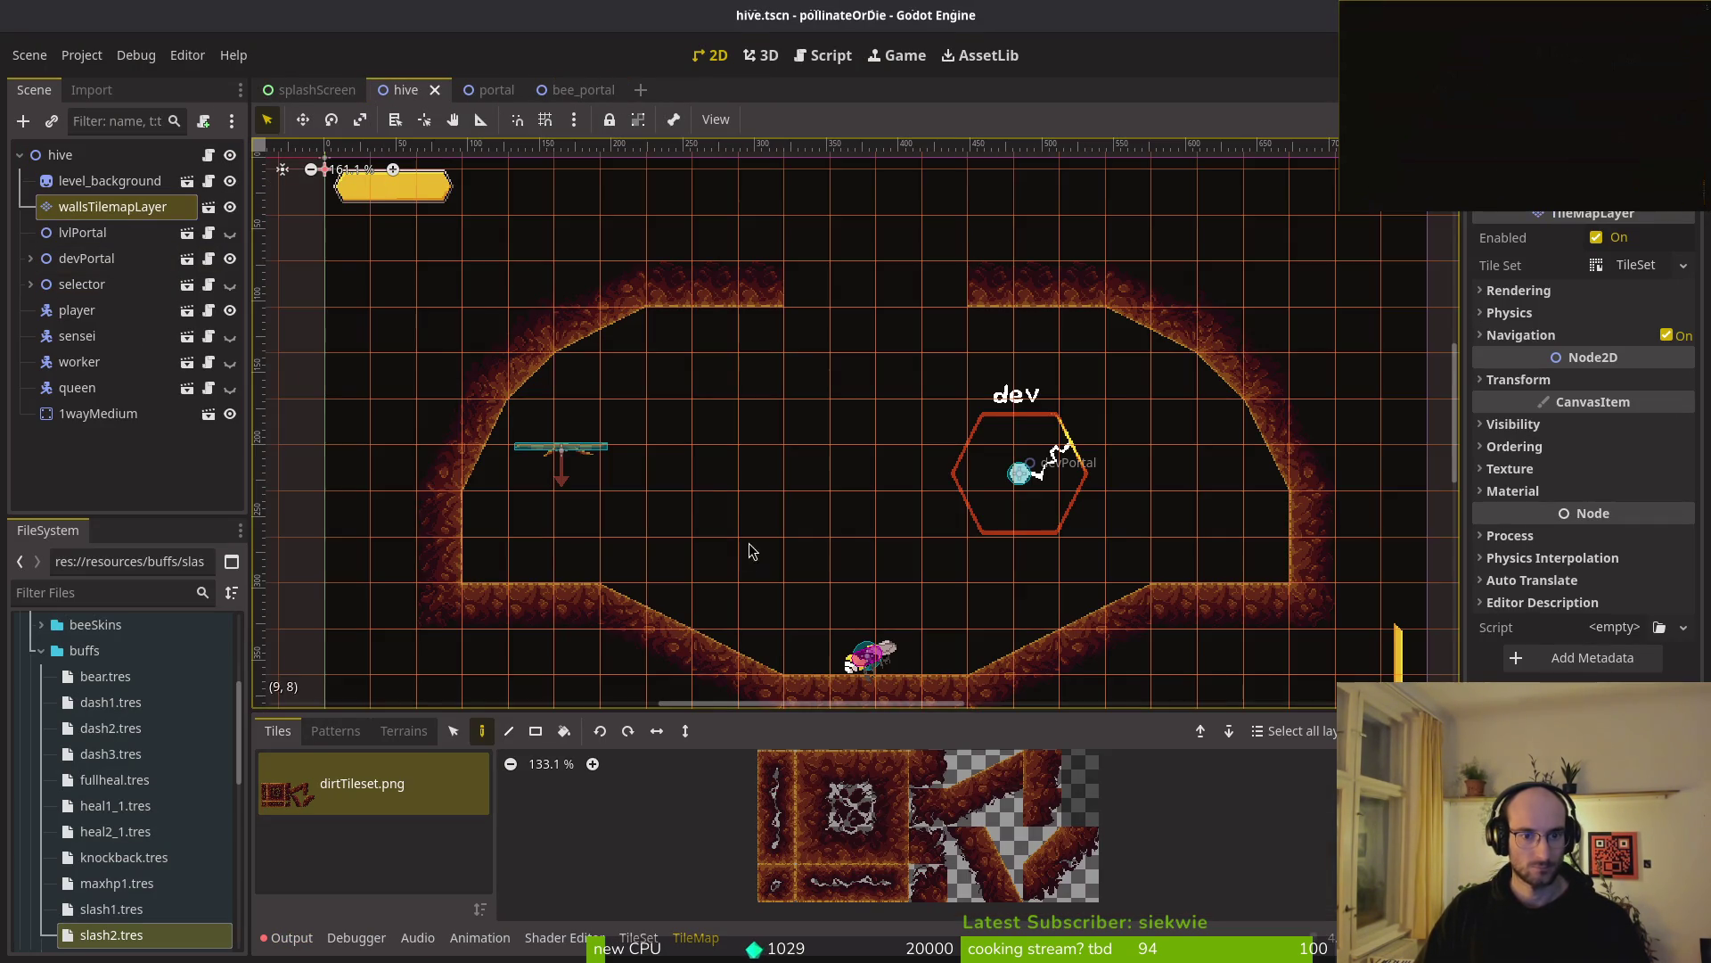
{"action": "scroll", "coordinate": [836, 419], "scroll_direction": "up", "scroll_amount": 6}
{"action": "scroll", "coordinate": [962, 406], "scroll_direction": "down", "scroll_amount": 2}
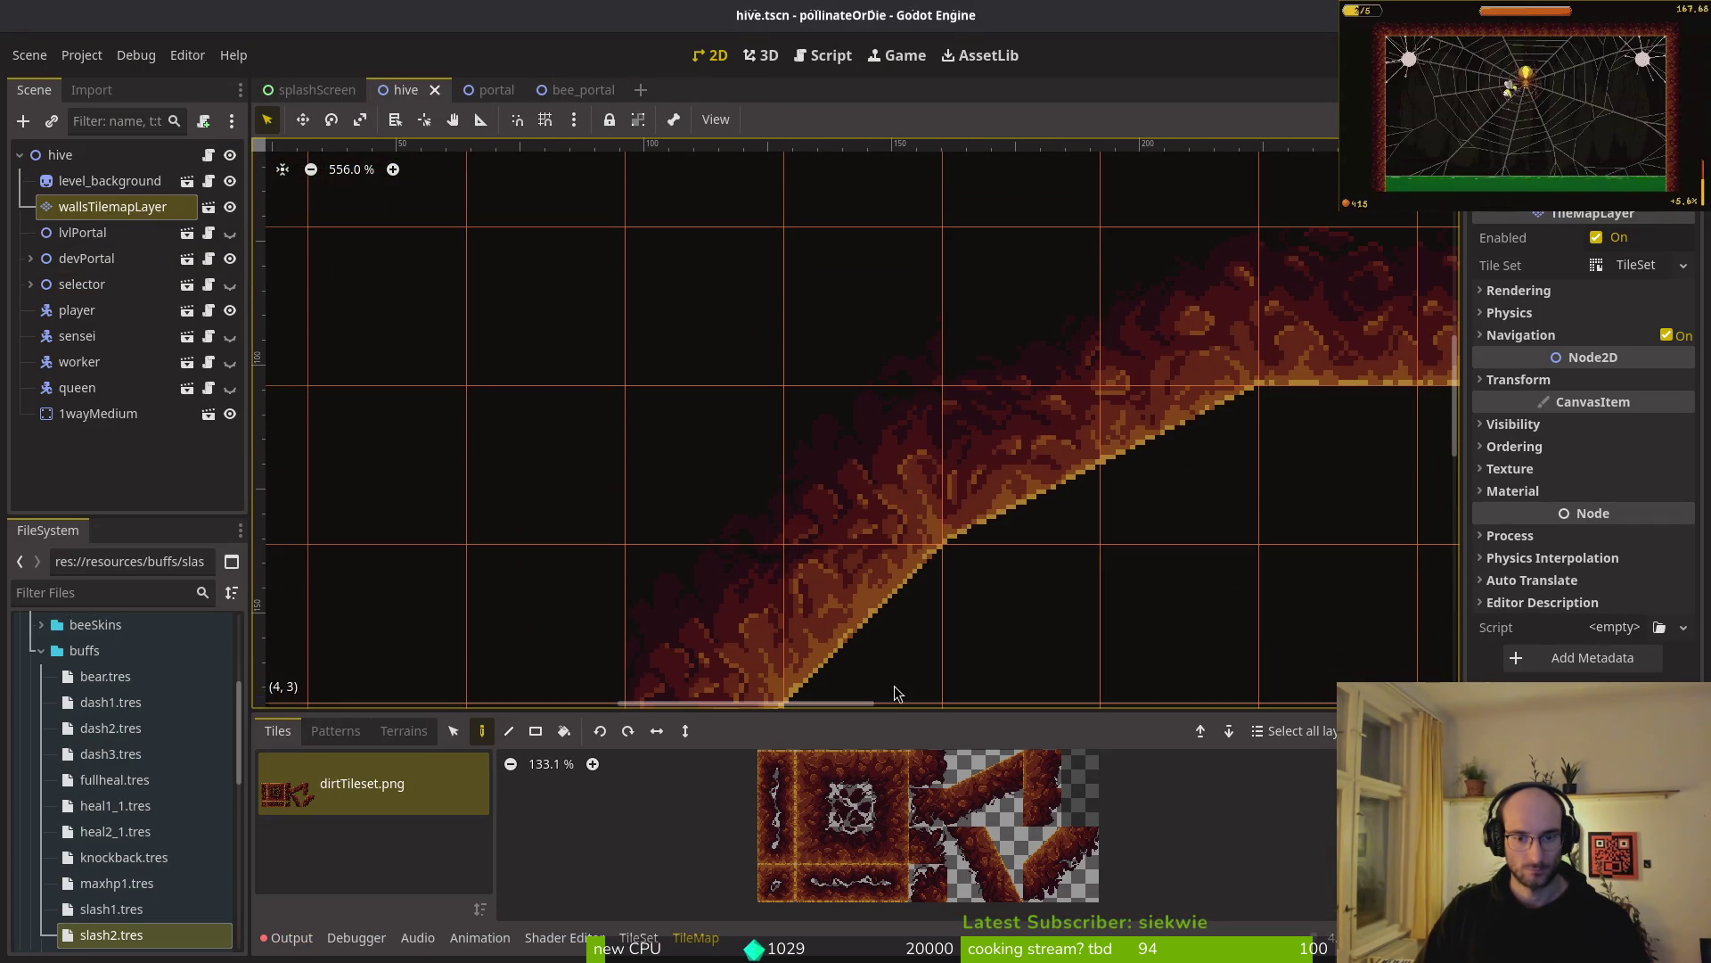
{"action": "left_click", "coordinate": [847, 784]}
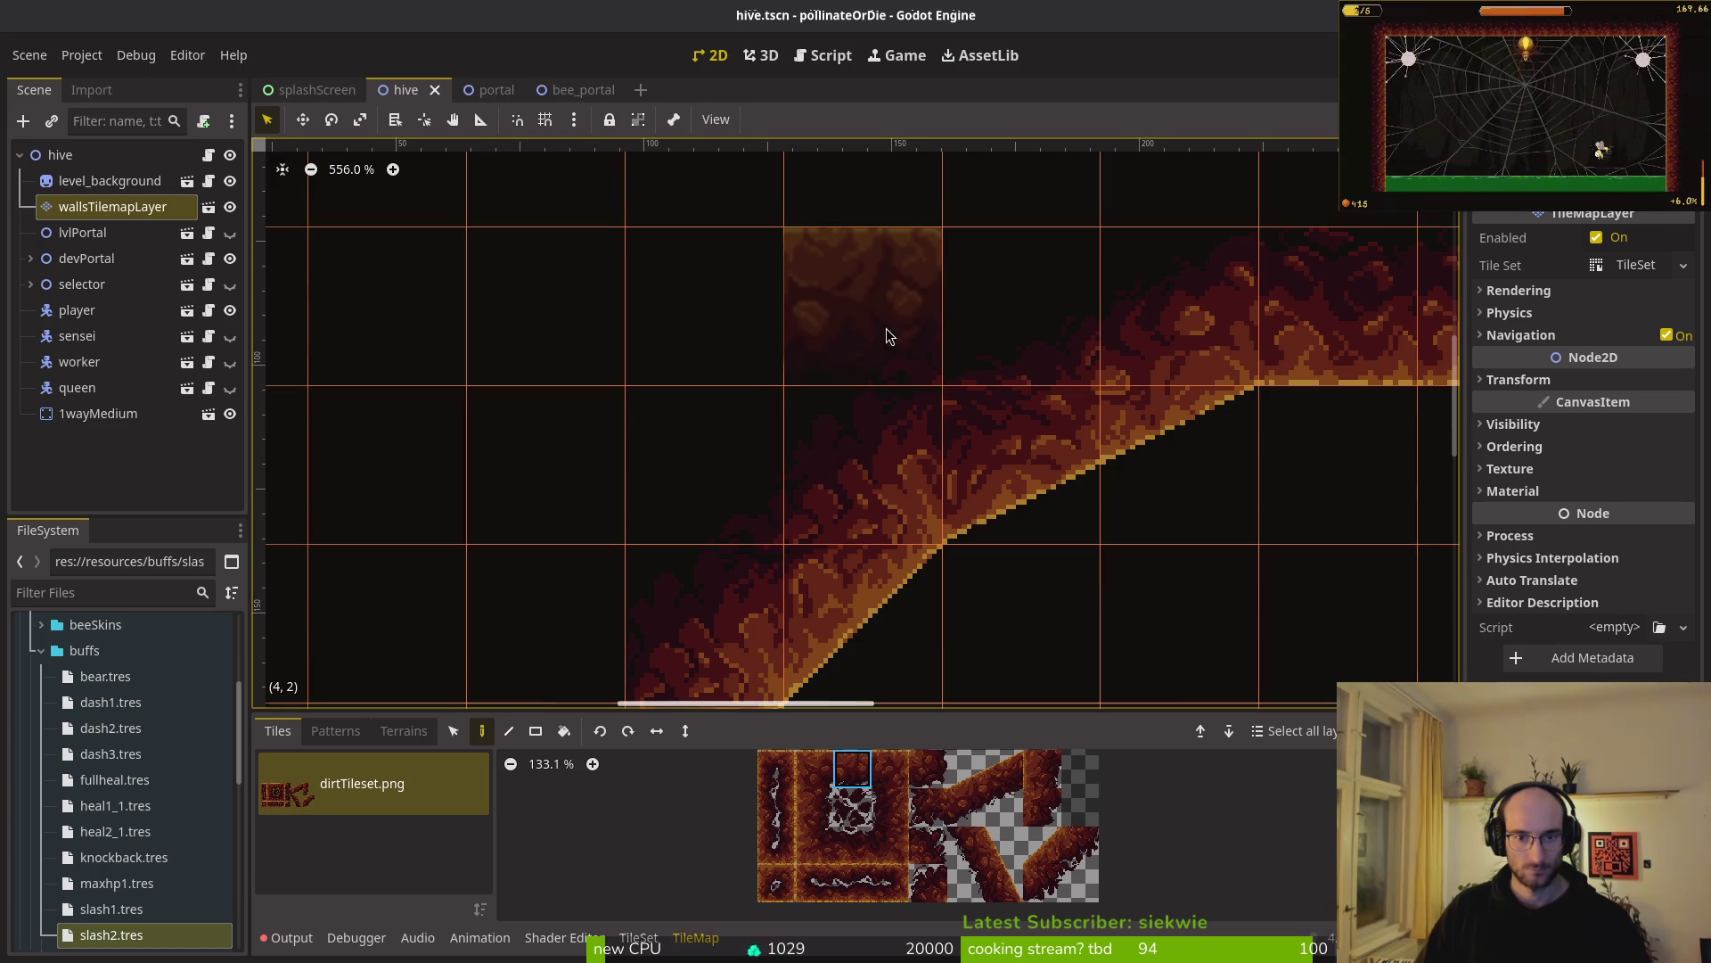
{"action": "right_click", "coordinate": [798, 374]}
{"action": "scroll", "coordinate": [551, 479], "scroll_direction": "down", "scroll_amount": 3}
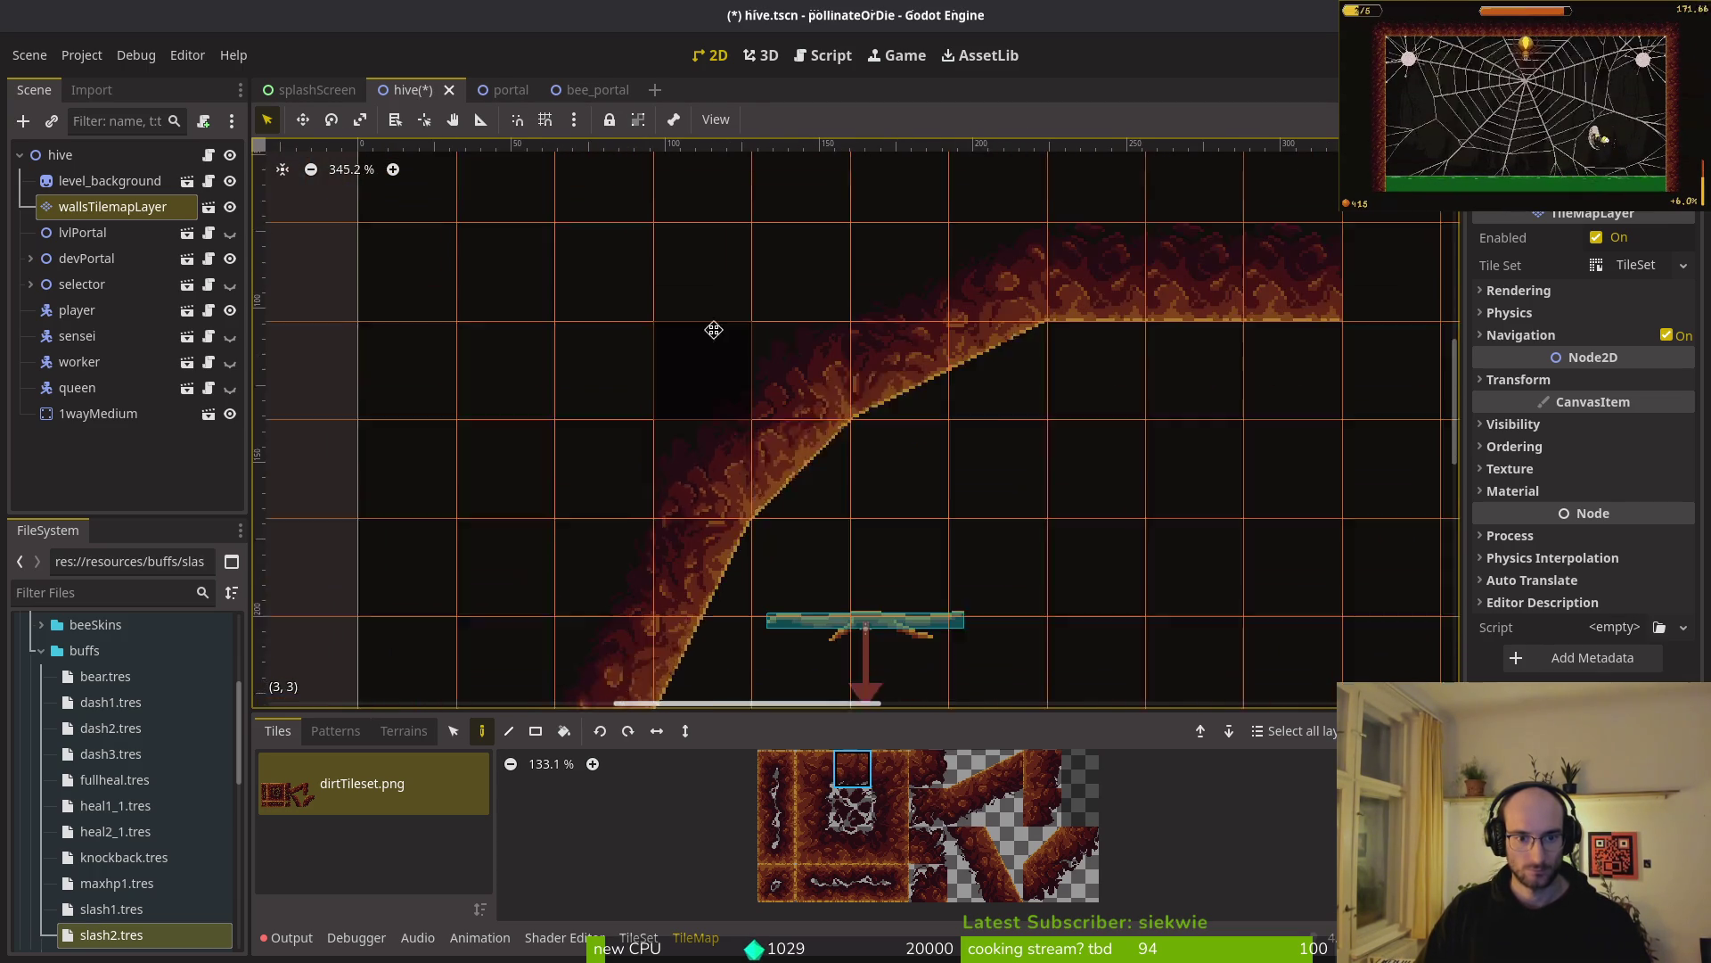
{"action": "key", "text": "Escape"}
- Pan around the hive scene to inspect the cave
{"action": "scroll", "coordinate": [887, 530], "scroll_direction": "down", "scroll_amount": 2}
{"action": "scroll", "coordinate": [848, 672], "scroll_direction": "down", "scroll_amount": 5}
{"action": "scroll", "coordinate": [848, 672], "scroll_direction": "right", "scroll_amount": 8}
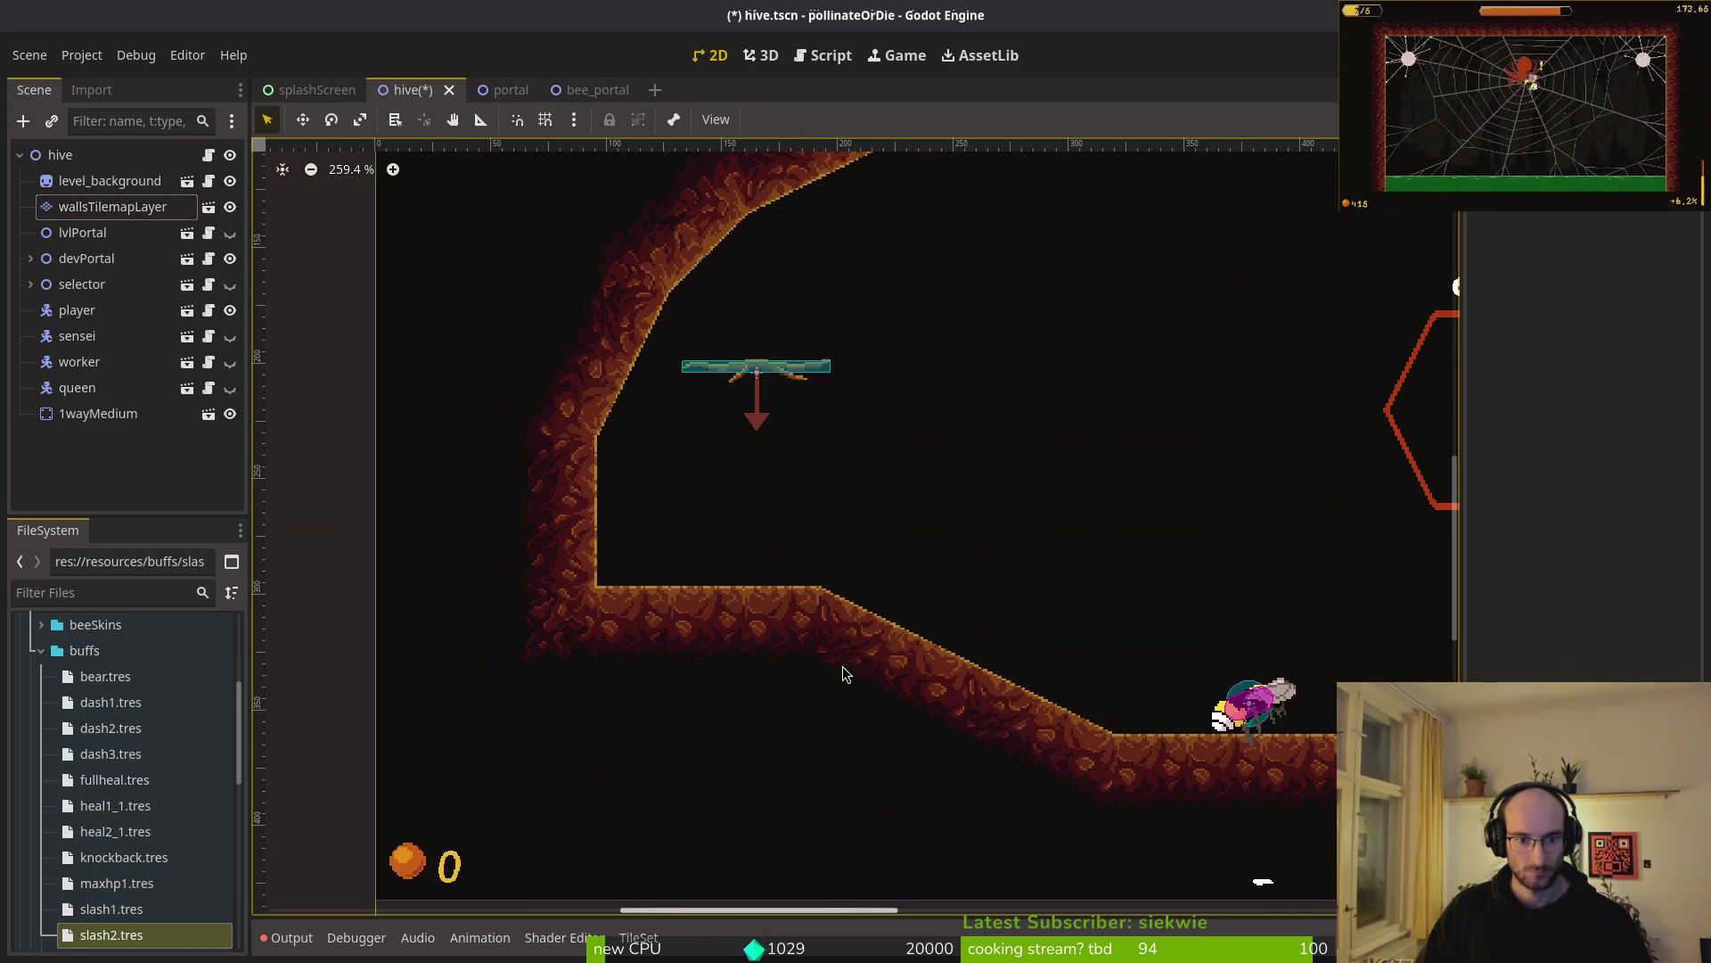
{"action": "scroll", "coordinate": [863, 633], "scroll_direction": "right", "scroll_amount": 6}
{"action": "scroll", "coordinate": [863, 633], "scroll_direction": "up", "scroll_amount": 1}
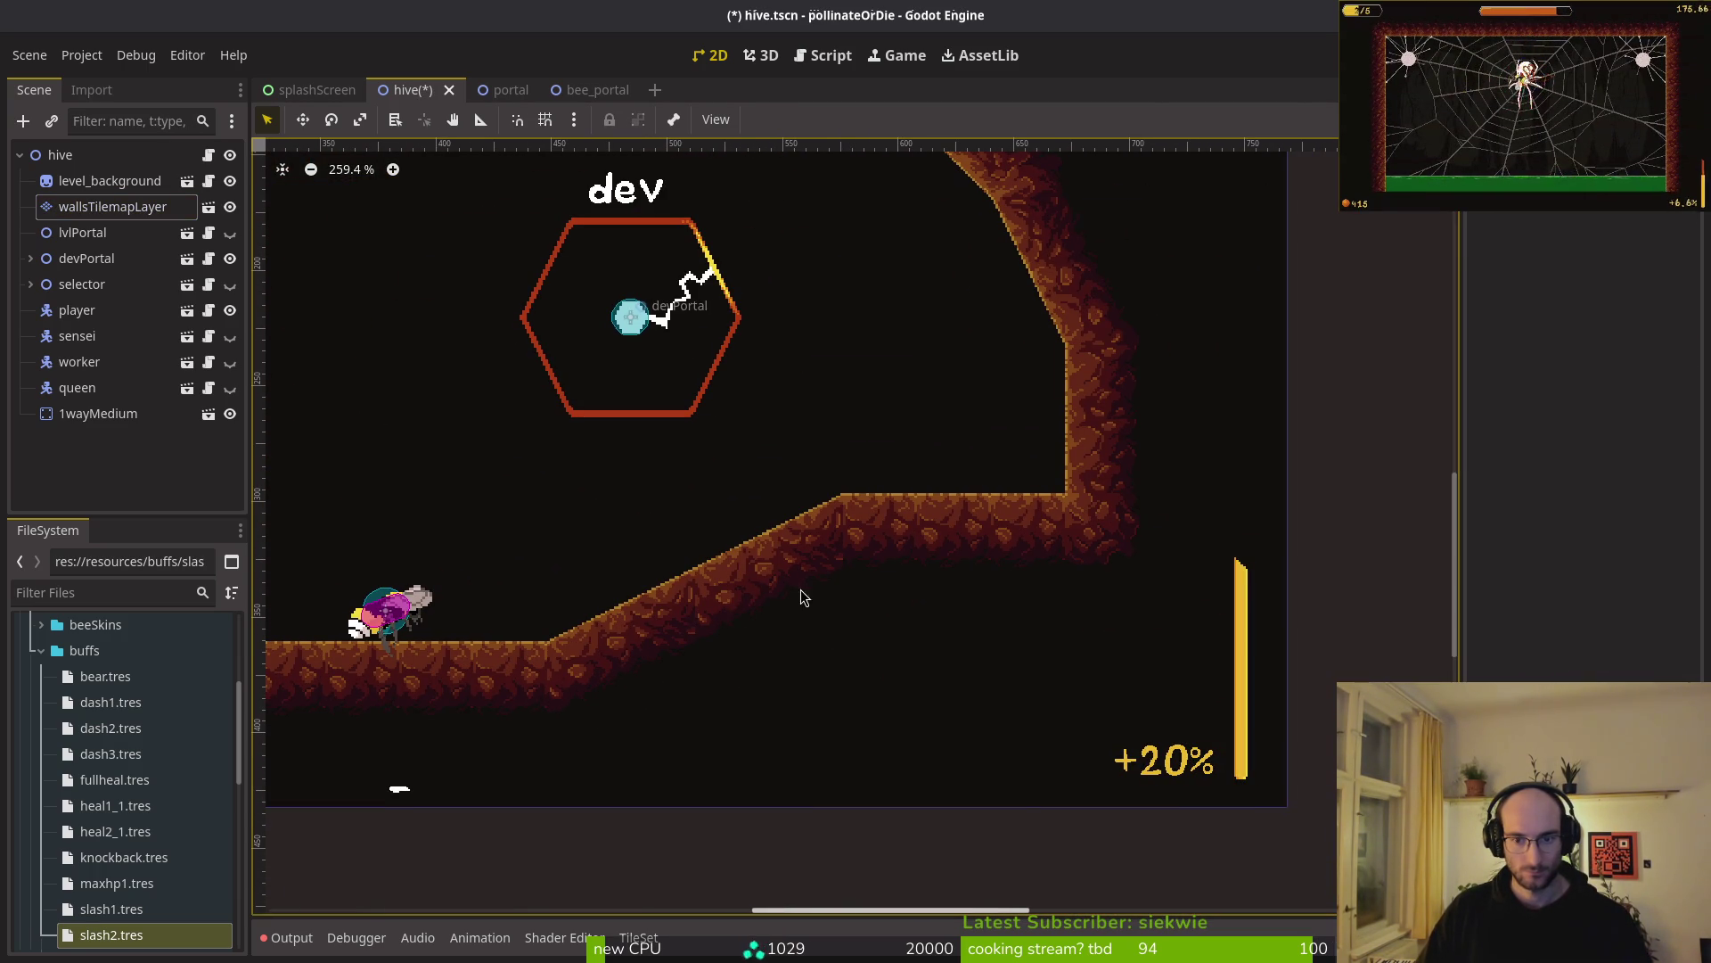
{"action": "scroll", "coordinate": [1119, 500], "scroll_direction": "up", "scroll_amount": 4}
{"action": "scroll", "coordinate": [1067, 642], "scroll_direction": "down", "scroll_amount": 1}
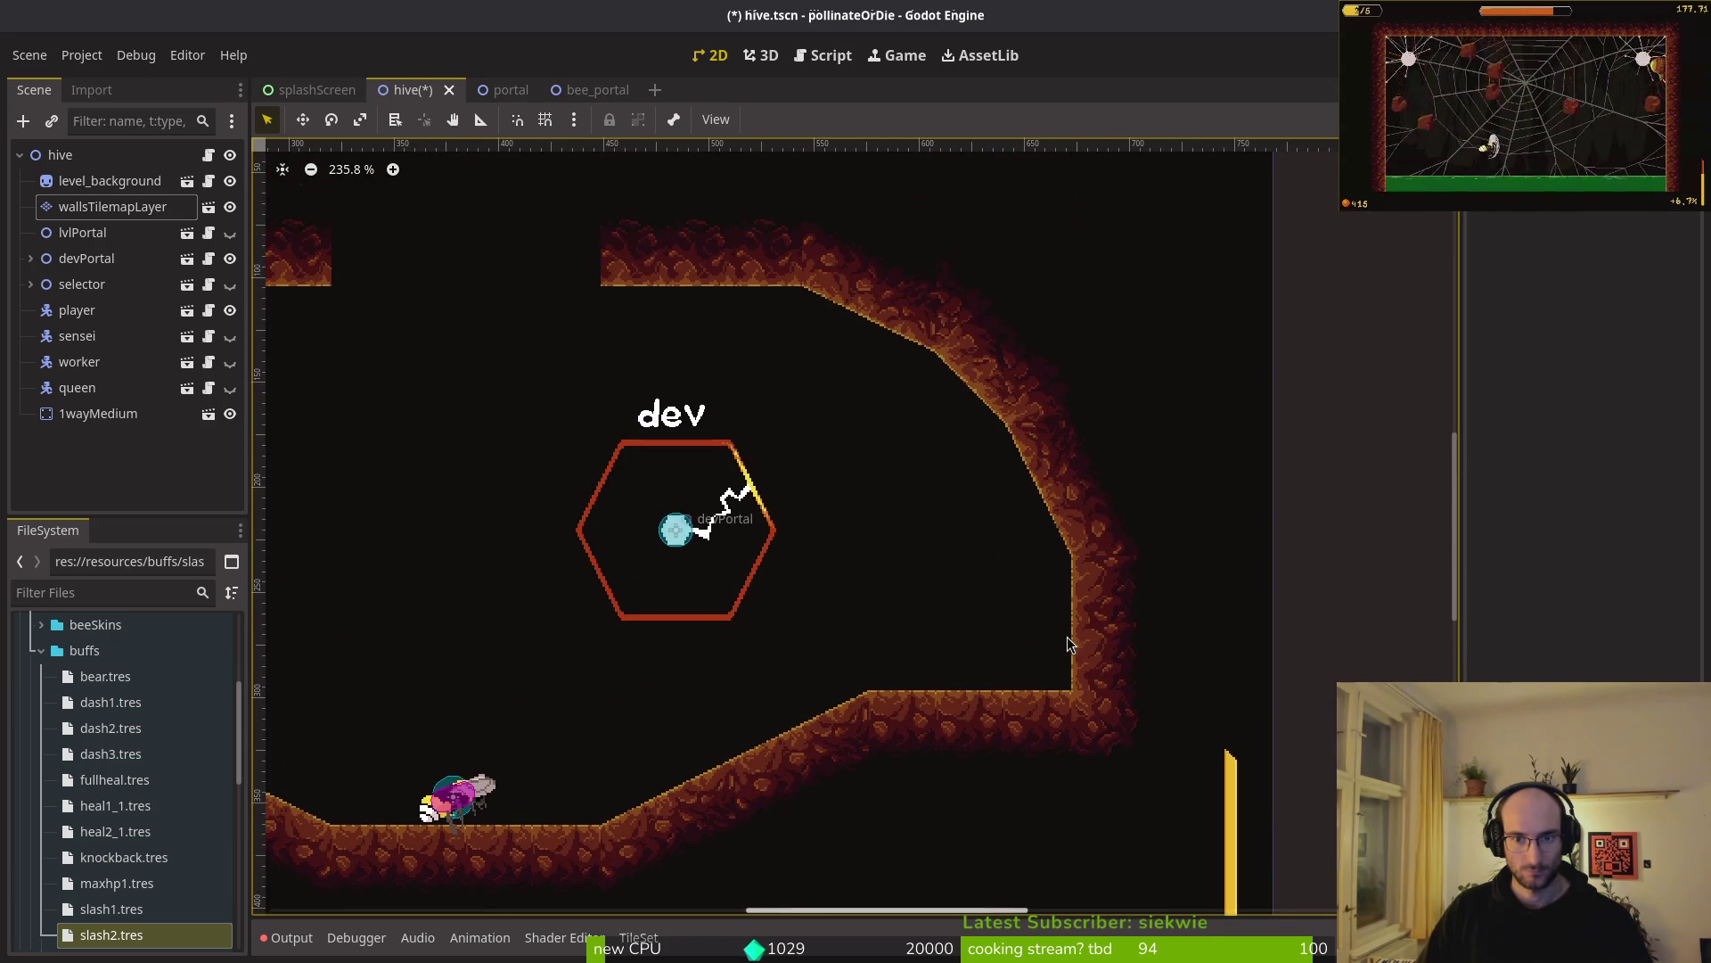
{"action": "scroll", "coordinate": [1004, 338], "scroll_direction": "up", "scroll_amount": 3}
- Save hive.tscn and go back to the bumblebeeHiveNest sprite in Aseprite
{"action": "left_click", "coordinate": [112, 206]}
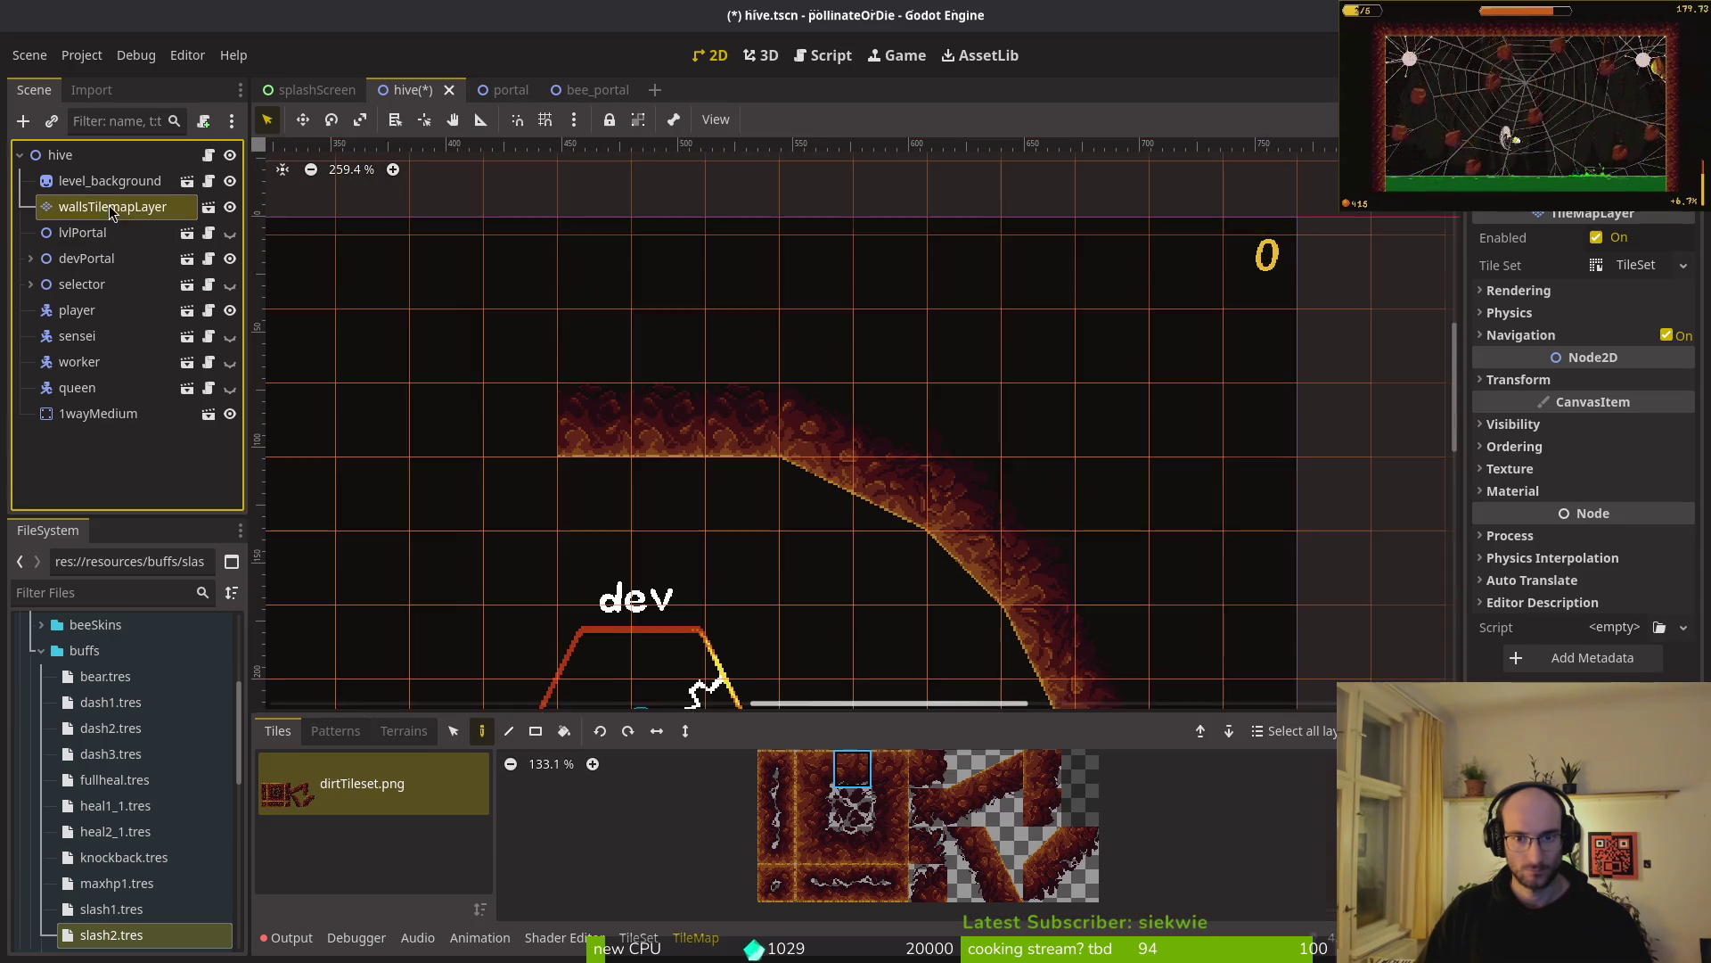
{"action": "scroll", "coordinate": [967, 446], "scroll_direction": "up", "scroll_amount": 5}
{"action": "scroll", "coordinate": [1042, 455], "scroll_direction": "down", "scroll_amount": 4}
{"action": "key", "text": "Escape"}
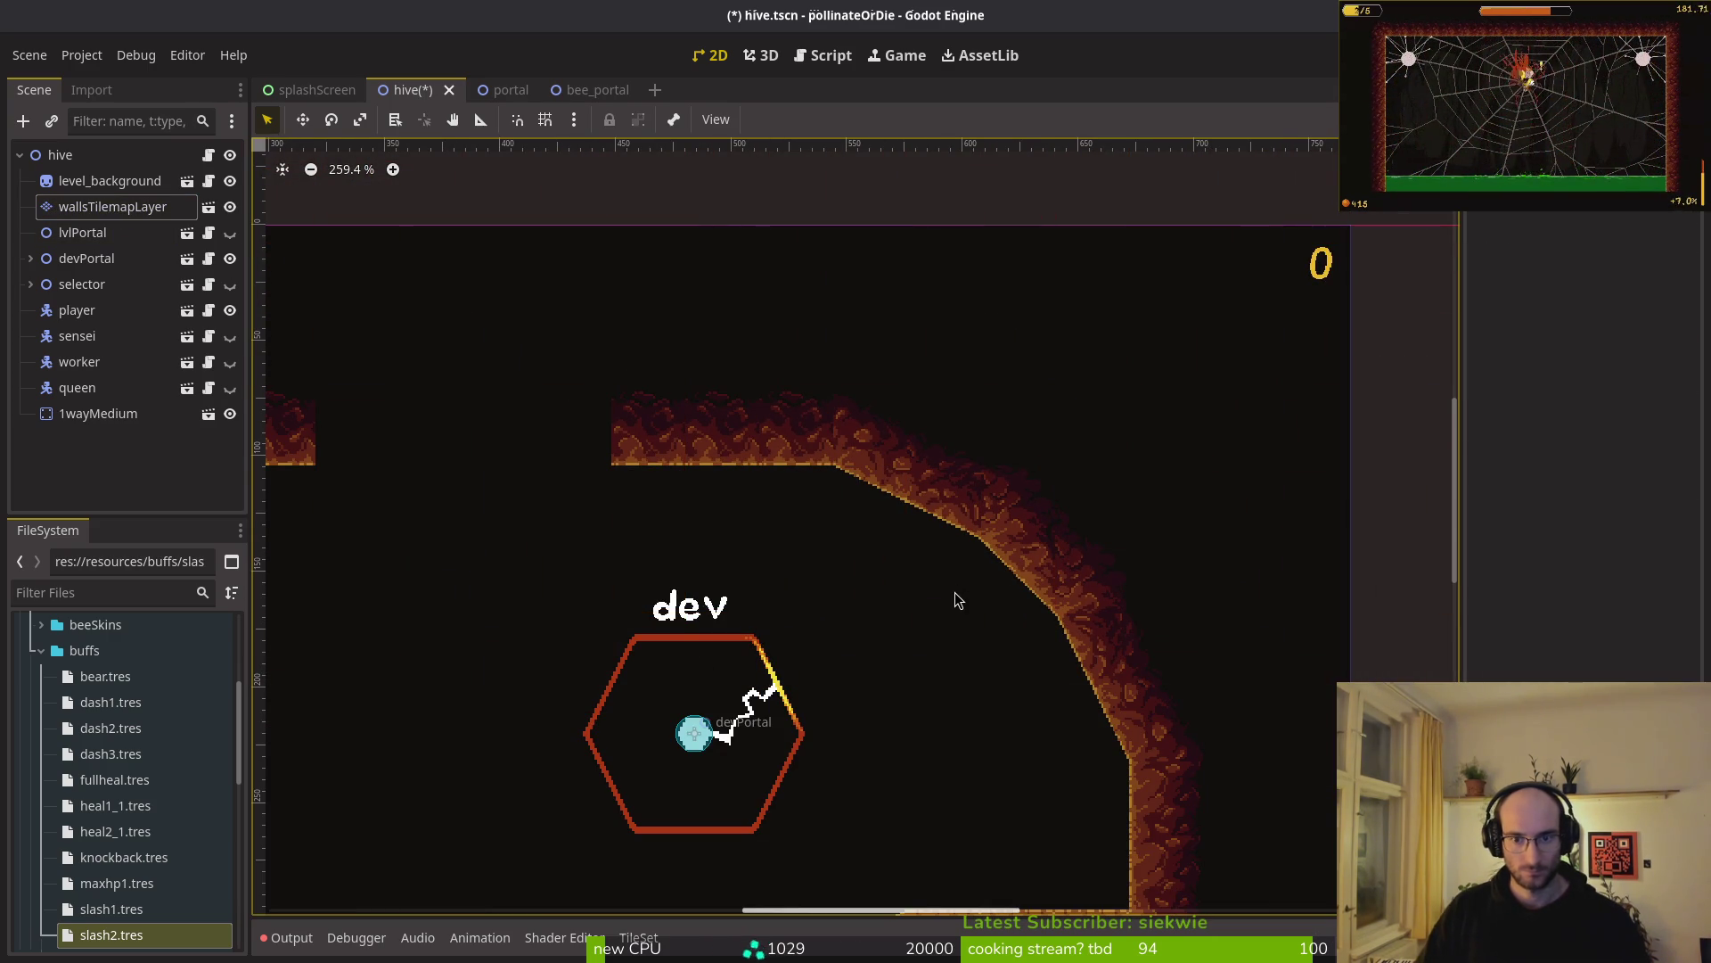
{"action": "scroll", "coordinate": [892, 553], "scroll_direction": "down", "scroll_amount": 3}
{"action": "key", "text": "ctrl+s"}
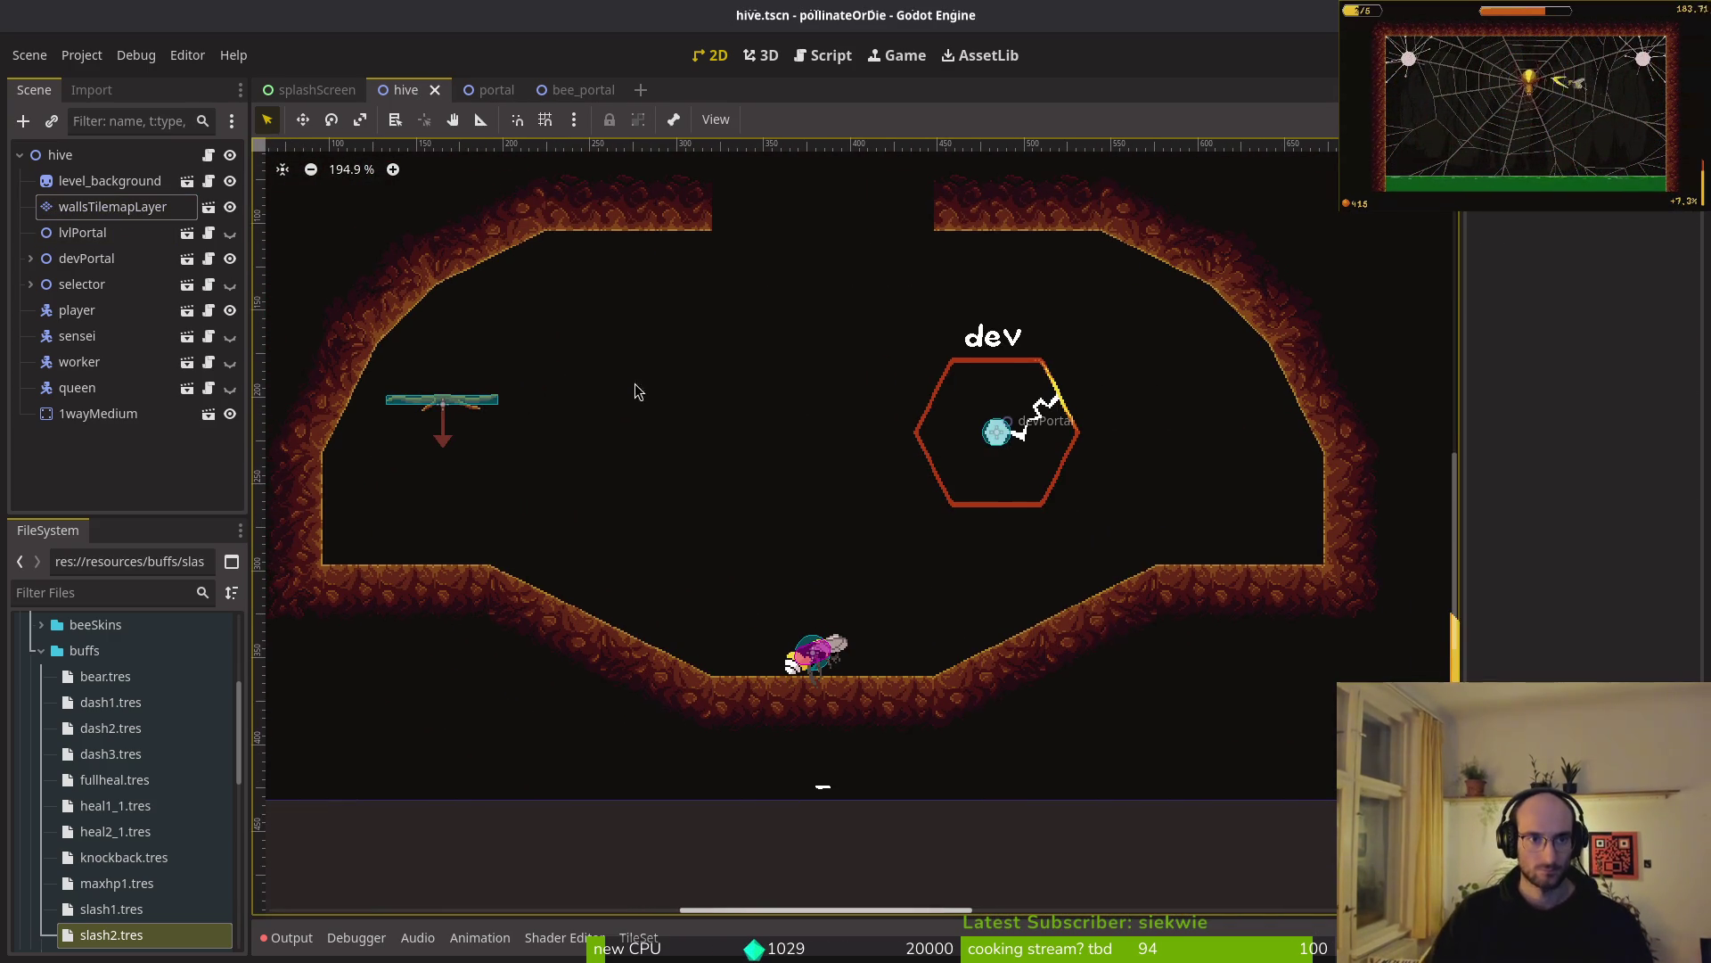
{"action": "left_click_drag", "start_coordinate": [761, 471], "coordinate": [811, 484]}
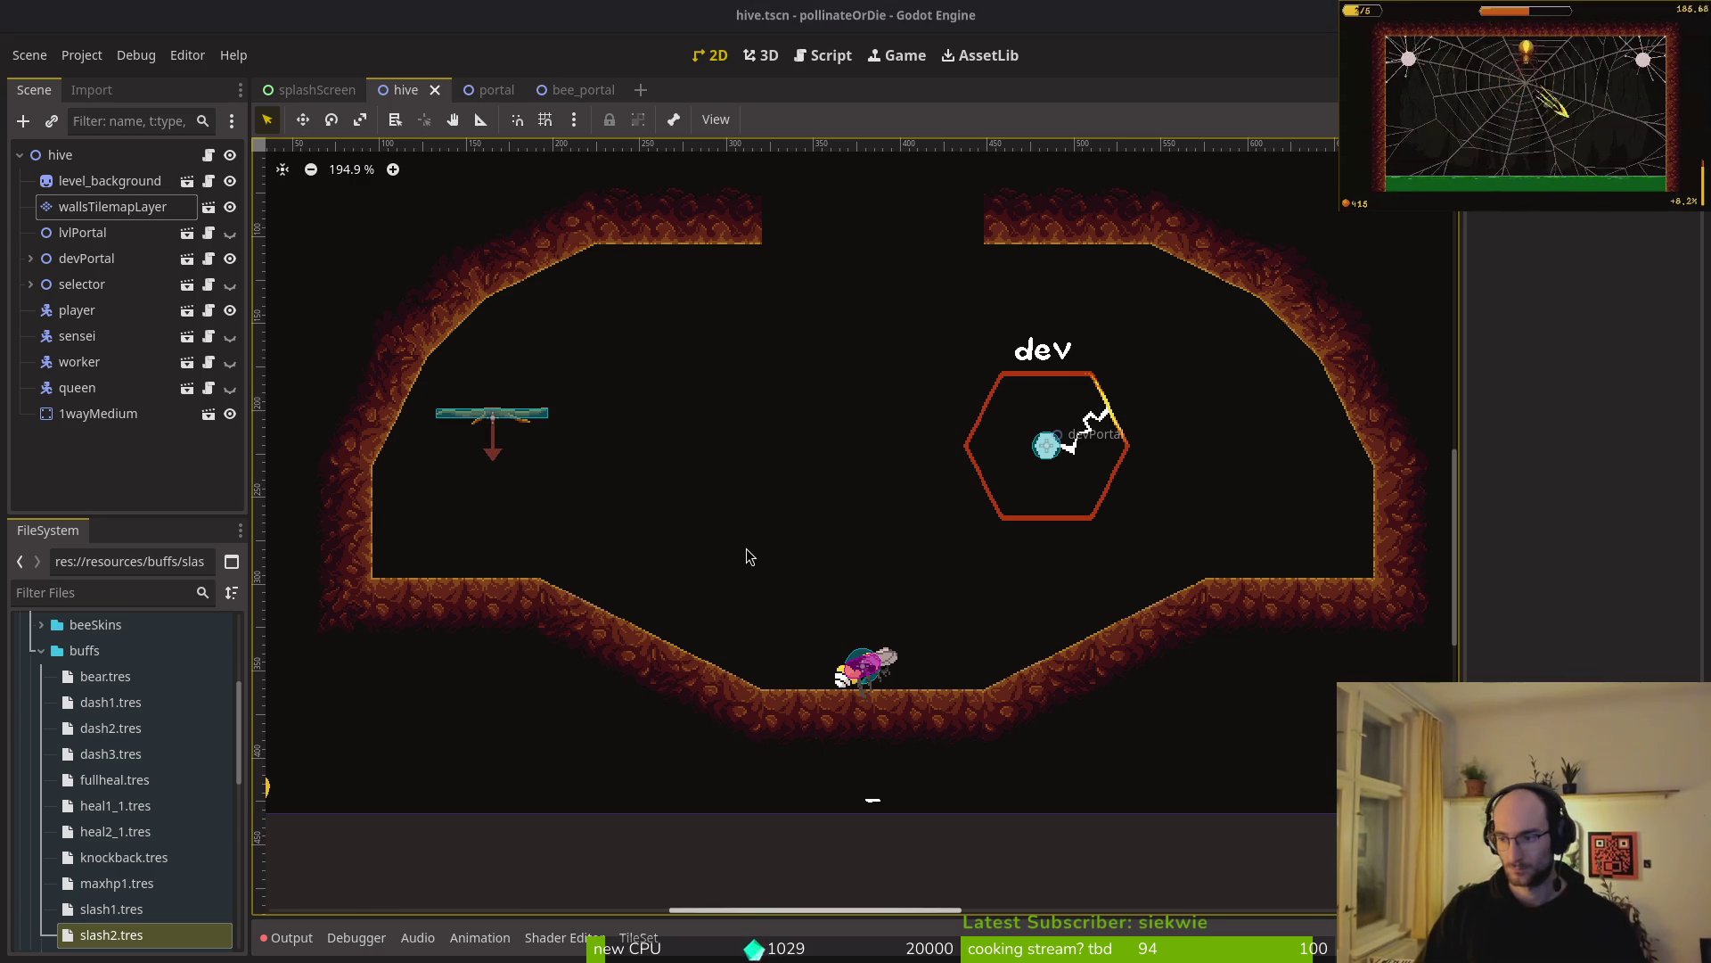
{"action": "key", "text": "alt+Tab"}
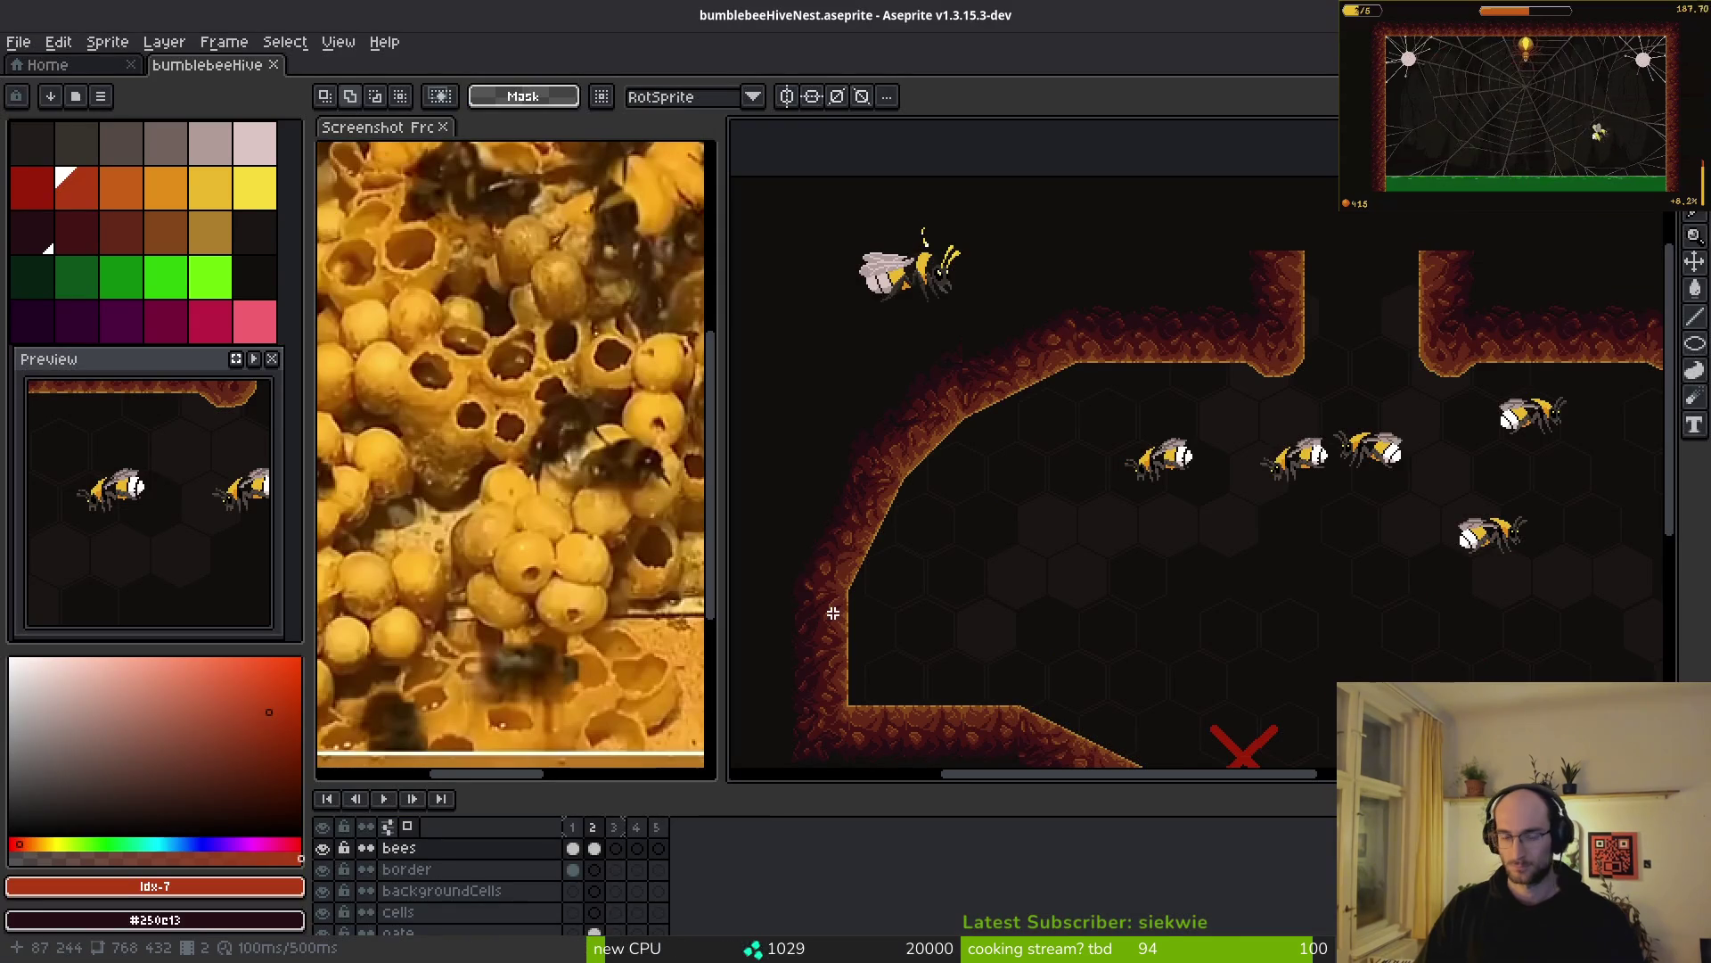
{"action": "left_click_drag", "start_coordinate": [954, 648], "coordinate": [826, 508]}
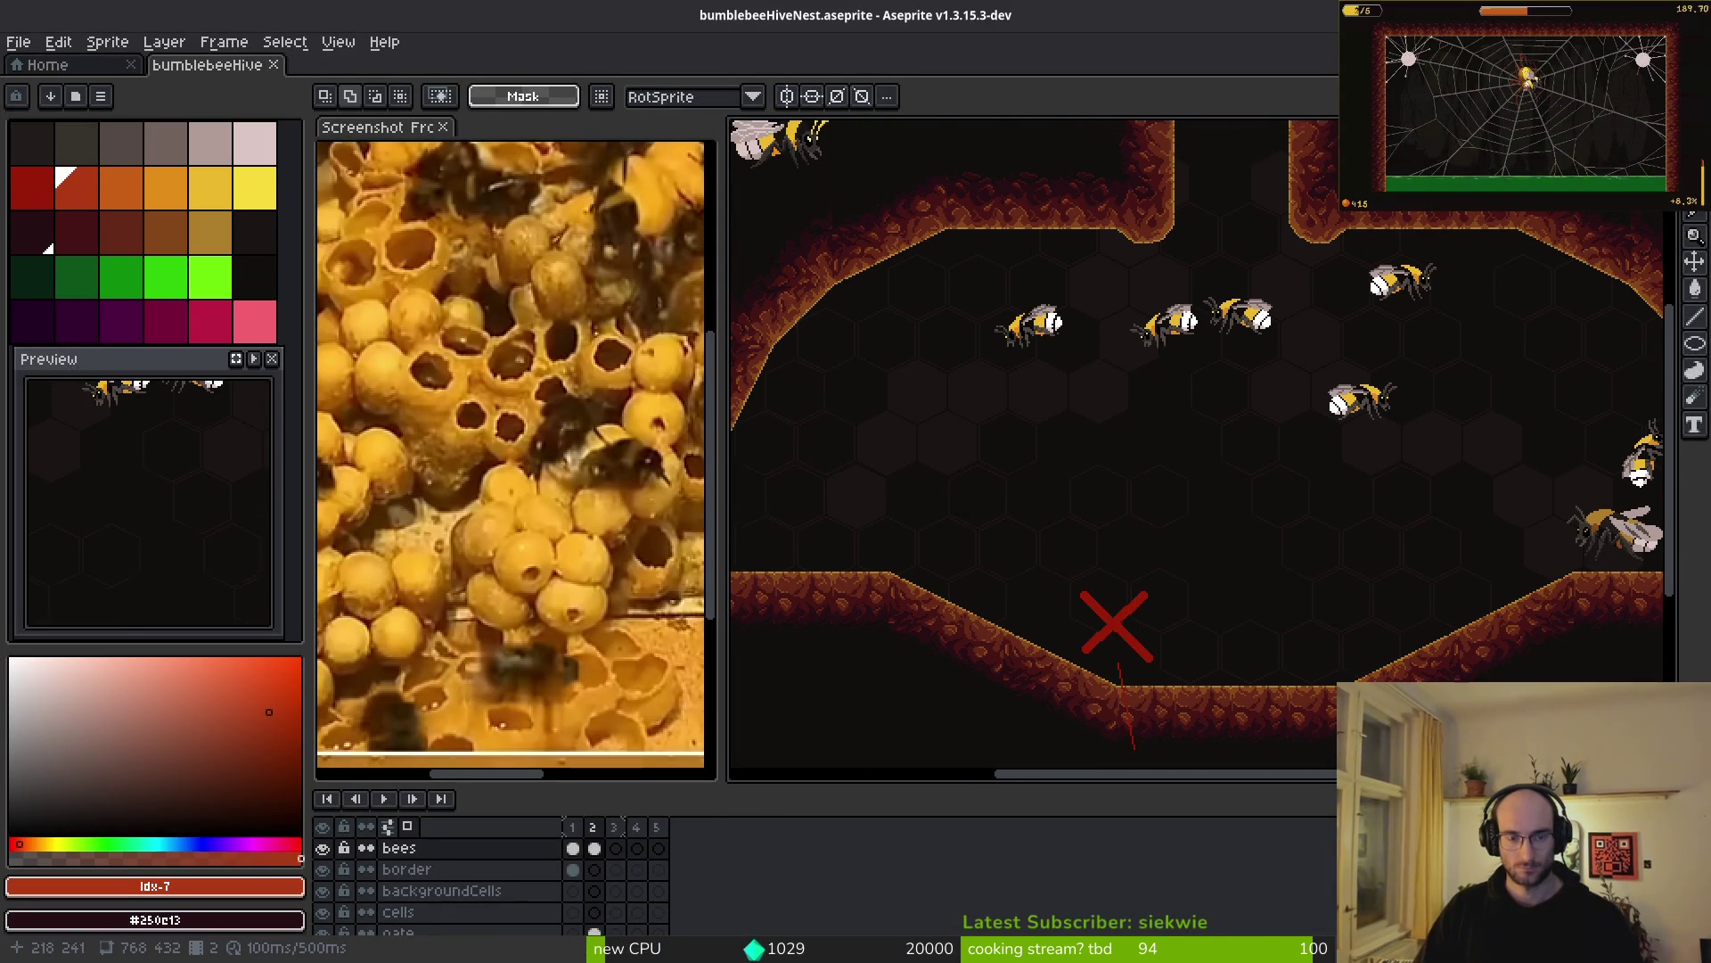
{"action": "left_click", "coordinate": [79, 71]}
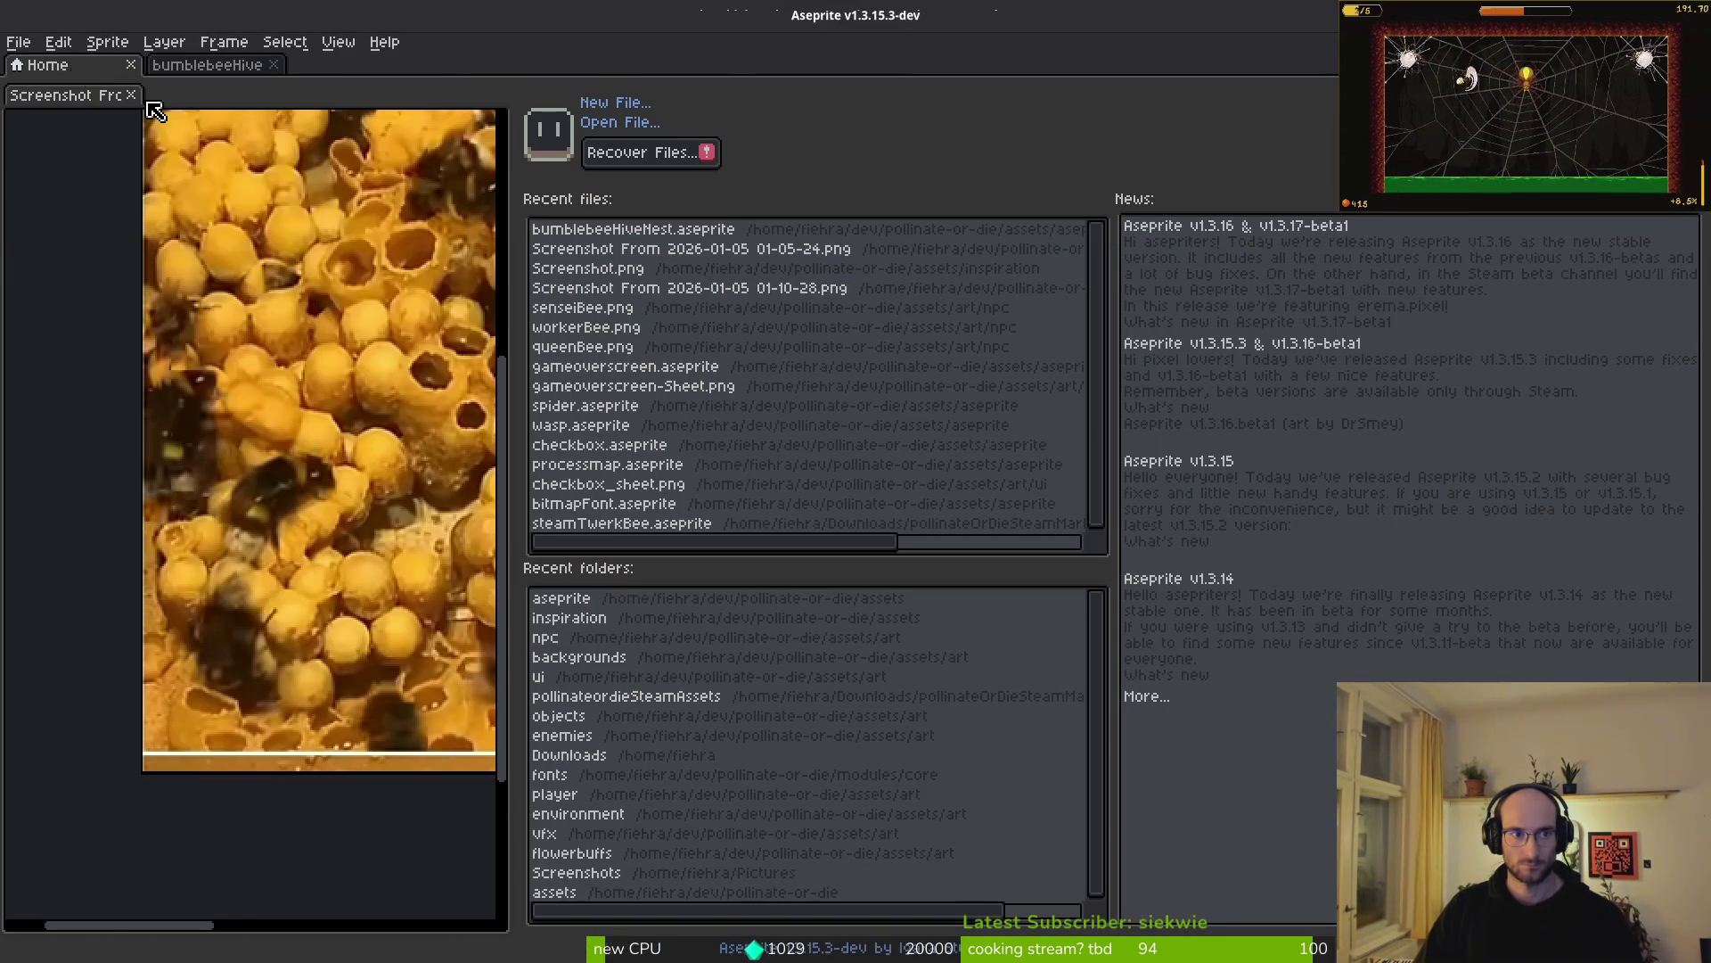
{"action": "left_click", "coordinate": [207, 64]}
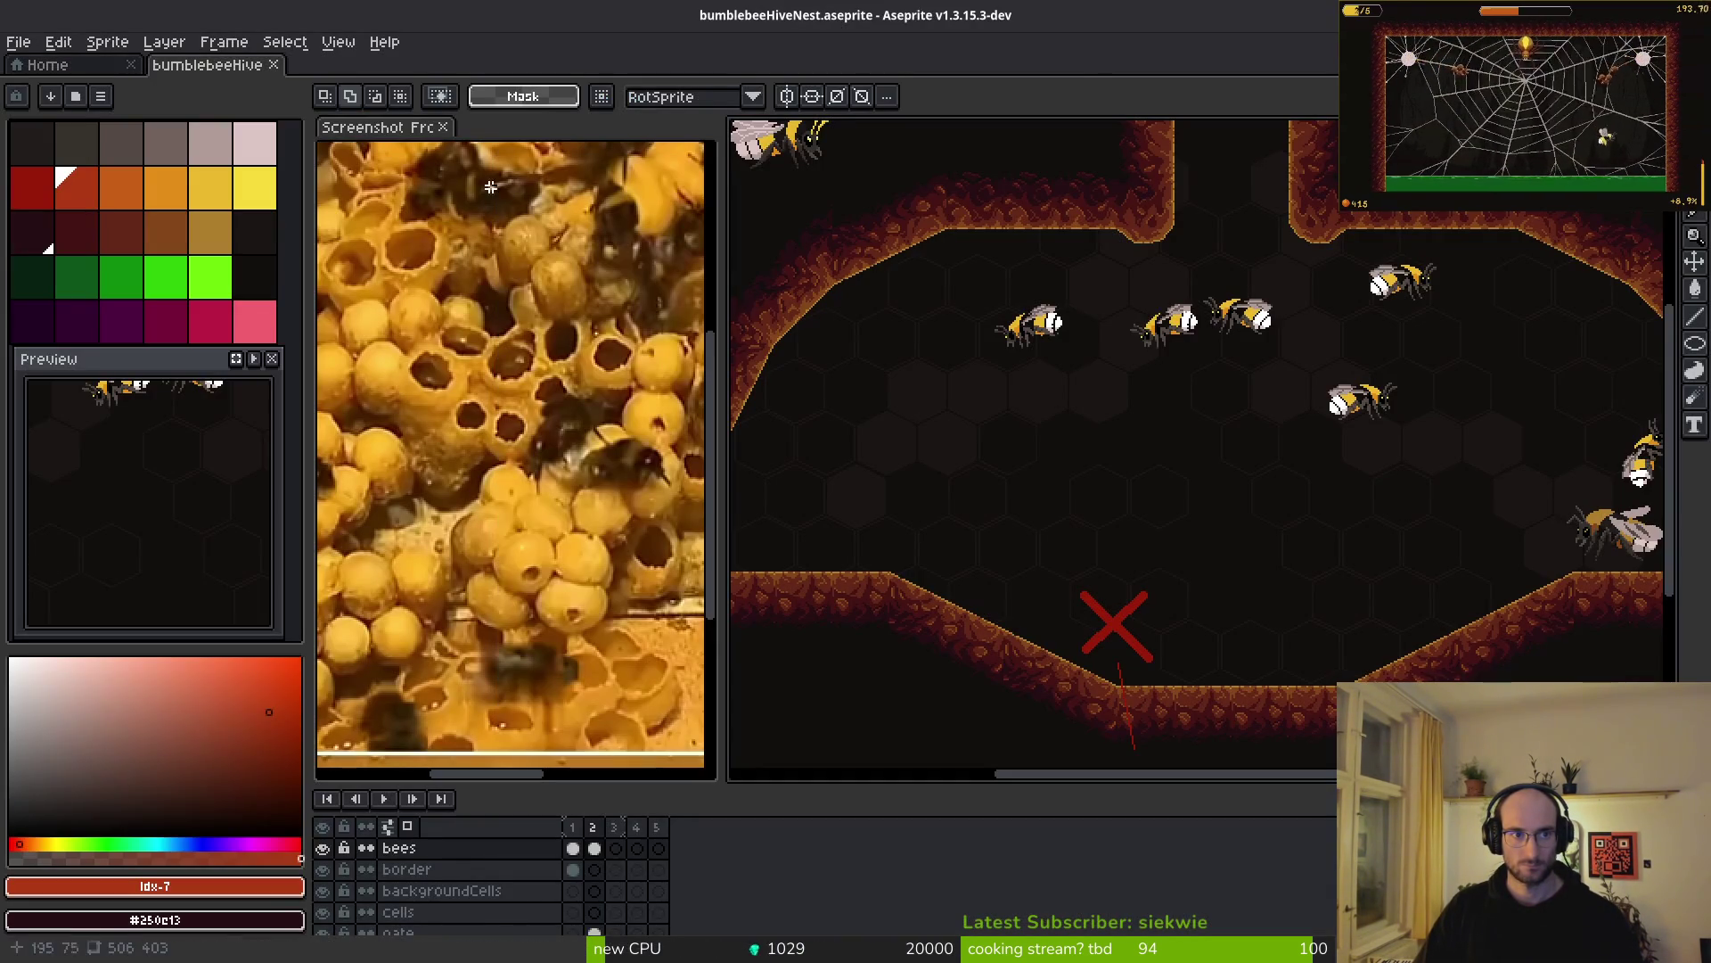
{"action": "left_click", "coordinate": [18, 42]}
{"action": "left_click", "coordinate": [69, 90]}
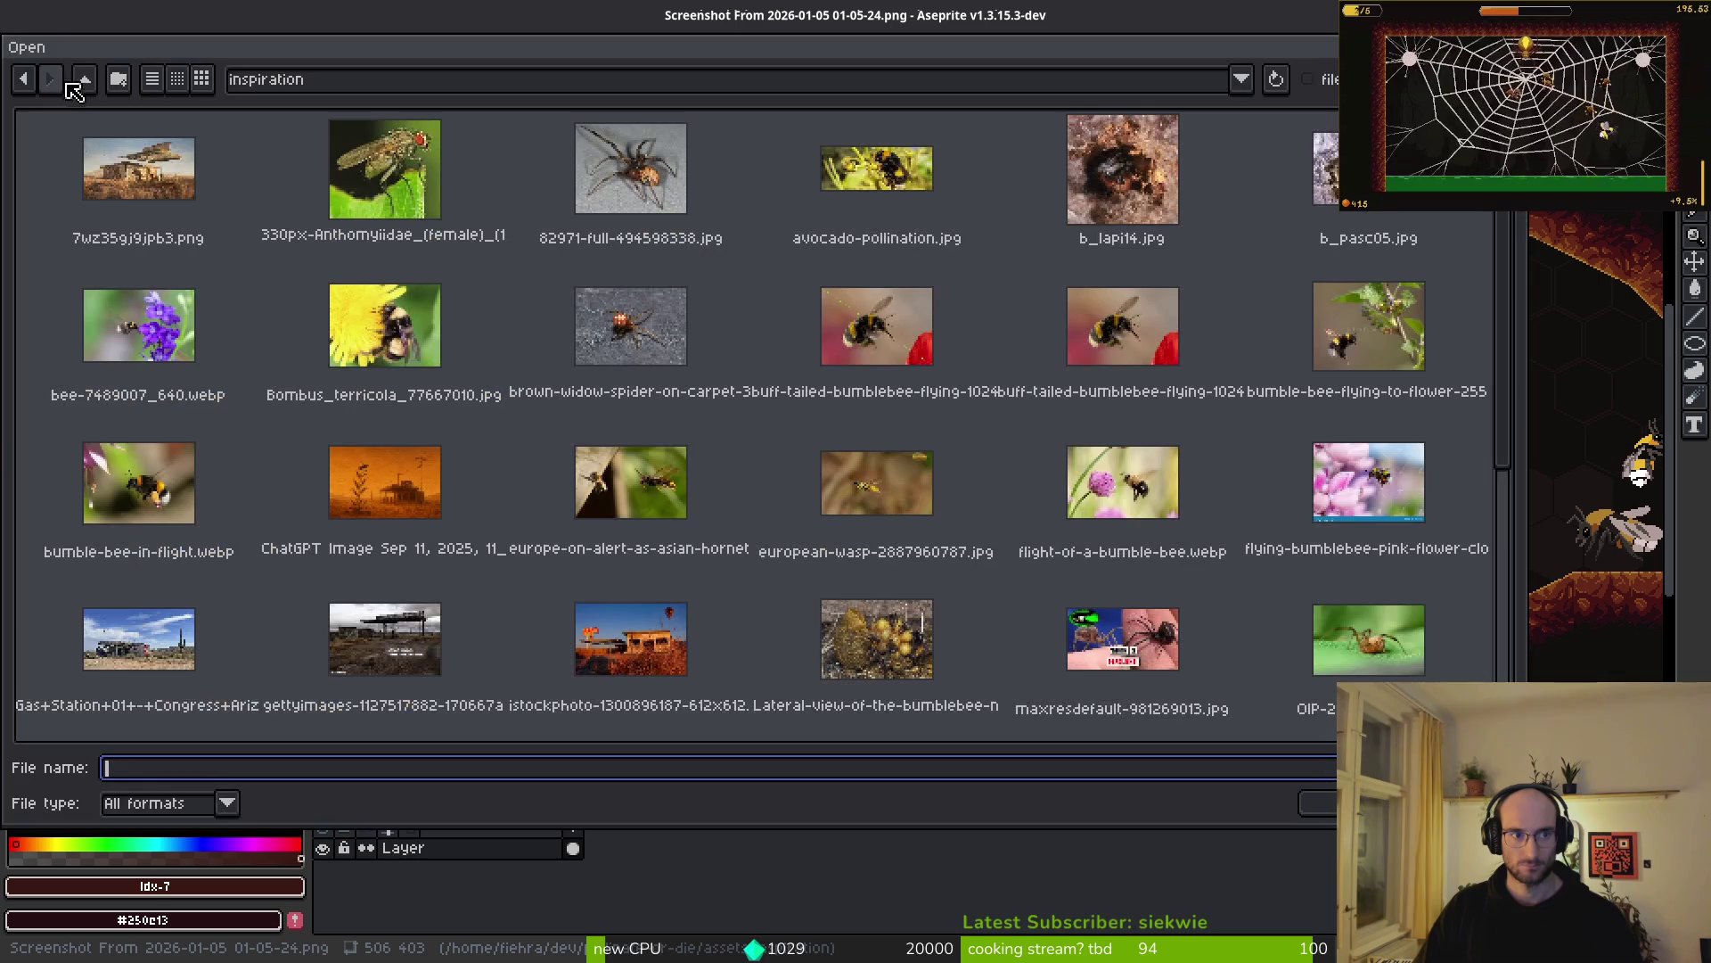
{"action": "scroll", "coordinate": [1037, 489], "scroll_direction": "down", "scroll_amount": 5}
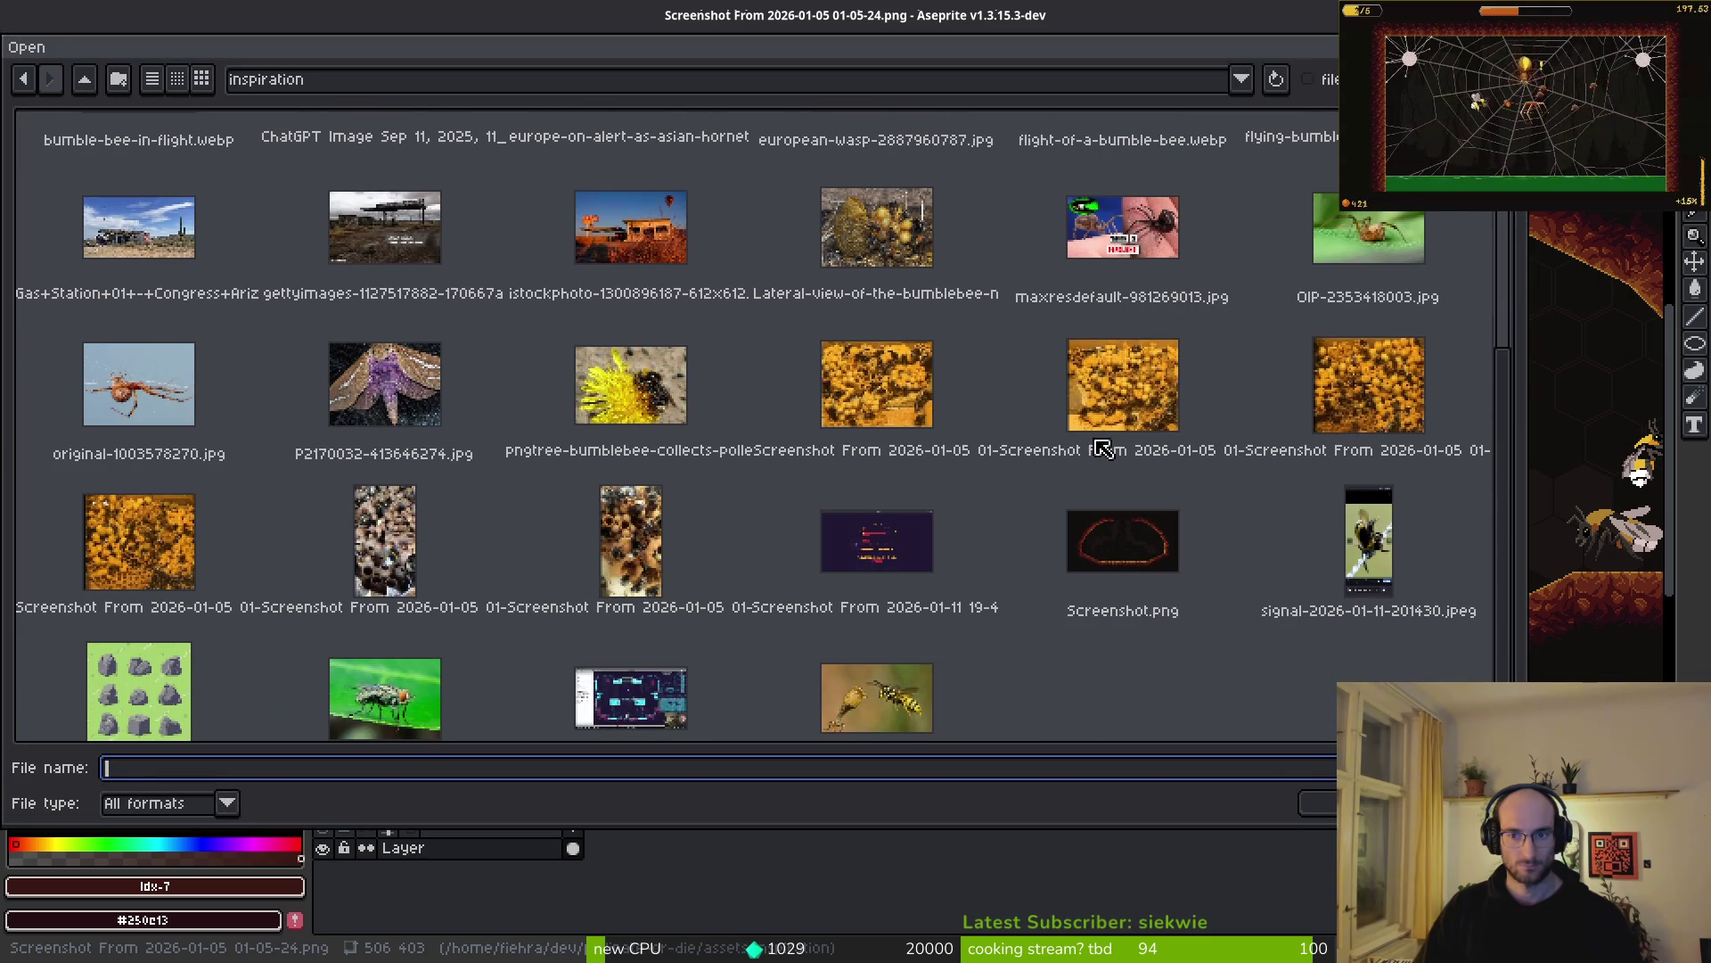
{"action": "left_click", "coordinate": [631, 544]}
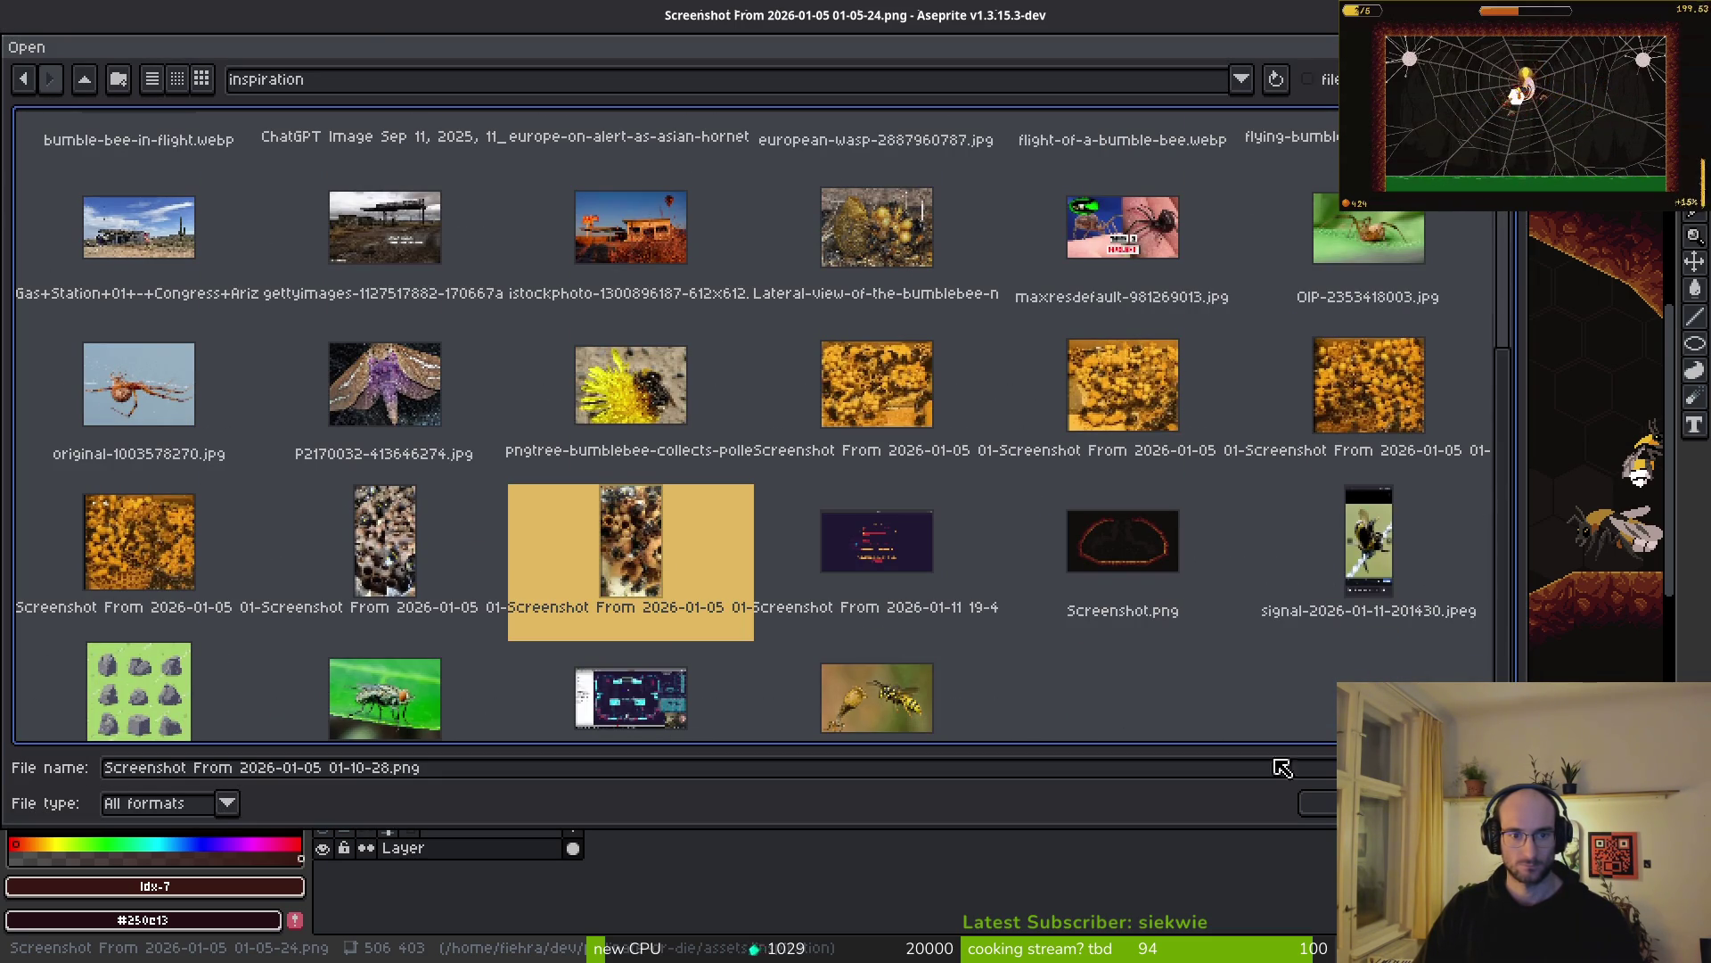
{"action": "left_click", "coordinate": [1318, 802]}
- Dock the new screenshot tab beside the 01-05-24 honeycomb reference, then return to the hive canvas
{"action": "mouse_move", "coordinate": [315, 59]}
{"action": "left_mouse_down"}
{"action": "mouse_move", "coordinate": [451, 152]}
{"action": "mouse_move", "coordinate": [508, 143]}
{"action": "left_mouse_up"}
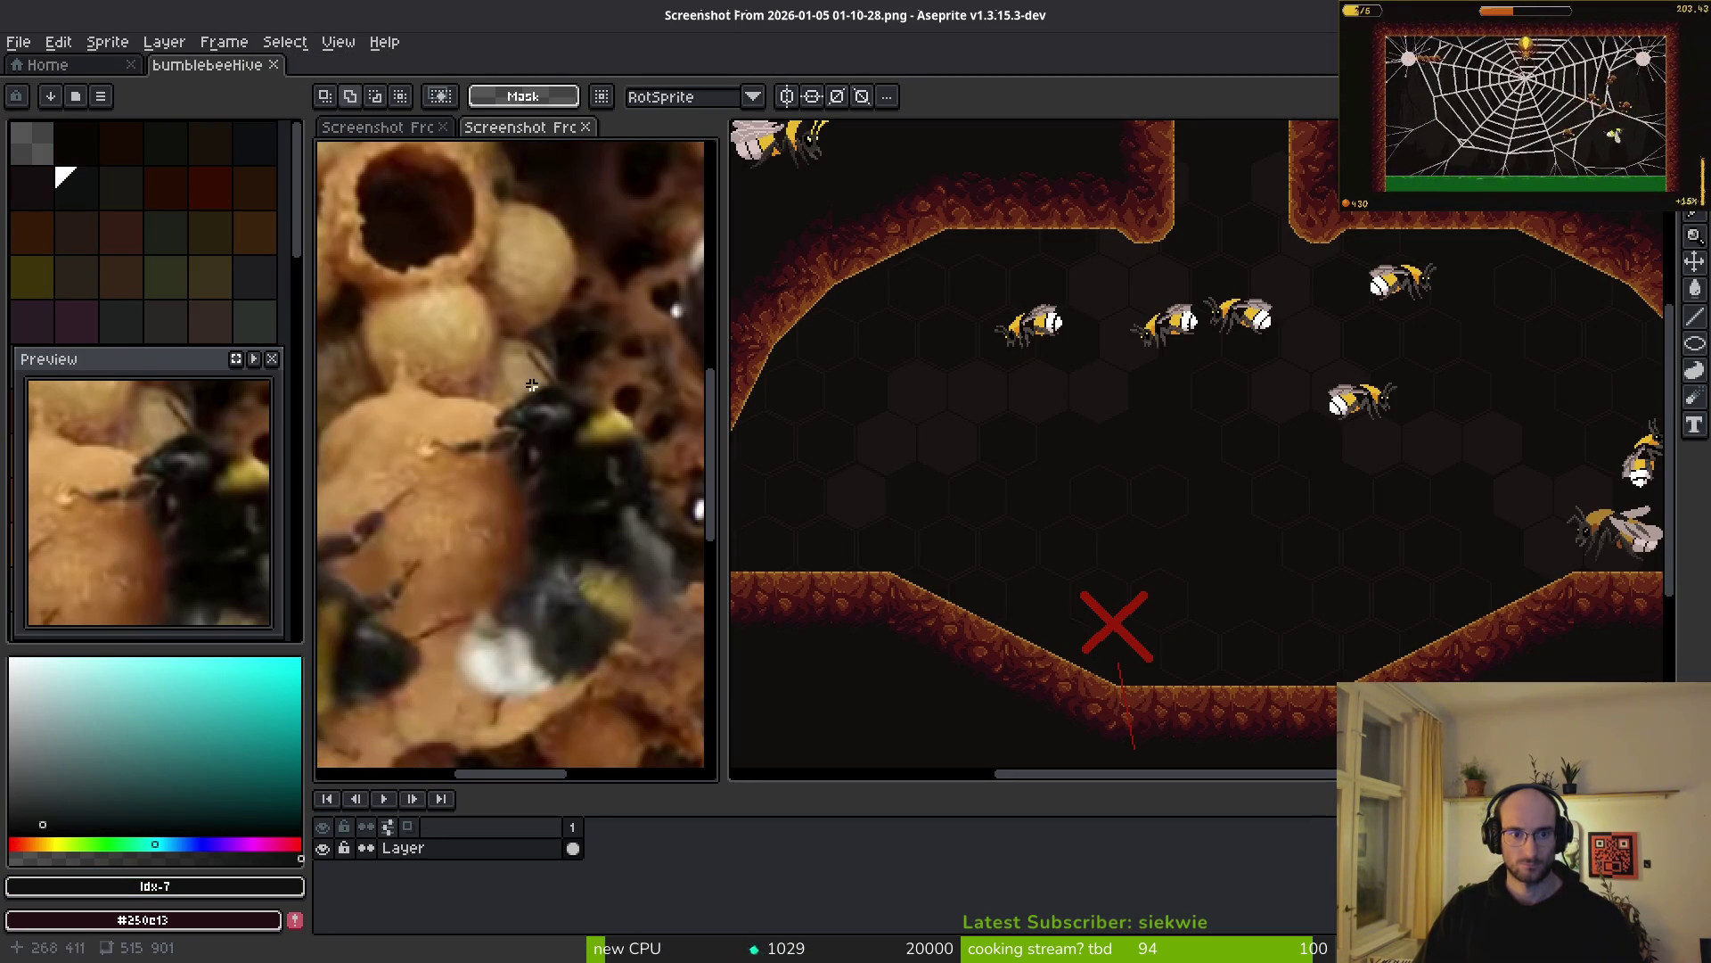
{"action": "scroll", "coordinate": [530, 384], "scroll_direction": "down", "scroll_amount": 4}
{"action": "scroll", "coordinate": [532, 481], "scroll_direction": "up", "scroll_amount": 2}
{"action": "scroll", "coordinate": [533, 492], "scroll_direction": "down", "scroll_amount": 1}
{"action": "left_click_drag", "start_coordinate": [532, 492], "coordinate": [538, 492]}
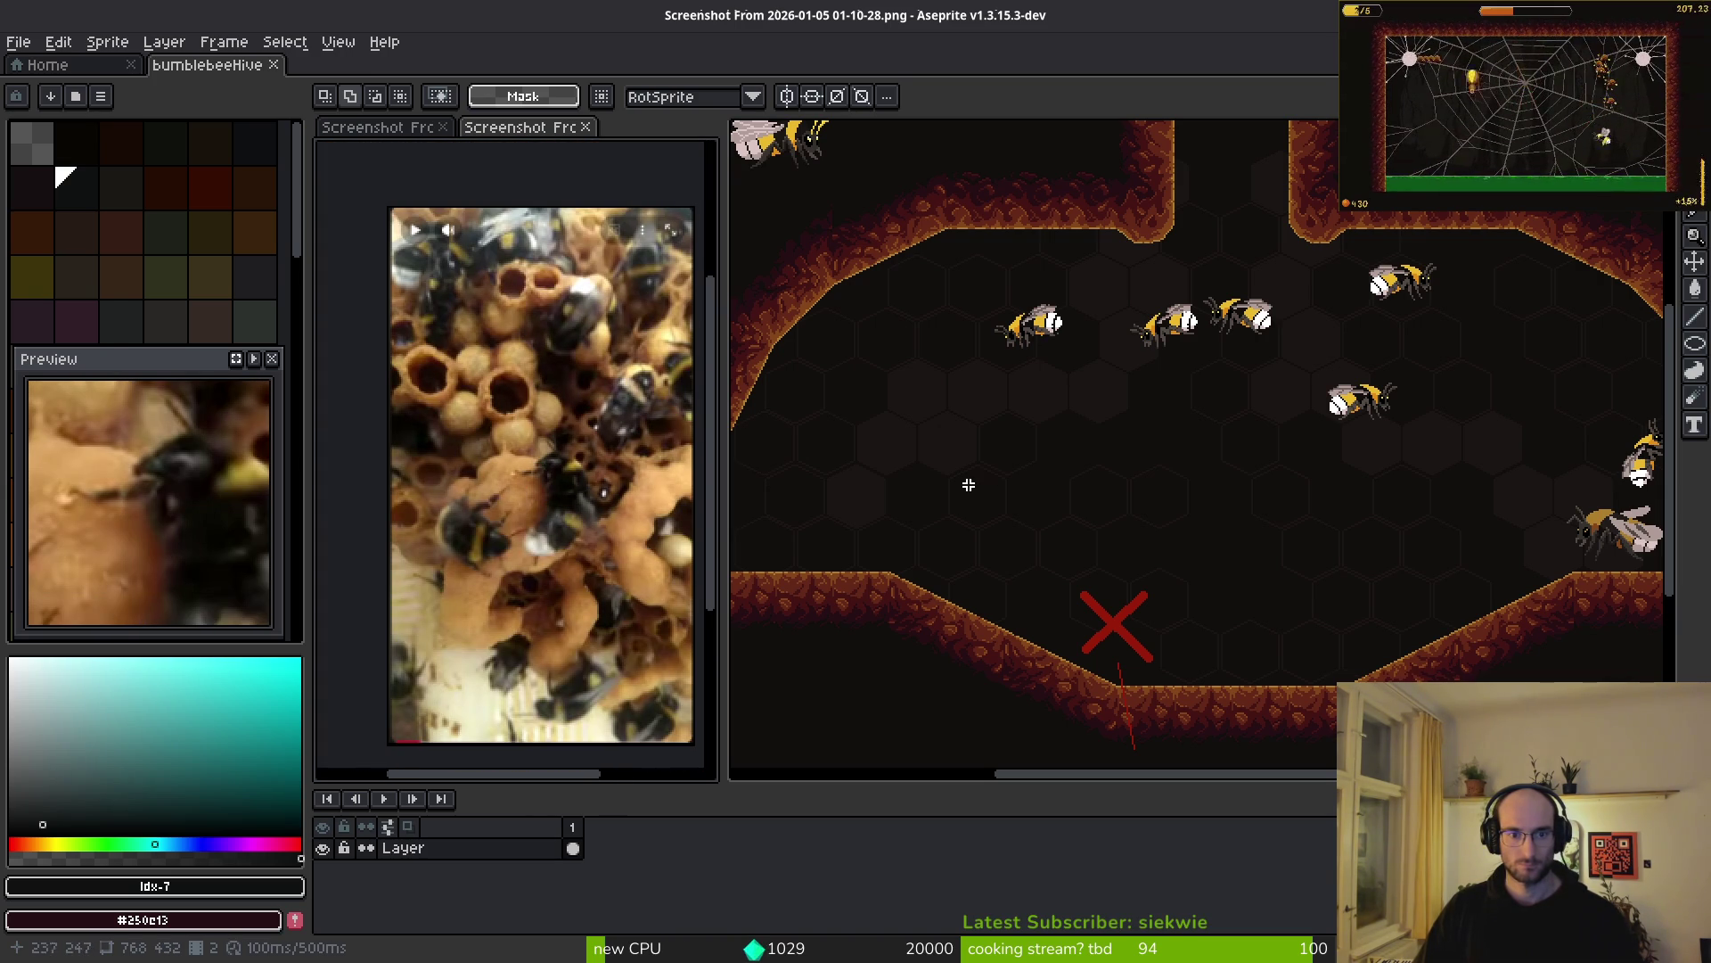
{"action": "left_click", "coordinate": [410, 130]}
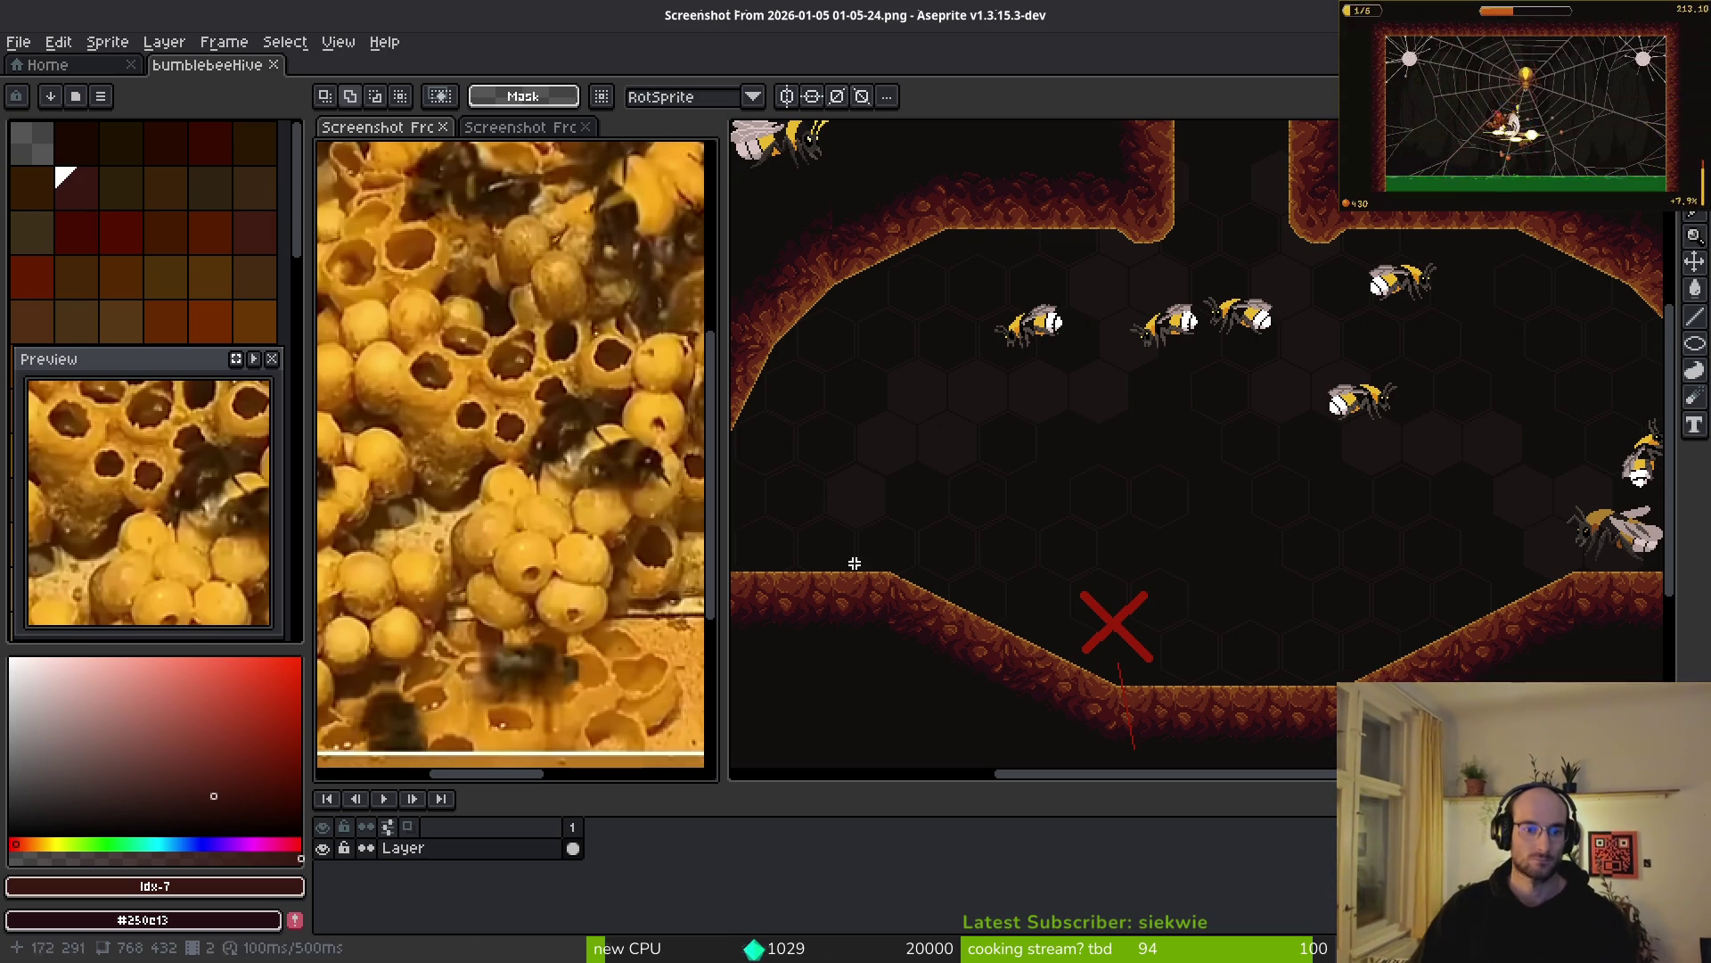
{"action": "left_click", "coordinate": [898, 507]}
{"action": "scroll", "coordinate": [898, 507], "scroll_direction": "up", "scroll_amount": 2}
{"action": "scroll", "coordinate": [1207, 505], "scroll_direction": "up", "scroll_amount": 3}
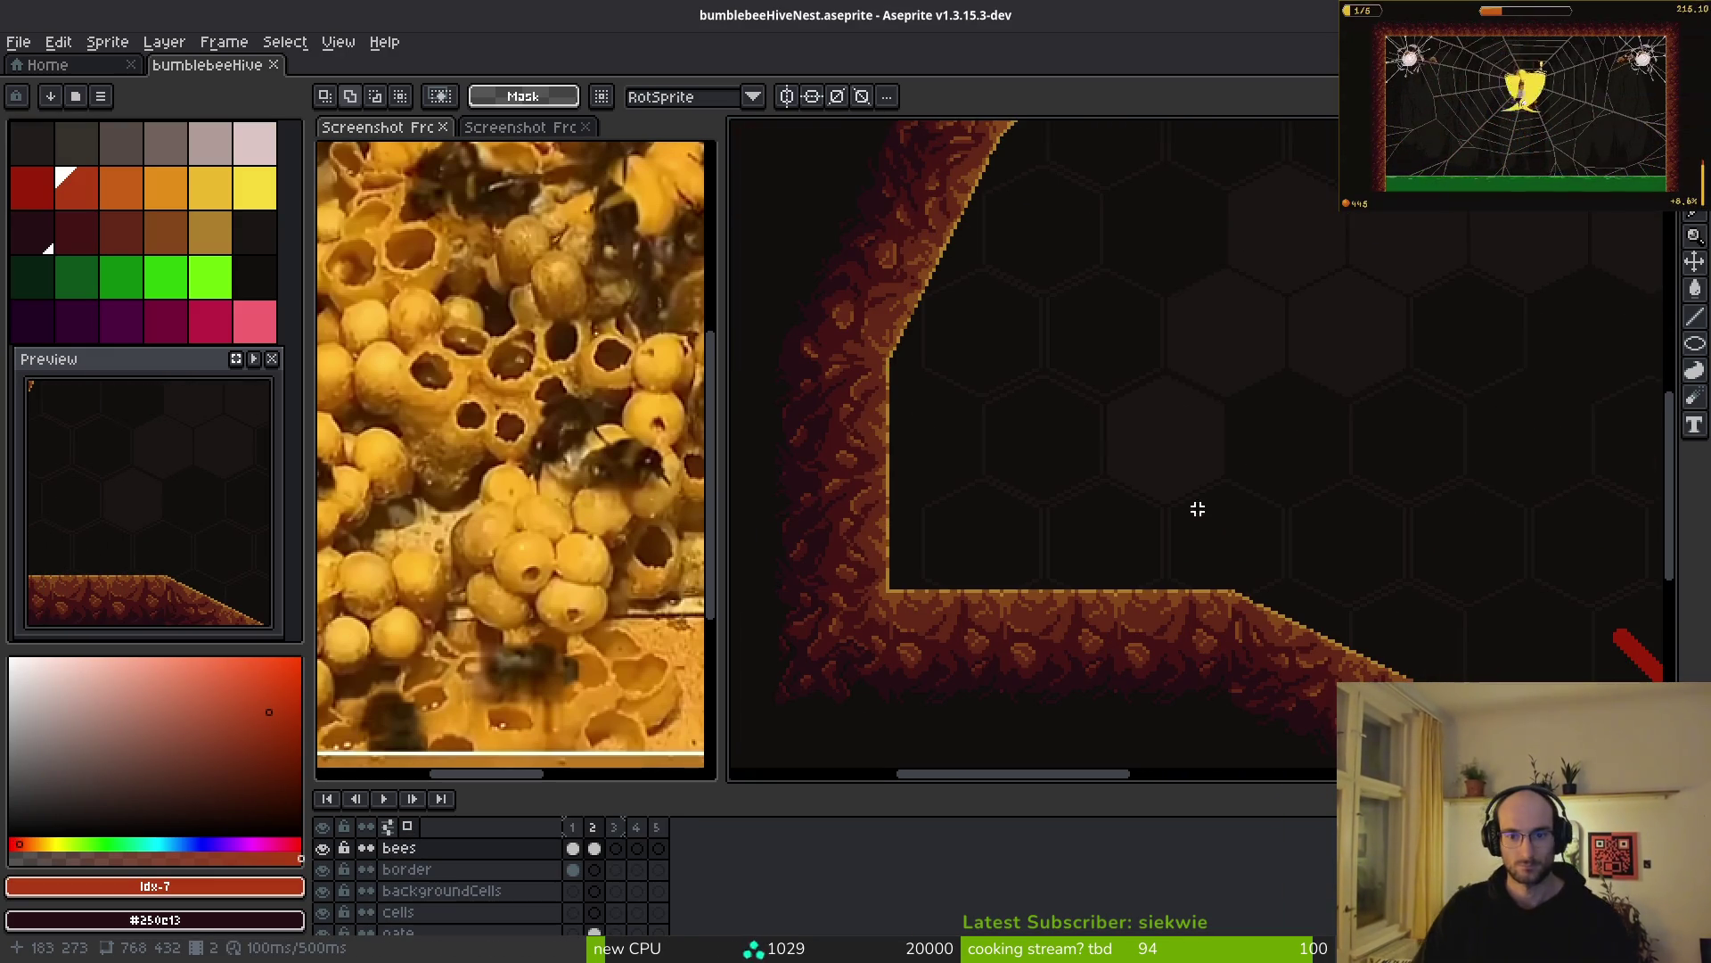
- Draw overlapping orange outline circles with the Ellipse tool above the cave floor
{"action": "left_click", "coordinate": [167, 242]}
{"action": "key", "text": "b"}
{"action": "scroll", "coordinate": [970, 466], "scroll_direction": "up", "scroll_amount": 2}
{"action": "mouse_move", "coordinate": [892, 416]}
{"action": "left_mouse_down"}
{"action": "mouse_move", "coordinate": [1037, 506]}
{"action": "mouse_move", "coordinate": [1275, 524]}
{"action": "left_mouse_up"}
{"action": "key", "text": "u"}
{"action": "mouse_move", "coordinate": [1007, 433]}
{"action": "left_mouse_down"}
{"action": "mouse_move", "coordinate": [1178, 576]}
{"action": "mouse_move", "coordinate": [1135, 546]}
{"action": "left_mouse_up"}
{"action": "mouse_move", "coordinate": [1253, 615]}
{"action": "left_mouse_down"}
{"action": "mouse_move", "coordinate": [1242, 599]}
{"action": "mouse_move", "coordinate": [1247, 619]}
{"action": "left_mouse_up"}
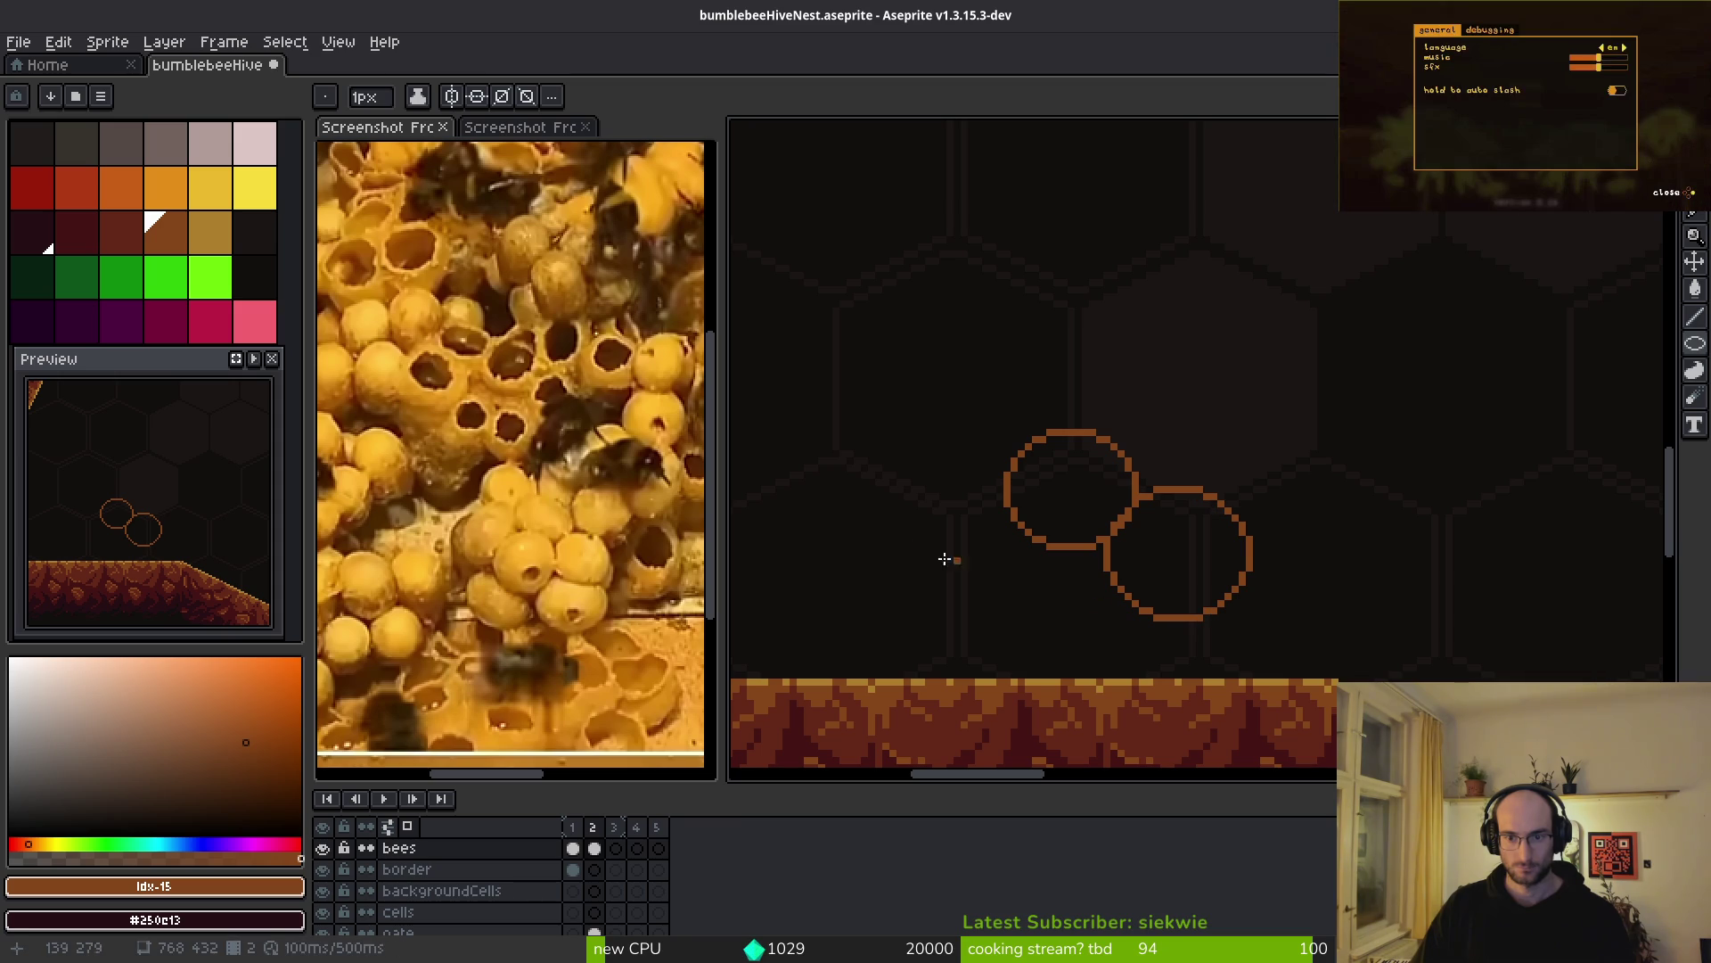
{"action": "mouse_move", "coordinate": [959, 550]}
{"action": "left_mouse_down"}
{"action": "mouse_move", "coordinate": [1115, 688]}
{"action": "mouse_move", "coordinate": [1087, 675]}
{"action": "left_mouse_up"}
{"action": "left_click_drag", "start_coordinate": [863, 408], "coordinate": [1001, 581]}
{"action": "scroll", "coordinate": [892, 401], "scroll_direction": "down", "scroll_amount": 2}
{"action": "scroll", "coordinate": [847, 356], "scroll_direction": "up", "scroll_amount": 2}
- Marquee-select the circle cluster and drag a copy upward
{"action": "key", "text": "m"}
{"action": "left_click_drag", "start_coordinate": [804, 319], "coordinate": [1361, 780]}
{"action": "mouse_move", "coordinate": [1008, 521]}
{"action": "left_mouse_down"}
{"action": "mouse_move", "coordinate": [935, 313]}
{"action": "mouse_move", "coordinate": [952, 291]}
{"action": "left_mouse_up"}
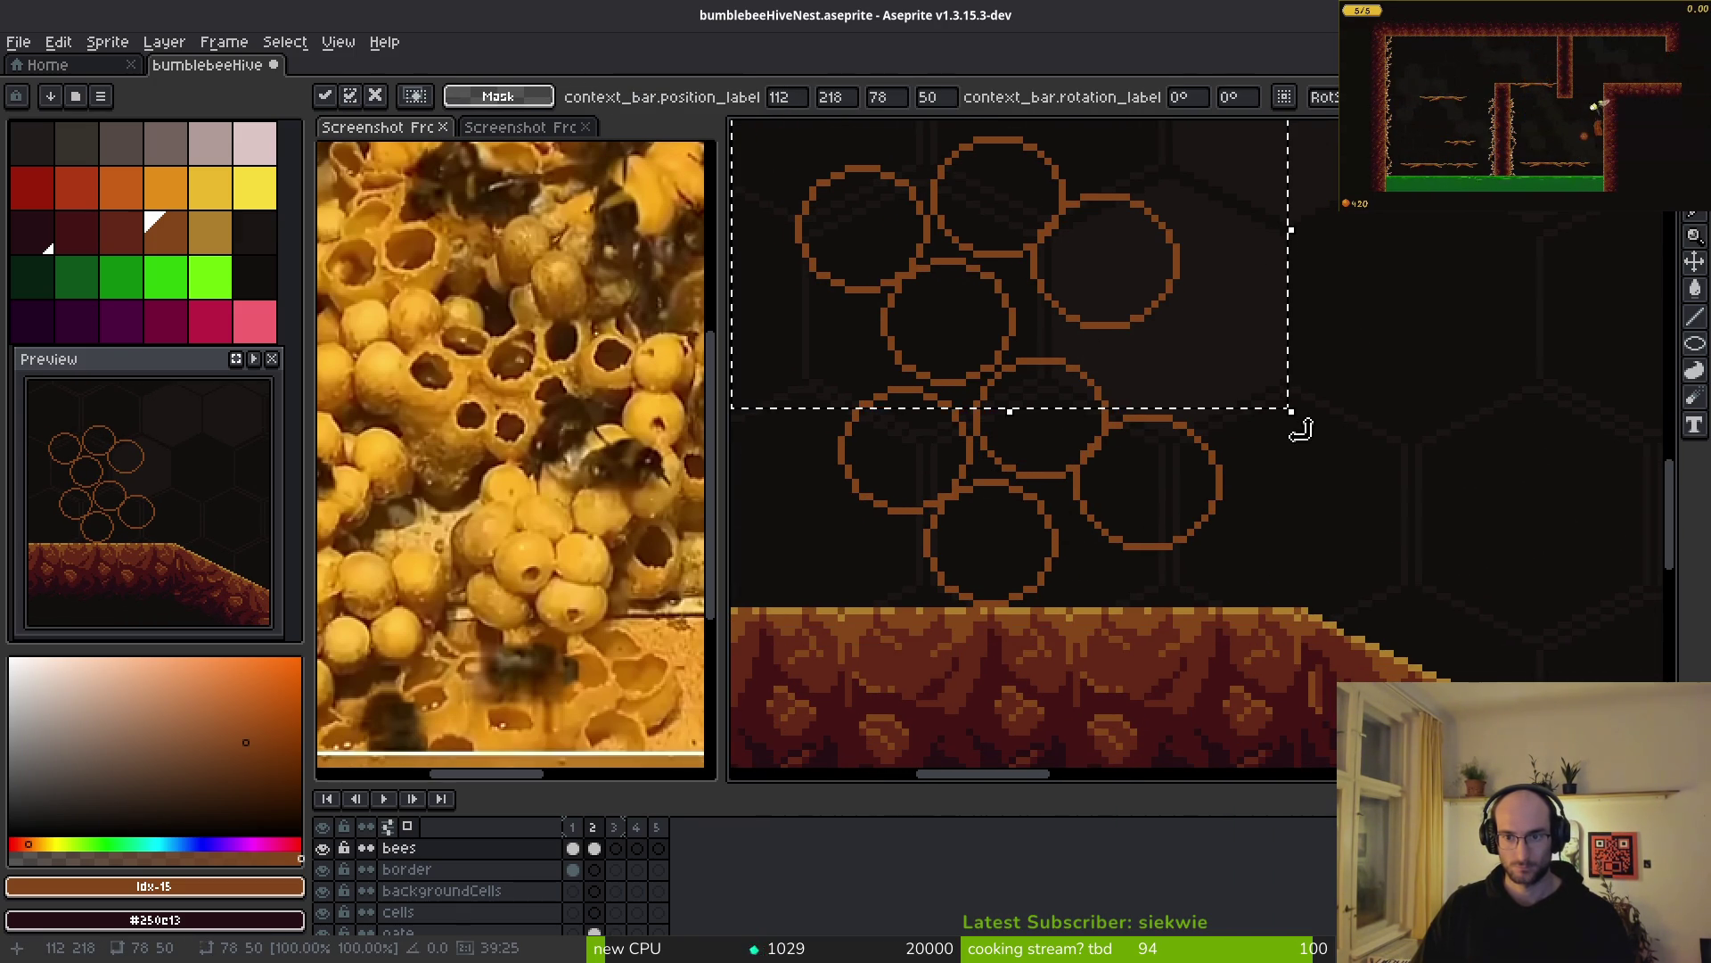
- Rotate the copied circles and drop them into the corner between the left wall and floor
{"action": "left_click_drag", "start_coordinate": [1301, 427], "coordinate": [1241, 504]}
{"action": "mouse_move", "coordinate": [1105, 303]}
{"action": "left_mouse_down"}
{"action": "mouse_move", "coordinate": [1131, 345]}
{"action": "mouse_move", "coordinate": [1115, 351]}
{"action": "left_mouse_up"}
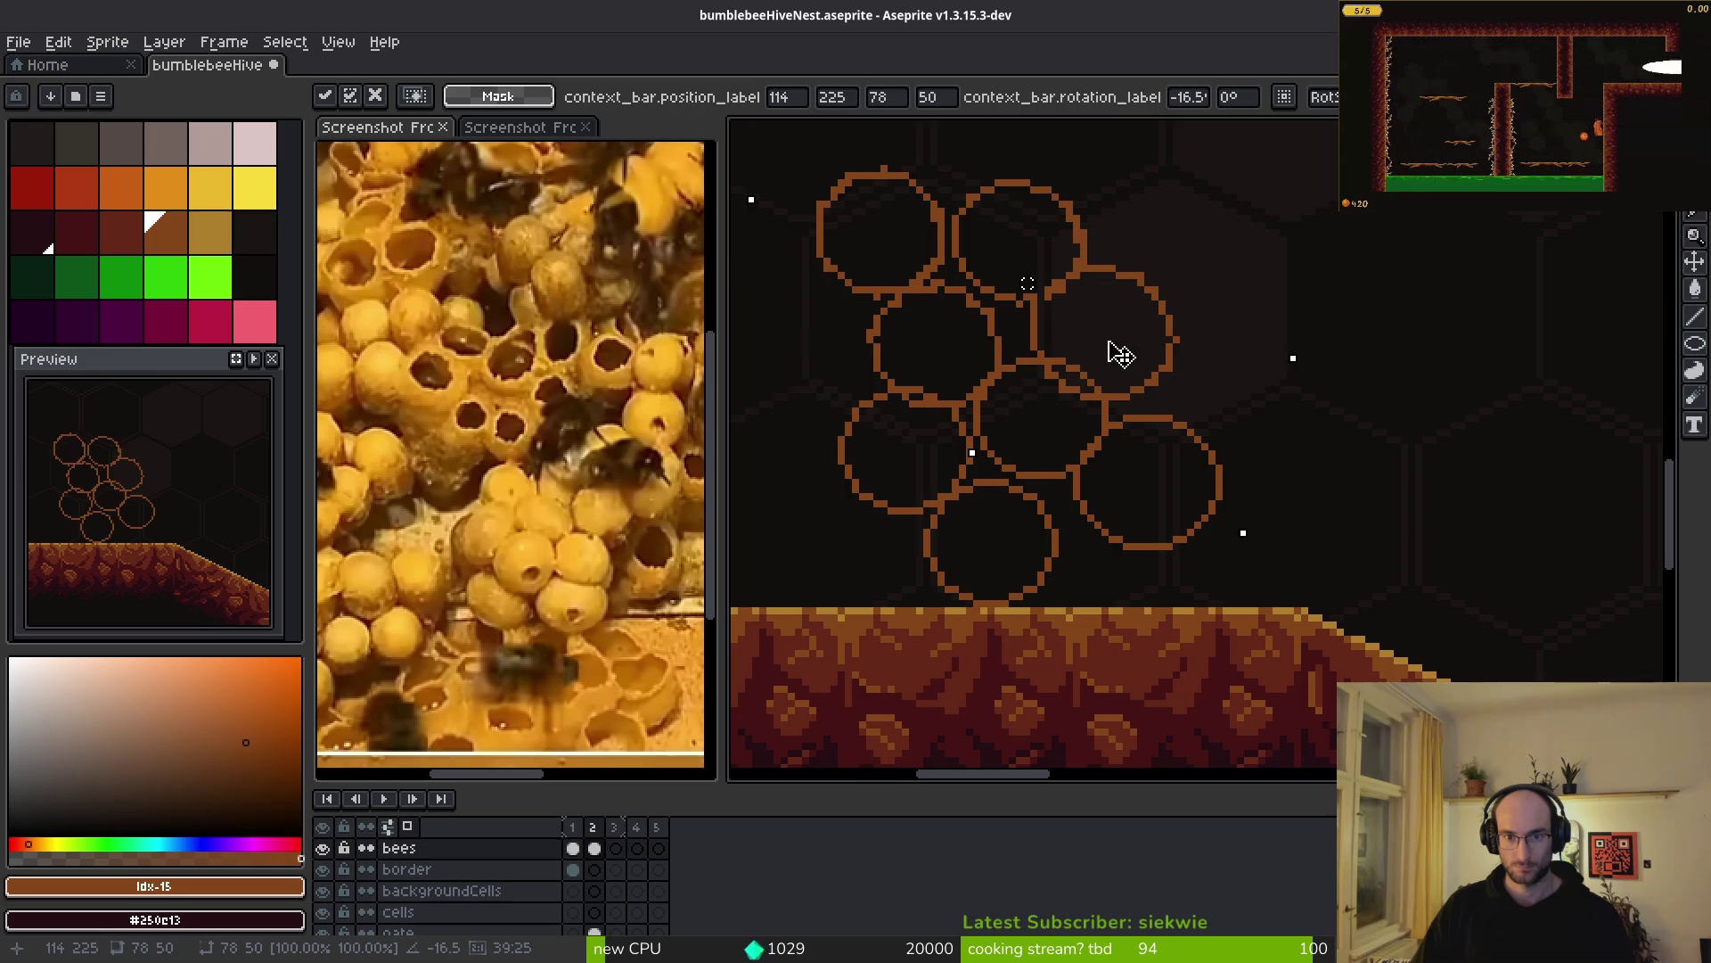
{"action": "scroll", "coordinate": [1376, 382], "scroll_direction": "left", "scroll_amount": 5}
{"action": "mouse_move", "coordinate": [1376, 382]}
{"action": "left_mouse_down"}
{"action": "mouse_move", "coordinate": [1121, 504]}
{"action": "mouse_move", "coordinate": [1061, 492]}
{"action": "mouse_move", "coordinate": [1057, 518]}
{"action": "left_mouse_up"}
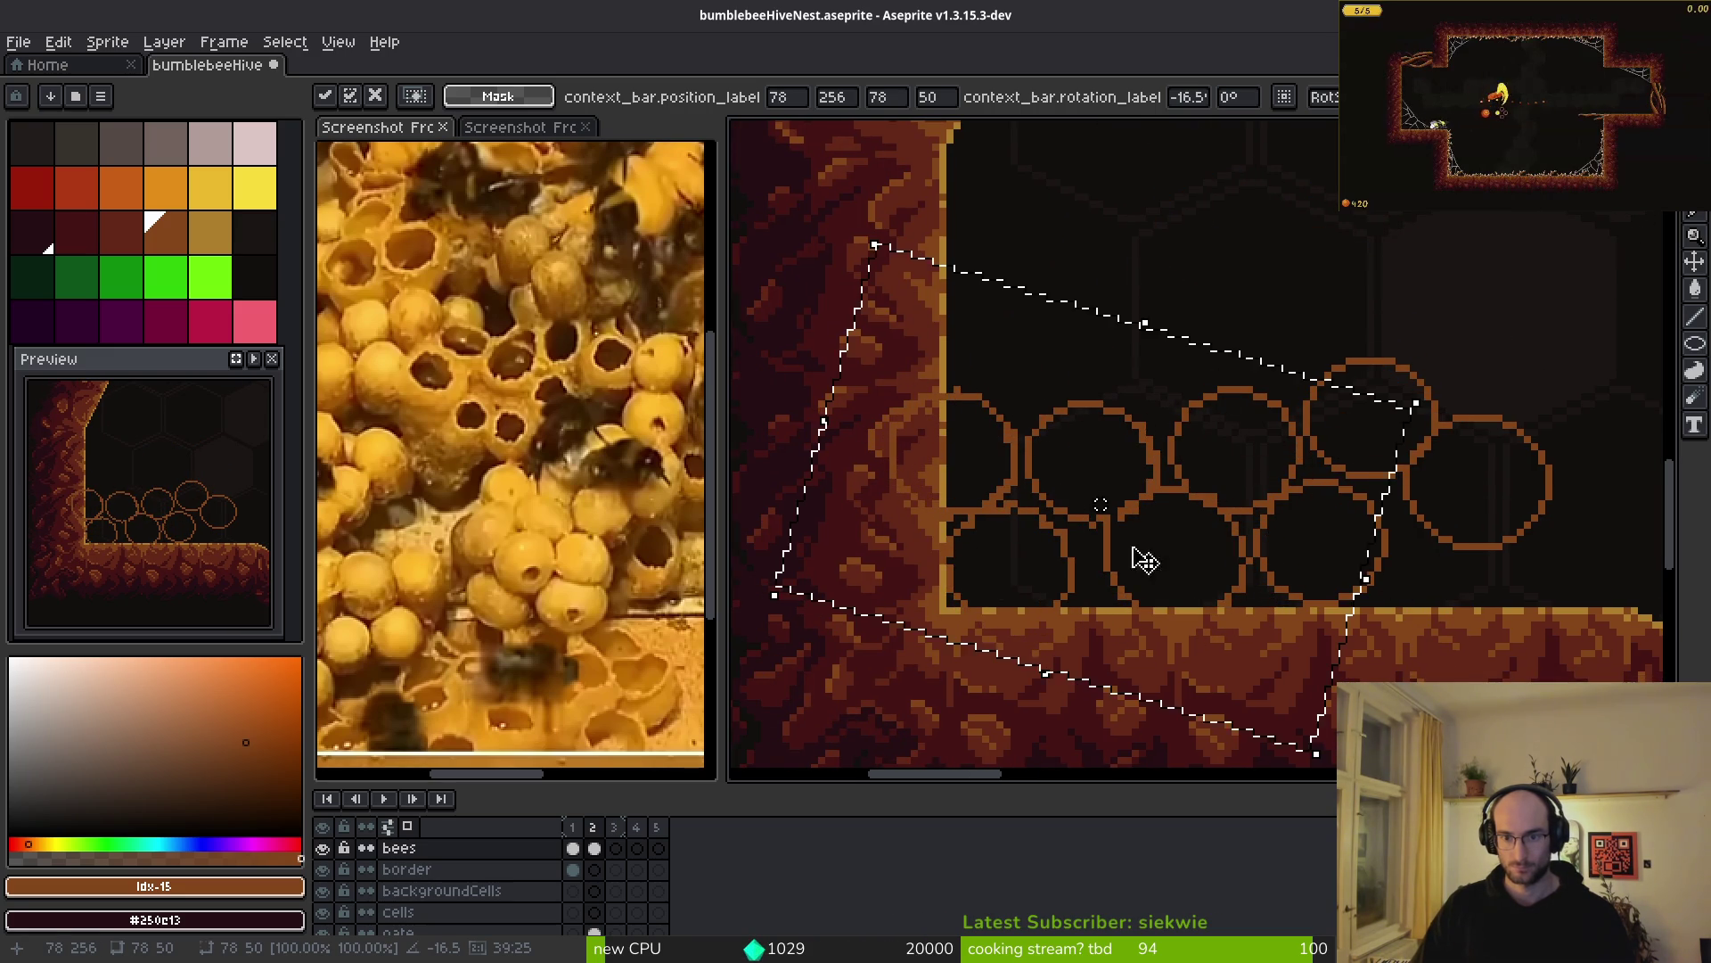
{"action": "mouse_move", "coordinate": [1431, 401]}
{"action": "left_mouse_down"}
{"action": "mouse_move", "coordinate": [936, 298]}
{"action": "mouse_move", "coordinate": [1035, 336]}
{"action": "mouse_move", "coordinate": [1230, 692]}
{"action": "mouse_move", "coordinate": [1123, 673]}
{"action": "mouse_move", "coordinate": [1082, 469]}
{"action": "left_mouse_up"}
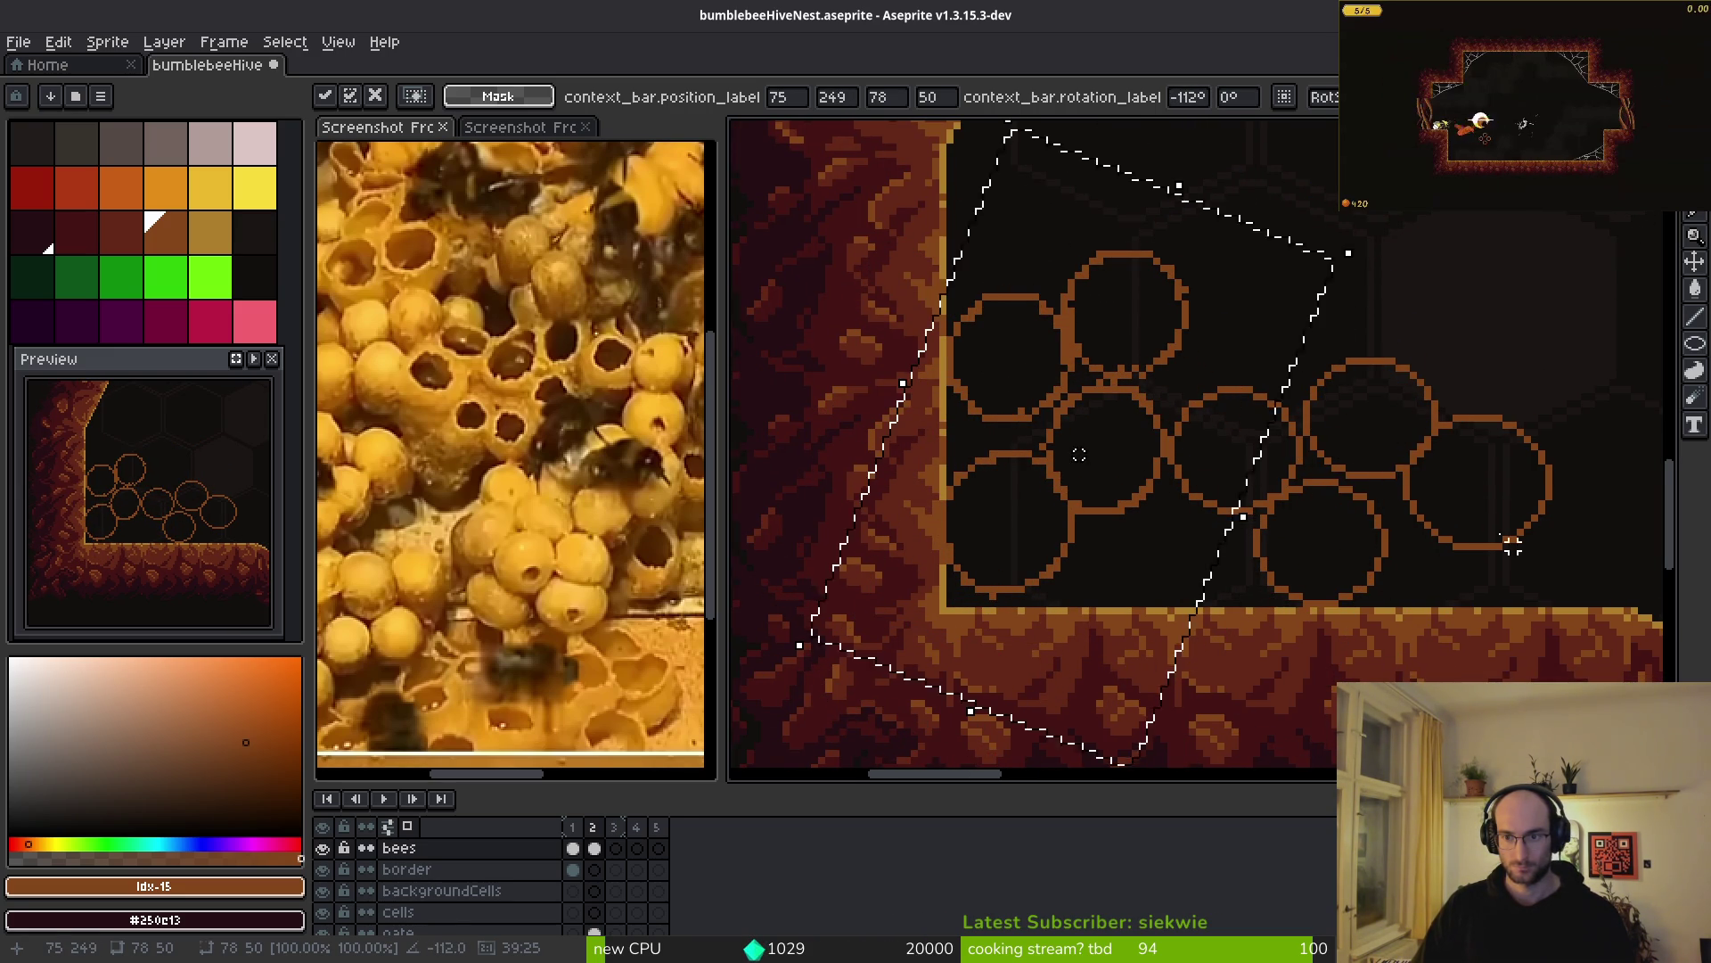
{"action": "left_click_drag", "start_coordinate": [1461, 442], "coordinate": [1341, 374]}
{"action": "left_click", "coordinate": [1355, 363]}
- Add one more outline cell circle in the gap above the floor
{"action": "scroll", "coordinate": [1069, 446], "scroll_direction": "up", "scroll_amount": 3}
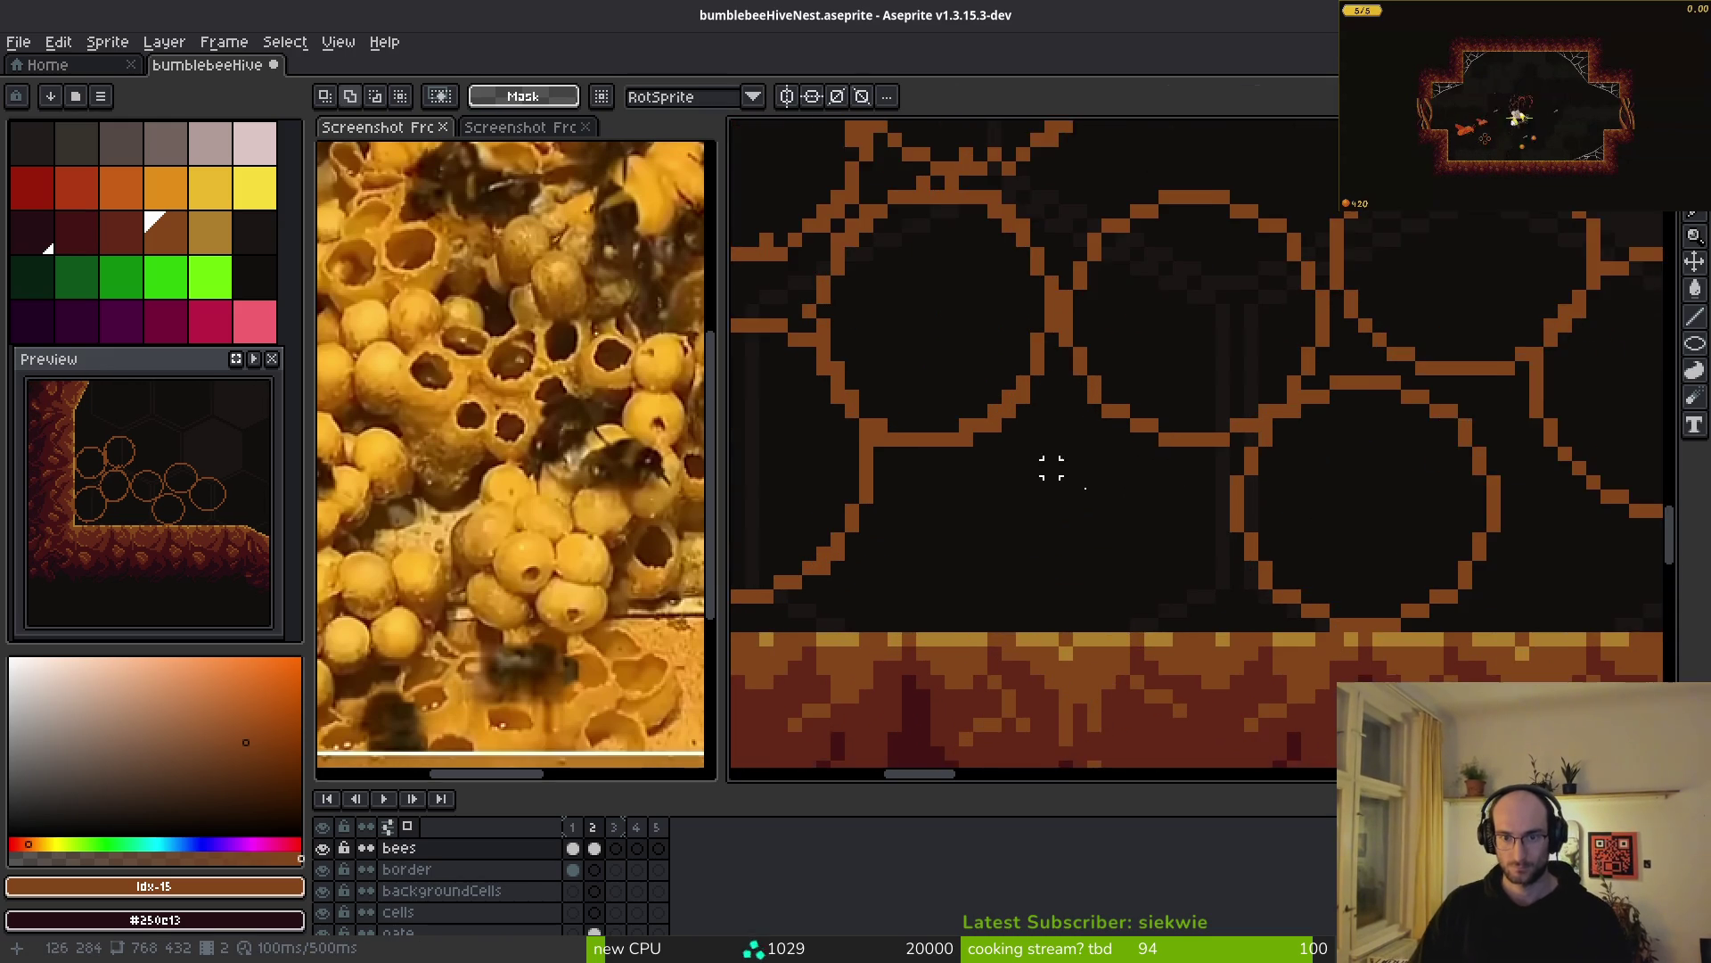
{"action": "scroll", "coordinate": [1087, 496], "scroll_direction": "down", "scroll_amount": 2}
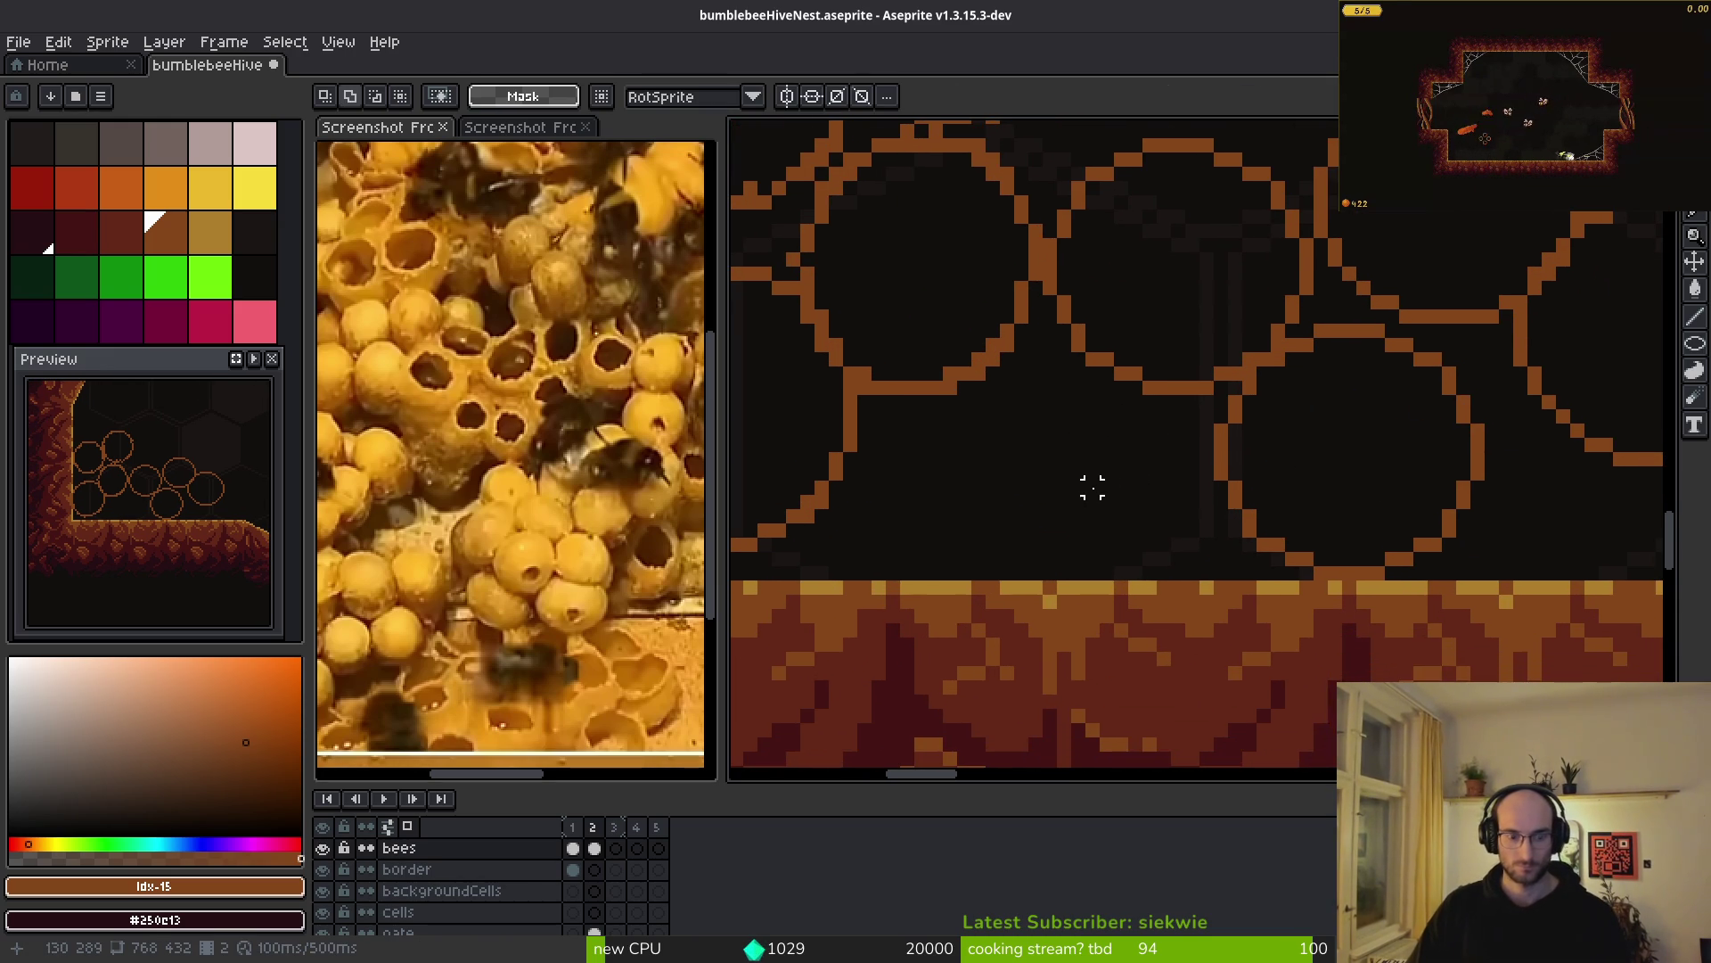
{"action": "key", "text": "shift+r"}
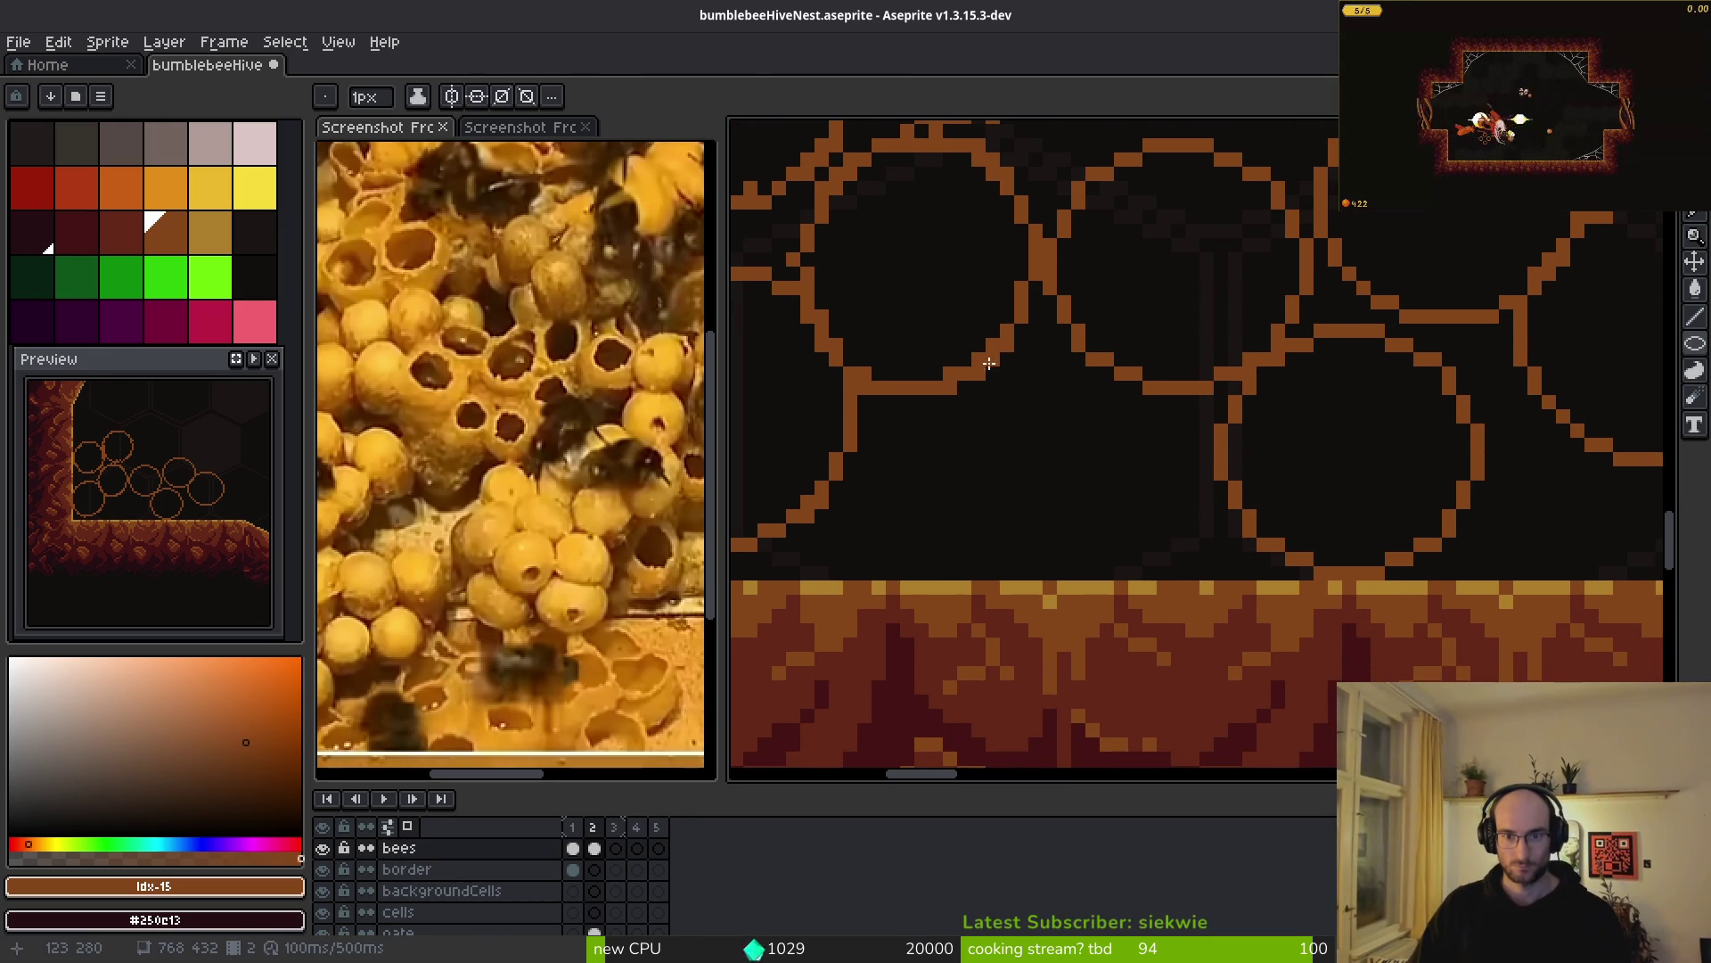
{"action": "scroll", "coordinate": [1034, 426], "scroll_direction": "up", "scroll_amount": 1}
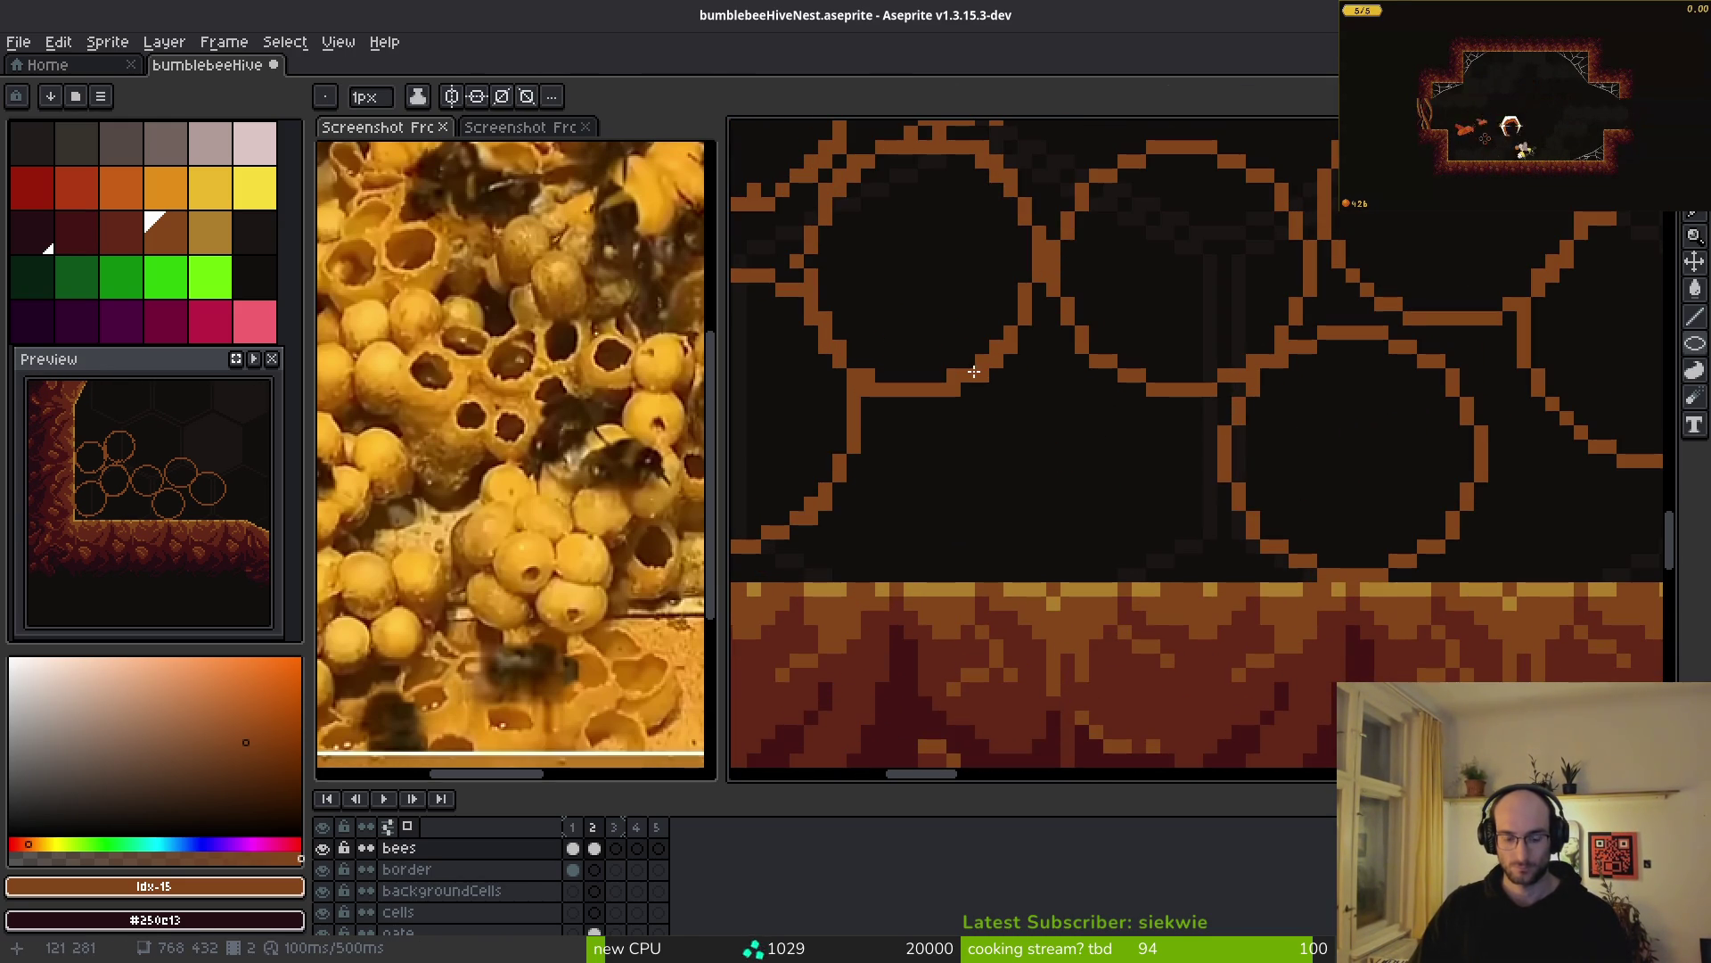
{"action": "left_click_drag", "start_coordinate": [945, 355], "coordinate": [1168, 590]}
{"action": "key", "text": "ctrl+z"}
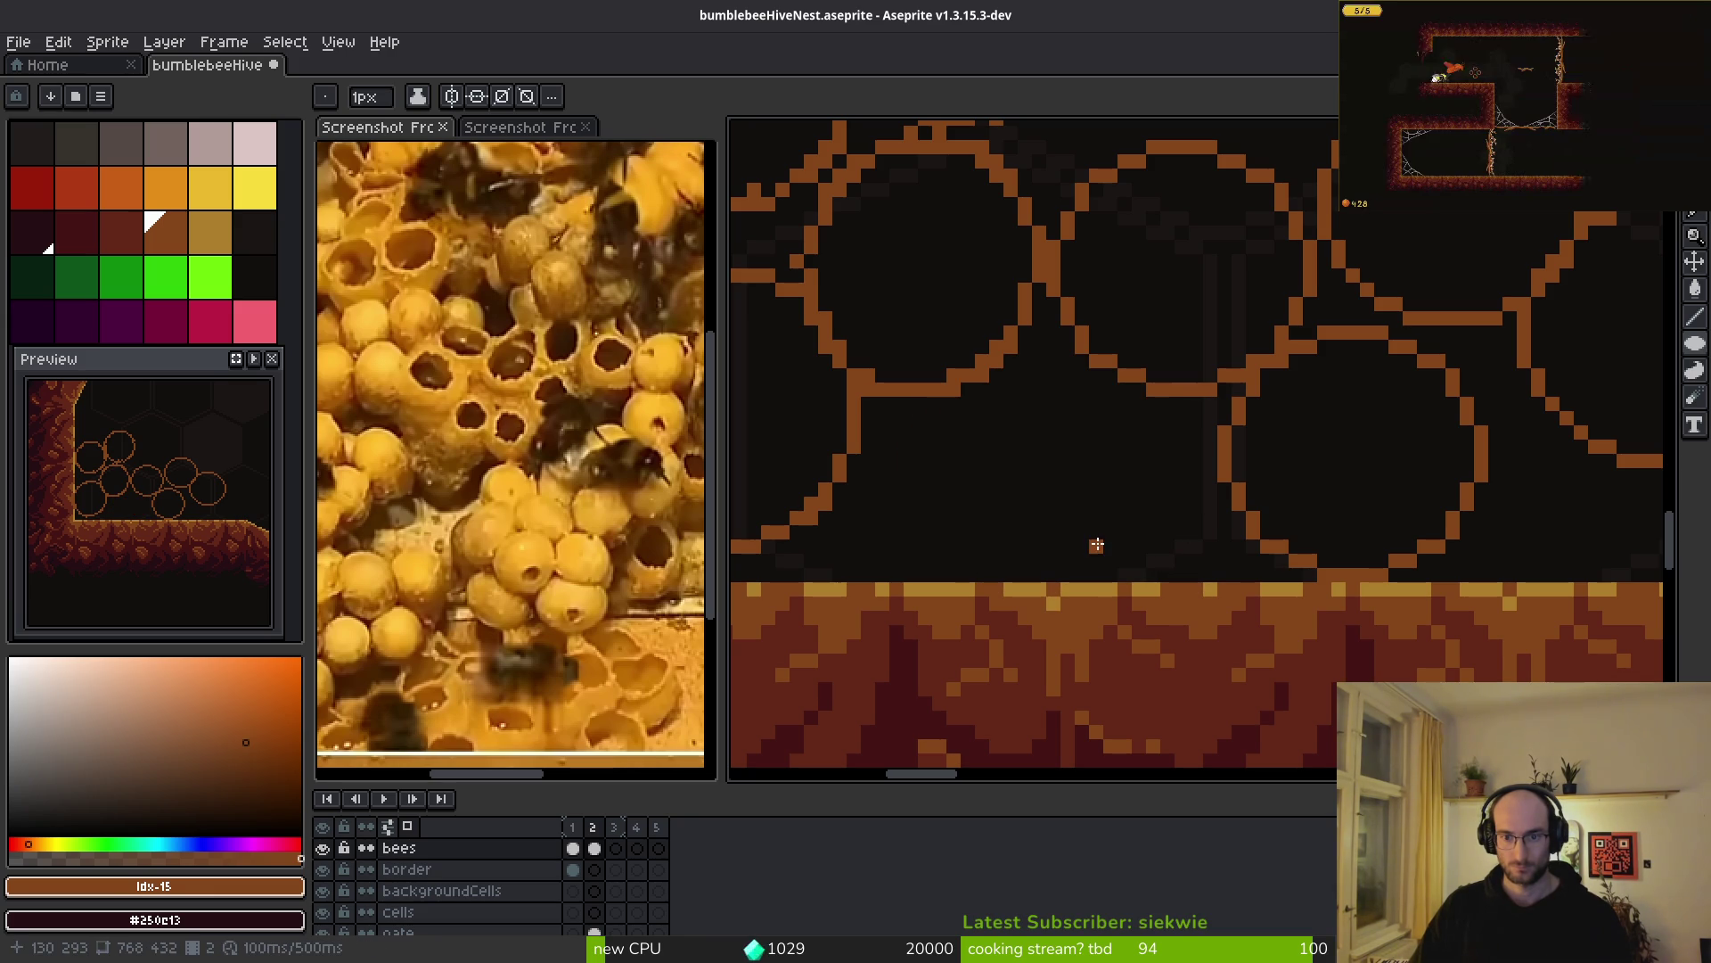
{"action": "left_click_drag", "start_coordinate": [944, 326], "coordinate": [1182, 583]}
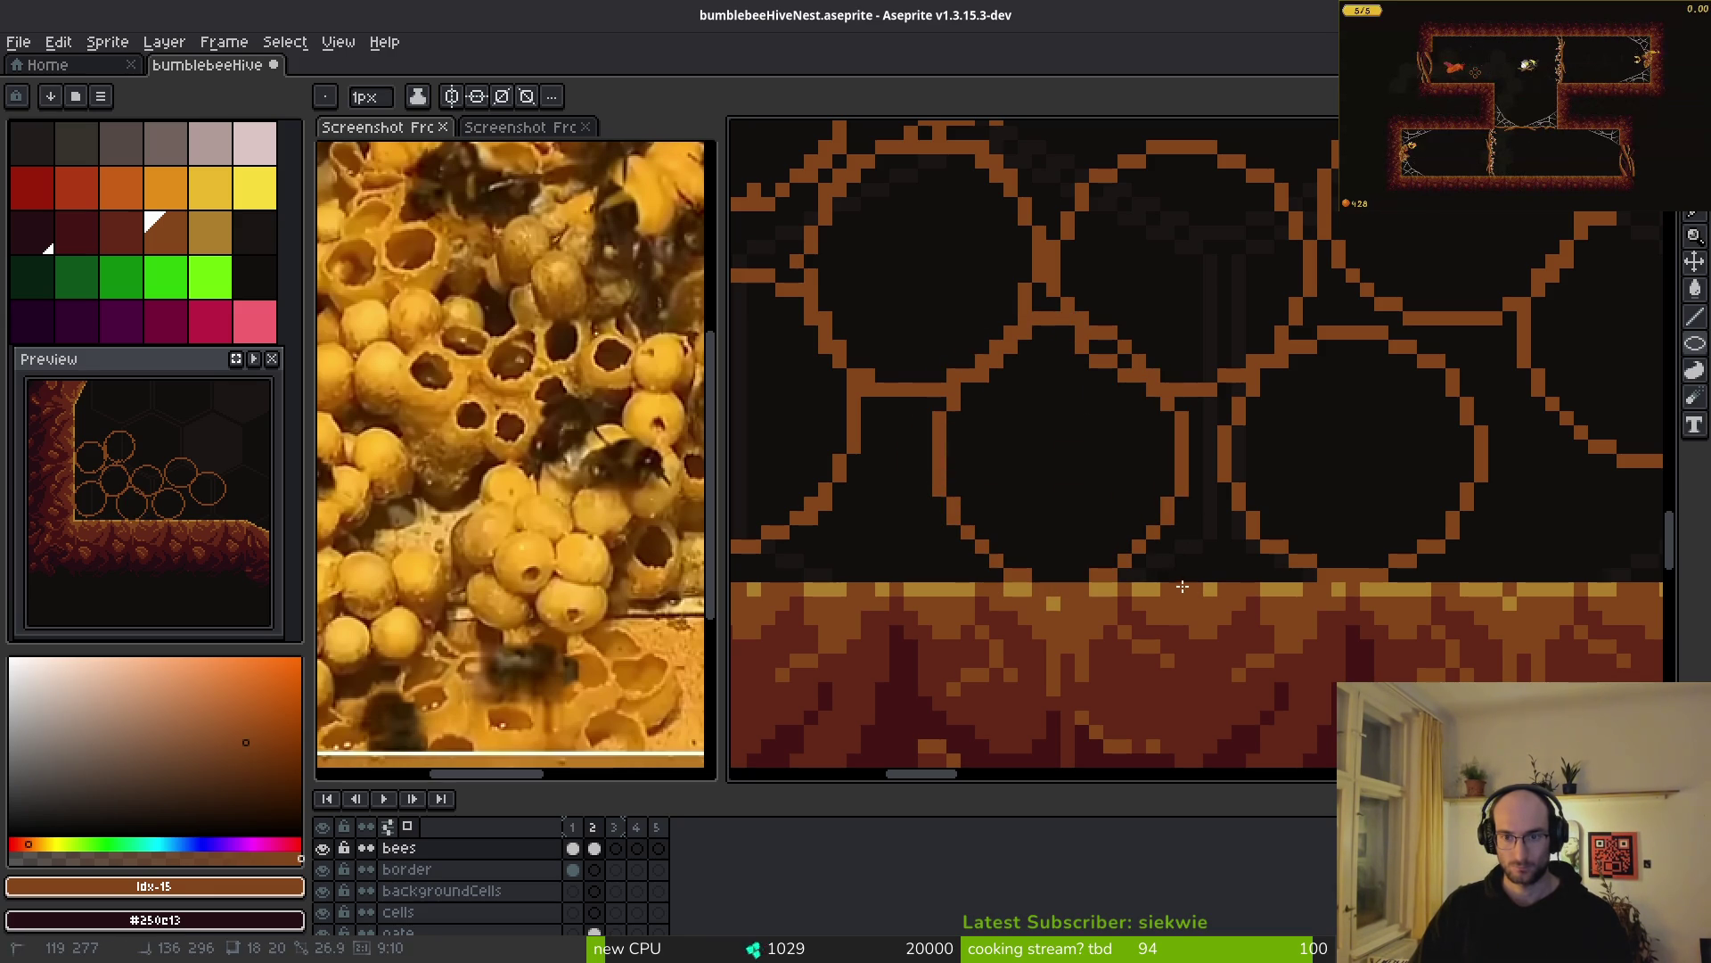
{"action": "scroll", "coordinate": [1159, 571], "scroll_direction": "down", "scroll_amount": 2}
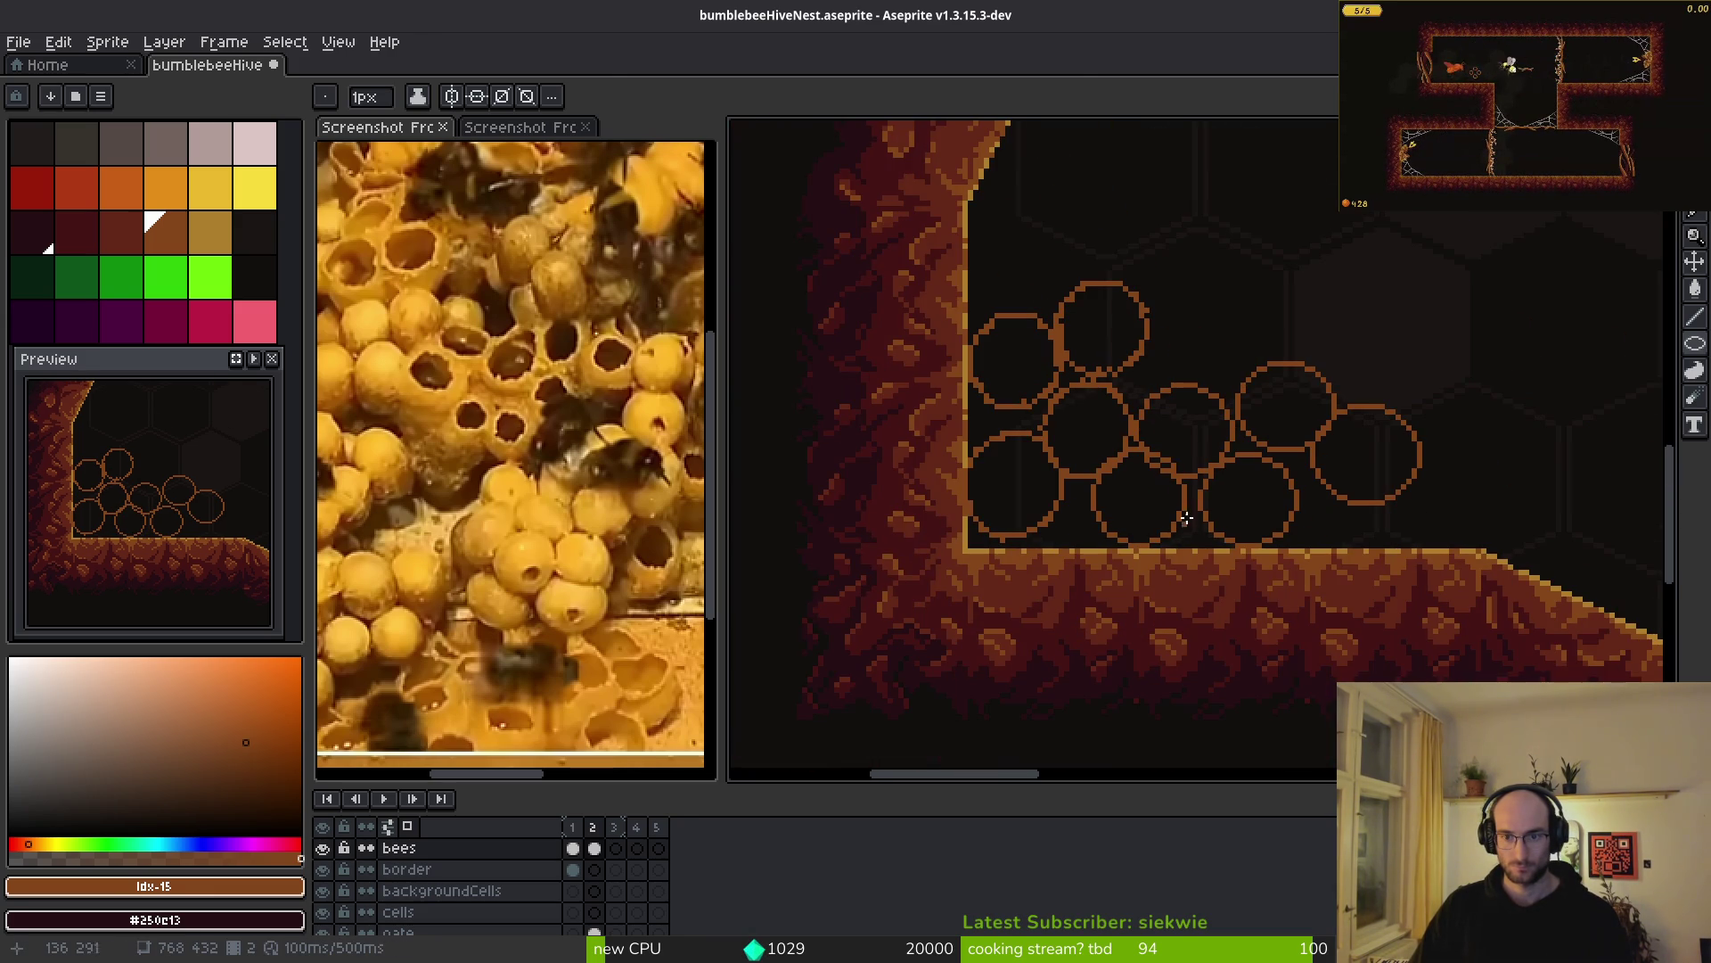
- Lasso-delete the wall-side circles, then undo it and switch to the cells layer
{"action": "key", "text": "w"}
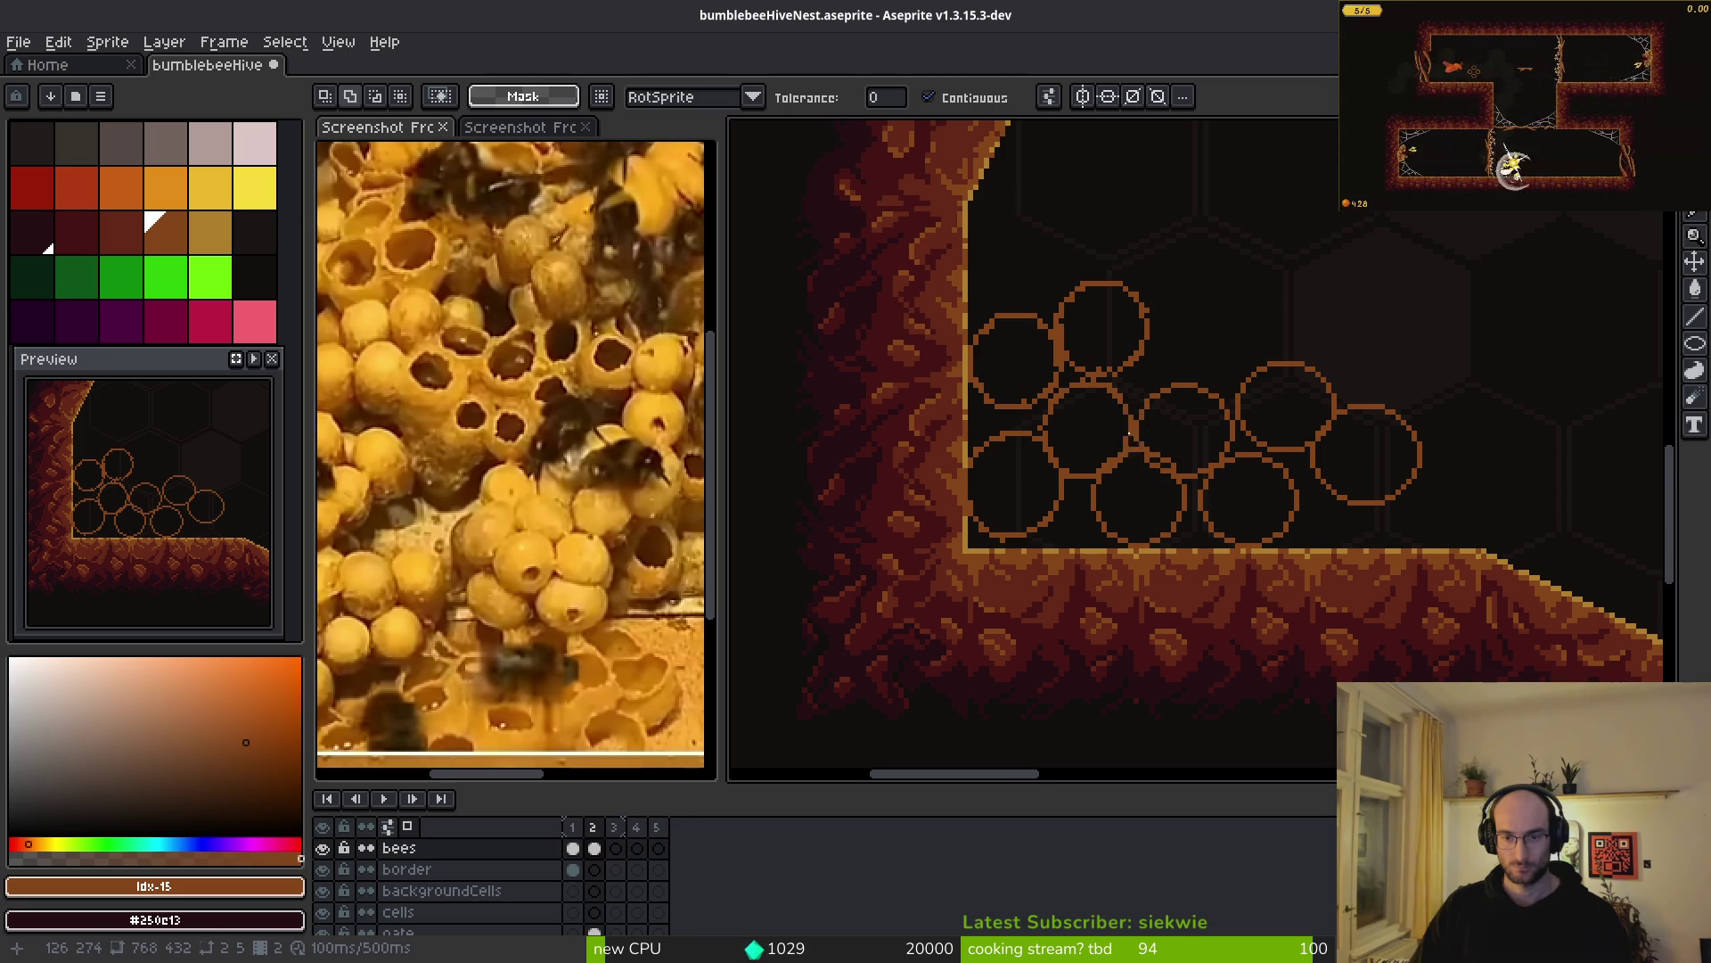
{"action": "scroll", "coordinate": [1136, 423], "scroll_direction": "up", "scroll_amount": 3}
{"action": "scroll", "coordinate": [1125, 453], "scroll_direction": "down", "scroll_amount": 5}
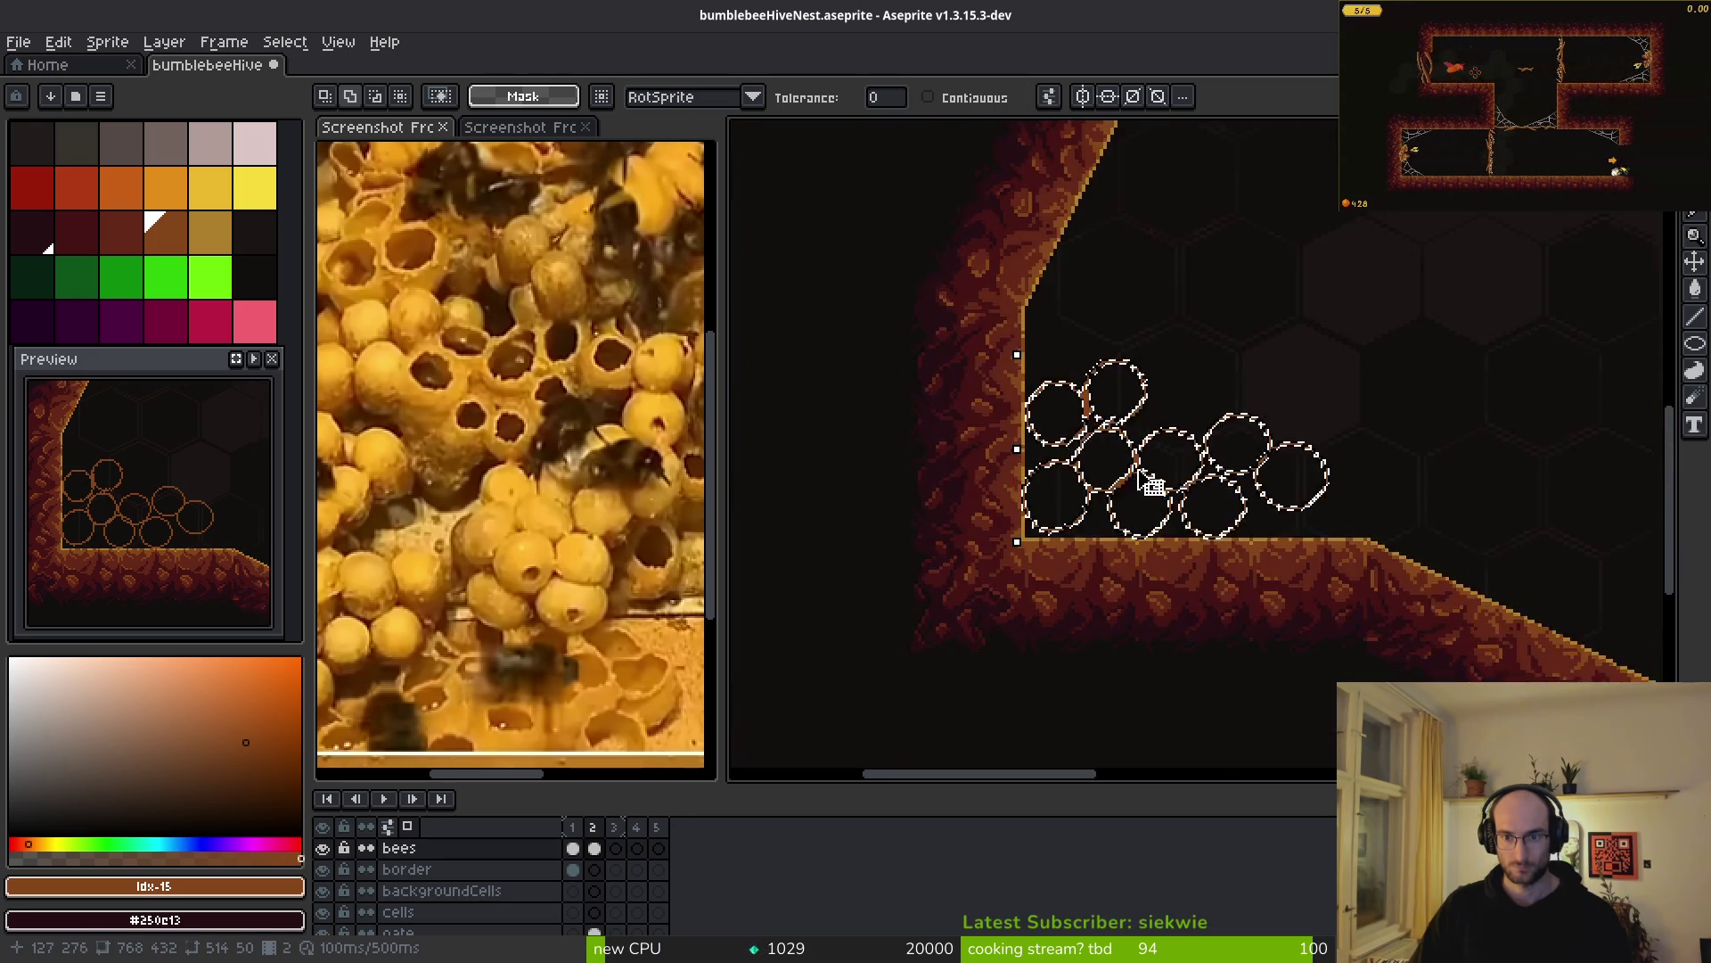
{"action": "scroll", "coordinate": [1367, 489], "scroll_direction": "up", "scroll_amount": 4}
{"action": "scroll", "coordinate": [1366, 489], "scroll_direction": "up", "scroll_amount": 2}
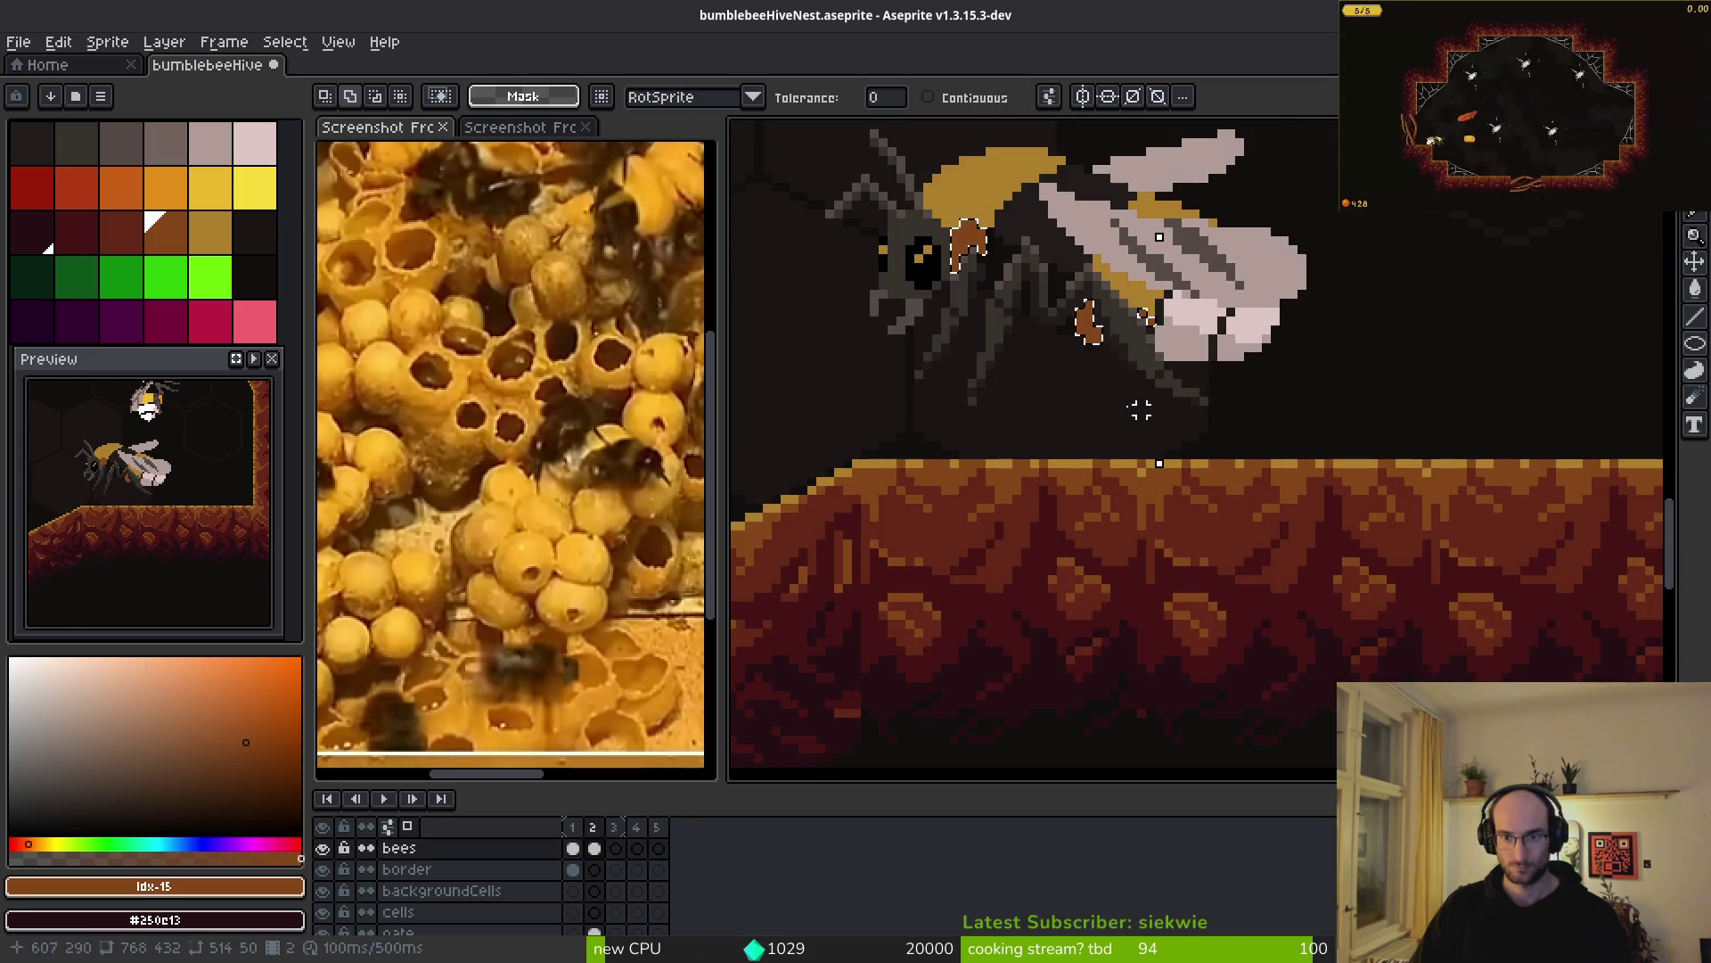
{"action": "scroll", "coordinate": [1091, 426], "scroll_direction": "down", "scroll_amount": 3}
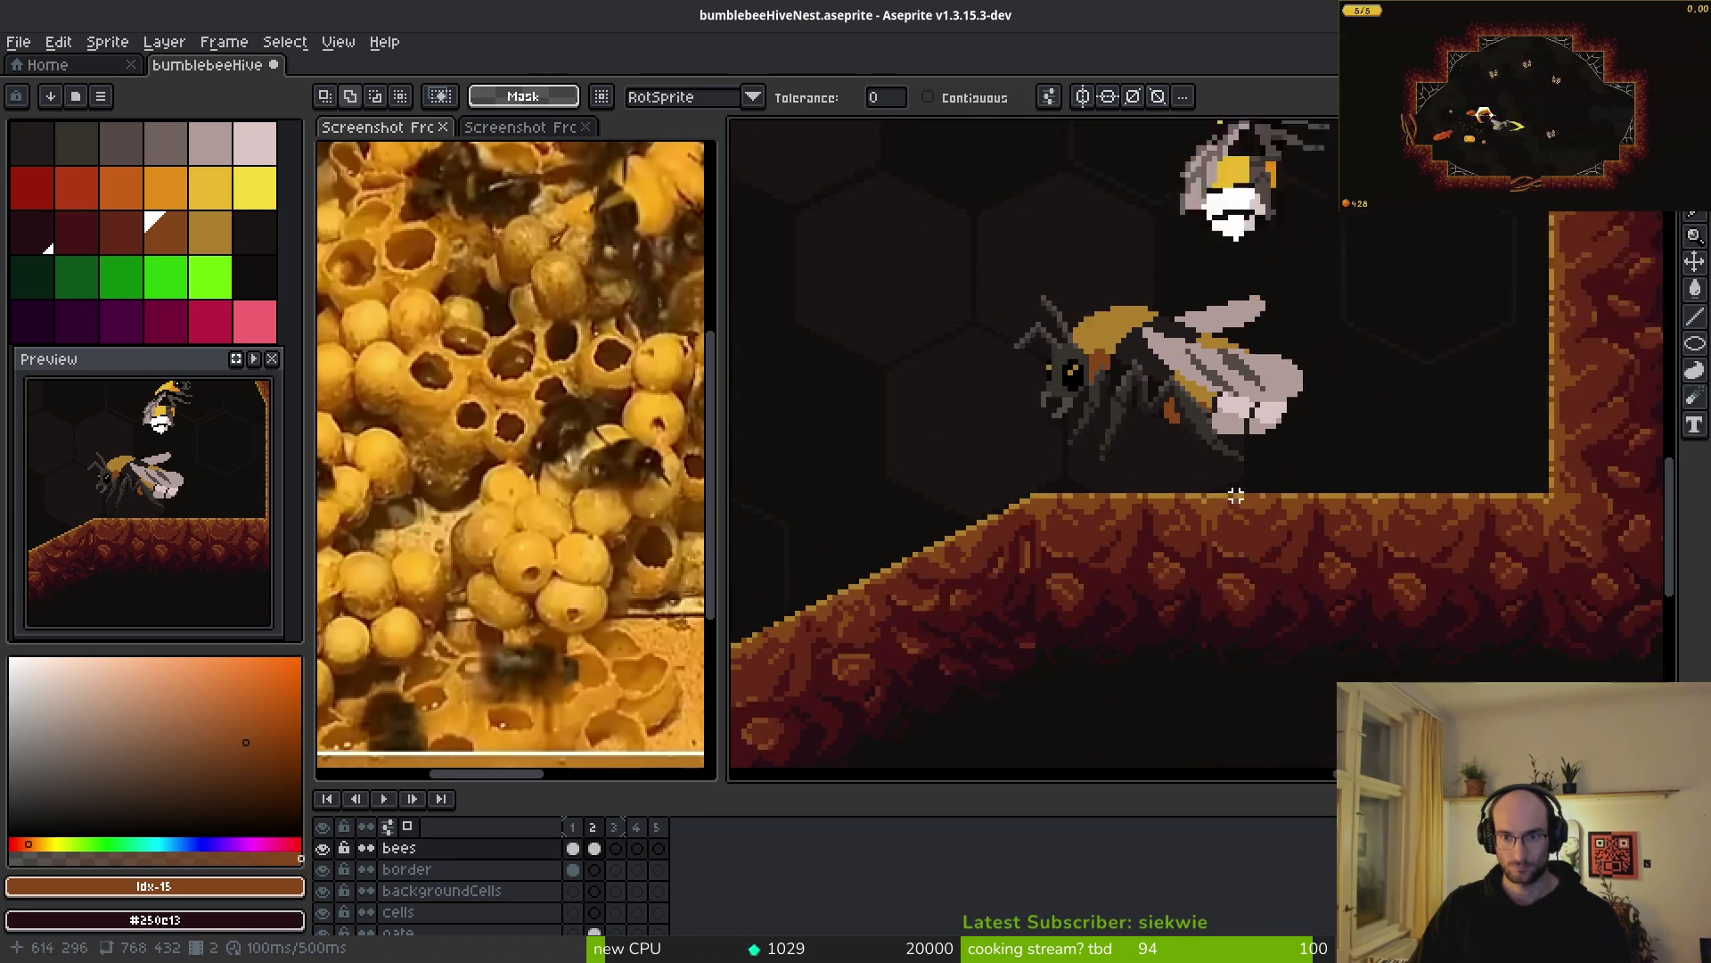
{"action": "scroll", "coordinate": [1192, 470], "scroll_direction": "up", "scroll_amount": 3}
{"action": "scroll", "coordinate": [1192, 469], "scroll_direction": "up", "scroll_amount": 1}
{"action": "key", "text": "q"}
{"action": "left_click_drag", "start_coordinate": [1301, 294], "coordinate": [1391, 606]}
{"action": "key", "text": "Delete"}
{"action": "key", "text": "ctrl+d"}
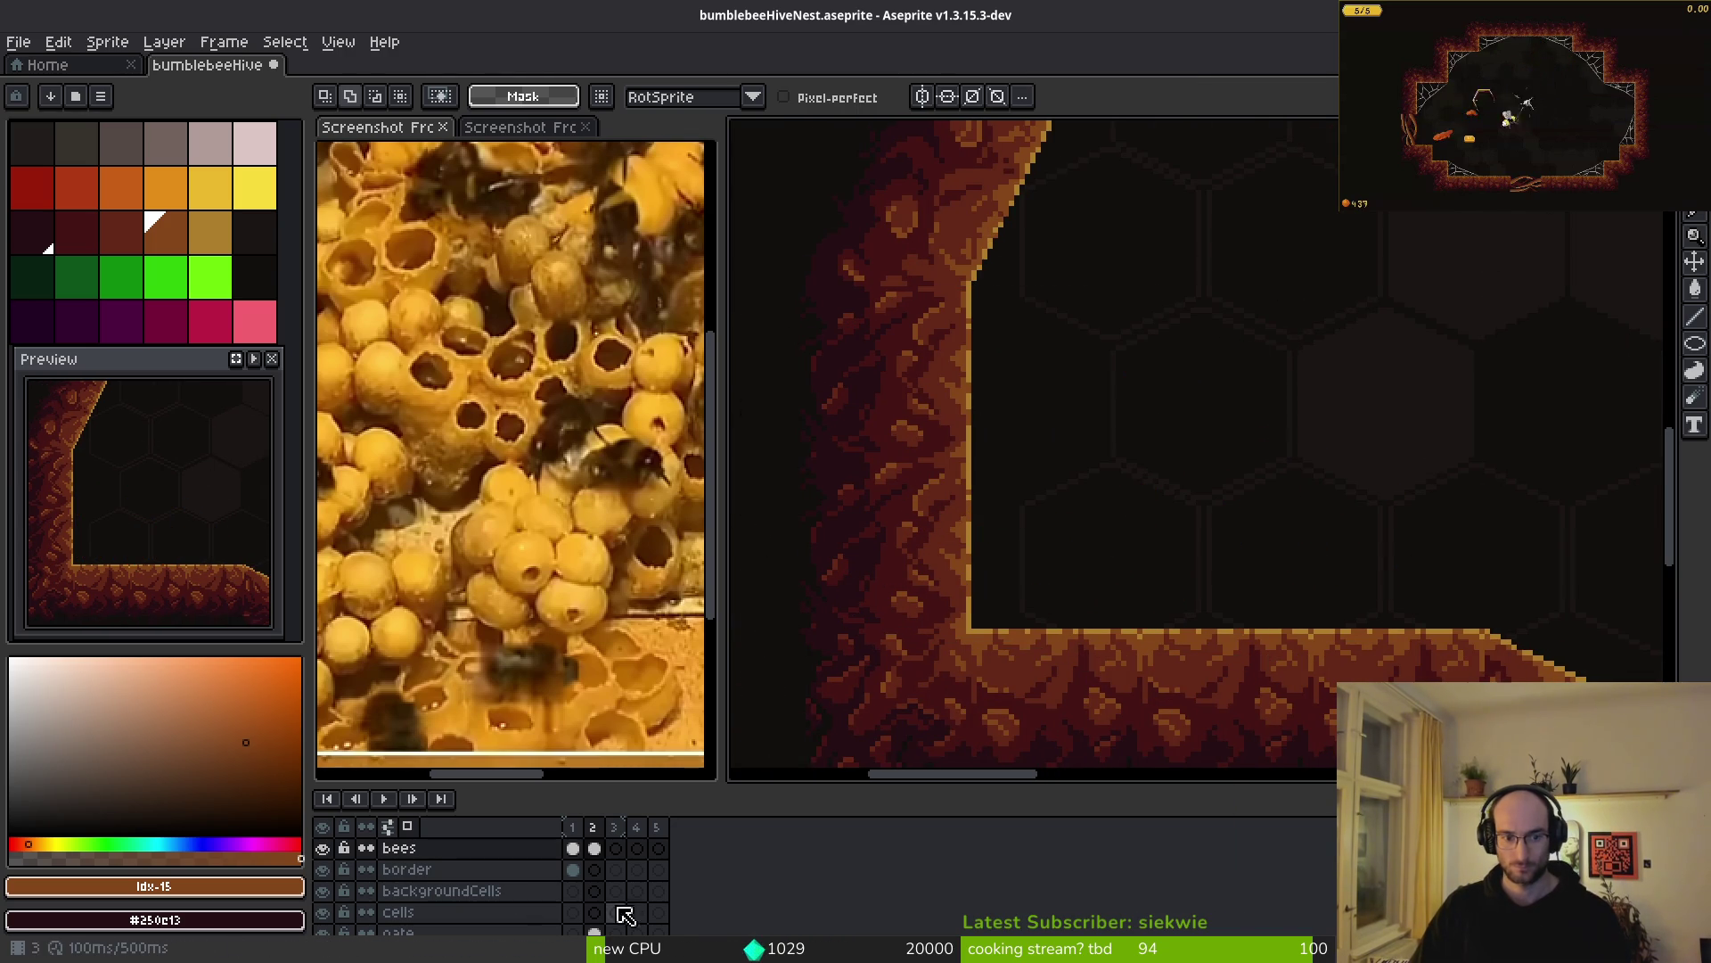
{"action": "left_click", "coordinate": [609, 922]}
{"action": "key", "text": "ctrl+z"}
{"action": "key", "text": "ctrl+z"}
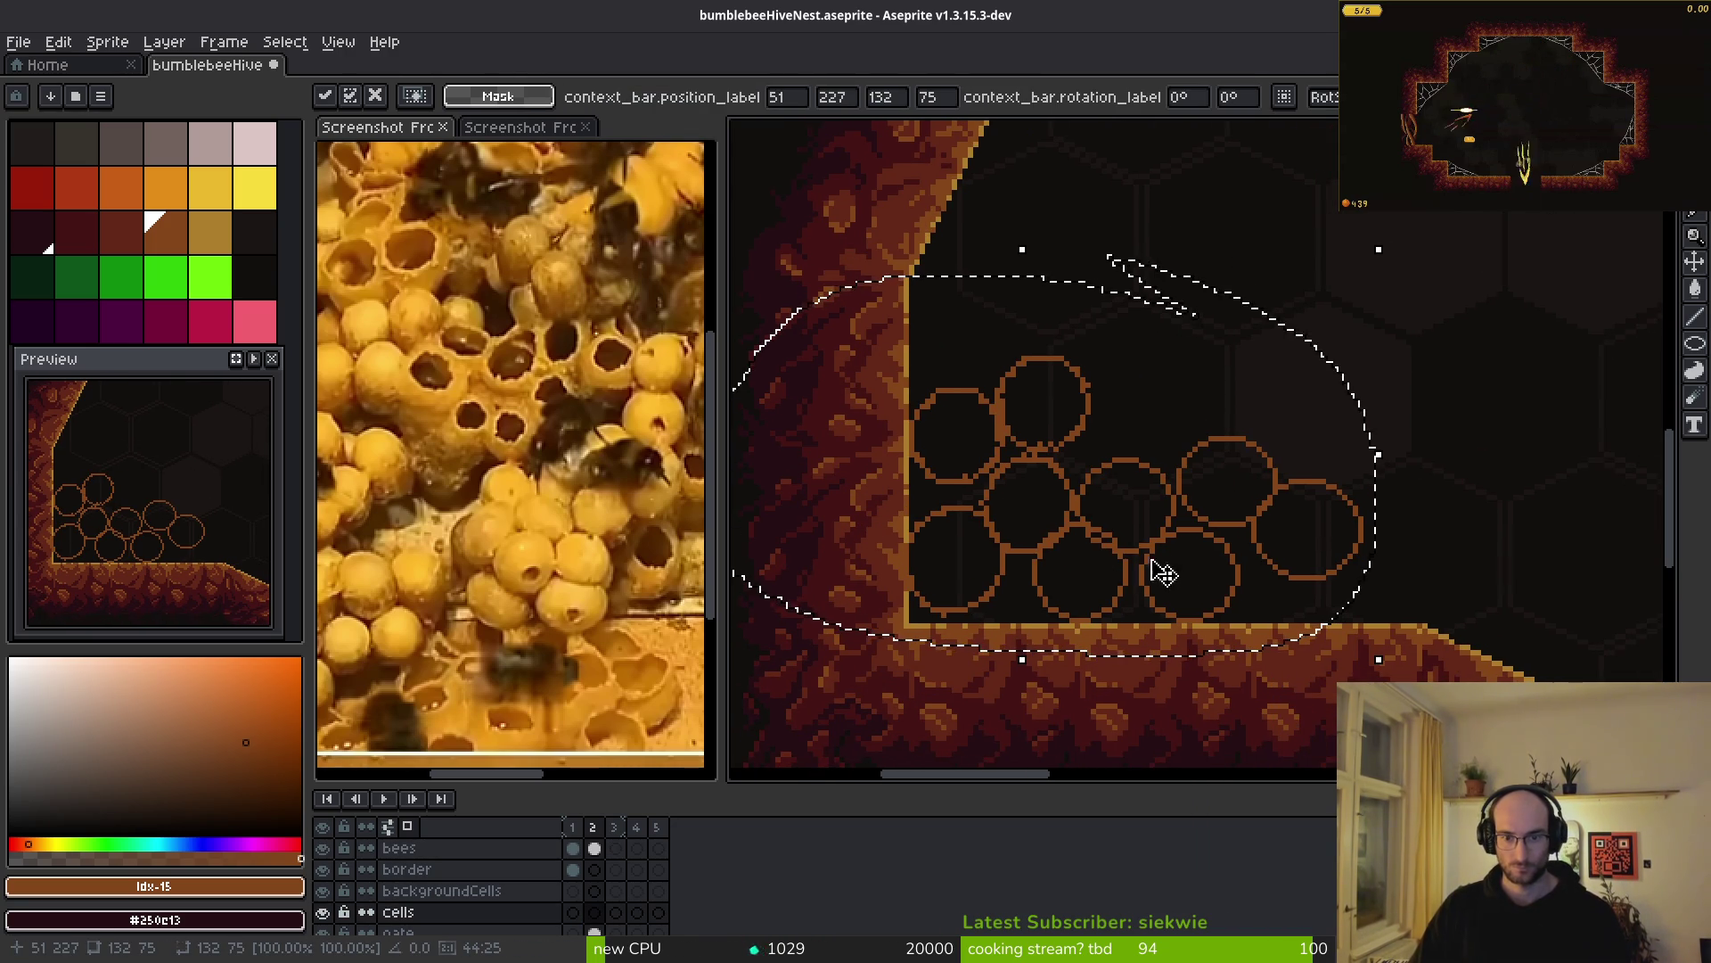
- Enlarge the canvas area above the timeline and commit the moved cell cluster
{"action": "scroll", "coordinate": [918, 615], "scroll_direction": "down", "scroll_amount": 1}
{"action": "scroll", "coordinate": [499, 916], "scroll_direction": "down", "scroll_amount": 1}
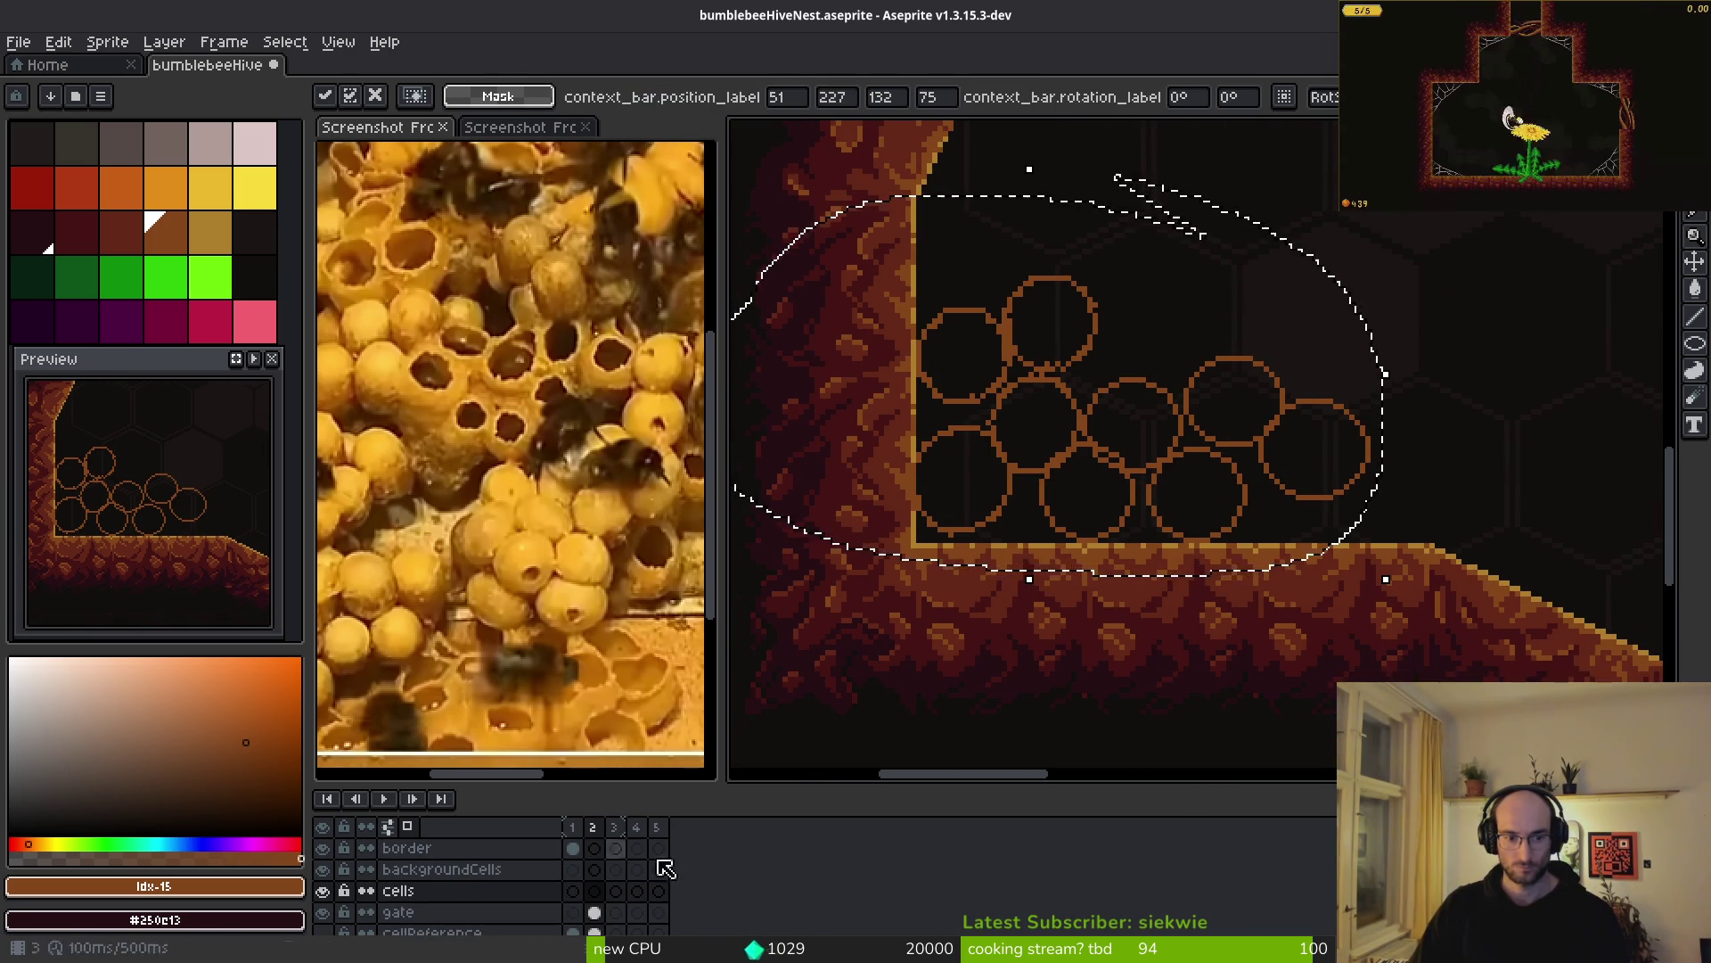
{"action": "left_click_drag", "start_coordinate": [890, 785], "coordinate": [901, 745]}
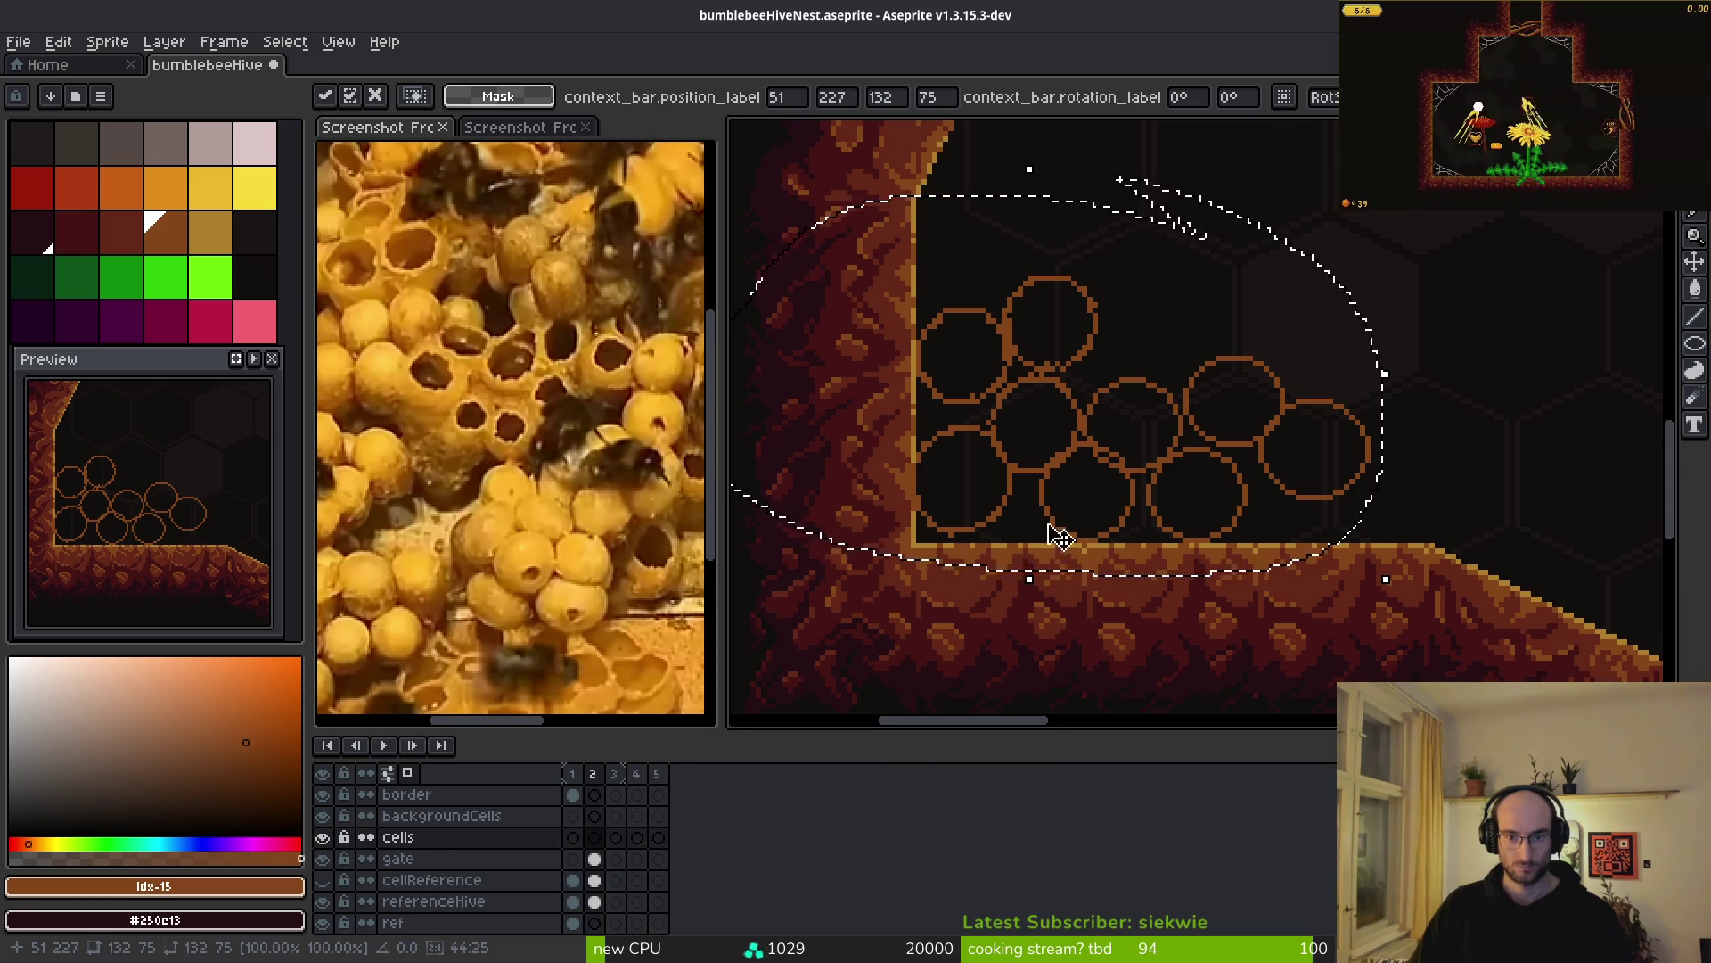
{"action": "left_click_drag", "start_coordinate": [1043, 432], "coordinate": [1054, 433]}
{"action": "key", "text": "Return"}
- Place a copy of the cell cluster on the floor right of the red X marker
{"action": "scroll", "coordinate": [1180, 506], "scroll_direction": "down", "scroll_amount": 4}
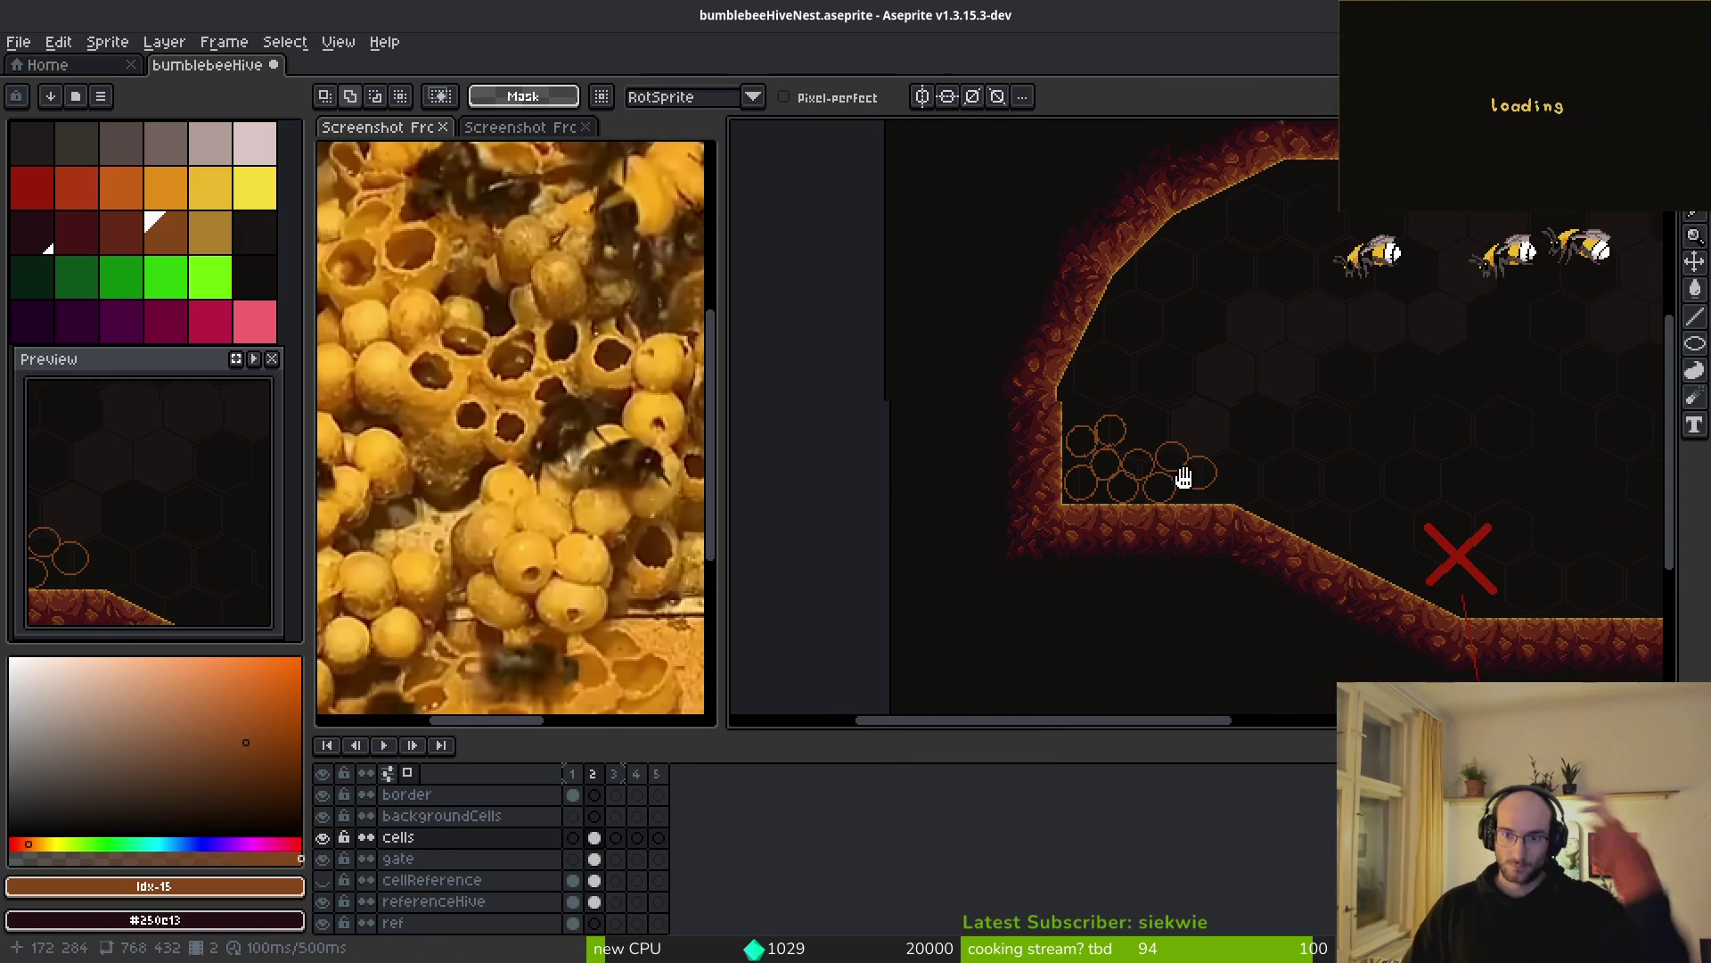
{"action": "scroll", "coordinate": [1180, 506], "scroll_direction": "right", "scroll_amount": 5}
{"action": "scroll", "coordinate": [1086, 510], "scroll_direction": "right", "scroll_amount": 4}
{"action": "scroll", "coordinate": [1061, 472], "scroll_direction": "down", "scroll_amount": 3}
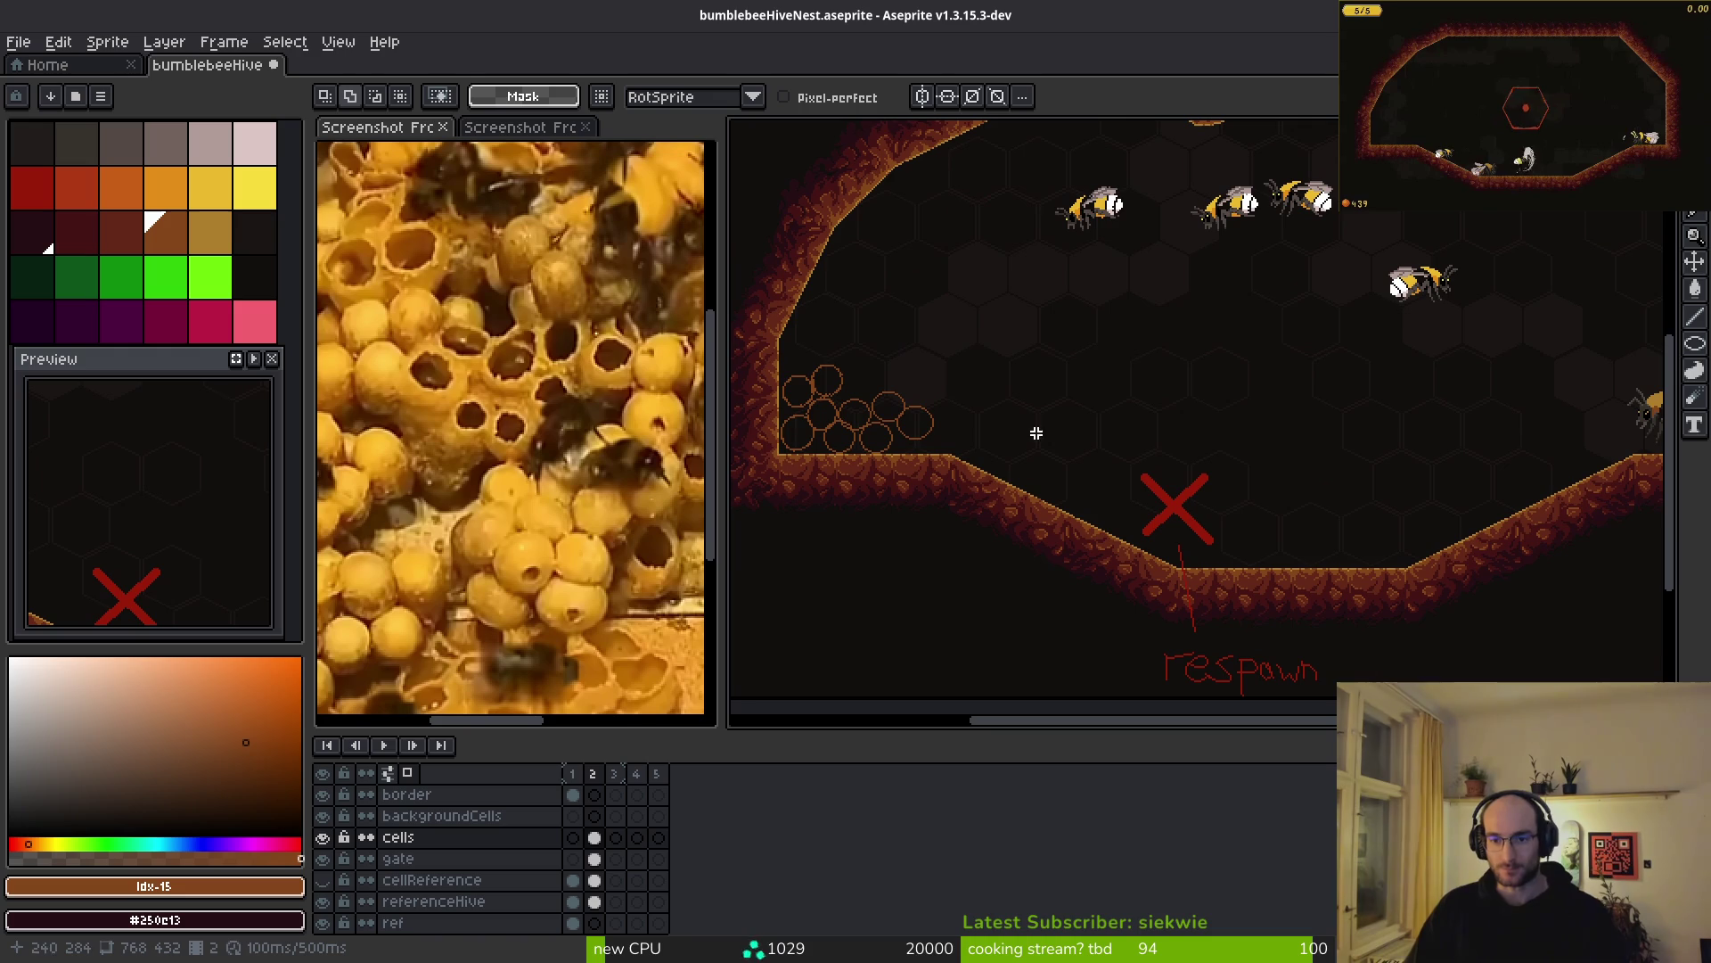
{"action": "scroll", "coordinate": [1016, 401], "scroll_direction": "left", "scroll_amount": 3}
{"action": "scroll", "coordinate": [1024, 381], "scroll_direction": "up", "scroll_amount": 1}
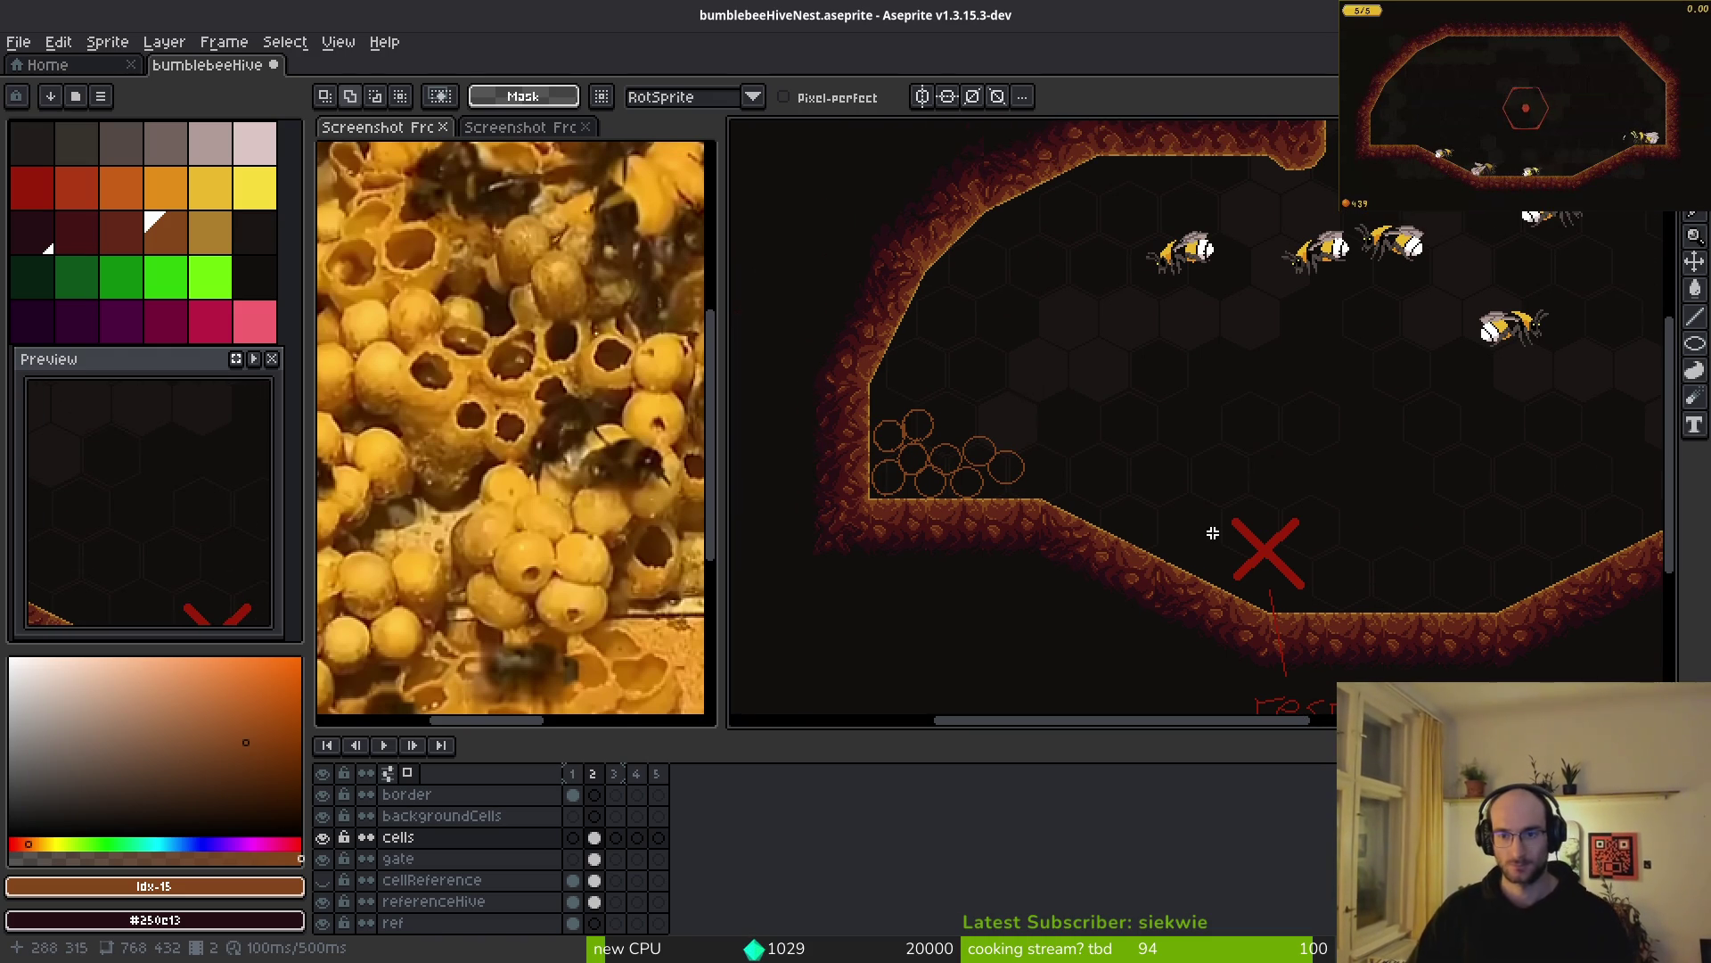
{"action": "scroll", "coordinate": [1065, 428], "scroll_direction": "left", "scroll_amount": 1}
{"action": "scroll", "coordinate": [1088, 462], "scroll_direction": "right", "scroll_amount": 8}
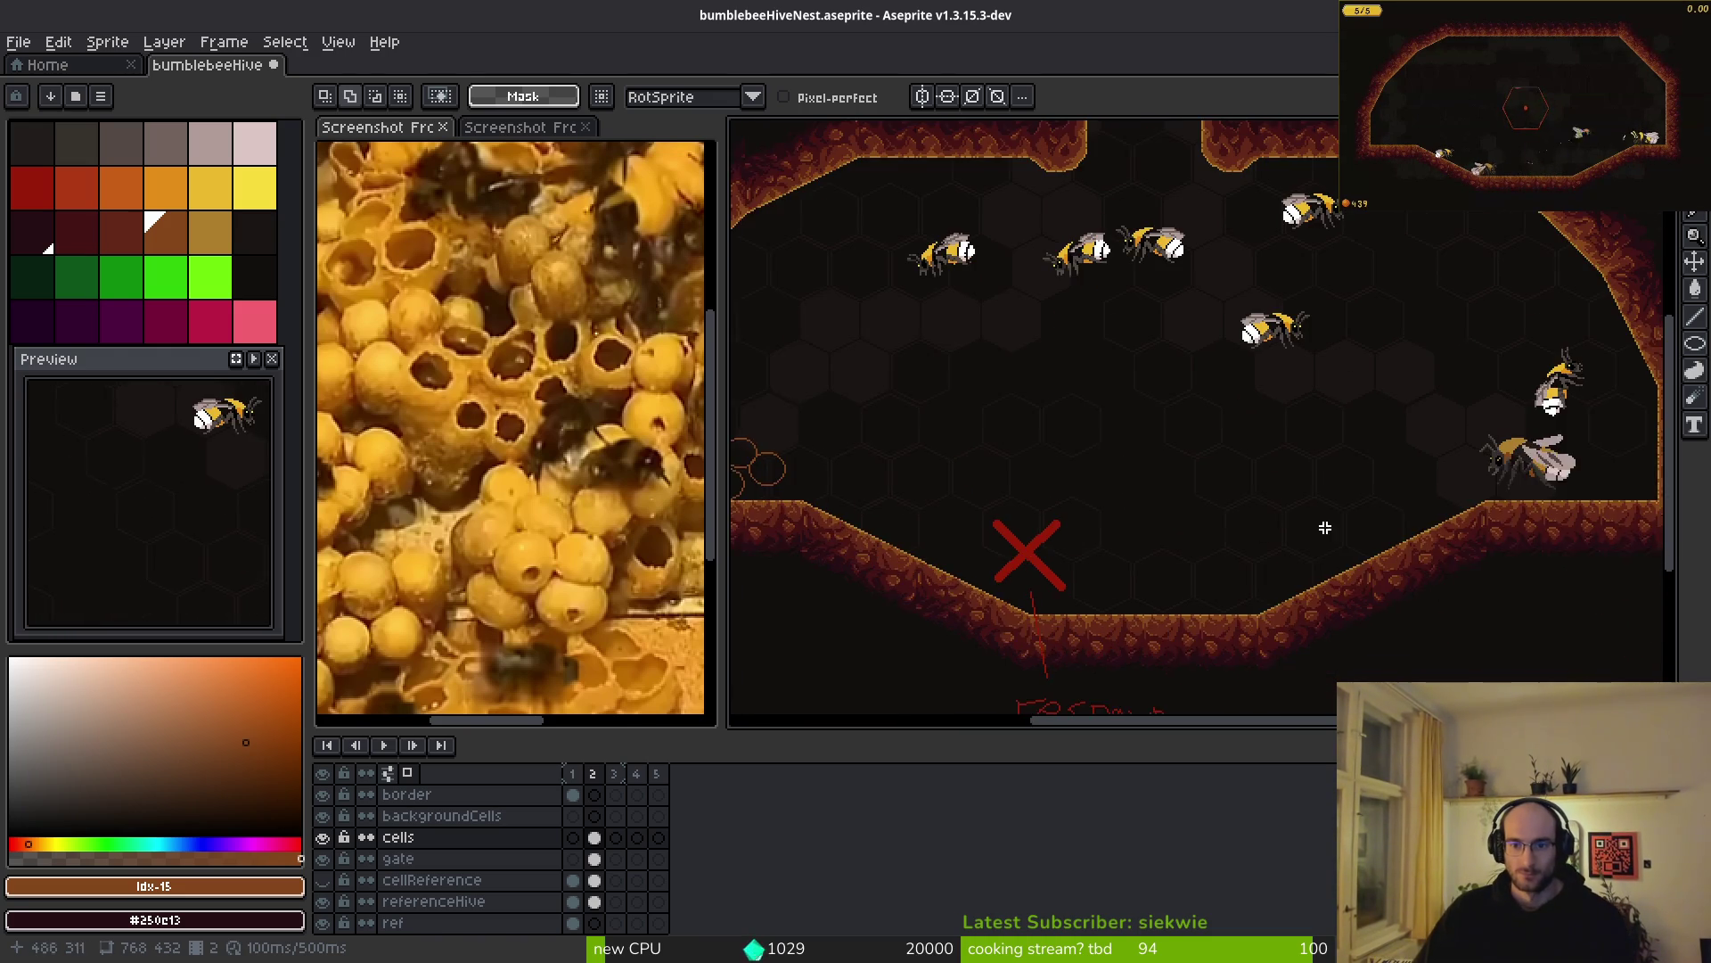
{"action": "scroll", "coordinate": [1068, 510], "scroll_direction": "left", "scroll_amount": 10}
{"action": "scroll", "coordinate": [1068, 510], "scroll_direction": "up", "scroll_amount": 2}
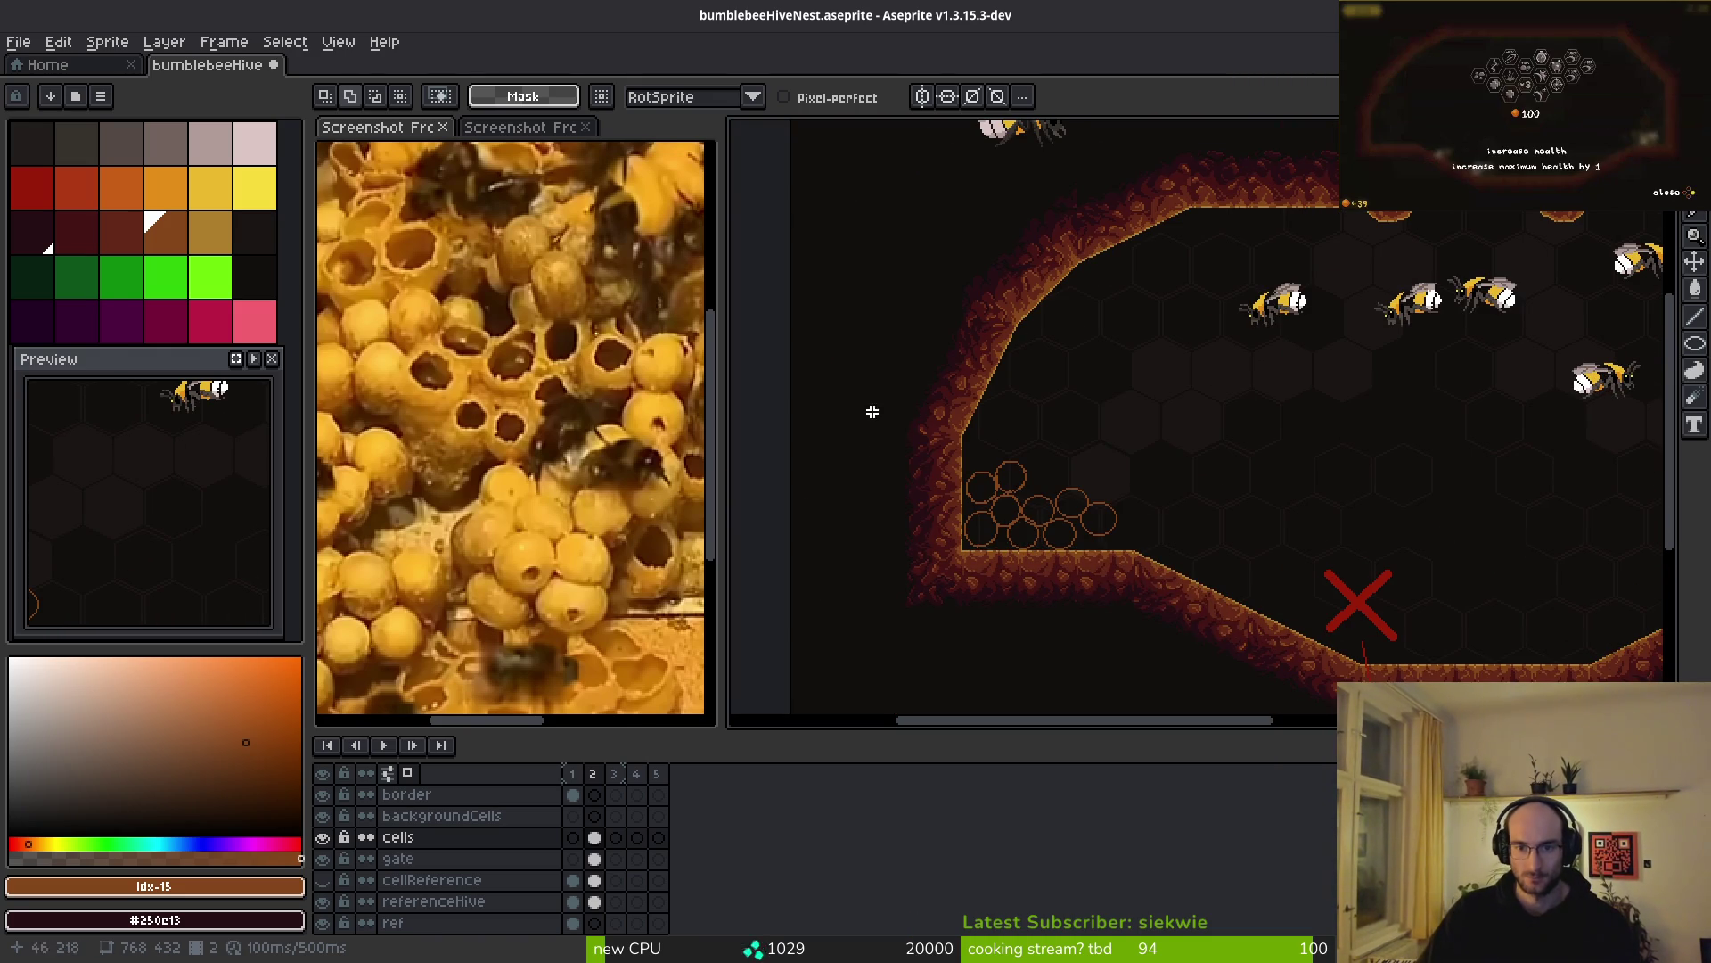
{"action": "left_click_drag", "start_coordinate": [1017, 408], "coordinate": [1034, 419]}
{"action": "scroll", "coordinate": [1088, 469], "scroll_direction": "right", "scroll_amount": 2}
{"action": "left_click_drag", "start_coordinate": [928, 461], "coordinate": [1184, 509]}
{"action": "scroll", "coordinate": [1184, 508], "scroll_direction": "right", "scroll_amount": 5}
{"action": "scroll", "coordinate": [1184, 508], "scroll_direction": "down", "scroll_amount": 1}
{"action": "scroll", "coordinate": [1006, 470], "scroll_direction": "right", "scroll_amount": 1}
{"action": "mouse_move", "coordinate": [1006, 470]}
{"action": "left_mouse_down"}
{"action": "mouse_move", "coordinate": [1272, 496]}
{"action": "mouse_move", "coordinate": [1298, 544]}
{"action": "left_mouse_up"}
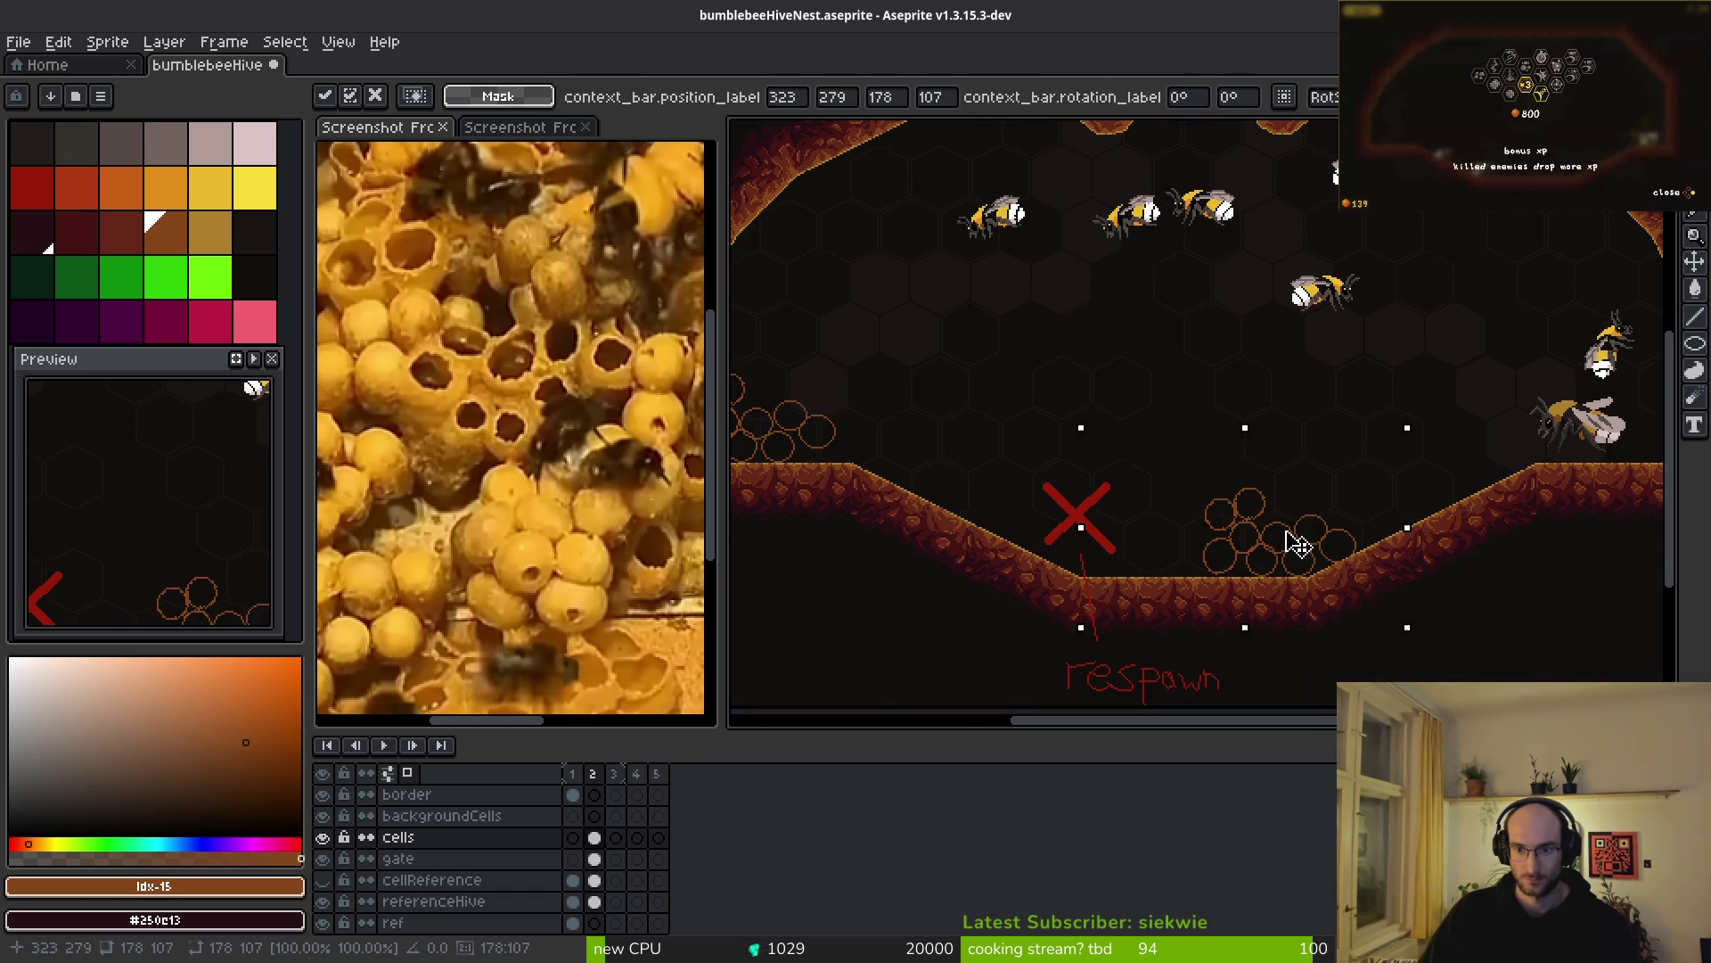
{"action": "key", "text": "shift+r"}
{"action": "scroll", "coordinate": [1248, 499], "scroll_direction": "up", "scroll_amount": 5}
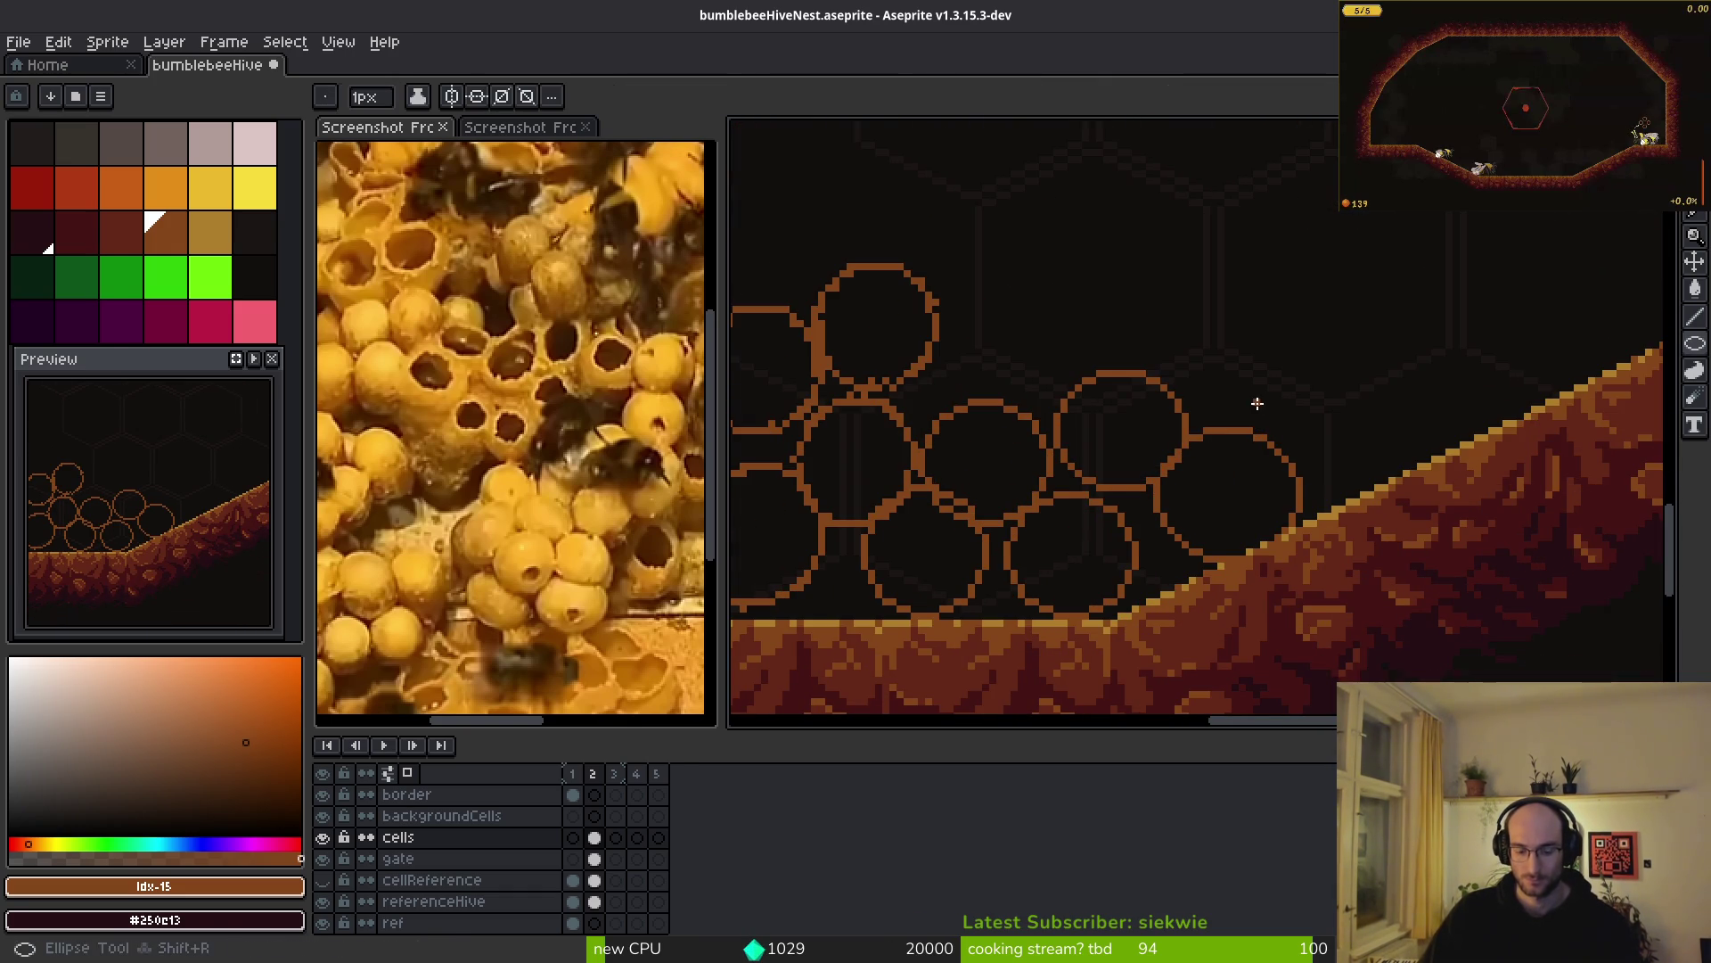
- Draw three new cell circles into the cluster, including a large overlapping one
{"action": "left_click_drag", "start_coordinate": [1057, 267], "coordinate": [1221, 422]}
{"action": "mouse_move", "coordinate": [1173, 367]}
{"action": "left_mouse_down"}
{"action": "mouse_move", "coordinate": [1322, 496]}
{"action": "mouse_move", "coordinate": [1301, 494]}
{"action": "left_mouse_up"}
{"action": "scroll", "coordinate": [1301, 494], "scroll_direction": "down", "scroll_amount": 4}
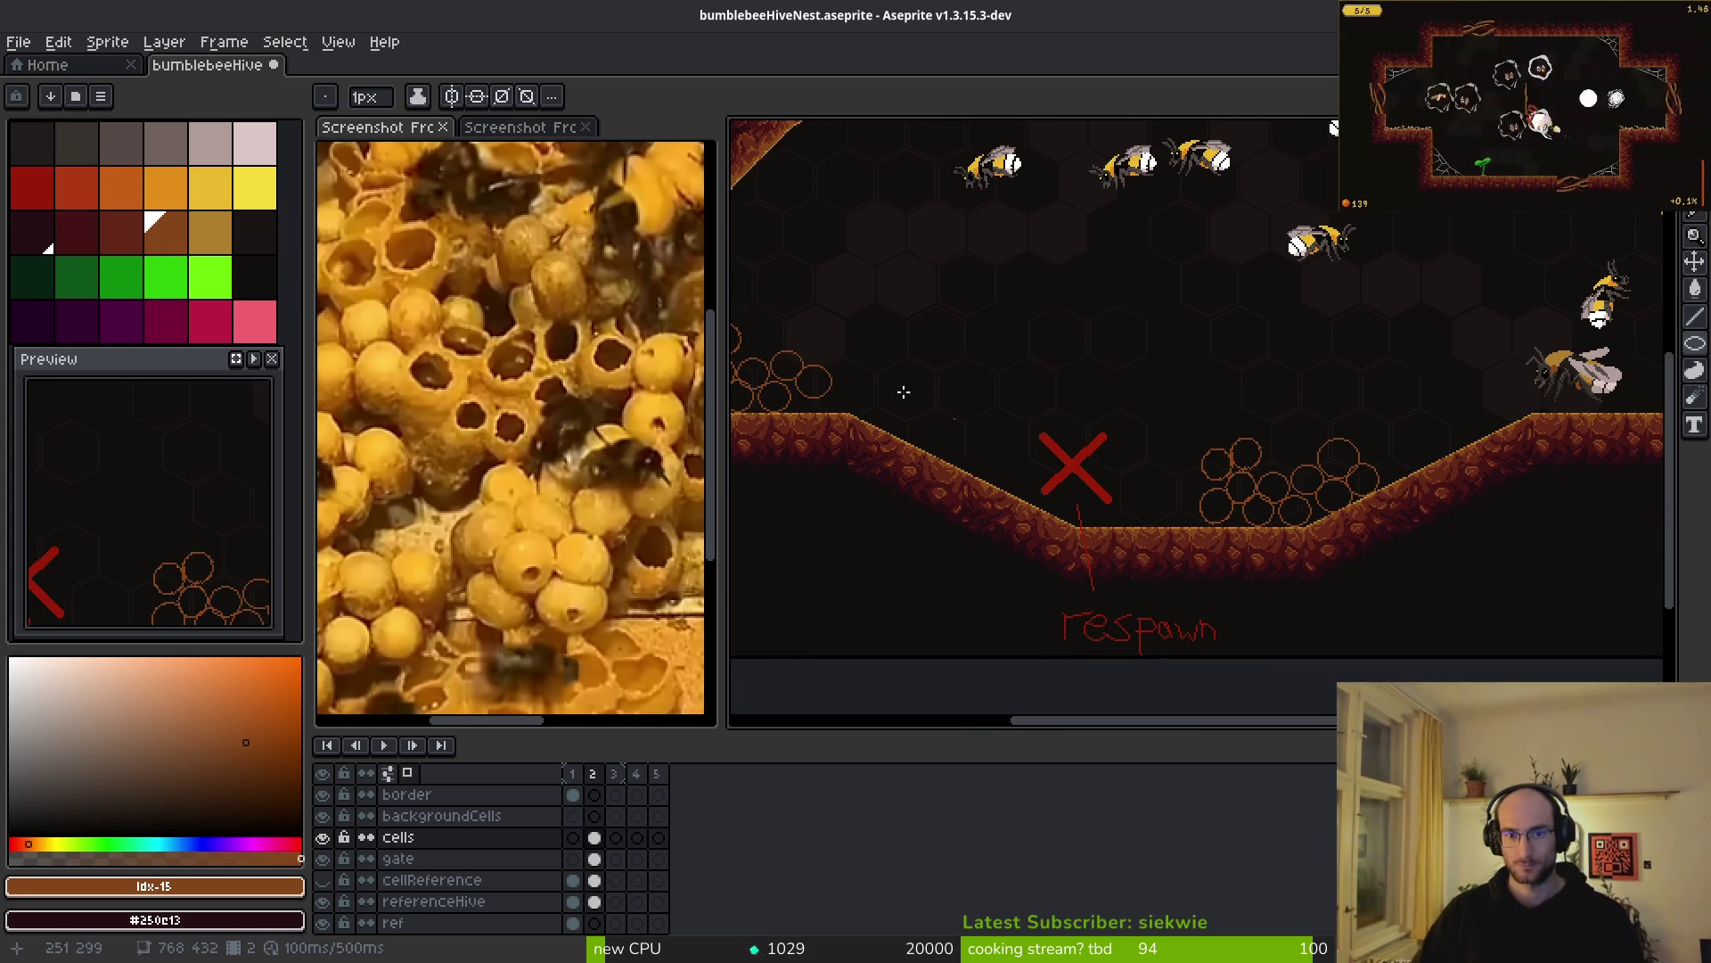
{"action": "scroll", "coordinate": [1075, 453], "scroll_direction": "up", "scroll_amount": 4}
{"action": "left_click_drag", "start_coordinate": [908, 330], "coordinate": [1099, 526]}
{"action": "key", "text": "ctrl+z"}
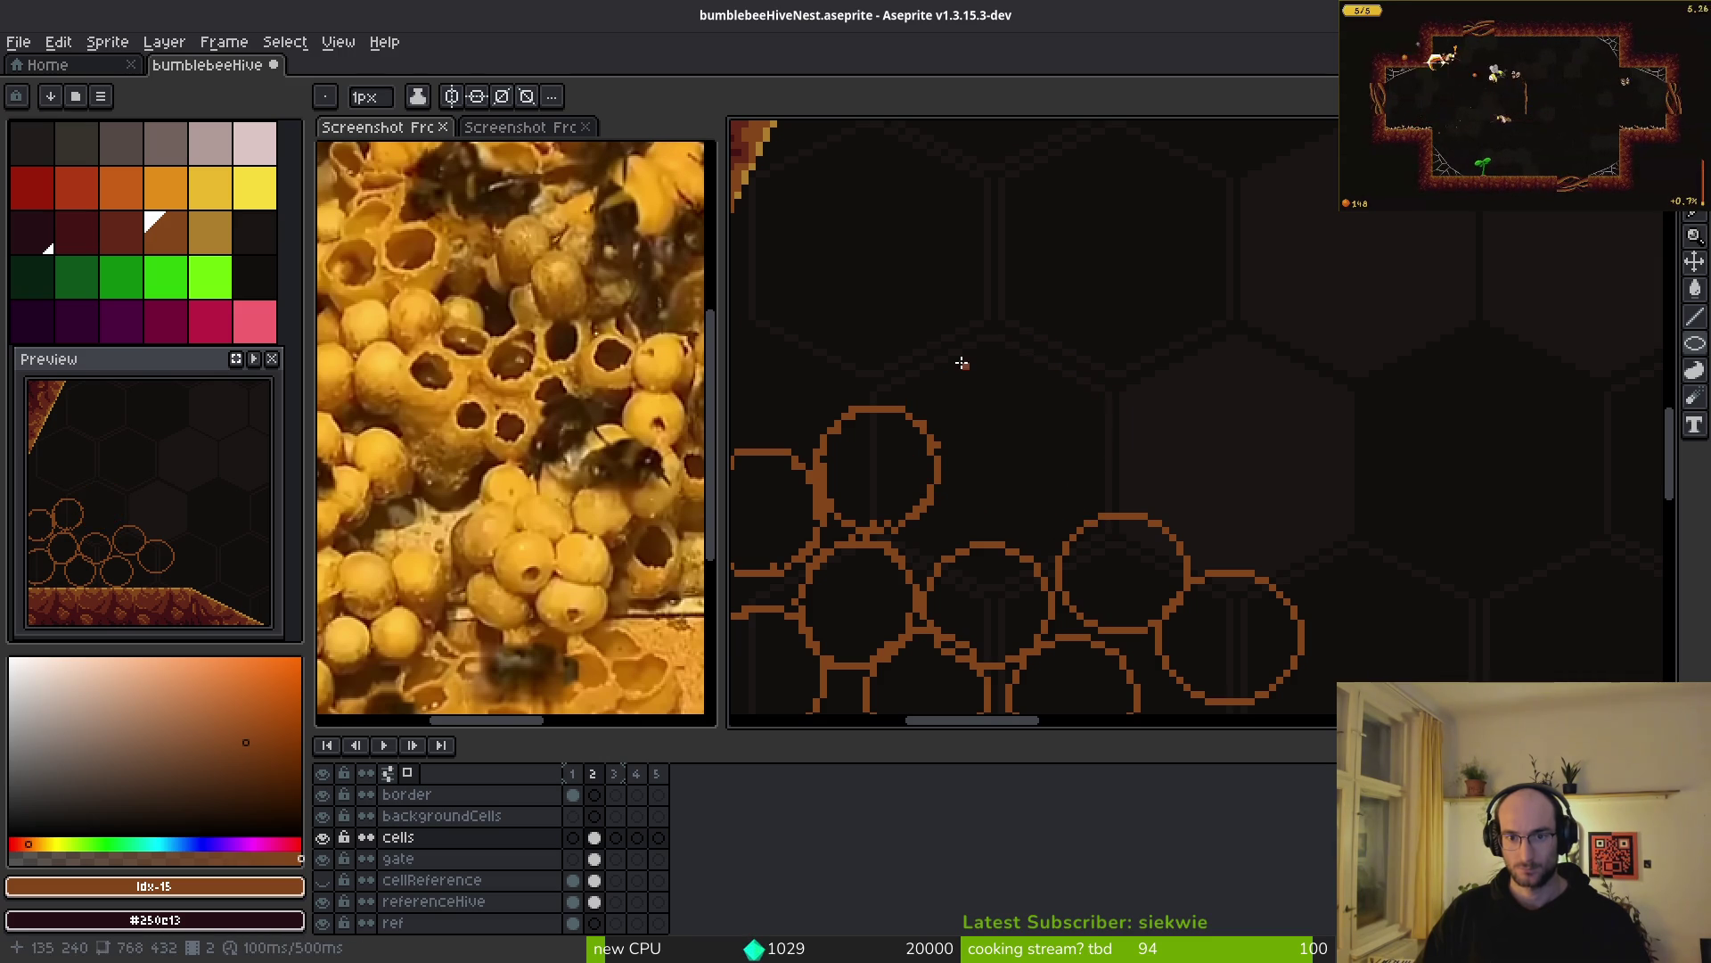
{"action": "left_click_drag", "start_coordinate": [941, 352], "coordinate": [1122, 541]}
- Add more big cell circles beside and at the cluster's upper right
{"action": "scroll", "coordinate": [1206, 537], "scroll_direction": "down", "scroll_amount": 4}
{"action": "scroll", "coordinate": [1159, 446], "scroll_direction": "right", "scroll_amount": 3}
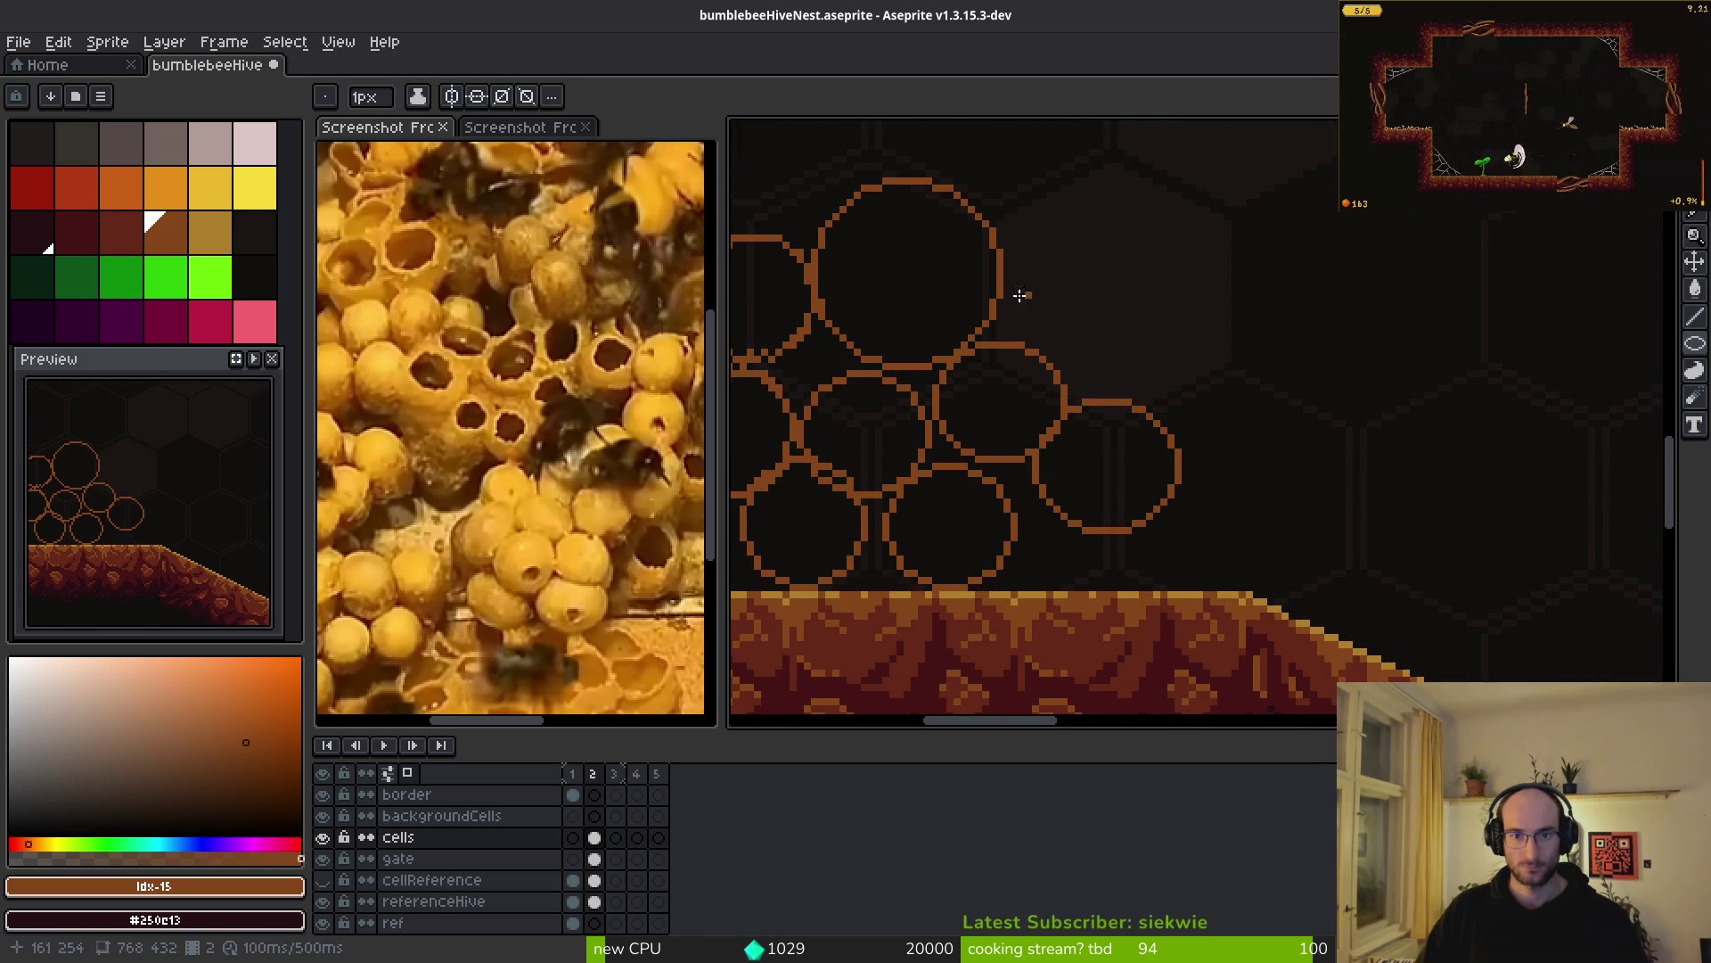
{"action": "mouse_move", "coordinate": [984, 272]}
{"action": "left_mouse_down"}
{"action": "mouse_move", "coordinate": [1115, 394]}
{"action": "mouse_move", "coordinate": [1126, 433]}
{"action": "left_mouse_up"}
{"action": "scroll", "coordinate": [1126, 433], "scroll_direction": "down", "scroll_amount": 2}
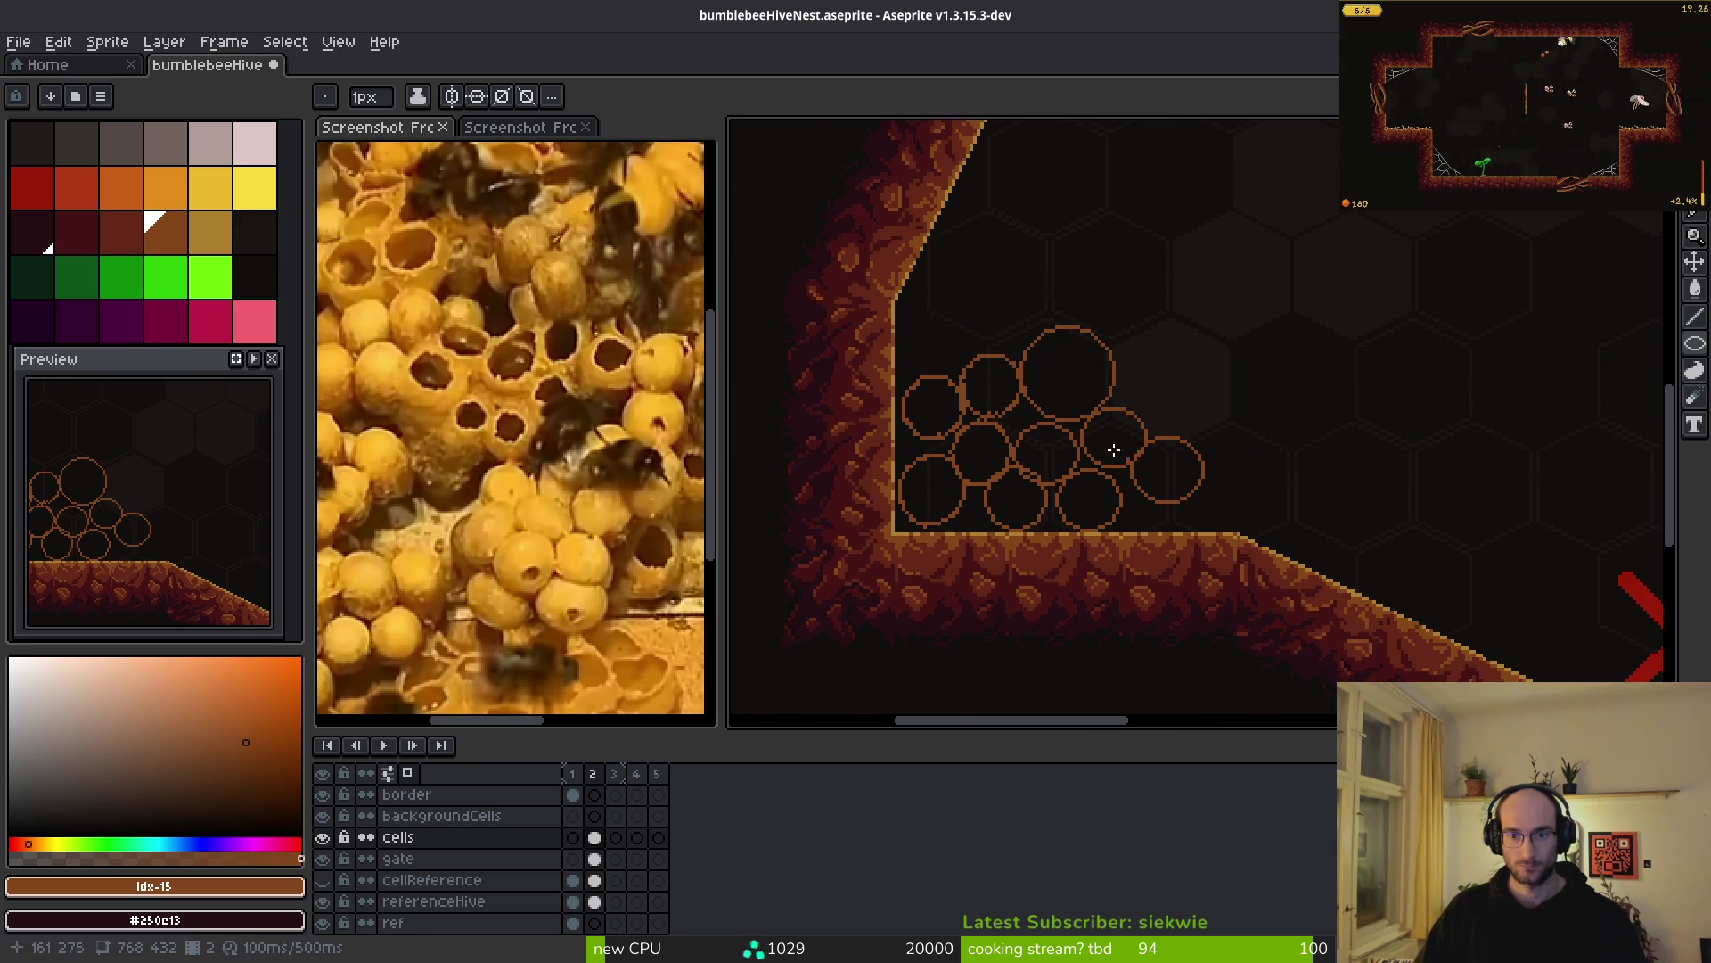
{"action": "scroll", "coordinate": [1139, 464], "scroll_direction": "up", "scroll_amount": 3}
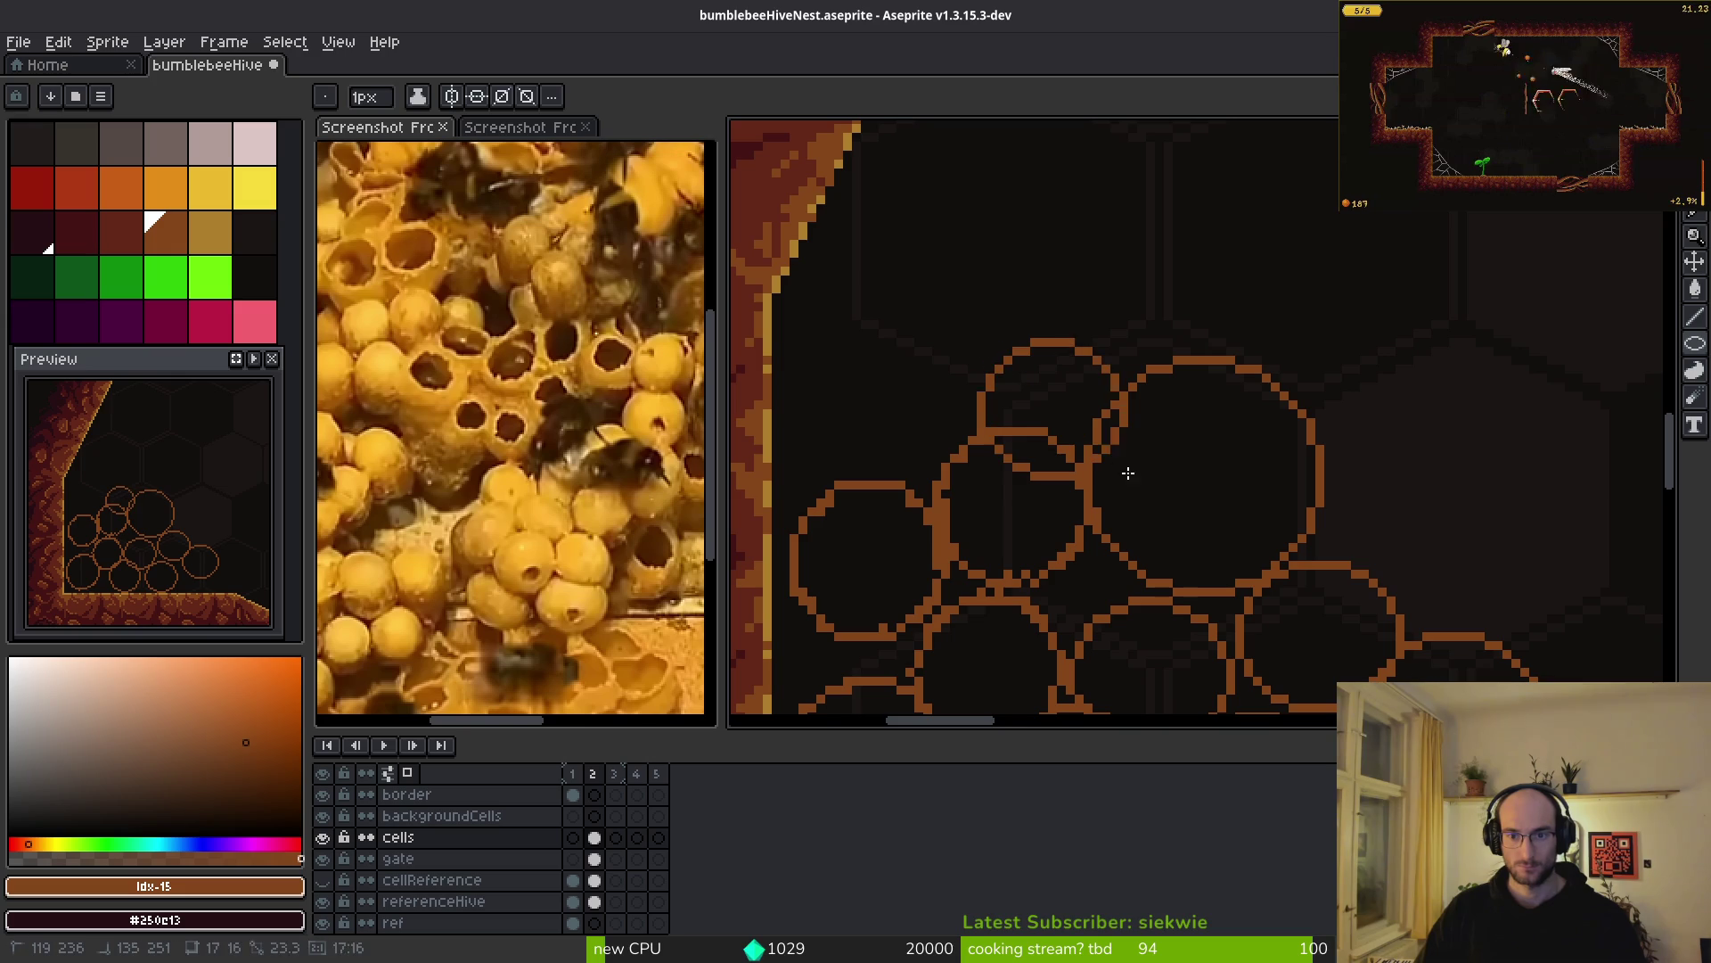
{"action": "left_click_drag", "start_coordinate": [1177, 501], "coordinate": [1043, 363]}
{"action": "left_click_drag", "start_coordinate": [1102, 287], "coordinate": [1323, 497]}
- Paint out the stray diagonal line with a 2 px pencil in the background colour
{"action": "key", "text": "b"}
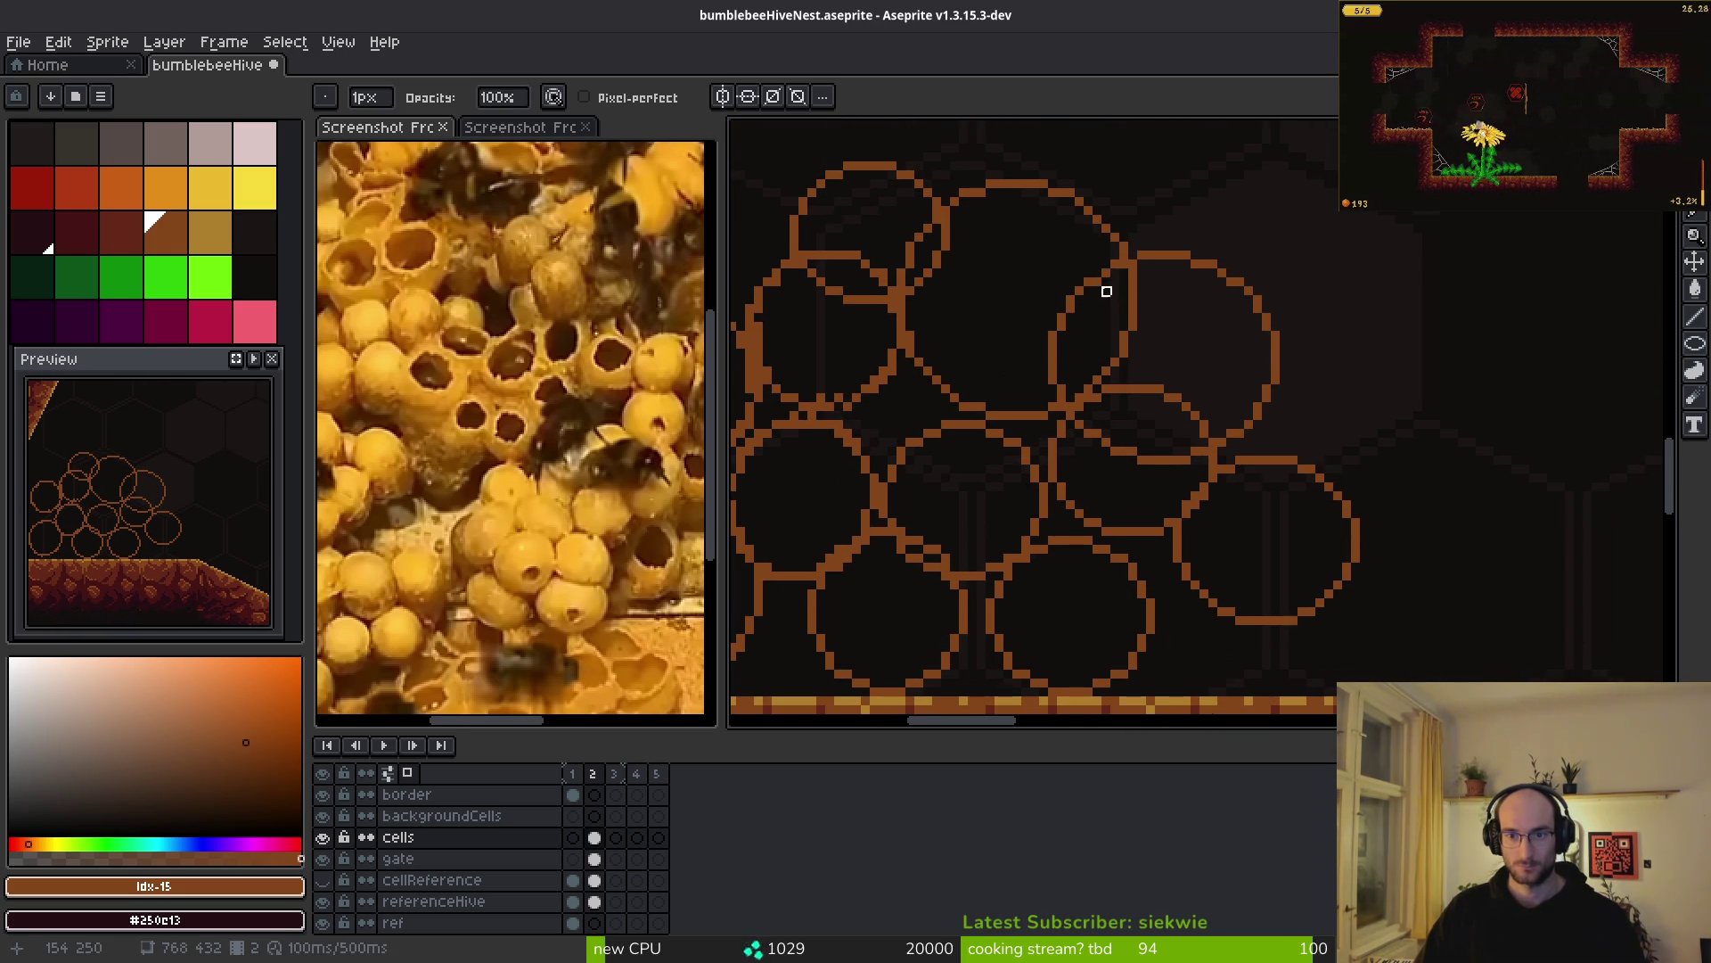
{"action": "scroll", "coordinate": [1106, 291], "scroll_direction": "up", "scroll_amount": 1}
{"action": "key", "text": "plus"}
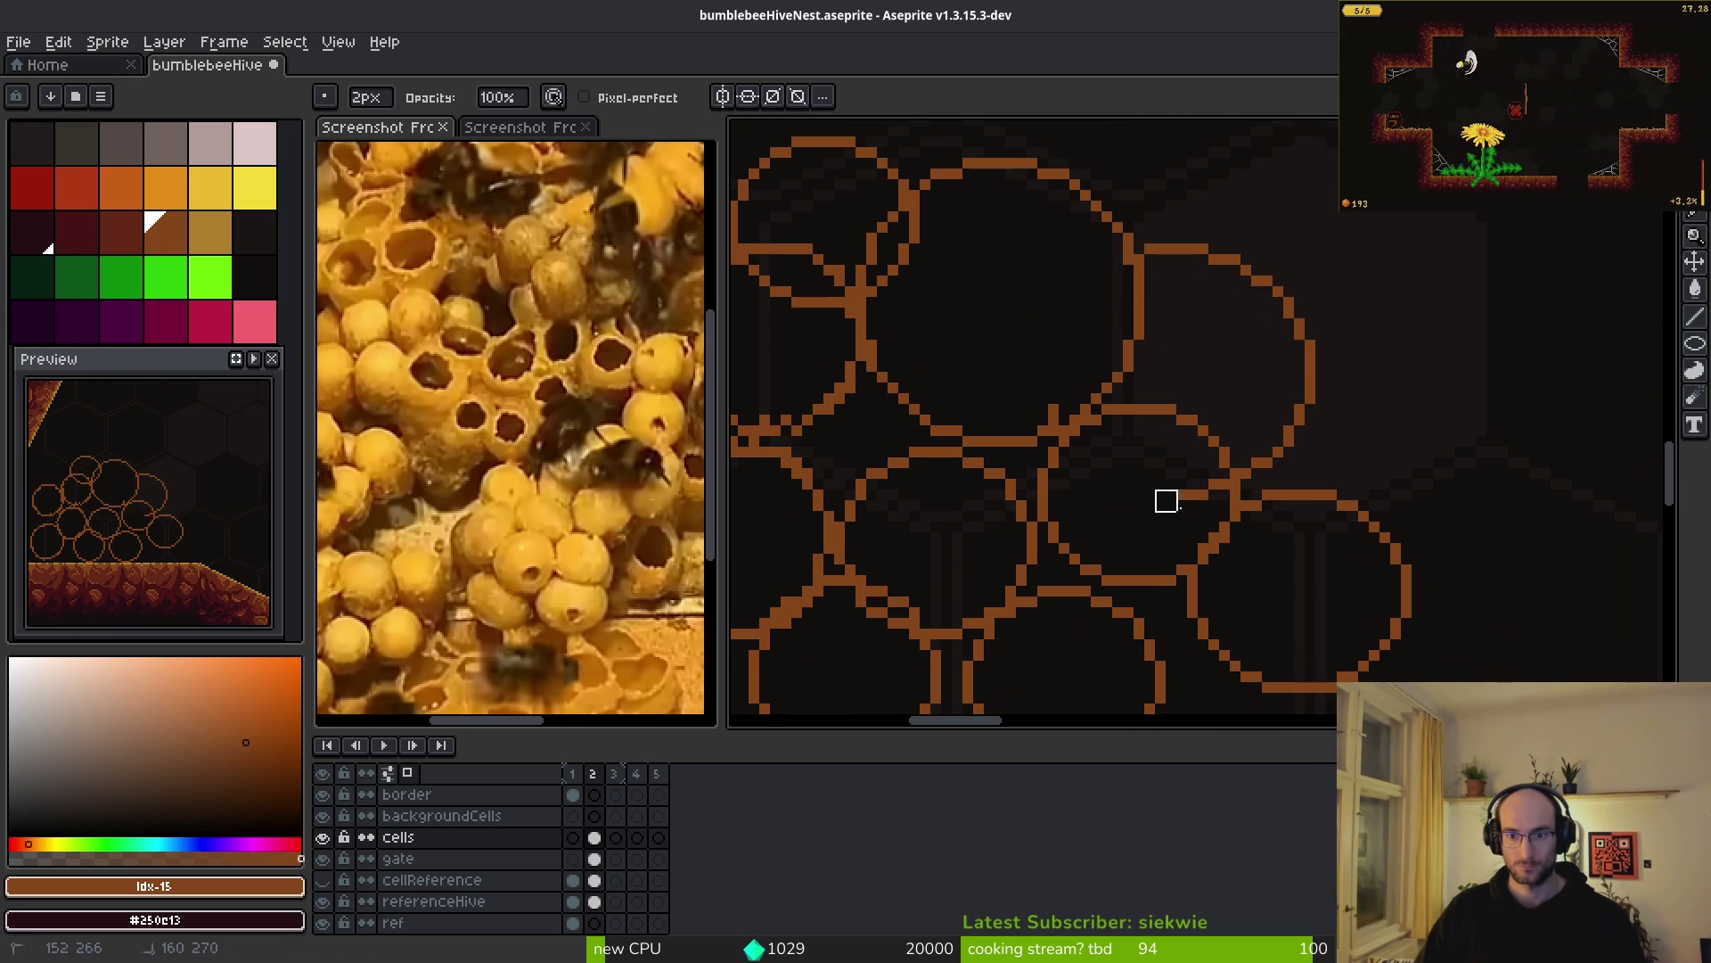
{"action": "scroll", "coordinate": [1112, 391], "scroll_direction": "down", "scroll_amount": 2}
{"action": "scroll", "coordinate": [1112, 390], "scroll_direction": "up", "scroll_amount": 2}
{"action": "left_click_drag", "start_coordinate": [884, 383], "coordinate": [970, 426]}
{"action": "scroll", "coordinate": [1141, 499], "scroll_direction": "down", "scroll_amount": 2}
{"action": "scroll", "coordinate": [1105, 490], "scroll_direction": "up", "scroll_amount": 1}
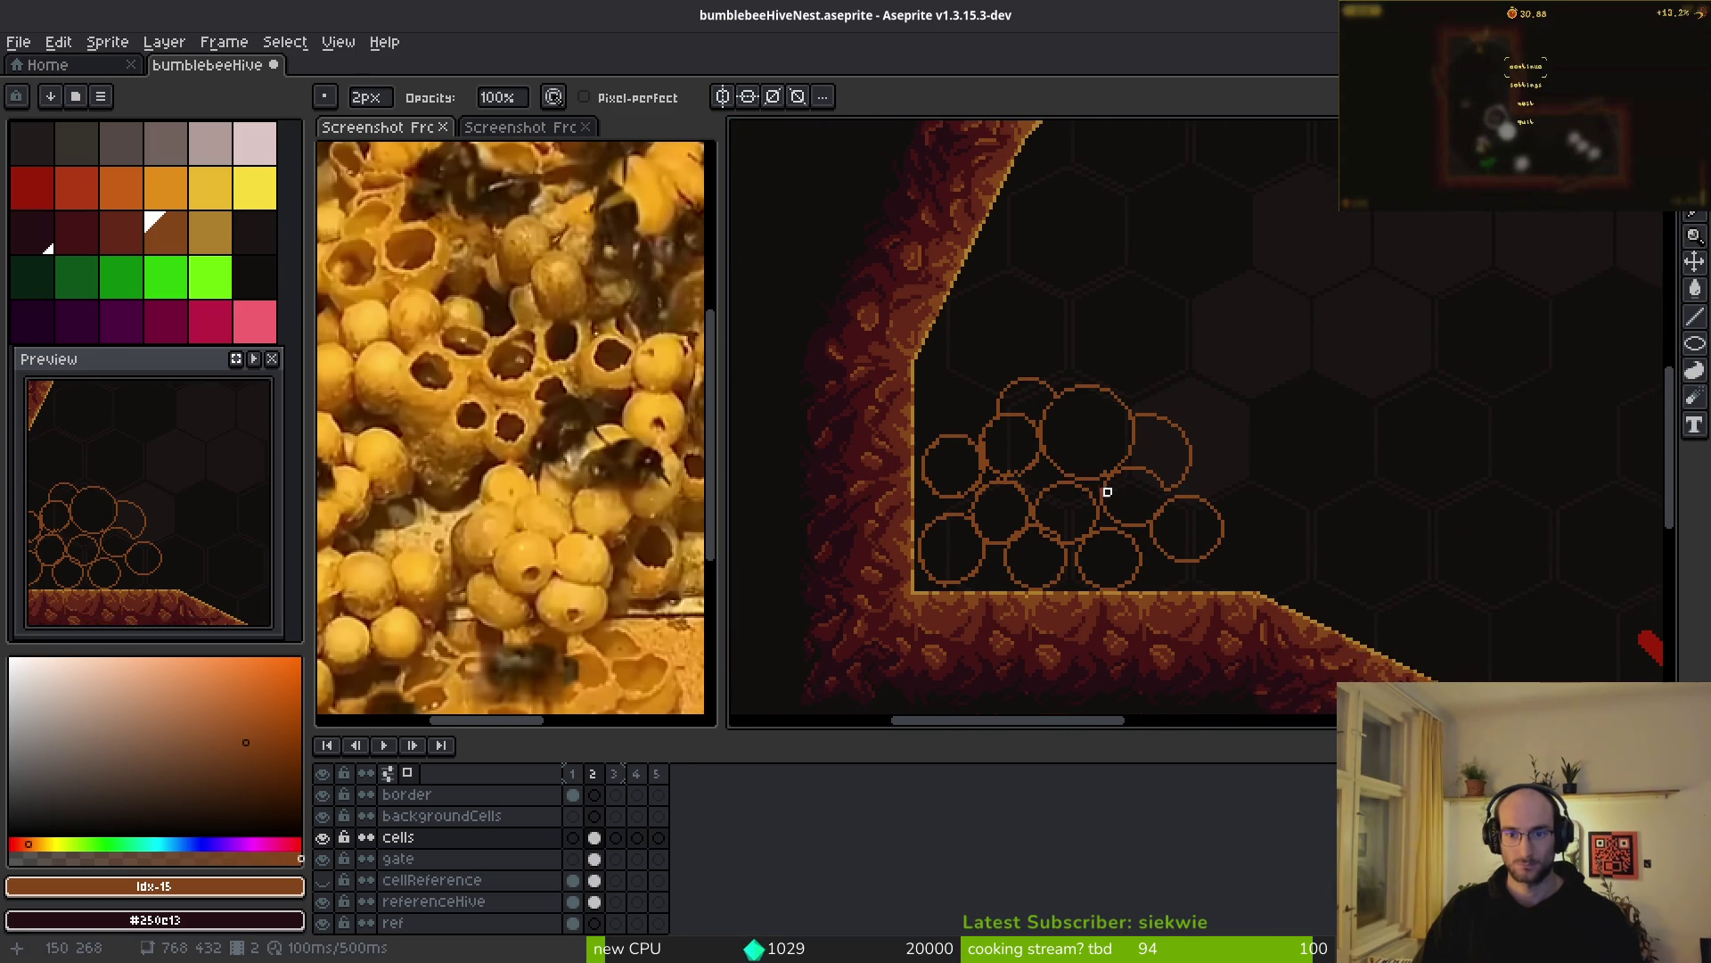
{"action": "scroll", "coordinate": [1159, 535], "scroll_direction": "down", "scroll_amount": 3}
{"action": "scroll", "coordinate": [1182, 533], "scroll_direction": "up", "scroll_amount": 3}
- Add two more large circles, then paint out stray lines inside the middle circle
{"action": "key", "text": "l"}
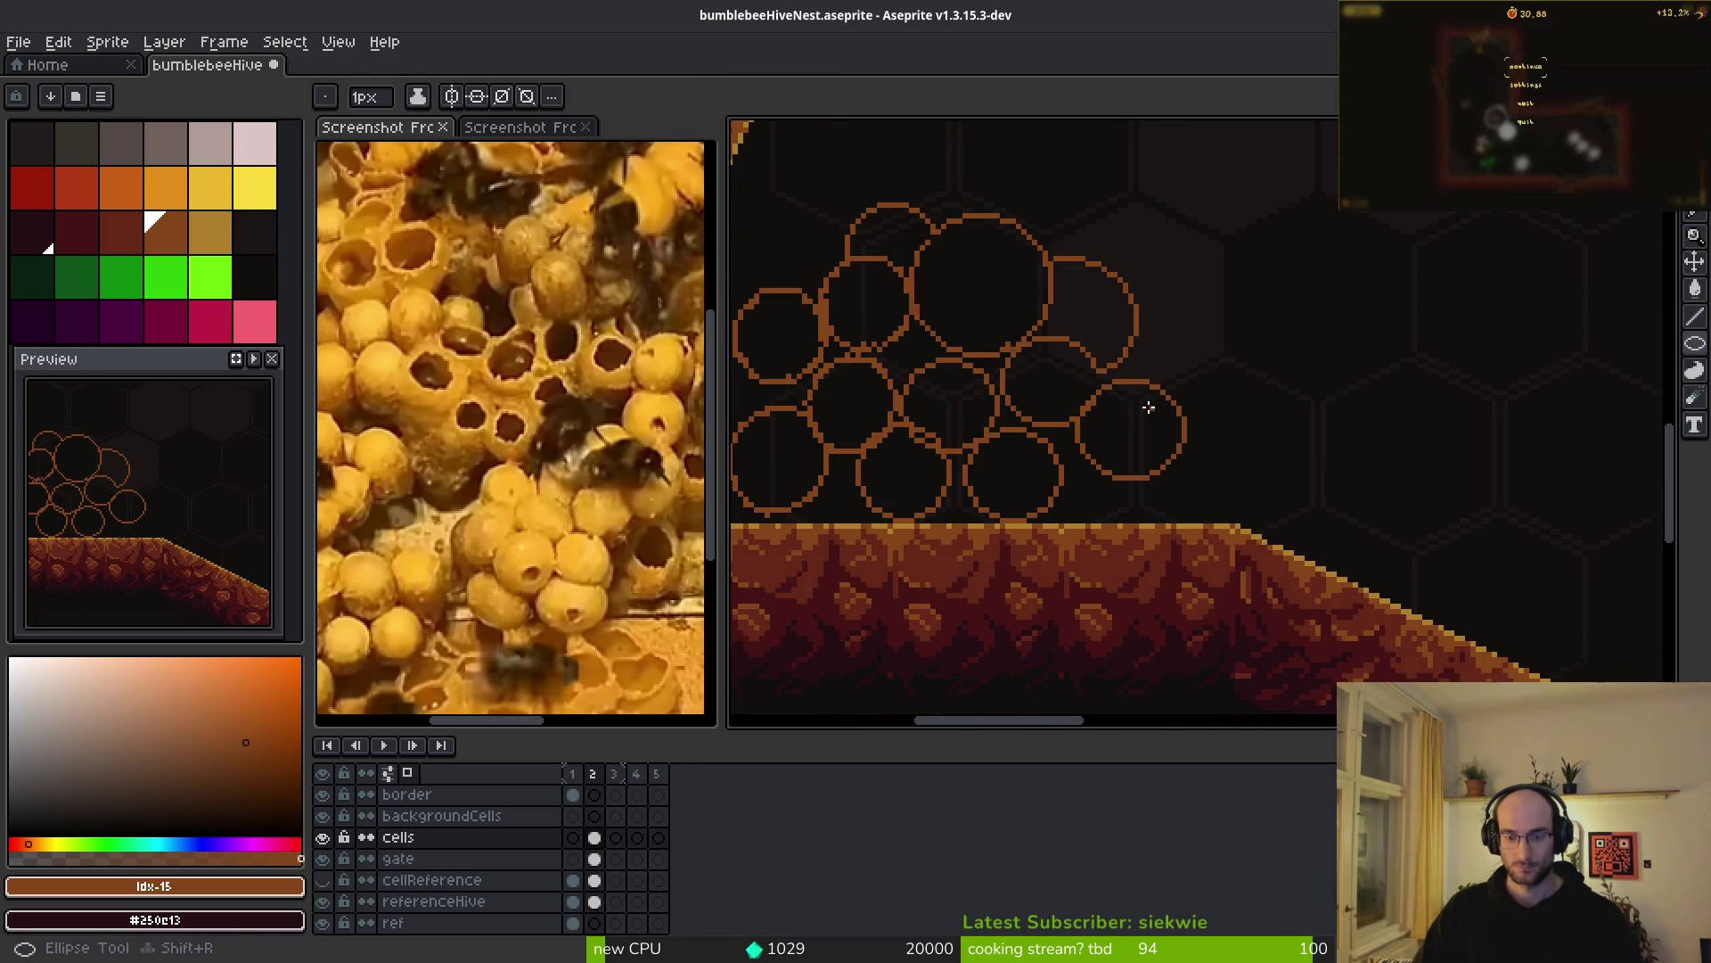
{"action": "scroll", "coordinate": [1127, 368], "scroll_direction": "up", "scroll_amount": 2}
{"action": "mouse_move", "coordinate": [1043, 250]}
{"action": "left_mouse_down"}
{"action": "mouse_move", "coordinate": [1168, 356]}
{"action": "mouse_move", "coordinate": [1335, 562]}
{"action": "left_mouse_up"}
{"action": "left_click_drag", "start_coordinate": [878, 388], "coordinate": [1114, 548]}
{"action": "key", "text": "b"}
{"action": "left_click_drag", "start_coordinate": [954, 395], "coordinate": [1070, 419]}
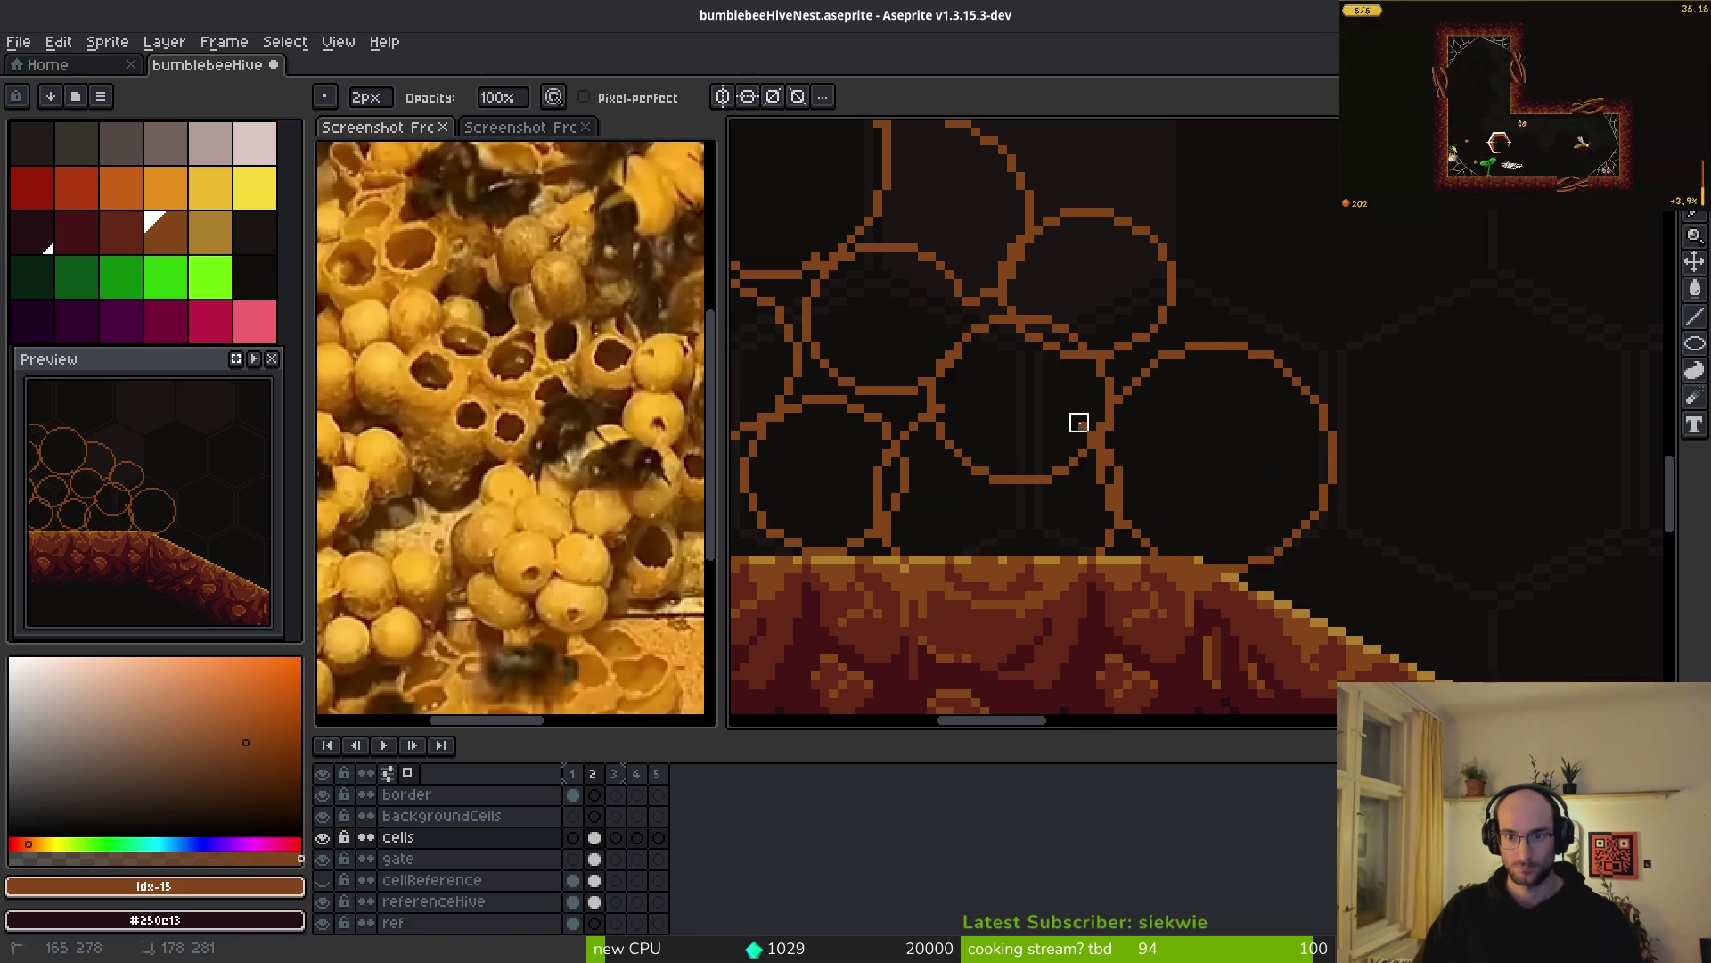
- Paint over stray pixels in the lower-left circles and touch up the ground edge
{"action": "mouse_move", "coordinate": [865, 499]}
{"action": "left_mouse_down"}
{"action": "mouse_move", "coordinate": [874, 455]}
{"action": "mouse_move", "coordinate": [891, 468]}
{"action": "left_mouse_up"}
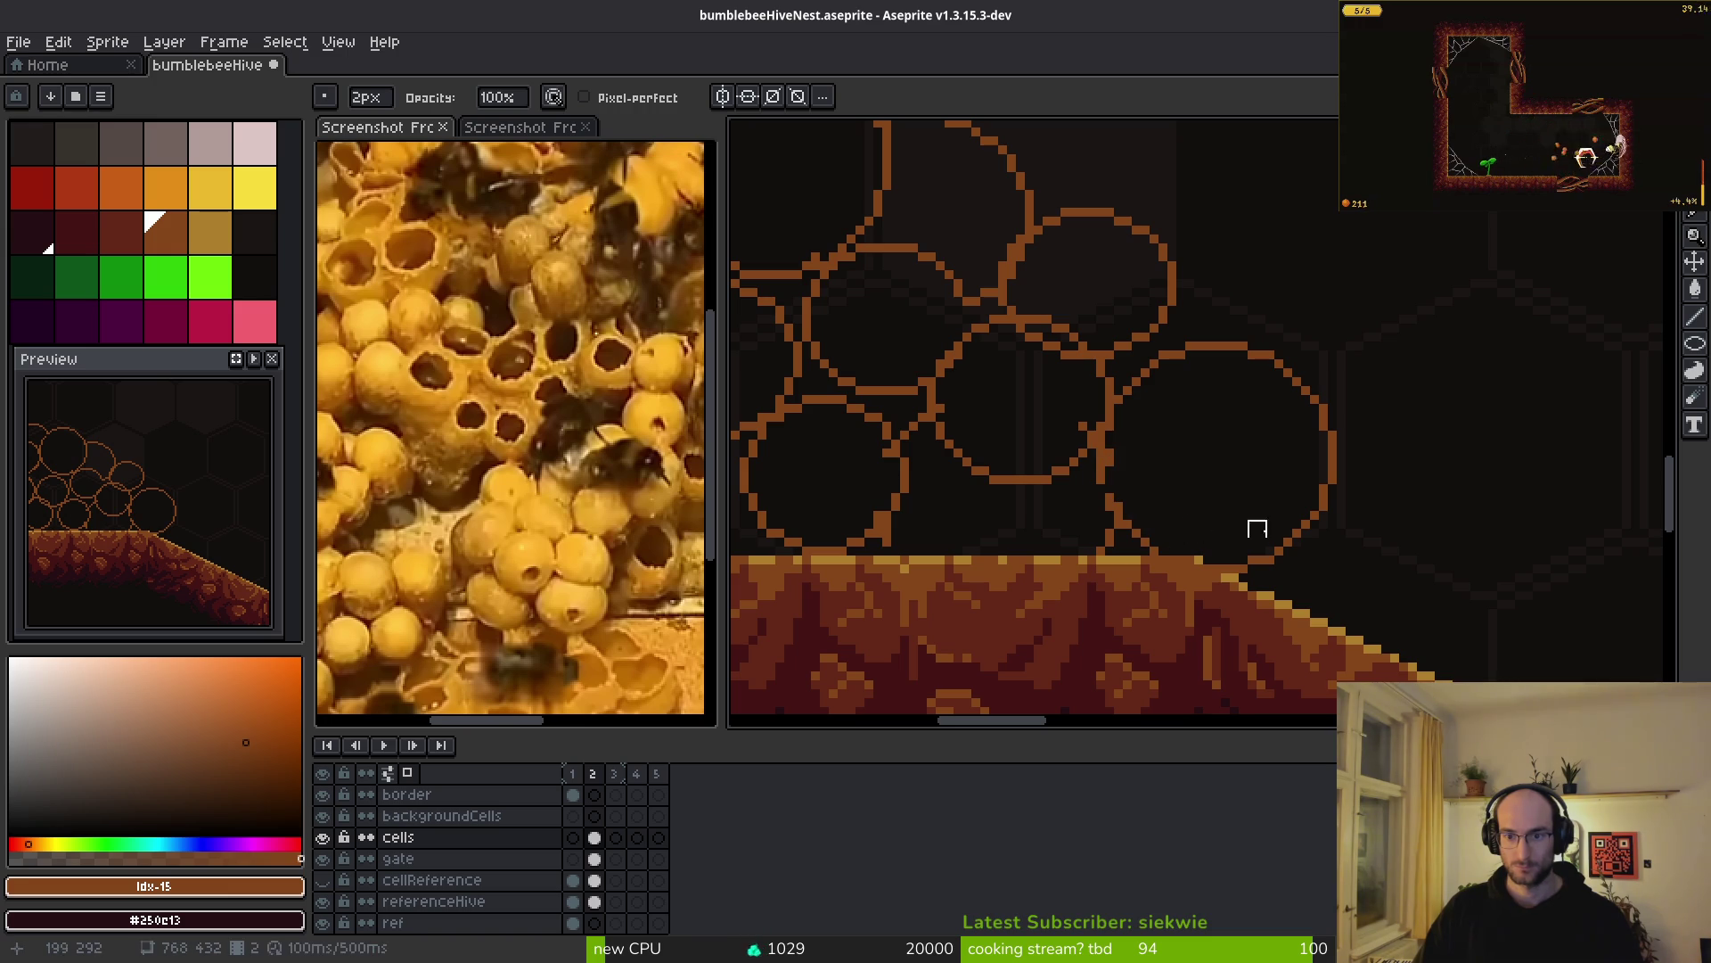
{"action": "left_click", "coordinate": [1194, 573]}
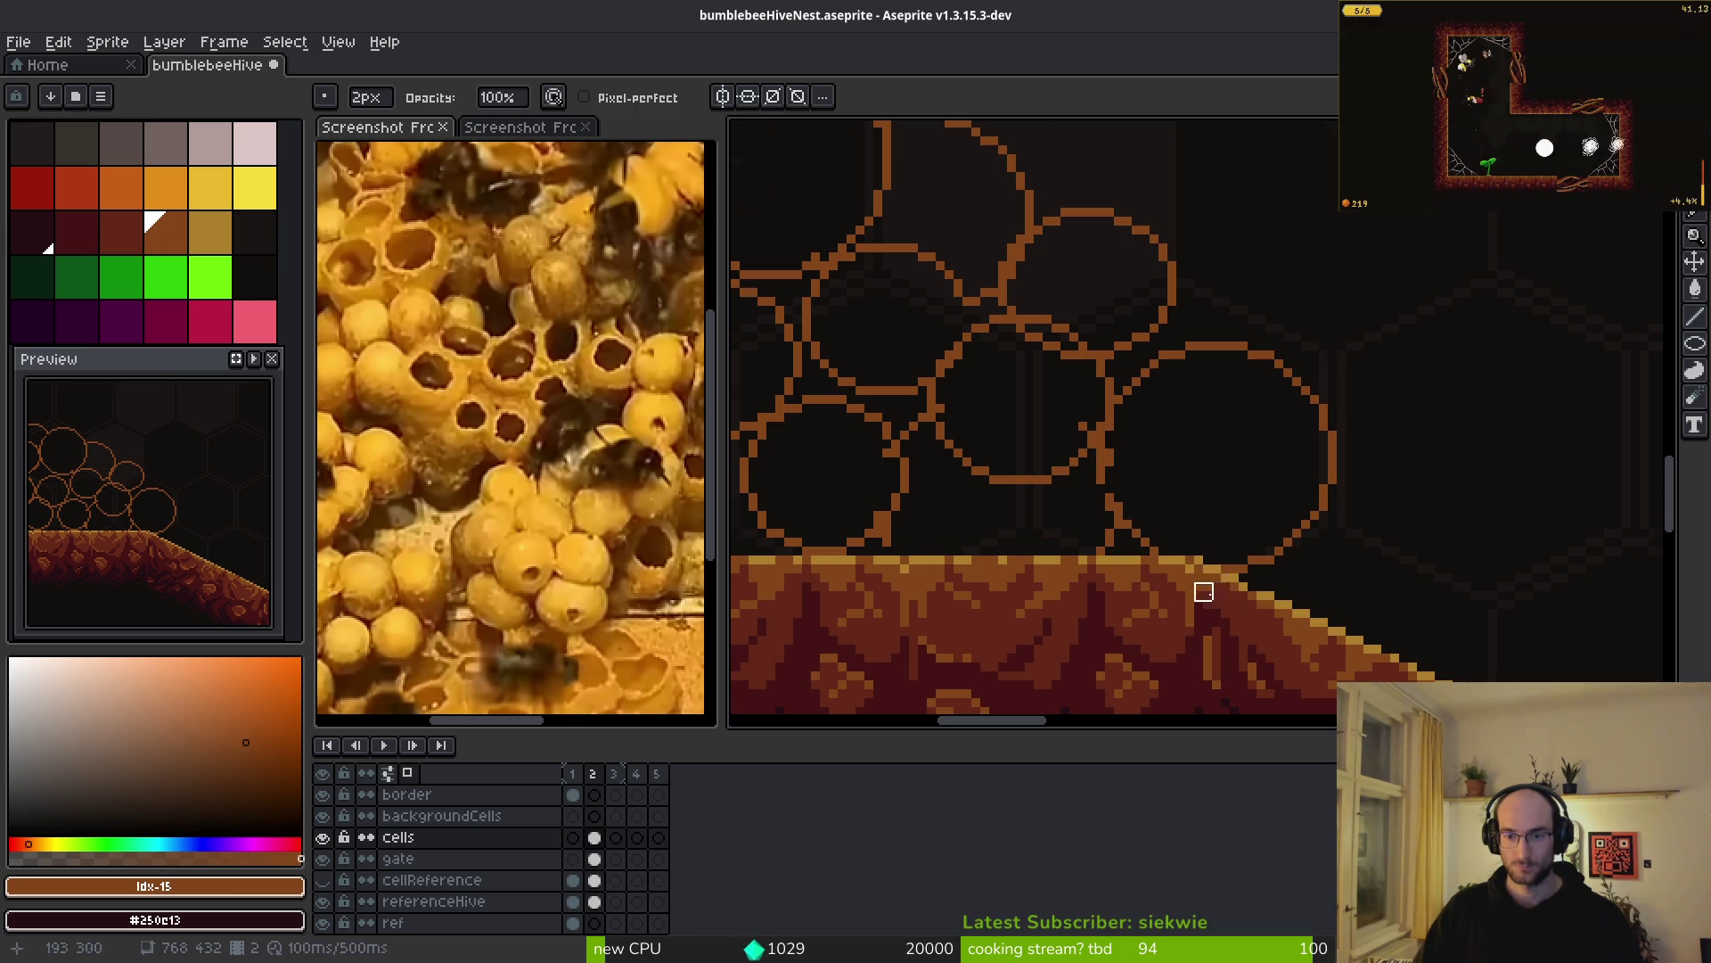
{"action": "scroll", "coordinate": [1208, 583], "scroll_direction": "down", "scroll_amount": 3}
{"action": "scroll", "coordinate": [1118, 534], "scroll_direction": "up", "scroll_amount": 4}
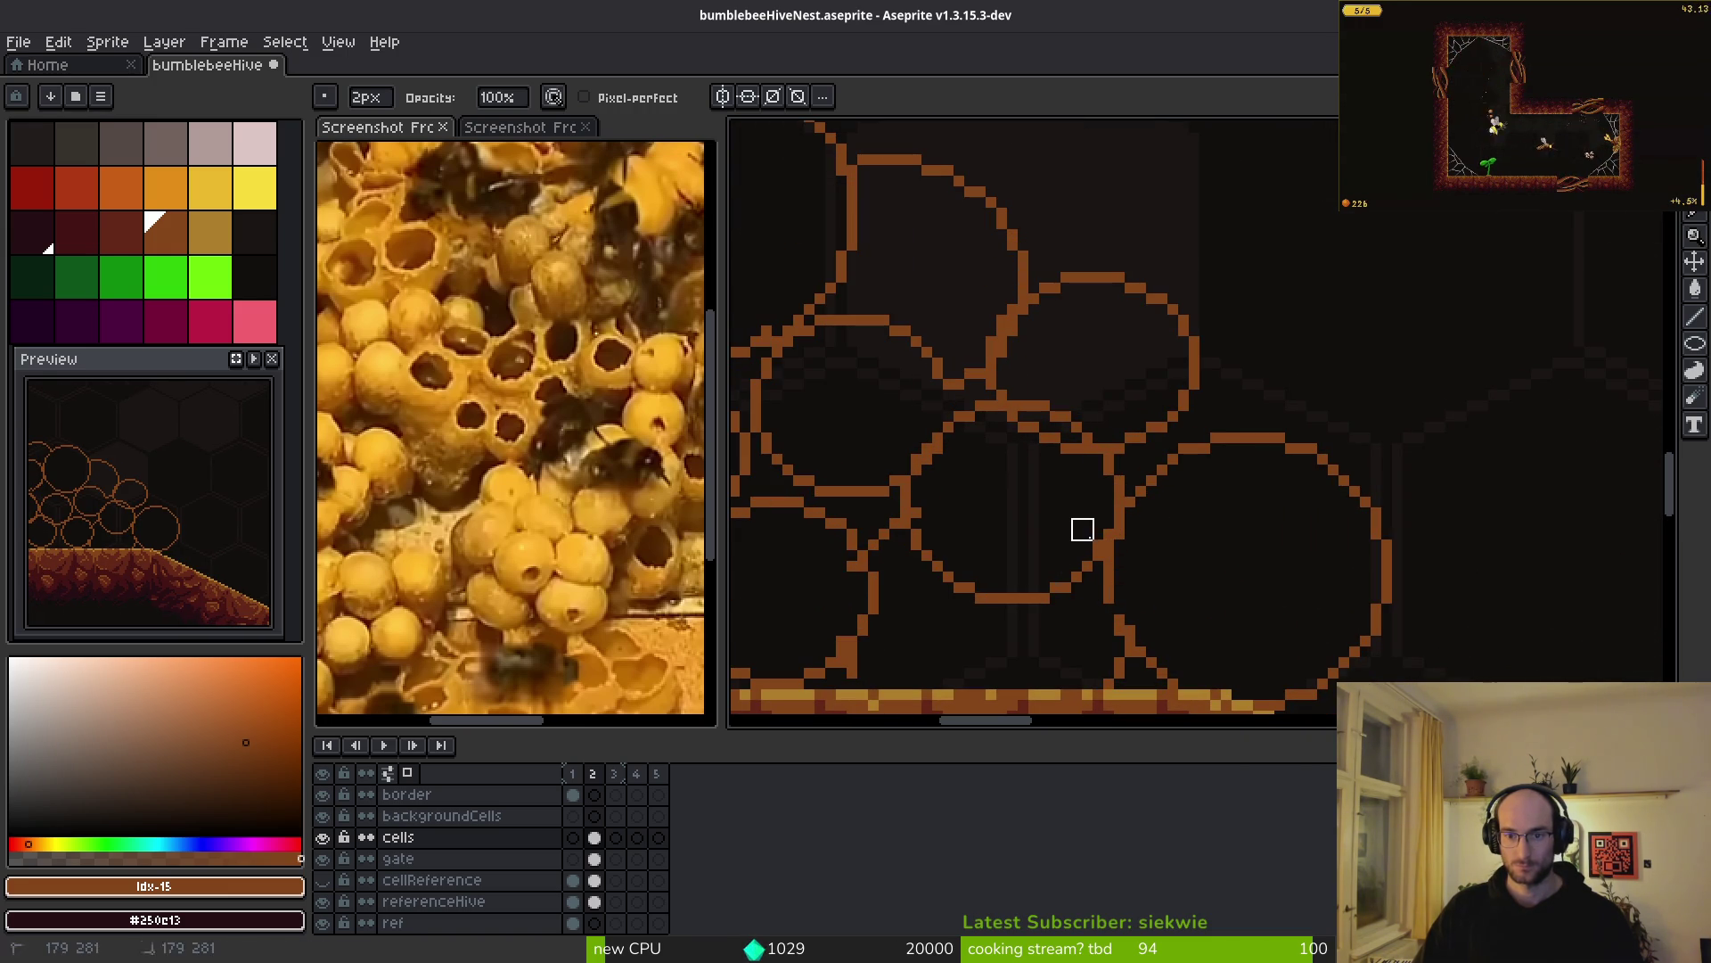
{"action": "scroll", "coordinate": [1131, 600], "scroll_direction": "down", "scroll_amount": 3}
{"action": "scroll", "coordinate": [1034, 454], "scroll_direction": "up", "scroll_amount": 1}
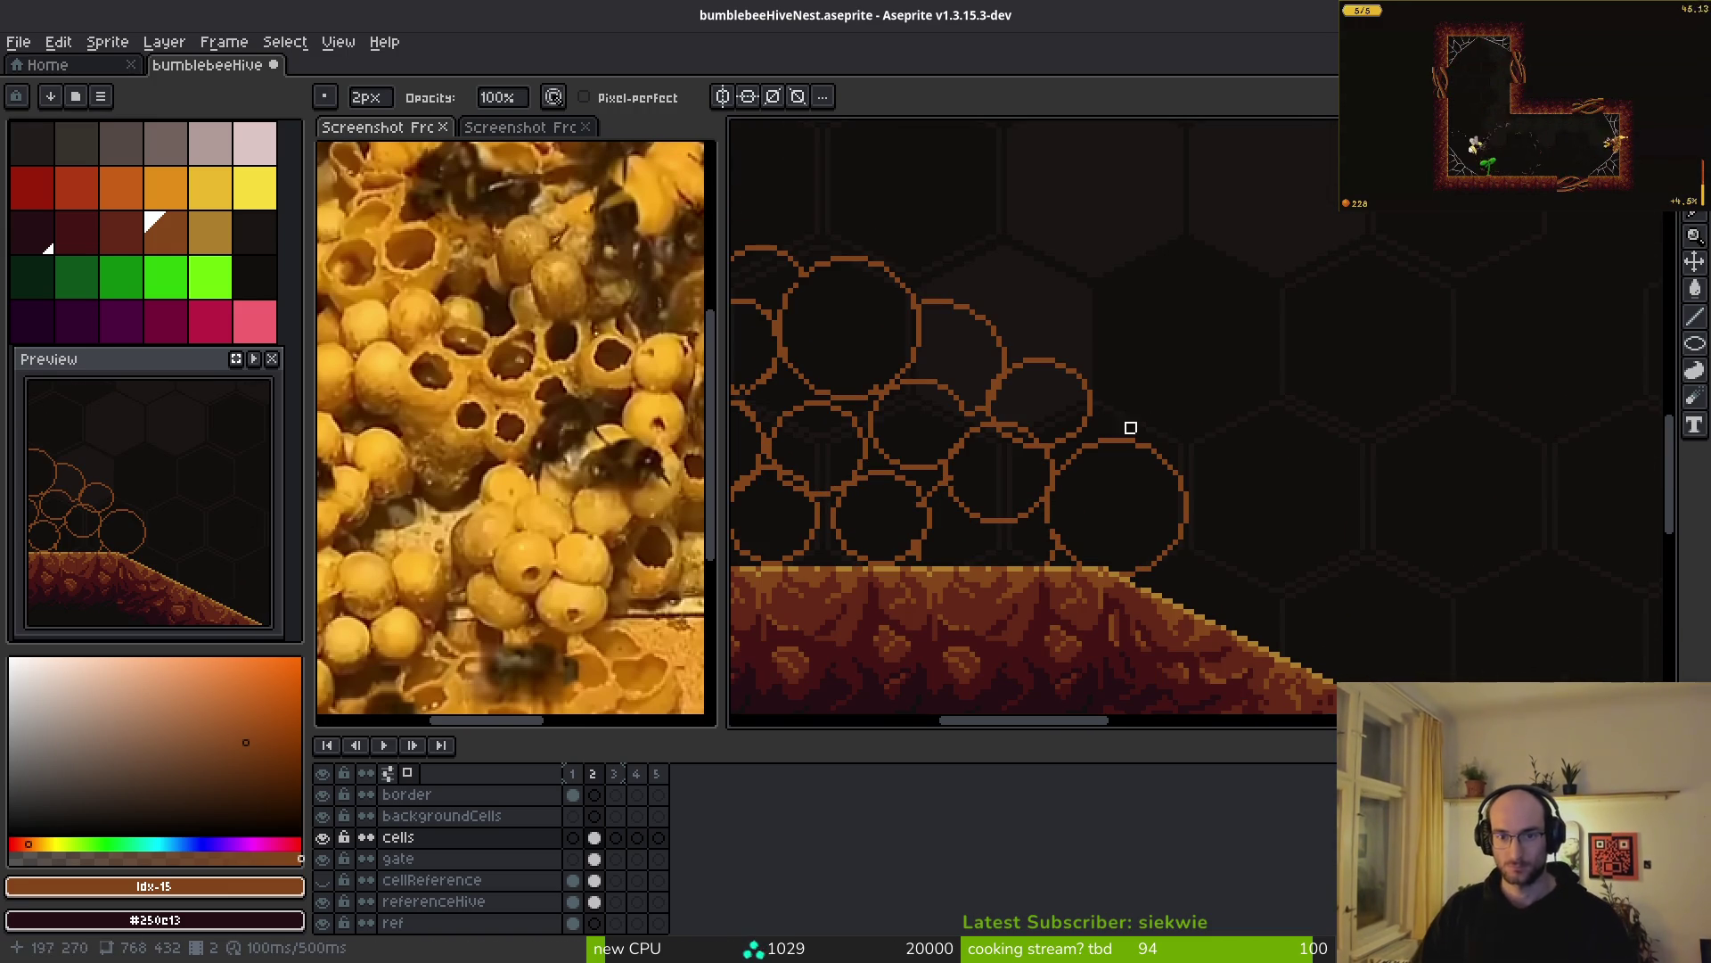
{"action": "scroll", "coordinate": [1280, 428], "scroll_direction": "down", "scroll_amount": 3}
- Lasso the upper-left cells and move them about 80 px down, applying them in place
{"action": "left_click_drag", "start_coordinate": [1296, 473], "coordinate": [952, 389]}
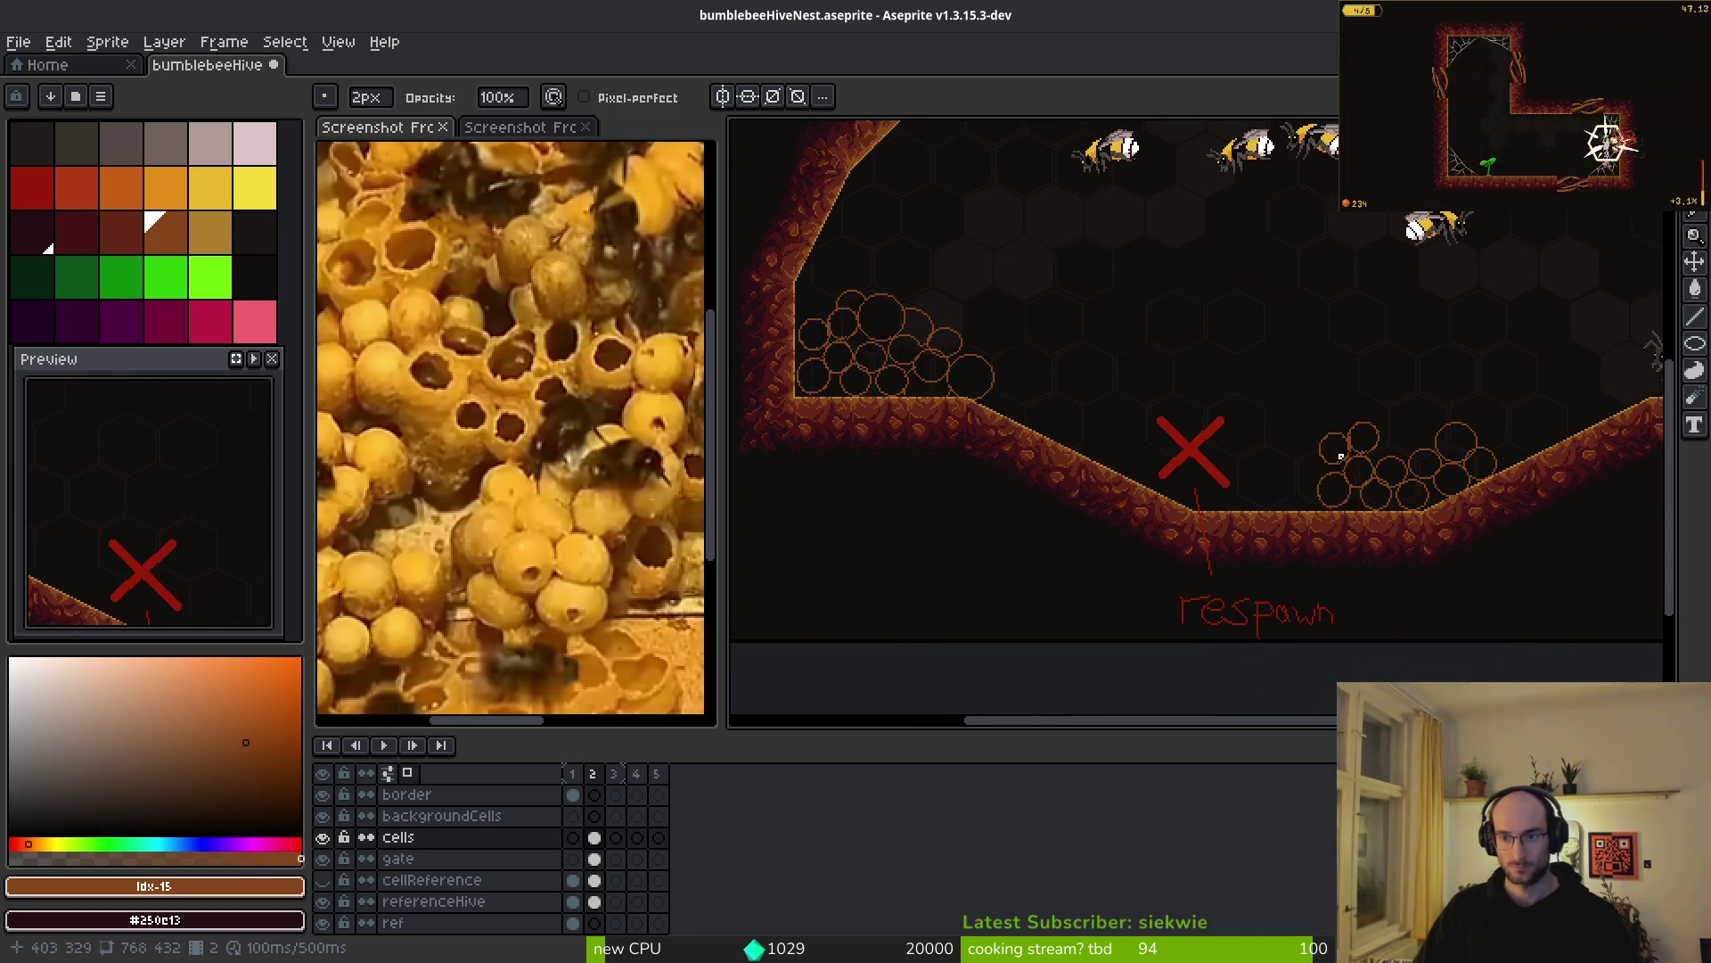
{"action": "scroll", "coordinate": [1381, 454], "scroll_direction": "up", "scroll_amount": 2}
{"action": "scroll", "coordinate": [1251, 465], "scroll_direction": "down", "scroll_amount": 1}
{"action": "scroll", "coordinate": [1194, 443], "scroll_direction": "up", "scroll_amount": 3}
{"action": "key", "text": "q"}
{"action": "mouse_move", "coordinate": [1222, 204]}
{"action": "left_mouse_down"}
{"action": "mouse_move", "coordinate": [917, 523]}
{"action": "mouse_move", "coordinate": [1135, 451]}
{"action": "mouse_move", "coordinate": [1239, 214]}
{"action": "left_mouse_up"}
{"action": "left_click_drag", "start_coordinate": [1197, 304], "coordinate": [1188, 374]}
{"action": "key", "text": "Return"}
- Erase the overlapping brown pixels between the circles, then inspect the cluster
{"action": "scroll", "coordinate": [1150, 458], "scroll_direction": "up", "scroll_amount": 2}
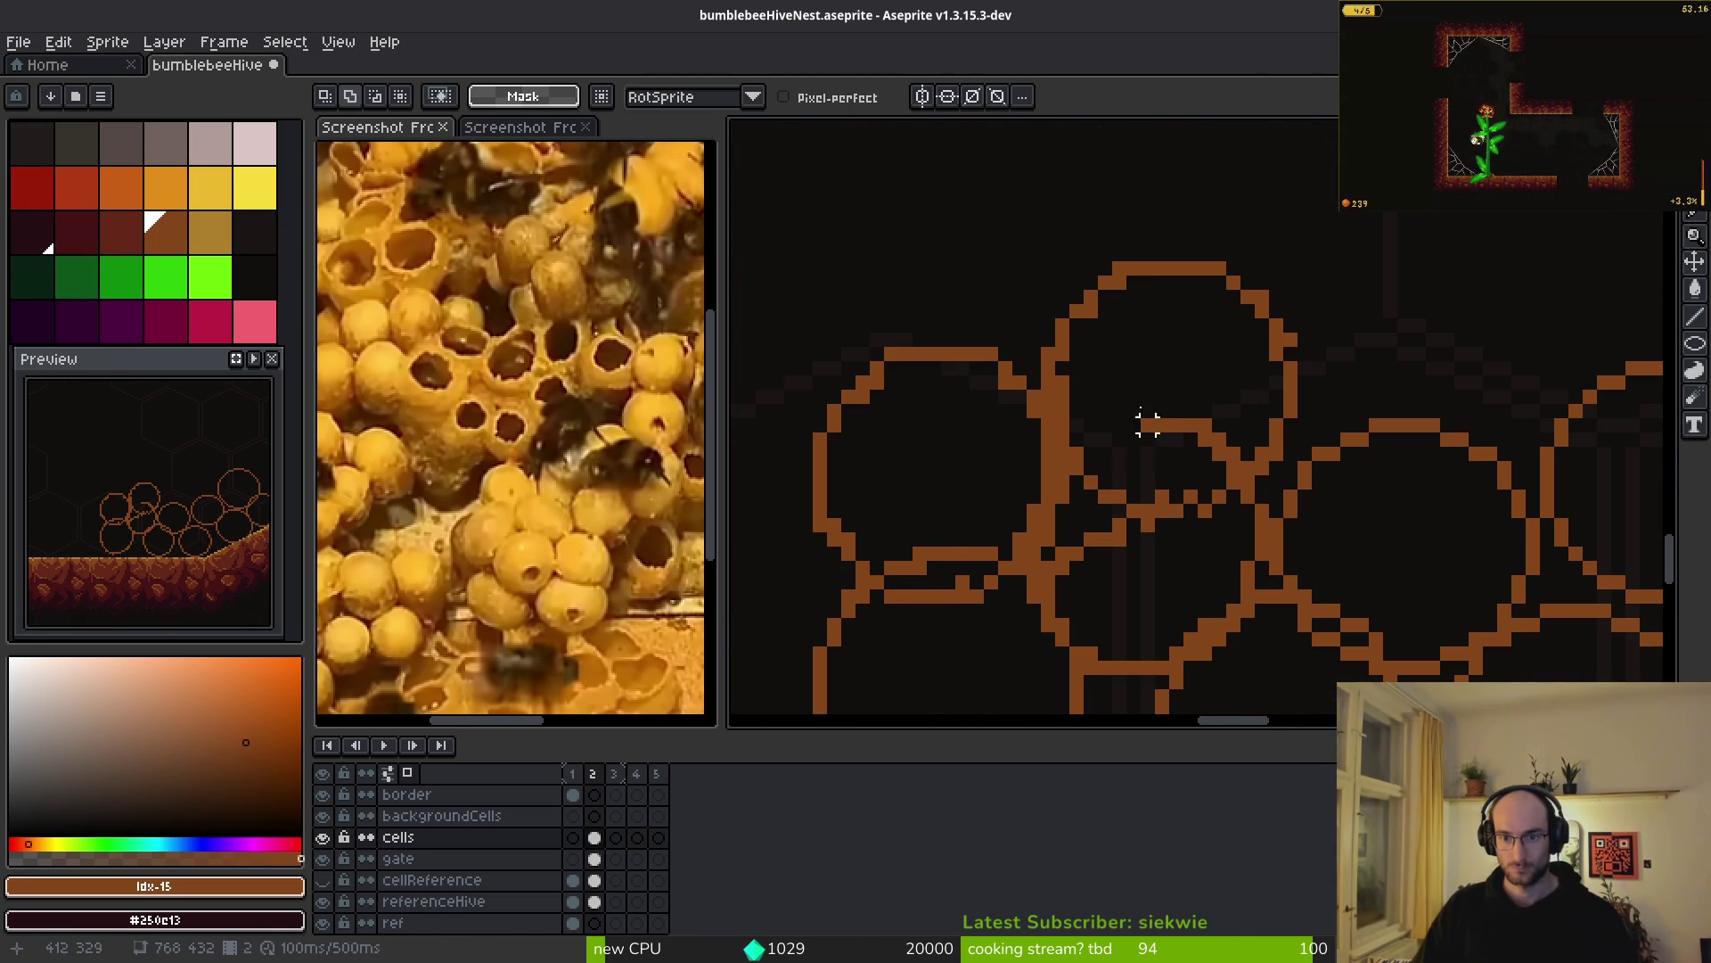
{"action": "key", "text": "e"}
{"action": "mouse_move", "coordinate": [1065, 455]}
{"action": "left_mouse_down"}
{"action": "mouse_move", "coordinate": [1056, 548]}
{"action": "mouse_move", "coordinate": [1195, 500]}
{"action": "mouse_move", "coordinate": [1138, 531]}
{"action": "left_mouse_up"}
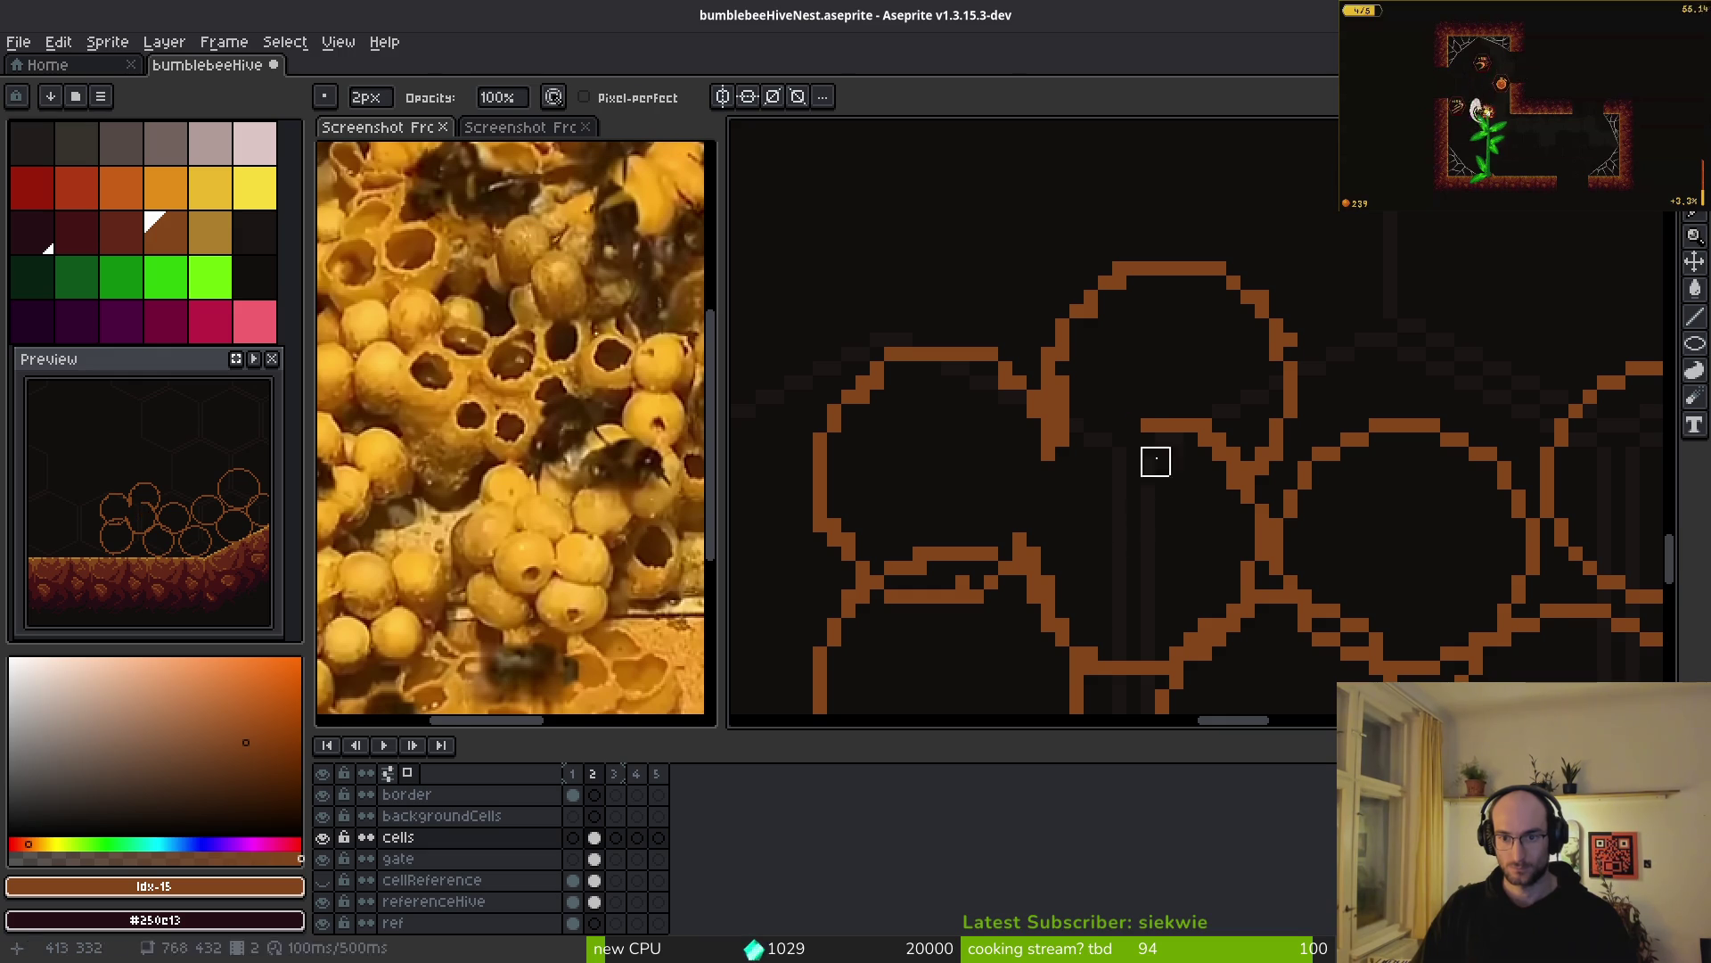
{"action": "key", "text": "b"}
{"action": "scroll", "coordinate": [1198, 583], "scroll_direction": "down", "scroll_amount": 2}
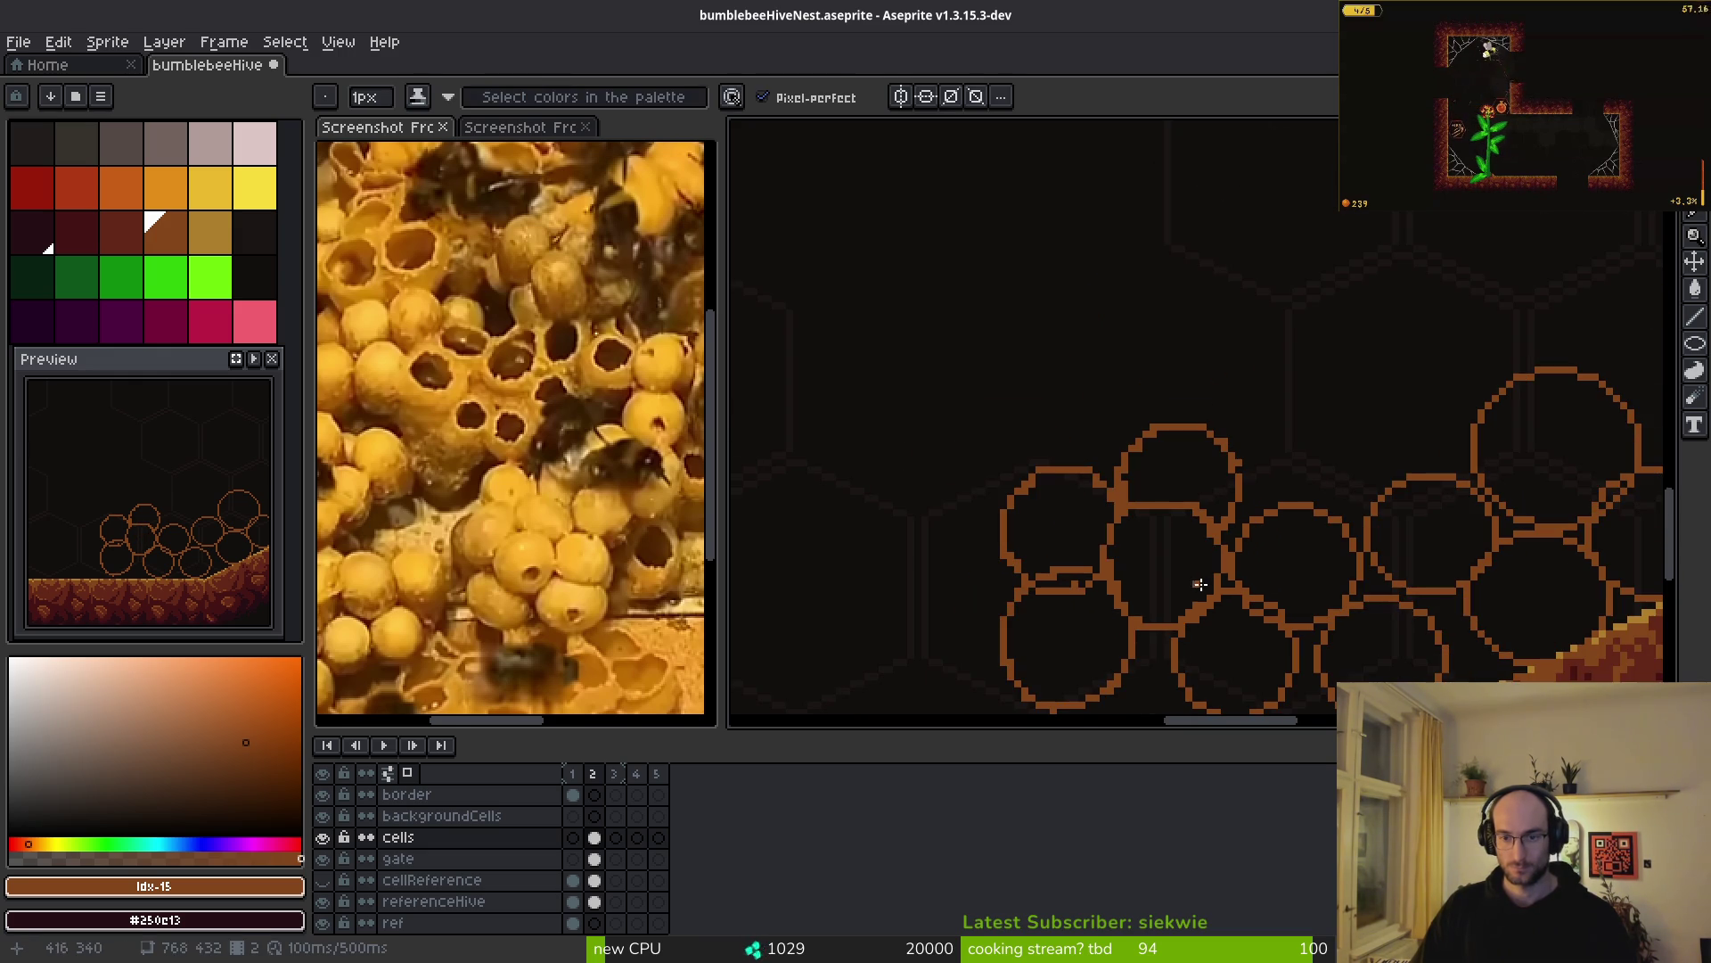
{"action": "scroll", "coordinate": [1130, 511], "scroll_direction": "down", "scroll_amount": 4}
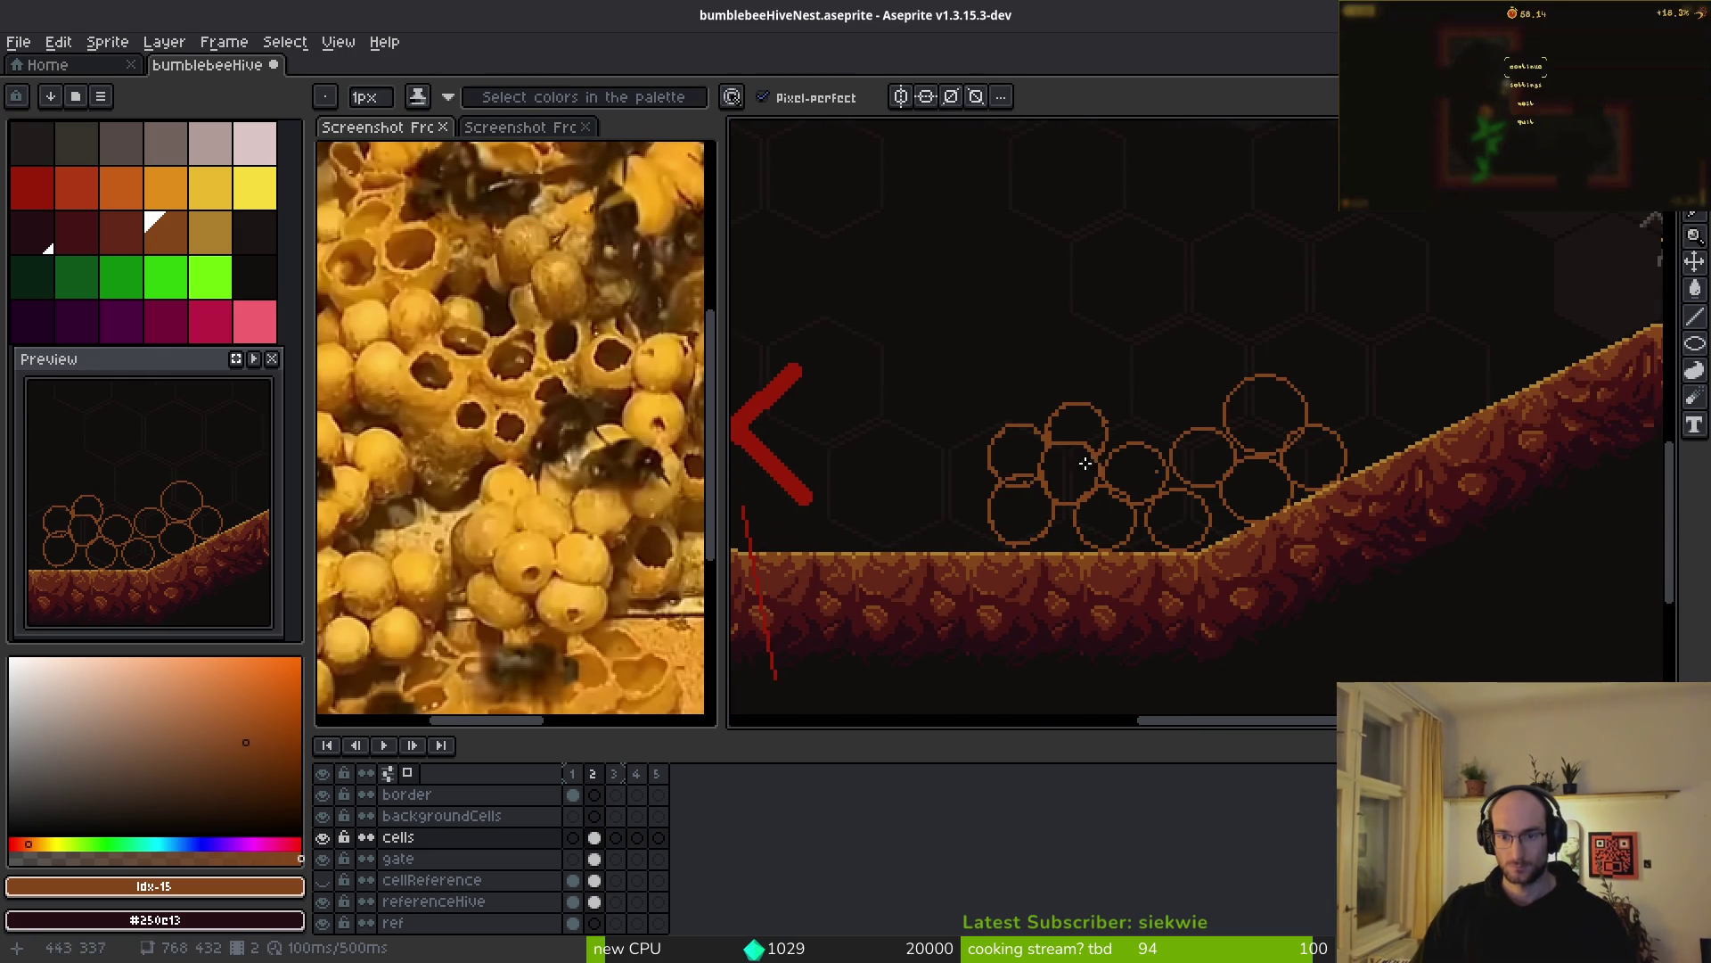
{"action": "scroll", "coordinate": [1330, 430], "scroll_direction": "up", "scroll_amount": 4}
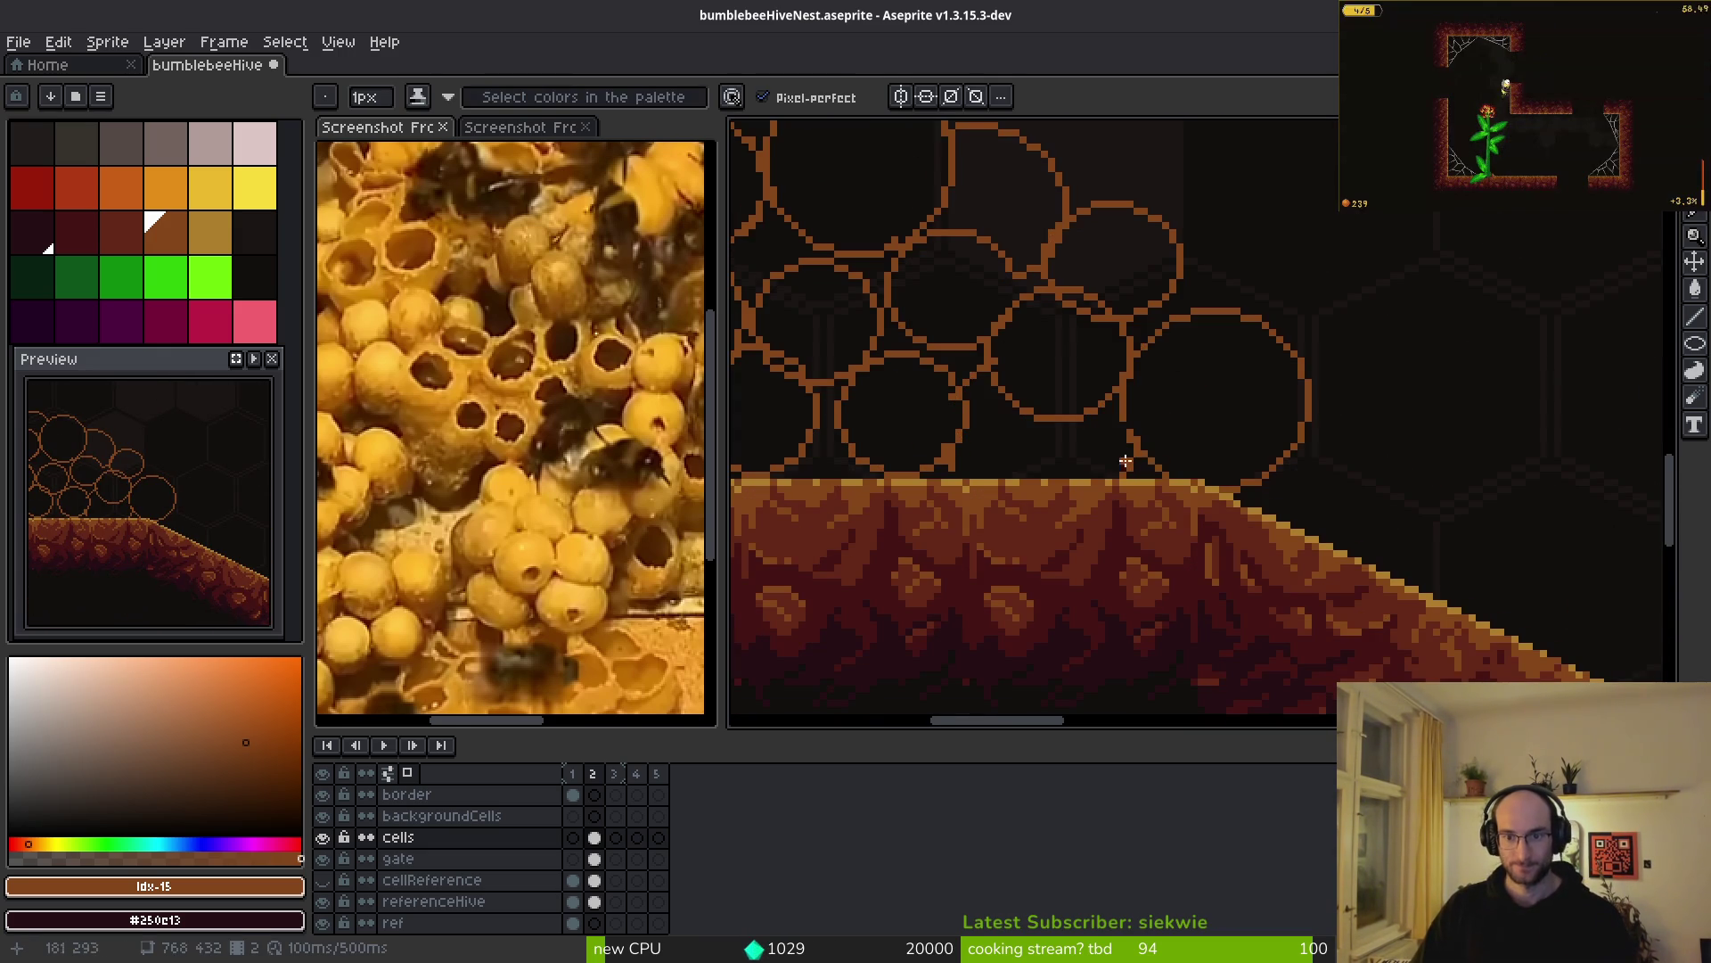
{"action": "scroll", "coordinate": [1203, 508], "scroll_direction": "down", "scroll_amount": 2}
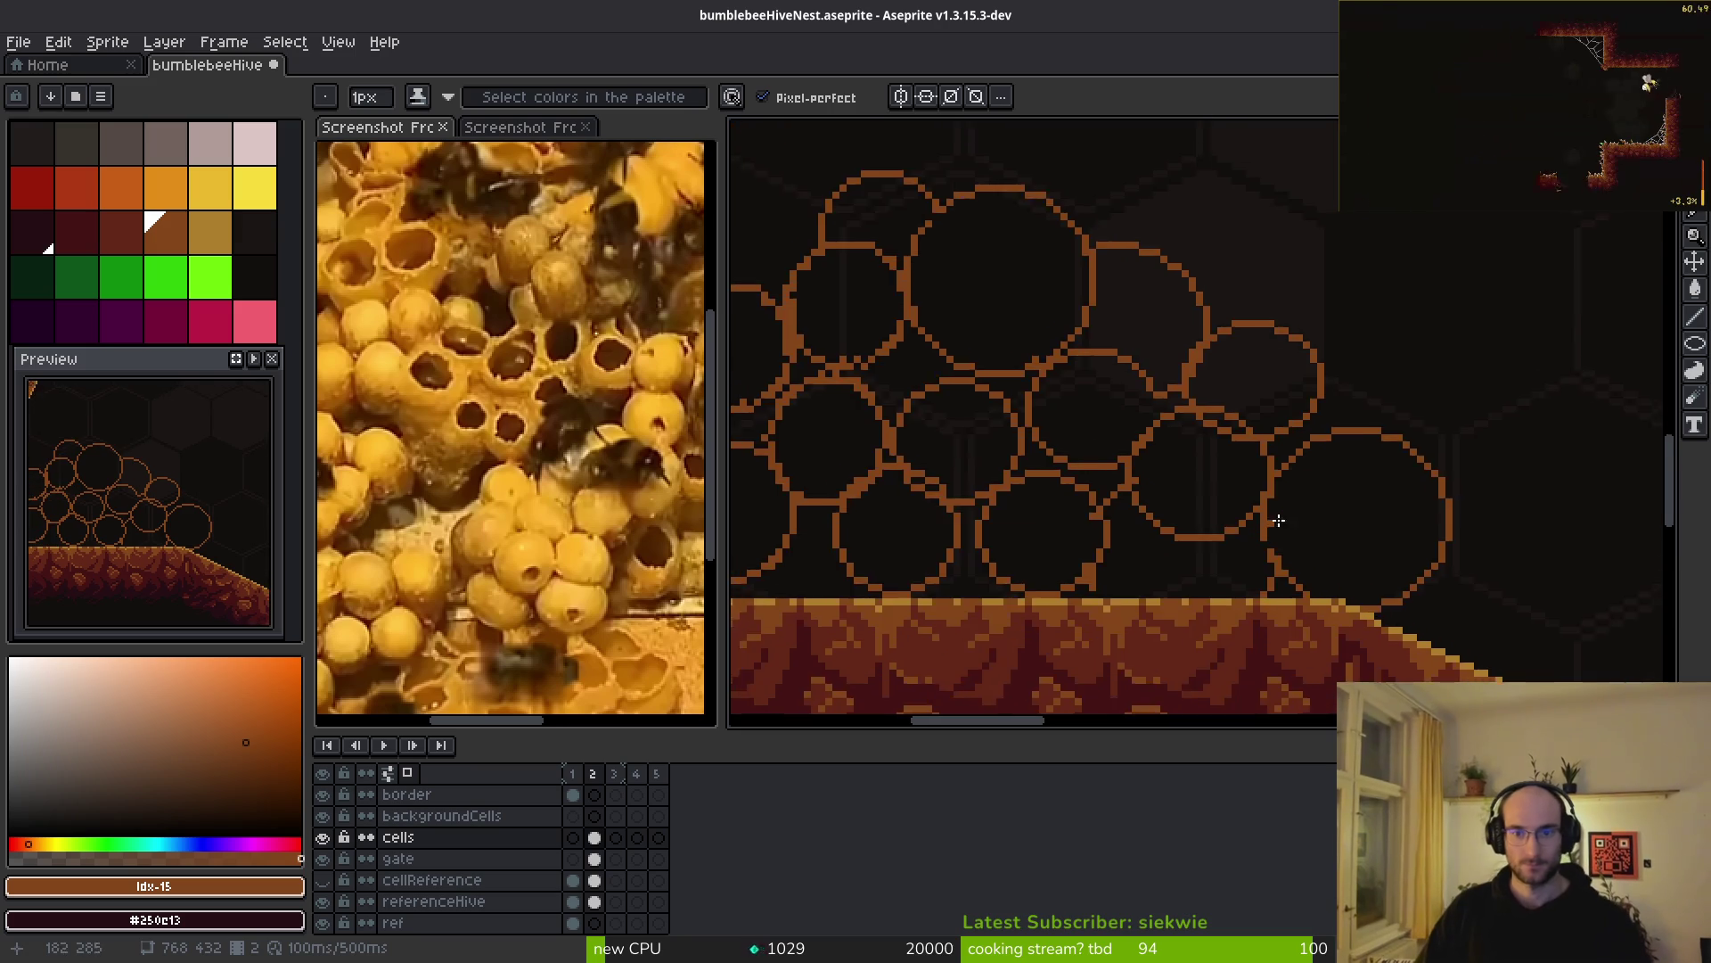
{"action": "scroll", "coordinate": [1219, 533], "scroll_direction": "down", "scroll_amount": 4}
{"action": "scroll", "coordinate": [1212, 535], "scroll_direction": "up", "scroll_amount": 2}
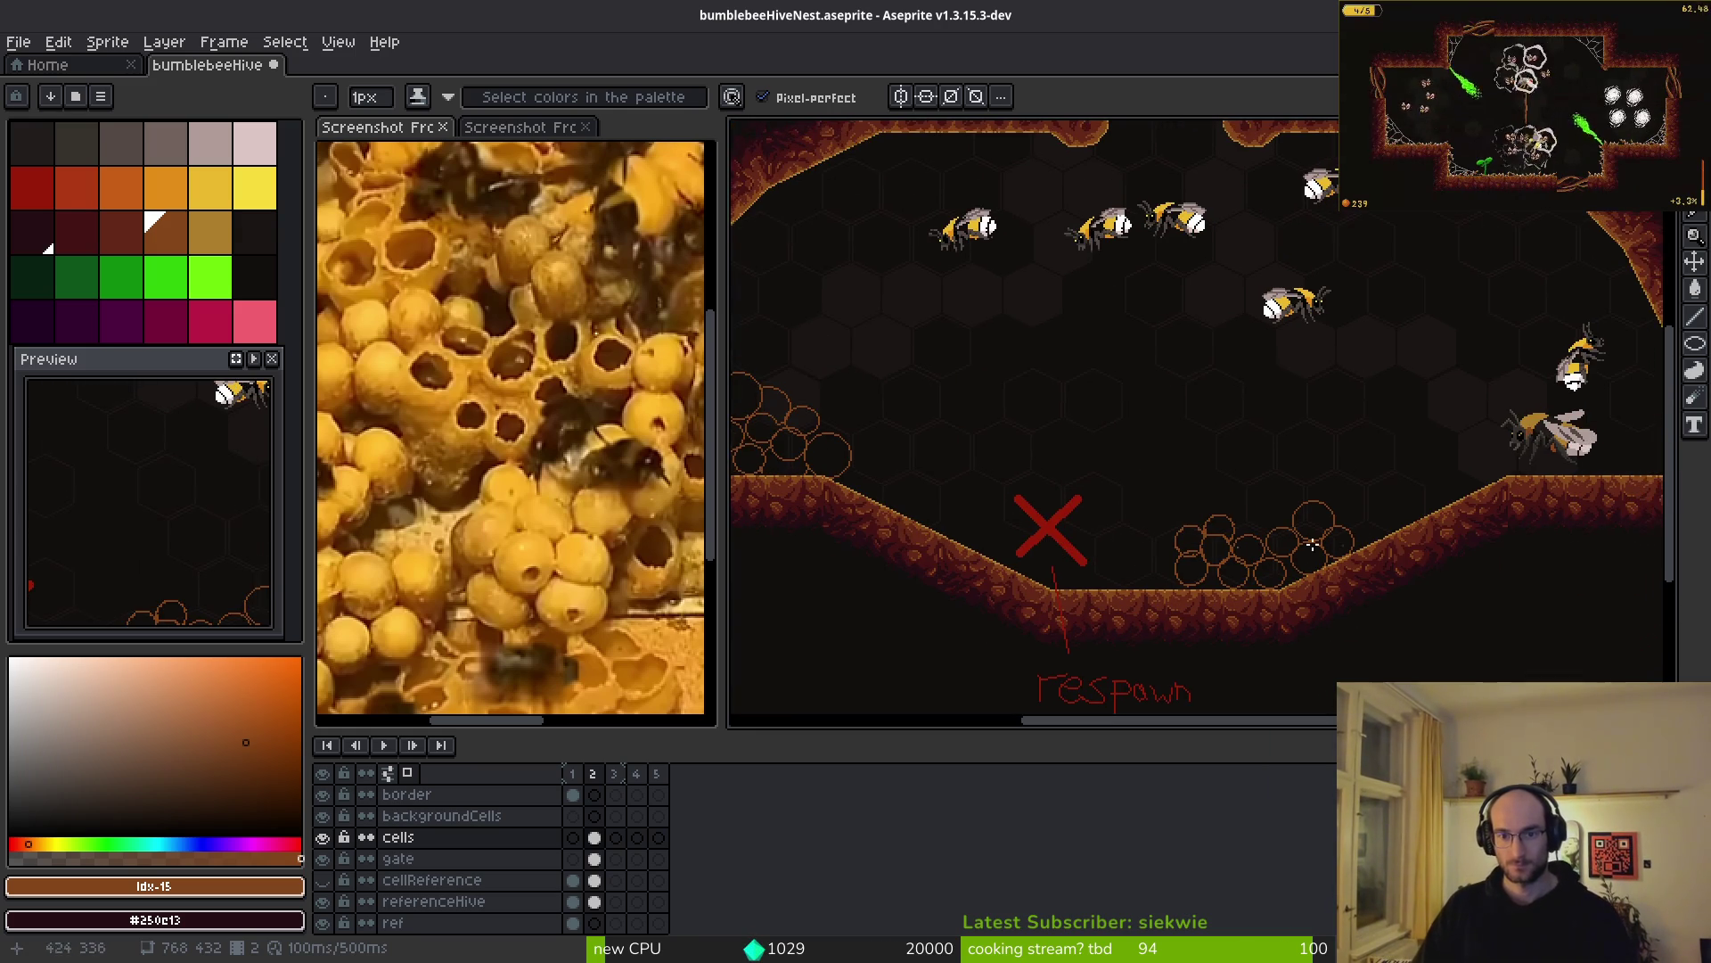
{"action": "scroll", "coordinate": [1195, 551], "scroll_direction": "left", "scroll_amount": 2}
{"action": "scroll", "coordinate": [1177, 553], "scroll_direction": "down", "scroll_amount": 3}
{"action": "scroll", "coordinate": [1150, 557], "scroll_direction": "up", "scroll_amount": 6}
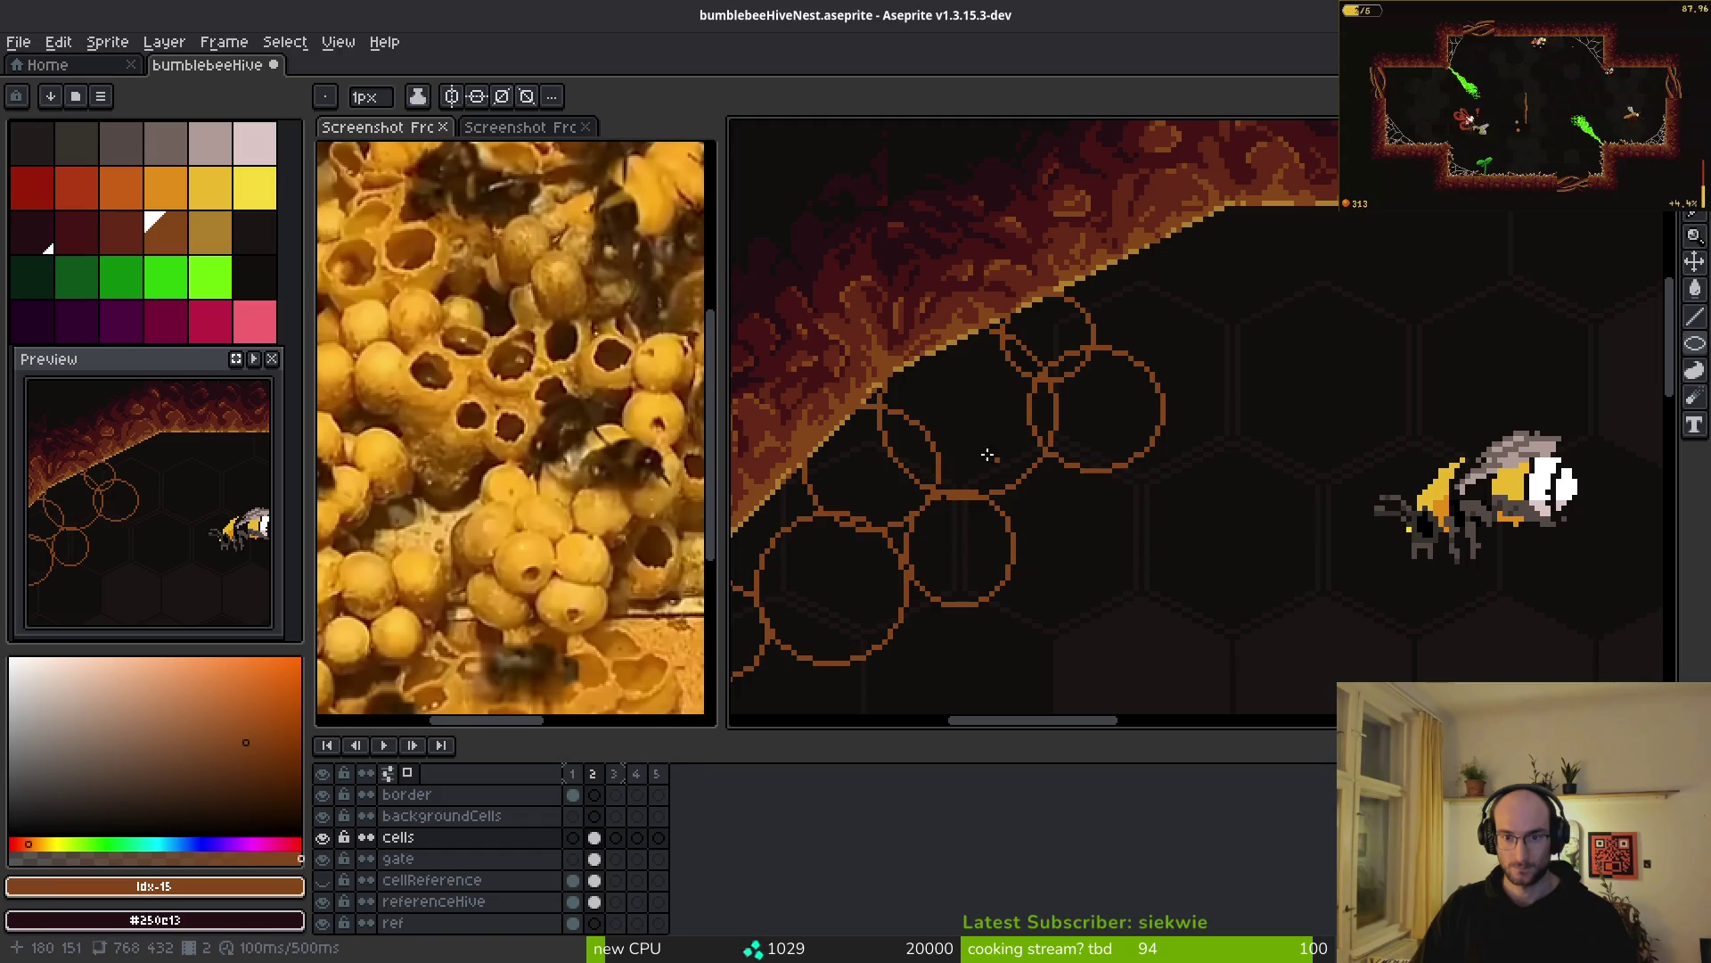
- Draw five more overlapping cell circles in the upper wall cluster with the Ellipse tool
{"action": "mouse_move", "coordinate": [1140, 560]}
{"action": "left_mouse_down"}
{"action": "mouse_move", "coordinate": [977, 434]}
{"action": "mouse_move", "coordinate": [1153, 588]}
{"action": "mouse_move", "coordinate": [1139, 596]}
{"action": "mouse_move", "coordinate": [1132, 570]}
{"action": "left_mouse_up"}
{"action": "mouse_move", "coordinate": [1049, 249]}
{"action": "left_mouse_down"}
{"action": "mouse_move", "coordinate": [1230, 378]}
{"action": "mouse_move", "coordinate": [1163, 339]}
{"action": "mouse_move", "coordinate": [1209, 372]}
{"action": "left_mouse_up"}
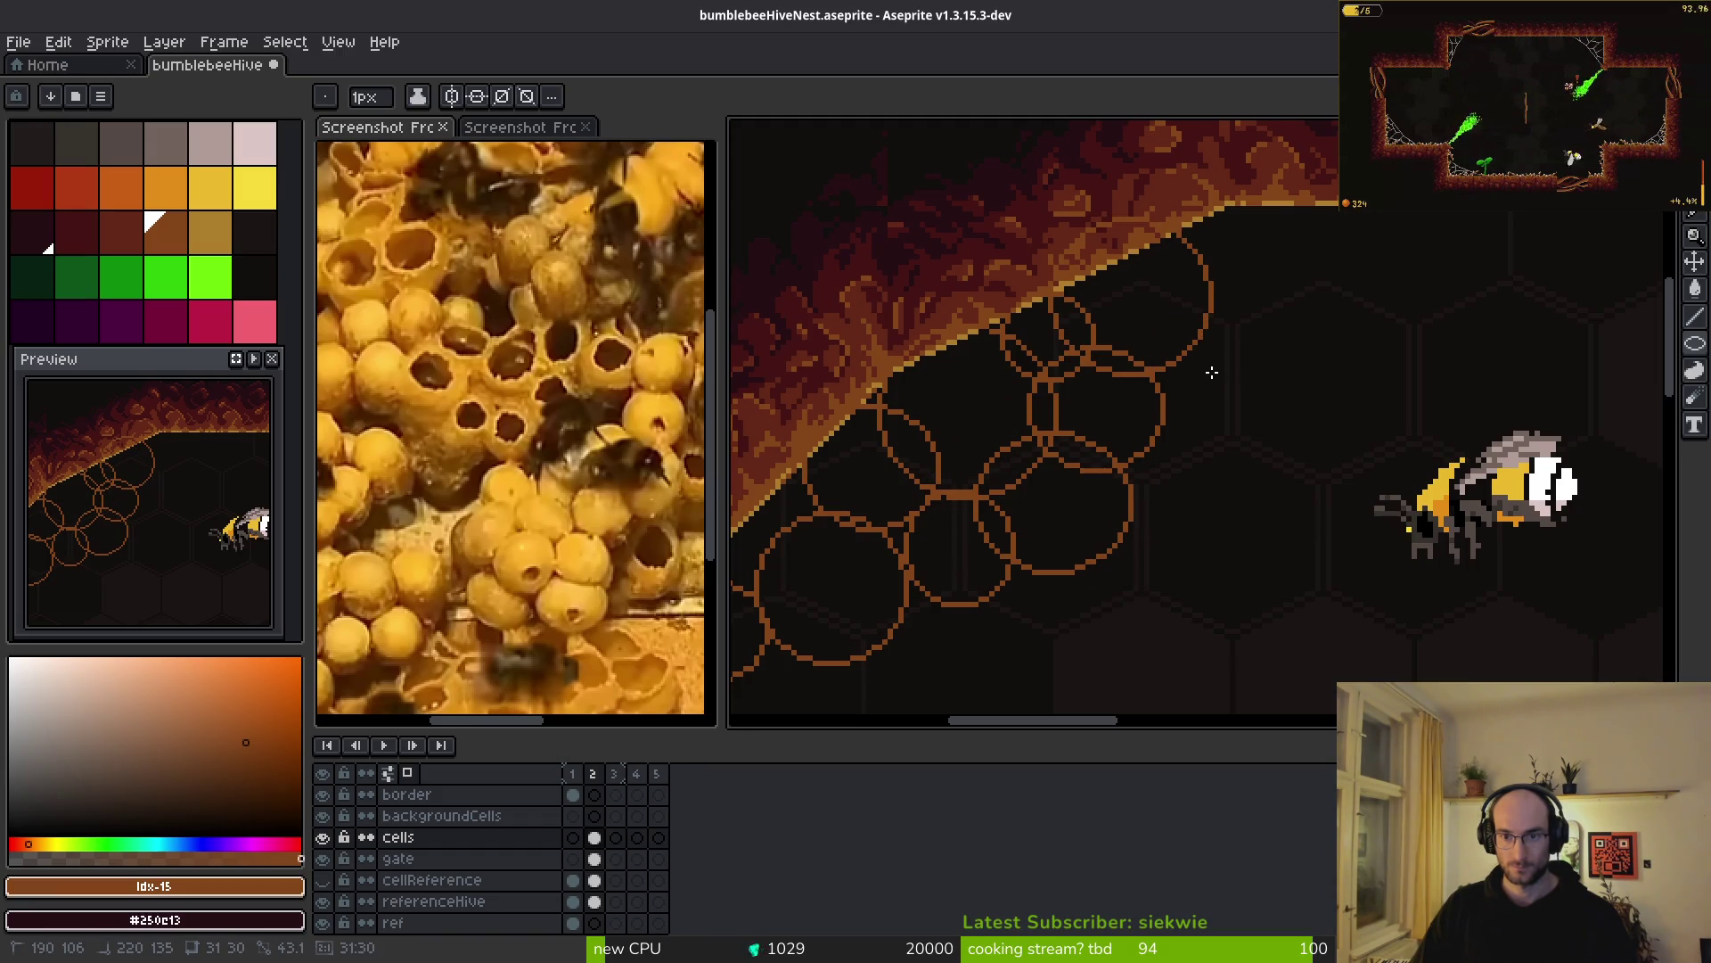
{"action": "left_click_drag", "start_coordinate": [1226, 260], "coordinate": [1314, 312]}
{"action": "mouse_move", "coordinate": [1174, 293]}
{"action": "left_mouse_down"}
{"action": "mouse_move", "coordinate": [1314, 312]}
{"action": "mouse_move", "coordinate": [1239, 357]}
{"action": "mouse_move", "coordinate": [1293, 387]}
{"action": "left_mouse_up"}
{"action": "left_click_drag", "start_coordinate": [1123, 361], "coordinate": [1256, 469]}
{"action": "scroll", "coordinate": [1204, 449], "scroll_direction": "up", "scroll_amount": 3}
- Paint out stray orange lines and overlapping arcs in dark with a 4 px Pencil
{"action": "key", "text": "b"}
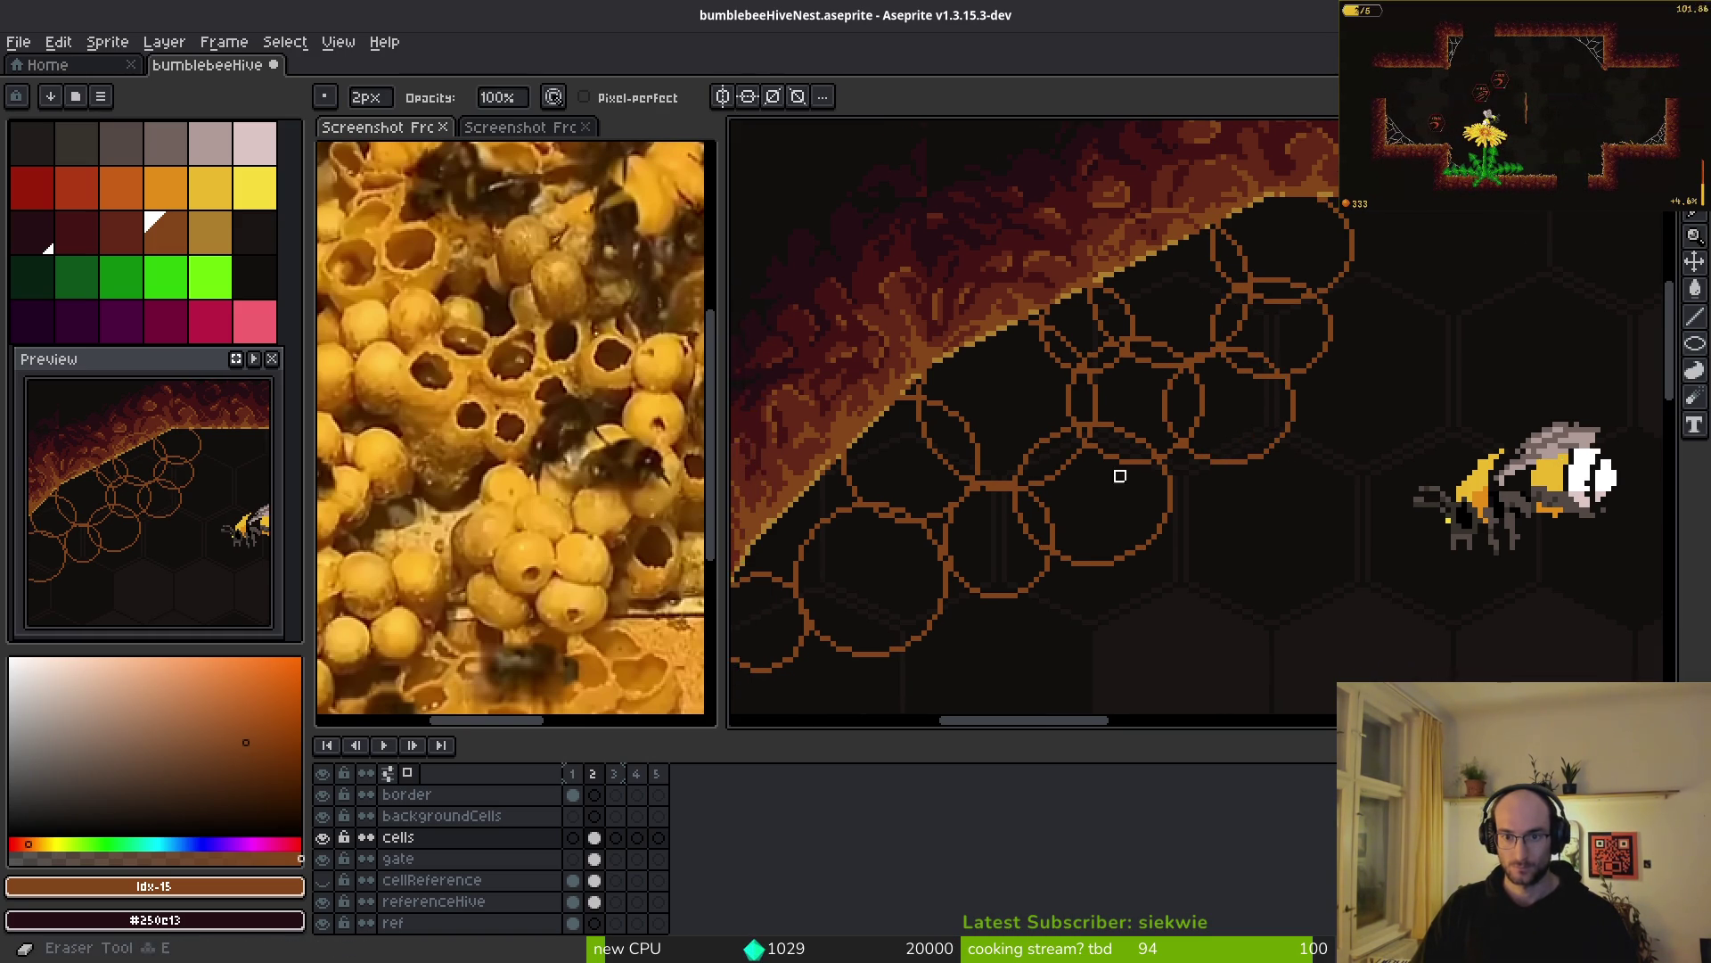
{"action": "mouse_move", "coordinate": [1215, 372]}
{"action": "left_mouse_down"}
{"action": "mouse_move", "coordinate": [1215, 399]}
{"action": "mouse_move", "coordinate": [1137, 441]}
{"action": "left_mouse_up"}
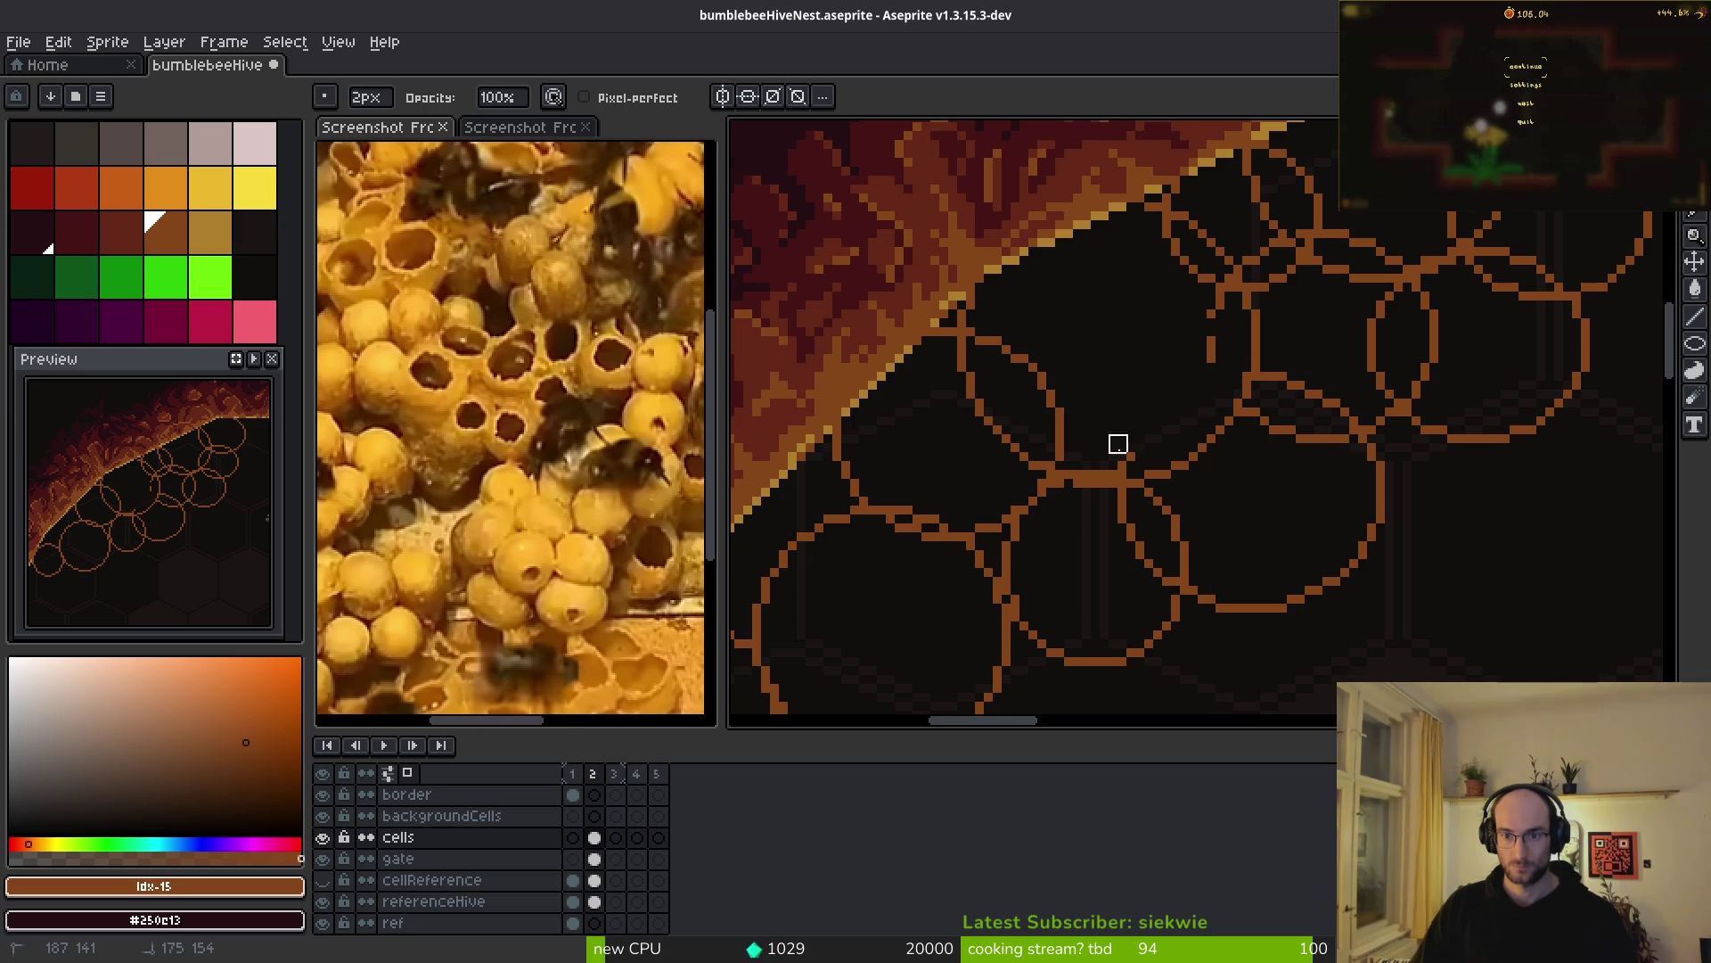
{"action": "left_click_drag", "start_coordinate": [1021, 399], "coordinate": [1069, 413]}
{"action": "key", "text": "plus"}
{"action": "key", "text": "plus"}
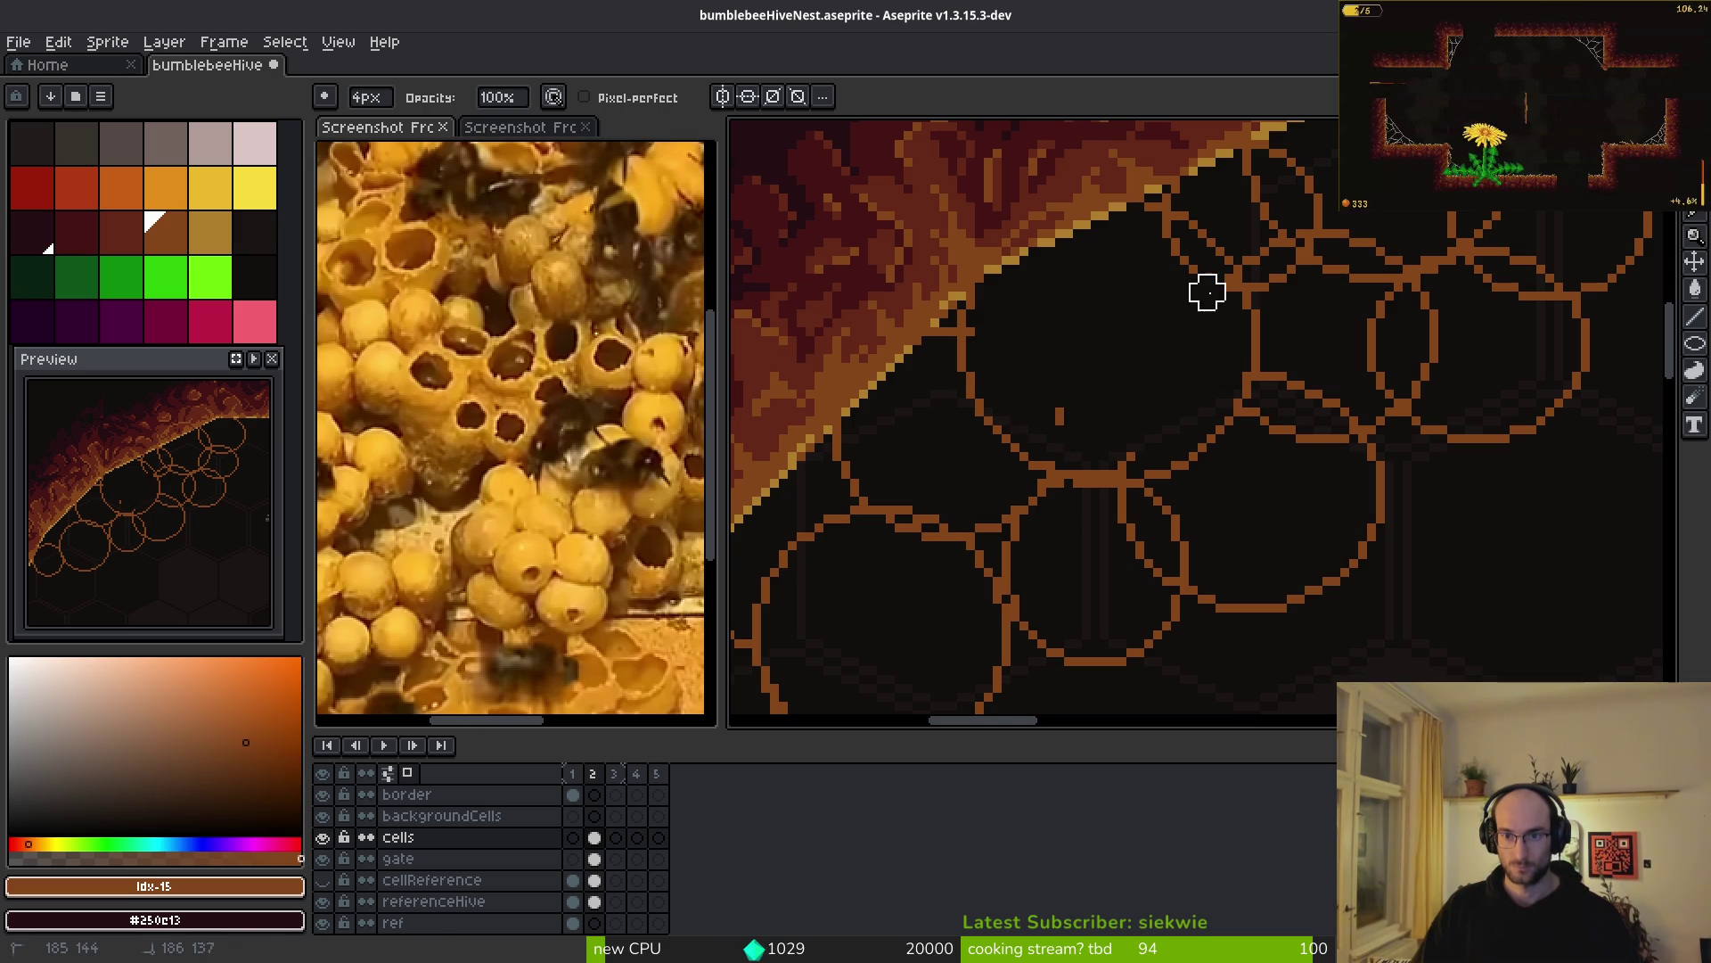
{"action": "left_click_drag", "start_coordinate": [1206, 298], "coordinate": [1163, 231]}
{"action": "left_click", "coordinate": [1060, 415]}
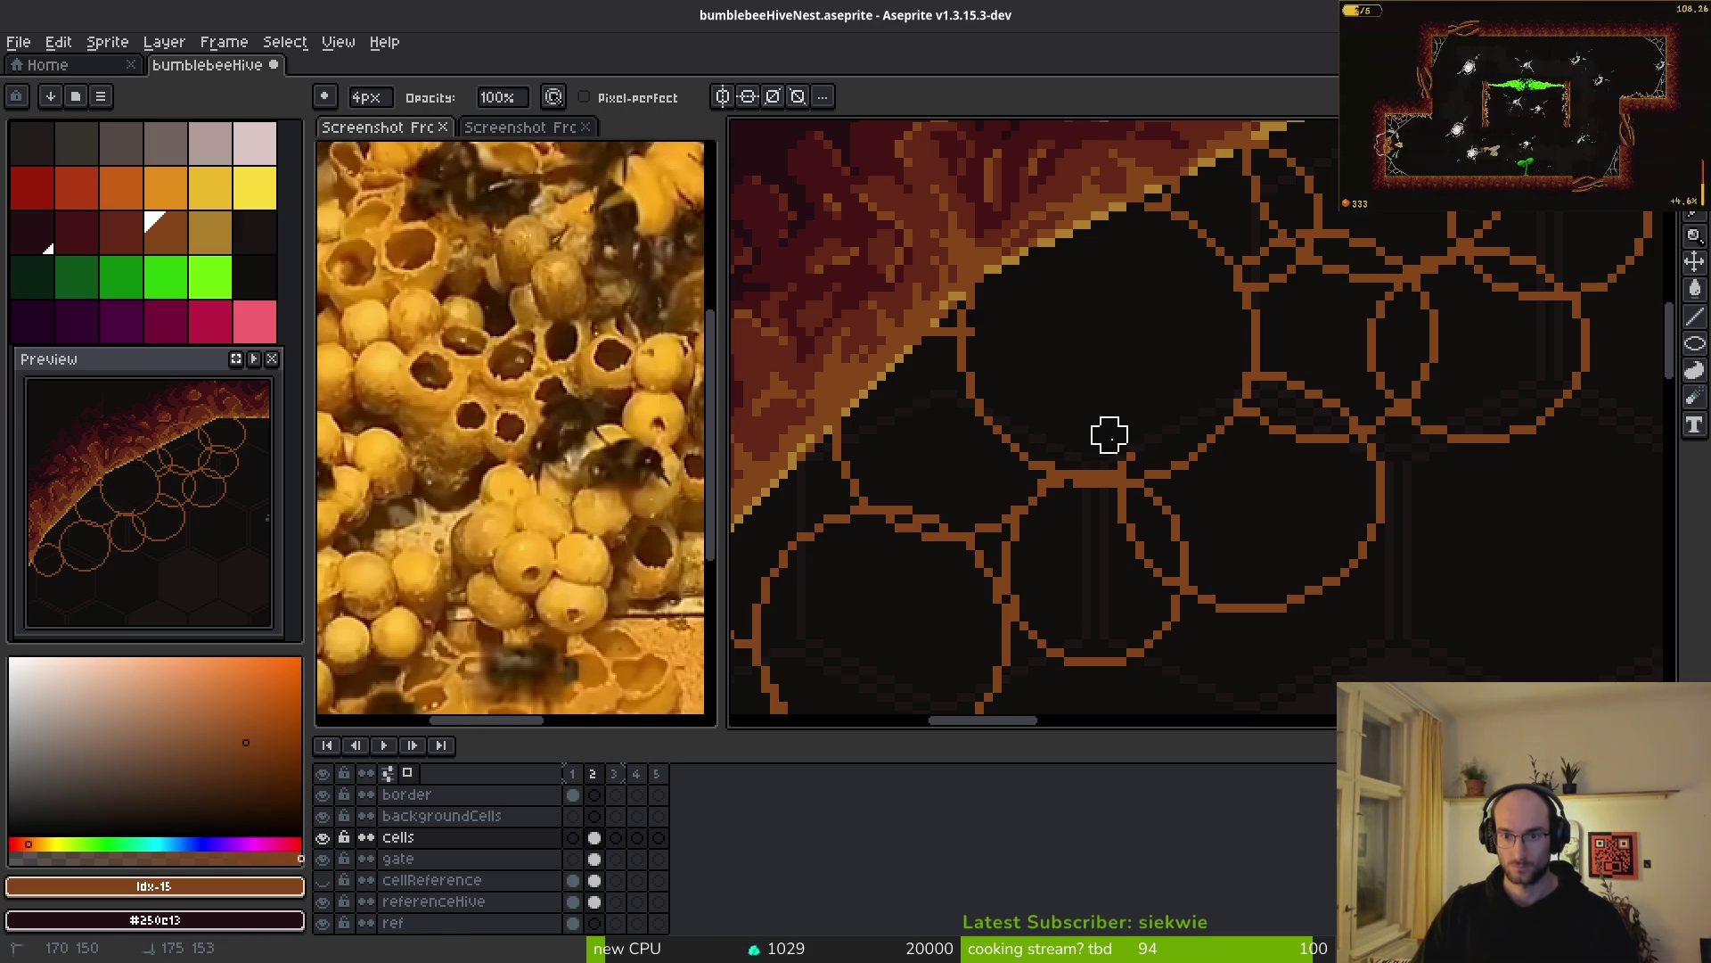
- Compare with the in-game screenshot frame, then erase two outlines crossing the wall cells
{"action": "scroll", "coordinate": [1158, 428], "scroll_direction": "down", "scroll_amount": 2}
{"action": "key", "text": "Return"}
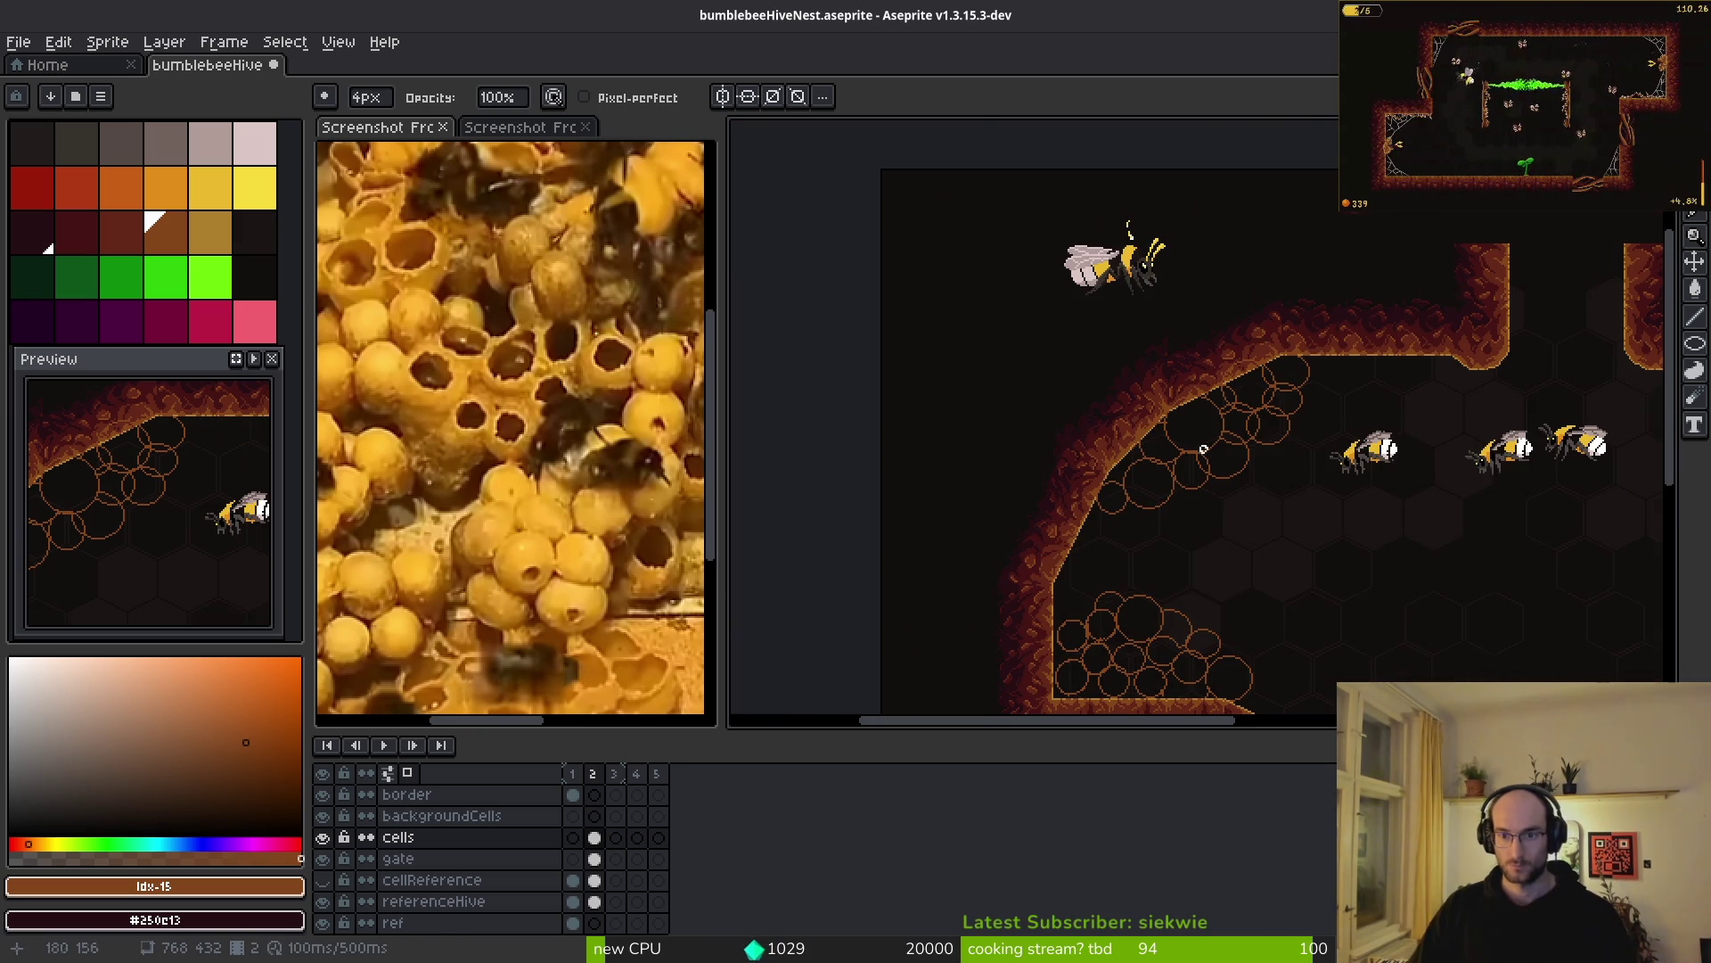
{"action": "key", "text": "Return"}
{"action": "scroll", "coordinate": [1246, 451], "scroll_direction": "up", "scroll_amount": 4}
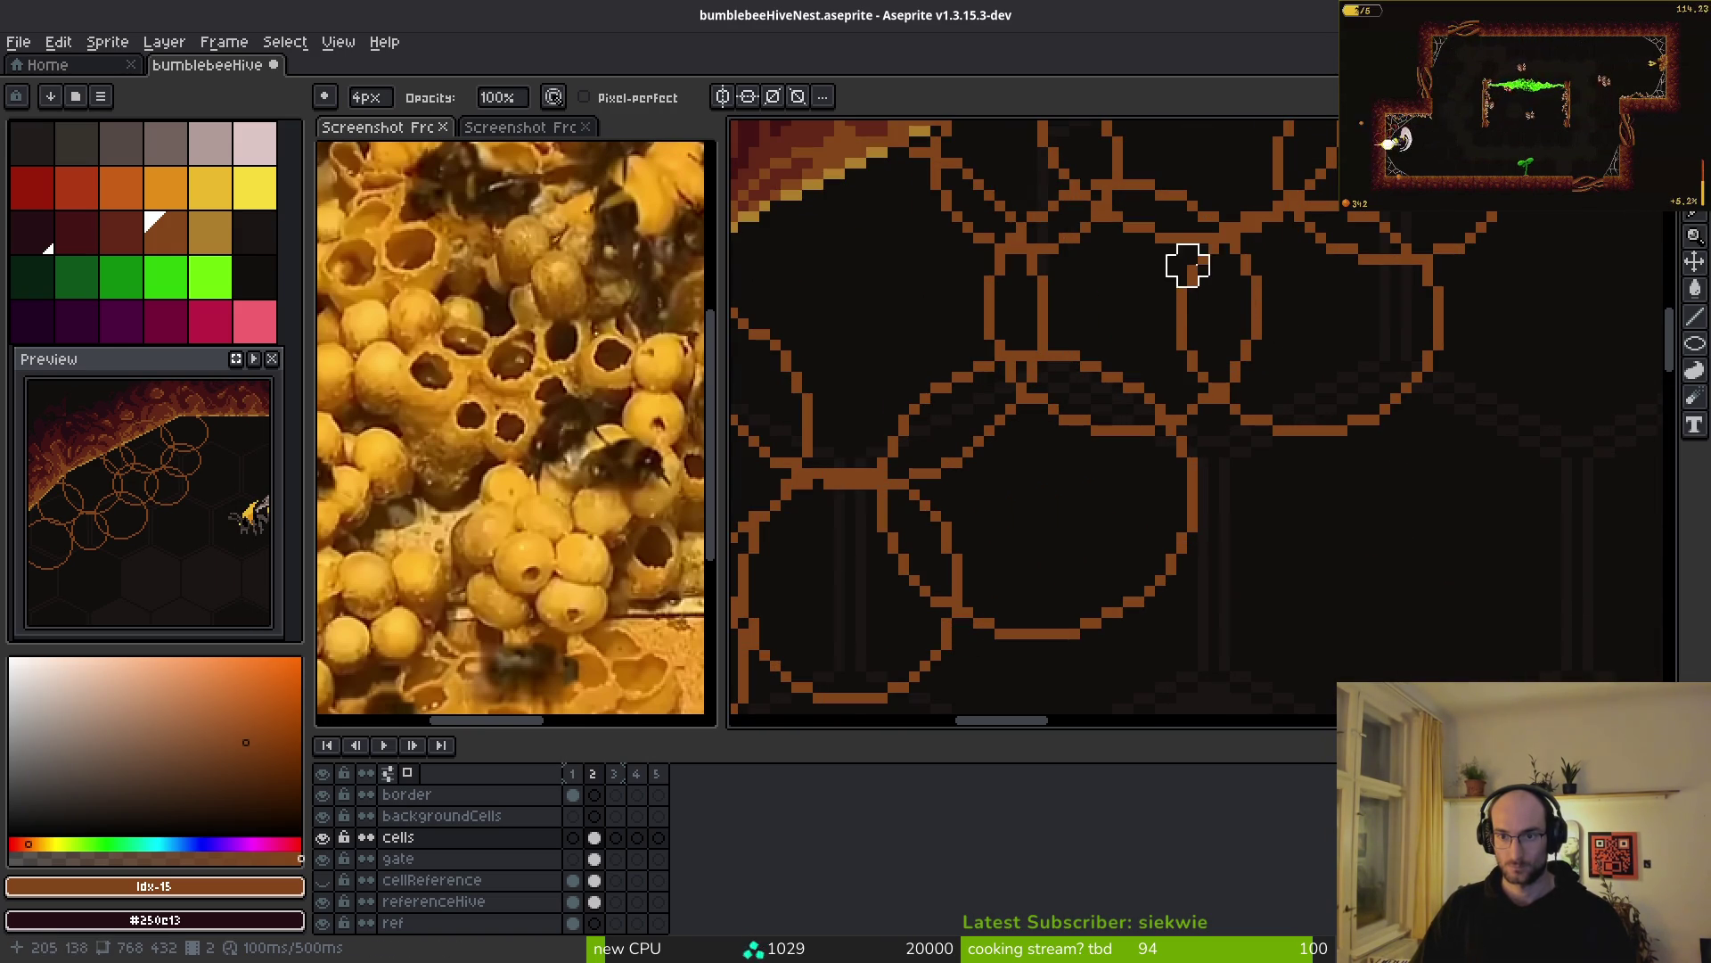
{"action": "scroll", "coordinate": [1199, 286], "scroll_direction": "down", "scroll_amount": 1}
{"action": "scroll", "coordinate": [1224, 363], "scroll_direction": "up", "scroll_amount": 1}
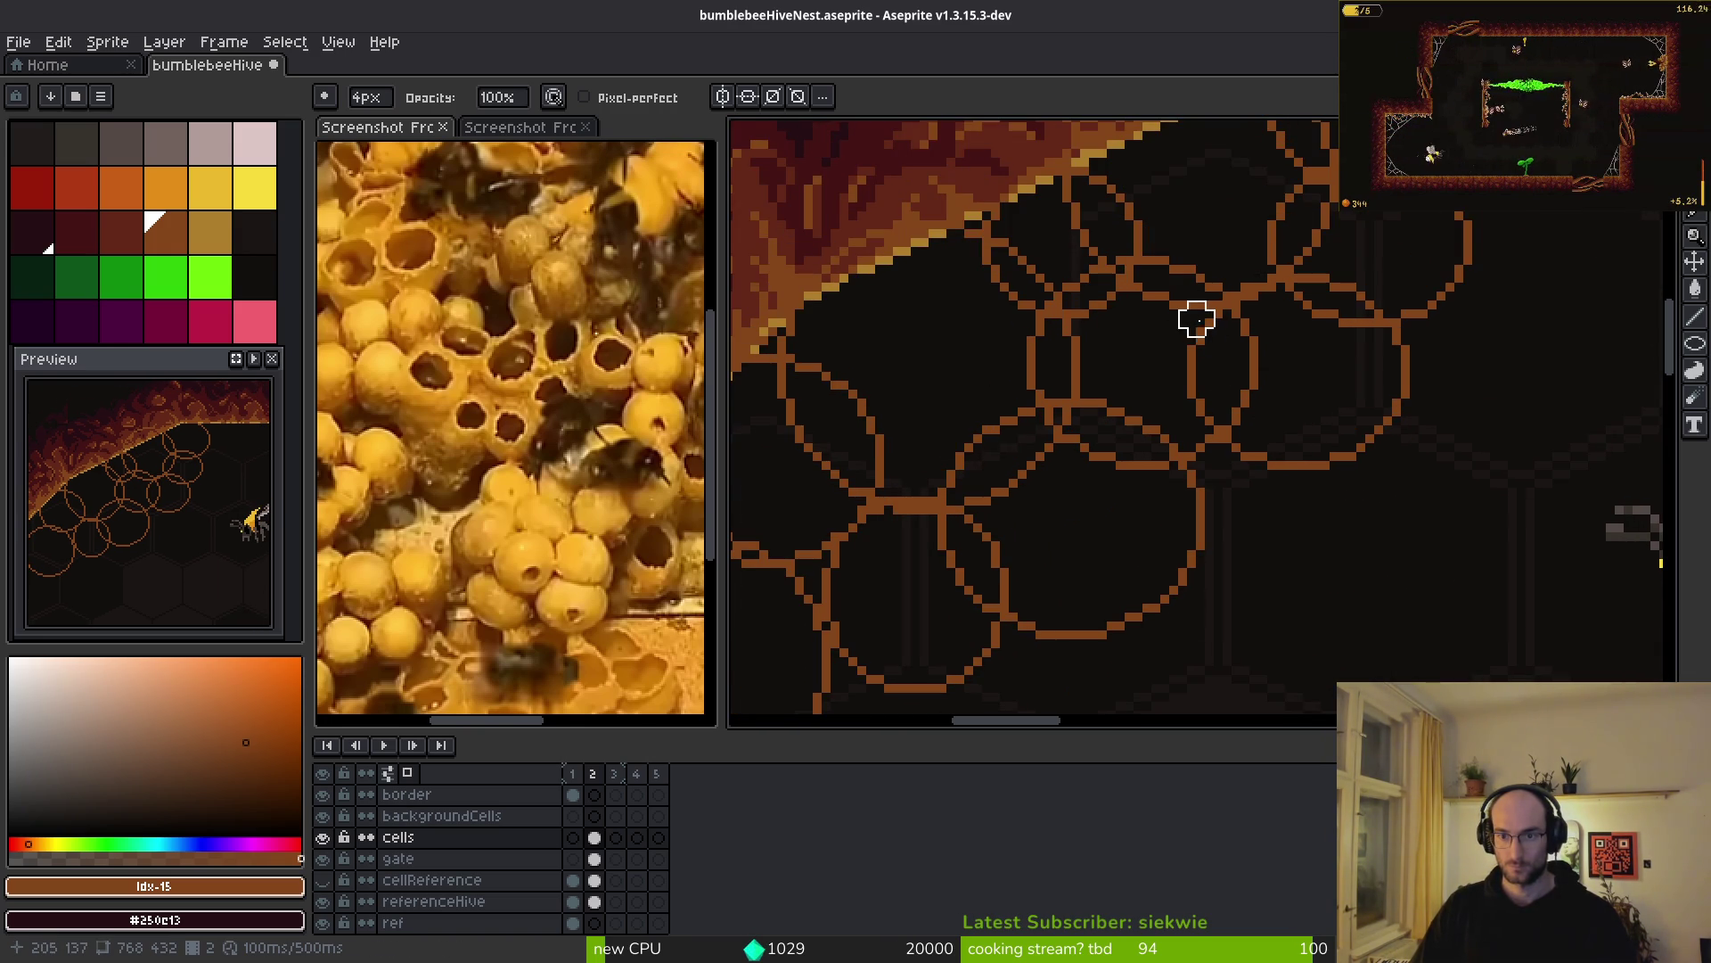
{"action": "left_click_drag", "start_coordinate": [1116, 292], "coordinate": [1205, 319]}
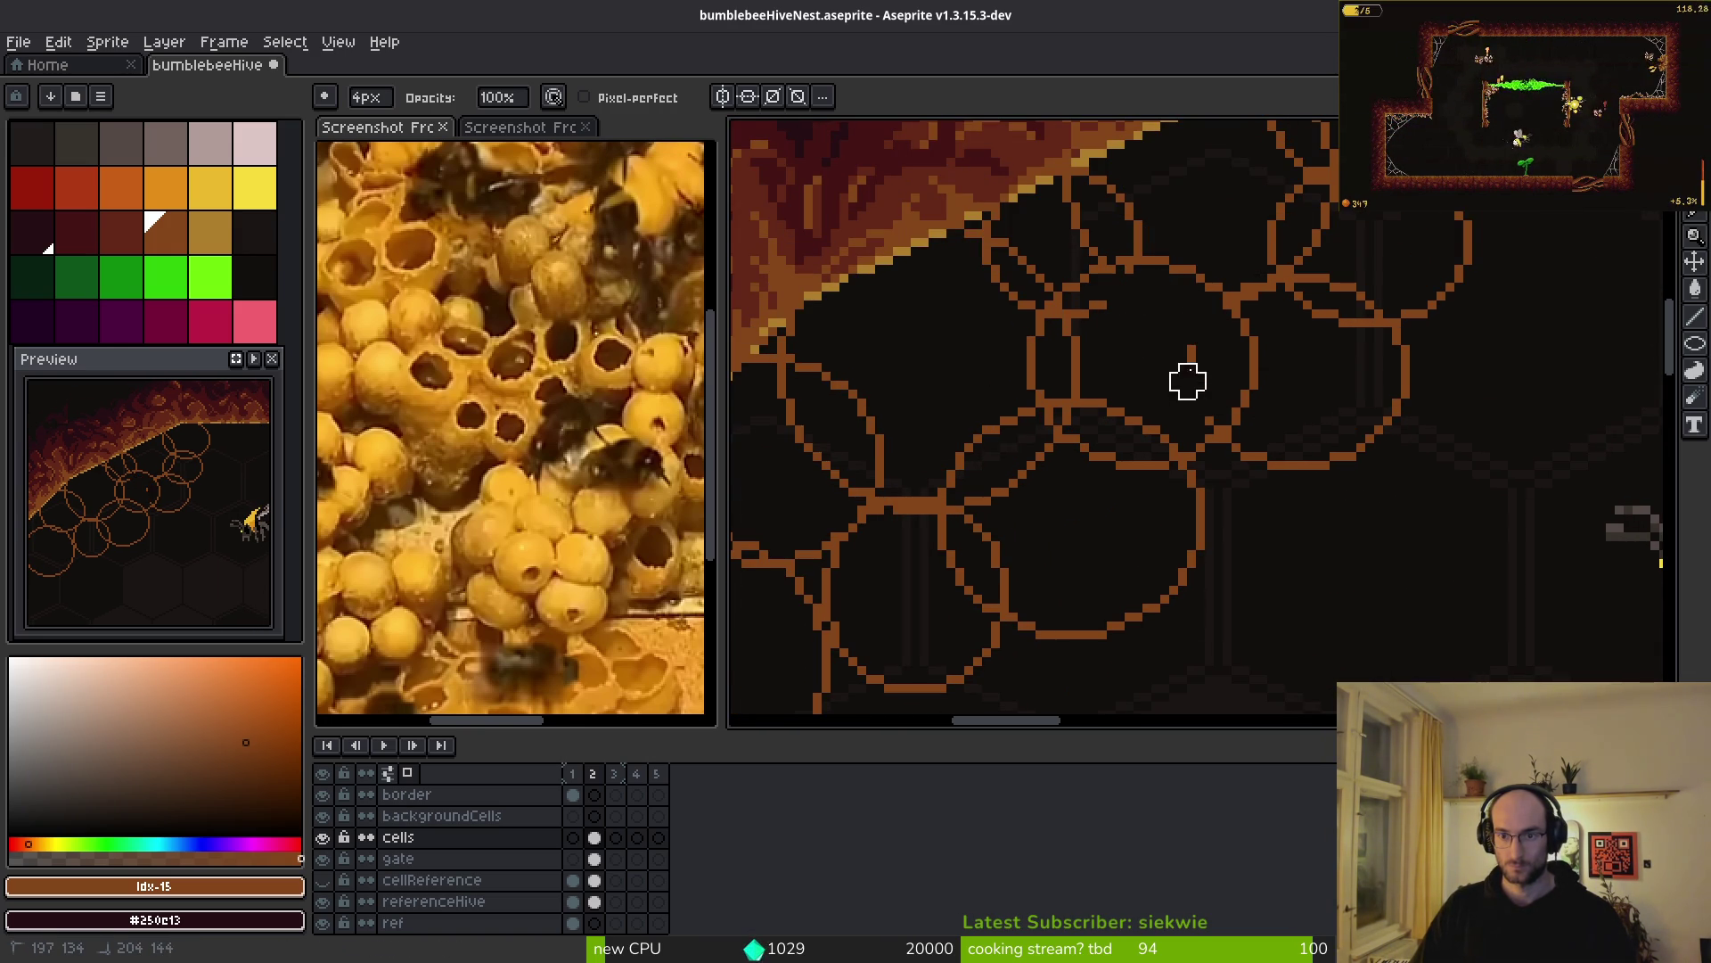
{"action": "left_click_drag", "start_coordinate": [1058, 374], "coordinate": [1100, 298]}
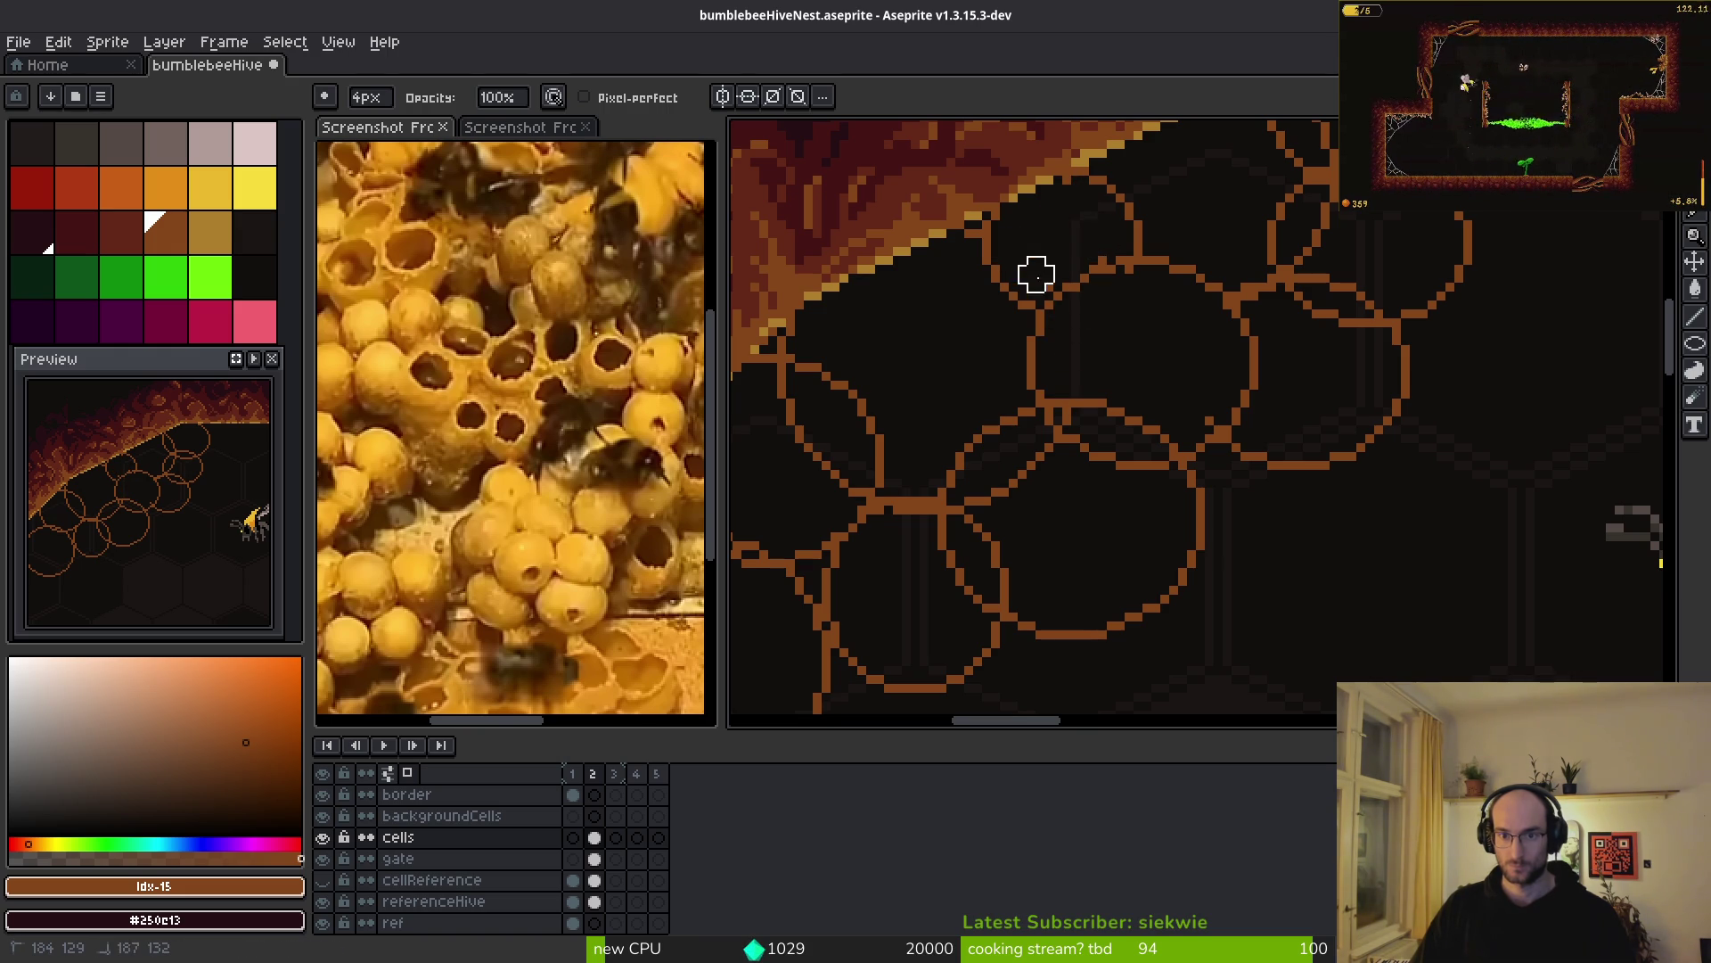
- Erase the overlapping and diagonal outline lines inside the upper cells with the 4 px eraser
{"action": "scroll", "coordinate": [1206, 375], "scroll_direction": "down", "scroll_amount": 2}
{"action": "scroll", "coordinate": [1207, 374], "scroll_direction": "up", "scroll_amount": 1}
{"action": "scroll", "coordinate": [1198, 428], "scroll_direction": "up", "scroll_amount": 3}
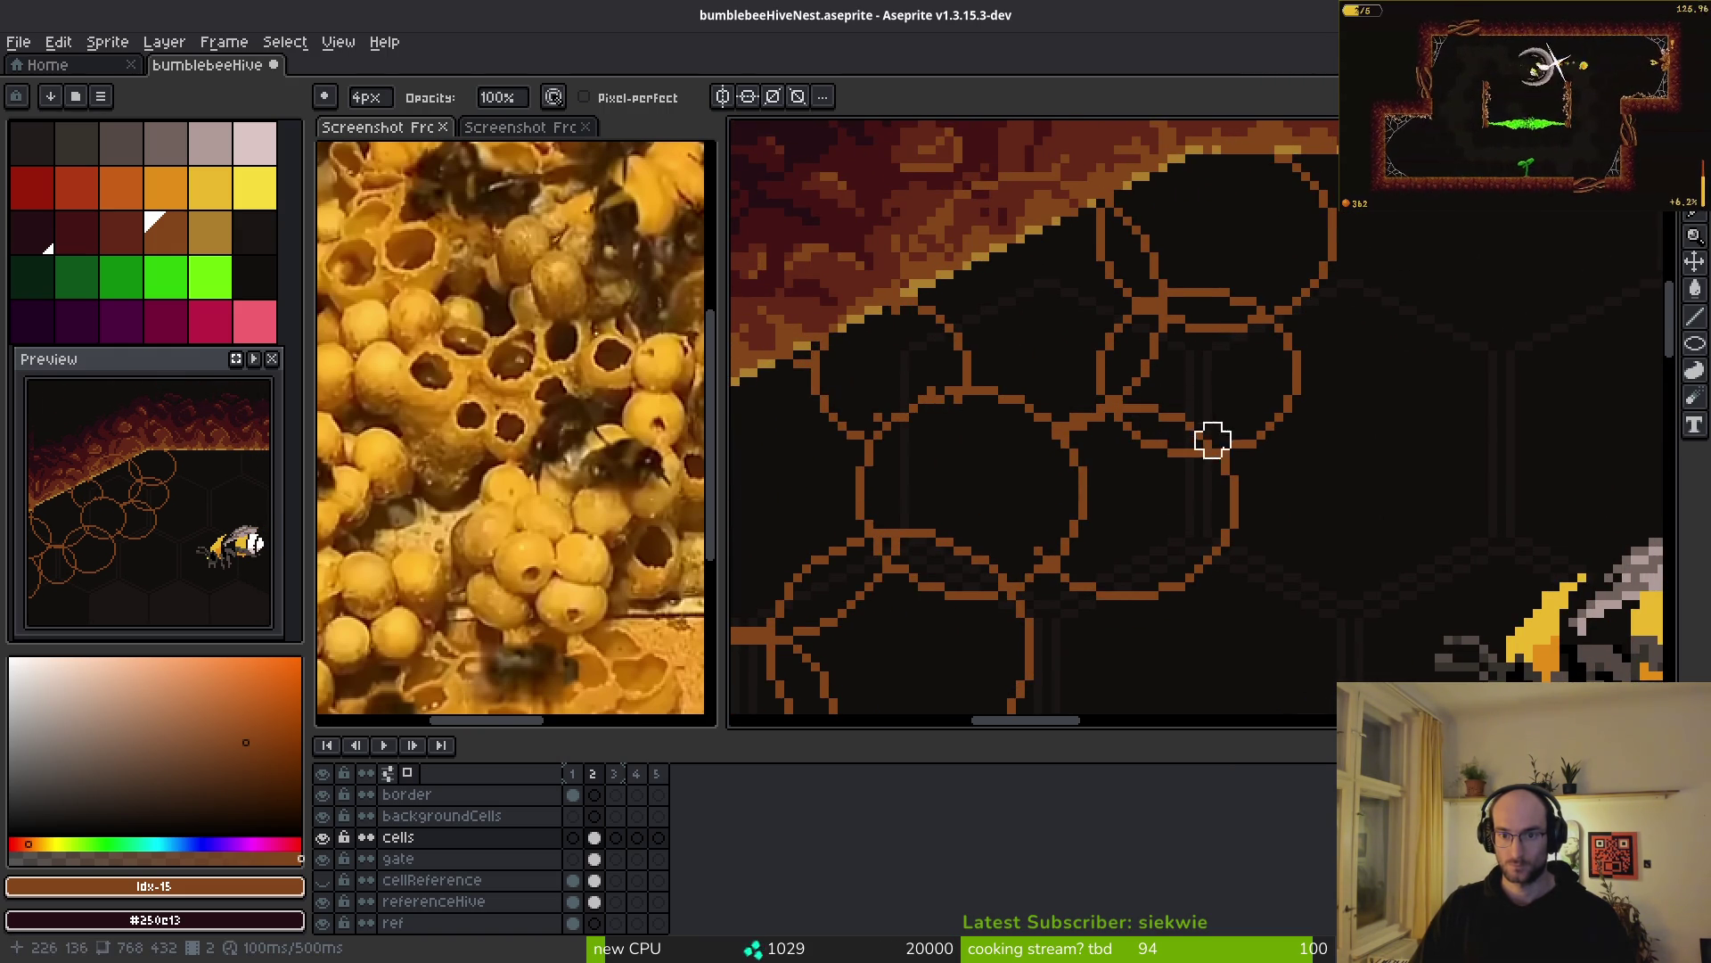
{"action": "left_click_drag", "start_coordinate": [1140, 392], "coordinate": [1230, 432]}
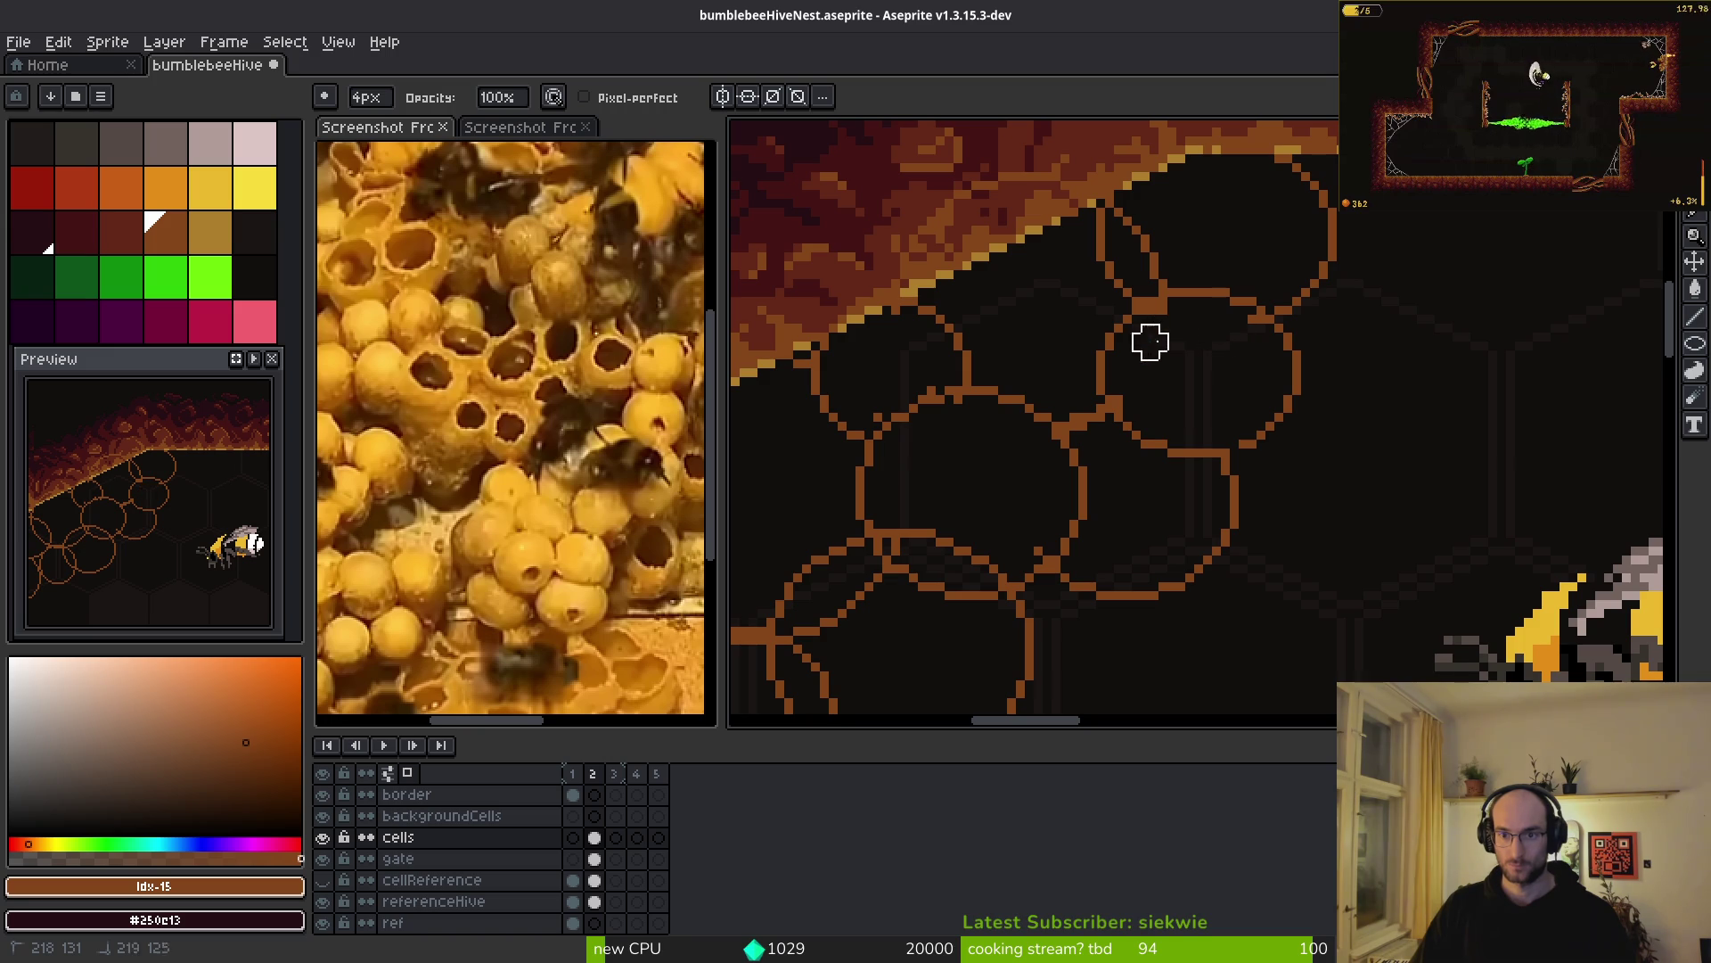
{"action": "left_click_drag", "start_coordinate": [1123, 217], "coordinate": [1158, 267]}
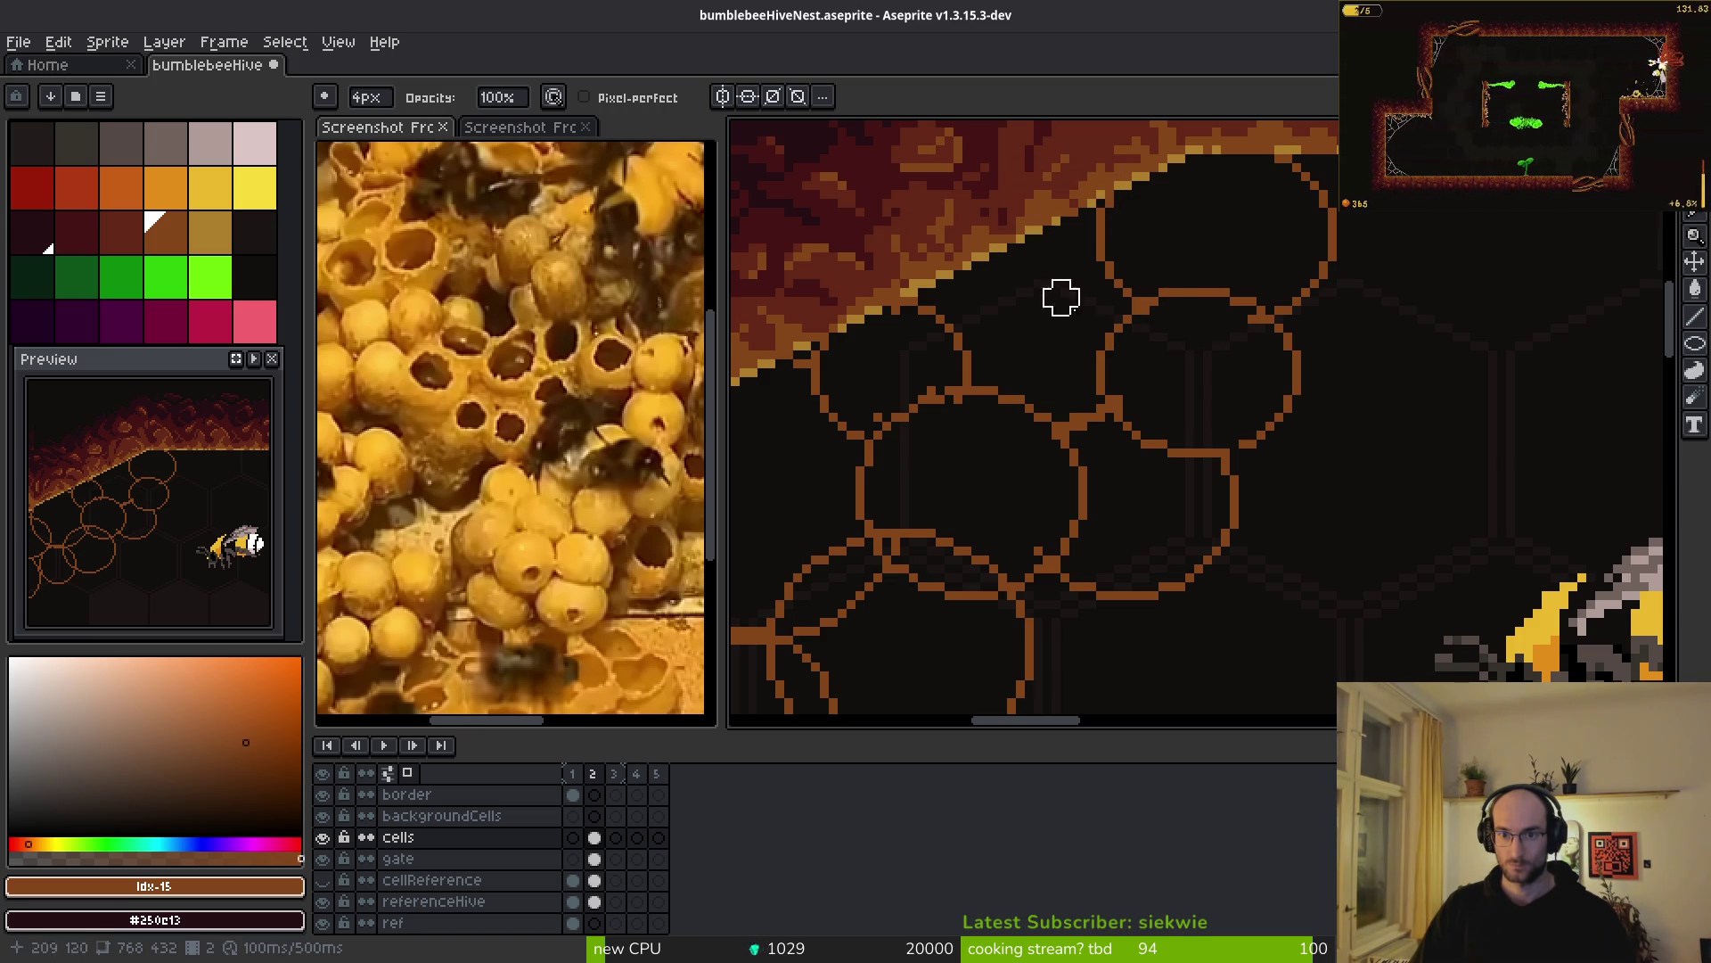
{"action": "scroll", "coordinate": [1079, 396], "scroll_direction": "down", "scroll_amount": 3}
{"action": "scroll", "coordinate": [1228, 433], "scroll_direction": "up", "scroll_amount": 2}
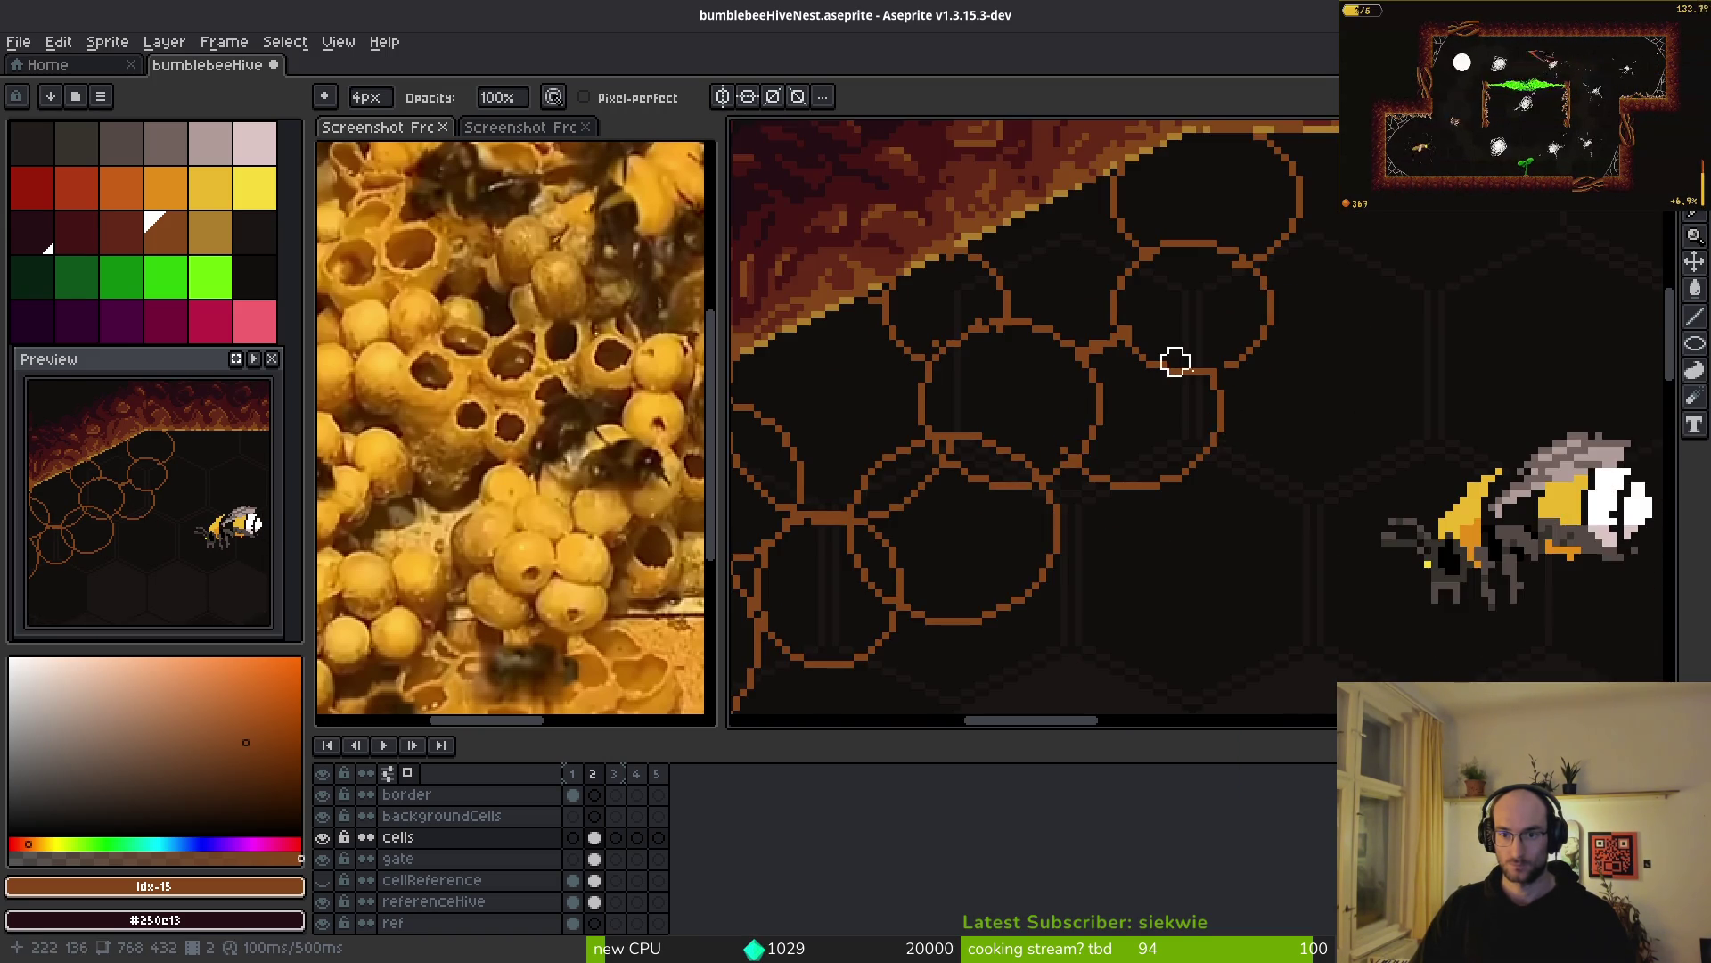
{"action": "scroll", "coordinate": [1169, 359], "scroll_direction": "up", "scroll_amount": 2}
{"action": "scroll", "coordinate": [1239, 424], "scroll_direction": "down", "scroll_amount": 1}
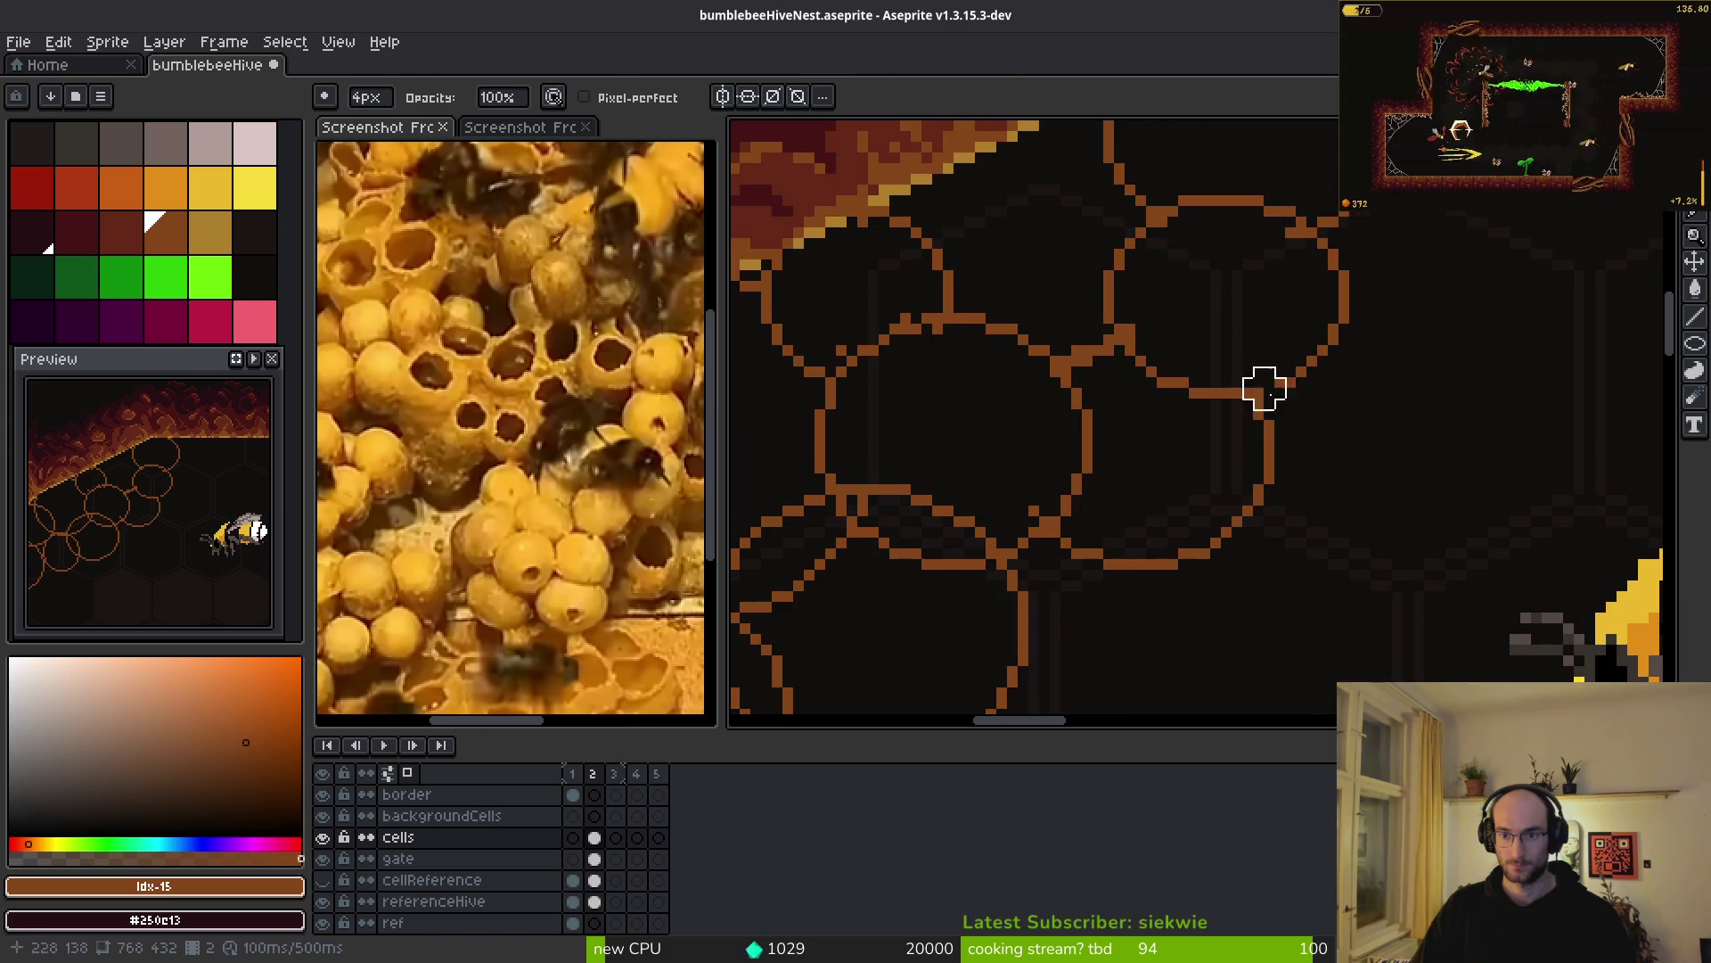
{"action": "key", "text": "b"}
{"action": "left_click_drag", "start_coordinate": [1272, 393], "coordinate": [1322, 363]}
{"action": "scroll", "coordinate": [1222, 374], "scroll_direction": "up", "scroll_amount": 1}
{"action": "key", "text": "e"}
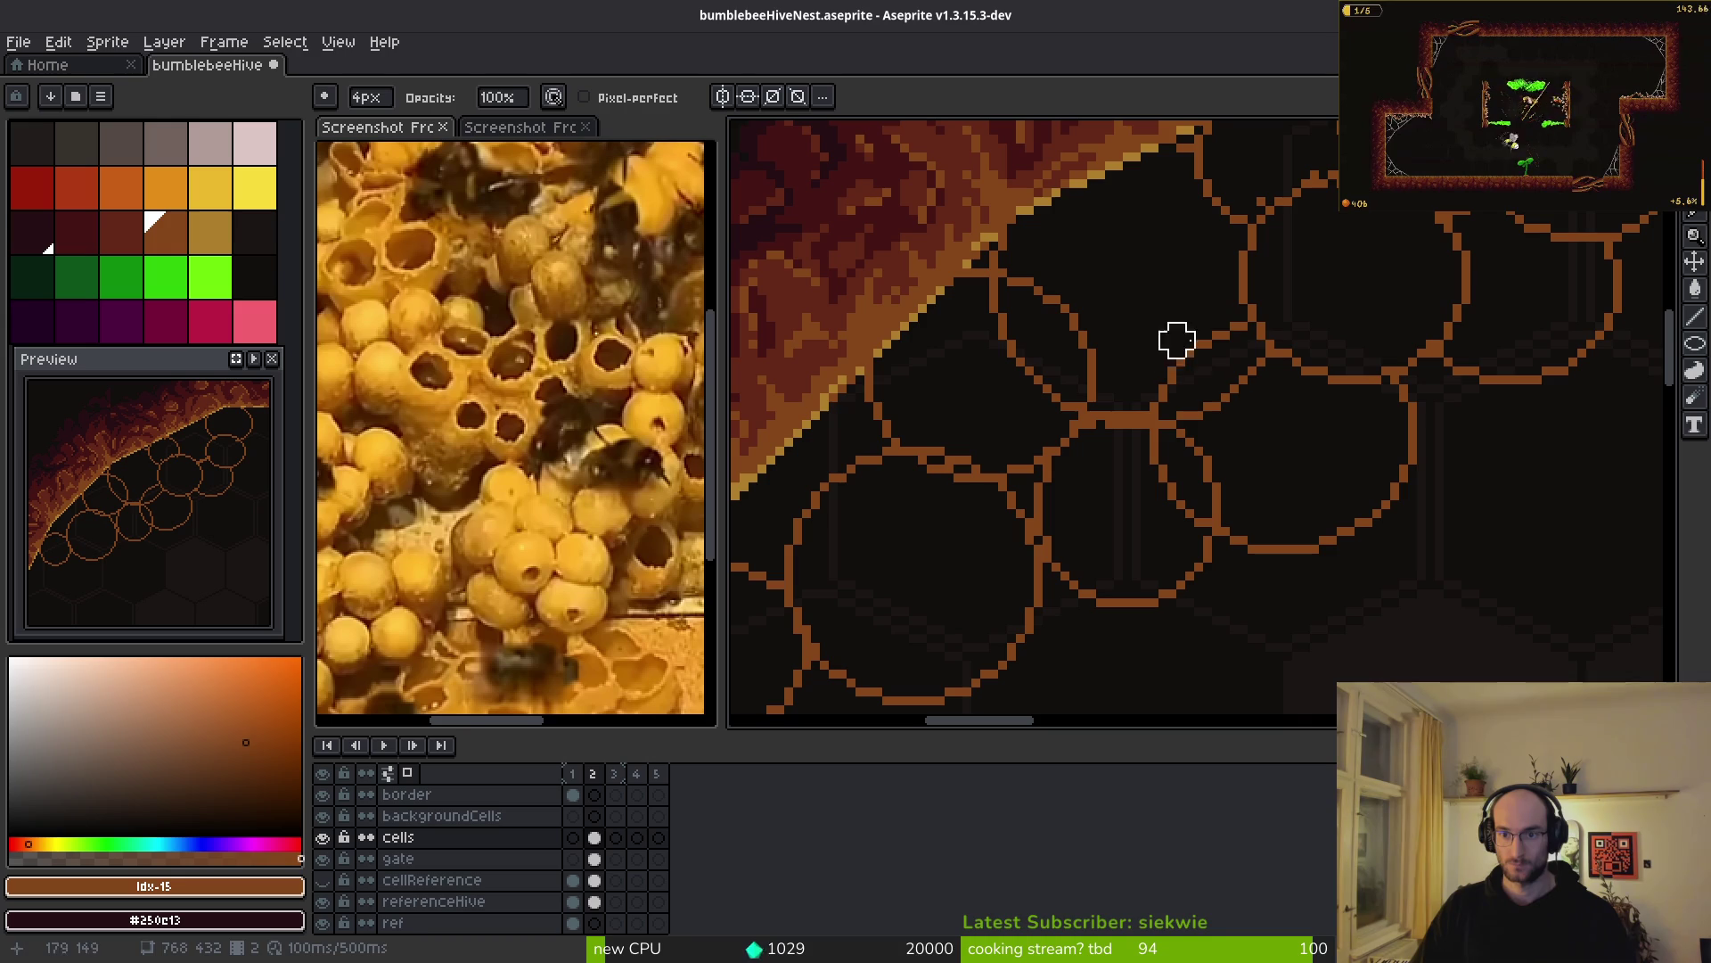
{"action": "left_click_drag", "start_coordinate": [1239, 331], "coordinate": [1186, 385]}
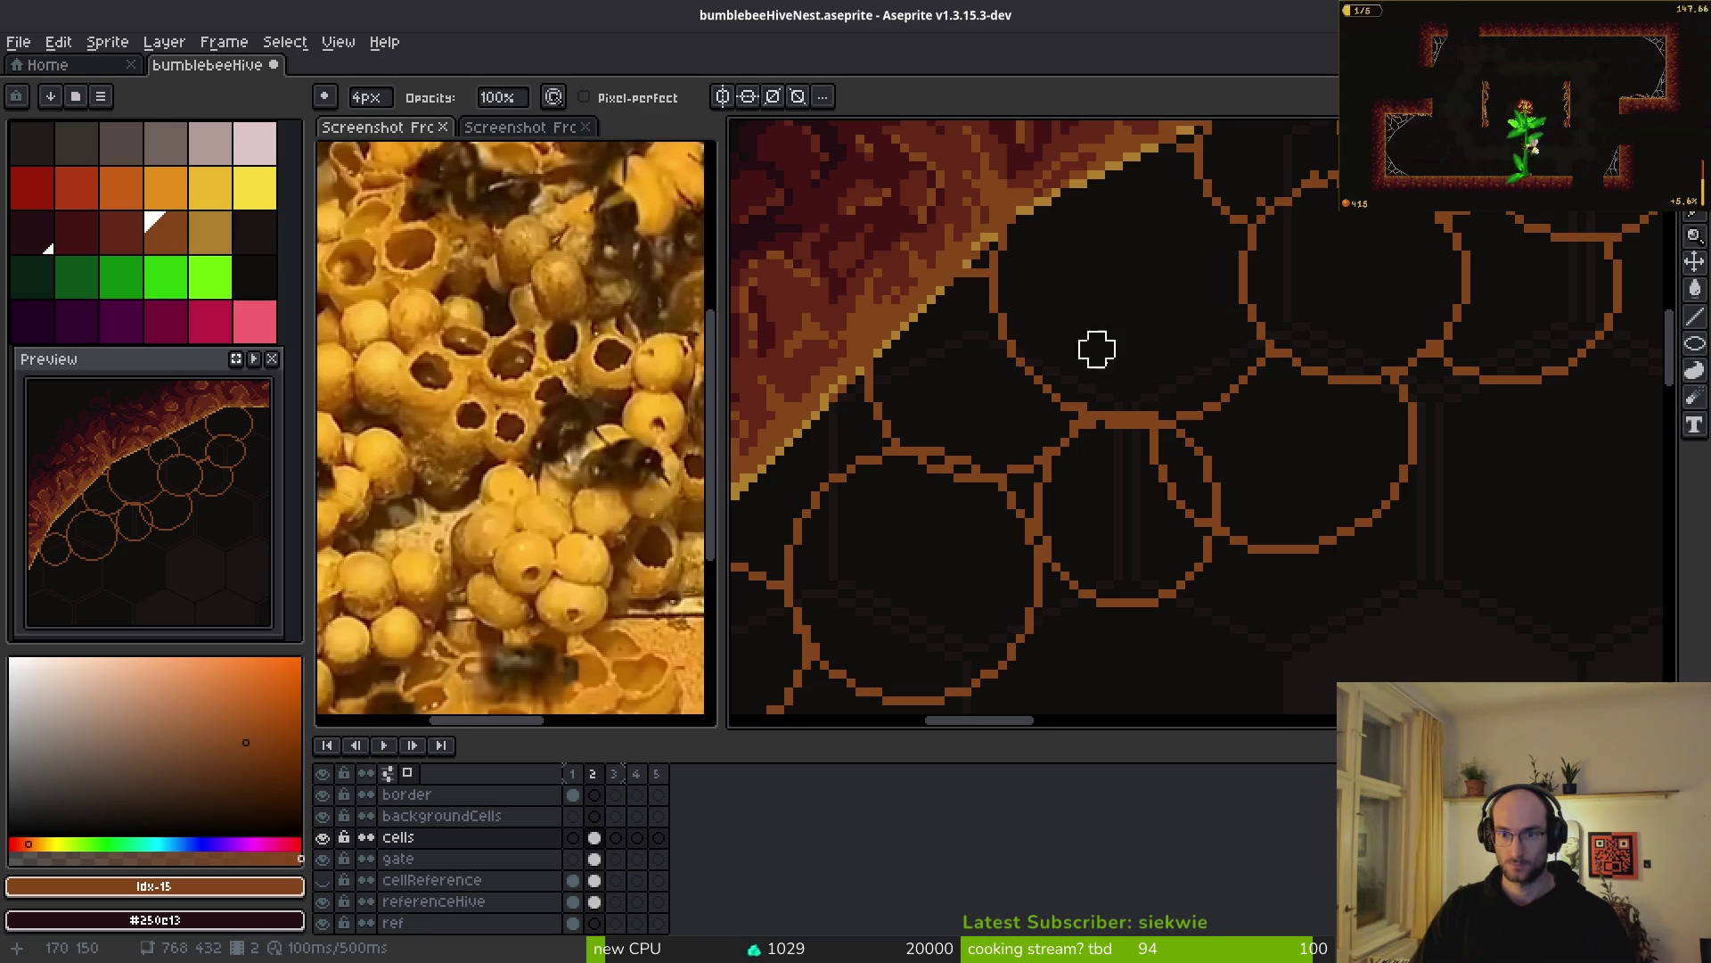
- Clean up the remaining outline pixels inside a wall cell
{"action": "scroll", "coordinate": [1189, 382], "scroll_direction": "down", "scroll_amount": 5}
{"action": "scroll", "coordinate": [1205, 406], "scroll_direction": "up", "scroll_amount": 3}
{"action": "scroll", "coordinate": [1205, 407], "scroll_direction": "up", "scroll_amount": 2}
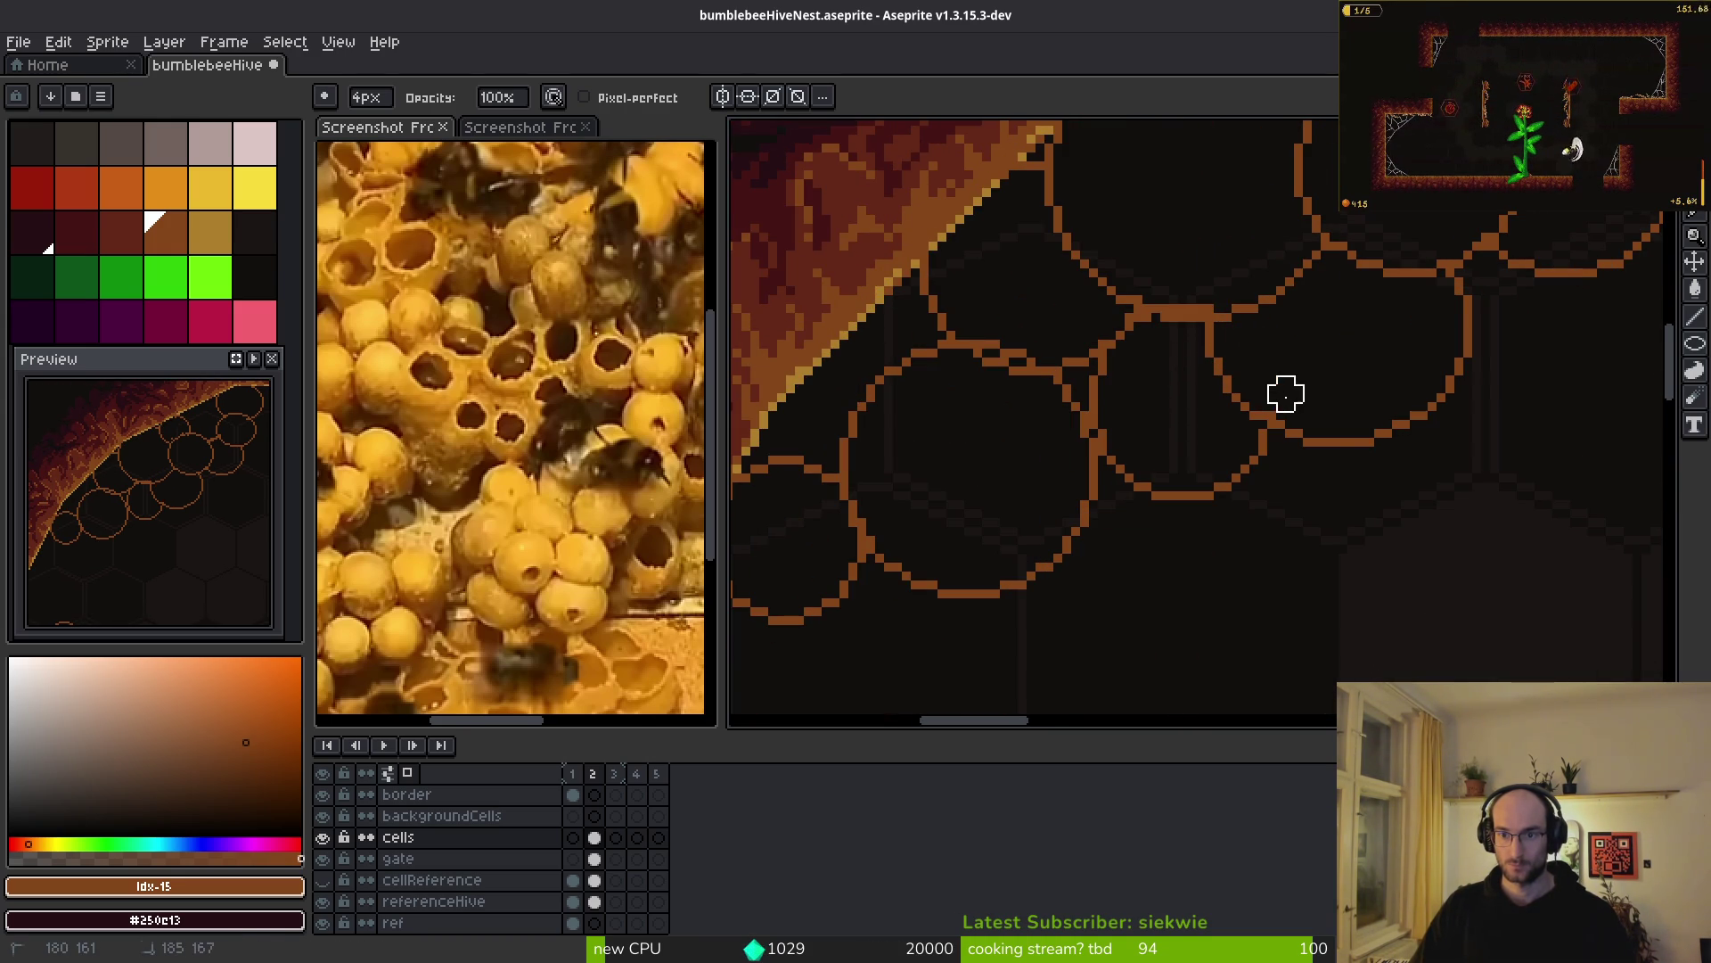
{"action": "scroll", "coordinate": [1345, 474], "scroll_direction": "down", "scroll_amount": 3}
{"action": "scroll", "coordinate": [1216, 491], "scroll_direction": "up", "scroll_amount": 2}
{"action": "scroll", "coordinate": [1259, 438], "scroll_direction": "up", "scroll_amount": 1}
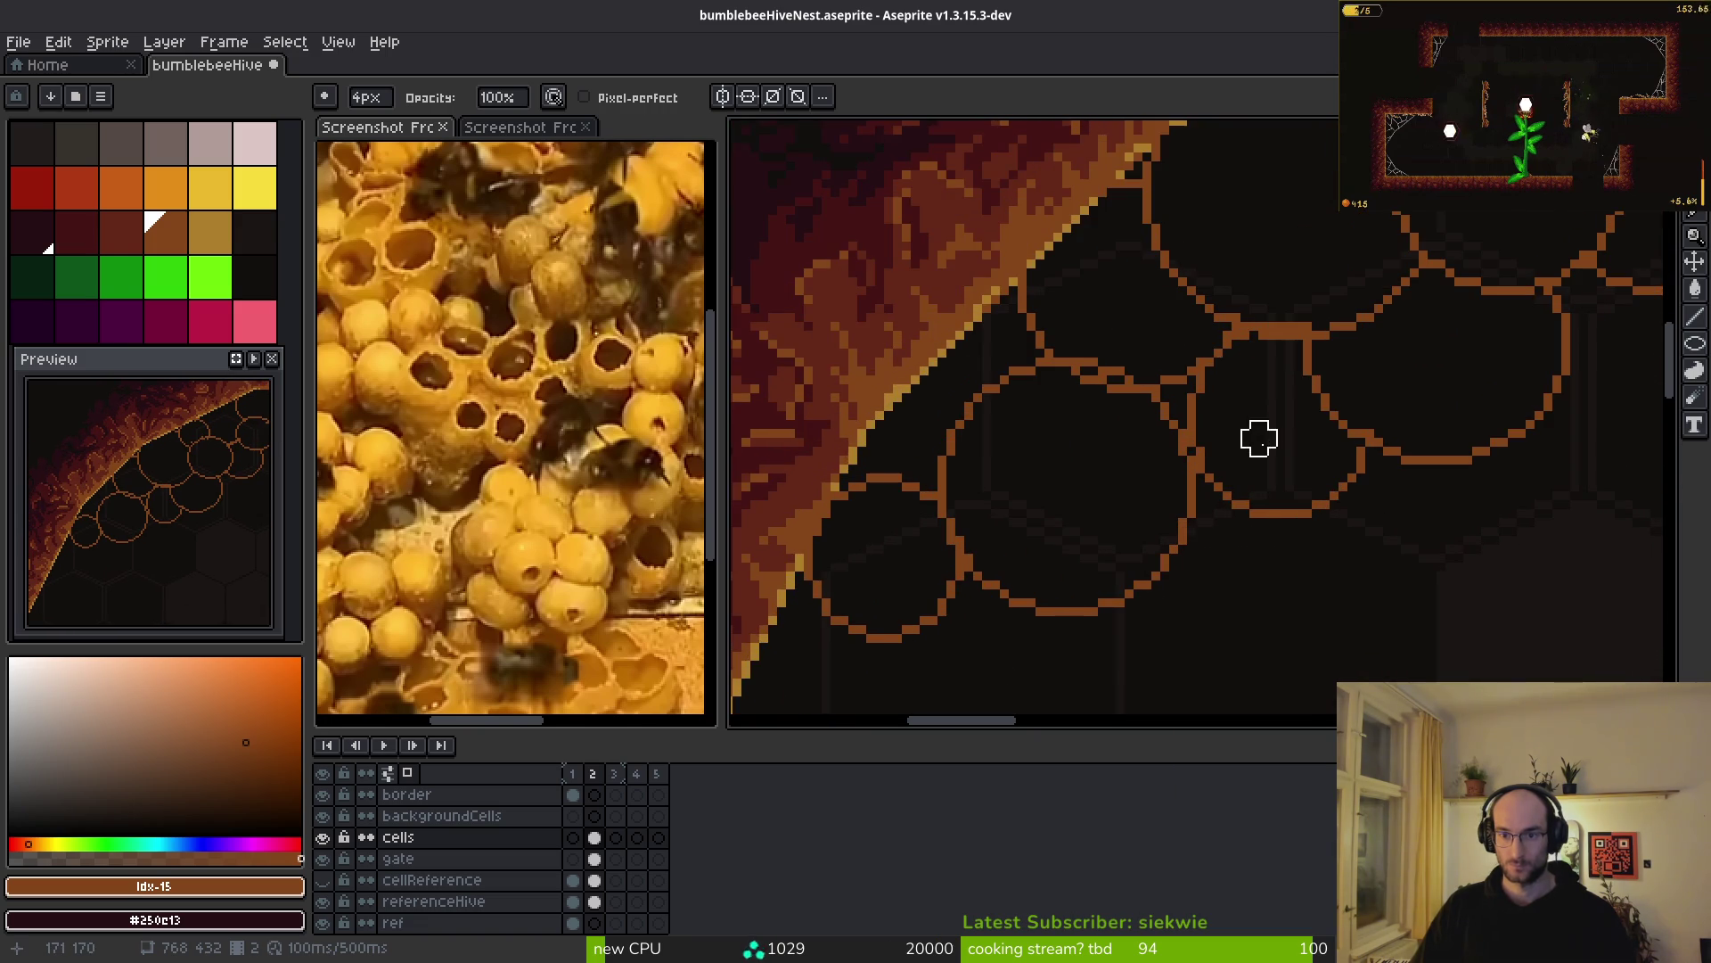
{"action": "mouse_move", "coordinate": [1090, 384]}
{"action": "left_mouse_down"}
{"action": "mouse_move", "coordinate": [1073, 382]}
{"action": "mouse_move", "coordinate": [1124, 394]}
{"action": "left_mouse_up"}
{"action": "key", "text": "f"}
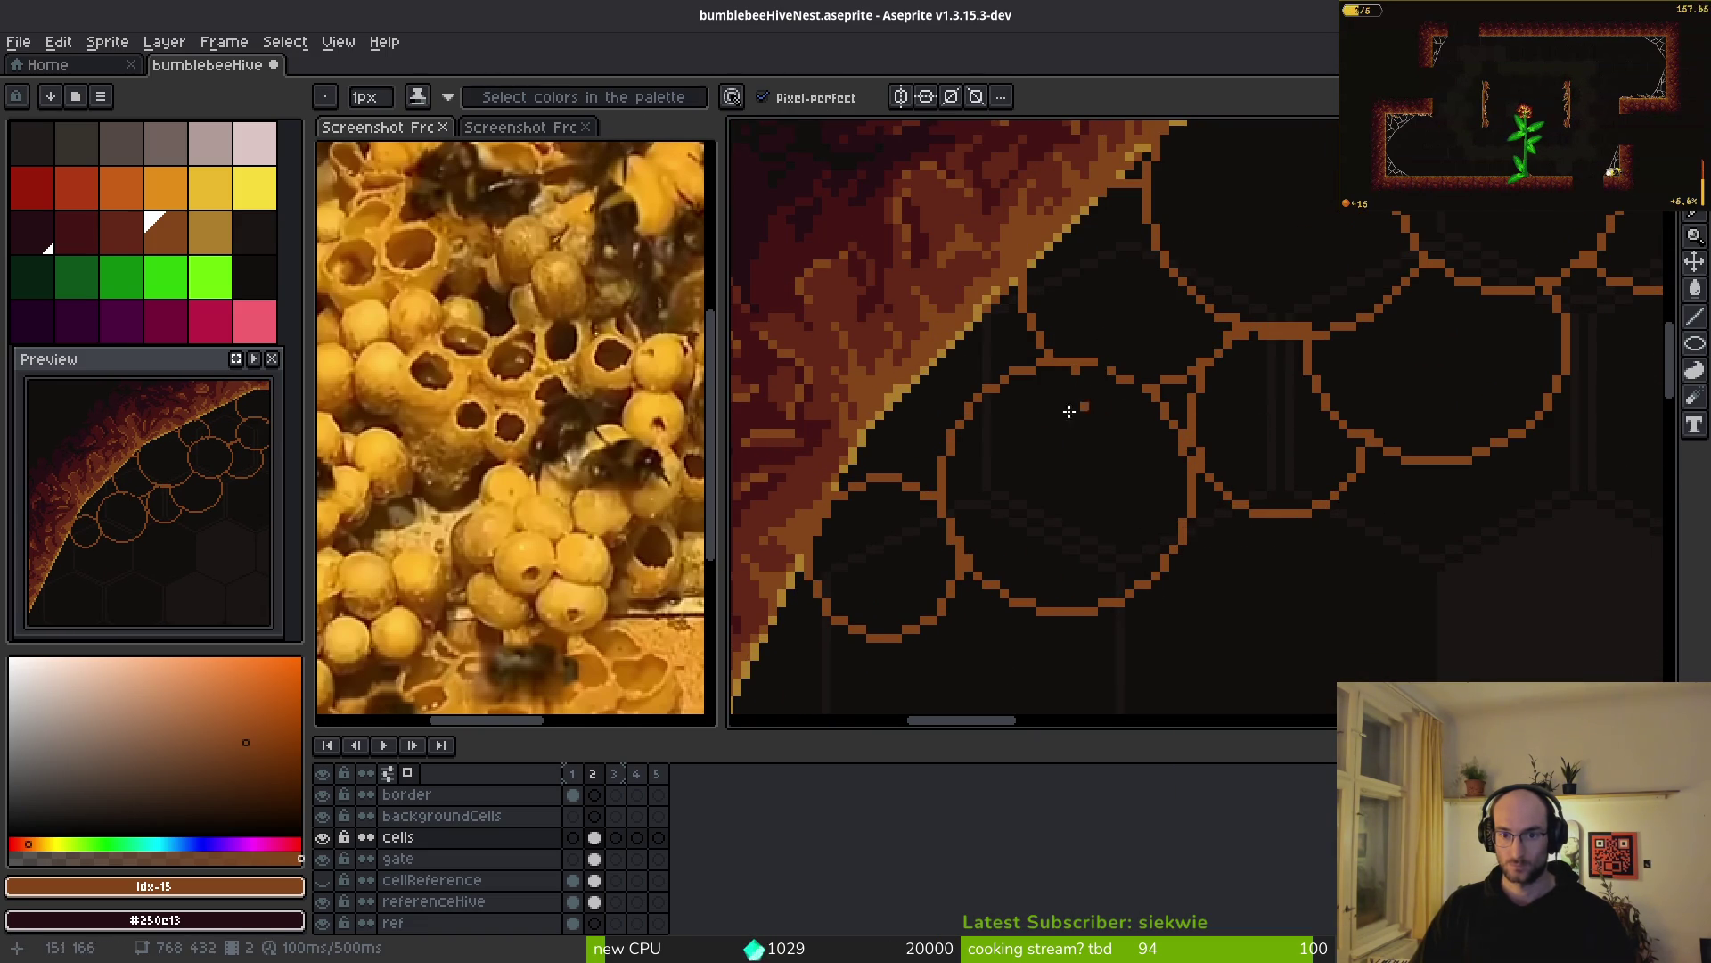
{"action": "scroll", "coordinate": [963, 343], "scroll_direction": "down", "scroll_amount": 6}
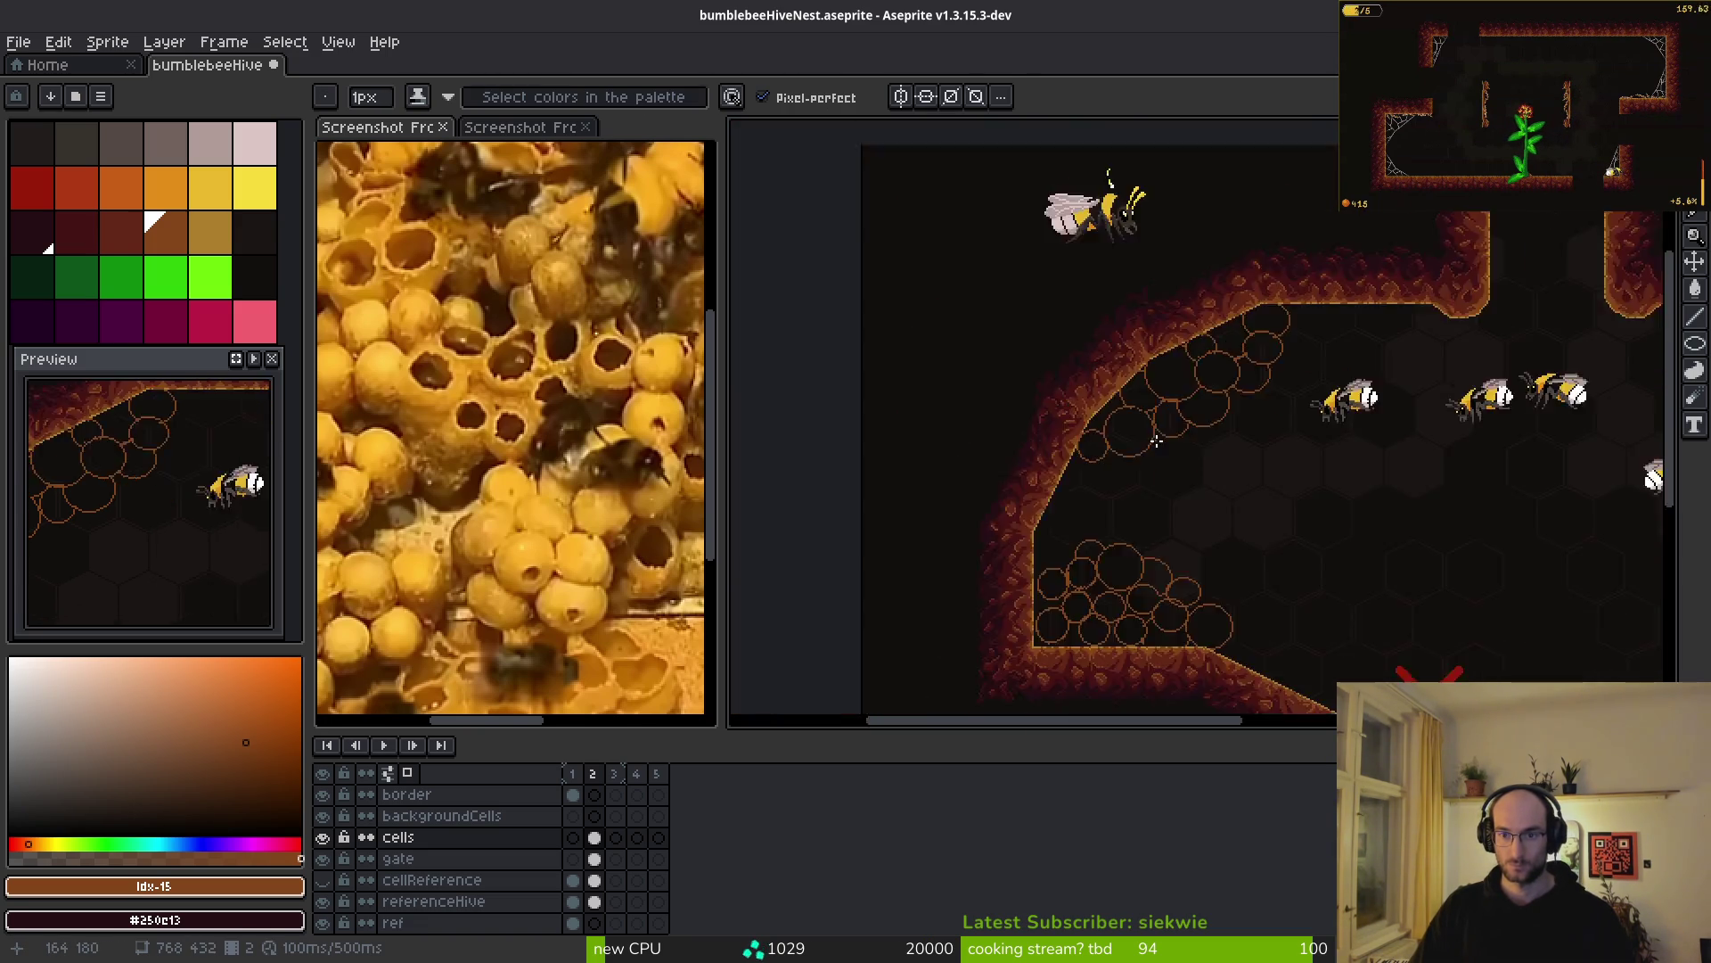
{"action": "scroll", "coordinate": [1140, 420], "scroll_direction": "up", "scroll_amount": 5}
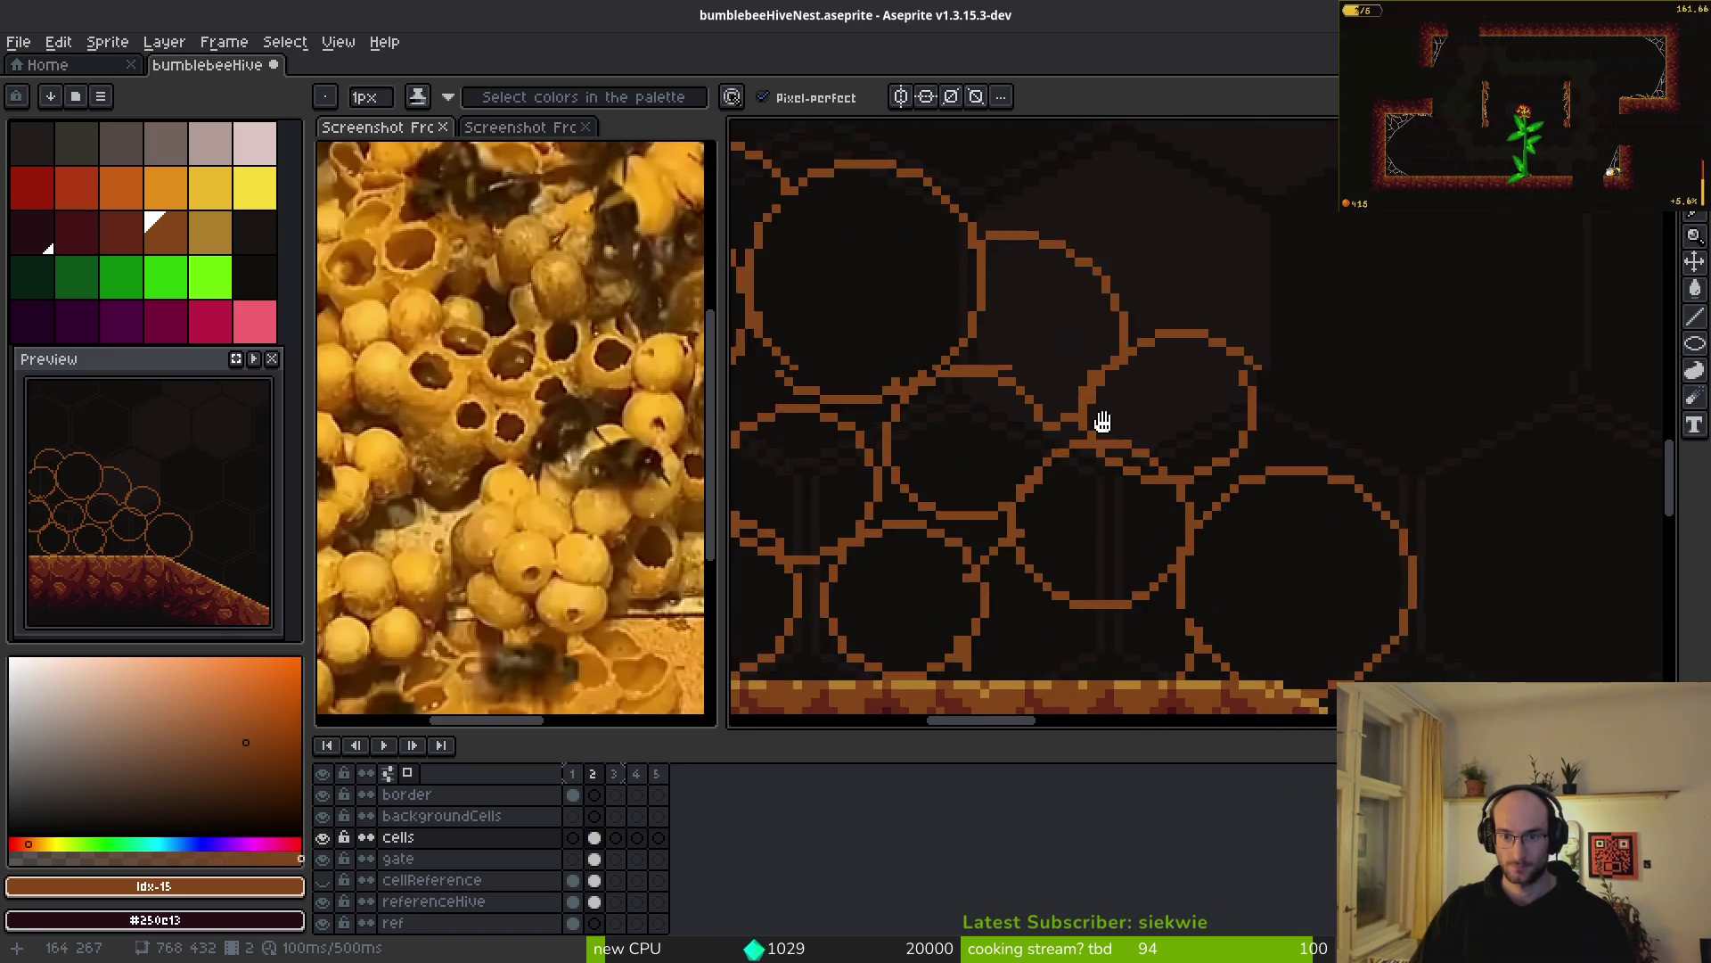
{"action": "key", "text": "e"}
{"action": "scroll", "coordinate": [1248, 532], "scroll_direction": "down", "scroll_amount": 2}
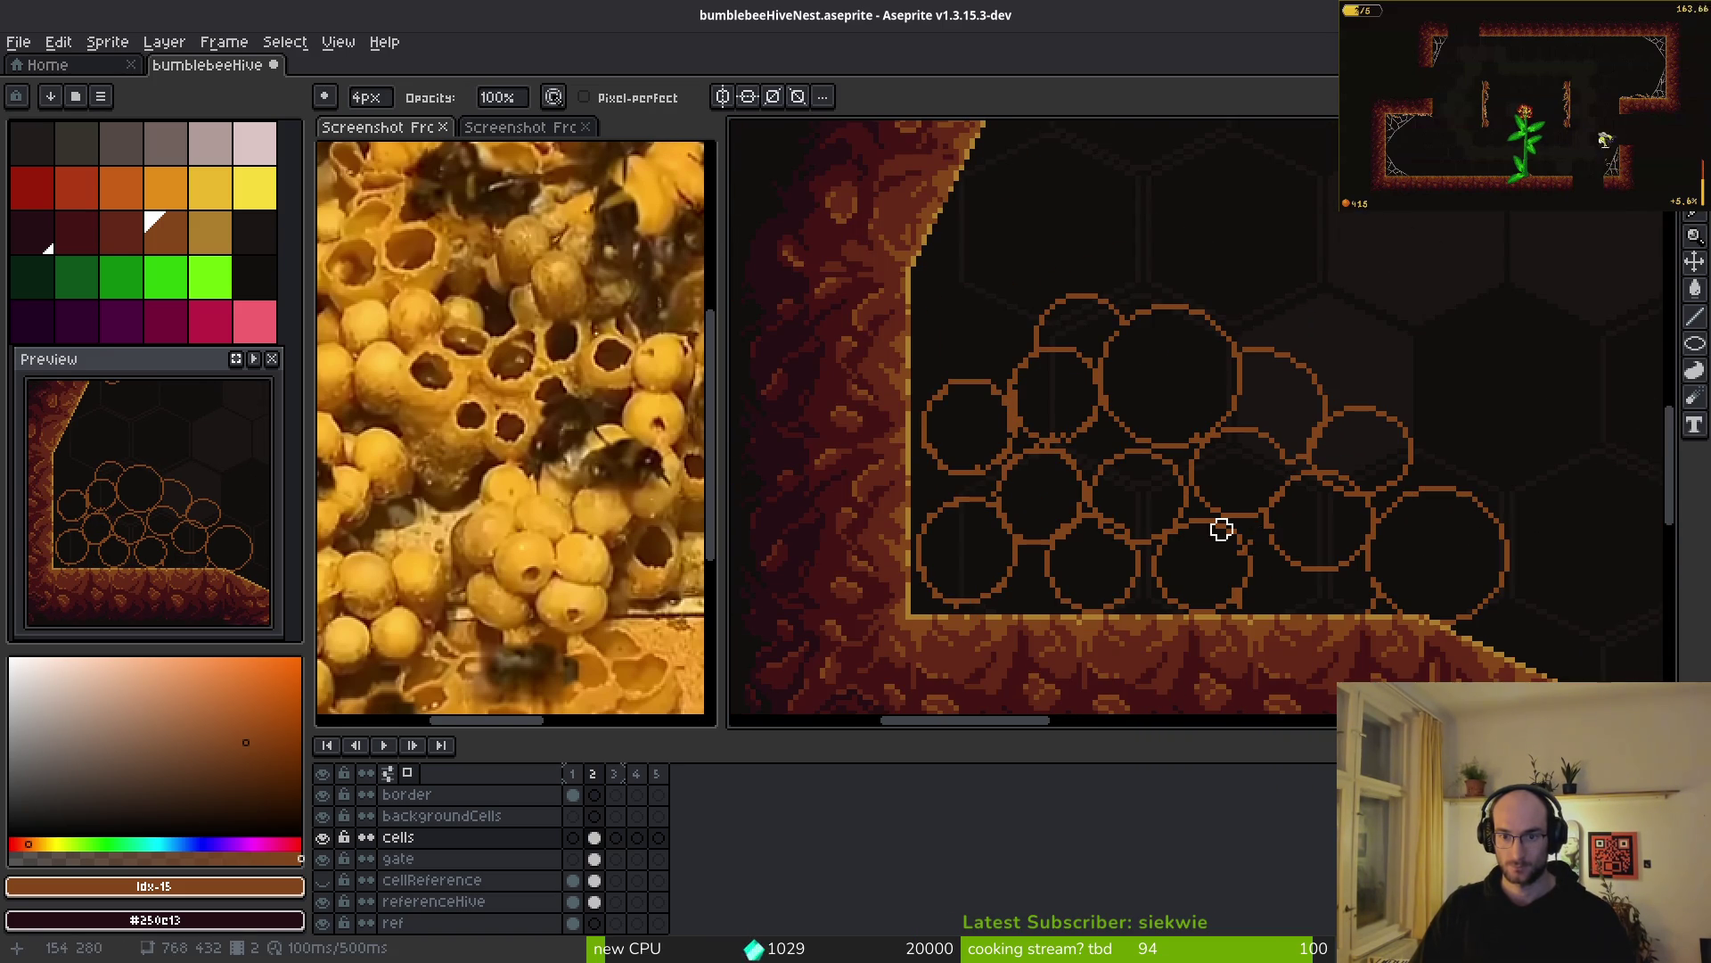
- Draw a connecting line up to the circle junction and erase the lower-left circle's bottom outline
{"action": "key", "text": "b"}
{"action": "scroll", "coordinate": [1083, 524], "scroll_direction": "up", "scroll_amount": 1}
{"action": "scroll", "coordinate": [1095, 511], "scroll_direction": "up", "scroll_amount": 1}
{"action": "scroll", "coordinate": [1095, 511], "scroll_direction": "up", "scroll_amount": 1}
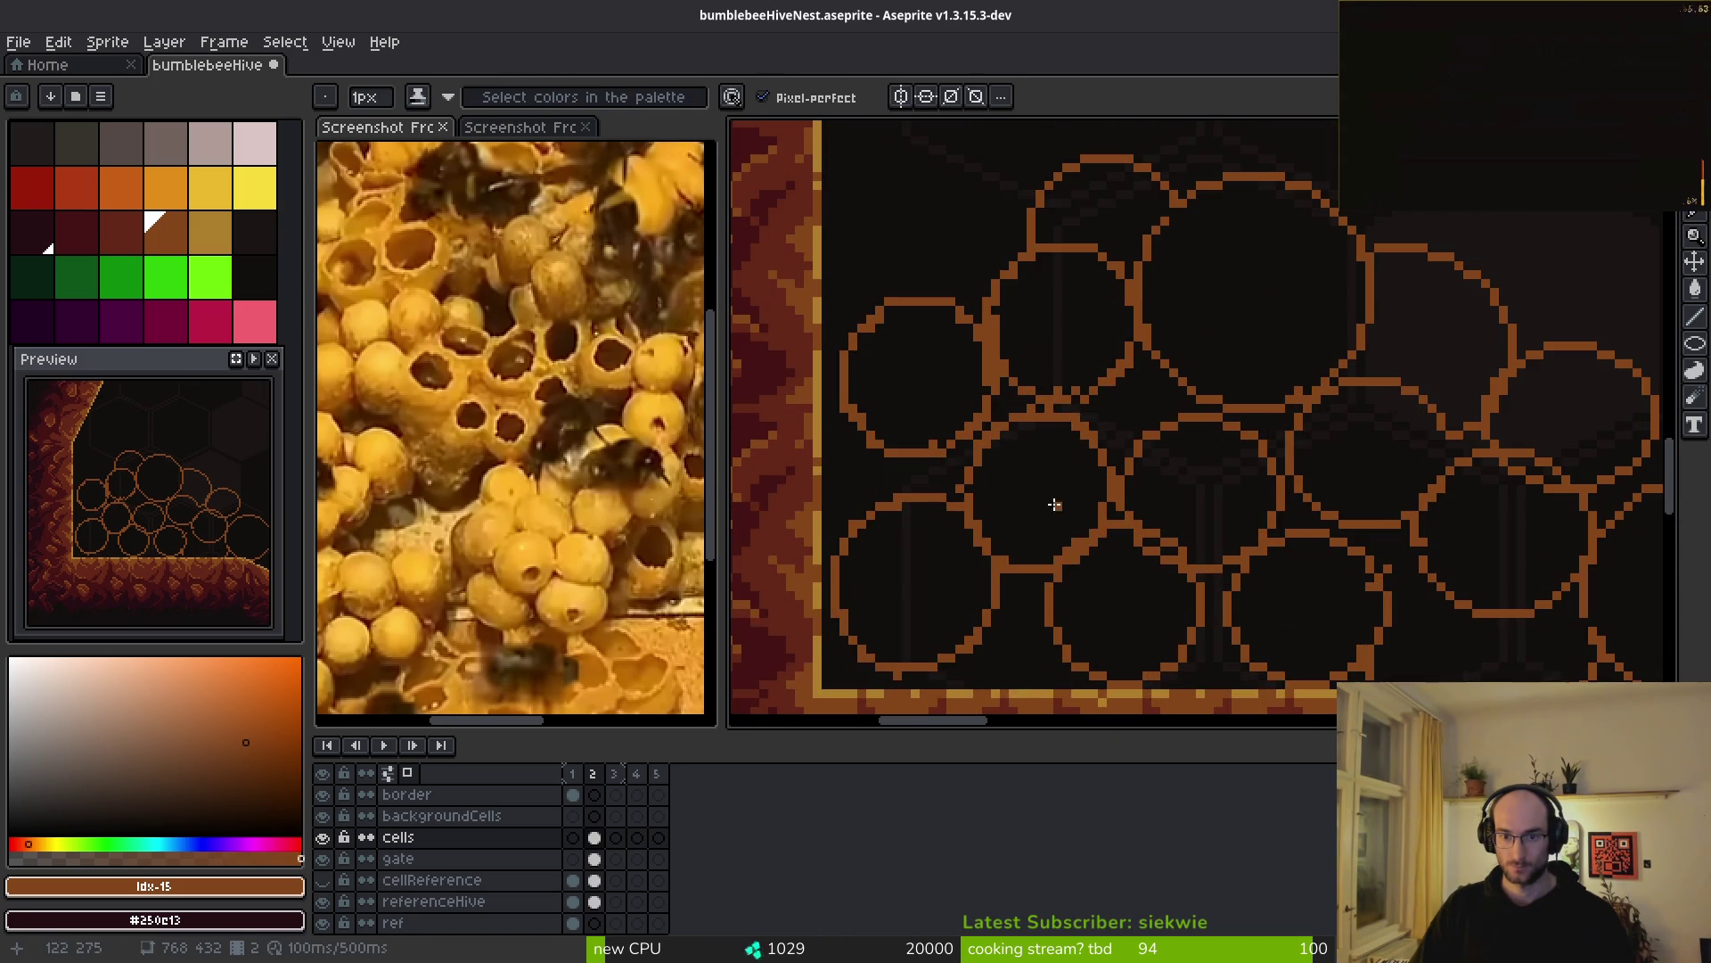
{"action": "left_click_drag", "start_coordinate": [940, 484], "coordinate": [998, 412]}
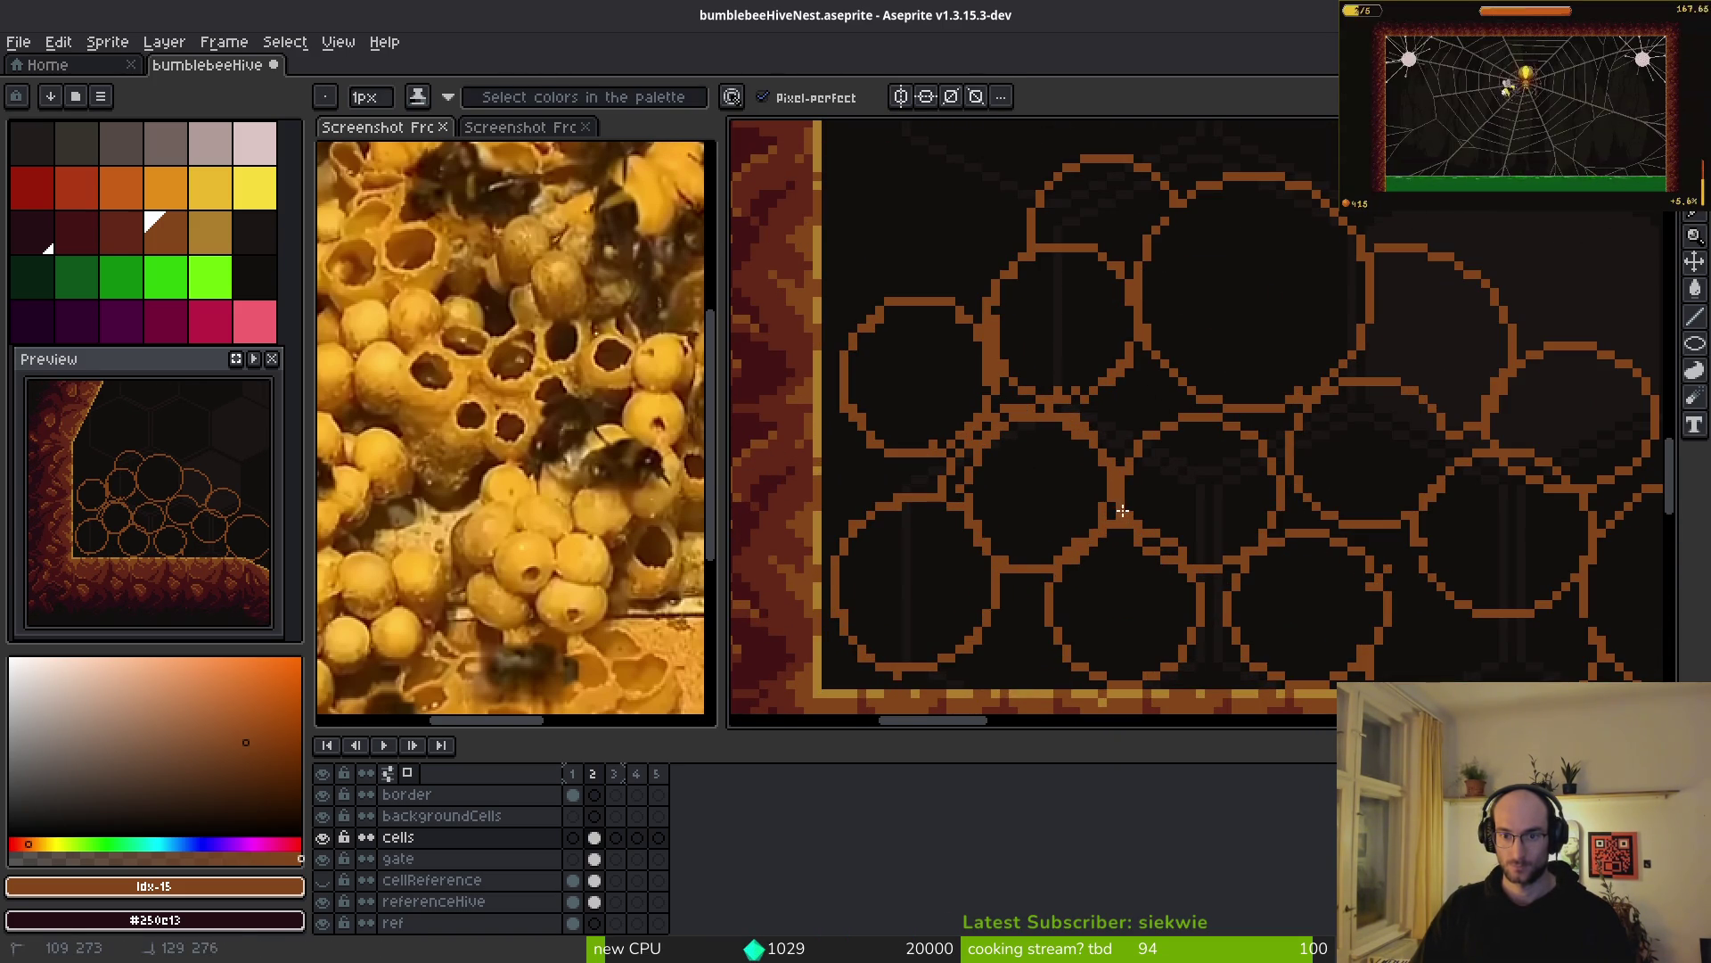
{"action": "key", "text": "e"}
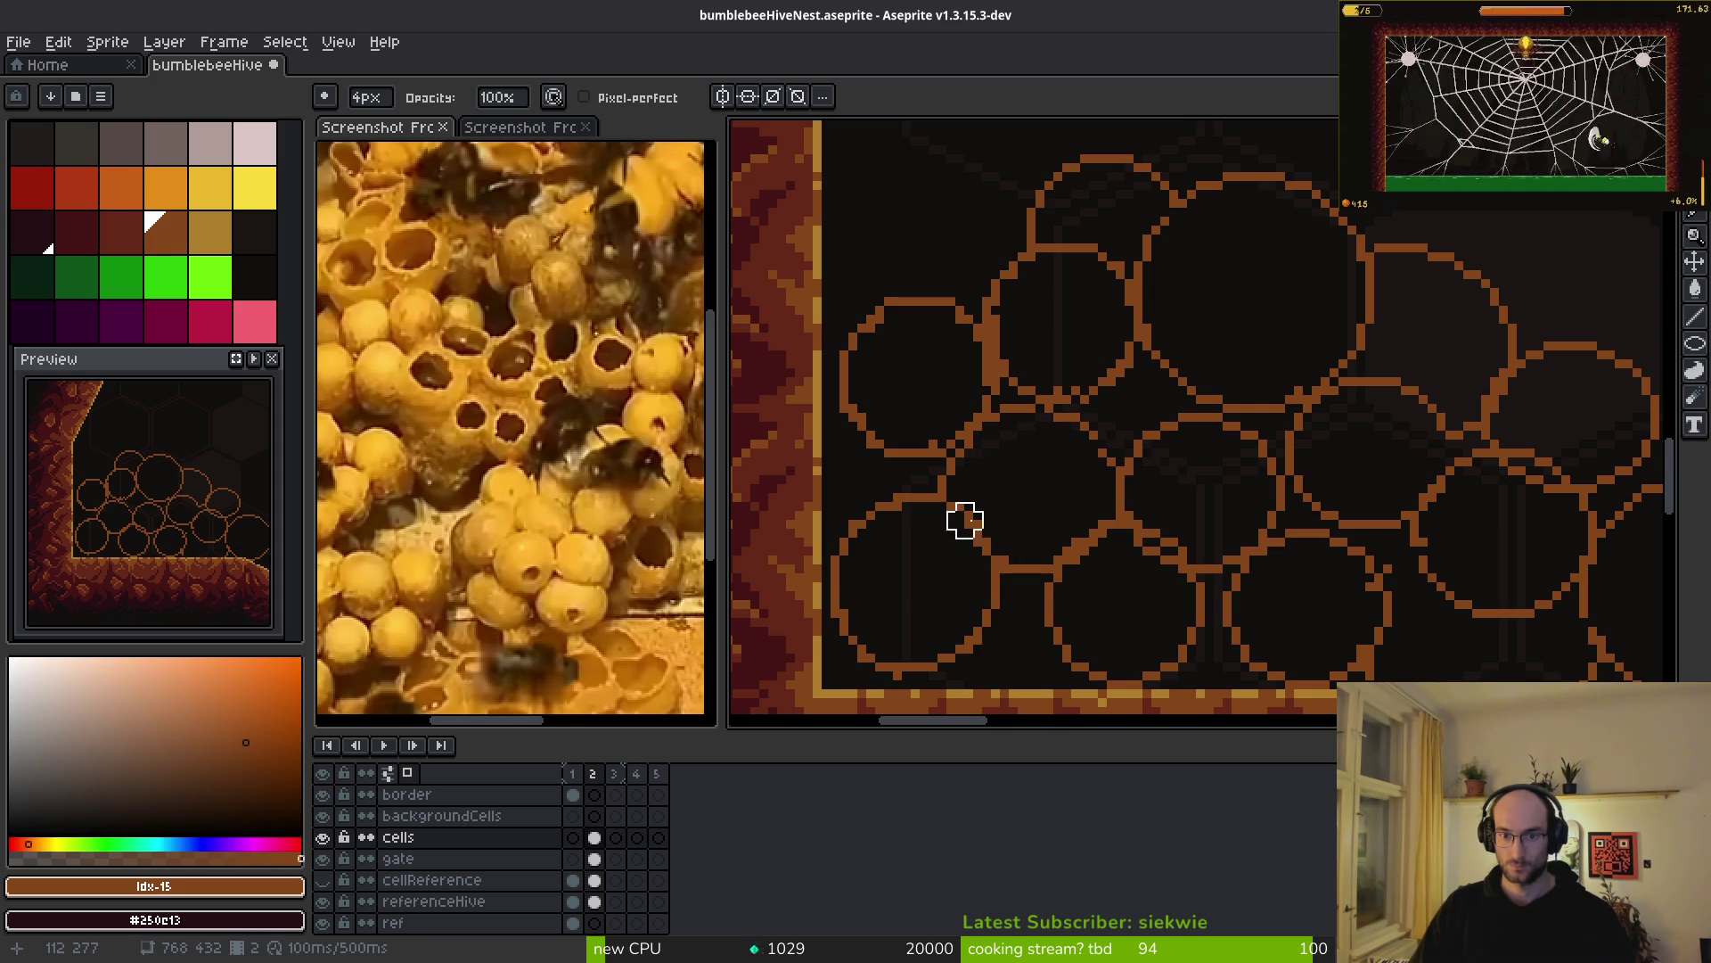
{"action": "scroll", "coordinate": [991, 520], "scroll_direction": "down", "scroll_amount": 3}
{"action": "key", "text": "b"}
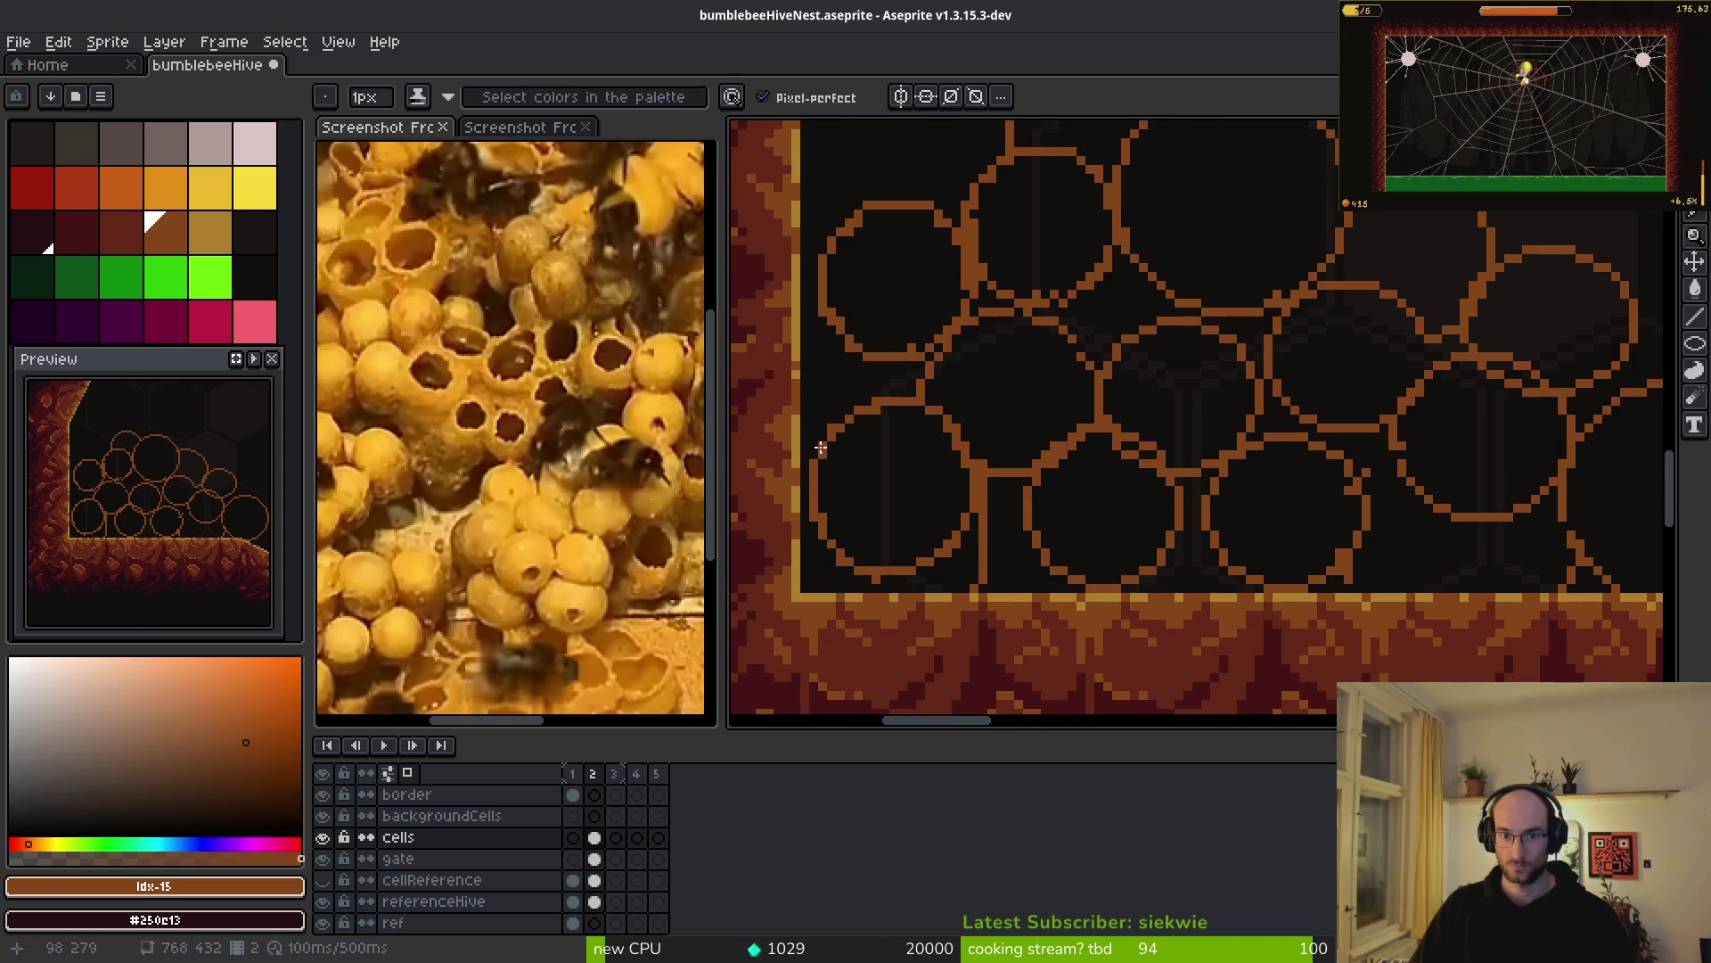
{"action": "key", "text": "e"}
{"action": "left_click_drag", "start_coordinate": [832, 538], "coordinate": [943, 505]}
{"action": "key", "text": "b"}
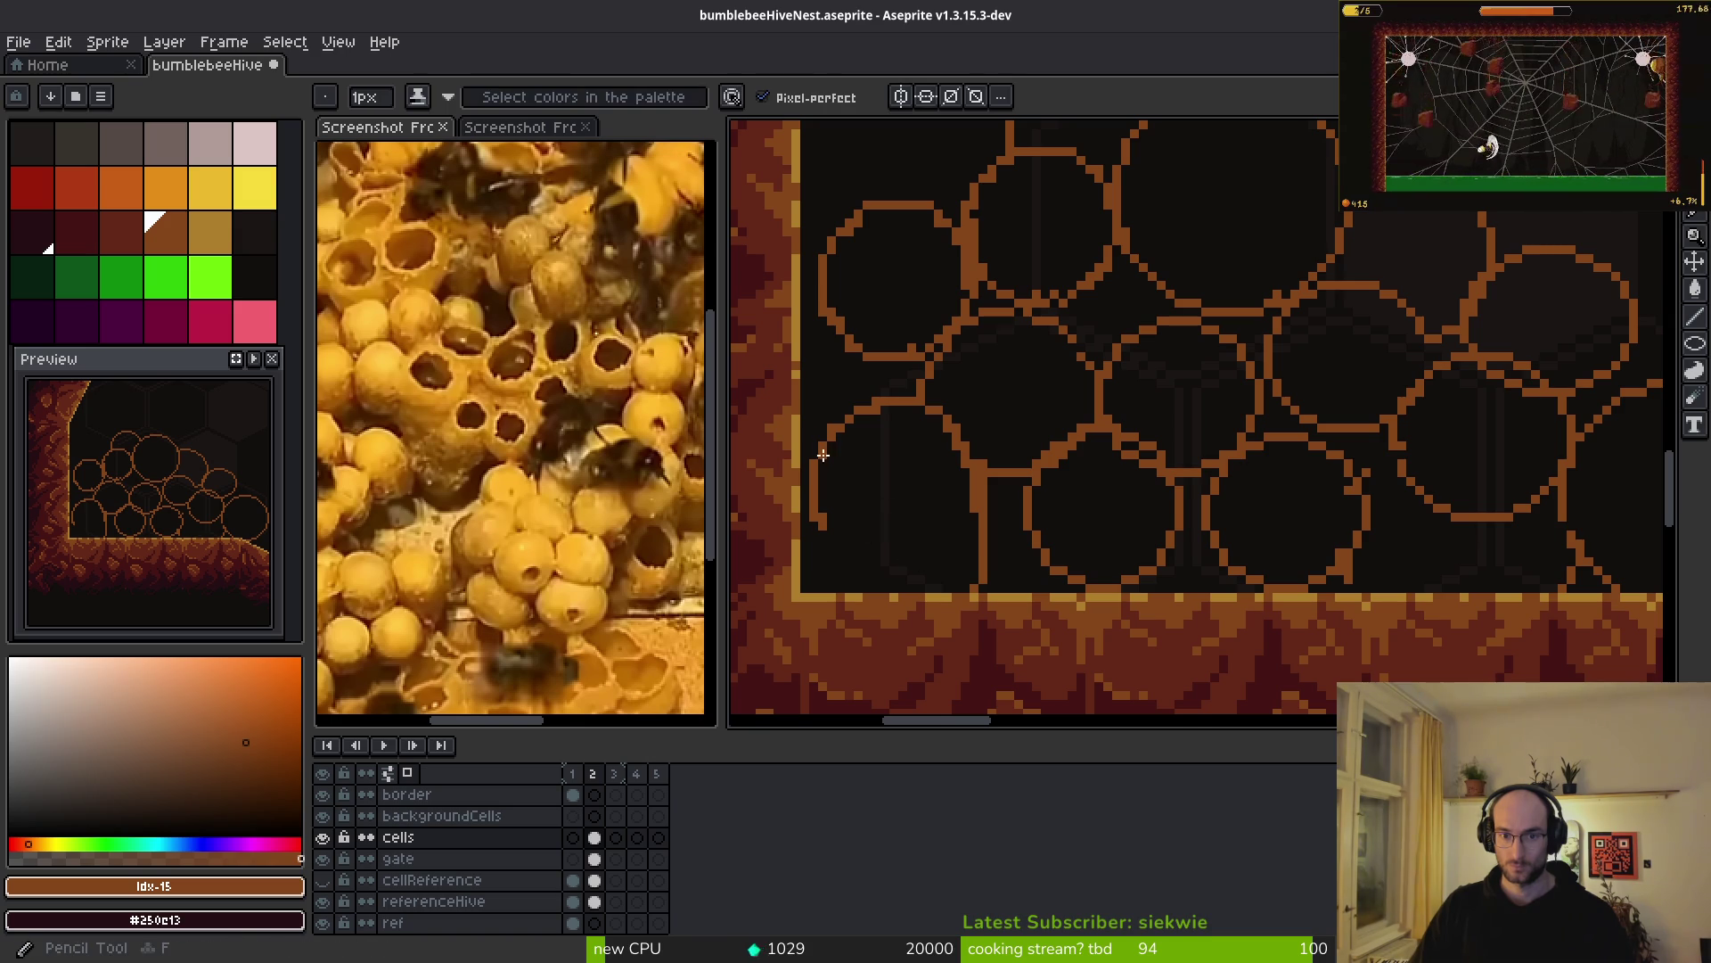
- Draw replacement cell circles near the floor with the Ellipse tool, undoing the first attempt
{"action": "key", "text": "e"}
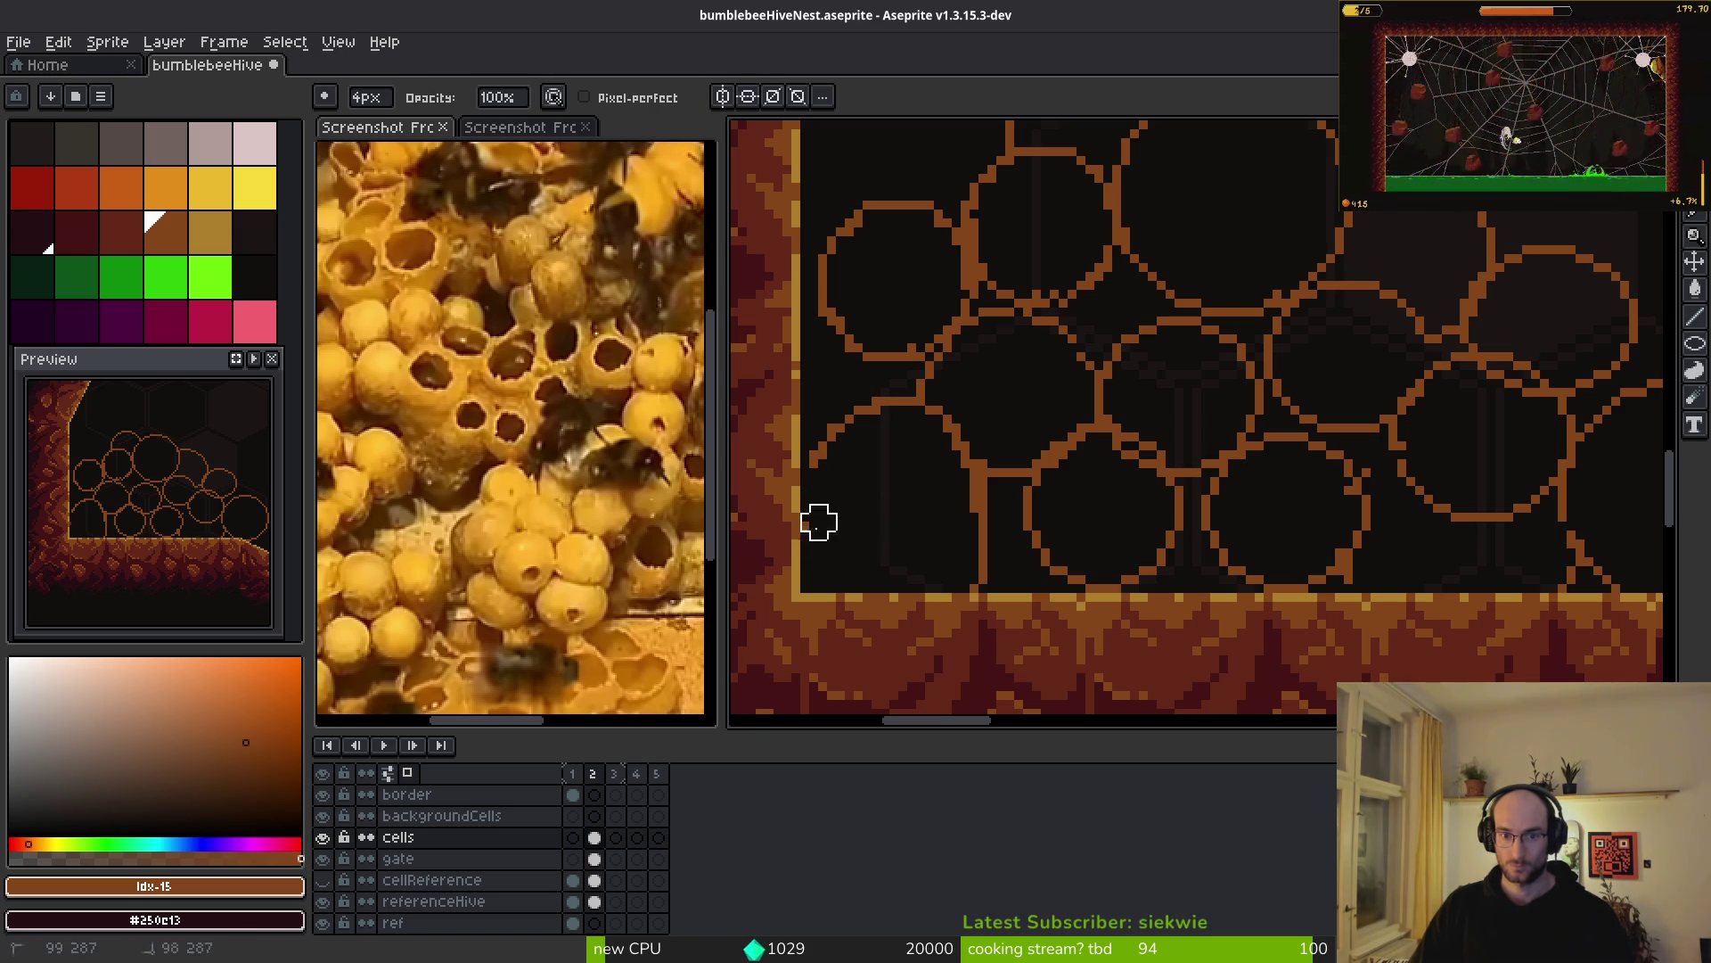
{"action": "key", "text": "b"}
{"action": "left_click_drag", "start_coordinate": [978, 516], "coordinate": [955, 483]}
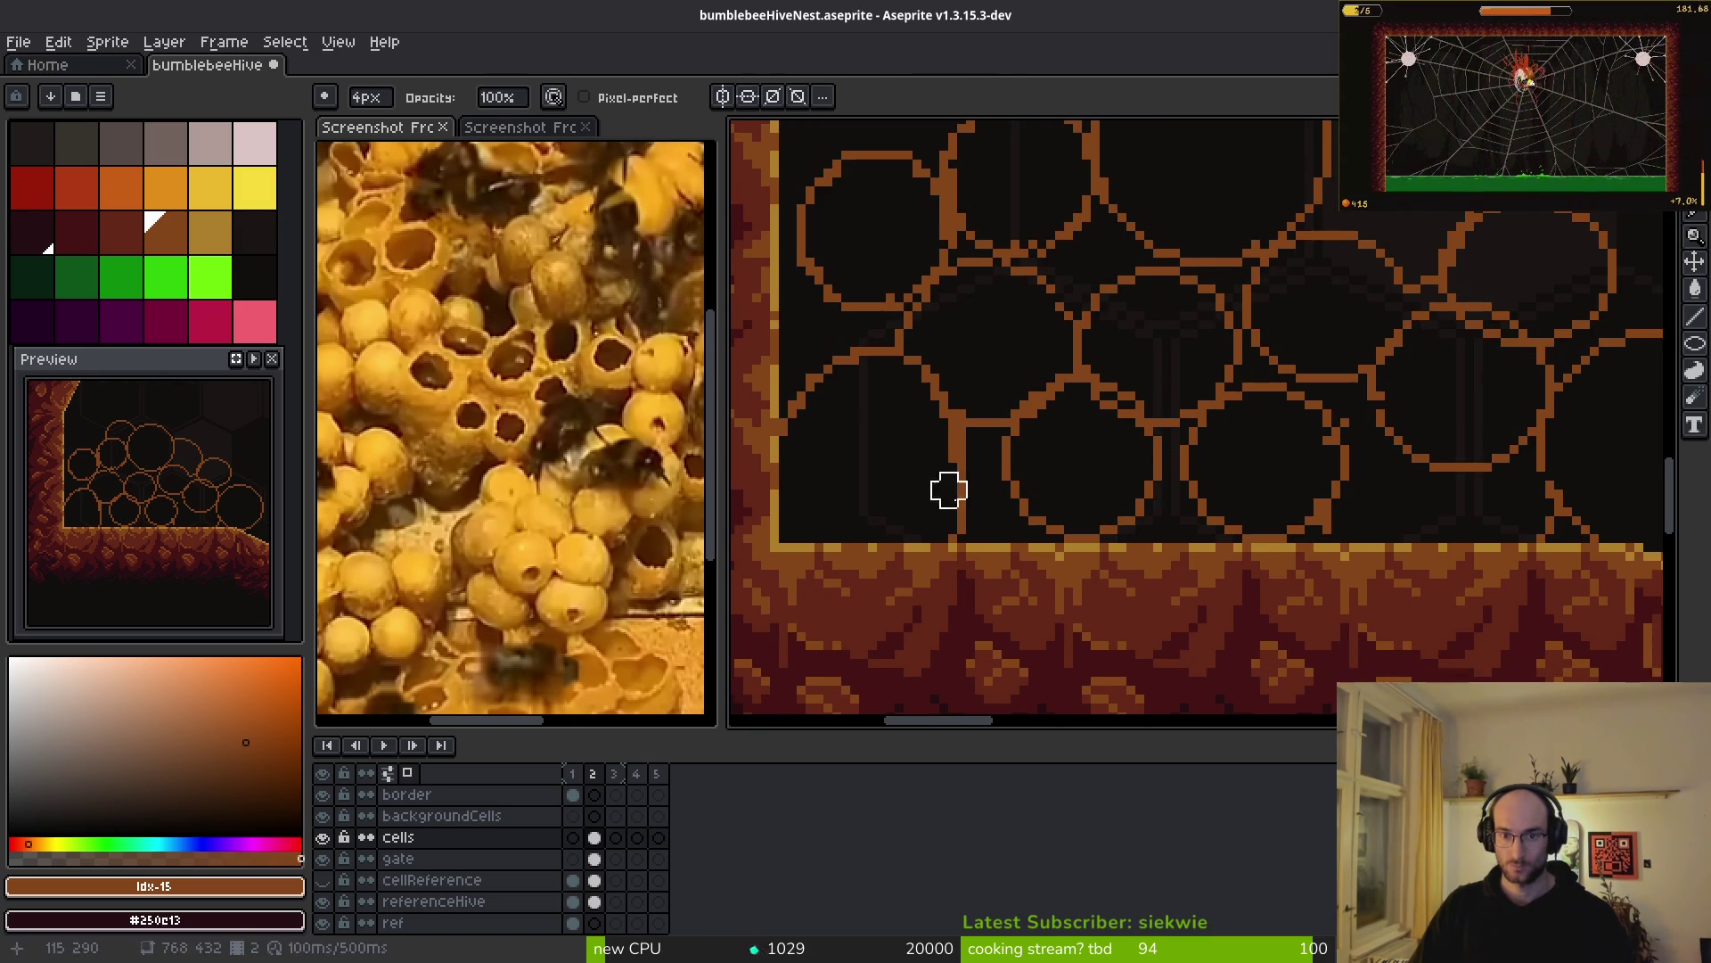
{"action": "key", "text": "shift+r"}
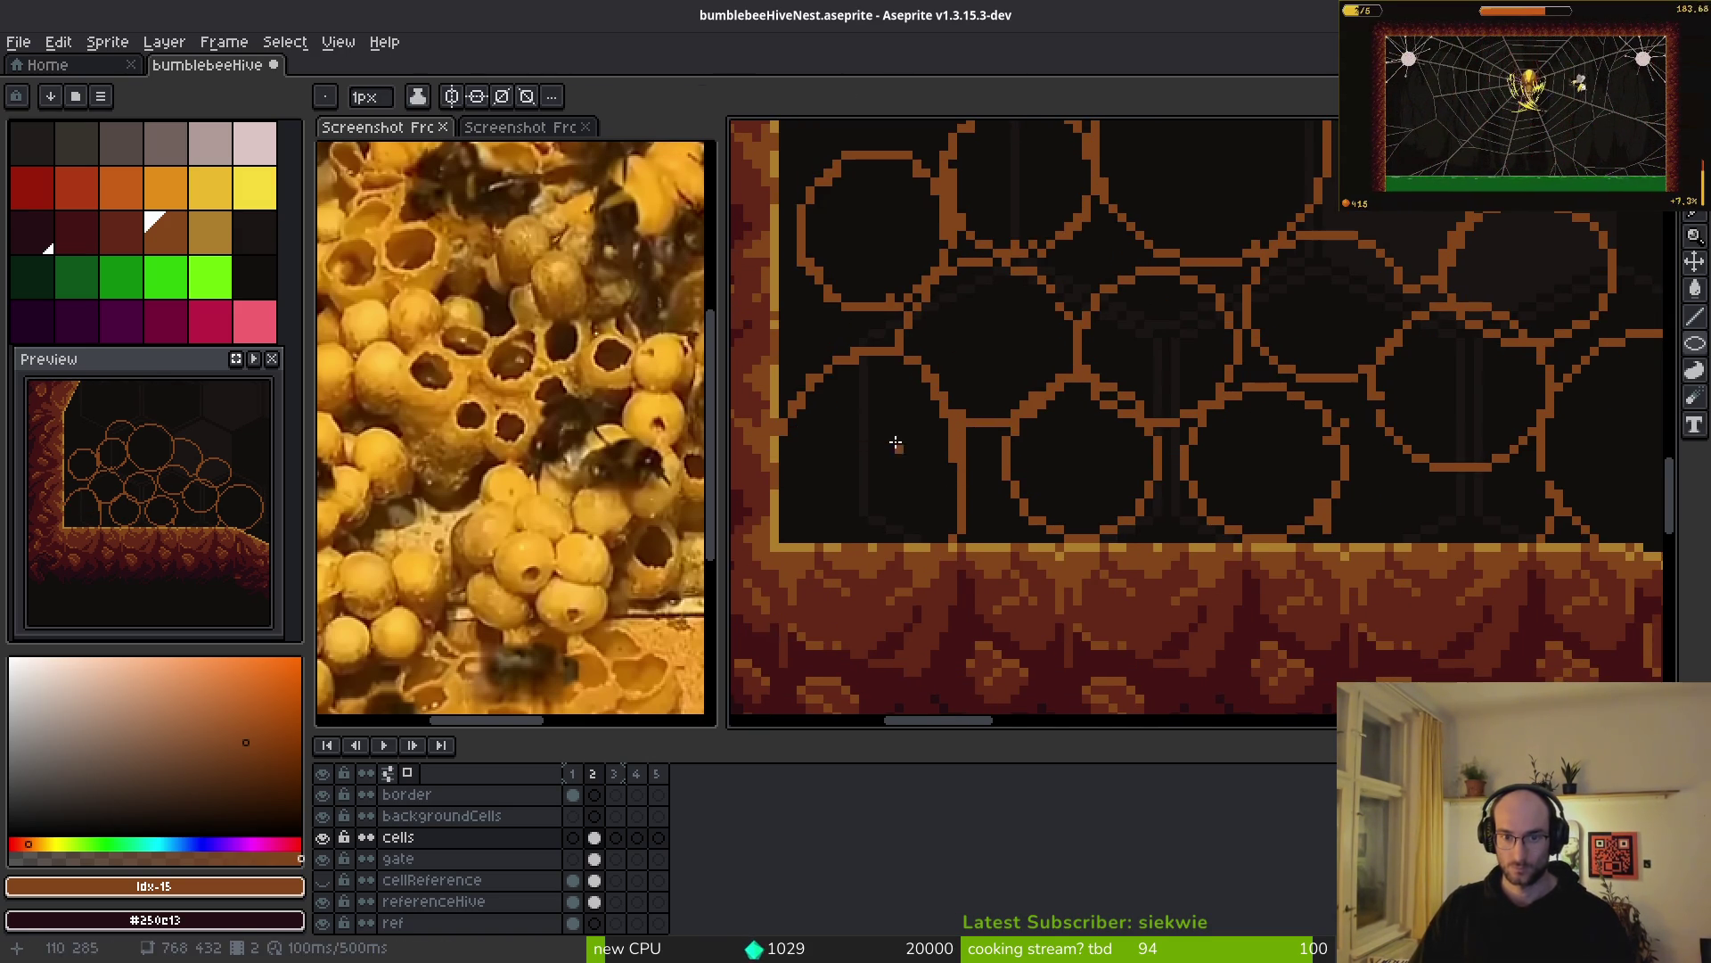
{"action": "scroll", "coordinate": [1117, 518], "scroll_direction": "down", "scroll_amount": 2}
{"action": "scroll", "coordinate": [1099, 523], "scroll_direction": "up", "scroll_amount": 4}
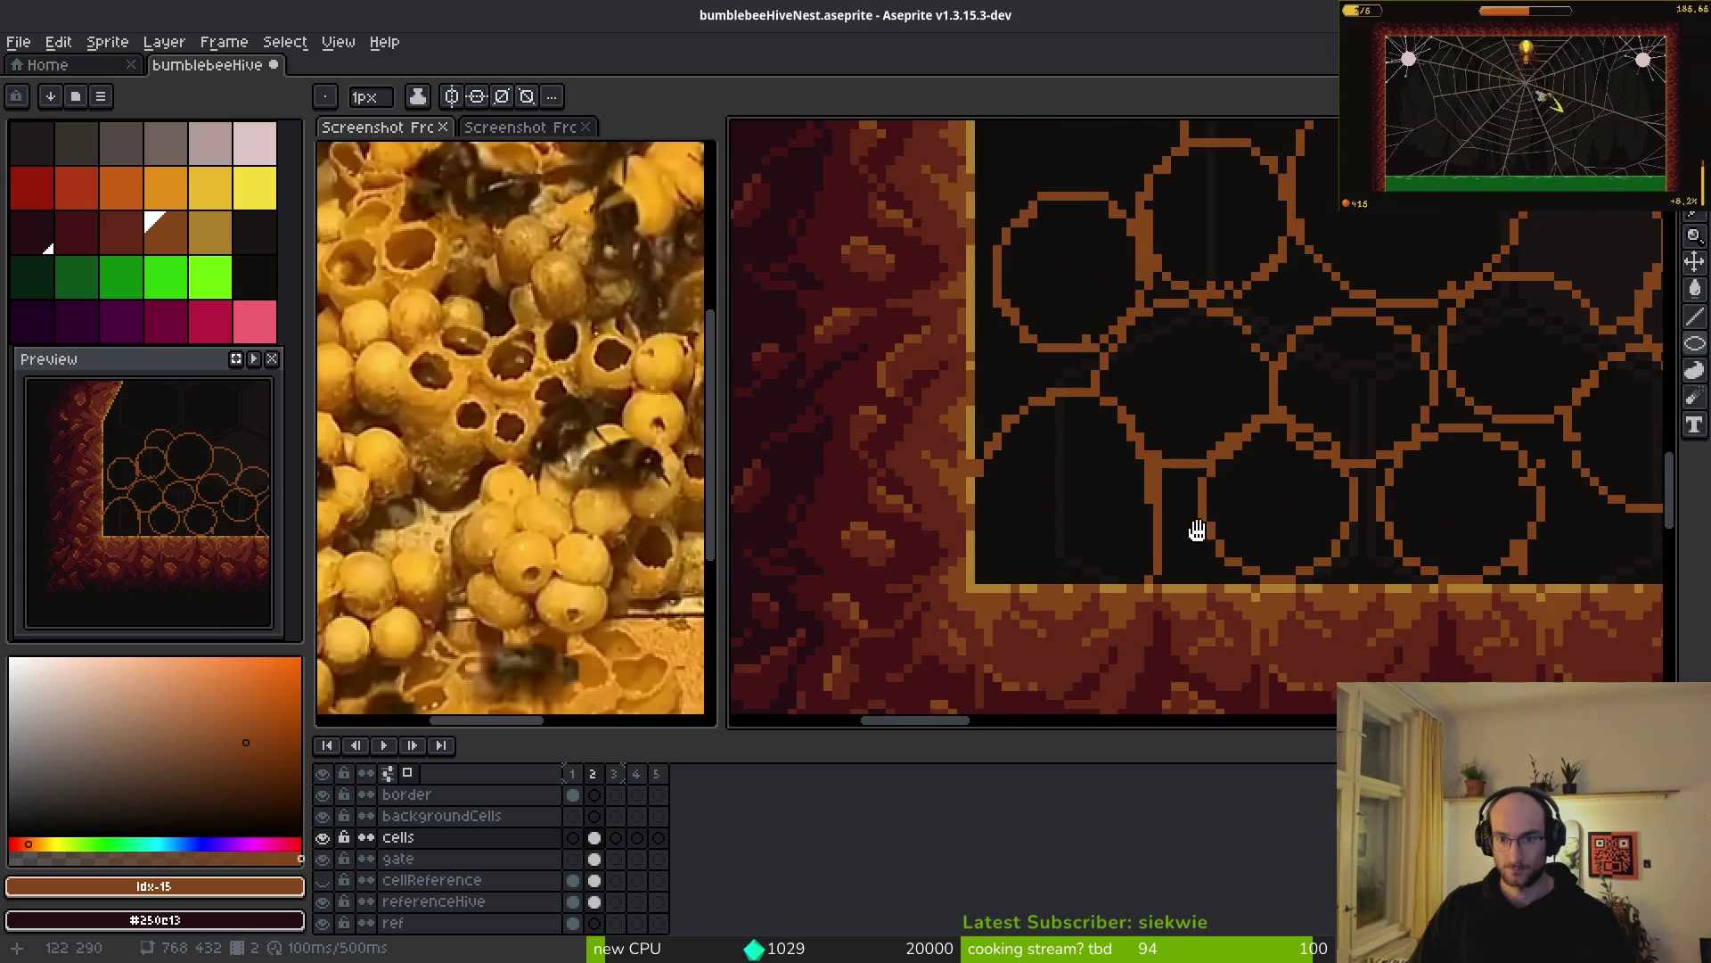
{"action": "left_click_drag", "start_coordinate": [1029, 426], "coordinate": [1160, 596]}
{"action": "left_click_drag", "start_coordinate": [1230, 439], "coordinate": [1315, 570]}
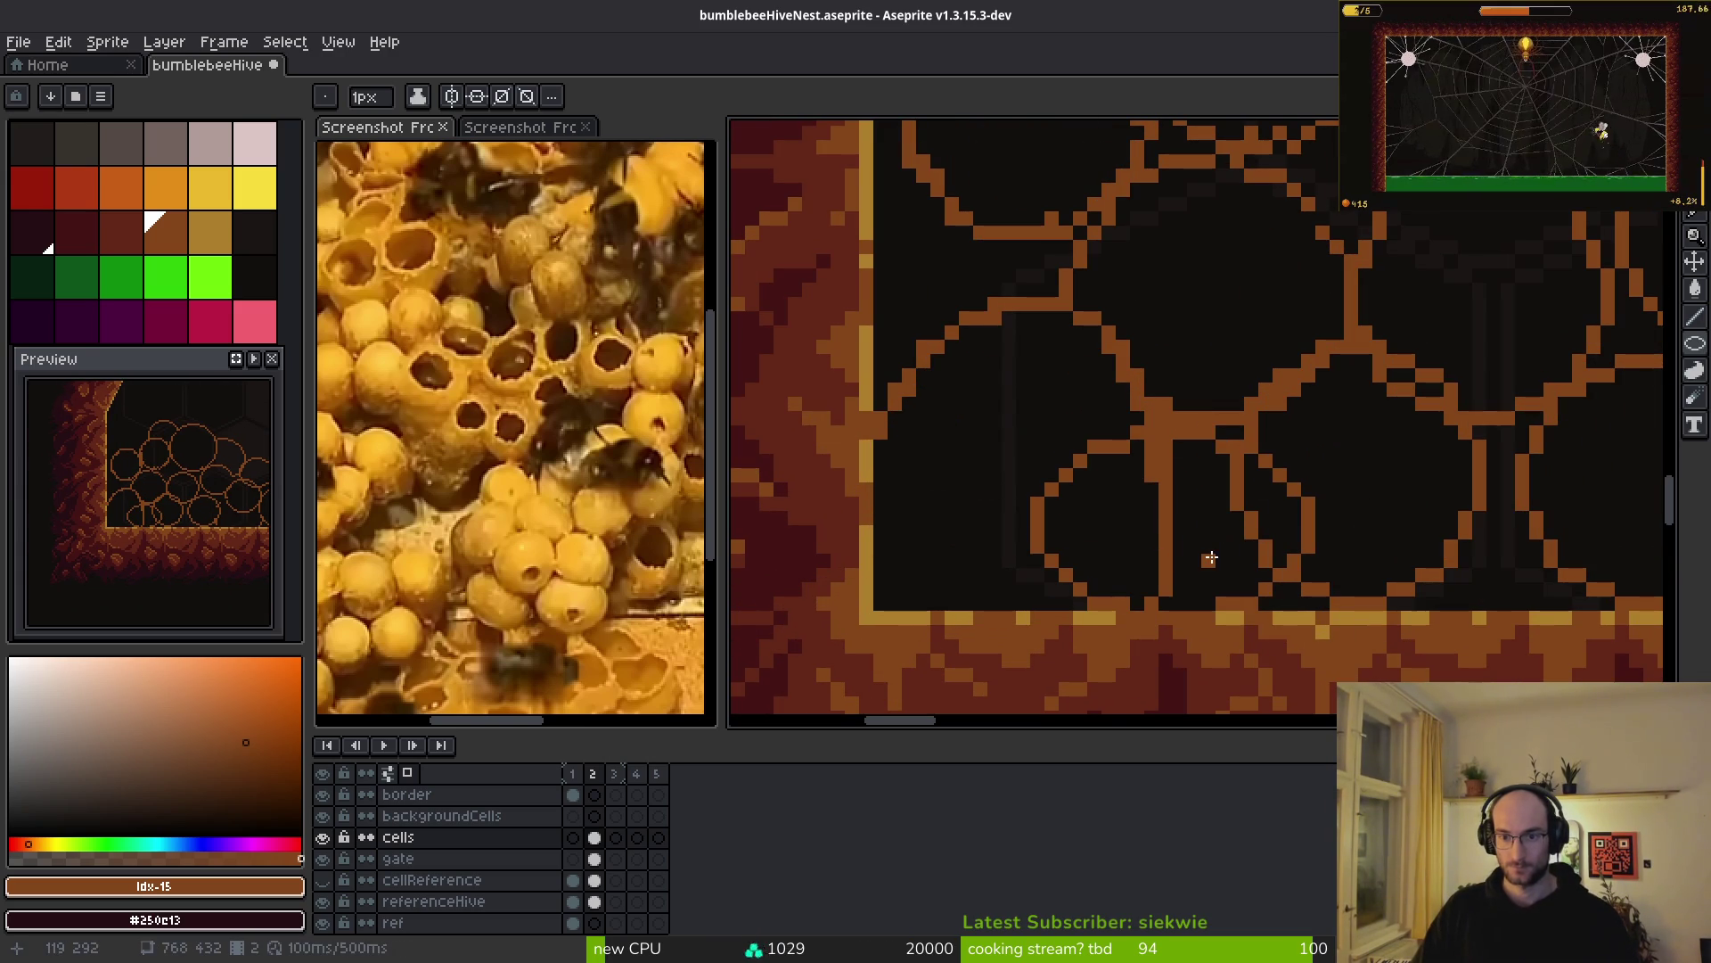
{"action": "key", "text": "ctrl+z"}
{"action": "mouse_move", "coordinate": [1107, 432]}
{"action": "left_mouse_down"}
{"action": "mouse_move", "coordinate": [1146, 446]}
{"action": "mouse_move", "coordinate": [1159, 552]}
{"action": "mouse_move", "coordinate": [1131, 463]}
{"action": "mouse_move", "coordinate": [1283, 629]}
{"action": "left_mouse_up"}
- Try erasing overlaps between the new circles, undo it, and zoom out
{"action": "key", "text": "e"}
{"action": "mouse_move", "coordinate": [1173, 489]}
{"action": "left_mouse_down"}
{"action": "mouse_move", "coordinate": [1142, 581]}
{"action": "mouse_move", "coordinate": [1216, 483]}
{"action": "left_mouse_up"}
{"action": "key", "text": "ctrl+z"}
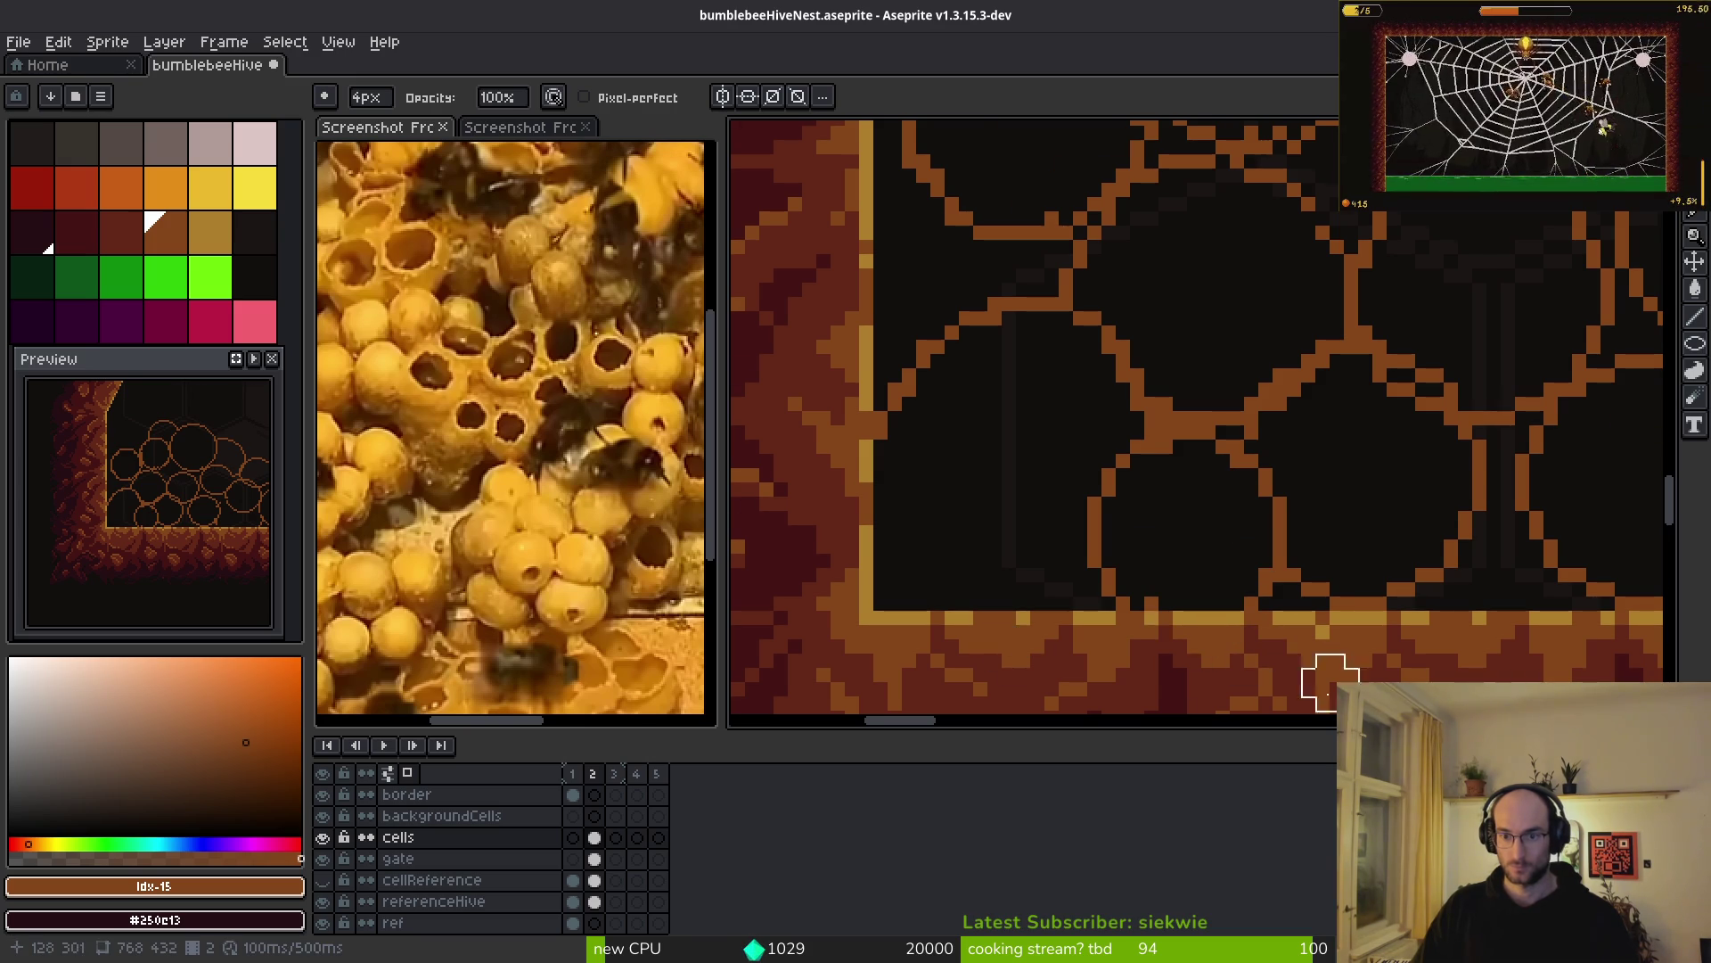
{"action": "scroll", "coordinate": [1146, 623], "scroll_direction": "down", "scroll_amount": 3}
{"action": "scroll", "coordinate": [1115, 535], "scroll_direction": "up", "scroll_amount": 2}
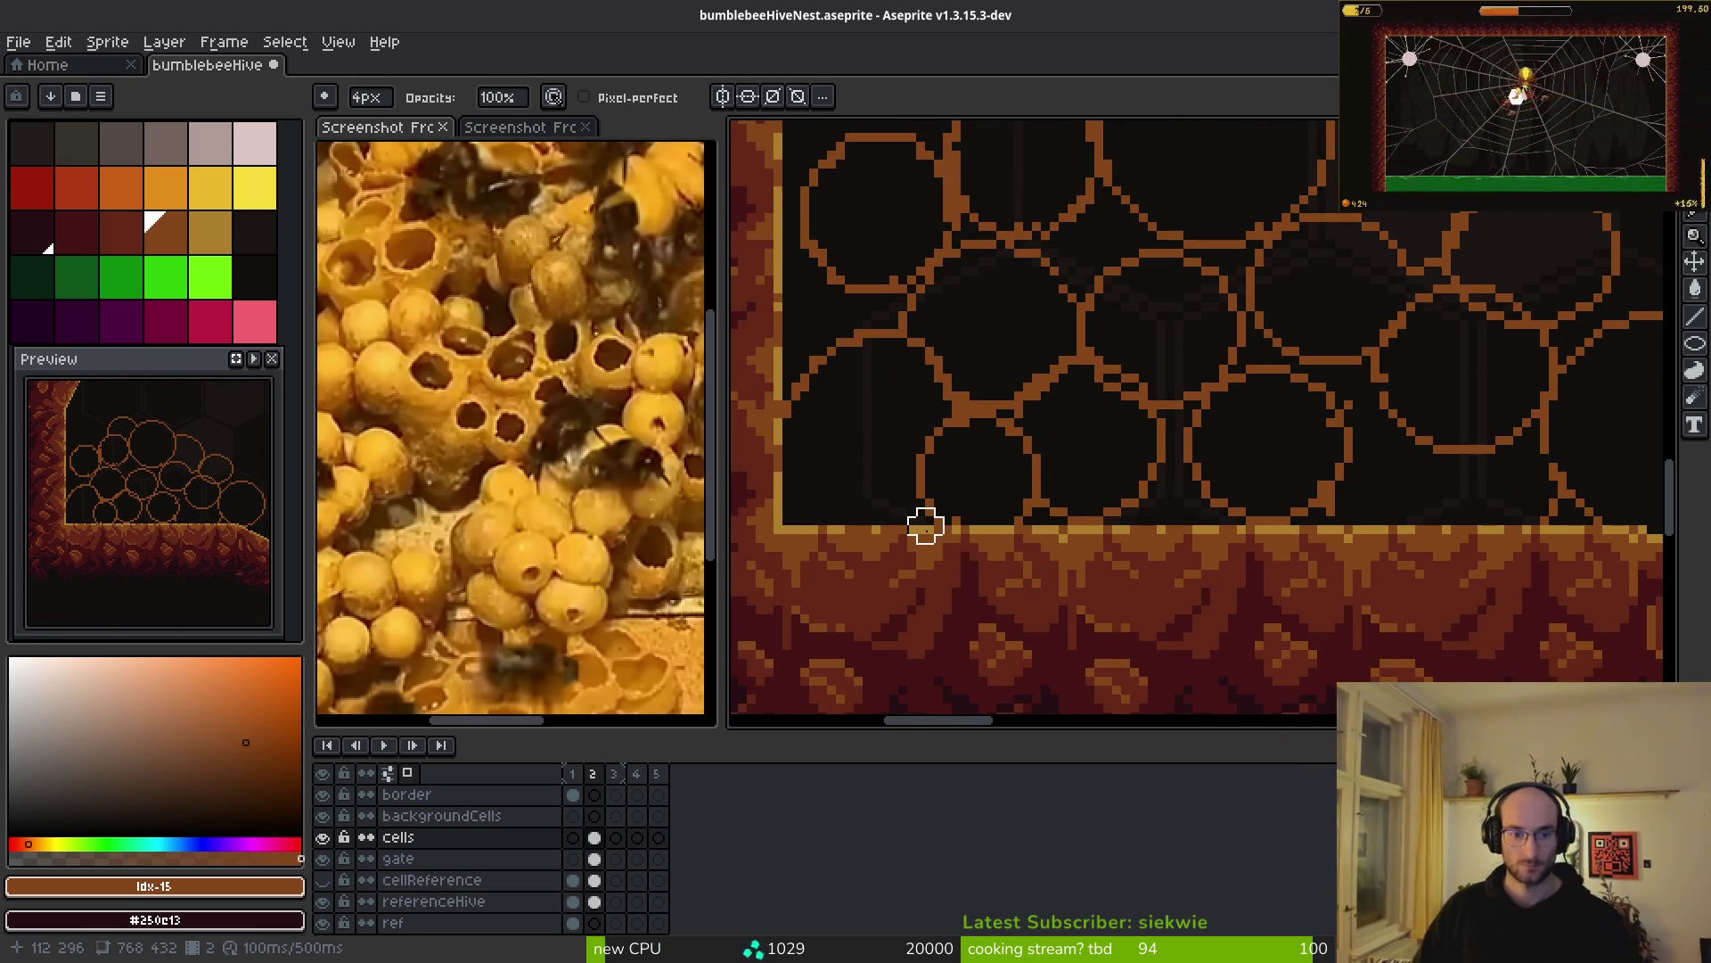
{"action": "scroll", "coordinate": [1183, 451], "scroll_direction": "down", "scroll_amount": 3}
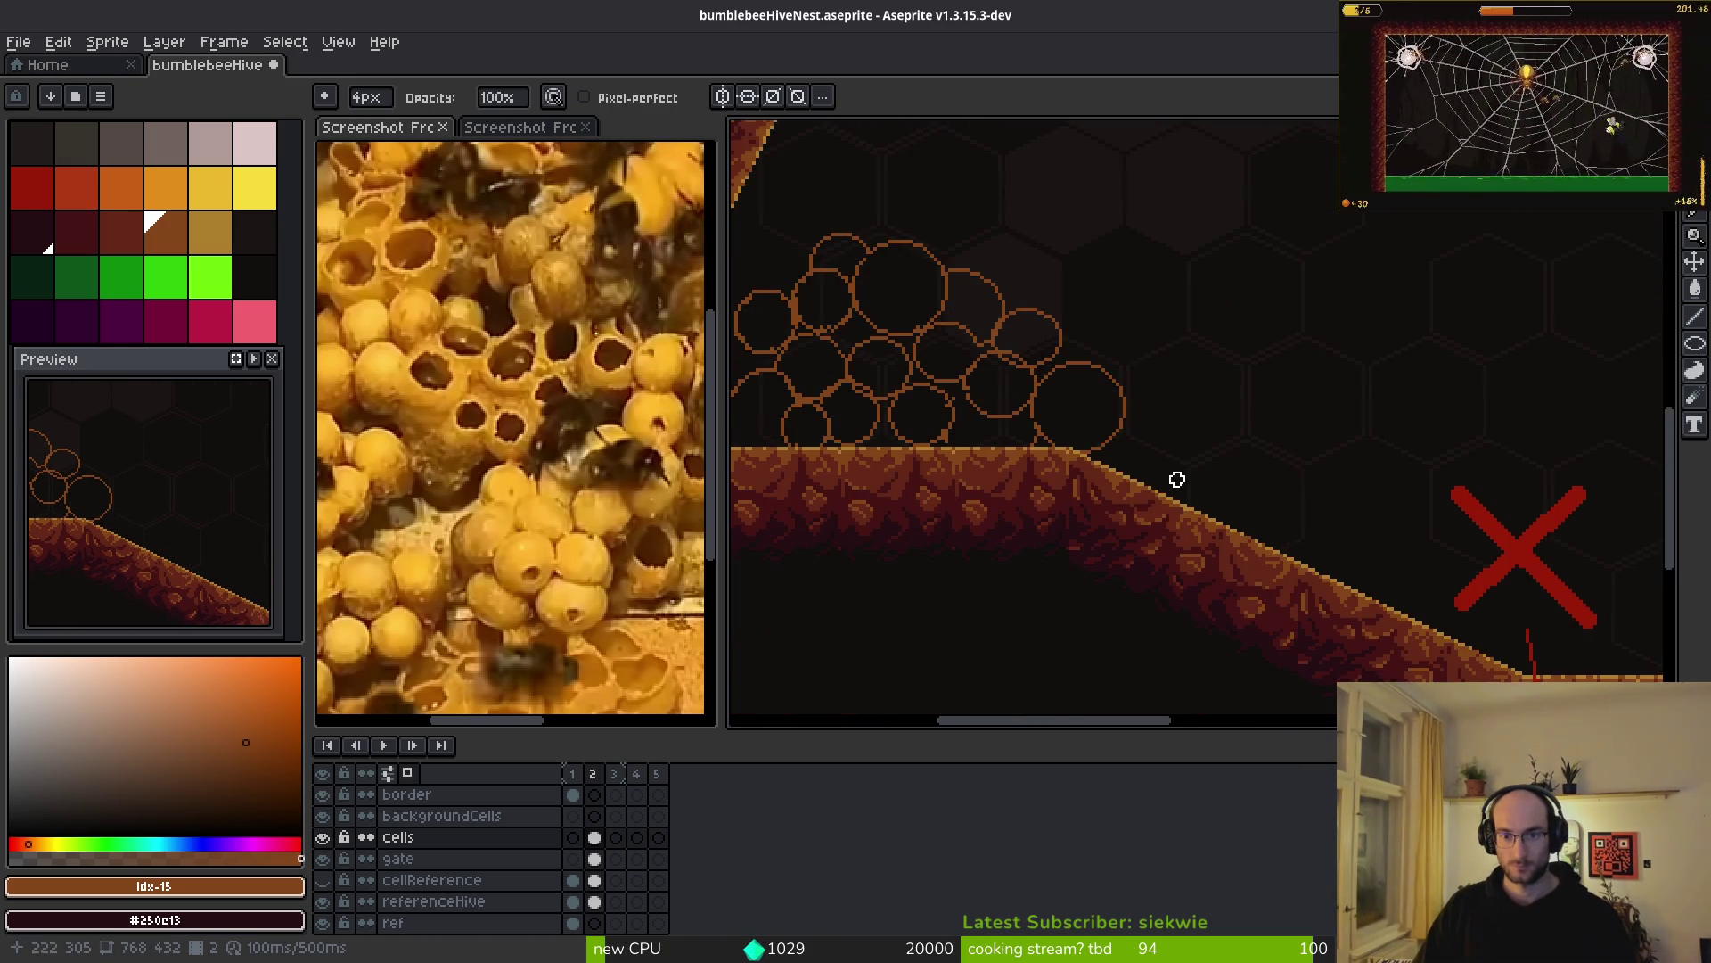
- Add a large cell circle among the floor cluster
{"action": "scroll", "coordinate": [1177, 480], "scroll_direction": "right", "scroll_amount": 10}
{"action": "scroll", "coordinate": [1184, 489], "scroll_direction": "down", "scroll_amount": 1}
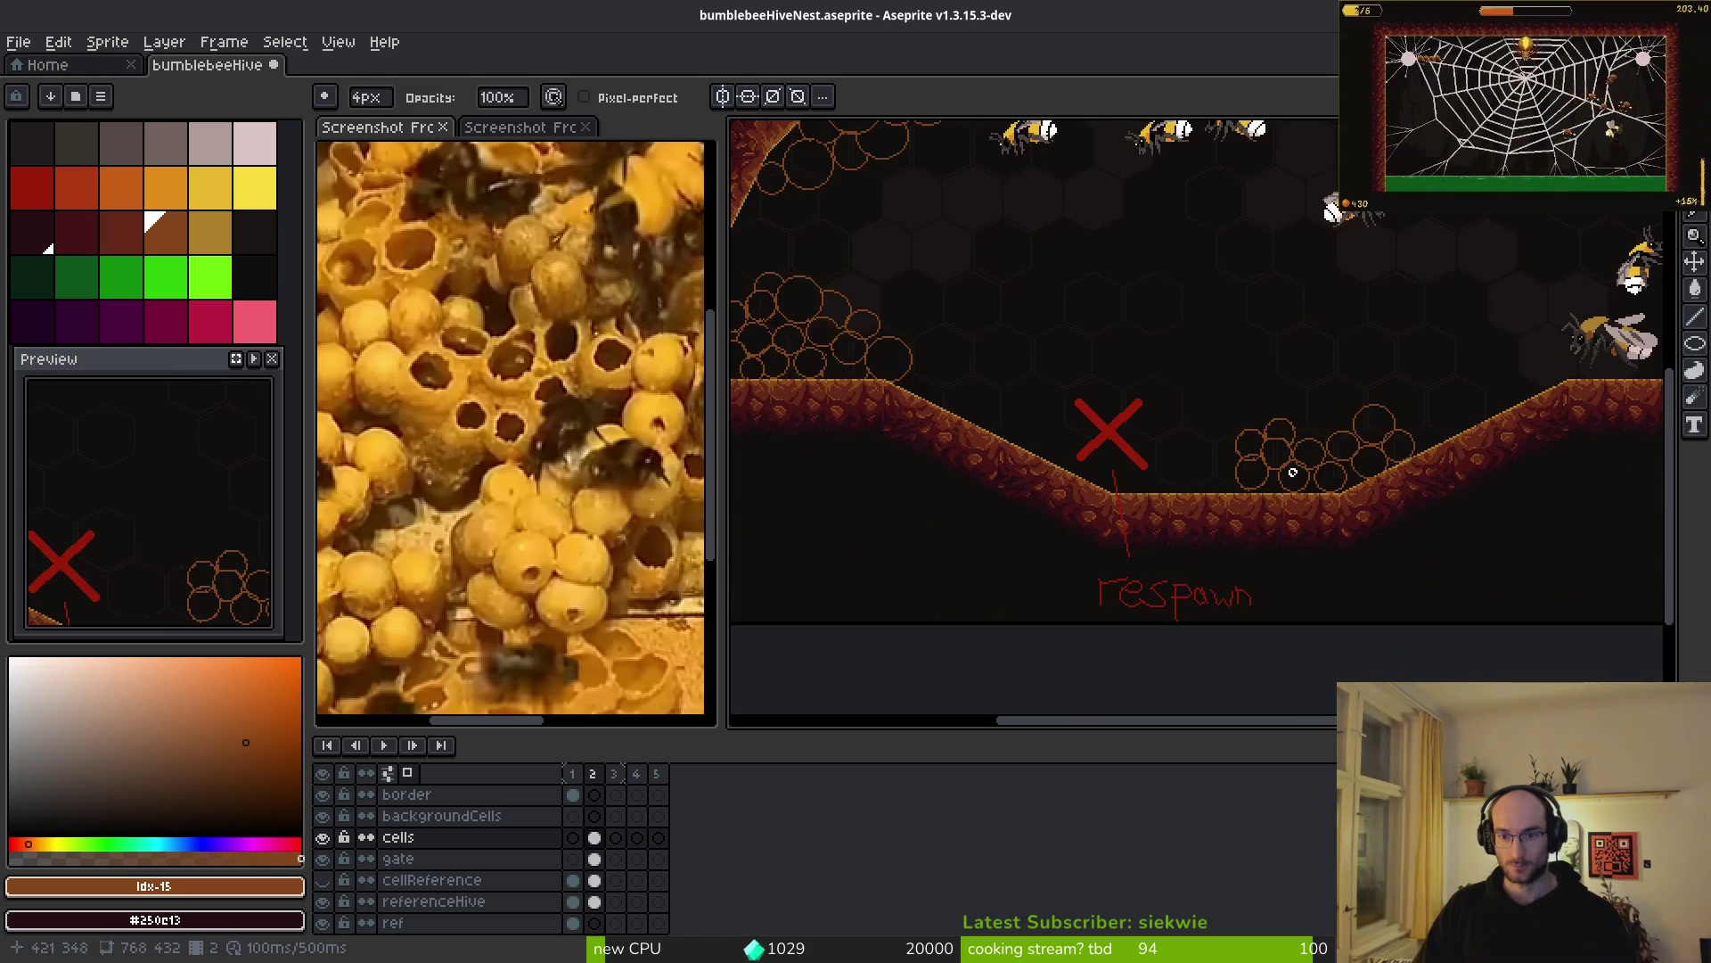
{"action": "scroll", "coordinate": [1292, 473], "scroll_direction": "up", "scroll_amount": 1}
{"action": "scroll", "coordinate": [1292, 471], "scroll_direction": "up", "scroll_amount": 1}
{"action": "key", "text": "e"}
{"action": "scroll", "coordinate": [955, 408], "scroll_direction": "up", "scroll_amount": 2}
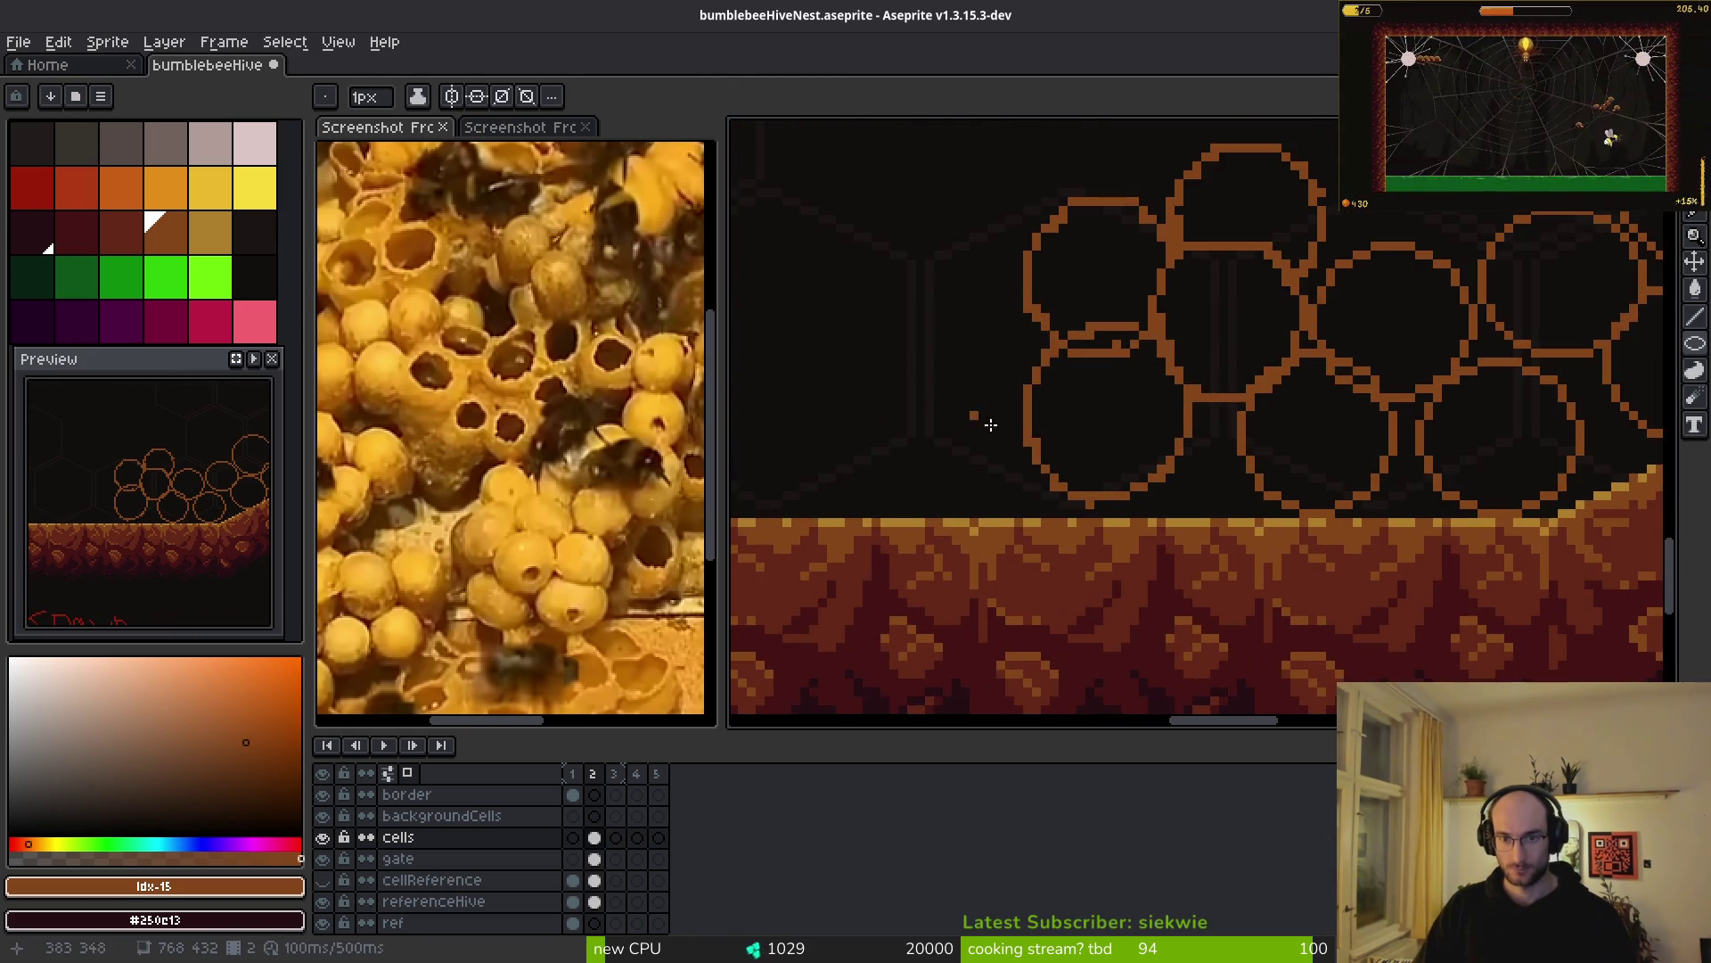
{"action": "scroll", "coordinate": [955, 408], "scroll_direction": "down", "scroll_amount": 1}
{"action": "left_click_drag", "start_coordinate": [1000, 337], "coordinate": [1196, 506]}
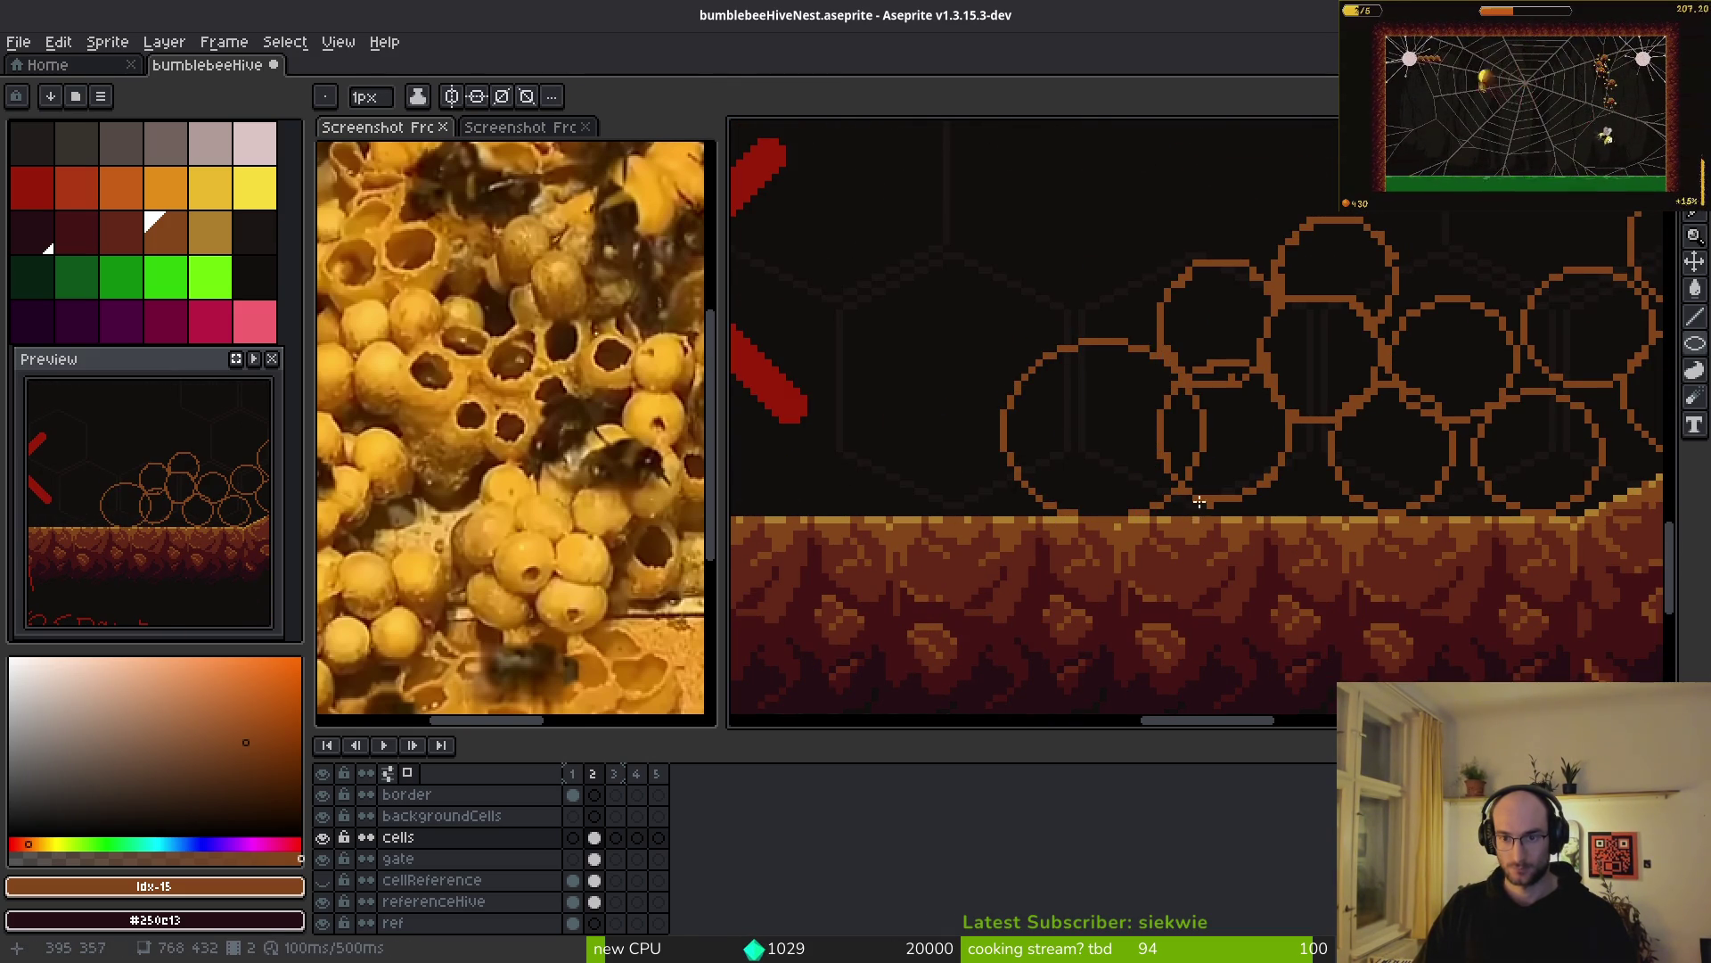
- Lasso the upper-left comb cells and rotate them into place
{"action": "scroll", "coordinate": [1196, 506], "scroll_direction": "down", "scroll_amount": 5}
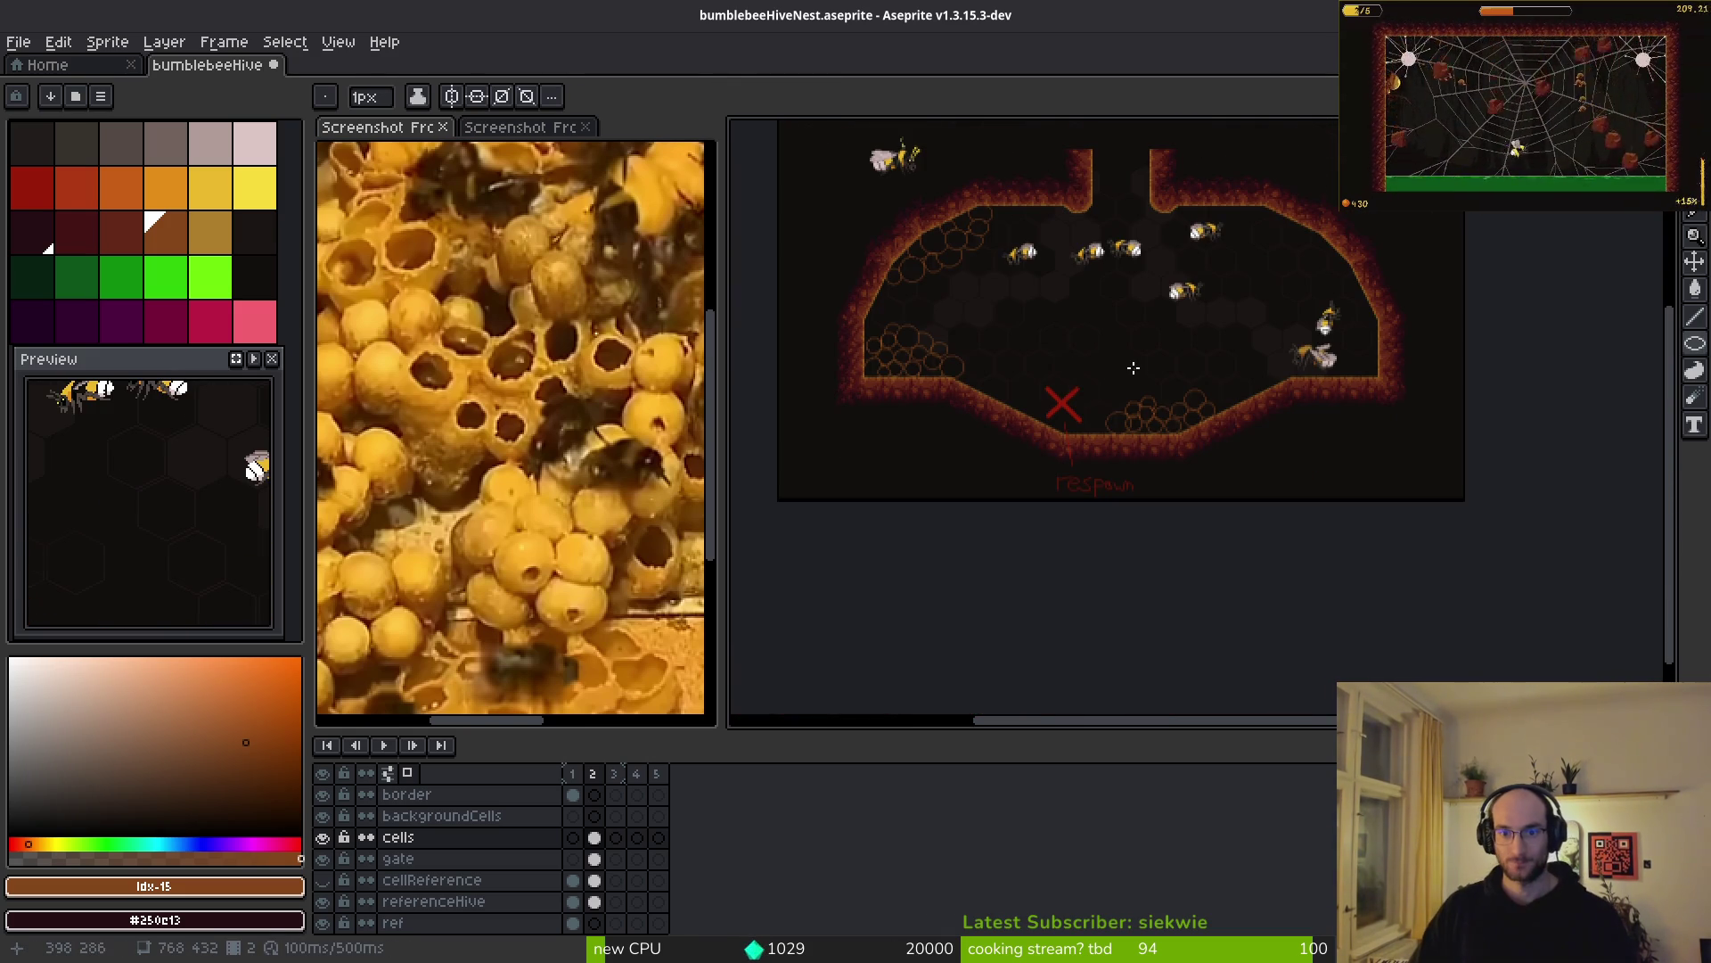
{"action": "scroll", "coordinate": [1114, 369], "scroll_direction": "up", "scroll_amount": 1}
{"action": "scroll", "coordinate": [1008, 389], "scroll_direction": "up", "scroll_amount": 1}
{"action": "mouse_move", "coordinate": [1107, 203]}
{"action": "left_mouse_down"}
{"action": "mouse_move", "coordinate": [790, 374]}
{"action": "mouse_move", "coordinate": [1101, 320]}
{"action": "mouse_move", "coordinate": [1110, 295]}
{"action": "left_mouse_up"}
{"action": "mouse_move", "coordinate": [1105, 436]}
{"action": "left_mouse_down"}
{"action": "mouse_move", "coordinate": [996, 362]}
{"action": "mouse_move", "coordinate": [1188, 451]}
{"action": "mouse_move", "coordinate": [1096, 543]}
{"action": "mouse_move", "coordinate": [1020, 575]}
{"action": "mouse_move", "coordinate": [1586, 527]}
{"action": "mouse_move", "coordinate": [1421, 371]}
{"action": "left_mouse_up"}
{"action": "left_click", "coordinate": [1326, 455]}
{"action": "scroll", "coordinate": [1326, 454], "scroll_direction": "up", "scroll_amount": 3}
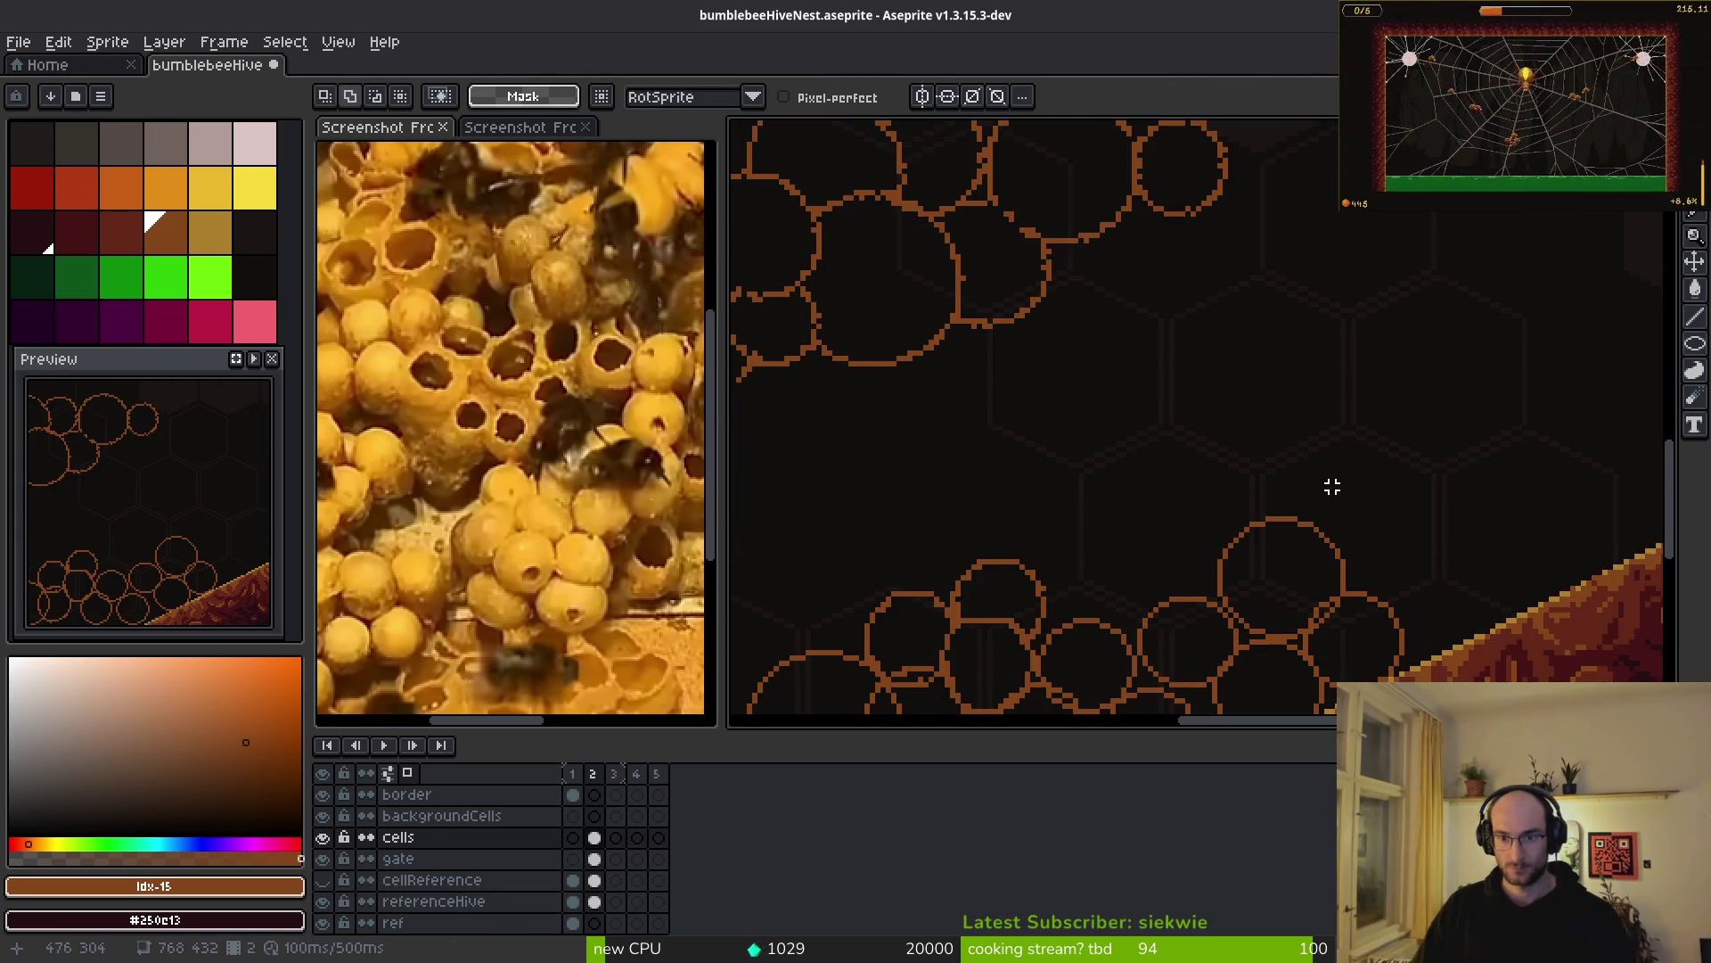
{"action": "scroll", "coordinate": [1291, 489], "scroll_direction": "down", "scroll_amount": 1}
- Lasso the left honeycomb cells and delete them
{"action": "mouse_move", "coordinate": [1299, 267]}
{"action": "left_mouse_down"}
{"action": "mouse_move", "coordinate": [764, 516]}
{"action": "mouse_move", "coordinate": [1455, 459]}
{"action": "left_mouse_up"}
{"action": "scroll", "coordinate": [1311, 382], "scroll_direction": "left", "scroll_amount": 2}
{"action": "left_click_drag", "start_coordinate": [1172, 343], "coordinate": [1271, 553]}
{"action": "left_click_drag", "start_coordinate": [1067, 343], "coordinate": [1074, 342]}
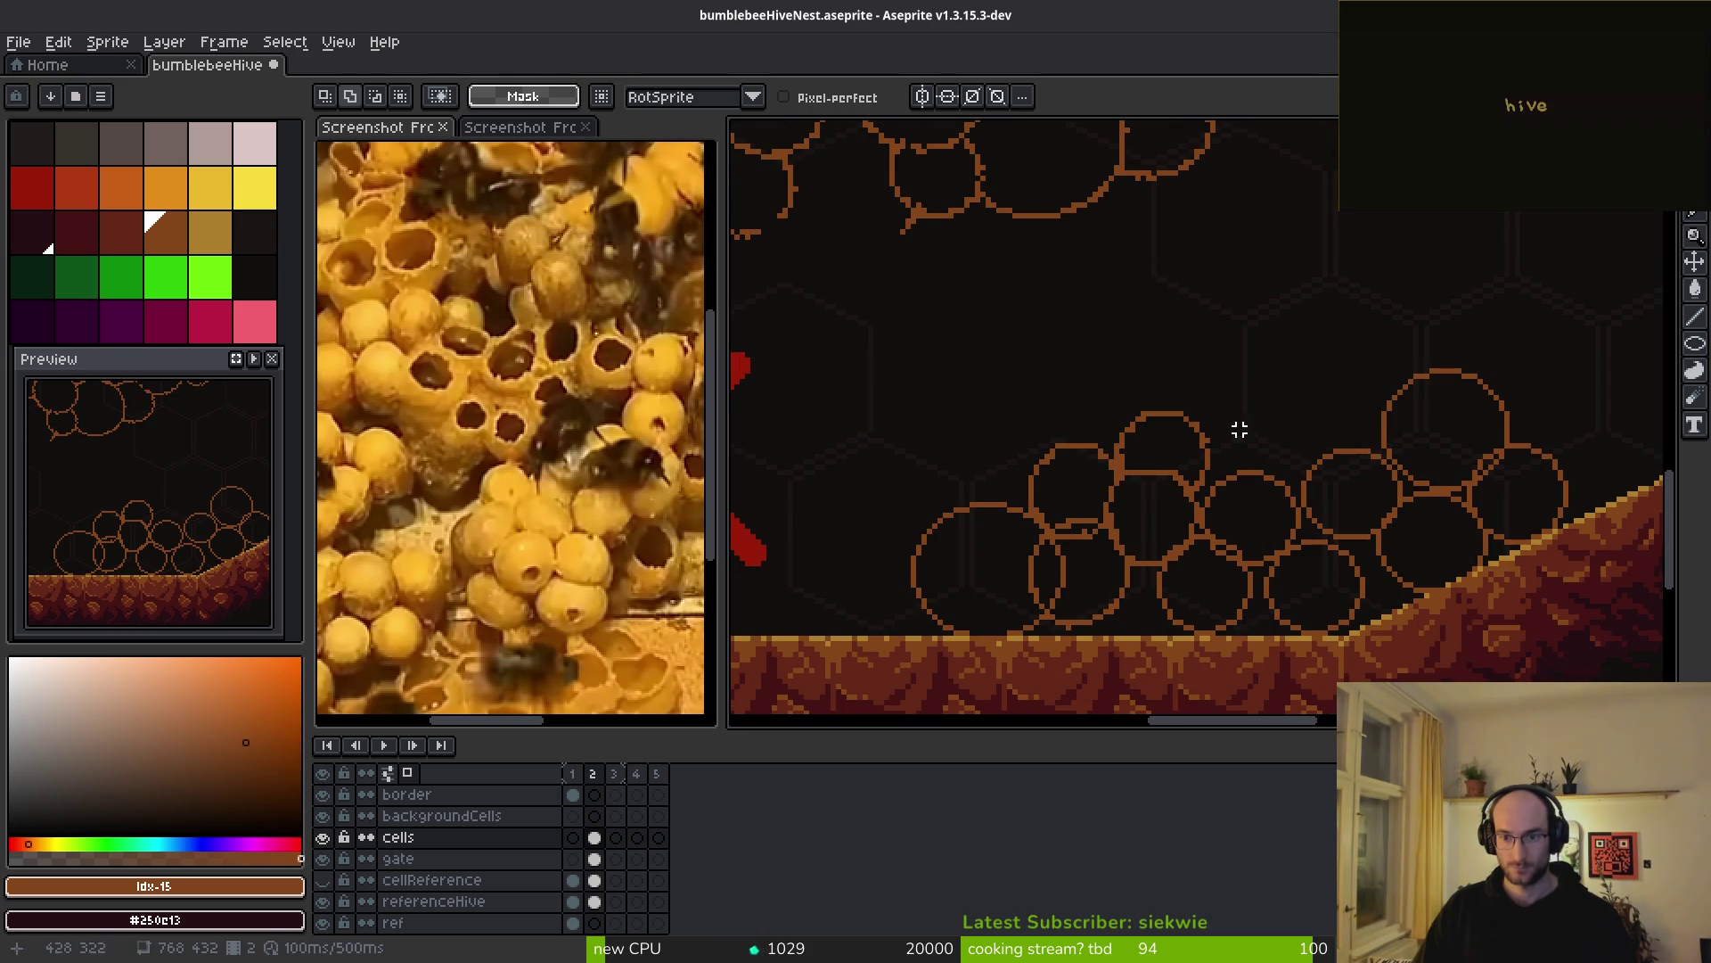
{"action": "left_click_drag", "start_coordinate": [1111, 615], "coordinate": [1194, 297]}
{"action": "key", "text": "Delete"}
- Draw a trial rectangle by the stroke tip and undo it
{"action": "scroll", "coordinate": [1201, 438], "scroll_direction": "up", "scroll_amount": 2}
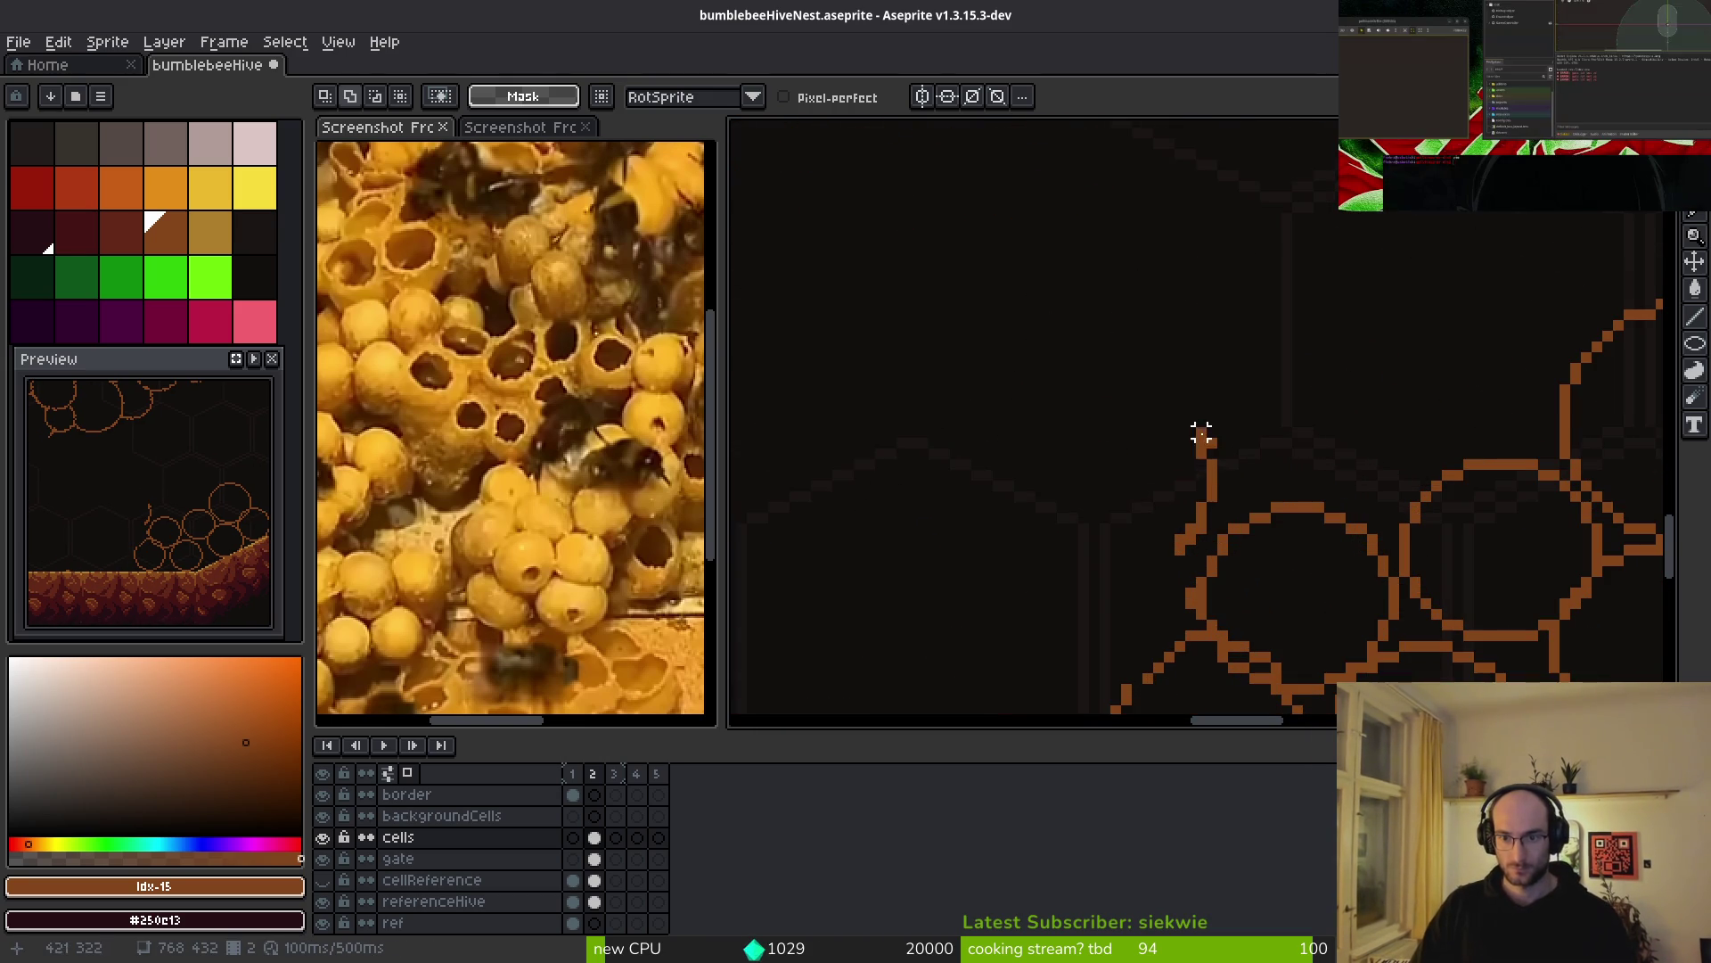
{"action": "key", "text": "r"}
{"action": "left_click_drag", "start_coordinate": [1207, 458], "coordinate": [1221, 405]}
{"action": "key", "text": "b"}
{"action": "key", "text": "ctrl+z"}
{"action": "scroll", "coordinate": [1184, 433], "scroll_direction": "down", "scroll_amount": 2}
{"action": "scroll", "coordinate": [1199, 512], "scroll_direction": "up", "scroll_amount": 2}
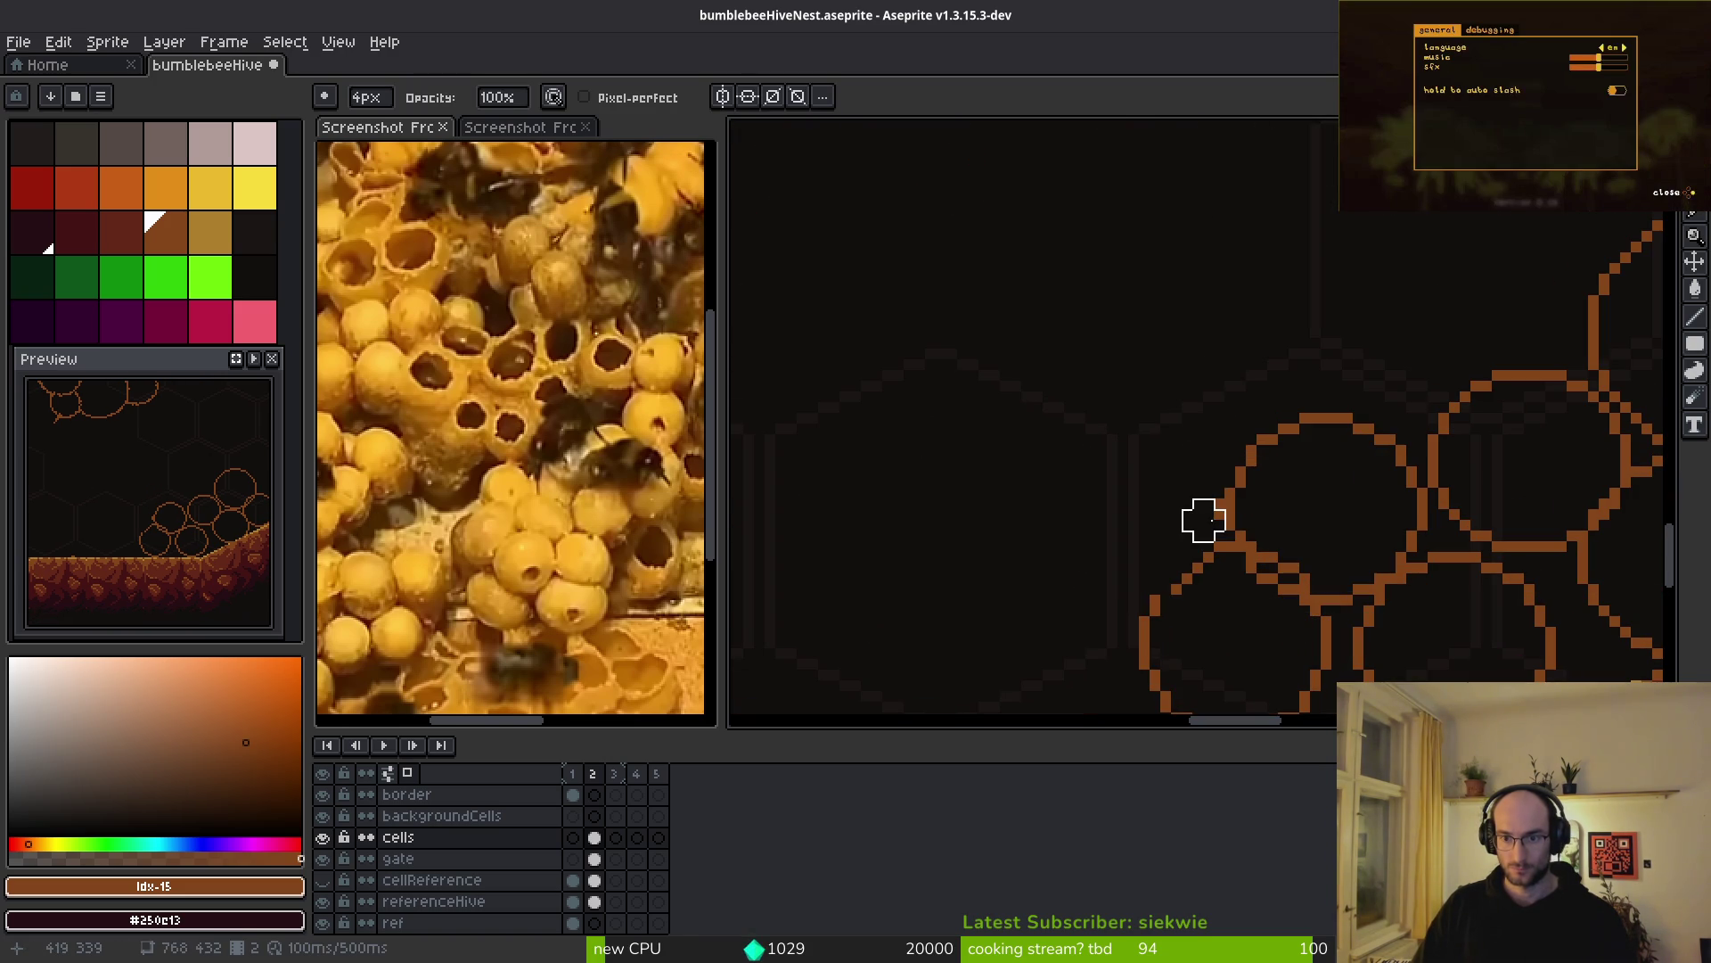
{"action": "scroll", "coordinate": [1204, 500], "scroll_direction": "down", "scroll_amount": 3}
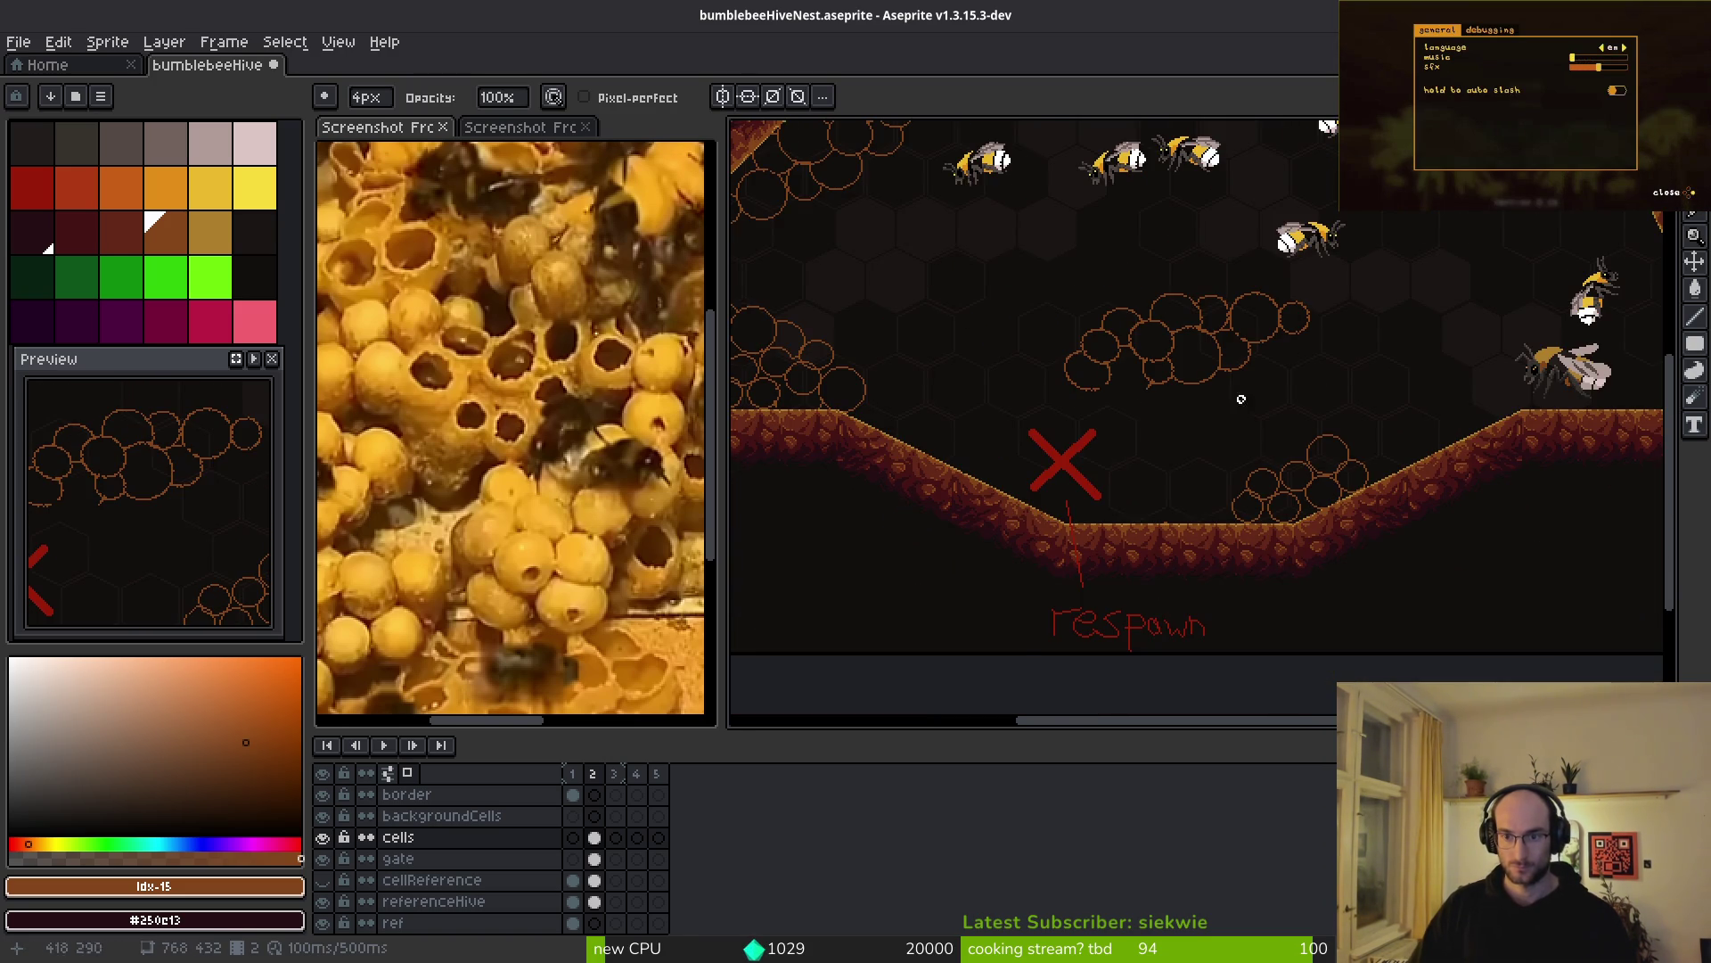
{"action": "scroll", "coordinate": [1144, 395], "scroll_direction": "down", "scroll_amount": 2}
- Marquee-move the small cluster up-right and the large cluster down-right, then deselect
{"action": "key", "text": "m"}
{"action": "mouse_move", "coordinate": [1101, 393]}
{"action": "left_mouse_down"}
{"action": "mouse_move", "coordinate": [1248, 497]}
{"action": "mouse_move", "coordinate": [1300, 416]}
{"action": "mouse_move", "coordinate": [1372, 371]}
{"action": "left_mouse_up"}
{"action": "left_click_drag", "start_coordinate": [904, 234], "coordinate": [1236, 410]}
{"action": "mouse_move", "coordinate": [1158, 345]}
{"action": "left_mouse_down"}
{"action": "mouse_move", "coordinate": [1212, 462]}
{"action": "mouse_move", "coordinate": [1233, 452]}
{"action": "left_mouse_up"}
{"action": "key", "text": "ctrl+d"}
- Draw brood-cell circles on the lower right wall beside the bee, redoing one smaller
{"action": "scroll", "coordinate": [1238, 419], "scroll_direction": "up", "scroll_amount": 4}
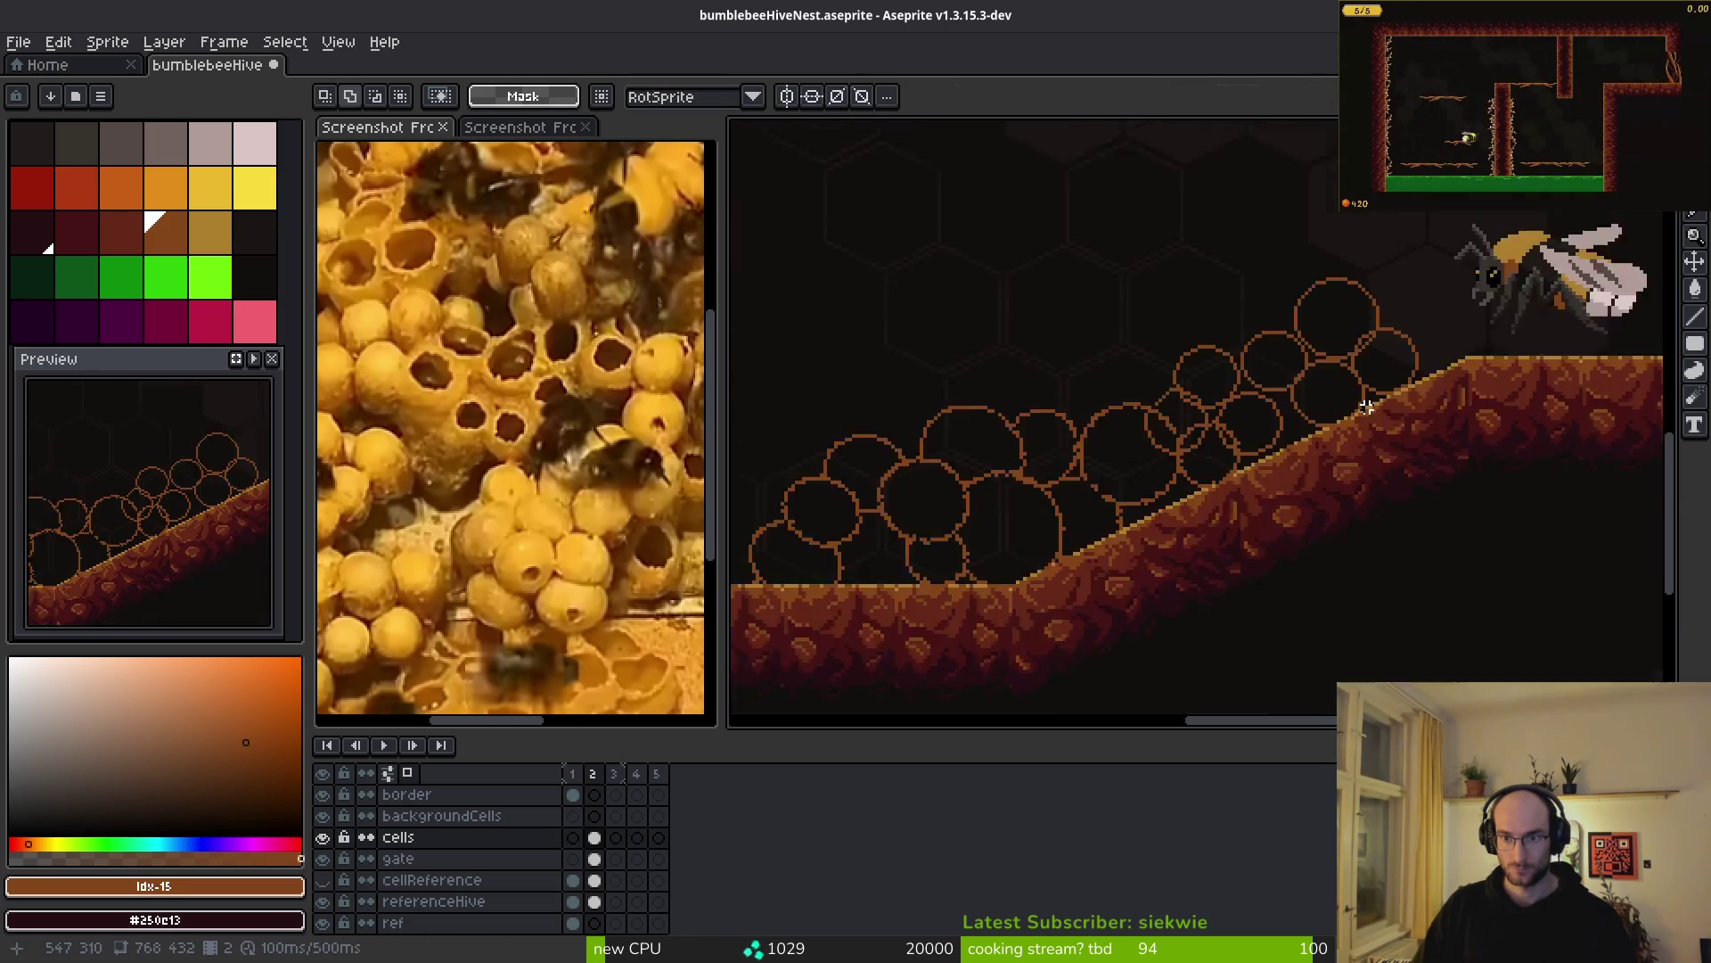
{"action": "key", "text": "shift+r"}
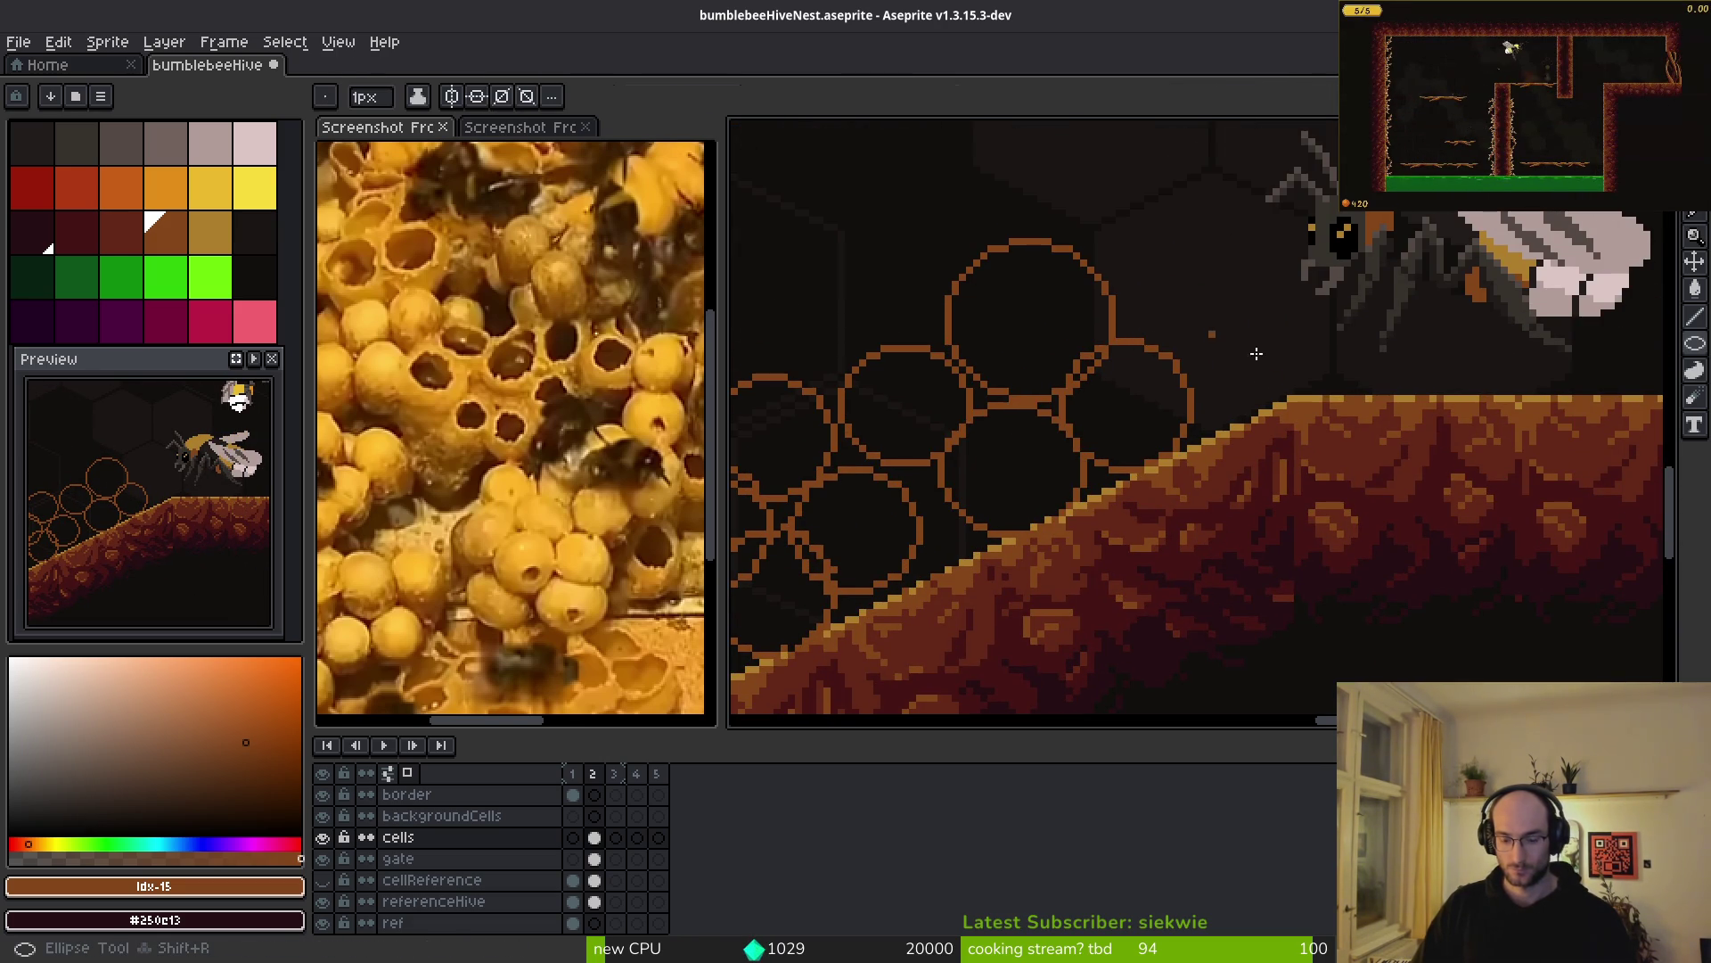
{"action": "mouse_move", "coordinate": [1147, 285]}
{"action": "left_mouse_down"}
{"action": "mouse_move", "coordinate": [1307, 406]}
{"action": "mouse_move", "coordinate": [1309, 429]}
{"action": "left_mouse_up"}
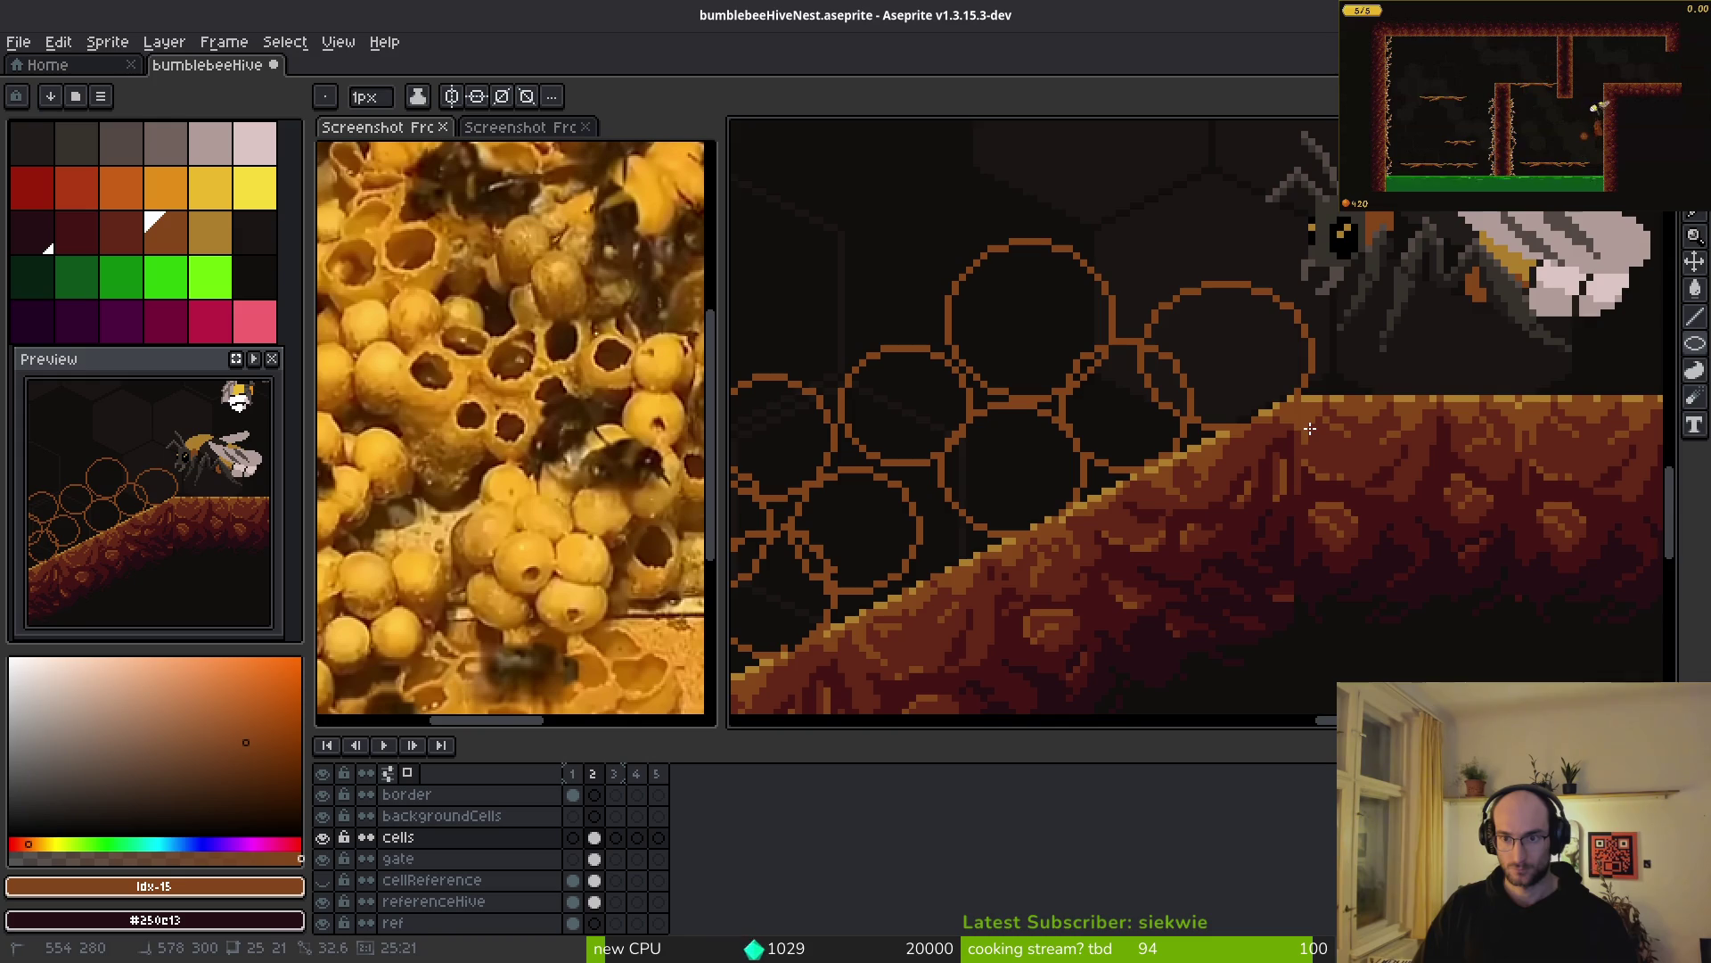
{"action": "scroll", "coordinate": [1316, 435], "scroll_direction": "down", "scroll_amount": 4}
{"action": "scroll", "coordinate": [1221, 382], "scroll_direction": "up", "scroll_amount": 4}
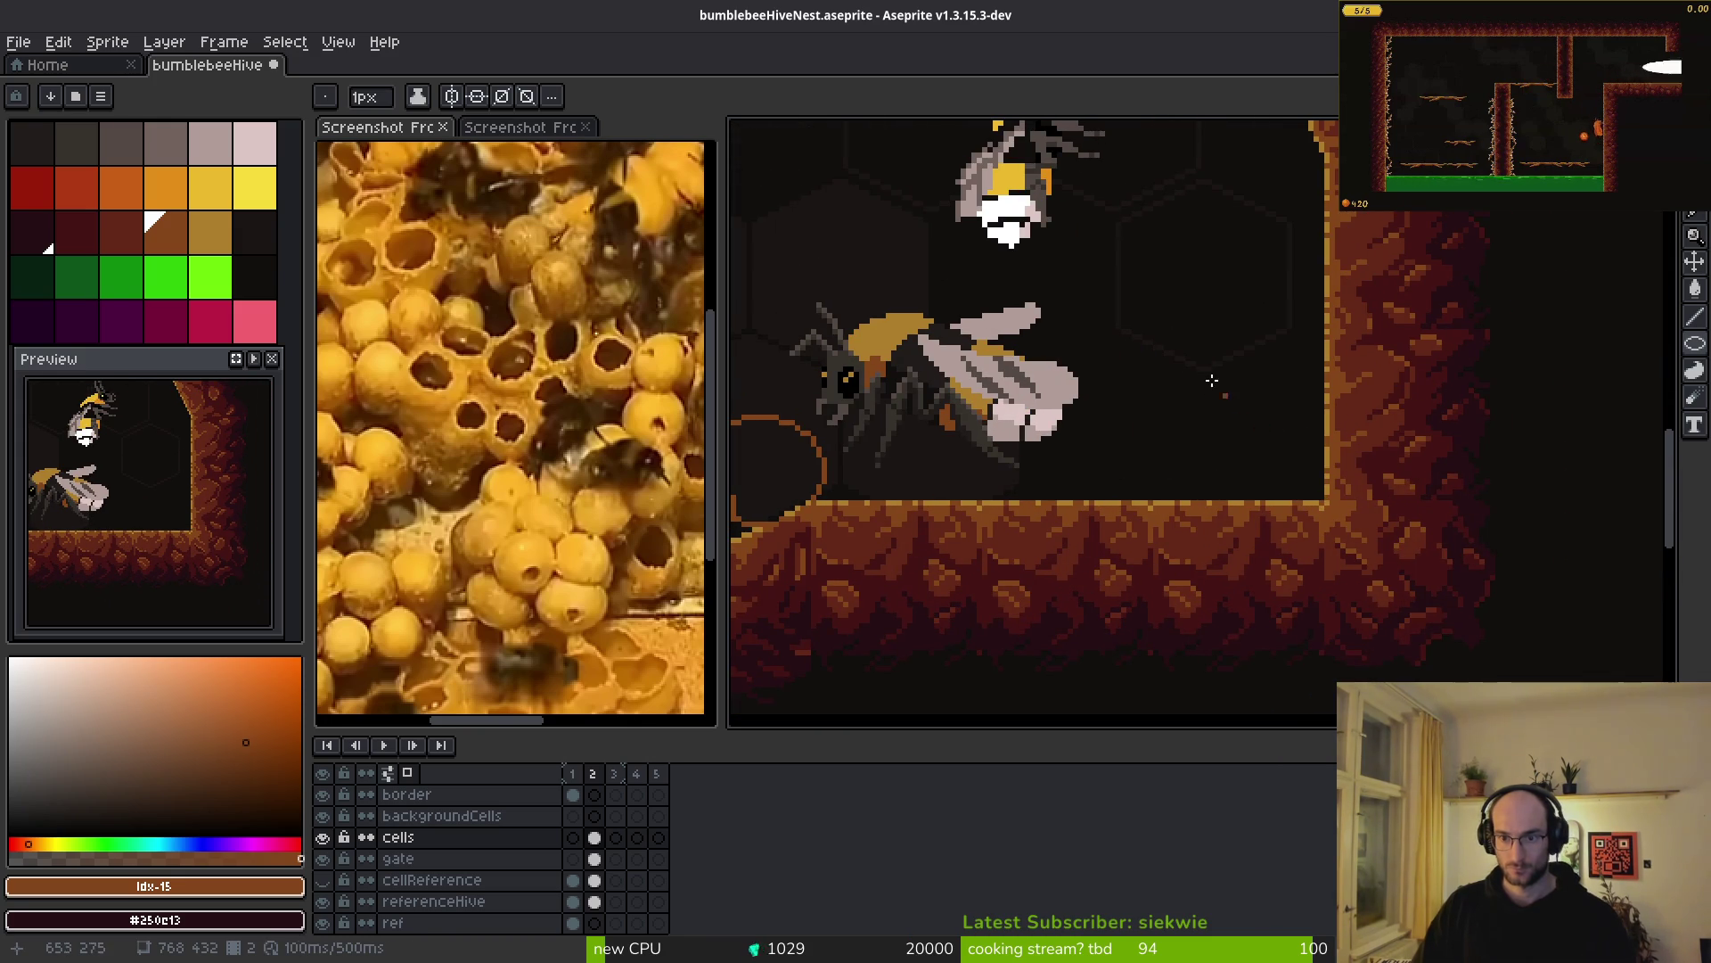
{"action": "left_click_drag", "start_coordinate": [1188, 384], "coordinate": [1332, 513]}
{"action": "scroll", "coordinate": [1265, 410], "scroll_direction": "up", "scroll_amount": 2}
{"action": "left_click_drag", "start_coordinate": [1210, 315], "coordinate": [1333, 465]}
{"action": "key", "text": "ctrl+z"}
{"action": "left_click_drag", "start_coordinate": [1247, 379], "coordinate": [1337, 465]}
{"action": "left_click_drag", "start_coordinate": [1085, 459], "coordinate": [1185, 550]}
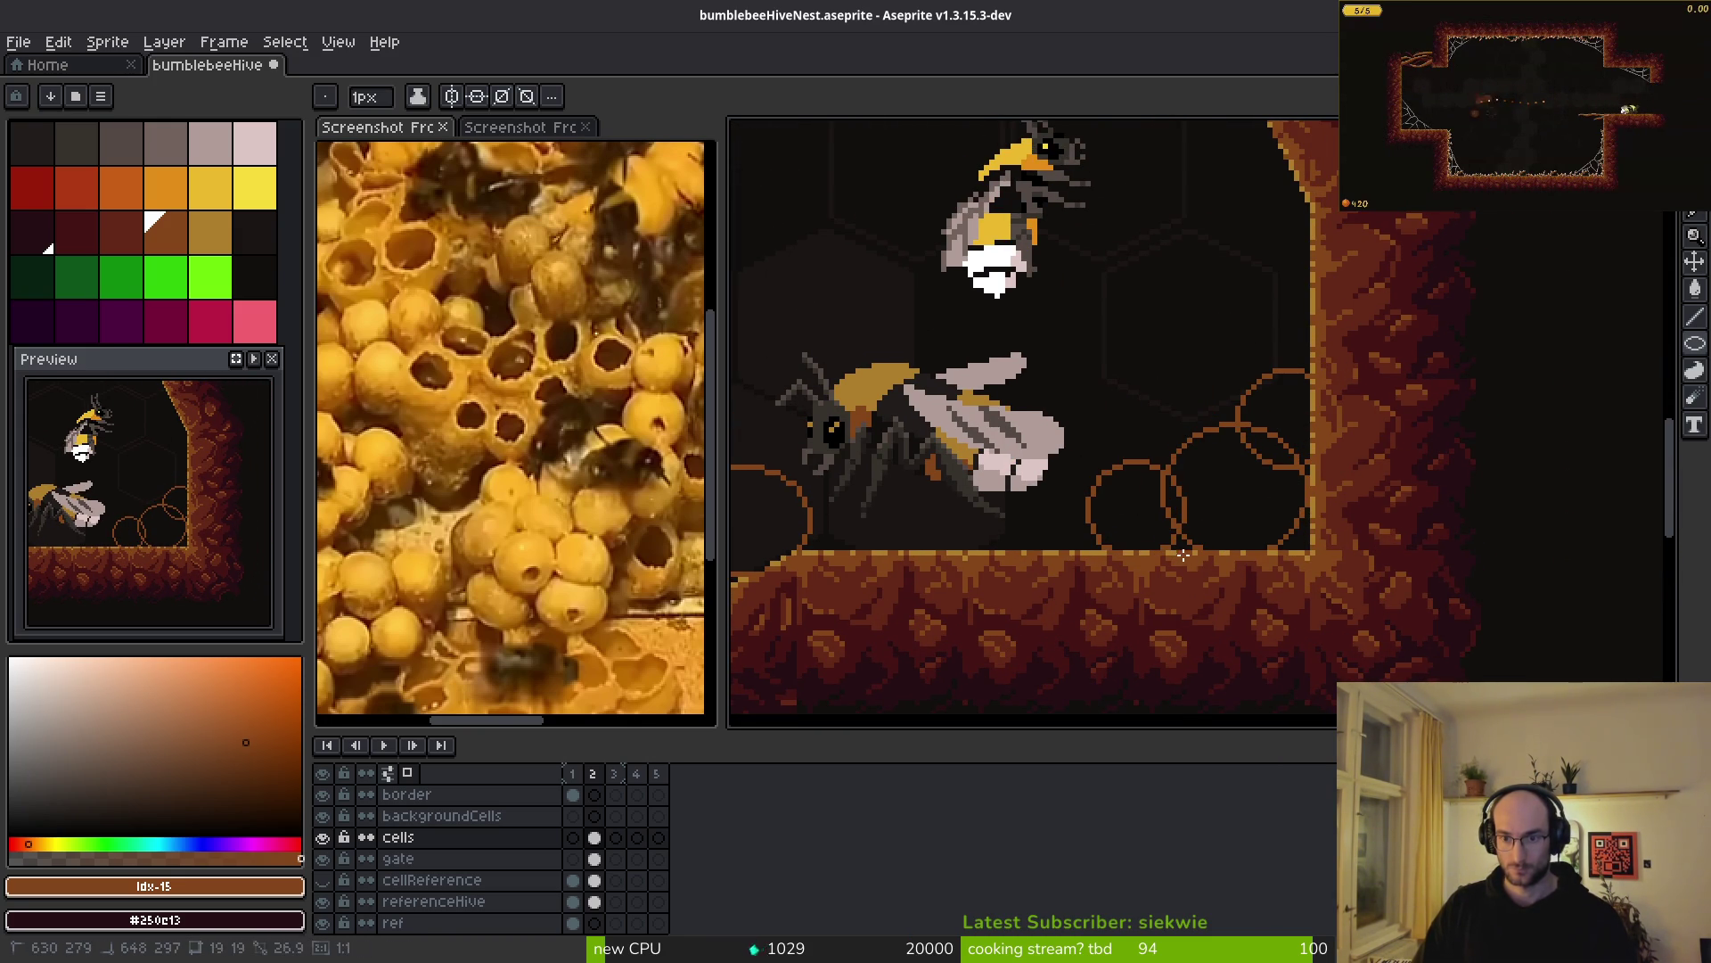
- Stack more cells up the curved wall (32x30, 15x15, 26x24, 18x17), then recenter the room
{"action": "scroll", "coordinate": [1157, 363], "scroll_direction": "up", "scroll_amount": 1}
{"action": "left_click_drag", "start_coordinate": [1147, 372], "coordinate": [1260, 487]}
{"action": "left_click_drag", "start_coordinate": [1125, 216], "coordinate": [1330, 415]}
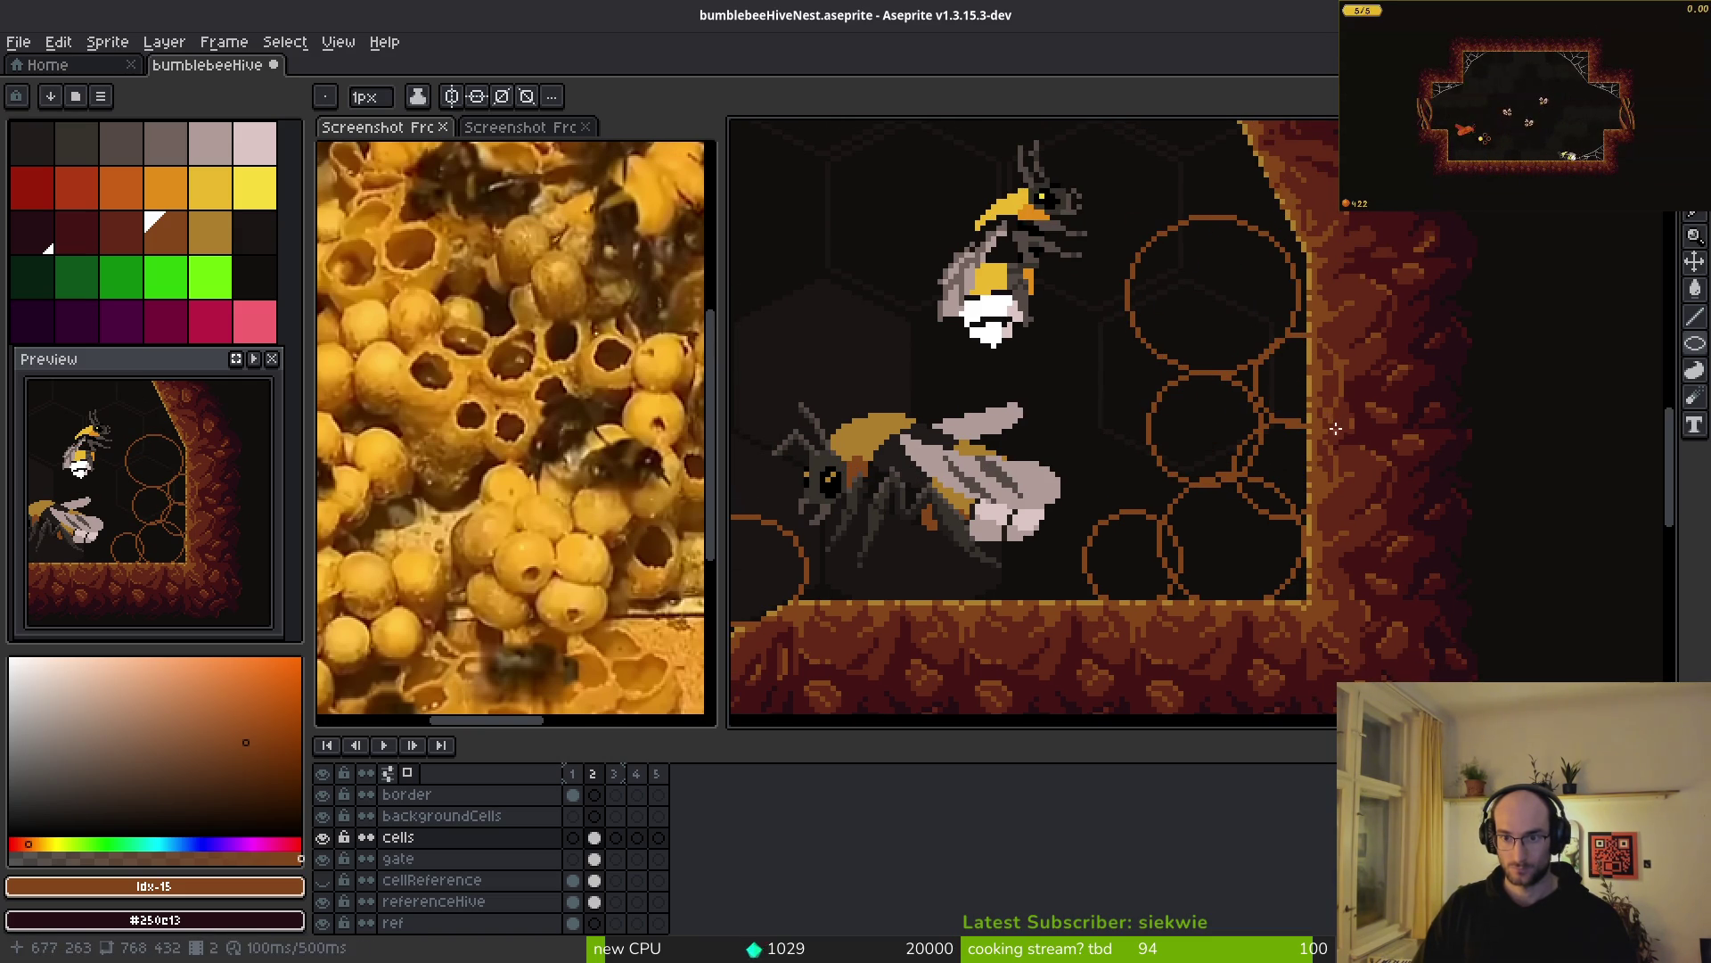
{"action": "scroll", "coordinate": [1256, 345], "scroll_direction": "up", "scroll_amount": 5}
{"action": "left_click_drag", "start_coordinate": [1148, 491], "coordinate": [1188, 507]}
{"action": "left_click_drag", "start_coordinate": [1132, 317], "coordinate": [1306, 478]}
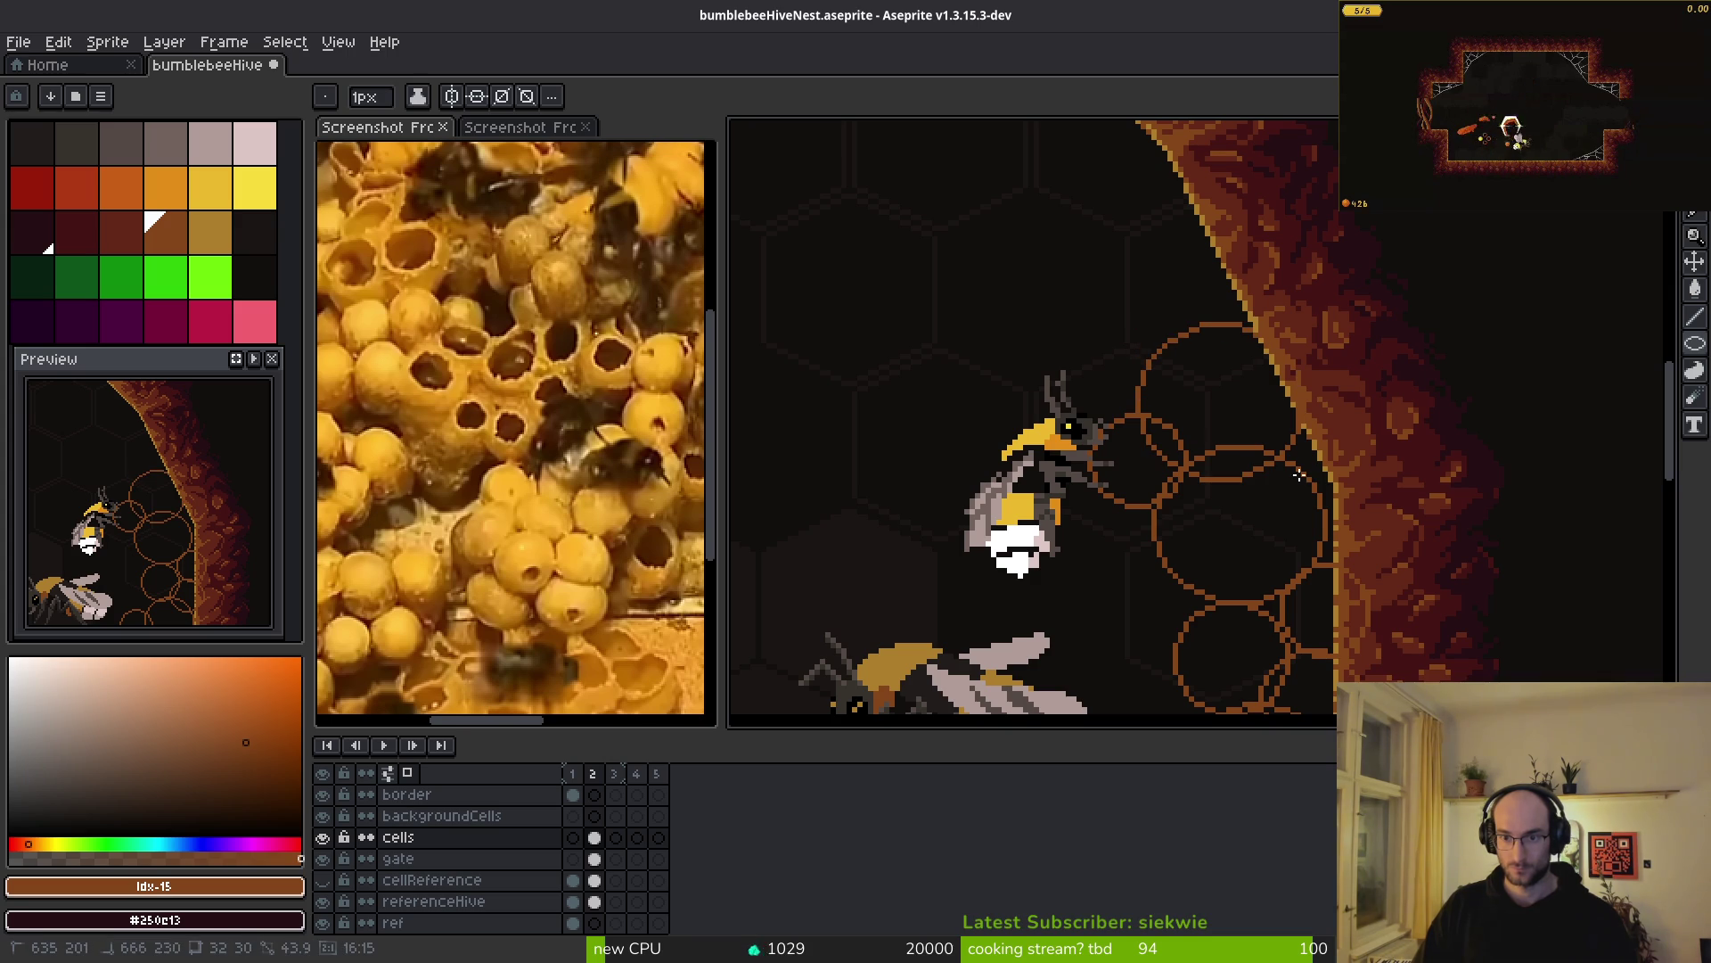
{"action": "mouse_move", "coordinate": [1130, 251]}
{"action": "left_mouse_down"}
{"action": "mouse_move", "coordinate": [1248, 361]}
{"action": "mouse_move", "coordinate": [1242, 346]}
{"action": "left_mouse_up"}
{"action": "scroll", "coordinate": [1174, 294], "scroll_direction": "up", "scroll_amount": 3}
{"action": "mouse_move", "coordinate": [1146, 242]}
{"action": "left_mouse_down"}
{"action": "mouse_move", "coordinate": [1225, 319]}
{"action": "mouse_move", "coordinate": [1233, 428]}
{"action": "left_mouse_up"}
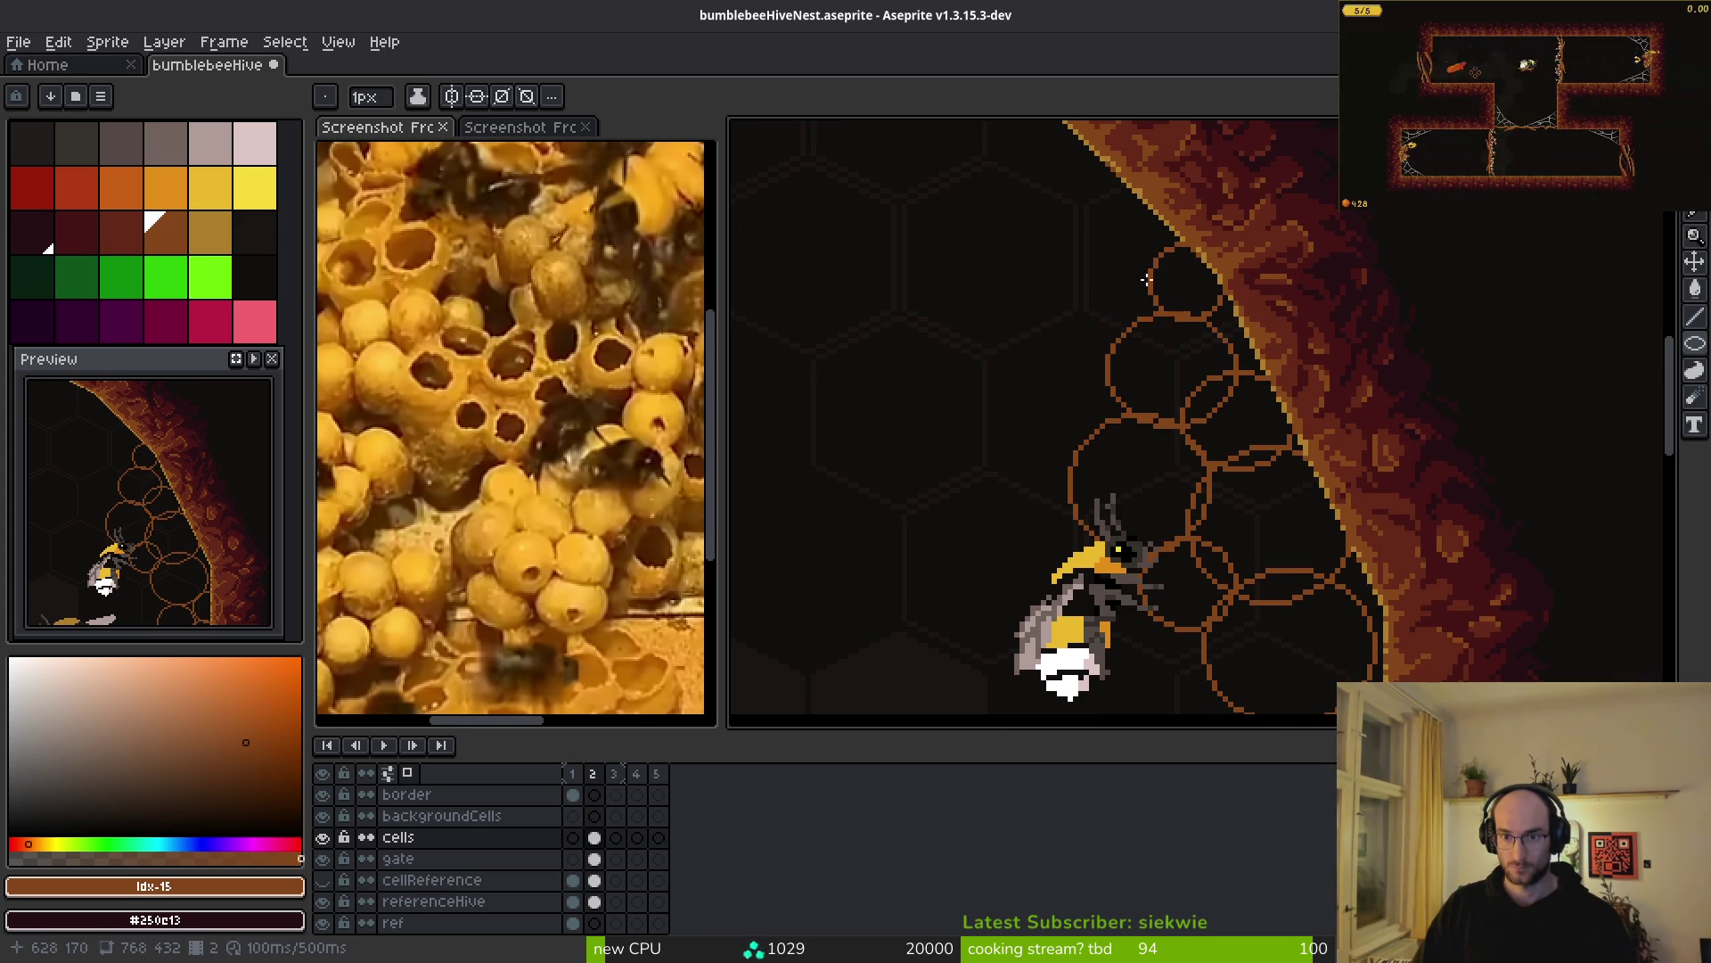
{"action": "mouse_move", "coordinate": [1045, 201]}
{"action": "left_mouse_down"}
{"action": "mouse_move", "coordinate": [1175, 326]}
{"action": "mouse_move", "coordinate": [1199, 431]}
{"action": "left_mouse_up"}
{"action": "scroll", "coordinate": [1207, 395], "scroll_direction": "up", "scroll_amount": 3}
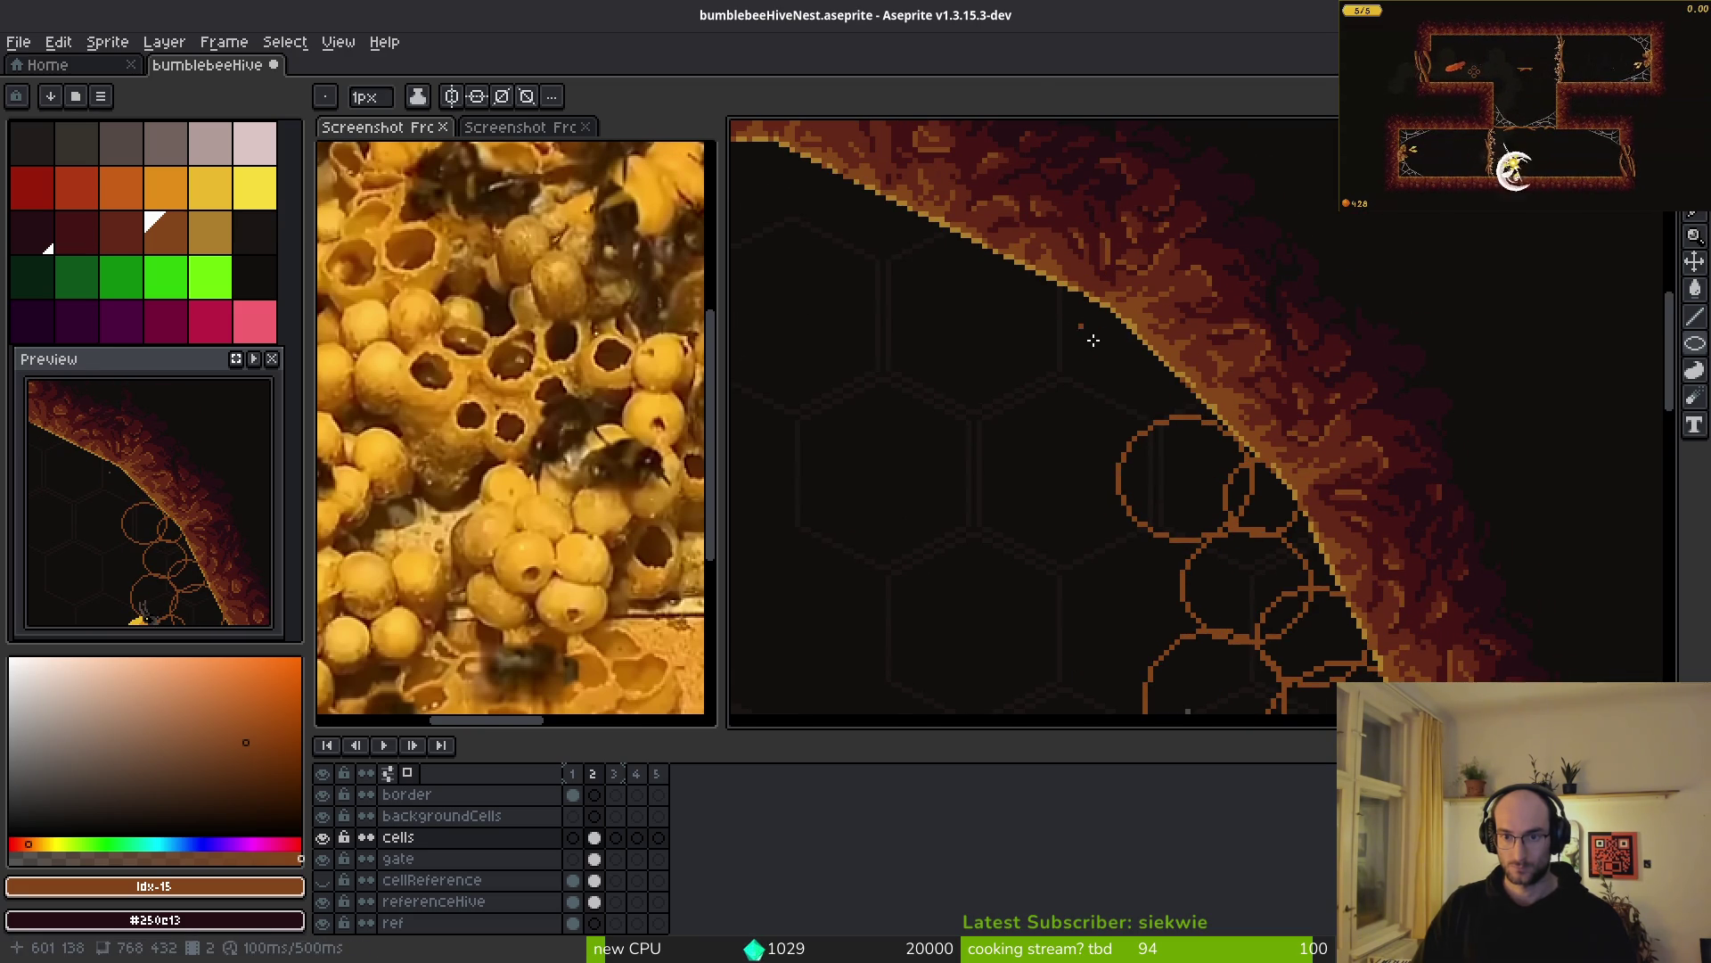
{"action": "left_click_drag", "start_coordinate": [1117, 342], "coordinate": [1212, 425]}
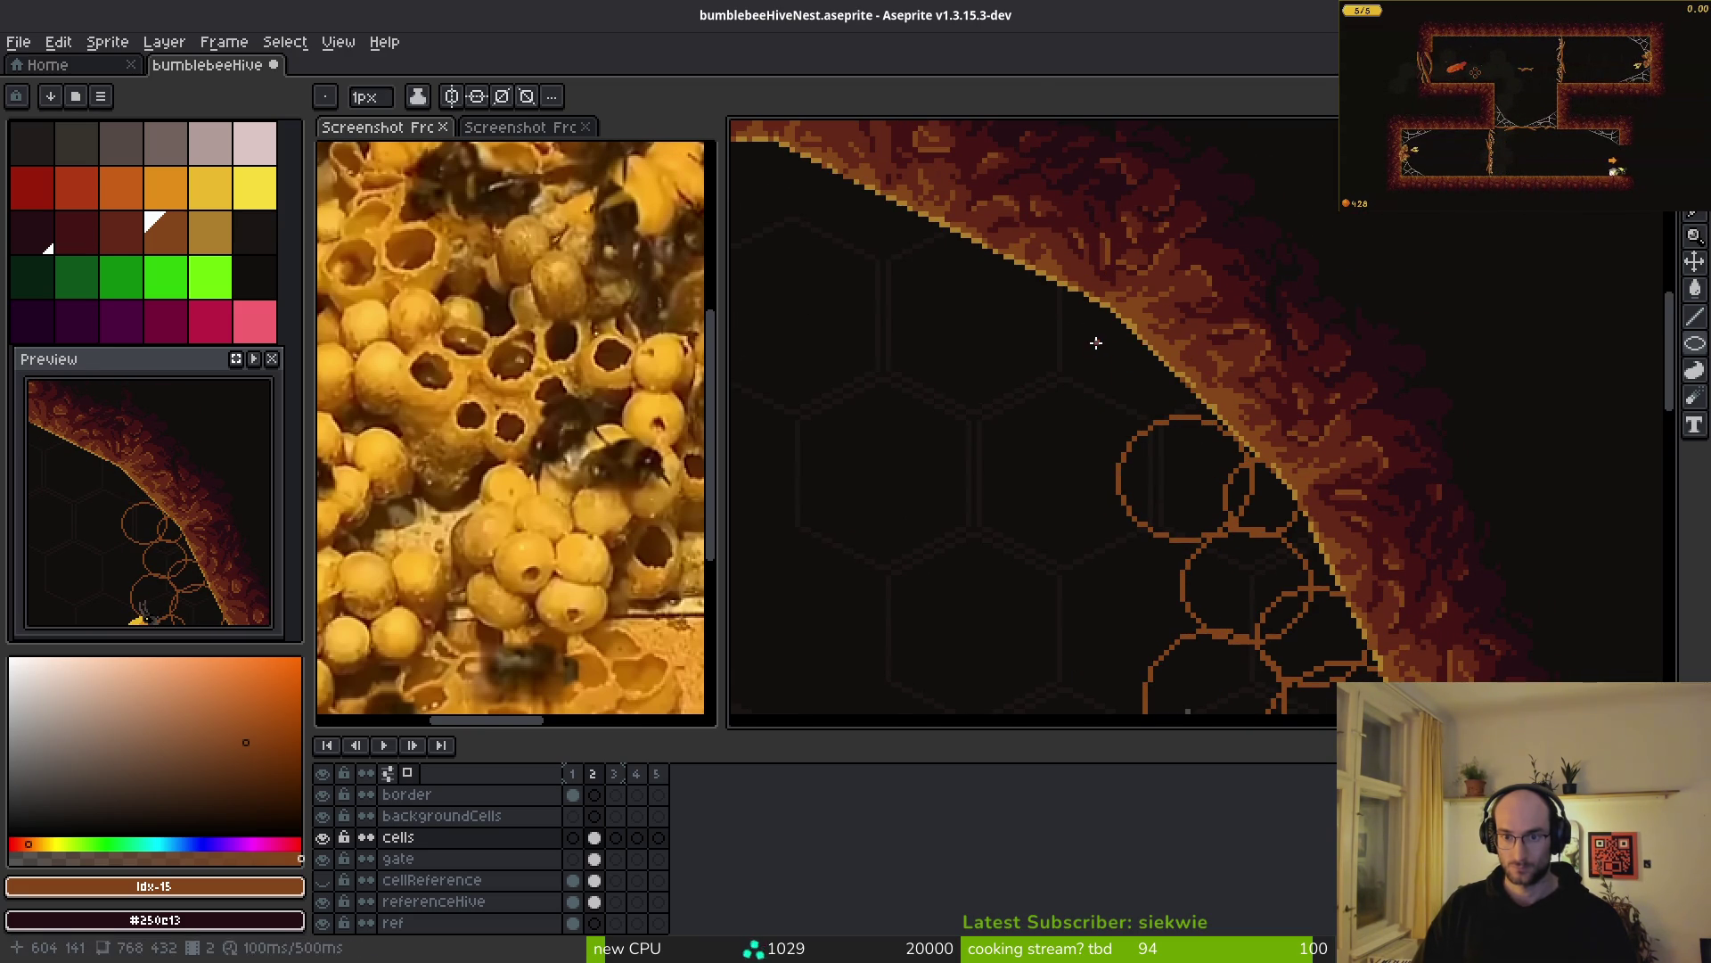
{"action": "scroll", "coordinate": [1234, 450], "scroll_direction": "down", "scroll_amount": 3}
{"action": "mouse_move", "coordinate": [1234, 450]}
{"action": "left_mouse_down"}
{"action": "mouse_move", "coordinate": [1197, 372]}
{"action": "mouse_move", "coordinate": [1185, 438]}
{"action": "left_mouse_up"}
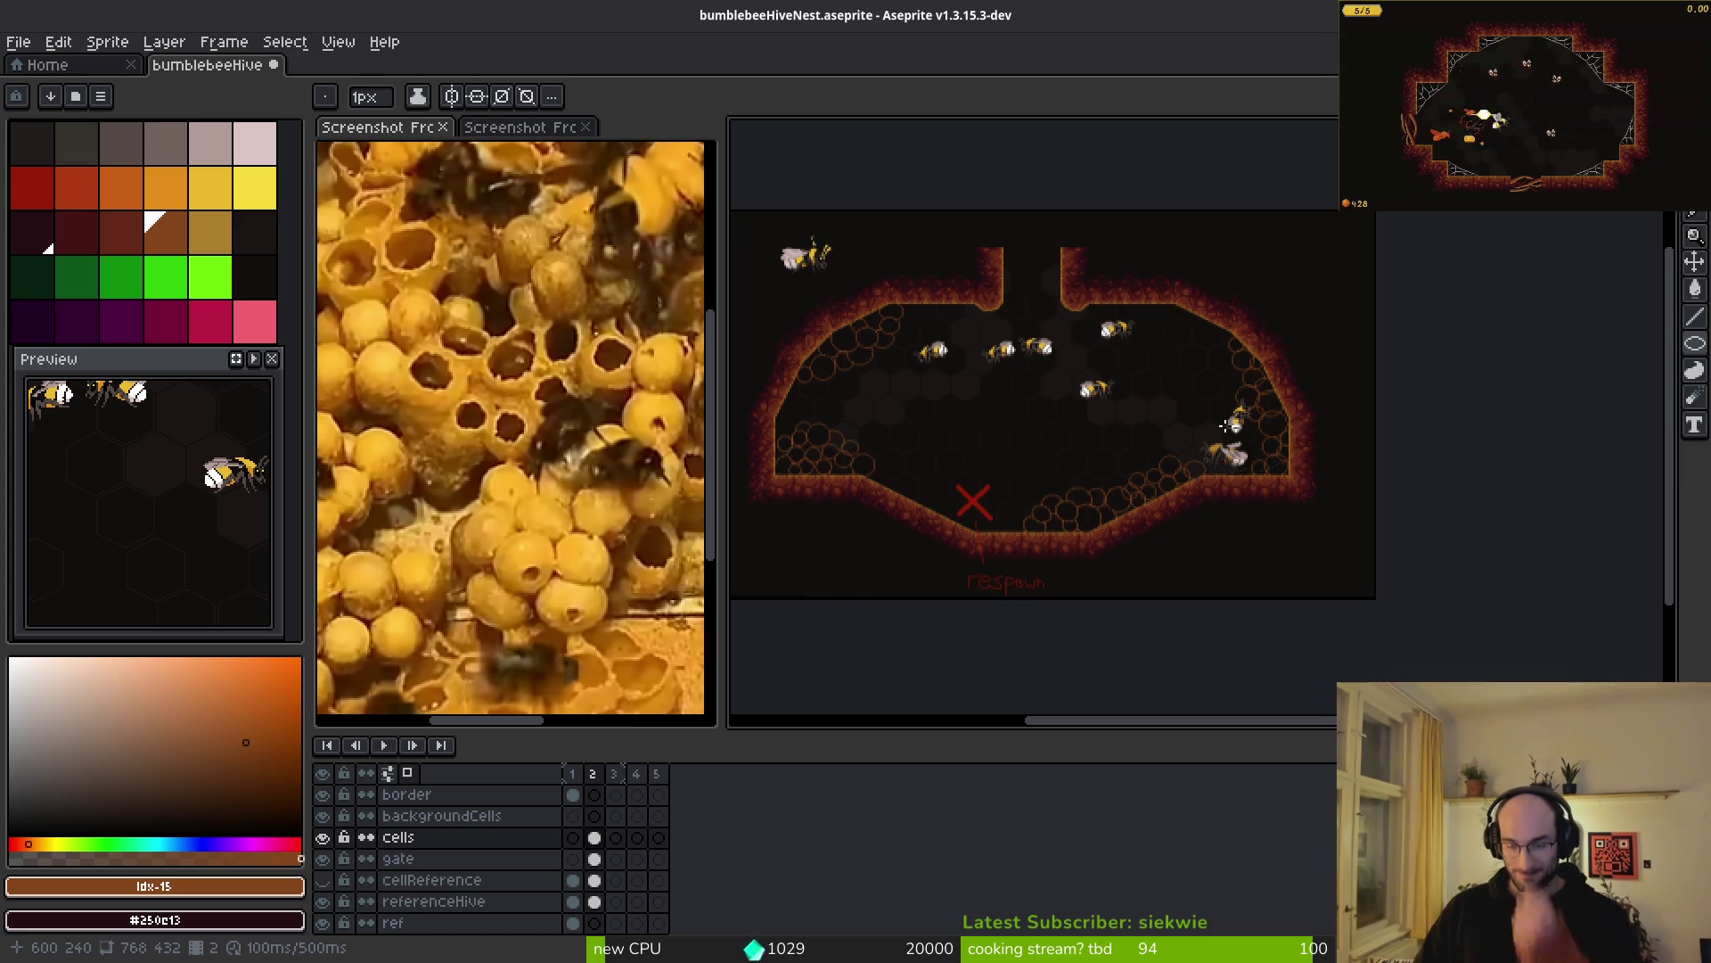
- Bring the reference photo document to the front
{"action": "scroll", "coordinate": [1068, 465], "scroll_direction": "up", "scroll_amount": 3}
{"action": "scroll", "coordinate": [1257, 490], "scroll_direction": "down", "scroll_amount": 3}
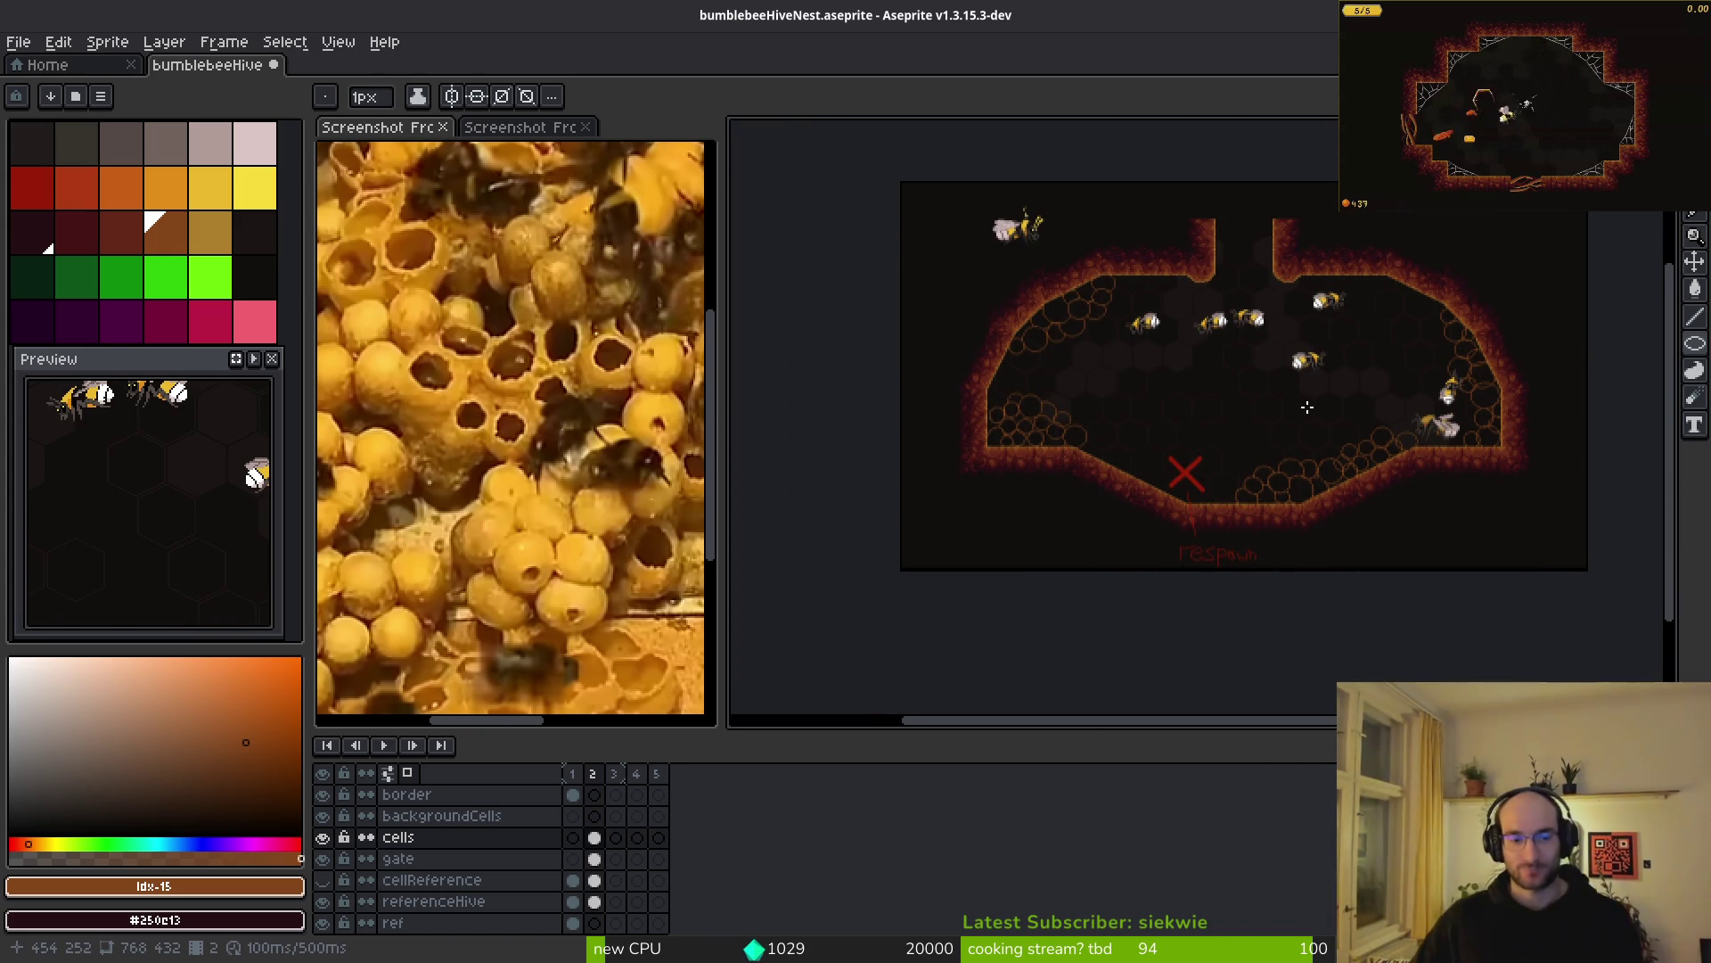
{"action": "scroll", "coordinate": [642, 440], "scroll_direction": "down", "scroll_amount": 3}
{"action": "left_click", "coordinate": [552, 429]}
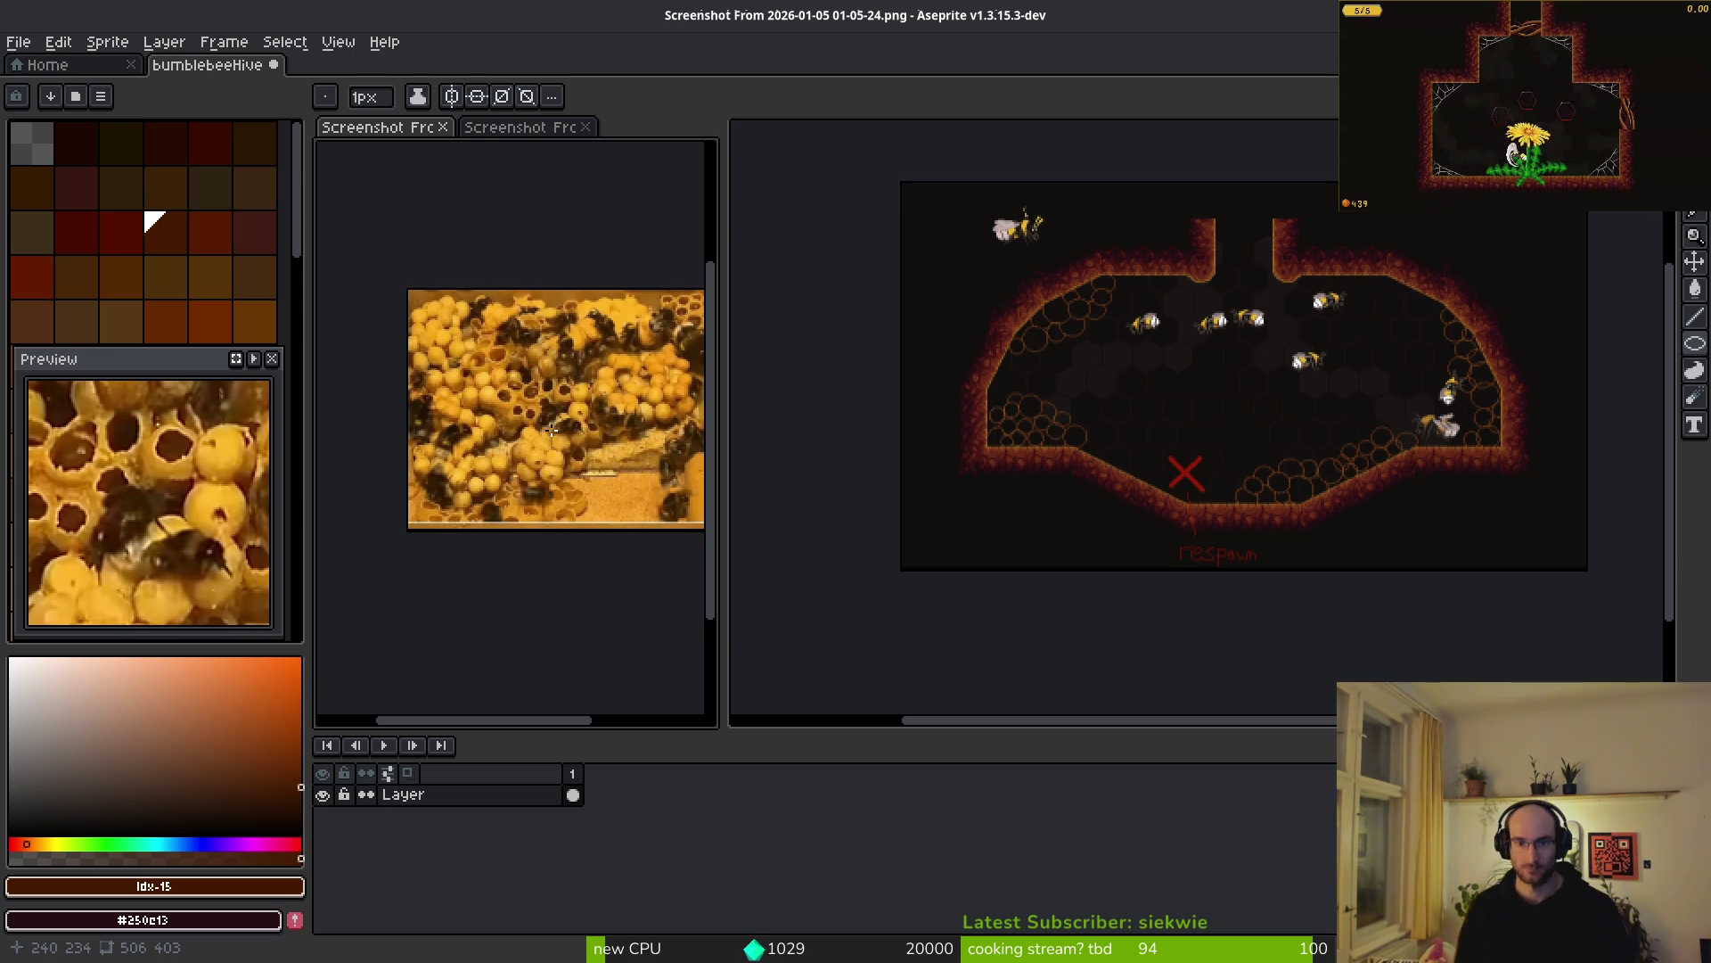
{"action": "scroll", "coordinate": [1326, 489], "scroll_direction": "up", "scroll_amount": 3}
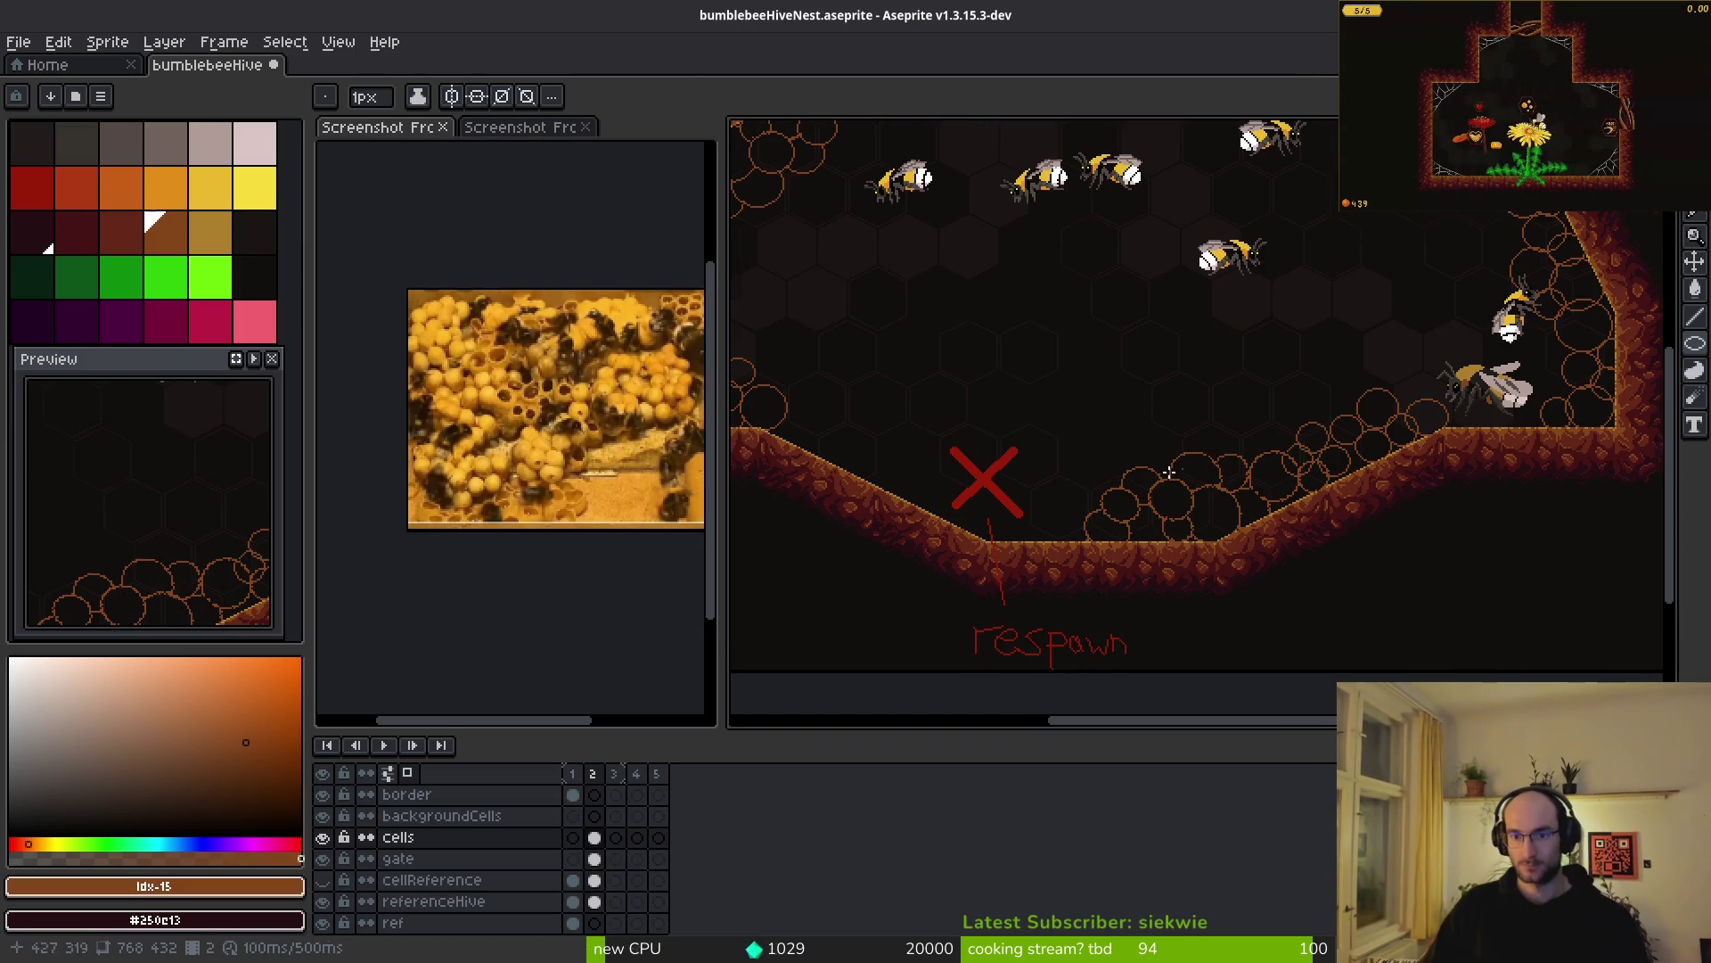
- Shift the brood-cell cluster on the right slope to the left and commit it
{"action": "key", "text": "m"}
{"action": "left_click_drag", "start_coordinate": [1069, 367], "coordinate": [1467, 599]}
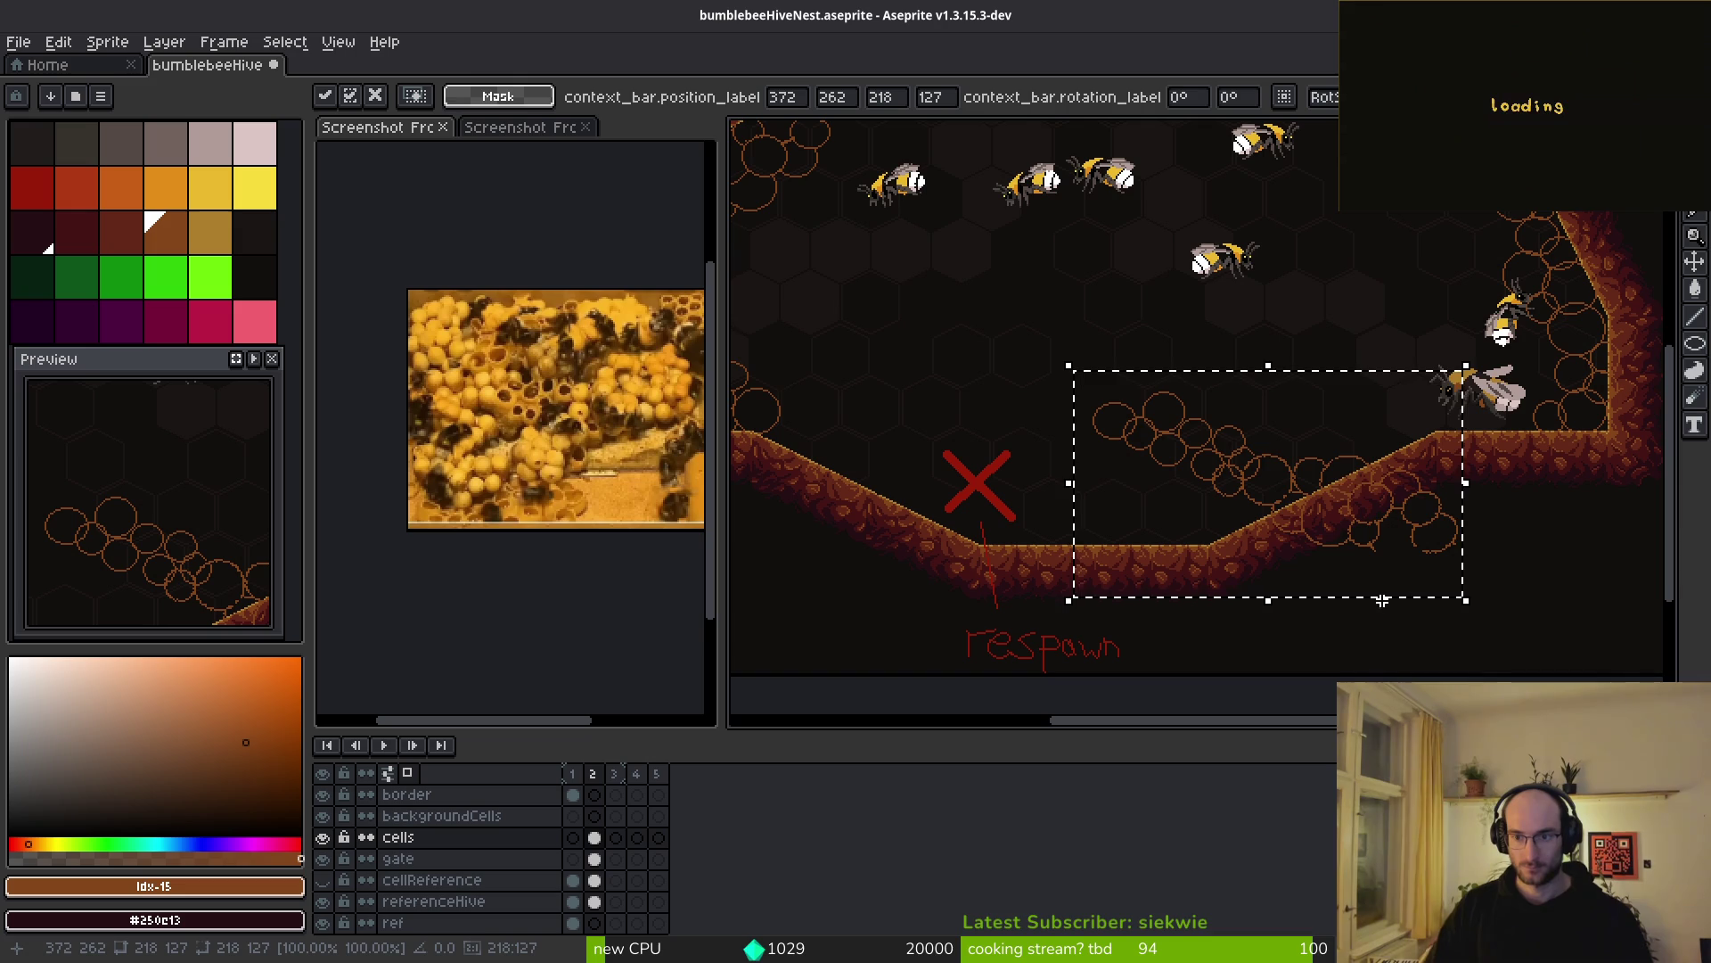
{"action": "left_click_drag", "start_coordinate": [1292, 524], "coordinate": [938, 506]}
{"action": "key", "text": "Return"}
{"action": "scroll", "coordinate": [1037, 390], "scroll_direction": "up", "scroll_amount": 5}
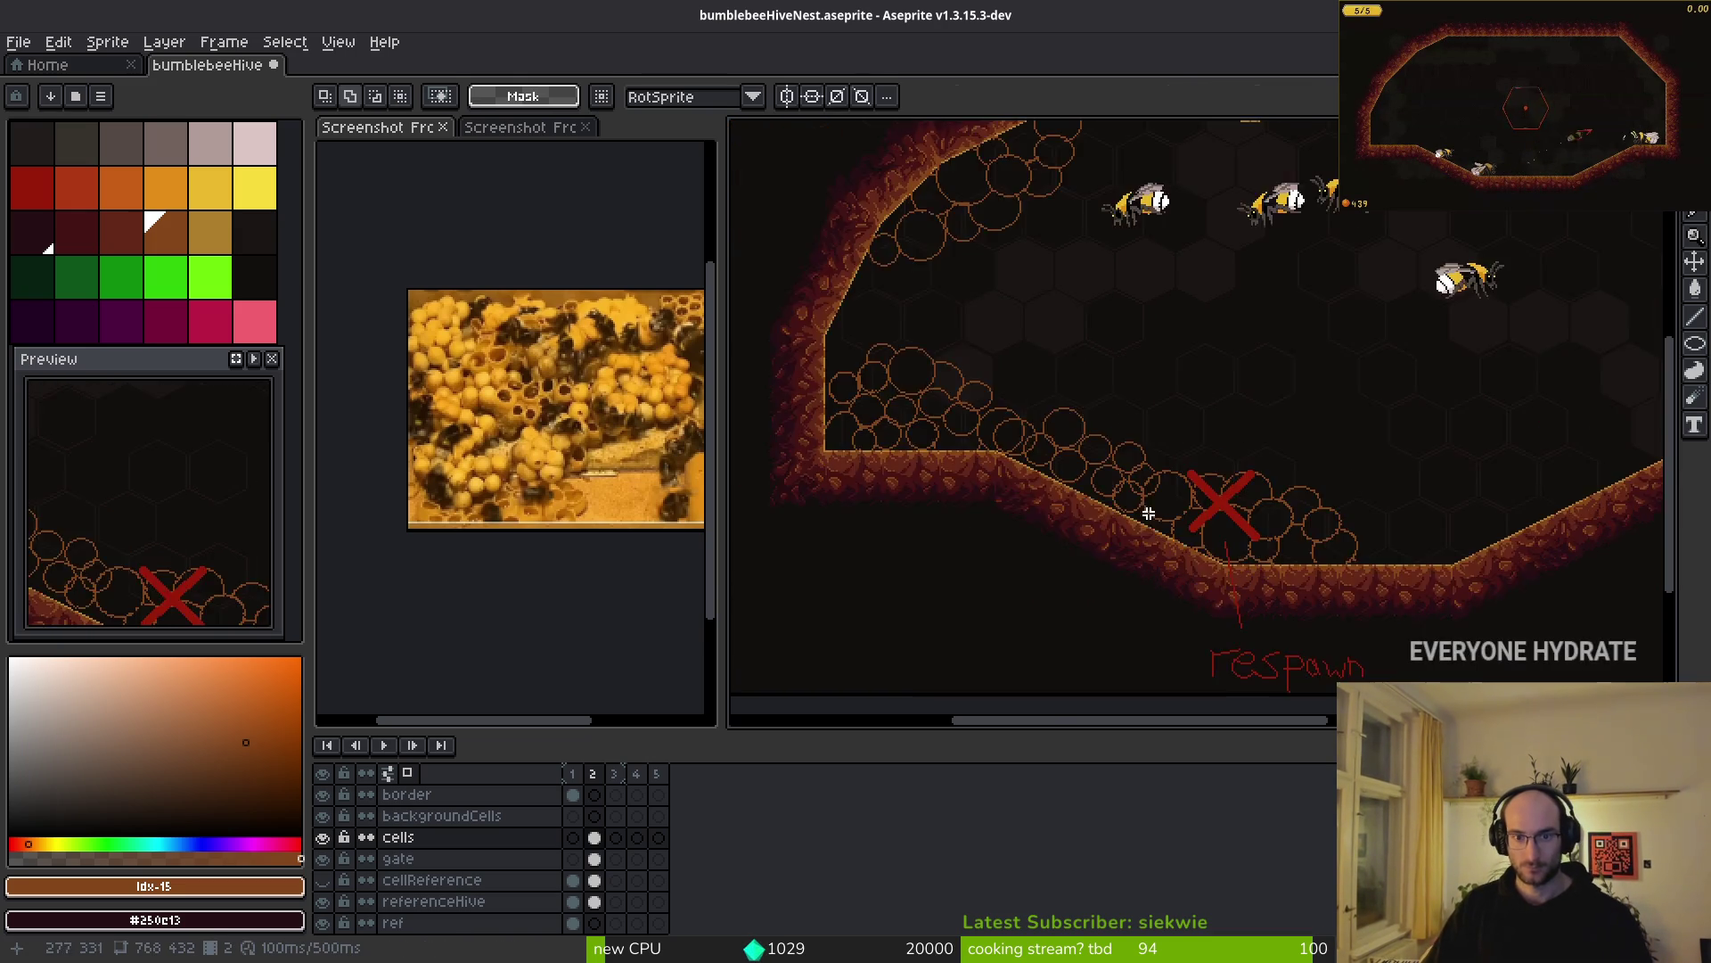
{"action": "scroll", "coordinate": [1036, 391], "scroll_direction": "up", "scroll_amount": 2}
- Cover the stray orange diagonal line and draw new cell circles filling the gaps
{"action": "key", "text": "b"}
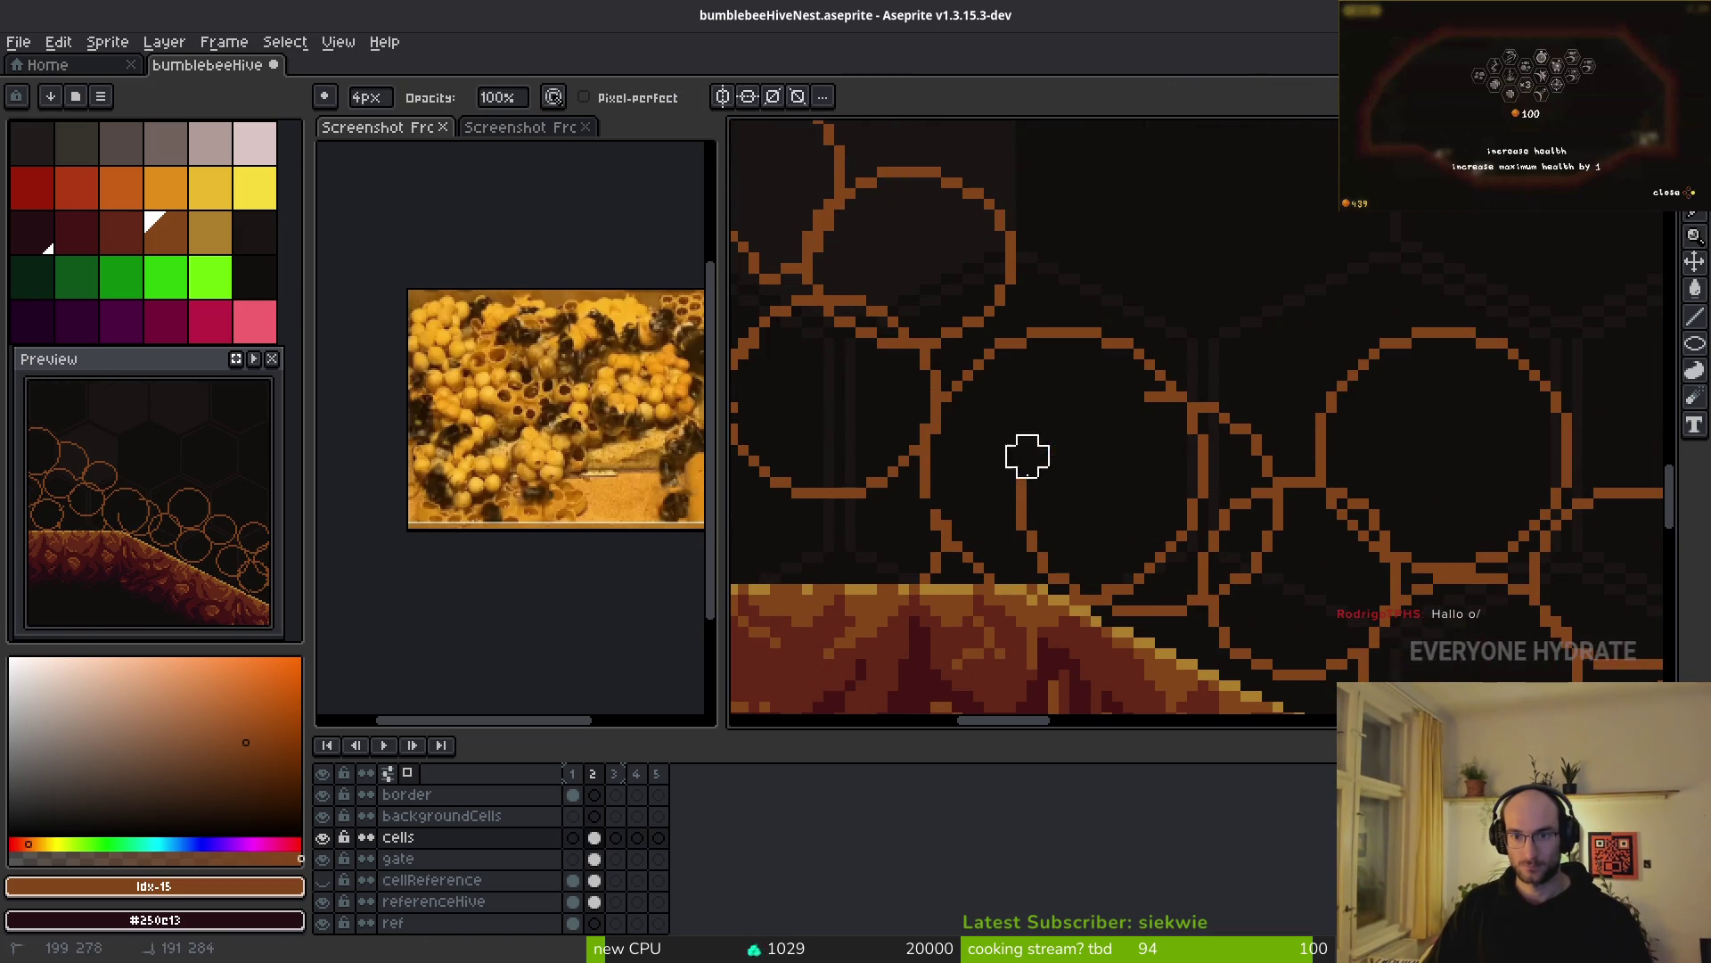
{"action": "left_click_drag", "start_coordinate": [1220, 404], "coordinate": [1274, 481]}
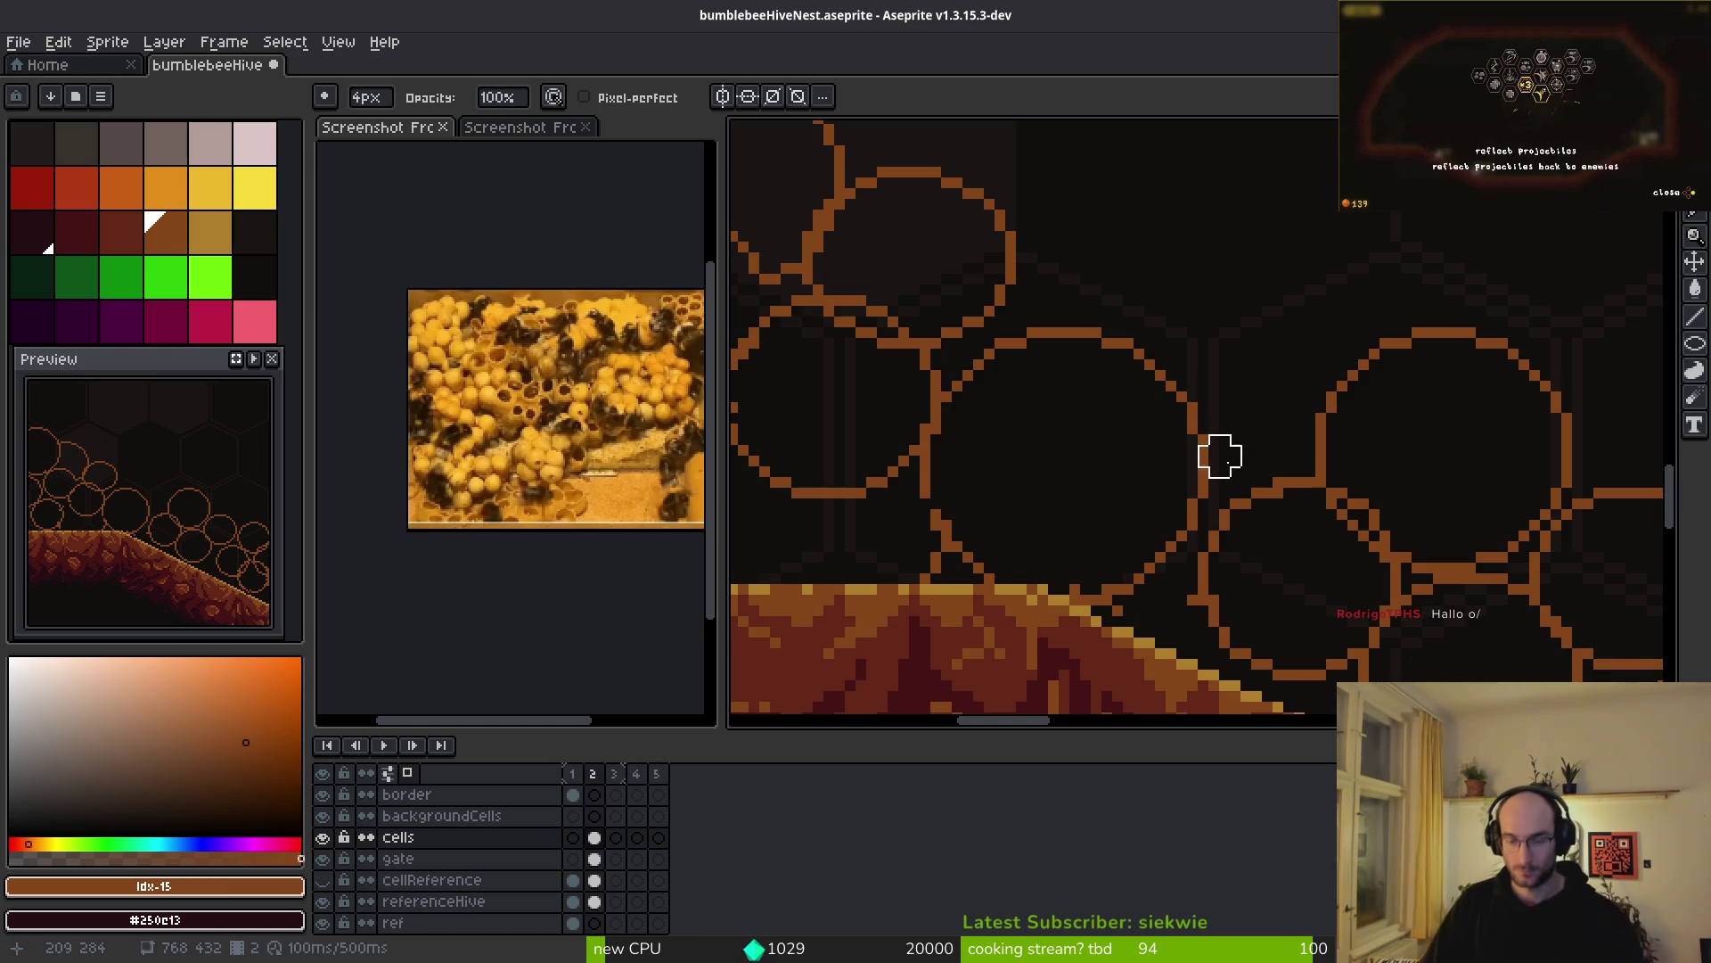
{"action": "key", "text": "e"}
{"action": "scroll", "coordinate": [1227, 380], "scroll_direction": "up", "scroll_amount": 2}
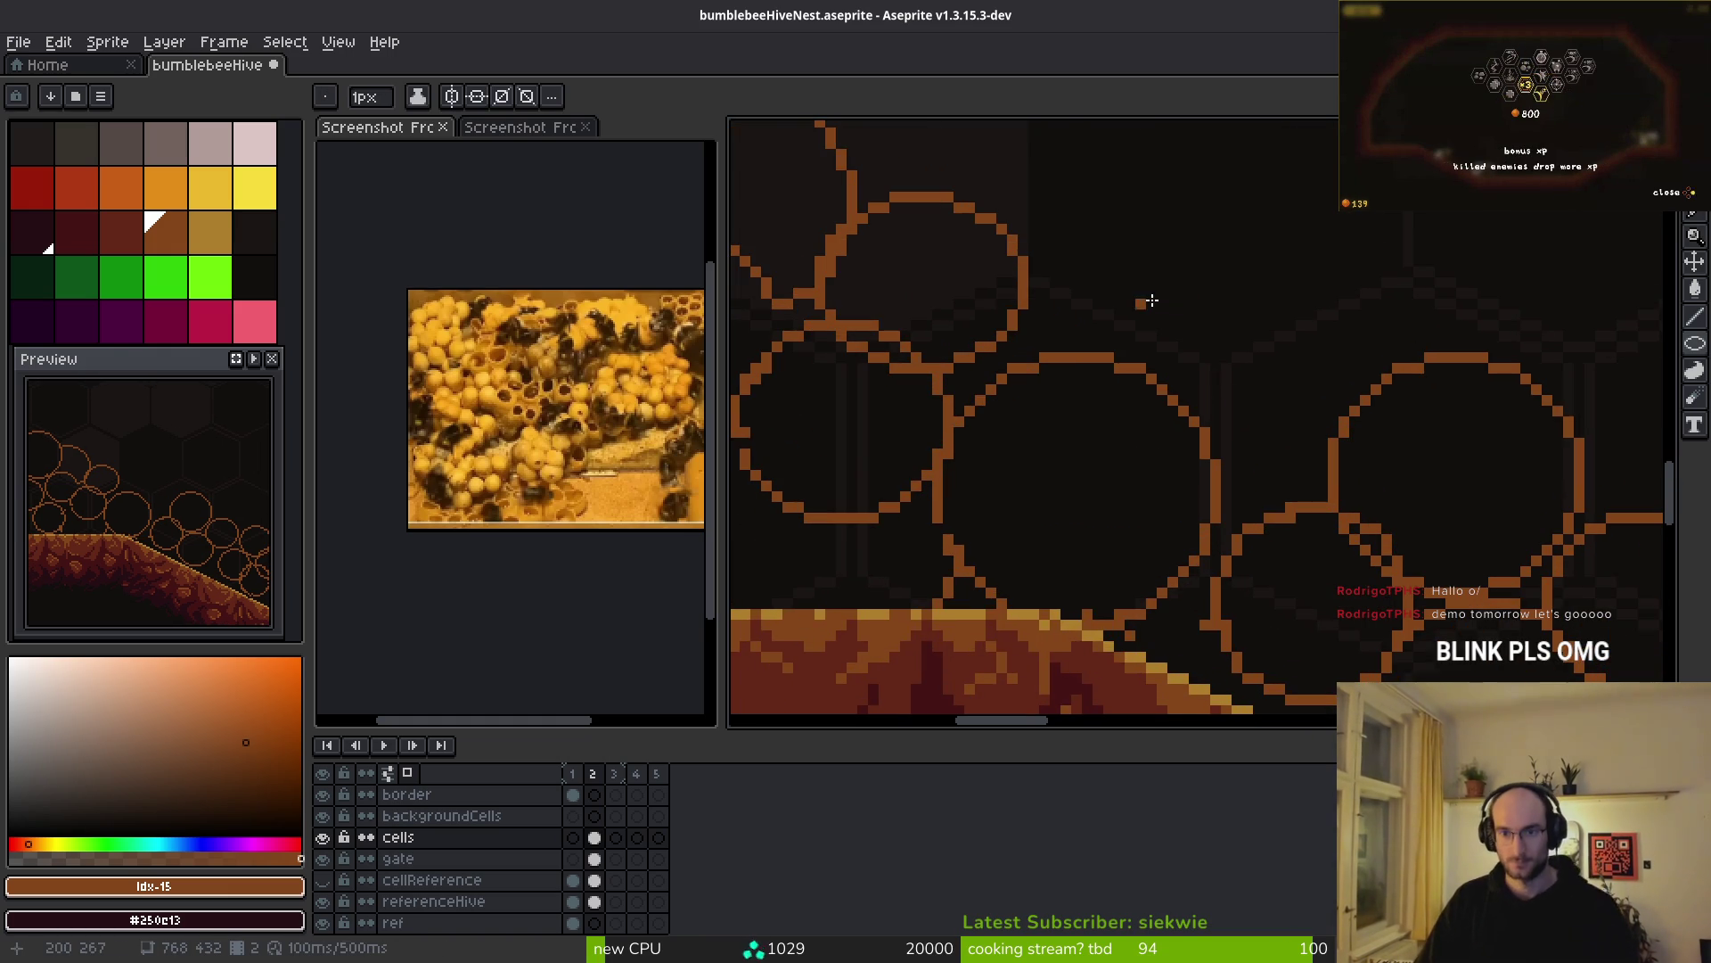
{"action": "left_click_drag", "start_coordinate": [1145, 298], "coordinate": [1329, 478]}
{"action": "key", "text": "ctrl+z"}
{"action": "left_click_drag", "start_coordinate": [1157, 310], "coordinate": [1361, 515]}
{"action": "left_click_drag", "start_coordinate": [1040, 276], "coordinate": [1166, 375]}
{"action": "scroll", "coordinate": [1167, 376], "scroll_direction": "down", "scroll_amount": 2}
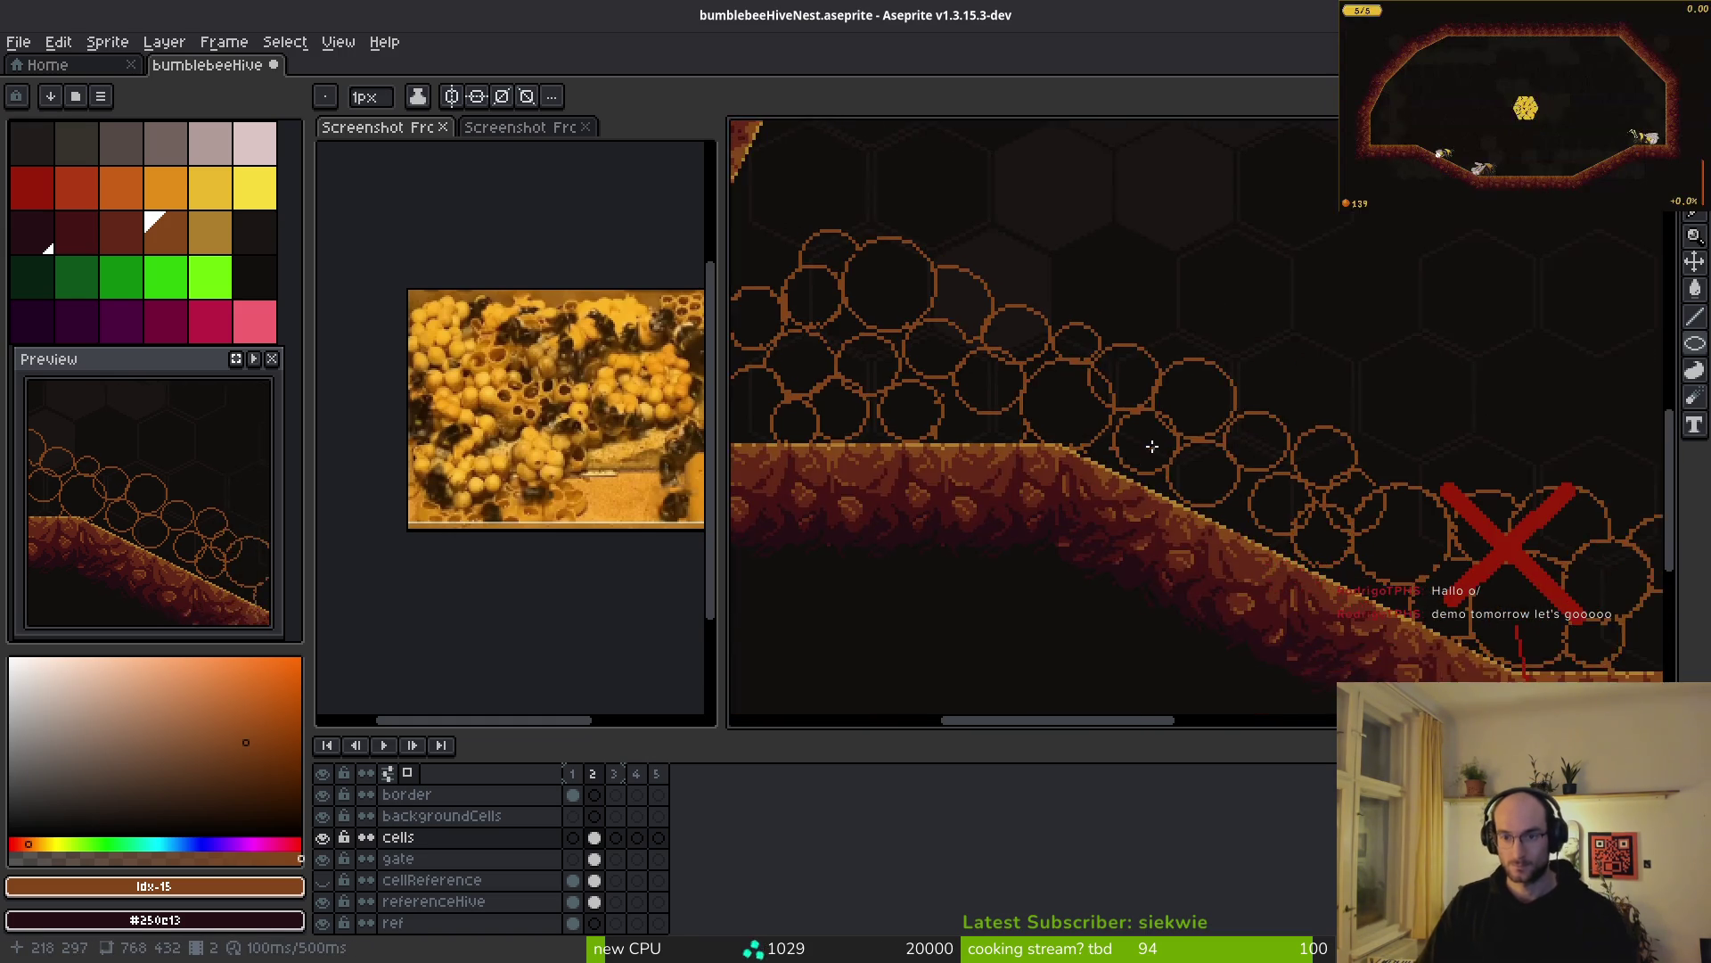
{"action": "scroll", "coordinate": [1150, 486], "scroll_direction": "down", "scroll_amount": 3}
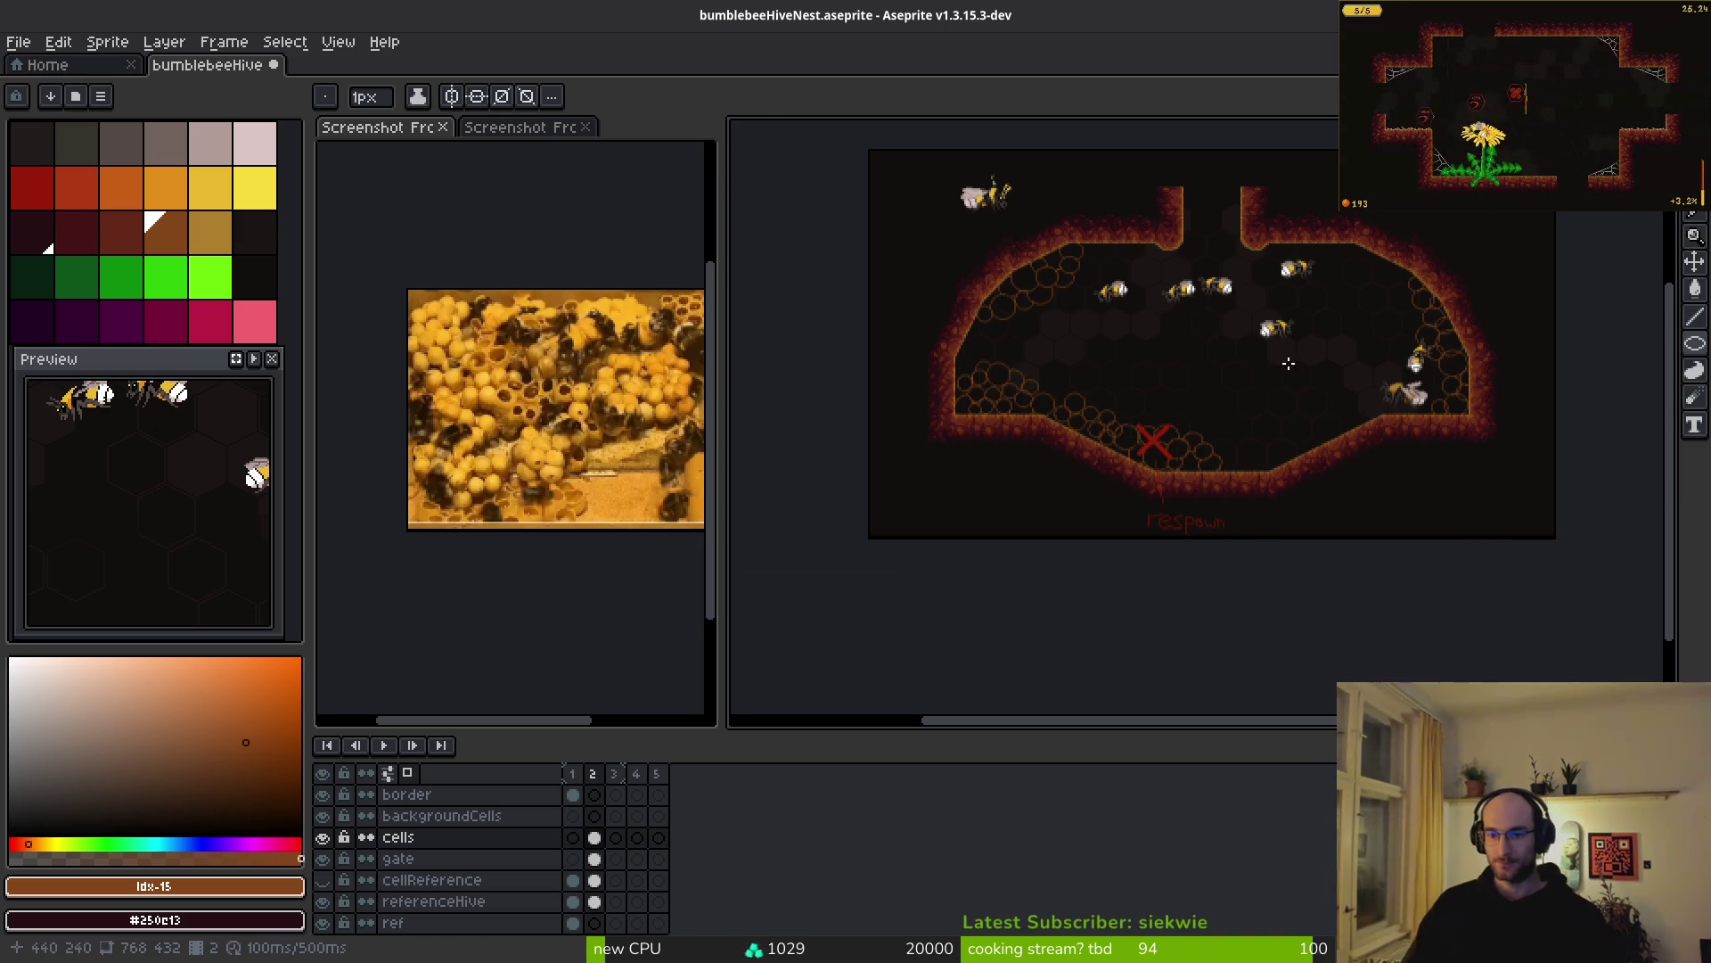
- Move the cells around the red X up and right, then deselect
{"action": "scroll", "coordinate": [1264, 363], "scroll_direction": "up", "scroll_amount": 3}
{"action": "scroll", "coordinate": [1325, 443], "scroll_direction": "left", "scroll_amount": 5}
{"action": "scroll", "coordinate": [1135, 413], "scroll_direction": "right", "scroll_amount": 5}
{"action": "scroll", "coordinate": [1135, 413], "scroll_direction": "left", "scroll_amount": 5}
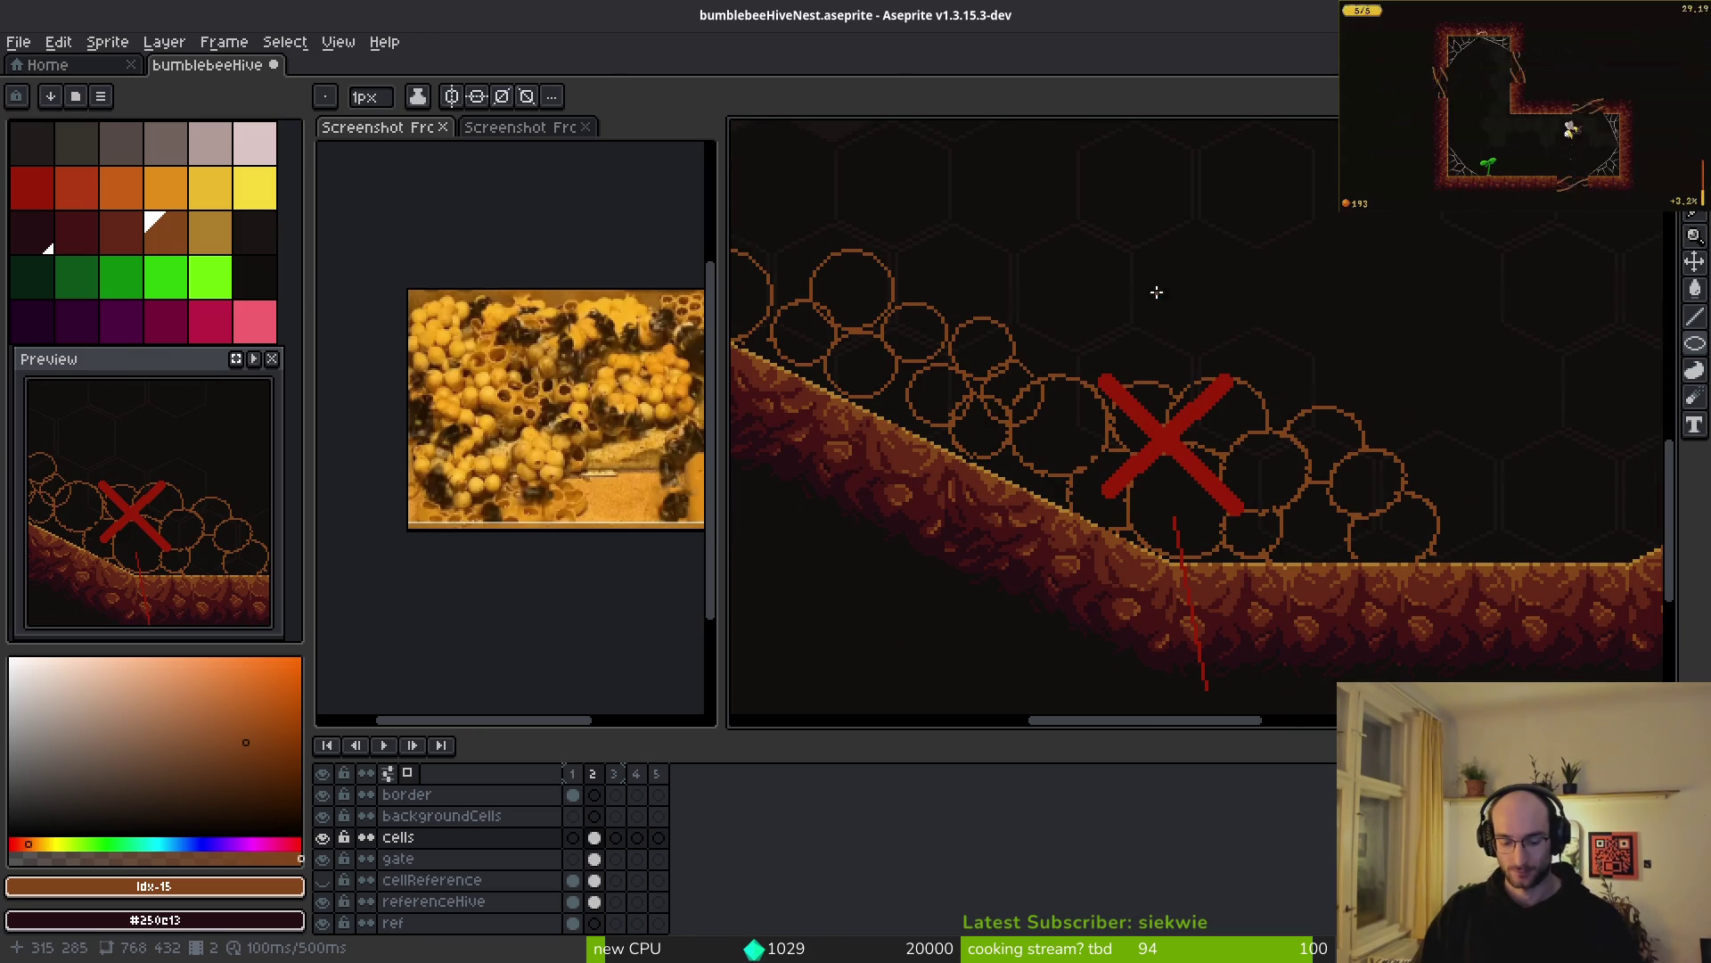
{"action": "key", "text": "m"}
{"action": "mouse_move", "coordinate": [951, 312]}
{"action": "left_mouse_down"}
{"action": "mouse_move", "coordinate": [1513, 623]}
{"action": "mouse_move", "coordinate": [1221, 577]}
{"action": "left_mouse_up"}
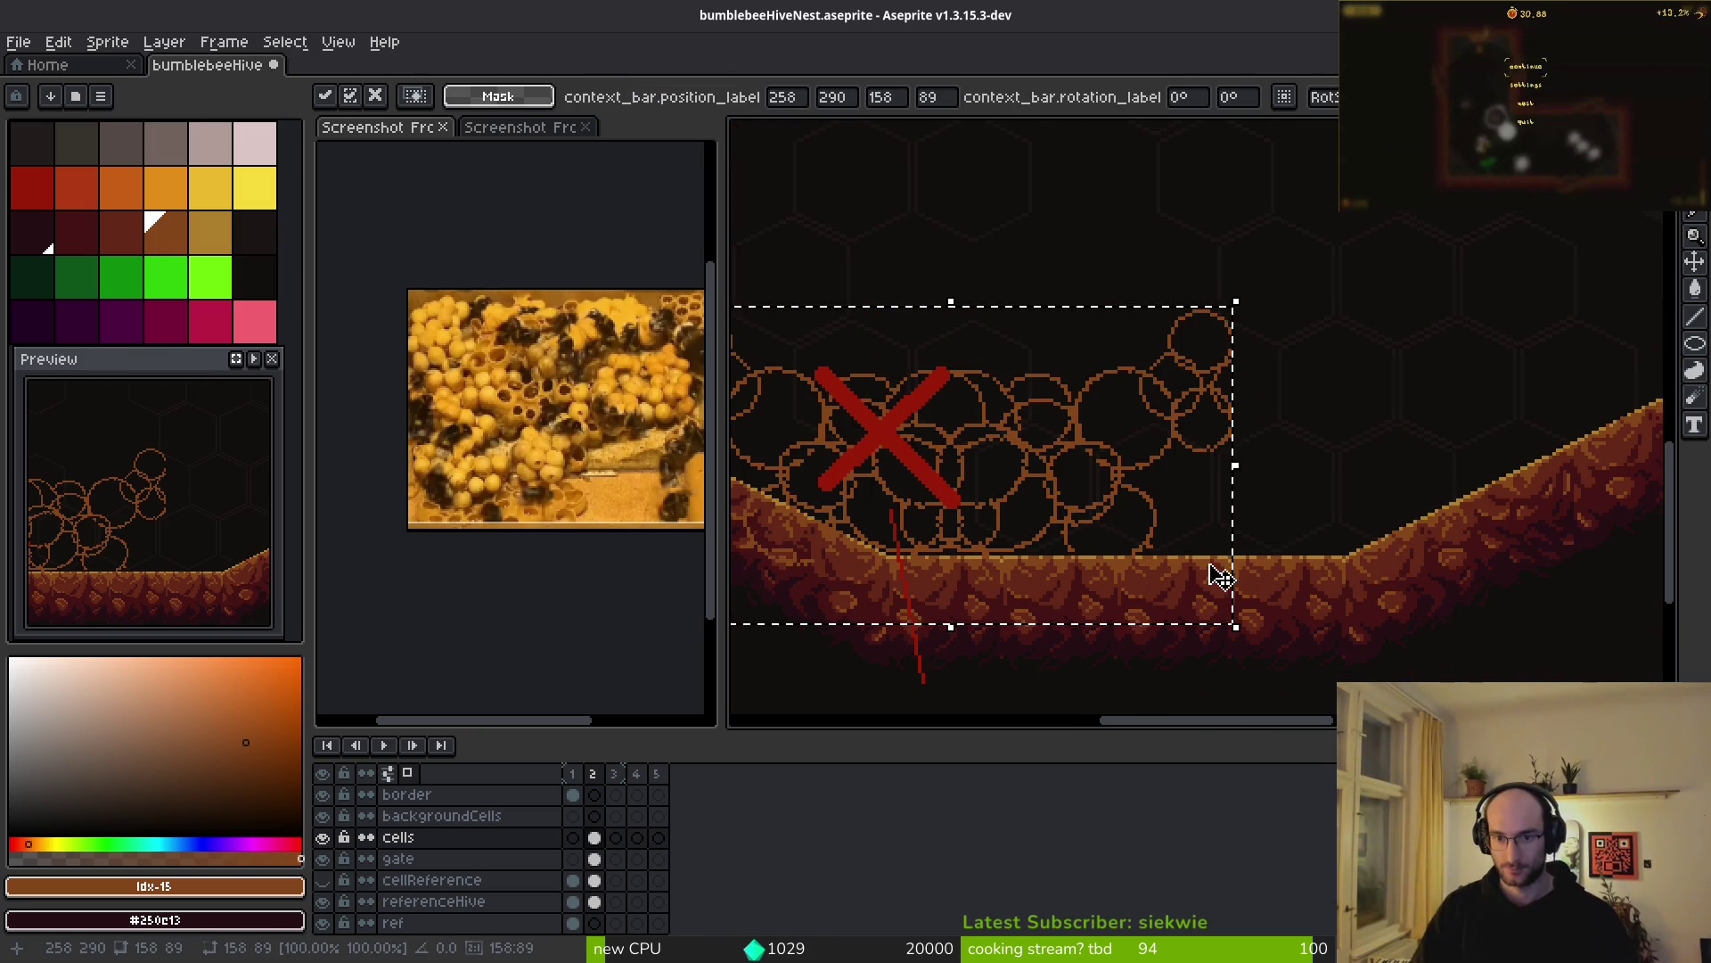
{"action": "mouse_move", "coordinate": [1195, 478]}
{"action": "left_mouse_down"}
{"action": "mouse_move", "coordinate": [1497, 376]}
{"action": "mouse_move", "coordinate": [1203, 452]}
{"action": "mouse_move", "coordinate": [1303, 439]}
{"action": "mouse_move", "coordinate": [1302, 470]}
{"action": "mouse_move", "coordinate": [1320, 463]}
{"action": "left_mouse_up"}
{"action": "key", "text": "Return"}
{"action": "key", "text": "ctrl+d"}
- Paint over a circle's top arc and the leftover left outlines, undoing one stroke
{"action": "key", "text": "b"}
{"action": "scroll", "coordinate": [1132, 365], "scroll_direction": "up", "scroll_amount": 2}
{"action": "left_click_drag", "start_coordinate": [1164, 353], "coordinate": [1072, 338]}
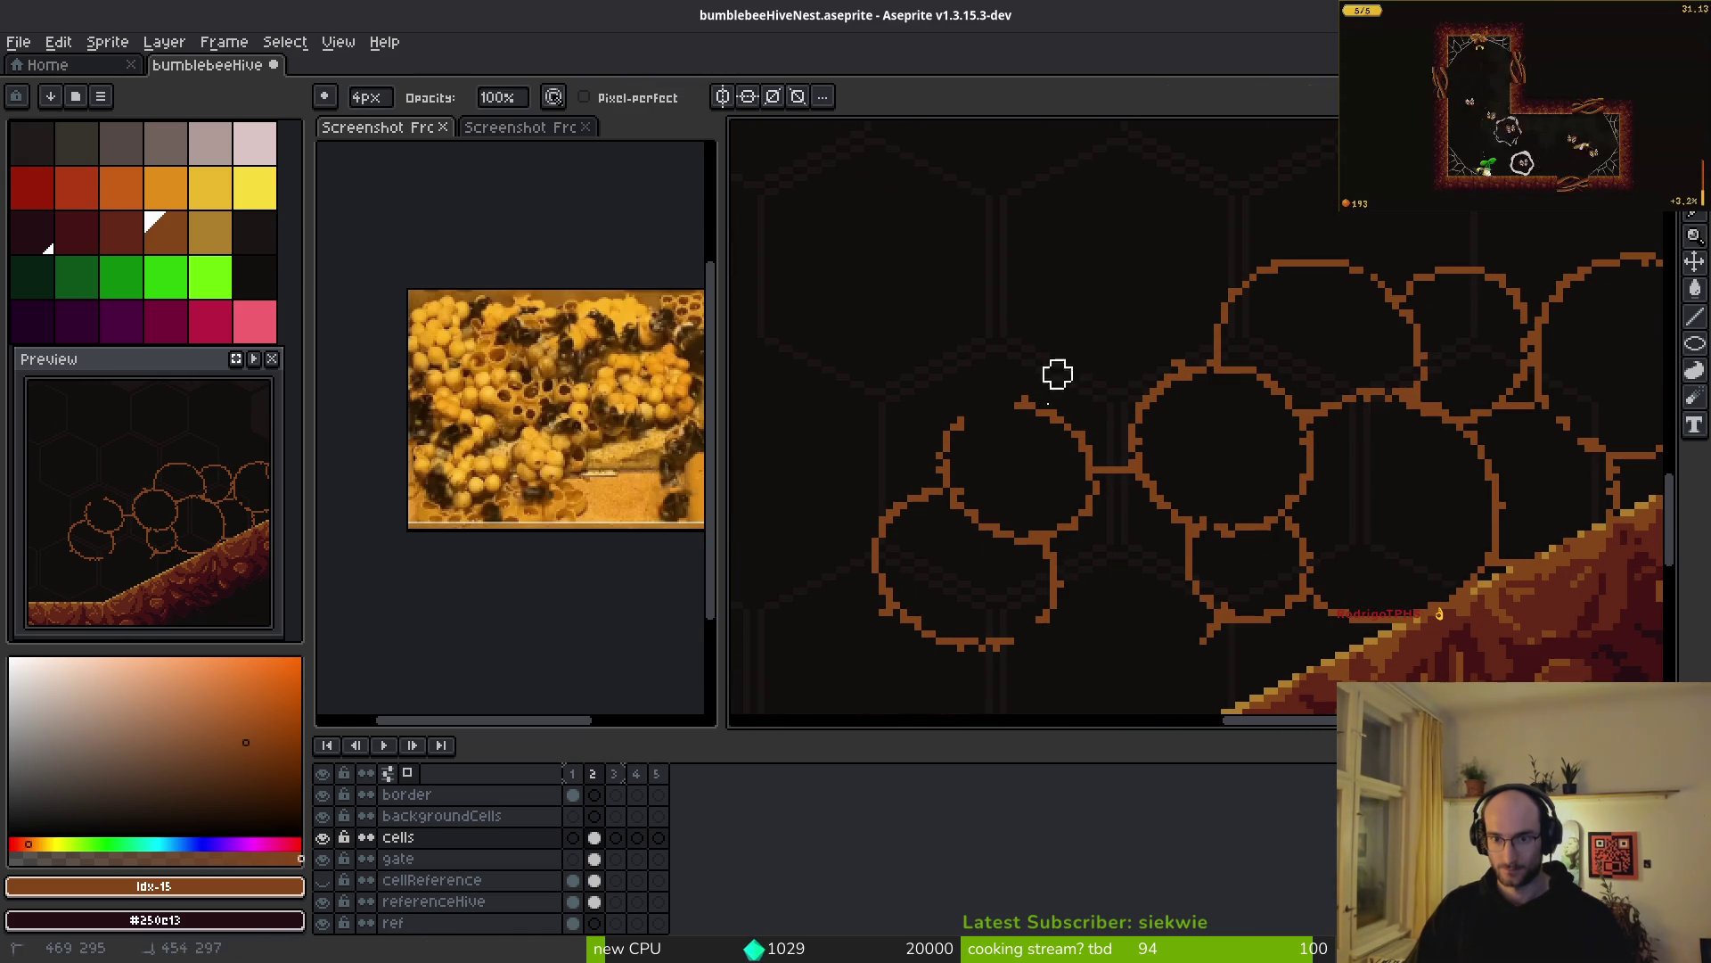
{"action": "mouse_move", "coordinate": [1028, 487]}
{"action": "left_mouse_down"}
{"action": "mouse_move", "coordinate": [1093, 553]}
{"action": "mouse_move", "coordinate": [1061, 668]}
{"action": "mouse_move", "coordinate": [970, 692]}
{"action": "mouse_move", "coordinate": [933, 519]}
{"action": "left_mouse_up"}
{"action": "key", "text": "ctrl+z"}
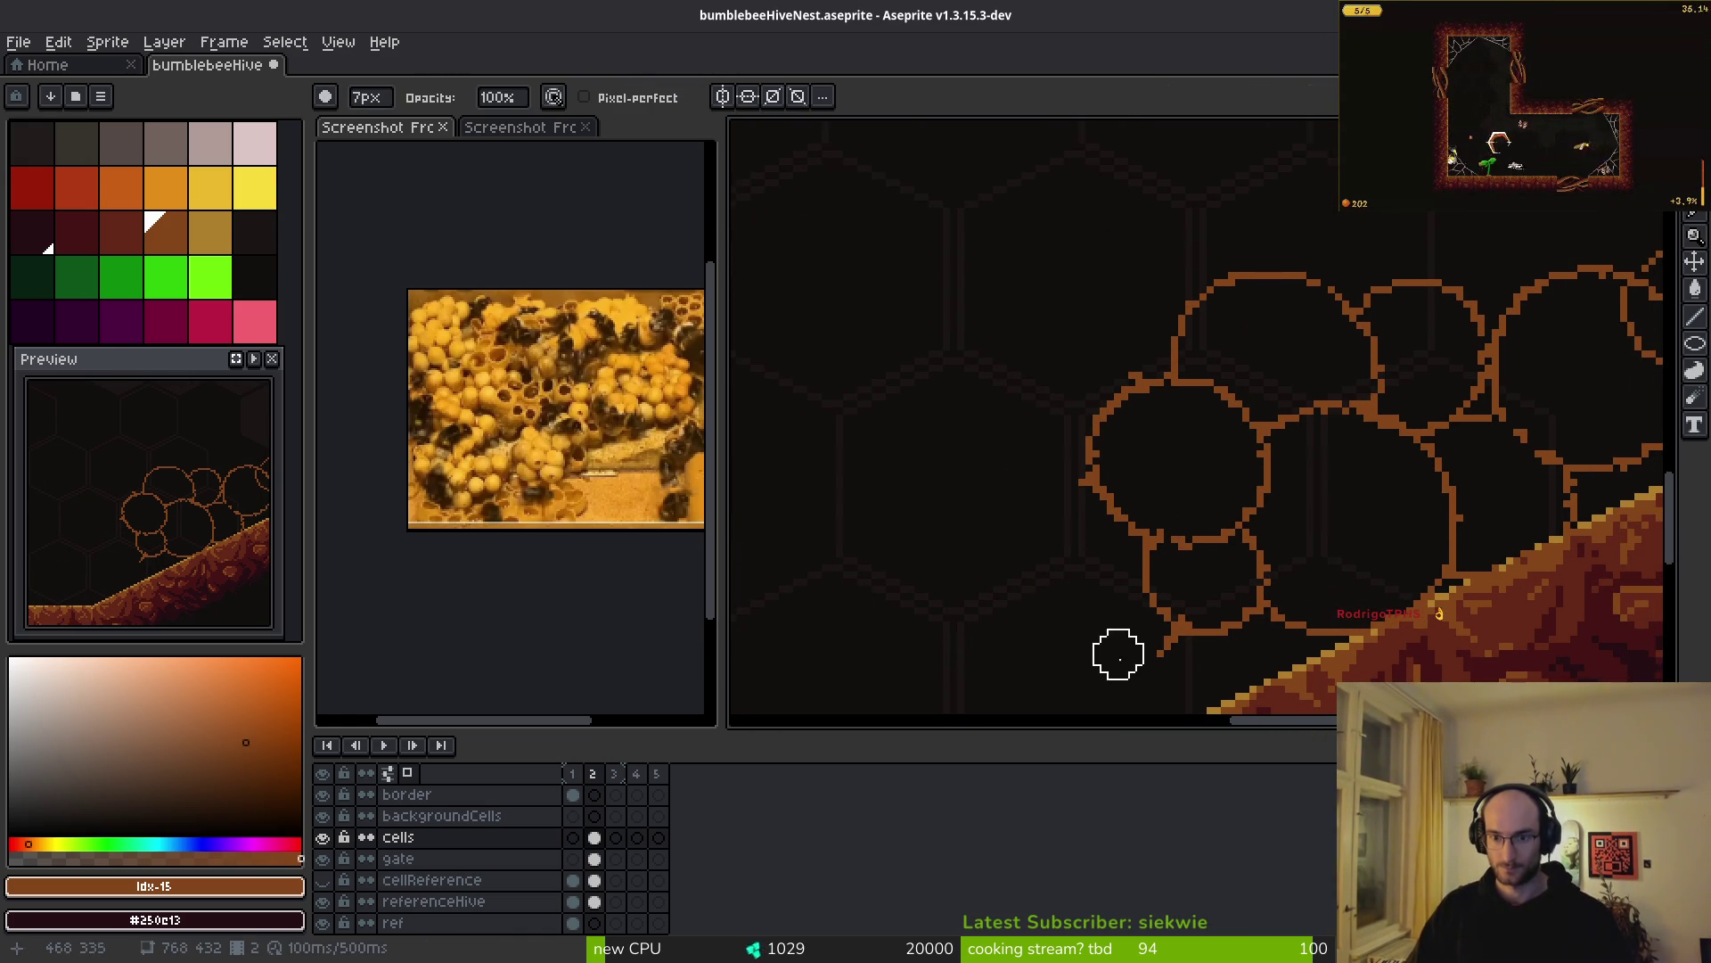
{"action": "scroll", "coordinate": [1162, 661], "scroll_direction": "right", "scroll_amount": 5}
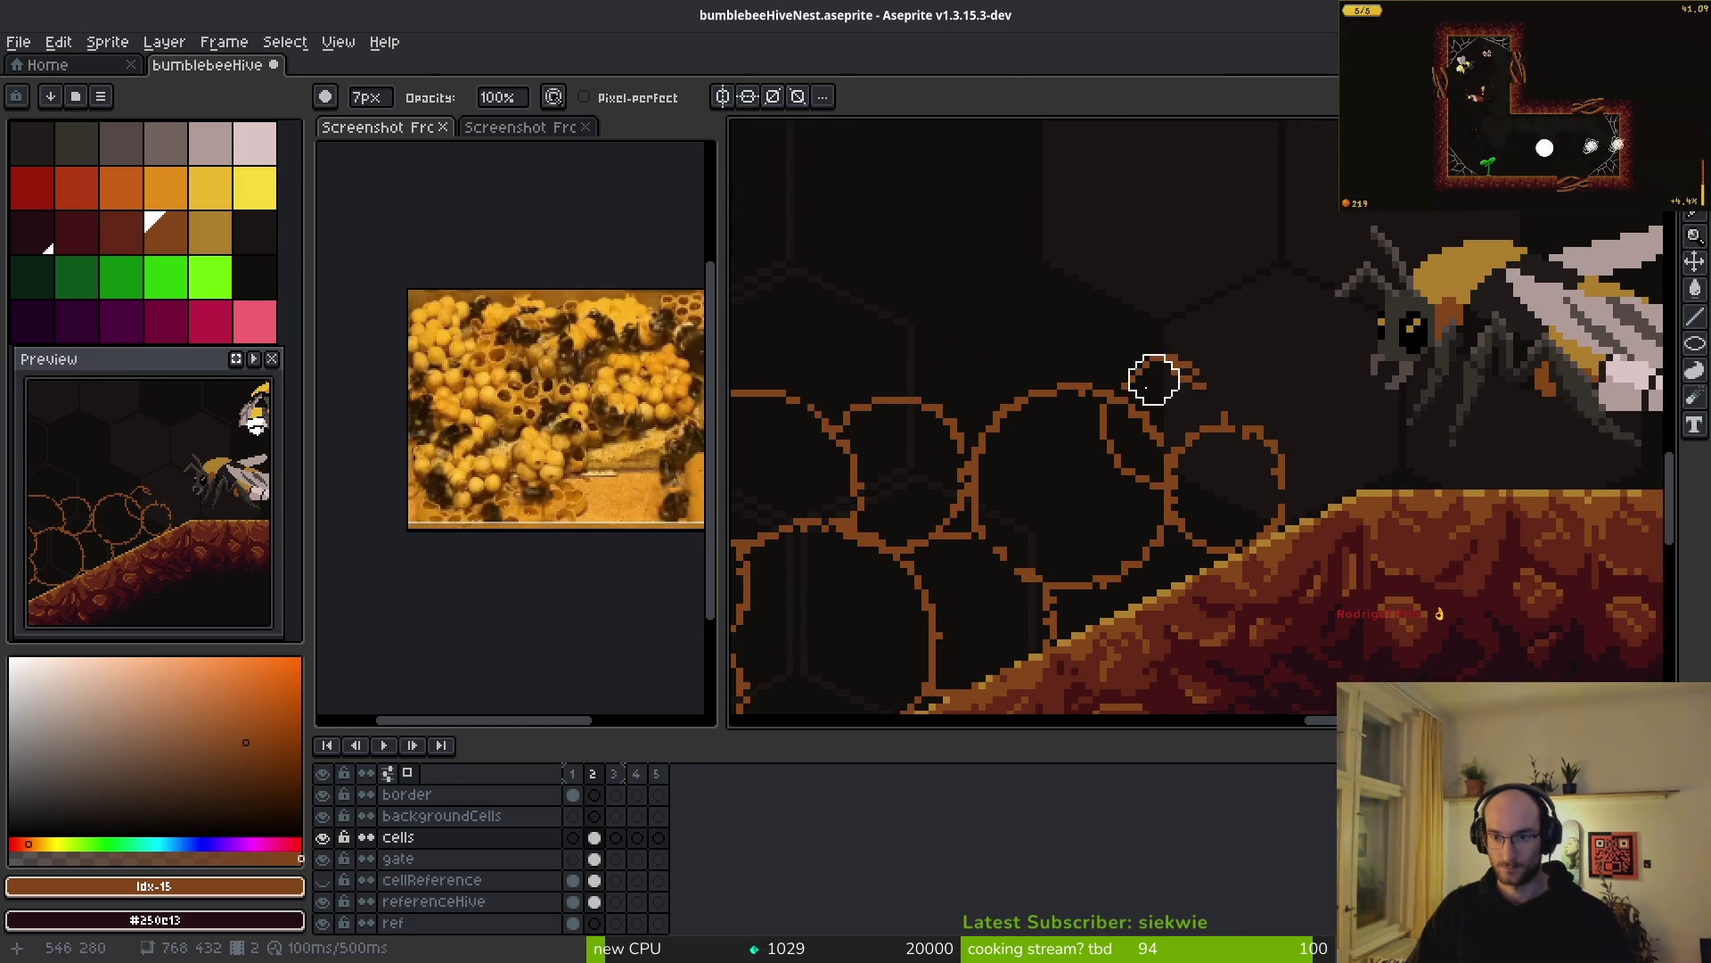
- Erase the stray arc strokes crossing the brood cells
{"action": "key", "text": "b"}
{"action": "scroll", "coordinate": [1167, 365], "scroll_direction": "up", "scroll_amount": 2}
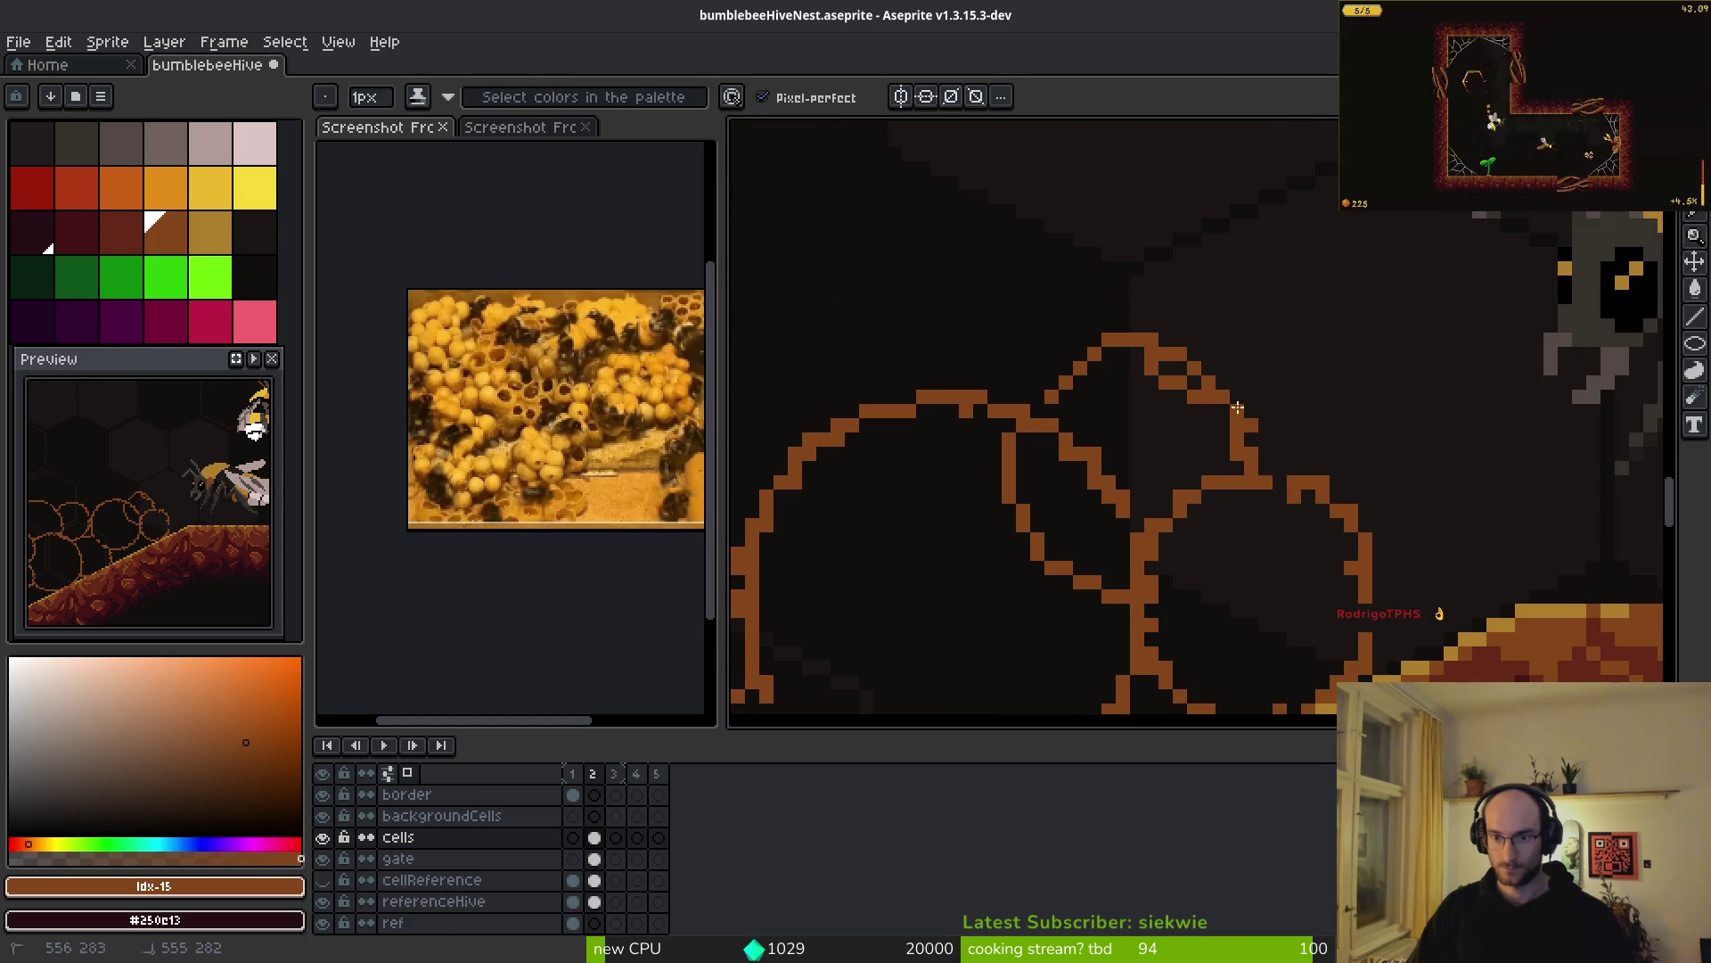
{"action": "key", "text": "e"}
{"action": "mouse_move", "coordinate": [1161, 388]}
{"action": "left_mouse_down"}
{"action": "mouse_move", "coordinate": [1251, 467]}
{"action": "mouse_move", "coordinate": [1232, 452]}
{"action": "left_mouse_up"}
{"action": "key", "text": "b"}
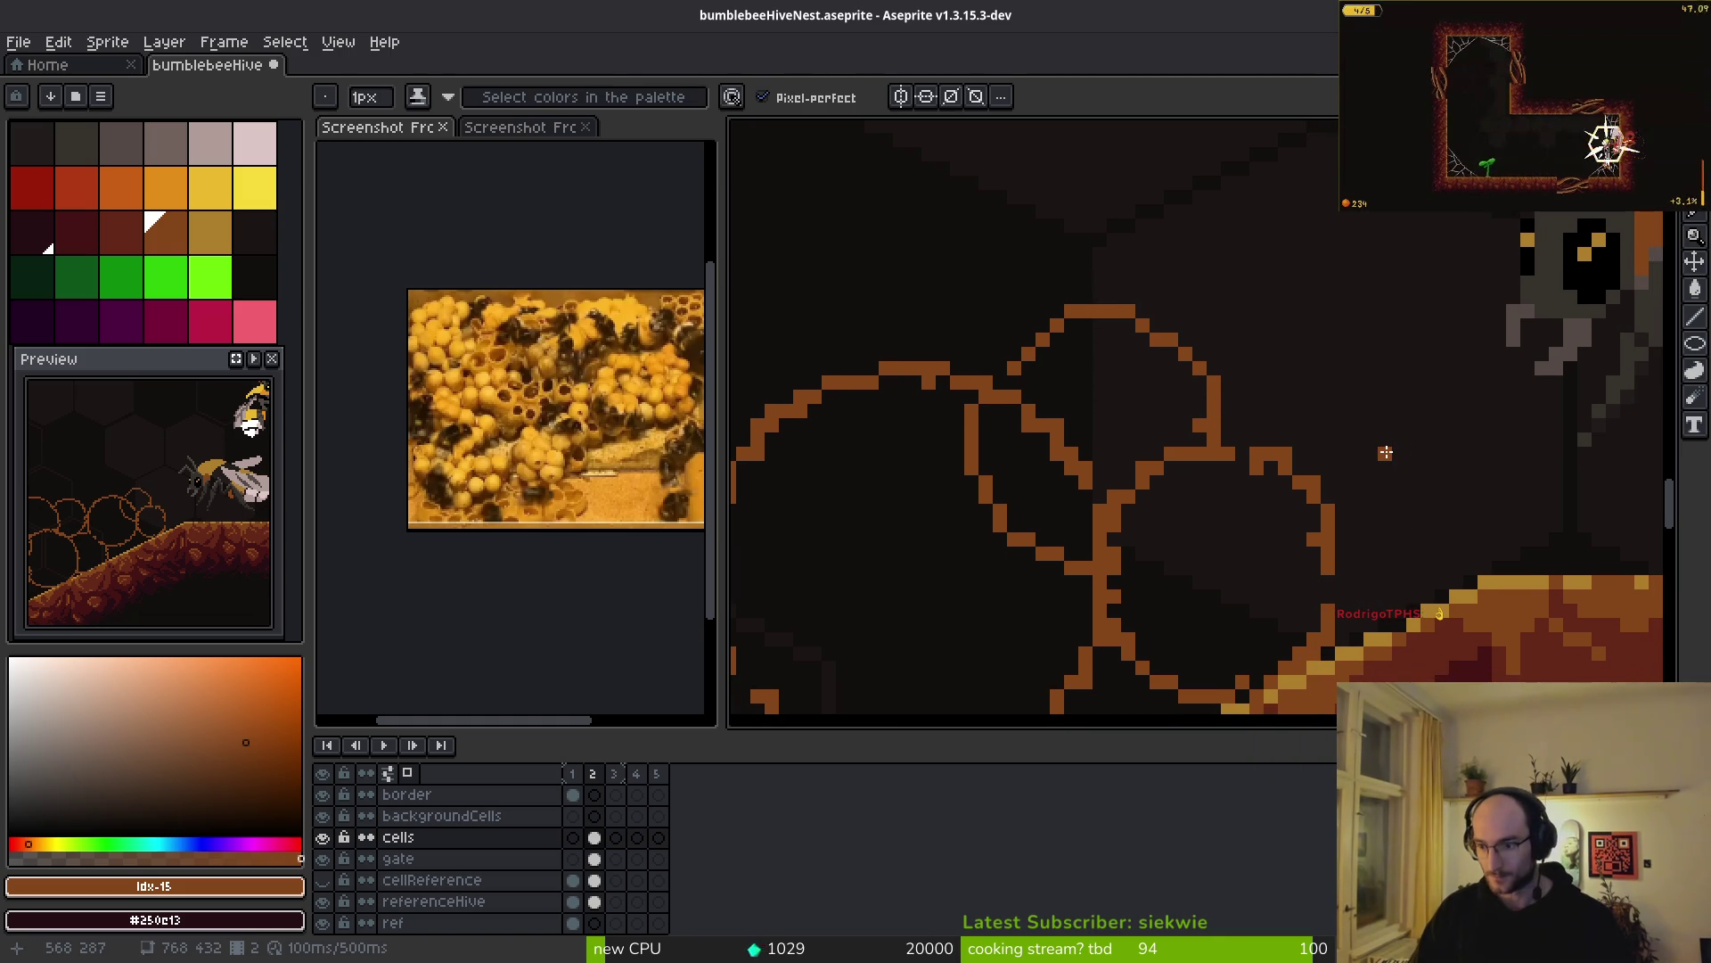
{"action": "key", "text": "e"}
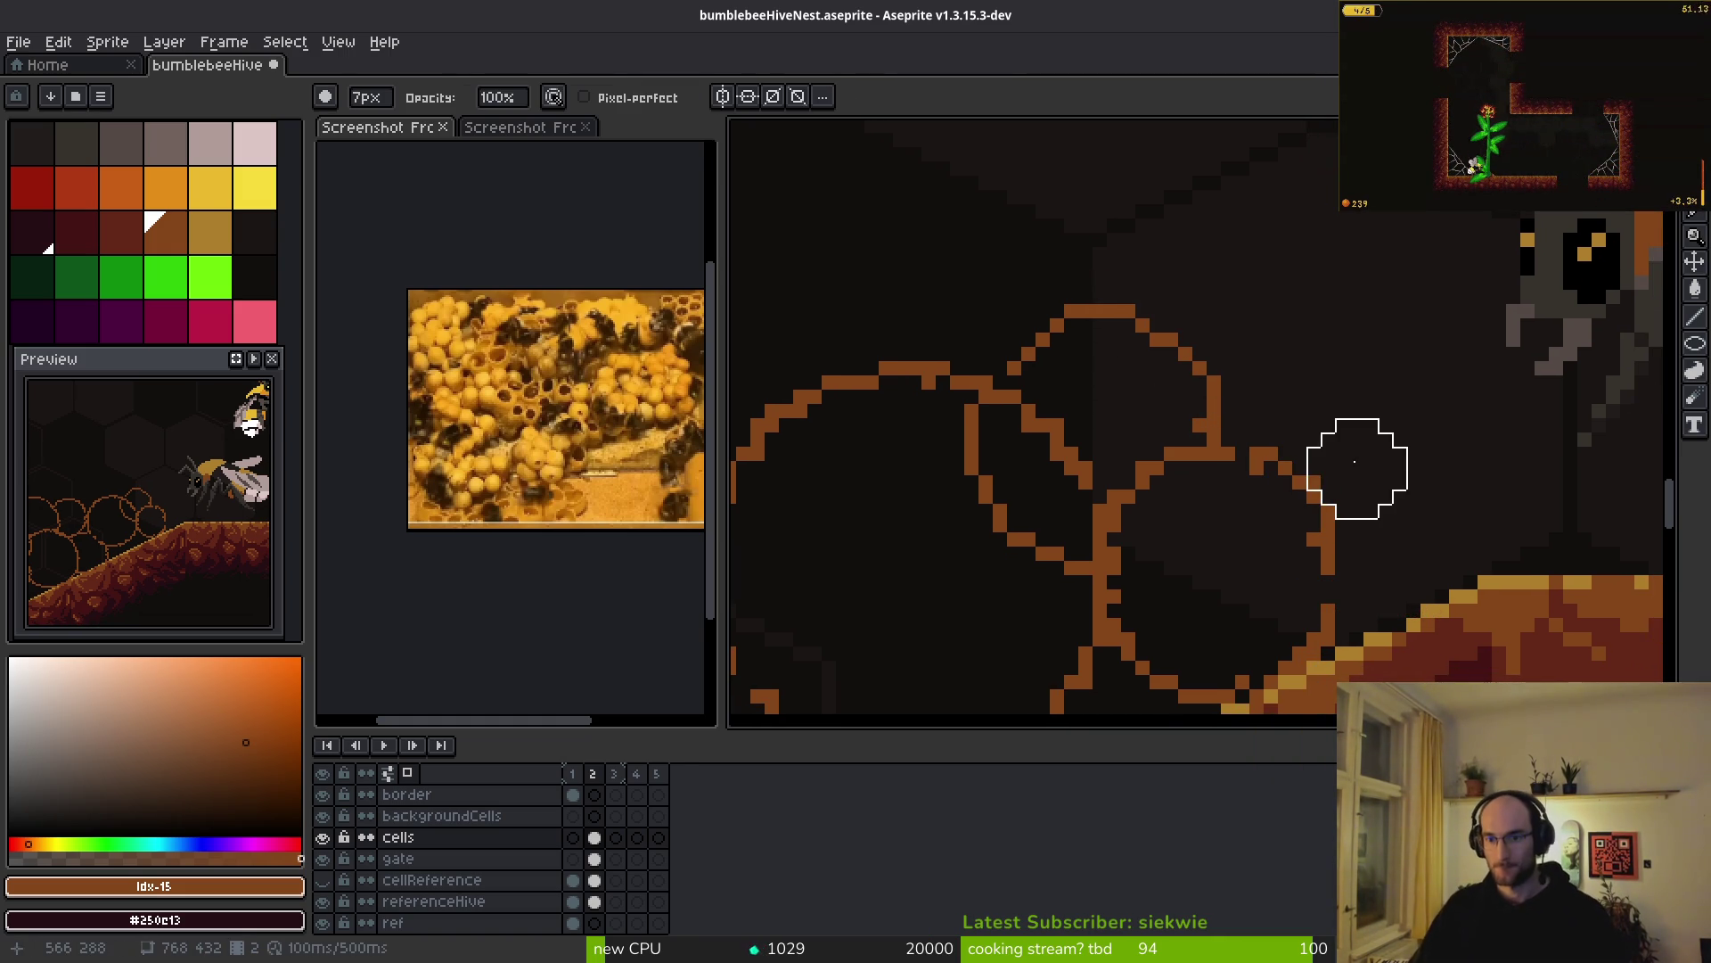
{"action": "key", "text": "b"}
{"action": "key", "text": "e"}
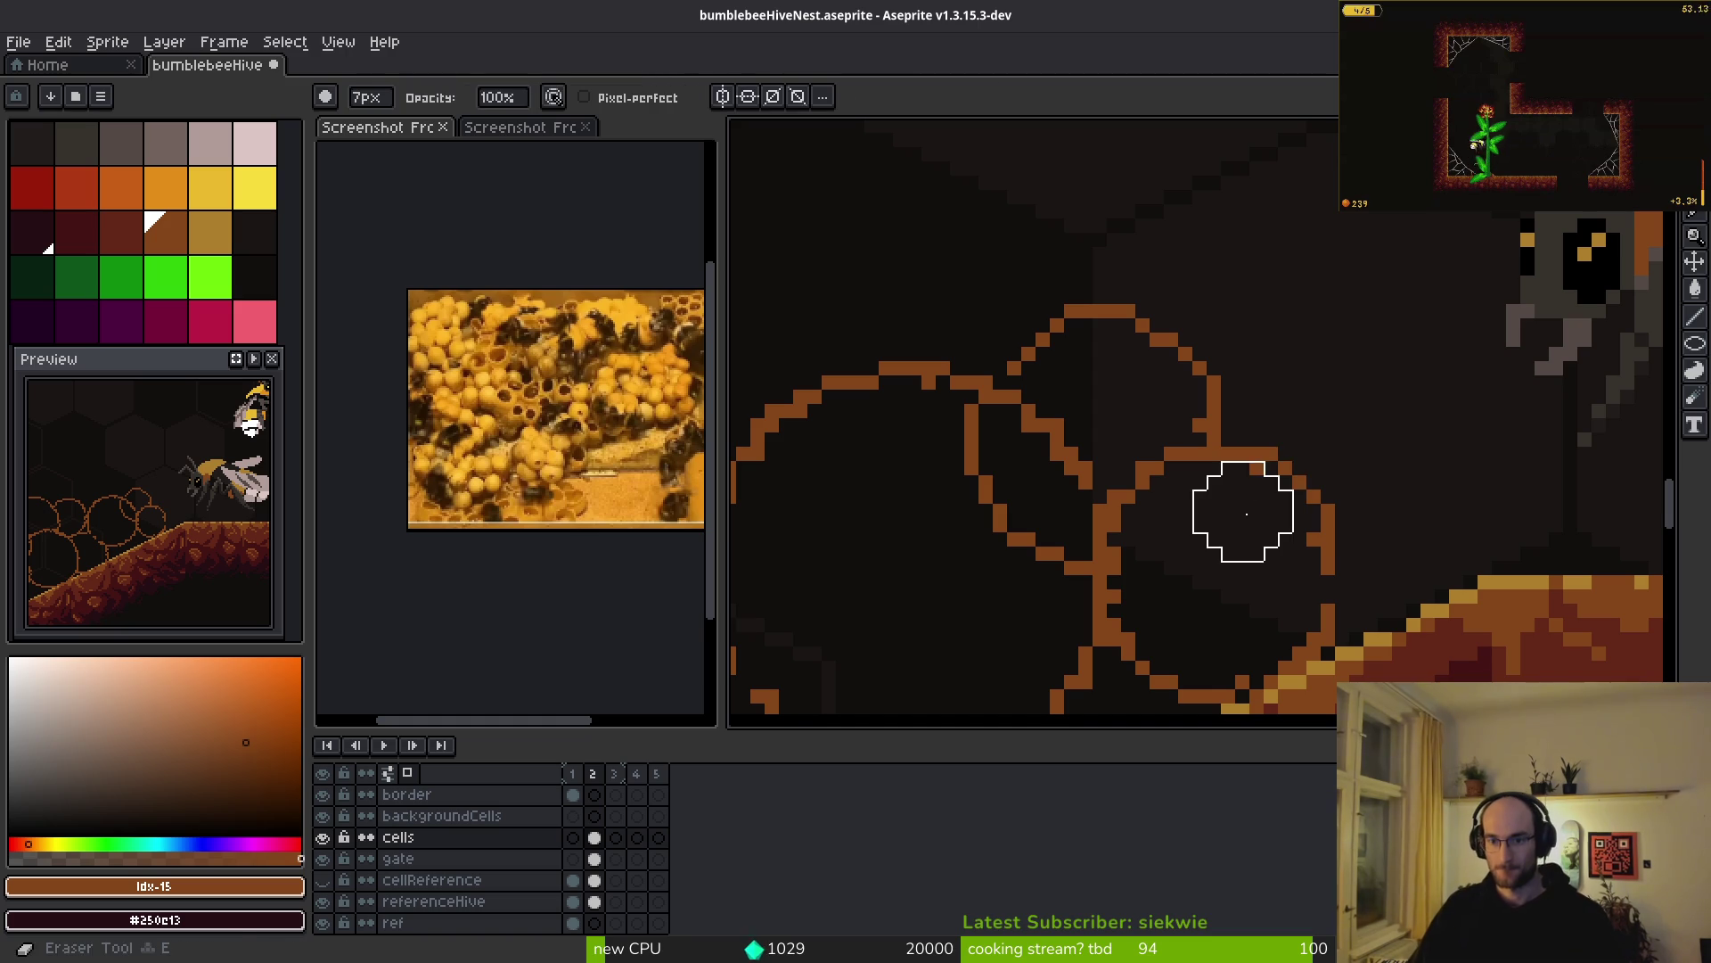
{"action": "scroll", "coordinate": [1239, 481], "scroll_direction": "down", "scroll_amount": 2}
{"action": "scroll", "coordinate": [1248, 451], "scroll_direction": "right", "scroll_amount": 3}
- Draw new cell circles against the slope, a larger one and a smaller one beside it
{"action": "key", "text": "shift+r"}
{"action": "mouse_move", "coordinate": [1246, 422]}
{"action": "left_mouse_down"}
{"action": "mouse_move", "coordinate": [1372, 515]}
{"action": "mouse_move", "coordinate": [1322, 559]}
{"action": "left_mouse_up"}
{"action": "scroll", "coordinate": [1322, 559], "scroll_direction": "down", "scroll_amount": 3}
{"action": "scroll", "coordinate": [1292, 553], "scroll_direction": "down", "scroll_amount": 2}
{"action": "scroll", "coordinate": [1260, 527], "scroll_direction": "up", "scroll_amount": 4}
{"action": "left_click_drag", "start_coordinate": [1240, 411], "coordinate": [1396, 554]}
{"action": "left_click_drag", "start_coordinate": [1184, 497], "coordinate": [1275, 593]}
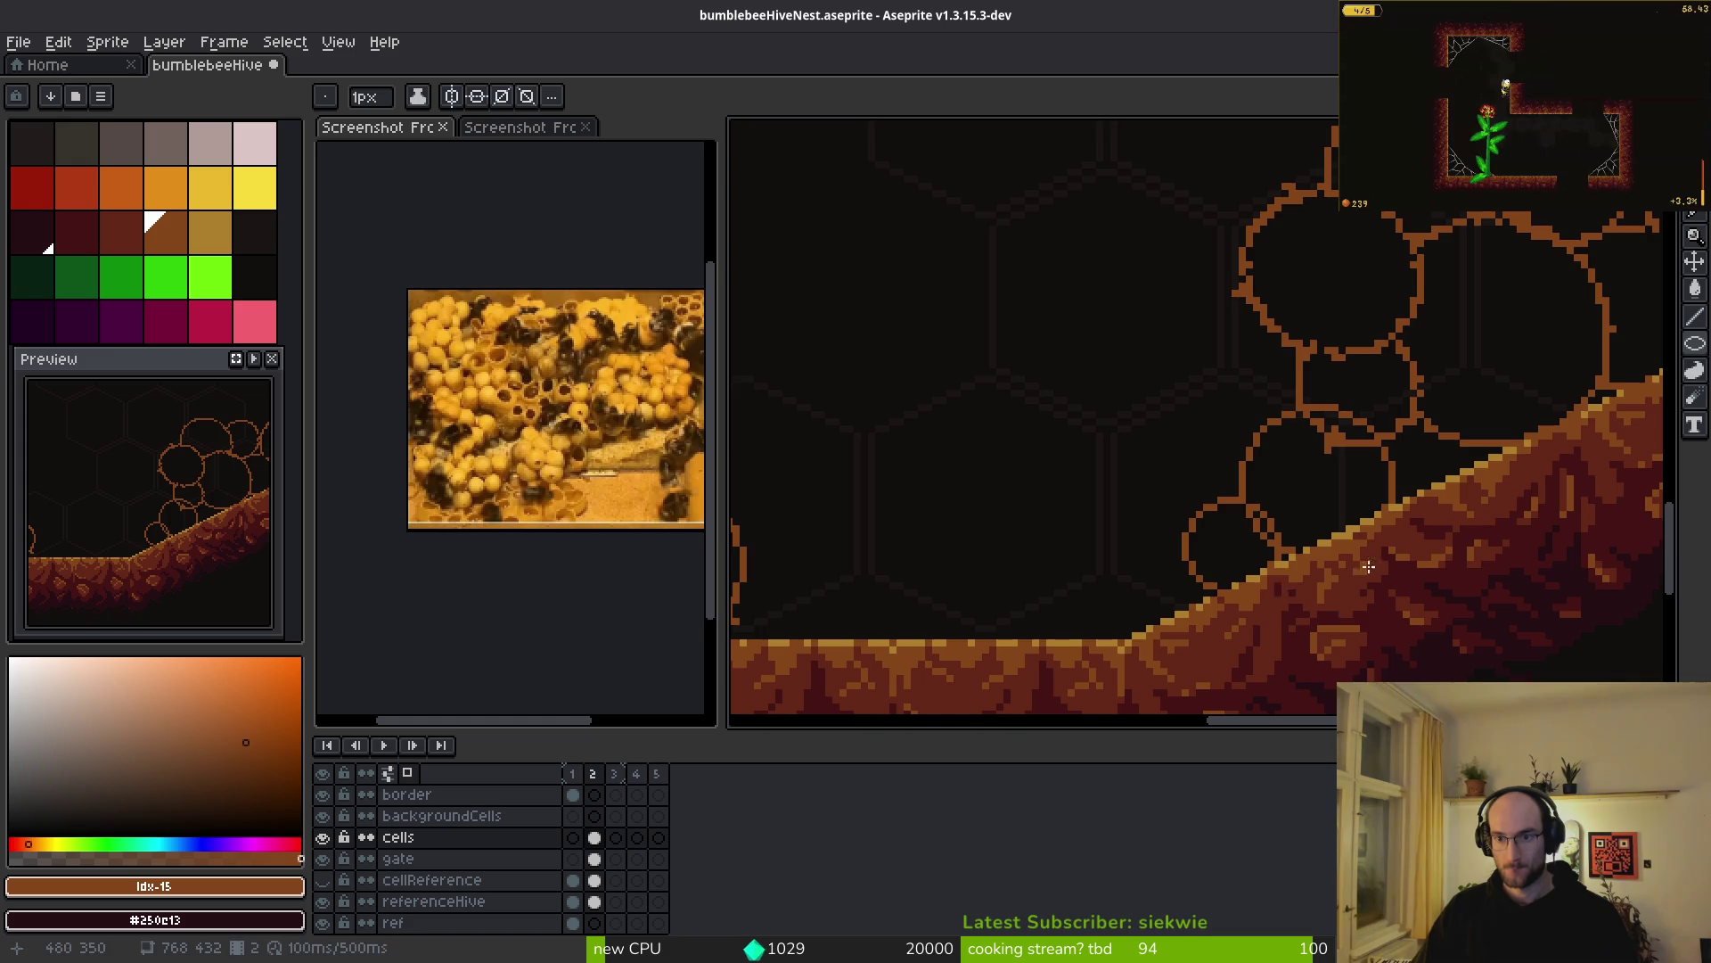
{"action": "scroll", "coordinate": [1200, 523], "scroll_direction": "down", "scroll_amount": 5}
{"action": "scroll", "coordinate": [1201, 523], "scroll_direction": "up", "scroll_amount": 1}
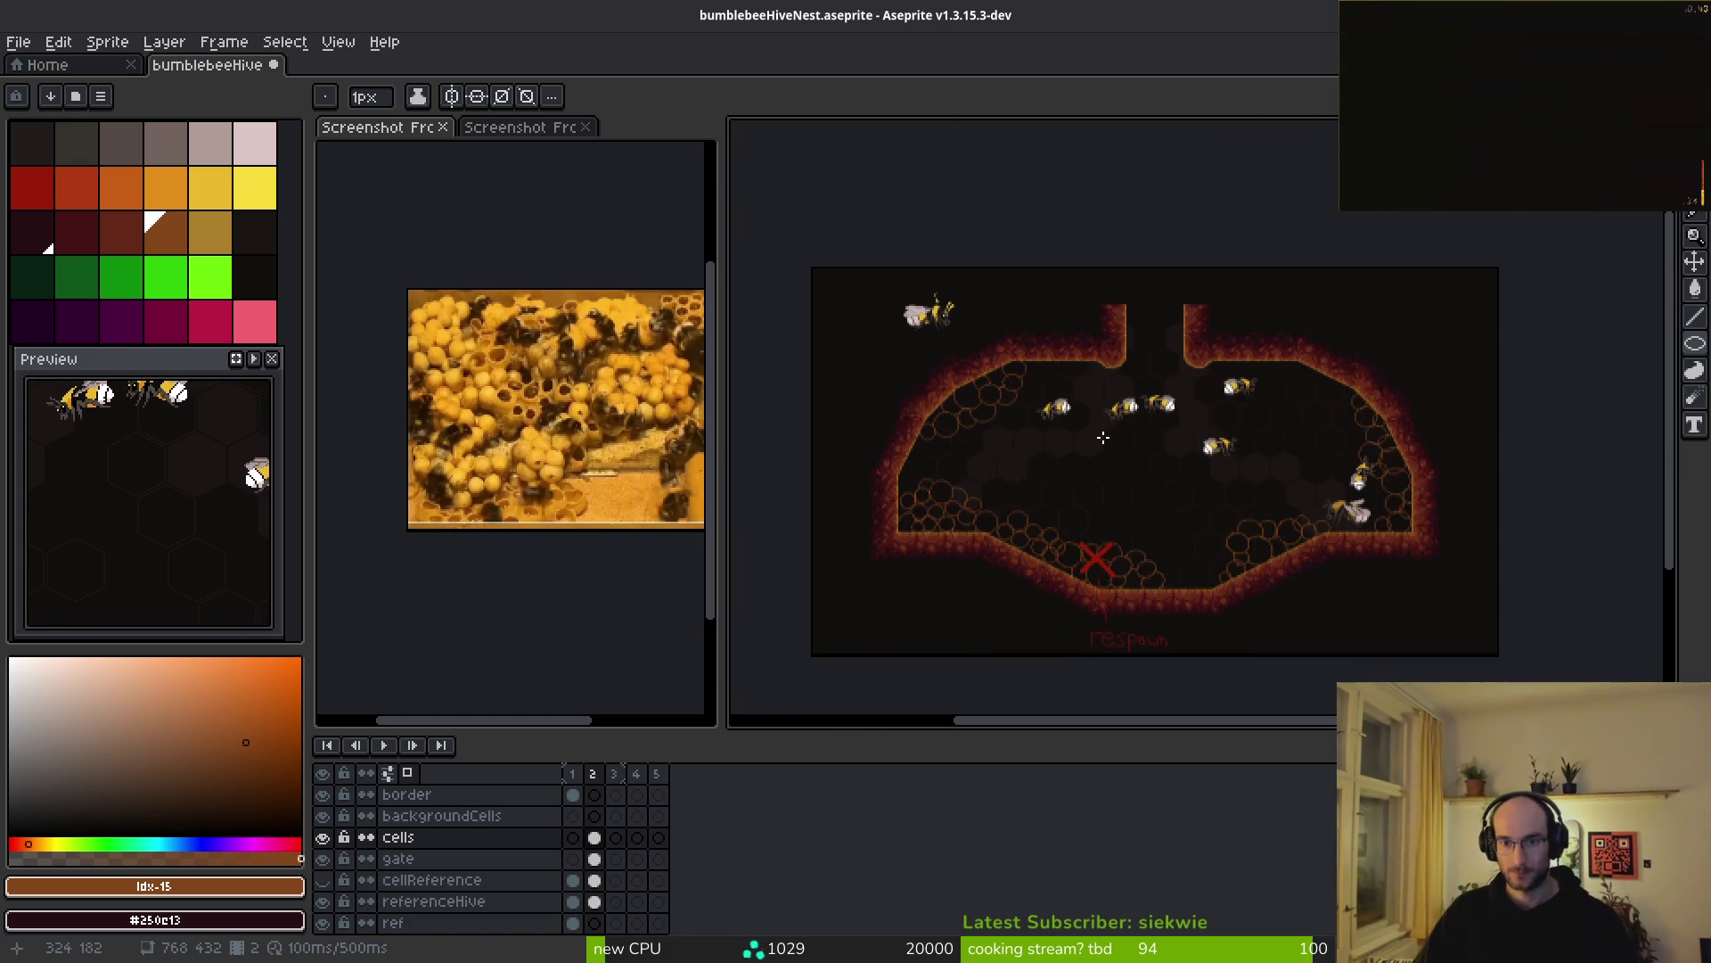
{"action": "key", "text": "ctrl+s"}
{"action": "scroll", "coordinate": [1137, 519], "scroll_direction": "up", "scroll_amount": 4}
{"action": "left_click_drag", "start_coordinate": [1138, 520], "coordinate": [1188, 522]}
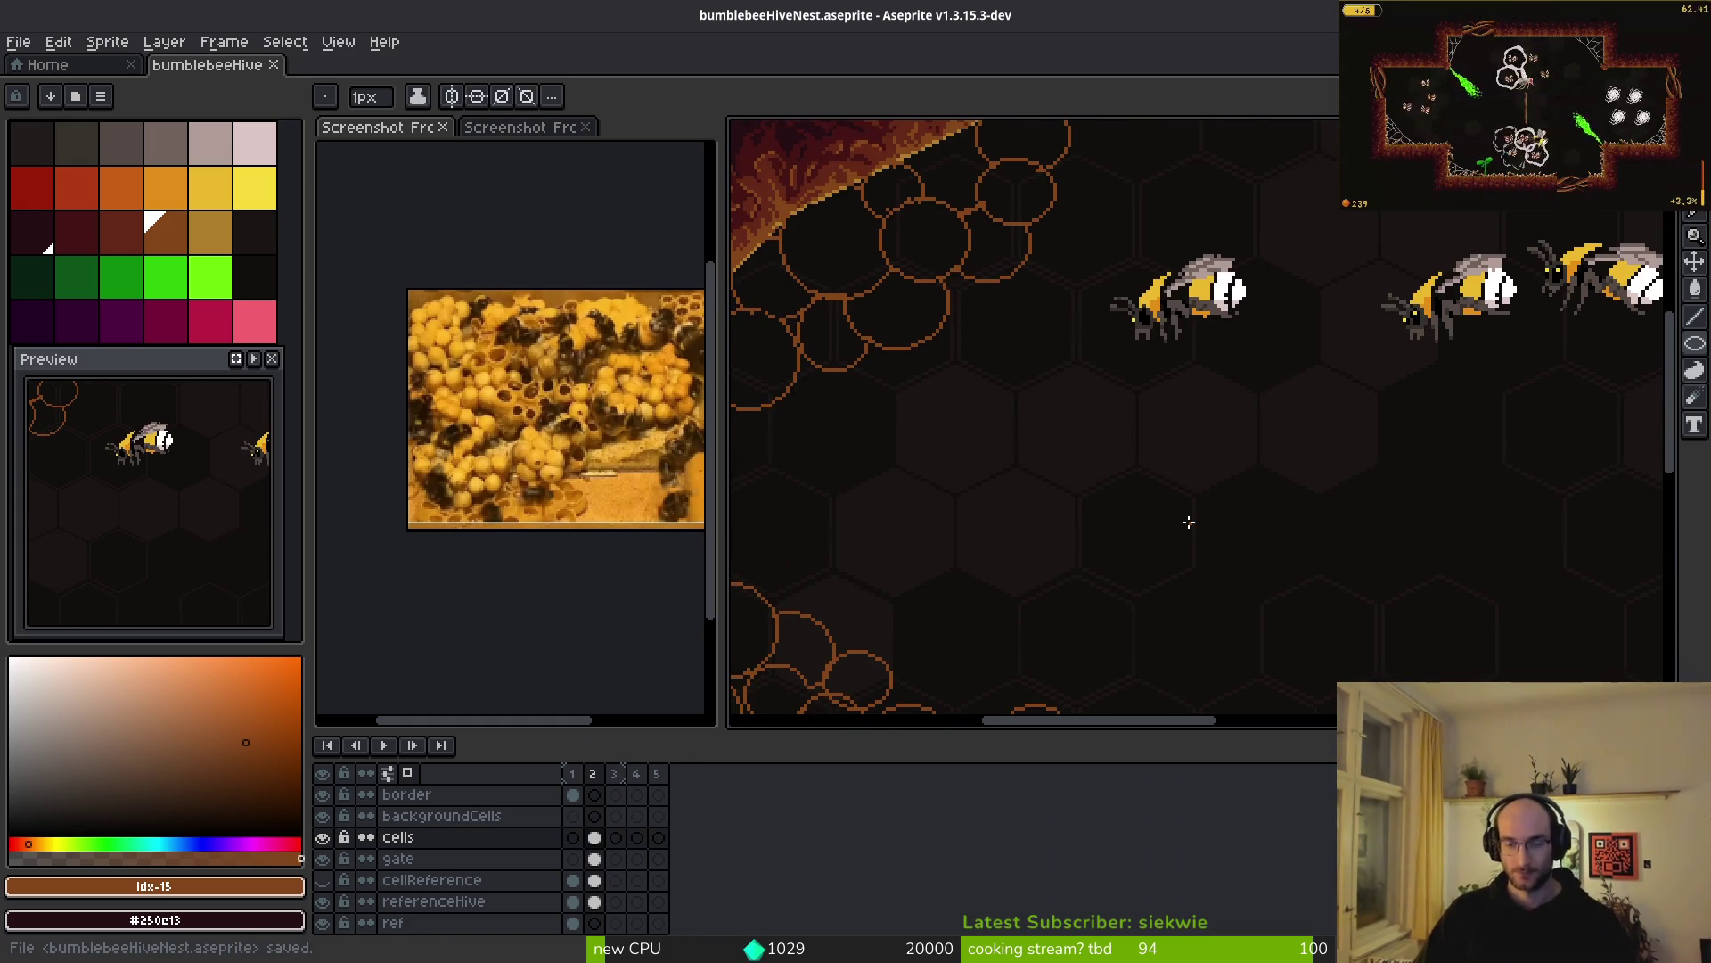
{"action": "scroll", "coordinate": [1188, 522], "scroll_direction": "down", "scroll_amount": 2}
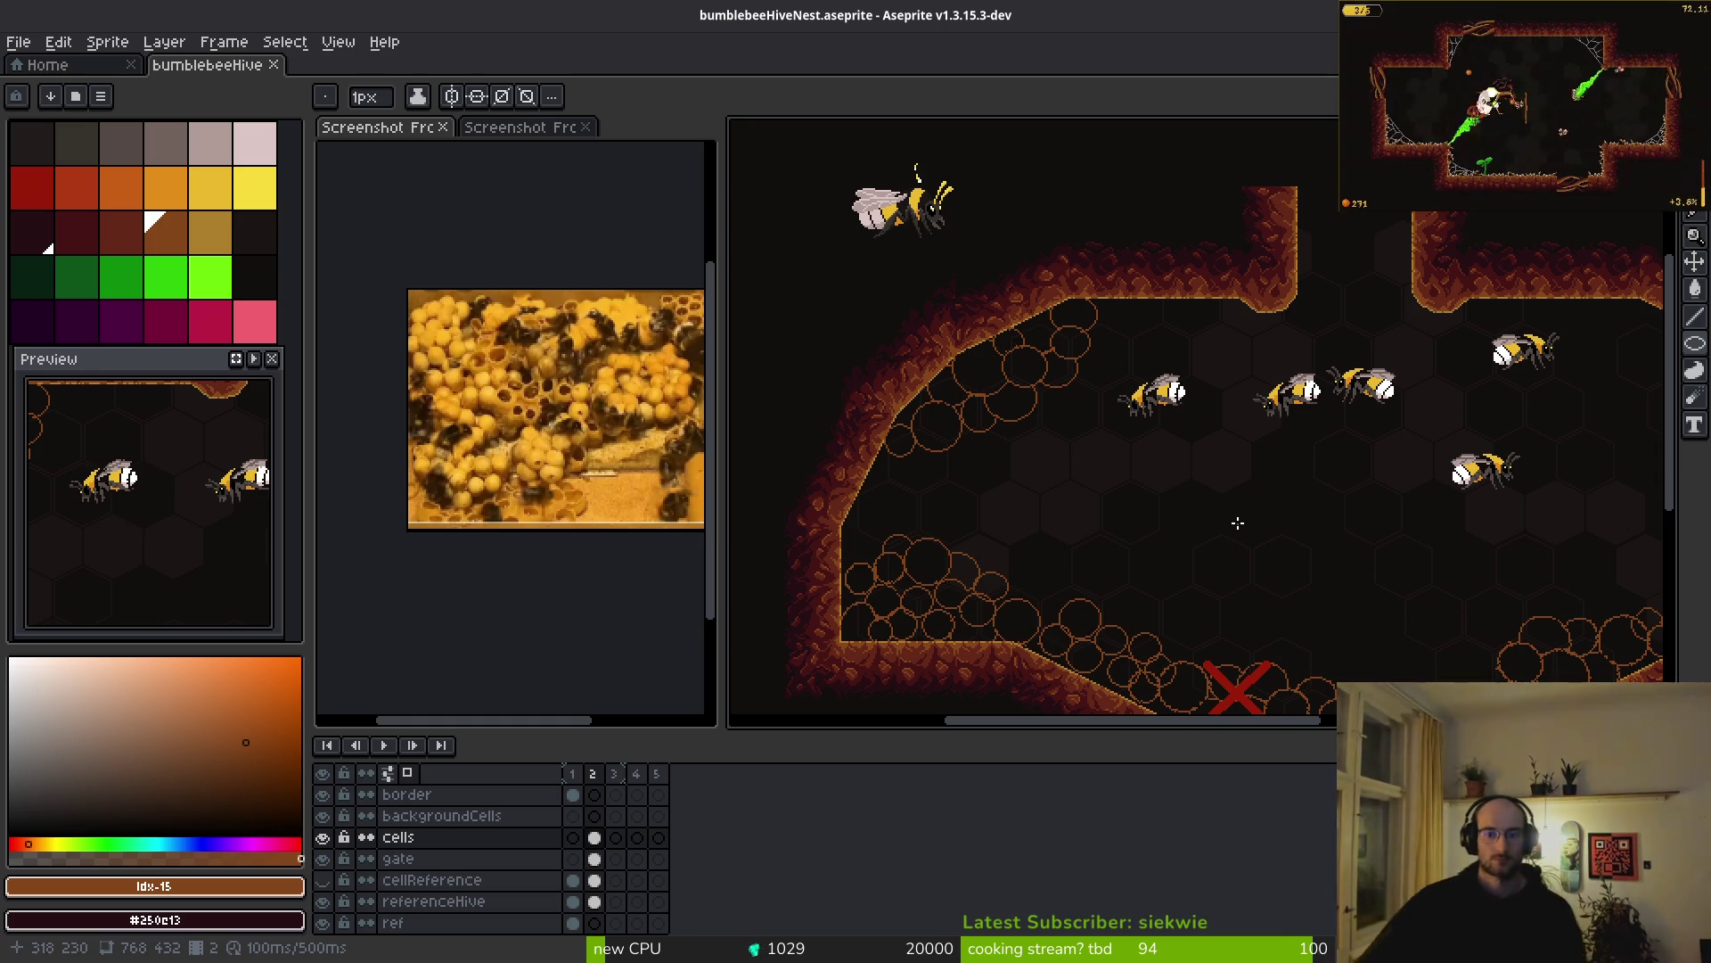
{"action": "scroll", "coordinate": [1159, 513], "scroll_direction": "up", "scroll_amount": 2}
{"action": "scroll", "coordinate": [1114, 513], "scroll_direction": "down", "scroll_amount": 4}
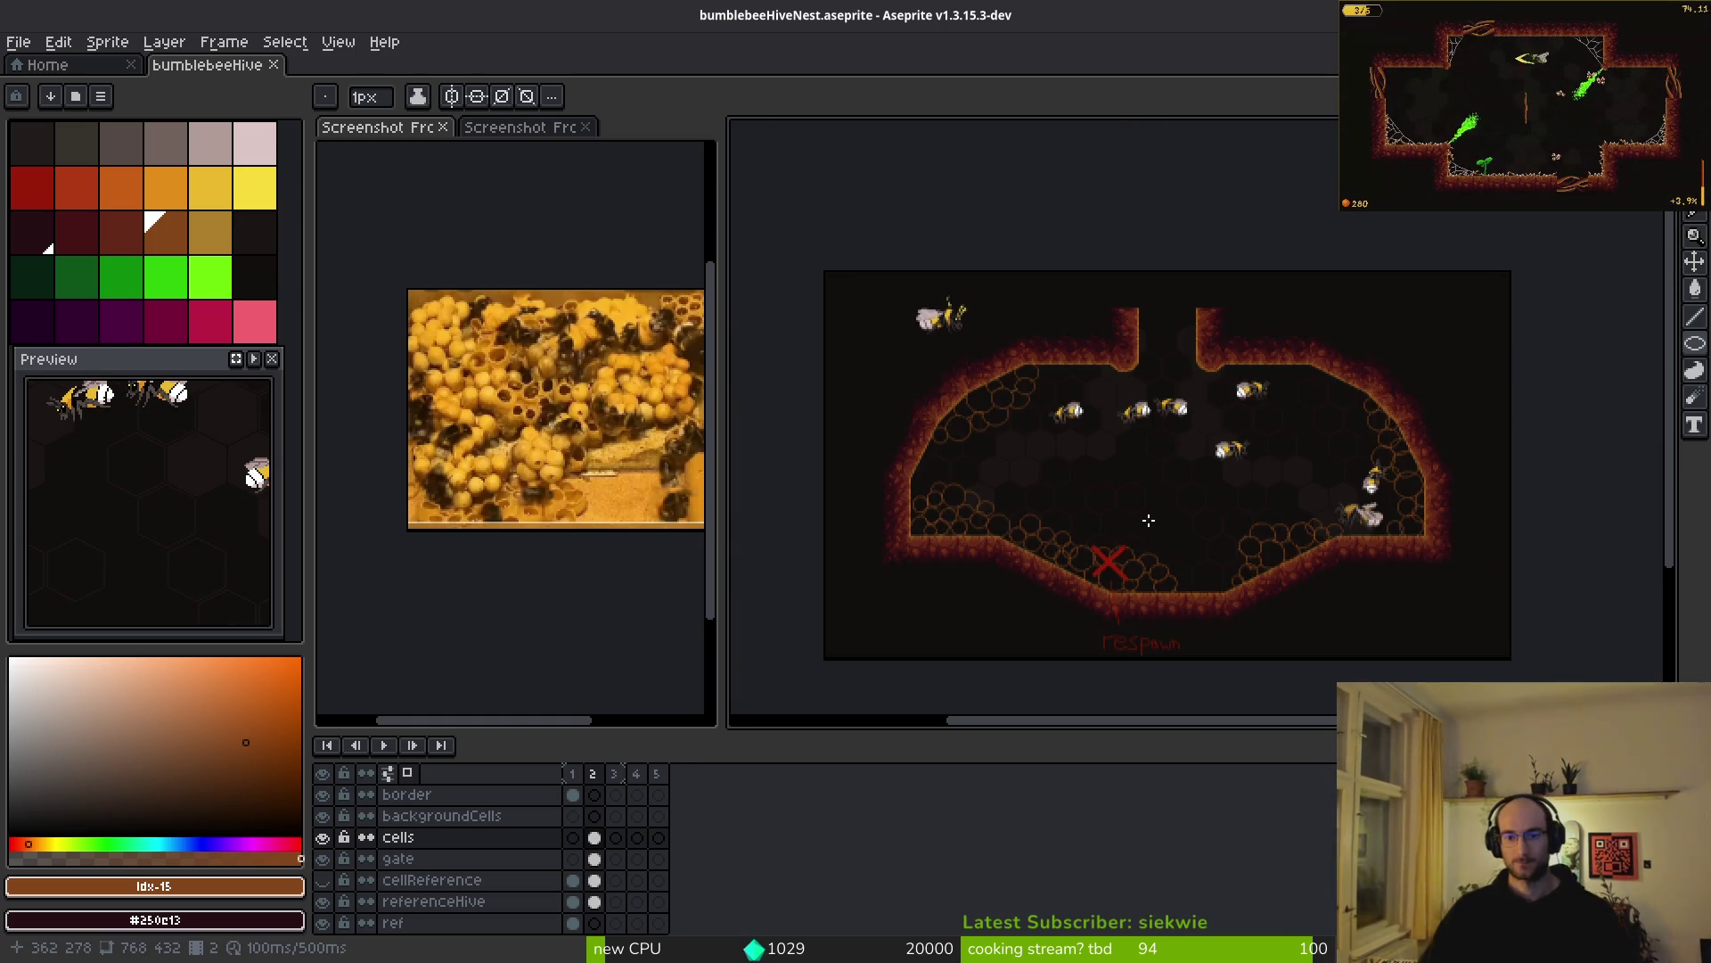
{"action": "scroll", "coordinate": [1220, 505], "scroll_direction": "up", "scroll_amount": 5}
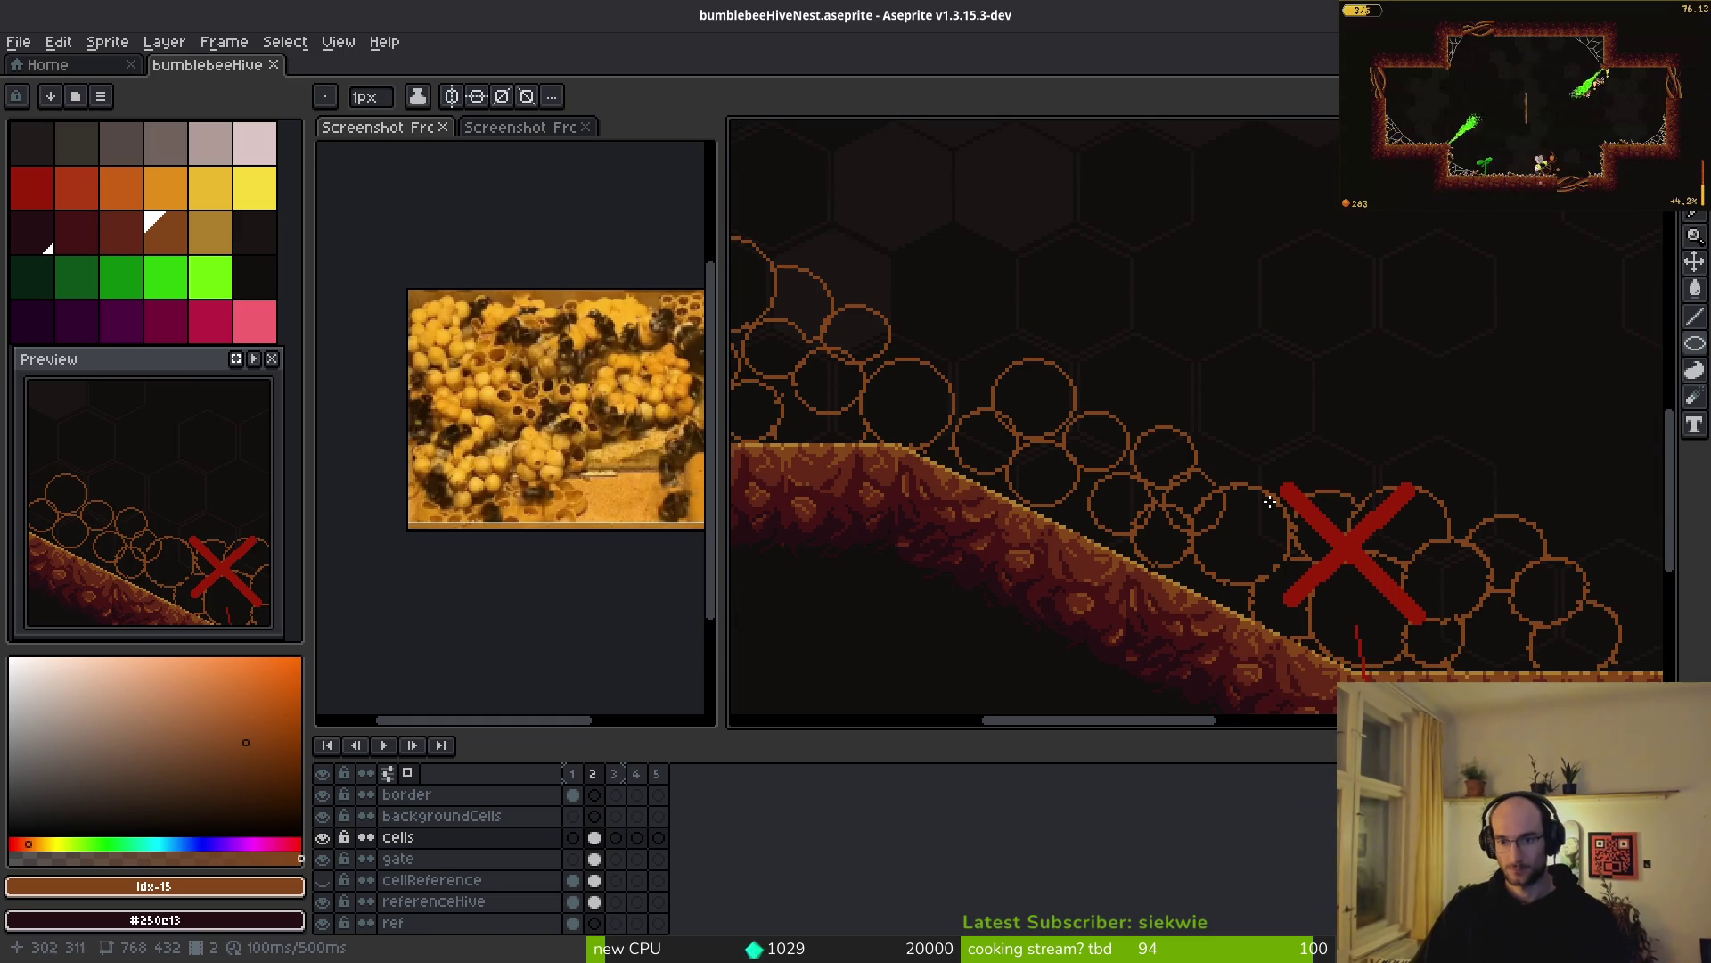
{"action": "scroll", "coordinate": [1174, 430], "scroll_direction": "up", "scroll_amount": 2}
{"action": "key", "text": "e"}
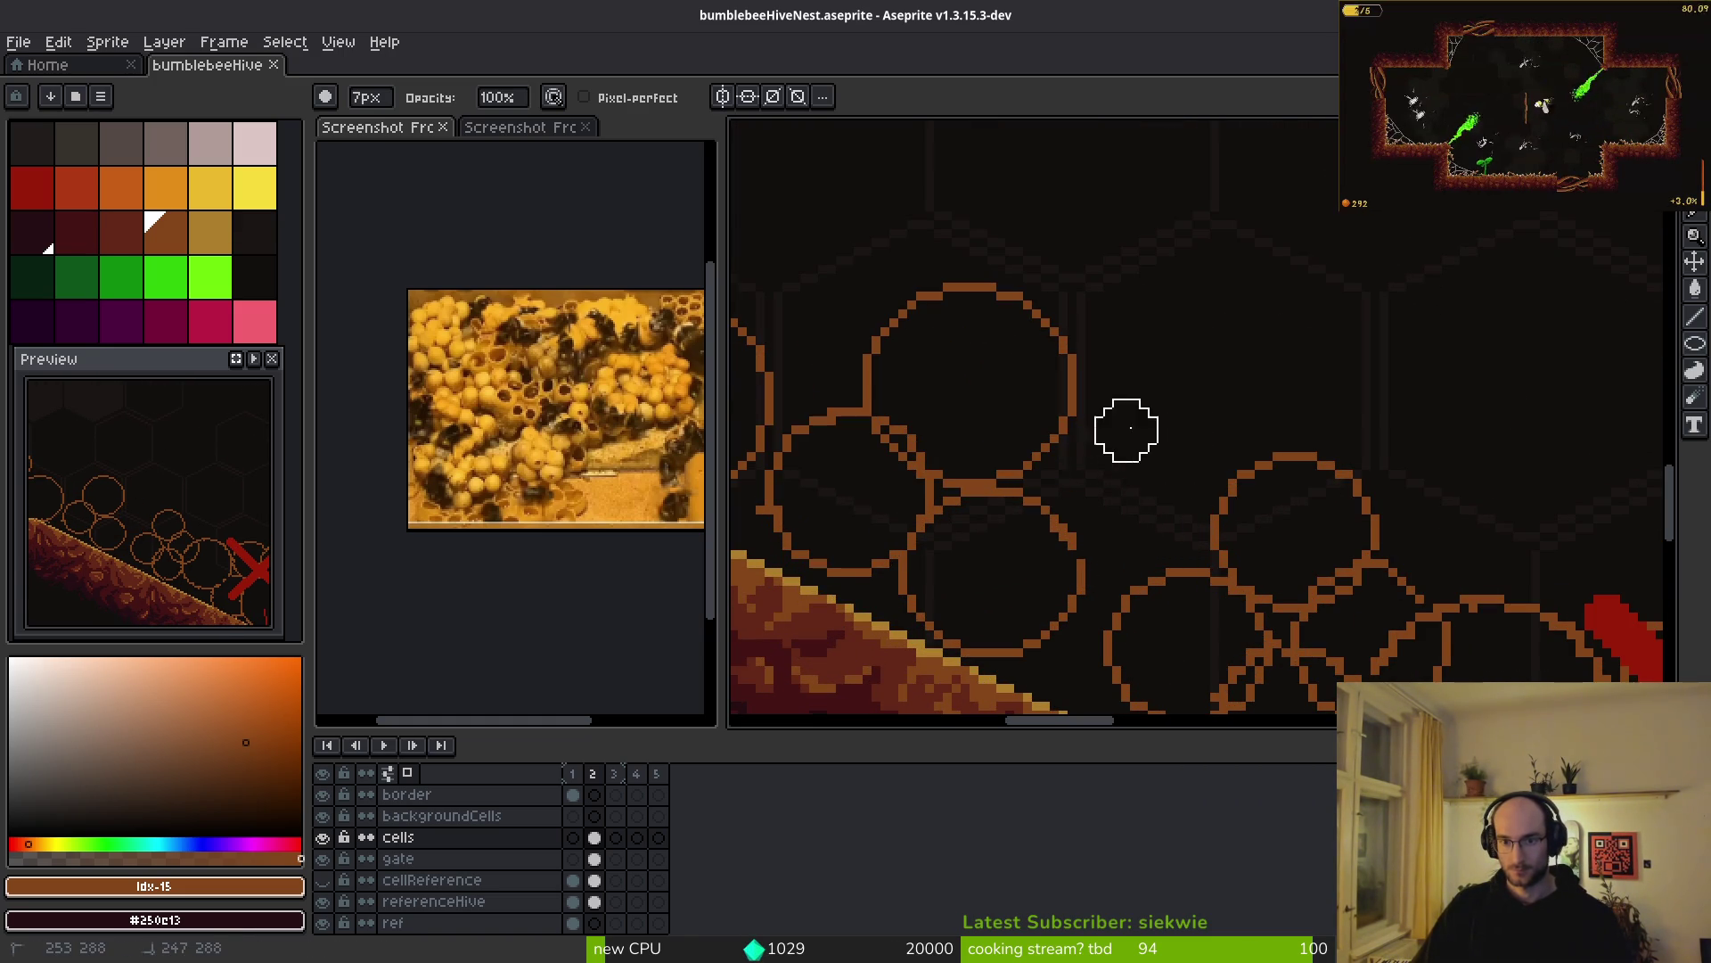
{"action": "scroll", "coordinate": [1159, 423], "scroll_direction": "down", "scroll_amount": 3}
{"action": "scroll", "coordinate": [1266, 470], "scroll_direction": "down", "scroll_amount": 2}
{"action": "scroll", "coordinate": [1159, 428], "scroll_direction": "up", "scroll_amount": 2}
{"action": "key", "text": "b"}
{"action": "scroll", "coordinate": [1180, 464], "scroll_direction": "up", "scroll_amount": 2}
{"action": "scroll", "coordinate": [1200, 451], "scroll_direction": "down", "scroll_amount": 2}
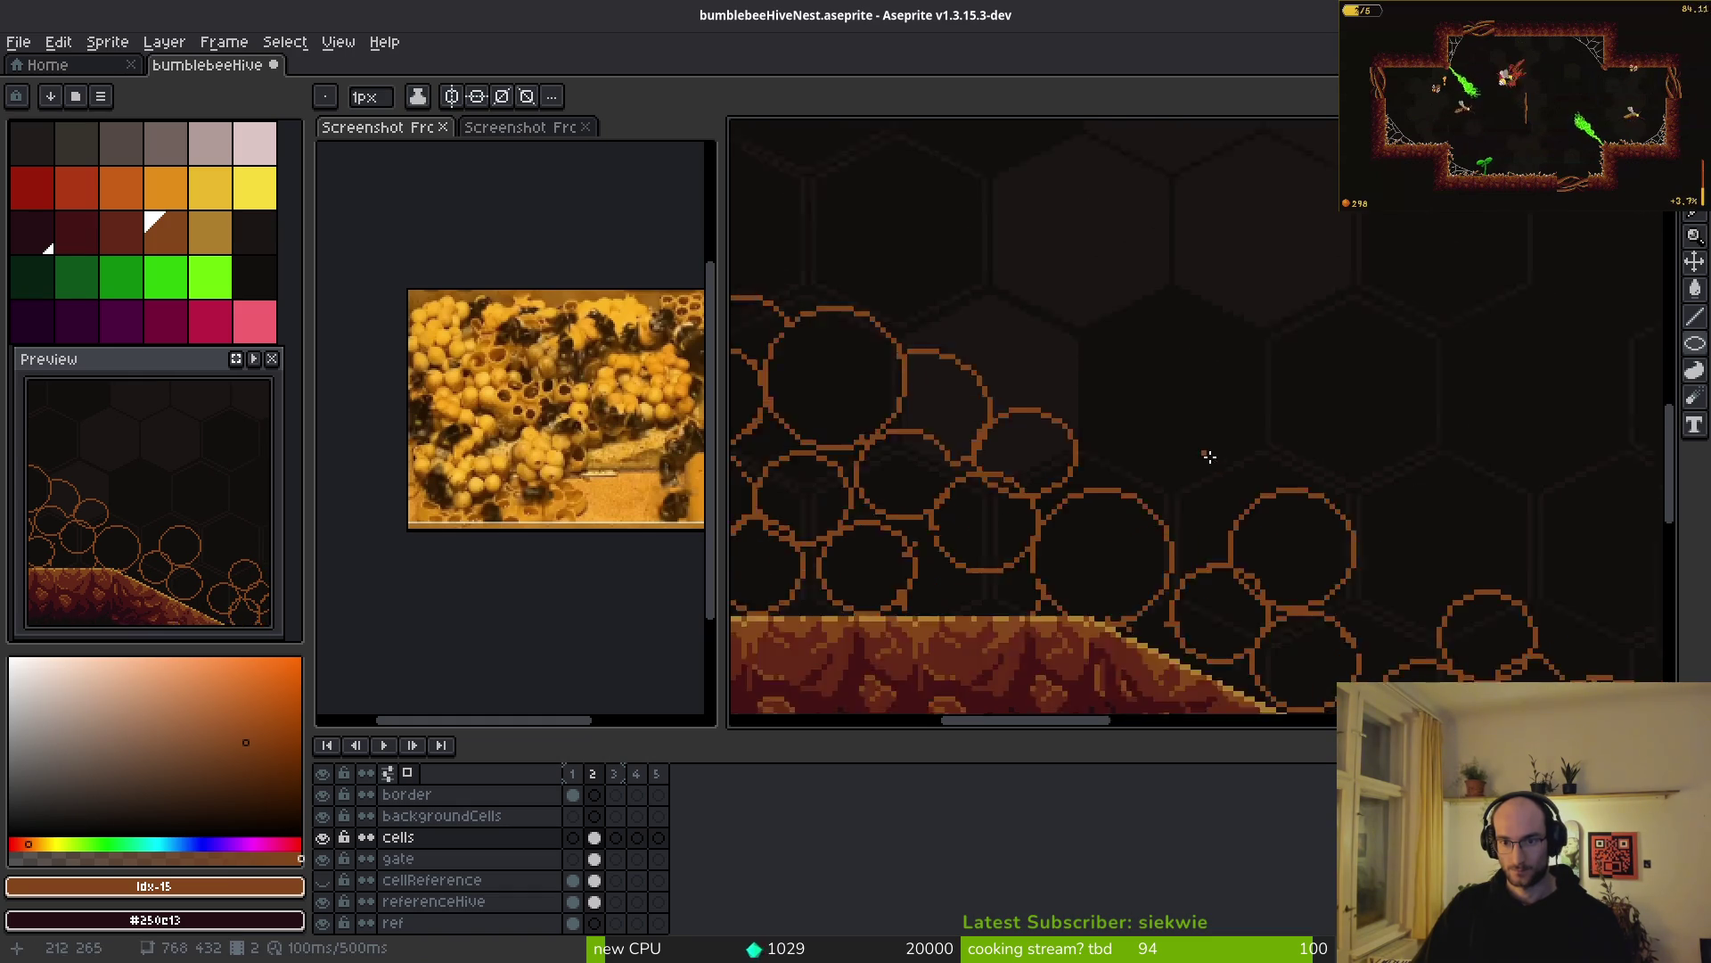
{"action": "scroll", "coordinate": [1115, 401], "scroll_direction": "up", "scroll_amount": 2}
{"action": "scroll", "coordinate": [960, 358], "scroll_direction": "up", "scroll_amount": 3}
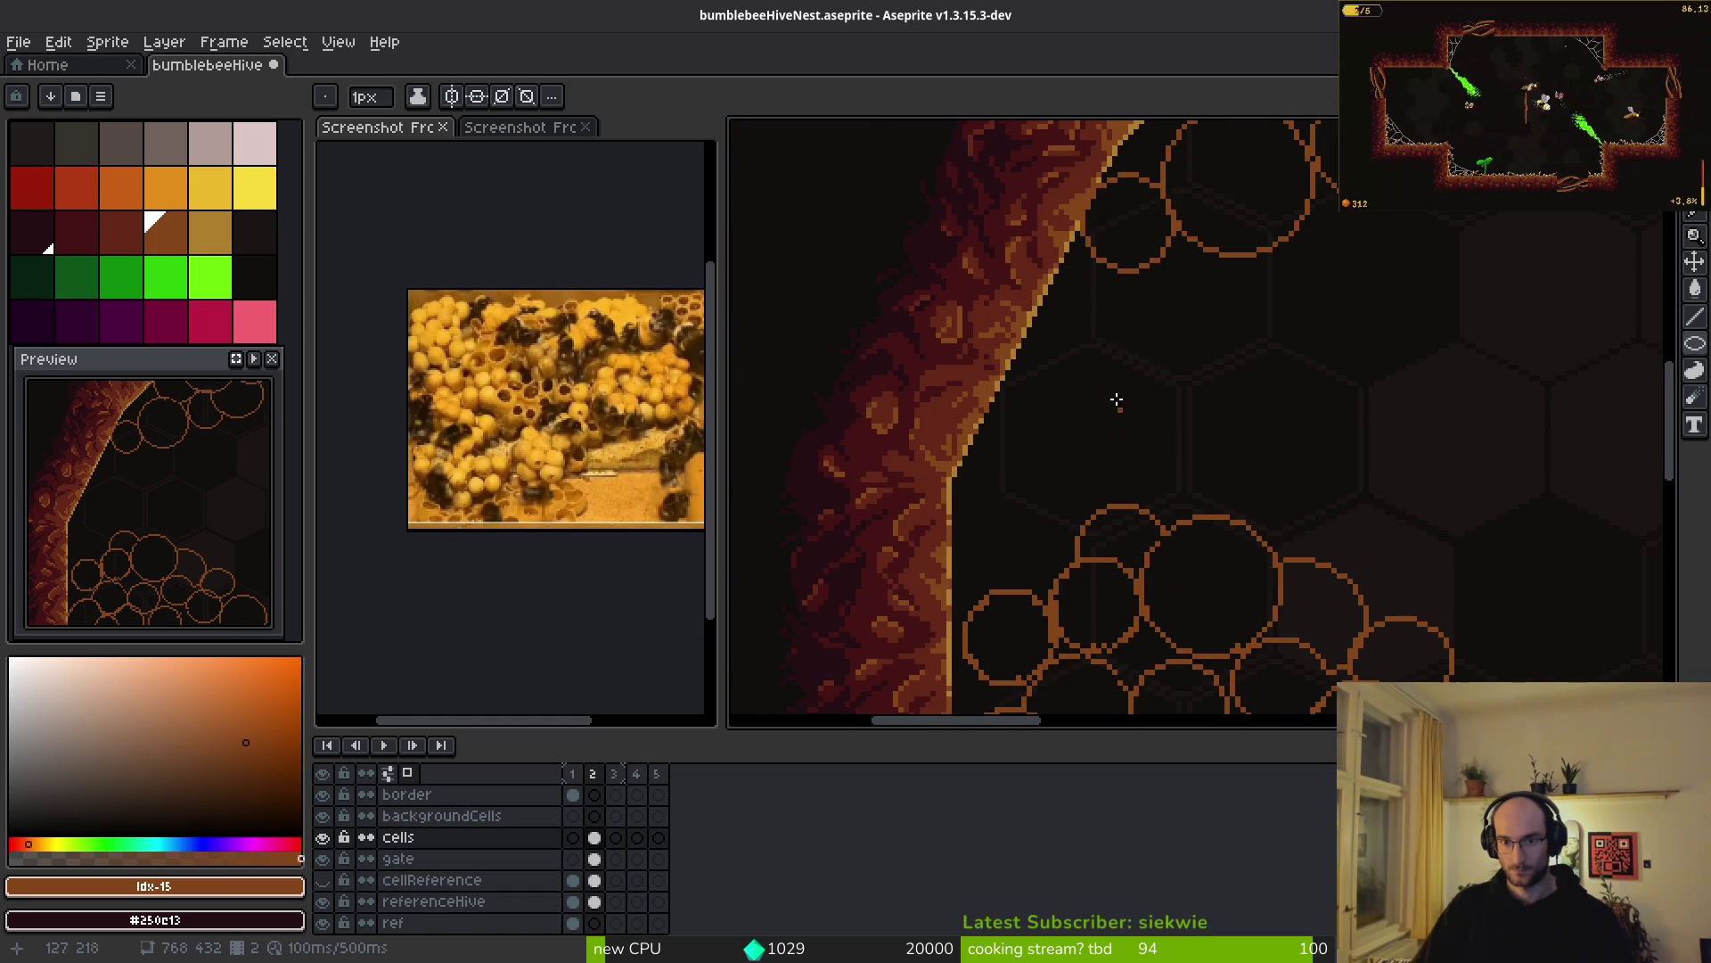
{"action": "scroll", "coordinate": [1027, 458], "scroll_direction": "up", "scroll_amount": 1}
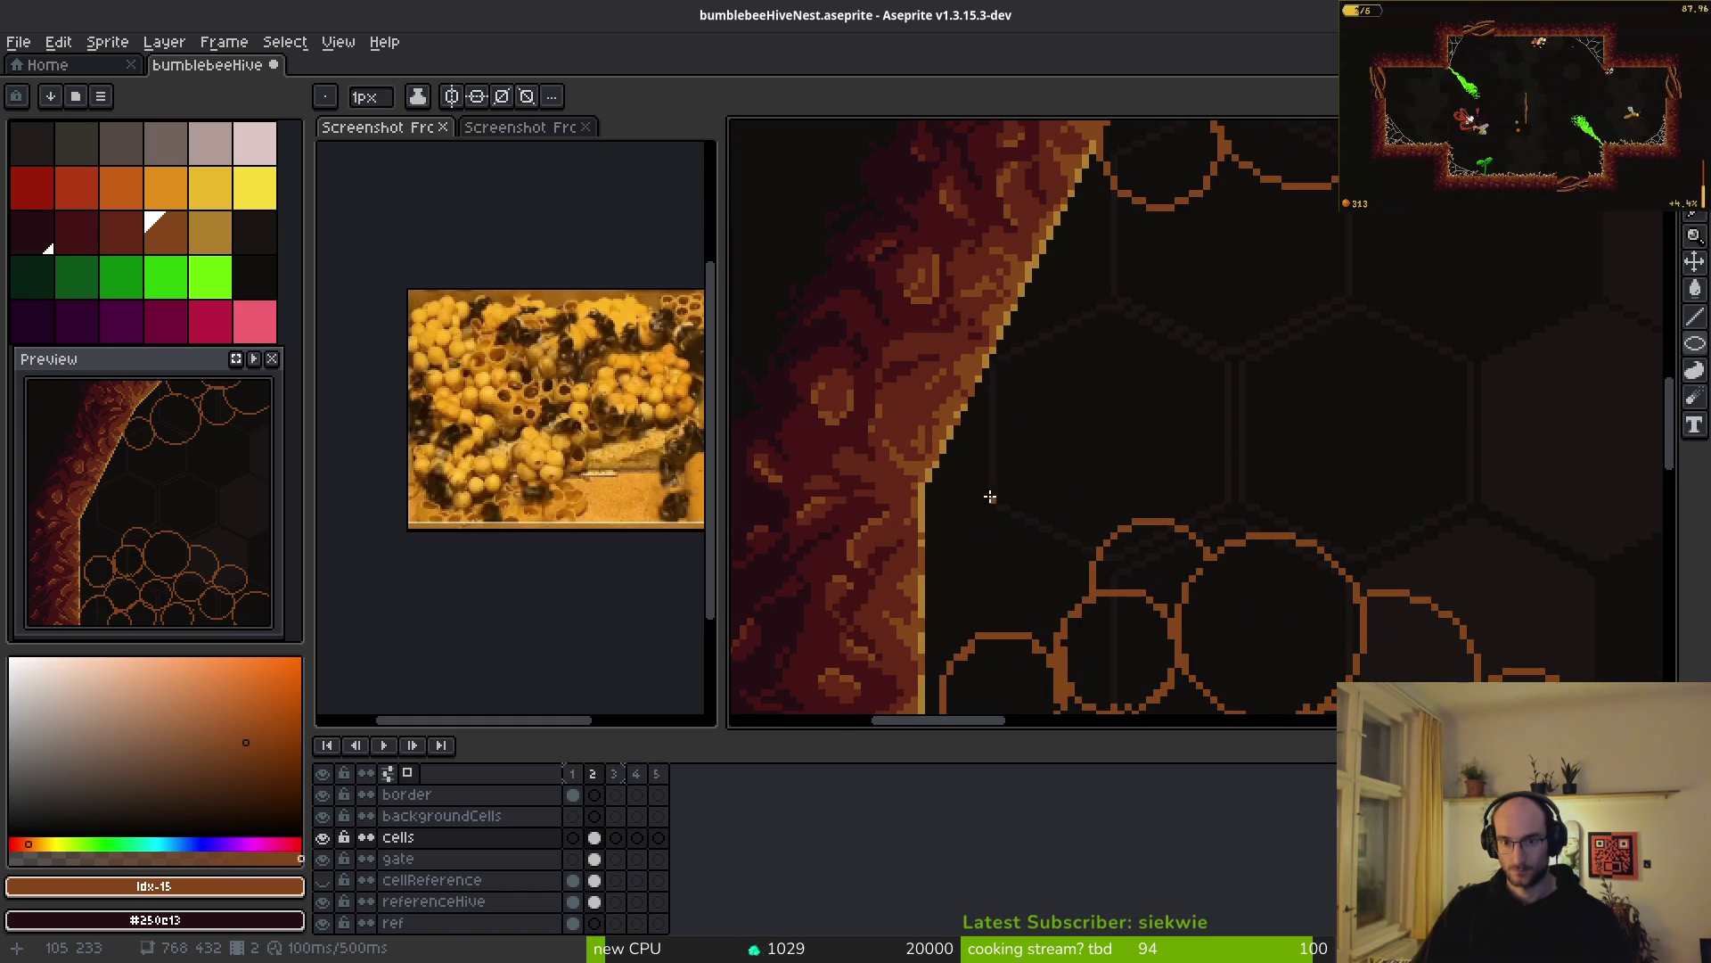
{"action": "left_click_drag", "start_coordinate": [934, 476], "coordinate": [1081, 624]}
{"action": "mouse_move", "coordinate": [962, 355]}
{"action": "left_mouse_down"}
{"action": "mouse_move", "coordinate": [1052, 480]}
{"action": "mouse_move", "coordinate": [1081, 481]}
{"action": "mouse_move", "coordinate": [1157, 561]}
{"action": "left_mouse_up"}
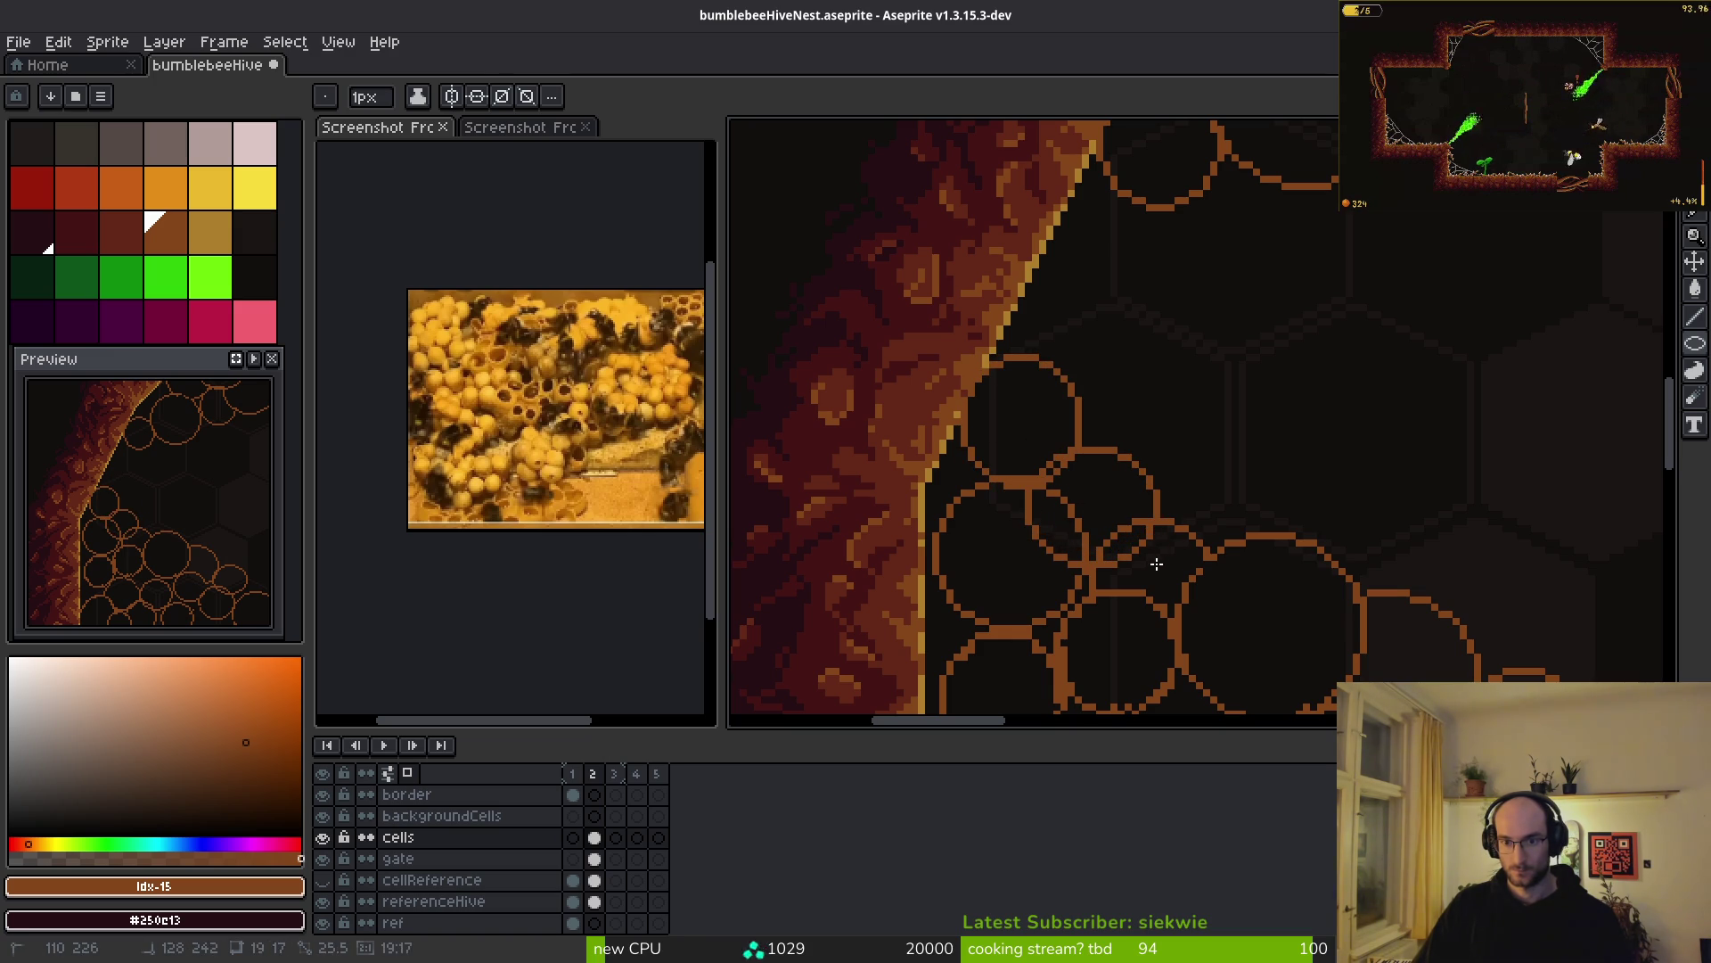
{"action": "mouse_move", "coordinate": [1010, 252]}
{"action": "left_mouse_down"}
{"action": "mouse_move", "coordinate": [1162, 373]}
{"action": "mouse_move", "coordinate": [1148, 385]}
{"action": "left_mouse_up"}
{"action": "left_click_drag", "start_coordinate": [1112, 192], "coordinate": [1265, 331]}
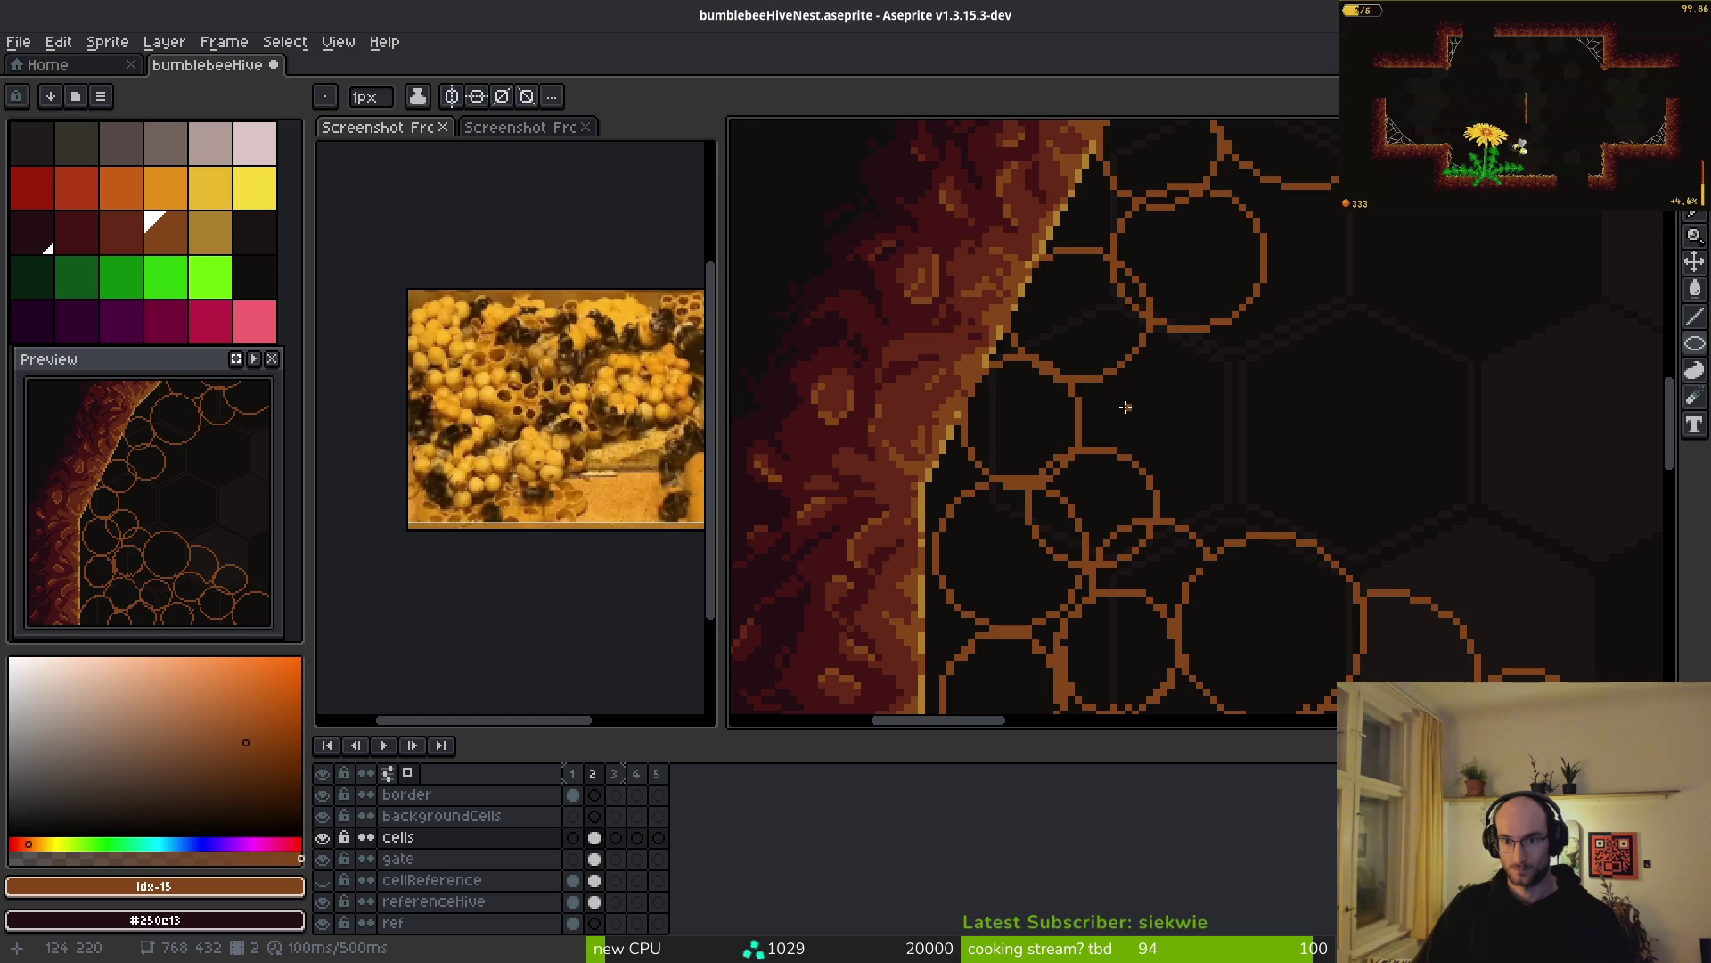
{"action": "scroll", "coordinate": [1126, 406], "scroll_direction": "down", "scroll_amount": 3}
{"action": "scroll", "coordinate": [1078, 383], "scroll_direction": "up", "scroll_amount": 3}
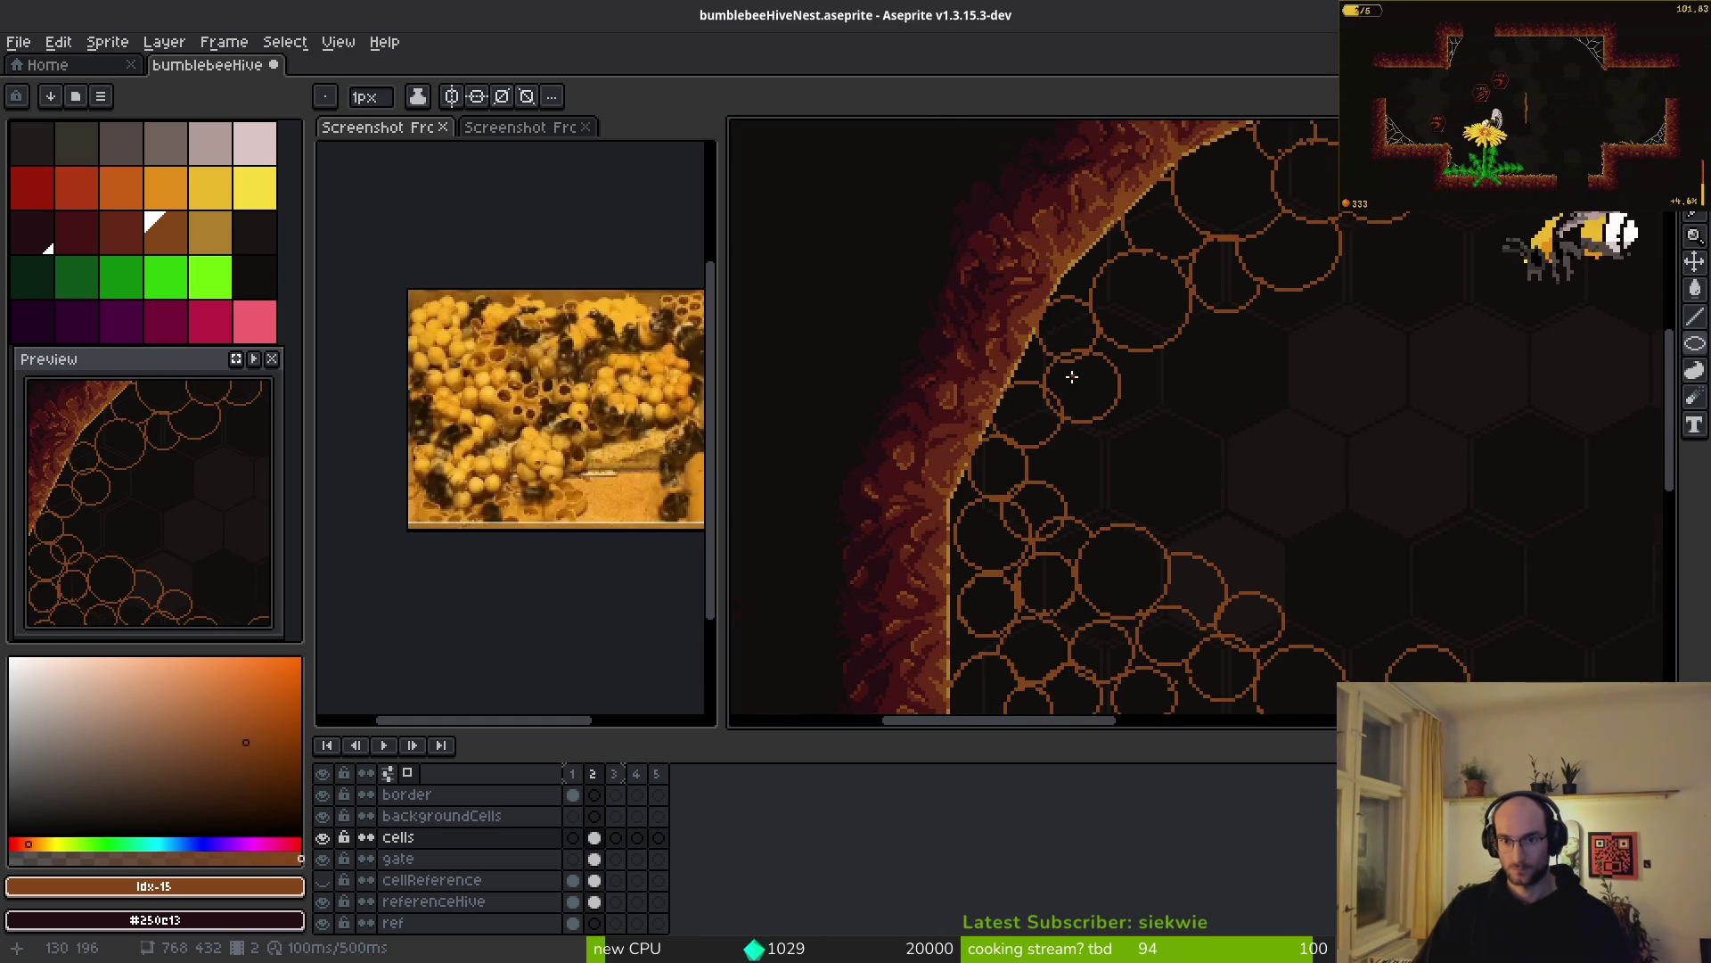
{"action": "scroll", "coordinate": [1072, 378], "scroll_direction": "right", "scroll_amount": 3}
{"action": "scroll", "coordinate": [1017, 409], "scroll_direction": "down", "scroll_amount": 3}
{"action": "scroll", "coordinate": [1102, 458], "scroll_direction": "right", "scroll_amount": 1}
{"action": "scroll", "coordinate": [1281, 472], "scroll_direction": "down", "scroll_amount": 2}
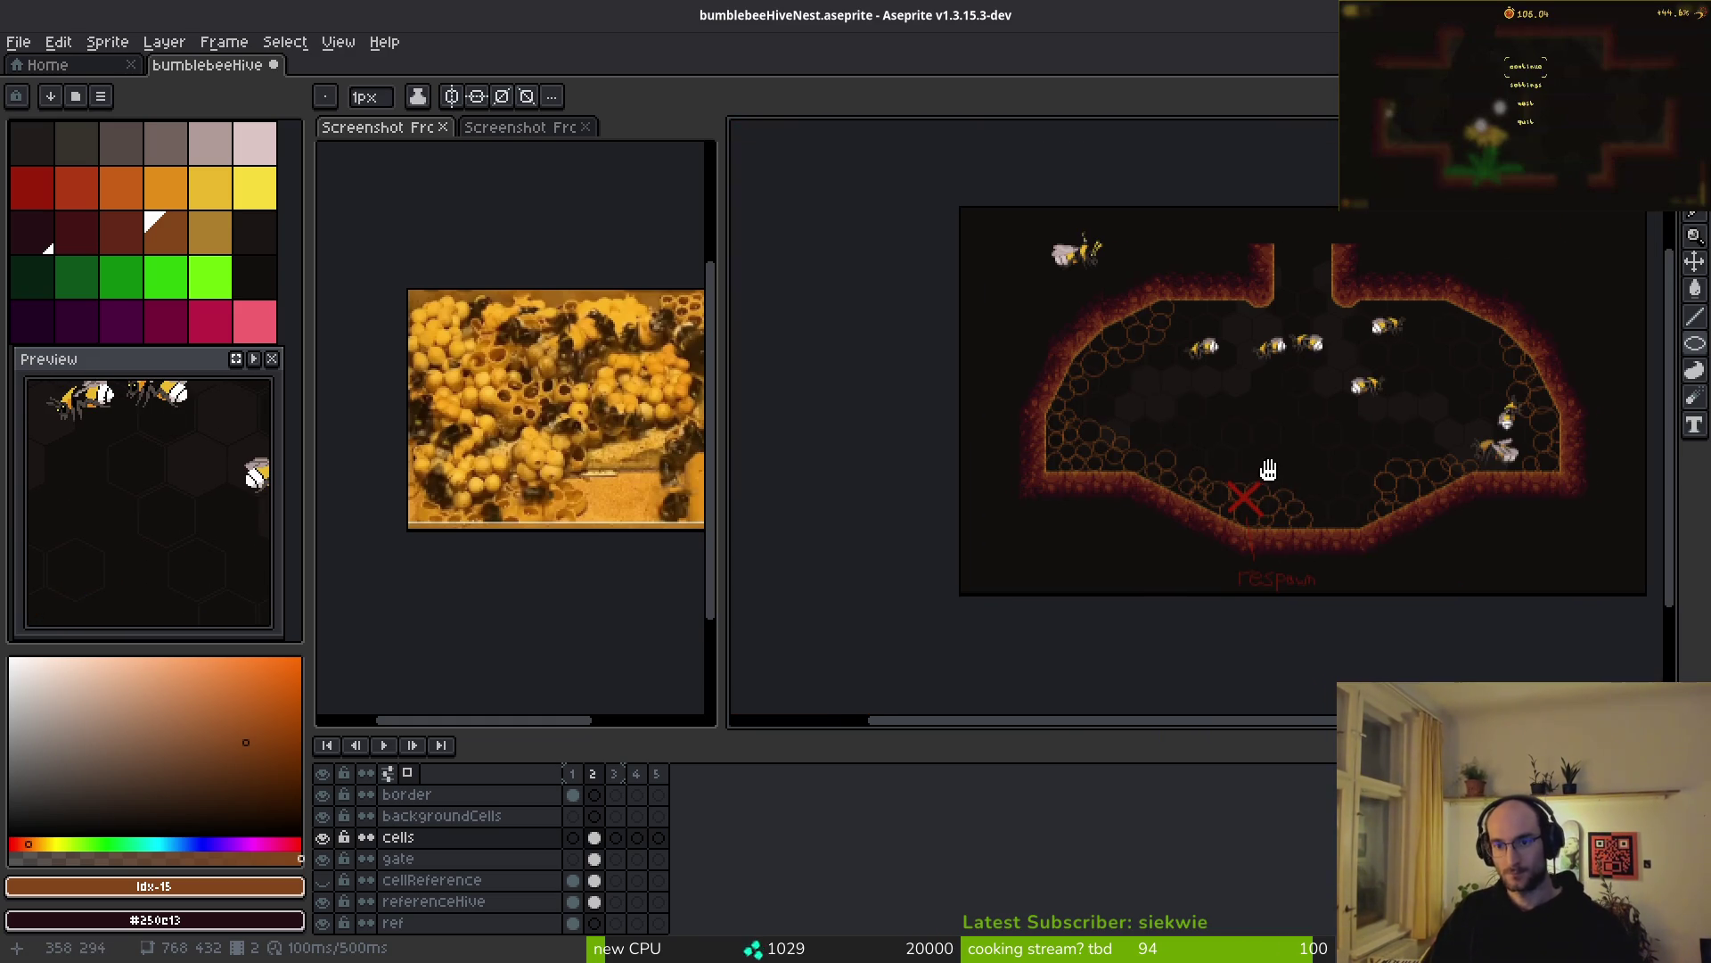
{"action": "scroll", "coordinate": [1167, 493], "scroll_direction": "up", "scroll_amount": 3}
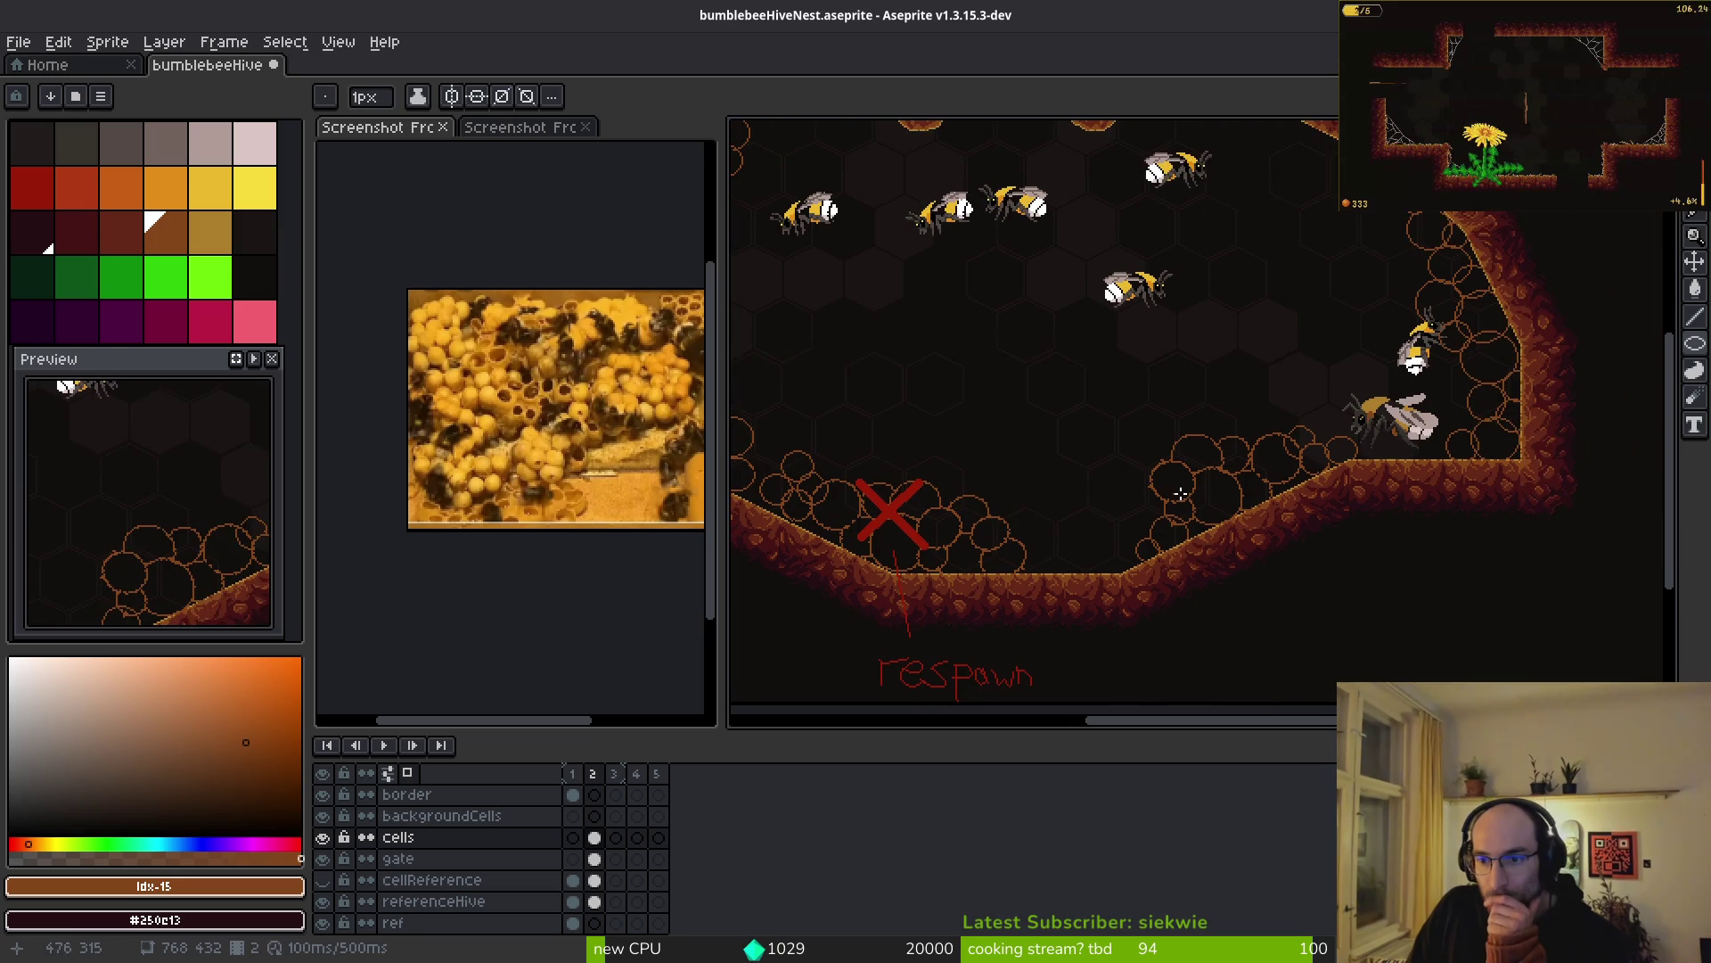
{"action": "left_click_drag", "start_coordinate": [1123, 371], "coordinate": [1162, 440]}
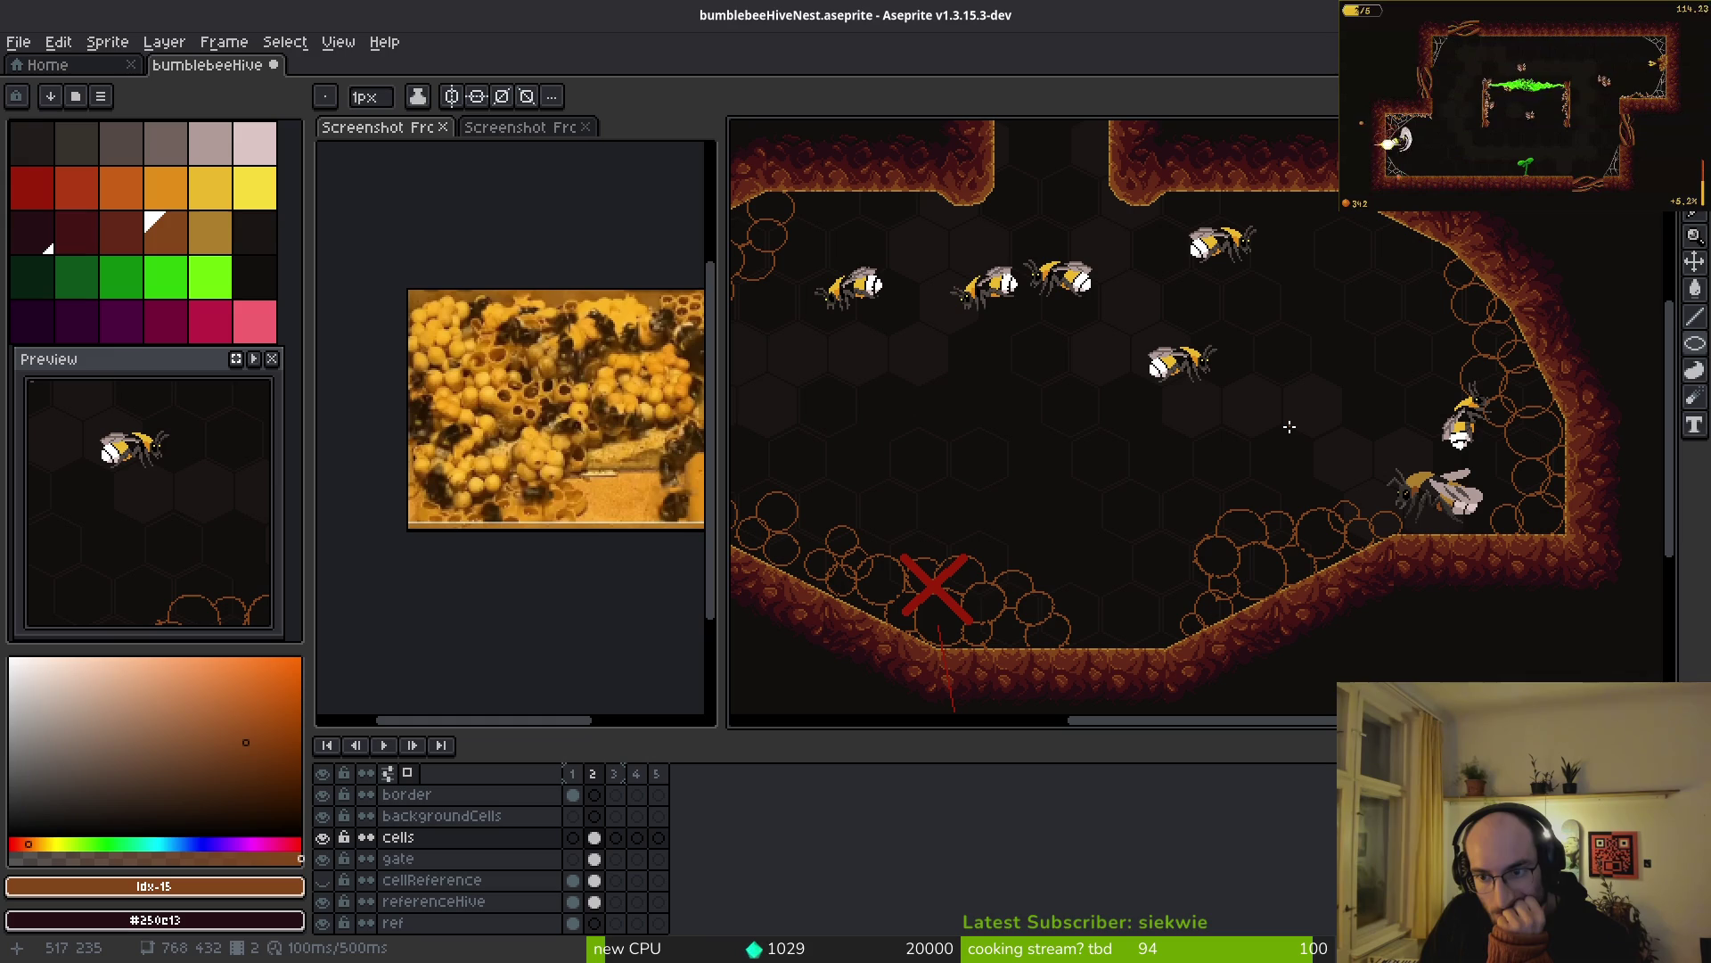
{"action": "scroll", "coordinate": [1231, 432], "scroll_direction": "left", "scroll_amount": 3}
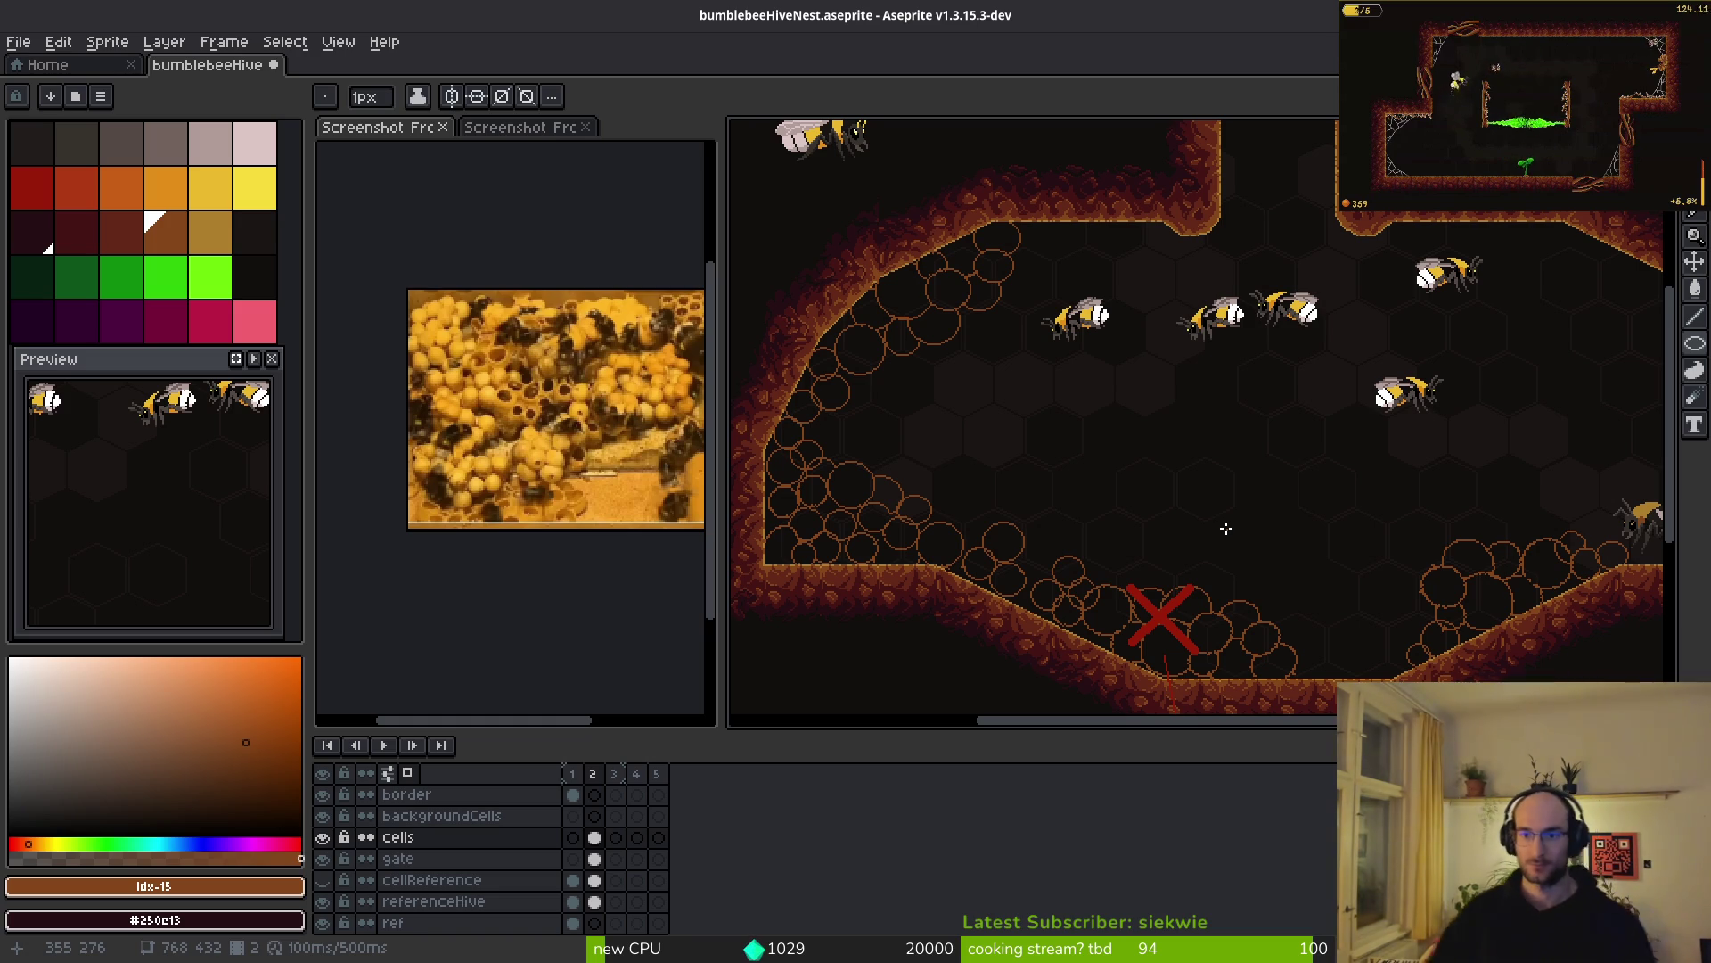
{"action": "left_click_drag", "start_coordinate": [1130, 496], "coordinate": [1023, 489]}
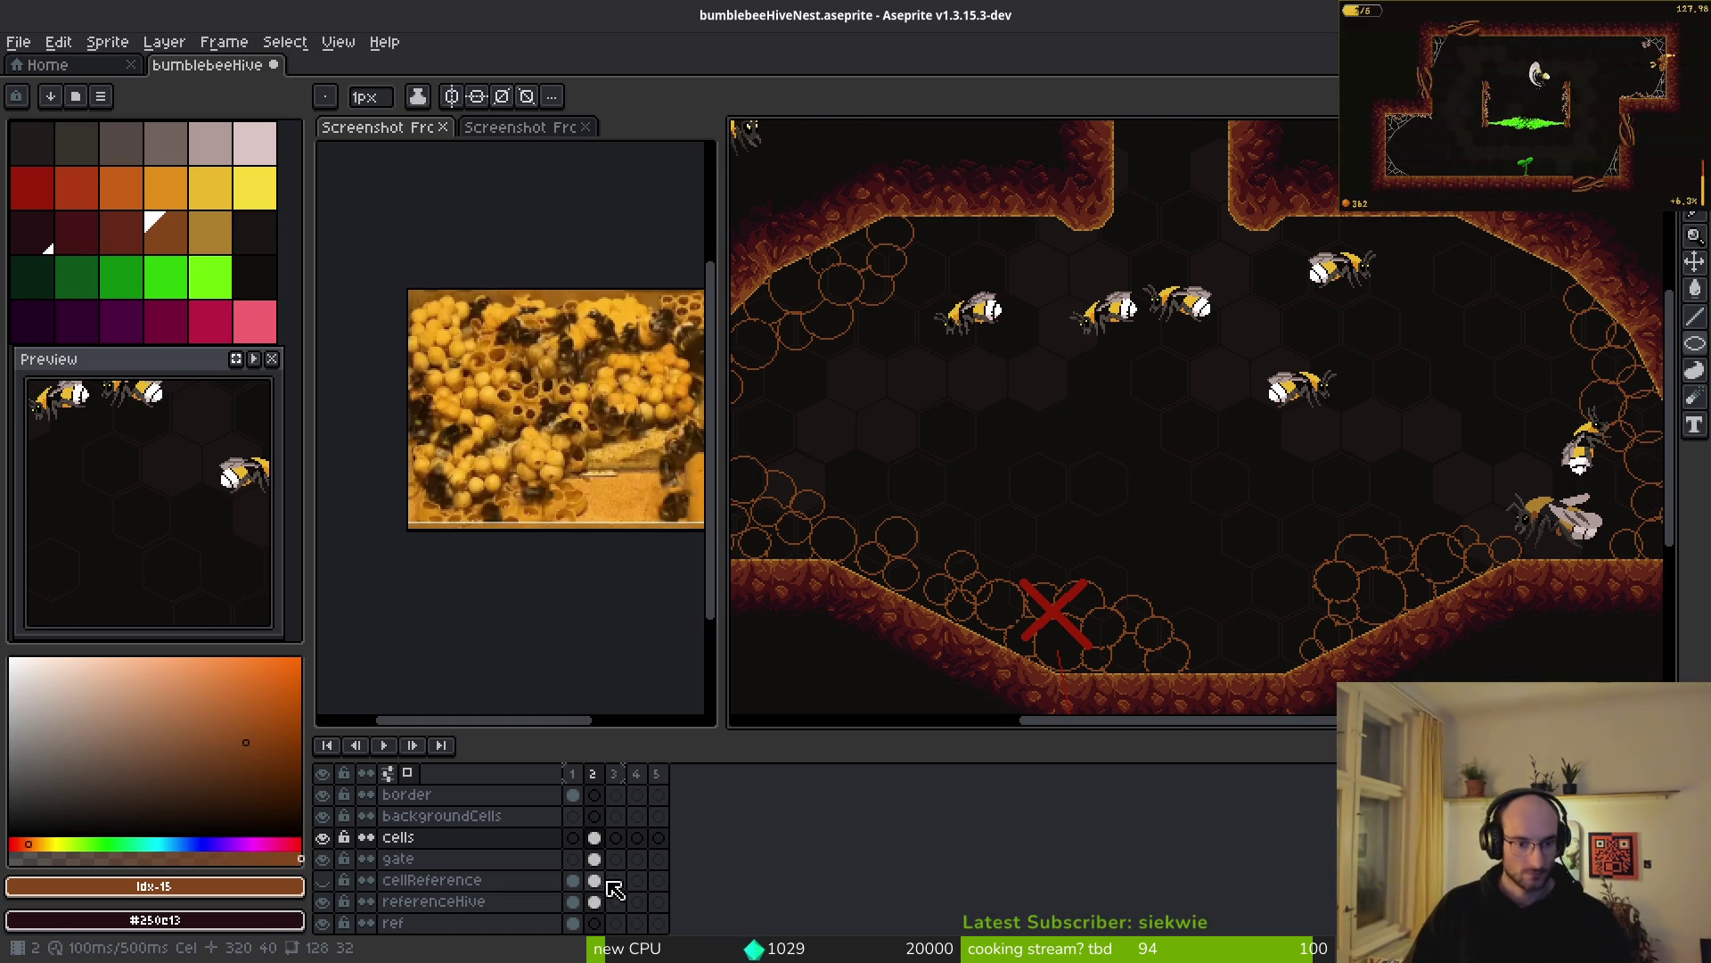
- Add a new layer above cellReference named hiveBackground, then view frame 1
{"action": "left_click", "coordinate": [596, 880]}
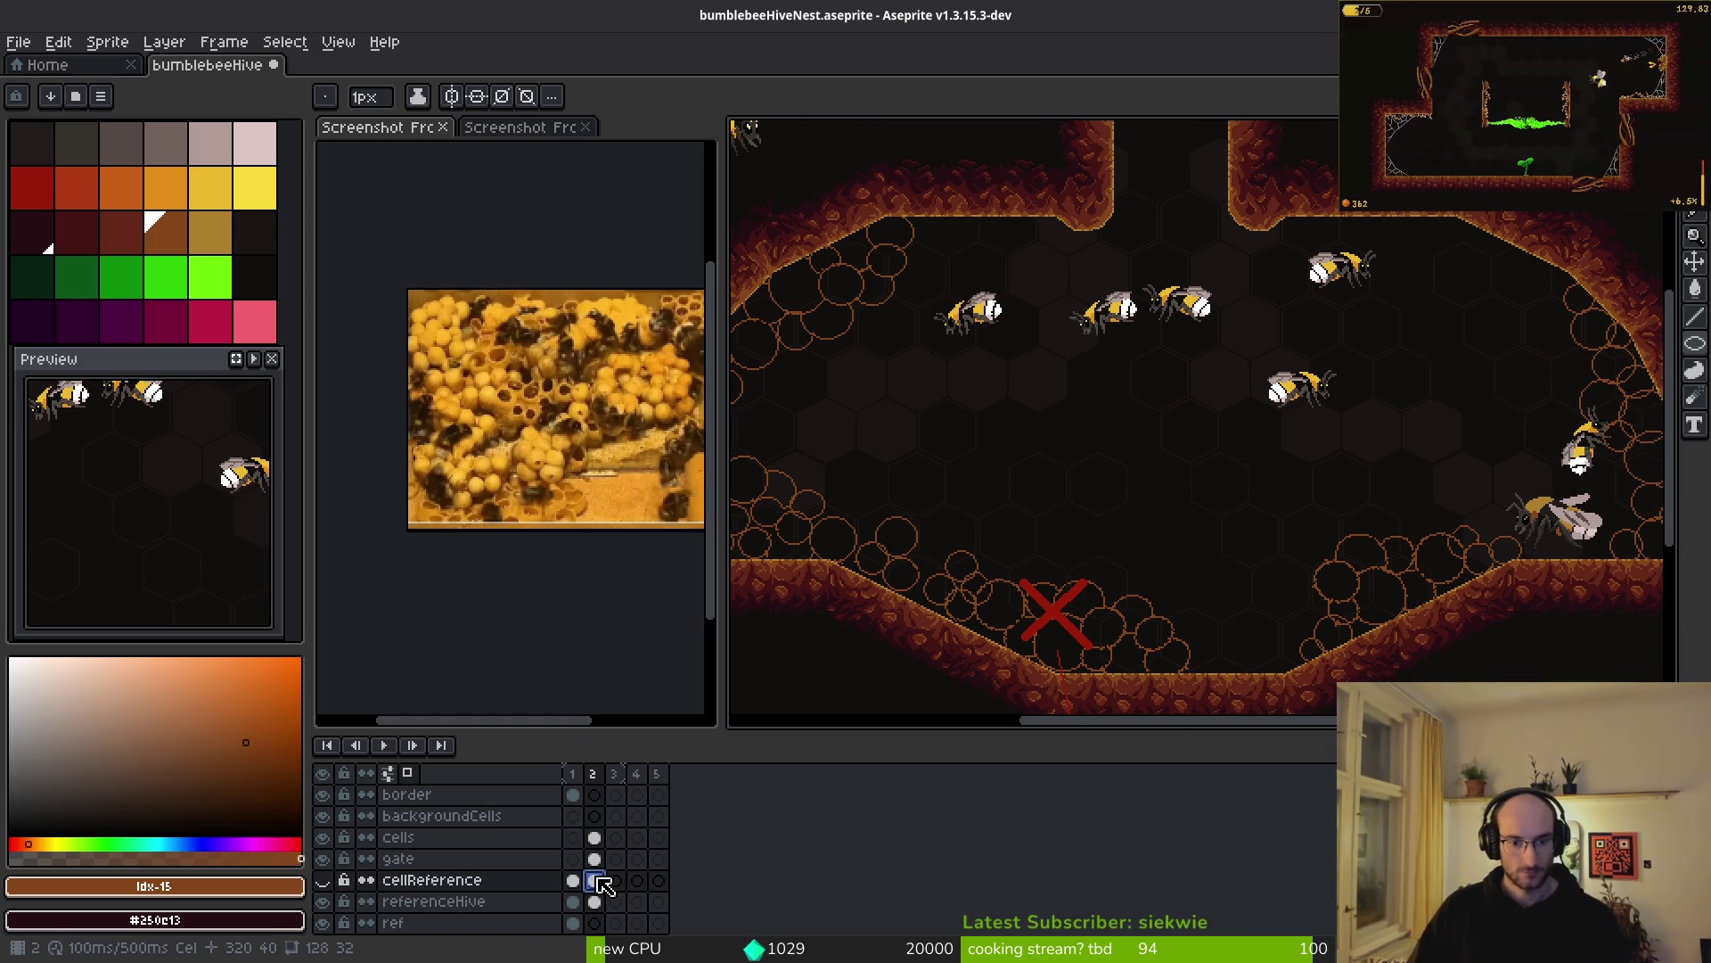
{"action": "key", "text": "shift+n"}
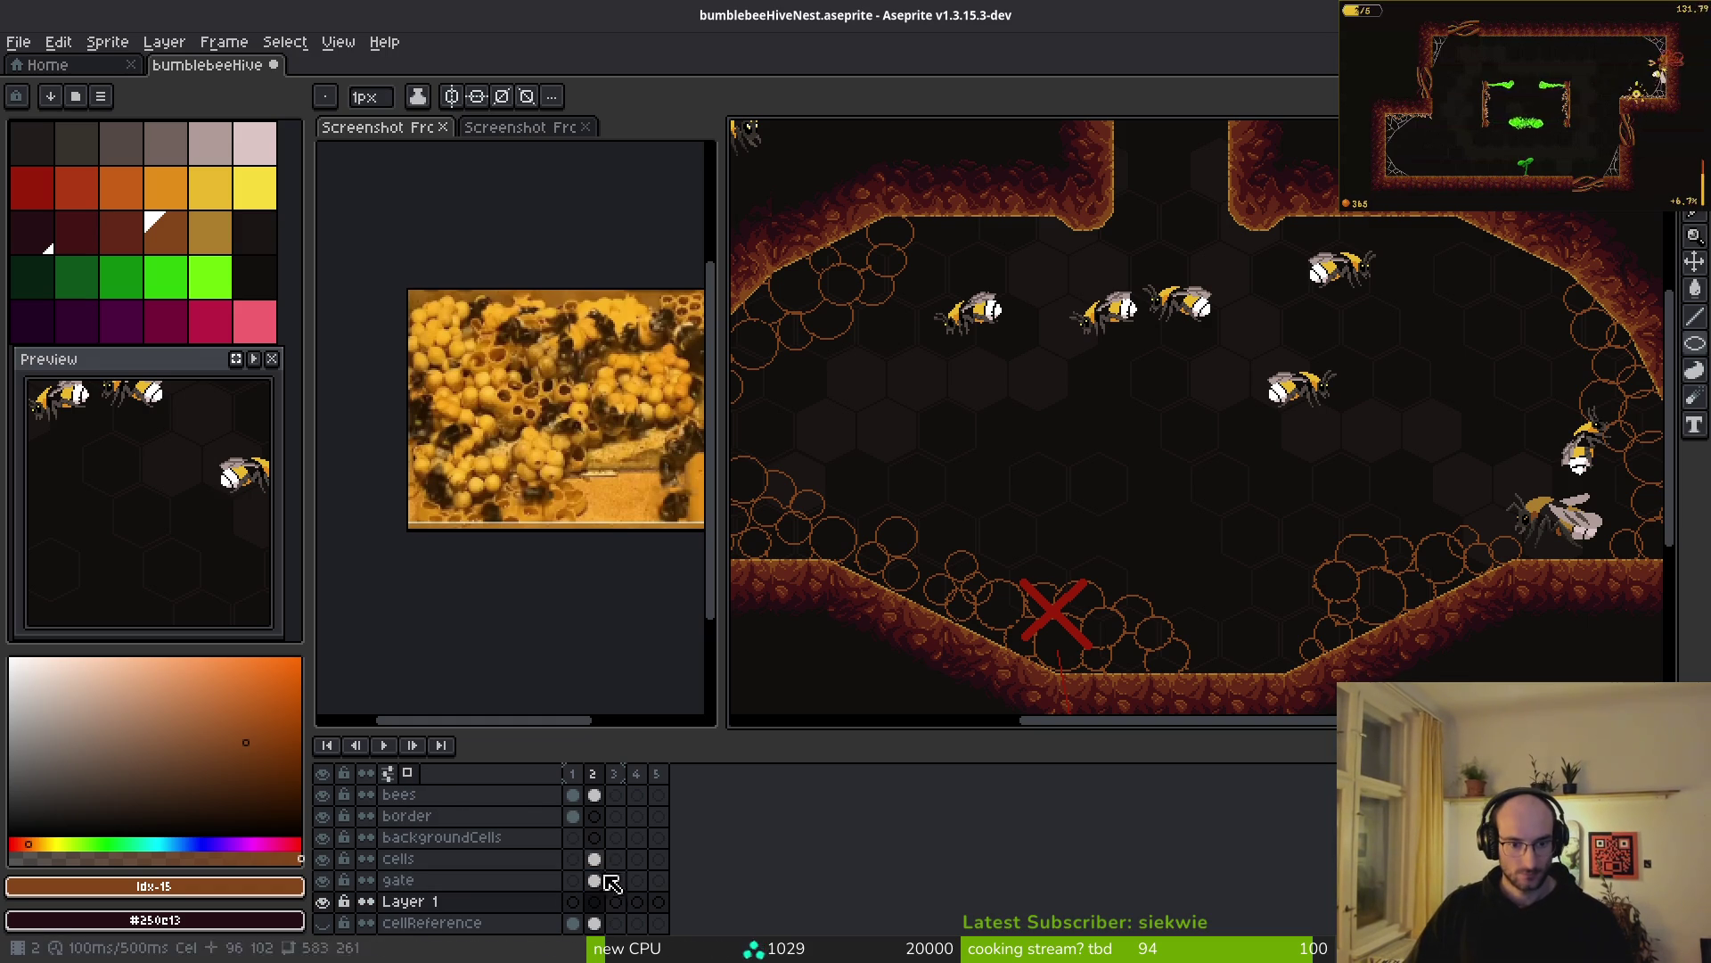
{"action": "left_click", "coordinate": [512, 903]}
{"action": "double_click", "coordinate": [482, 911]}
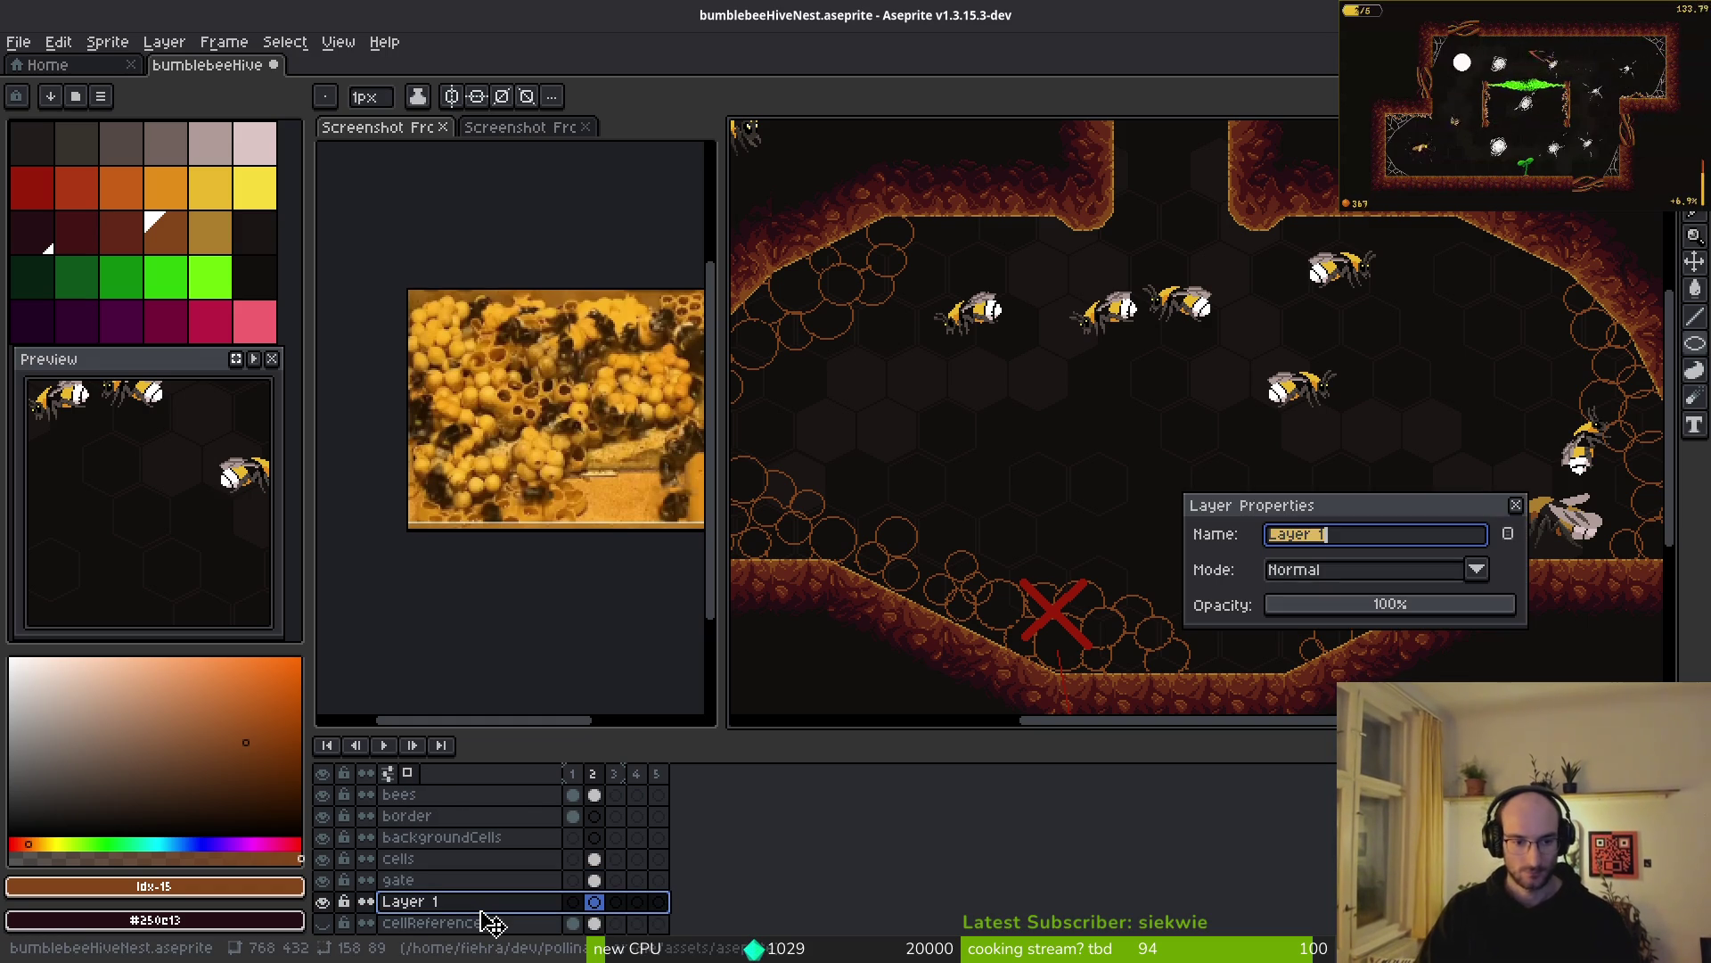
{"action": "type", "text": "le"}
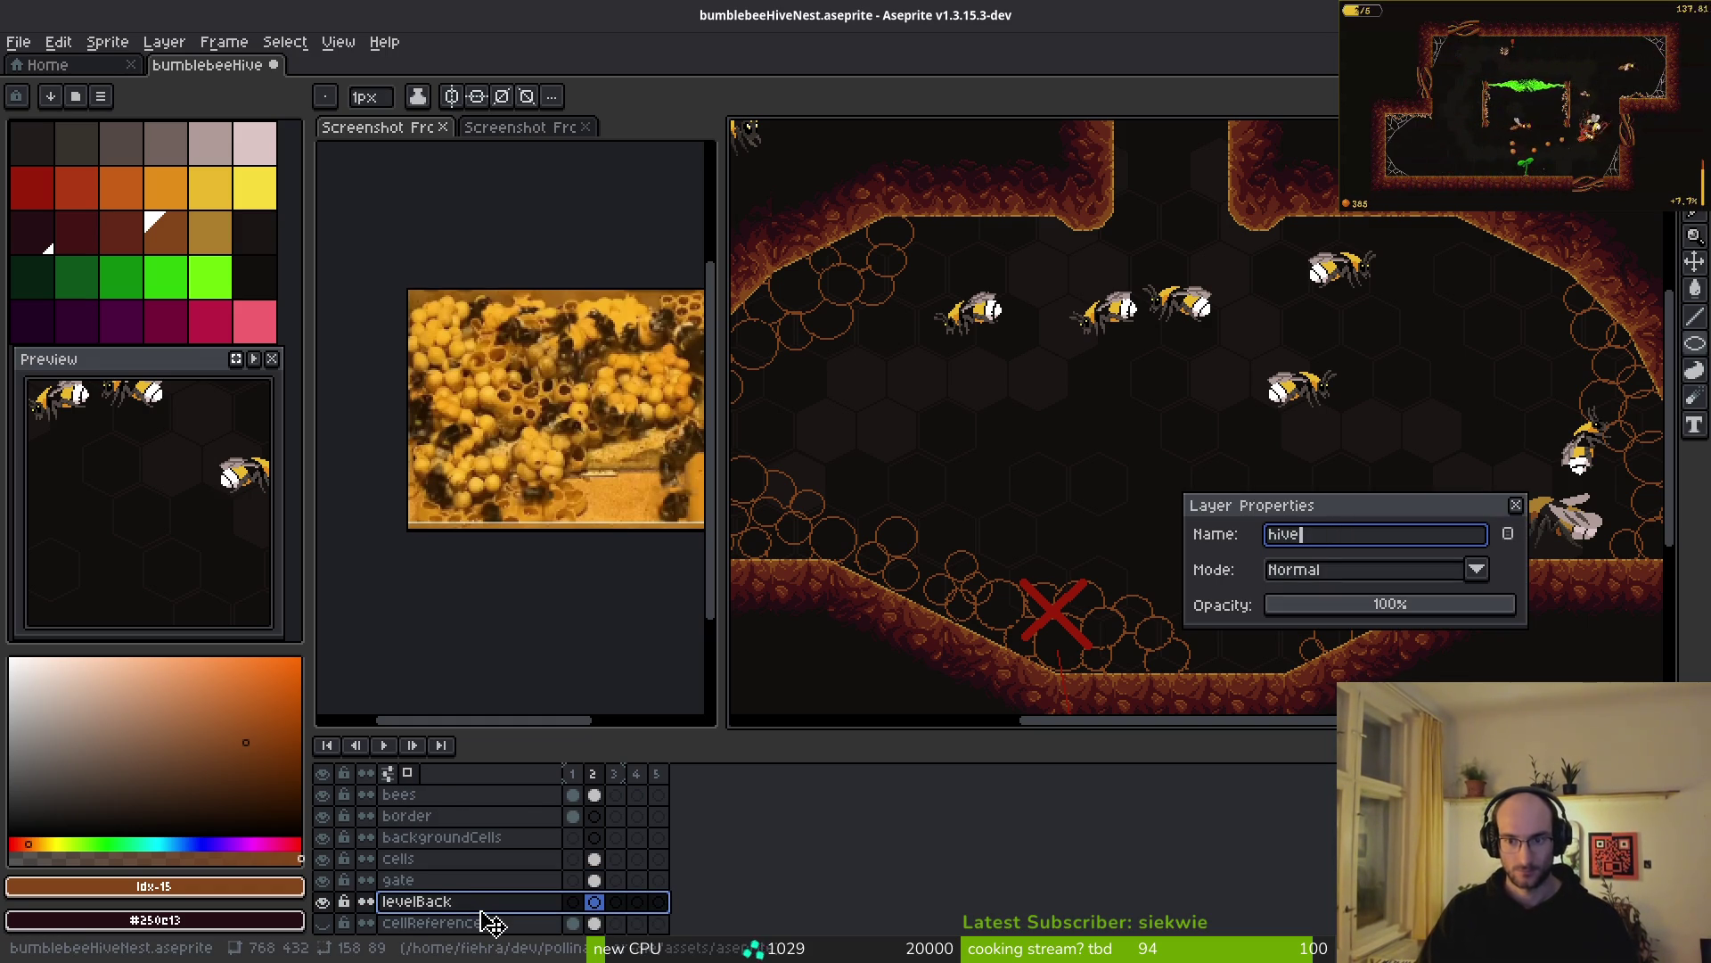
{"action": "type", "text": "kground"}
{"action": "key", "text": "Return"}
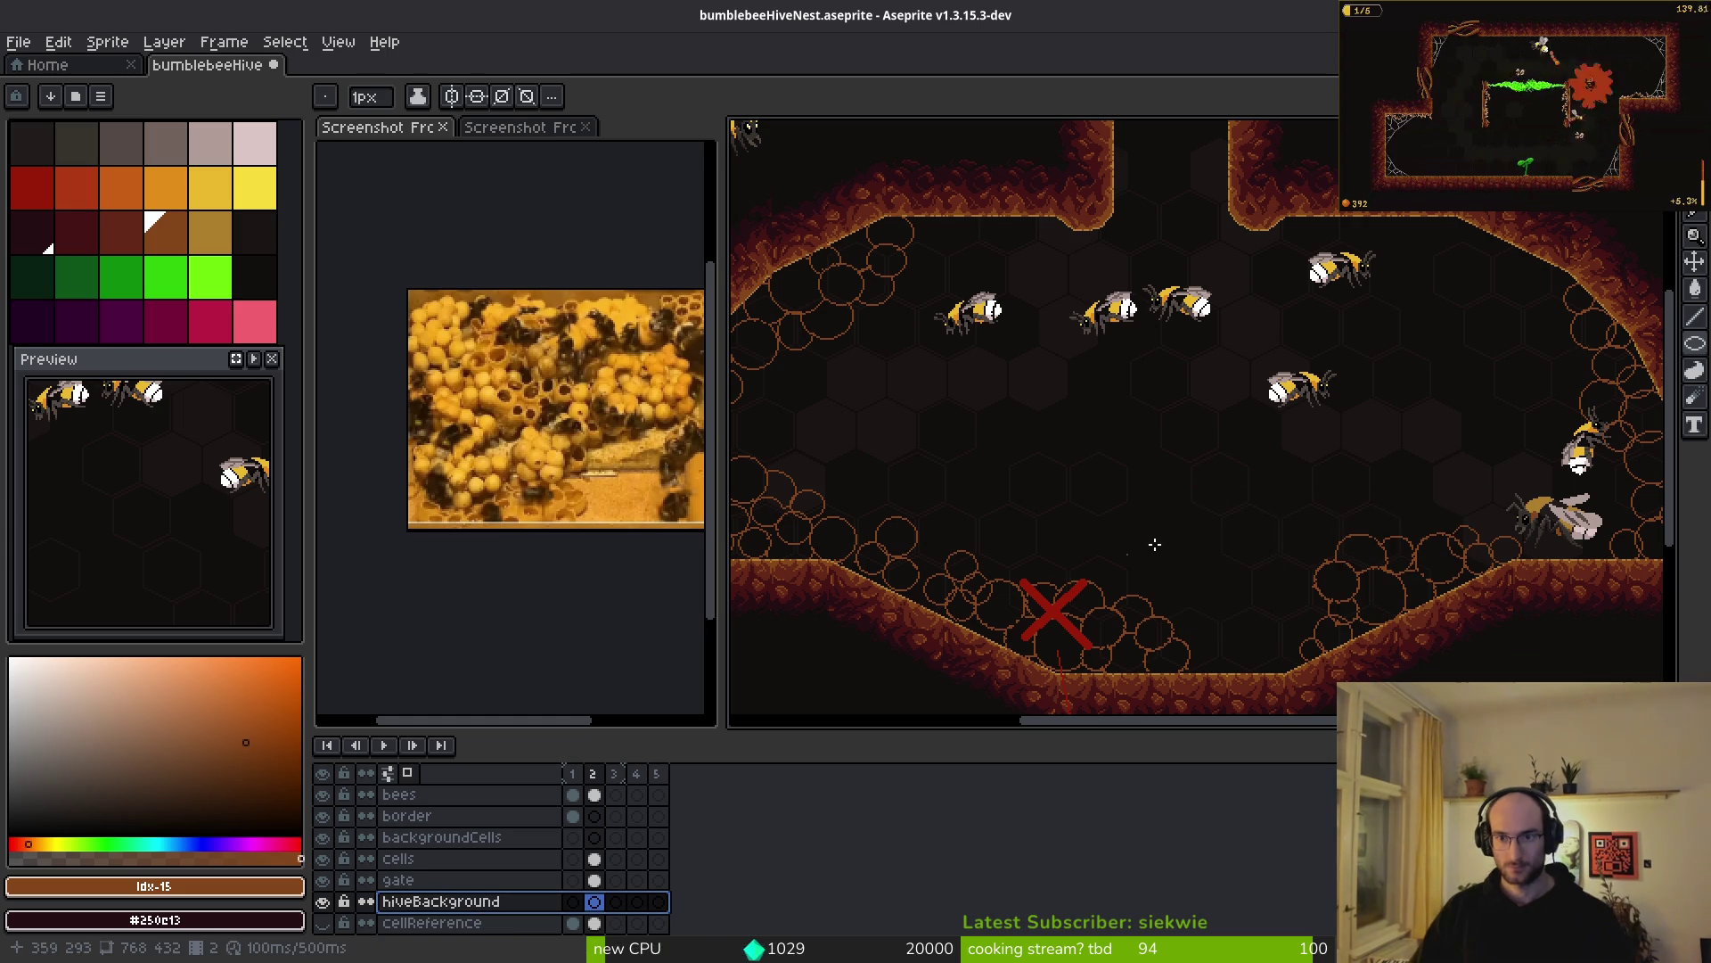
{"action": "scroll", "coordinate": [1168, 489], "scroll_direction": "down", "scroll_amount": 1}
{"action": "scroll", "coordinate": [1141, 463], "scroll_direction": "right", "scroll_amount": 2}
{"action": "scroll", "coordinate": [1176, 455], "scroll_direction": "left", "scroll_amount": 1}
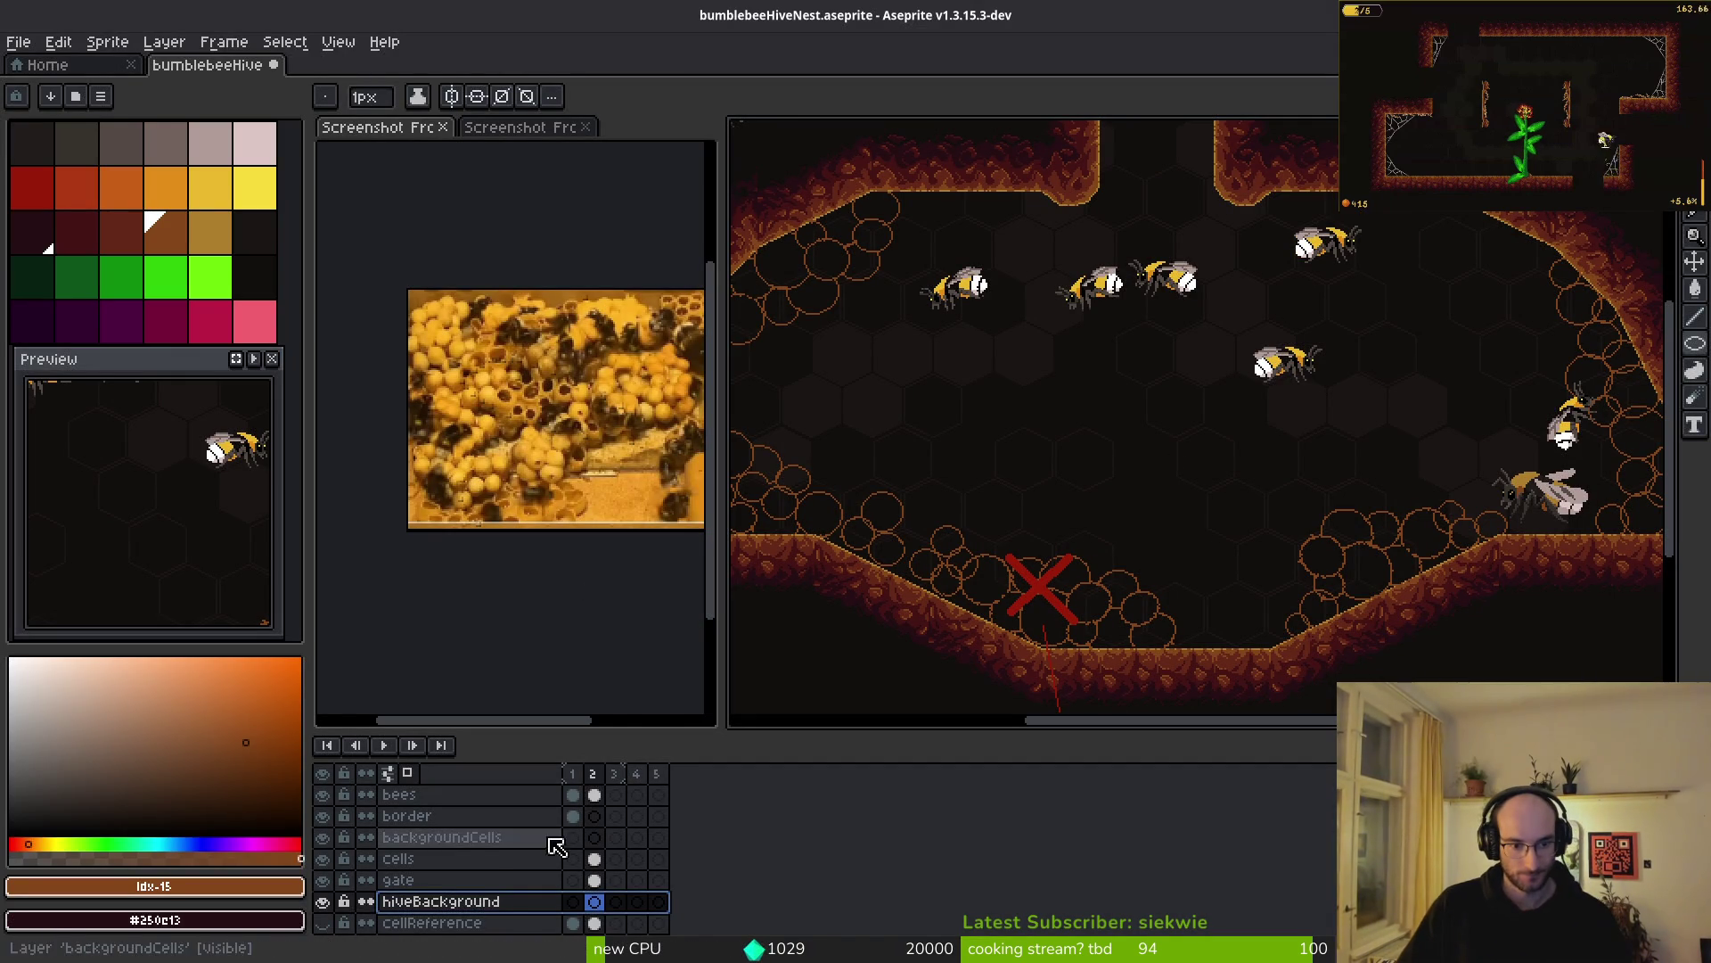
{"action": "left_click", "coordinate": [573, 774]}
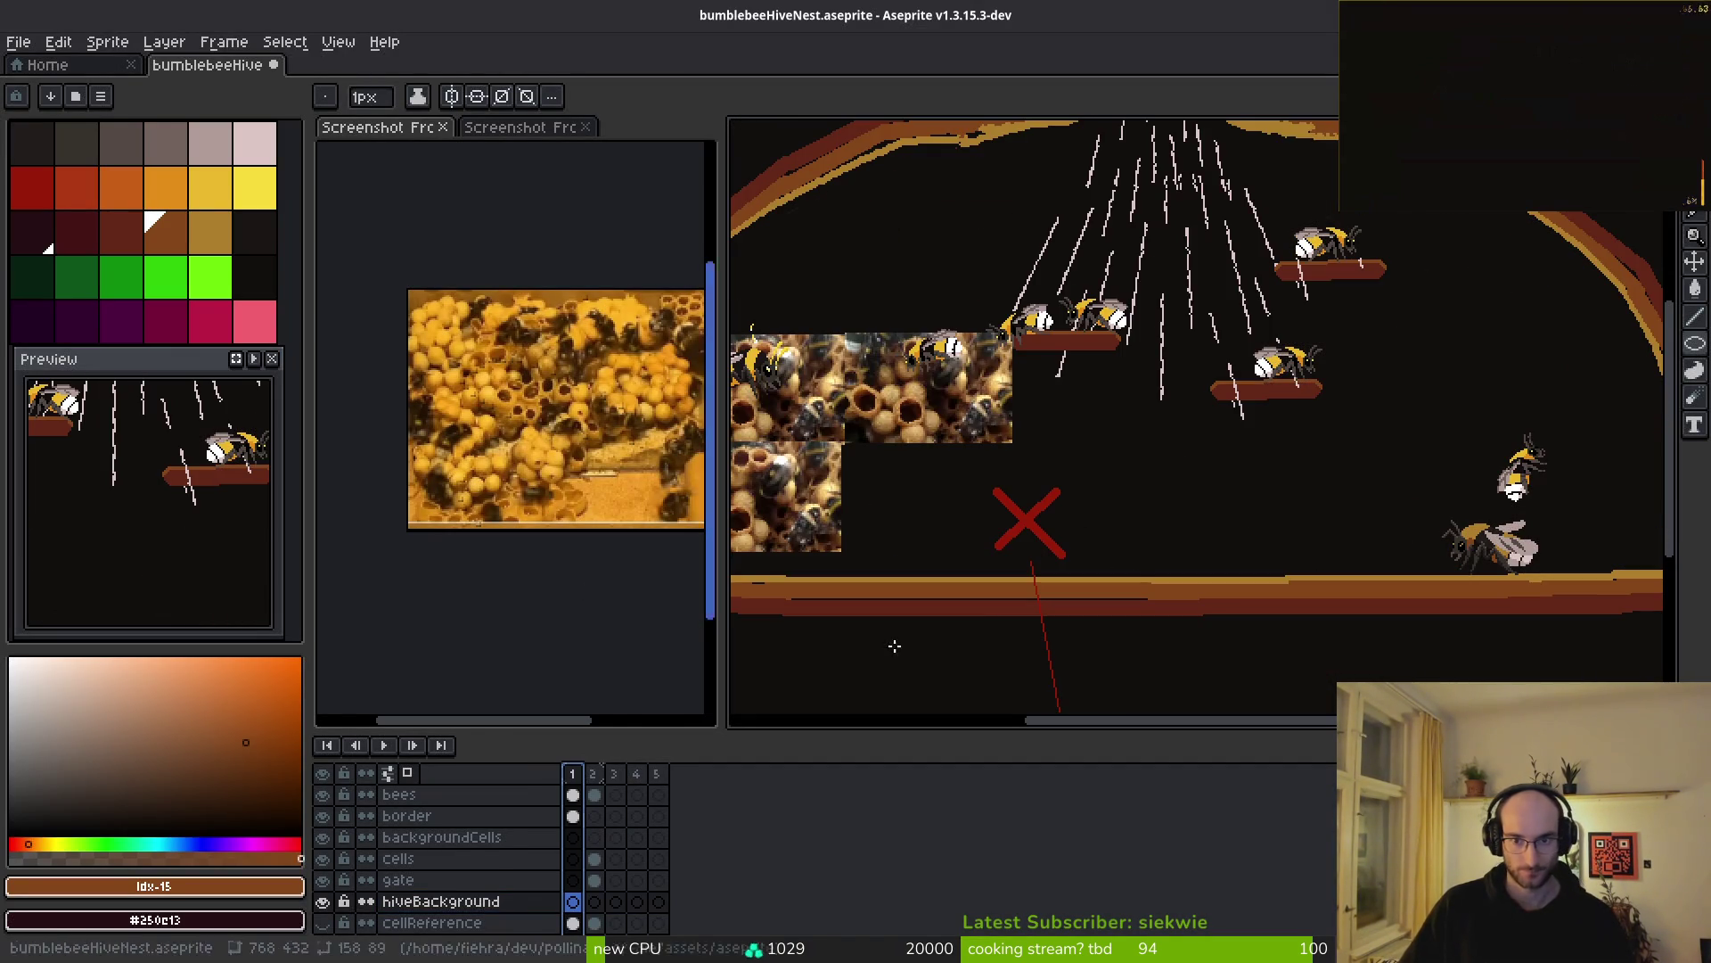
{"action": "scroll", "coordinate": [1159, 419], "scroll_direction": "down", "scroll_amount": 3}
{"action": "scroll", "coordinate": [1179, 415], "scroll_direction": "up", "scroll_amount": 6}
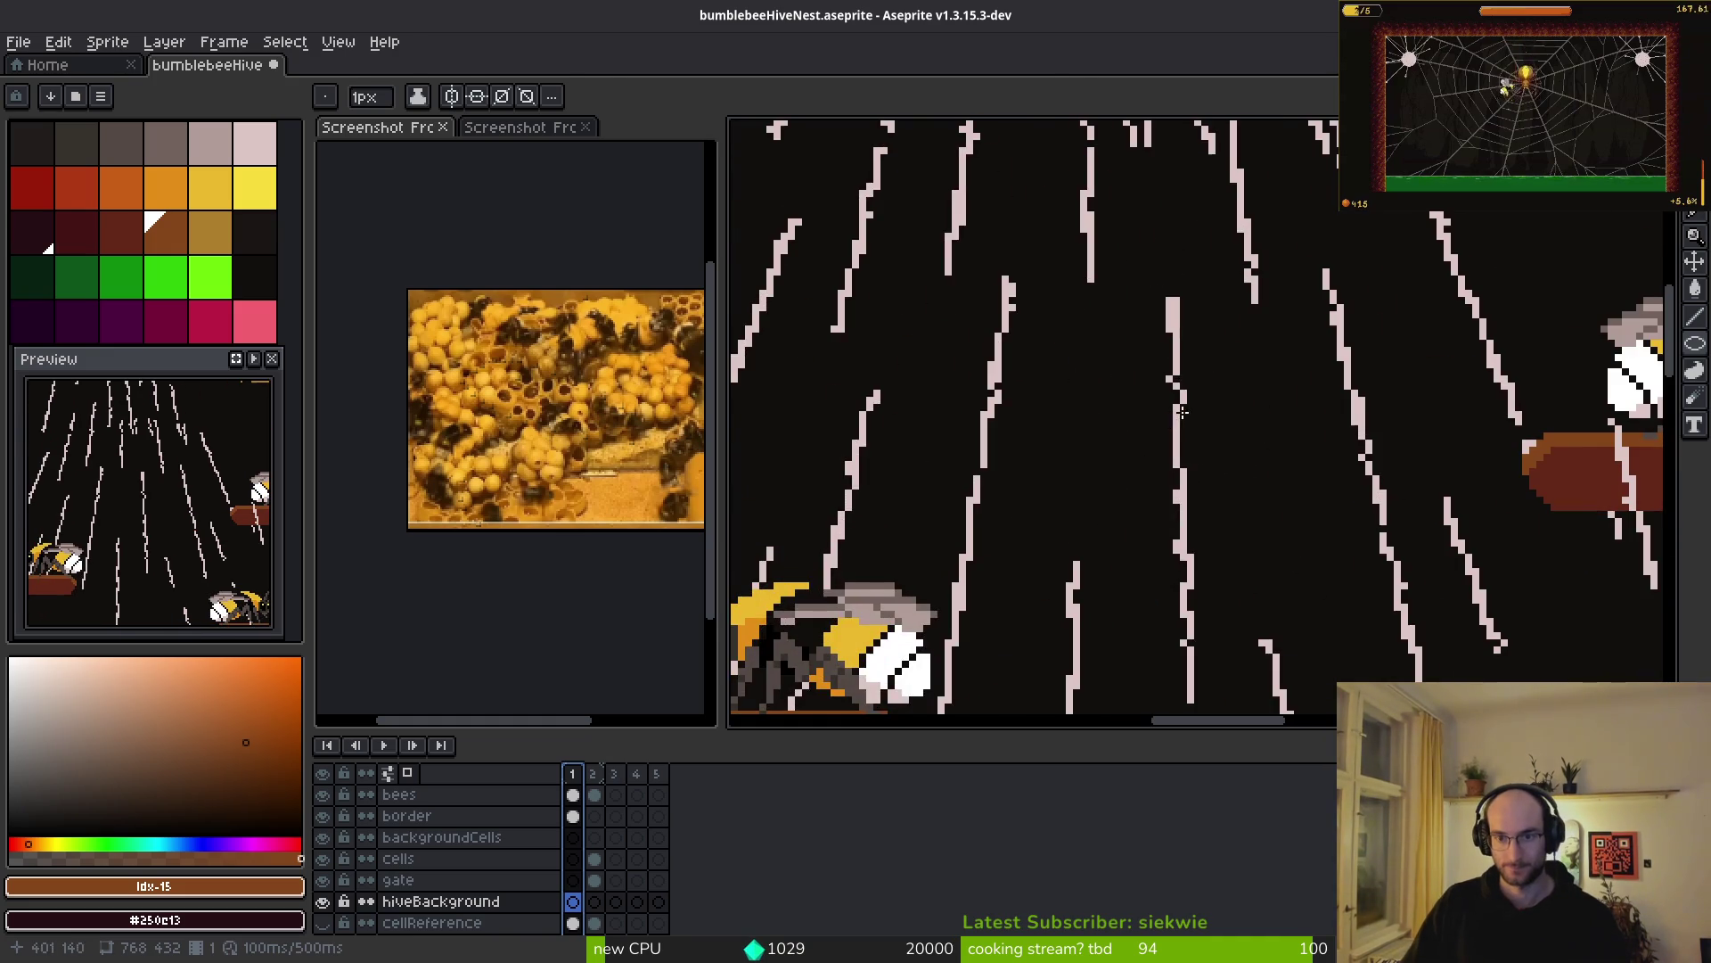
{"action": "key", "text": "w"}
{"action": "scroll", "coordinate": [1185, 374], "scroll_direction": "down", "scroll_amount": 3}
{"action": "scroll", "coordinate": [1185, 374], "scroll_direction": "up", "scroll_amount": 3}
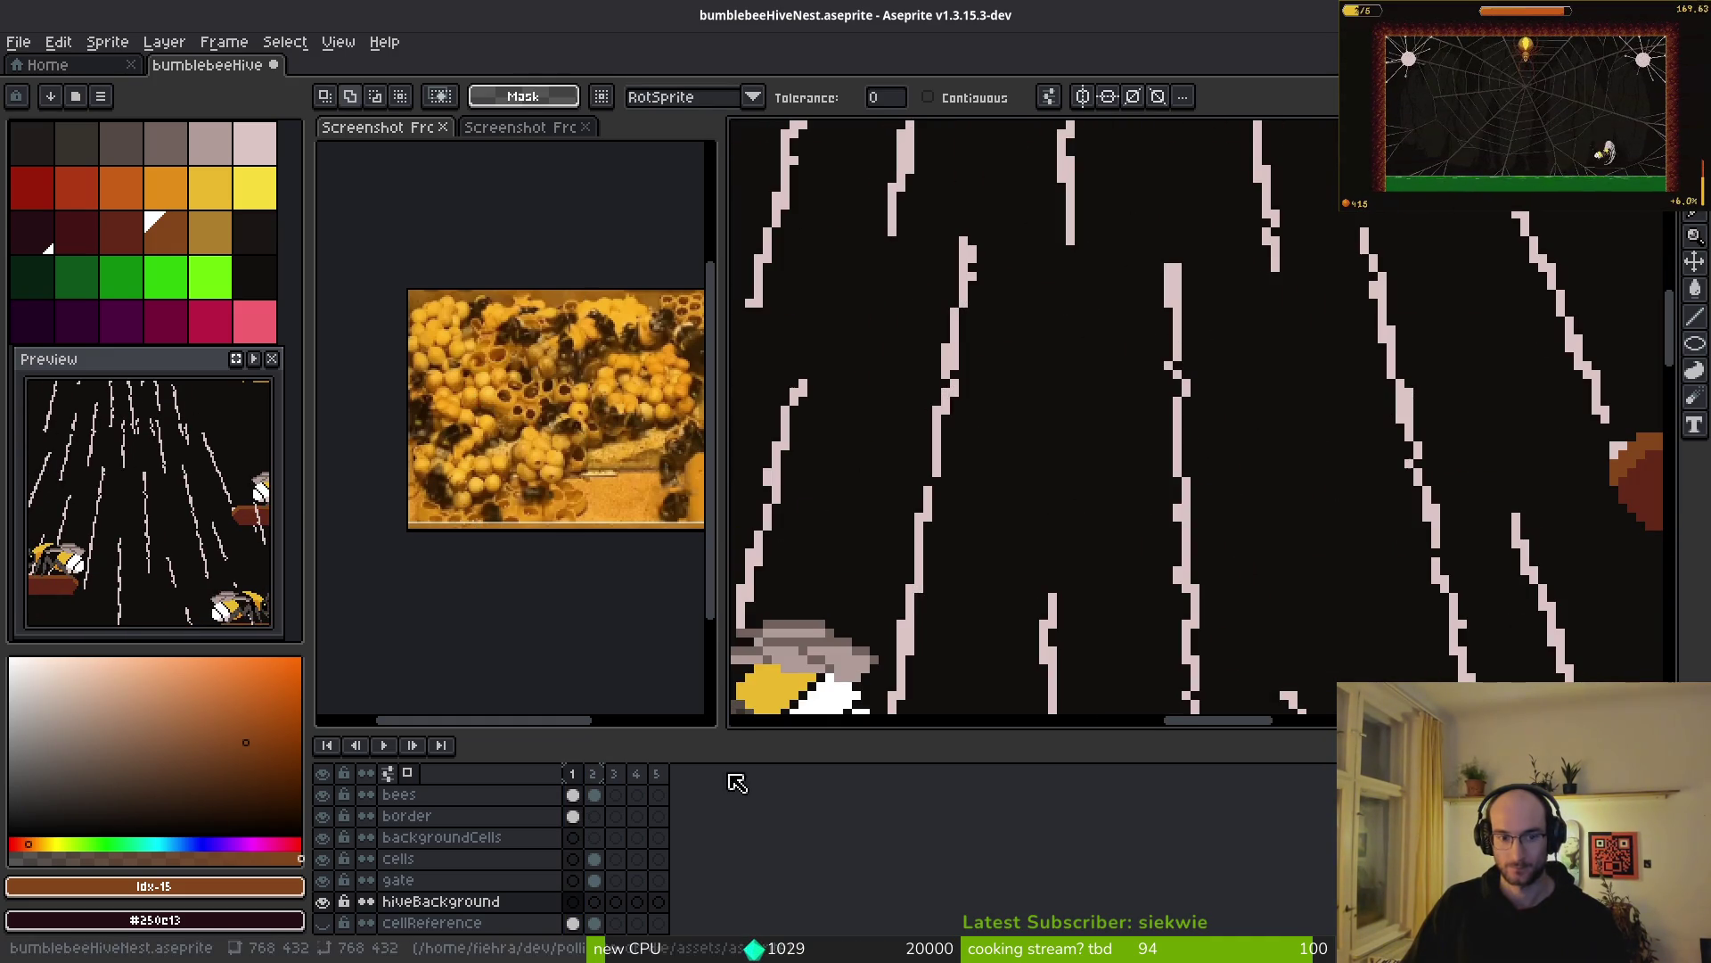
{"action": "left_click", "coordinate": [573, 815]}
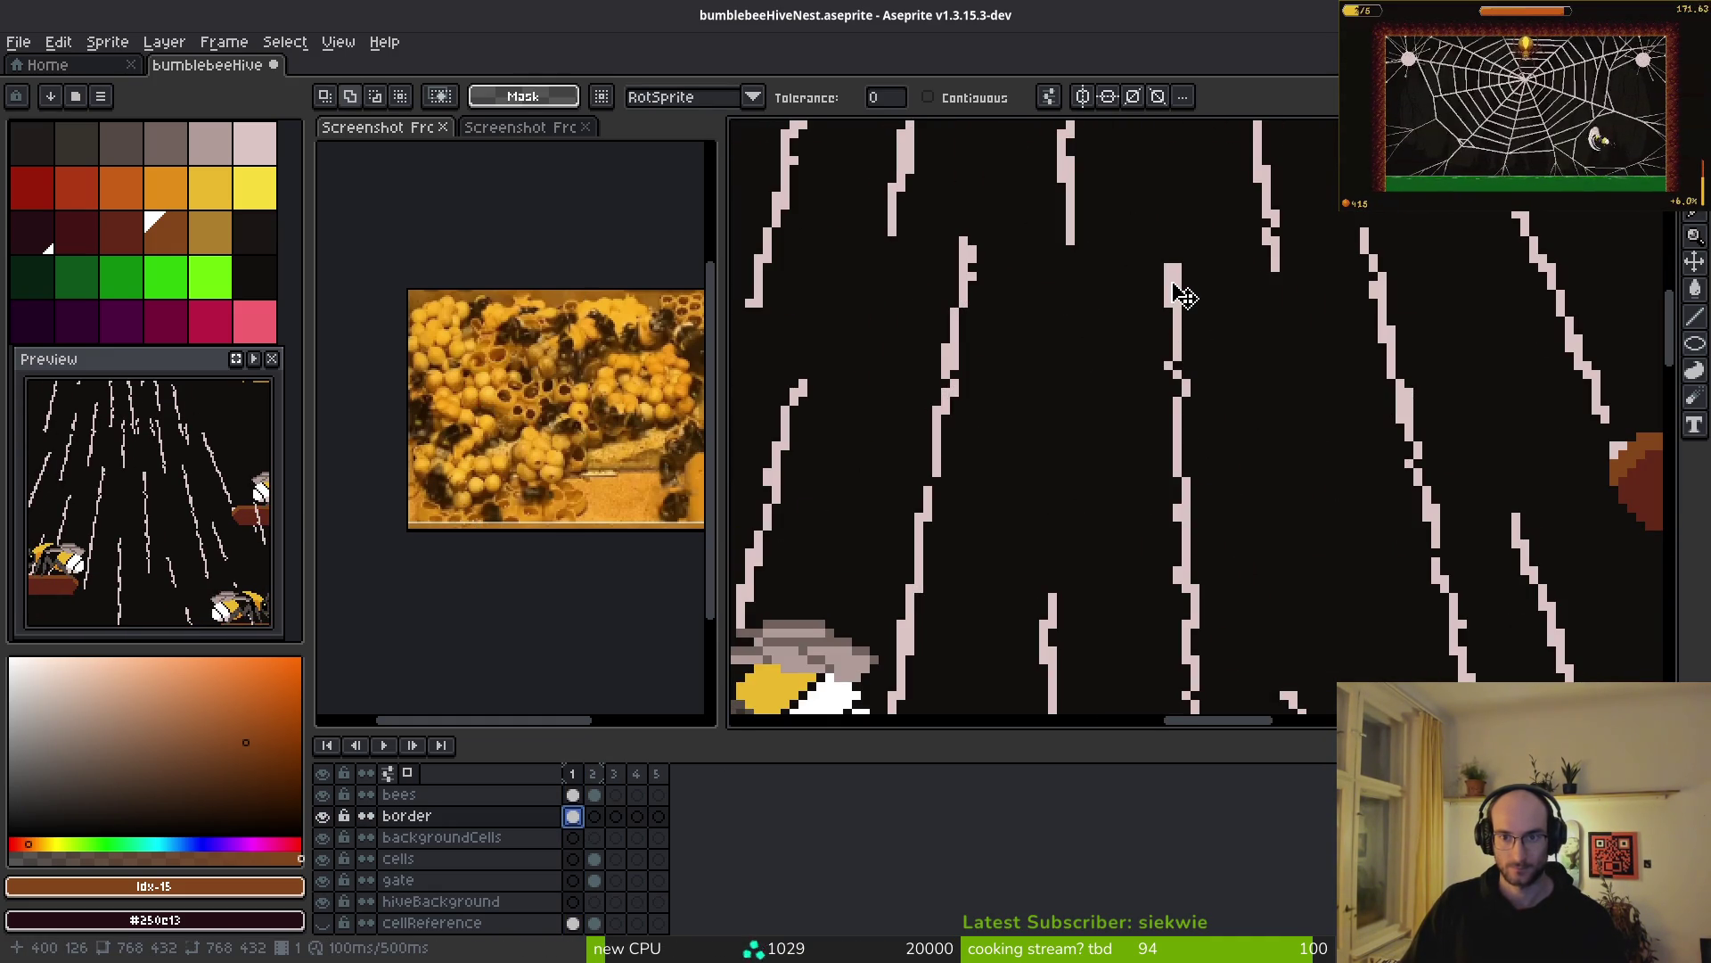
{"action": "scroll", "coordinate": [1181, 295], "scroll_direction": "down", "scroll_amount": 3}
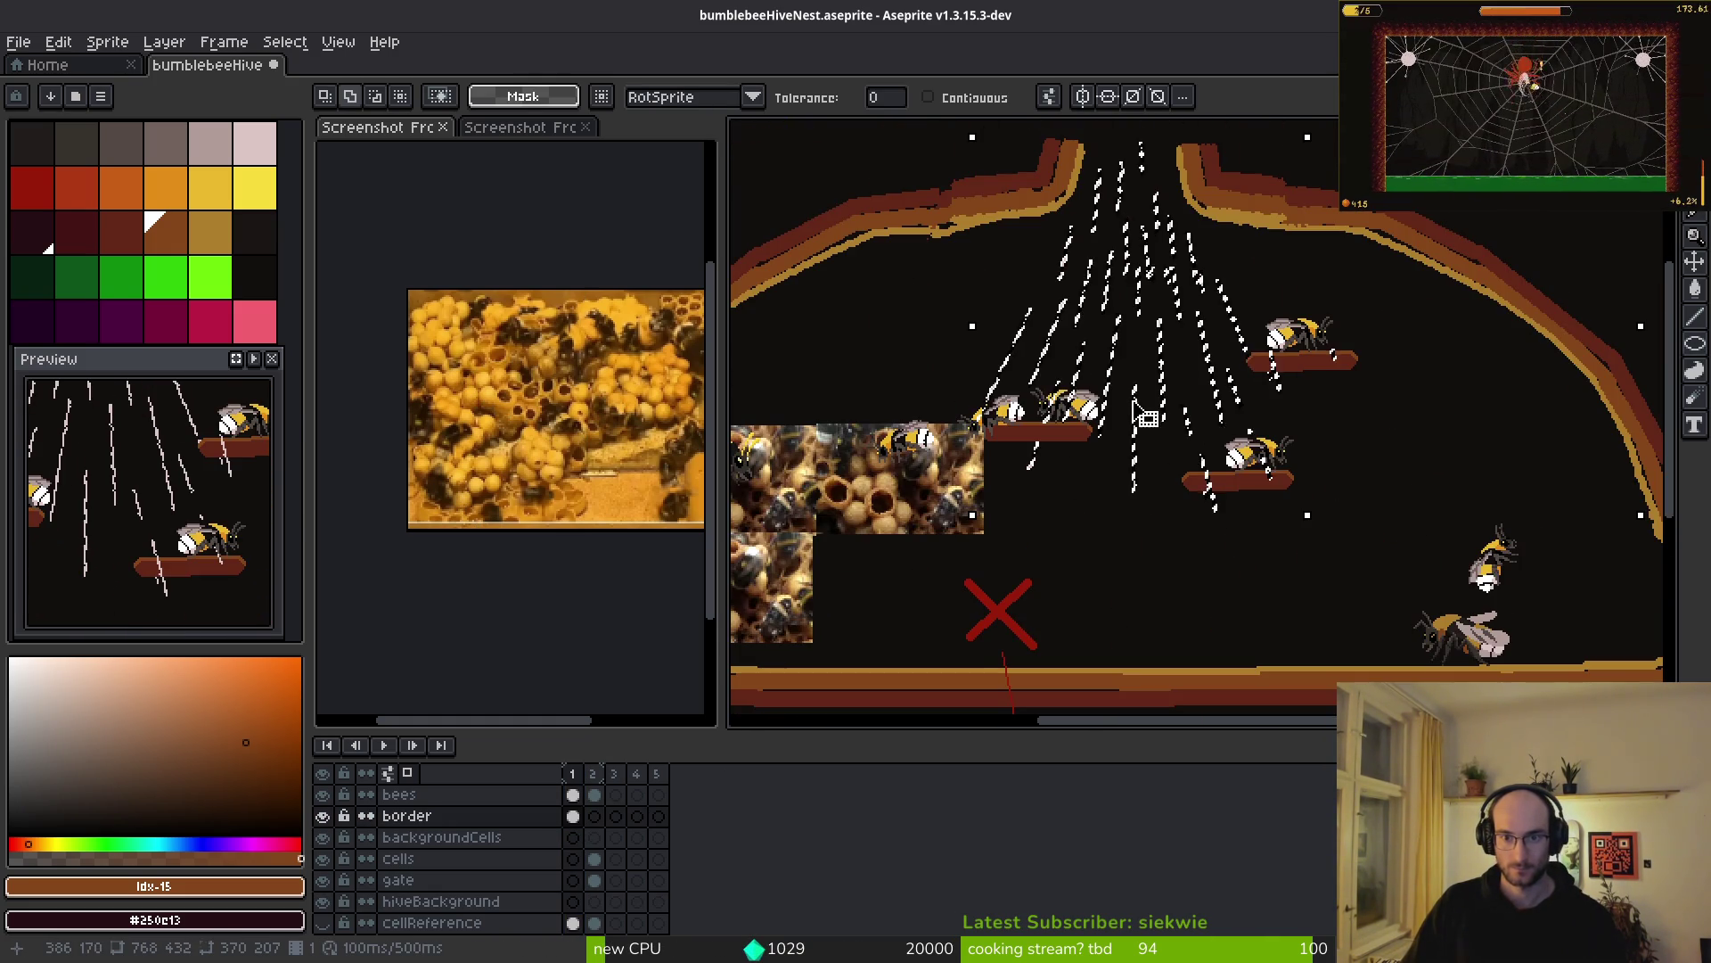
{"action": "scroll", "coordinate": [1150, 412], "scroll_direction": "down", "scroll_amount": 2}
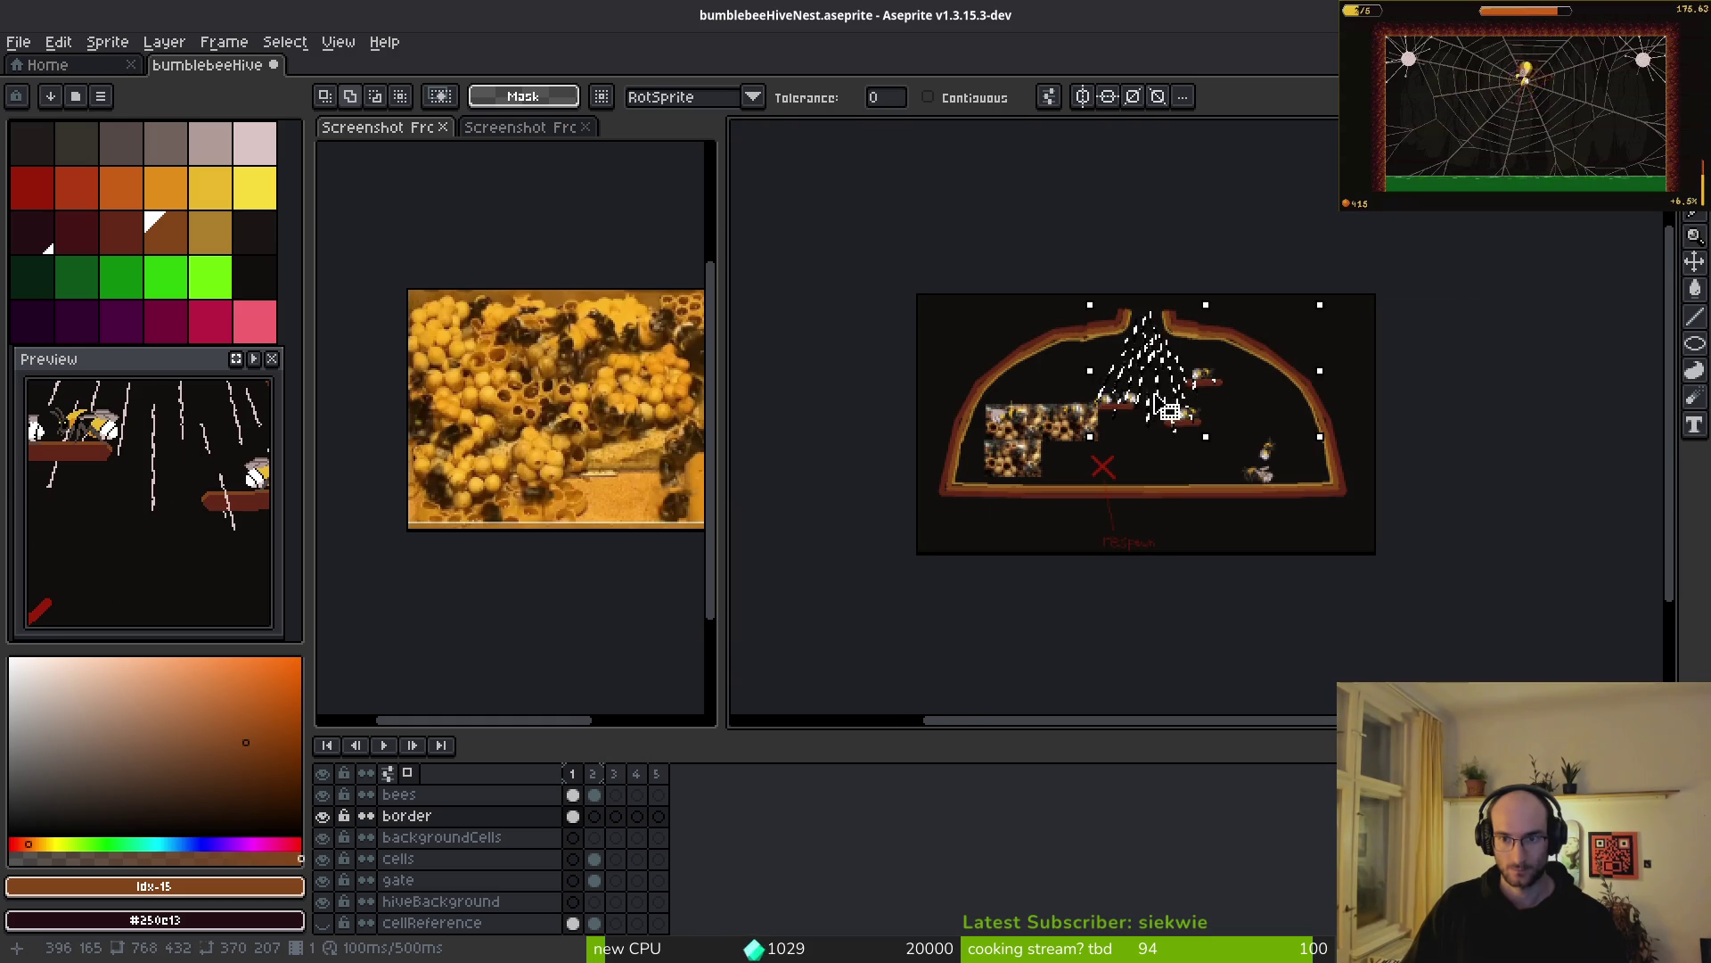
{"action": "left_click", "coordinate": [594, 816]}
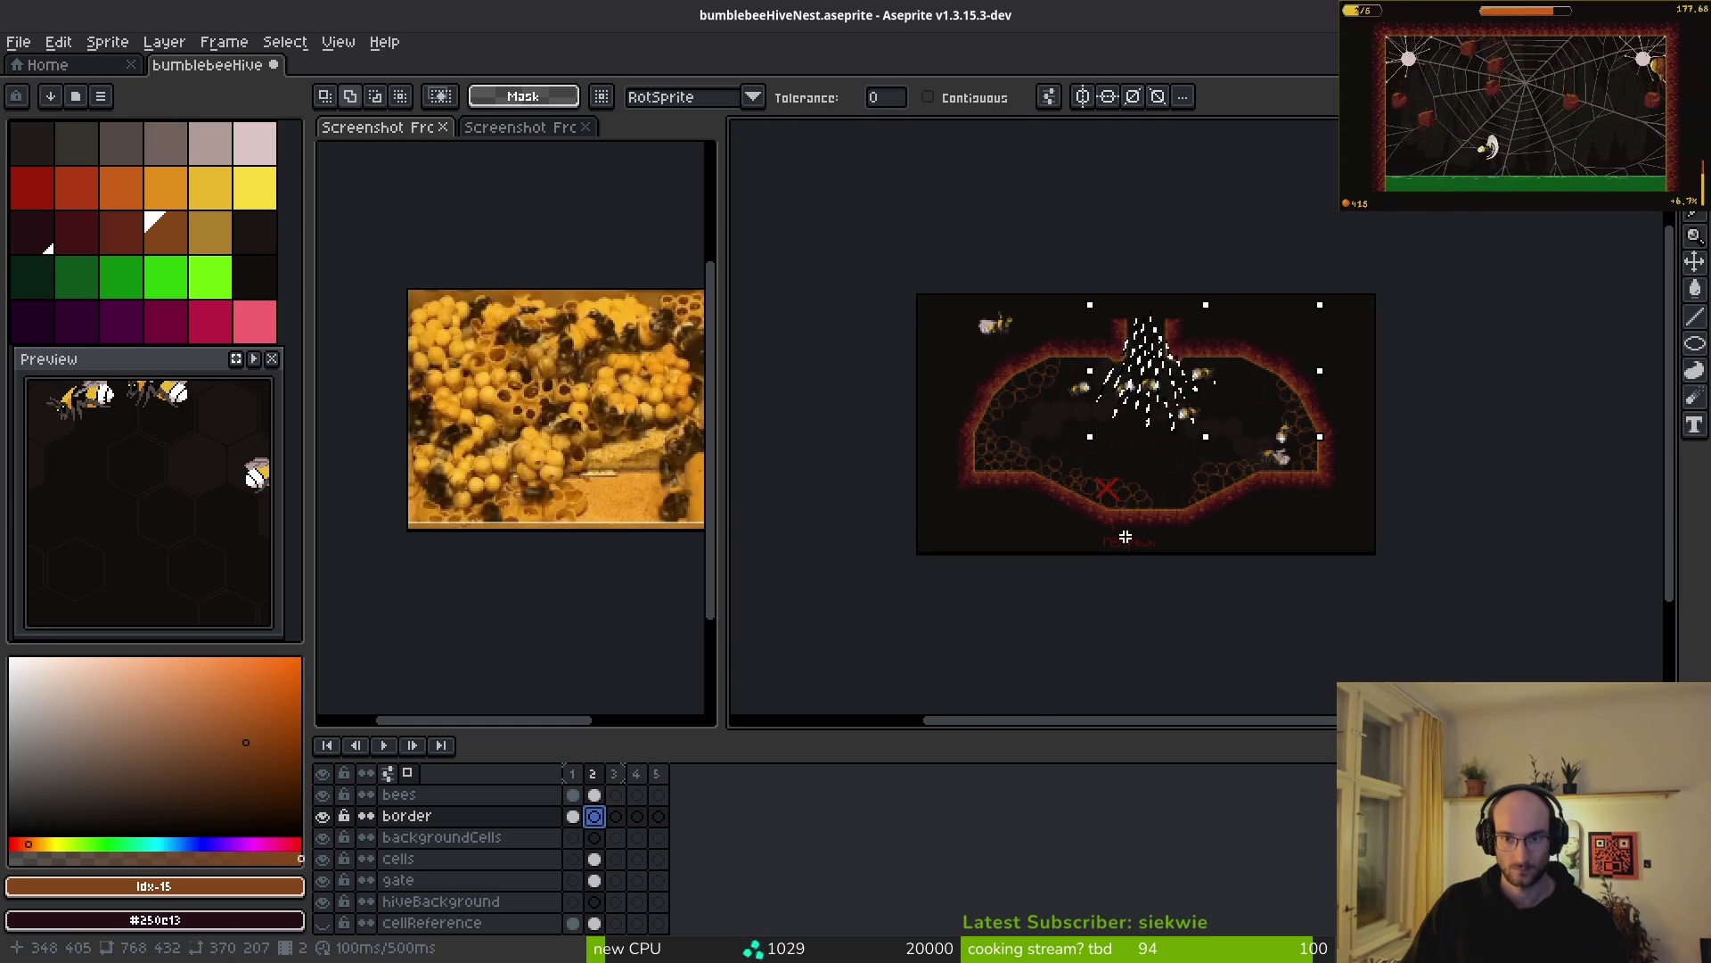
{"action": "scroll", "coordinate": [1125, 537], "scroll_direction": "up", "scroll_amount": 3}
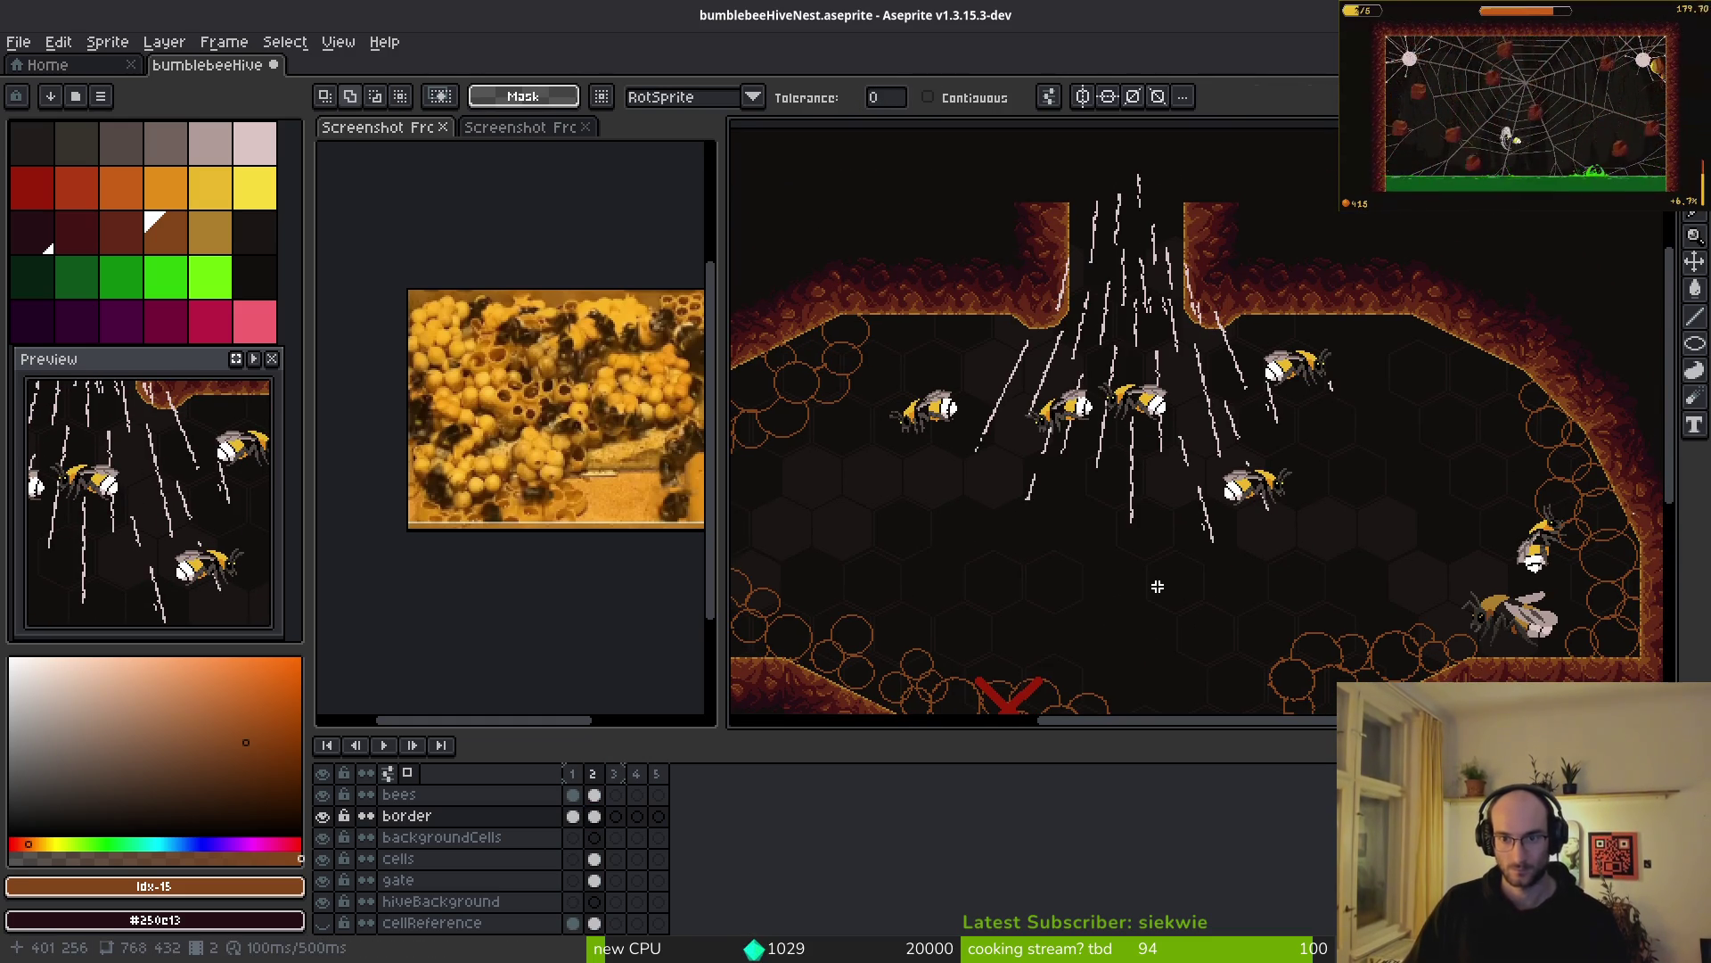
{"action": "scroll", "coordinate": [1148, 535], "scroll_direction": "down", "scroll_amount": 3}
{"action": "scroll", "coordinate": [1123, 540], "scroll_direction": "up", "scroll_amount": 3}
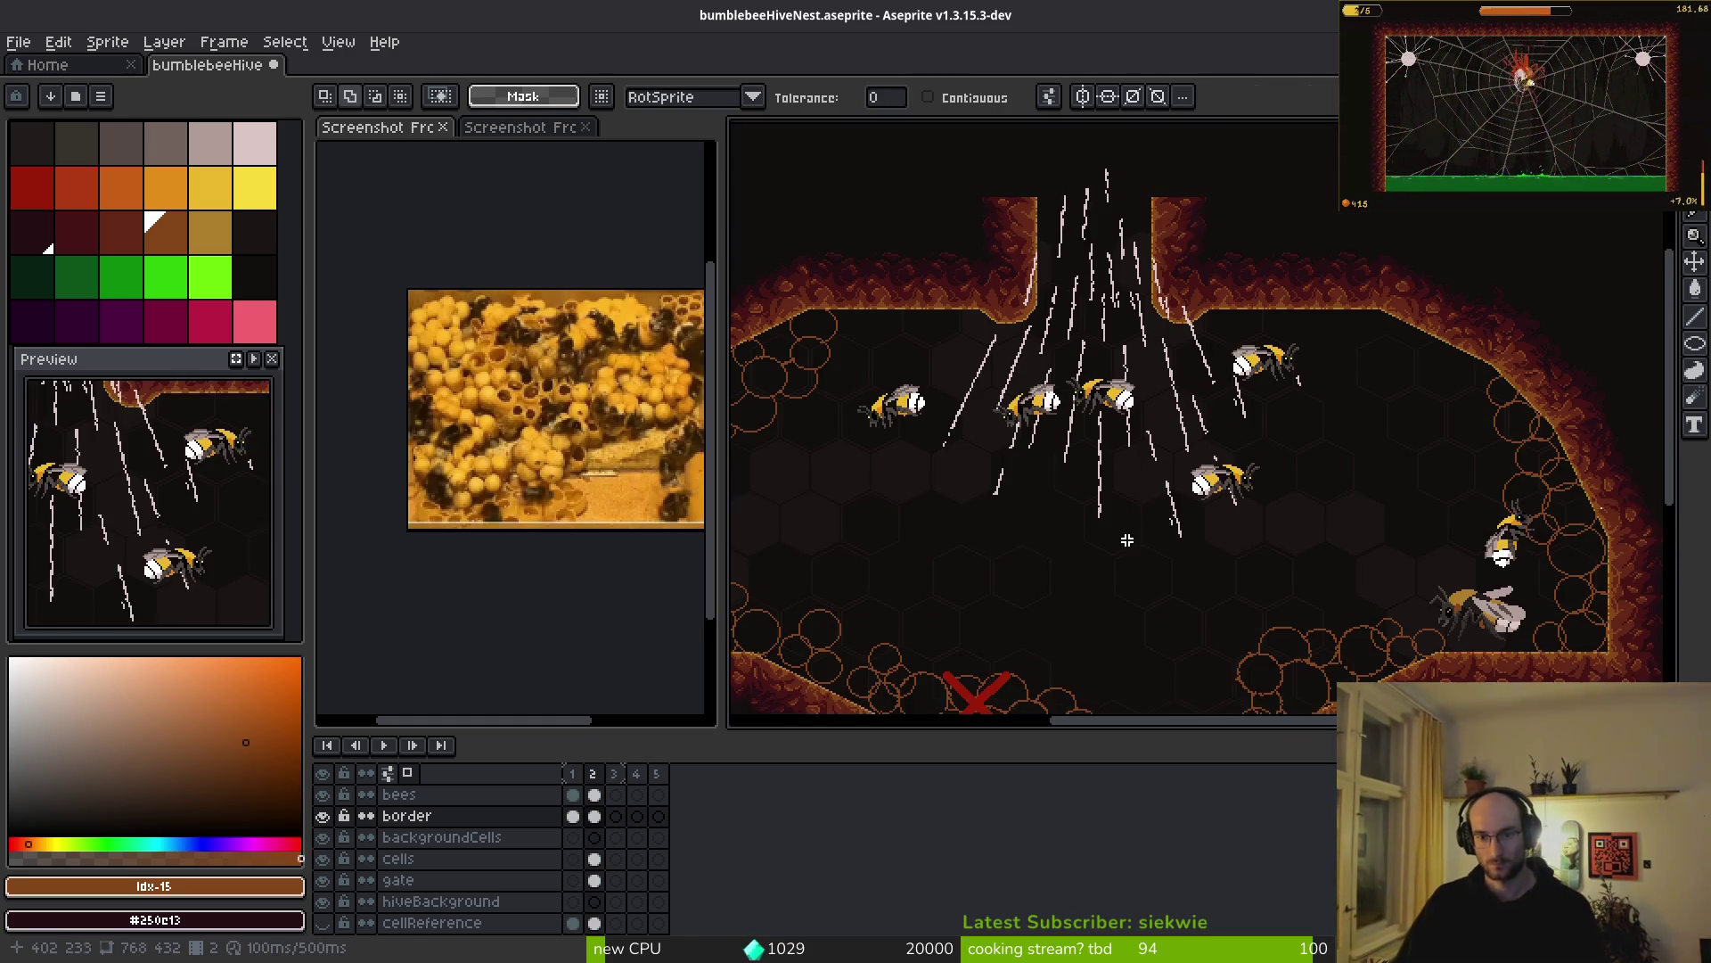
{"action": "scroll", "coordinate": [1124, 540], "scroll_direction": "down", "scroll_amount": 3}
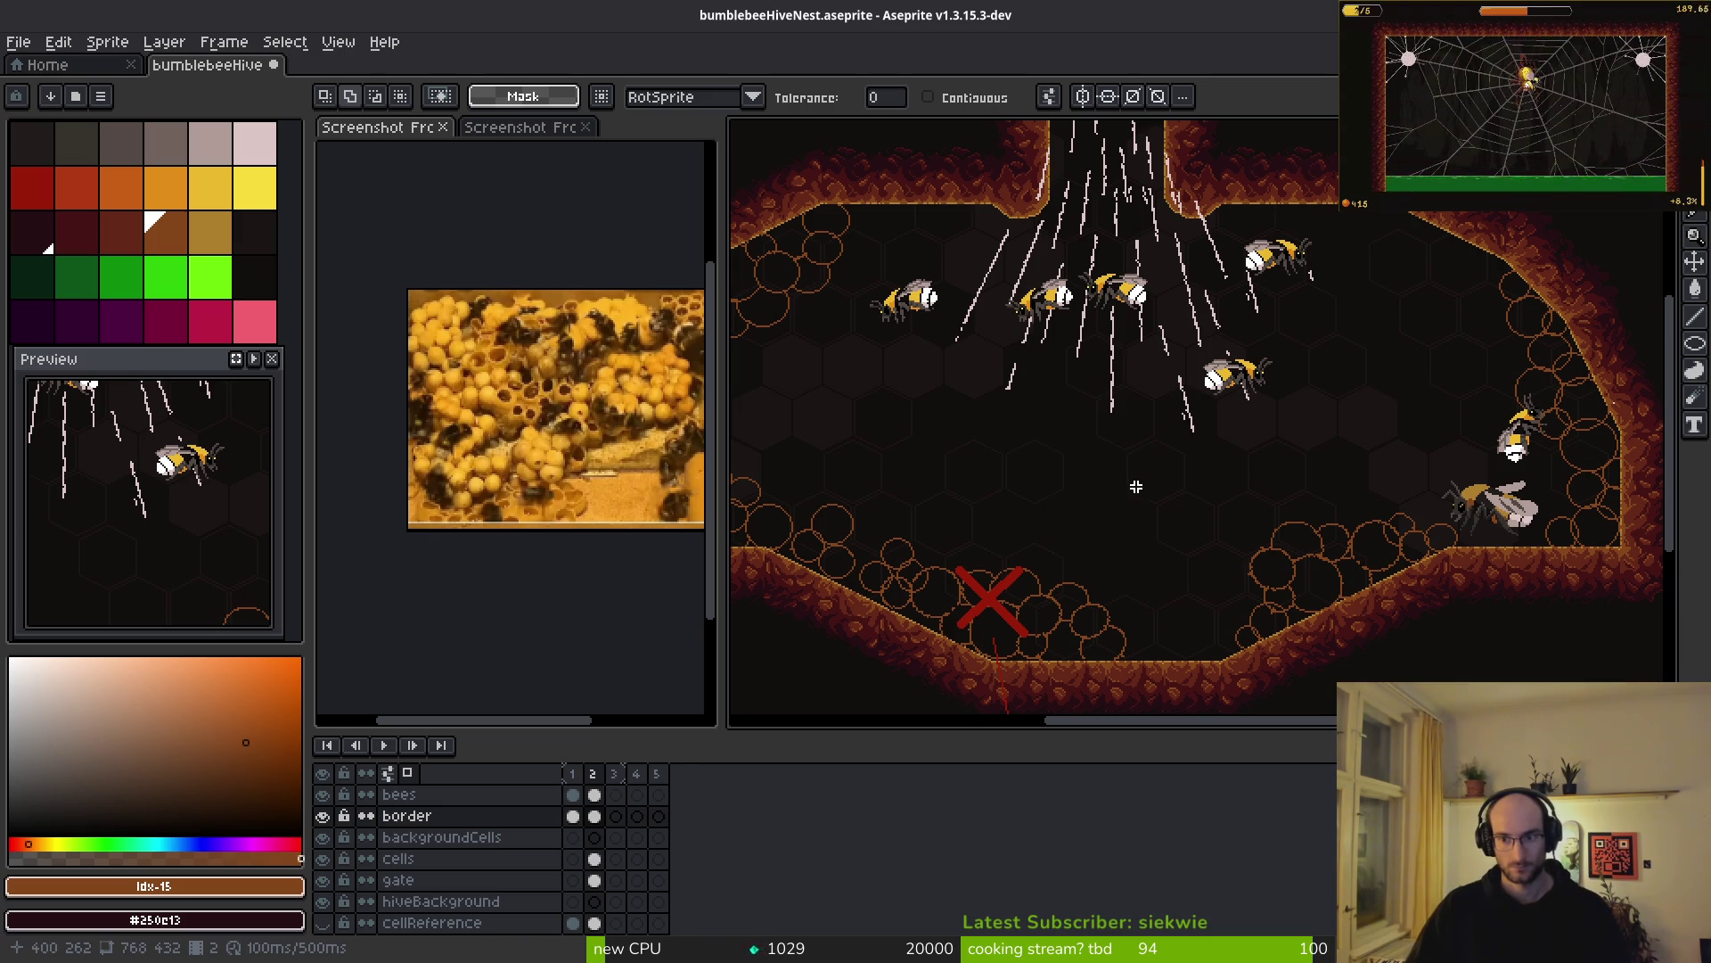
{"action": "scroll", "coordinate": [1155, 509], "scroll_direction": "down", "scroll_amount": 2}
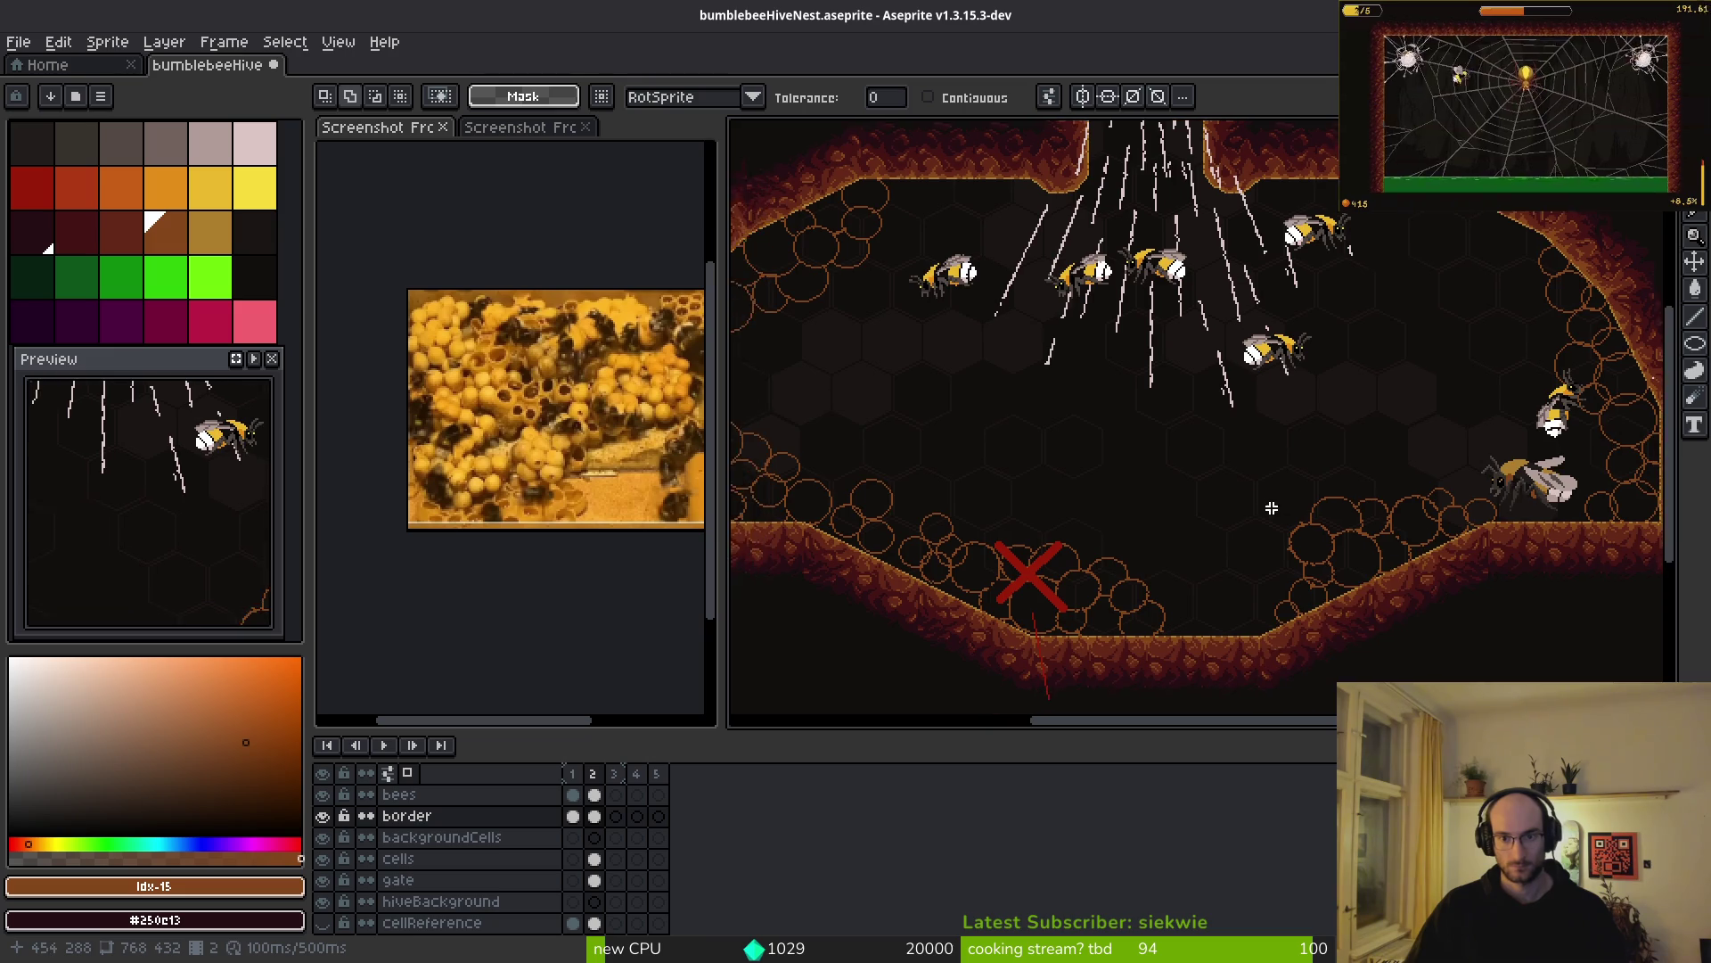
{"action": "scroll", "coordinate": [1249, 508], "scroll_direction": "up", "scroll_amount": 2}
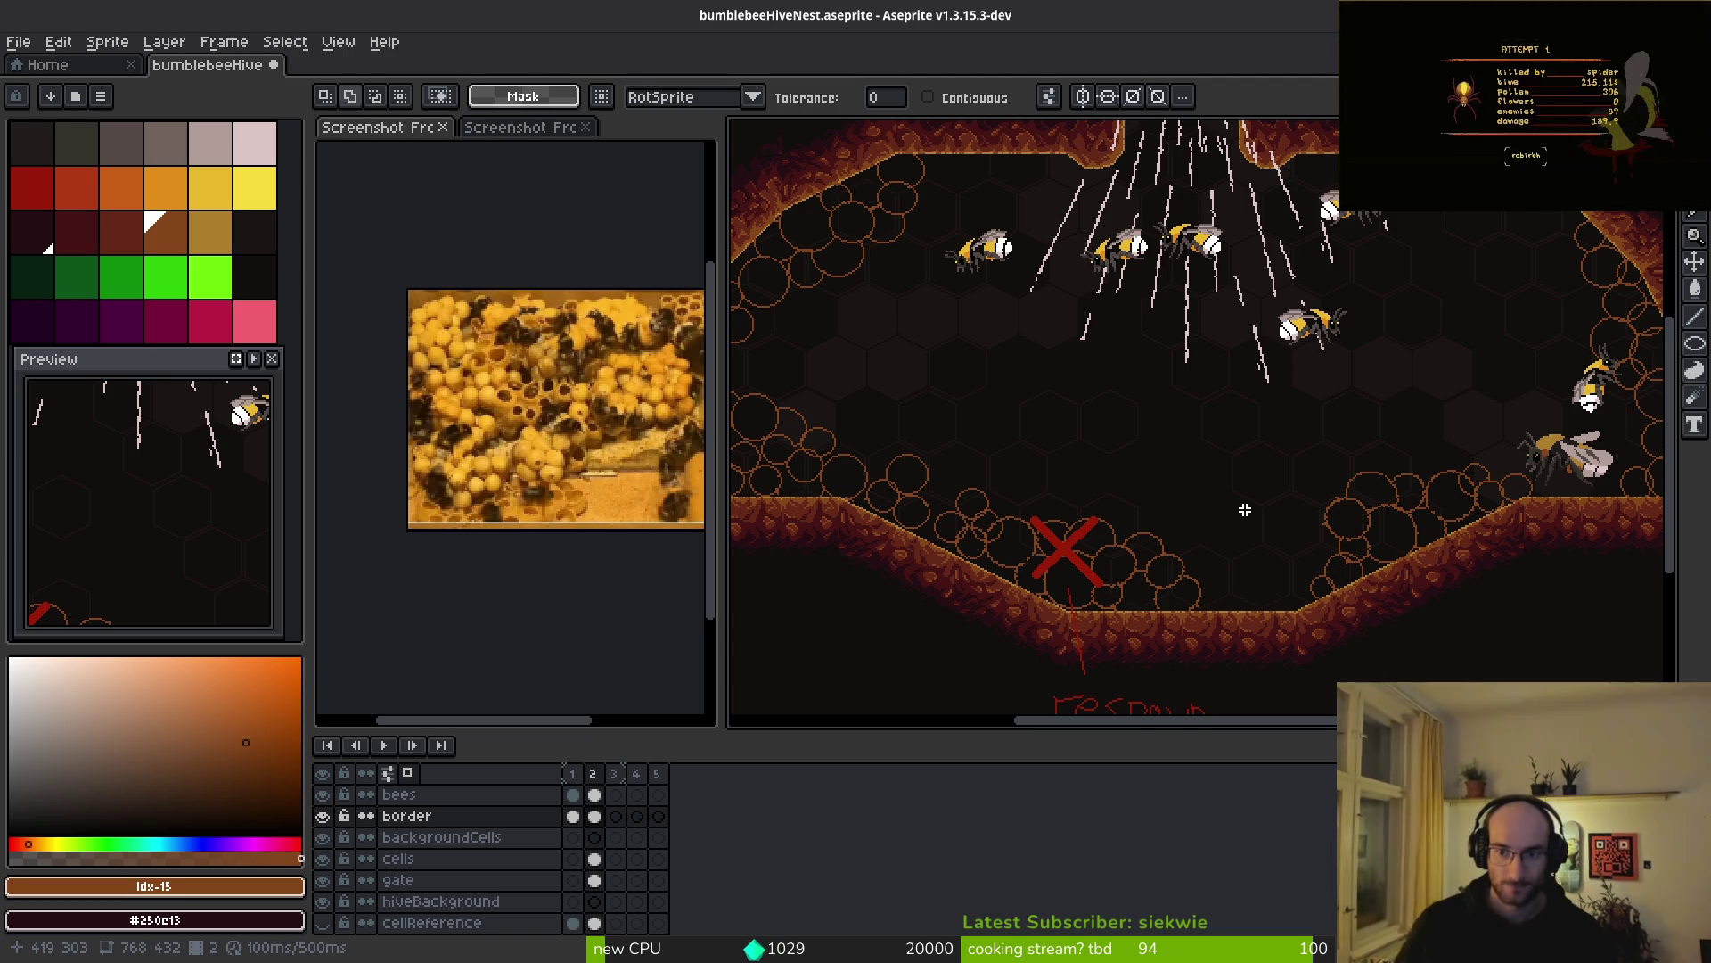
{"action": "scroll", "coordinate": [1245, 509], "scroll_direction": "down", "scroll_amount": 3}
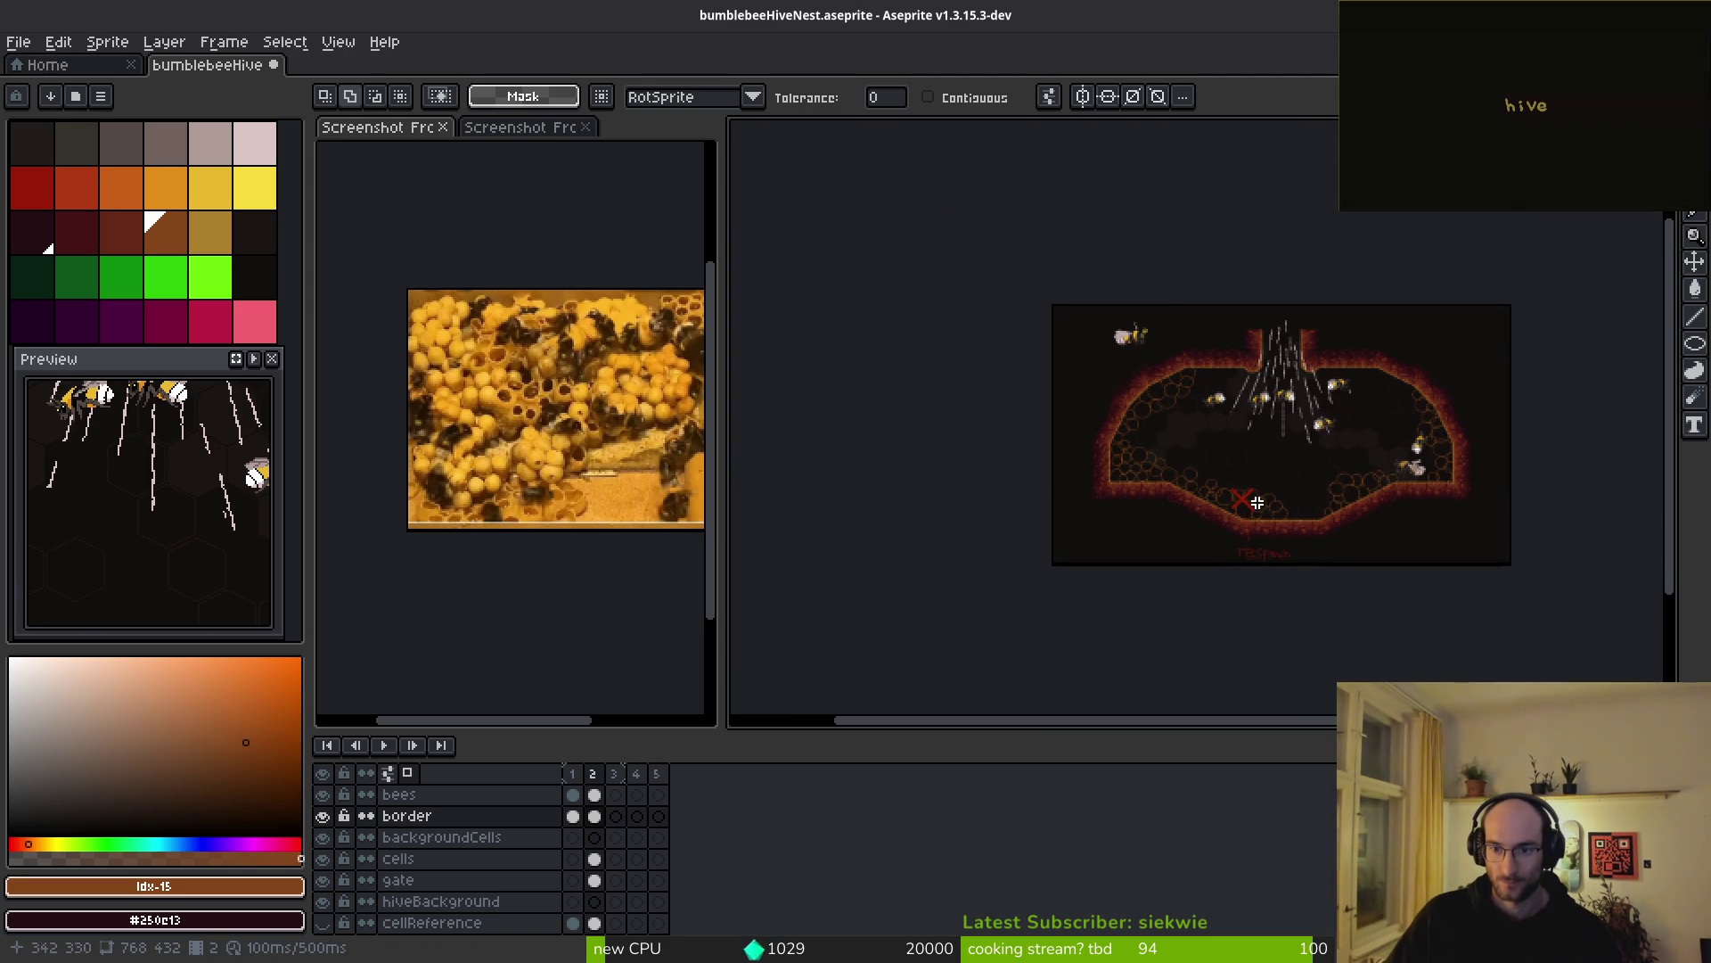
{"action": "scroll", "coordinate": [1238, 506], "scroll_direction": "up", "scroll_amount": 3}
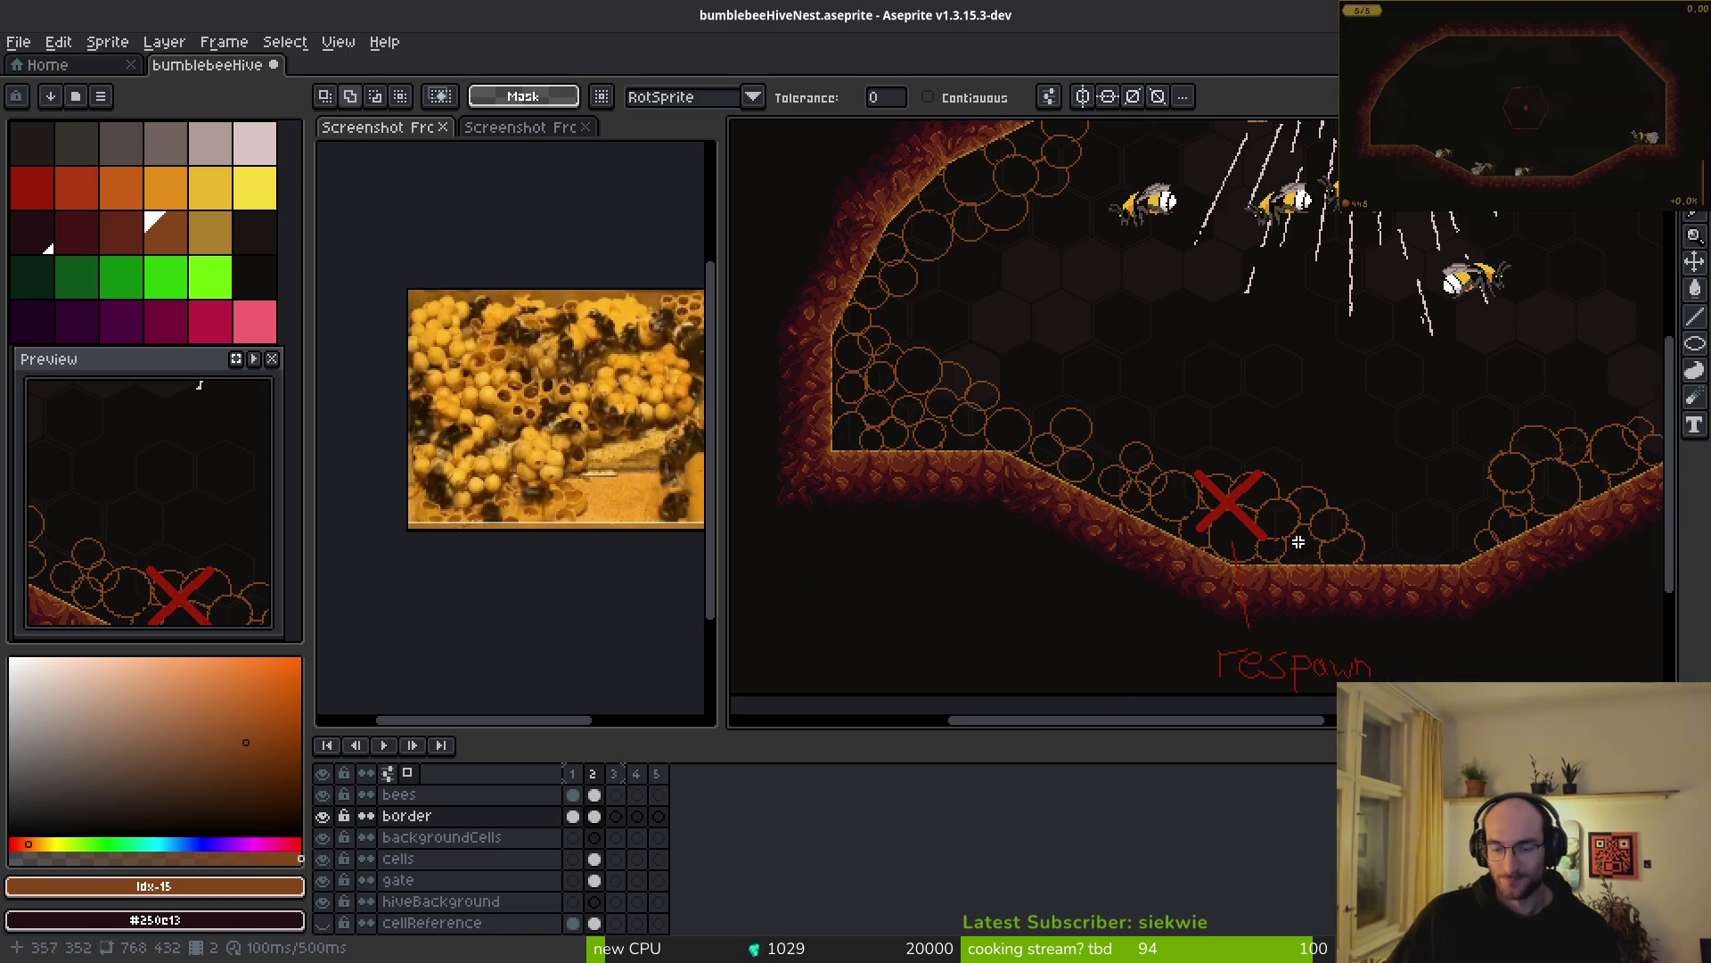
{"action": "scroll", "coordinate": [1235, 514], "scroll_direction": "down", "scroll_amount": 3}
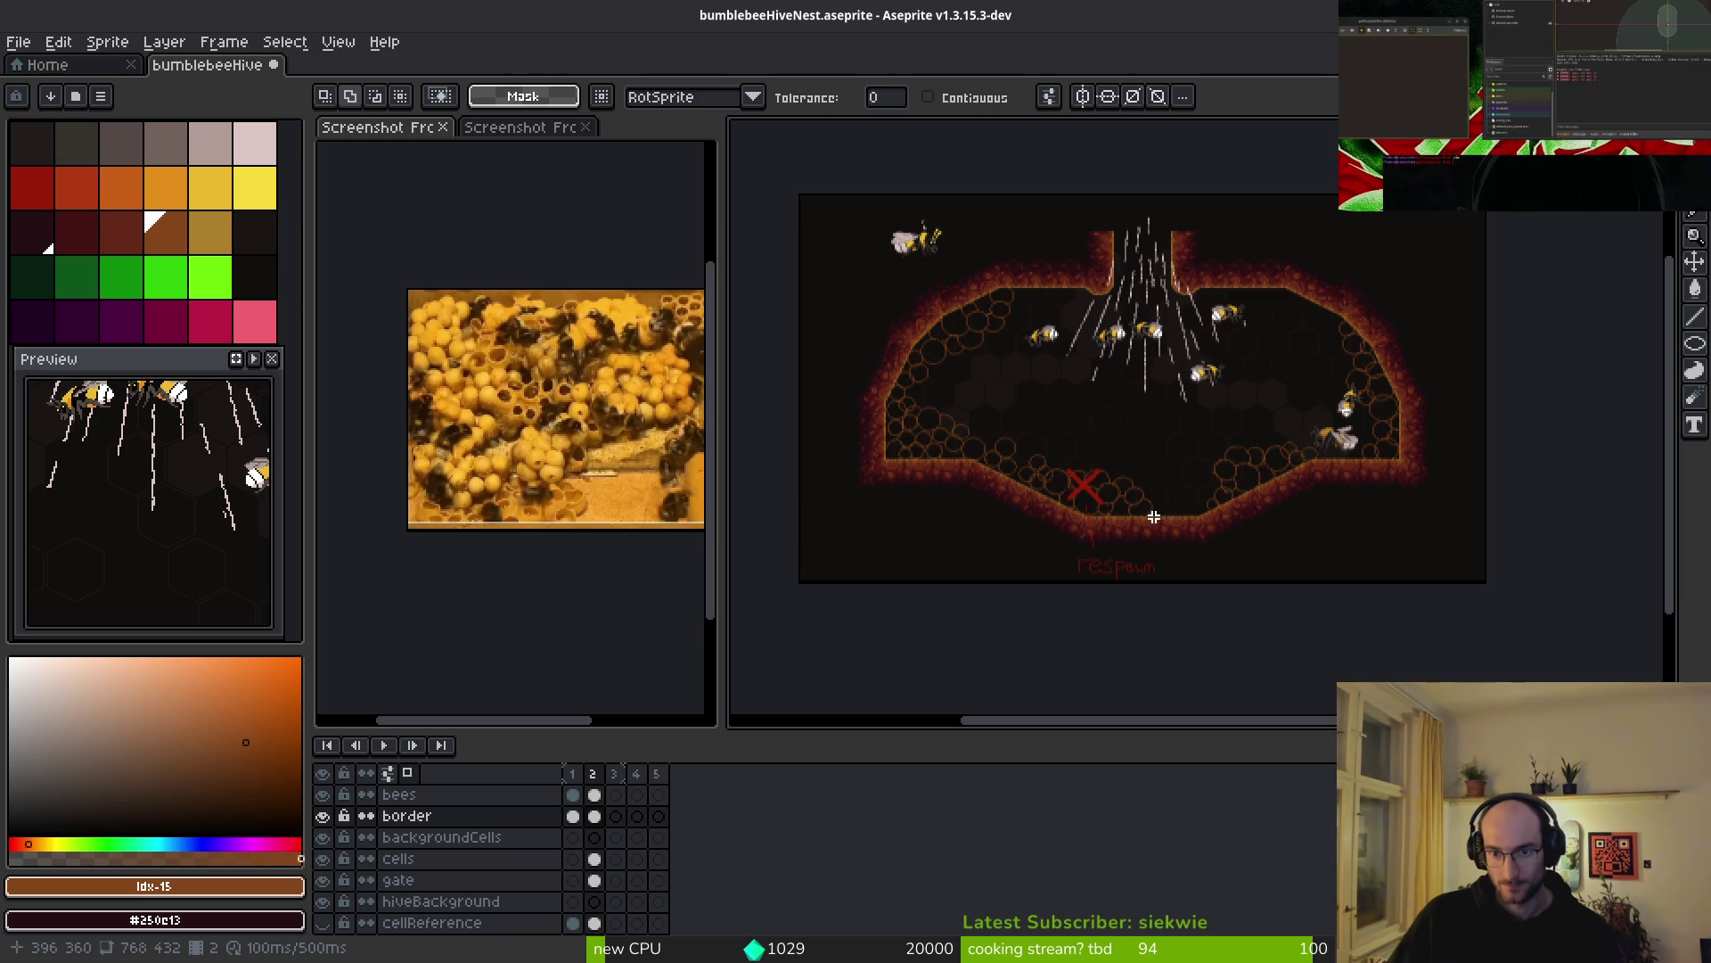
{"action": "scroll", "coordinate": [1140, 474], "scroll_direction": "up", "scroll_amount": 1}
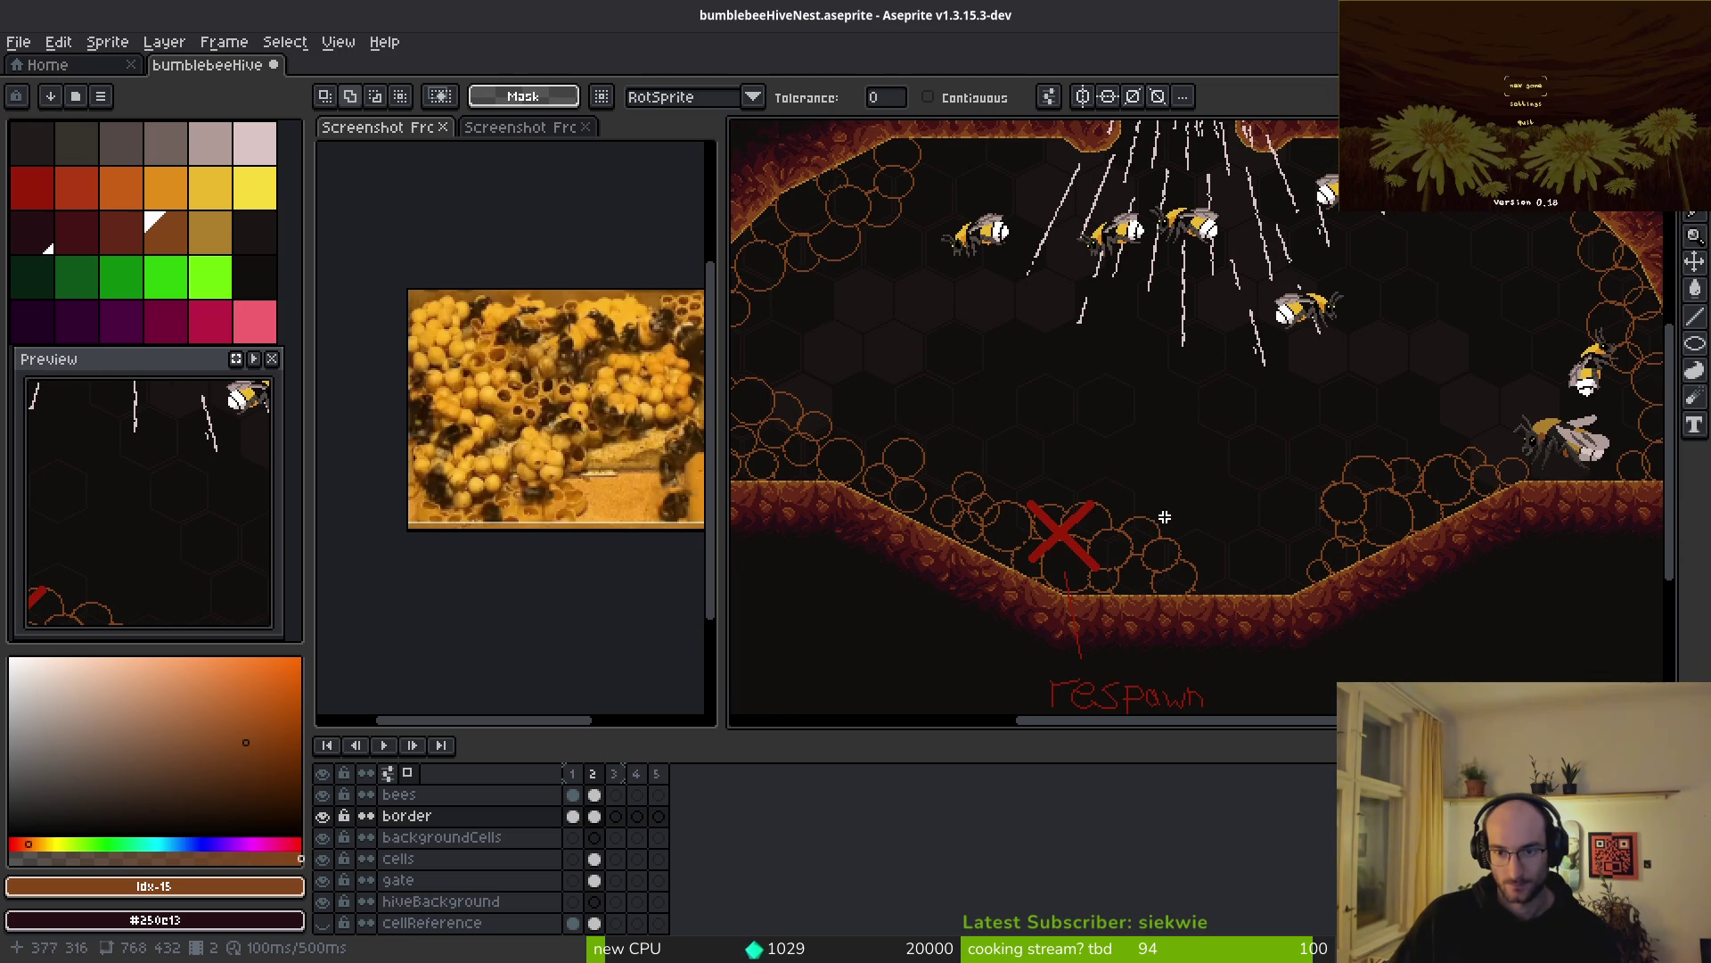
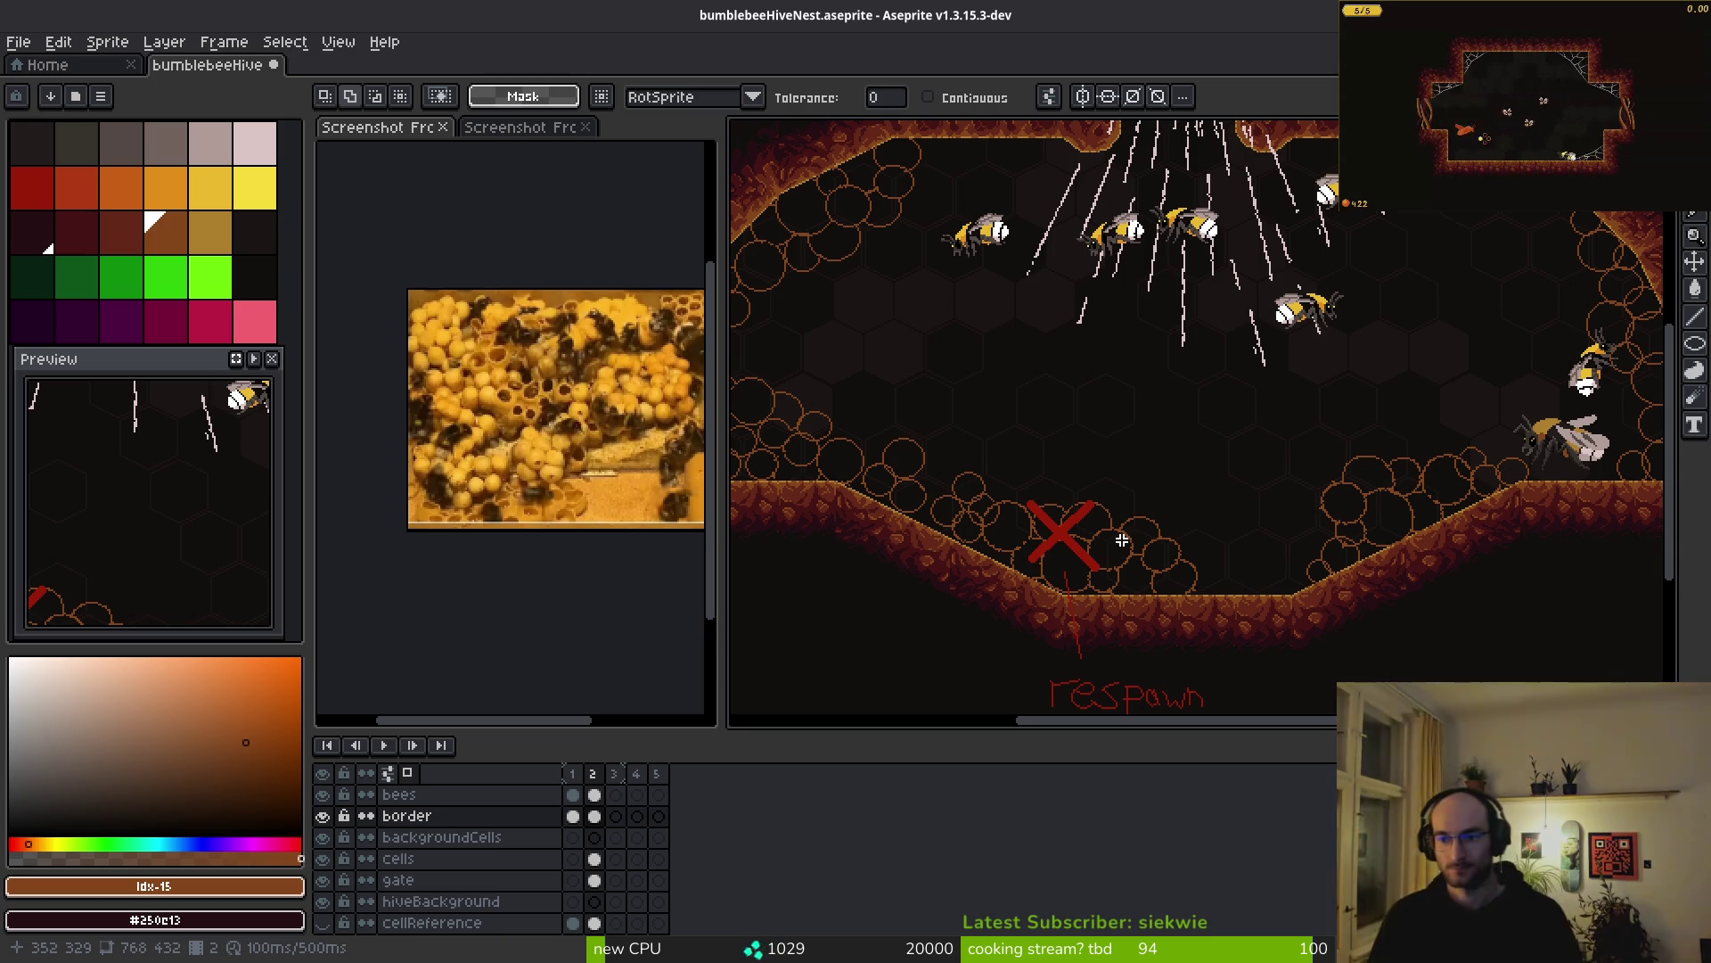
- Pan and zoom around the hive sprite to review the whole layout
{"action": "scroll", "coordinate": [1205, 438], "scroll_direction": "down", "scroll_amount": 2}
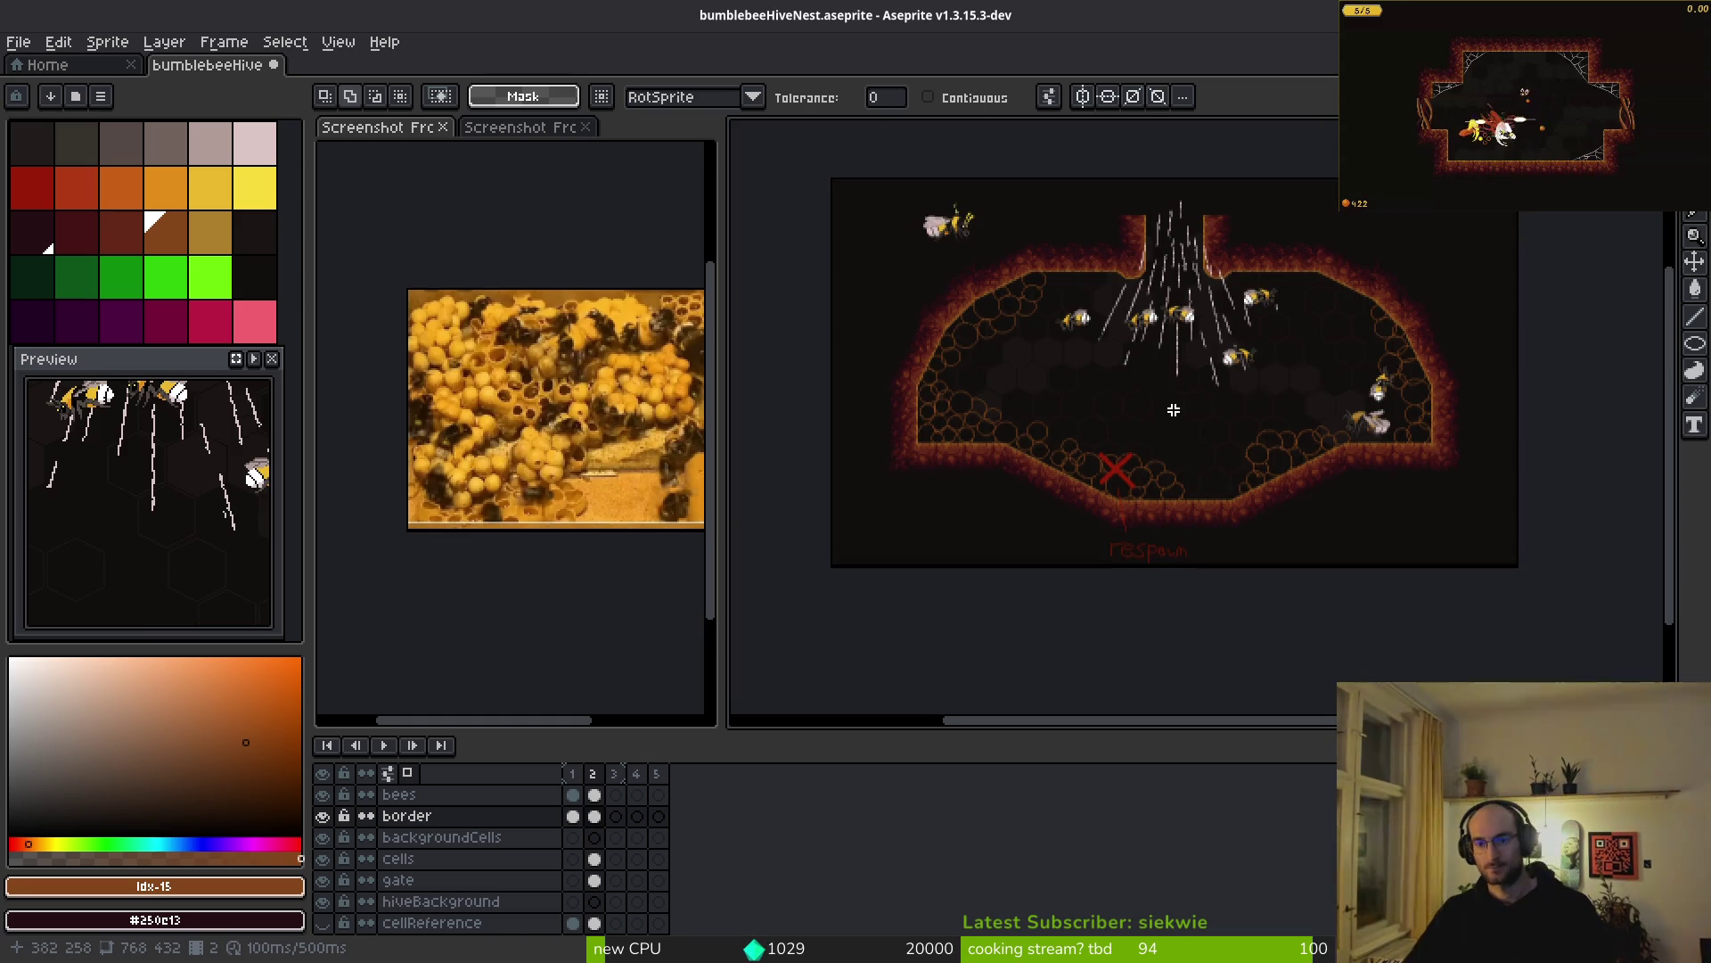
{"action": "scroll", "coordinate": [1168, 437], "scroll_direction": "up", "scroll_amount": 2}
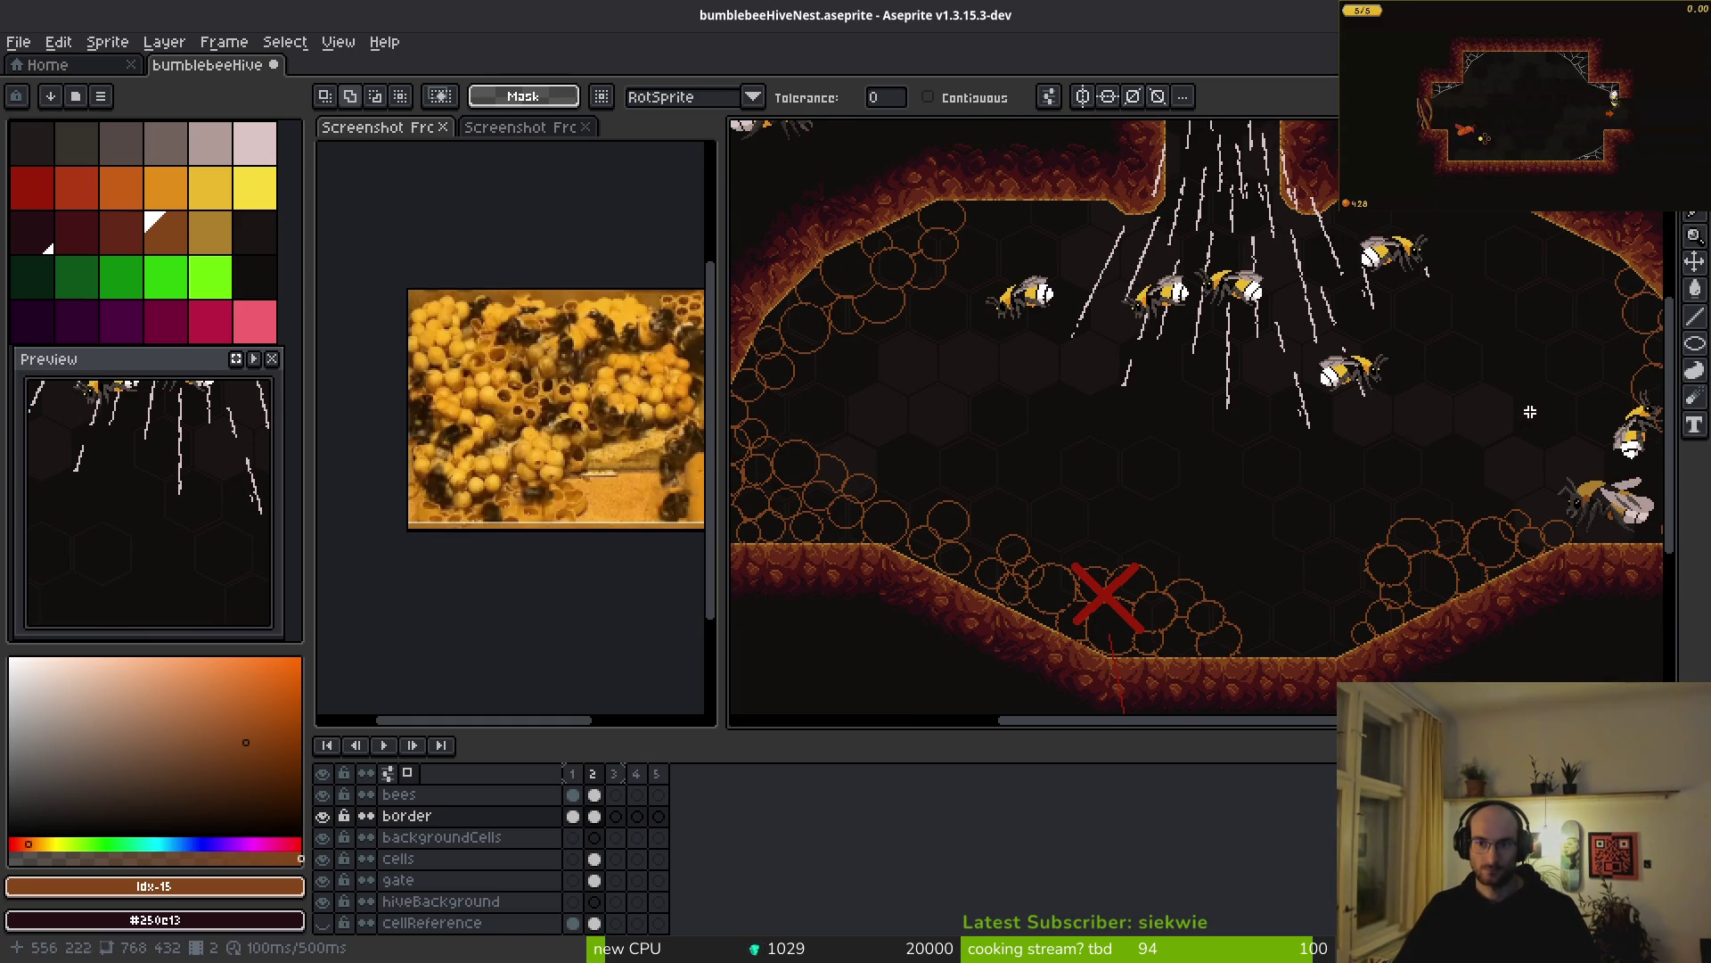
{"action": "scroll", "coordinate": [1324, 446], "scroll_direction": "right", "scroll_amount": 1}
{"action": "scroll", "coordinate": [1207, 500], "scroll_direction": "left", "scroll_amount": 2}
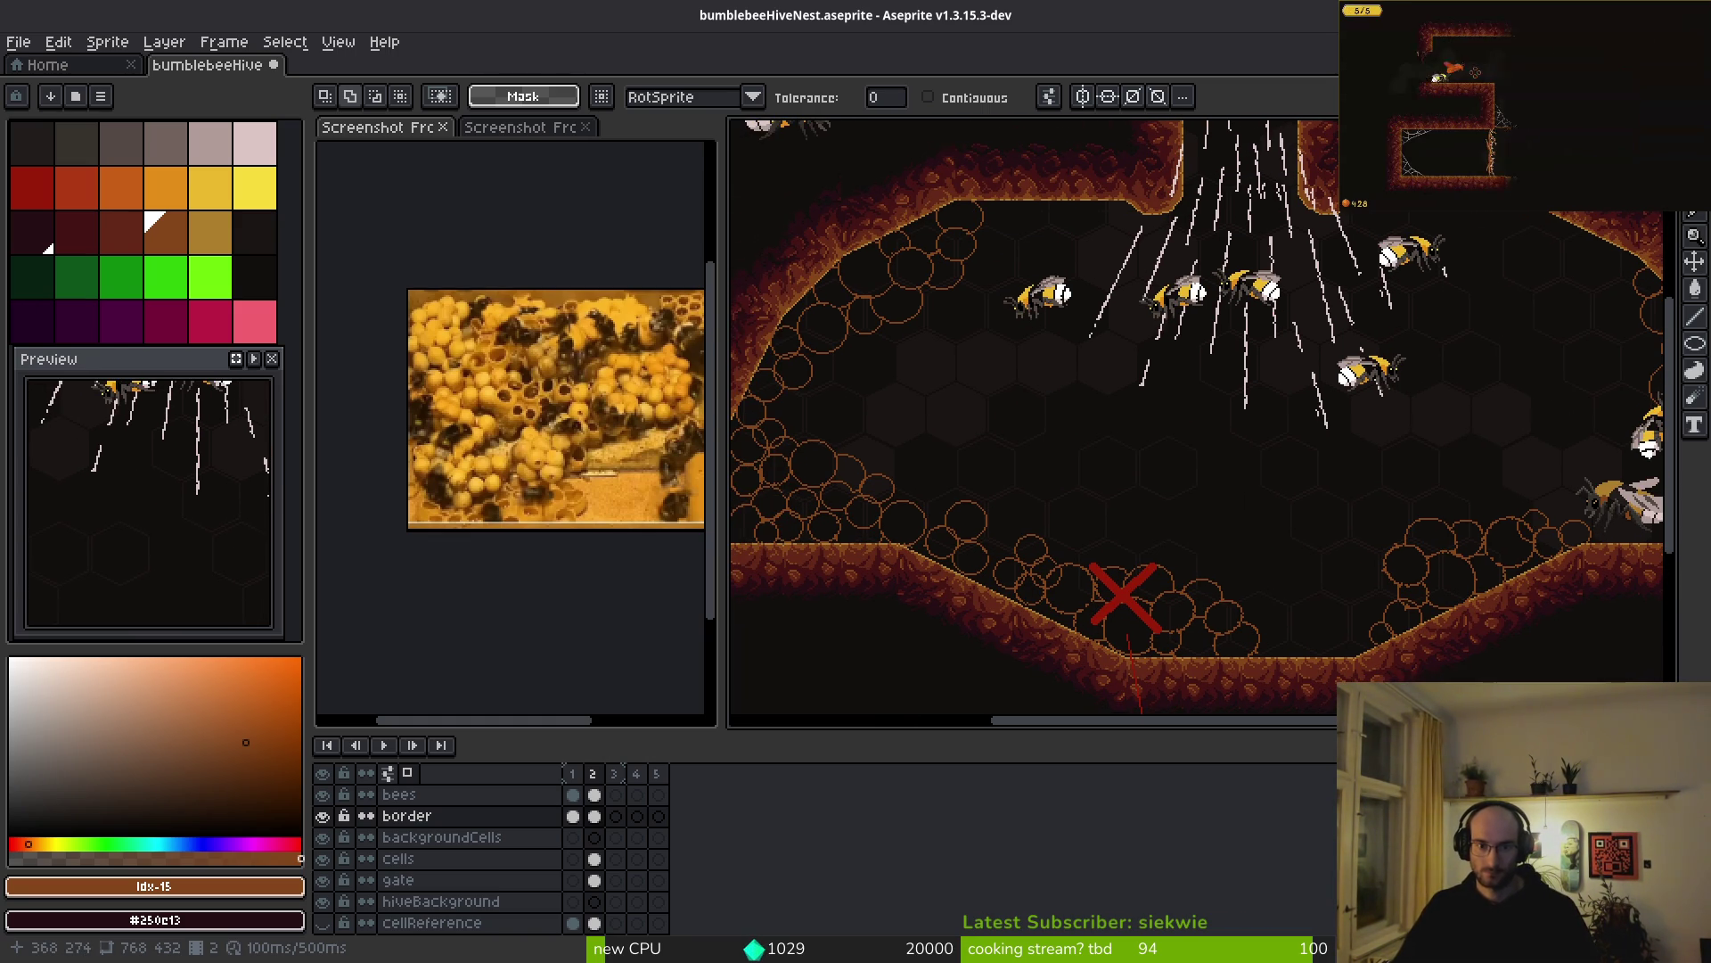
{"action": "scroll", "coordinate": [1301, 521], "scroll_direction": "right", "scroll_amount": 1}
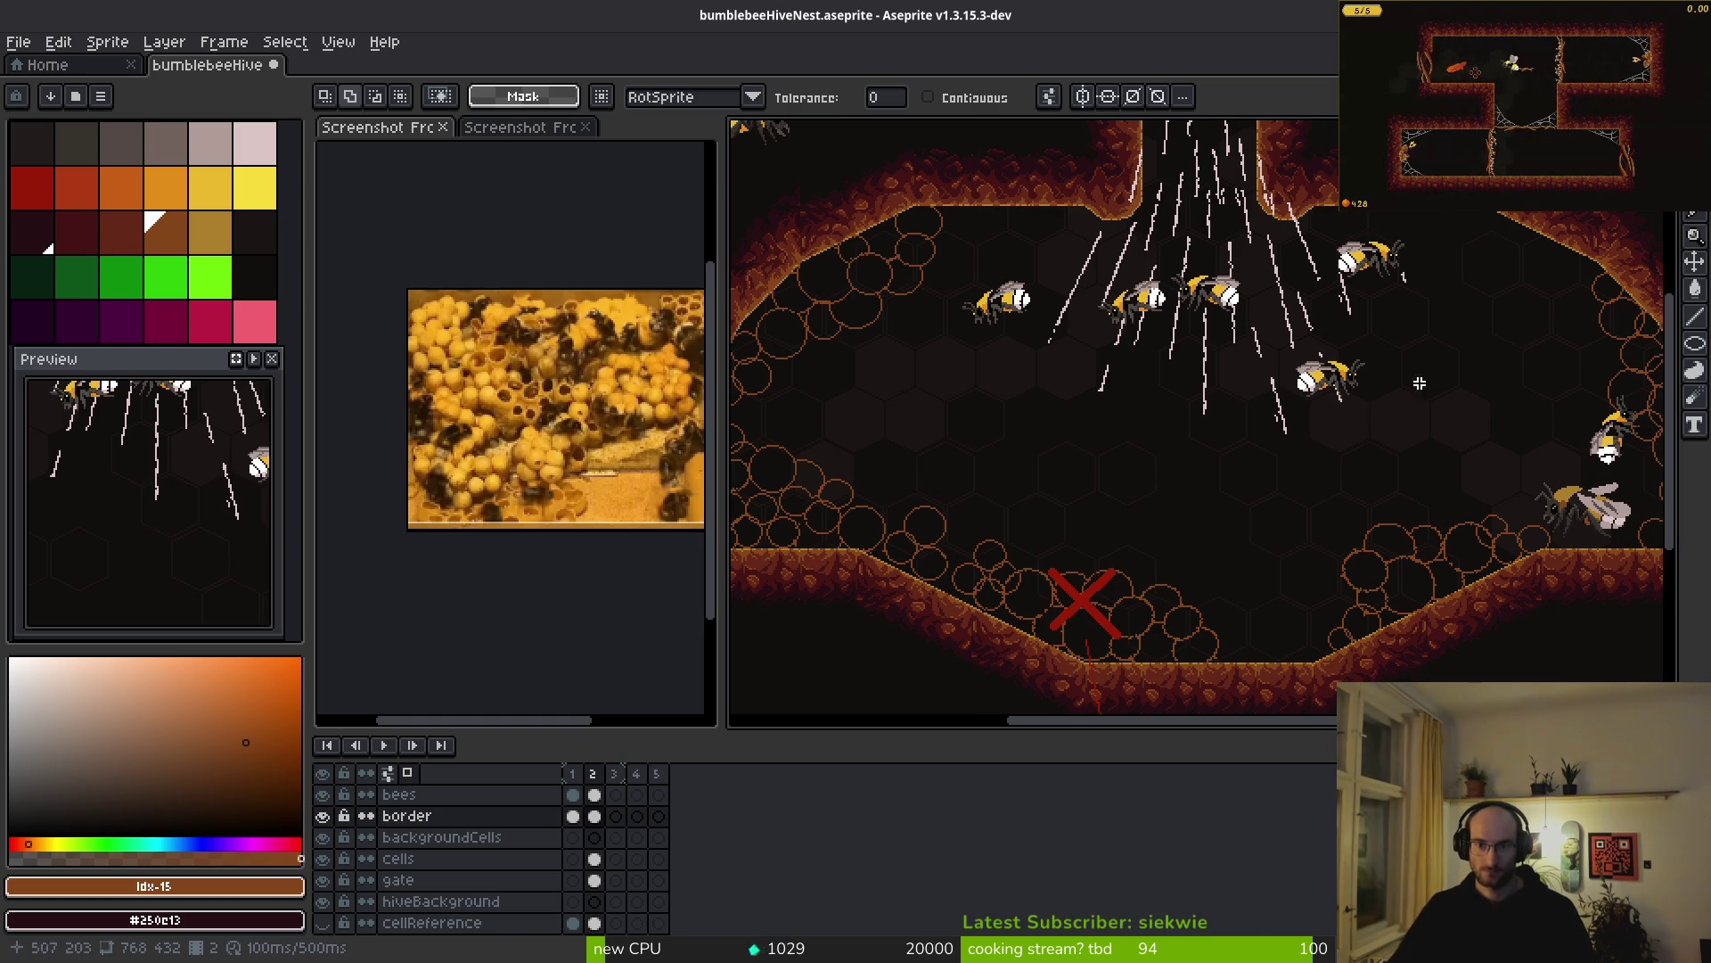
{"action": "left_click_drag", "start_coordinate": [1517, 371], "coordinate": [1476, 401]}
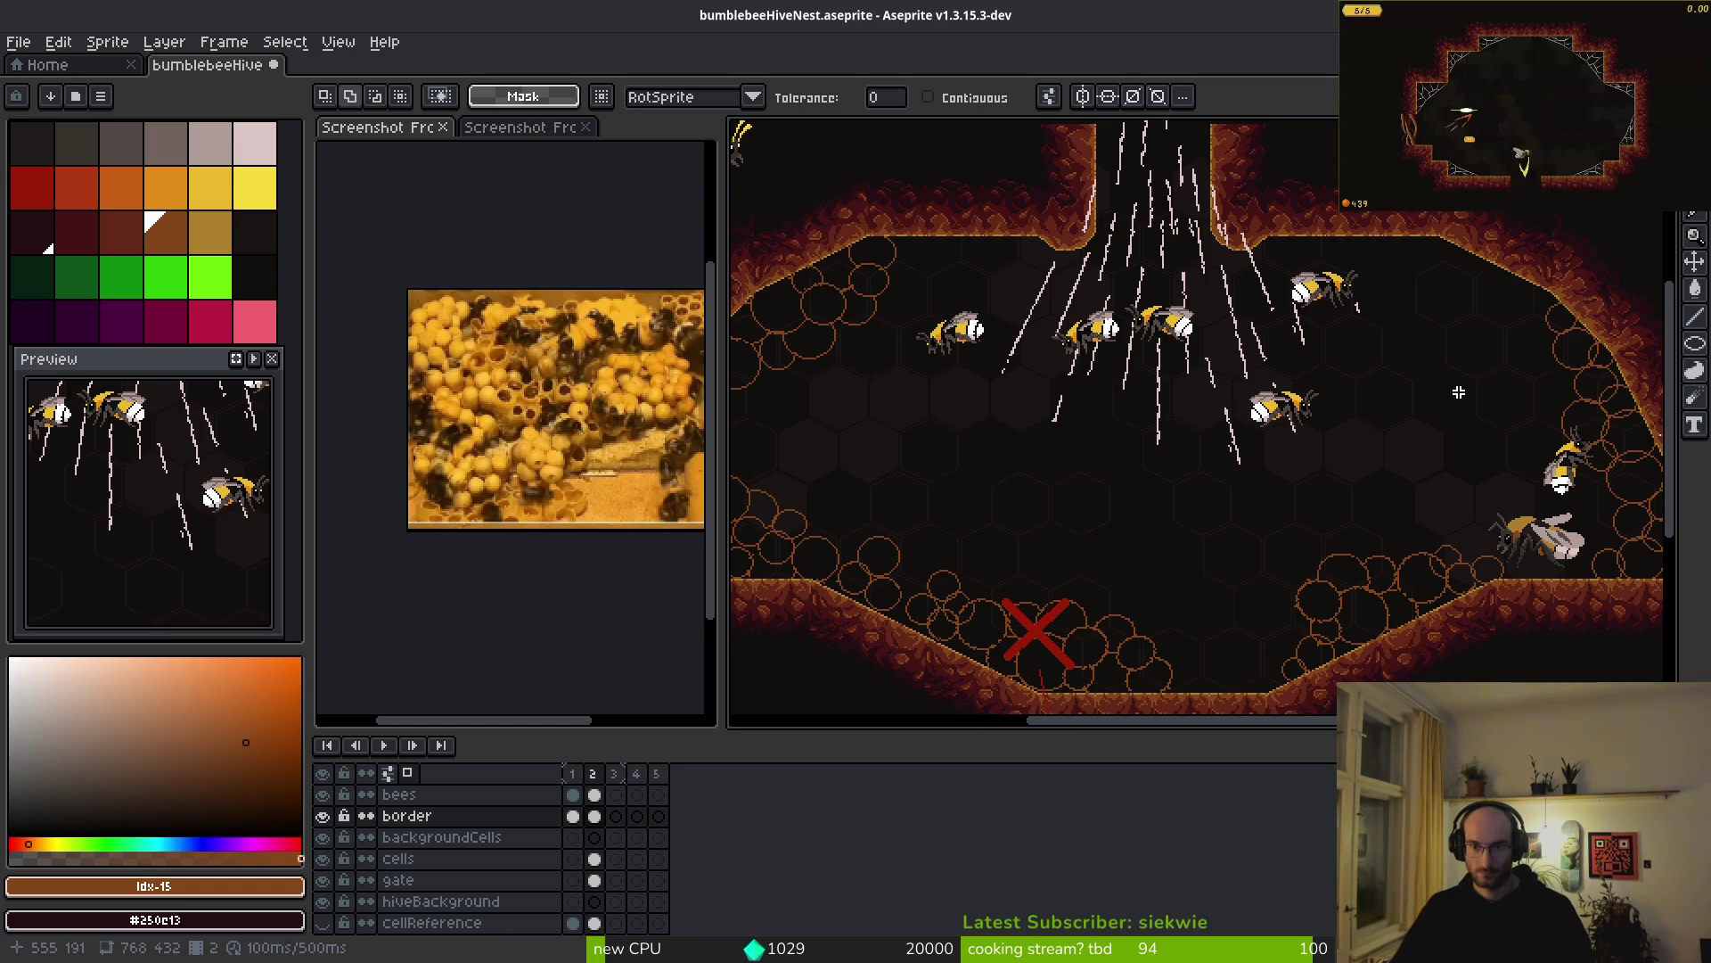
{"action": "scroll", "coordinate": [1352, 344], "scroll_direction": "up", "scroll_amount": 2}
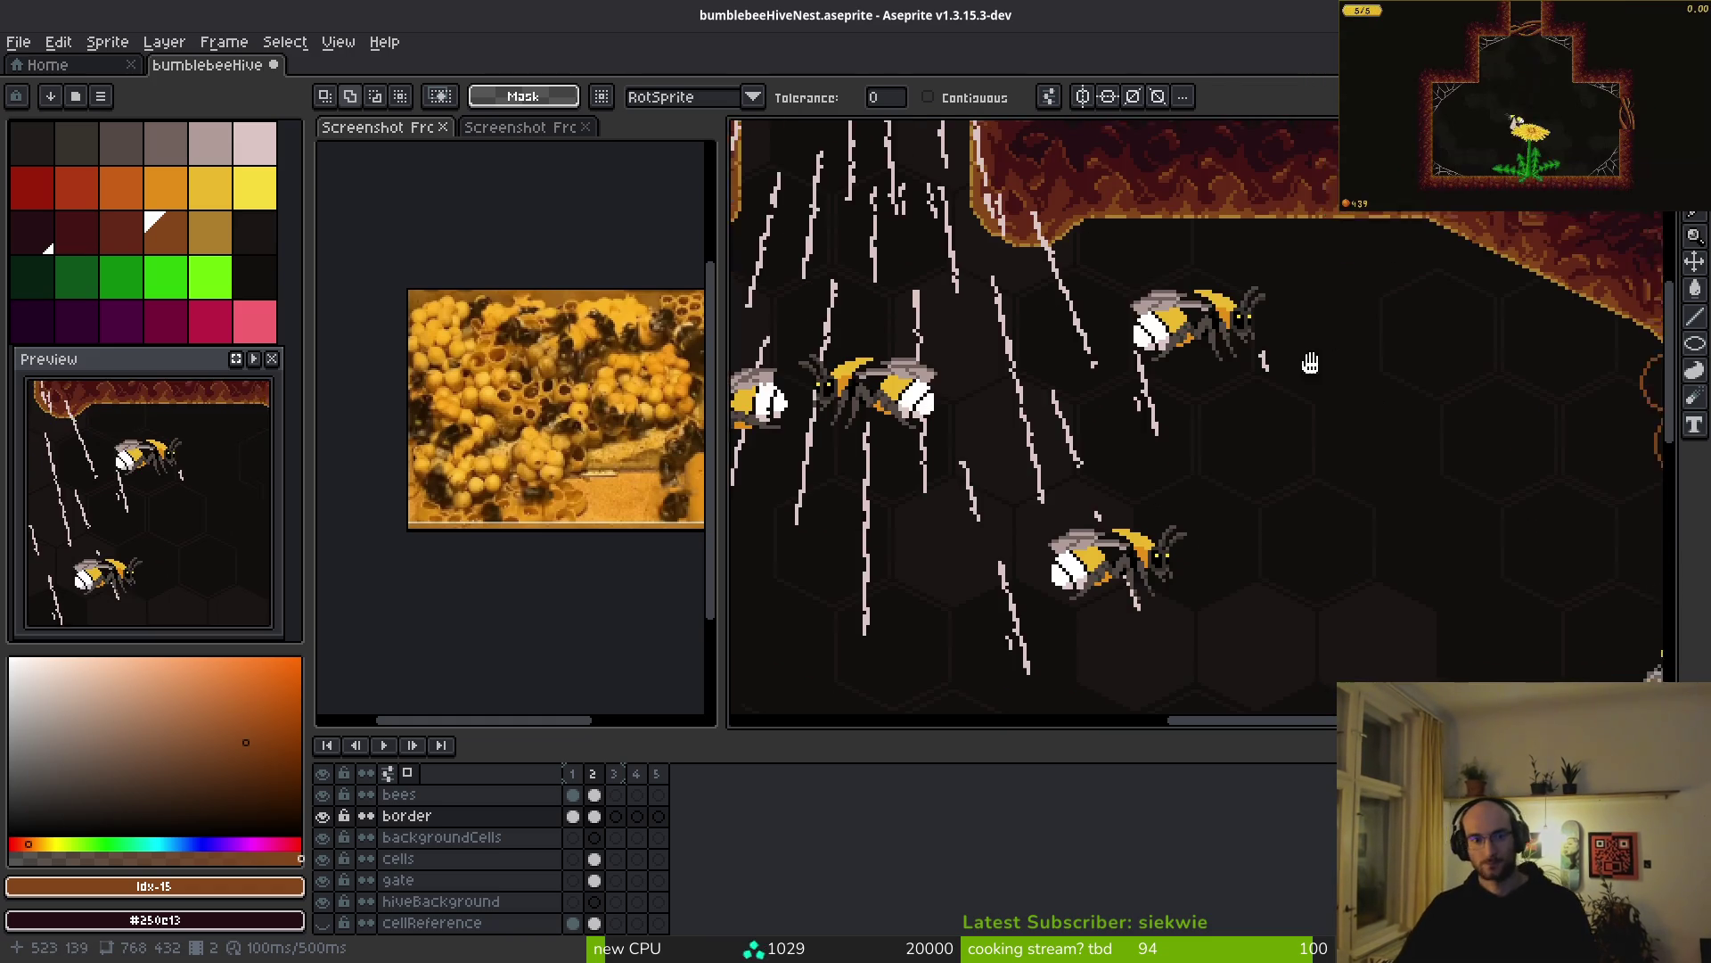
{"action": "scroll", "coordinate": [1076, 452], "scroll_direction": "up", "scroll_amount": 2}
{"action": "scroll", "coordinate": [1130, 435], "scroll_direction": "down", "scroll_amount": 5}
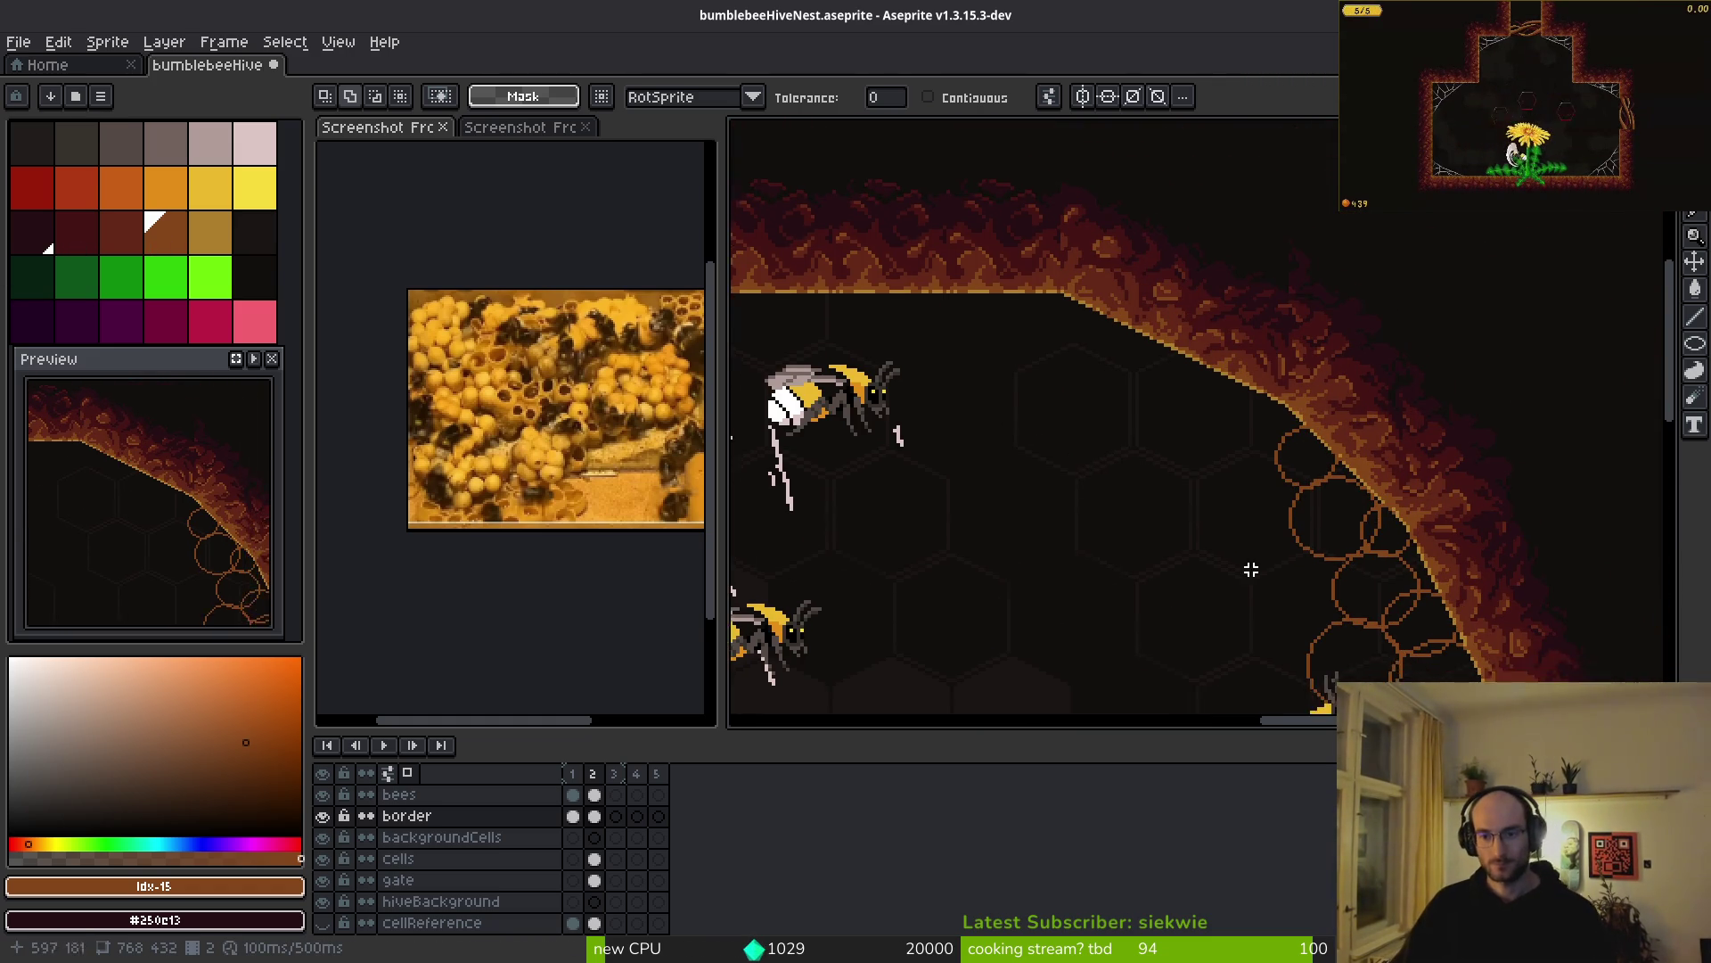
{"action": "key", "text": "ctrl+alt+c"}
{"action": "key", "text": "Escape"}
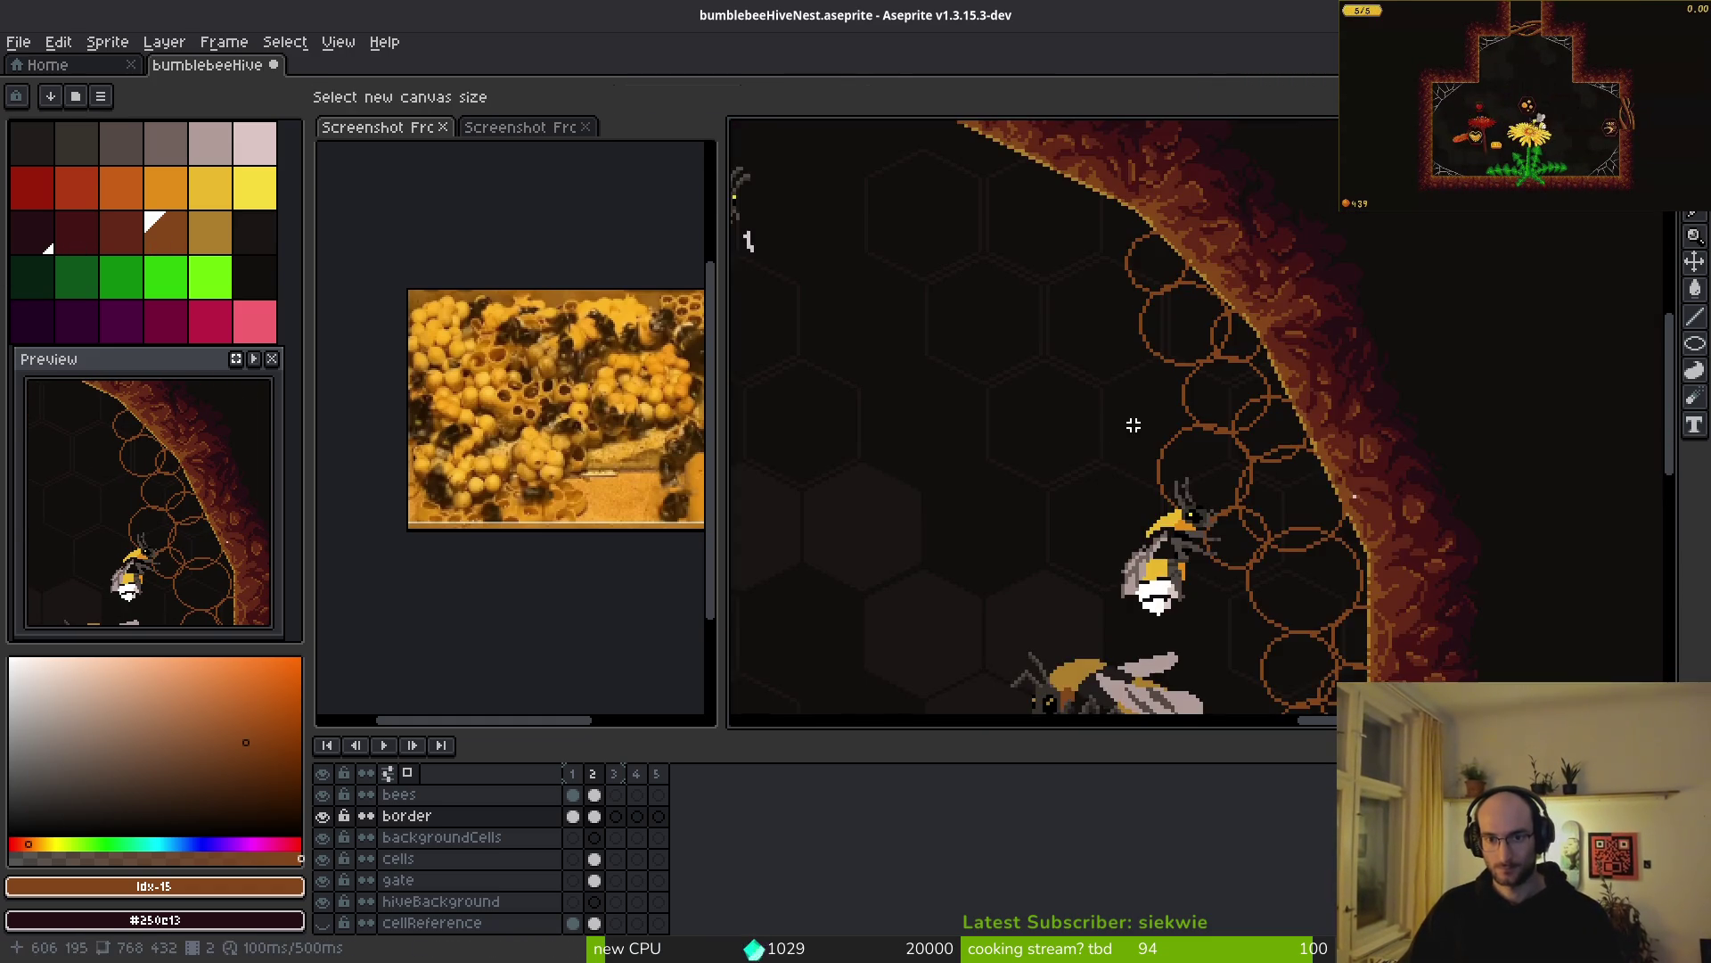
{"action": "scroll", "coordinate": [1104, 344], "scroll_direction": "down", "scroll_amount": 3}
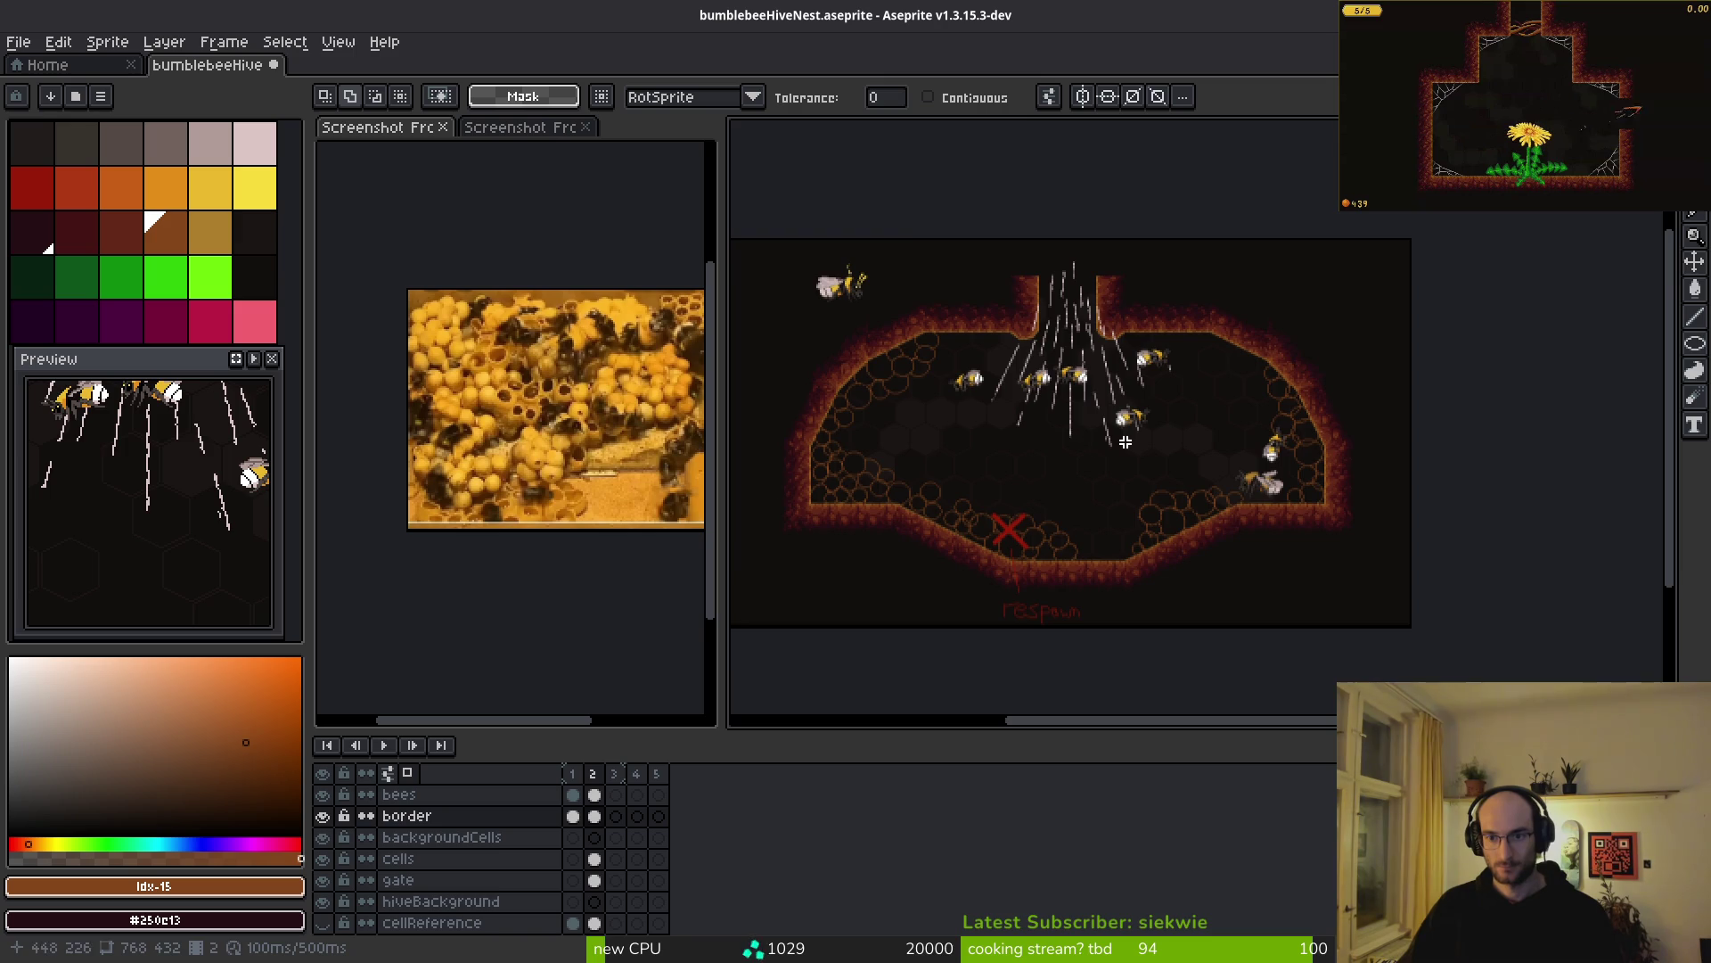
{"action": "scroll", "coordinate": [1203, 431], "scroll_direction": "up", "scroll_amount": 2}
{"action": "mouse_move", "coordinate": [1197, 459]}
{"action": "left_mouse_down"}
{"action": "mouse_move", "coordinate": [1297, 399]}
{"action": "mouse_move", "coordinate": [1507, 364]}
{"action": "mouse_move", "coordinate": [1406, 369]}
{"action": "left_mouse_up"}
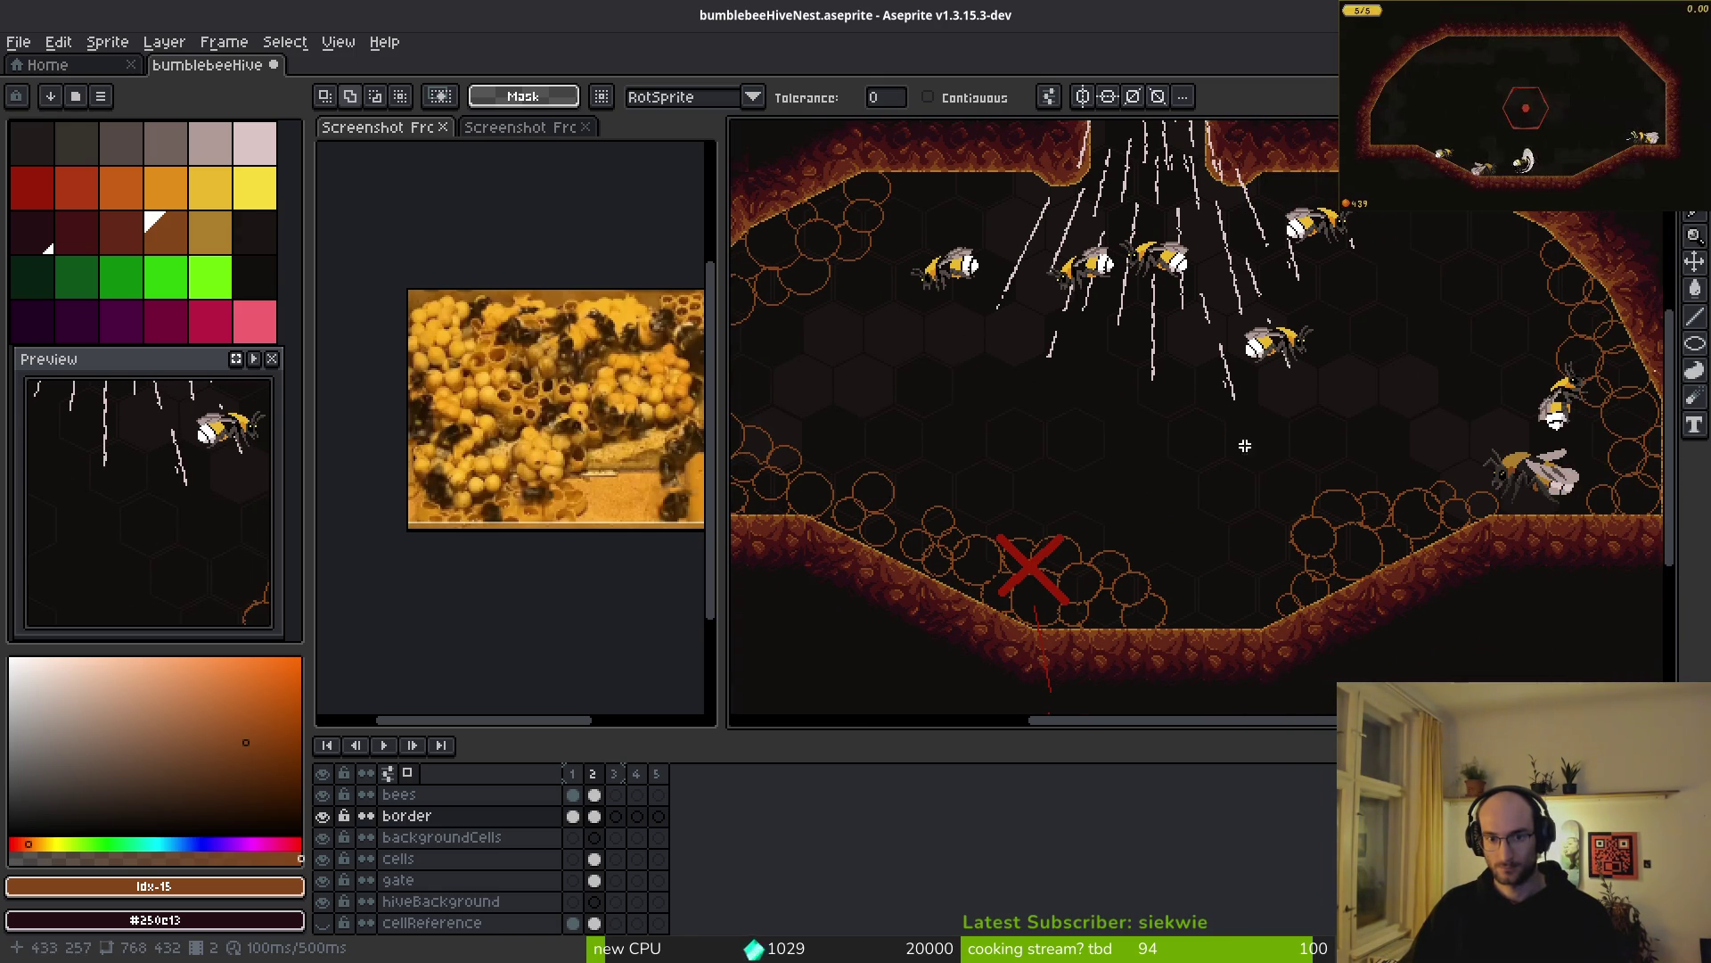
{"action": "scroll", "coordinate": [1111, 478], "scroll_direction": "down", "scroll_amount": 2}
{"action": "scroll", "coordinate": [1236, 426], "scroll_direction": "up", "scroll_amount": 4}
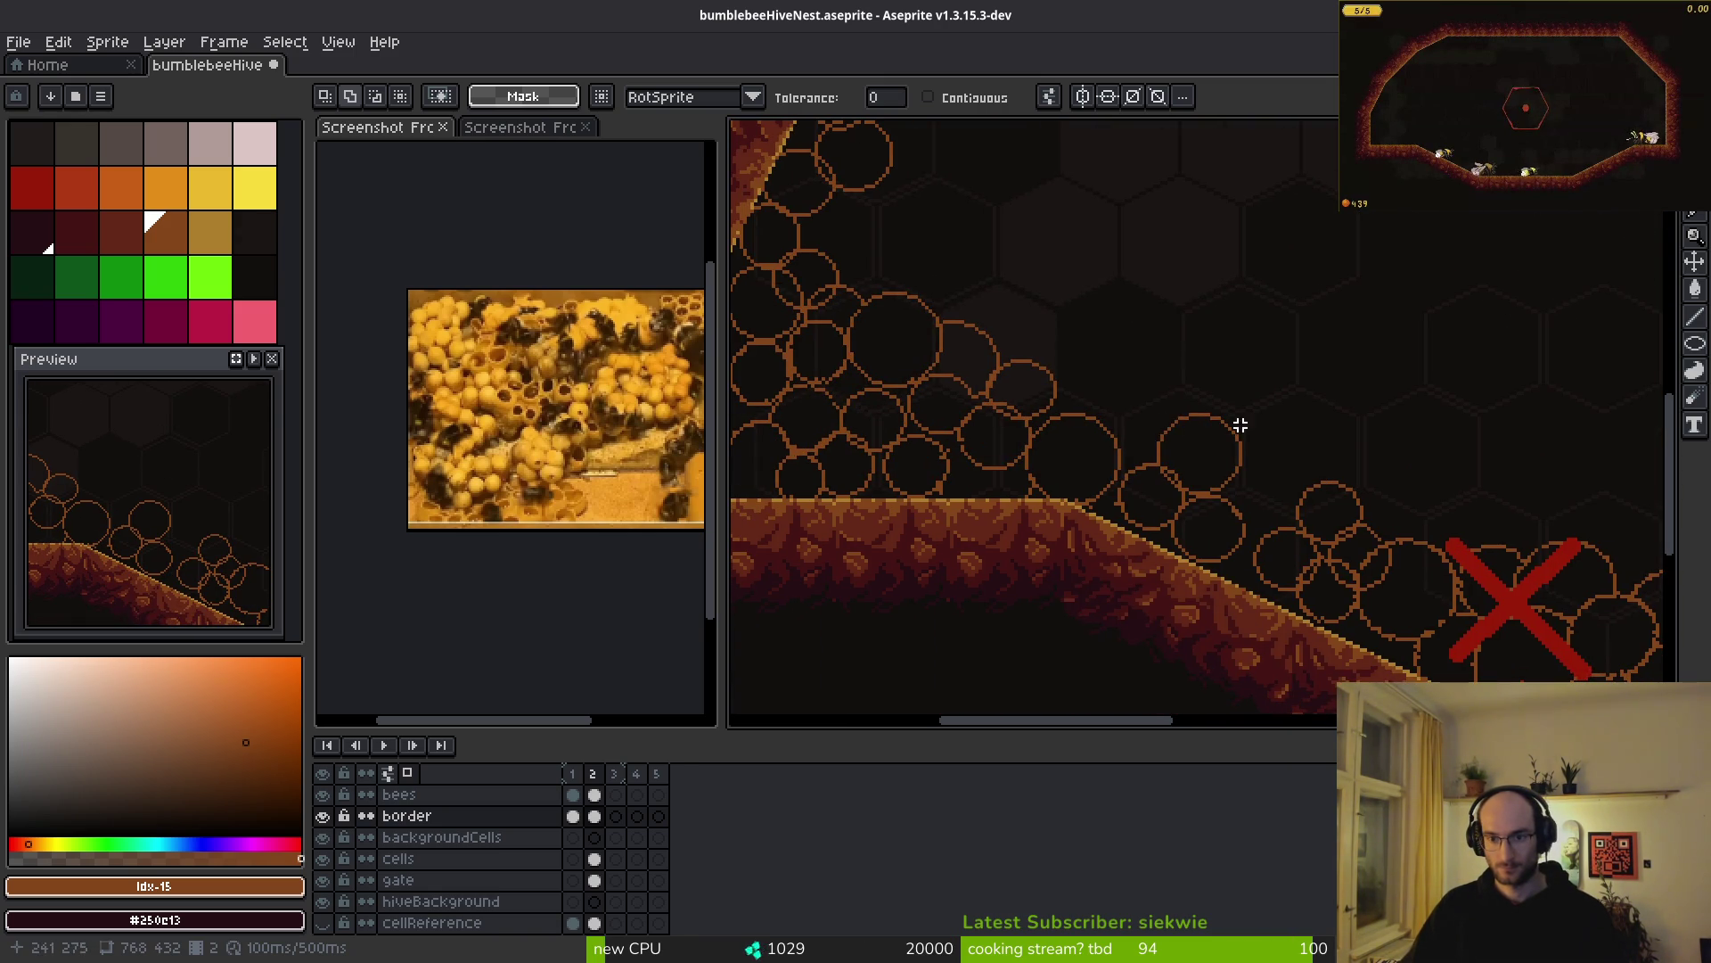
{"action": "scroll", "coordinate": [1236, 426], "scroll_direction": "down", "scroll_amount": 4}
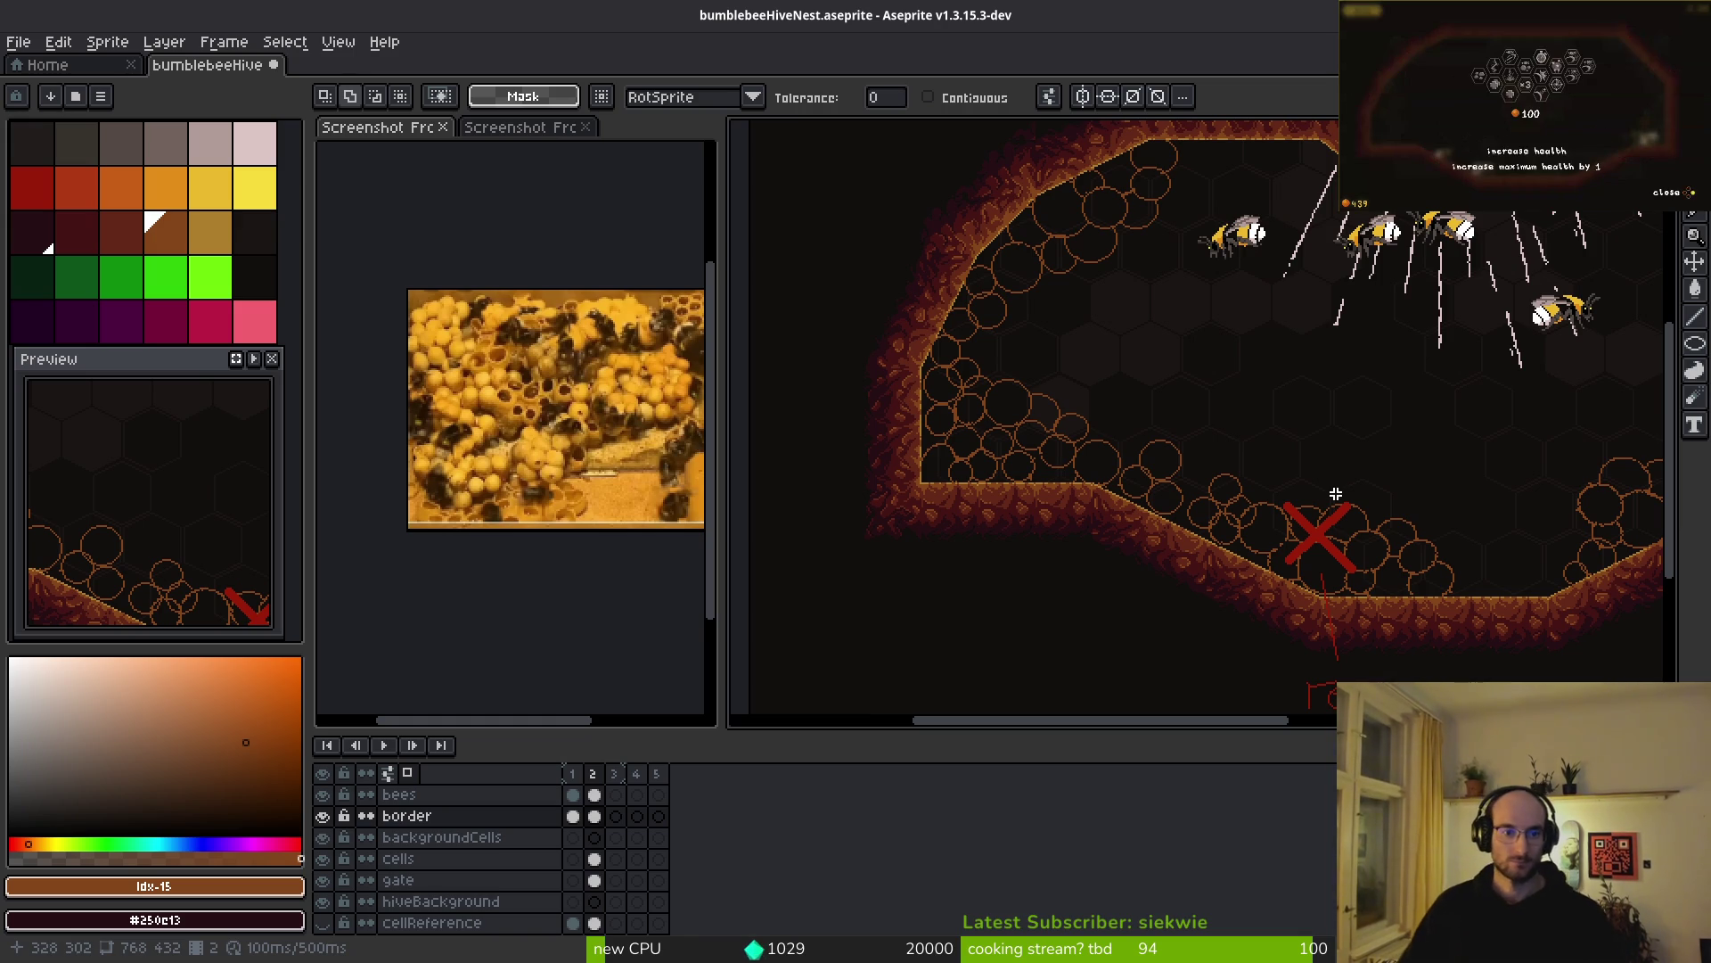
- Switch the reference to the second bee-cell screenshot, then return to the hive sprite
{"action": "left_click", "coordinate": [524, 128]}
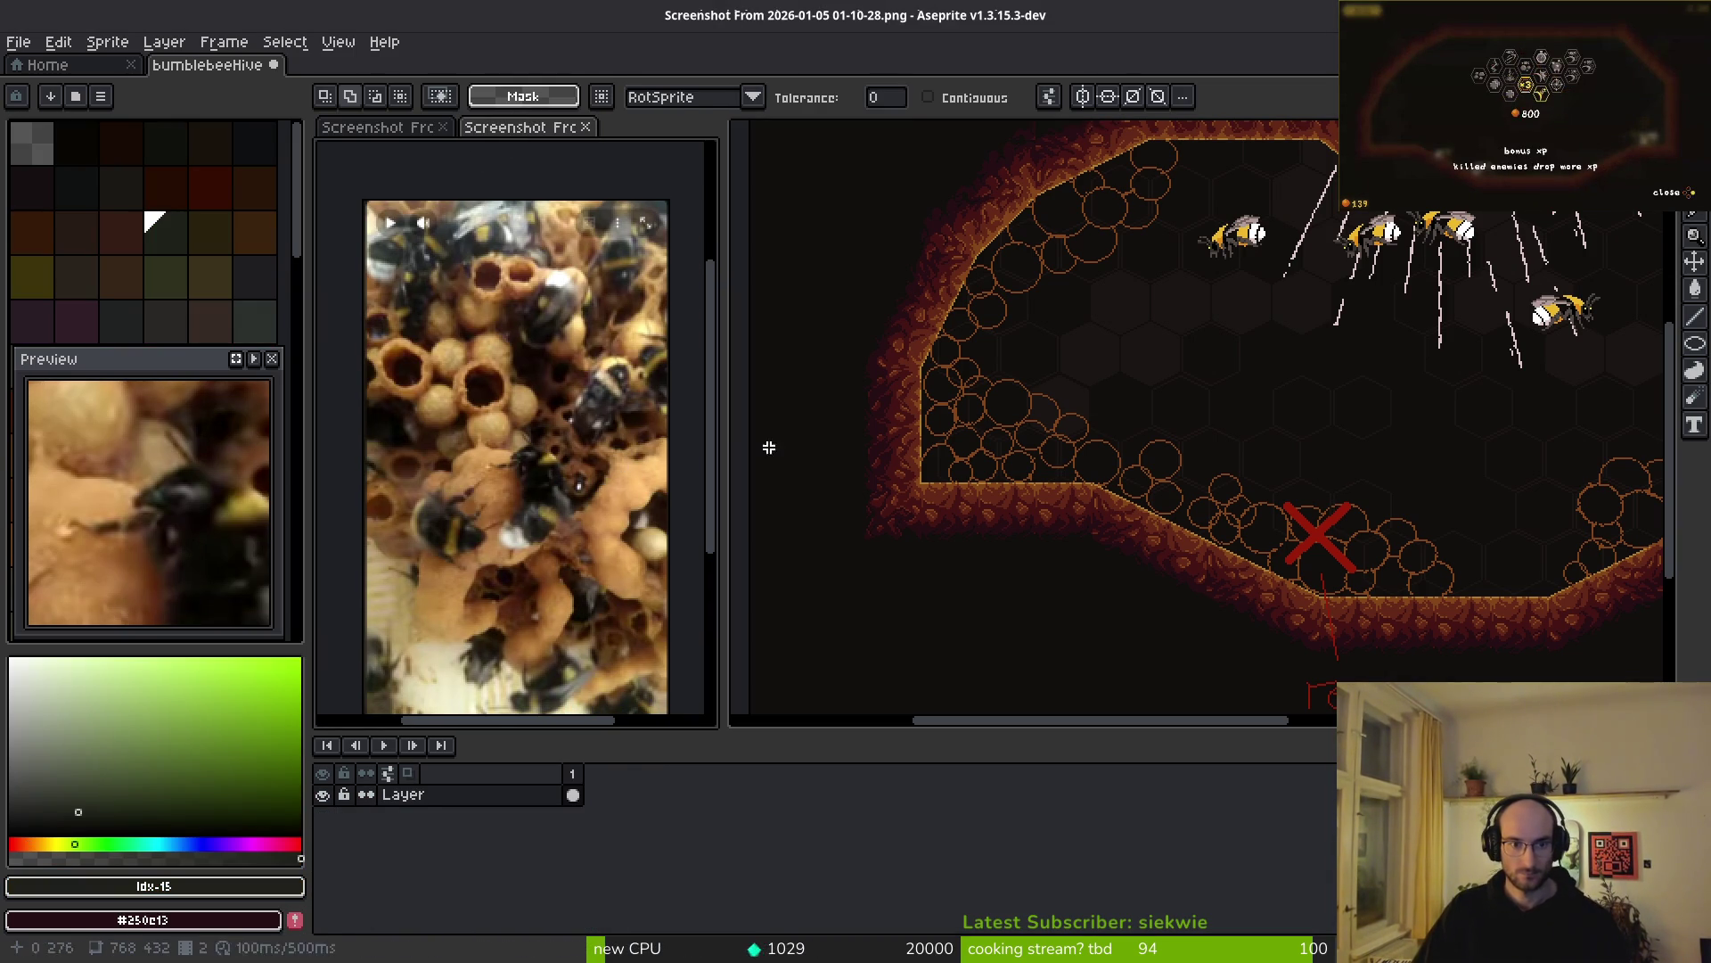
{"action": "left_click", "coordinate": [1192, 451]}
{"action": "scroll", "coordinate": [1239, 478], "scroll_direction": "right", "scroll_amount": 5}
{"action": "scroll", "coordinate": [1356, 484], "scroll_direction": "right", "scroll_amount": 5}
{"action": "scroll", "coordinate": [1356, 478], "scroll_direction": "up", "scroll_amount": 1}
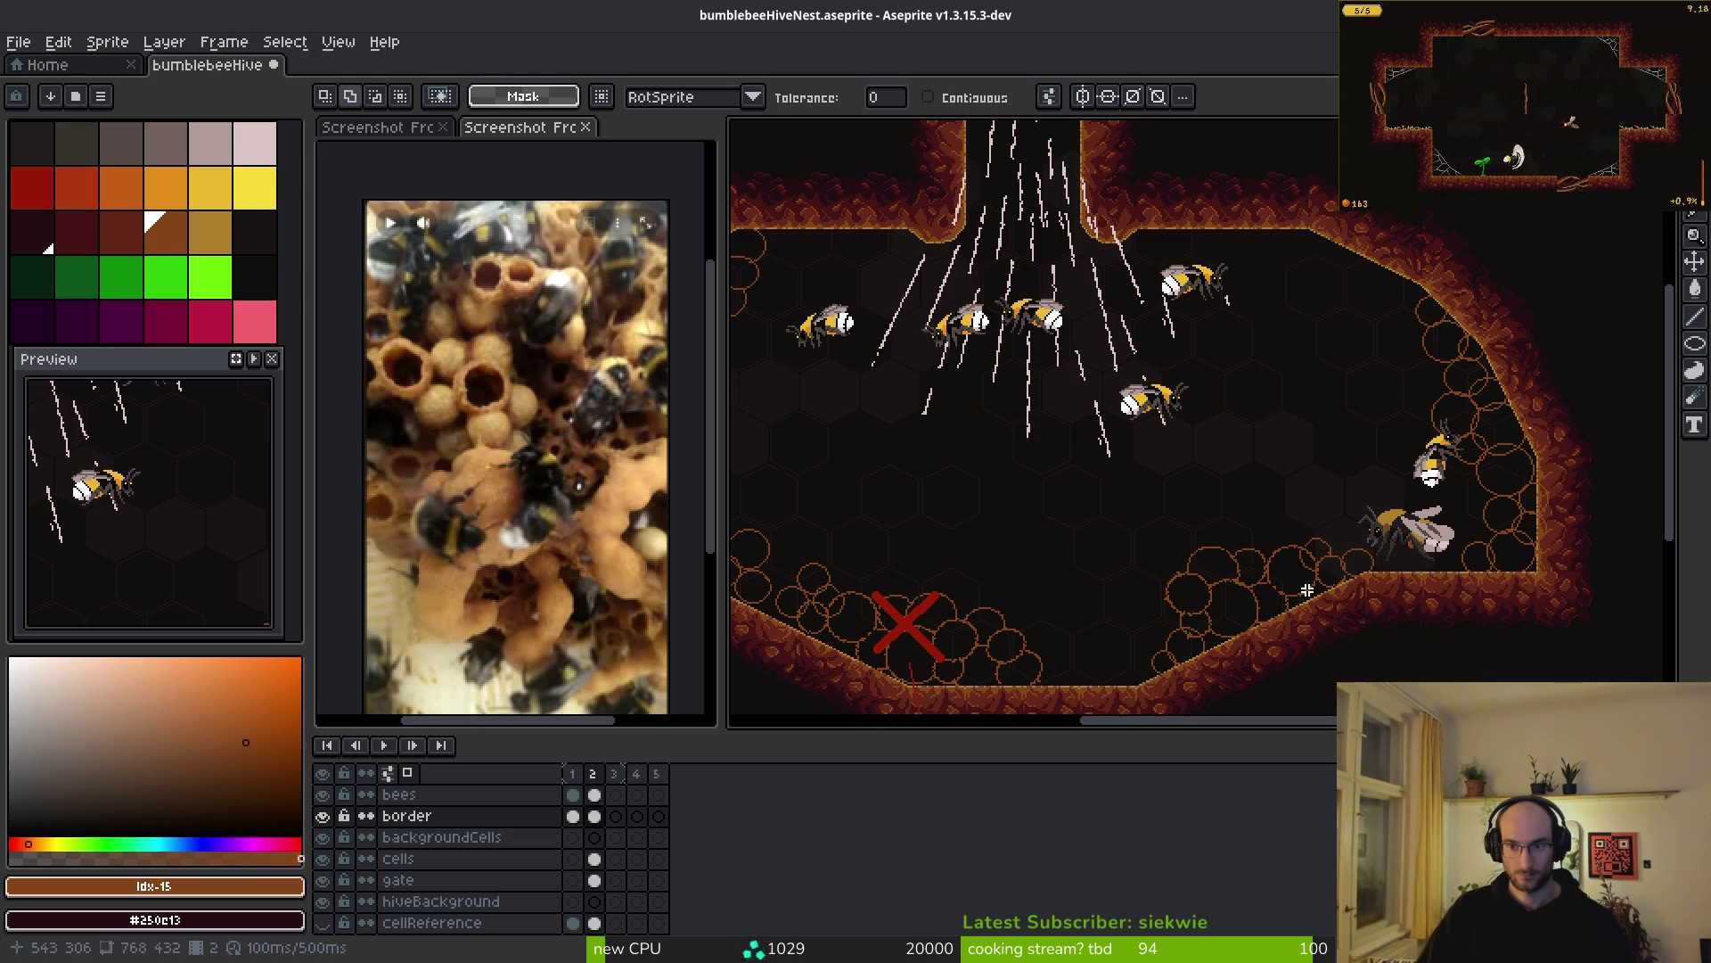
{"action": "scroll", "coordinate": [1076, 406], "scroll_direction": "up", "scroll_amount": 3}
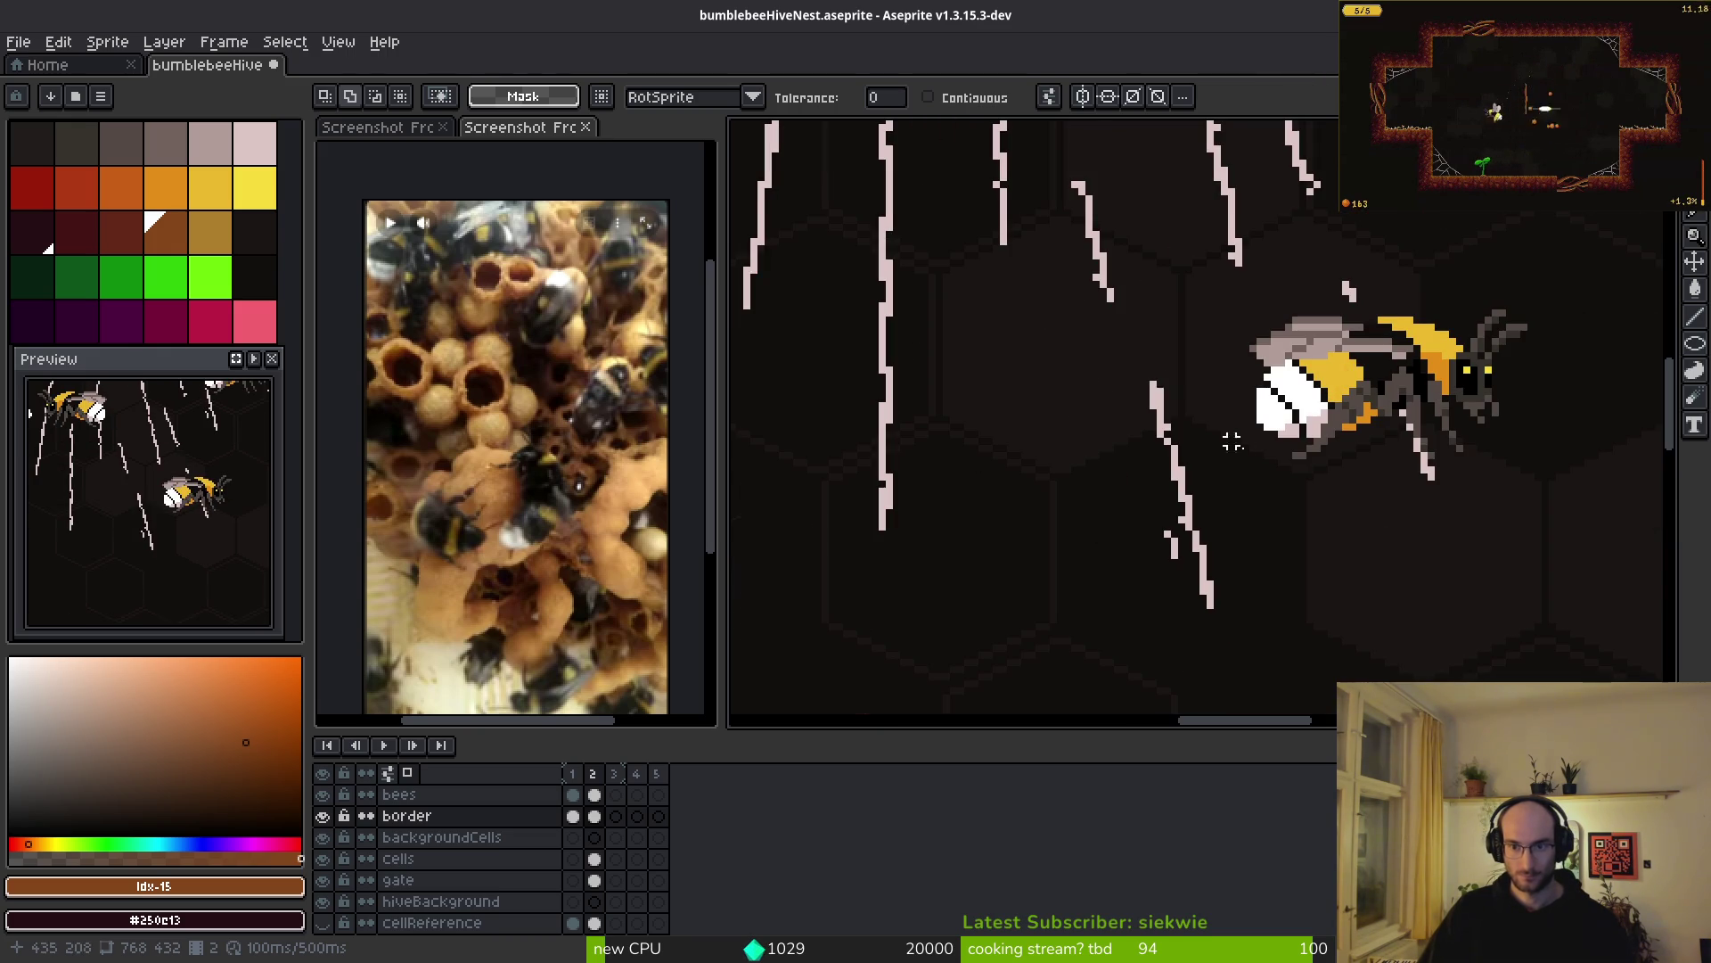
{"action": "scroll", "coordinate": [1347, 441], "scroll_direction": "down", "scroll_amount": 3}
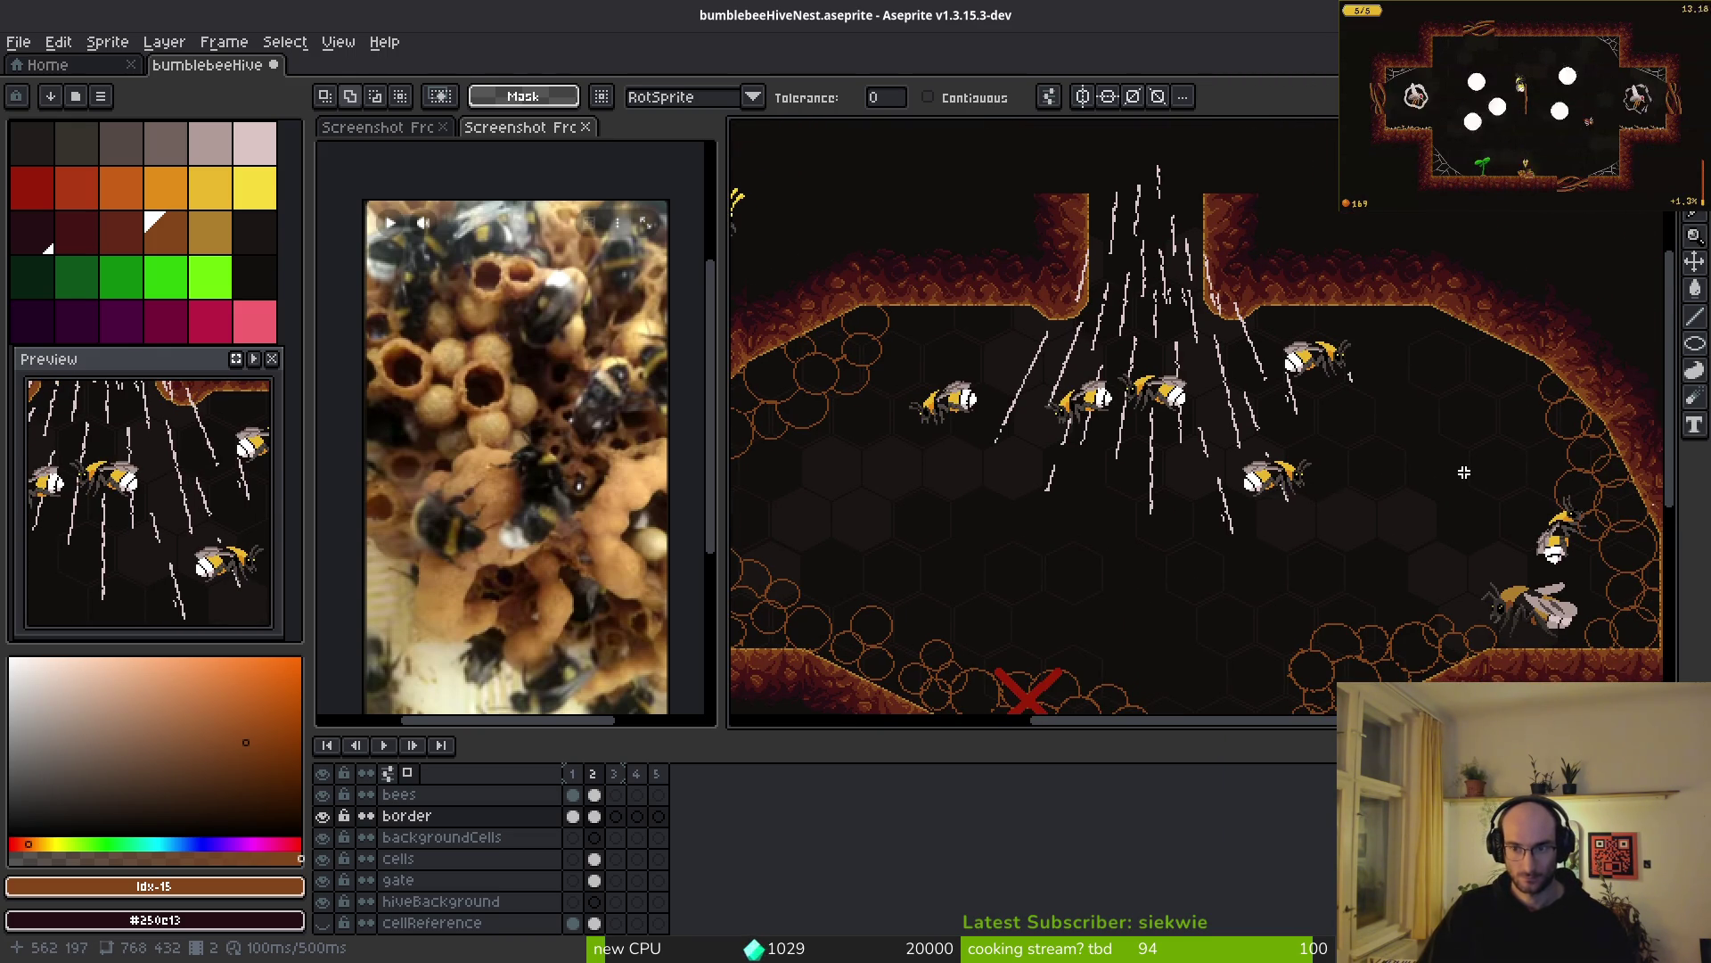
{"action": "left_click_drag", "start_coordinate": [1521, 480], "coordinate": [1331, 519]}
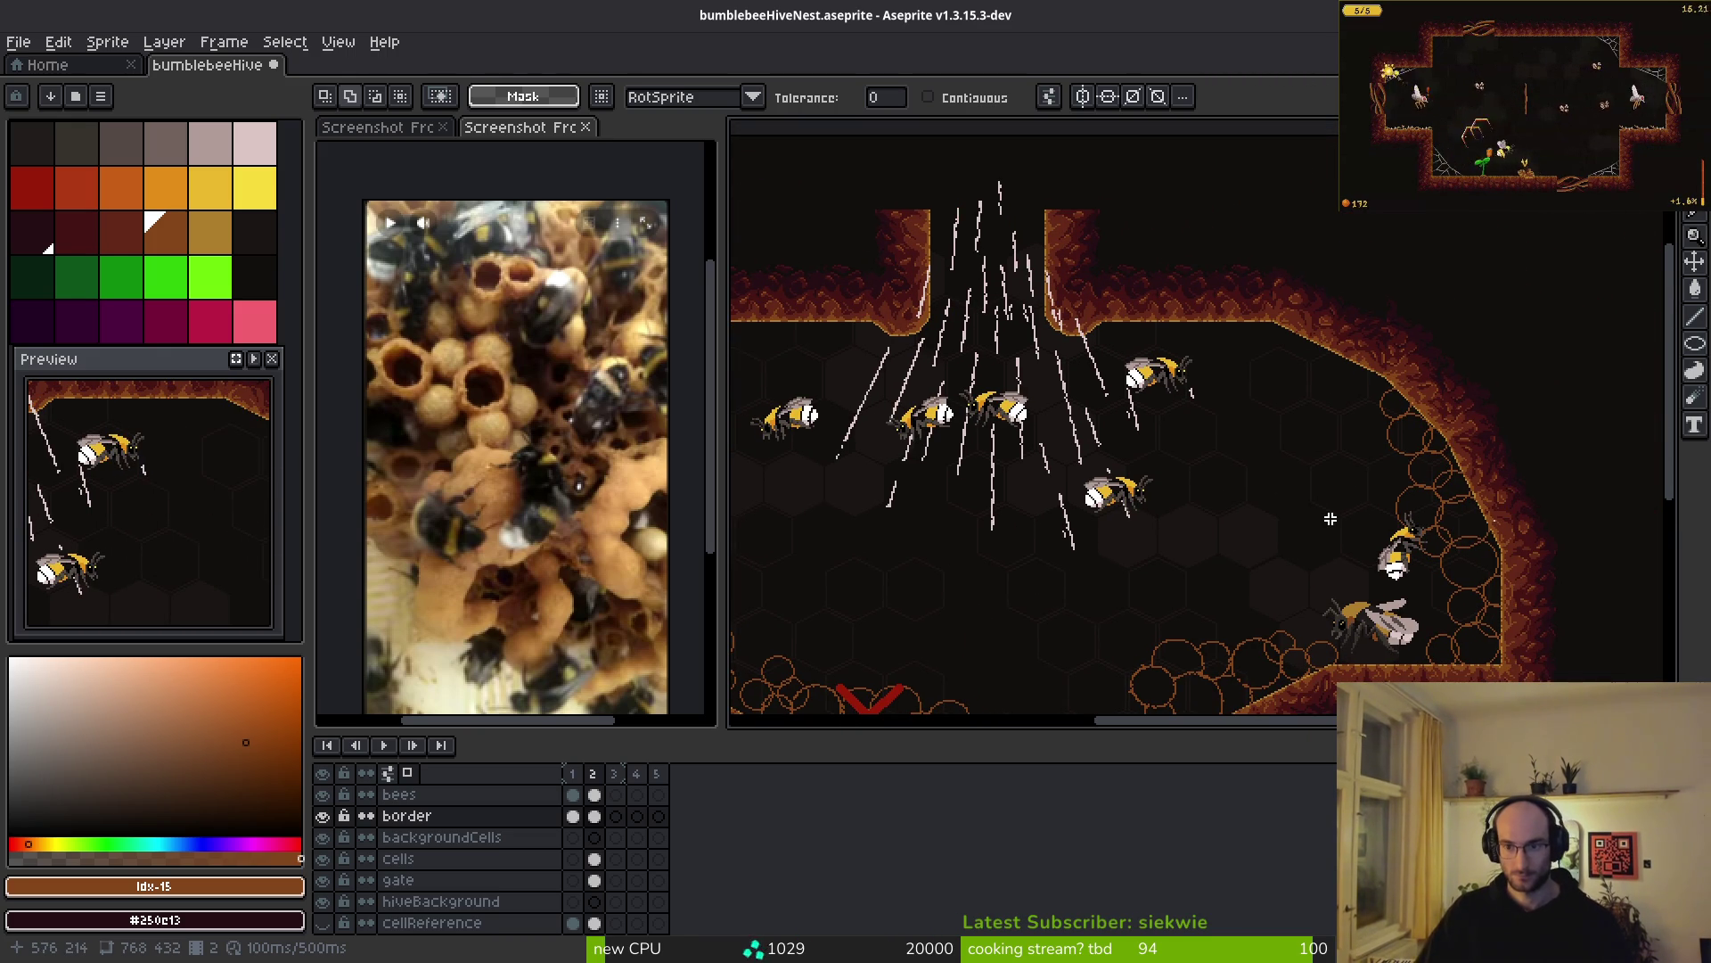
{"action": "scroll", "coordinate": [1331, 519], "scroll_direction": "left", "scroll_amount": 5}
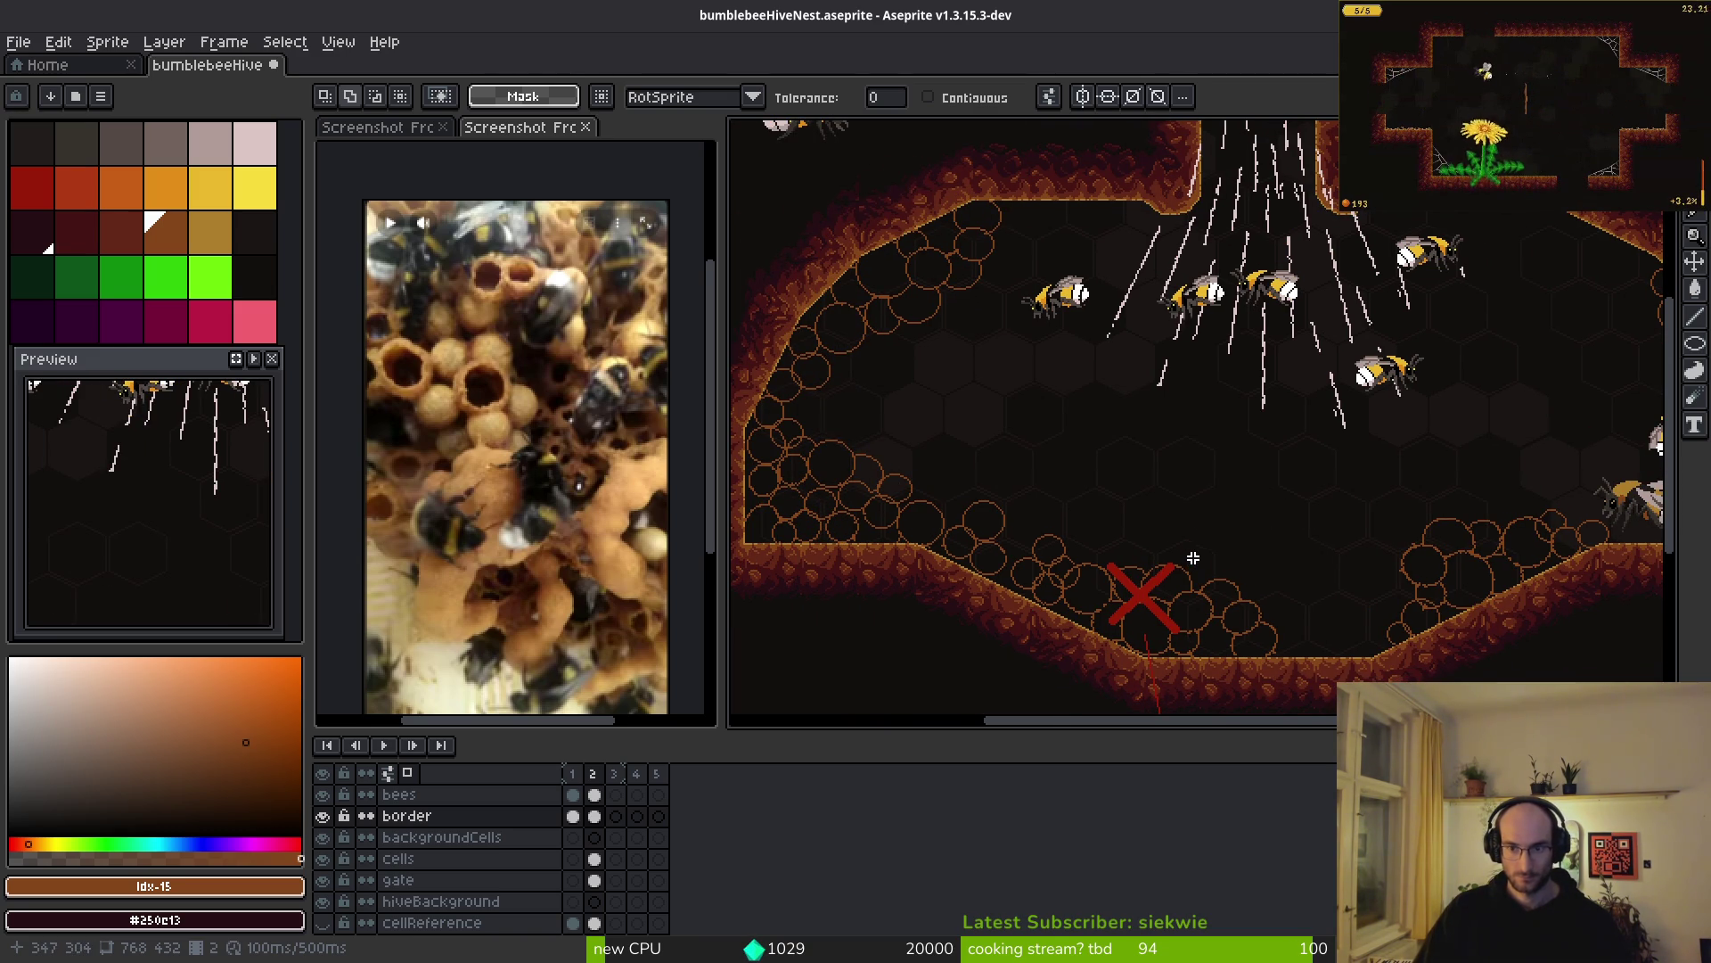
{"action": "scroll", "coordinate": [1159, 535], "scroll_direction": "right", "scroll_amount": 3}
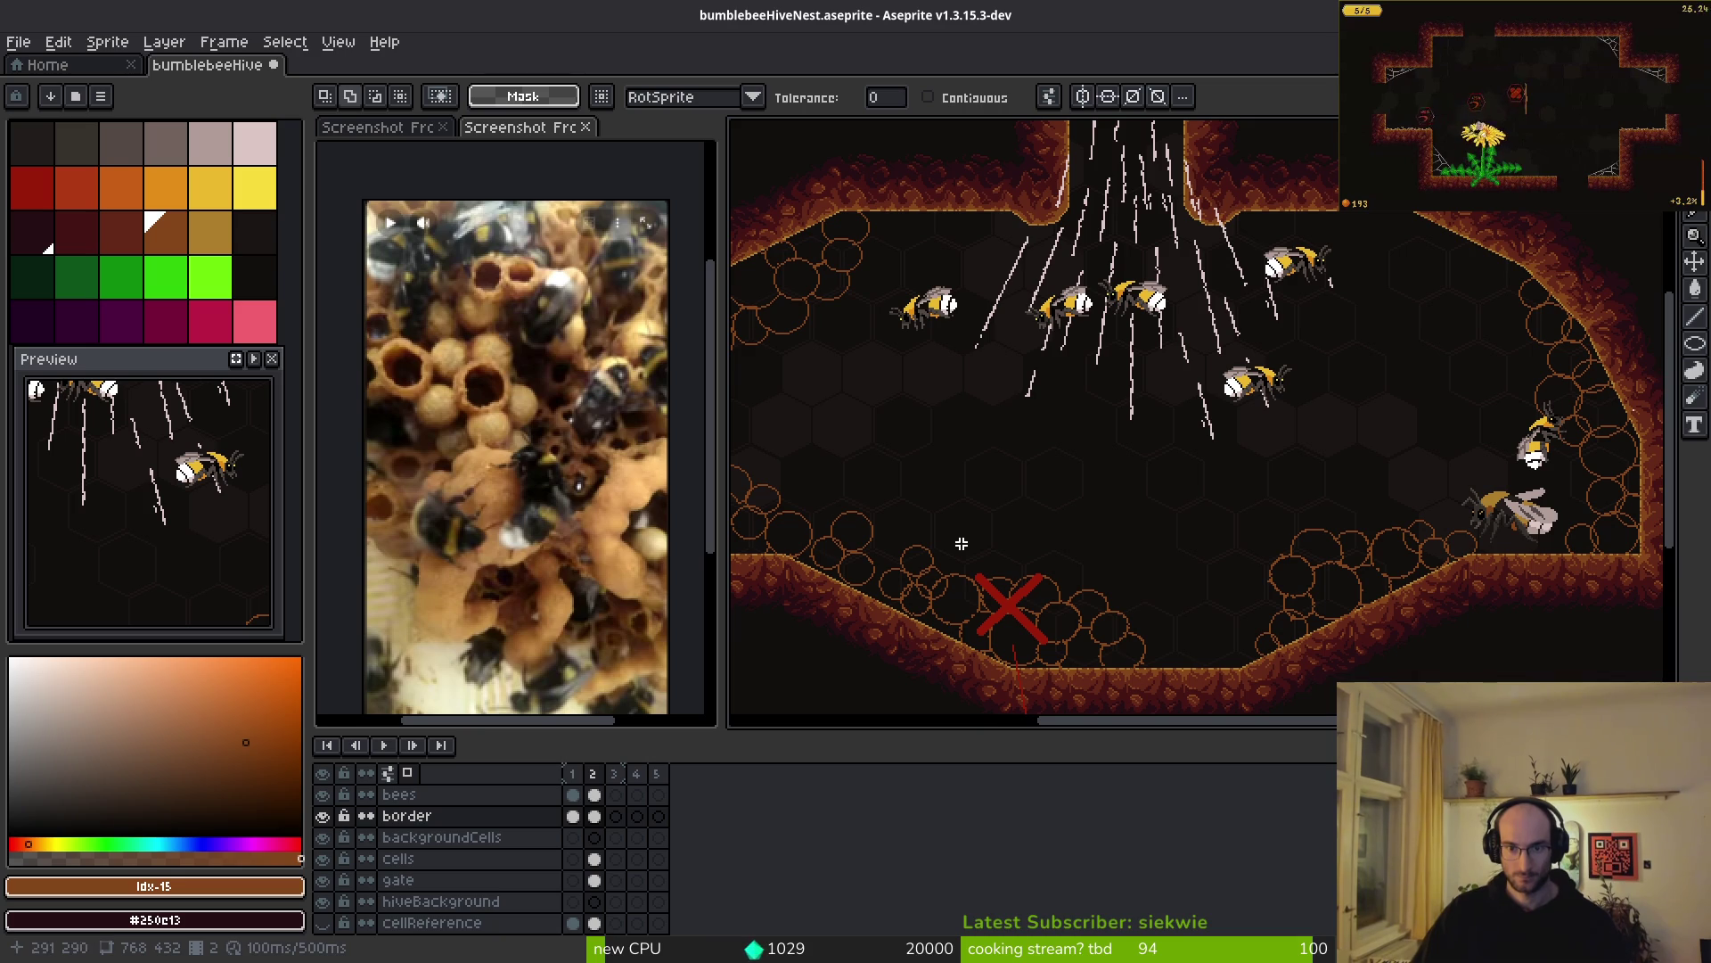
- Add a 'platforms' layer above backgroundCells, with brown Idx-15 and dark red Idx-14 as colours
{"action": "left_click", "coordinate": [165, 232]}
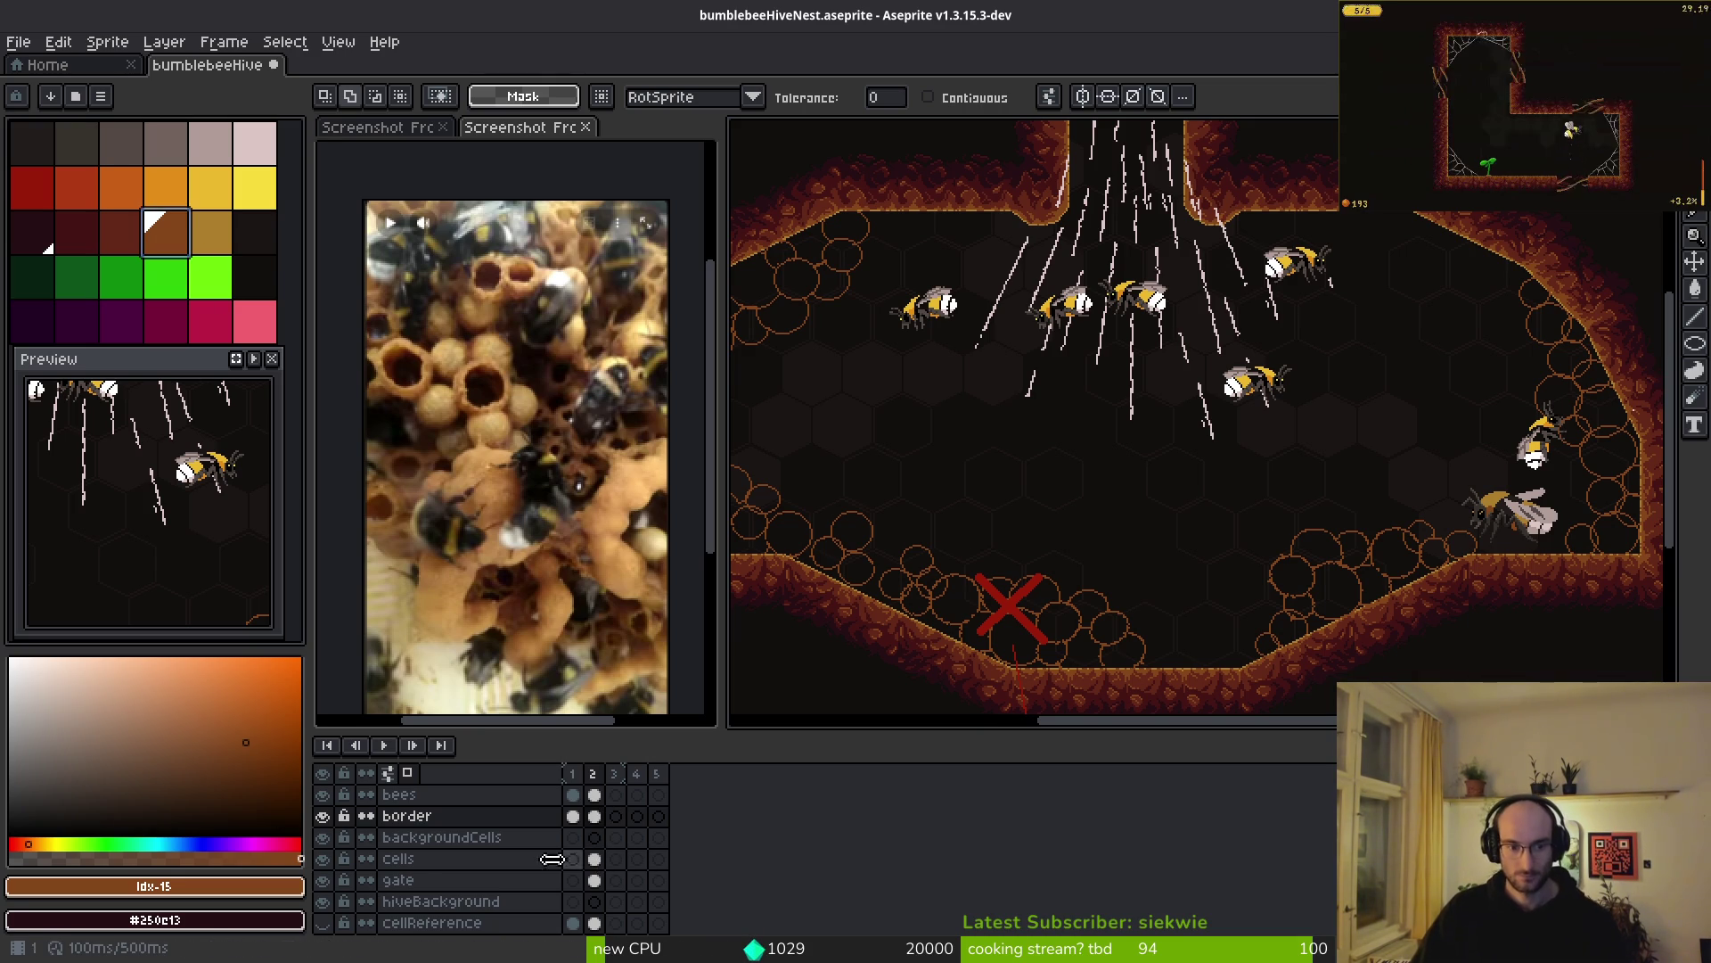
{"action": "left_click", "coordinate": [434, 838]}
{"action": "key", "text": "shift+n"}
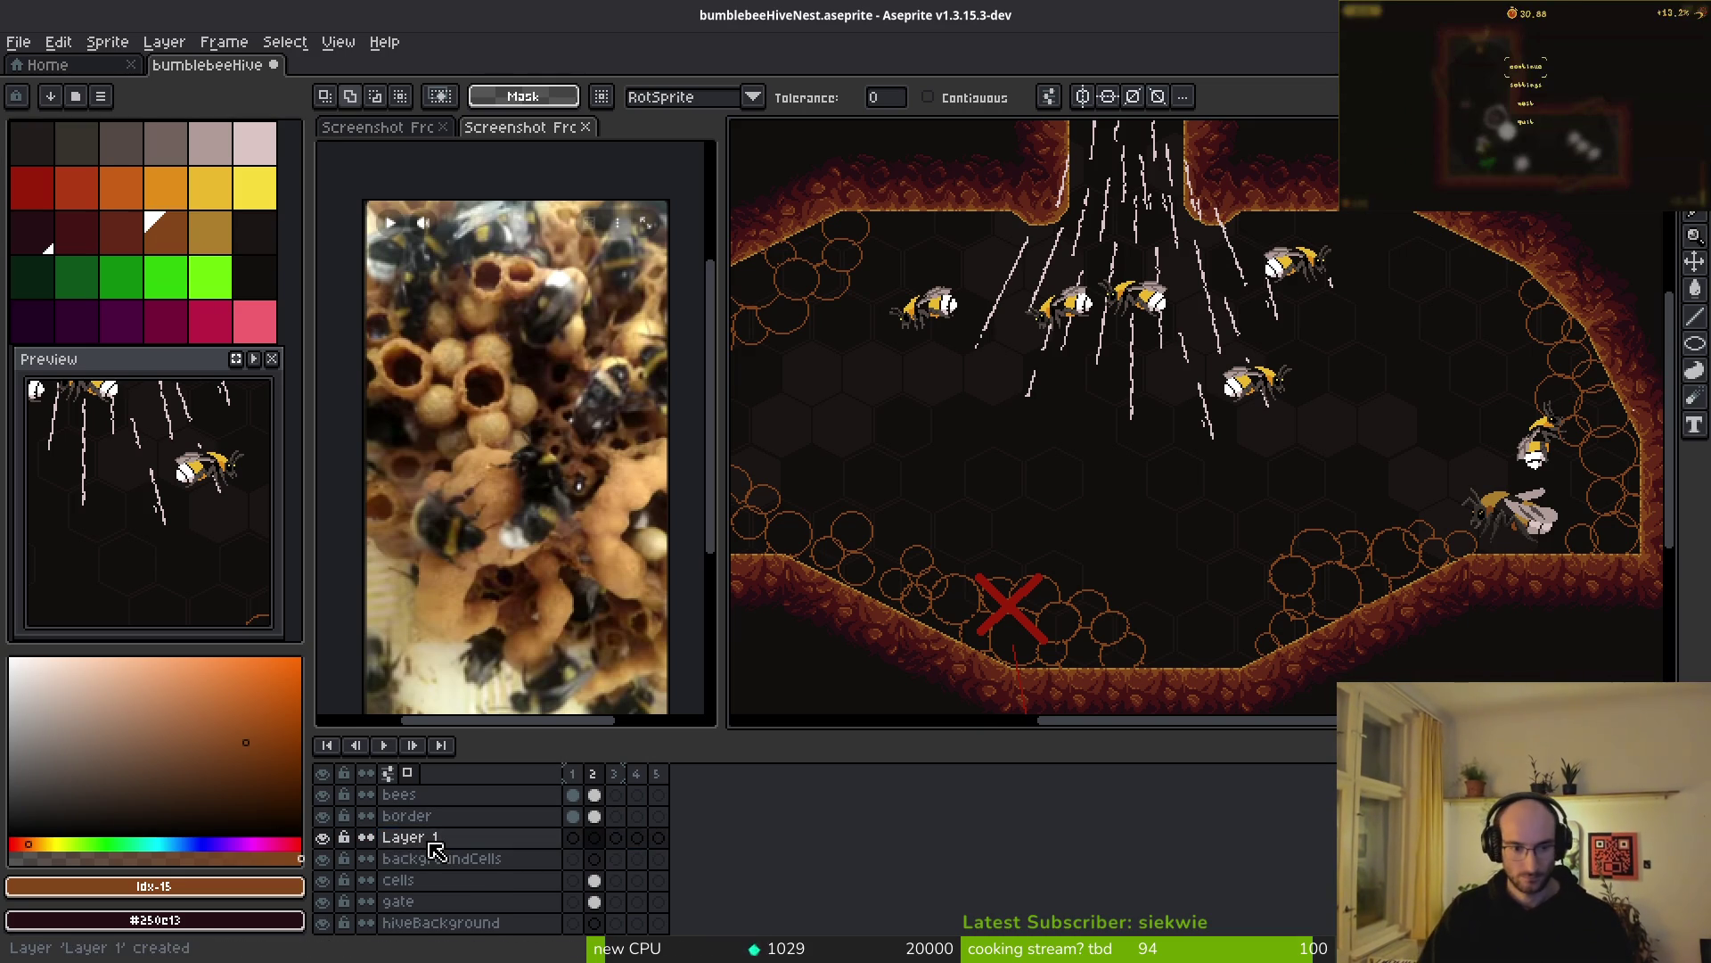
{"action": "double_click", "coordinate": [437, 842]}
{"action": "type", "text": "platforms"}
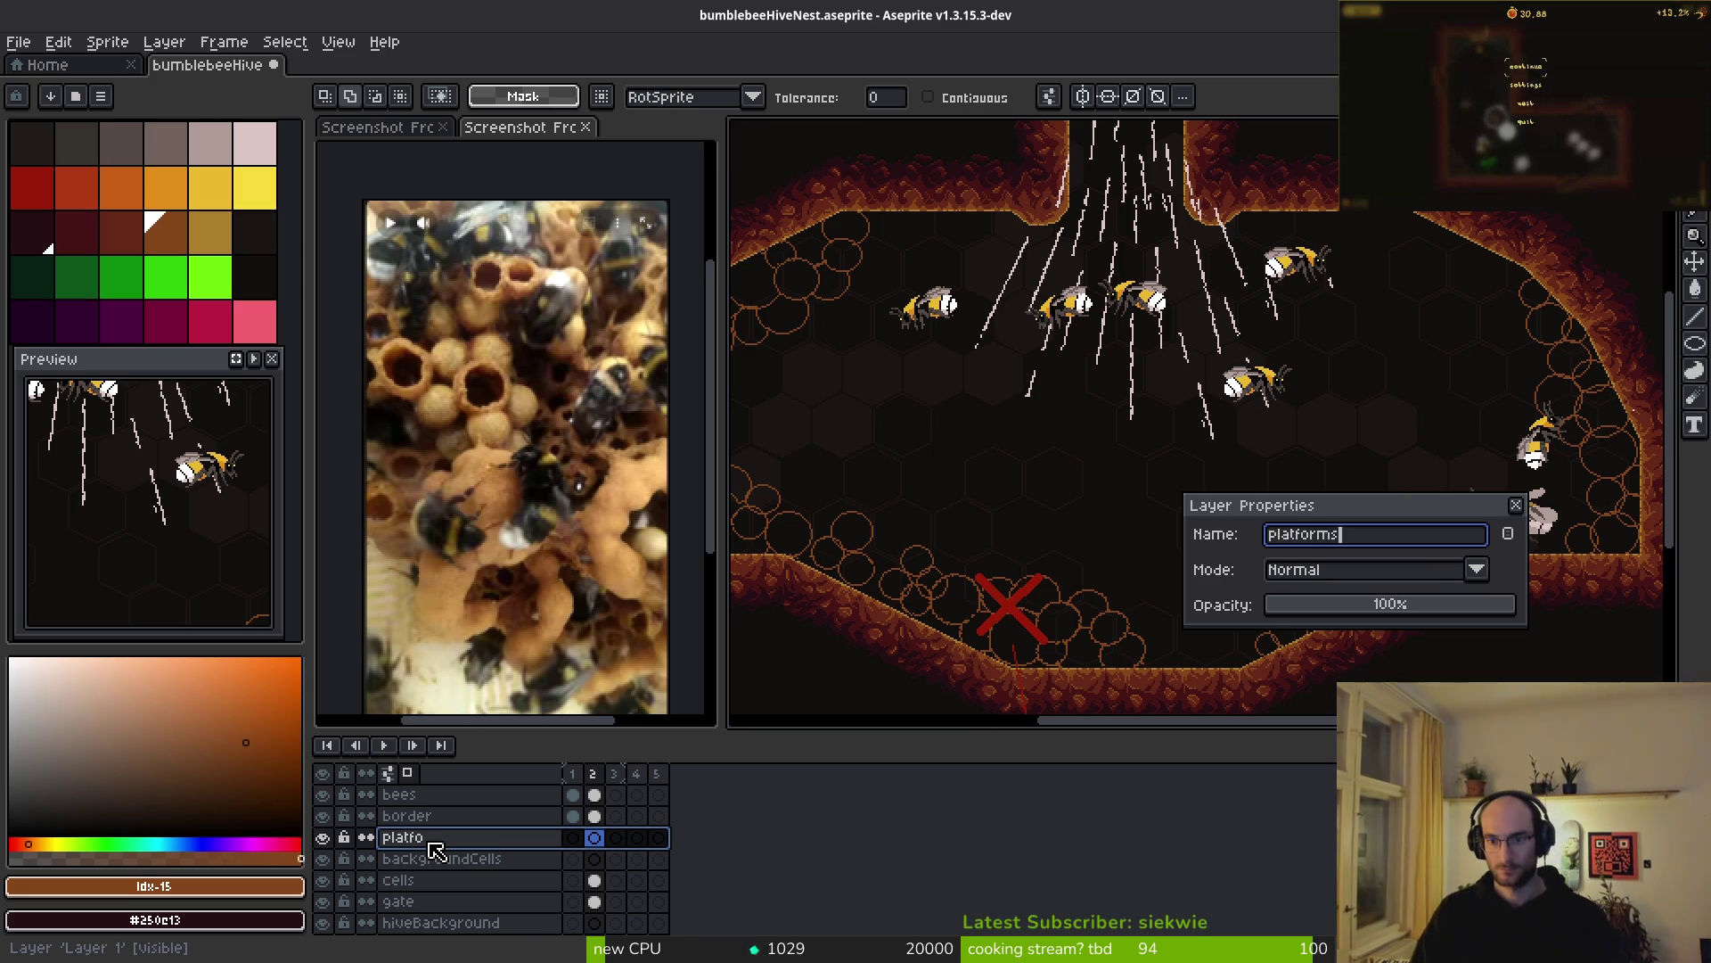
{"action": "key", "text": "Return"}
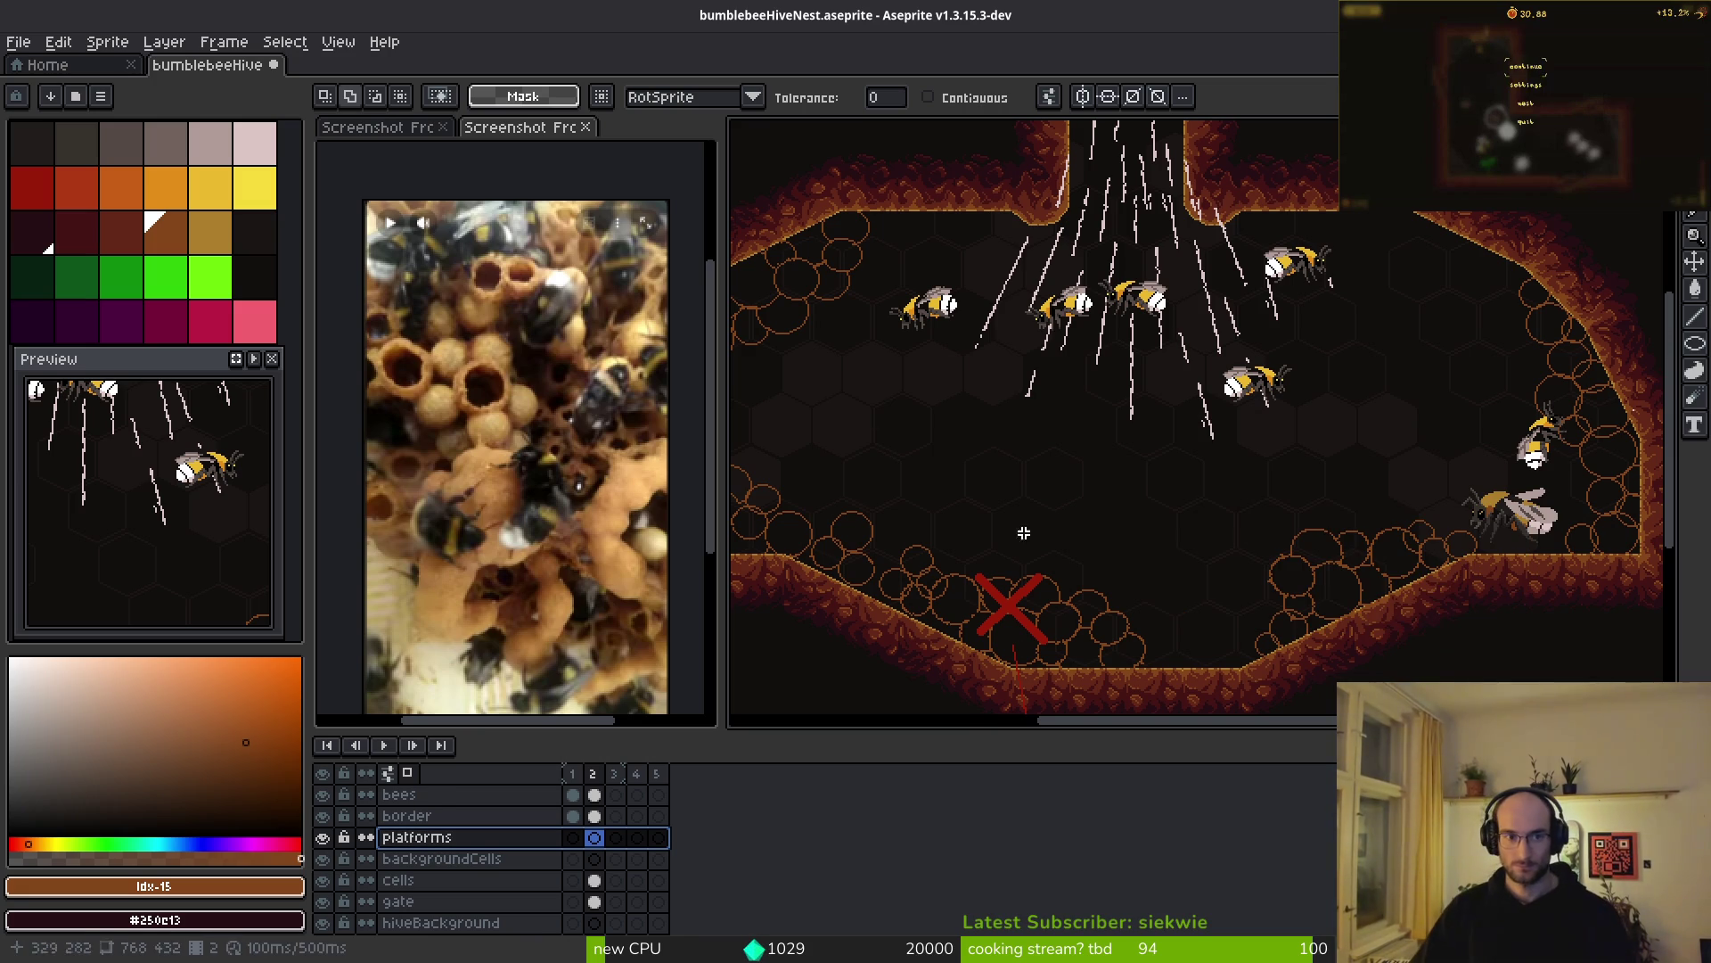
{"action": "right_click", "coordinate": [108, 247]}
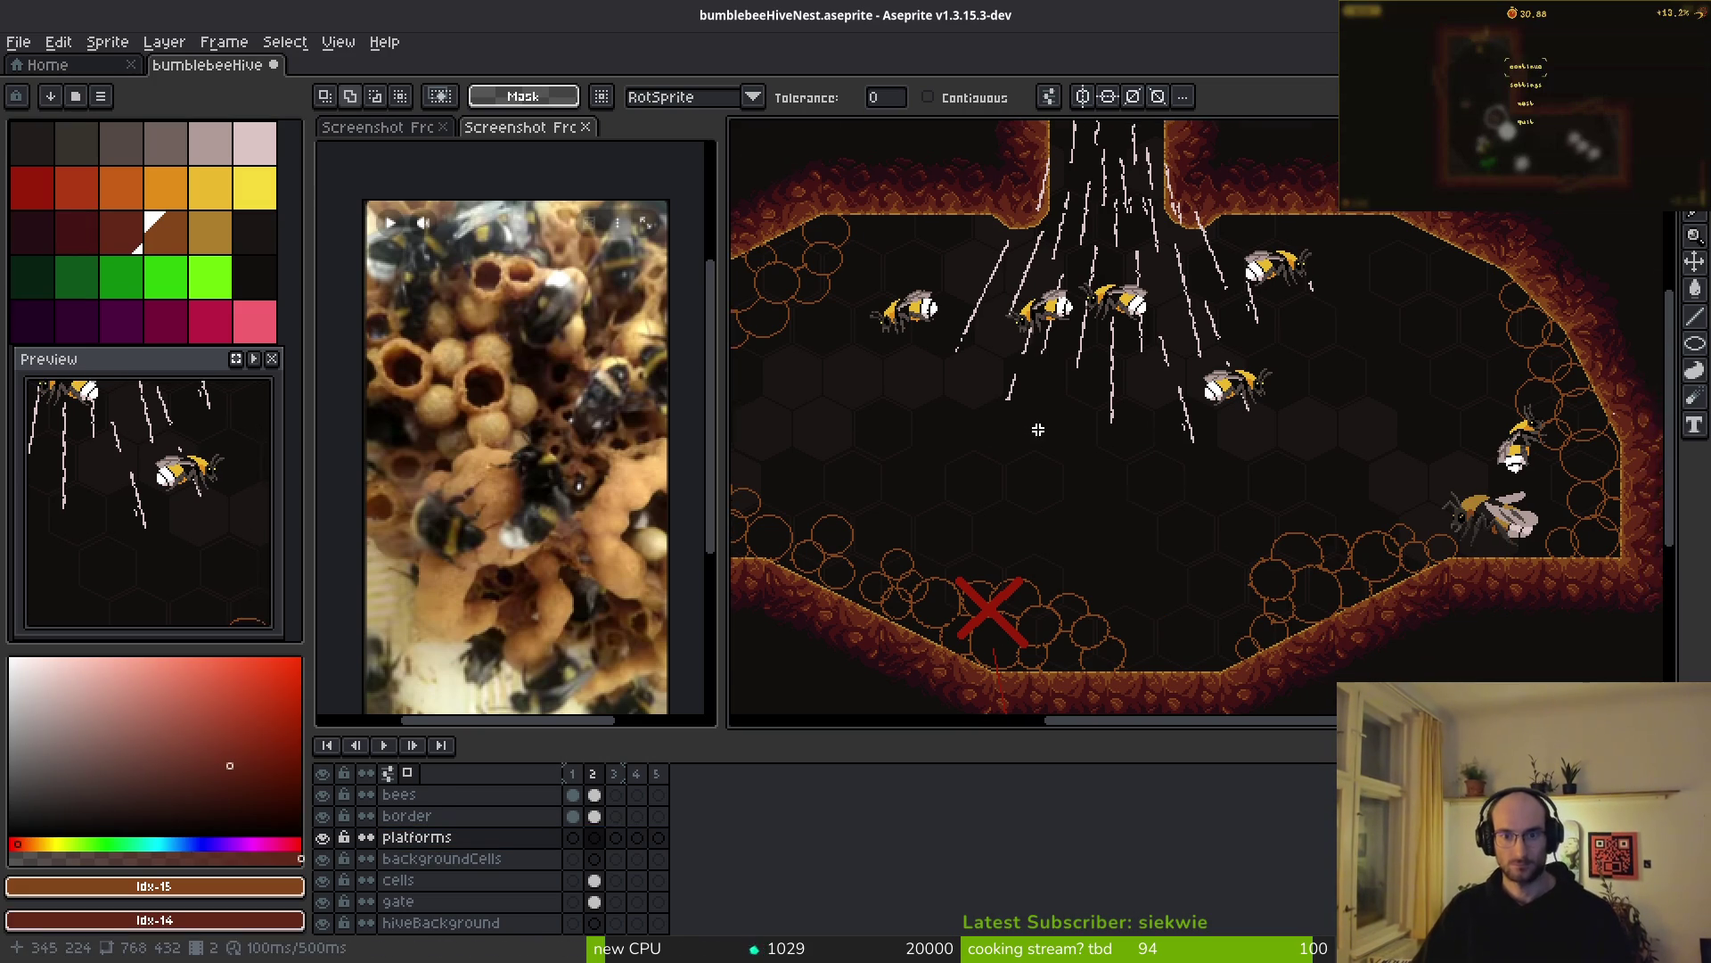
- Draw a horizontal red platform line with the Line tool at a 4px brush size
{"action": "scroll", "coordinate": [1036, 428], "scroll_direction": "up", "scroll_amount": 2}
{"action": "key", "text": "l"}
{"action": "left_click_drag", "start_coordinate": [940, 408], "coordinate": [1043, 405]}
{"action": "key", "text": "Escape"}
{"action": "key", "text": "plus"}
{"action": "key", "text": "plus"}
{"action": "scroll", "coordinate": [966, 422], "scroll_direction": "up", "scroll_amount": 2}
{"action": "right_click", "coordinate": [859, 370]}
{"action": "key", "text": "plus"}
{"action": "scroll", "coordinate": [945, 478], "scroll_direction": "down", "scroll_amount": 2}
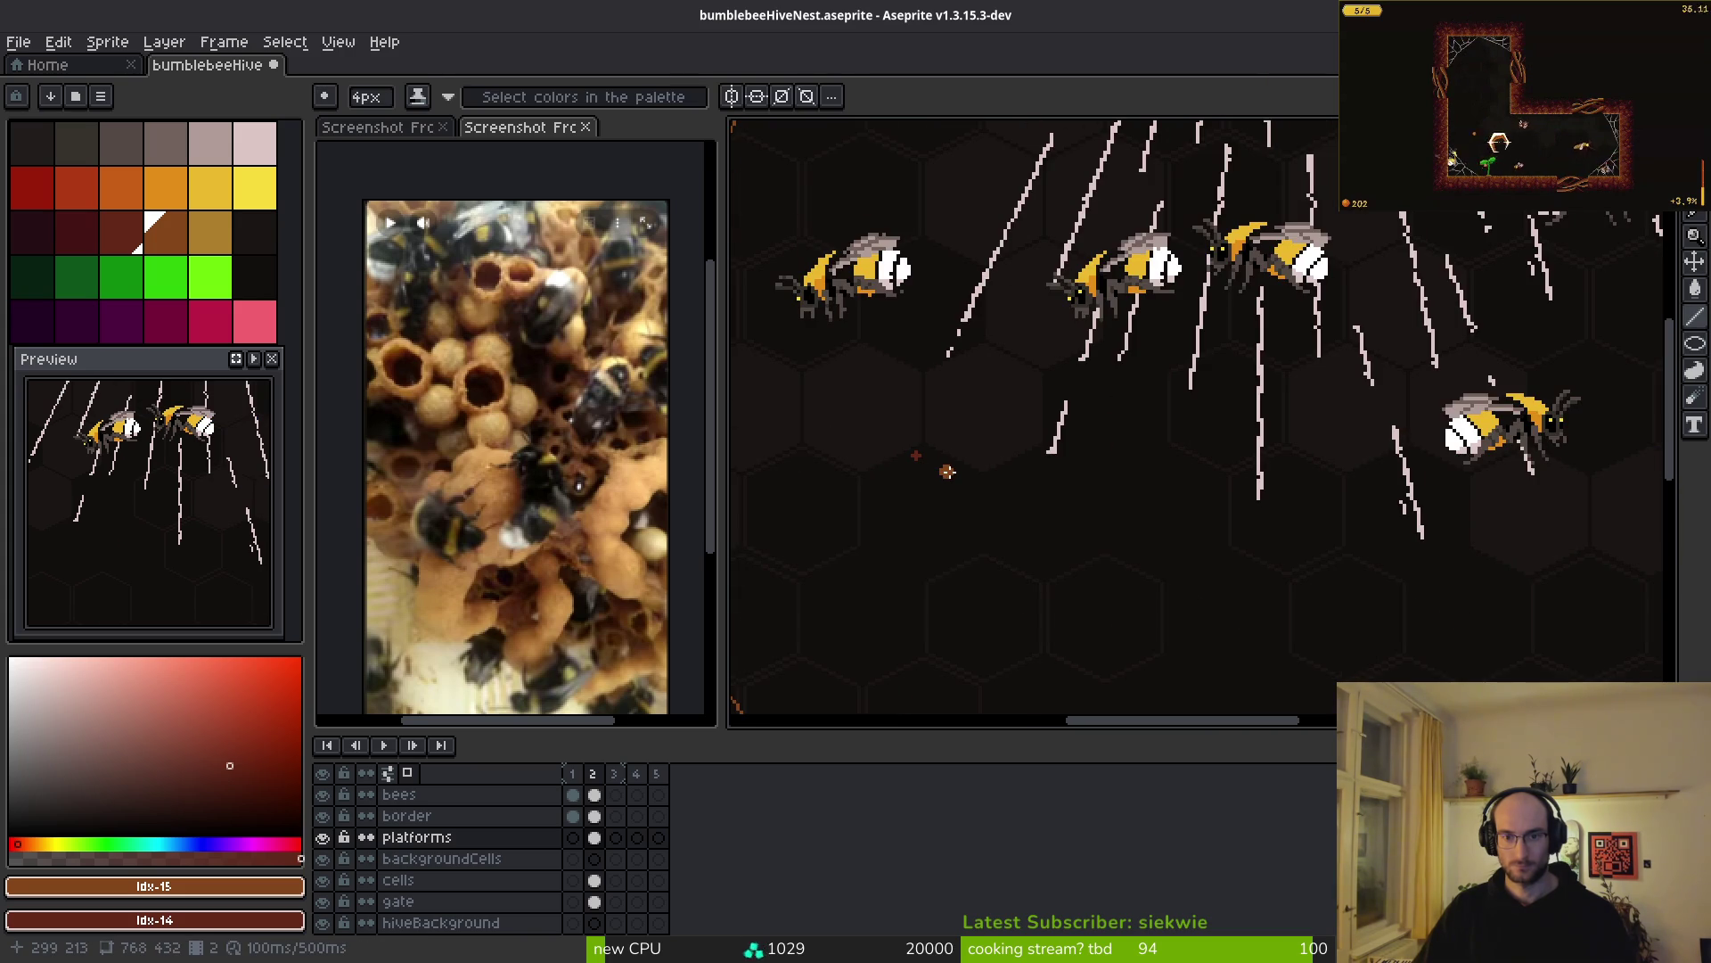
{"action": "mouse_move", "coordinate": [946, 461]}
{"action": "left_mouse_down"}
{"action": "mouse_move", "coordinate": [927, 481]}
{"action": "mouse_move", "coordinate": [1348, 469]}
{"action": "left_mouse_up"}
{"action": "scroll", "coordinate": [1269, 528], "scroll_direction": "down", "scroll_amount": 2}
{"action": "scroll", "coordinate": [1270, 528], "scroll_direction": "up", "scroll_amount": 3}
{"action": "scroll", "coordinate": [1212, 506], "scroll_direction": "down", "scroll_amount": 2}
{"action": "left_click_drag", "start_coordinate": [995, 554], "coordinate": [1248, 555]}
- Reposition two platforms with rectangular selections, one moved left and the upper one right
{"action": "scroll", "coordinate": [1358, 527], "scroll_direction": "down", "scroll_amount": 3}
{"action": "scroll", "coordinate": [1309, 472], "scroll_direction": "up", "scroll_amount": 3}
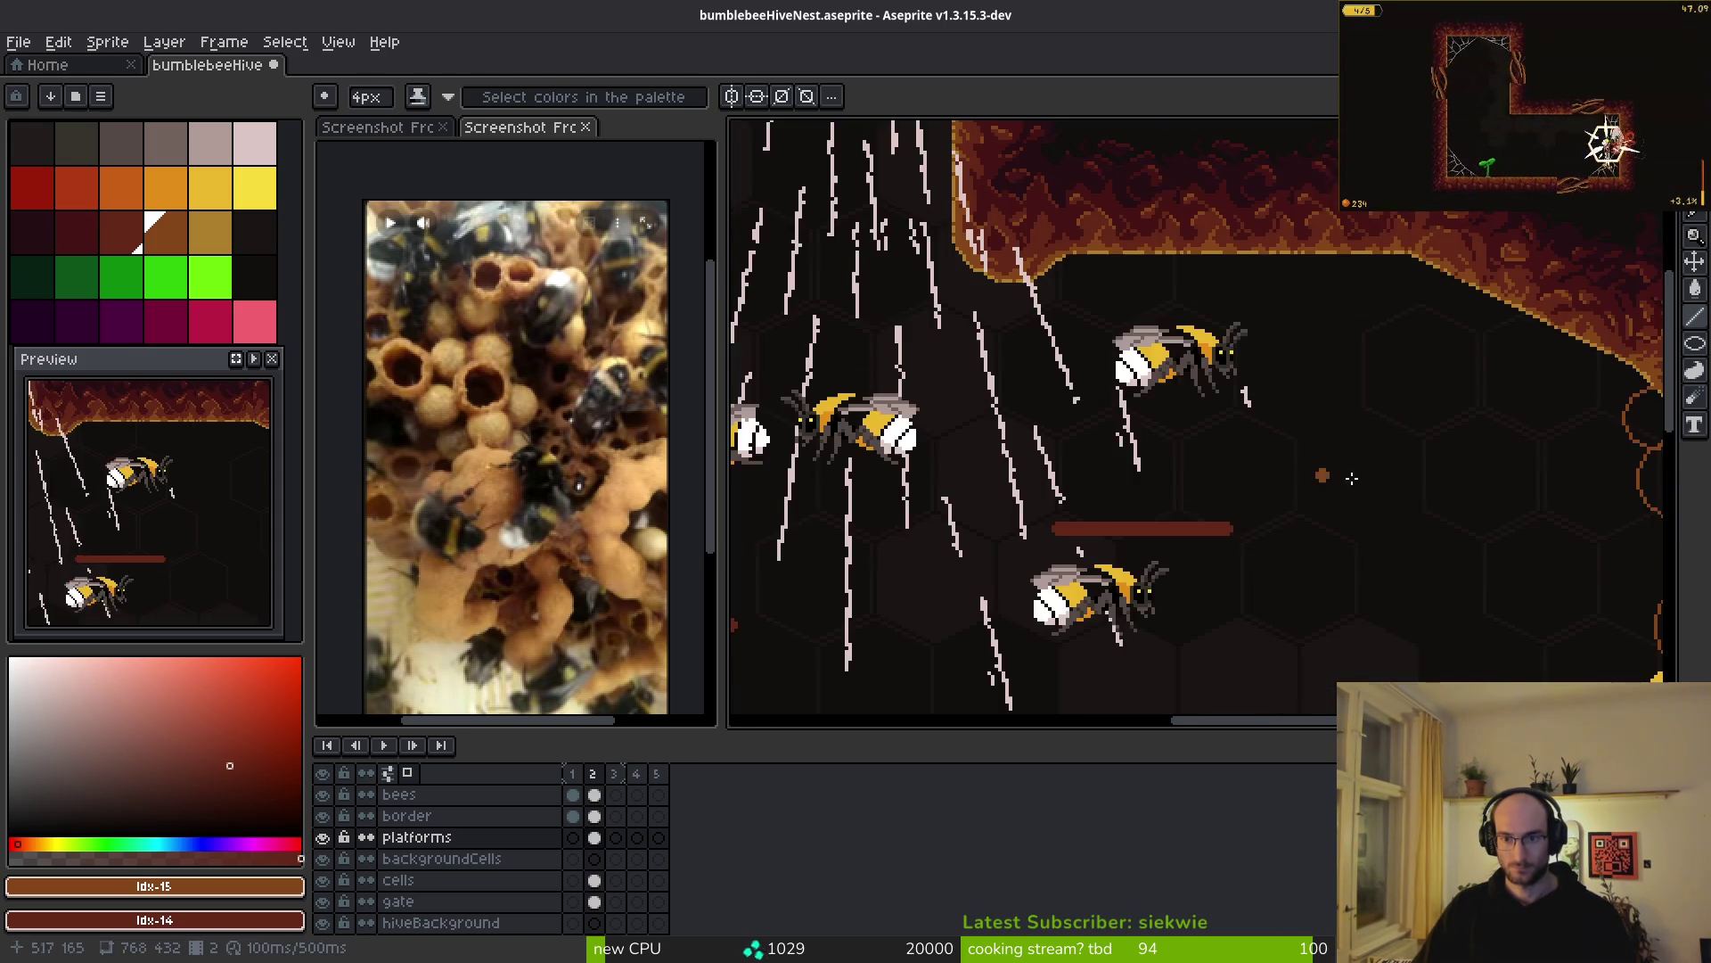
{"action": "scroll", "coordinate": [1310, 472], "scroll_direction": "down", "scroll_amount": 2}
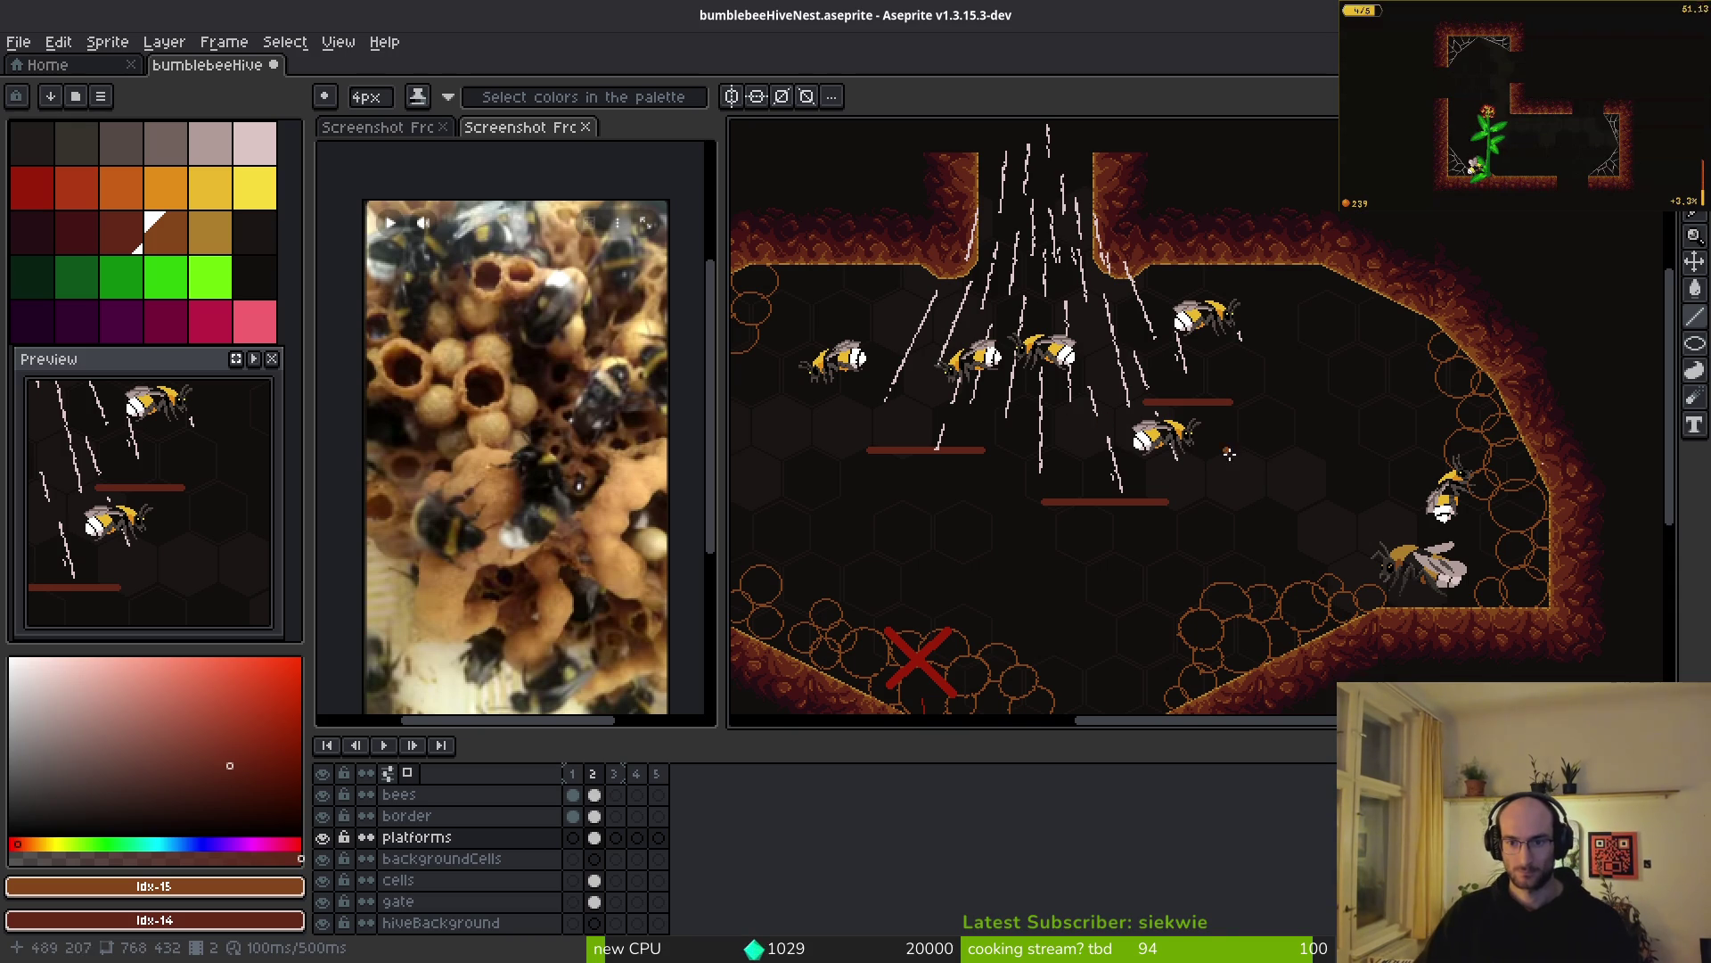
{"action": "scroll", "coordinate": [1222, 448], "scroll_direction": "down", "scroll_amount": 2}
{"action": "key", "text": "m"}
{"action": "scroll", "coordinate": [1037, 376], "scroll_direction": "up", "scroll_amount": 4}
{"action": "mouse_move", "coordinate": [968, 348]}
{"action": "left_mouse_down"}
{"action": "mouse_move", "coordinate": [1302, 458]}
{"action": "mouse_move", "coordinate": [1091, 438]}
{"action": "mouse_move", "coordinate": [1382, 543]}
{"action": "mouse_move", "coordinate": [1265, 523]}
{"action": "left_mouse_up"}
{"action": "key", "text": "ctrl+d"}
{"action": "scroll", "coordinate": [1199, 481], "scroll_direction": "right", "scroll_amount": 3}
{"action": "key", "text": "ctrl+d"}
{"action": "scroll", "coordinate": [1292, 493], "scroll_direction": "up", "scroll_amount": 3}
{"action": "left_click_drag", "start_coordinate": [1078, 370], "coordinate": [1307, 459]}
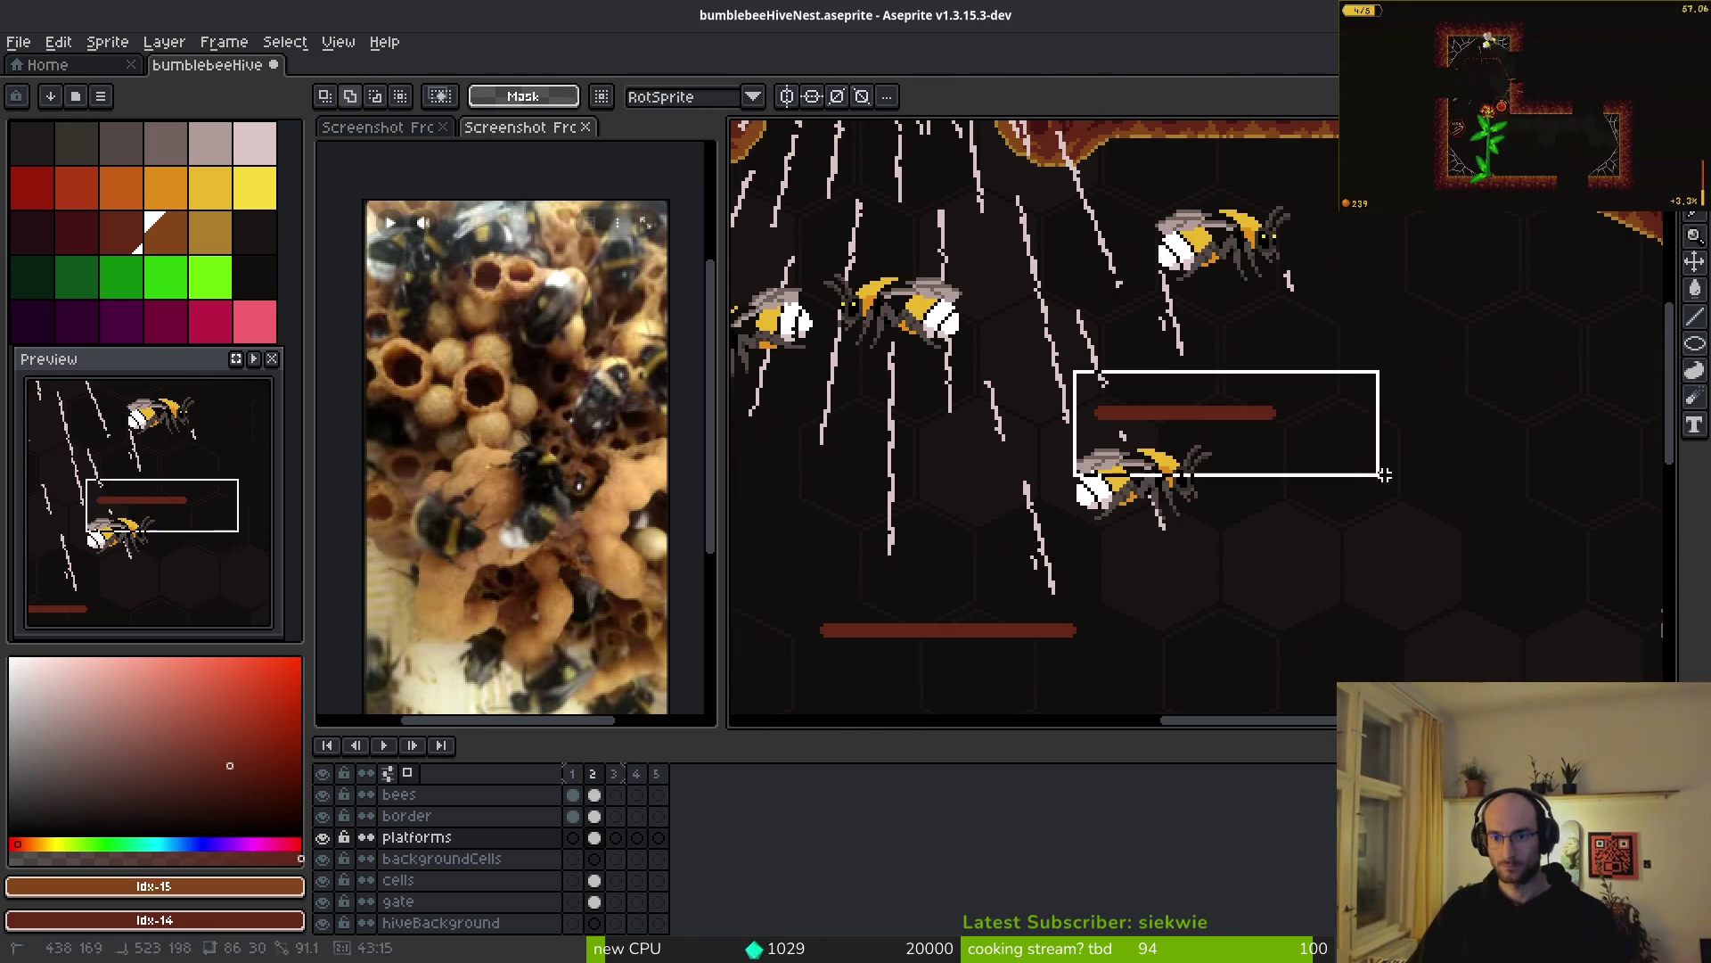
{"action": "left_click_drag", "start_coordinate": [1220, 413], "coordinate": [1367, 427]}
{"action": "key", "text": "ctrl+d"}
{"action": "scroll", "coordinate": [1180, 479], "scroll_direction": "down", "scroll_amount": 3}
- Undo a stray orange pencil stroke and nudge the platform slightly left and down
{"action": "key", "text": "b"}
{"action": "scroll", "coordinate": [1194, 482], "scroll_direction": "up", "scroll_amount": 4}
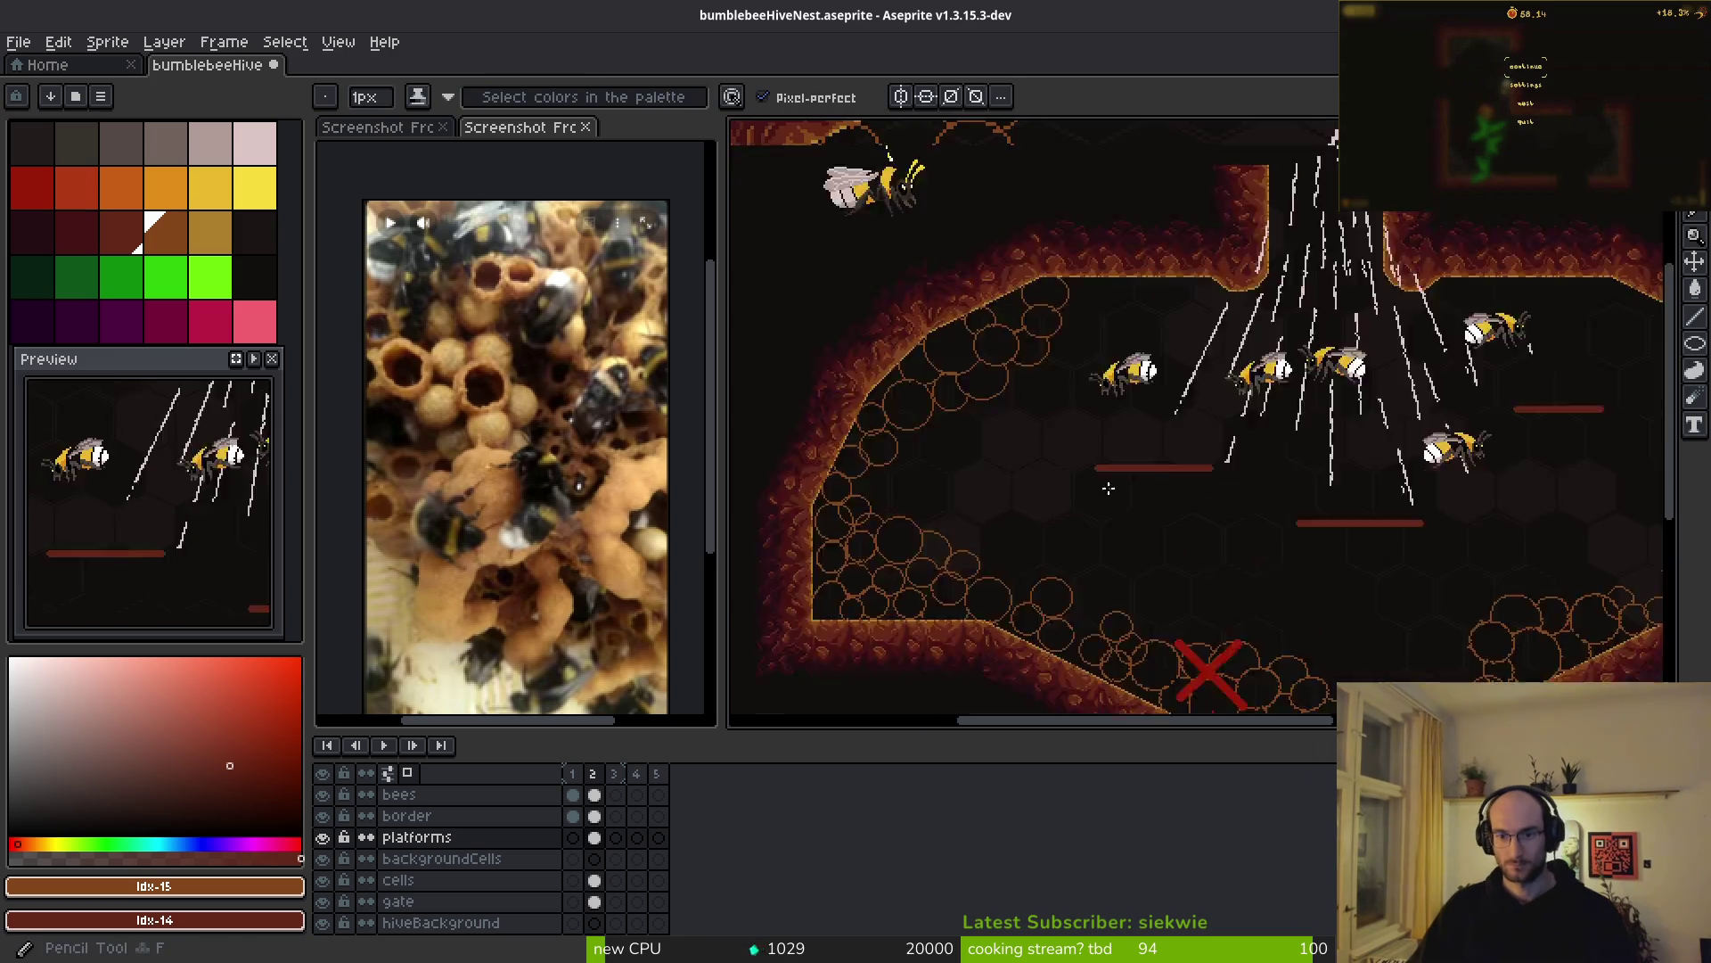
{"action": "scroll", "coordinate": [1295, 485], "scroll_direction": "down", "scroll_amount": 4}
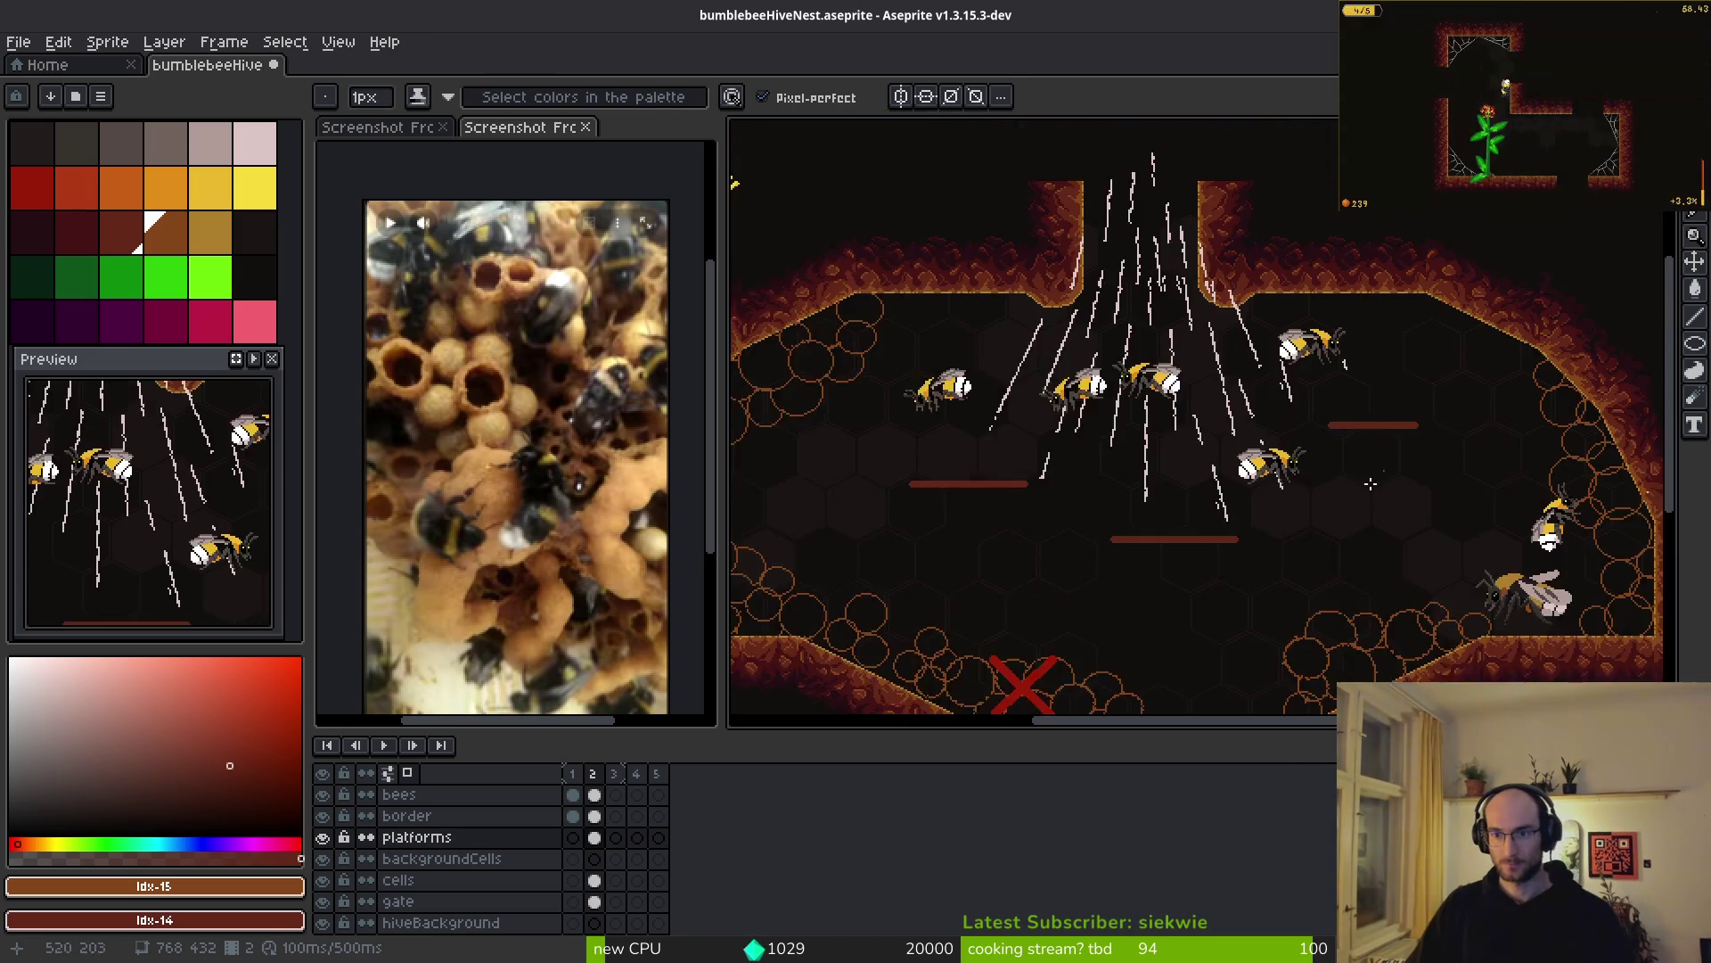
{"action": "scroll", "coordinate": [1260, 470], "scroll_direction": "up", "scroll_amount": 4}
{"action": "mouse_move", "coordinate": [981, 390]}
{"action": "left_mouse_down"}
{"action": "mouse_move", "coordinate": [1225, 496]}
{"action": "mouse_move", "coordinate": [1439, 524]}
{"action": "left_mouse_up"}
{"action": "key", "text": "ctrl+z"}
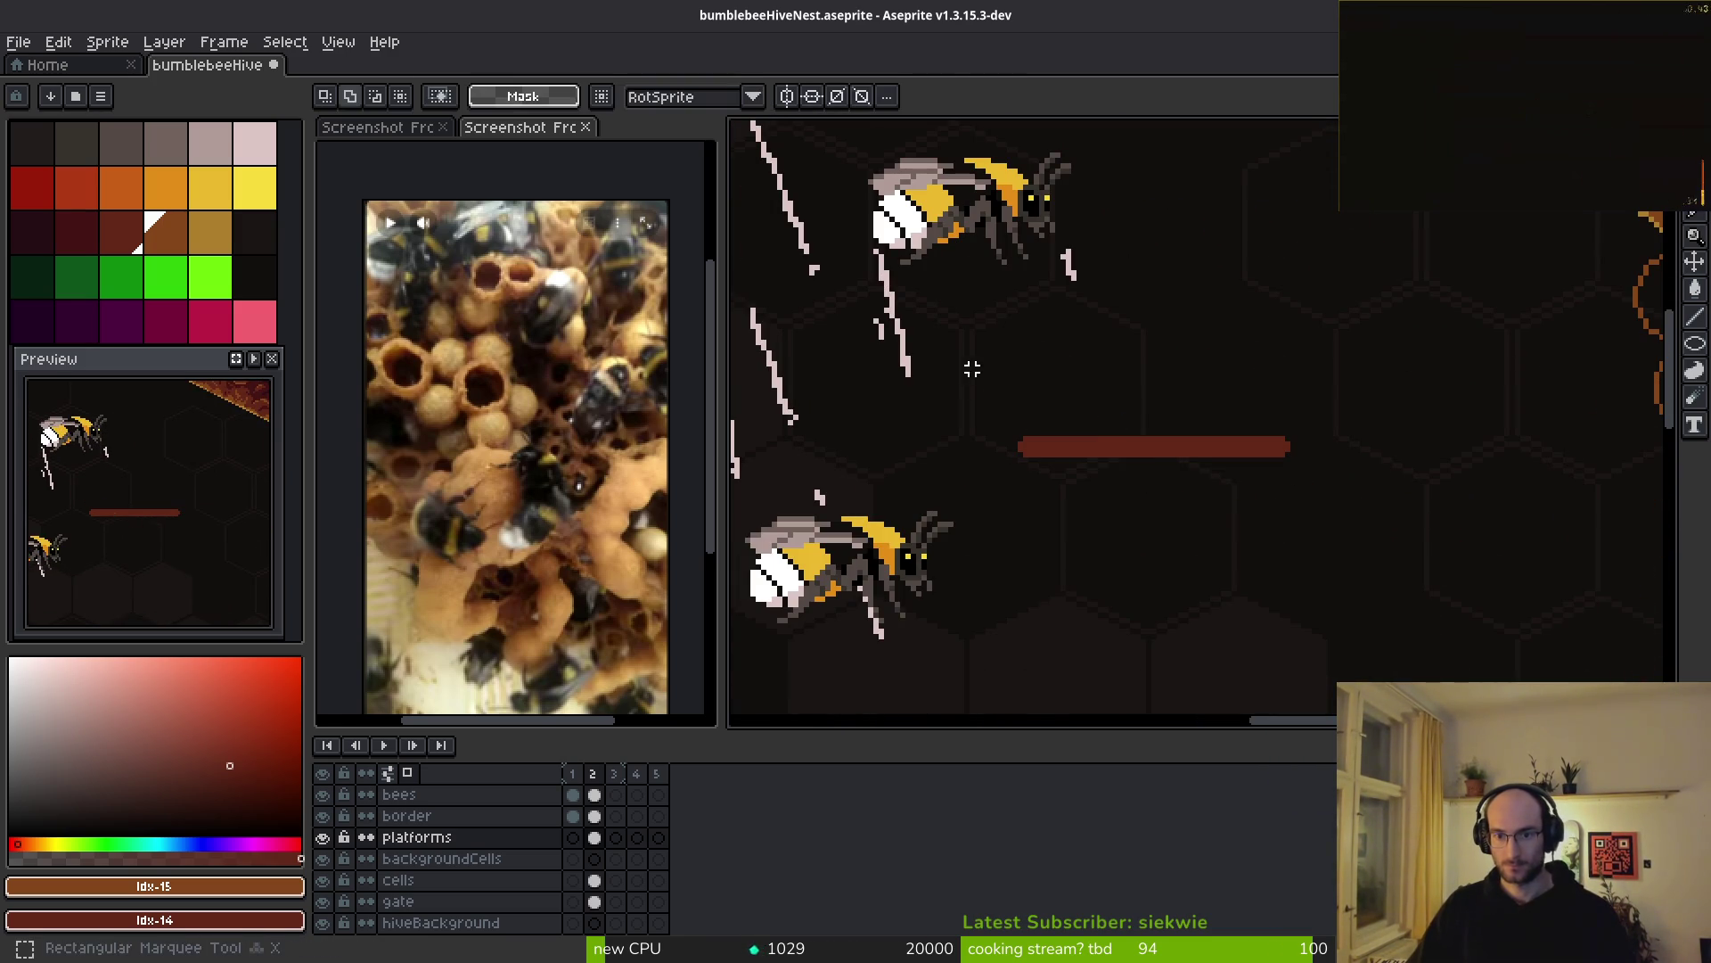
{"action": "key", "text": "m"}
{"action": "left_click_drag", "start_coordinate": [1173, 489], "coordinate": [1147, 508]}
{"action": "scroll", "coordinate": [1251, 515], "scroll_direction": "down", "scroll_amount": 4}
{"action": "left_click_drag", "start_coordinate": [1251, 516], "coordinate": [1235, 501]}
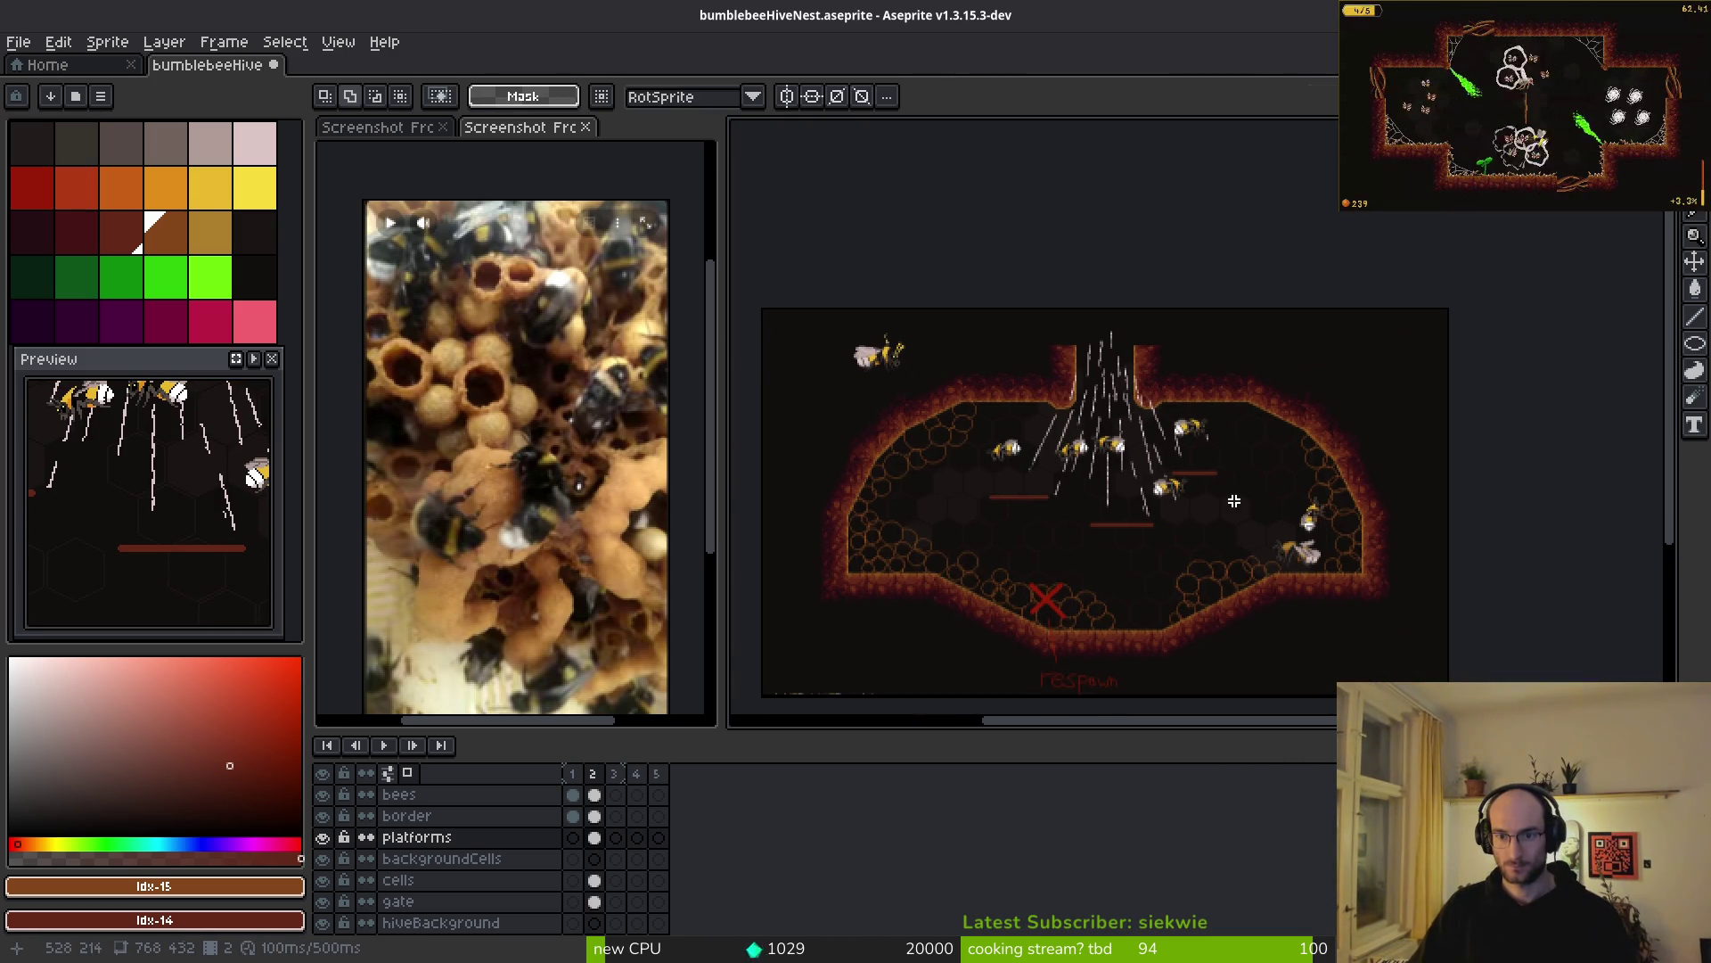
- Move one platform up and another down about 45 px, committing the move
{"action": "scroll", "coordinate": [1246, 497], "scroll_direction": "up", "scroll_amount": 2}
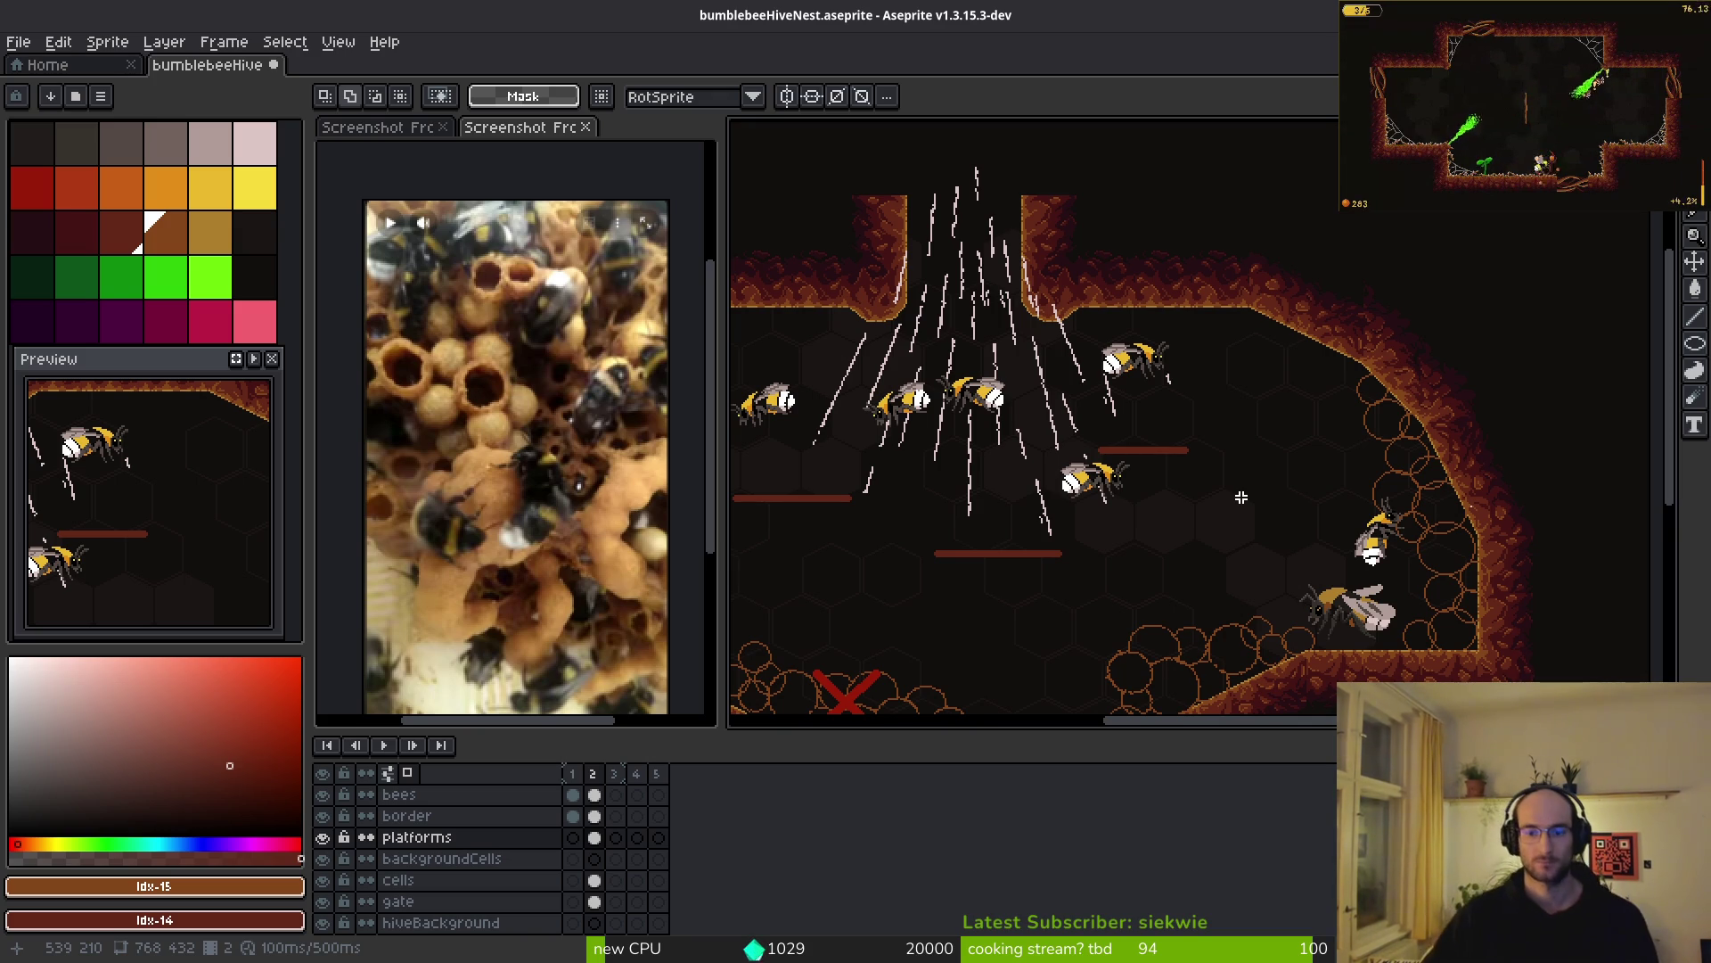
{"action": "scroll", "coordinate": [1207, 553], "scroll_direction": "down", "scroll_amount": 2}
{"action": "scroll", "coordinate": [1165, 547], "scroll_direction": "up", "scroll_amount": 2}
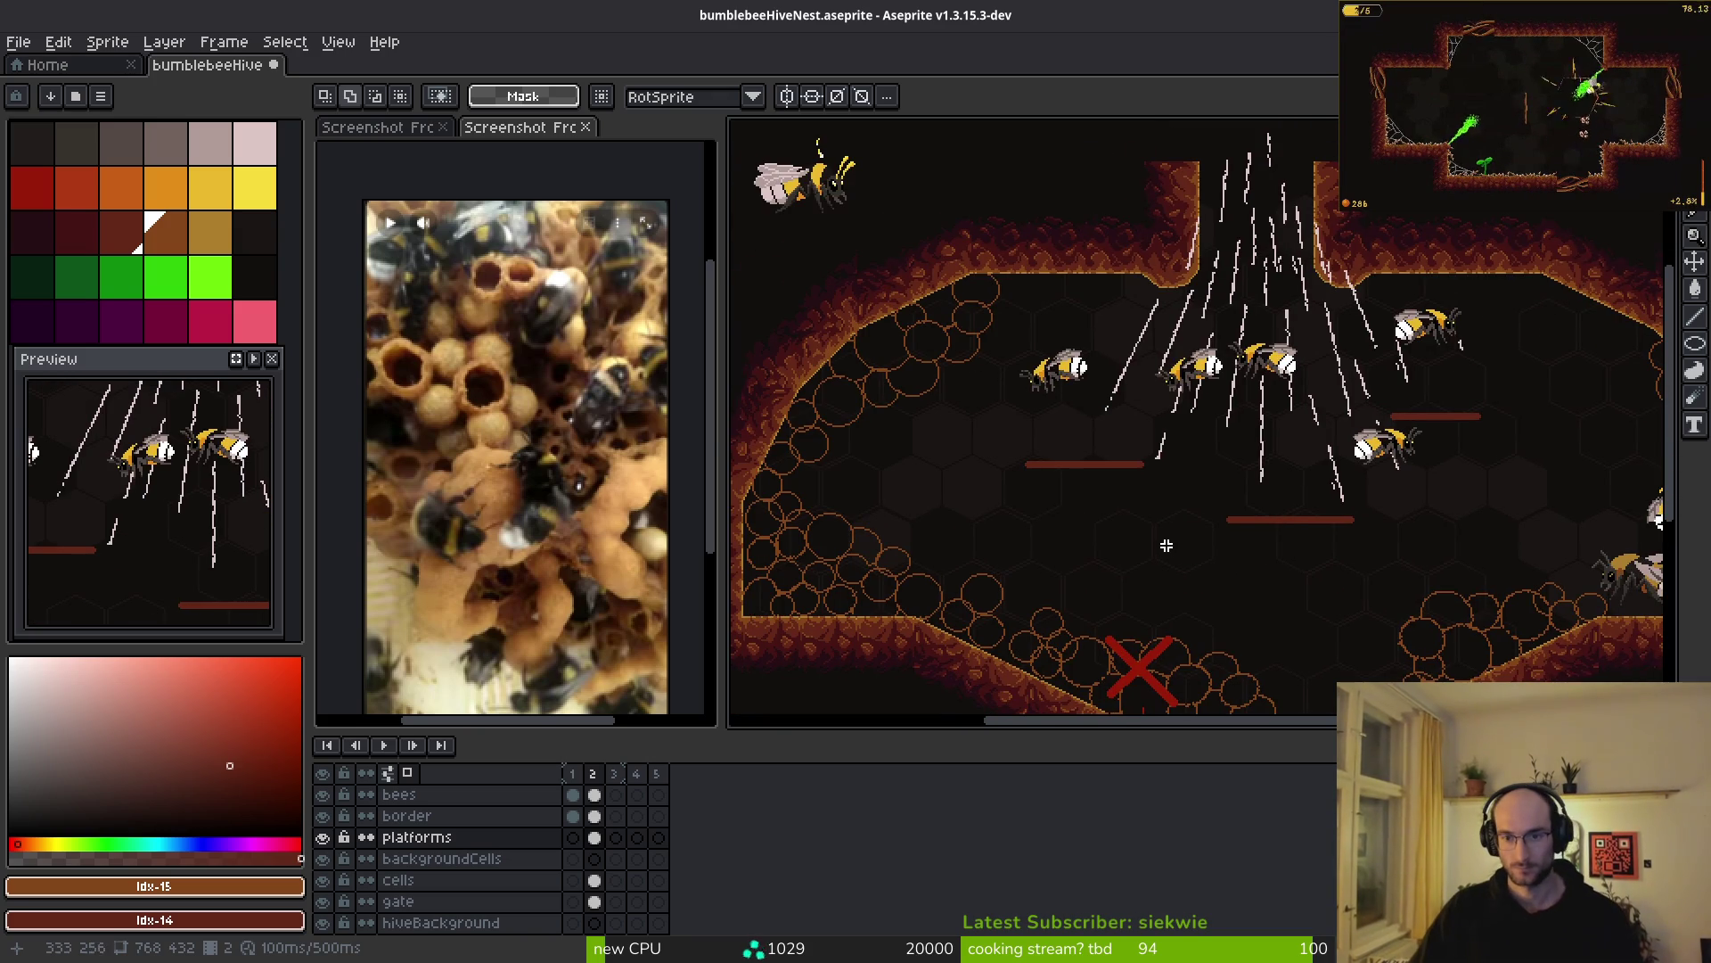
{"action": "scroll", "coordinate": [1132, 497], "scroll_direction": "up", "scroll_amount": 3}
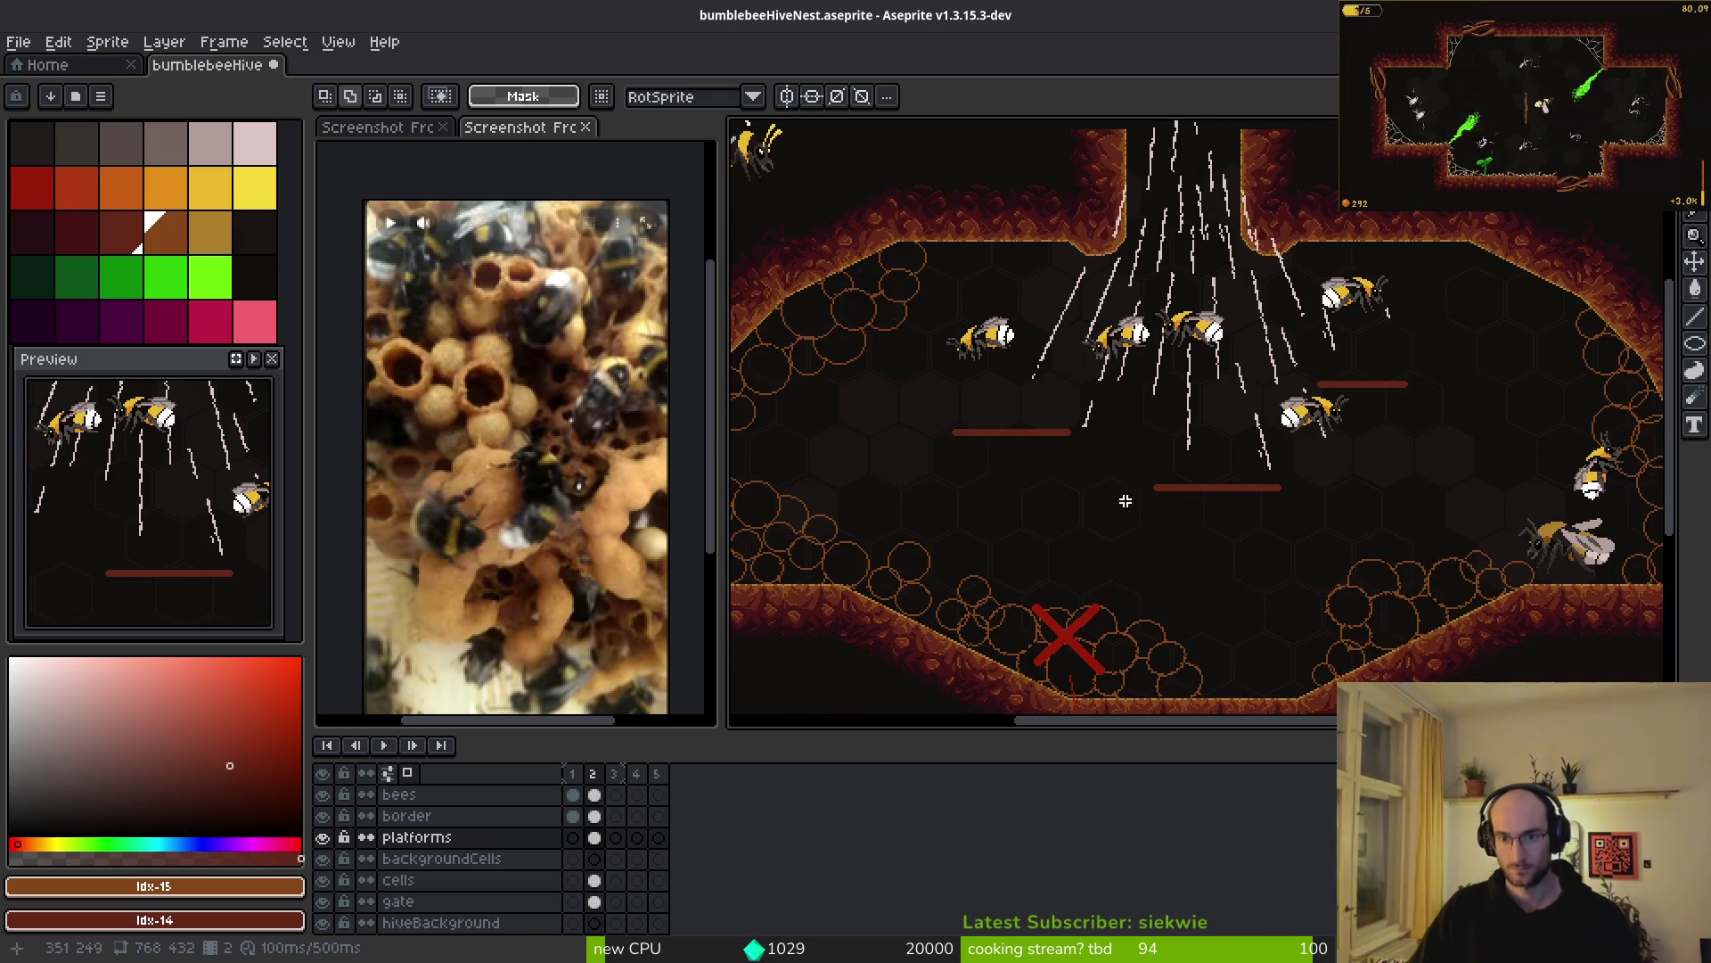
{"action": "left_click_drag", "start_coordinate": [791, 359], "coordinate": [1176, 508]}
{"action": "key", "text": "Up"}
{"action": "key", "text": "Up"}
{"action": "key", "text": "Up"}
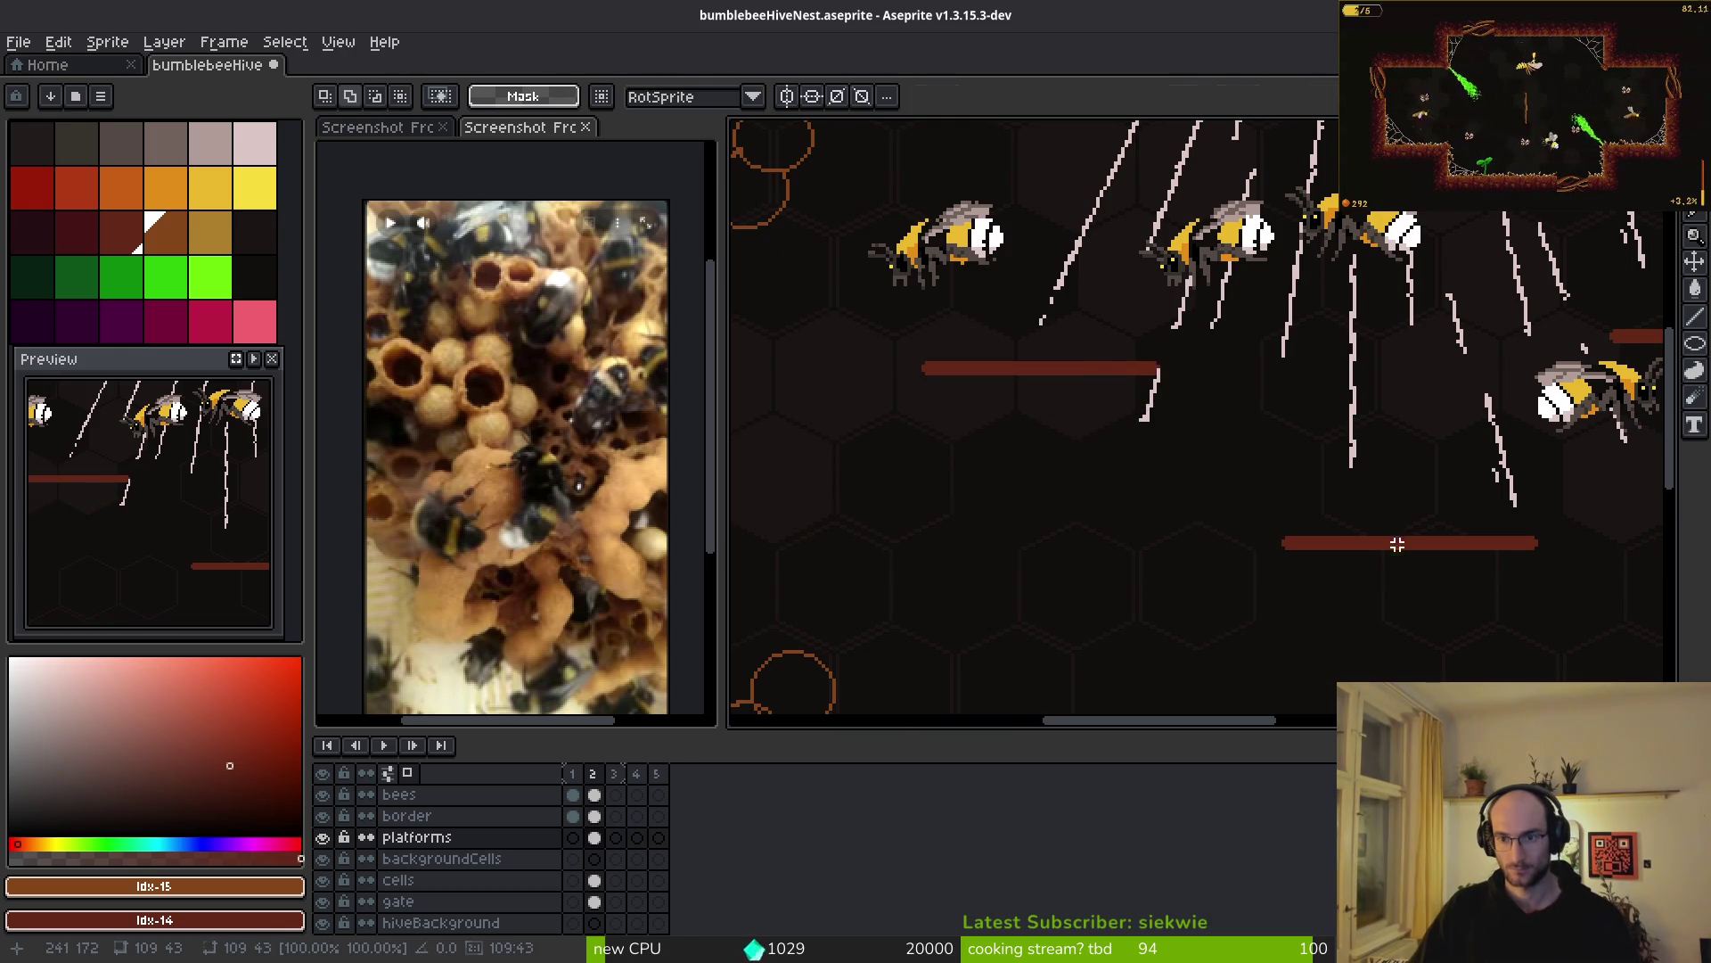
{"action": "scroll", "coordinate": [1141, 482], "scroll_direction": "right", "scroll_amount": 3}
{"action": "scroll", "coordinate": [965, 447], "scroll_direction": "up", "scroll_amount": 3}
{"action": "scroll", "coordinate": [965, 447], "scroll_direction": "left", "scroll_amount": 4}
{"action": "left_click_drag", "start_coordinate": [785, 428], "coordinate": [1221, 578]}
{"action": "mouse_move", "coordinate": [1051, 505]}
{"action": "left_mouse_down"}
{"action": "mouse_move", "coordinate": [1102, 589]}
{"action": "mouse_move", "coordinate": [1295, 606]}
{"action": "left_mouse_up"}
{"action": "key", "text": "Return"}
- Nudge a platform down-left and the next one up-right, then choose dark red Idx-14
{"action": "scroll", "coordinate": [1474, 526], "scroll_direction": "down", "scroll_amount": 1}
{"action": "scroll", "coordinate": [1377, 535], "scroll_direction": "down", "scroll_amount": 1}
{"action": "key", "text": "Down"}
{"action": "key", "text": "Down"}
{"action": "key", "text": "Left"}
{"action": "key", "text": "Left"}
{"action": "key", "text": "Left"}
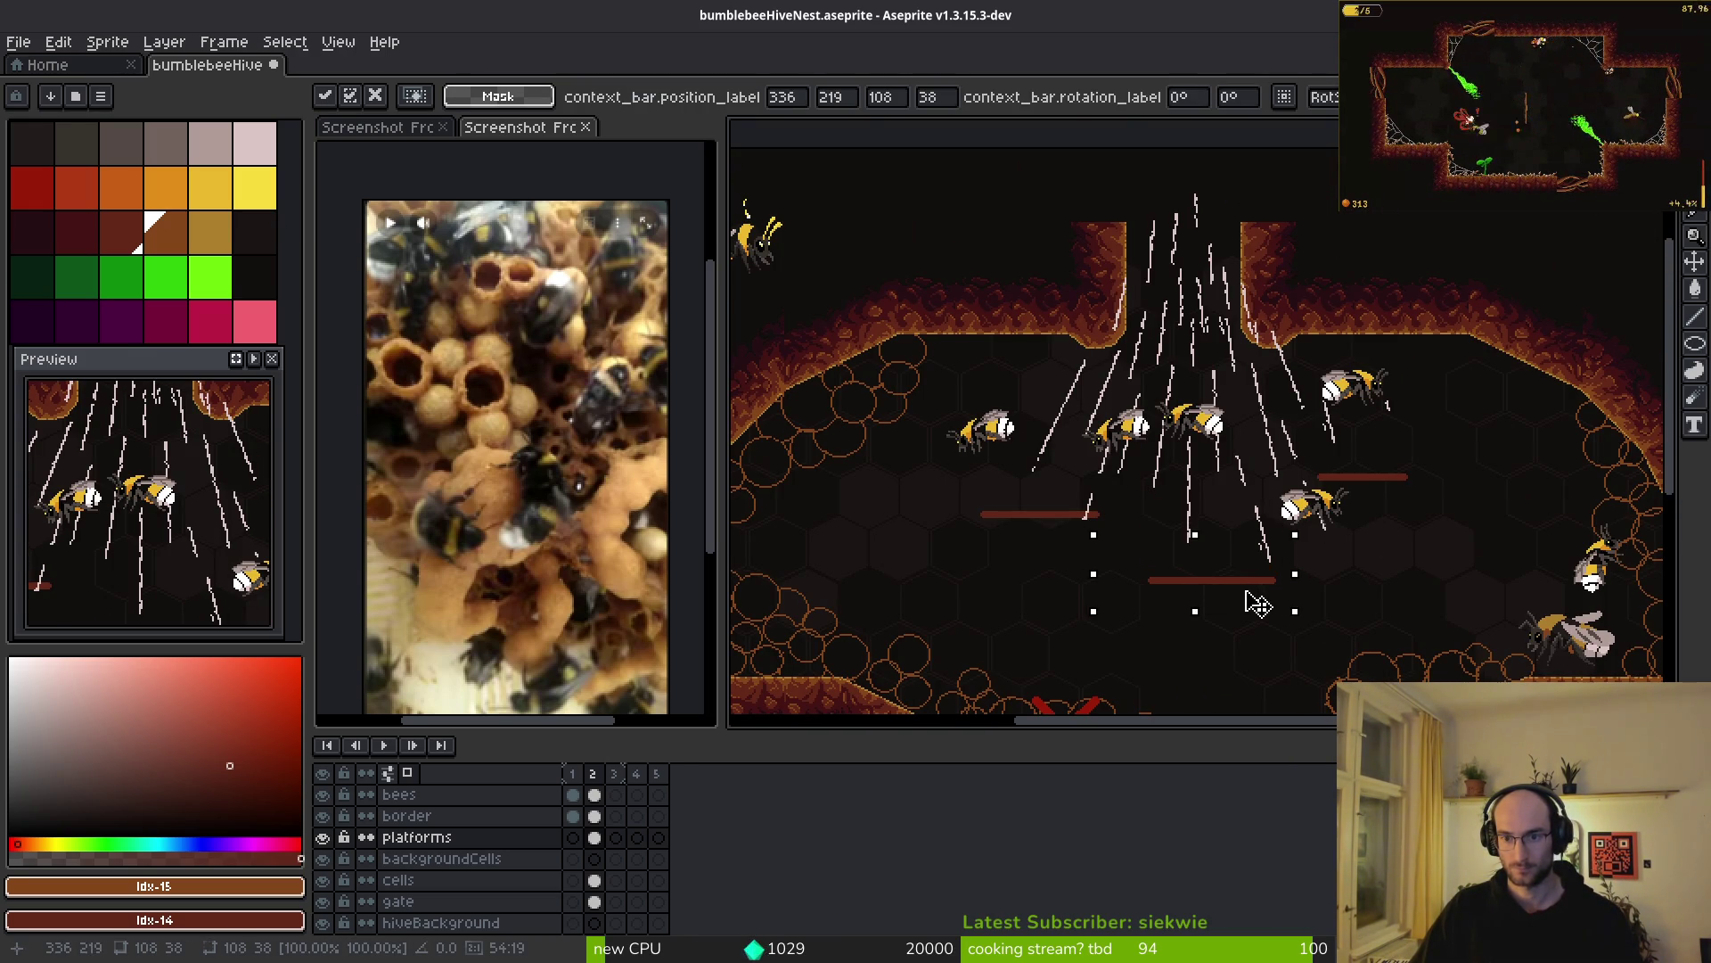
{"action": "scroll", "coordinate": [1368, 622], "scroll_direction": "up", "scroll_amount": 4}
{"action": "mouse_move", "coordinate": [1099, 270]}
{"action": "left_mouse_down"}
{"action": "mouse_move", "coordinate": [1455, 439]}
{"action": "mouse_move", "coordinate": [1525, 424]}
{"action": "left_mouse_up"}
{"action": "key", "text": "Up"}
{"action": "key", "text": "Right"}
{"action": "key", "text": "Right"}
{"action": "key", "text": "Right"}
{"action": "key", "text": "Return"}
{"action": "scroll", "coordinate": [1367, 412], "scroll_direction": "down", "scroll_amount": 4}
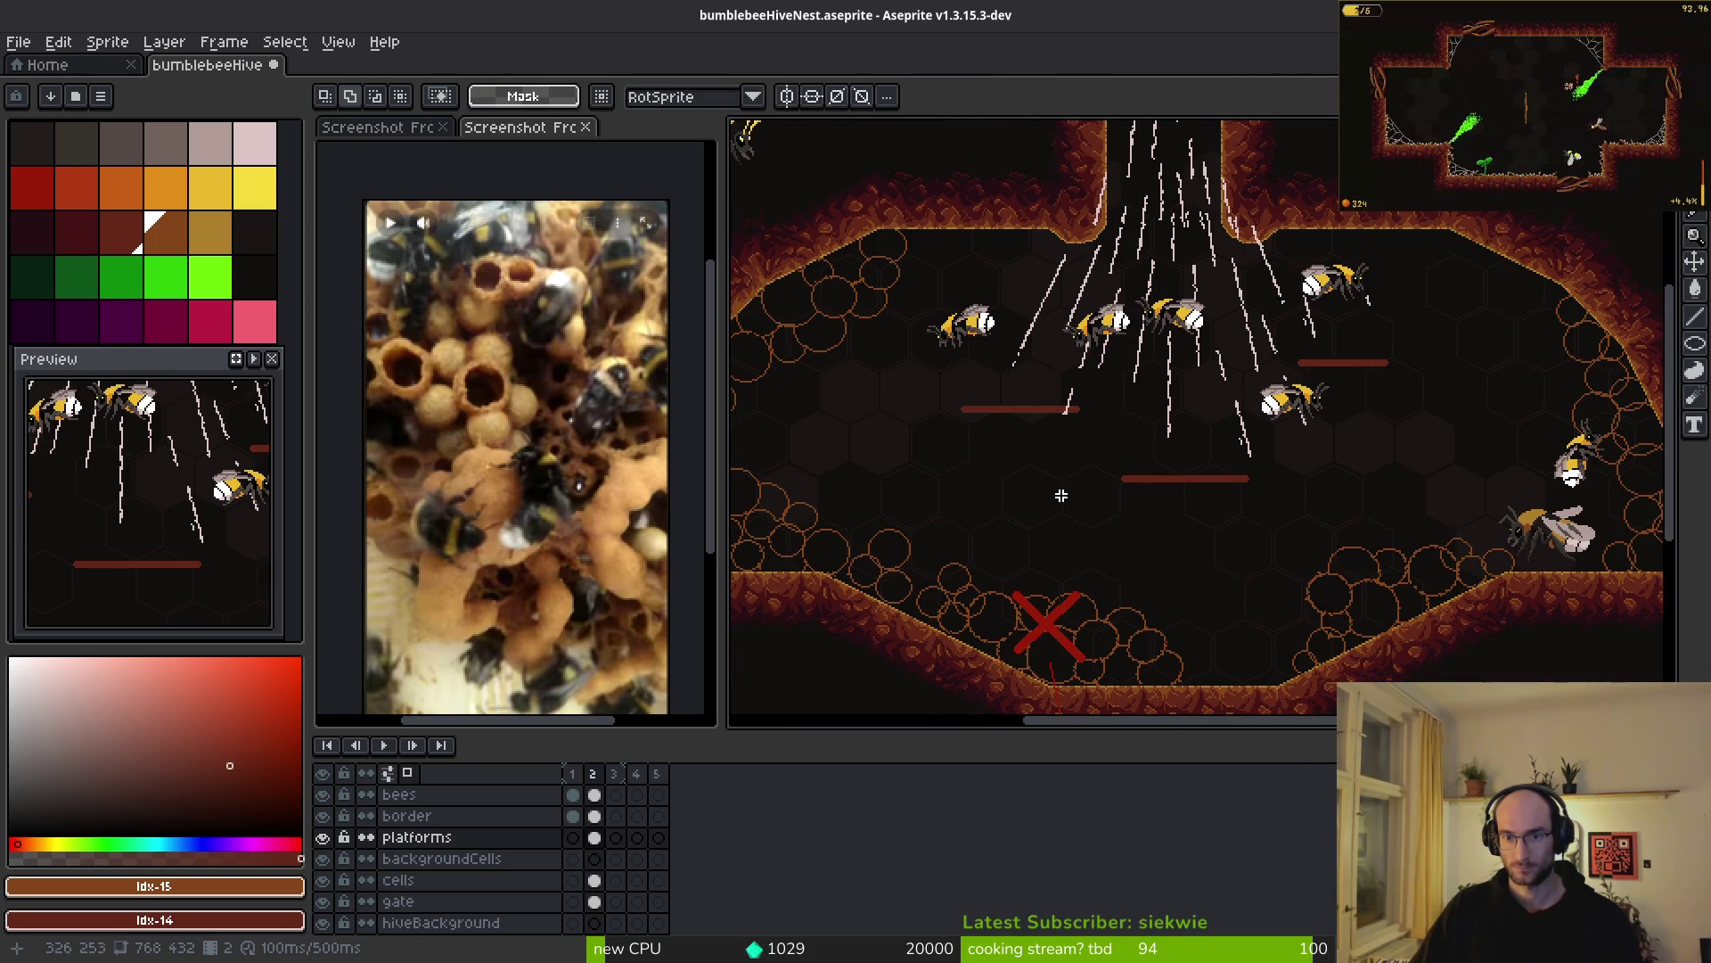
{"action": "scroll", "coordinate": [1076, 496], "scroll_direction": "down", "scroll_amount": 3}
{"action": "scroll", "coordinate": [1262, 528], "scroll_direction": "up", "scroll_amount": 6}
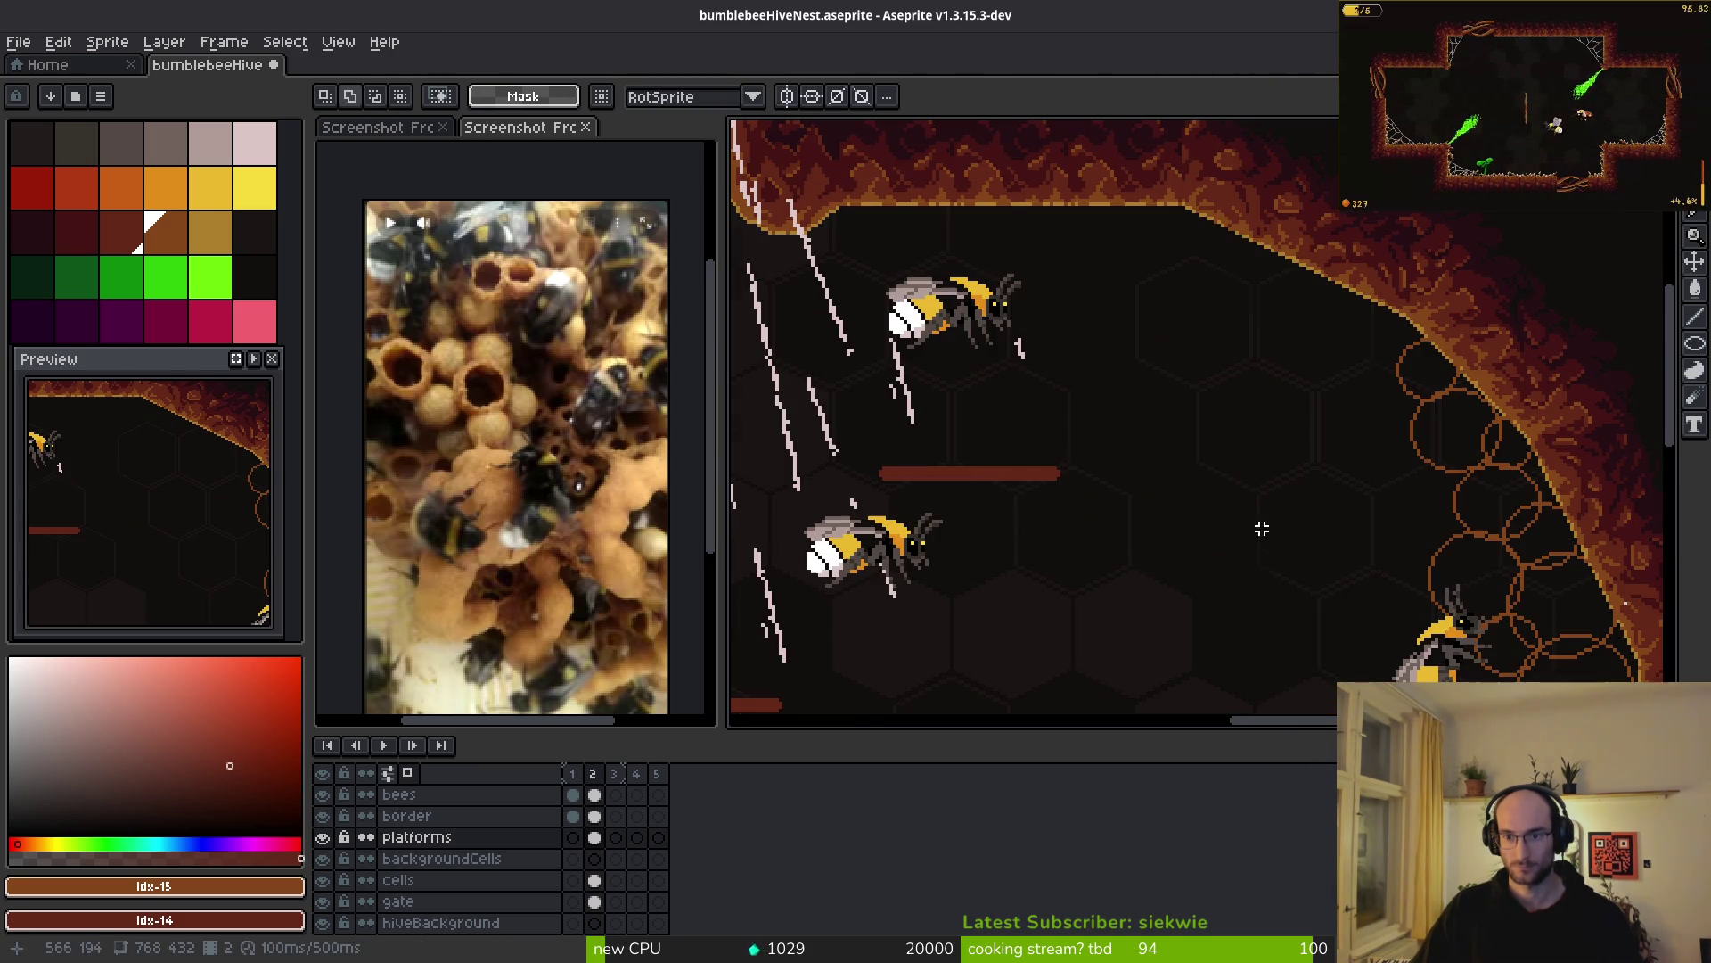
{"action": "left_click", "coordinate": [122, 234]}
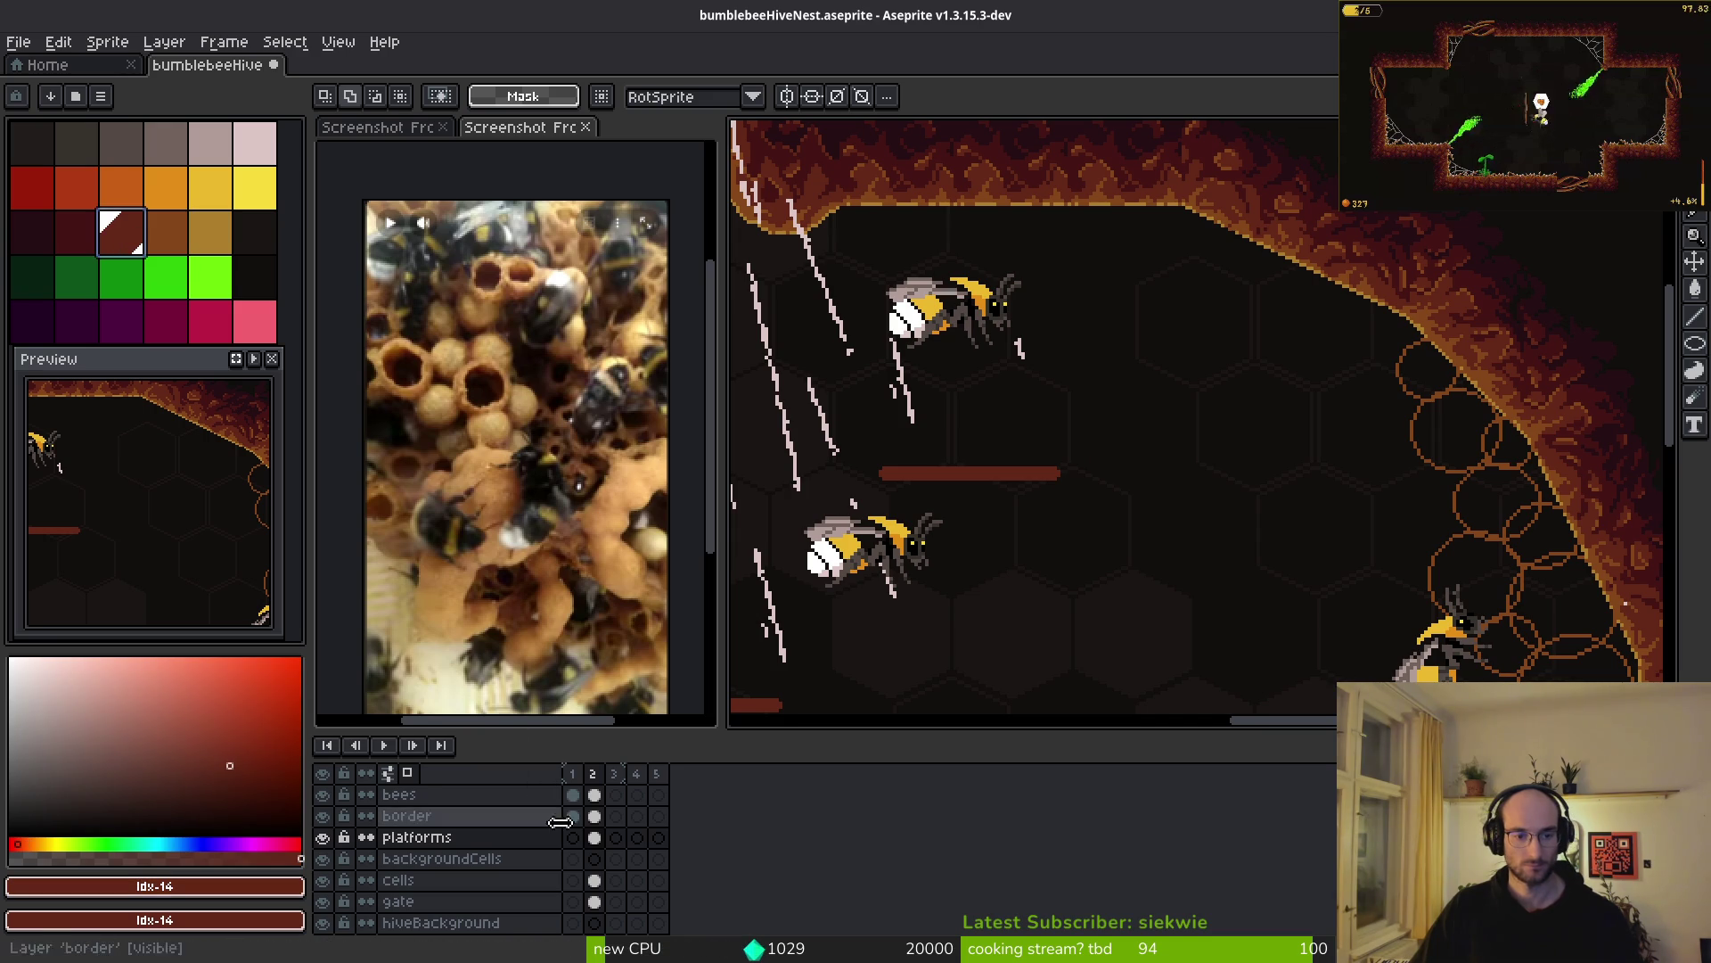
- Select the cells layer in frame 2 and sample the orange cell-outline colour
{"action": "left_click", "coordinate": [594, 881]}
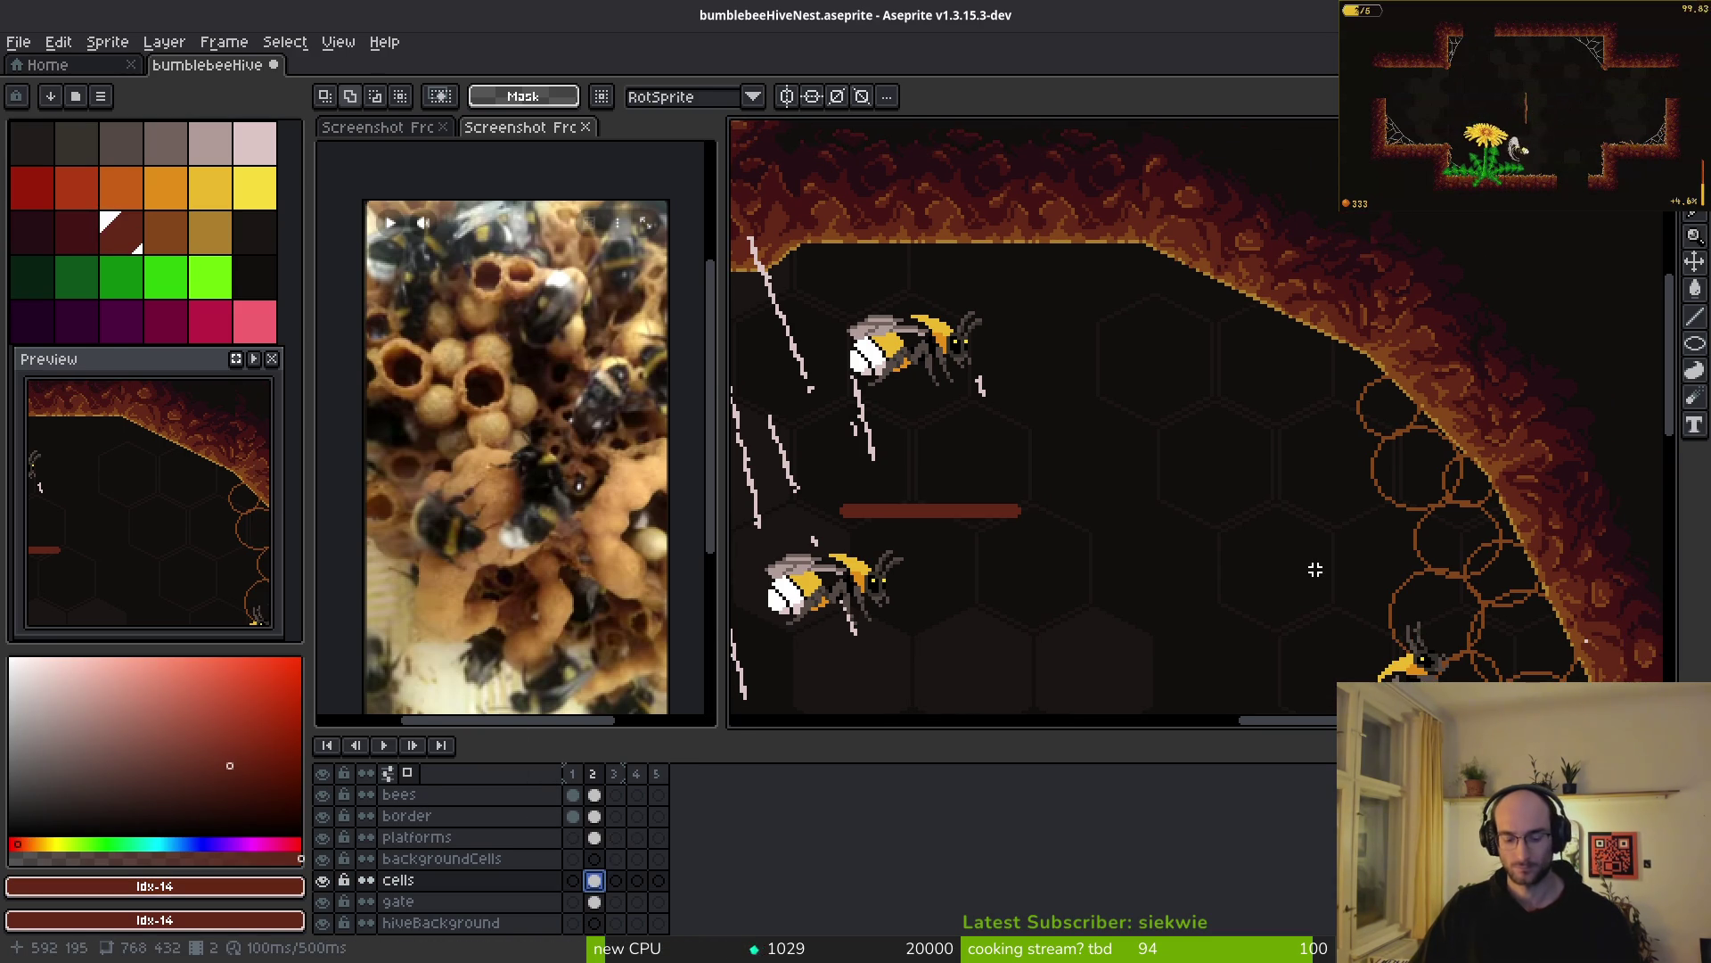
{"action": "key", "text": "shift+r"}
{"action": "left_click_drag", "start_coordinate": [1268, 478], "coordinate": [1242, 500]}
{"action": "key", "text": "Escape"}
{"action": "scroll", "coordinate": [1186, 349], "scroll_direction": "up", "scroll_amount": 2}
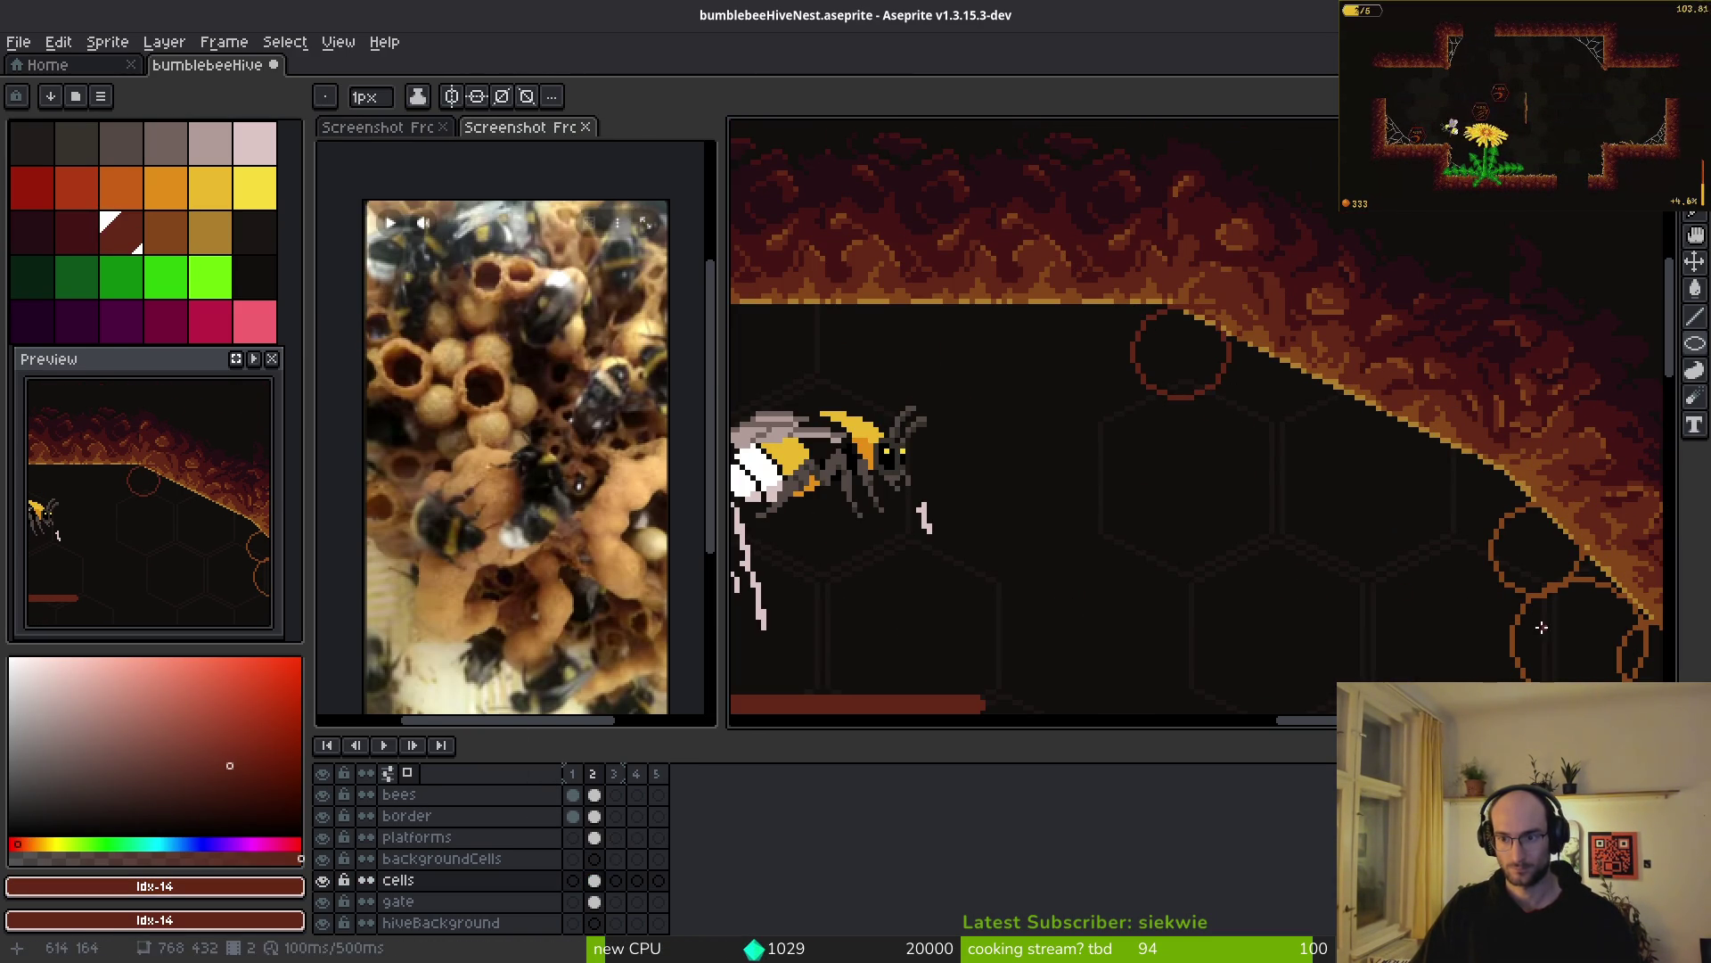
{"action": "key", "text": "i"}
{"action": "left_click", "coordinate": [1515, 581]}
- Draw a row of overlapping orange cell circles along the top wall, undoing the last one
{"action": "key", "text": "u"}
{"action": "left_click_drag", "start_coordinate": [1109, 306], "coordinate": [1230, 412]}
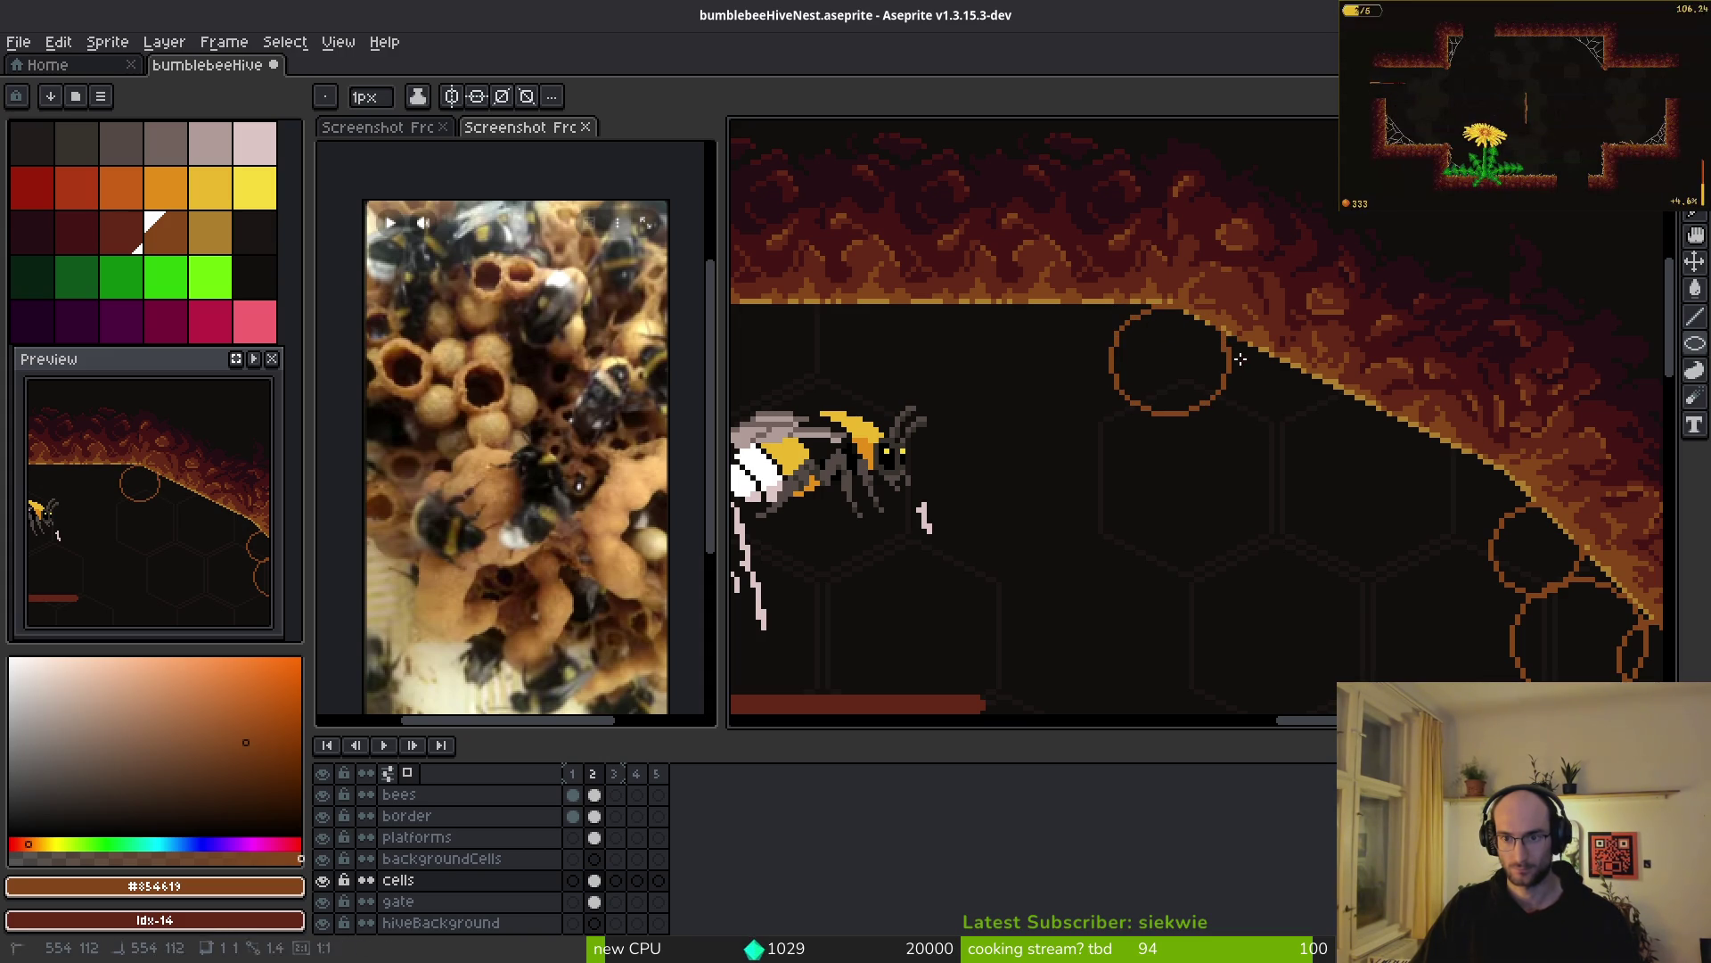
{"action": "left_click_drag", "start_coordinate": [1225, 341], "coordinate": [1322, 441]}
{"action": "mouse_move", "coordinate": [968, 301]}
{"action": "left_mouse_down"}
{"action": "mouse_move", "coordinate": [1105, 401]}
{"action": "mouse_move", "coordinate": [1101, 426]}
{"action": "left_mouse_up"}
{"action": "left_click_drag", "start_coordinate": [880, 303], "coordinate": [971, 389]}
{"action": "mouse_move", "coordinate": [1072, 375]}
{"action": "left_mouse_down"}
{"action": "mouse_move", "coordinate": [1181, 465]}
{"action": "mouse_move", "coordinate": [1158, 456]}
{"action": "left_mouse_up"}
{"action": "mouse_move", "coordinate": [1299, 384]}
{"action": "left_mouse_down"}
{"action": "mouse_move", "coordinate": [1404, 460]}
{"action": "mouse_move", "coordinate": [1390, 468]}
{"action": "left_mouse_up"}
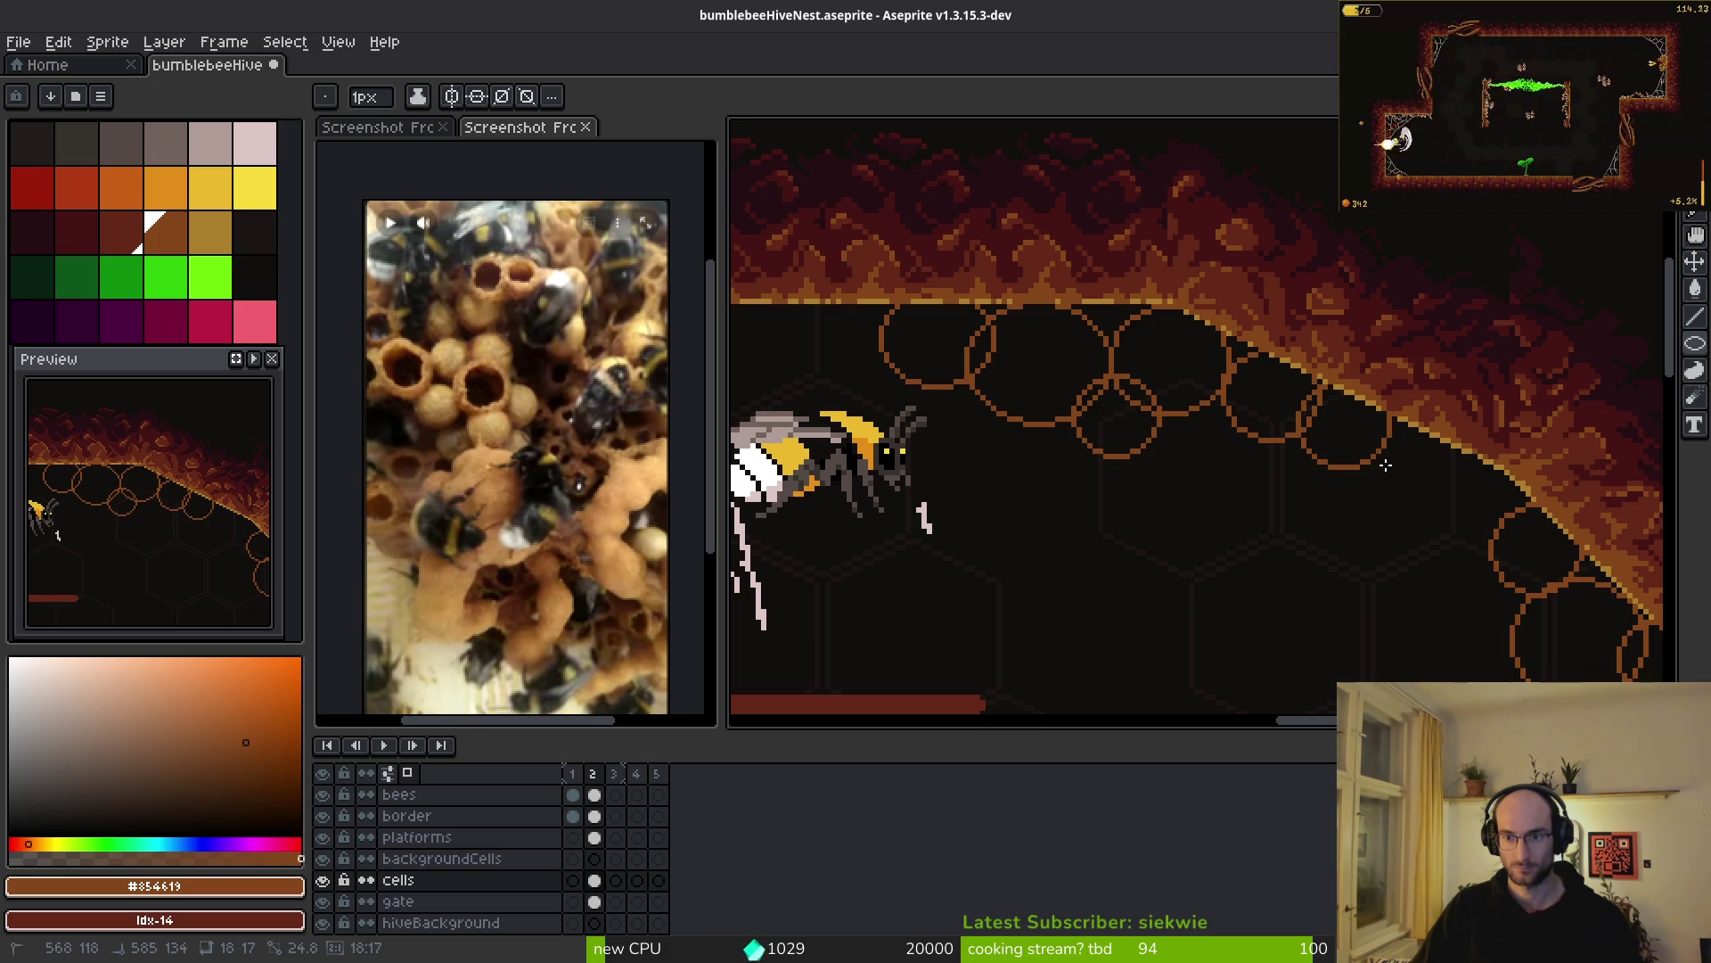
{"action": "key", "text": "ctrl+z"}
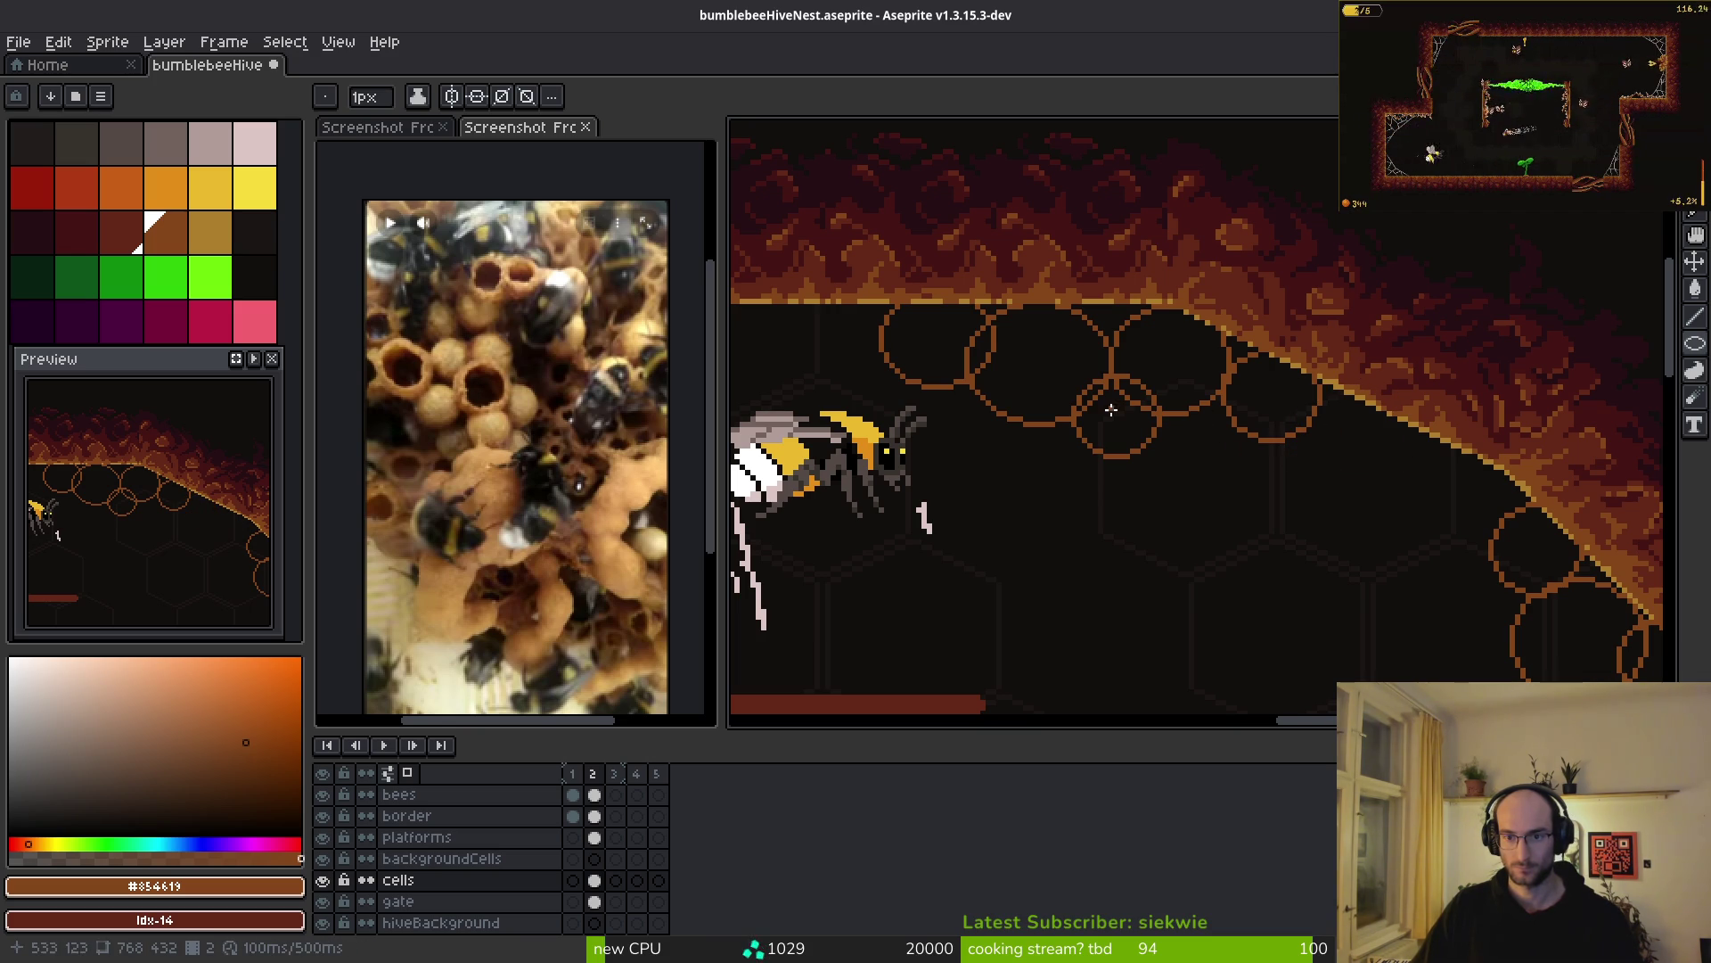
- Add more cell circles below the top row, including 14x14 and 21x23 ones
{"action": "scroll", "coordinate": [1112, 409], "scroll_direction": "down", "scroll_amount": 4}
{"action": "scroll", "coordinate": [1146, 424], "scroll_direction": "up", "scroll_amount": 5}
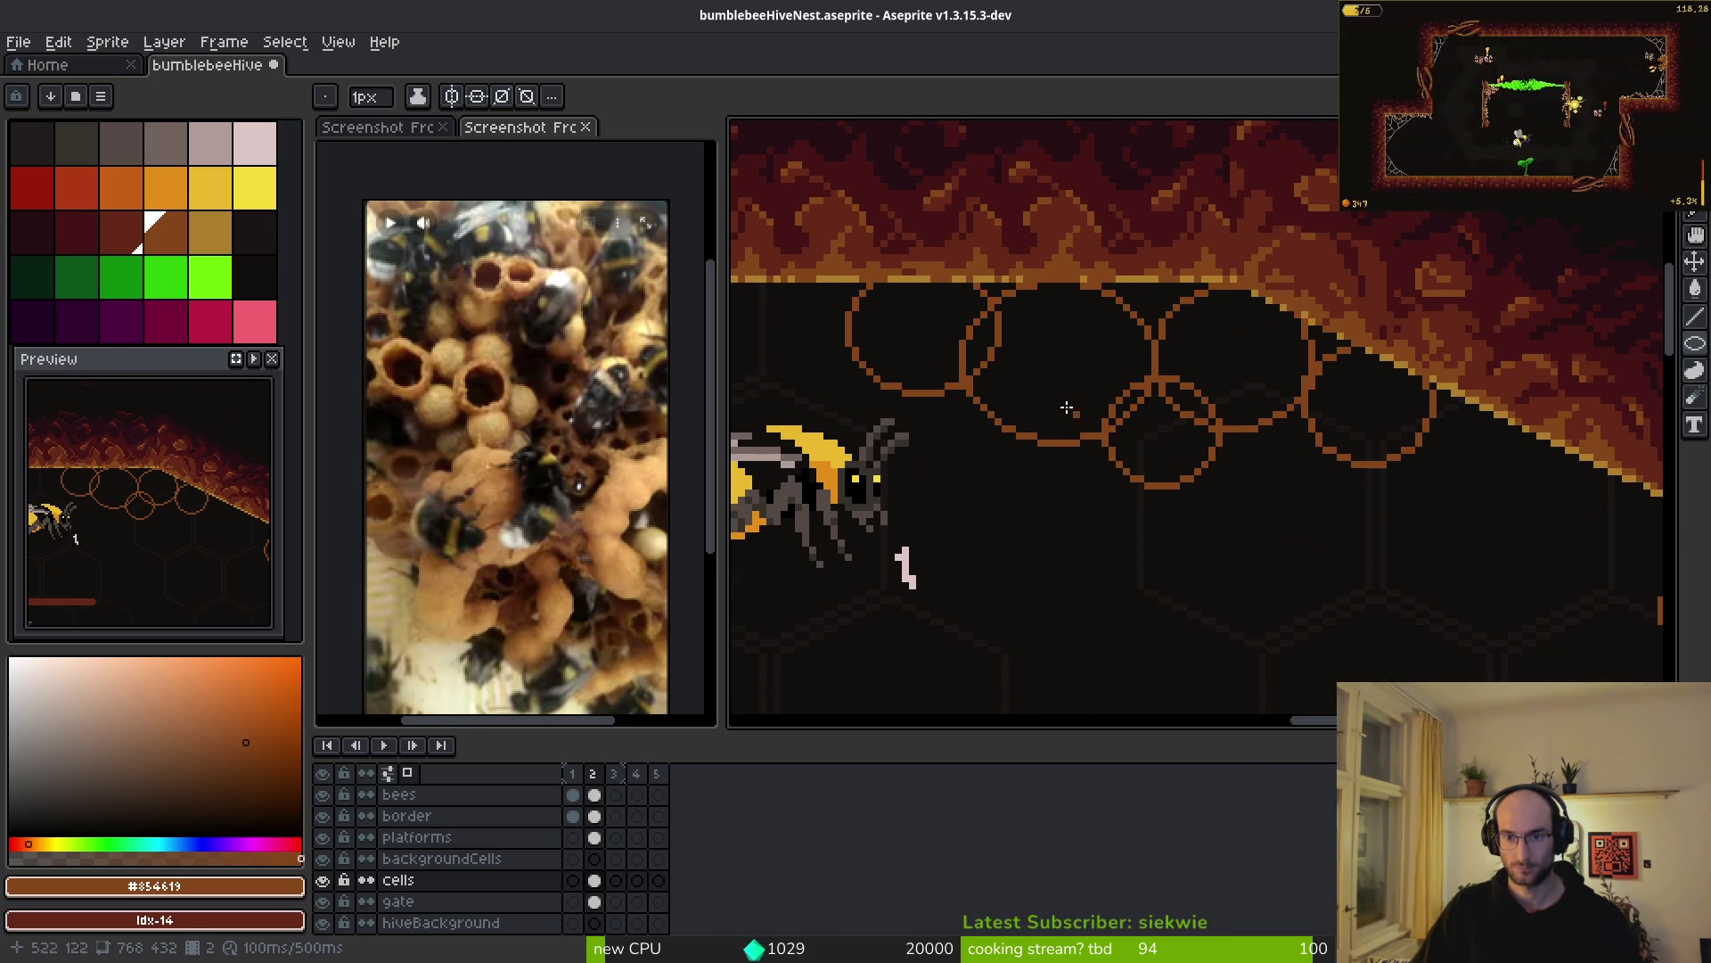
{"action": "scroll", "coordinate": [1007, 367], "scroll_direction": "up", "scroll_amount": 1}
{"action": "left_click_drag", "start_coordinate": [991, 403], "coordinate": [1110, 526]}
{"action": "left_click_drag", "start_coordinate": [1090, 461], "coordinate": [1190, 561]}
{"action": "mouse_move", "coordinate": [1059, 438]}
{"action": "left_mouse_down"}
{"action": "mouse_move", "coordinate": [1211, 593]}
{"action": "mouse_move", "coordinate": [1194, 574]}
{"action": "left_mouse_up"}
- Erase the overlapping orange lines, stray arc and short diagonal junction line inside the cells
{"action": "key", "text": "e"}
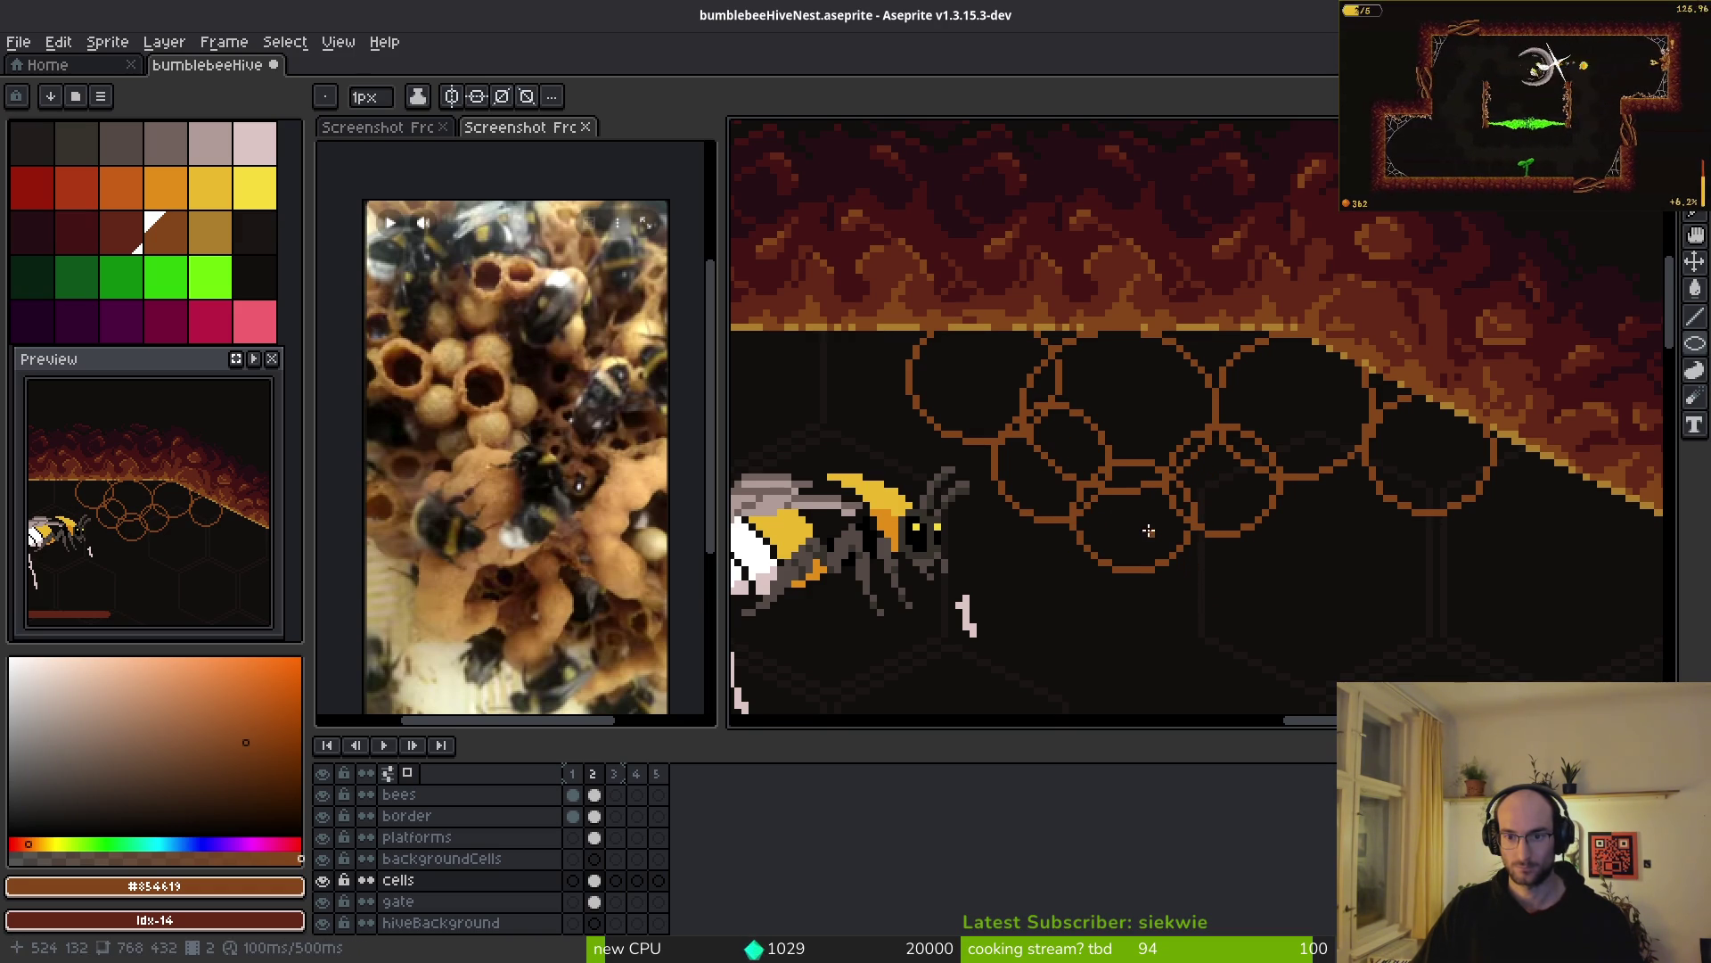
{"action": "scroll", "coordinate": [1070, 486], "scroll_direction": "up", "scroll_amount": 1}
{"action": "left_click_drag", "start_coordinate": [1067, 484], "coordinate": [1165, 499]}
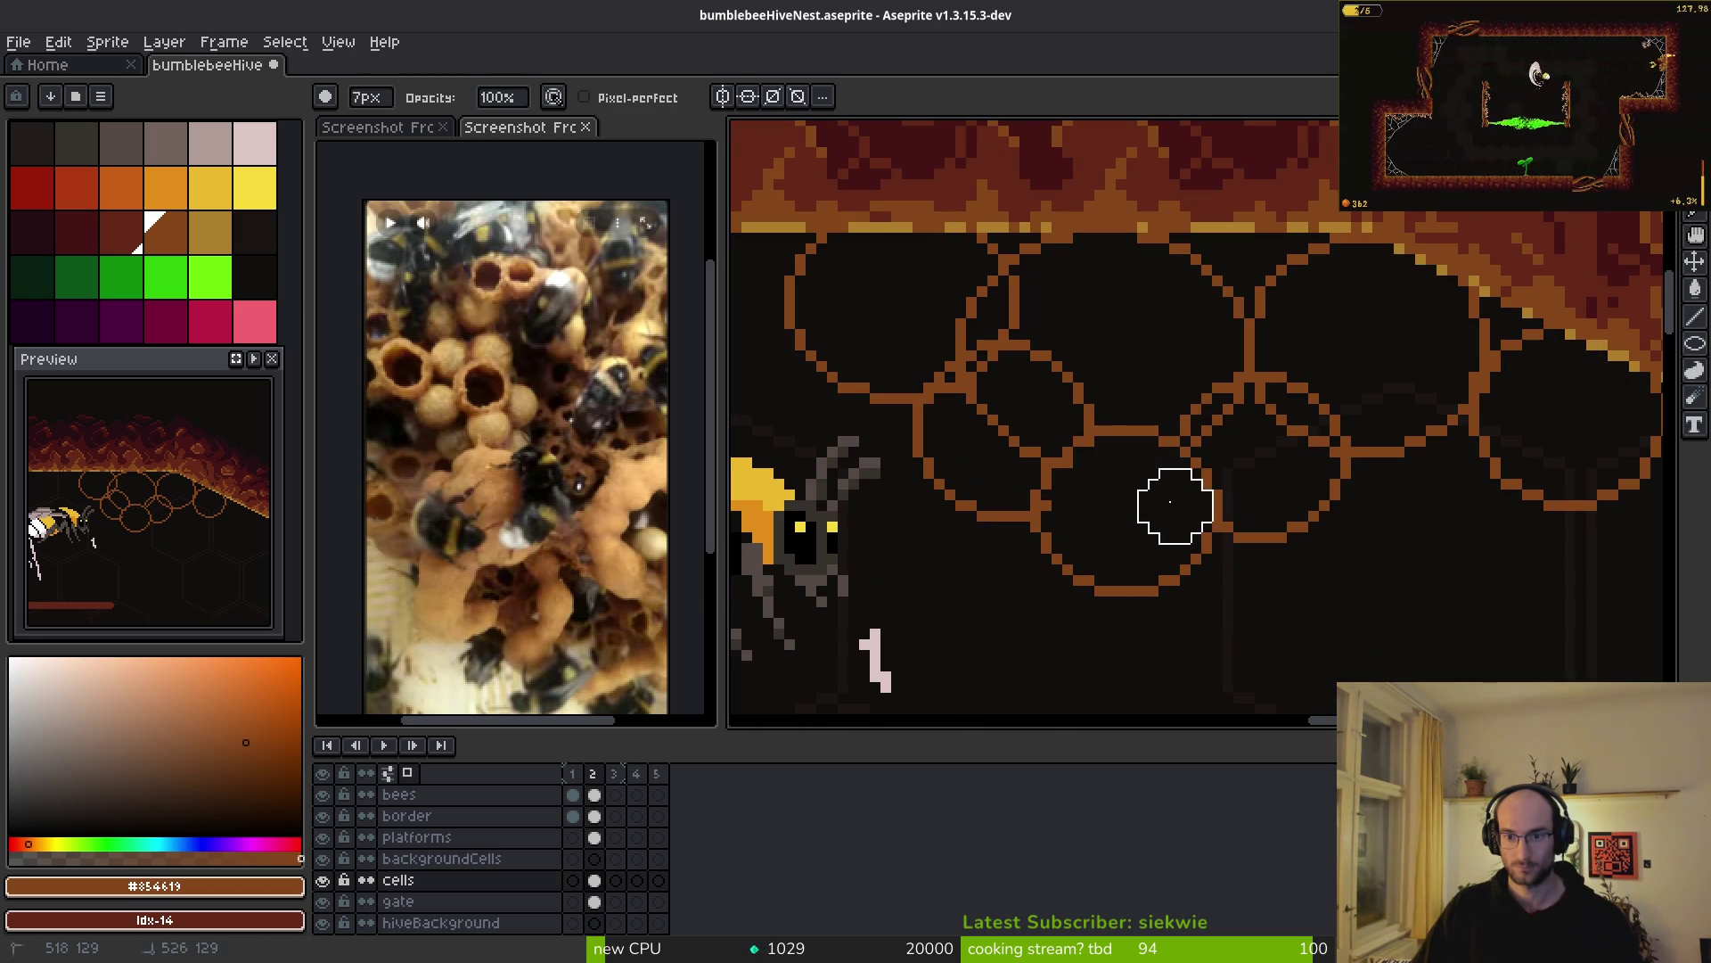
{"action": "mouse_move", "coordinate": [993, 398]}
{"action": "left_mouse_down"}
{"action": "mouse_move", "coordinate": [1035, 306]}
{"action": "mouse_move", "coordinate": [1047, 389]}
{"action": "left_mouse_up"}
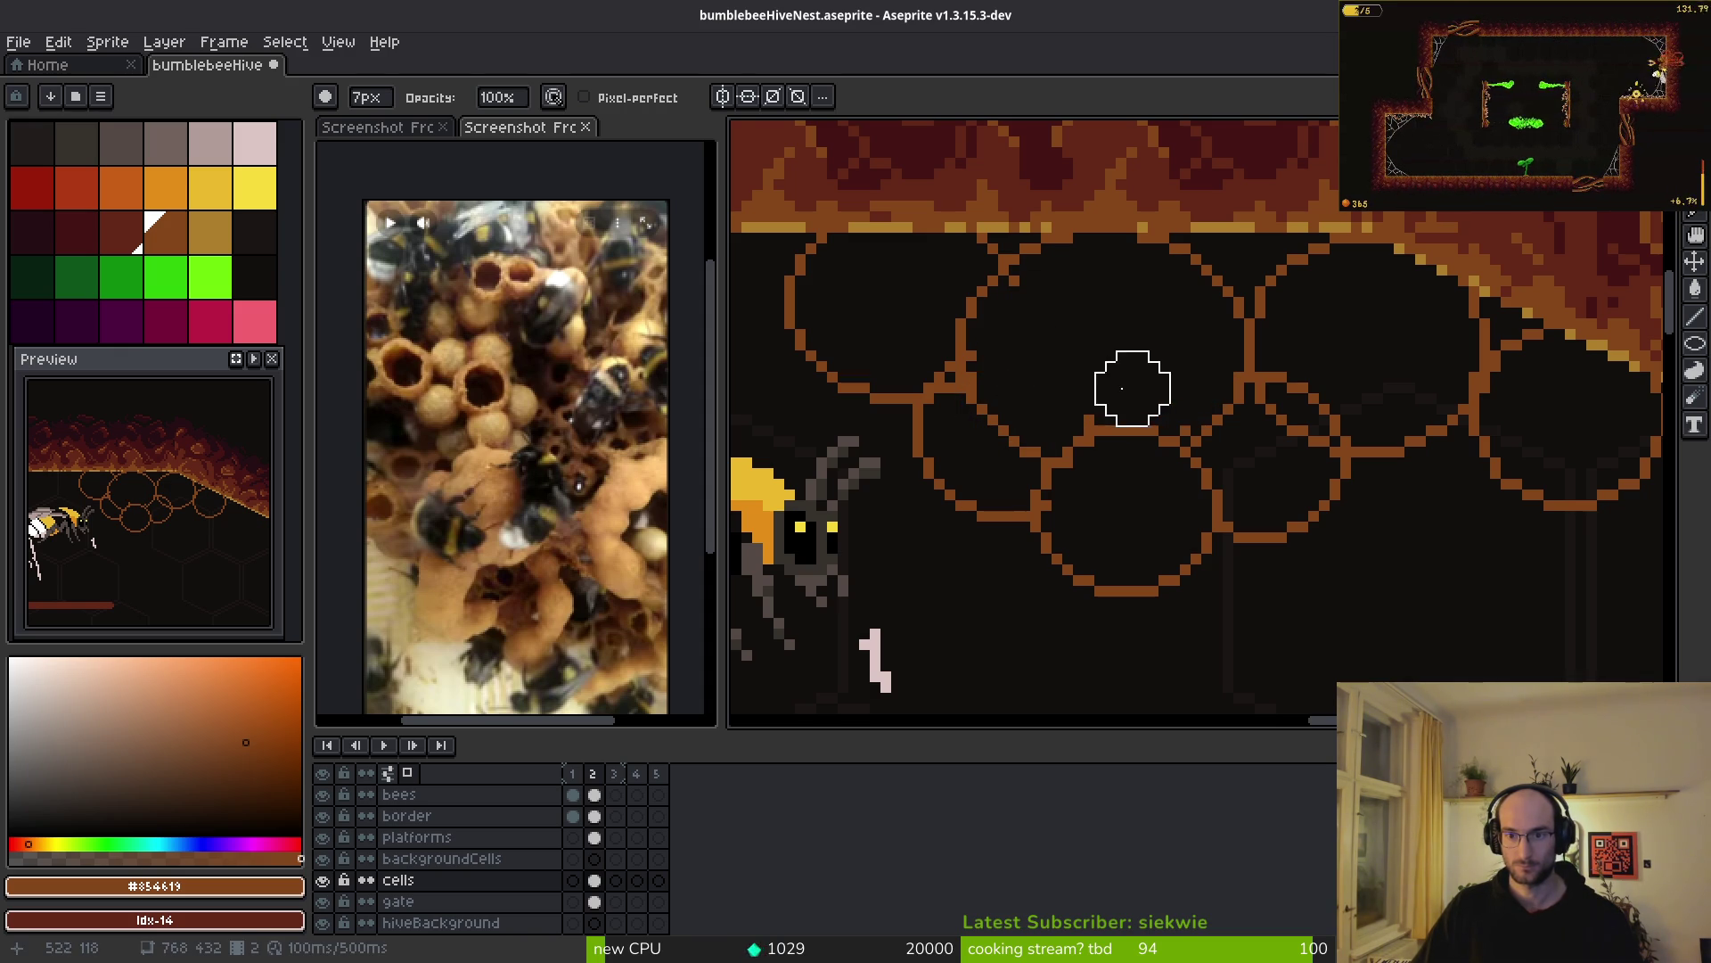
{"action": "scroll", "coordinate": [1228, 453], "scroll_direction": "down", "scroll_amount": 2}
{"action": "scroll", "coordinate": [1307, 573], "scroll_direction": "up", "scroll_amount": 3}
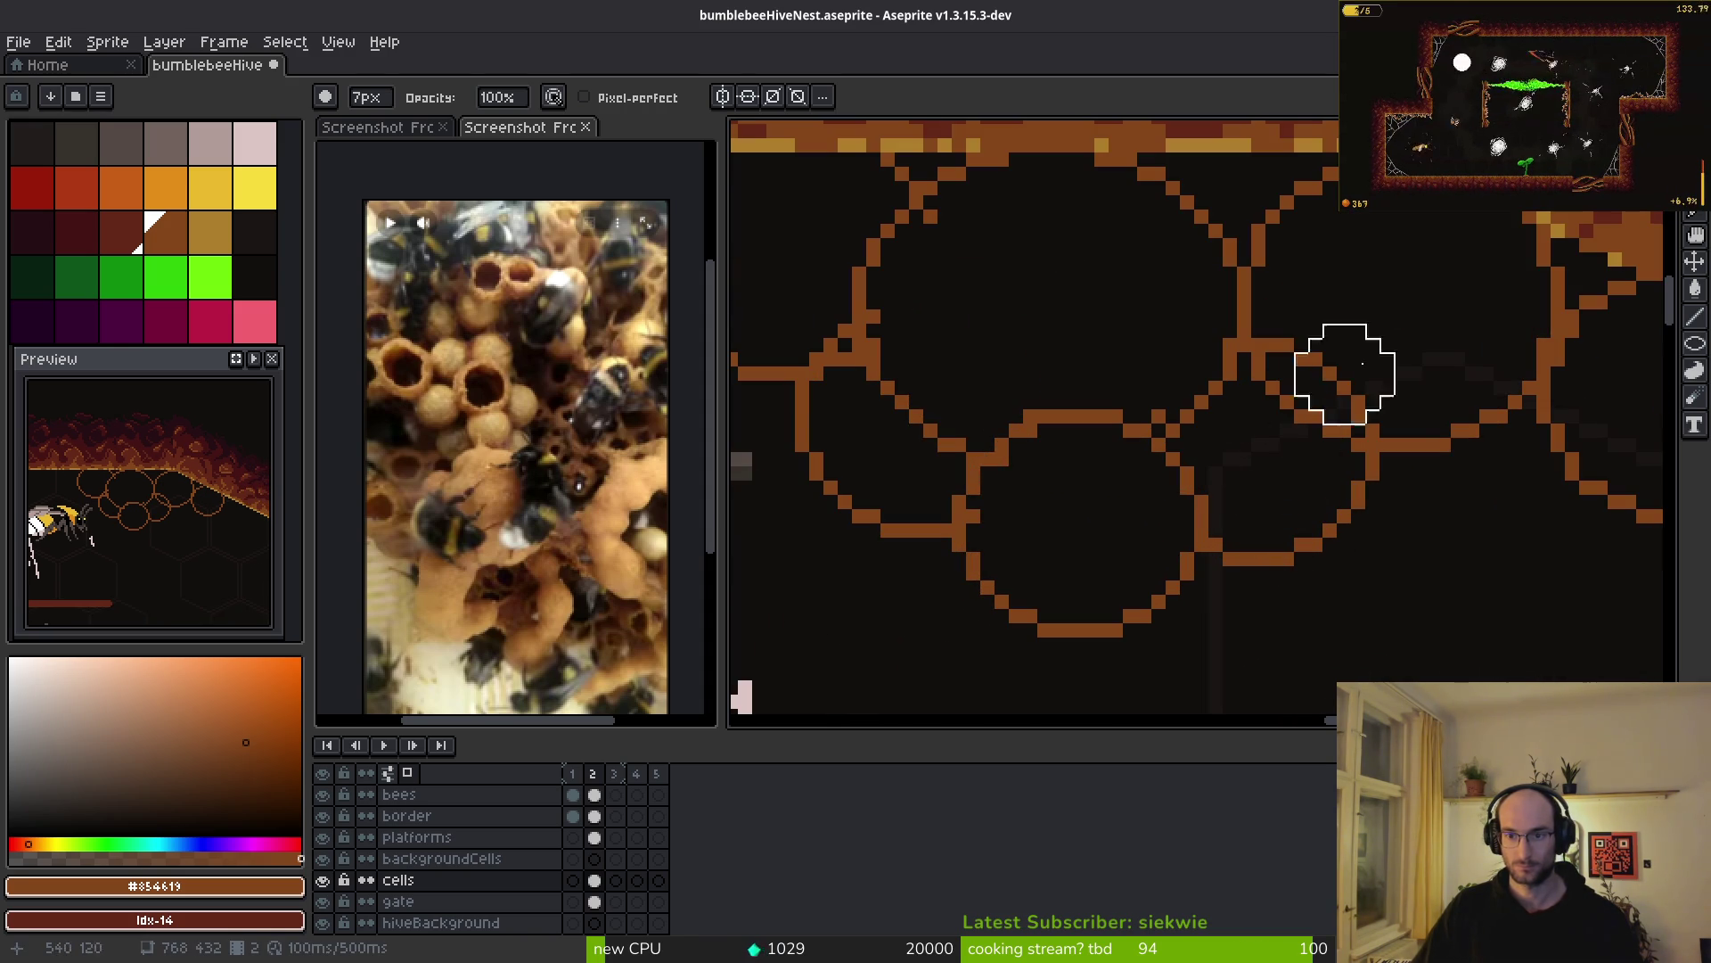
{"action": "left_click_drag", "start_coordinate": [1329, 353], "coordinate": [1283, 413]}
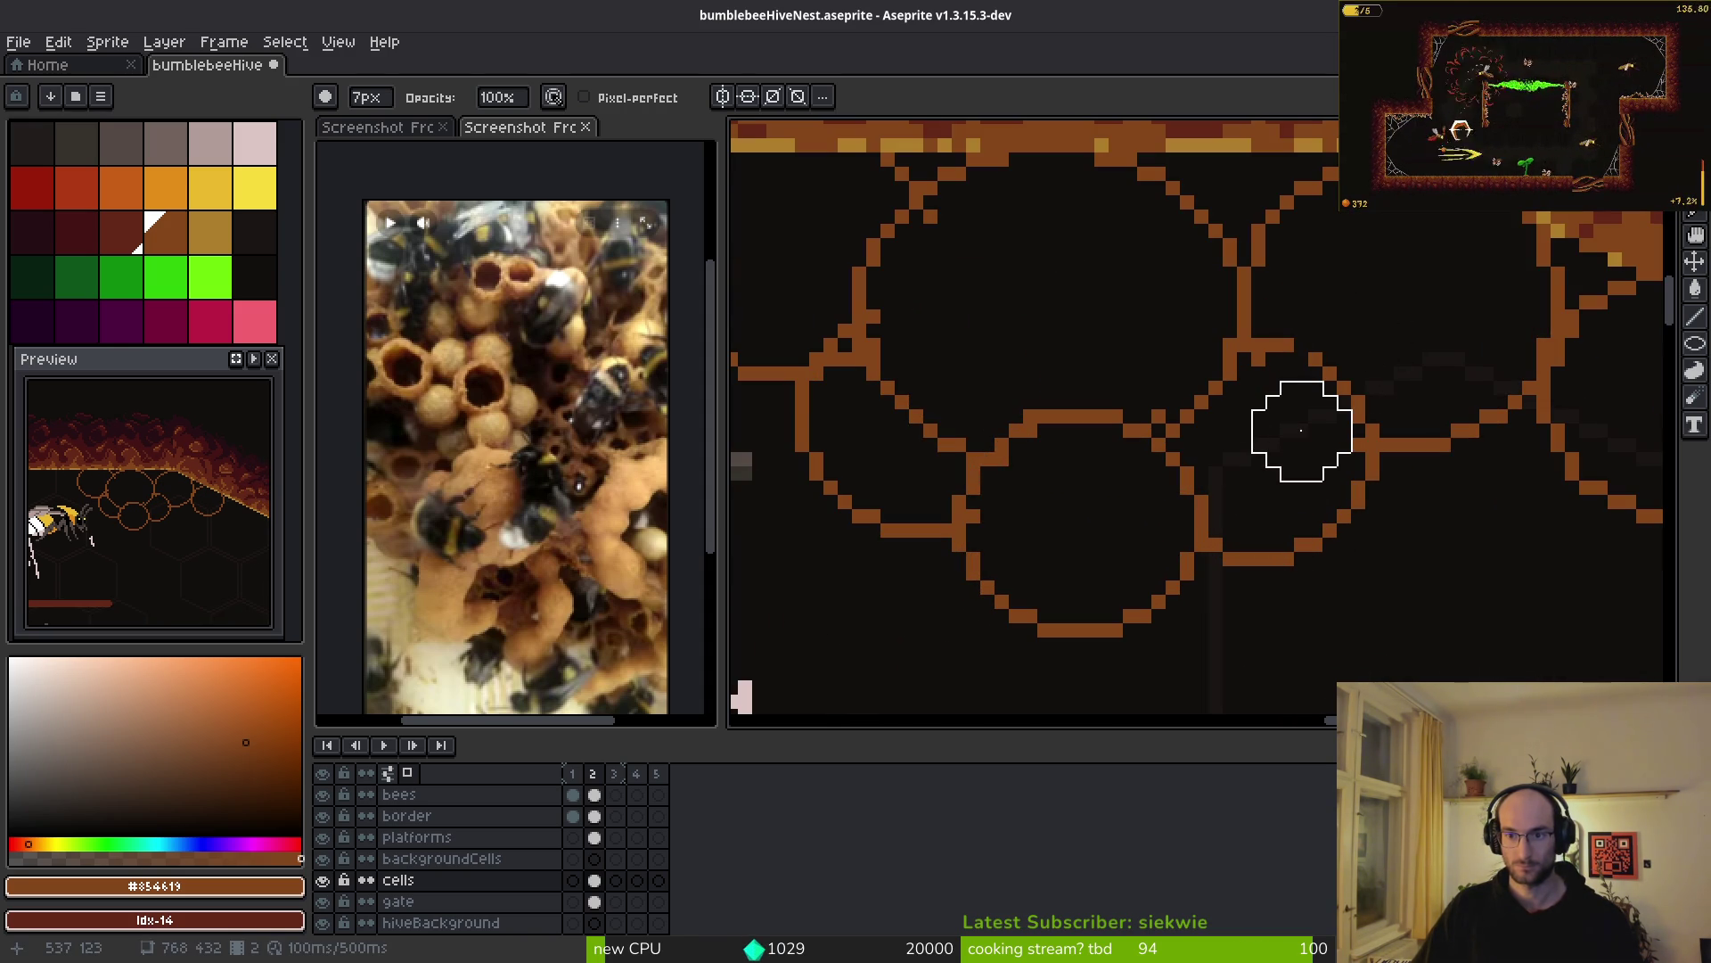
- Clean up the remaining overlapping cell-outline pixels beside the right hive wall
{"action": "scroll", "coordinate": [1406, 544], "scroll_direction": "down", "scroll_amount": 3}
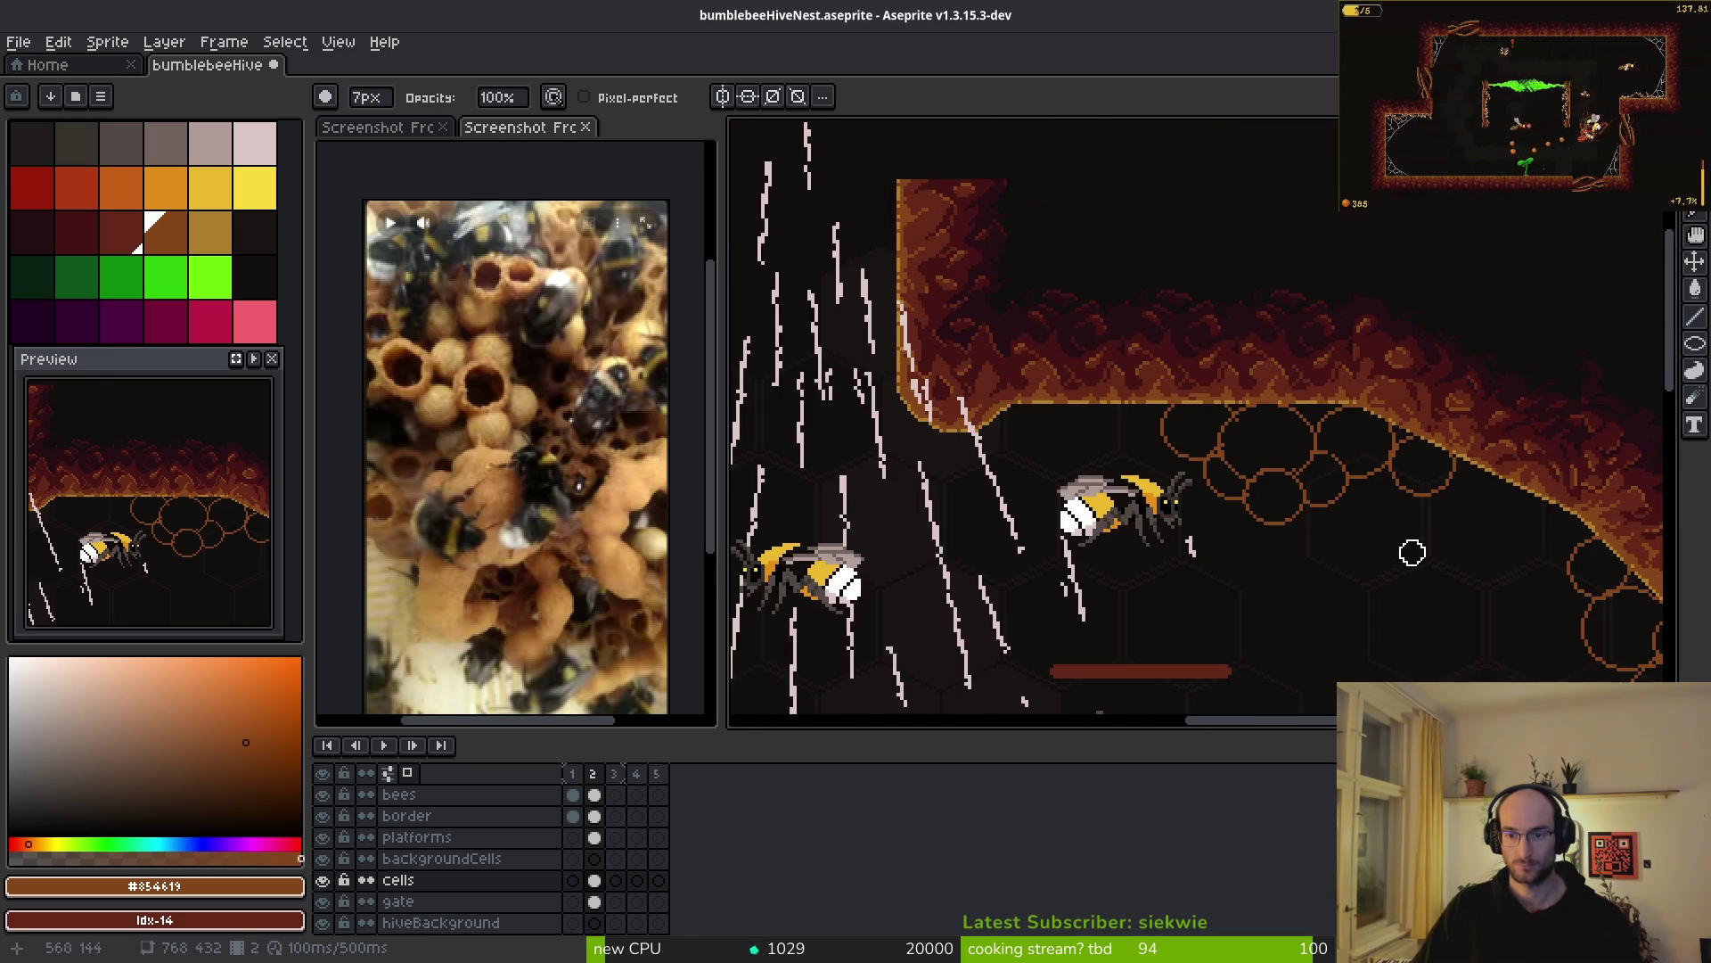
{"action": "scroll", "coordinate": [1354, 545], "scroll_direction": "up", "scroll_amount": 3}
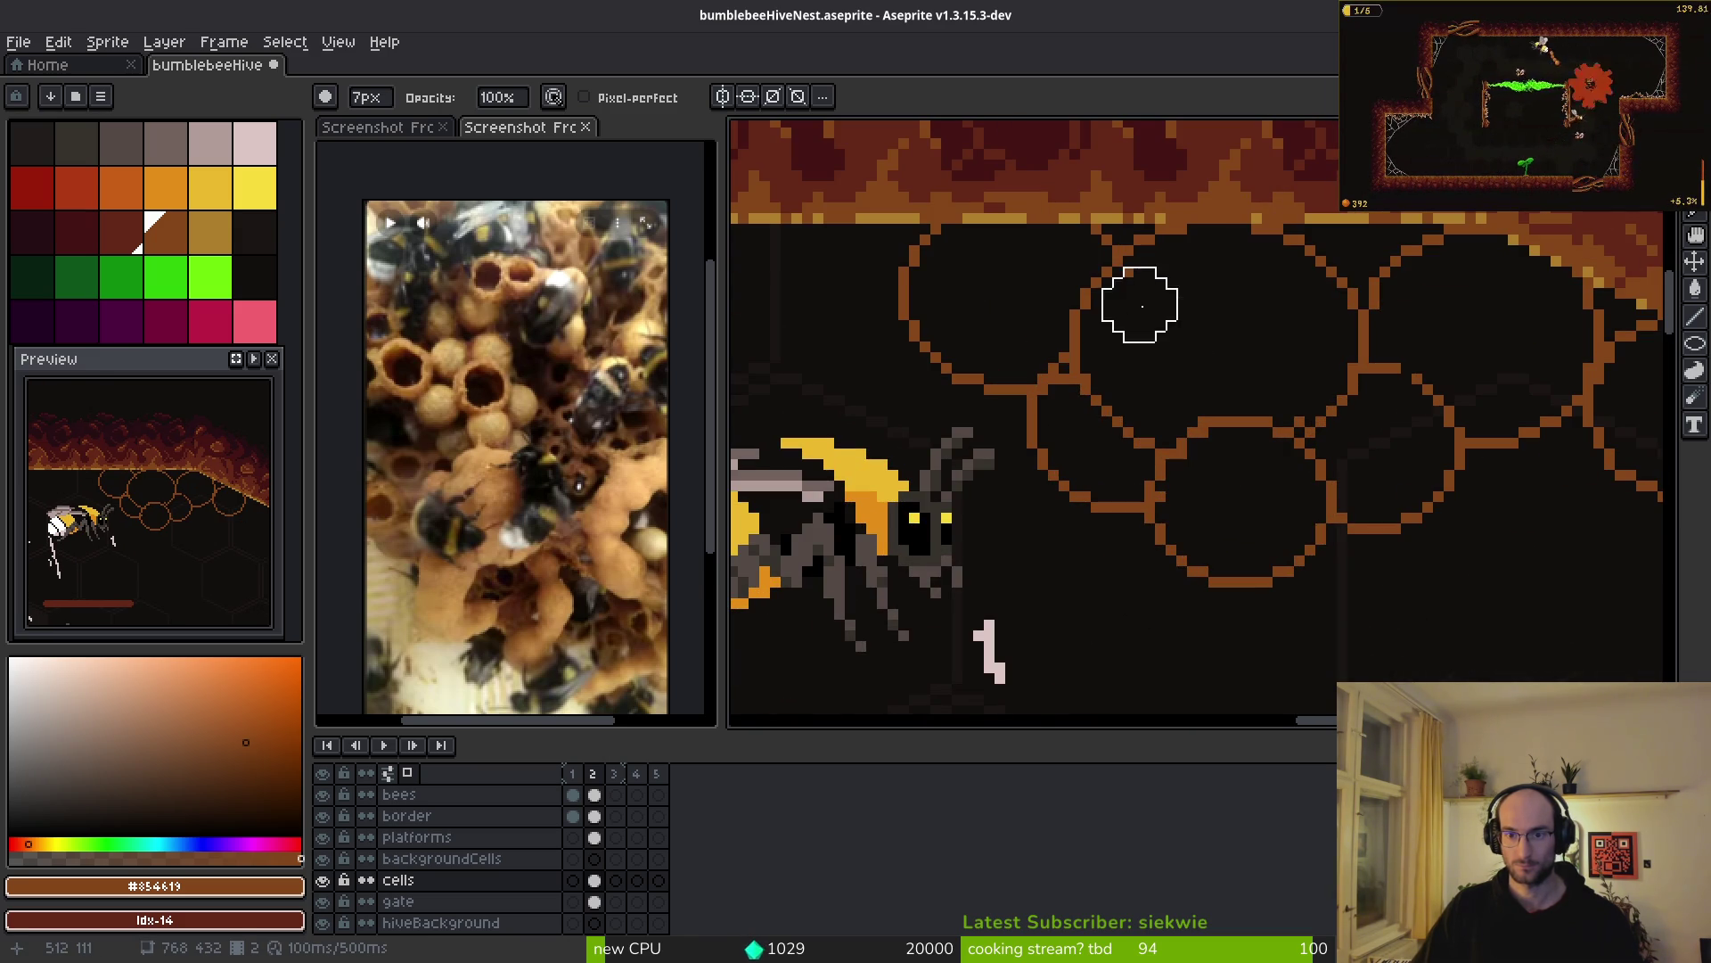
{"action": "scroll", "coordinate": [1400, 468], "scroll_direction": "down", "scroll_amount": 3}
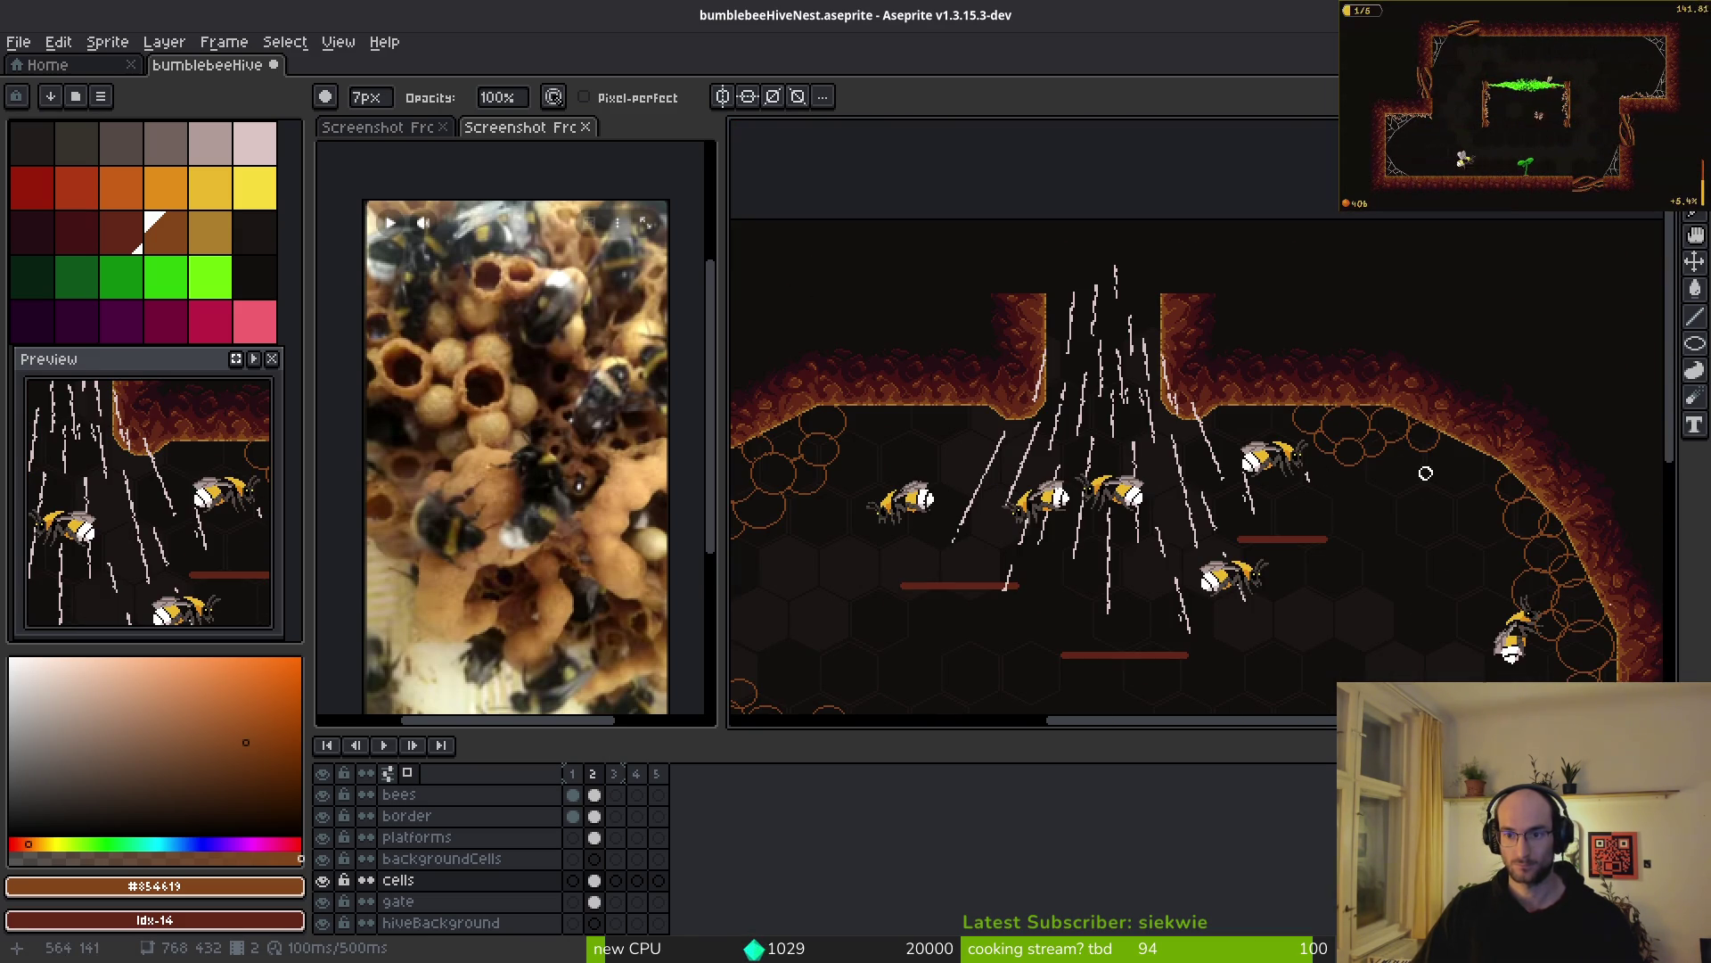
{"action": "scroll", "coordinate": [1372, 473], "scroll_direction": "up", "scroll_amount": 5}
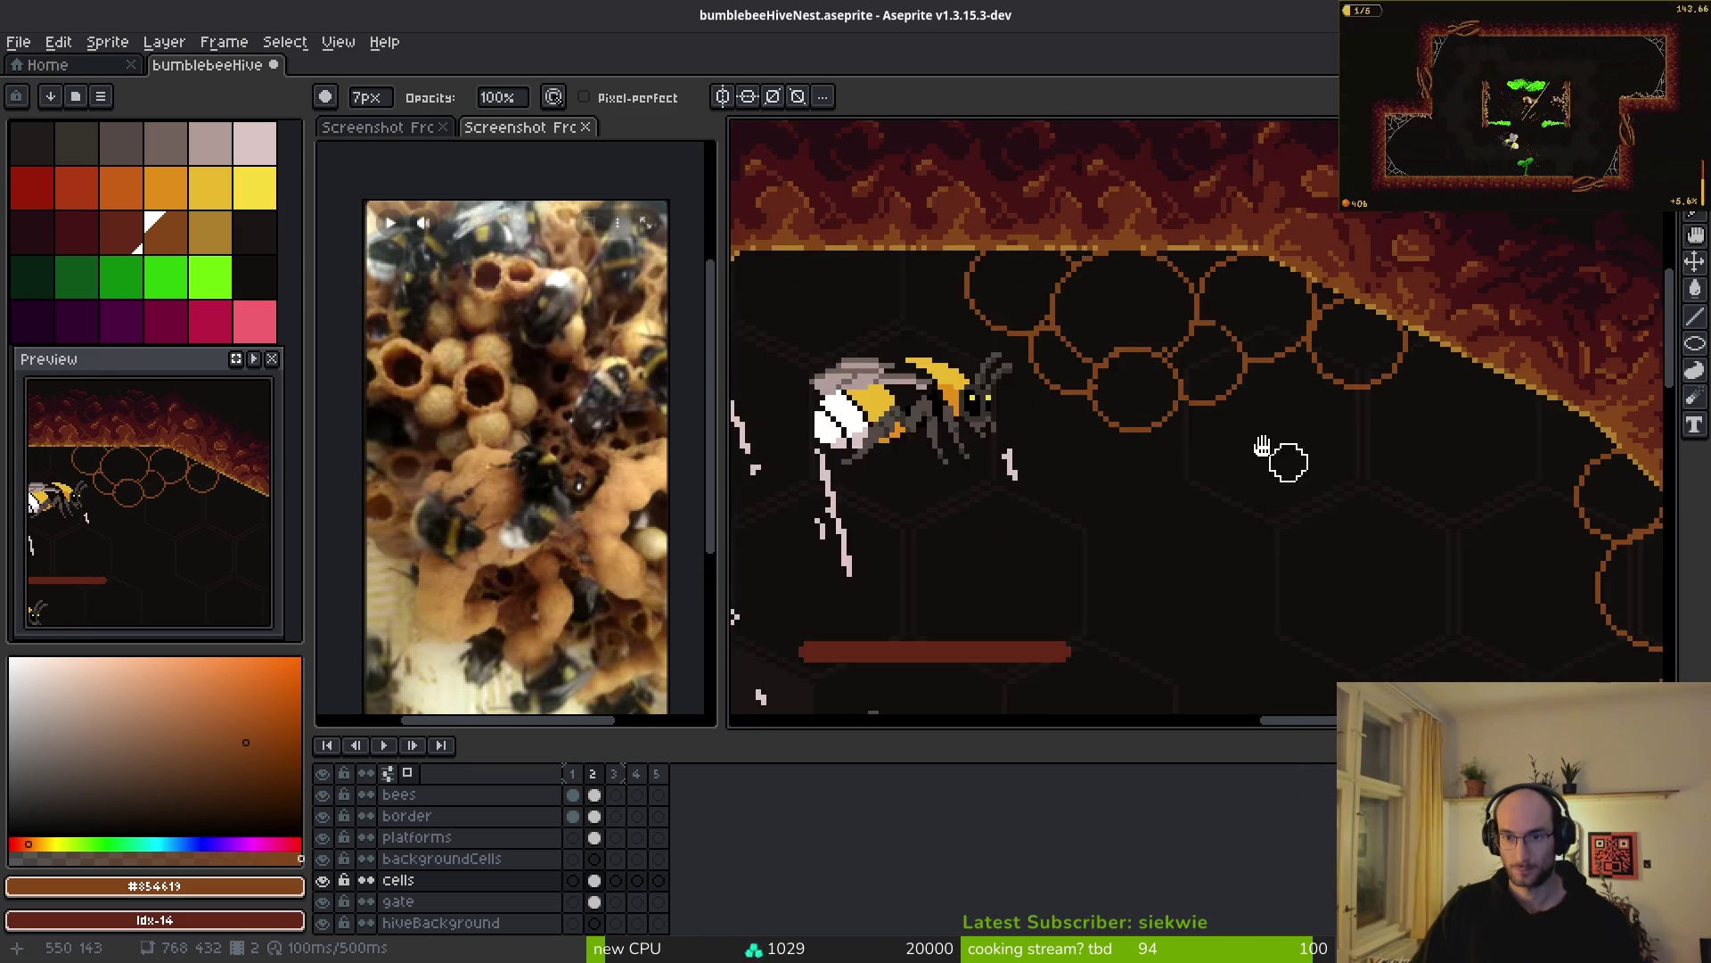
{"action": "scroll", "coordinate": [1184, 451], "scroll_direction": "down", "scroll_amount": 3}
{"action": "scroll", "coordinate": [1192, 458], "scroll_direction": "down", "scroll_amount": 2}
{"action": "scroll", "coordinate": [1414, 386], "scroll_direction": "up", "scroll_amount": 5}
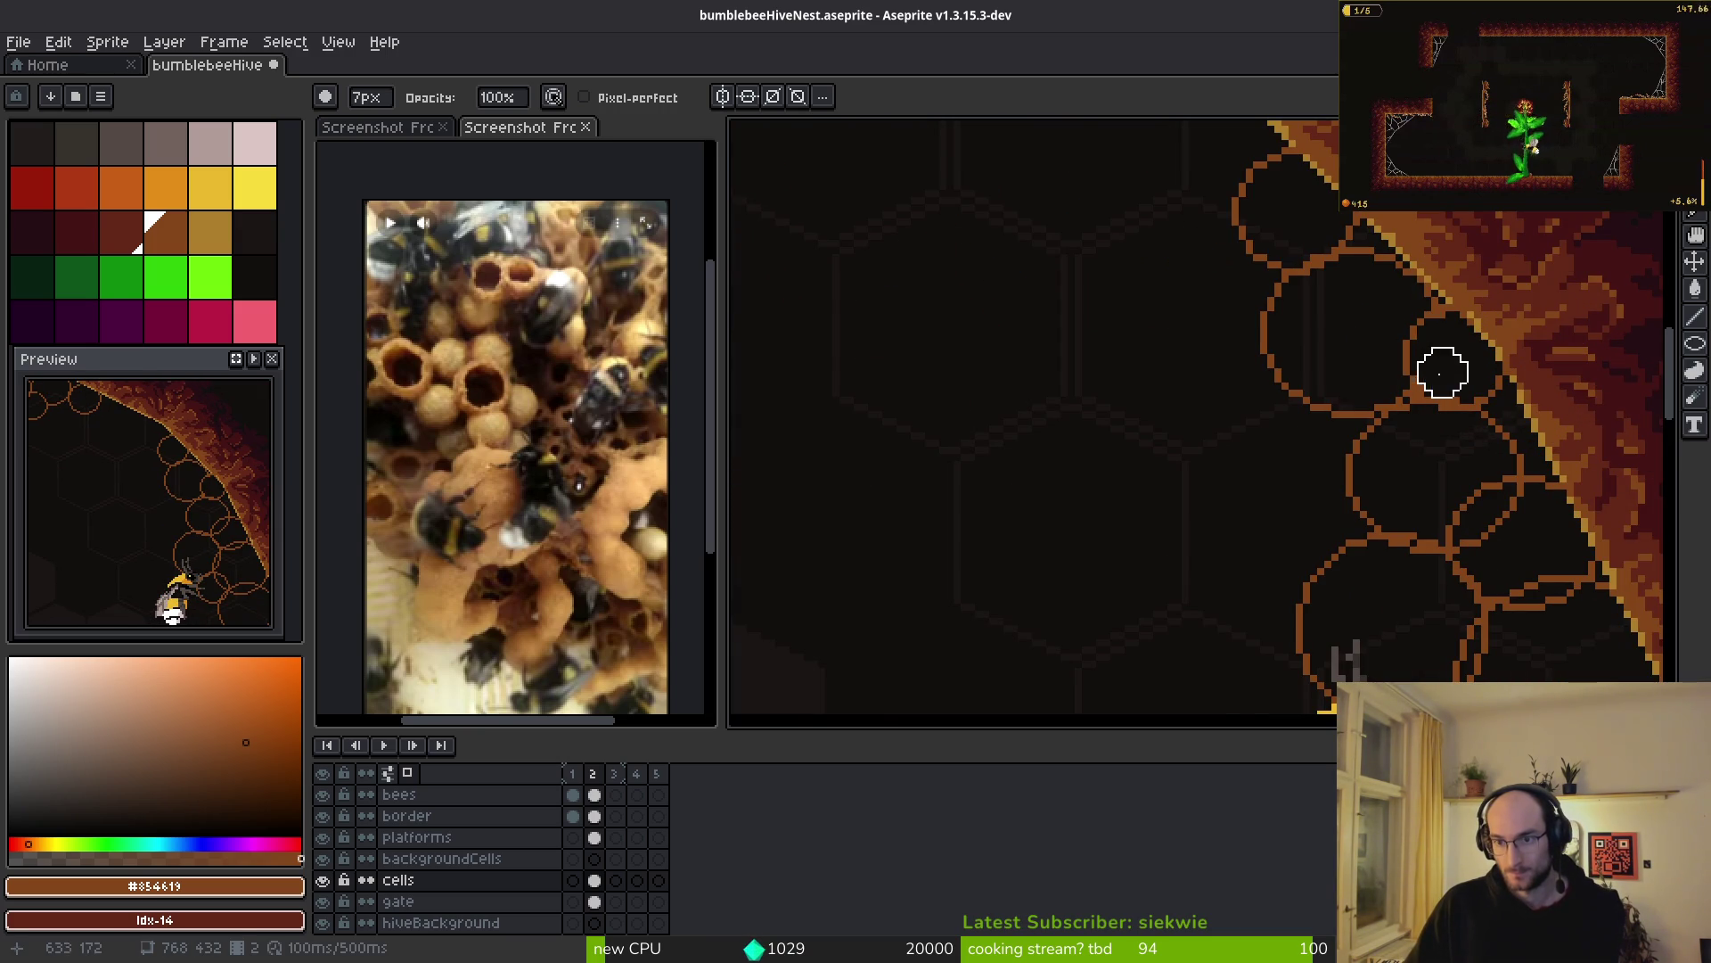
{"action": "scroll", "coordinate": [1442, 372], "scroll_direction": "down", "scroll_amount": 2}
{"action": "scroll", "coordinate": [1337, 474], "scroll_direction": "up", "scroll_amount": 3}
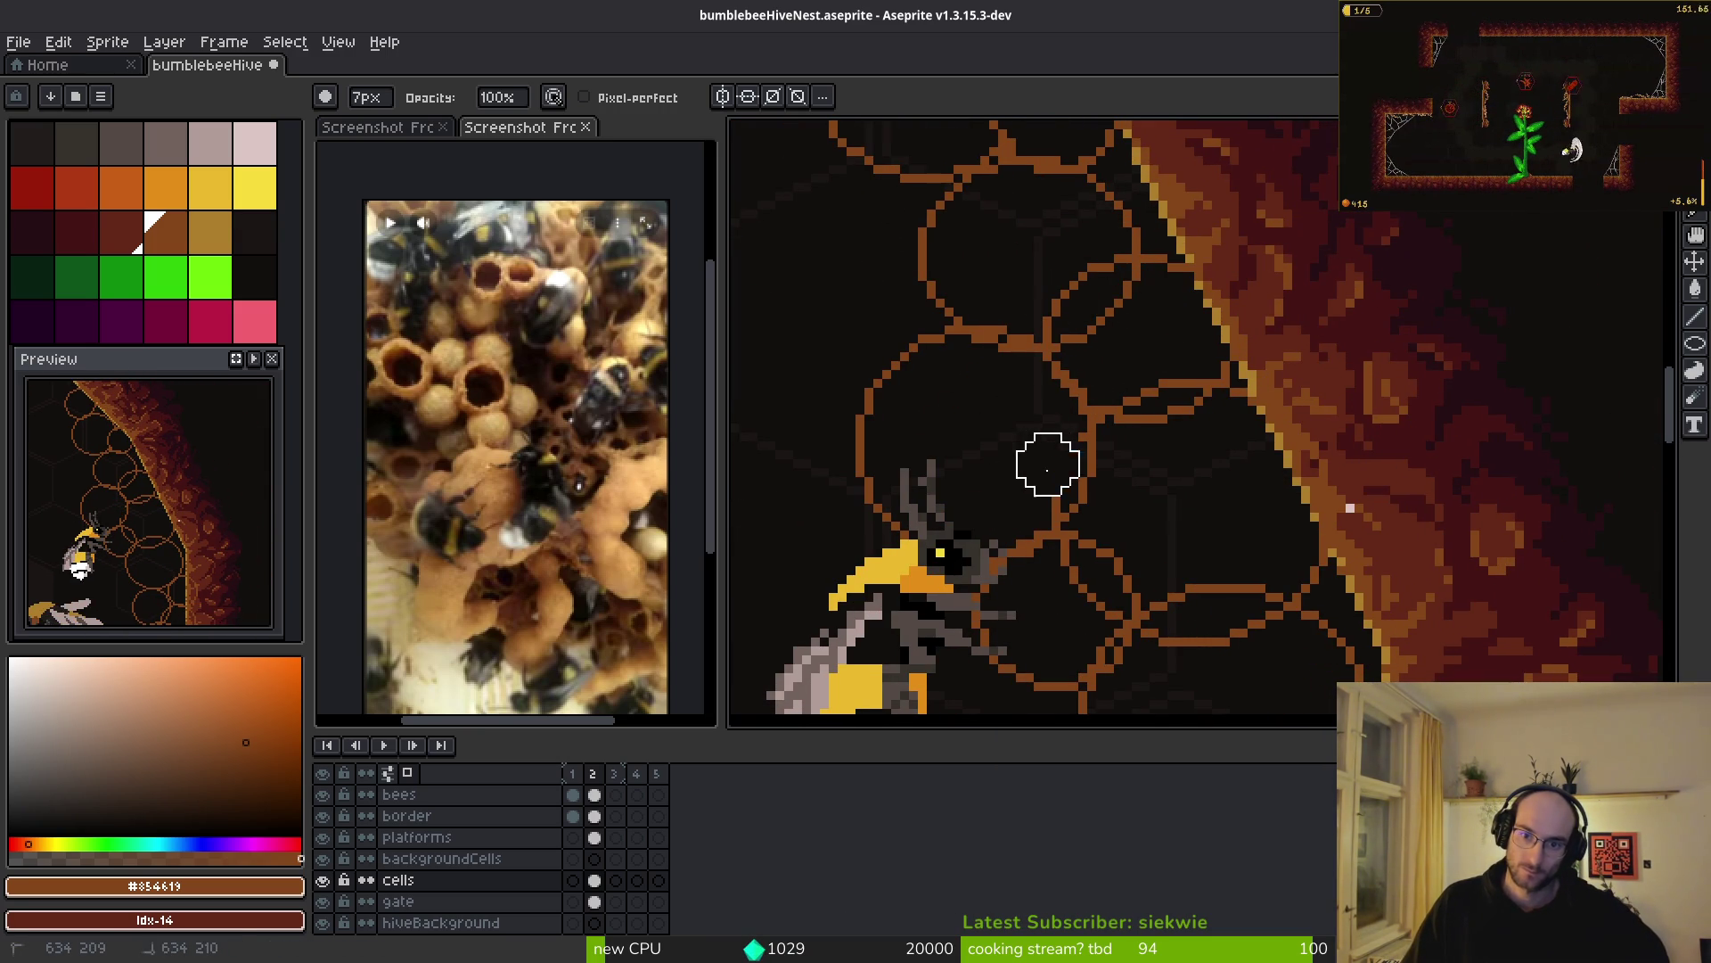
{"action": "scroll", "coordinate": [1243, 437], "scroll_direction": "down", "scroll_amount": 5}
{"action": "left_click_drag", "start_coordinate": [1101, 421], "coordinate": [1126, 425]}
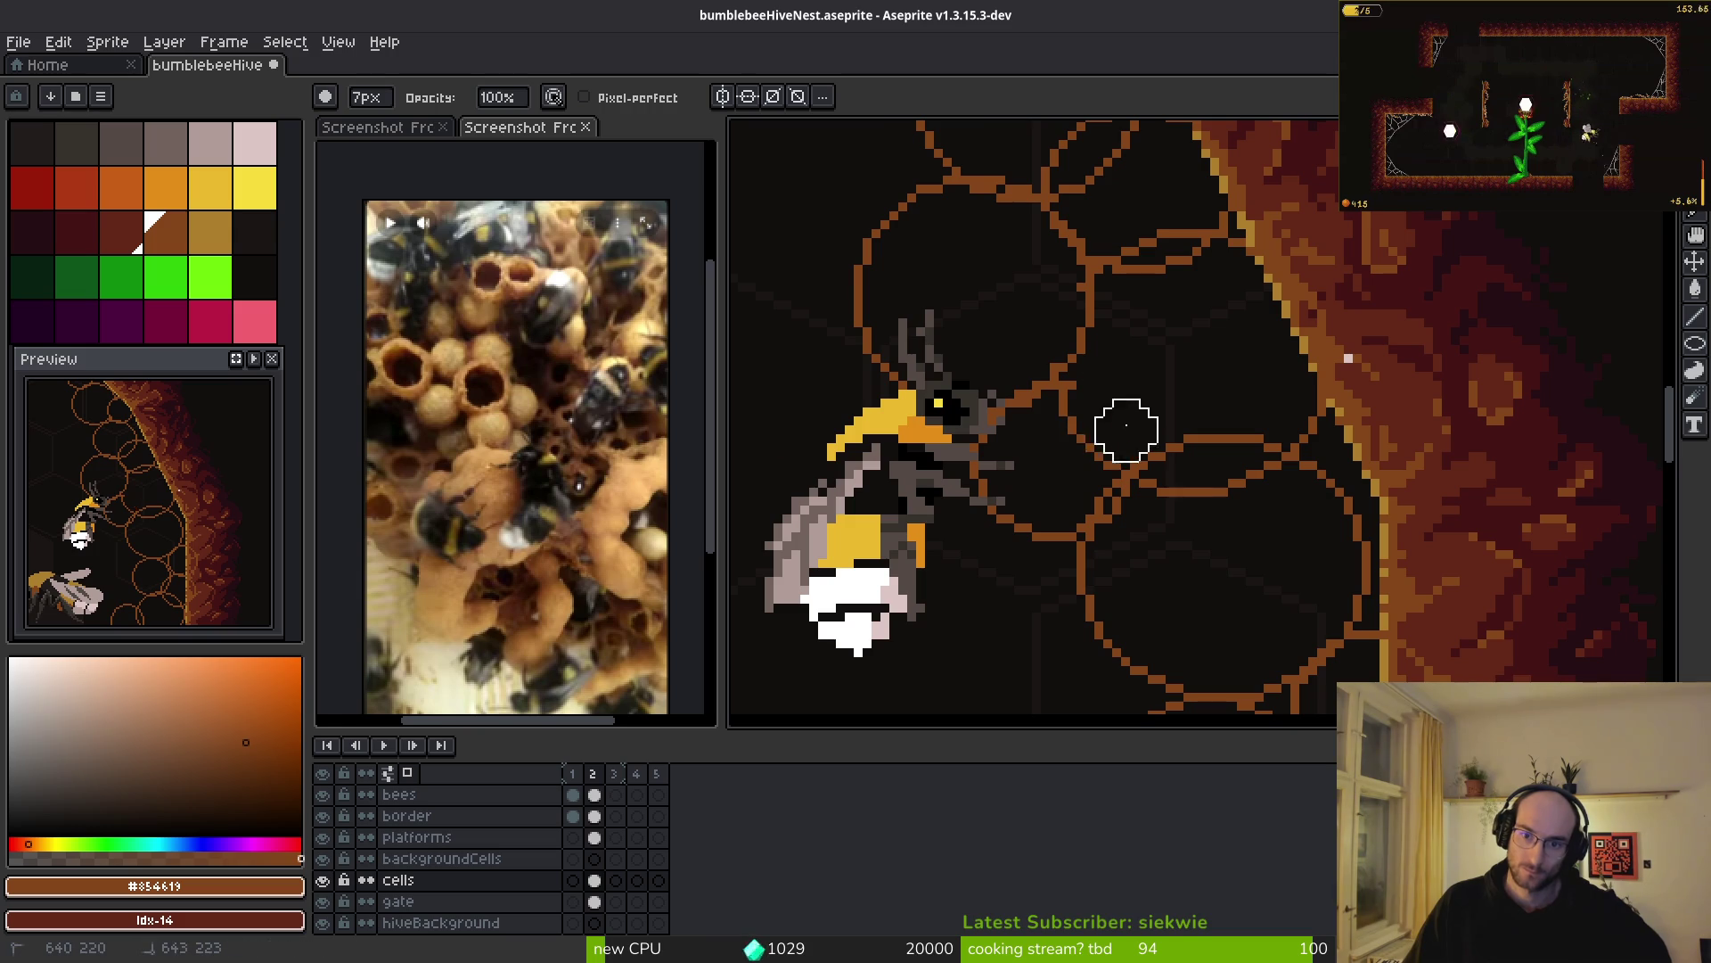
{"action": "scroll", "coordinate": [1249, 428], "scroll_direction": "down", "scroll_amount": 4}
{"action": "scroll", "coordinate": [1261, 485], "scroll_direction": "up", "scroll_amount": 2}
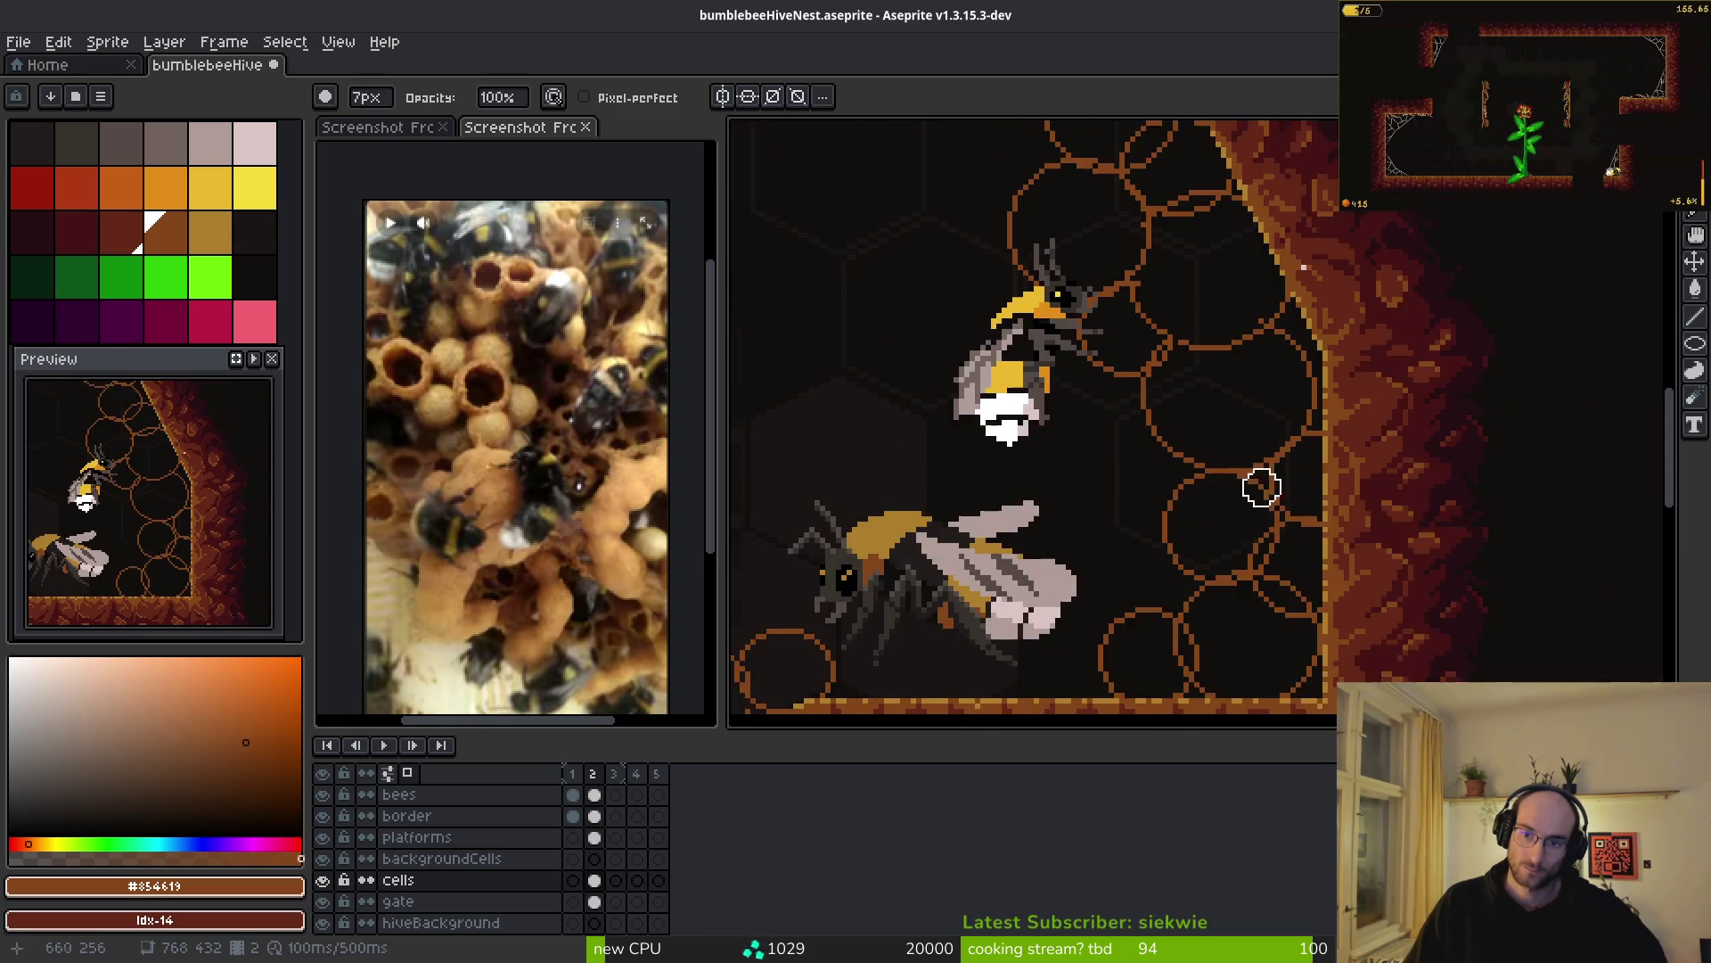
{"action": "scroll", "coordinate": [1296, 454], "scroll_direction": "up", "scroll_amount": 2}
{"action": "left_click_drag", "start_coordinate": [1319, 484], "coordinate": [1329, 546]}
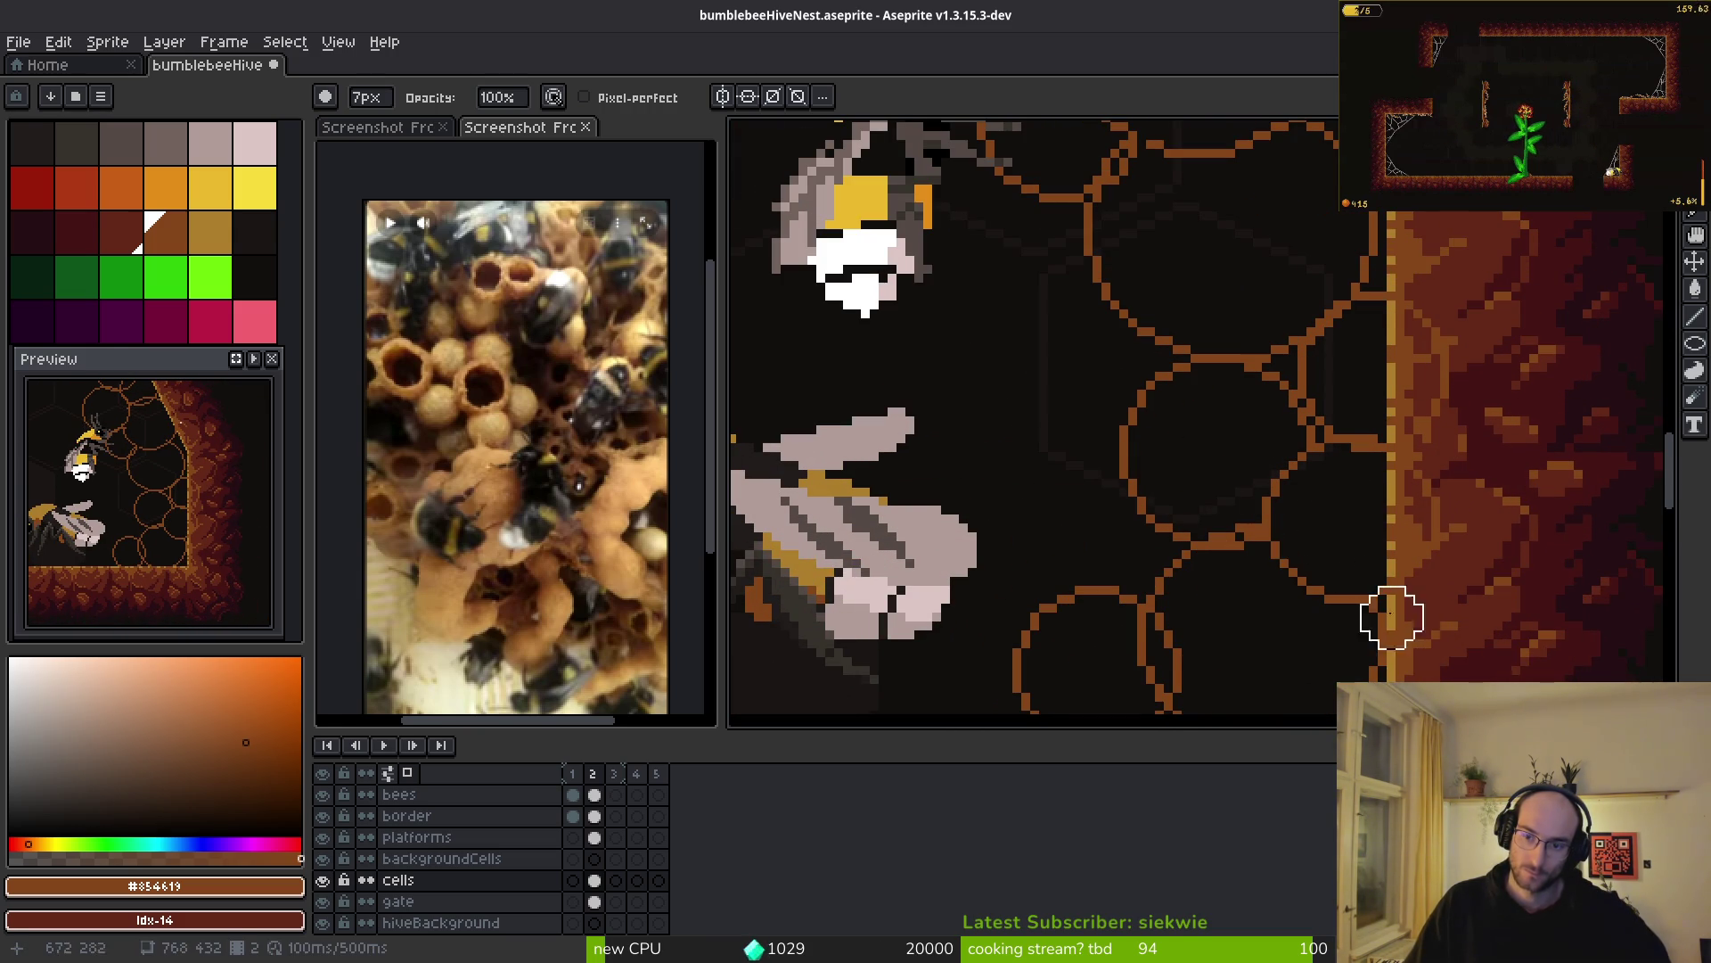
{"action": "scroll", "coordinate": [1306, 479], "scroll_direction": "down", "scroll_amount": 3}
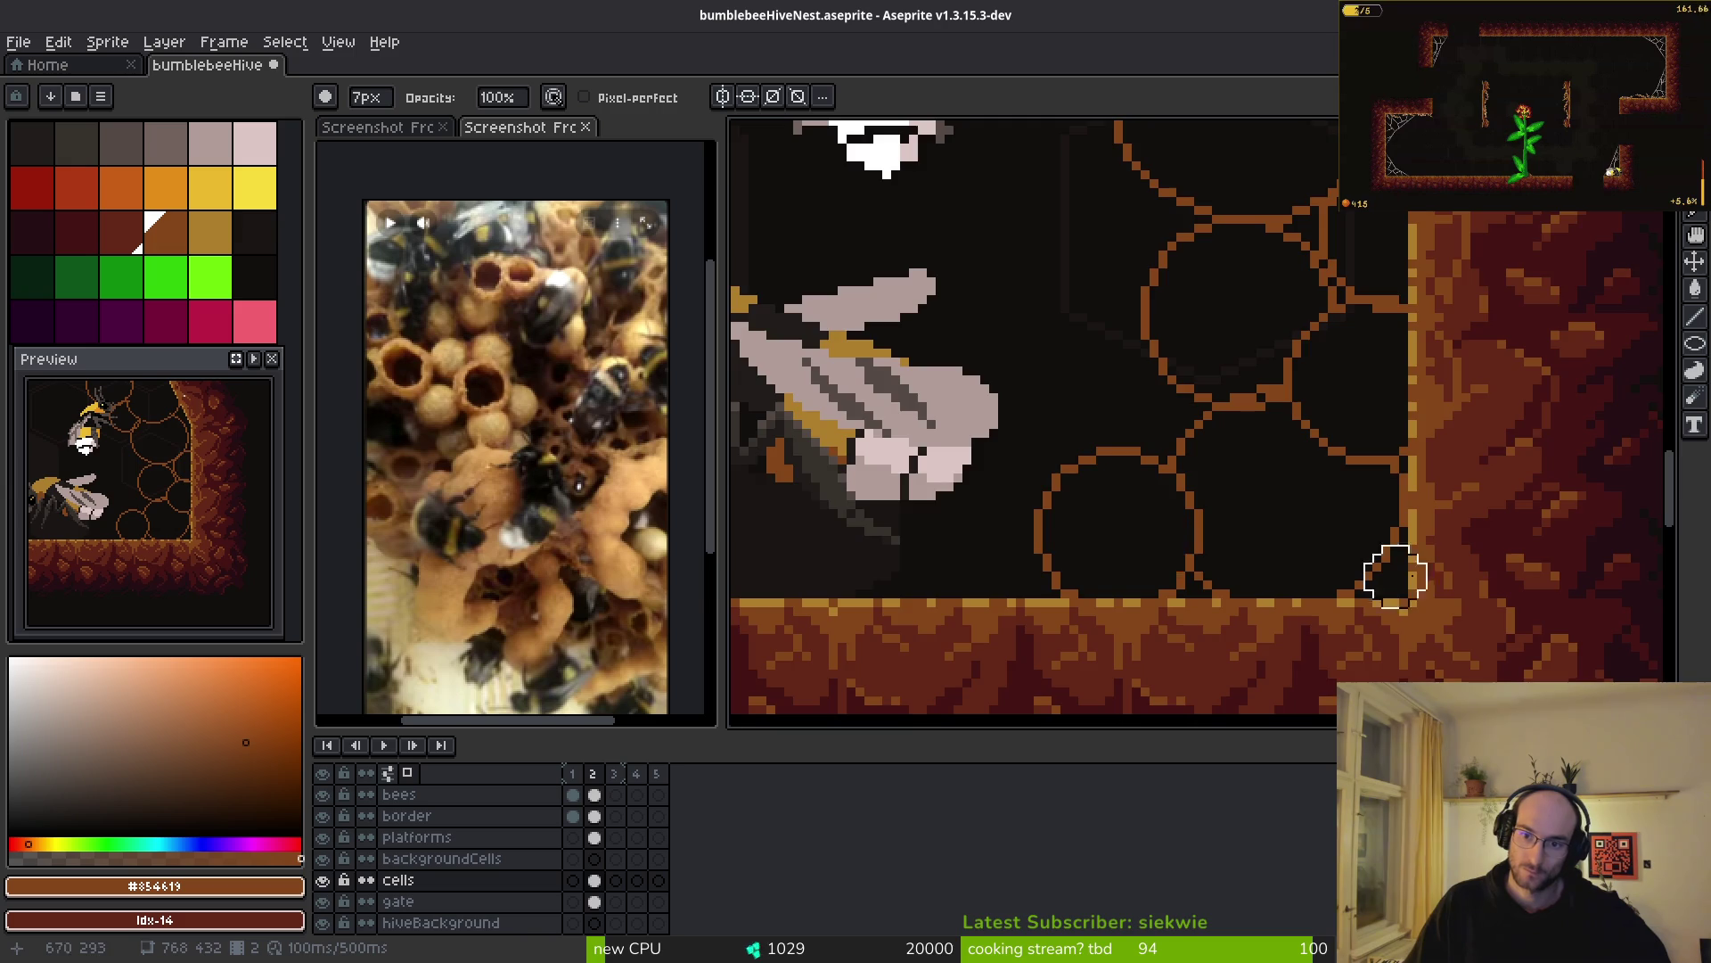
{"action": "scroll", "coordinate": [1314, 573], "scroll_direction": "down", "scroll_amount": 4}
{"action": "scroll", "coordinate": [1210, 524], "scroll_direction": "up", "scroll_amount": 3}
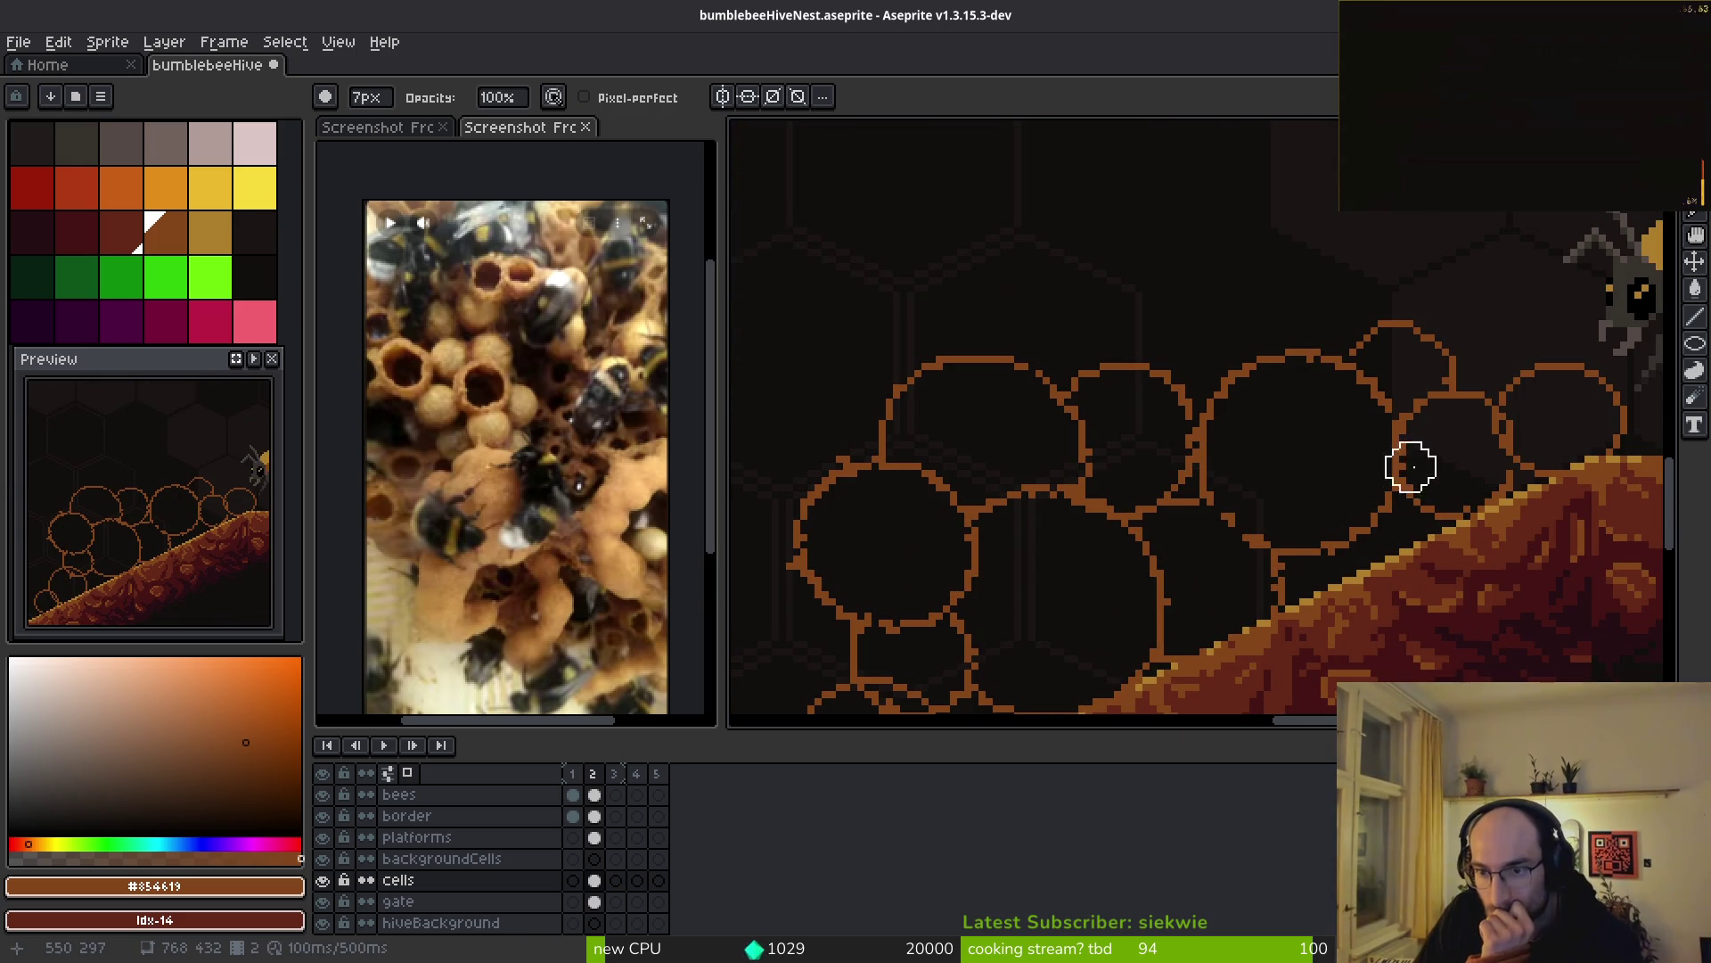
{"action": "scroll", "coordinate": [1390, 459], "scroll_direction": "up", "scroll_amount": 2}
{"action": "scroll", "coordinate": [1127, 559], "scroll_direction": "down", "scroll_amount": 3}
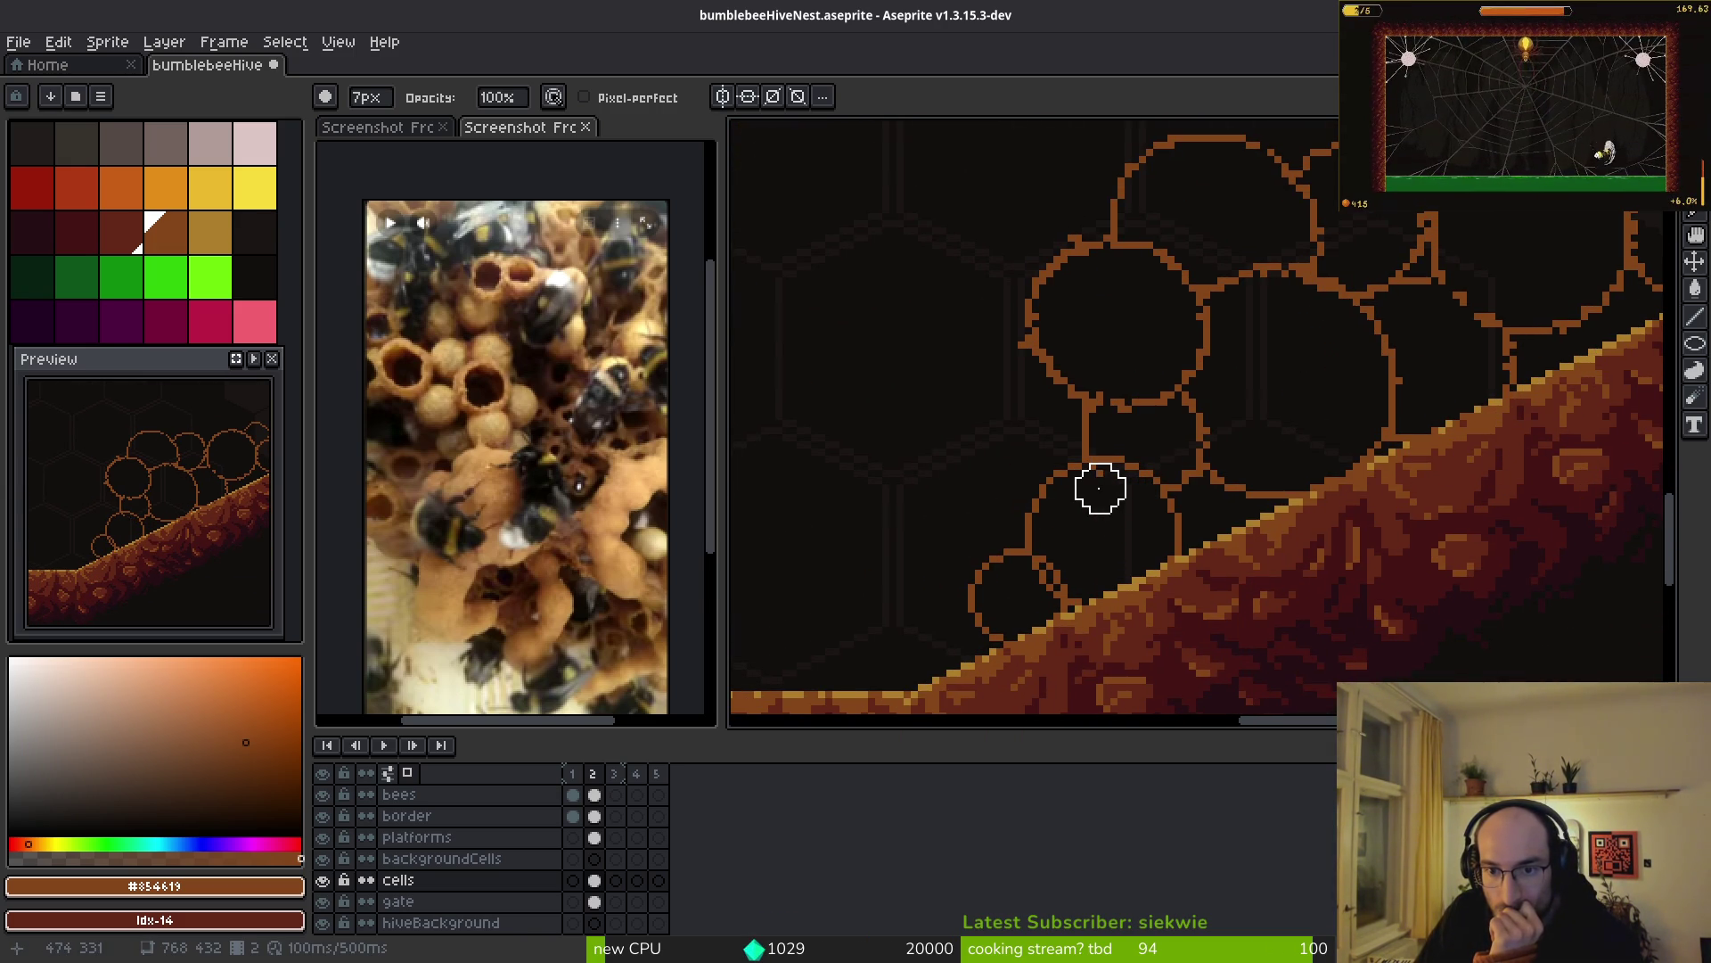
{"action": "scroll", "coordinate": [1186, 568], "scroll_direction": "down", "scroll_amount": 3}
{"action": "scroll", "coordinate": [1158, 564], "scroll_direction": "up", "scroll_amount": 5}
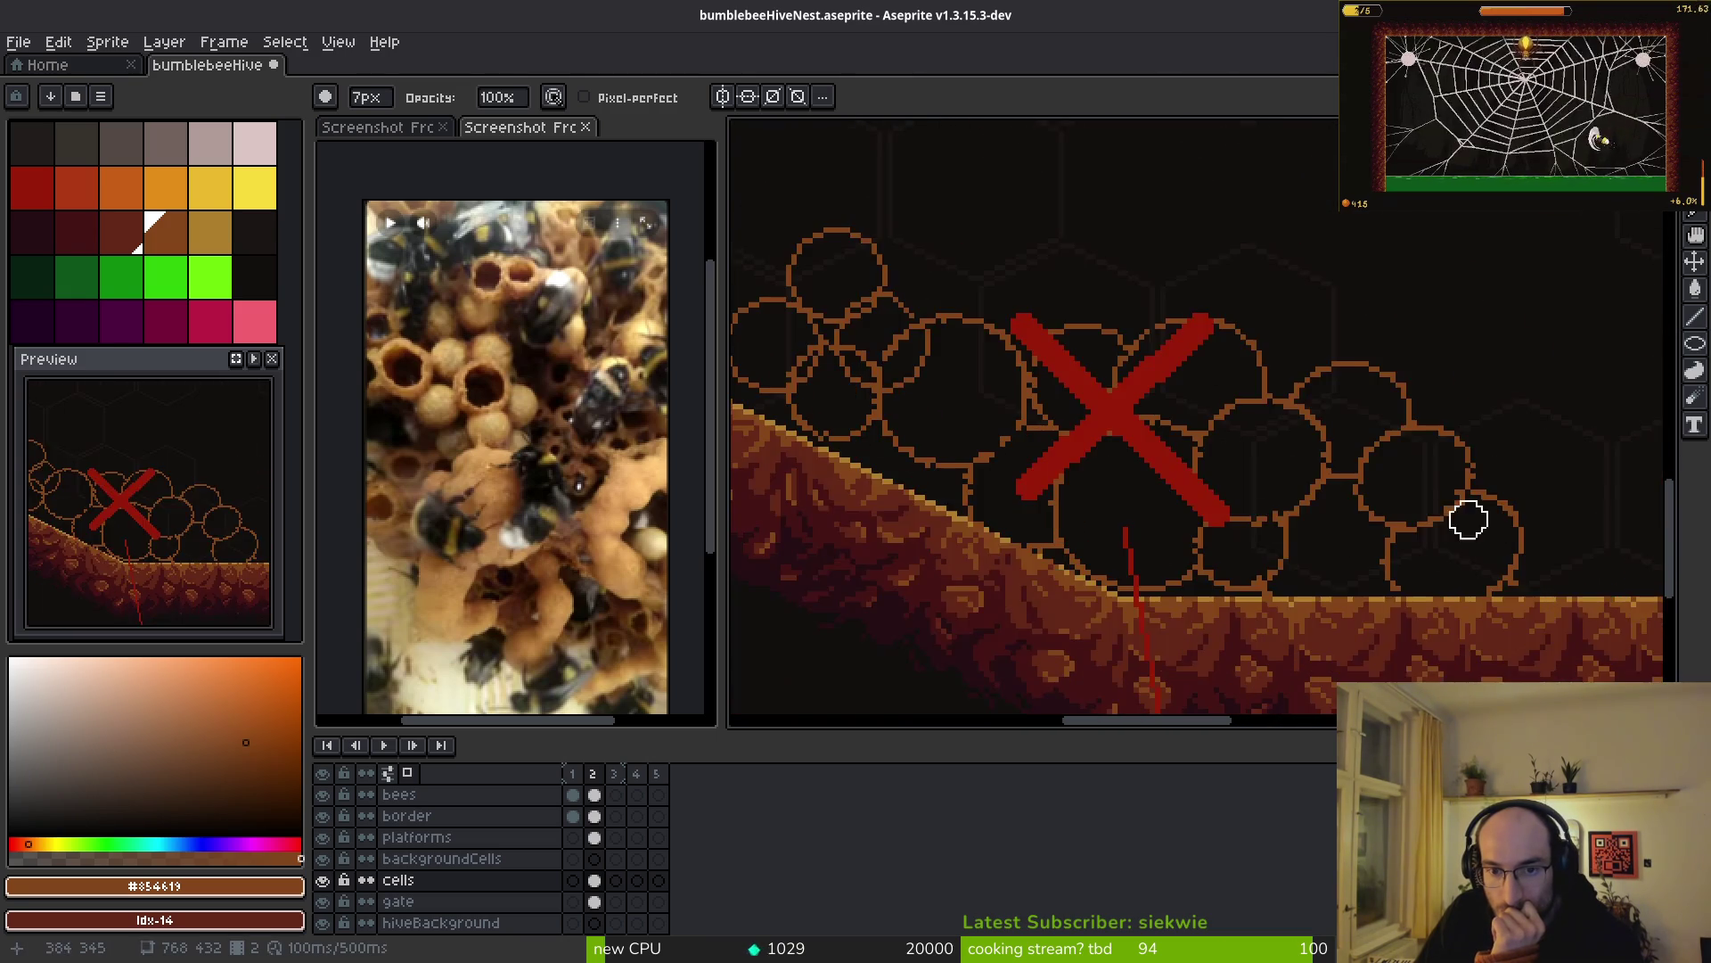
{"action": "scroll", "coordinate": [1205, 536], "scroll_direction": "up", "scroll_amount": 1}
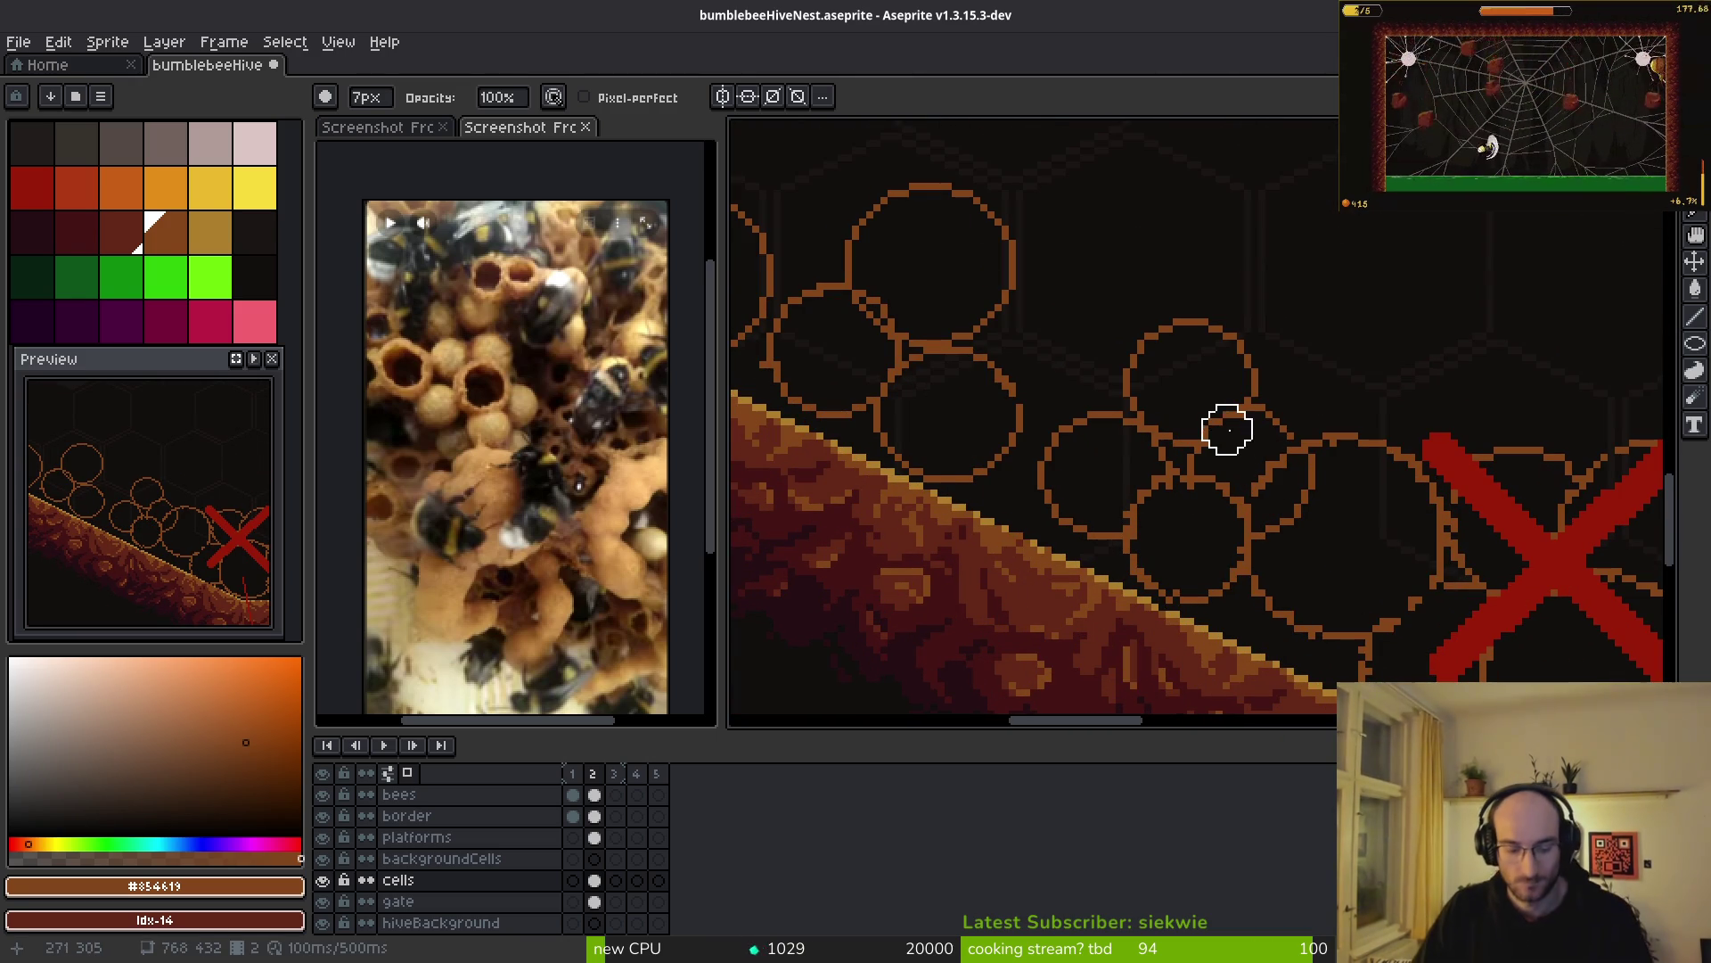
{"action": "scroll", "coordinate": [1219, 421], "scroll_direction": "up", "scroll_amount": 1}
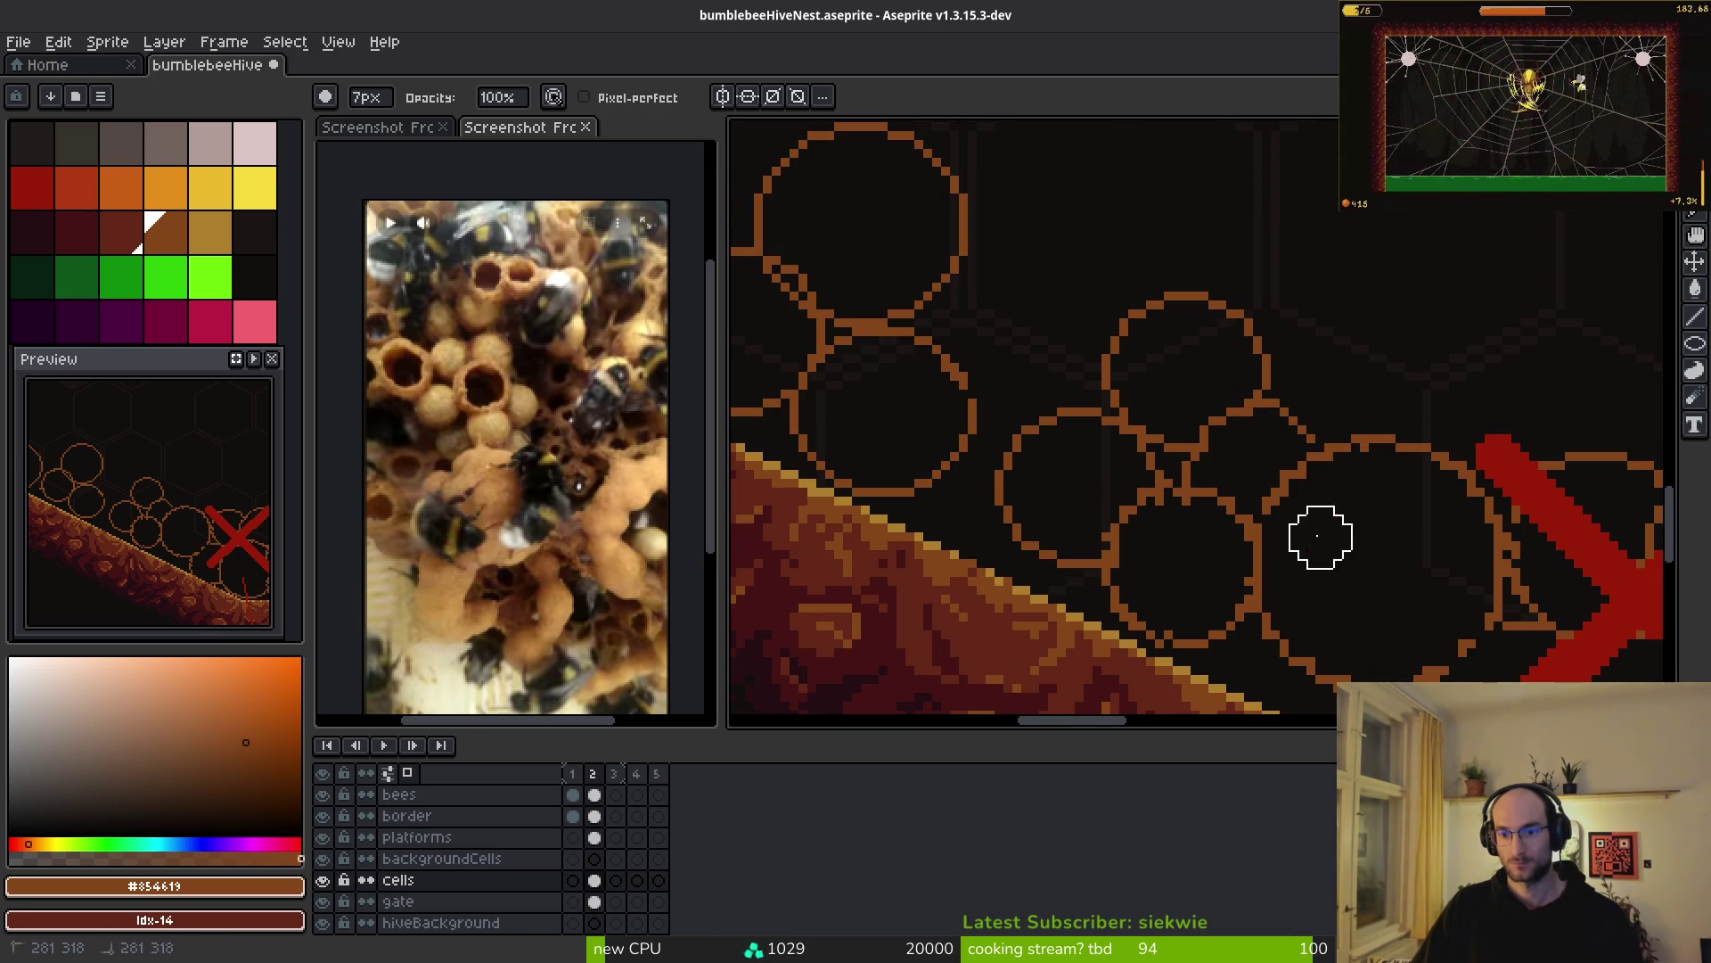
{"action": "scroll", "coordinate": [1320, 536], "scroll_direction": "down", "scroll_amount": 2}
{"action": "scroll", "coordinate": [1194, 477], "scroll_direction": "up", "scroll_amount": 3}
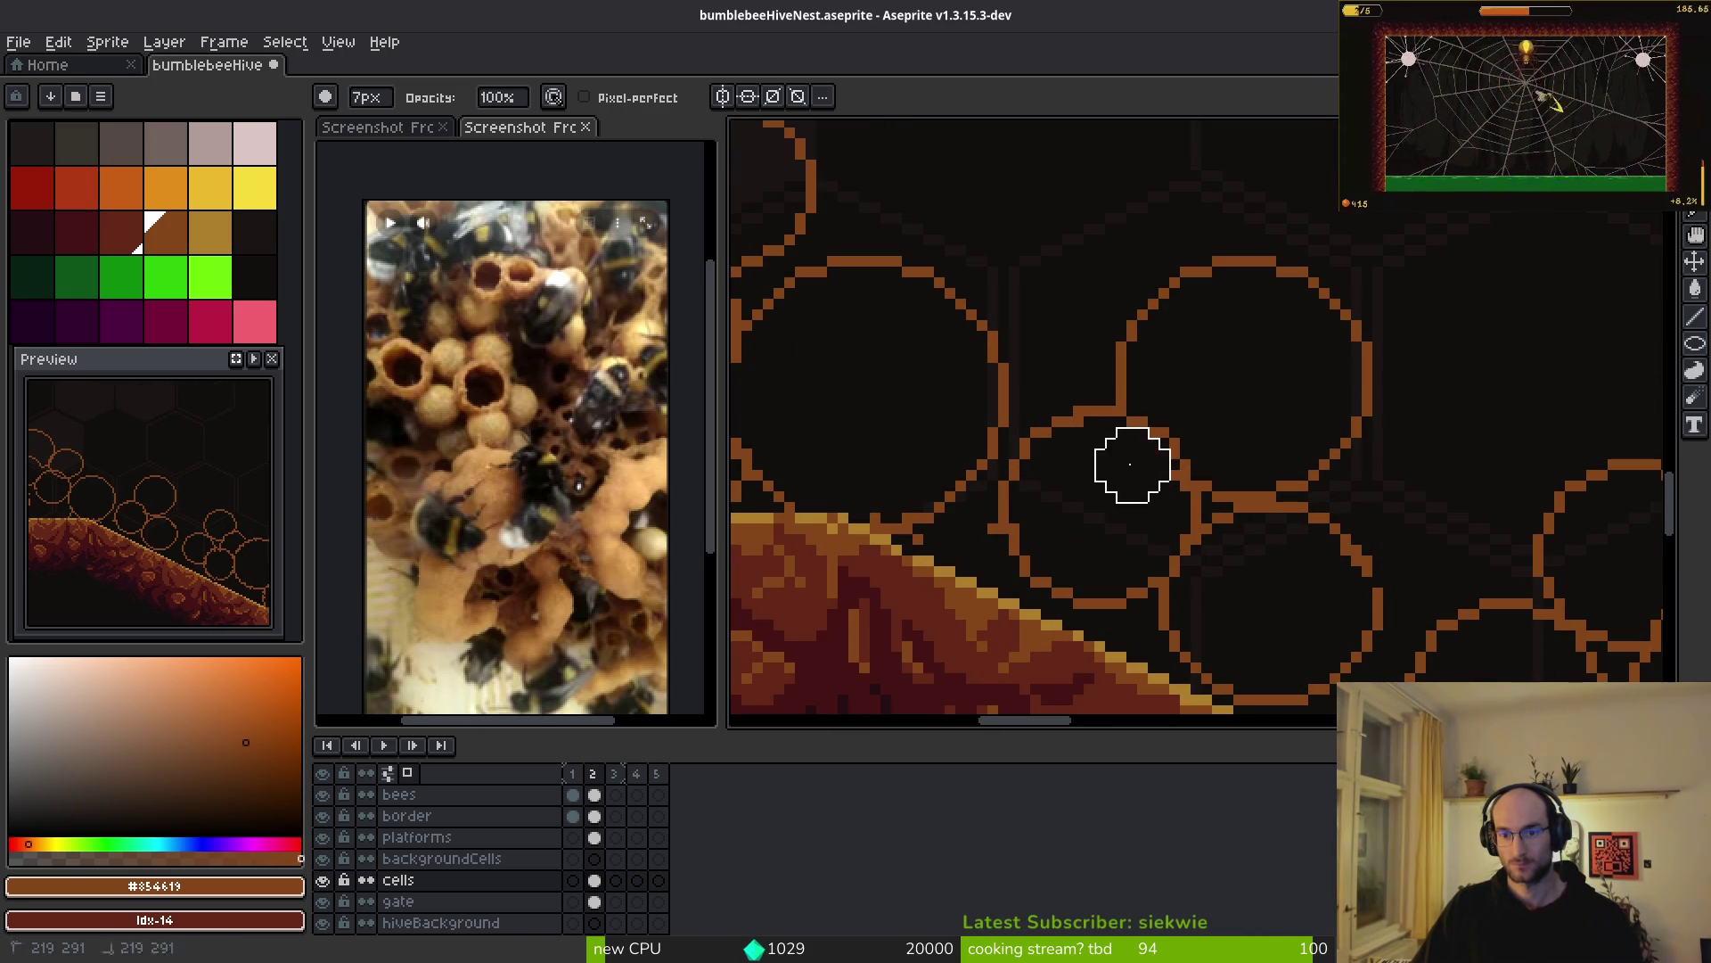
{"action": "scroll", "coordinate": [1110, 507], "scroll_direction": "up", "scroll_amount": 3}
{"action": "scroll", "coordinate": [1141, 472], "scroll_direction": "left", "scroll_amount": 3}
- Draw a new honeycomb cell circle between the existing cells
{"action": "key", "text": "l"}
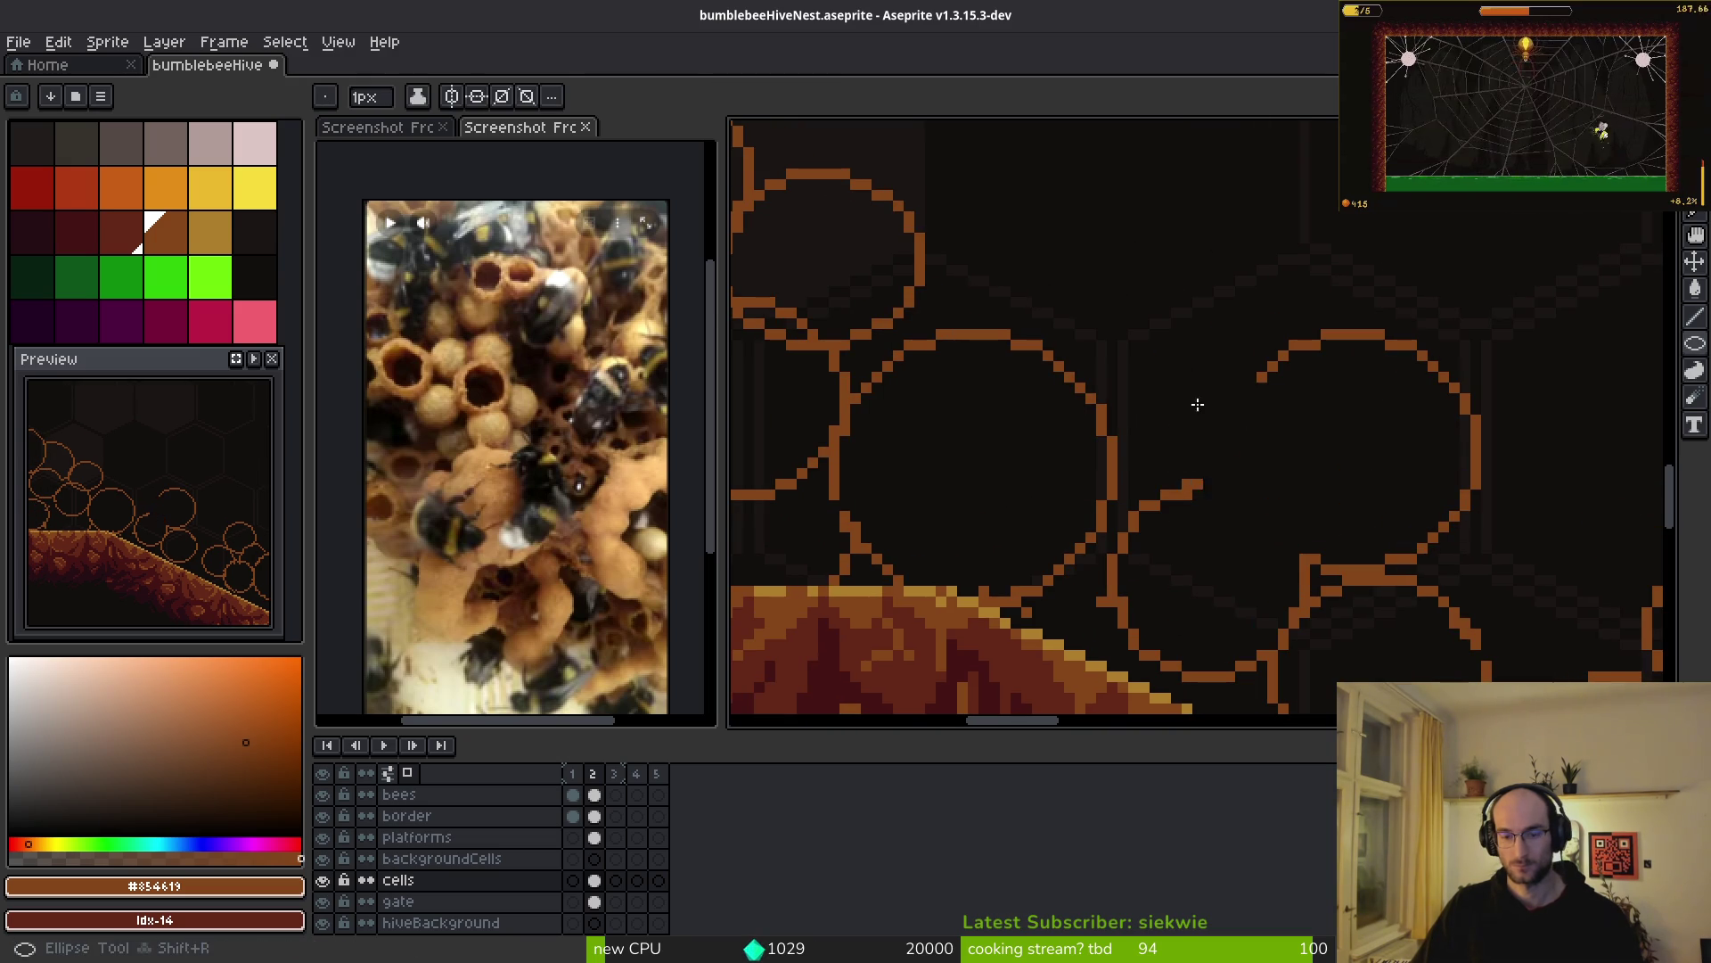
{"action": "mouse_move", "coordinate": [1080, 362]}
{"action": "left_mouse_down"}
{"action": "mouse_move", "coordinate": [1240, 501]}
{"action": "mouse_move", "coordinate": [1263, 544]}
{"action": "left_mouse_up"}
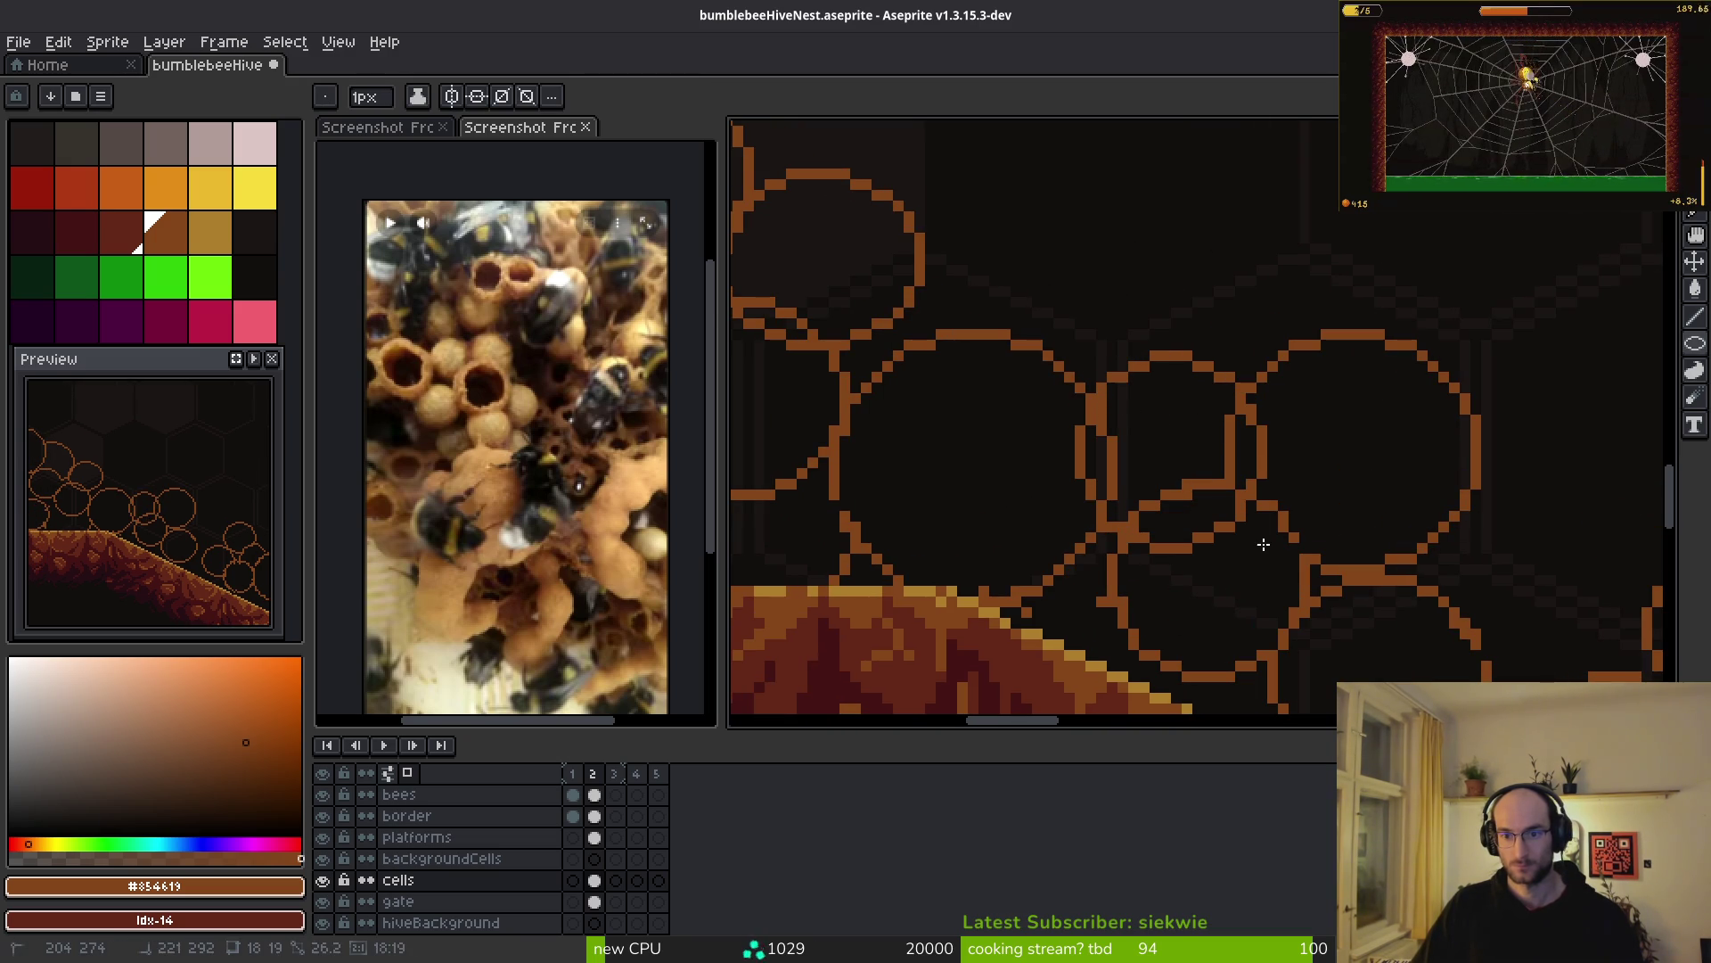
{"action": "key", "text": "b"}
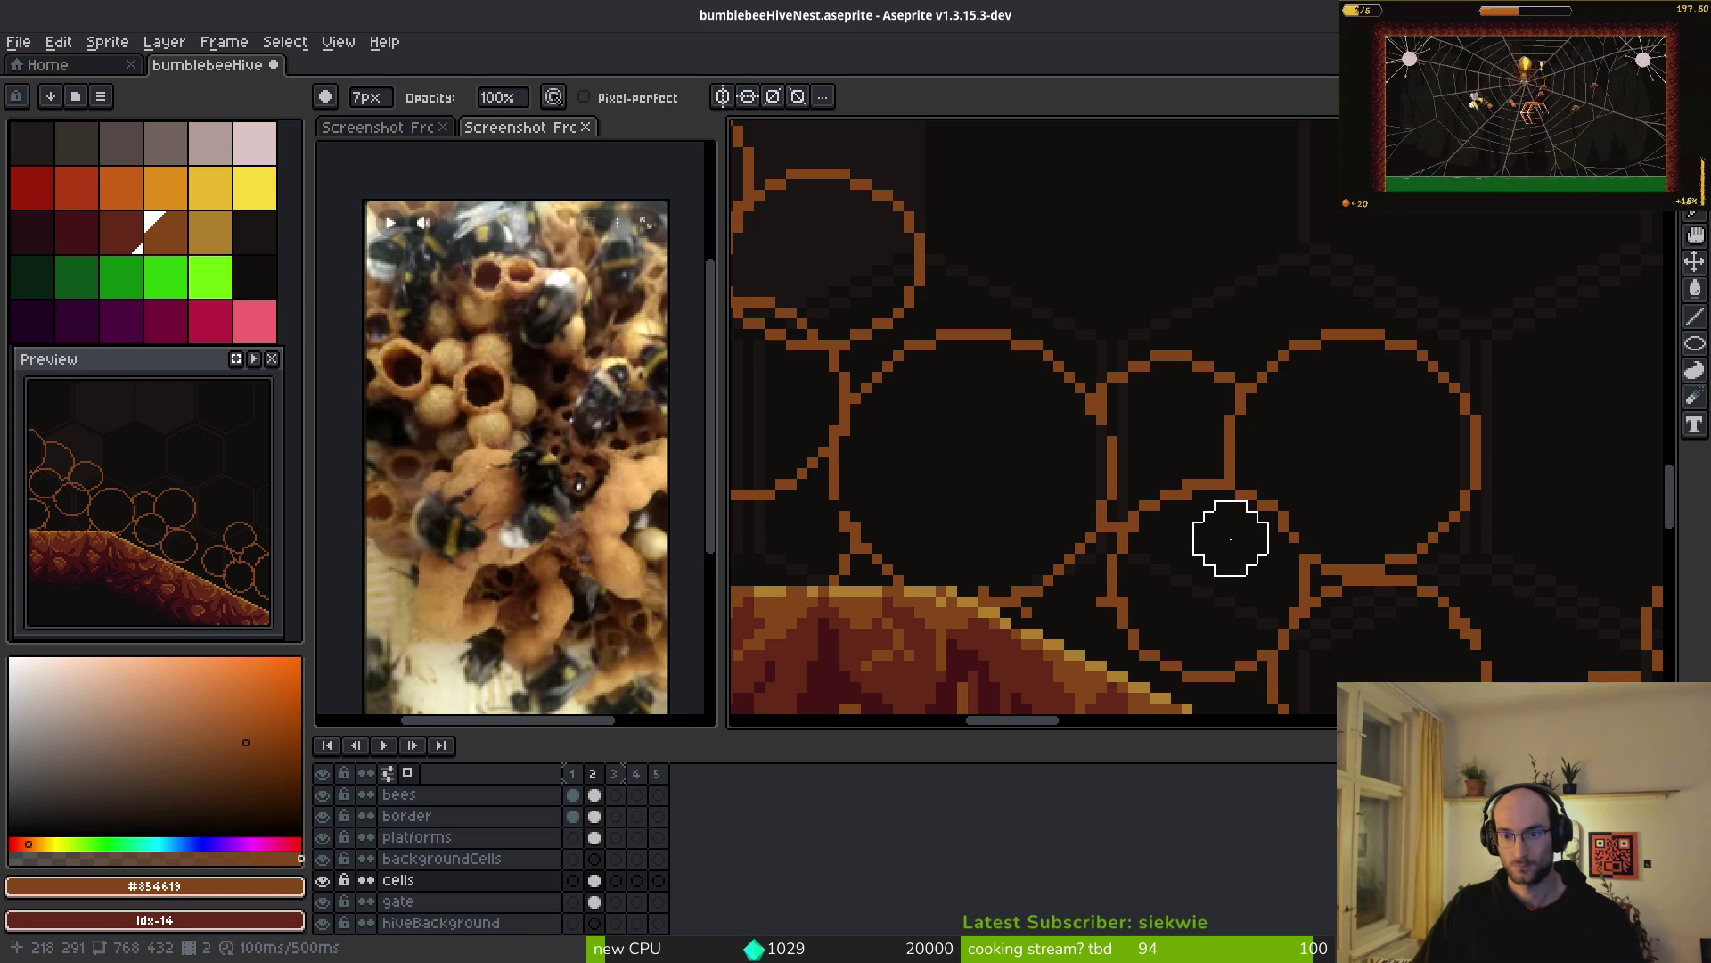
{"action": "scroll", "coordinate": [1231, 538], "scroll_direction": "down", "scroll_amount": 2}
{"action": "scroll", "coordinate": [1150, 557], "scroll_direction": "up", "scroll_amount": 2}
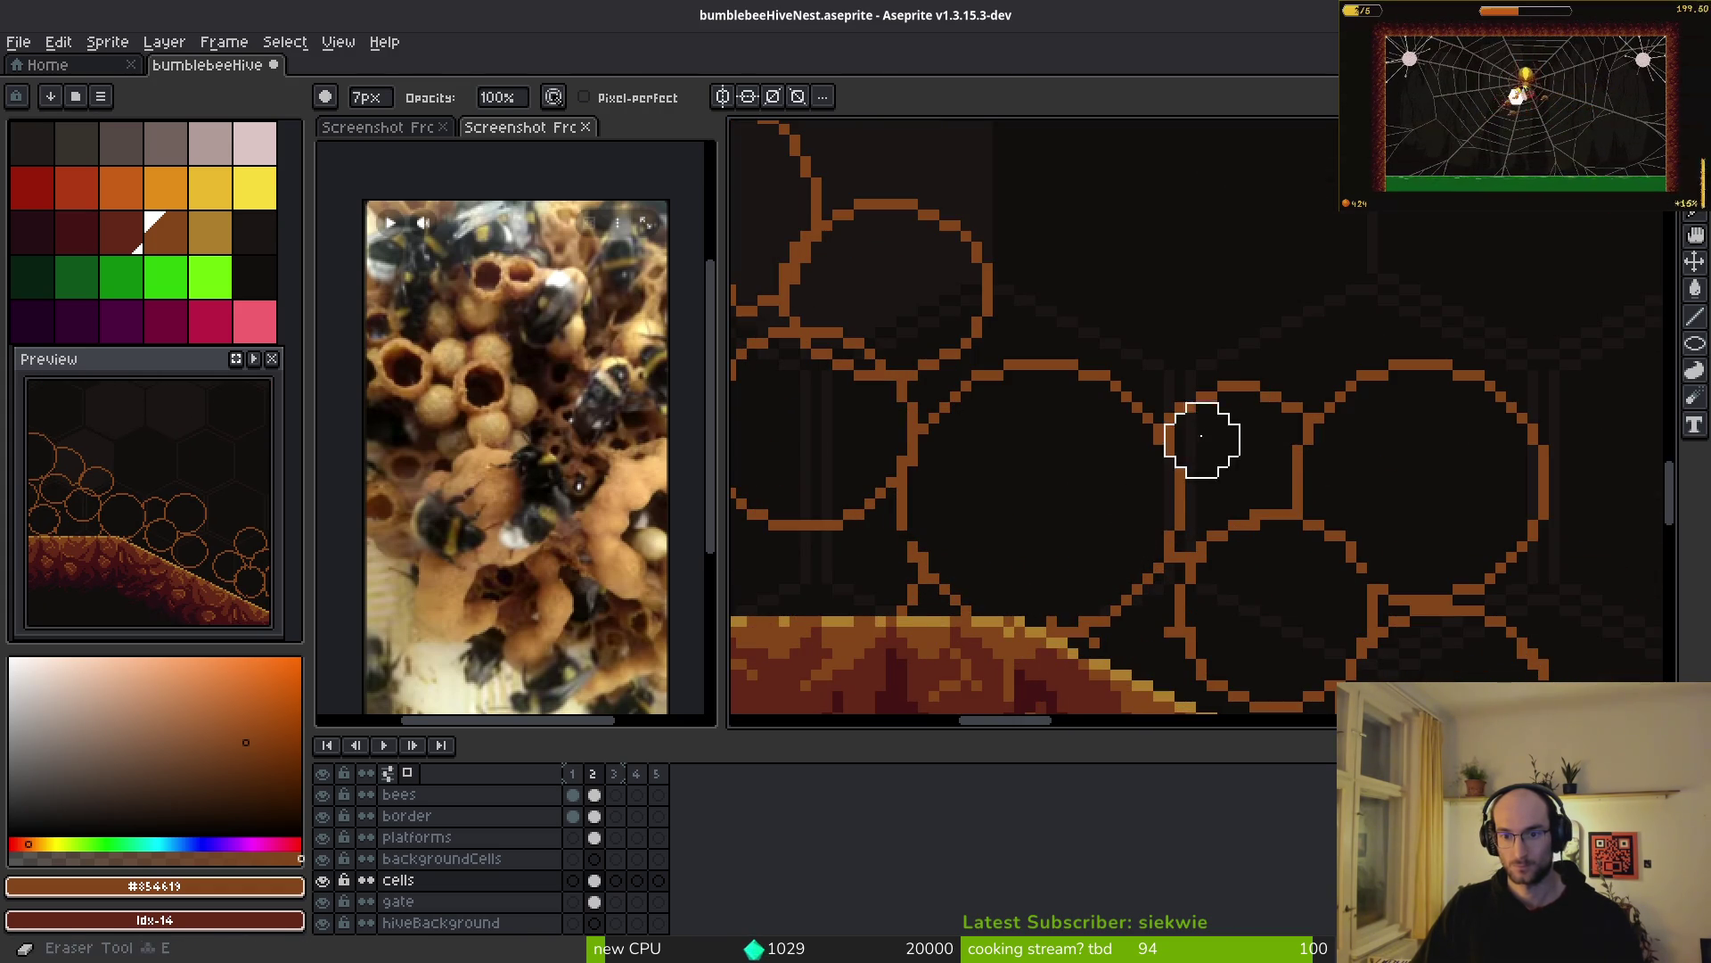
- Smooth the pixel steps on the diagonal cell wall with single-pixel pencil and eraser touches
{"action": "key", "text": "b"}
{"action": "scroll", "coordinate": [1167, 432], "scroll_direction": "up", "scroll_amount": 3}
{"action": "key", "text": "e"}
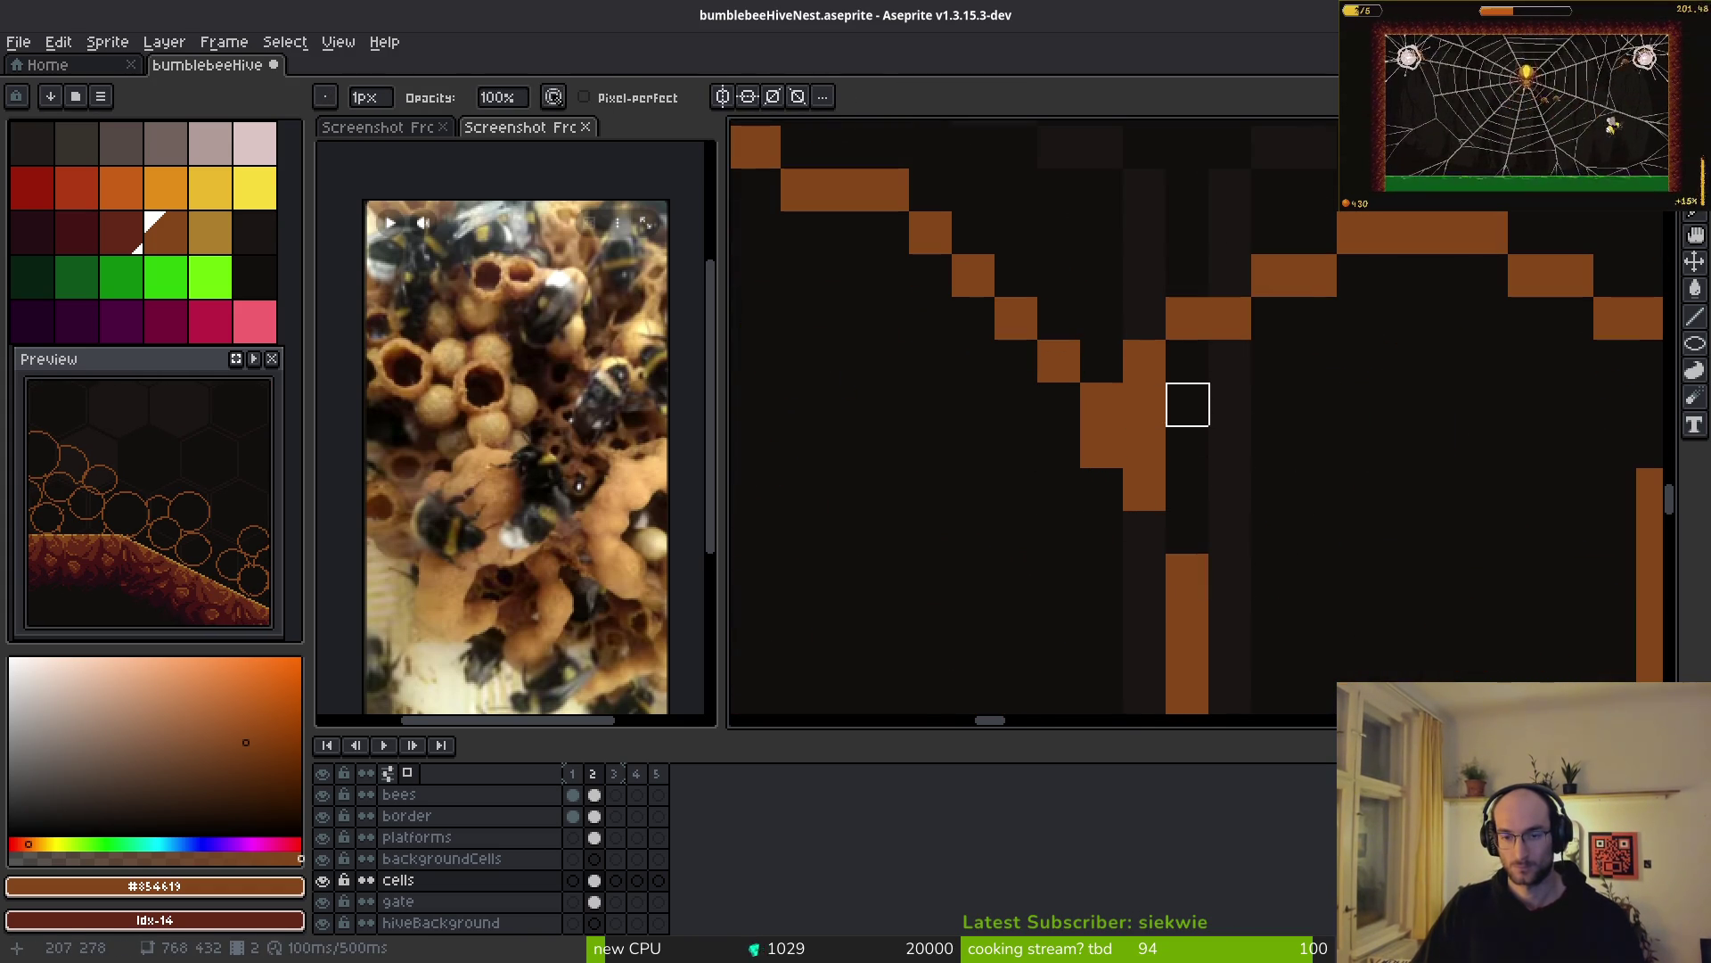
{"action": "key", "text": "b"}
{"action": "left_click", "coordinate": [1145, 404]}
{"action": "key", "text": "e"}
{"action": "left_click", "coordinate": [1144, 361]}
{"action": "key", "text": "b"}
{"action": "left_click", "coordinate": [1185, 361]}
{"action": "key", "text": "e"}
{"action": "left_click", "coordinate": [1186, 319]}
{"action": "key", "text": "b"}
{"action": "scroll", "coordinate": [1315, 447], "scroll_direction": "down", "scroll_amount": 3}
{"action": "scroll", "coordinate": [1277, 440], "scroll_direction": "up", "scroll_amount": 3}
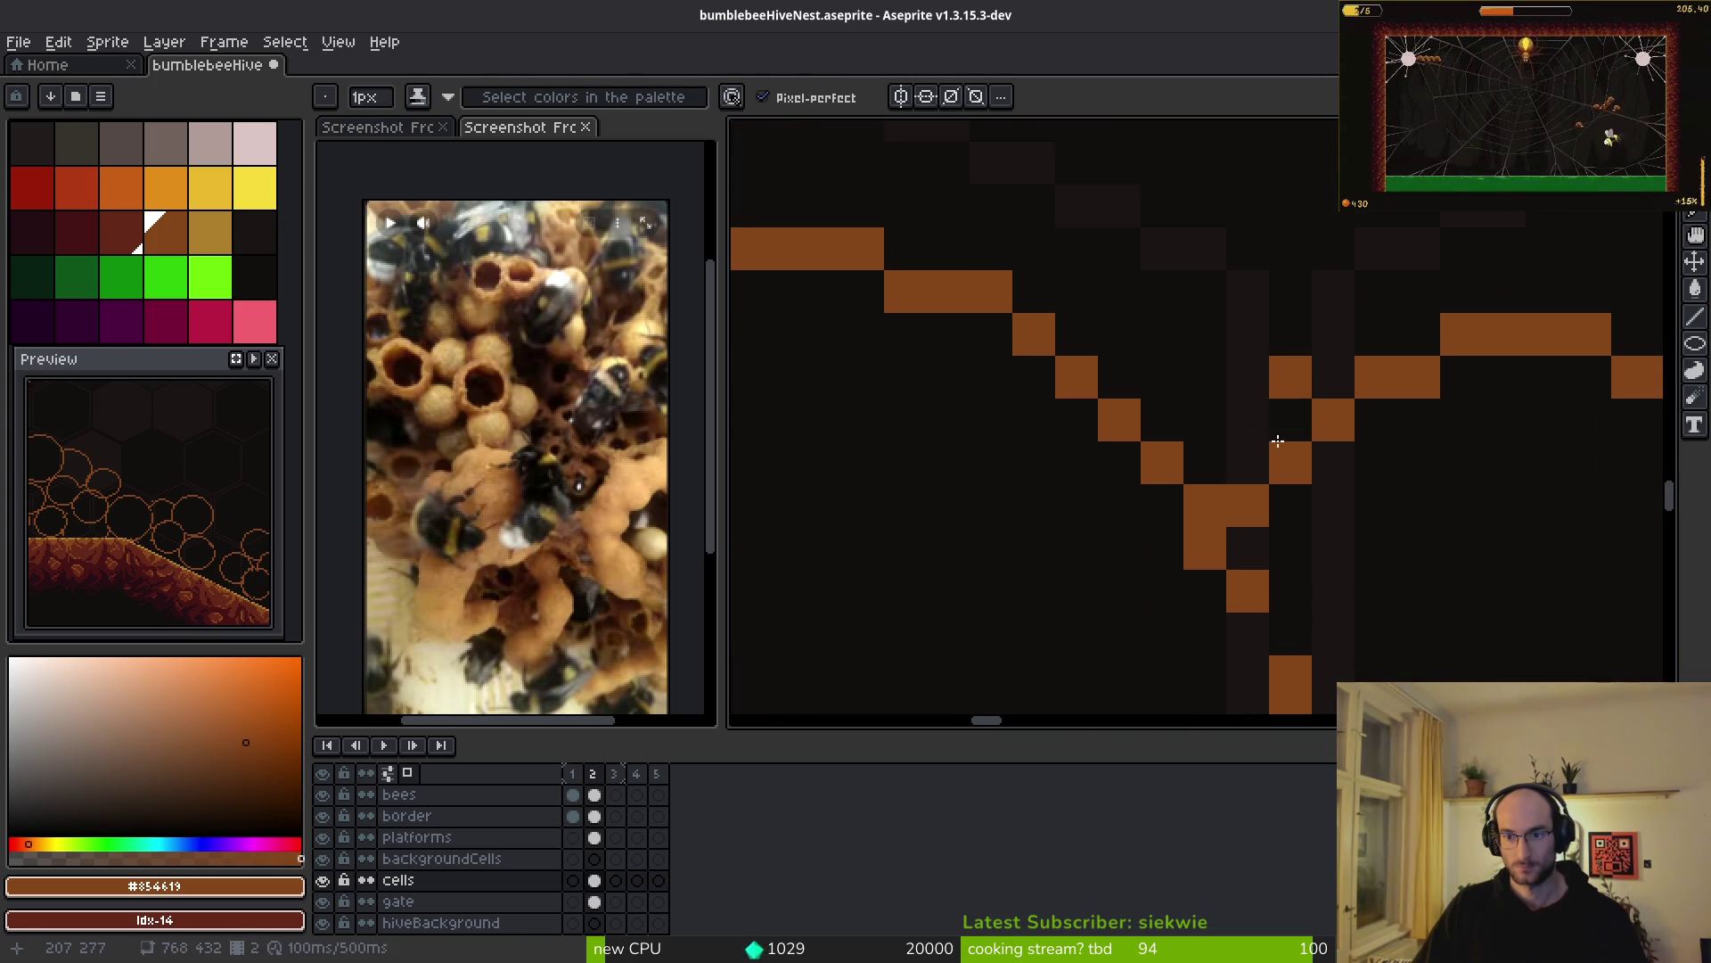
- Erase stray pixels by the V joint and wall, and fill one gap pixel in the cell wall
{"action": "key", "text": "e"}
{"action": "left_click", "coordinate": [1290, 464]}
{"action": "scroll", "coordinate": [1376, 592], "scroll_direction": "up", "scroll_amount": 2}
{"action": "scroll", "coordinate": [1111, 459], "scroll_direction": "down", "scroll_amount": 2}
{"action": "key", "text": "b"}
{"action": "left_click", "coordinate": [1082, 465]}
{"action": "key", "text": "e"}
{"action": "scroll", "coordinate": [1230, 447], "scroll_direction": "down", "scroll_amount": 3}
{"action": "scroll", "coordinate": [1230, 596], "scroll_direction": "up", "scroll_amount": 2}
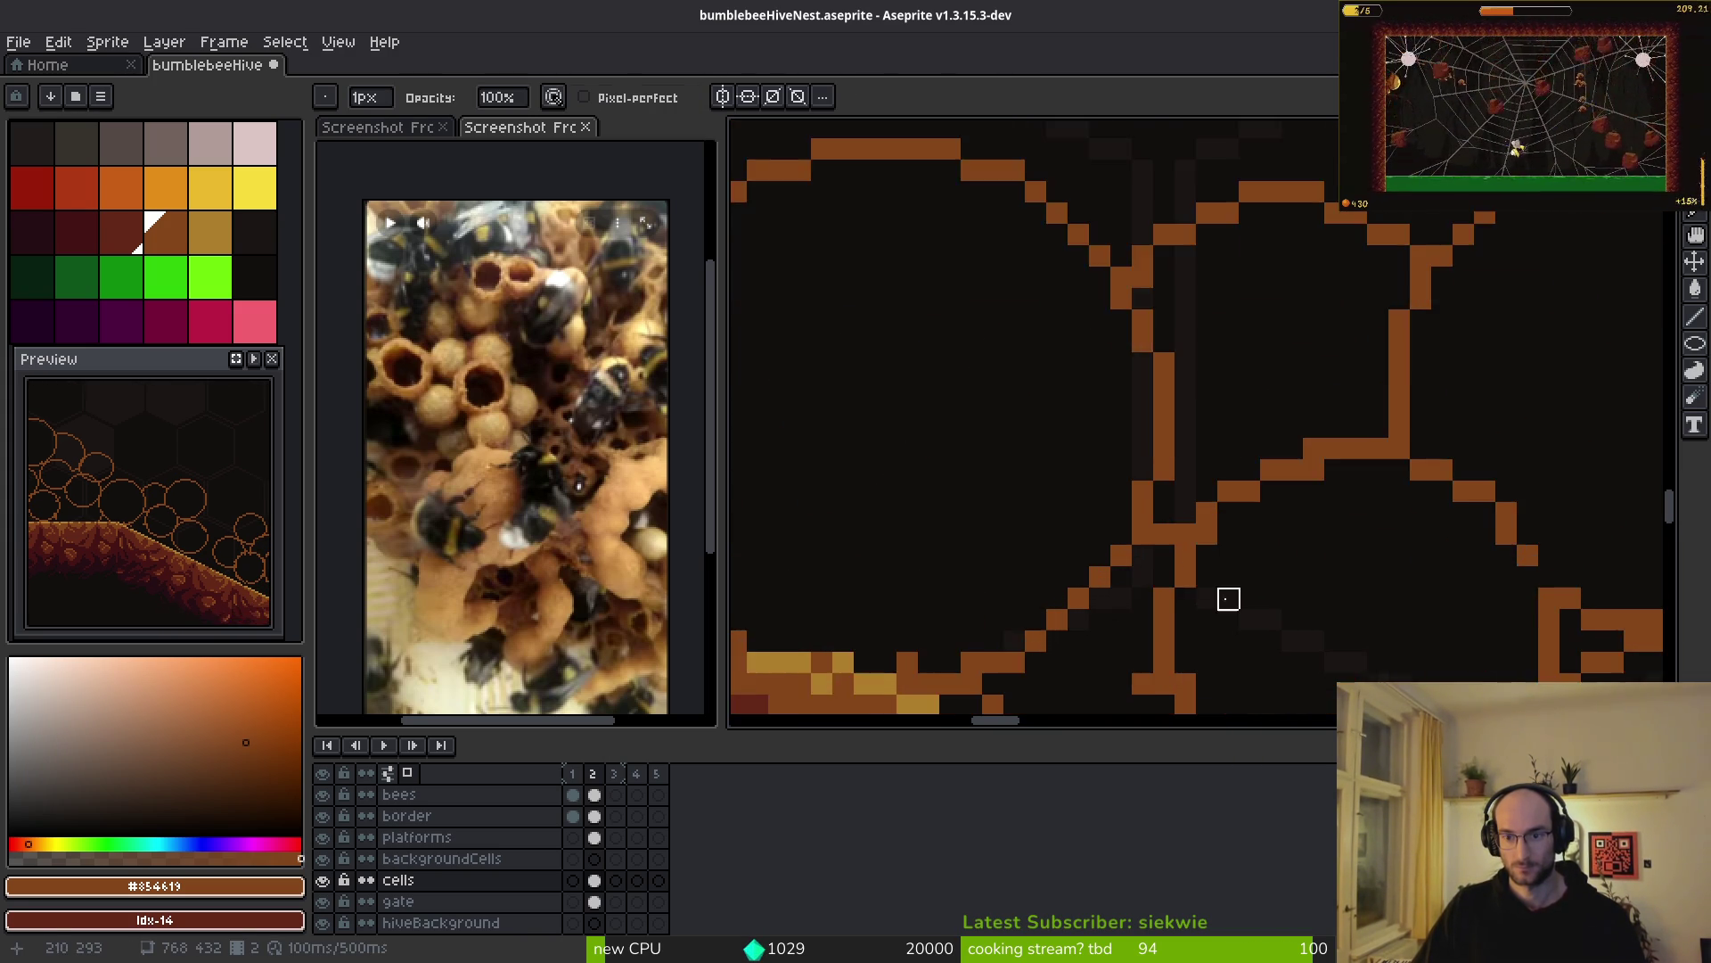
{"action": "left_click", "coordinate": [1141, 594]}
{"action": "scroll", "coordinate": [1114, 597], "scroll_direction": "down", "scroll_amount": 2}
{"action": "scroll", "coordinate": [1074, 610], "scroll_direction": "up", "scroll_amount": 2}
{"action": "scroll", "coordinate": [980, 553], "scroll_direction": "down", "scroll_amount": 2}
{"action": "scroll", "coordinate": [1008, 517], "scroll_direction": "up", "scroll_amount": 2}
{"action": "scroll", "coordinate": [1069, 411], "scroll_direction": "down", "scroll_amount": 2}
{"action": "scroll", "coordinate": [1105, 499], "scroll_direction": "up", "scroll_amount": 3}
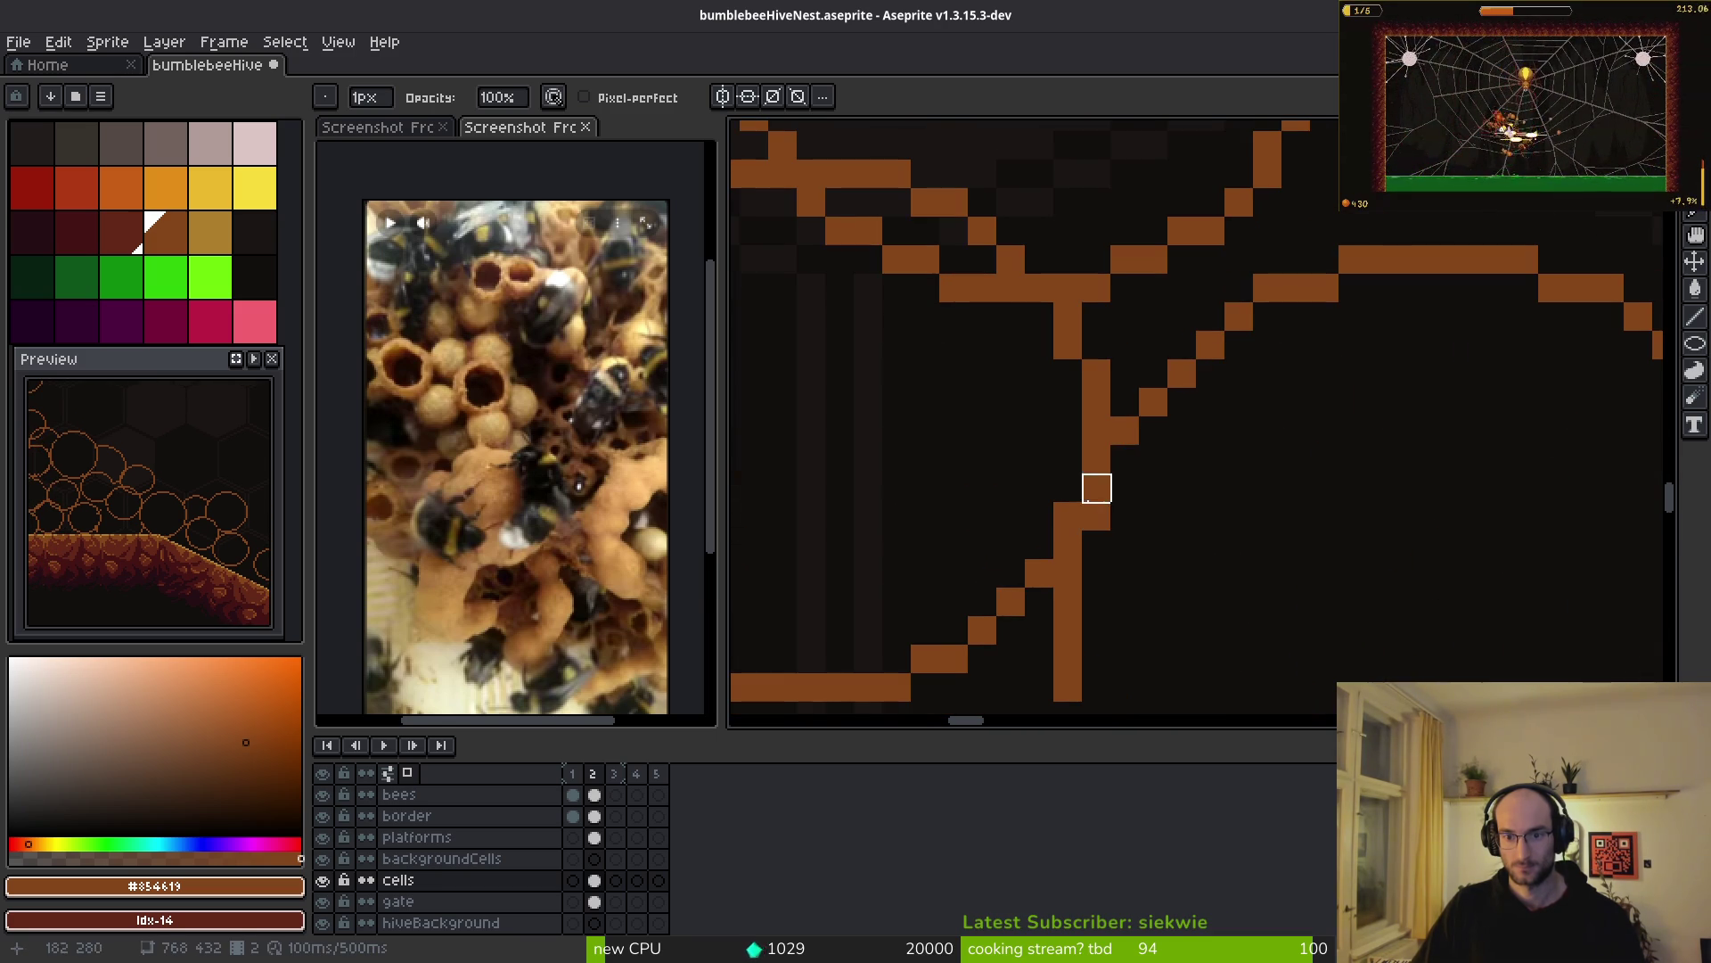
- Undo the last edit and erase extra pixels along the cell wall junction and outline
{"action": "key", "text": "ctrl+z"}
{"action": "left_click_drag", "start_coordinate": [1125, 517], "coordinate": [1068, 517]}
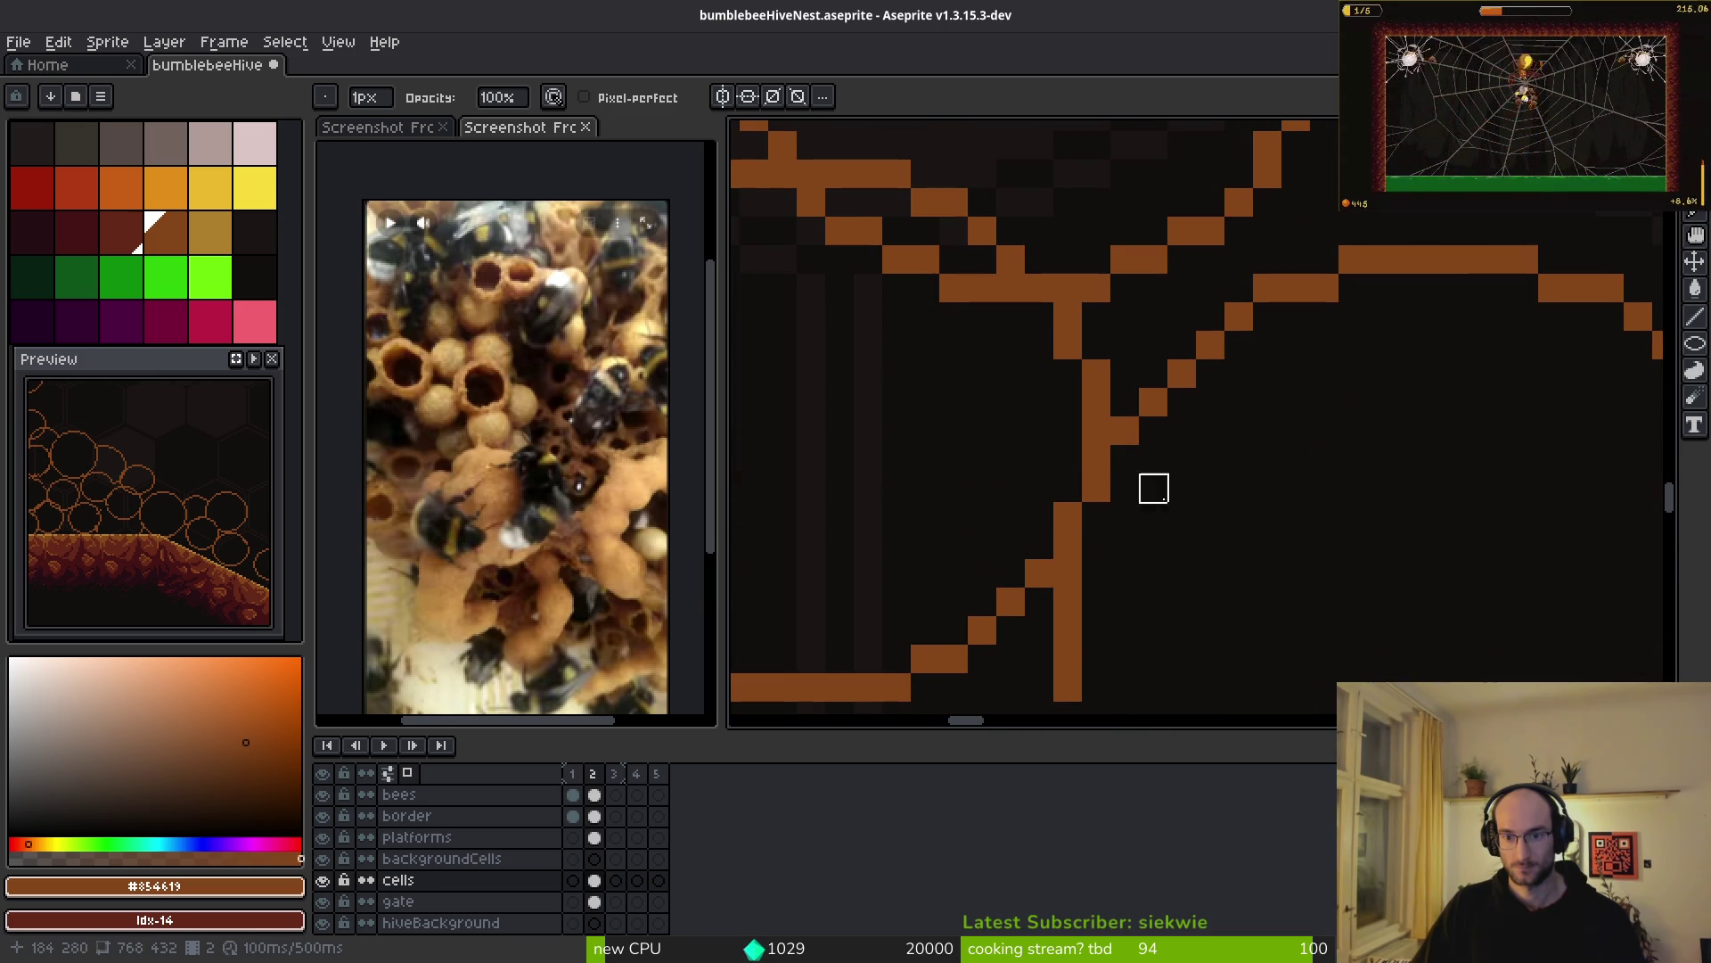
{"action": "scroll", "coordinate": [1132, 445], "scroll_direction": "down", "scroll_amount": 2}
{"action": "scroll", "coordinate": [1114, 401], "scroll_direction": "up", "scroll_amount": 2}
{"action": "scroll", "coordinate": [1114, 491], "scroll_direction": "up", "scroll_amount": 2}
{"action": "mouse_move", "coordinate": [1085, 510]}
{"action": "left_mouse_down"}
{"action": "mouse_move", "coordinate": [1321, 597]}
{"action": "mouse_move", "coordinate": [1146, 508]}
{"action": "left_mouse_up"}
{"action": "scroll", "coordinate": [1159, 526], "scroll_direction": "down", "scroll_amount": 3}
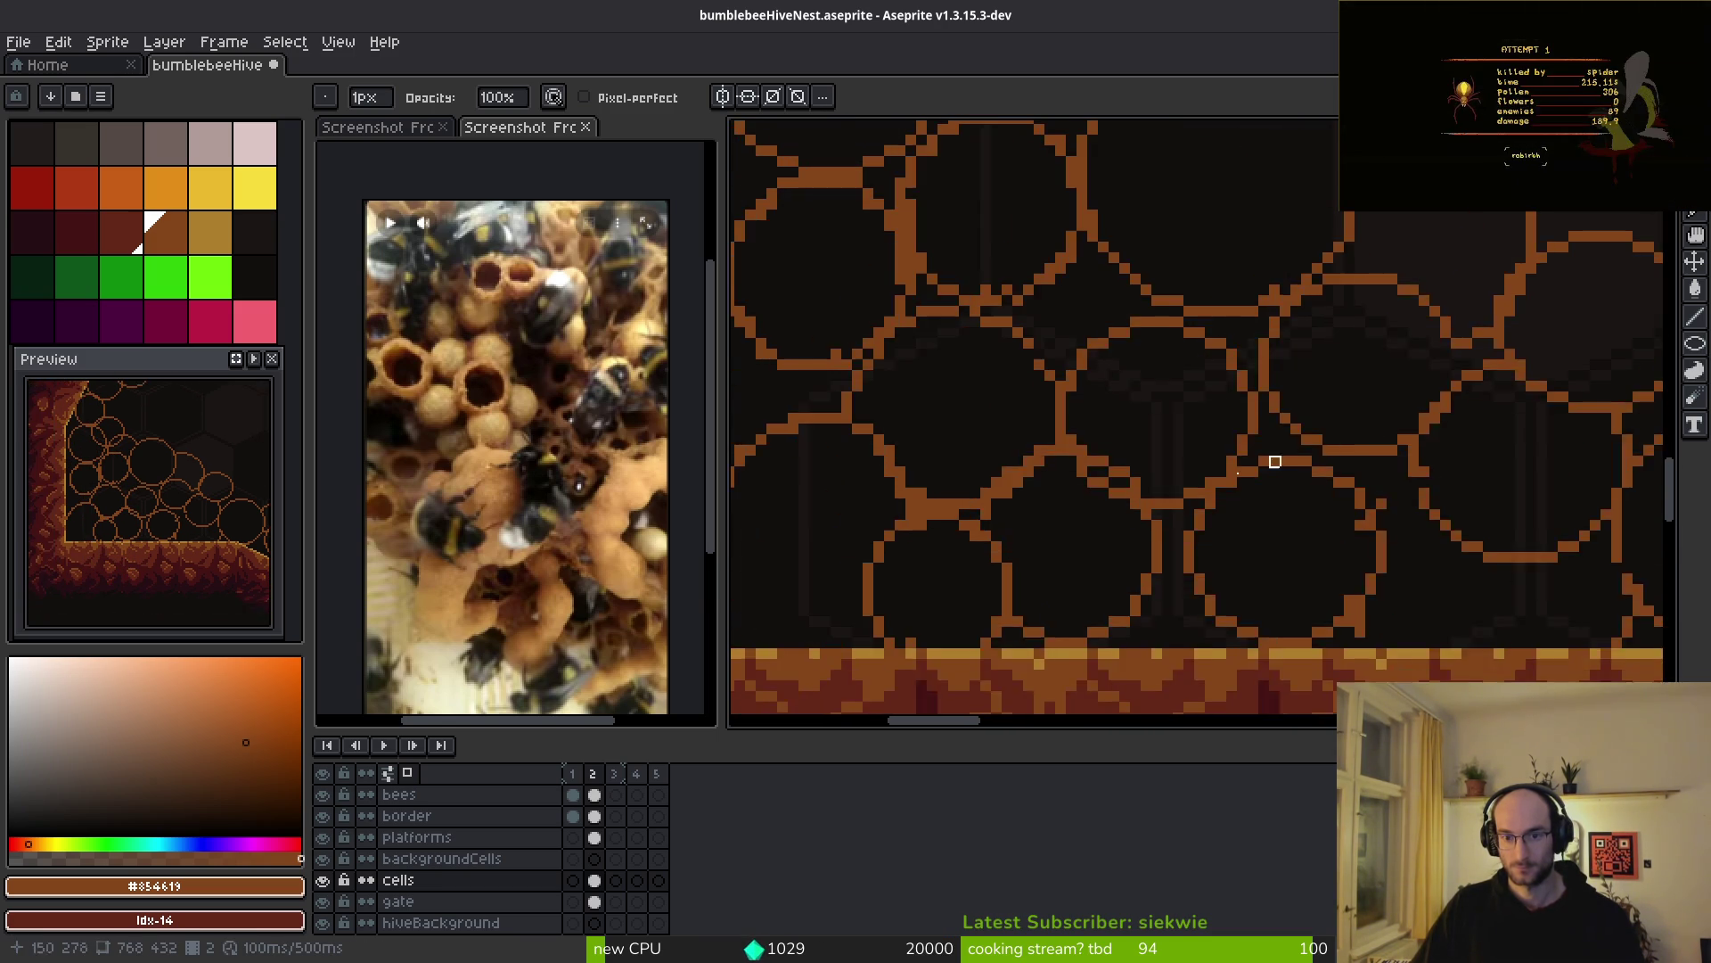
{"action": "scroll", "coordinate": [1138, 490], "scroll_direction": "up", "scroll_amount": 3}
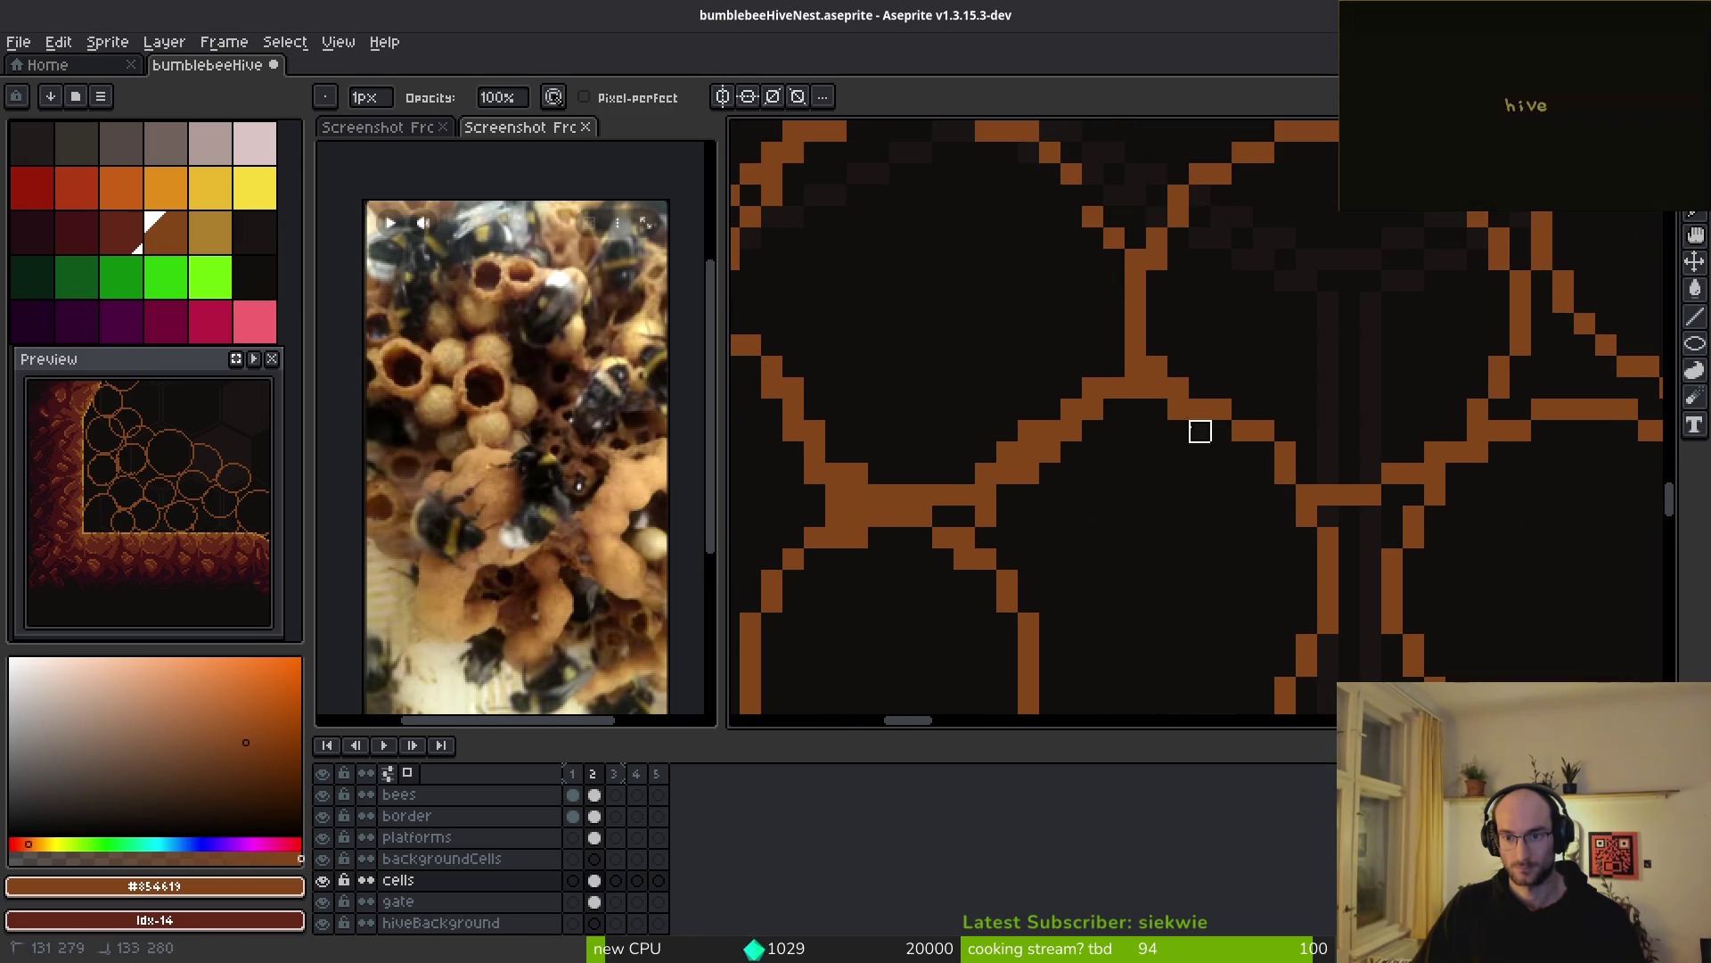
{"action": "scroll", "coordinate": [1138, 440], "scroll_direction": "down", "scroll_amount": 1}
{"action": "scroll", "coordinate": [1218, 393], "scroll_direction": "up", "scroll_amount": 2}
{"action": "left_click_drag", "start_coordinate": [1218, 393], "coordinate": [963, 567]}
- Fill a gap pixel in the cell wall and erase leftover stray pixels on the outline
{"action": "key", "text": "b"}
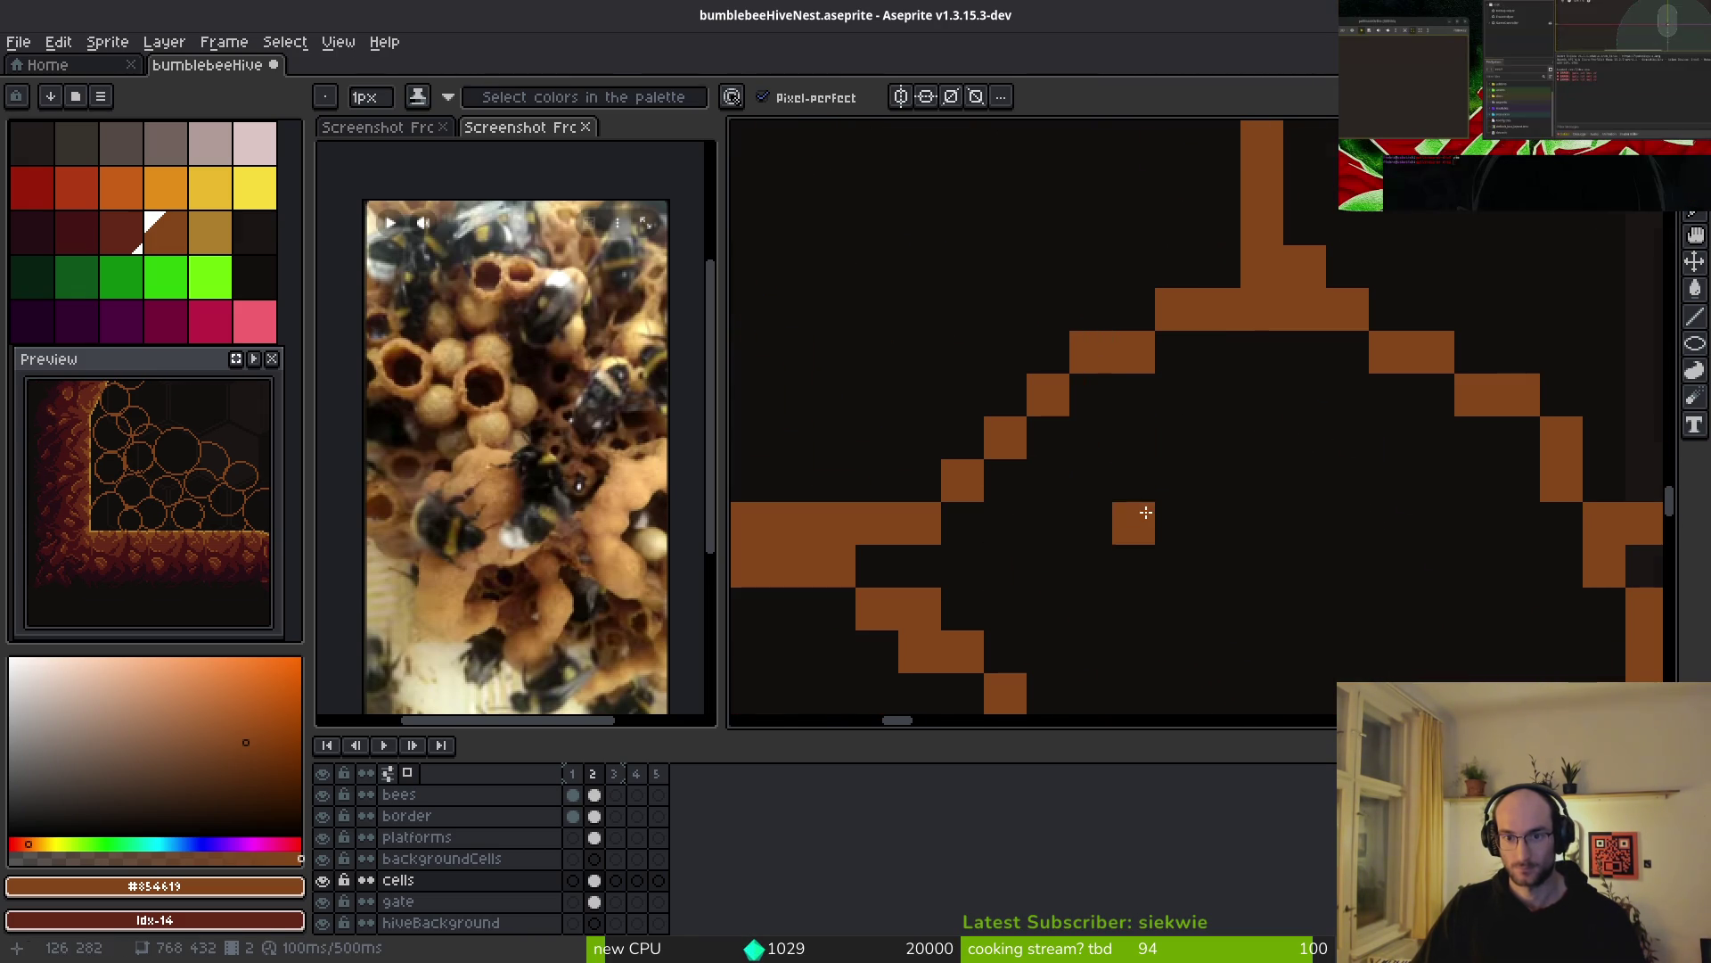
{"action": "scroll", "coordinate": [1138, 481], "scroll_direction": "down", "scroll_amount": 3}
{"action": "scroll", "coordinate": [1052, 425], "scroll_direction": "up", "scroll_amount": 4}
{"action": "left_click", "coordinate": [988, 422]}
{"action": "key", "text": "e"}
{"action": "left_click", "coordinate": [1044, 421]}
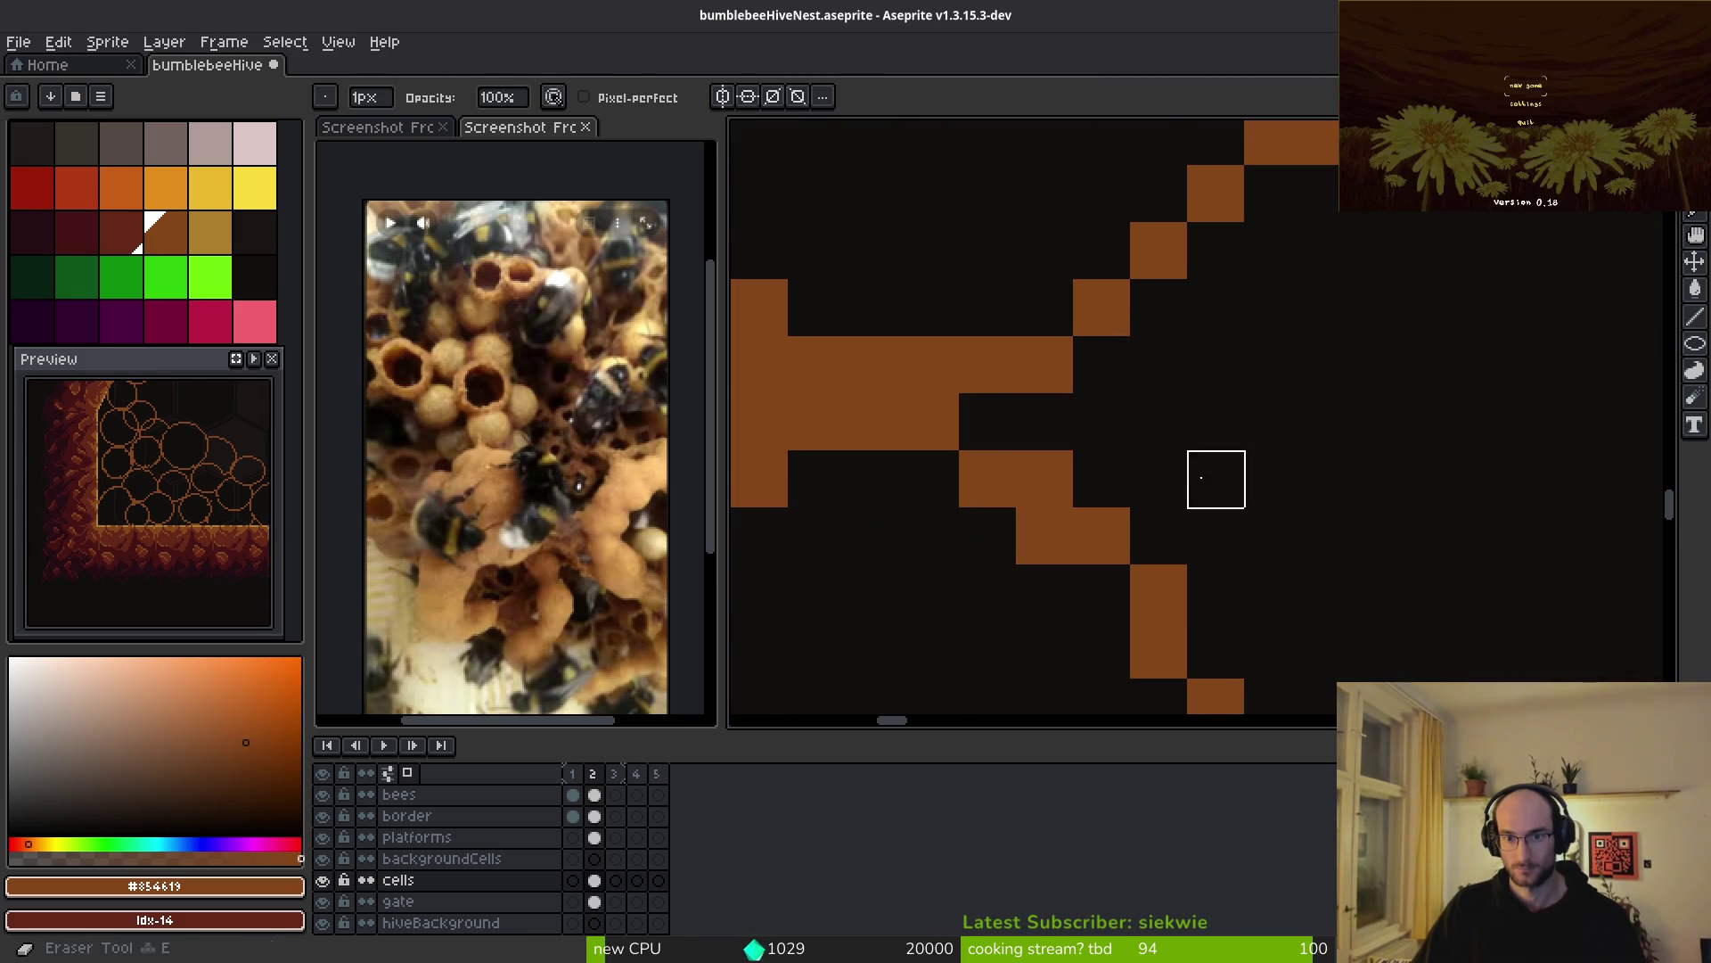
{"action": "scroll", "coordinate": [1189, 499], "scroll_direction": "down", "scroll_amount": 2}
{"action": "scroll", "coordinate": [989, 441], "scroll_direction": "down", "scroll_amount": 2}
{"action": "scroll", "coordinate": [1025, 383], "scroll_direction": "up", "scroll_amount": 4}
{"action": "left_click", "coordinate": [998, 340]}
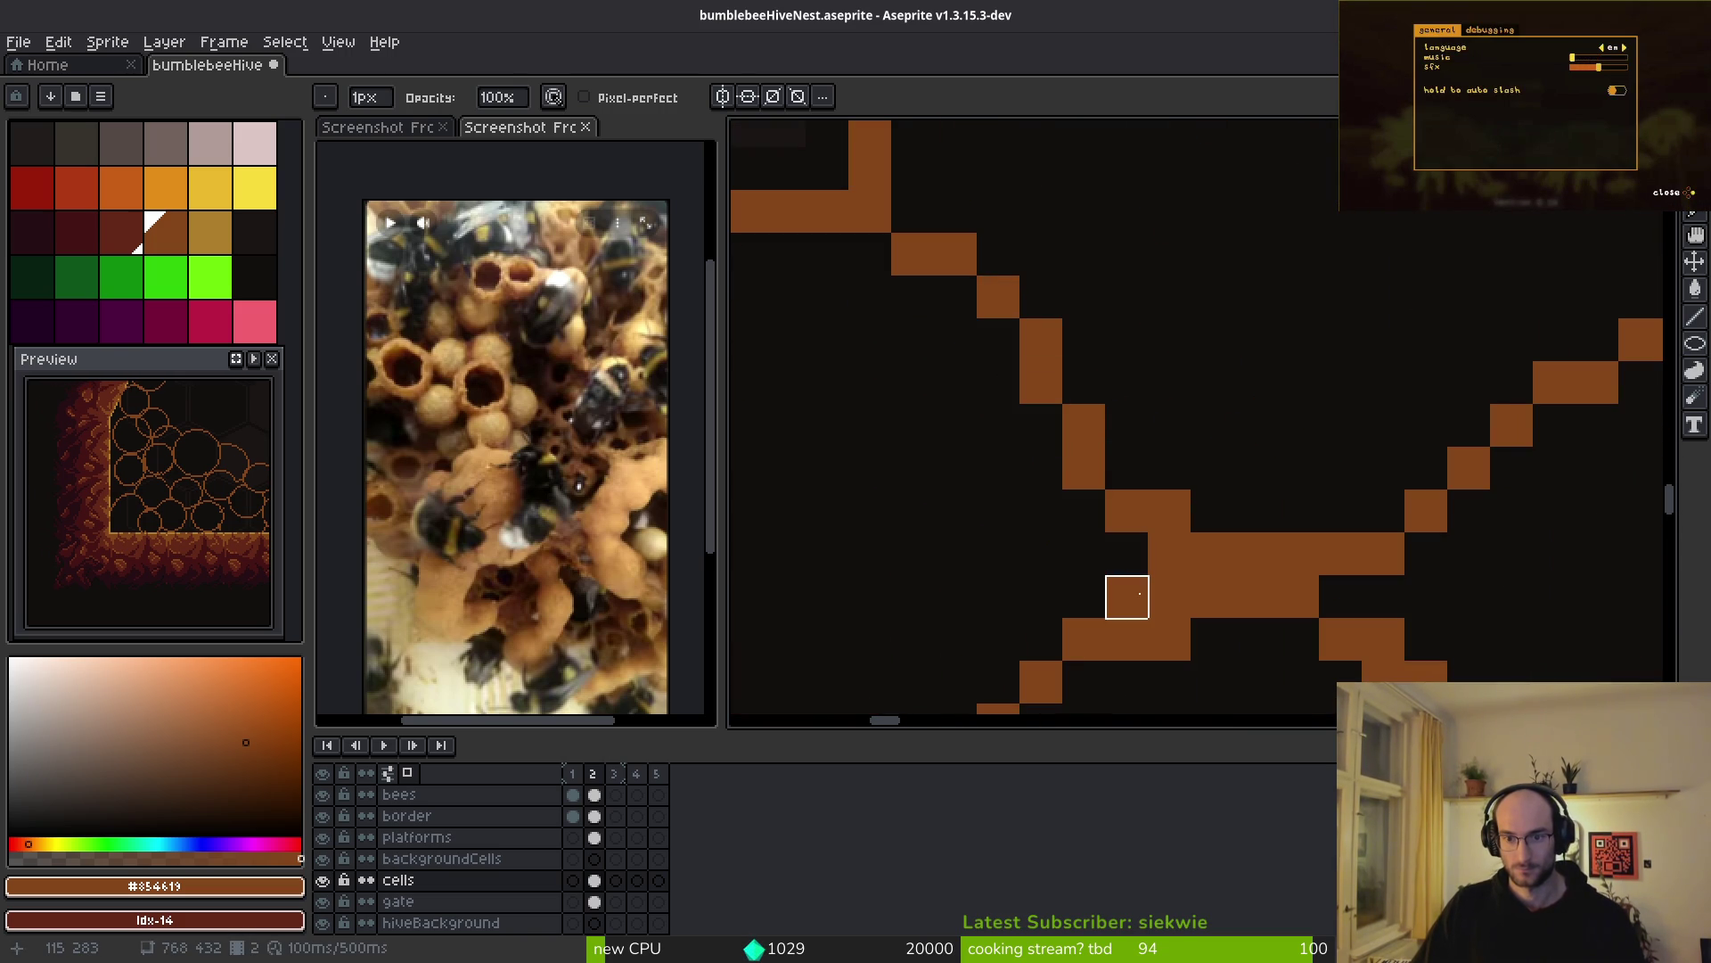
{"action": "scroll", "coordinate": [1212, 597], "scroll_direction": "down", "scroll_amount": 2}
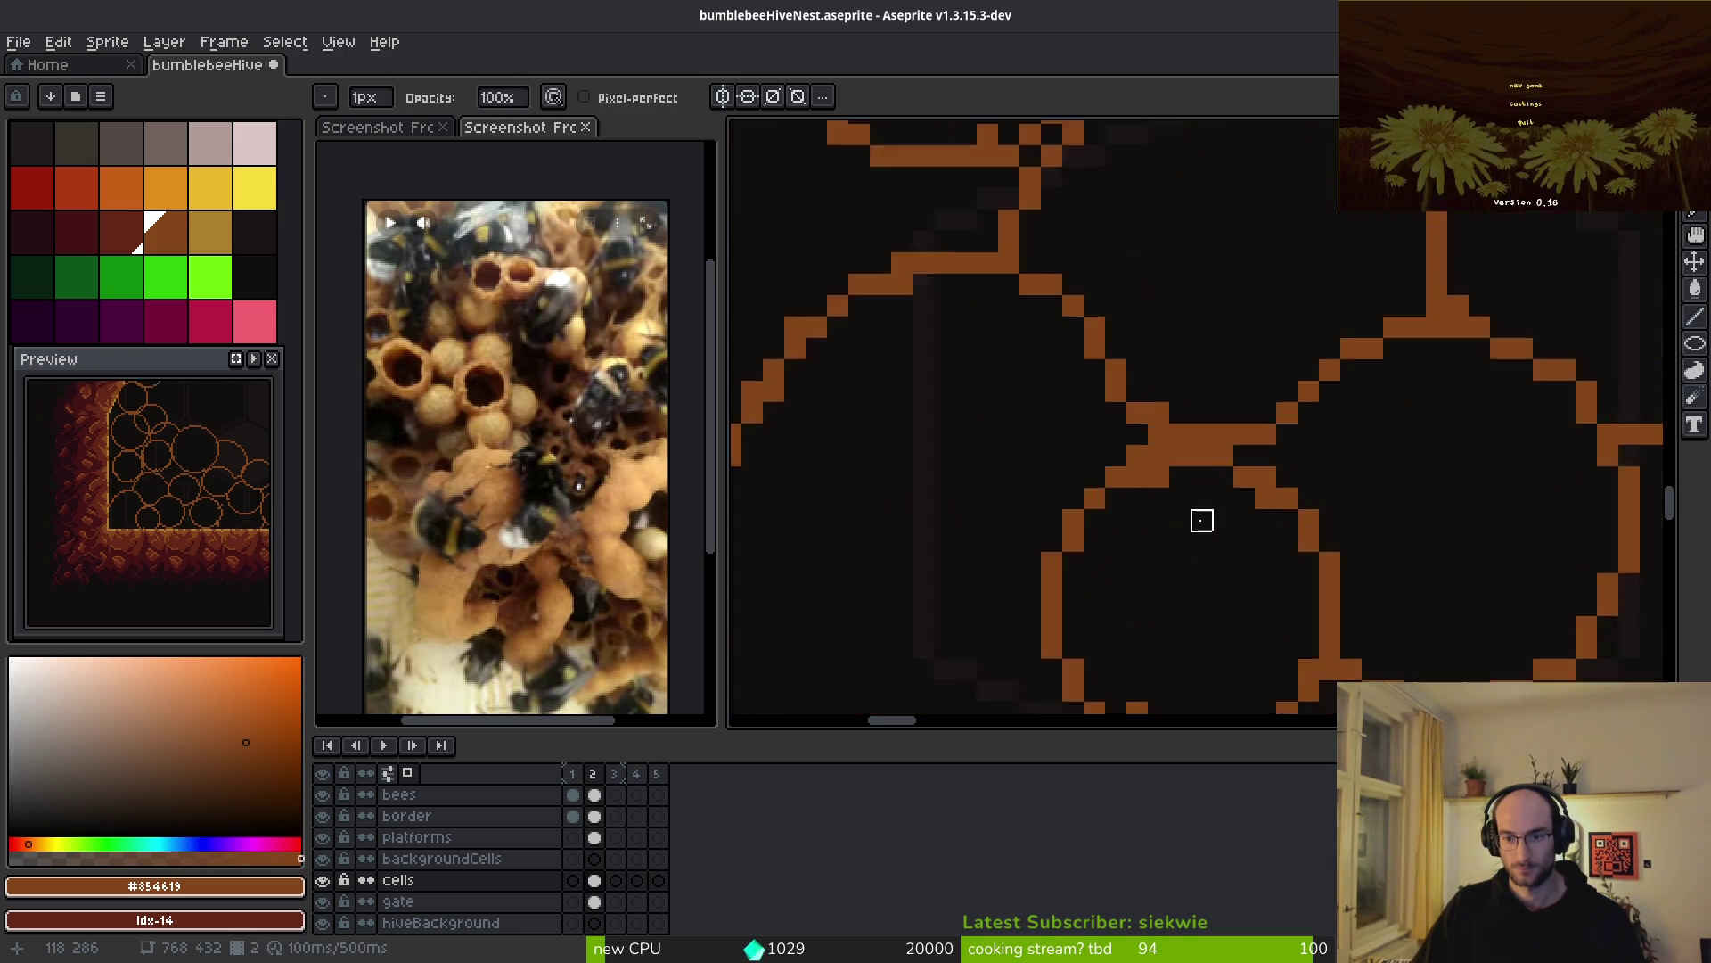
{"action": "scroll", "coordinate": [1073, 431], "scroll_direction": "up", "scroll_amount": 2}
{"action": "scroll", "coordinate": [1245, 473], "scroll_direction": "down", "scroll_amount": 2}
{"action": "scroll", "coordinate": [1163, 576], "scroll_direction": "down", "scroll_amount": 1}
{"action": "scroll", "coordinate": [1186, 386], "scroll_direction": "up", "scroll_amount": 2}
- Erase a piece of overlapping cell wall, discard a trial diagonal wall, and touch up the edge
{"action": "mouse_move", "coordinate": [979, 428]}
{"action": "left_mouse_down"}
{"action": "mouse_move", "coordinate": [1047, 543]}
{"action": "mouse_move", "coordinate": [1195, 526]}
{"action": "mouse_move", "coordinate": [1226, 506]}
{"action": "left_mouse_up"}
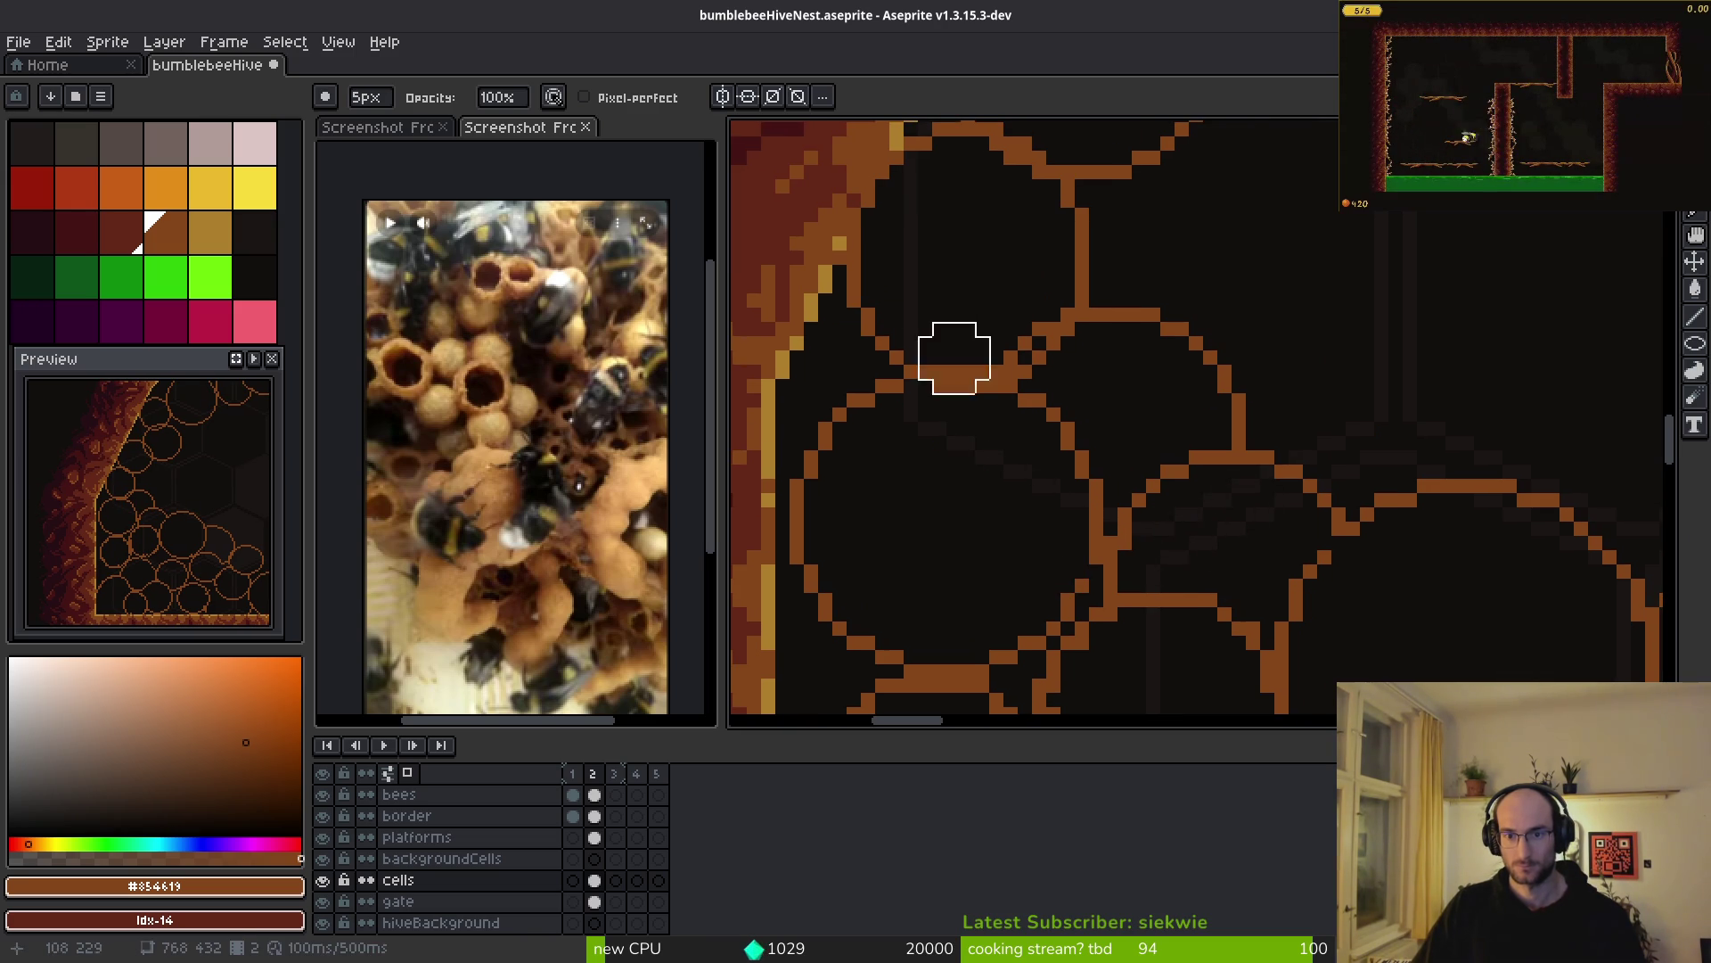
{"action": "left_click_drag", "start_coordinate": [1006, 326], "coordinate": [1016, 324]}
{"action": "key", "text": "ctrl+z"}
{"action": "scroll", "coordinate": [1041, 301], "scroll_direction": "down", "scroll_amount": 3}
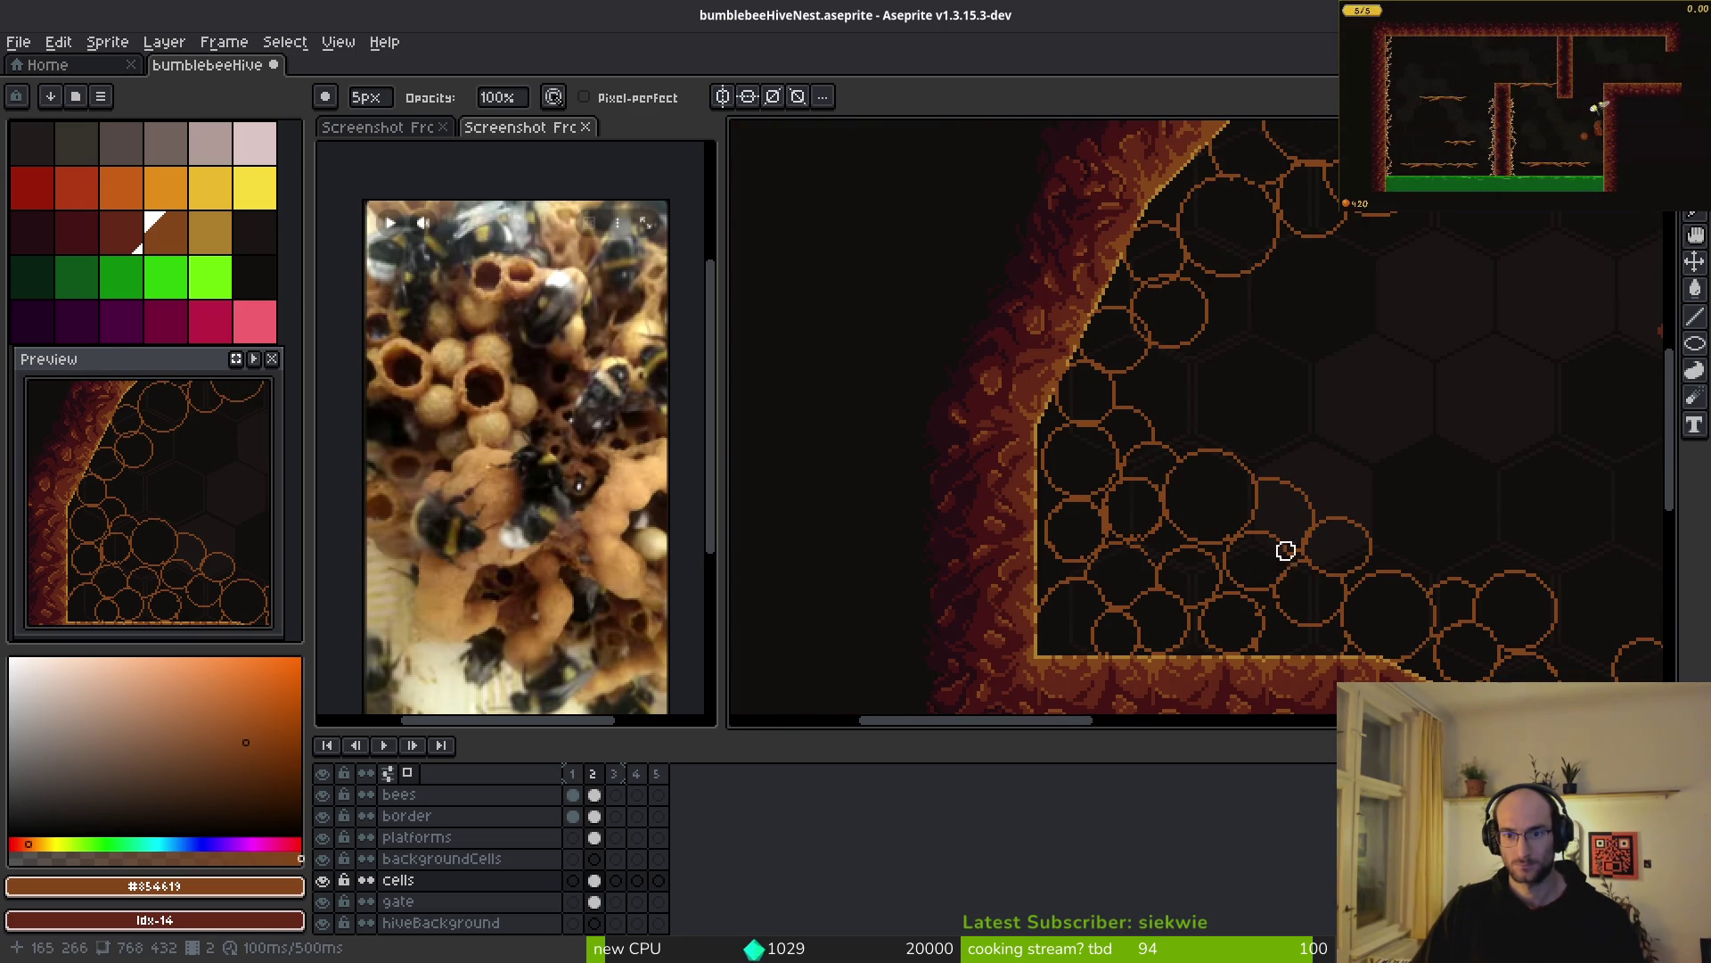
{"action": "scroll", "coordinate": [1157, 532], "scroll_direction": "up", "scroll_amount": 3}
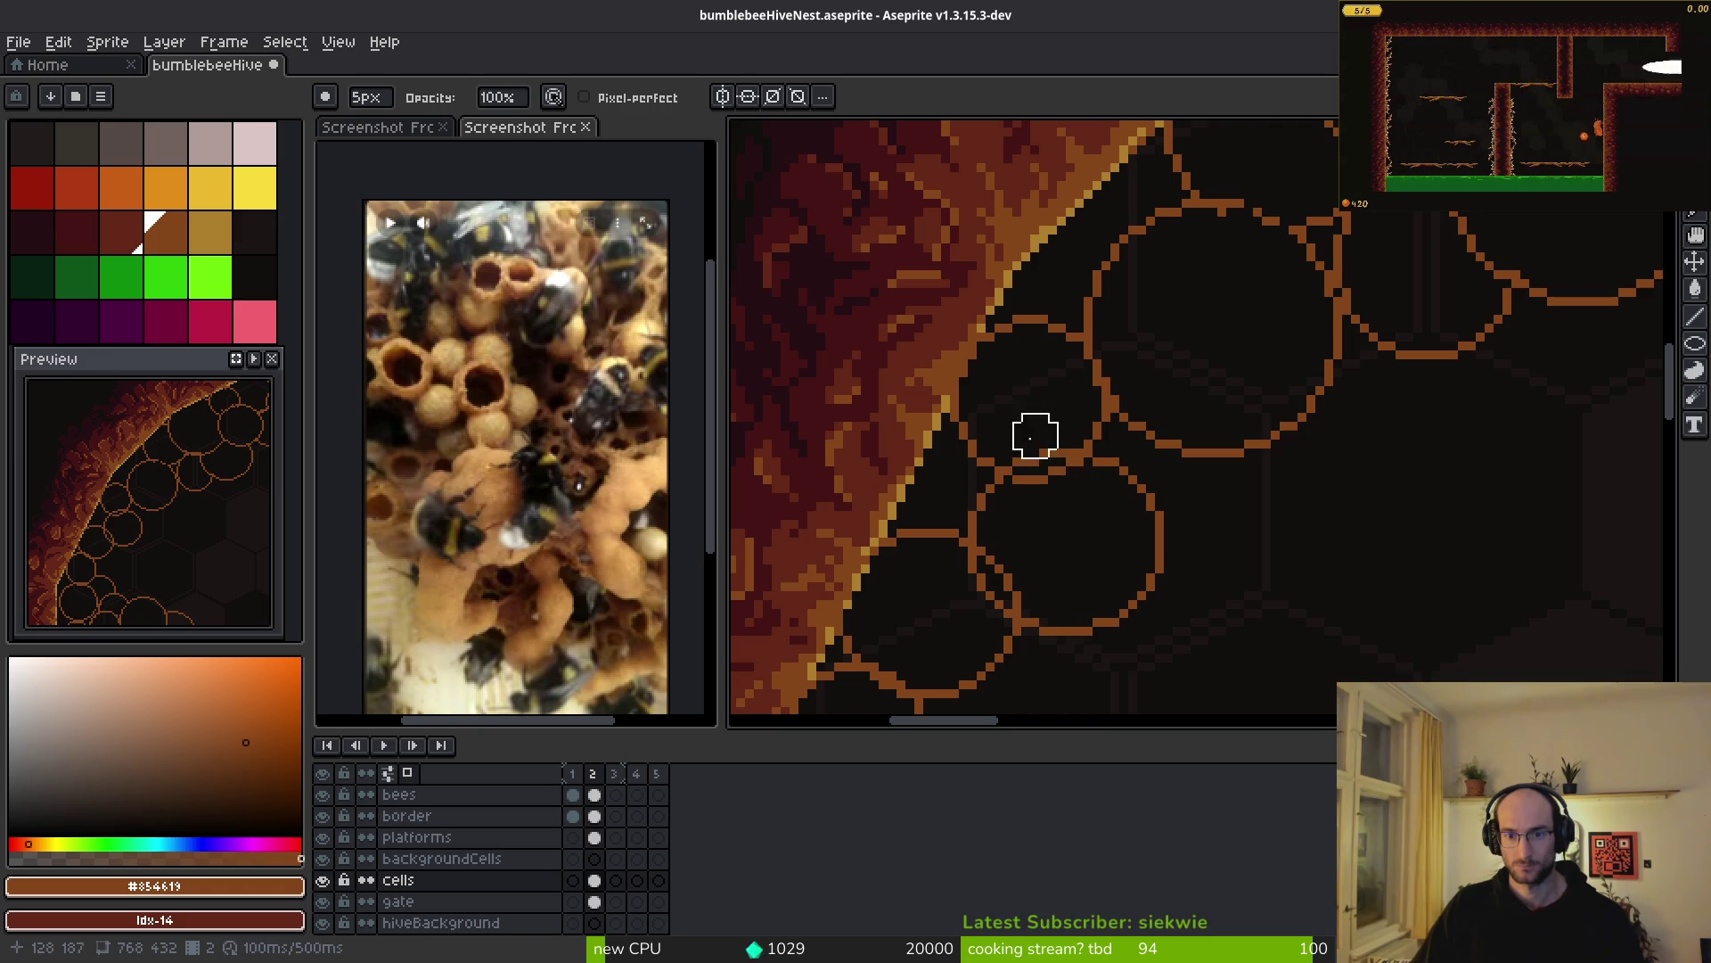
{"action": "left_click_drag", "start_coordinate": [991, 581], "coordinate": [981, 579]}
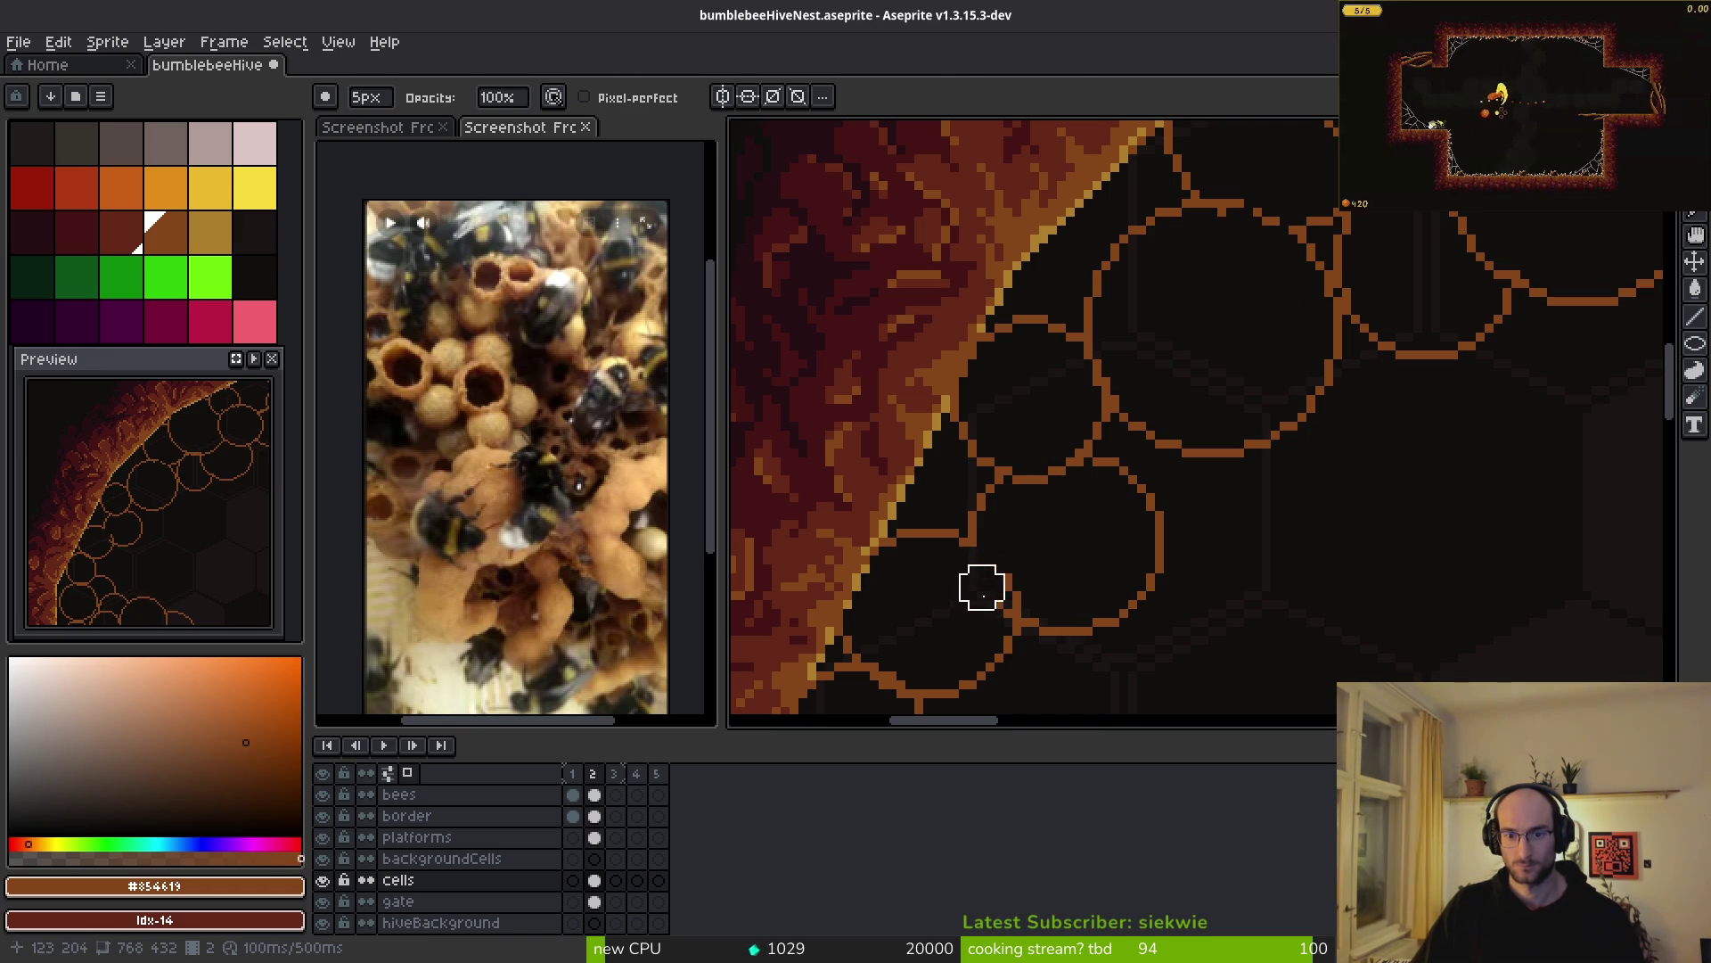
- Try a brown Paint Bucket fill on a hive cell, then undo it
{"action": "key", "text": "g"}
{"action": "scroll", "coordinate": [998, 554], "scroll_direction": "up", "scroll_amount": 2}
{"action": "left_click", "coordinate": [1019, 592]}
{"action": "key", "text": "ctrl+z"}
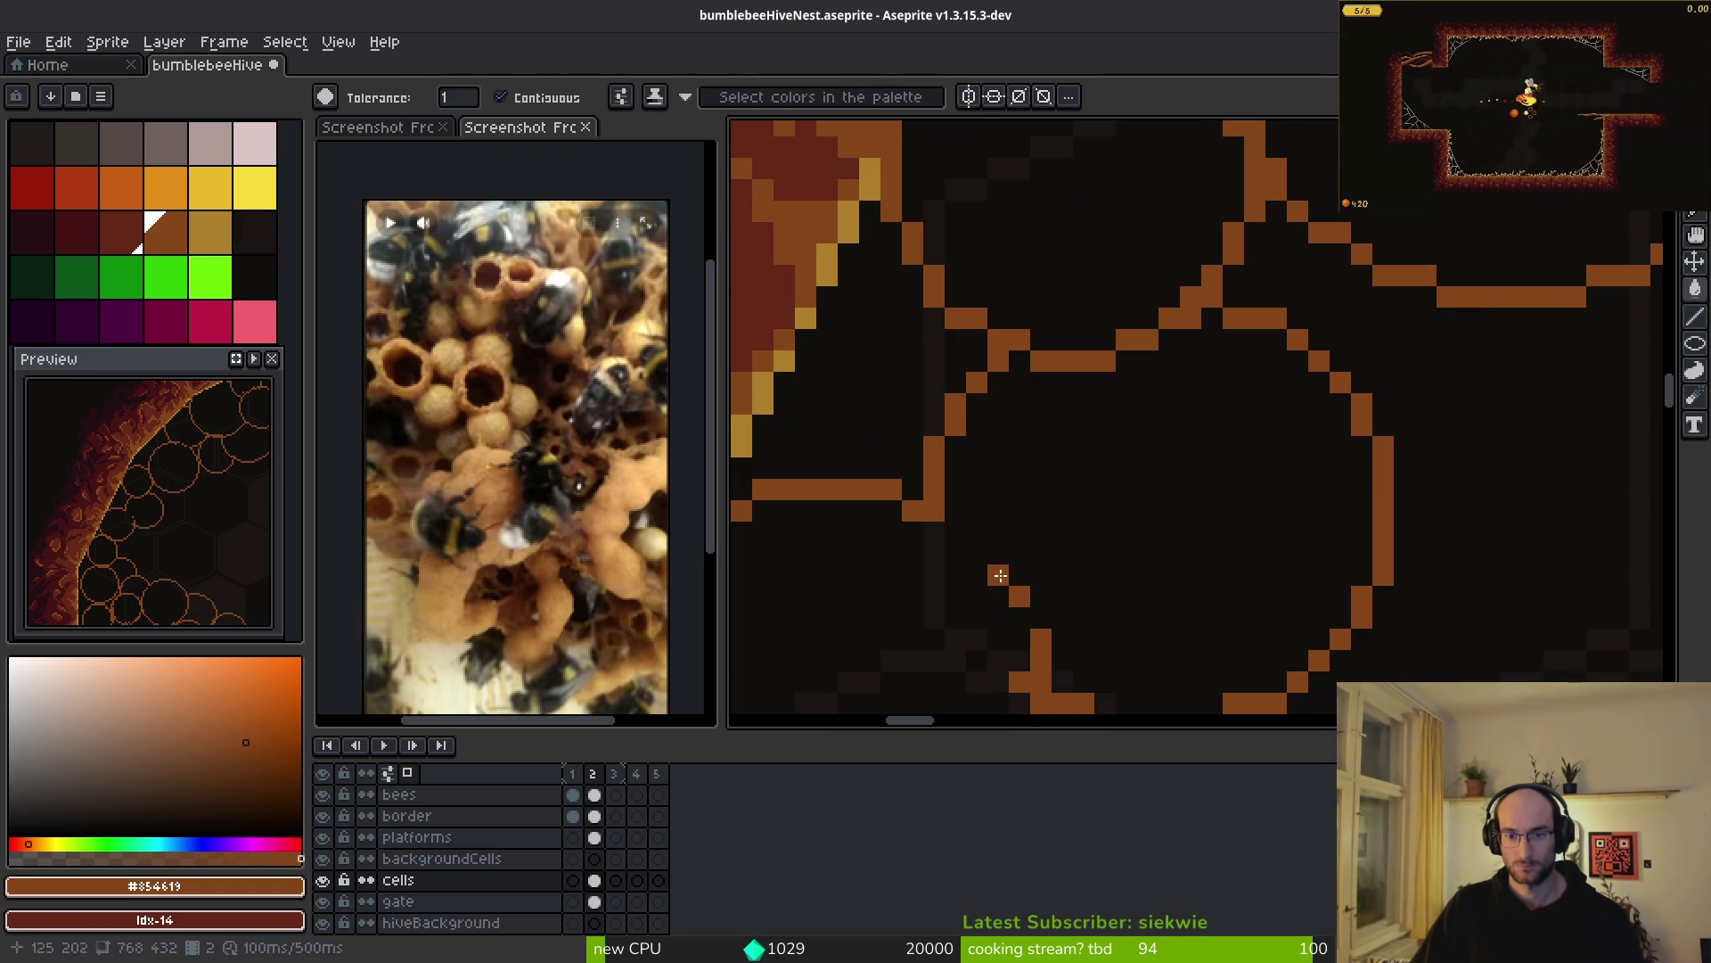
- With the Eraser active, pan around the level to review the honeycomb cells
{"action": "key", "text": "e"}
{"action": "scroll", "coordinate": [981, 553], "scroll_direction": "down", "scroll_amount": 3}
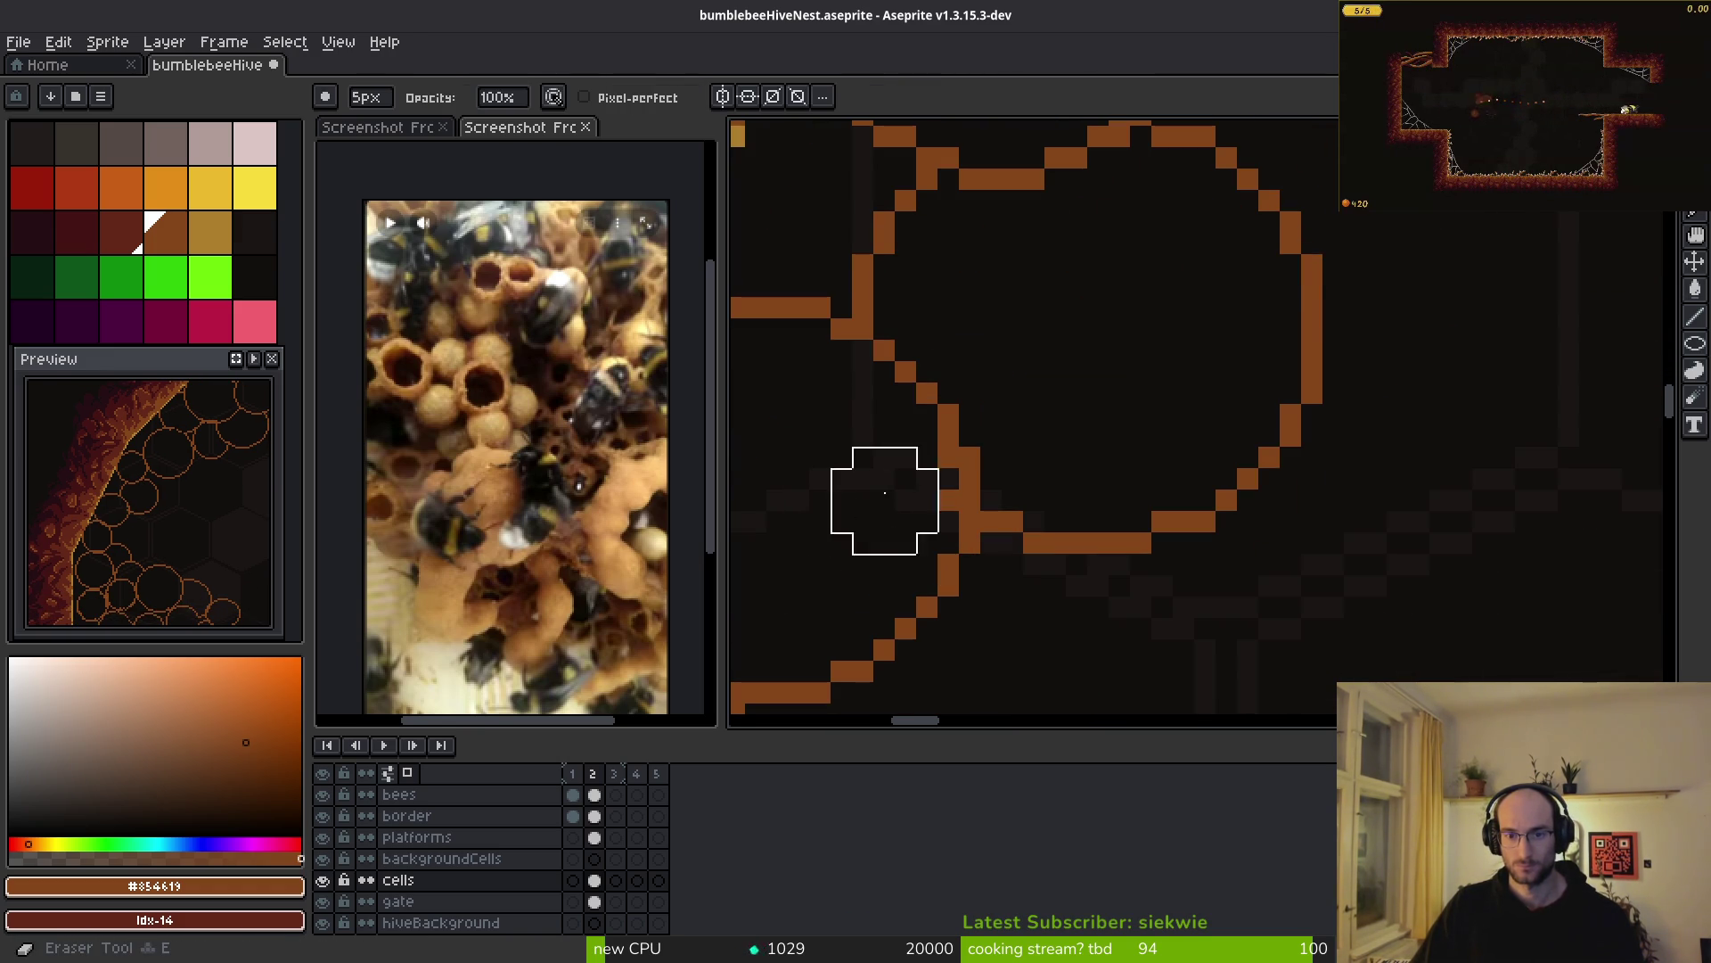
{"action": "scroll", "coordinate": [962, 508], "scroll_direction": "down", "scroll_amount": 5}
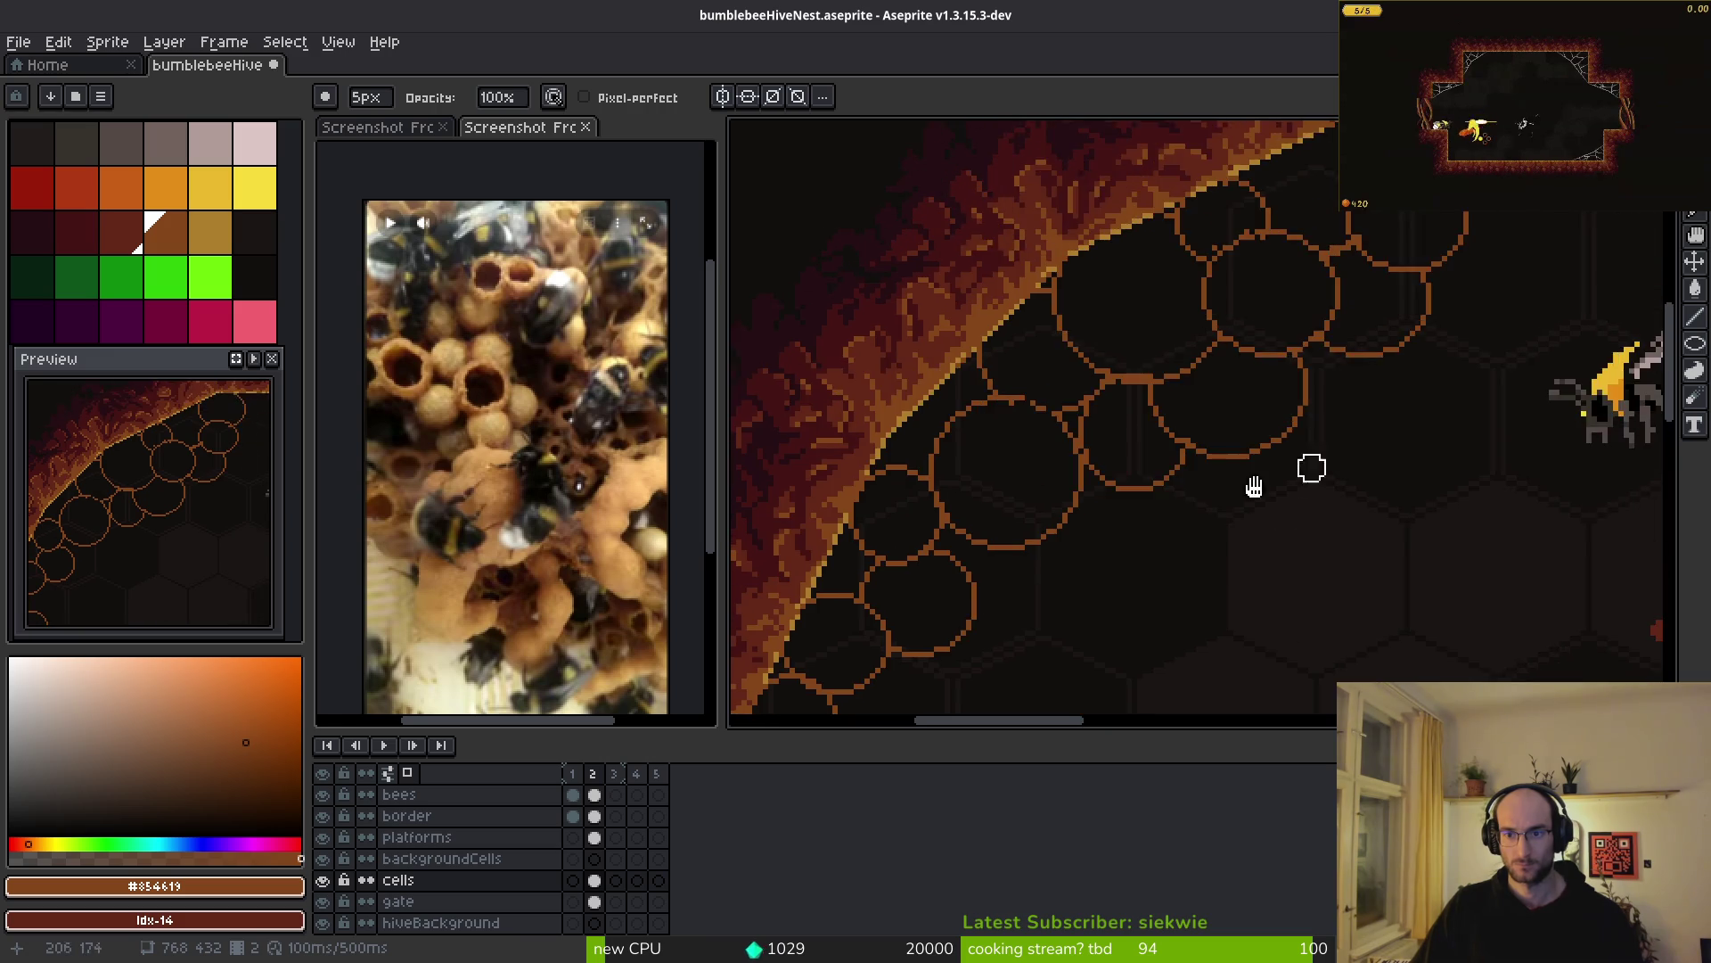
{"action": "scroll", "coordinate": [1391, 452], "scroll_direction": "down", "scroll_amount": 3}
{"action": "scroll", "coordinate": [1280, 538], "scroll_direction": "right", "scroll_amount": 5}
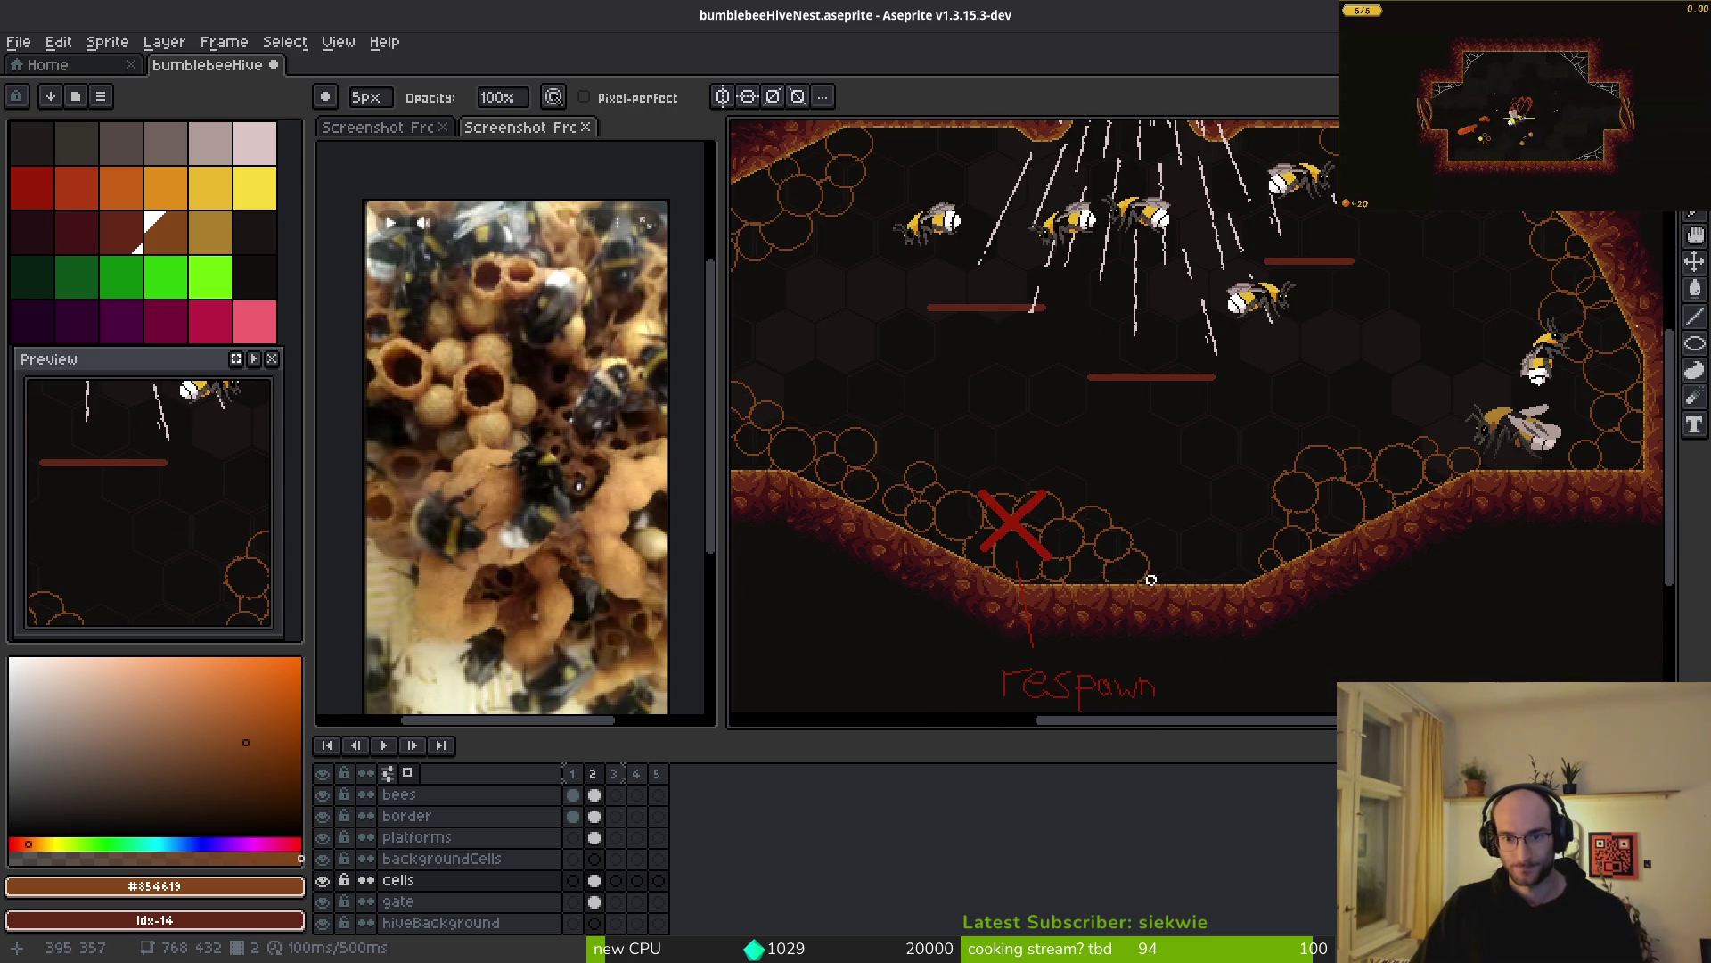
{"action": "scroll", "coordinate": [1381, 530], "scroll_direction": "right", "scroll_amount": 4}
{"action": "scroll", "coordinate": [1261, 555], "scroll_direction": "up", "scroll_amount": 2}
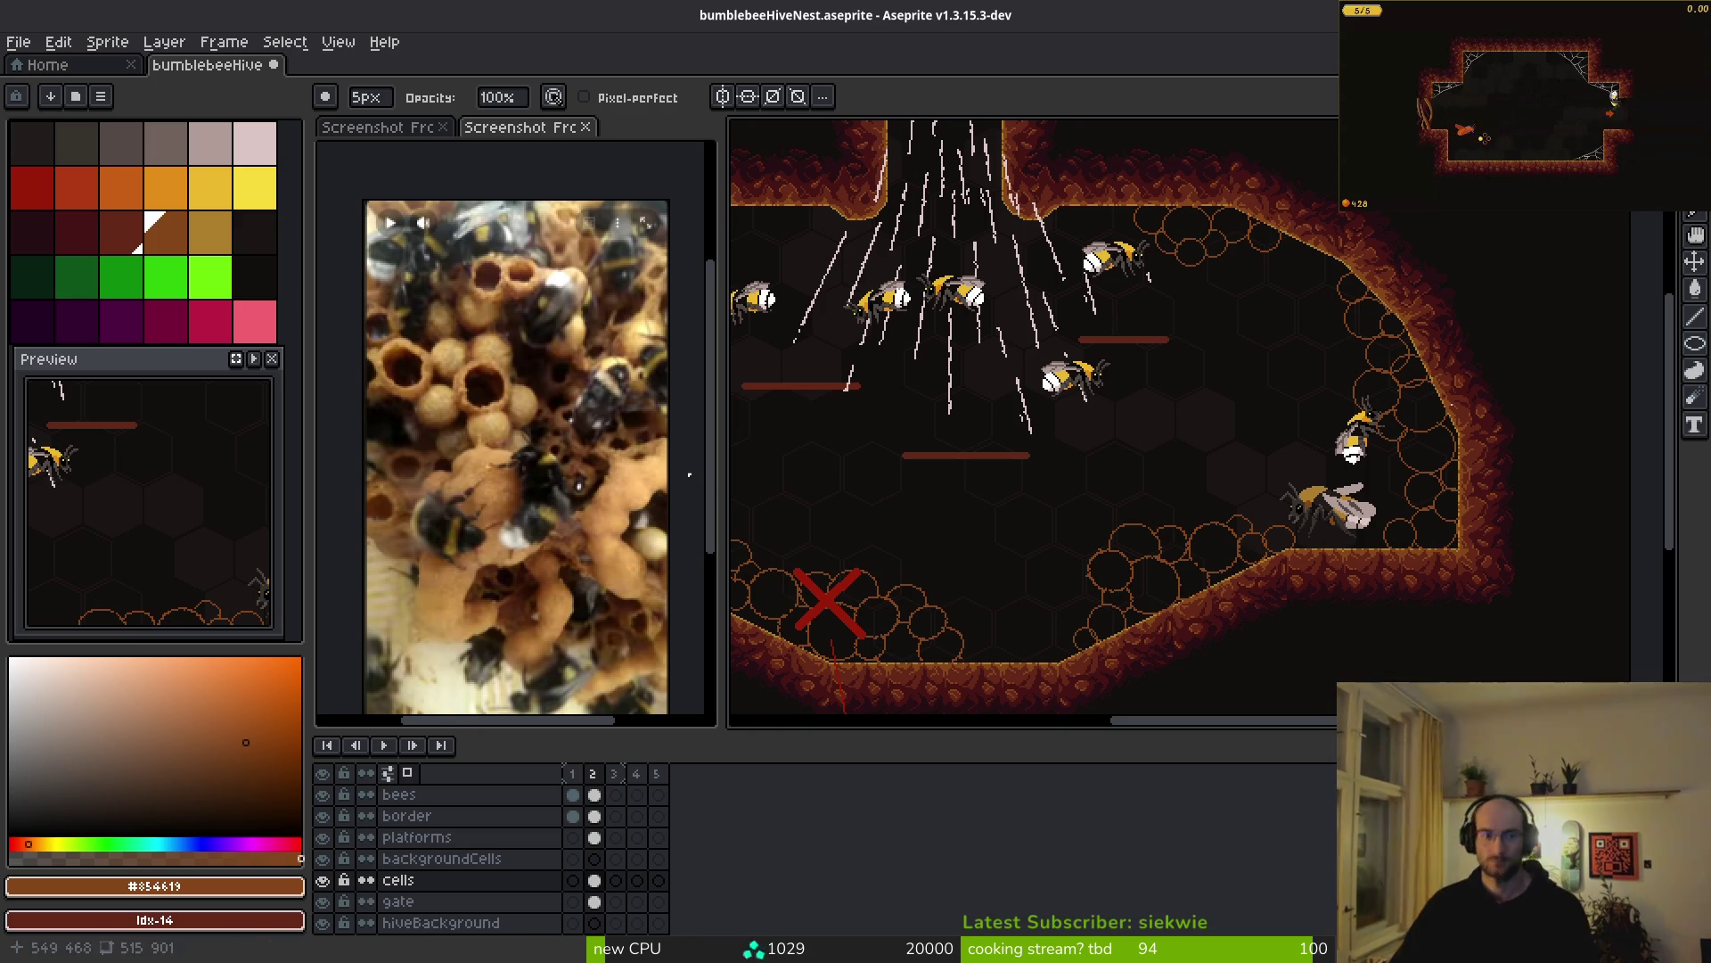
{"action": "scroll", "coordinate": [1087, 569], "scroll_direction": "left", "scroll_amount": 4}
{"action": "scroll", "coordinate": [1087, 569], "scroll_direction": "left", "scroll_amount": 2}
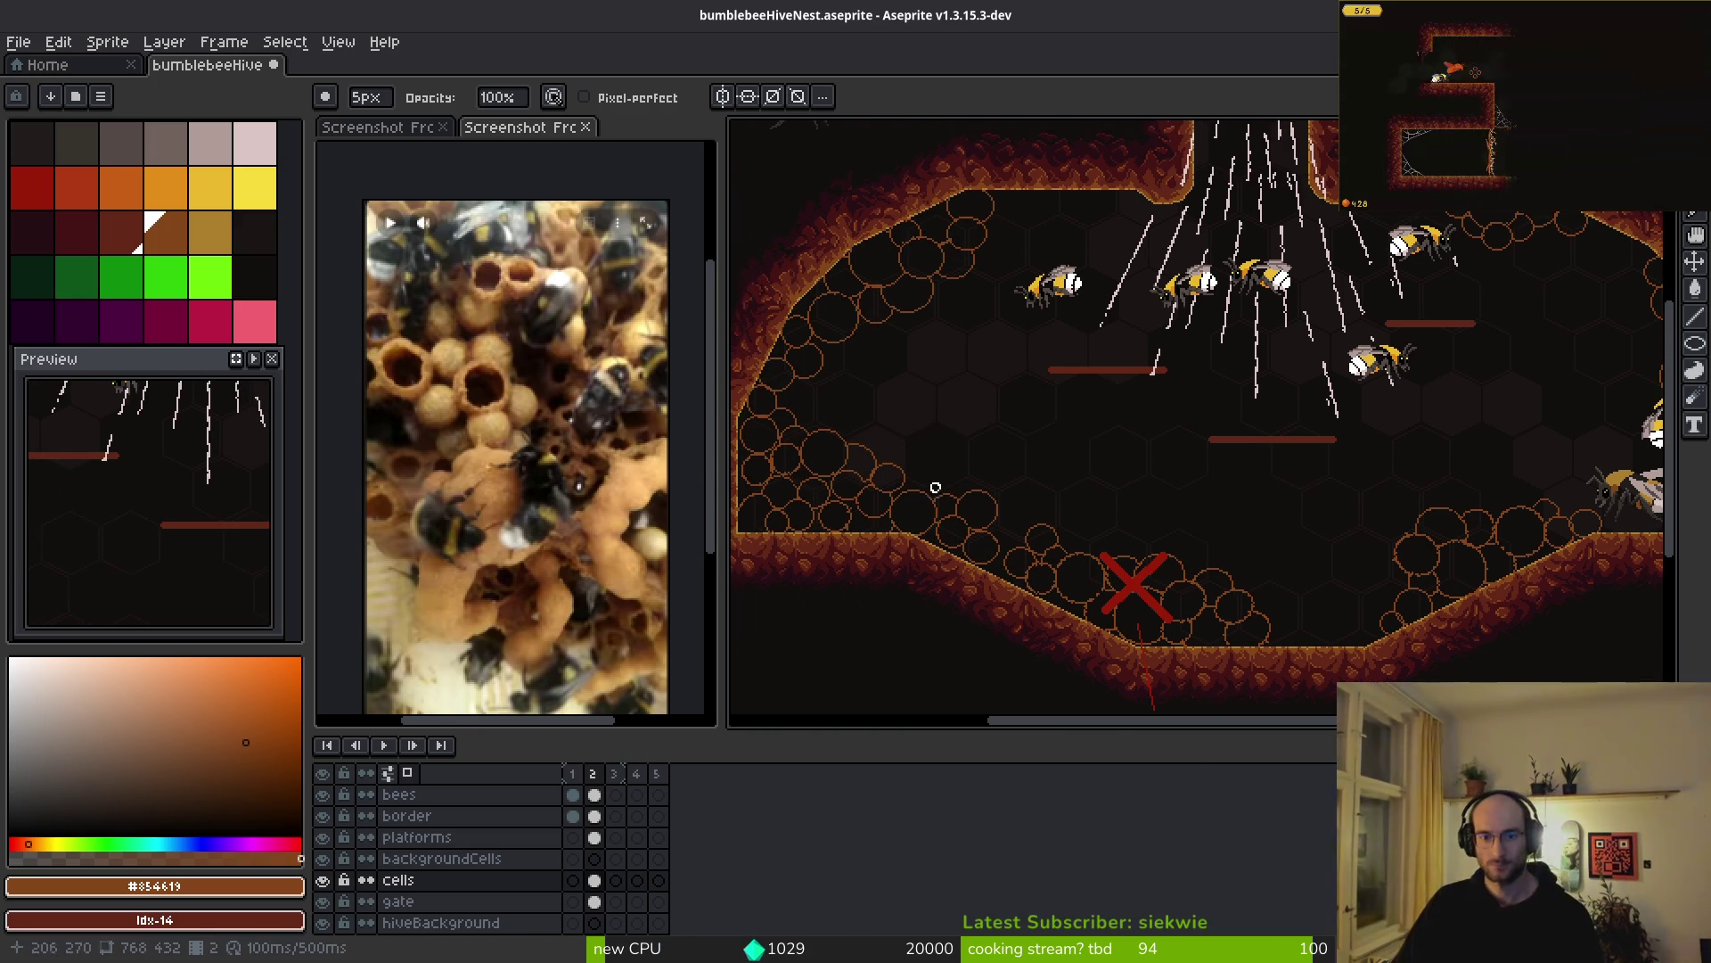
- Select the 1px Pencil and choose the golden palette colour Idx-16 for highlights
{"action": "key", "text": "b"}
{"action": "scroll", "coordinate": [1085, 375], "scroll_direction": "up", "scroll_amount": 3}
{"action": "scroll", "coordinate": [1084, 375], "scroll_direction": "down", "scroll_amount": 2}
{"action": "scroll", "coordinate": [1047, 429], "scroll_direction": "left", "scroll_amount": 2}
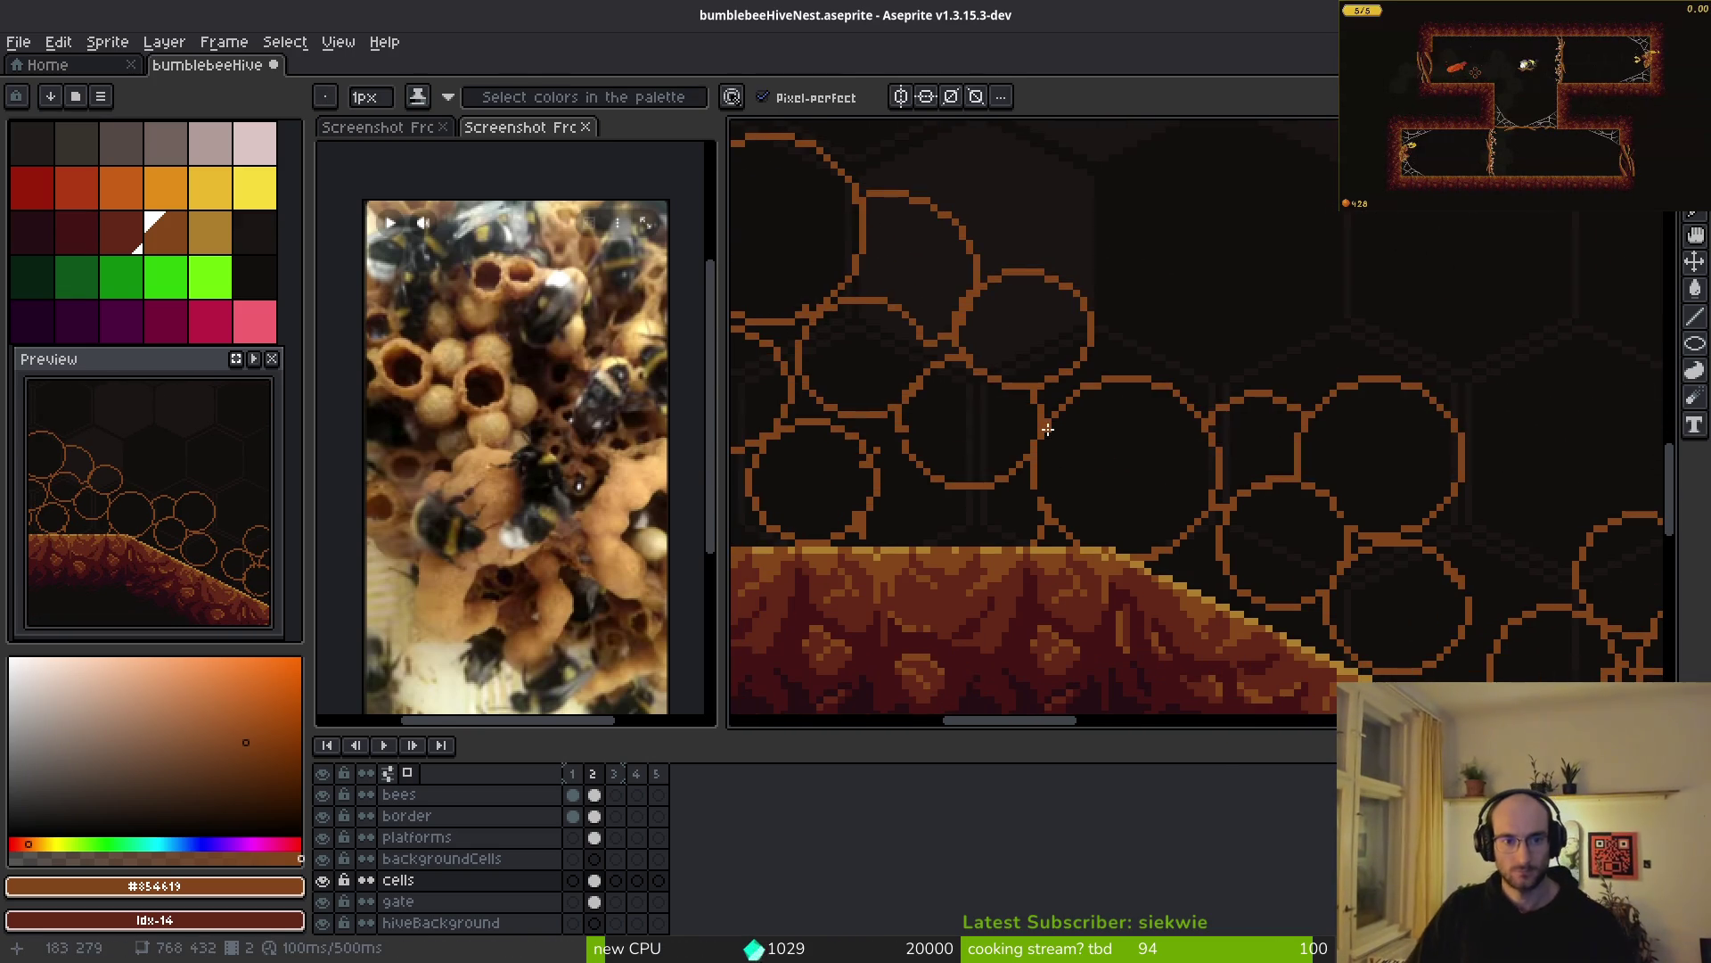
{"action": "left_click", "coordinate": [210, 232]}
- Draw gold highlight arcs inside a honeycomb cell, along its left and bottom edges
{"action": "scroll", "coordinate": [1146, 443], "scroll_direction": "up", "scroll_amount": 1}
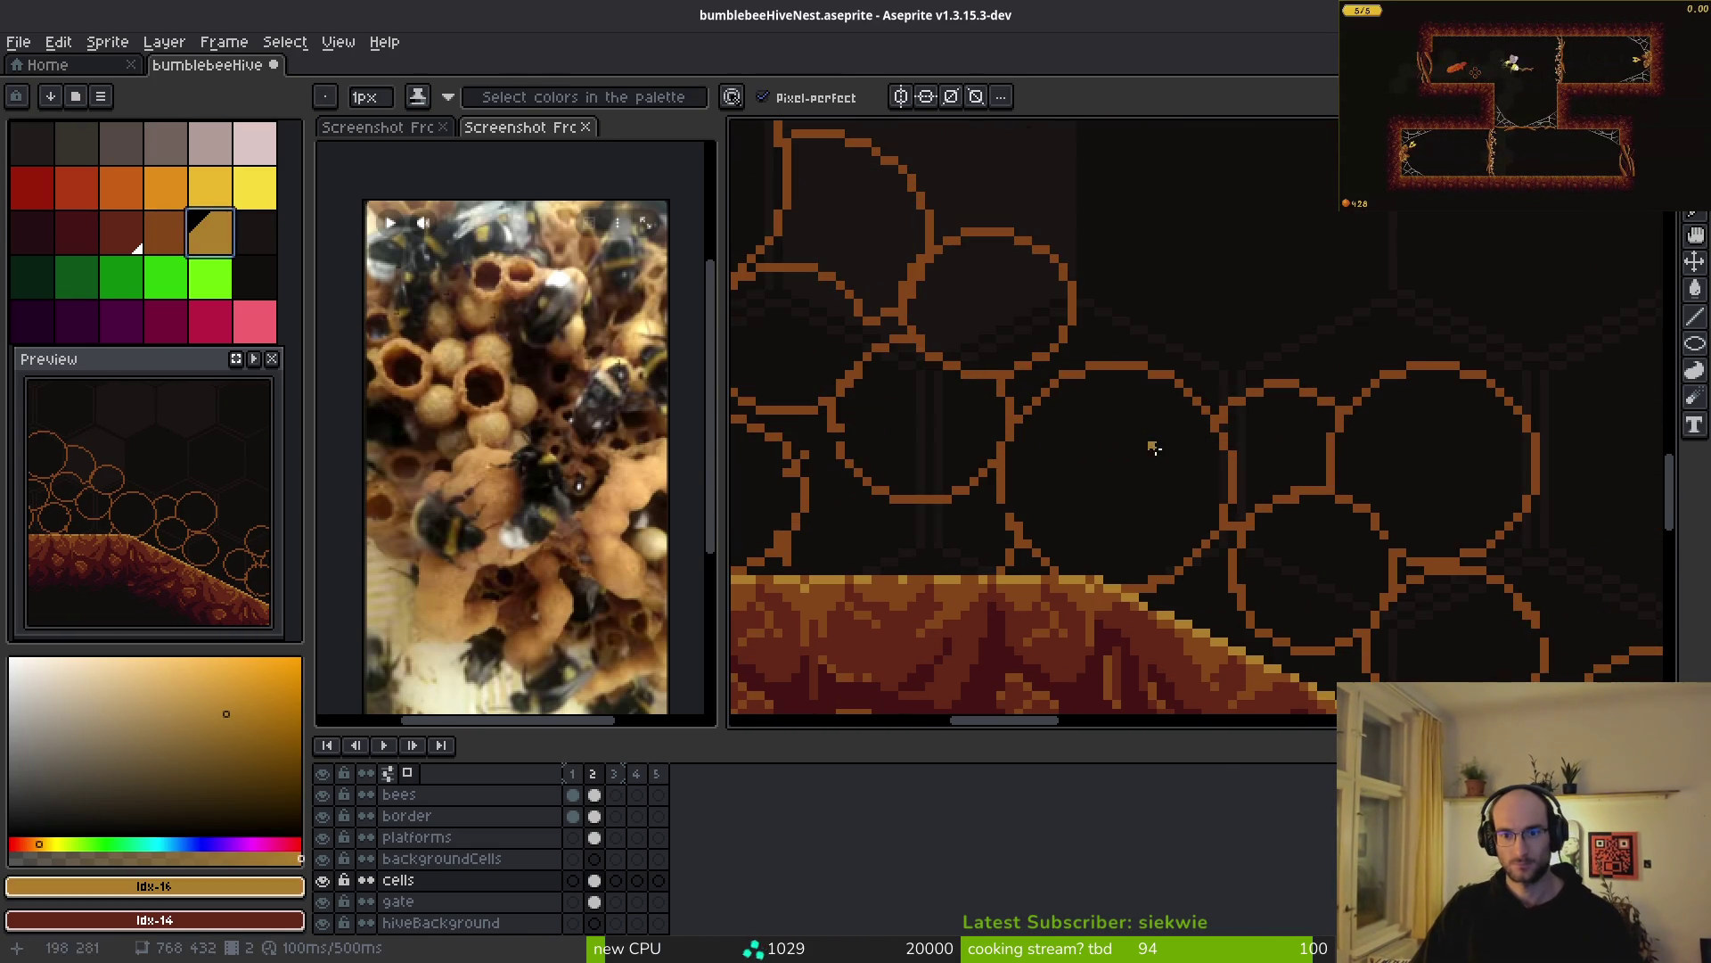
{"action": "scroll", "coordinate": [1290, 476], "scroll_direction": "up", "scroll_amount": 3}
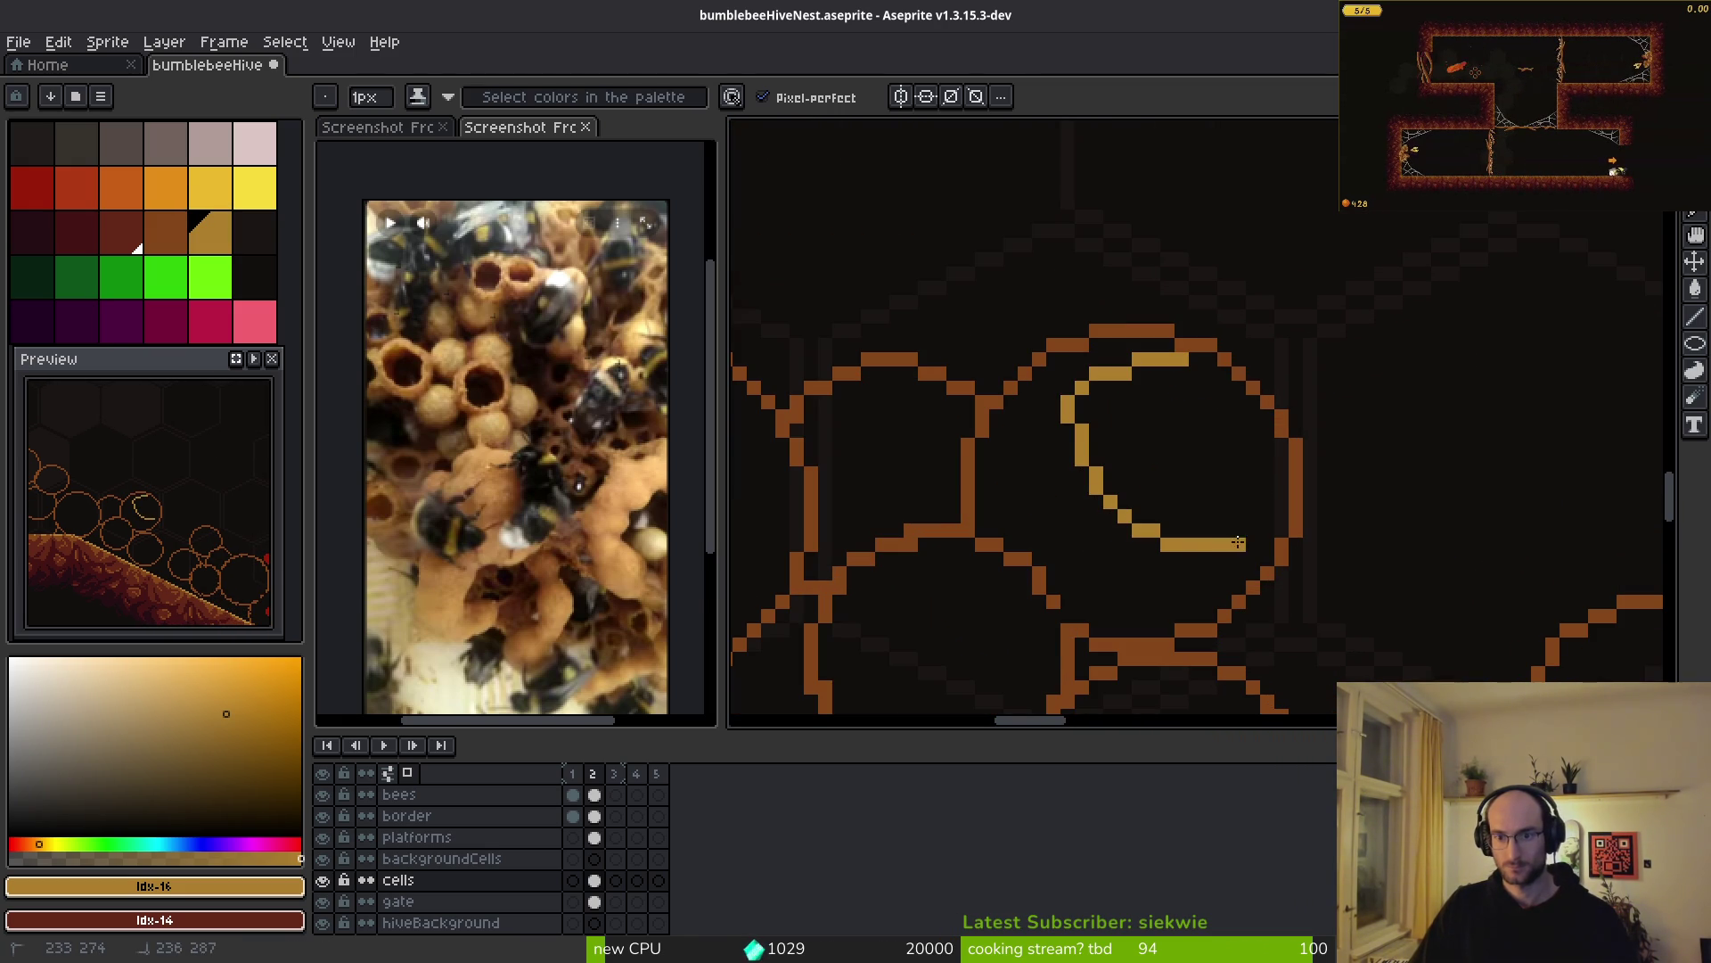
{"action": "mouse_move", "coordinate": [1266, 482]}
{"action": "left_mouse_down"}
{"action": "mouse_move", "coordinate": [1247, 412]}
{"action": "mouse_move", "coordinate": [1204, 361]}
{"action": "left_mouse_up"}
{"action": "scroll", "coordinate": [1123, 504], "scroll_direction": "down", "scroll_amount": 2}
{"action": "scroll", "coordinate": [1215, 466], "scroll_direction": "up", "scroll_amount": 4}
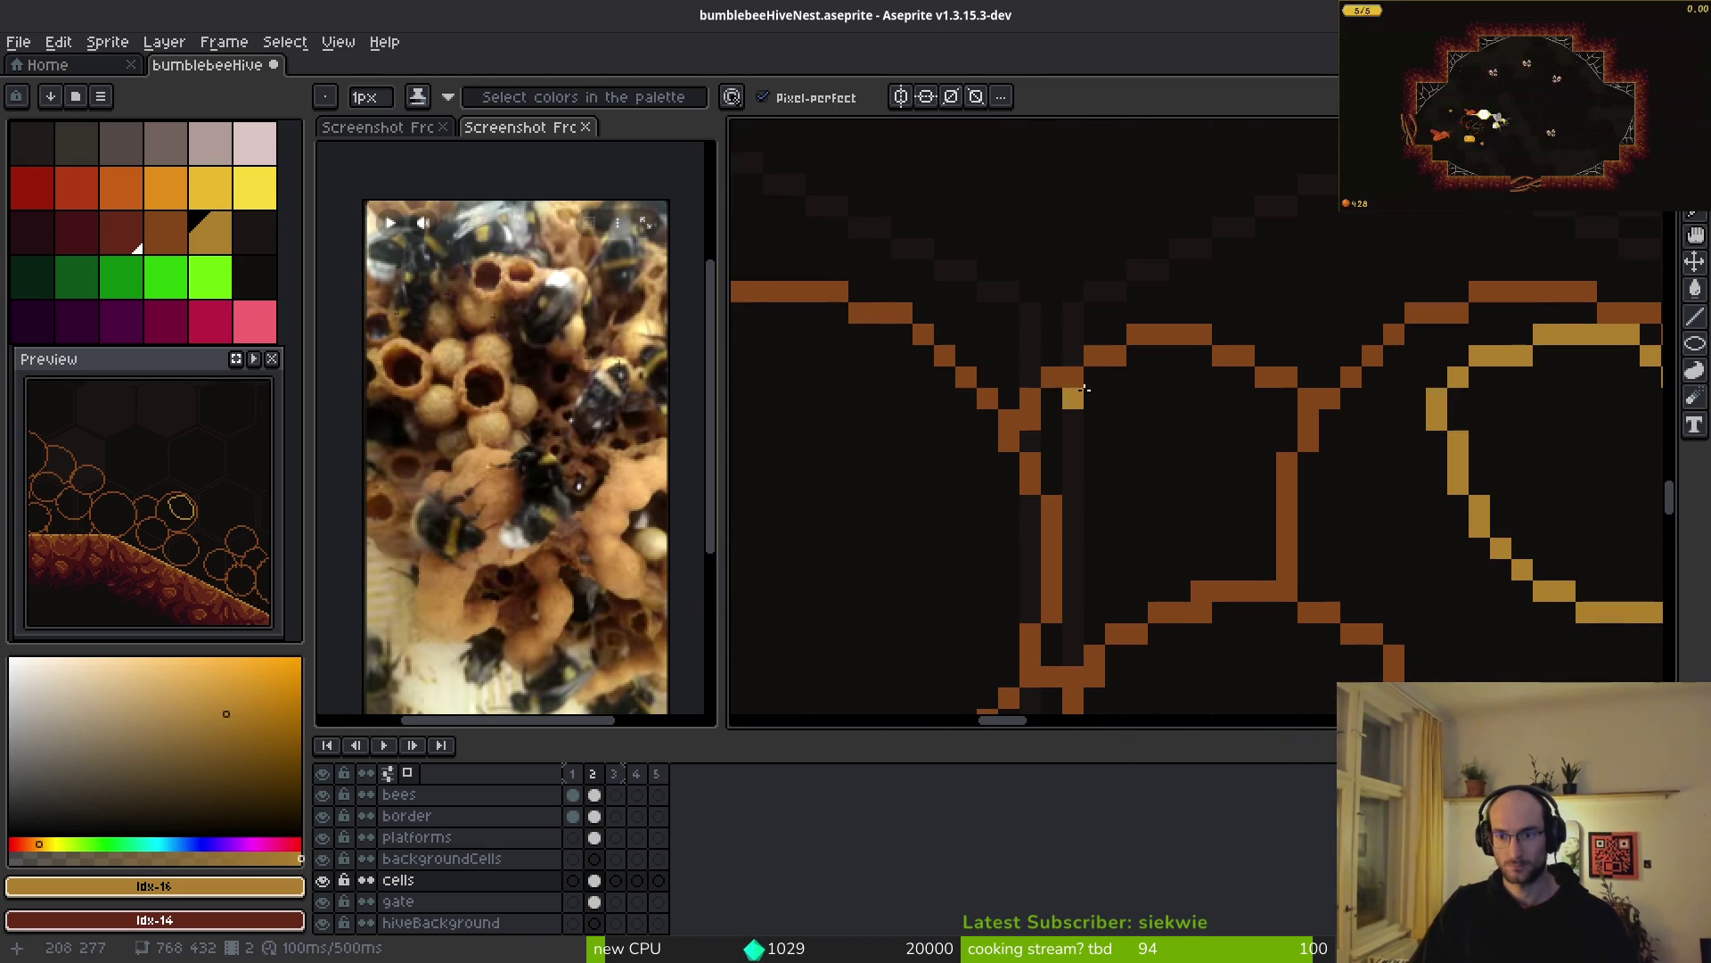
{"action": "mouse_move", "coordinate": [1145, 355]}
{"action": "left_mouse_down"}
{"action": "mouse_move", "coordinate": [1052, 455]}
{"action": "mouse_move", "coordinate": [1278, 441]}
{"action": "left_mouse_up"}
{"action": "left_click_drag", "start_coordinate": [1140, 352], "coordinate": [1055, 392]}
{"action": "scroll", "coordinate": [1172, 417], "scroll_direction": "down", "scroll_amount": 3}
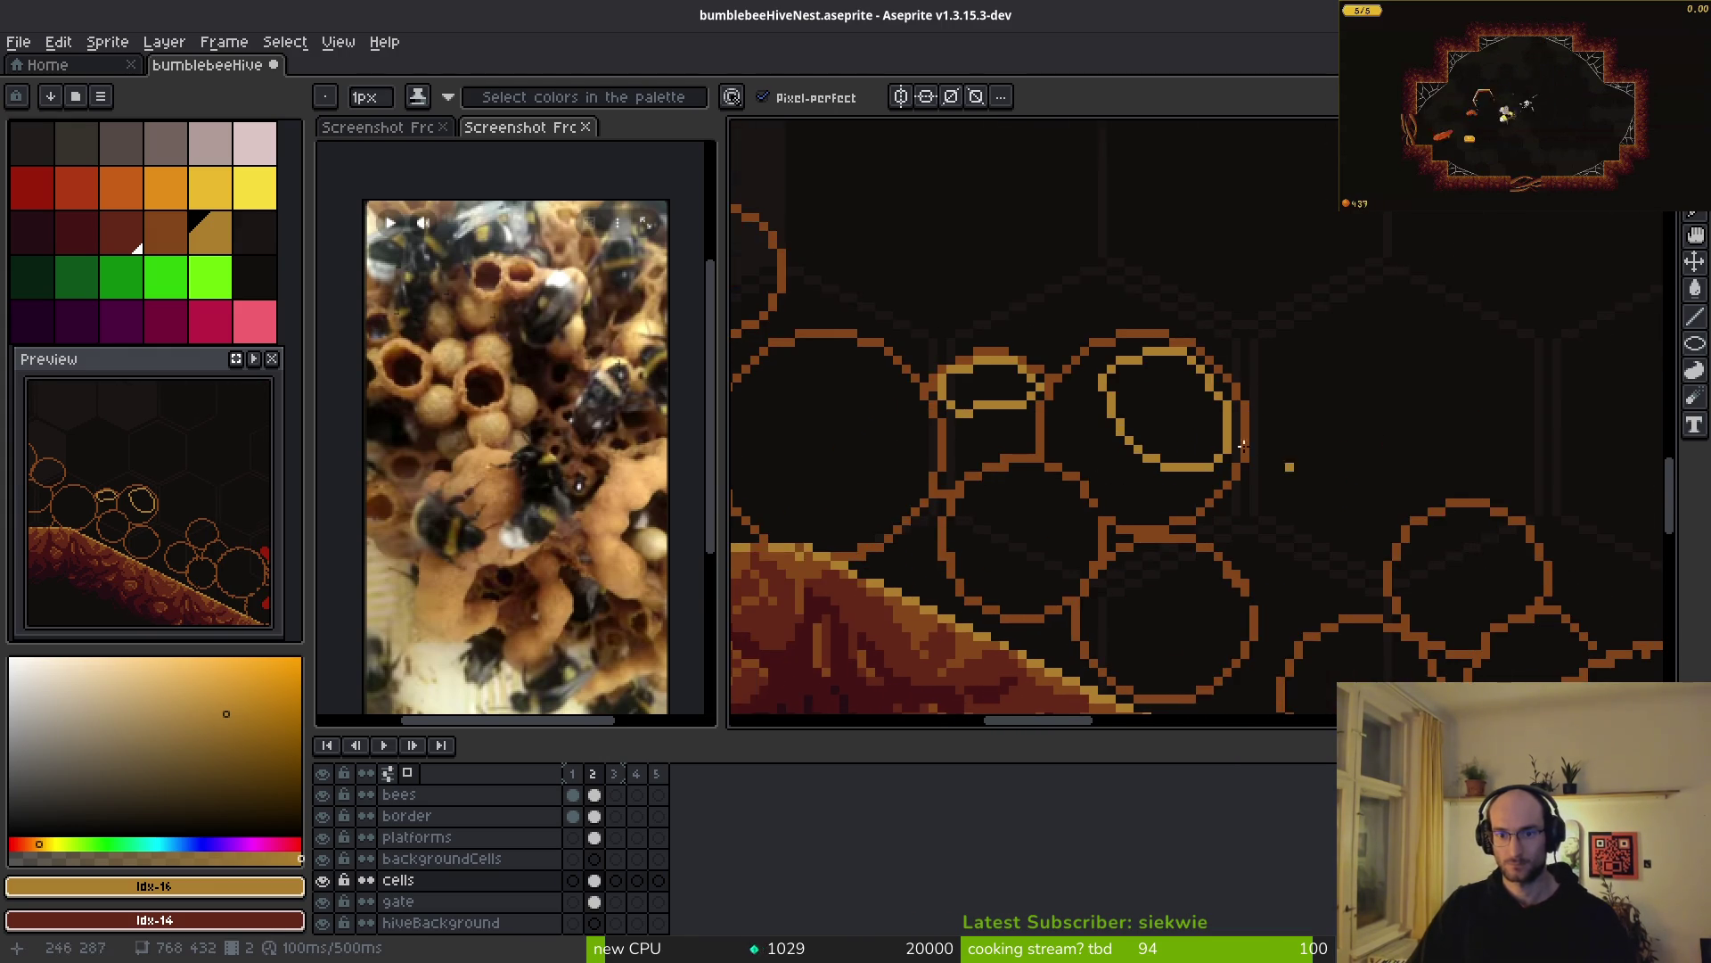
{"action": "scroll", "coordinate": [1310, 484], "scroll_direction": "up", "scroll_amount": 1}
{"action": "scroll", "coordinate": [1034, 355], "scroll_direction": "down", "scroll_amount": 2}
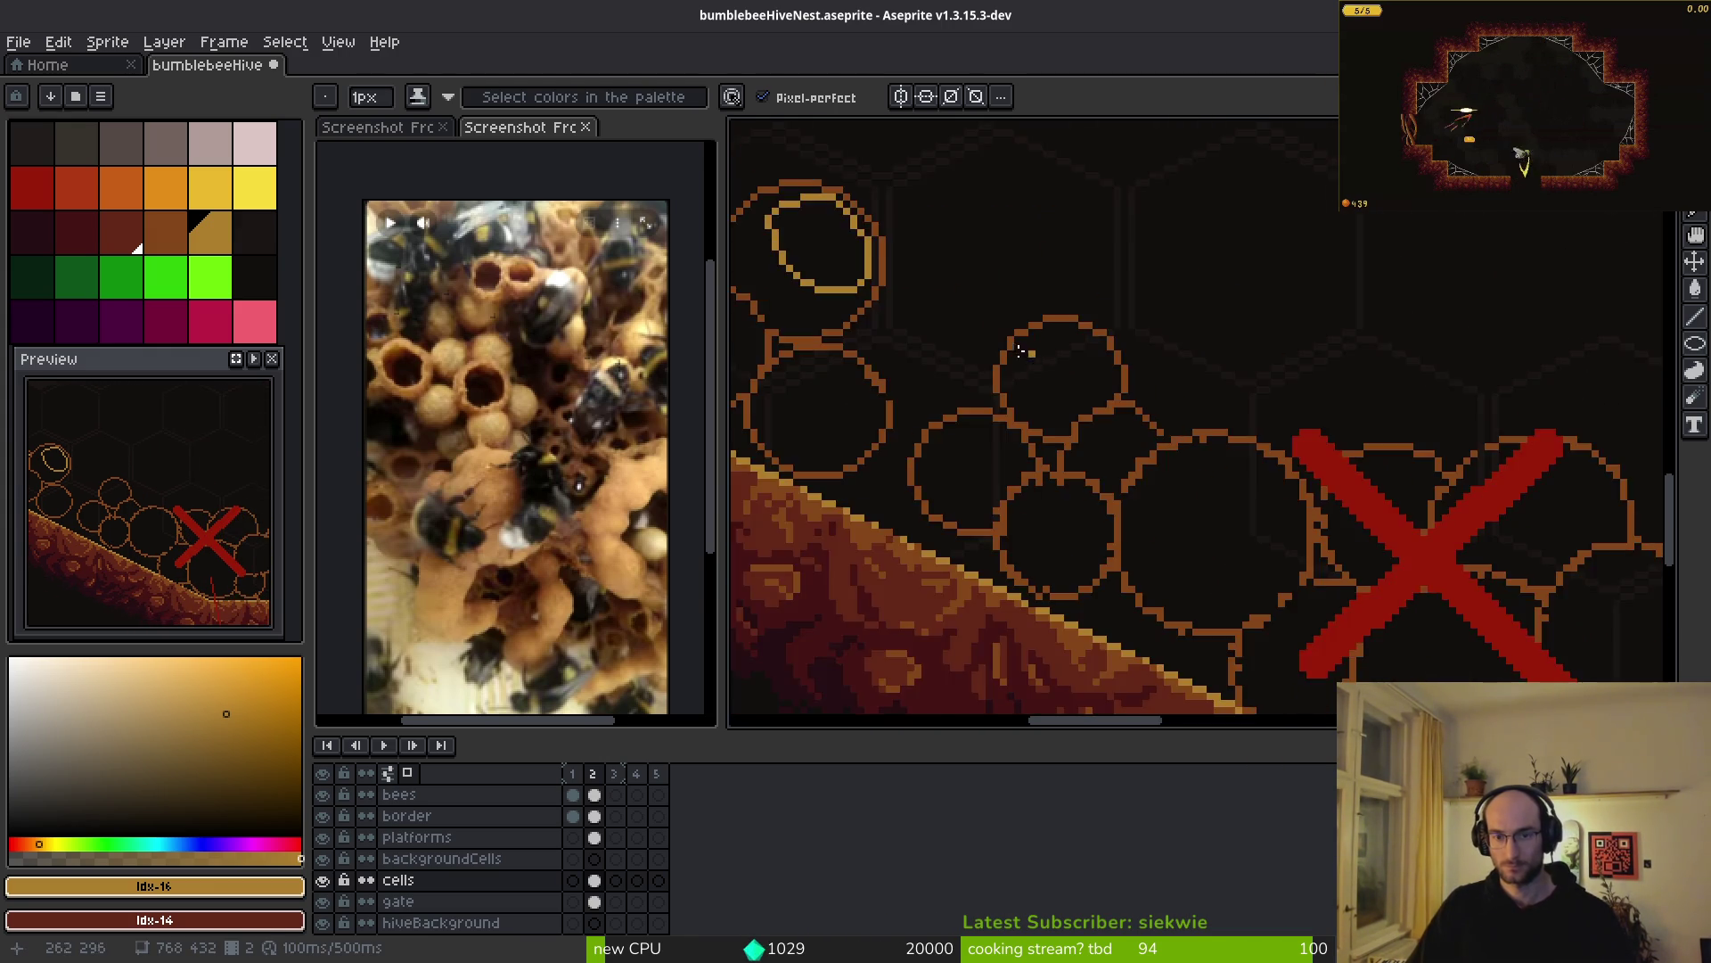
{"action": "scroll", "coordinate": [1034, 355], "scroll_direction": "down", "scroll_amount": 8}
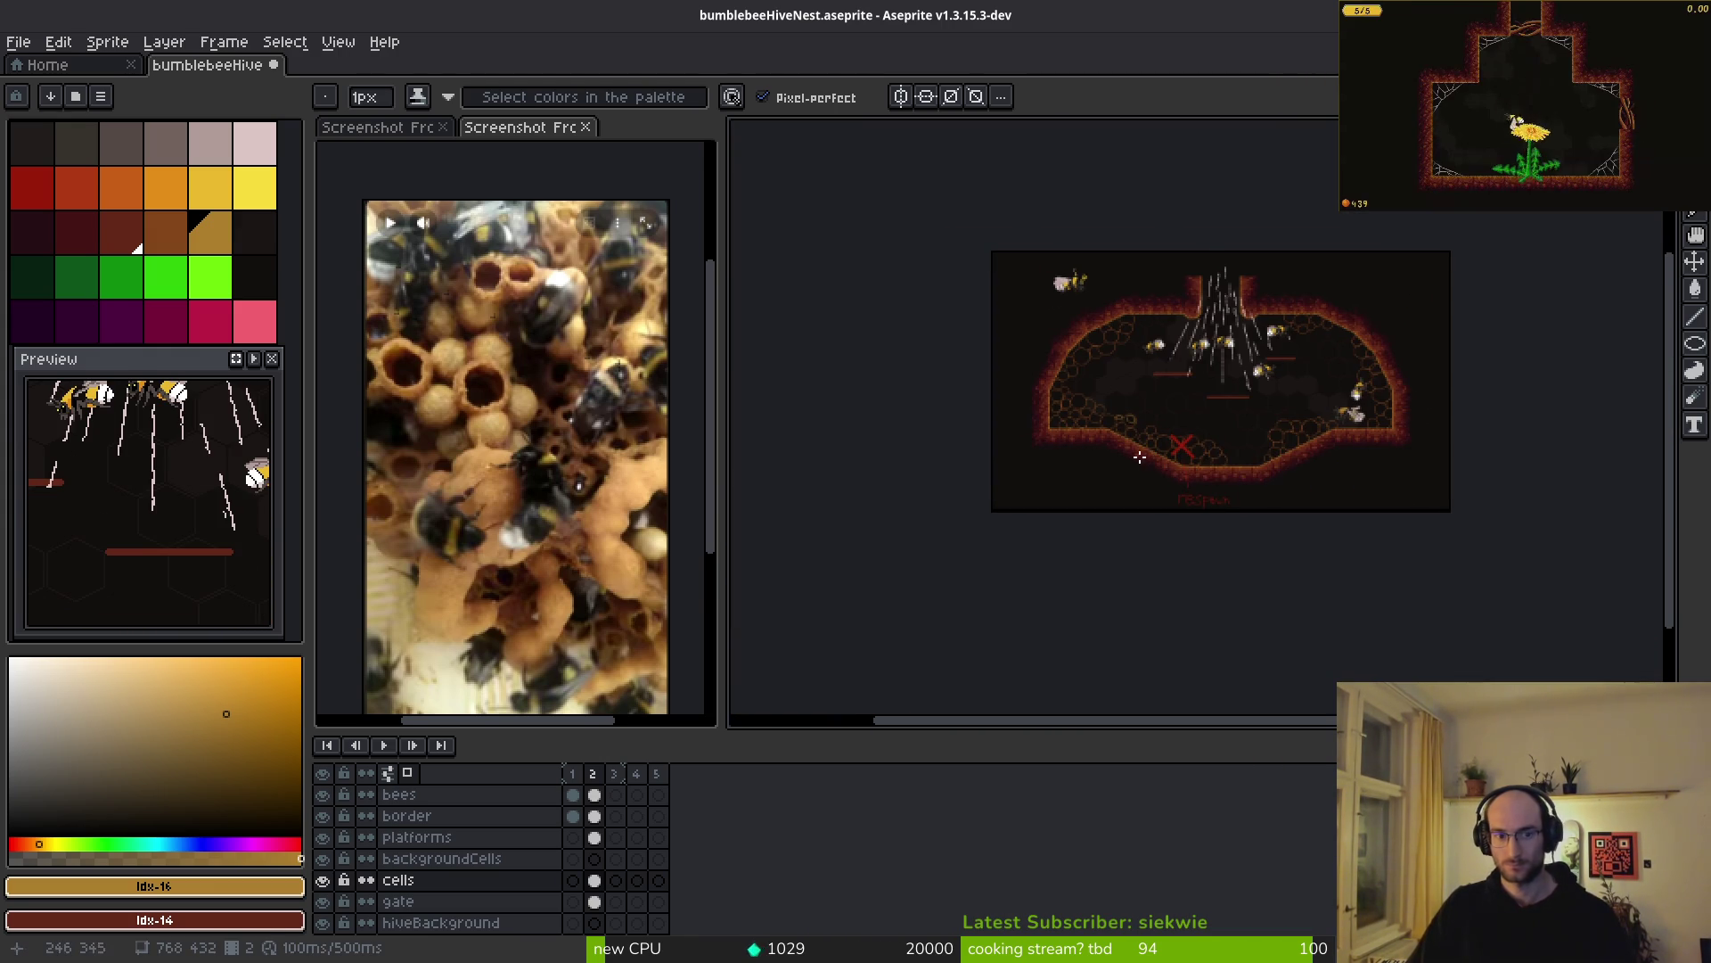
- Check the bee nest reference photo, then trace a curved gold highlight along a cell's lower-left edge
{"action": "left_click", "coordinate": [535, 517]}
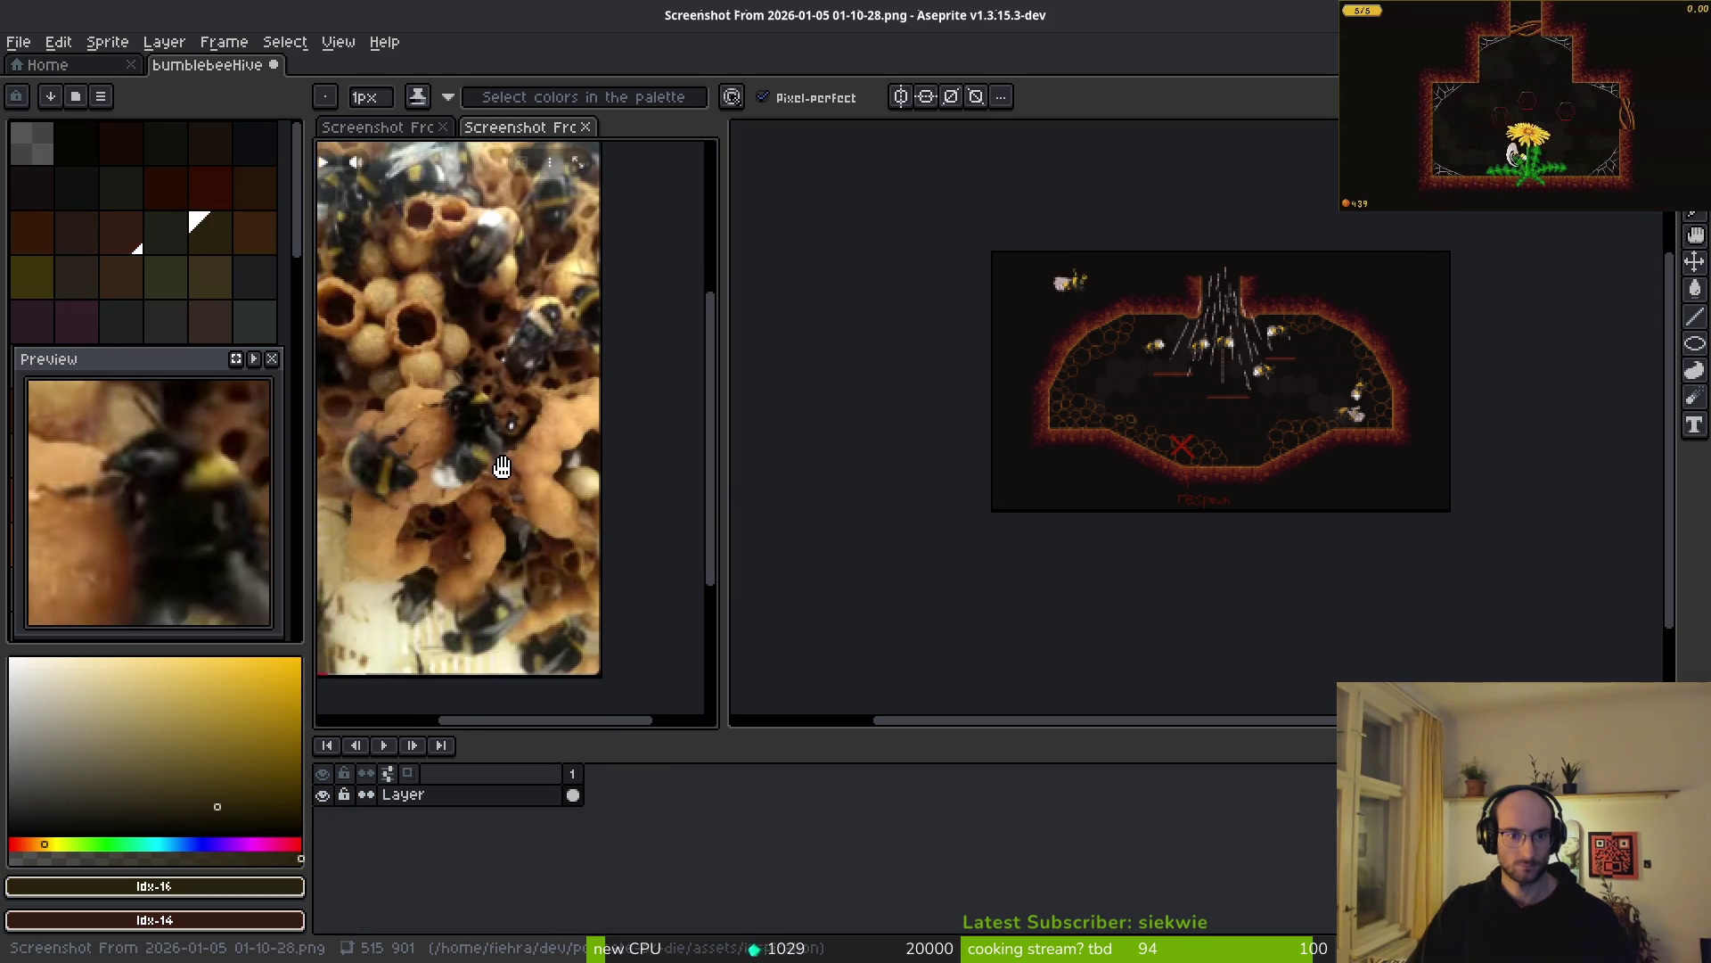
{"action": "left_click", "coordinate": [1163, 472]}
{"action": "scroll", "coordinate": [1149, 464], "scroll_direction": "up", "scroll_amount": 8}
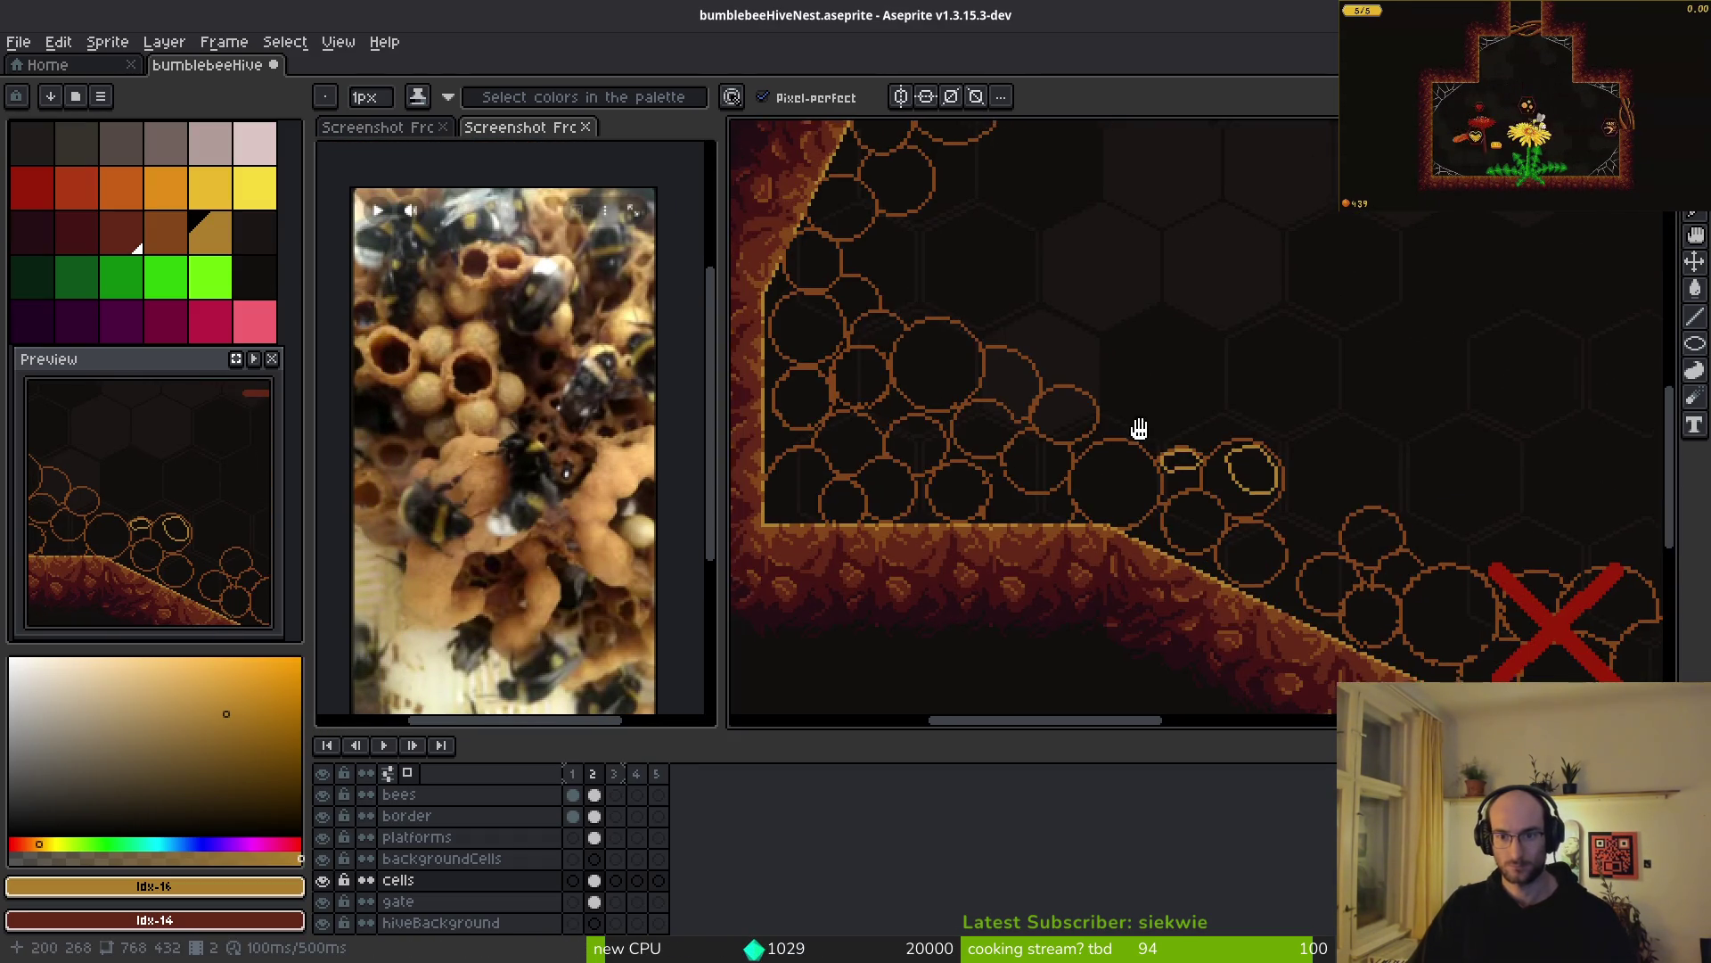
{"action": "scroll", "coordinate": [1159, 499], "scroll_direction": "up", "scroll_amount": 2}
{"action": "mouse_move", "coordinate": [1130, 372]}
{"action": "left_mouse_down"}
{"action": "mouse_move", "coordinate": [1039, 419]}
{"action": "mouse_move", "coordinate": [1194, 501]}
{"action": "left_mouse_up"}
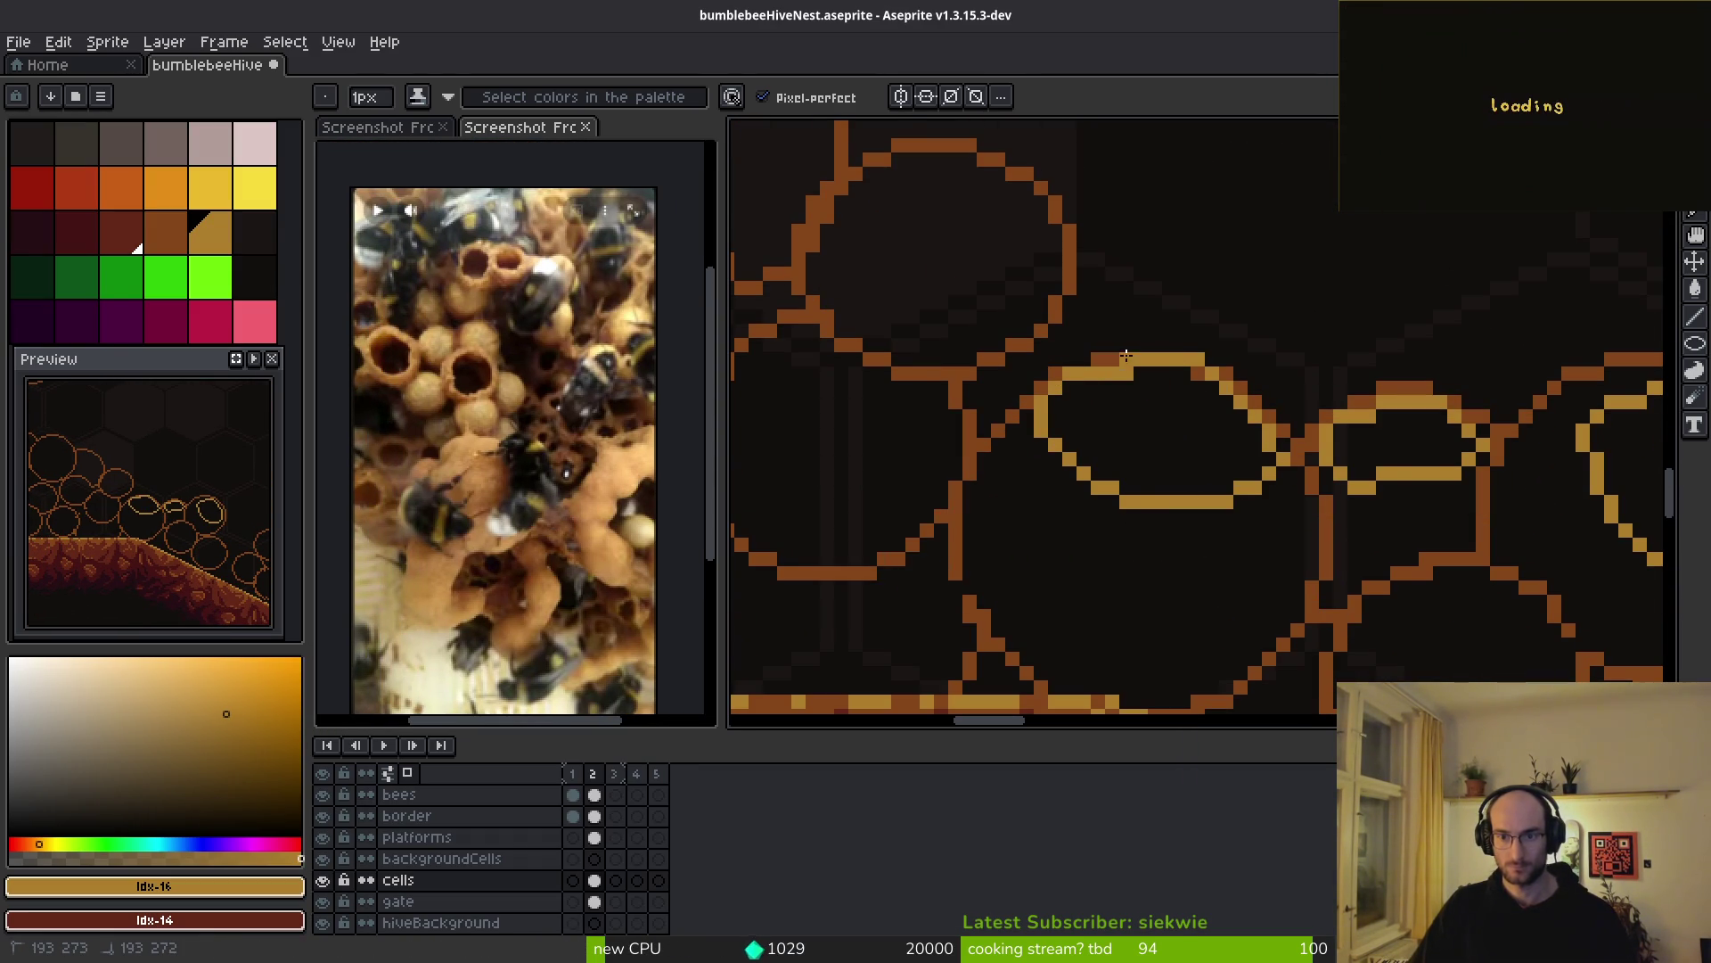
{"action": "scroll", "coordinate": [1127, 356], "scroll_direction": "up", "scroll_amount": 3}
{"action": "left_click_drag", "start_coordinate": [1101, 292], "coordinate": [1241, 473]}
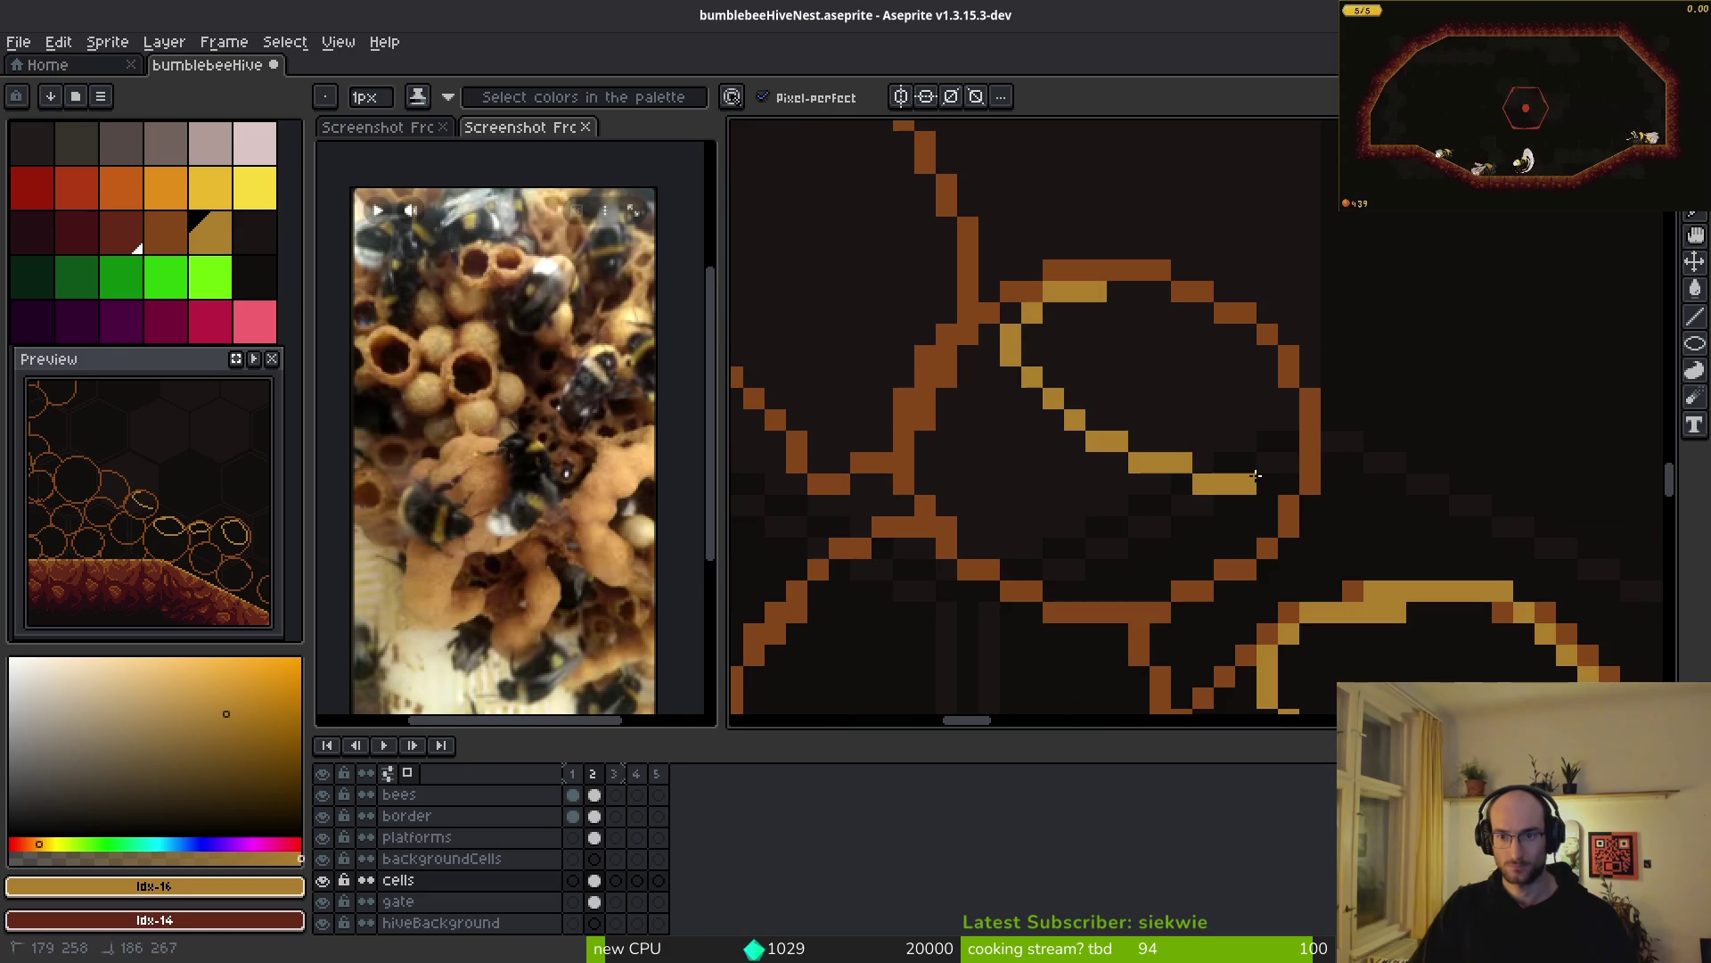
{"action": "scroll", "coordinate": [1109, 272], "scroll_direction": "down", "scroll_amount": 2}
{"action": "scroll", "coordinate": [1159, 357], "scroll_direction": "up", "scroll_amount": 2}
- Draw a gold highlight ring in the neighbouring cell, undoing the misplaced strokes
{"action": "mouse_move", "coordinate": [1142, 310]}
{"action": "left_mouse_down"}
{"action": "mouse_move", "coordinate": [1194, 495]}
{"action": "mouse_move", "coordinate": [1275, 361]}
{"action": "mouse_move", "coordinate": [1149, 307]}
{"action": "mouse_move", "coordinate": [994, 378]}
{"action": "left_mouse_up"}
{"action": "scroll", "coordinate": [1262, 519], "scroll_direction": "down", "scroll_amount": 2}
{"action": "left_click_drag", "start_coordinate": [1171, 377], "coordinate": [1105, 310]}
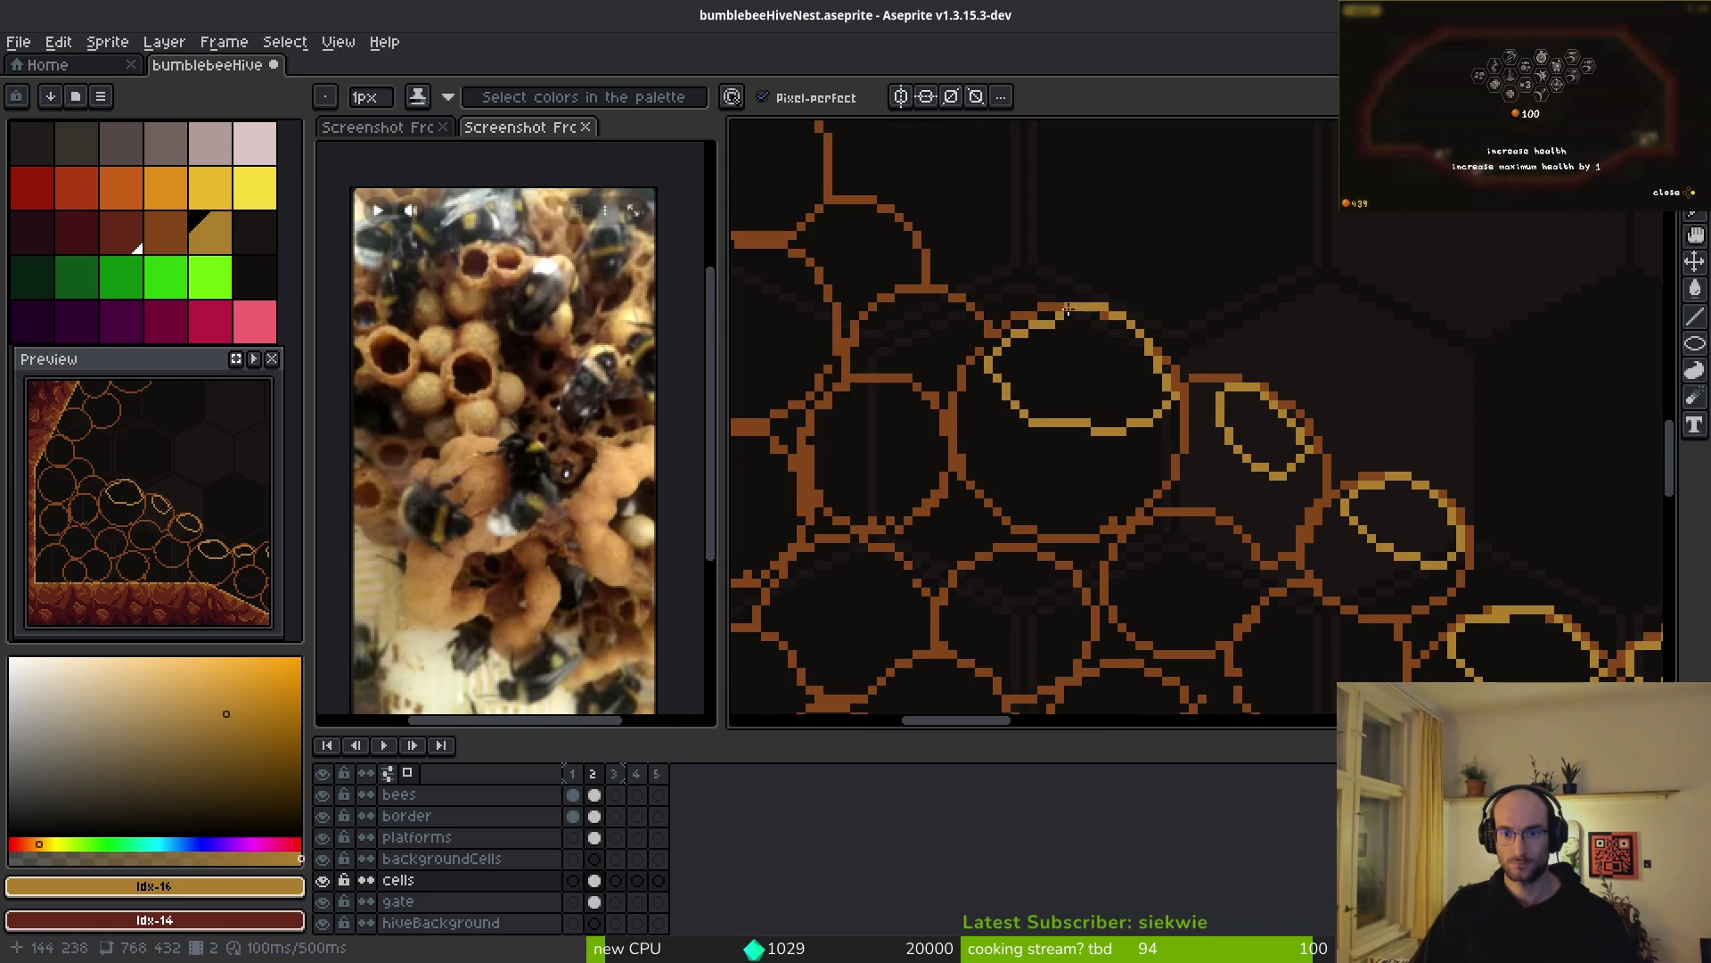
{"action": "scroll", "coordinate": [1128, 392], "scroll_direction": "up", "scroll_amount": 2}
{"action": "key", "text": "ctrl+z"}
{"action": "mouse_move", "coordinate": [985, 234]}
{"action": "left_mouse_down"}
{"action": "mouse_move", "coordinate": [848, 383]}
{"action": "mouse_move", "coordinate": [1195, 401]}
{"action": "mouse_move", "coordinate": [967, 210]}
{"action": "mouse_move", "coordinate": [949, 234]}
{"action": "mouse_move", "coordinate": [943, 462]}
{"action": "mouse_move", "coordinate": [1168, 307]}
{"action": "mouse_move", "coordinate": [990, 210]}
{"action": "left_mouse_up"}
{"action": "key", "text": "ctrl+z"}
- Start a gold highlight inside another cell, then shift the view to neighbouring wall cells
{"action": "scroll", "coordinate": [1190, 484], "scroll_direction": "down", "scroll_amount": 5}
{"action": "scroll", "coordinate": [1190, 484], "scroll_direction": "down", "scroll_amount": 3}
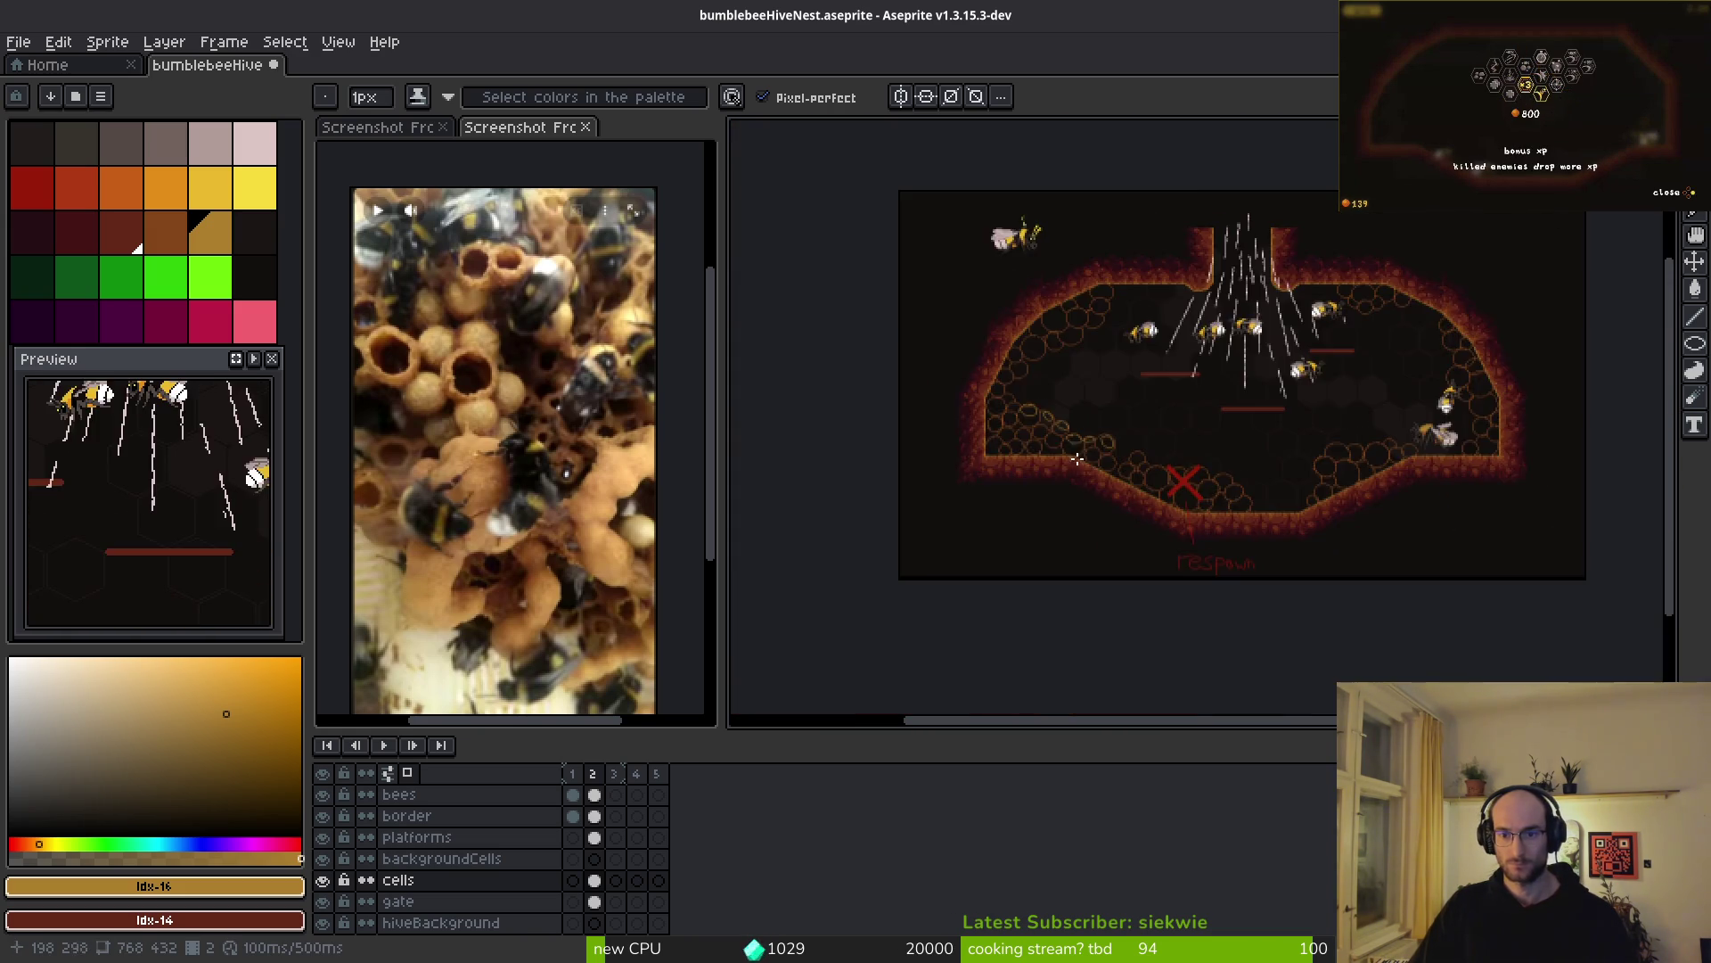
{"action": "scroll", "coordinate": [1041, 435], "scroll_direction": "up", "scroll_amount": 5}
{"action": "scroll", "coordinate": [1066, 366], "scroll_direction": "up", "scroll_amount": 2}
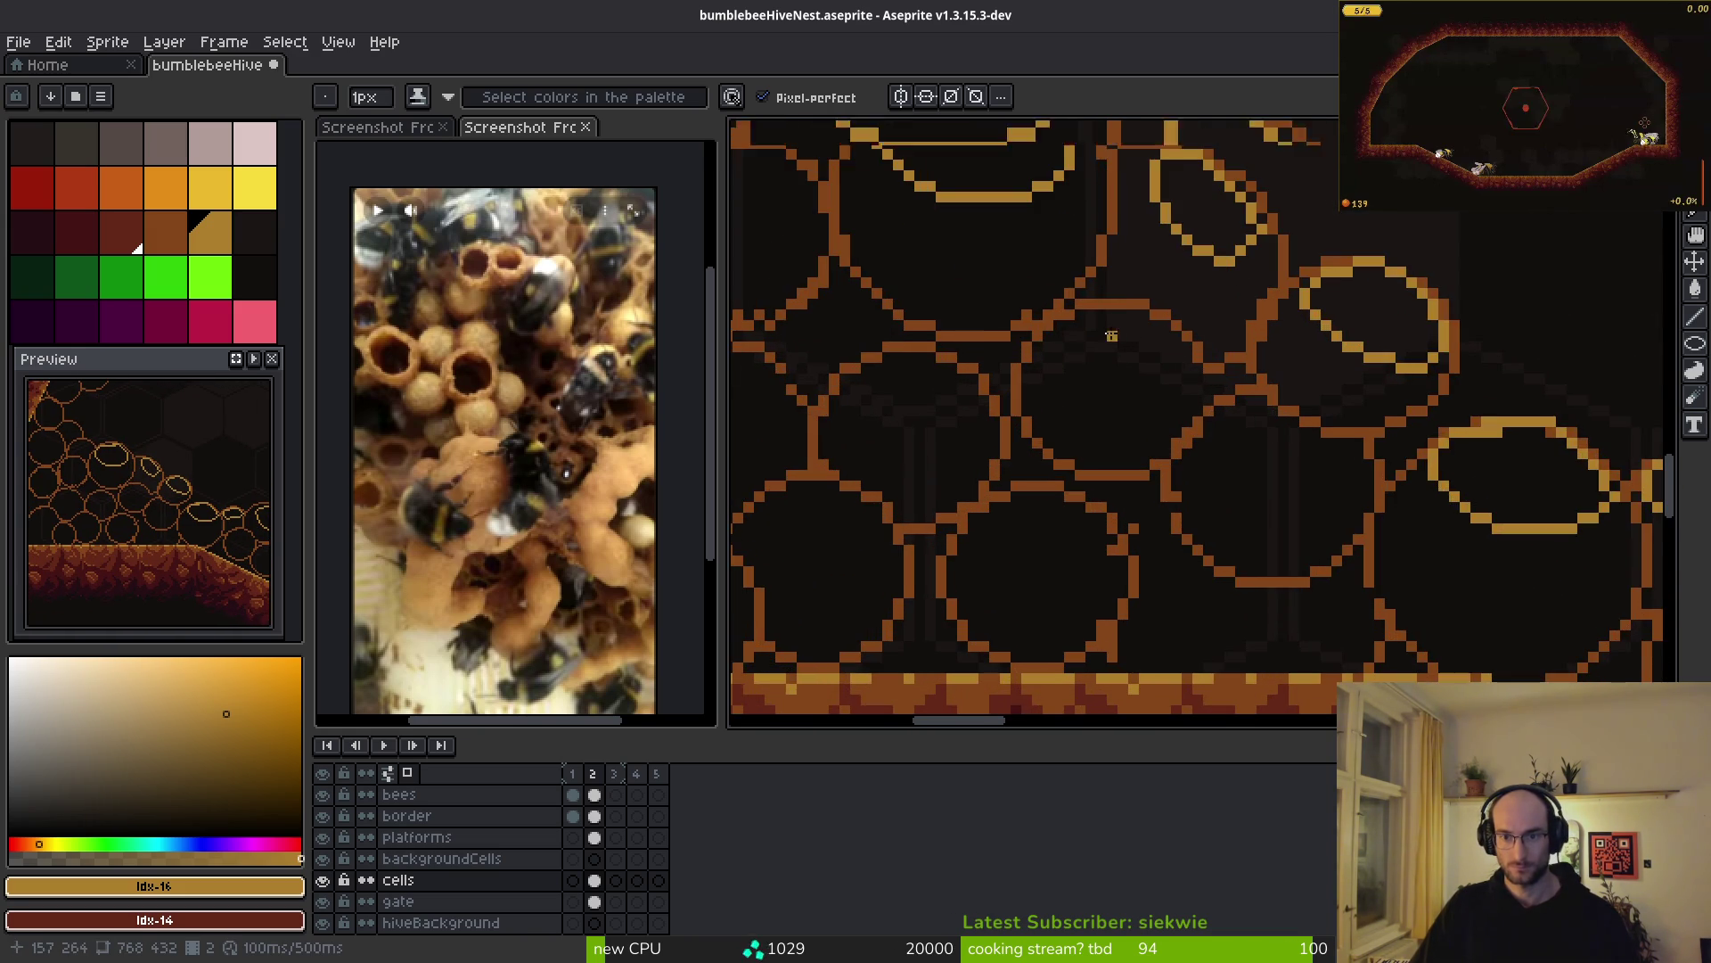
{"action": "scroll", "coordinate": [1108, 366], "scroll_direction": "up", "scroll_amount": 2}
{"action": "mouse_move", "coordinate": [1074, 289]}
{"action": "left_mouse_down"}
{"action": "mouse_move", "coordinate": [967, 367]}
{"action": "mouse_move", "coordinate": [1192, 468]}
{"action": "mouse_move", "coordinate": [1105, 263]}
{"action": "mouse_move", "coordinate": [1065, 272]}
{"action": "left_mouse_up"}
{"action": "scroll", "coordinate": [1203, 385], "scroll_direction": "down", "scroll_amount": 2}
{"action": "scroll", "coordinate": [1310, 459], "scroll_direction": "down", "scroll_amount": 1}
{"action": "left_click_drag", "start_coordinate": [1237, 499], "coordinate": [1129, 465]}
{"action": "scroll", "coordinate": [1129, 465], "scroll_direction": "up", "scroll_amount": 1}
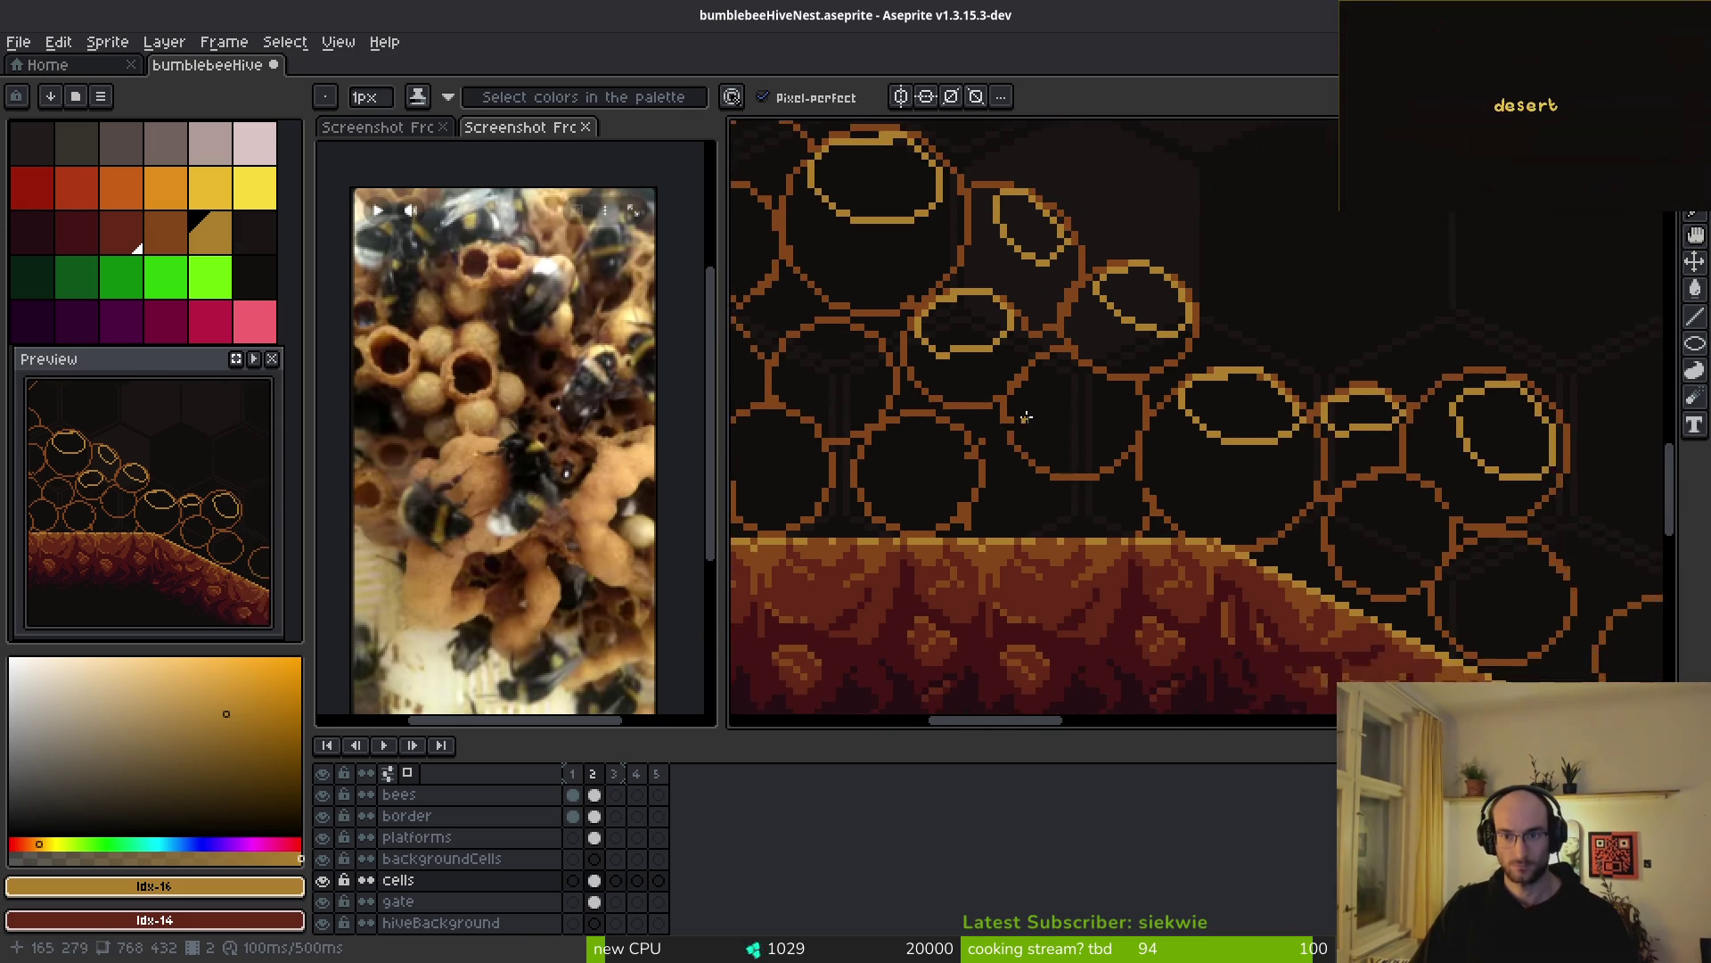
{"action": "scroll", "coordinate": [1069, 517], "scroll_direction": "down", "scroll_amount": 3}
{"action": "scroll", "coordinate": [1030, 581], "scroll_direction": "up", "scroll_amount": 2}
{"action": "scroll", "coordinate": [1030, 581], "scroll_direction": "up", "scroll_amount": 1}
{"action": "scroll", "coordinate": [1030, 581], "scroll_direction": "down", "scroll_amount": 1}
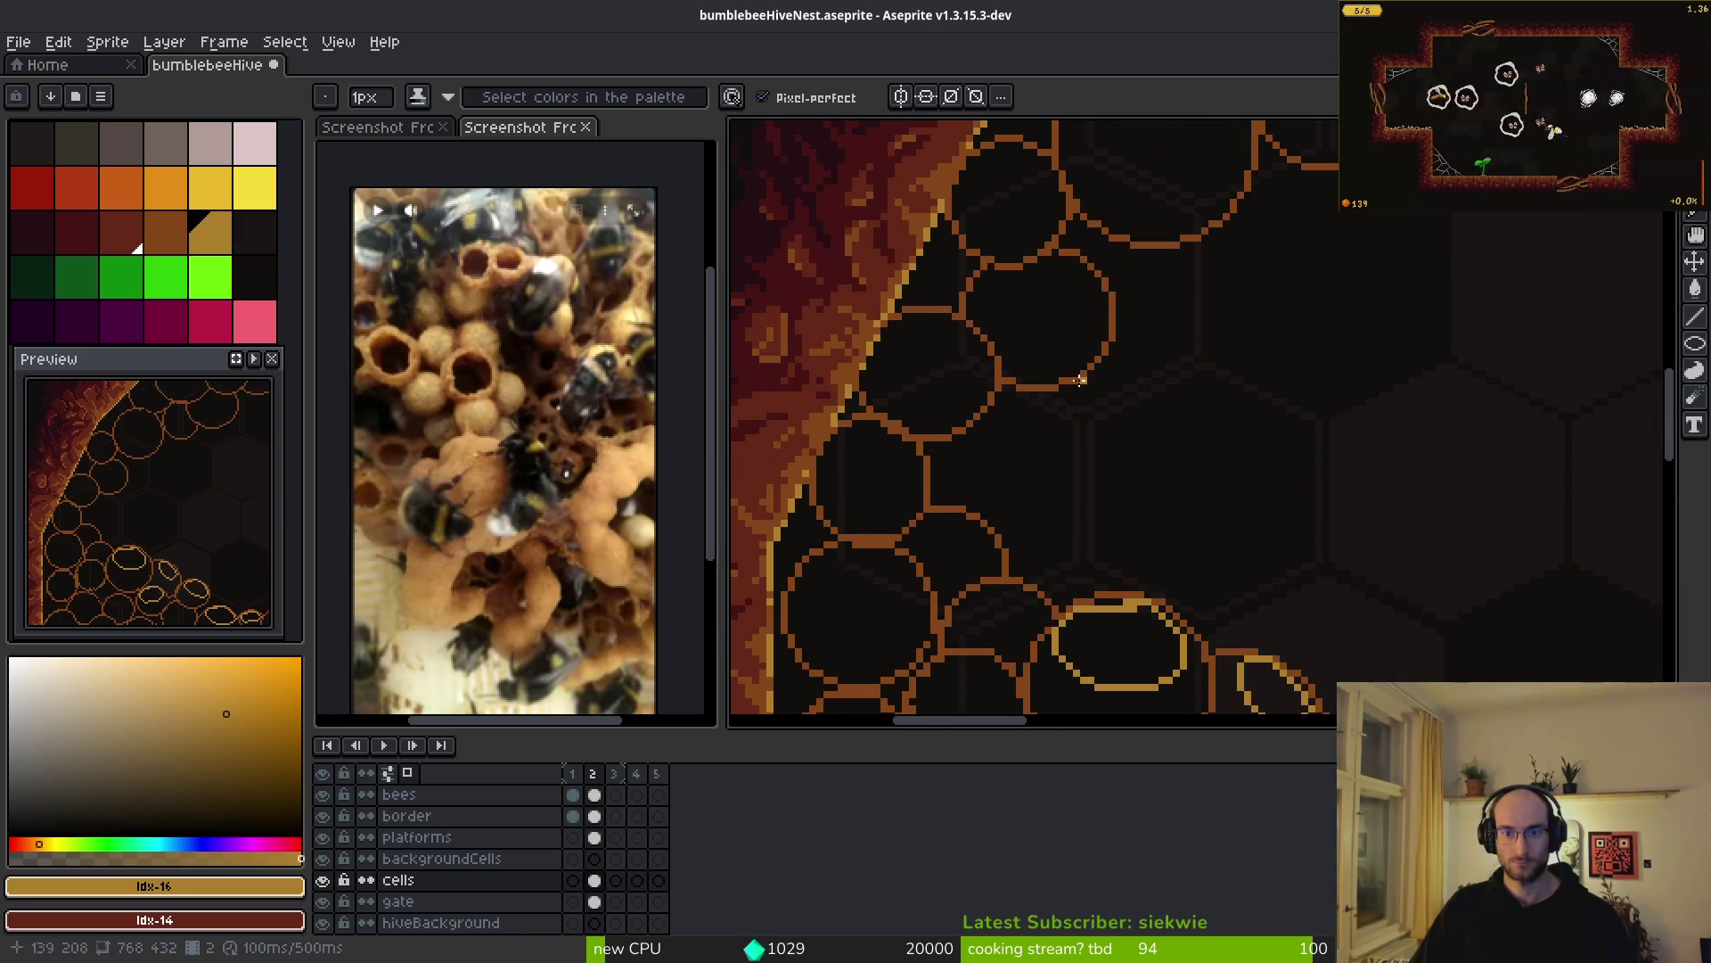
{"action": "scroll", "coordinate": [1089, 401], "scroll_direction": "up", "scroll_amount": 1}
{"action": "scroll", "coordinate": [1151, 441], "scroll_direction": "up", "scroll_amount": 1}
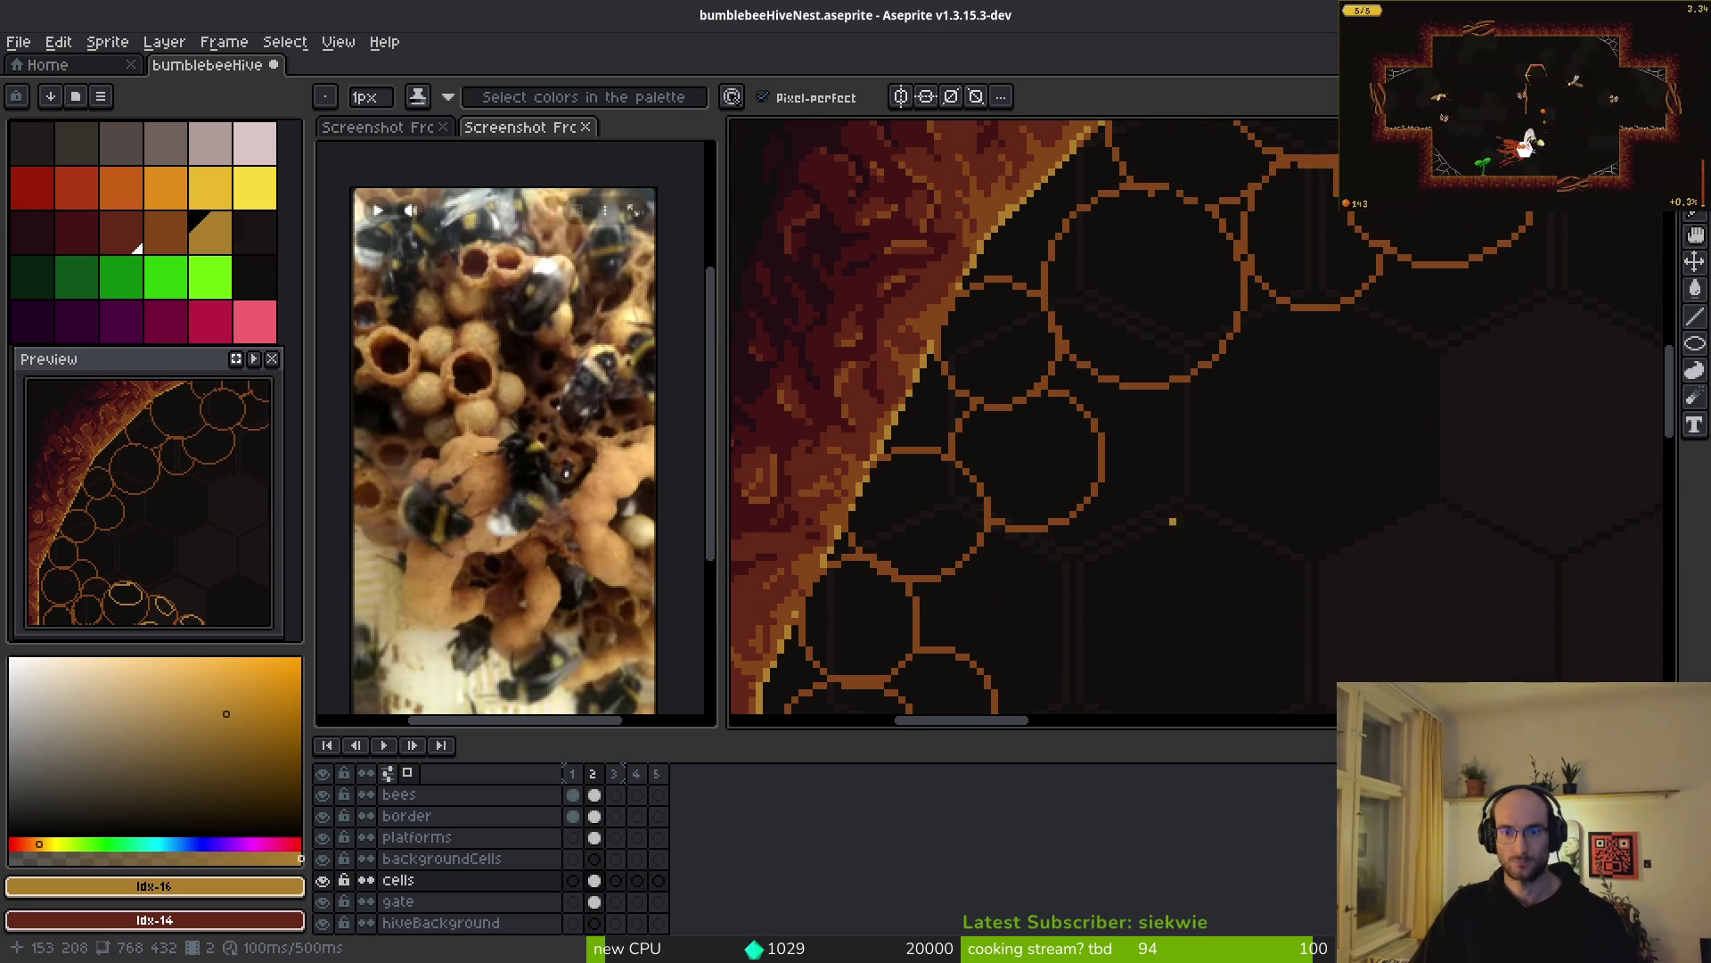
{"action": "scroll", "coordinate": [1172, 523], "scroll_direction": "down", "scroll_amount": 2}
{"action": "scroll", "coordinate": [1134, 451], "scroll_direction": "up", "scroll_amount": 1}
{"action": "scroll", "coordinate": [1104, 452], "scroll_direction": "up", "scroll_amount": 1}
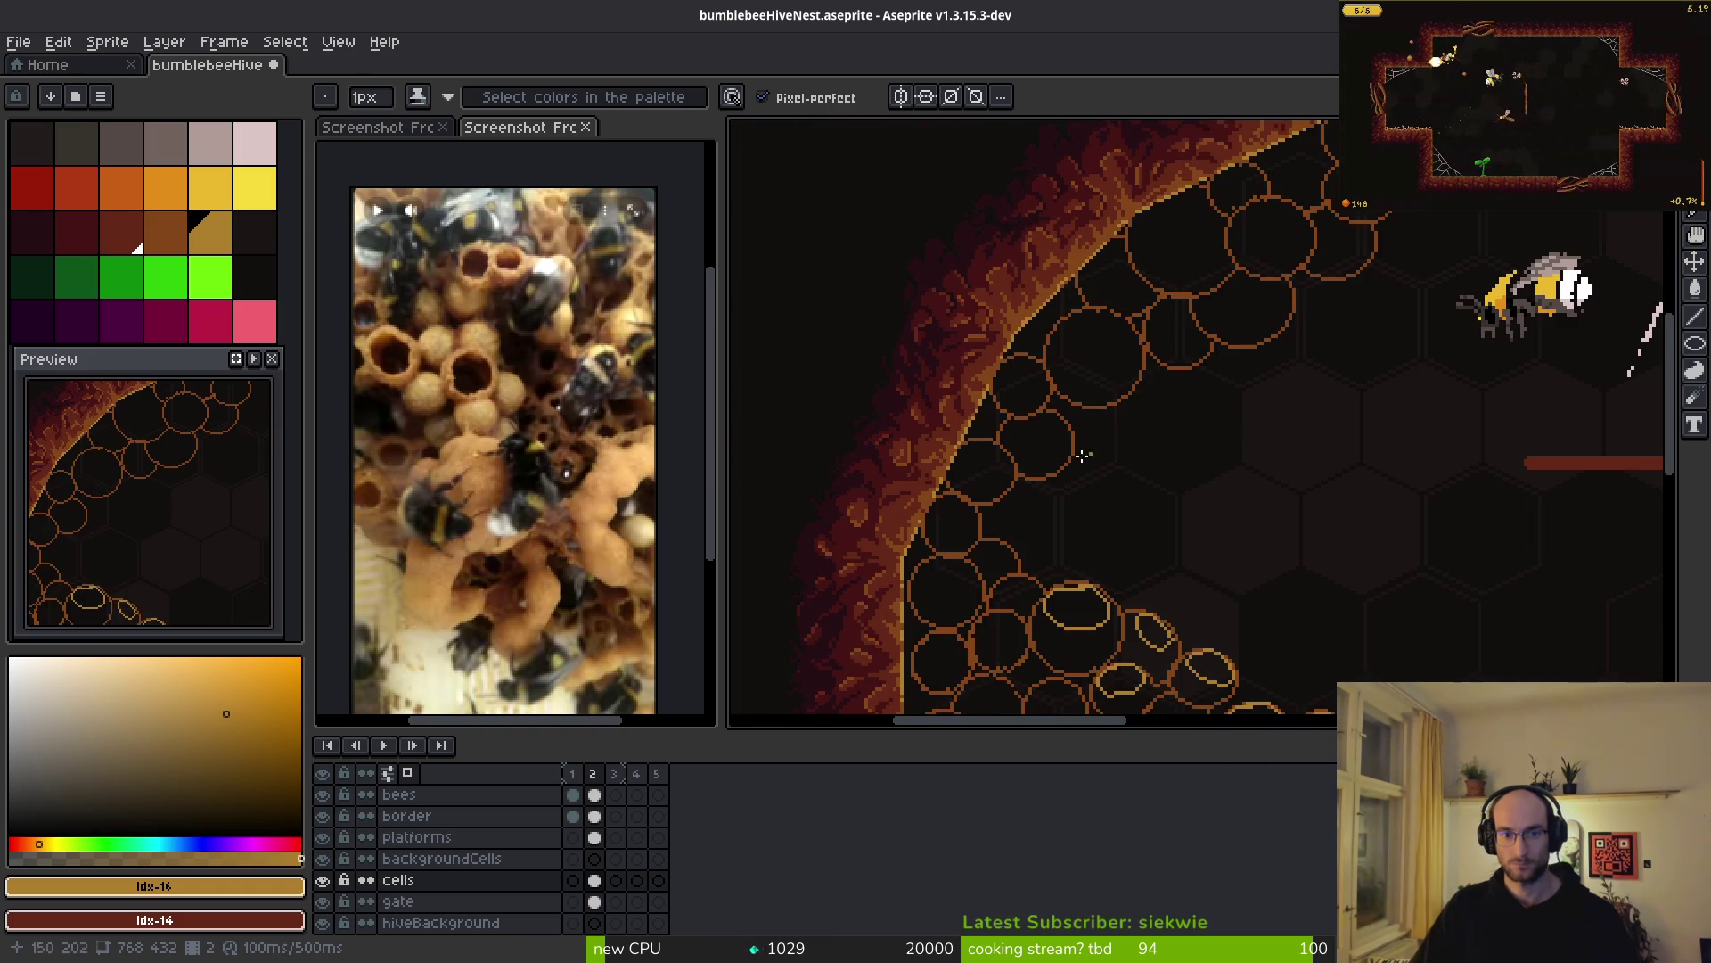
{"action": "scroll", "coordinate": [1195, 451], "scroll_direction": "up", "scroll_amount": 1}
{"action": "scroll", "coordinate": [1039, 420], "scroll_direction": "up", "scroll_amount": 1}
{"action": "scroll", "coordinate": [1169, 451], "scroll_direction": "down", "scroll_amount": 1}
{"action": "scroll", "coordinate": [1144, 479], "scroll_direction": "up", "scroll_amount": 1}
{"action": "scroll", "coordinate": [1143, 478], "scroll_direction": "up", "scroll_amount": 2}
{"action": "scroll", "coordinate": [1117, 331], "scroll_direction": "up", "scroll_amount": 1}
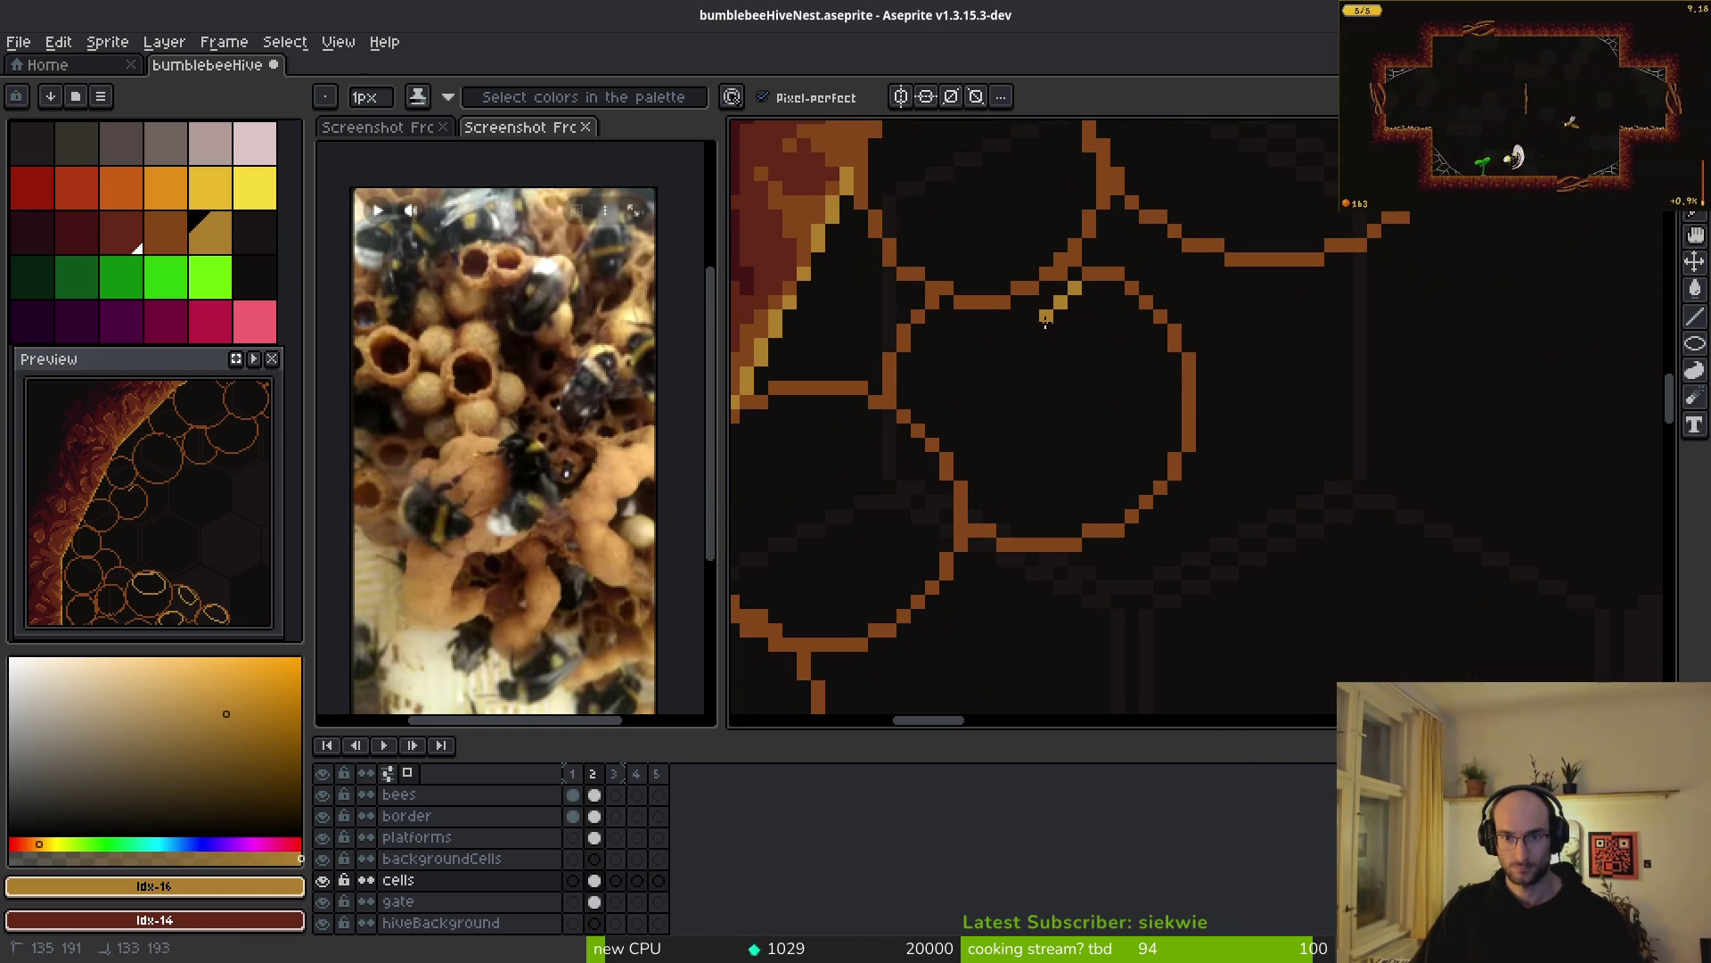
- Redraw a gold highlight loop inside a wall cell and view it beside the red X
{"action": "left_click_drag", "start_coordinate": [1166, 393], "coordinate": [1150, 338]}
{"action": "key", "text": "ctrl+z"}
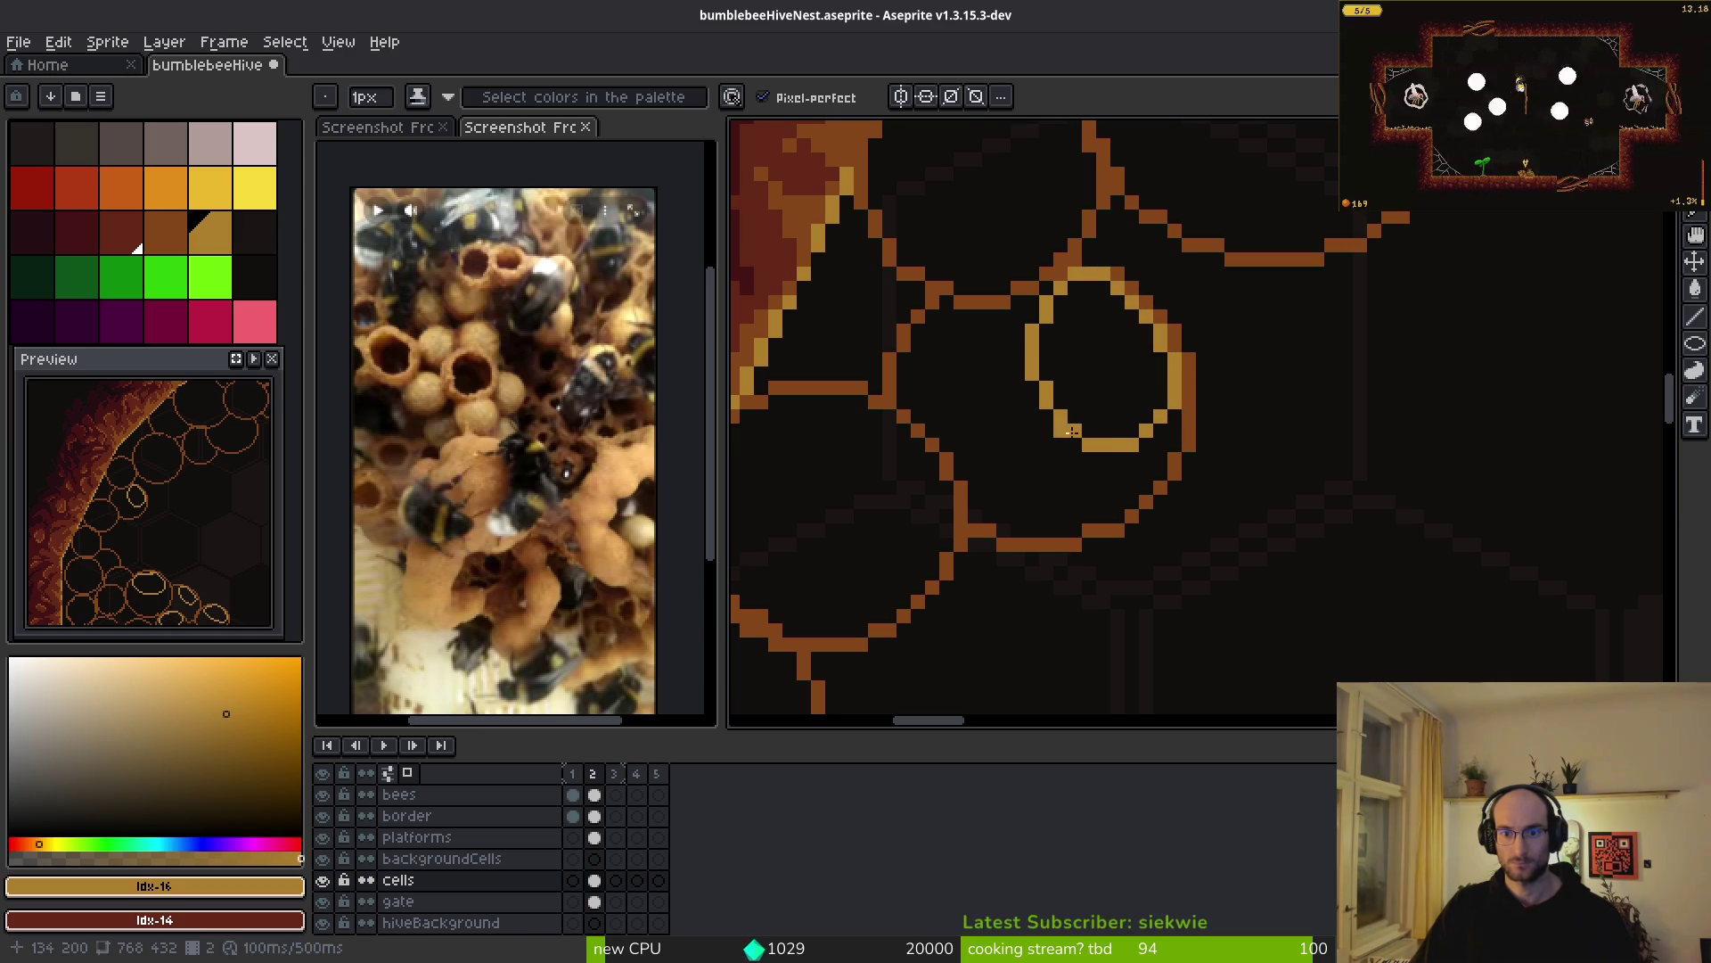
{"action": "scroll", "coordinate": [1061, 401], "scroll_direction": "down", "scroll_amount": 2}
{"action": "scroll", "coordinate": [1106, 347], "scroll_direction": "up", "scroll_amount": 4}
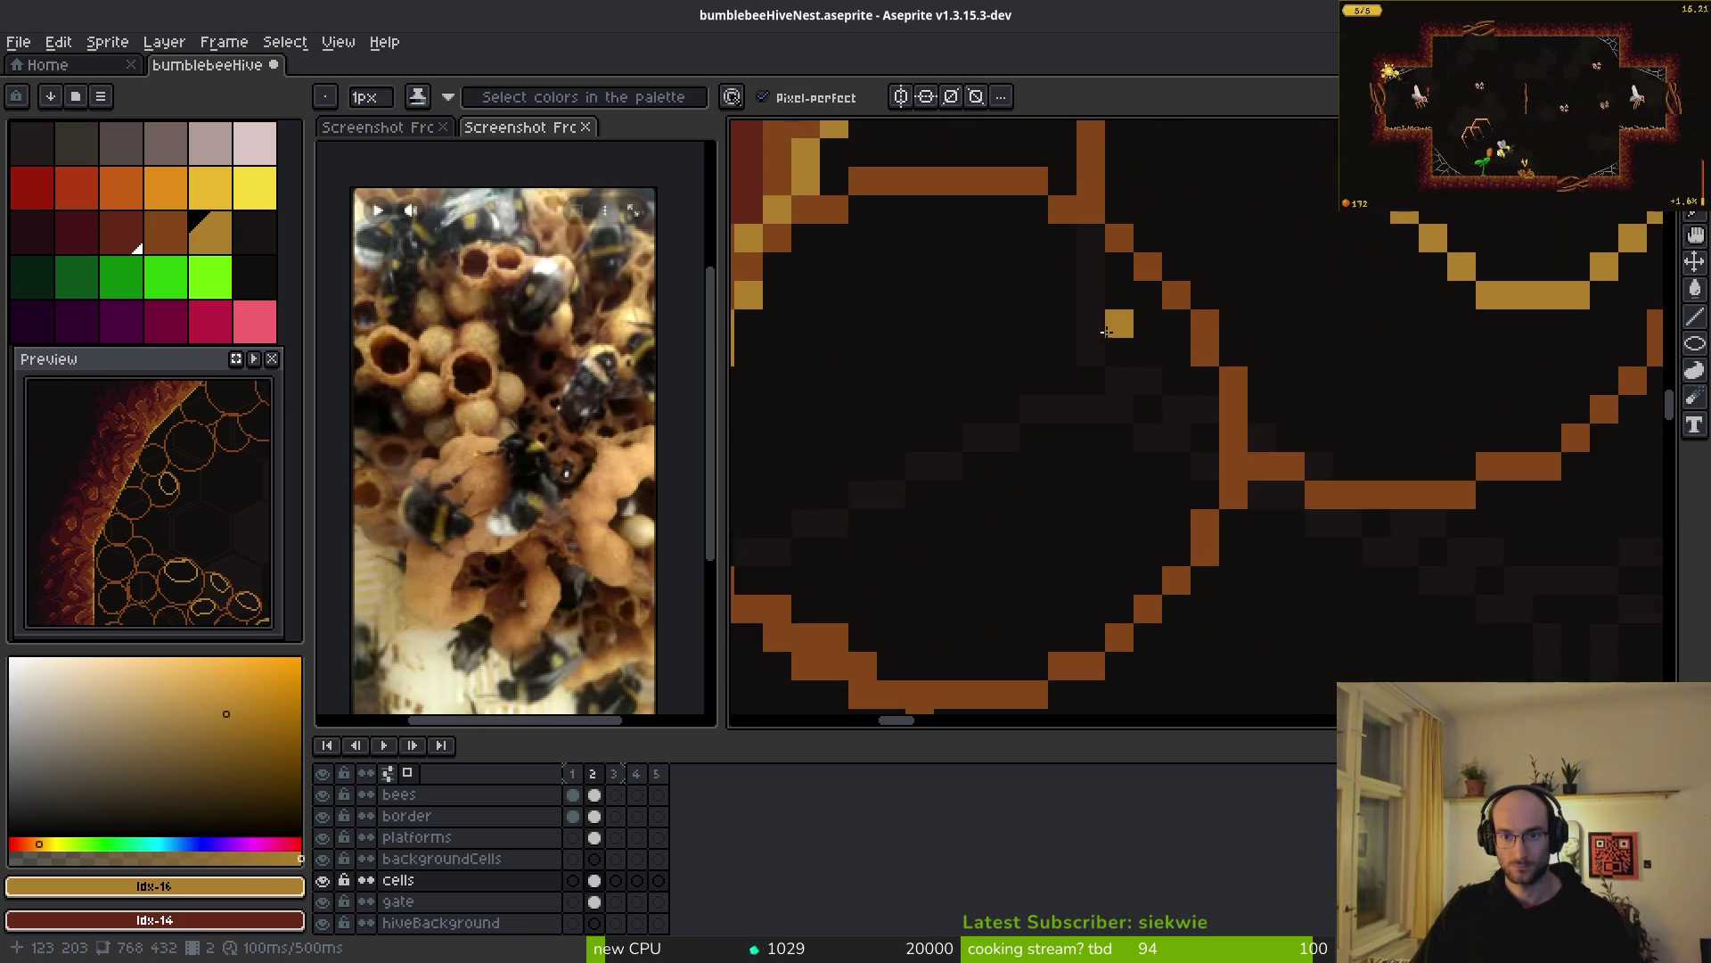
{"action": "mouse_move", "coordinate": [1094, 224]}
{"action": "left_mouse_down"}
{"action": "mouse_move", "coordinate": [1065, 254]}
{"action": "mouse_move", "coordinate": [1177, 499]}
{"action": "mouse_move", "coordinate": [1213, 319]}
{"action": "mouse_move", "coordinate": [1063, 227]}
{"action": "mouse_move", "coordinate": [994, 258]}
{"action": "mouse_move", "coordinate": [976, 437]}
{"action": "mouse_move", "coordinate": [1159, 517]}
{"action": "left_mouse_up"}
{"action": "key", "text": "ctrl+z"}
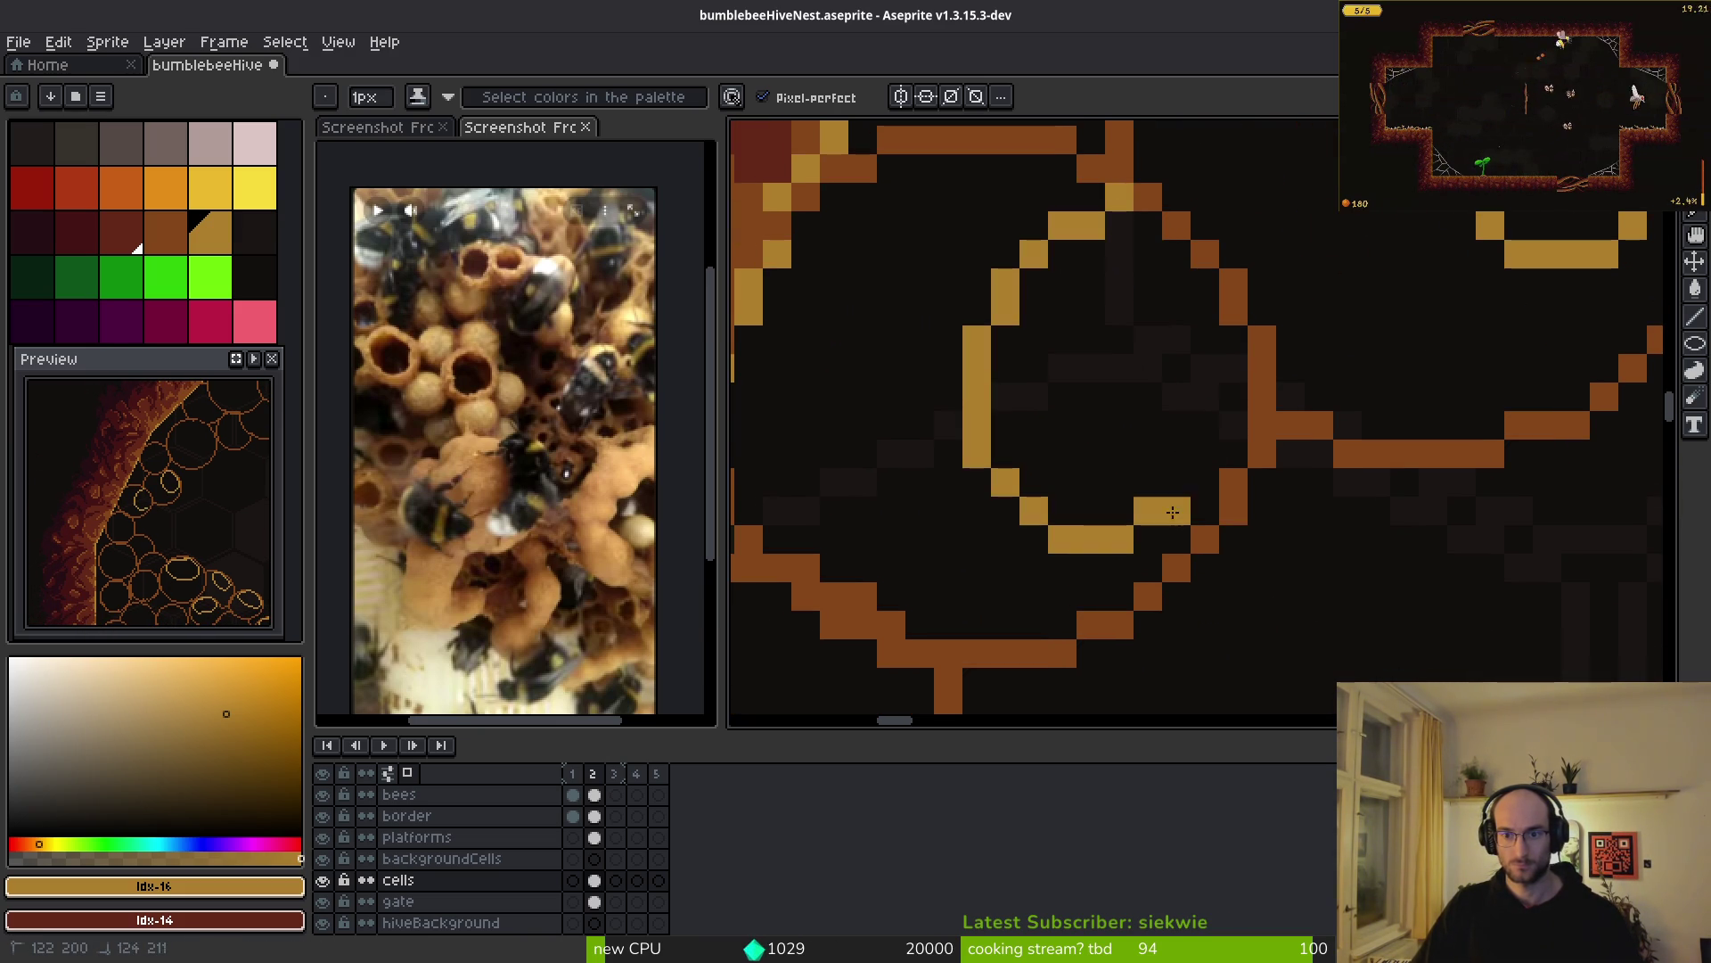
{"action": "mouse_move", "coordinate": [1244, 412]}
{"action": "left_mouse_down"}
{"action": "mouse_move", "coordinate": [1185, 259]}
{"action": "mouse_move", "coordinate": [1118, 209]}
{"action": "left_mouse_up"}
{"action": "scroll", "coordinate": [1150, 356], "scroll_direction": "down", "scroll_amount": 4}
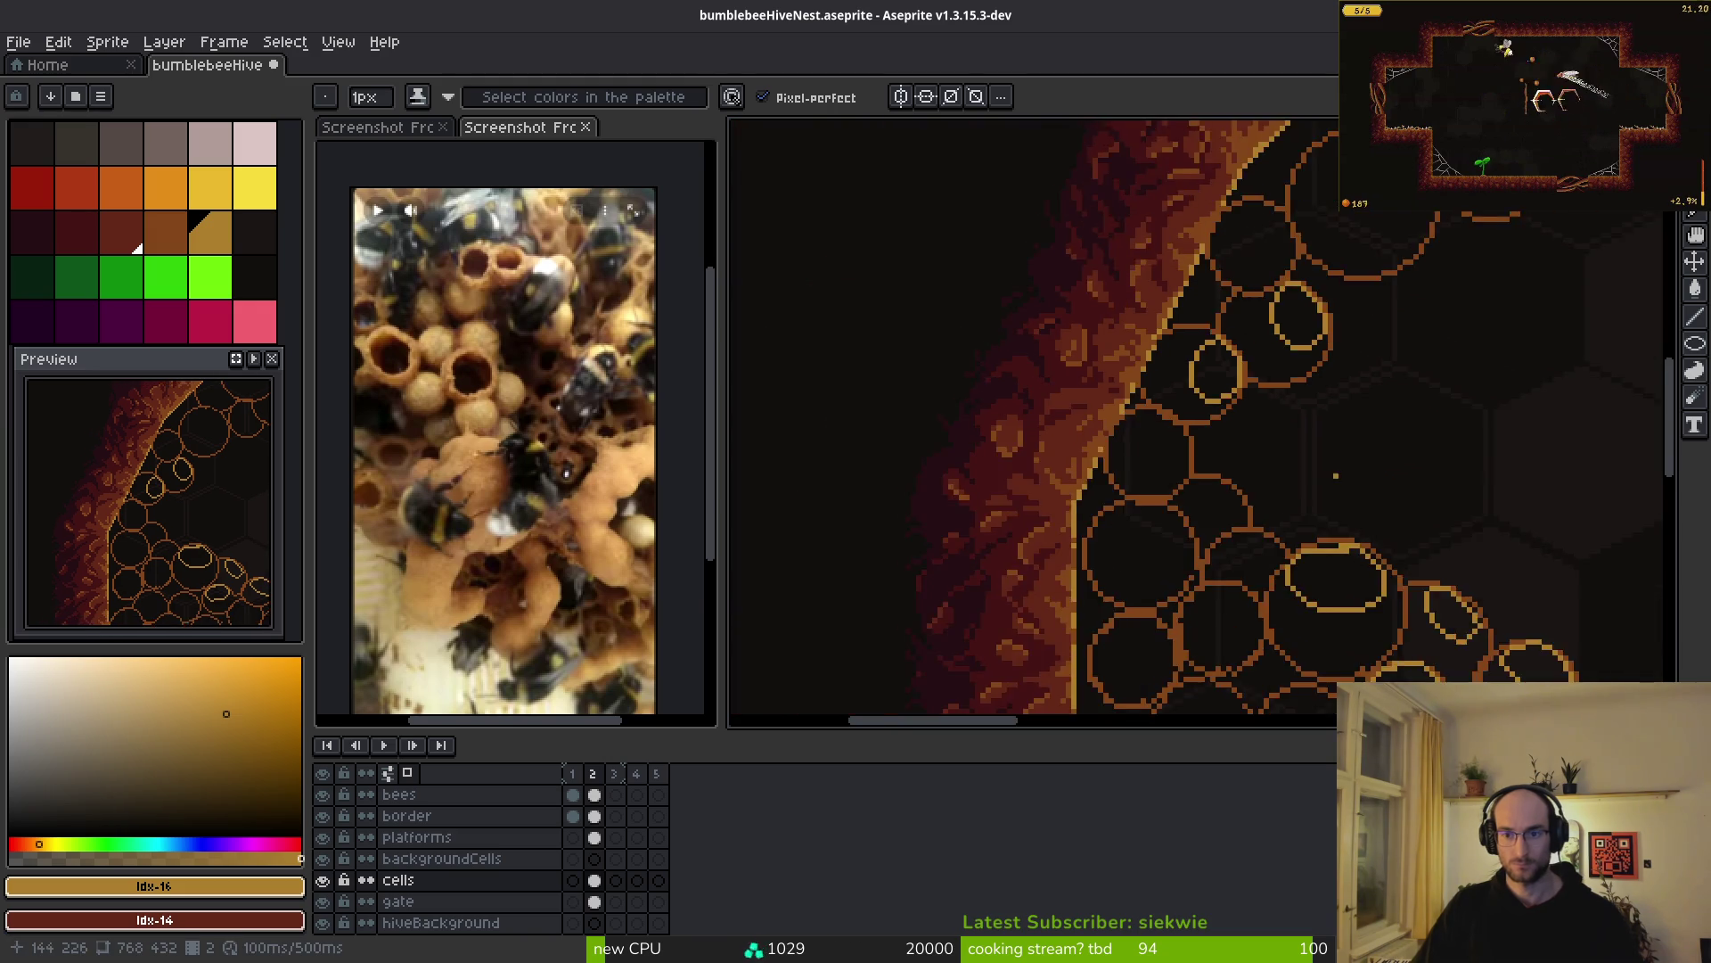
{"action": "scroll", "coordinate": [1159, 444], "scroll_direction": "down", "scroll_amount": 2}
{"action": "scroll", "coordinate": [1232, 465], "scroll_direction": "up", "scroll_amount": 6}
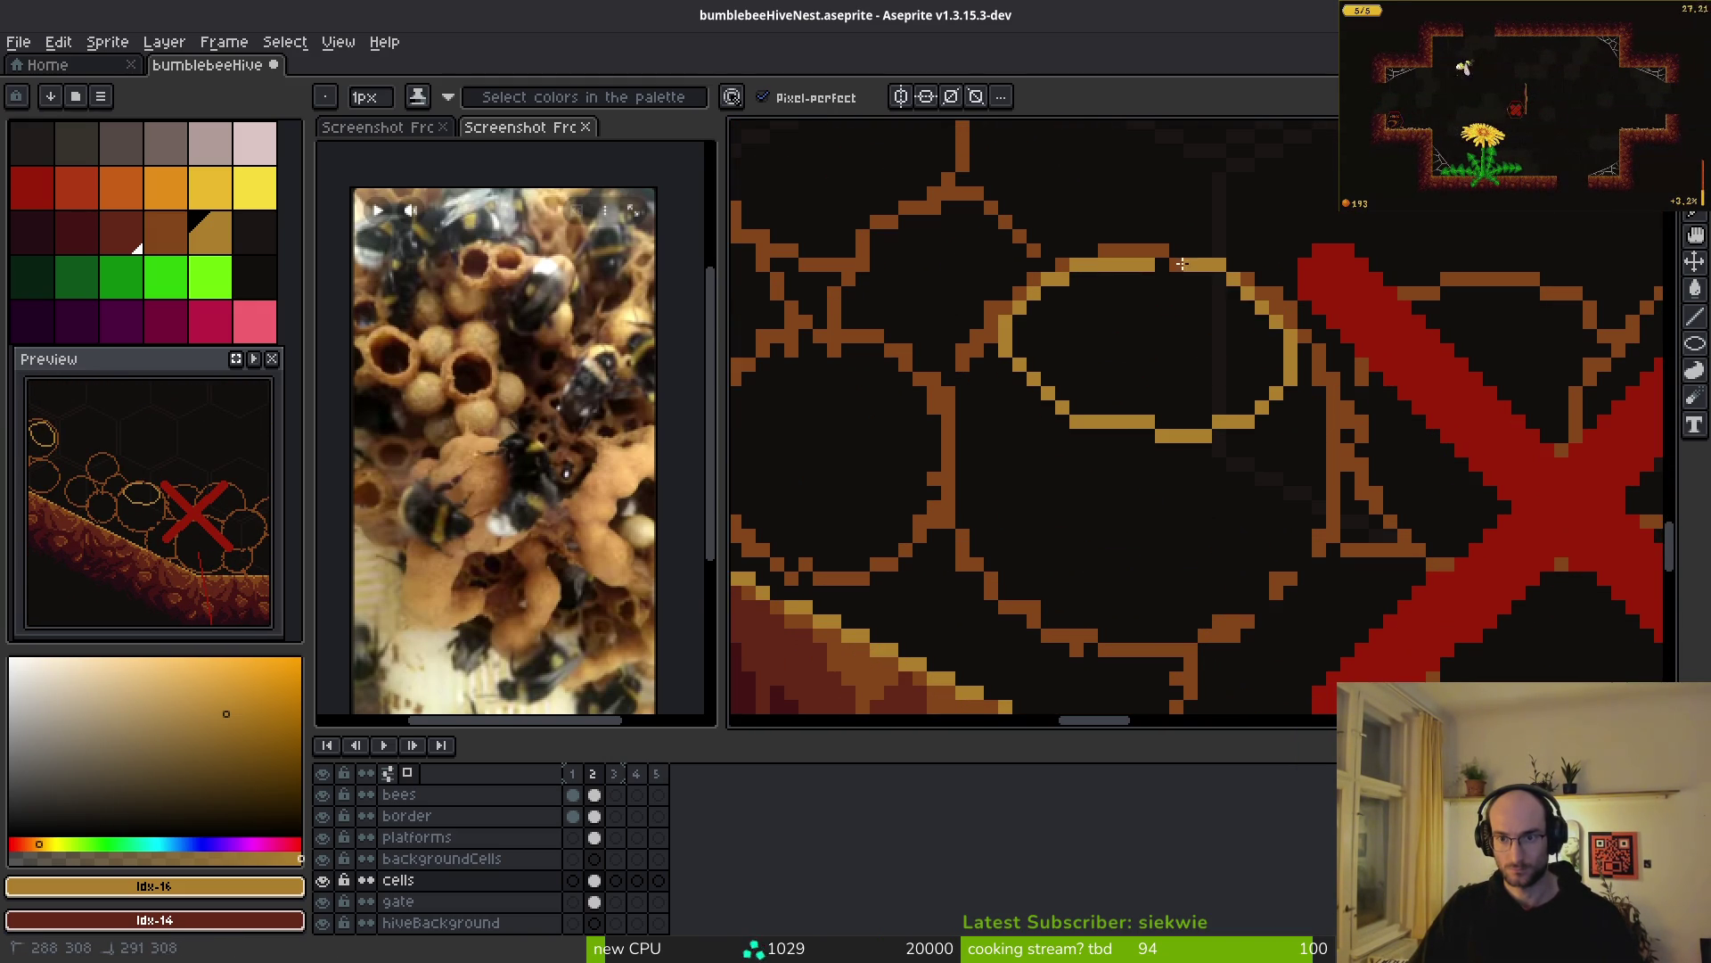
{"action": "mouse_move", "coordinate": [1207, 269]}
{"action": "left_mouse_down"}
{"action": "mouse_move", "coordinate": [905, 156]}
{"action": "mouse_move", "coordinate": [642, 125]}
{"action": "mouse_move", "coordinate": [1191, 342]}
{"action": "mouse_move", "coordinate": [1176, 392]}
{"action": "left_mouse_up"}
{"action": "scroll", "coordinate": [1168, 441], "scroll_direction": "down", "scroll_amount": 3}
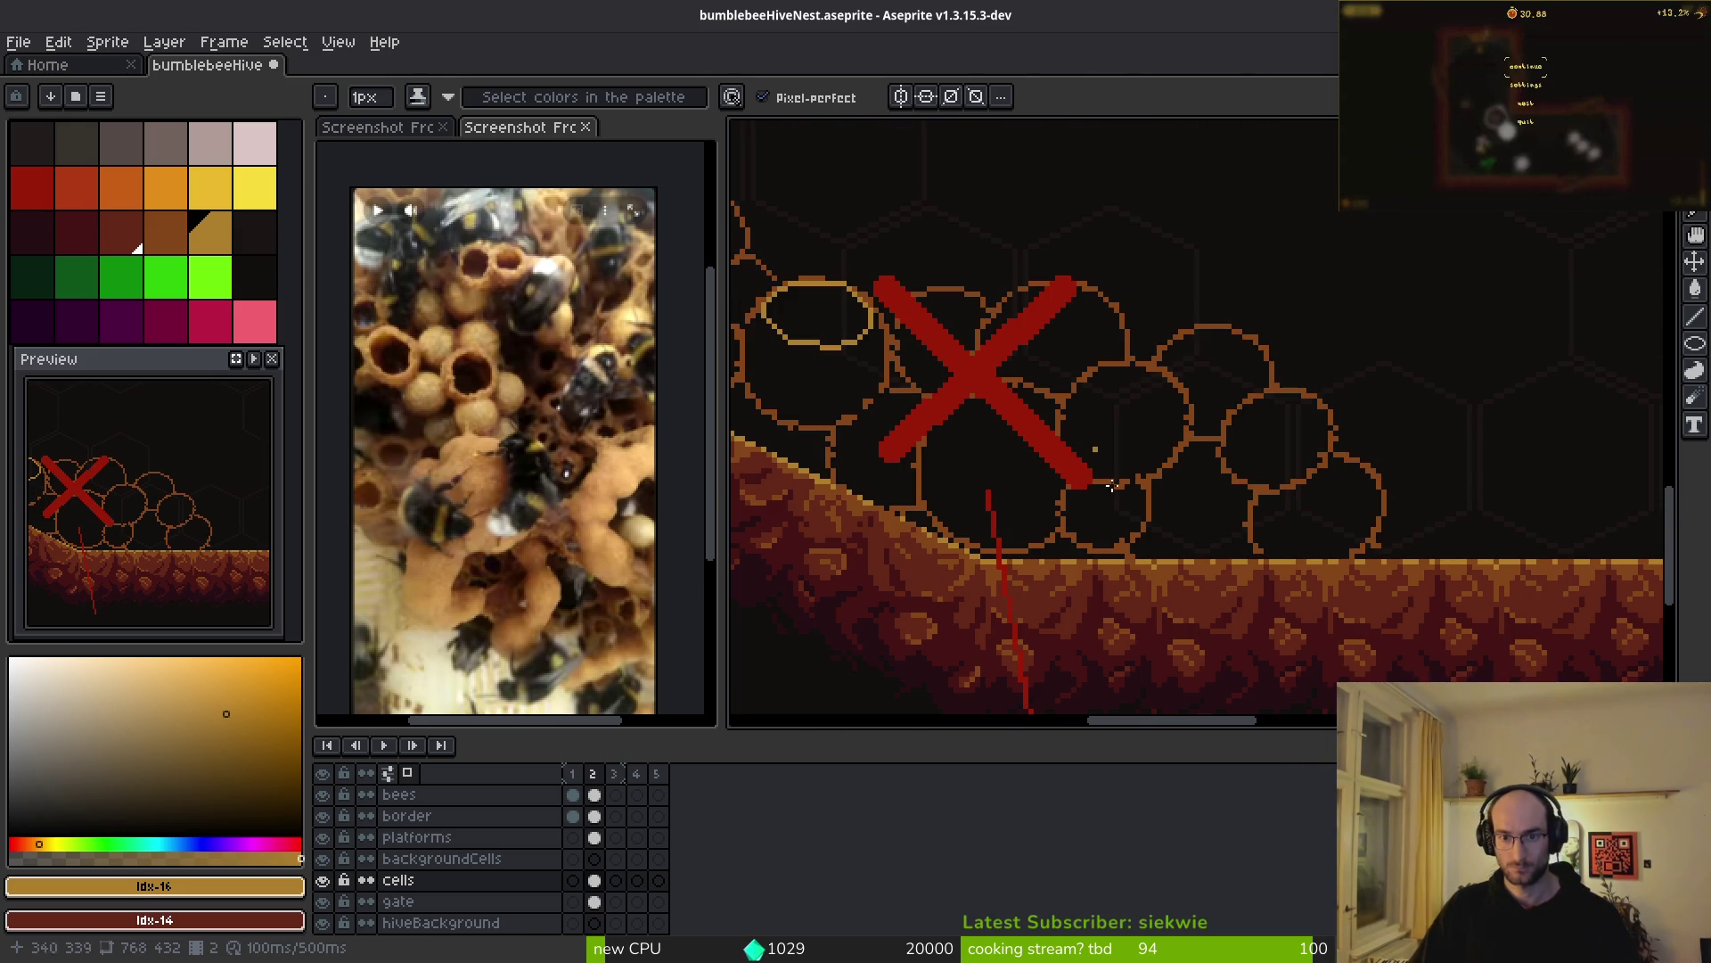
{"action": "scroll", "coordinate": [1031, 408], "scroll_direction": "left", "scroll_amount": 2}
- Pencil tan highlight strokes along a cell's upper edge, bottom and right side
{"action": "key", "text": "w"}
{"action": "left_click", "coordinate": [1150, 436]}
{"action": "key", "text": "ctrl+d"}
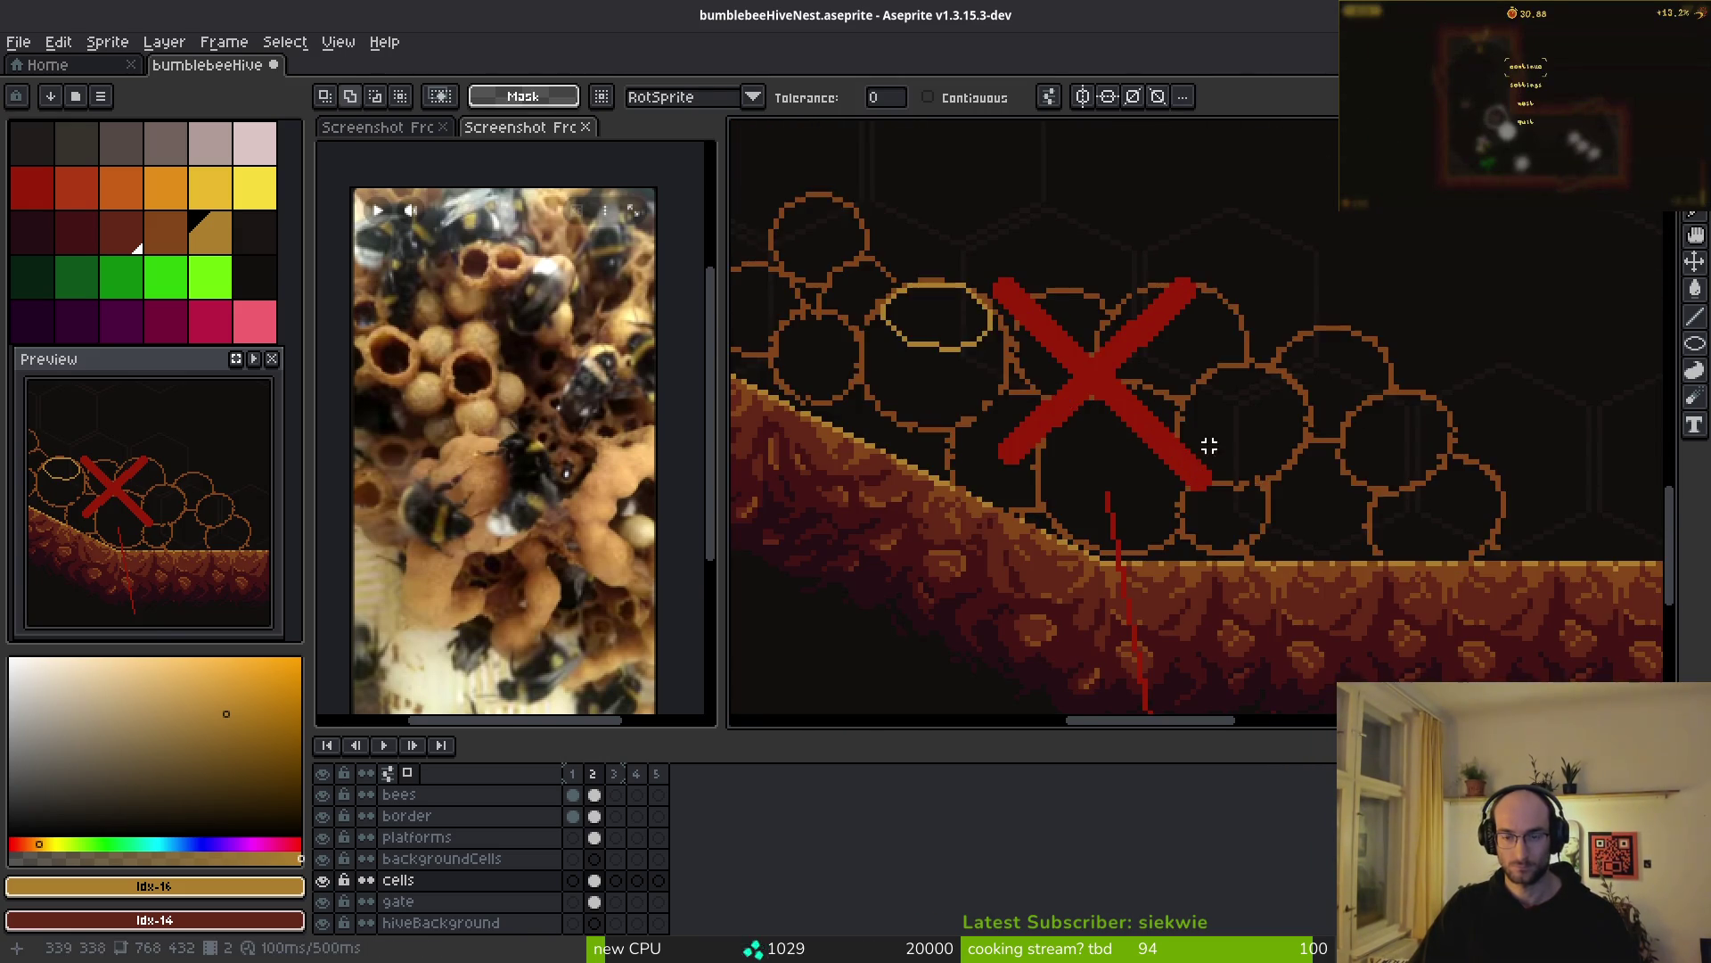
{"action": "scroll", "coordinate": [1191, 408], "scroll_direction": "up", "scroll_amount": 2}
{"action": "scroll", "coordinate": [1118, 407], "scroll_direction": "up", "scroll_amount": 1}
{"action": "key", "text": "b"}
{"action": "scroll", "coordinate": [1124, 377], "scroll_direction": "up", "scroll_amount": 2}
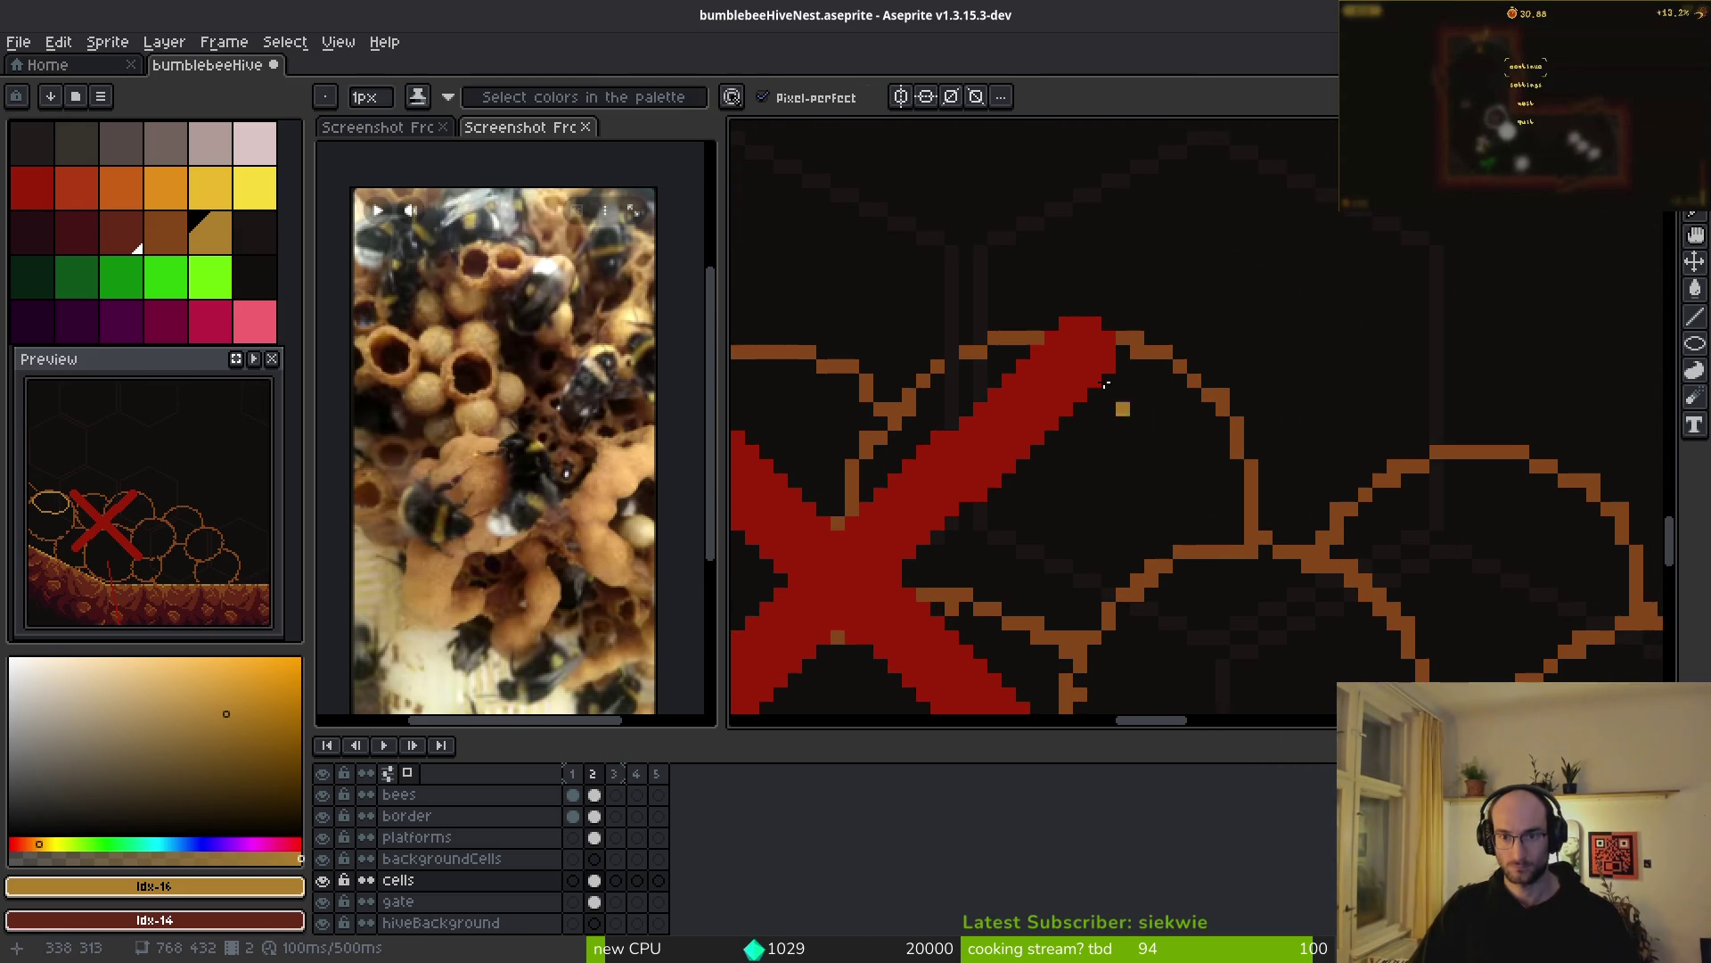
{"action": "mouse_move", "coordinate": [985, 361]}
{"action": "left_mouse_down"}
{"action": "mouse_move", "coordinate": [841, 437]}
{"action": "mouse_move", "coordinate": [842, 516]}
{"action": "left_mouse_up"}
{"action": "mouse_move", "coordinate": [954, 619]}
{"action": "left_mouse_down"}
{"action": "mouse_move", "coordinate": [1248, 619]}
{"action": "mouse_move", "coordinate": [1172, 357]}
{"action": "mouse_move", "coordinate": [655, 169]}
{"action": "left_mouse_up"}
{"action": "mouse_move", "coordinate": [1395, 370]}
{"action": "left_mouse_down"}
{"action": "mouse_move", "coordinate": [1496, 644]}
{"action": "mouse_move", "coordinate": [1426, 370]}
{"action": "left_mouse_up"}
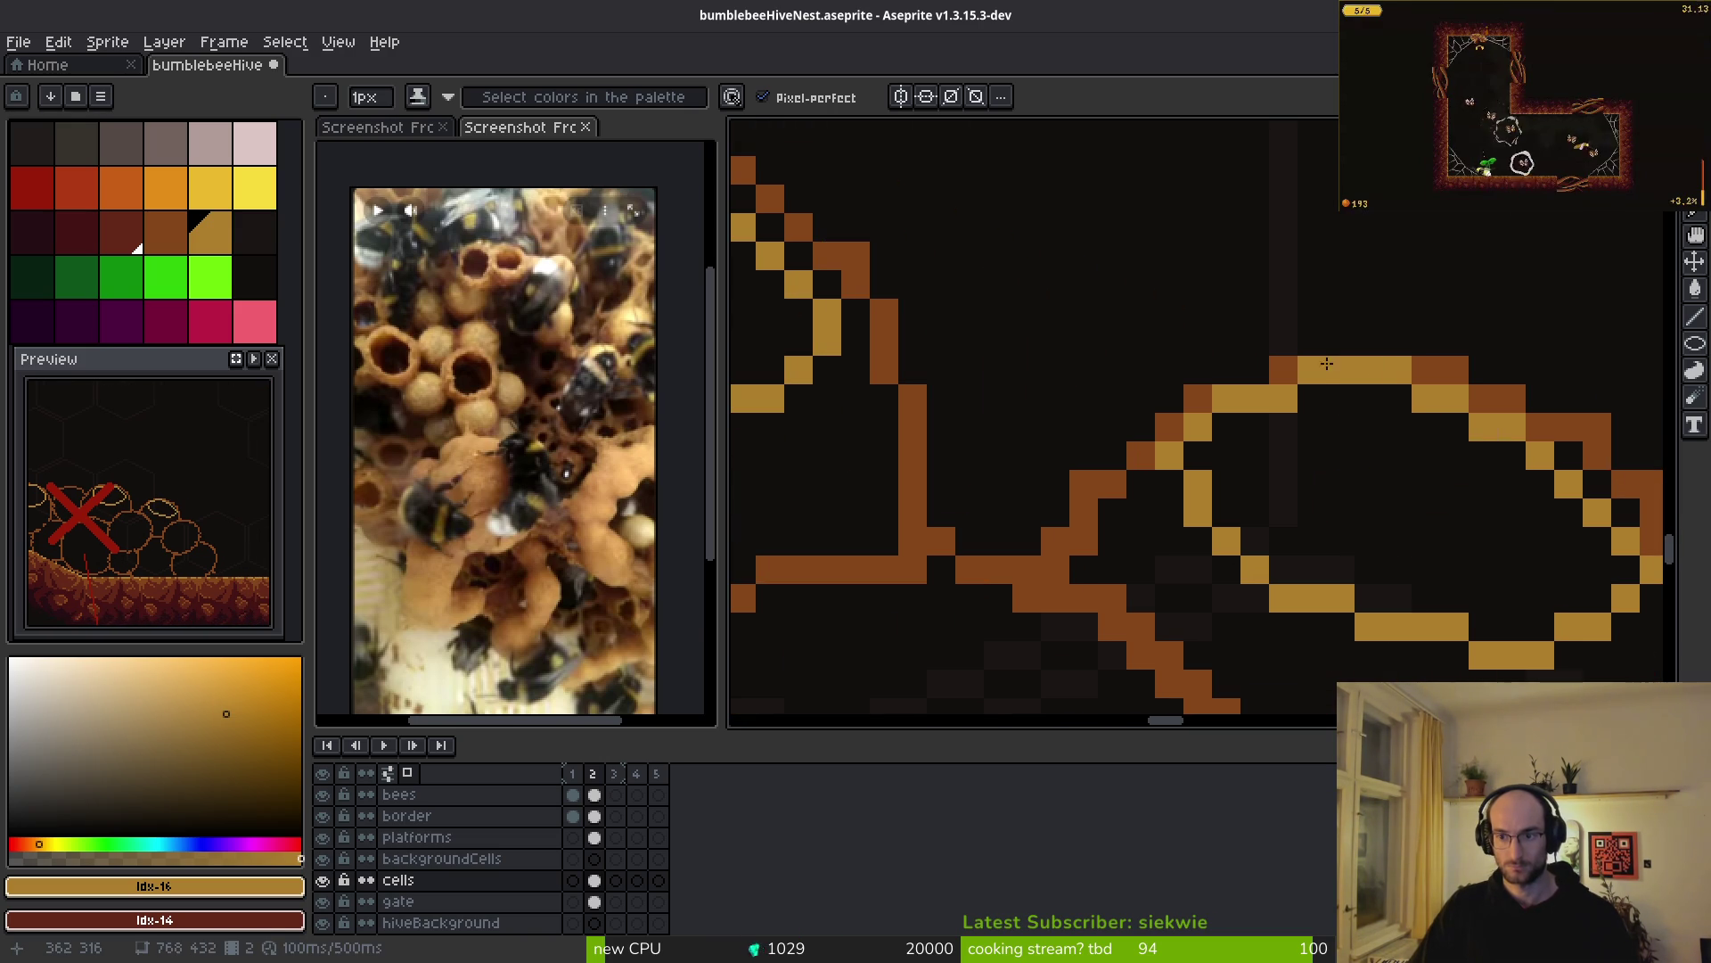
{"action": "scroll", "coordinate": [1045, 373], "scroll_direction": "down", "scroll_amount": 2}
- Draw a smaller tan ellipse inside a neighbouring cell with the Ellipse tool
{"action": "left_click_drag", "start_coordinate": [1296, 560], "coordinate": [1510, 589]}
{"action": "key", "text": "u"}
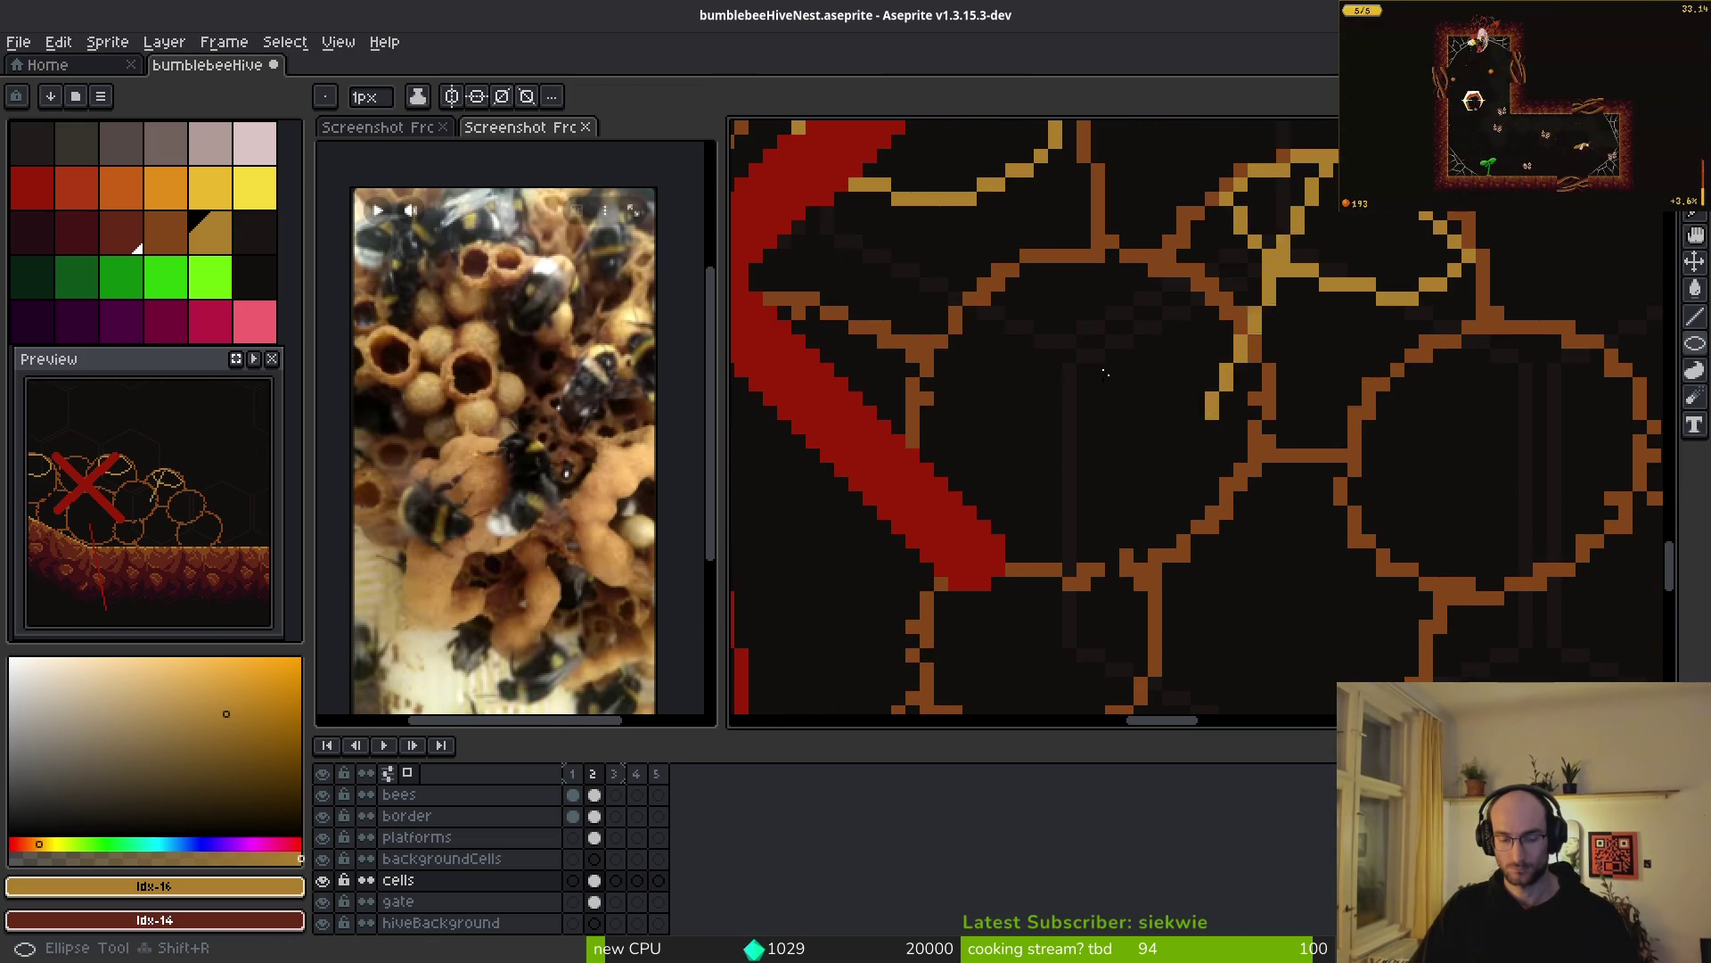
{"action": "mouse_move", "coordinate": [980, 239]}
{"action": "left_mouse_down"}
{"action": "mouse_move", "coordinate": [1230, 393]}
{"action": "mouse_move", "coordinate": [1225, 432]}
{"action": "left_mouse_up"}
{"action": "key", "text": "Escape"}
{"action": "mouse_move", "coordinate": [1027, 269]}
{"action": "left_mouse_down"}
{"action": "mouse_move", "coordinate": [1196, 413]}
{"action": "mouse_move", "coordinate": [1184, 383]}
{"action": "mouse_move", "coordinate": [1218, 378]}
{"action": "mouse_move", "coordinate": [1204, 380]}
{"action": "left_mouse_up"}
- Magic Wand the tan ellipse pixels, delete them, and Pencil a larger tan oval instead
{"action": "key", "text": "w"}
{"action": "left_click", "coordinate": [1138, 279]}
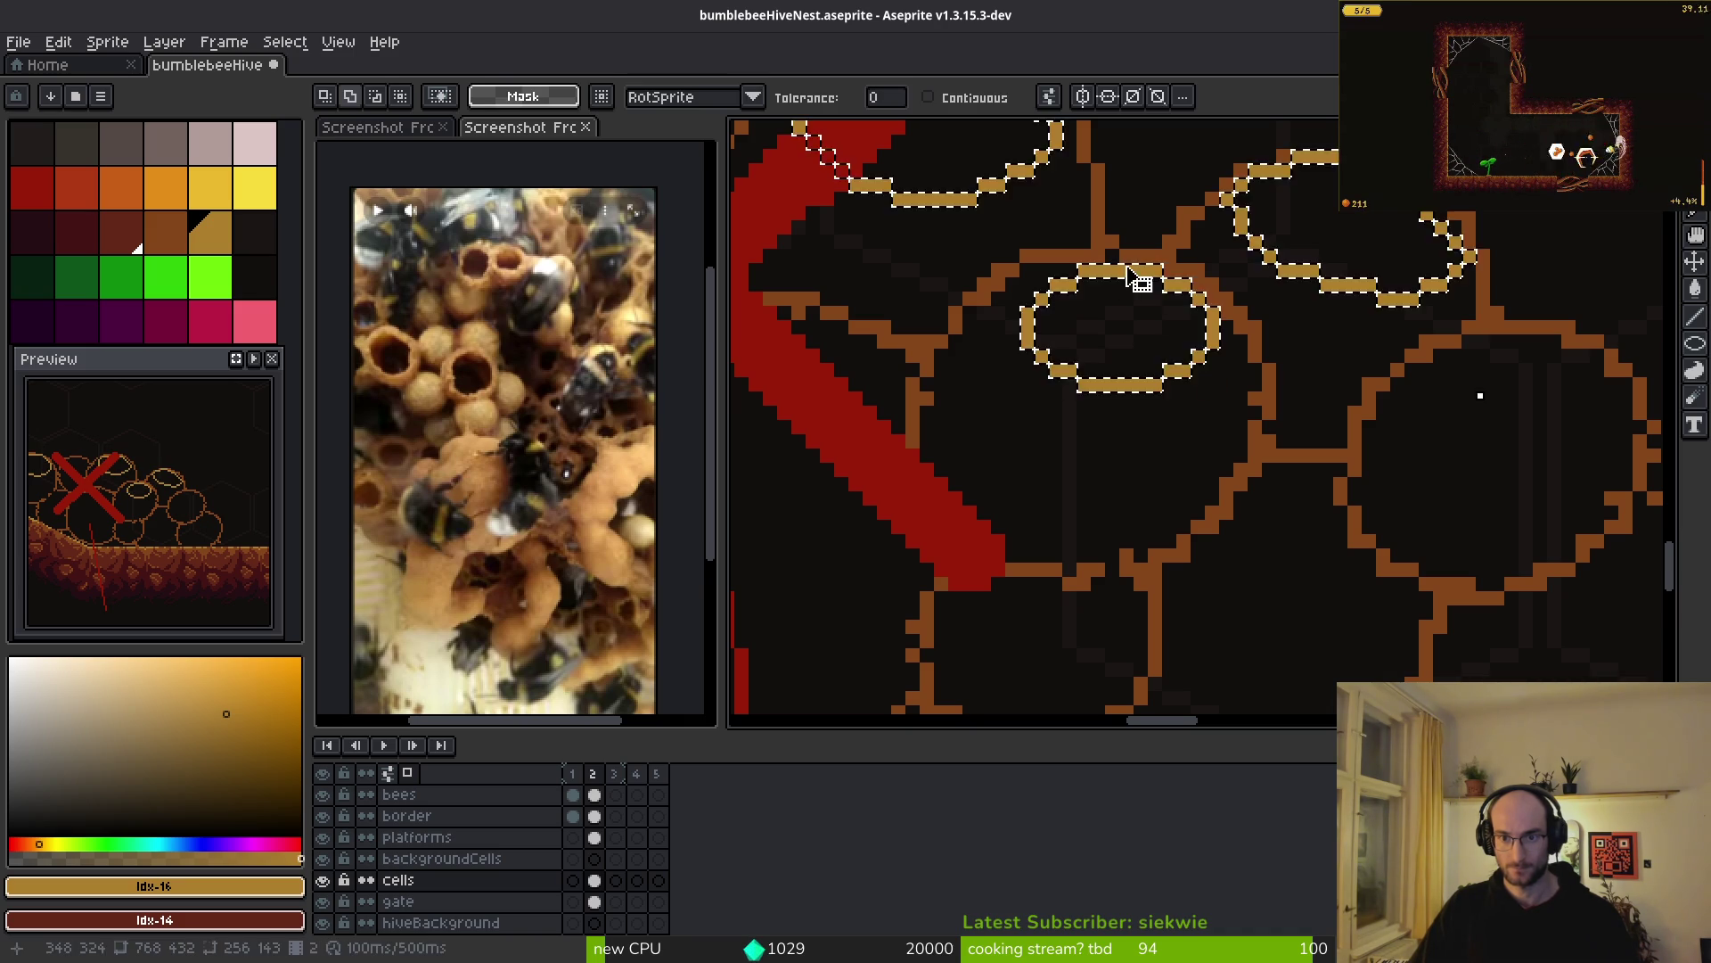
{"action": "key", "text": "b"}
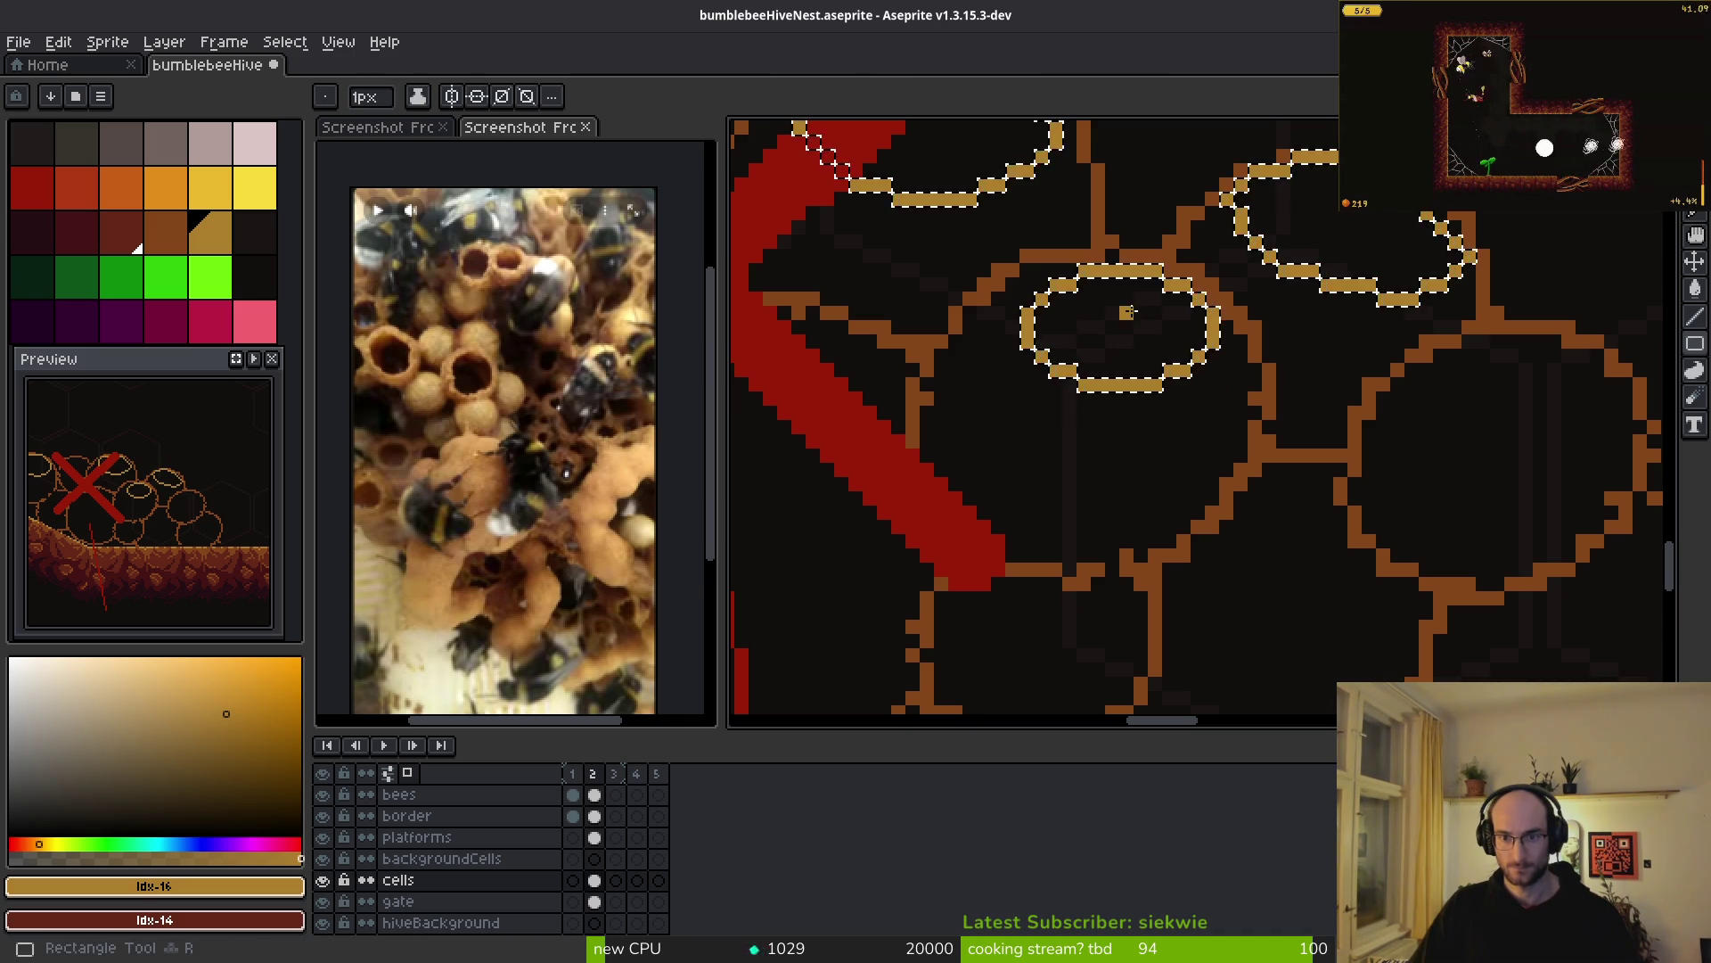
{"action": "key", "text": "Delete"}
{"action": "scroll", "coordinate": [1141, 310], "scroll_direction": "up", "scroll_amount": 2}
{"action": "mouse_move", "coordinate": [1138, 258]}
{"action": "left_mouse_down"}
{"action": "mouse_move", "coordinate": [1087, 494]}
{"action": "mouse_move", "coordinate": [1224, 288]}
{"action": "mouse_move", "coordinate": [1126, 289]}
{"action": "left_mouse_up"}
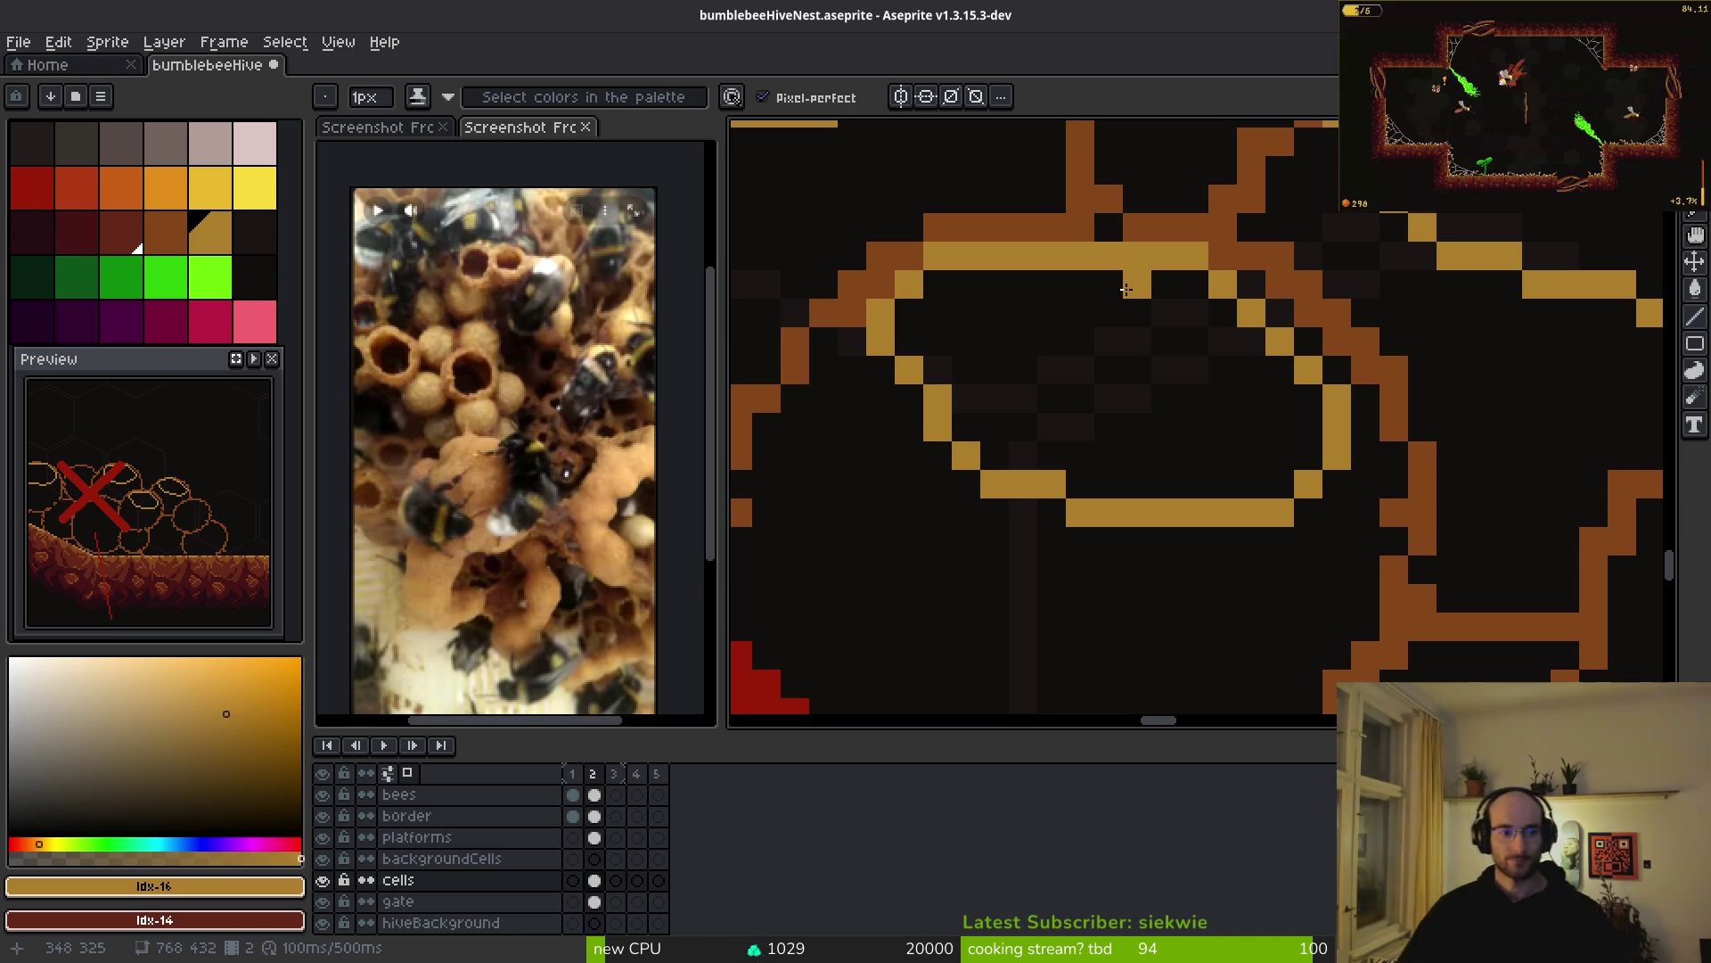
- Zoom to the cells near the right wall and trace a yellow oval inside one
{"action": "scroll", "coordinate": [1126, 290], "scroll_direction": "down", "scroll_amount": 10}
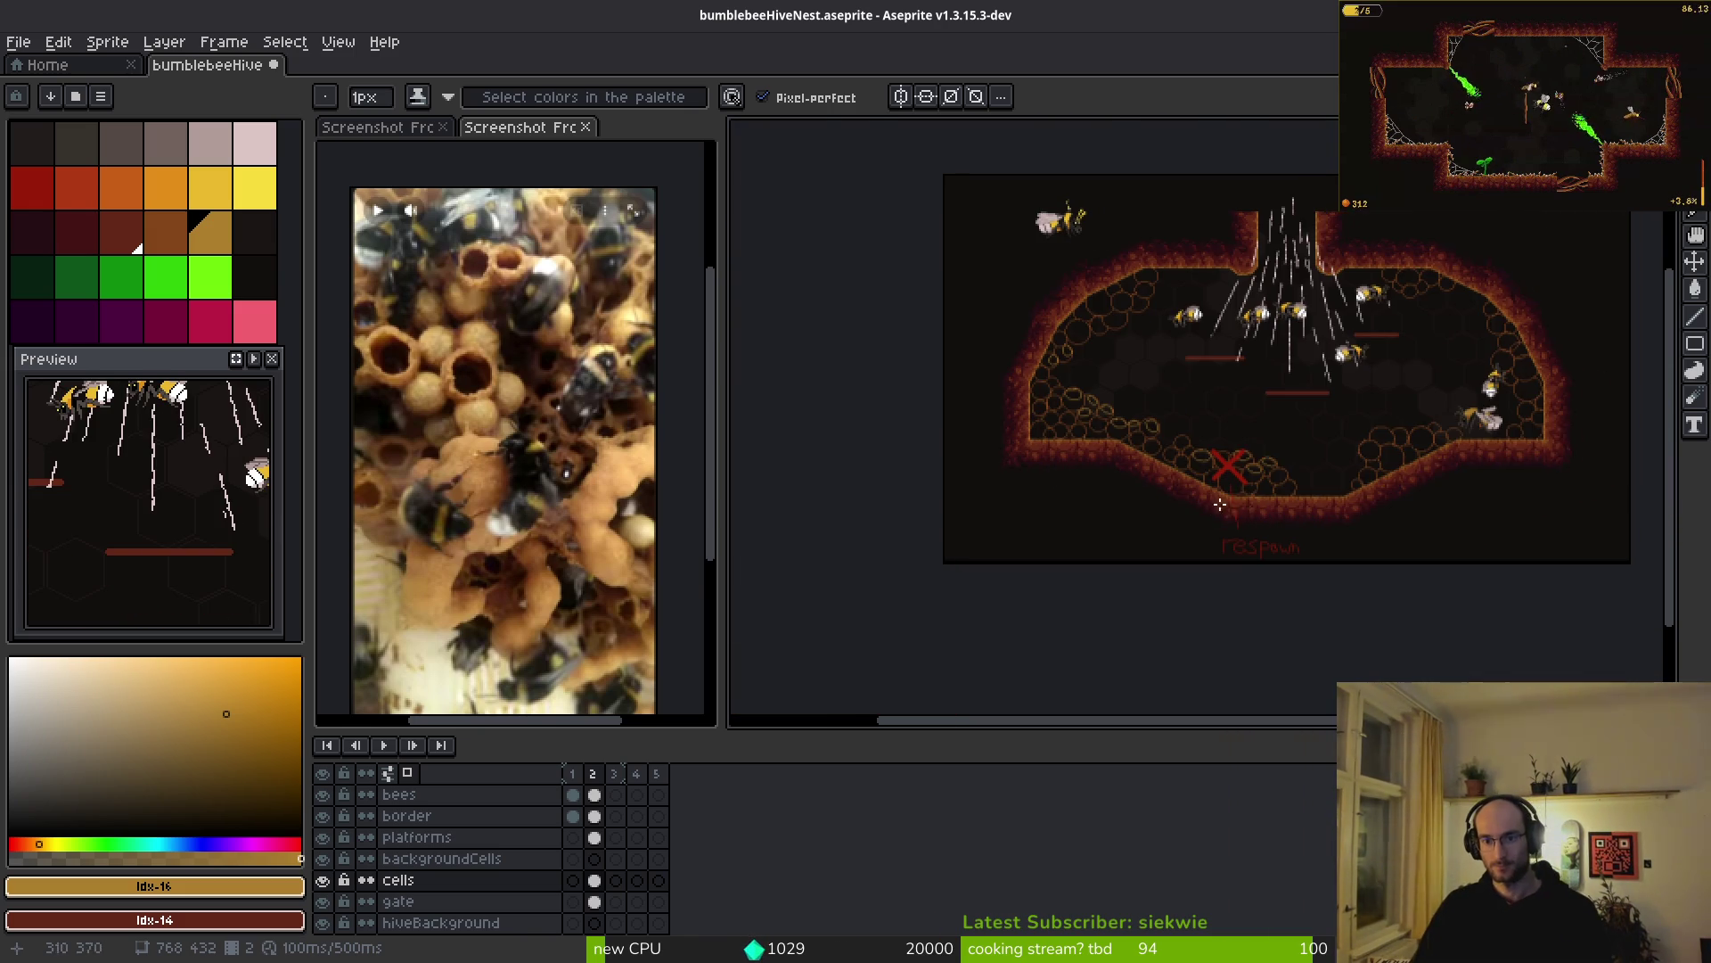
{"action": "scroll", "coordinate": [1258, 496], "scroll_direction": "up", "scroll_amount": 2}
{"action": "scroll", "coordinate": [1246, 457], "scroll_direction": "down", "scroll_amount": 2}
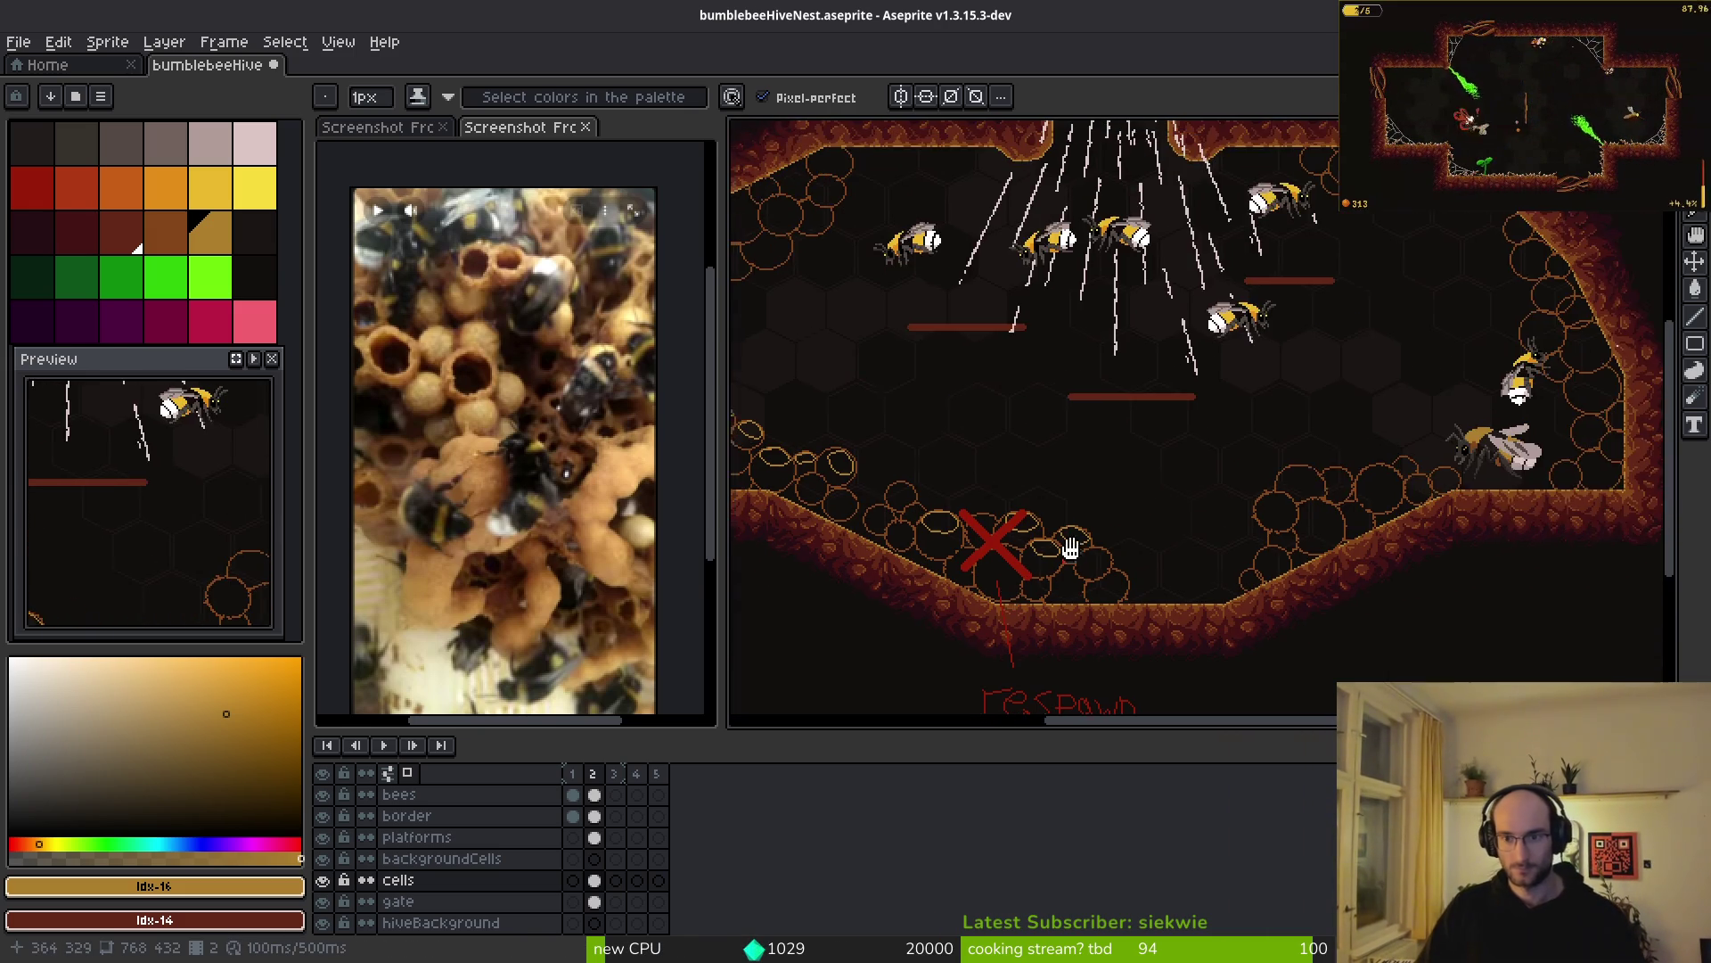
{"action": "scroll", "coordinate": [1218, 457], "scroll_direction": "up", "scroll_amount": 5}
{"action": "scroll", "coordinate": [1569, 481], "scroll_direction": "down", "scroll_amount": 3}
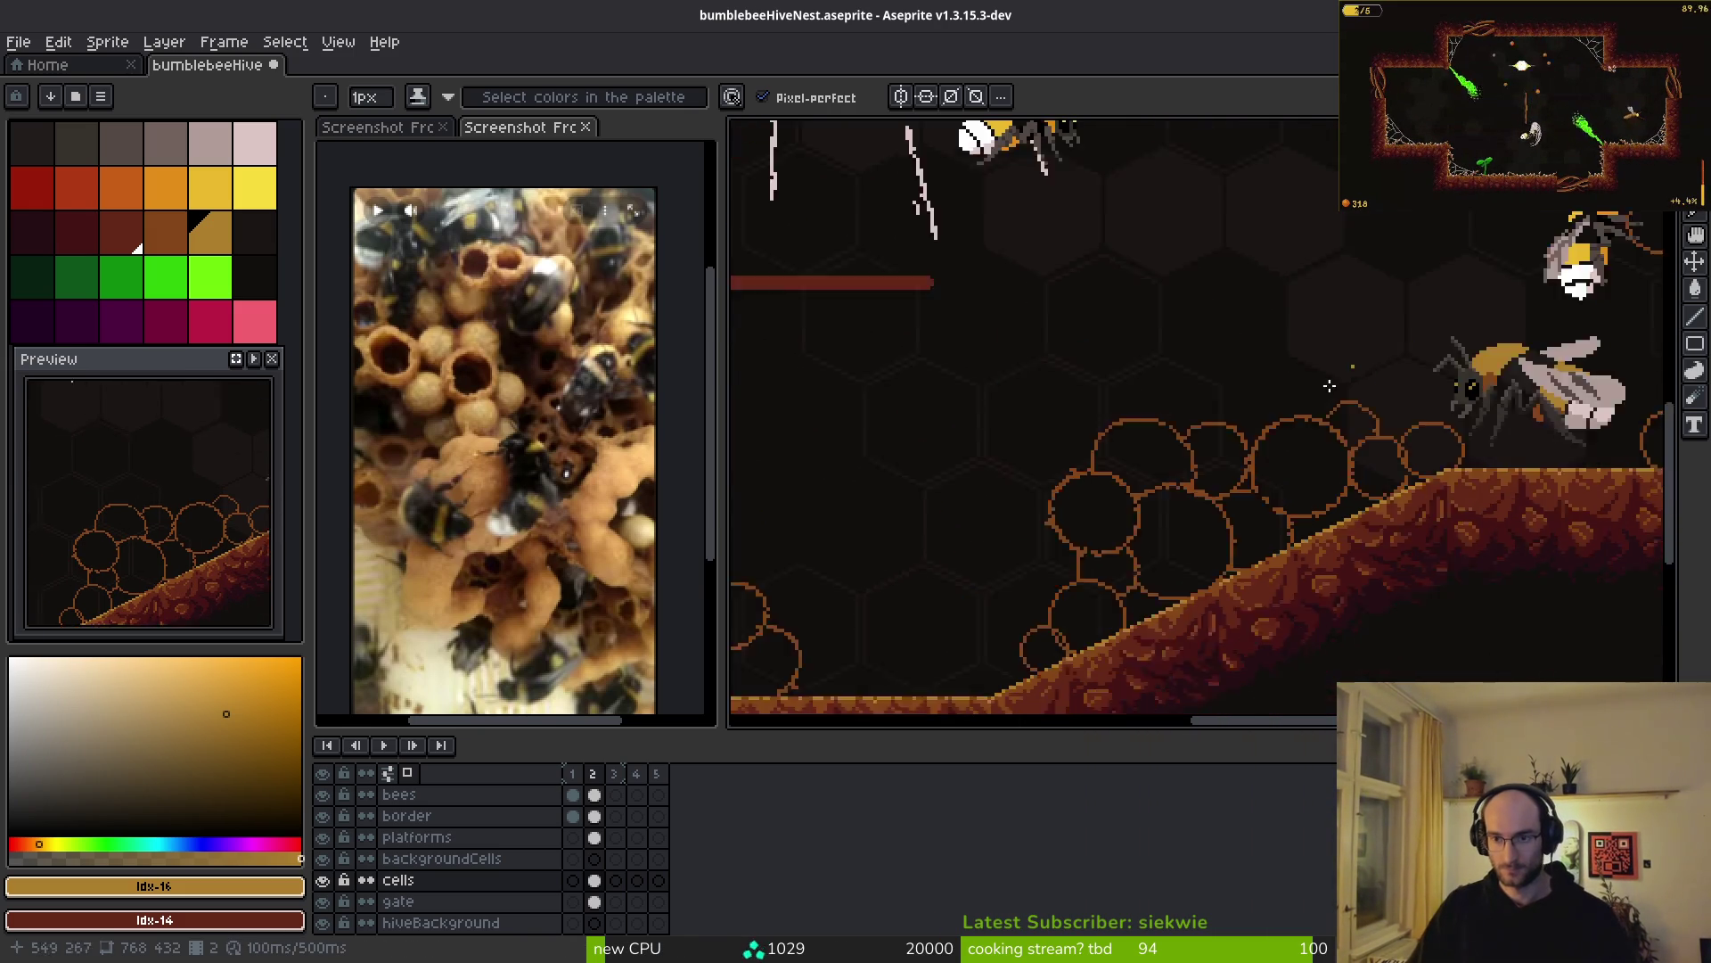
{"action": "scroll", "coordinate": [1032, 451], "scroll_direction": "left", "scroll_amount": 3}
{"action": "left_click_drag", "start_coordinate": [1032, 451], "coordinate": [1137, 414]}
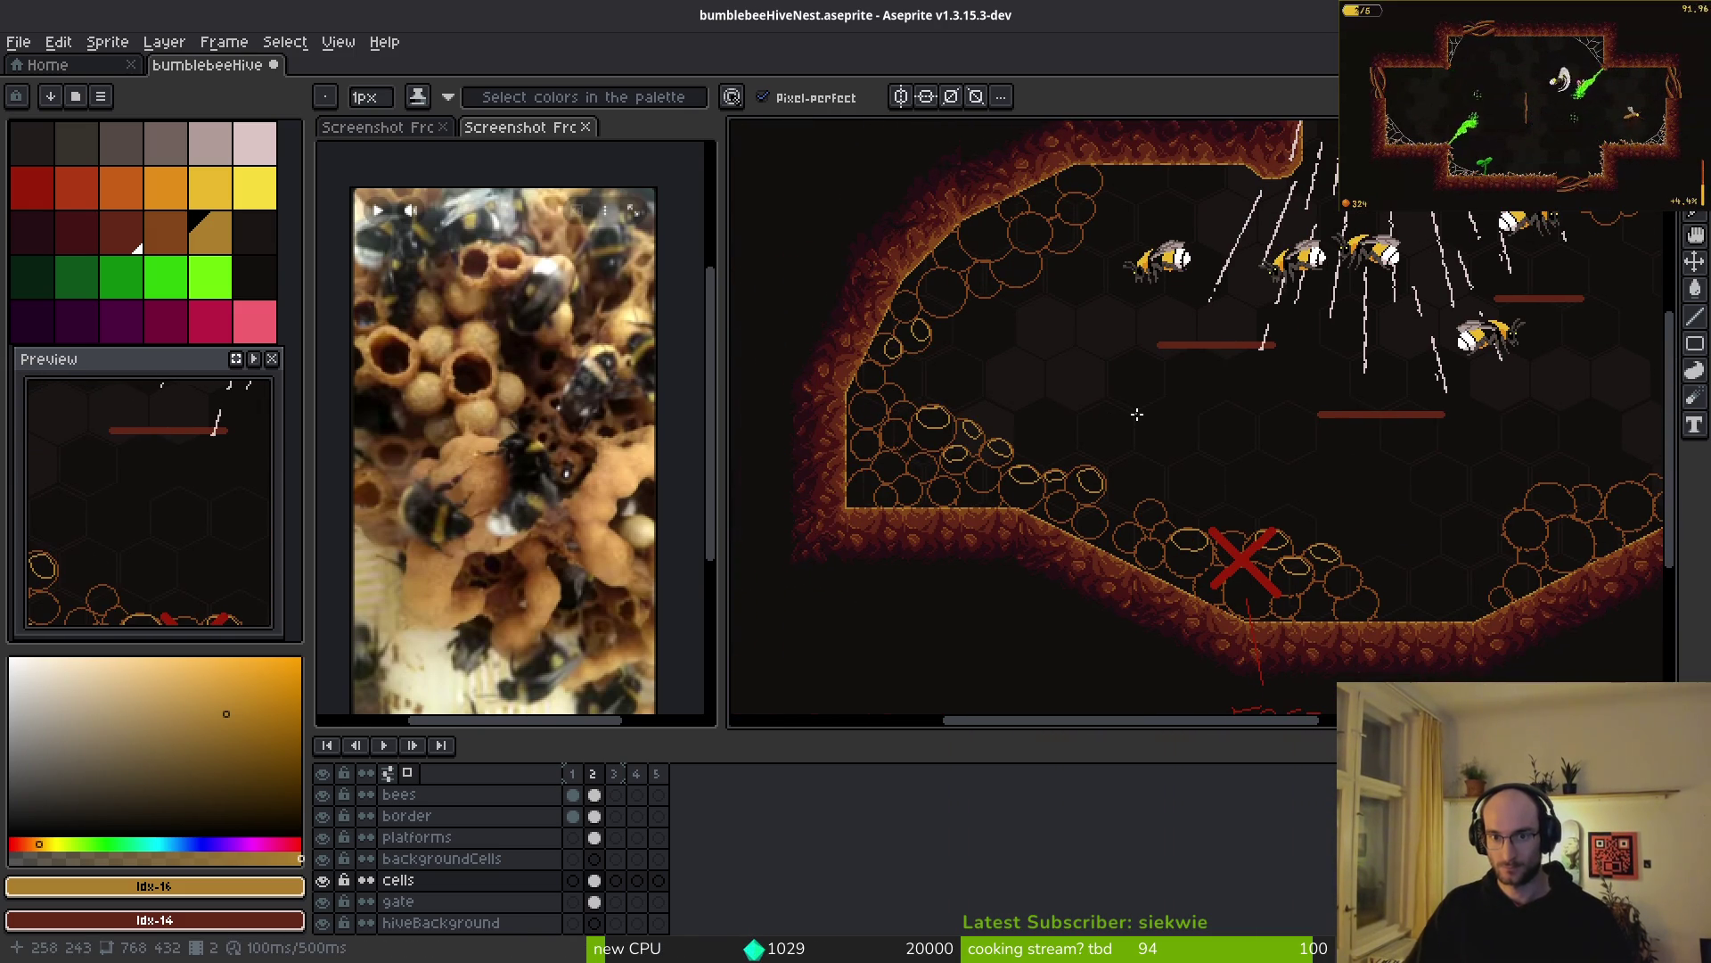
{"action": "scroll", "coordinate": [988, 475], "scroll_direction": "right", "scroll_amount": 4}
{"action": "scroll", "coordinate": [1194, 486], "scroll_direction": "up", "scroll_amount": 5}
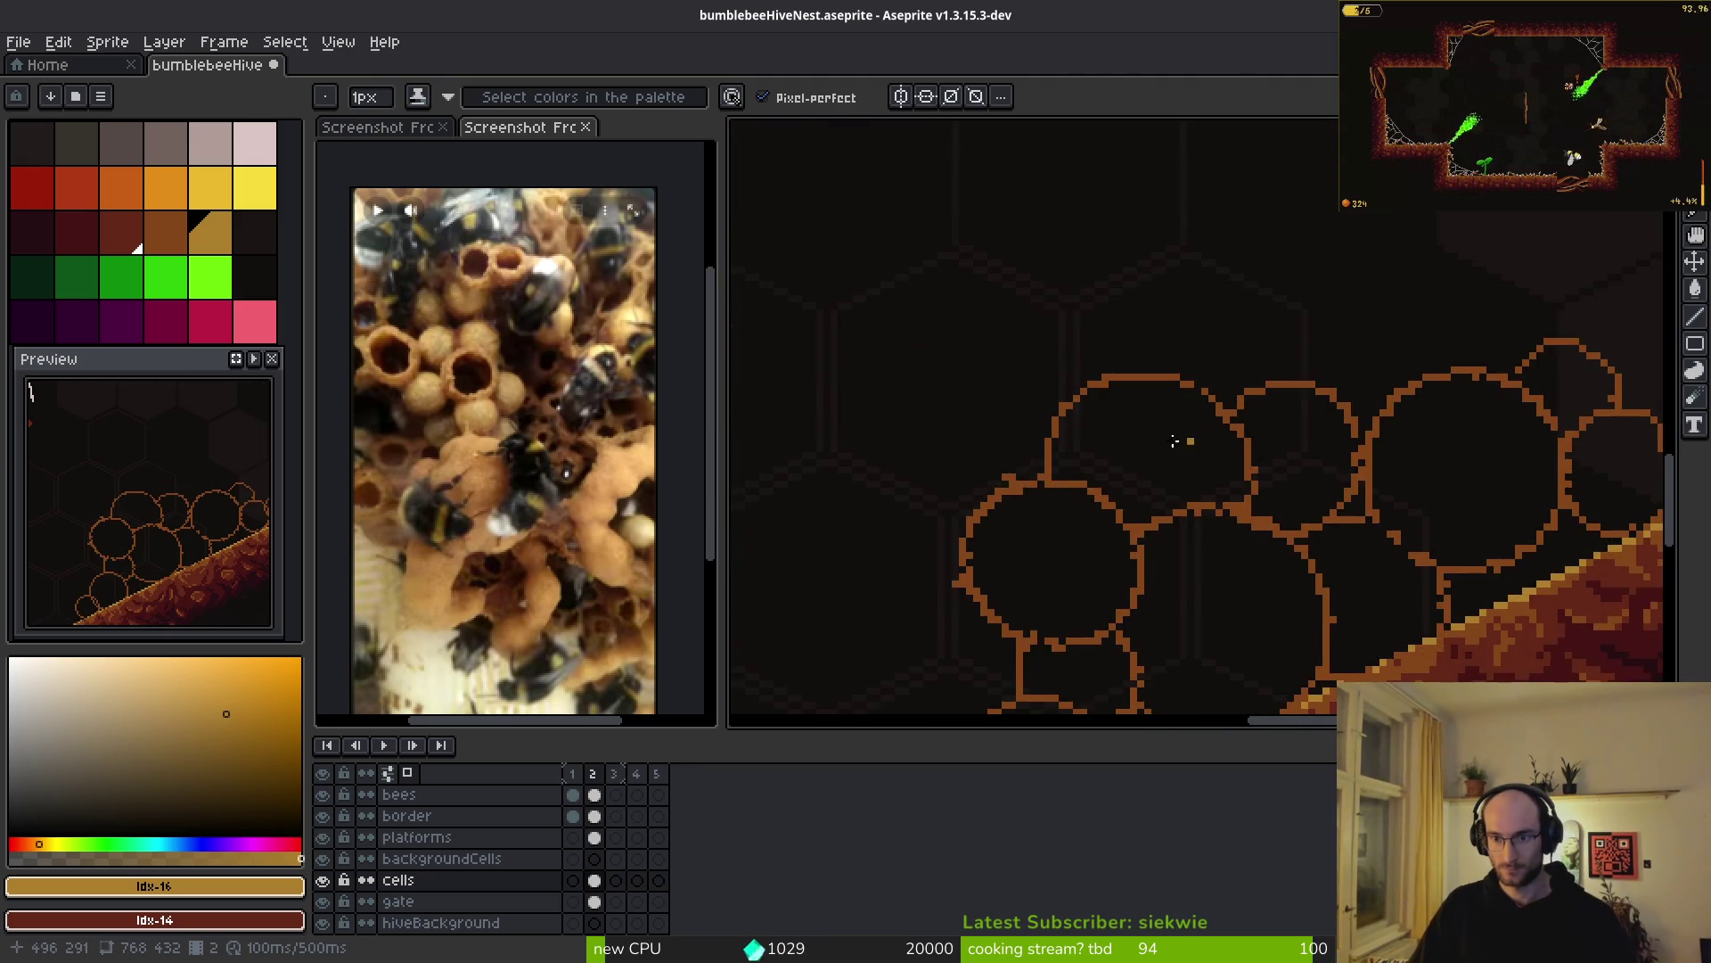
{"action": "scroll", "coordinate": [1203, 439], "scroll_direction": "right", "scroll_amount": 4}
{"action": "scroll", "coordinate": [1293, 419], "scroll_direction": "up", "scroll_amount": 4}
{"action": "scroll", "coordinate": [1390, 419], "scroll_direction": "up", "scroll_amount": 4}
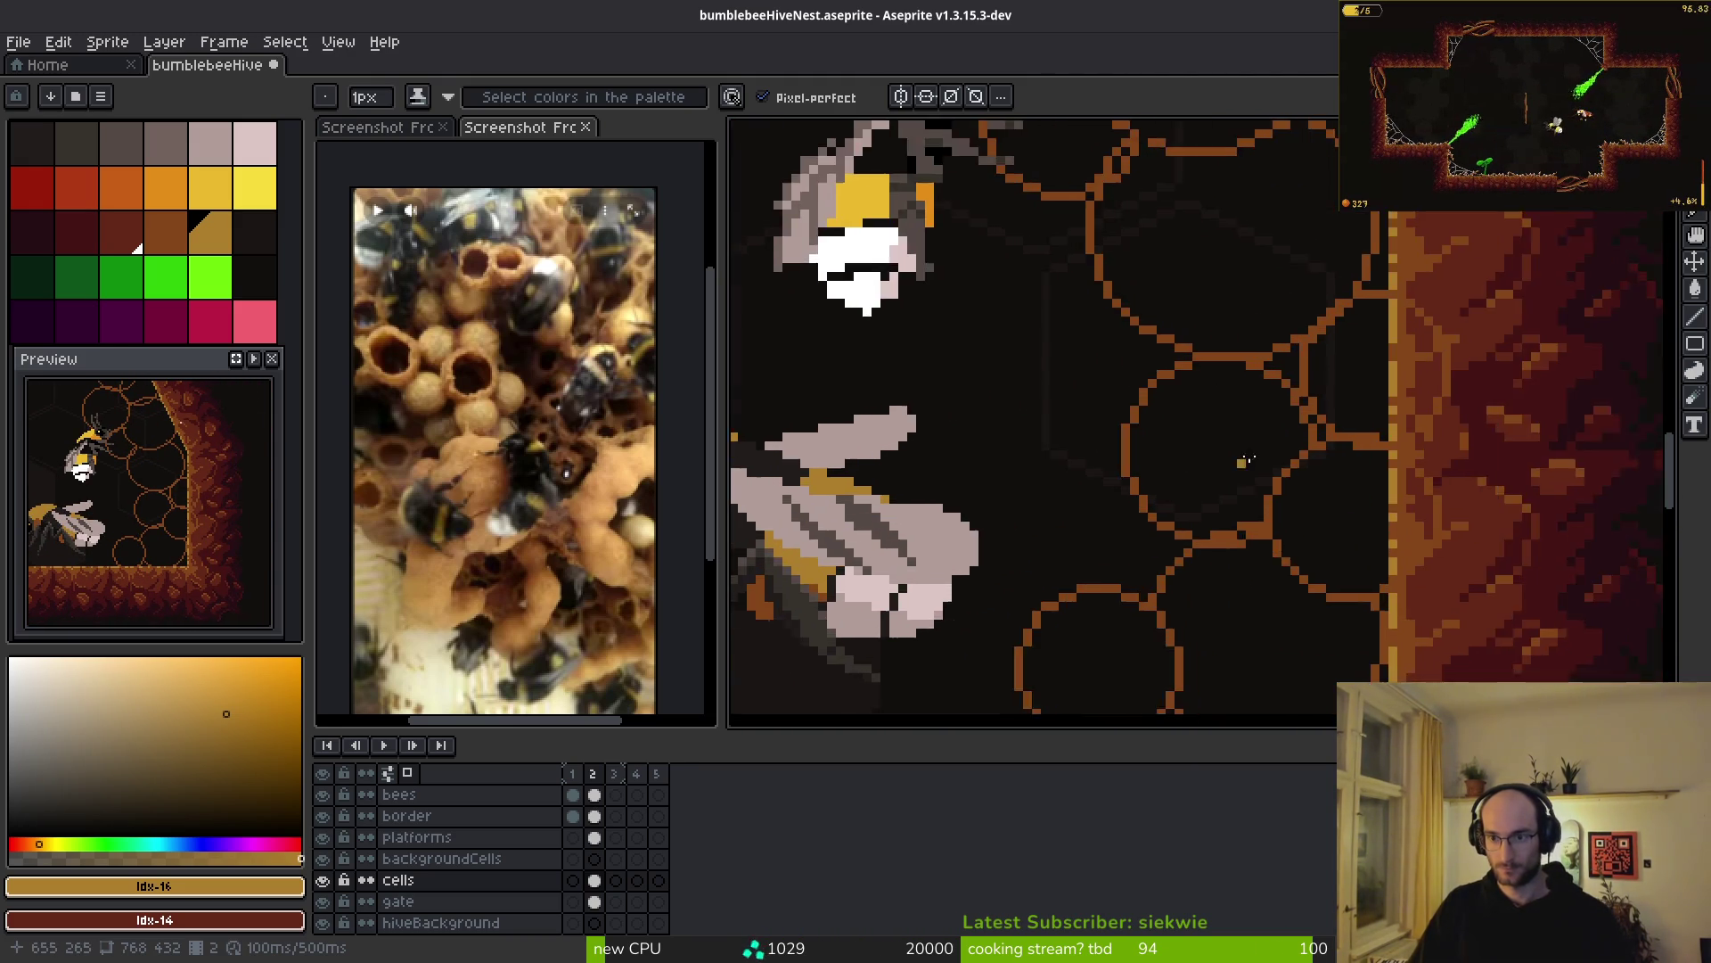
{"action": "left_click_drag", "start_coordinate": [1177, 354], "coordinate": [1038, 578]}
{"action": "key", "text": "ctrl+z"}
{"action": "mouse_move", "coordinate": [1159, 353]}
{"action": "left_mouse_down"}
{"action": "mouse_move", "coordinate": [1096, 545]}
{"action": "mouse_move", "coordinate": [1217, 351]}
{"action": "mouse_move", "coordinate": [1099, 499]}
{"action": "mouse_move", "coordinate": [1262, 348]}
{"action": "left_mouse_up"}
- Redo the cell's yellow top-left arc several times, finishing with a single yellow pixel inside
{"action": "scroll", "coordinate": [1226, 473], "scroll_direction": "down", "scroll_amount": 5}
{"action": "scroll", "coordinate": [1159, 446], "scroll_direction": "left", "scroll_amount": 3}
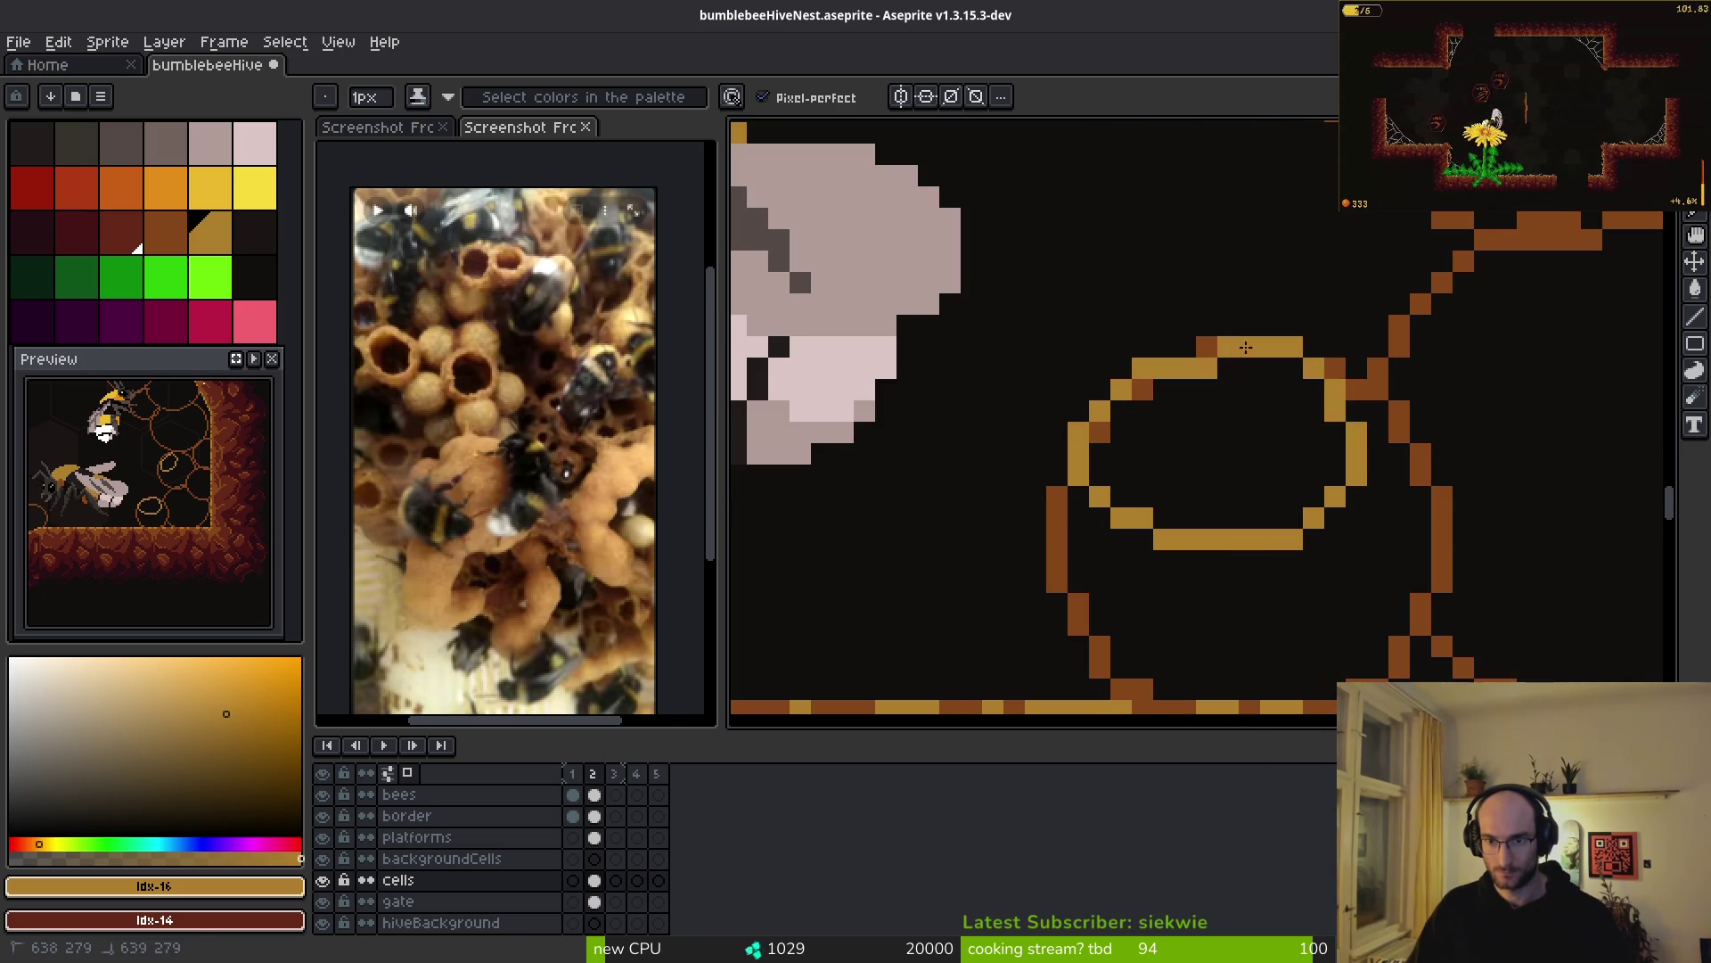
{"action": "scroll", "coordinate": [939, 428], "scroll_direction": "down", "scroll_amount": 1}
{"action": "key", "text": "ctrl+z"}
{"action": "left_click_drag", "start_coordinate": [1129, 401], "coordinate": [1076, 520]}
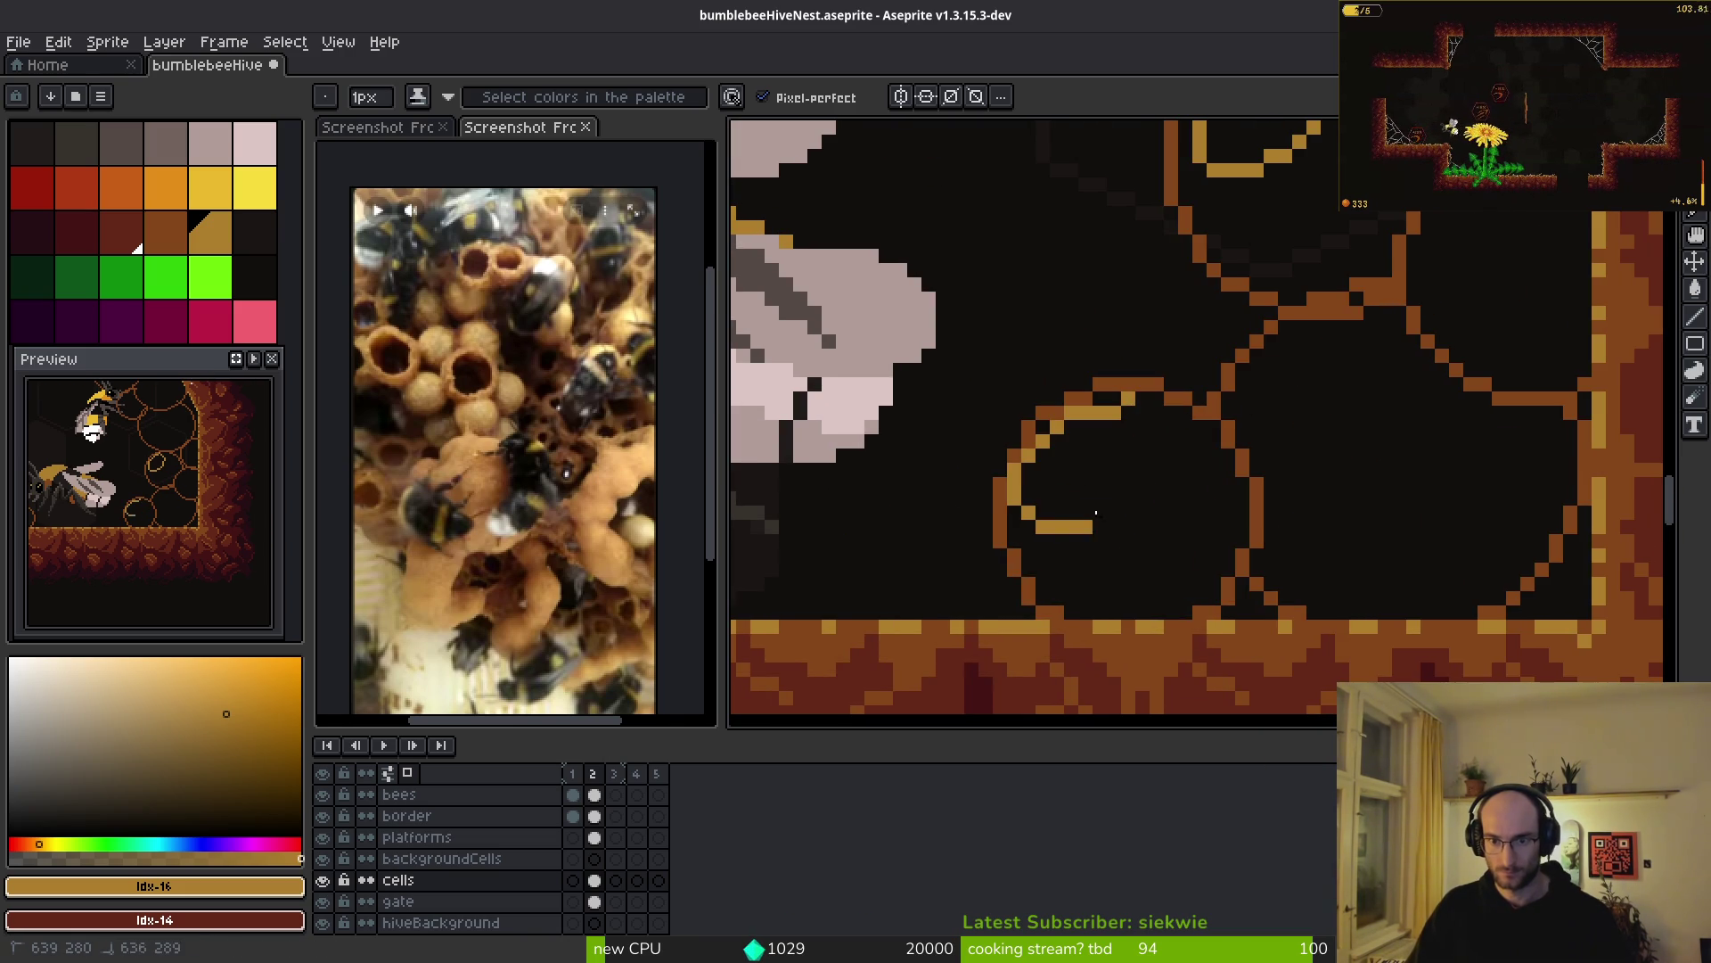
{"action": "scroll", "coordinate": [1122, 406], "scroll_direction": "up", "scroll_amount": 3}
{"action": "key", "text": "ctrl+z"}
{"action": "scroll", "coordinate": [1291, 306], "scroll_direction": "down", "scroll_amount": 2}
{"action": "mouse_move", "coordinate": [1210, 178]}
{"action": "left_mouse_down"}
{"action": "mouse_move", "coordinate": [1144, 520]}
{"action": "mouse_move", "coordinate": [1292, 178]}
{"action": "mouse_move", "coordinate": [1239, 178]}
{"action": "left_mouse_up"}
{"action": "scroll", "coordinate": [1239, 179], "scroll_direction": "down", "scroll_amount": 2}
{"action": "scroll", "coordinate": [1241, 356], "scroll_direction": "up", "scroll_amount": 2}
{"action": "key", "text": "ctrl+z"}
{"action": "left_click", "coordinate": [1241, 363]}
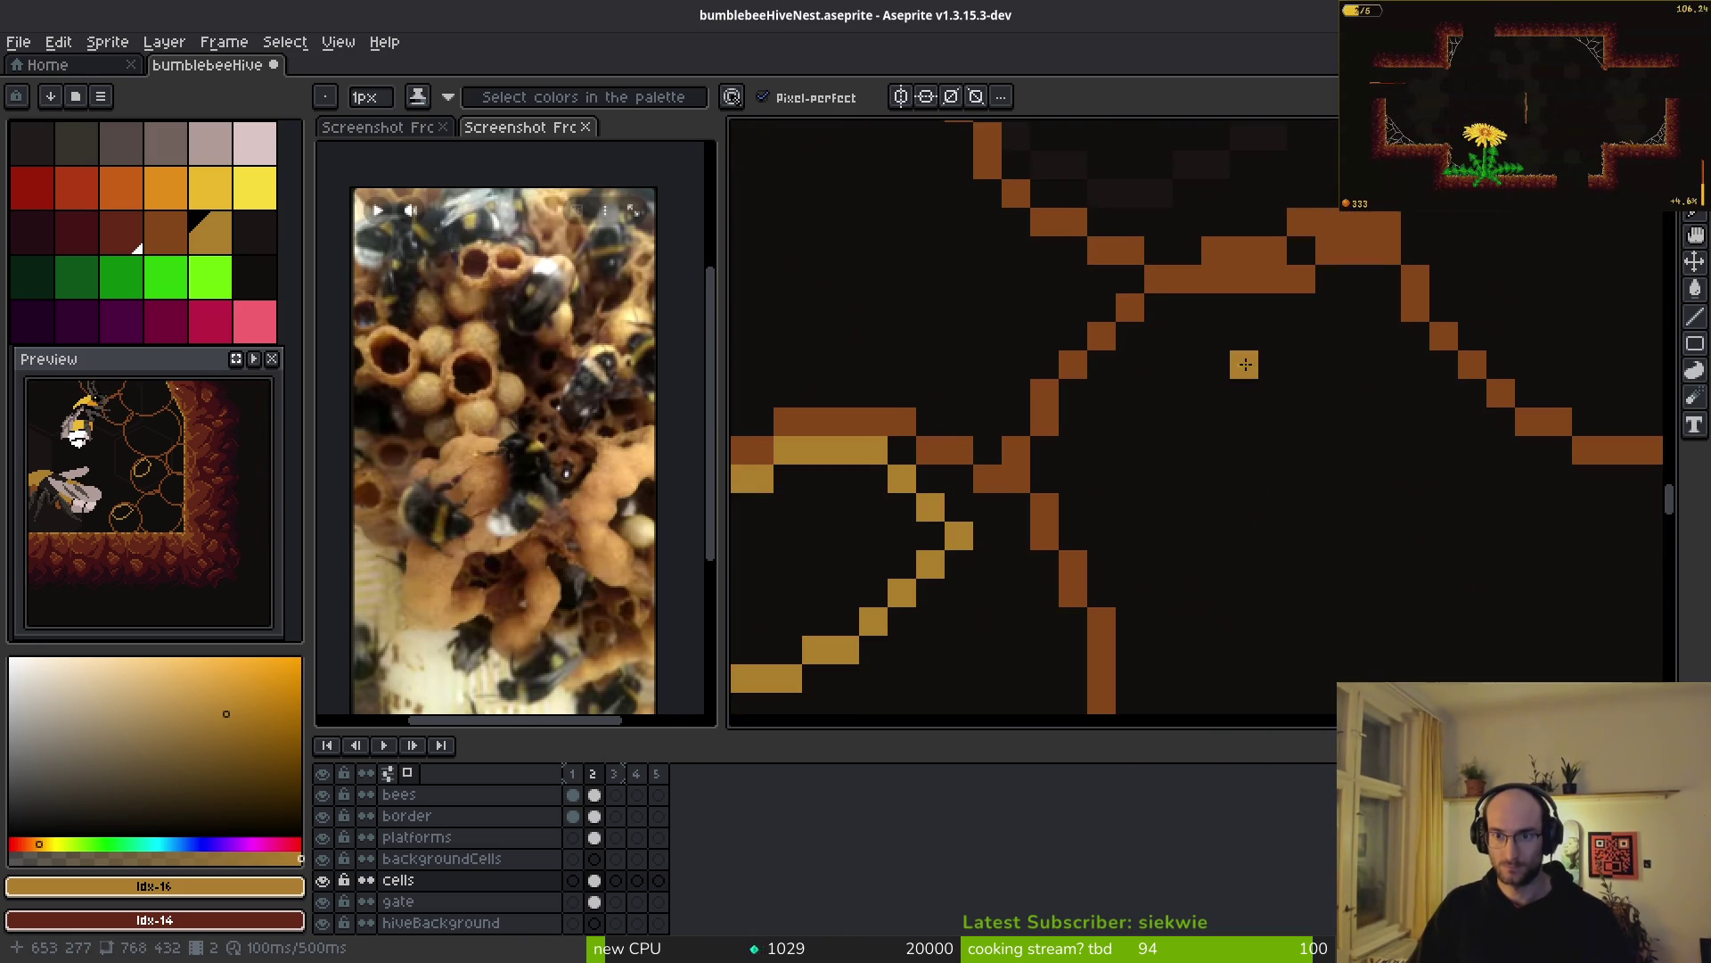
- Zoom in and out to inspect the new highlight behind the upper bee's head
{"action": "scroll", "coordinate": [1248, 328], "scroll_direction": "down", "scroll_amount": 1}
{"action": "scroll", "coordinate": [1230, 348], "scroll_direction": "down", "scroll_amount": 2}
{"action": "scroll", "coordinate": [1199, 328], "scroll_direction": "up", "scroll_amount": 2}
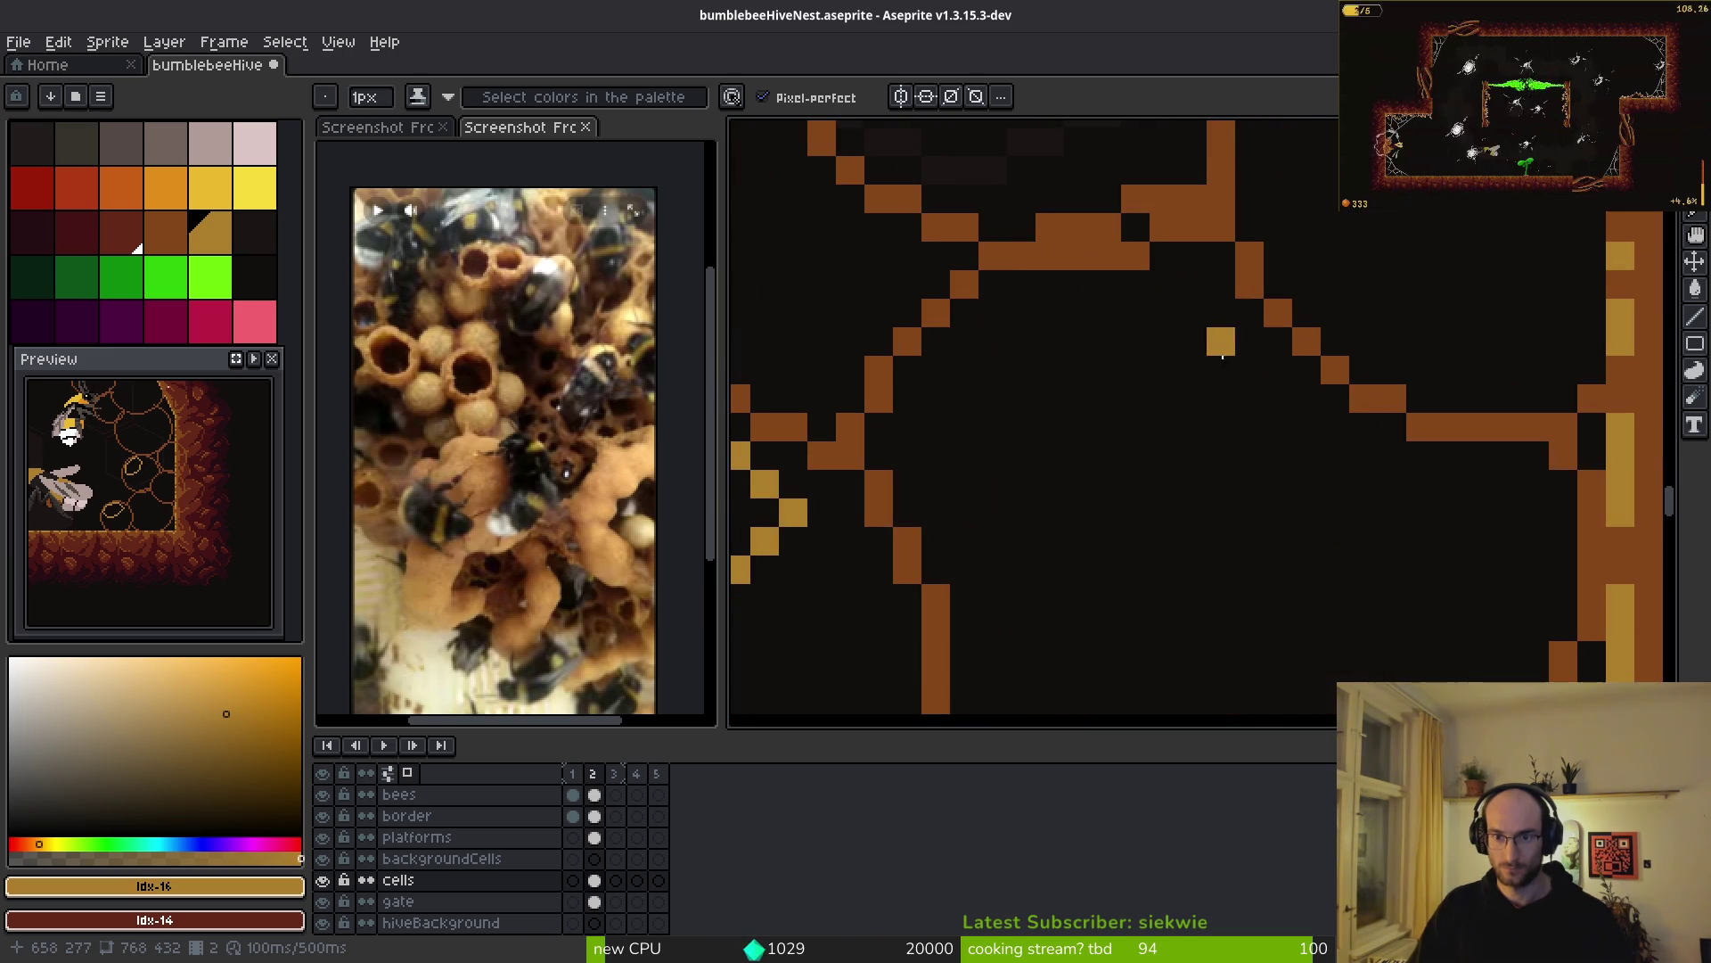
{"action": "scroll", "coordinate": [1159, 363], "scroll_direction": "down", "scroll_amount": 2}
{"action": "scroll", "coordinate": [1348, 535], "scroll_direction": "up", "scroll_amount": 3}
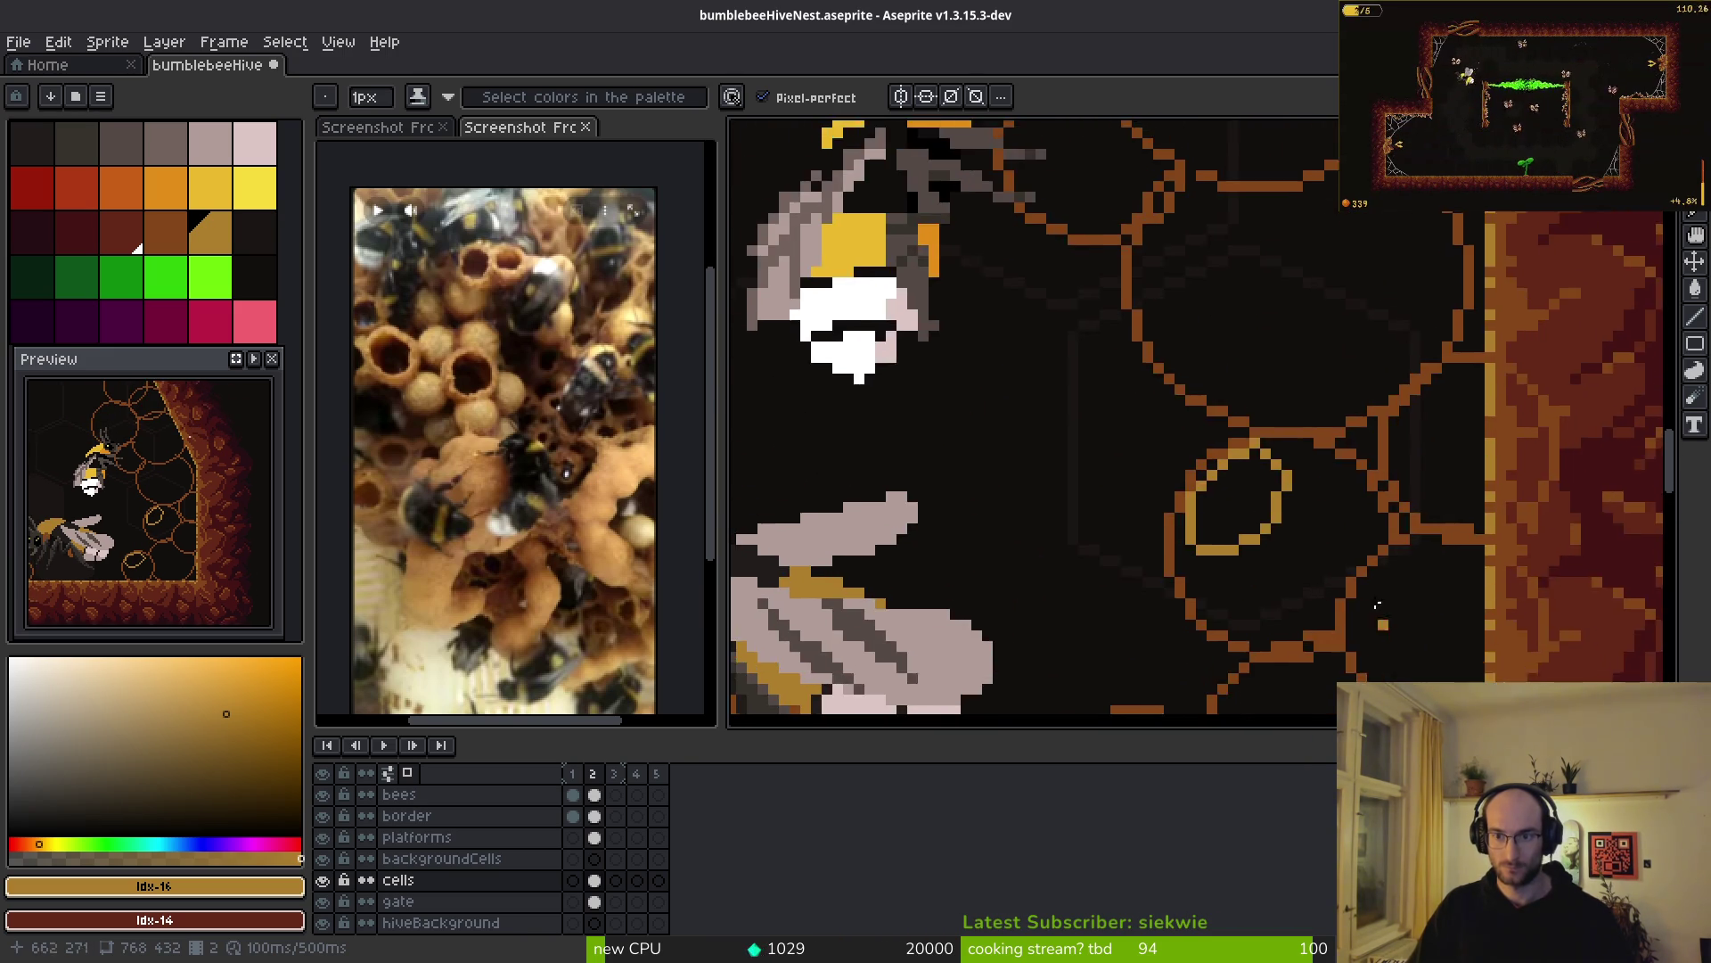
{"action": "scroll", "coordinate": [1245, 463], "scroll_direction": "down", "scroll_amount": 2}
{"action": "scroll", "coordinate": [1299, 461], "scroll_direction": "up", "scroll_amount": 1}
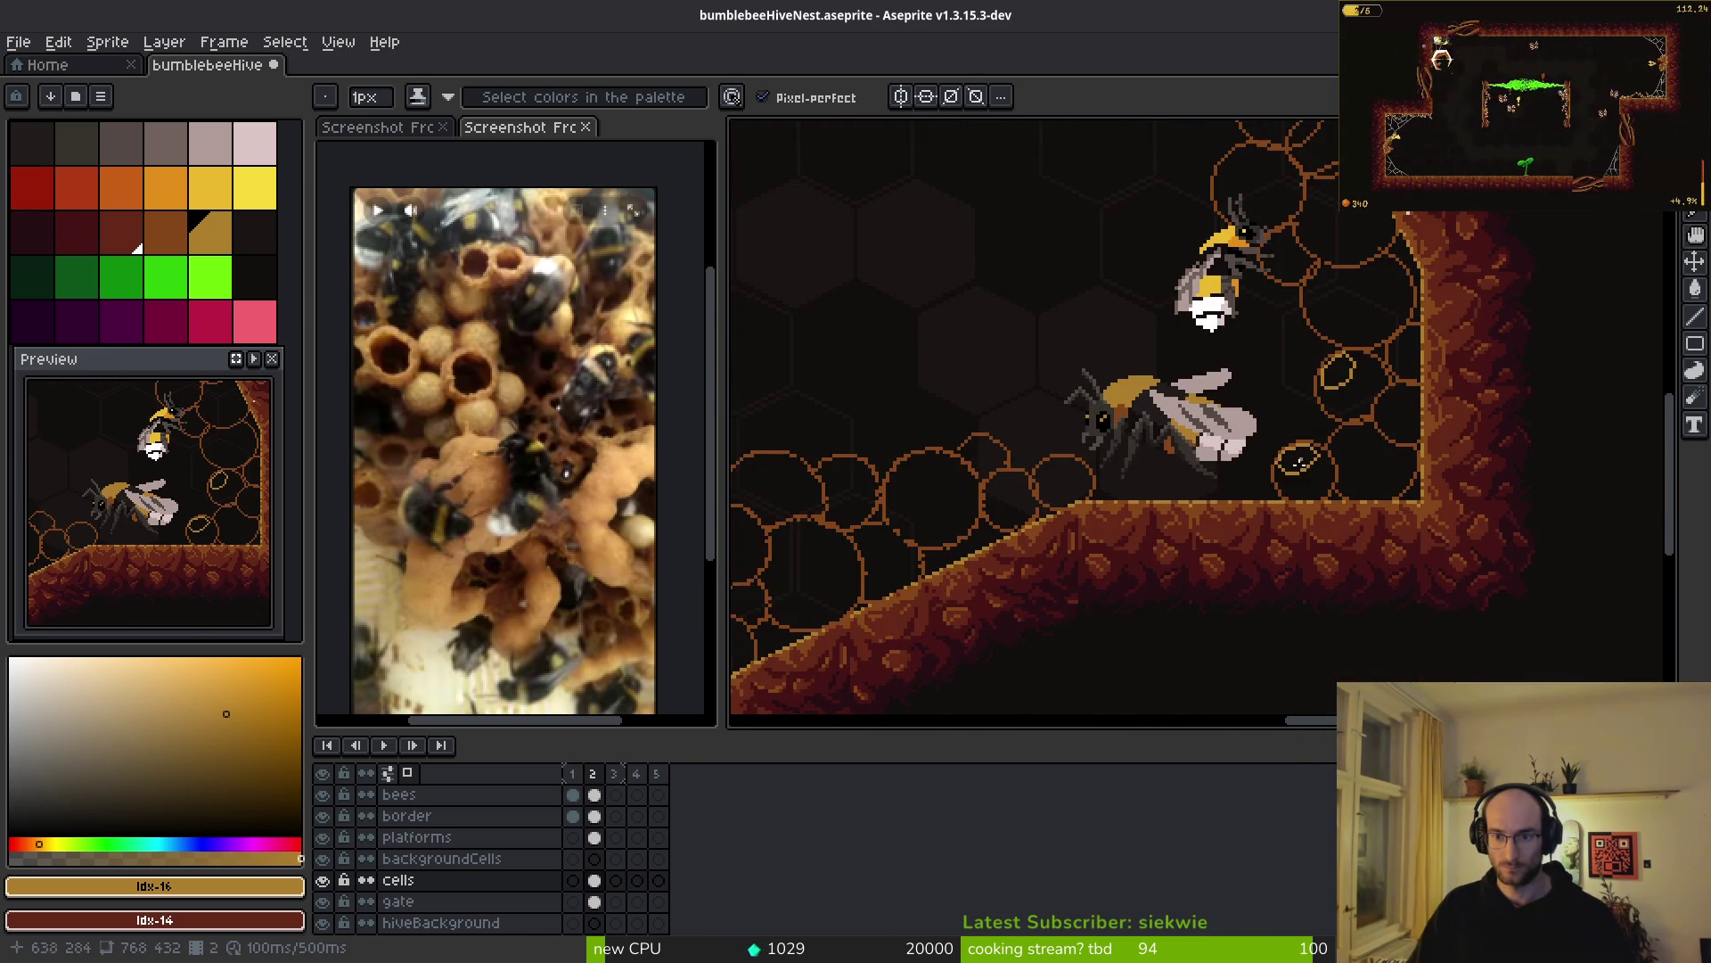
{"action": "scroll", "coordinate": [1389, 441], "scroll_direction": "down", "scroll_amount": 1}
{"action": "scroll", "coordinate": [1260, 297], "scroll_direction": "up", "scroll_amount": 3}
{"action": "scroll", "coordinate": [1274, 356], "scroll_direction": "down", "scroll_amount": 1}
{"action": "scroll", "coordinate": [1274, 356], "scroll_direction": "up", "scroll_amount": 3}
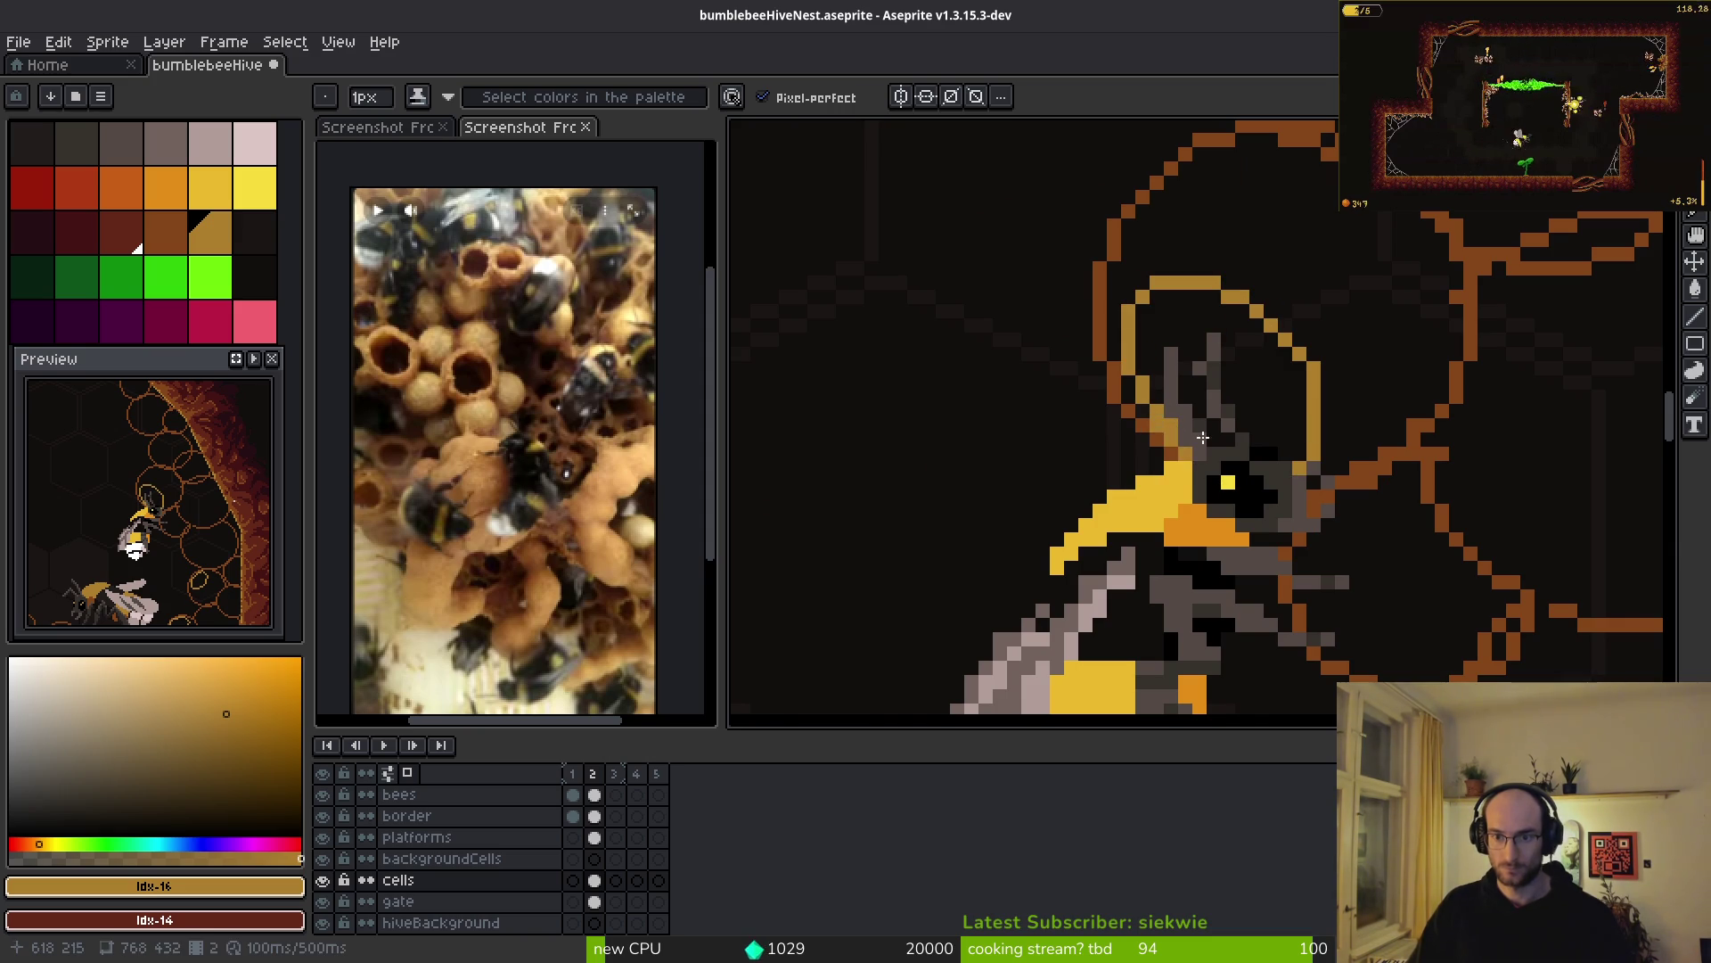
{"action": "scroll", "coordinate": [1173, 418], "scroll_direction": "down", "scroll_amount": 4}
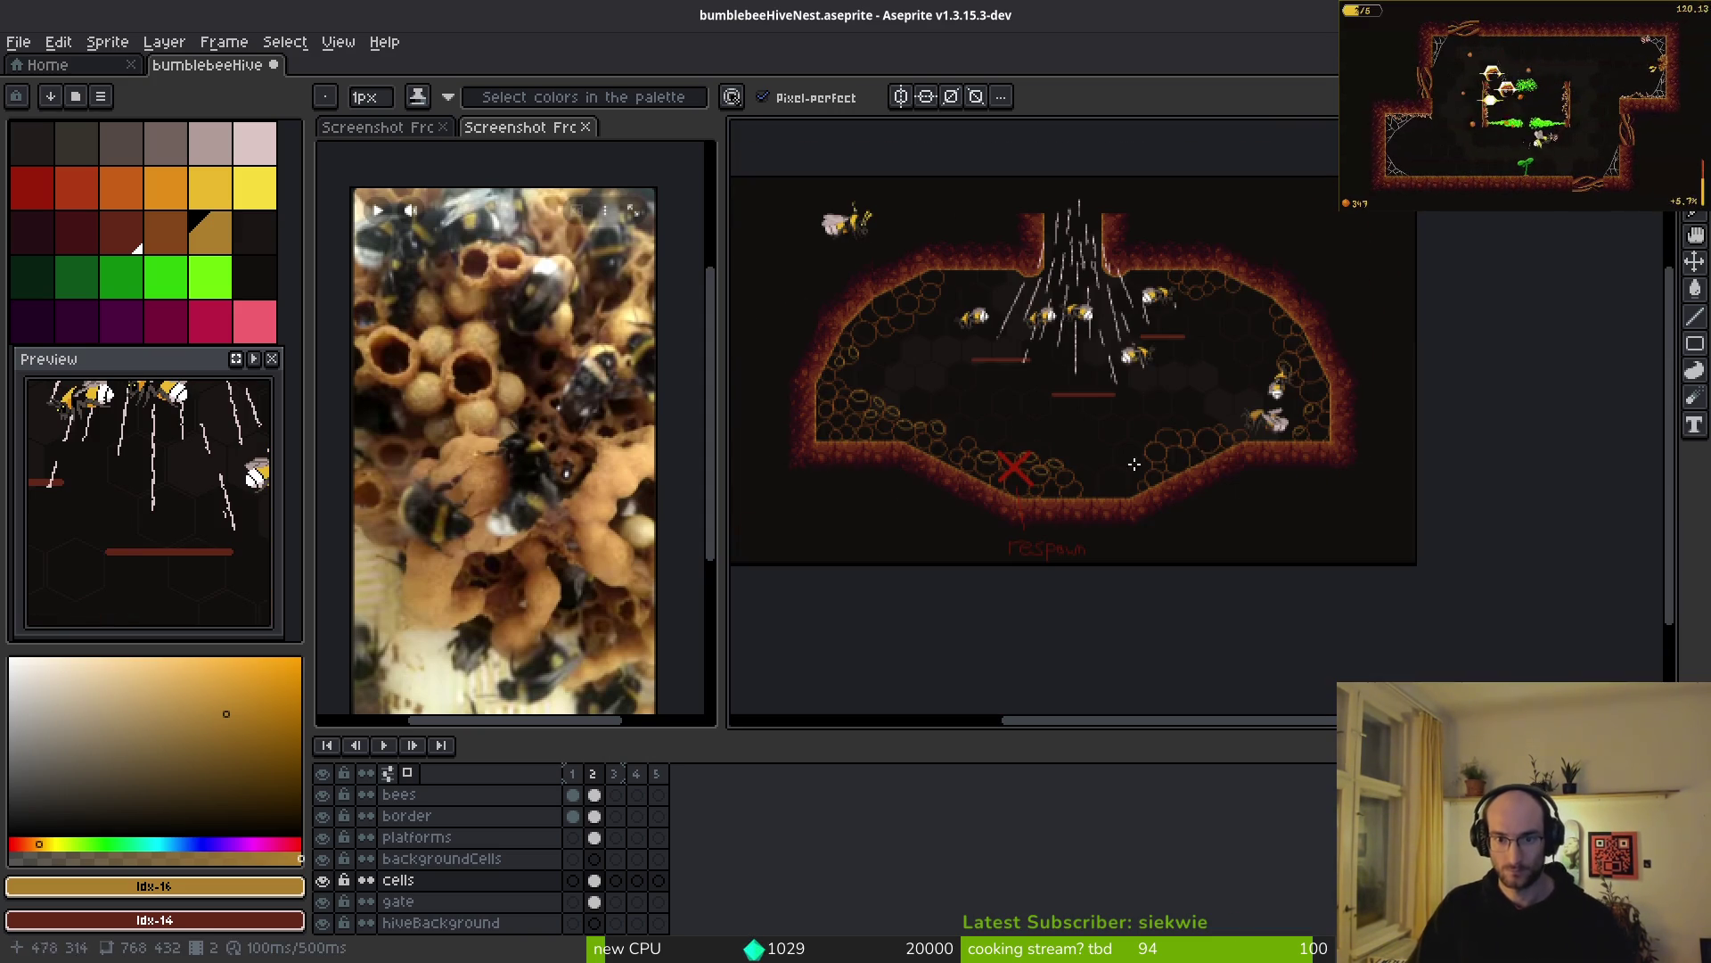
- Pencil yellow highlight loops inside the first cells on the lower-right slope, undoing one stray stroke
{"action": "scroll", "coordinate": [1147, 460], "scroll_direction": "up", "scroll_amount": 4}
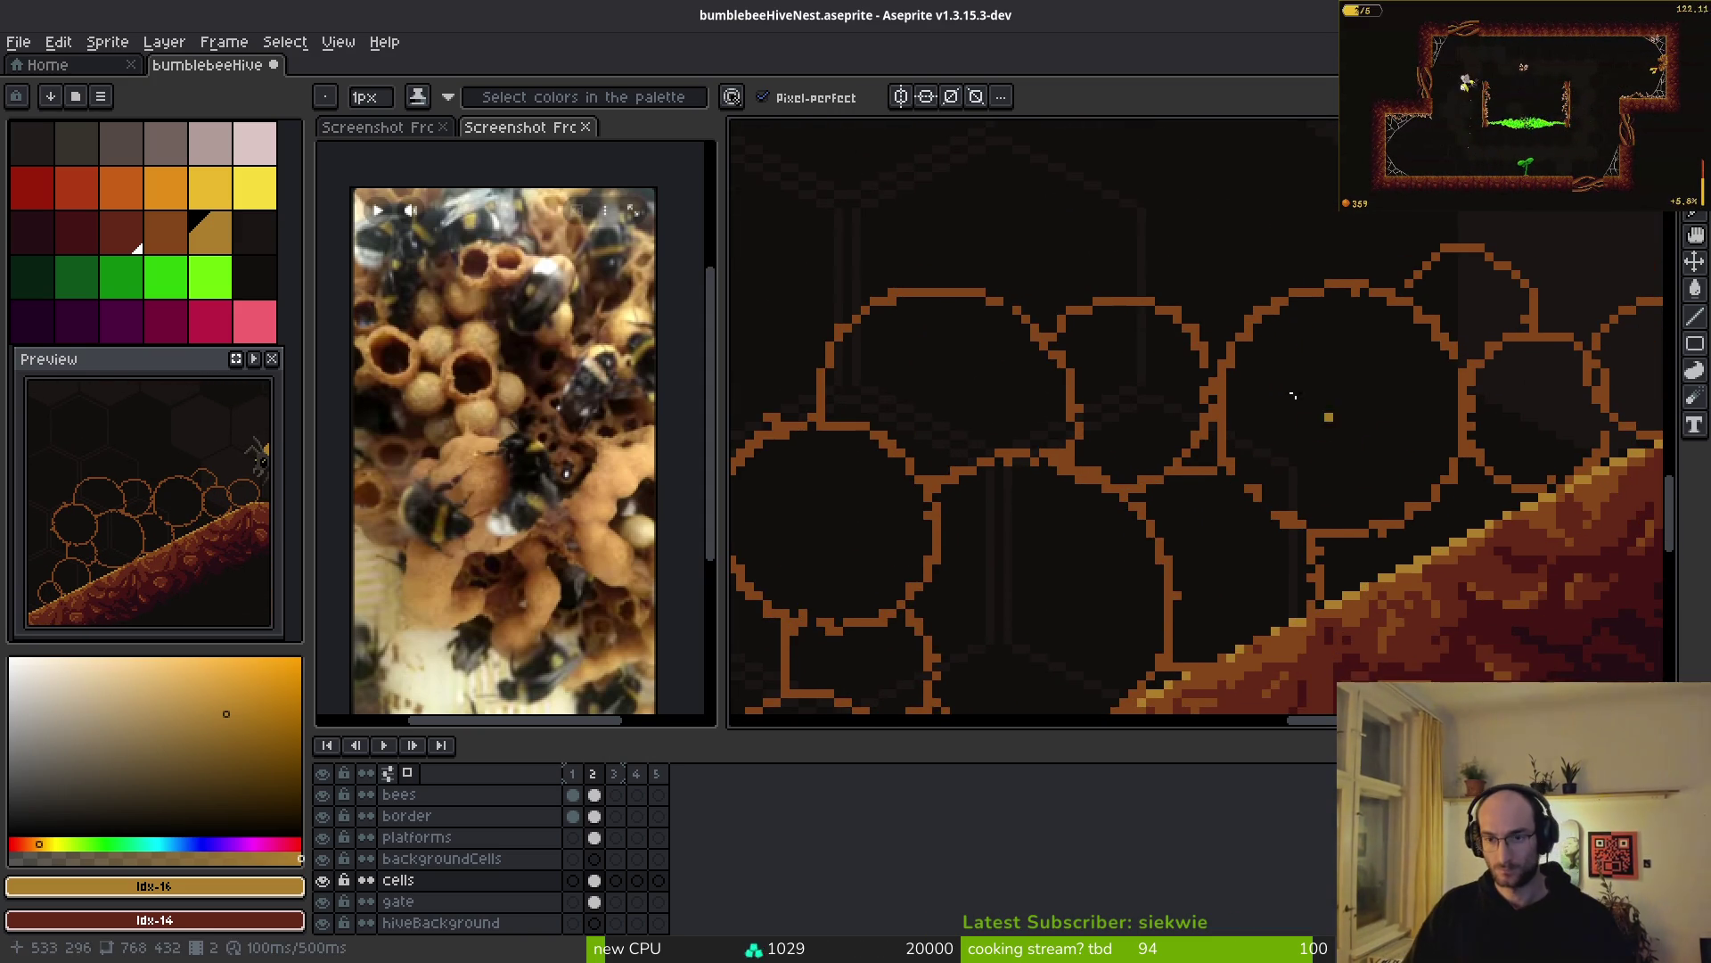
{"action": "scroll", "coordinate": [1312, 402], "scroll_direction": "up", "scroll_amount": 4}
{"action": "left_click", "coordinate": [1168, 314]}
{"action": "left_click_drag", "start_coordinate": [1326, 352], "coordinate": [1417, 446]}
{"action": "key", "text": "ctrl+z"}
{"action": "mouse_move", "coordinate": [1226, 314]}
{"action": "left_mouse_down"}
{"action": "mouse_move", "coordinate": [1310, 322]}
{"action": "mouse_move", "coordinate": [1377, 488]}
{"action": "mouse_move", "coordinate": [1189, 355]}
{"action": "mouse_move", "coordinate": [1266, 336]}
{"action": "left_mouse_up"}
{"action": "scroll", "coordinate": [1376, 371], "scroll_direction": "left", "scroll_amount": 5}
{"action": "mouse_move", "coordinate": [1106, 260]}
{"action": "left_mouse_down"}
{"action": "mouse_move", "coordinate": [968, 423]}
{"action": "mouse_move", "coordinate": [1315, 361]}
{"action": "mouse_move", "coordinate": [1074, 263]}
{"action": "left_mouse_up"}
- Add more yellow loops and a C-shaped arc inside further cells along the slope
{"action": "scroll", "coordinate": [1235, 432], "scroll_direction": "down", "scroll_amount": 4}
{"action": "mouse_move", "coordinate": [1132, 366]}
{"action": "left_mouse_down"}
{"action": "mouse_move", "coordinate": [1022, 418]}
{"action": "mouse_move", "coordinate": [1209, 553]}
{"action": "mouse_move", "coordinate": [1105, 347]}
{"action": "mouse_move", "coordinate": [1119, 356]}
{"action": "mouse_move", "coordinate": [954, 379]}
{"action": "mouse_move", "coordinate": [1354, 559]}
{"action": "mouse_move", "coordinate": [1185, 299]}
{"action": "mouse_move", "coordinate": [1069, 303]}
{"action": "left_mouse_up"}
{"action": "scroll", "coordinate": [1334, 509], "scroll_direction": "down", "scroll_amount": 2}
{"action": "scroll", "coordinate": [1334, 509], "scroll_direction": "right", "scroll_amount": 4}
{"action": "scroll", "coordinate": [1334, 508], "scroll_direction": "up", "scroll_amount": 2}
{"action": "scroll", "coordinate": [1069, 303], "scroll_direction": "down", "scroll_amount": 2}
{"action": "scroll", "coordinate": [1221, 406], "scroll_direction": "down", "scroll_amount": 1}
{"action": "scroll", "coordinate": [1222, 407], "scroll_direction": "up", "scroll_amount": 3}
{"action": "scroll", "coordinate": [1216, 282], "scroll_direction": "up", "scroll_amount": 3}
{"action": "mouse_move", "coordinate": [1203, 286]}
{"action": "left_mouse_down"}
{"action": "mouse_move", "coordinate": [1069, 308]}
{"action": "mouse_move", "coordinate": [1242, 506]}
{"action": "mouse_move", "coordinate": [1301, 281]}
{"action": "left_mouse_up"}
- Zoom out to review the gold-highlighted hive, then show the first Screenshot bee-nest reference
{"action": "scroll", "coordinate": [1278, 396], "scroll_direction": "up", "scroll_amount": 1}
{"action": "scroll", "coordinate": [1278, 392], "scroll_direction": "up", "scroll_amount": 1}
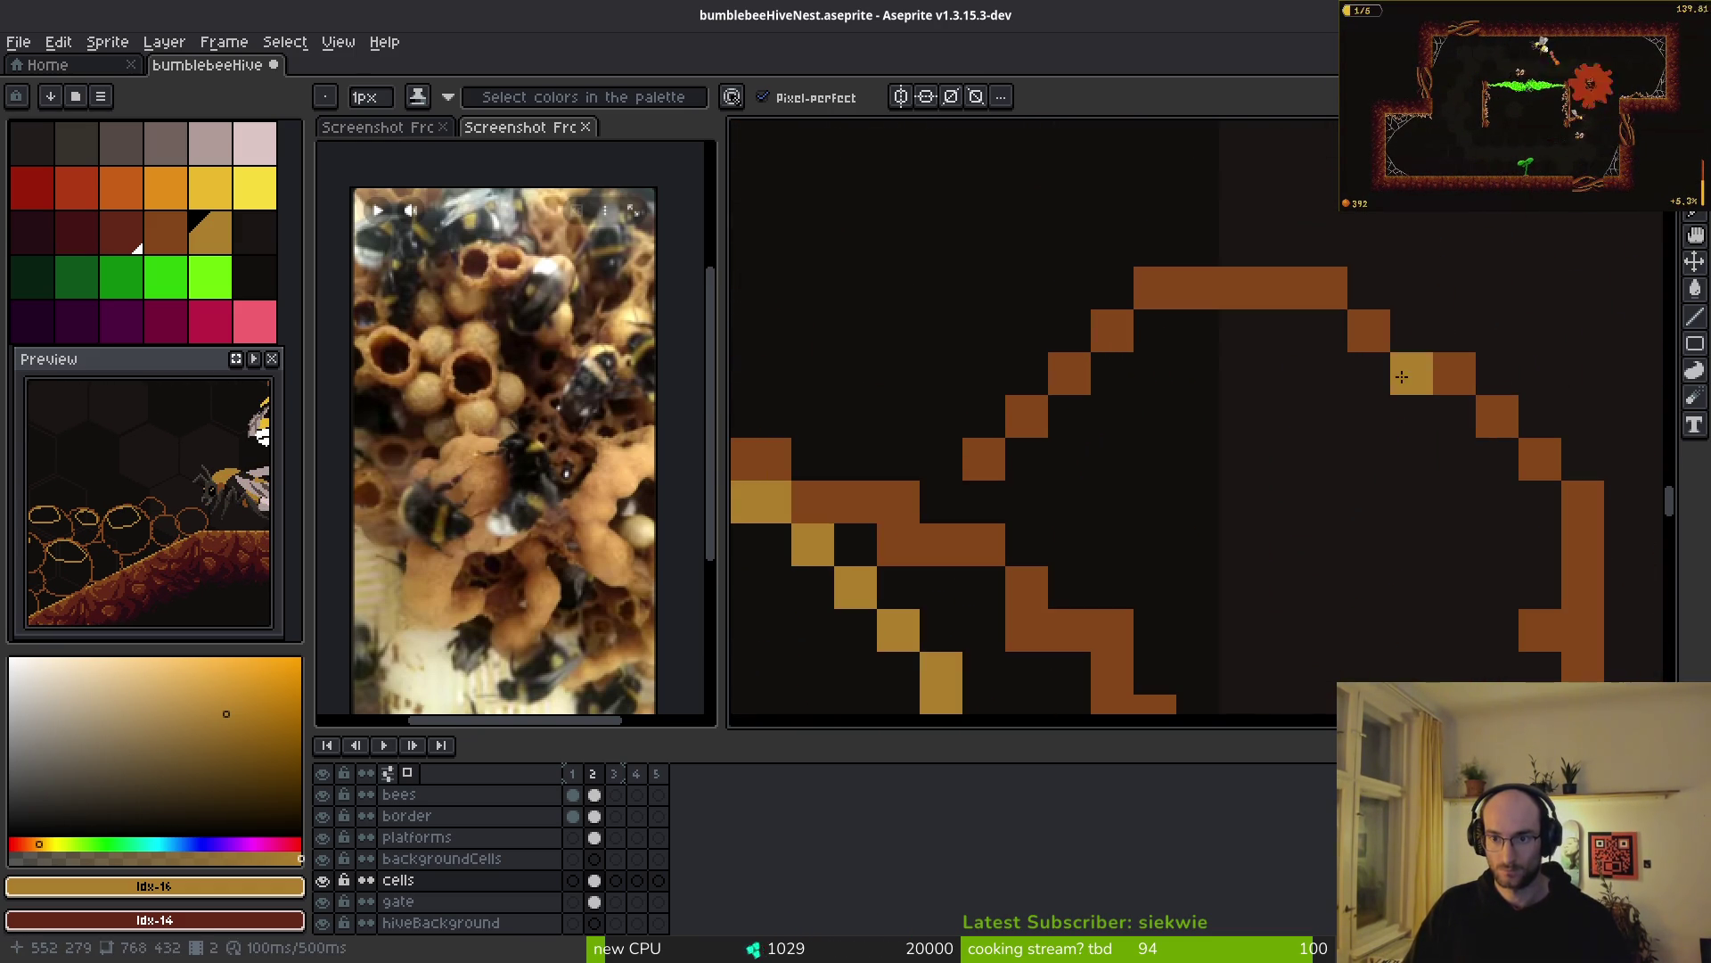
{"action": "scroll", "coordinate": [1398, 390], "scroll_direction": "down", "scroll_amount": 4}
{"action": "scroll", "coordinate": [1413, 434], "scroll_direction": "up", "scroll_amount": 1}
{"action": "scroll", "coordinate": [1337, 419], "scroll_direction": "down", "scroll_amount": 4}
{"action": "scroll", "coordinate": [1247, 401], "scroll_direction": "up", "scroll_amount": 1}
{"action": "scroll", "coordinate": [1227, 396], "scroll_direction": "down", "scroll_amount": 1}
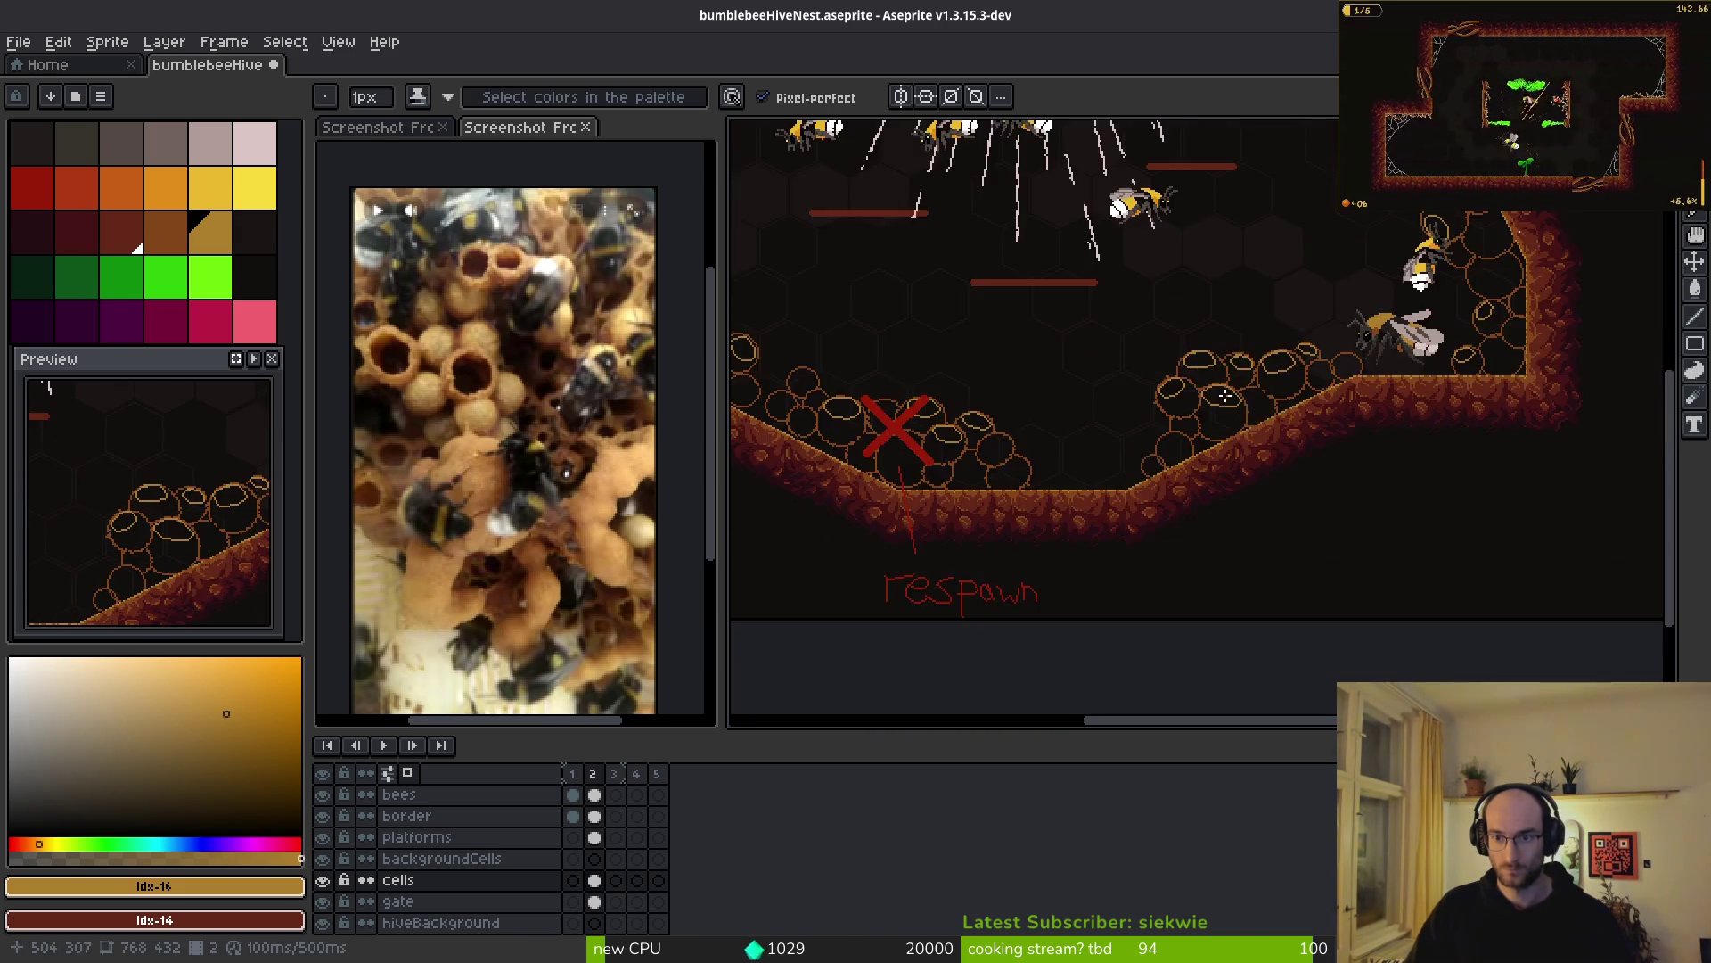
{"action": "scroll", "coordinate": [1227, 396], "scroll_direction": "down", "scroll_amount": 2}
{"action": "scroll", "coordinate": [1307, 360], "scroll_direction": "up", "scroll_amount": 1}
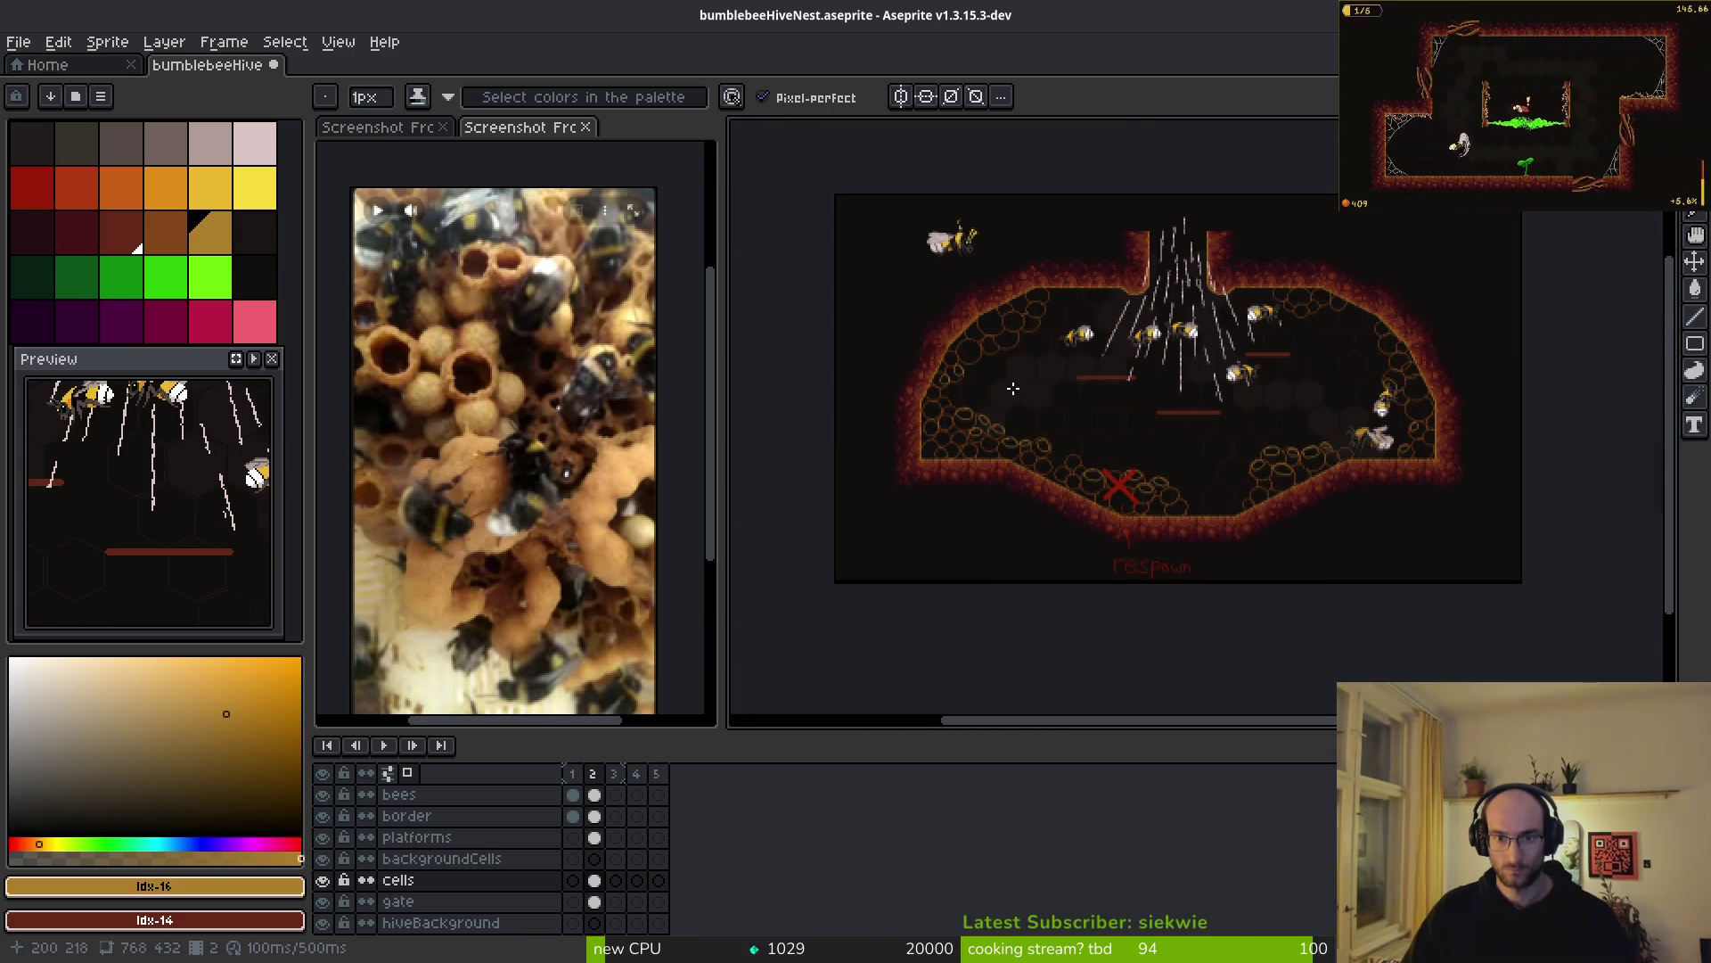
{"action": "scroll", "coordinate": [1016, 389], "scroll_direction": "up", "scroll_amount": 4}
{"action": "scroll", "coordinate": [607, 470], "scroll_direction": "down", "scroll_amount": 1}
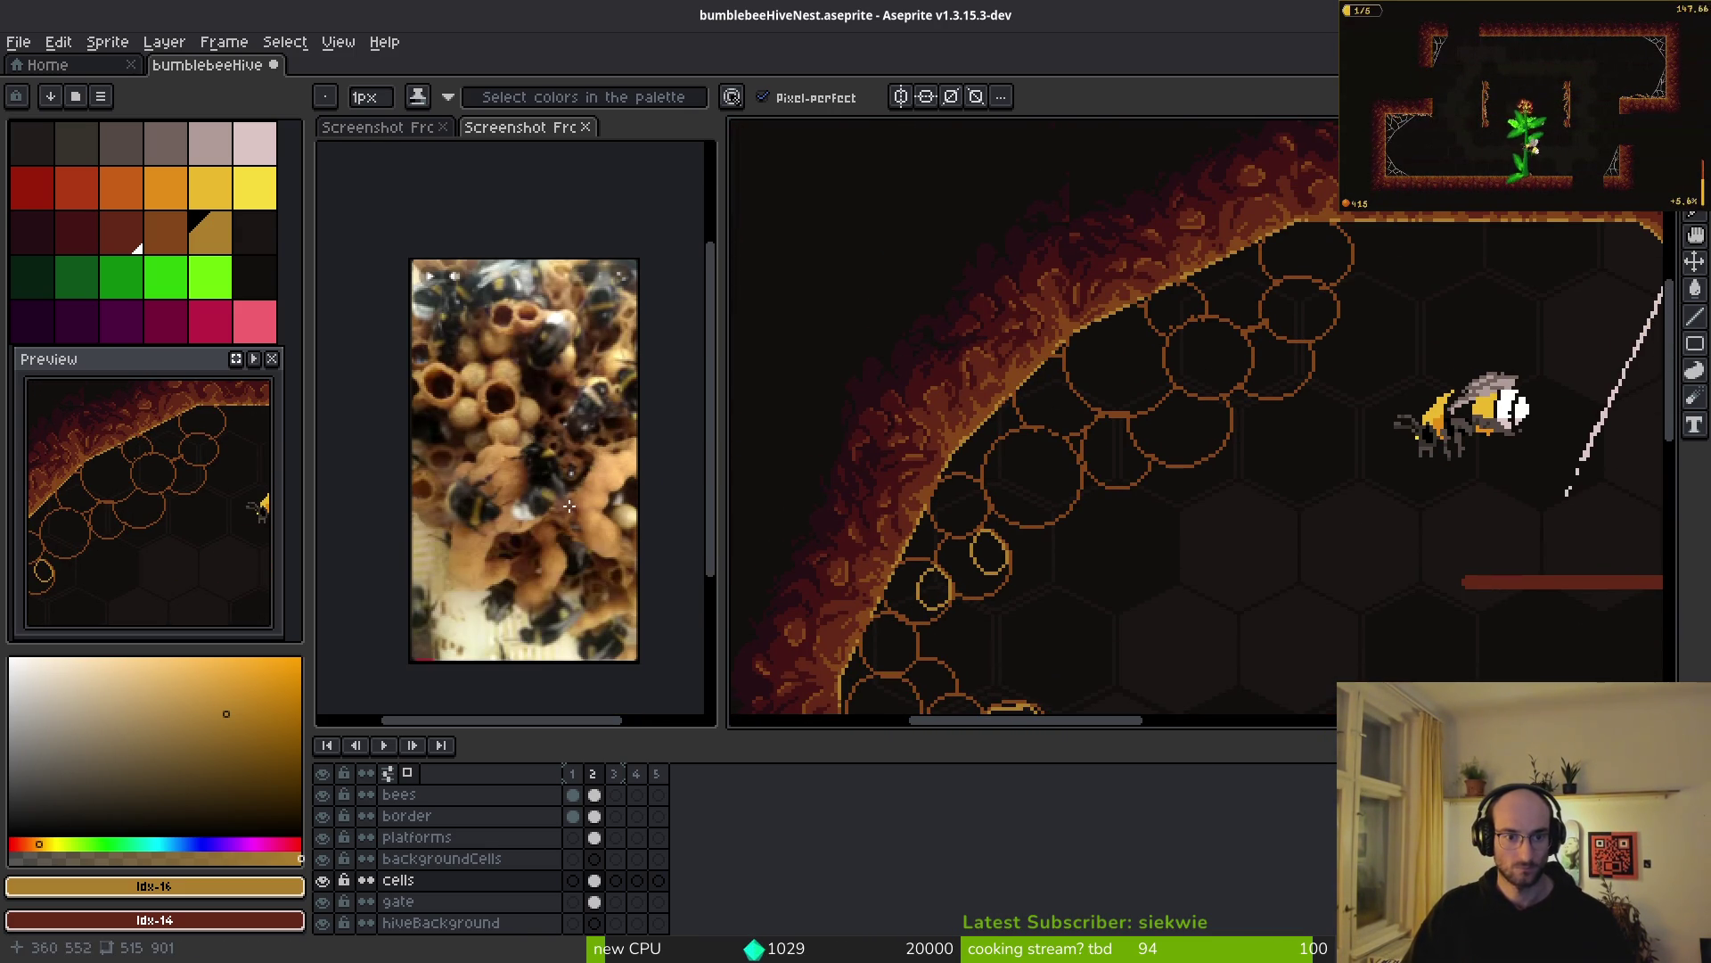
{"action": "left_click", "coordinate": [385, 128]}
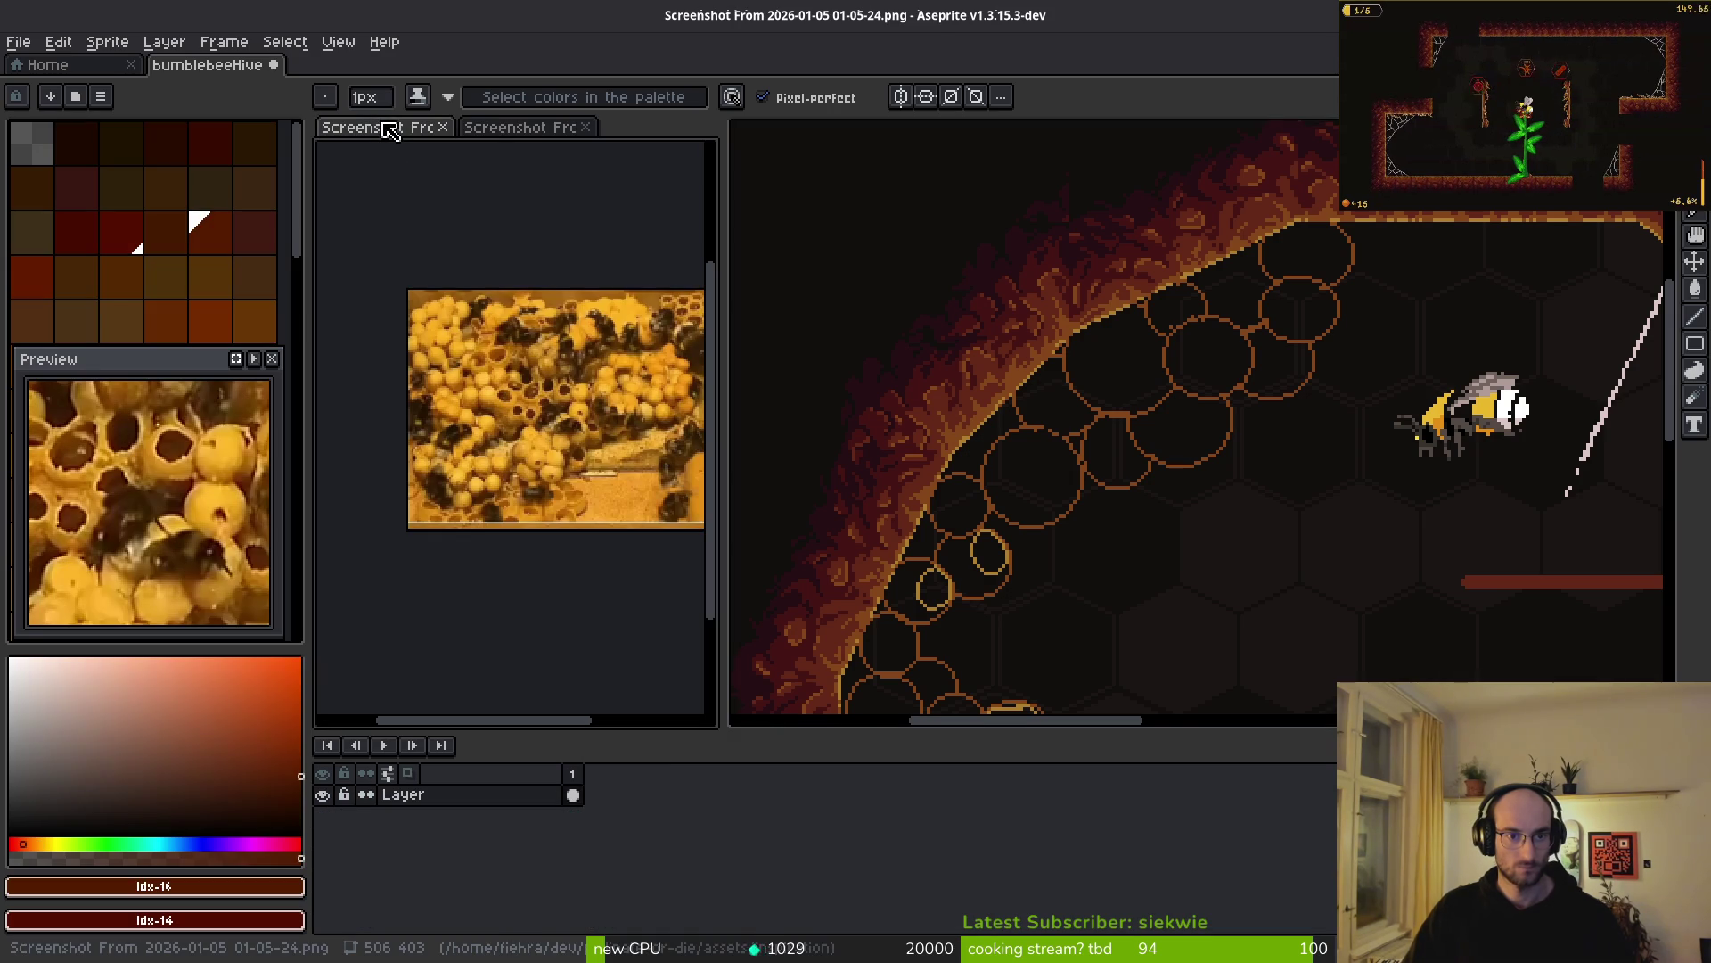